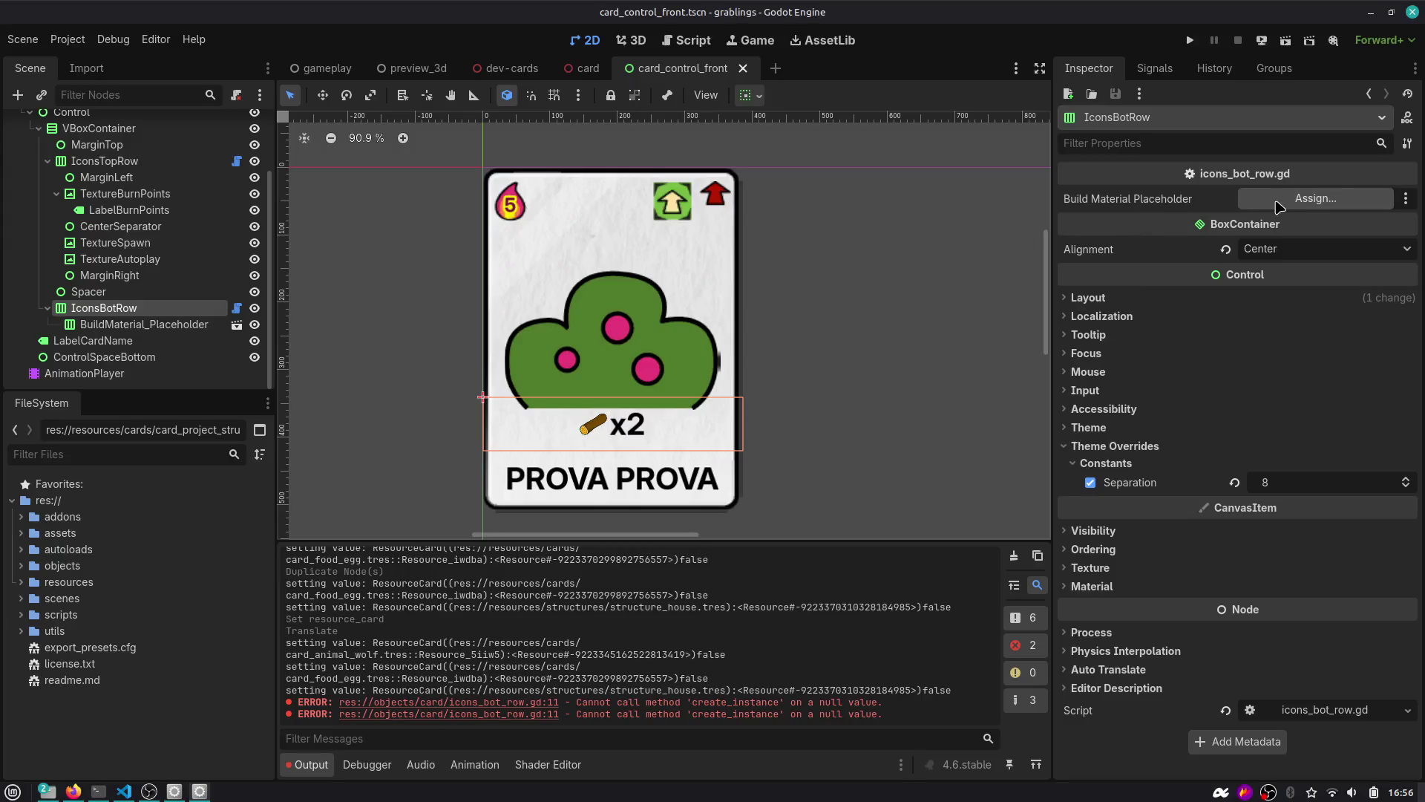
Change the build_material_placeholder export type on line 4 from InstancePlaceholder to HBoxContainer.
{"action": "left_click", "coordinate": [1288, 205]}
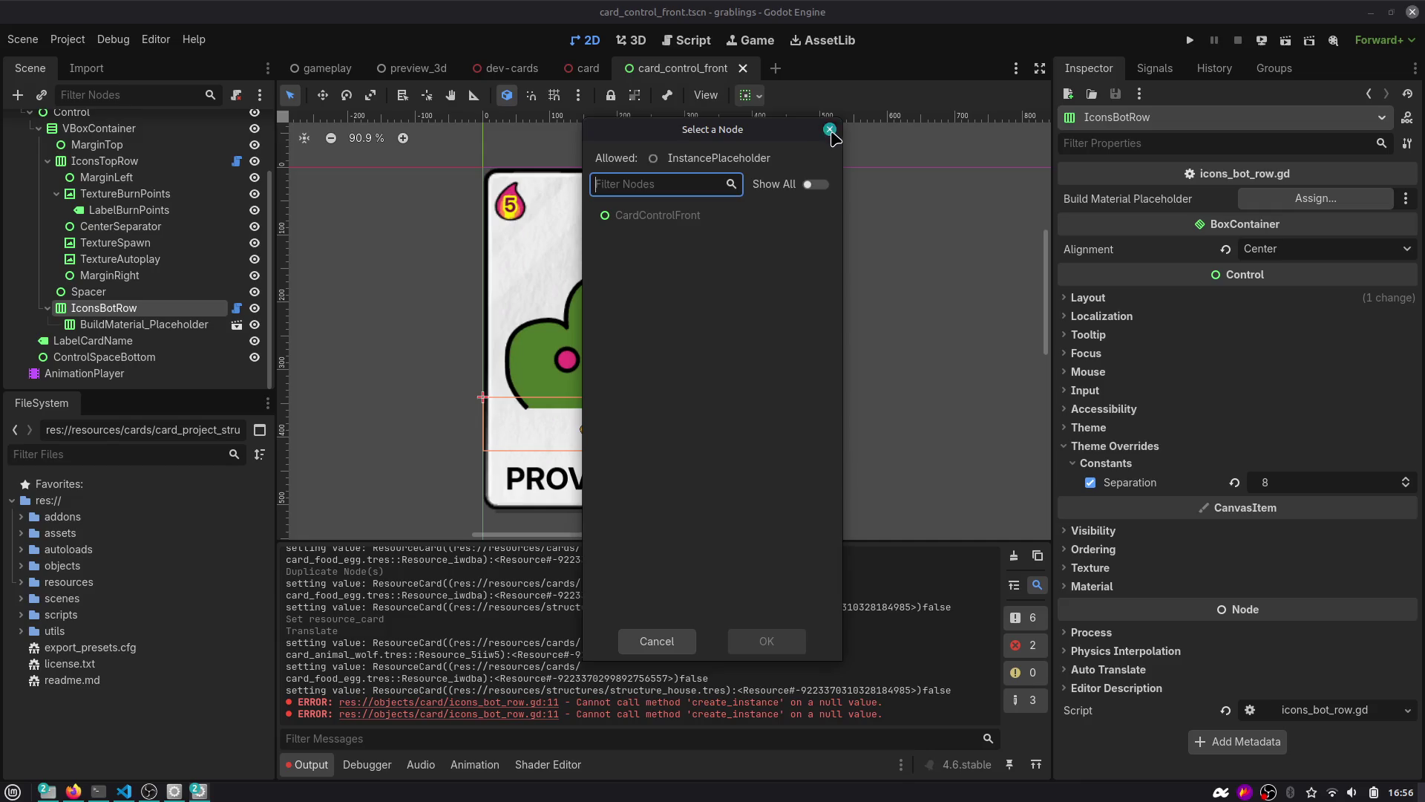
{"action": "left_click", "coordinate": [827, 130]}
{"action": "left_click", "coordinate": [237, 309]}
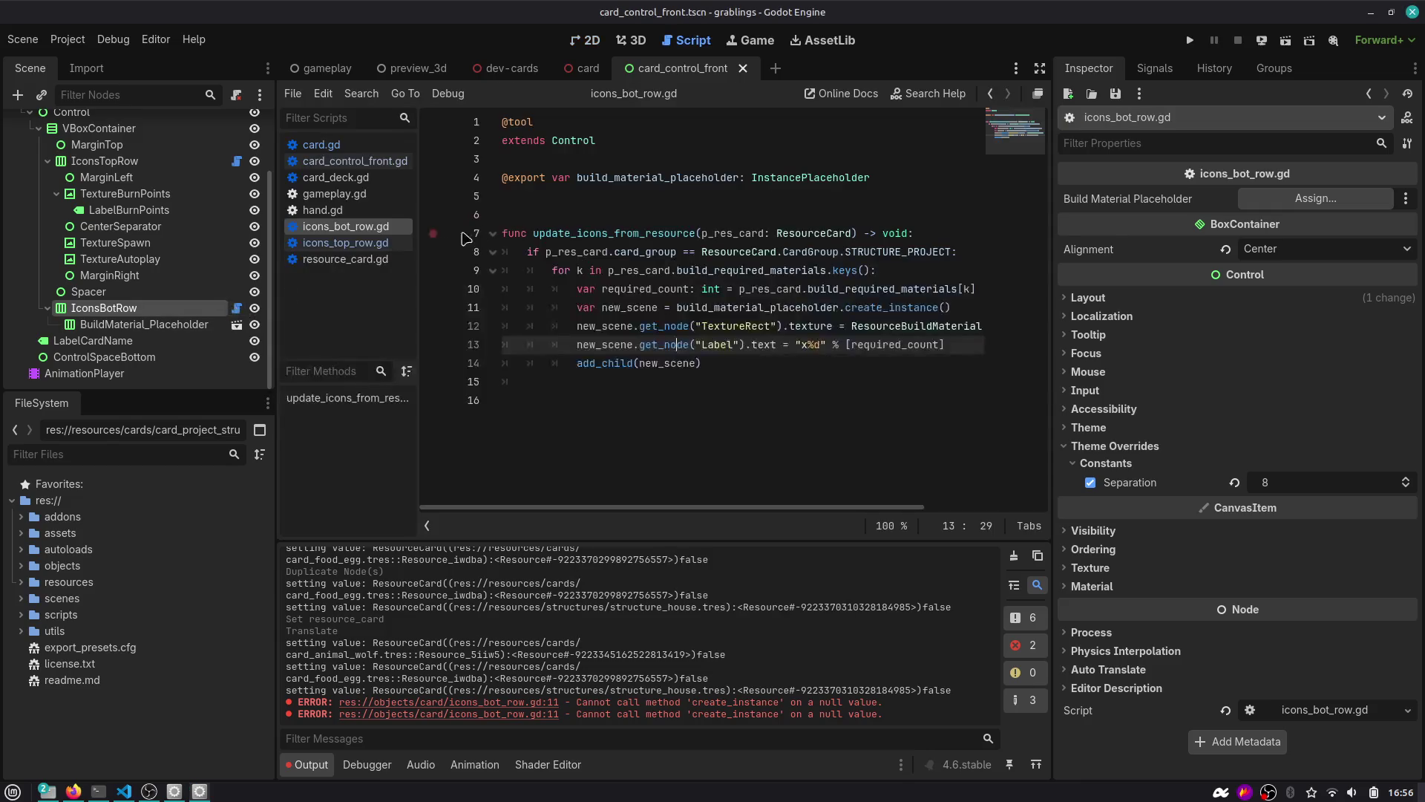
{"action": "double_click", "coordinate": [793, 177]}
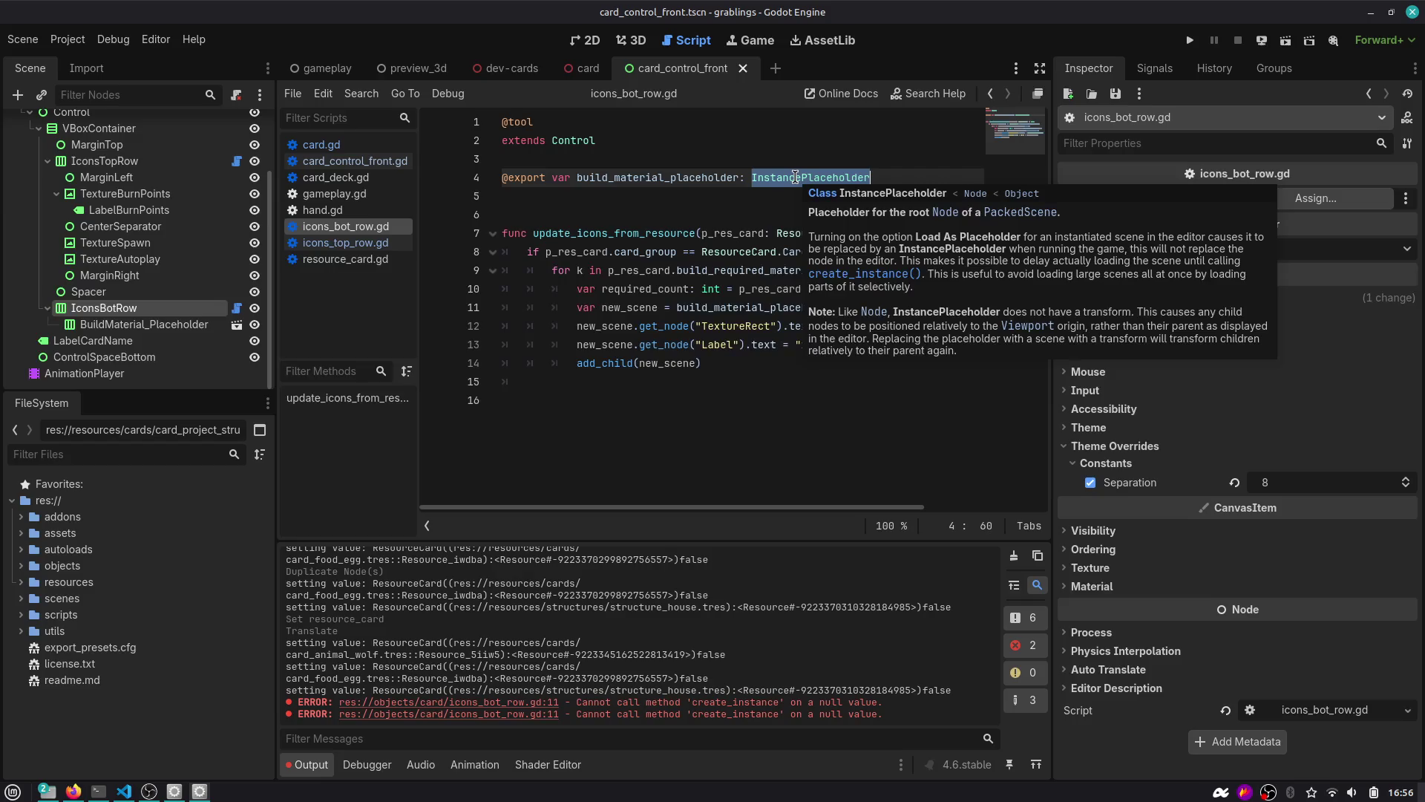
{"action": "key", "text": "Escape"}
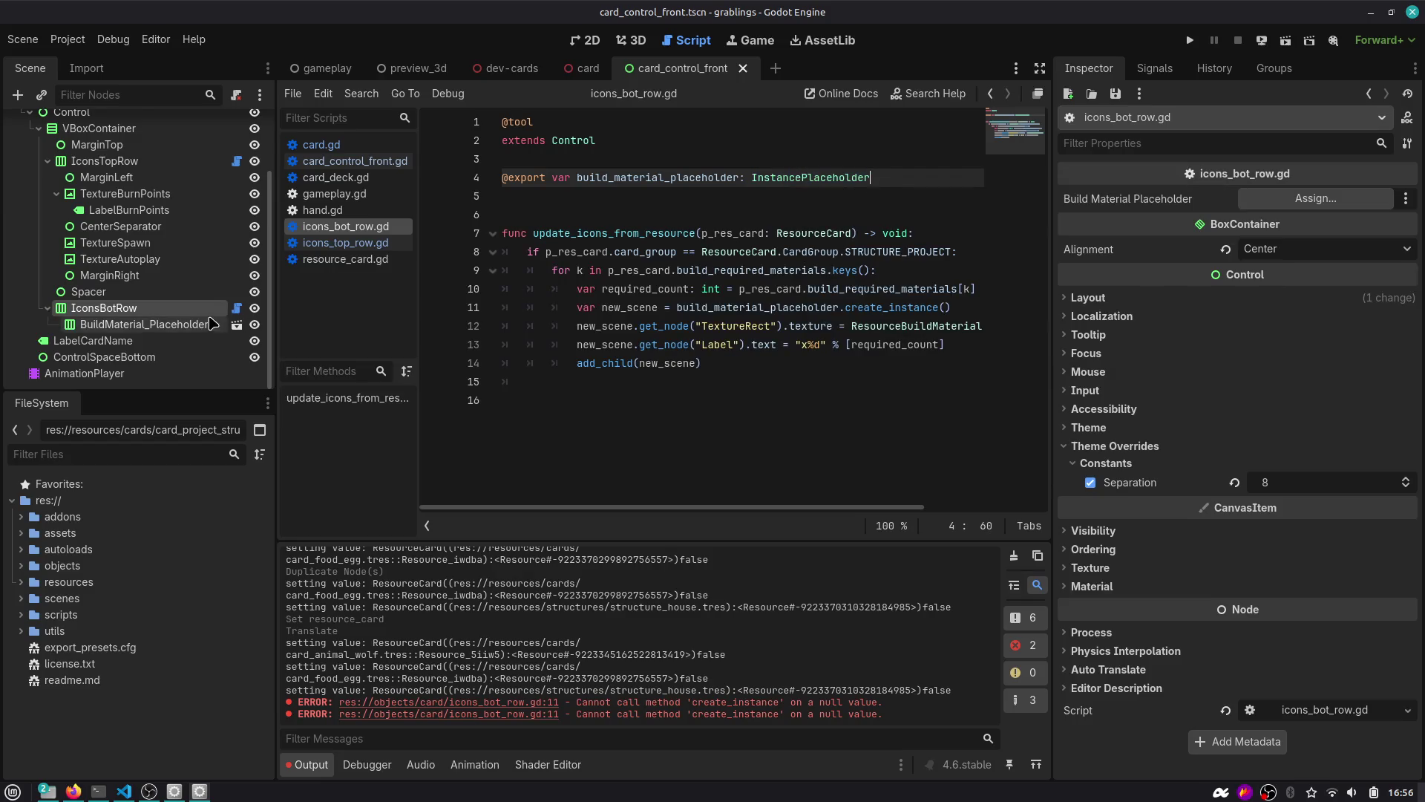
{"action": "right_click", "coordinate": [182, 329]}
{"action": "left_click", "coordinate": [167, 332]}
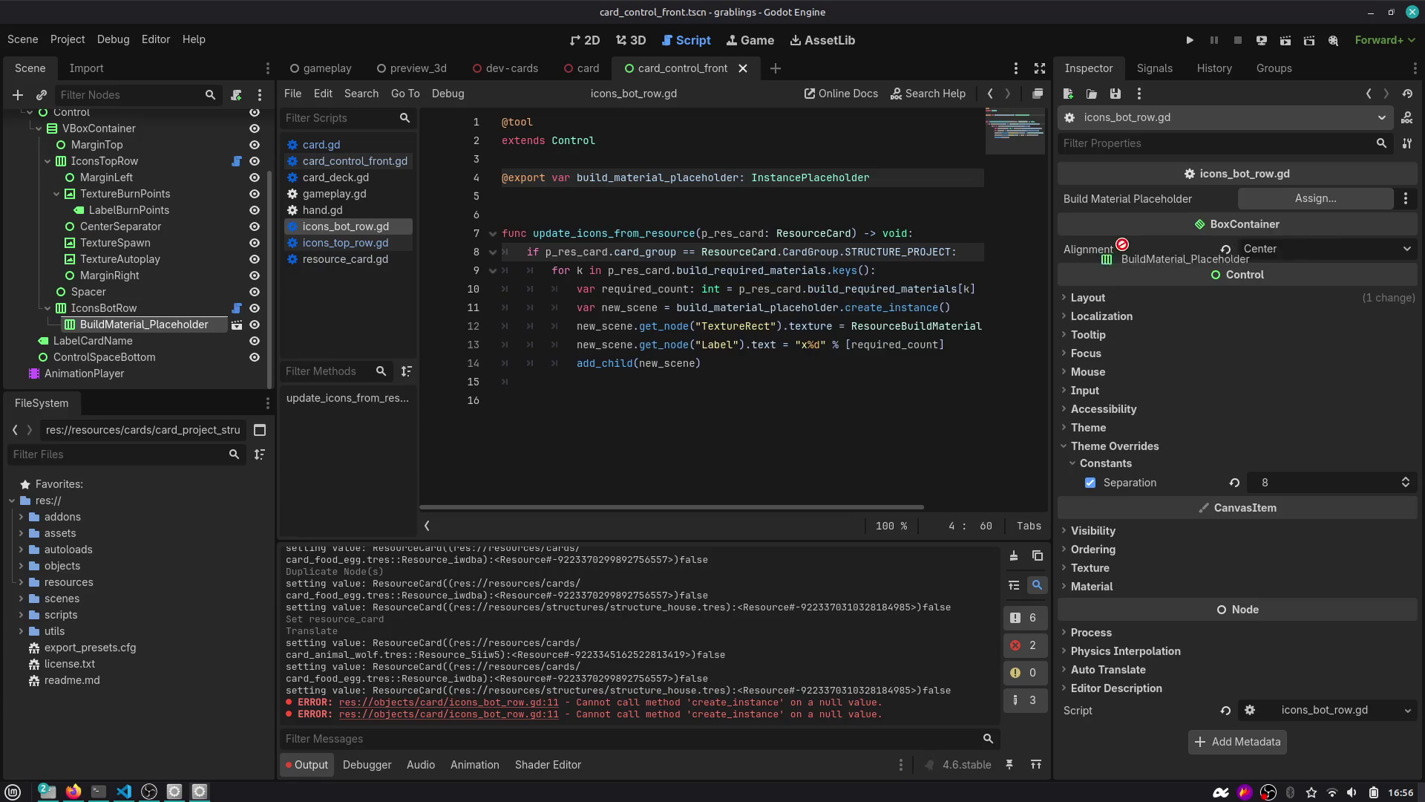
{"action": "double_click", "coordinate": [835, 177]}
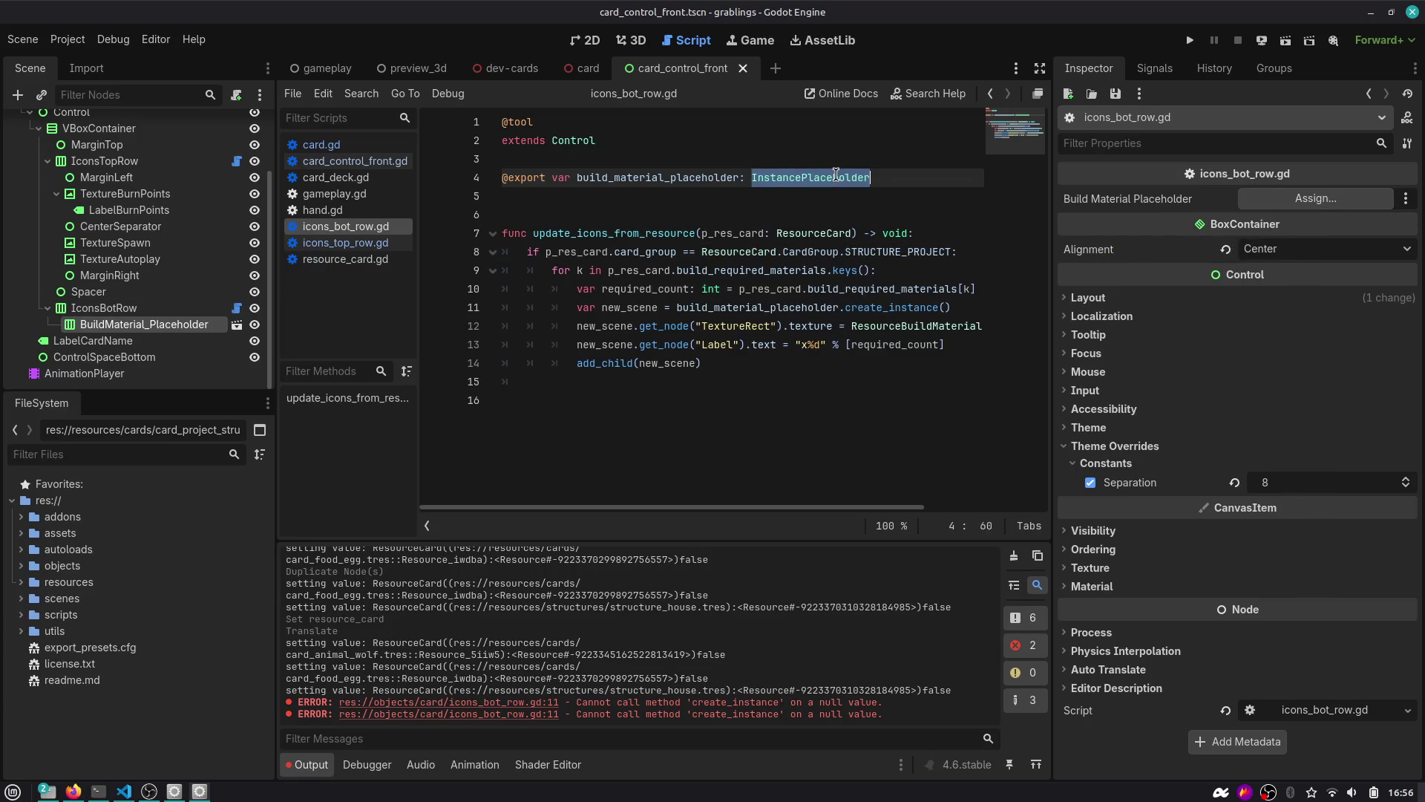
{"action": "type", "text": "HB"}
{"action": "key", "text": "Return"}
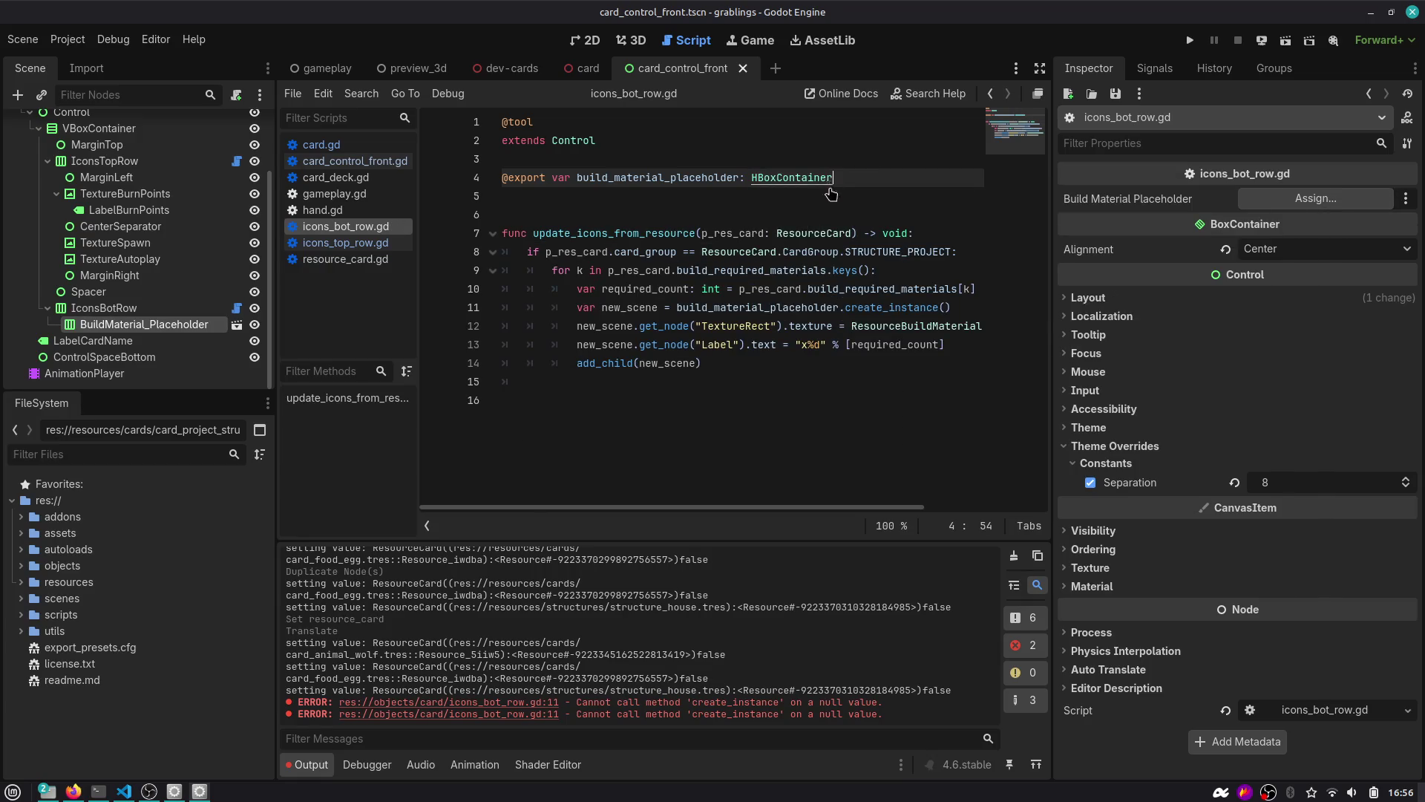
Try dropping BuildMaterial_Placeholder into the Build Material Placeholder field, then close card_control_front.
{"action": "left_click_drag", "start_coordinate": [178, 331], "coordinate": [1267, 206]}
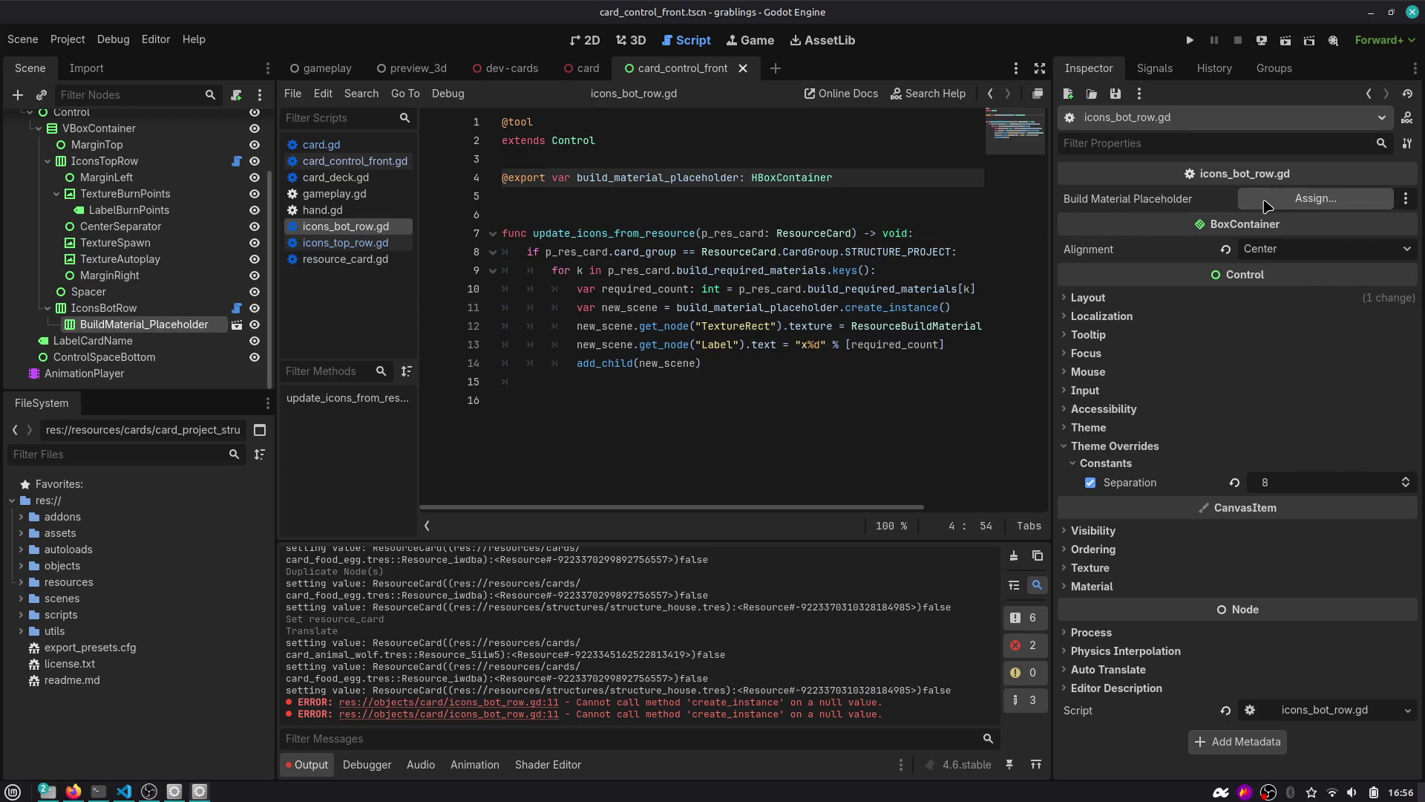
{"action": "left_click", "coordinate": [1281, 208]}
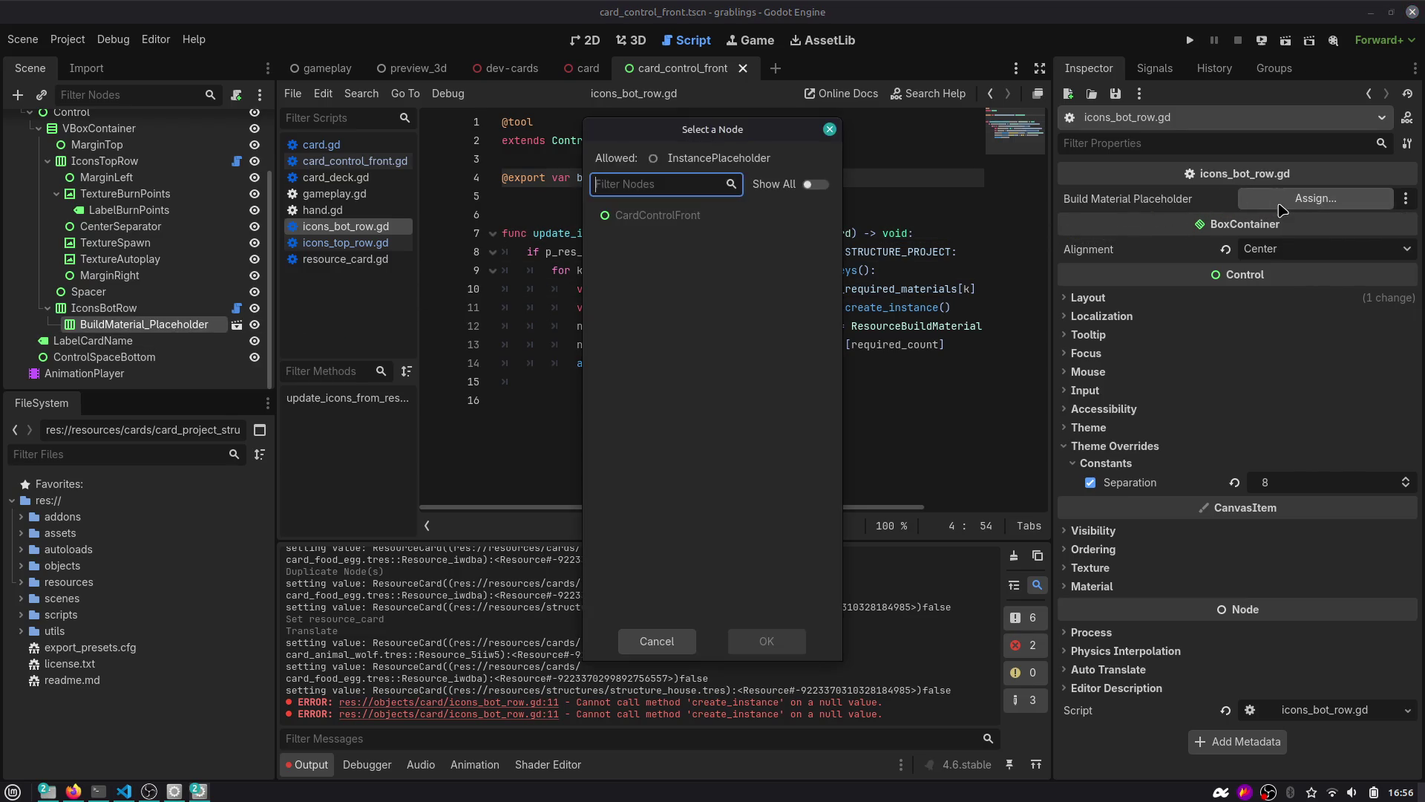
{"action": "key", "text": "Escape"}
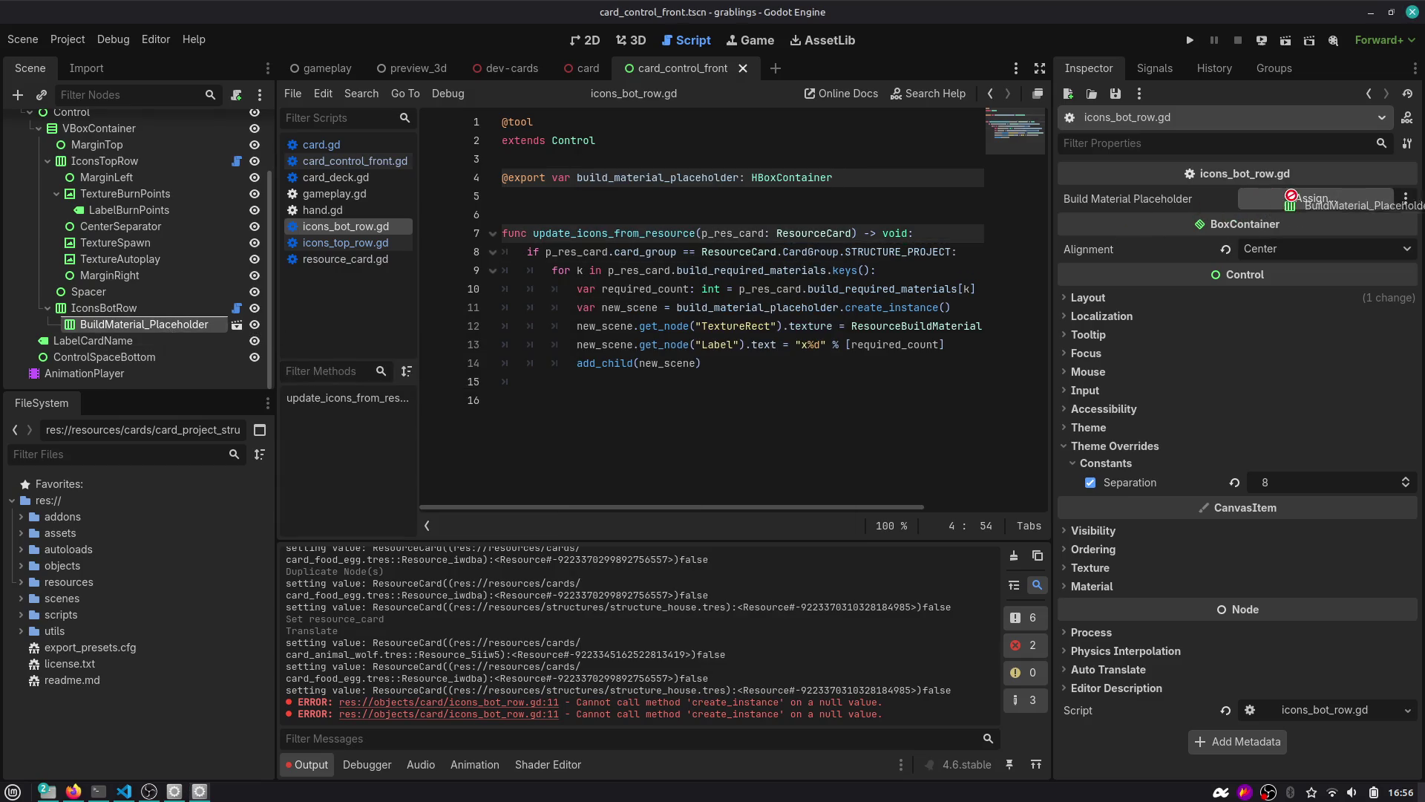
{"action": "middle_click", "coordinate": [679, 67]}
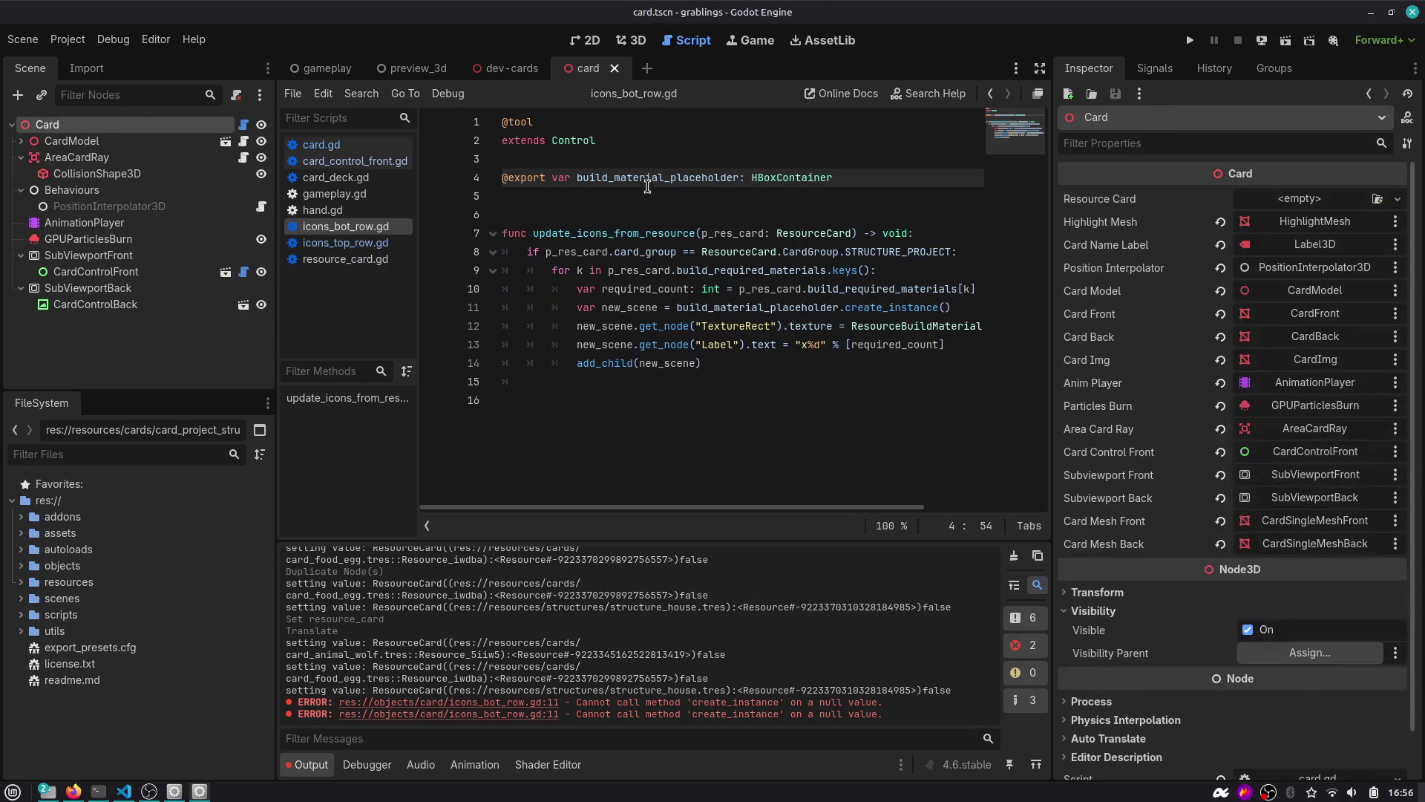
Reopen card_control_front, assign BuildMaterial_Placeholder to IconsBotRow's Build Material Placeholder, and save.
{"action": "key", "text": "ctrl+shift+t"}
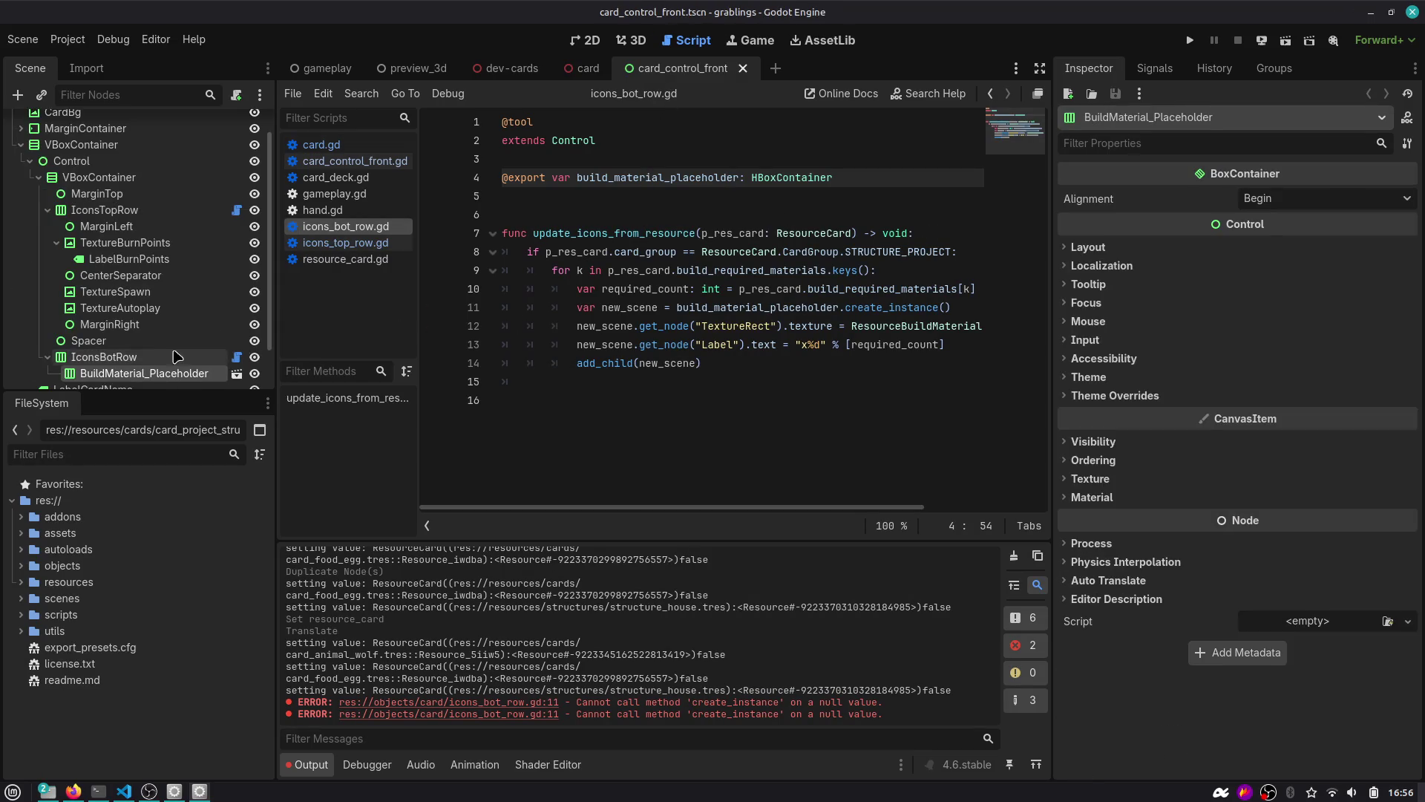
{"action": "scroll", "coordinate": [177, 357], "scroll_direction": "down", "scroll_amount": 3}
{"action": "left_click", "coordinate": [104, 308]}
{"action": "left_click_drag", "start_coordinate": [141, 324], "coordinate": [1276, 198]}
{"action": "left_click", "coordinate": [784, 295]}
{"action": "key", "text": "ctrl+s"}
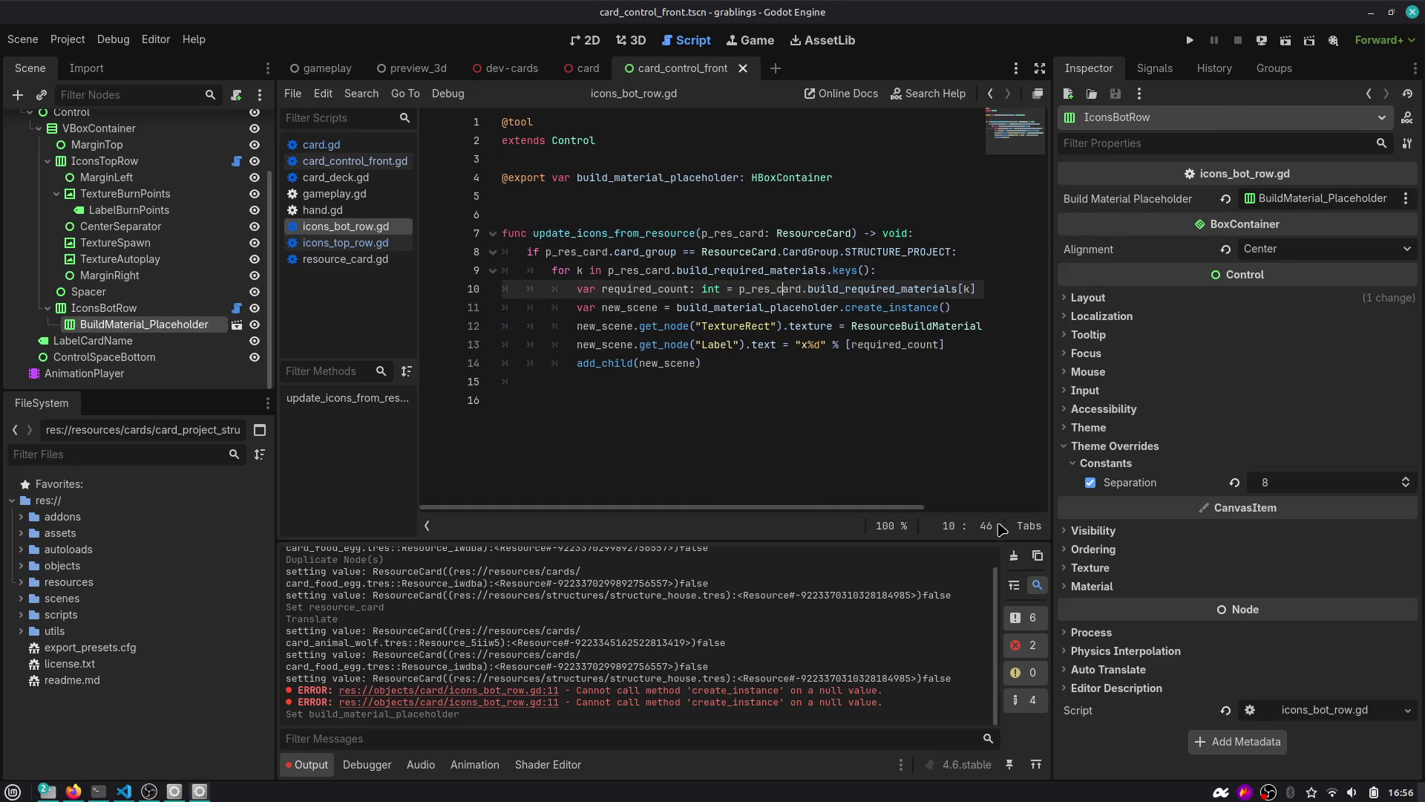
Clear the output log and view the cards in the dev-cards scene's 3D view.
{"action": "left_click", "coordinate": [1014, 556]}
{"action": "left_click", "coordinate": [806, 341]}
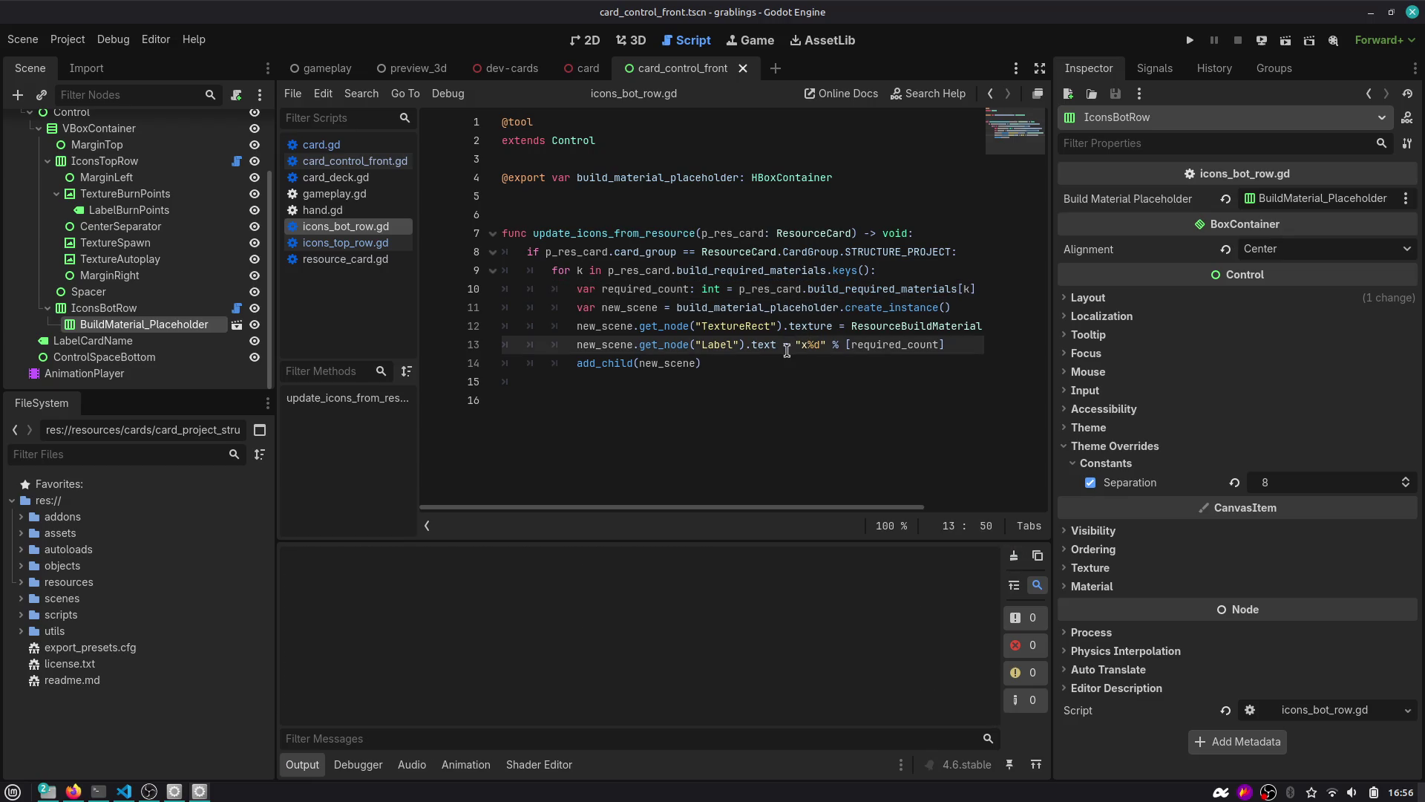
{"action": "scroll", "coordinate": [111, 222], "scroll_direction": "up", "scroll_amount": 3}
{"action": "left_click", "coordinate": [148, 125]}
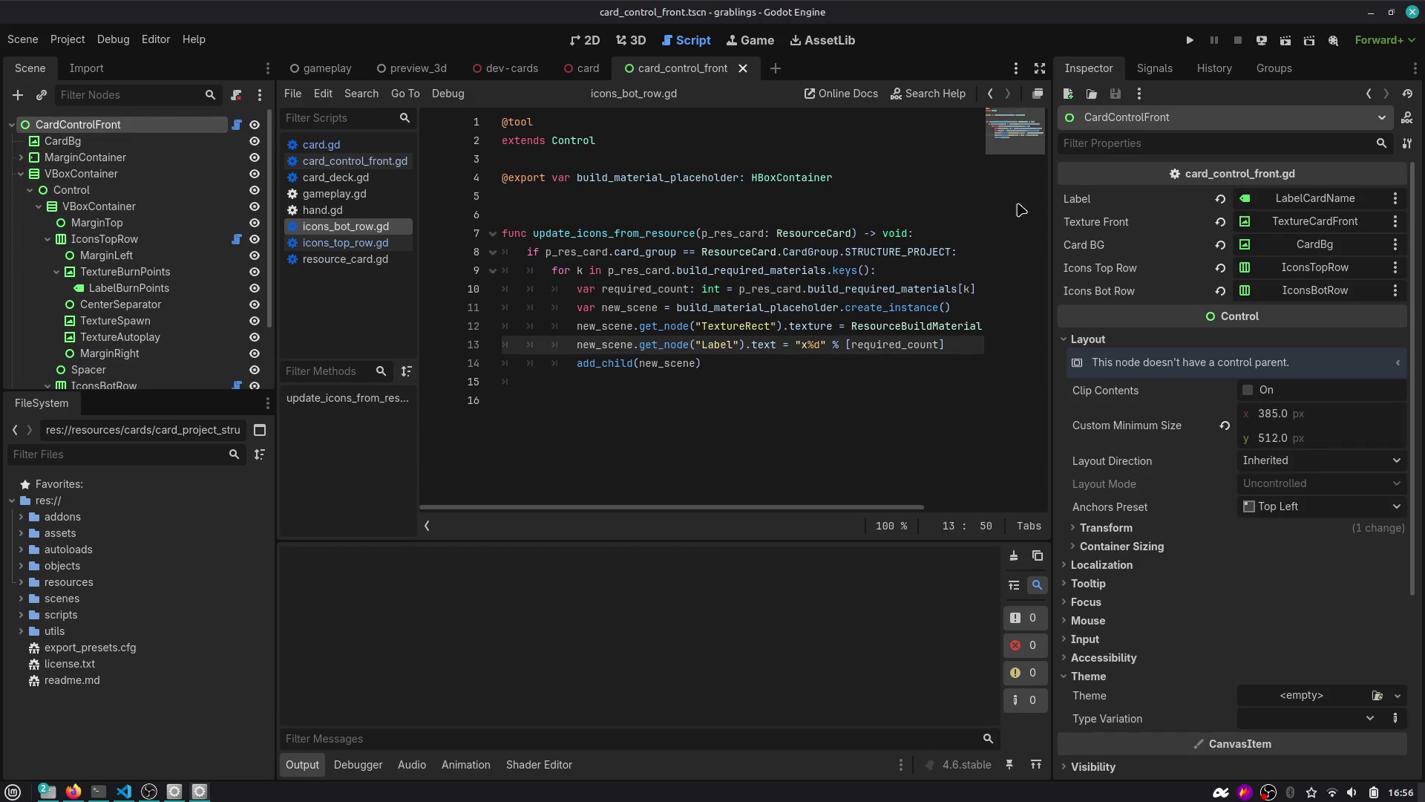
{"action": "left_click", "coordinate": [508, 69]}
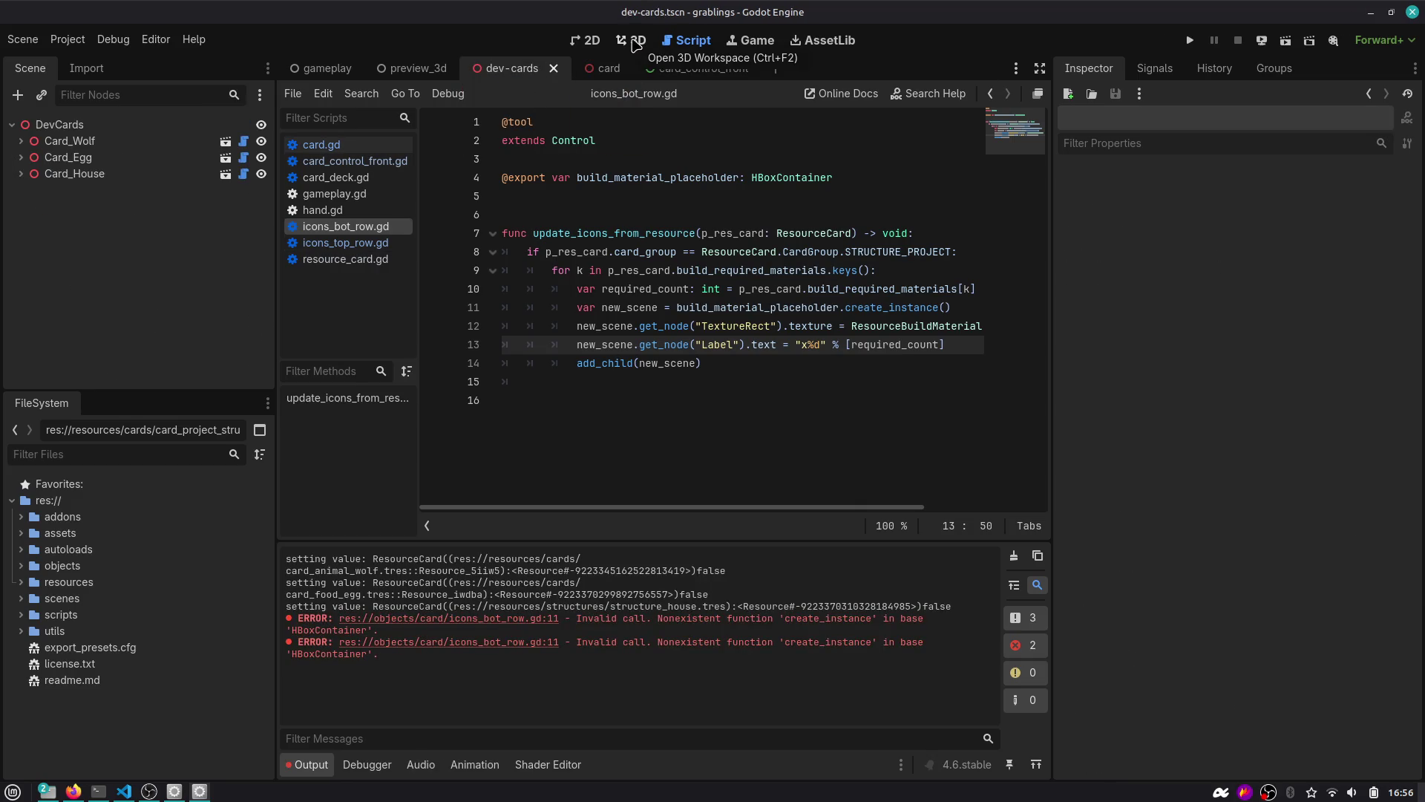
{"action": "left_click", "coordinate": [636, 43]}
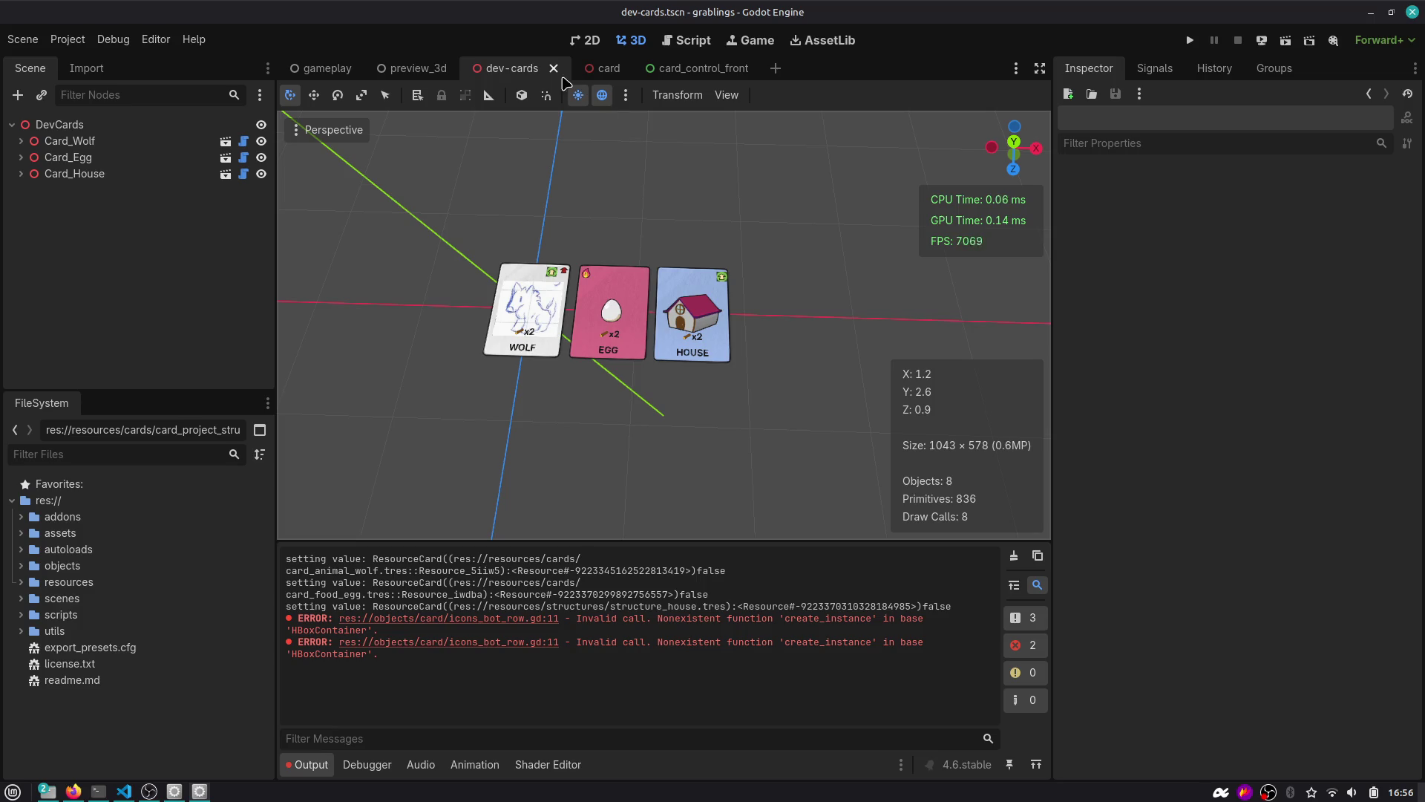
Close the dev-cards, card and card_control_front scenes, restart the editor, and reopen the grablings project.
{"action": "middle_click", "coordinate": [686, 68]}
{"action": "middle_click", "coordinate": [603, 68]}
{"action": "key", "text": "ctrl+shift+w"}
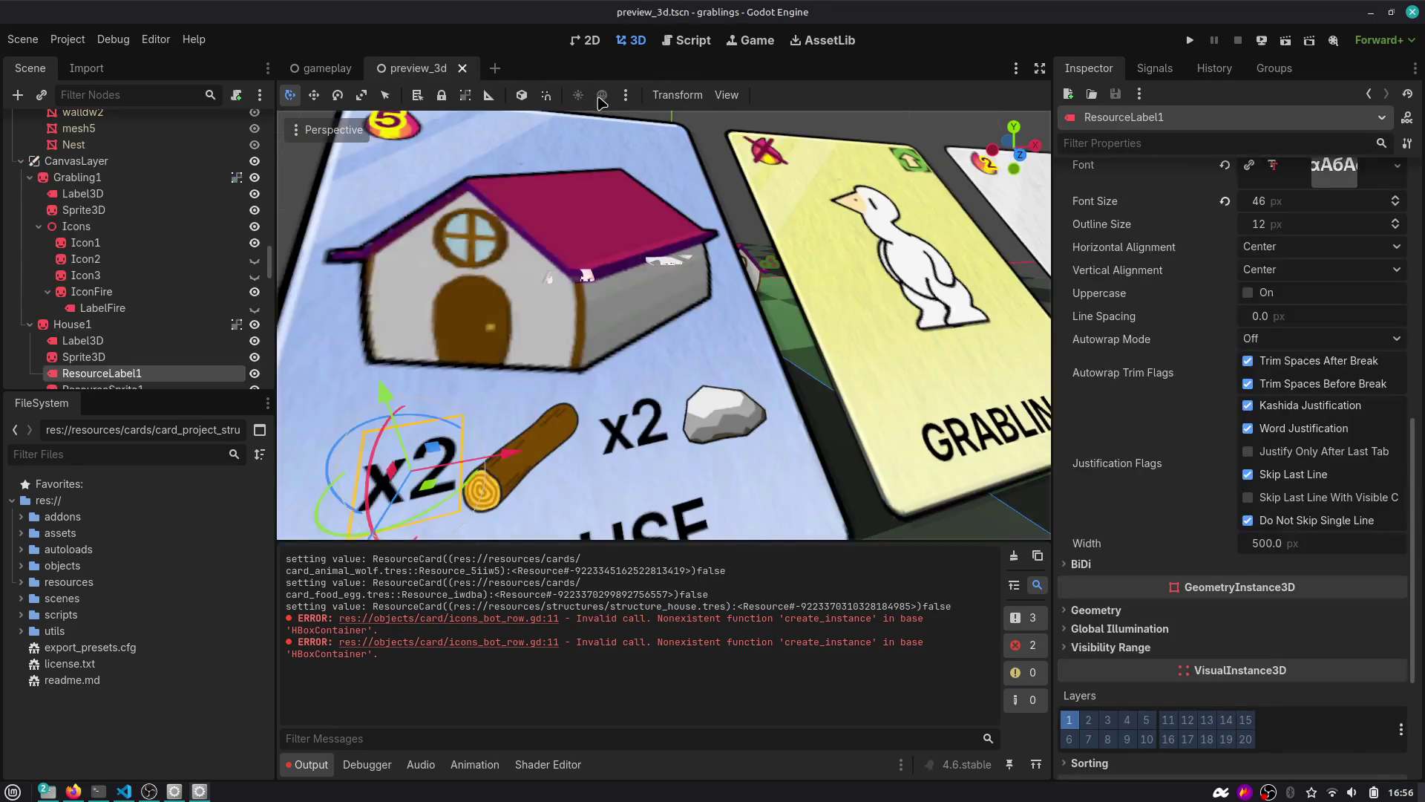
{"action": "key", "text": "ctrl+shift+q"}
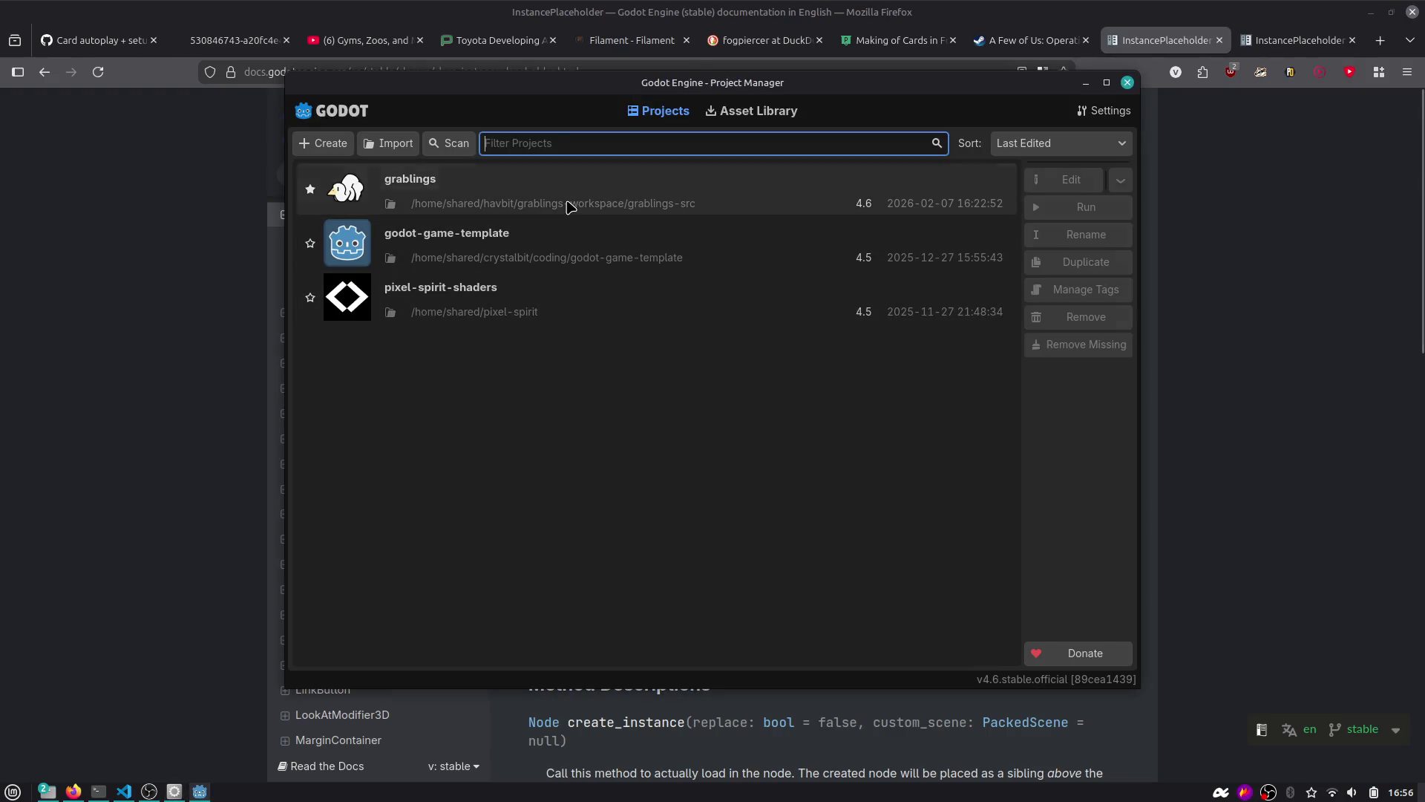
{"action": "double_click", "coordinate": [570, 207]}
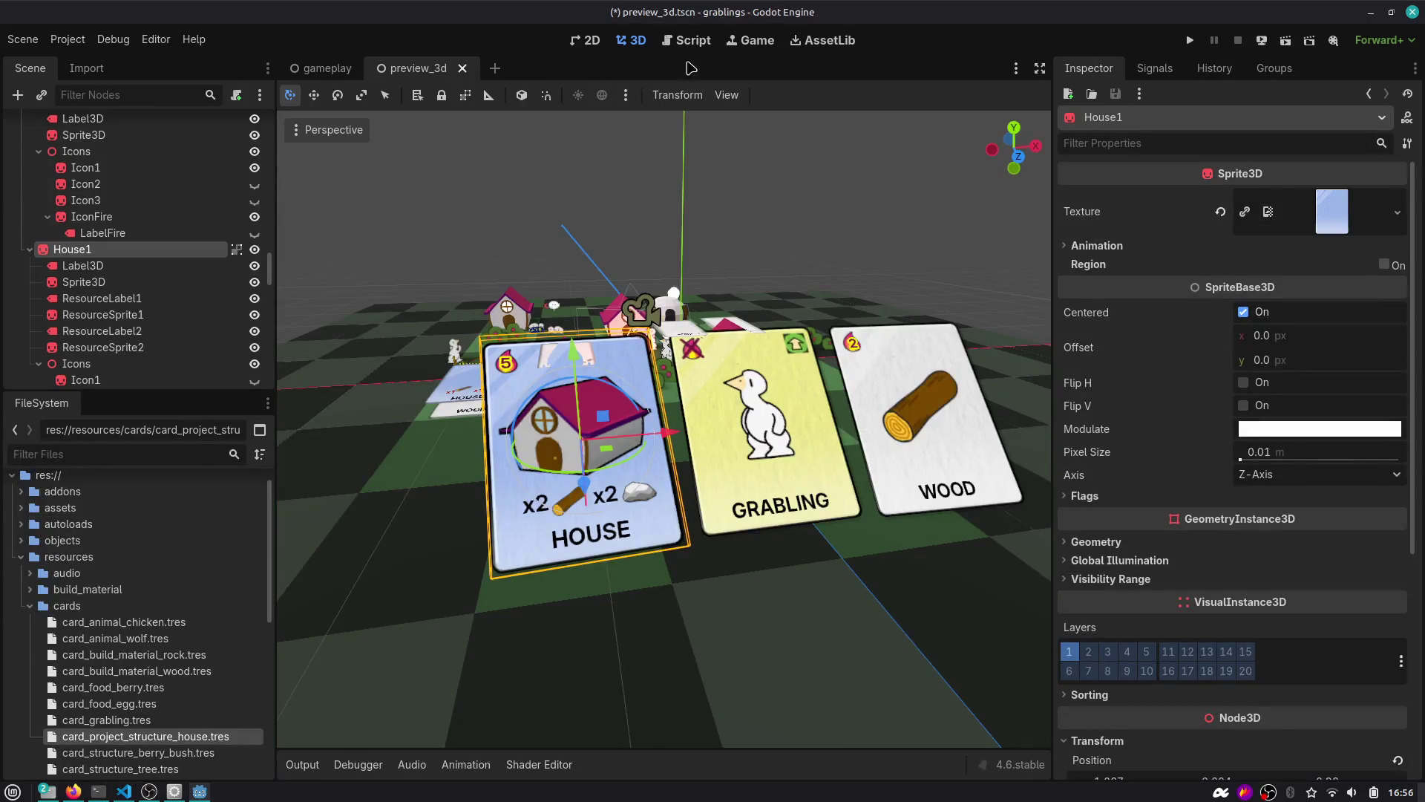
Quick-open dev-cards.tscn and jump from the output log error to the failing line in icons_bot_row.gd.
{"action": "key", "text": "ctrl+shift+o"}
{"action": "type", "text": "dev"}
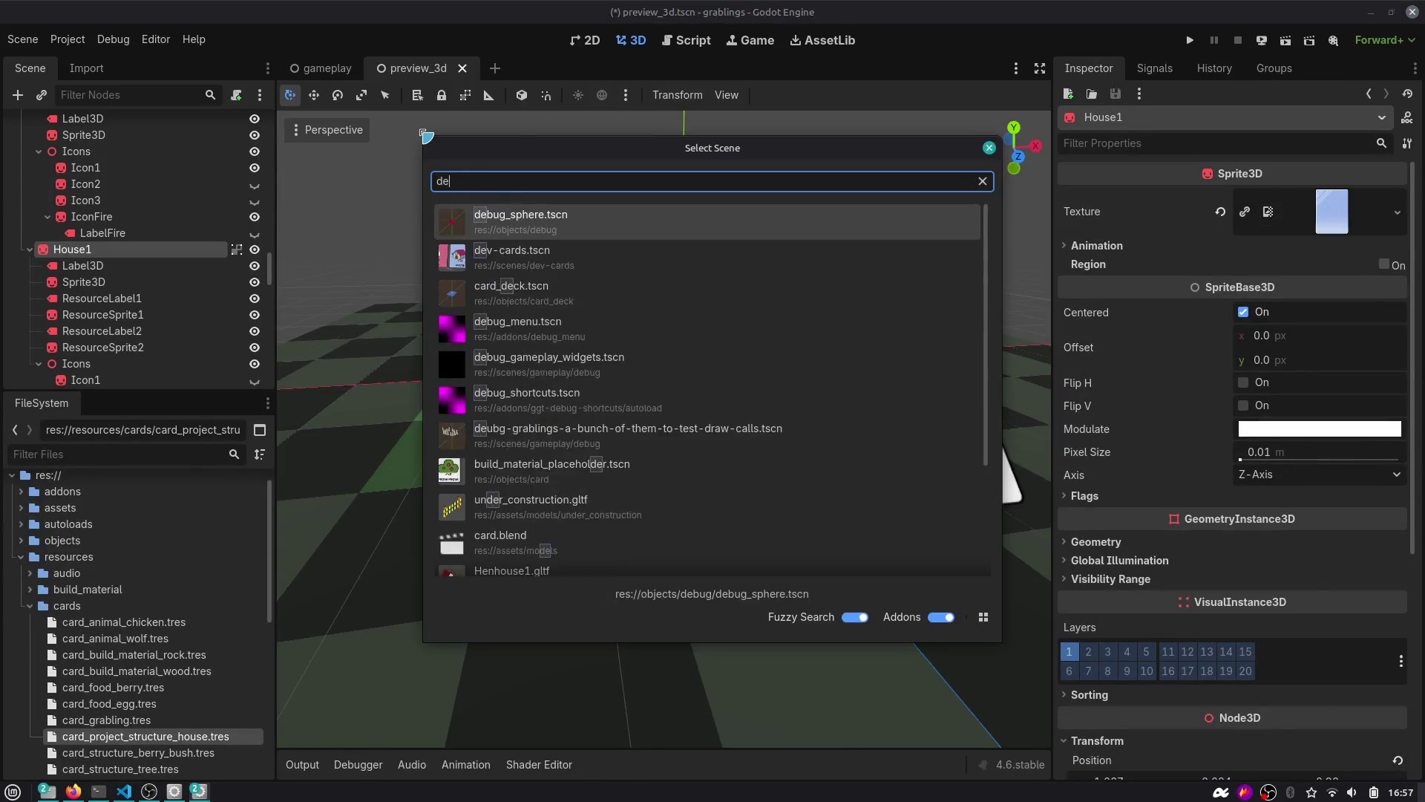
{"action": "key", "text": "Return"}
{"action": "scroll", "coordinate": [497, 254], "scroll_direction": "down", "scroll_amount": 4}
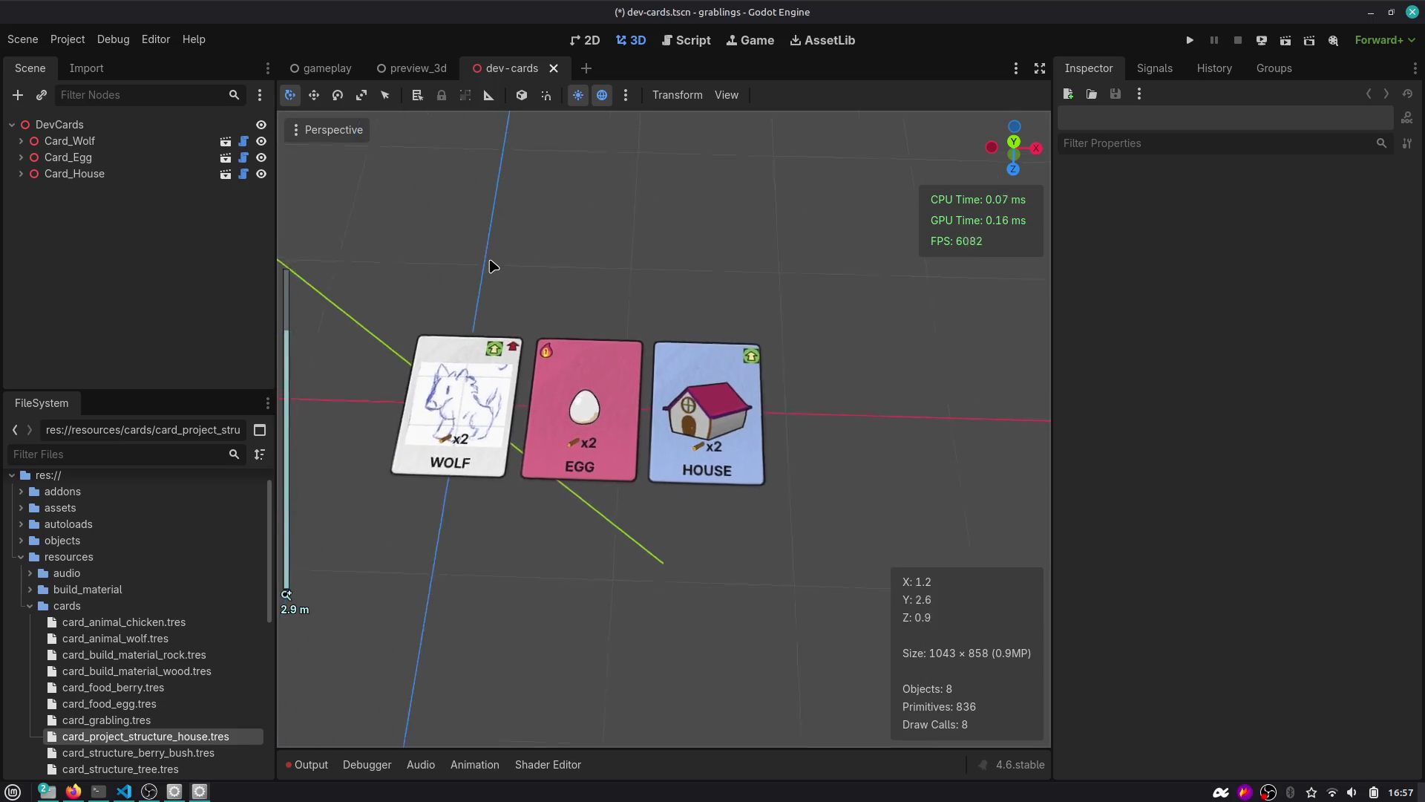
{"action": "left_click", "coordinate": [308, 764]}
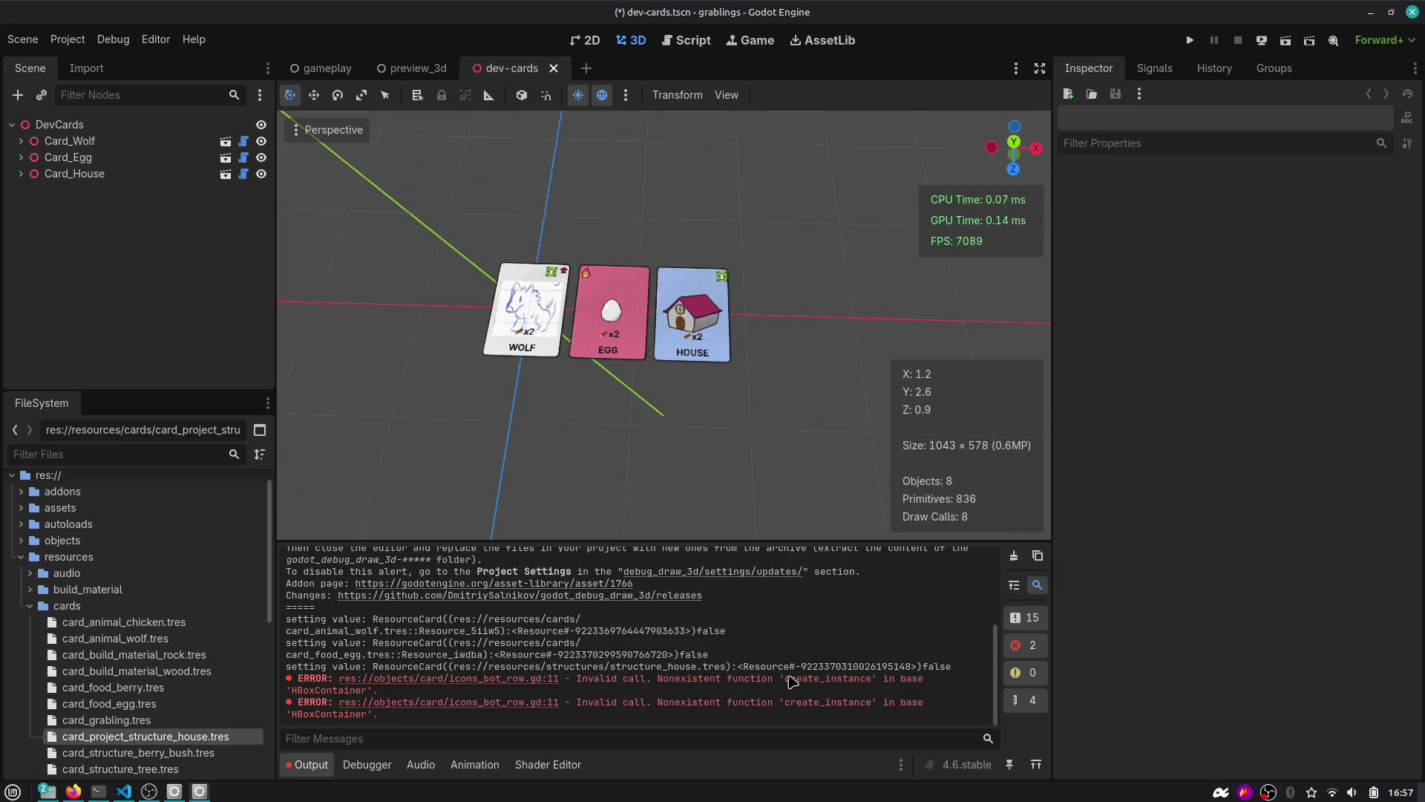
{"action": "left_click", "coordinate": [476, 679]}
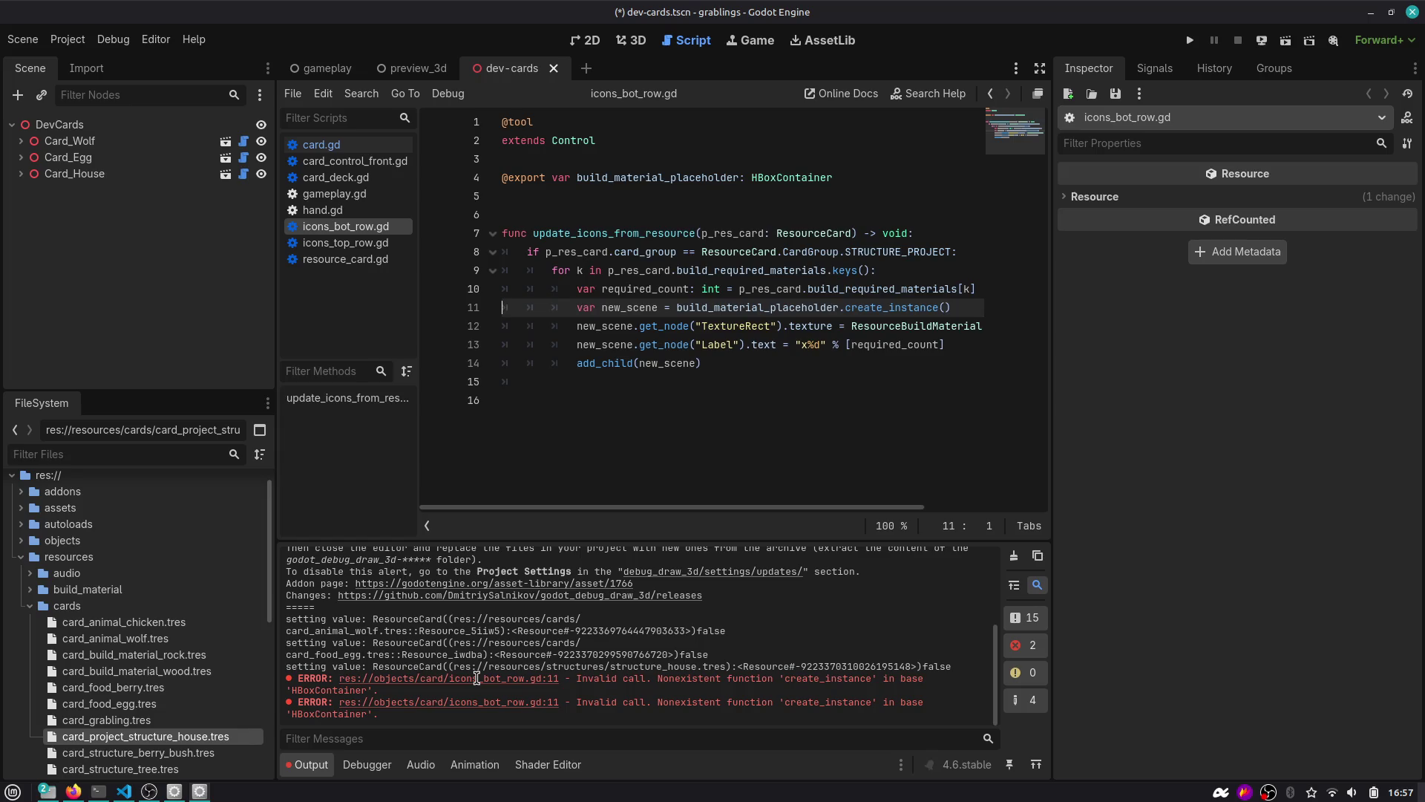
Inspect create_instance and the build_material_placeholder type on line 11, then open the card scene.
{"action": "double_click", "coordinate": [884, 309]}
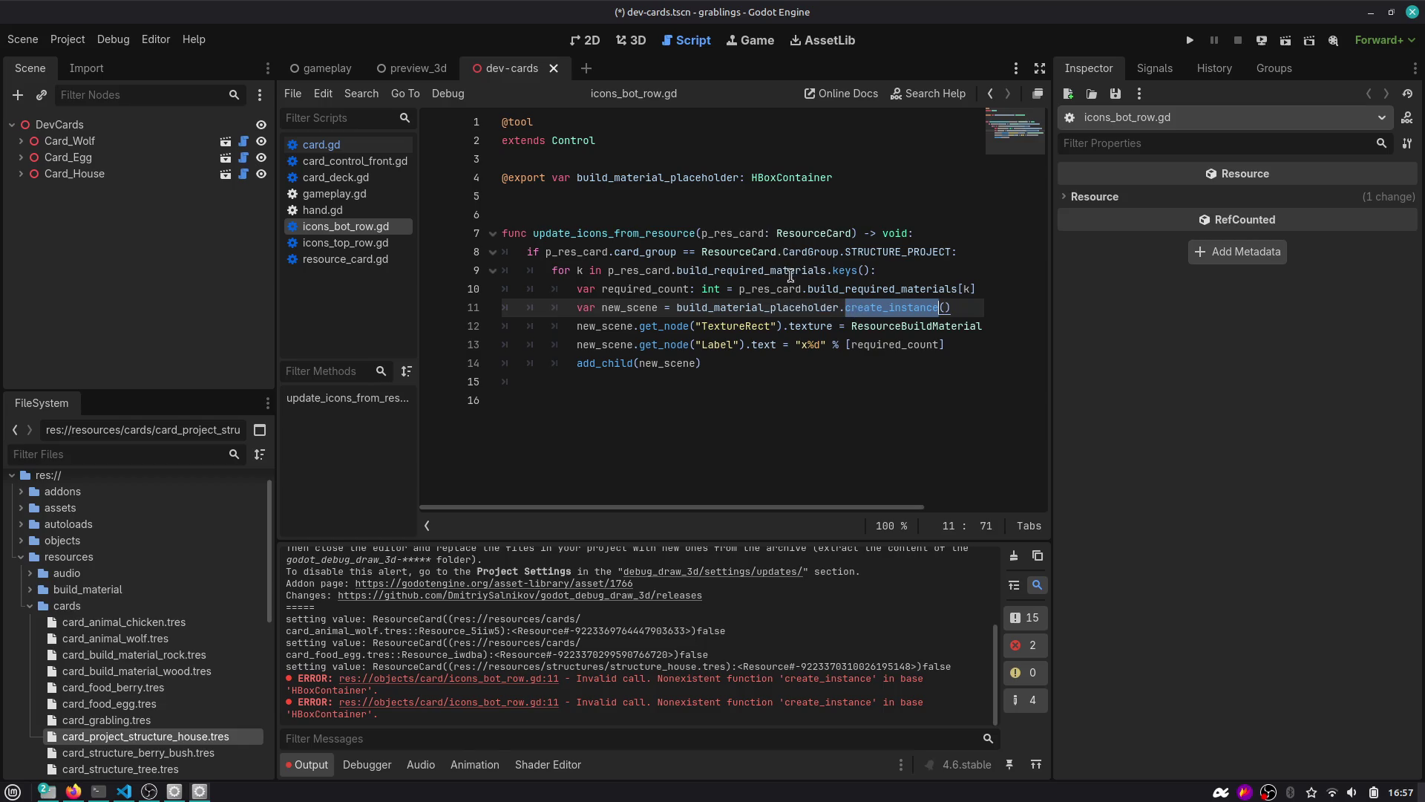
{"action": "double_click", "coordinate": [814, 309]}
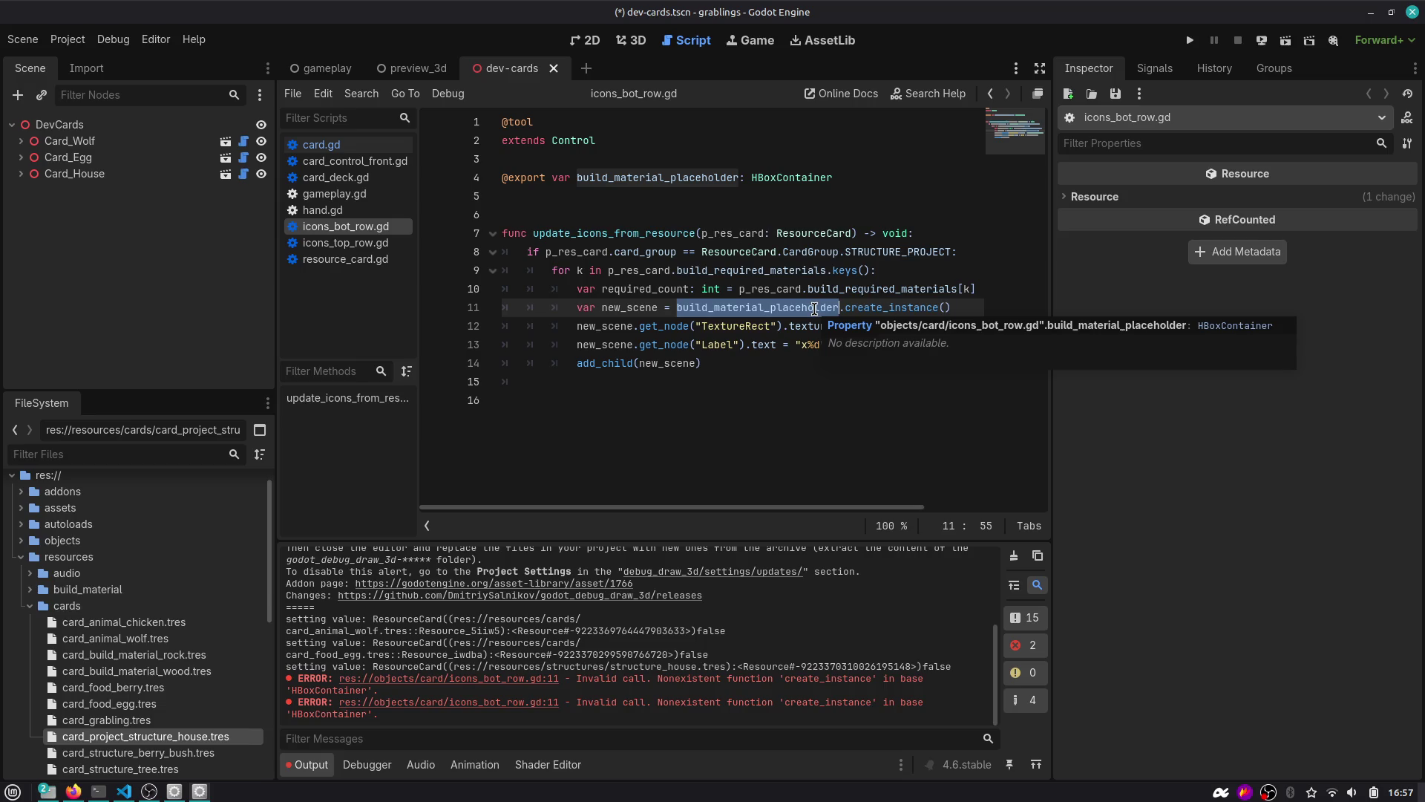
{"action": "left_click", "coordinate": [783, 238]}
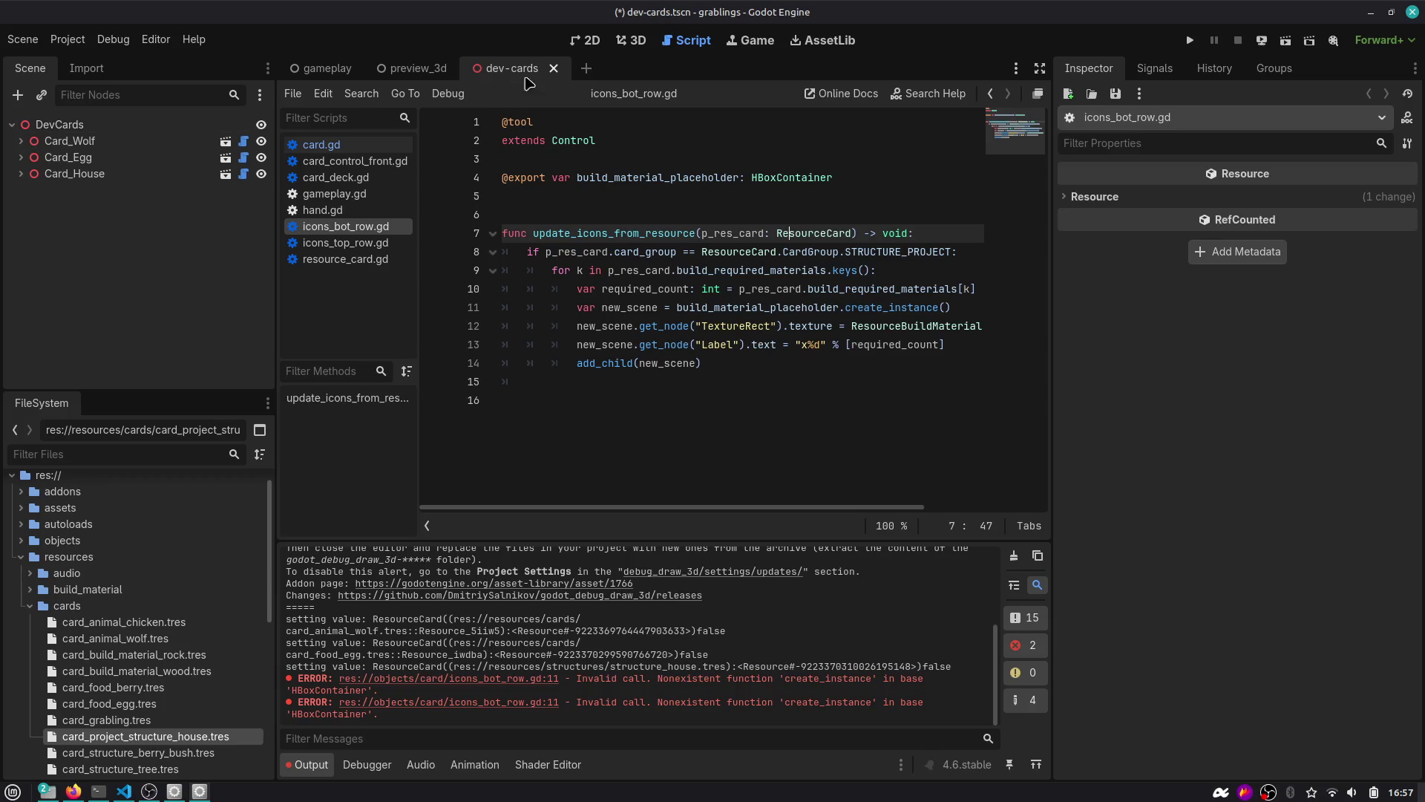
{"action": "left_click", "coordinate": [226, 142]}
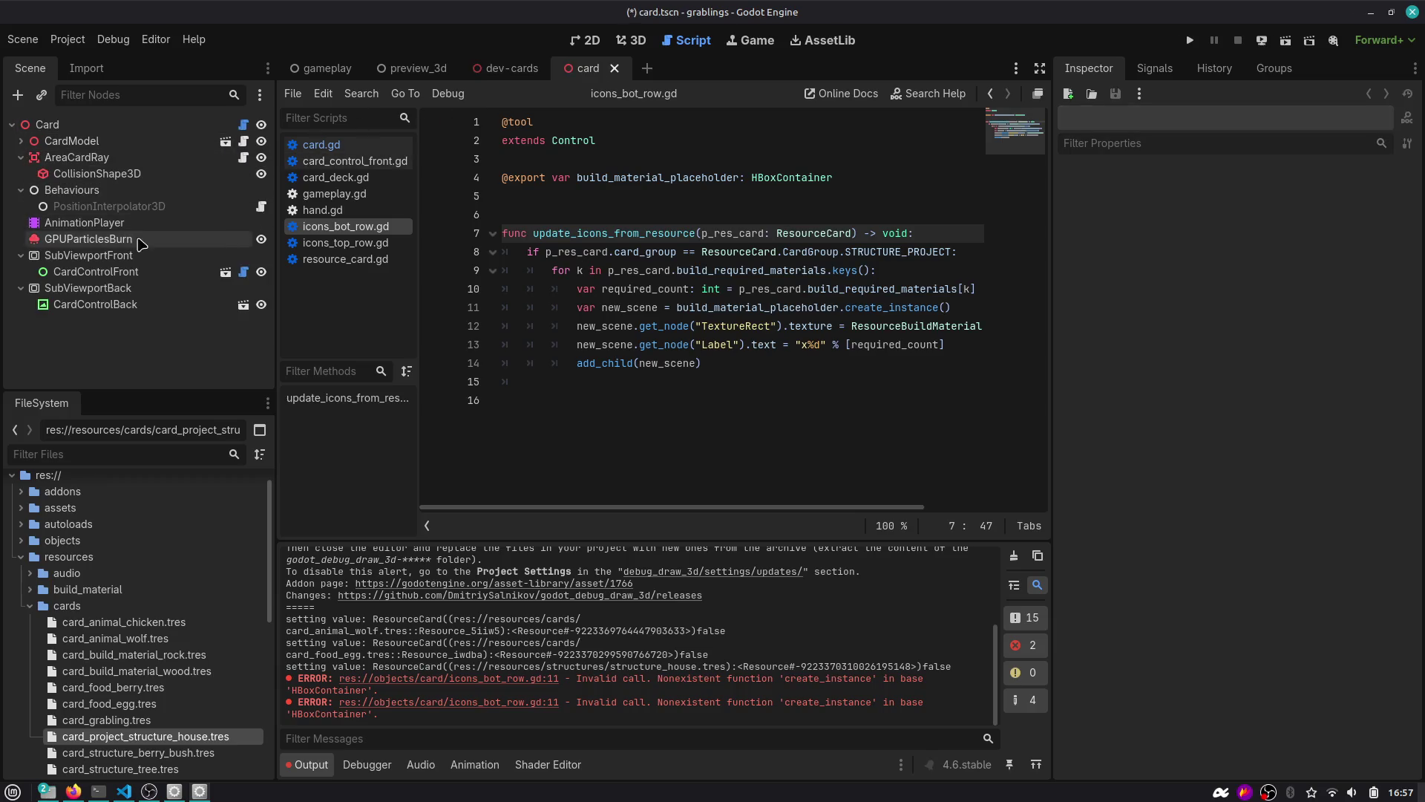
Open card_control_front and toggle Load as Placeholder on the BuildMaterial_Placeholder node.
{"action": "left_click", "coordinate": [225, 273]}
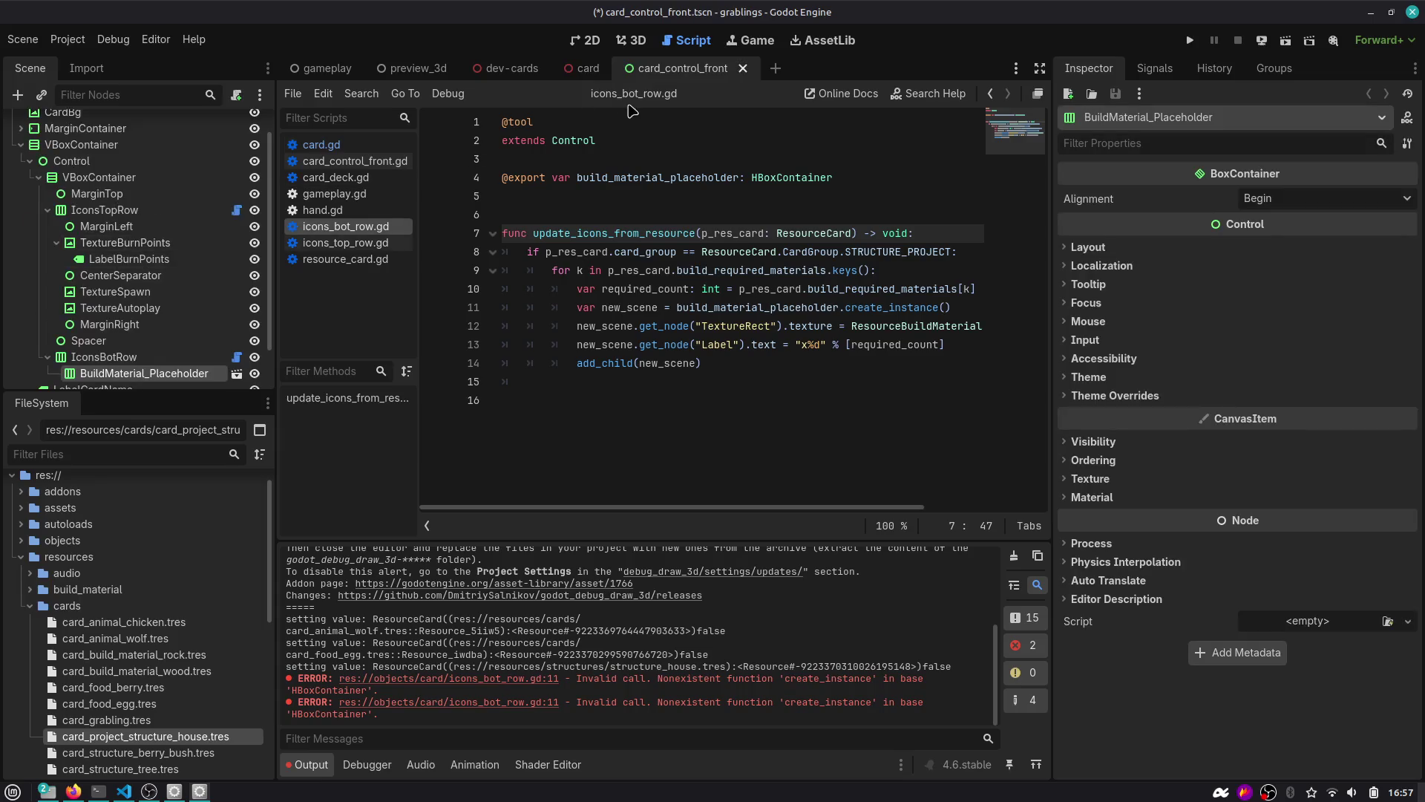
{"action": "scroll", "coordinate": [151, 327], "scroll_direction": "down", "scroll_amount": 2}
{"action": "left_click", "coordinate": [150, 327]}
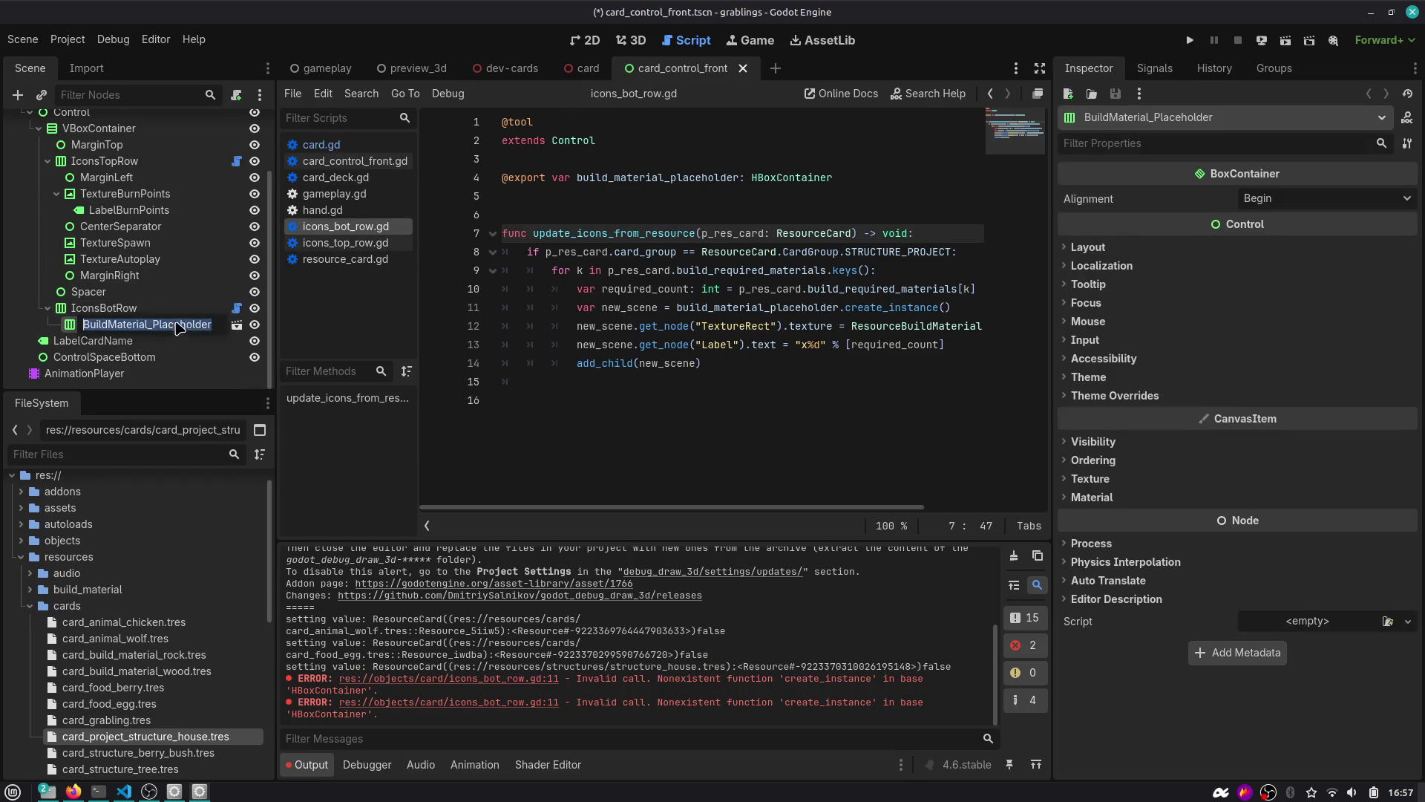
{"action": "right_click", "coordinate": [172, 325]}
{"action": "left_click", "coordinate": [127, 328]}
{"action": "right_click", "coordinate": [124, 330]}
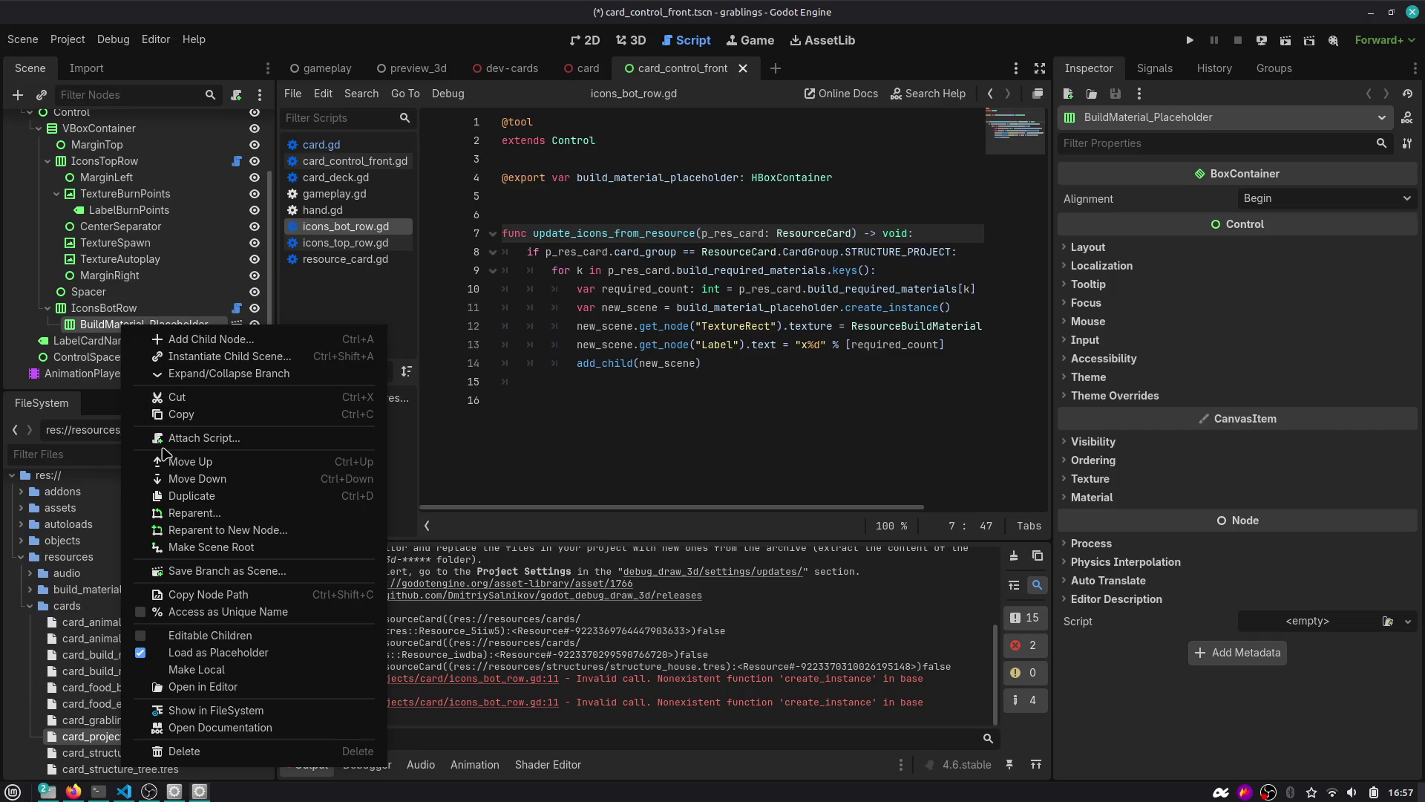
{"action": "left_click", "coordinate": [227, 653]}
{"action": "right_click", "coordinate": [176, 326]}
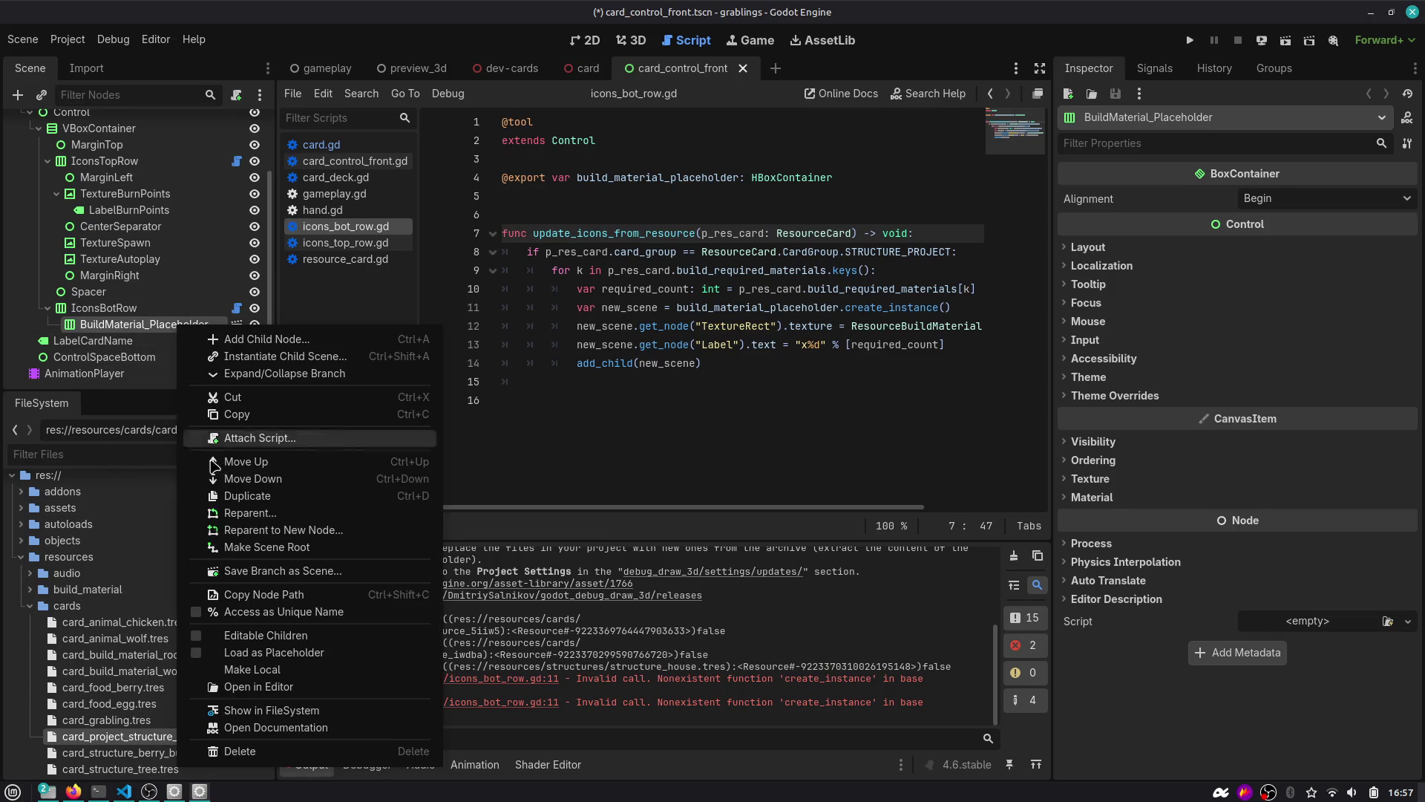
{"action": "left_click", "coordinate": [227, 652]}
{"action": "left_click", "coordinate": [636, 326]}
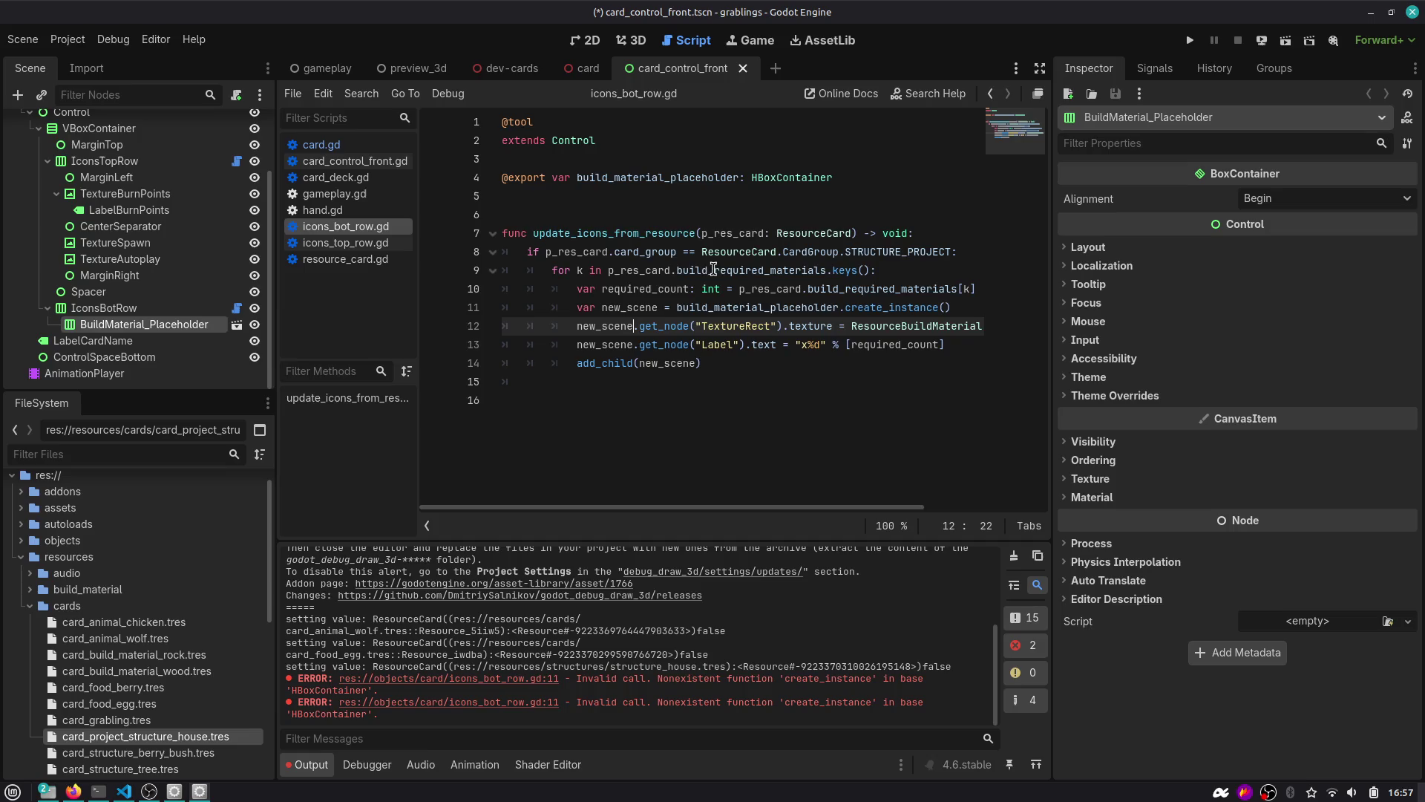
Save the scene and add print(build_material_placeholder) on a new line 11 before create_instance.
{"action": "key", "text": "ctrl+s"}
{"action": "left_click", "coordinate": [656, 289]}
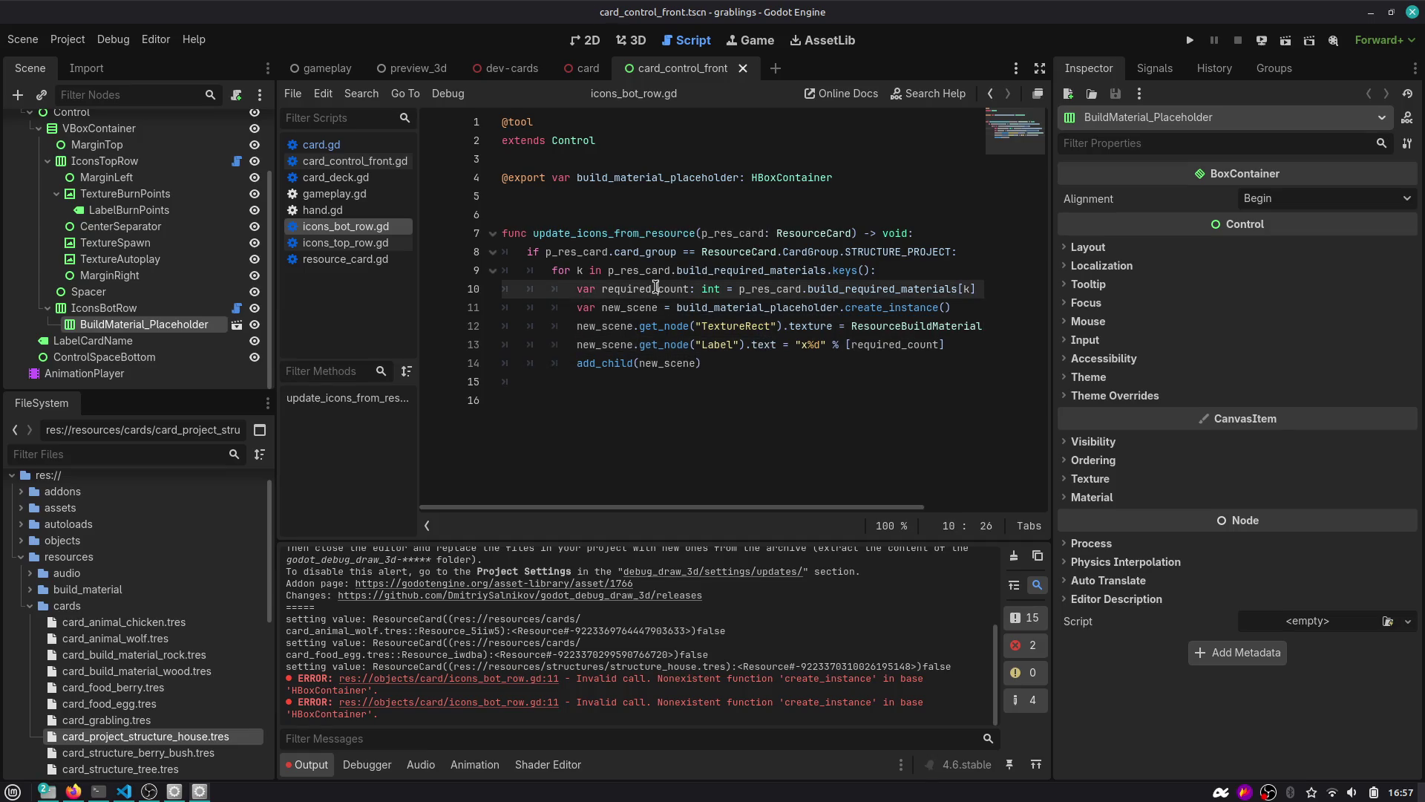
{"action": "key", "text": "Up"}
{"action": "key", "text": "Down"}
{"action": "key", "text": "Down"}
{"action": "key", "text": "Down"}
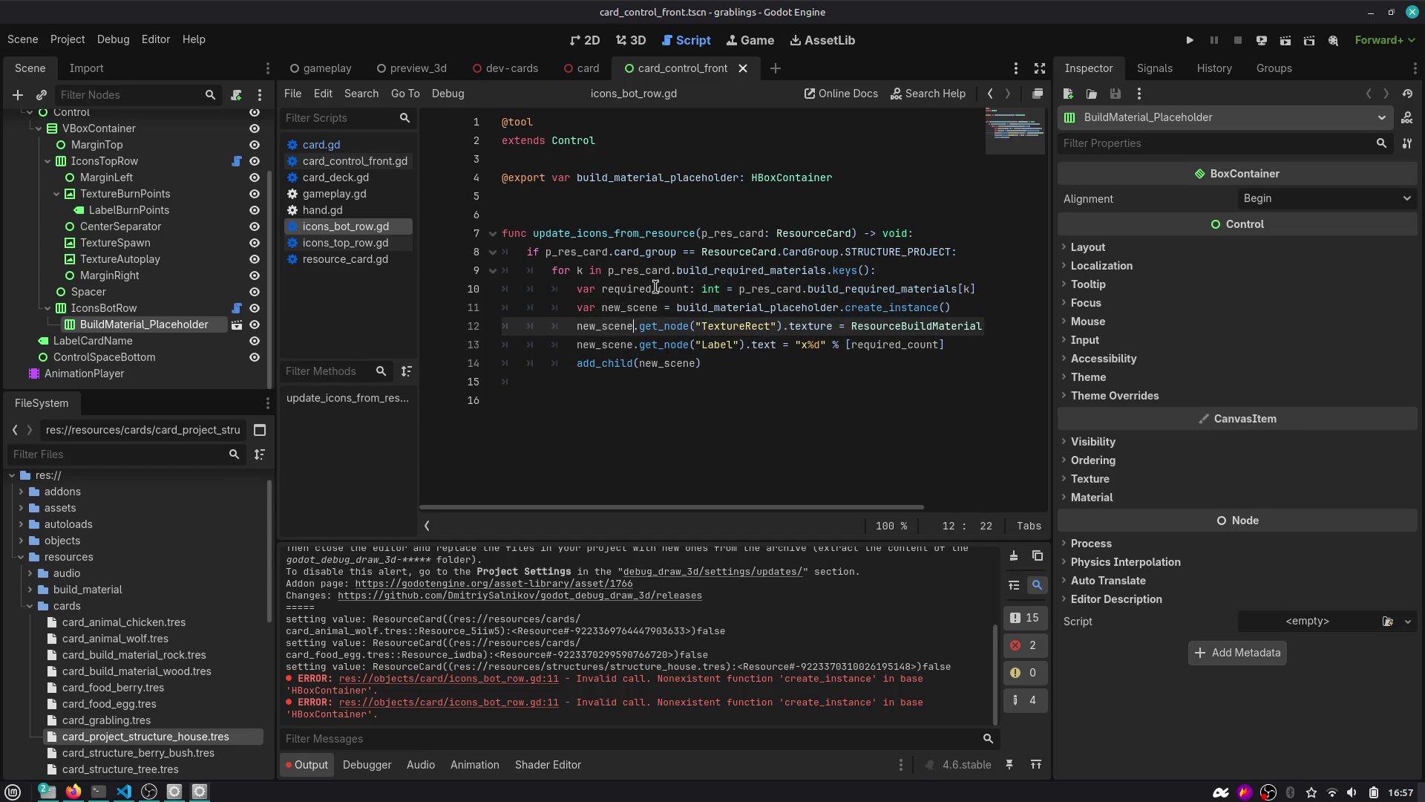
{"action": "key", "text": "Up"}
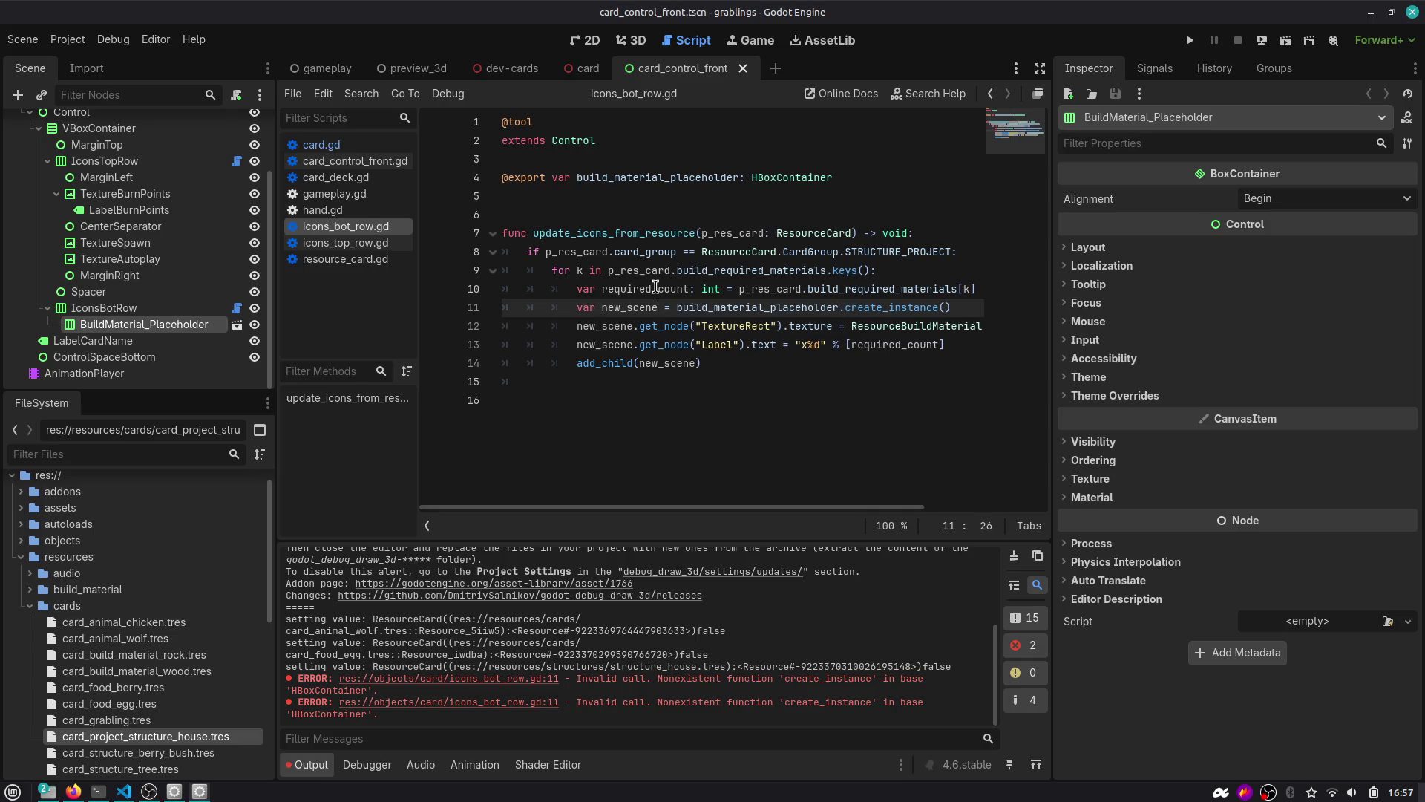
{"action": "key", "text": "Up"}
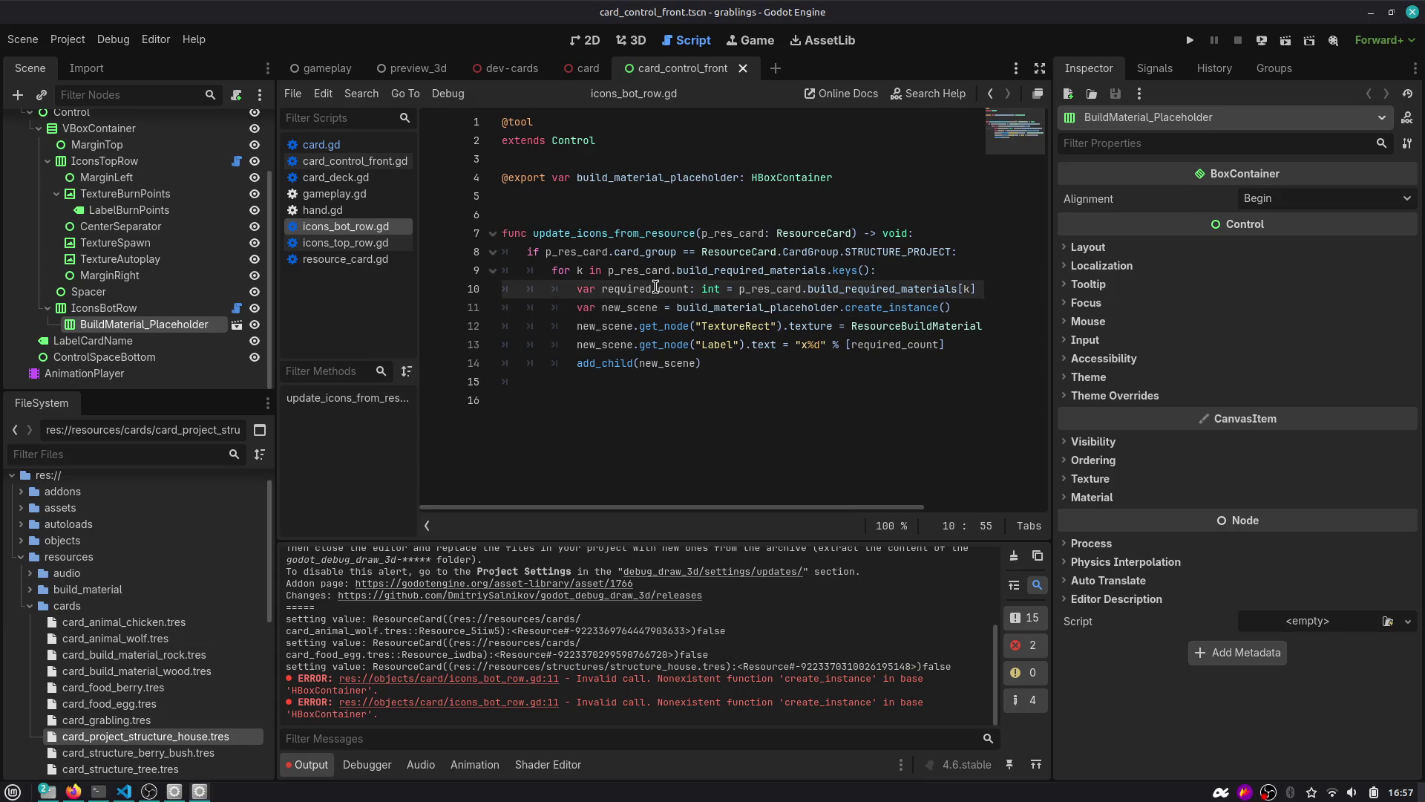
{"action": "key", "text": "Return"}
{"action": "type", "text": "print"}
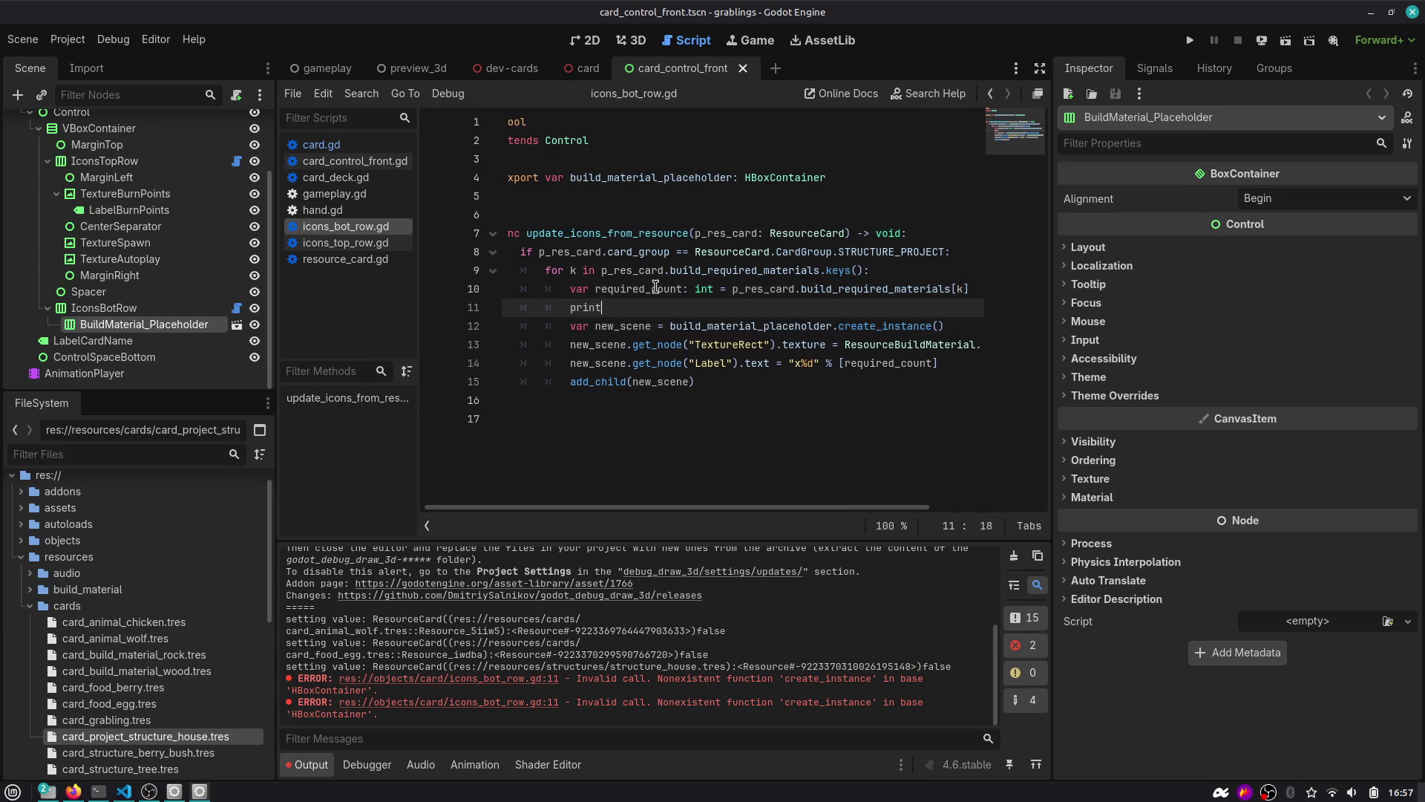
{"action": "type", "text": "(build_material_placeholder"}
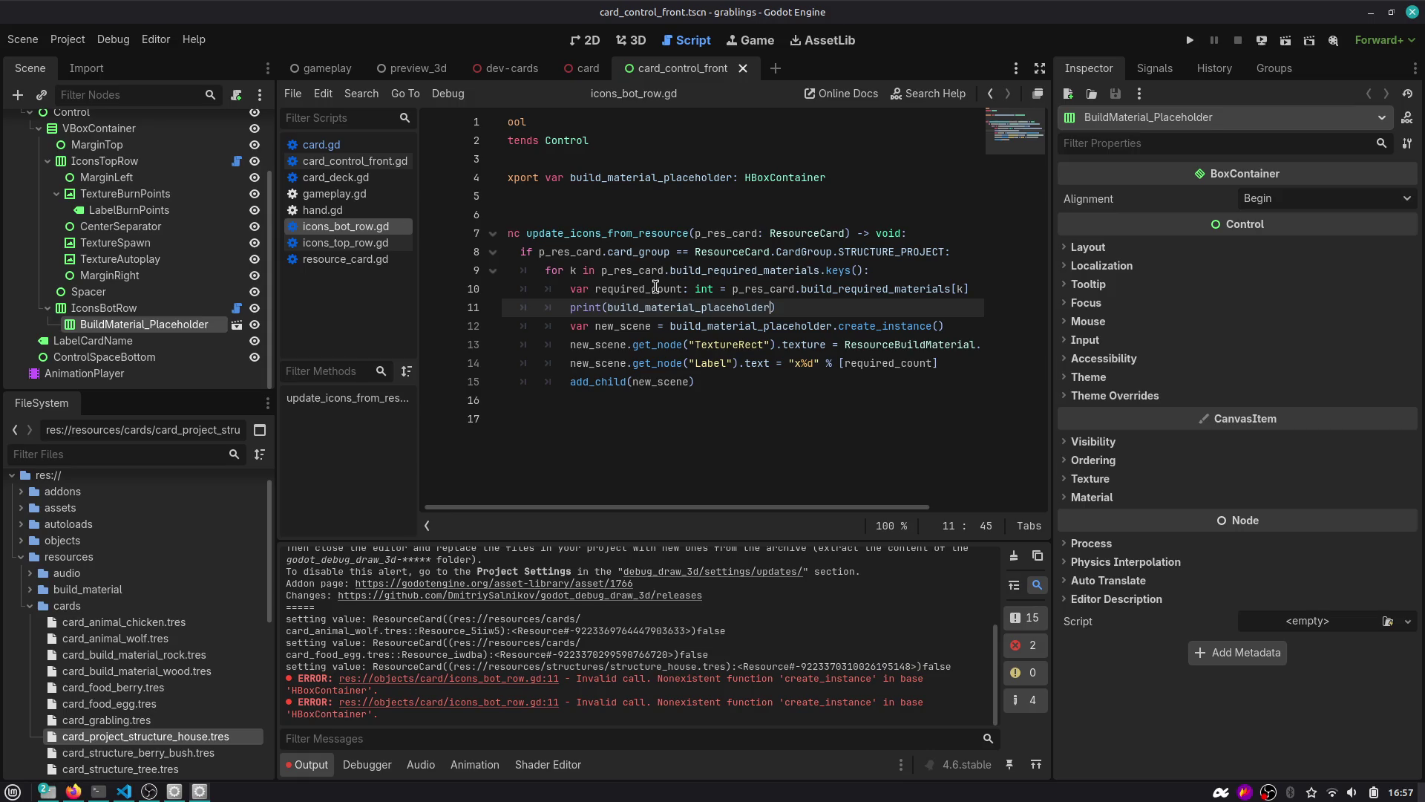
Search the help docs for 'placeholder'.
{"action": "double_click", "coordinate": [674, 172]}
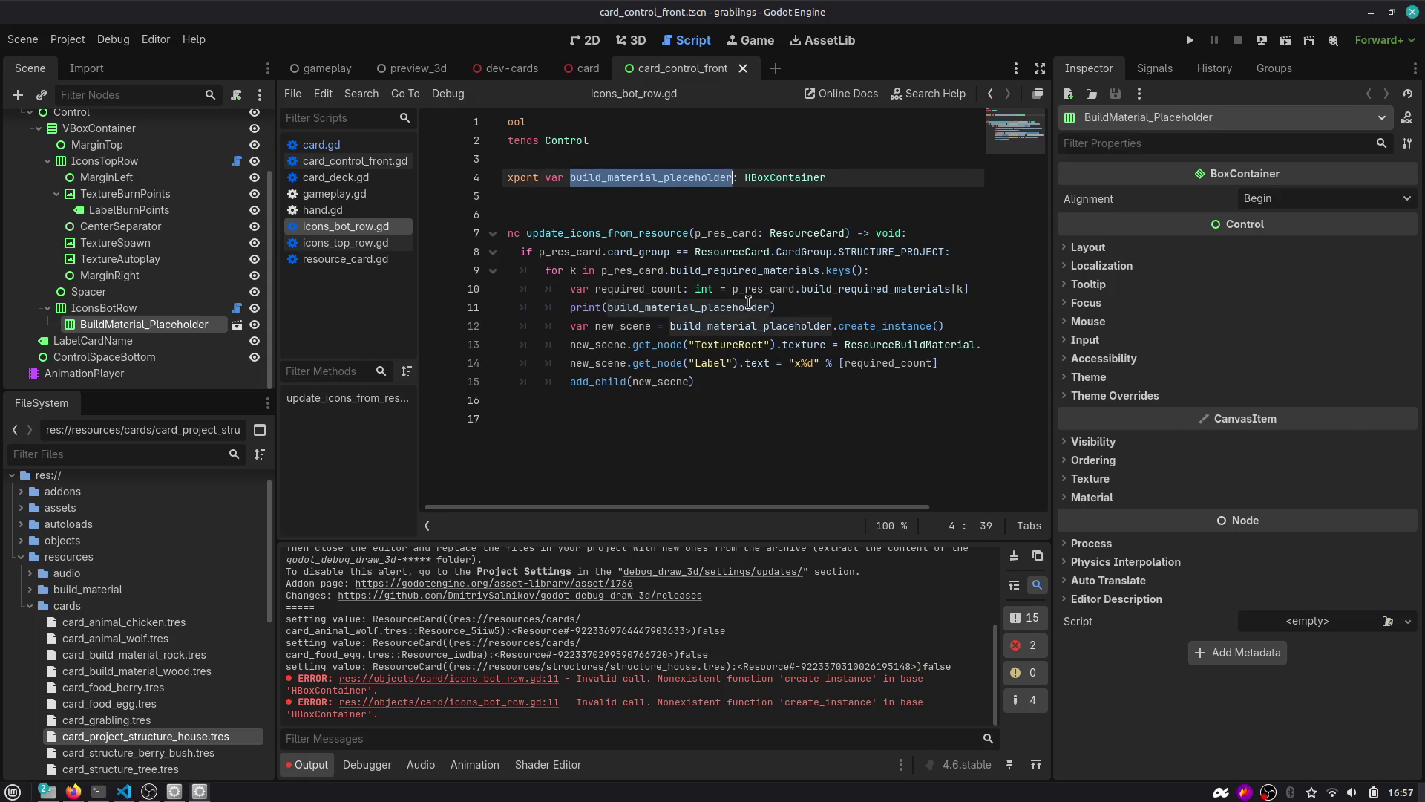
{"action": "key", "text": "F1"}
{"action": "type", "text": "placeholder"}
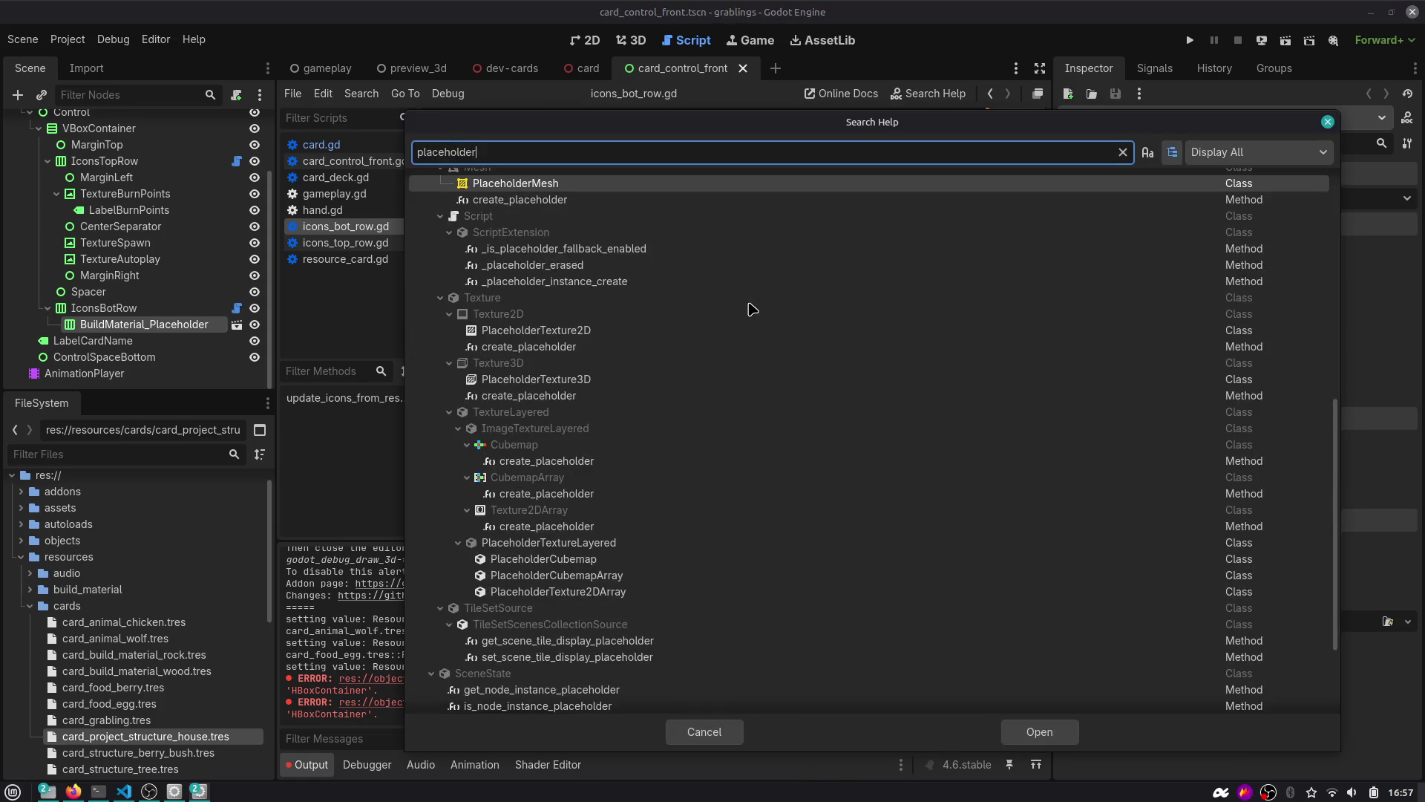
Search help for 'instance' then 'placehol', and fold the Object results to reach InstancePlaceholder under Node.
{"action": "key", "text": "ctrl+a"}
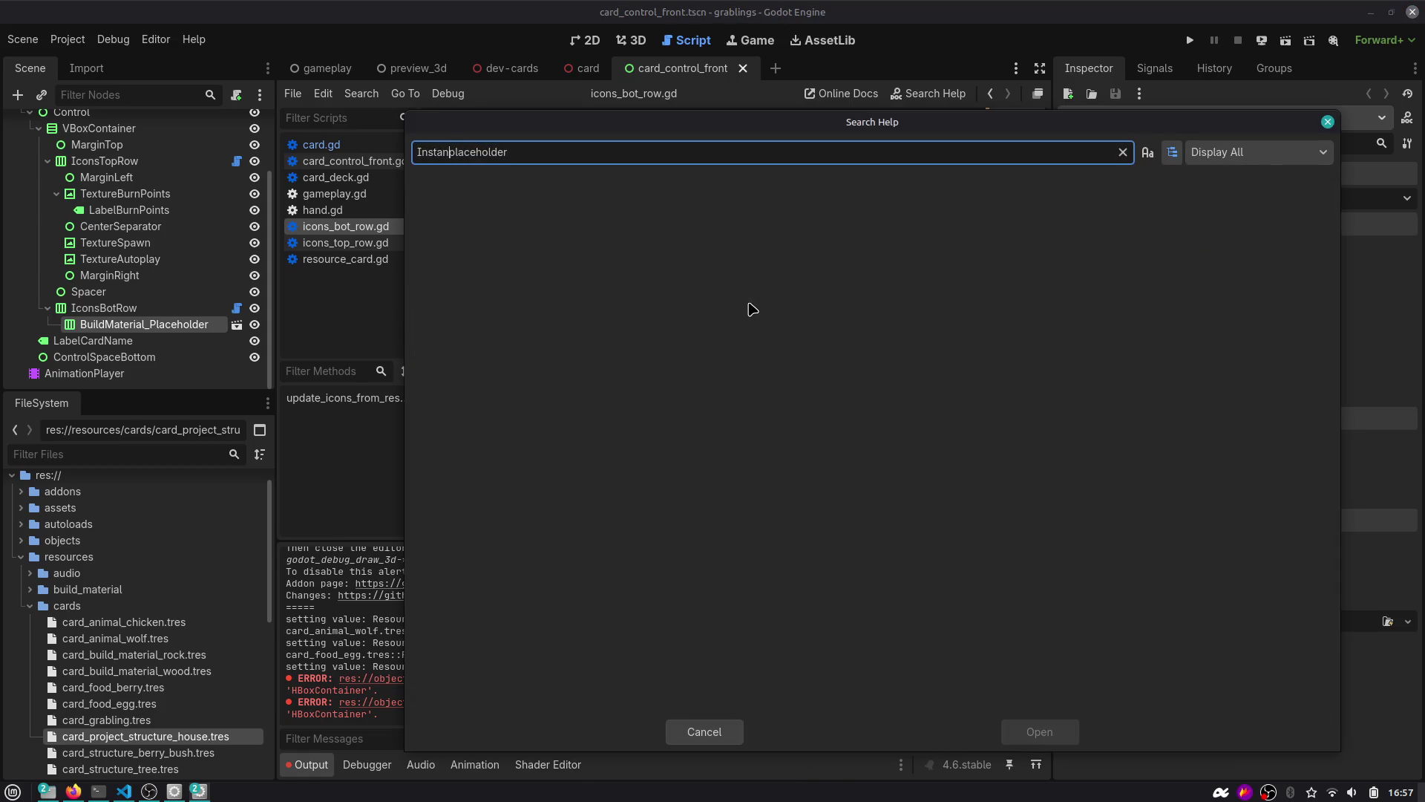
{"action": "type", "text": "instance"}
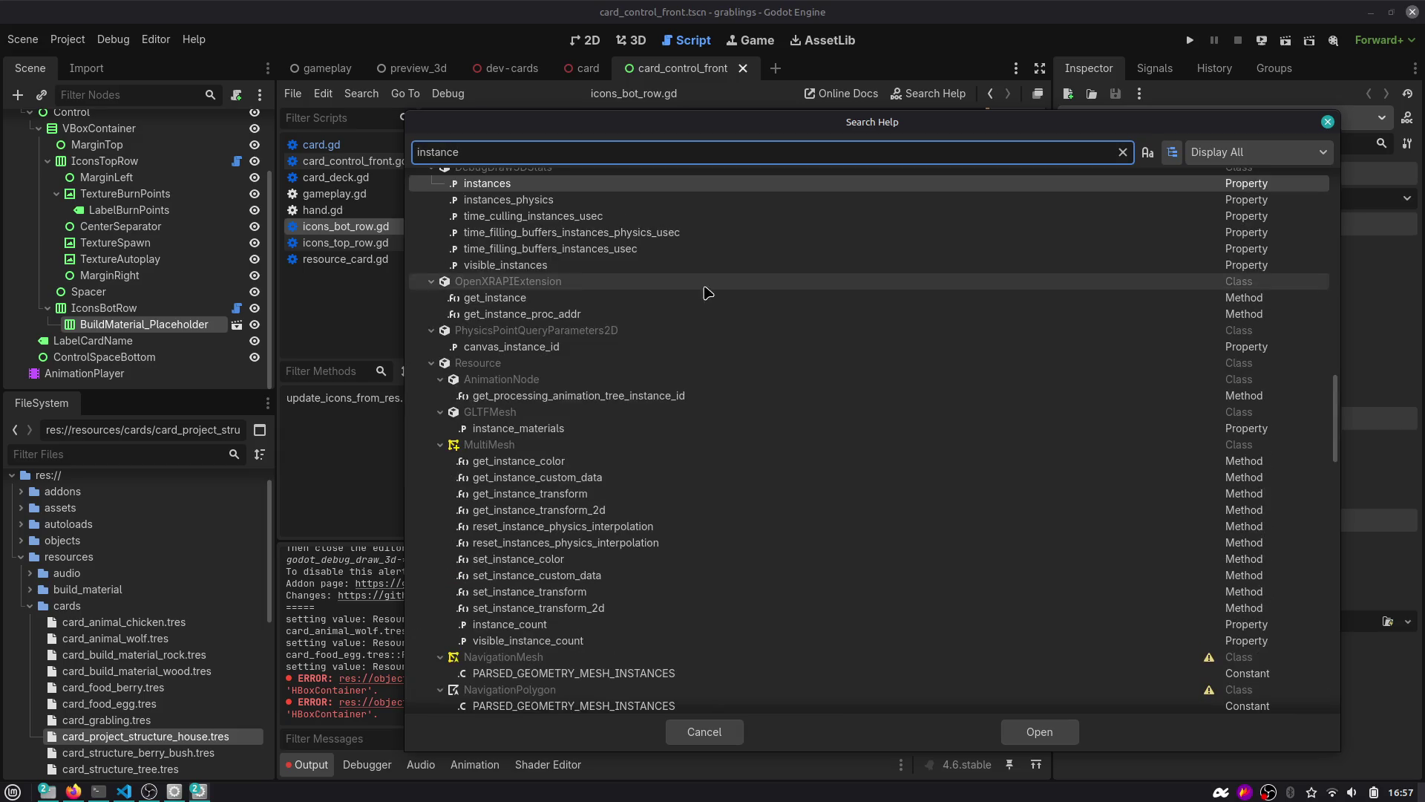
{"action": "scroll", "coordinate": [647, 397], "scroll_direction": "up", "scroll_amount": 10}
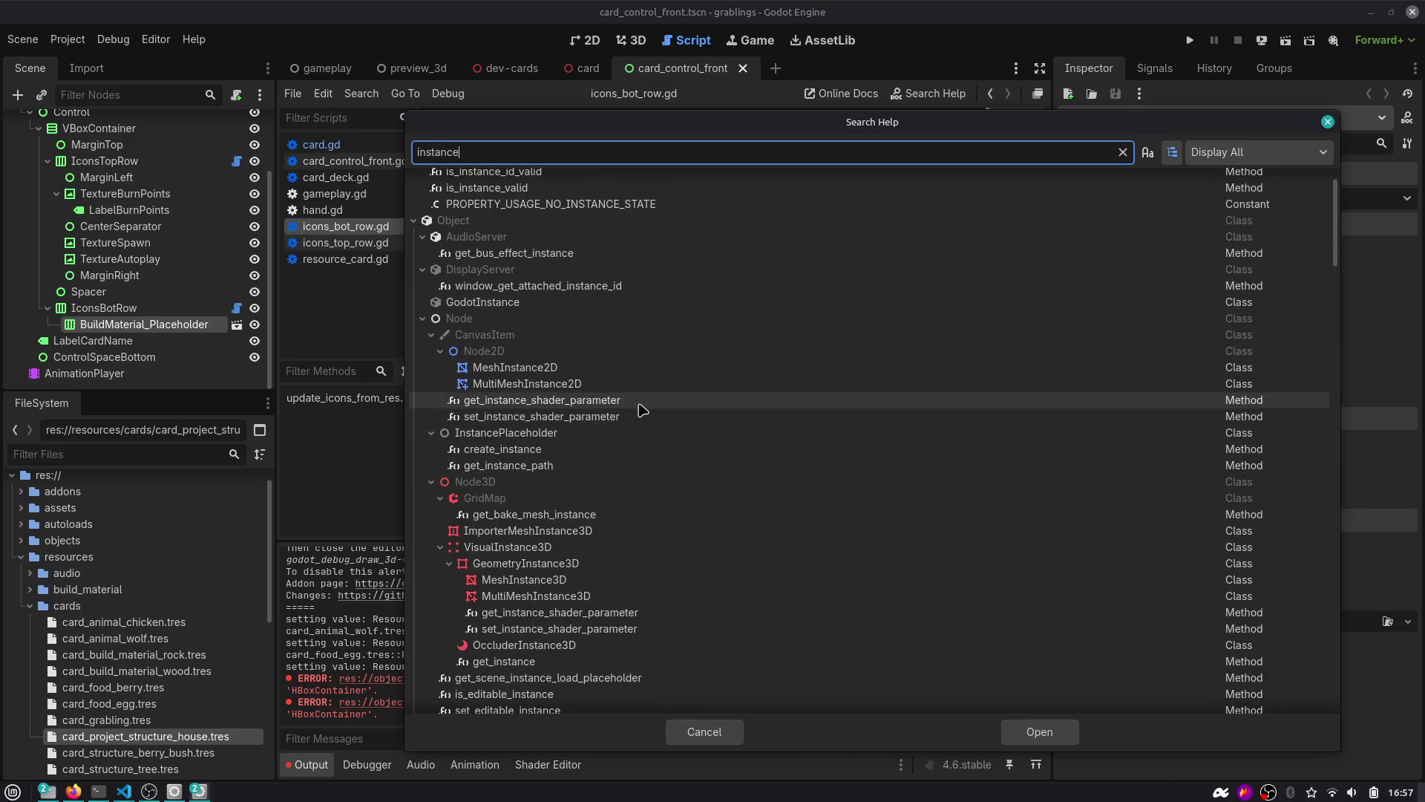
{"action": "key", "text": "ctrl+a"}
{"action": "type", "text": "plac"}
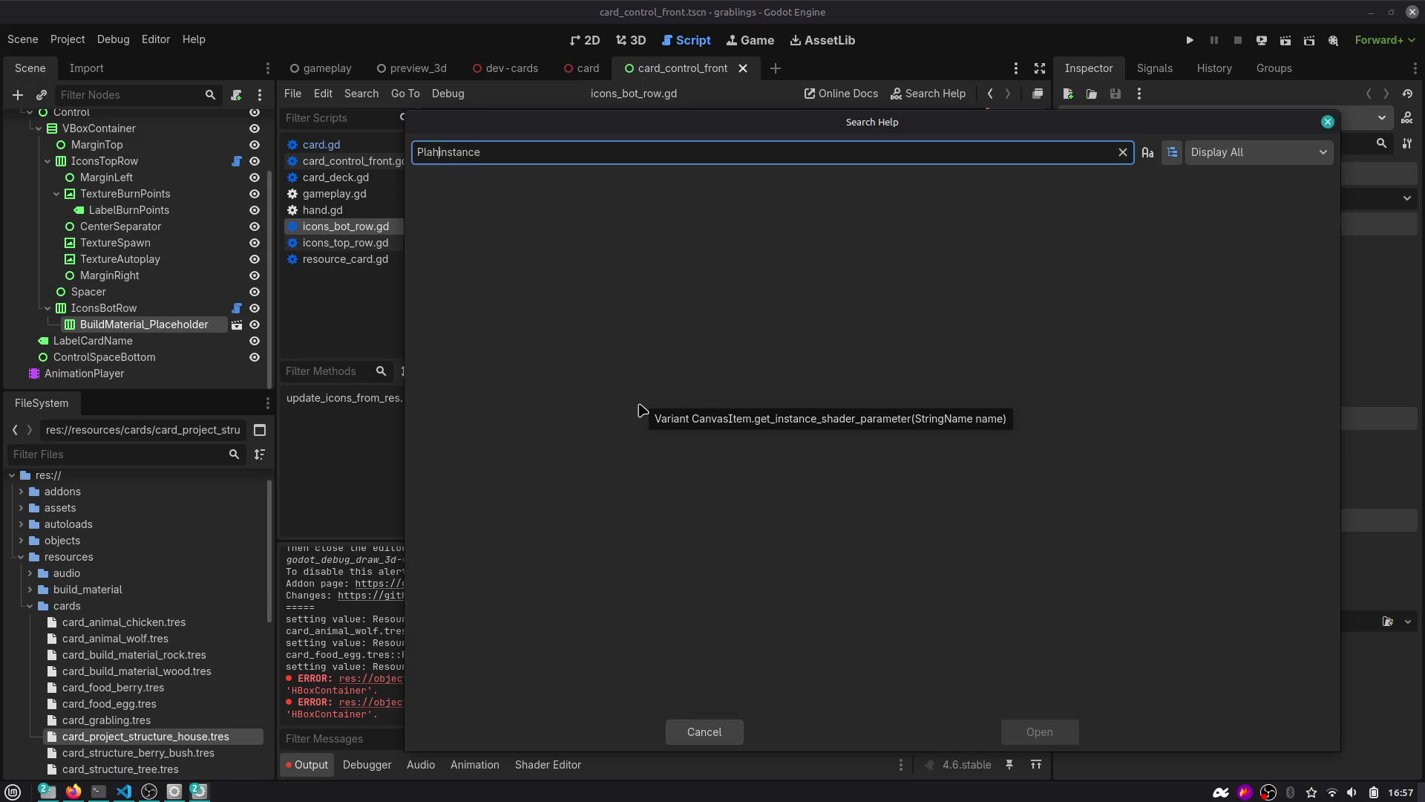
{"action": "type", "text": "eholder"}
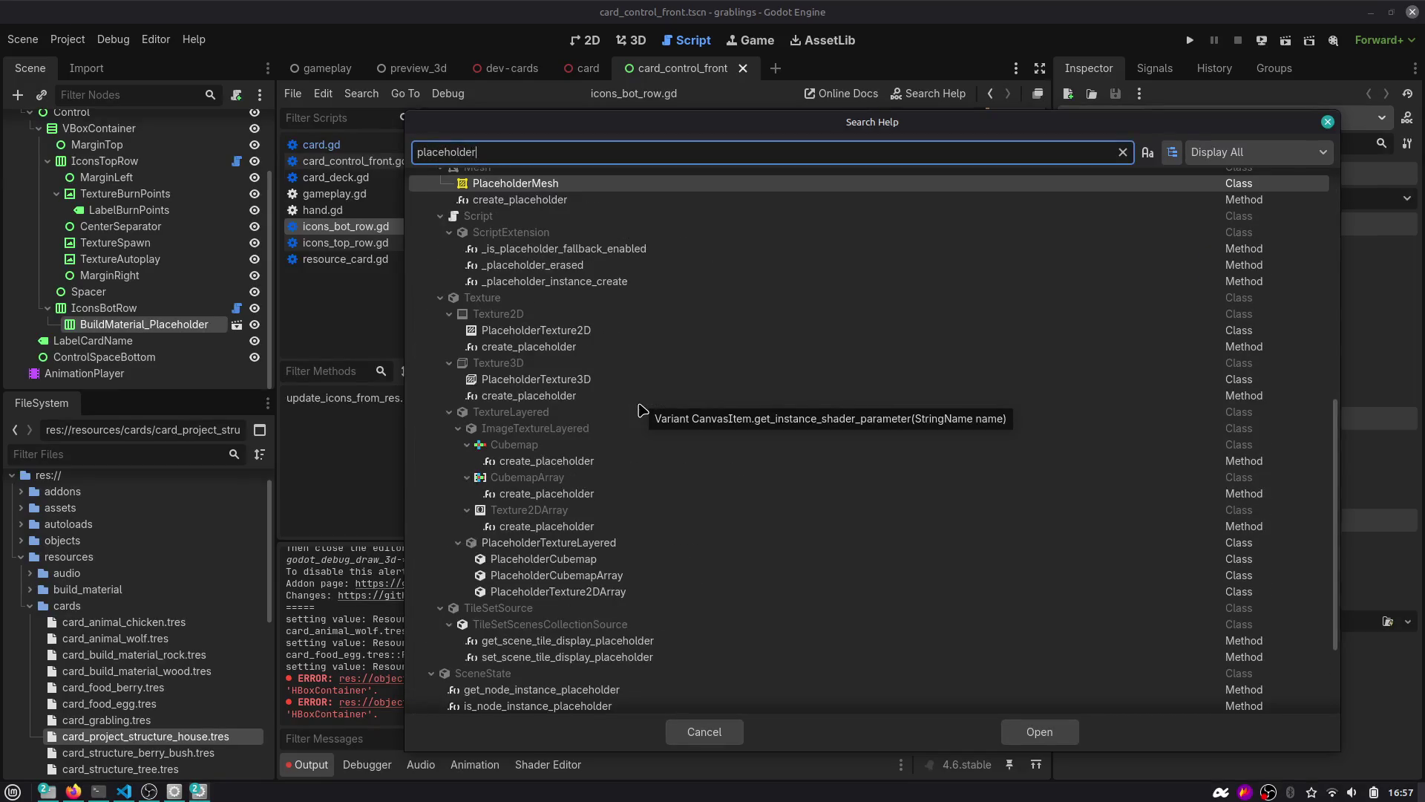
{"action": "left_click", "coordinate": [420, 253]}
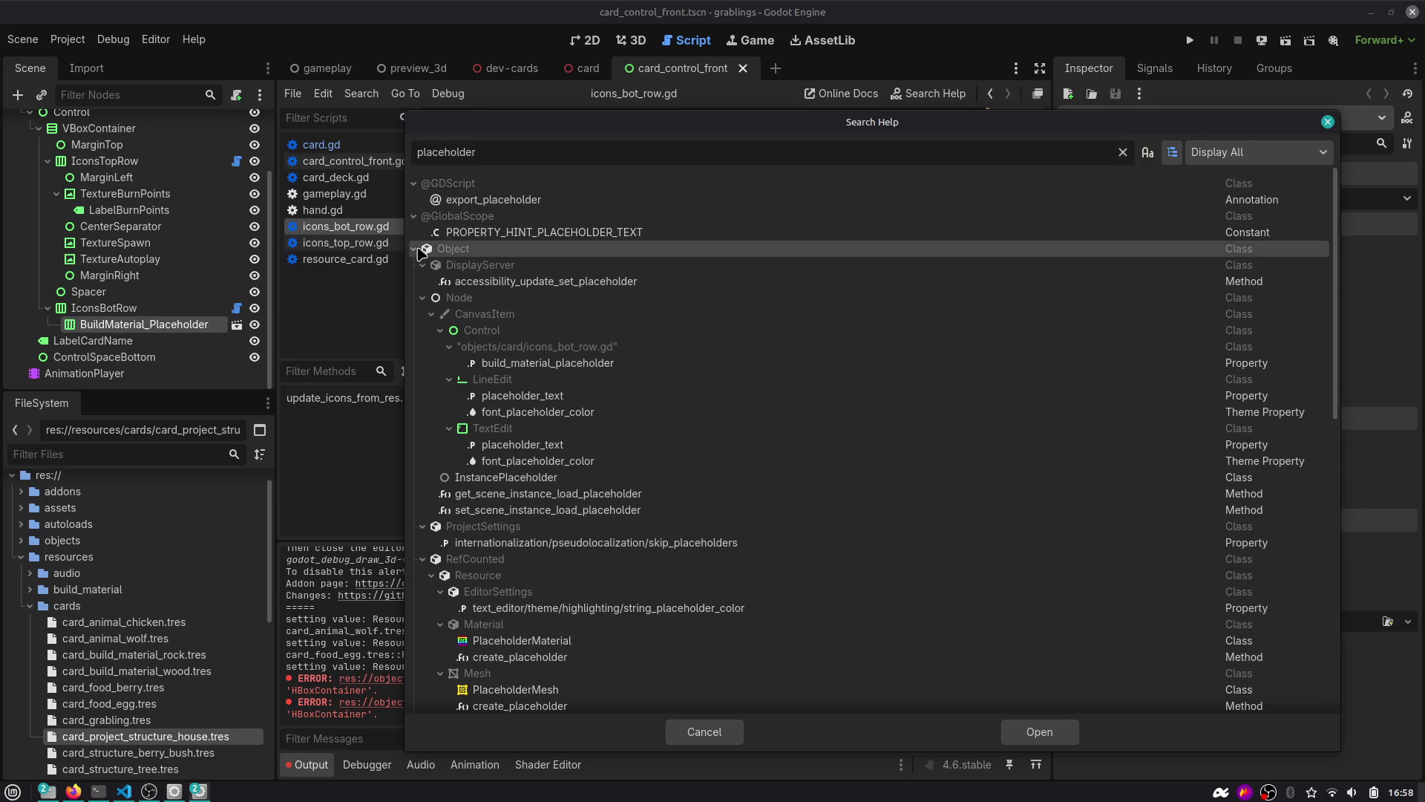
{"action": "left_click", "coordinate": [414, 250], "text": "shift"}
{"action": "left_click", "coordinate": [414, 249]}
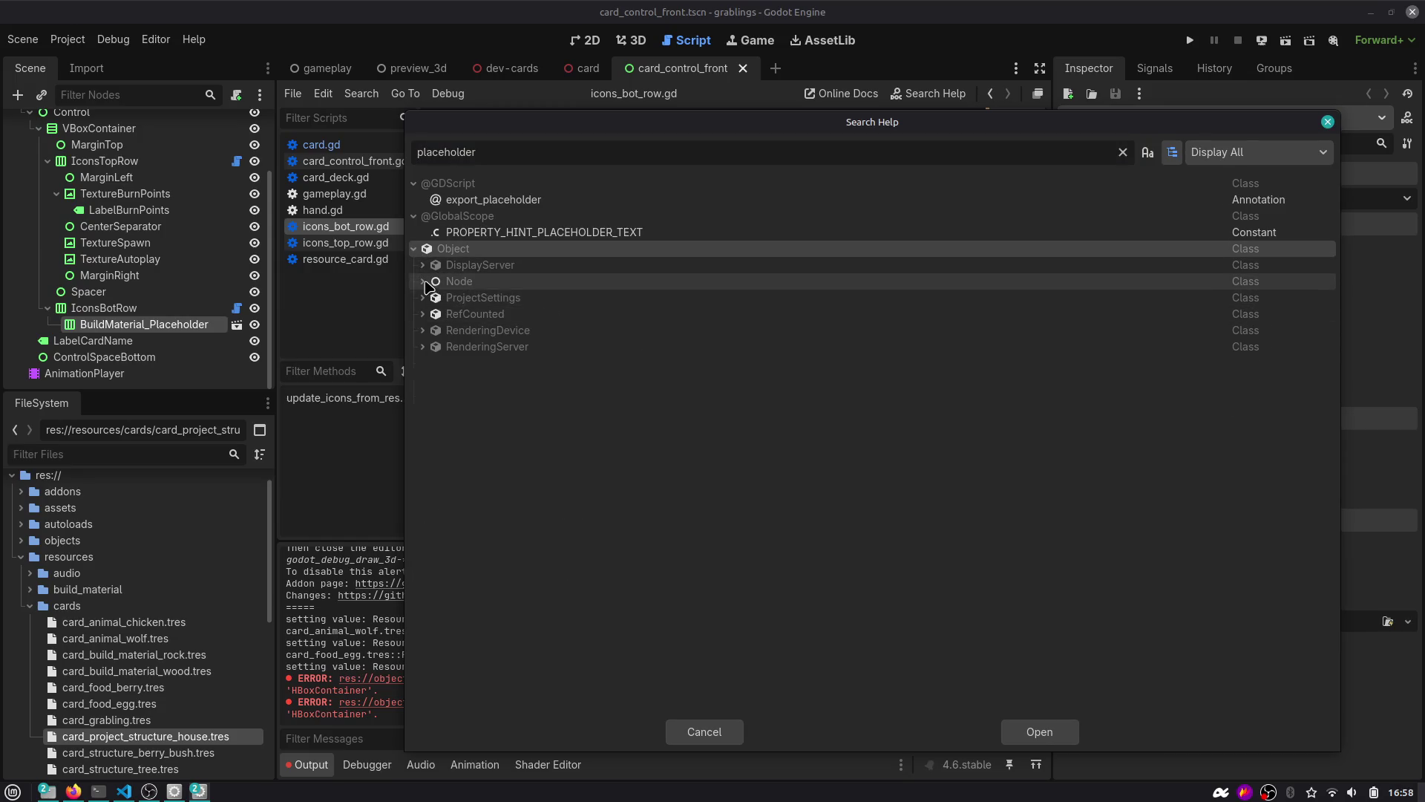
{"action": "left_click", "coordinate": [422, 281]}
Read the InstancePlaceholder class docs, highlighting create_instance's note about loading the node as a sibling.
{"action": "double_click", "coordinate": [475, 306]}
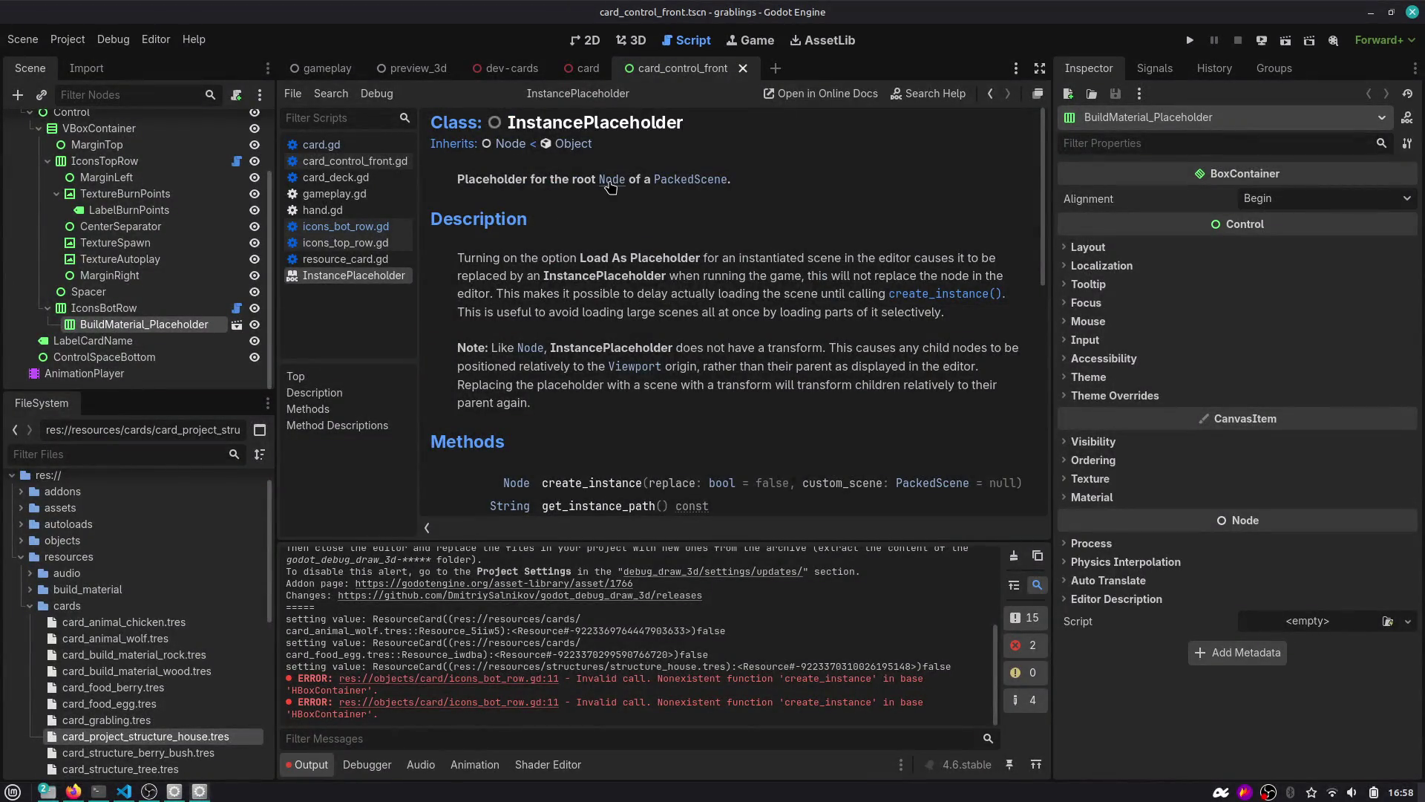
{"action": "scroll", "coordinate": [609, 252], "scroll_direction": "down", "scroll_amount": 2}
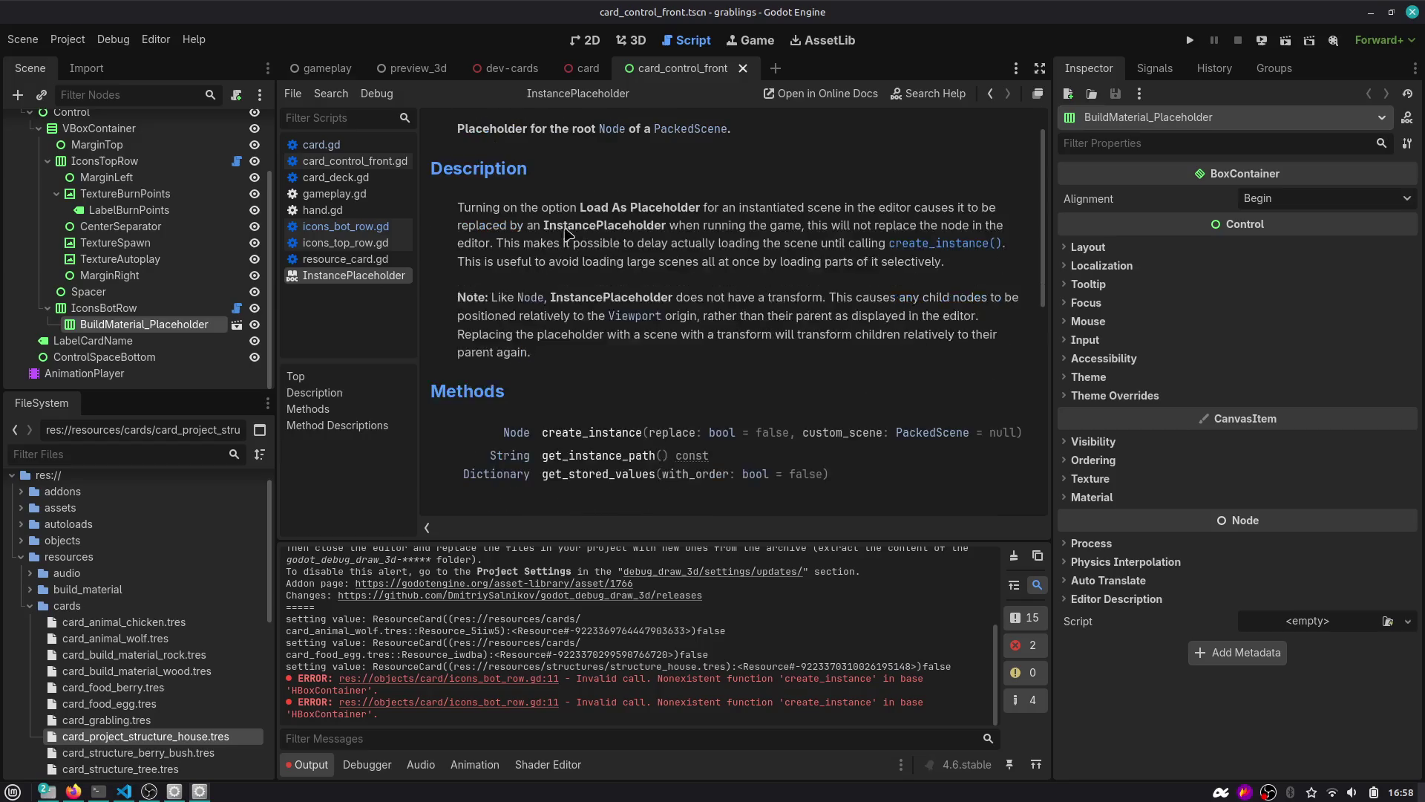
{"action": "left_click_drag", "start_coordinate": [275, 214], "coordinate": [230, 213]}
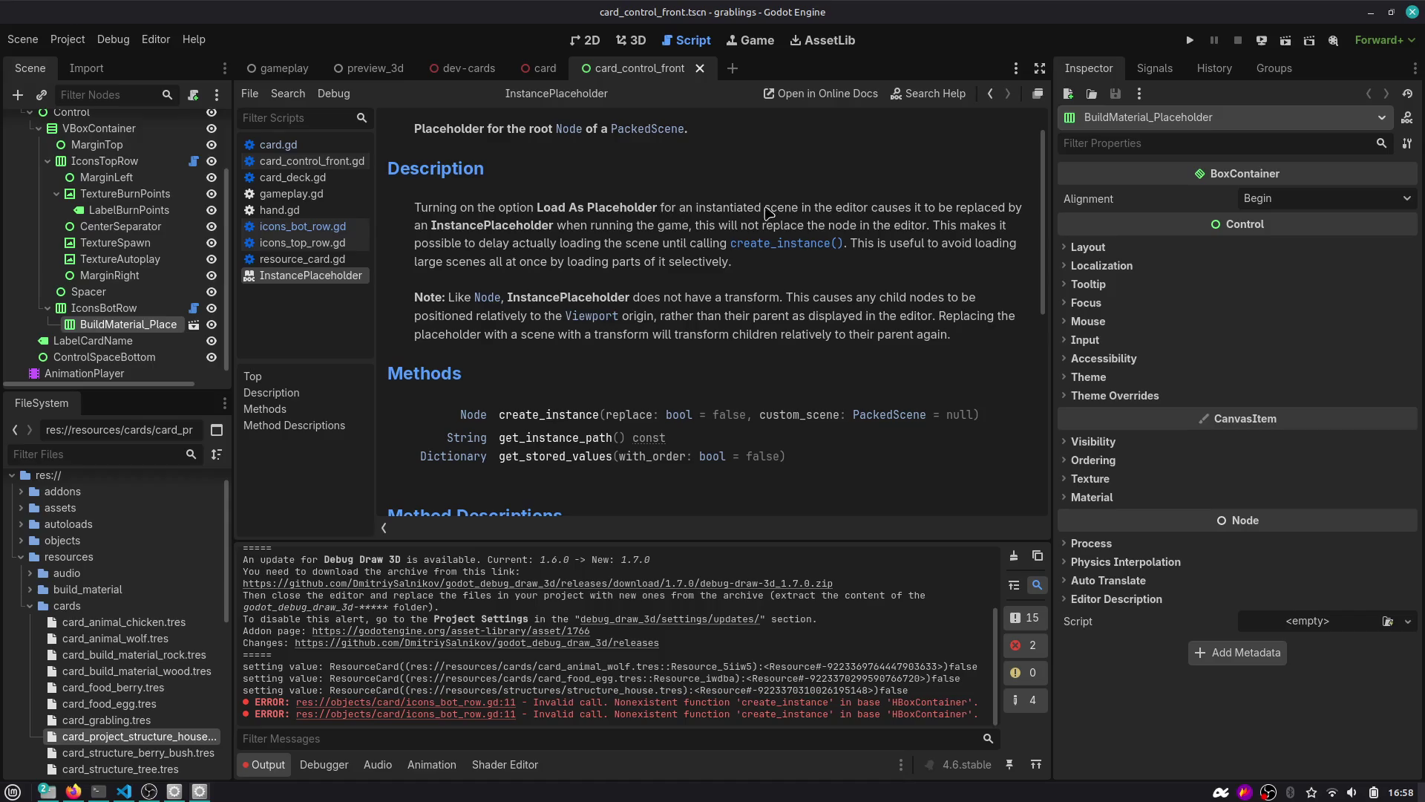
{"action": "scroll", "coordinate": [785, 214], "scroll_direction": "up", "scroll_amount": 2}
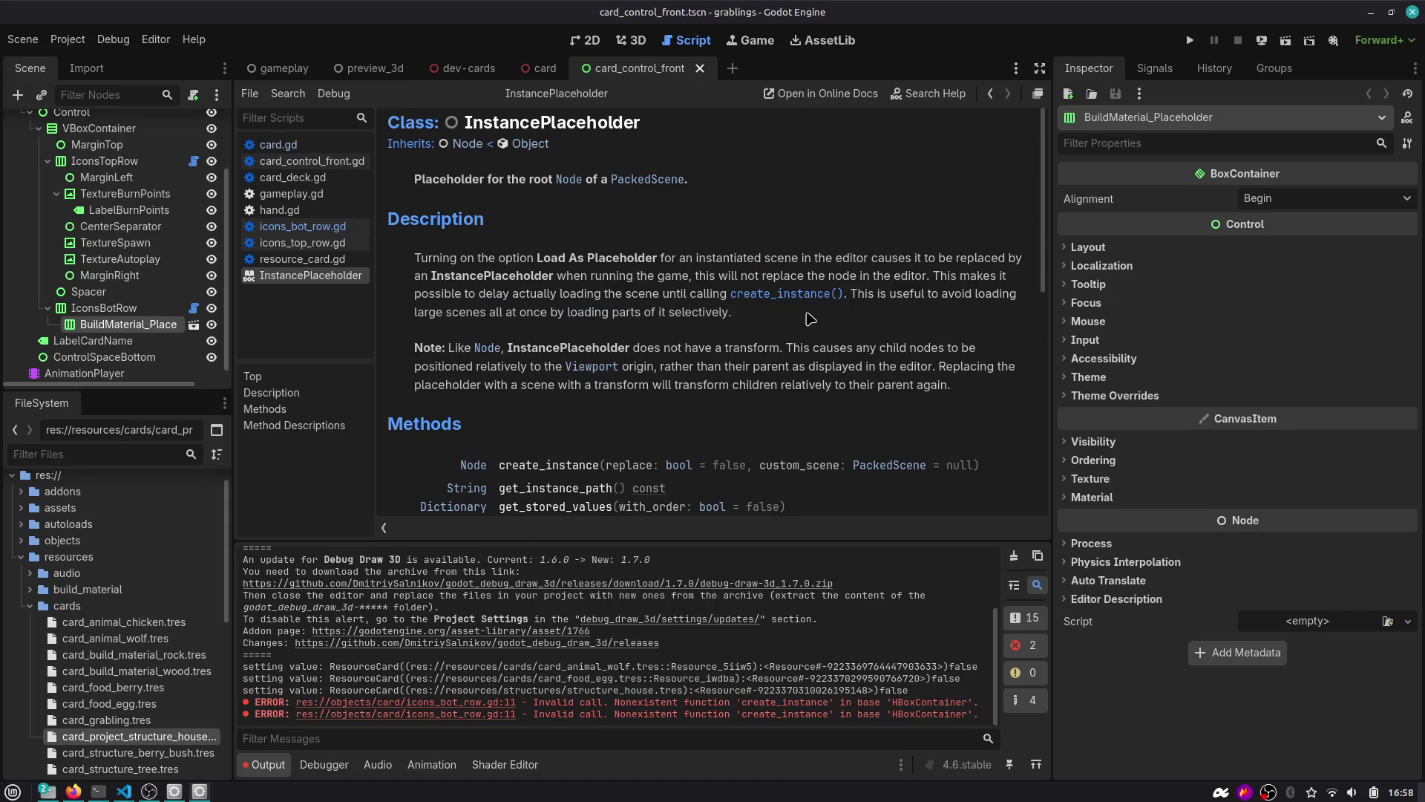
{"action": "scroll", "coordinate": [854, 326], "scroll_direction": "down", "scroll_amount": 2}
{"action": "scroll", "coordinate": [568, 416], "scroll_direction": "down", "scroll_amount": 2}
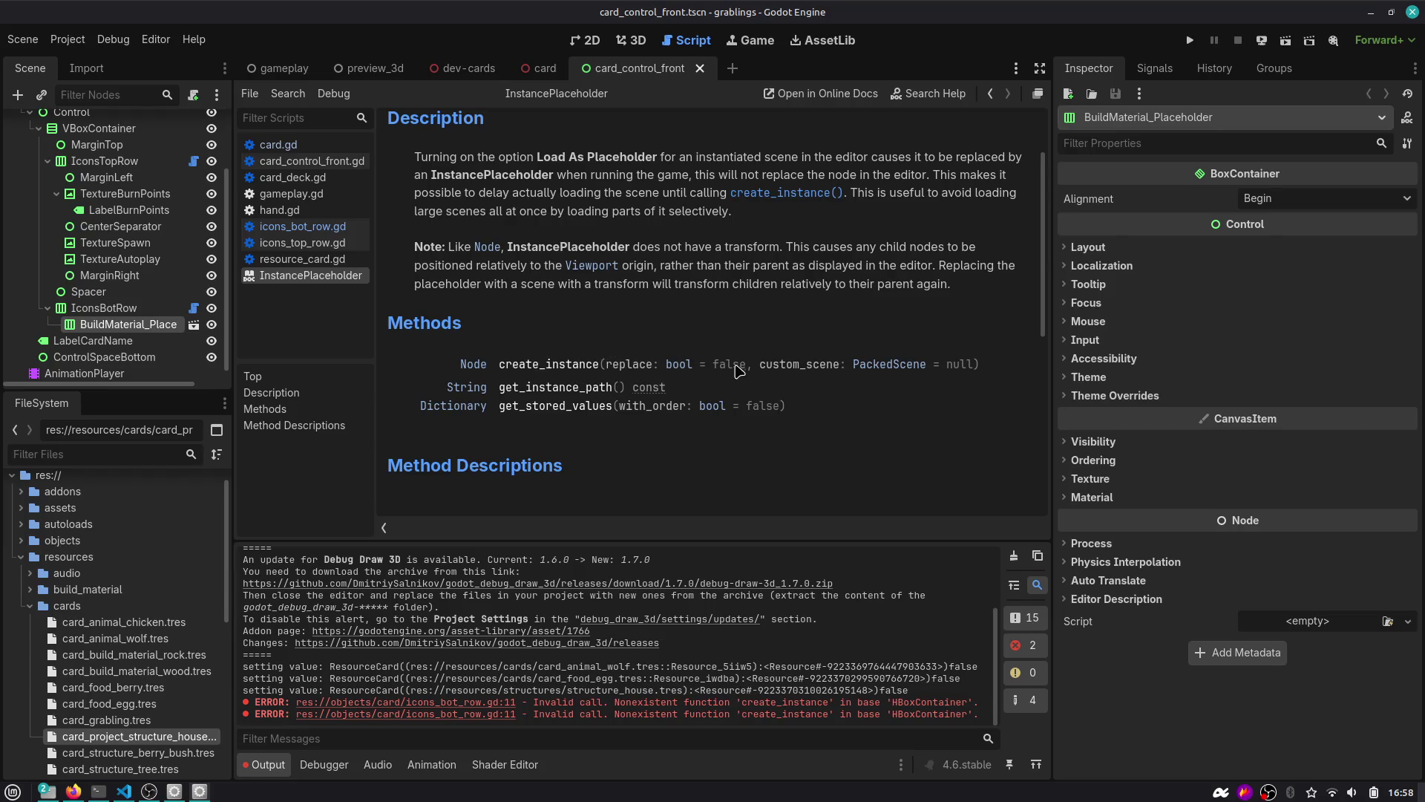
{"action": "scroll", "coordinate": [568, 399], "scroll_direction": "down", "scroll_amount": 3}
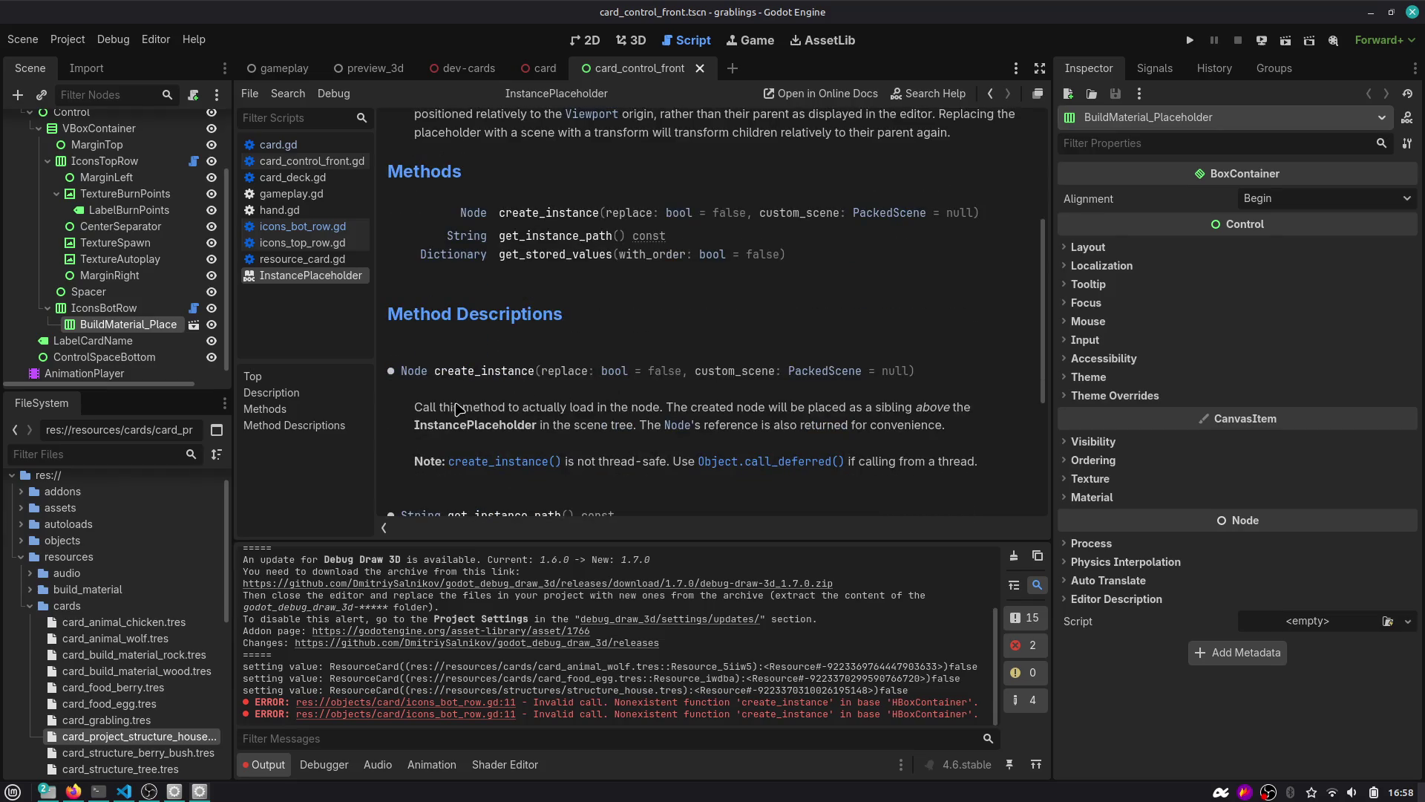
{"action": "left_click_drag", "start_coordinate": [451, 408], "coordinate": [964, 422]}
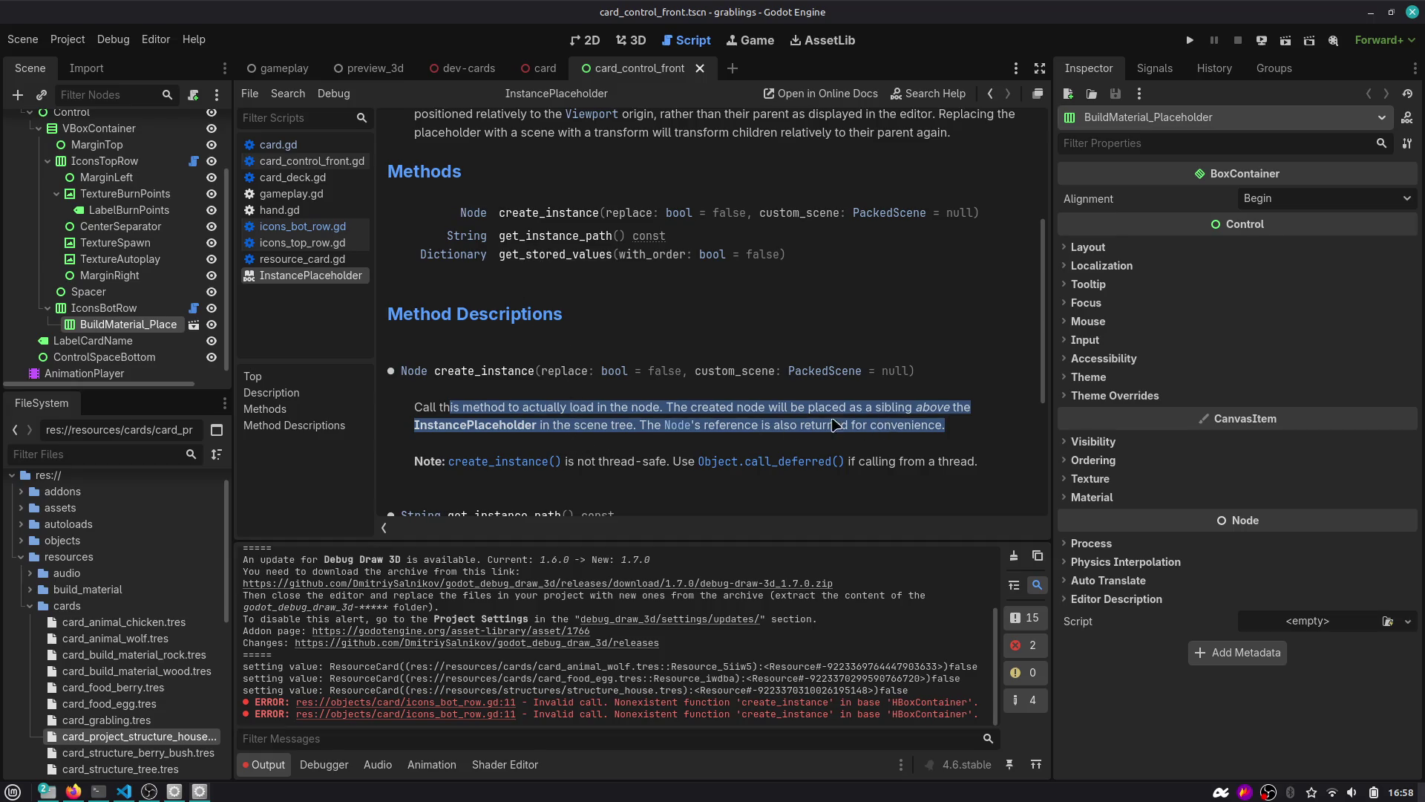
{"action": "mouse_move", "coordinate": [758, 409]}
{"action": "left_mouse_down"}
{"action": "mouse_move", "coordinate": [947, 409]}
{"action": "mouse_move", "coordinate": [985, 424]}
{"action": "left_mouse_up"}
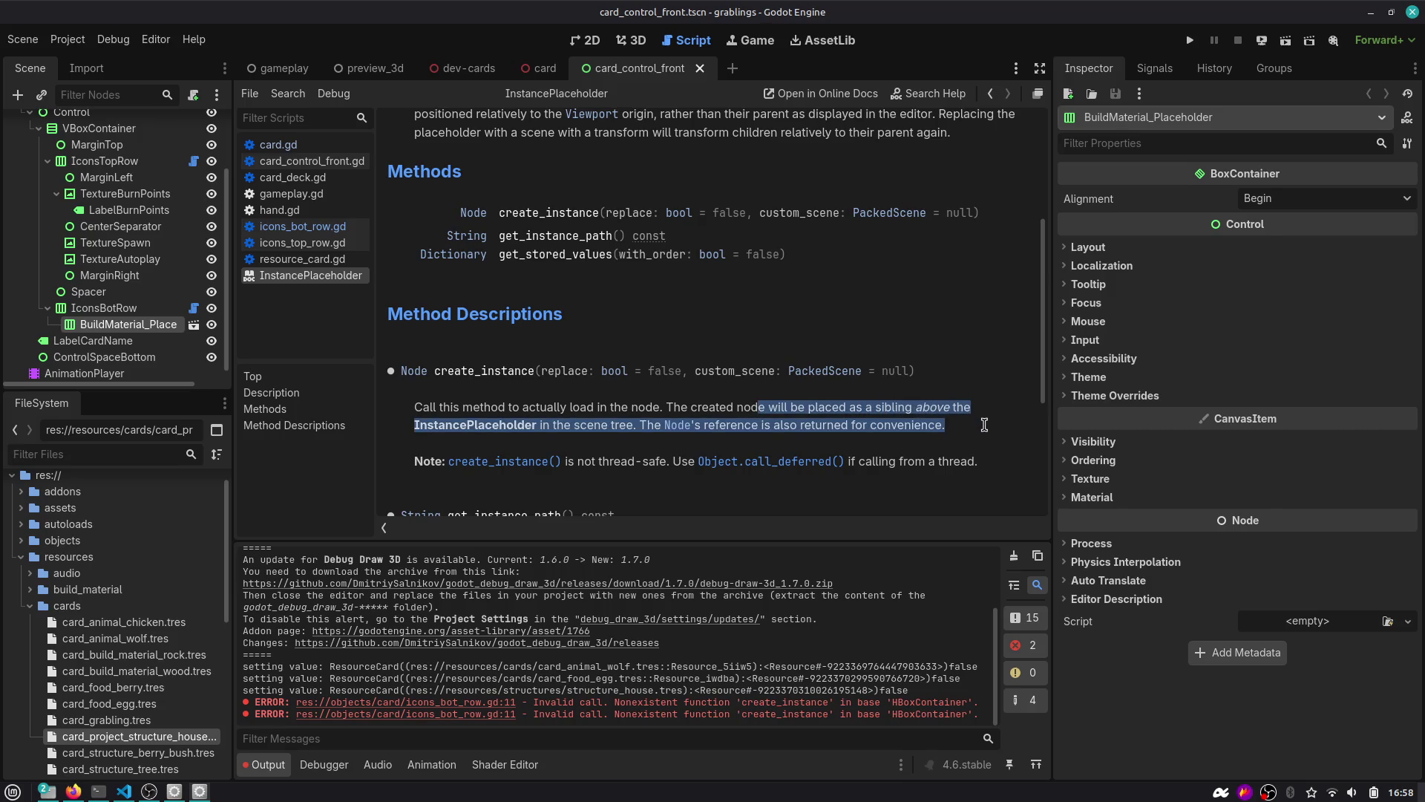
{"action": "scroll", "coordinate": [984, 427], "scroll_direction": "down", "scroll_amount": 1}
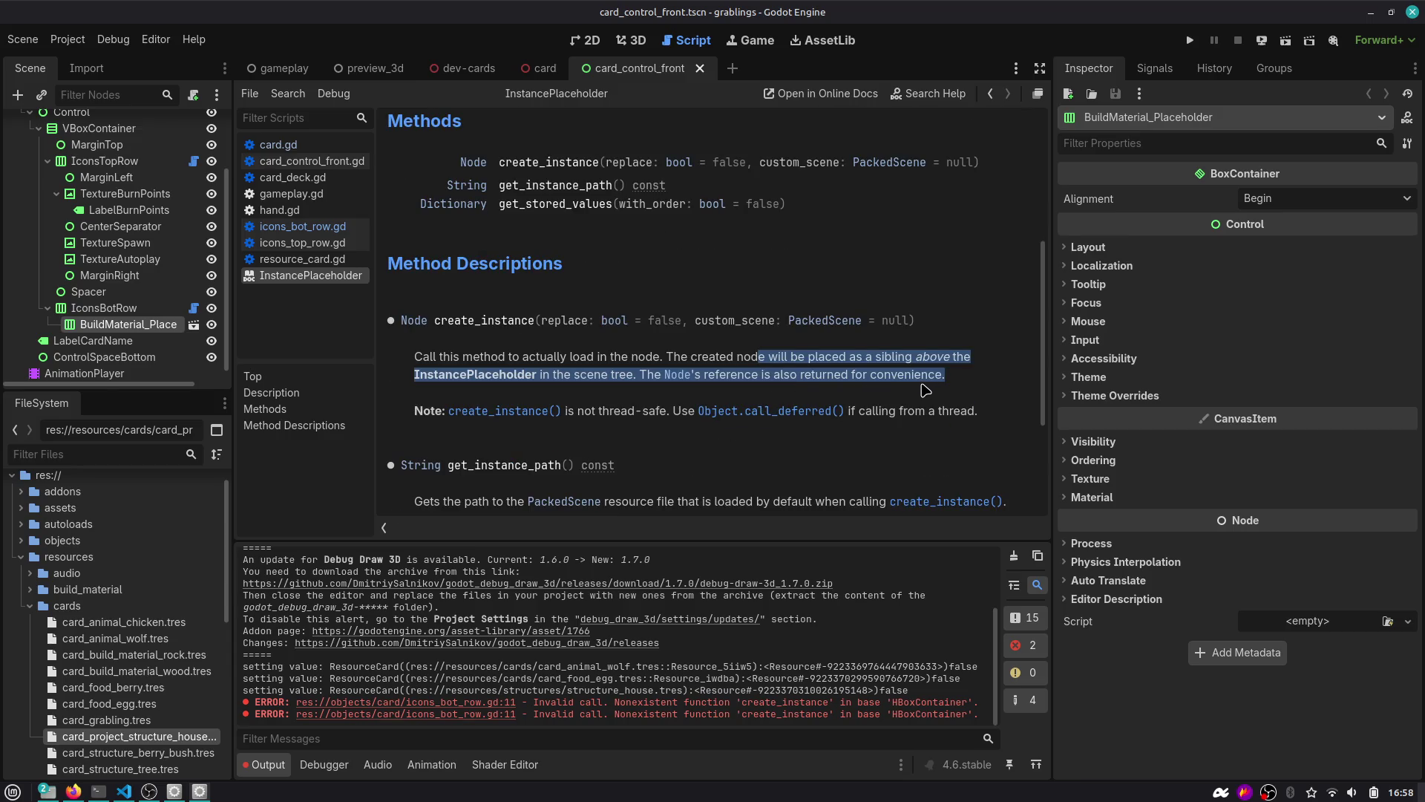
{"action": "scroll", "coordinate": [913, 390], "scroll_direction": "down", "scroll_amount": 2}
{"action": "scroll", "coordinate": [541, 395], "scroll_direction": "down", "scroll_amount": 2}
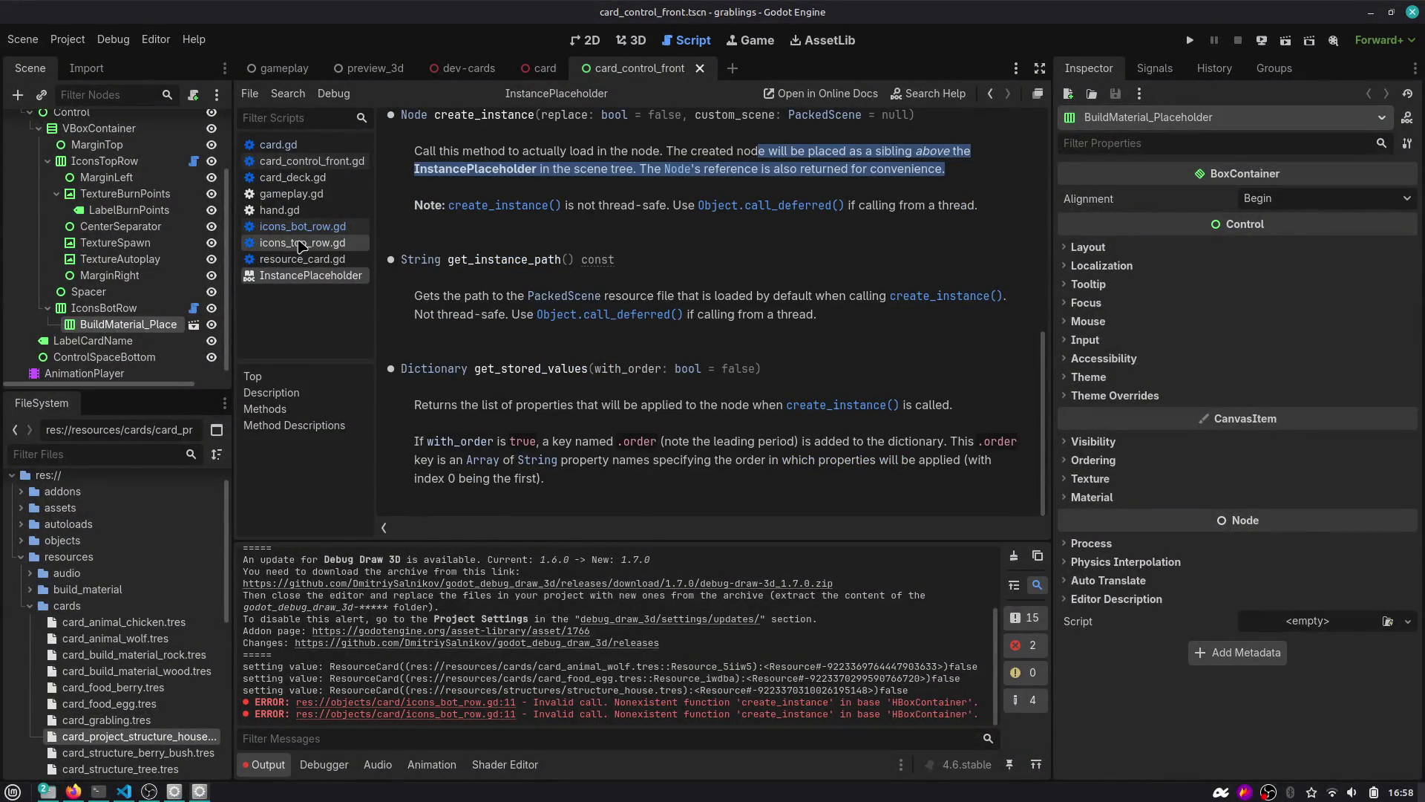
Back in icons_bot_row.gd, remove the stray quote from the print call, save, and switch to dev-cards.
{"action": "left_click", "coordinate": [990, 95]}
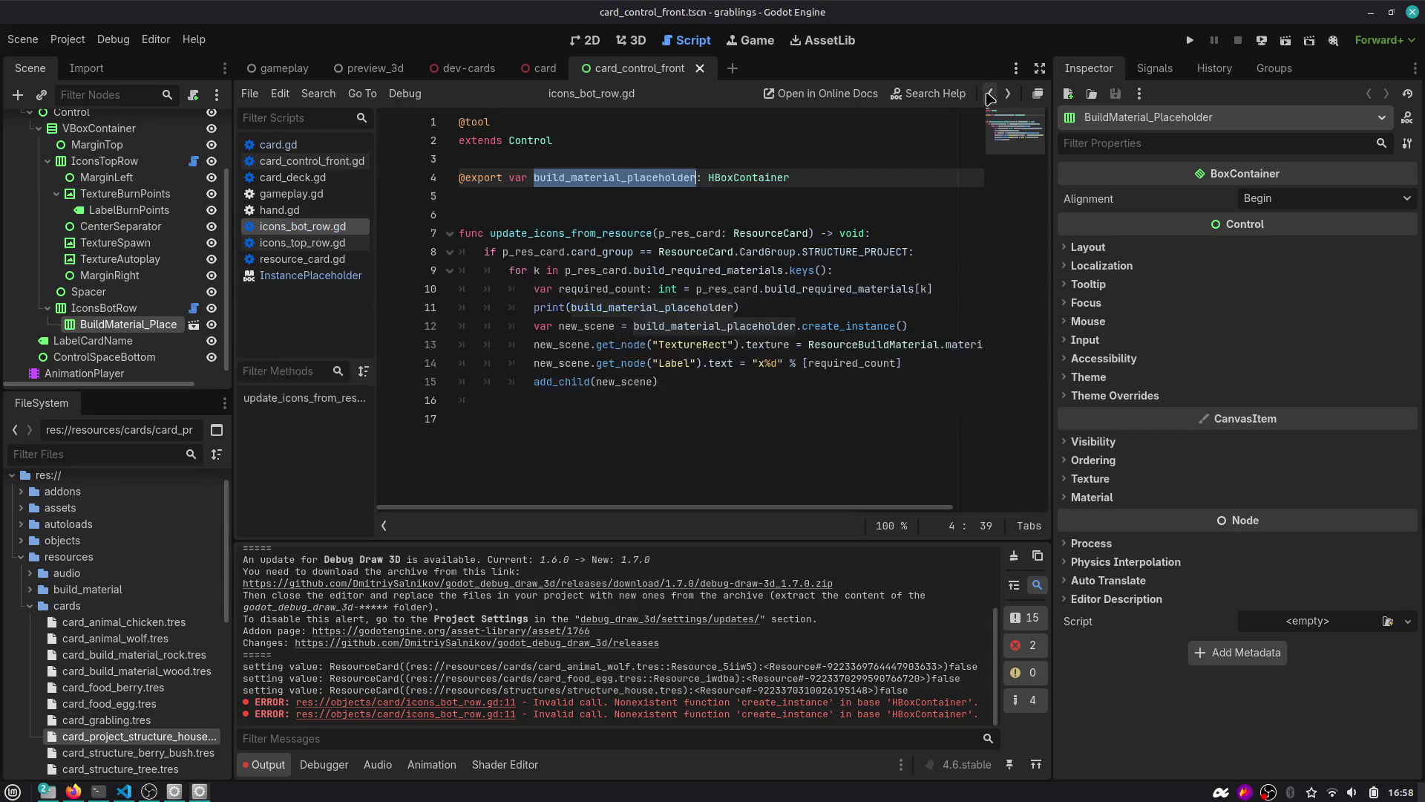
{"action": "left_click", "coordinate": [754, 306]}
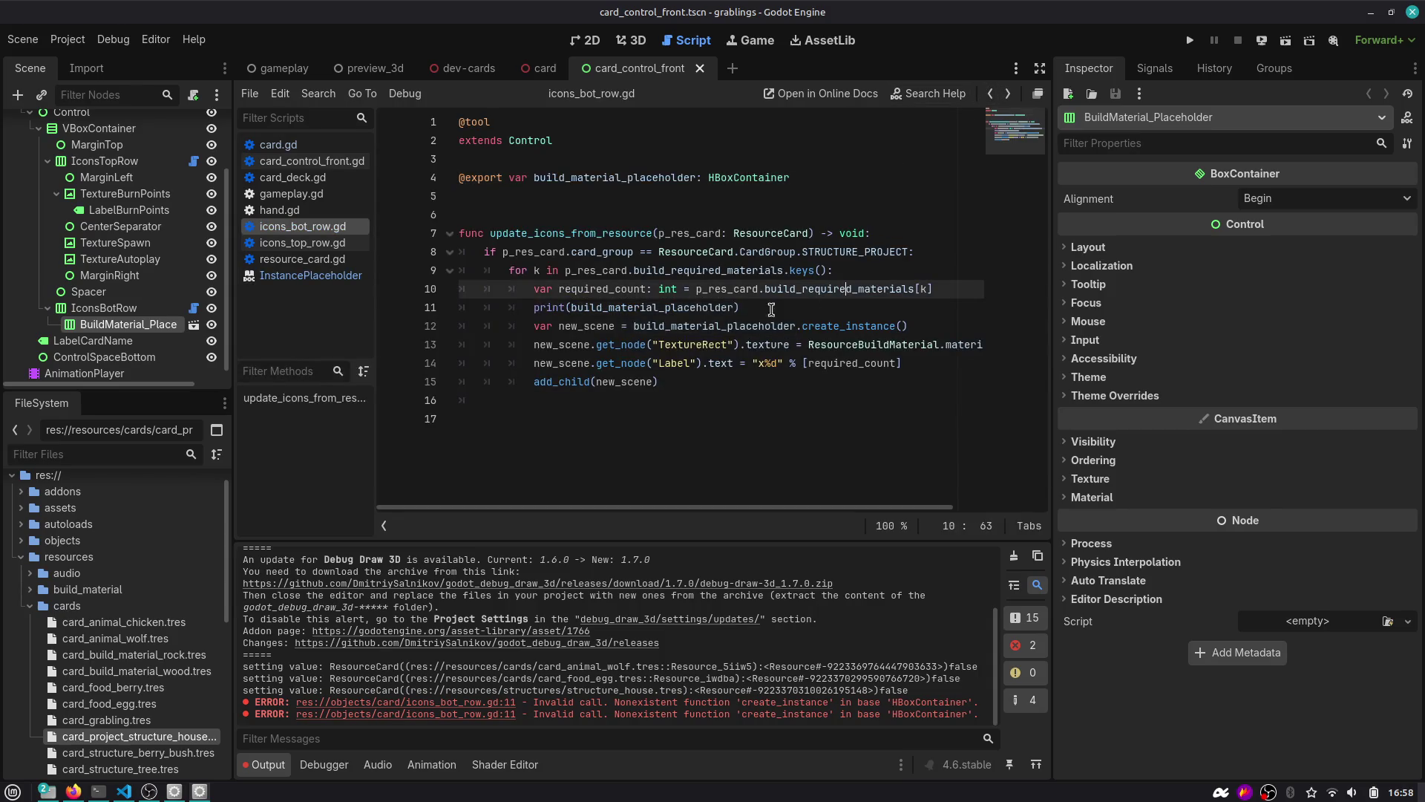
{"action": "double_click", "coordinate": [883, 326]}
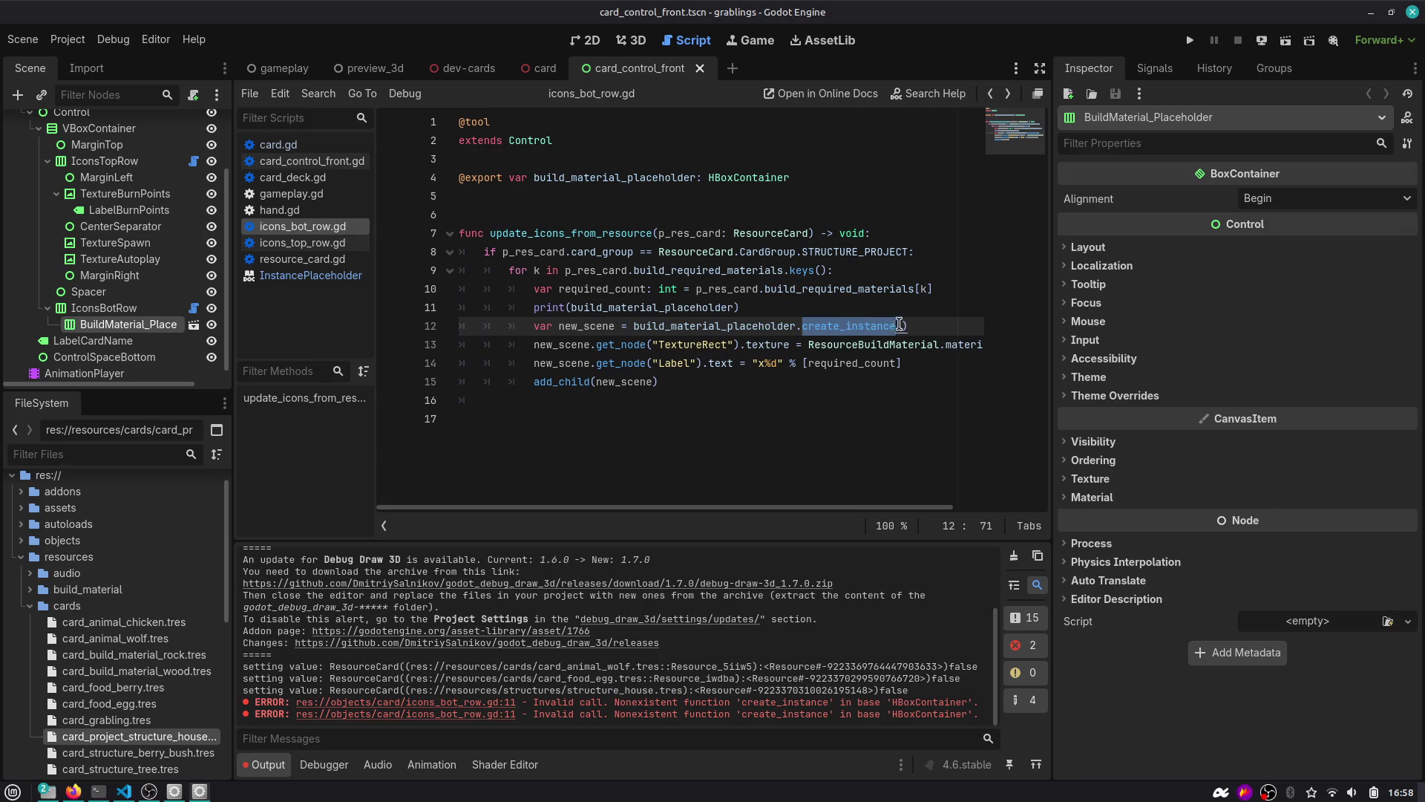
{"action": "left_click", "coordinate": [864, 325]}
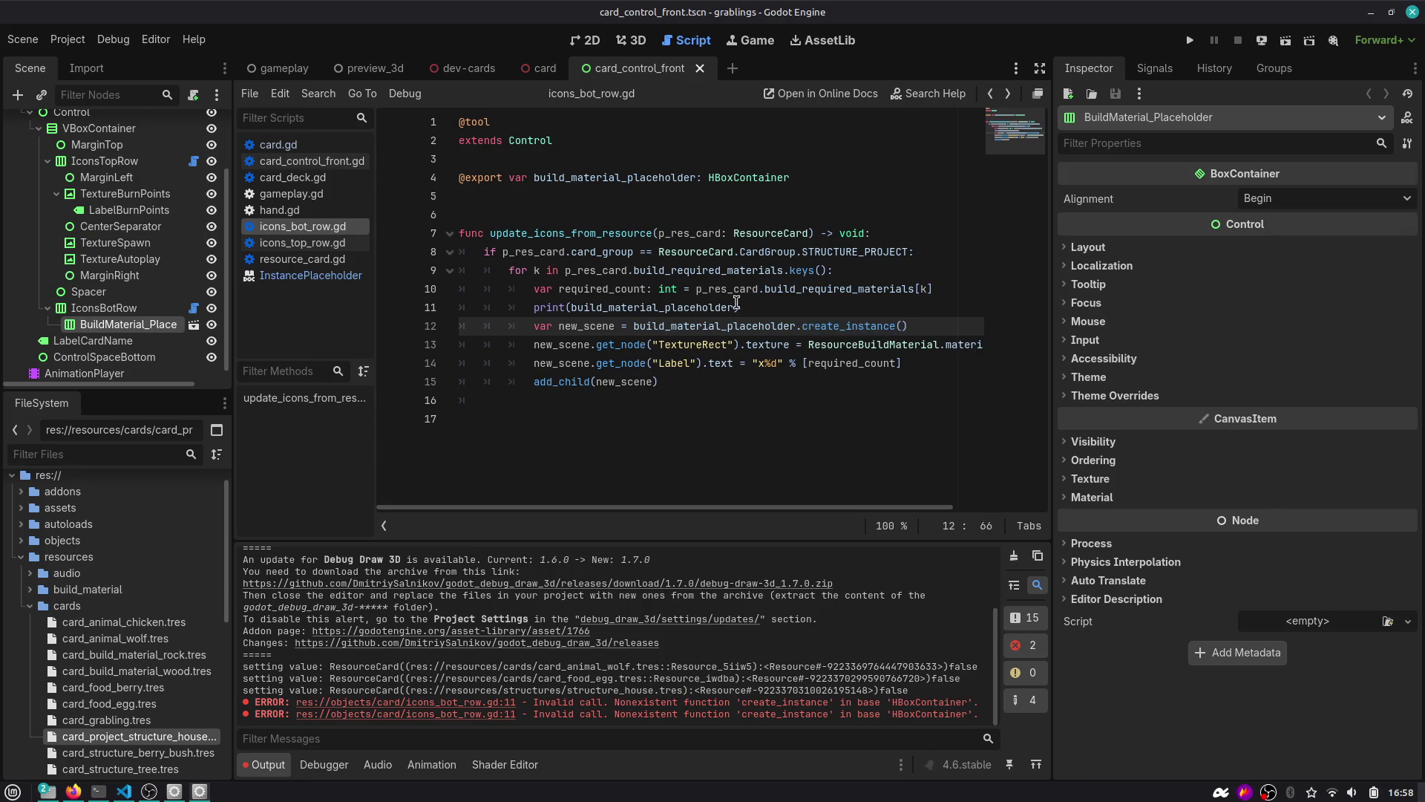
{"action": "left_click", "coordinate": [571, 307]}
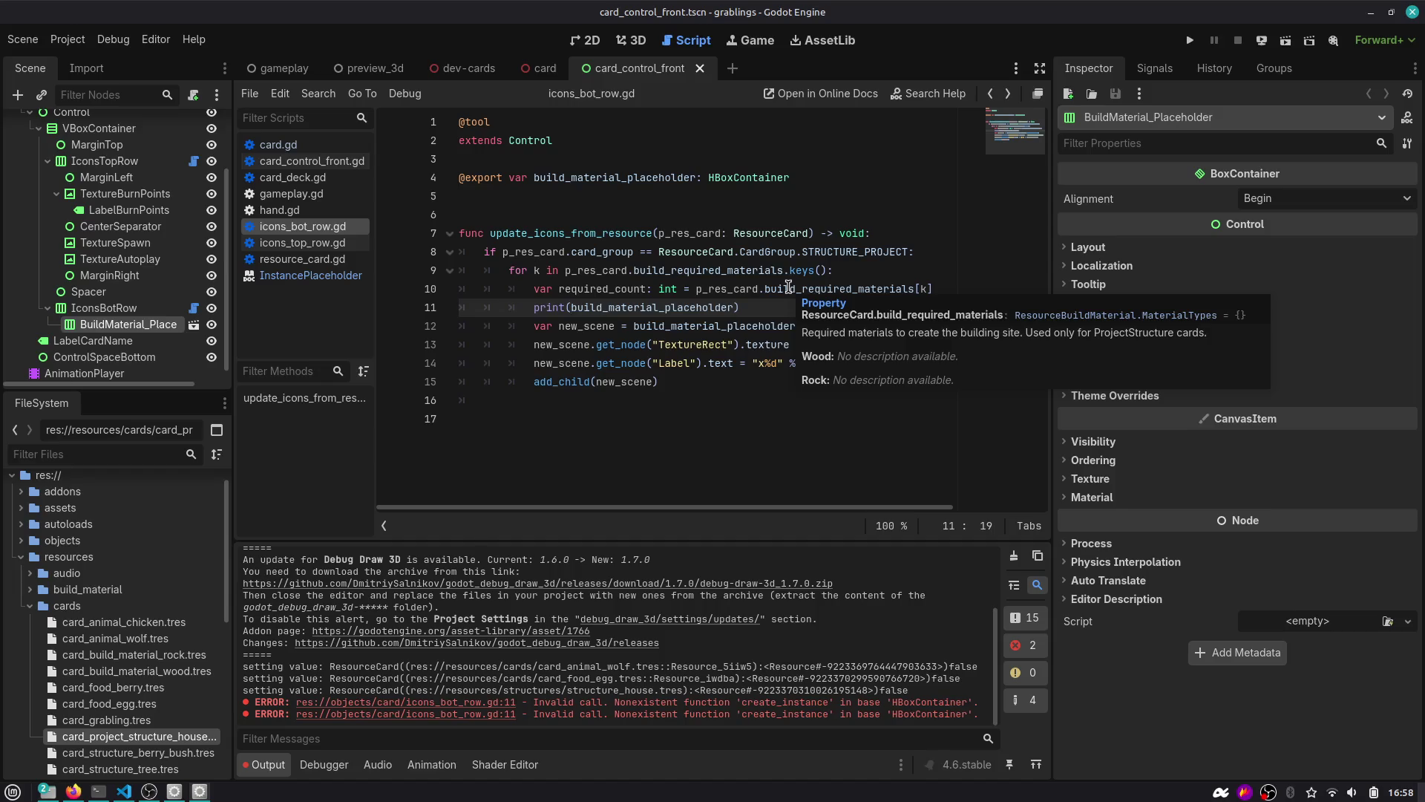
{"action": "type", "text": "\""}
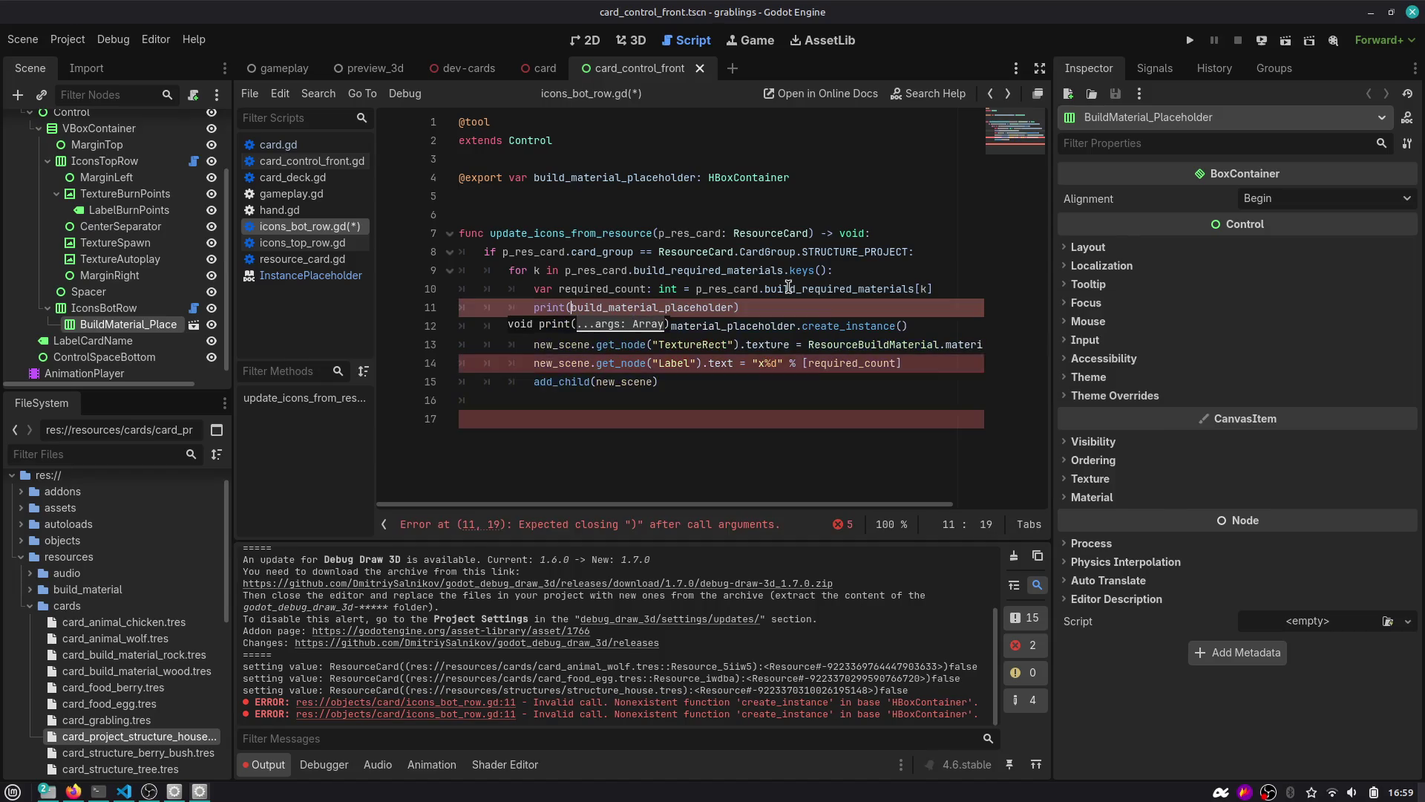
{"action": "key", "text": "BackSpace"}
{"action": "key", "text": "Up"}
{"action": "key", "text": "Up"}
{"action": "key", "text": "Up"}
{"action": "key", "text": "ctrl+s"}
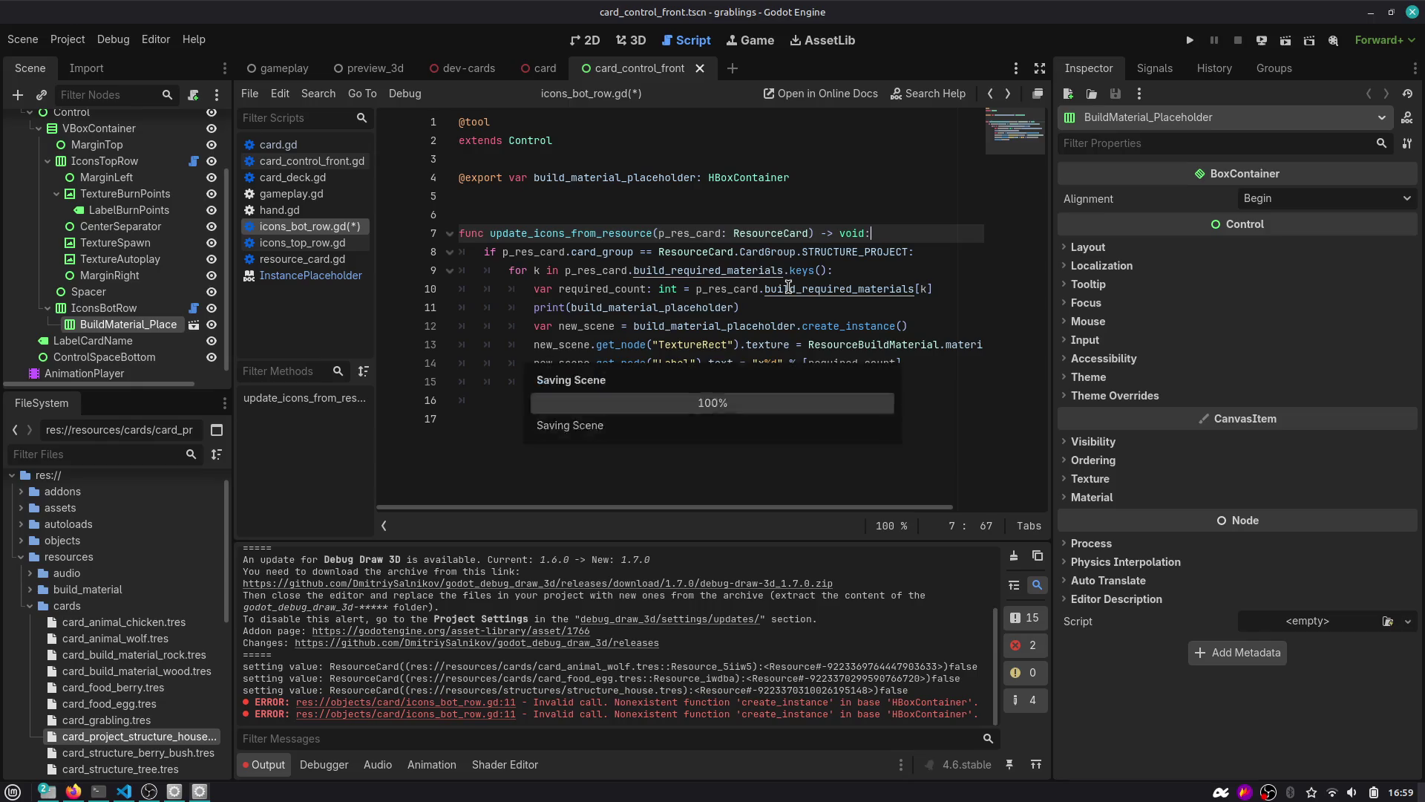
{"action": "left_click", "coordinate": [465, 71]}
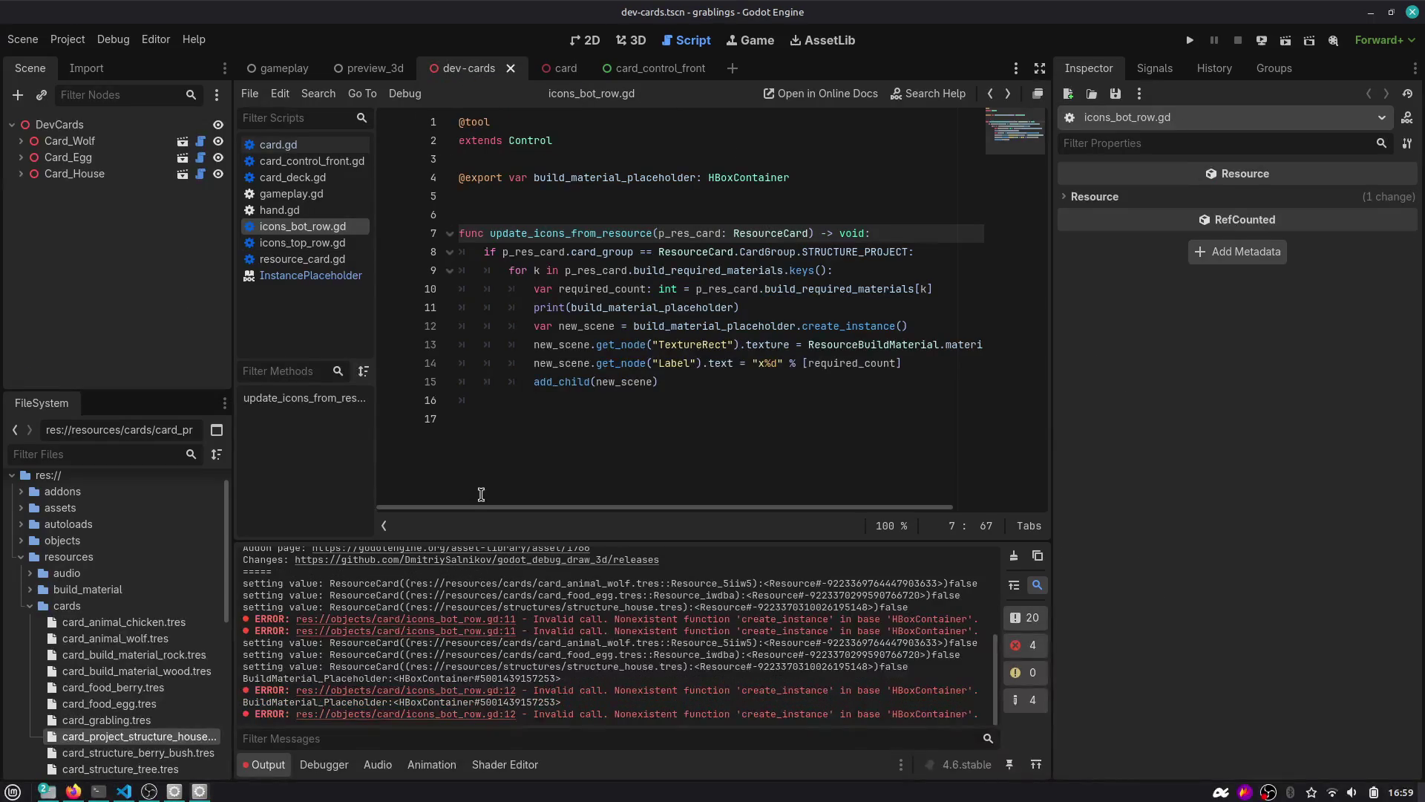
Clear the output log and check the card and dev-cards scenes in the 3D view.
{"action": "left_click", "coordinate": [1014, 556]}
{"action": "left_click", "coordinate": [632, 40]}
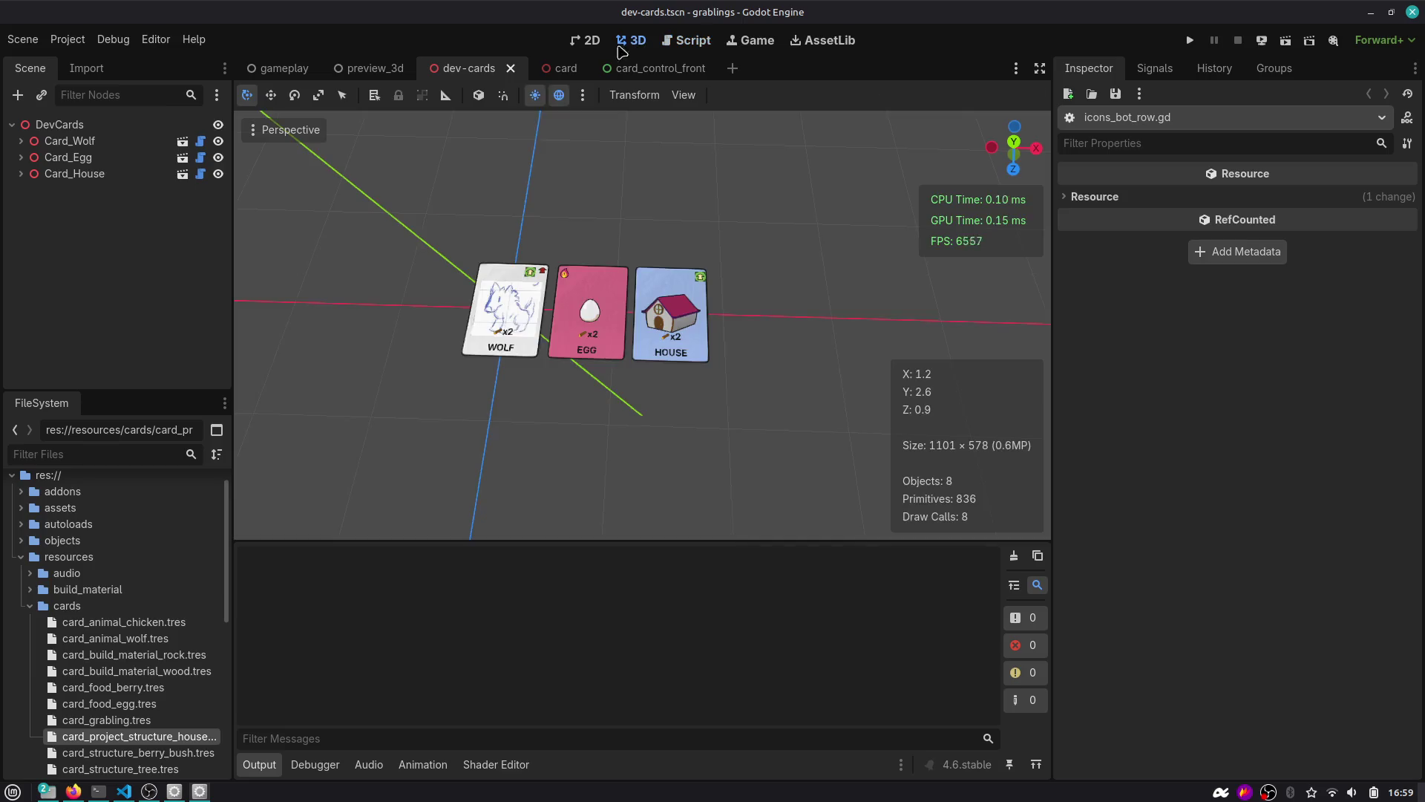
{"action": "left_click", "coordinate": [561, 69]}
{"action": "left_click", "coordinate": [458, 71]}
Clear Card_House's Resource Card and Quick Load card_project_structure_house.tres back into it.
{"action": "left_click", "coordinate": [22, 174]}
{"action": "left_click", "coordinate": [106, 175]}
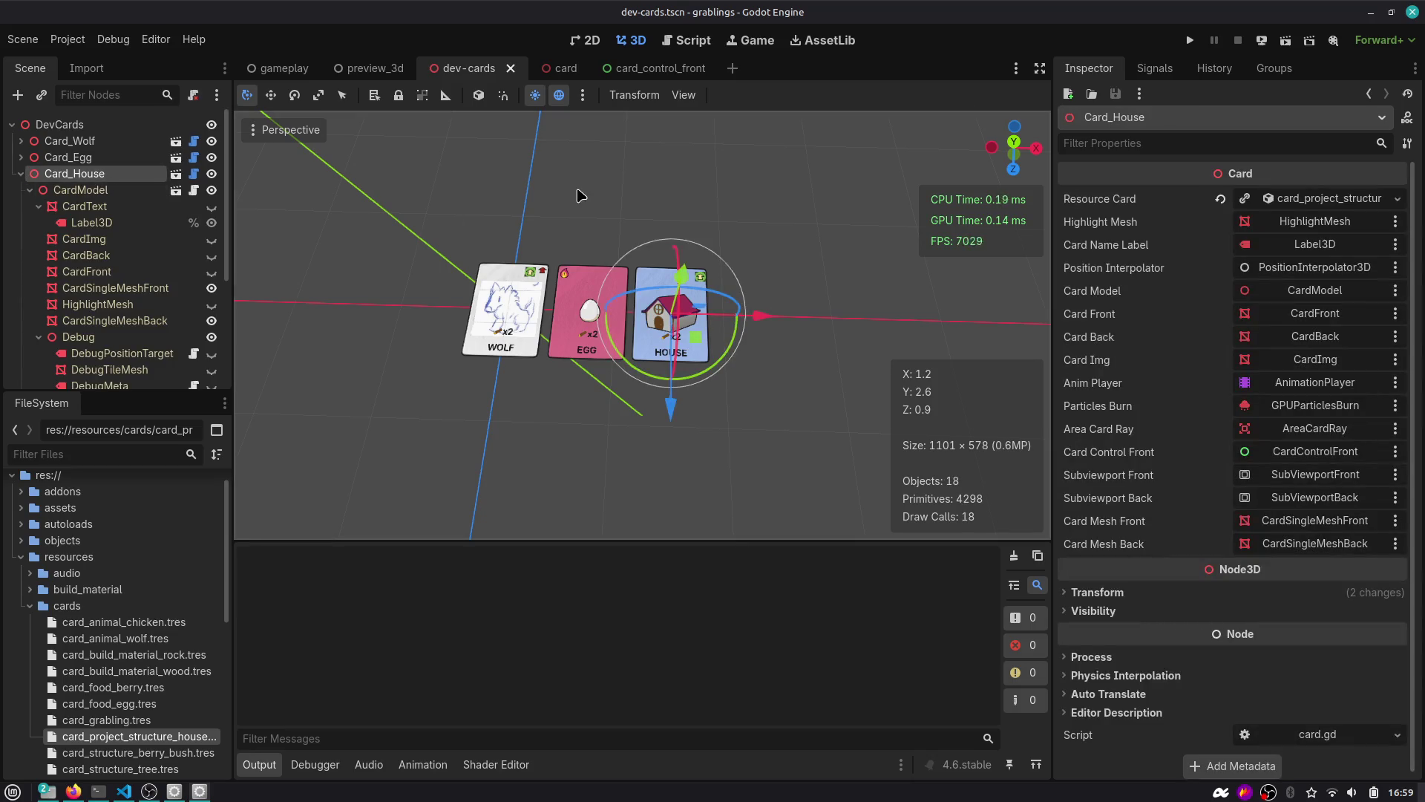
{"action": "left_click", "coordinate": [1221, 199]}
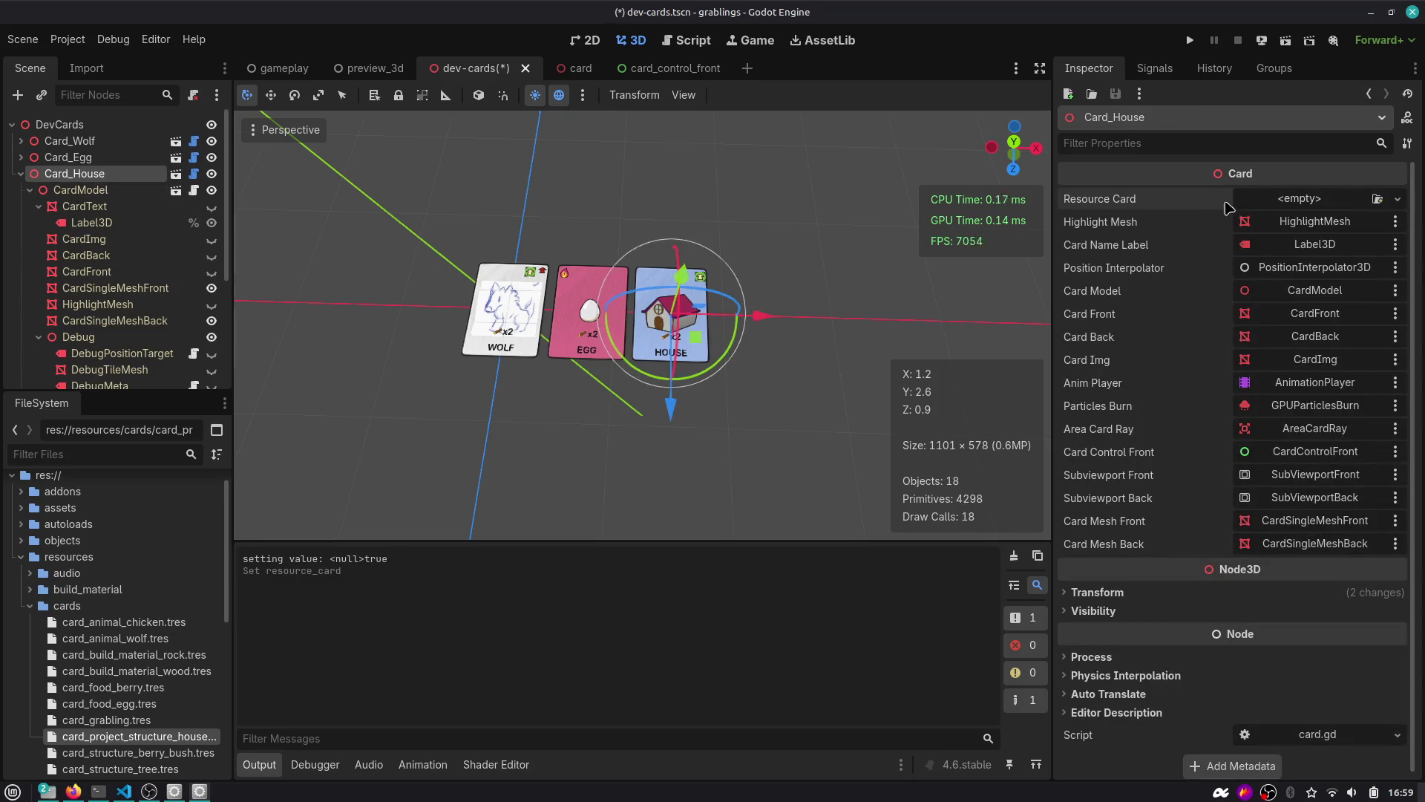
{"action": "left_click", "coordinate": [1398, 199]}
{"action": "left_click", "coordinate": [1342, 269]}
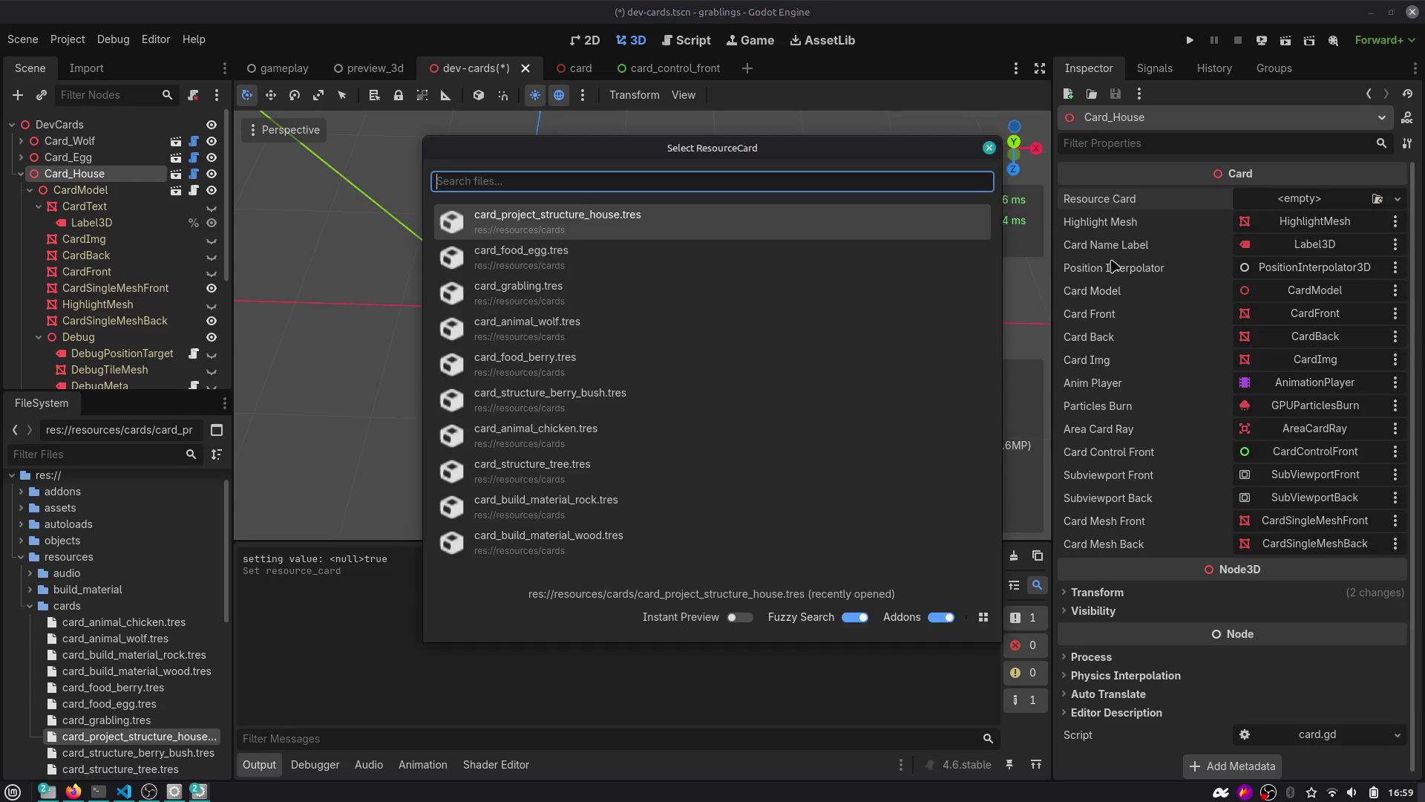
{"action": "left_click", "coordinate": [620, 225]}
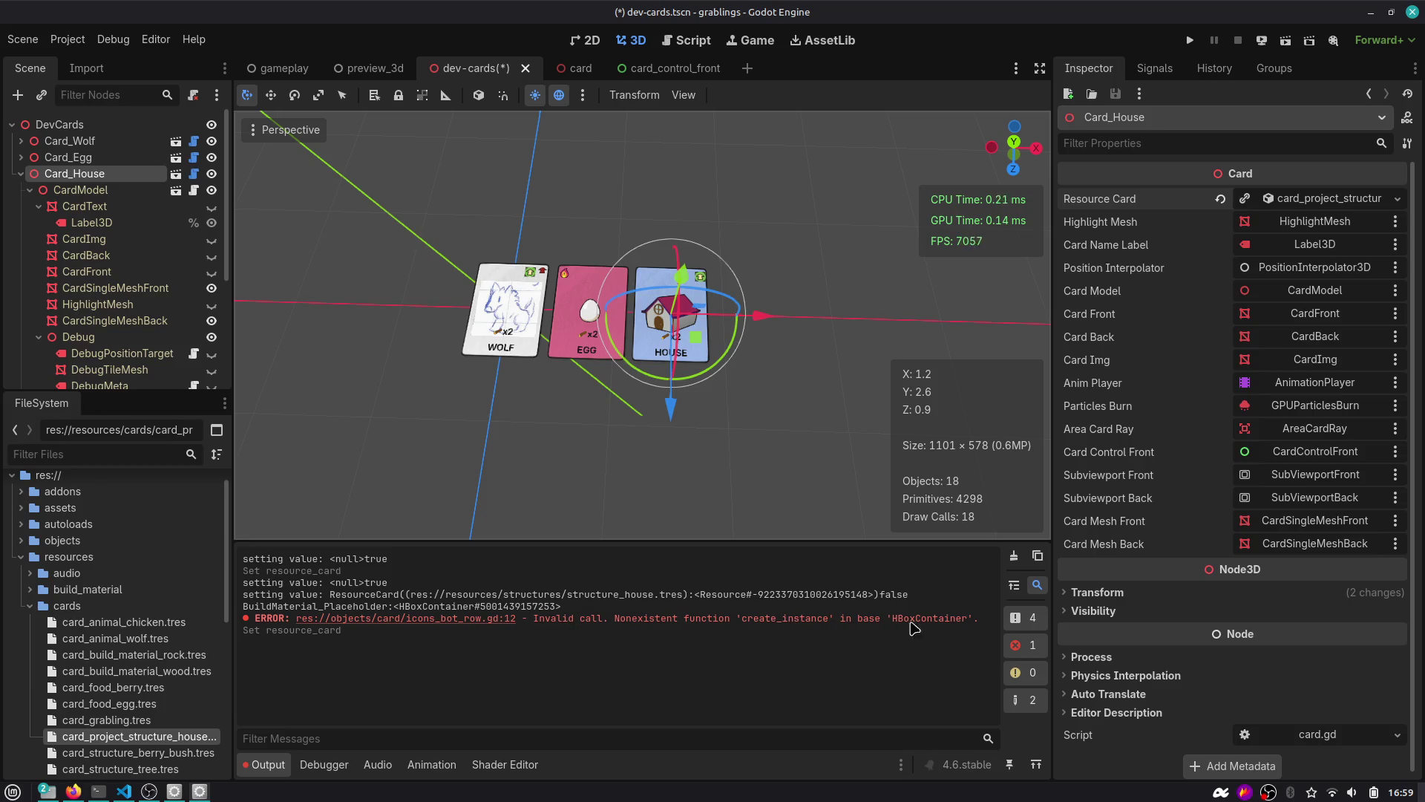
Retype the line 4 build_material_placeholder export from HBoxContainer to Node and save icons_bot_row.gd.
{"action": "left_click", "coordinate": [691, 41]}
{"action": "left_click", "coordinate": [751, 179]}
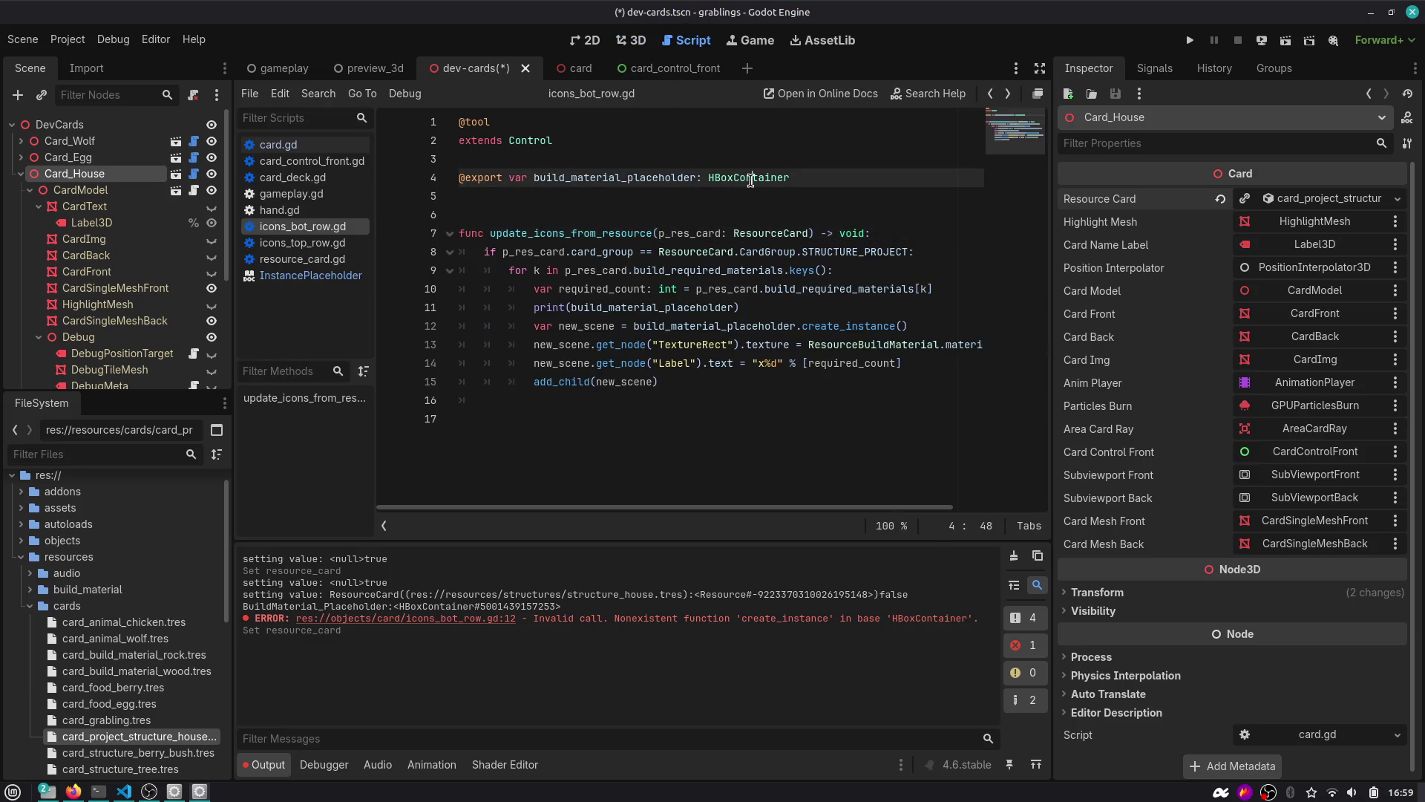
{"action": "key", "text": "Down"}
{"action": "double_click", "coordinate": [751, 179]}
{"action": "key", "text": "BackSpace"}
{"action": "key", "text": "BackSpace"}
{"action": "key", "text": "BackSpace"}
{"action": "key", "text": "ctrl+s"}
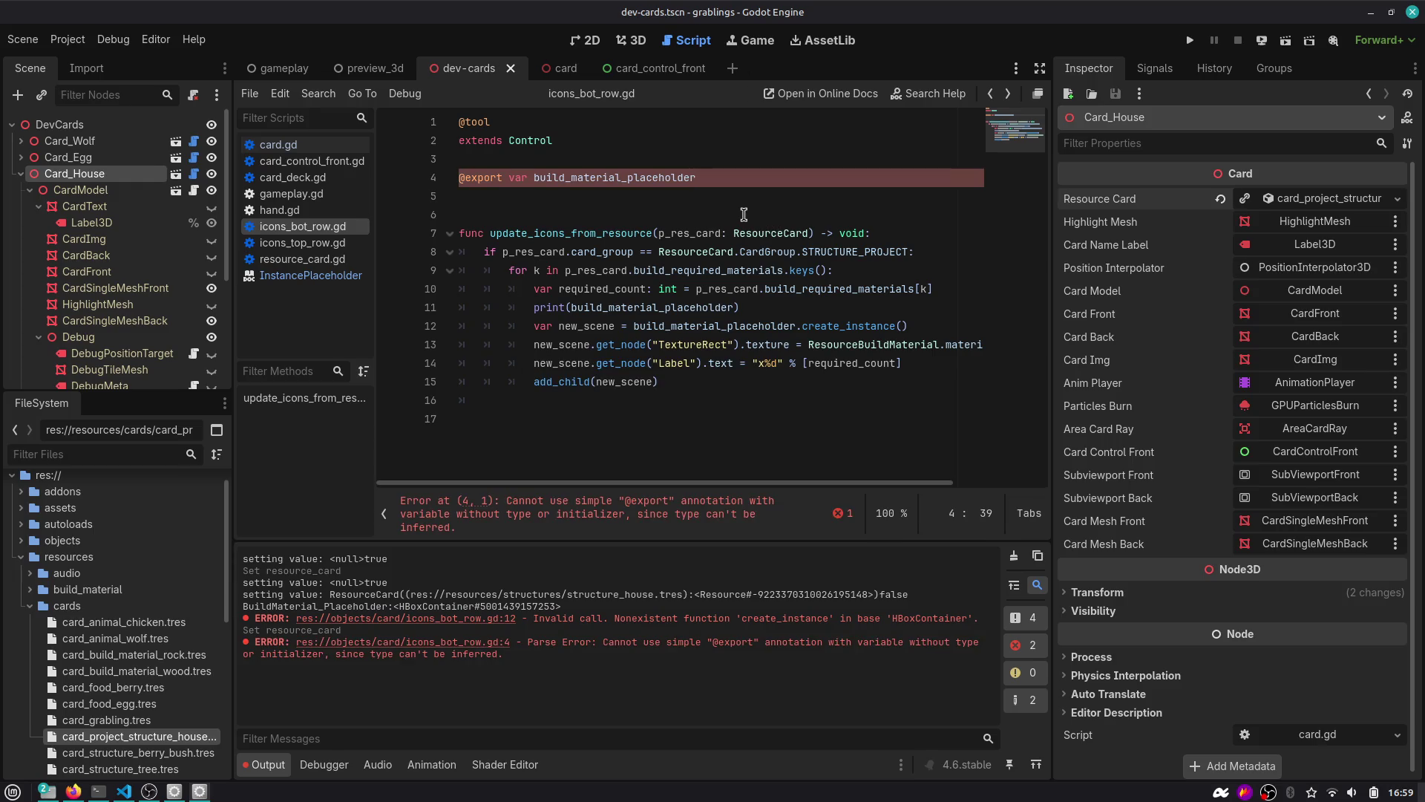
{"action": "type", "text": "_no"}
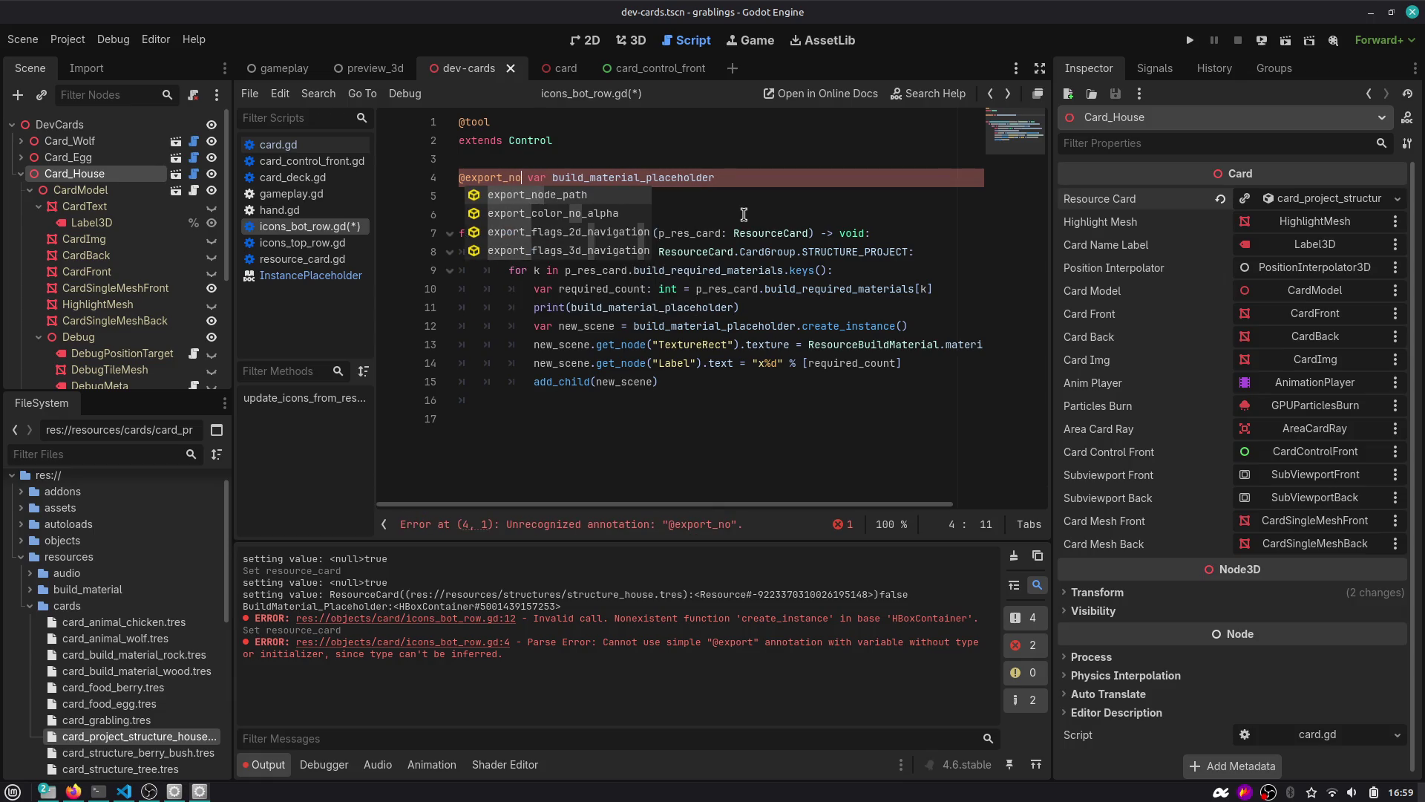
{"action": "key", "text": "BackSpace"}
{"action": "key", "text": "BackSpace"}
{"action": "key", "text": "BackSpace"}
{"action": "key", "text": "End"}
{"action": "type", "text": ":"}
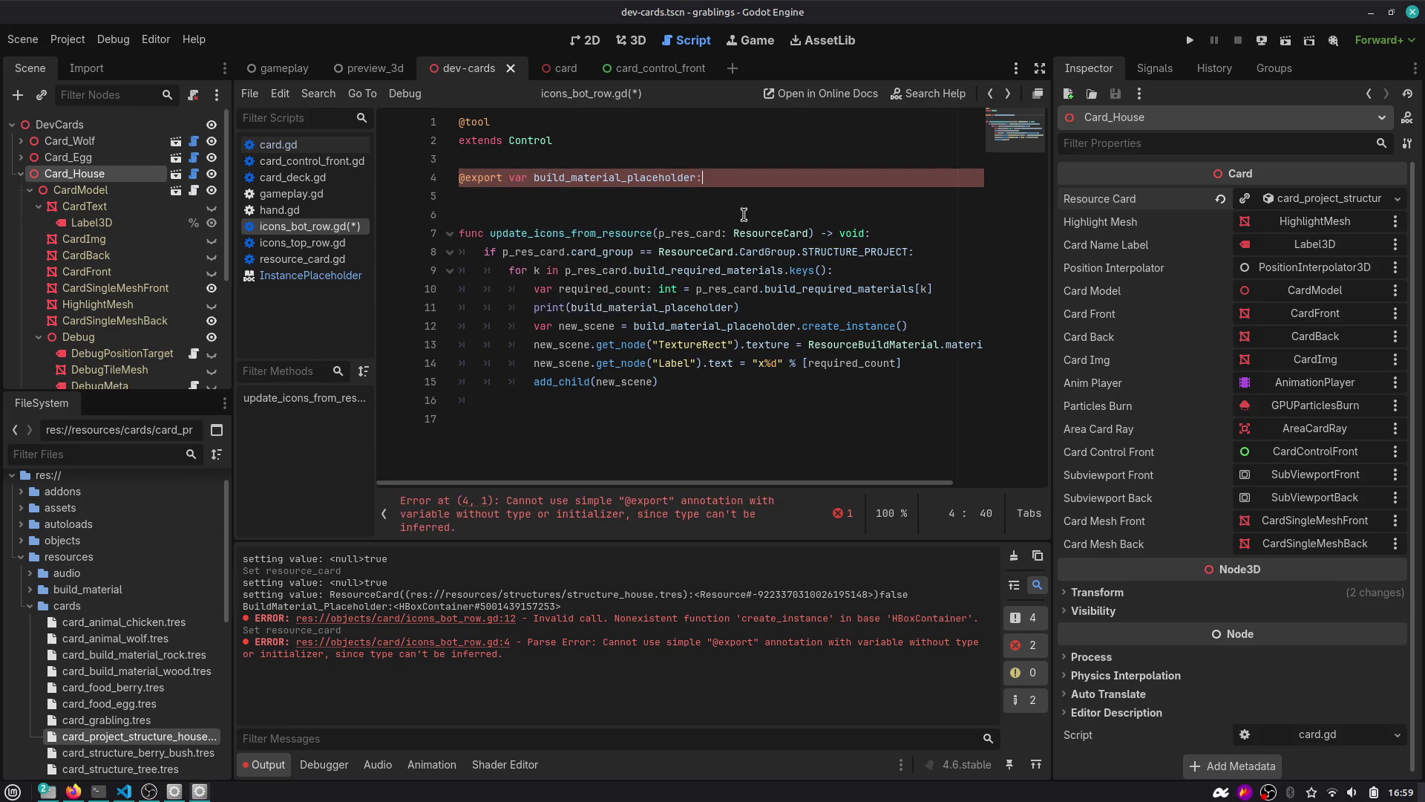
{"action": "key", "text": "ctrl+s"}
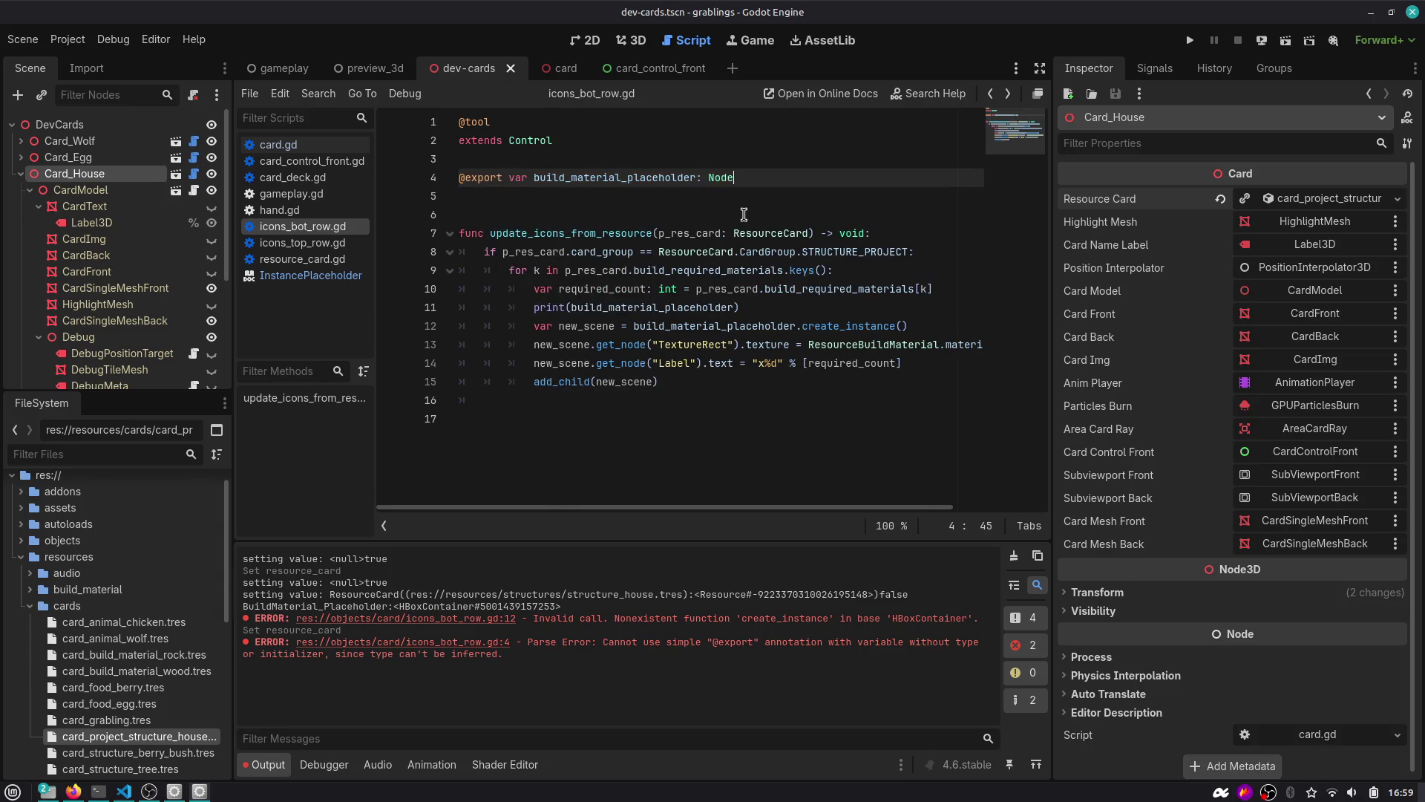
Re-link IconsBotRow's Build Material Placeholder to the BuildMaterial_Placeholder node and save the scene.
{"action": "left_click", "coordinate": [642, 67]}
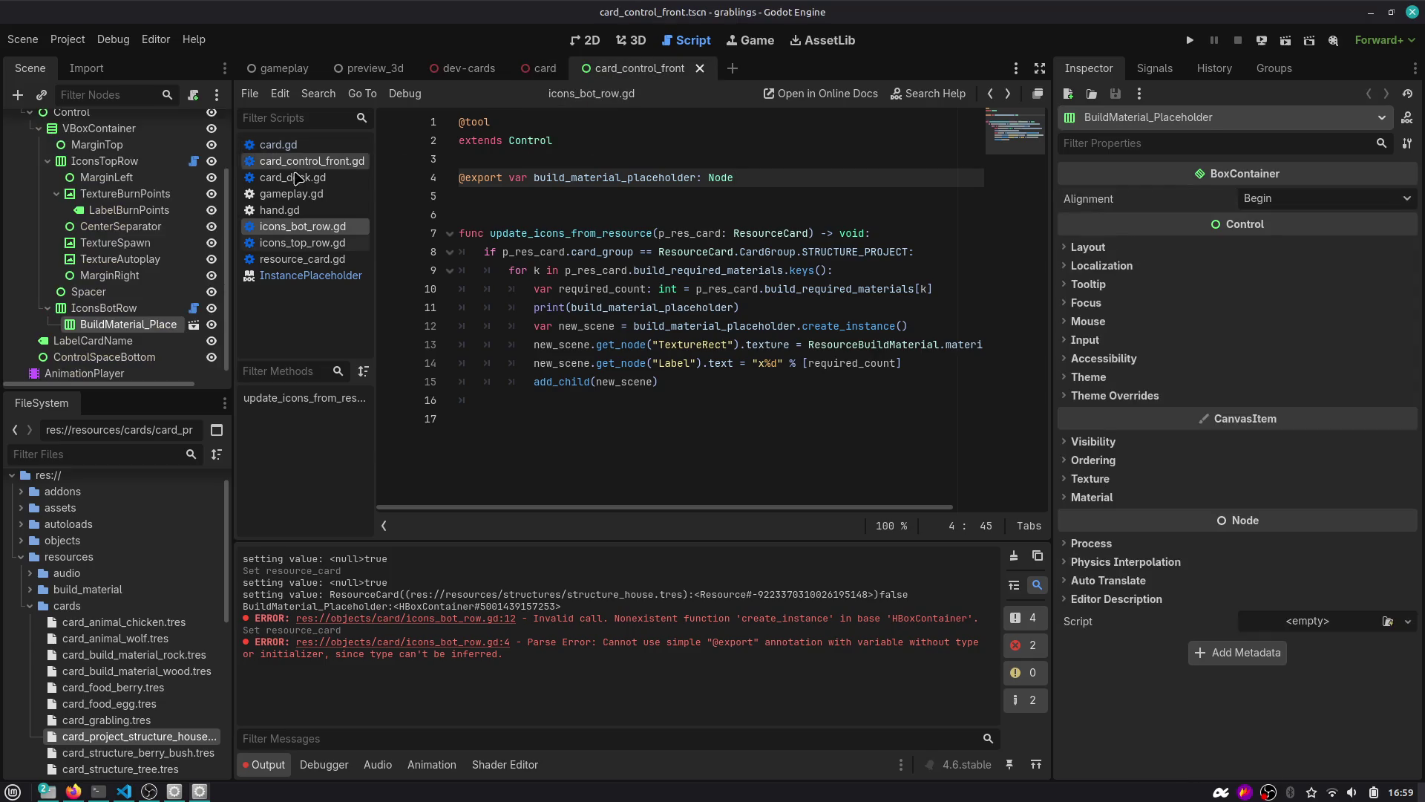
{"action": "left_click", "coordinate": [134, 311]}
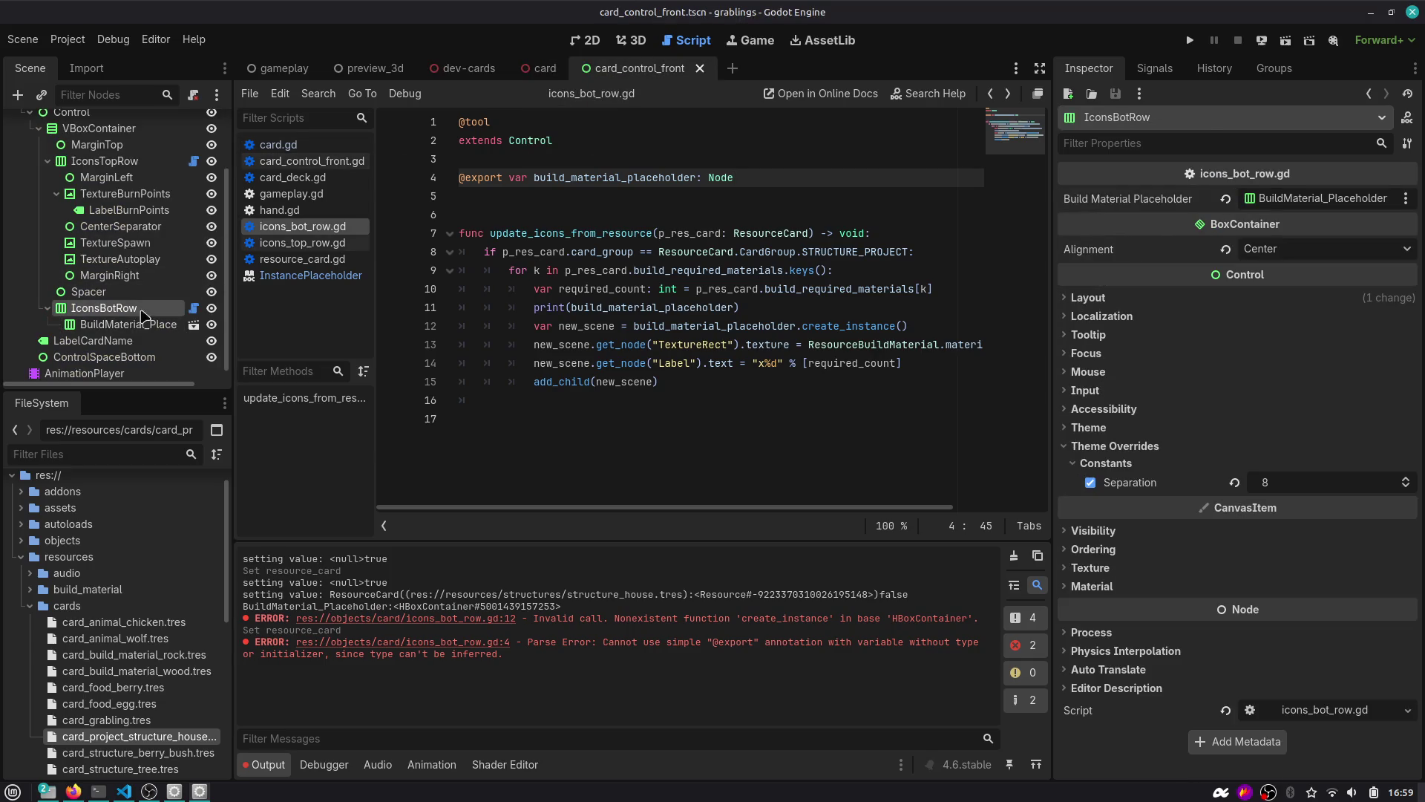
{"action": "left_click", "coordinate": [1222, 200]}
{"action": "left_click_drag", "start_coordinate": [122, 324], "coordinate": [1266, 206]}
{"action": "left_click", "coordinate": [880, 250]}
{"action": "key", "text": "ctrl+s"}
Reload card_control_front, confirm IconsBotRow's placeholder link, then bring up dev-cards.
{"action": "middle_click", "coordinate": [637, 69]}
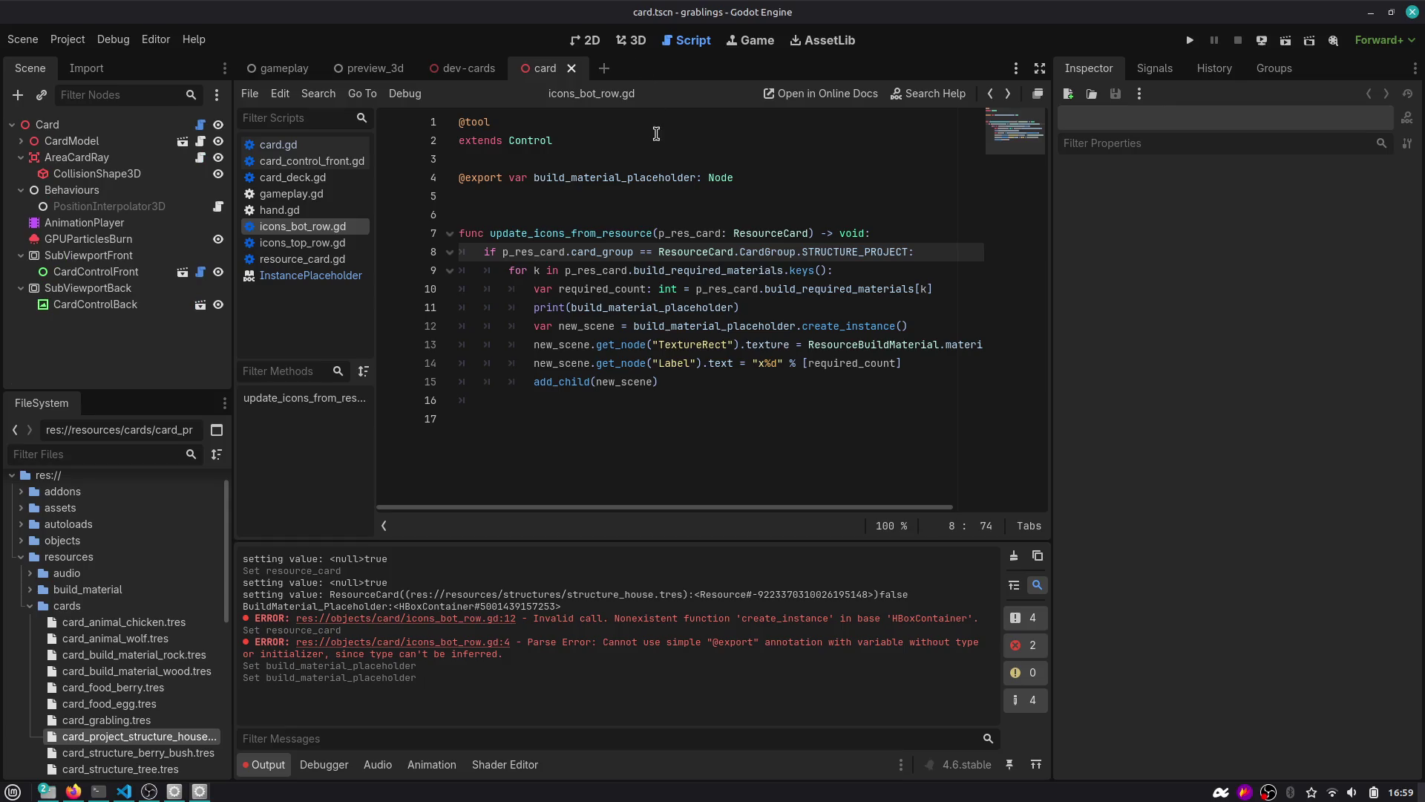
{"action": "left_click", "coordinate": [636, 43]}
{"action": "key", "text": "ctrl+shift+t"}
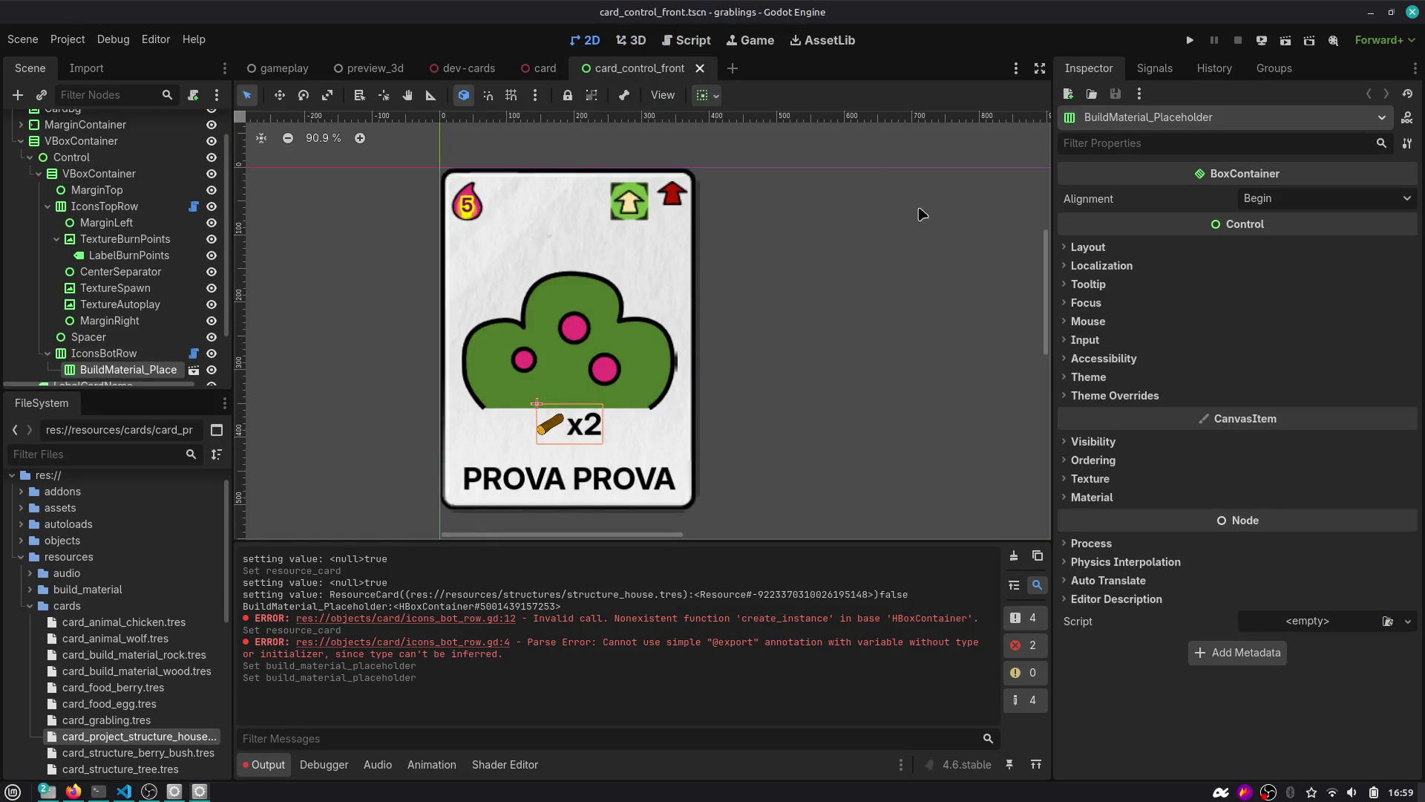
{"action": "scroll", "coordinate": [111, 297], "scroll_direction": "down", "scroll_amount": 3}
{"action": "left_click", "coordinate": [104, 297]}
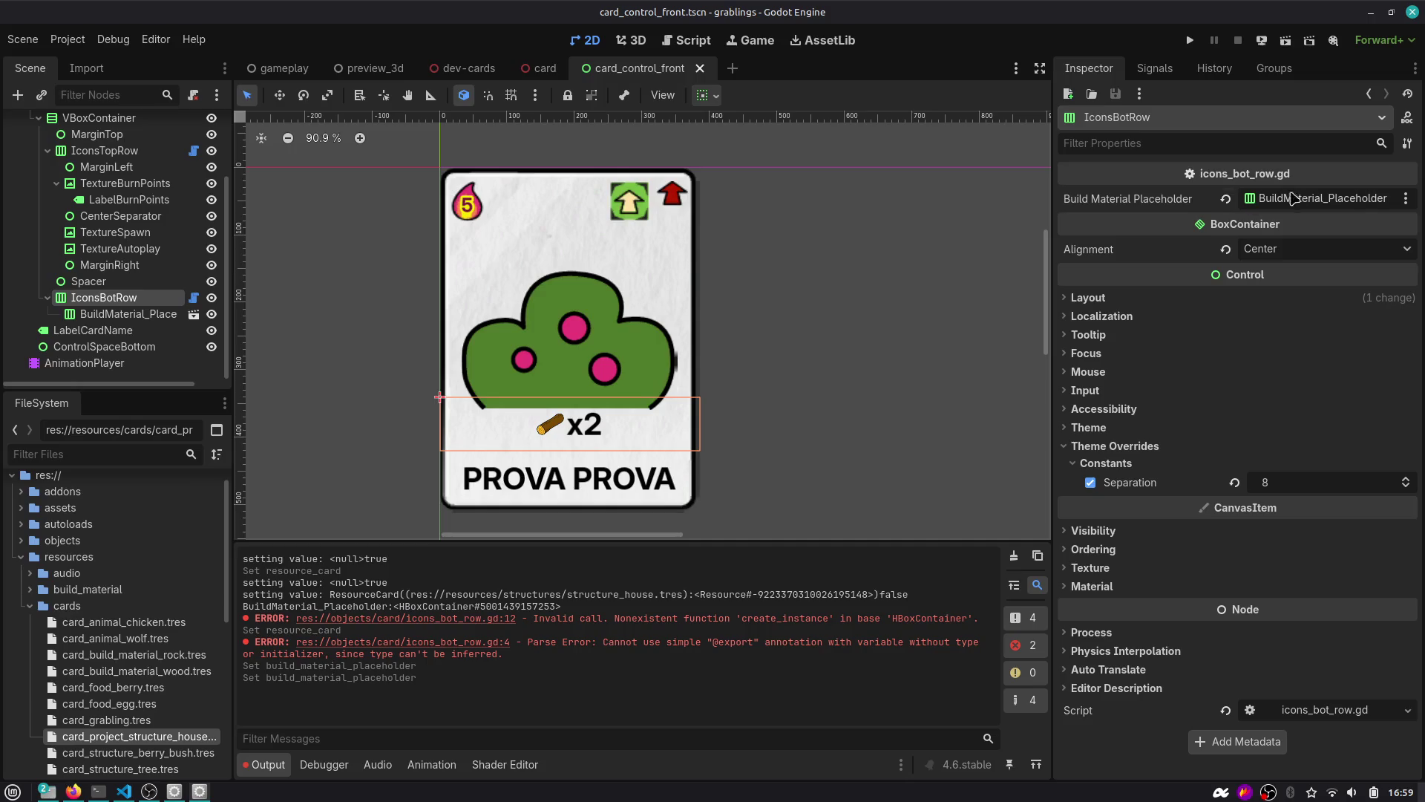
{"action": "left_click", "coordinate": [460, 68]}
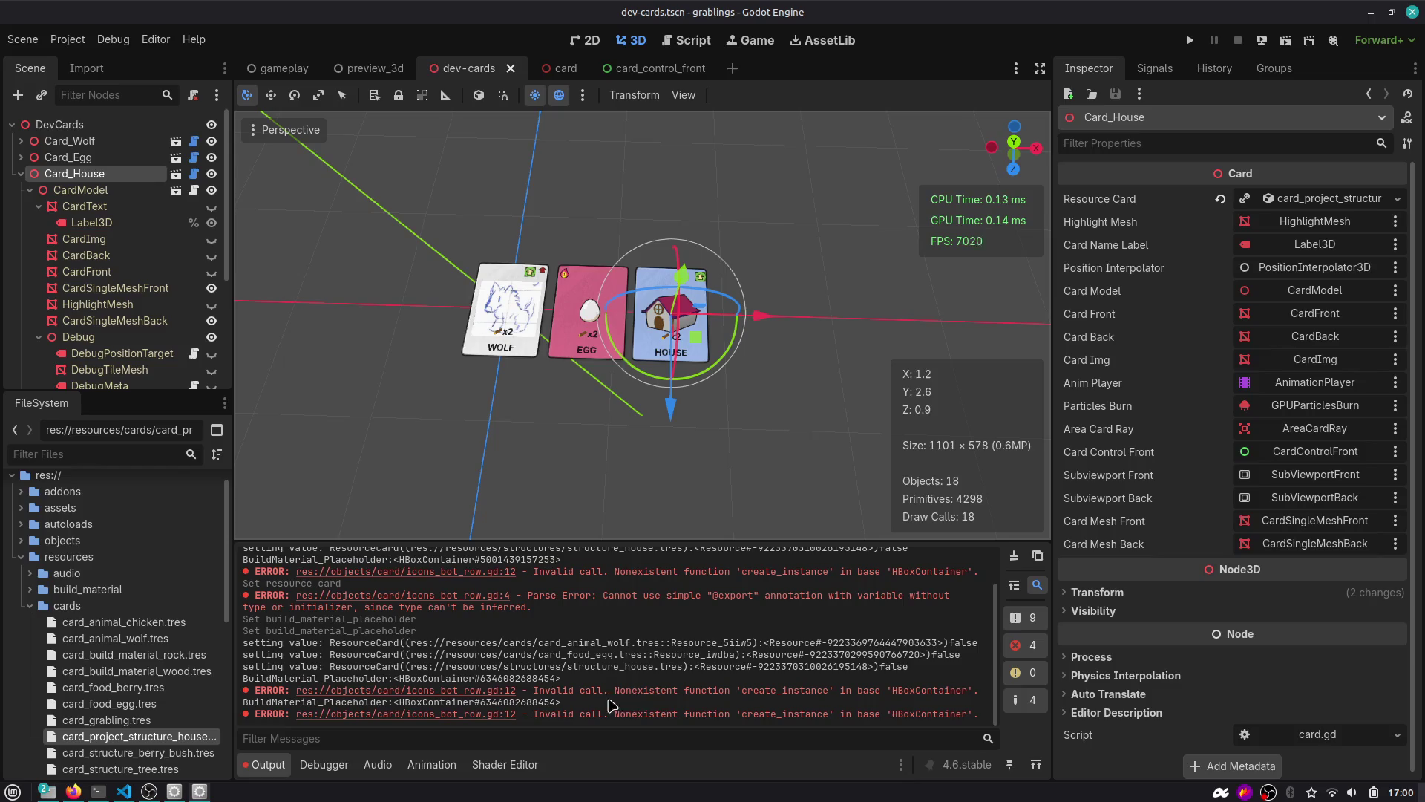
Clear the Output log, reload dev-cards, and view icons_bot_row.gd in the Script editor.
{"action": "left_click", "coordinate": [1014, 556]}
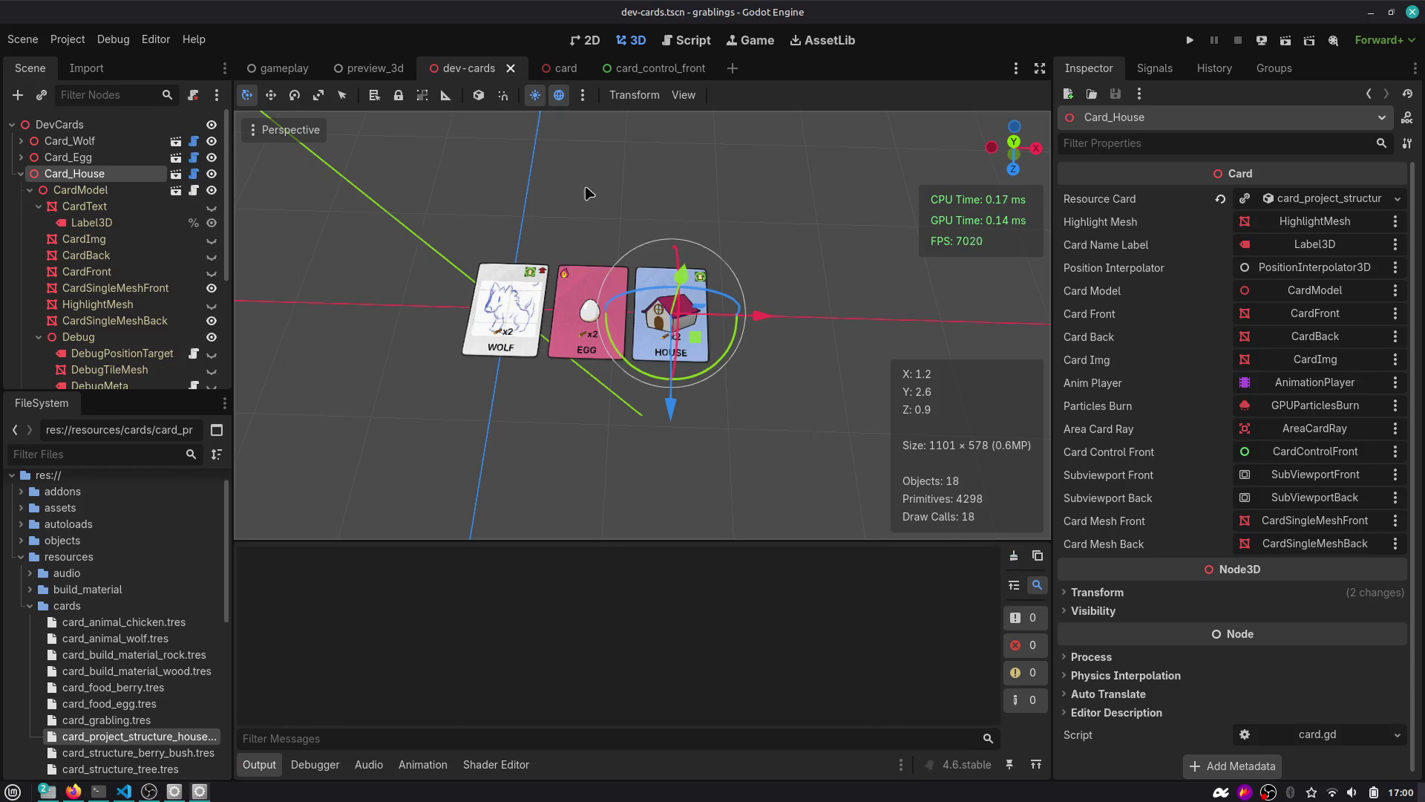
{"action": "middle_click", "coordinate": [475, 61]}
{"action": "key", "text": "ctrl+shift+t"}
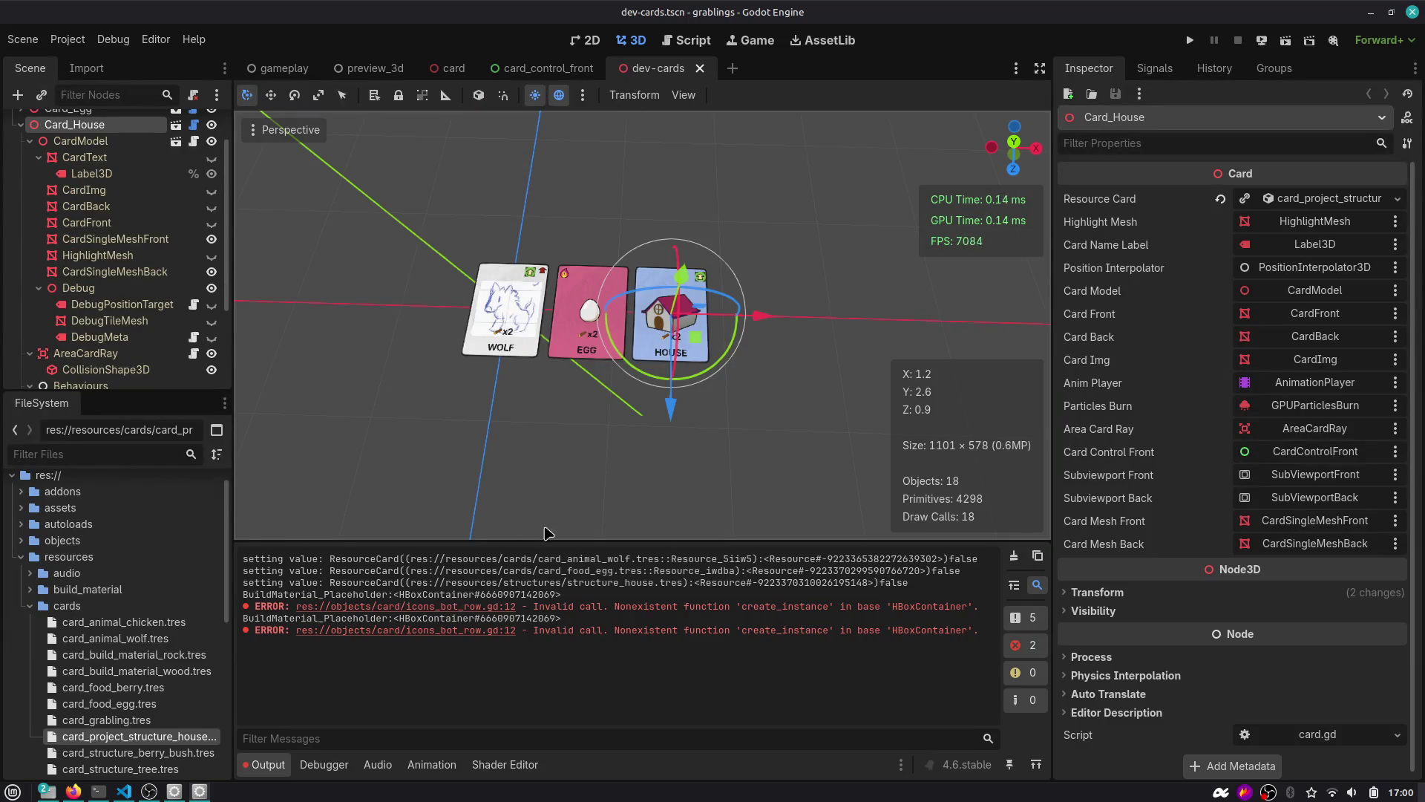
{"action": "left_click", "coordinate": [686, 40]}
Remove the stray '|' from line 8 of icons_bot_row.gd, save, and return to card_control_front.
{"action": "left_click", "coordinate": [752, 288]}
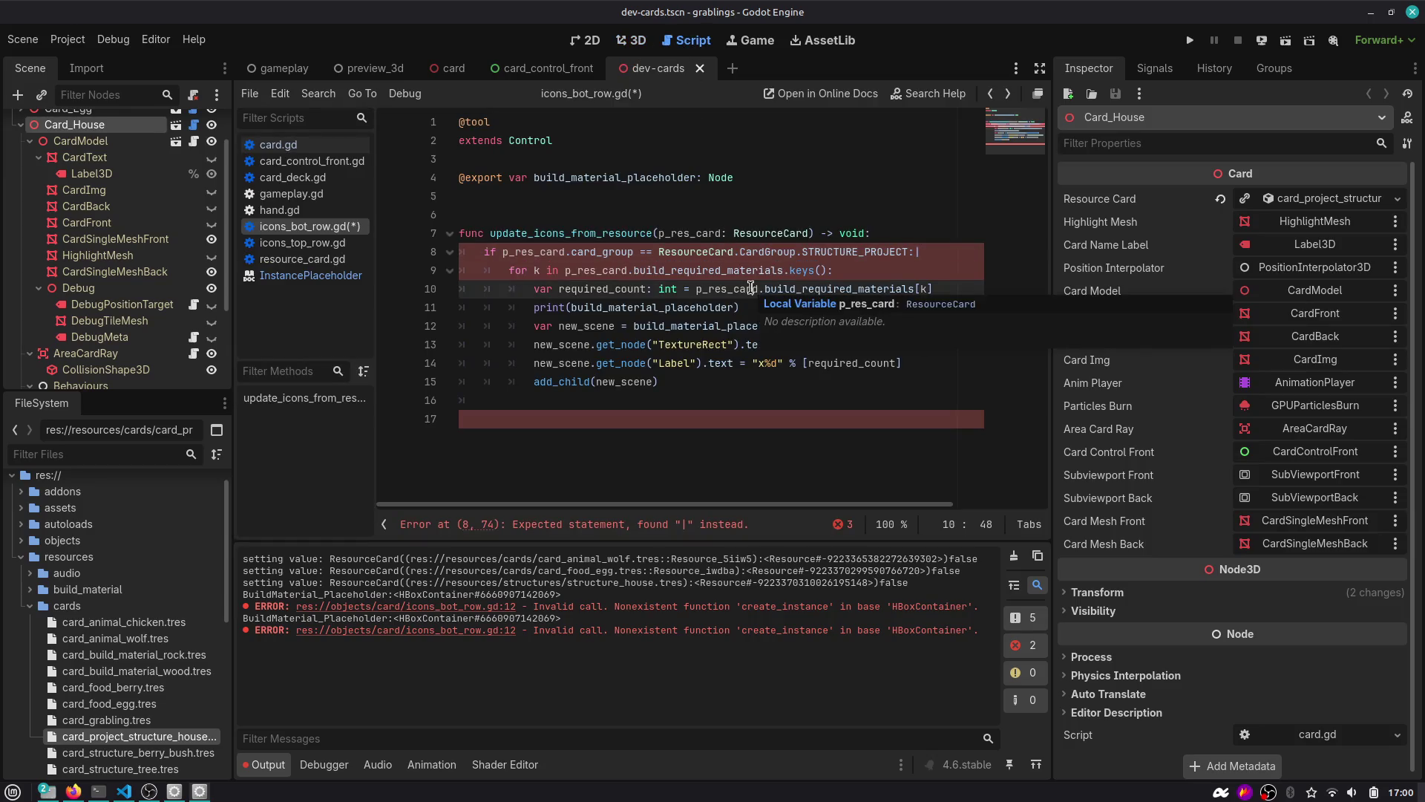
{"action": "mouse_move", "coordinate": [749, 268]}
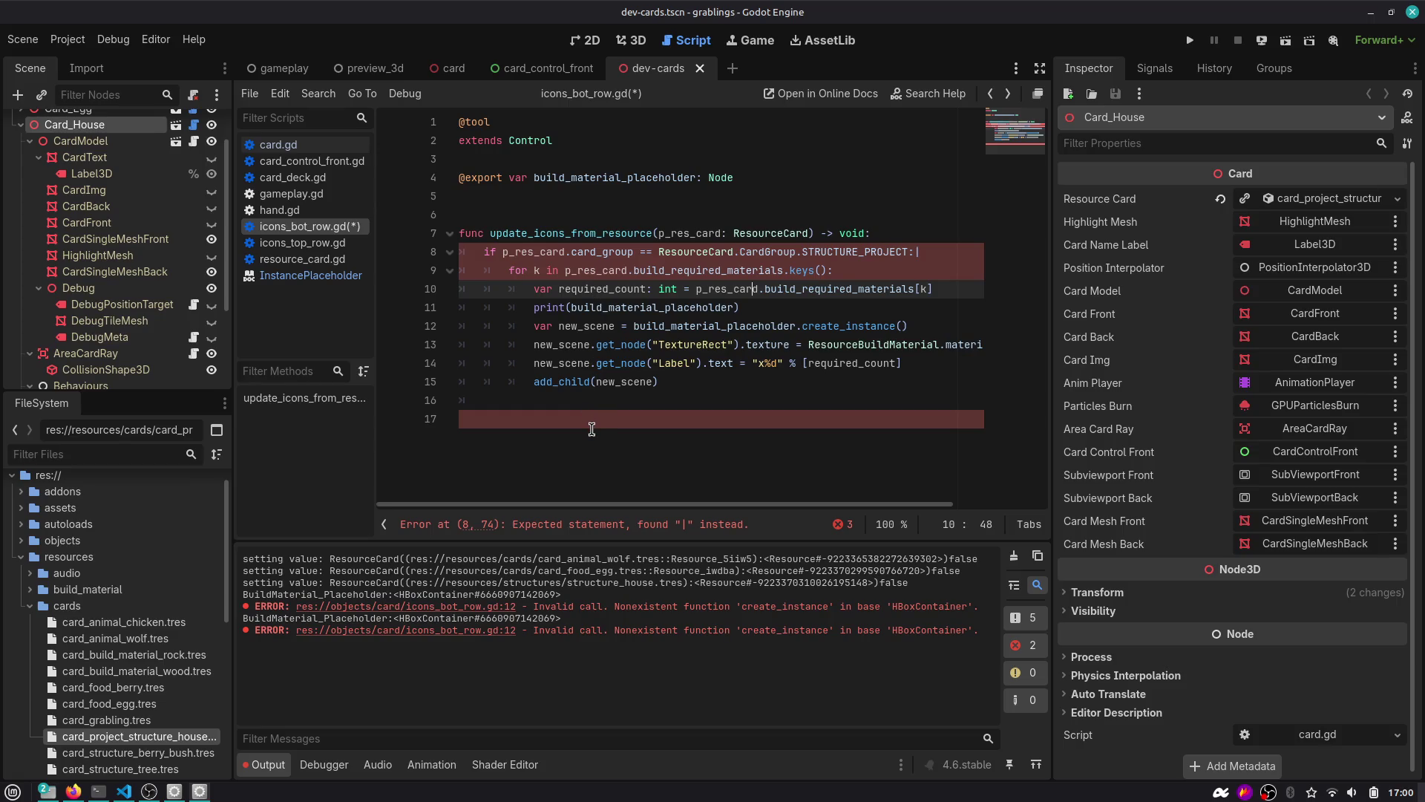
{"action": "left_click", "coordinate": [932, 251]}
{"action": "key", "text": "BackSpace"}
{"action": "key", "text": "ctrl+s"}
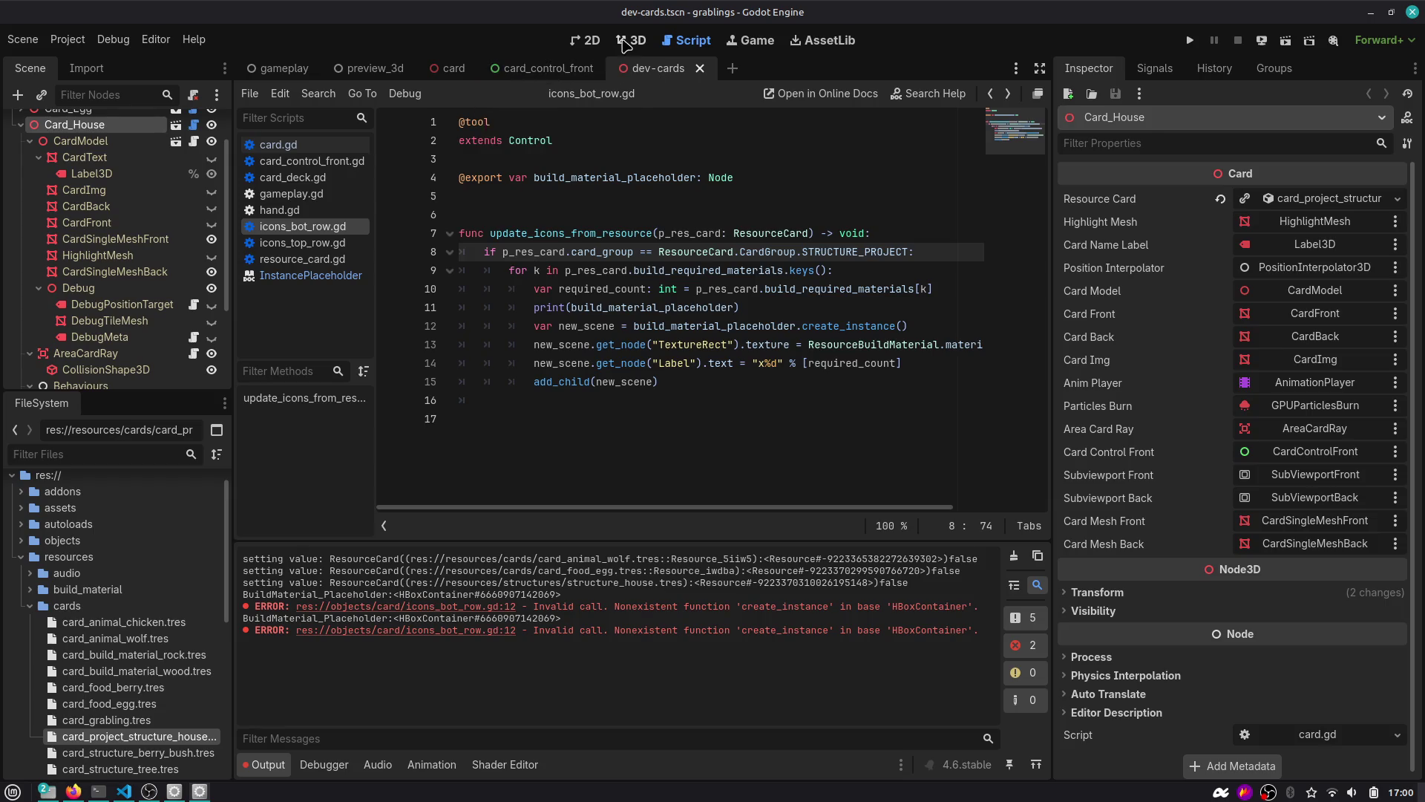
{"action": "left_click", "coordinate": [594, 68]}
{"action": "left_click", "coordinate": [650, 67]}
Reload dev-cards, follow the create_instance error, and inspect build_material_placeholder on line 12.
{"action": "middle_click", "coordinate": [651, 67]}
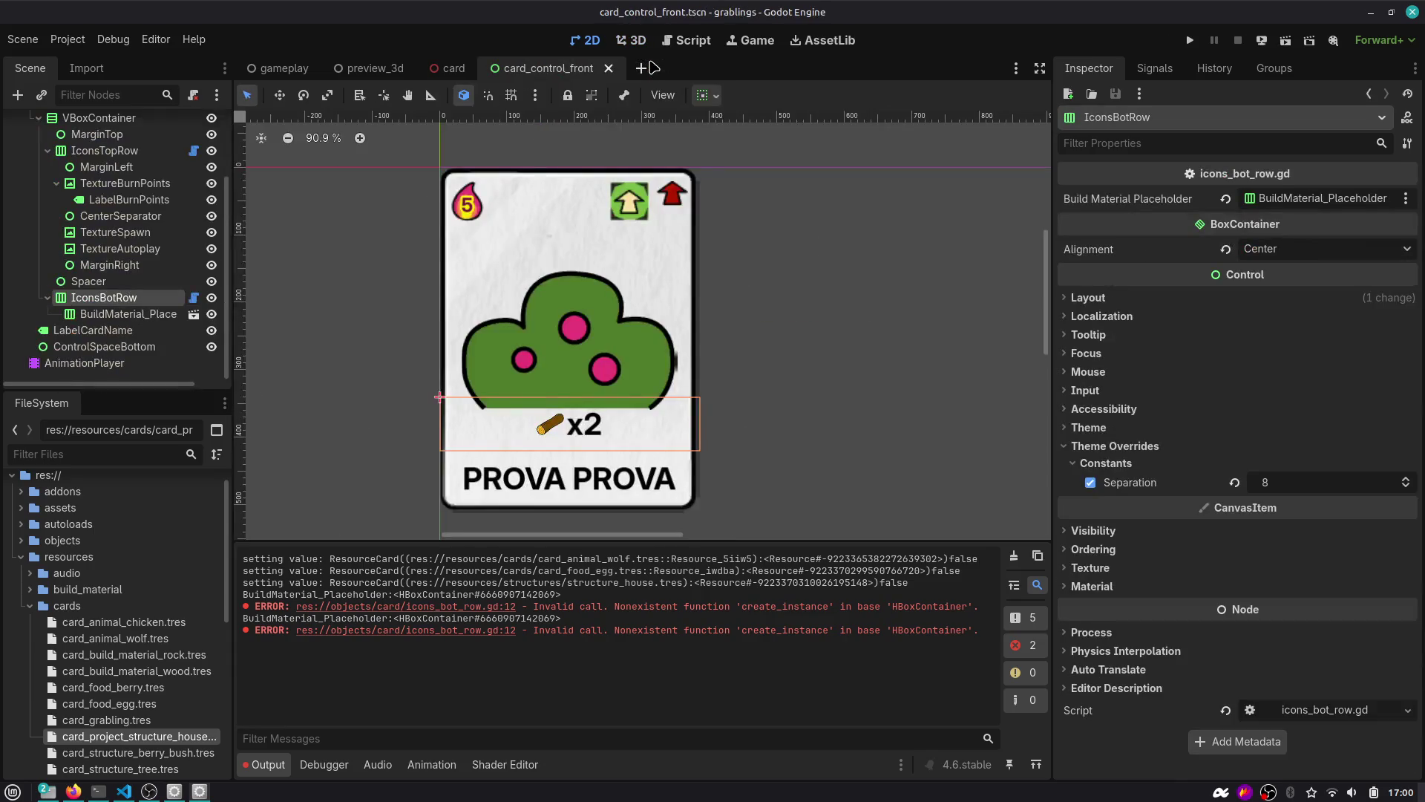
{"action": "key", "text": "ctrl+shift+t"}
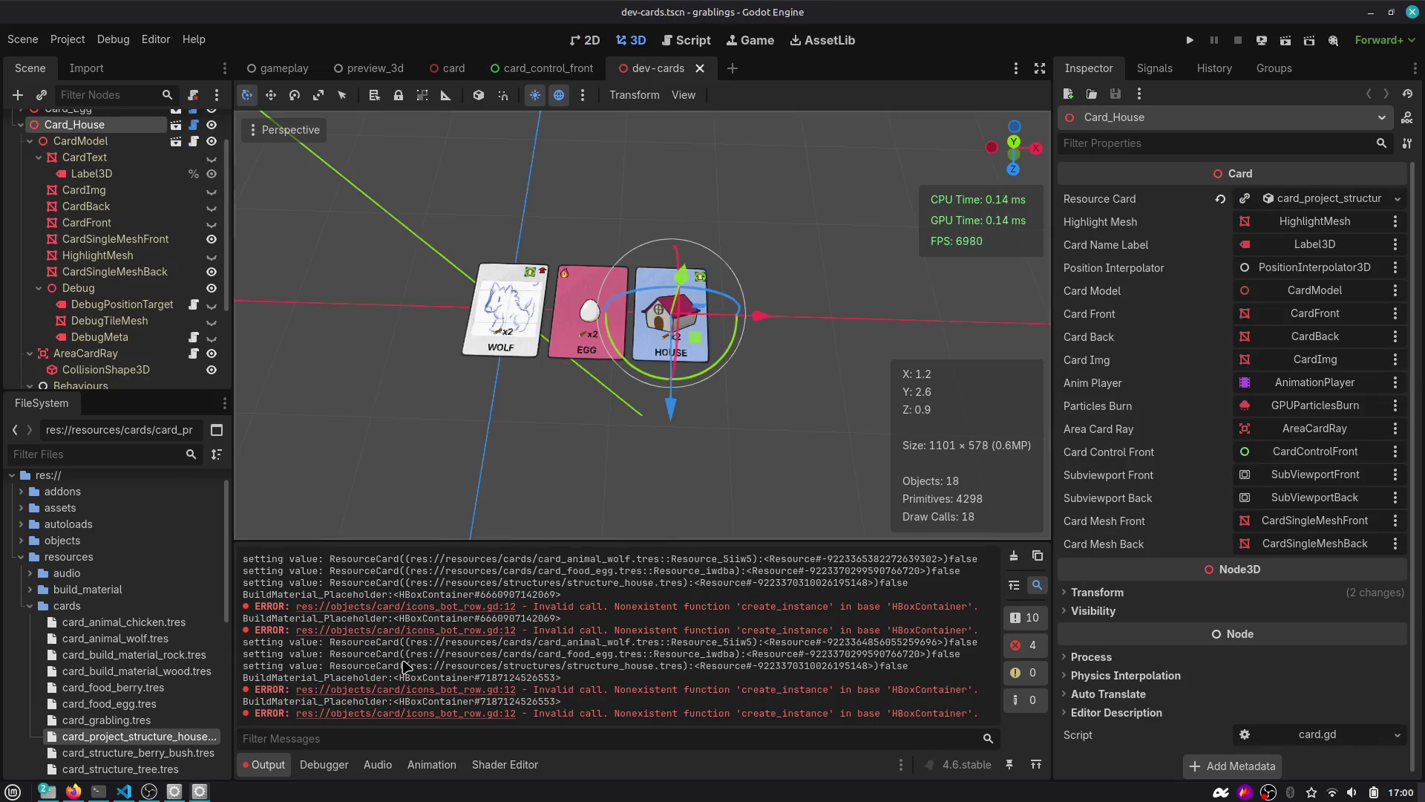
{"action": "left_click_drag", "start_coordinate": [392, 654], "coordinate": [758, 651]}
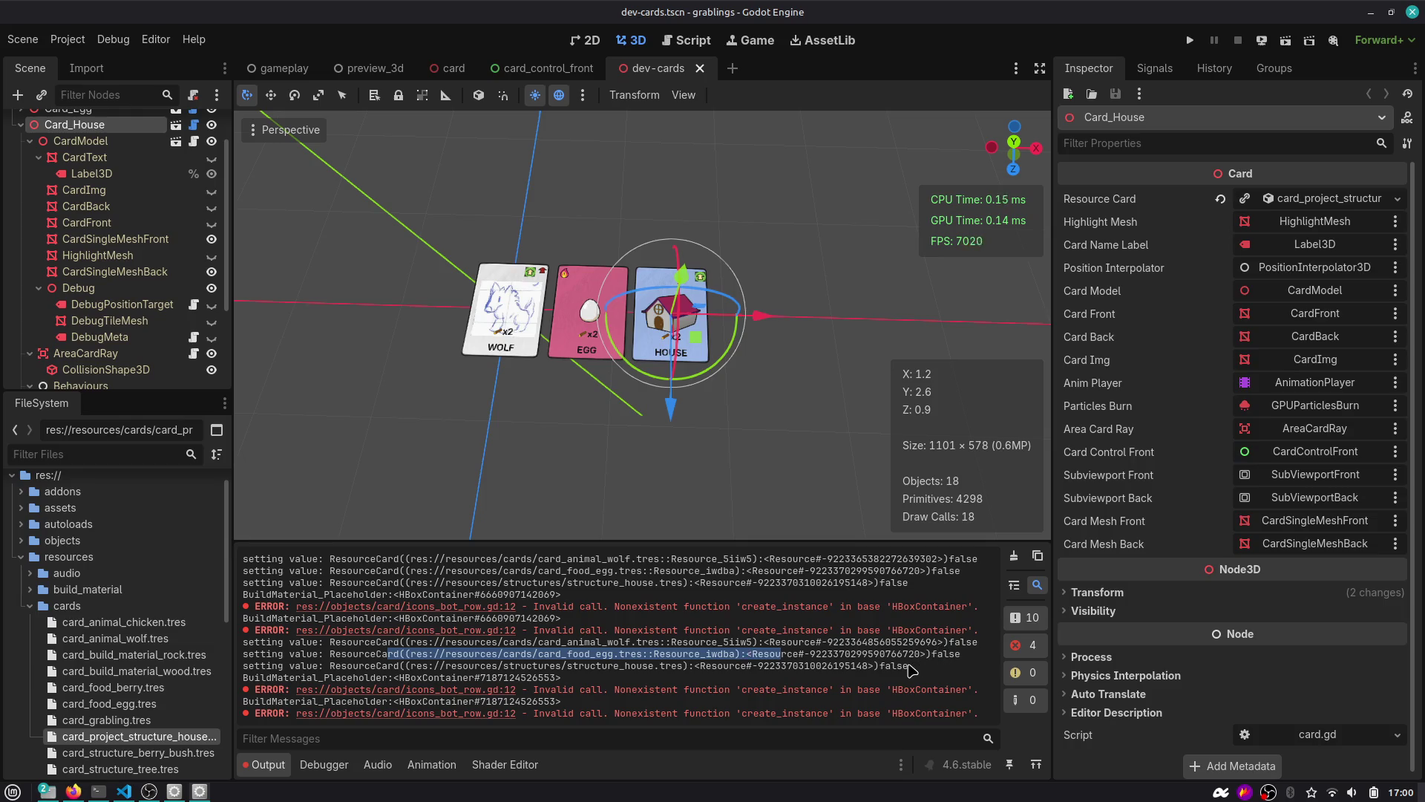
{"action": "left_click_drag", "start_coordinate": [416, 678], "coordinate": [605, 691]}
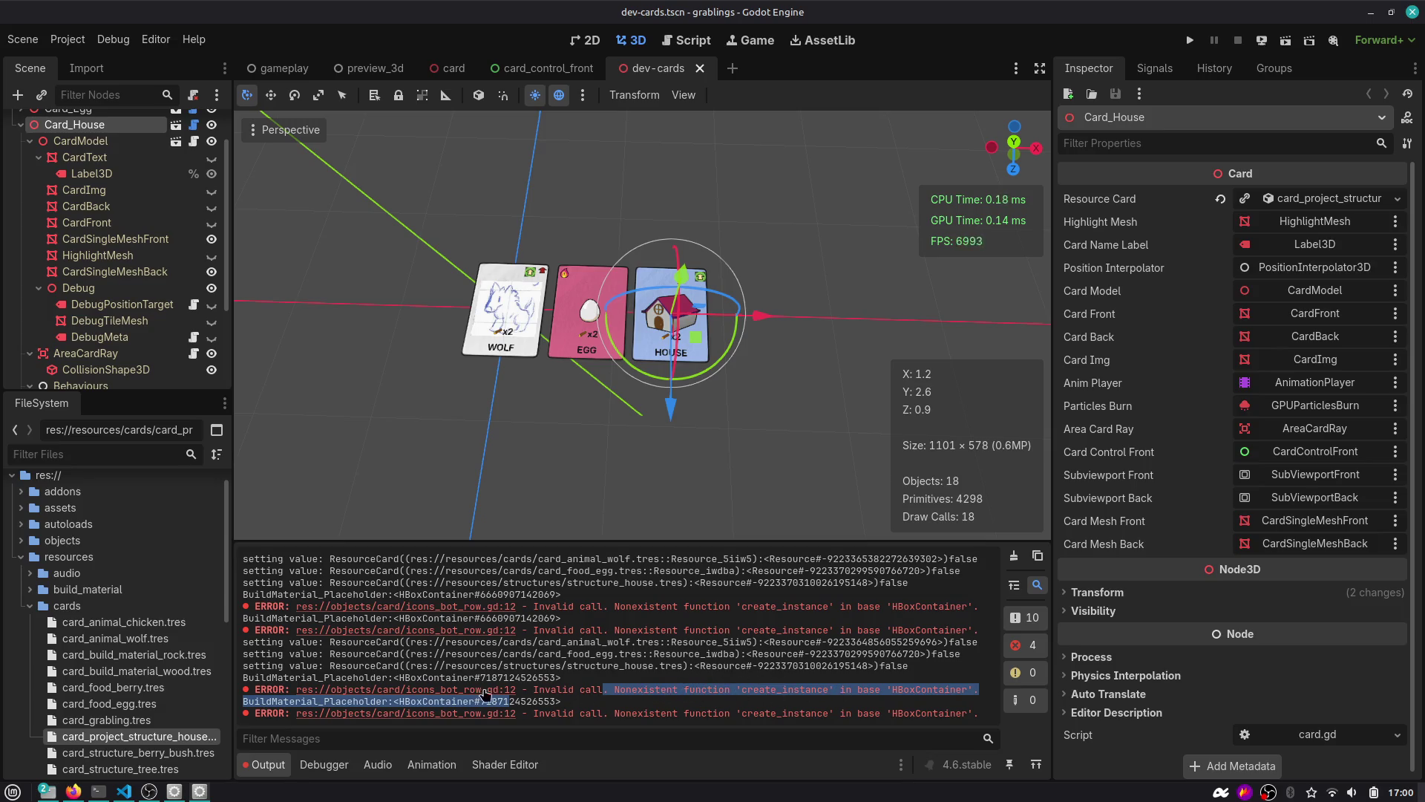
{"action": "left_click", "coordinate": [453, 691]}
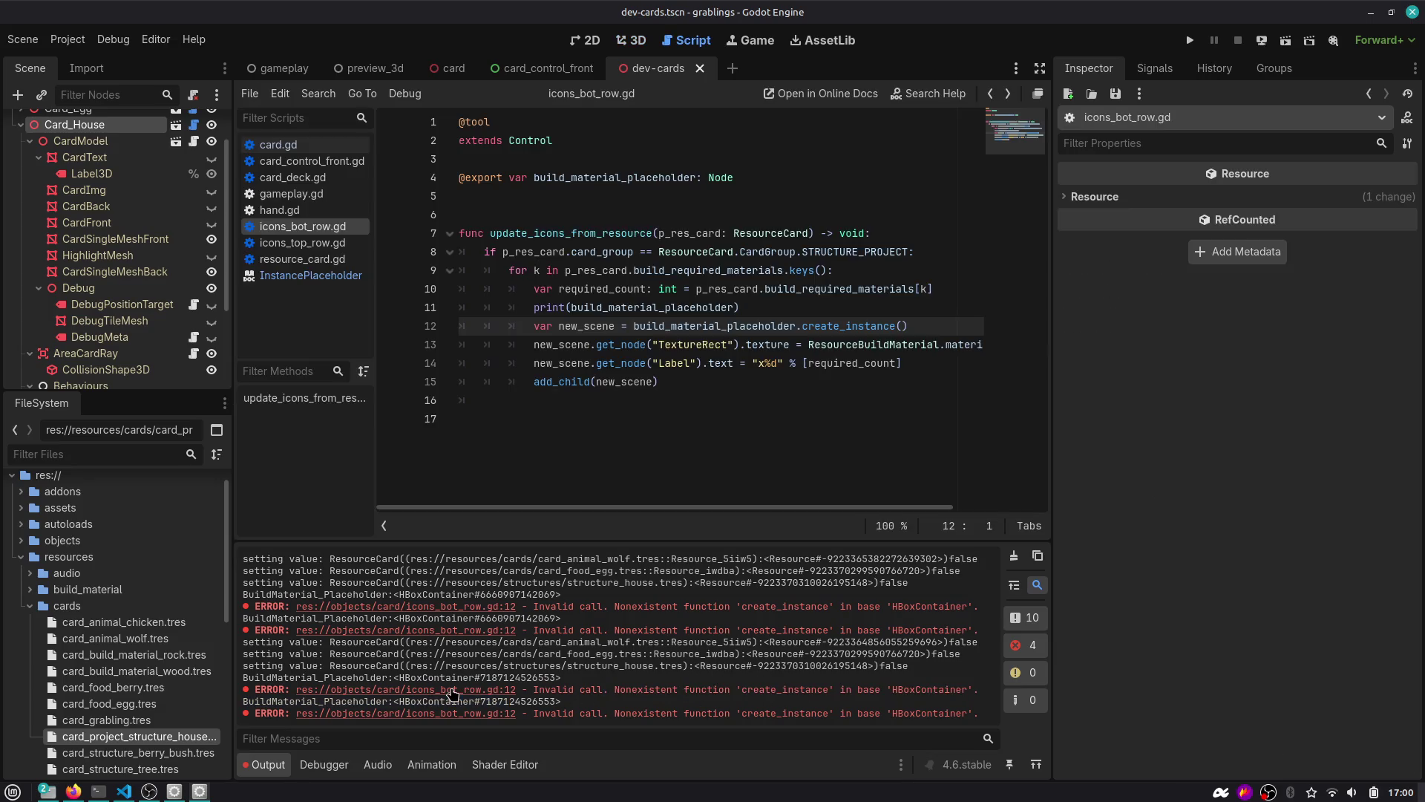
{"action": "double_click", "coordinate": [740, 325]}
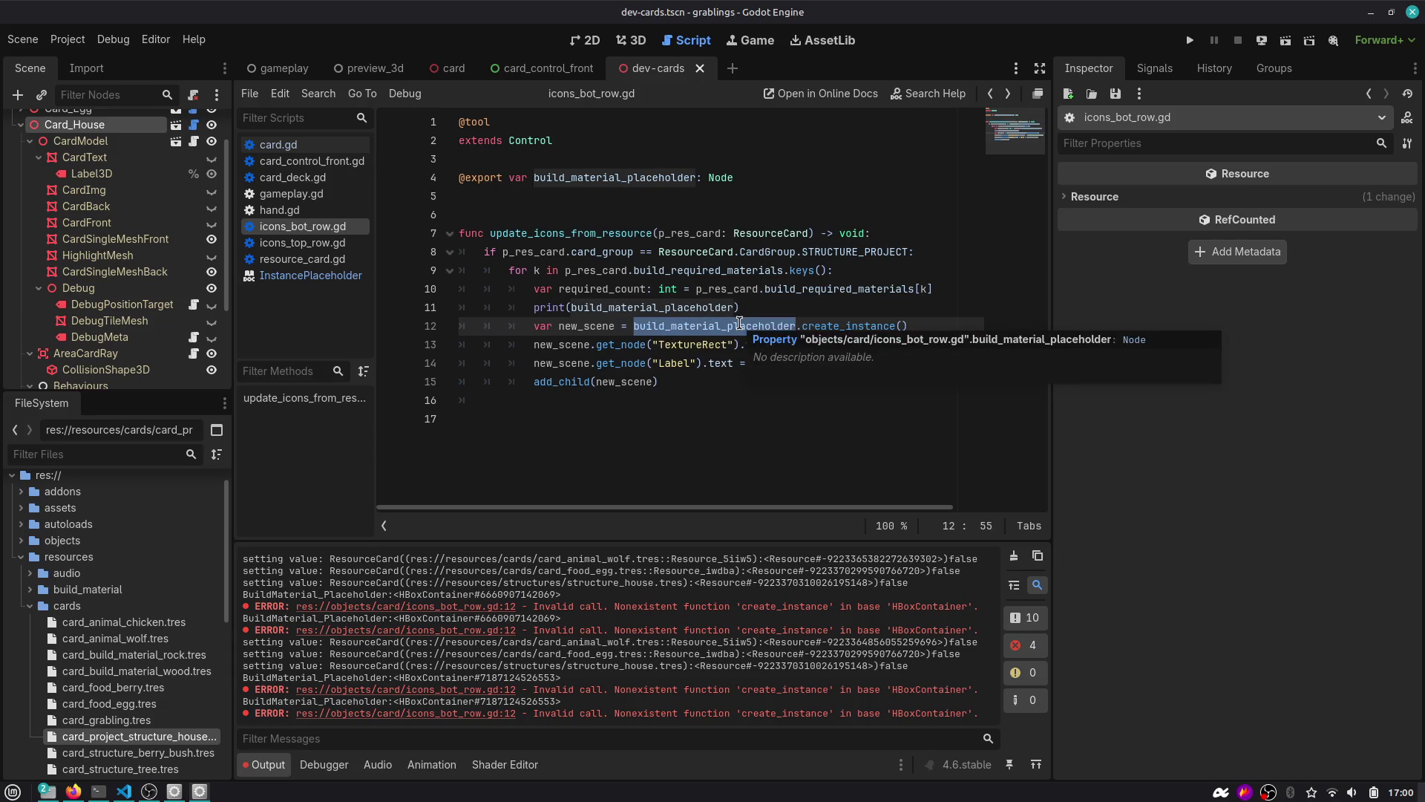
{"action": "key", "text": "alt+Tab"}
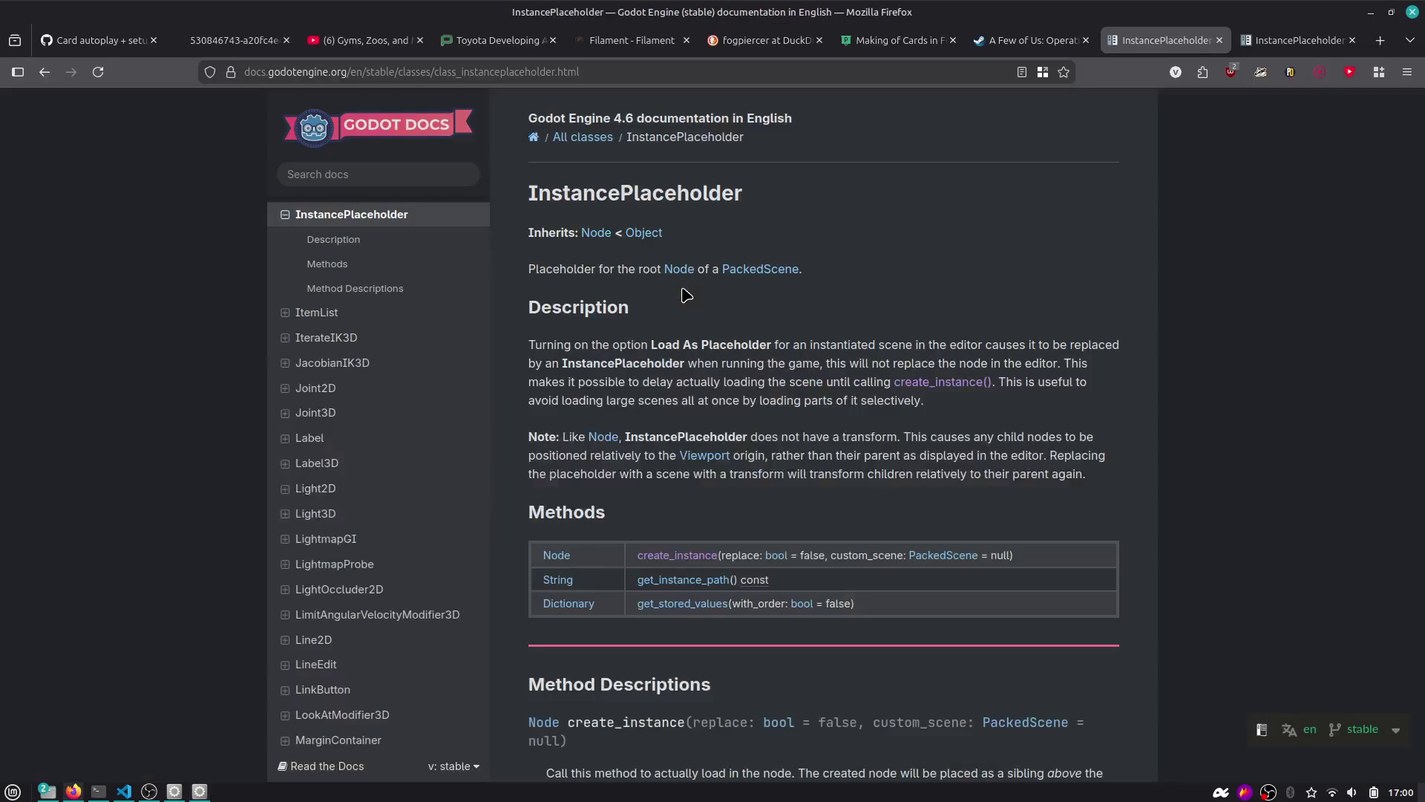
Search DuckDuckGo for 'godot engine node placeholcer', browse the results, and close the duplicate docs tab.
{"action": "key", "text": "ctrl+t"}
{"action": "type", "text": "godot engine placehoilder"}
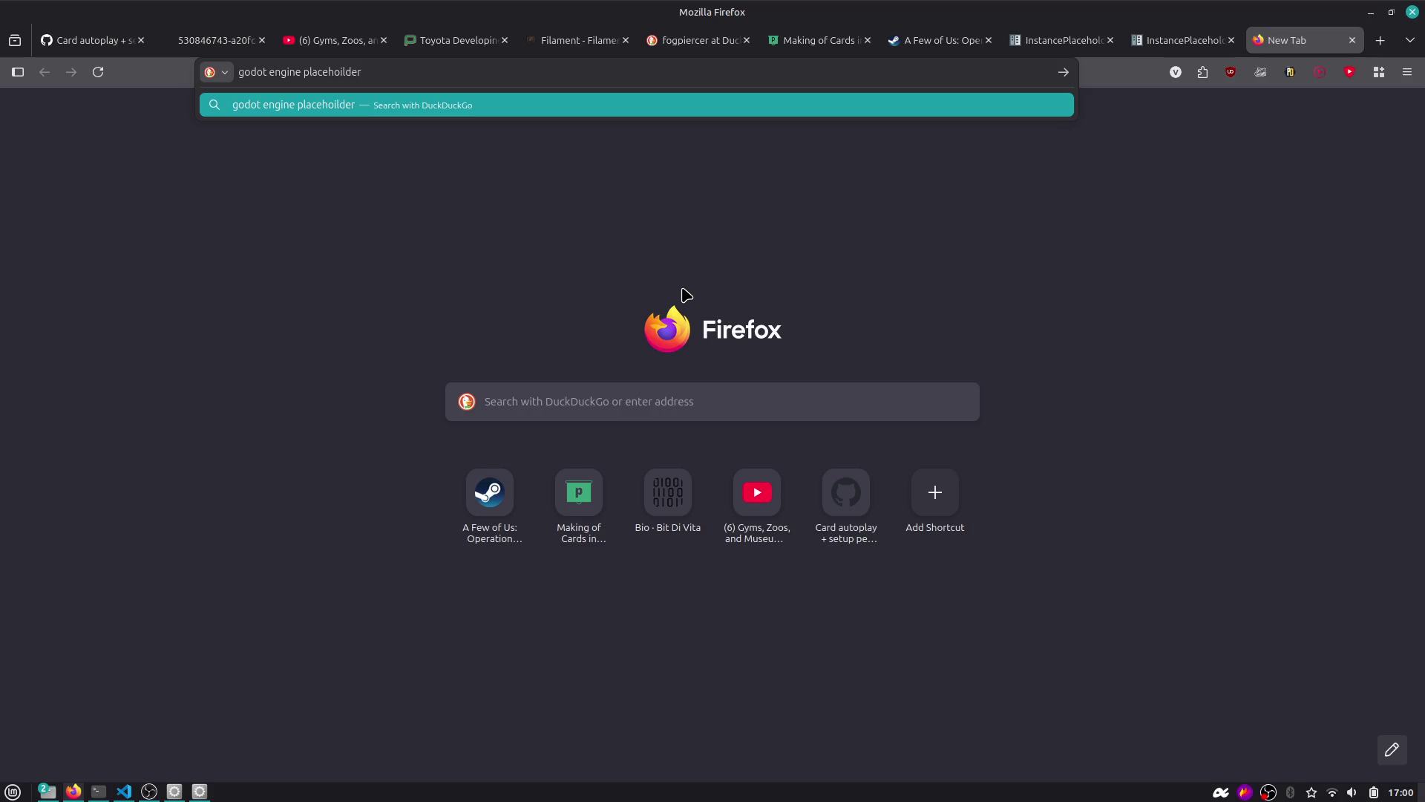
{"action": "key", "text": "ctrl+BackSpace"}
{"action": "type", "text": "node placeholcer"}
{"action": "key", "text": "Return"}
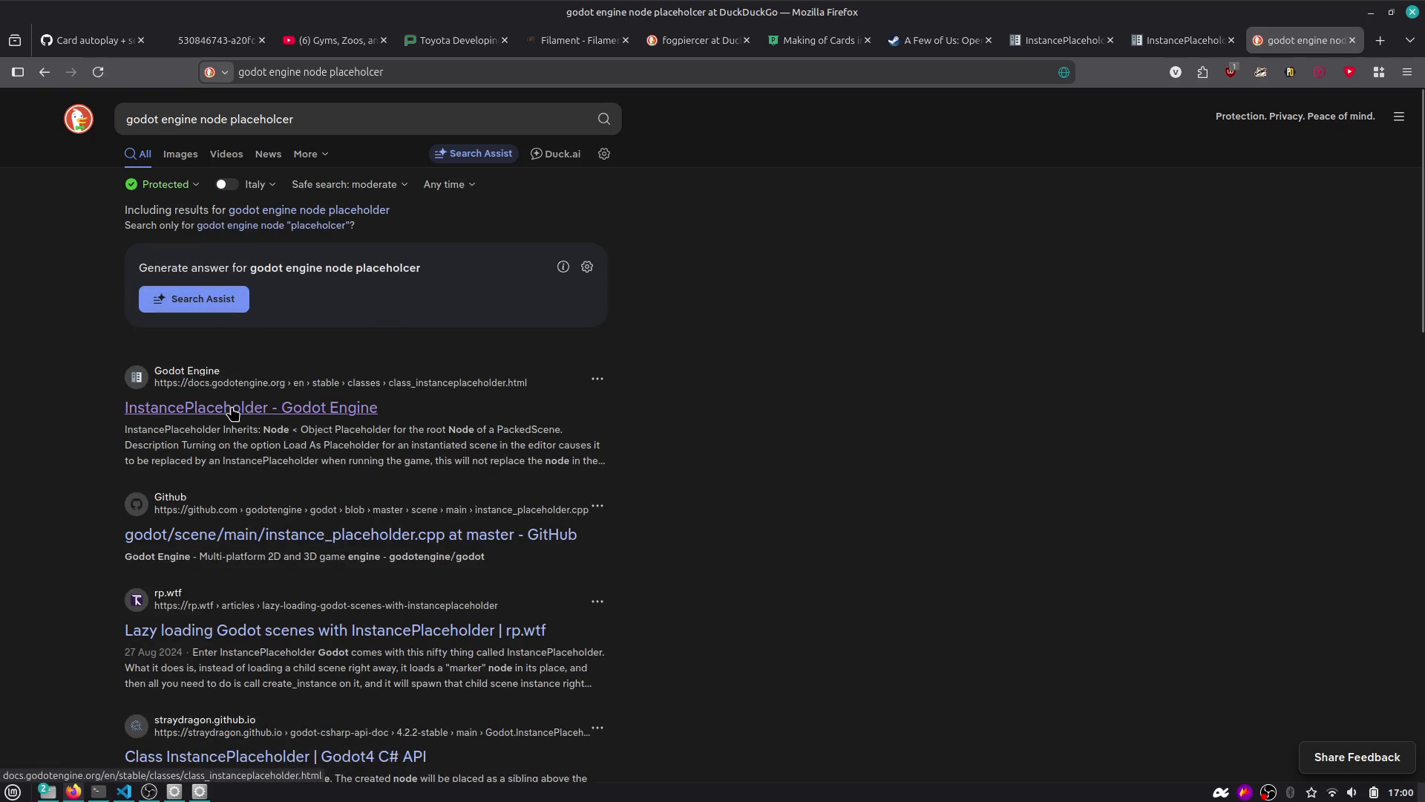
{"action": "scroll", "coordinate": [232, 414], "scroll_direction": "down", "scroll_amount": 3}
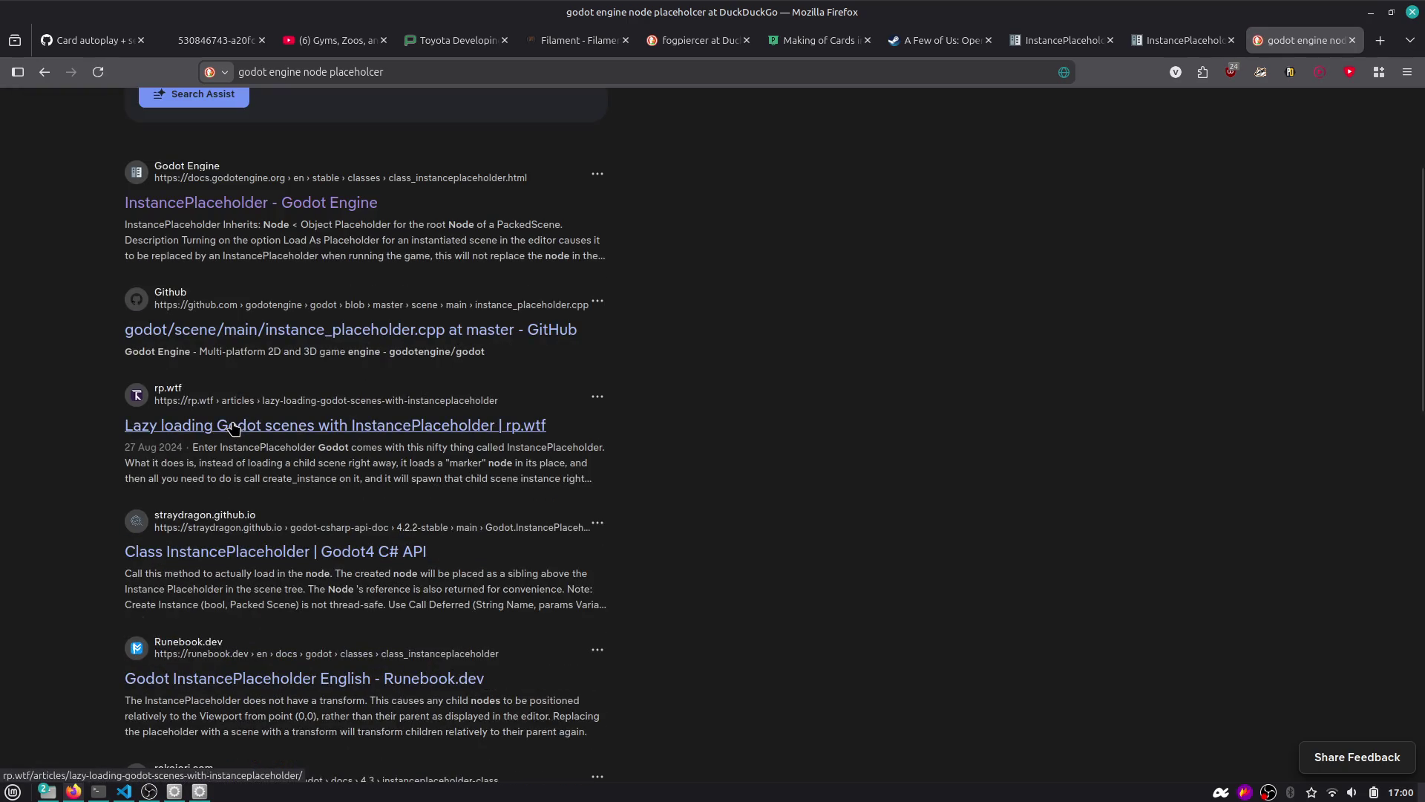
{"action": "scroll", "coordinate": [234, 428], "scroll_direction": "down", "scroll_amount": 3}
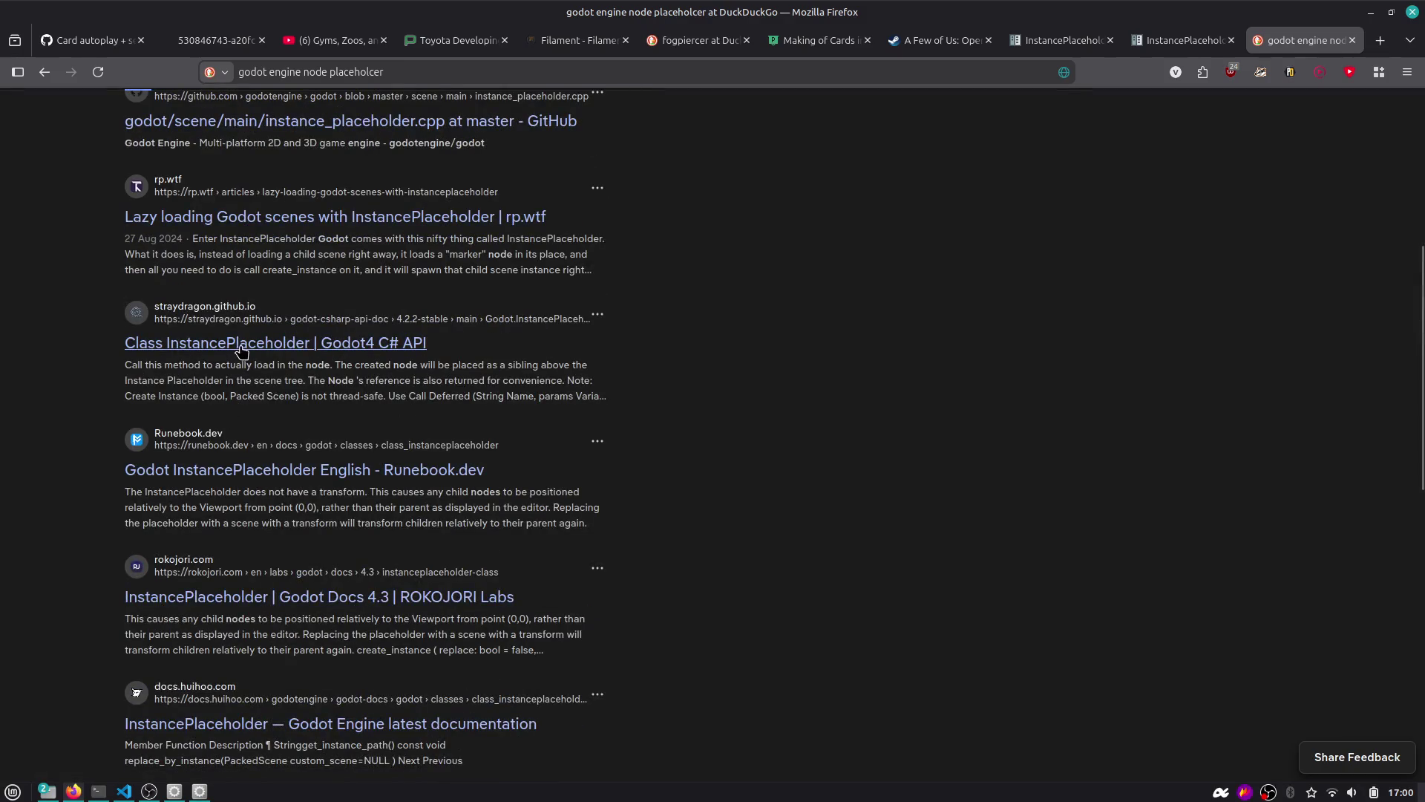
{"action": "scroll", "coordinate": [243, 351], "scroll_direction": "down", "scroll_amount": 6}
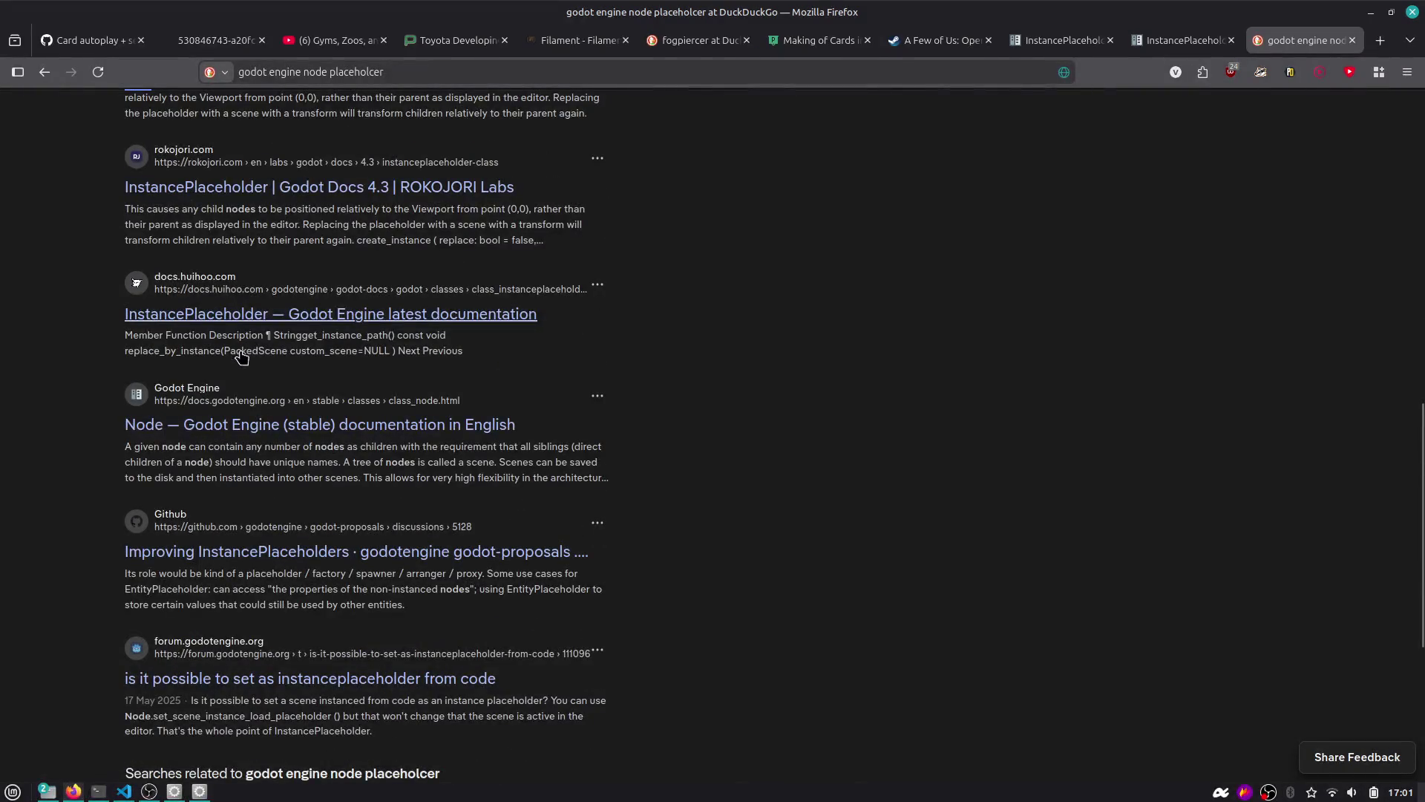
{"action": "scroll", "coordinate": [238, 430], "scroll_direction": "down", "scroll_amount": 3}
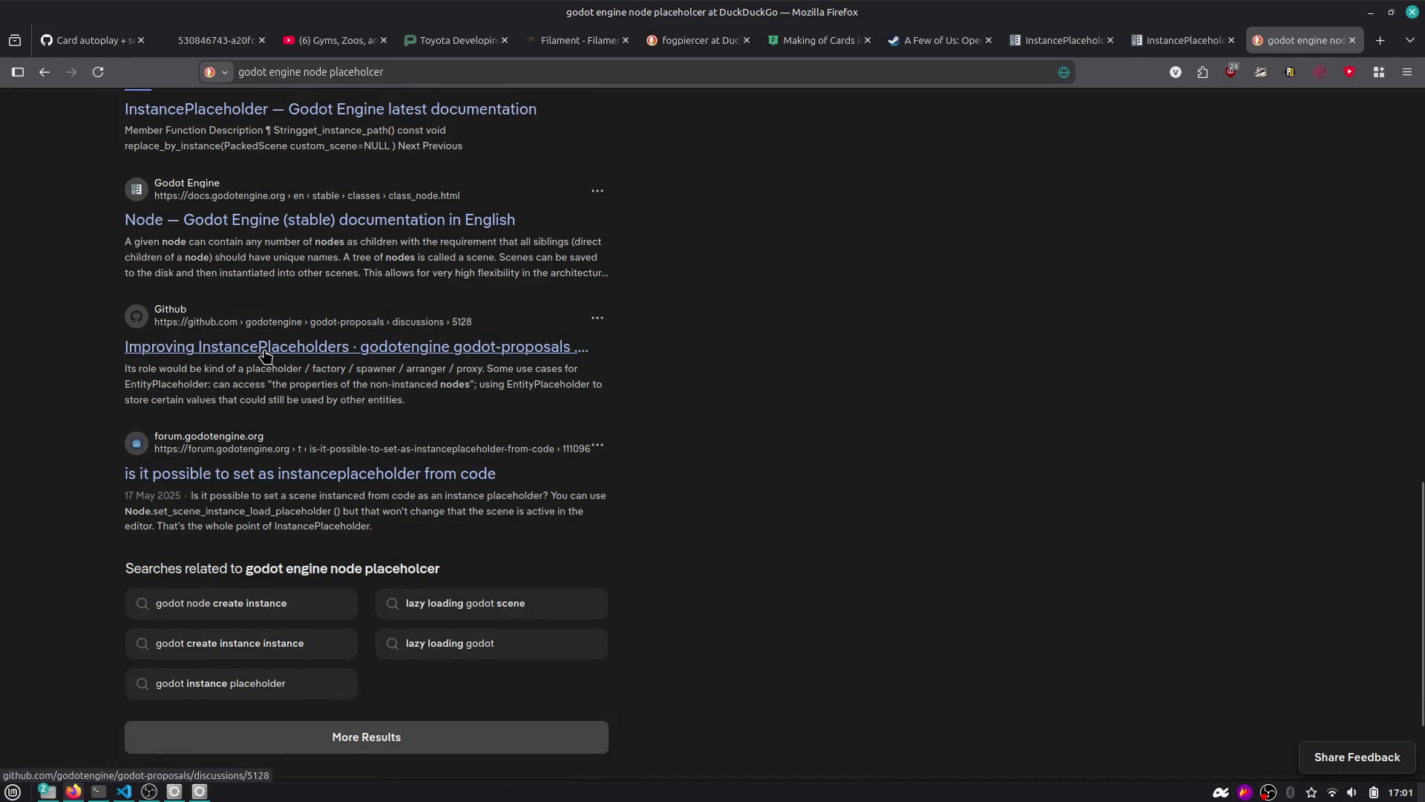
{"action": "scroll", "coordinate": [267, 353], "scroll_direction": "up", "scroll_amount": 15}
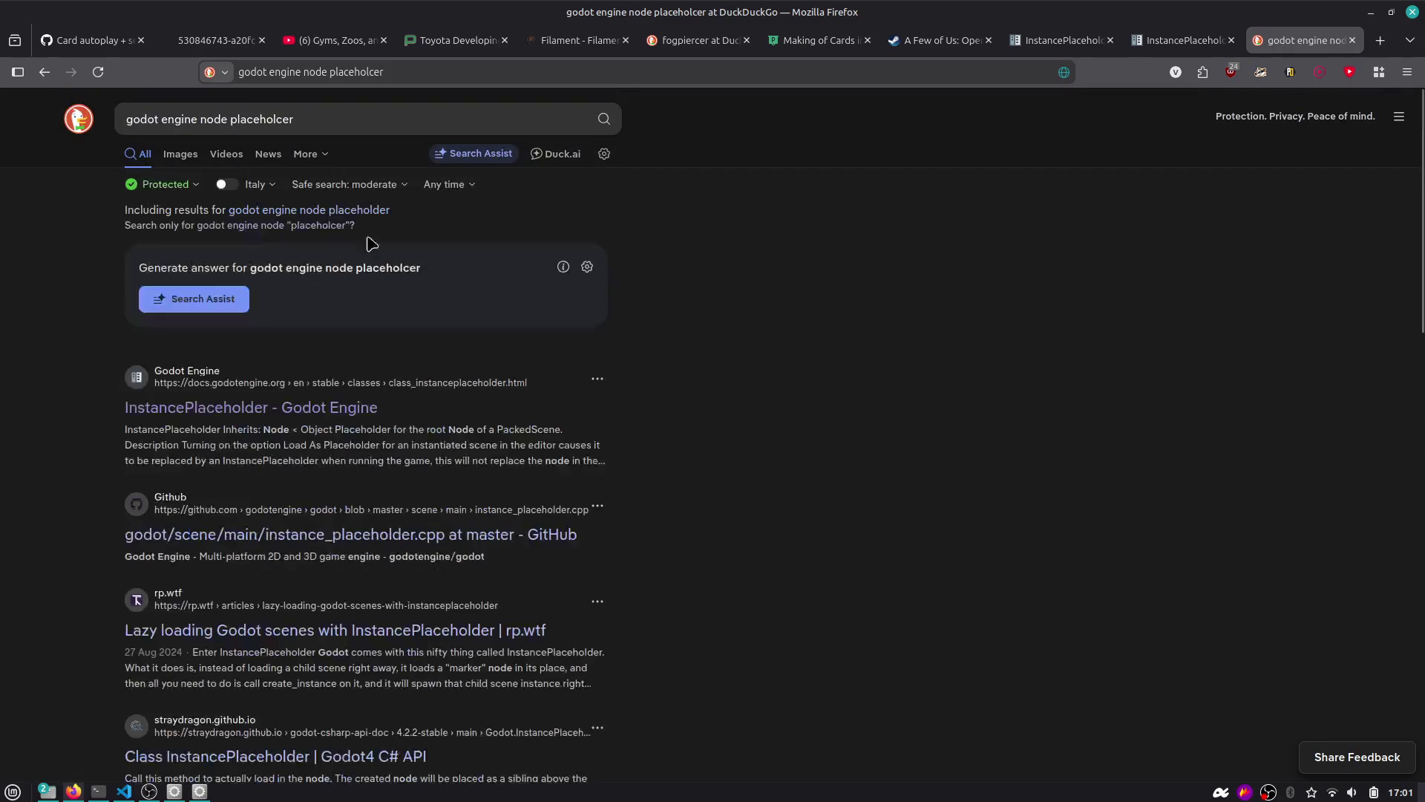
{"action": "middle_click", "coordinate": [1073, 40]}
Scroll the InstancePlaceholder docs down to the create_instance method description.
{"action": "left_click", "coordinate": [1069, 40]}
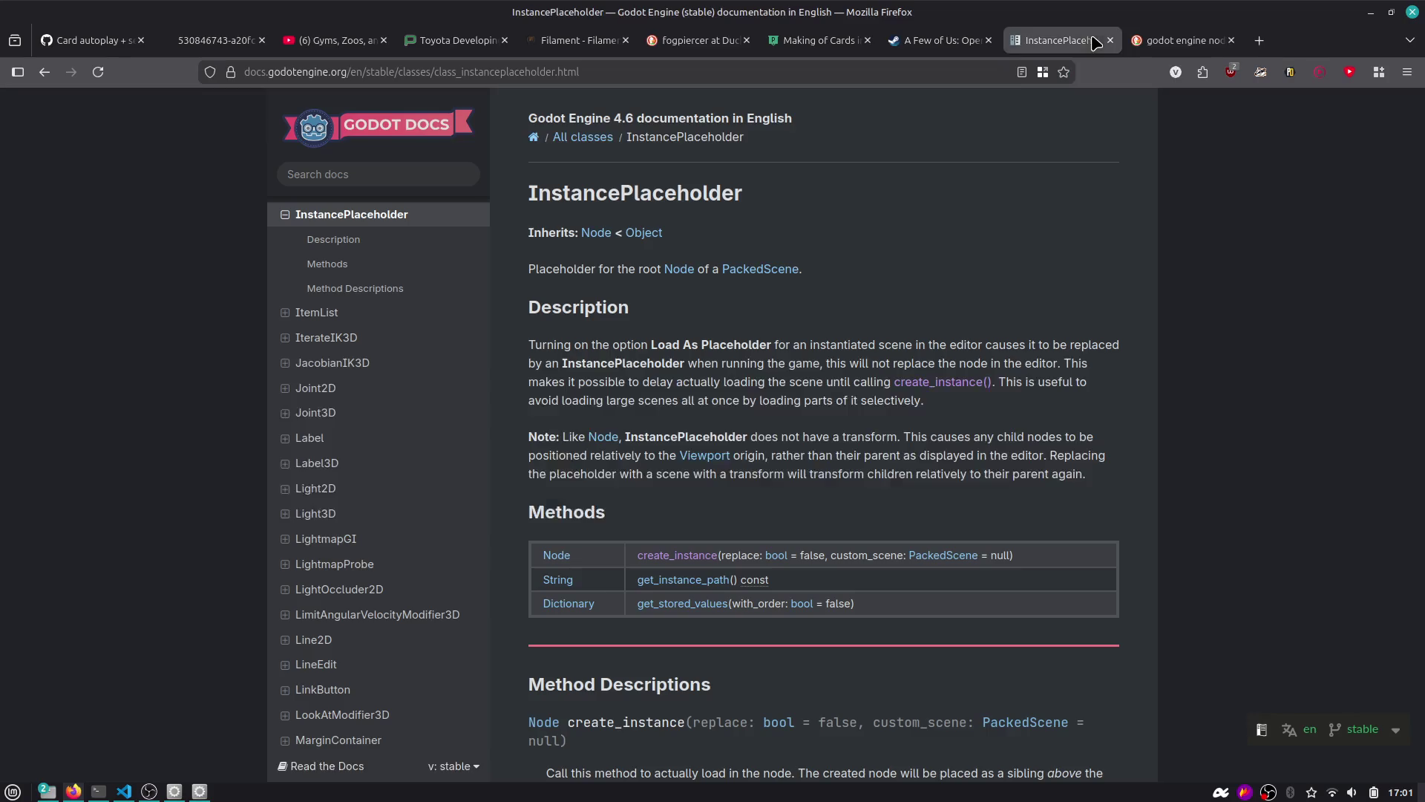
{"action": "scroll", "coordinate": [651, 361], "scroll_direction": "down", "scroll_amount": 2}
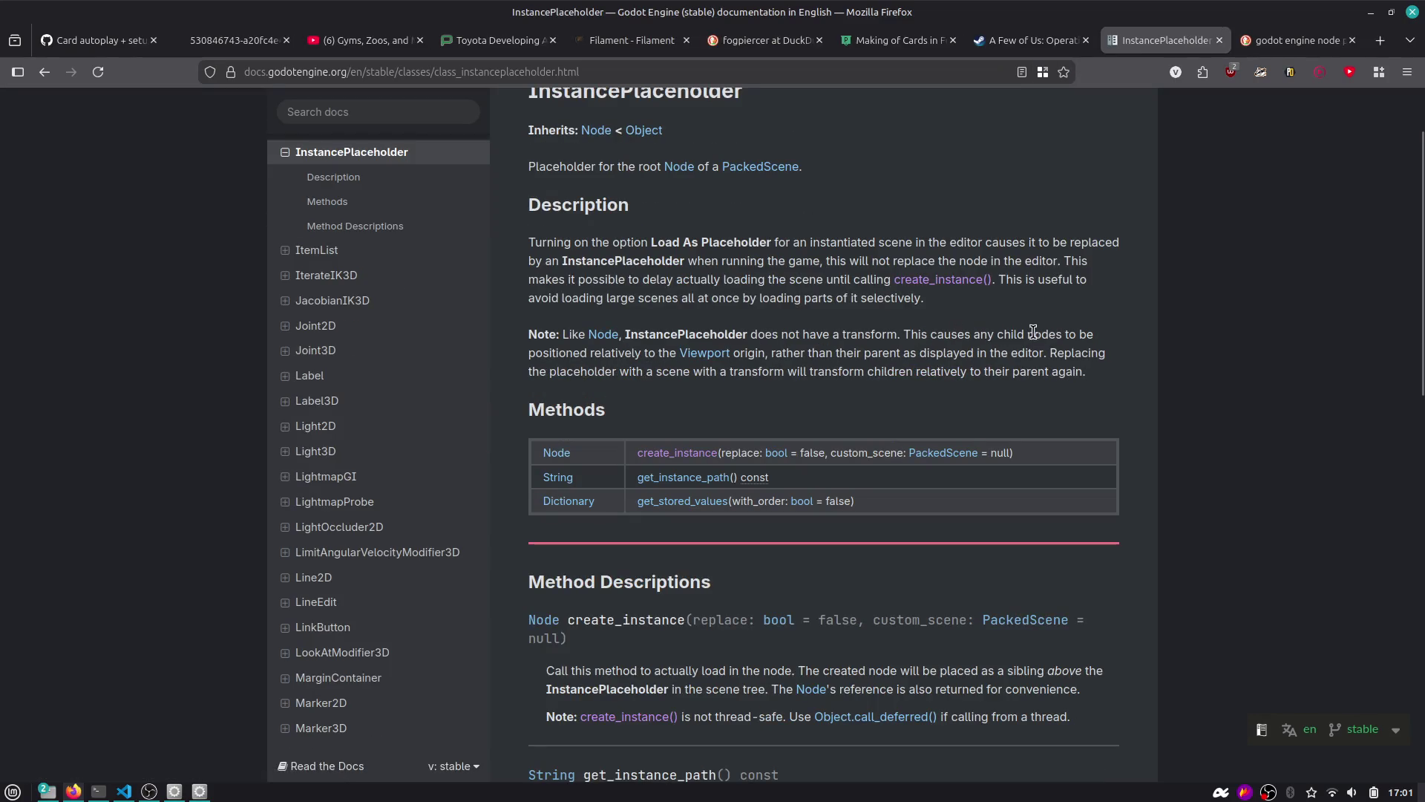
{"action": "scroll", "coordinate": [756, 372], "scroll_direction": "down", "scroll_amount": 4}
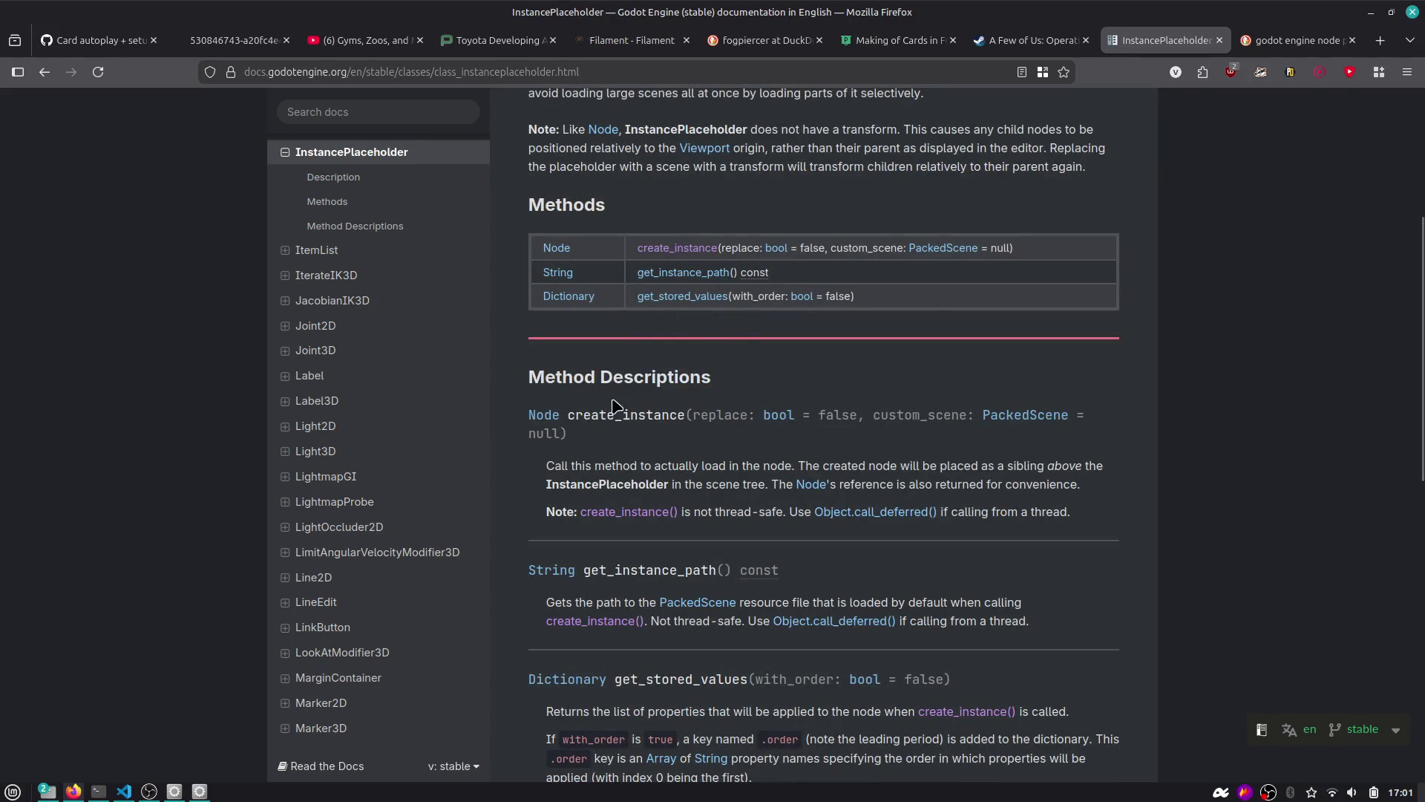
{"action": "scroll", "coordinate": [613, 405], "scroll_direction": "down", "scroll_amount": 2}
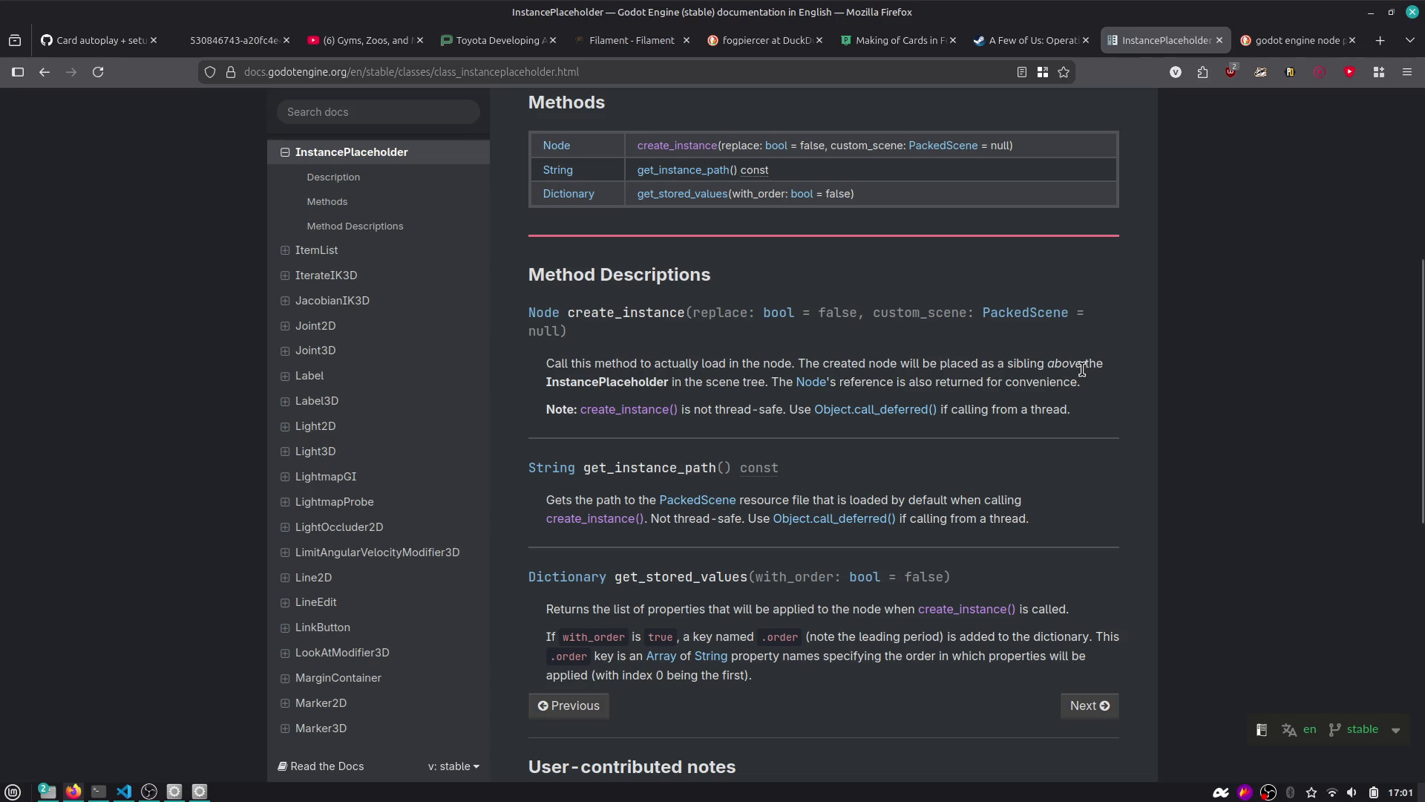
{"action": "key", "text": "alt+Tab"}
Discard a half-typed 'de' line, then run the card_control_front scene.
{"action": "left_click", "coordinate": [762, 301]}
{"action": "key", "text": "Return"}
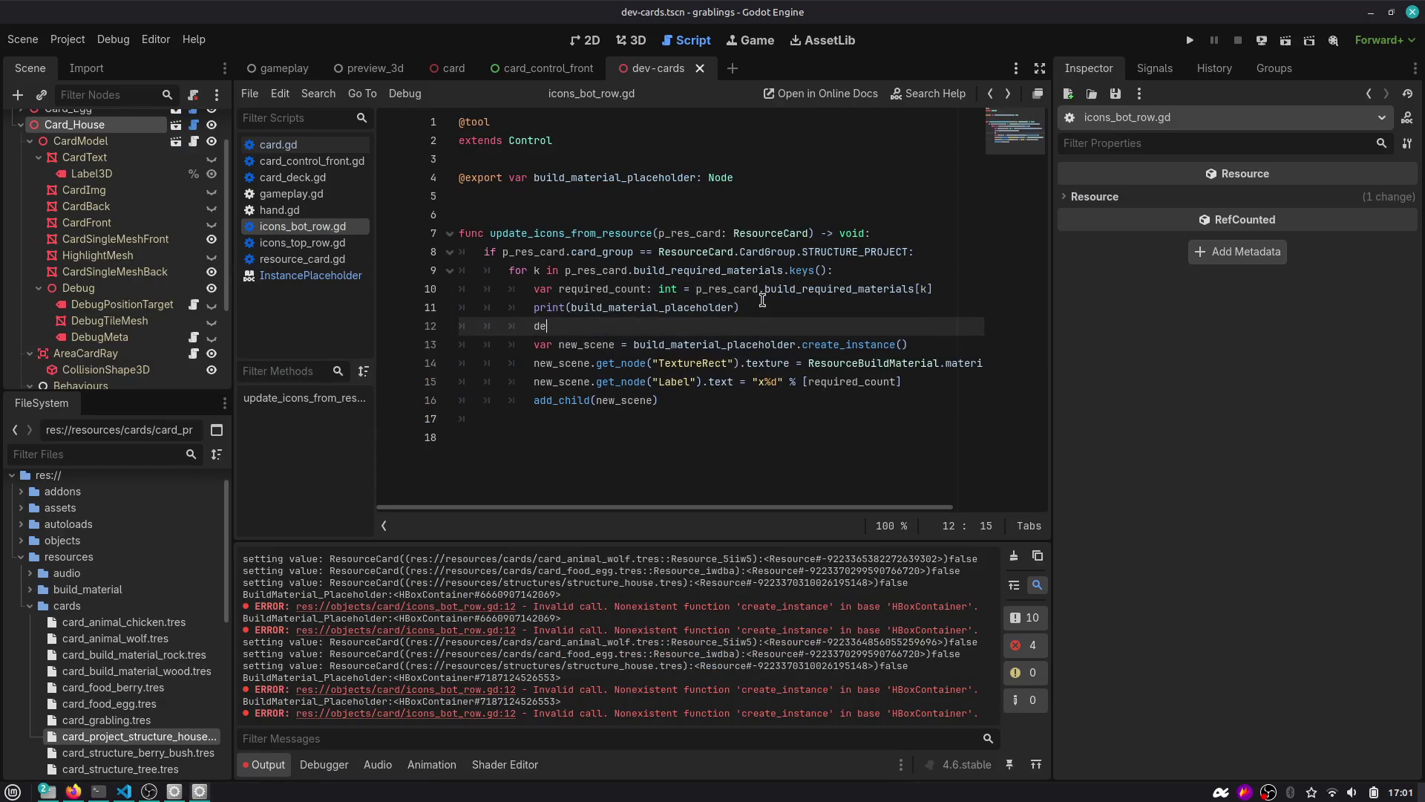
{"action": "type", "text": "de"}
{"action": "key", "text": "BackSpace"}
{"action": "key", "text": "BackSpace"}
{"action": "key", "text": "BackSpace"}
{"action": "key", "text": "BackSpace"}
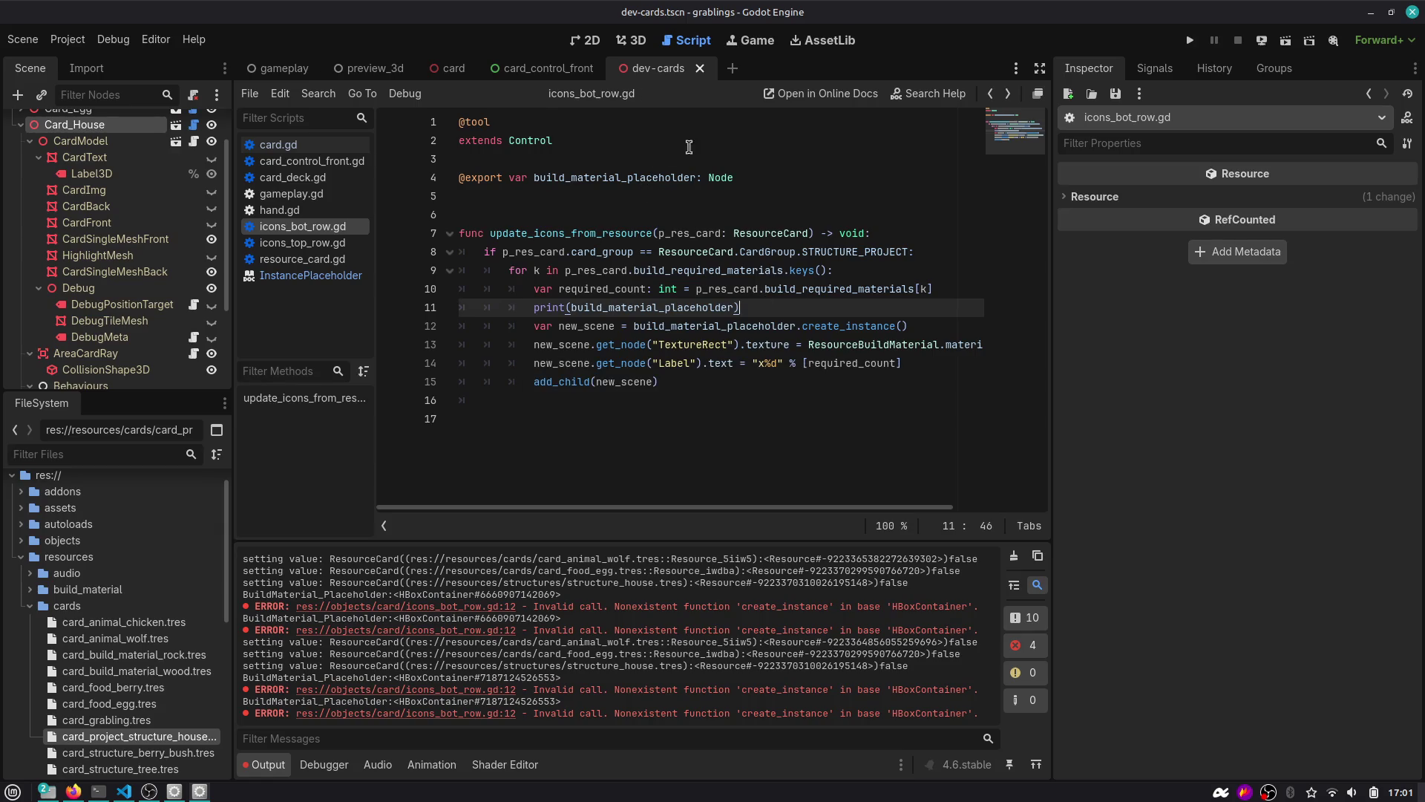
{"action": "left_click", "coordinate": [1286, 40]}
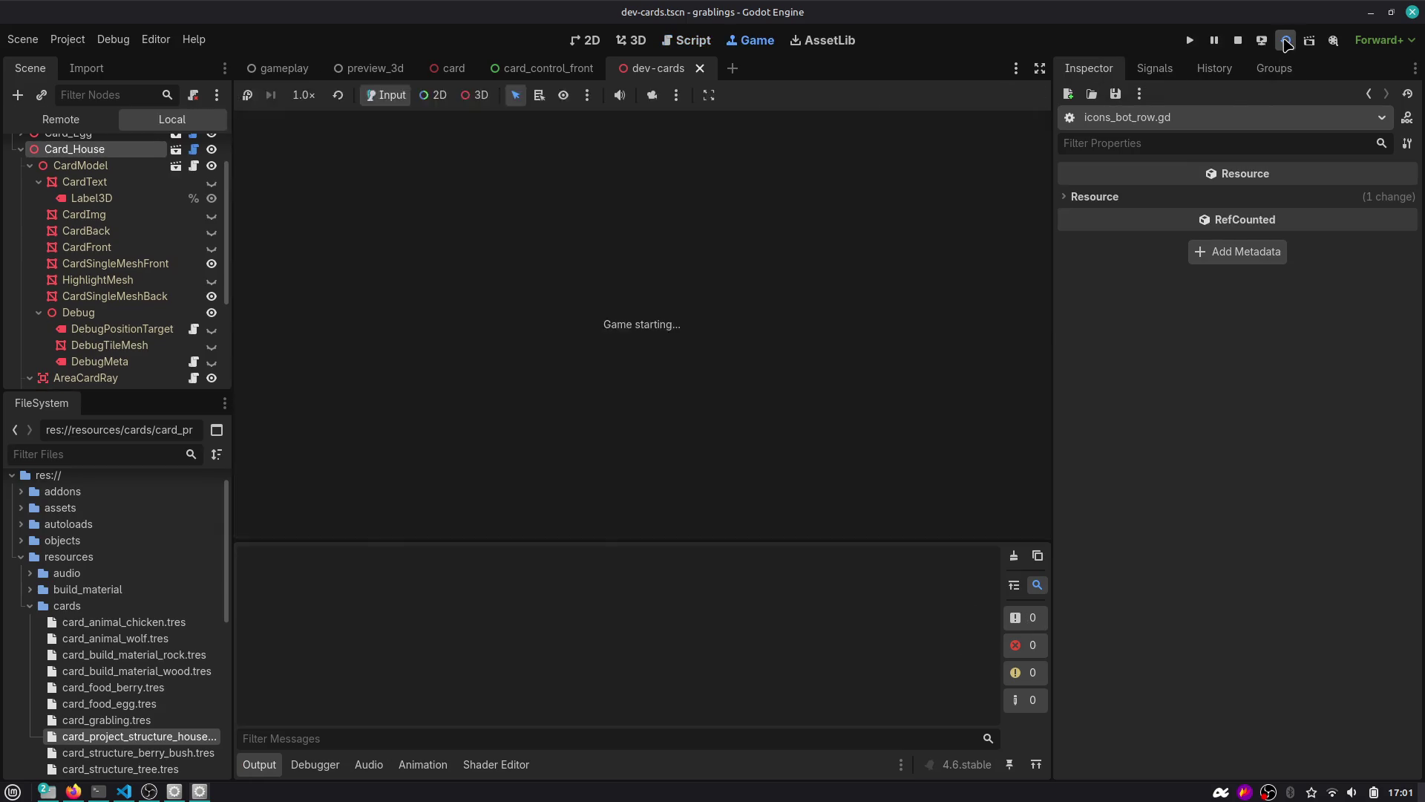
{"action": "left_click", "coordinate": [1238, 40]}
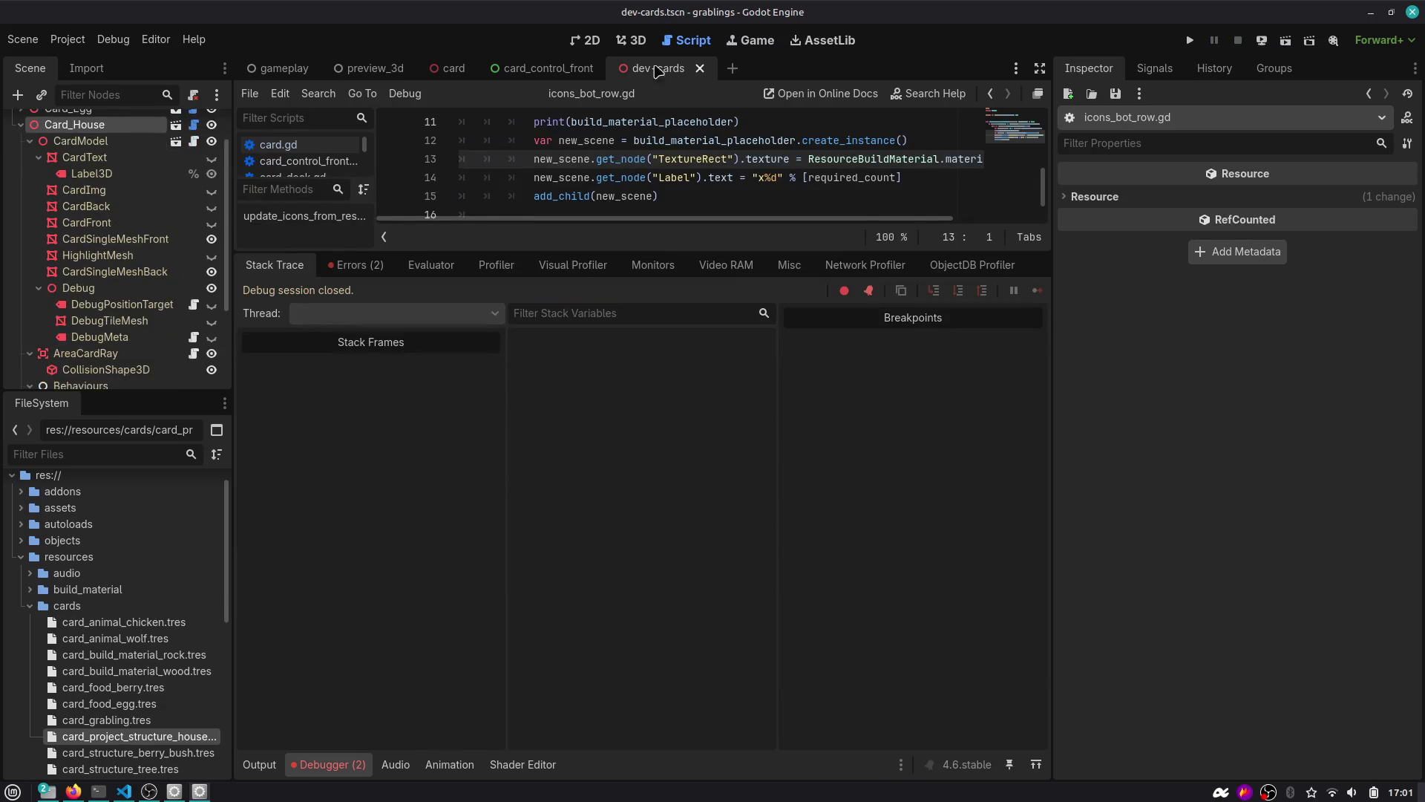
{"action": "left_click", "coordinate": [1285, 42]}
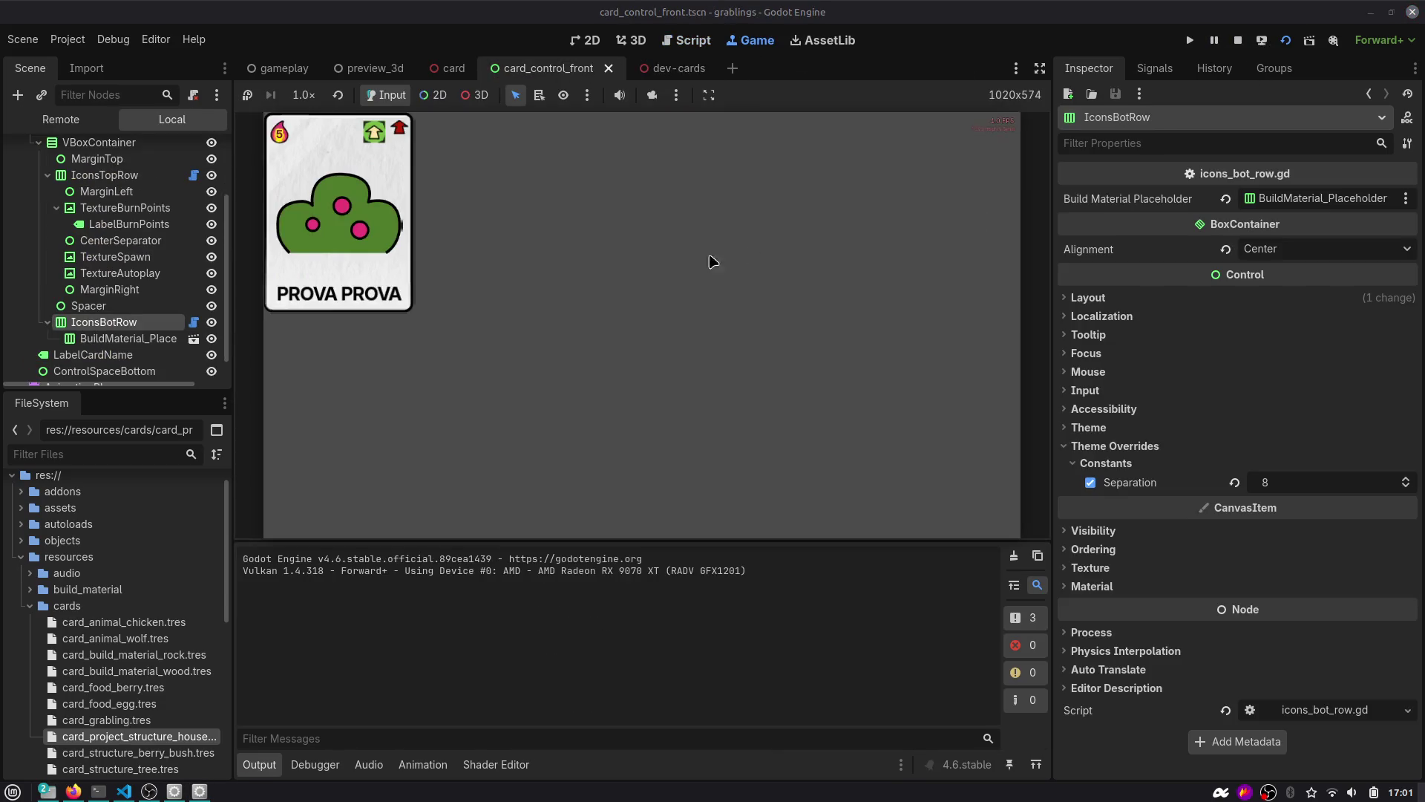
Add a _ready() -> void function on line 6 of icons_bot_row.gd.
{"action": "left_click", "coordinate": [194, 321]}
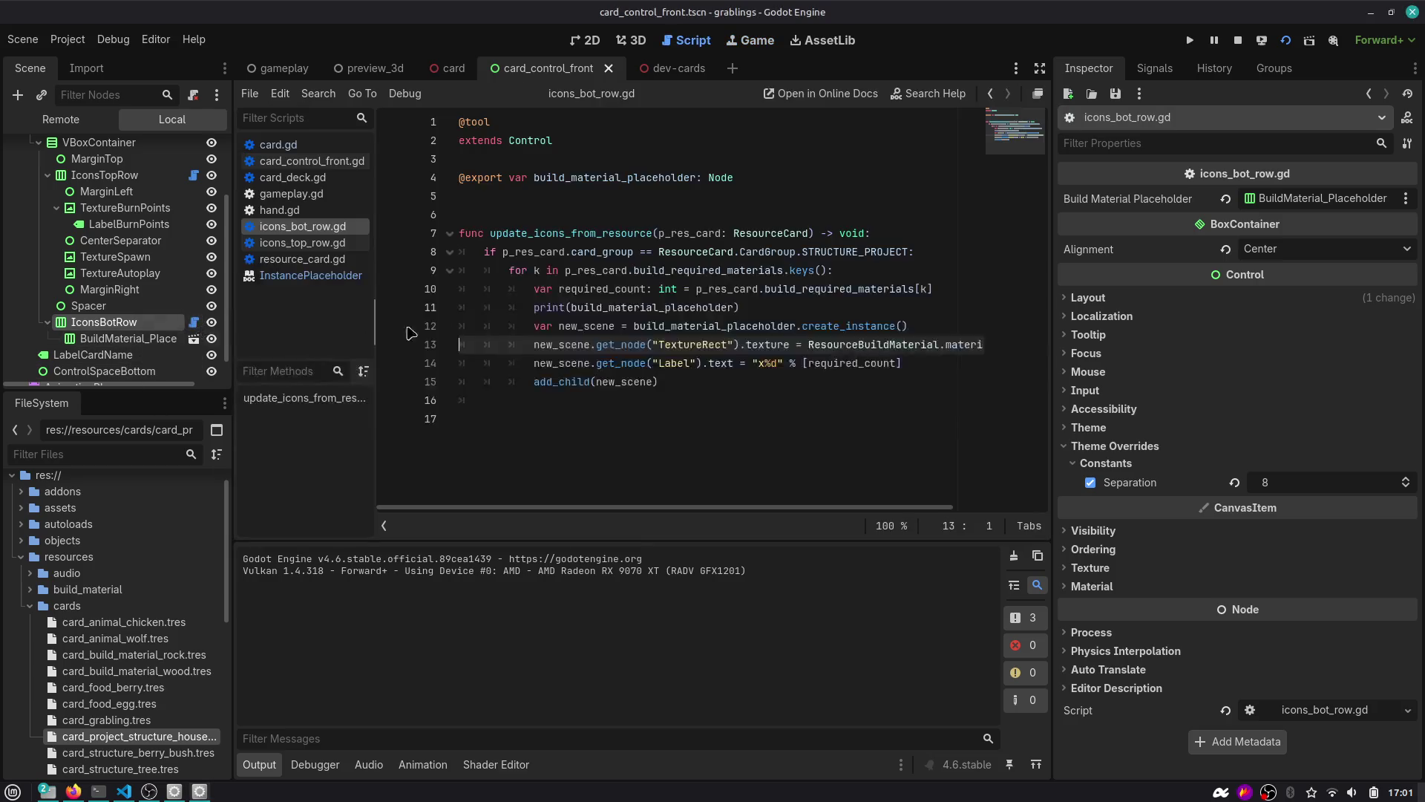
{"action": "left_click", "coordinate": [583, 234]}
{"action": "key", "text": "Up"}
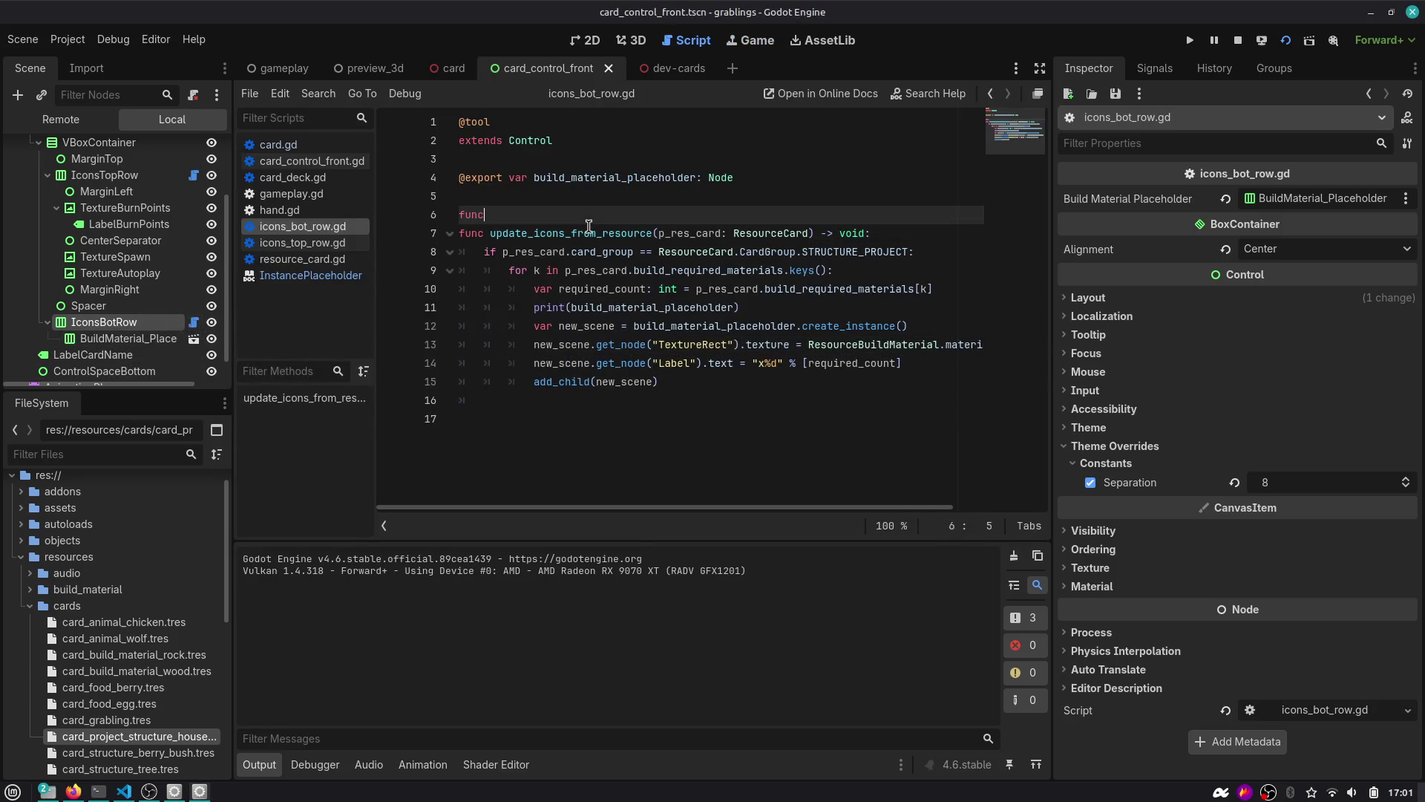
{"action": "key", "text": "Return"}
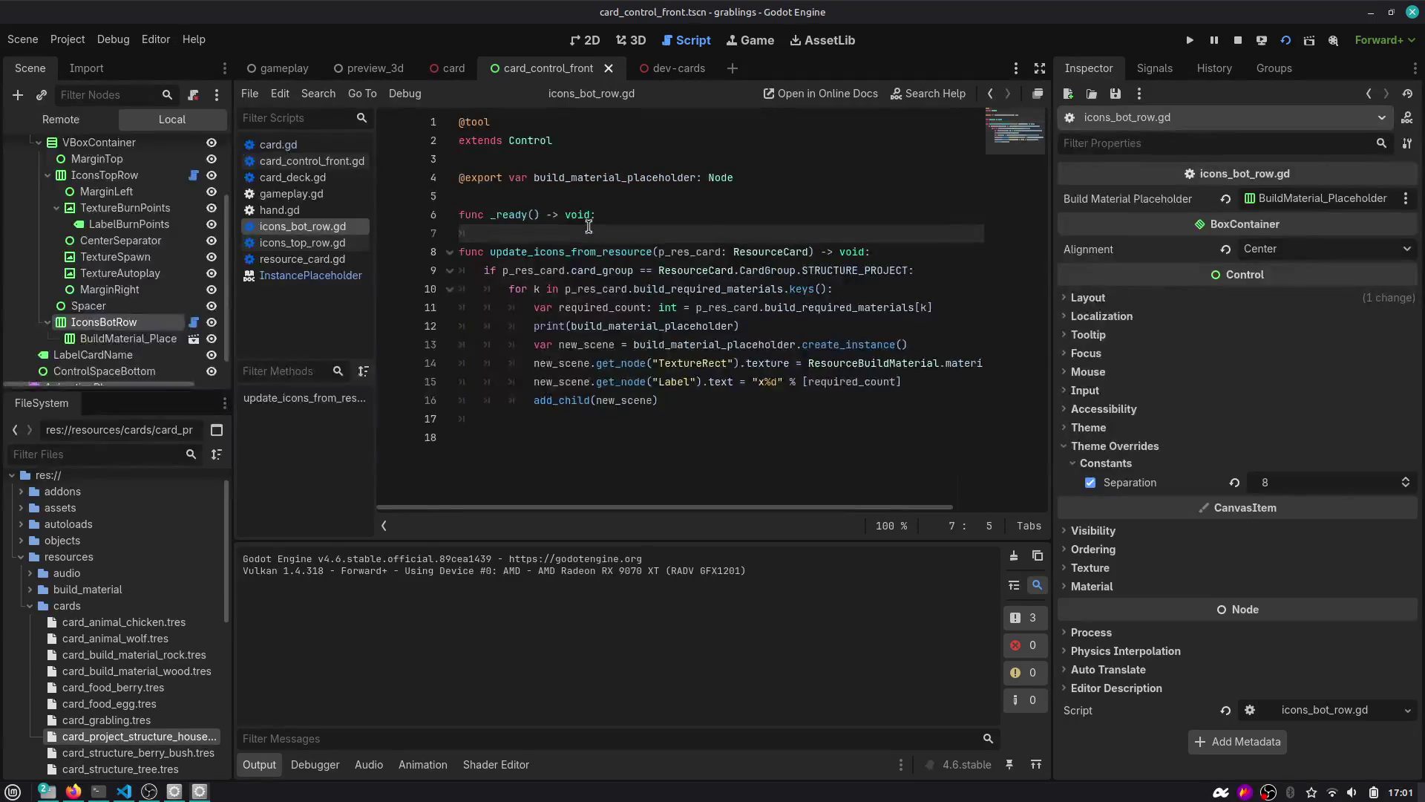
{"action": "type", "text": "print()"}
Make _ready print build_material_placeholder, tidy the spacing, and save the script.
{"action": "key", "text": "Up"}
{"action": "key", "text": "Up"}
{"action": "key", "text": "Up"}
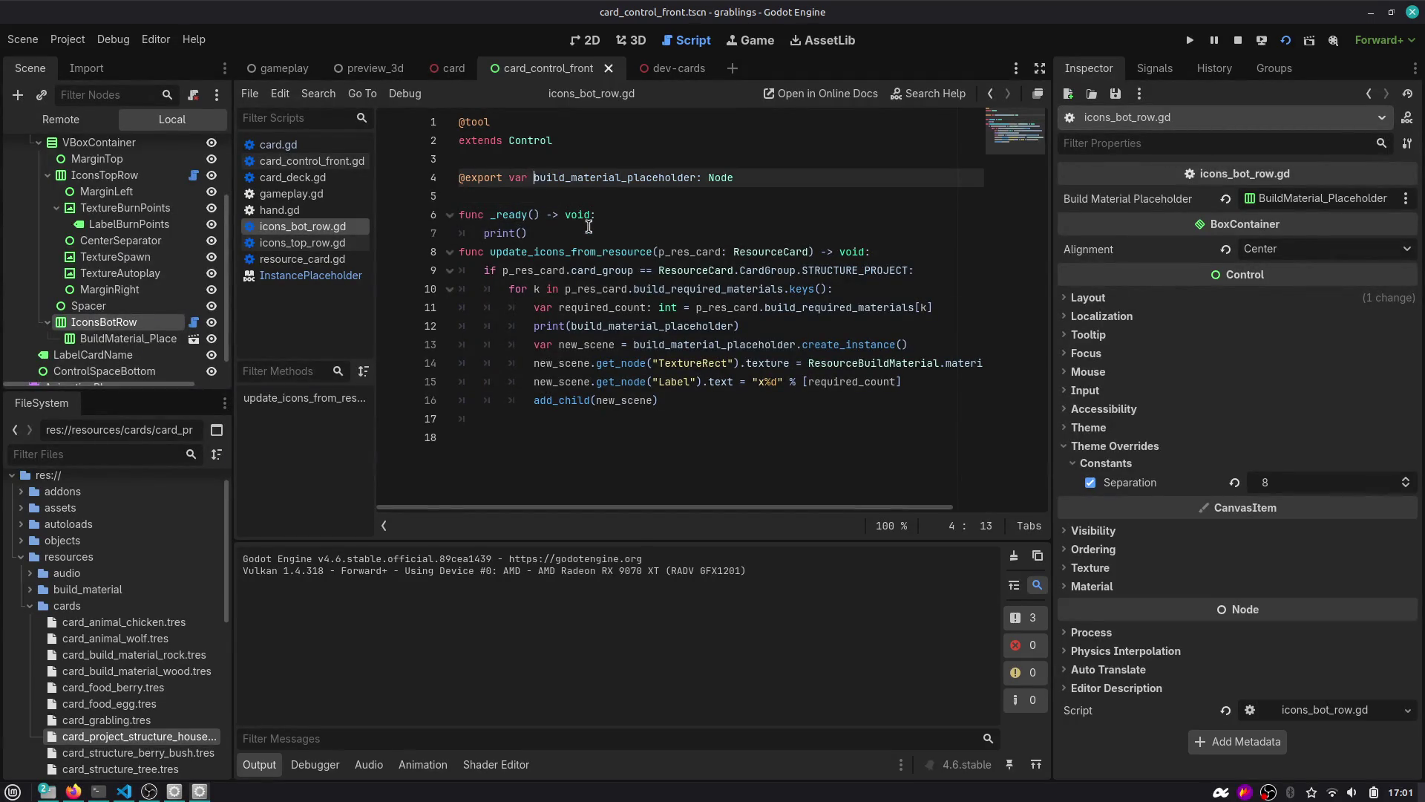
{"action": "key", "text": "ctrl+shift+Right"}
{"action": "key", "text": "ctrl+c"}
{"action": "key", "text": "Down"}
{"action": "key", "text": "Down"}
{"action": "key", "text": "Down"}
{"action": "key", "text": "Left"}
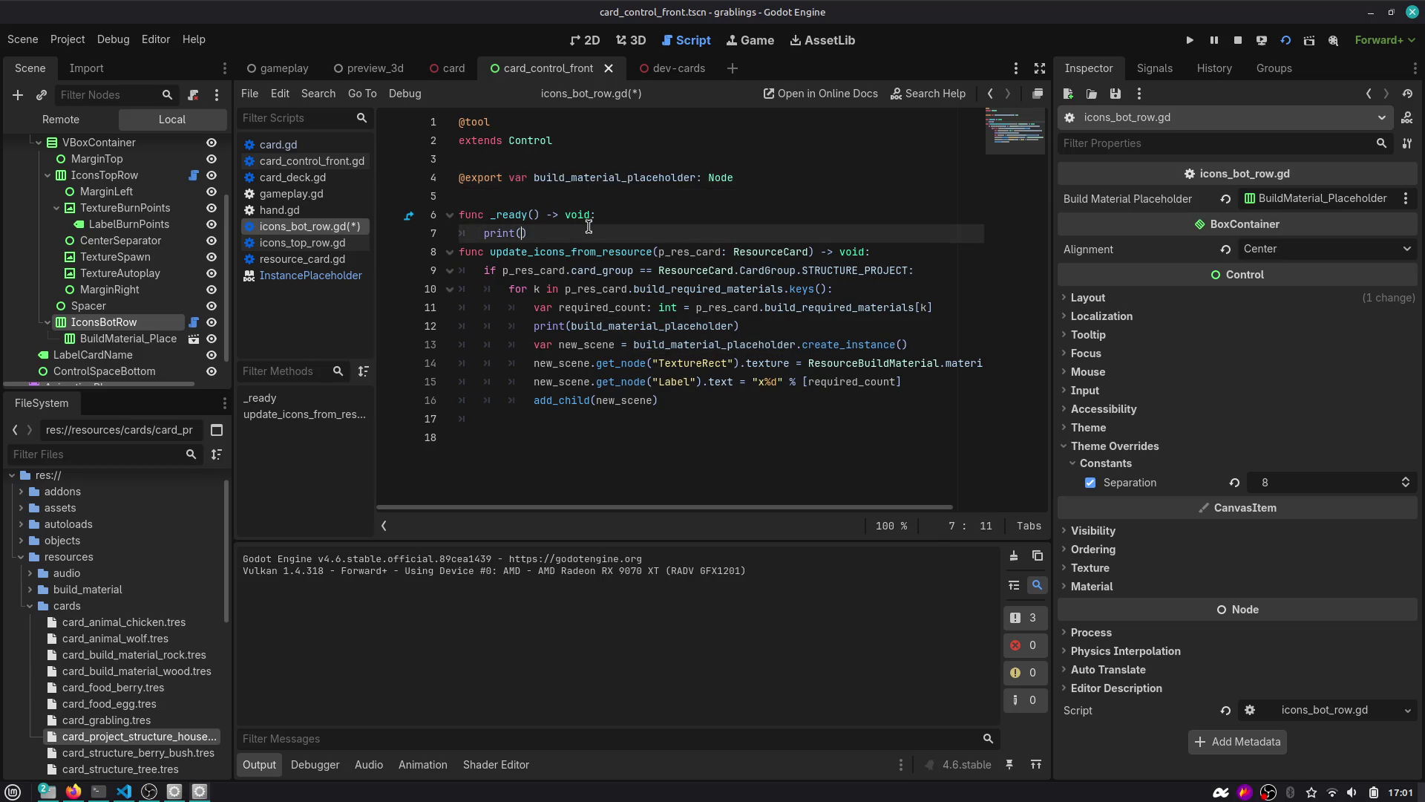
{"action": "key", "text": "ctrl+v"}
{"action": "key", "text": "End"}
{"action": "key", "text": "Return"}
{"action": "key", "text": "Return"}
{"action": "key", "text": "Up"}
{"action": "key", "text": "ctrl+s"}
Search the help for 'placeholder' and open the InstancePlaceholder class reference.
{"action": "key", "text": "F1"}
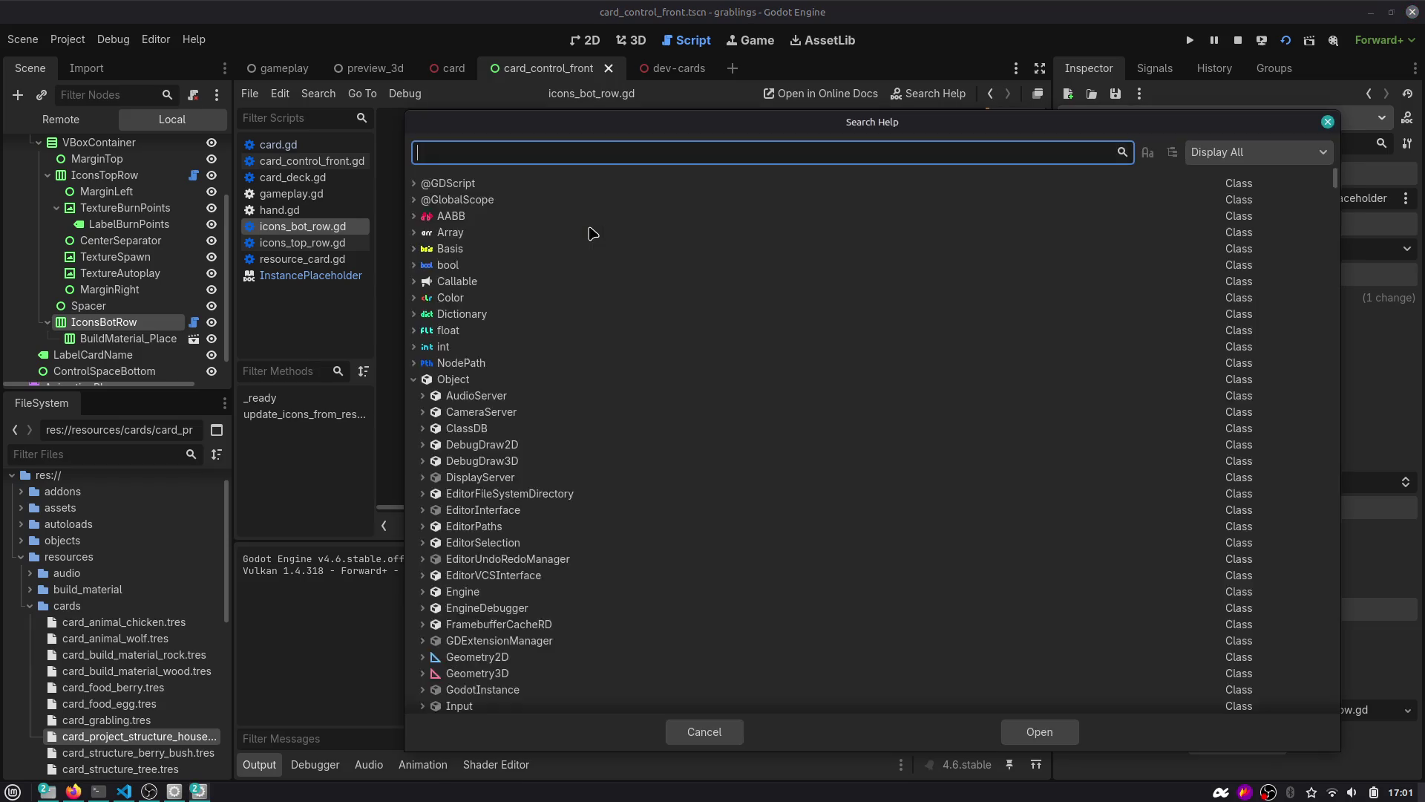
{"action": "type", "text": "placehodler"}
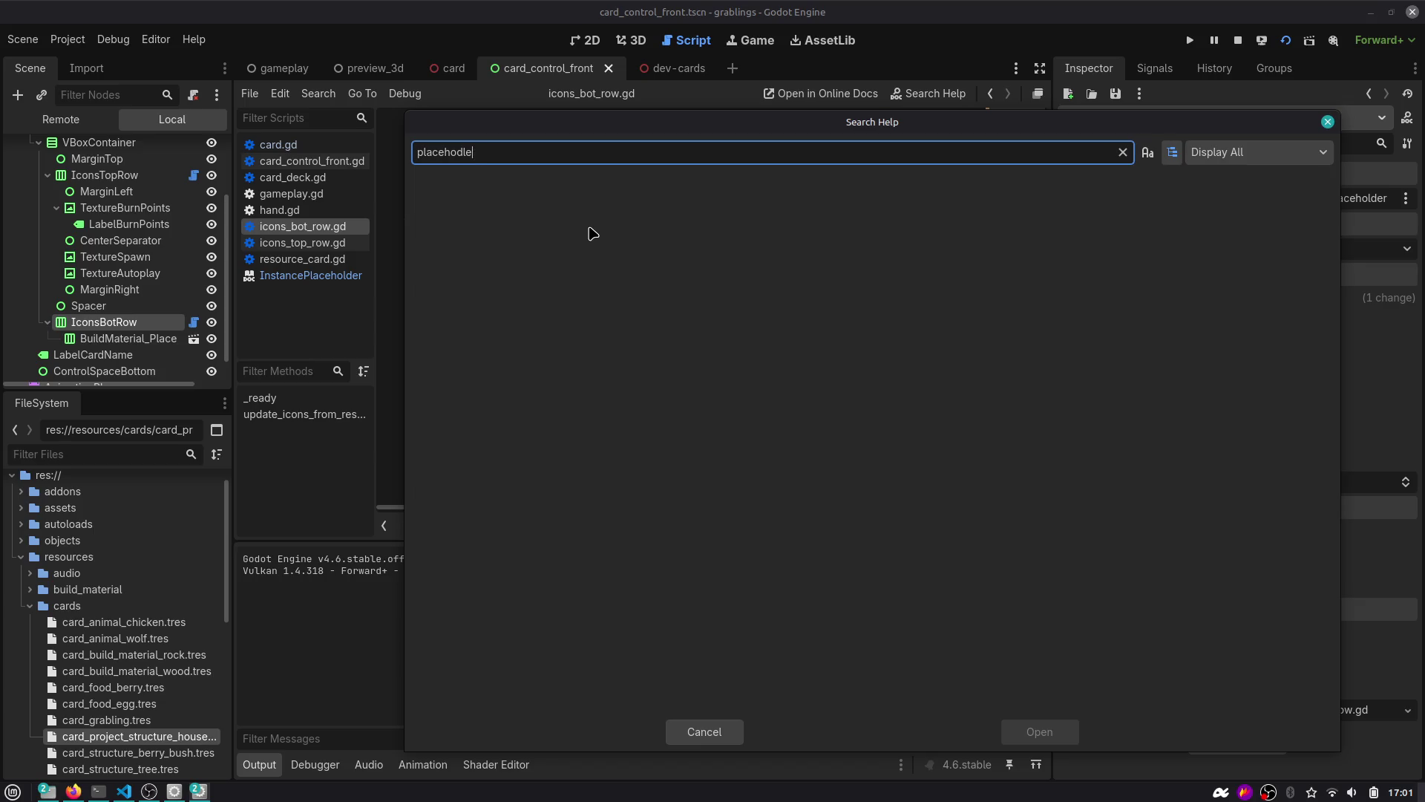
{"action": "key", "text": "BackSpace"}
{"action": "key", "text": "BackSpace"}
{"action": "key", "text": "BackSpace"}
{"action": "type", "text": "lder"}
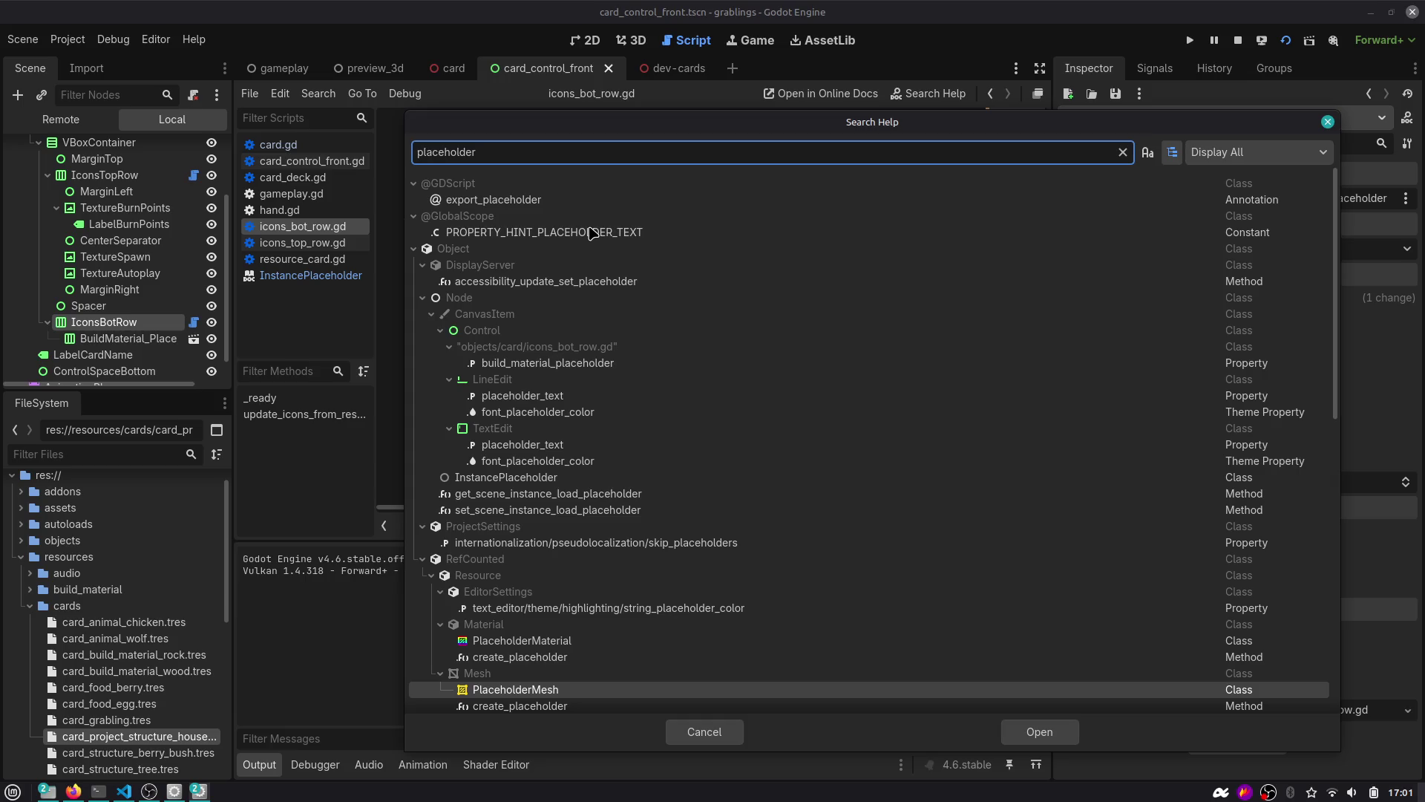
{"action": "left_click", "coordinate": [414, 250]}
{"action": "left_click", "coordinate": [423, 281]}
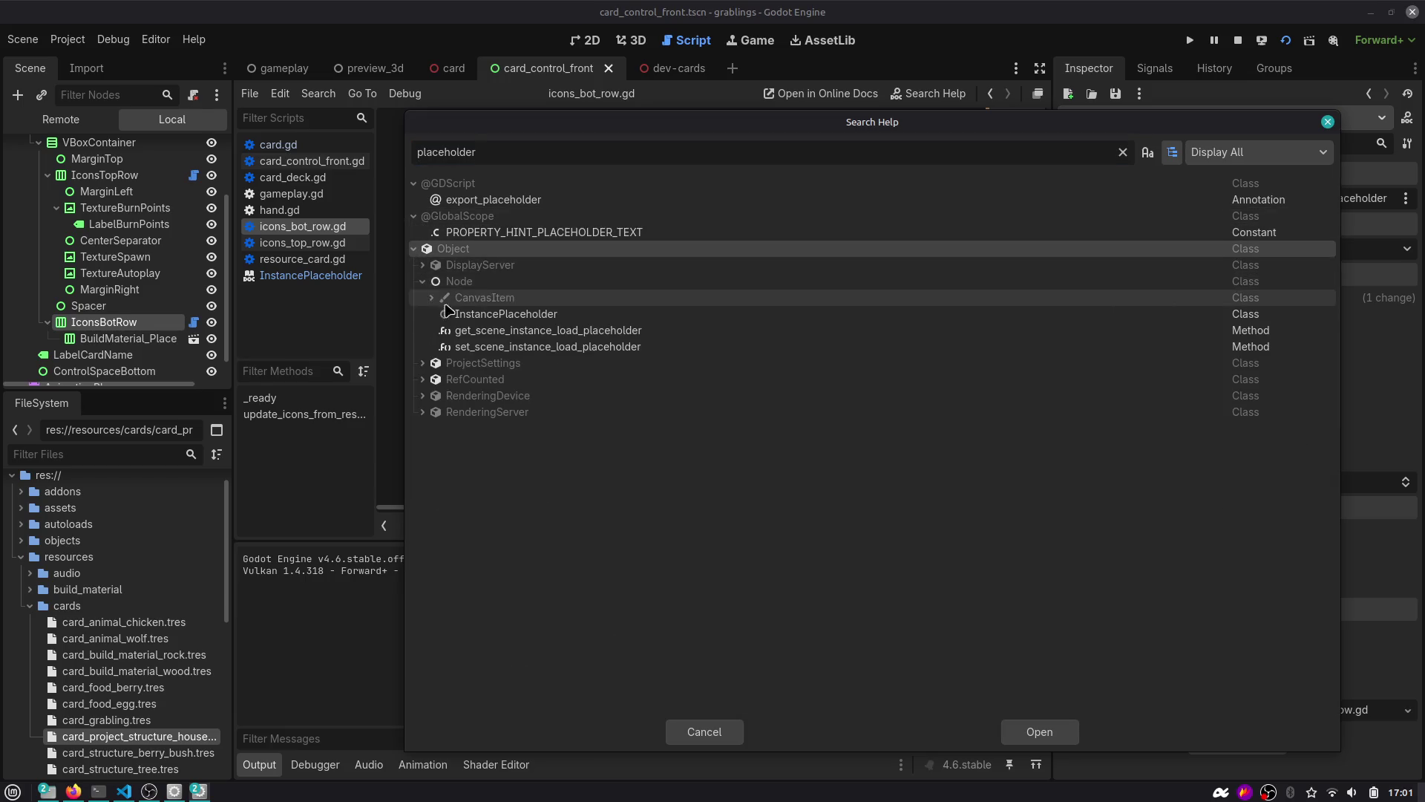
{"action": "double_click", "coordinate": [488, 318]}
Read through the InstancePlaceholder reference, then go back to icons_bot_row.gd.
{"action": "scroll", "coordinate": [486, 312], "scroll_direction": "down", "scroll_amount": 5}
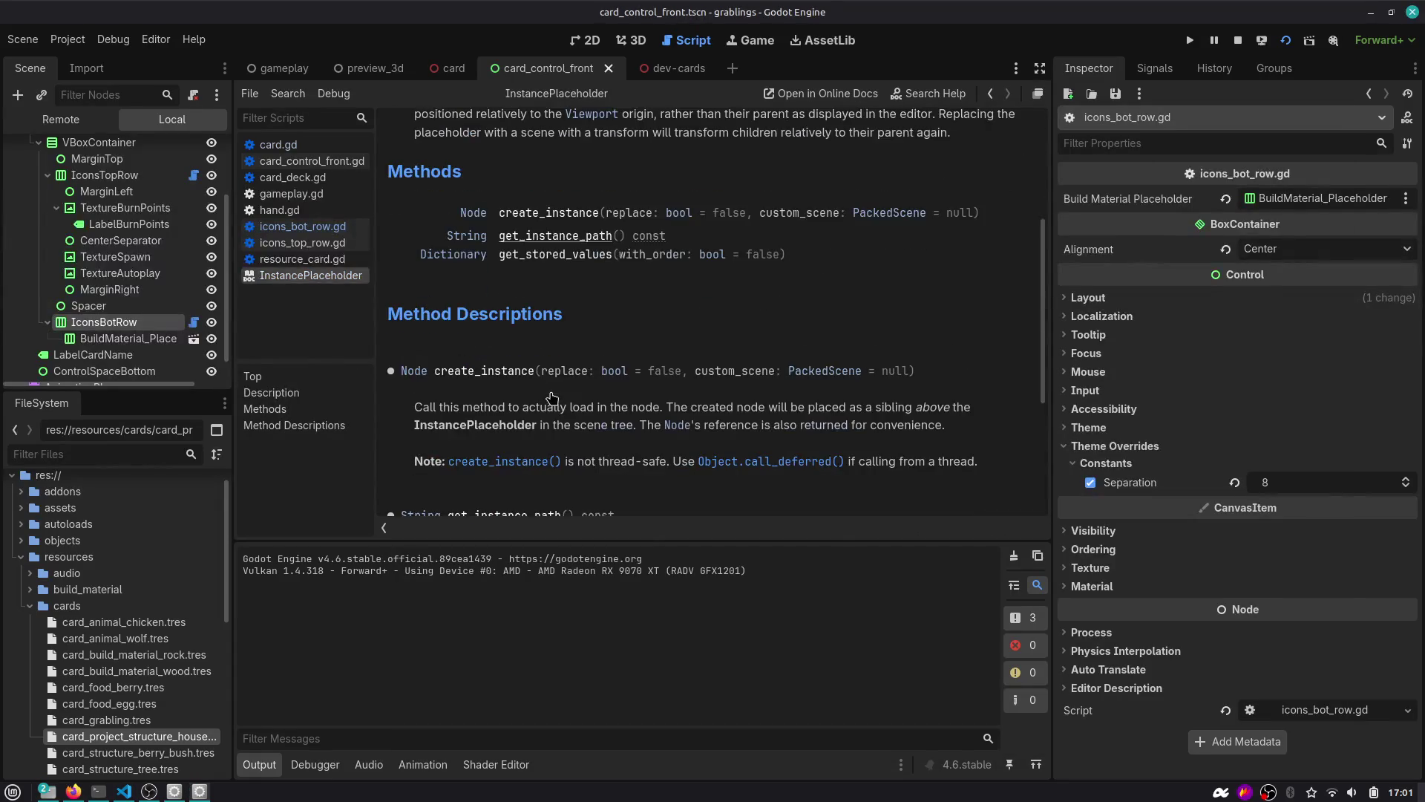
{"action": "scroll", "coordinate": [476, 246], "scroll_direction": "up", "scroll_amount": 5}
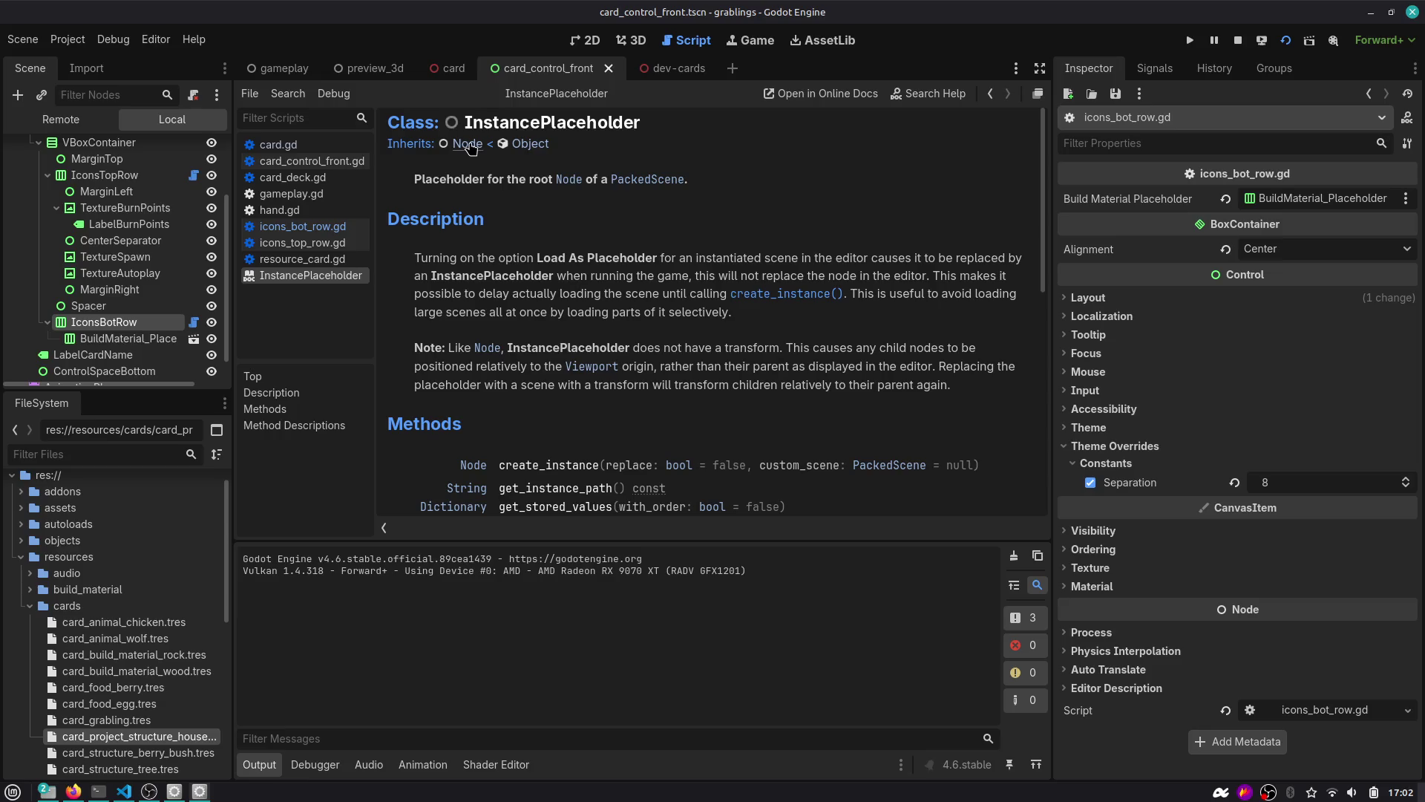
{"action": "scroll", "coordinate": [497, 277], "scroll_direction": "down", "scroll_amount": 3}
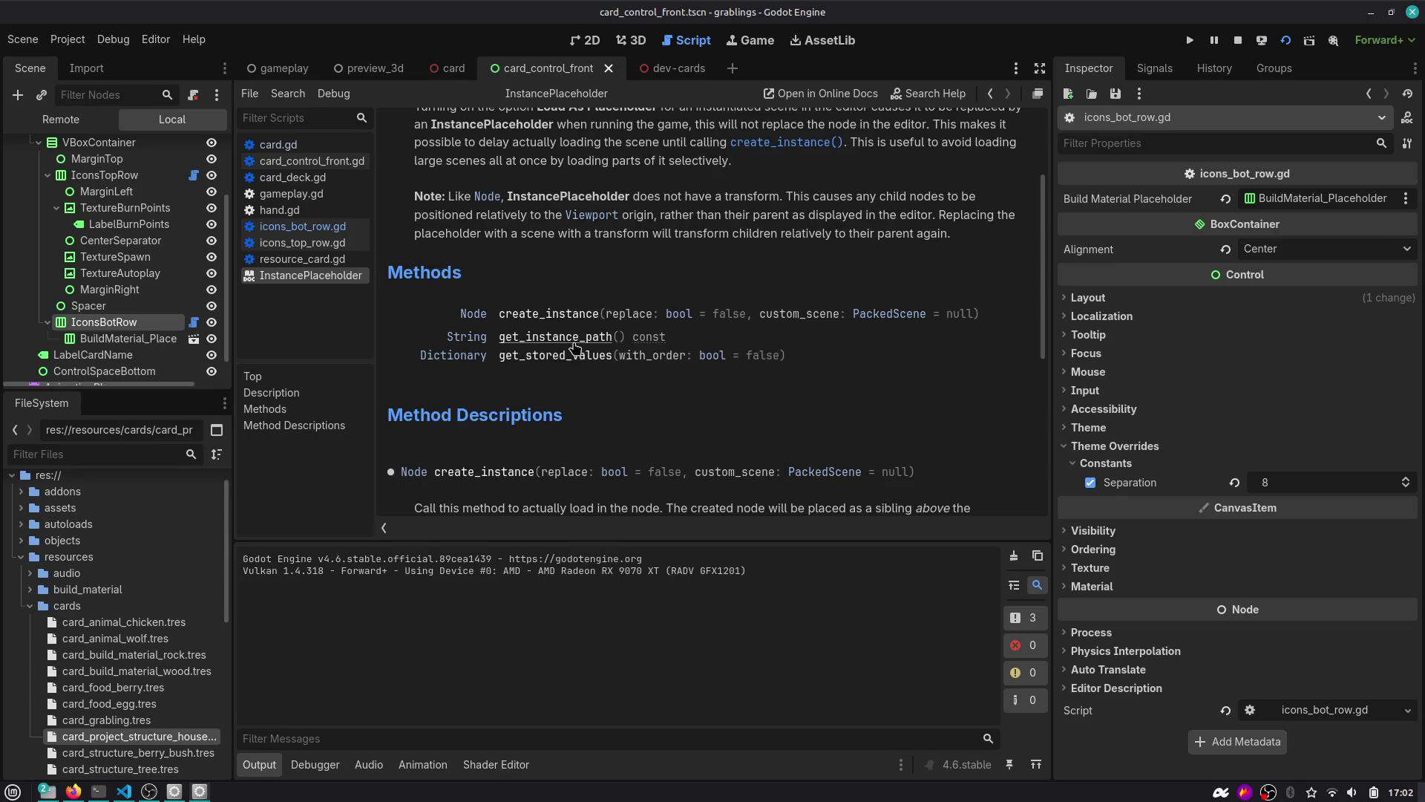
{"action": "scroll", "coordinate": [575, 347], "scroll_direction": "down", "scroll_amount": 7}
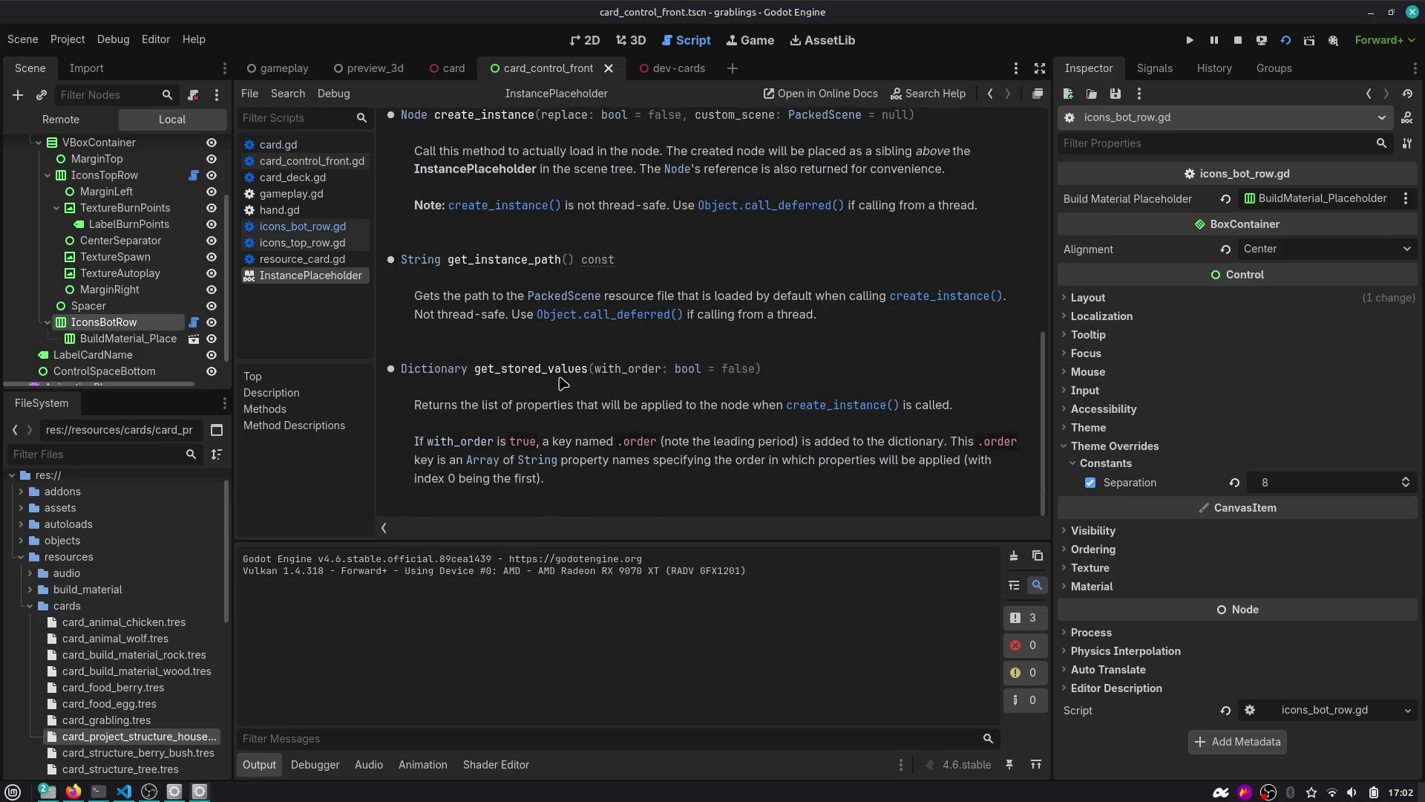
{"action": "left_click", "coordinate": [990, 94]}
Change line 7 to print(build_material_placeholder, build_material_placeholder is InstancePlaceholder).
{"action": "left_click", "coordinate": [675, 233]}
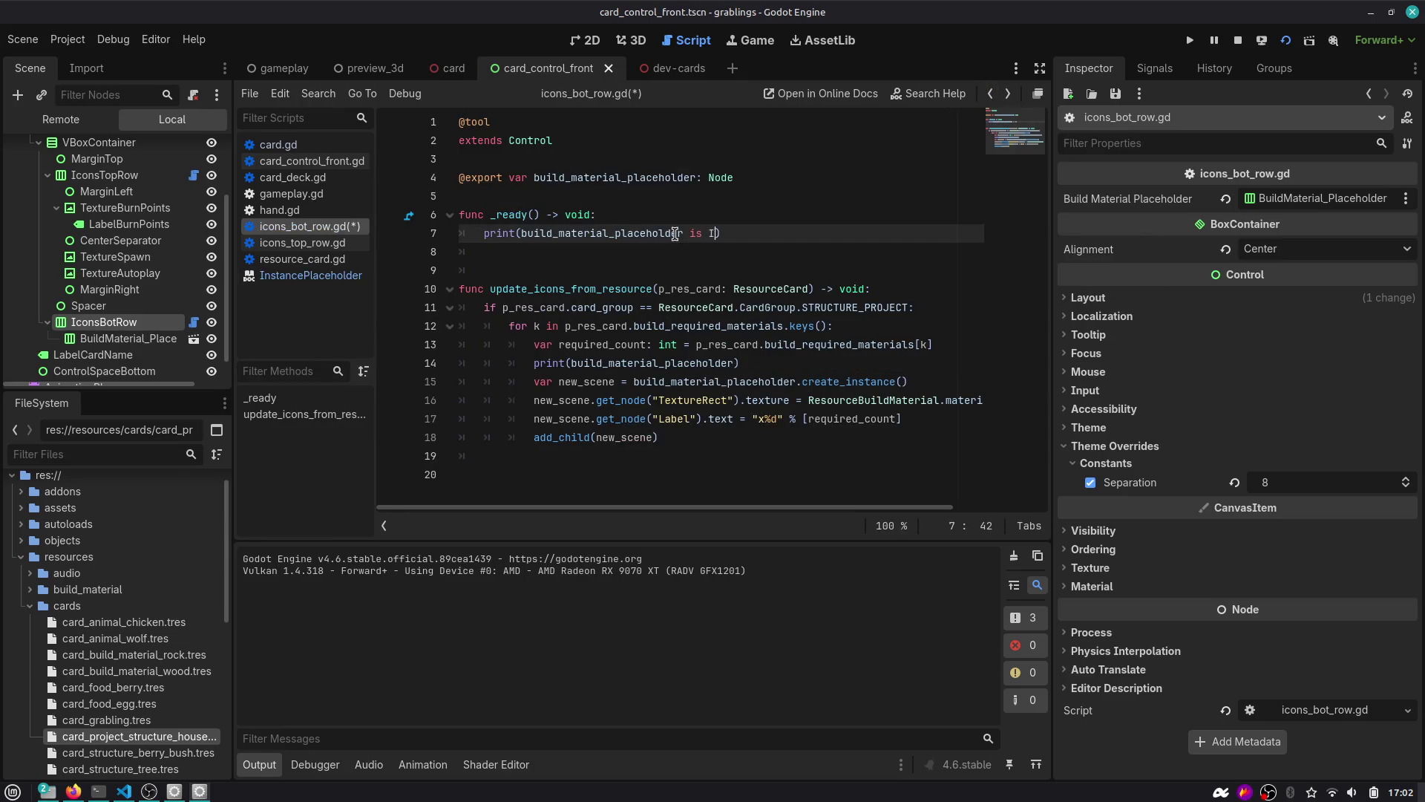
{"action": "type", "text": "nsta"}
{"action": "key", "text": "Return"}
{"action": "key", "text": "ctrl+Left"}
{"action": "type", "text": "build_"}
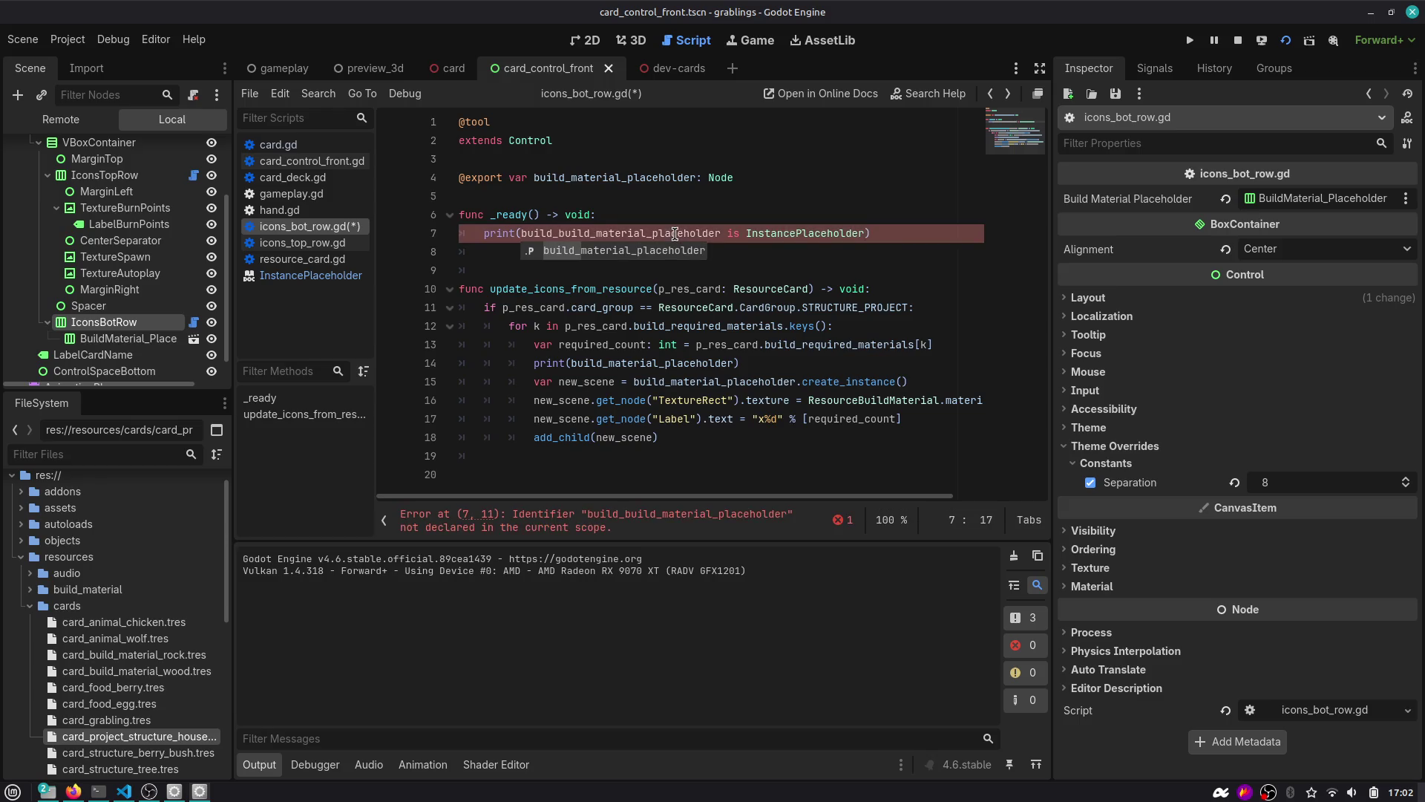
{"action": "type", "text": "material_placeholder,"}
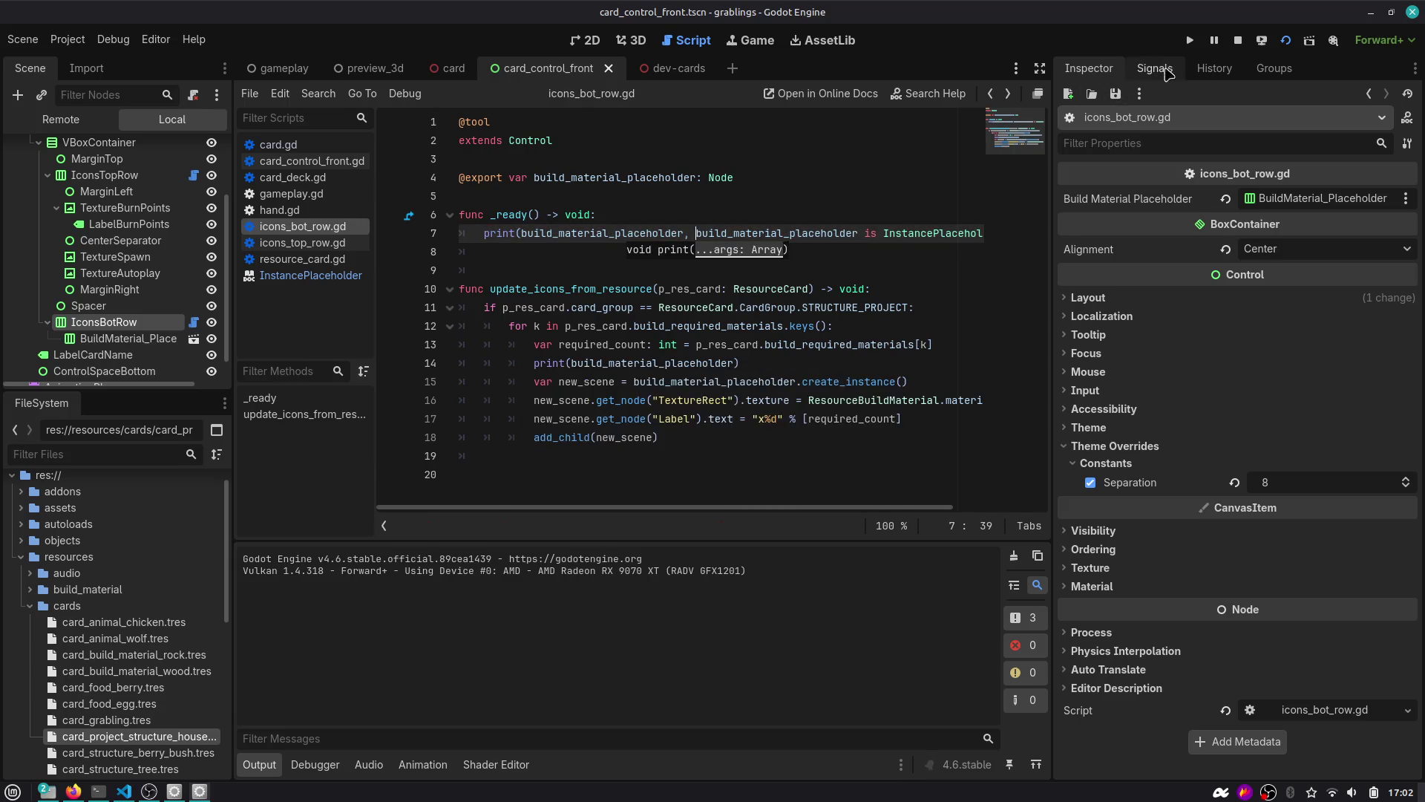
Run the scene, check the Output shows true, and reopen the IconsBotRow script.
{"action": "left_click", "coordinate": [1285, 40]}
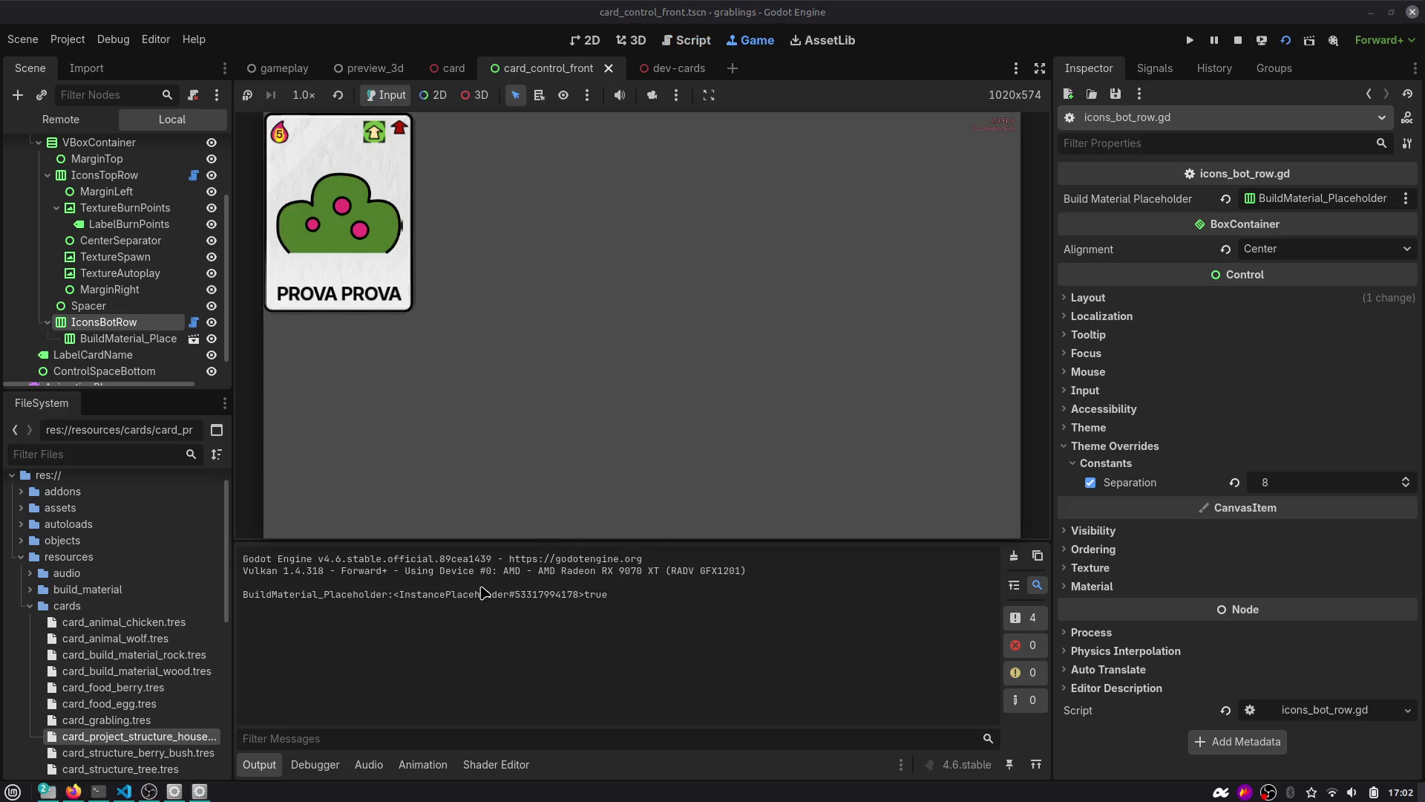
{"action": "left_click_drag", "start_coordinate": [344, 592], "coordinate": [624, 594]}
{"action": "left_click", "coordinate": [389, 468]}
{"action": "left_click", "coordinate": [196, 324]}
{"action": "left_click", "coordinate": [709, 307]}
{"action": "left_click_drag", "start_coordinate": [922, 381], "coordinate": [510, 385]}
{"action": "key", "text": "ctrl+c"}
{"action": "left_click", "coordinate": [926, 236]}
Add the new_scene create_instance line and print(new_scene) to _ready.
{"action": "key", "text": "Return"}
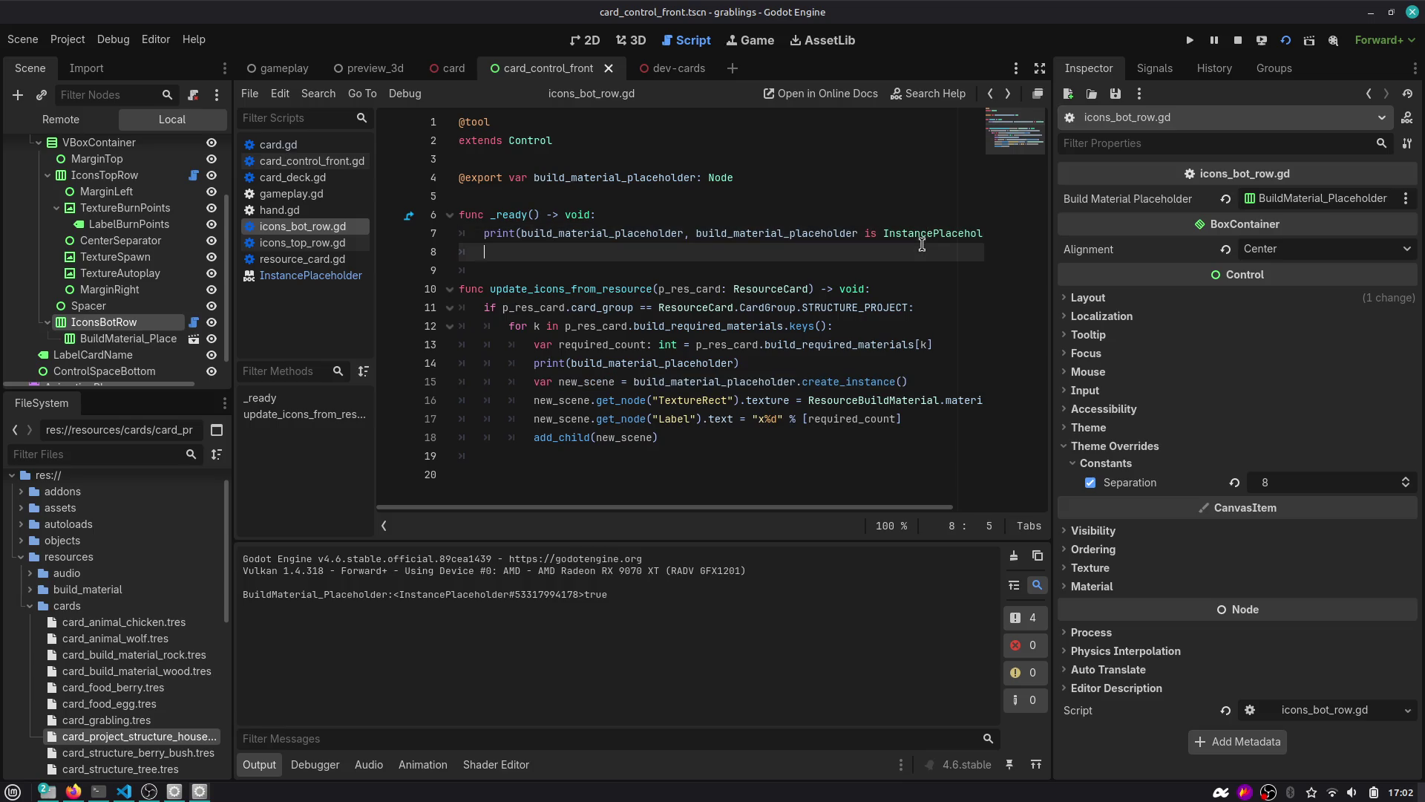
{"action": "key", "text": "ctrl+v"}
{"action": "key", "text": "Return"}
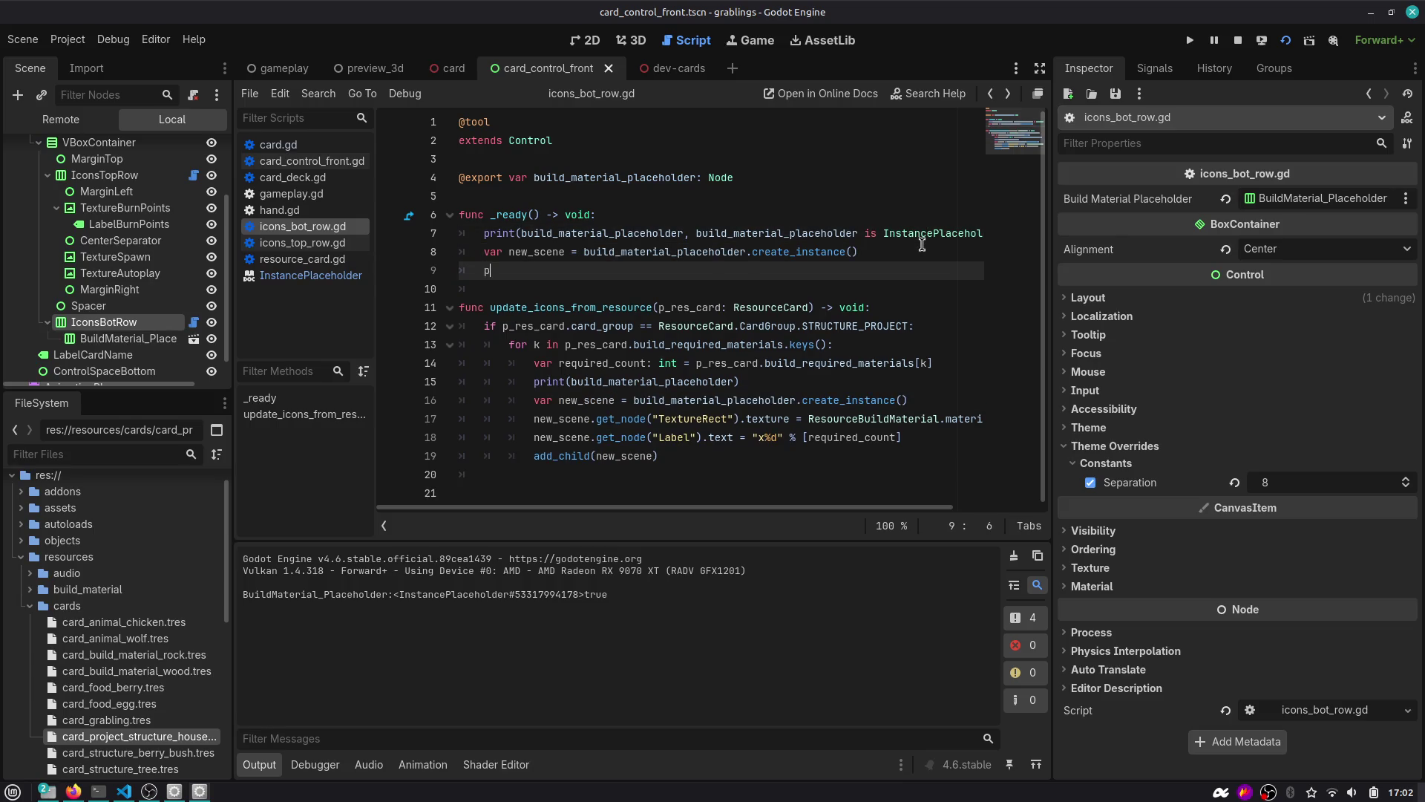
{"action": "type", "text": "rint(new_scene"}
{"action": "left_click", "coordinate": [860, 405]}
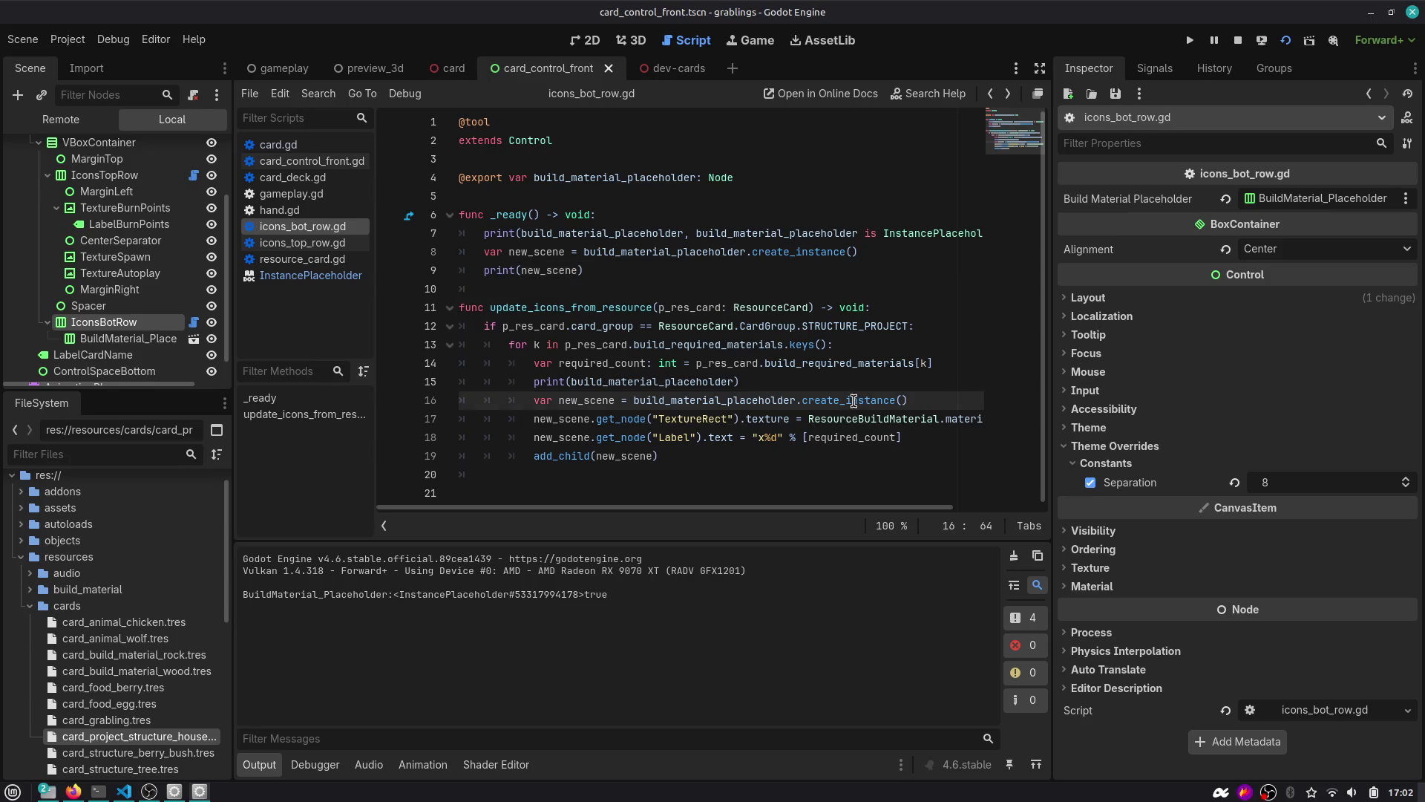
Rerun the scene and inspect the InstancePlaceholder and HBoxContainer lines in Output.
{"action": "left_click", "coordinate": [1284, 43]}
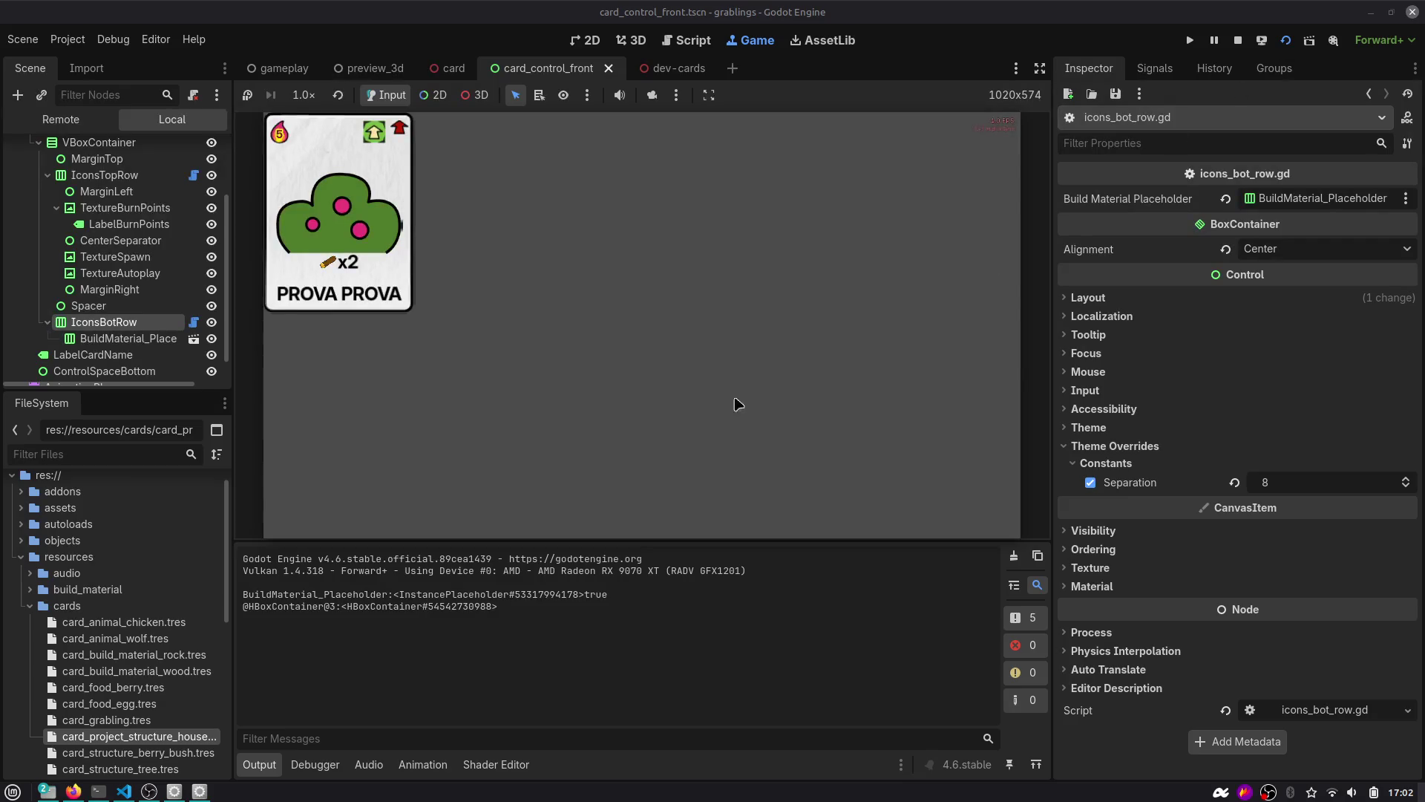
{"action": "double_click", "coordinate": [300, 607]}
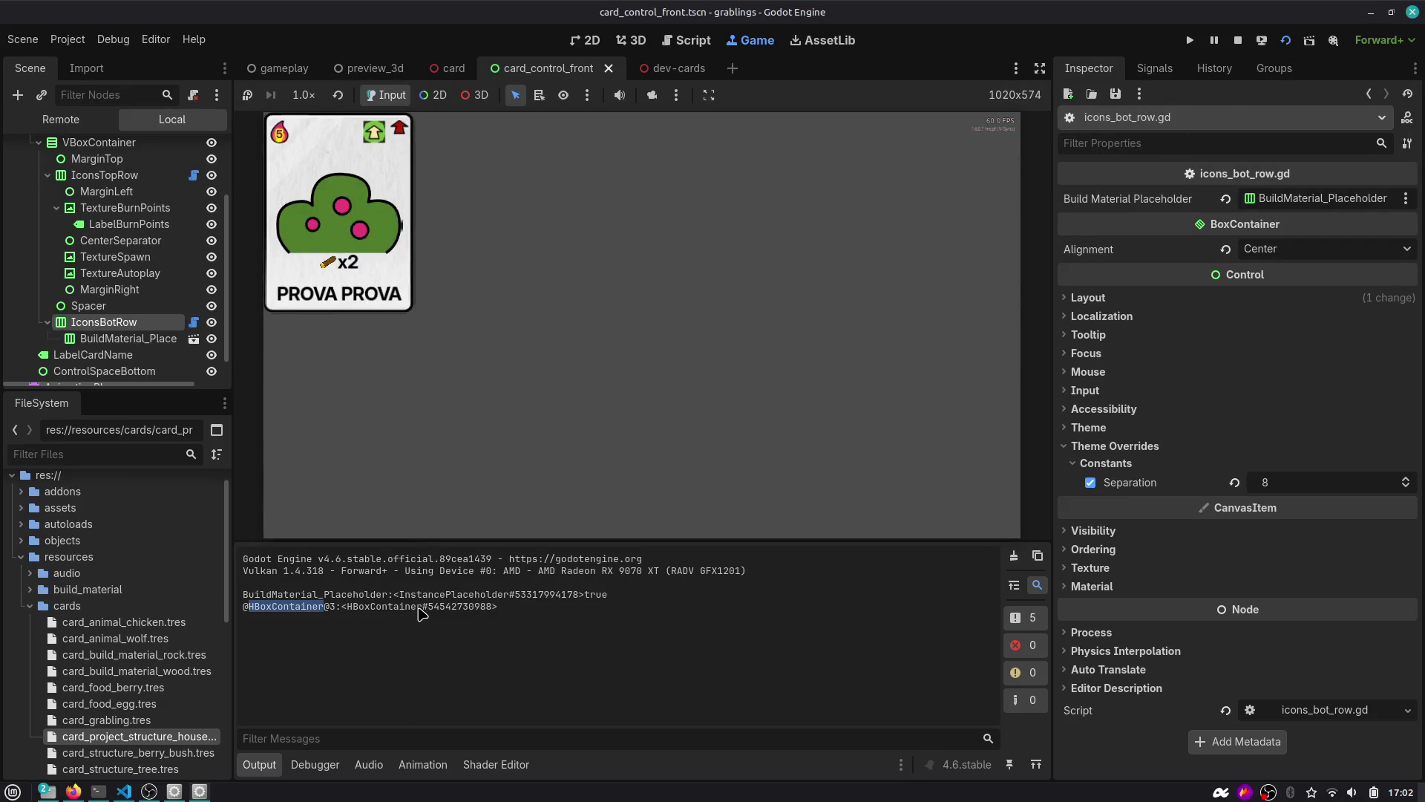
{"action": "double_click", "coordinate": [456, 595]}
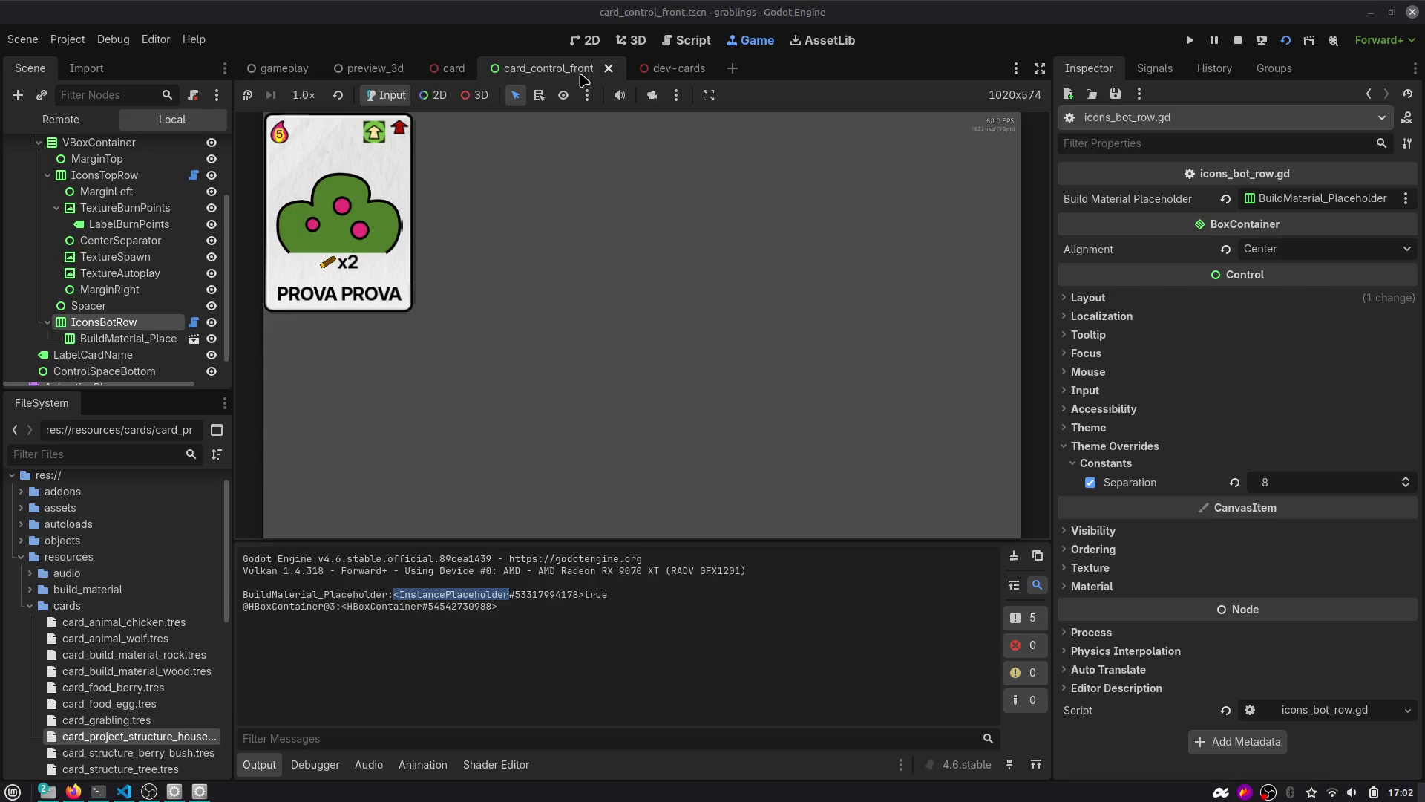
In Firefox, search the web for 'godot instanceplaceholder tool mode'.
{"action": "key", "text": "alt+Tab"}
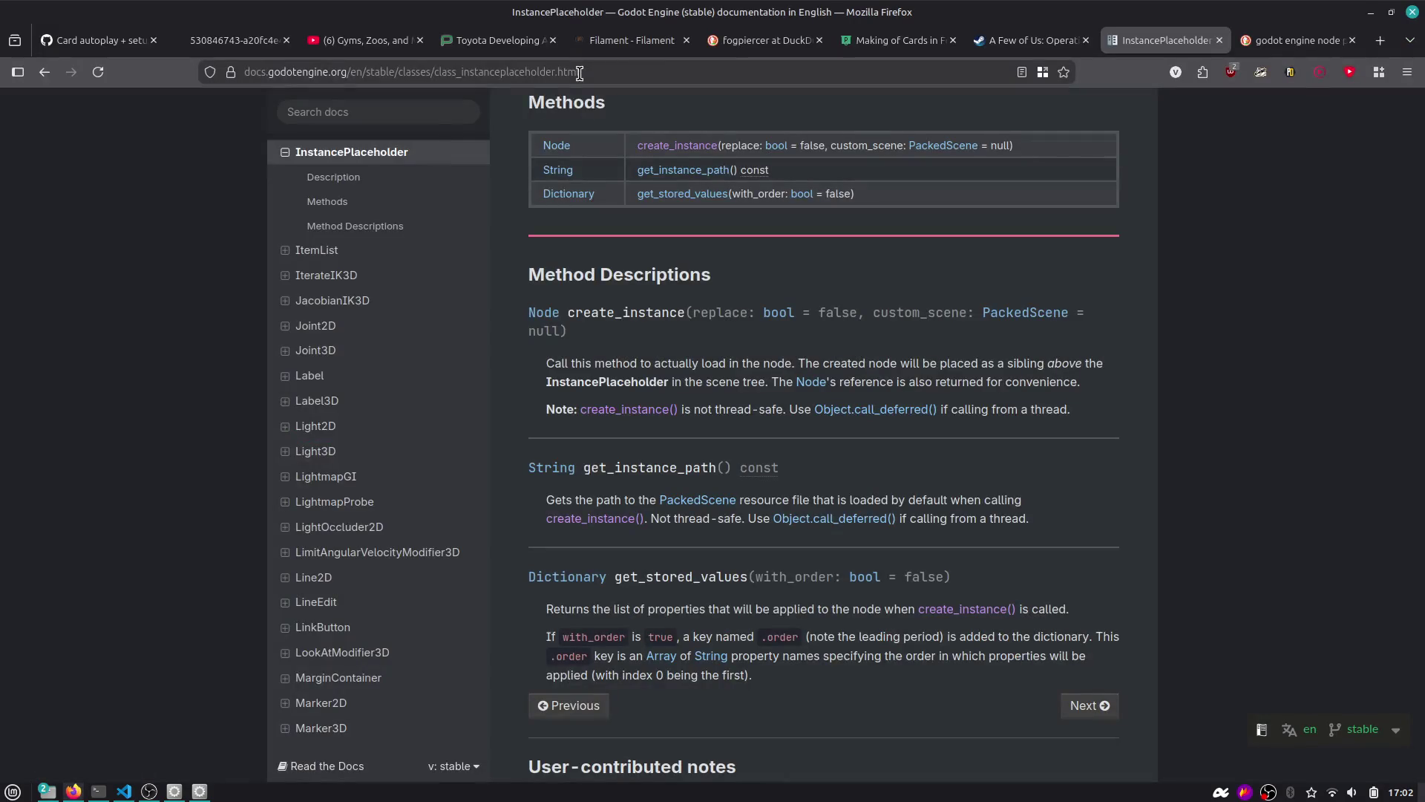
{"action": "left_click", "coordinate": [579, 73]}
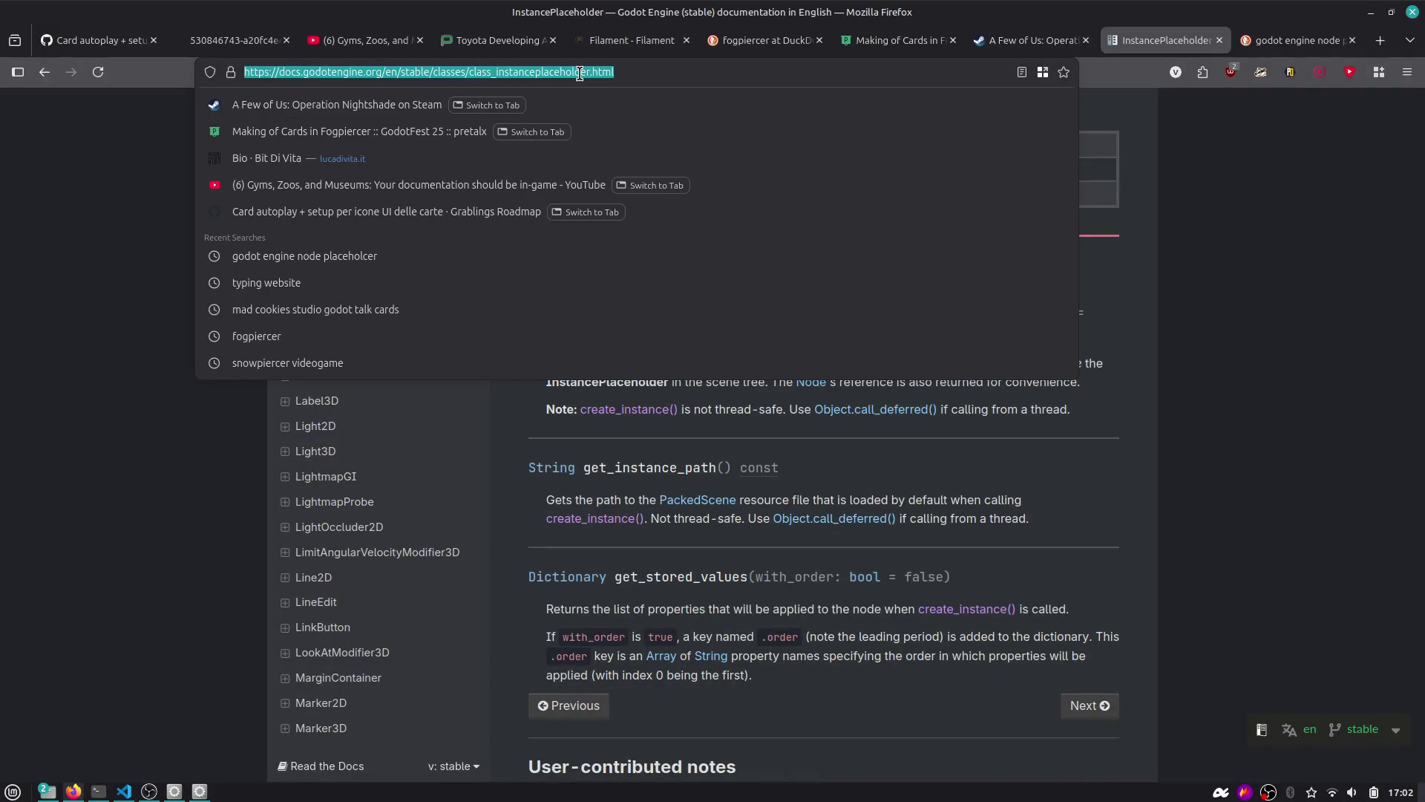
{"action": "type", "text": "godot instancepl"}
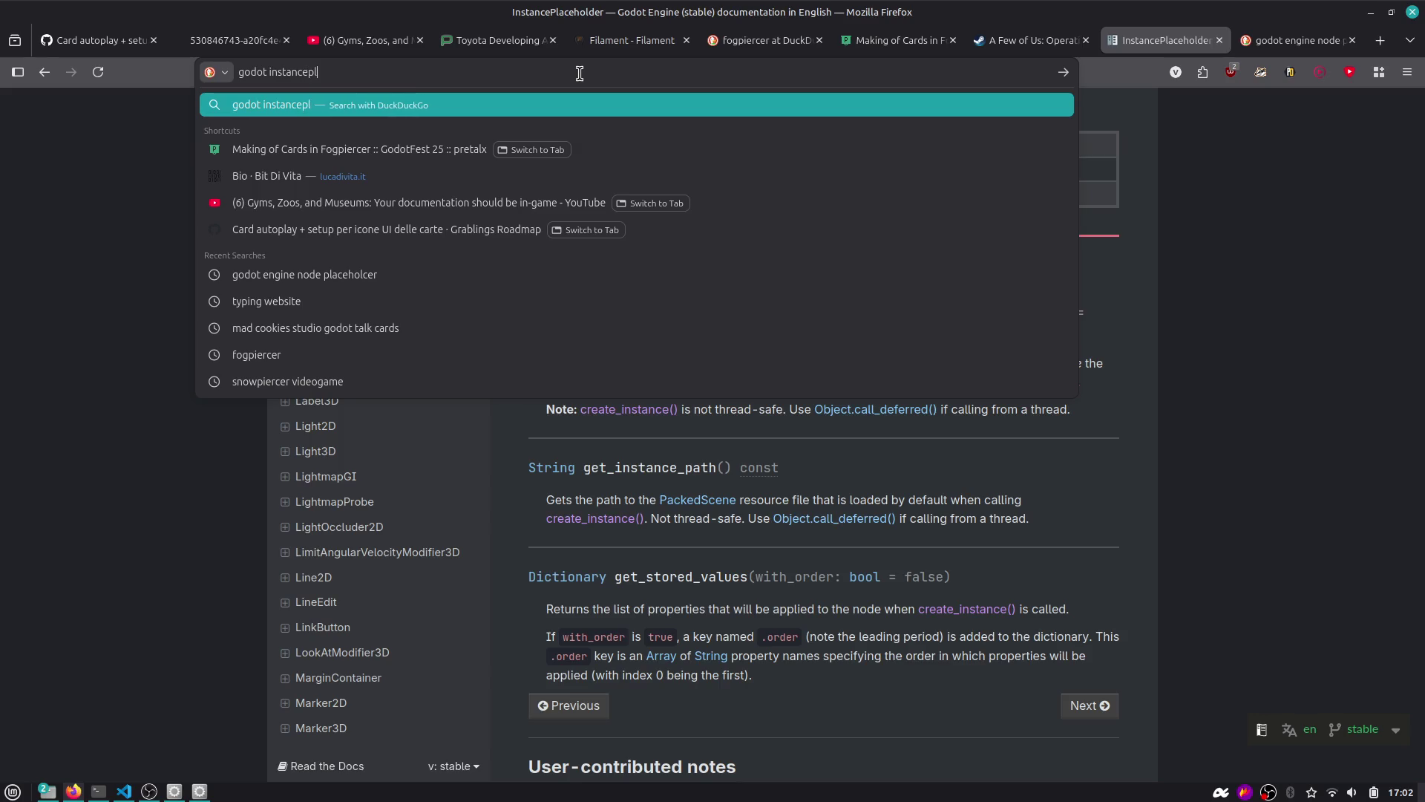
{"action": "type", "text": "aceho"}
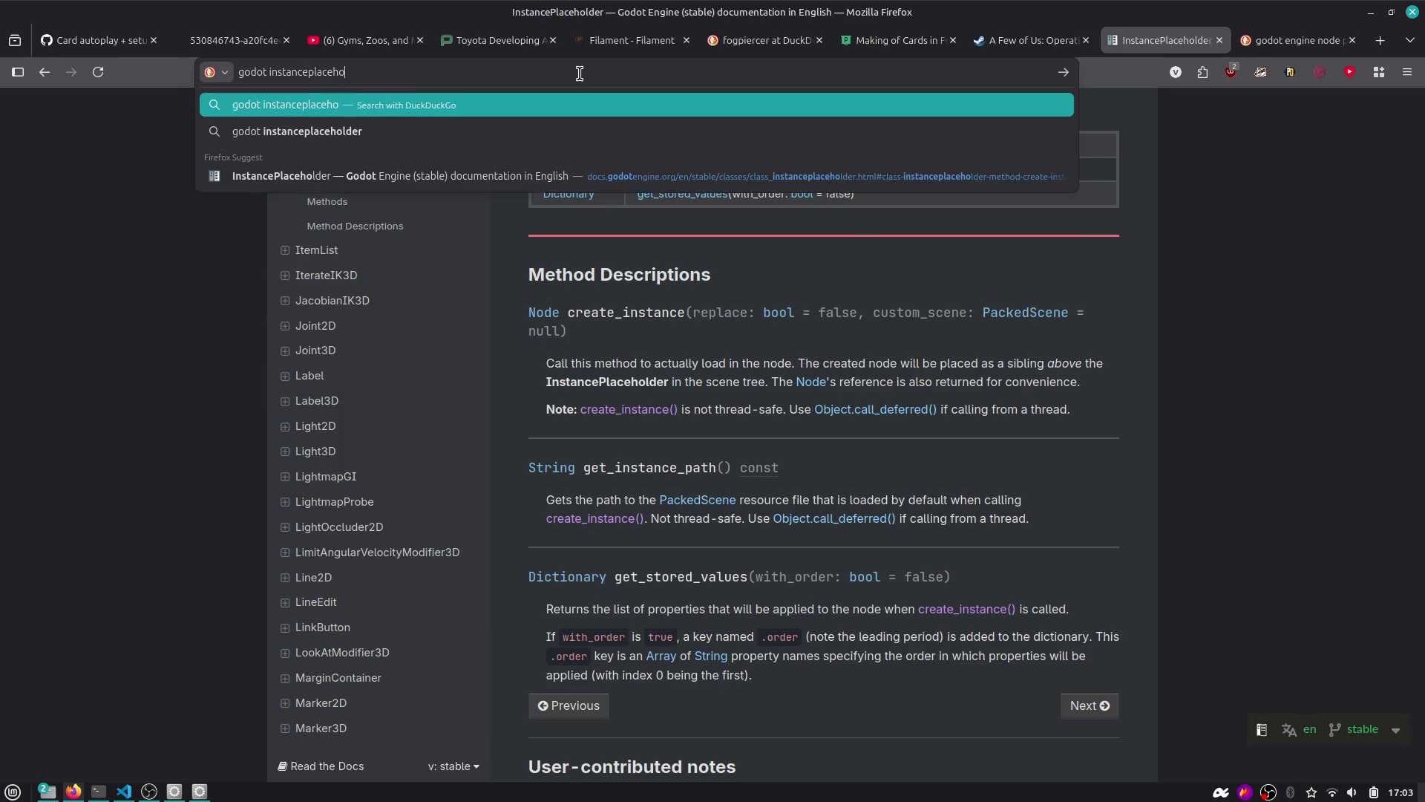
{"action": "type", "text": "lder tool mode"}
{"action": "key", "text": "Return"}
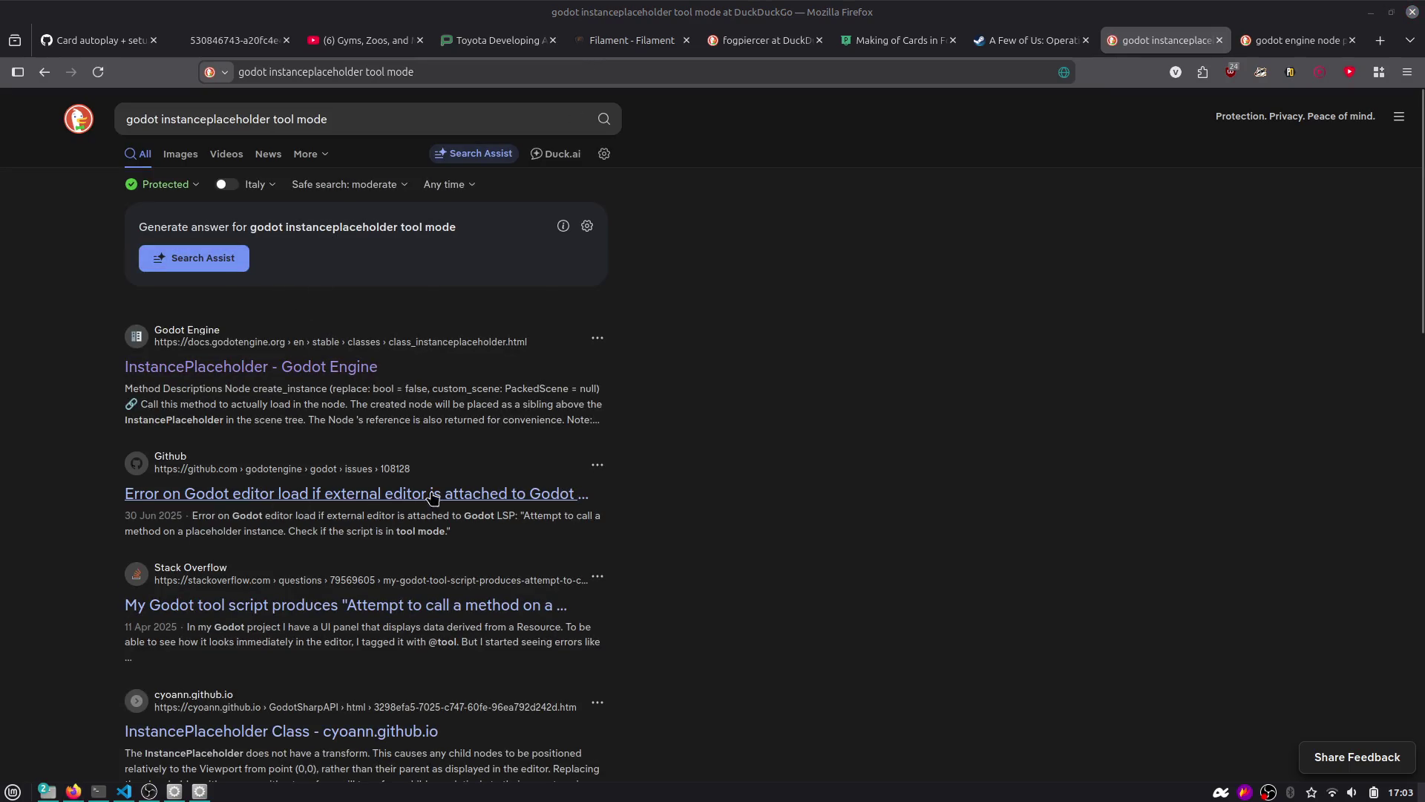
Read the Stack Overflow answer on placeholder instances in tool scripts, then return to Godot.
{"action": "scroll", "coordinate": [498, 496], "scroll_direction": "down", "scroll_amount": 2}
{"action": "scroll", "coordinate": [457, 404], "scroll_direction": "down", "scroll_amount": 2}
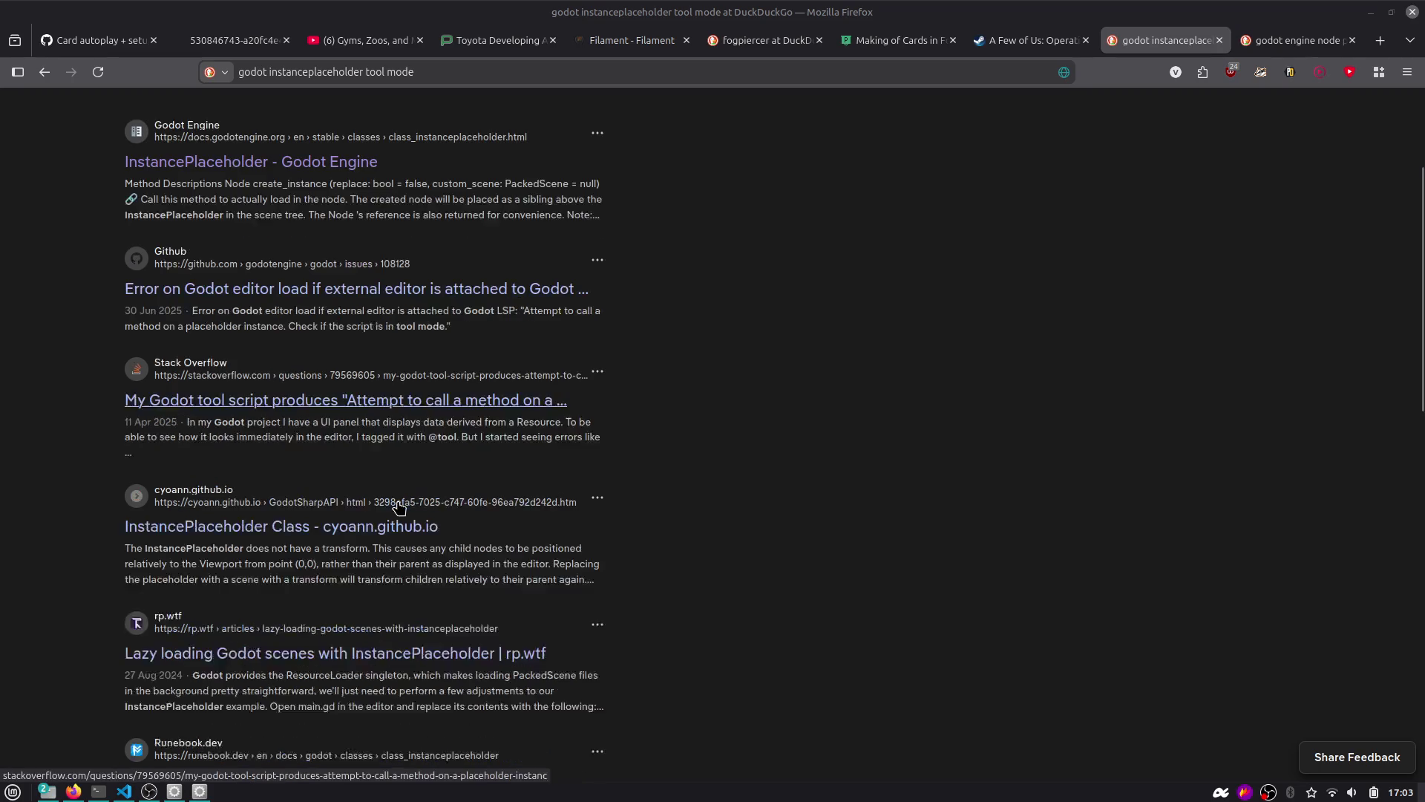
{"action": "left_click", "coordinate": [451, 404]}
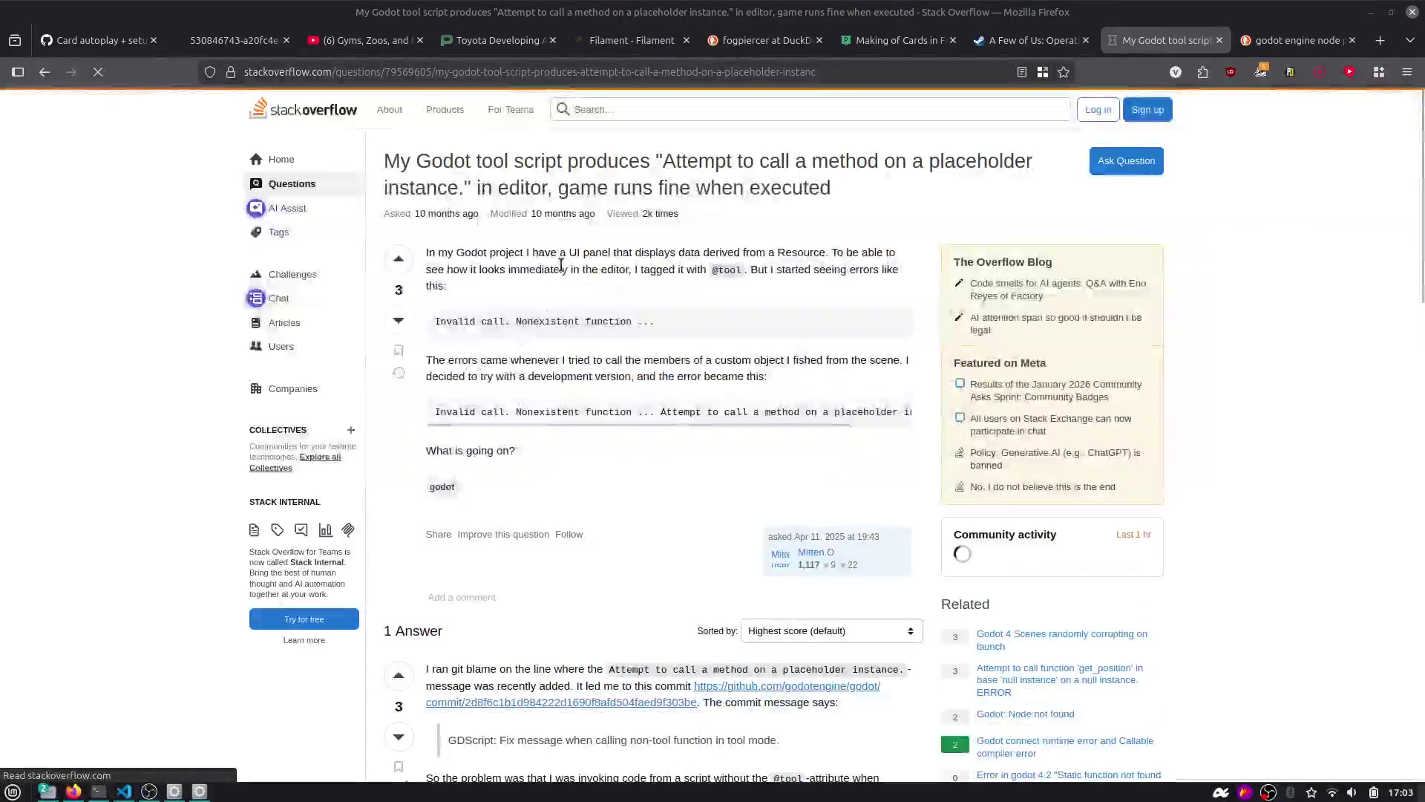
{"action": "scroll", "coordinate": [560, 264], "scroll_direction": "down", "scroll_amount": 3}
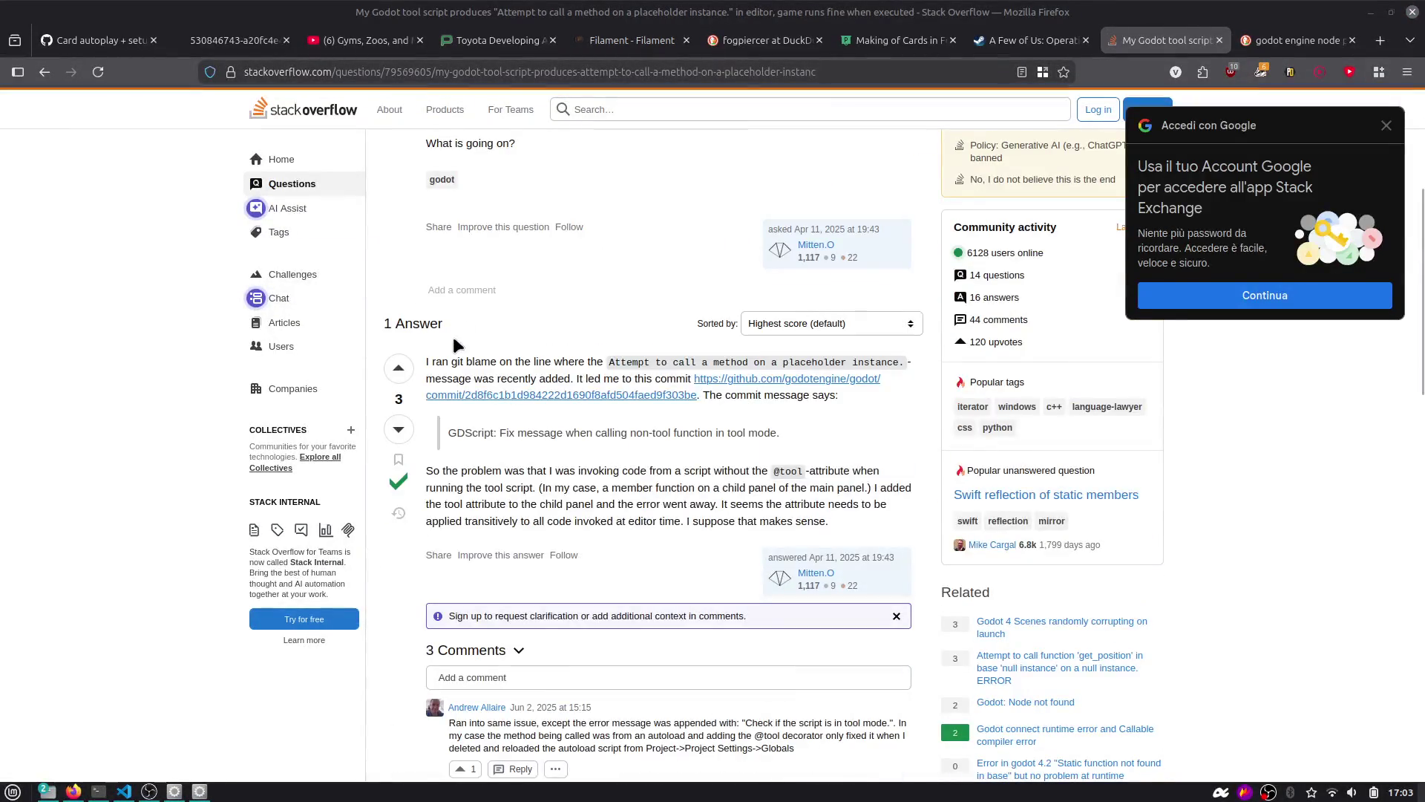
{"action": "left_click_drag", "start_coordinate": [546, 378], "coordinate": [765, 395]}
{"action": "left_click", "coordinate": [815, 404]}
{"action": "scroll", "coordinate": [815, 404], "scroll_direction": "down", "scroll_amount": 1}
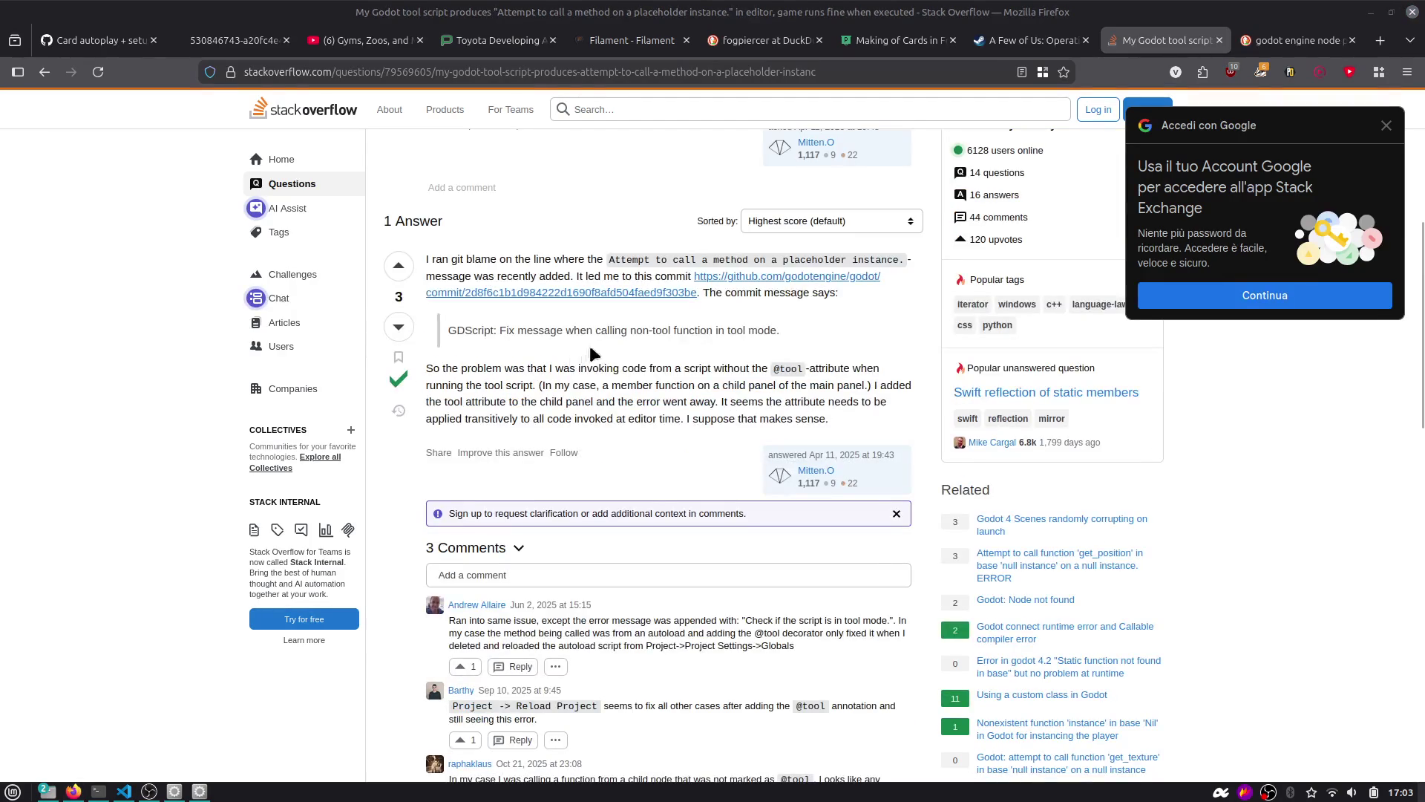
{"action": "scroll", "coordinate": [740, 349], "scroll_direction": "down", "scroll_amount": 1}
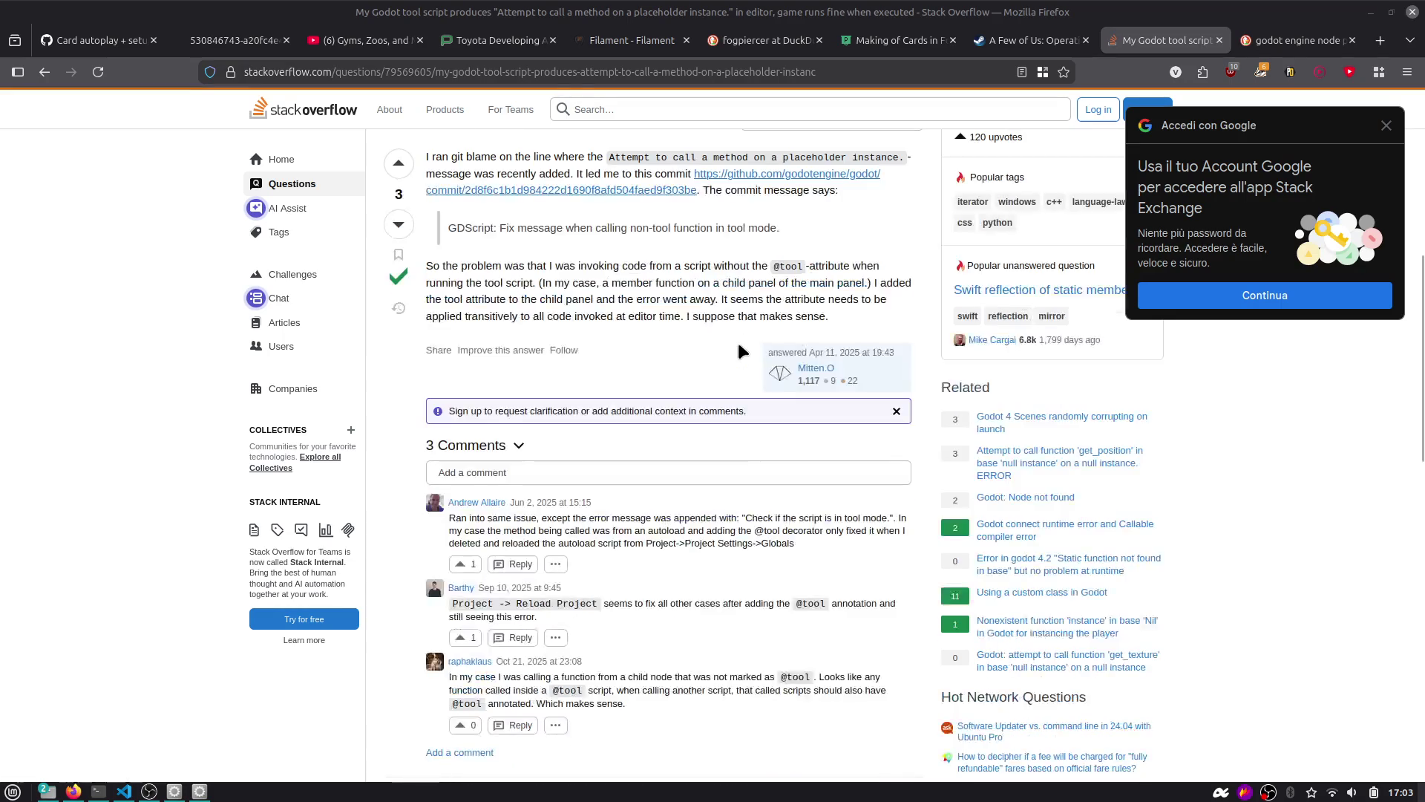
{"action": "key", "text": "alt+Tab"}
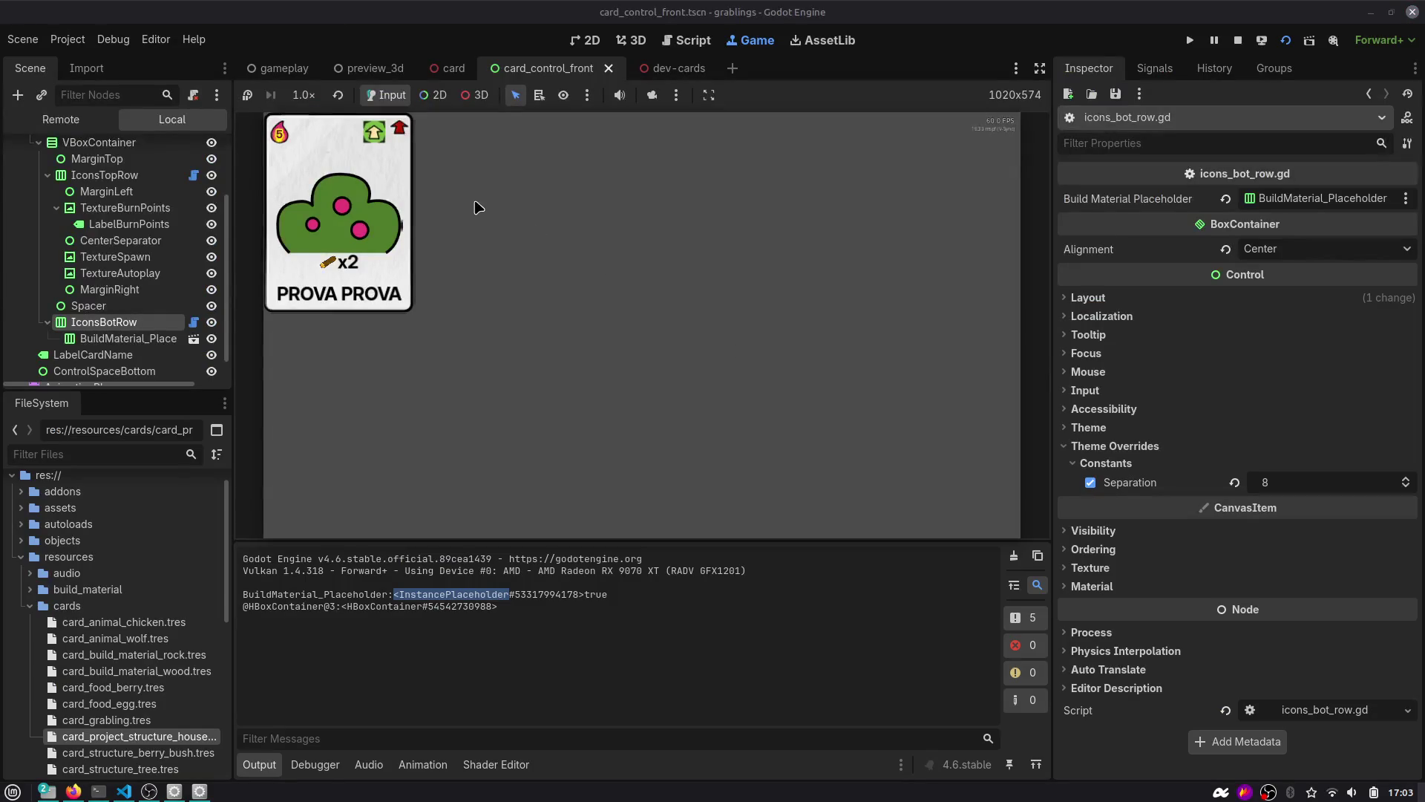
Open the built-in InstancePlaceholder class reference via Search Help.
{"action": "left_click", "coordinate": [679, 40]}
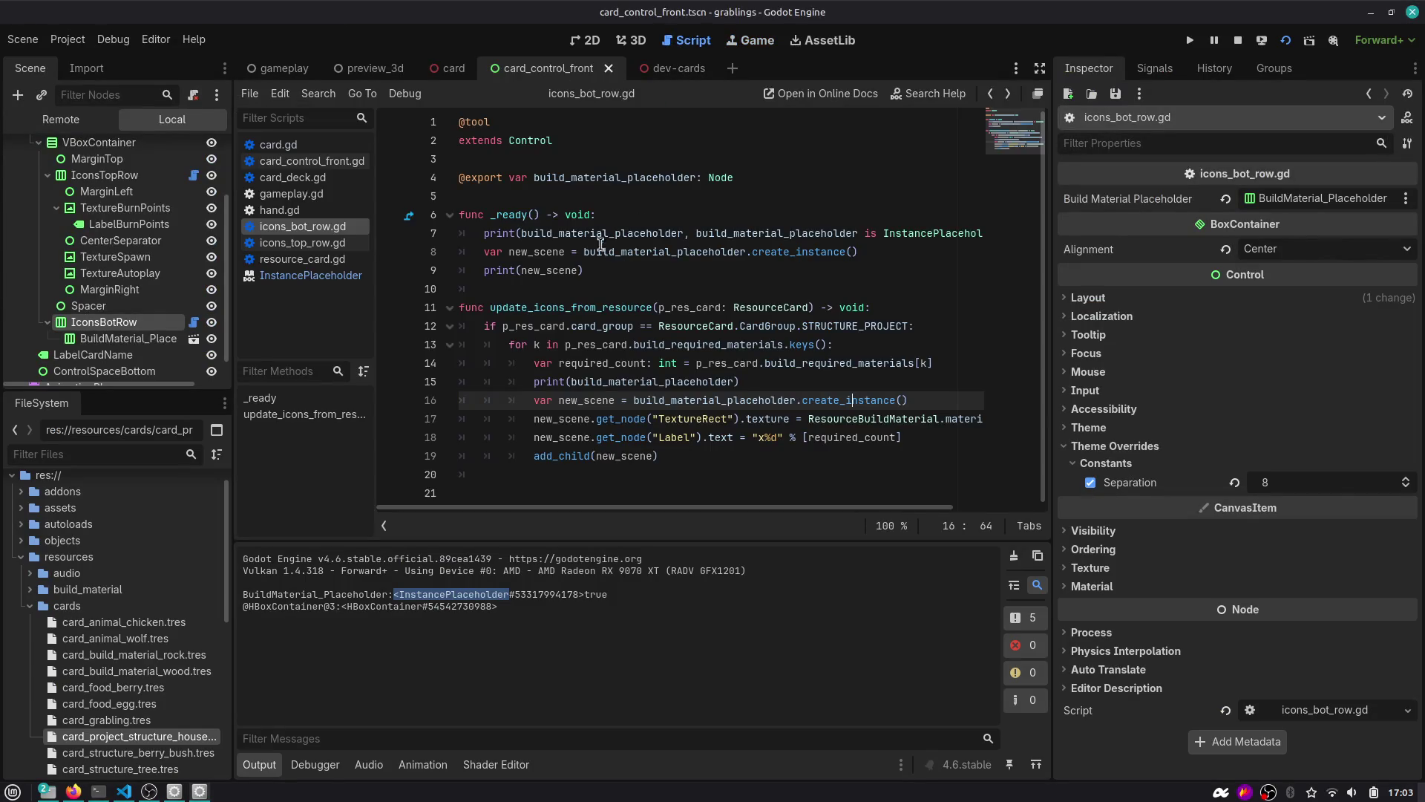
{"action": "left_click", "coordinate": [602, 245]}
{"action": "key", "text": "F1"}
{"action": "type", "text": "Placehol"}
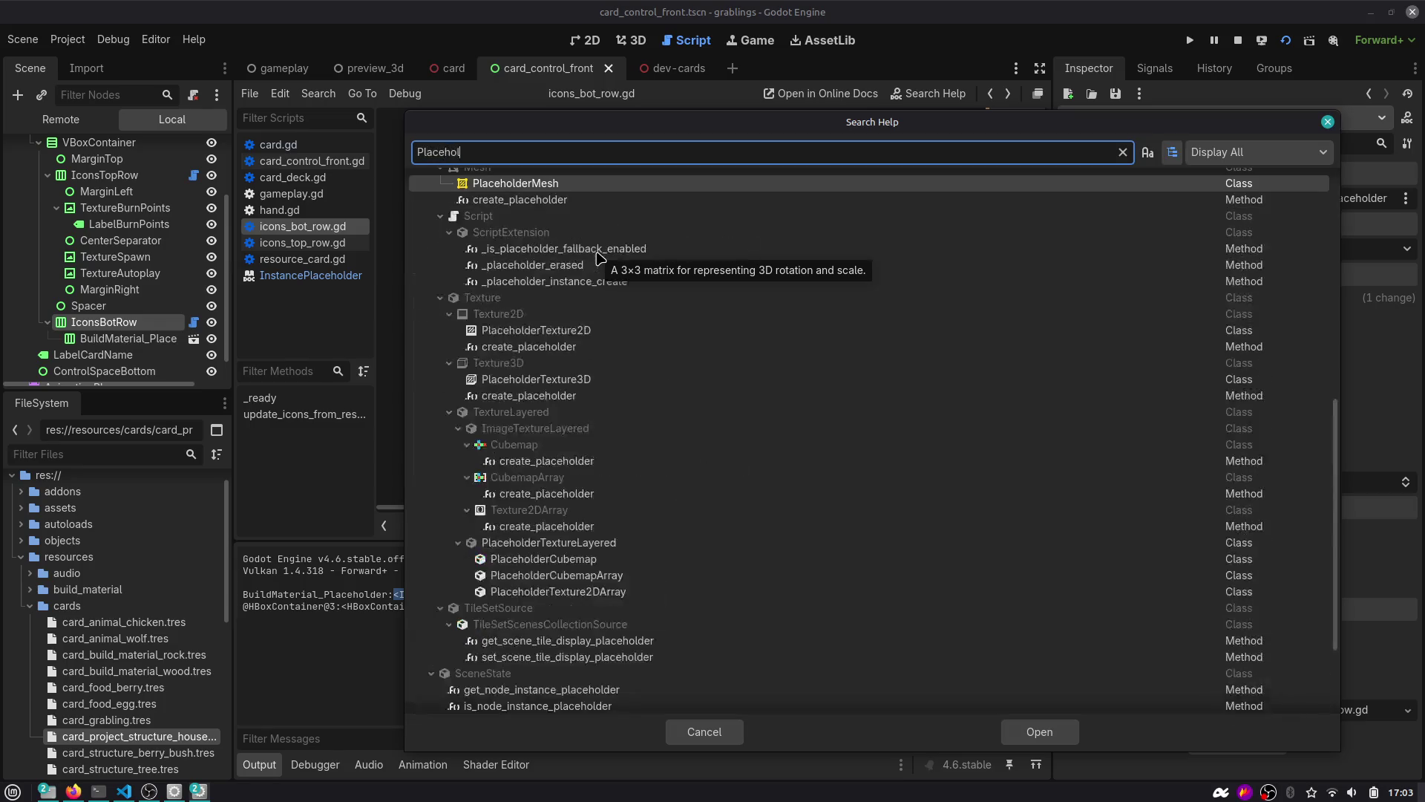
{"action": "type", "text": "der"}
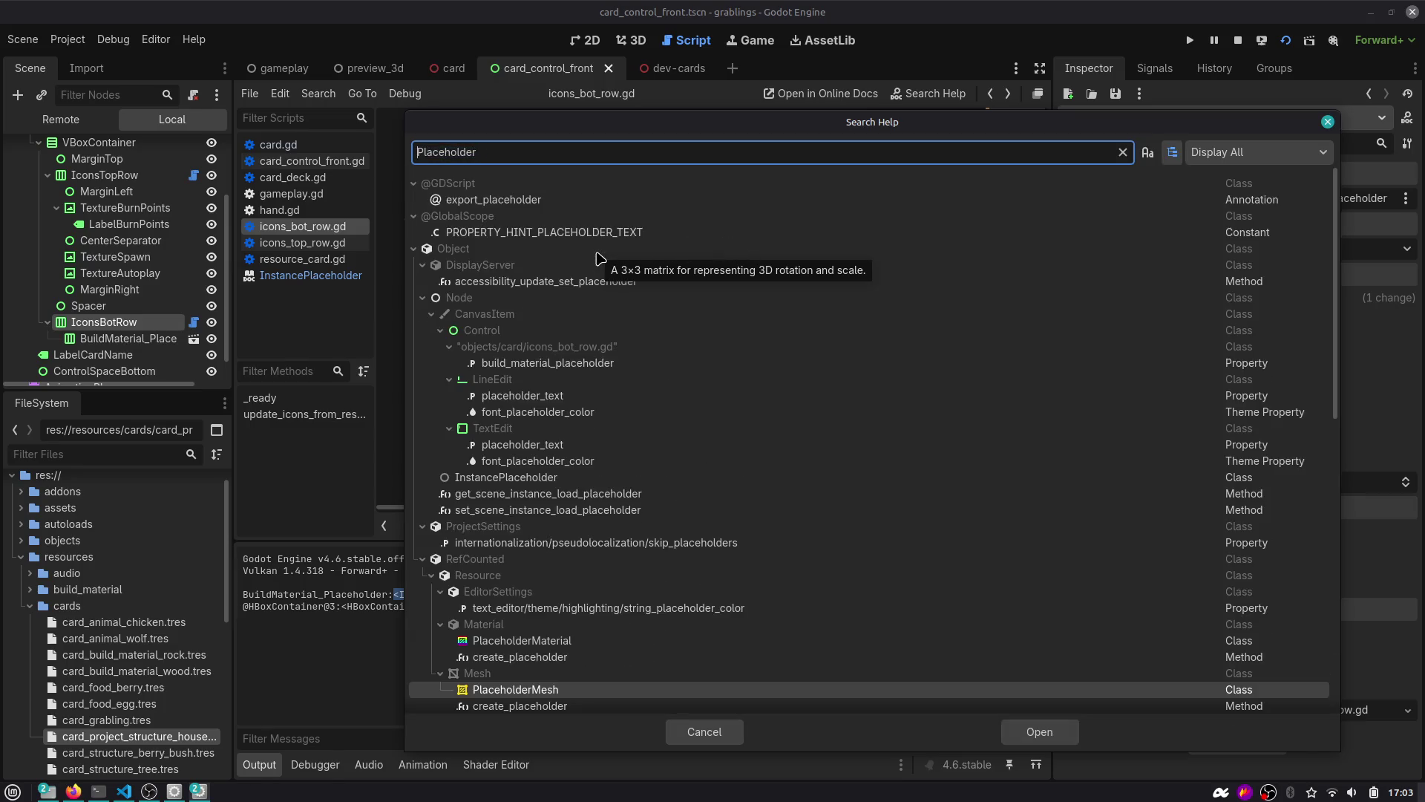
{"action": "key", "text": "Home"}
{"action": "type", "text": "Instance"}
{"action": "key", "text": "Return"}
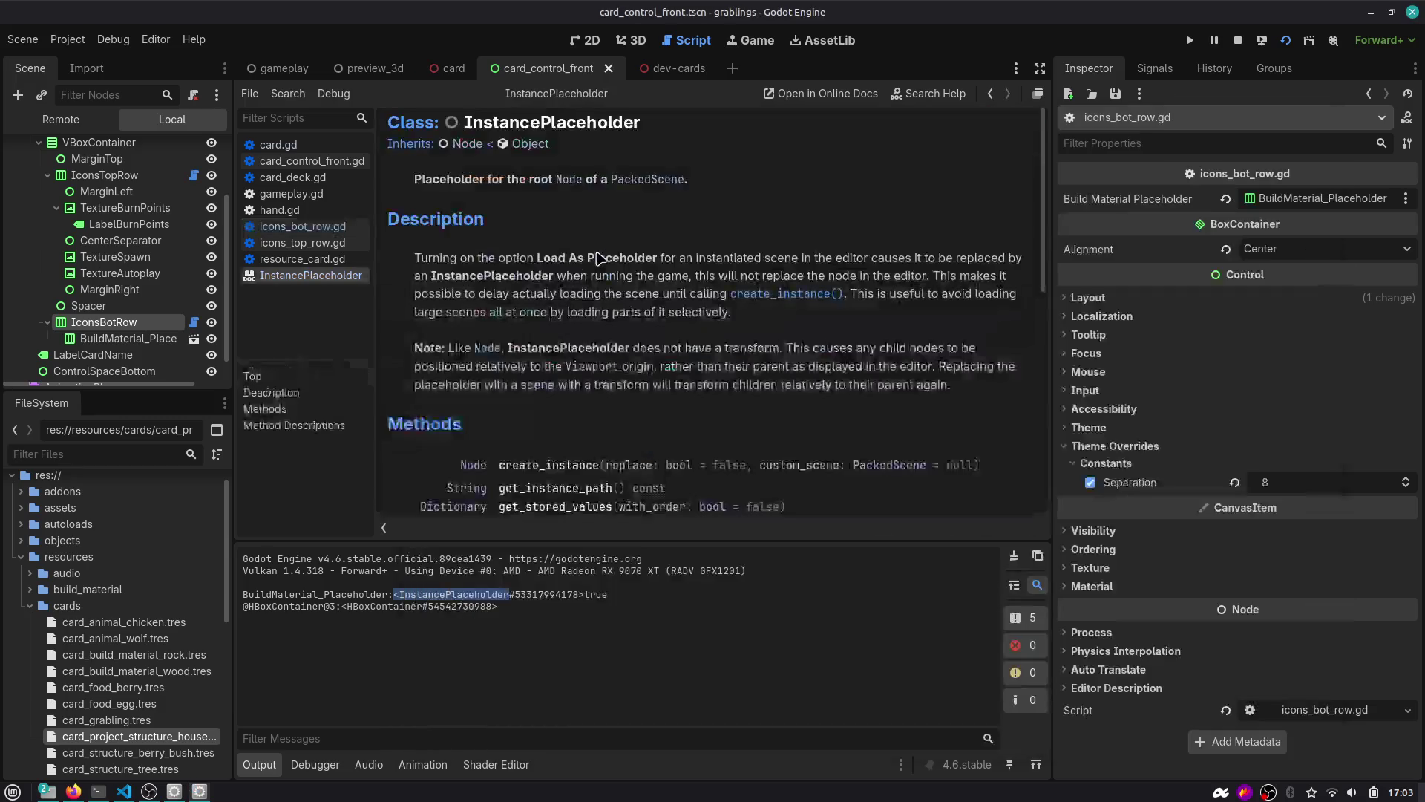
Search the InstancePlaceholder help page for 'tool', finding no match, and widen the script list.
{"action": "key", "text": "ctrl+f"}
{"action": "type", "text": "tool"}
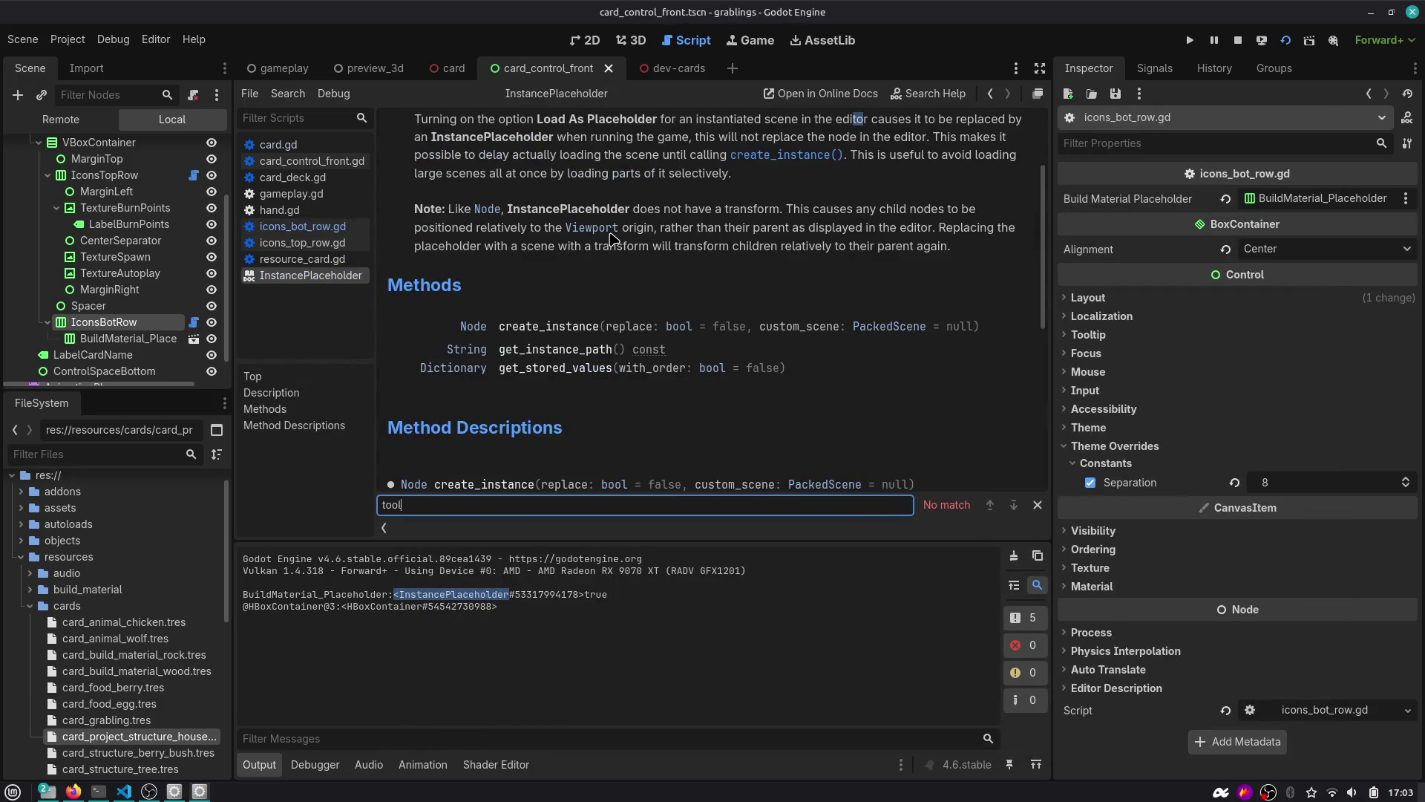
{"action": "key", "text": "Escape"}
{"action": "scroll", "coordinate": [612, 252], "scroll_direction": "up", "scroll_amount": 3}
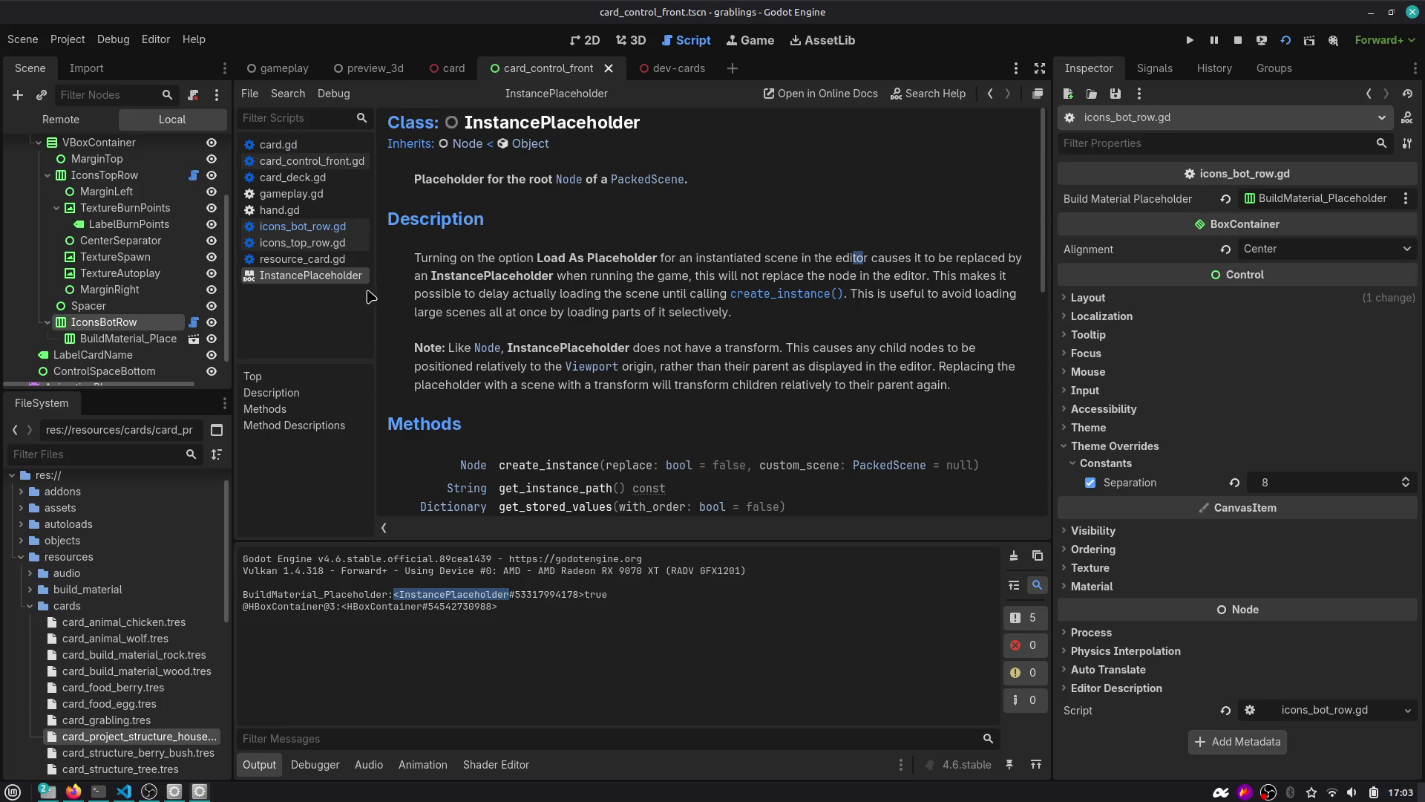
{"action": "left_click_drag", "start_coordinate": [377, 326], "coordinate": [385, 327]}
{"action": "scroll", "coordinate": [63, 263], "scroll_direction": "up", "scroll_amount": 3}
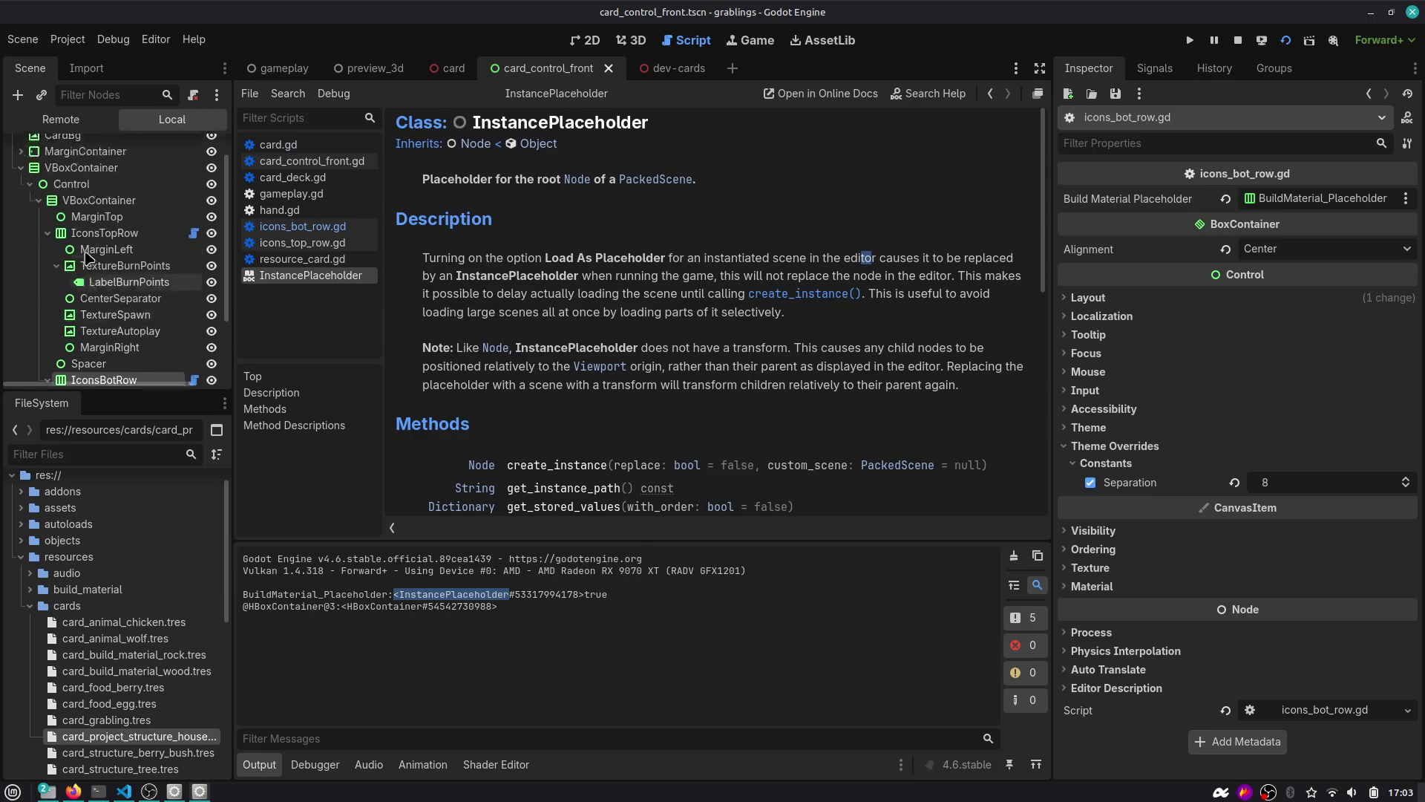
{"action": "scroll", "coordinate": [63, 263], "scroll_direction": "down", "scroll_amount": 3}
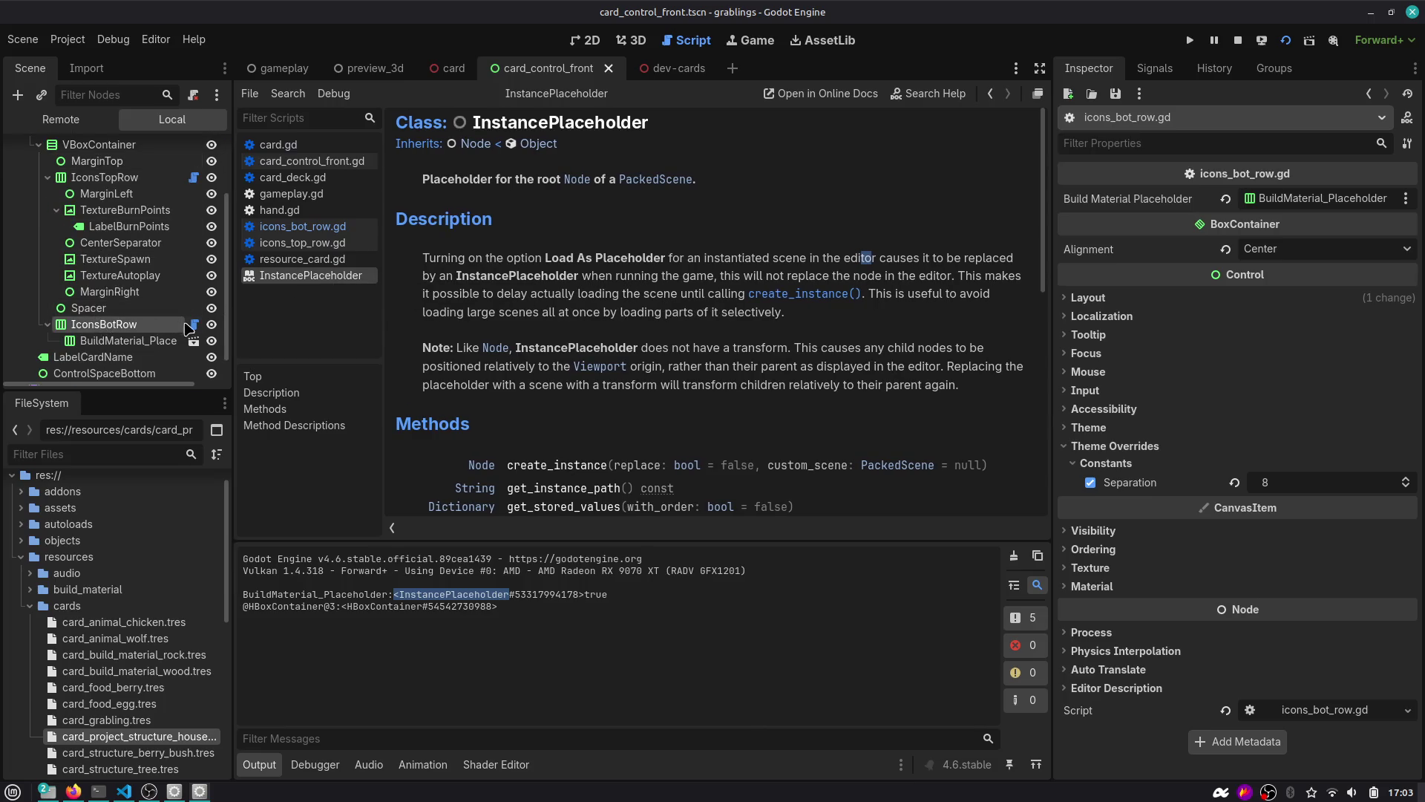
Comment out the whole _ready function in icons_bot_row.gd.
{"action": "left_click", "coordinate": [193, 325]}
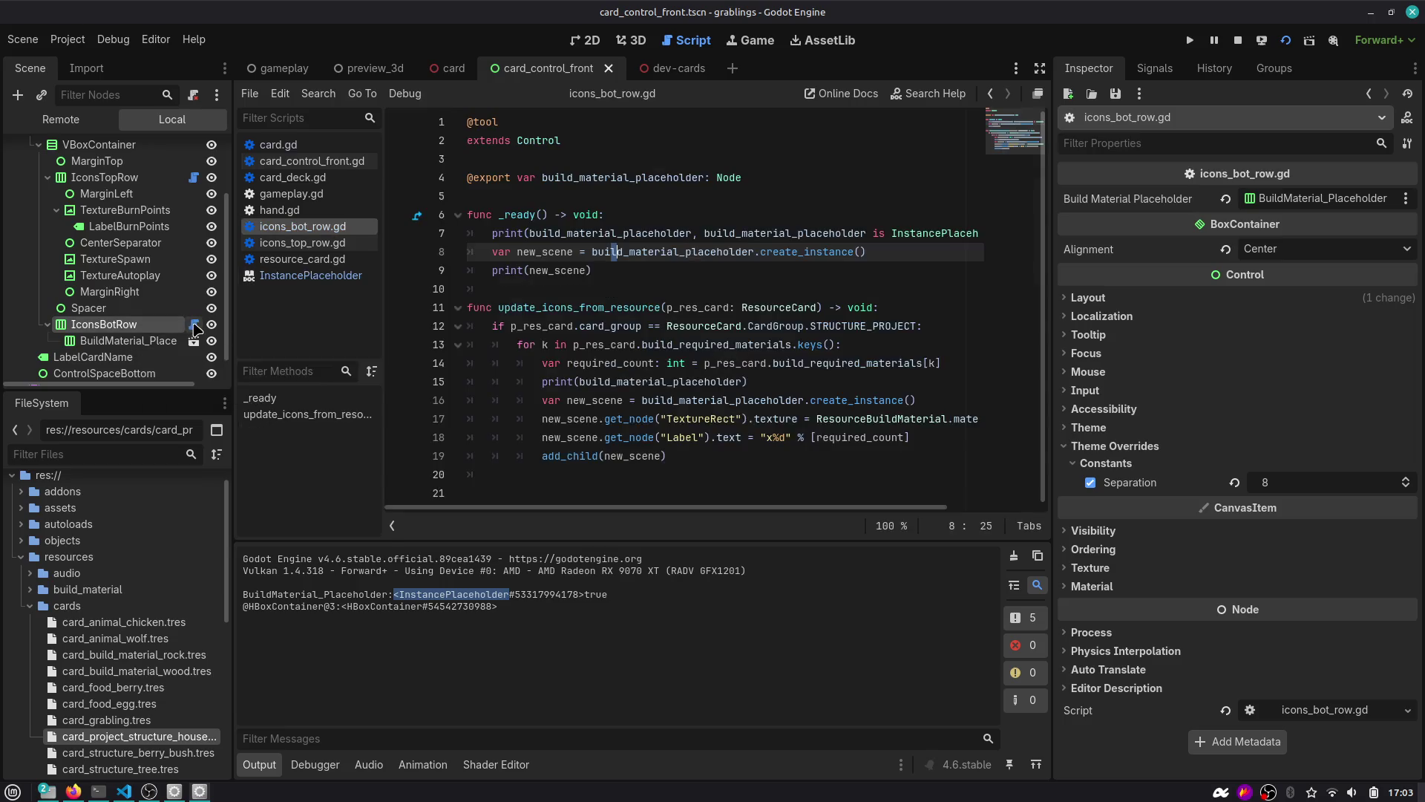
{"action": "left_click", "coordinate": [906, 232]}
{"action": "key", "text": "End"}
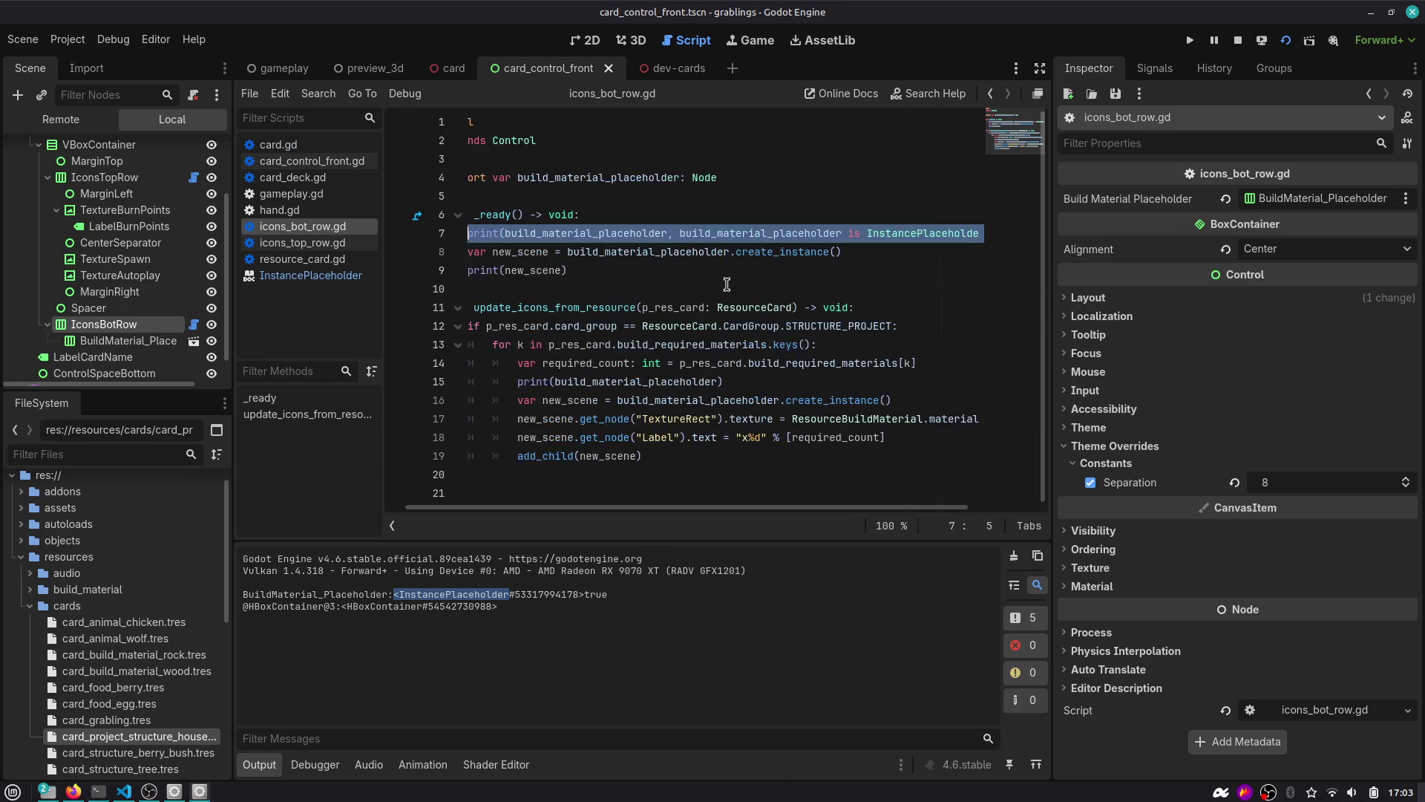
{"action": "key", "text": "Home"}
{"action": "key", "text": "Down"}
{"action": "key", "text": "Down"}
{"action": "key", "text": "Down"}
{"action": "key", "text": "Up"}
{"action": "key", "text": "End"}
{"action": "key", "text": "shift+Up"}
{"action": "key", "text": "shift+Up"}
{"action": "key", "text": "shift+Up"}
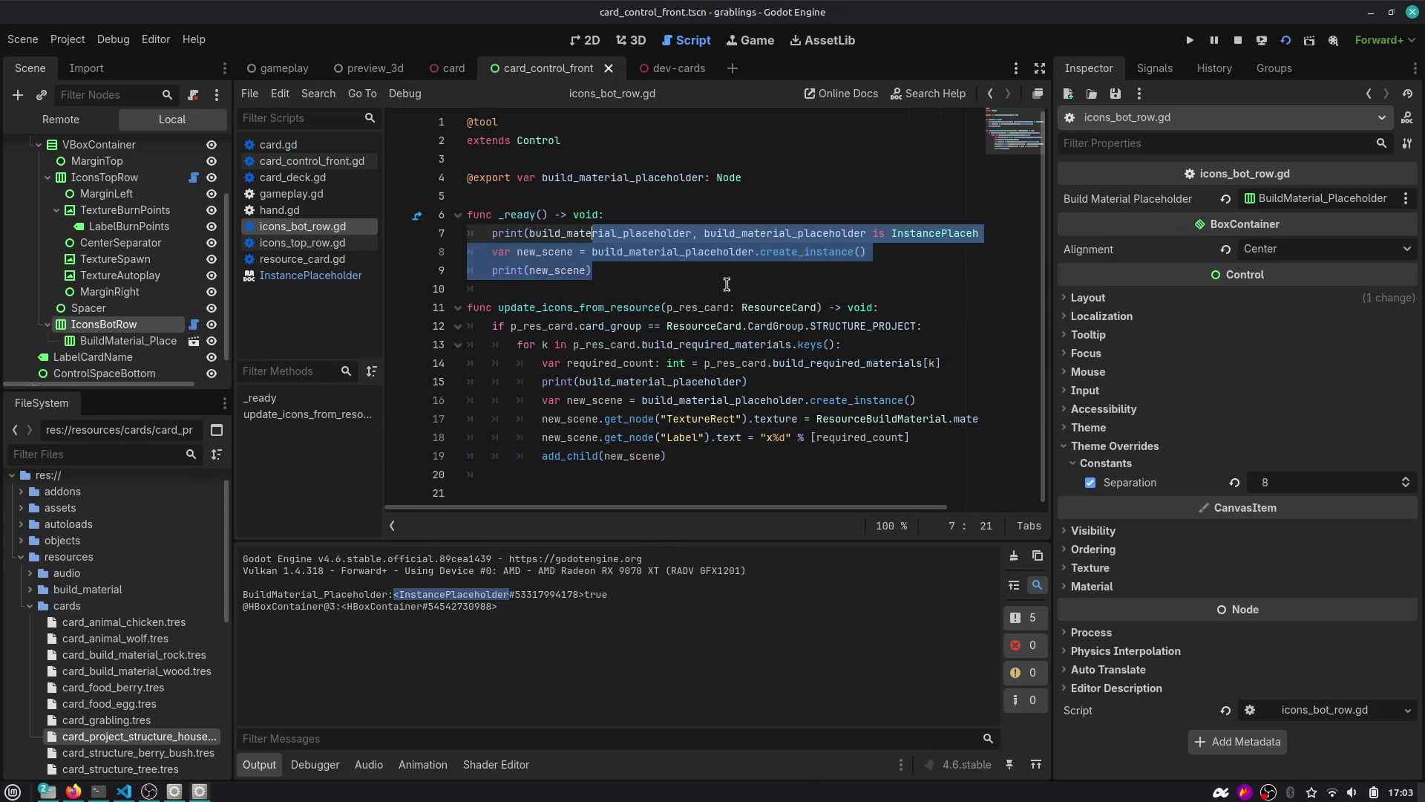
{"action": "key", "text": "shift+Home"}
{"action": "key", "text": "ctrl+k"}
{"action": "key", "text": "Down"}
{"action": "key", "text": "Down"}
{"action": "key", "text": "Down"}
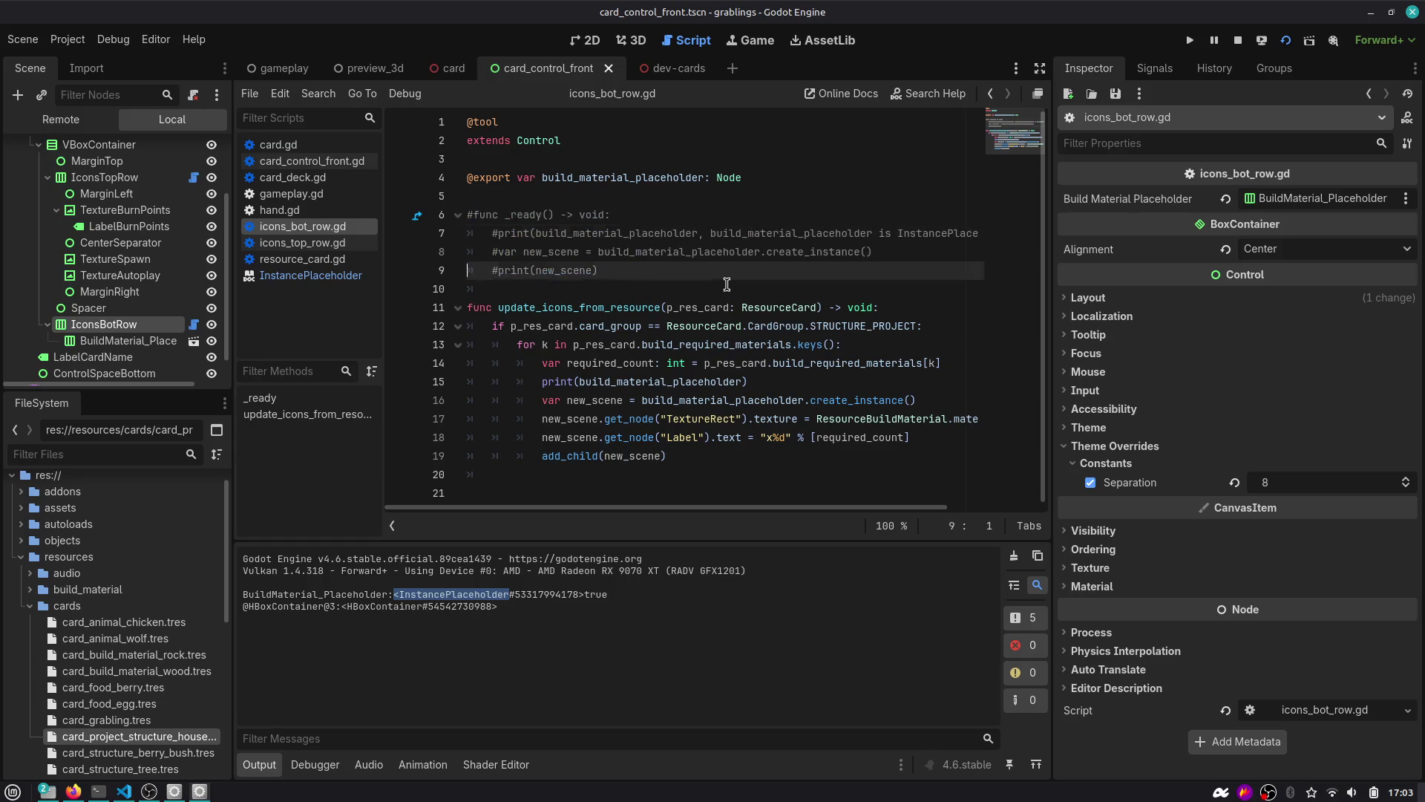
Replace the plain placeholder print in the loop with the InstancePlaceholder check print.
{"action": "key", "text": "End"}
{"action": "key", "text": "Return"}
{"action": "type", "text": "print(build_material_placeholder, build_material_placeholder is InstancePlaceholder)"}
{"action": "key", "text": "Home"}
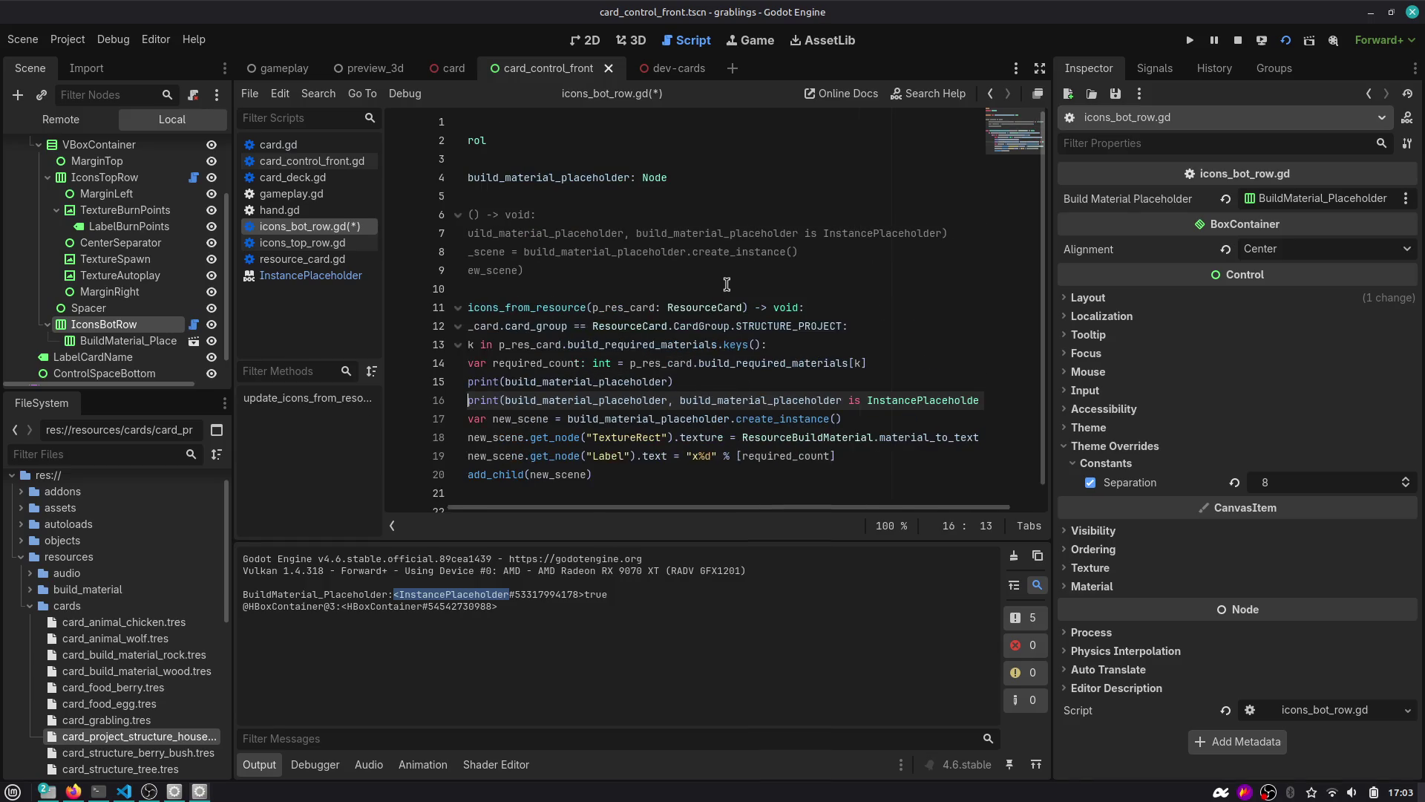
{"action": "key", "text": "Up"}
{"action": "key", "text": "ctrl+shift+k"}
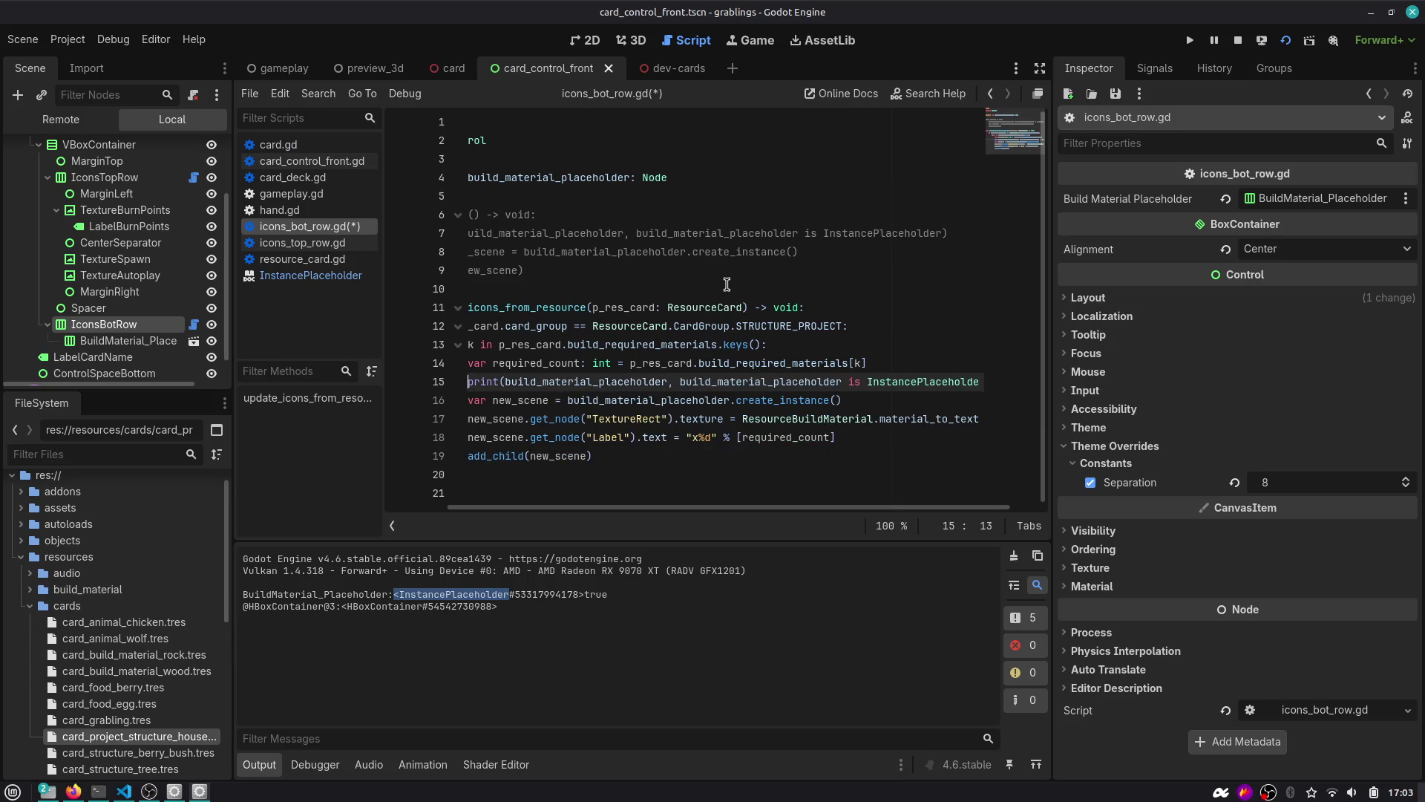
{"action": "key", "text": "Home"}
Add the line 'if build_material_placeholder is InstancePlaceholder:' below the print.
{"action": "key", "text": "End"}
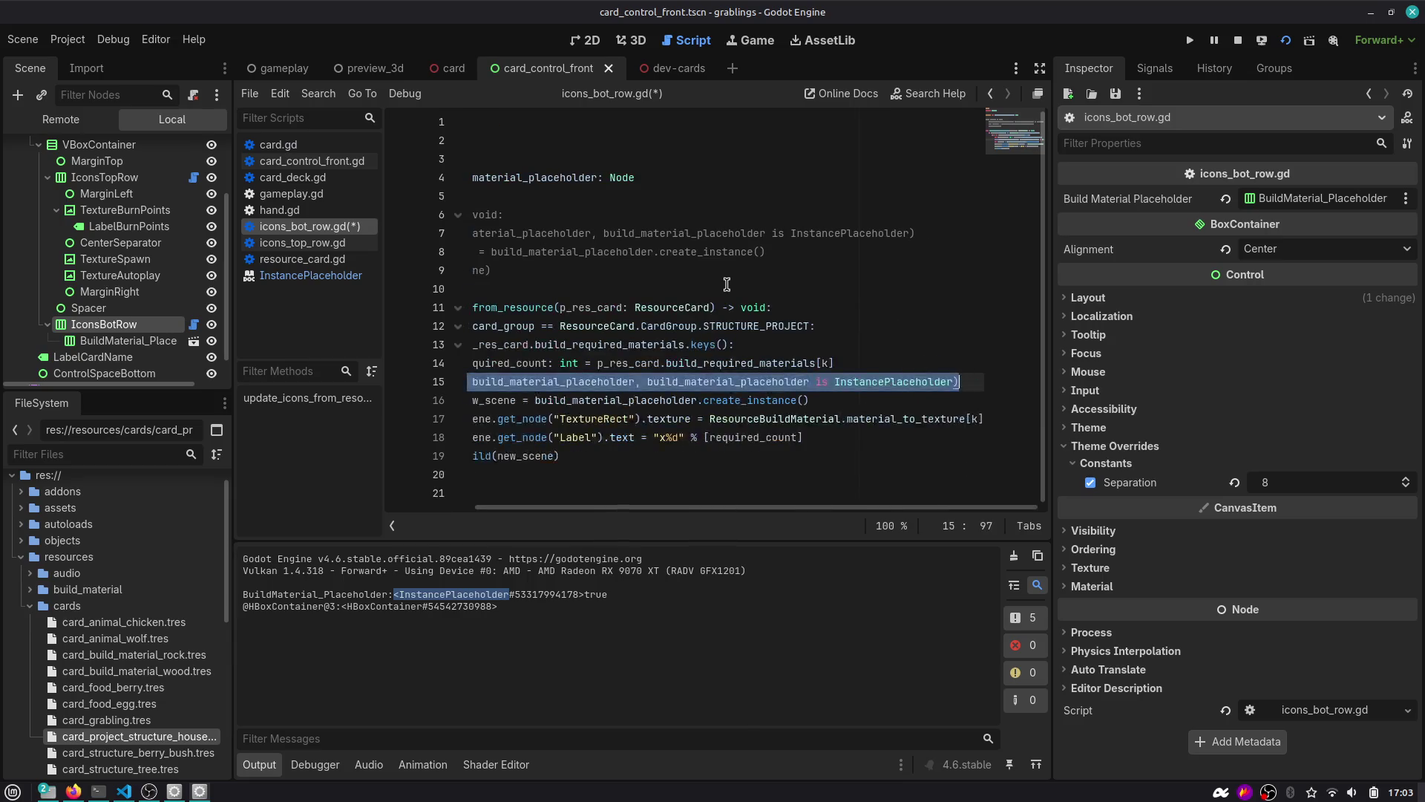
{"action": "key", "text": "Return"}
{"action": "type", "text": "if buil"}
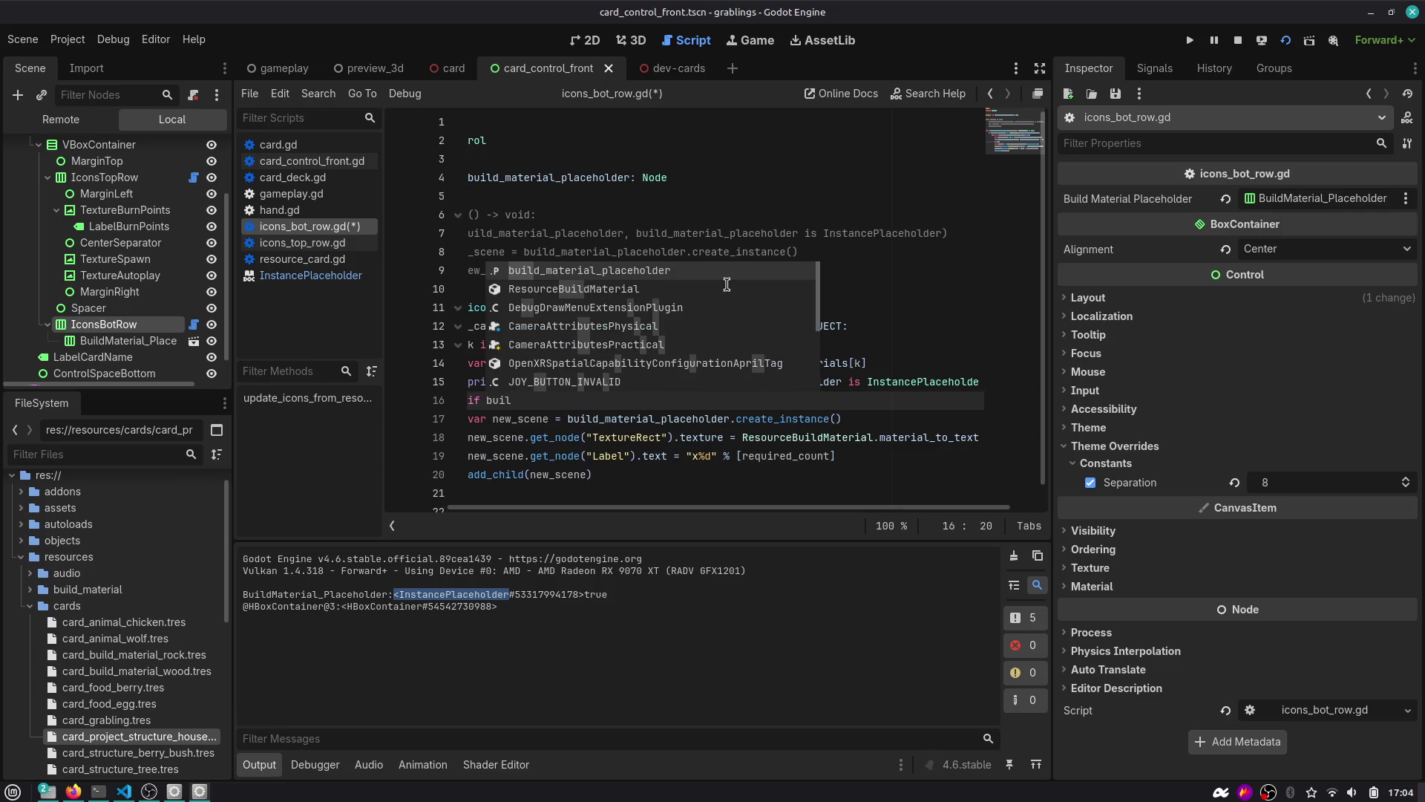
{"action": "key", "text": "Return"}
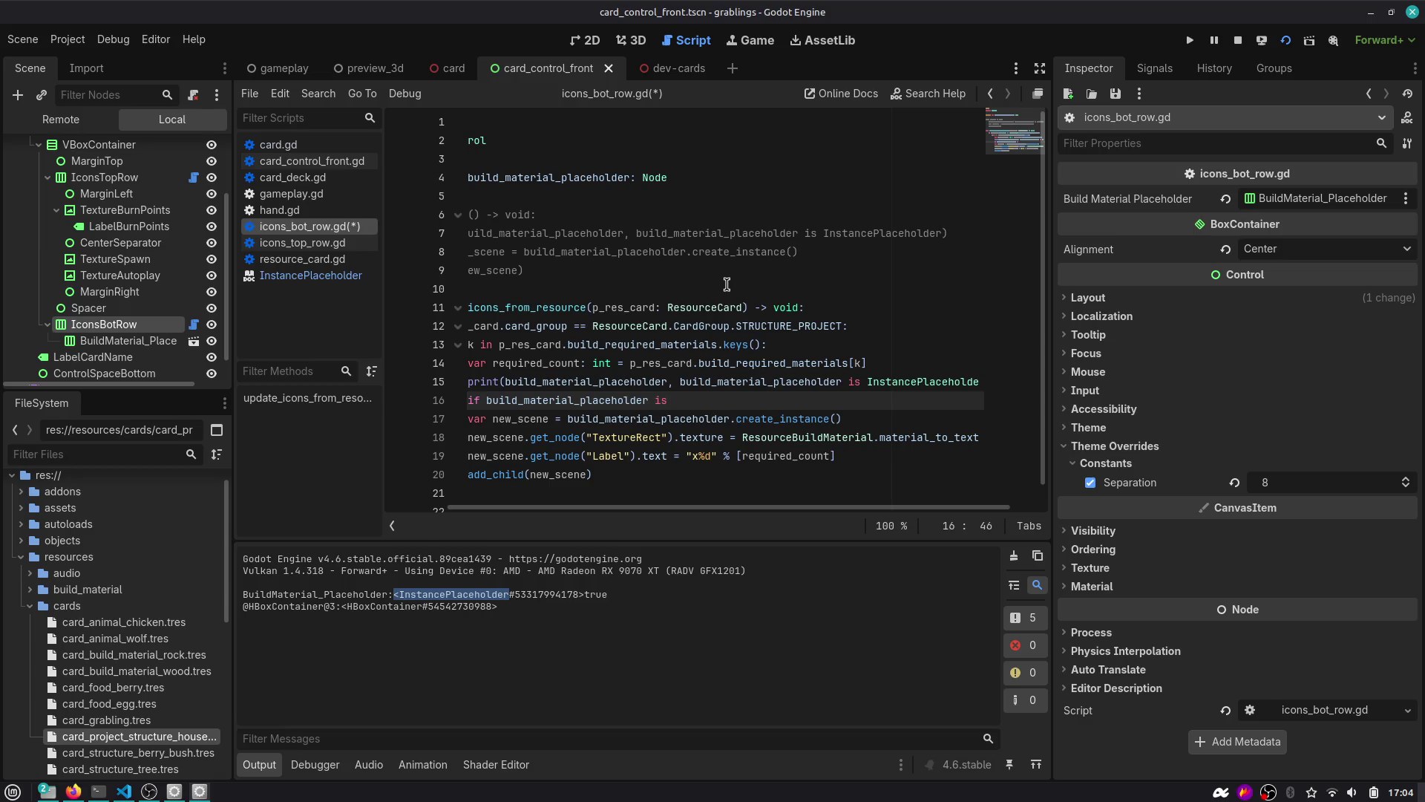
{"action": "type", "text": "Innstace"}
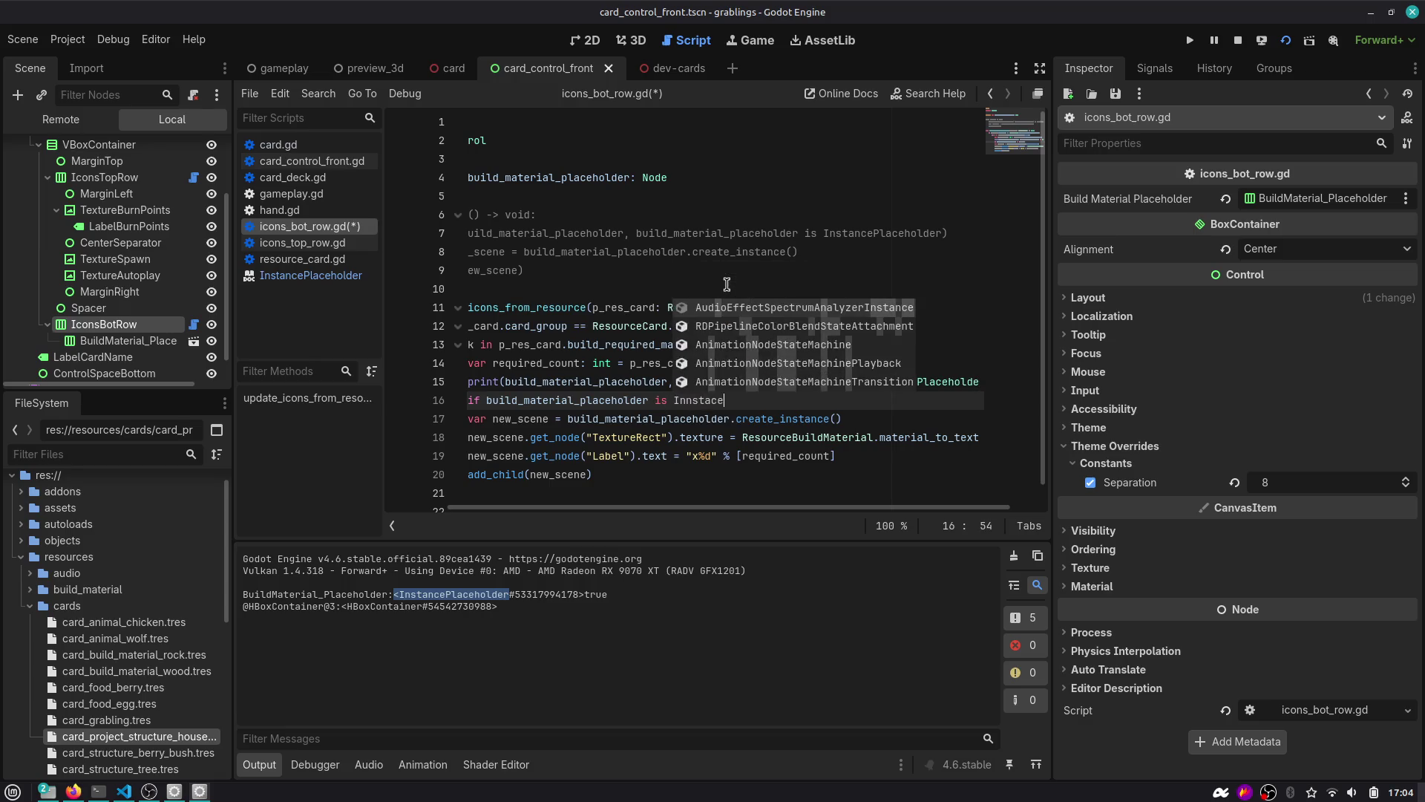
{"action": "key", "text": "BackSpace"}
{"action": "key", "text": "BackSpace"}
{"action": "key", "text": "BackSpace"}
{"action": "type", "text": "stanceP"}
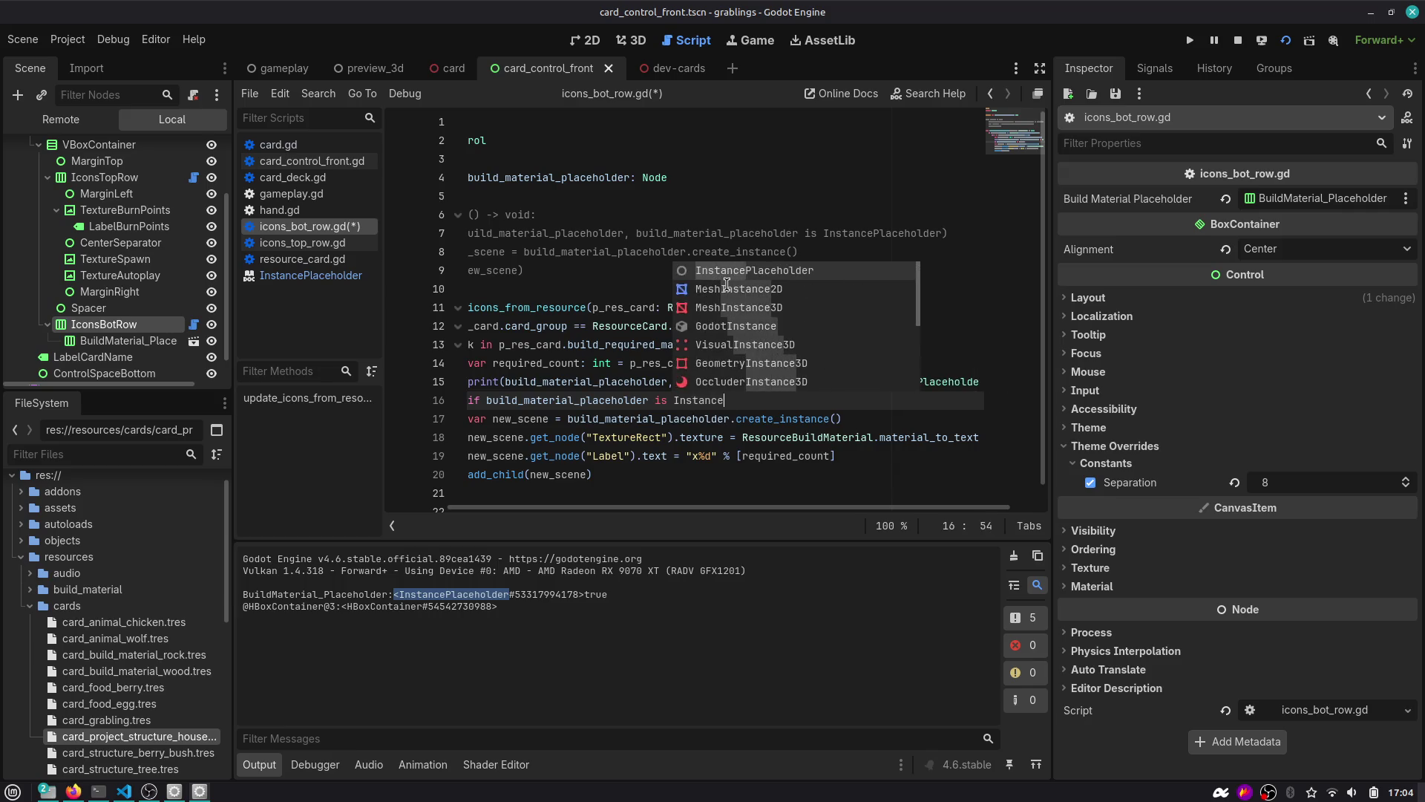
{"action": "key", "text": "Return"}
{"action": "type", "text": ":"}
Indent the instancing lines 17–20 into the if block.
{"action": "key", "text": "Down"}
{"action": "key", "text": "Home"}
{"action": "key", "text": "Home"}
{"action": "key", "text": "Home"}
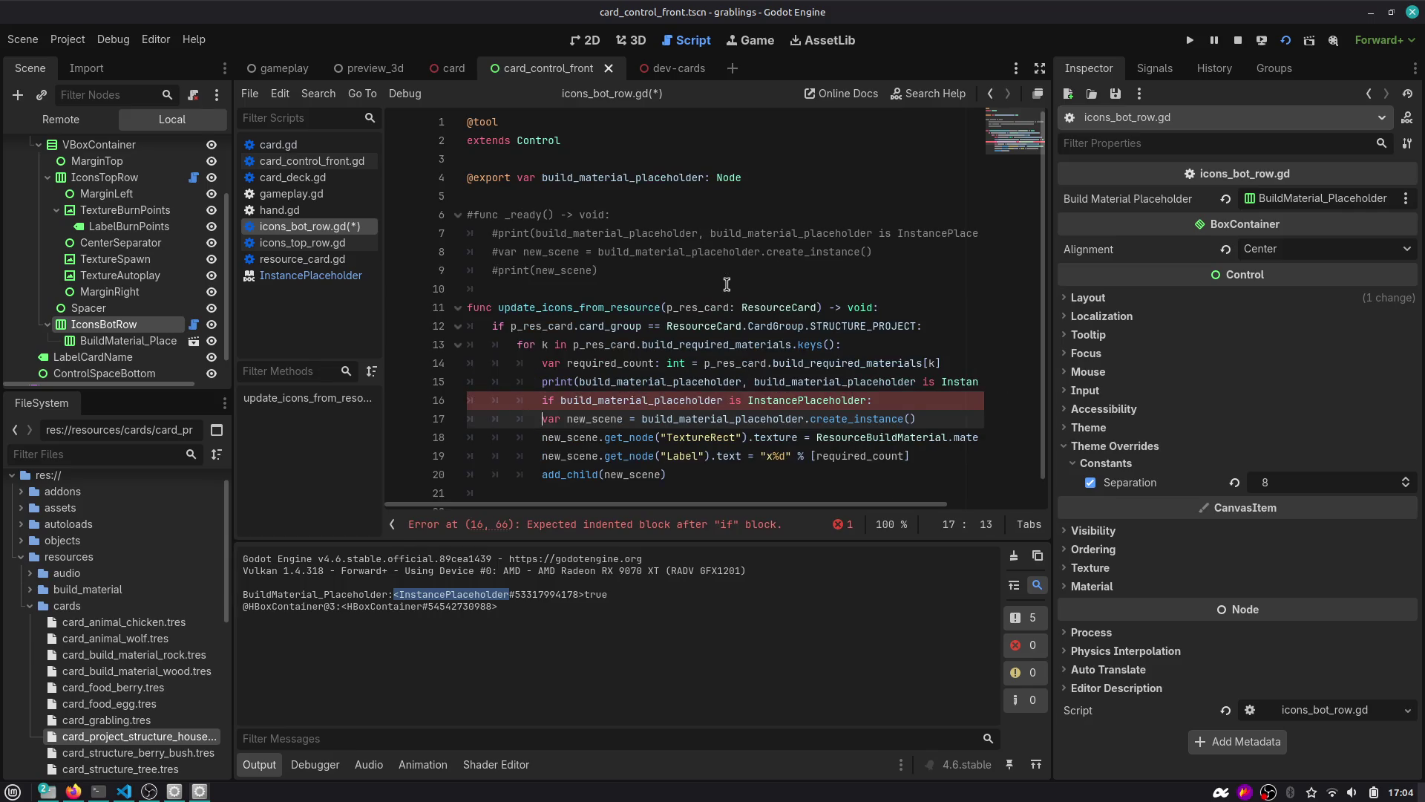
{"action": "key", "text": "shift+Down"}
{"action": "key", "text": "shift+Down"}
{"action": "key", "text": "shift+Down"}
{"action": "key", "text": "shift+End"}
{"action": "key", "text": "Tab"}
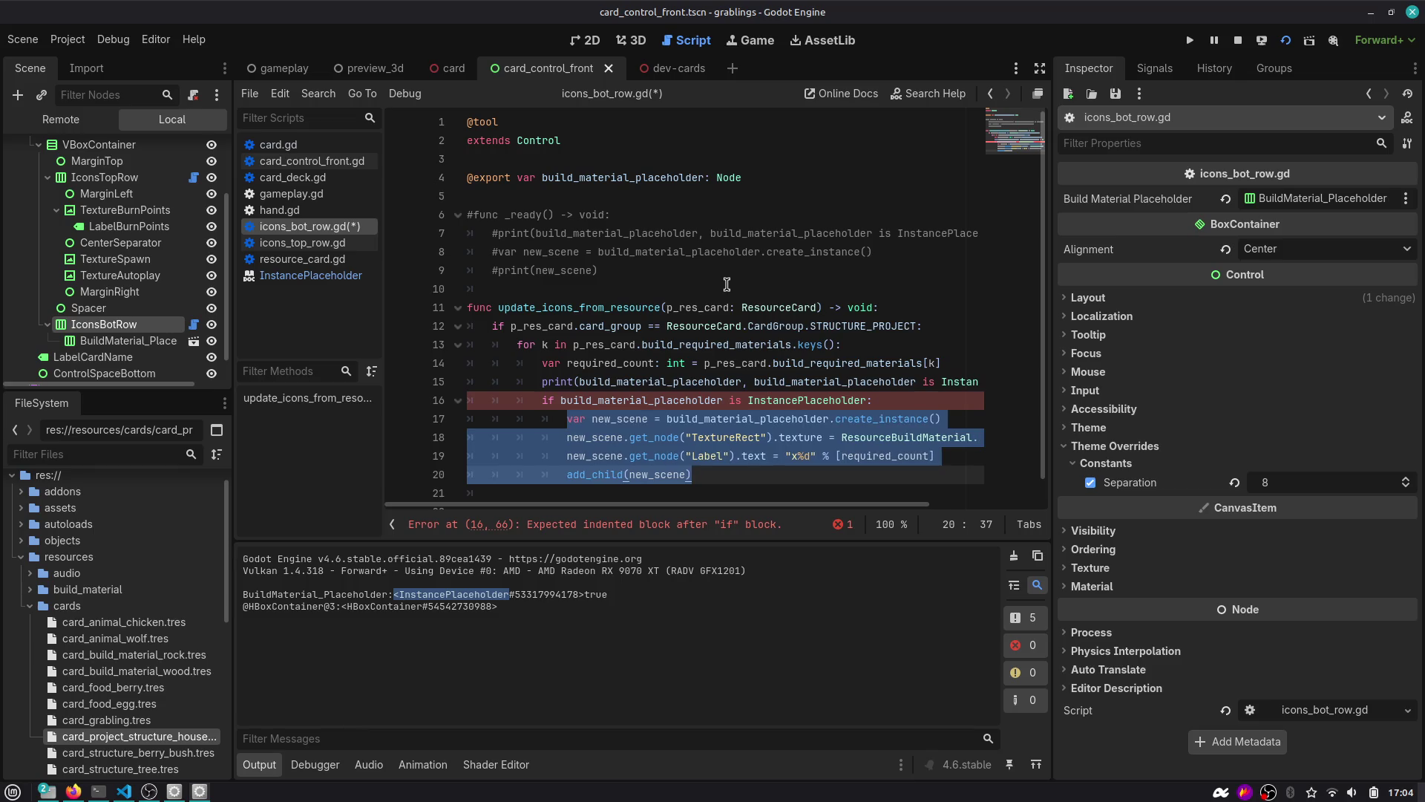
{"action": "key", "text": "Up"}
{"action": "key", "text": "Up"}
{"action": "key", "text": "Up"}
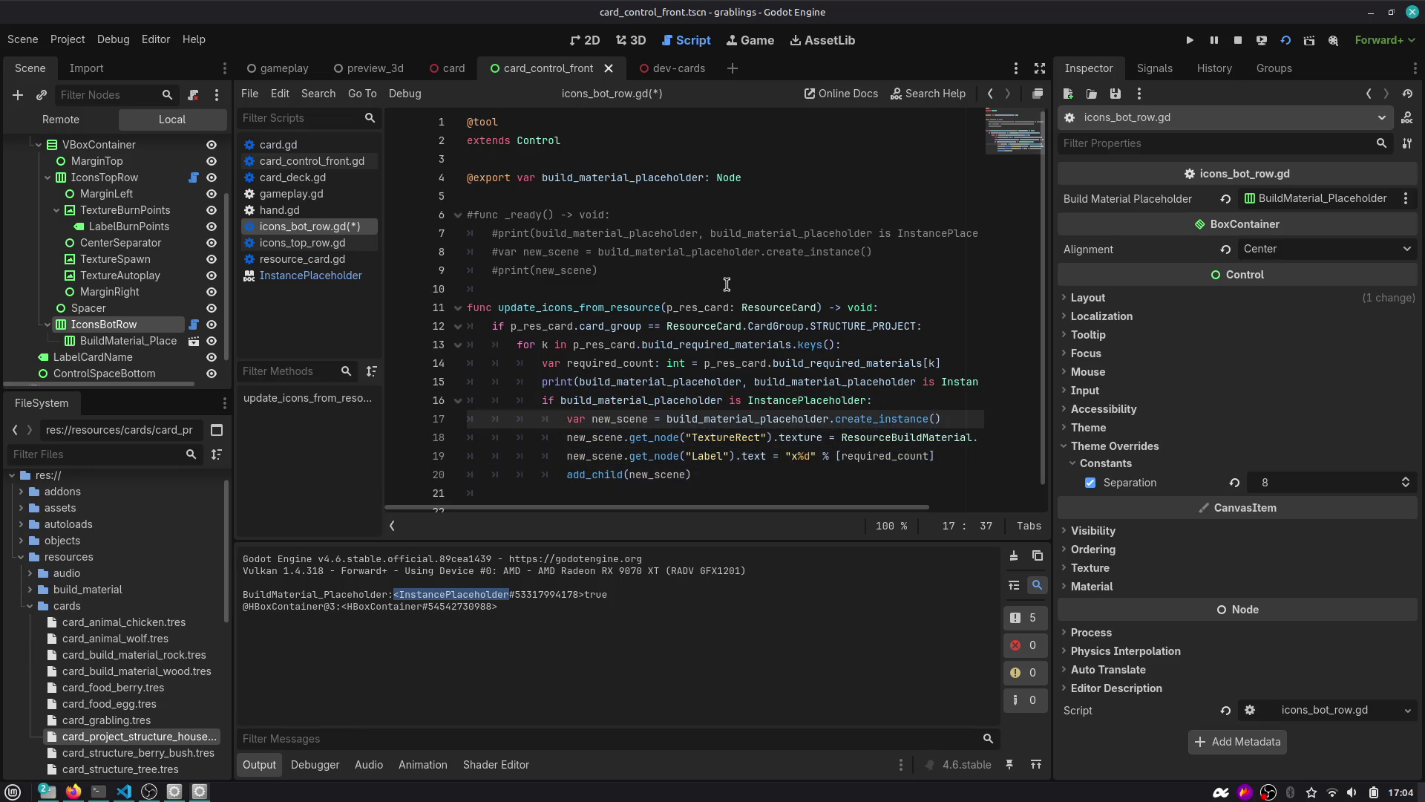
Add an 'else: pass' branch after the add_child line.
{"action": "key", "text": "Down"}
{"action": "key", "text": "Down"}
{"action": "key", "text": "Down"}
{"action": "key", "text": "Return"}
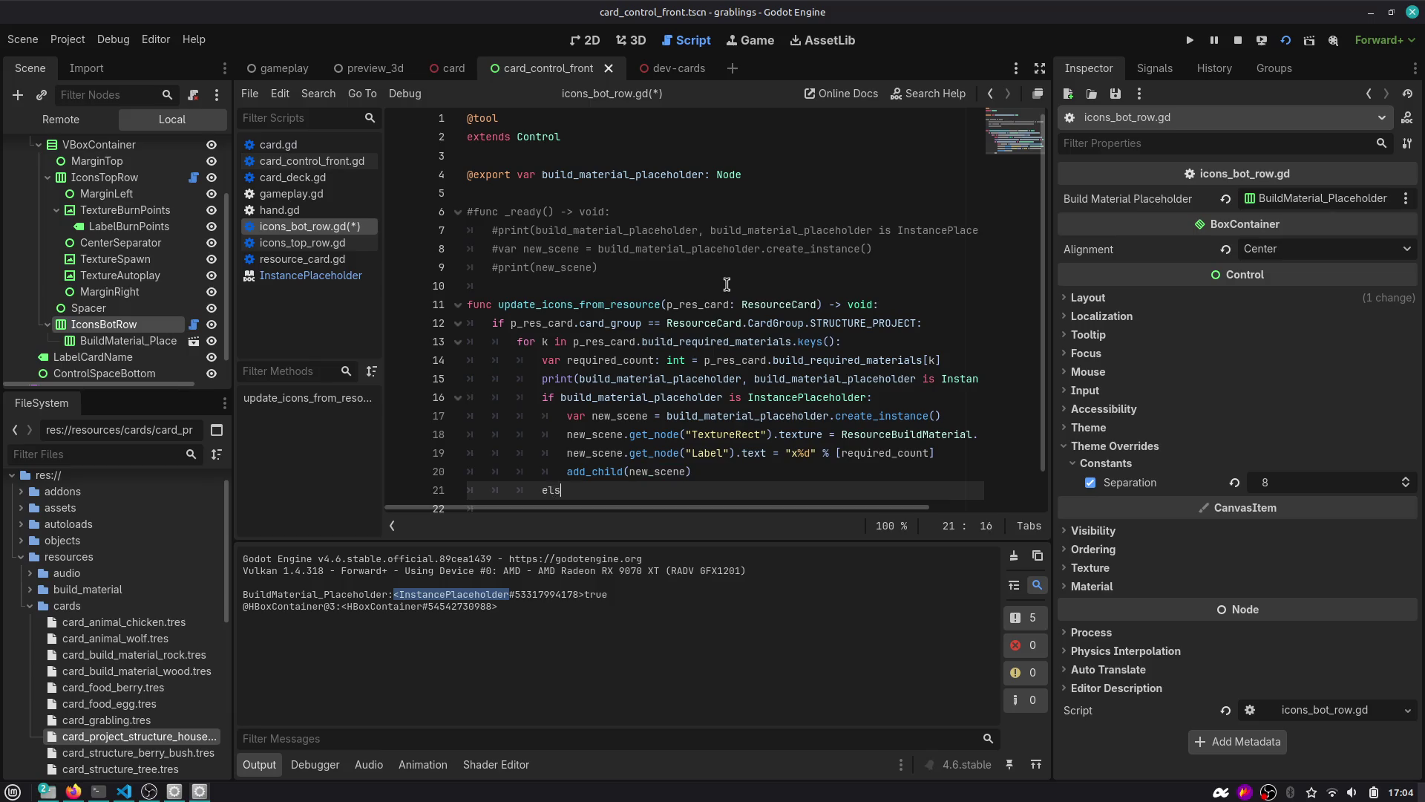
{"action": "type", "text": "e:"}
{"action": "key", "text": "Return"}
{"action": "type", "text": "pass"}
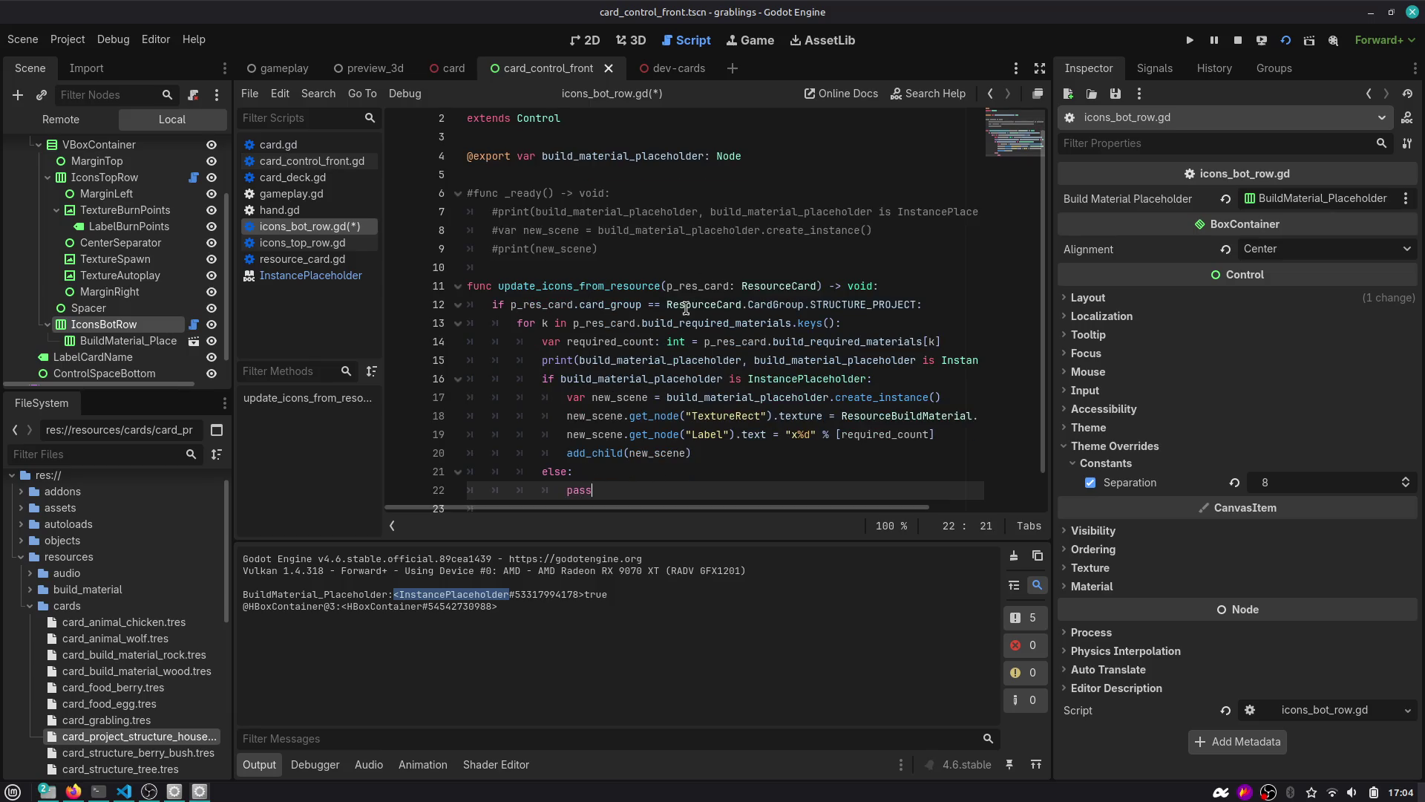
{"action": "left_click", "coordinate": [126, 341]}
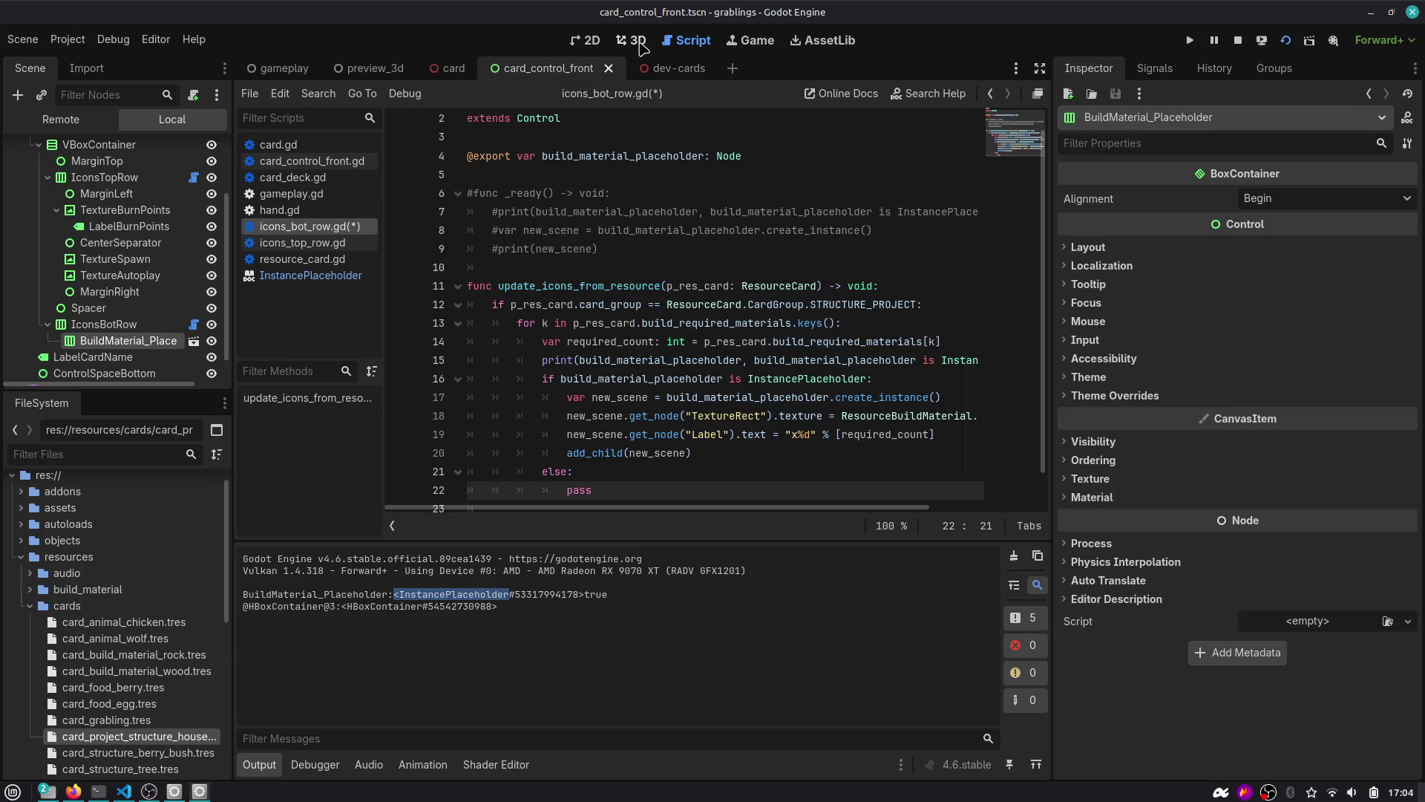
Make the else branch print "WE ARE IN THE EDITOR!", save, and switch to dev-cards.
{"action": "left_click", "coordinate": [592, 40]}
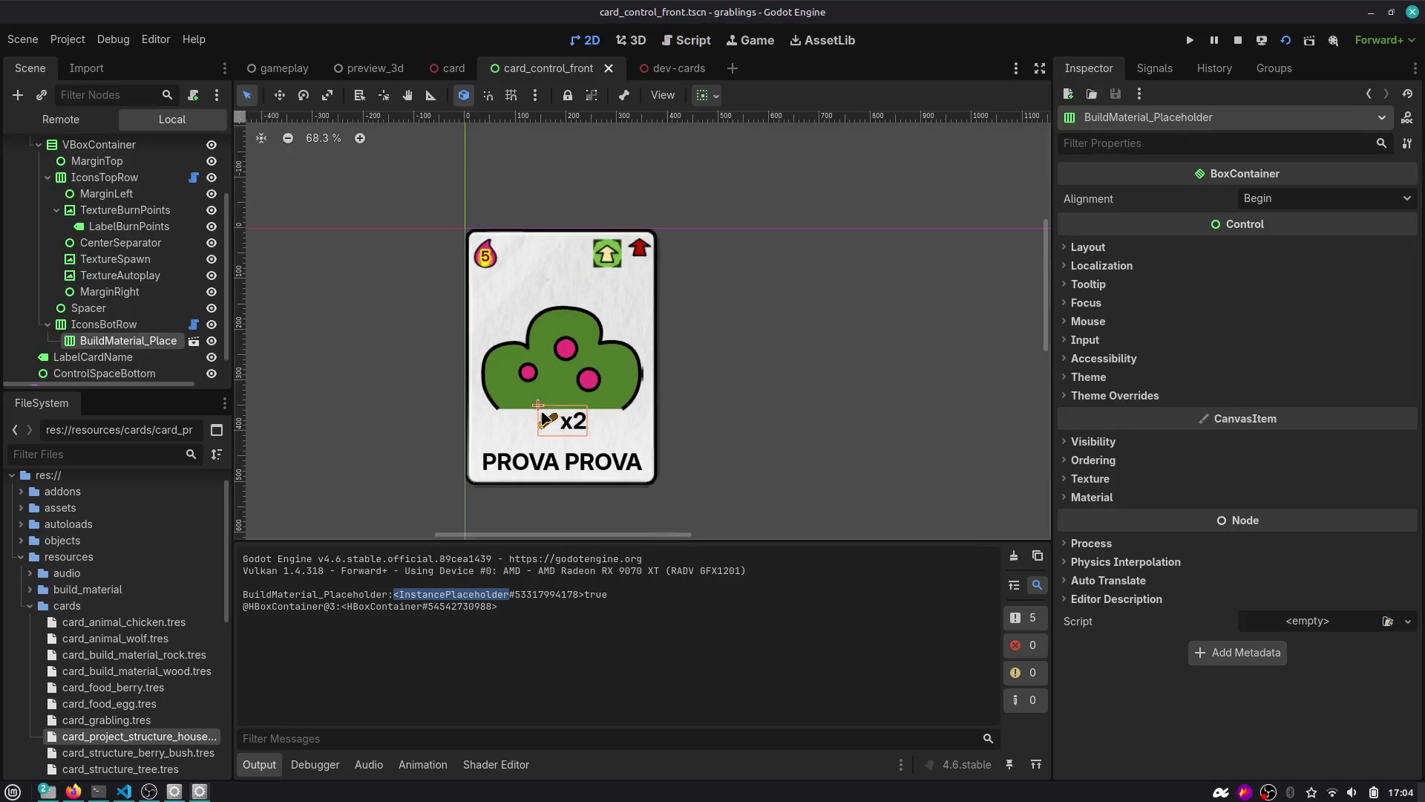
{"action": "scroll", "coordinate": [546, 419], "scroll_direction": "up", "scroll_amount": 5}
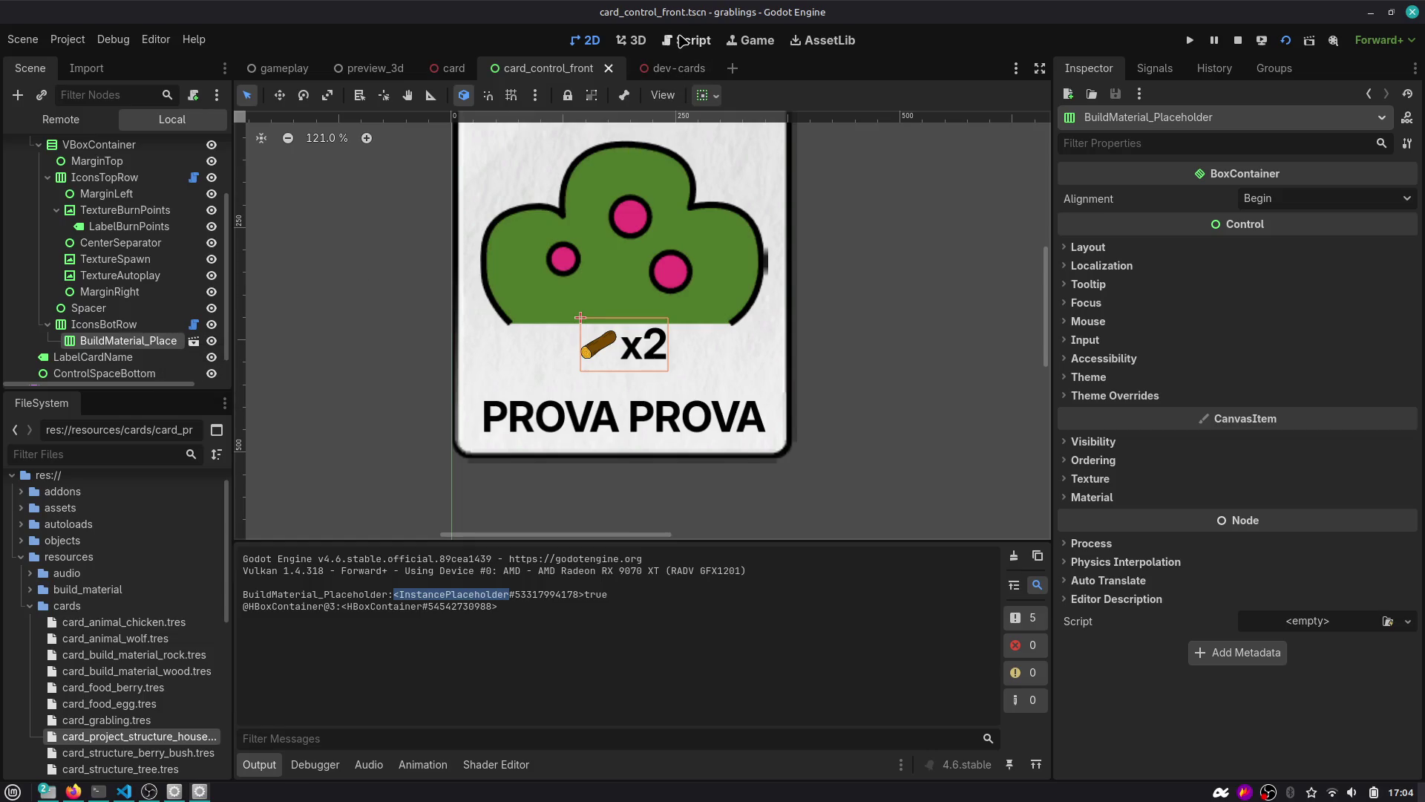
{"action": "left_click", "coordinate": [681, 40]}
{"action": "scroll", "coordinate": [636, 313], "scroll_direction": "down", "scroll_amount": 1}
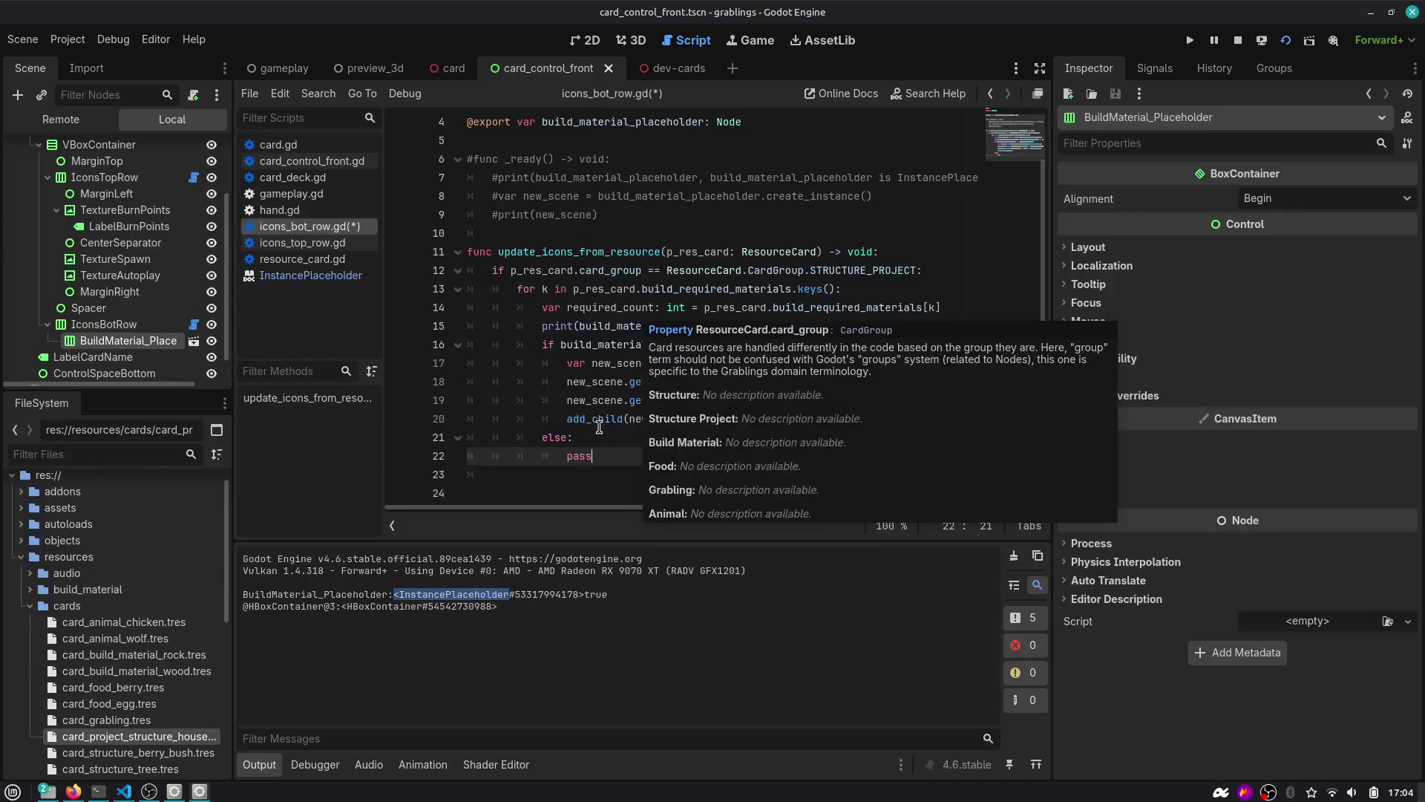
{"action": "double_click", "coordinate": [606, 450]}
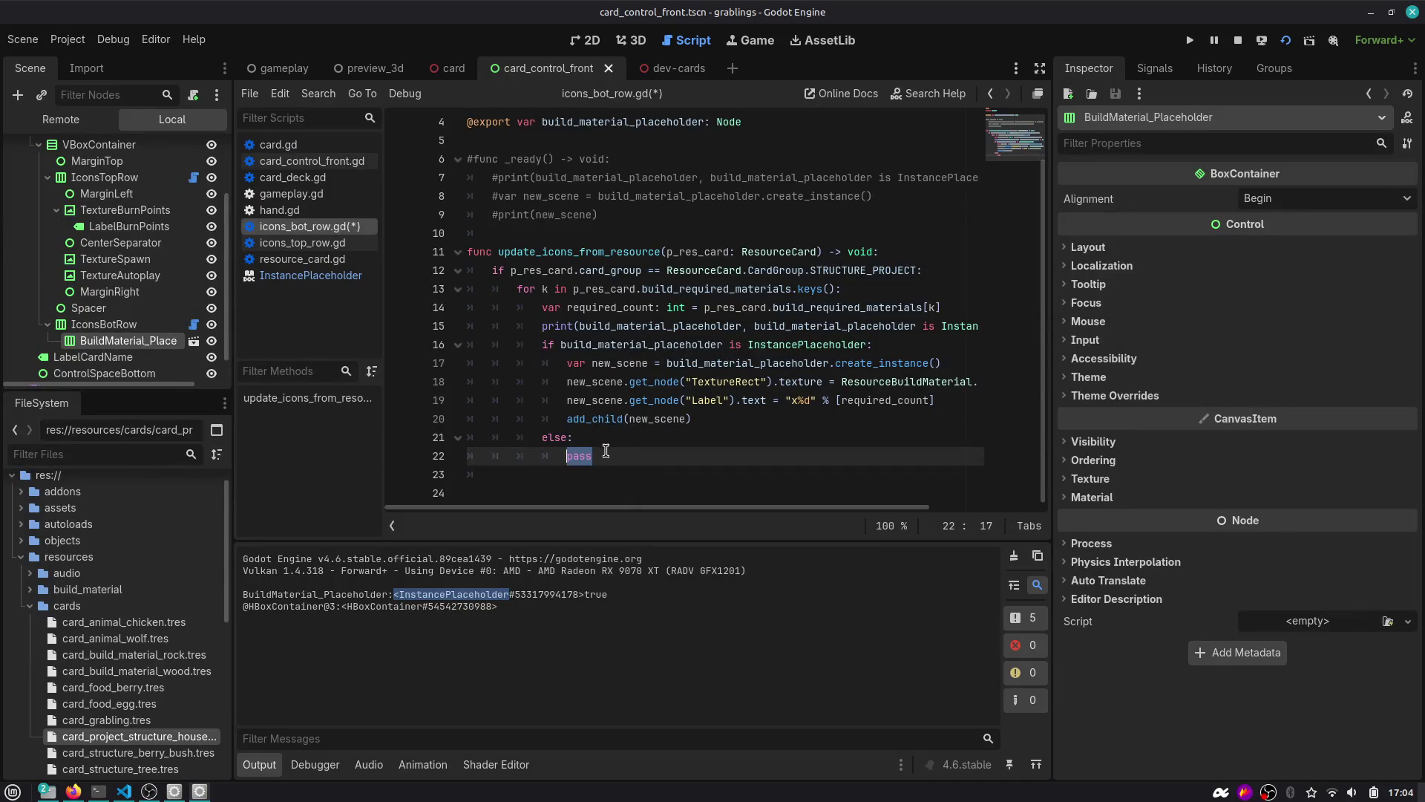
{"action": "type", "text": "print(\"WE ARE IN THE"}
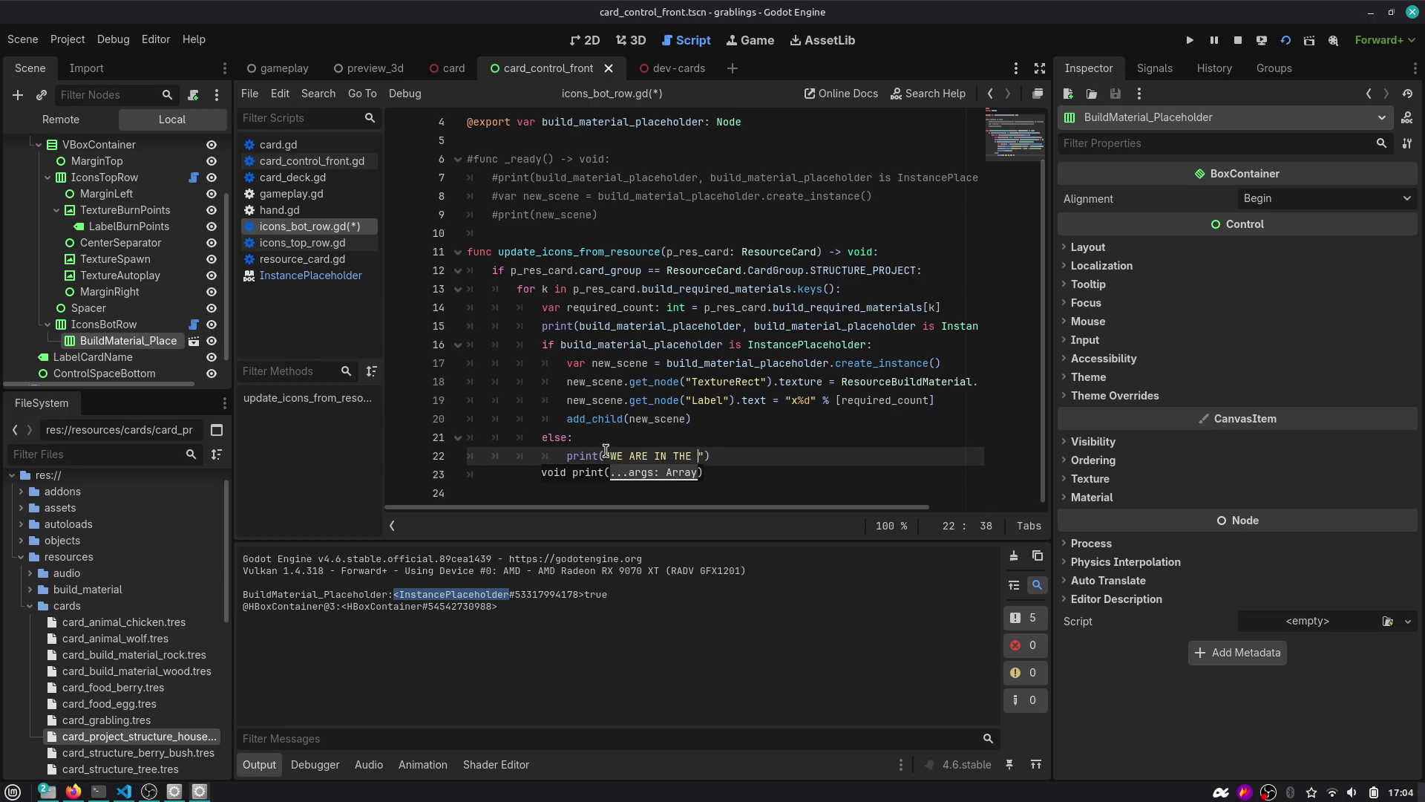
{"action": "type", "text": "EDITOR!"}
{"action": "key", "text": "ctrl+s"}
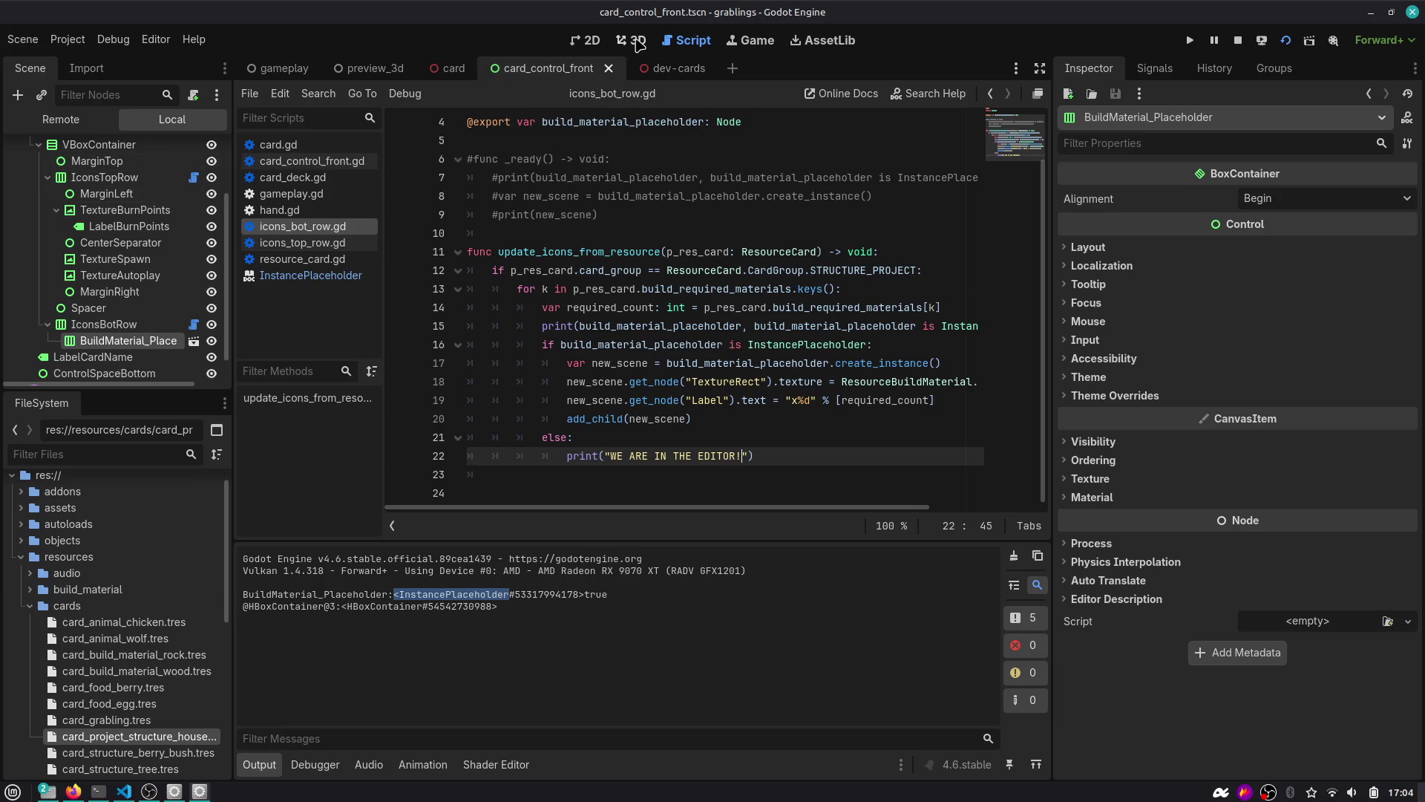
{"action": "left_click", "coordinate": [668, 68]}
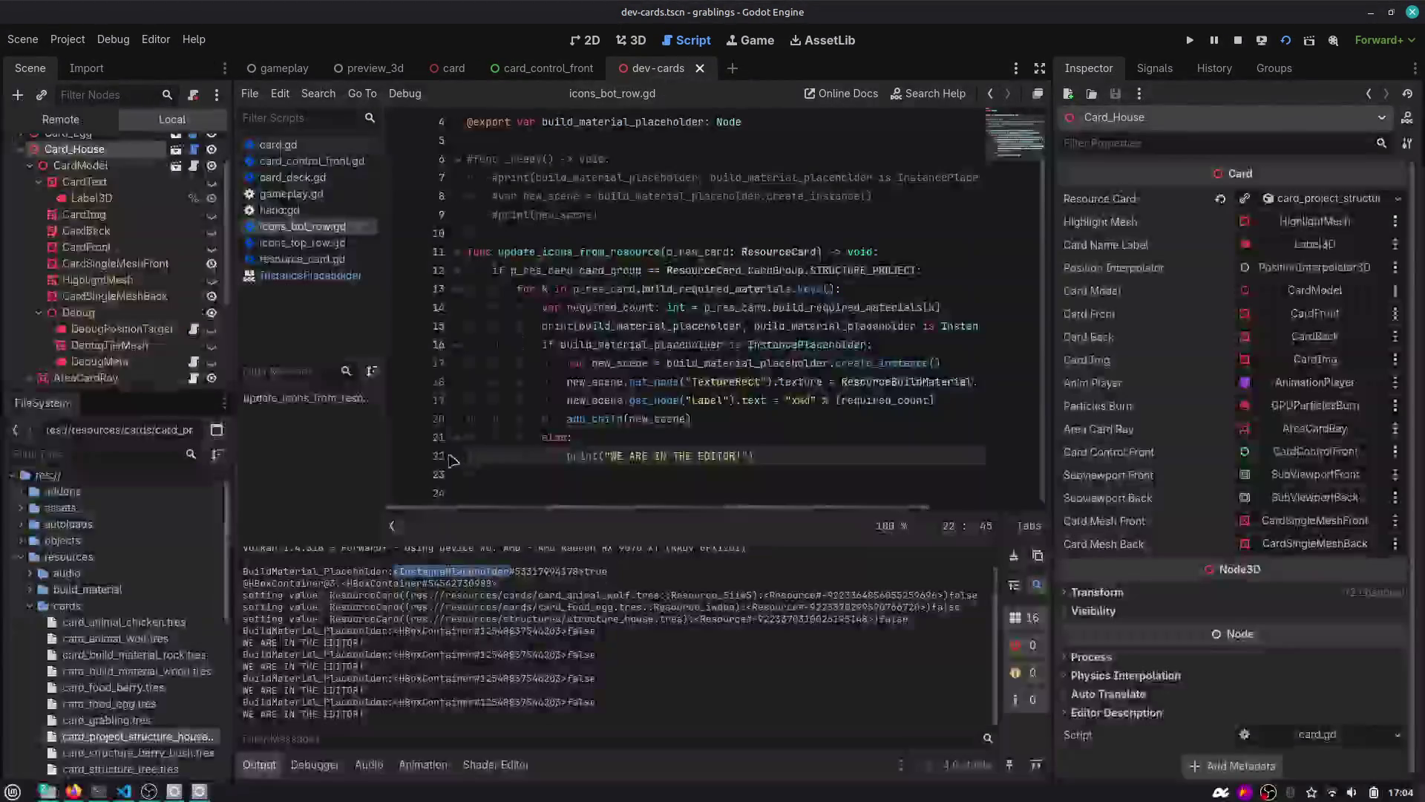
{"action": "left_click_drag", "start_coordinate": [369, 647], "coordinate": [224, 631]}
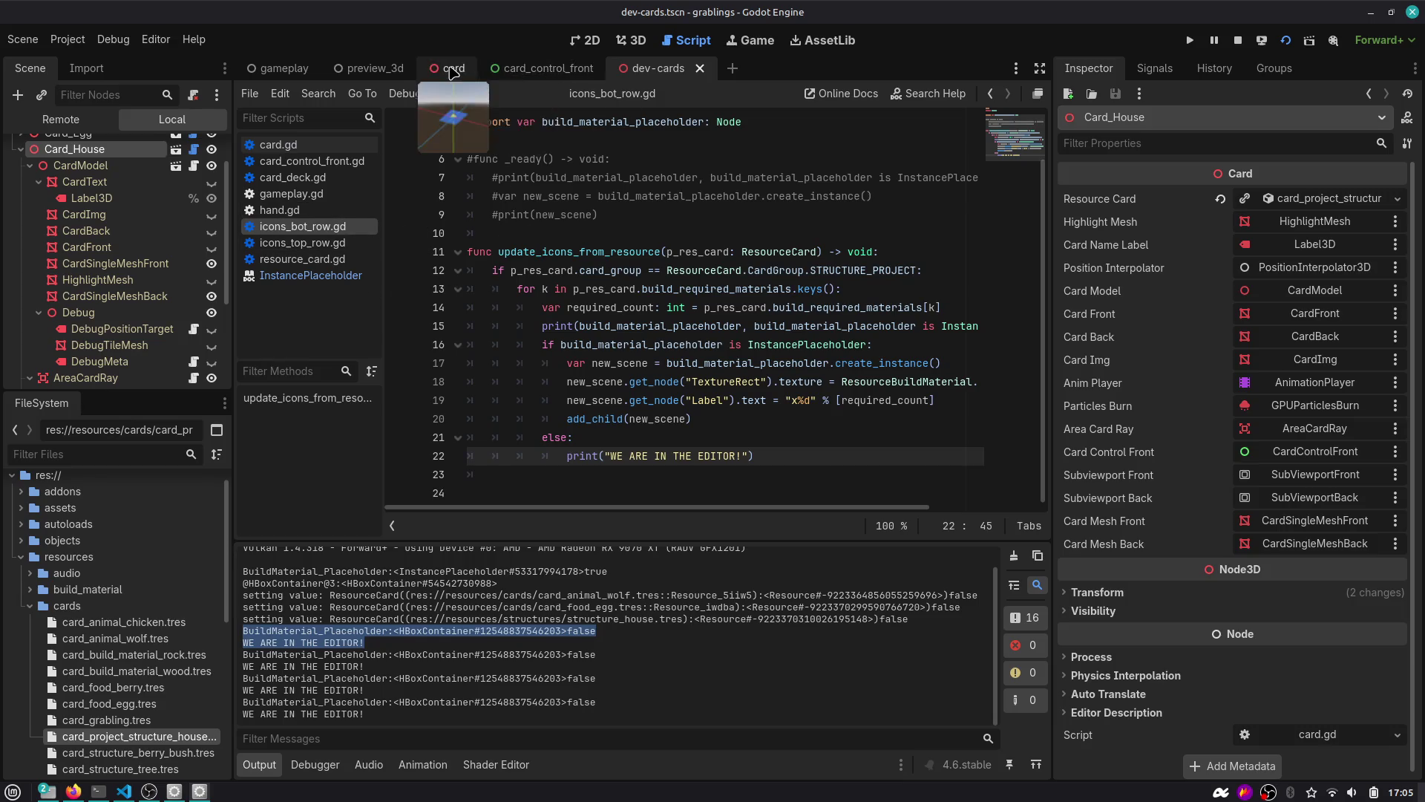
Inspect the WOLF, EGG and HOUSE cards in 3D, then return to card_control_front.
{"action": "left_click", "coordinate": [646, 70]}
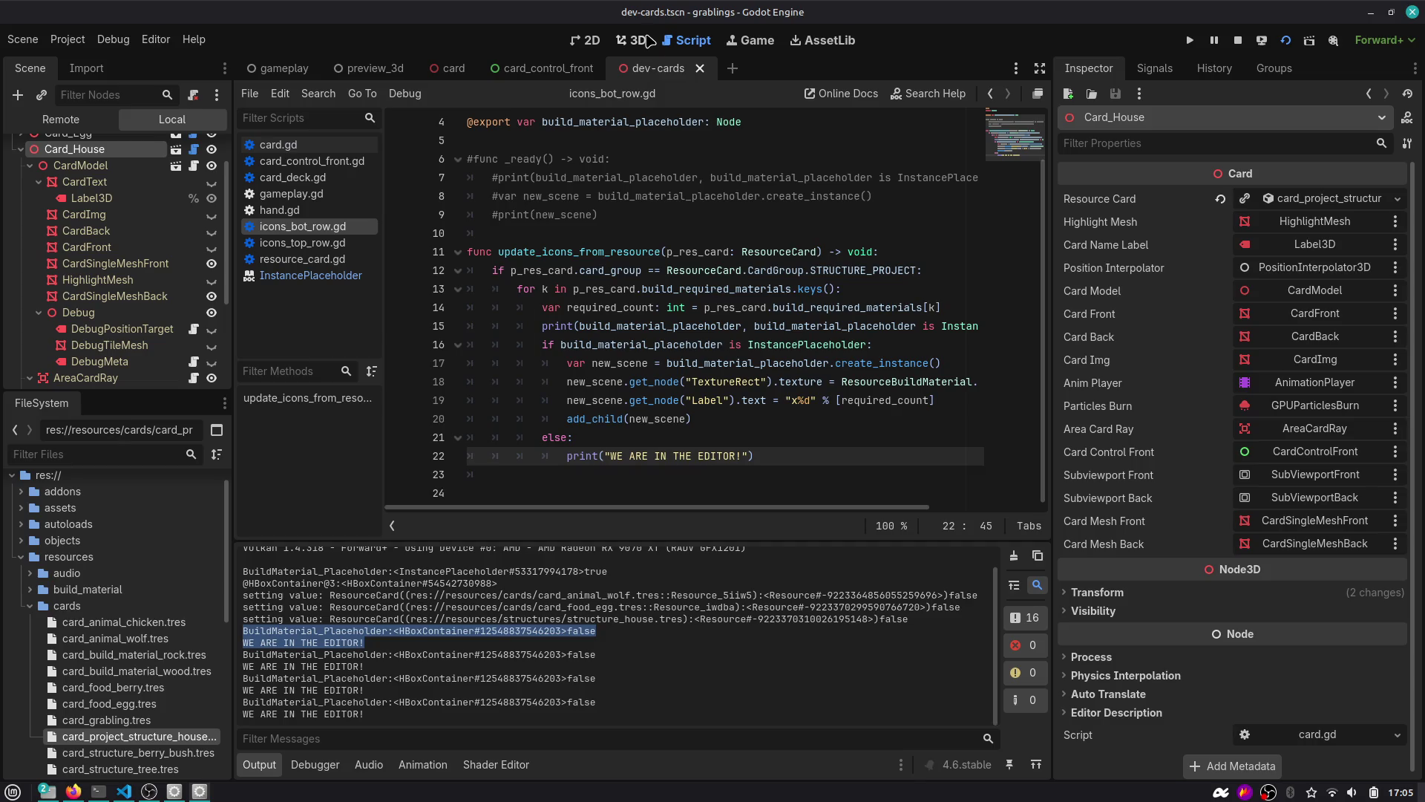
{"action": "scroll", "coordinate": [544, 275], "scroll_direction": "up", "scroll_amount": 3}
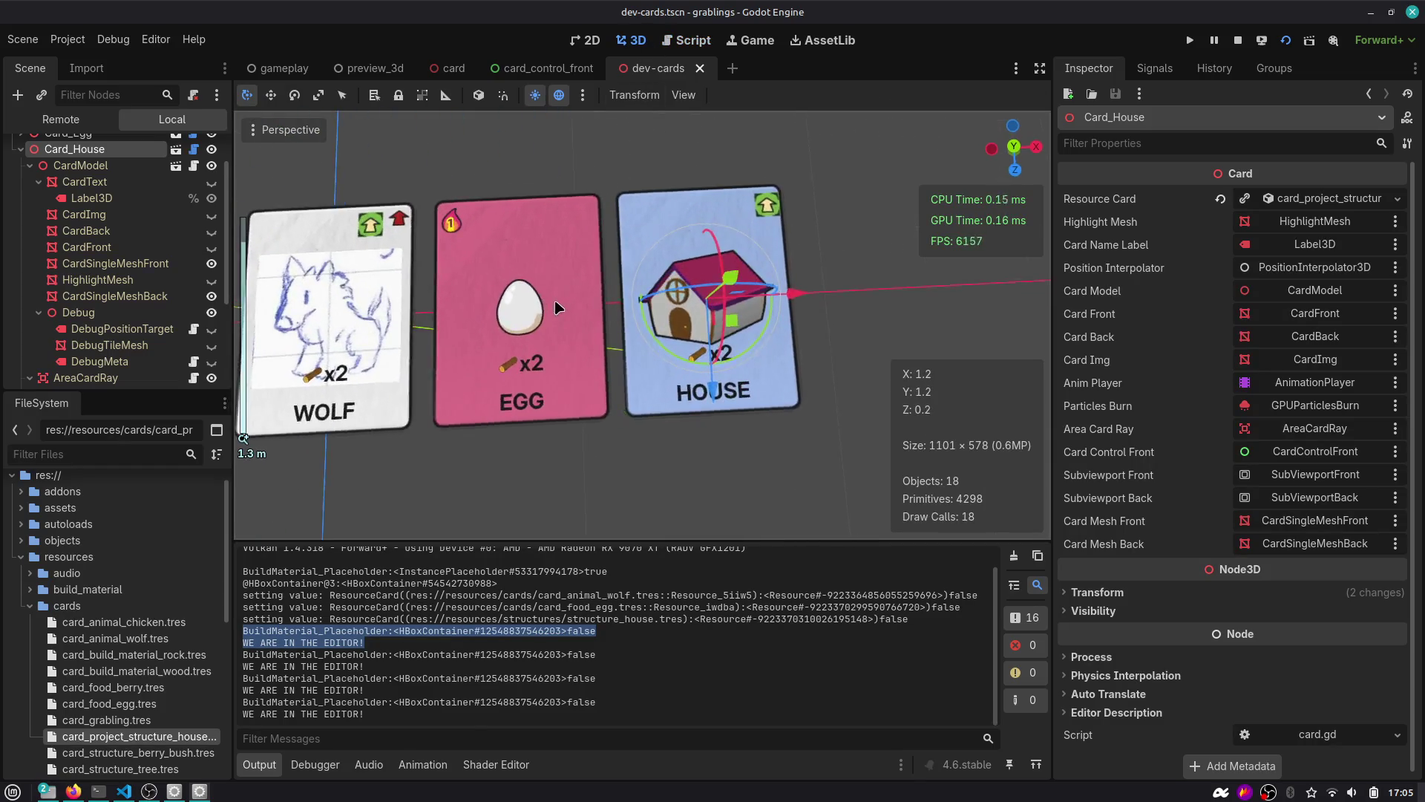
{"action": "scroll", "coordinate": [594, 297], "scroll_direction": "down", "scroll_amount": 3}
{"action": "scroll", "coordinate": [668, 334], "scroll_direction": "up", "scroll_amount": 2}
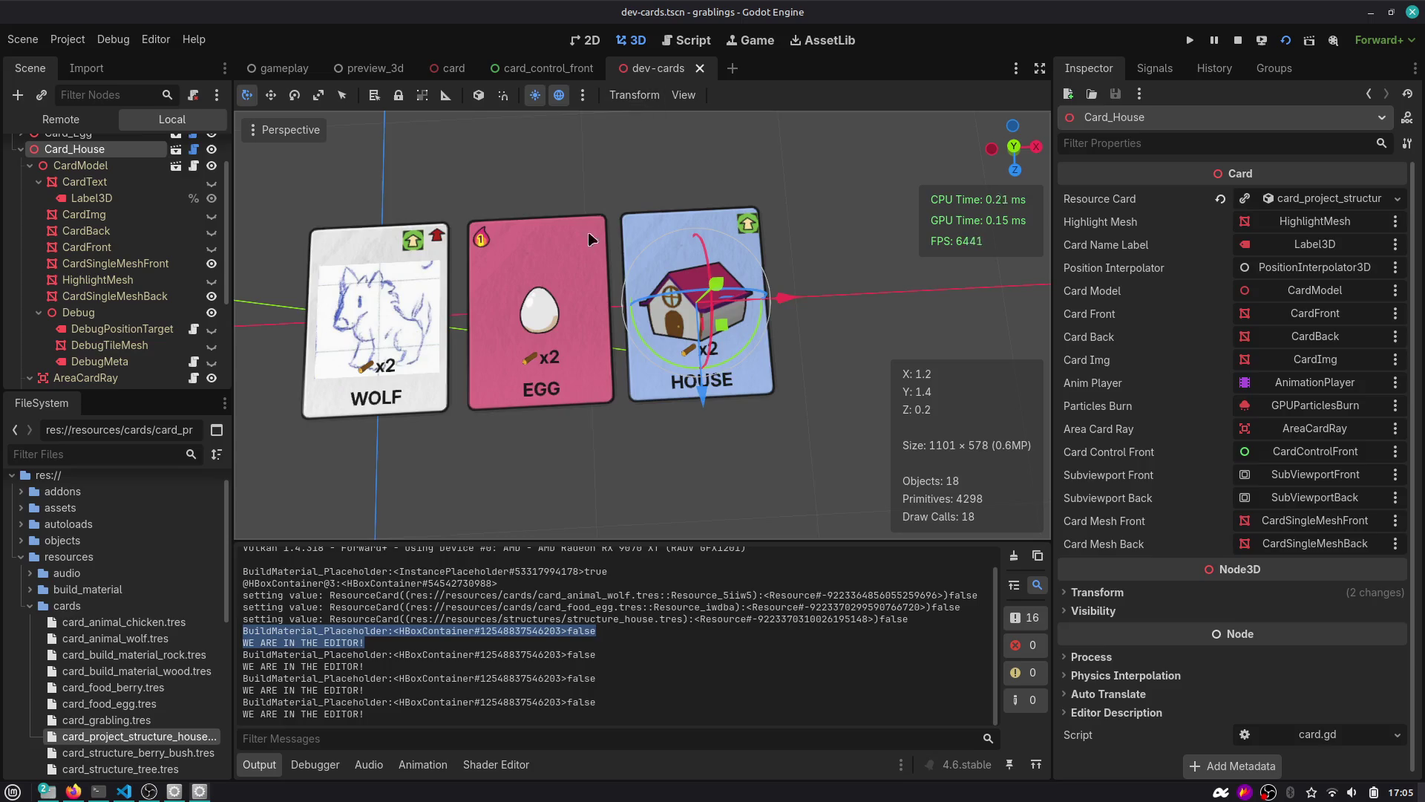
{"action": "scroll", "coordinate": [538, 269], "scroll_direction": "down", "scroll_amount": 2}
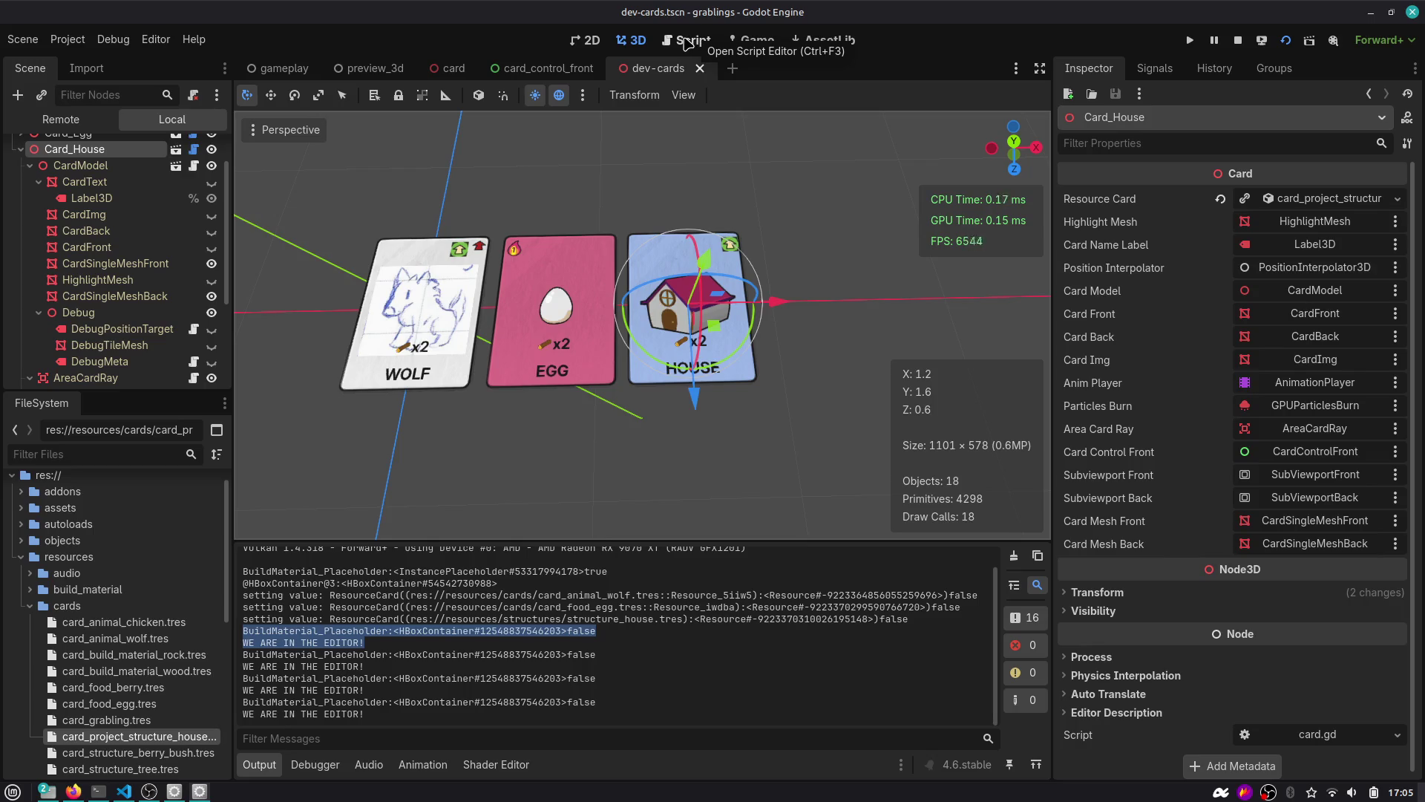
{"action": "left_click", "coordinate": [542, 67]}
{"action": "scroll", "coordinate": [148, 252], "scroll_direction": "up", "scroll_amount": 3}
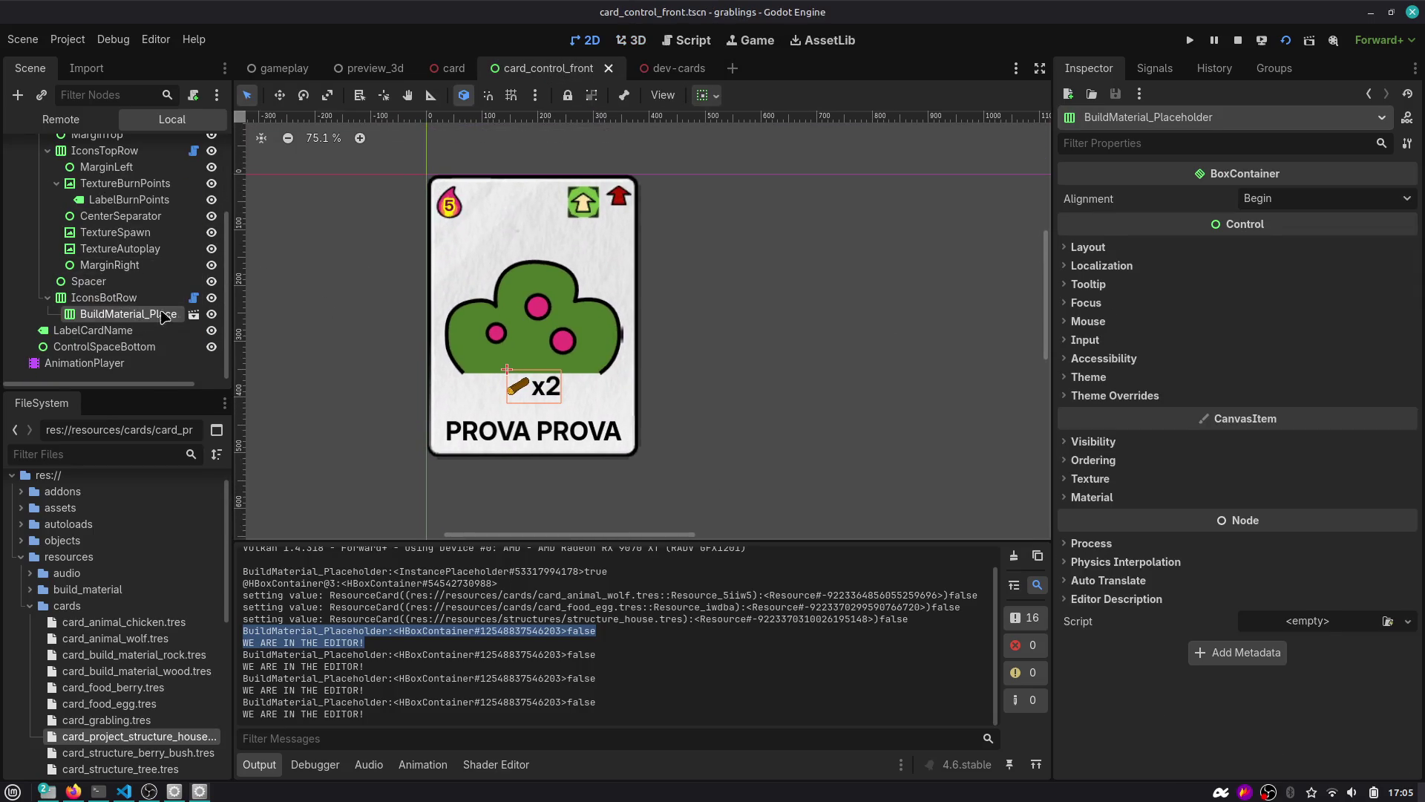
Delete the print(build_material_placeholder…) debug line from the icons loop and run the project.
{"action": "left_click", "coordinate": [194, 298]}
{"action": "left_click", "coordinate": [713, 418]}
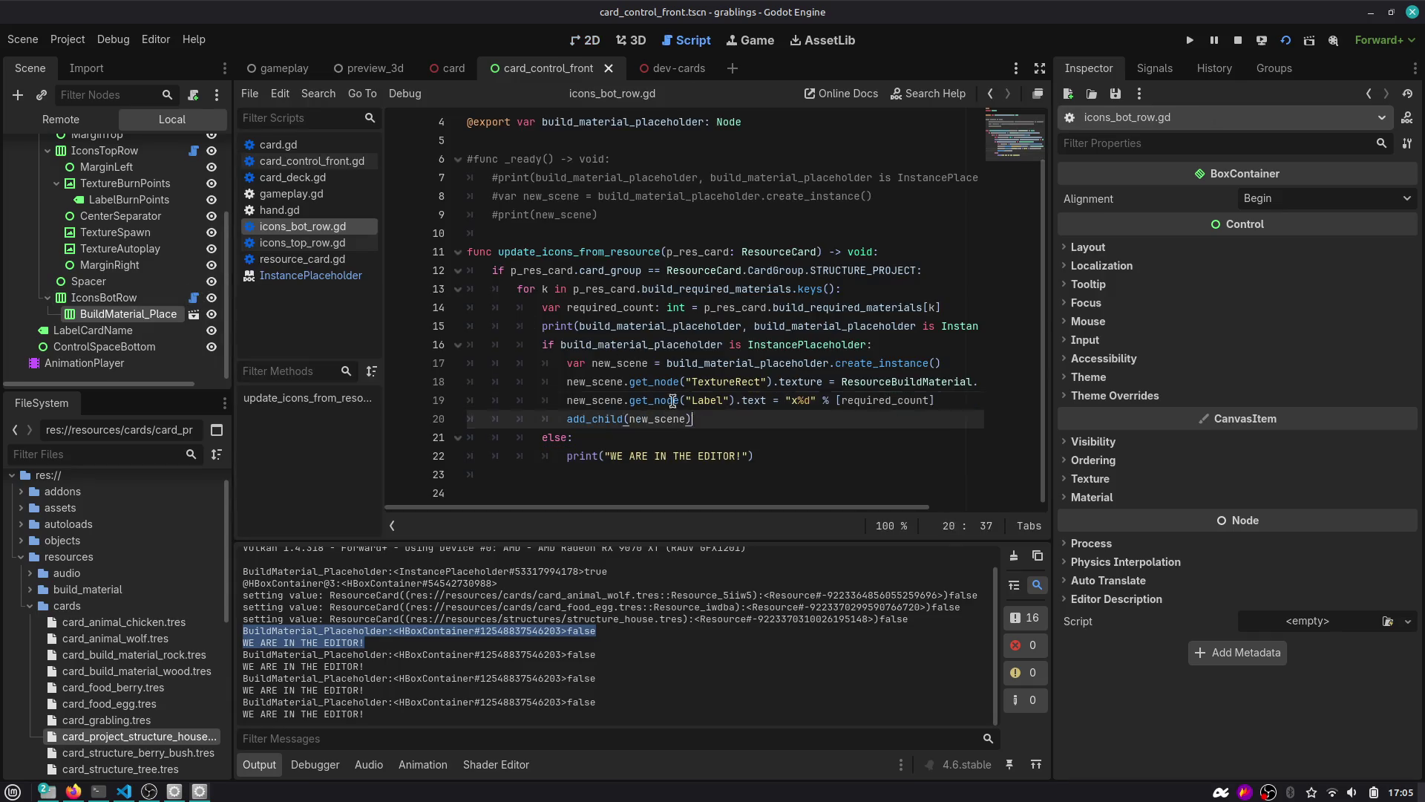
{"action": "left_click_drag", "start_coordinate": [692, 419], "coordinate": [476, 348]}
{"action": "double_click", "coordinate": [641, 343]}
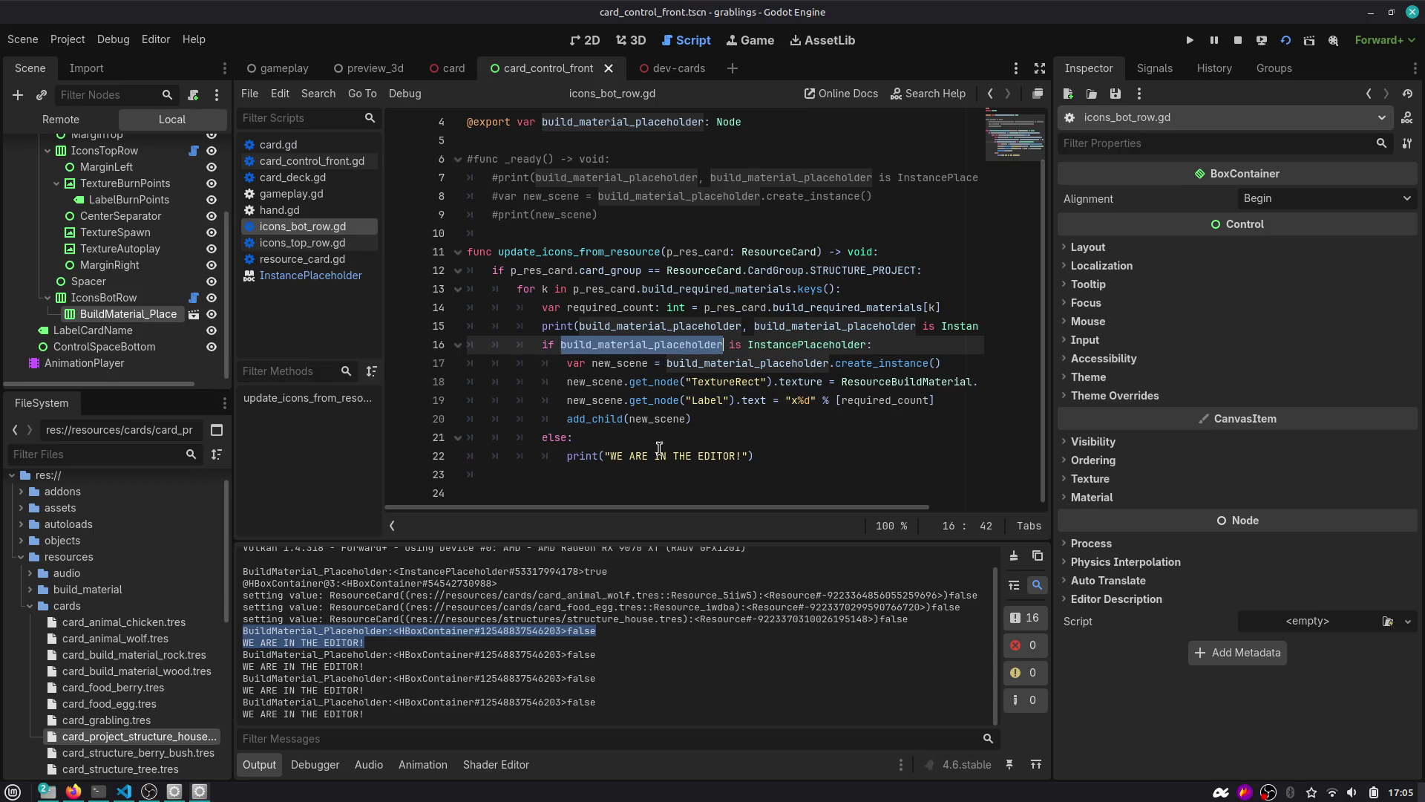
{"action": "mouse_move", "coordinate": [567, 462]}
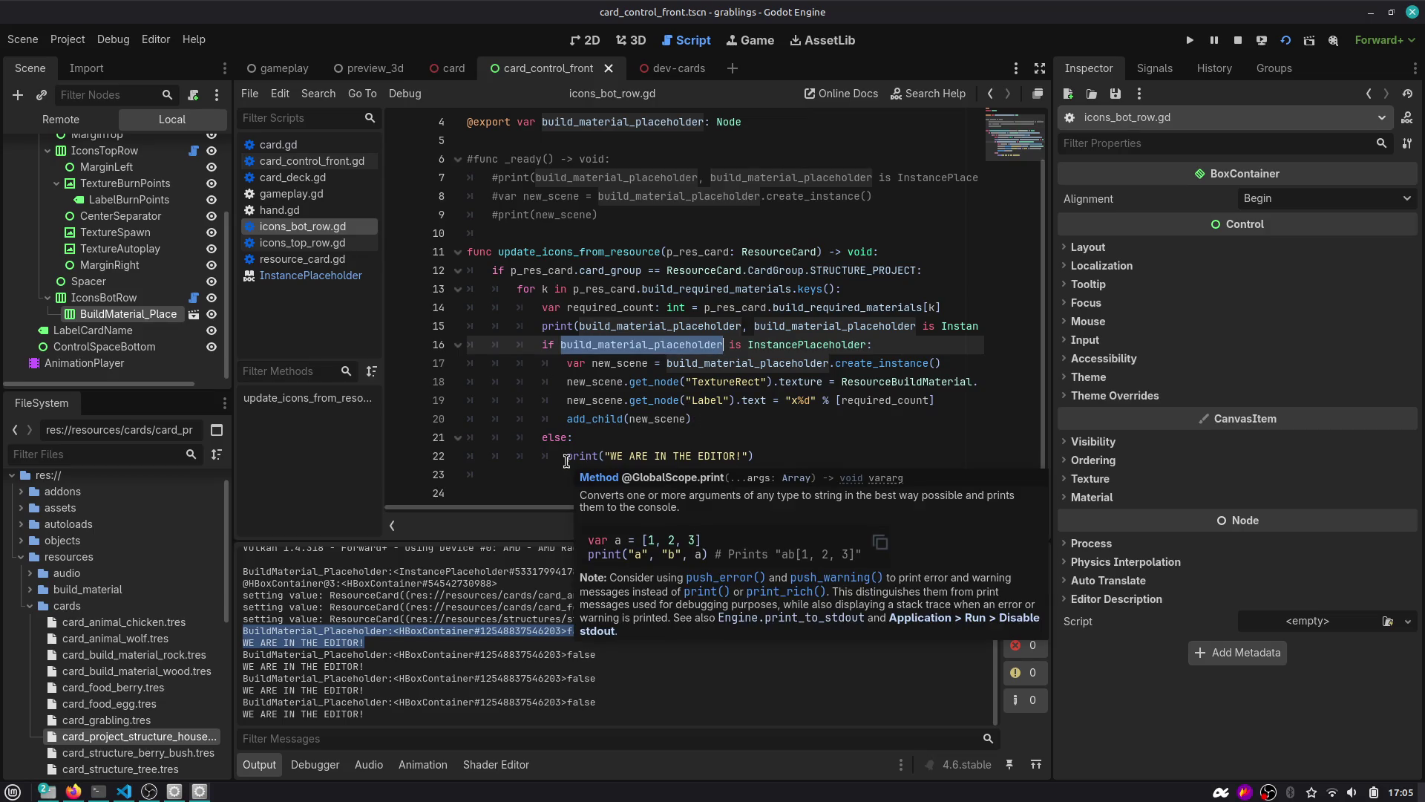
{"action": "left_click", "coordinate": [661, 326]}
{"action": "key", "text": "ctrl+shift+k"}
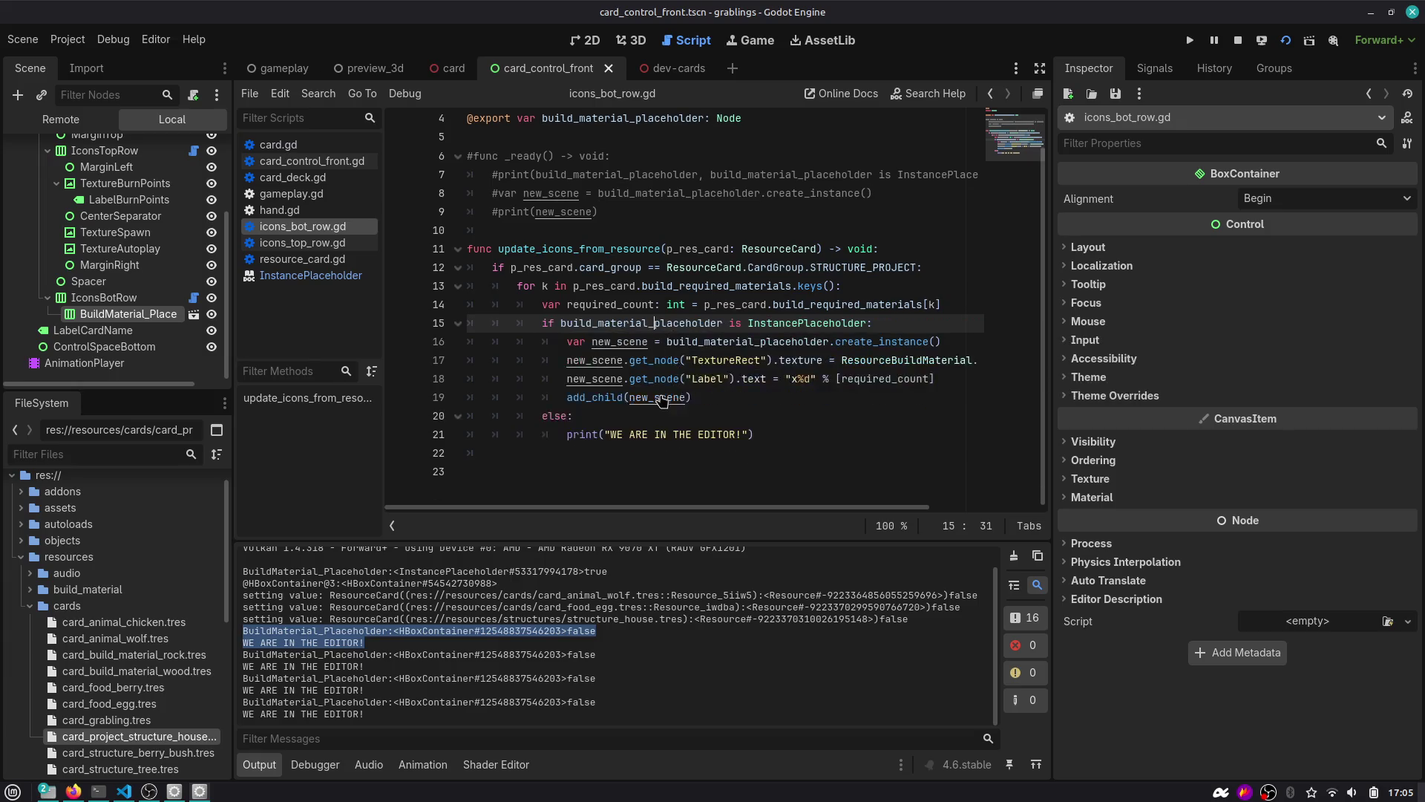
{"action": "left_click", "coordinate": [1190, 40]}
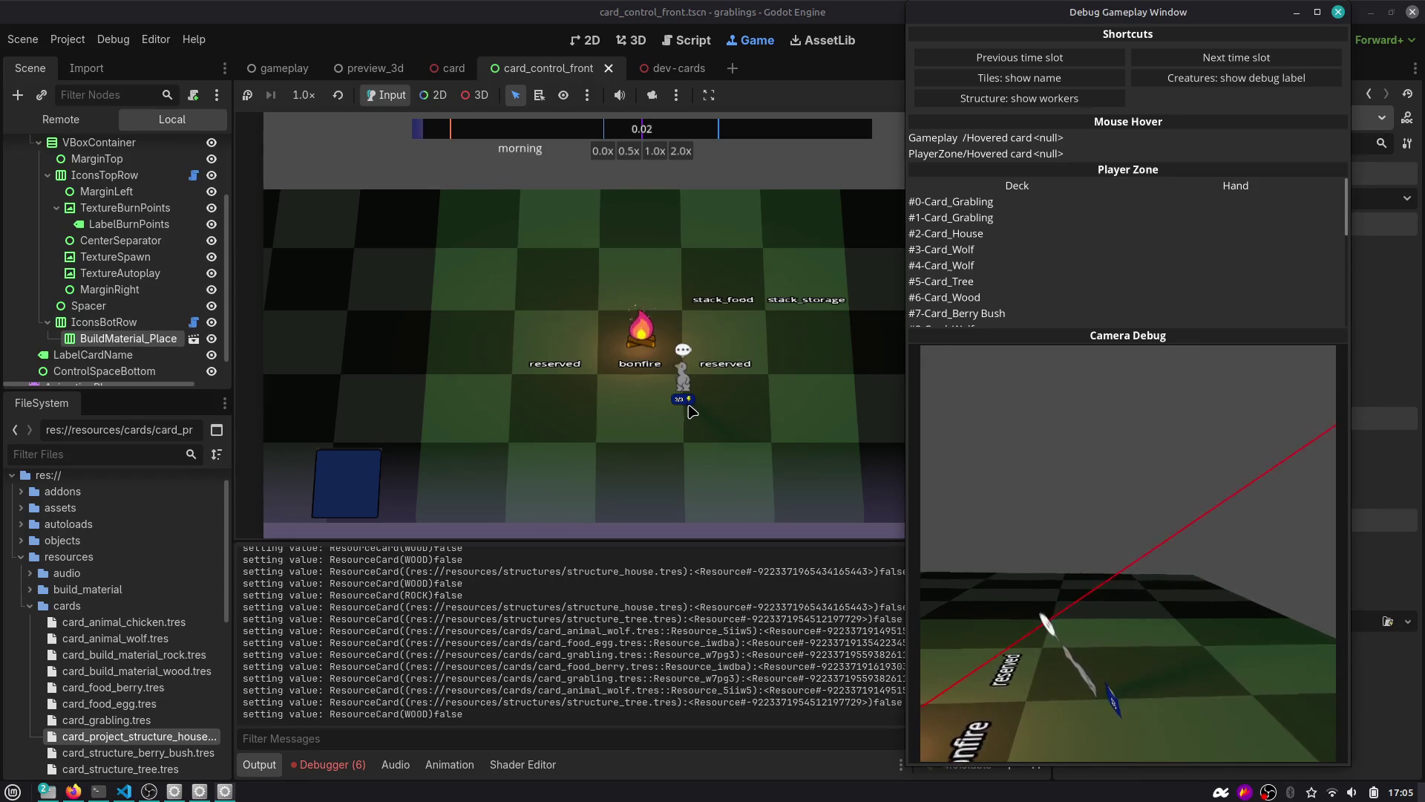
In the running game, place the House and a Grabling card, sending a grabling to the House.
{"action": "left_click", "coordinate": [689, 404]}
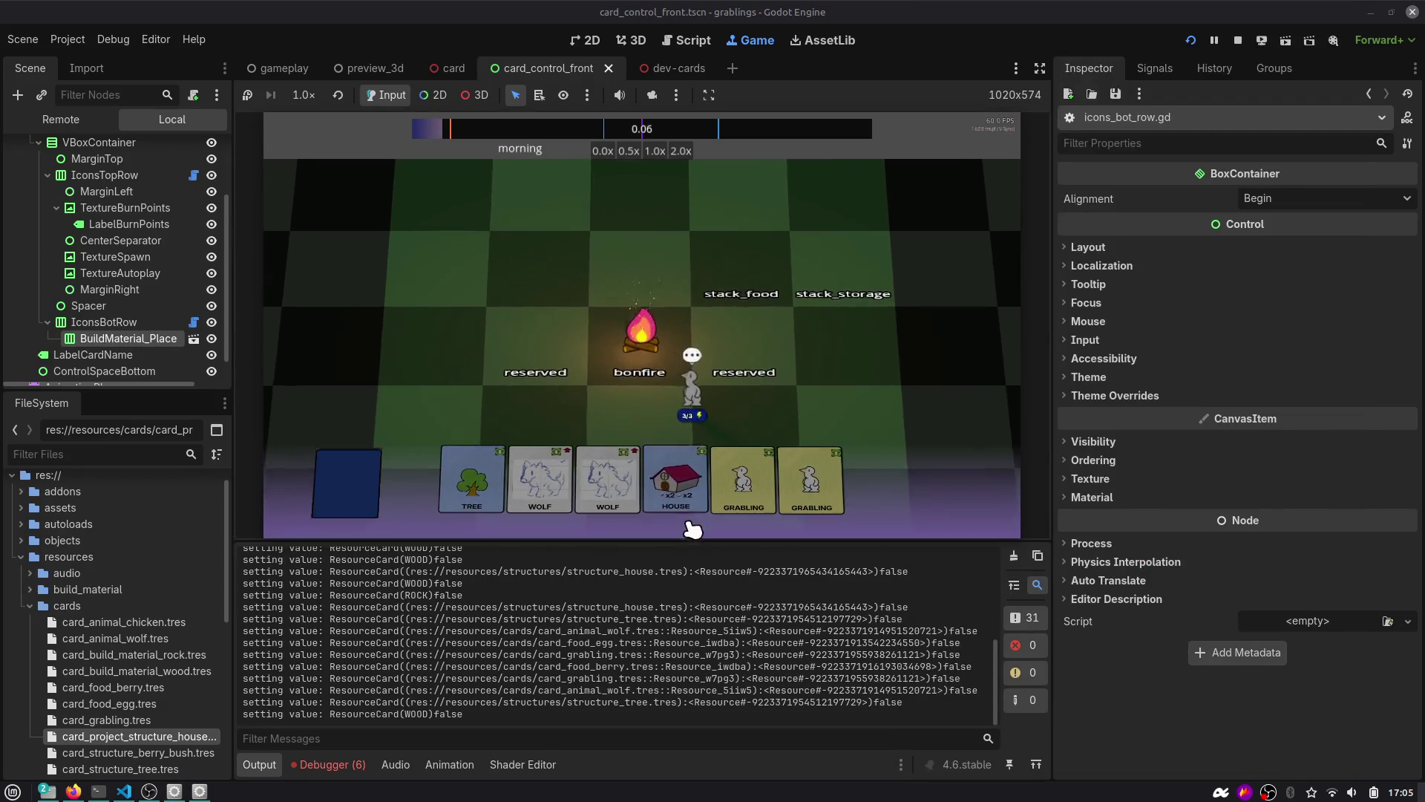
{"action": "left_click_drag", "start_coordinate": [678, 479], "coordinate": [873, 360]}
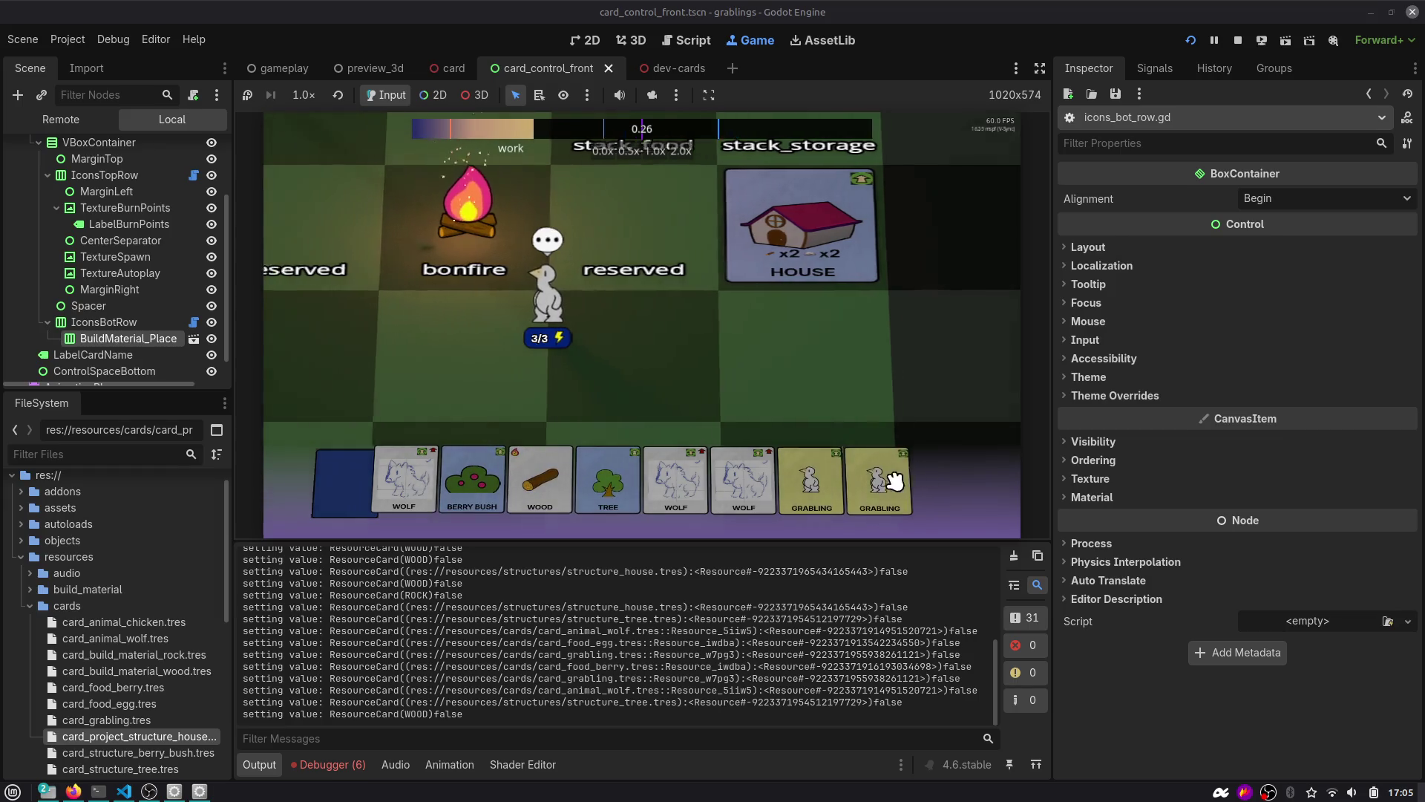
{"action": "left_click_drag", "start_coordinate": [885, 477], "coordinate": [827, 393]}
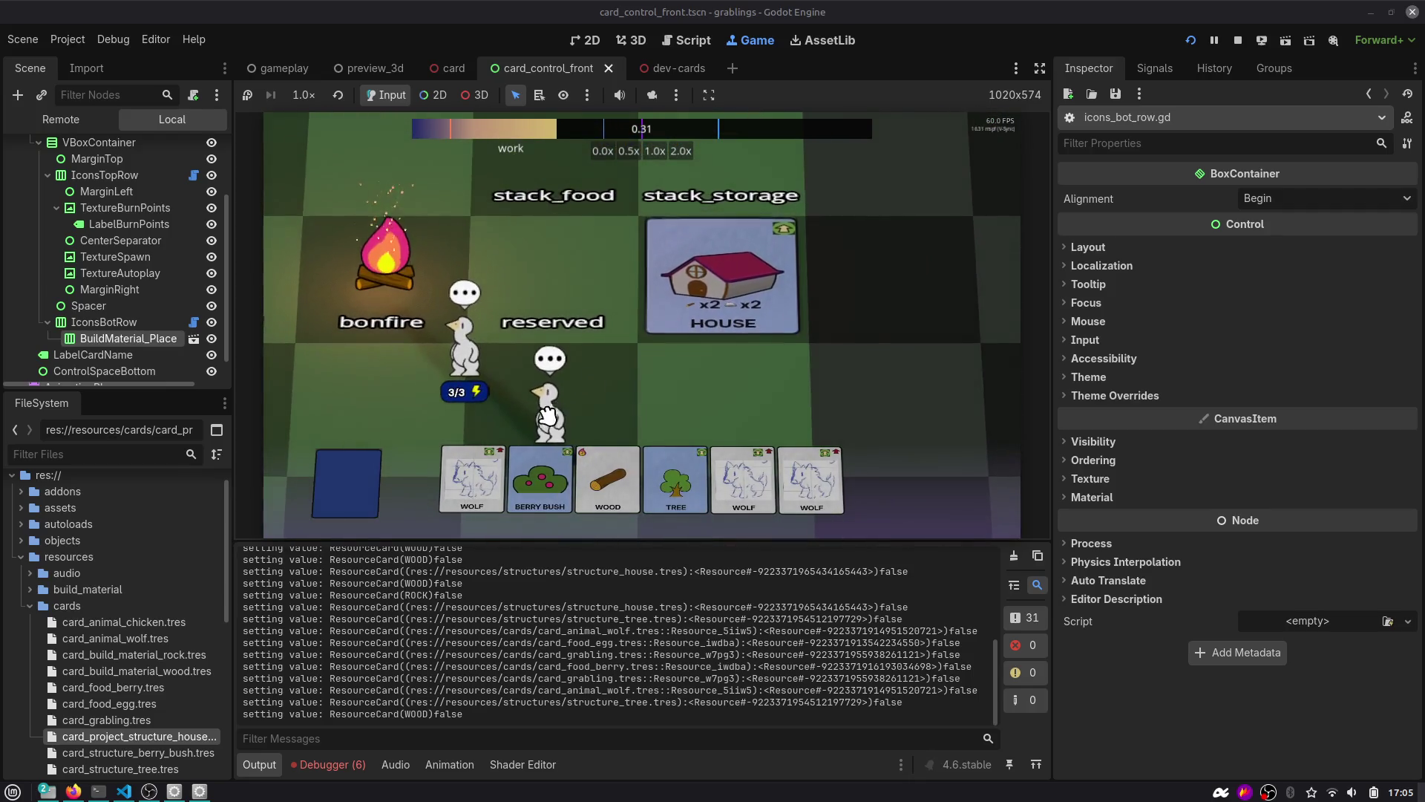
{"action": "left_click_drag", "start_coordinate": [548, 413], "coordinate": [675, 393]}
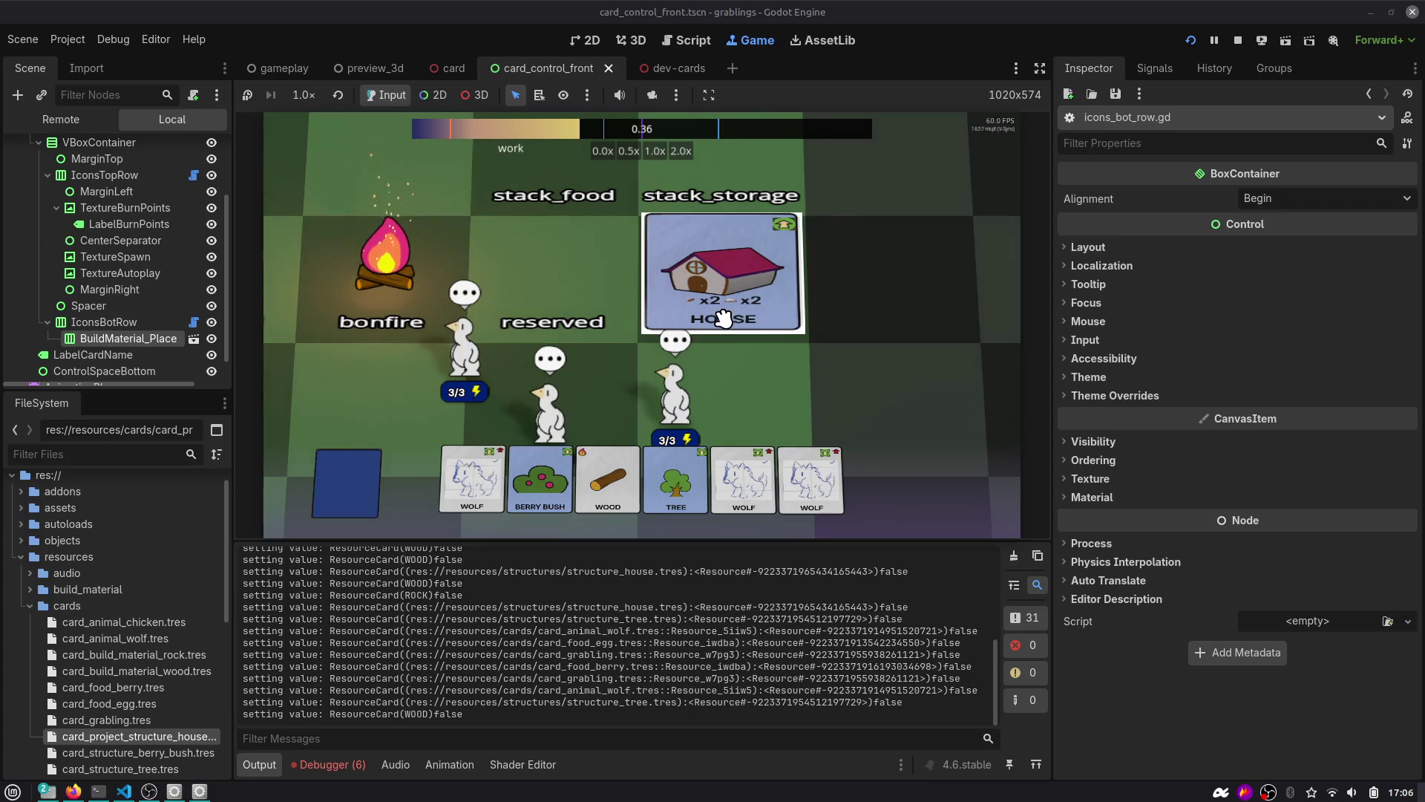
{"action": "left_click", "coordinate": [657, 69]}
Stop the running game and inspect the House and Egg cards in the dev-cards 3D view.
{"action": "key", "text": "ctrl+F2"}
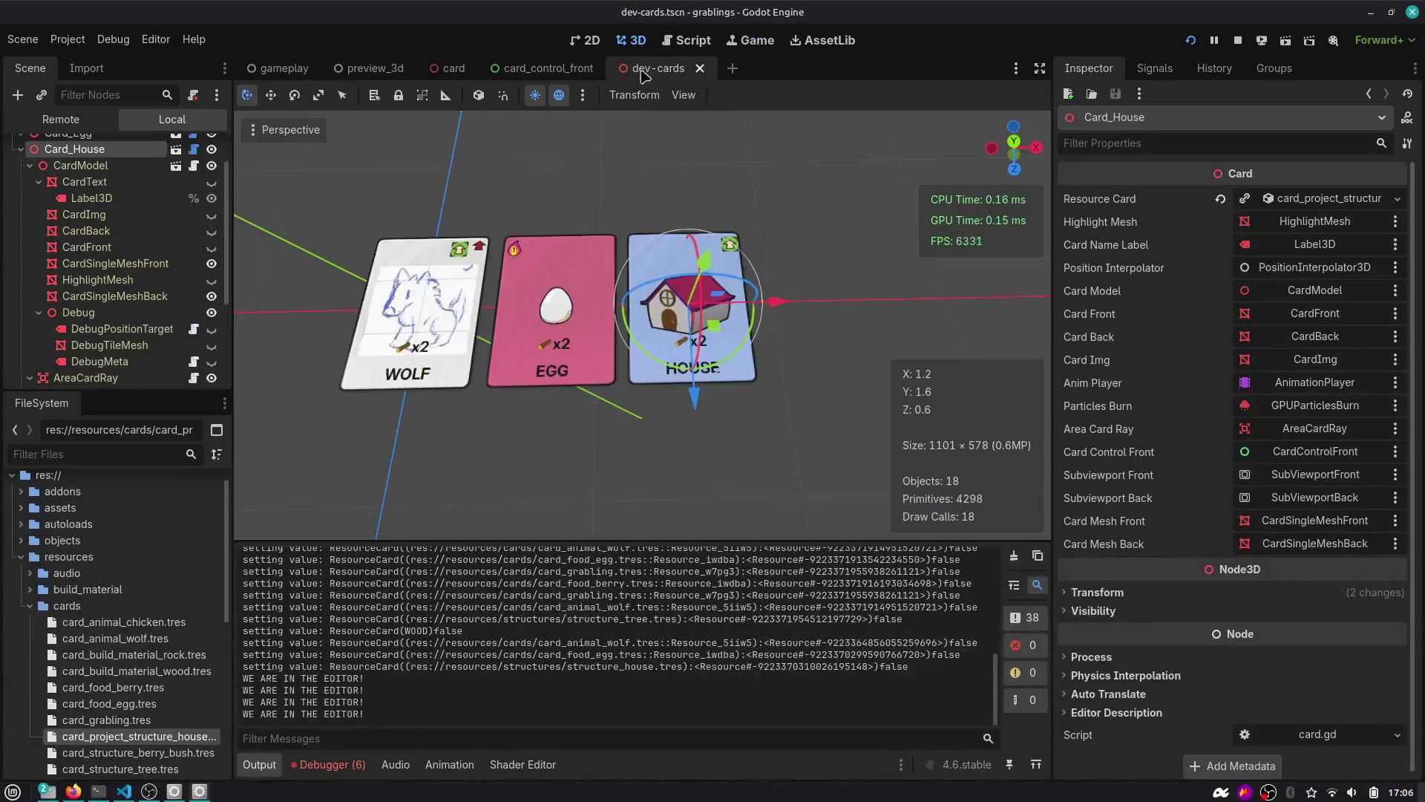
{"action": "scroll", "coordinate": [707, 364], "scroll_direction": "up", "scroll_amount": 5}
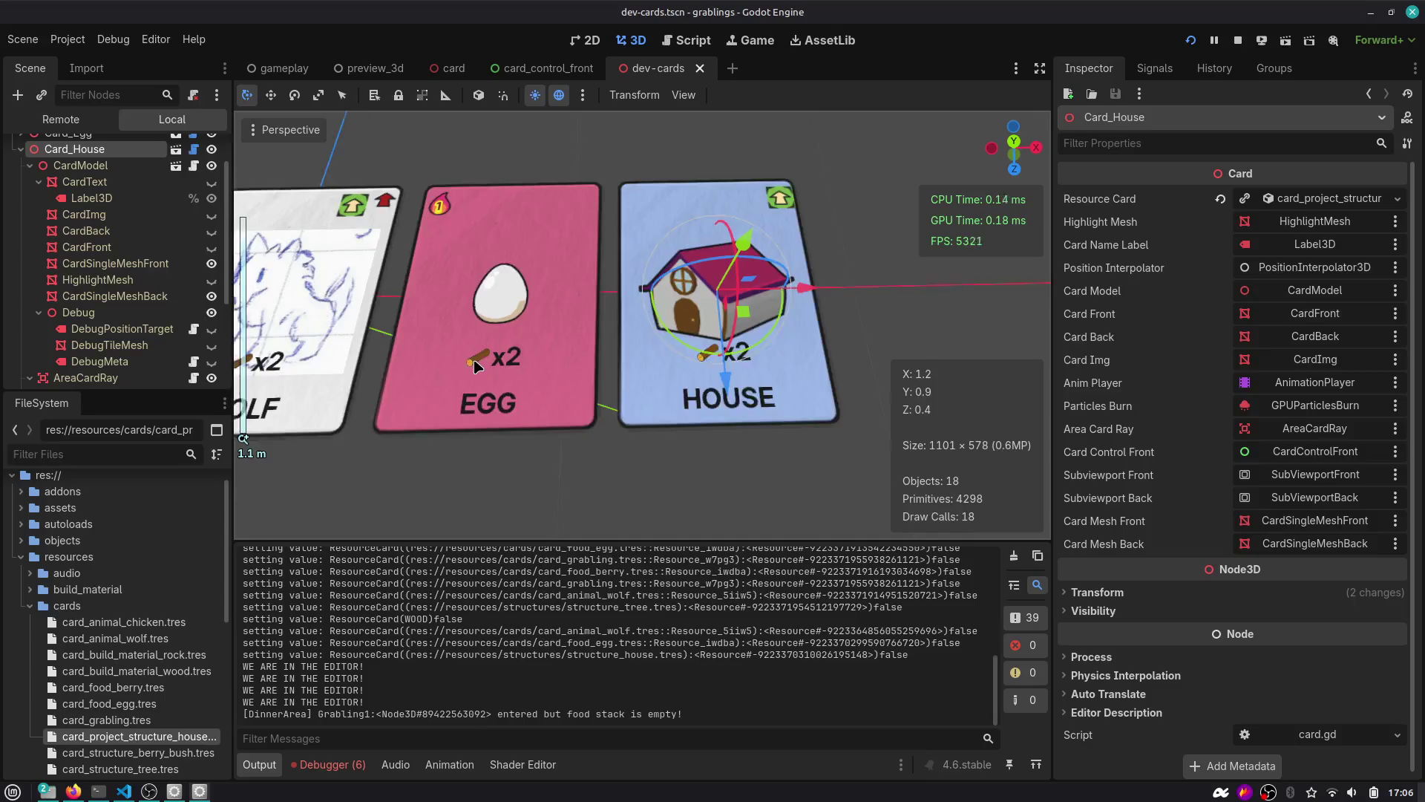
{"action": "scroll", "coordinate": [475, 366], "scroll_direction": "down", "scroll_amount": 4}
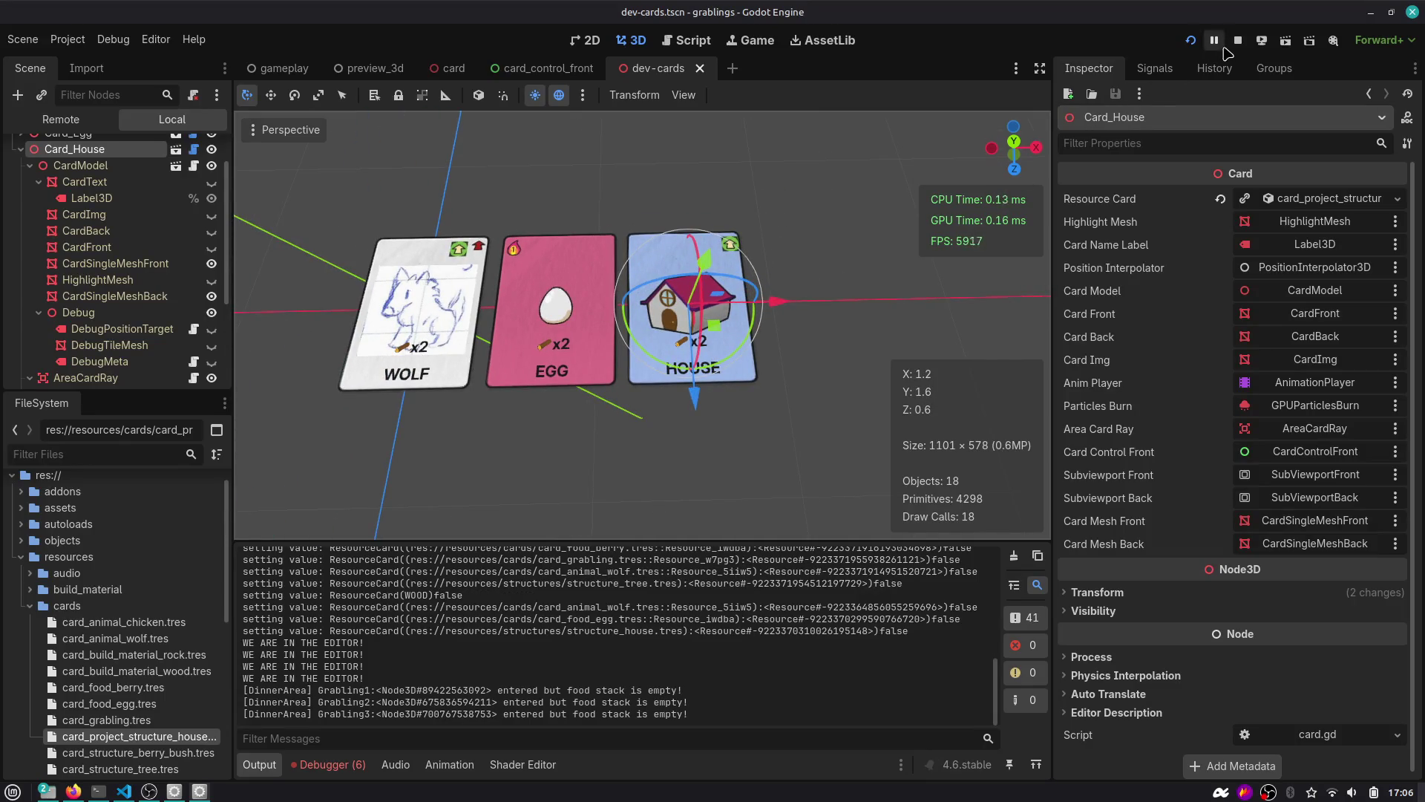
{"action": "key", "text": "F8"}
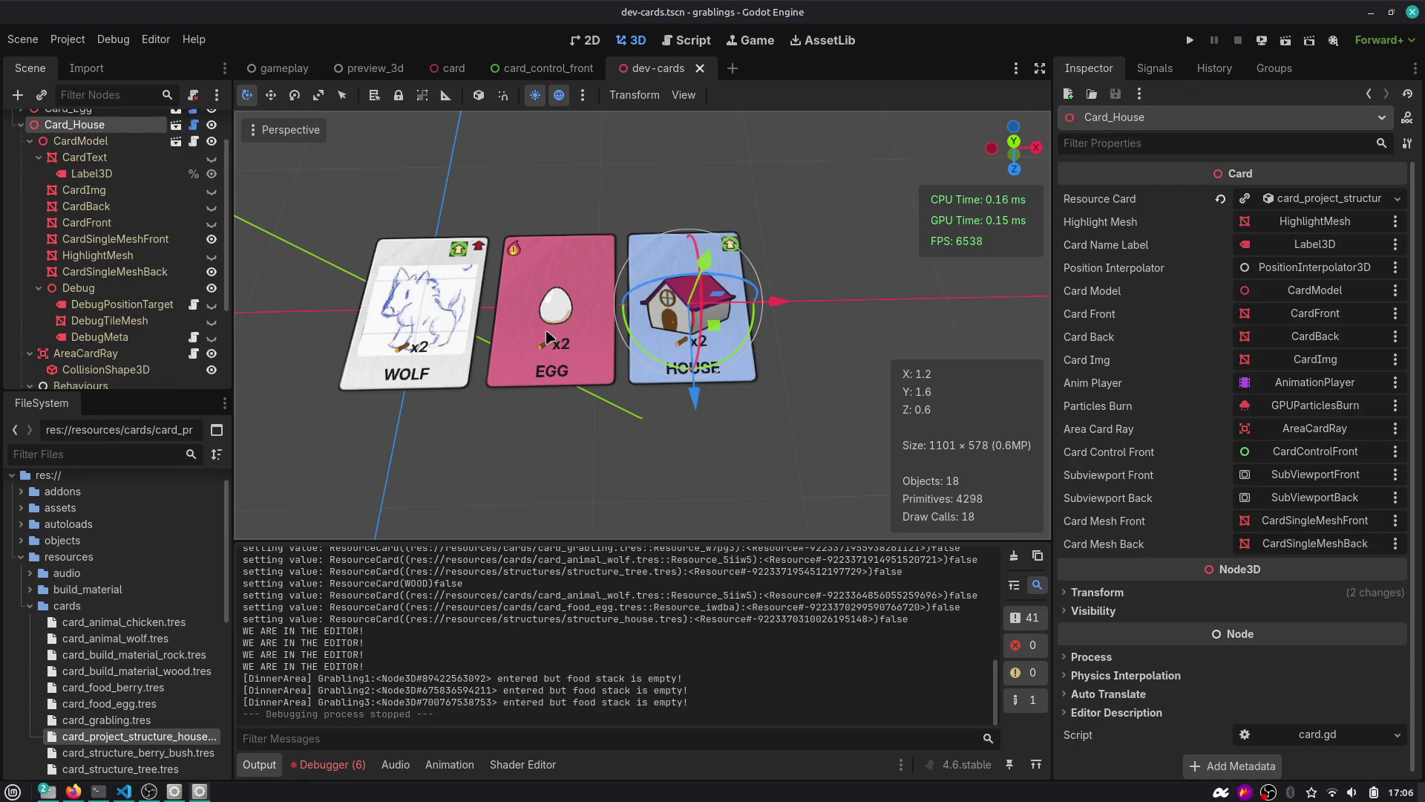
{"action": "left_click", "coordinate": [567, 299]}
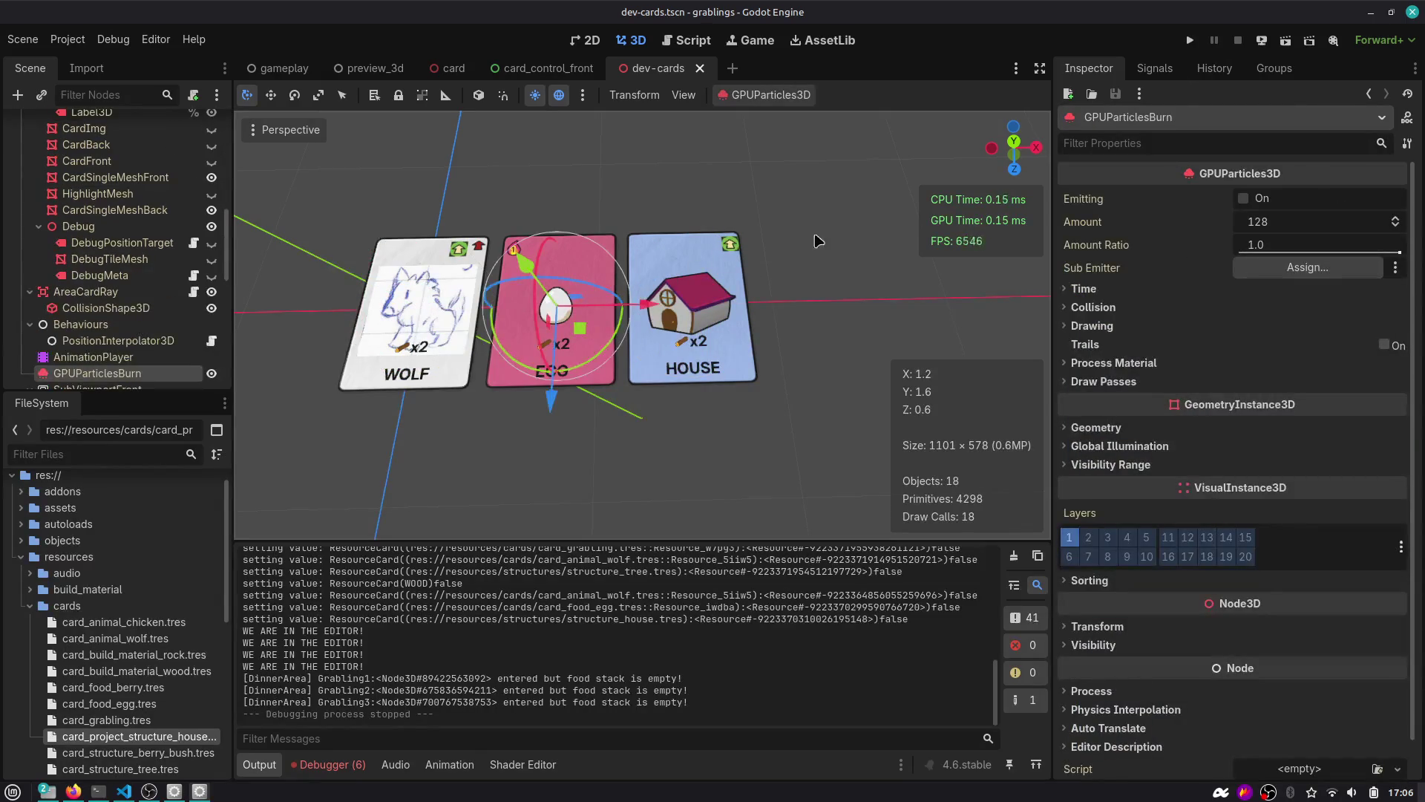
{"action": "left_click", "coordinate": [685, 41]}
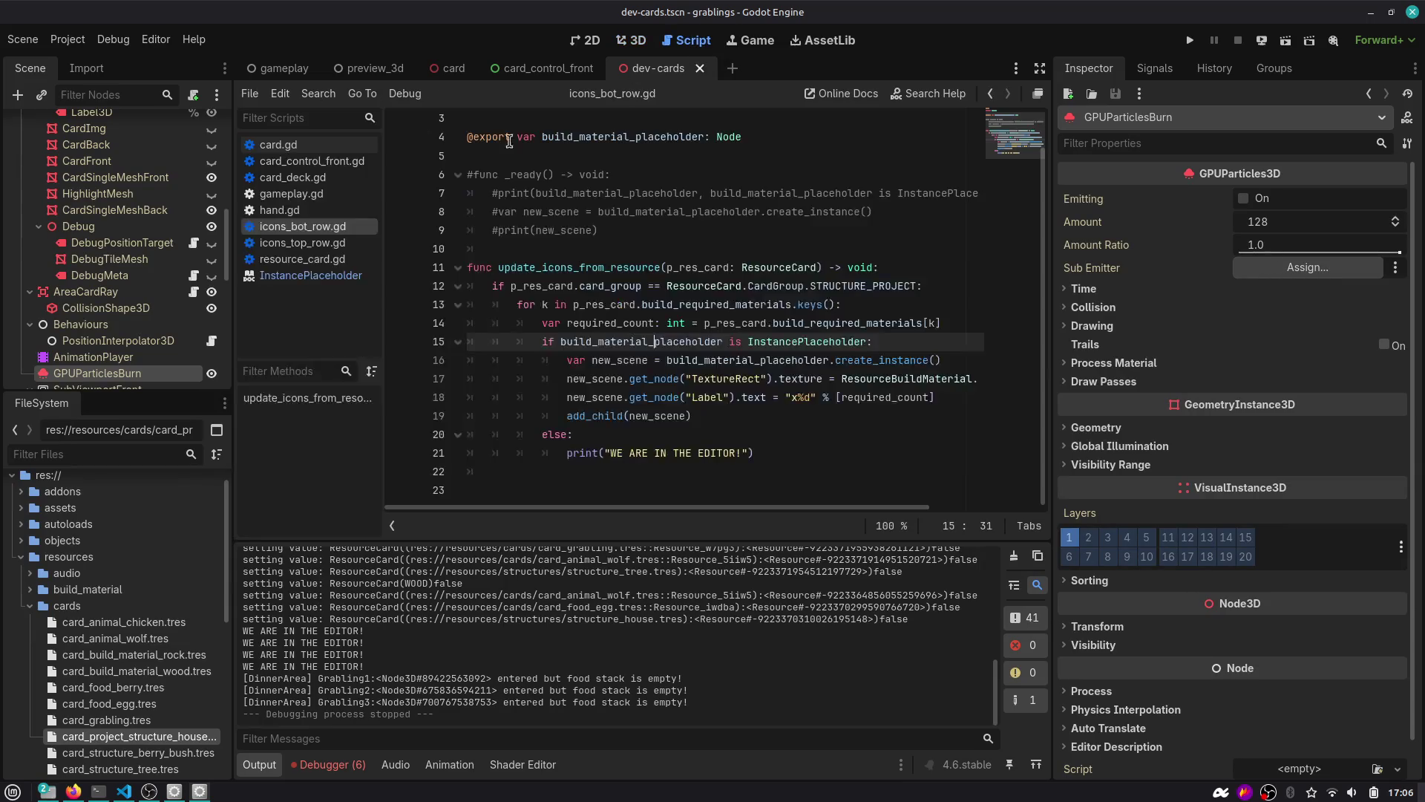
{"action": "scroll", "coordinate": [118, 297], "scroll_direction": "down", "scroll_amount": 3}
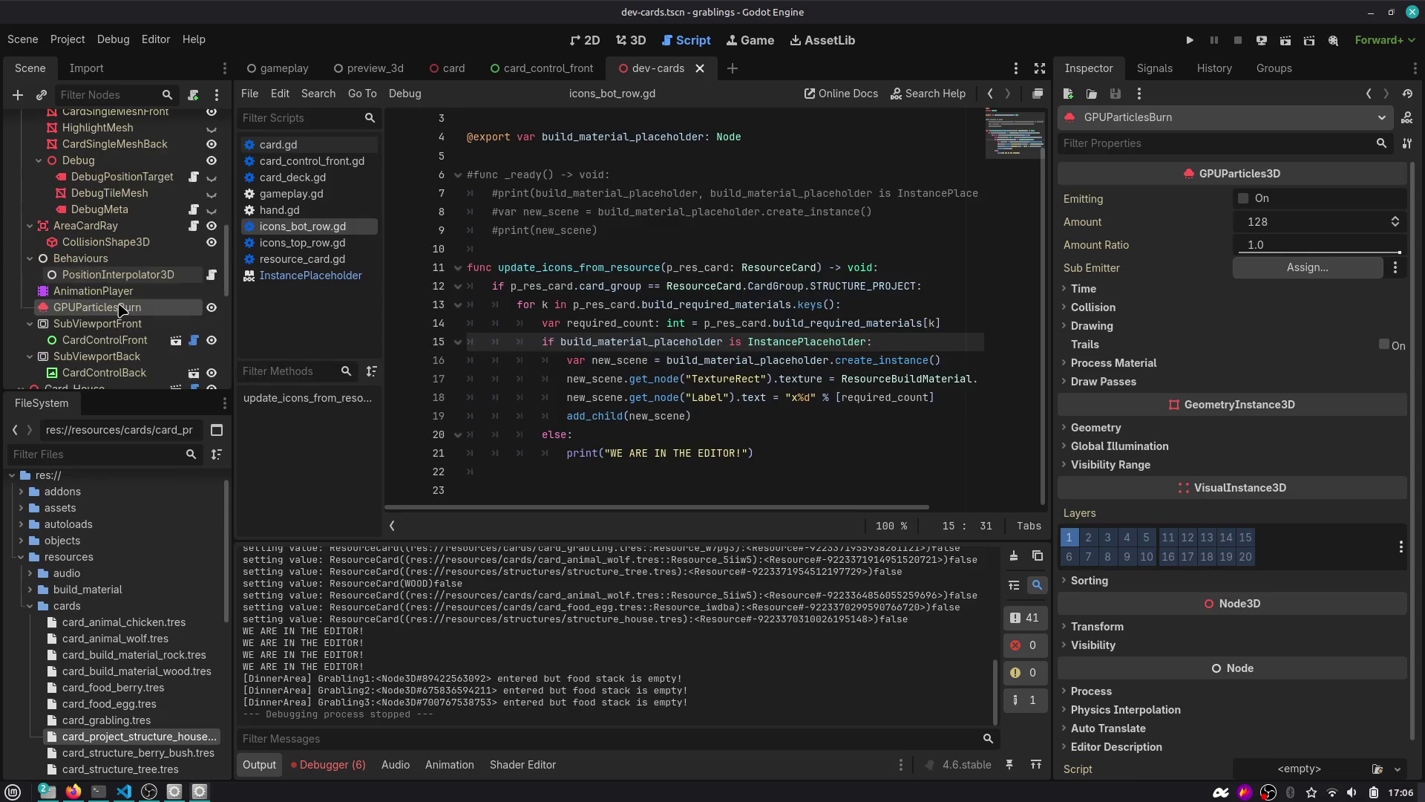
{"action": "left_click", "coordinate": [634, 42]}
{"action": "scroll", "coordinate": [118, 245], "scroll_direction": "down", "scroll_amount": 2}
Collapse the Card_Egg and Card_Wolf branches in the scene tree.
{"action": "left_click", "coordinate": [29, 215]}
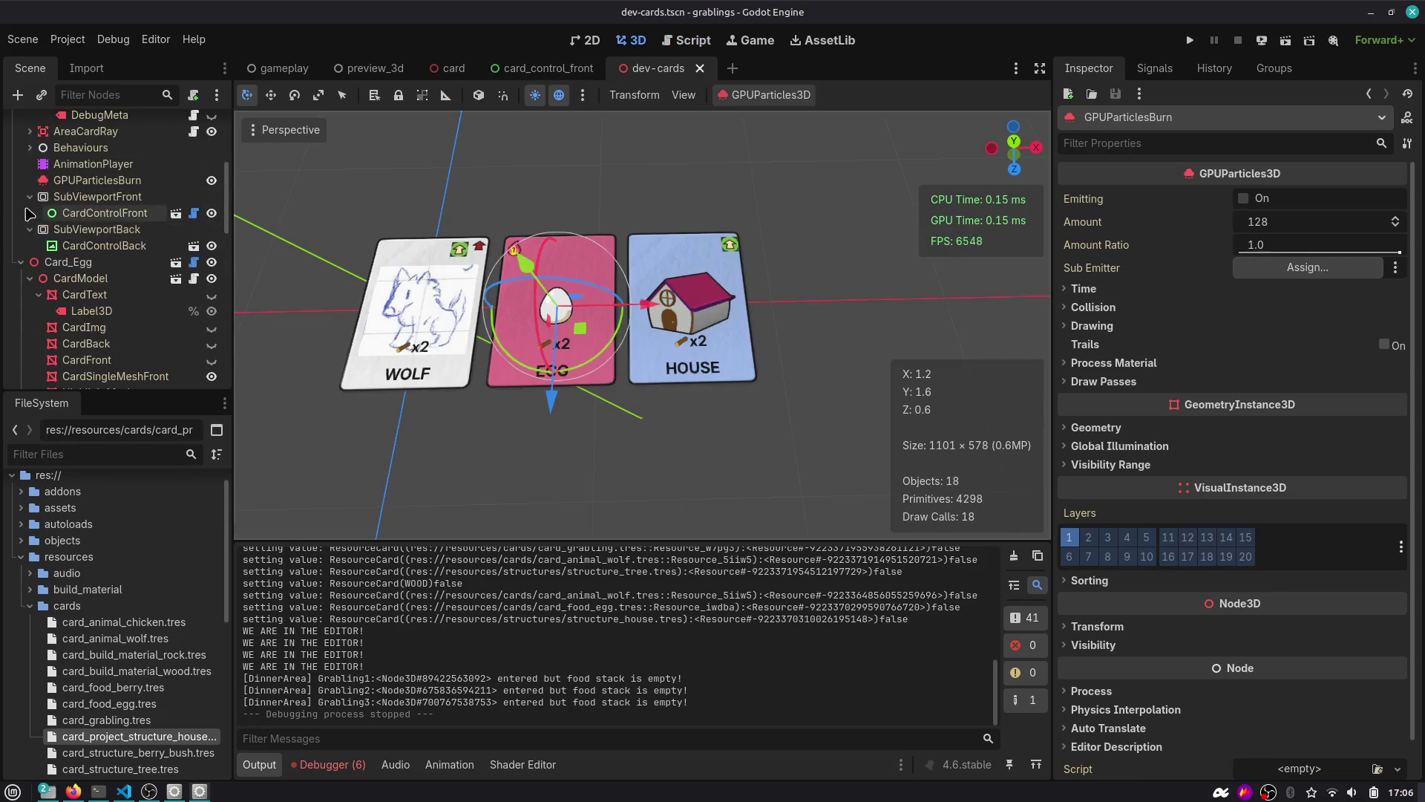
{"action": "left_click", "coordinate": [30, 249]}
{"action": "scroll", "coordinate": [48, 193], "scroll_direction": "up", "scroll_amount": 6}
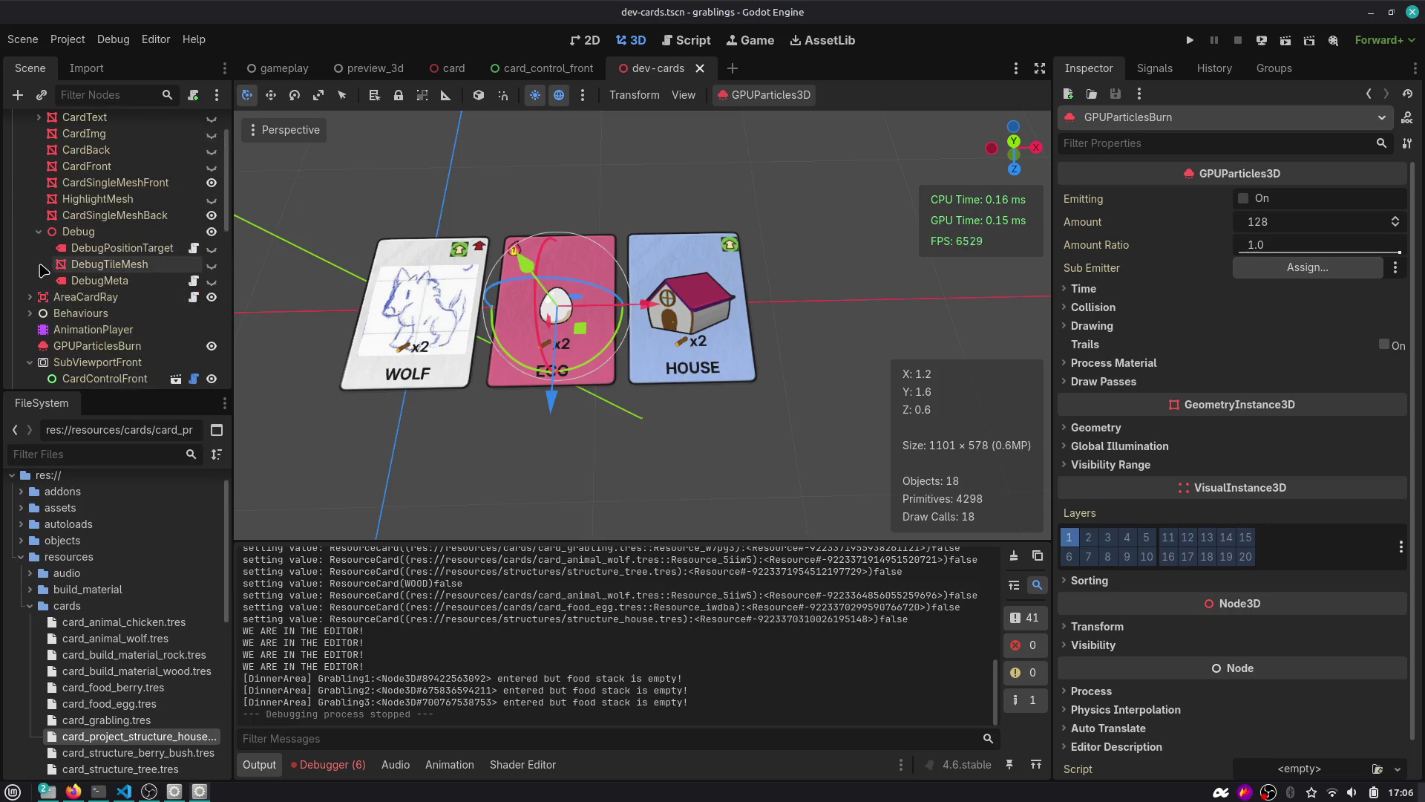
{"action": "left_click", "coordinate": [39, 173]}
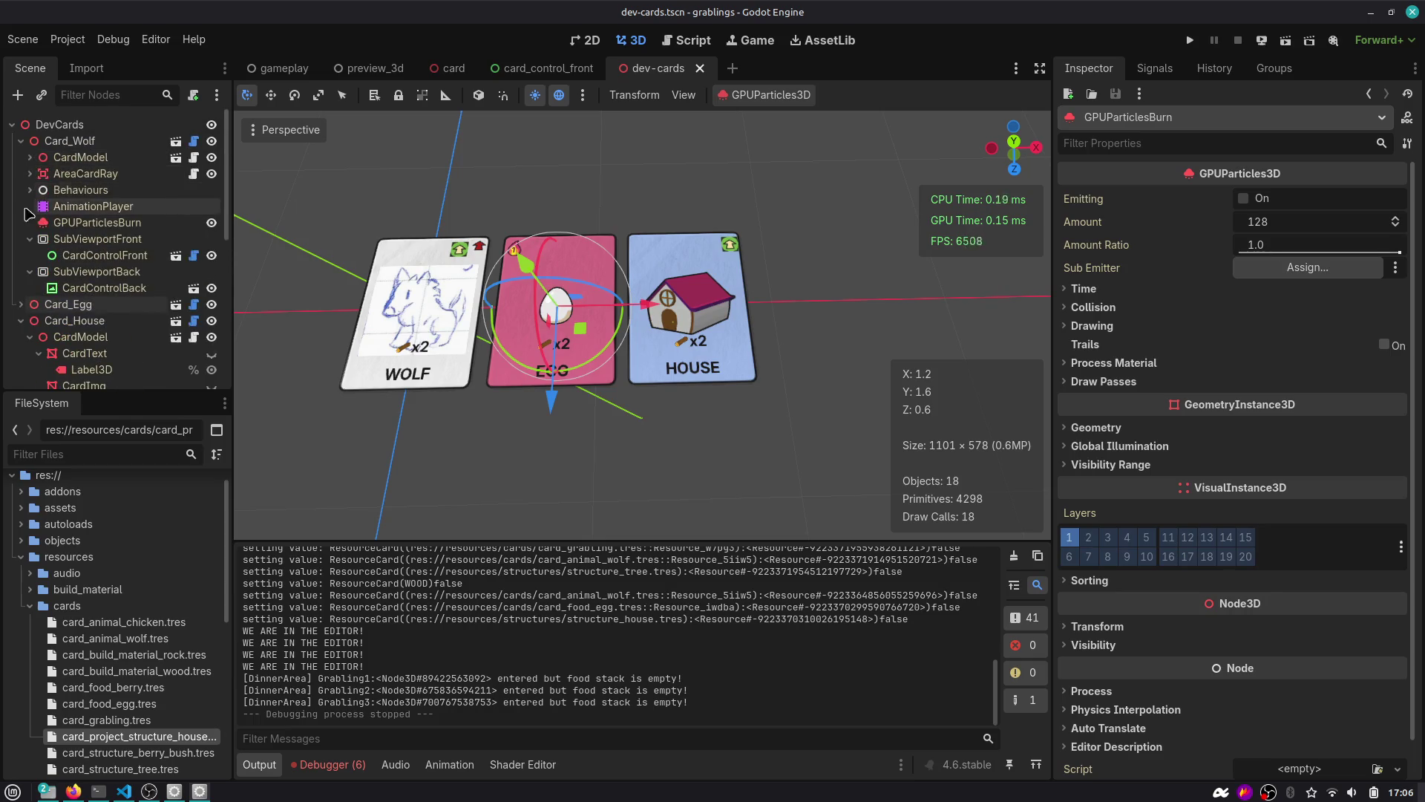
{"action": "left_click", "coordinate": [21, 141]}
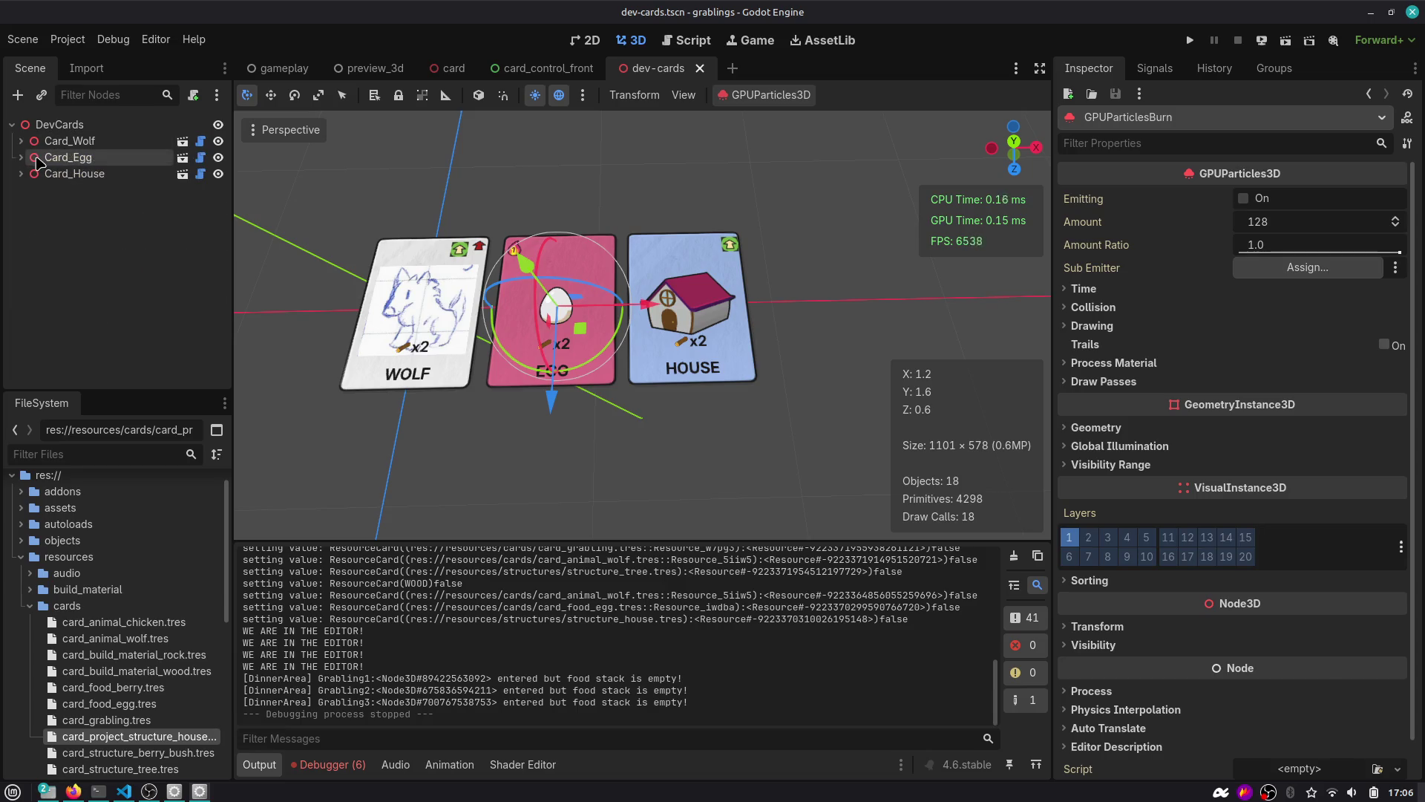
Switch to the card_control_front scene and widen the Scene dock.
{"action": "left_click", "coordinate": [542, 68]}
{"action": "scroll", "coordinate": [134, 253], "scroll_direction": "down", "scroll_amount": 3}
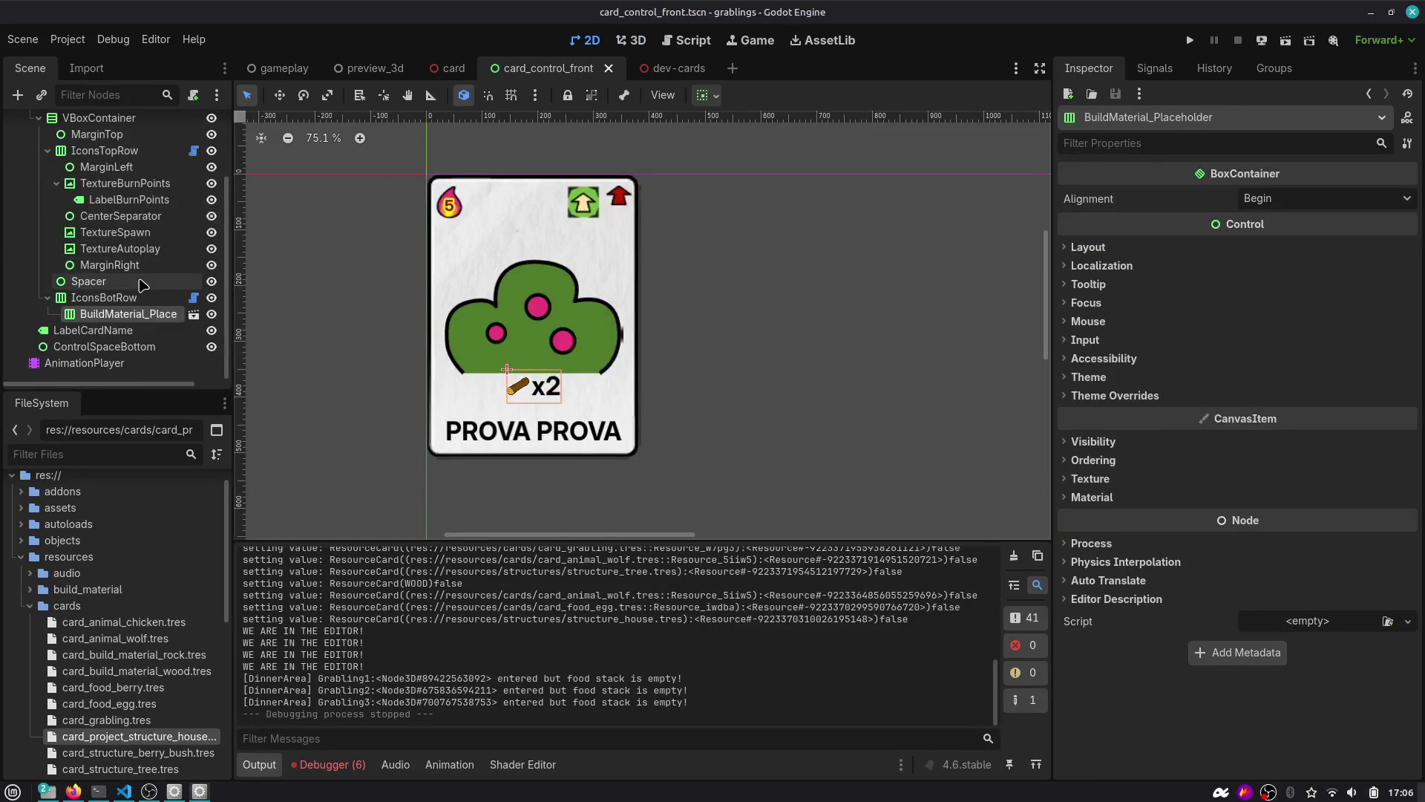
{"action": "left_click_drag", "start_coordinate": [232, 267], "coordinate": [362, 269]}
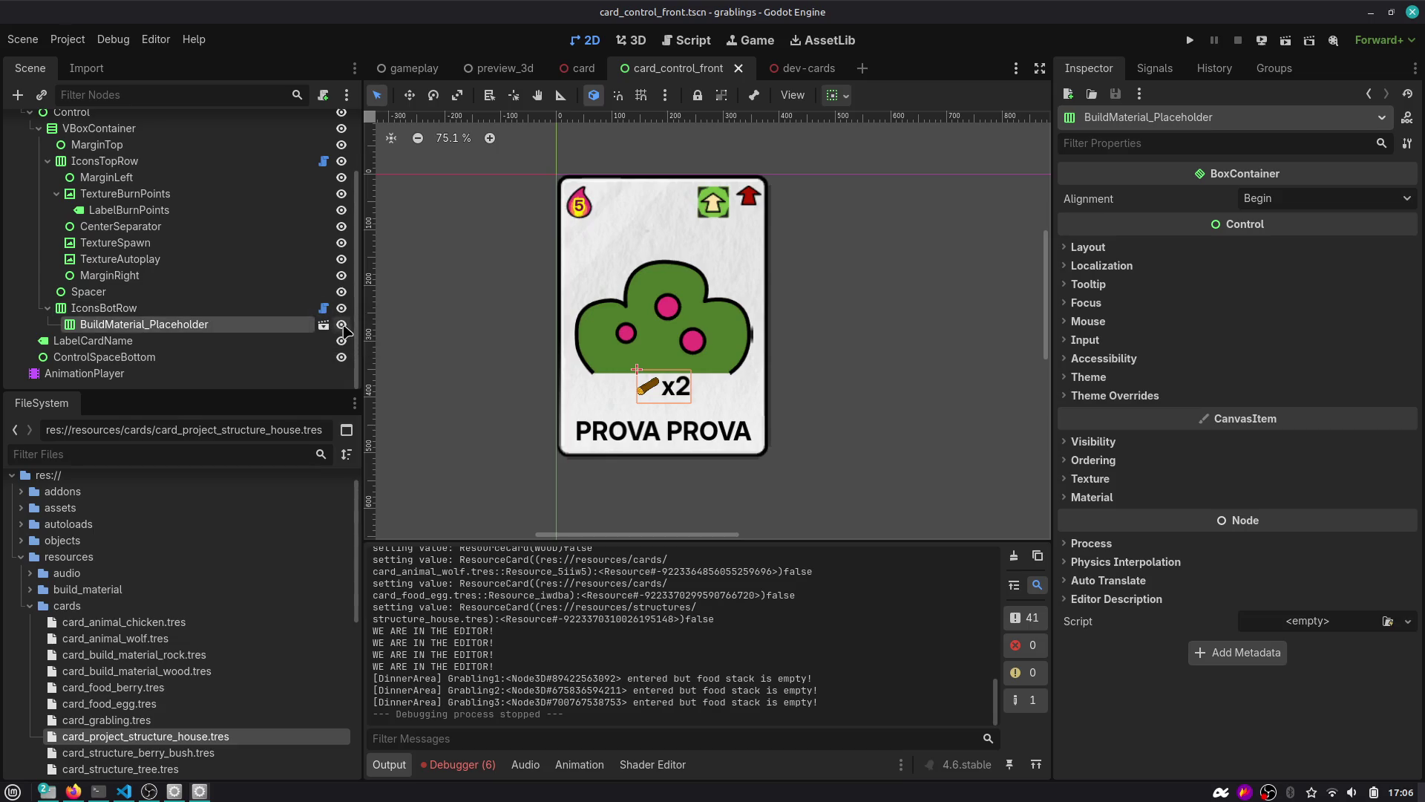
Open BuildMaterial_Placeholder's script icons_bot_row.gd, widen the editor, and go to empty line 5.
{"action": "right_click", "coordinate": [275, 332]}
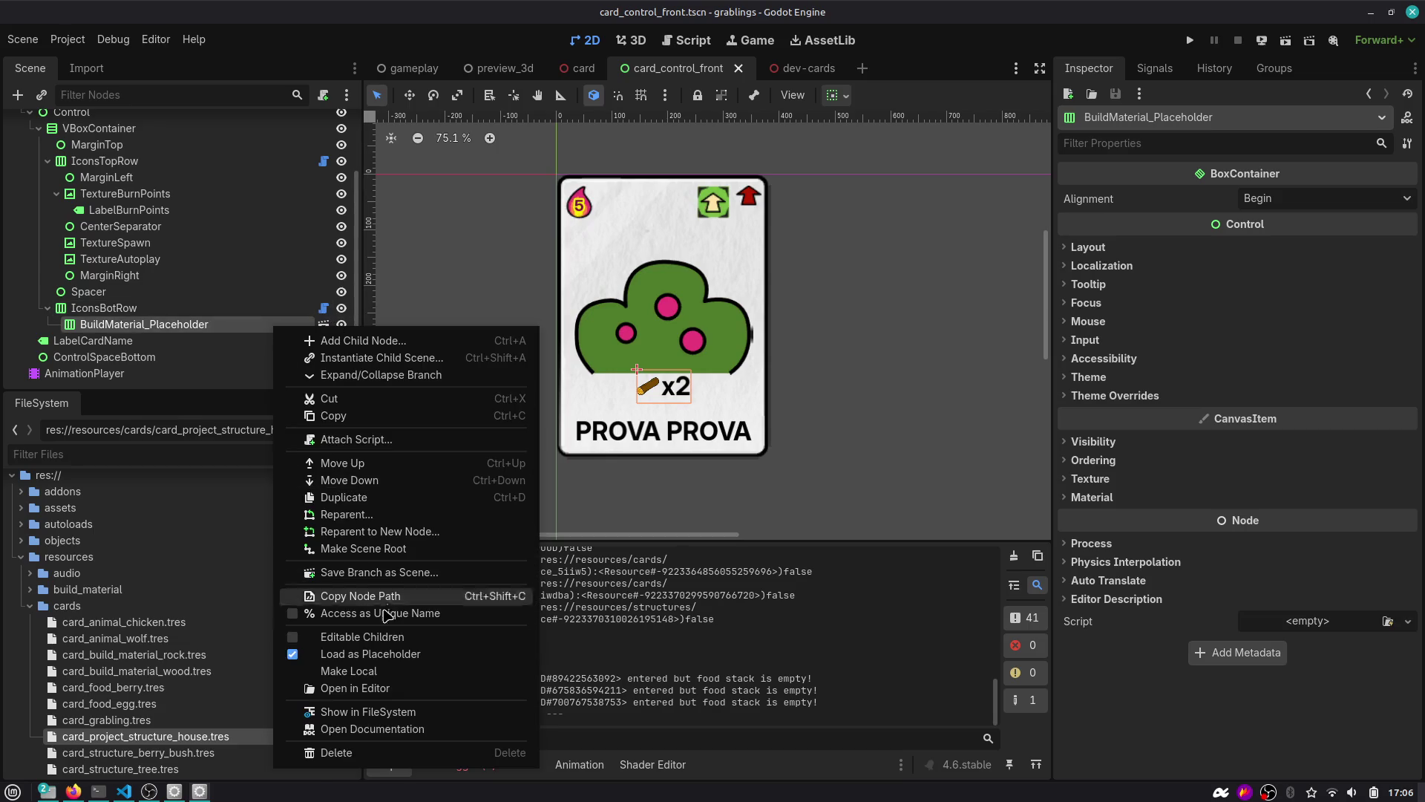
{"action": "left_click", "coordinate": [377, 661]}
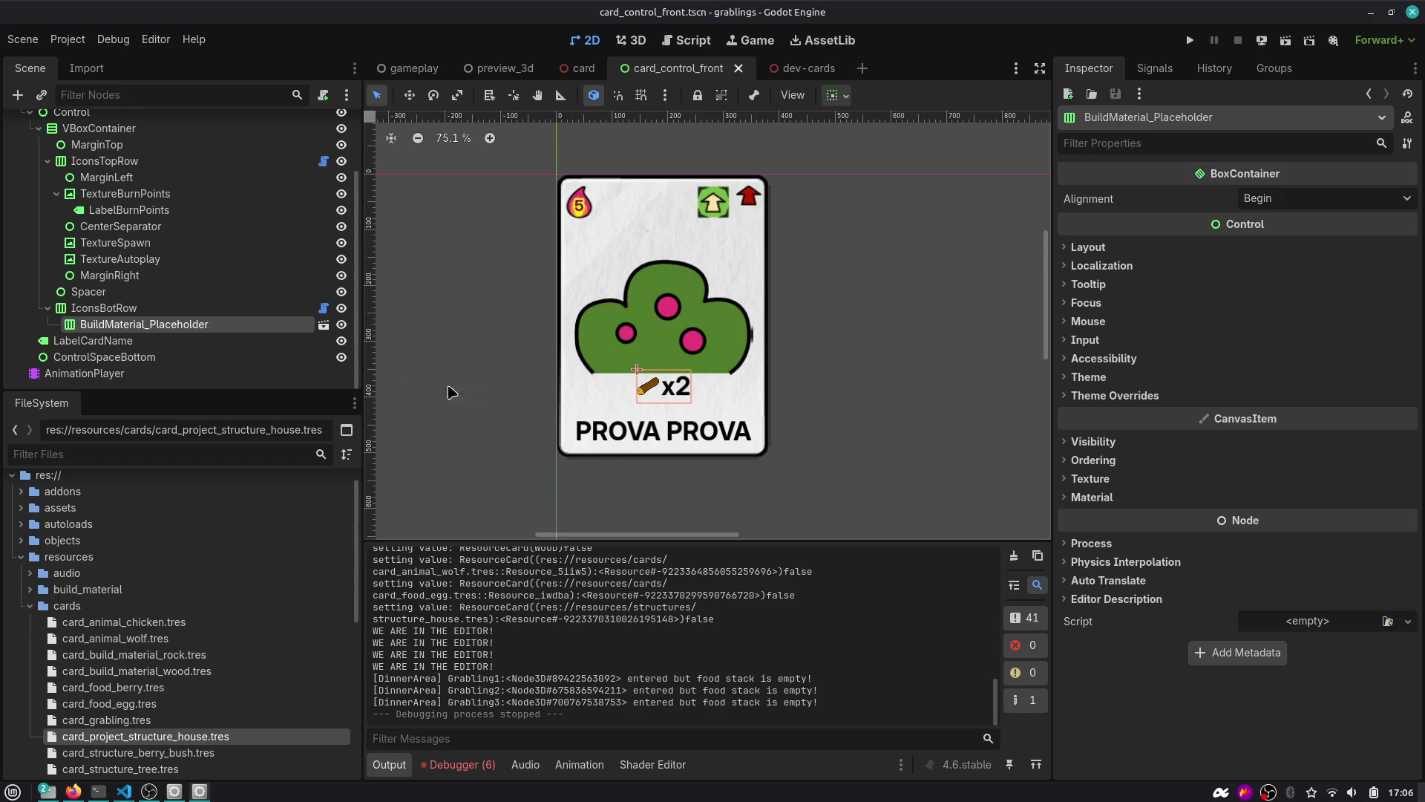
{"action": "left_click", "coordinate": [324, 307]}
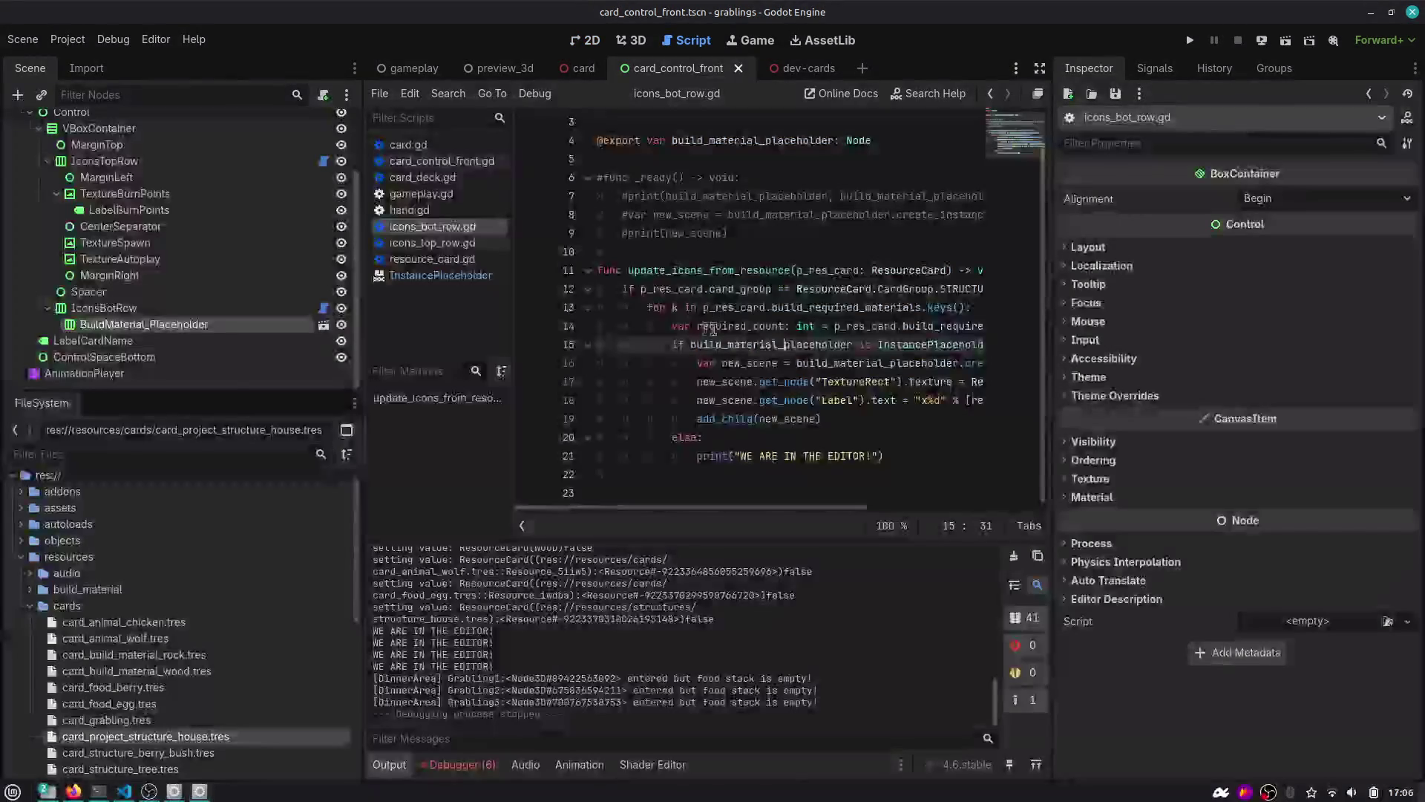
{"action": "left_click_drag", "start_coordinate": [360, 296], "coordinate": [267, 297]}
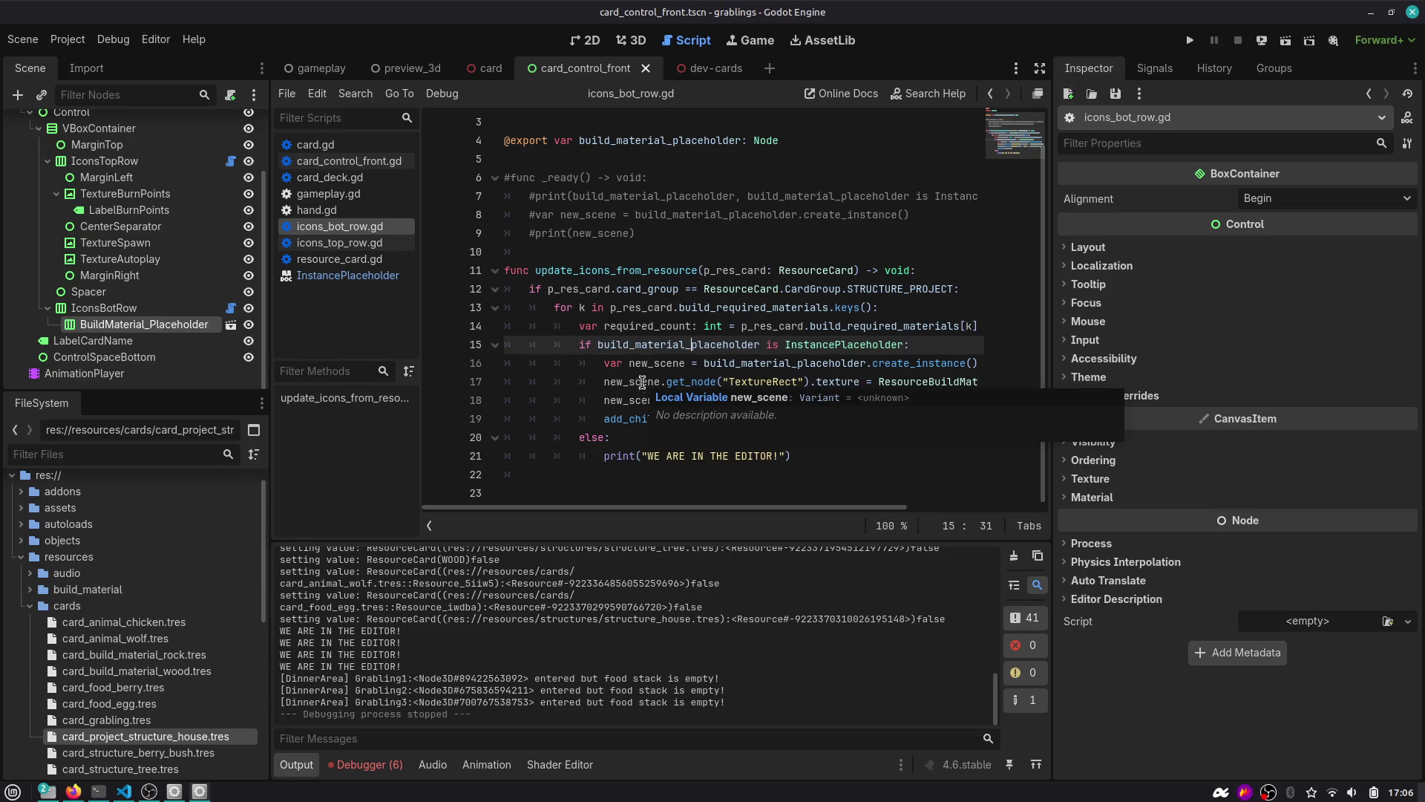
{"action": "double_click", "coordinate": [666, 349]}
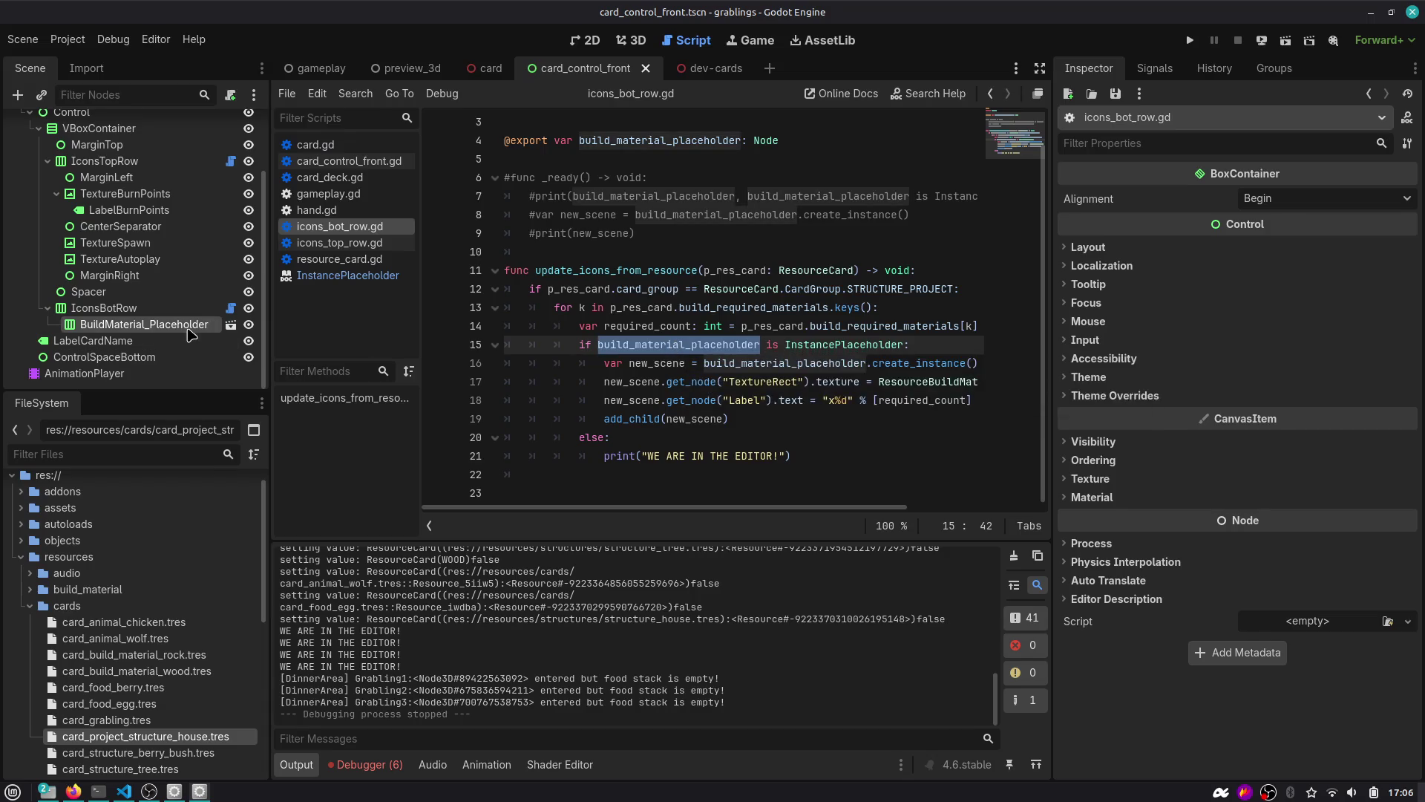
{"action": "left_click", "coordinate": [613, 158]}
{"action": "type", "text": "@expo"}
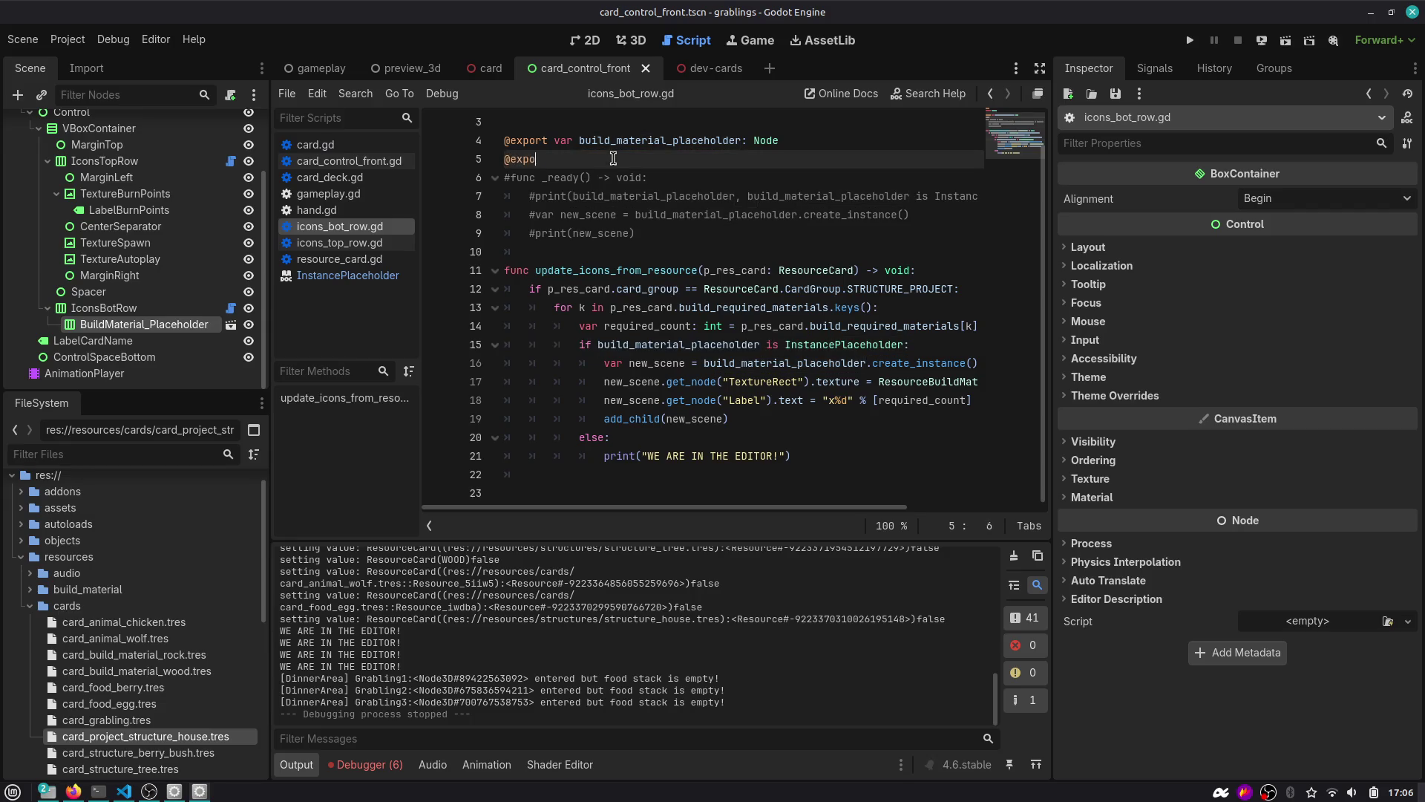
{"action": "type", "text": "rt var"}
{"action": "key", "text": "BackSpace"}
{"action": "key", "text": "BackSpace"}
{"action": "key", "text": "BackSpace"}
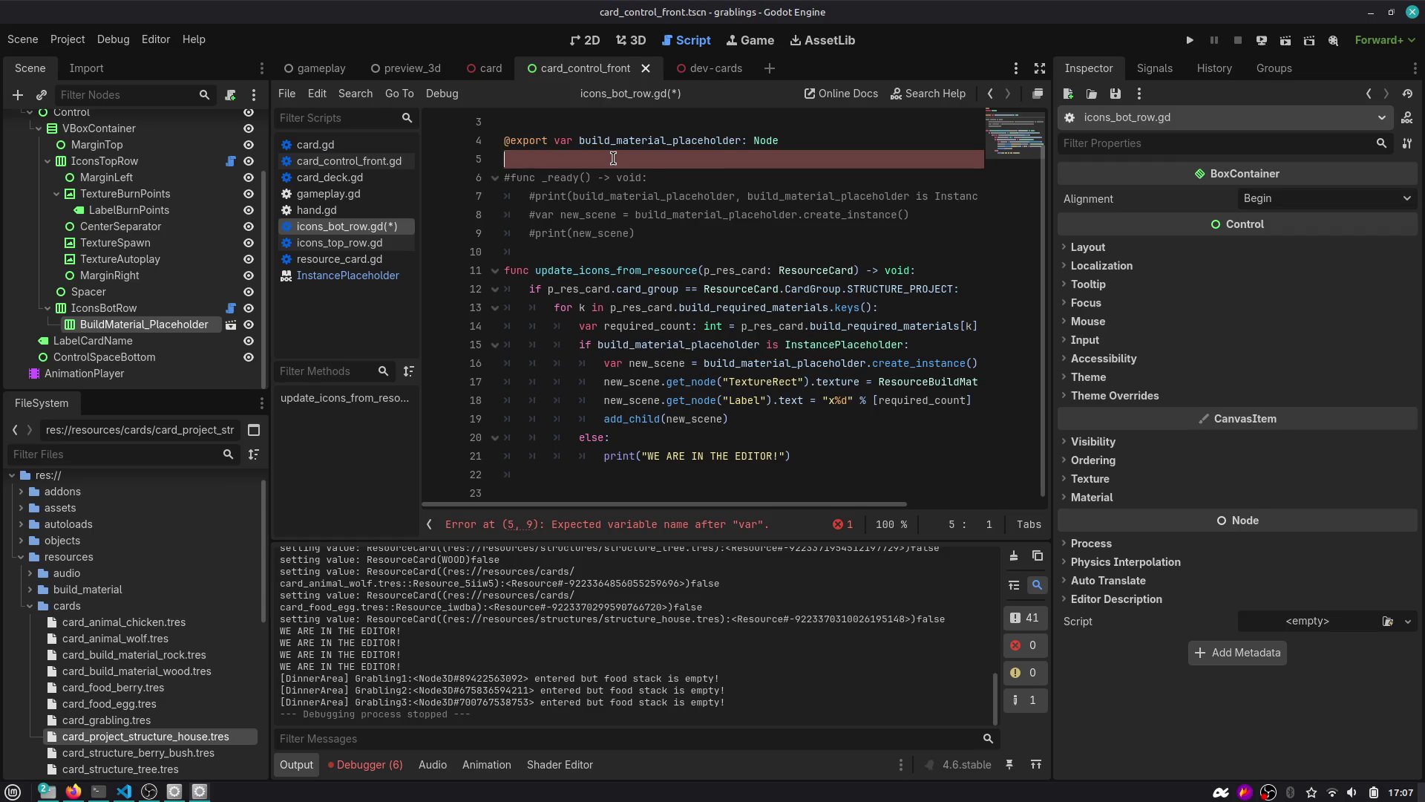
{"action": "key", "text": "shift+Left"}
{"action": "key", "text": "shift+Left"}
{"action": "key", "text": "shift+Left"}
{"action": "key", "text": "shift+Left"}
{"action": "key", "text": "shift+Left"}
{"action": "key", "text": "shift+Left"}
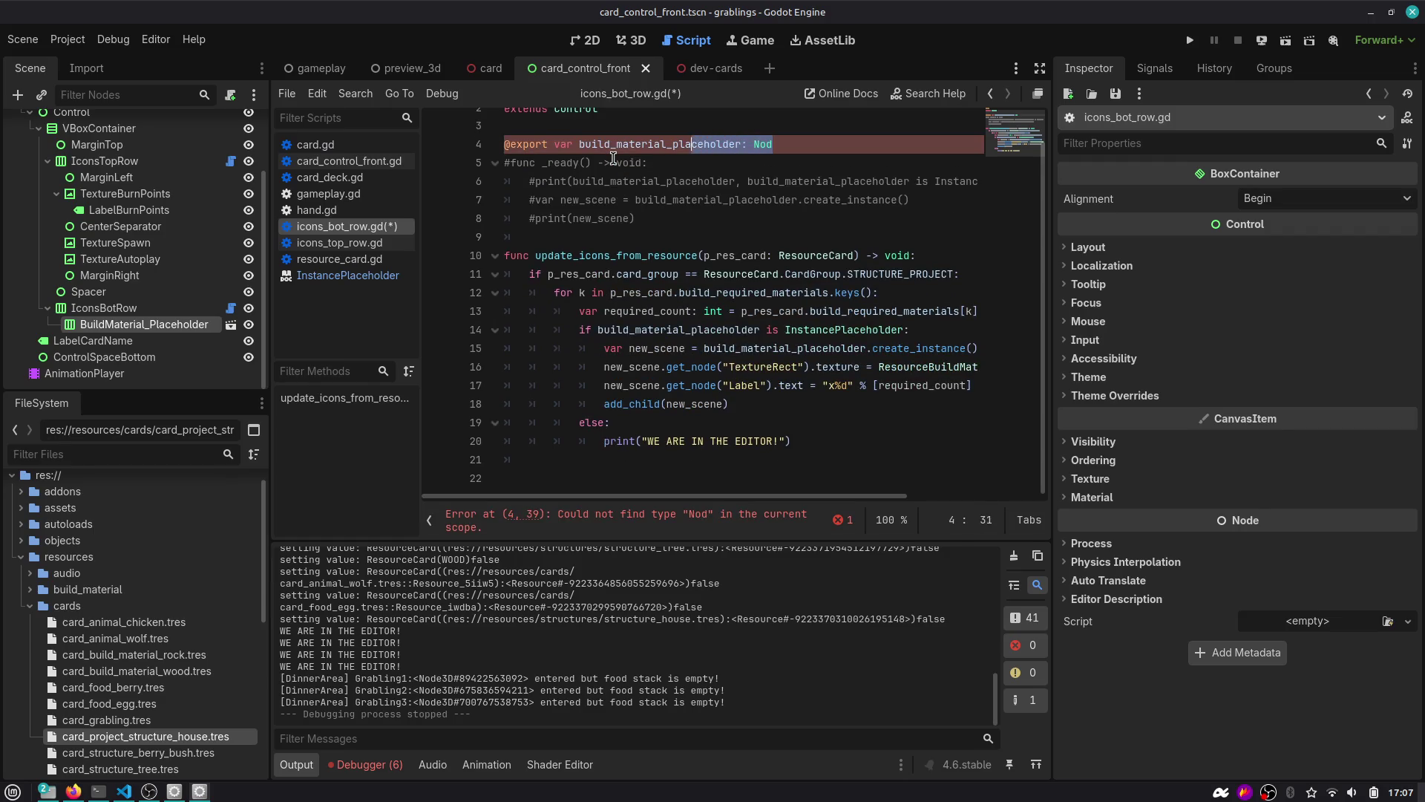
{"action": "type", "text": "scene"}
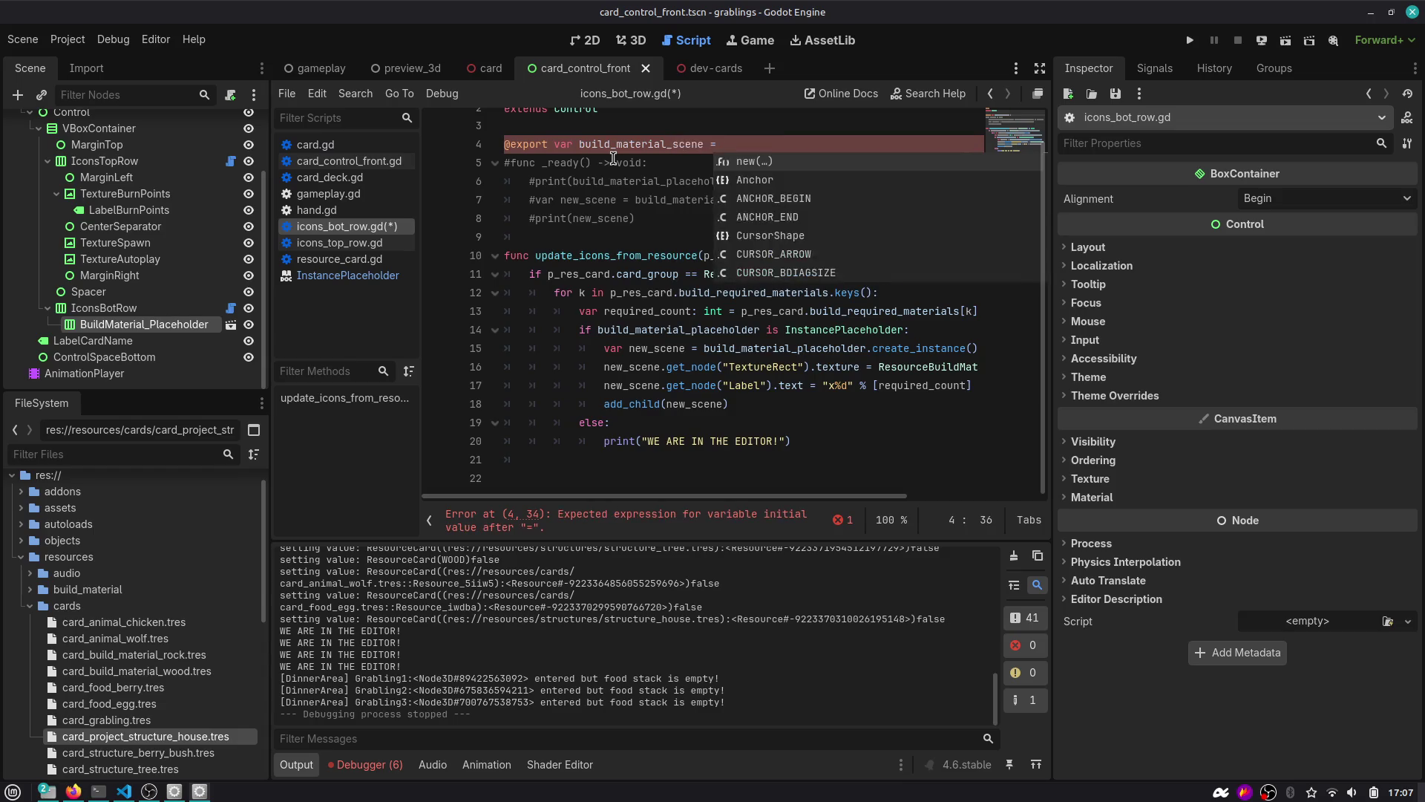
{"action": "key", "text": "Home"}
{"action": "key", "text": "ctrl+Right"}
{"action": "type", "text": "_packe"}
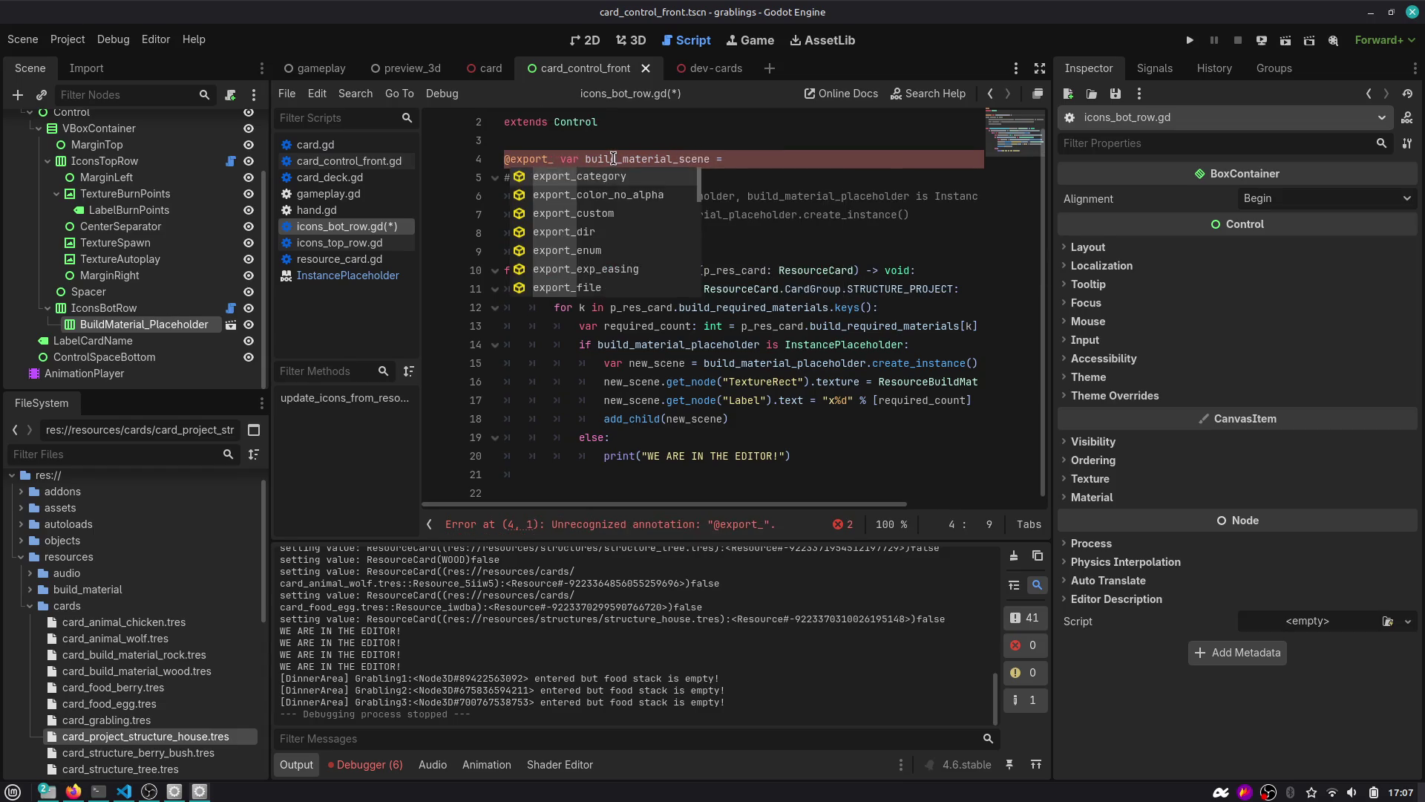
{"action": "key", "text": "BackSpace"}
{"action": "key", "text": "BackSpace"}
{"action": "key", "text": "BackSpace"}
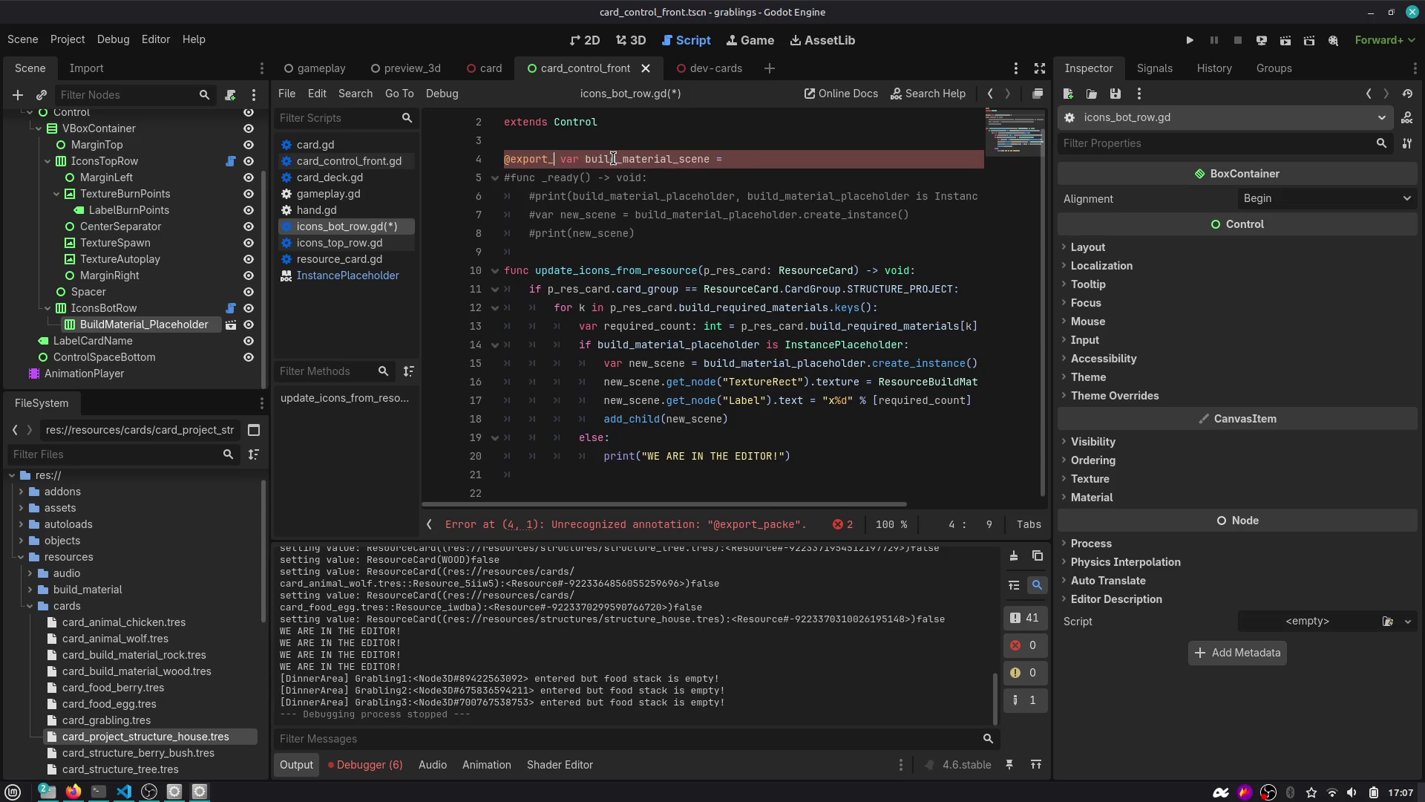
{"action": "key", "text": "End"}
{"action": "key", "text": "BackSpace"}
{"action": "key", "text": "BackSpace"}
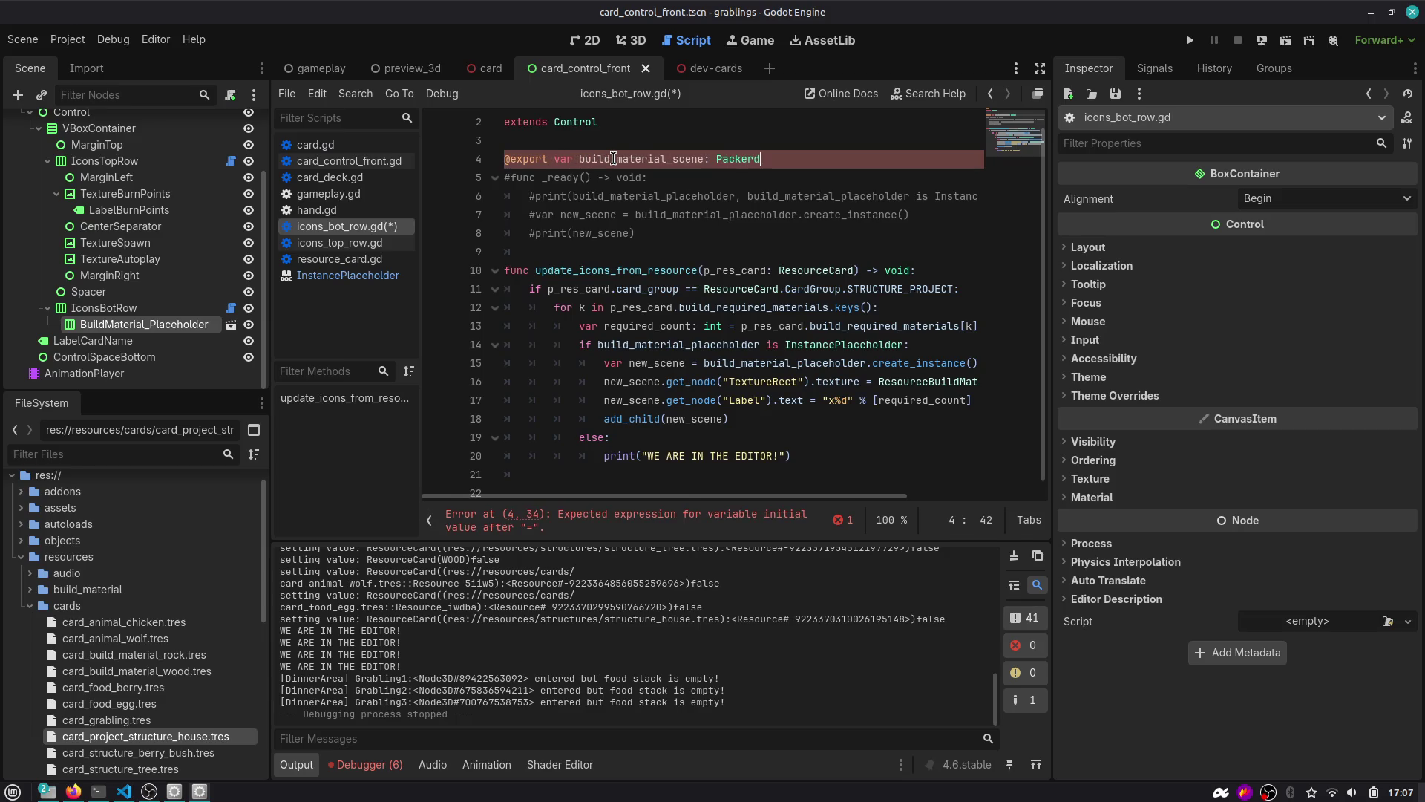
{"action": "key", "text": "BackSpace"}
{"action": "key", "text": "BackSpace"}
{"action": "type", "text": "dS"}
{"action": "key", "text": "Return"}
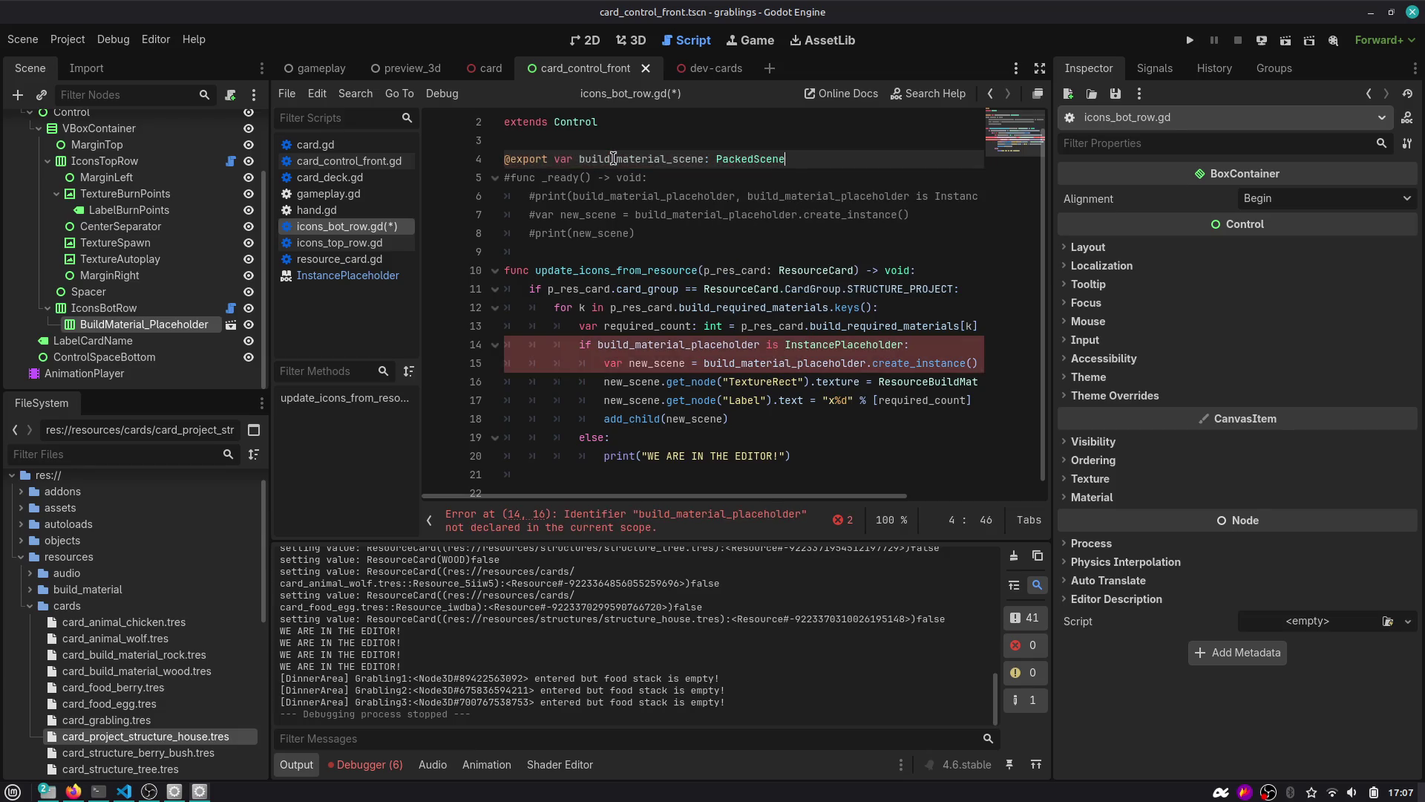
{"action": "key", "text": "Return"}
Delete the InstancePlaceholder if-line and its else/print branch, then dedent the loop body.
{"action": "left_click", "coordinate": [715, 363]}
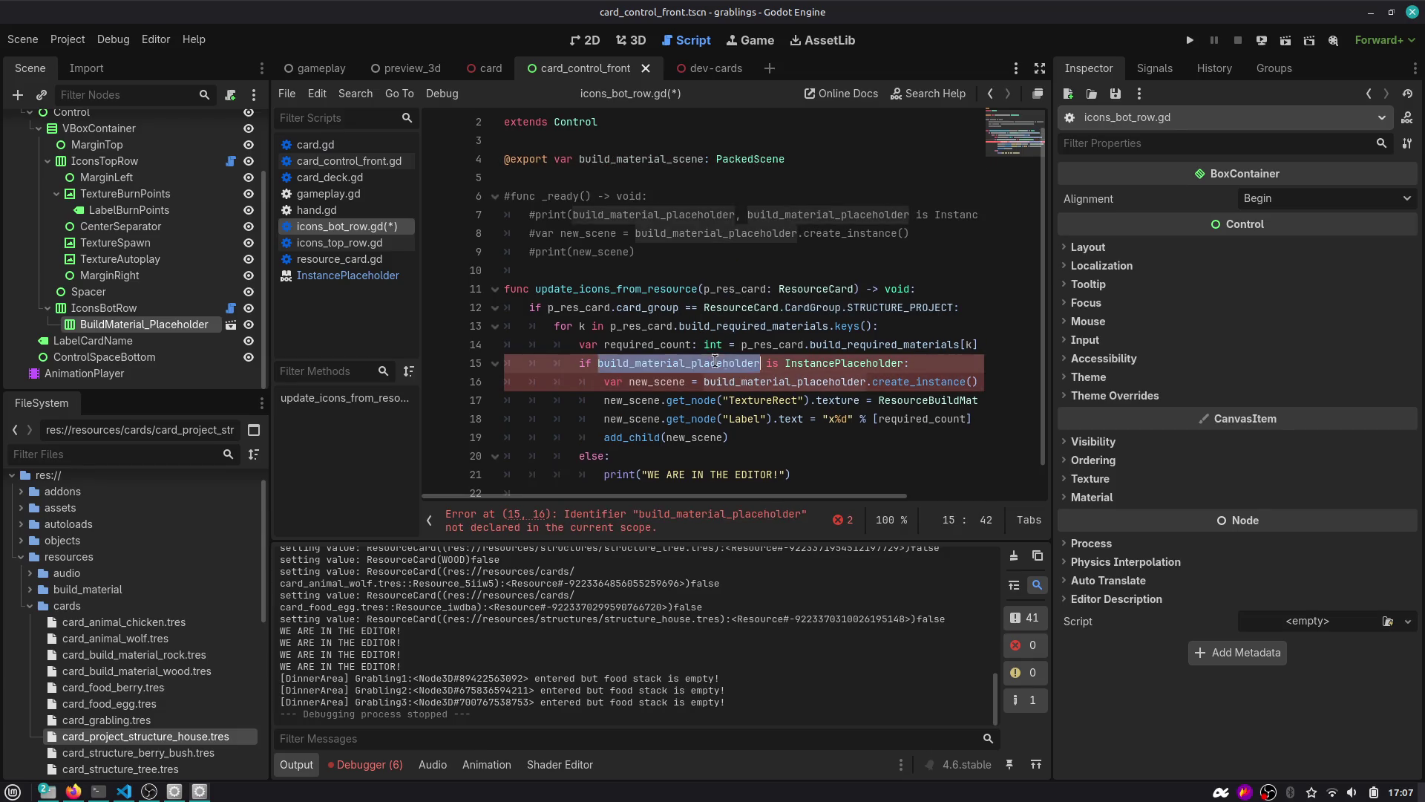
{"action": "left_click", "coordinate": [830, 363]}
{"action": "key", "text": "ctrl+shift+k"}
{"action": "key", "text": "Down"}
{"action": "key", "text": "Down"}
{"action": "key", "text": "Down"}
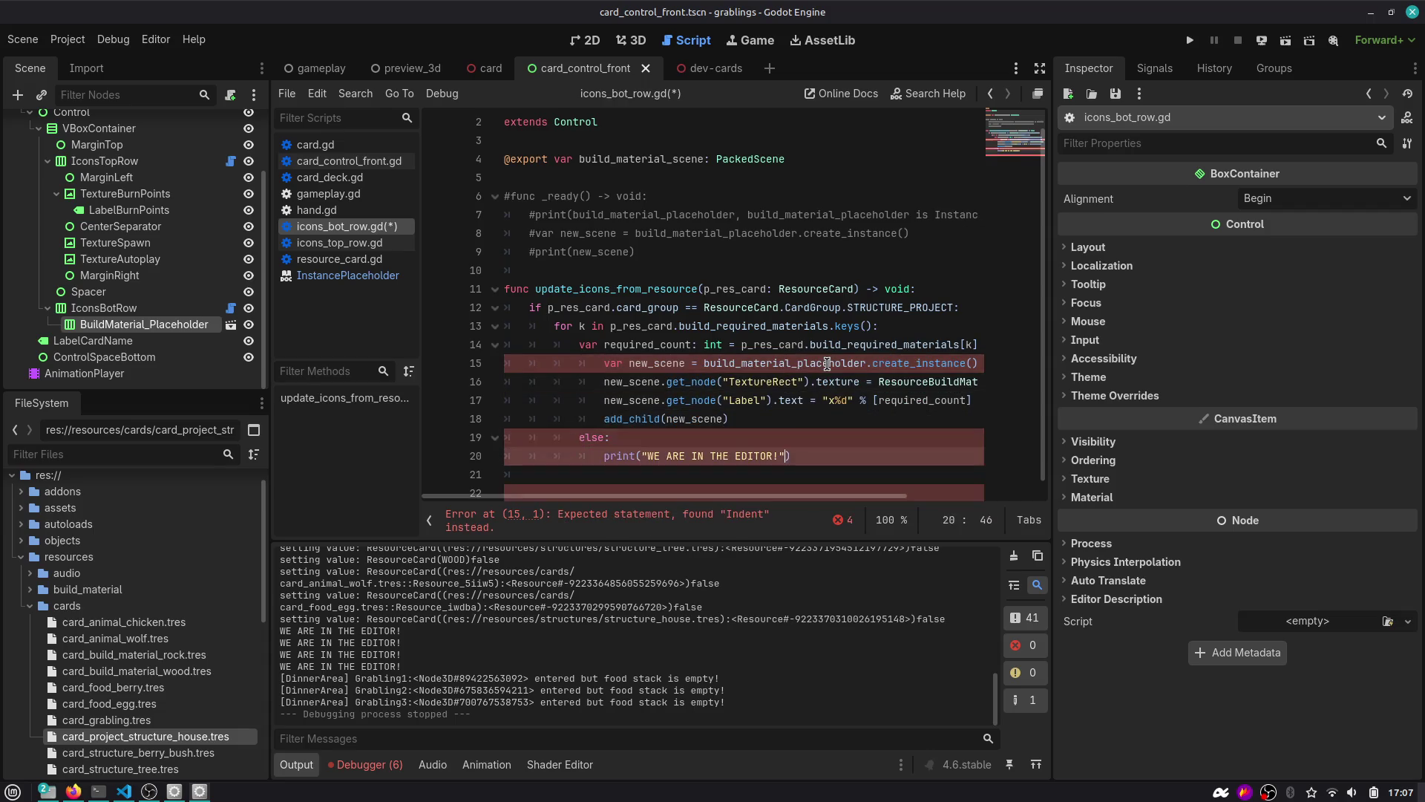
{"action": "key", "text": "ctrl+shift+k"}
{"action": "key", "text": "ctrl+shift+k"}
{"action": "key", "text": "Up"}
{"action": "key", "text": "Up"}
{"action": "key", "text": "Up"}
{"action": "key", "text": "shift+Down"}
{"action": "key", "text": "shift+Down"}
{"action": "key", "text": "shift+Down"}
{"action": "key", "text": "shift+Tab"}
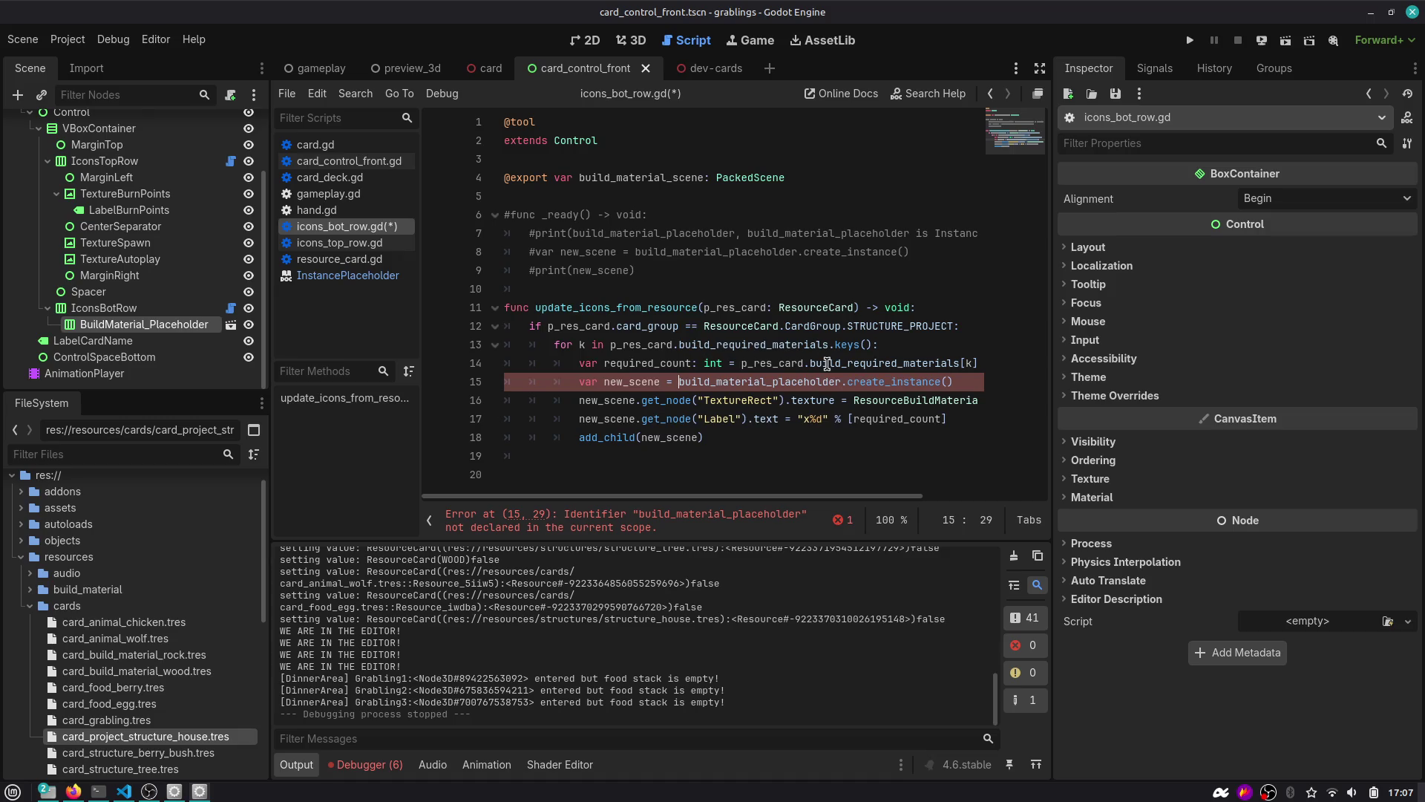
Add a 'TODO: clear' comment line at the top of update_icons_from_resource.
{"action": "key", "text": "Up"}
{"action": "key", "text": "Up"}
{"action": "key", "text": "Up"}
{"action": "key", "text": "End"}
{"action": "key", "text": "Return"}
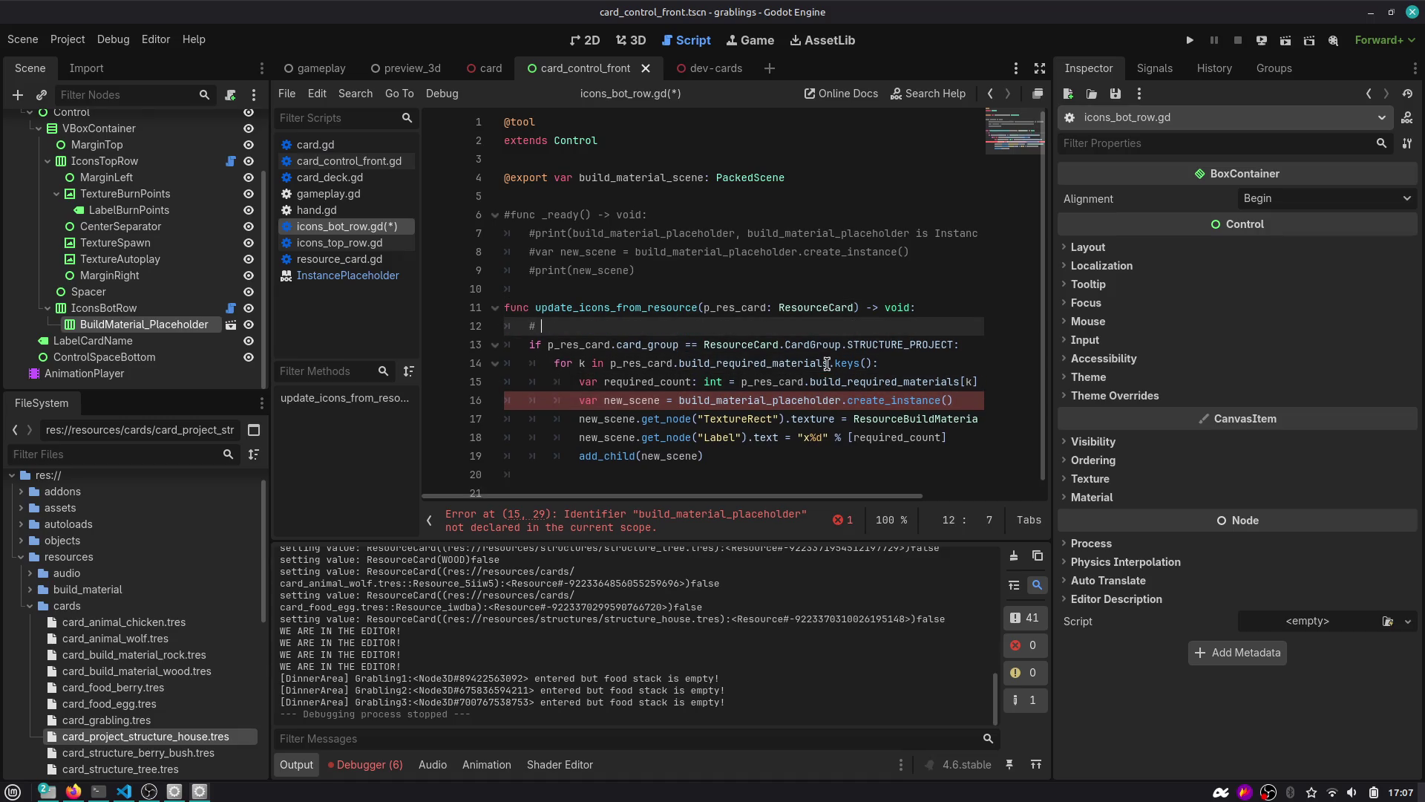
{"action": "type", "text": "TODO: clear"}
{"action": "key", "text": "End"}
{"action": "key", "text": "Return"}
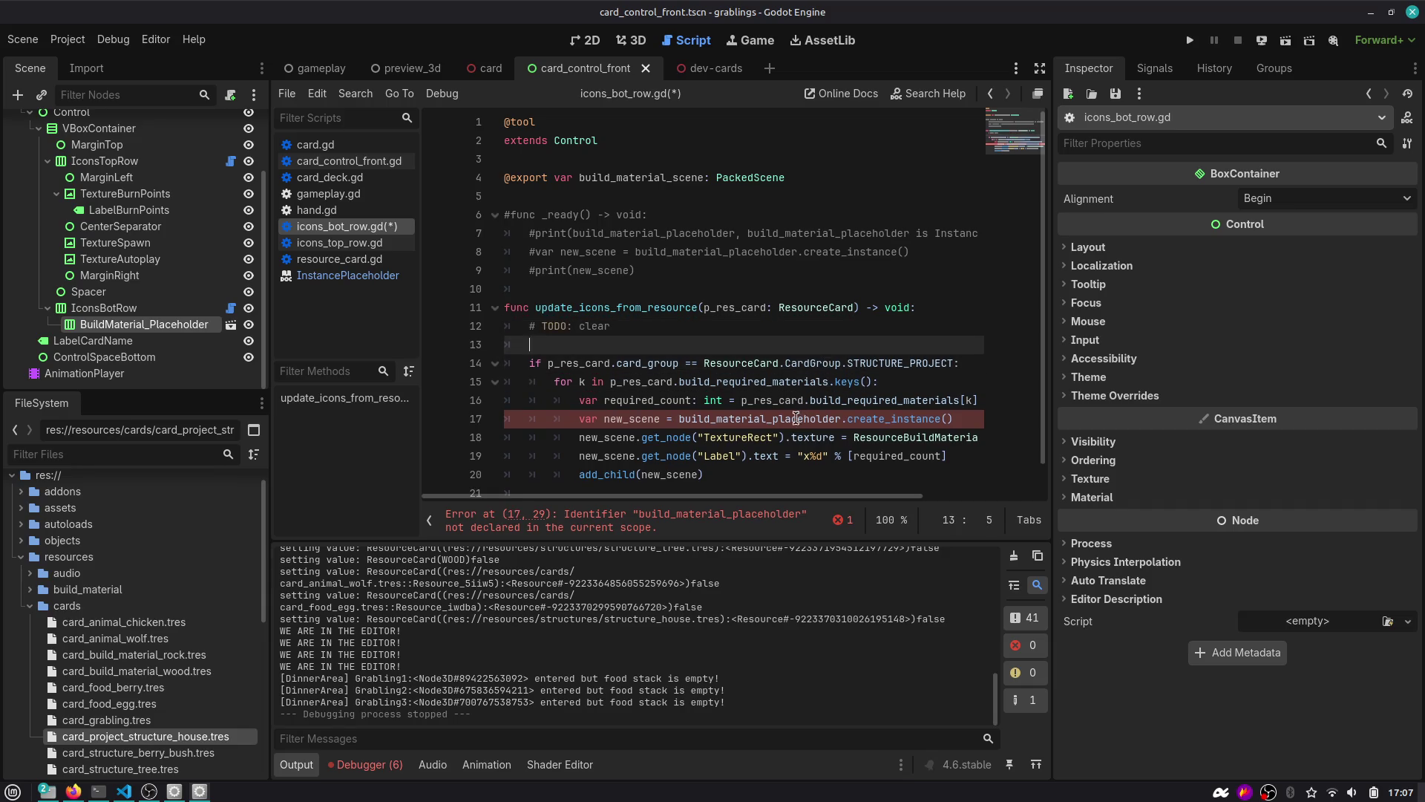
Change build_material_placeholder.create_instance() to build_material_scene.instantiate() in the loop.
{"action": "left_click", "coordinate": [795, 418]}
{"action": "key", "text": "ctrl+Right"}
{"action": "key", "text": "Right"}
{"action": "key", "text": "shift+End"}
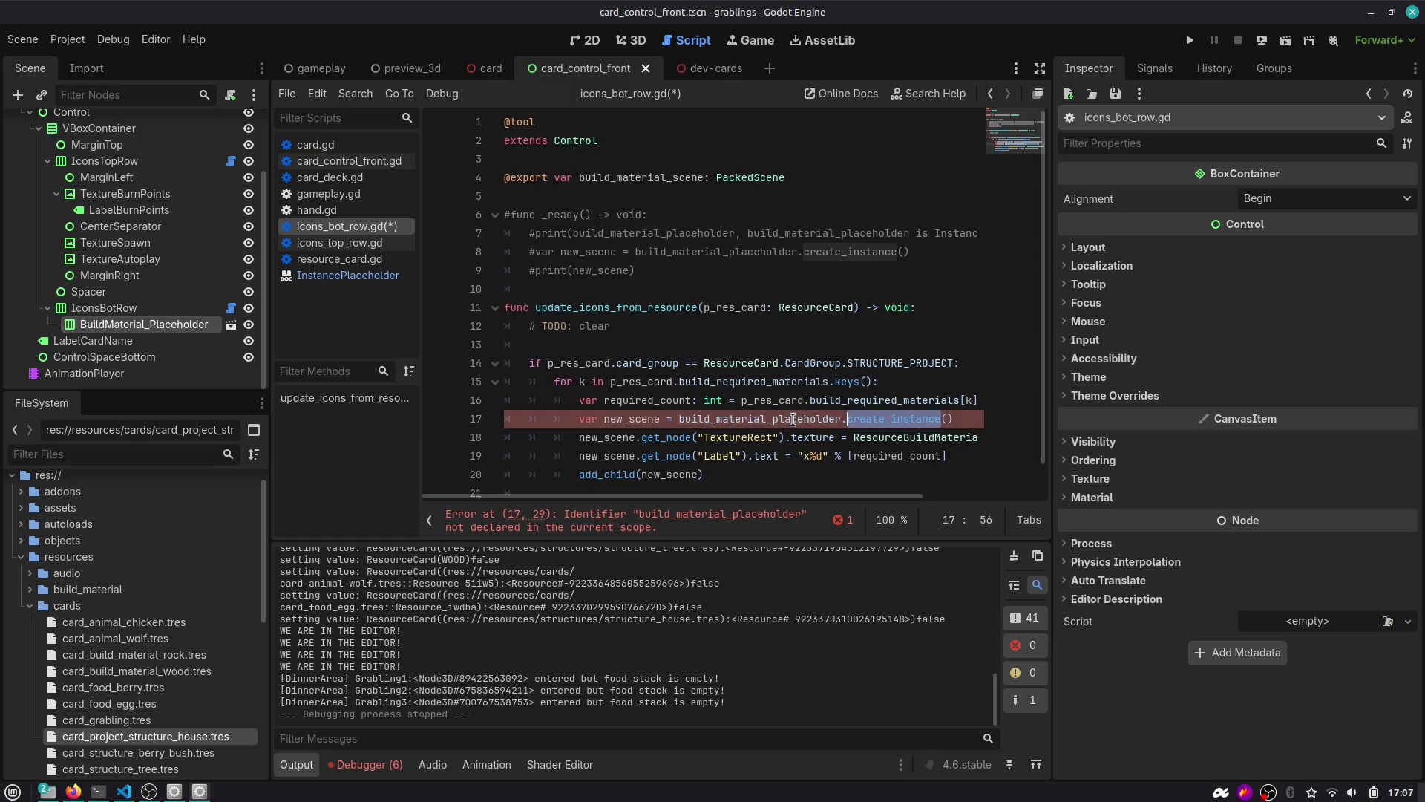
{"action": "key", "text": "BackSpace"}
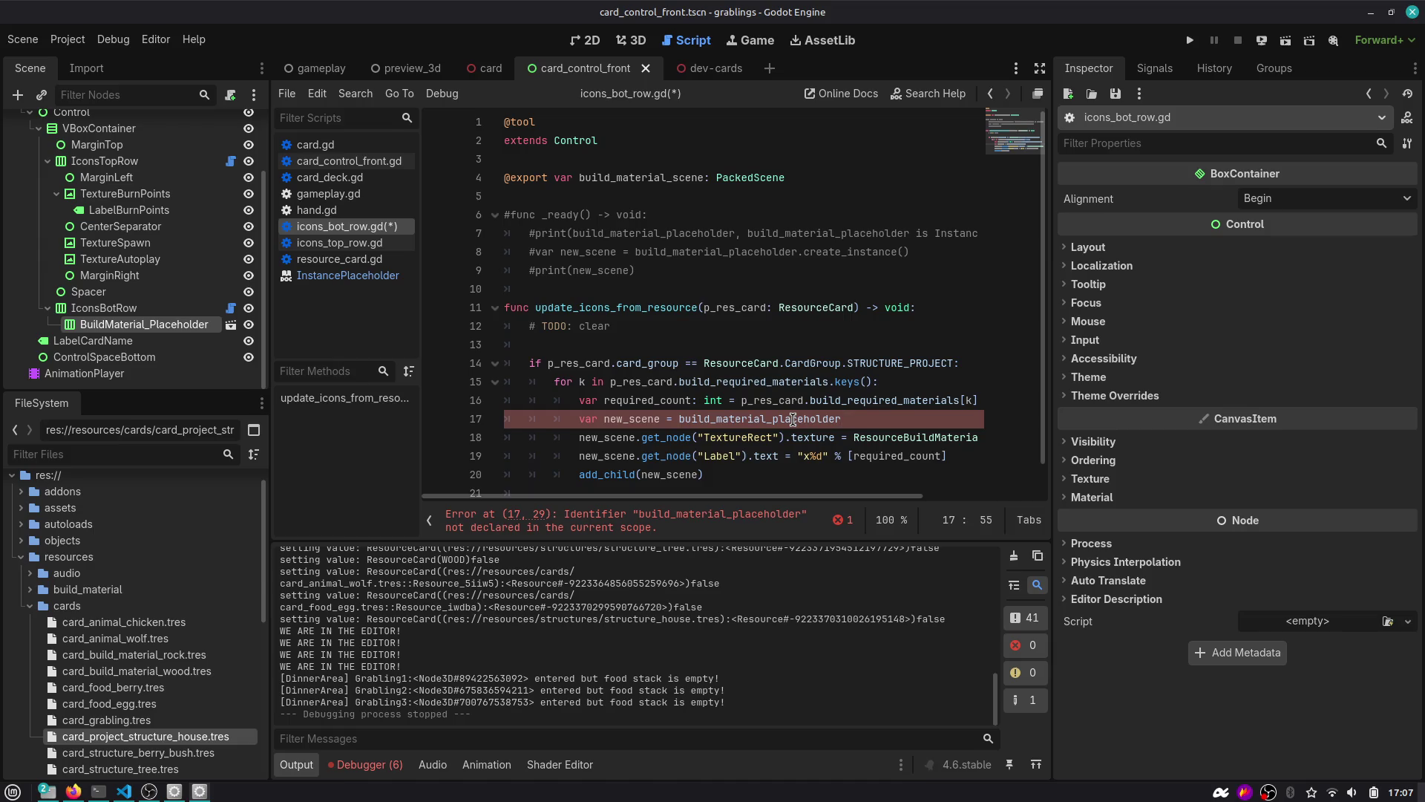
{"action": "key", "text": "BackSpace"}
{"action": "key", "text": "BackSpace"}
{"action": "key", "text": "BackSpace"}
{"action": "type", "text": "scene.inst"}
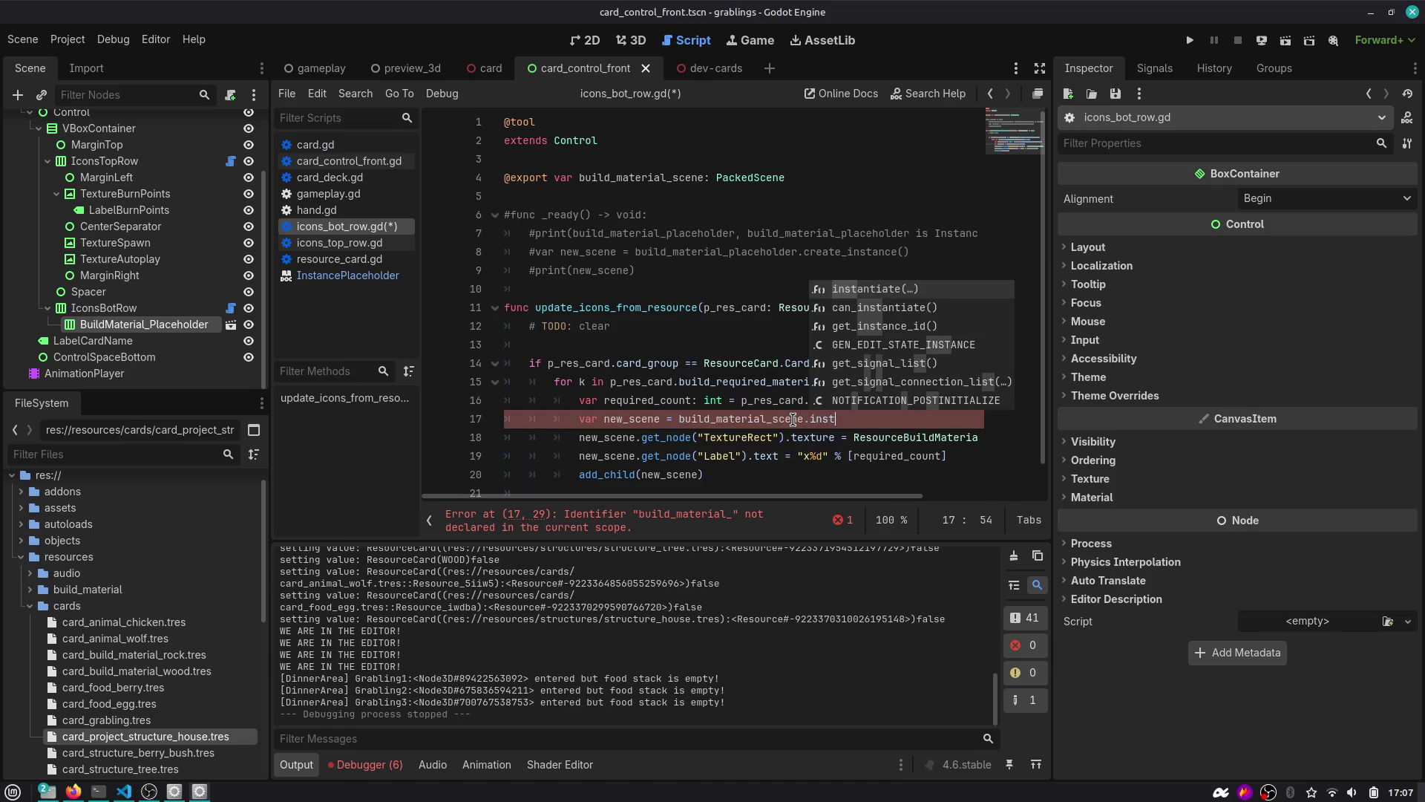
{"action": "key", "text": "Return"}
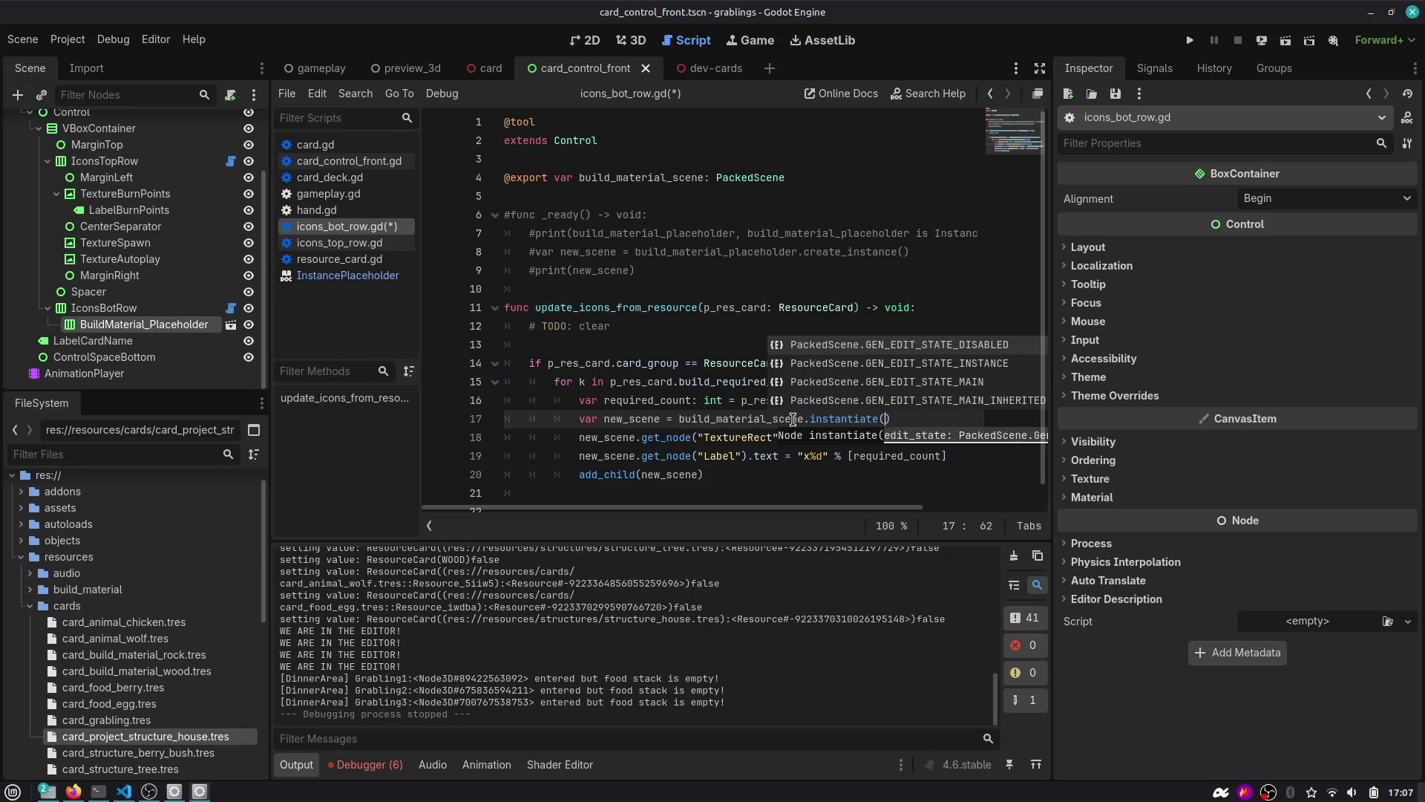
{"action": "key", "text": "Escape"}
{"action": "key", "text": "Escape"}
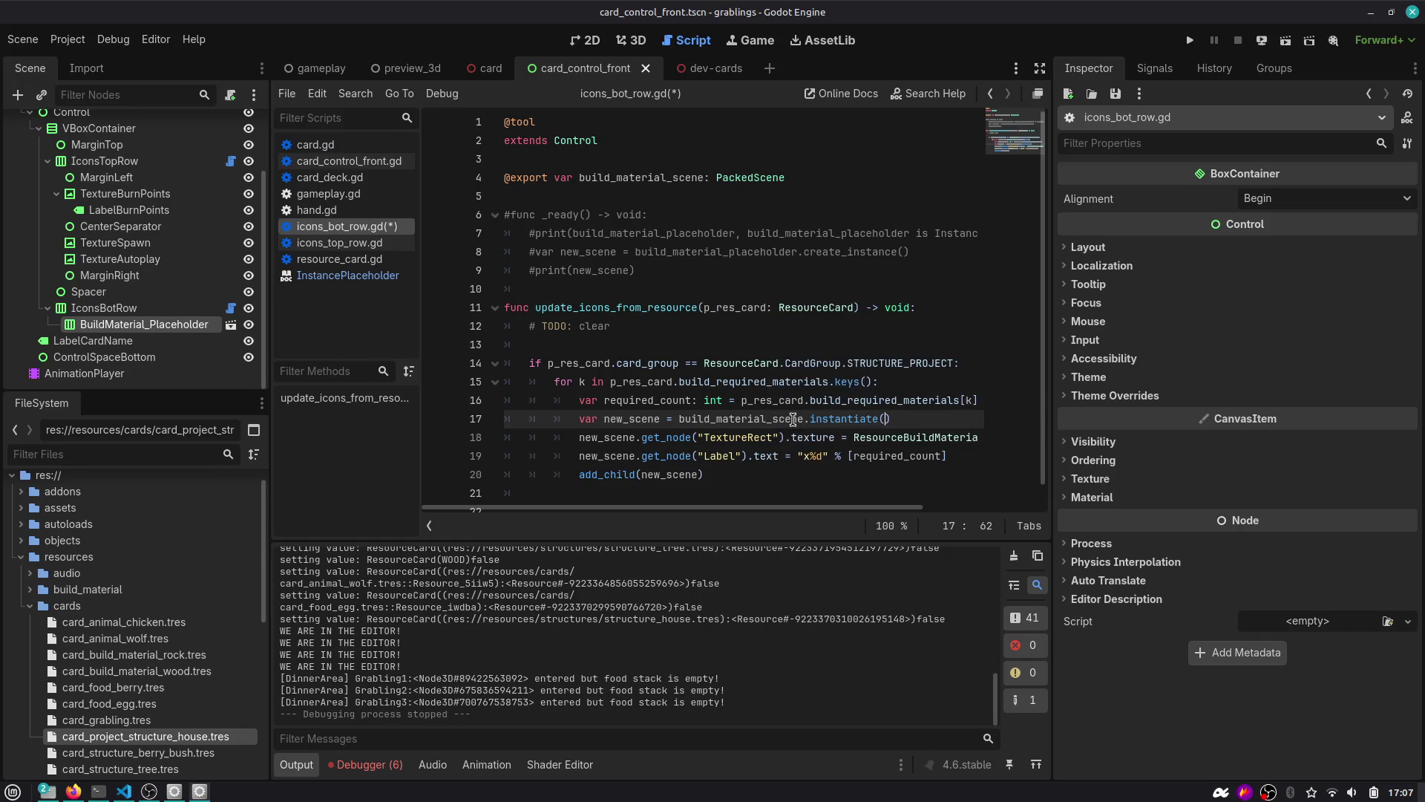
Replace the 'TODO: clear' comment with a started get_children() call.
{"action": "scroll", "coordinate": [793, 420], "scroll_direction": "down", "scroll_amount": 1}
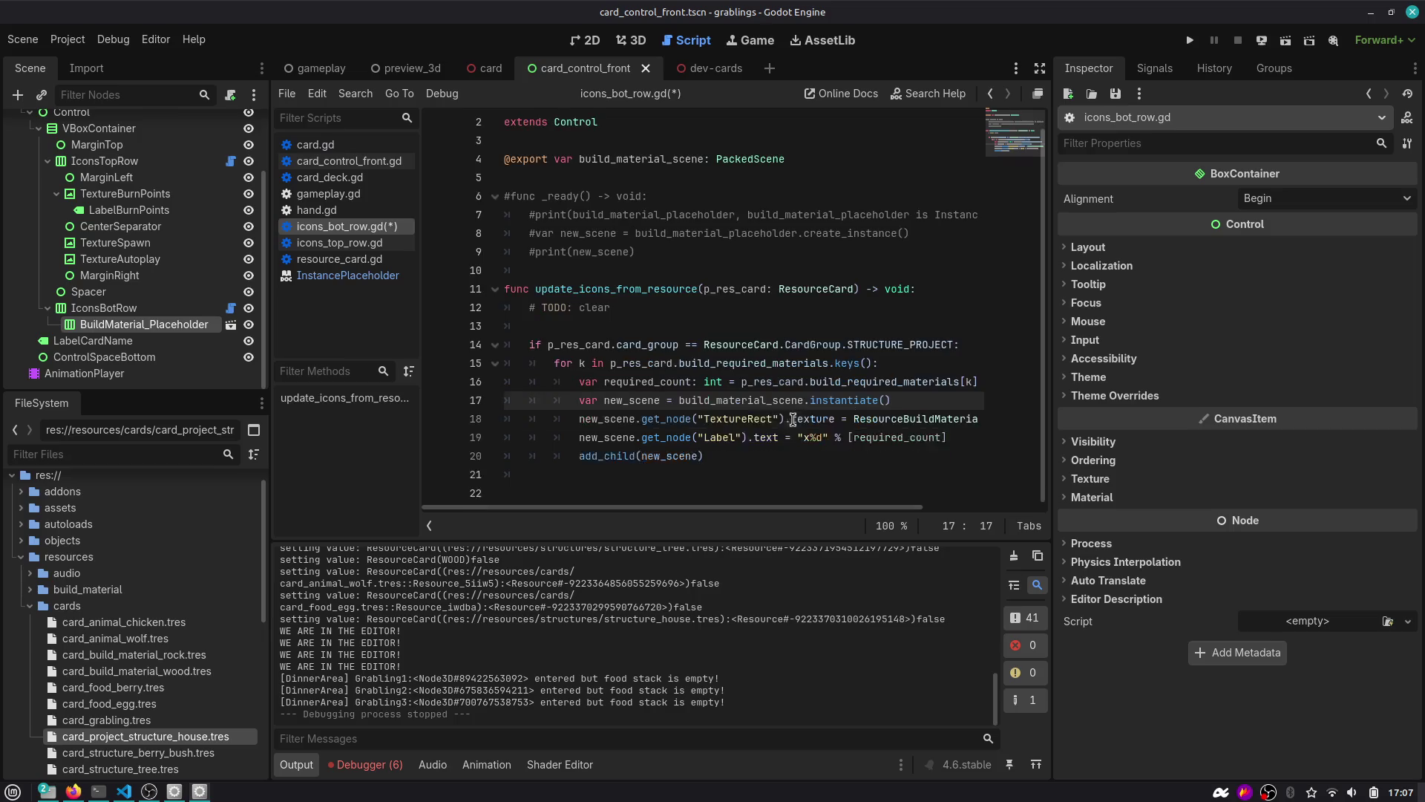
{"action": "left_click", "coordinate": [744, 442]}
{"action": "left_click", "coordinate": [633, 309]}
{"action": "key", "text": "shift+Home"}
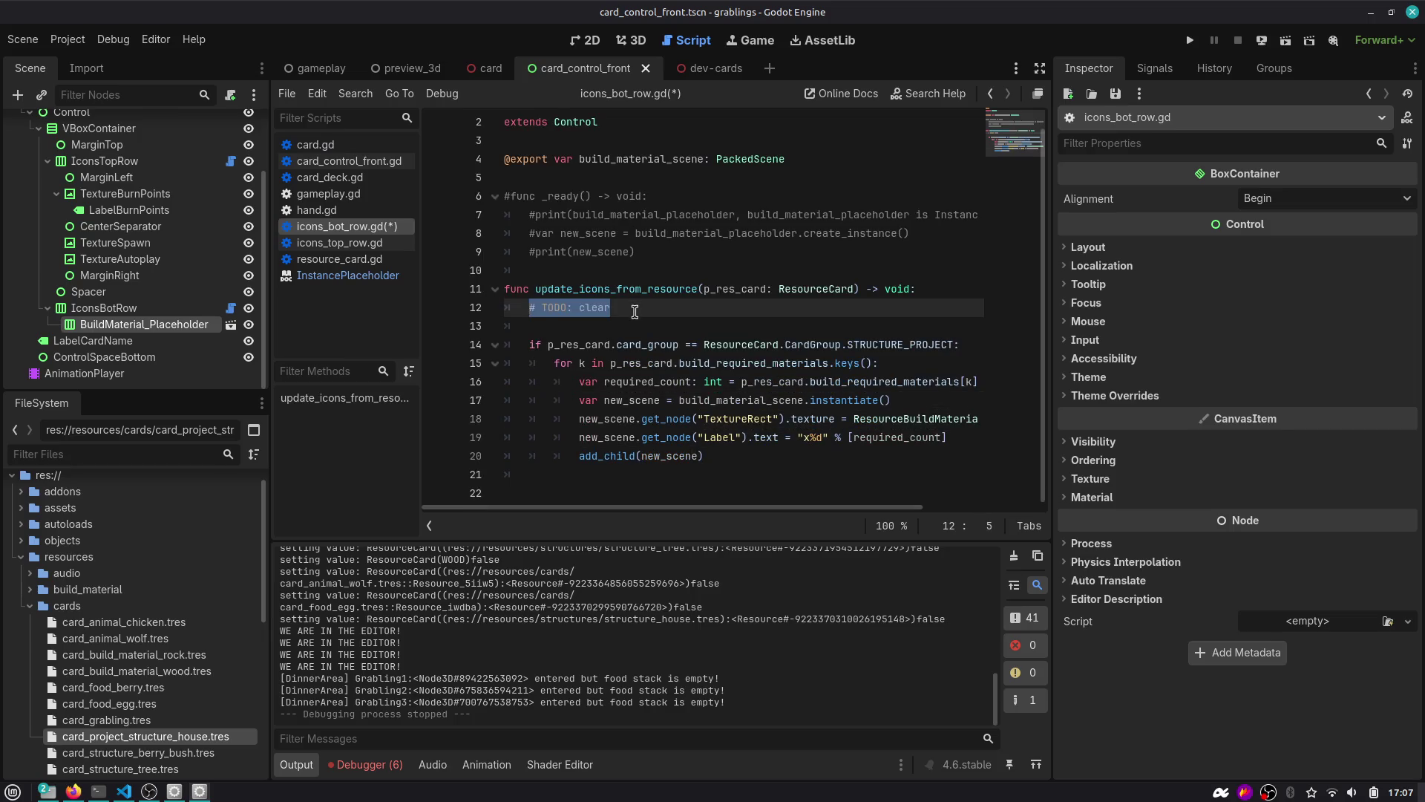
{"action": "type", "text": "clea"}
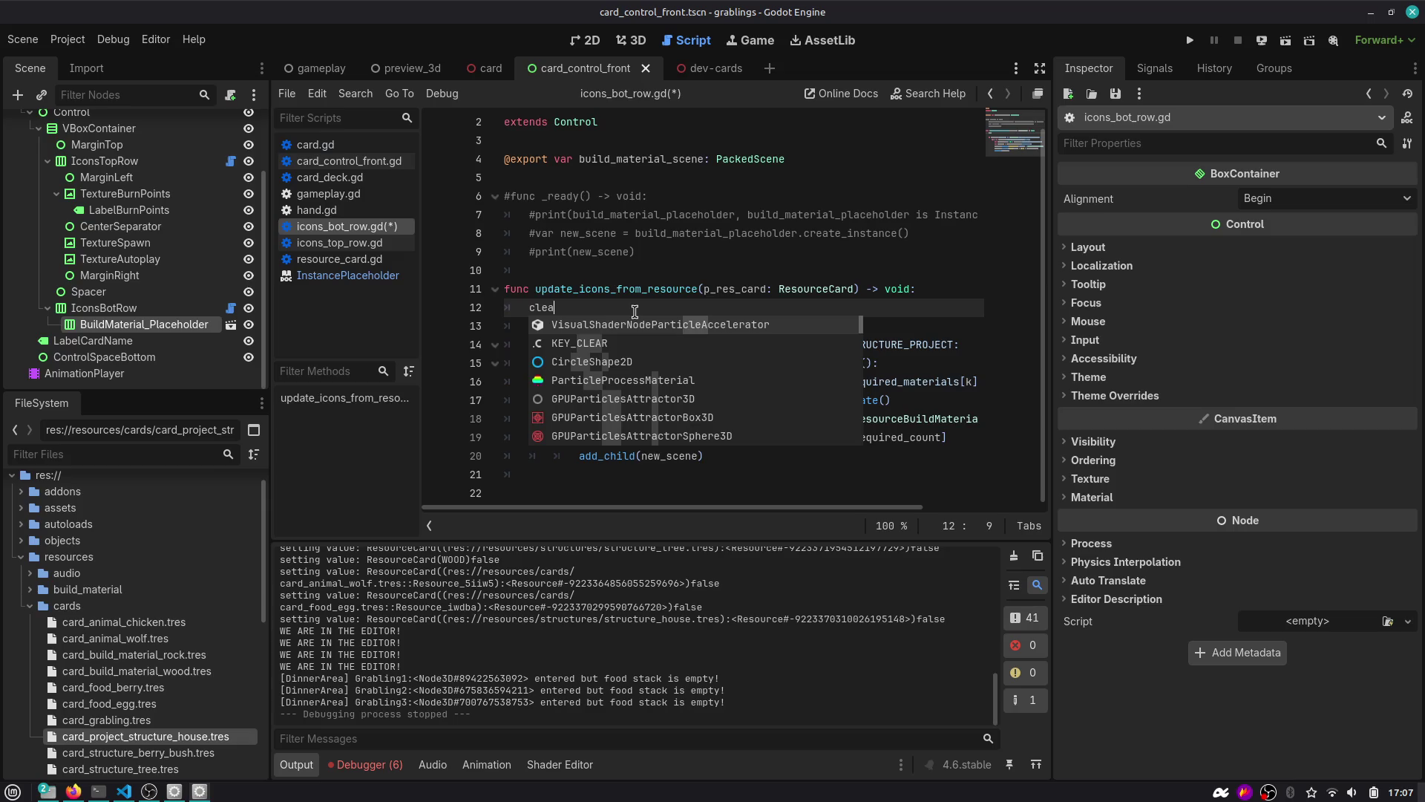
{"action": "type", "text": "r_chi"}
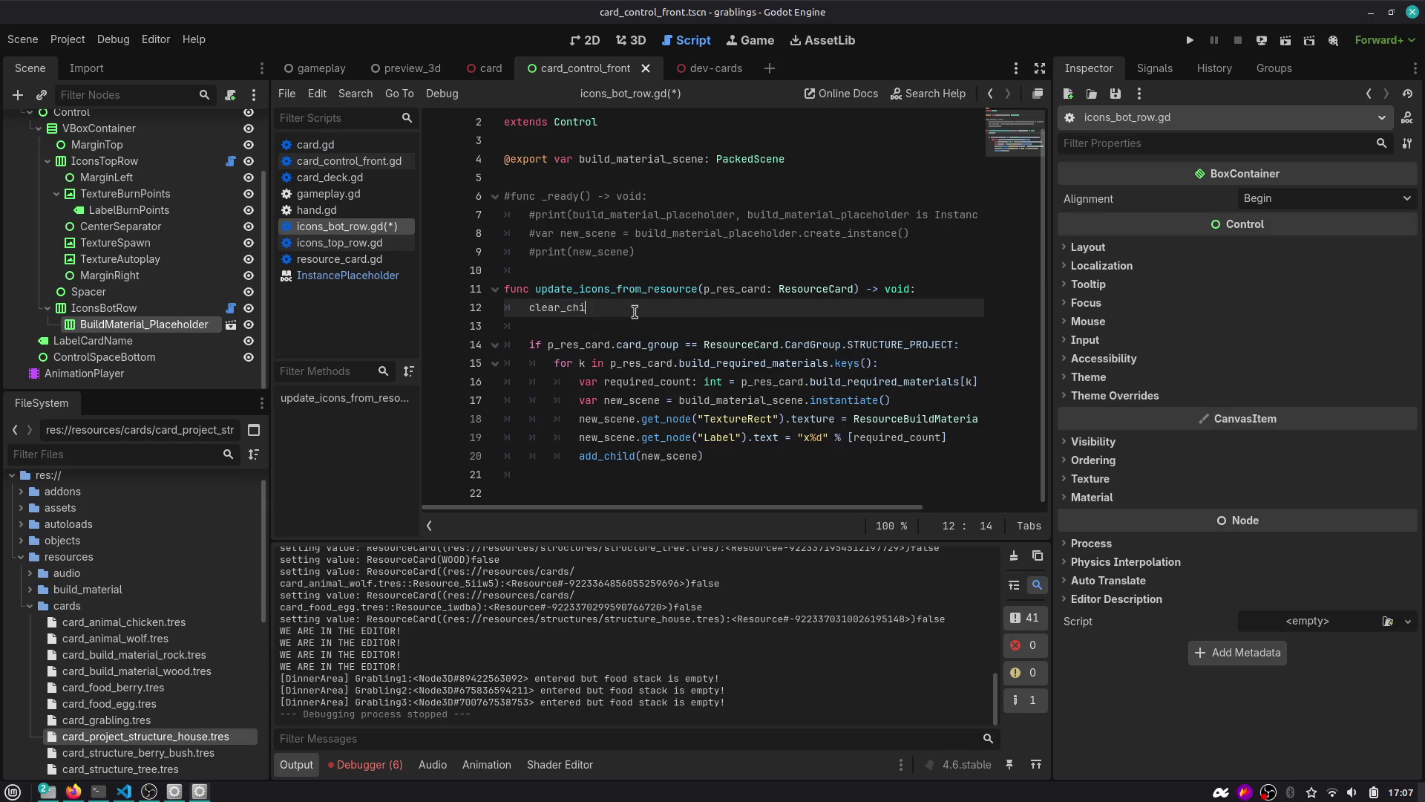
{"action": "key", "text": "ctrl+BackSpace"}
{"action": "type", "text": "d"}
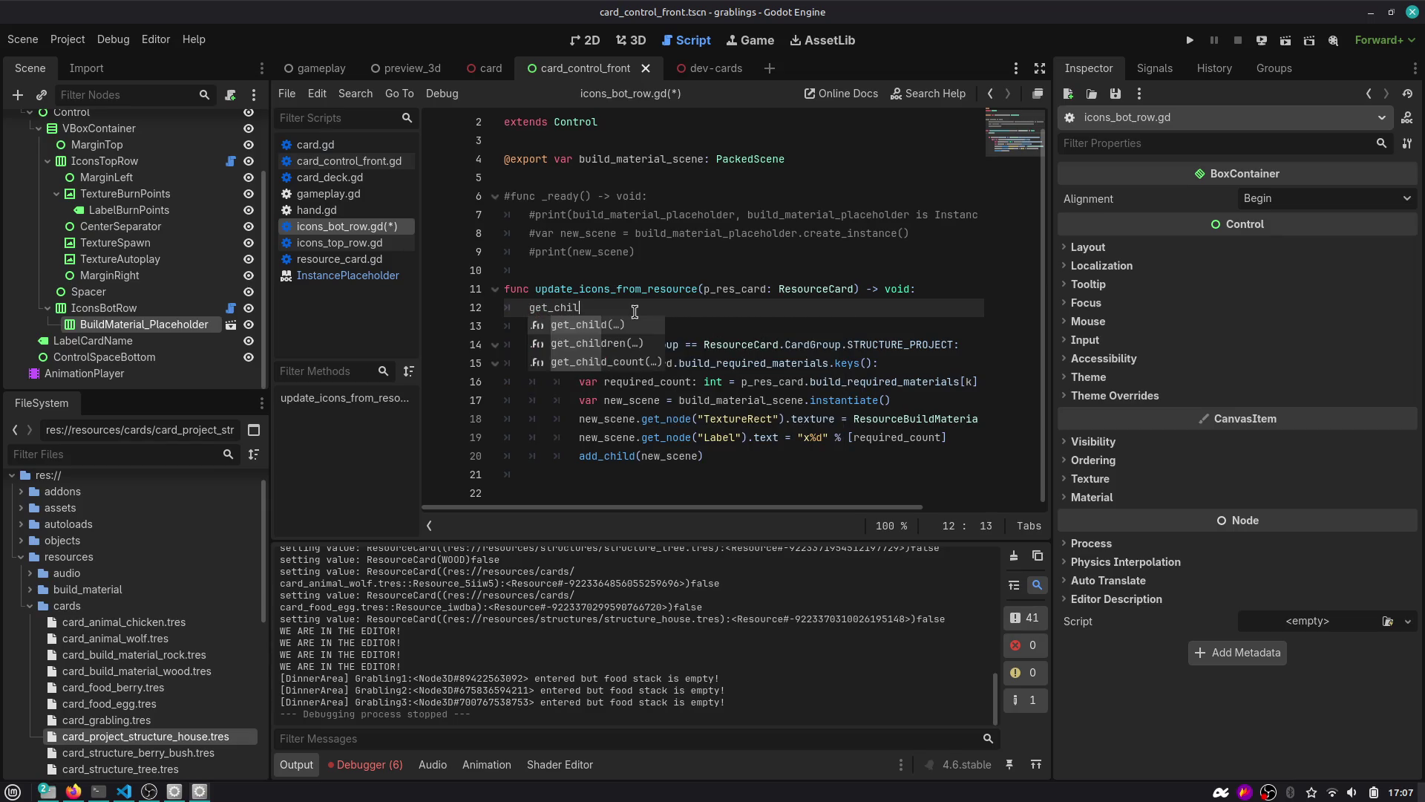
{"action": "key", "text": "Return"}
Search the built-in help for 'clear' and open the Node class reference.
{"action": "key", "text": "F1"}
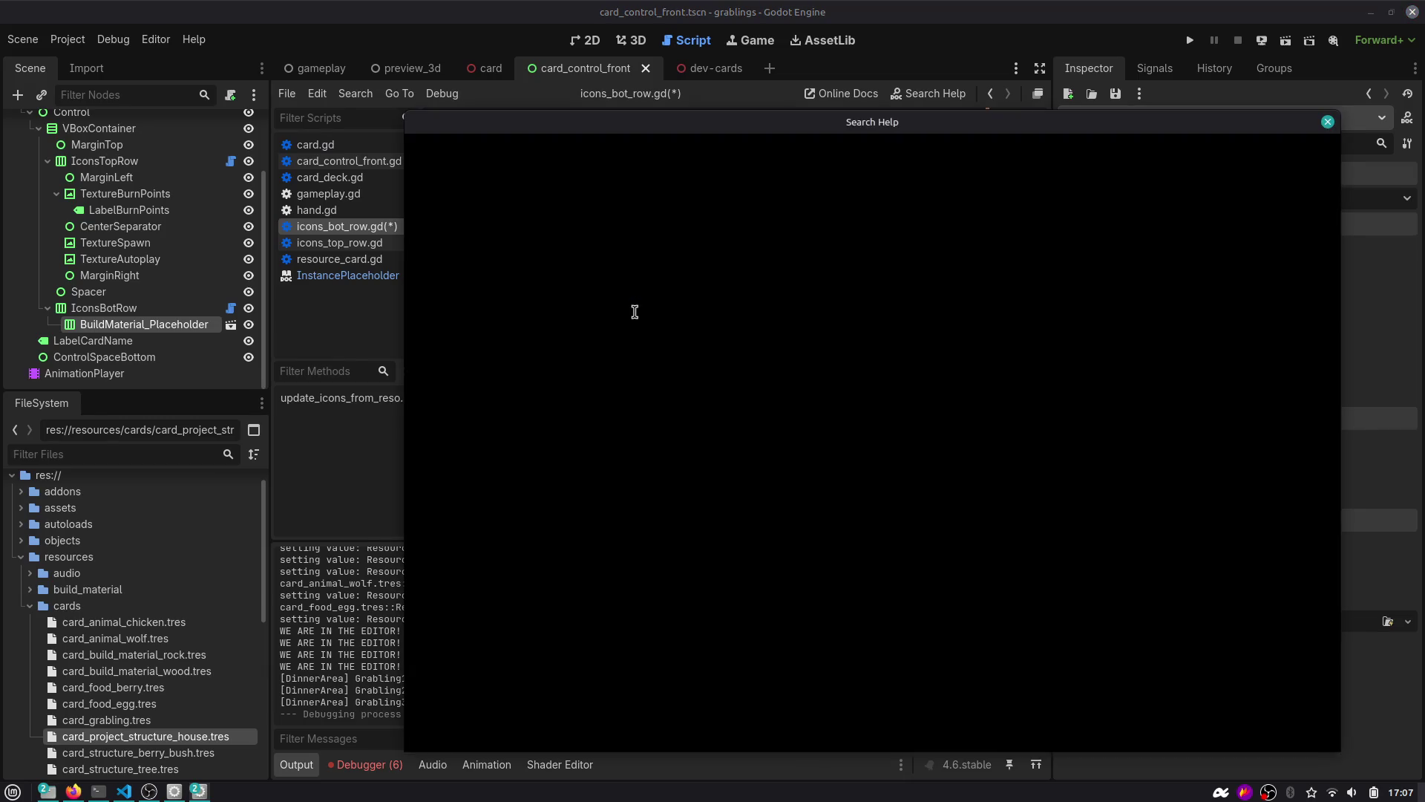
{"action": "type", "text": "clear"}
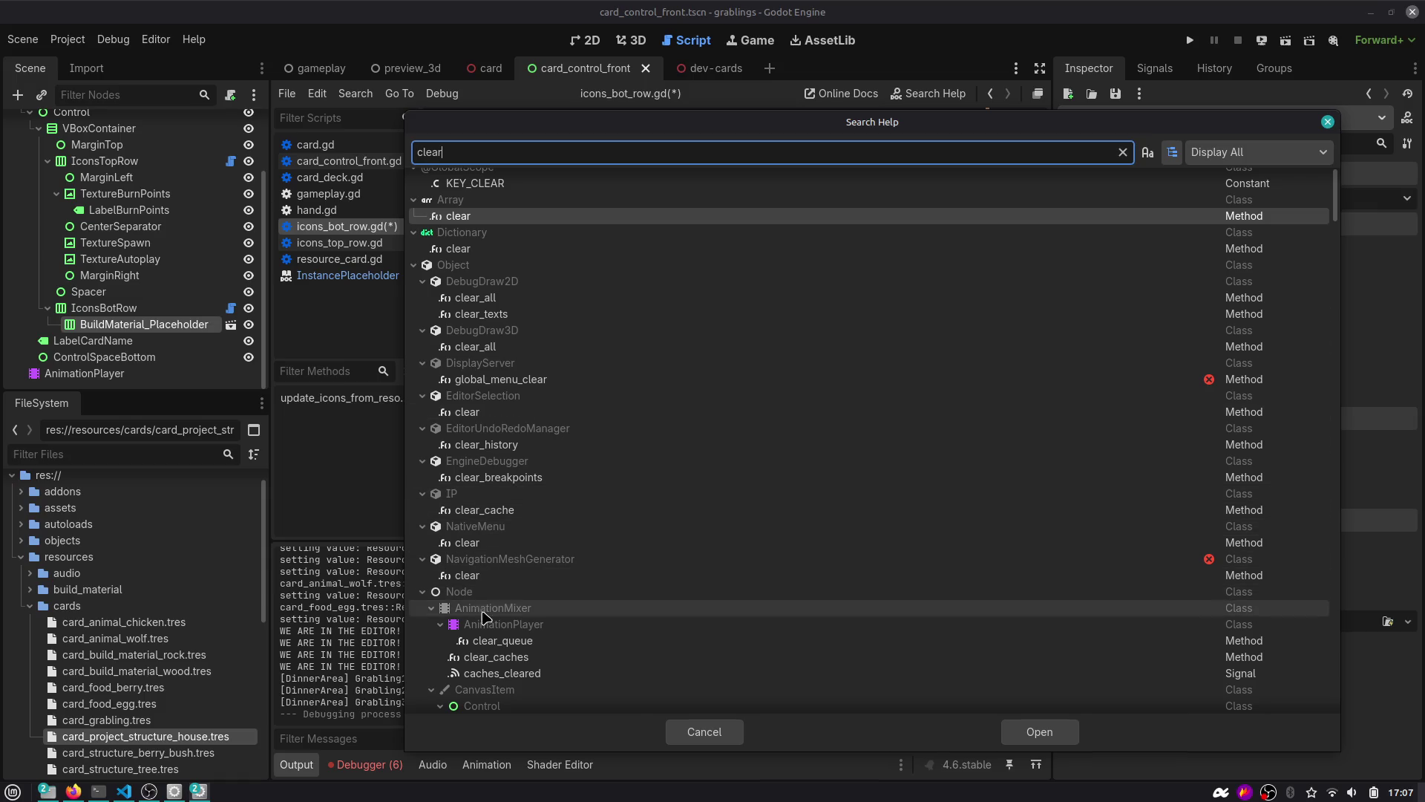
{"action": "scroll", "coordinate": [519, 639], "scroll_direction": "down", "scroll_amount": 2}
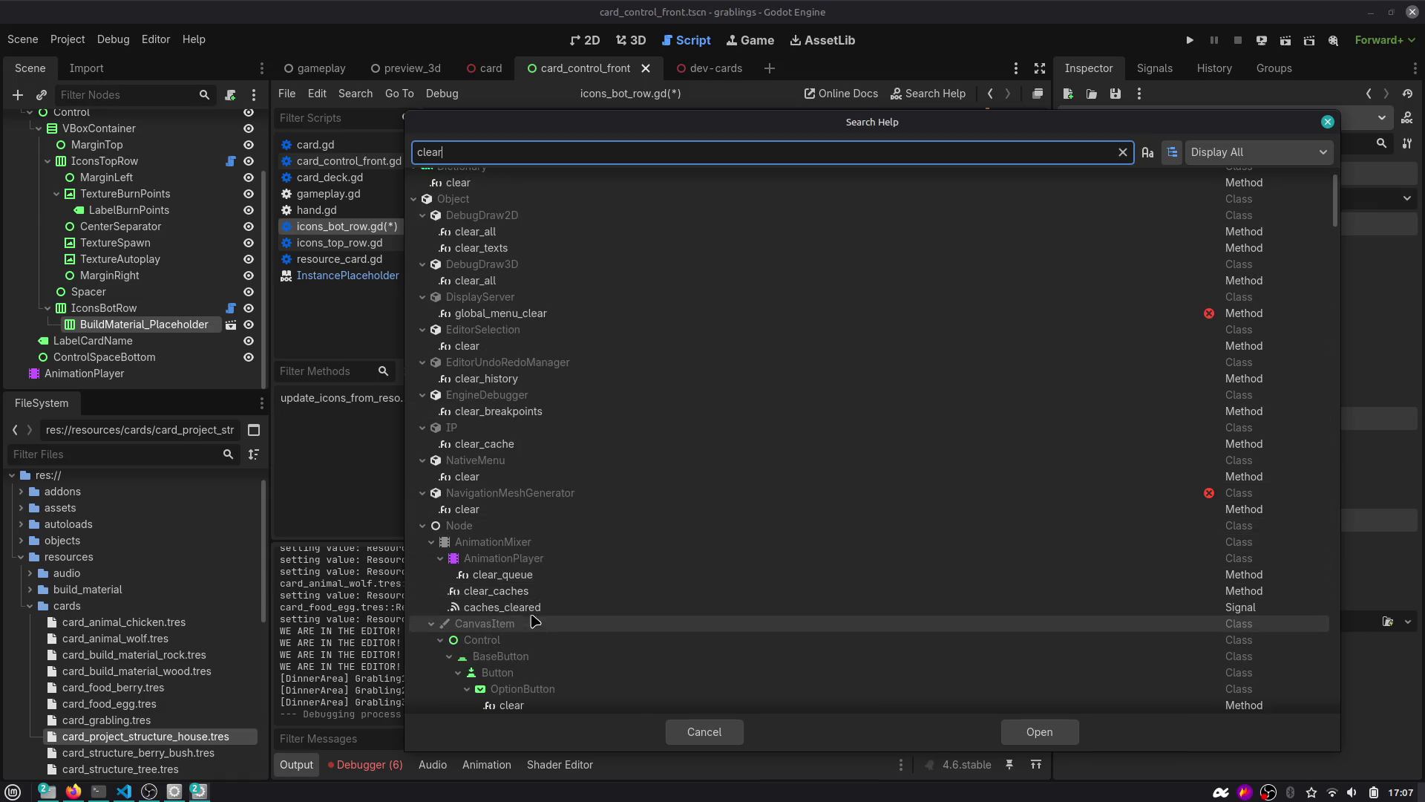
{"action": "double_click", "coordinate": [460, 526]}
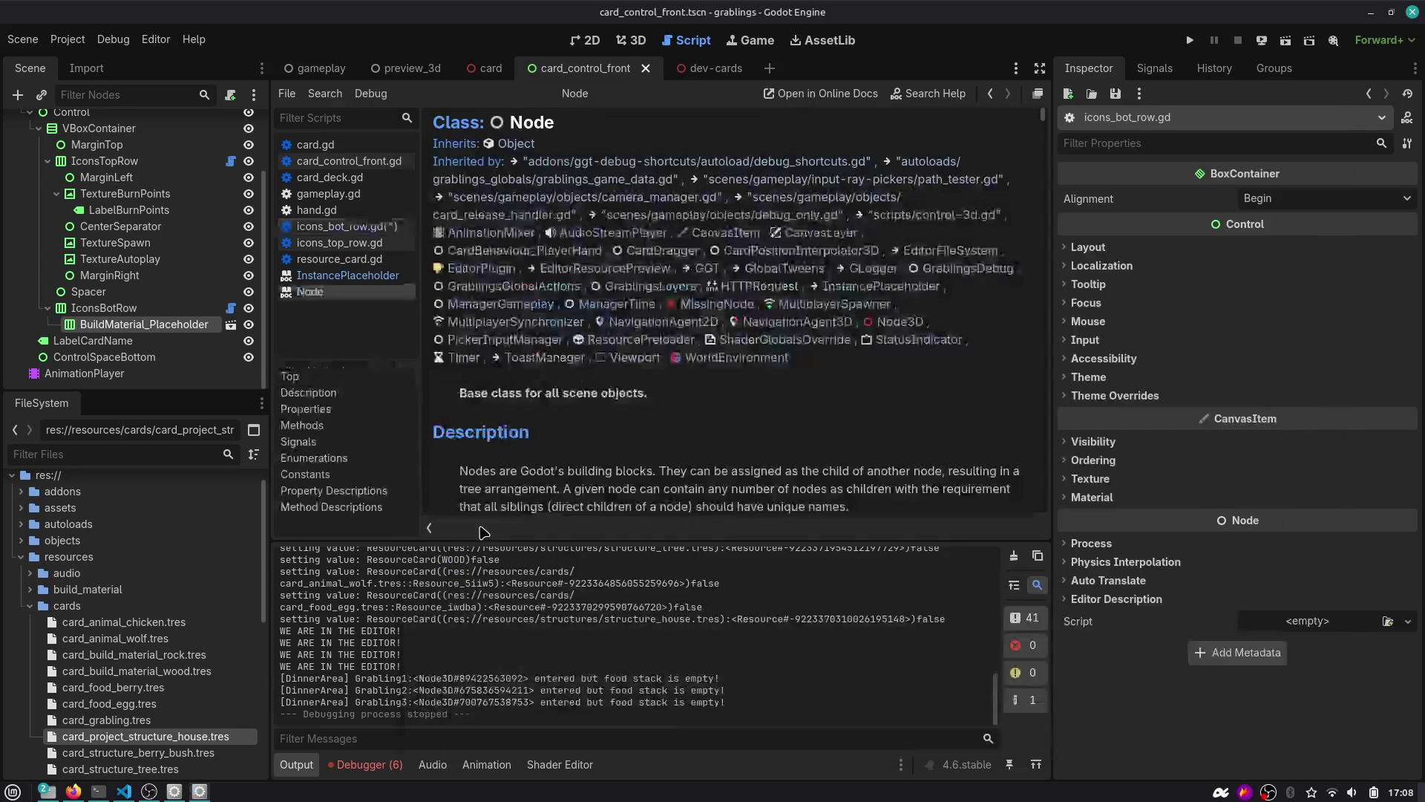
Find 'remove' in the Node docs to reach remove_child in the method list.
{"action": "key", "text": "ctrl+f"}
{"action": "type", "text": "remove"}
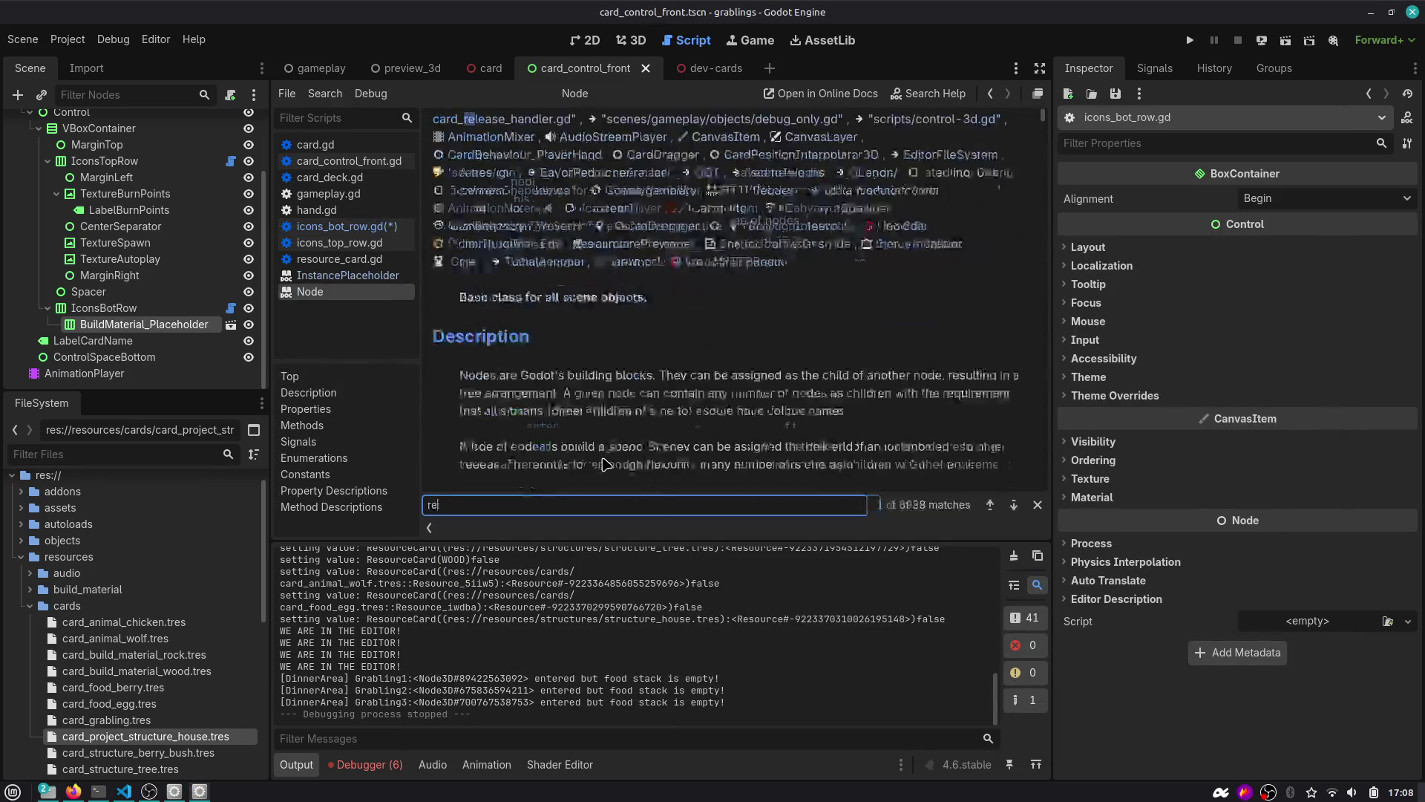
{"action": "key", "text": "Return"}
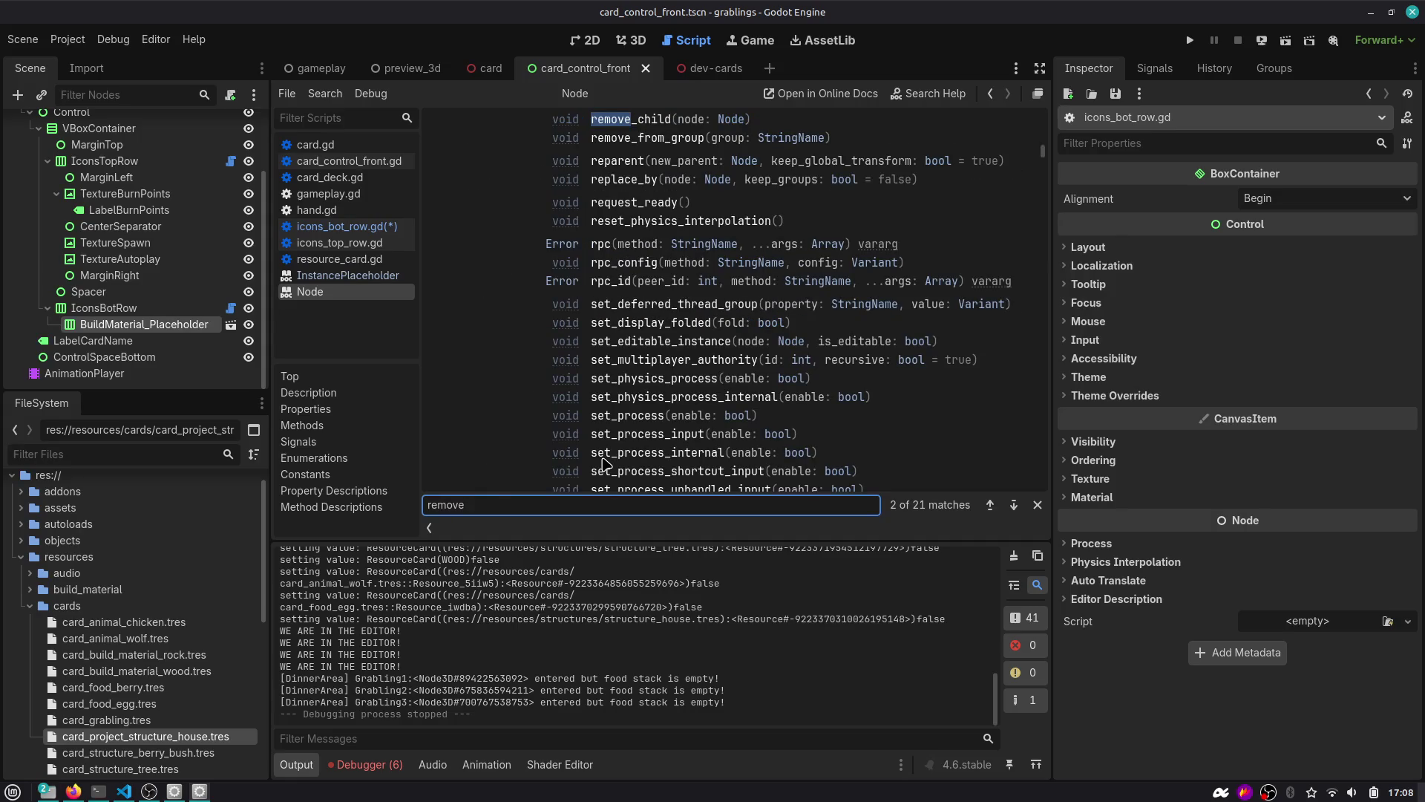
{"action": "scroll", "coordinate": [605, 364], "scroll_direction": "up", "scroll_amount": 3}
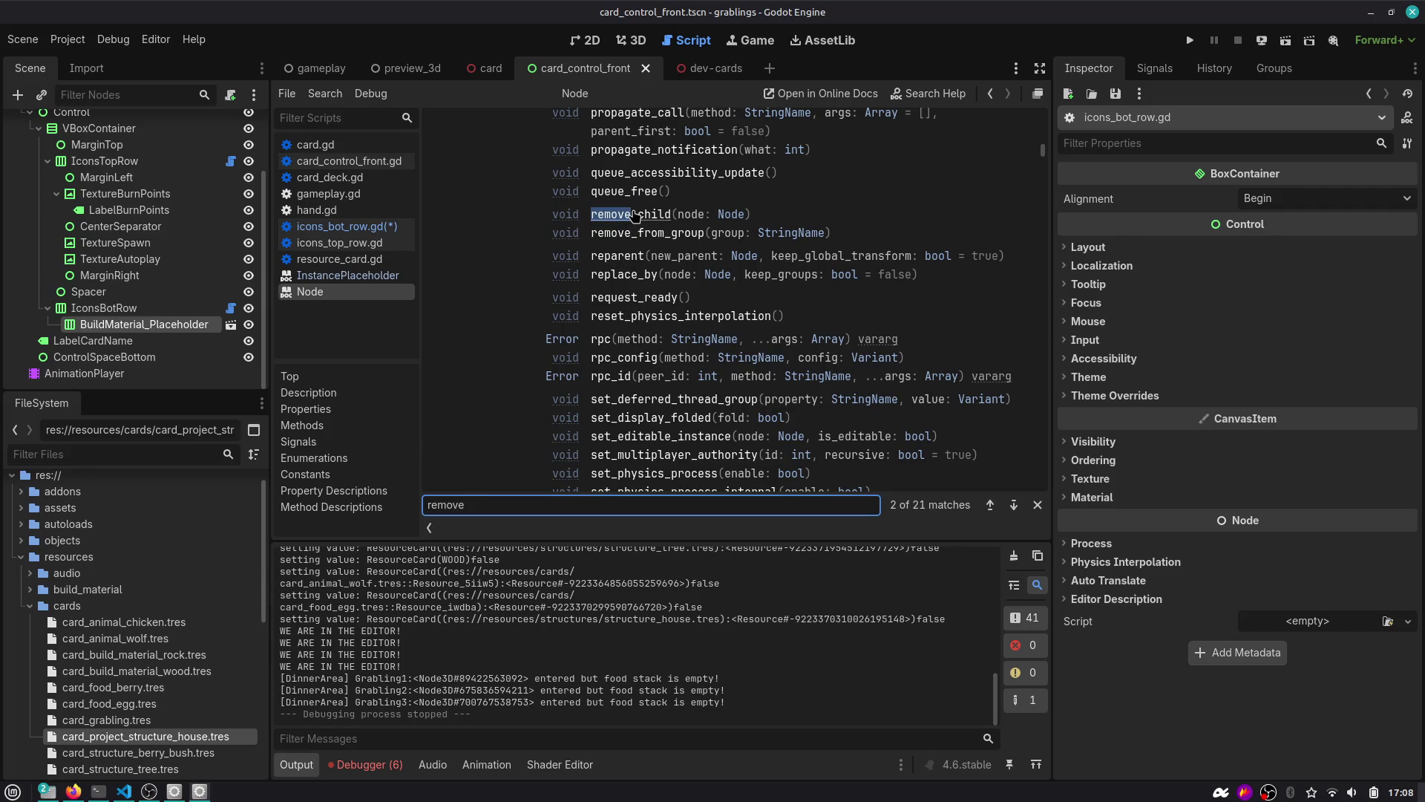
Replace line 12 of icons_bot_row.gd with a get_children() call using autocomplete.
{"action": "left_click", "coordinate": [626, 215]}
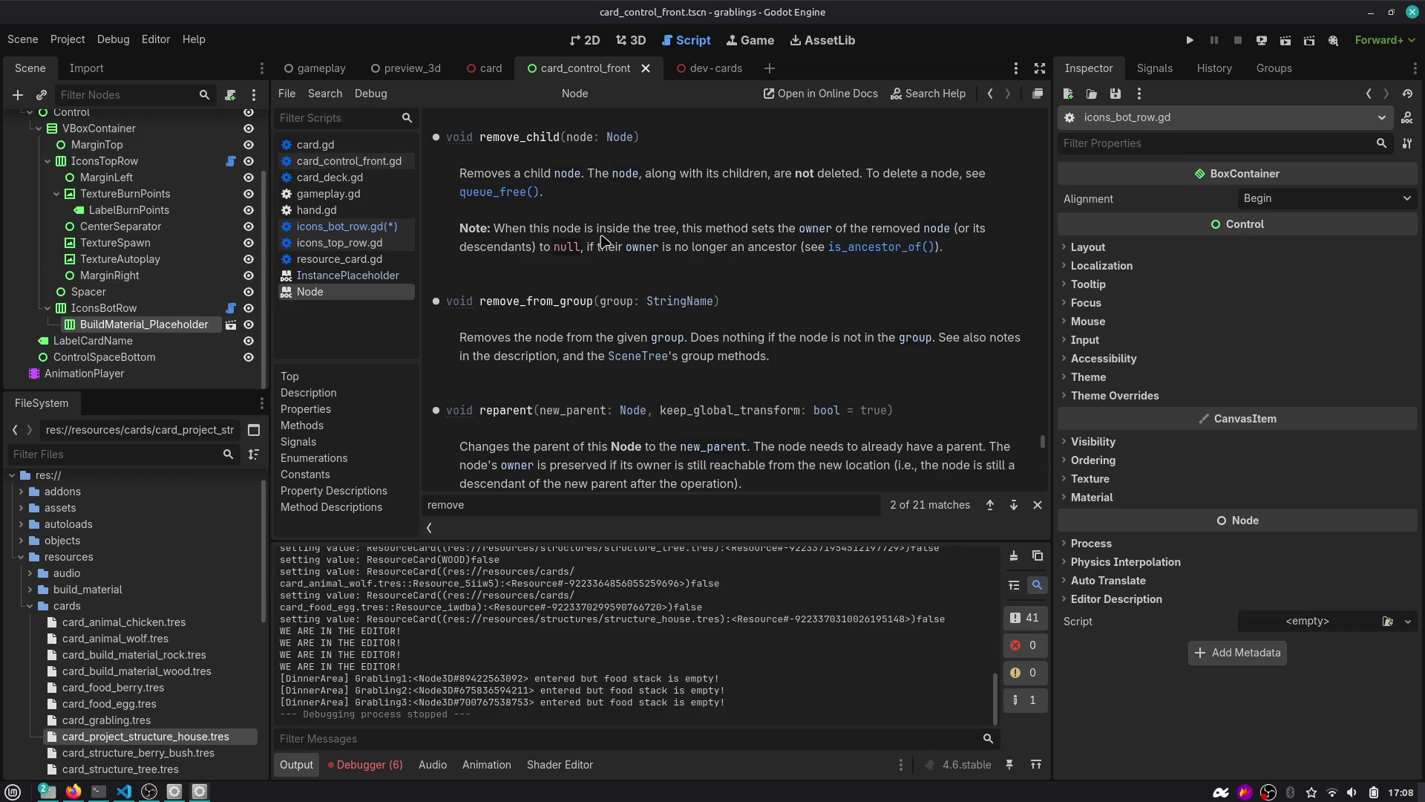
{"action": "left_click", "coordinate": [988, 94]}
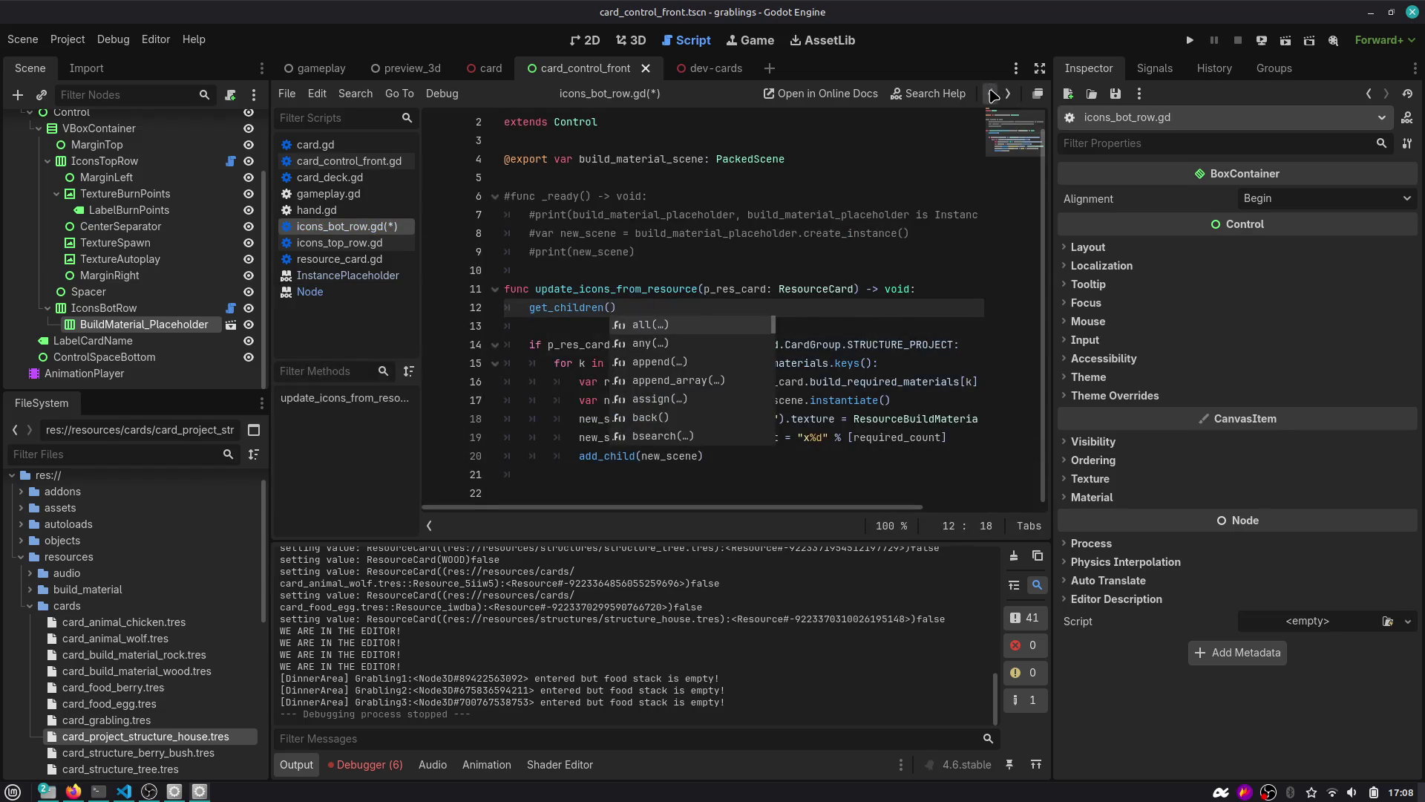
{"action": "left_click", "coordinate": [633, 327]}
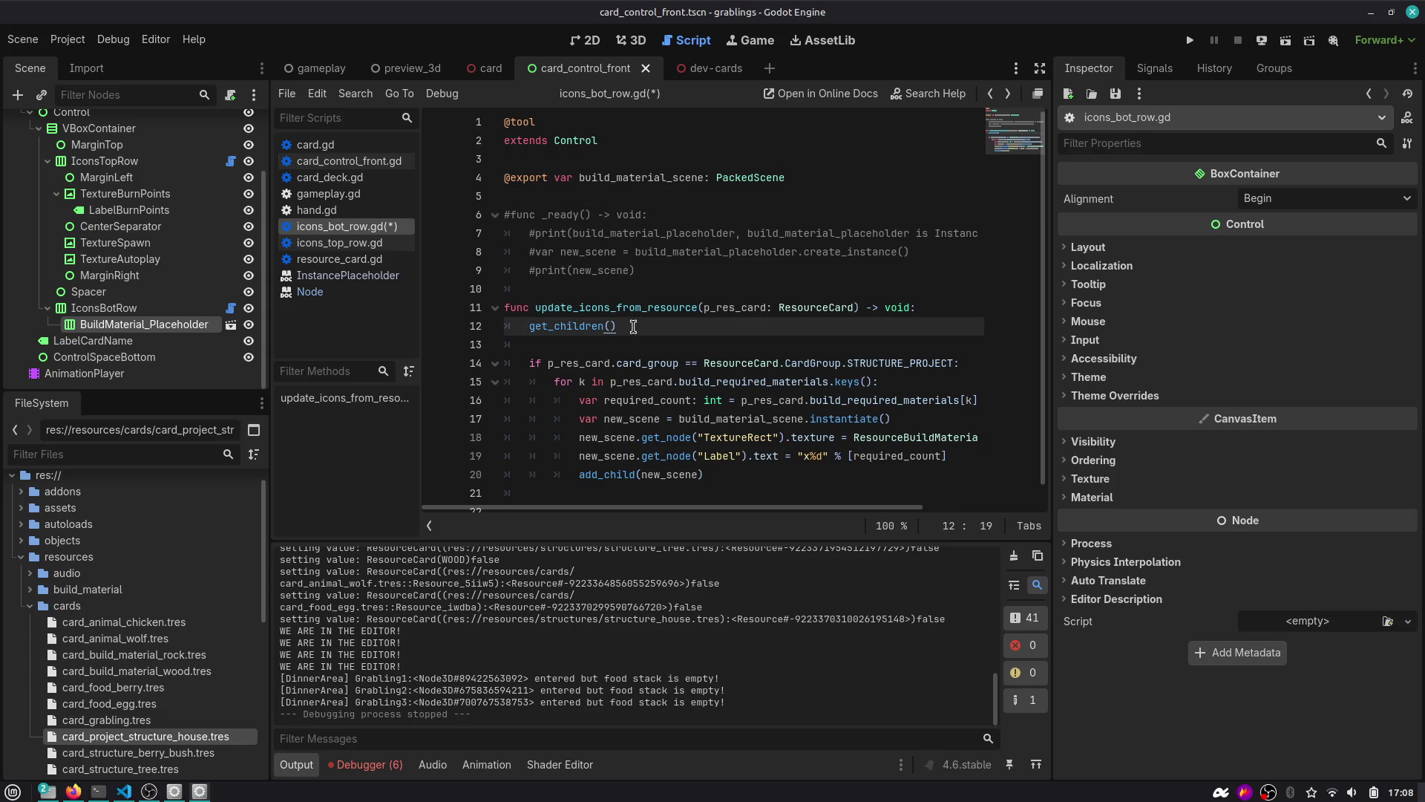
{"action": "key", "text": "shift+Home"}
{"action": "type", "text": "get_node(."}
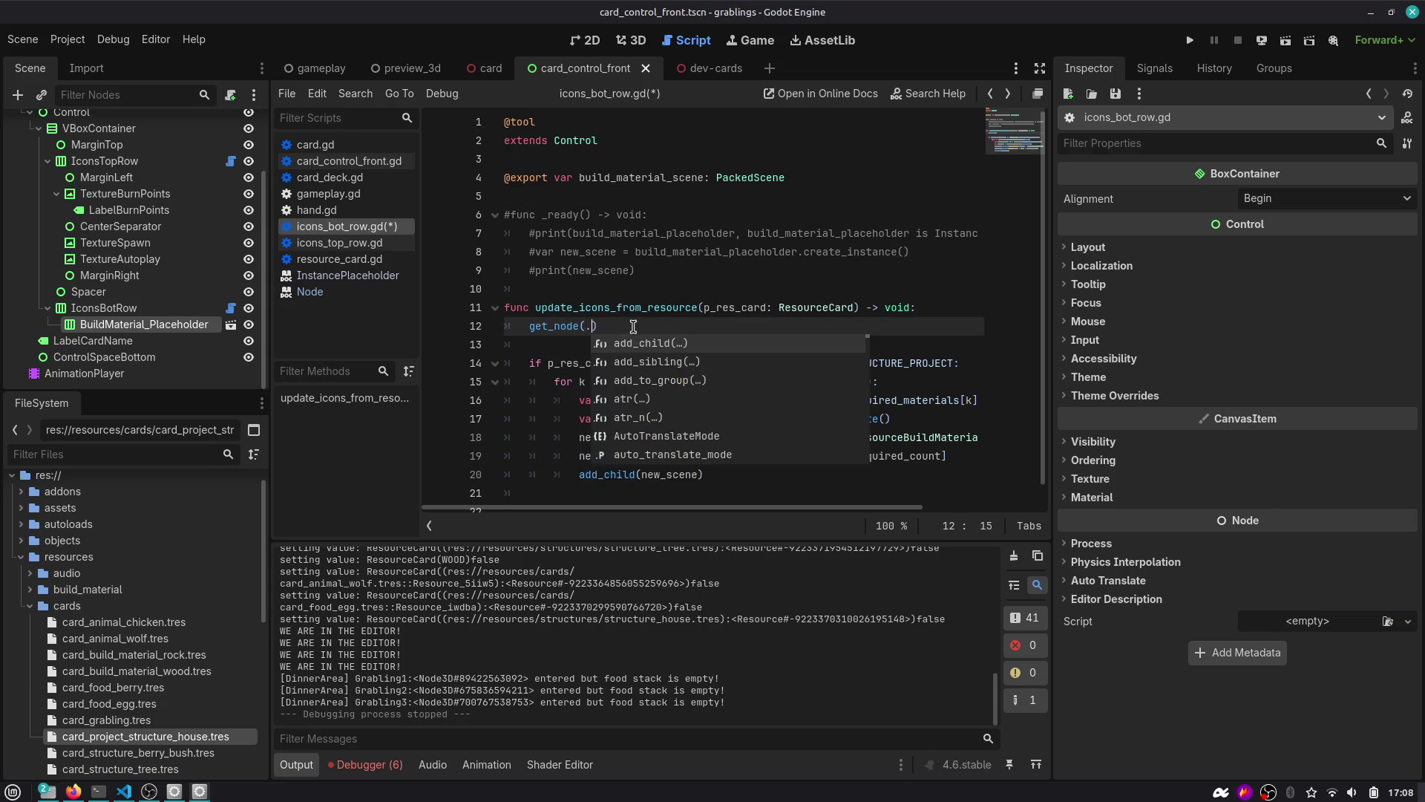
{"action": "key", "text": "BackSpace"}
{"action": "key", "text": "End"}
{"action": "key", "text": "shift+Home"}
{"action": "type", "text": "get_chi"}
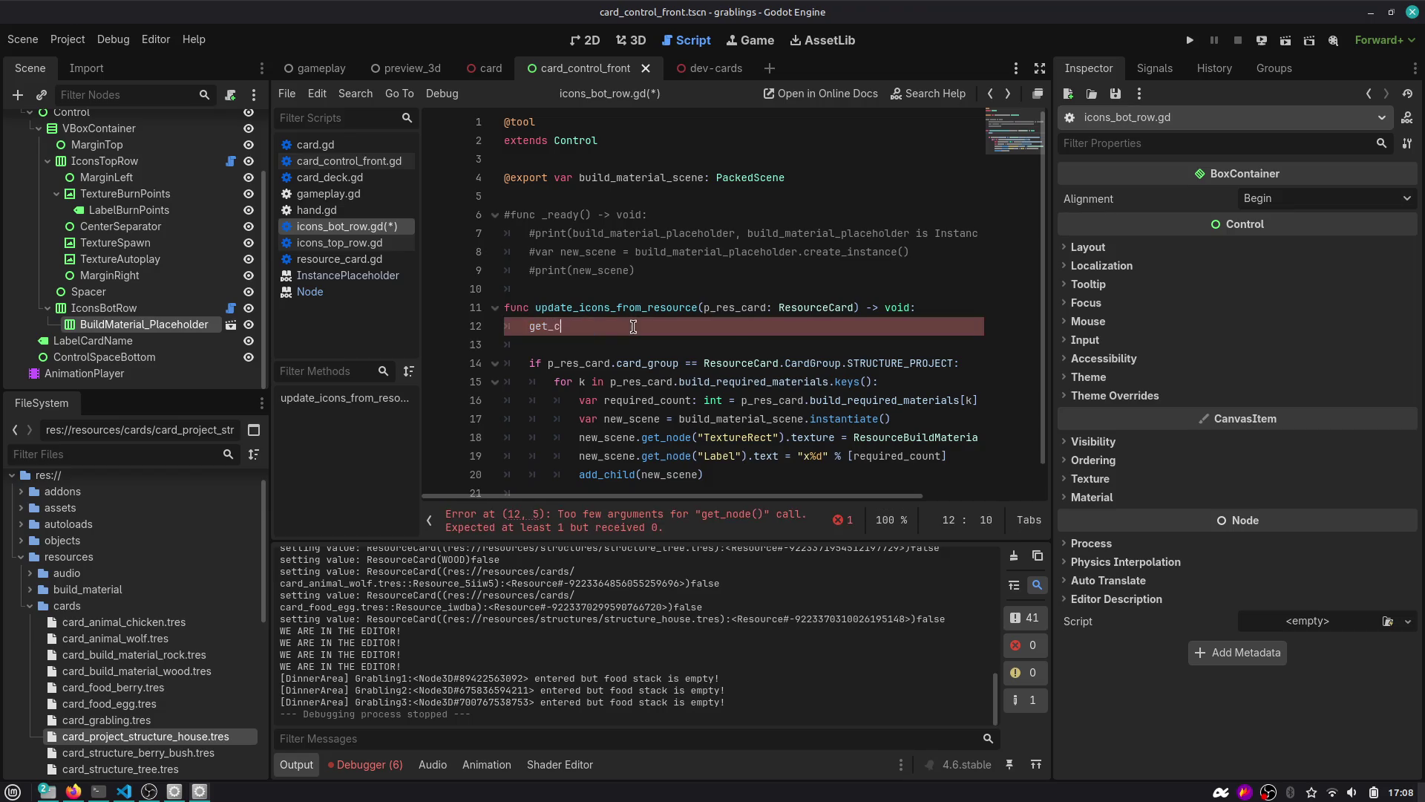
{"action": "key", "text": "Return"}
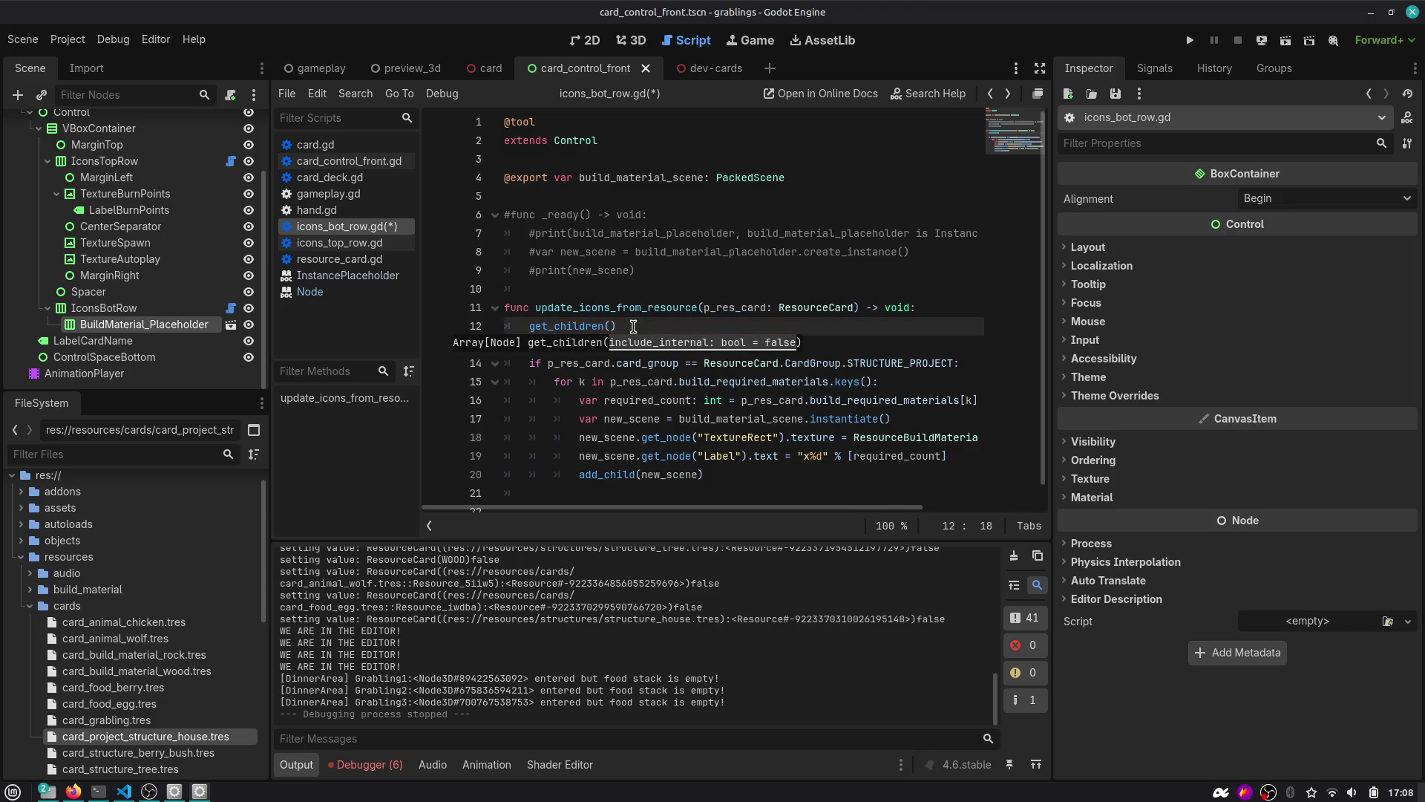
{"action": "key", "text": "End"}
{"action": "key", "text": "Home"}
Make line 12 'for c in get_children():' with an indented remove_child(c) body line.
{"action": "type", "text": "for c in"}
{"action": "key", "text": "End"}
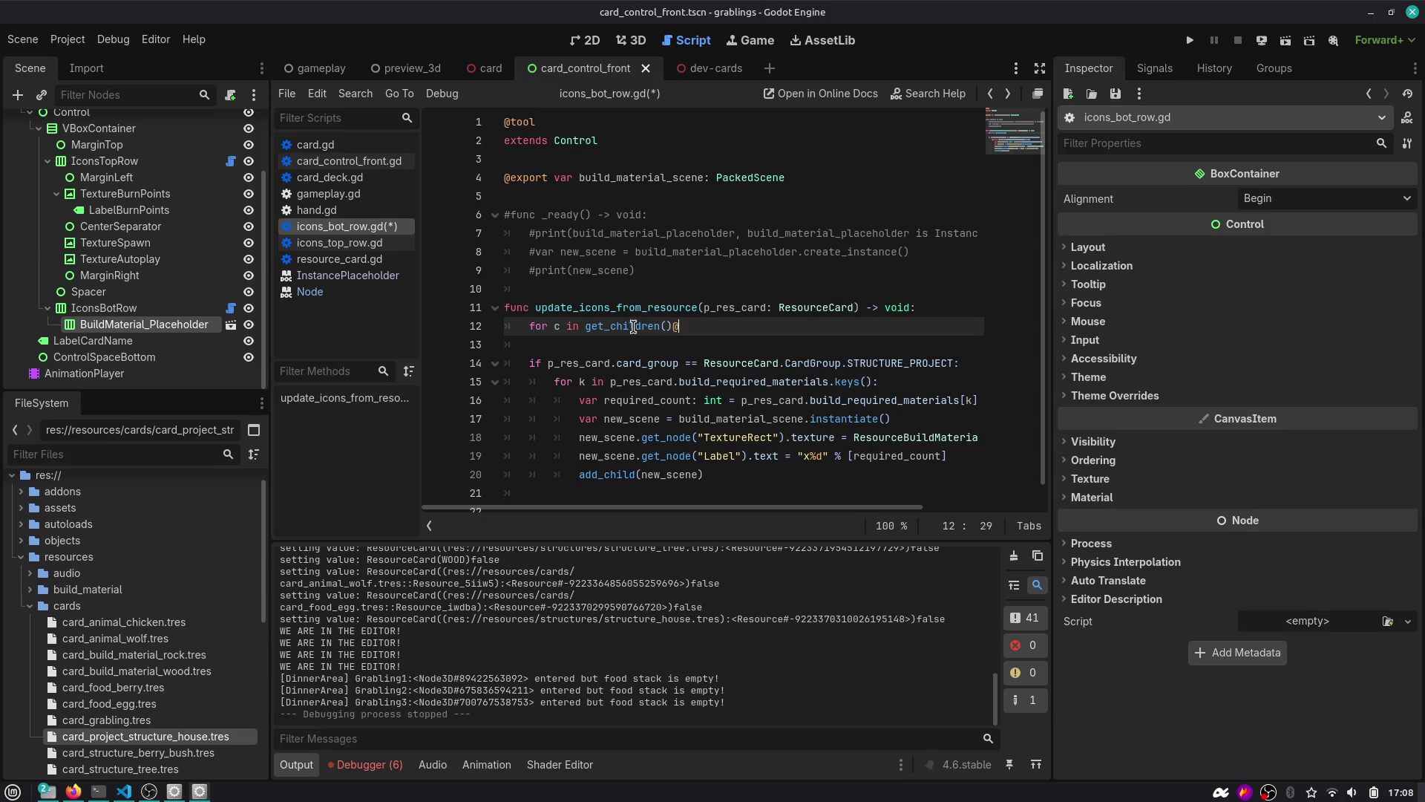
{"action": "key", "text": "Return"}
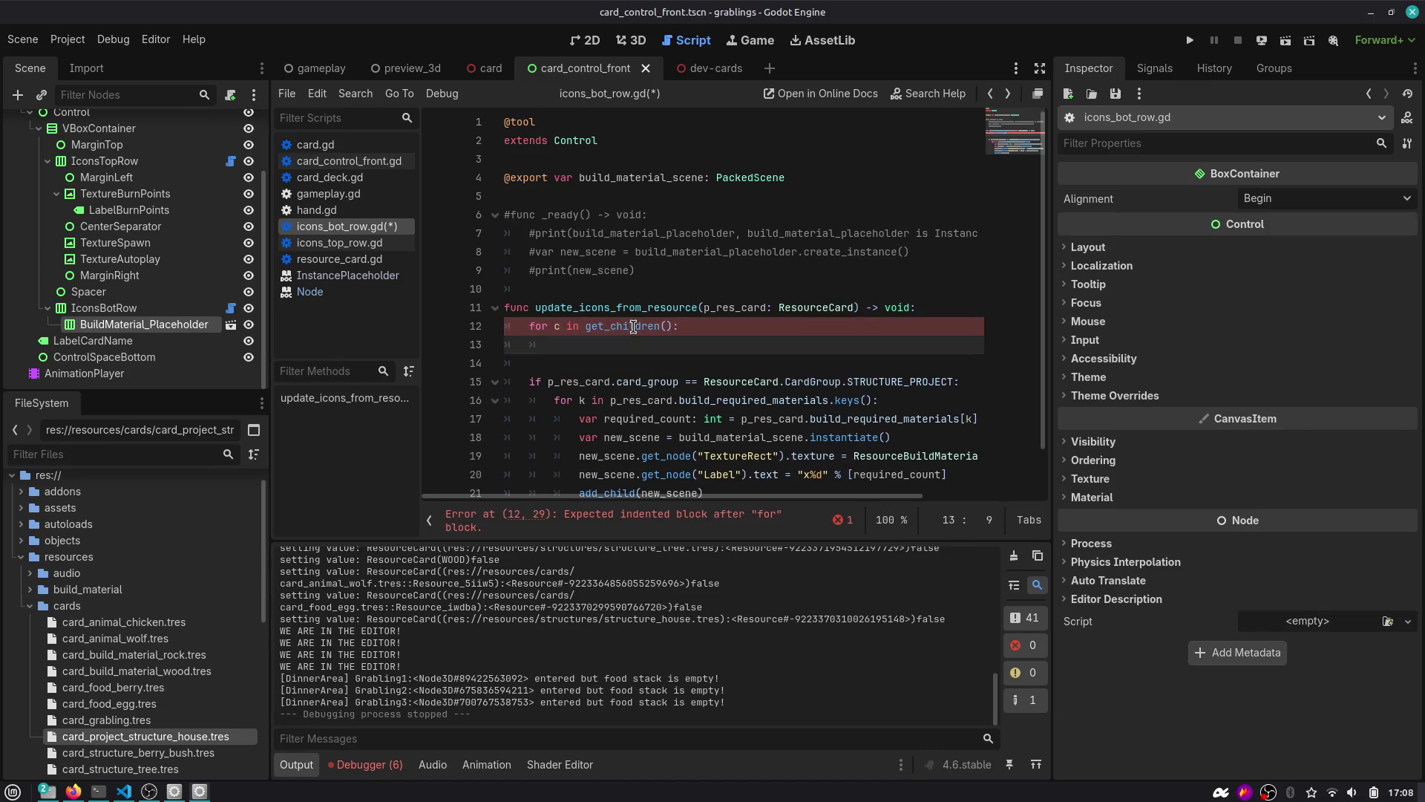
{"action": "type", "text": "remo"}
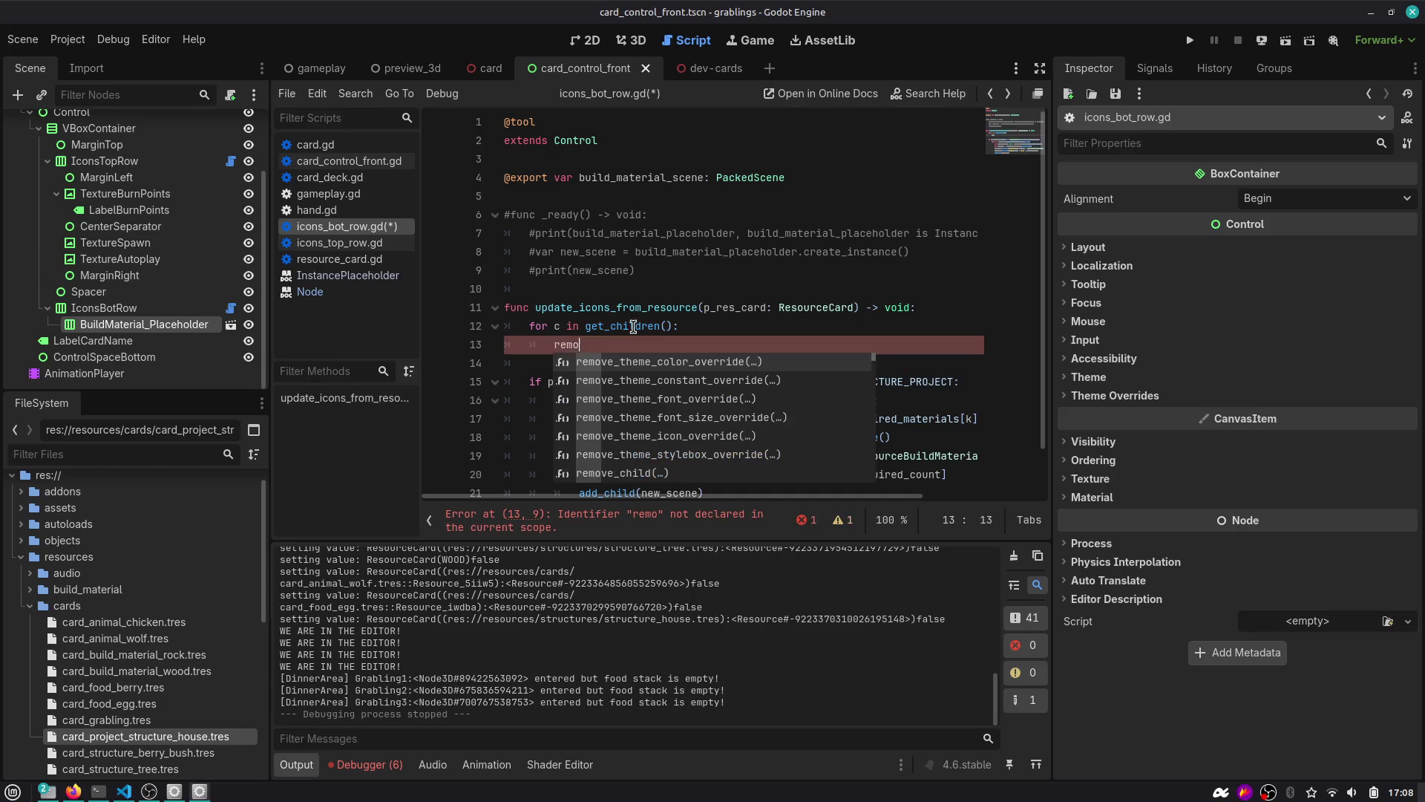
{"action": "type", "text": "ve_ch"}
{"action": "key", "text": "Return"}
{"action": "type", "text": "c"}
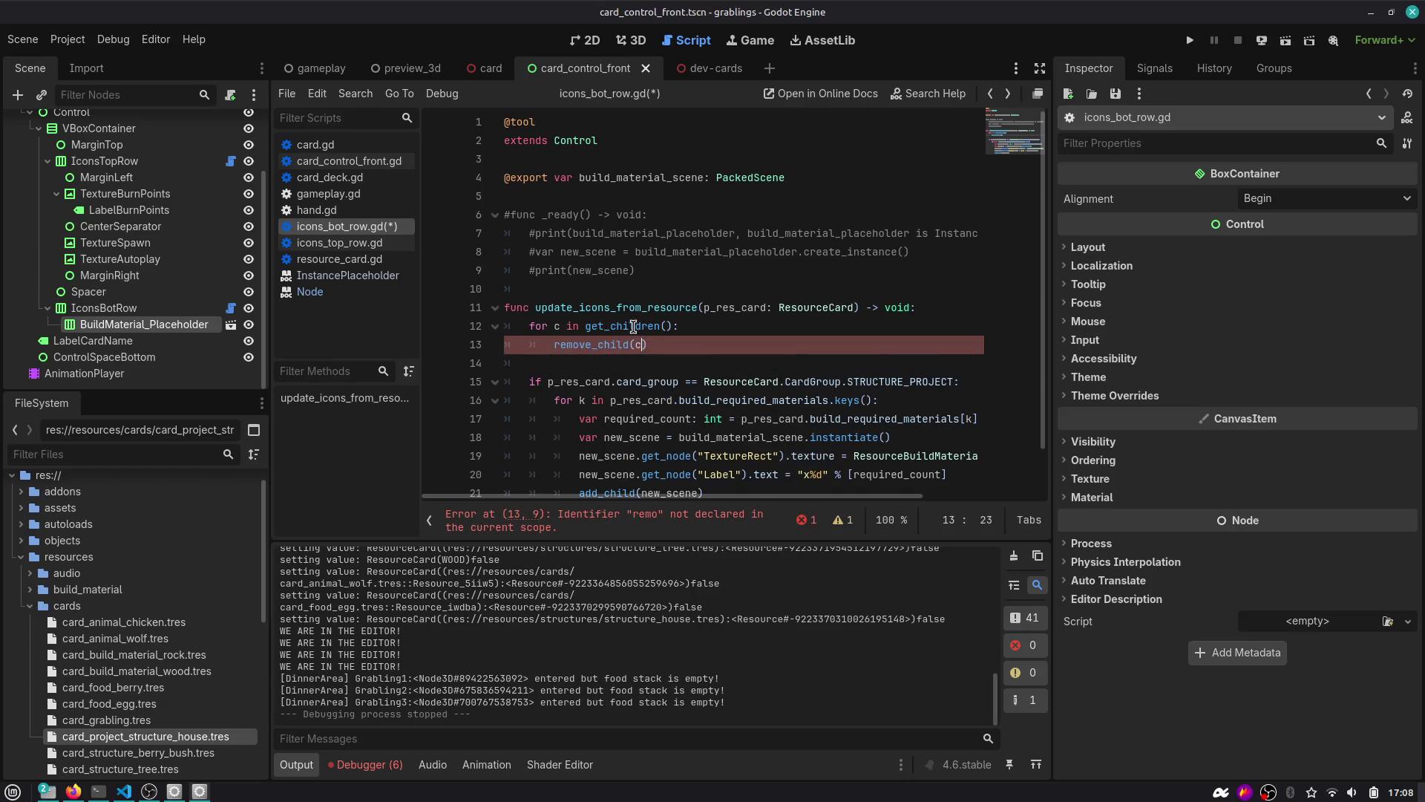
{"action": "key", "text": "Down"}
{"action": "left_click", "coordinate": [633, 327]}
{"action": "double_click", "coordinate": [634, 326]}
{"action": "key", "text": "shift+Right"}
{"action": "key", "text": "shift+Right"}
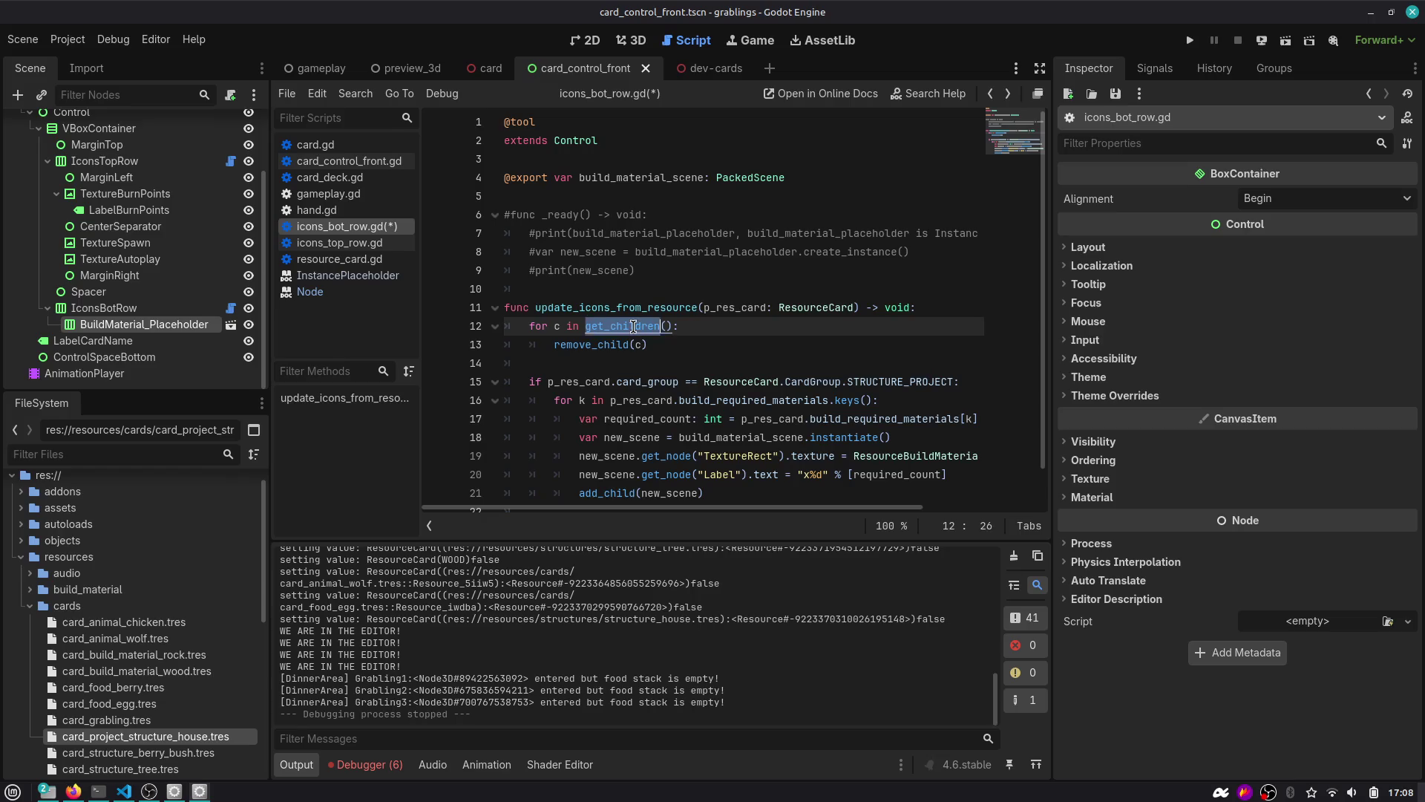
{"action": "left_click", "coordinate": [647, 345]}
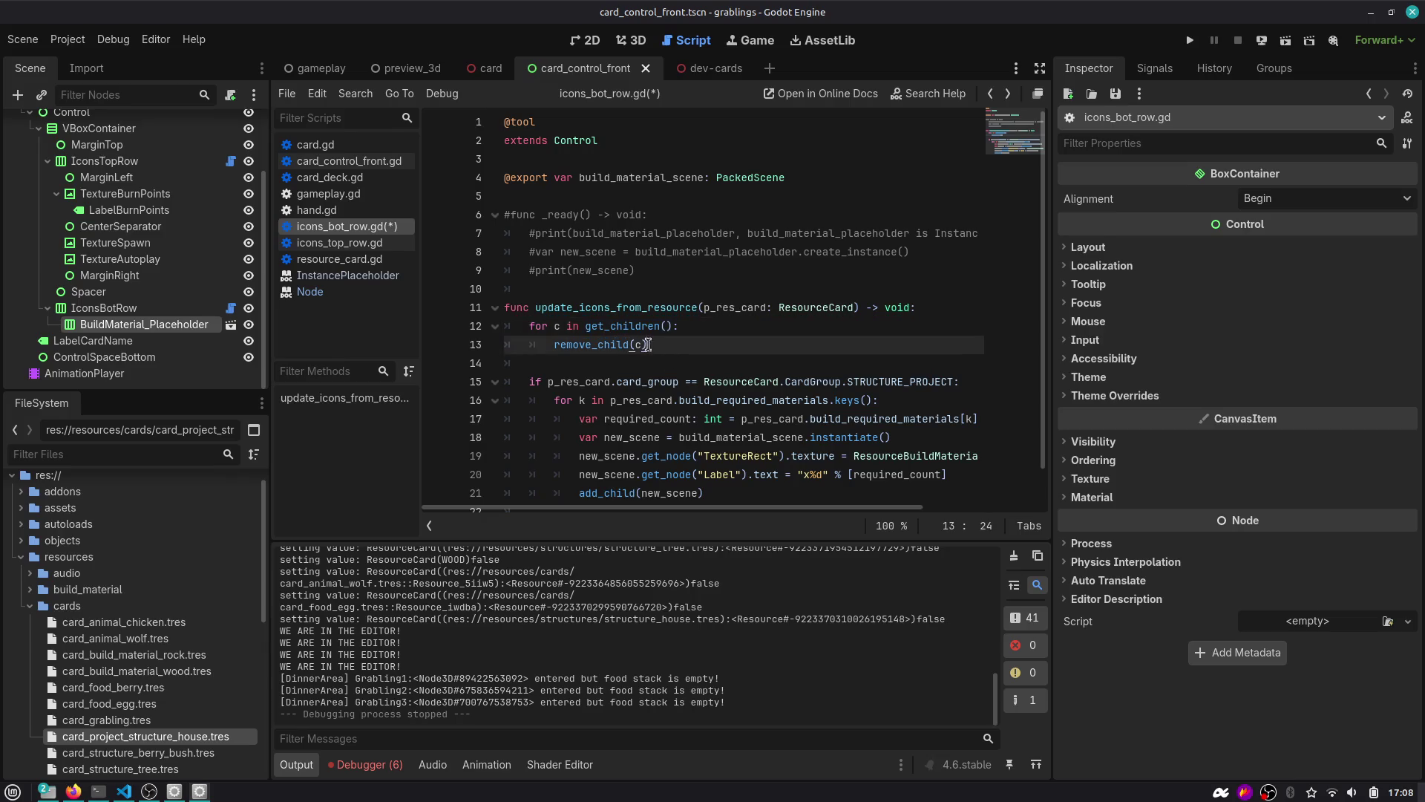
{"action": "mouse_move", "coordinate": [600, 341]}
Look up the get_children and remove_child methods in the documentation.
{"action": "scroll", "coordinate": [605, 349], "scroll_direction": "down", "scroll_amount": 1}
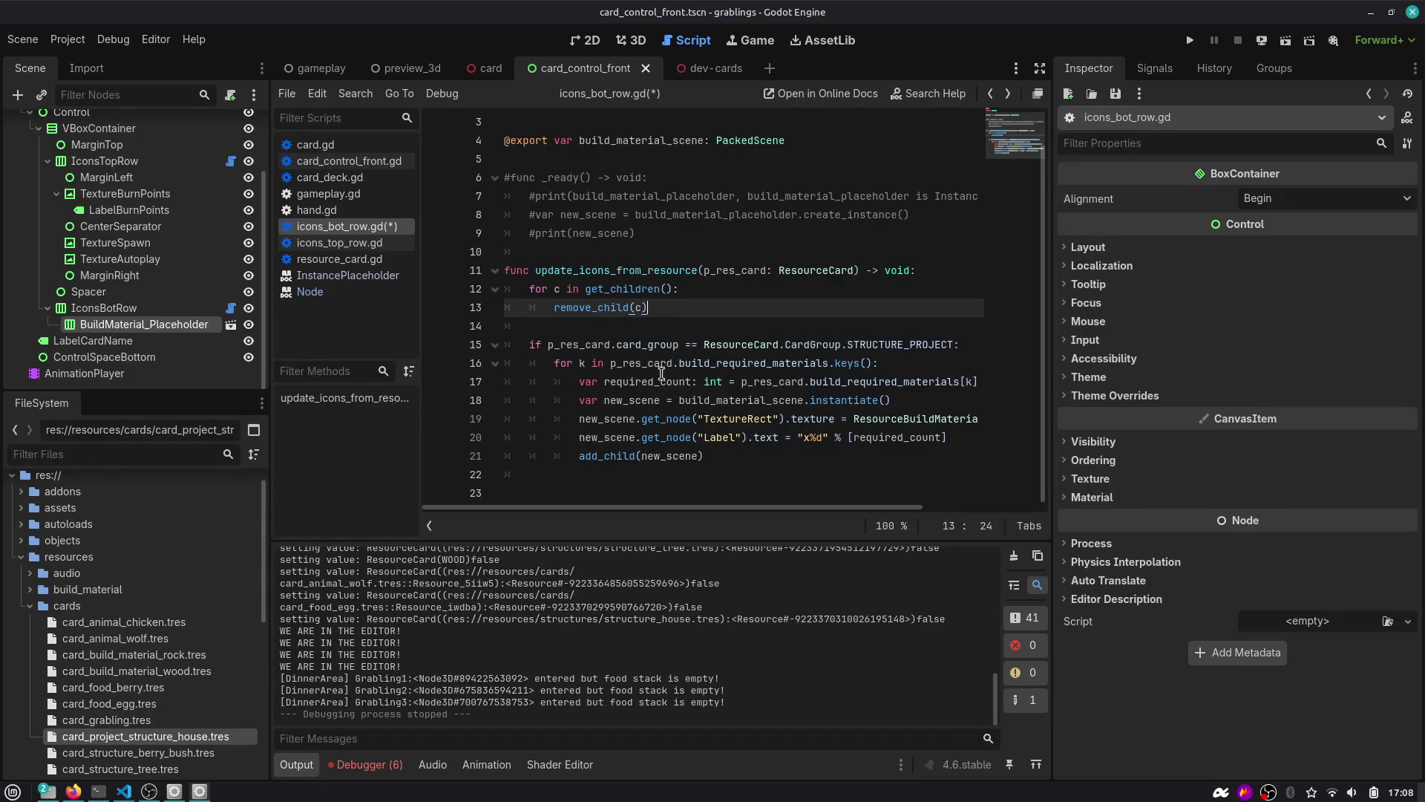
{"action": "left_click_drag", "start_coordinate": [727, 458], "coordinate": [483, 349]}
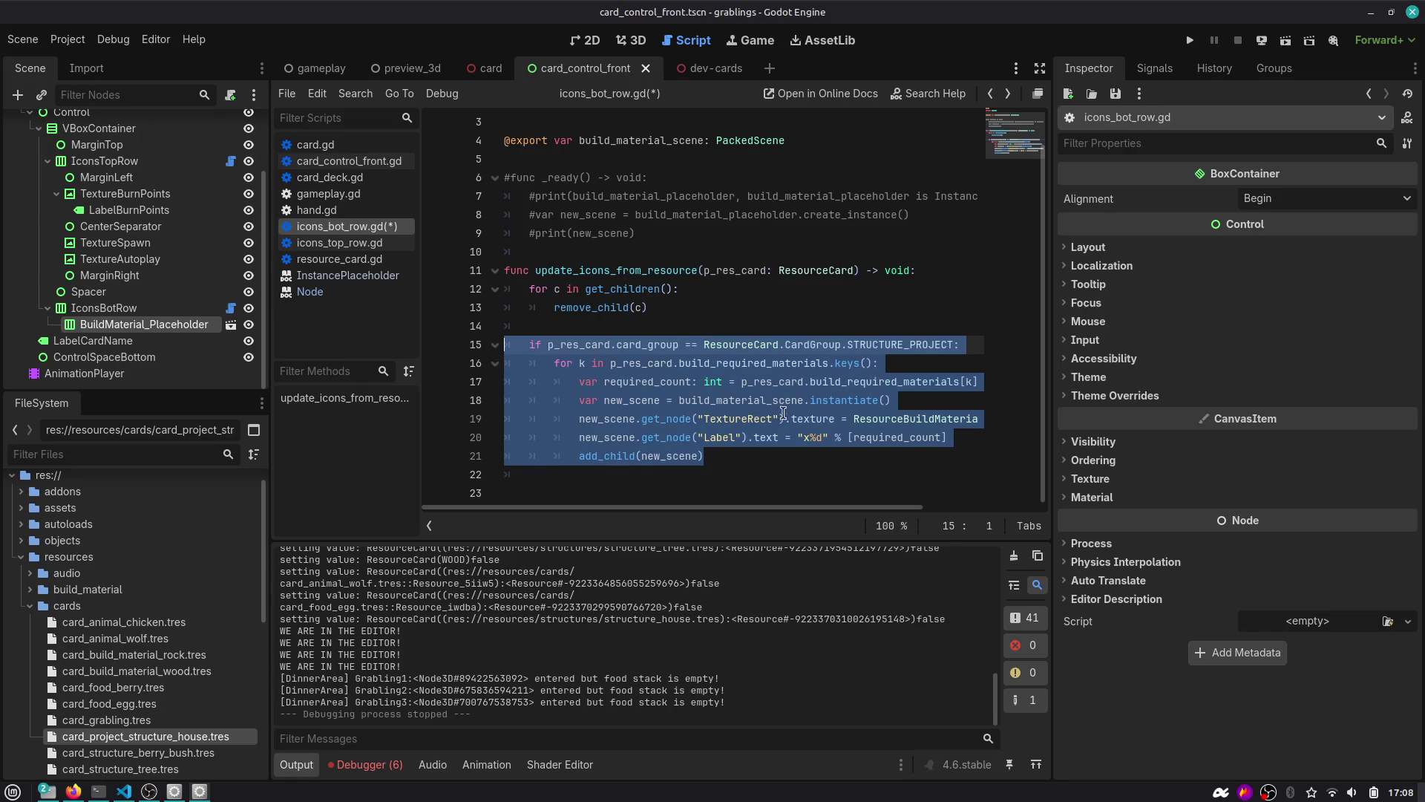
{"action": "left_click", "coordinate": [637, 327]}
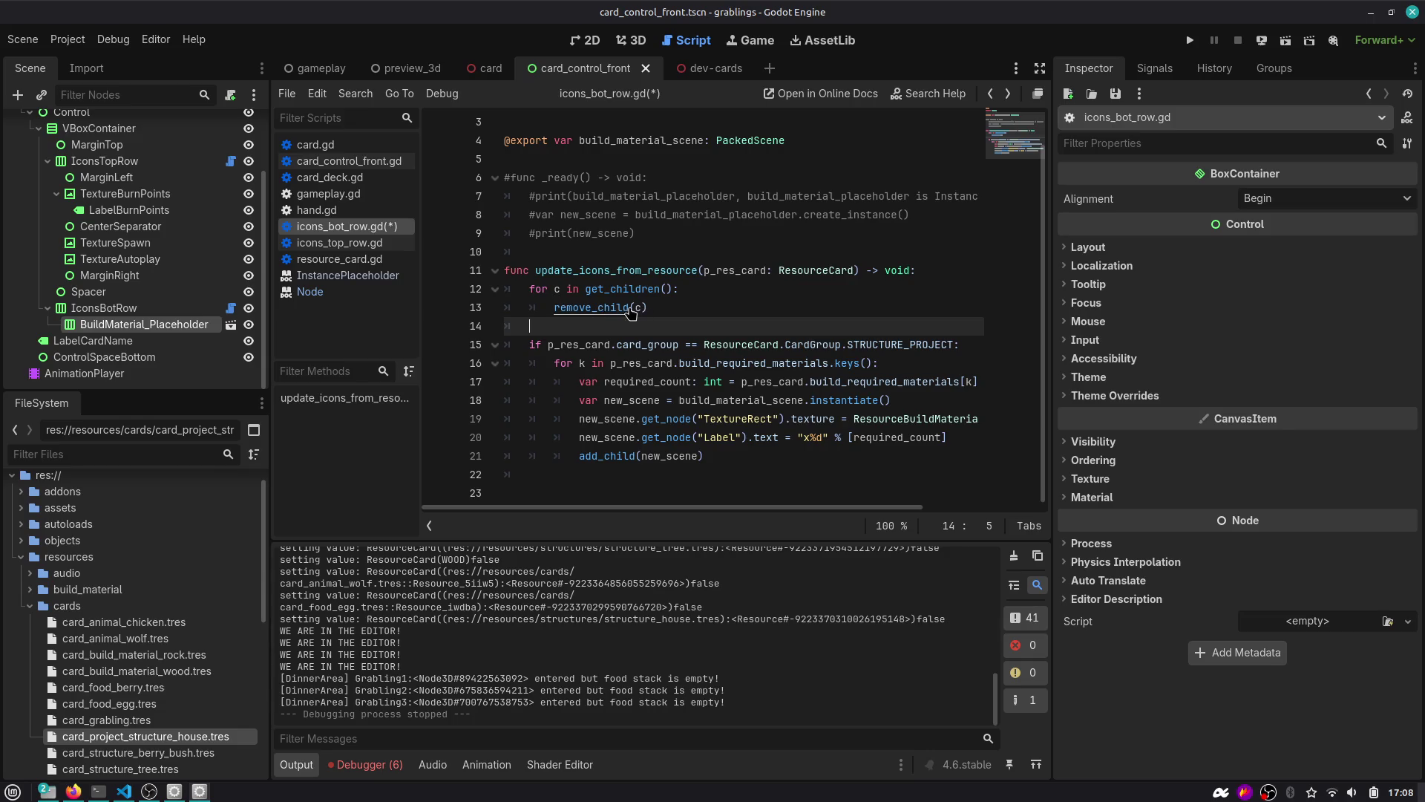
{"action": "left_click", "coordinate": [621, 294], "text": "ctrl"}
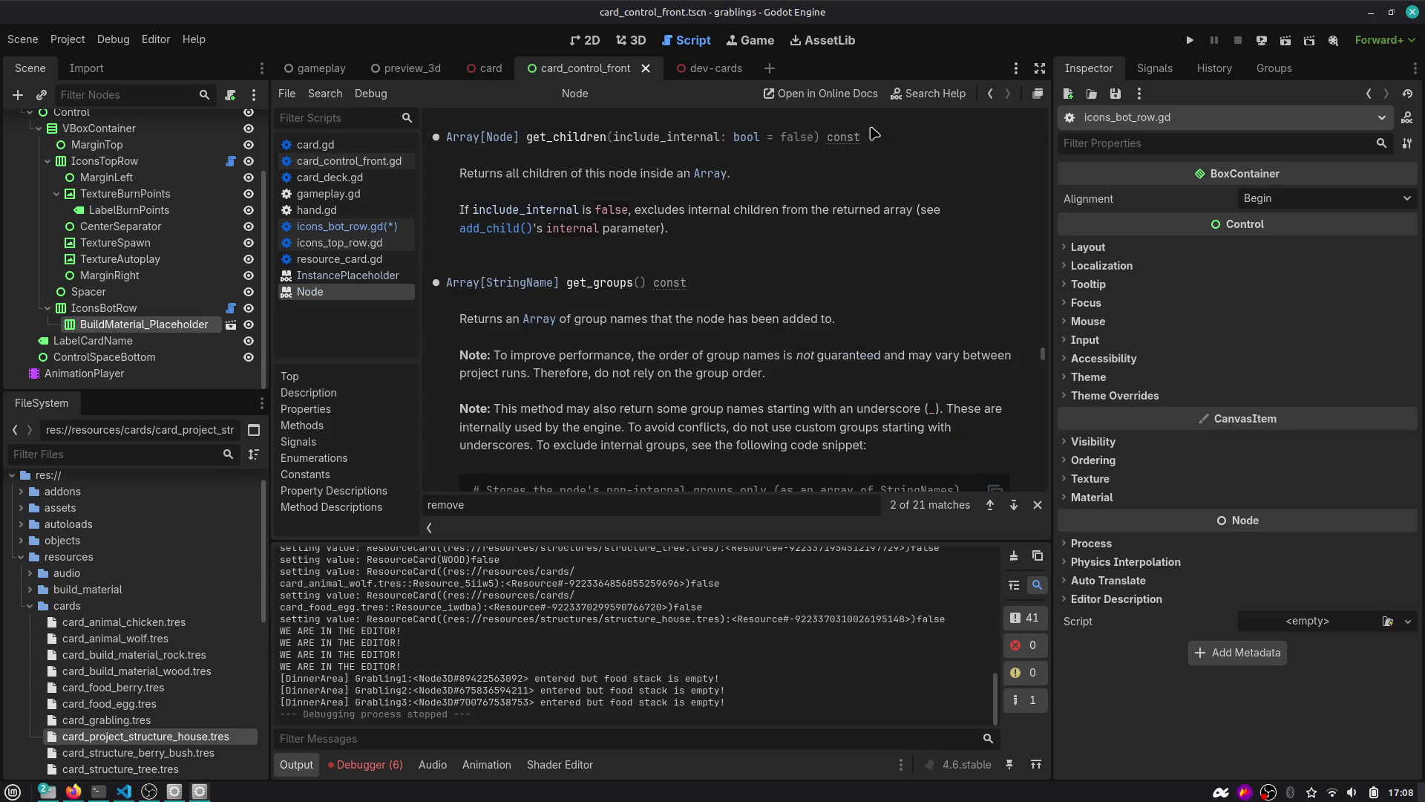
{"action": "left_click", "coordinate": [991, 94]}
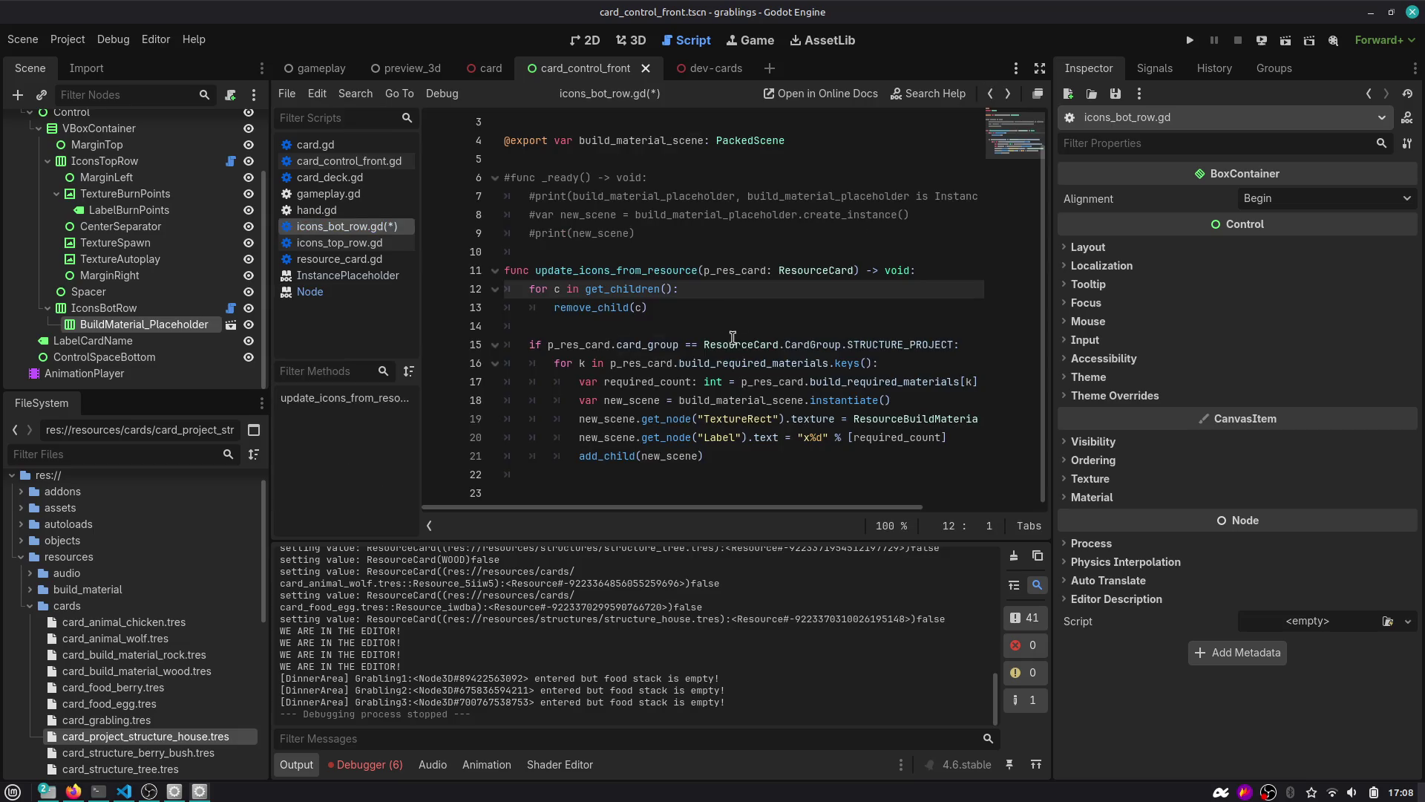
{"action": "left_click", "coordinate": [597, 307], "text": "ctrl"}
{"action": "left_click", "coordinate": [991, 94]}
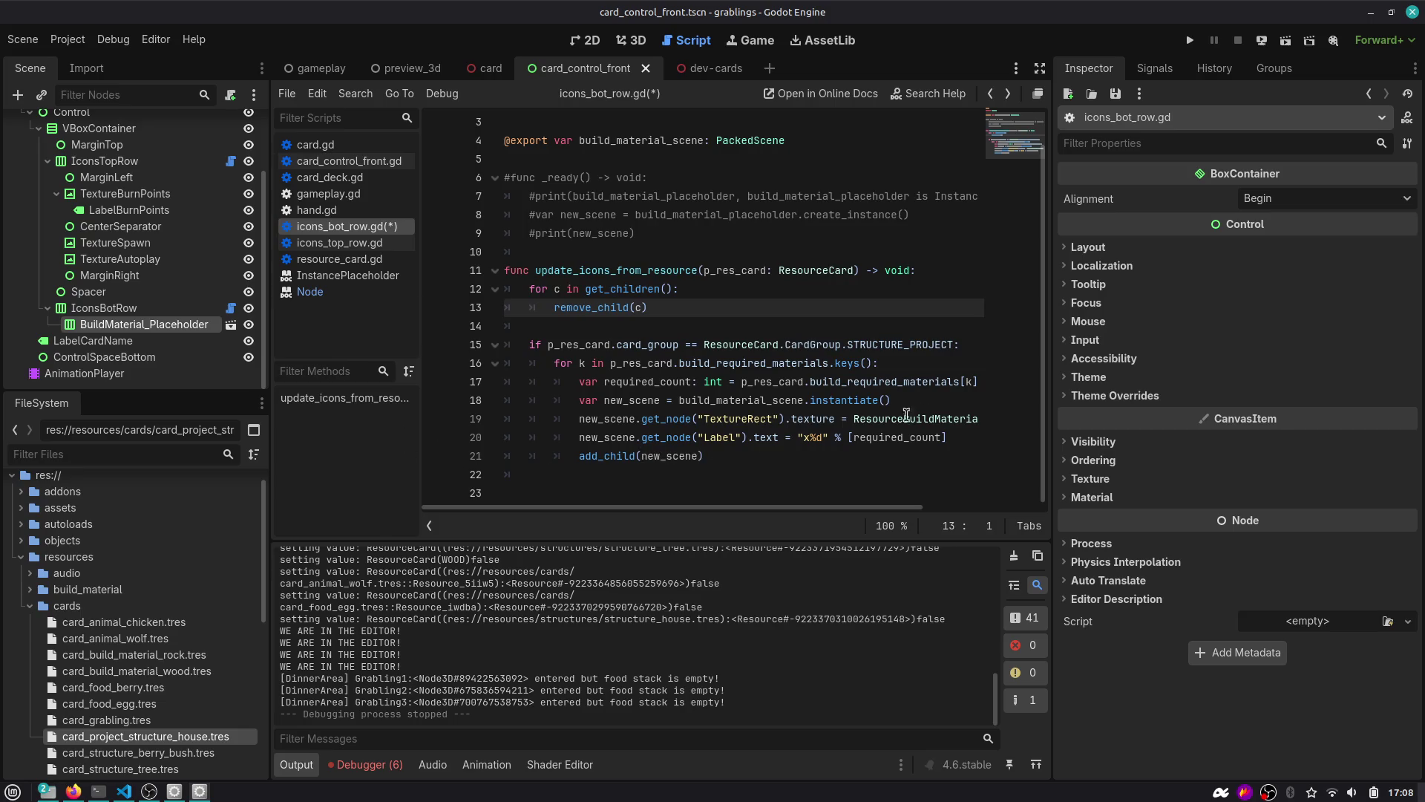
Widen the code area, clear the output, and save the script without the commented-out _ready block.
{"action": "left_click_drag", "start_coordinate": [1051, 375], "coordinate": [1134, 375]}
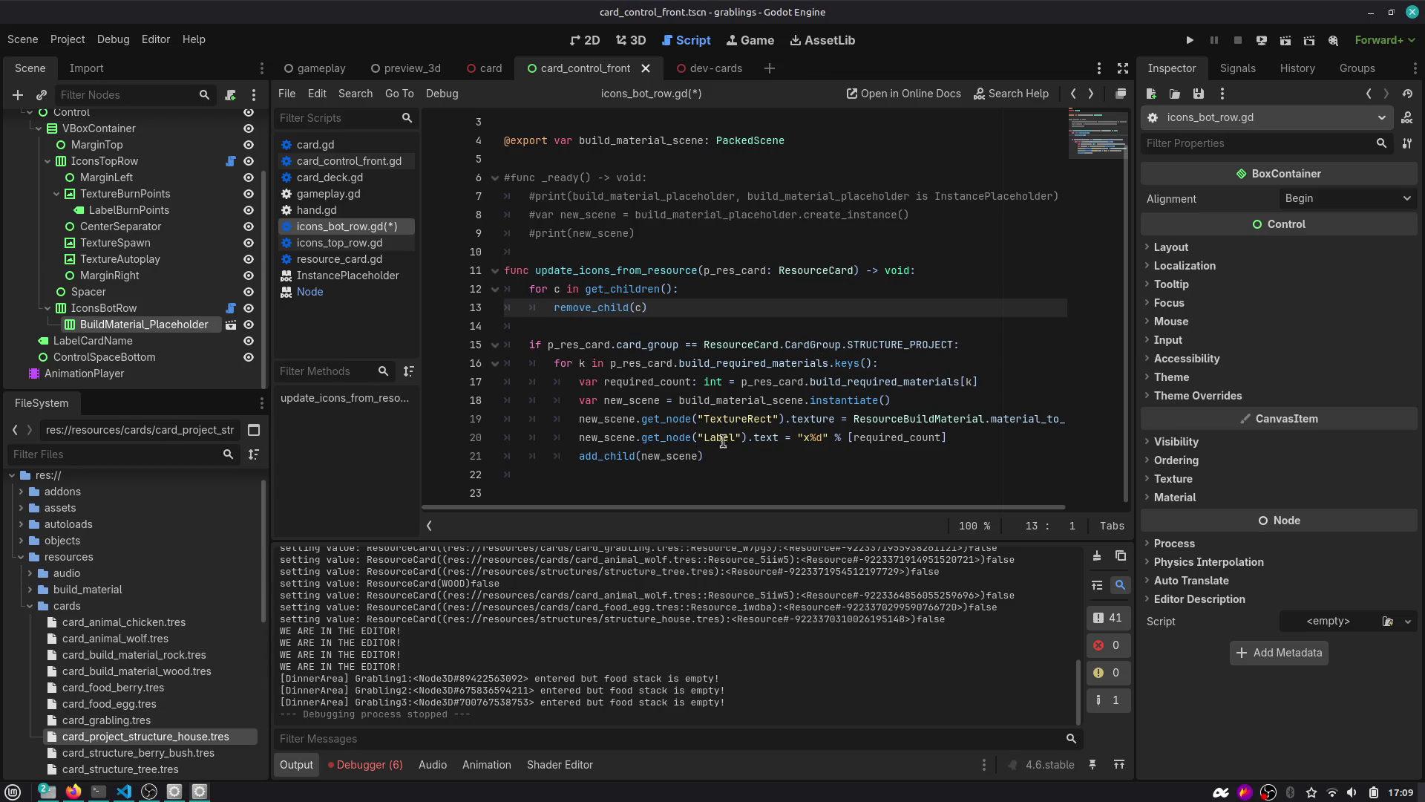
{"action": "left_click", "coordinate": [1097, 556]}
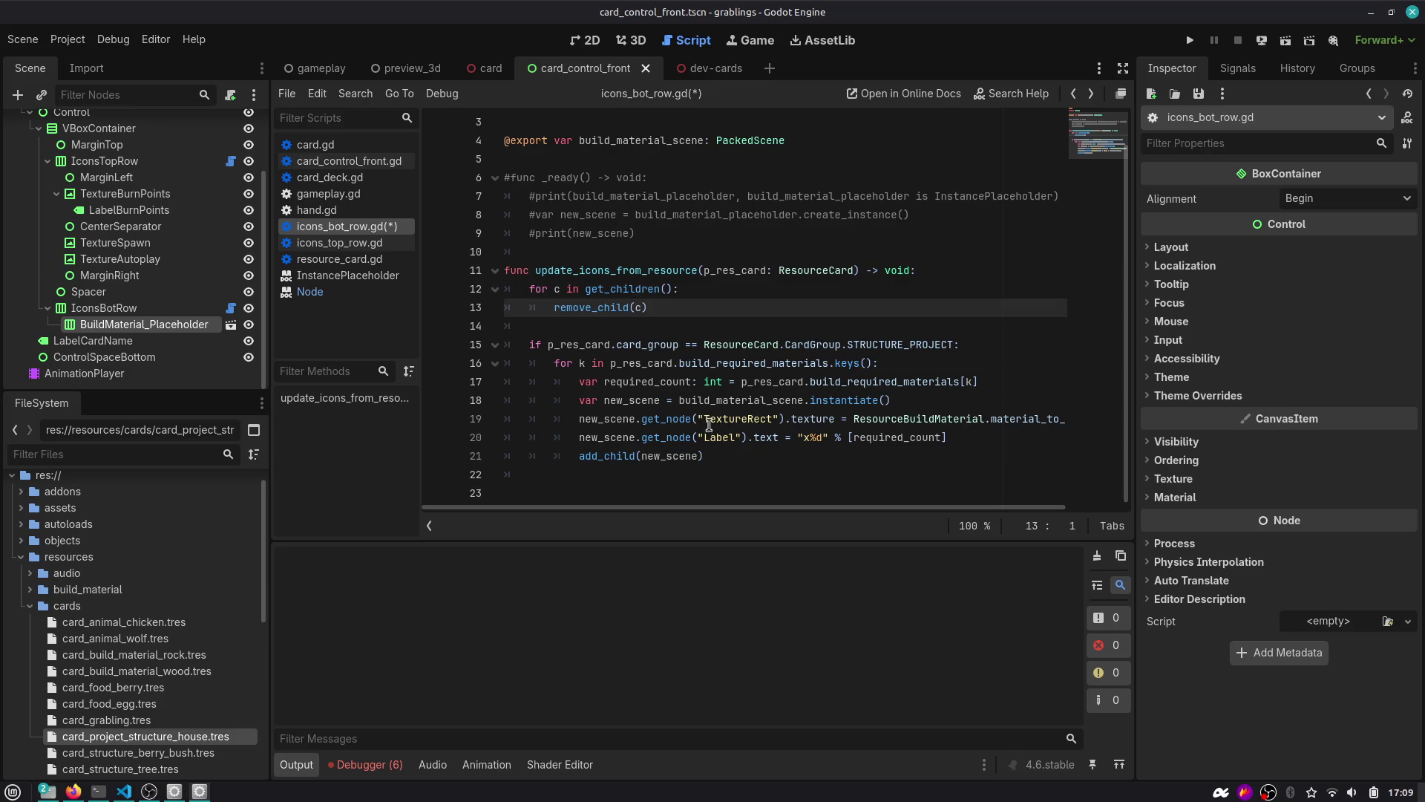
{"action": "left_click_drag", "start_coordinate": [672, 257], "coordinate": [504, 177]}
{"action": "key", "text": "Delete"}
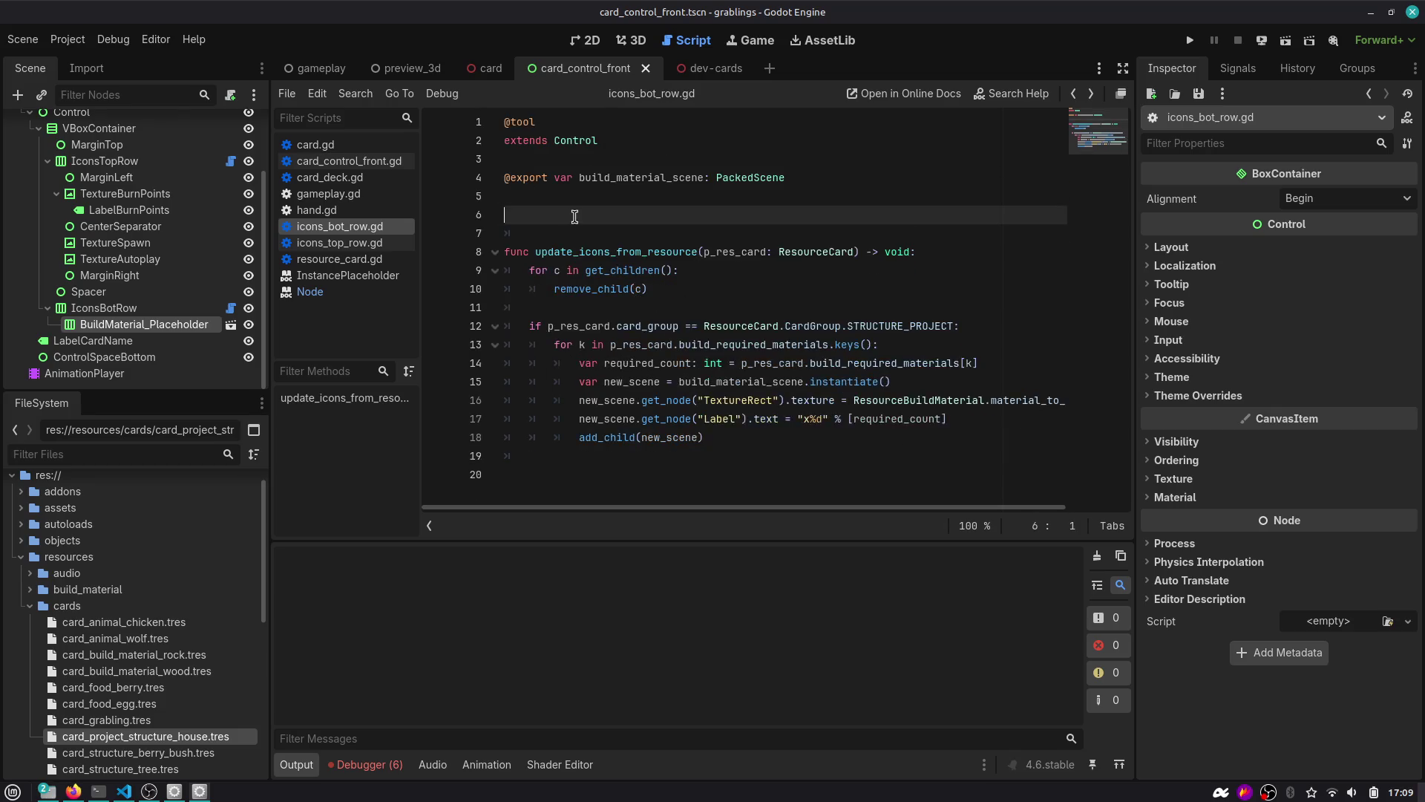
{"action": "key", "text": "ctrl+s"}
Inspect the build_material_scene error in dev-cards, then select IconsBotRow in card_control_front.
{"action": "left_click", "coordinate": [695, 68]}
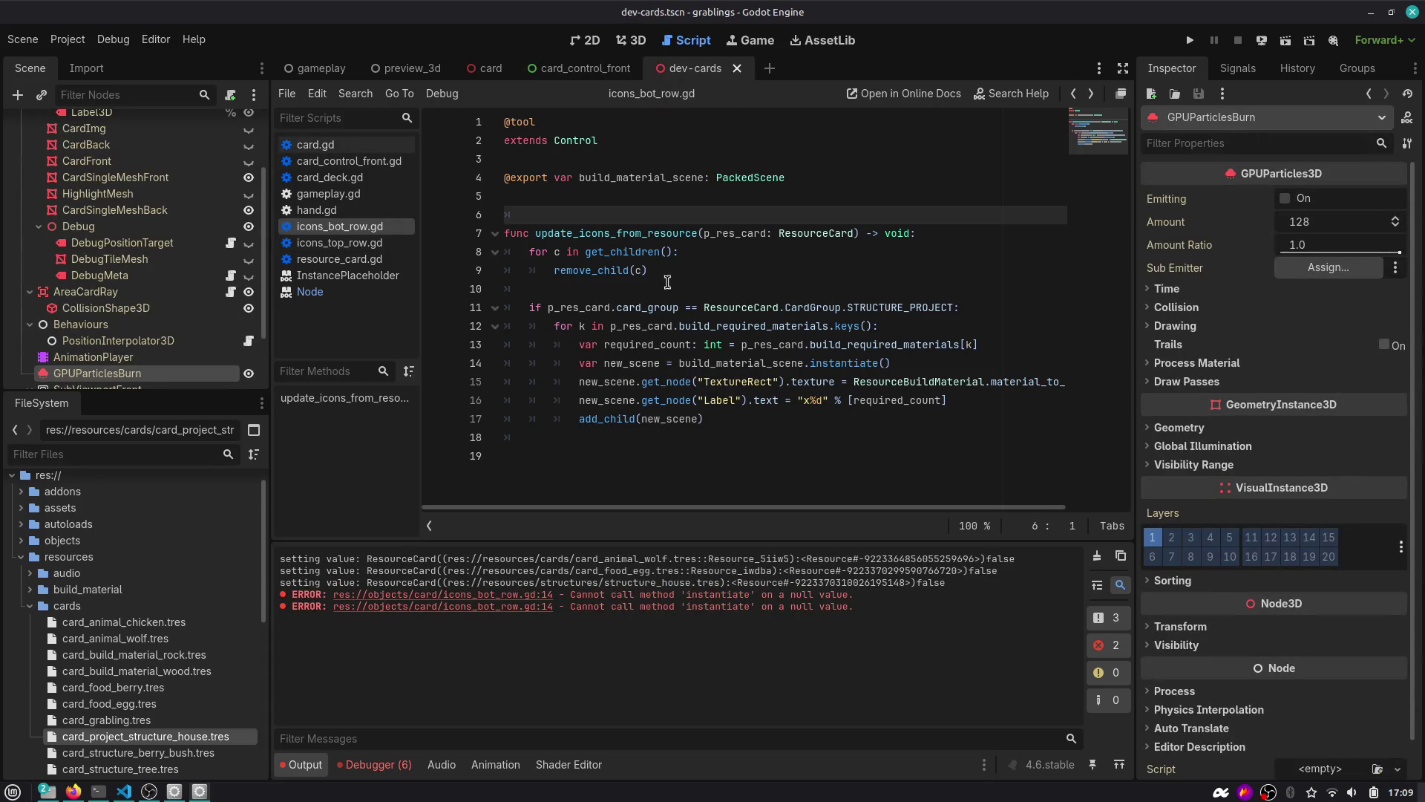
{"action": "double_click", "coordinate": [768, 364]}
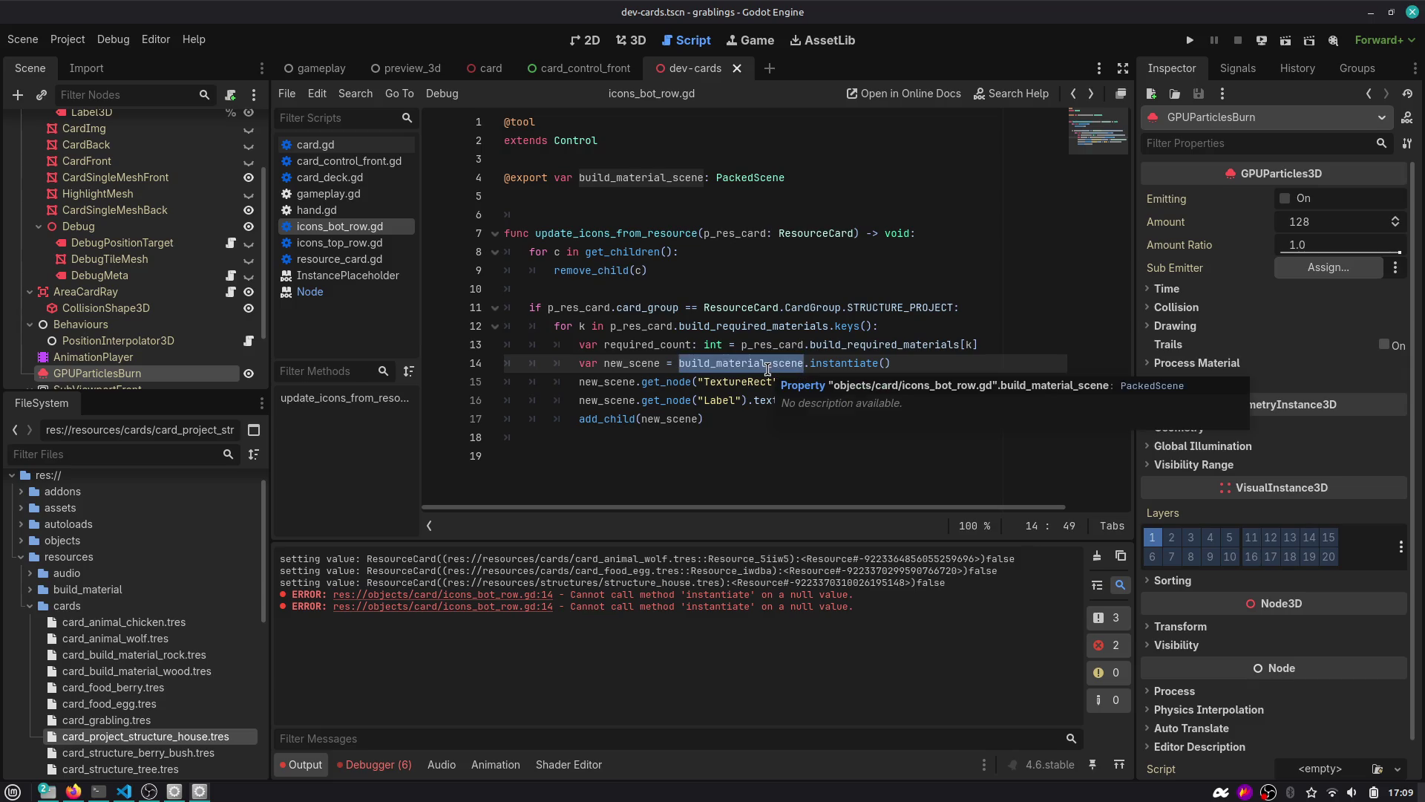
{"action": "left_click", "coordinate": [572, 68]}
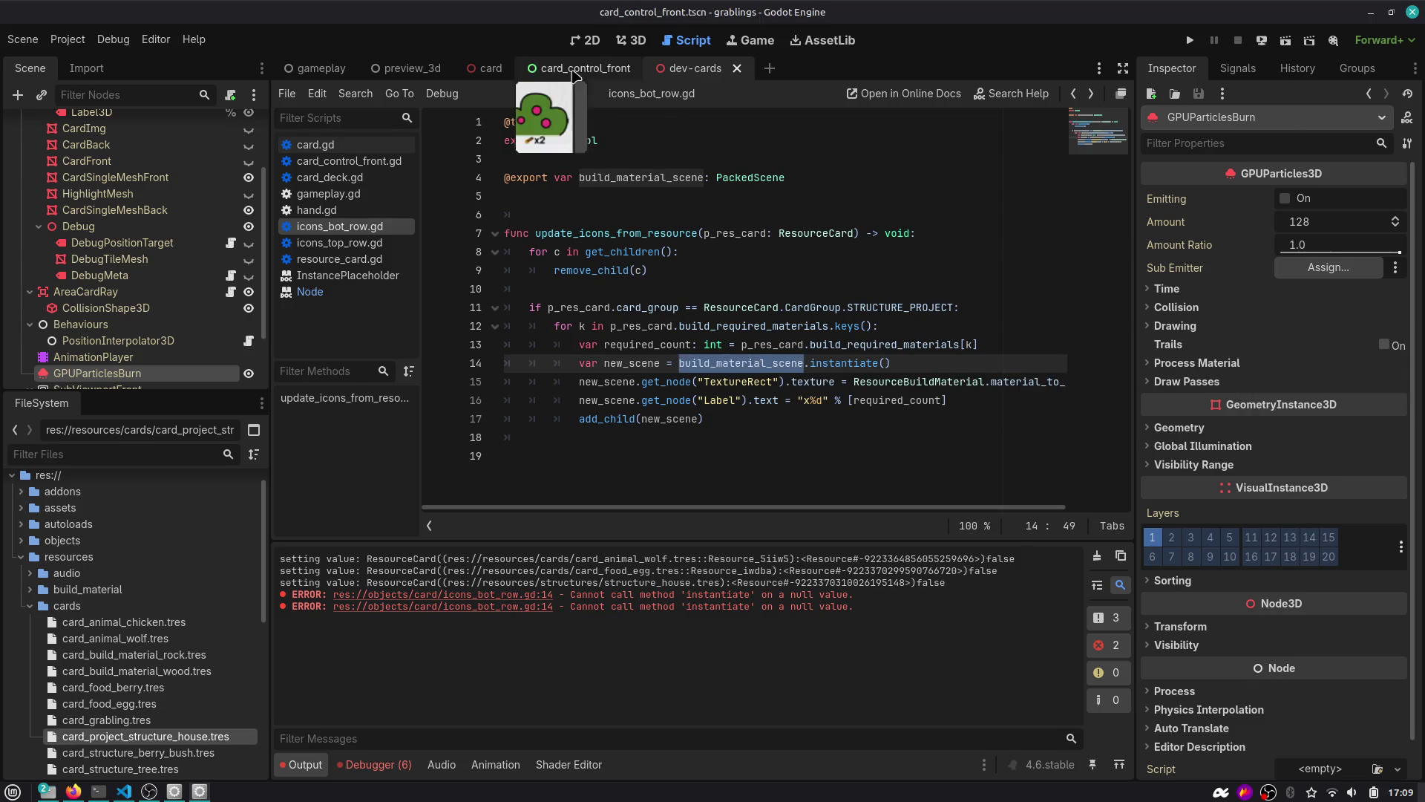
{"action": "left_click", "coordinate": [104, 125]}
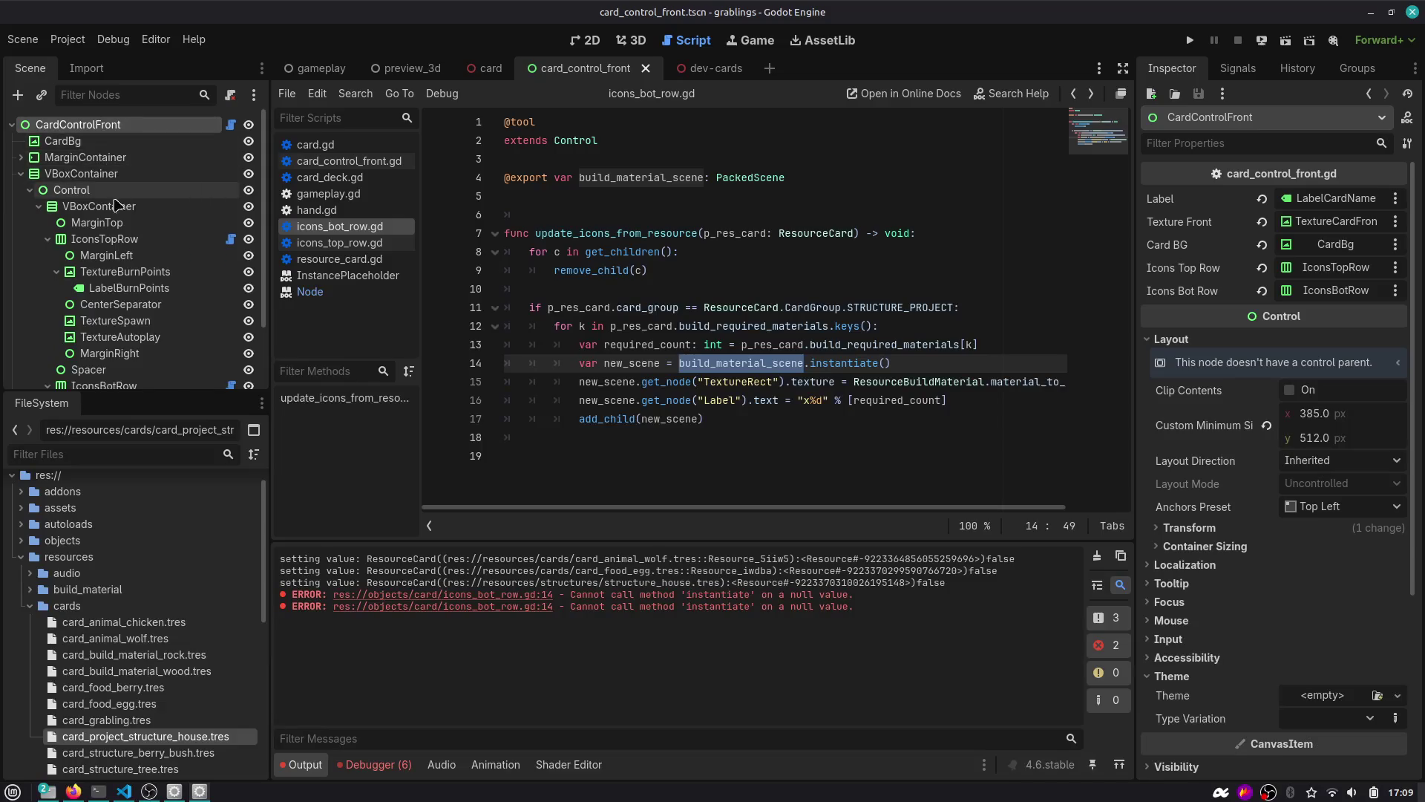
{"action": "left_click", "coordinate": [113, 241]}
{"action": "scroll", "coordinate": [113, 241], "scroll_direction": "down", "scroll_amount": 3}
{"action": "left_click", "coordinate": [104, 308]}
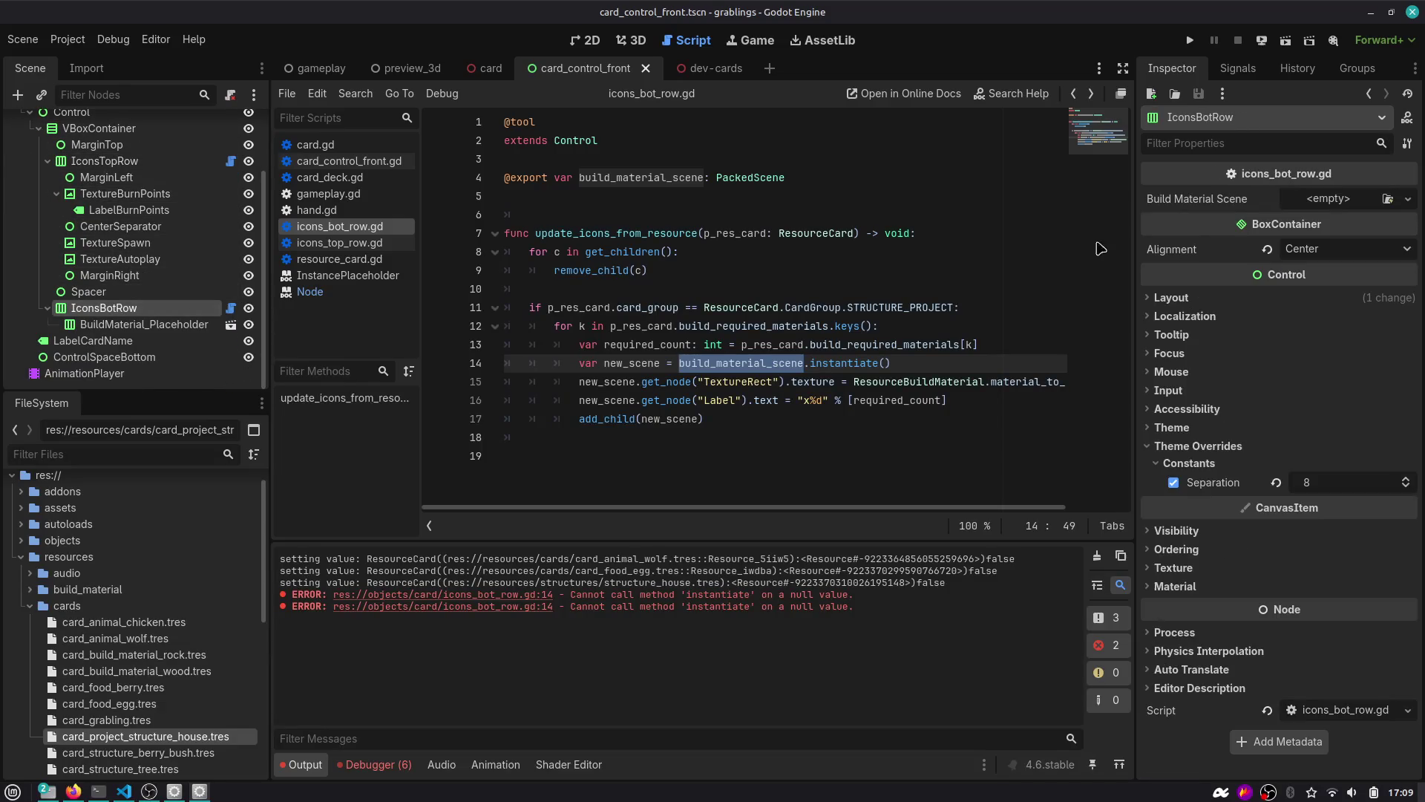
{"action": "scroll", "coordinate": [119, 679], "scroll_direction": "down", "scroll_amount": 3}
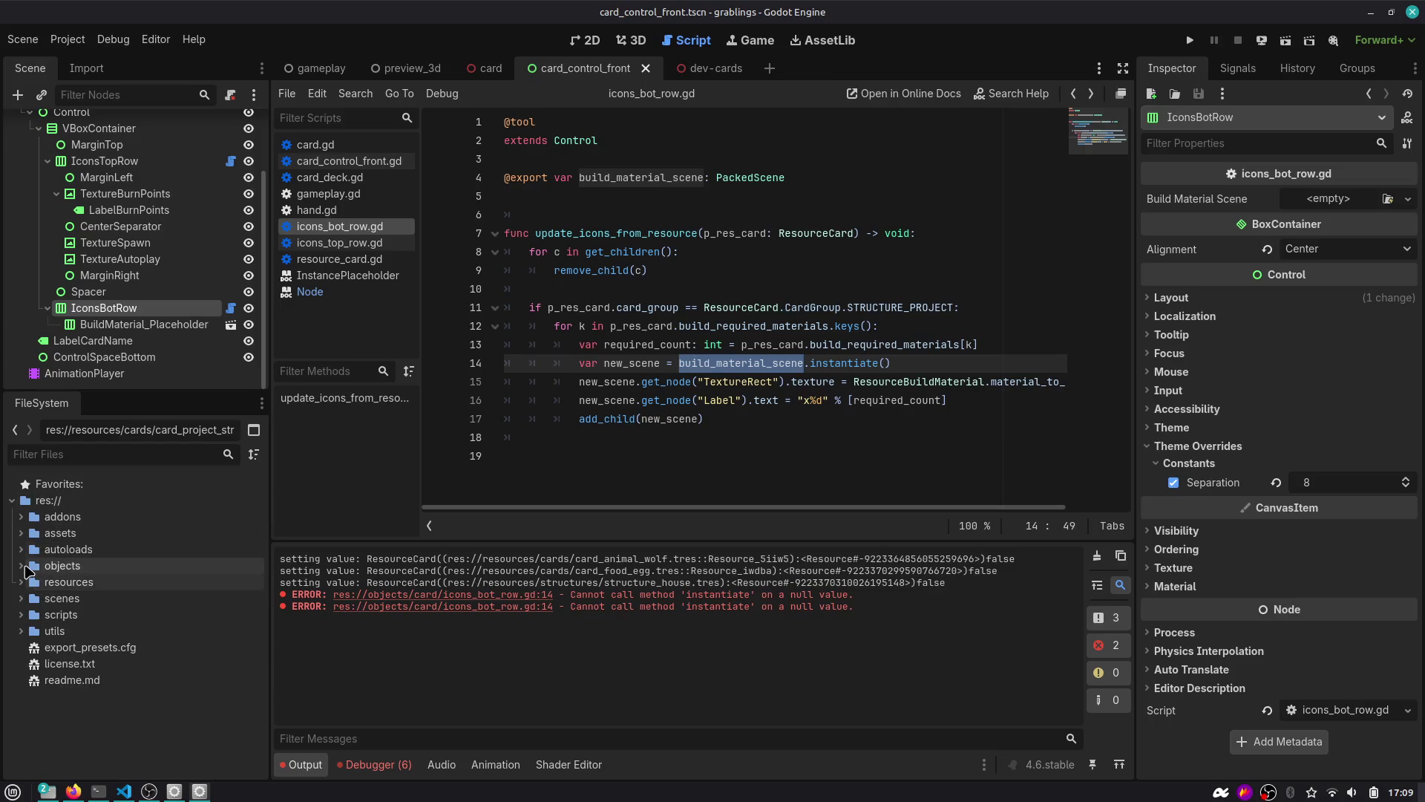
Set IconsBotRow's Build Material Scene to build_material_placeholder.tscn.
{"action": "left_click", "coordinate": [21, 598]}
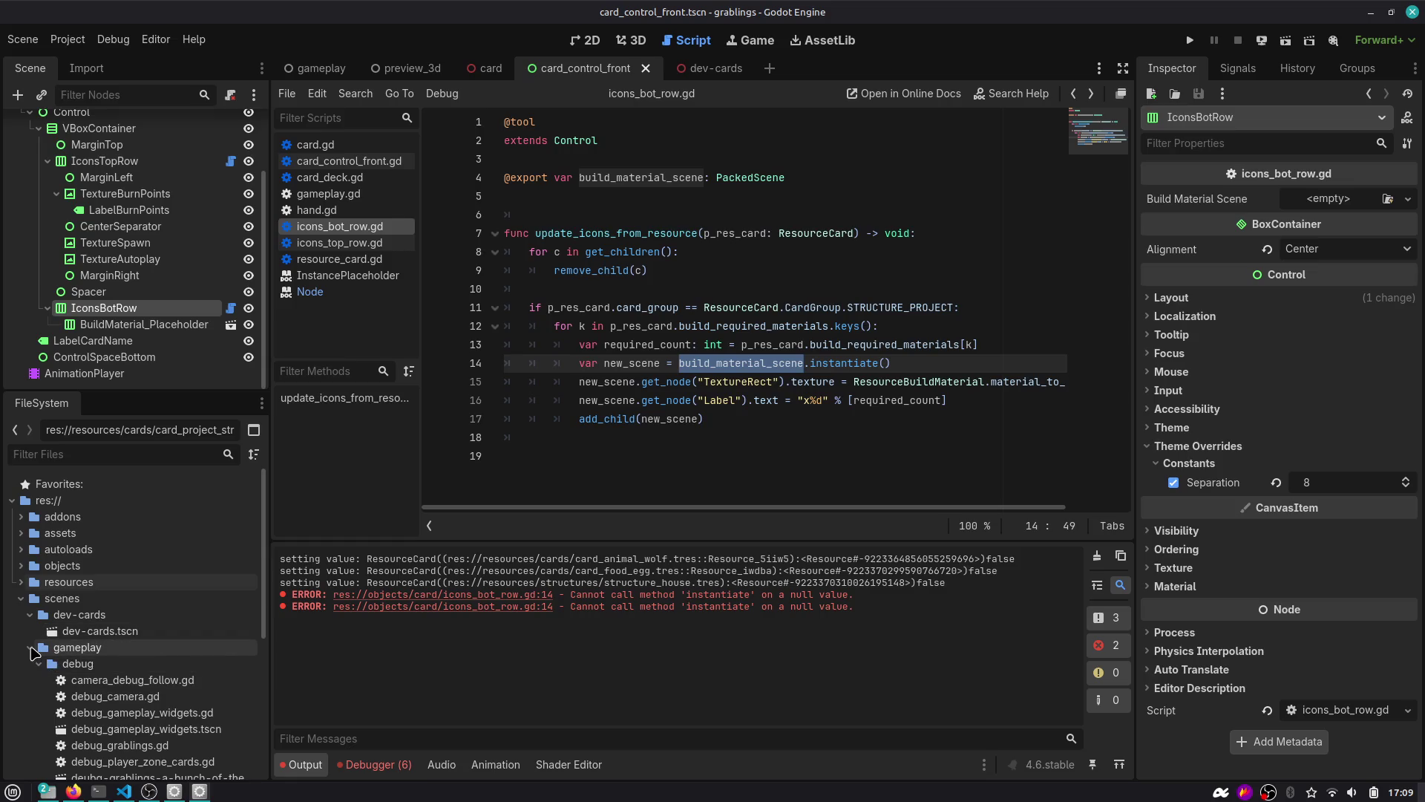
{"action": "left_click", "coordinate": [30, 647]}
{"action": "left_click", "coordinate": [22, 566]}
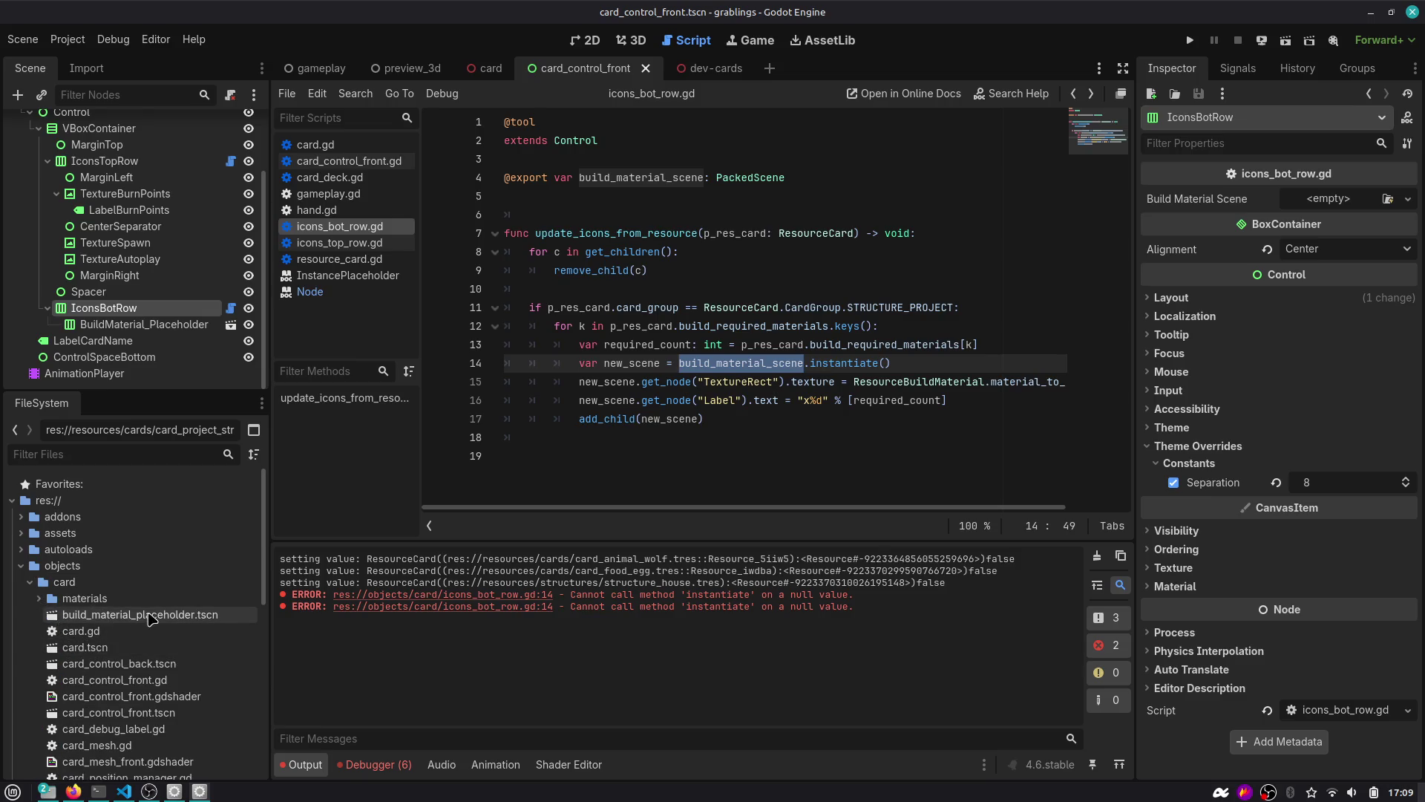
{"action": "left_click", "coordinate": [179, 617]}
{"action": "mouse_move", "coordinate": [157, 621]}
{"action": "left_mouse_down"}
{"action": "mouse_move", "coordinate": [553, 625]}
{"action": "mouse_move", "coordinate": [1188, 209]}
{"action": "mouse_move", "coordinate": [1311, 210]}
{"action": "left_mouse_up"}
Keep the BuildMaterial_Placeholder node and save the card_control_front scene.
{"action": "left_click", "coordinate": [178, 324]}
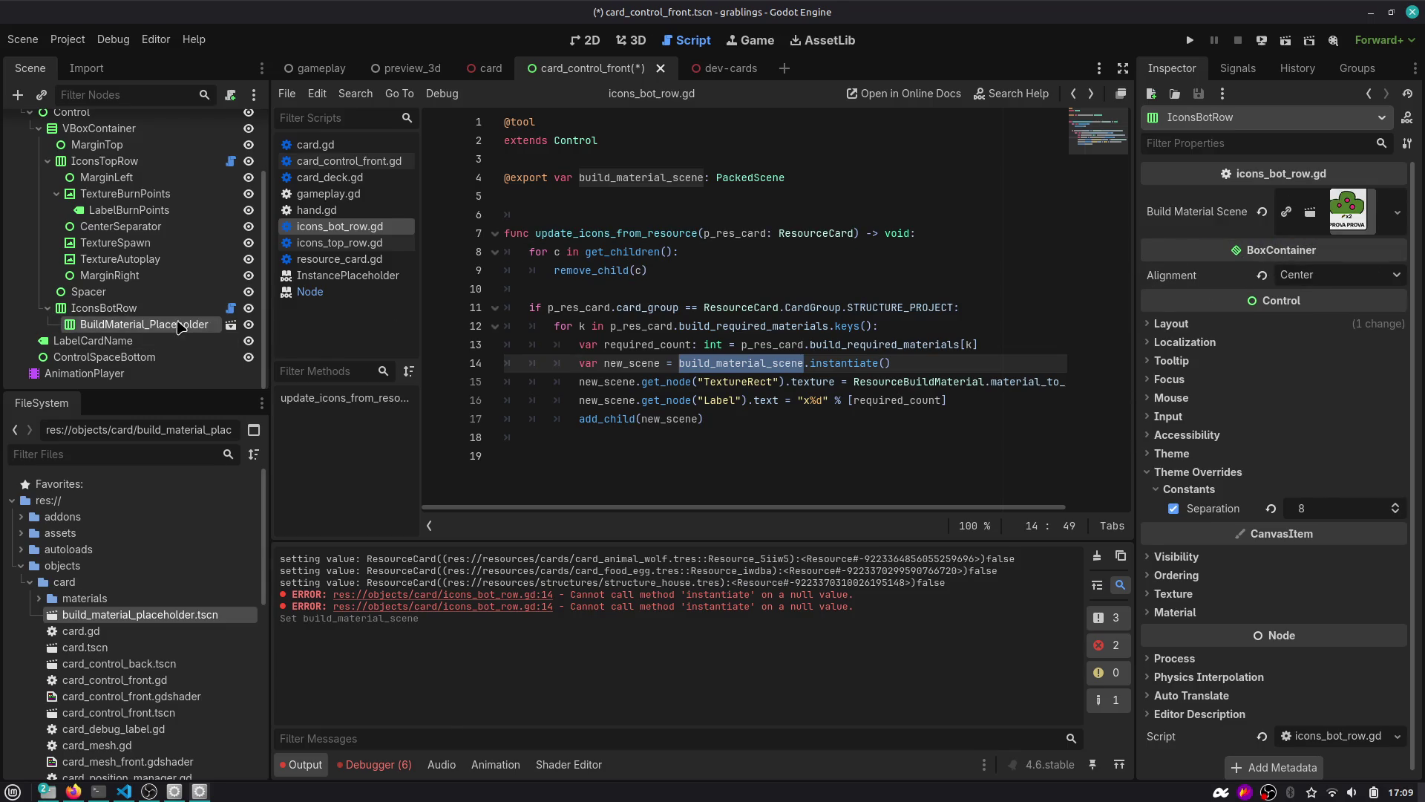
{"action": "right_click", "coordinate": [178, 325]}
{"action": "left_click", "coordinate": [261, 751]}
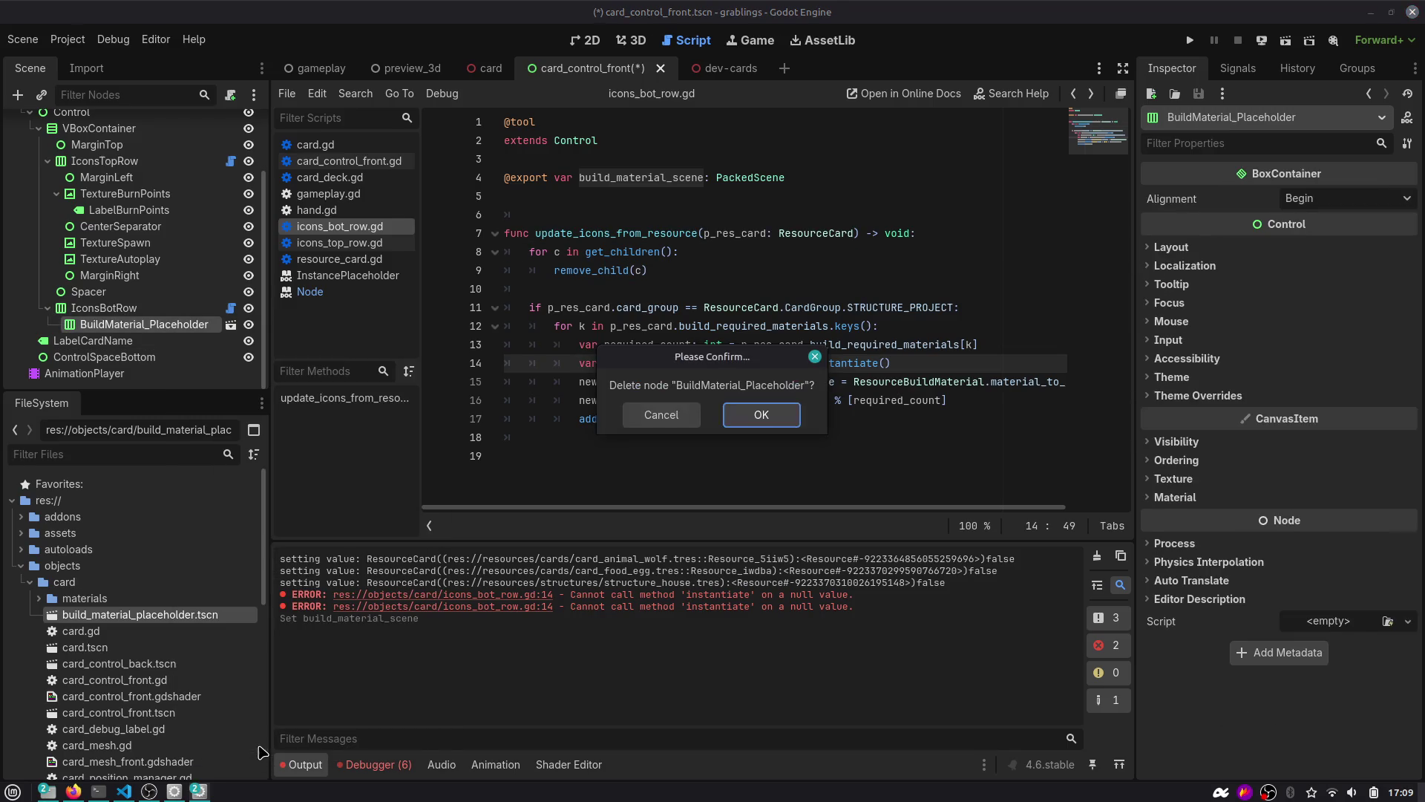
{"action": "left_click", "coordinate": [663, 415]}
{"action": "left_click", "coordinate": [535, 290]}
{"action": "key", "text": "ctrl+s"}
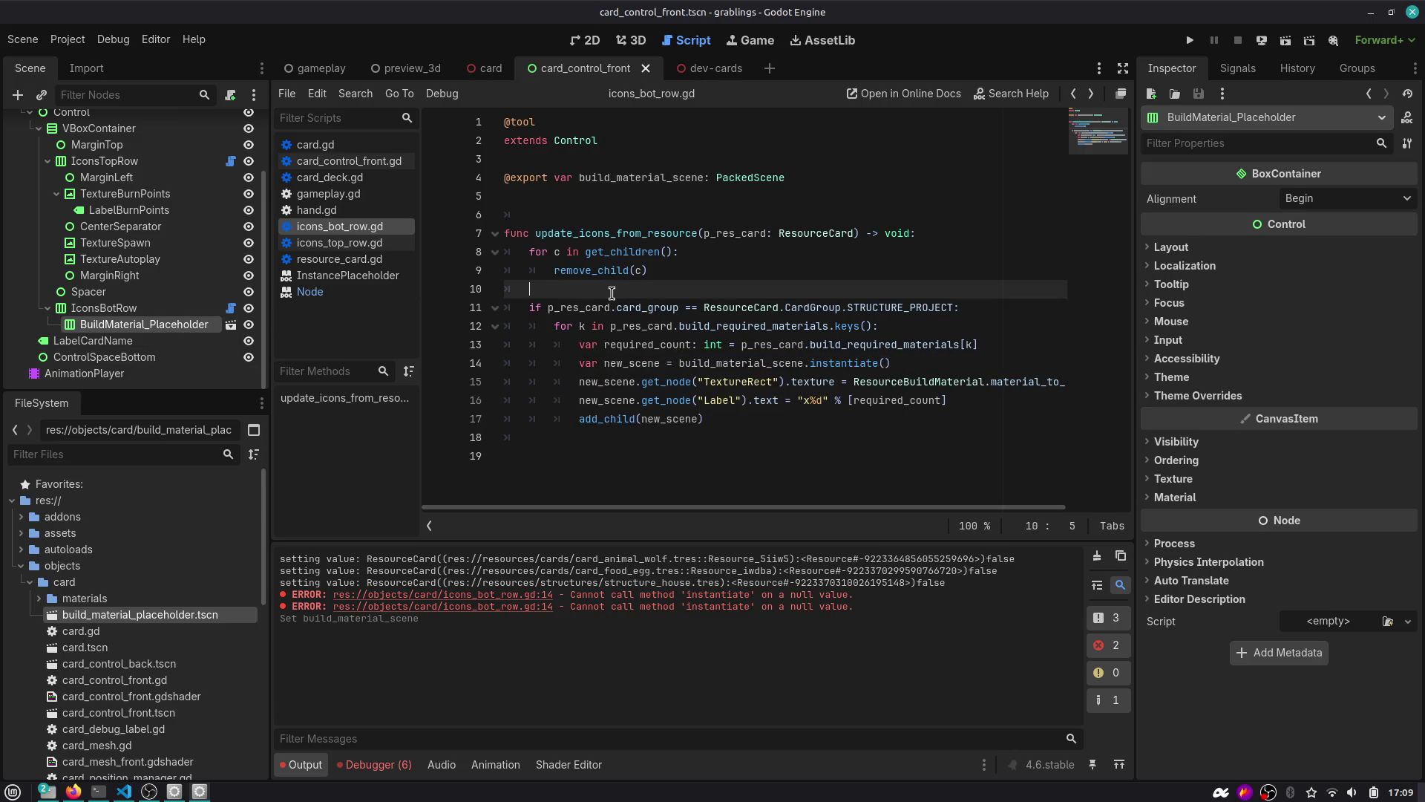
Show dev-cards in the 3D view and frame the house card.
{"action": "left_click", "coordinate": [677, 63]}
{"action": "left_click", "coordinate": [635, 41]}
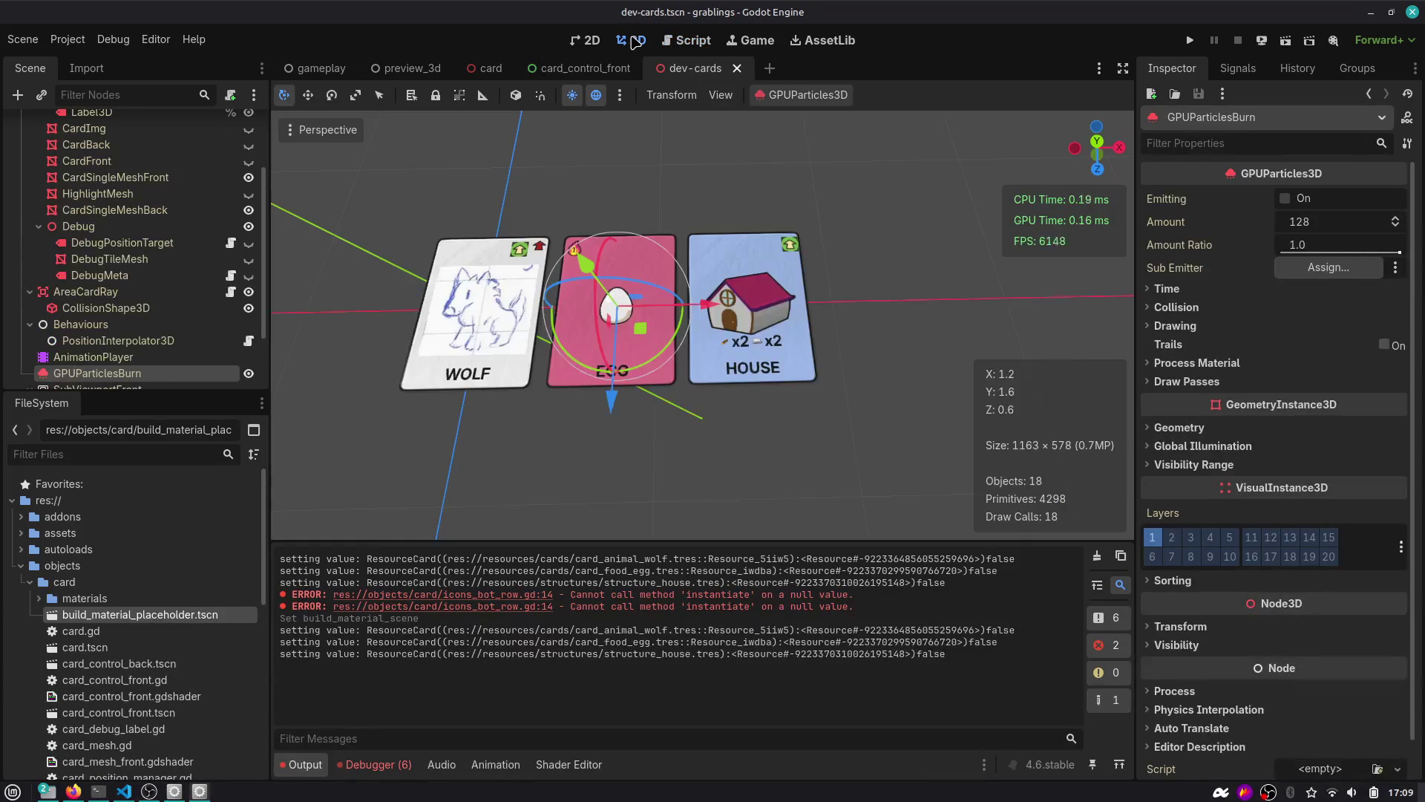
{"action": "scroll", "coordinate": [905, 223], "scroll_direction": "up", "scroll_amount": 2}
{"action": "left_click", "coordinate": [906, 223]}
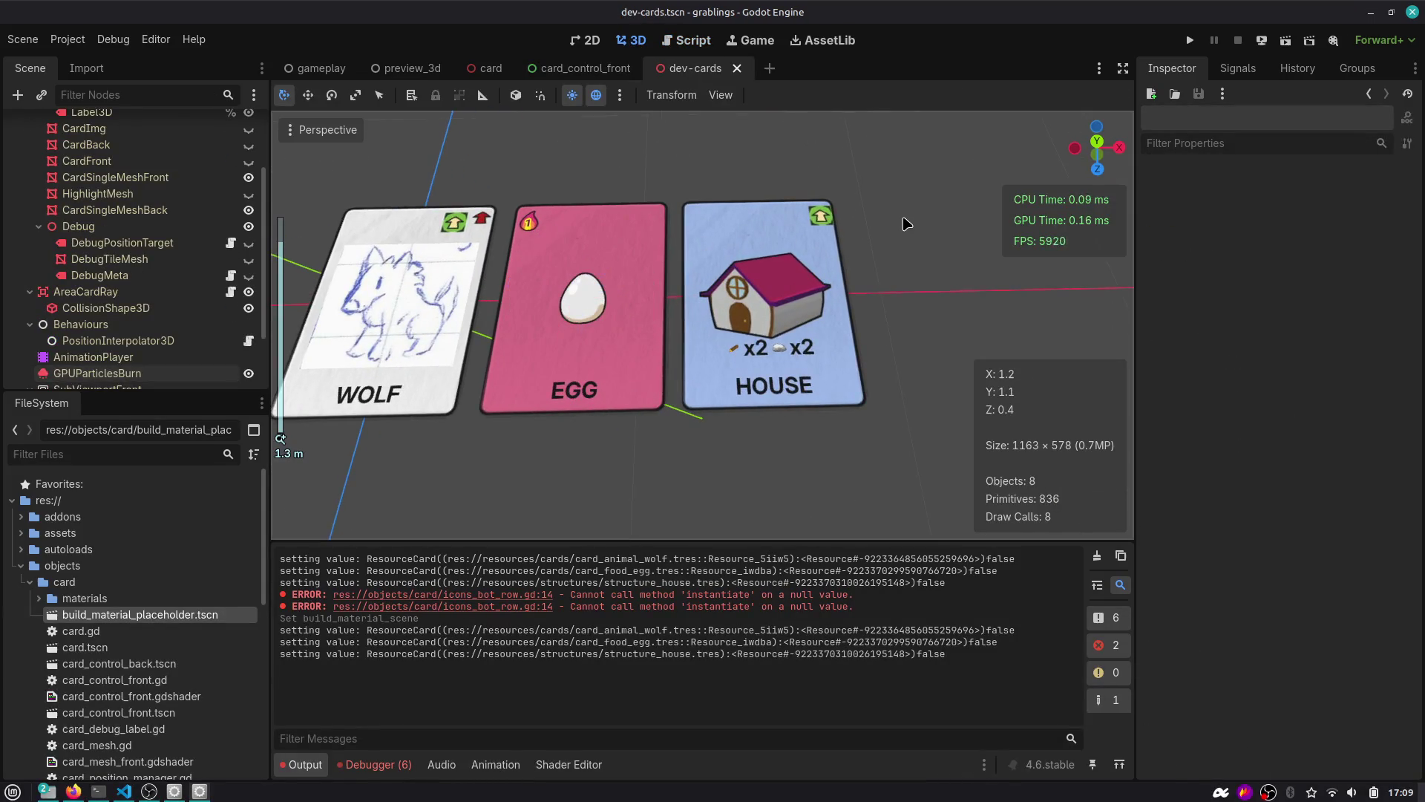
{"action": "left_click", "coordinate": [601, 323]}
{"action": "left_click", "coordinate": [742, 312]}
{"action": "key", "text": "f"}
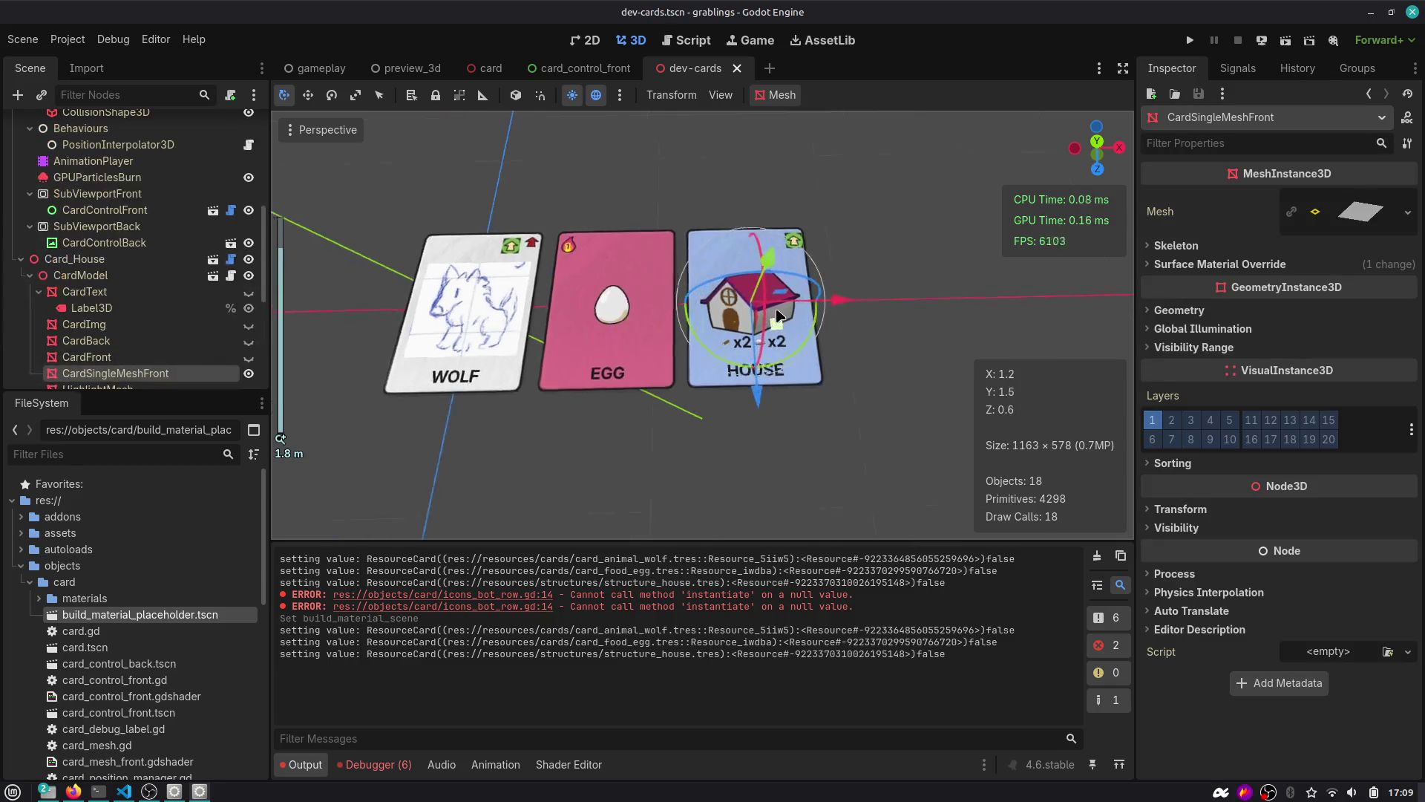
{"action": "scroll", "coordinate": [112, 223], "scroll_direction": "up", "scroll_amount": 5}
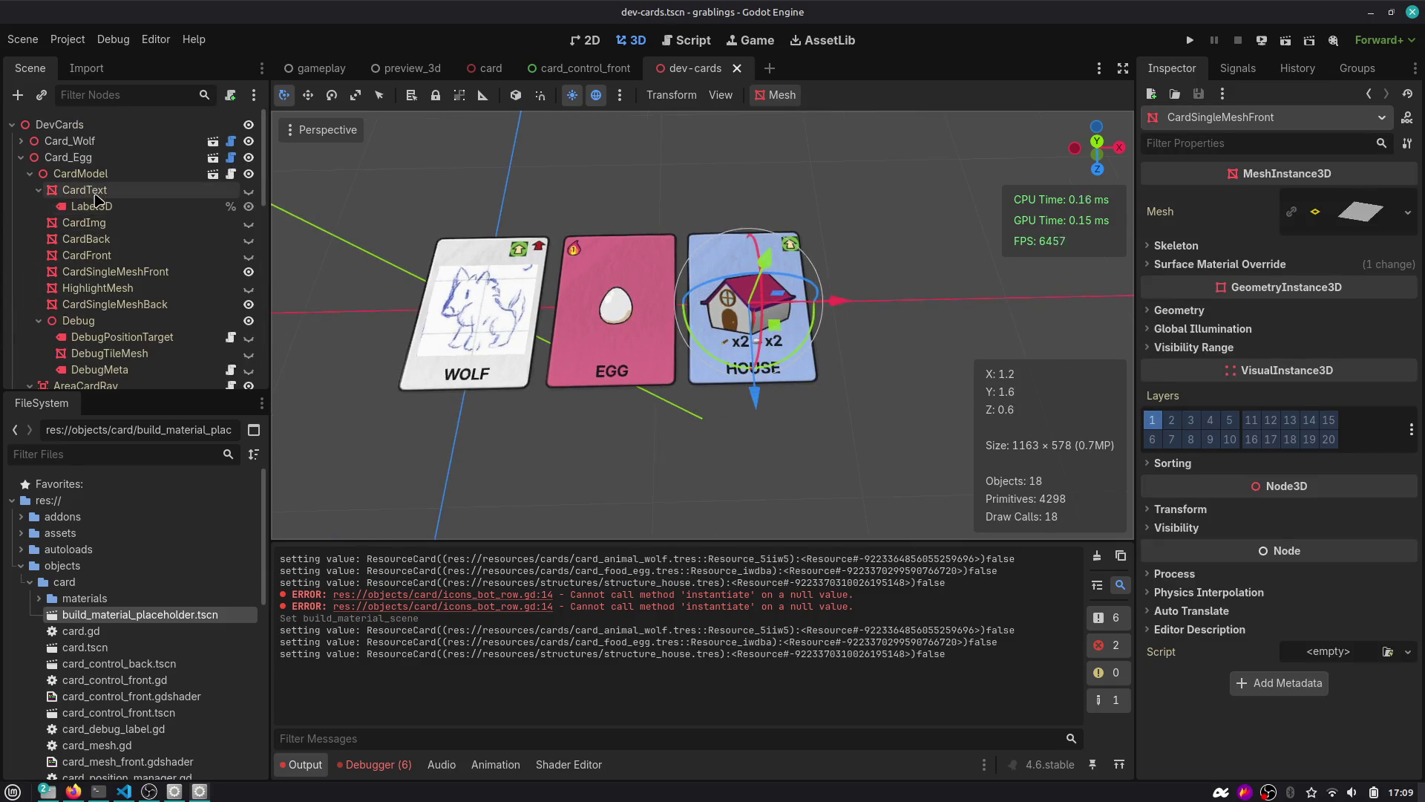
Duplicate Card_House and move the copy to the right of HOUSE.
{"action": "left_click", "coordinate": [21, 174]}
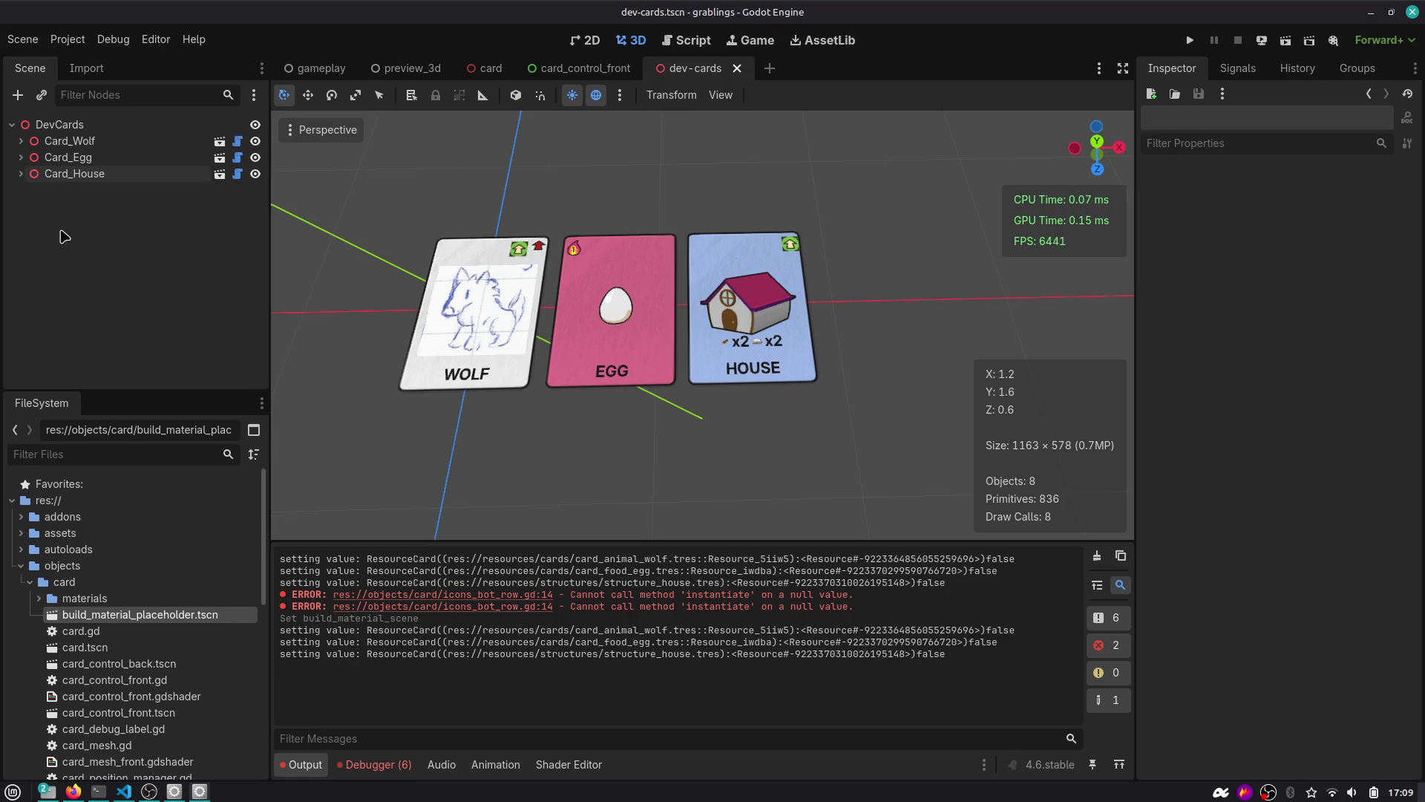
{"action": "left_click", "coordinate": [80, 175]}
{"action": "key", "text": "ctrl+d"}
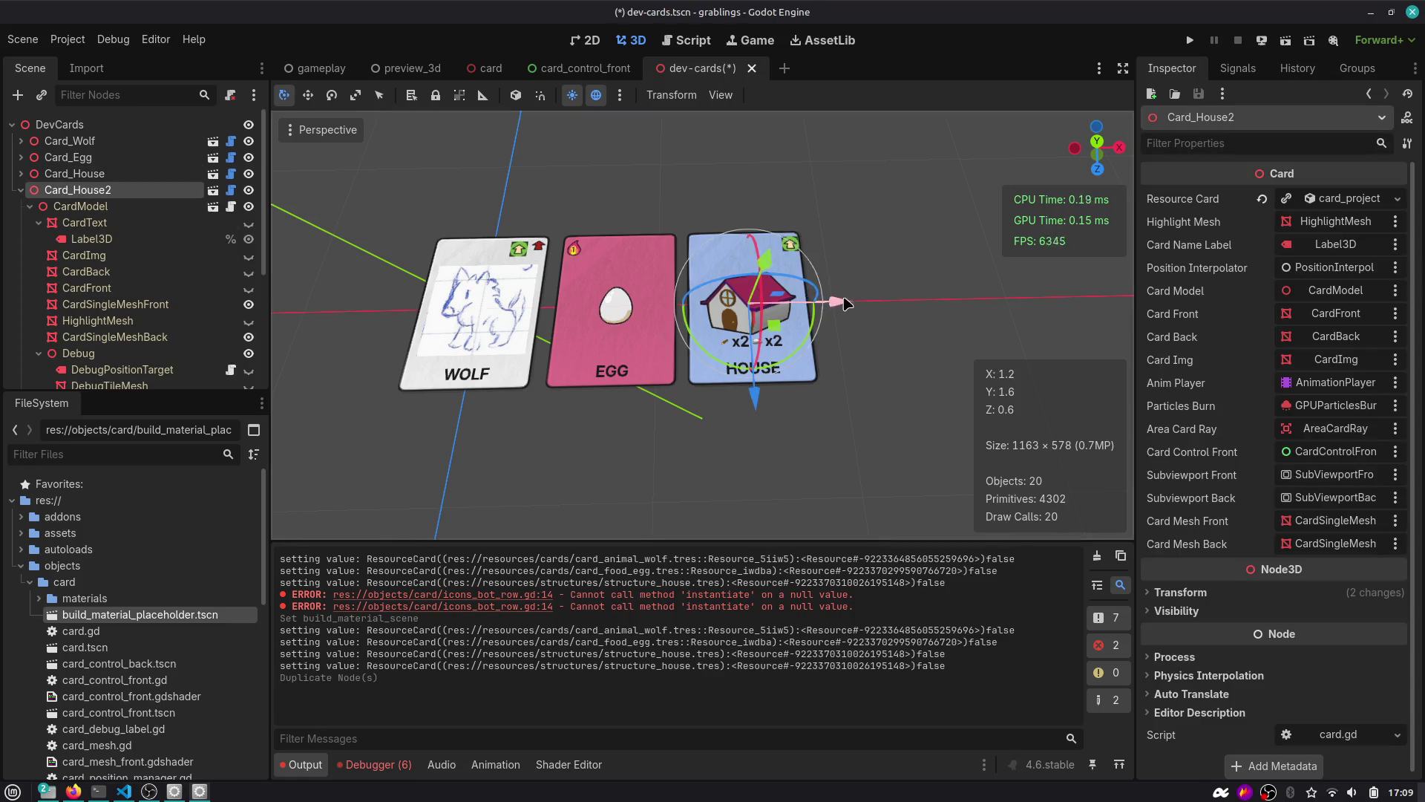
{"action": "left_click_drag", "start_coordinate": [837, 301], "coordinate": [980, 299]}
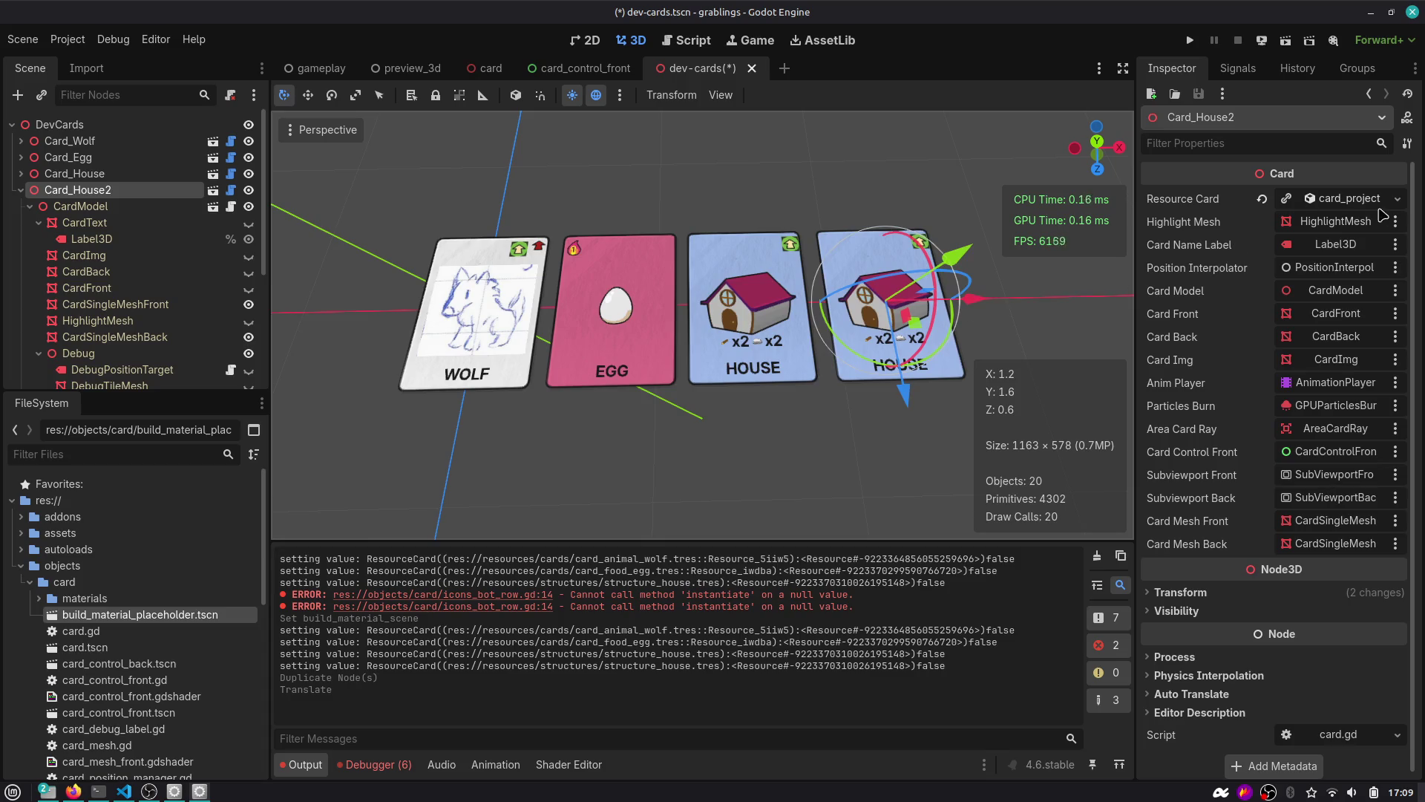
Give the copy the card_grabling.tres Resource Card and save dev-cards.
{"action": "left_click", "coordinate": [1398, 198]}
{"action": "left_click", "coordinate": [1347, 269]}
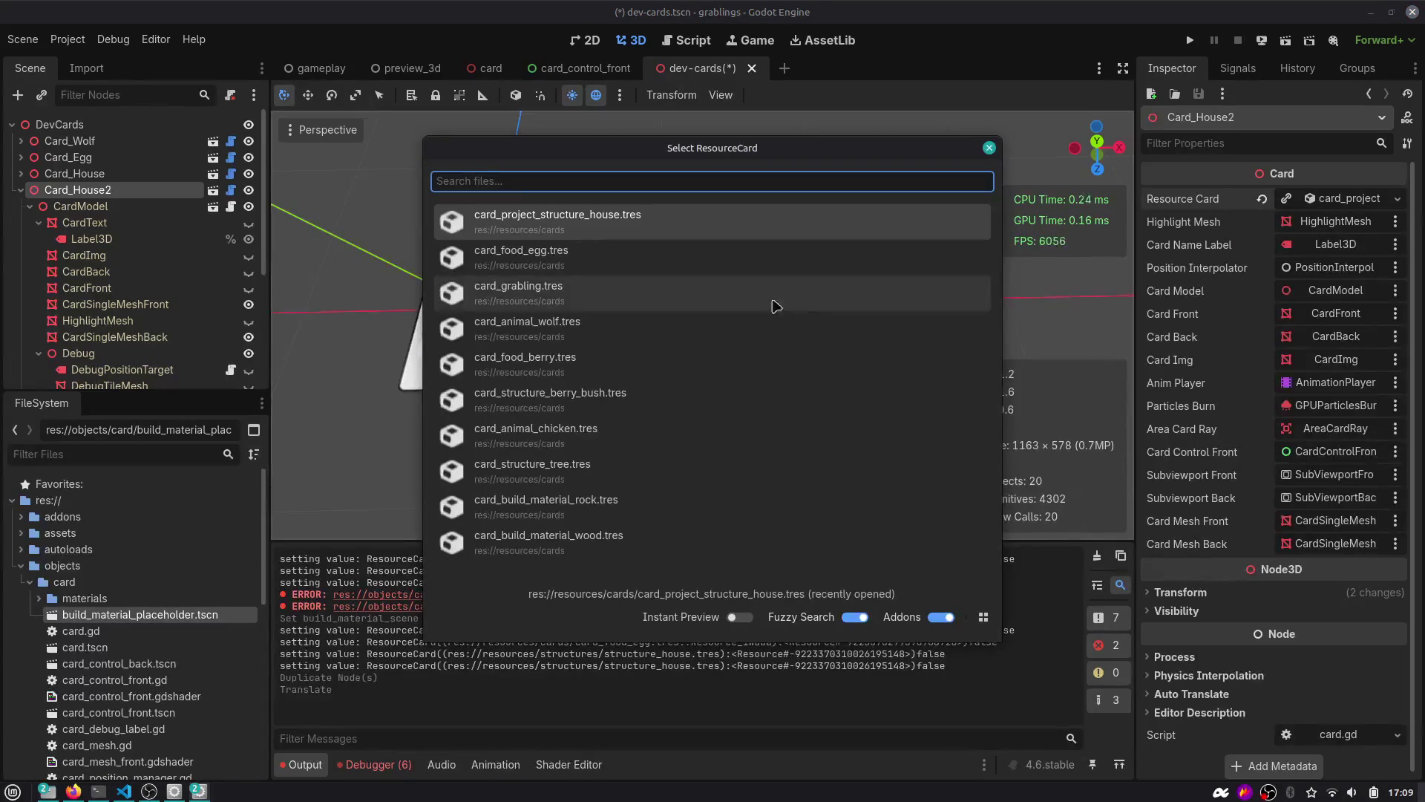
{"action": "left_click", "coordinate": [562, 297]}
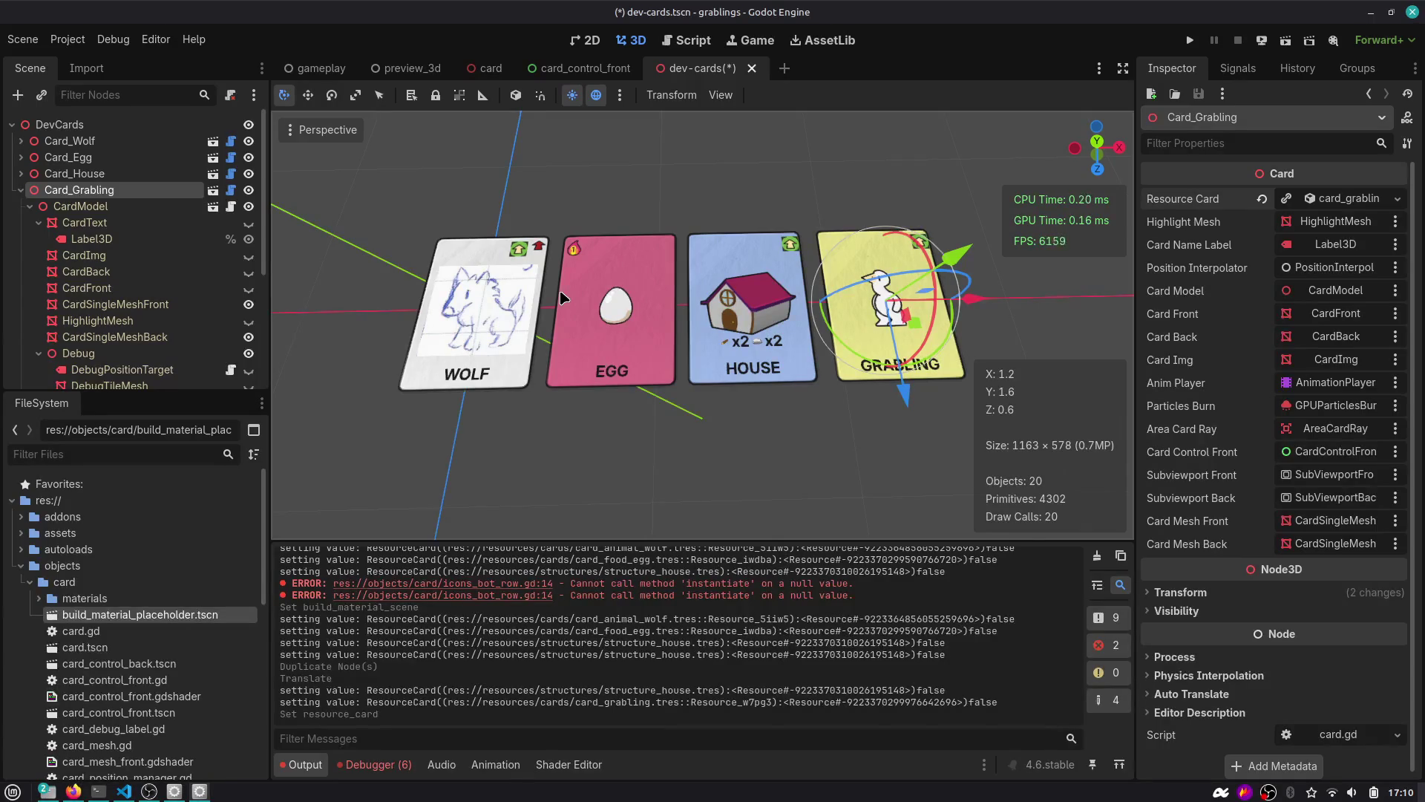
{"action": "scroll", "coordinate": [692, 377], "scroll_direction": "down", "scroll_amount": 3}
{"action": "left_click", "coordinate": [693, 377]}
{"action": "key", "text": "ctrl+s"}
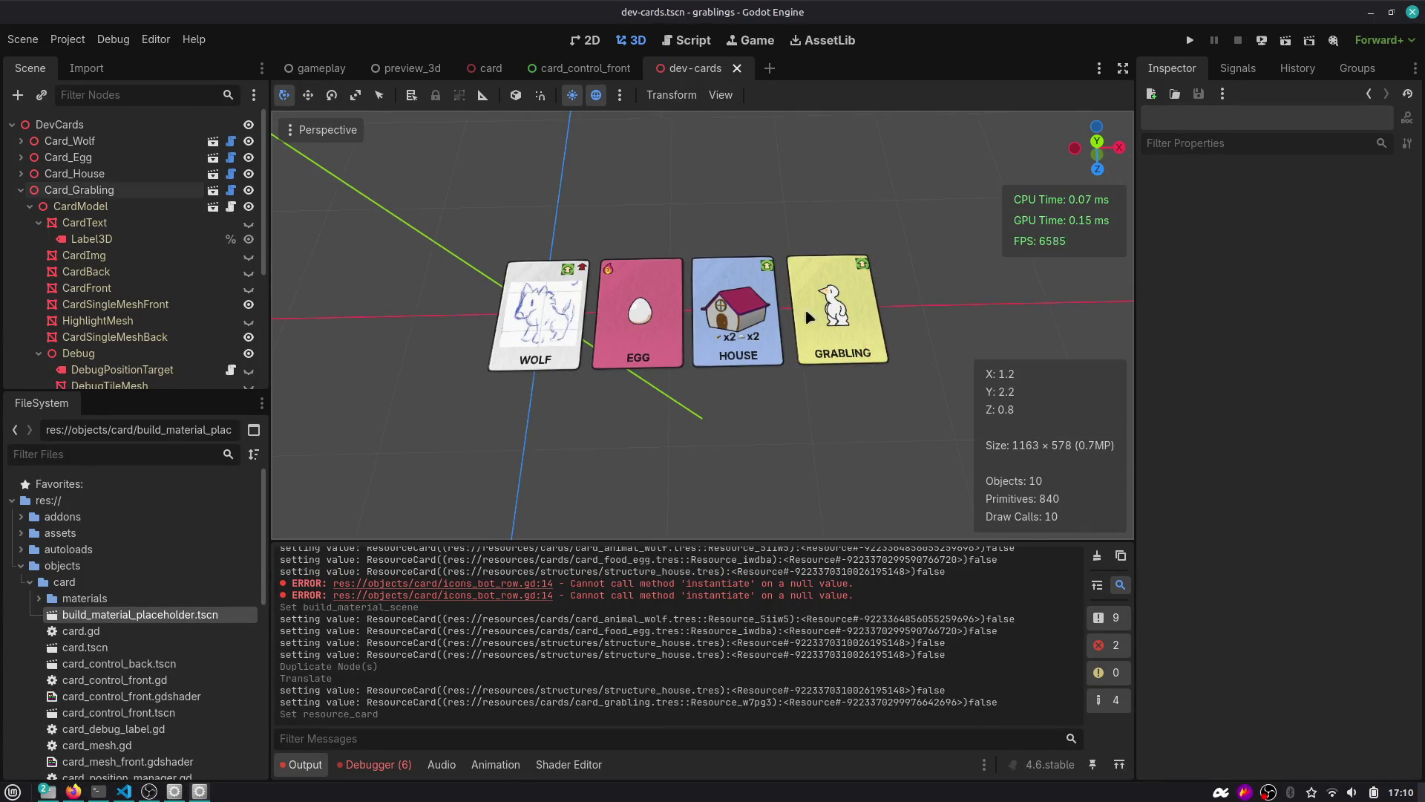
{"action": "scroll", "coordinate": [809, 317], "scroll_direction": "up", "scroll_amount": 5}
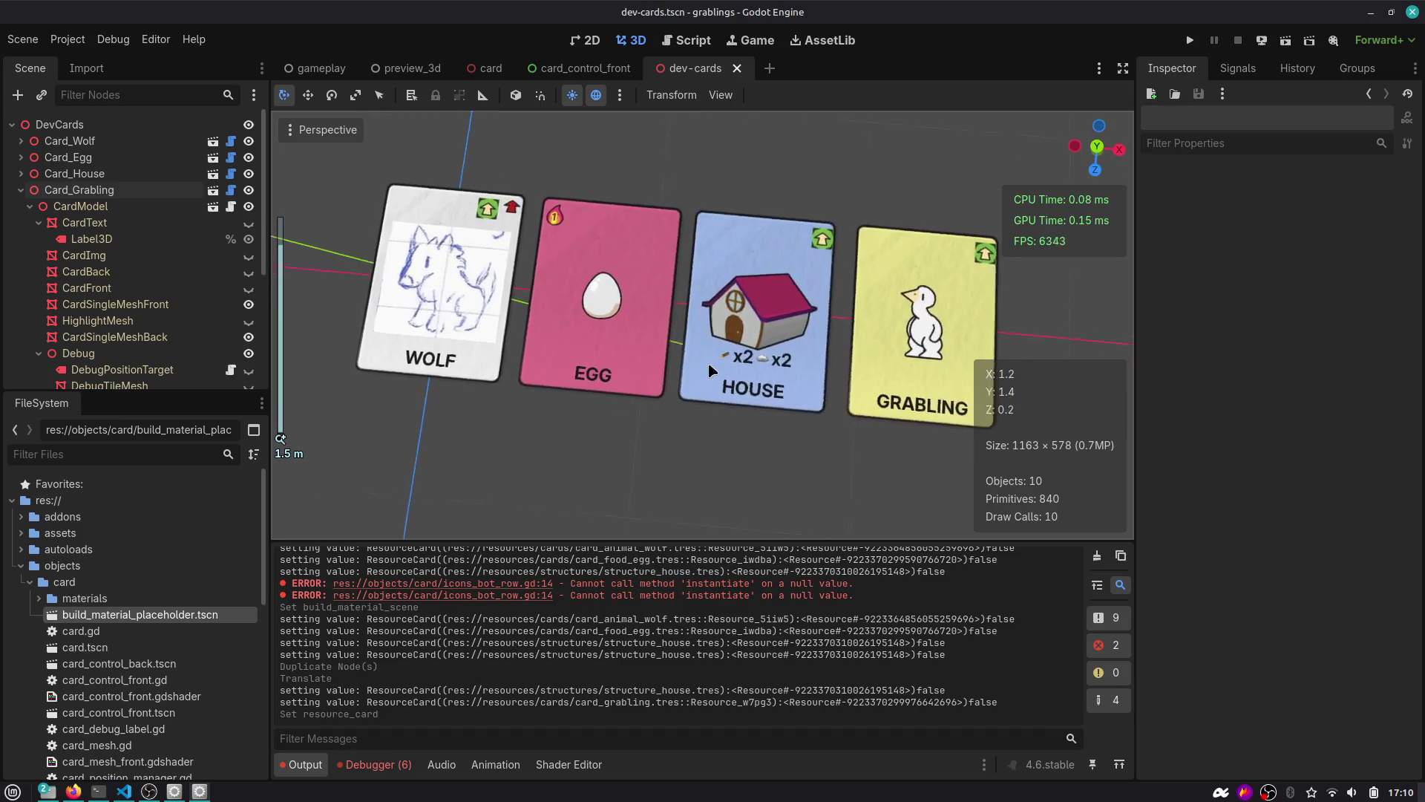
{"action": "left_click_drag", "start_coordinate": [711, 371], "coordinate": [597, 321]}
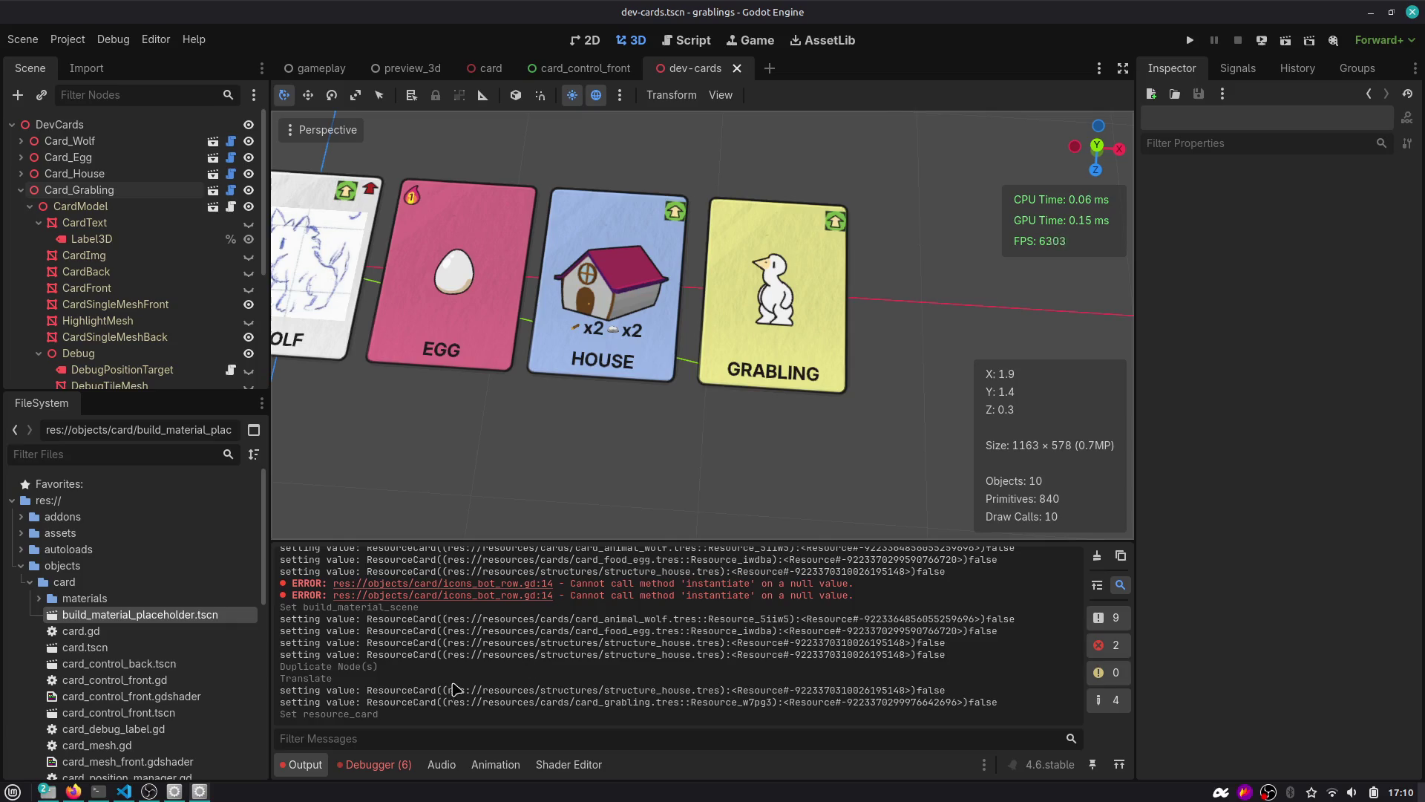
Go from the first debugger error to the new_scene instantiate code in icons_bot_row.gd.
{"action": "left_click", "coordinate": [375, 764]}
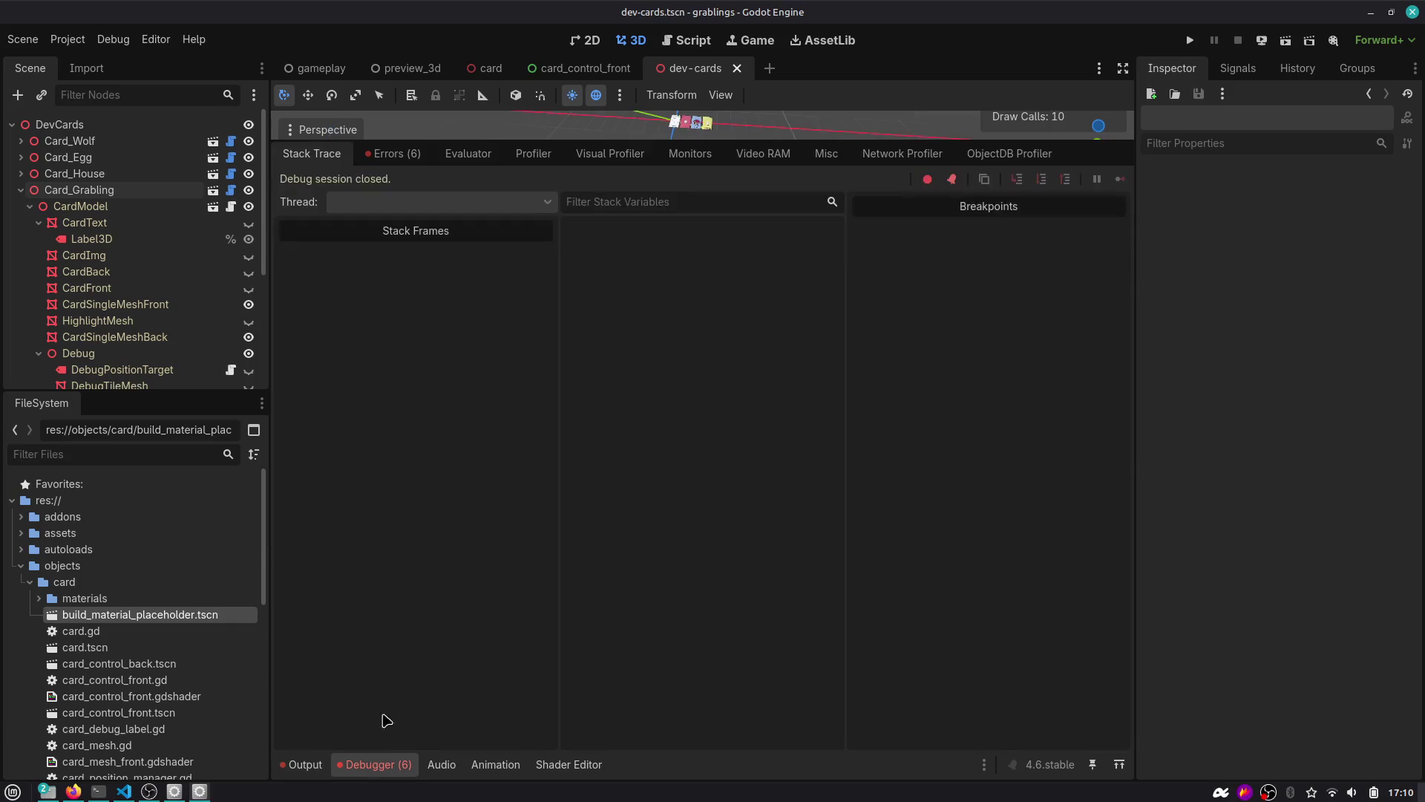
{"action": "left_click", "coordinate": [392, 155]}
{"action": "double_click", "coordinate": [564, 217]}
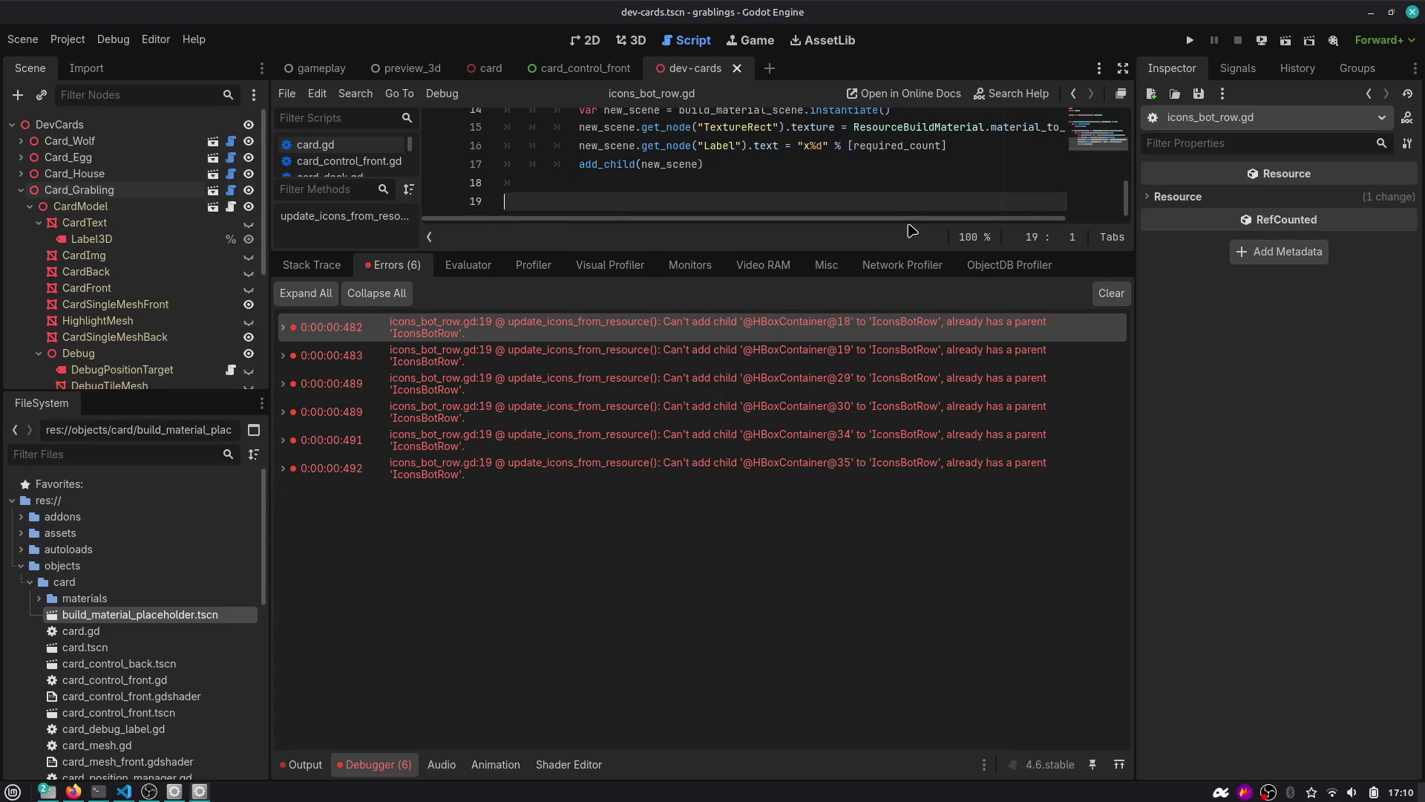
{"action": "mouse_move", "coordinate": [896, 255]}
{"action": "left_mouse_down"}
{"action": "mouse_move", "coordinate": [843, 536]}
{"action": "mouse_move", "coordinate": [844, 516]}
{"action": "left_mouse_up"}
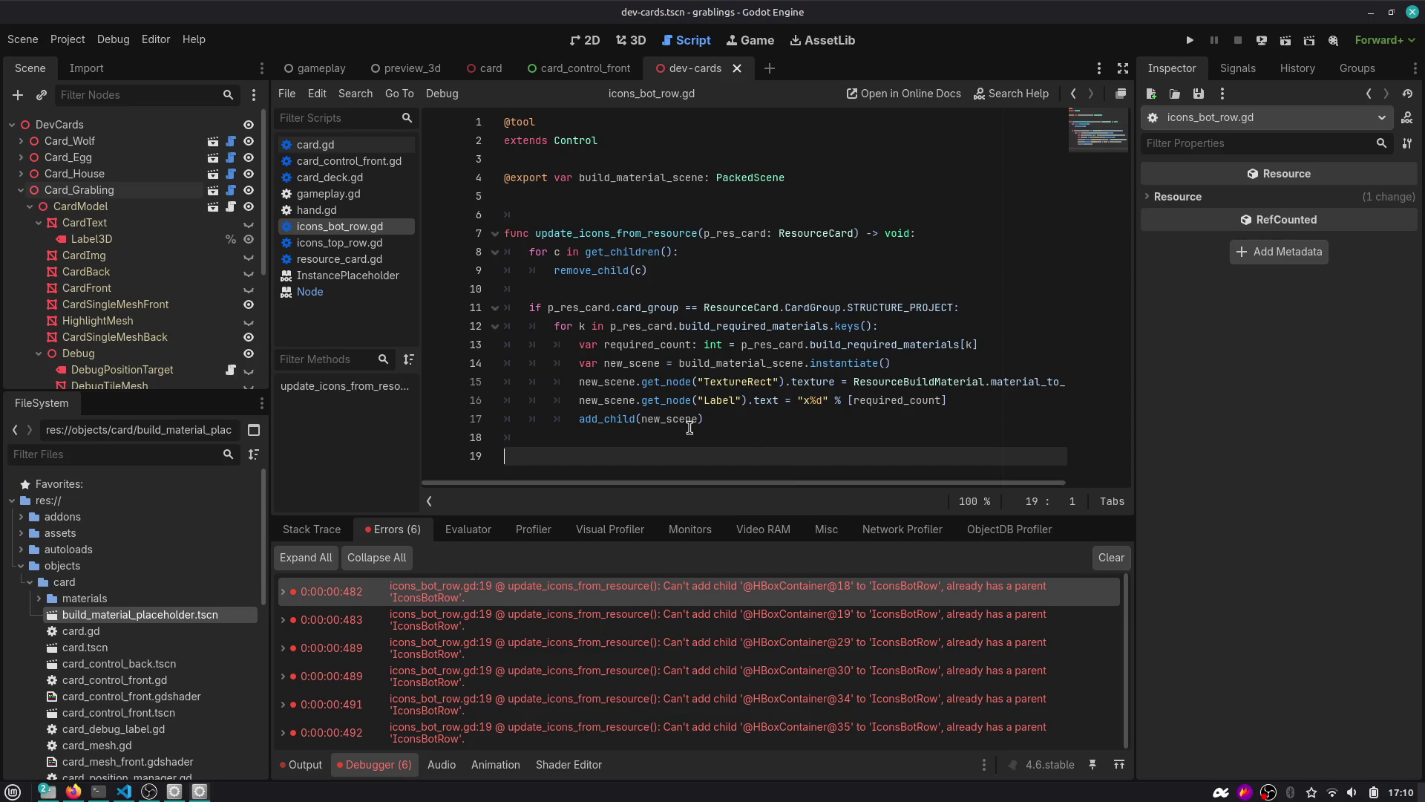
{"action": "double_click", "coordinate": [690, 420]}
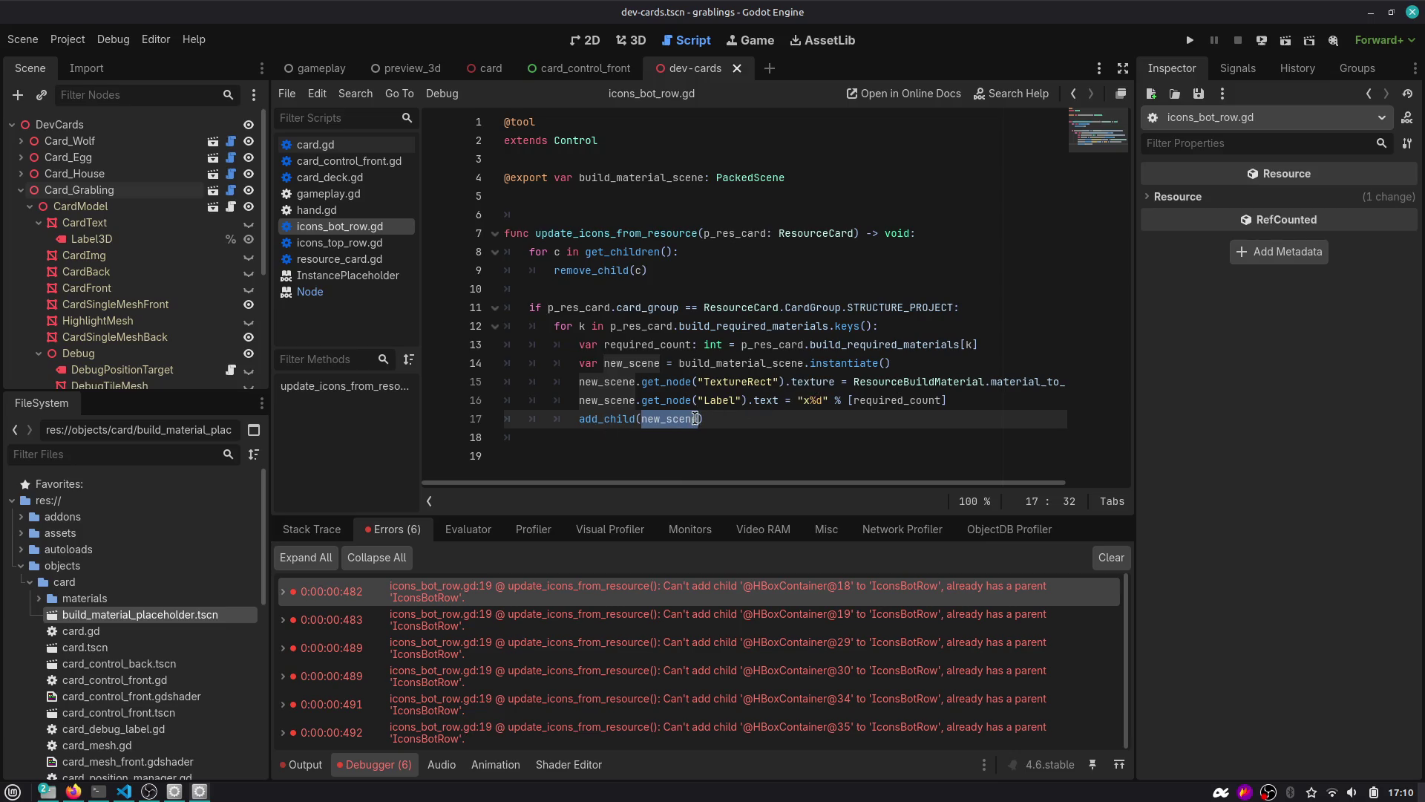
{"action": "left_click", "coordinate": [727, 419]}
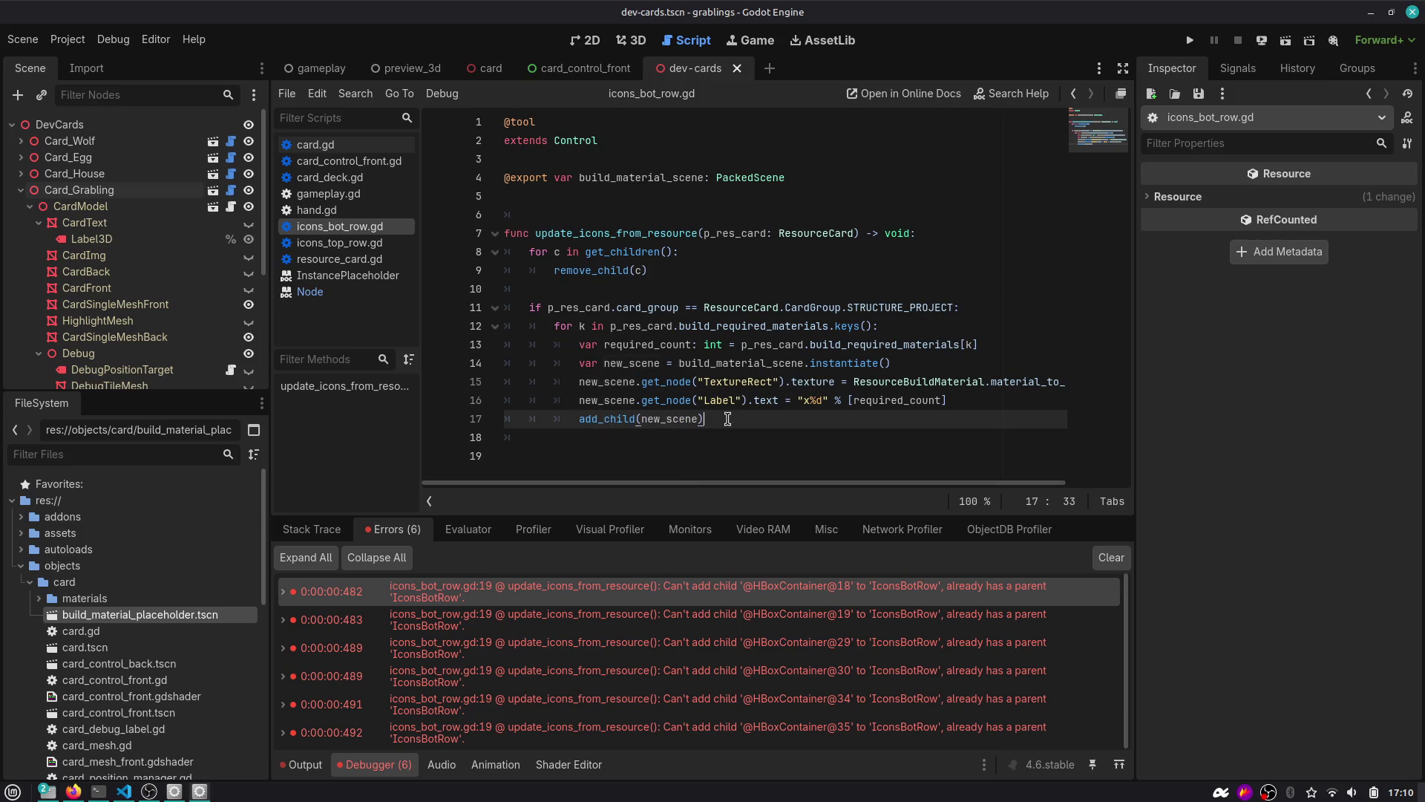
Clear the debugger errors and quit the editor to the Project List.
{"action": "left_click", "coordinate": [1111, 558]}
{"action": "left_click", "coordinate": [899, 361]}
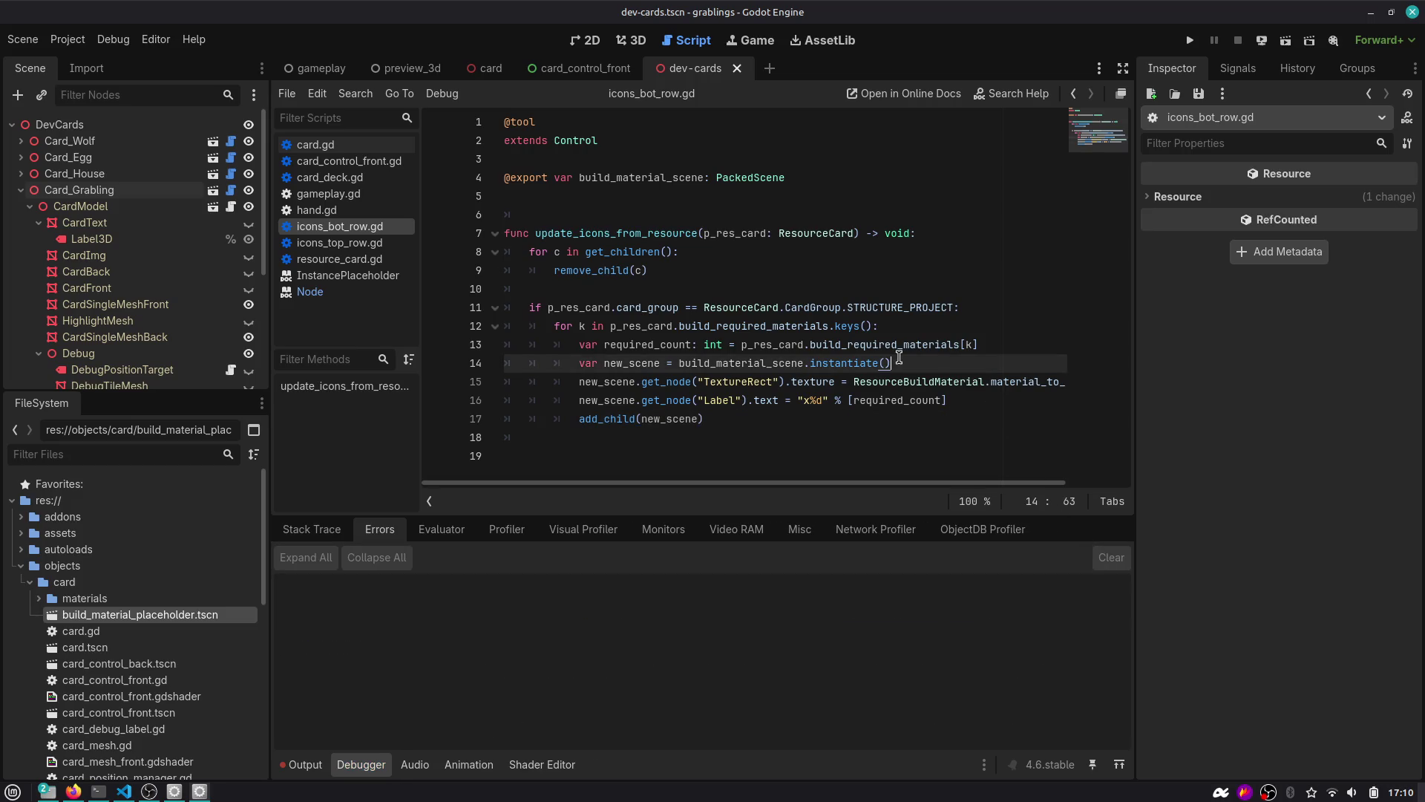
{"action": "key", "text": "ctrl+shift+q"}
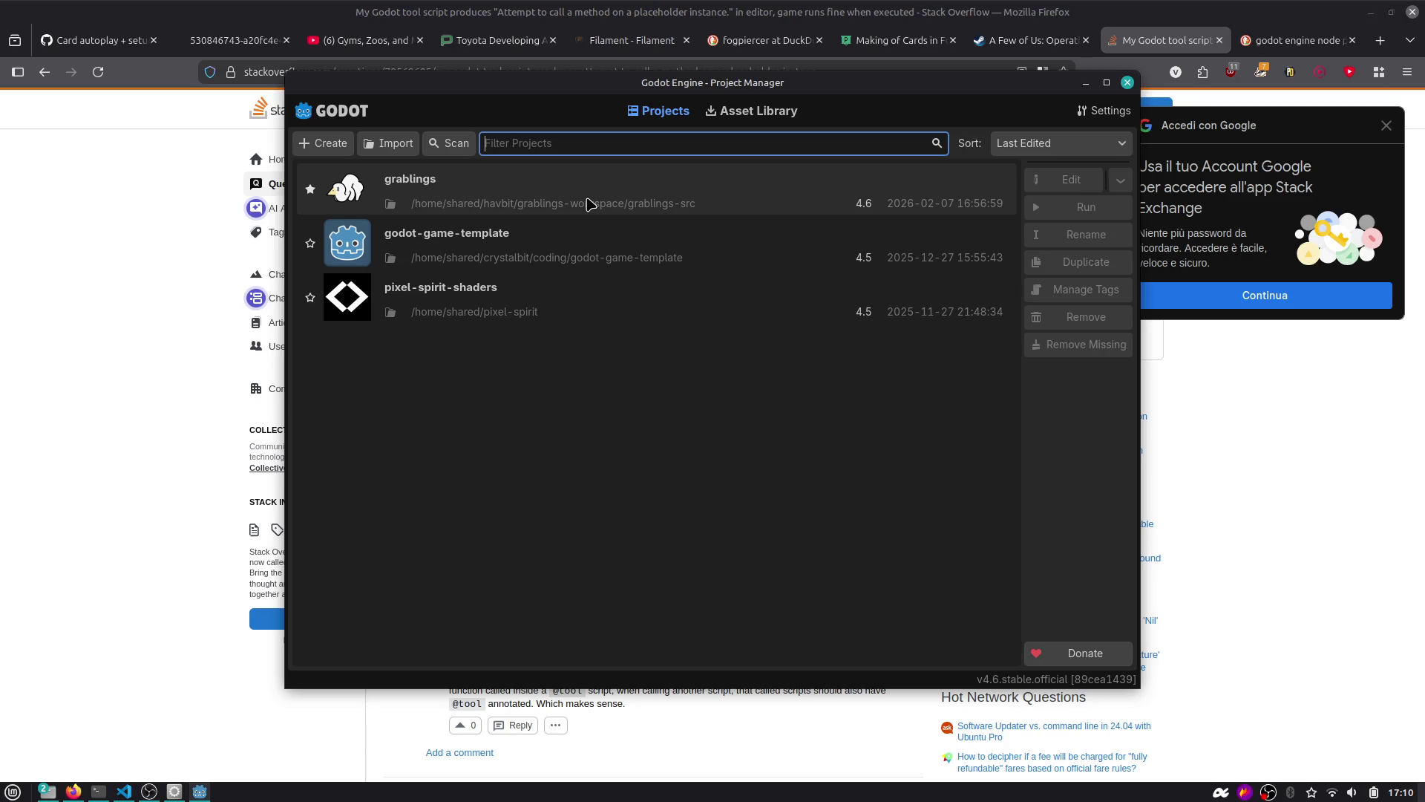
Reopen the grablings project and view the four dev-cards cards in 3D.
{"action": "double_click", "coordinate": [586, 204]}
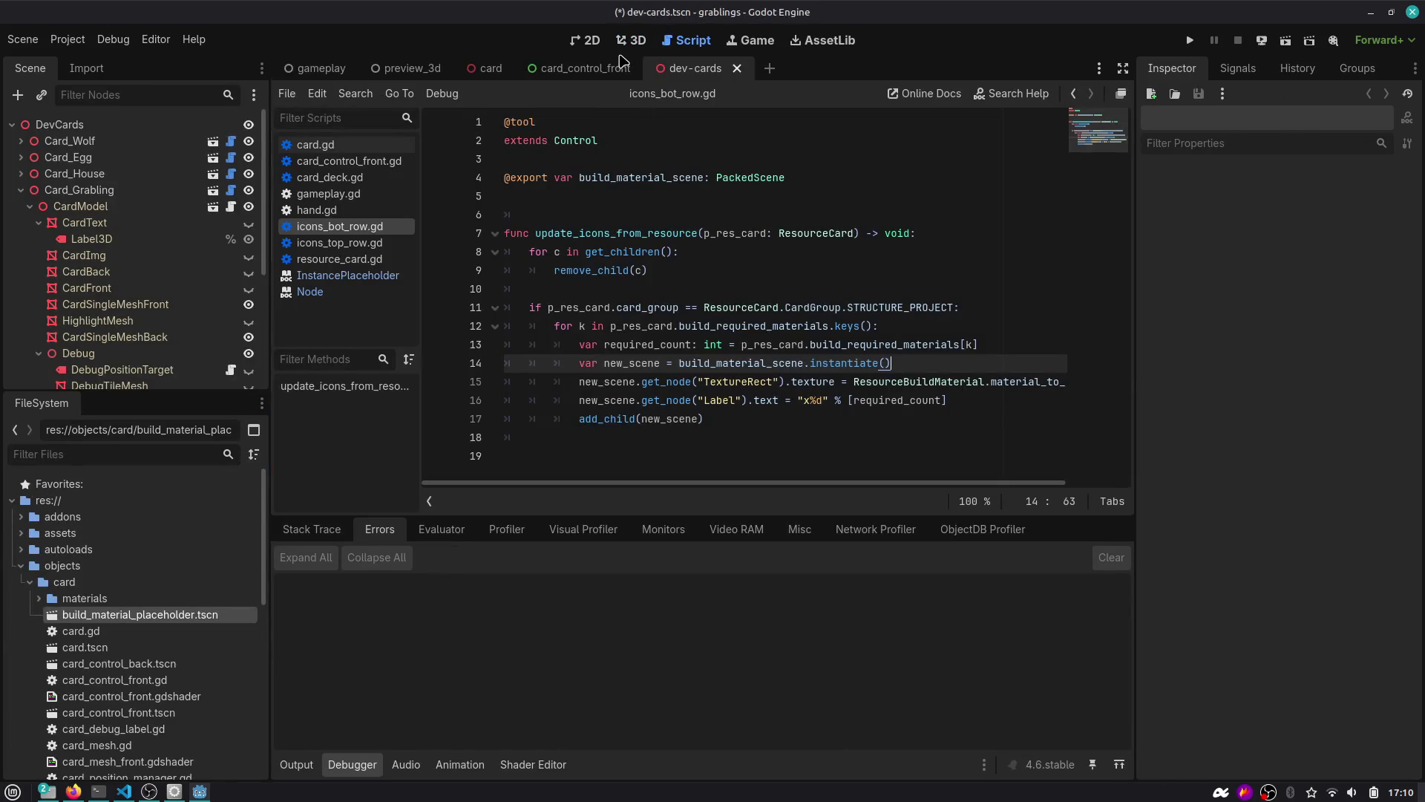
{"action": "left_click", "coordinate": [630, 40]}
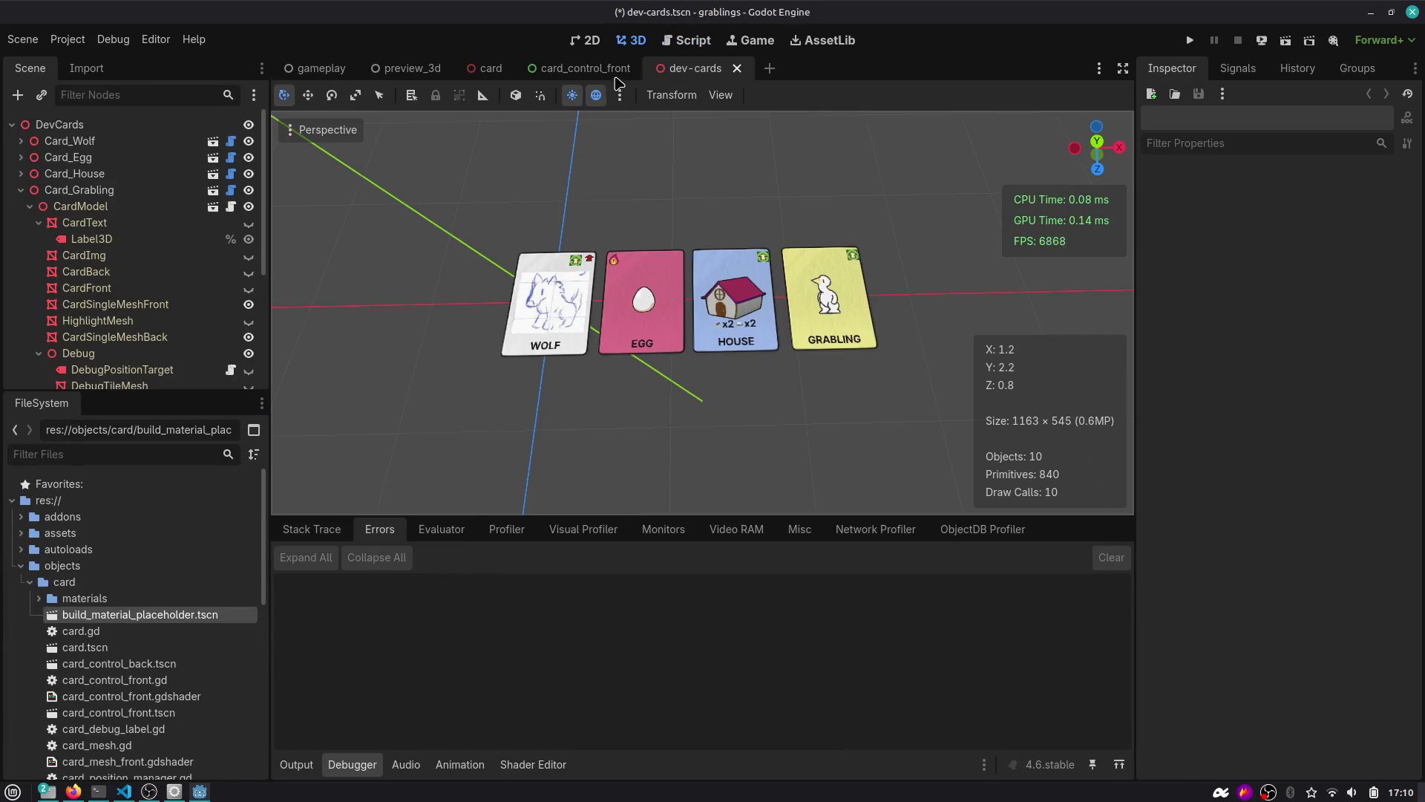
Duplicate the house card's front mesh by mistake, then undo it.
{"action": "left_click", "coordinate": [585, 68]}
{"action": "left_click", "coordinate": [710, 68]}
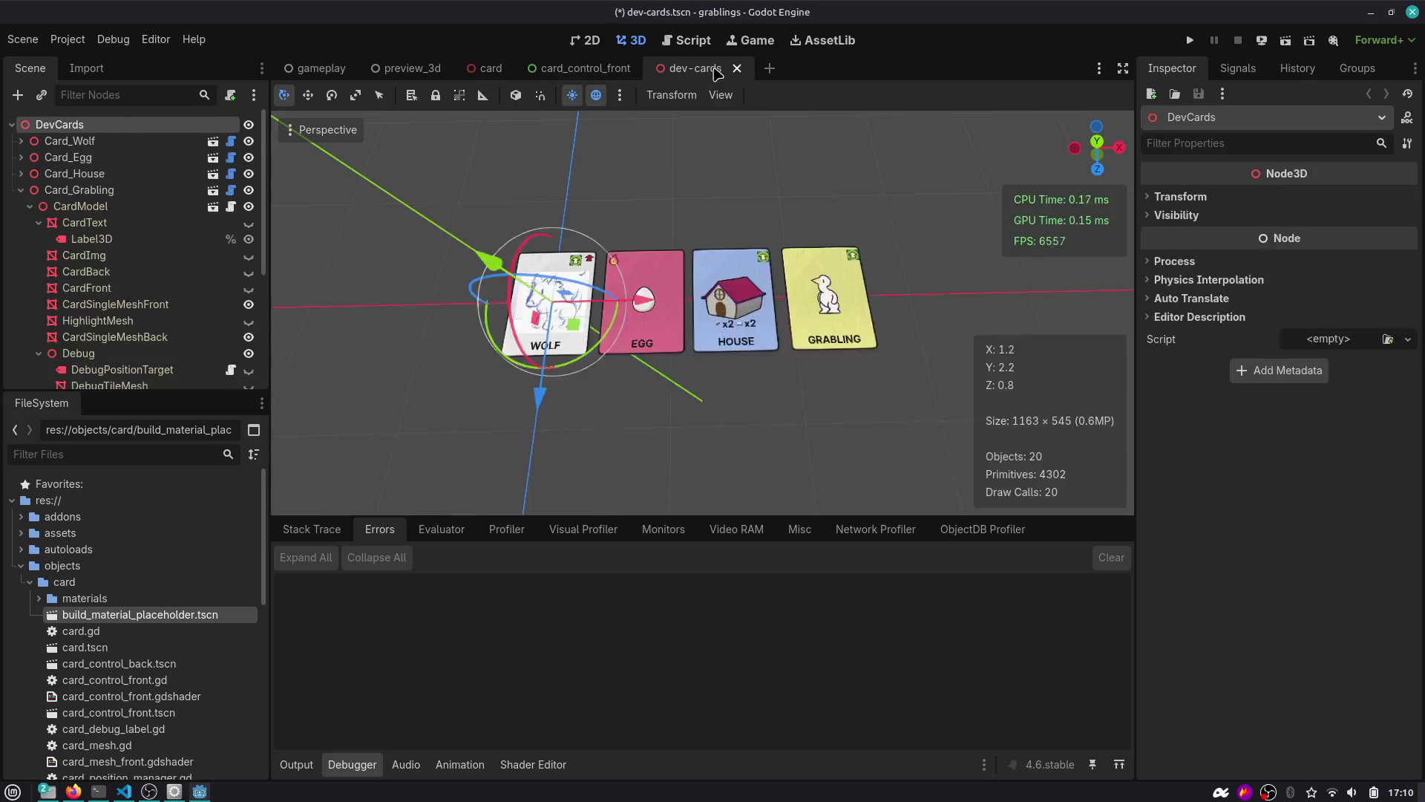
{"action": "left_click", "coordinate": [746, 316]}
{"action": "key", "text": "ctrl+d"}
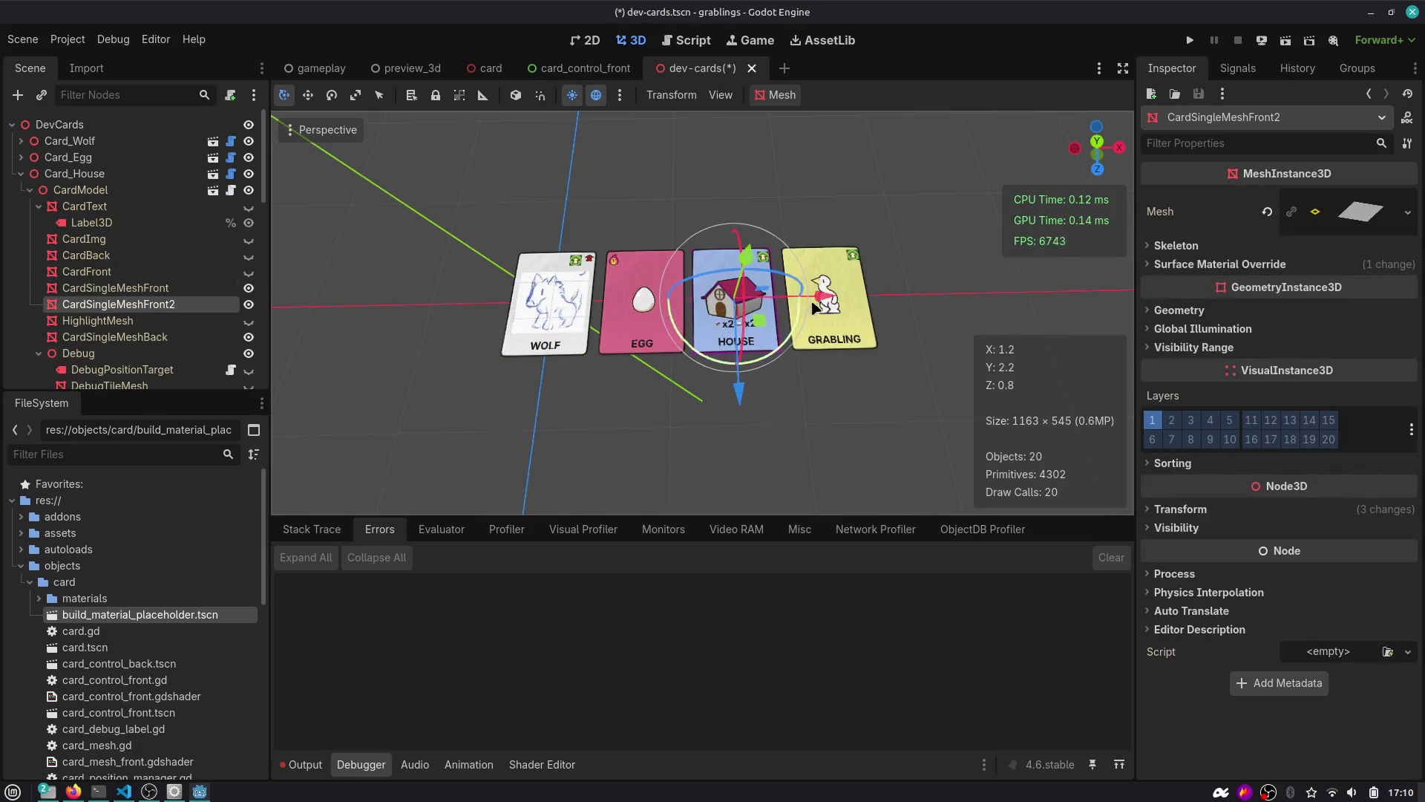
{"action": "mouse_move", "coordinate": [746, 315]}
{"action": "left_mouse_down"}
{"action": "mouse_move", "coordinate": [483, 343]}
{"action": "mouse_move", "coordinate": [642, 483]}
{"action": "mouse_move", "coordinate": [770, 448]}
{"action": "left_mouse_up"}
{"action": "scroll", "coordinate": [865, 372], "scroll_direction": "down", "scroll_amount": 2}
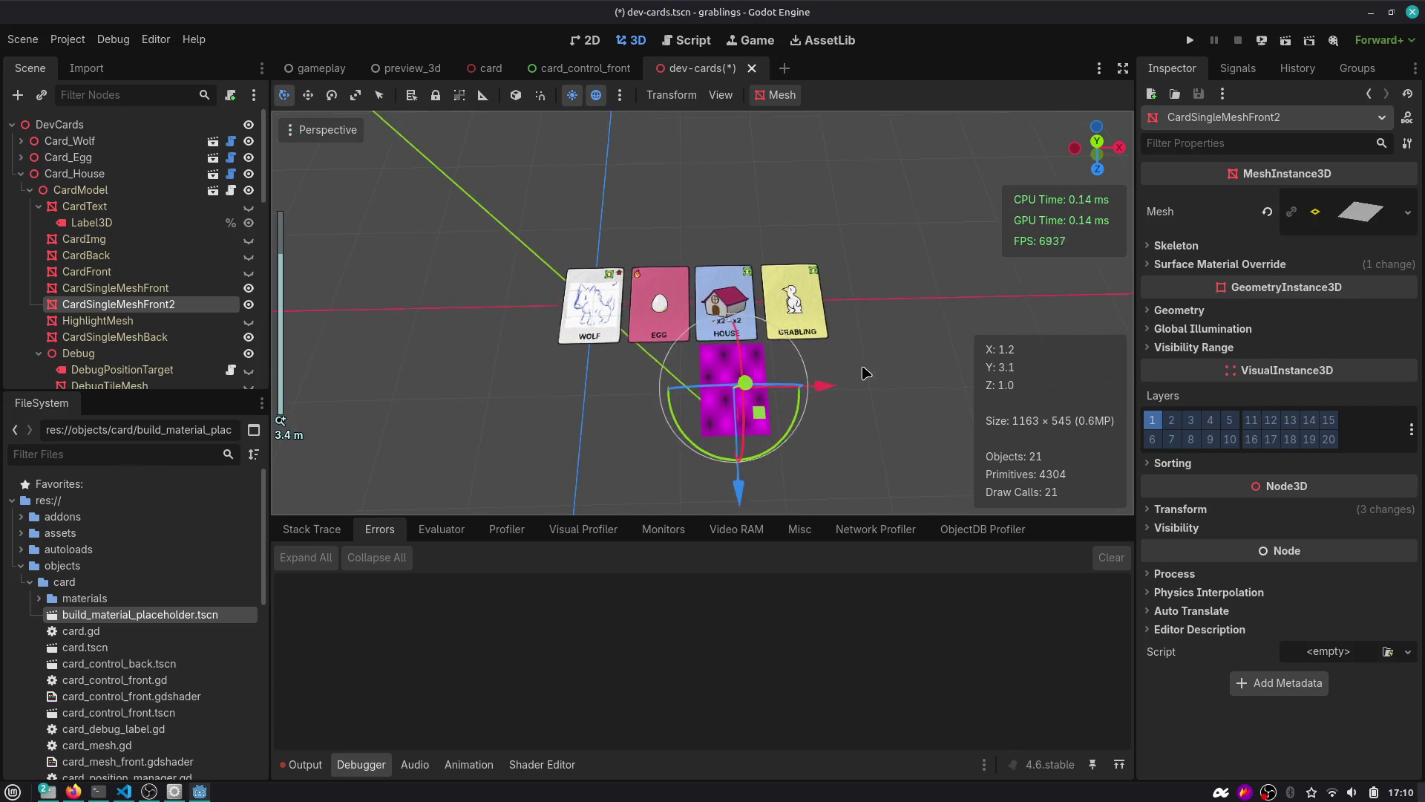
{"action": "key", "text": "ctrl+z"}
{"action": "key", "text": "ctrl+z"}
{"action": "key", "text": "ctrl+z"}
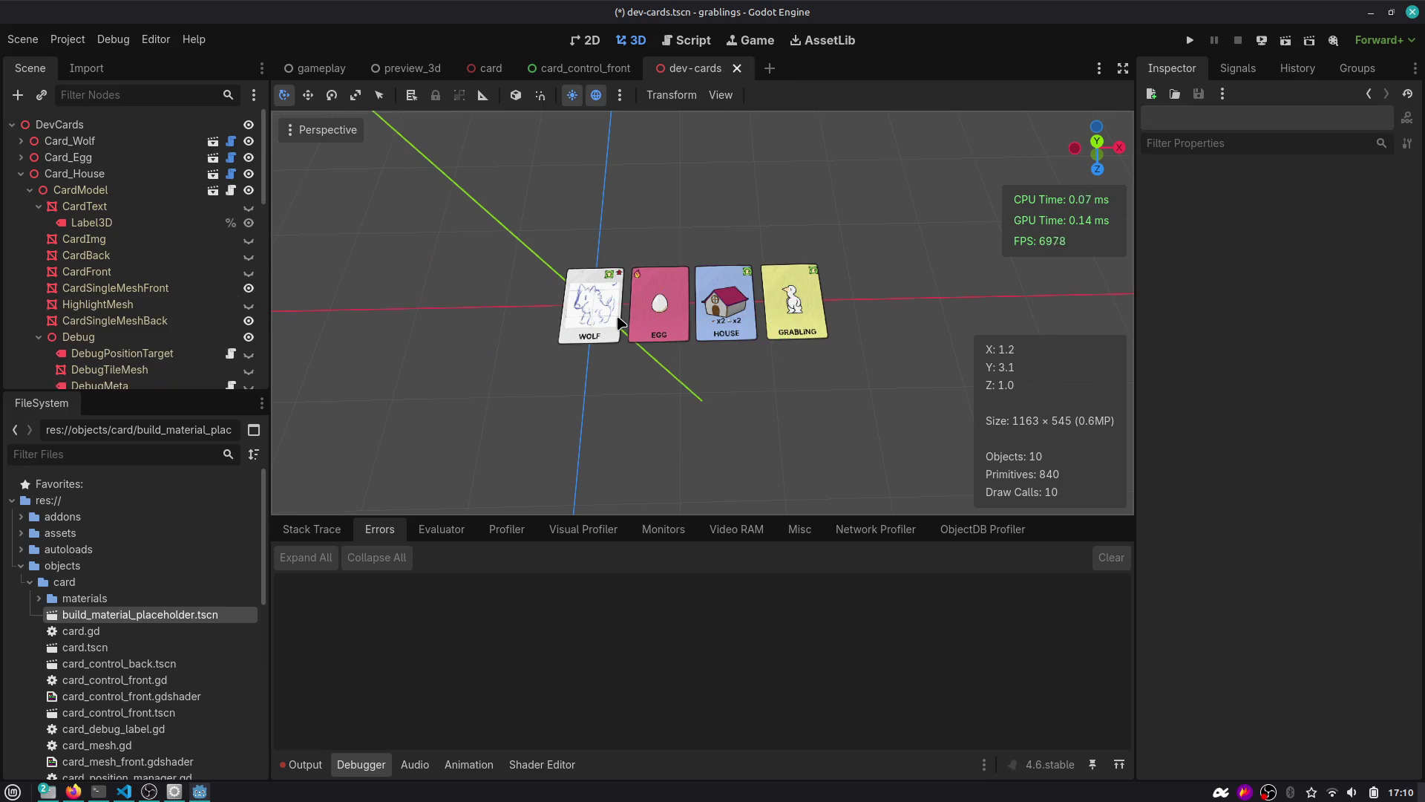
{"action": "left_click", "coordinate": [768, 309]}
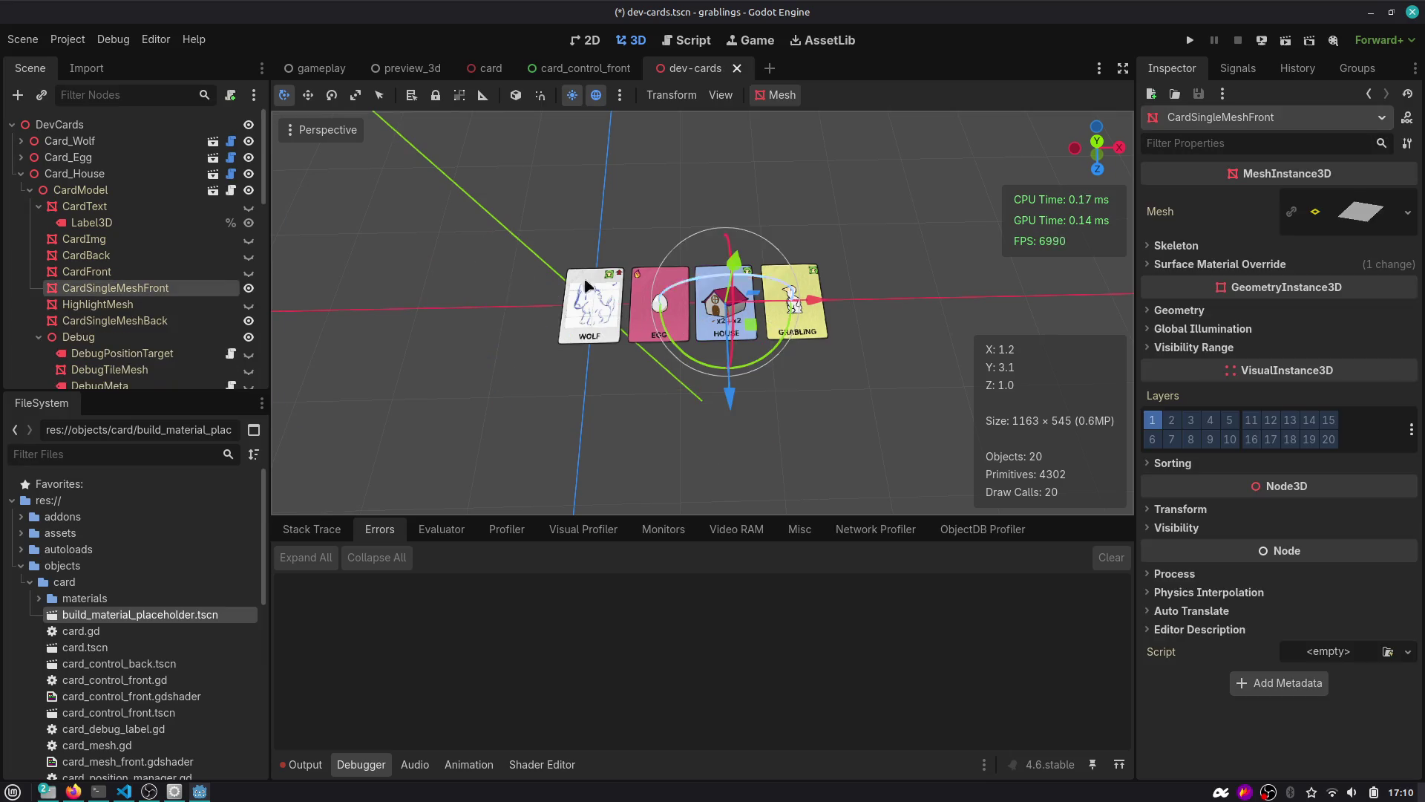
Duplicate Card_Grabling and place the copy below the row of cards.
{"action": "left_click", "coordinate": [21, 190]}
{"action": "left_click", "coordinate": [78, 190]}
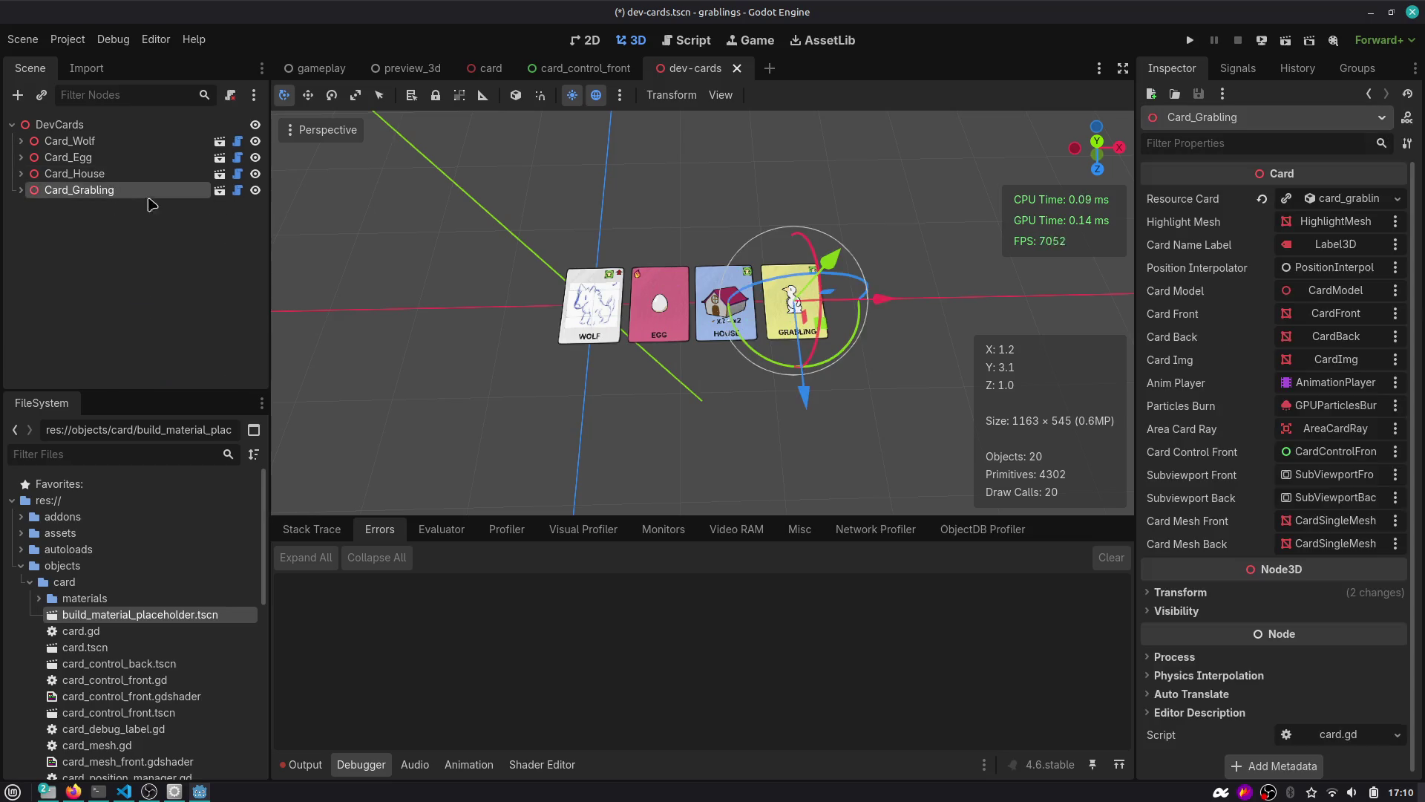
{"action": "key", "text": "ctrl+d"}
{"action": "mouse_move", "coordinate": [832, 329]}
{"action": "left_mouse_down"}
{"action": "mouse_move", "coordinate": [643, 436]}
{"action": "mouse_move", "coordinate": [622, 436]}
{"action": "mouse_move", "coordinate": [634, 426]}
{"action": "mouse_move", "coordinate": [622, 422]}
{"action": "left_mouse_up"}
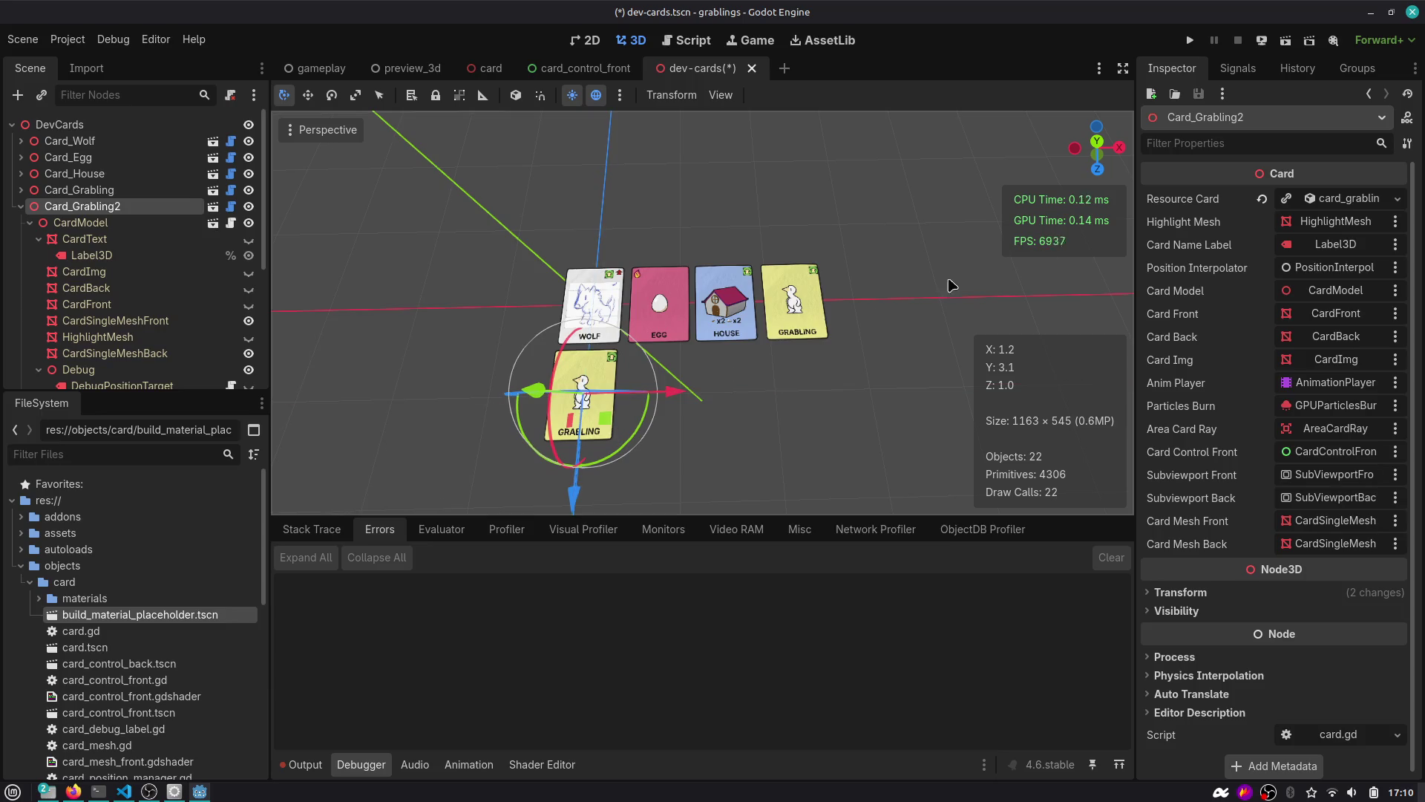
Assign card_food_berry.tres to the copy, slide it along X, and save dev-cards.
{"action": "left_click", "coordinate": [1396, 201]}
{"action": "left_click", "coordinate": [1344, 267]}
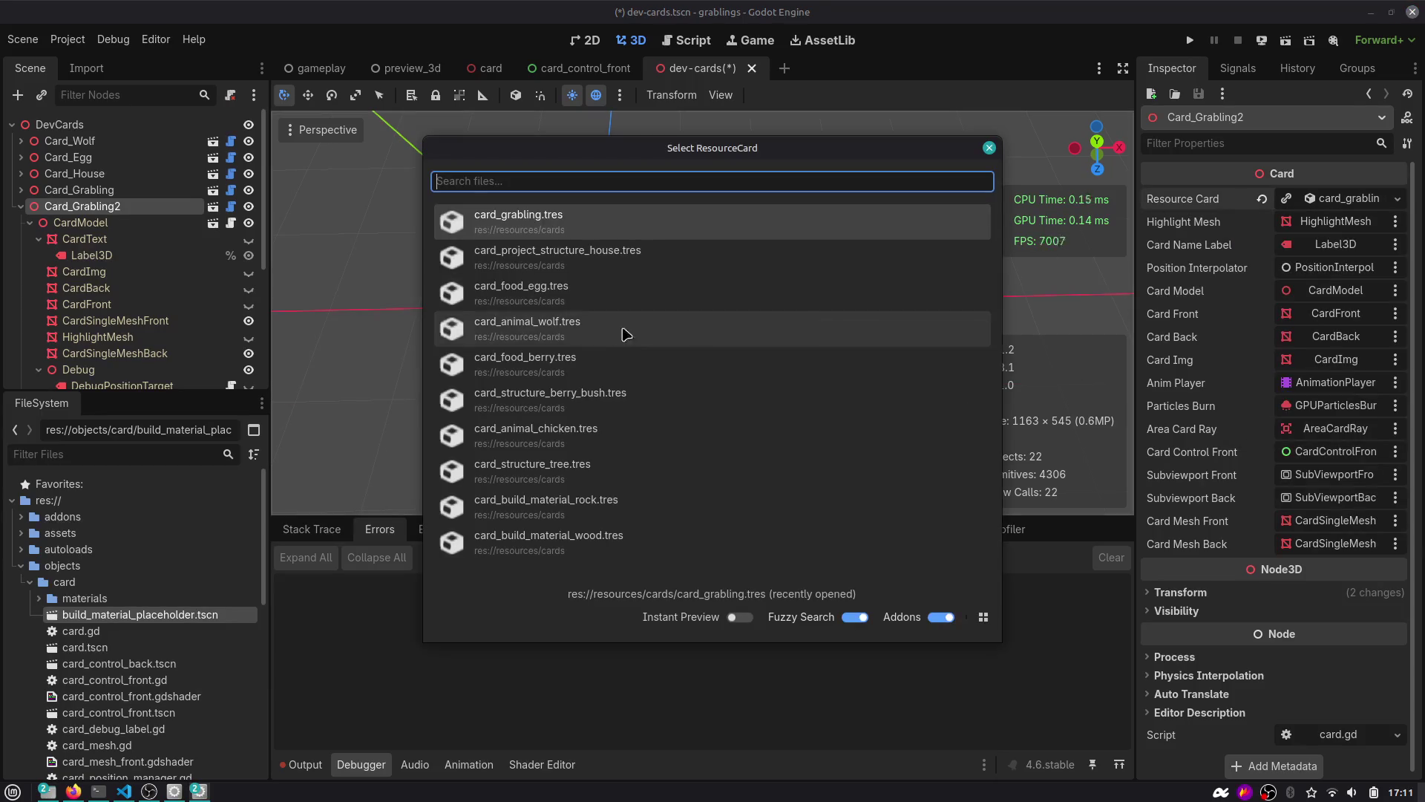
{"action": "left_click", "coordinate": [570, 365]}
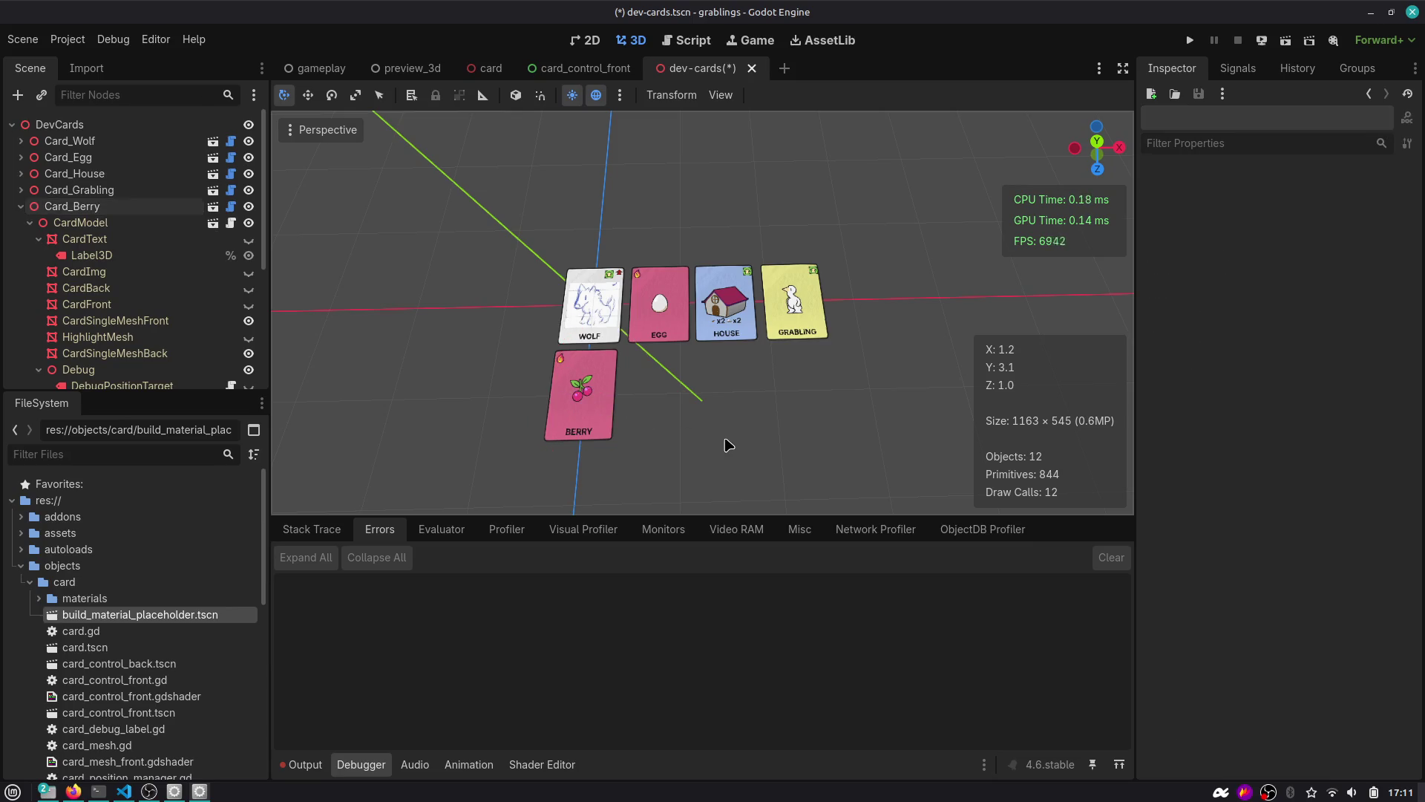
{"action": "left_click", "coordinate": [619, 394]}
{"action": "left_click_drag", "start_coordinate": [672, 391], "coordinate": [751, 388]}
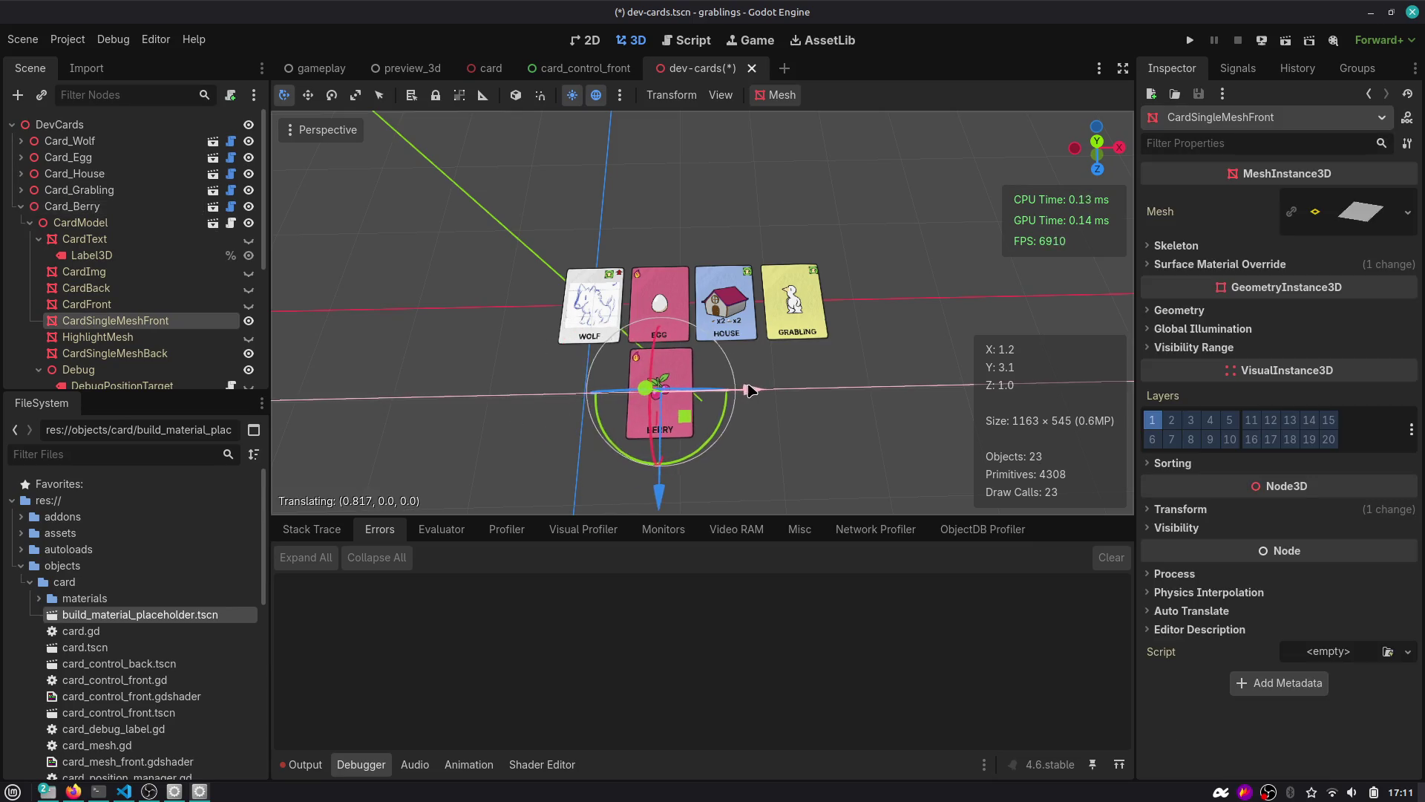
{"action": "left_click", "coordinate": [807, 359]}
{"action": "scroll", "coordinate": [808, 359], "scroll_direction": "up", "scroll_amount": 5}
{"action": "scroll", "coordinate": [582, 388], "scroll_direction": "down", "scroll_amount": 5}
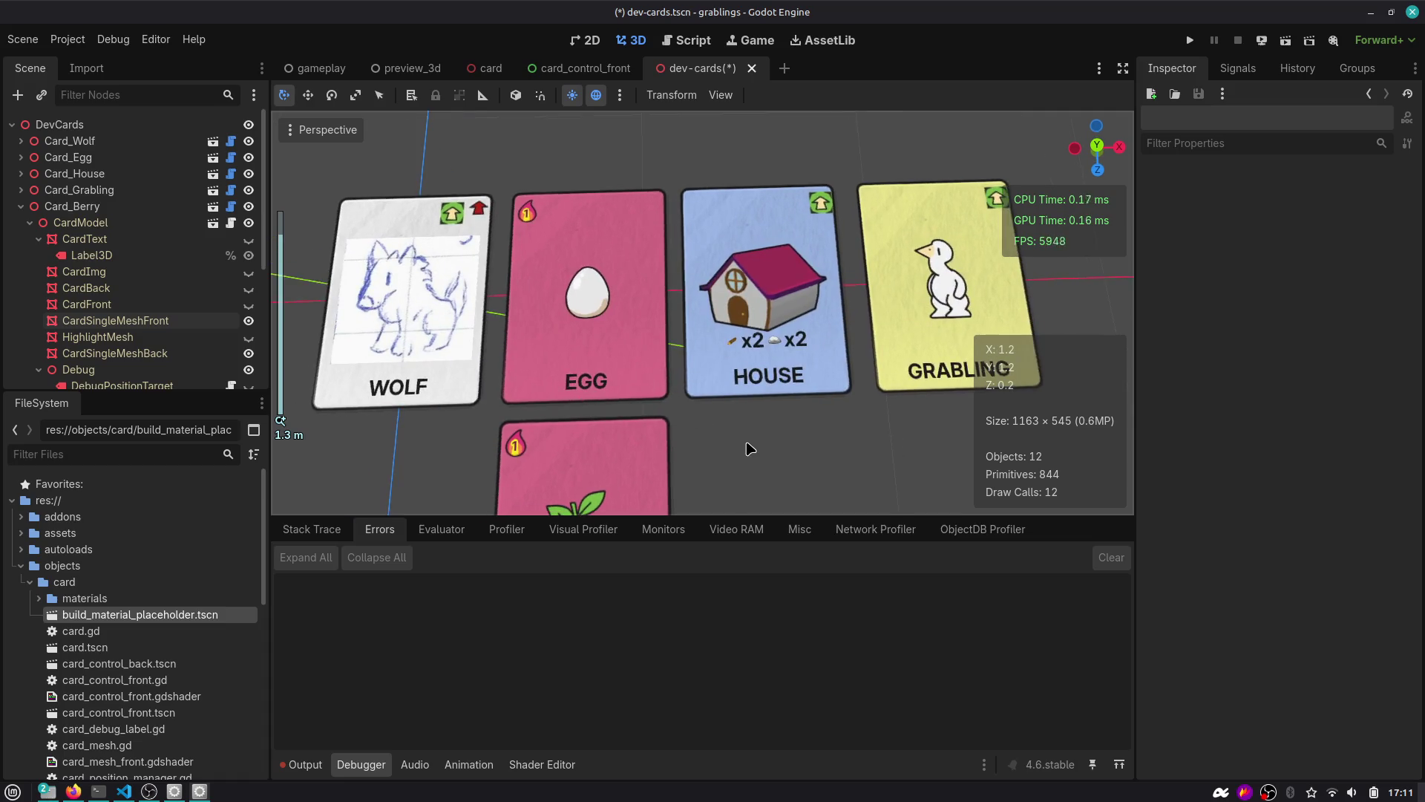
{"action": "key", "text": "ctrl+s"}
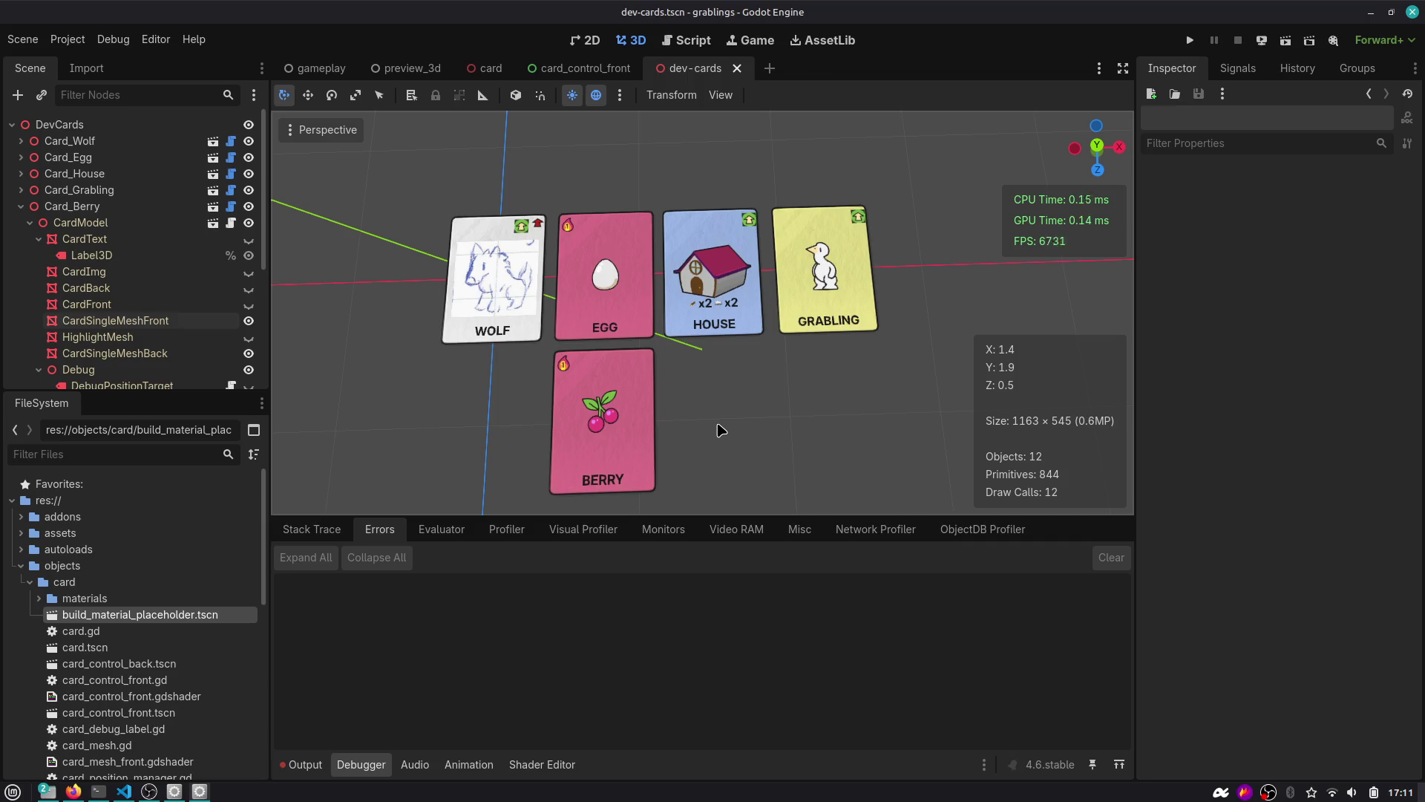
Collapse the Card_House and Card_Berry branches and select Card_House in the Scene tree.
{"action": "left_click", "coordinate": [731, 300]}
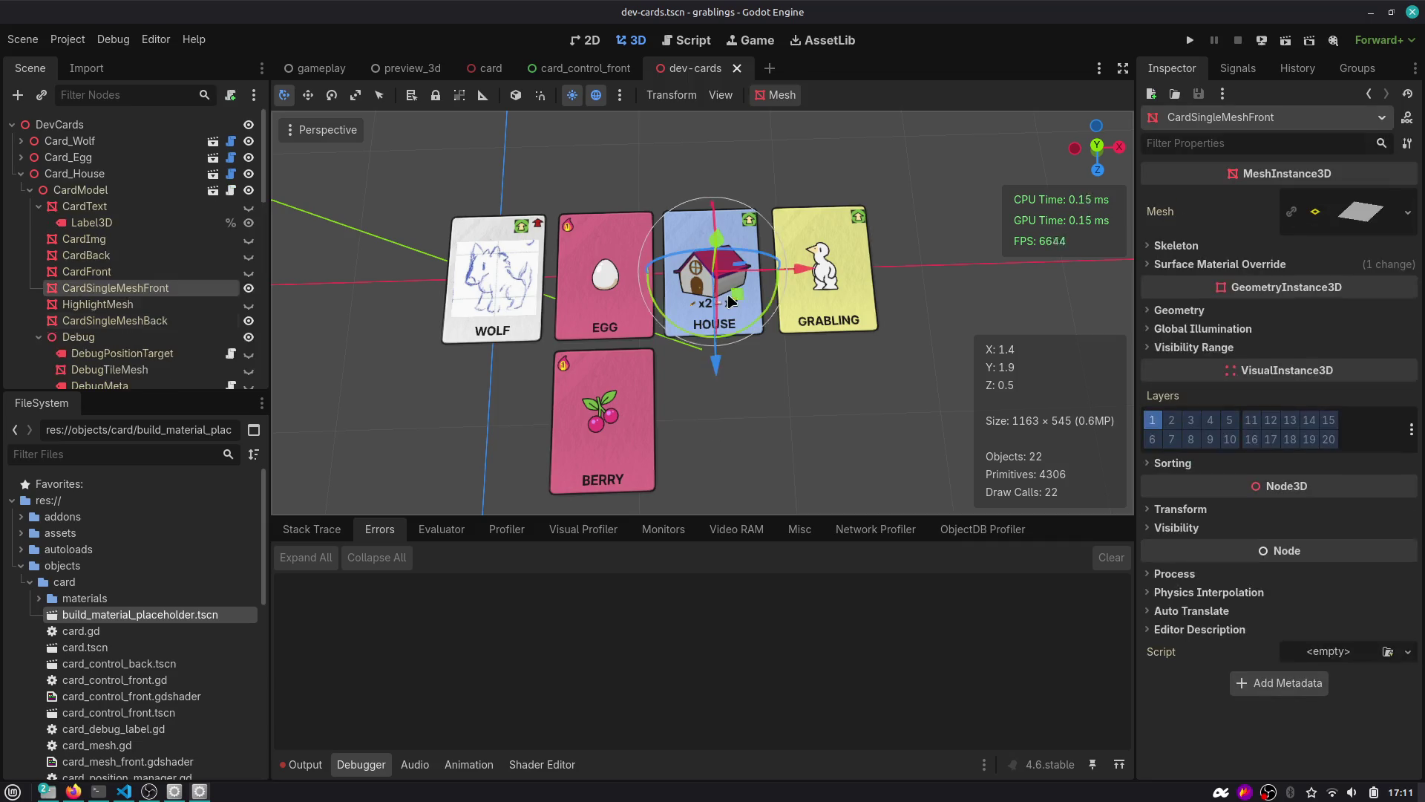
{"action": "left_click", "coordinate": [21, 173]}
{"action": "left_click", "coordinate": [20, 205]}
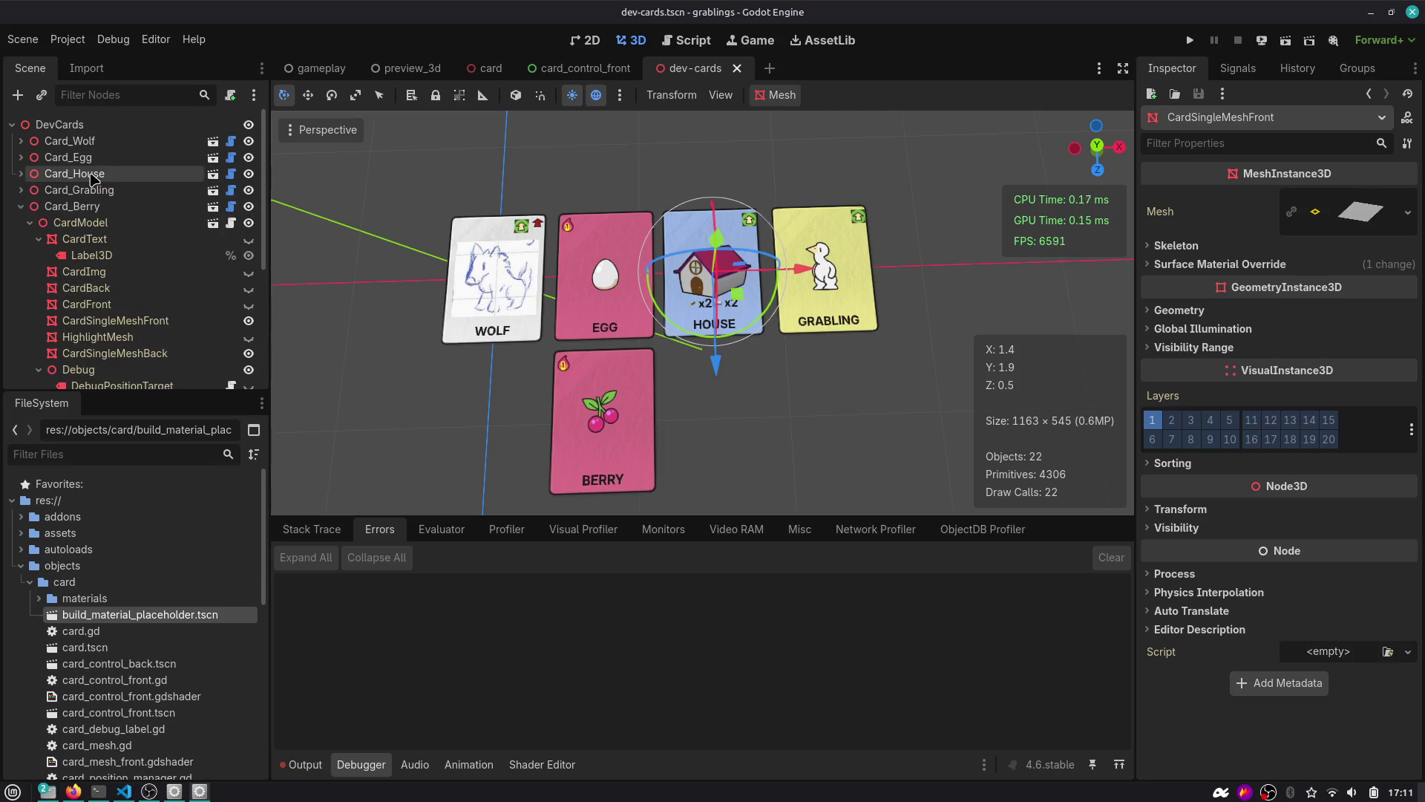
{"action": "left_click", "coordinate": [21, 206]}
{"action": "left_click", "coordinate": [104, 174]}
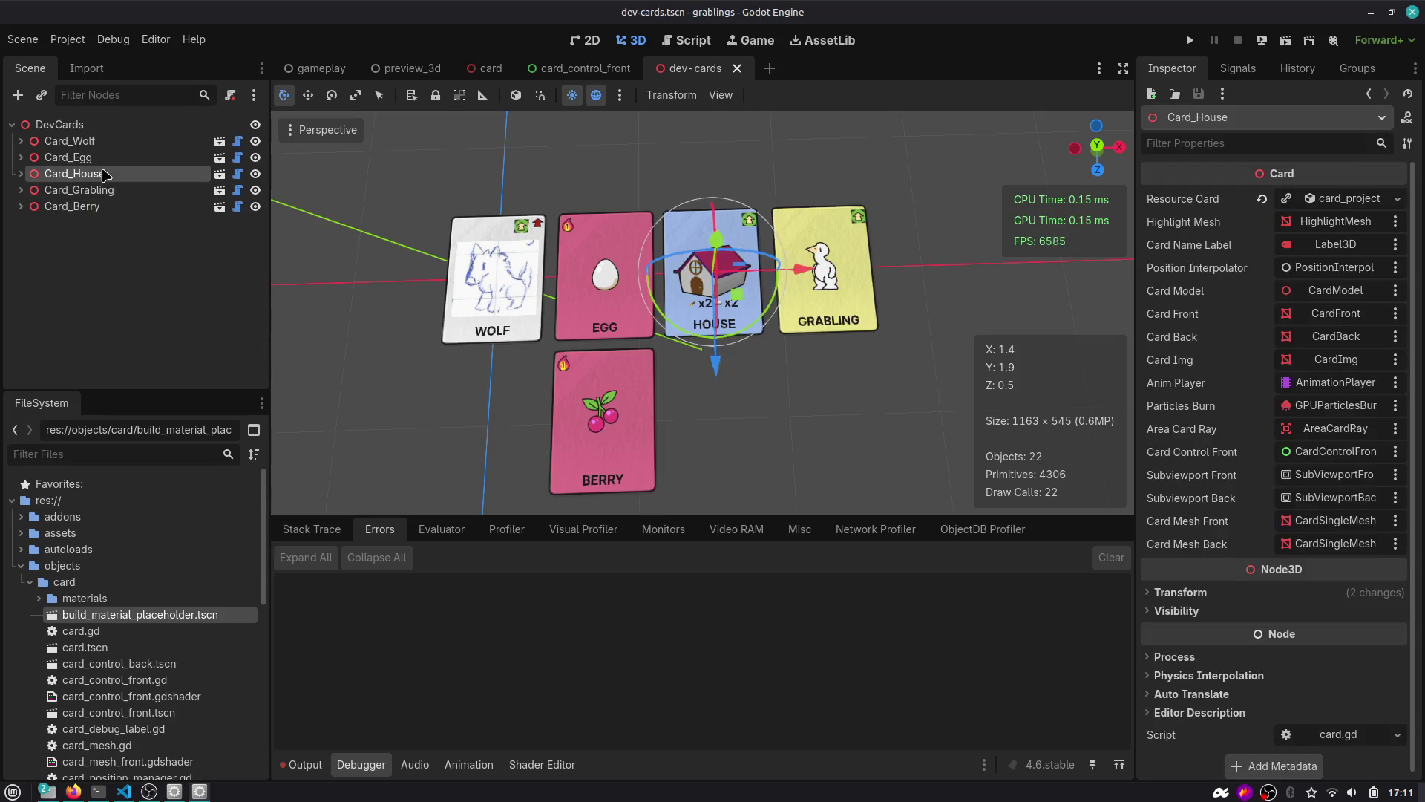
Turn off Editable Children on Card_House and Card_Wolf.
{"action": "right_click", "coordinate": [122, 173]}
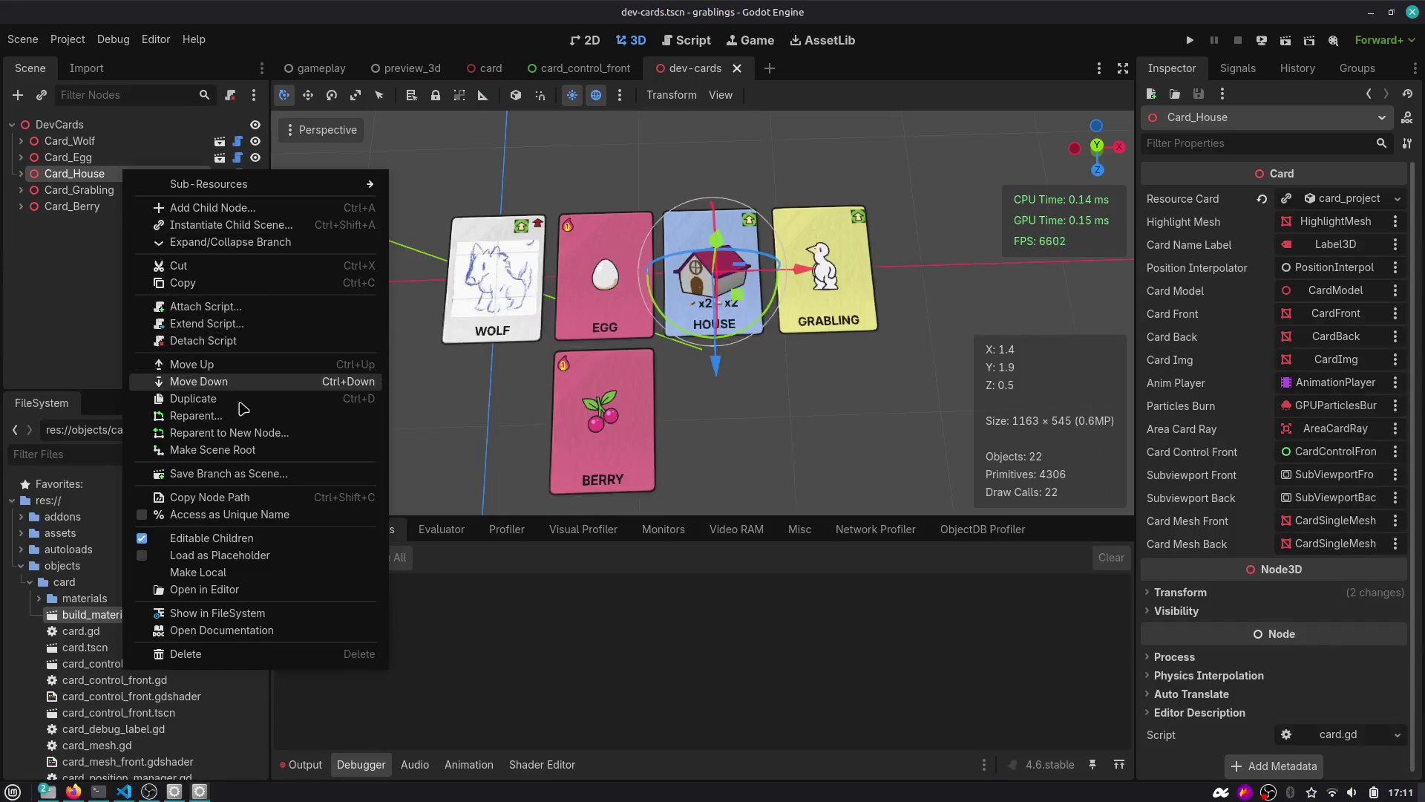
{"action": "left_click", "coordinate": [222, 538]}
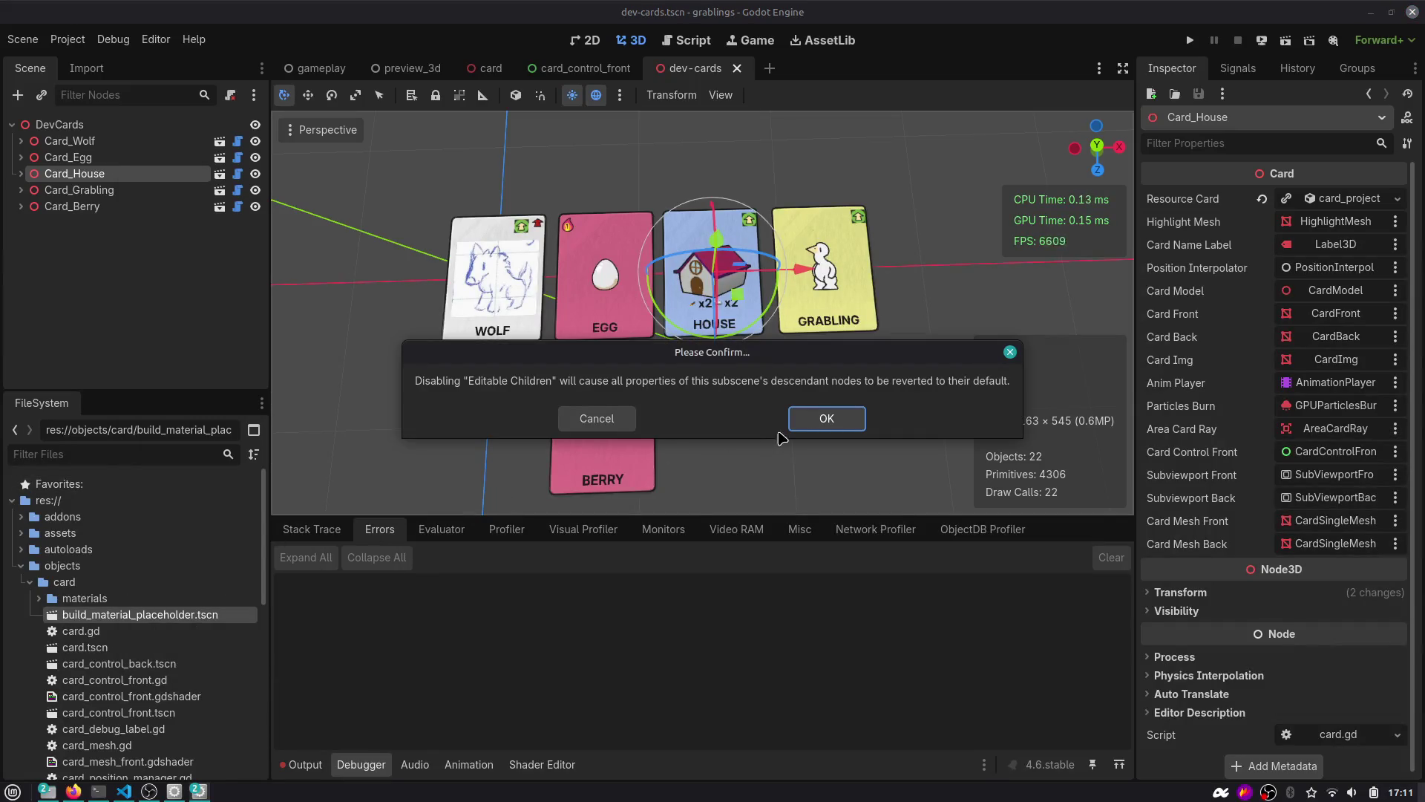
{"action": "left_click", "coordinate": [815, 419]}
{"action": "left_click", "coordinate": [104, 157]}
{"action": "left_click", "coordinate": [102, 141], "text": "ctrl"}
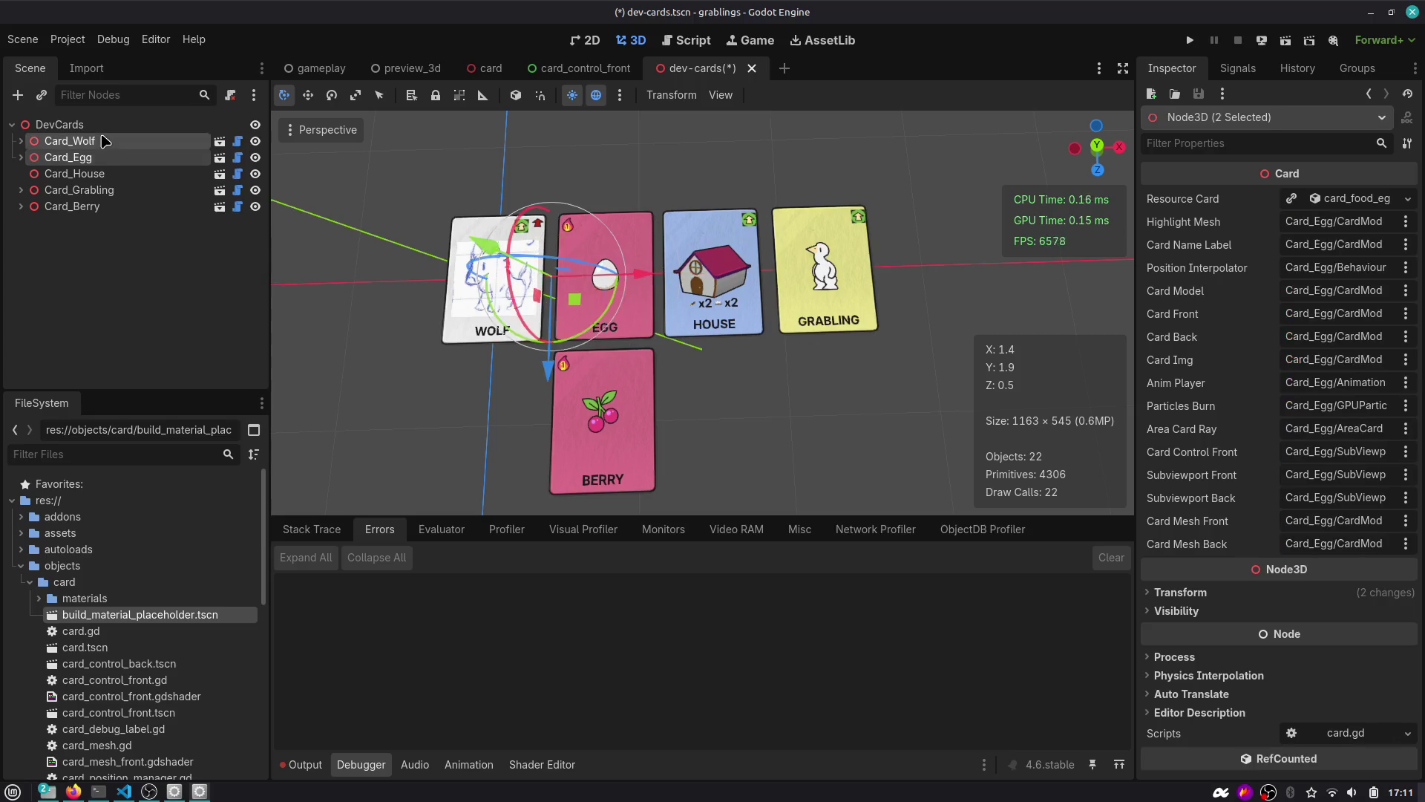
{"action": "right_click", "coordinate": [102, 139]}
{"action": "key", "text": "Escape"}
{"action": "left_click", "coordinate": [112, 140]}
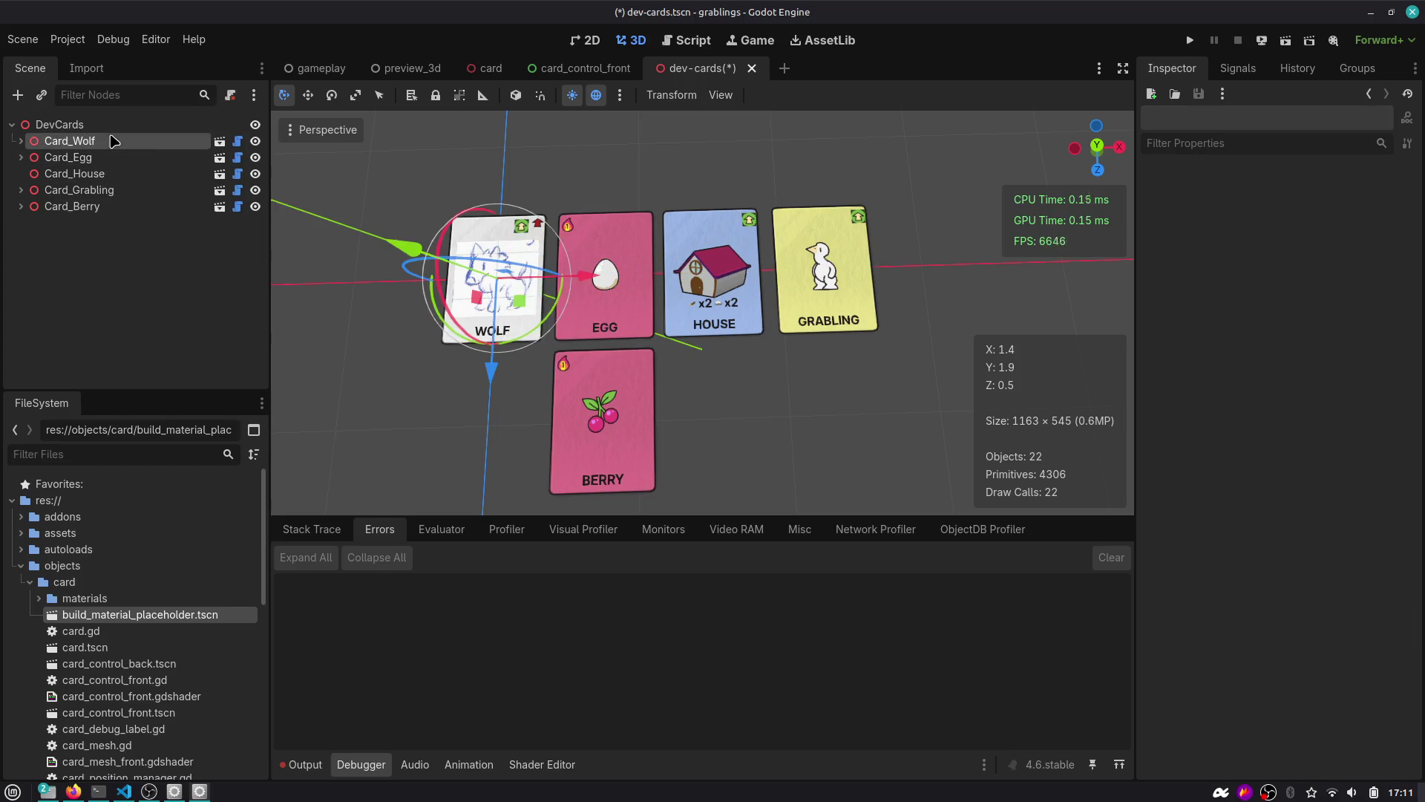
{"action": "right_click", "coordinate": [112, 140]}
{"action": "left_click", "coordinate": [176, 502]}
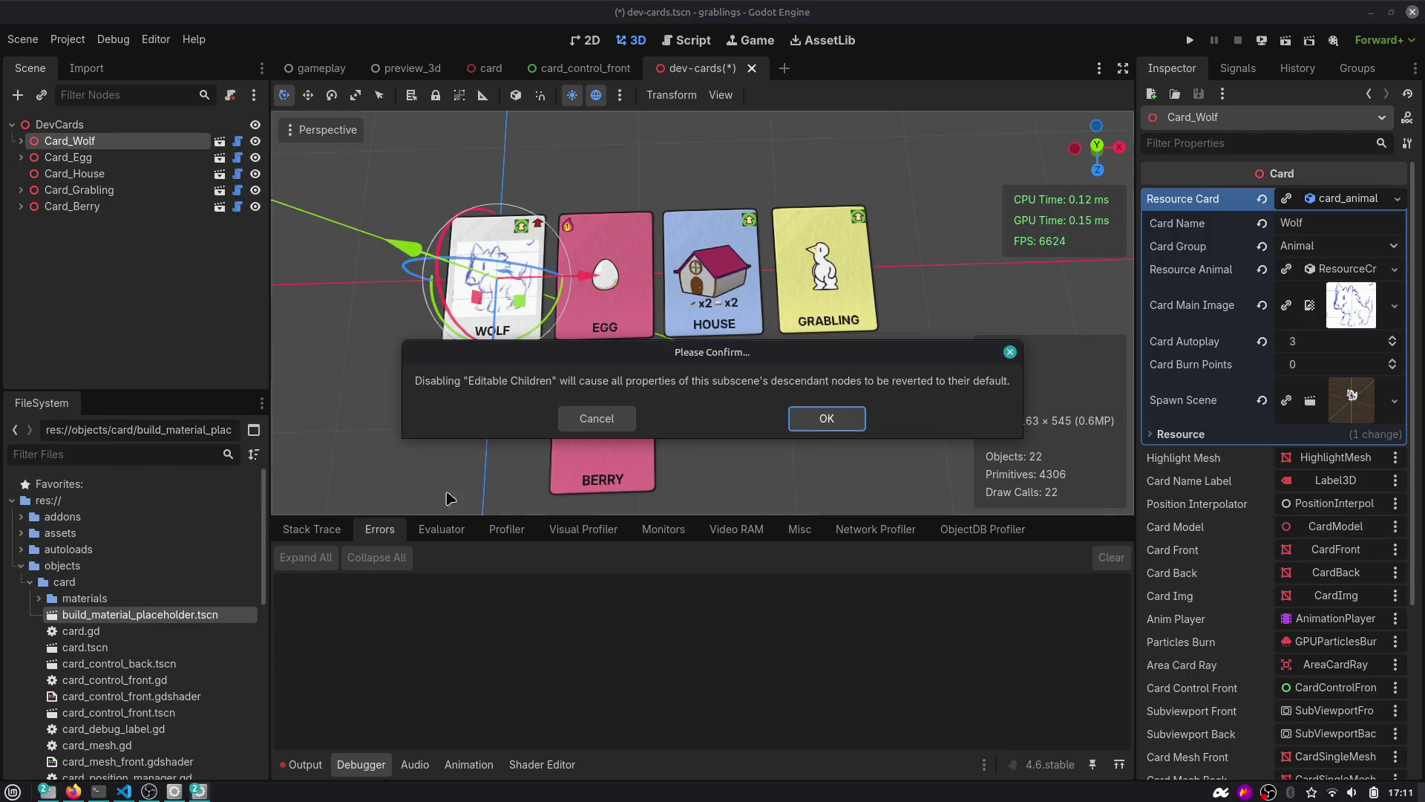
{"action": "left_click", "coordinate": [815, 420]}
Turn off Editable Children on Card_Egg, Card_Grabling and Card_Berry, then save dev-cards.
{"action": "right_click", "coordinate": [110, 159]}
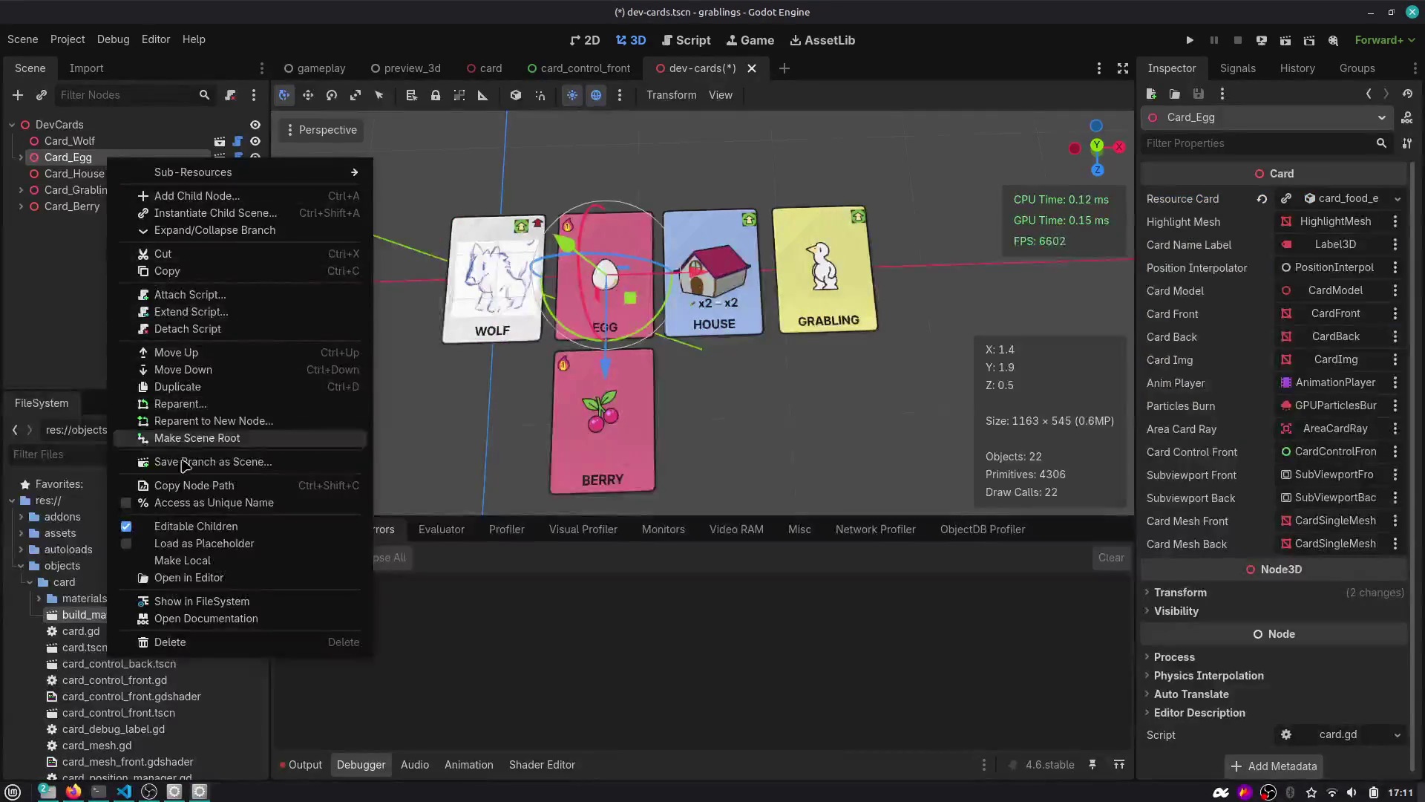
{"action": "left_click", "coordinate": [179, 525]}
{"action": "left_click", "coordinate": [817, 425]}
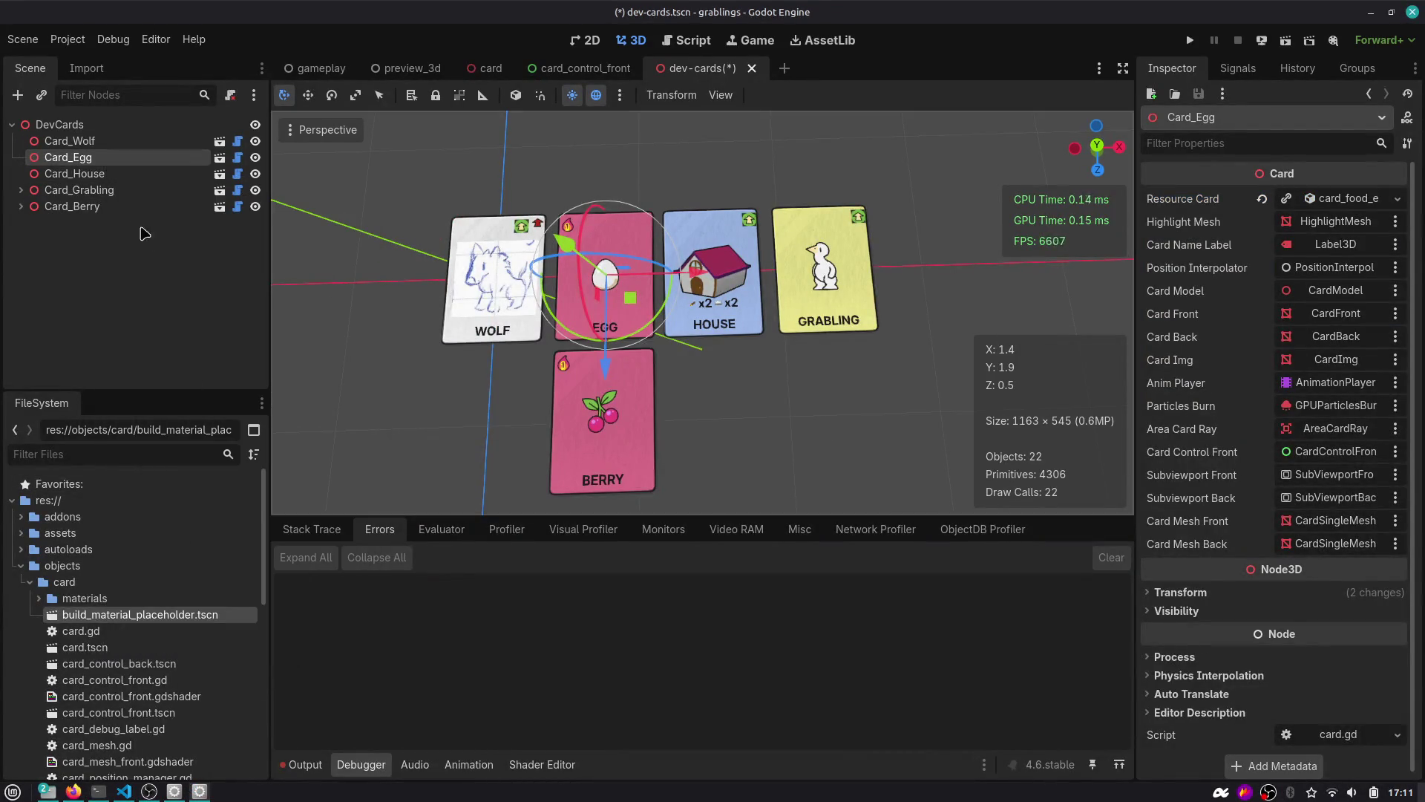
{"action": "right_click", "coordinate": [108, 192]}
{"action": "left_click", "coordinate": [209, 557]}
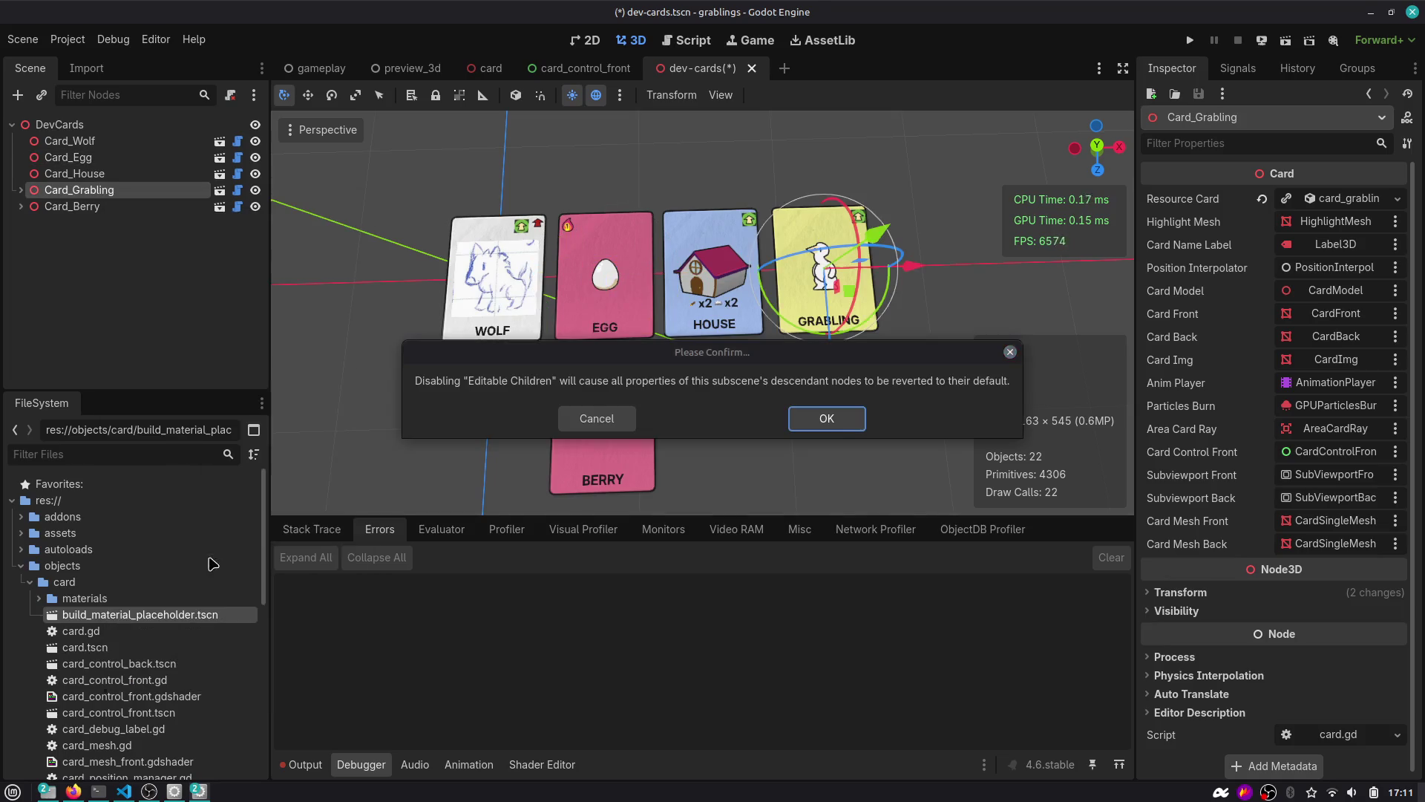
{"action": "left_click", "coordinate": [798, 423]}
{"action": "left_click", "coordinate": [74, 206]}
{"action": "right_click", "coordinate": [137, 210]}
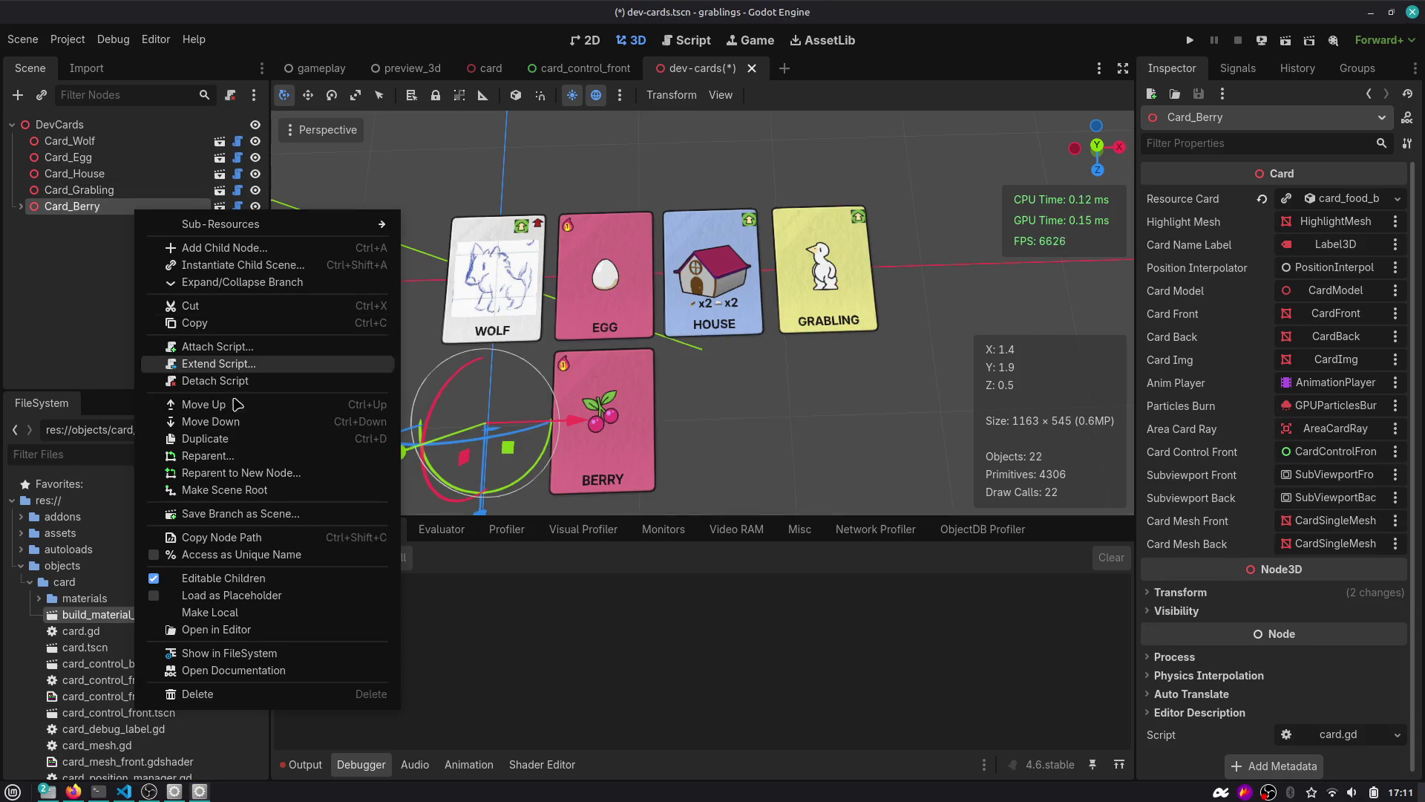
{"action": "left_click", "coordinate": [225, 578]}
{"action": "left_click", "coordinate": [819, 425]}
{"action": "key", "text": "ctrl+s"}
Restart the editor, reopen dev-cards.tscn via Quick Open, and move the Berry card under the Egg card.
{"action": "left_click", "coordinate": [752, 67]}
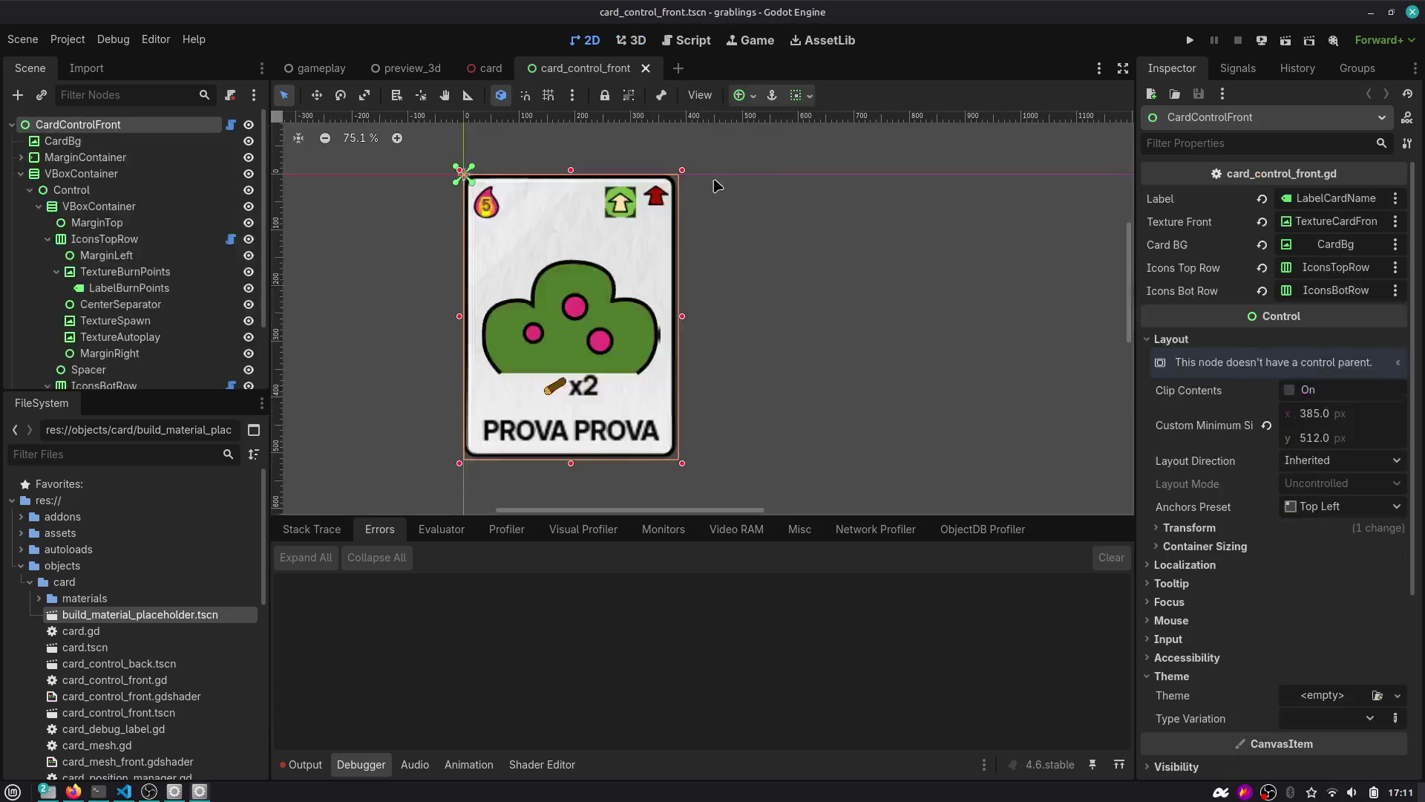
{"action": "key", "text": "ctrl+shift+q"}
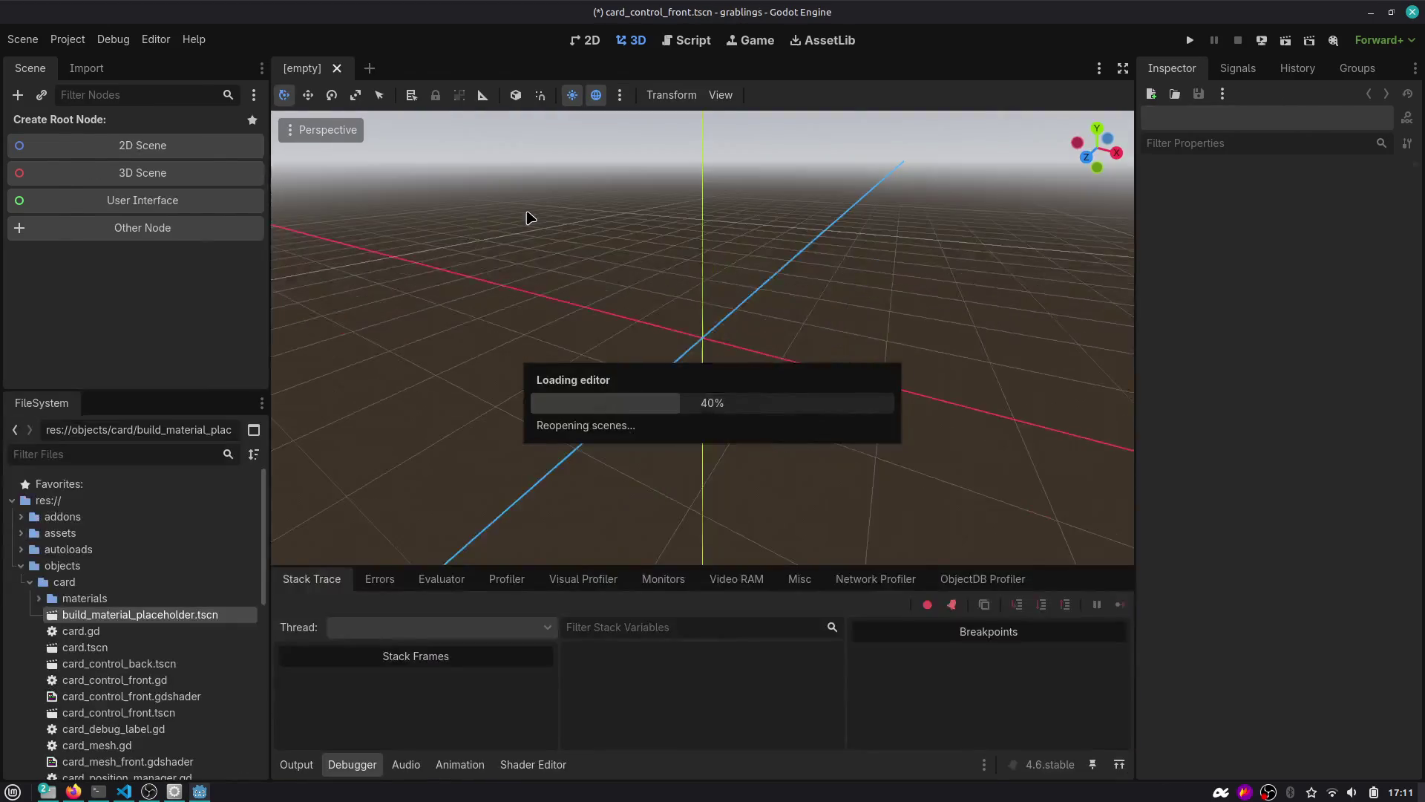
{"action": "key", "text": "ctrl+shift+o"}
{"action": "type", "text": "dev"}
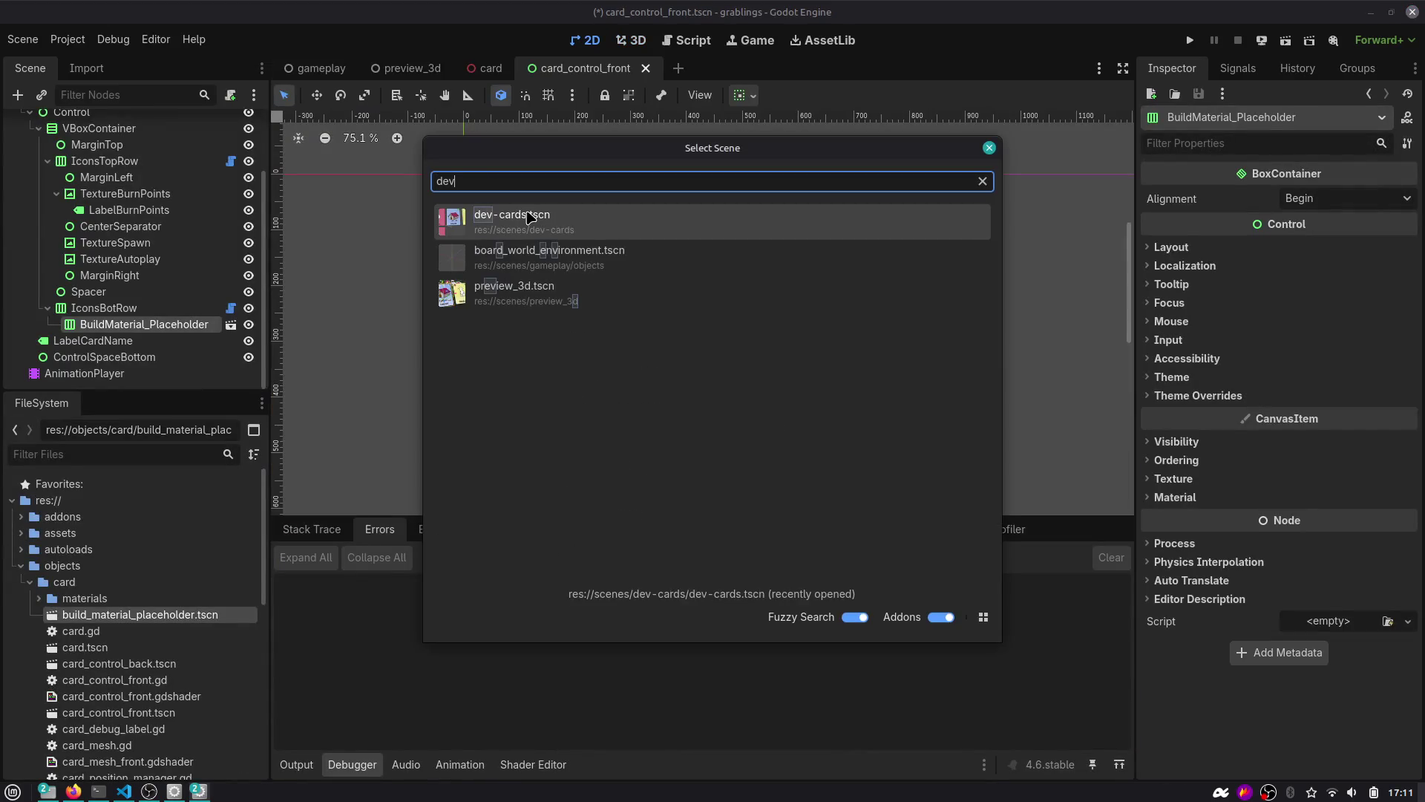
{"action": "key", "text": "Return"}
{"action": "scroll", "coordinate": [541, 221], "scroll_direction": "down", "scroll_amount": 2}
{"action": "left_click_drag", "start_coordinate": [577, 407], "coordinate": [705, 362]}
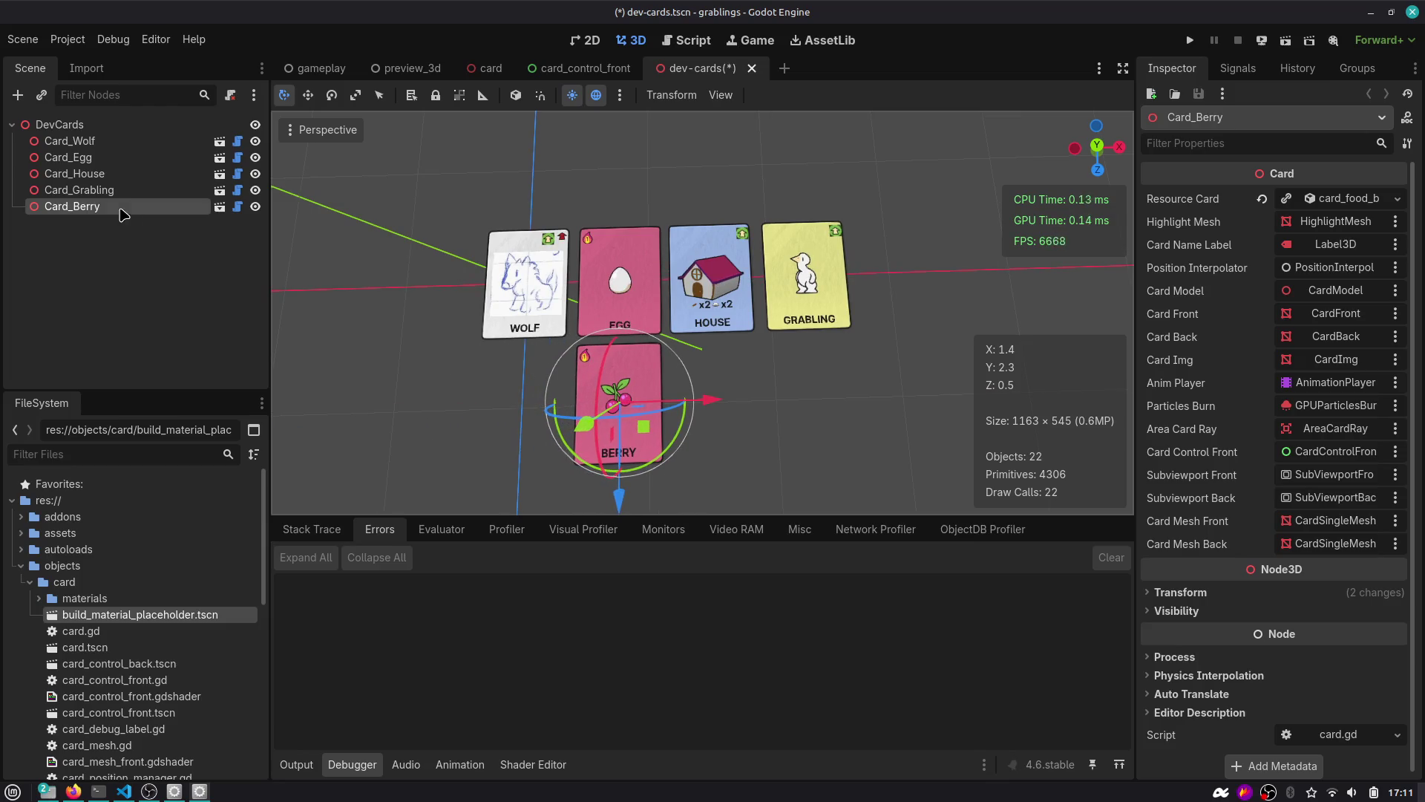
Duplicate the HOUSE card below itself as a TREE card using card_structure_tree.tres, then save.
{"action": "left_click", "coordinate": [74, 173]}
{"action": "key", "text": "ctrl+d"}
{"action": "left_click_drag", "start_coordinate": [711, 398], "coordinate": [719, 508]}
{"action": "left_click", "coordinate": [1394, 201]}
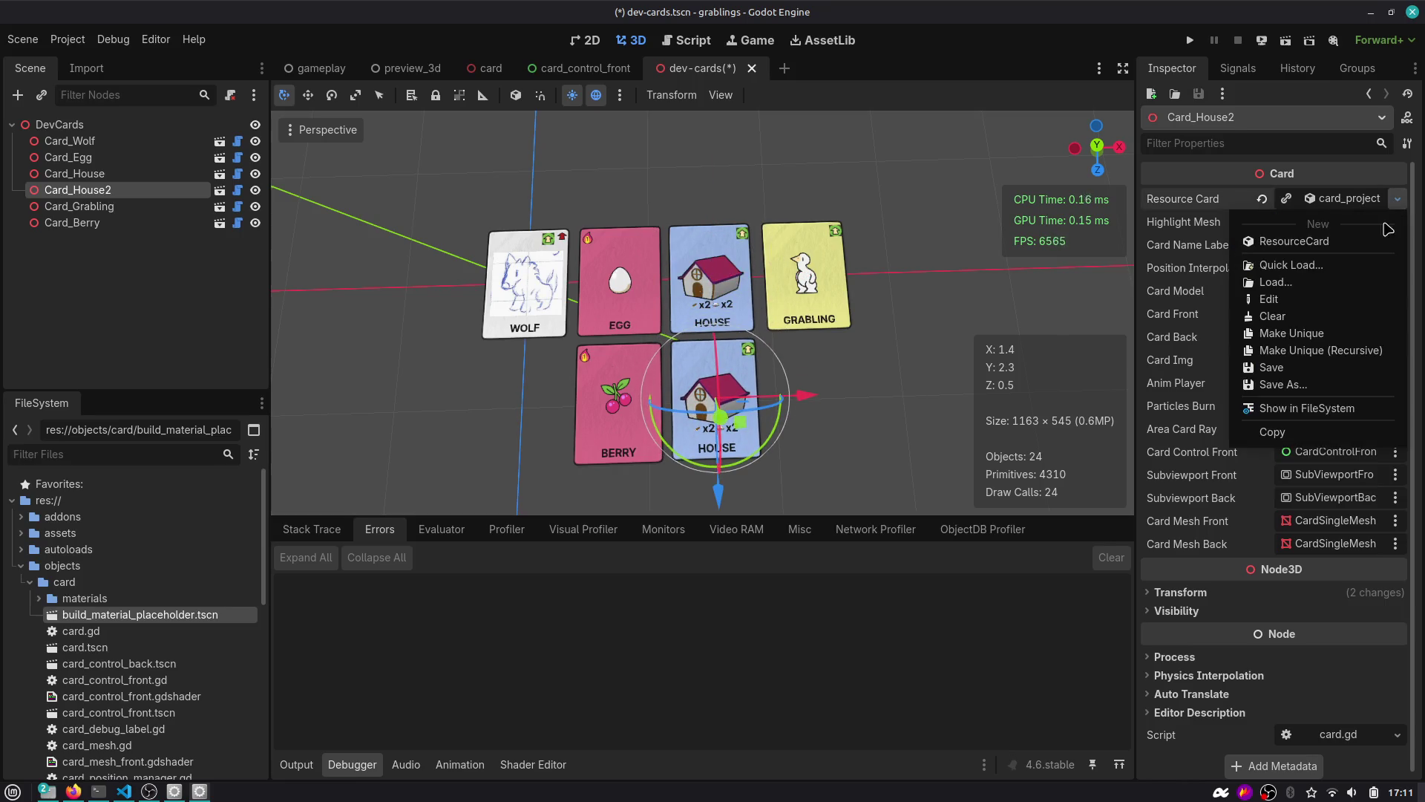
{"action": "left_click", "coordinate": [1328, 272]}
{"action": "type", "text": "stru"}
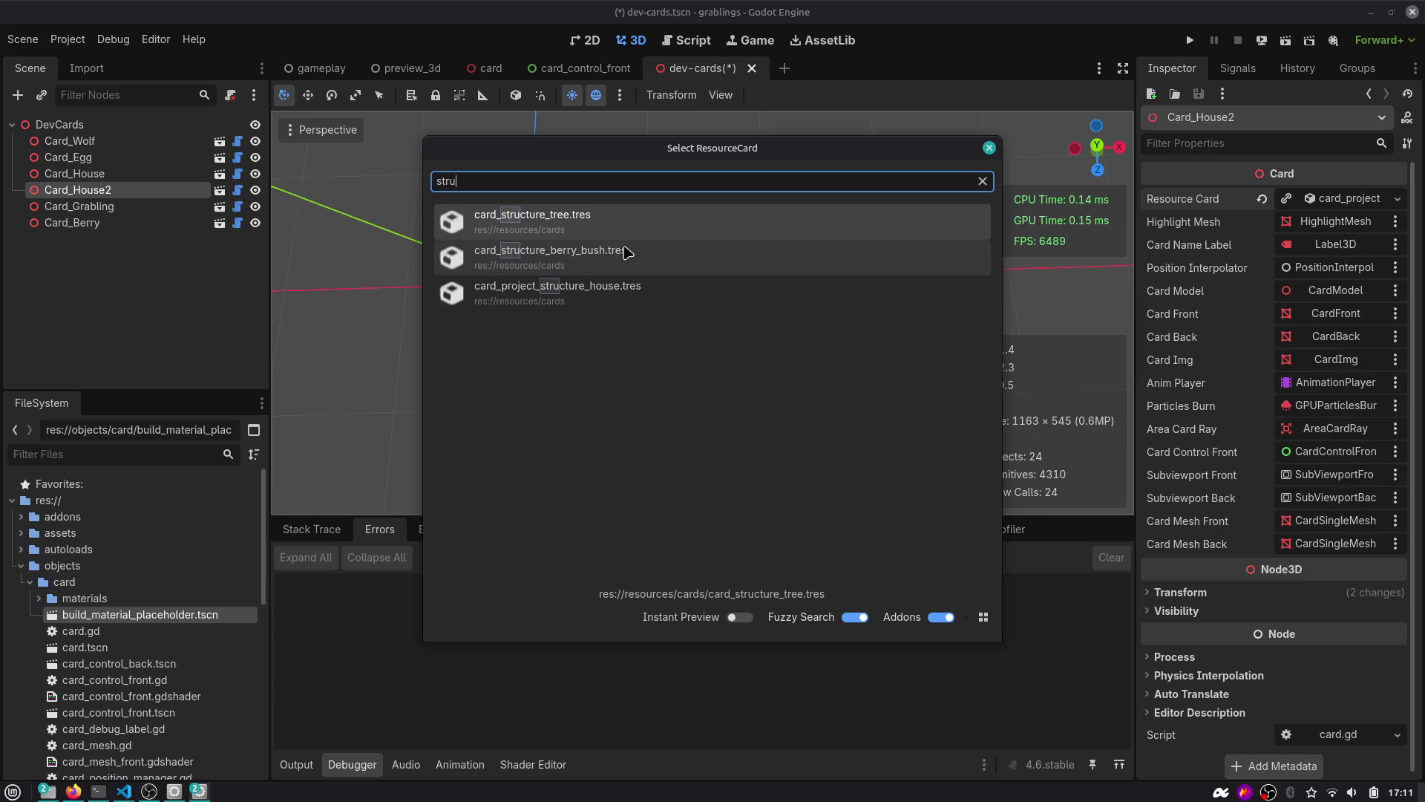
{"action": "double_click", "coordinate": [583, 223]}
{"action": "left_click", "coordinate": [885, 401]}
{"action": "key", "text": "ctrl+s"}
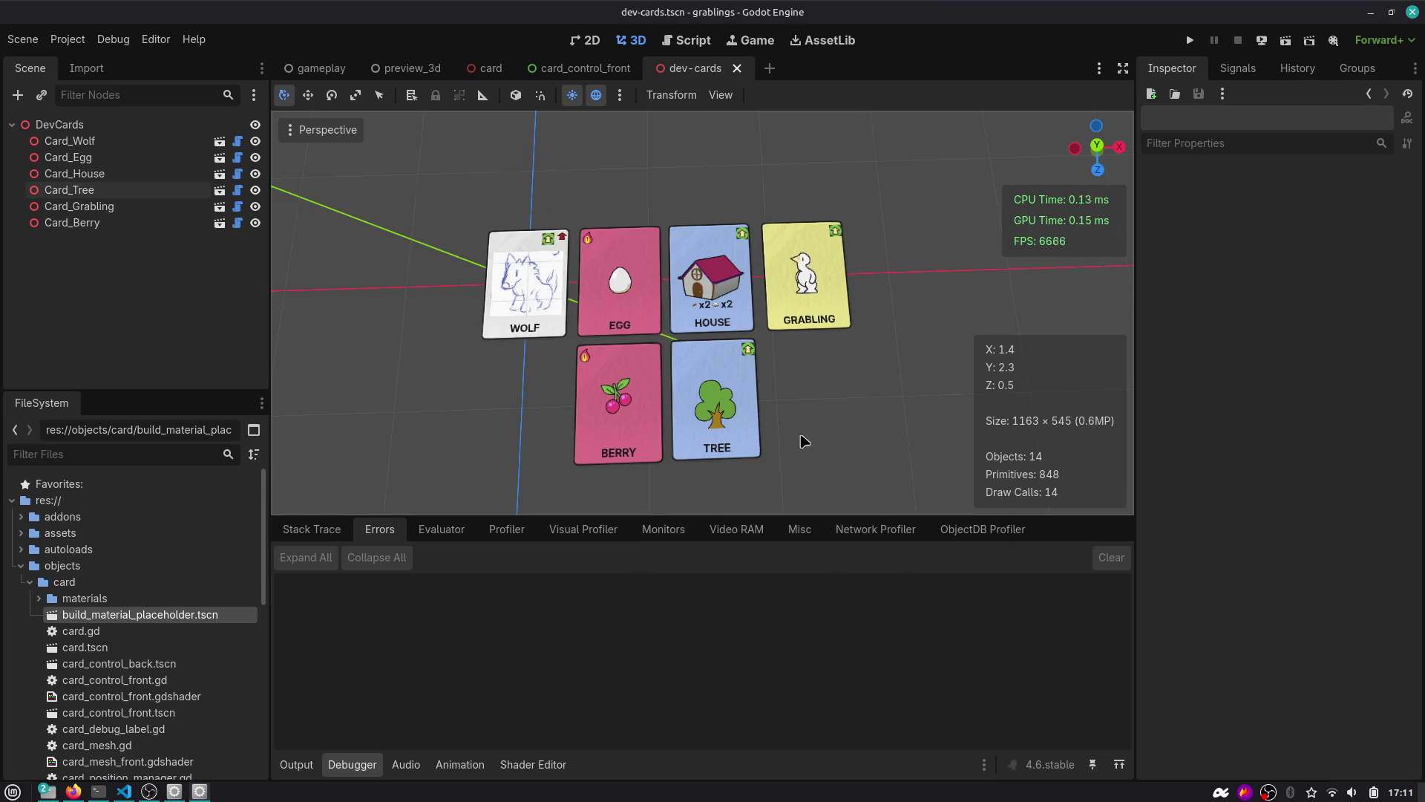
Duplicate TREE below itself as a BERRY BUSH card using card_structure_berry_bush.tres, then save.
{"action": "left_click", "coordinate": [752, 425]}
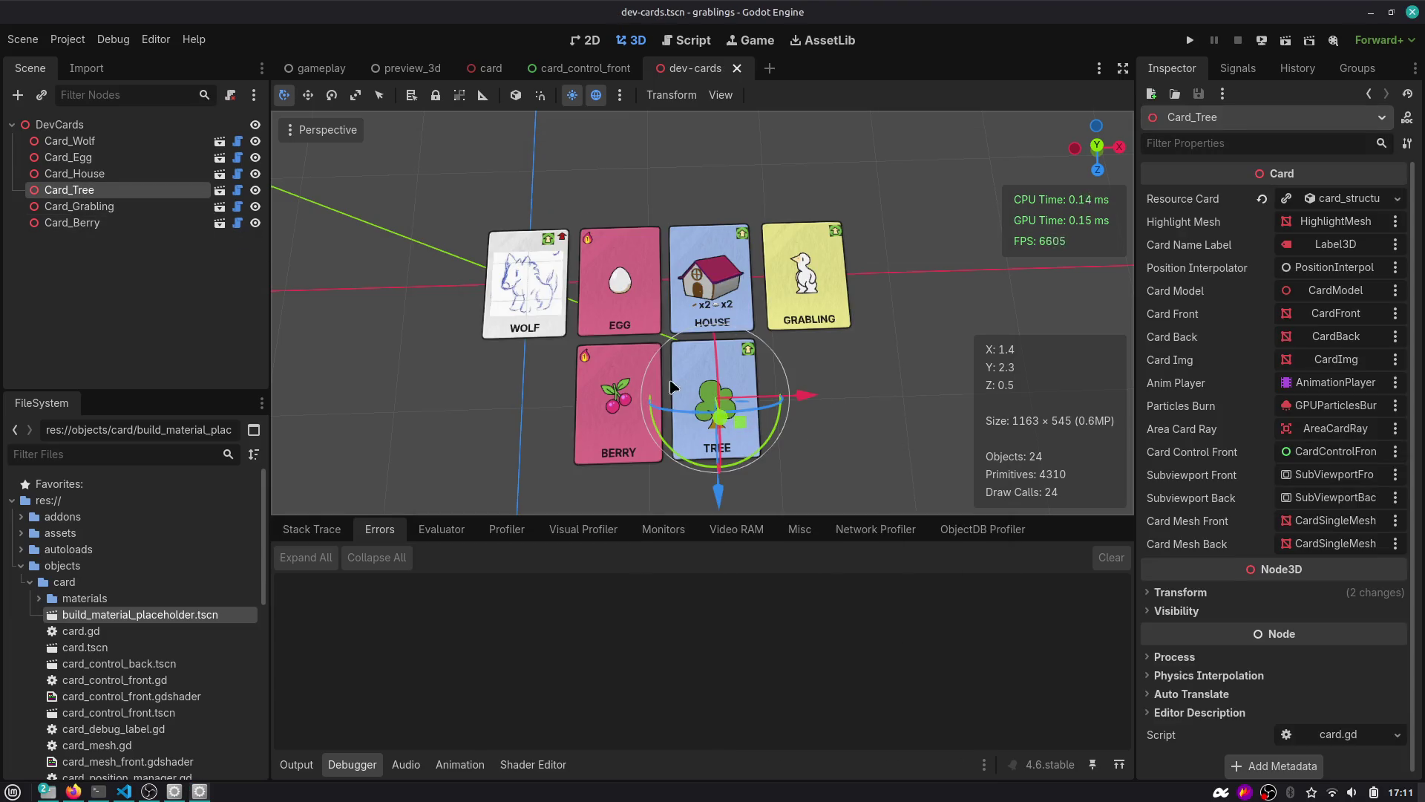
{"action": "key", "text": "ctrl+d"}
{"action": "scroll", "coordinate": [671, 386], "scroll_direction": "down", "scroll_amount": 3}
{"action": "left_click_drag", "start_coordinate": [717, 452], "coordinate": [728, 537]}
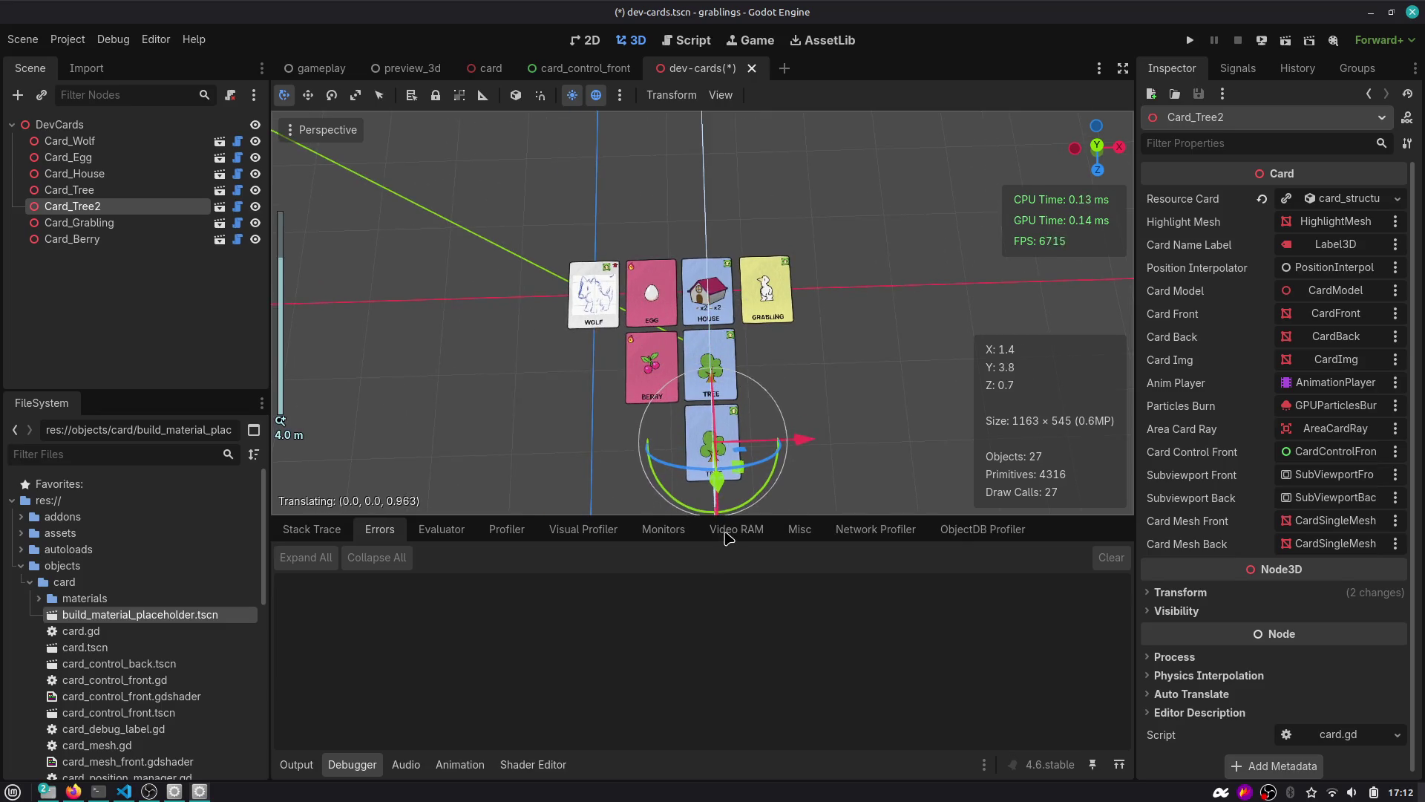
{"action": "left_click", "coordinate": [1398, 198]}
{"action": "left_click", "coordinate": [1277, 267]}
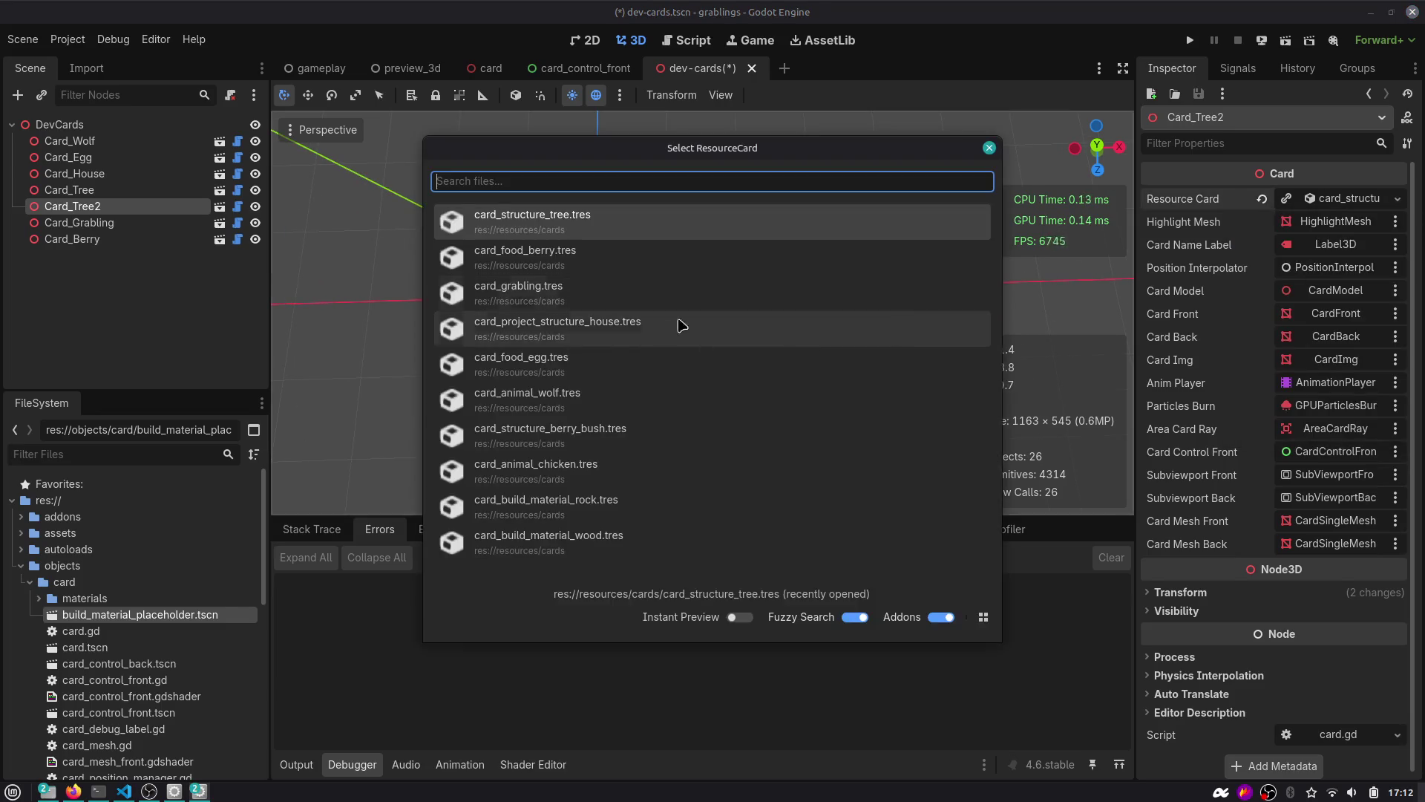
{"action": "type", "text": "stru"}
{"action": "left_click", "coordinate": [602, 255]}
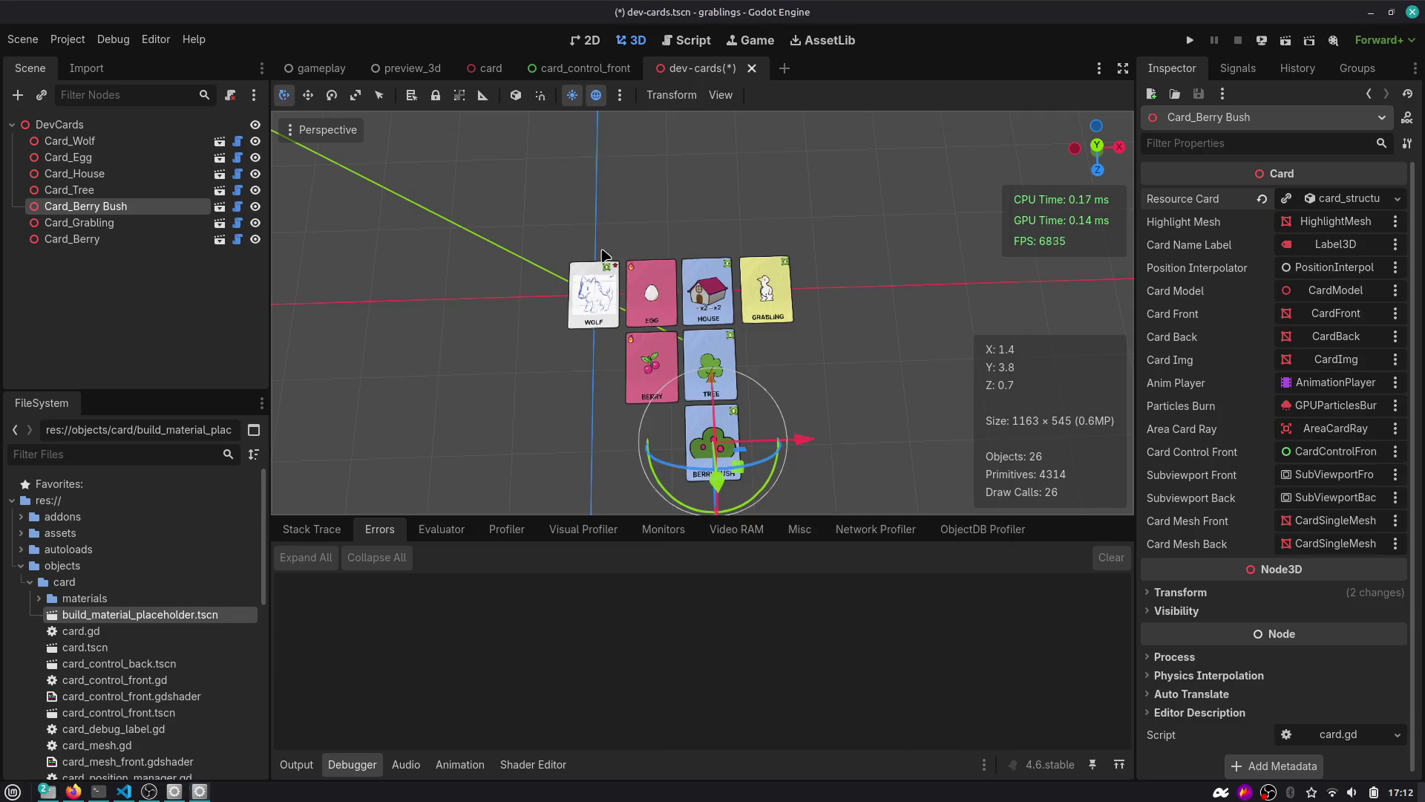
{"action": "left_click", "coordinate": [834, 380]}
{"action": "scroll", "coordinate": [795, 364], "scroll_direction": "up", "scroll_amount": 2}
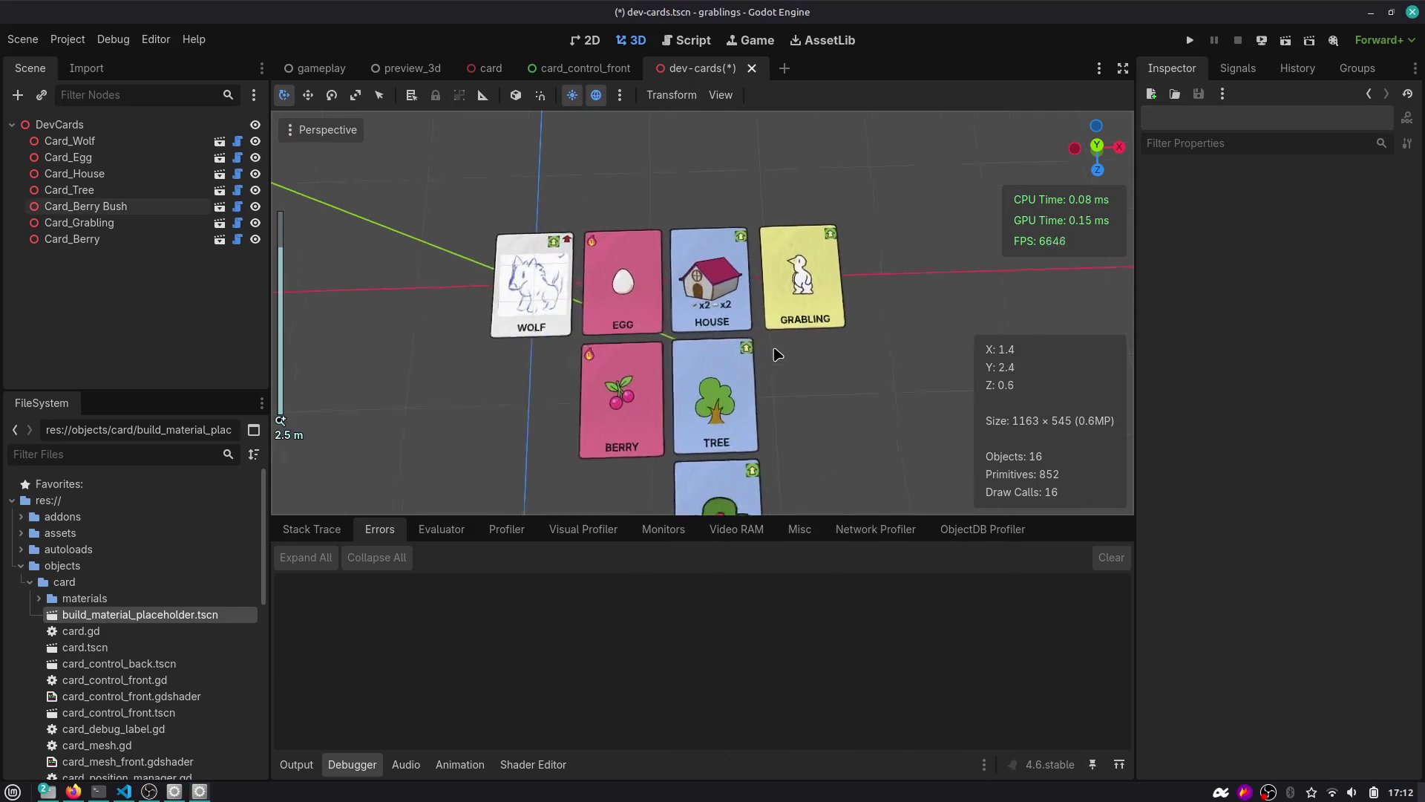
{"action": "key", "text": "ctrl+s"}
{"action": "scroll", "coordinate": [772, 326], "scroll_direction": "up", "scroll_amount": 3}
{"action": "left_click_drag", "start_coordinate": [761, 313], "coordinate": [761, 325]}
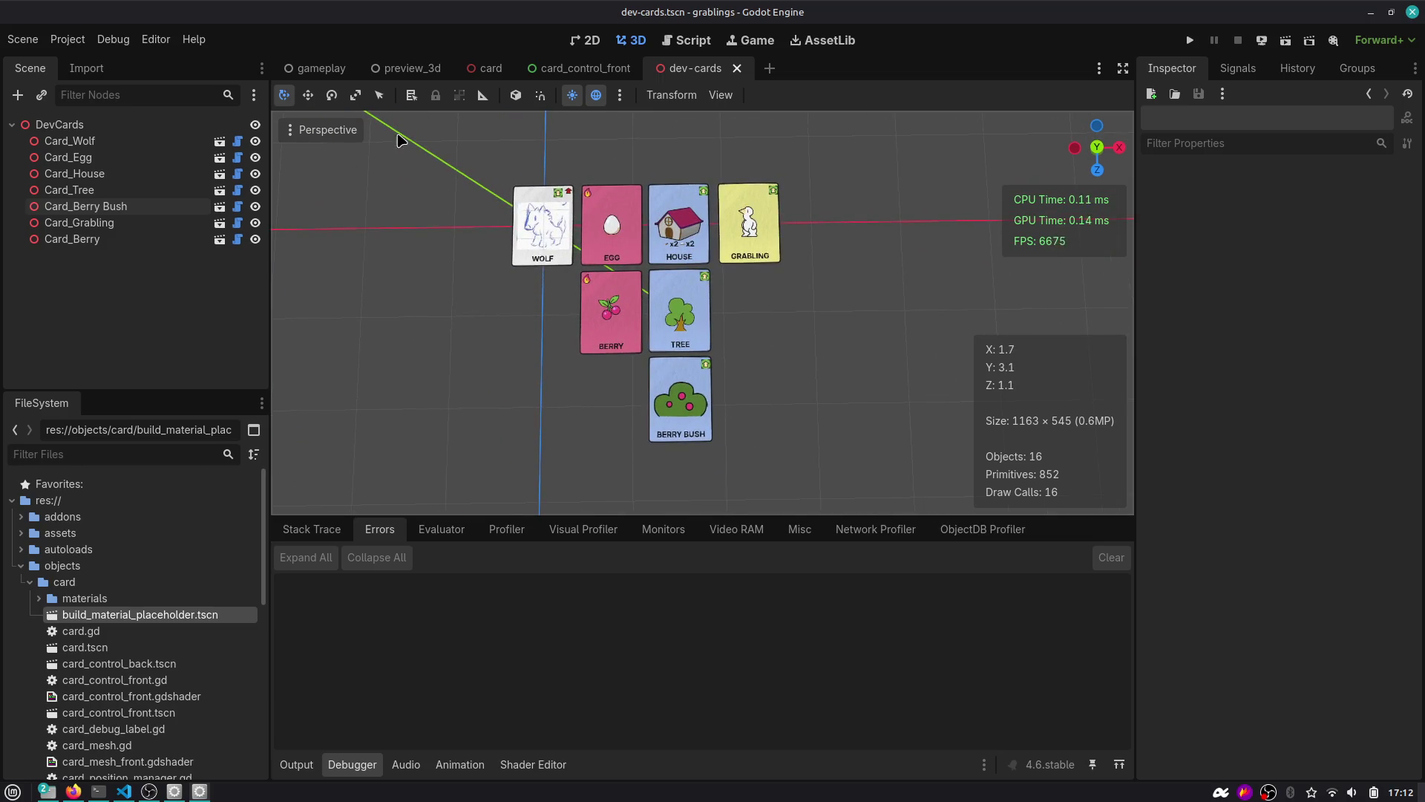
{"action": "left_click", "coordinate": [619, 95]}
{"action": "left_click", "coordinate": [326, 130]}
{"action": "left_click", "coordinate": [327, 129]}
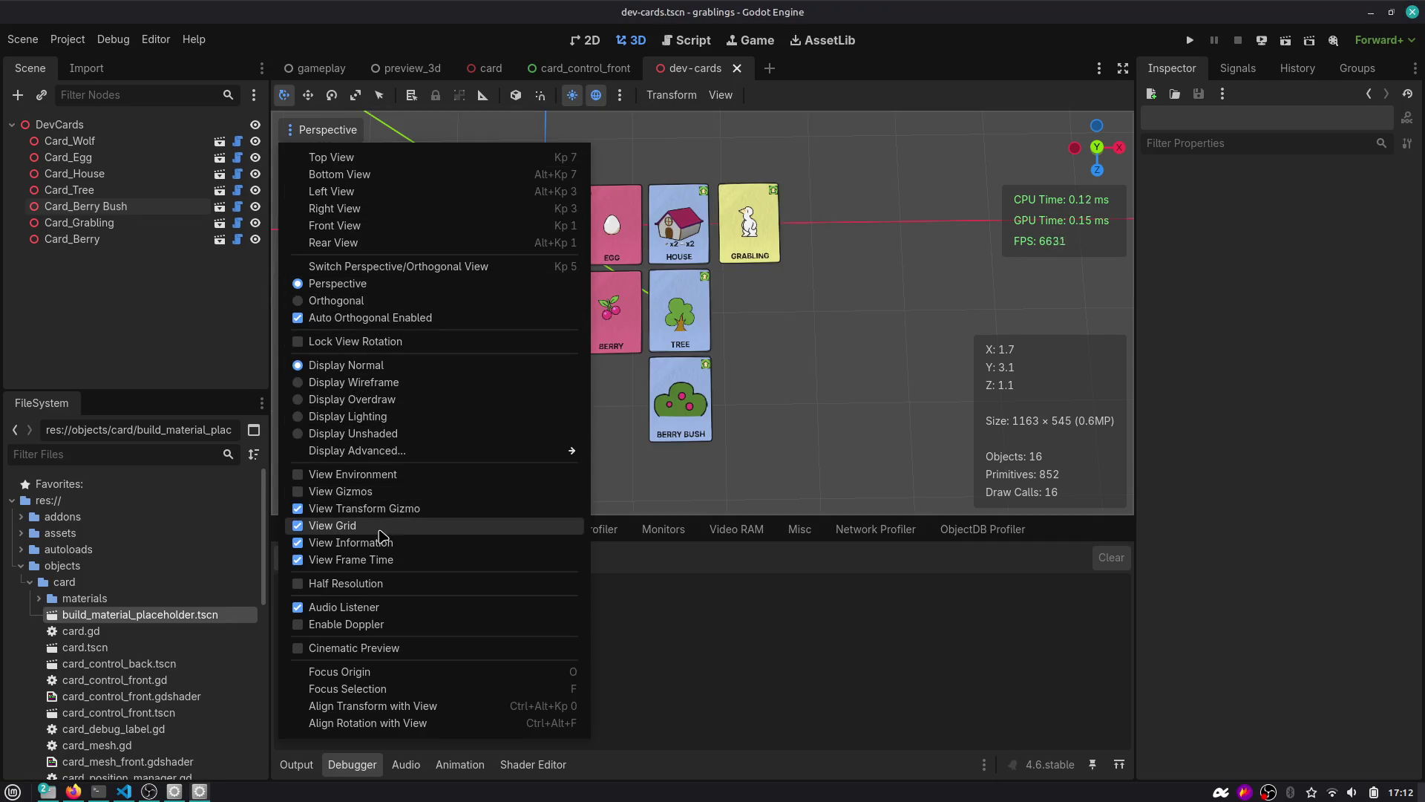
{"action": "left_click", "coordinate": [386, 563]}
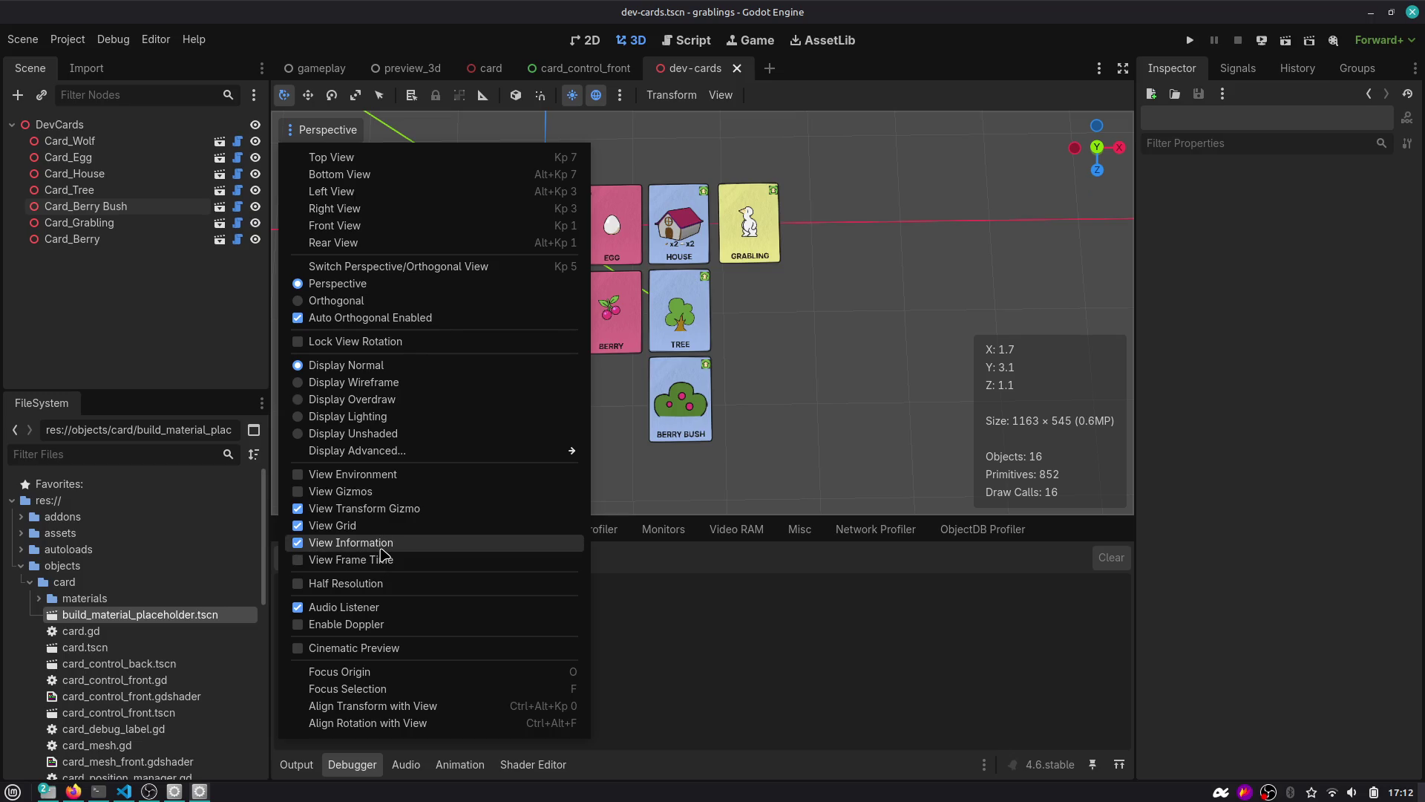
{"action": "left_click", "coordinate": [776, 330]}
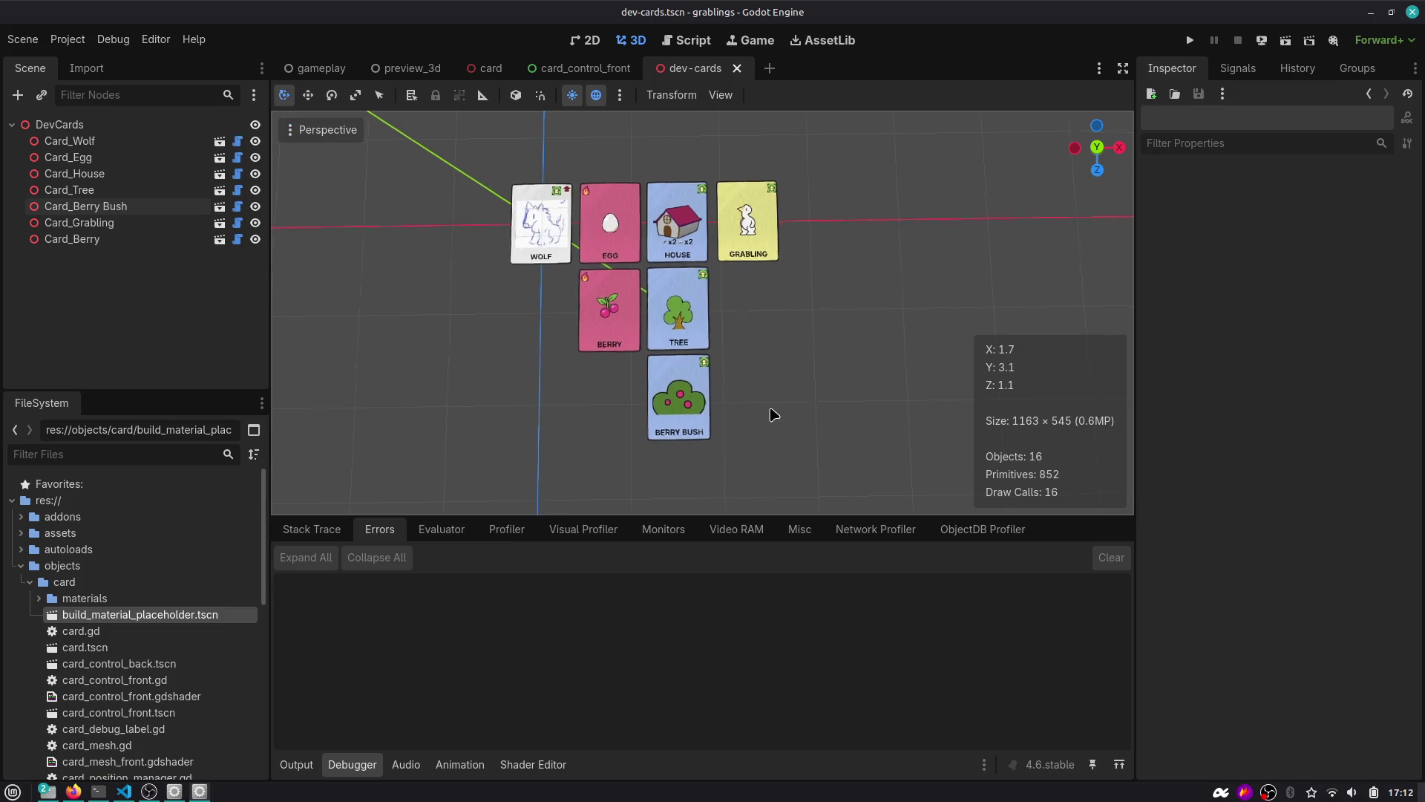
{"action": "scroll", "coordinate": [772, 393], "scroll_direction": "up", "scroll_amount": 2}
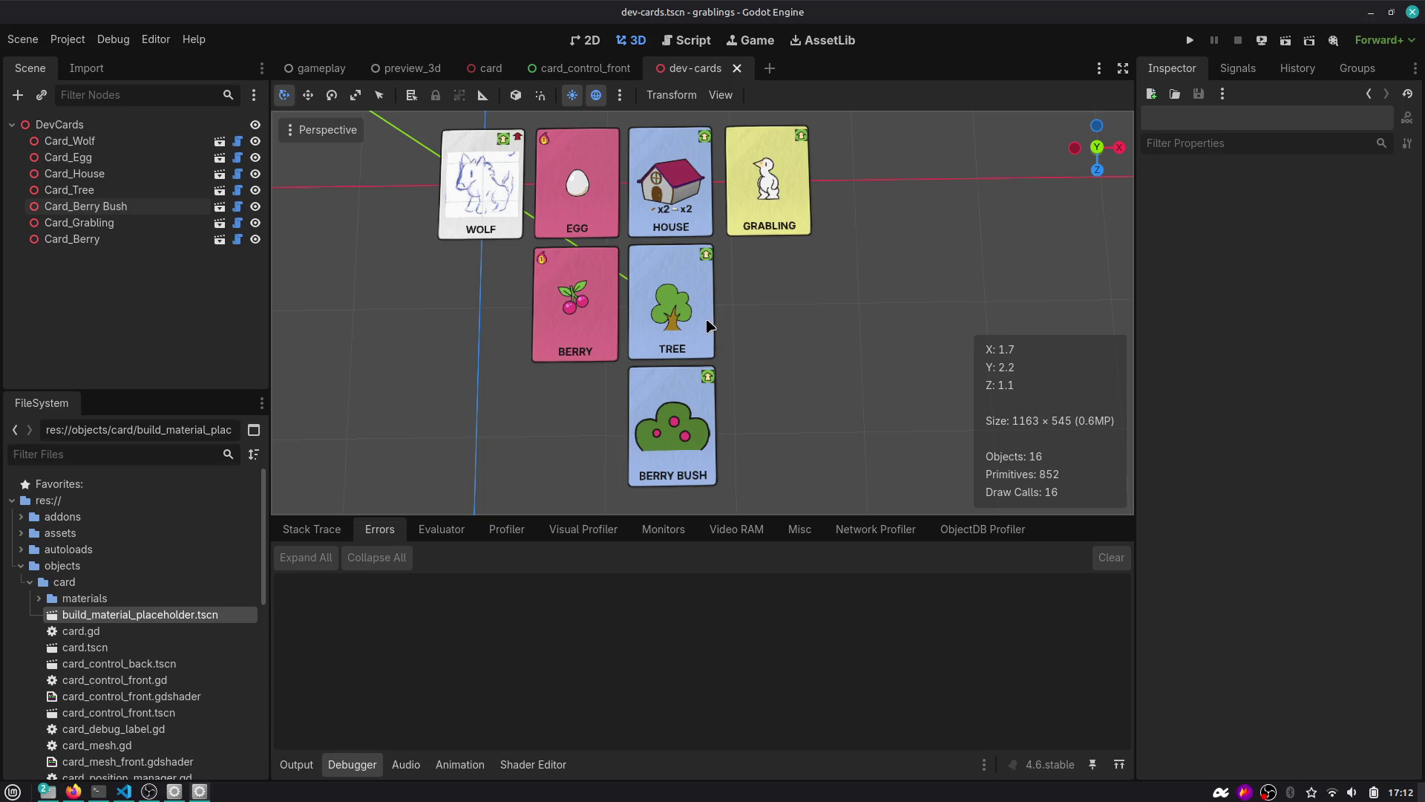
{"action": "left_click", "coordinate": [592, 316]}
{"action": "scroll", "coordinate": [586, 319], "scroll_direction": "up", "scroll_amount": 2}
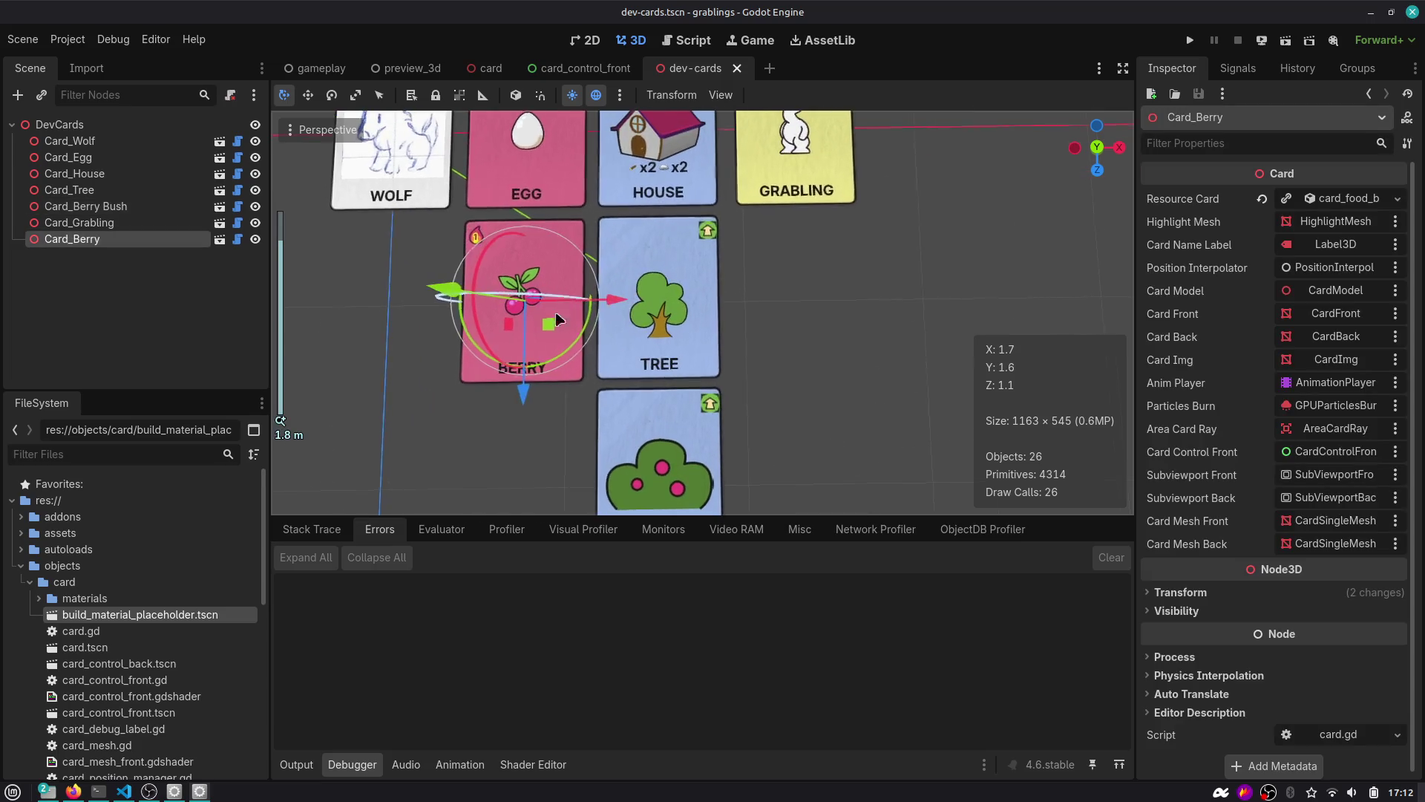
{"action": "left_click", "coordinate": [523, 424]}
{"action": "scroll", "coordinate": [521, 351], "scroll_direction": "down", "scroll_amount": 2}
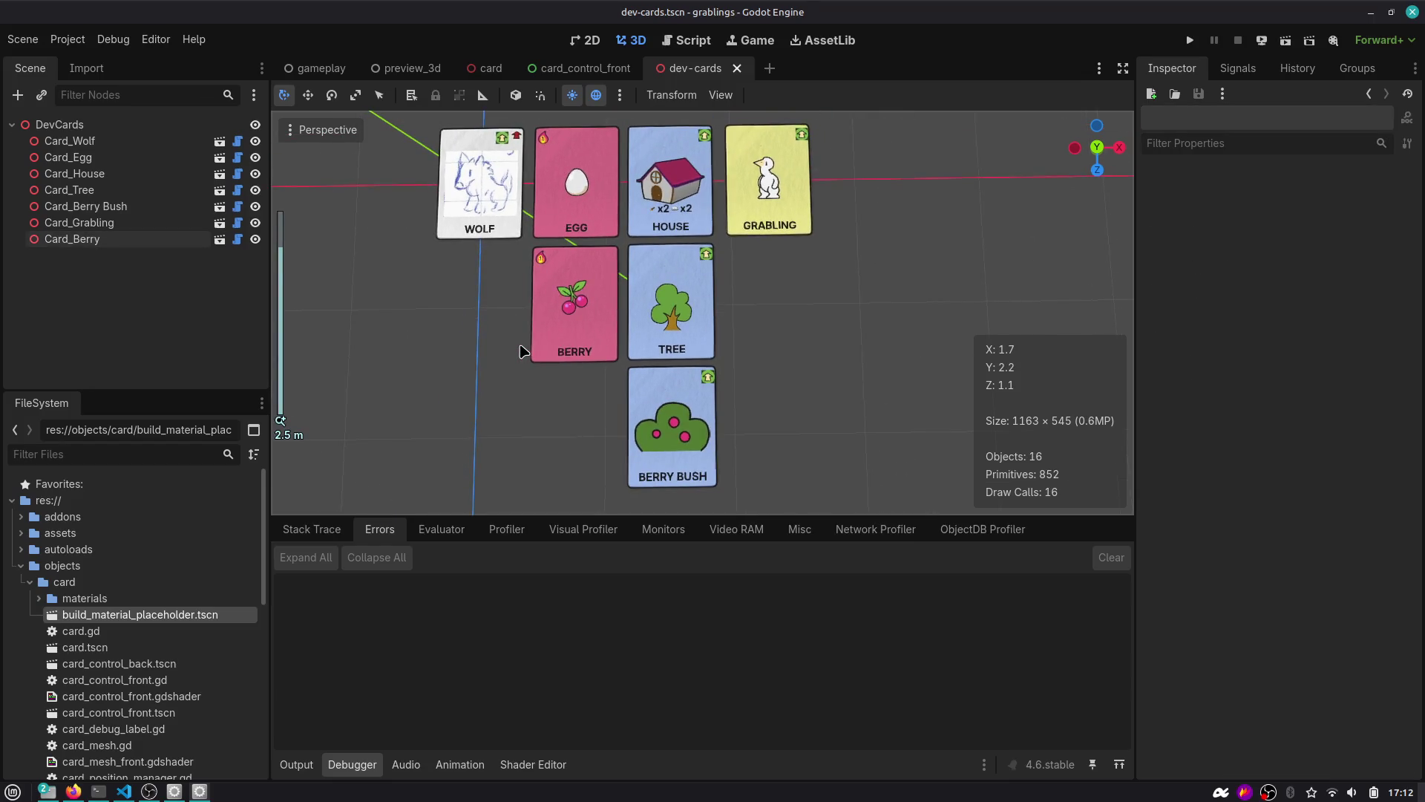
In icons_bot_row.gd, copy the STRUCTURE_PROJECT if-condition from line 11.
{"action": "left_click", "coordinate": [694, 41]}
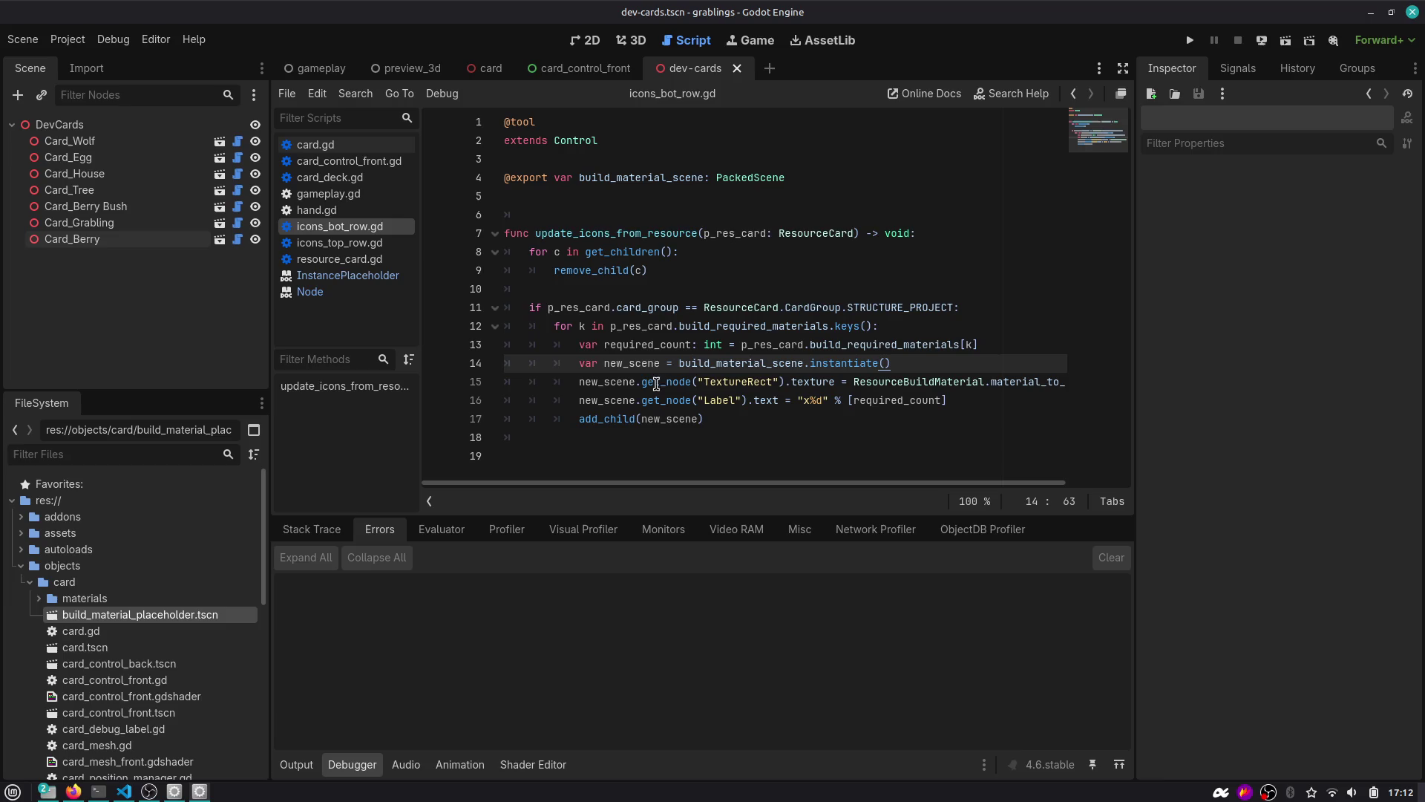
{"action": "double_click", "coordinate": [714, 326]}
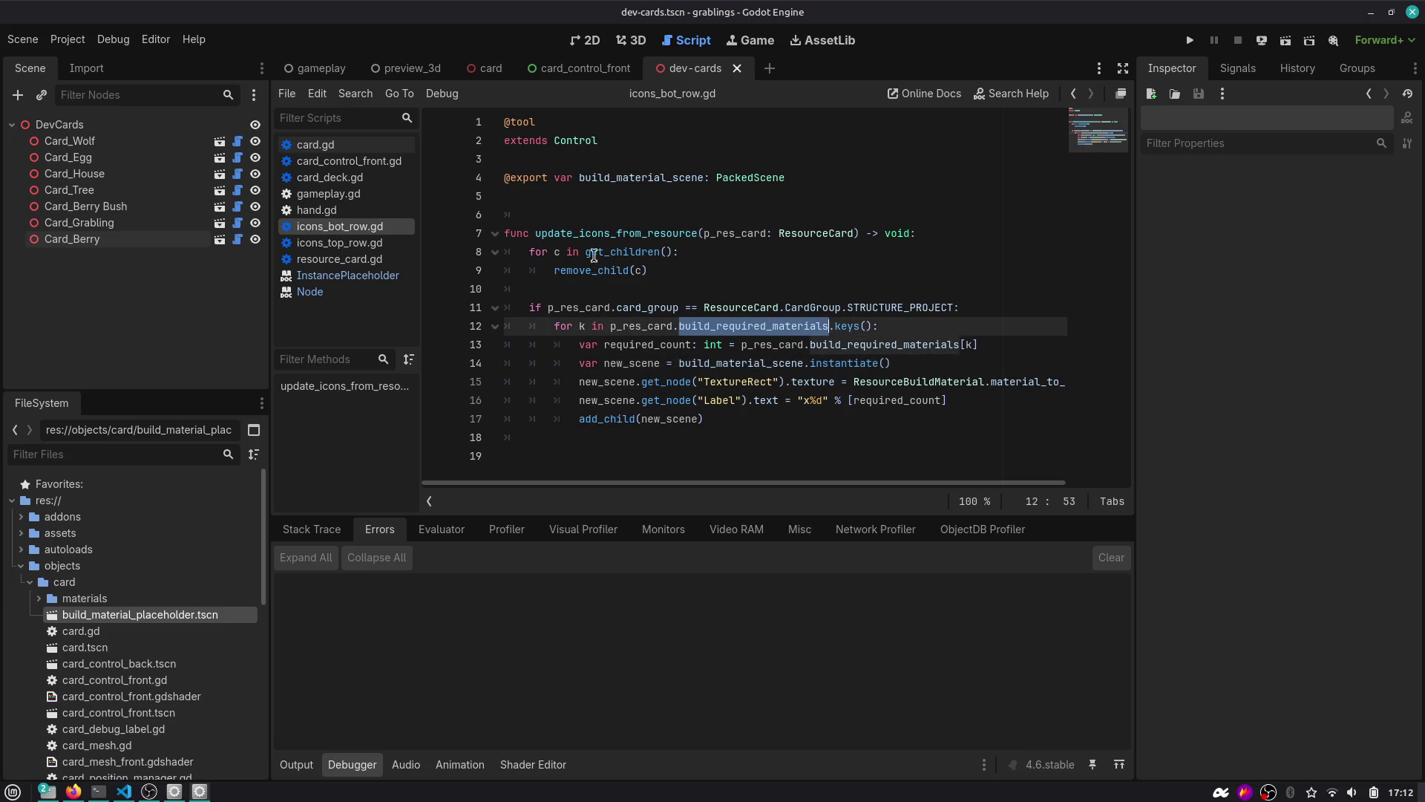
{"action": "left_click", "coordinate": [729, 307]}
{"action": "double_click", "coordinate": [922, 307]}
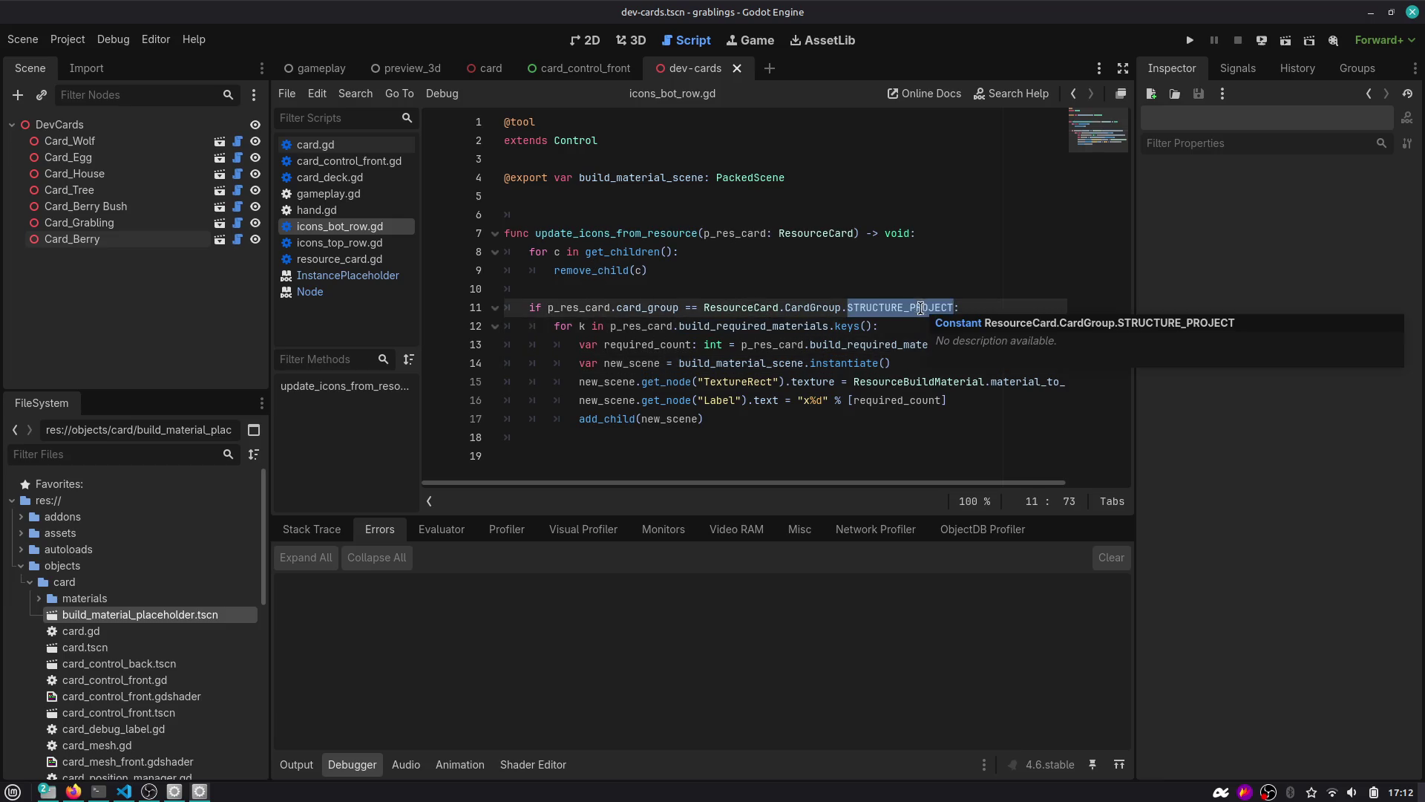
{"action": "left_click_drag", "start_coordinate": [731, 421], "coordinate": [496, 322]}
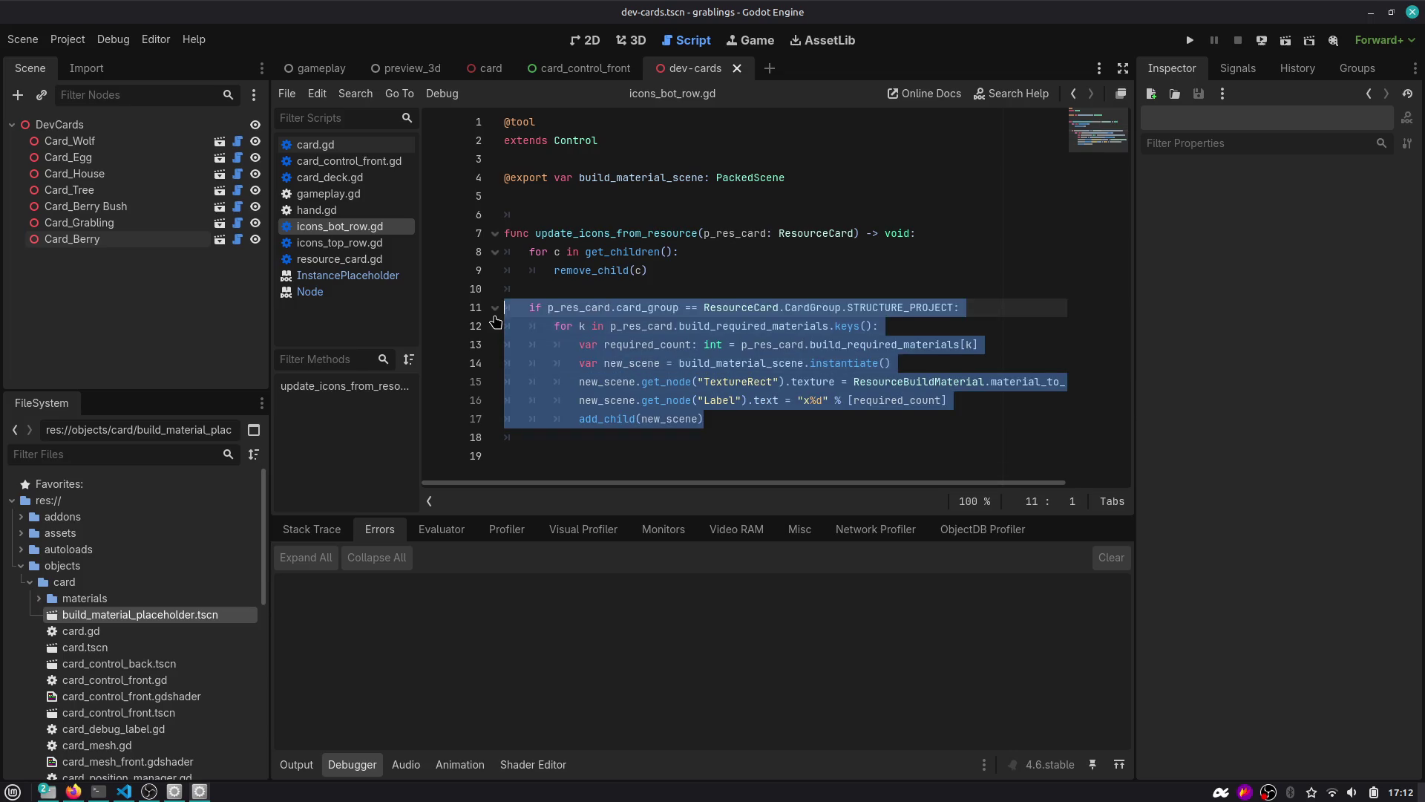
{"action": "left_click", "coordinate": [765, 417]}
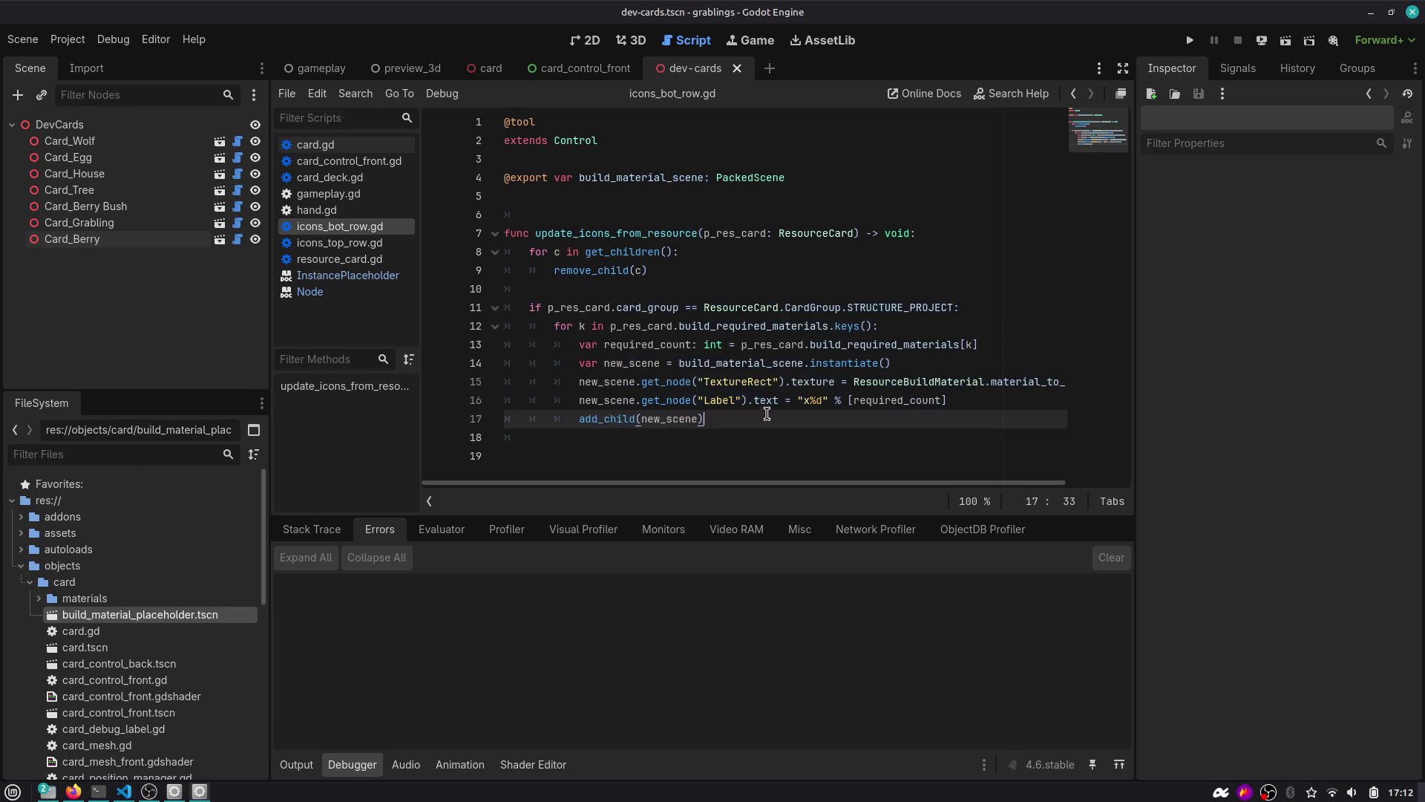
{"action": "left_click", "coordinate": [978, 310]}
{"action": "key", "text": "shift+Home"}
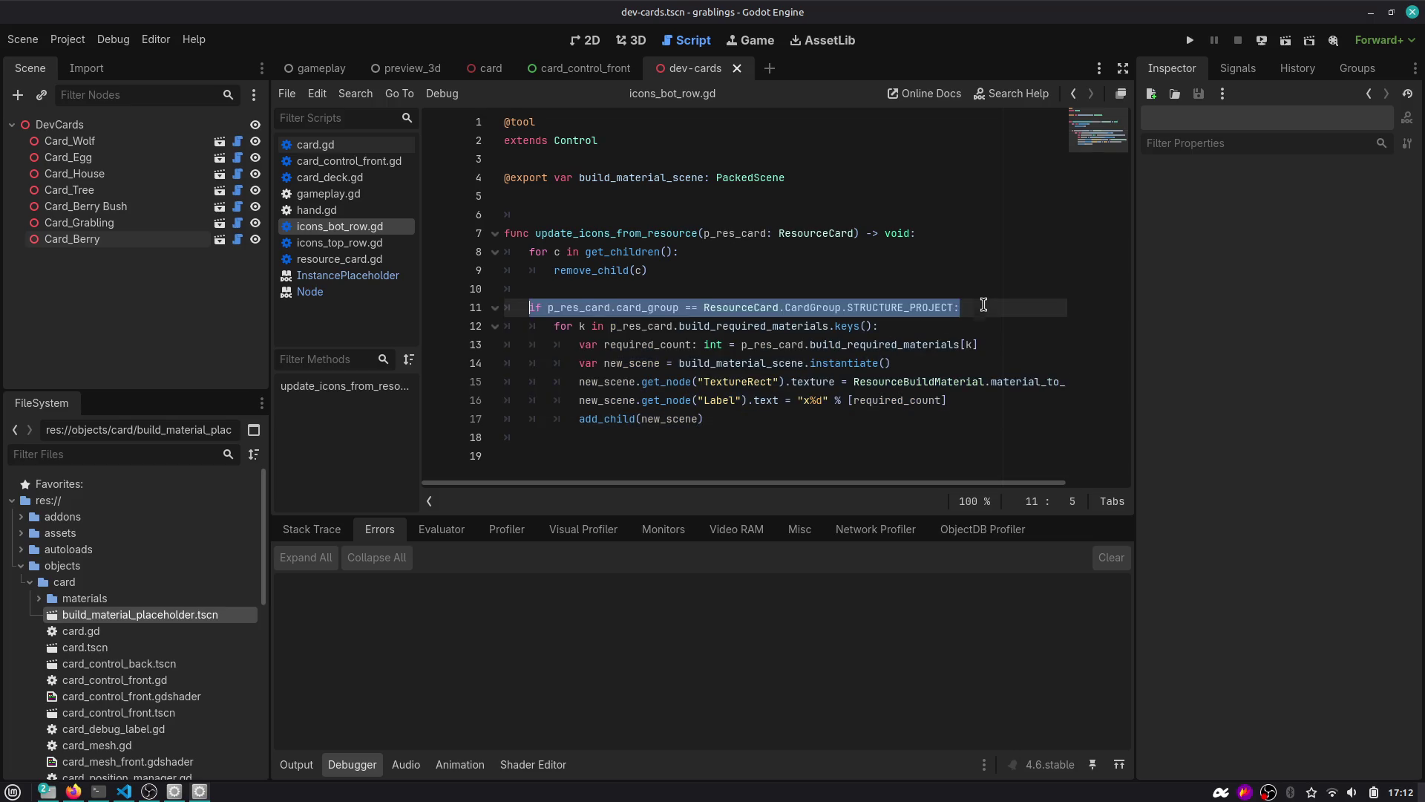
{"action": "key", "text": "ctrl+c"}
Add a CardGroup.FOOD condition after the block and paste the icon-building code under it.
{"action": "key", "text": "Down"}
{"action": "key", "text": "Down"}
{"action": "key", "text": "Down"}
{"action": "key", "text": "ctrl+v"}
{"action": "key", "text": "Left"}
{"action": "key", "text": "ctrl+shift+Left"}
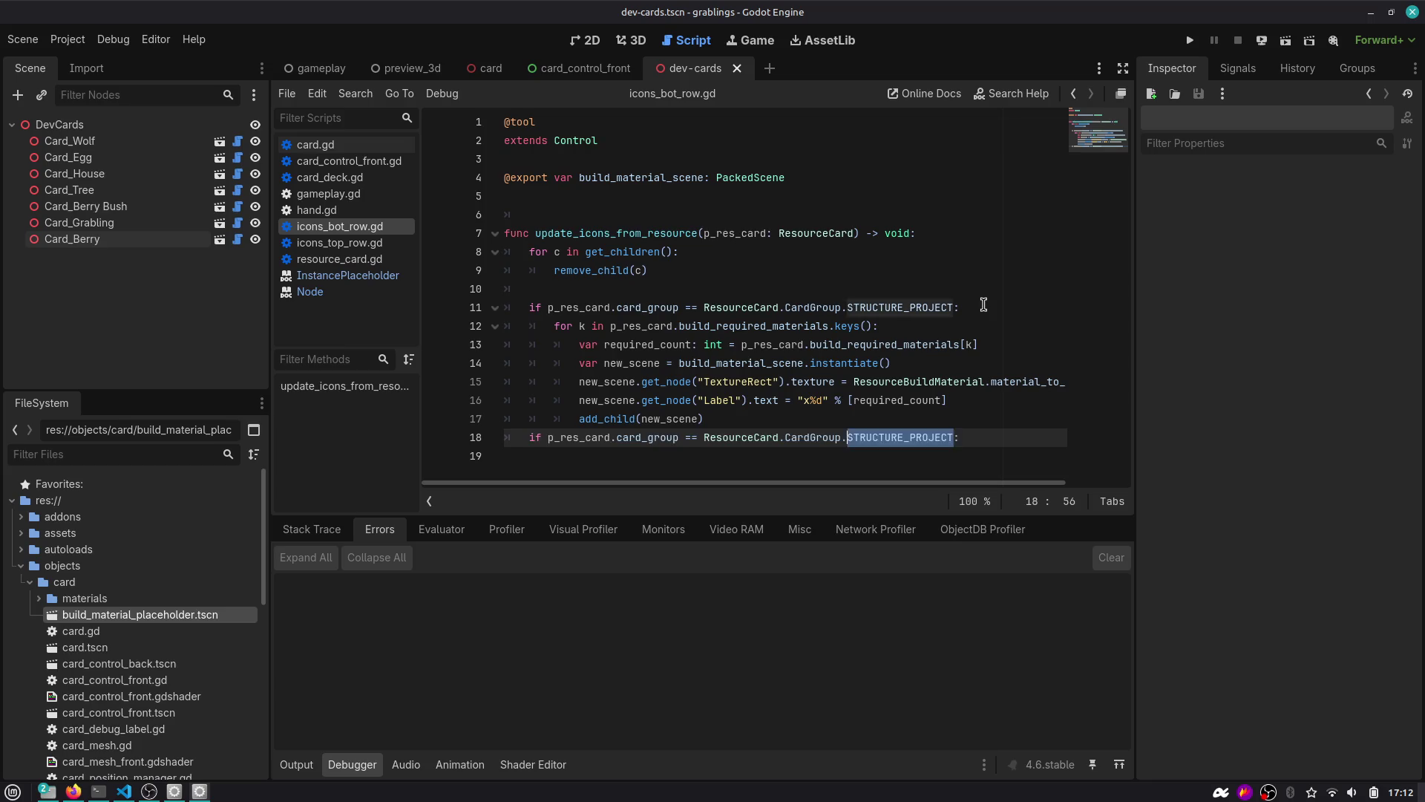
{"action": "key", "text": "BackSpace"}
{"action": "key", "text": "Down"}
{"action": "key", "text": "Down"}
{"action": "key", "text": "Down"}
{"action": "key", "text": "Return"}
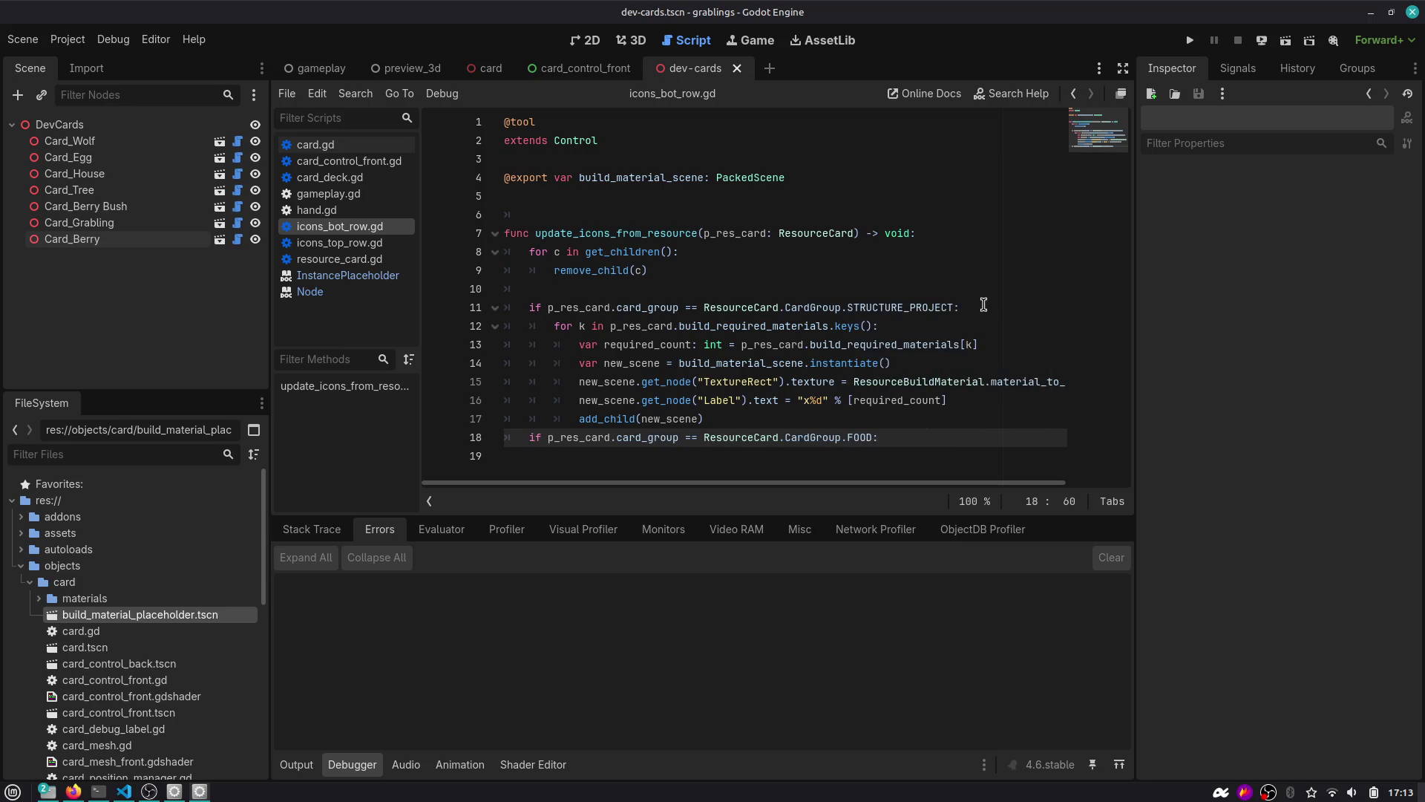
{"action": "key", "text": "shift+Up"}
{"action": "key", "text": "shift+Up"}
{"action": "key", "text": "shift+Up"}
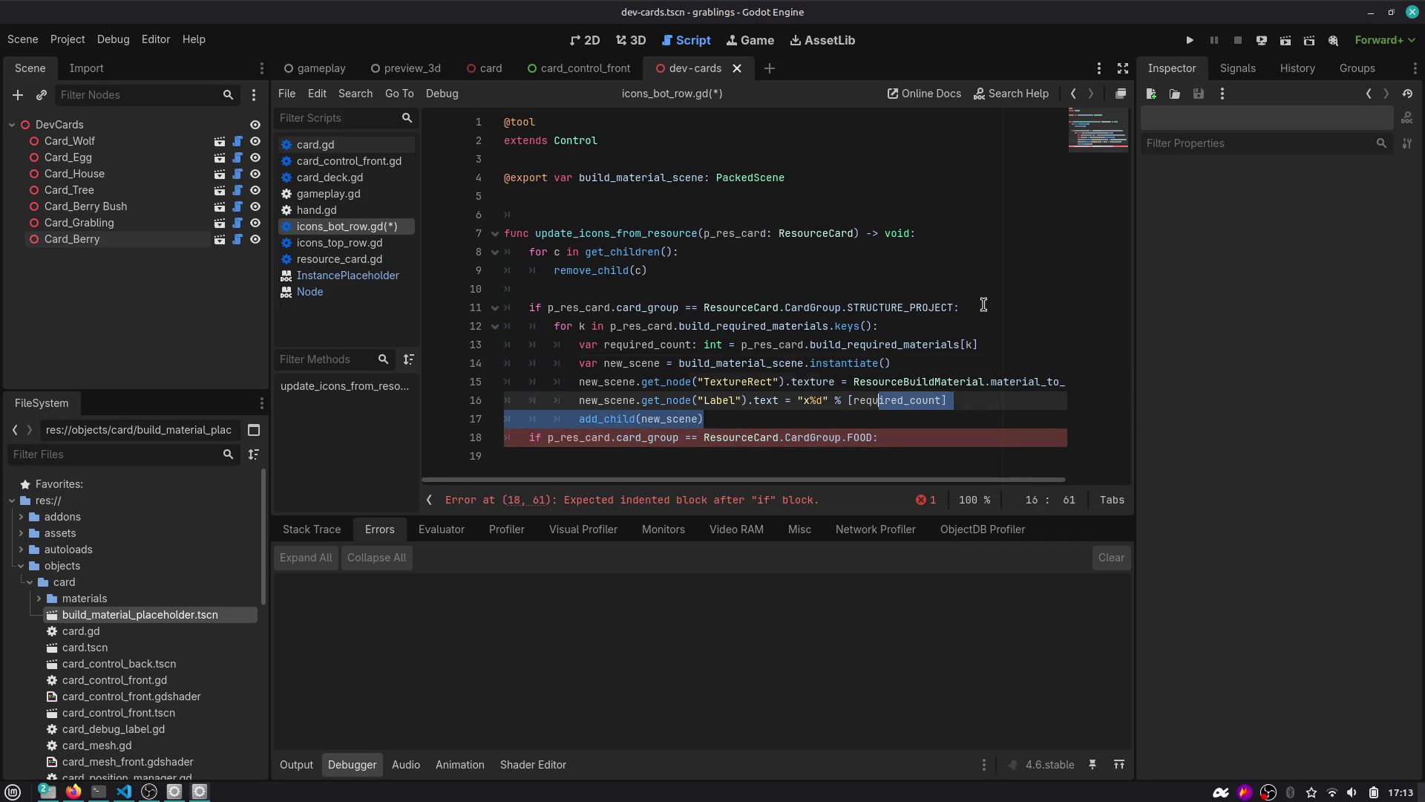
{"action": "key", "text": "Down"}
{"action": "key", "text": "Down"}
{"action": "key", "text": "Down"}
{"action": "key", "text": "Down"}
{"action": "key", "text": "Down"}
{"action": "key", "text": "Down"}
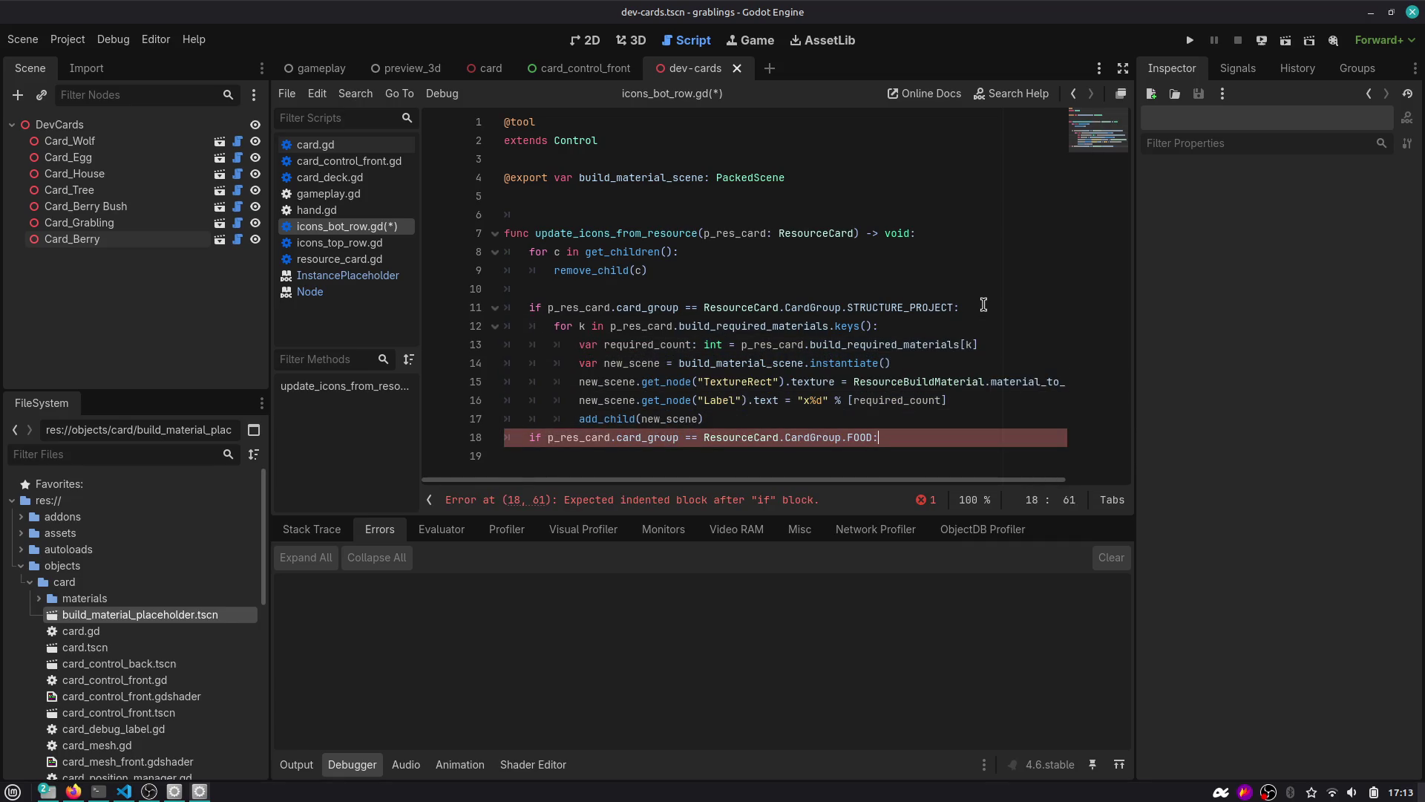
{"action": "key", "text": "ctrl+v"}
{"action": "key", "text": "Up"}
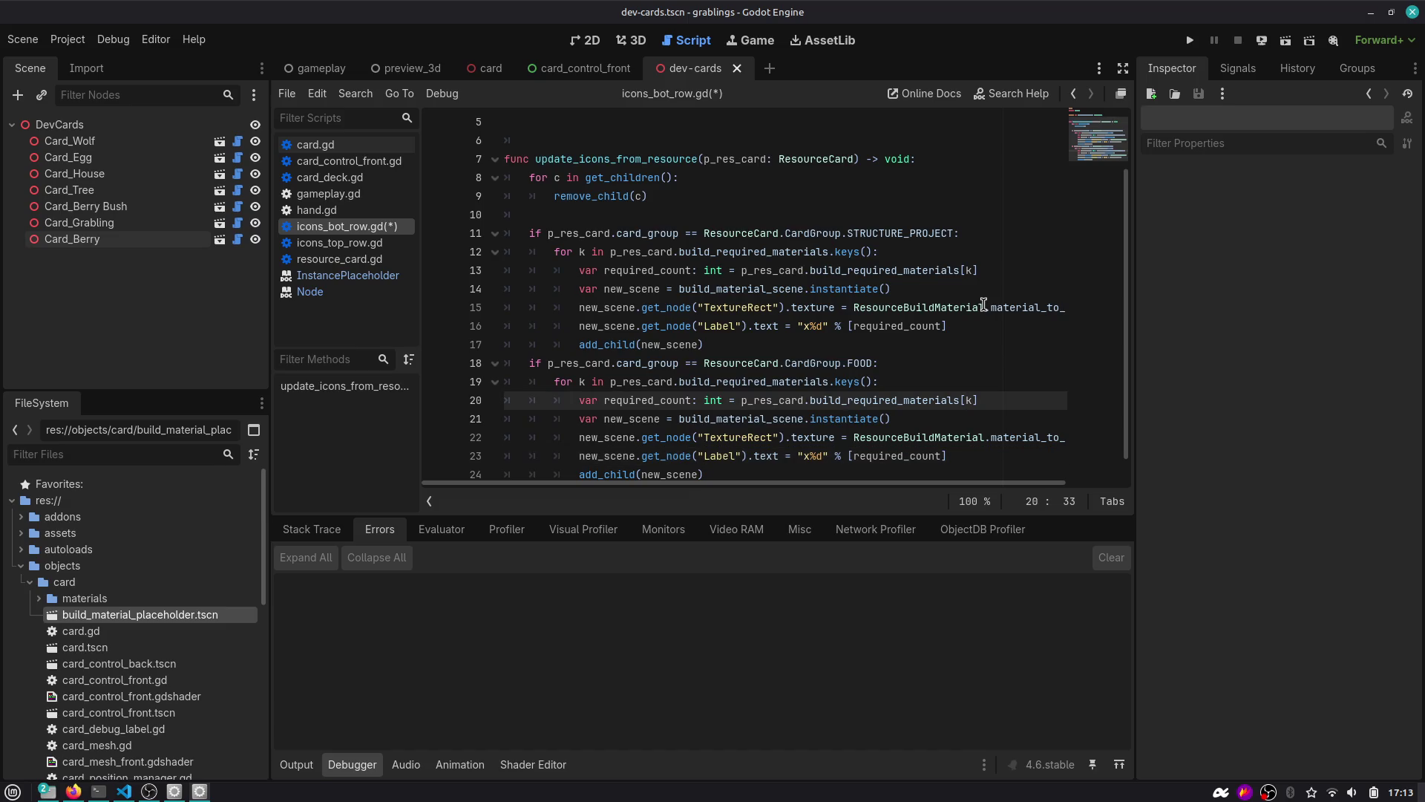
Clear the build_required_materials lookup from the copied for-loop line, browsing p_res_card member suggestions.
{"action": "key", "text": "Up"}
{"action": "key", "text": "ctrl+d"}
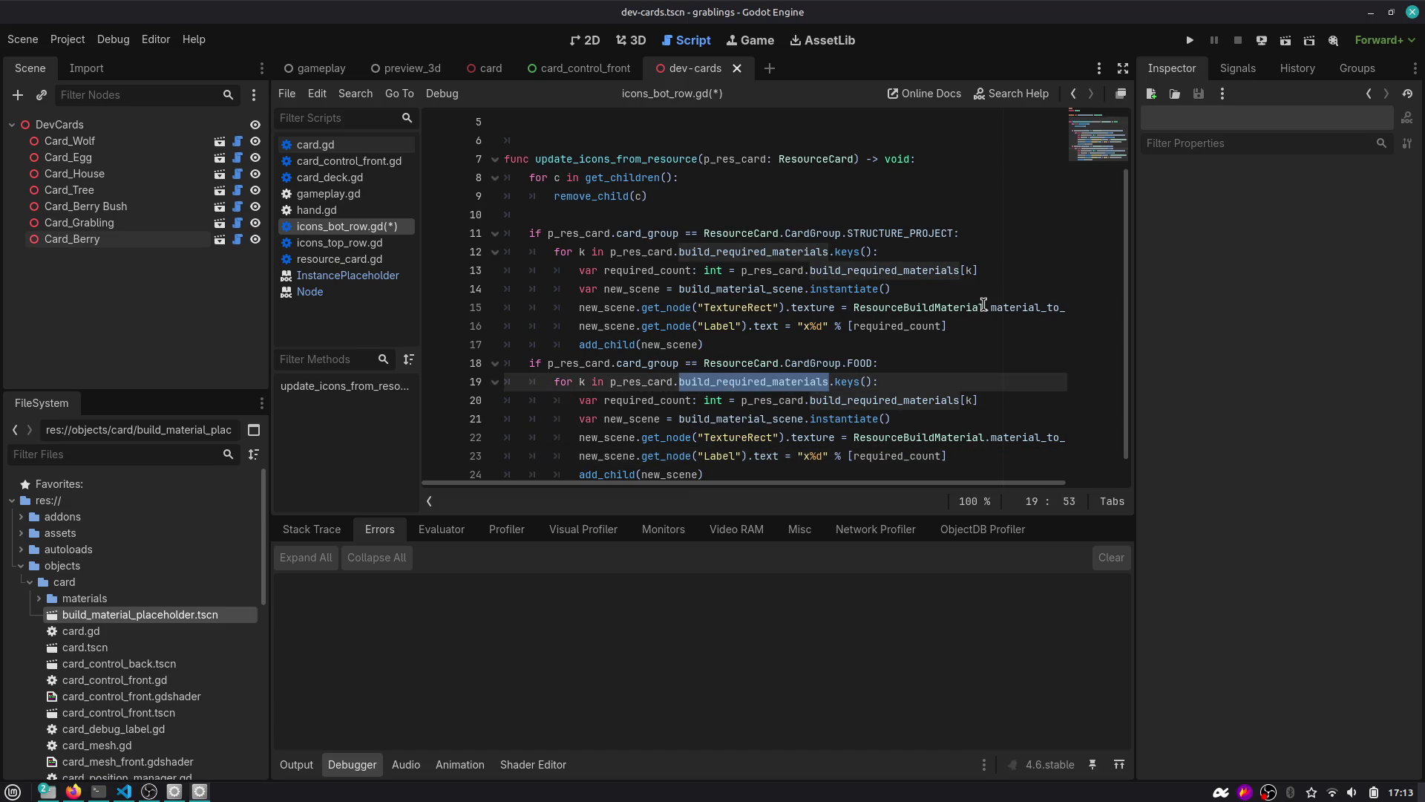
{"action": "key", "text": "Left"}
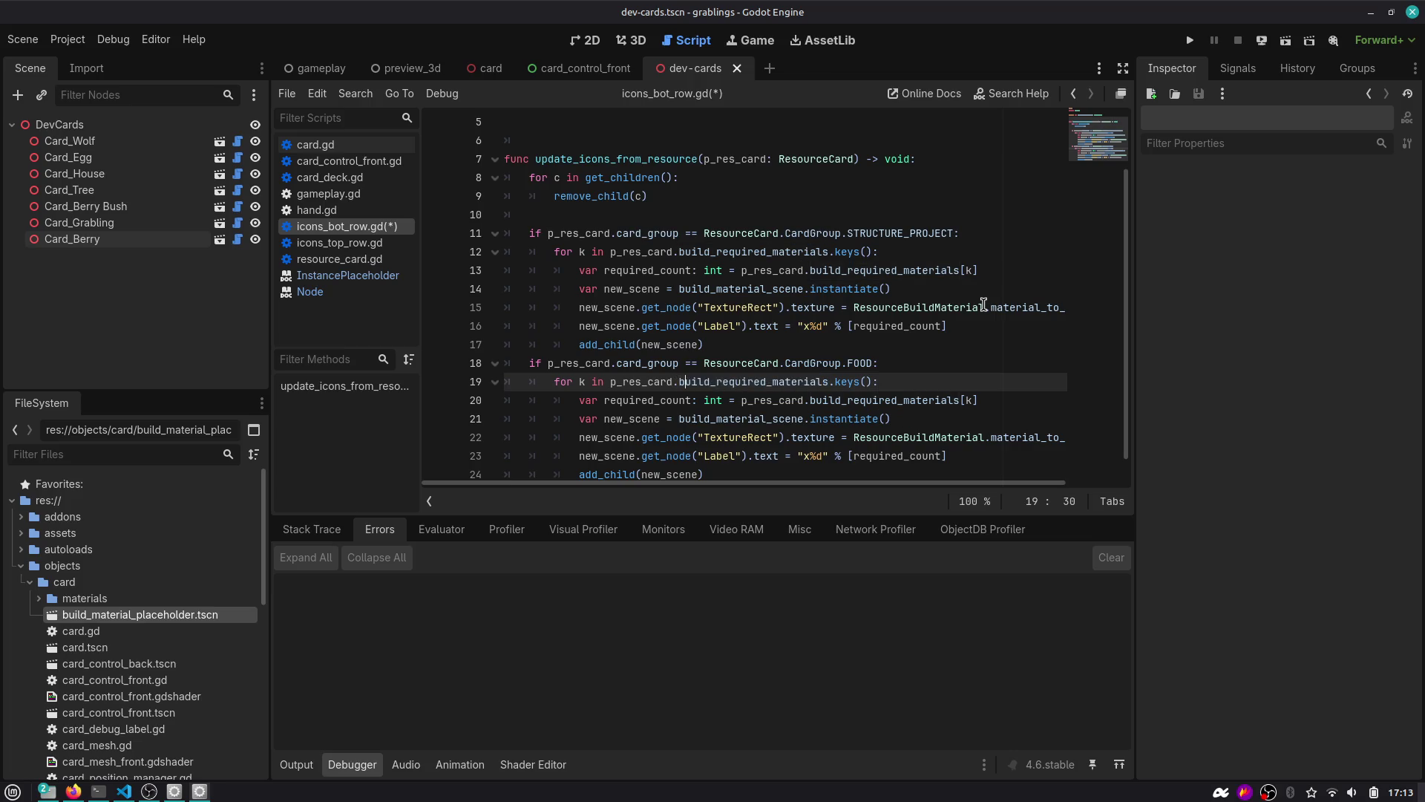
{"action": "key", "text": "shift+End"}
{"action": "key", "text": "Delete"}
{"action": "key", "text": "BackSpace"}
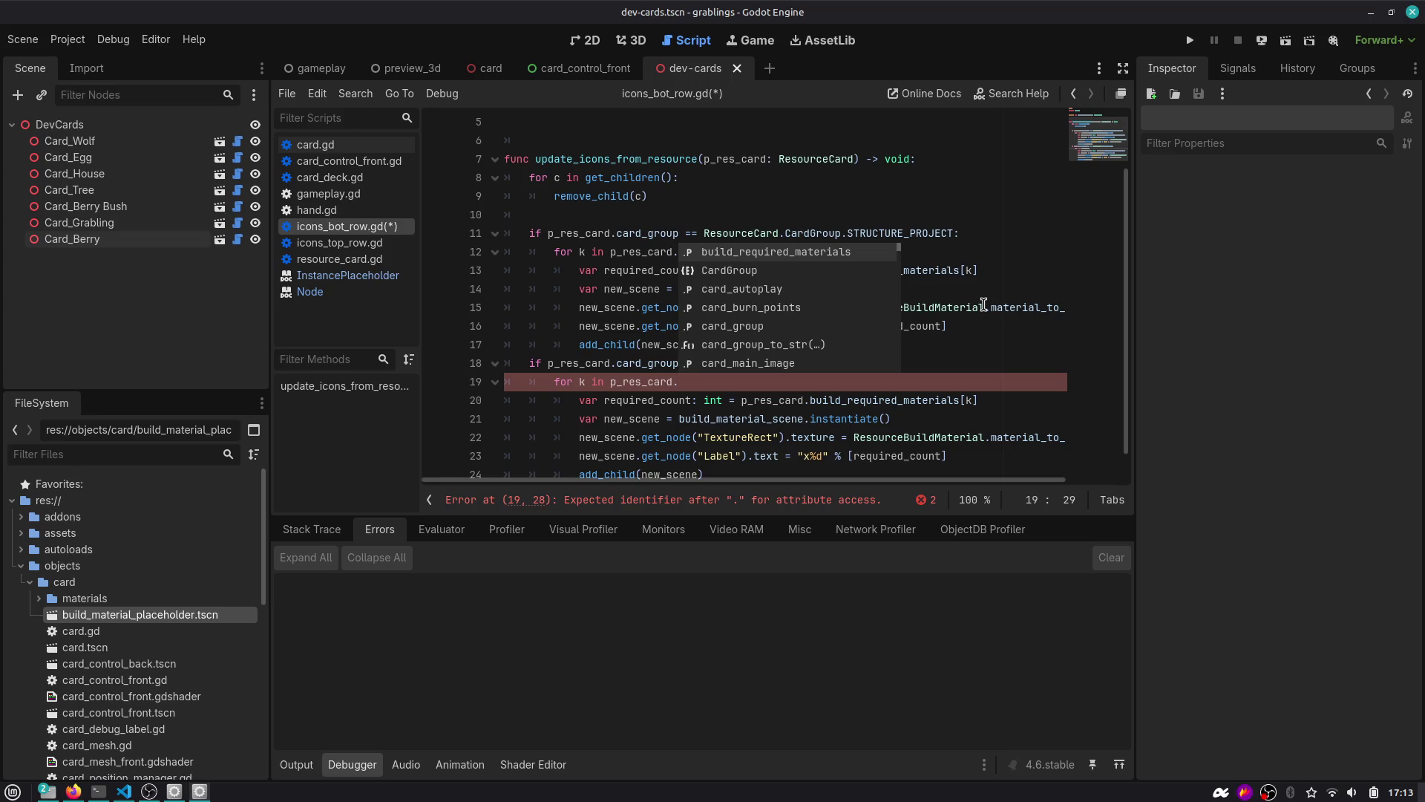
{"action": "key", "text": "Down"}
{"action": "key", "text": "Down"}
{"action": "key", "text": "Down"}
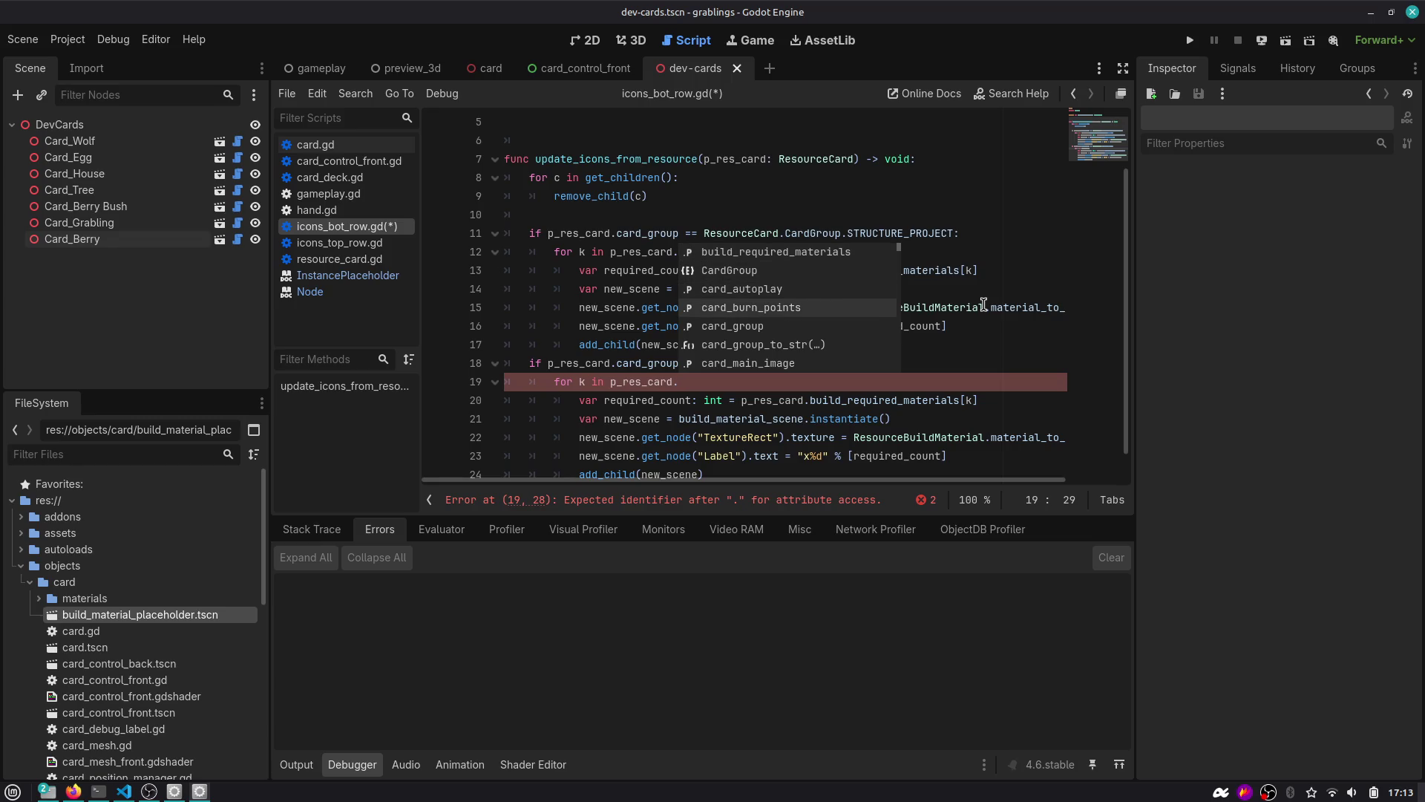
{"action": "key", "text": "Down"}
{"action": "key", "text": "Down"}
{"action": "key", "text": "Down"}
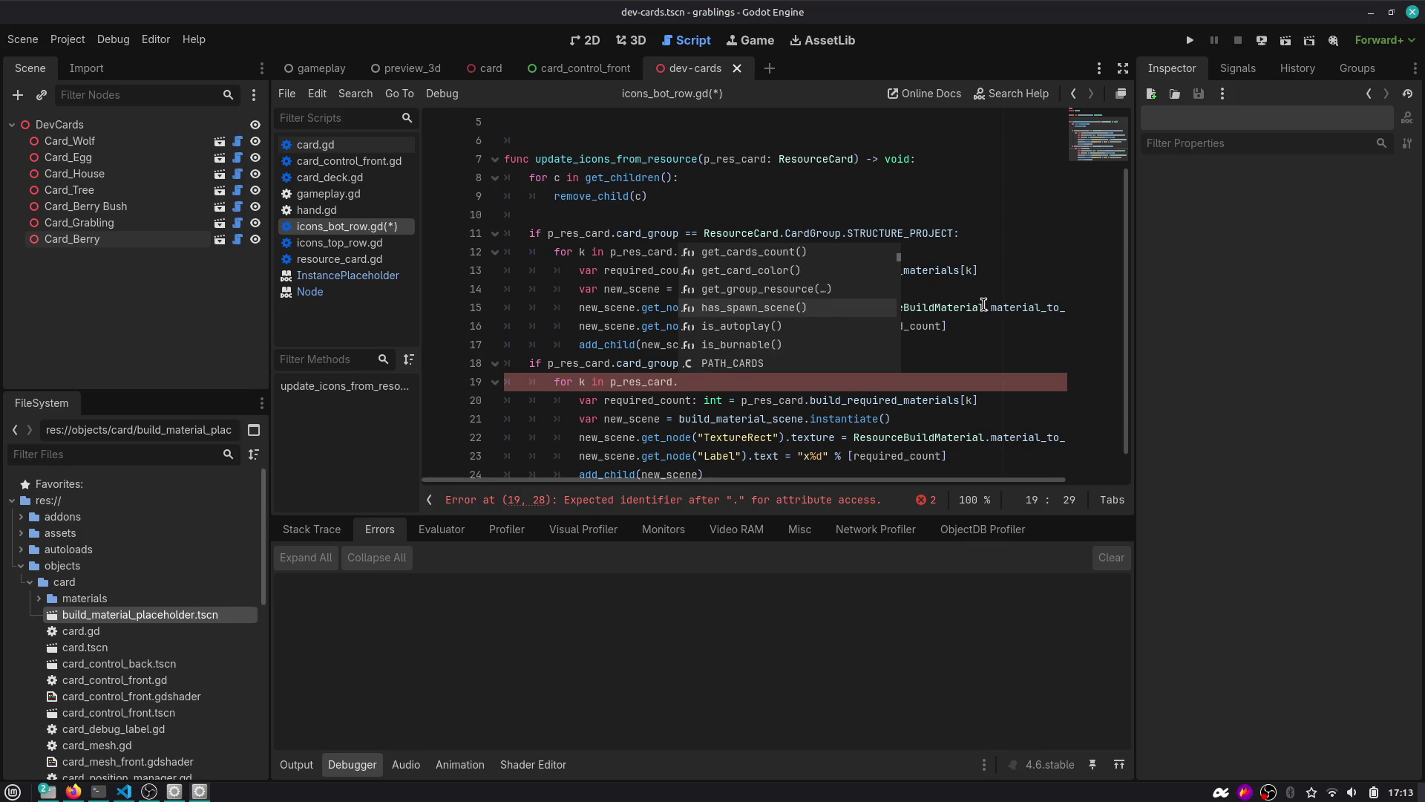
{"action": "key", "text": "Down"}
{"action": "key", "text": "Down"}
{"action": "key", "text": "Escape"}
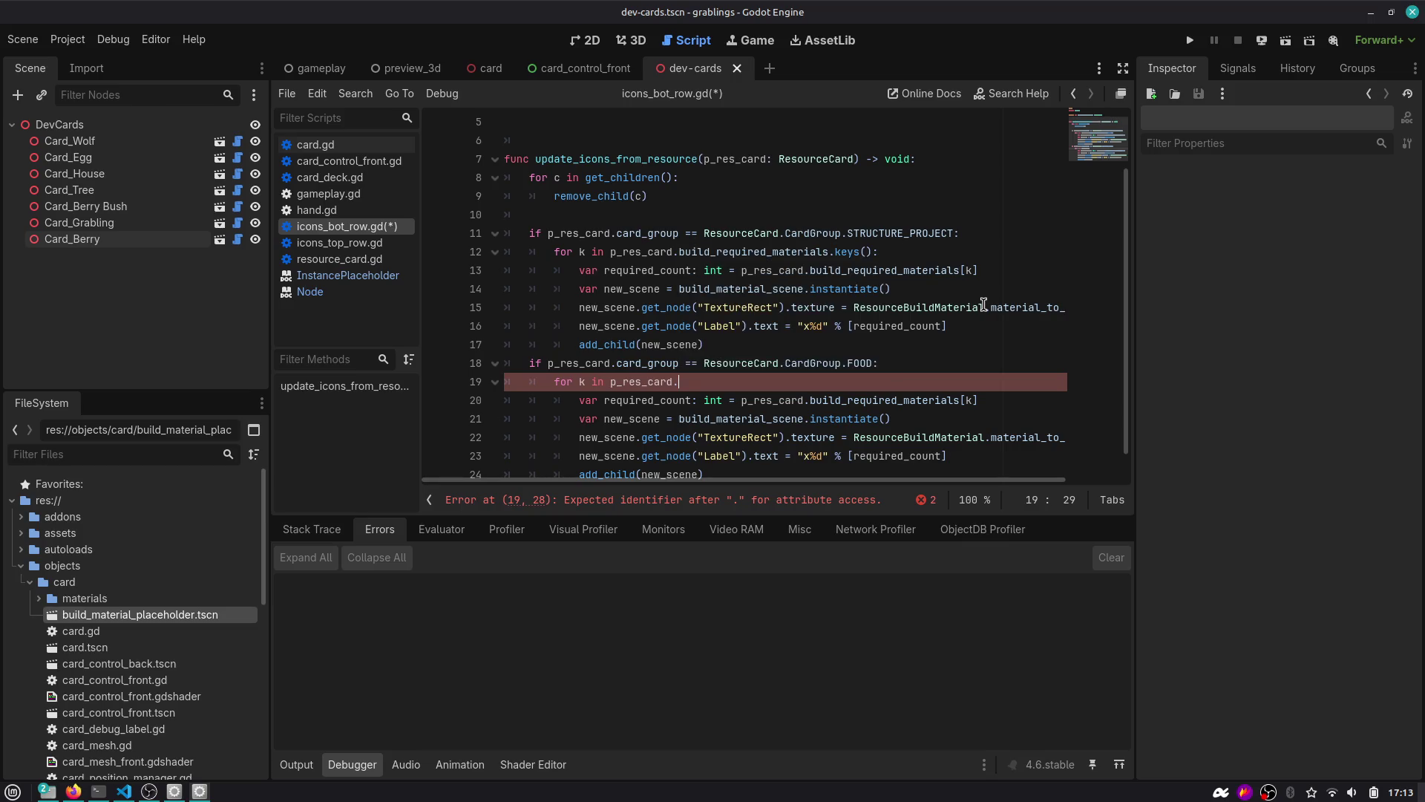
Delete the copied for-loop line and unindent its former body one level.
{"action": "key", "text": "ctrl+shift+k"}
{"action": "key", "text": "shift+Down"}
{"action": "key", "text": "shift+Down"}
{"action": "key", "text": "shift+Down"}
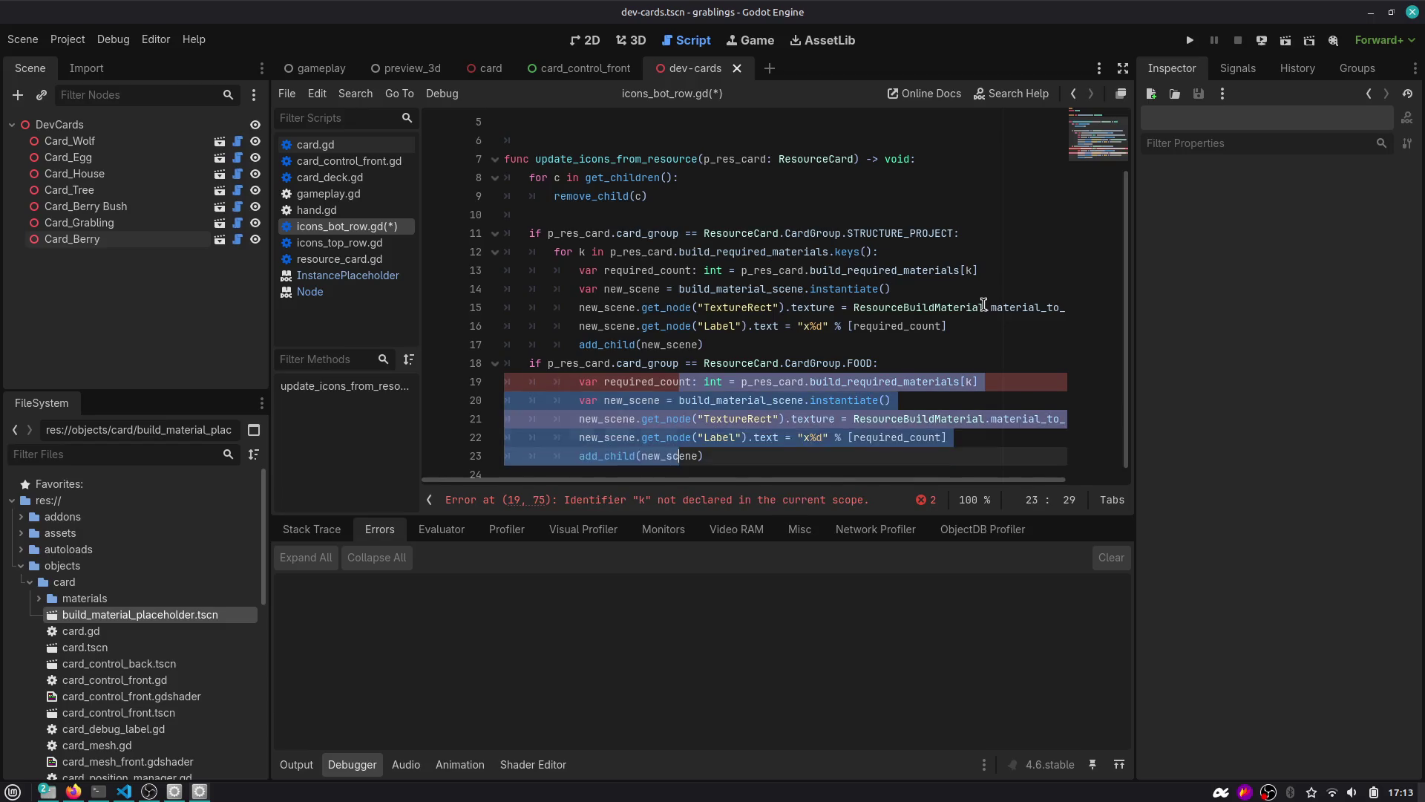
{"action": "key", "text": "shift+Tab"}
{"action": "key", "text": "shift+Up"}
{"action": "key", "text": "shift+Up"}
{"action": "key", "text": "shift+Up"}
Name the FOOD branch variables energy_points and new_scene on lines 19–20.
{"action": "key", "text": "ctrl+shift+k"}
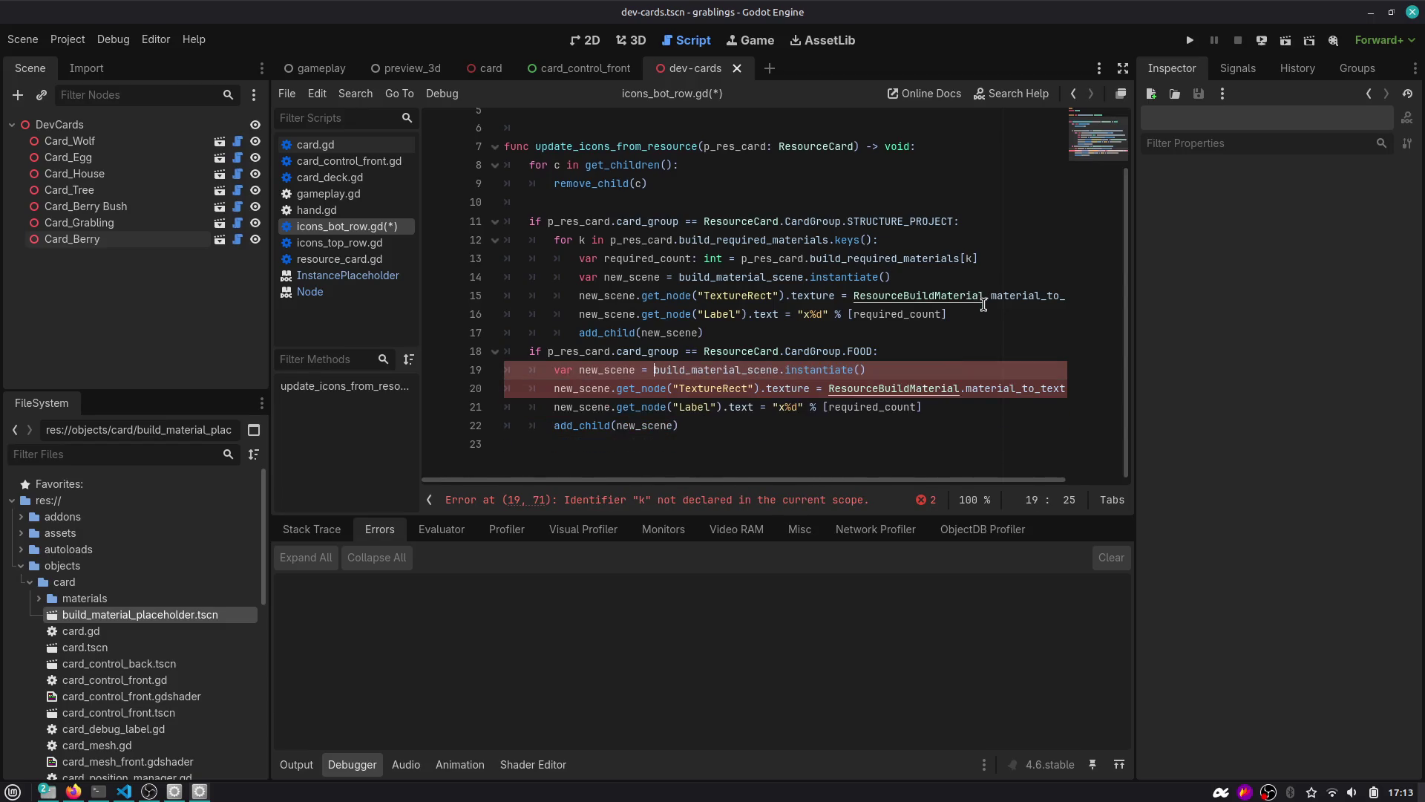
{"action": "key", "text": "ctrl+z"}
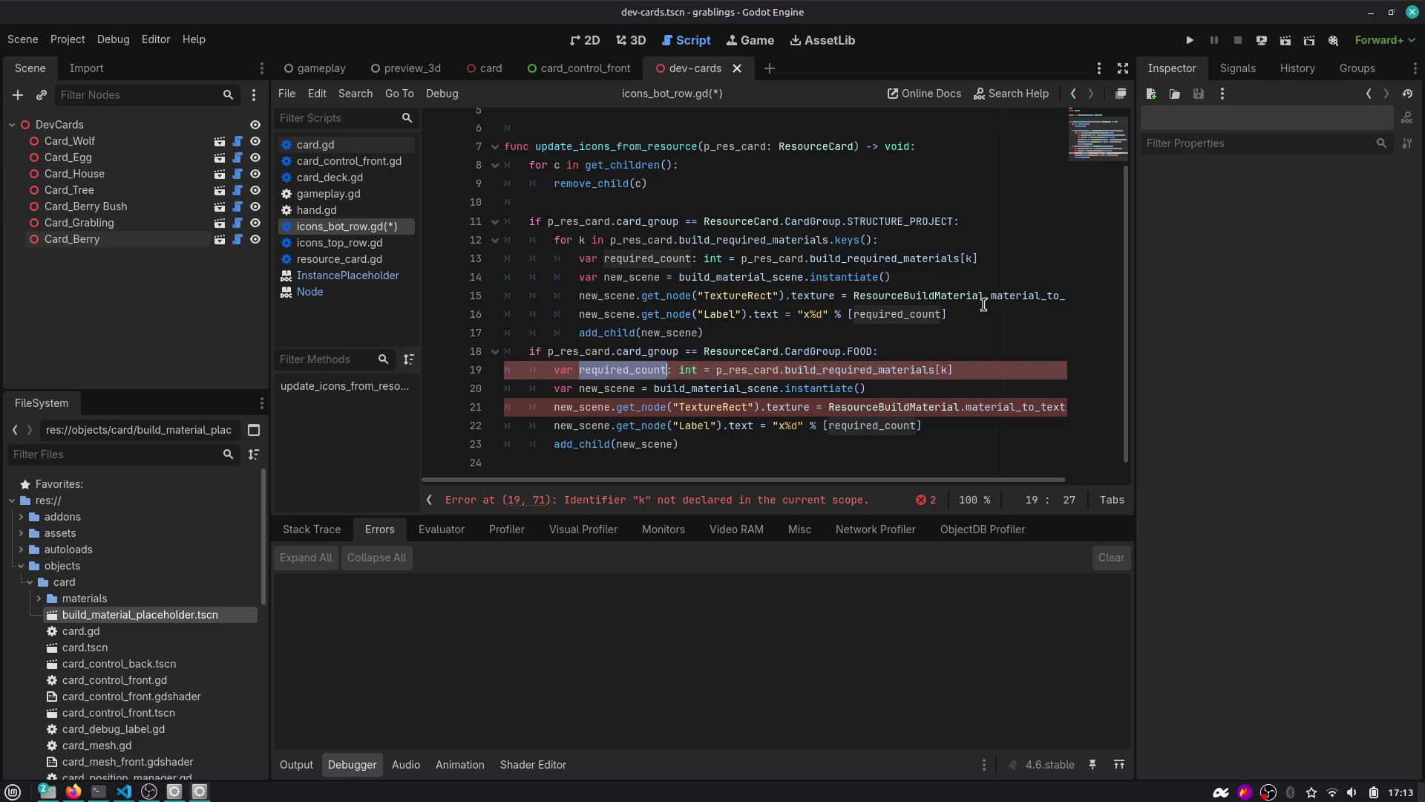
{"action": "type", "text": "energy"}
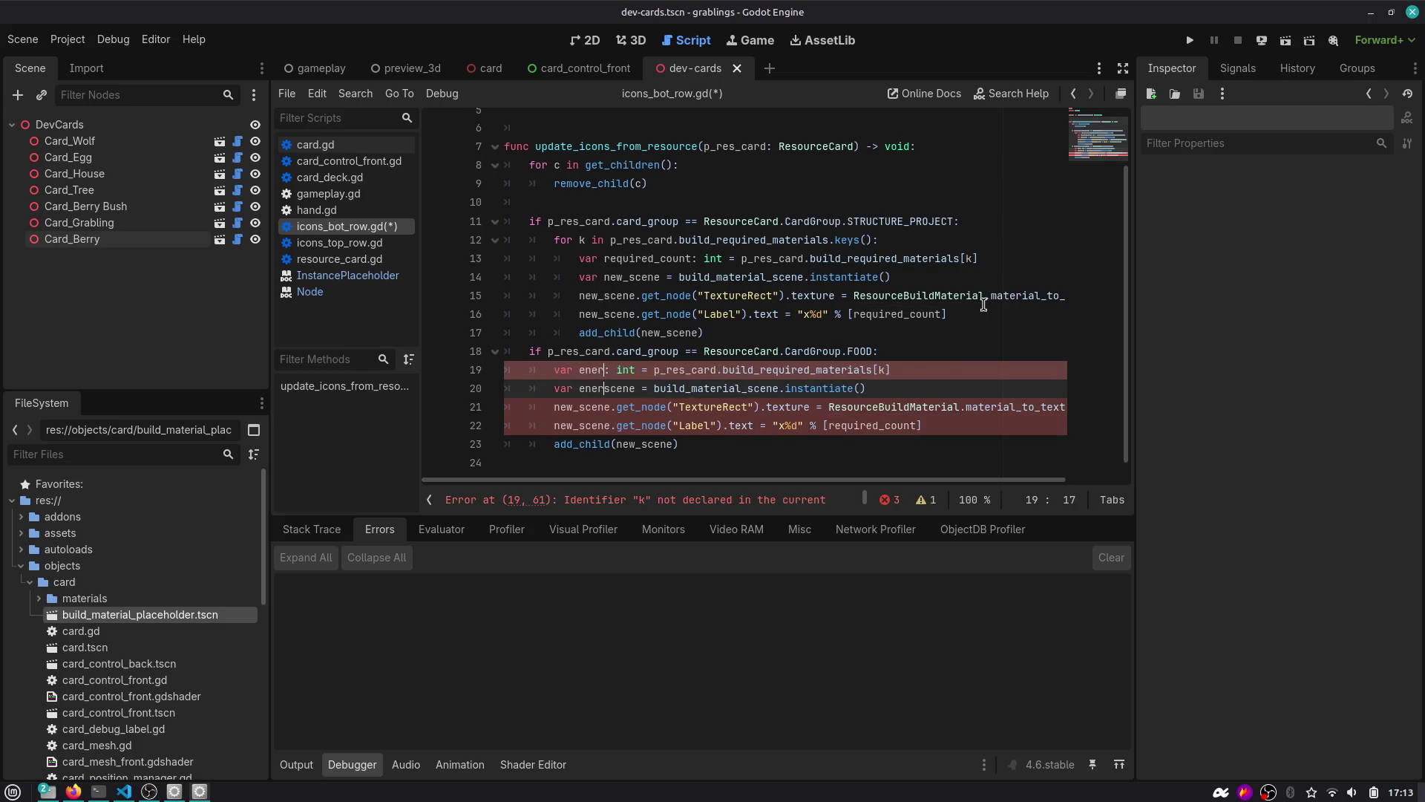
{"action": "type", "text": "_points"}
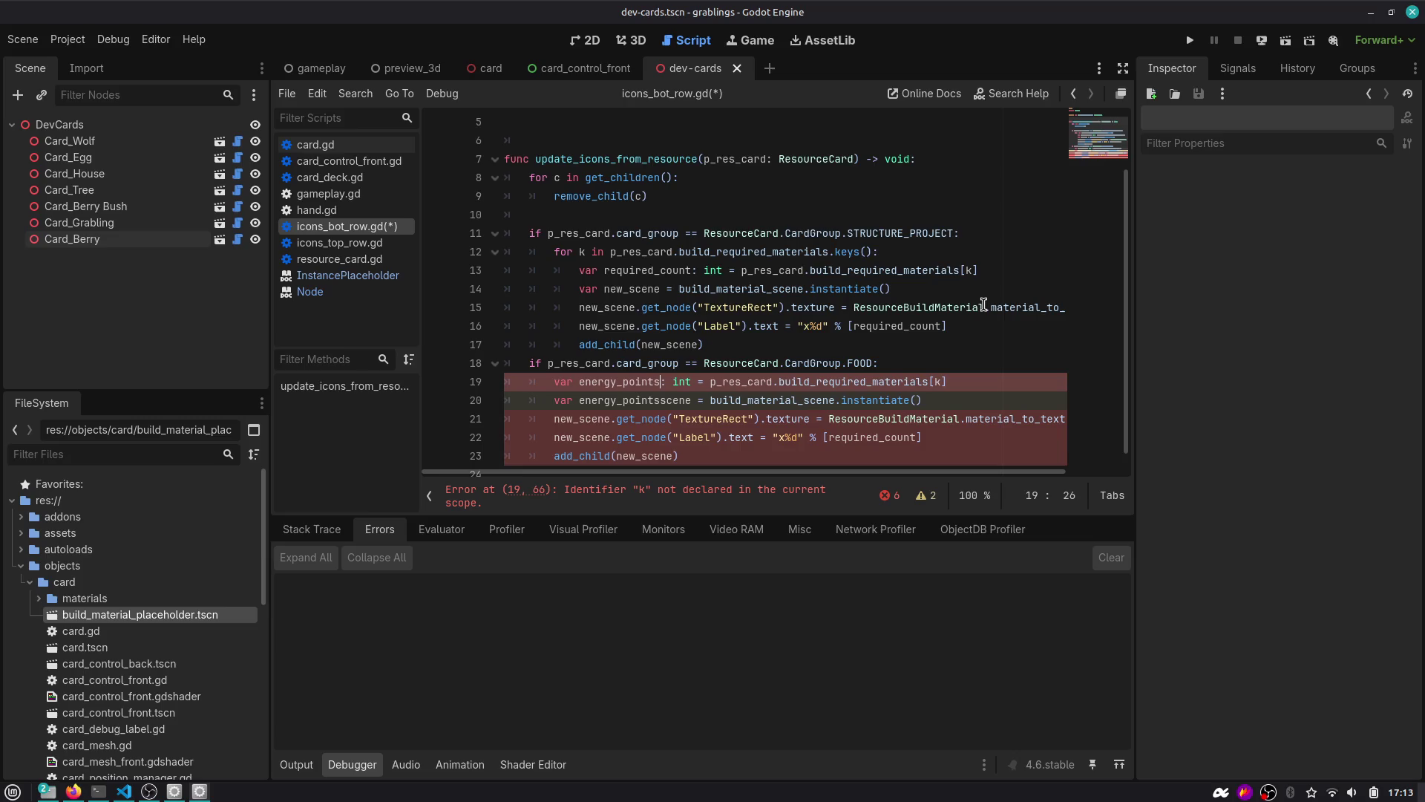
{"action": "key", "text": "ctrl+d"}
{"action": "key", "text": "BackSpace"}
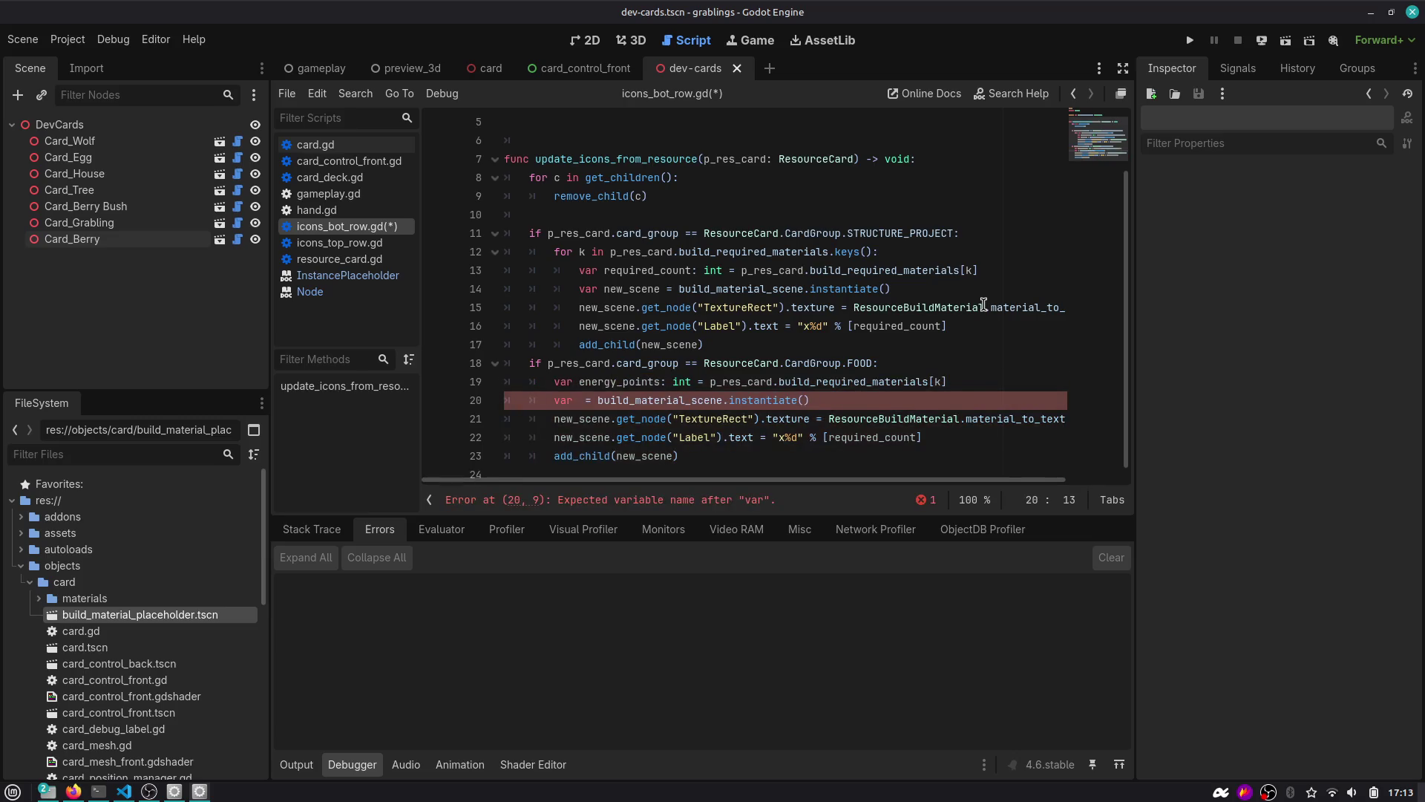
{"action": "key", "text": "Down"}
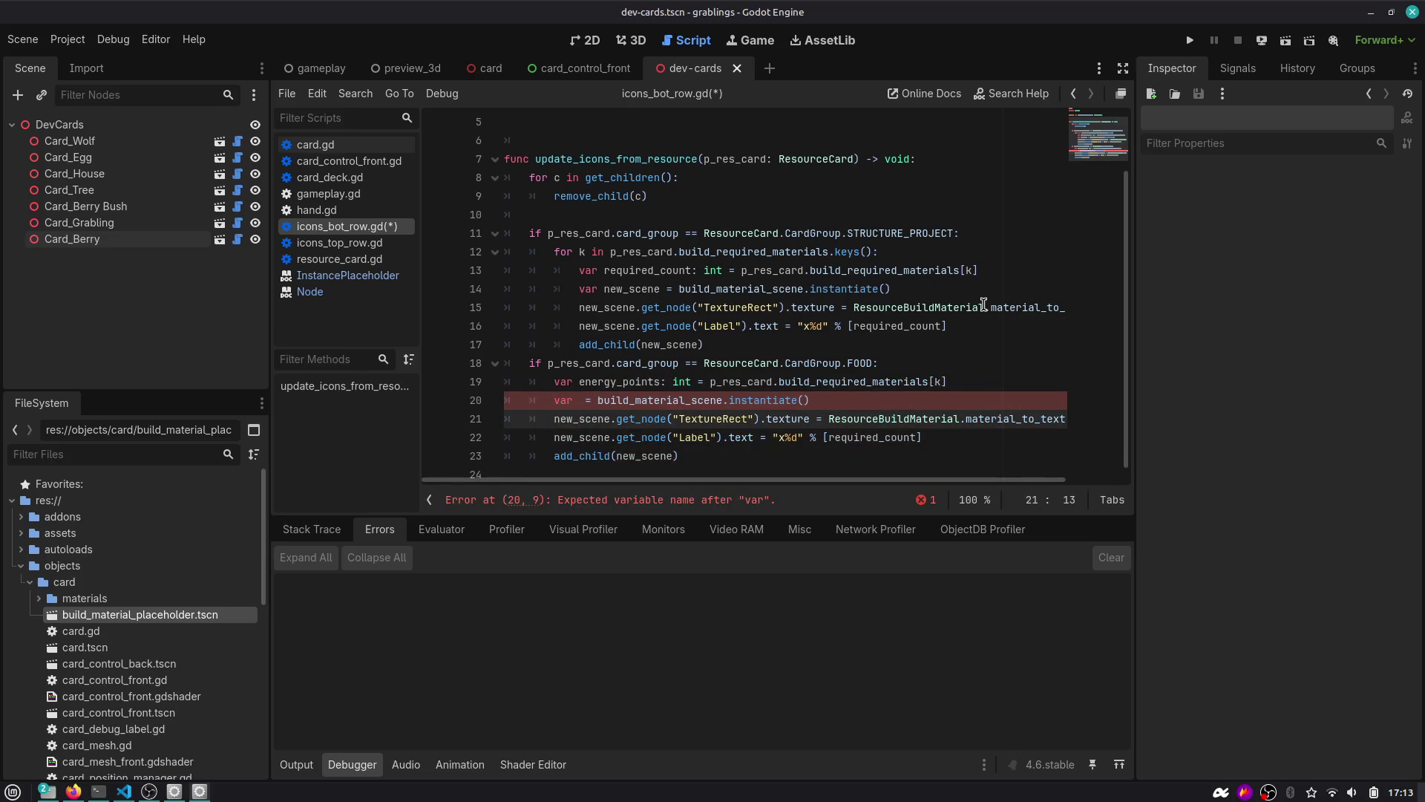
{"action": "key", "text": "Up"}
{"action": "key", "text": "Right"}
{"action": "key", "text": "Right"}
{"action": "key", "text": "Right"}
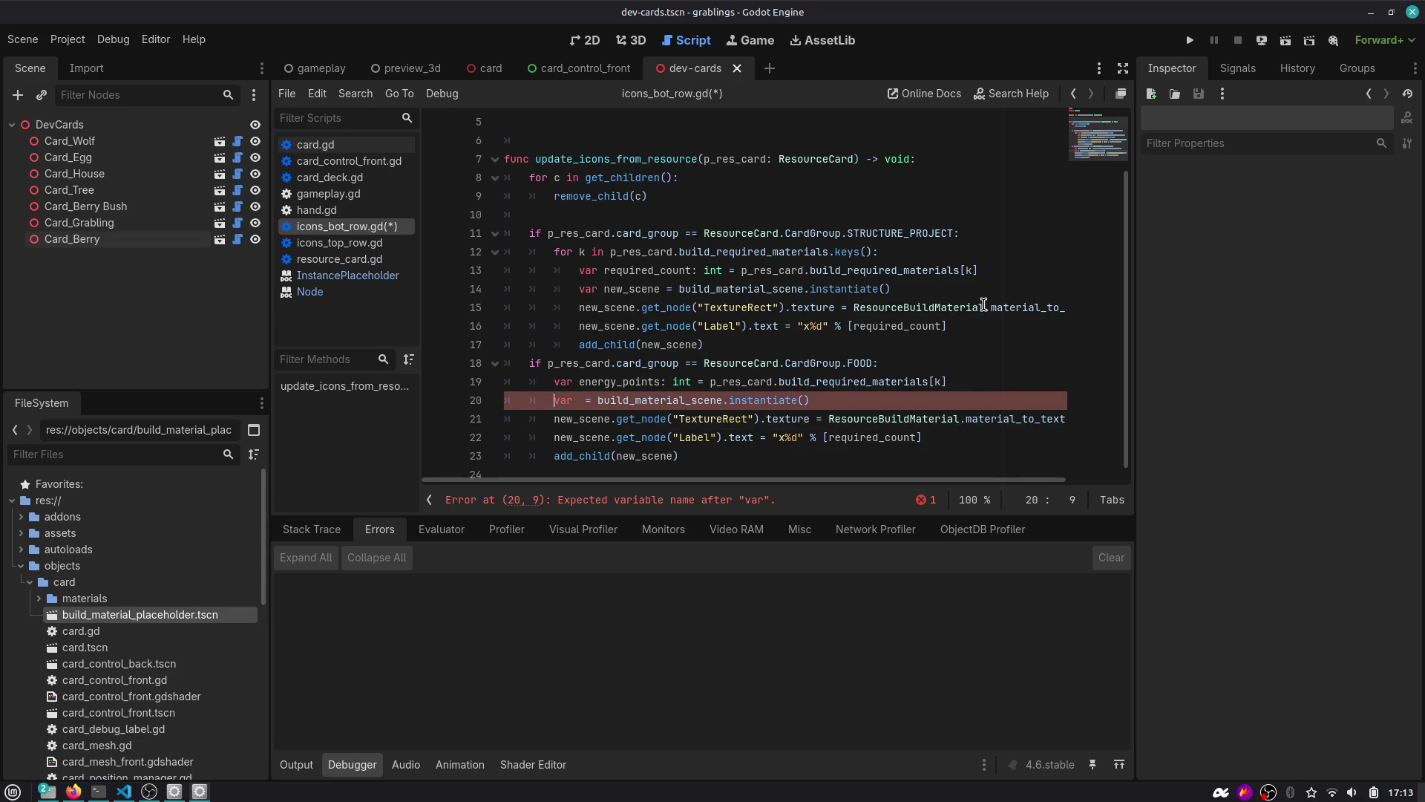
{"action": "type", "text": "new_scene"}
Replace line 19's materials lookup with p_res_card's resource_food.card_food_points.
{"action": "key", "text": "Up"}
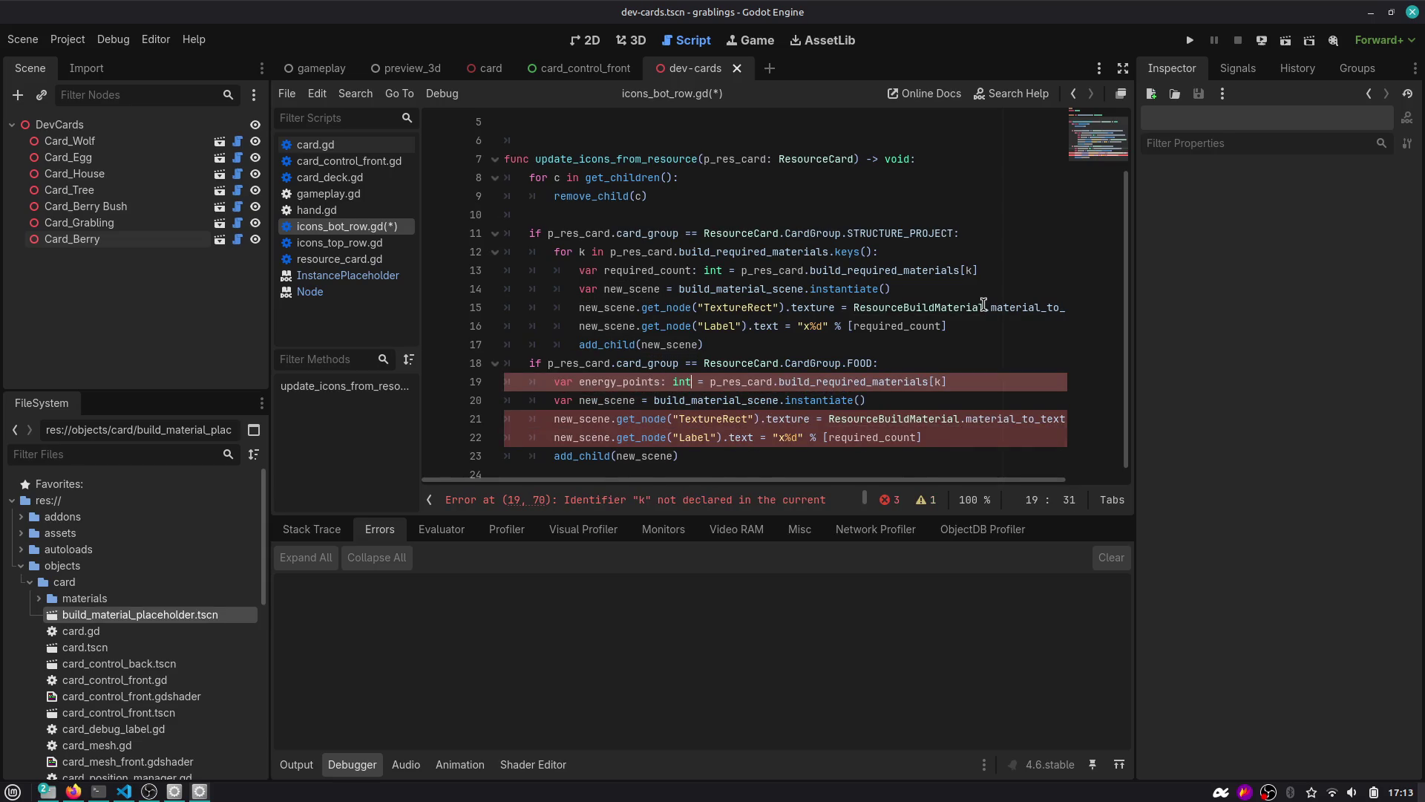
{"action": "key", "text": "ctrl+Left"}
{"action": "key", "text": "ctrl+Right"}
{"action": "key", "text": "ctrl+Right"}
{"action": "key", "text": "Right"}
{"action": "key", "text": "shift+End"}
{"action": "key", "text": "BackSpace"}
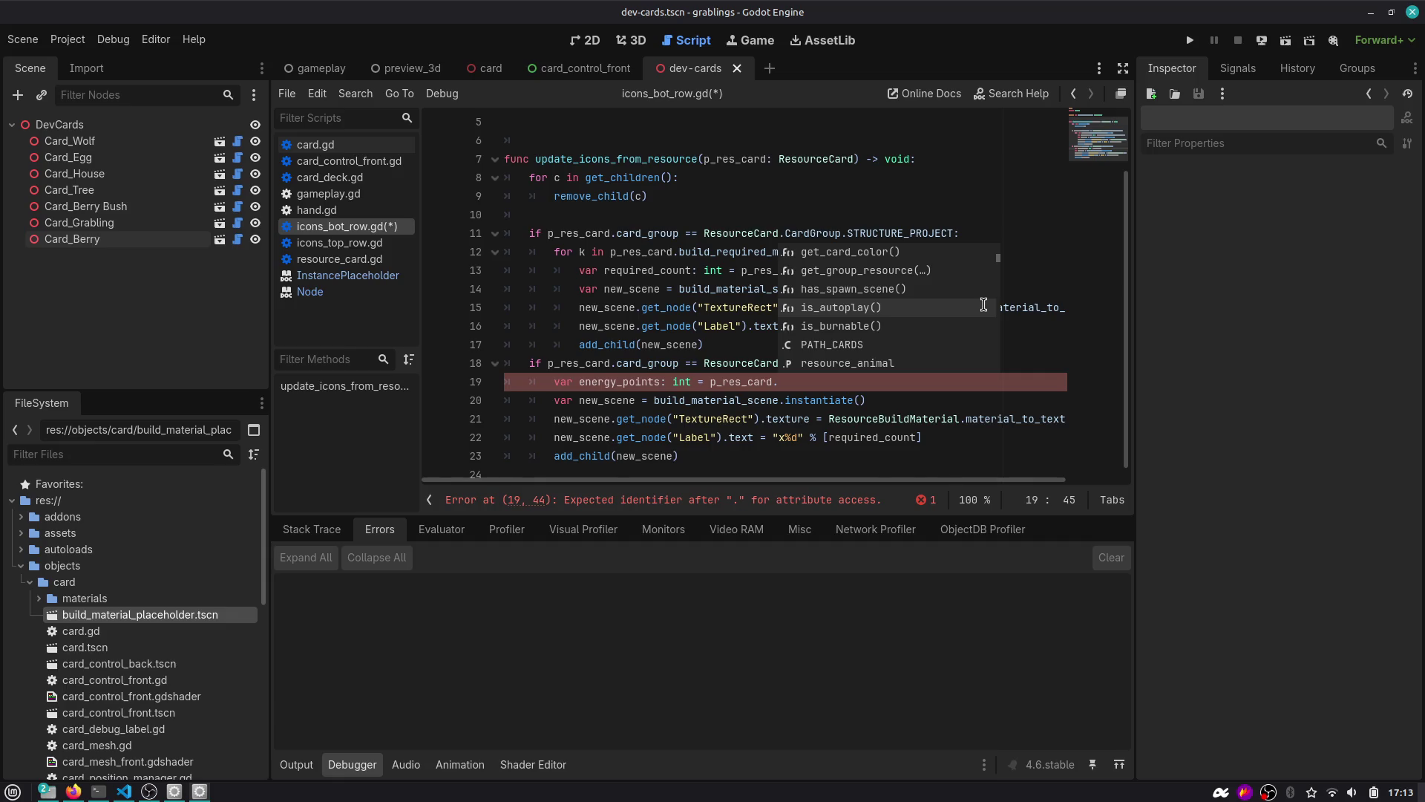
{"action": "type", "text": "ene"}
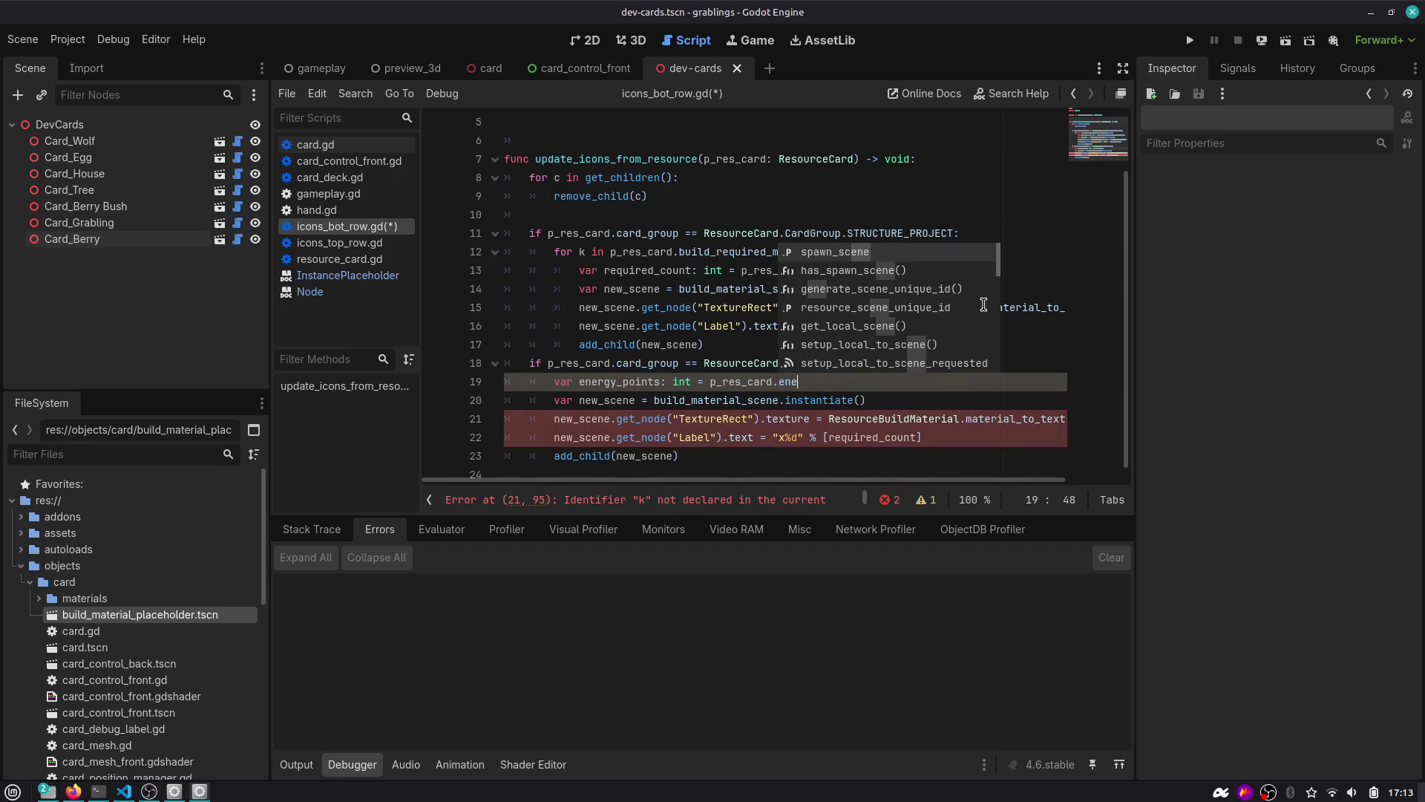
{"action": "key", "text": "BackSpace"}
{"action": "key", "text": "BackSpace"}
{"action": "key", "text": "BackSpace"}
{"action": "type", "text": "resource_food."}
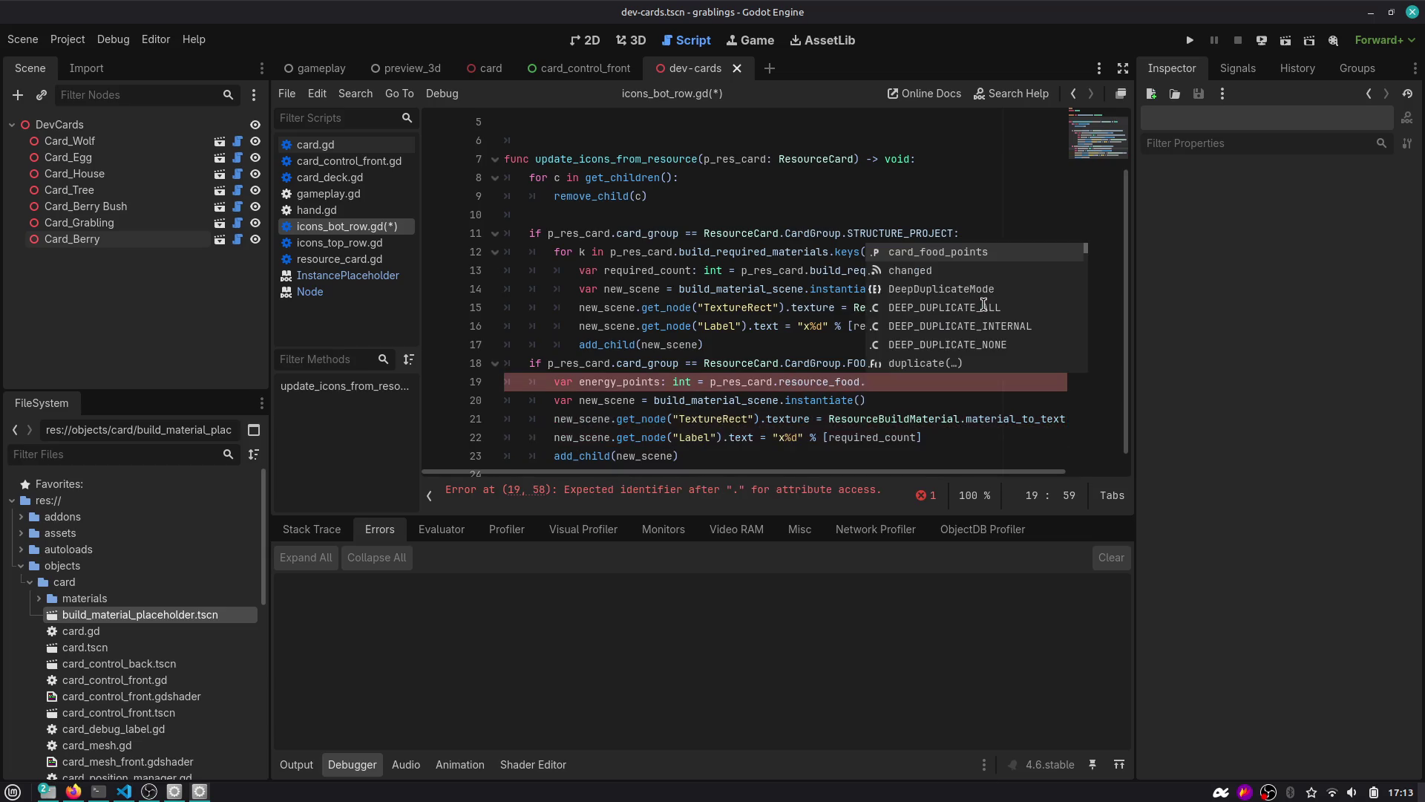
{"action": "type", "text": "energy"}
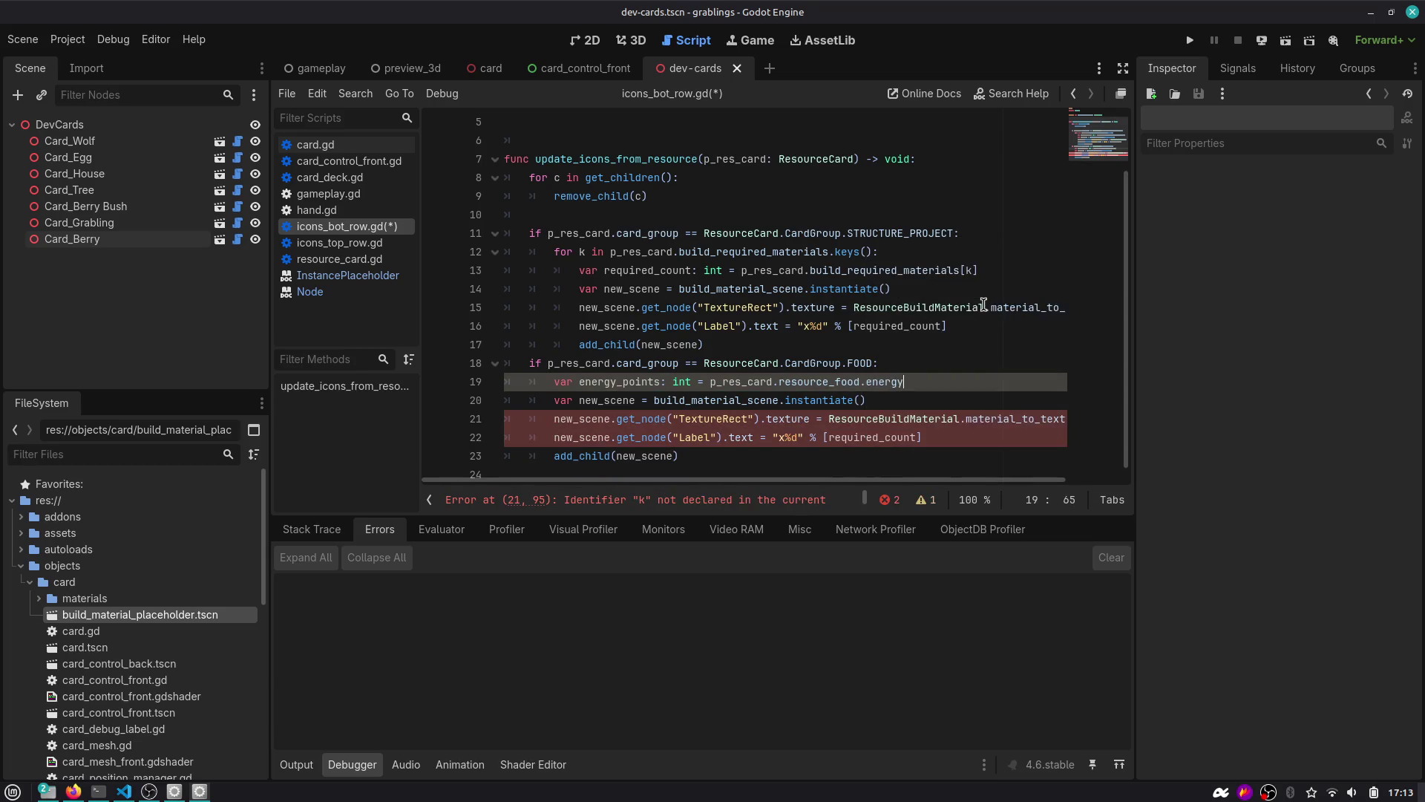
{"action": "key", "text": "BackSpace"}
{"action": "key", "text": "BackSpace"}
{"action": "key", "text": "BackSpace"}
{"action": "type", "text": "card_"}
{"action": "key", "text": "Return"}
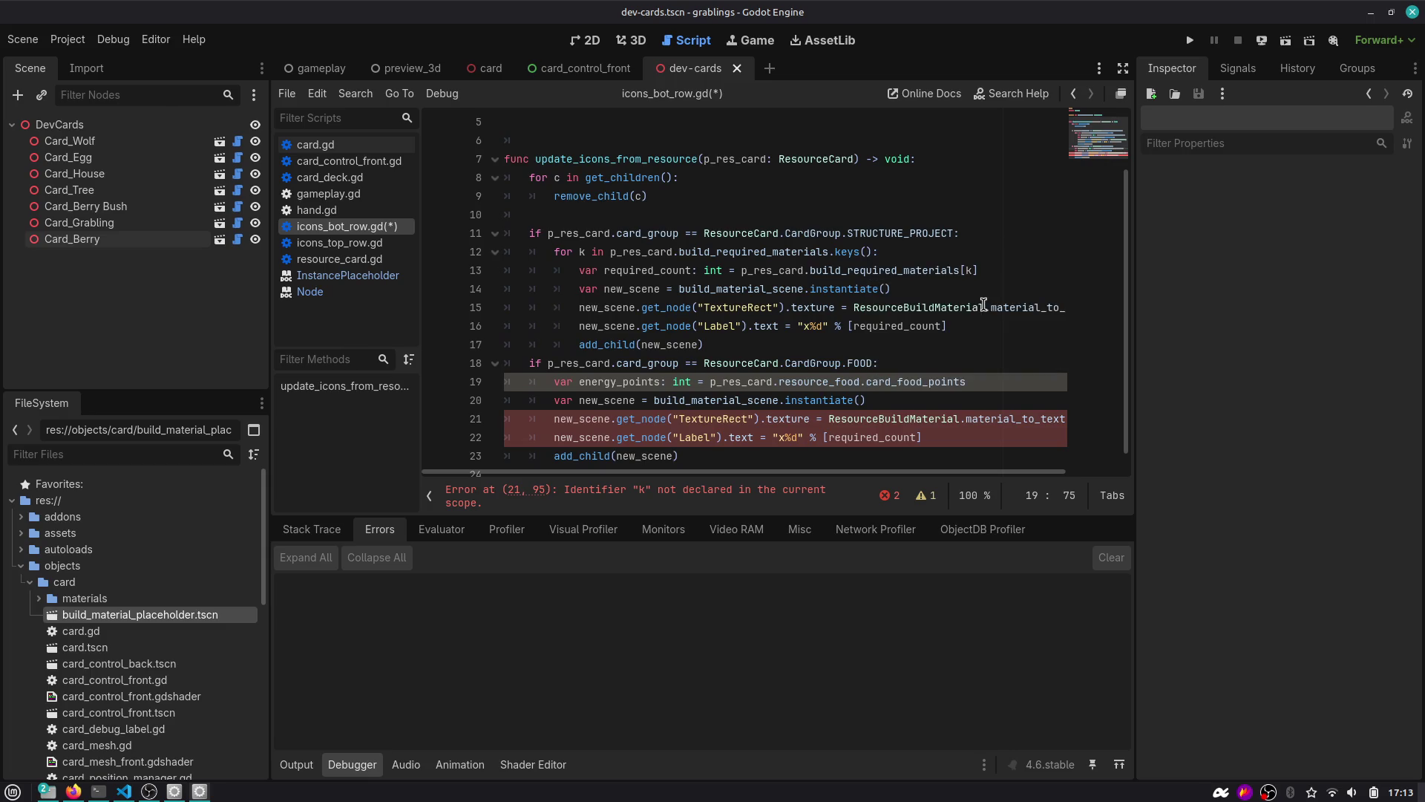
Rename the energy_points variable to food_points.
{"action": "double_click", "coordinate": [632, 381]}
{"action": "scroll", "coordinate": [687, 384], "scroll_direction": "down", "scroll_amount": 1}
{"action": "double_click", "coordinate": [932, 363]}
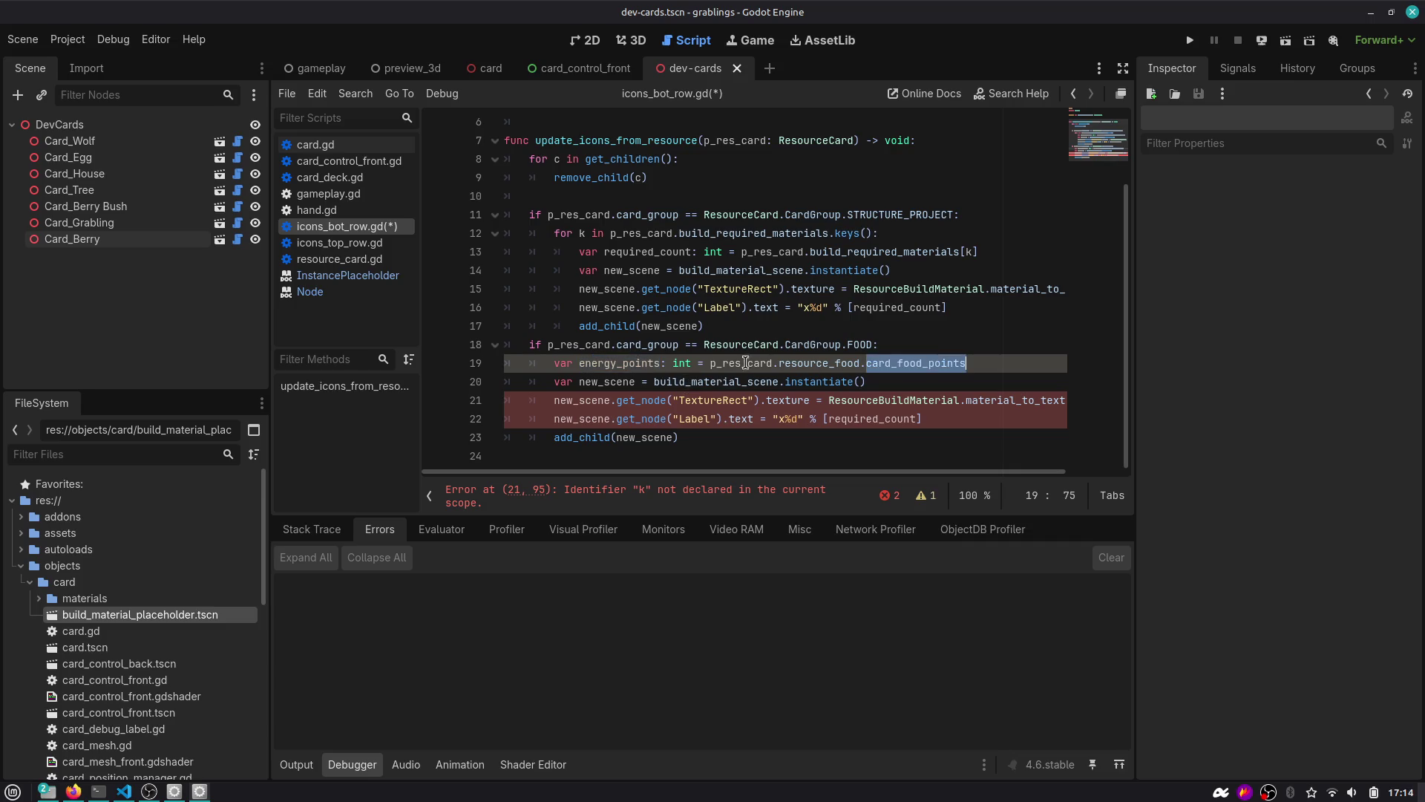
{"action": "double_click", "coordinate": [638, 363]}
{"action": "type", "text": "food_points"}
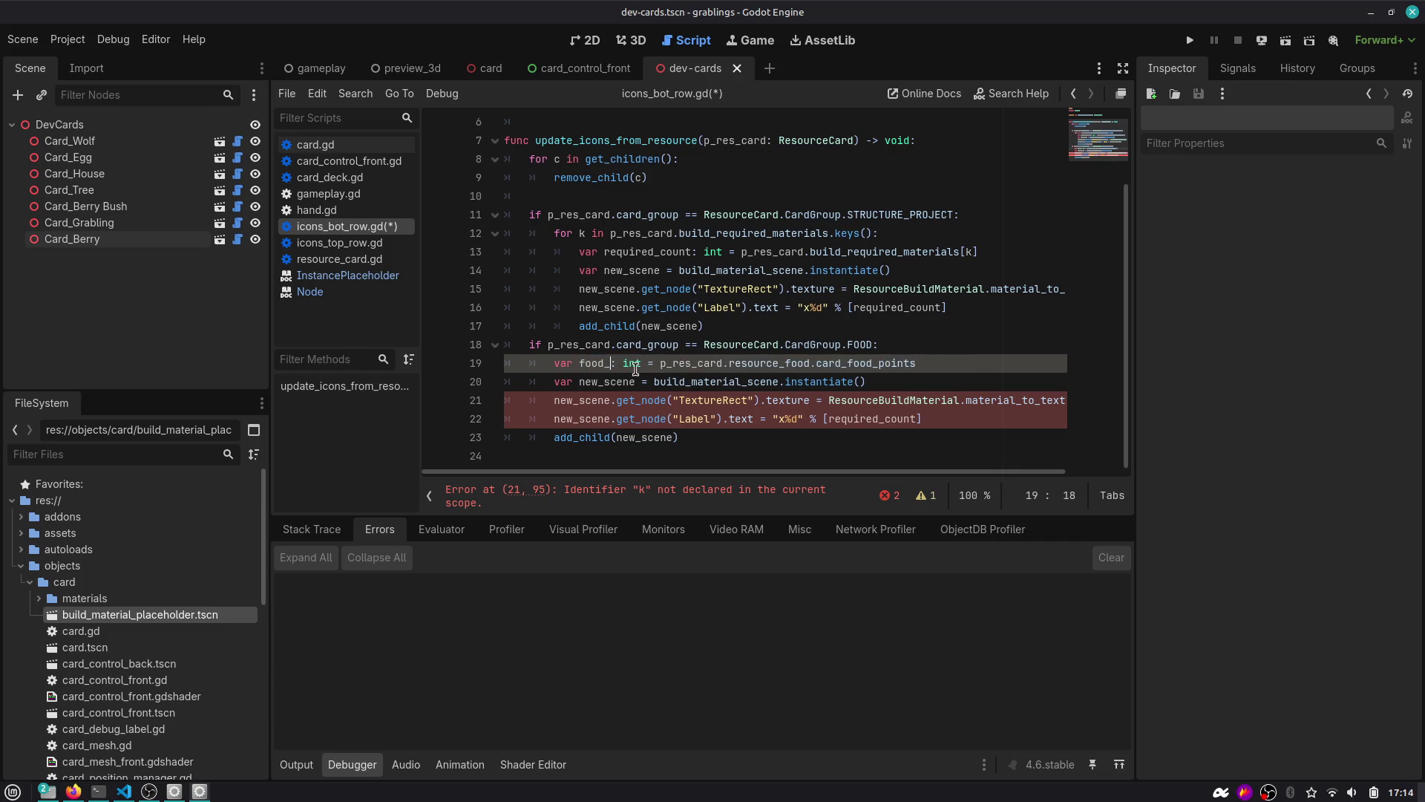
{"action": "key", "text": "ctrl+shift+Left"}
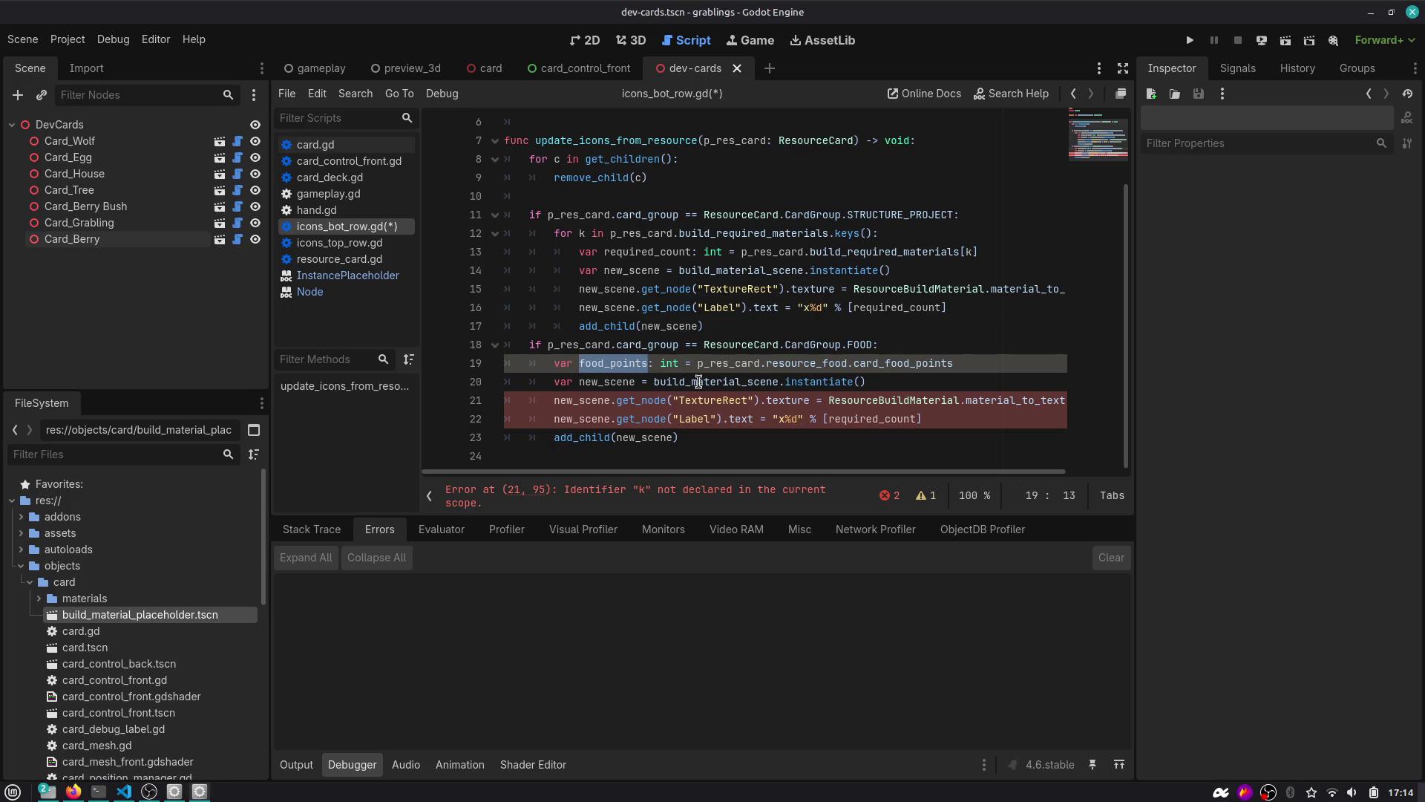
Replace required_count with food_points in the label's x%d text line.
{"action": "left_click", "coordinate": [900, 387]}
{"action": "double_click", "coordinate": [607, 400]}
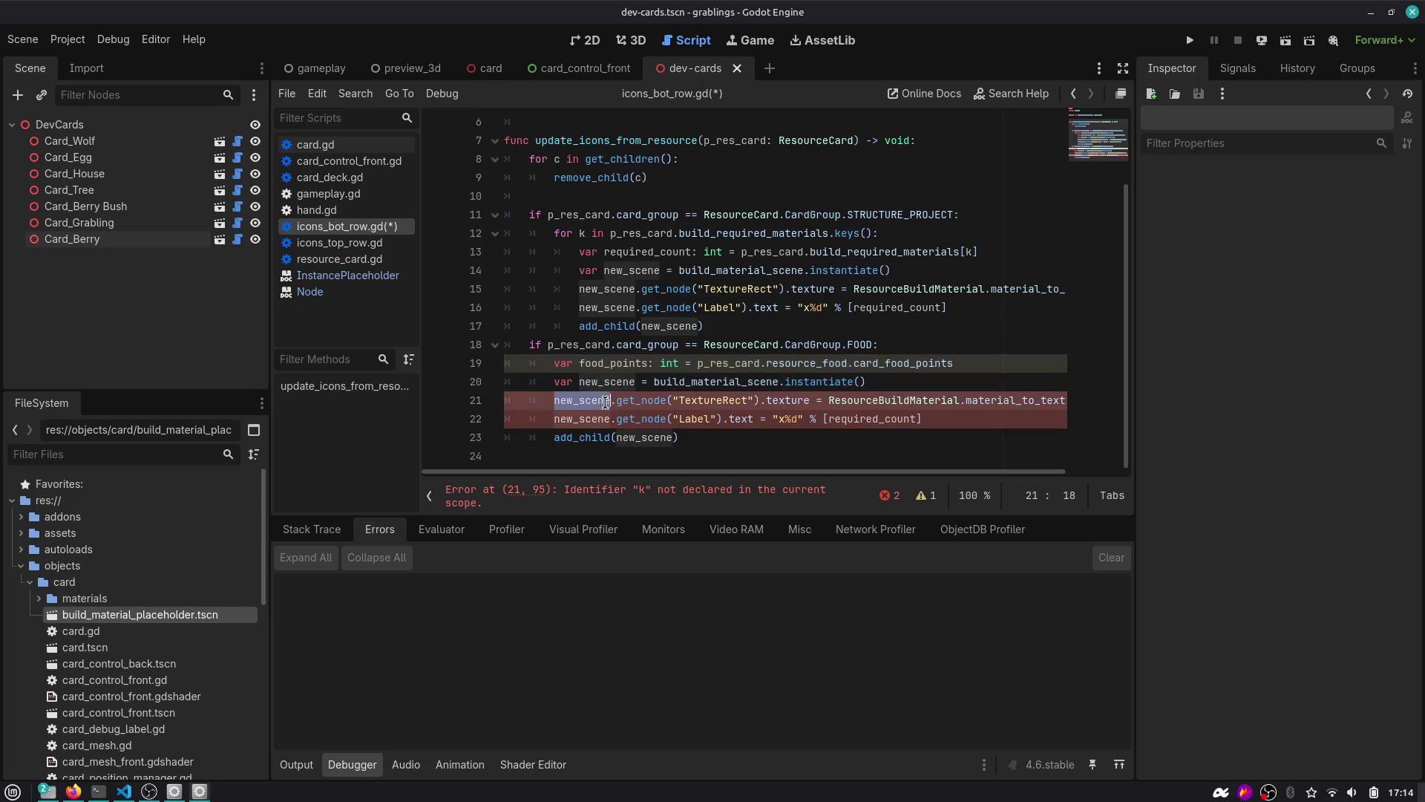
{"action": "double_click", "coordinate": [868, 419]}
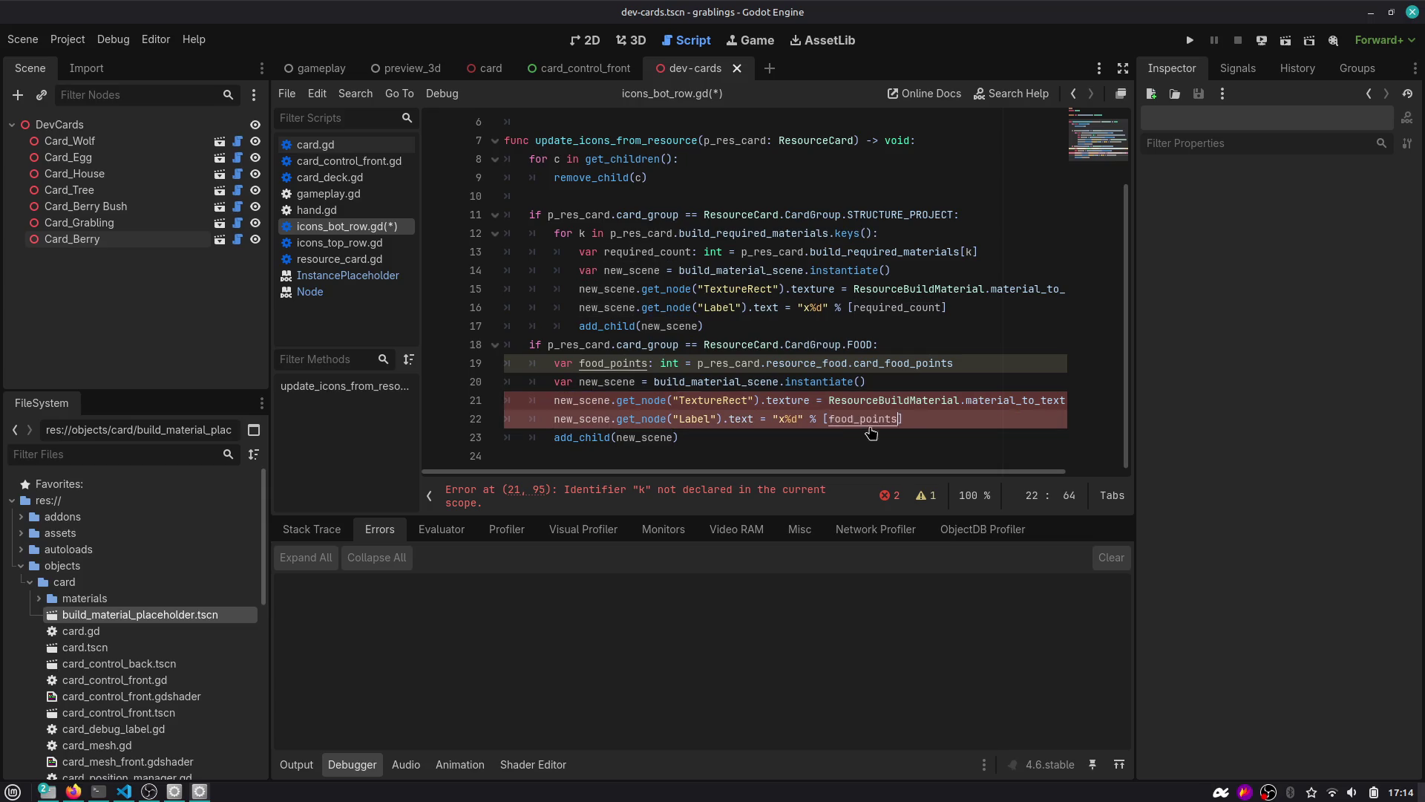
{"action": "type", "text": "food_points"}
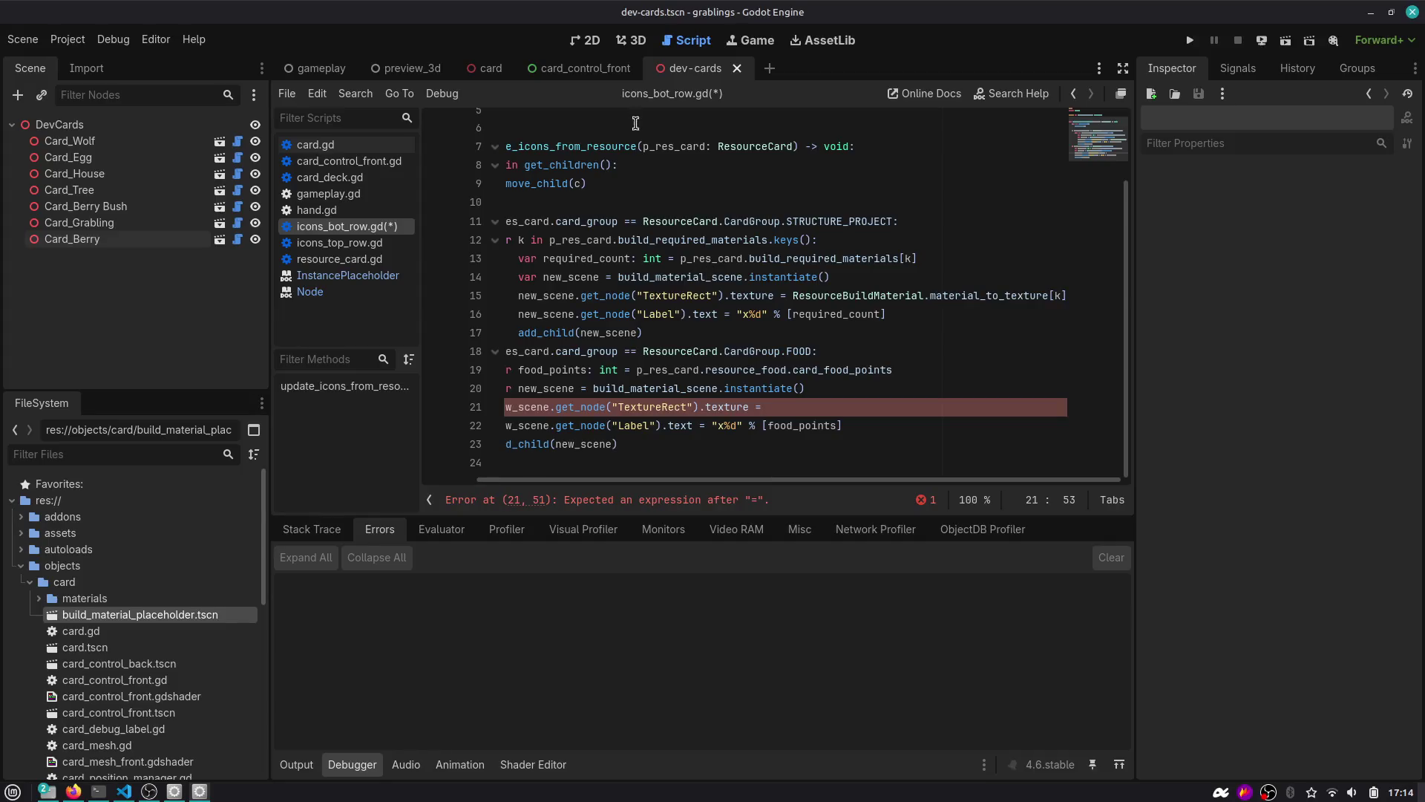
{"action": "left_click", "coordinate": [630, 40]}
Open the preview_3d board scene and zoom the viewport in and out.
{"action": "left_click", "coordinate": [421, 74]}
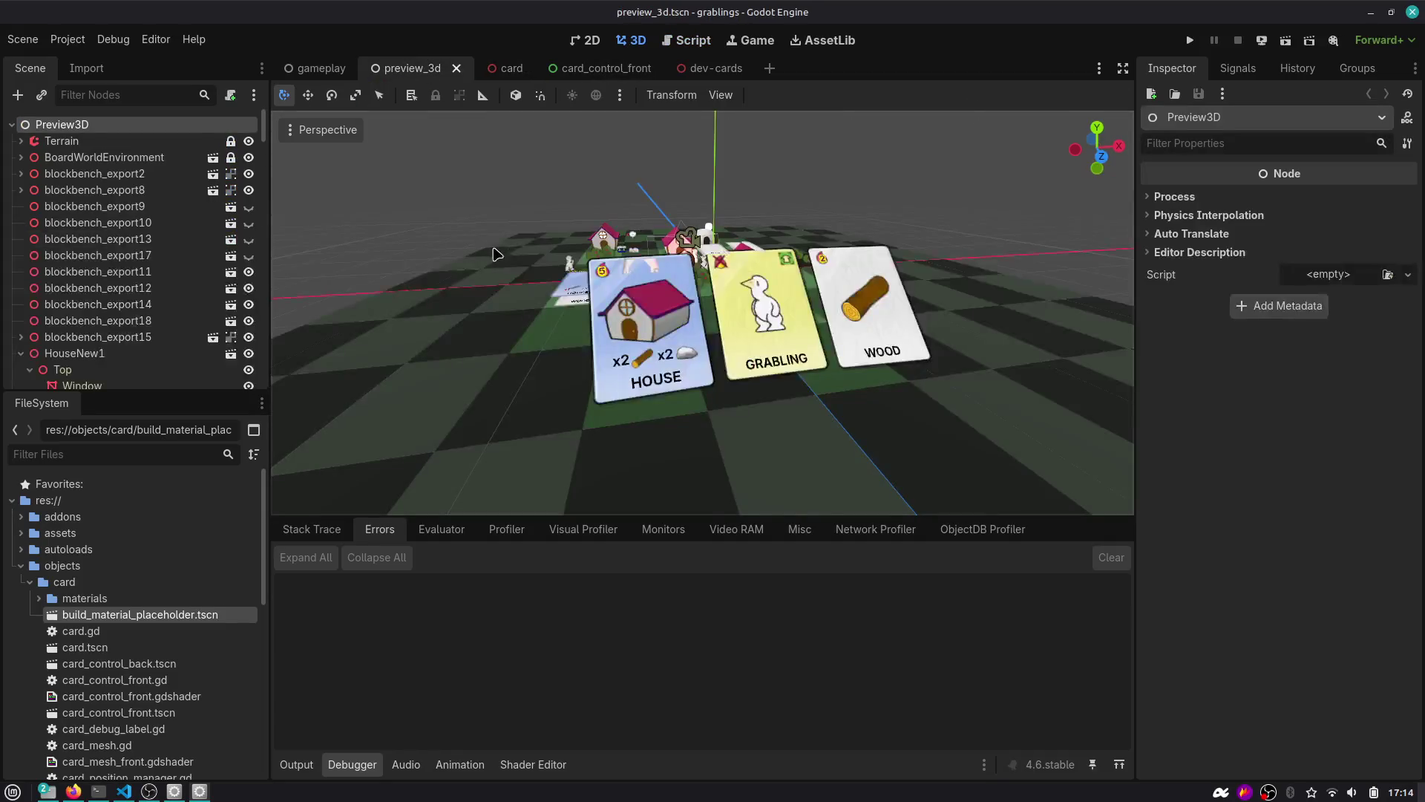
{"action": "scroll", "coordinate": [720, 342], "scroll_direction": "down", "scroll_amount": 2}
{"action": "scroll", "coordinate": [720, 341], "scroll_direction": "up", "scroll_amount": 2}
{"action": "scroll", "coordinate": [721, 342], "scroll_direction": "down", "scroll_amount": 2}
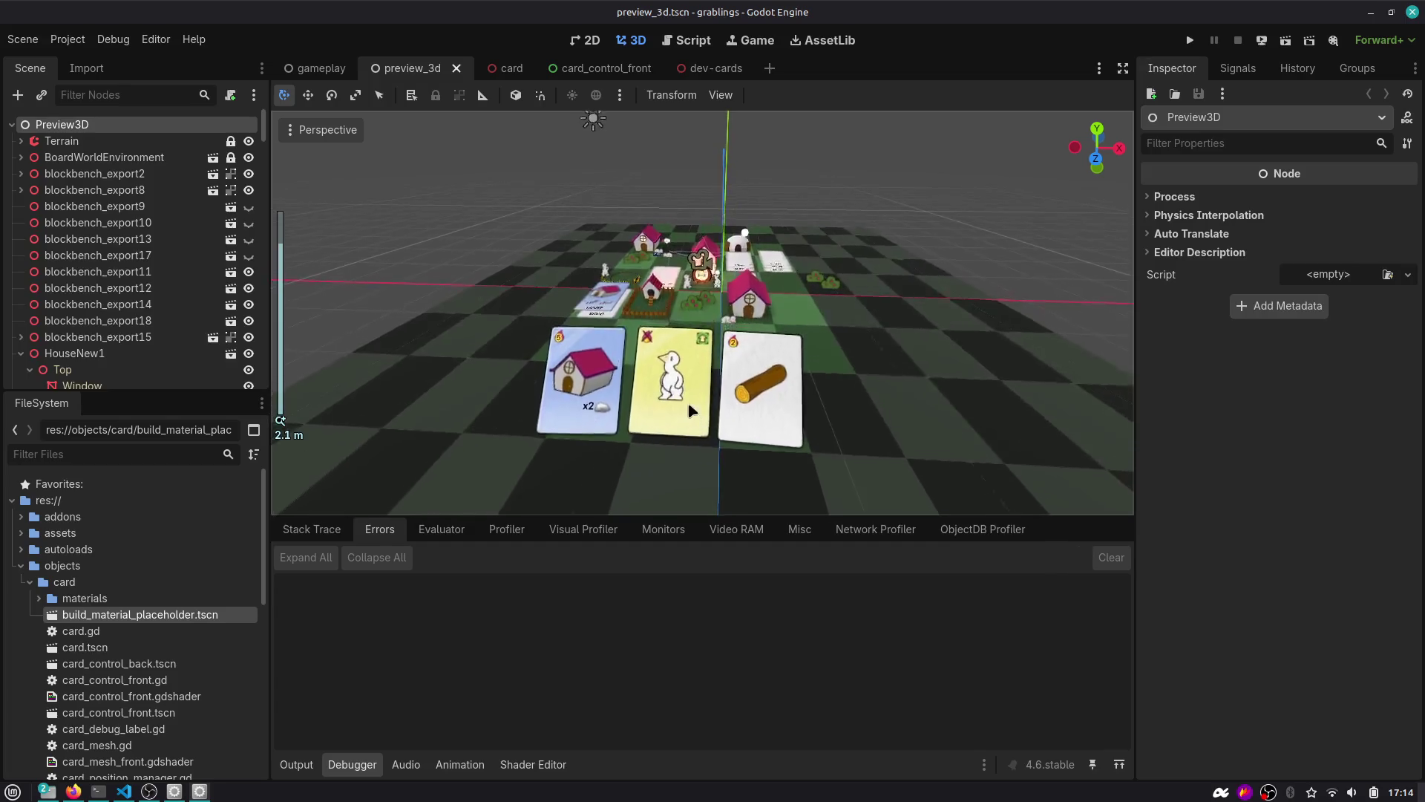
{"action": "scroll", "coordinate": [712, 334], "scroll_direction": "up", "scroll_amount": 2}
{"action": "scroll", "coordinate": [702, 323], "scroll_direction": "down", "scroll_amount": 3}
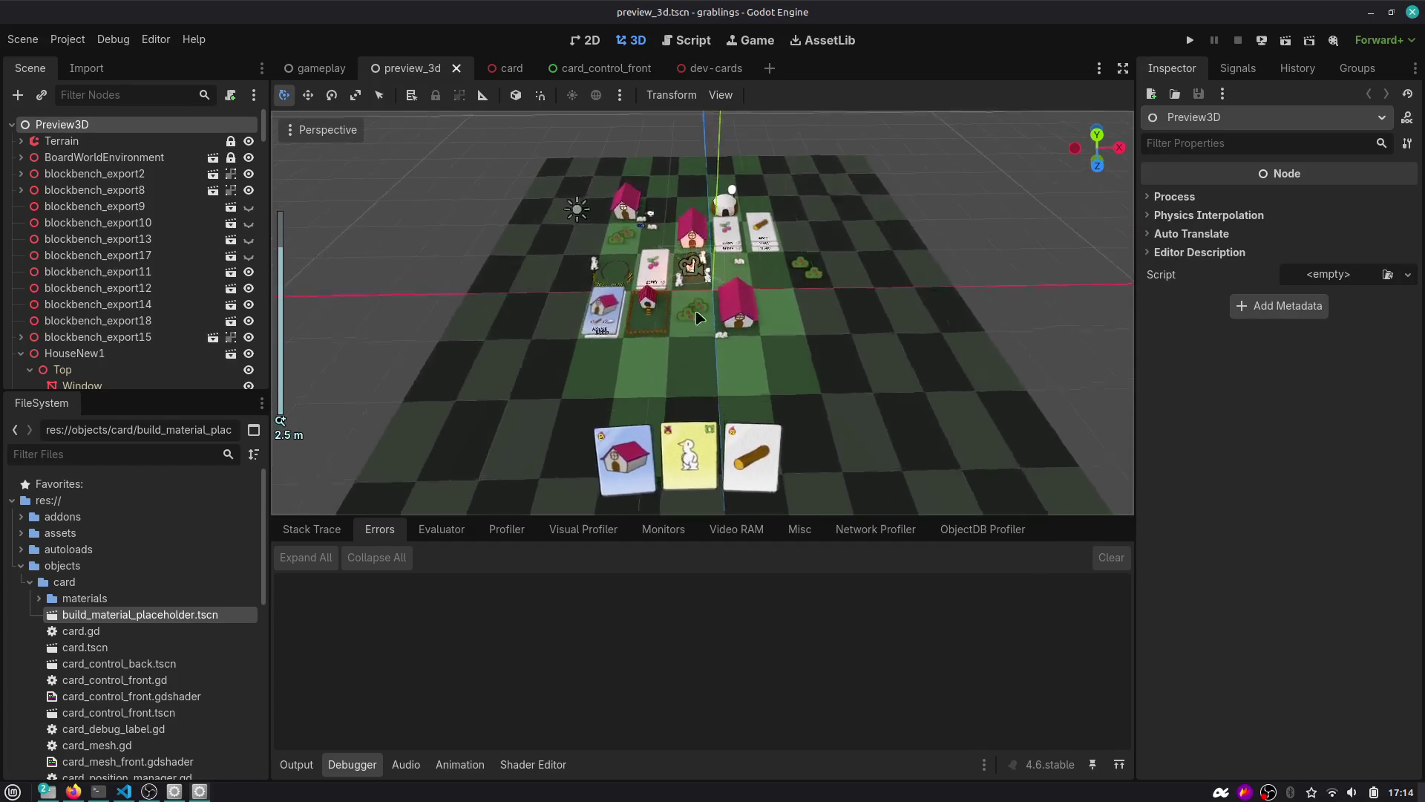
{"action": "scroll", "coordinate": [696, 318], "scroll_direction": "up", "scroll_amount": 3}
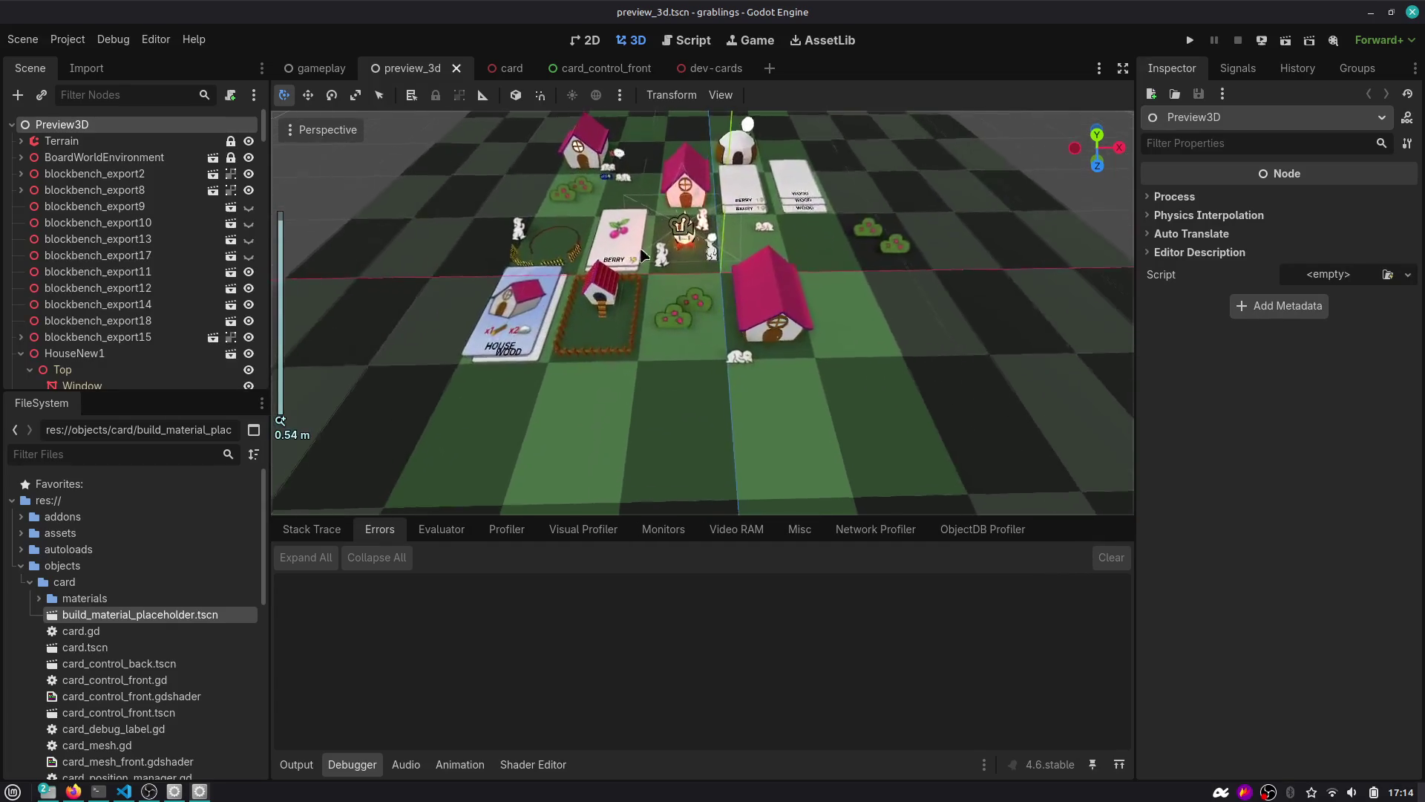
Select and focus the cherry Berry2 card, orbit to a tilted angle, then switch to Firefox.
{"action": "left_click", "coordinate": [609, 219]}
{"action": "key", "text": "f"}
{"action": "scroll", "coordinate": [712, 312], "scroll_direction": "down", "scroll_amount": 10}
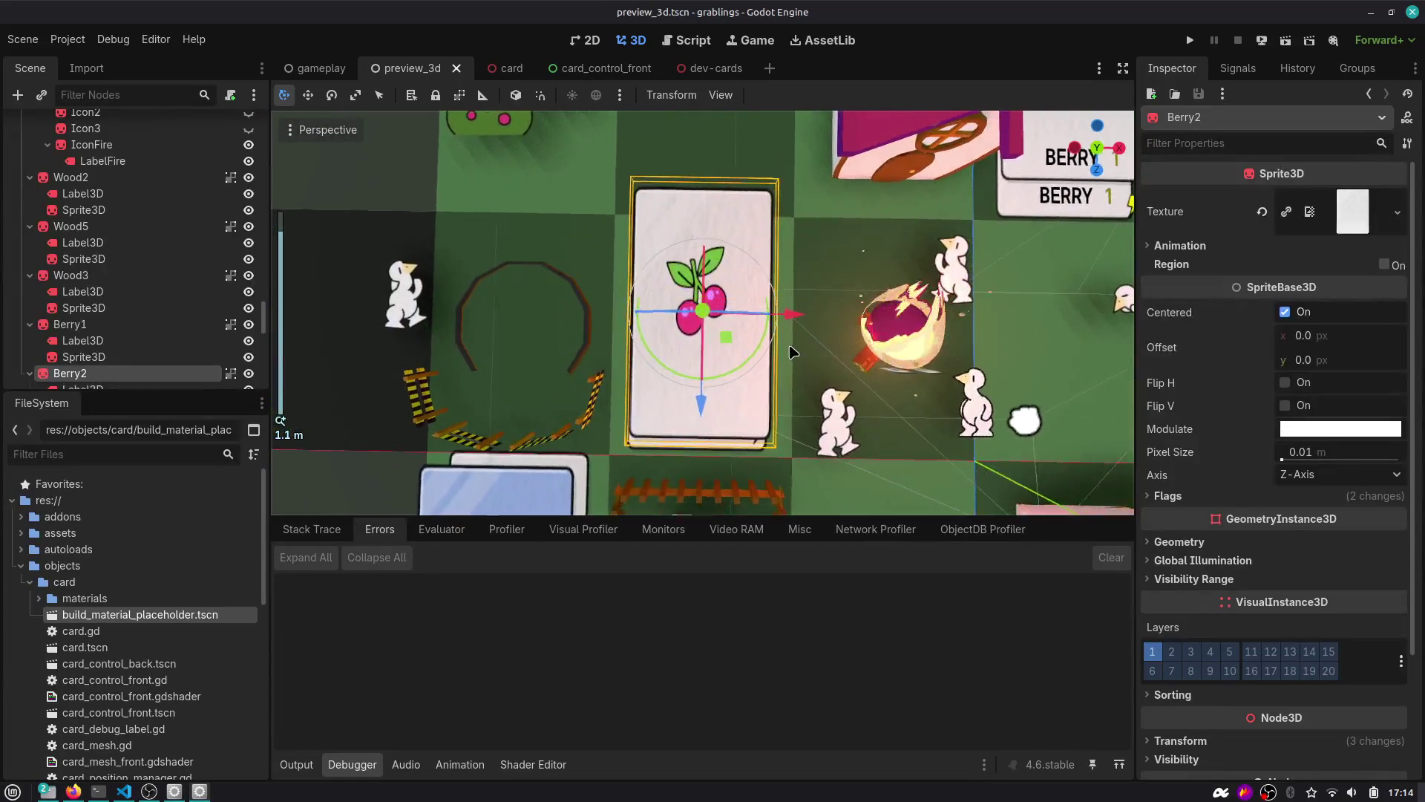
{"action": "scroll", "coordinate": [793, 352], "scroll_direction": "up", "scroll_amount": 2}
{"action": "mouse_move", "coordinate": [793, 352]}
{"action": "left_mouse_down"}
{"action": "mouse_move", "coordinate": [759, 415]}
{"action": "mouse_move", "coordinate": [533, 202]}
{"action": "left_mouse_up"}
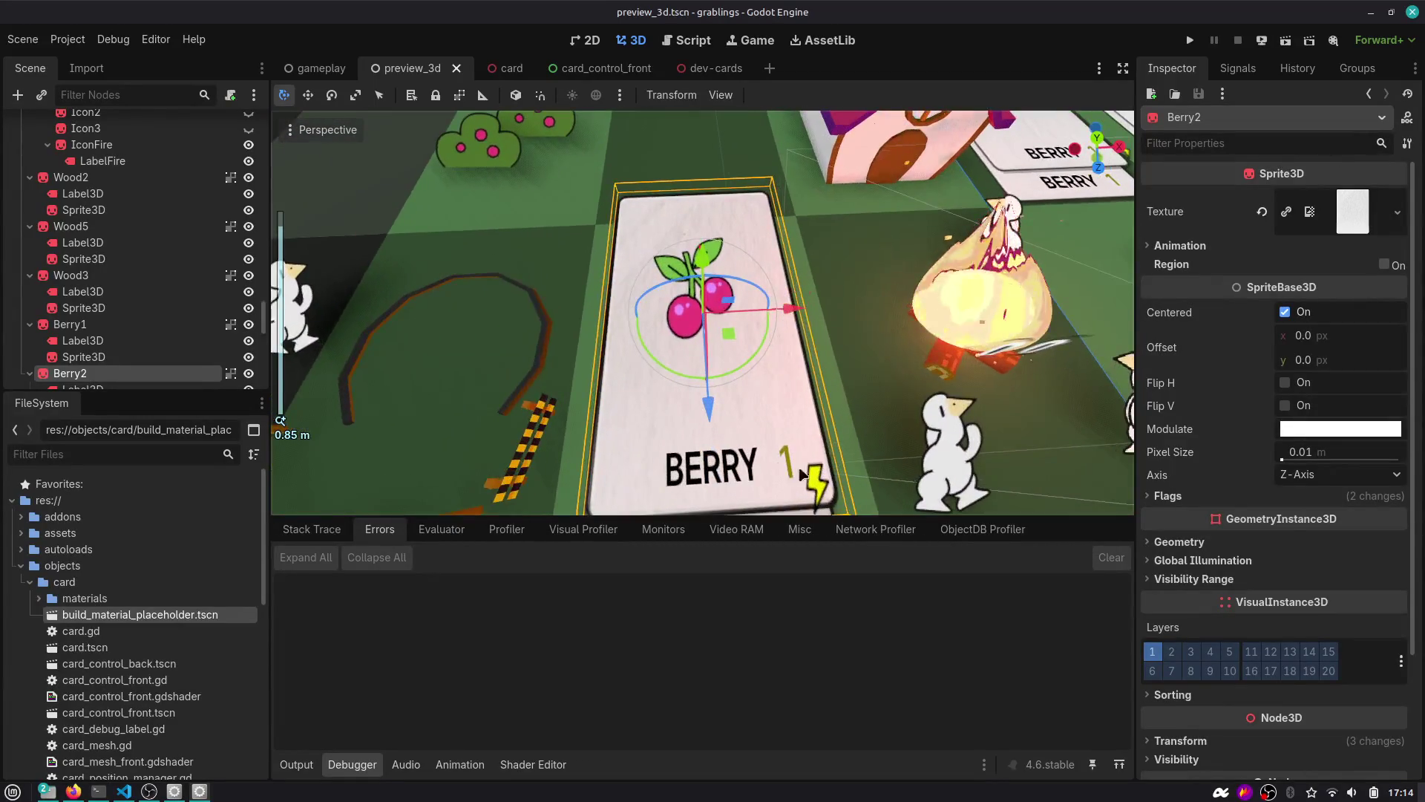
{"action": "key", "text": "alt+Tab"}
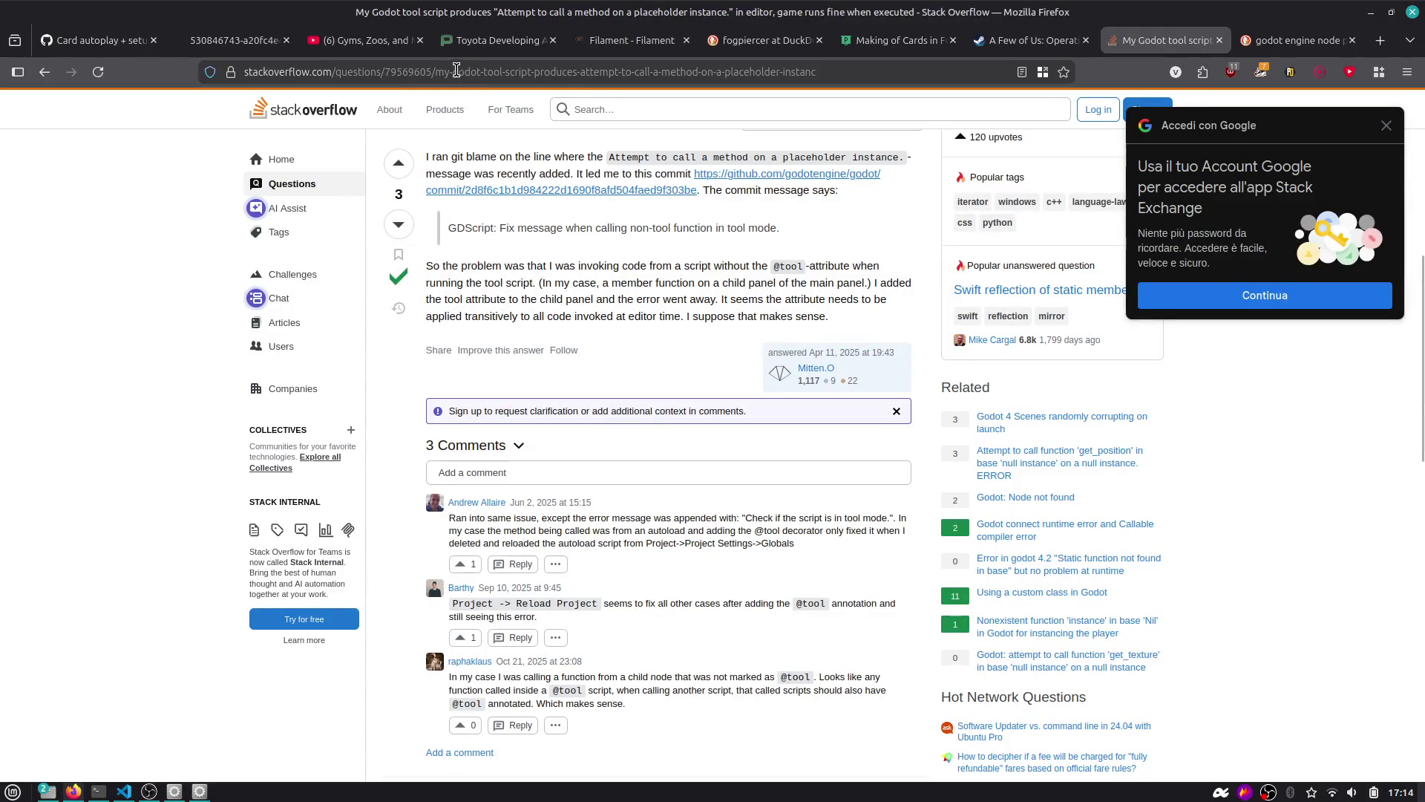
Scroll through GitHub issue #14's sketches and checklist, then return to Godot.
{"action": "left_click", "coordinate": [93, 40]}
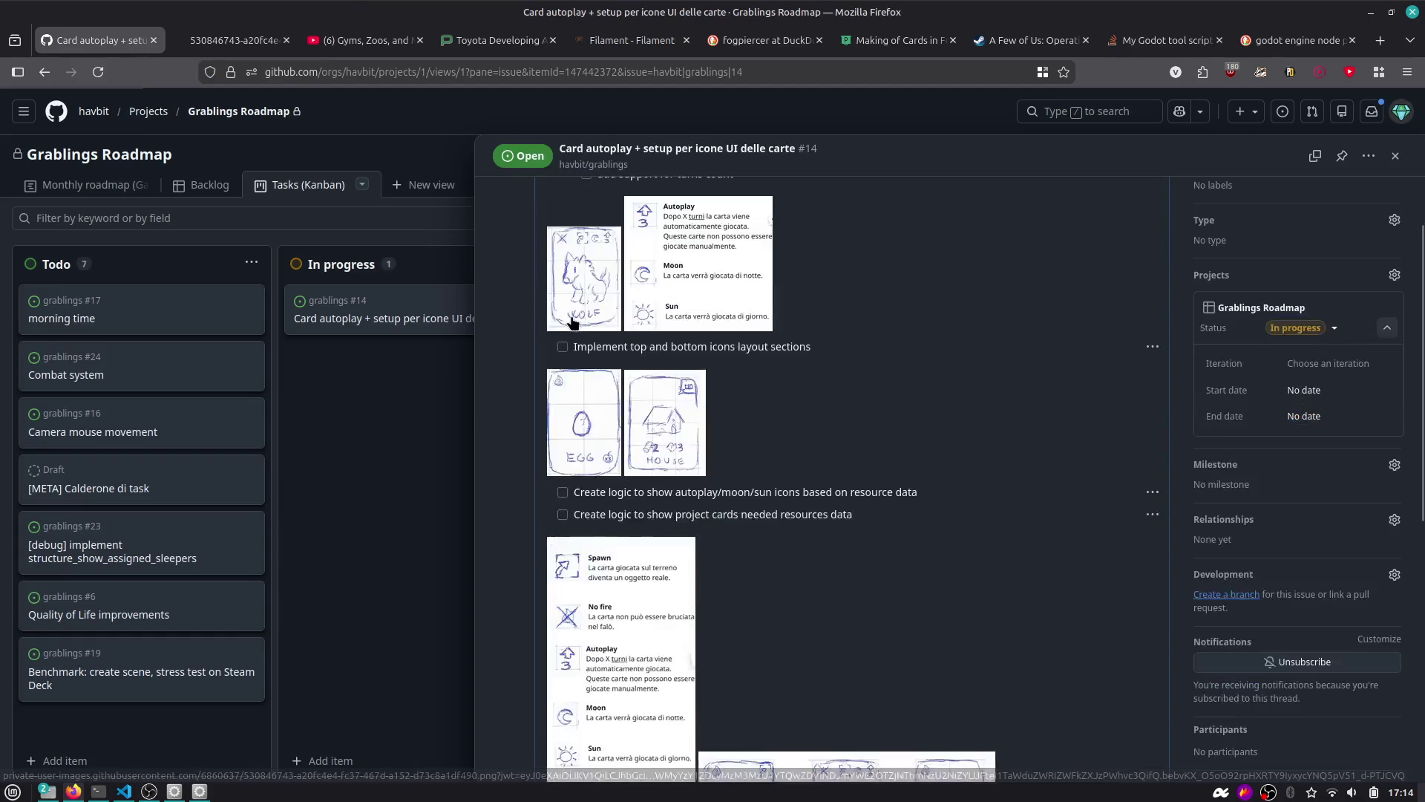
{"action": "scroll", "coordinate": [572, 321], "scroll_direction": "down", "scroll_amount": 3}
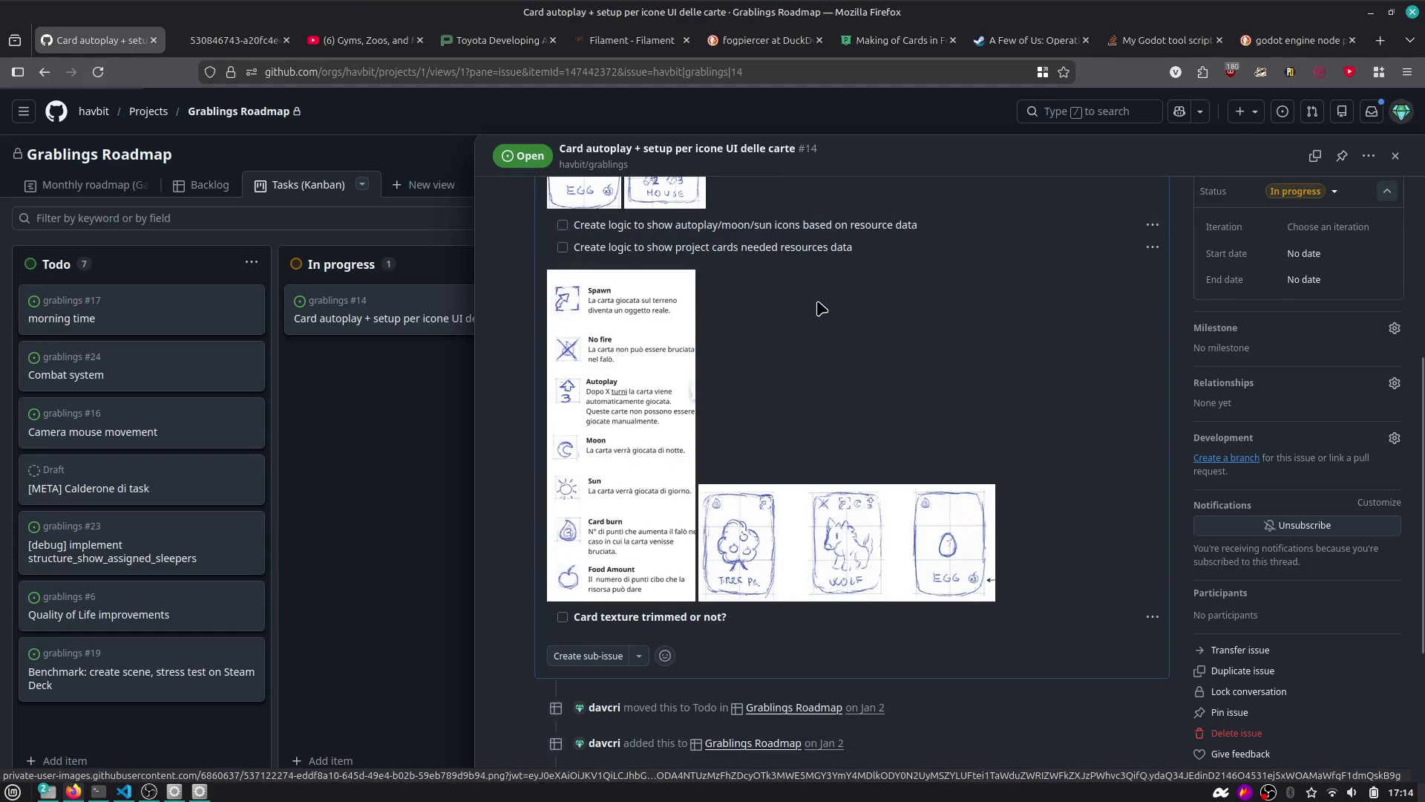
{"action": "scroll", "coordinate": [821, 307], "scroll_direction": "down", "scroll_amount": 3}
{"action": "scroll", "coordinate": [821, 307], "scroll_direction": "up", "scroll_amount": 10}
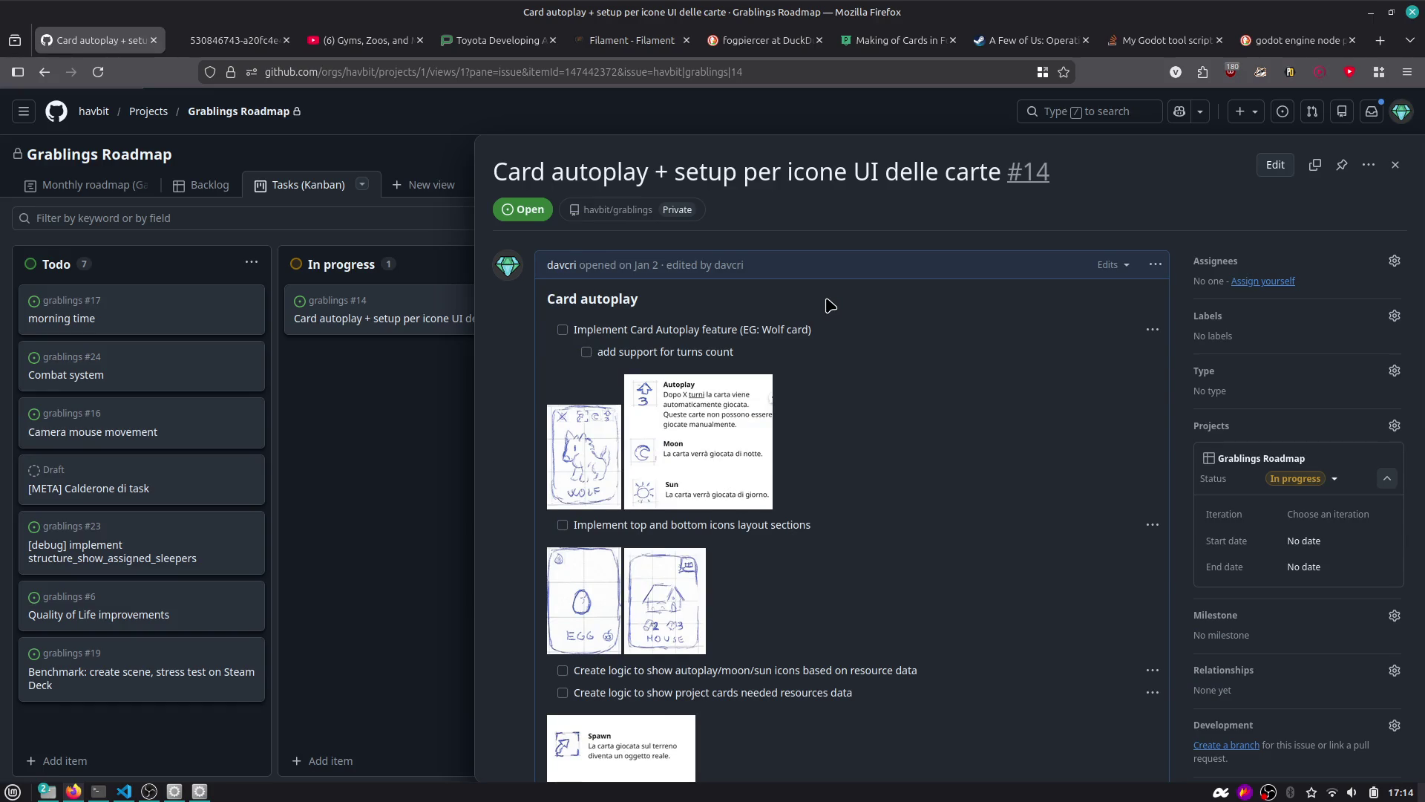
{"action": "key", "text": "alt+Tab"}
Zoom in on the Berry cards' 1-point lightning badges and select the top card, Berry4.
{"action": "scroll", "coordinate": [901, 269], "scroll_direction": "down", "scroll_amount": 4}
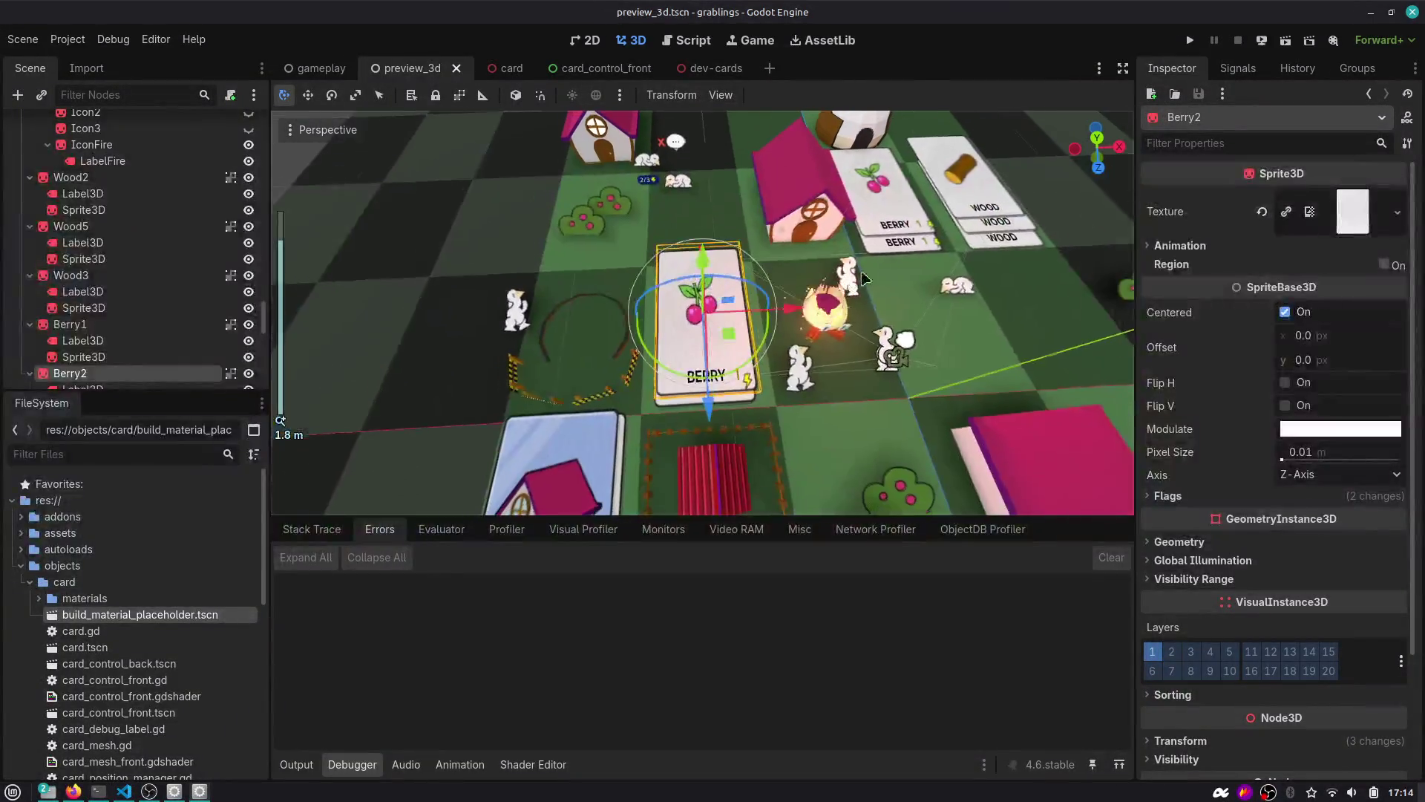
{"action": "scroll", "coordinate": [901, 268], "scroll_direction": "up", "scroll_amount": 8}
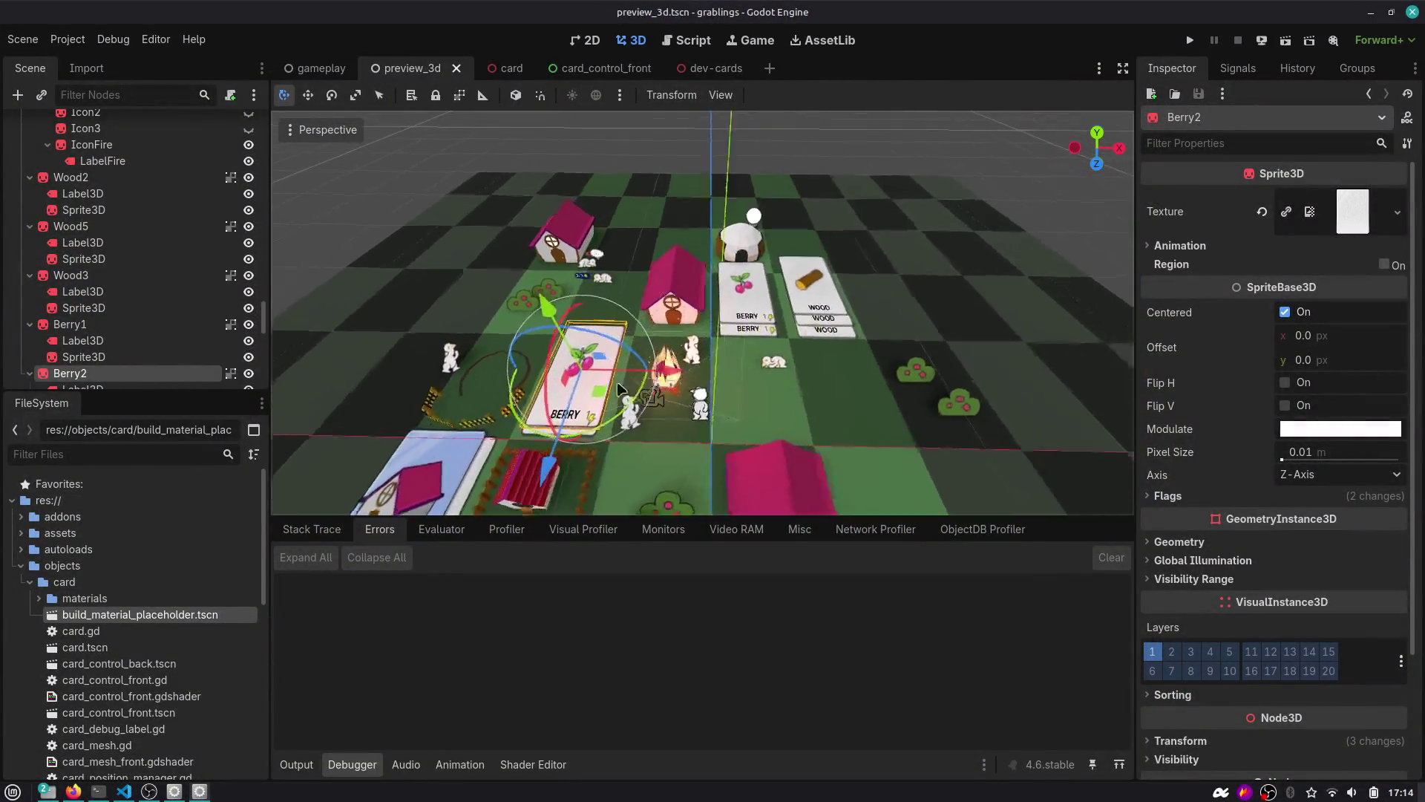
{"action": "scroll", "coordinate": [646, 341], "scroll_direction": "down", "scroll_amount": 15}
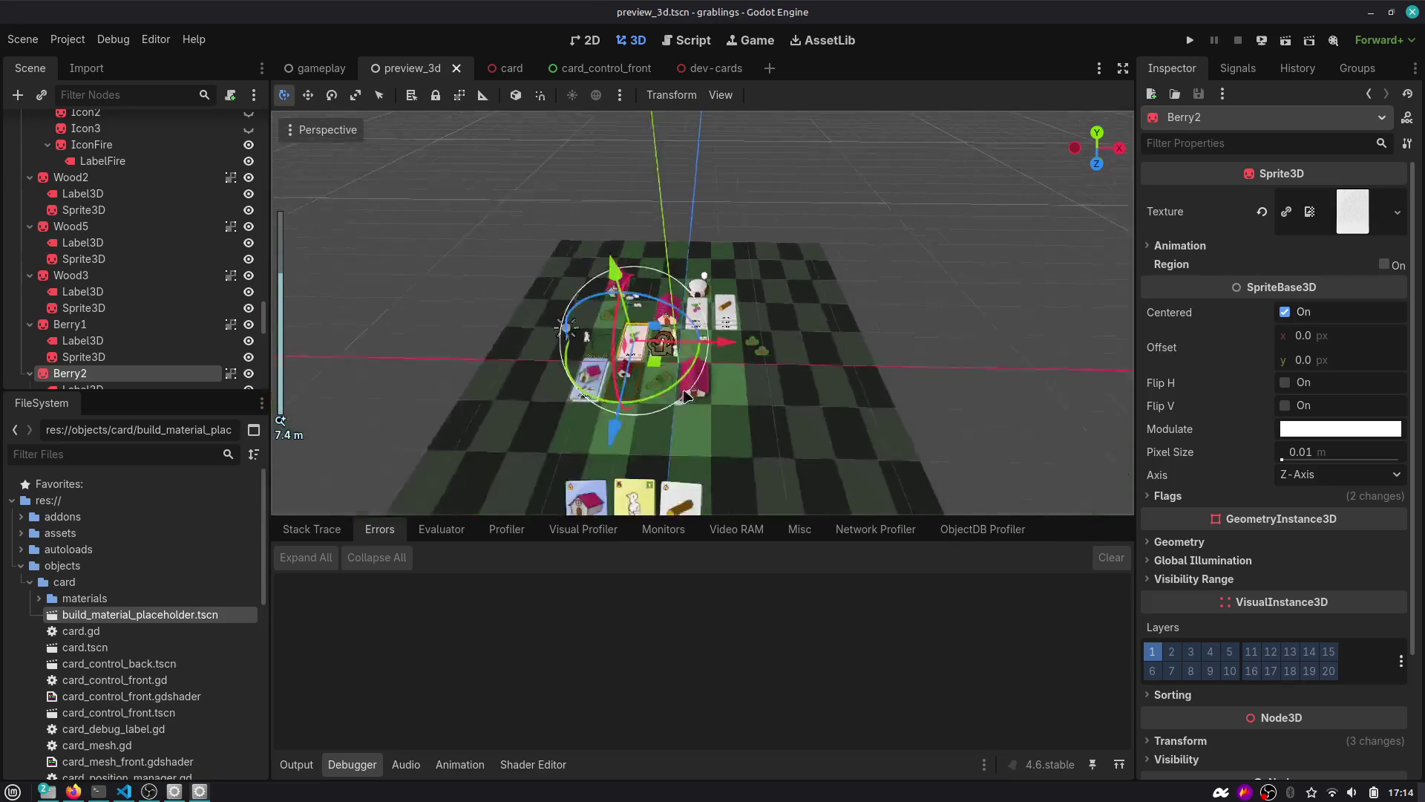
{"action": "scroll", "coordinate": [672, 401], "scroll_direction": "up", "scroll_amount": 4}
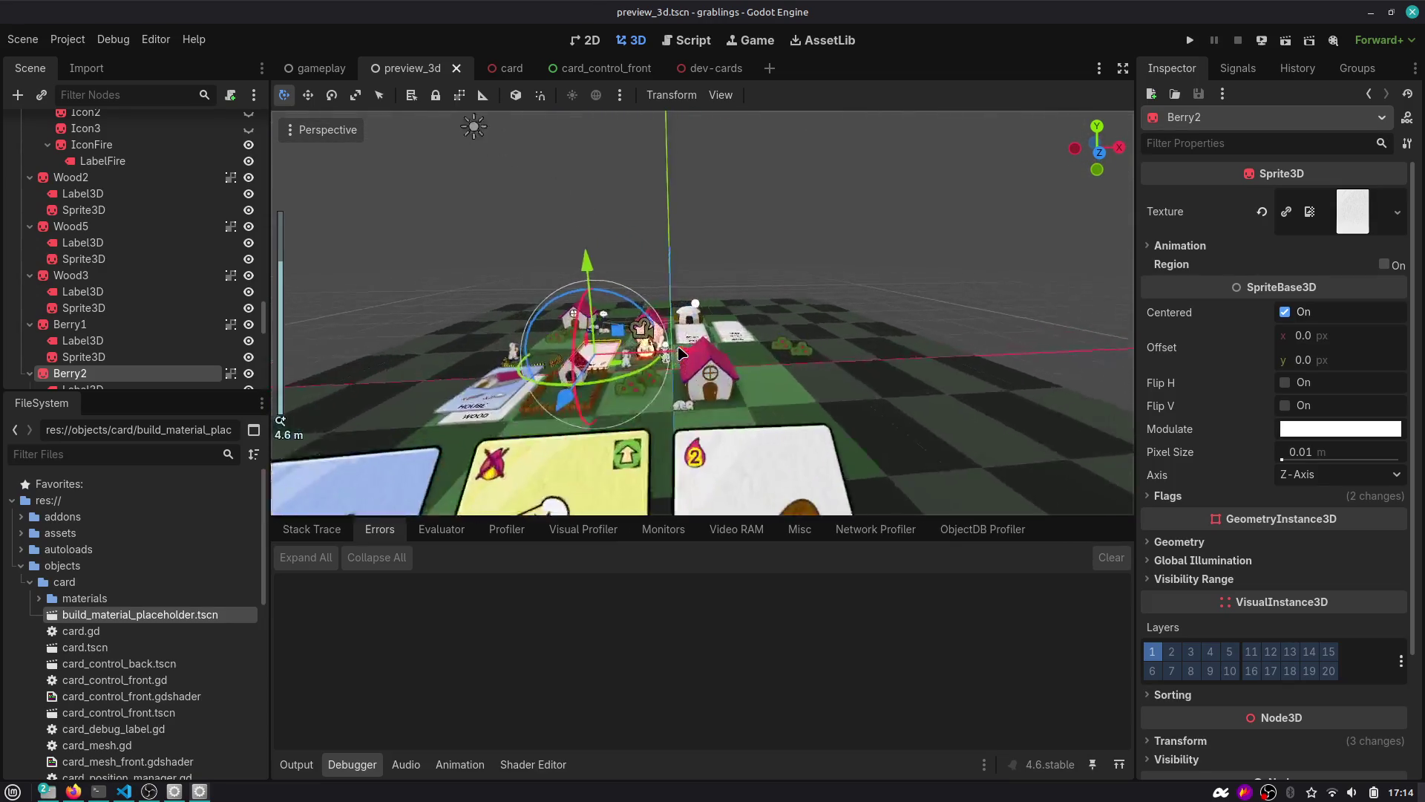
{"action": "scroll", "coordinate": [676, 349], "scroll_direction": "up", "scroll_amount": 15}
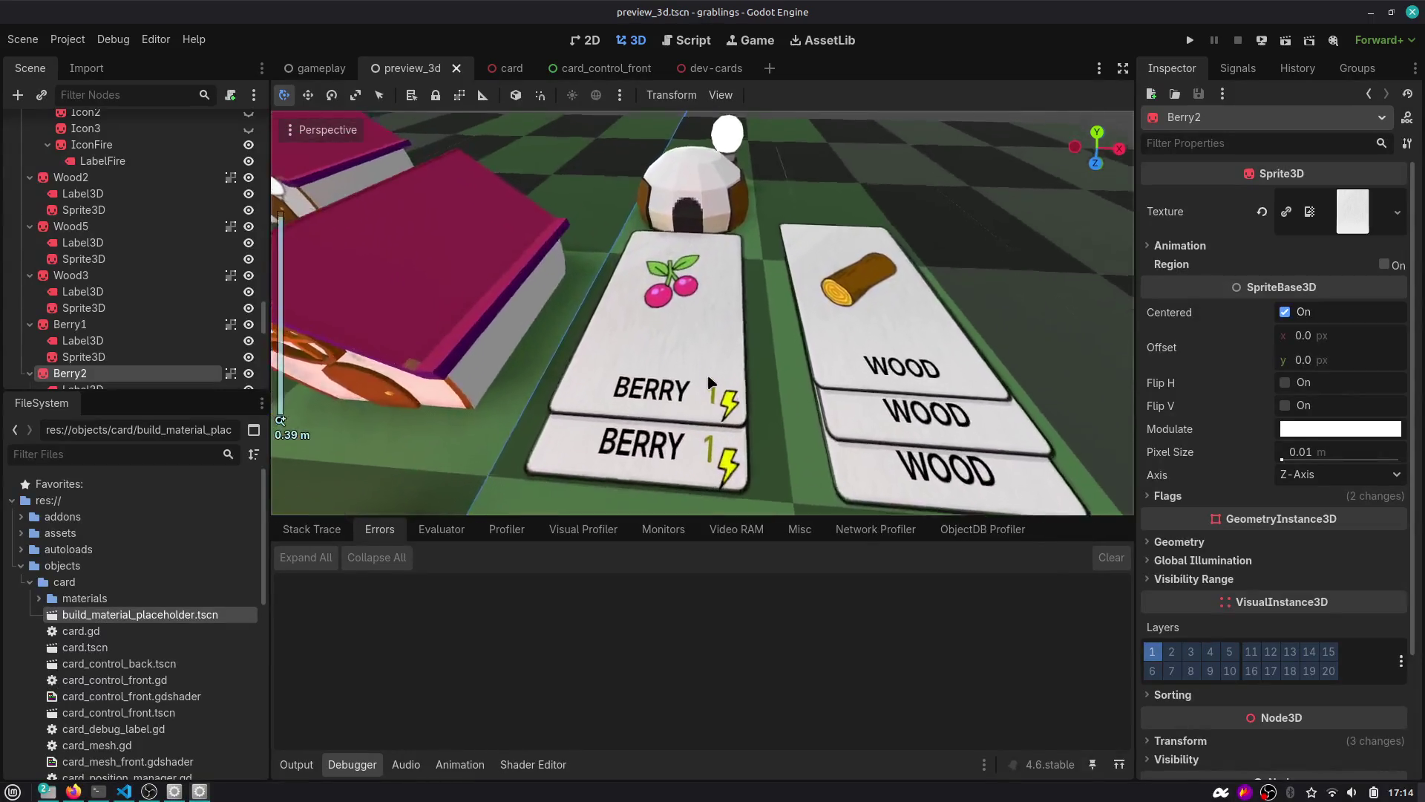
{"action": "left_click", "coordinate": [662, 343]}
{"action": "scroll", "coordinate": [675, 427], "scroll_direction": "down", "scroll_amount": 5}
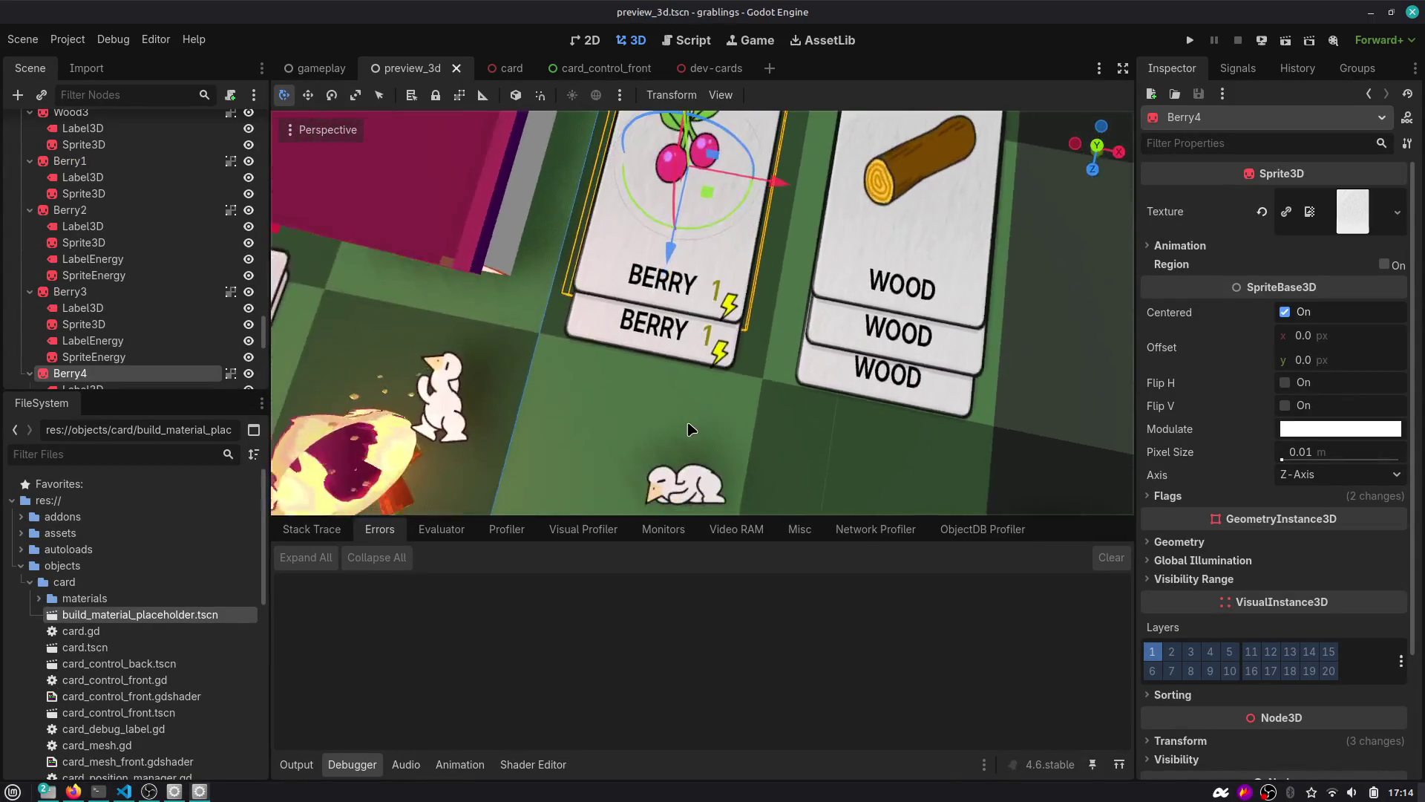
{"action": "scroll", "coordinate": [666, 423], "scroll_direction": "down", "scroll_amount": 2}
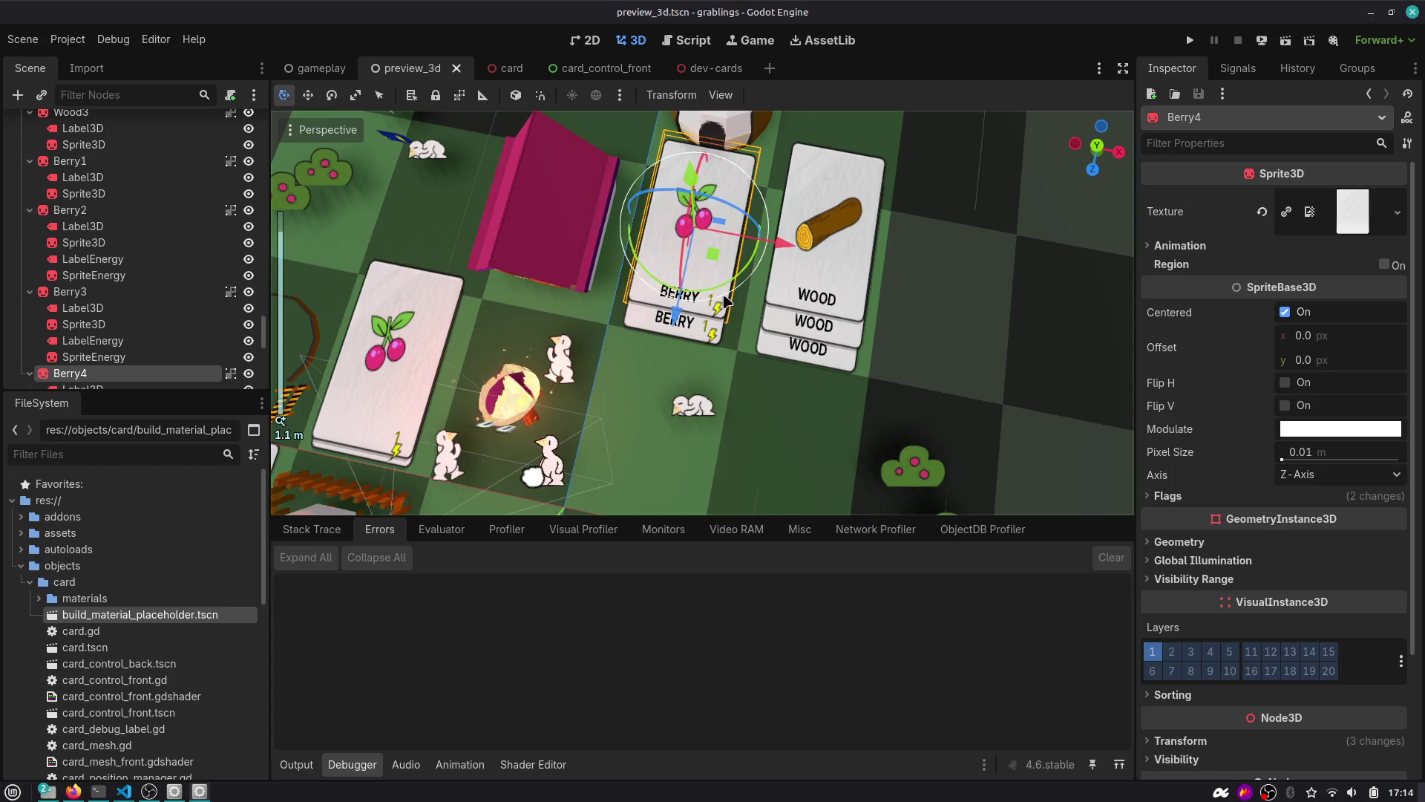
{"action": "key", "text": "alt+Tab"}
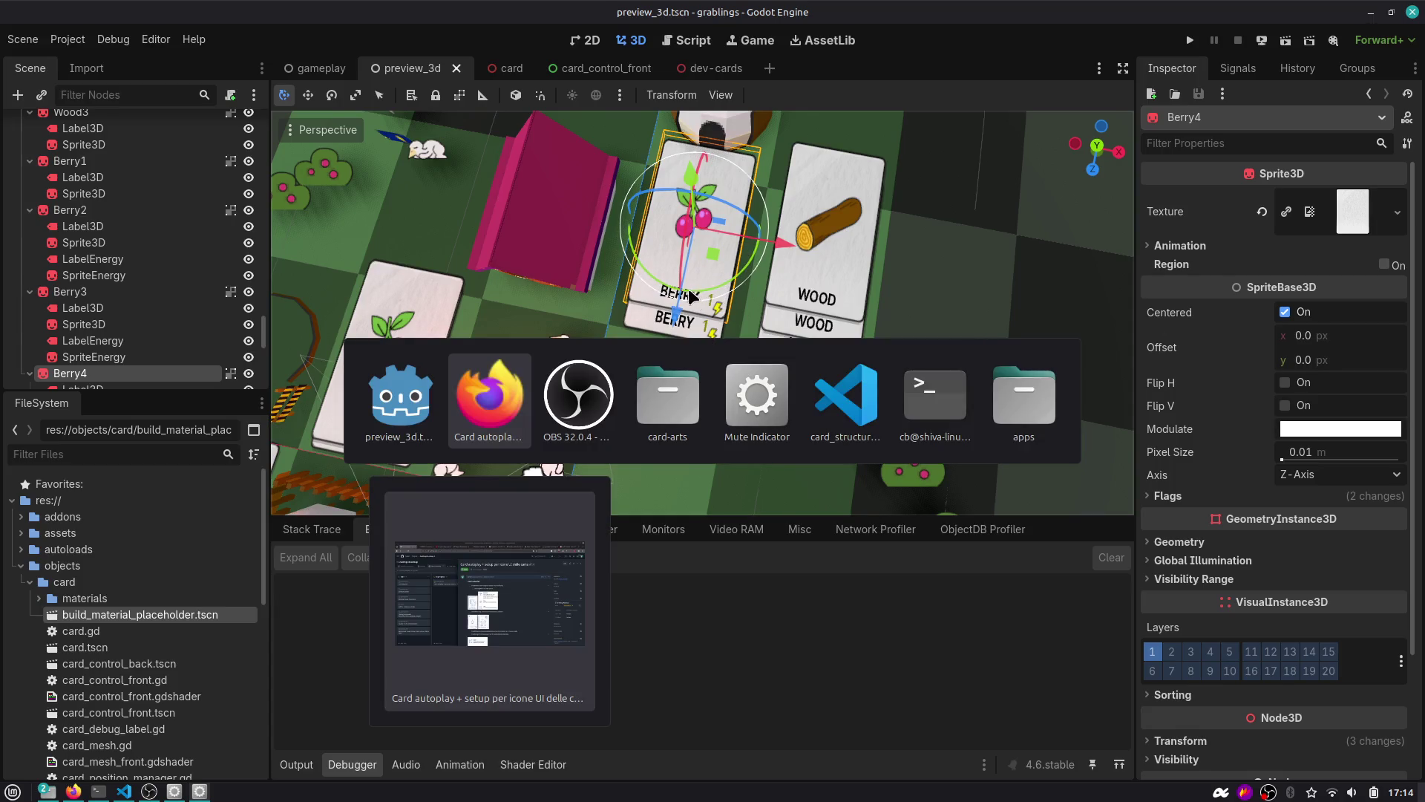
{"action": "key", "text": "Escape"}
In card_control_front, test the name label with extra text, restore 'Prova prova', and save.
{"action": "left_click", "coordinate": [616, 69]}
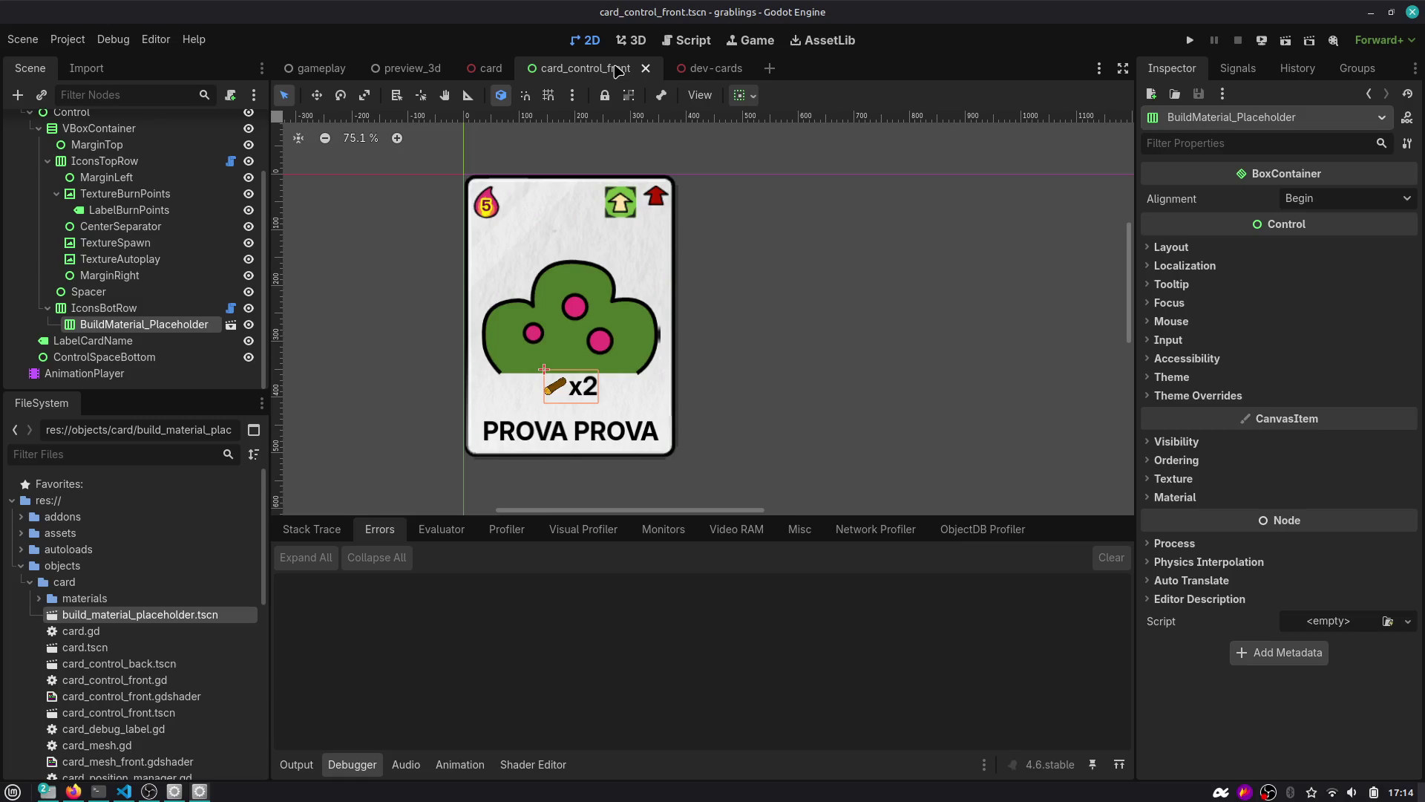
{"action": "left_click", "coordinate": [589, 431]}
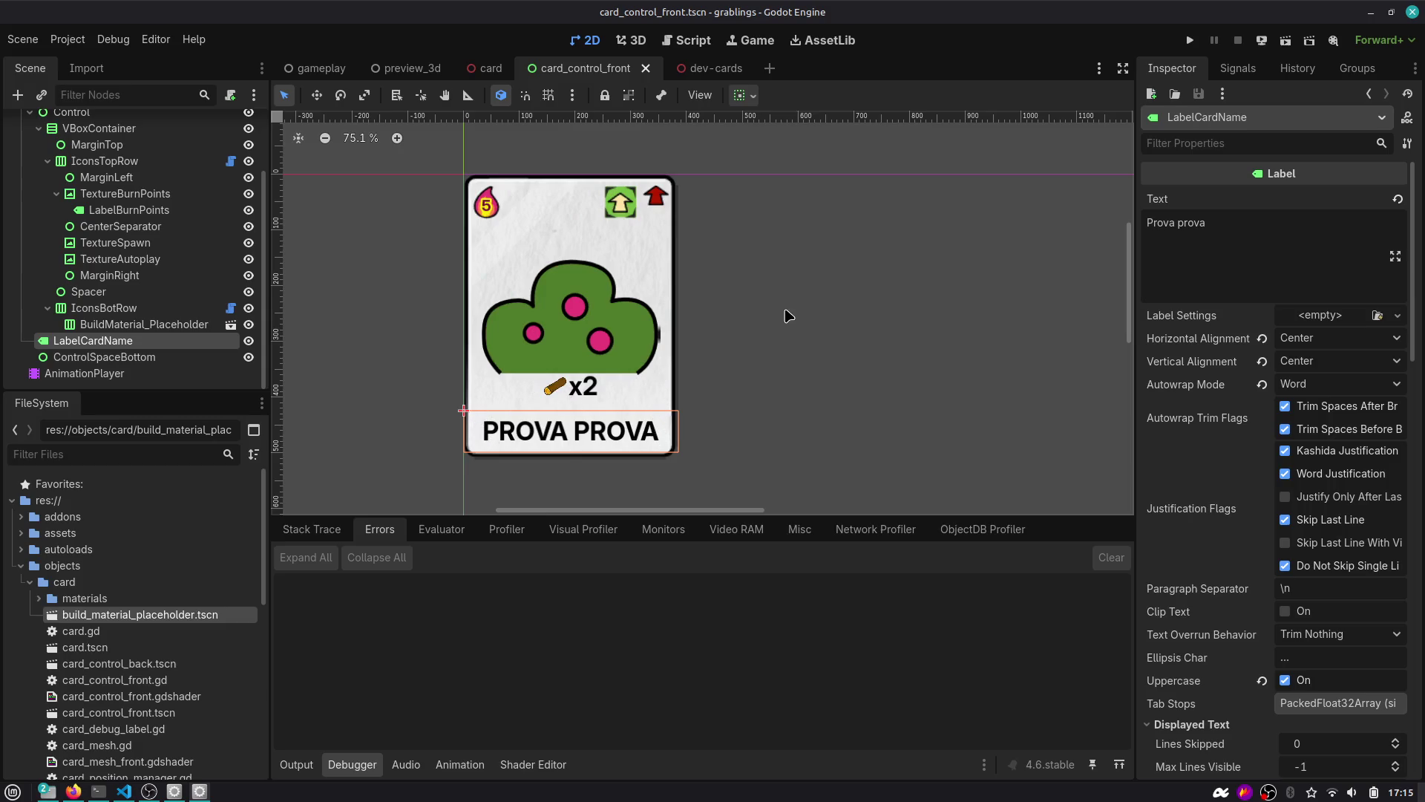
{"action": "left_click", "coordinate": [1223, 246]}
{"action": "type", "text": "asdasdsa"}
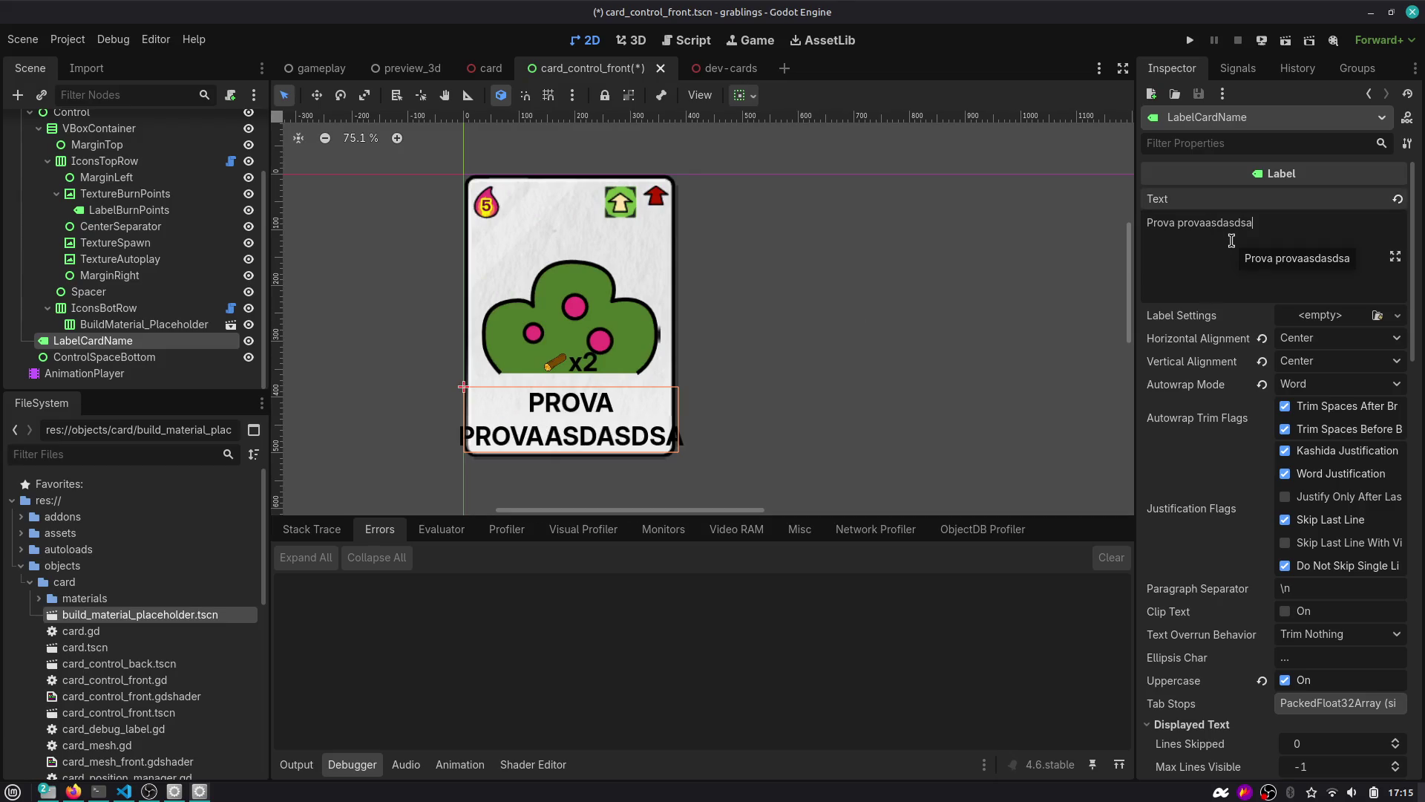
{"action": "key", "text": "BackSpace"}
{"action": "key", "text": "BackSpace"}
{"action": "key", "text": "BackSpace"}
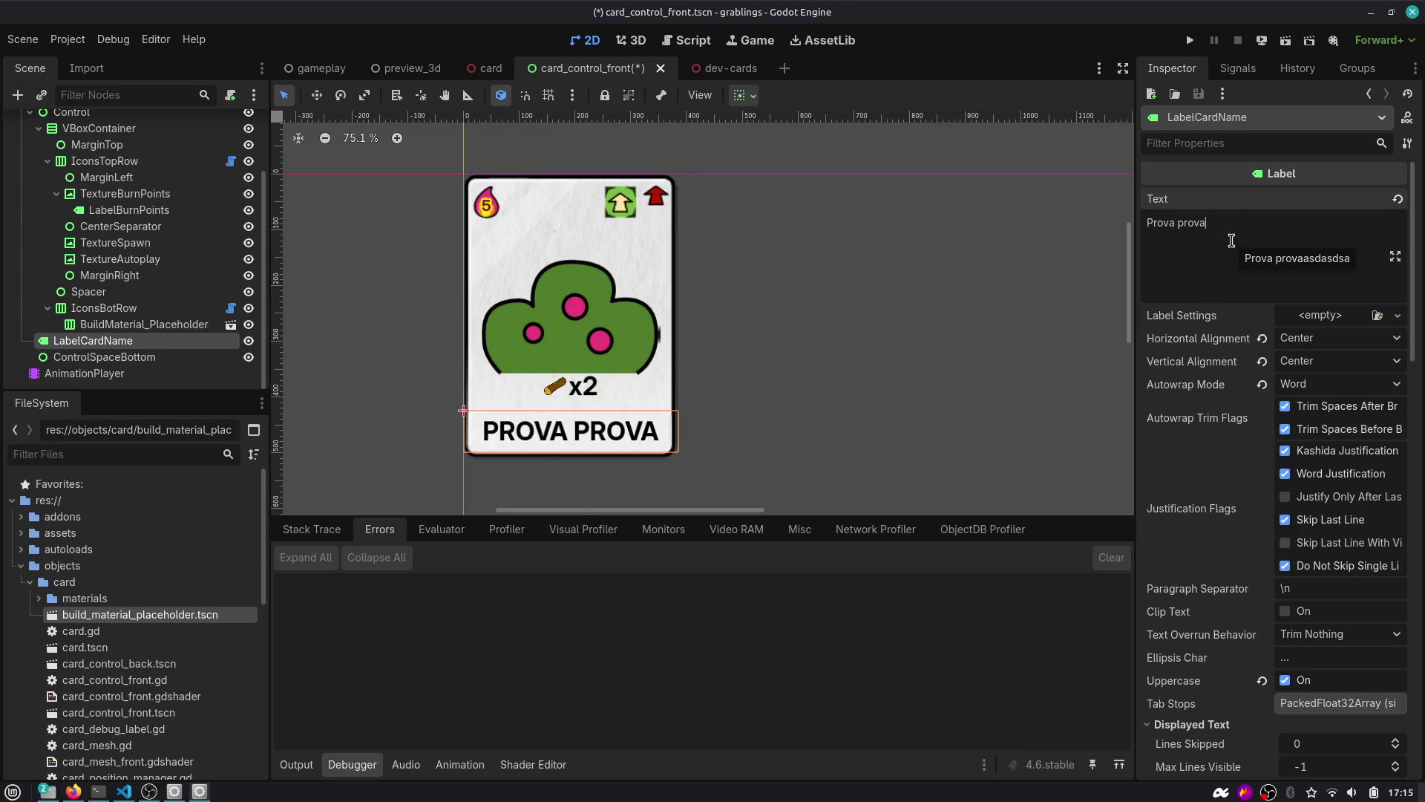
{"action": "left_click", "coordinate": [931, 355]}
{"action": "key", "text": "ctrl+s"}
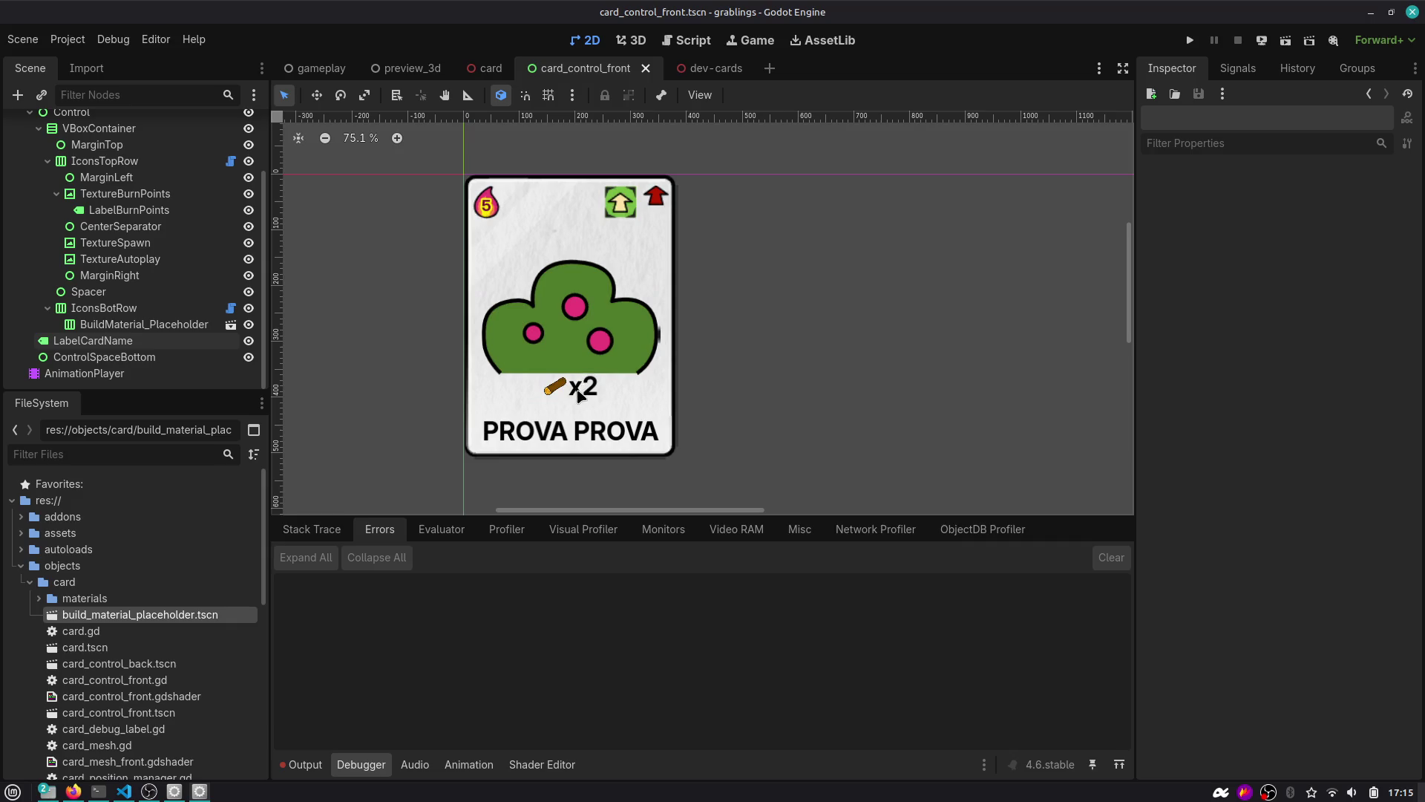
Collapse IconsBotRow, VBoxContainer and Control, then re-expand them down to the x2 placeholder node.
{"action": "left_click", "coordinate": [579, 395]}
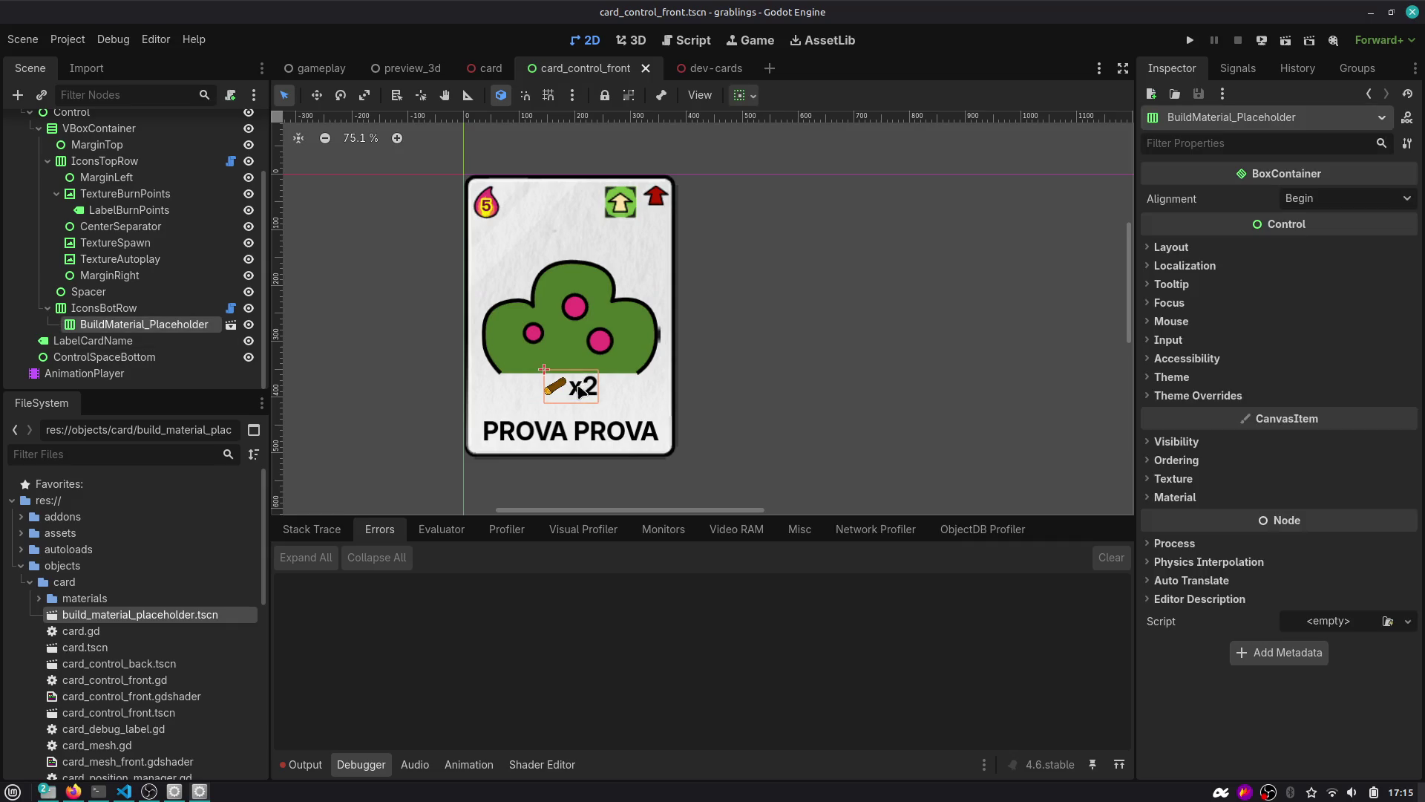
{"action": "left_click", "coordinate": [48, 308]}
{"action": "left_click", "coordinate": [39, 143]}
{"action": "left_click", "coordinate": [30, 190]}
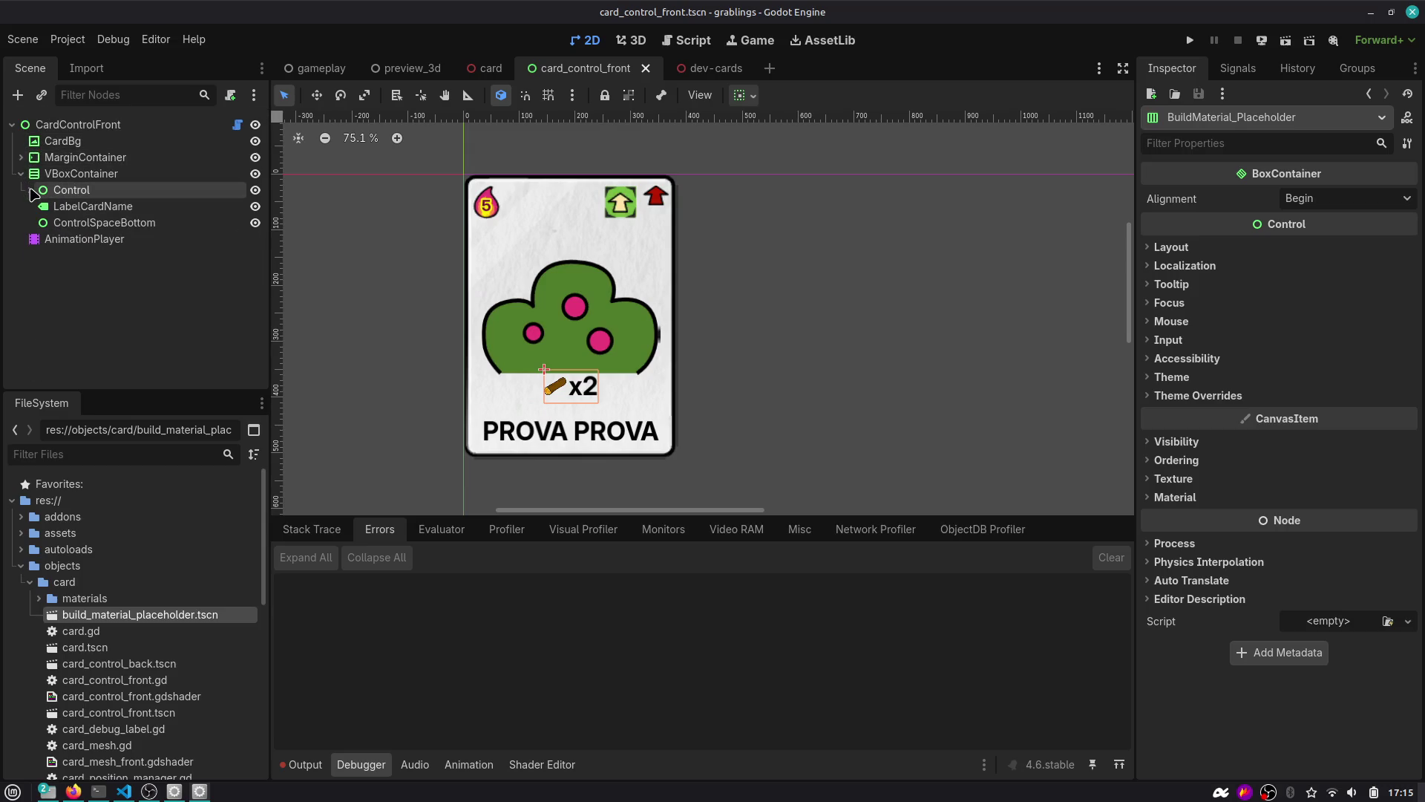
{"action": "left_click", "coordinate": [30, 191]}
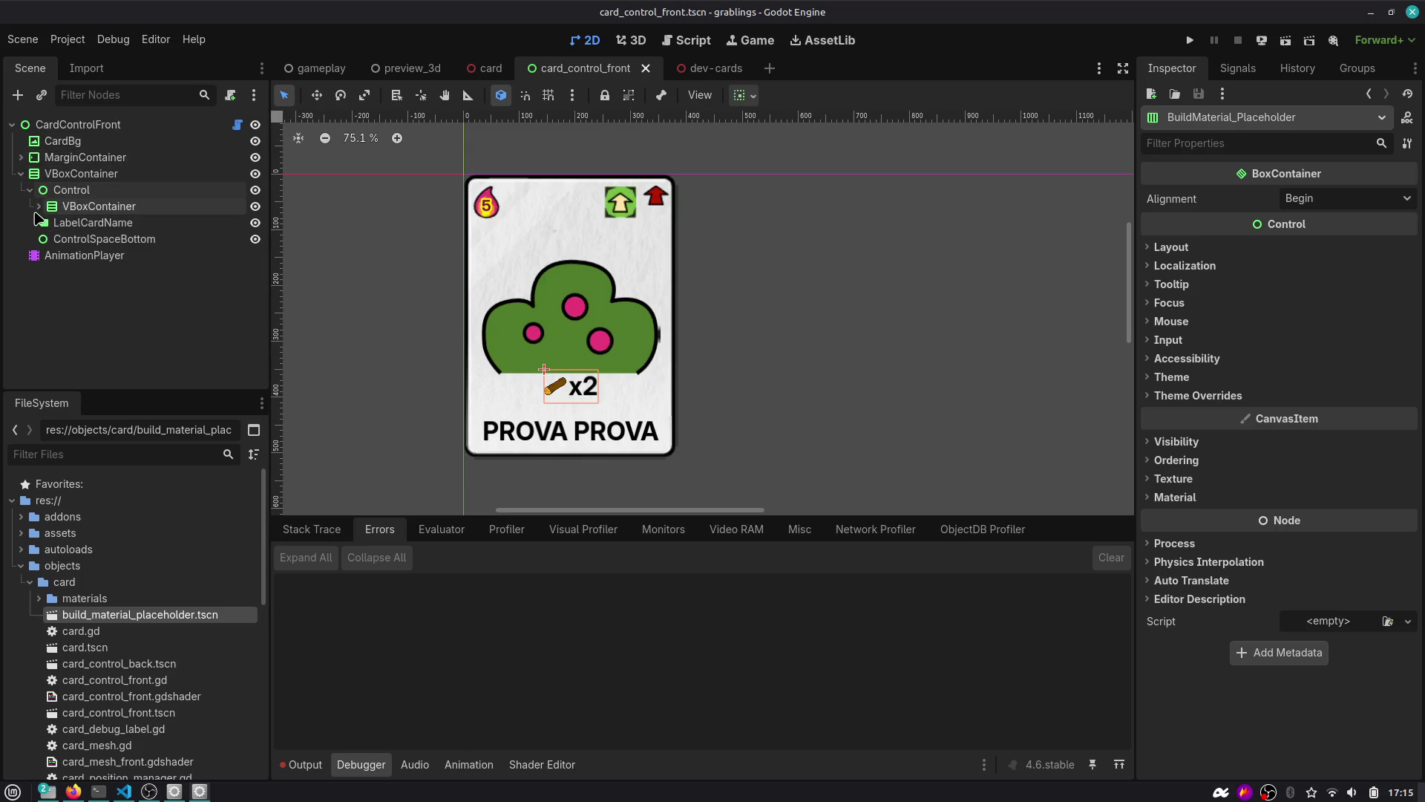
{"action": "left_click", "coordinate": [39, 206]}
{"action": "scroll", "coordinate": [47, 319], "scroll_direction": "down", "scroll_amount": 3}
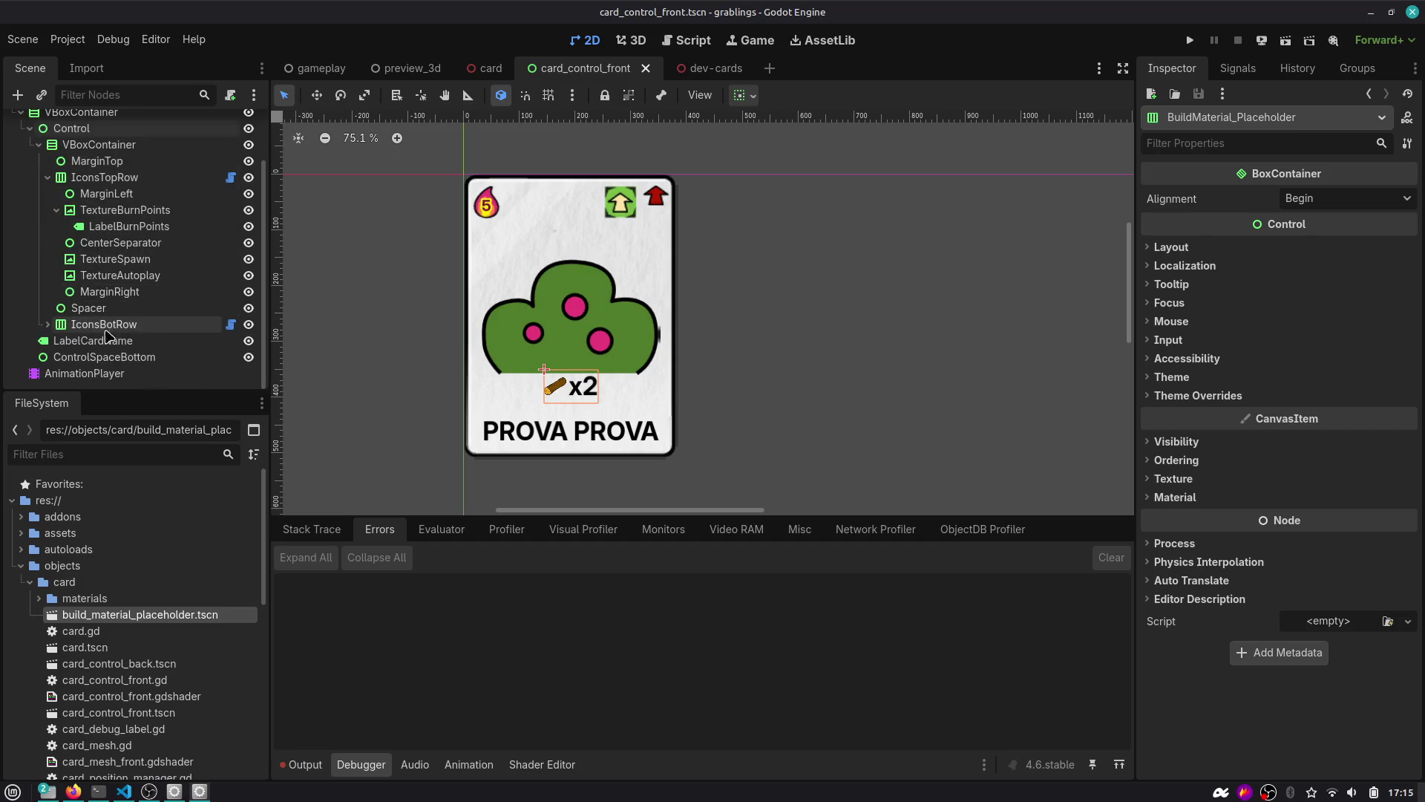
{"action": "left_click", "coordinate": [48, 324]}
Comment out lines 18–23 of icons_bot_row.gd with Ctrl+K, then return to the 2D card view.
{"action": "left_click", "coordinate": [230, 324]}
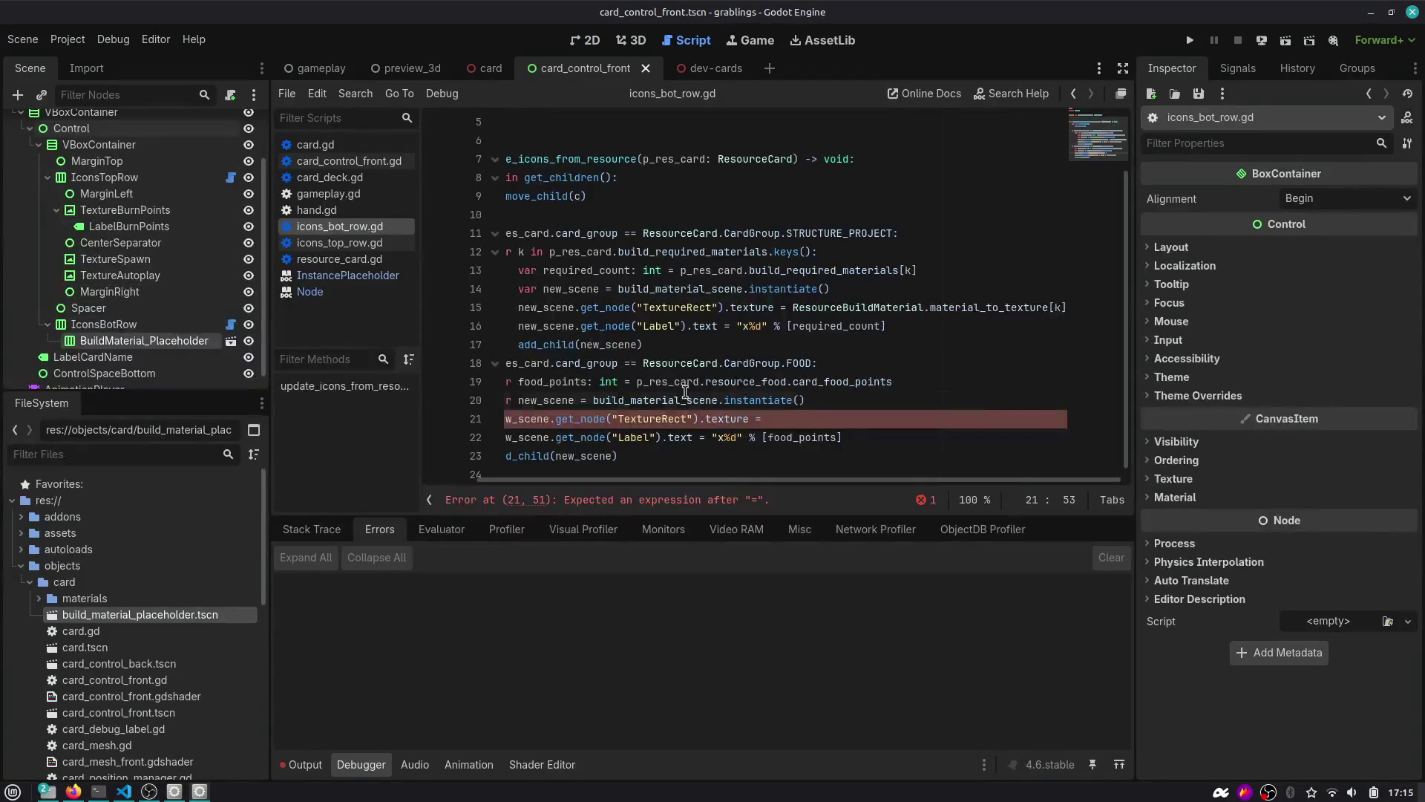
{"action": "left_click_drag", "start_coordinate": [711, 456], "coordinate": [474, 378]}
{"action": "key", "text": "ctrl+k"}
{"action": "key", "text": "Up"}
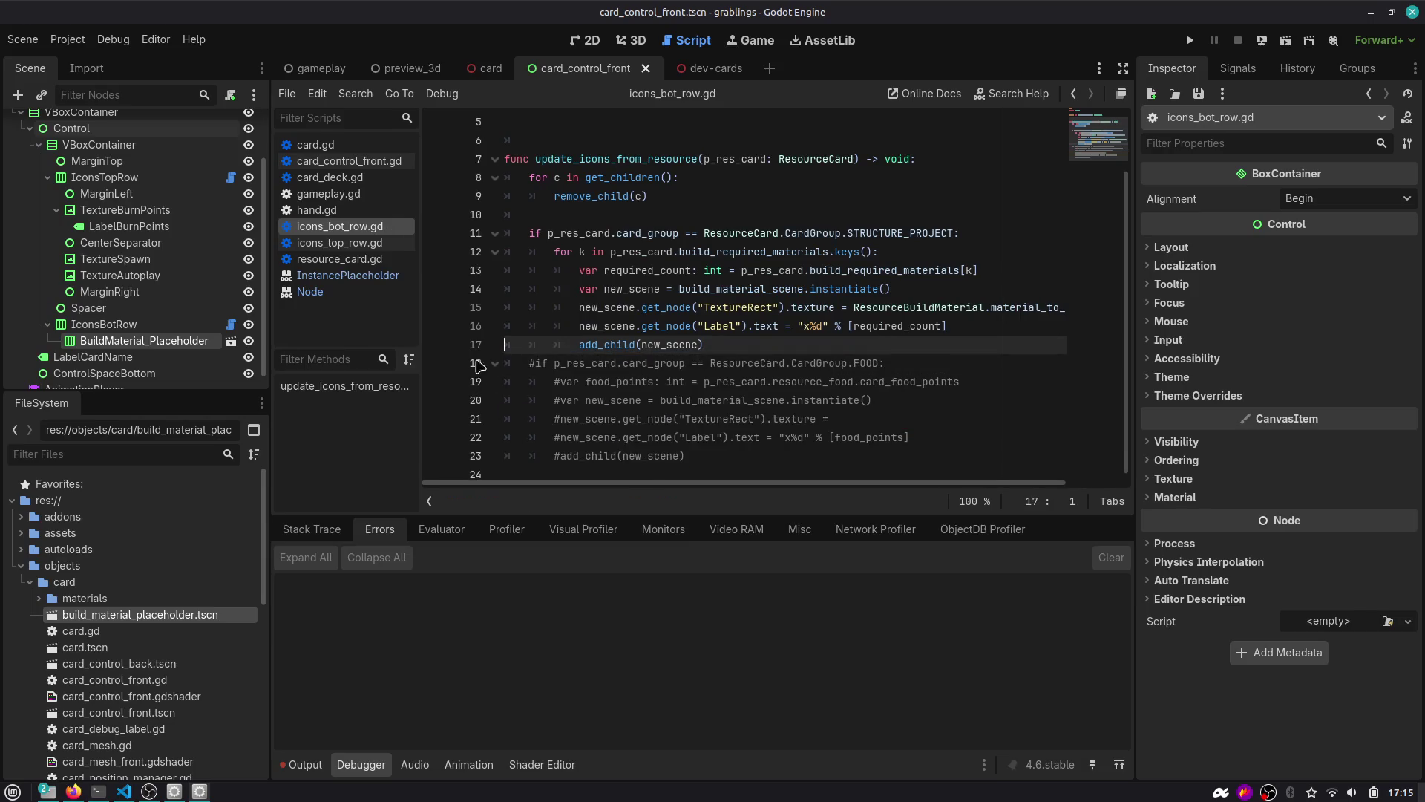
{"action": "scroll", "coordinate": [665, 262], "scroll_direction": "up", "scroll_amount": 1}
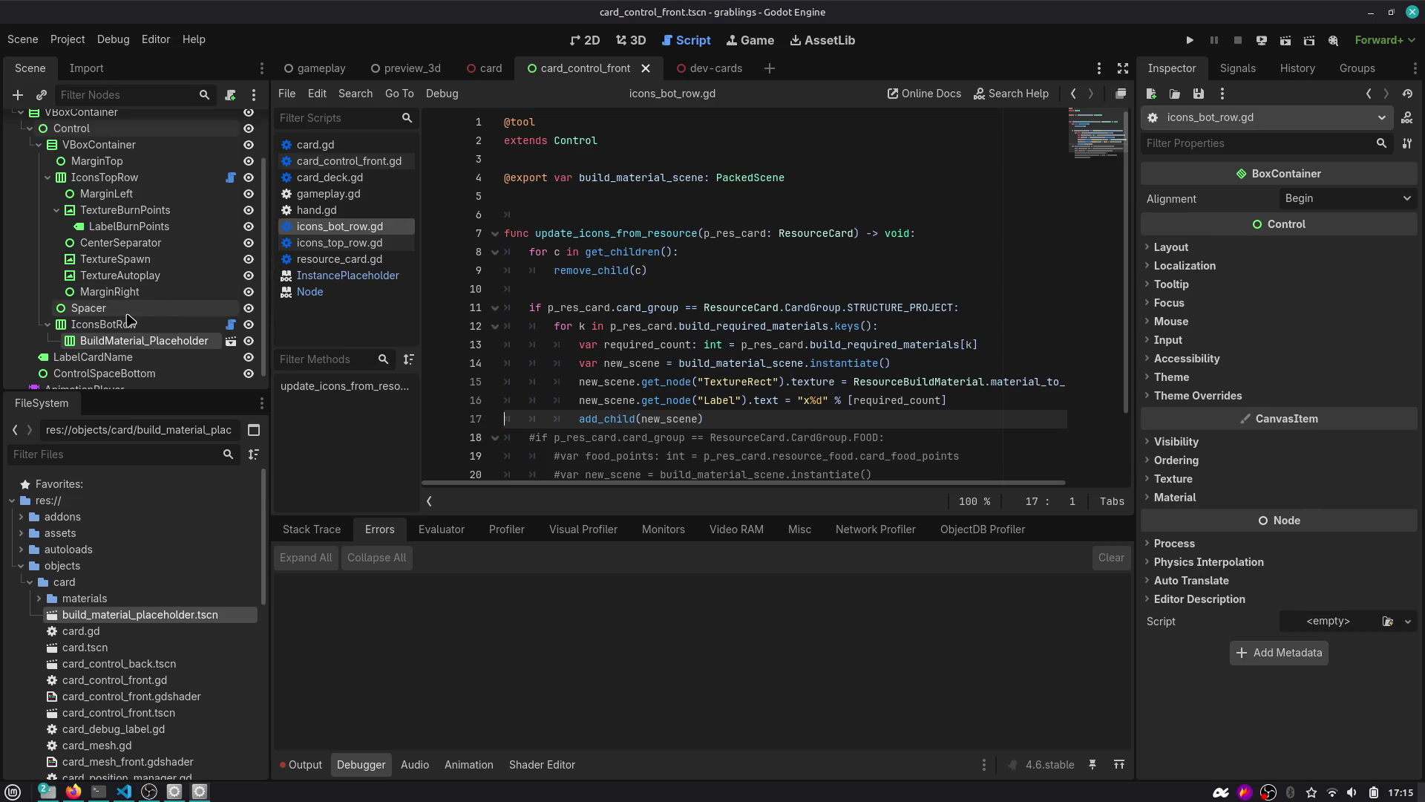
{"action": "left_click", "coordinate": [592, 40]}
{"action": "scroll", "coordinate": [587, 300], "scroll_direction": "down", "scroll_amount": 1}
{"action": "left_click", "coordinate": [93, 356]}
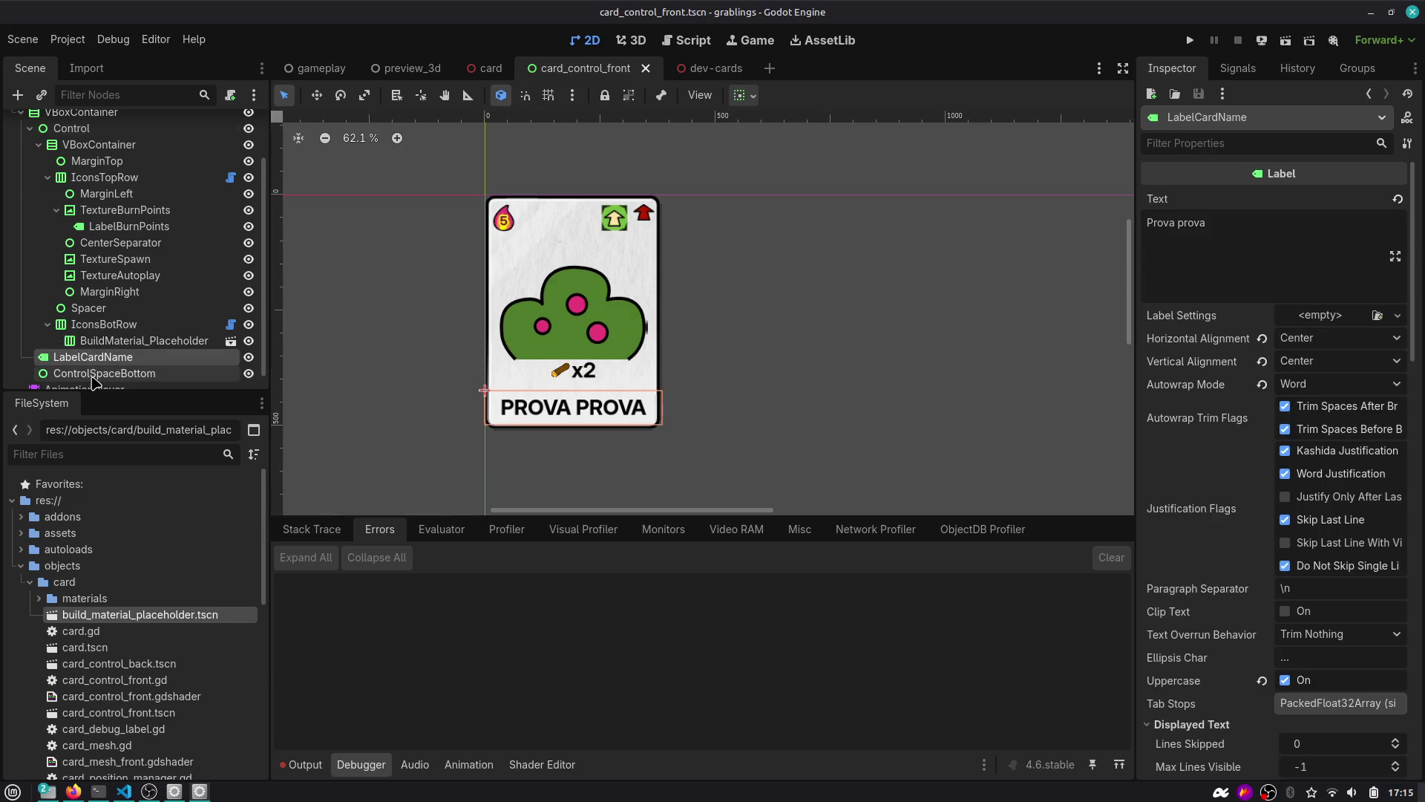
{"action": "scroll", "coordinate": [95, 377], "scroll_direction": "down", "scroll_amount": 1}
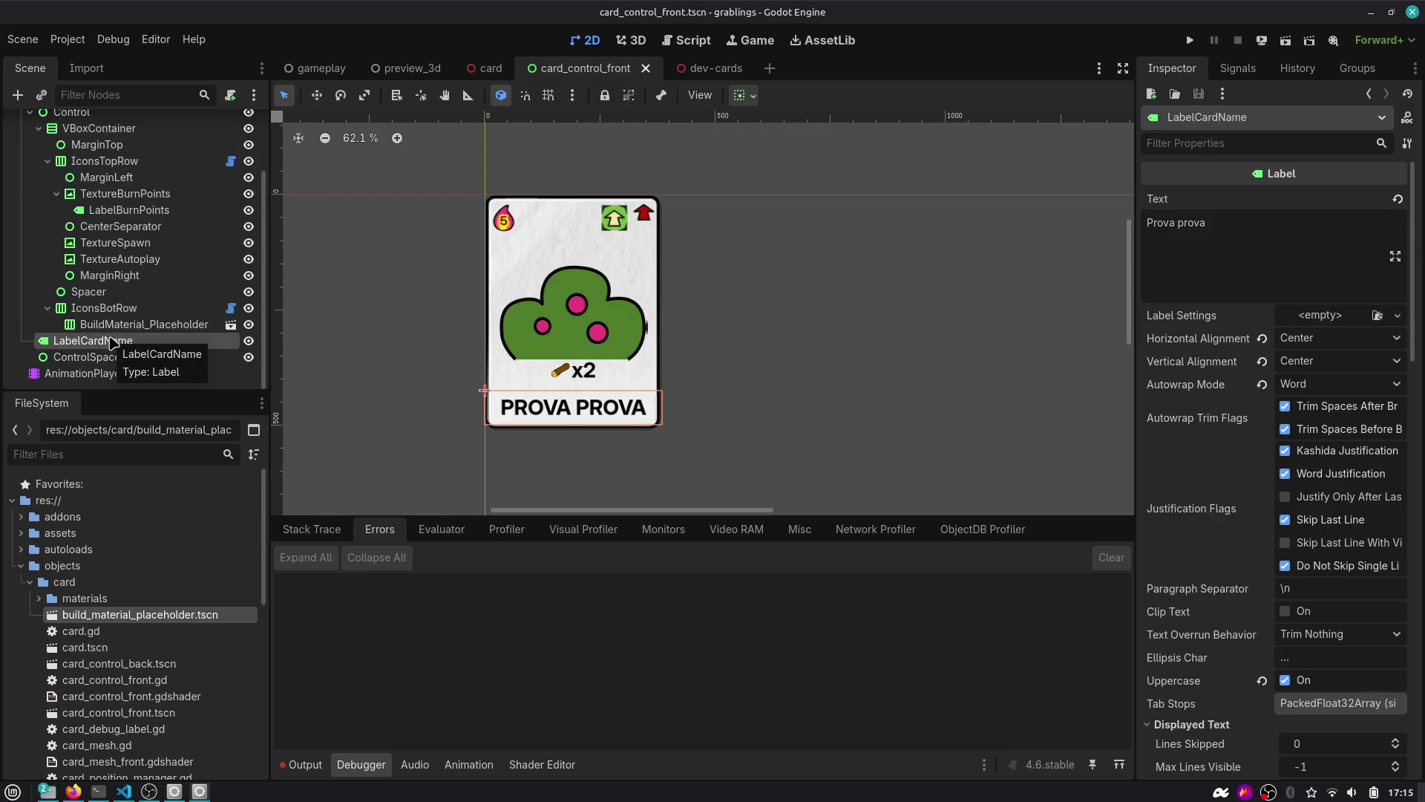
{"action": "left_click", "coordinate": [38, 130]}
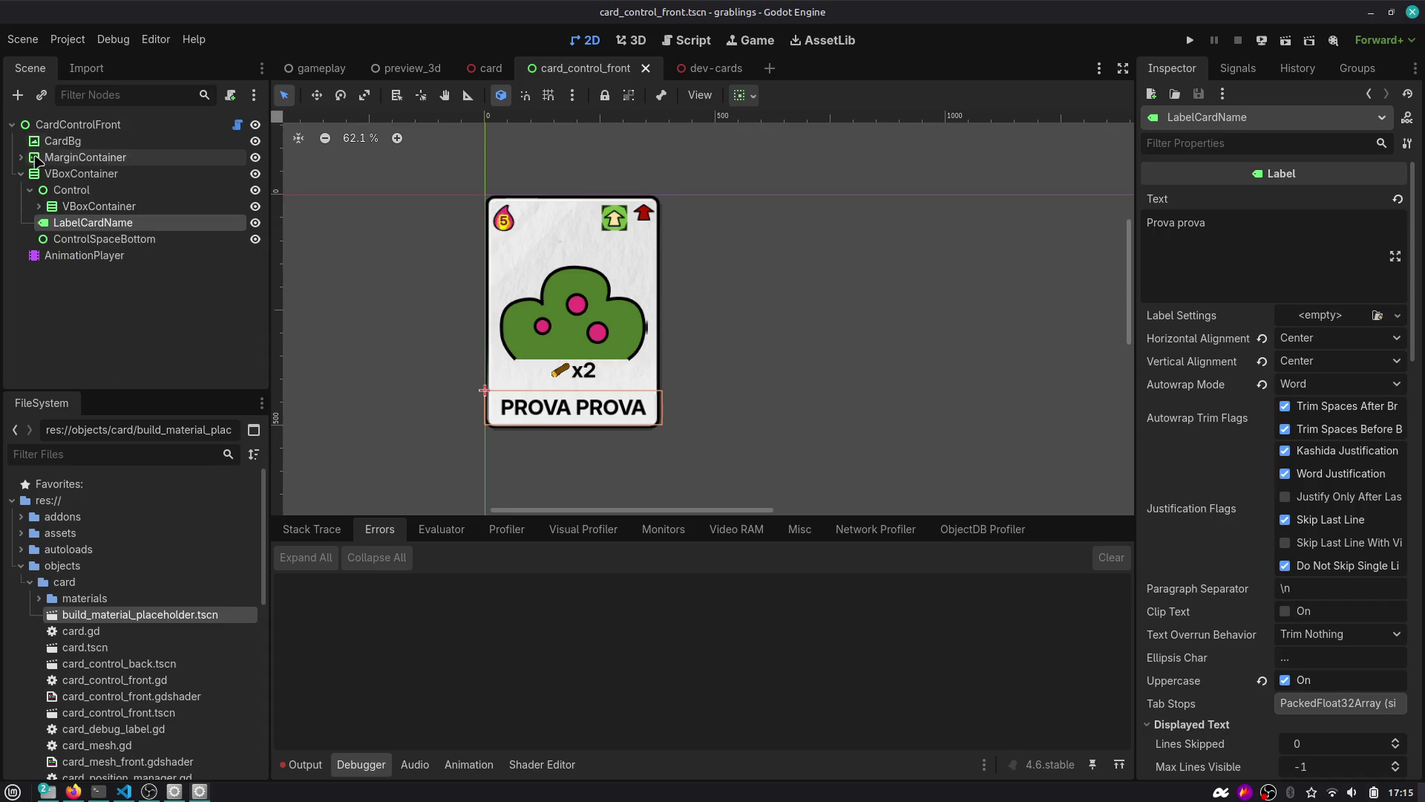
{"action": "left_click", "coordinate": [67, 208]}
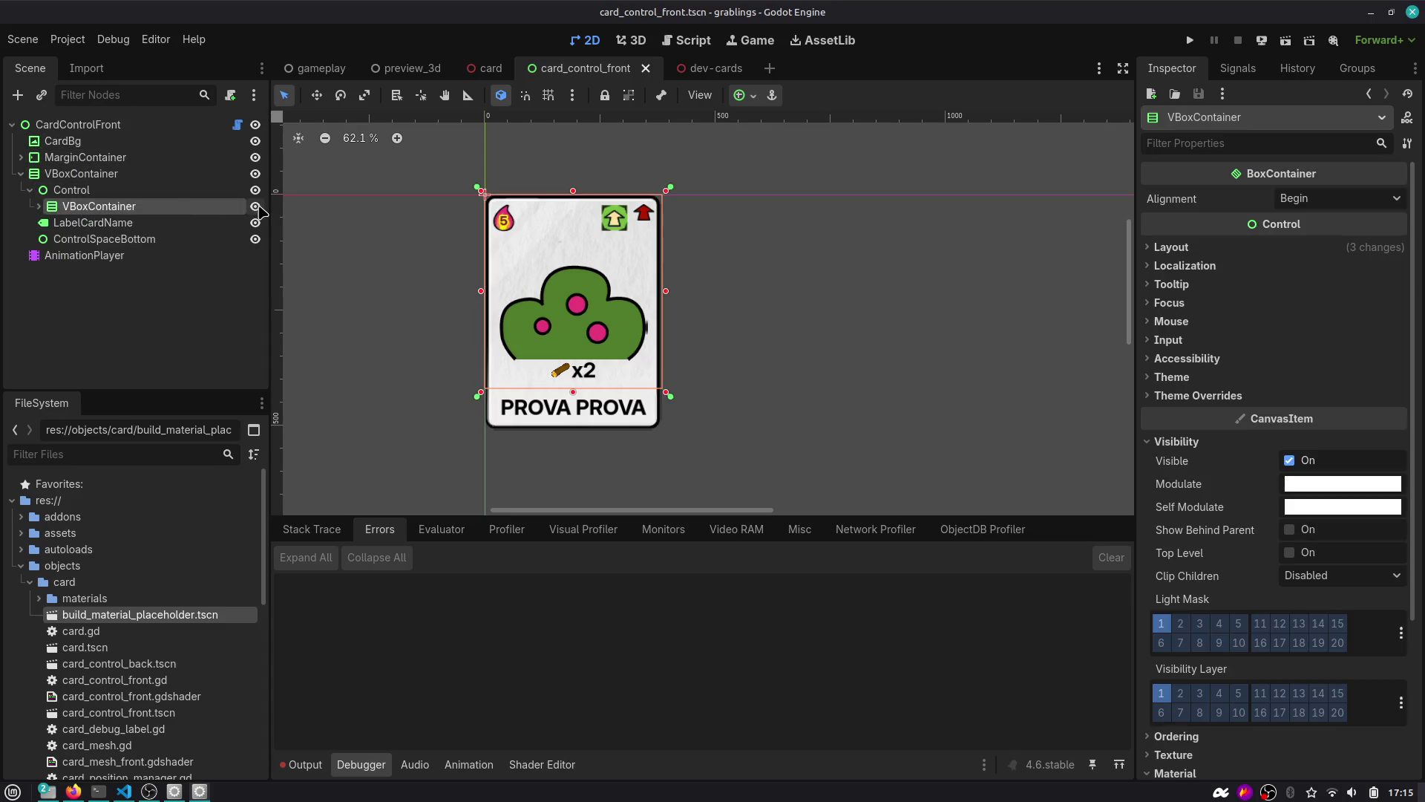
{"action": "left_click", "coordinate": [255, 207]}
{"action": "left_click", "coordinate": [259, 208]}
{"action": "left_click", "coordinate": [259, 209]}
{"action": "left_click", "coordinate": [259, 209]}
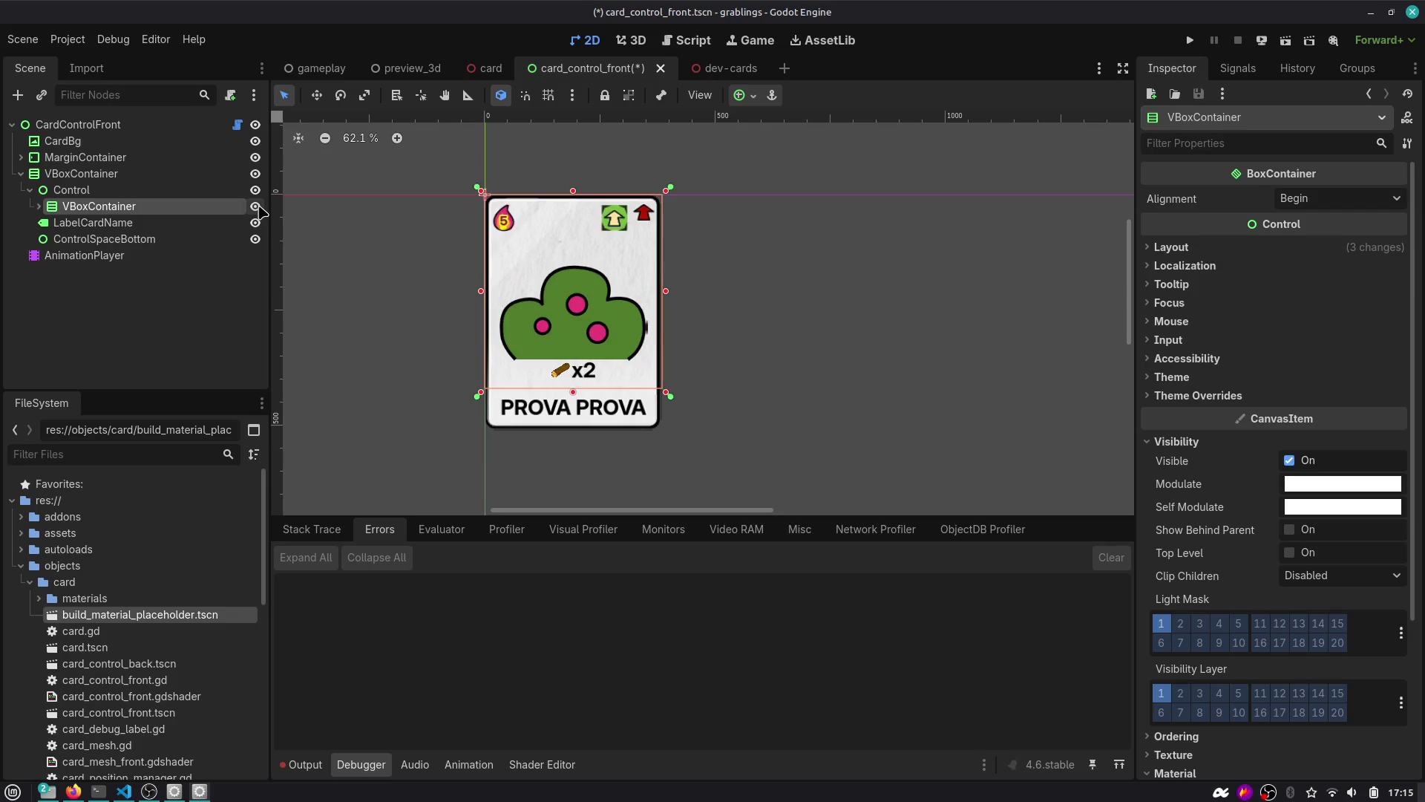
{"action": "left_click", "coordinate": [60, 191]}
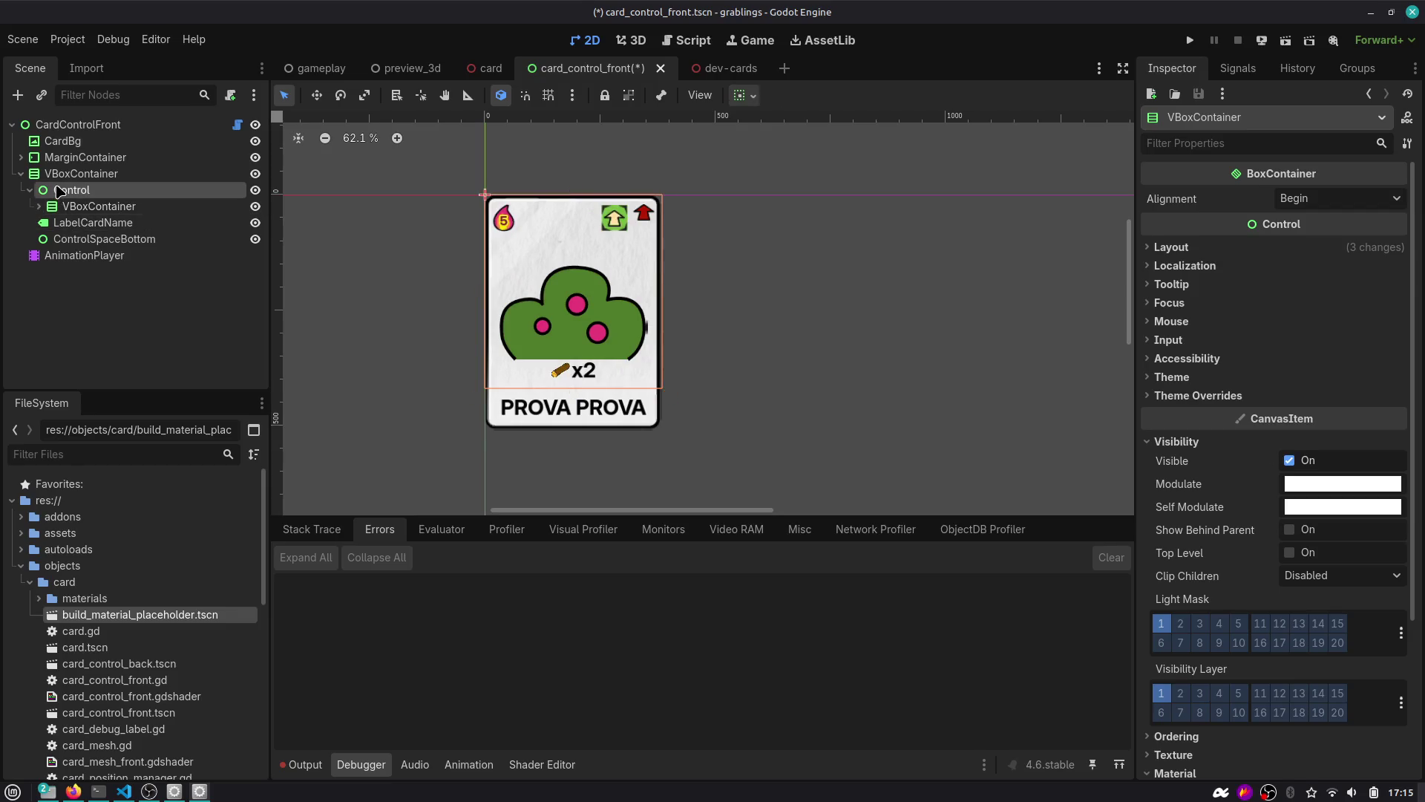
{"action": "left_click", "coordinate": [69, 175]}
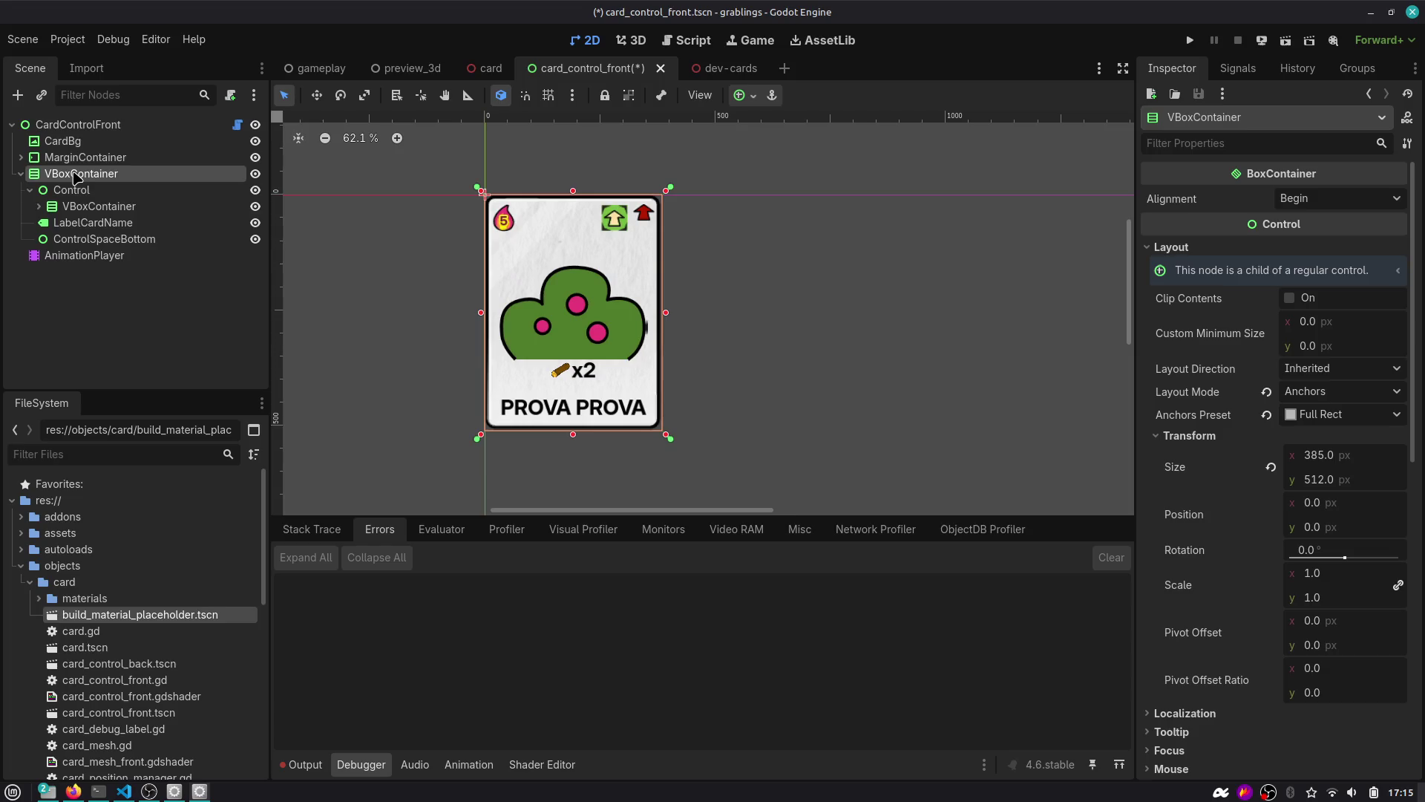
Add an HBoxContainer under the VBoxContainer with its Alignment set to End.
{"action": "left_click", "coordinate": [91, 317]}
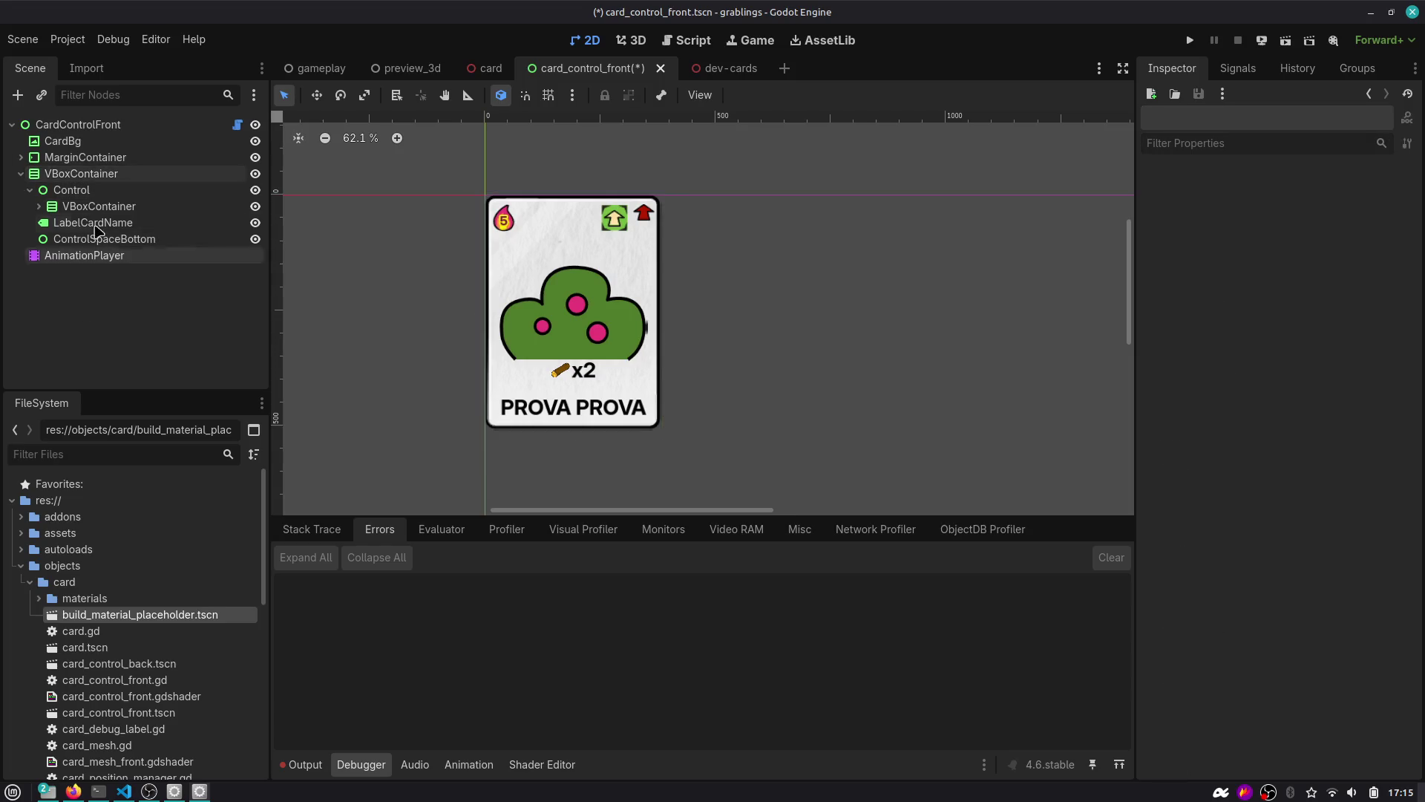
{"action": "left_click", "coordinate": [108, 175]}
{"action": "key", "text": "ctrl+a"}
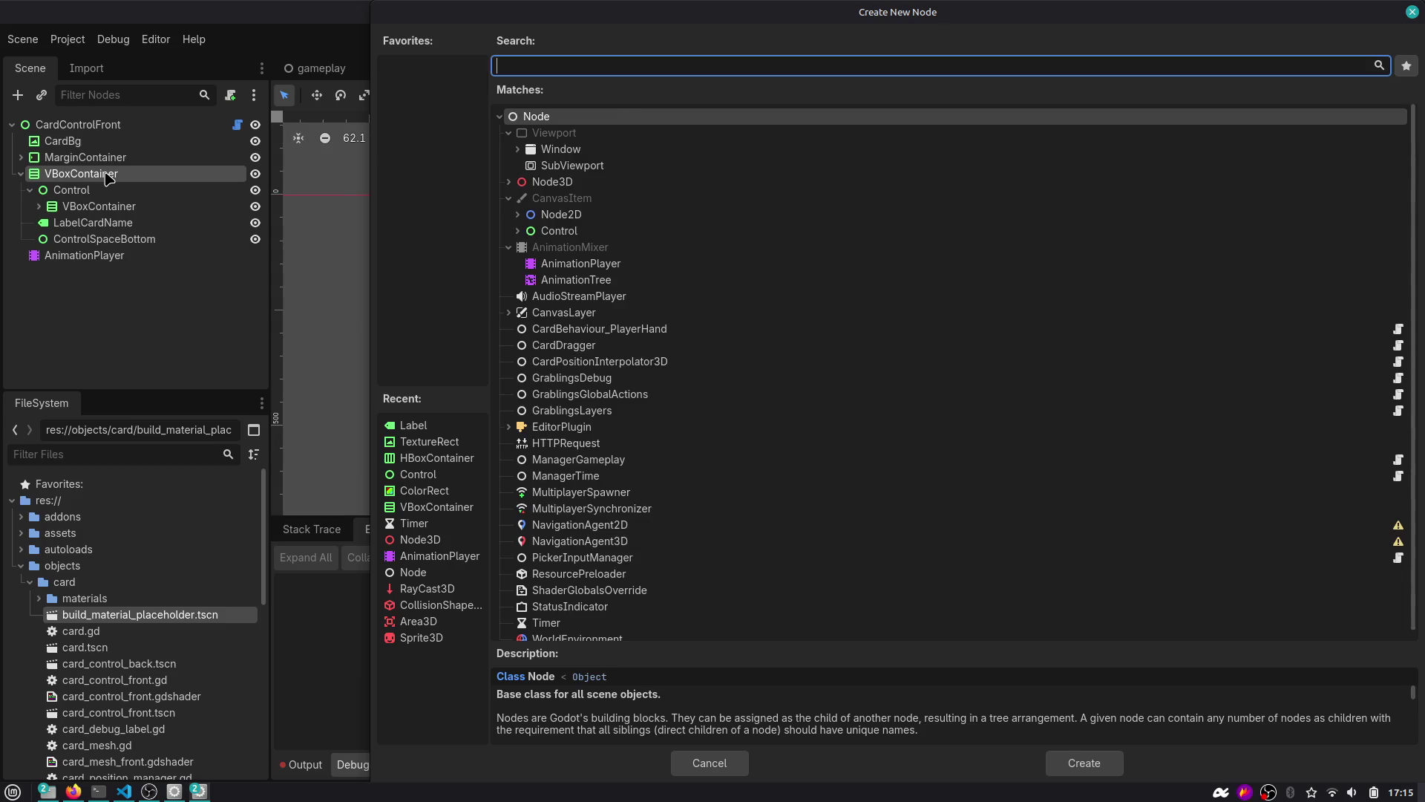
{"action": "type", "text": "hbo"}
{"action": "key", "text": "Return"}
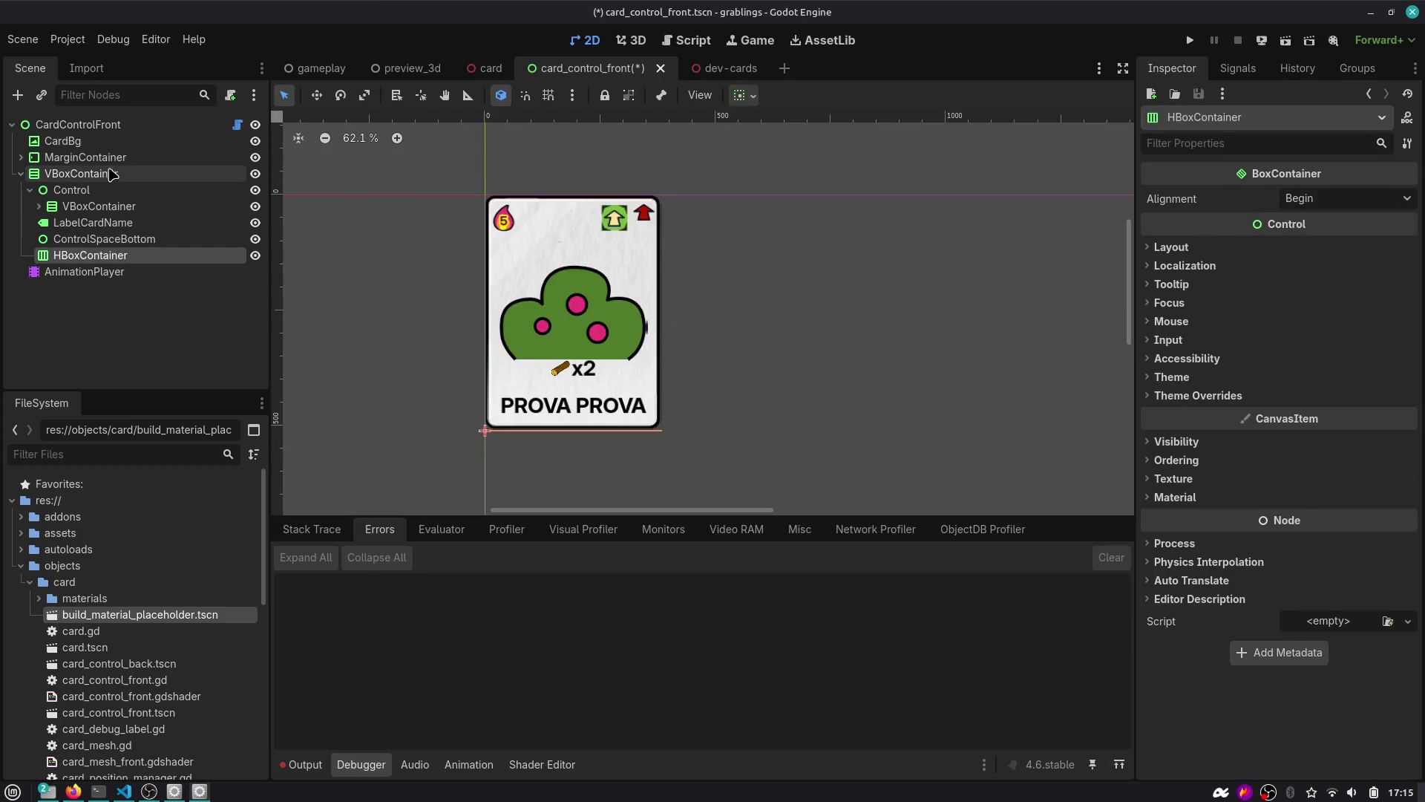
{"action": "left_click", "coordinate": [745, 95]}
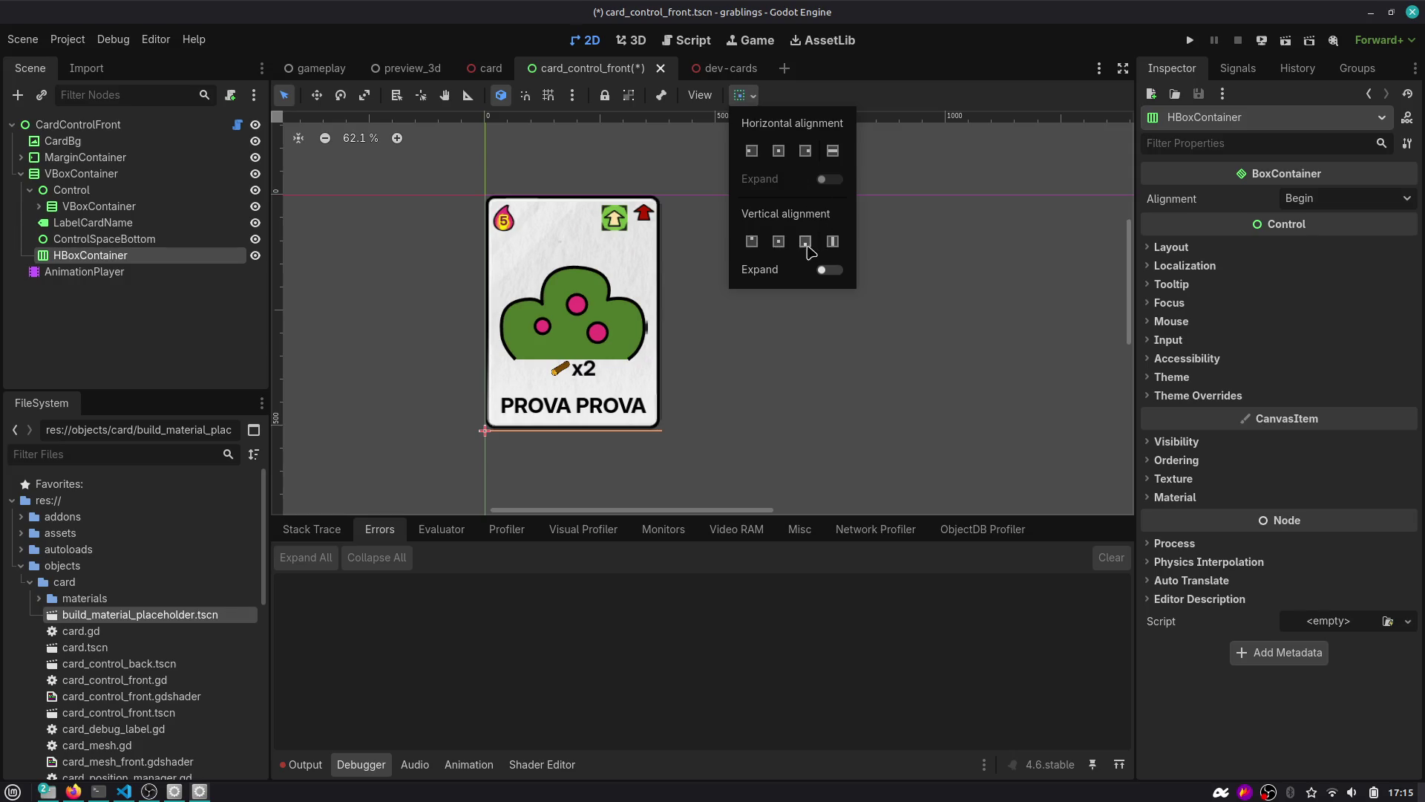
{"action": "left_click", "coordinate": [1173, 247]}
{"action": "left_click", "coordinate": [1173, 247]}
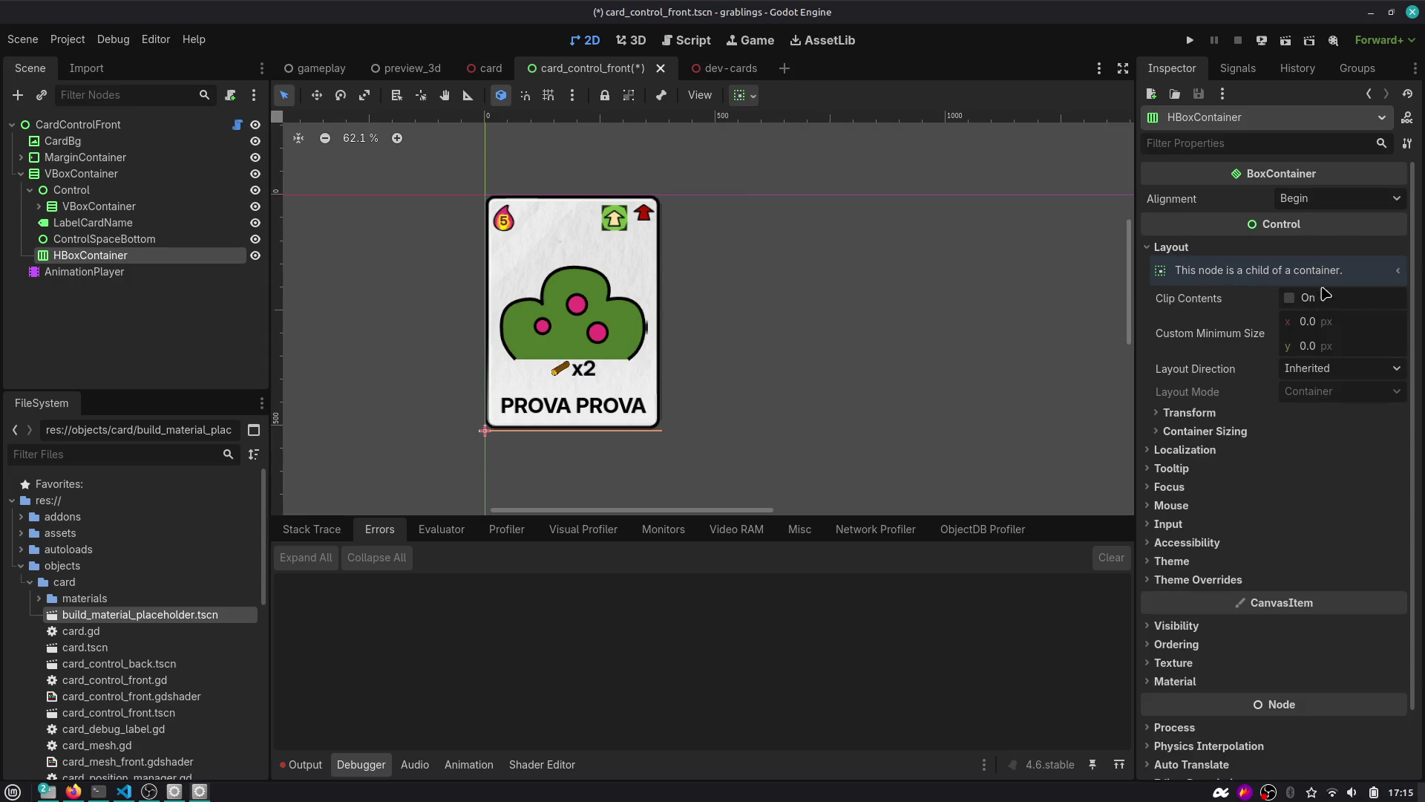
{"action": "left_click", "coordinate": [1333, 204]}
{"action": "left_click", "coordinate": [1330, 259]}
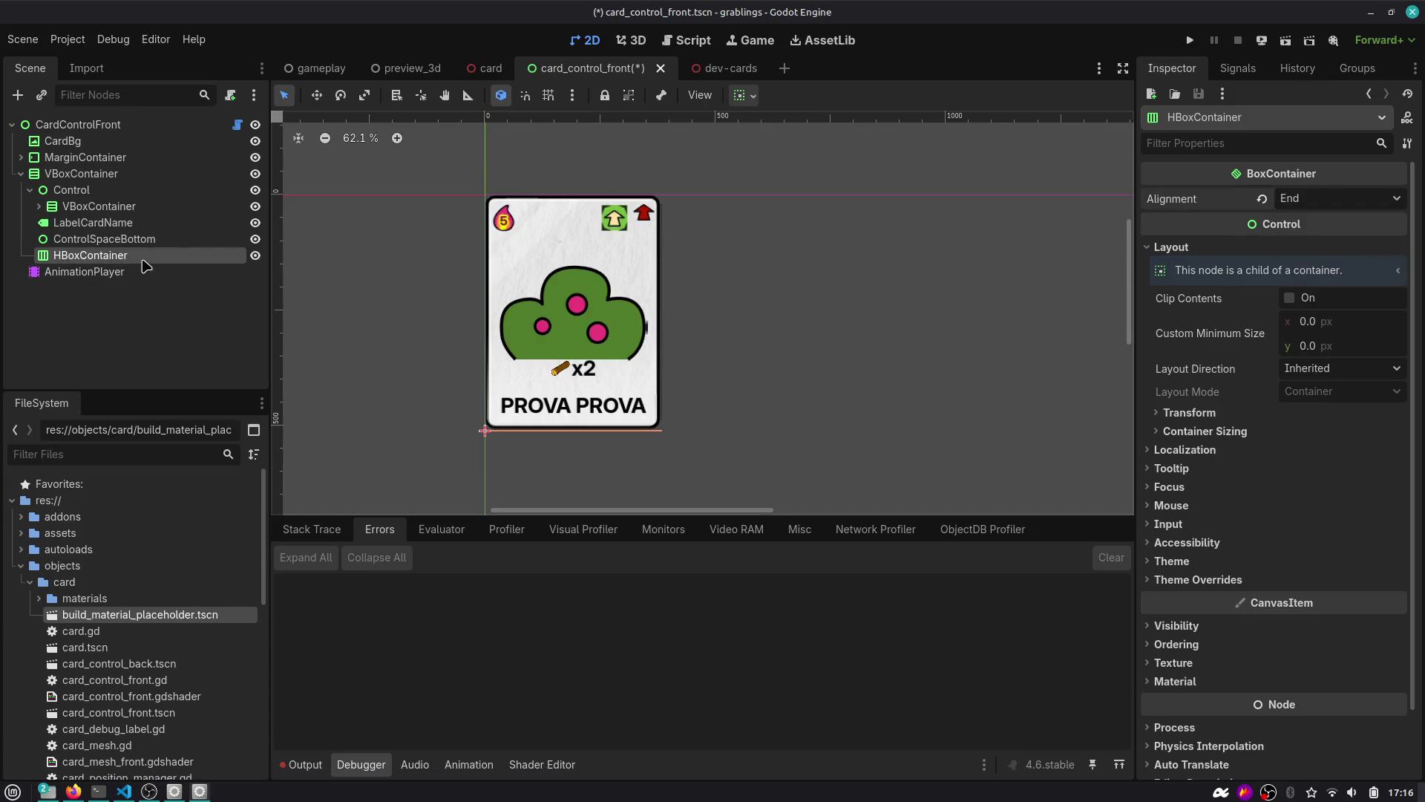
Add an empty Label as a child of the new HBoxContainer.
{"action": "key", "text": "alt+Tab"}
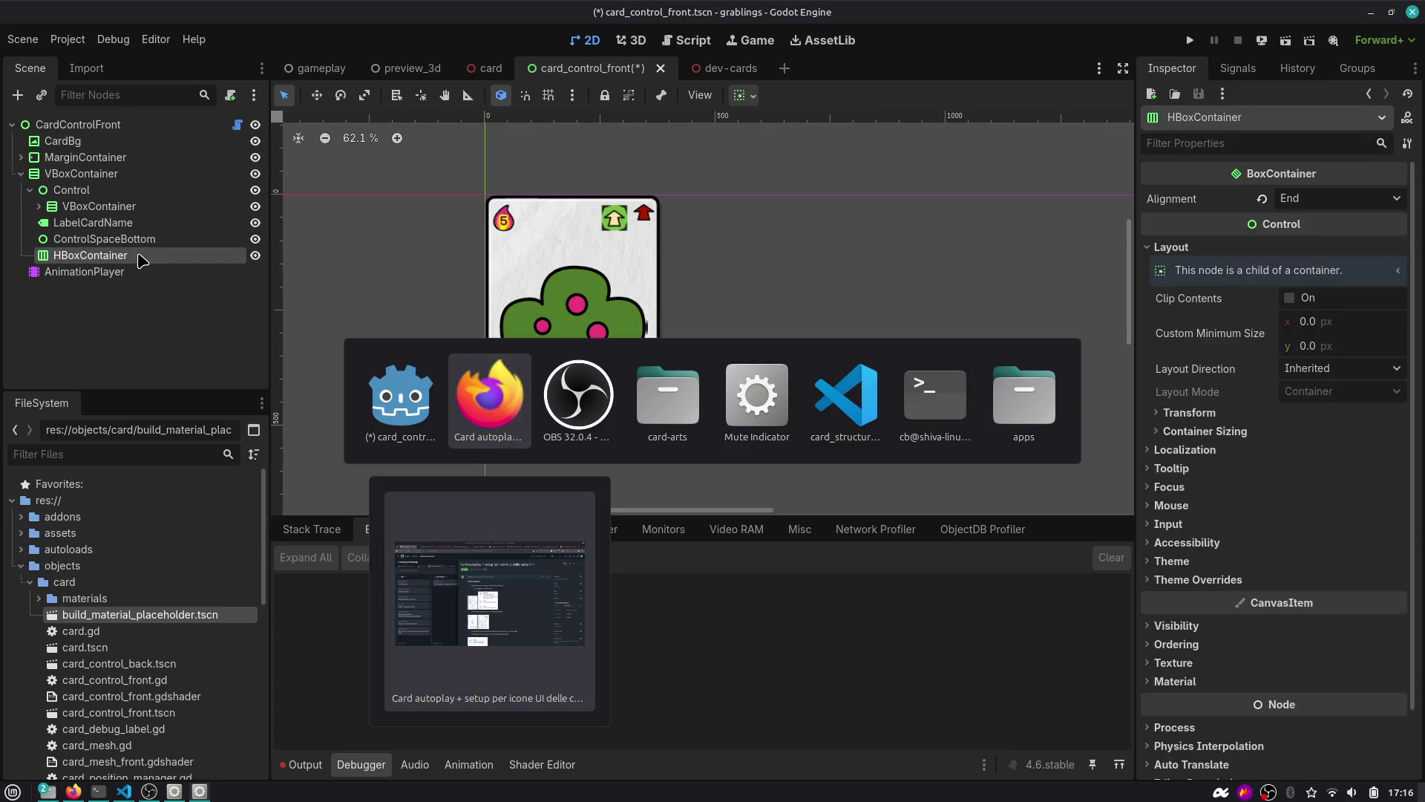
{"action": "left_click", "coordinate": [408, 68]}
{"action": "scroll", "coordinate": [725, 311], "scroll_direction": "up", "scroll_amount": 3}
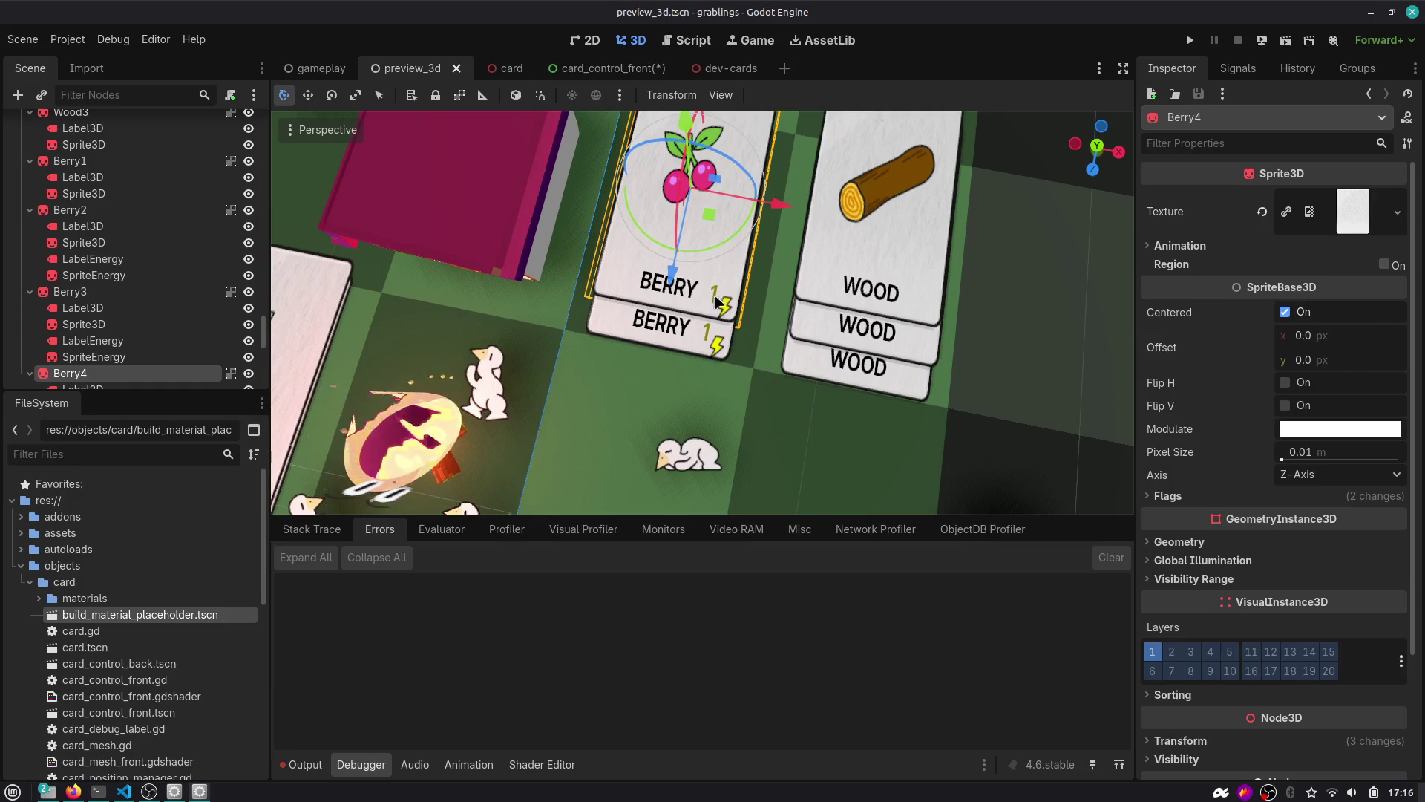
{"action": "left_click", "coordinate": [598, 68]}
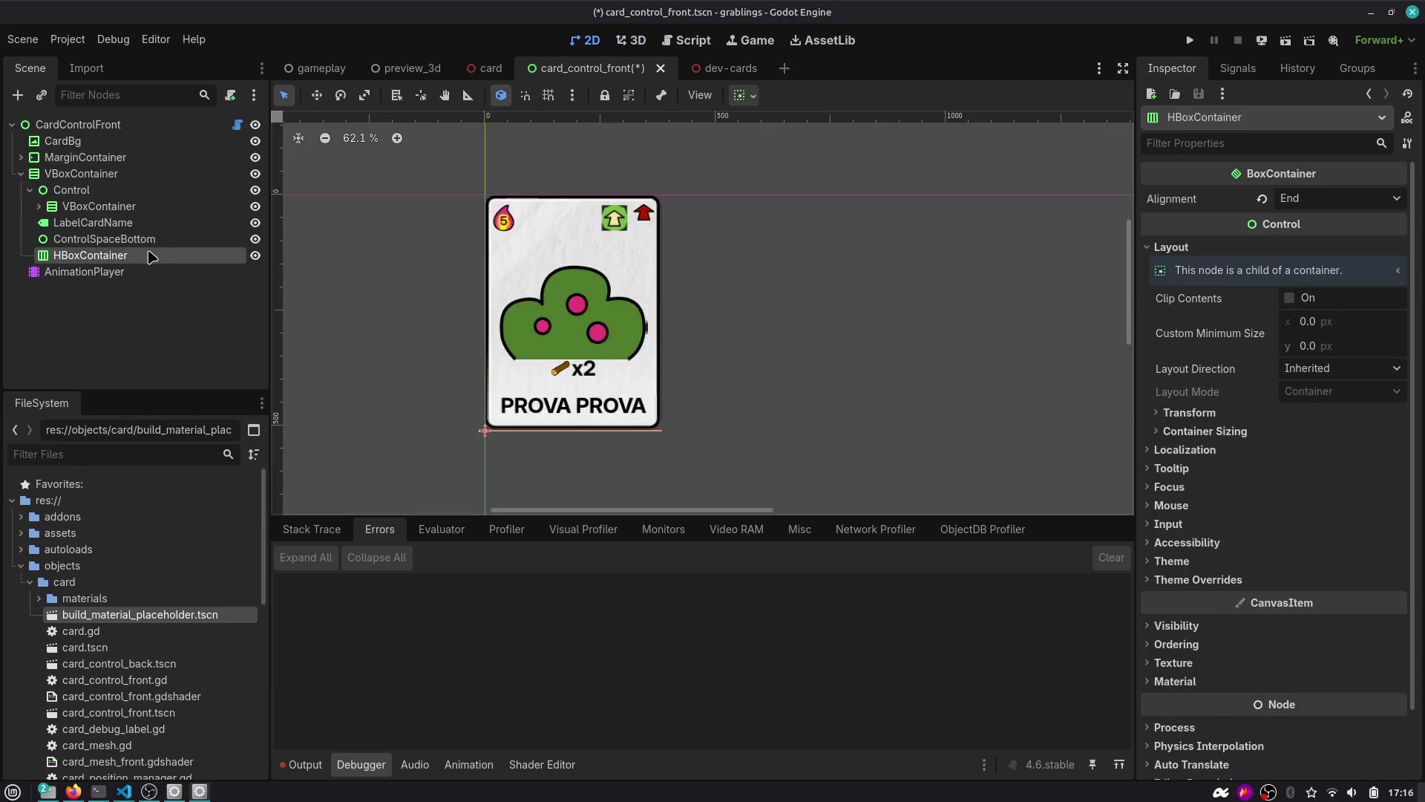
{"action": "key", "text": "ctrl+a"}
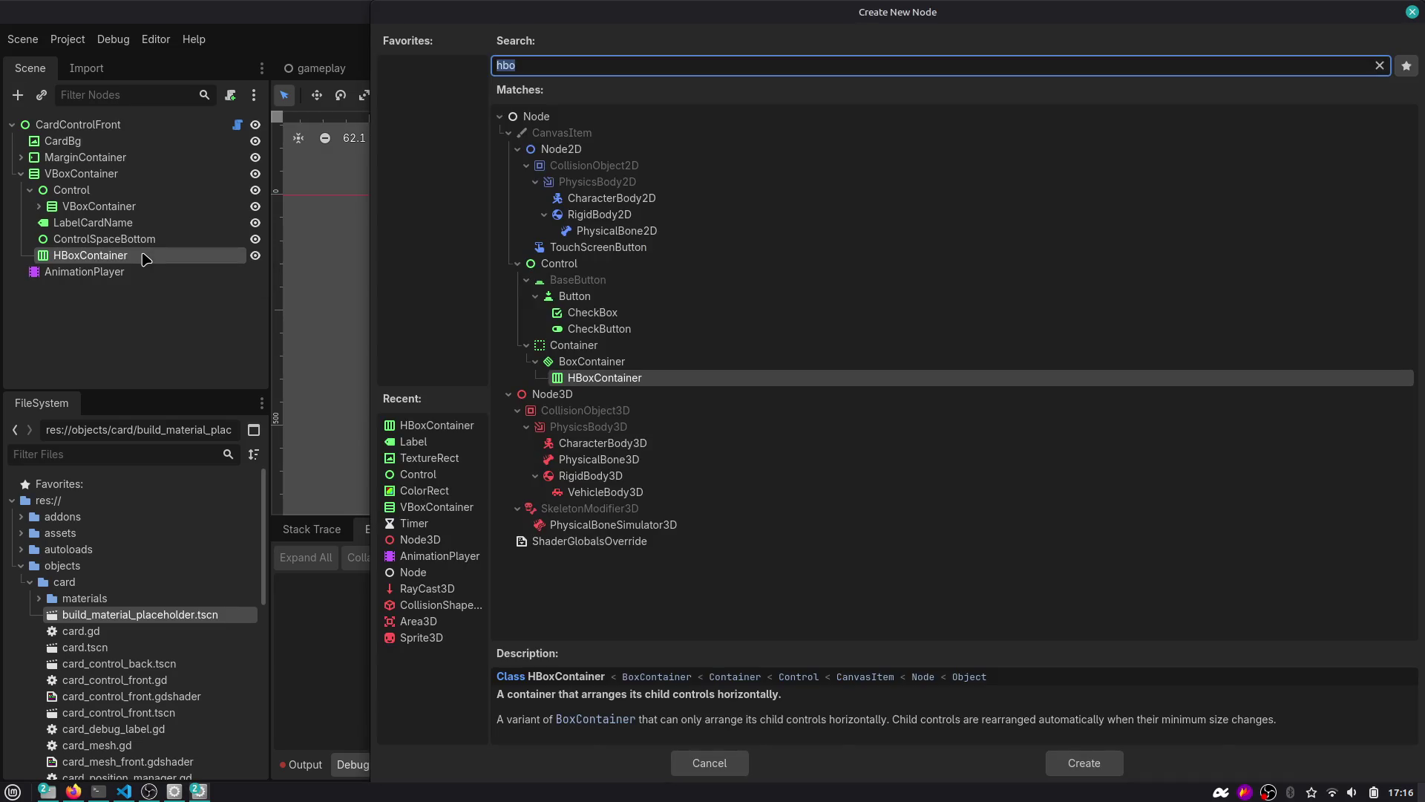
{"action": "type", "text": "textu"}
{"action": "key", "text": "BackSpace"}
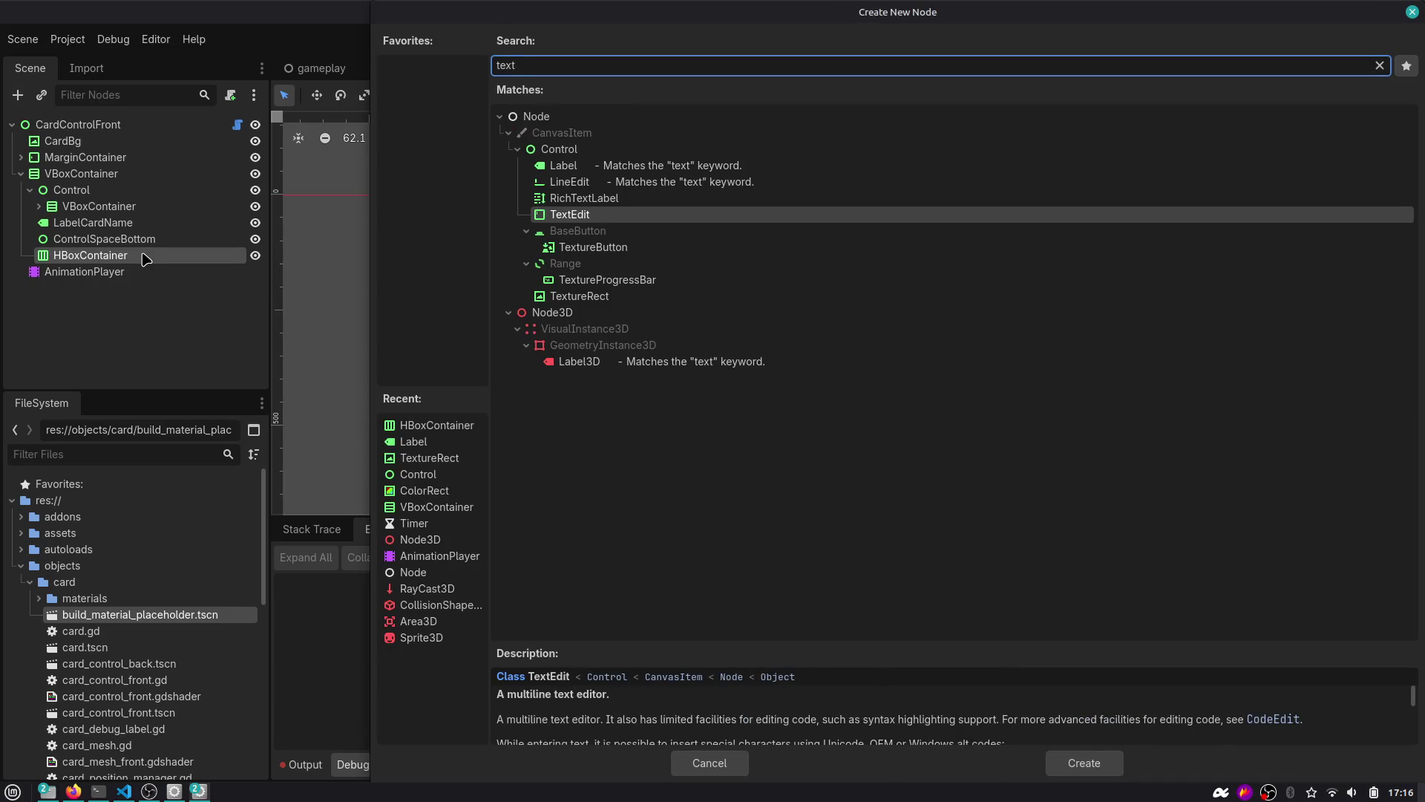
{"action": "key", "text": "Up"}
{"action": "key", "text": "Up"}
{"action": "key", "text": "Up"}
{"action": "key", "text": "Return"}
{"action": "key", "text": "ctrl+a"}
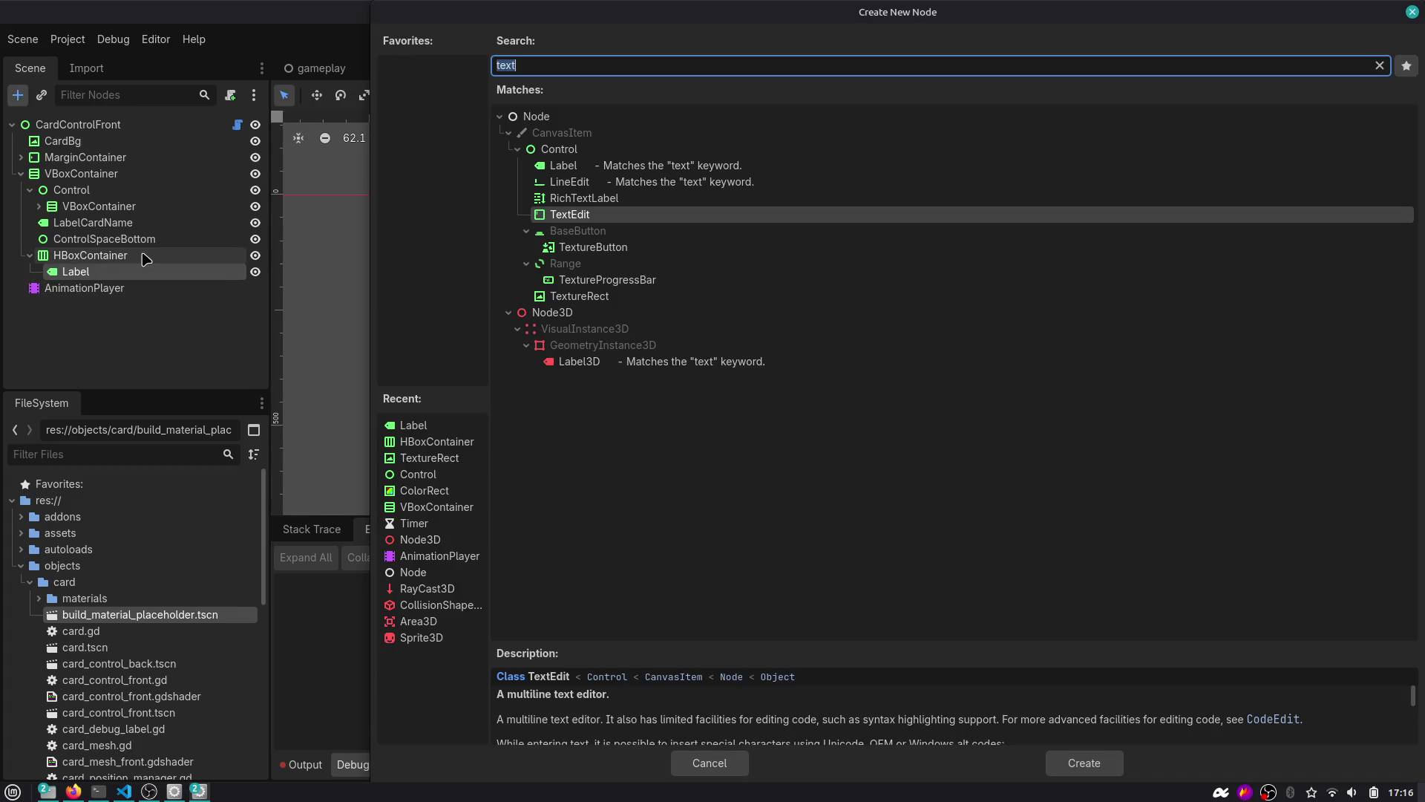
{"action": "key", "text": "Escape"}
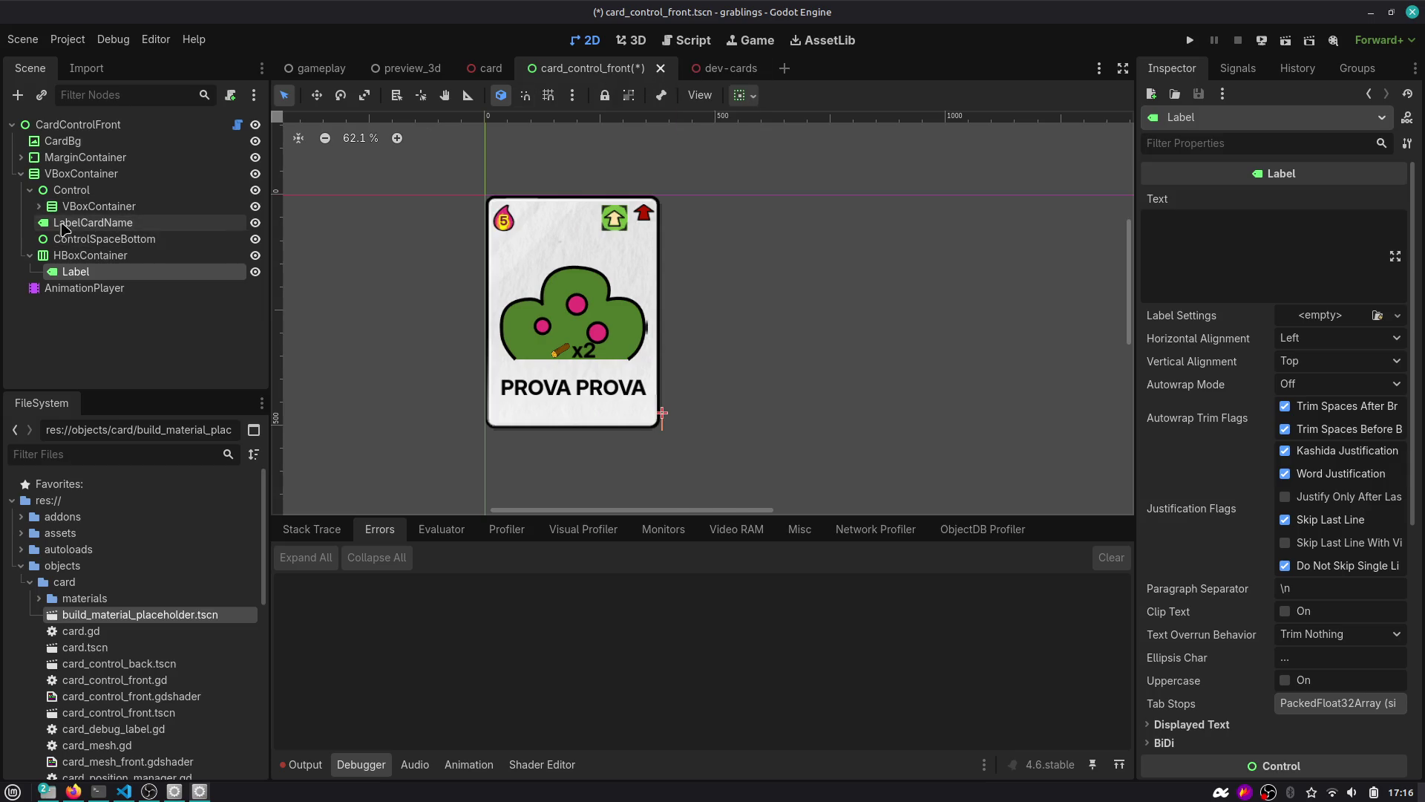
Open the x2 BuildMaterial_Placeholder node's own scene for editing.
{"action": "left_click", "coordinate": [37, 207]}
{"action": "left_click", "coordinate": [48, 239]}
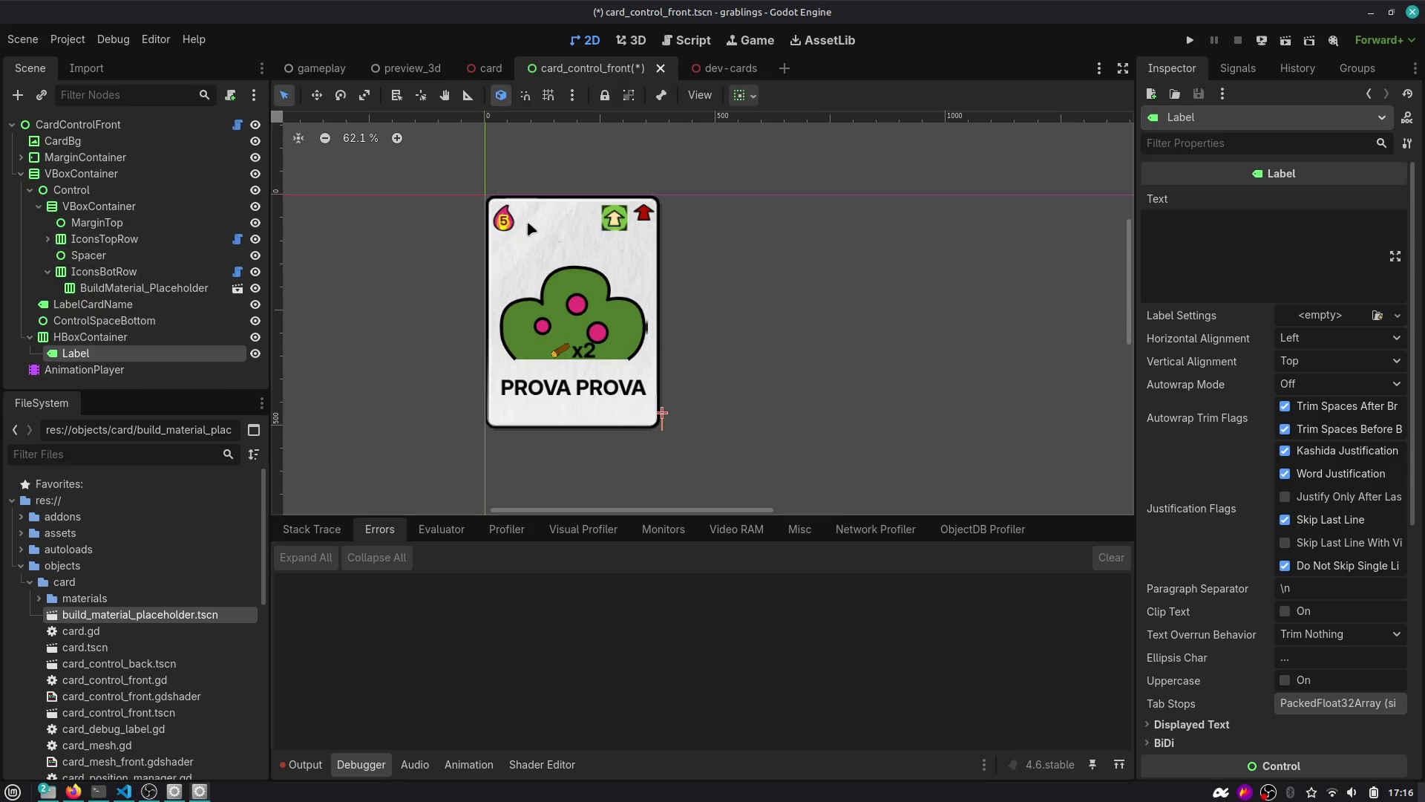
{"action": "left_click", "coordinate": [579, 353]}
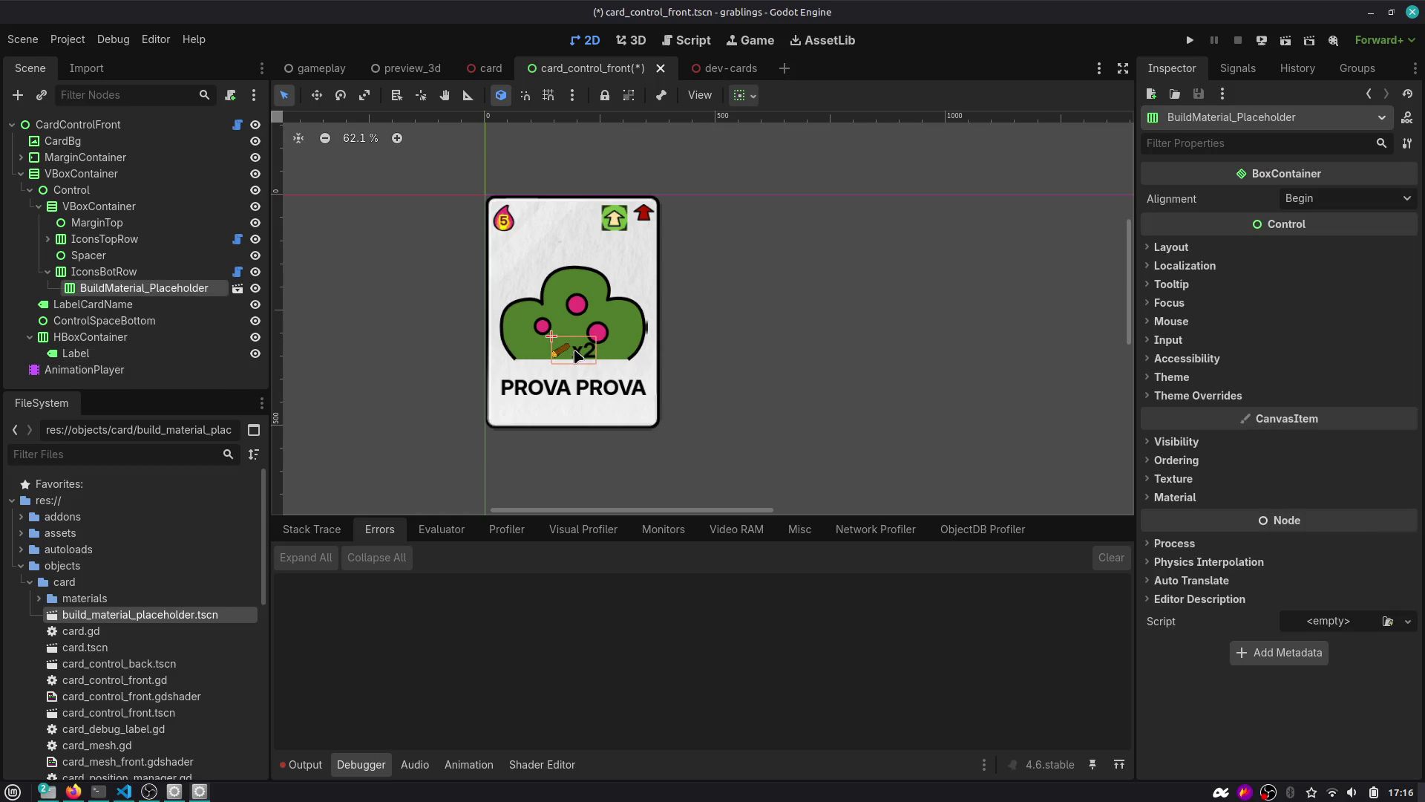
{"action": "left_click", "coordinate": [238, 288]}
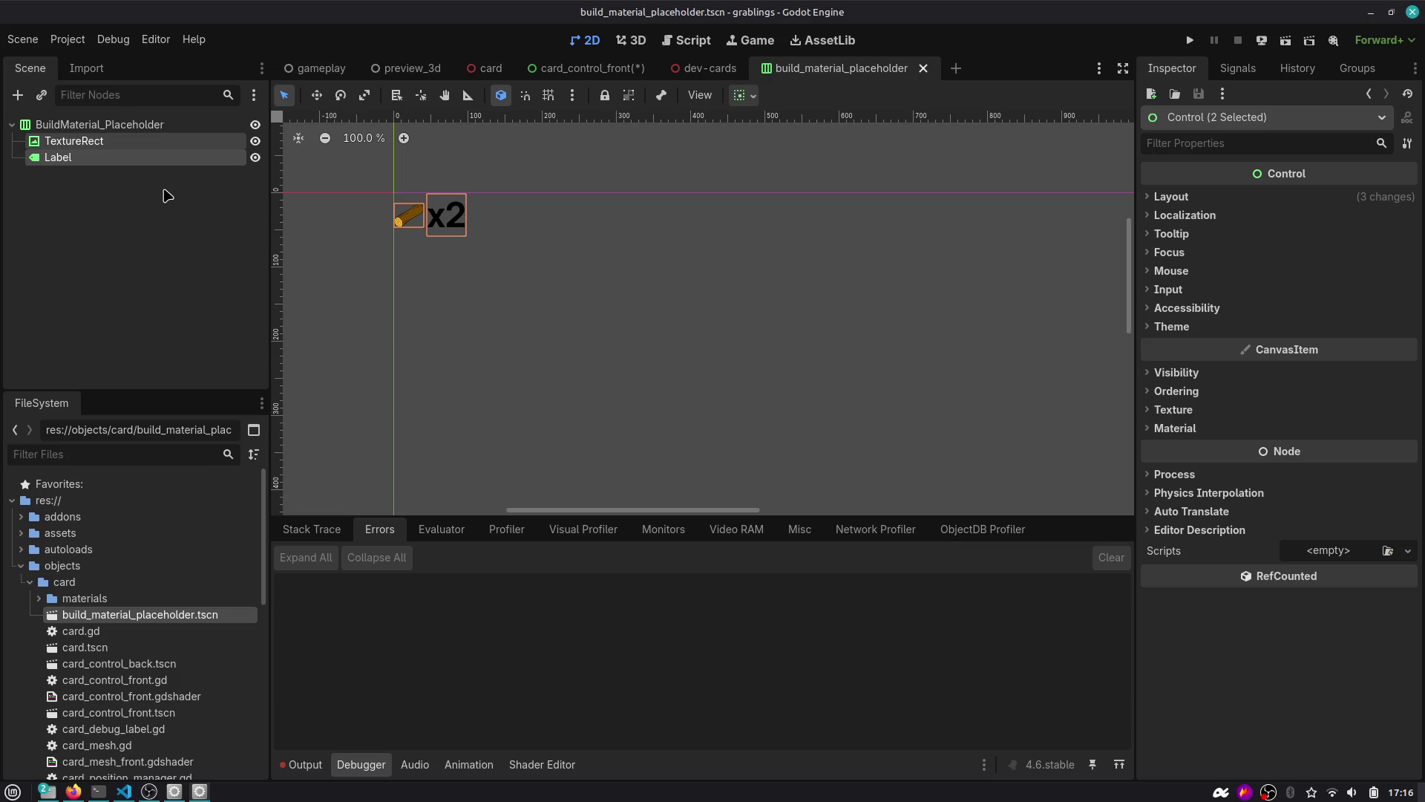
Replace the HBoxContainer's empty Label with the pasted log TextureRect and x2 Label.
{"action": "key", "text": "alt+Tab"}
{"action": "key", "text": "Escape"}
{"action": "left_click", "coordinate": [586, 67]}
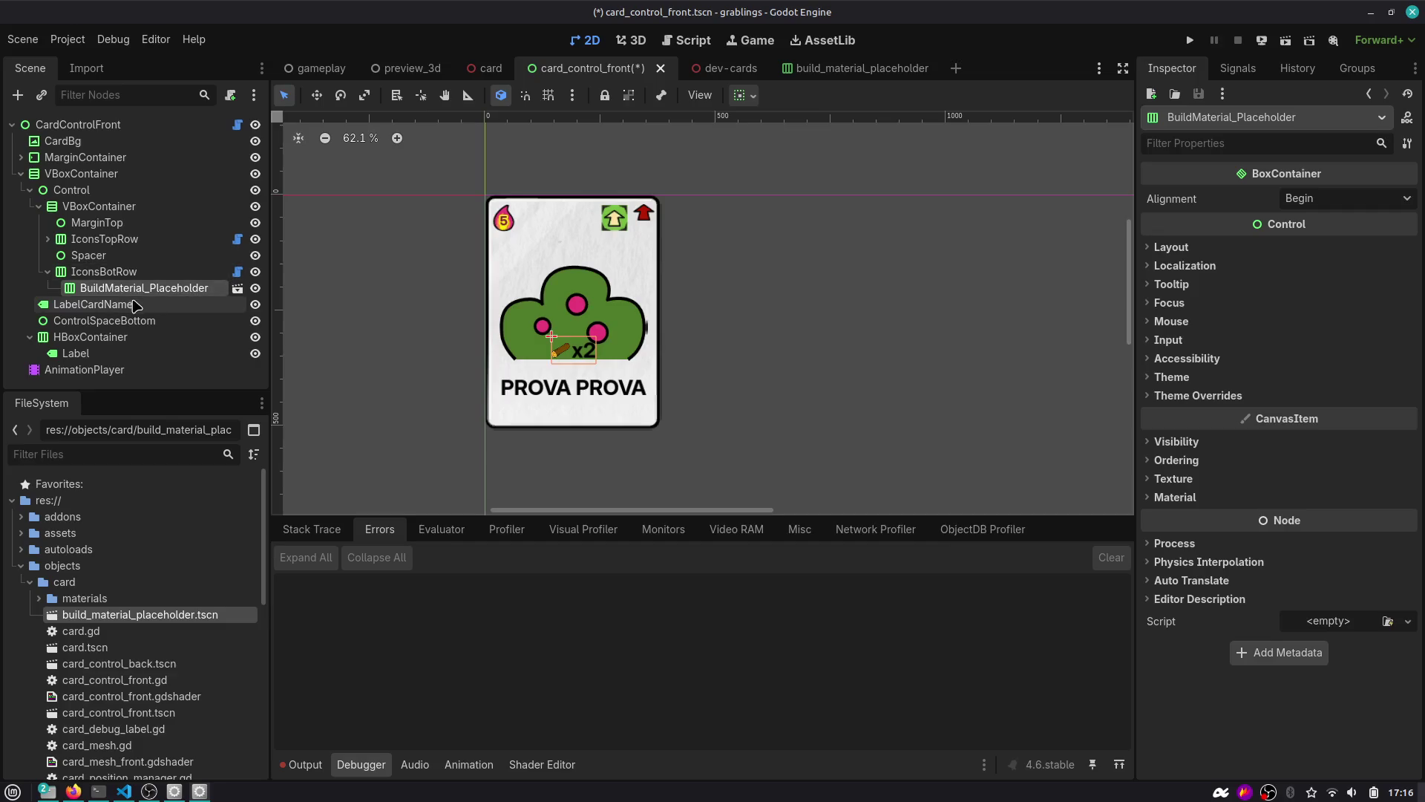
{"action": "left_click", "coordinate": [88, 353]}
{"action": "key", "text": "Delete"}
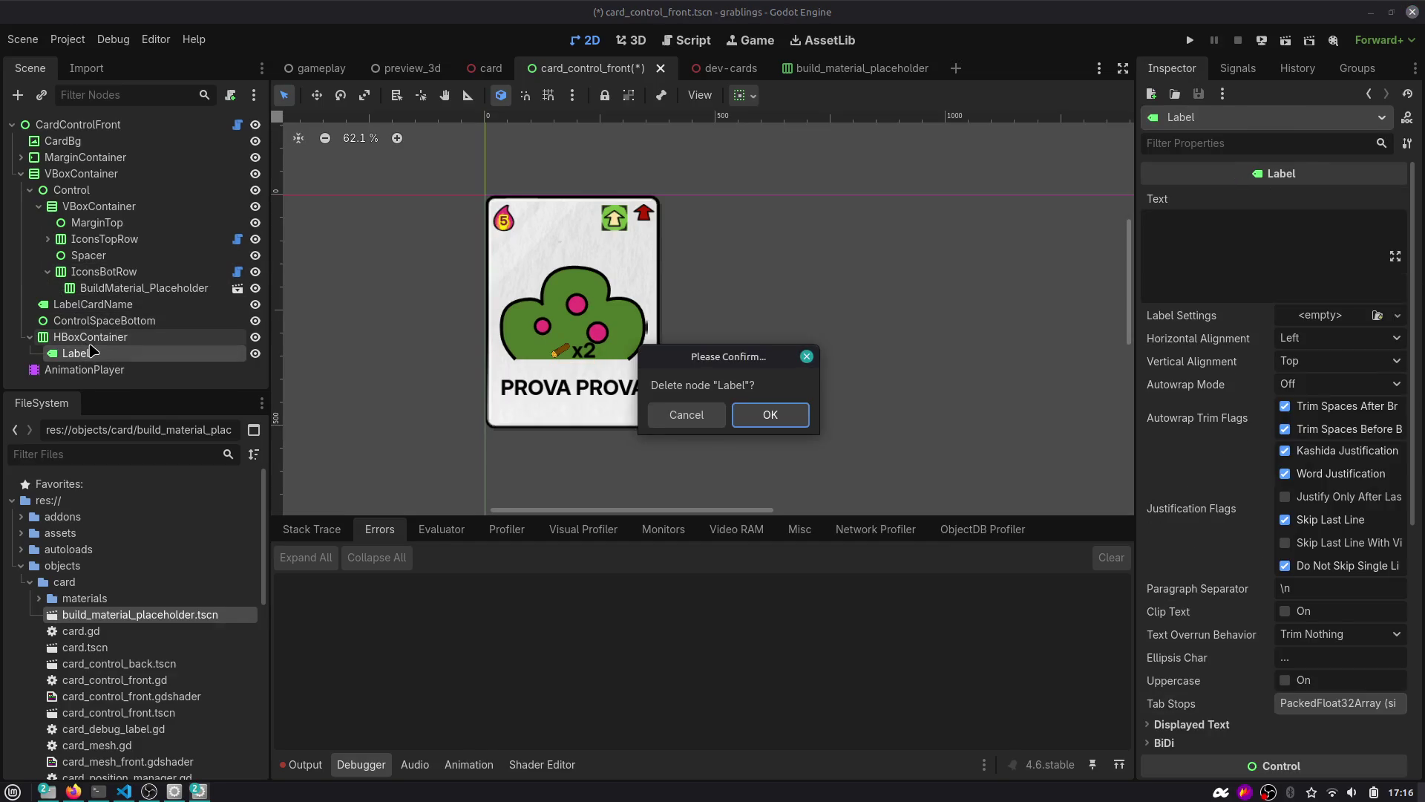
{"action": "key", "text": "Return"}
{"action": "key", "text": "ctrl+v"}
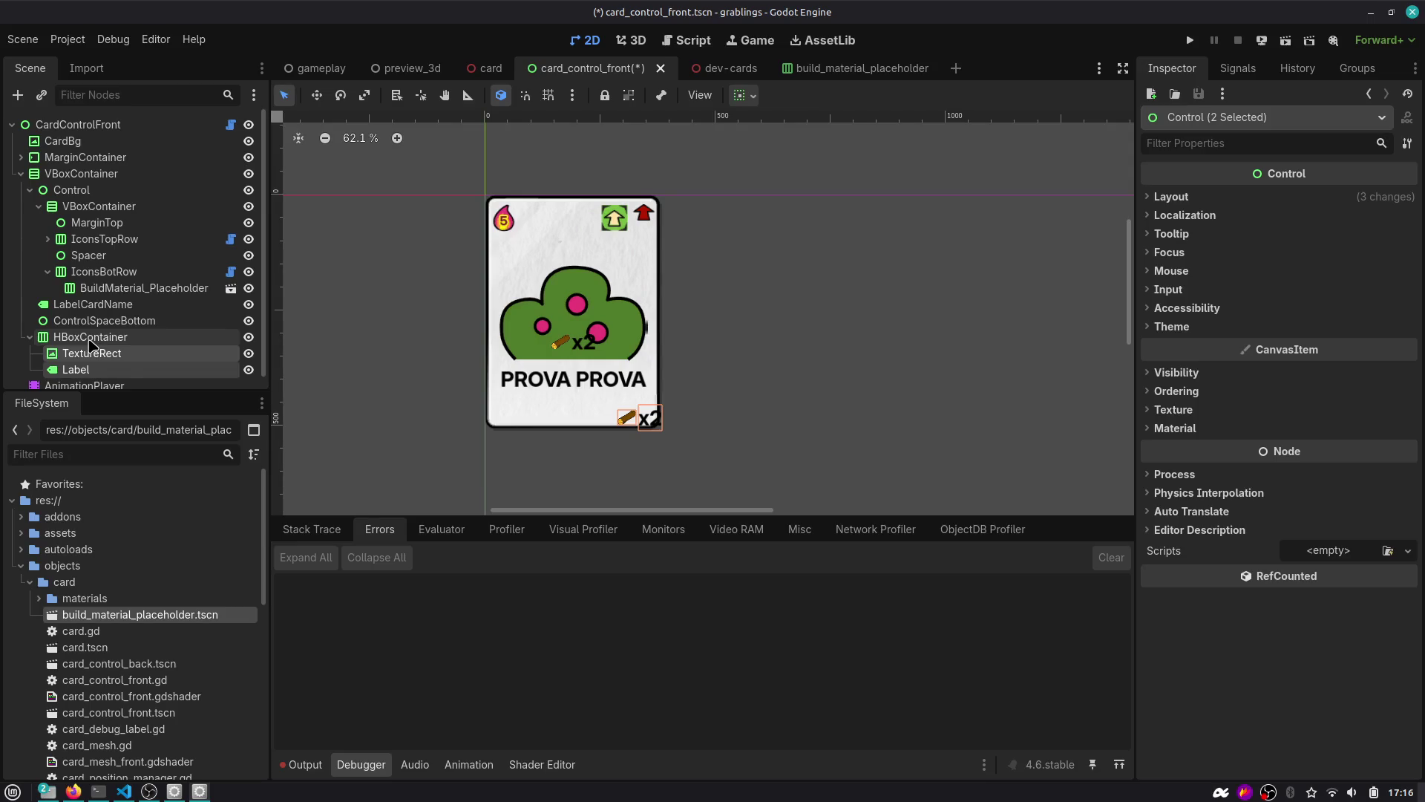
{"action": "left_click", "coordinate": [90, 338]}
Move the HBoxContainer out of the VBoxContainer to sit directly under the card root.
{"action": "left_click", "coordinate": [20, 174]}
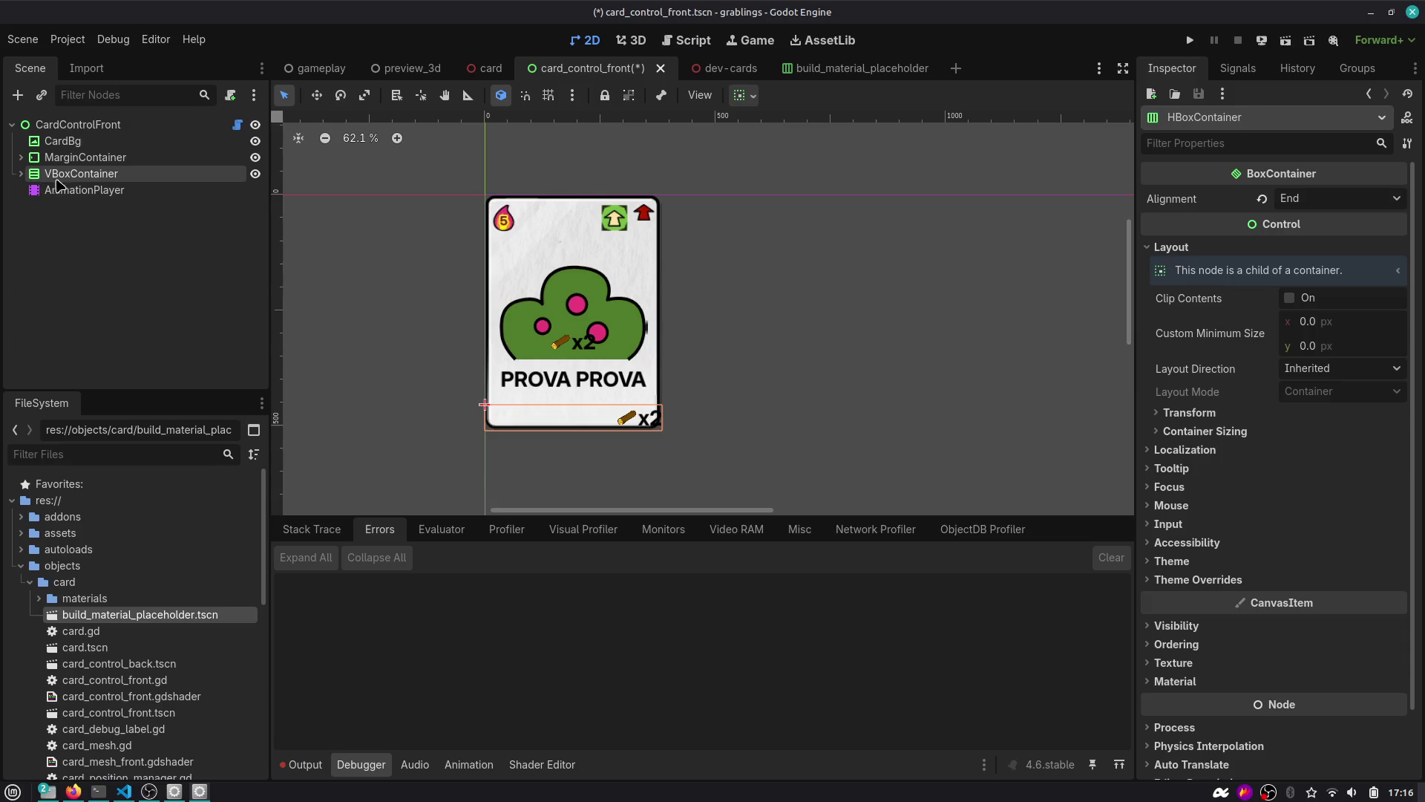
{"action": "left_click", "coordinate": [20, 174]}
{"action": "left_click_drag", "start_coordinate": [67, 337], "coordinate": [66, 130]}
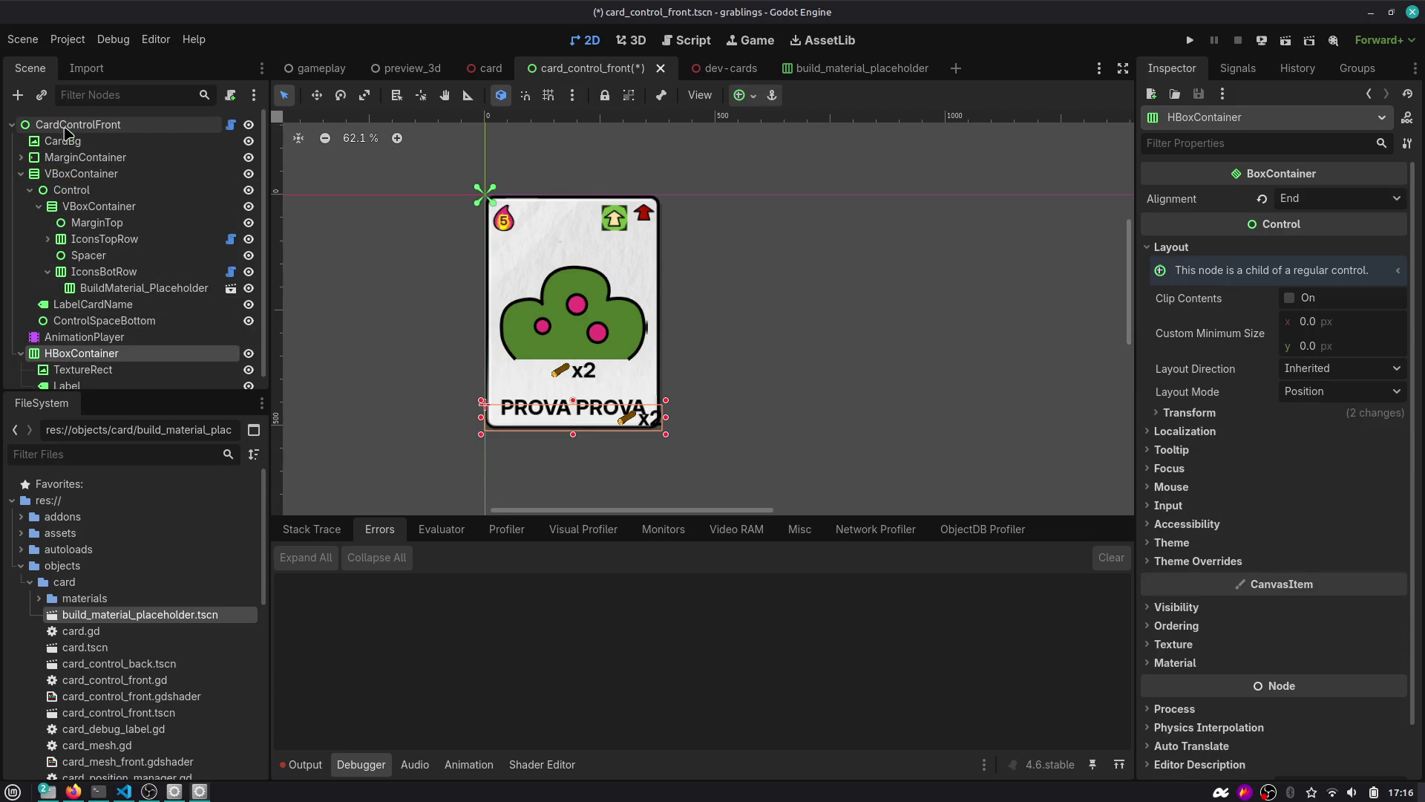
{"action": "left_click", "coordinate": [21, 173]}
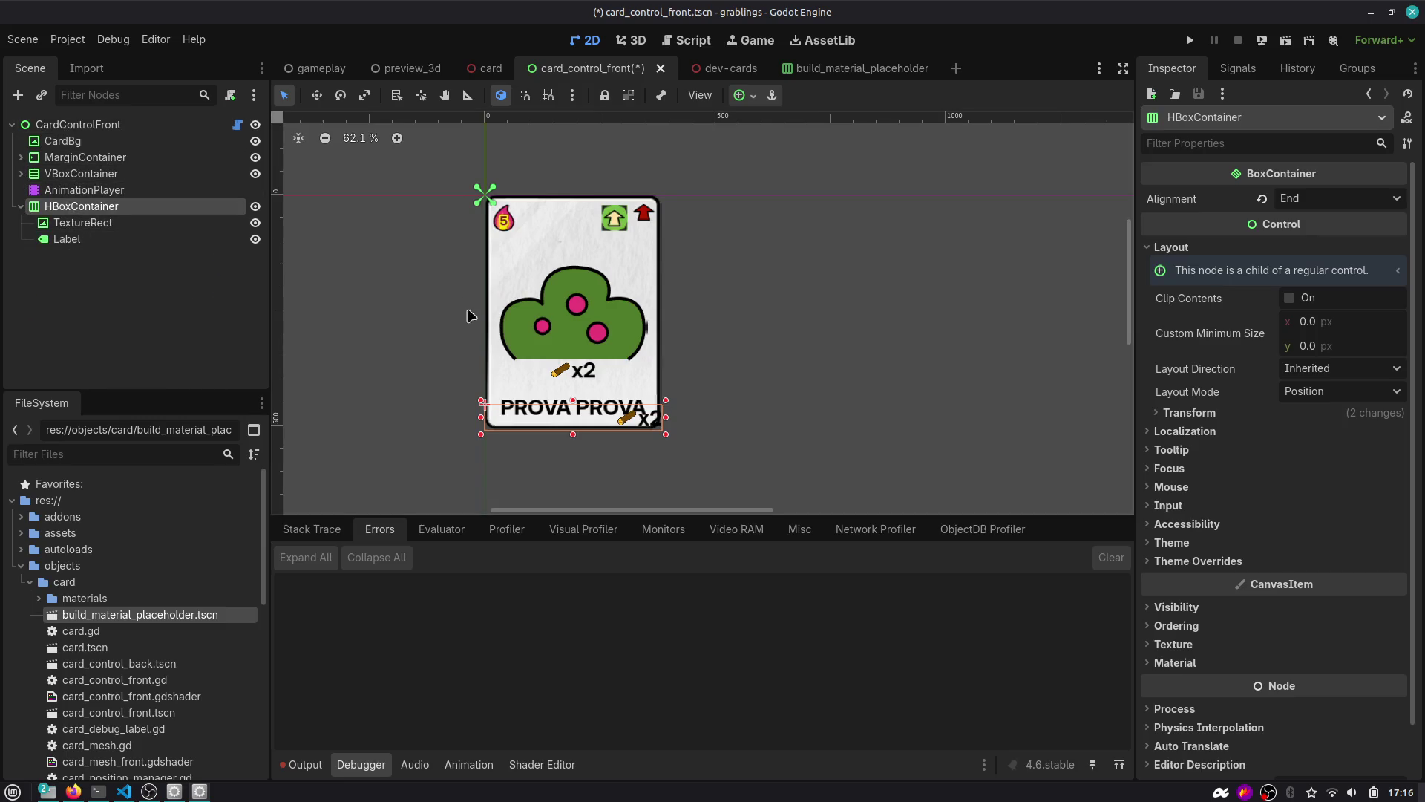
Anchor the badge HBoxContainer bottom-right and nudge it up and left inside the card.
{"action": "left_click", "coordinate": [736, 97]}
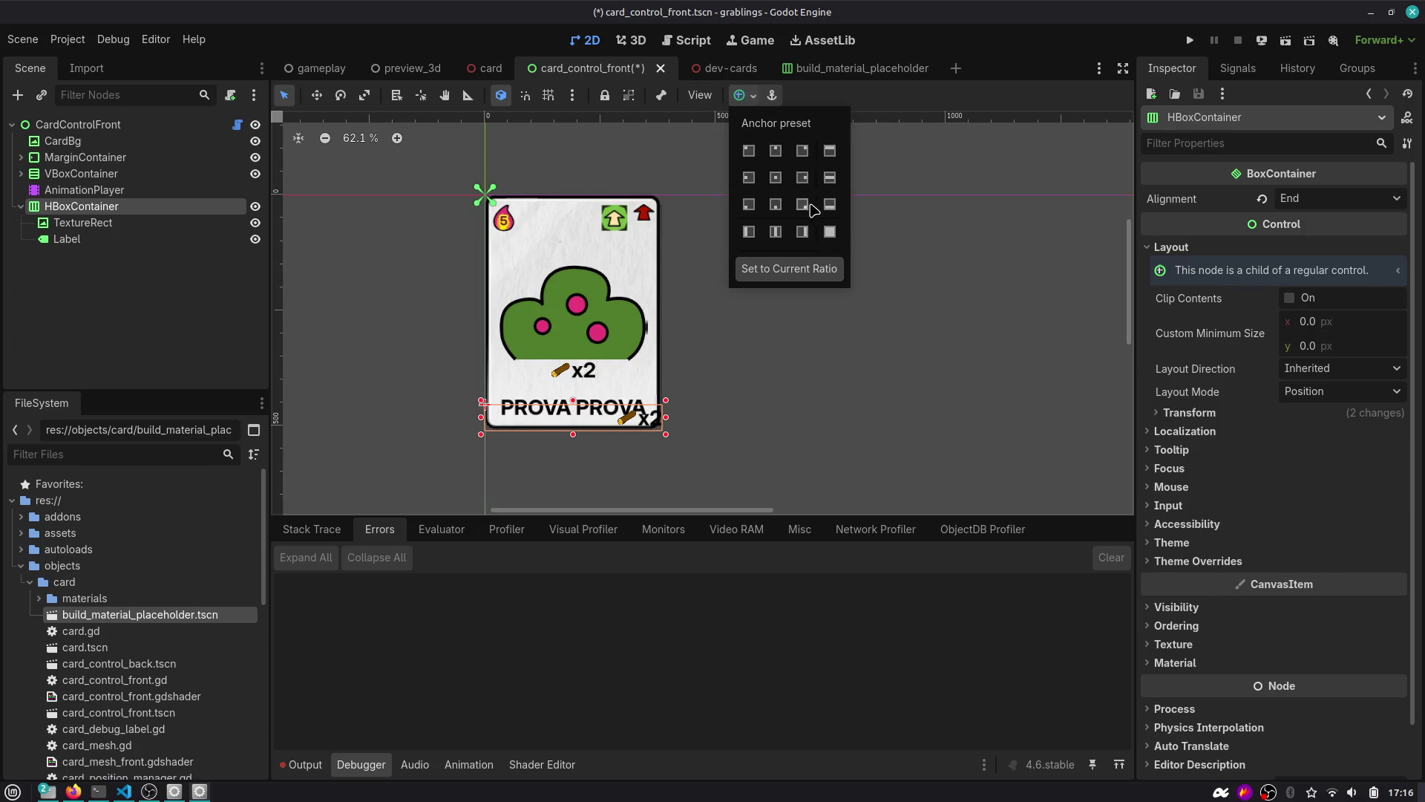
{"action": "left_click", "coordinate": [805, 204]}
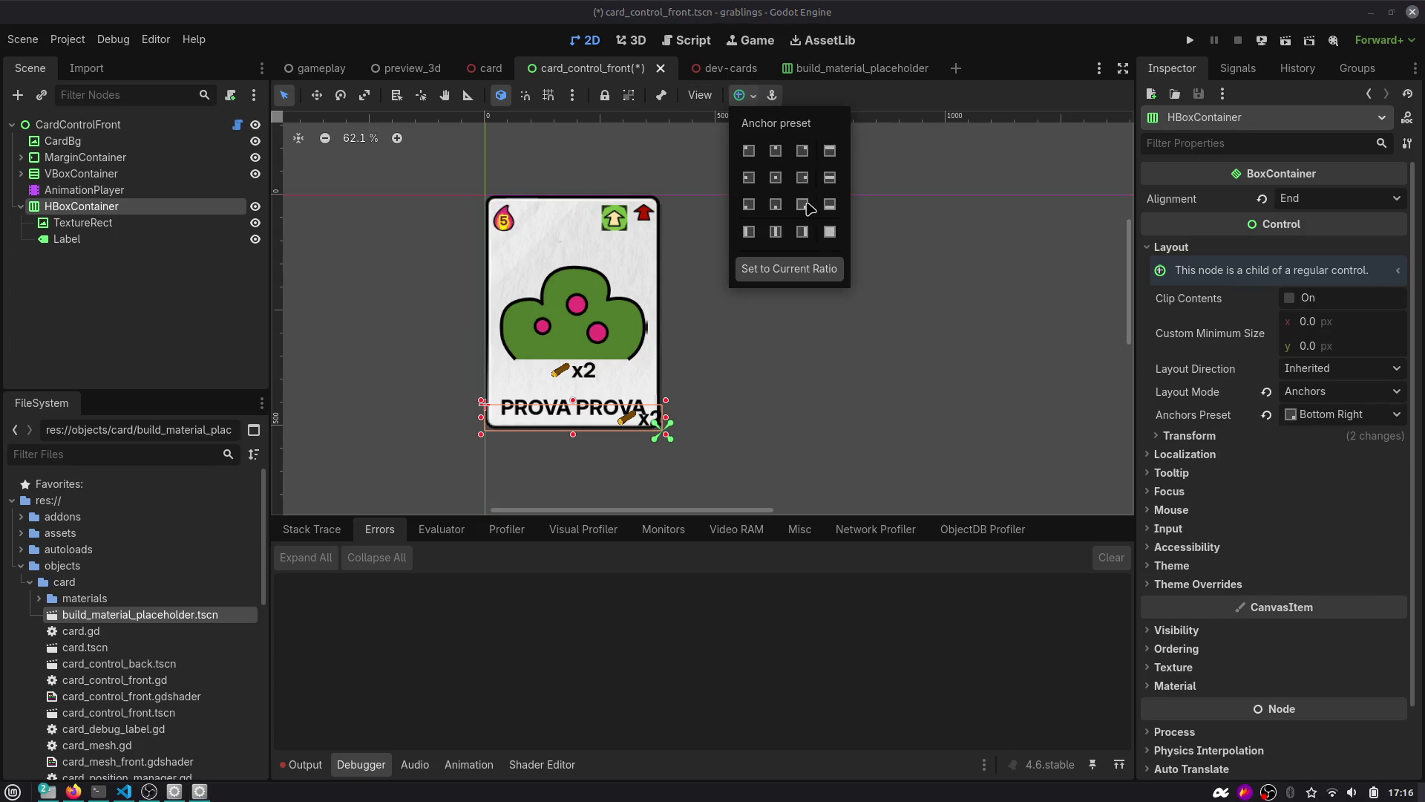
{"action": "left_click", "coordinate": [483, 420]}
{"action": "scroll", "coordinate": [645, 414], "scroll_direction": "up", "scroll_amount": 5}
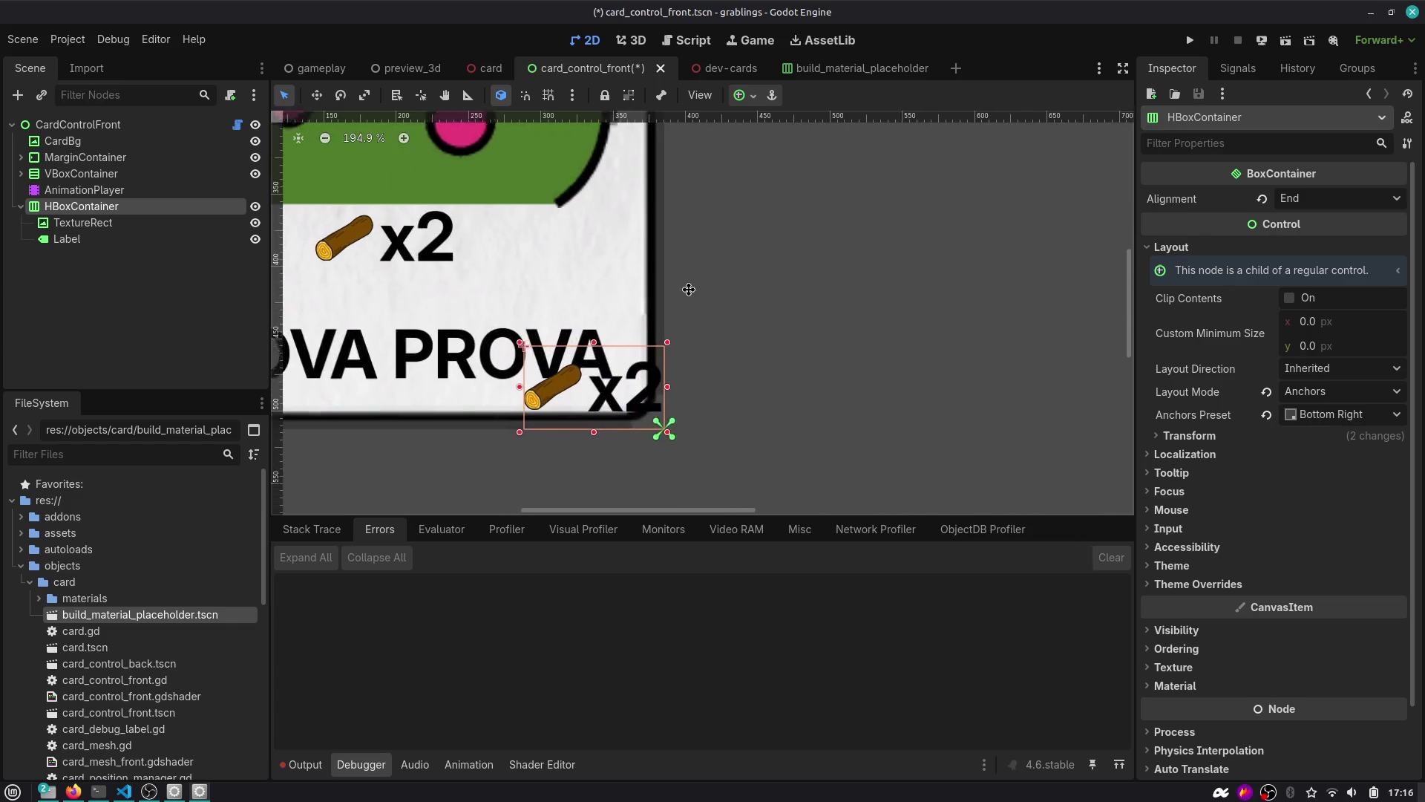
{"action": "scroll", "coordinate": [645, 377], "scroll_direction": "down", "scroll_amount": 2}
{"action": "key", "text": "shift+Up"}
{"action": "key", "text": "shift+Left"}
{"action": "key", "text": "shift+Up"}
{"action": "key", "text": "shift+Left"}
{"action": "key", "text": "shift+Up"}
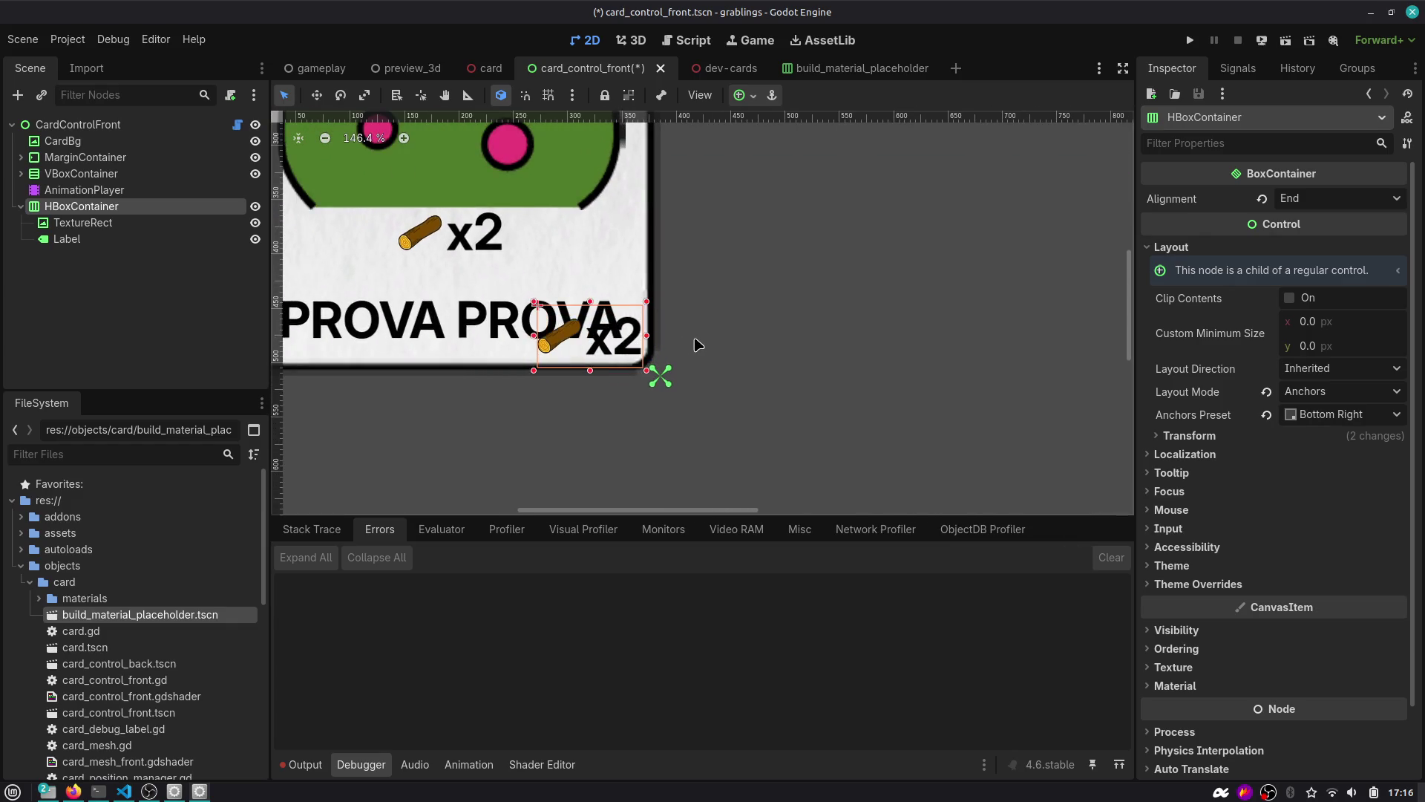
{"action": "key", "text": "alt+Tab"}
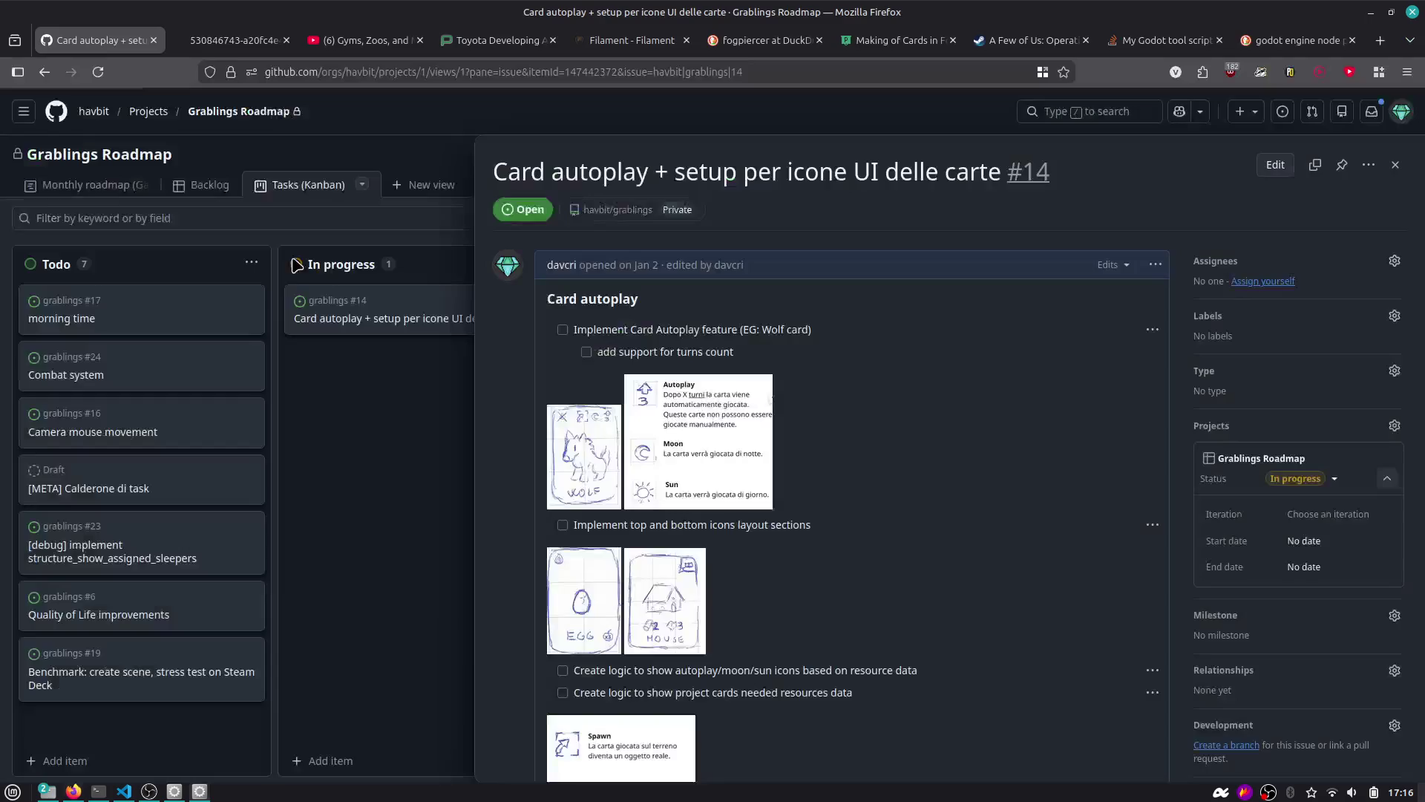
{"action": "key", "text": "alt+Tab"}
Move the x2 Label above the TextureRect so the text precedes the icon.
{"action": "left_click", "coordinate": [427, 70]}
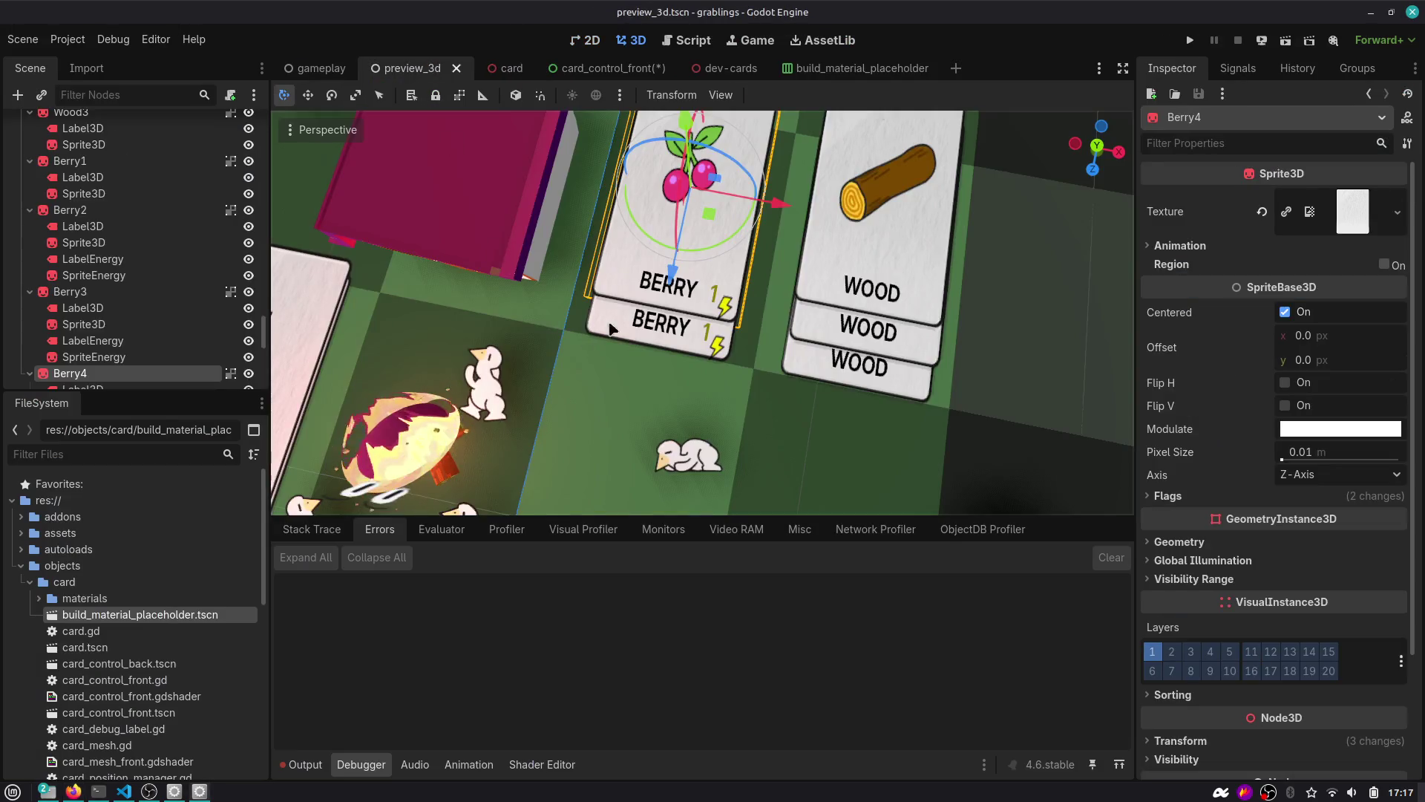
{"action": "left_click", "coordinate": [608, 68]}
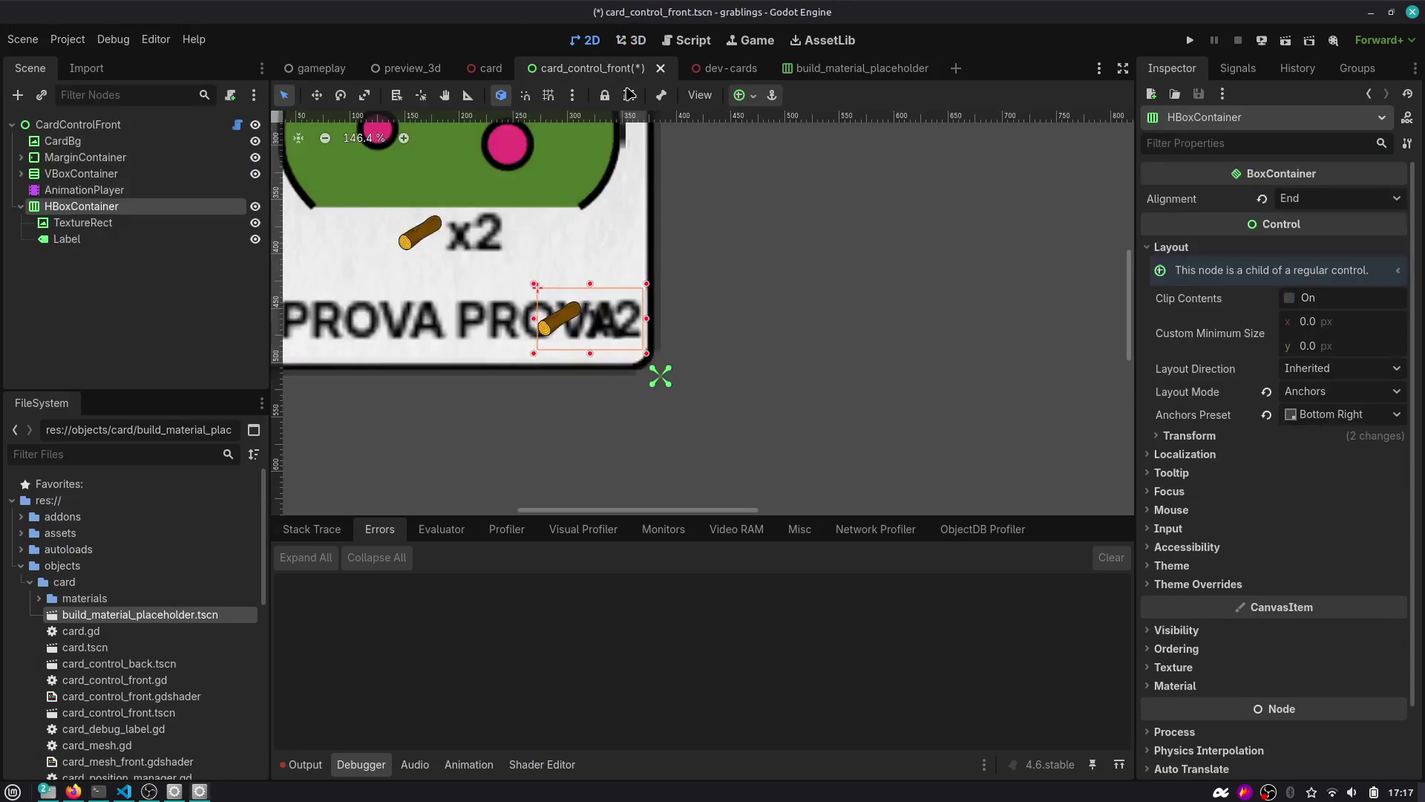
{"action": "mouse_move", "coordinate": [111, 239]}
{"action": "left_mouse_down"}
{"action": "mouse_move", "coordinate": [93, 242]}
{"action": "mouse_move", "coordinate": [101, 218]}
{"action": "left_mouse_up"}
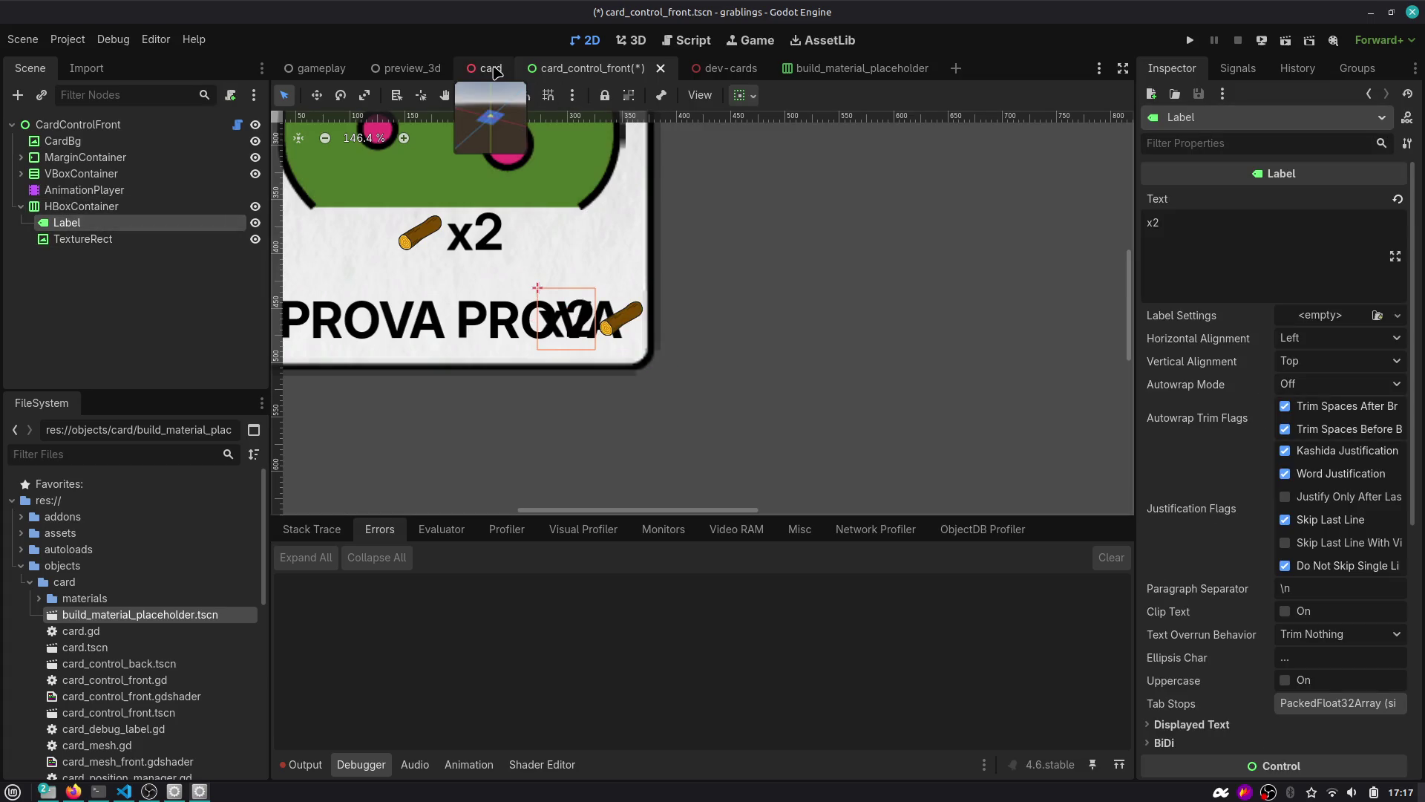
Copy the lightning texture from Berry4's SpriteEnergy in the preview_3d scene.
{"action": "left_click", "coordinate": [419, 69]}
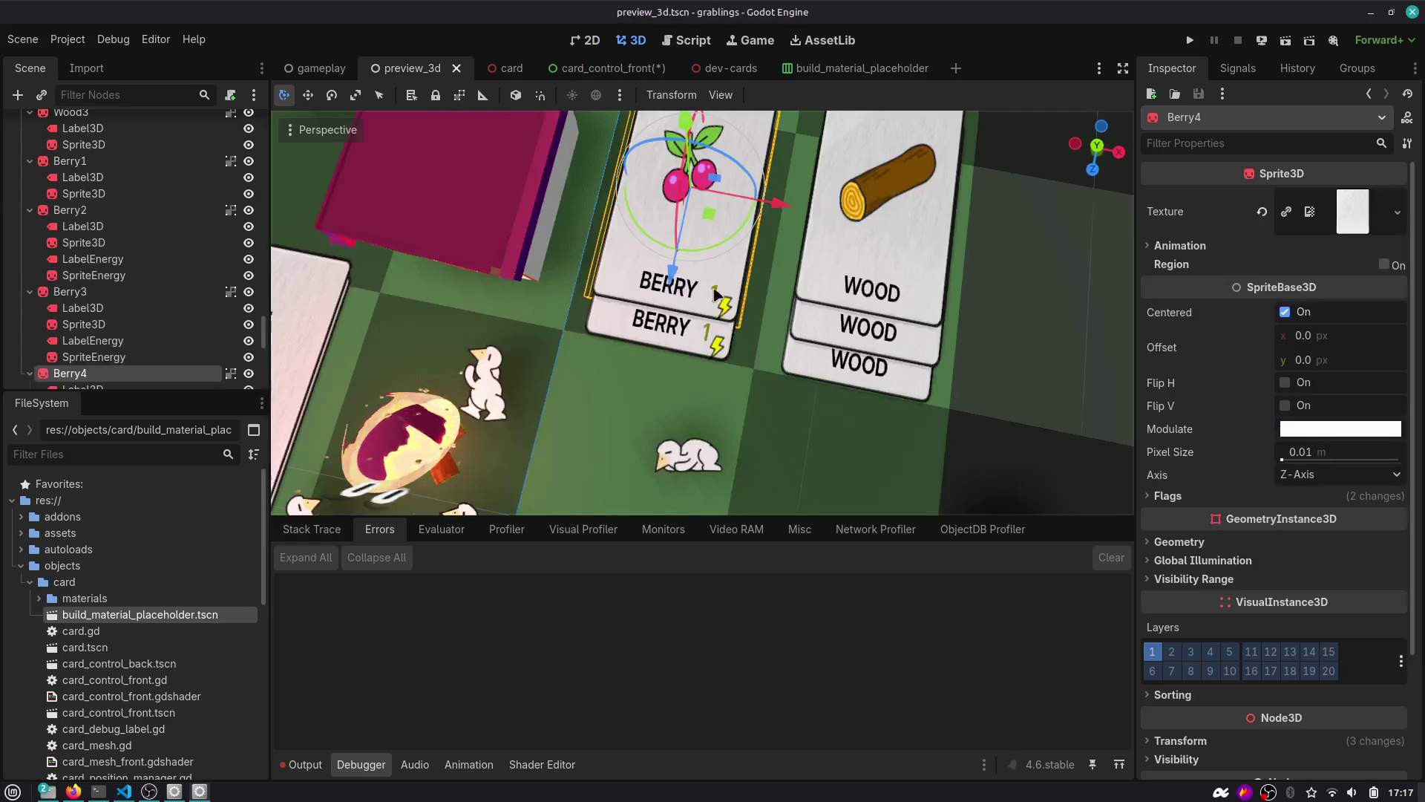
{"action": "scroll", "coordinate": [132, 254], "scroll_direction": "down", "scroll_amount": 3}
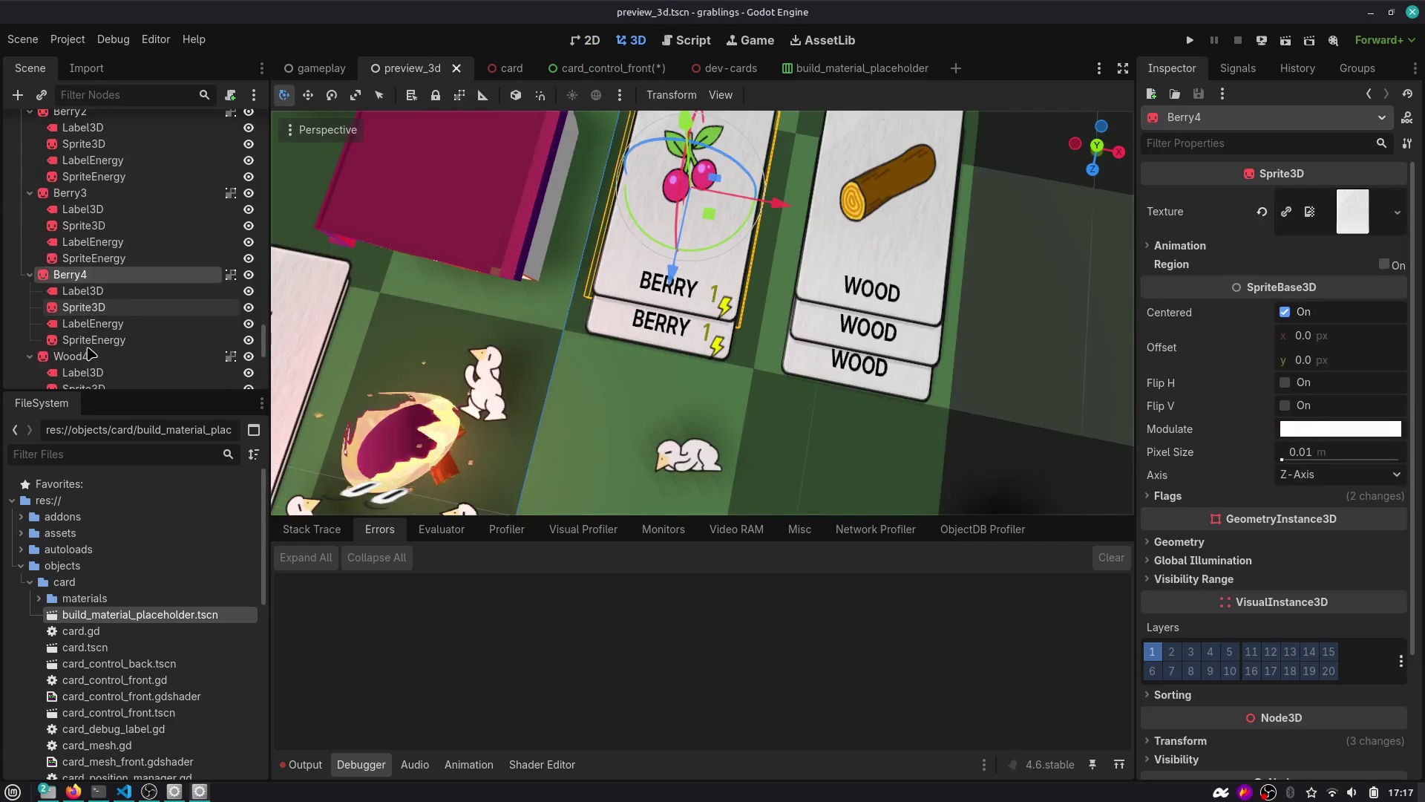
{"action": "left_click", "coordinate": [90, 292]}
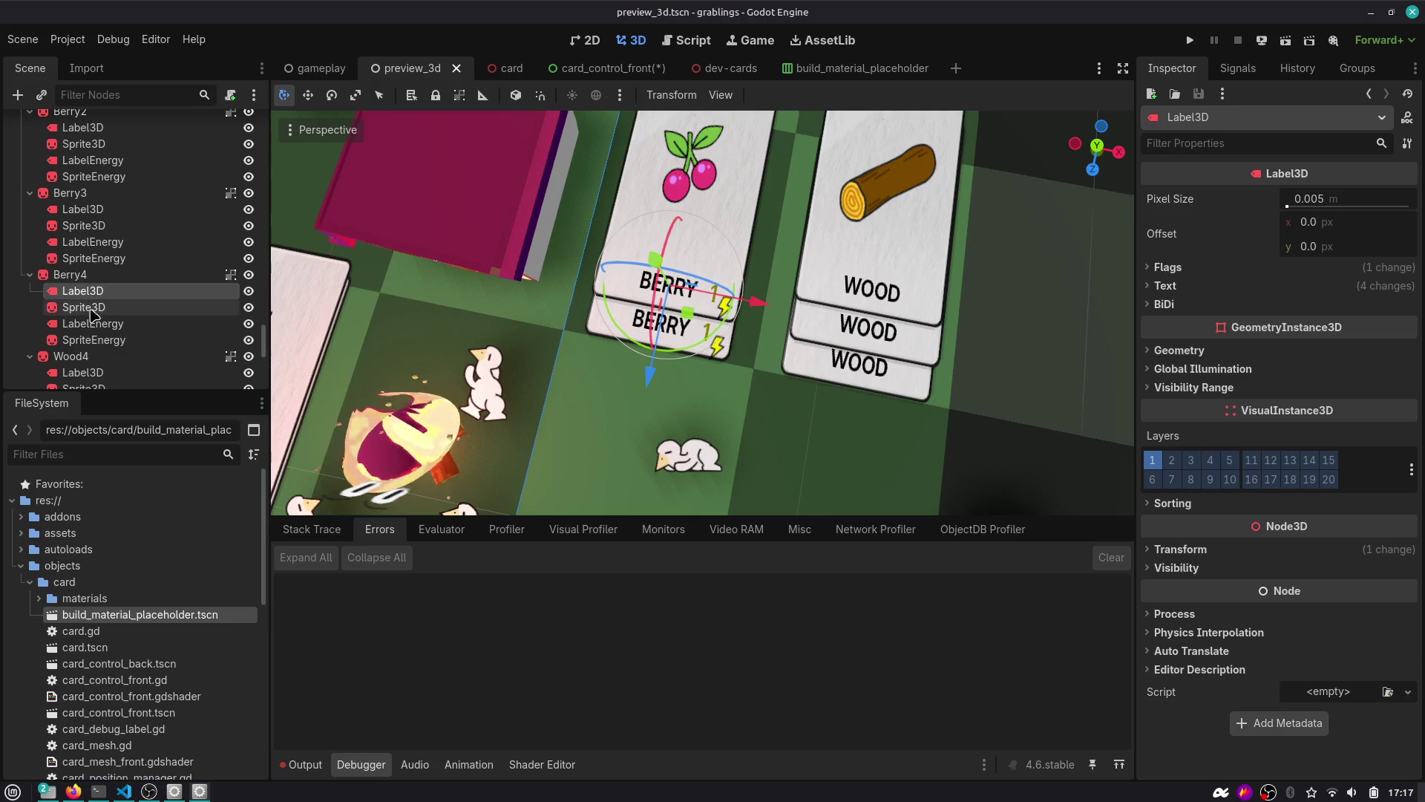
{"action": "left_click", "coordinate": [92, 307]}
{"action": "left_click", "coordinate": [249, 308]}
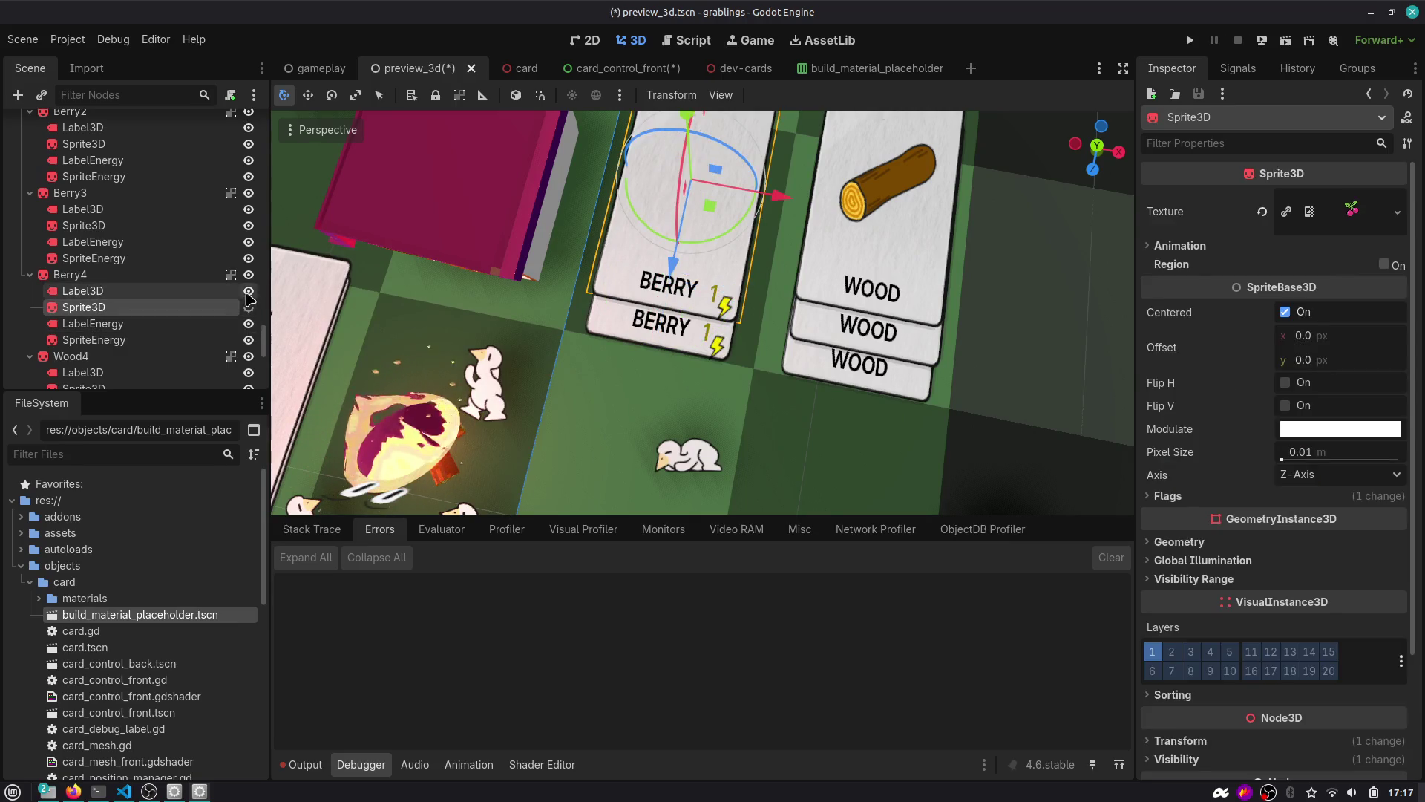
{"action": "left_click", "coordinate": [249, 291]}
{"action": "left_click", "coordinate": [148, 324]}
{"action": "double_click", "coordinate": [149, 345]}
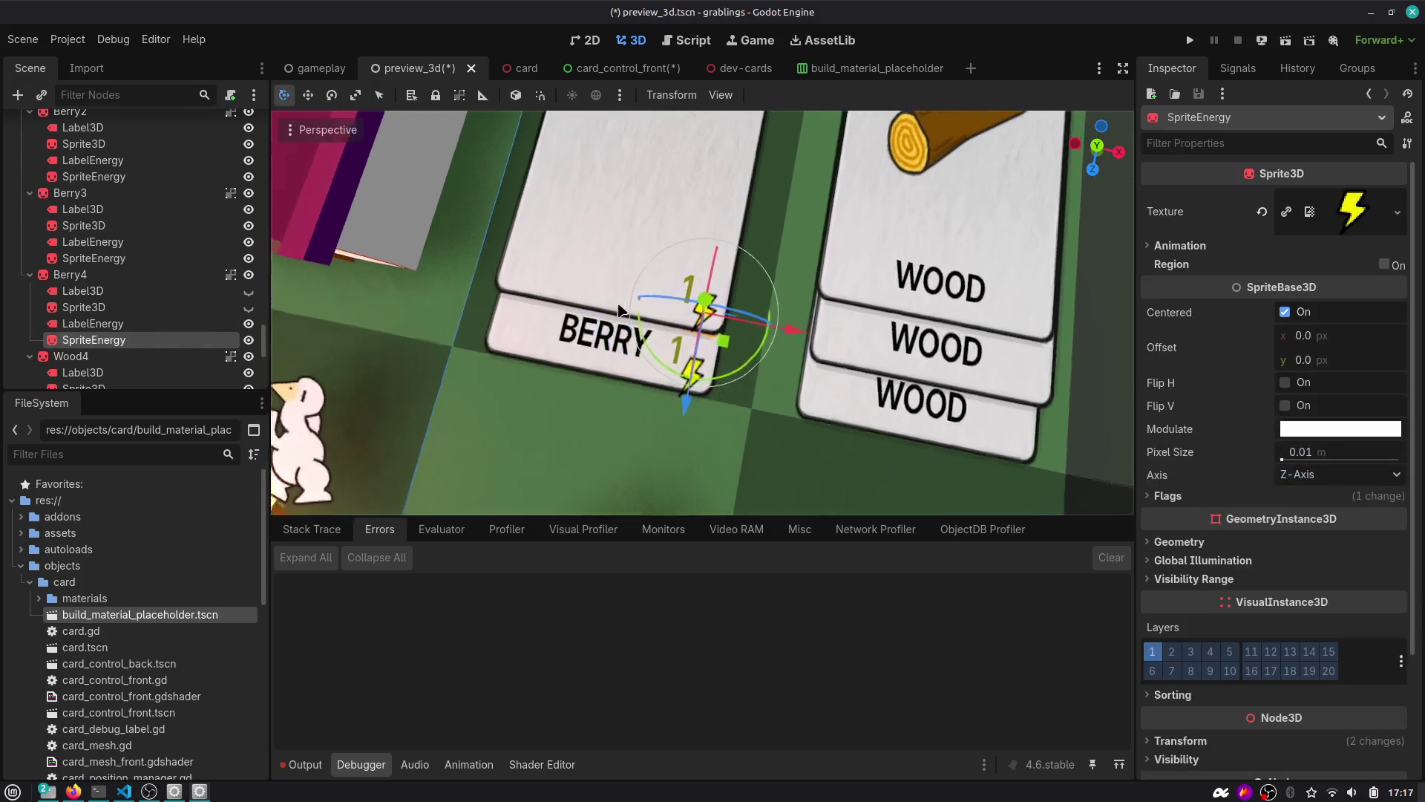
{"action": "left_click", "coordinate": [249, 308]}
{"action": "left_click", "coordinate": [248, 291]}
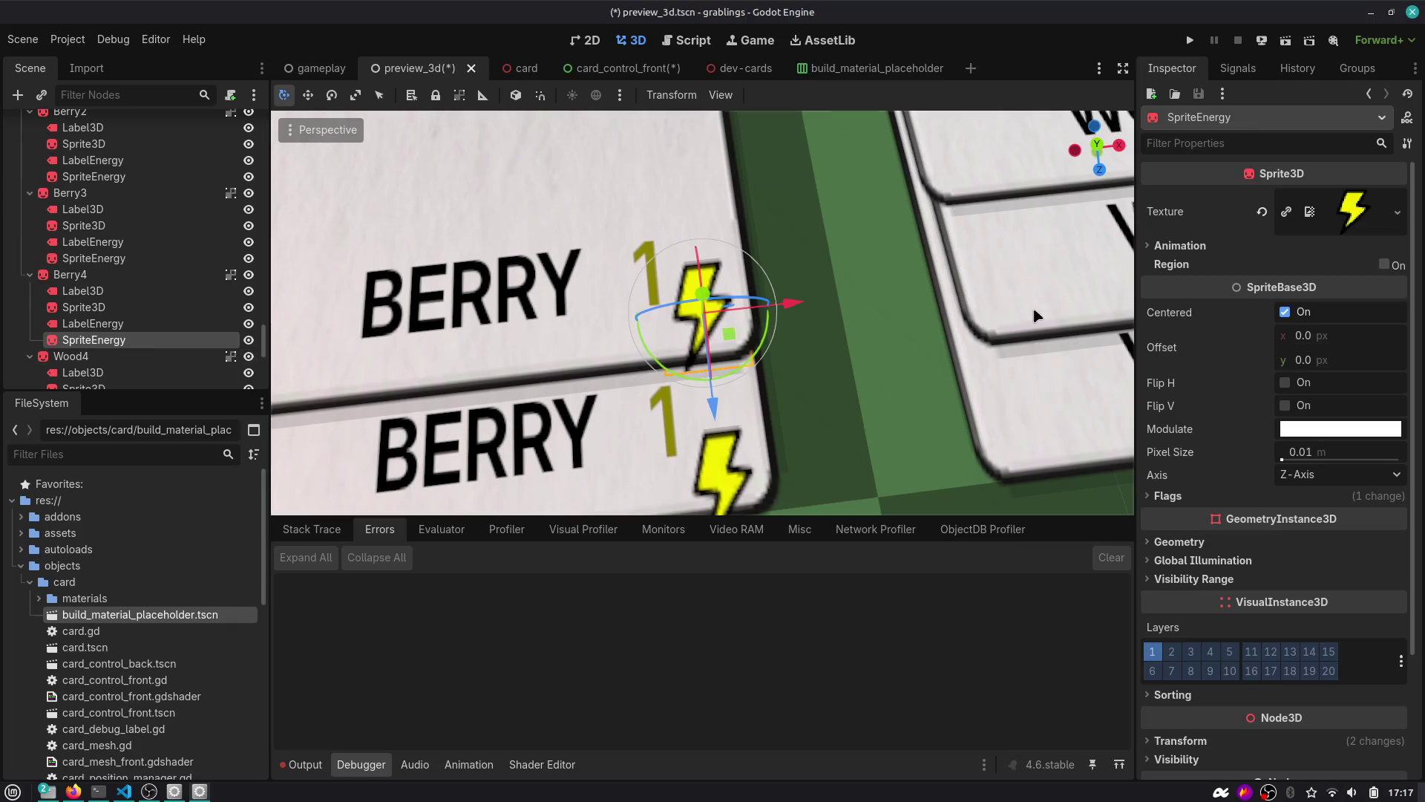
{"action": "right_click", "coordinate": [1331, 217]}
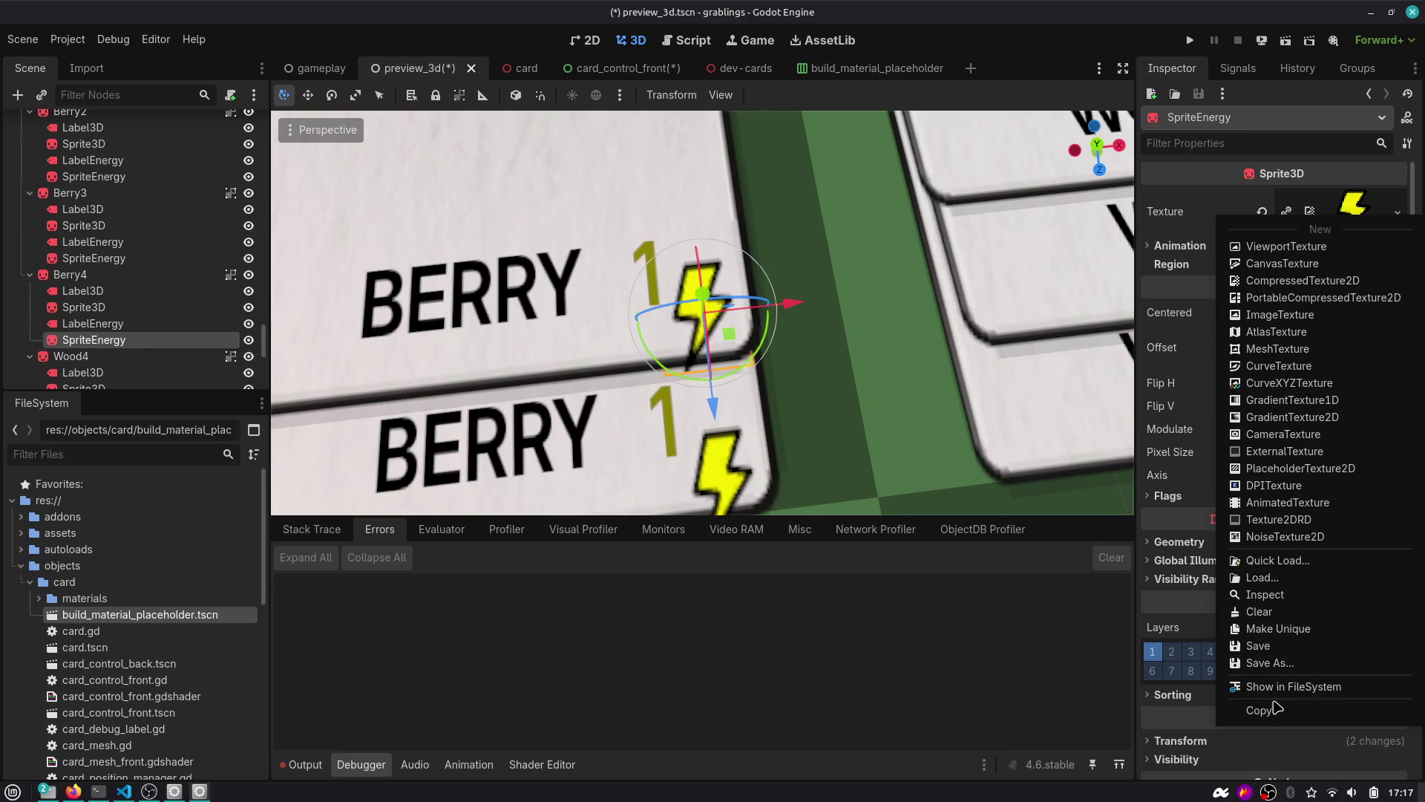
{"action": "left_click", "coordinate": [1291, 710]}
{"action": "left_click", "coordinate": [586, 69]}
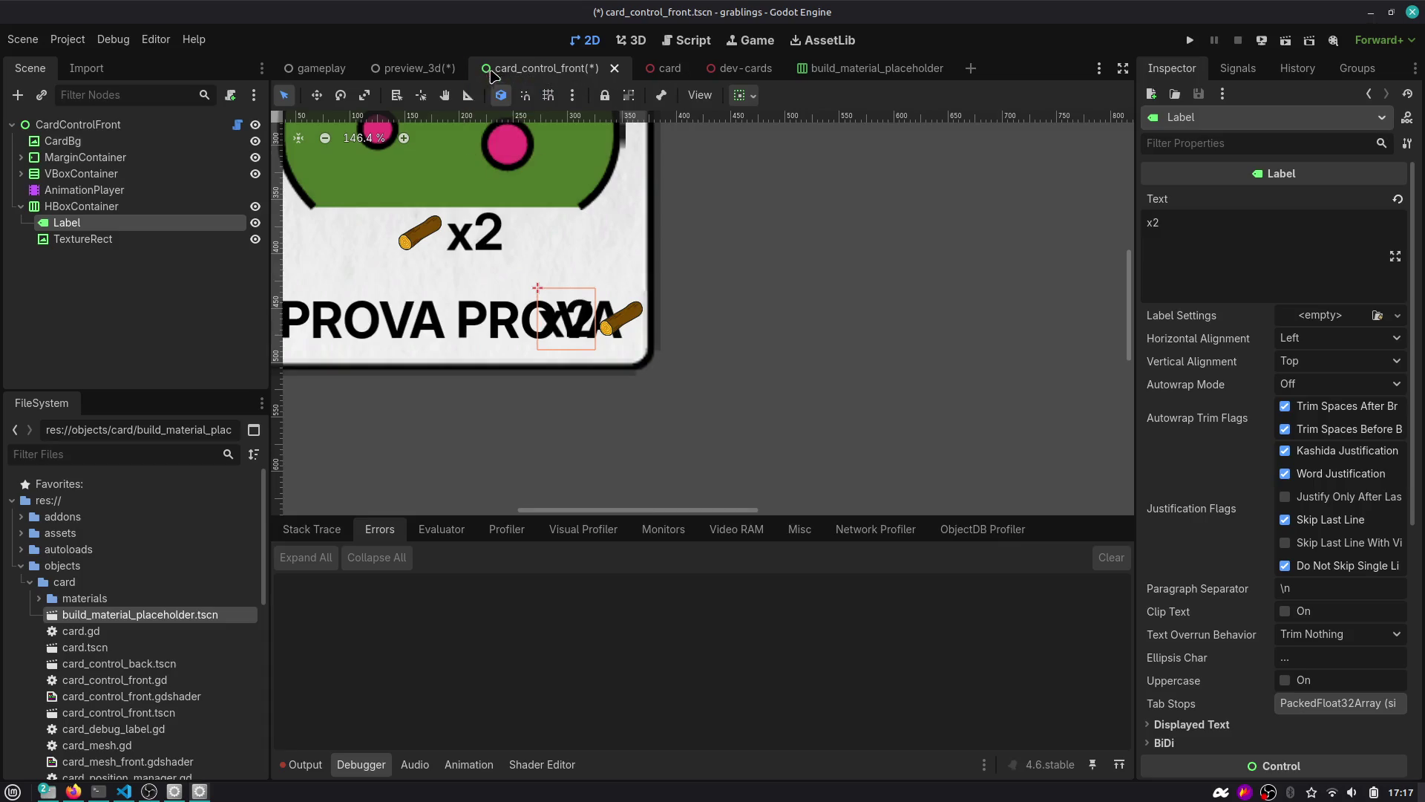
Paste the lightning texture into the badge TextureRect's Texture.
{"action": "left_click", "coordinate": [82, 238]}
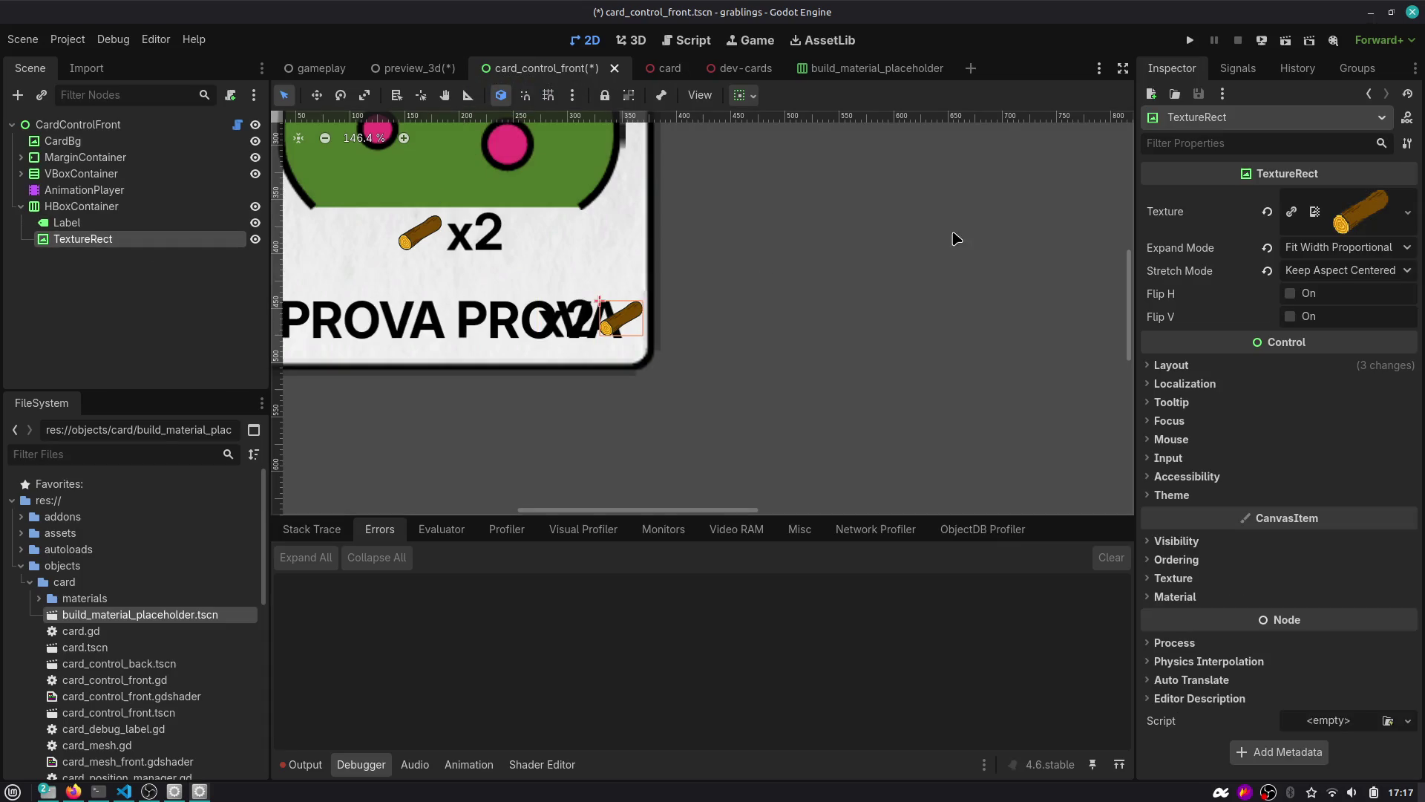
{"action": "right_click", "coordinate": [1374, 207]}
{"action": "left_click", "coordinate": [1277, 720]}
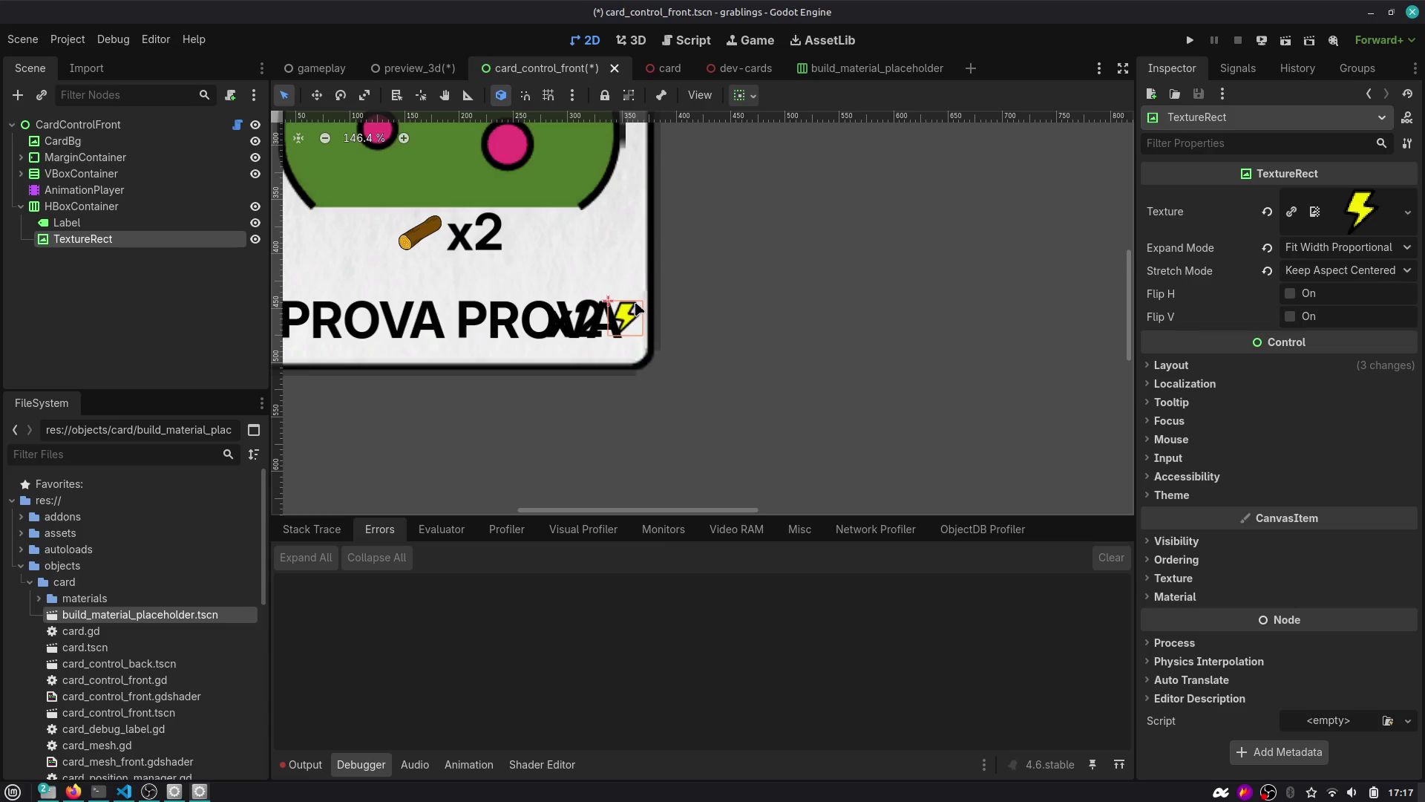
Check Berry4's LabelEnergy text colour (8c8300) in preview_3d.
{"action": "left_click", "coordinate": [416, 69]}
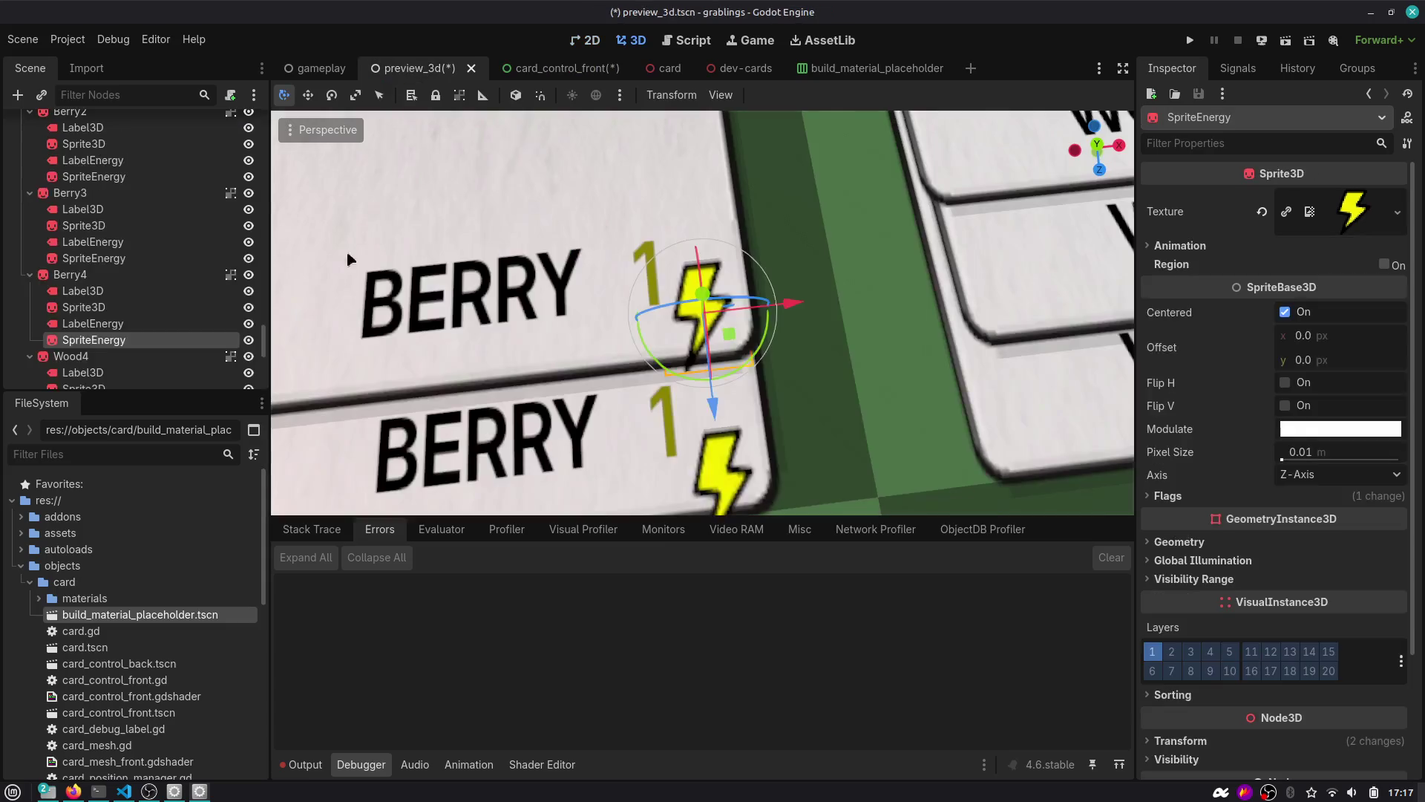
{"action": "left_click", "coordinate": [178, 324]}
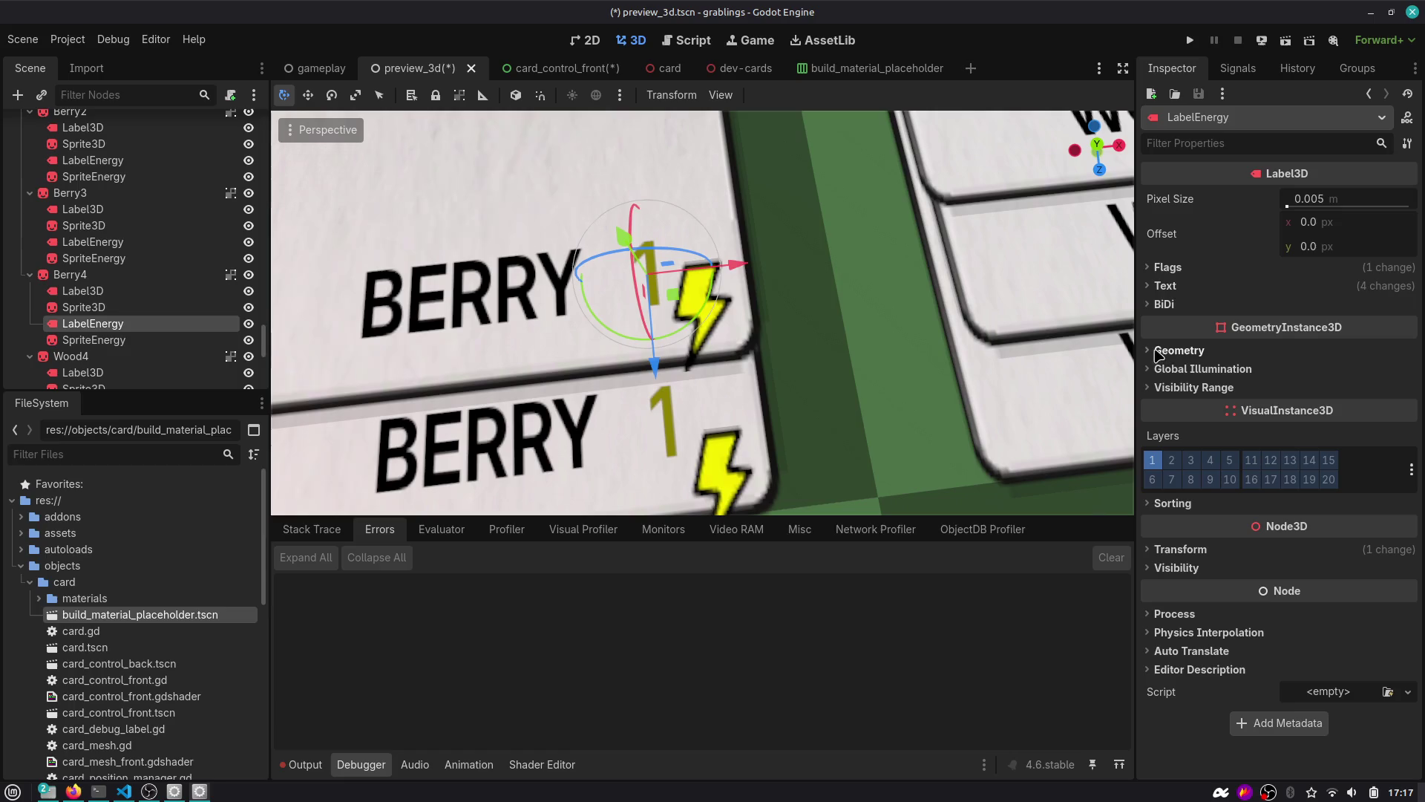
{"action": "left_click", "coordinate": [1168, 267]}
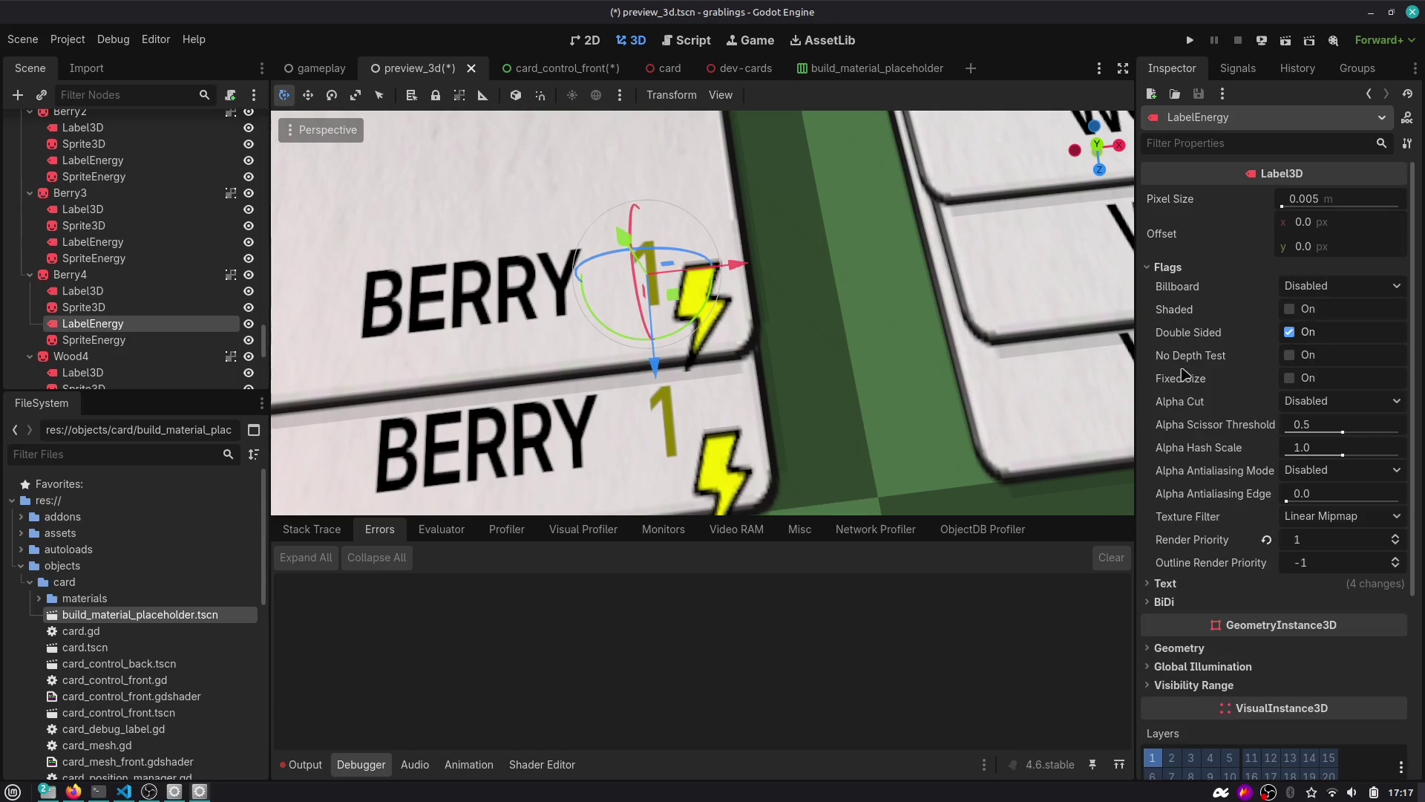
{"action": "scroll", "coordinate": [1192, 594], "scroll_direction": "down", "scroll_amount": 3}
{"action": "left_click", "coordinate": [1195, 586]}
{"action": "scroll", "coordinate": [1336, 401], "scroll_direction": "down", "scroll_amount": 6}
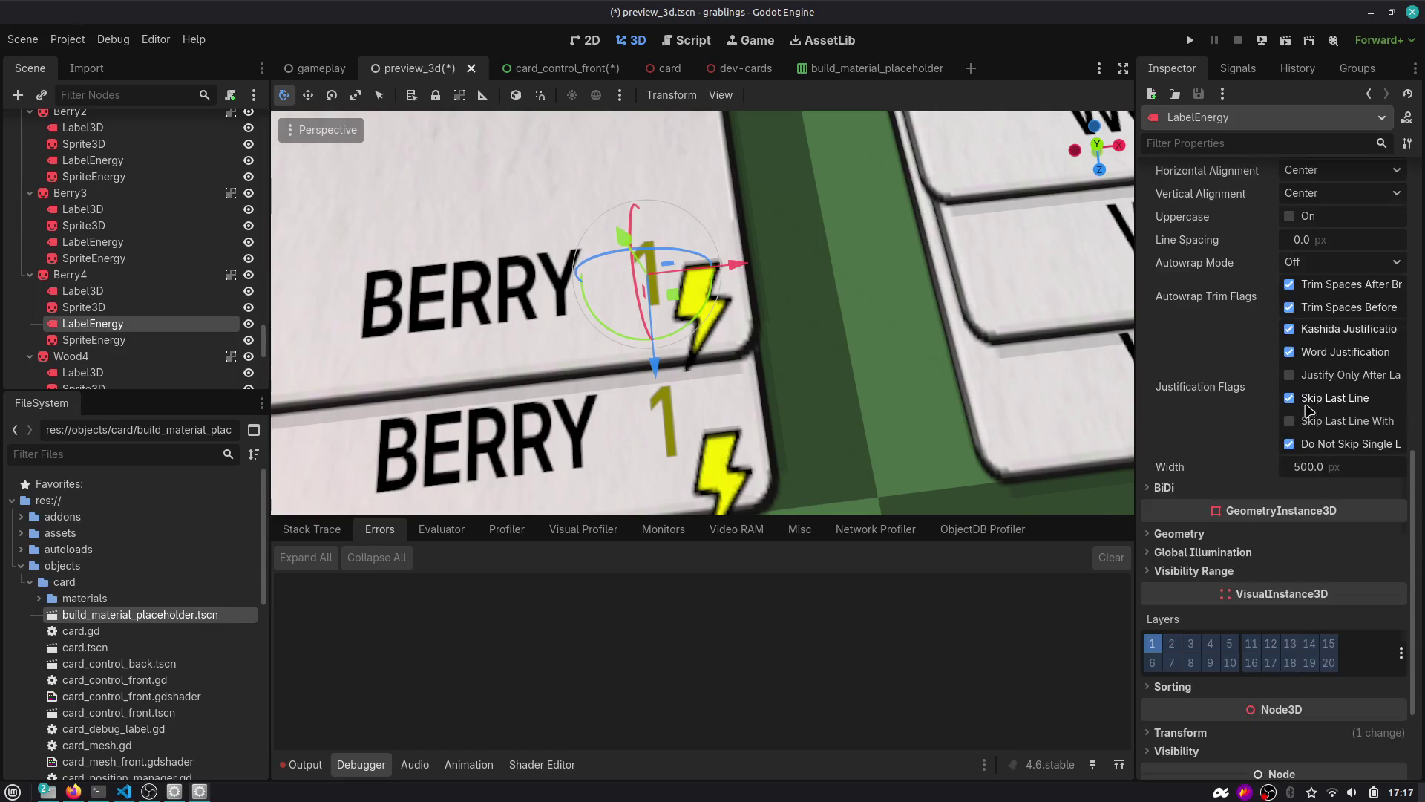
{"action": "scroll", "coordinate": [1296, 424], "scroll_direction": "up", "scroll_amount": 5}
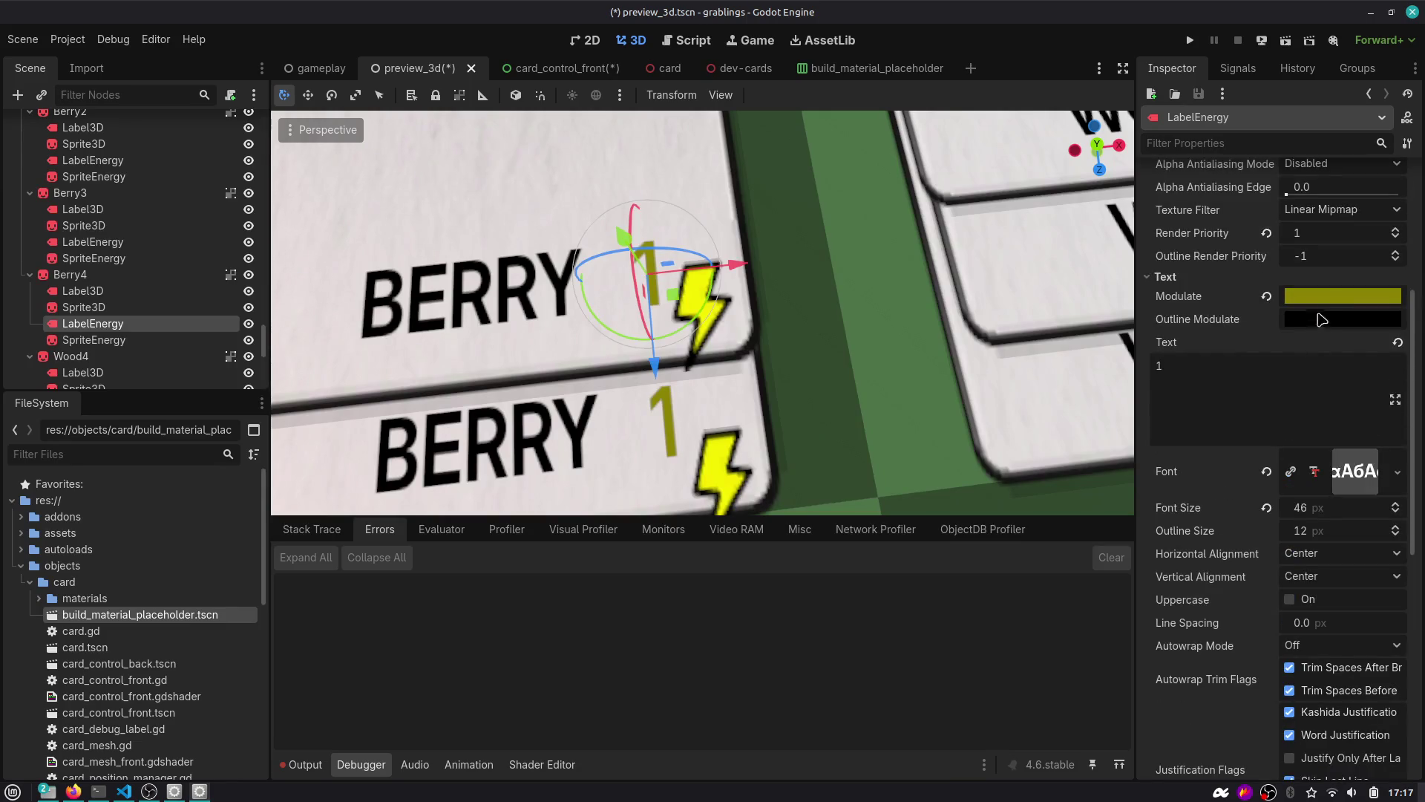
{"action": "left_click", "coordinate": [1329, 300]}
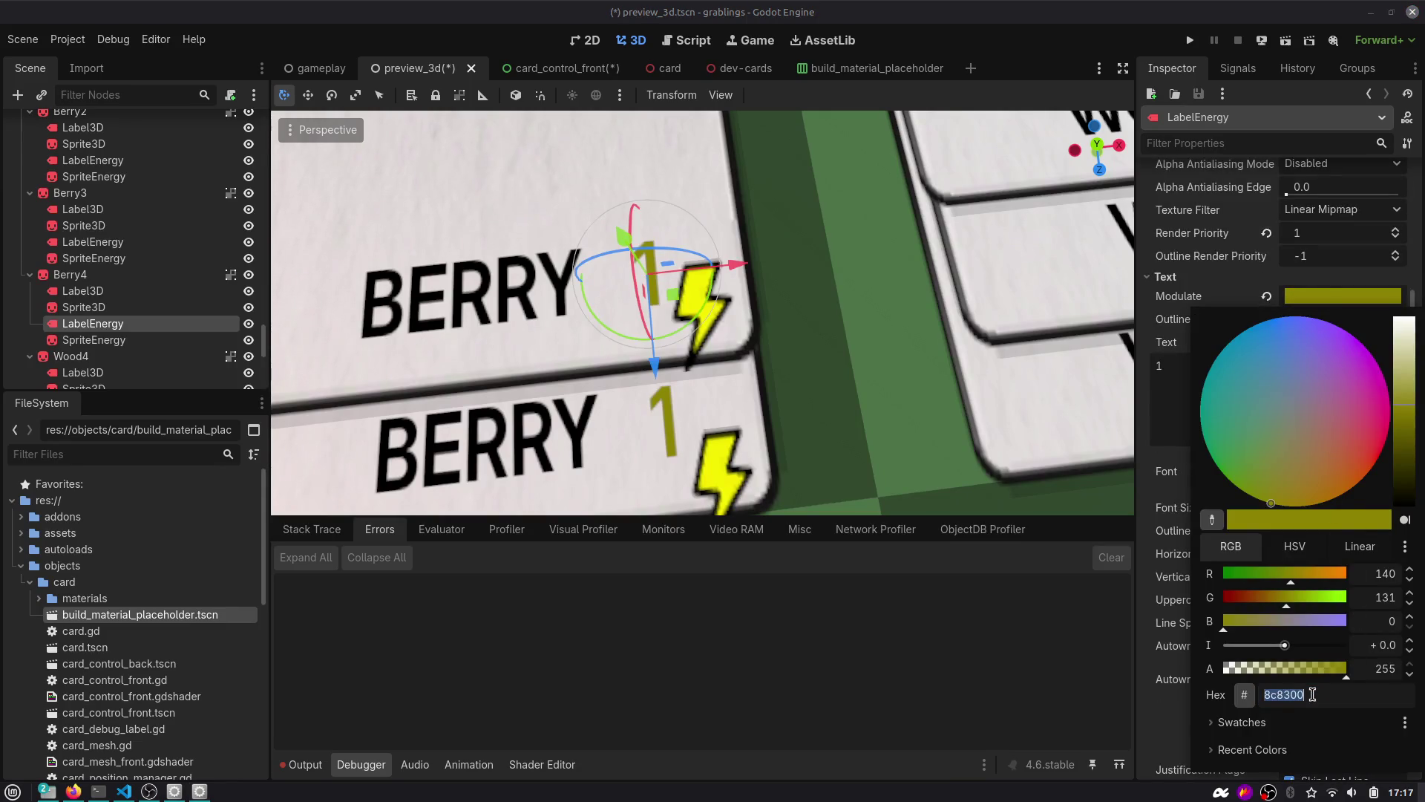
Override the x2 Label's Font Color to 8c8300 and save card_control_front.
{"action": "left_click", "coordinate": [564, 69]}
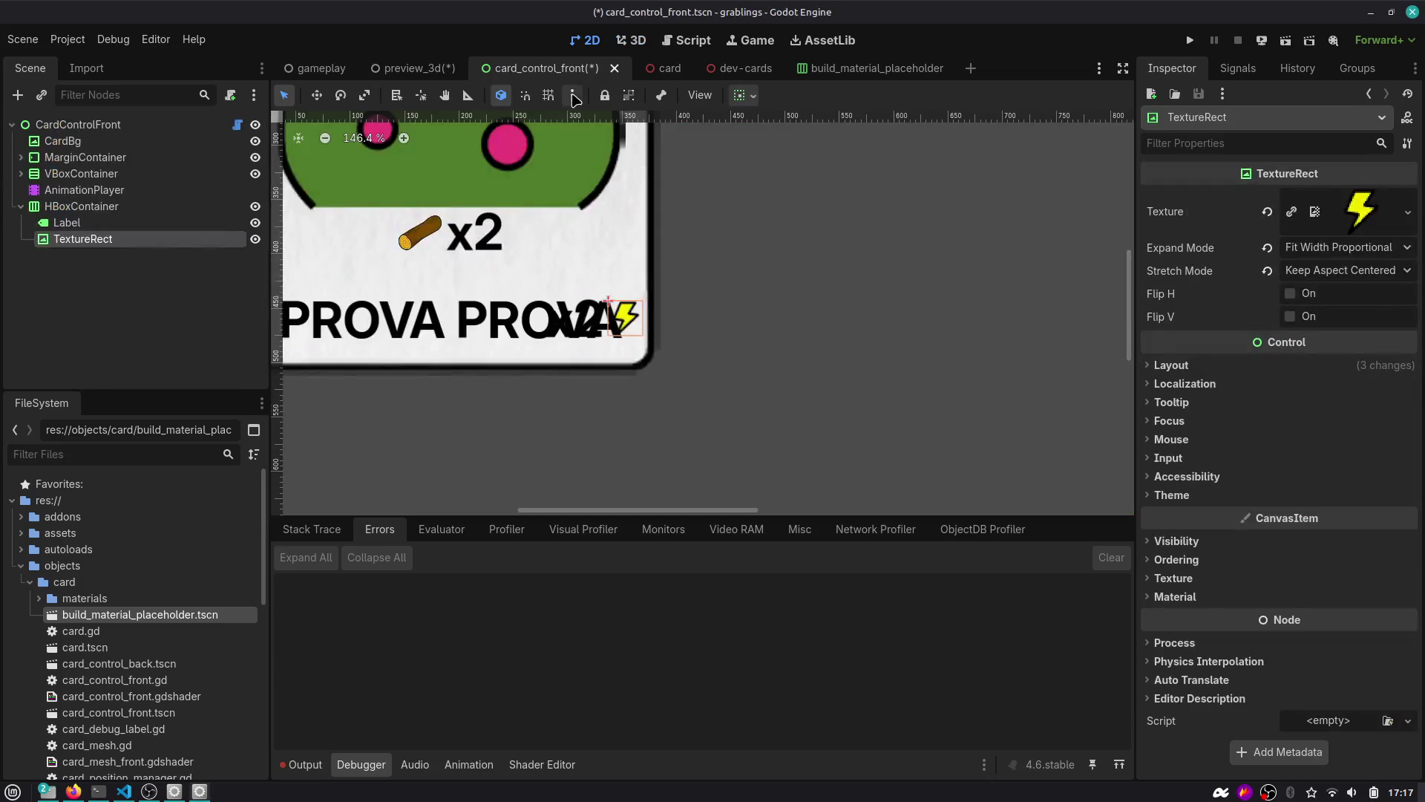
{"action": "left_click", "coordinate": [178, 223]}
{"action": "scroll", "coordinate": [1238, 384], "scroll_direction": "down", "scroll_amount": 5}
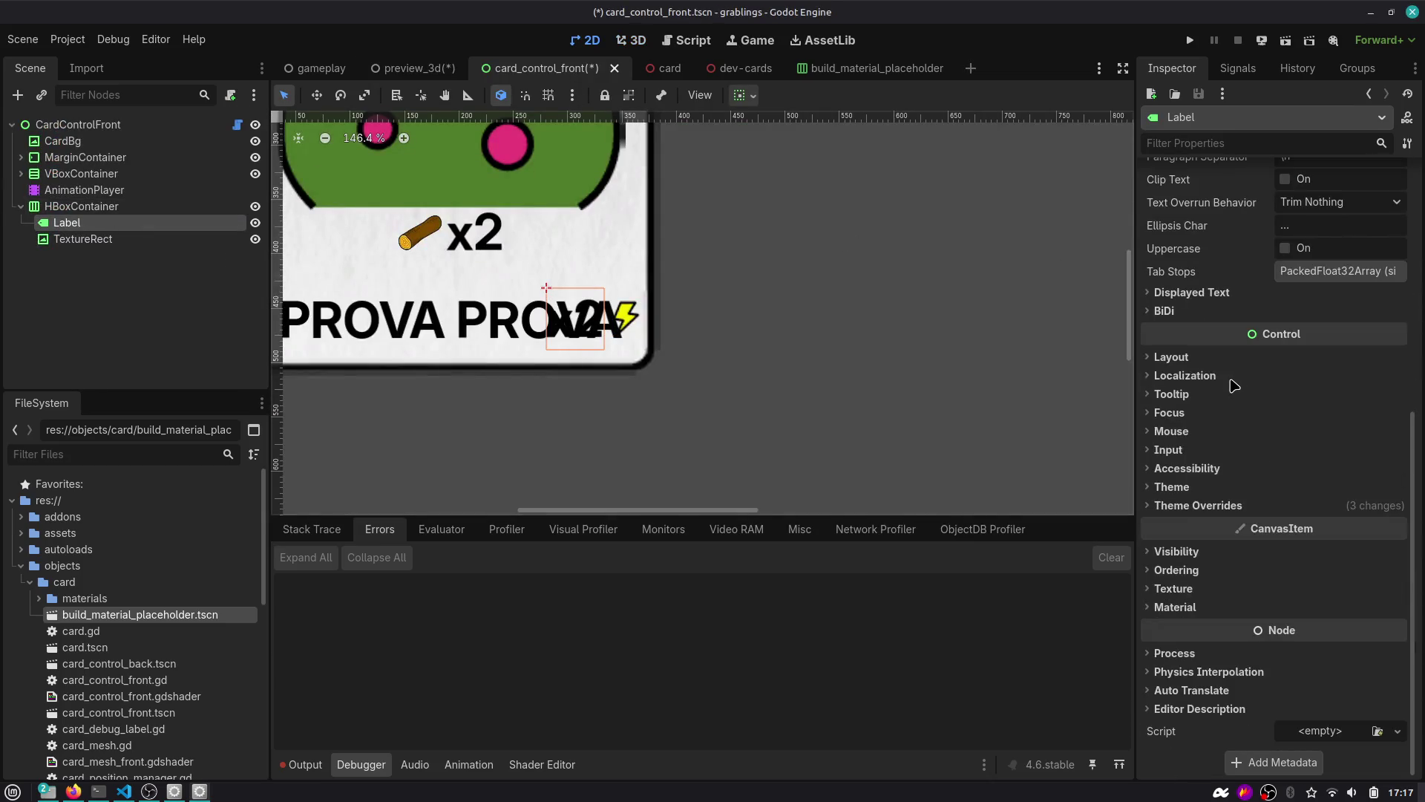
{"action": "left_click", "coordinate": [1188, 505]}
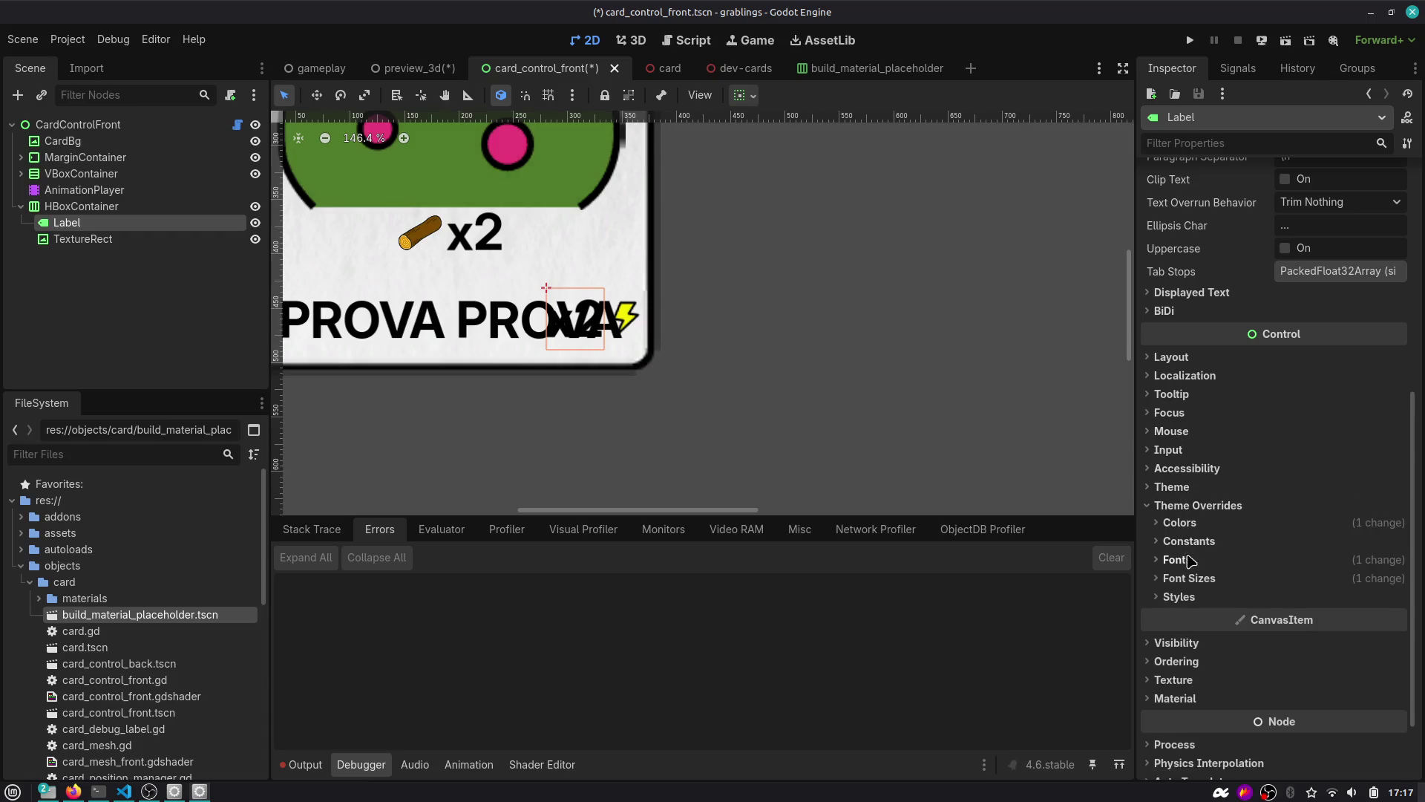
{"action": "left_click", "coordinate": [1181, 523]}
{"action": "left_click", "coordinate": [1323, 547]}
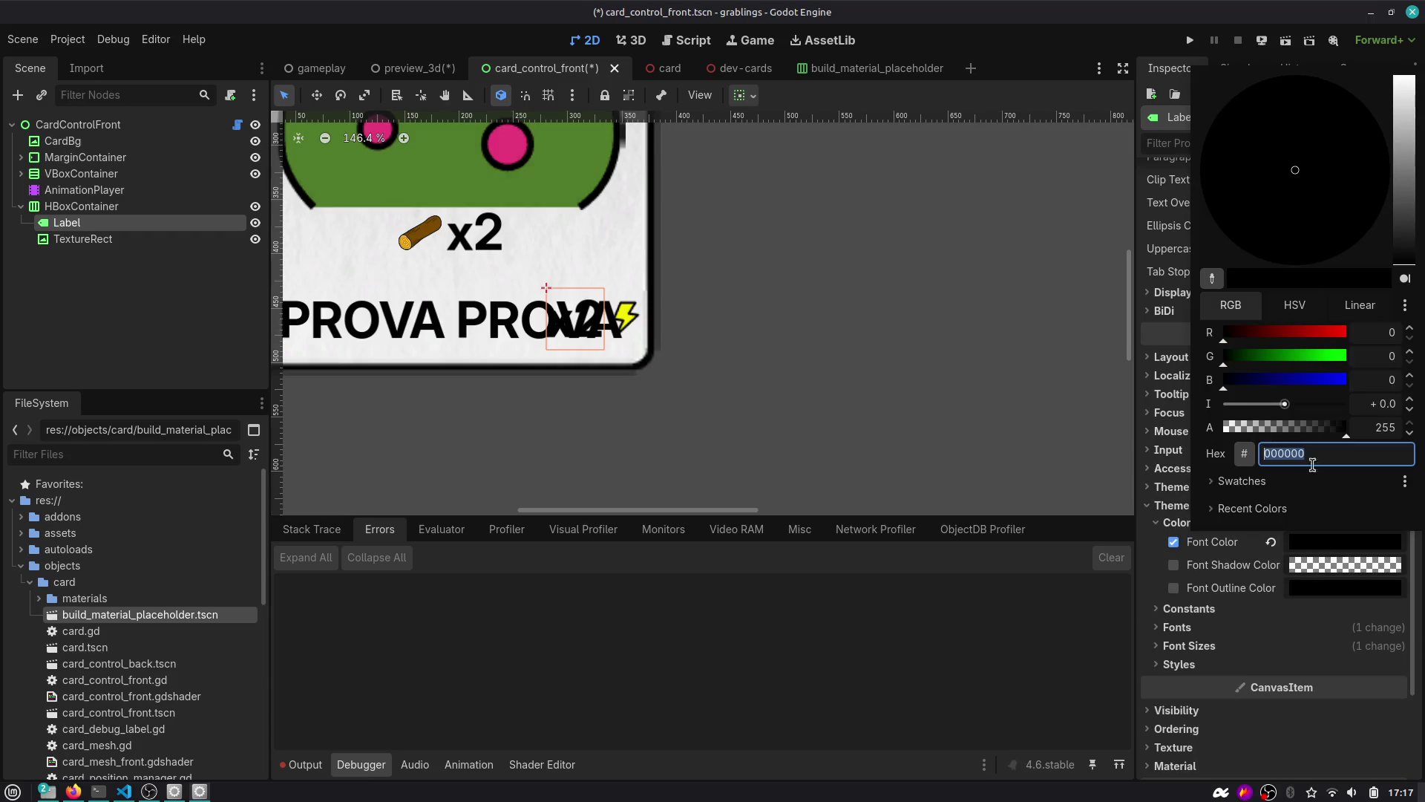
{"action": "left_click", "coordinate": [1300, 452]}
{"action": "type", "text": "8c8300"}
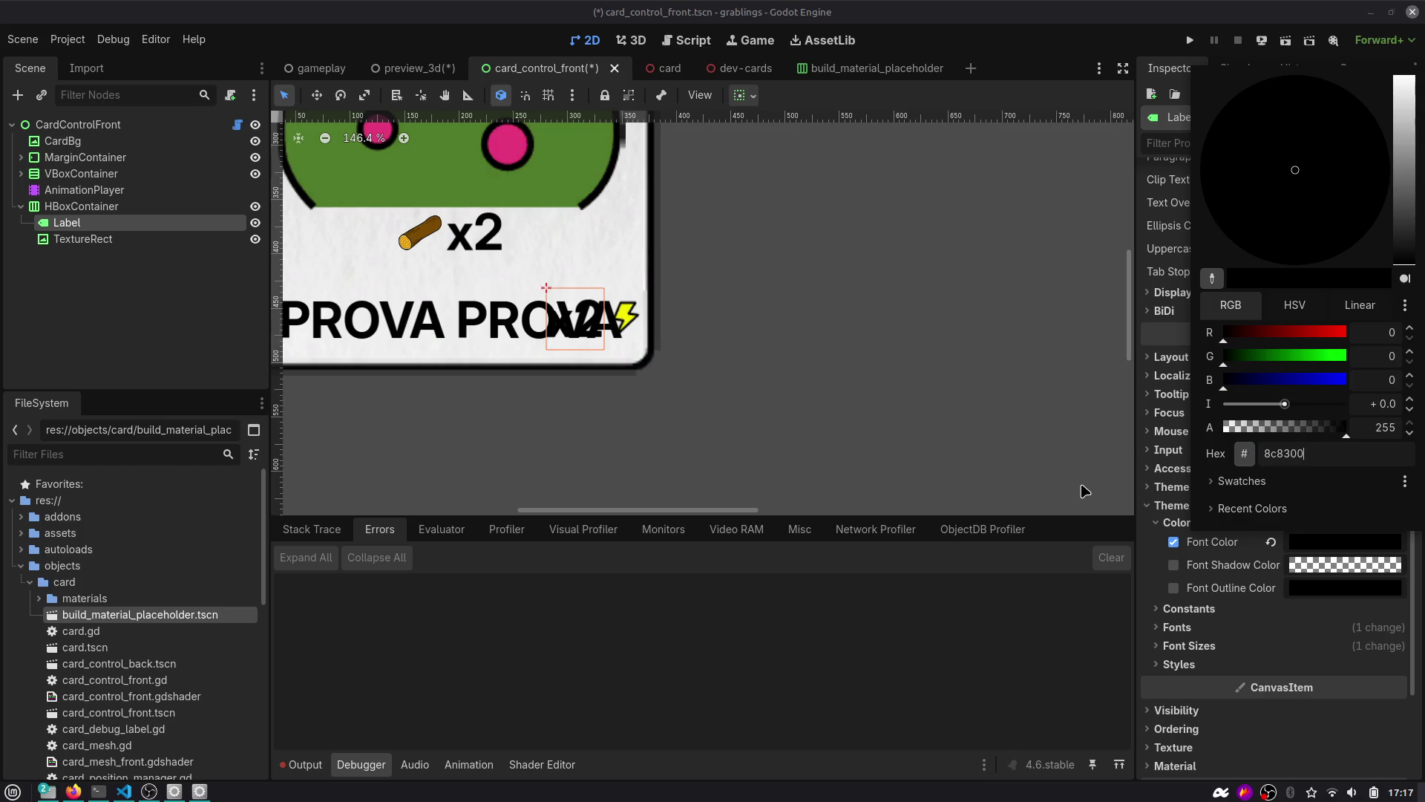
{"action": "left_click", "coordinate": [1085, 492]}
{"action": "scroll", "coordinate": [737, 324], "scroll_direction": "down", "scroll_amount": 3}
{"action": "scroll", "coordinate": [719, 314], "scroll_direction": "up", "scroll_amount": 5}
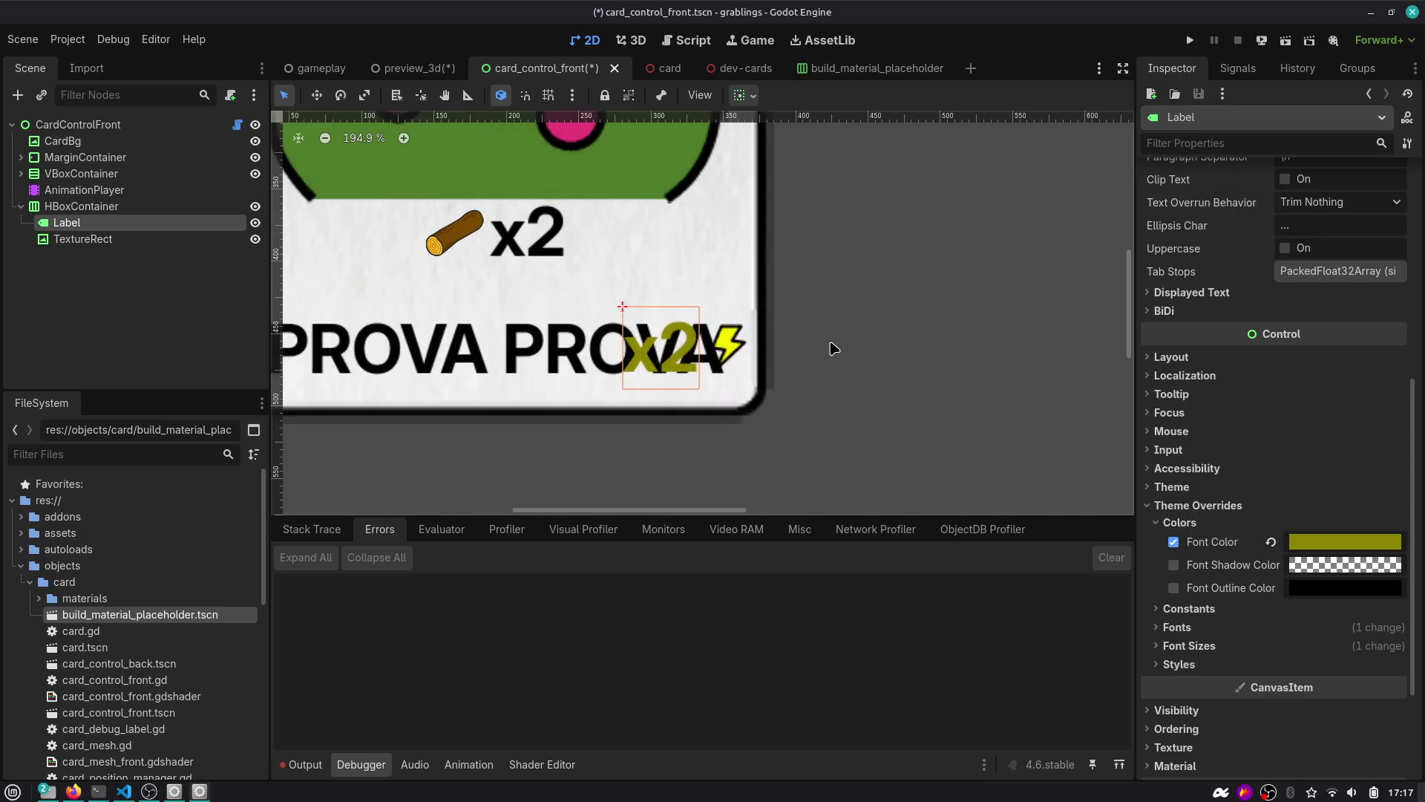
{"action": "key", "text": "ctrl+s"}
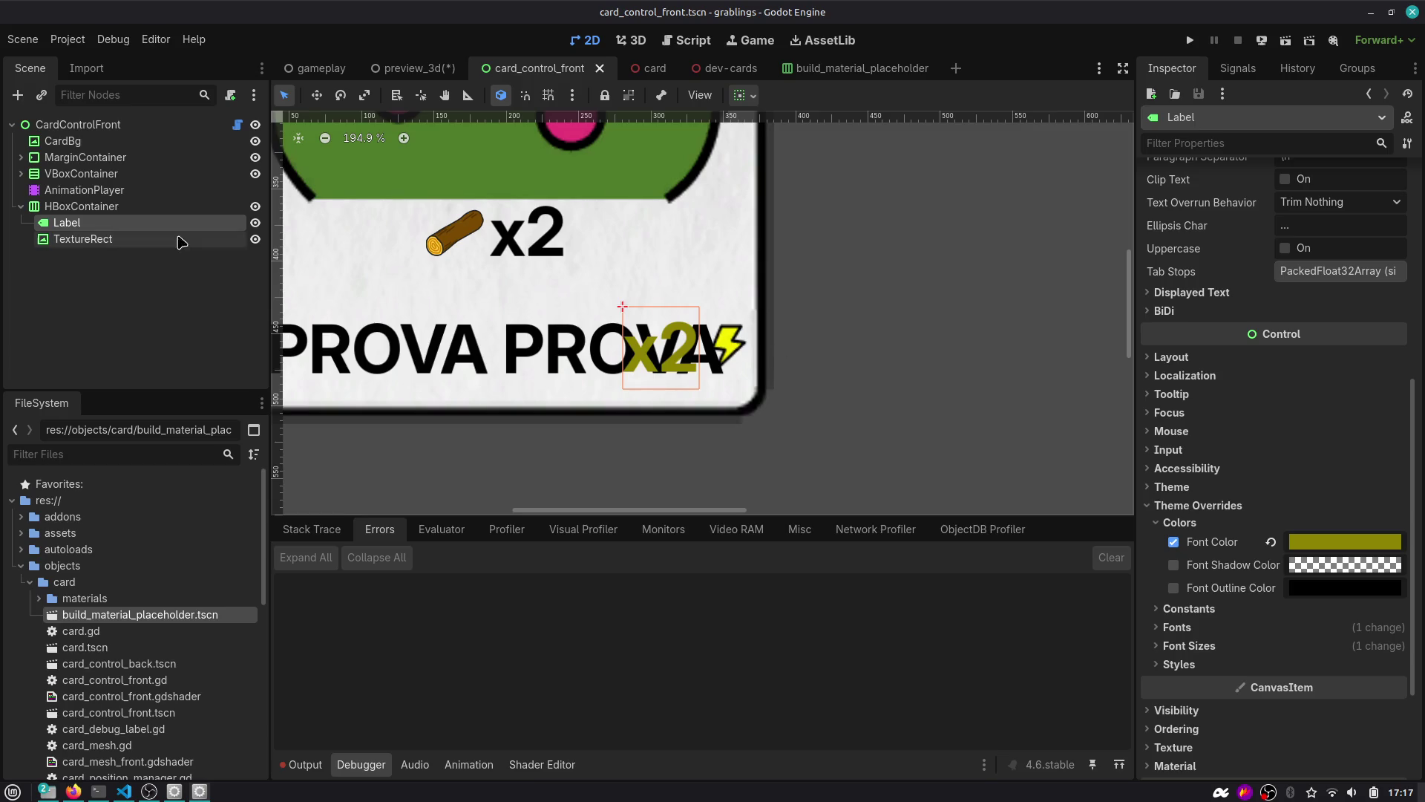
{"action": "left_click", "coordinate": [85, 213]}
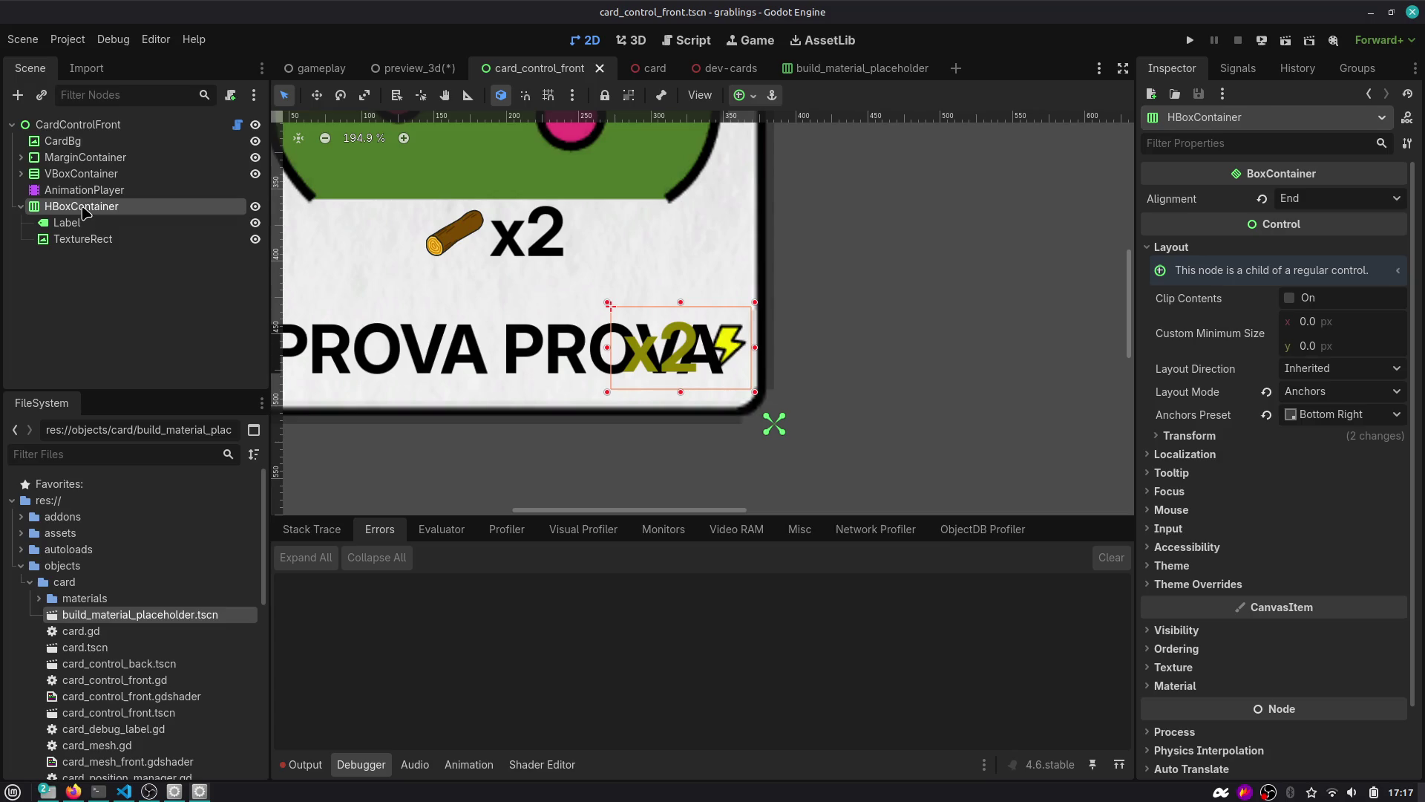
{"action": "left_click", "coordinate": [52, 174]}
{"action": "left_click", "coordinate": [21, 174]}
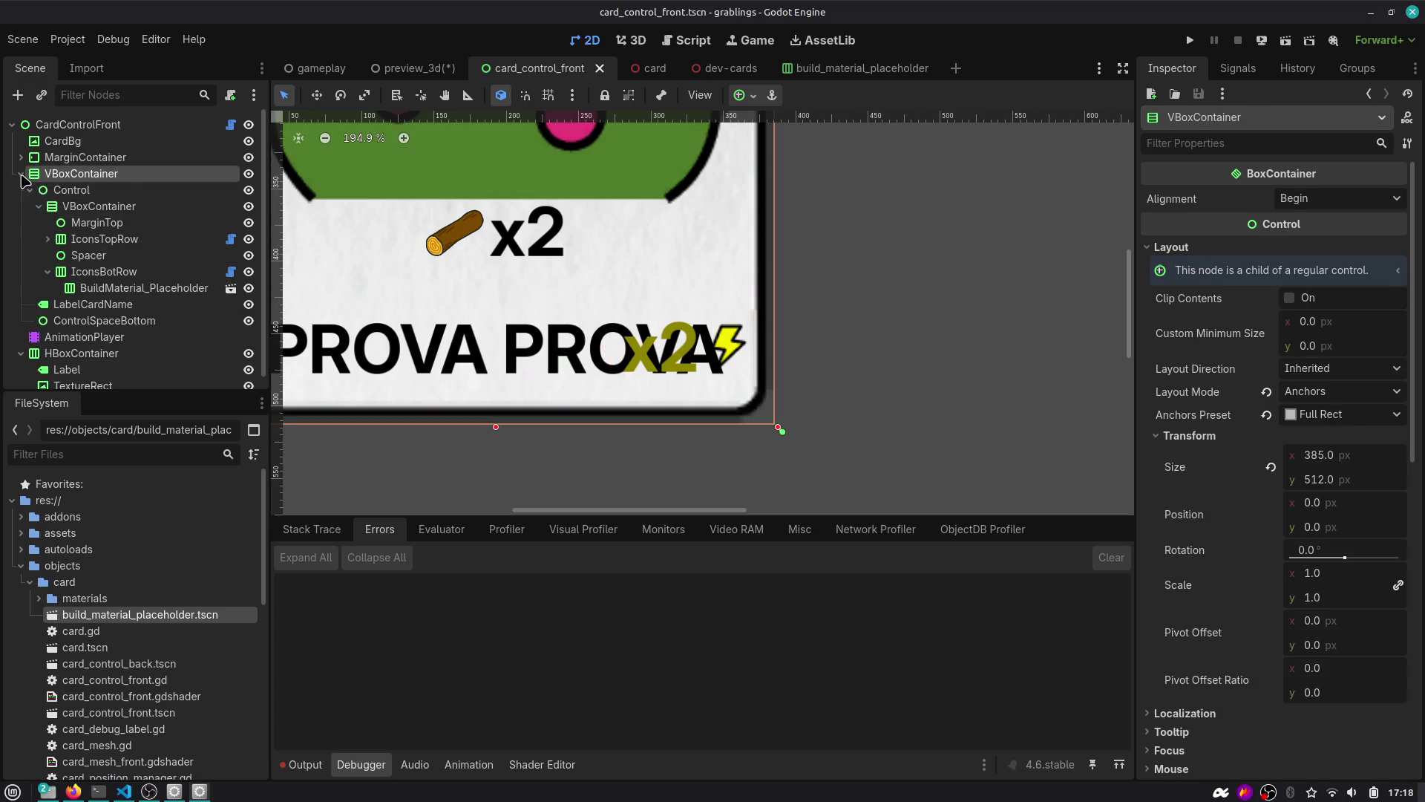
{"action": "left_click", "coordinate": [100, 271]}
{"action": "left_click", "coordinate": [88, 294]}
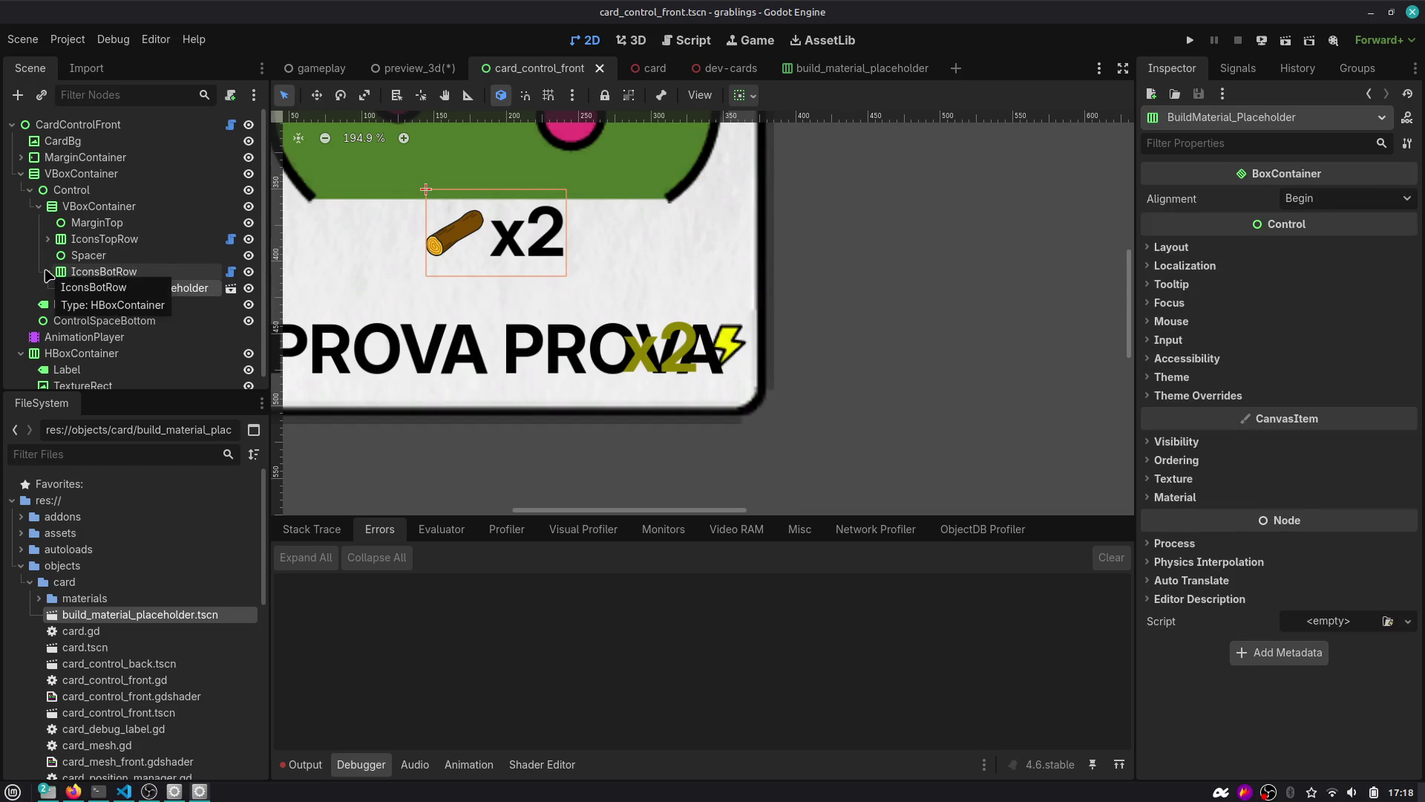
{"action": "left_click", "coordinate": [93, 304]}
{"action": "scroll", "coordinate": [378, 344], "scroll_direction": "down", "scroll_amount": 5}
{"action": "scroll", "coordinate": [378, 345], "scroll_direction": "down", "scroll_amount": 1}
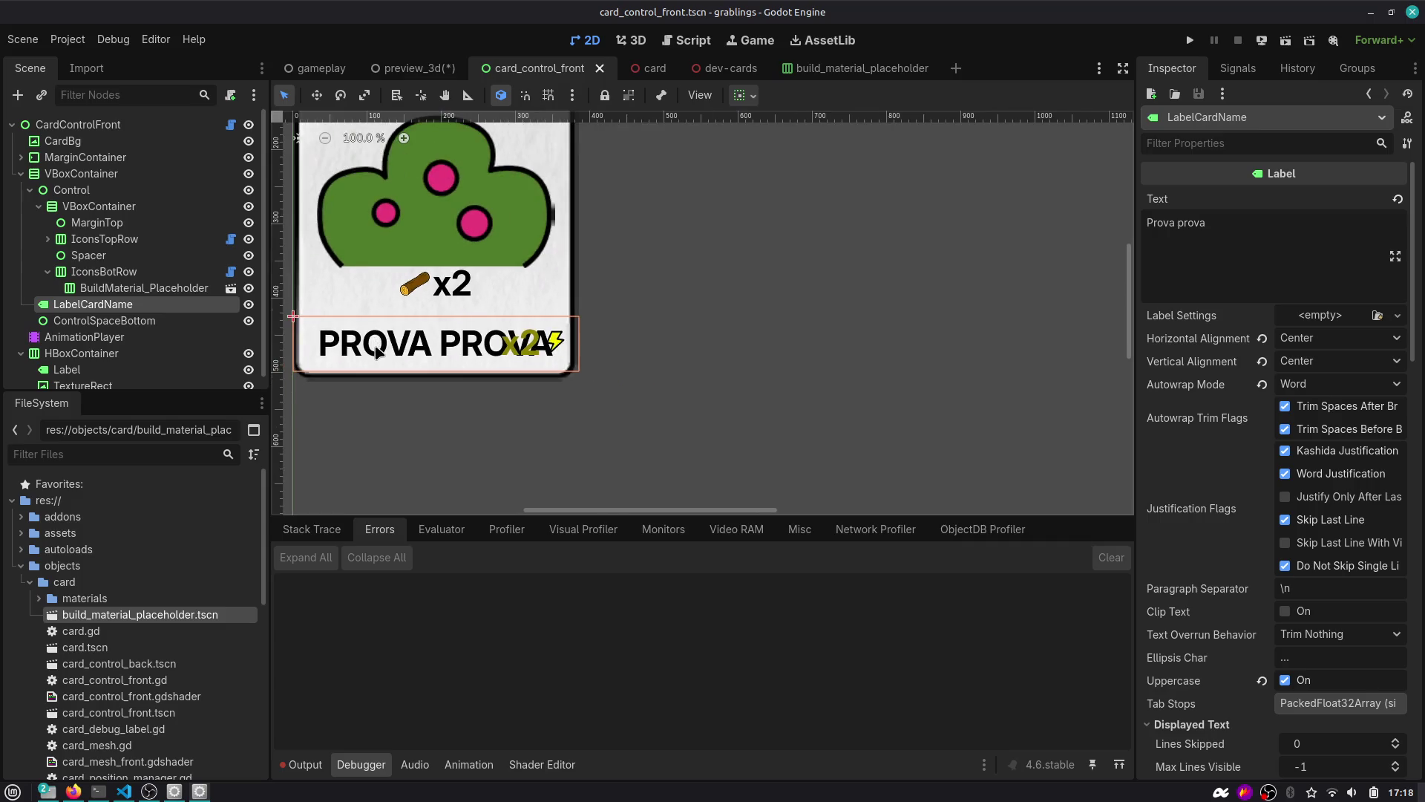
{"action": "scroll", "coordinate": [1209, 458], "scroll_direction": "down", "scroll_amount": 3}
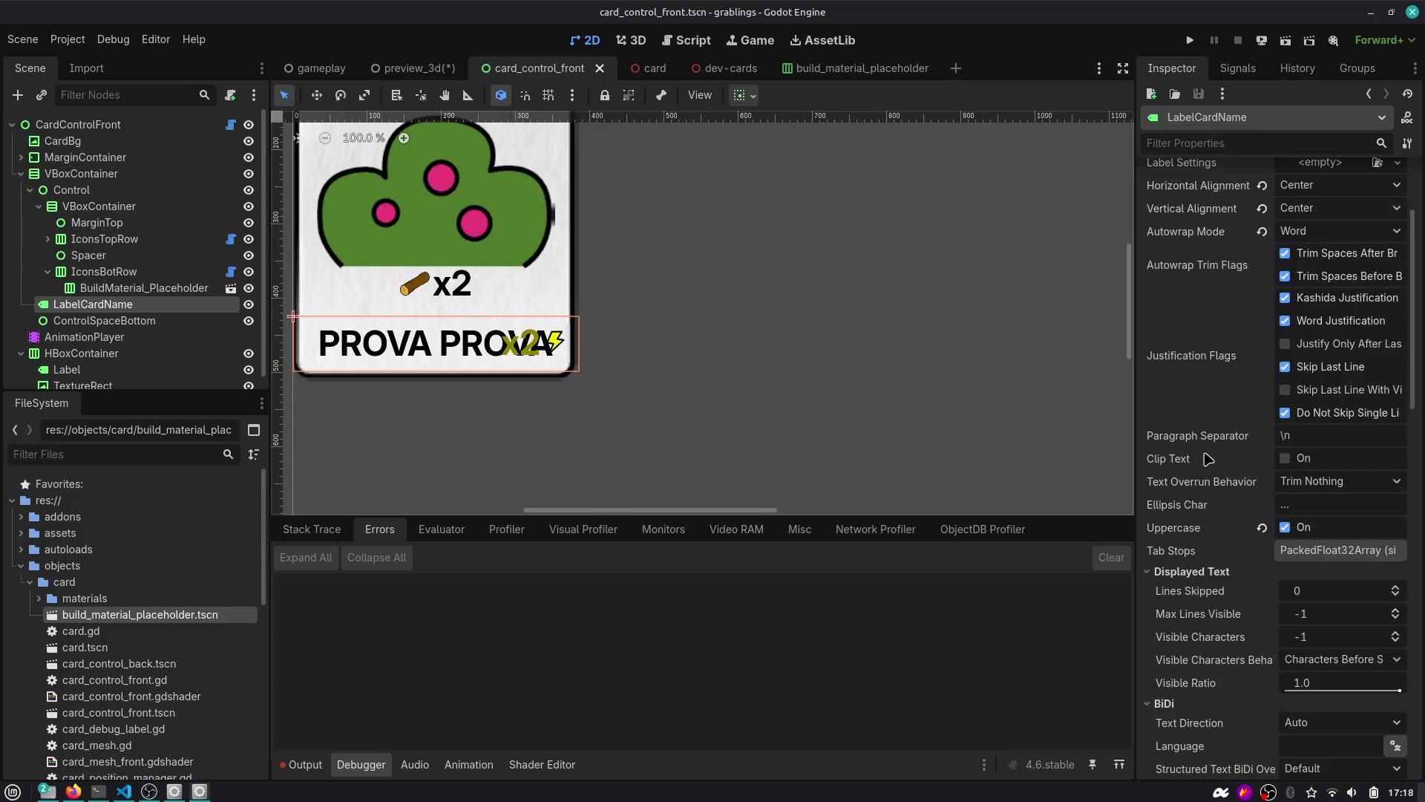
{"action": "left_click", "coordinate": [1178, 570]}
{"action": "scroll", "coordinate": [1177, 565], "scroll_direction": "up", "scroll_amount": 3}
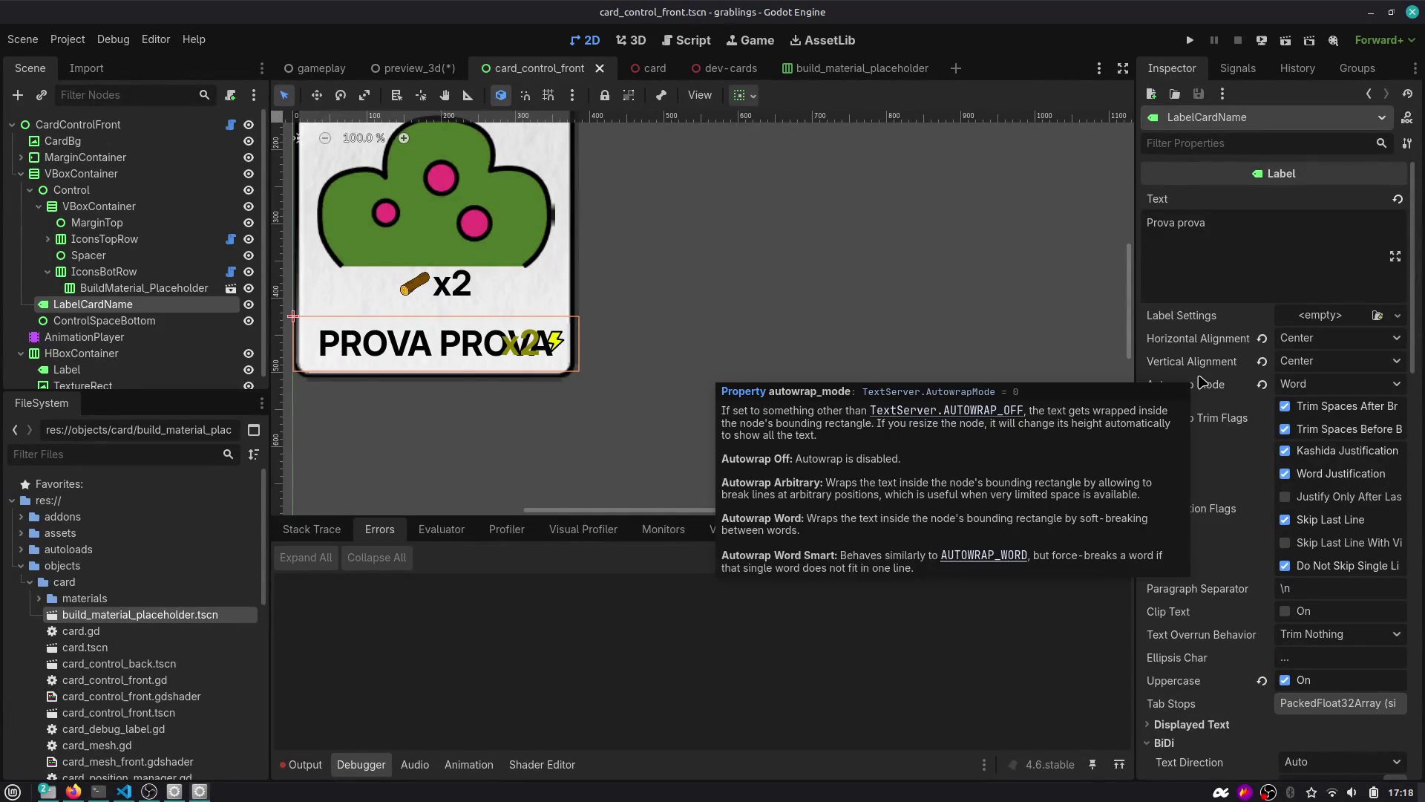
{"action": "scroll", "coordinate": [1210, 369], "scroll_direction": "down", "scroll_amount": 1}
{"action": "scroll", "coordinate": [1211, 369], "scroll_direction": "down", "scroll_amount": 4}
{"action": "scroll", "coordinate": [1212, 368], "scroll_direction": "down", "scroll_amount": 2}
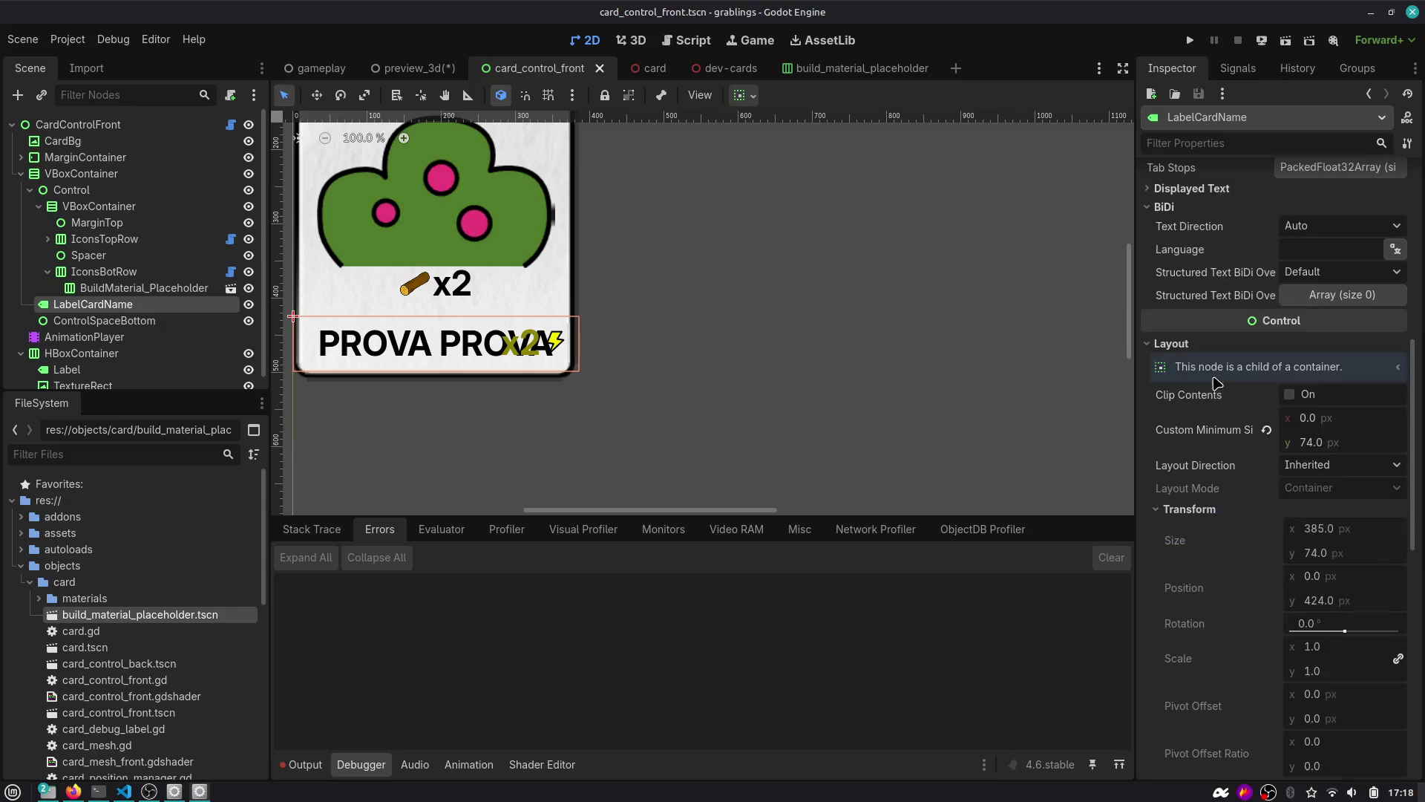
{"action": "scroll", "coordinate": [1253, 449], "scroll_direction": "down", "scroll_amount": 3}
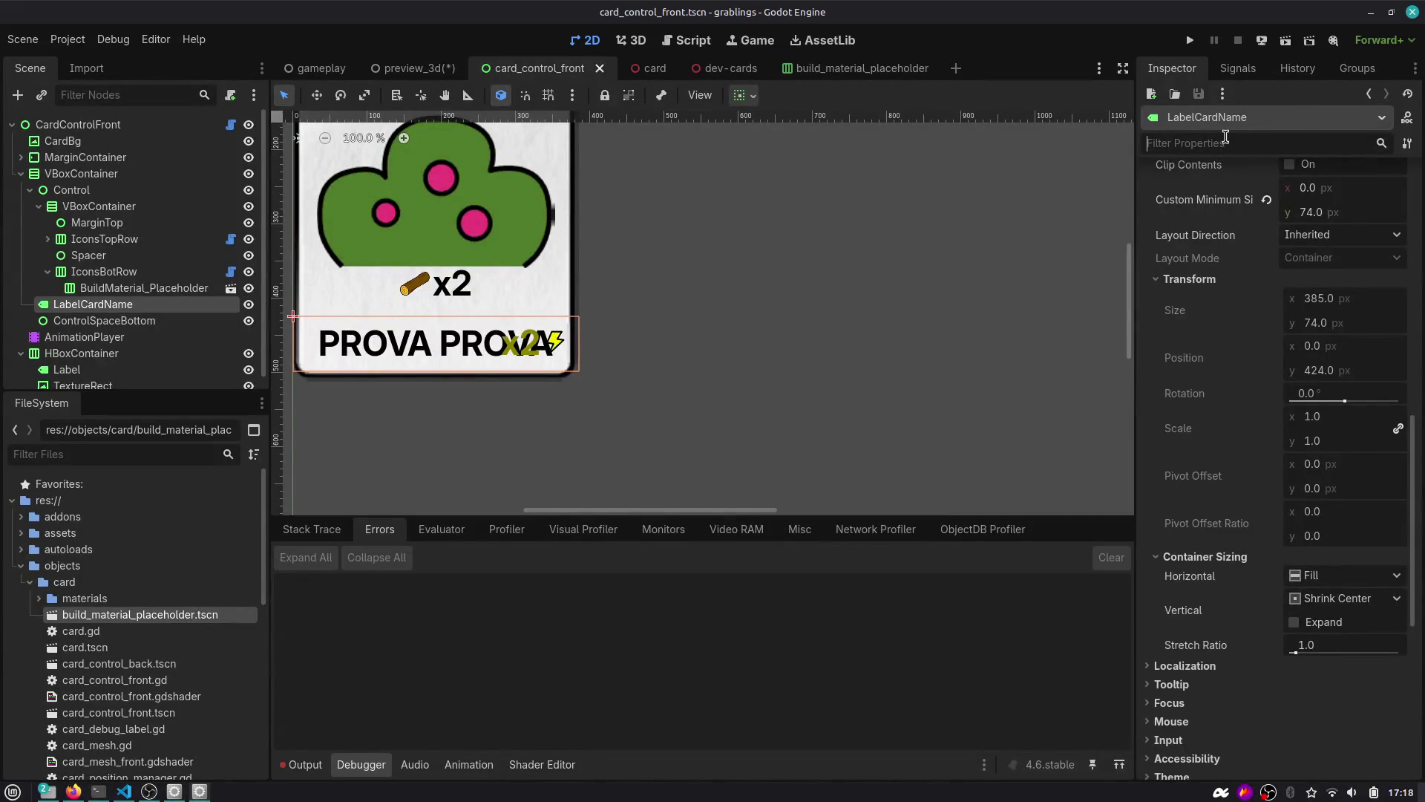
{"action": "type", "text": "margin"}
{"action": "key", "text": "ctrl+BackSpace"}
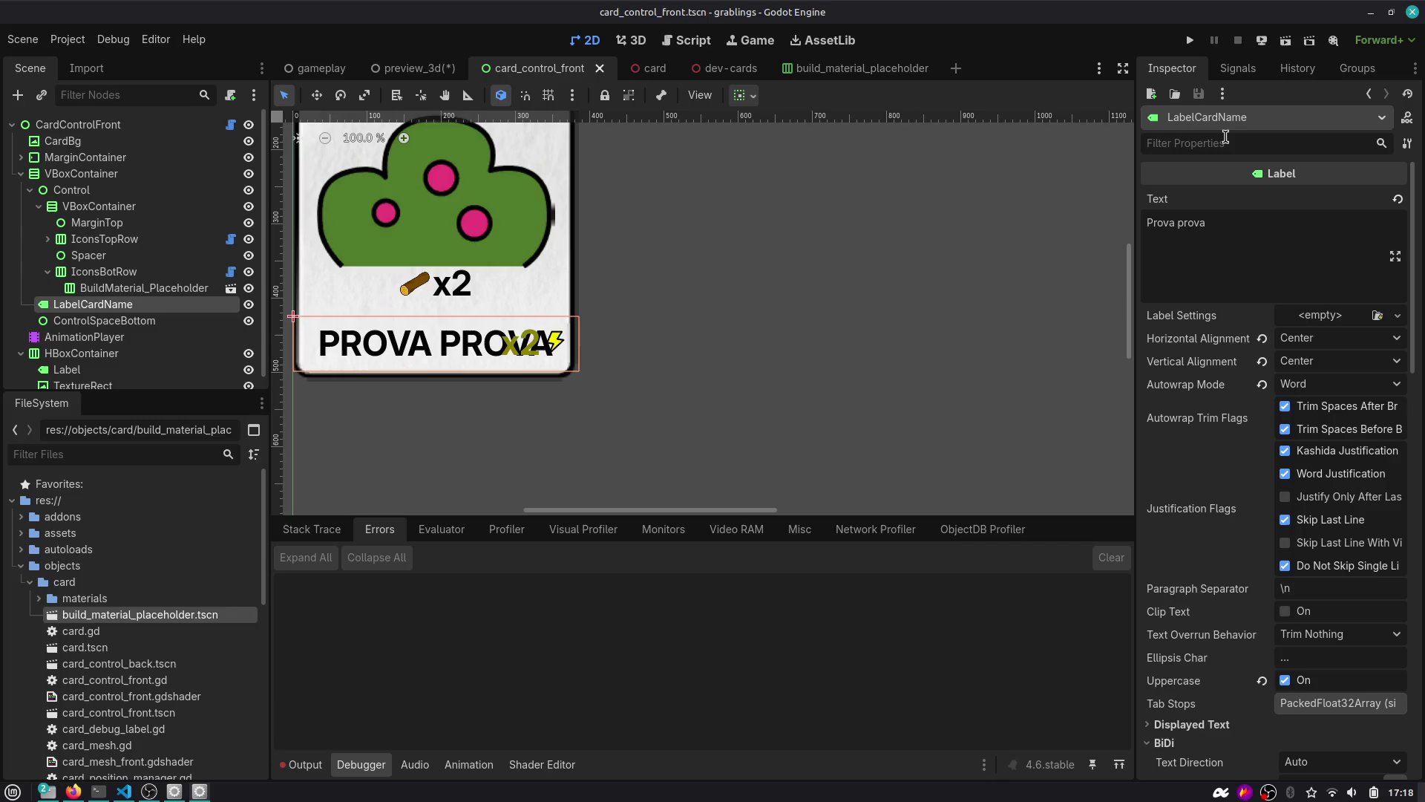
{"action": "scroll", "coordinate": [1211, 305], "scroll_direction": "down", "scroll_amount": 5}
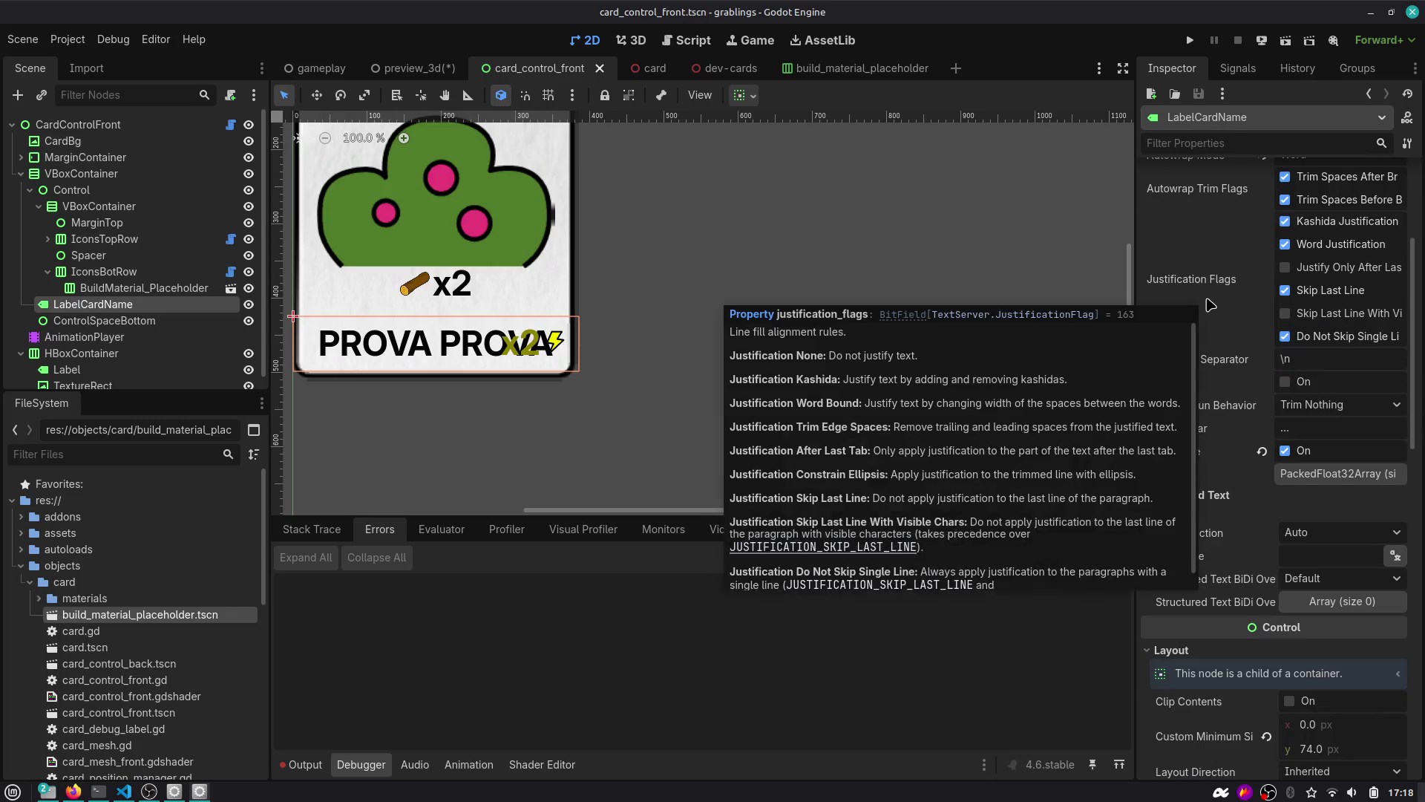
{"action": "left_click", "coordinate": [39, 207]}
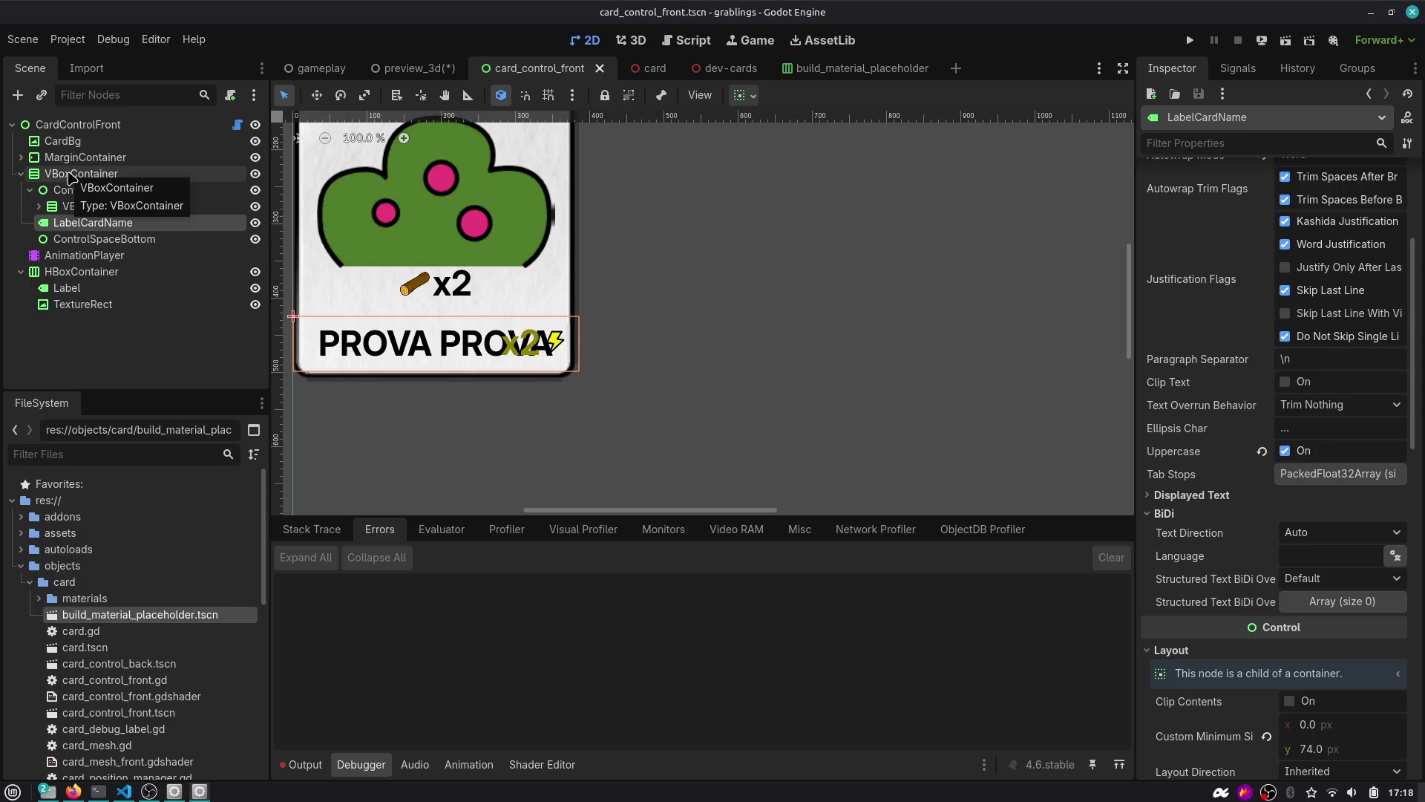
Add a MarginContainer under VBoxContainer and put LabelCardName inside it.
{"action": "left_click", "coordinate": [72, 177]}
{"action": "key", "text": "ctrl+a"}
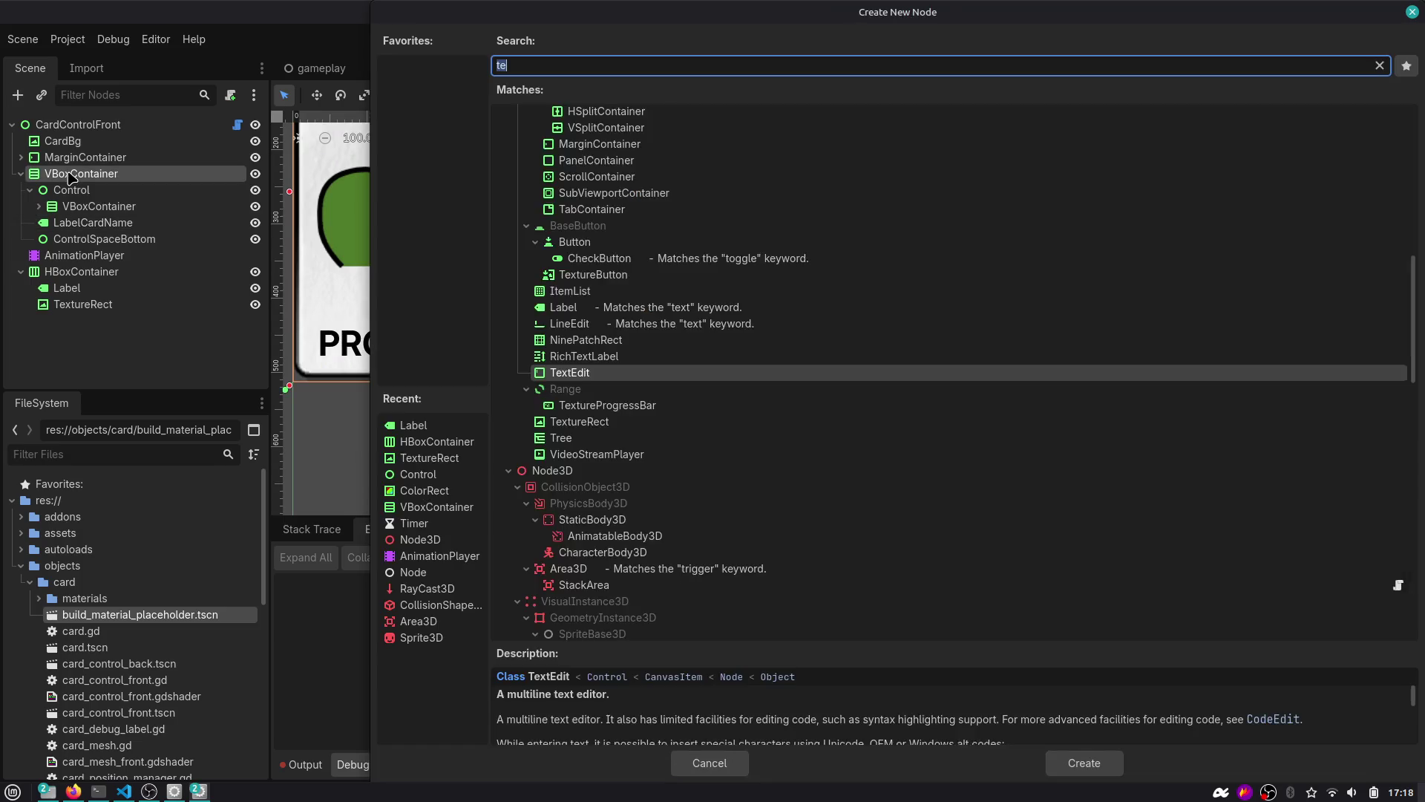
{"action": "type", "text": "margin"}
{"action": "key", "text": "Return"}
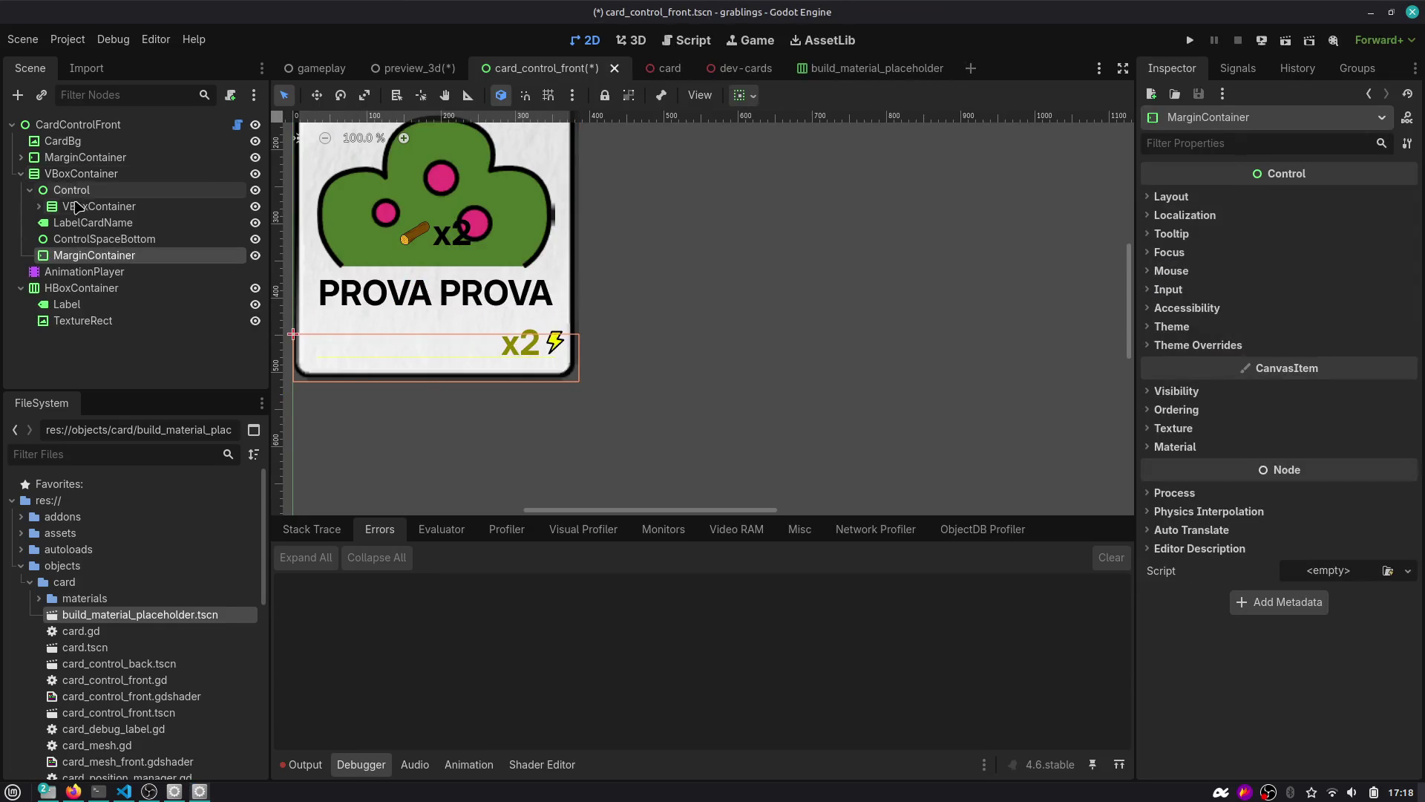
{"action": "left_click_drag", "start_coordinate": [89, 256], "coordinate": [95, 239]}
{"action": "left_click", "coordinate": [87, 224]}
{"action": "left_click", "coordinate": [89, 223]}
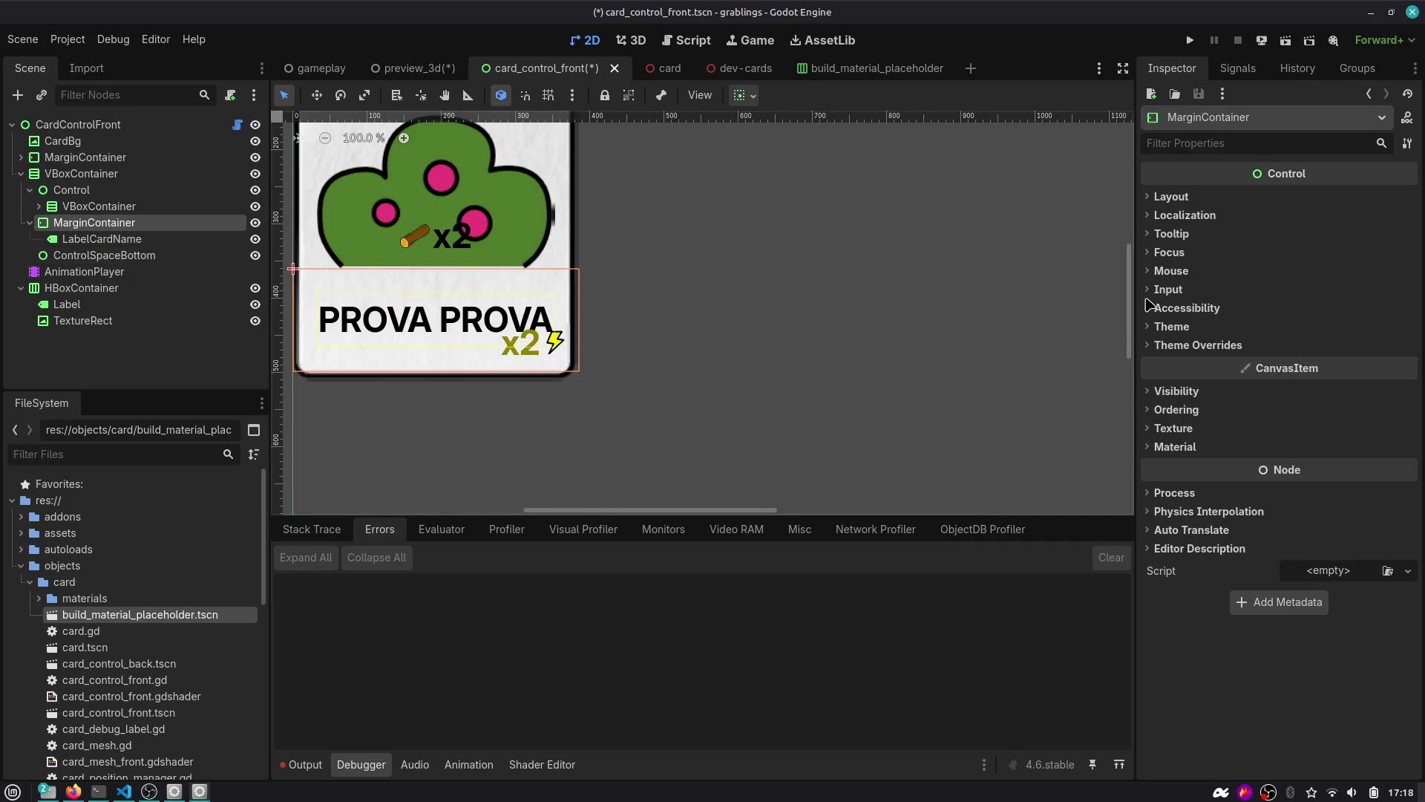
Set the MarginContainer's margin overrides to left 0, top 0, right 60.
{"action": "left_click", "coordinate": [1188, 344]}
{"action": "left_click", "coordinate": [1187, 361]}
{"action": "left_click", "coordinate": [1311, 380]}
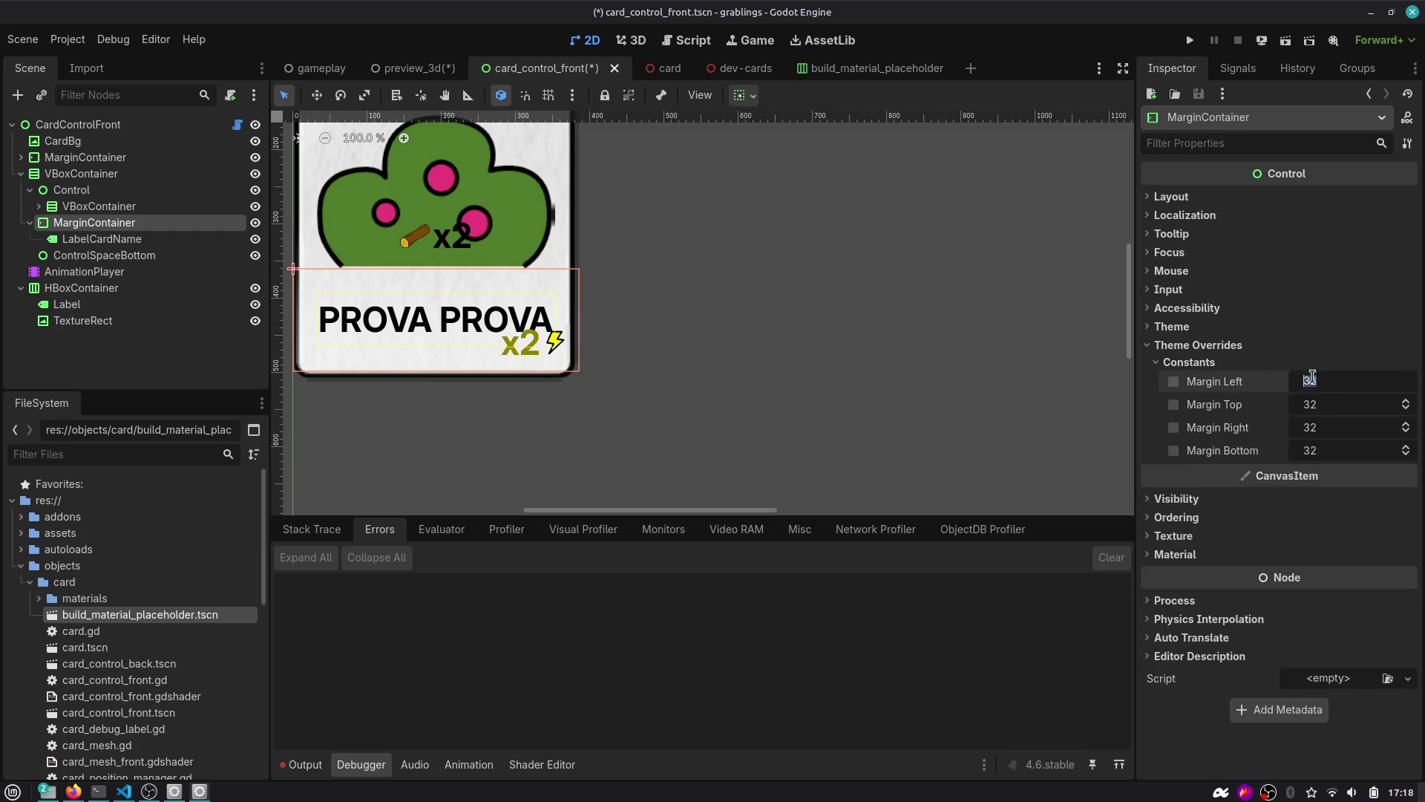
{"action": "type", "text": "0"}
{"action": "key", "text": "Tab"}
{"action": "type", "text": "0"}
{"action": "key", "text": "Tab"}
{"action": "type", "text": "0"}
{"action": "key", "text": "Tab"}
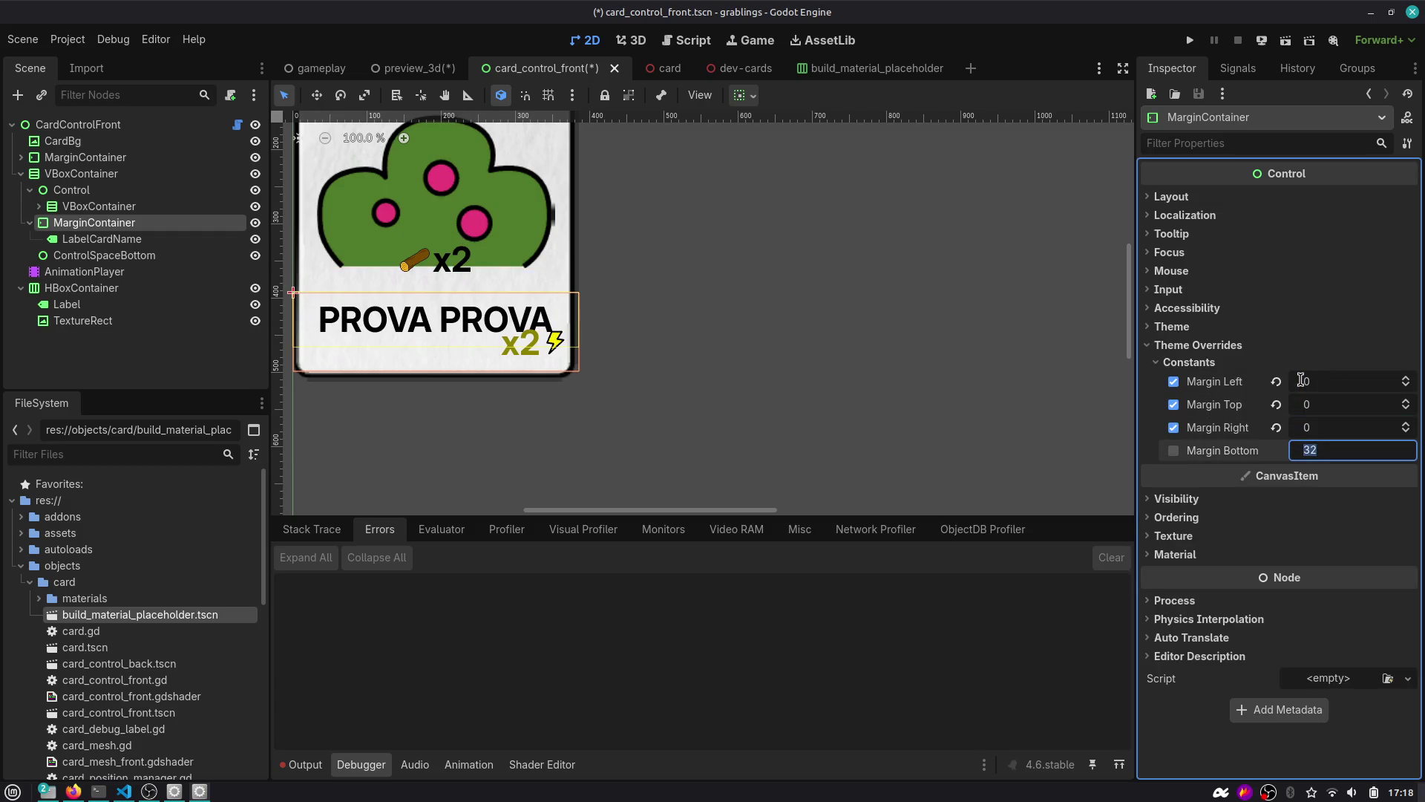
{"action": "type", "text": "0"}
{"action": "key", "text": "Tab"}
{"action": "key", "text": "shift+Tab"}
{"action": "key", "text": "shift+Tab"}
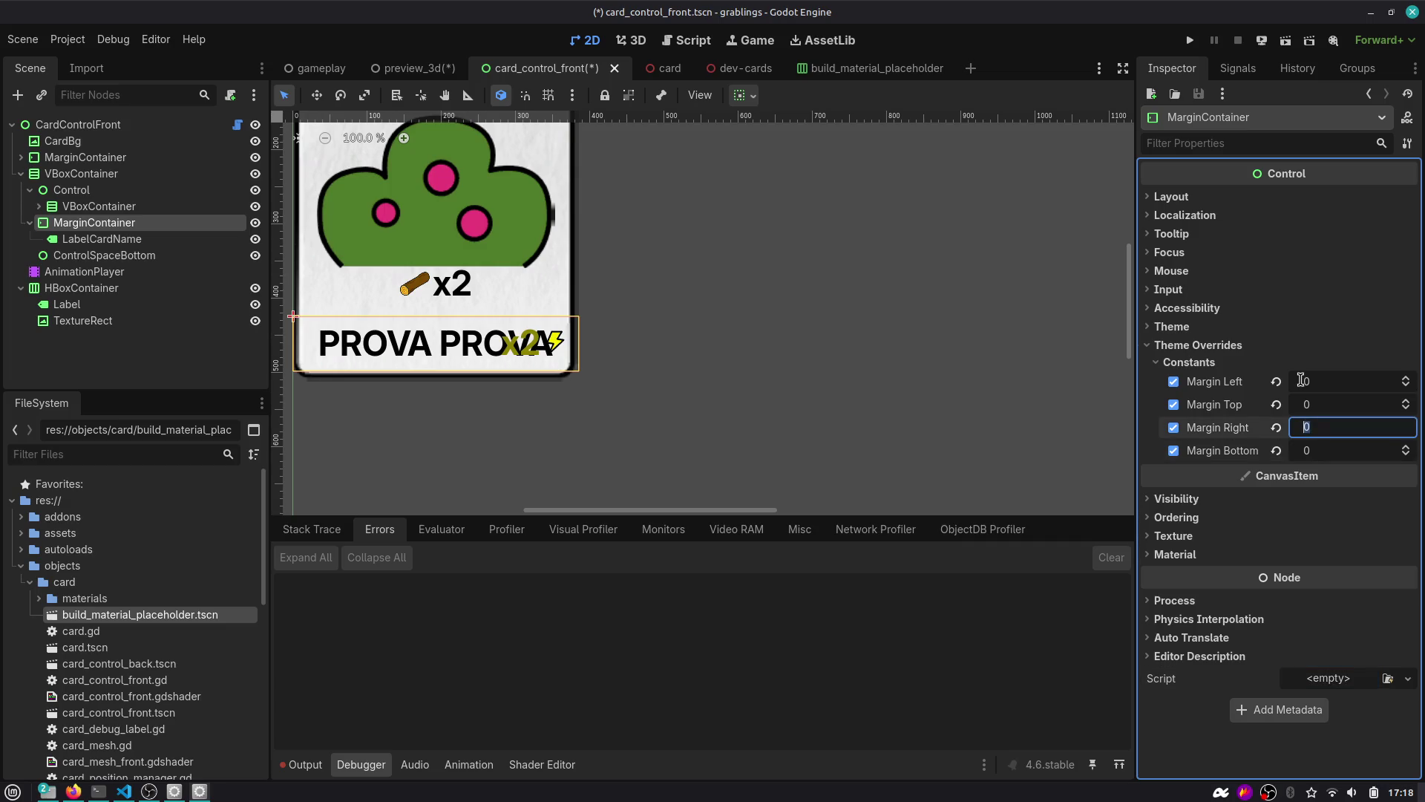
{"action": "type", "text": "40"}
{"action": "key", "text": "Return"}
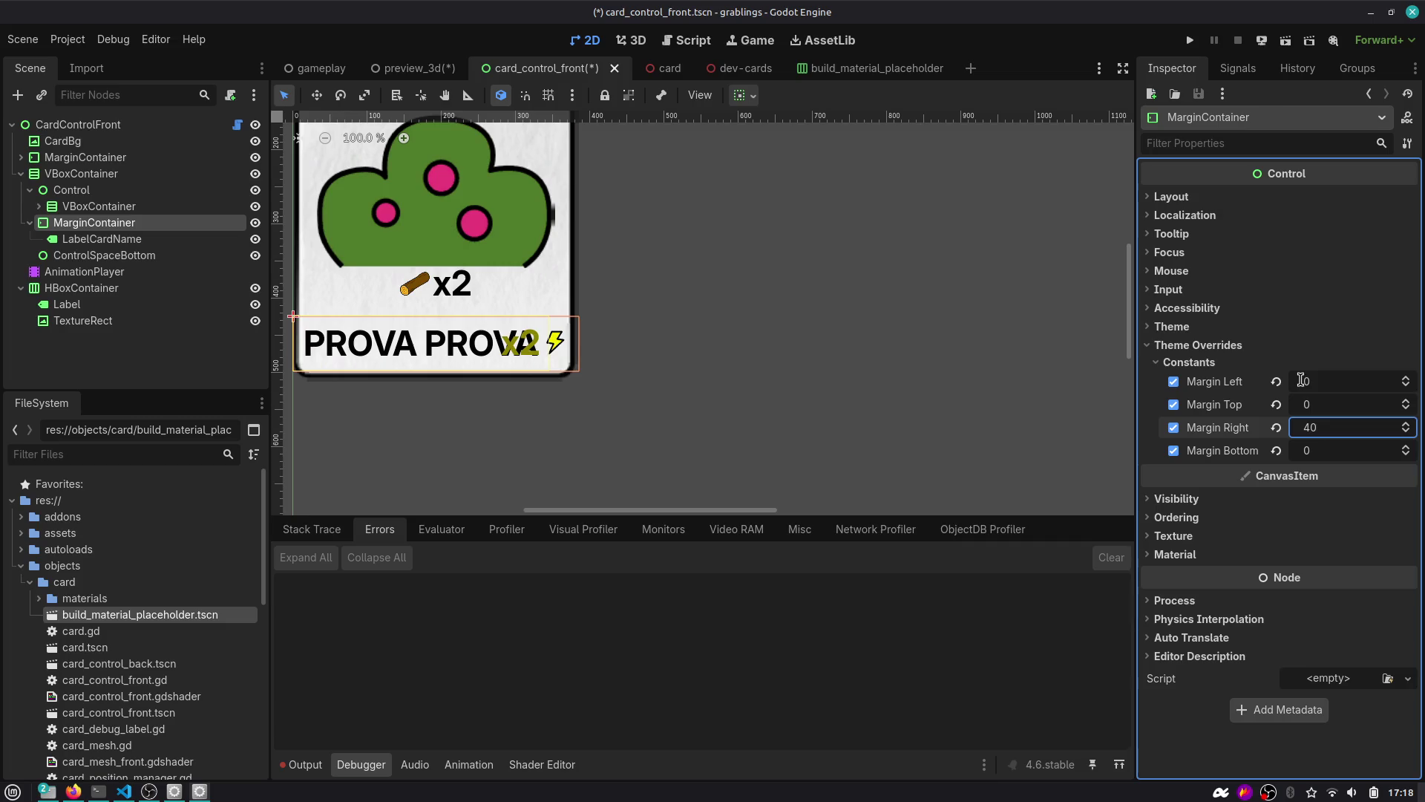
{"action": "left_click", "coordinate": [1370, 435]}
{"action": "type", "text": "0"}
{"action": "key", "text": "Return"}
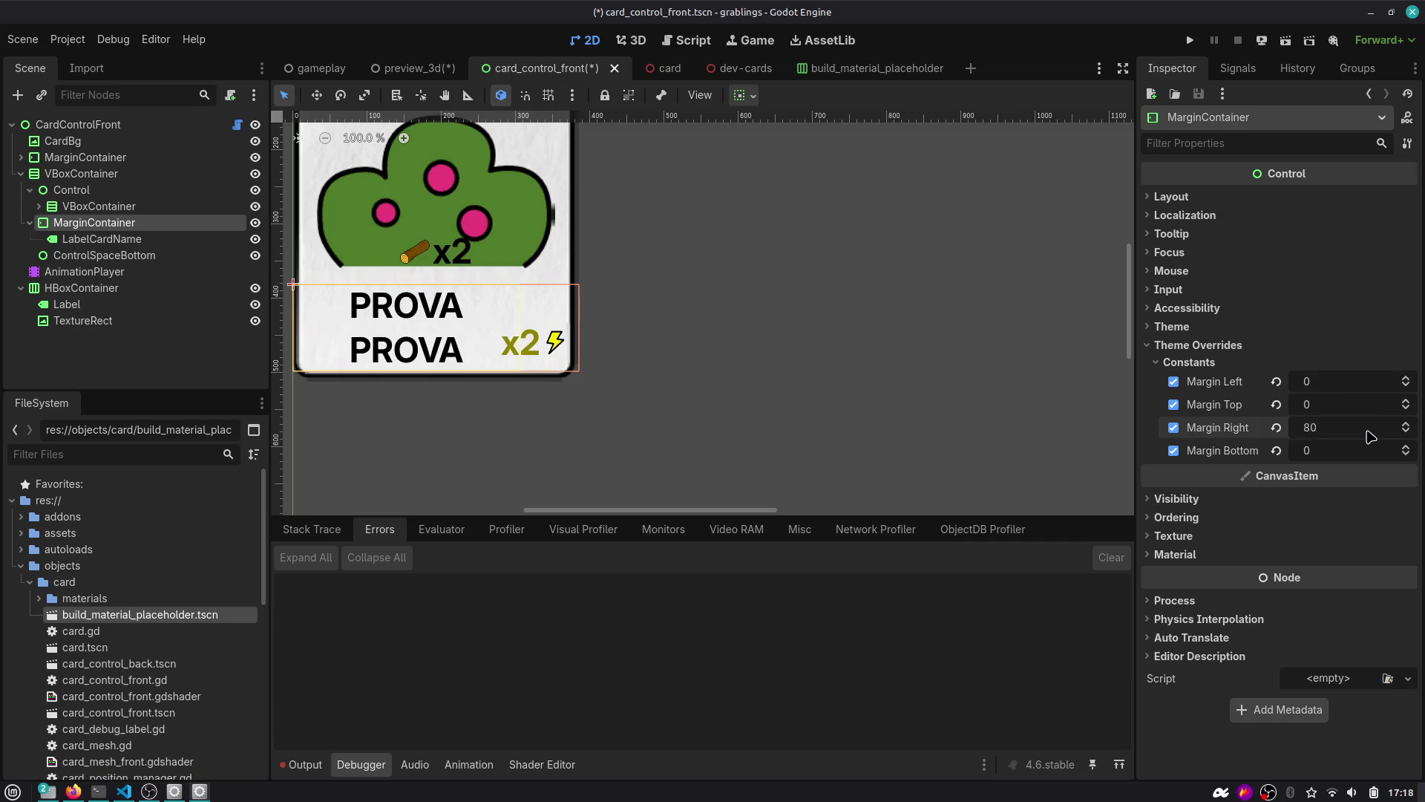
{"action": "type", "text": "60"}
{"action": "key", "text": "Return"}
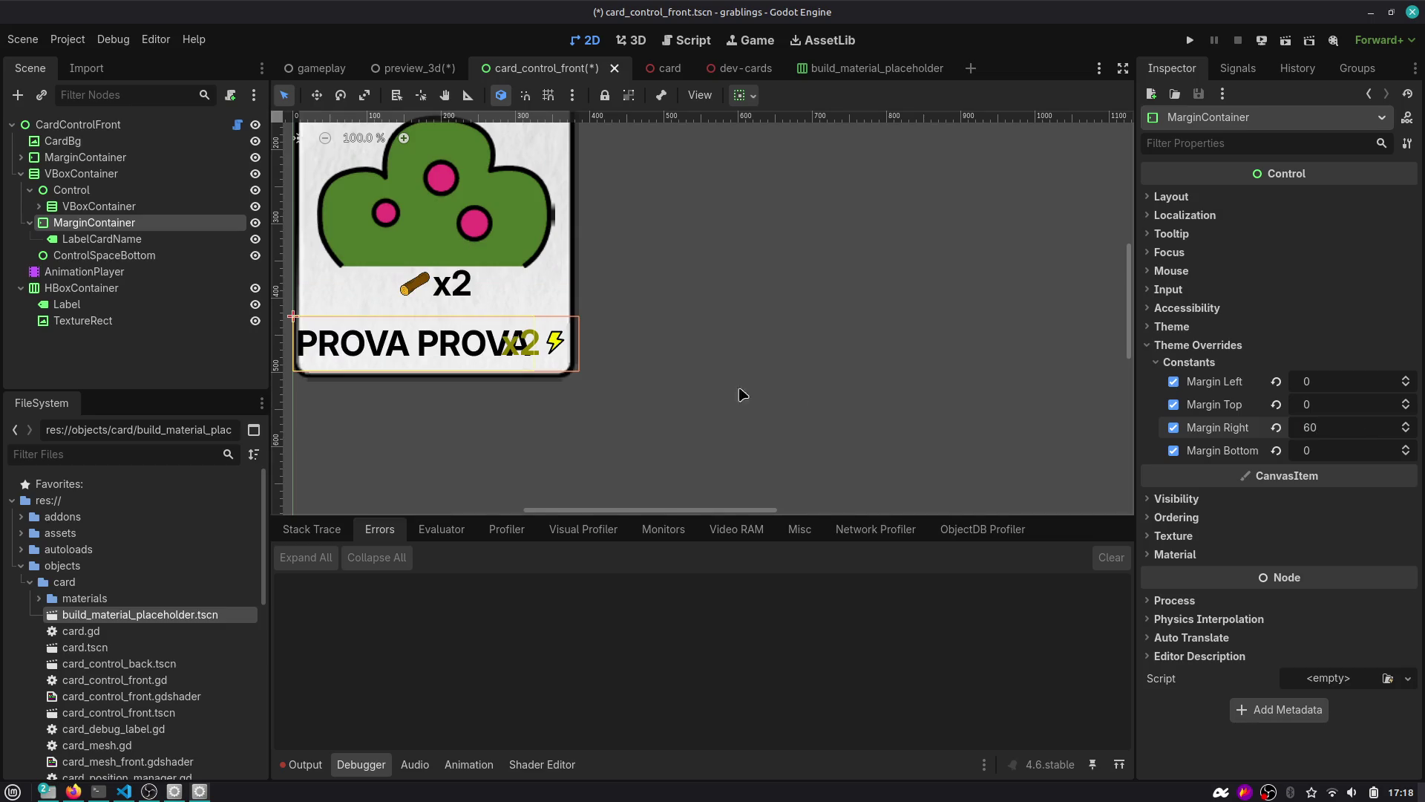
{"action": "scroll", "coordinate": [499, 353], "scroll_direction": "up", "scroll_amount": 4}
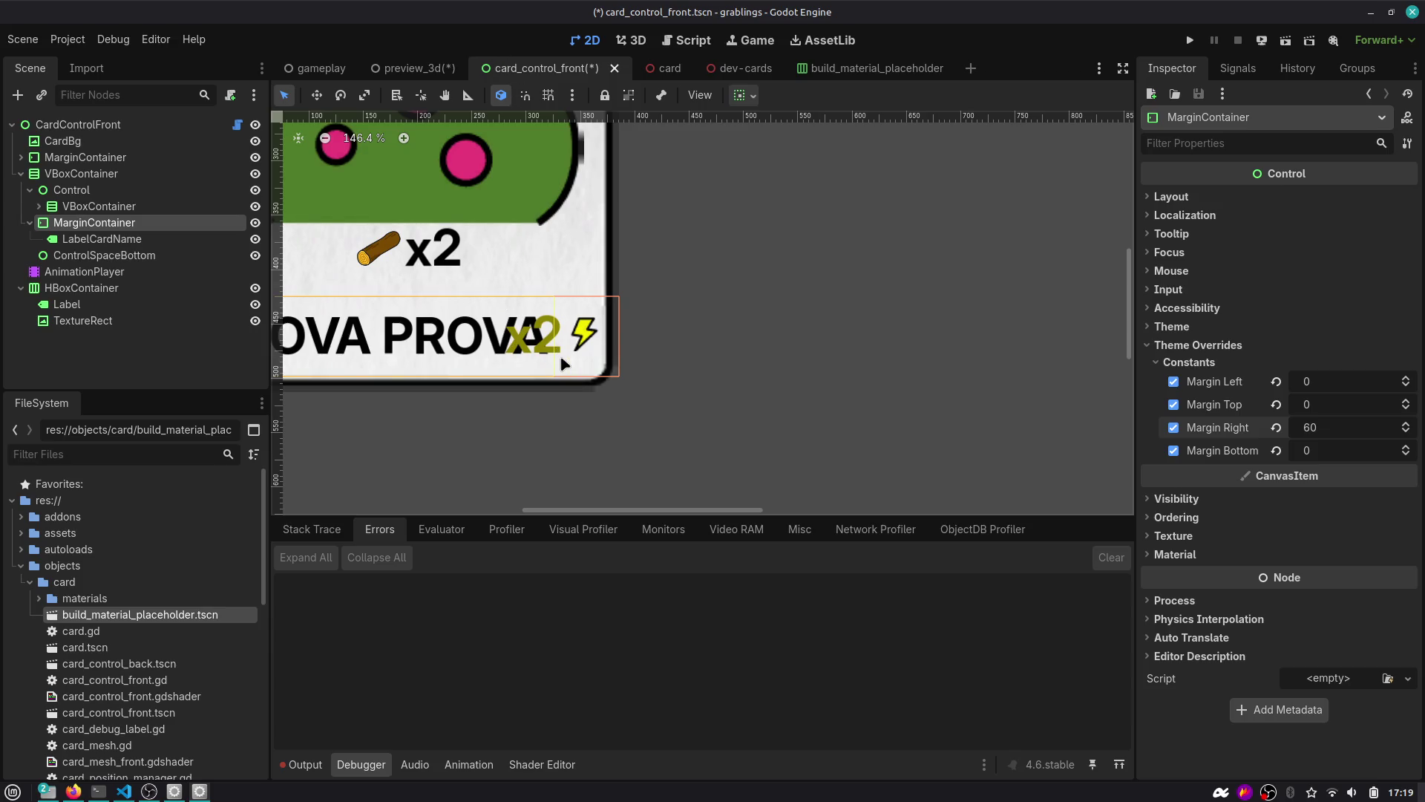
Nudge the x2 badge down and back up, then review the badge and card name nodes.
{"action": "left_click", "coordinate": [134, 240]}
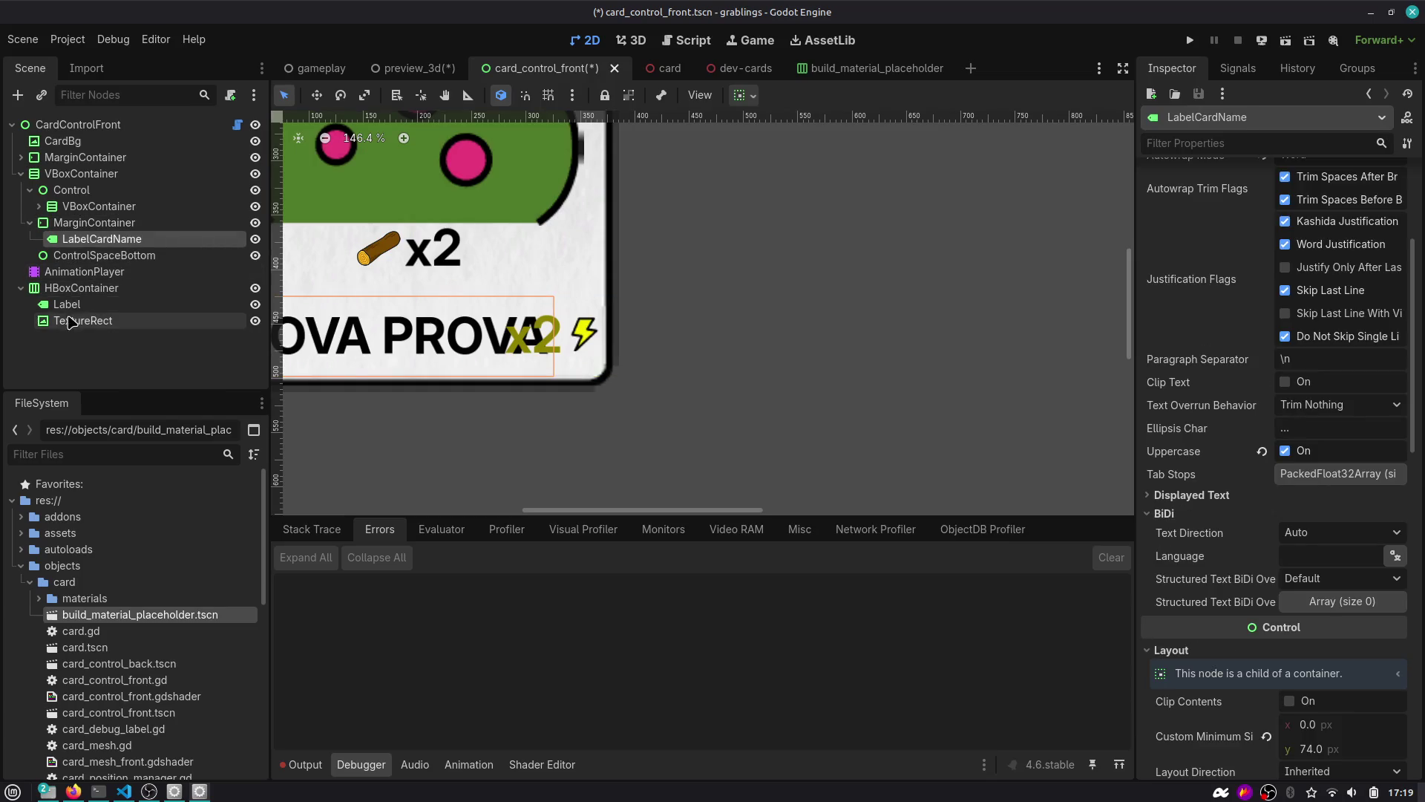
{"action": "left_click", "coordinate": [78, 288]}
{"action": "key", "text": "shift+Down"}
{"action": "key", "text": "shift+Down"}
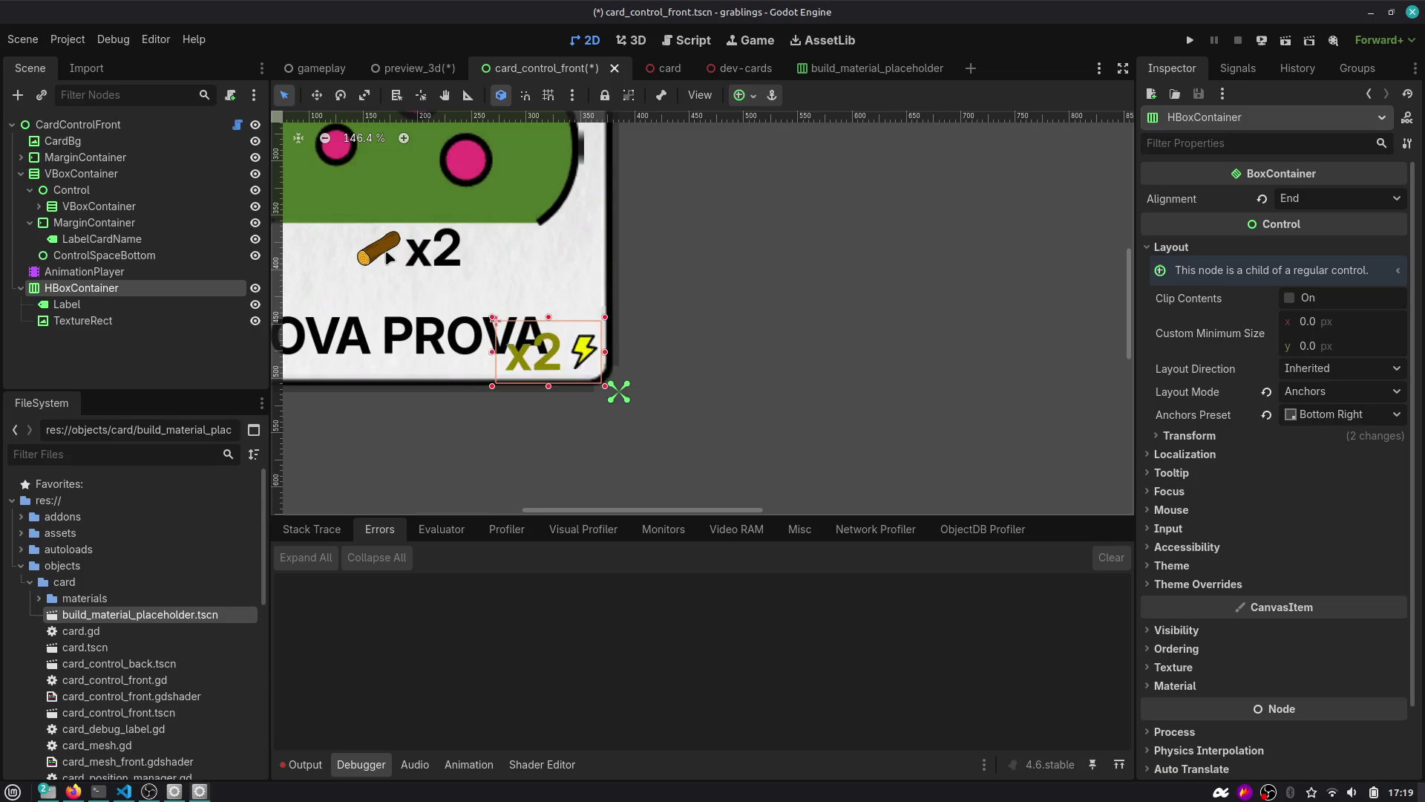
{"action": "key", "text": "shift+Up"}
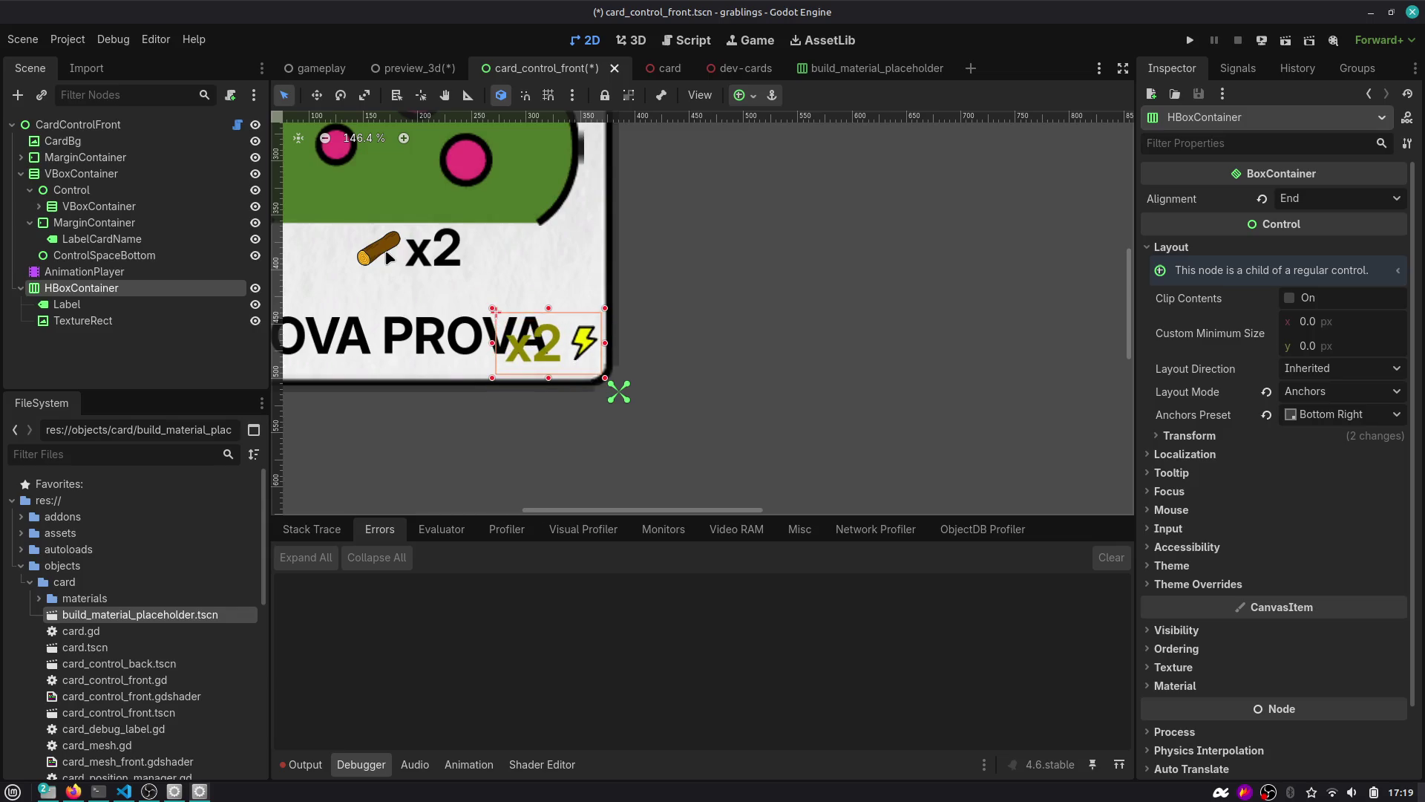
{"action": "left_click", "coordinate": [155, 305]}
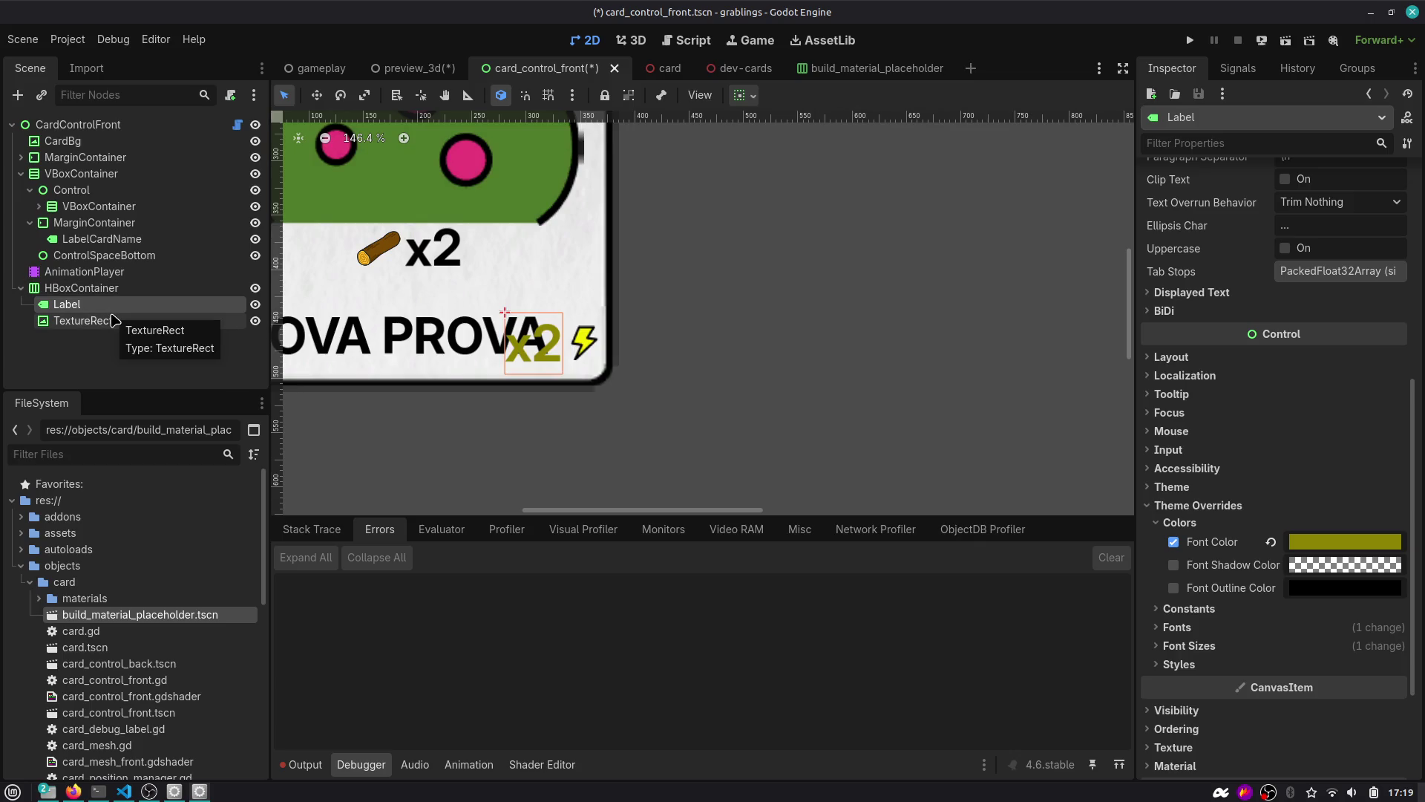
{"action": "left_click", "coordinate": [123, 321]}
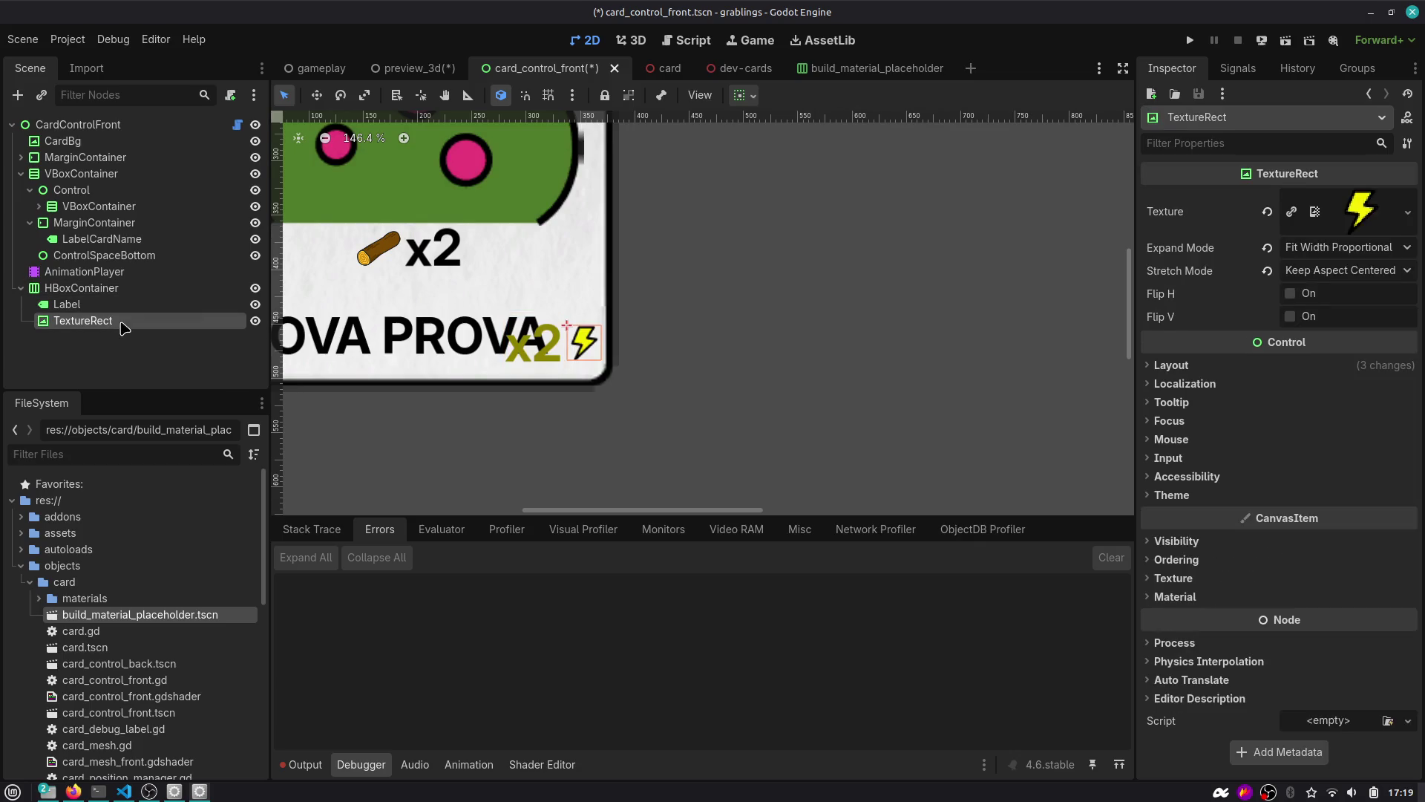
{"action": "left_click", "coordinate": [101, 257]}
{"action": "left_click", "coordinate": [93, 222]}
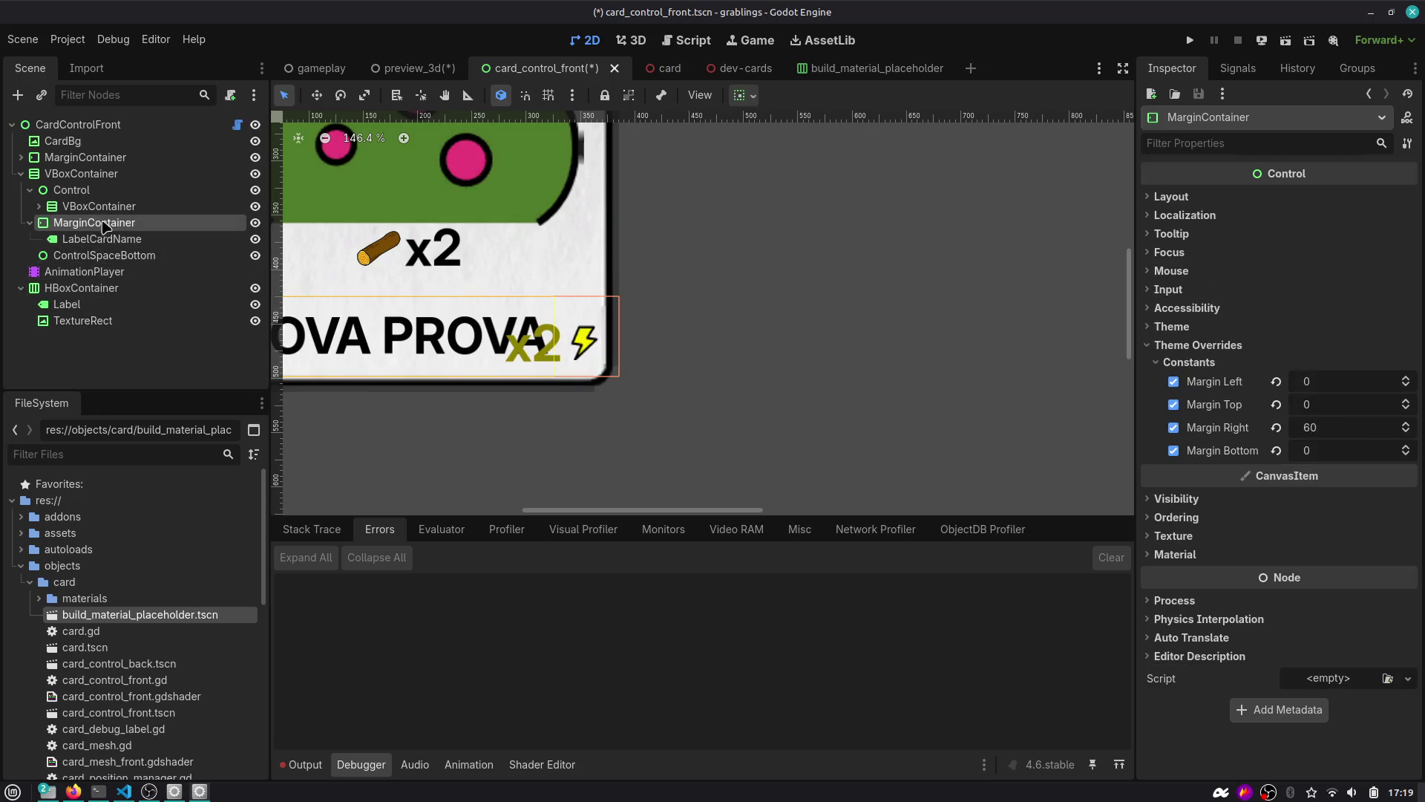
{"action": "left_click", "coordinate": [102, 239]}
{"action": "scroll", "coordinate": [606, 279], "scroll_direction": "down", "scroll_amount": 5}
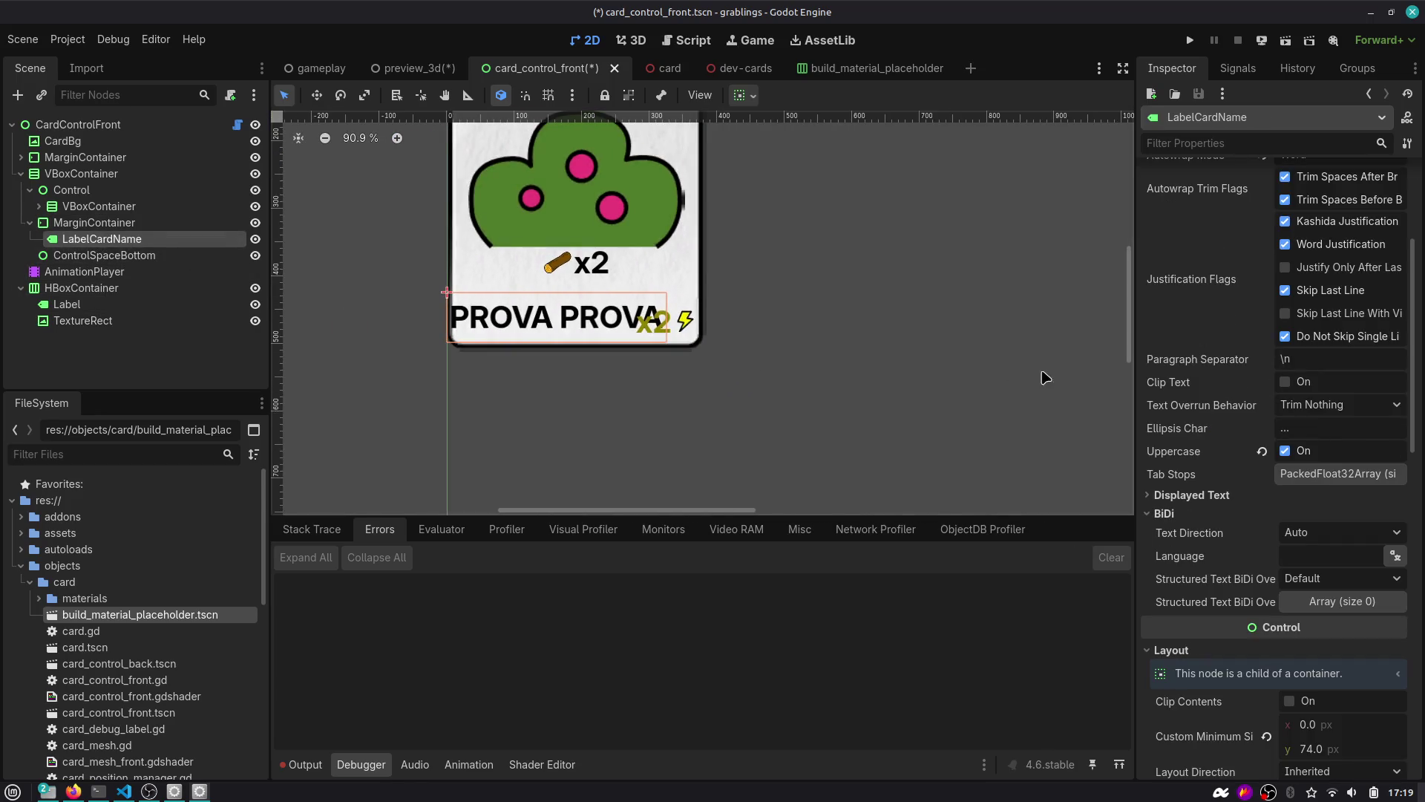
Save the card front scene and check its Control, VBoxContainer, MarginContainer and LabelCardName nodes.
{"action": "key", "text": "ctrl+s"}
{"action": "left_click", "coordinate": [111, 206]}
{"action": "scroll", "coordinate": [456, 204], "scroll_direction": "down", "scroll_amount": 2}
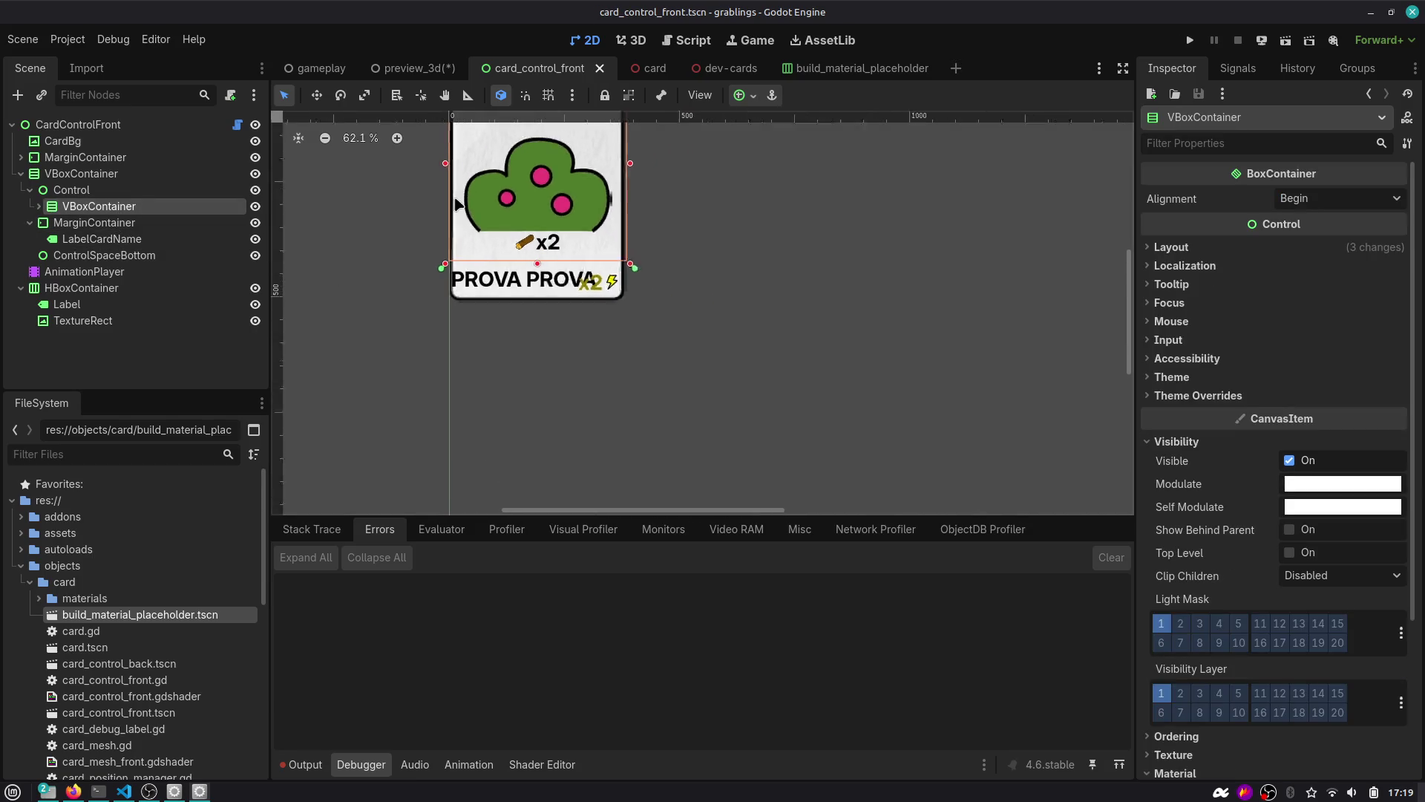
{"action": "scroll", "coordinate": [456, 205], "scroll_direction": "down", "scroll_amount": 1}
{"action": "left_click_drag", "start_coordinate": [457, 204], "coordinate": [477, 307]}
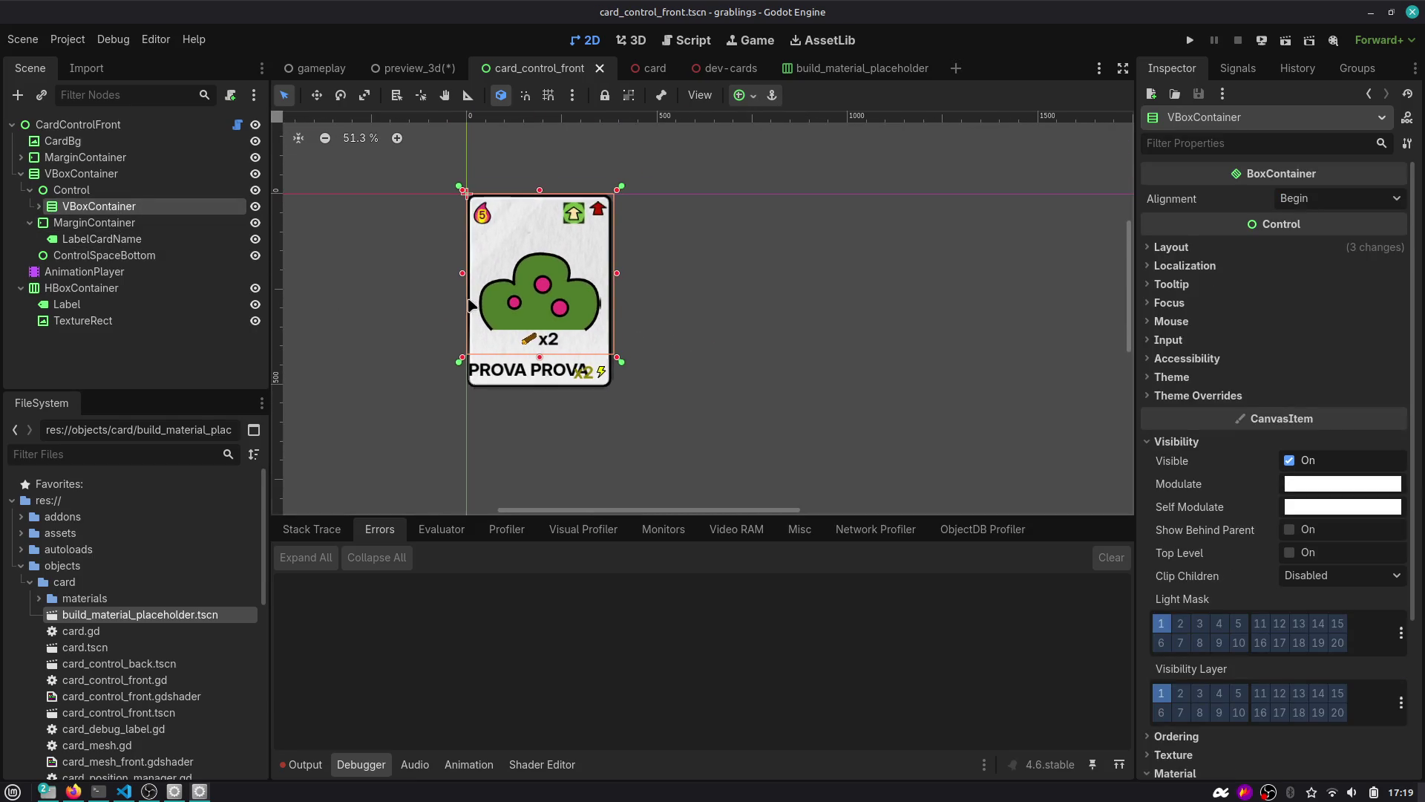
{"action": "left_click", "coordinate": [80, 190]}
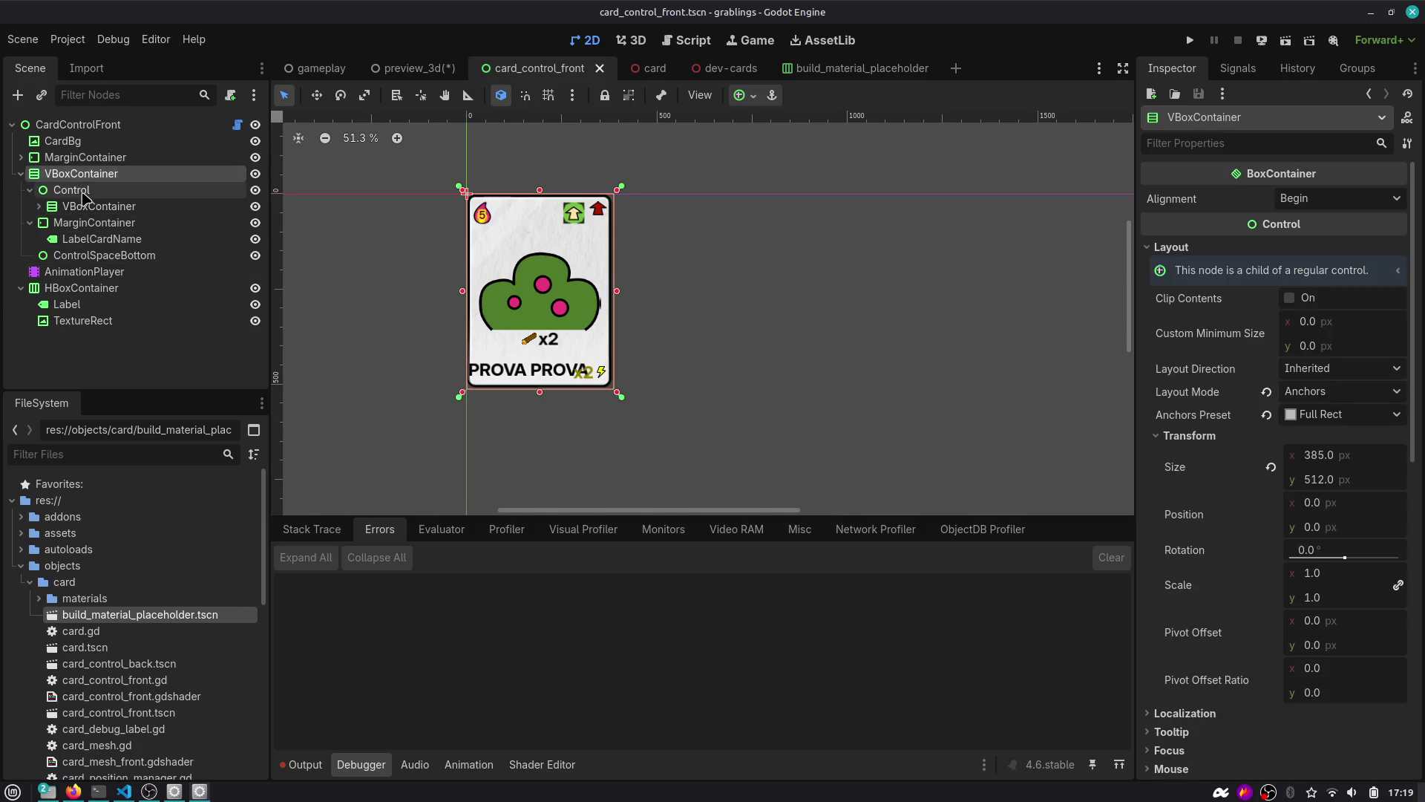
{"action": "left_click", "coordinate": [86, 208]}
{"action": "left_click", "coordinate": [86, 222]}
{"action": "left_click", "coordinate": [87, 239]}
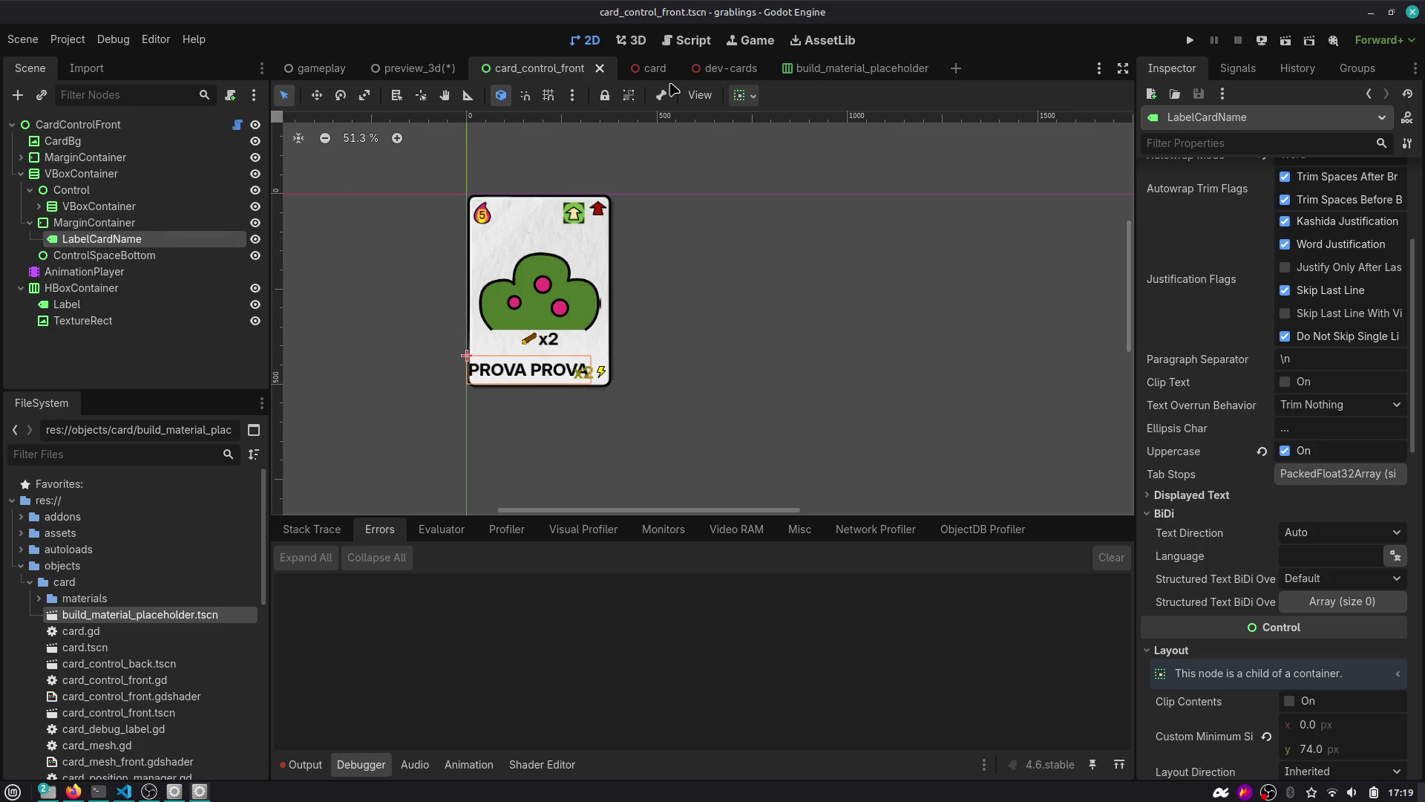
Look over the 3D preview scene and the cards in the dev-cards scene.
{"action": "left_click", "coordinate": [423, 72]}
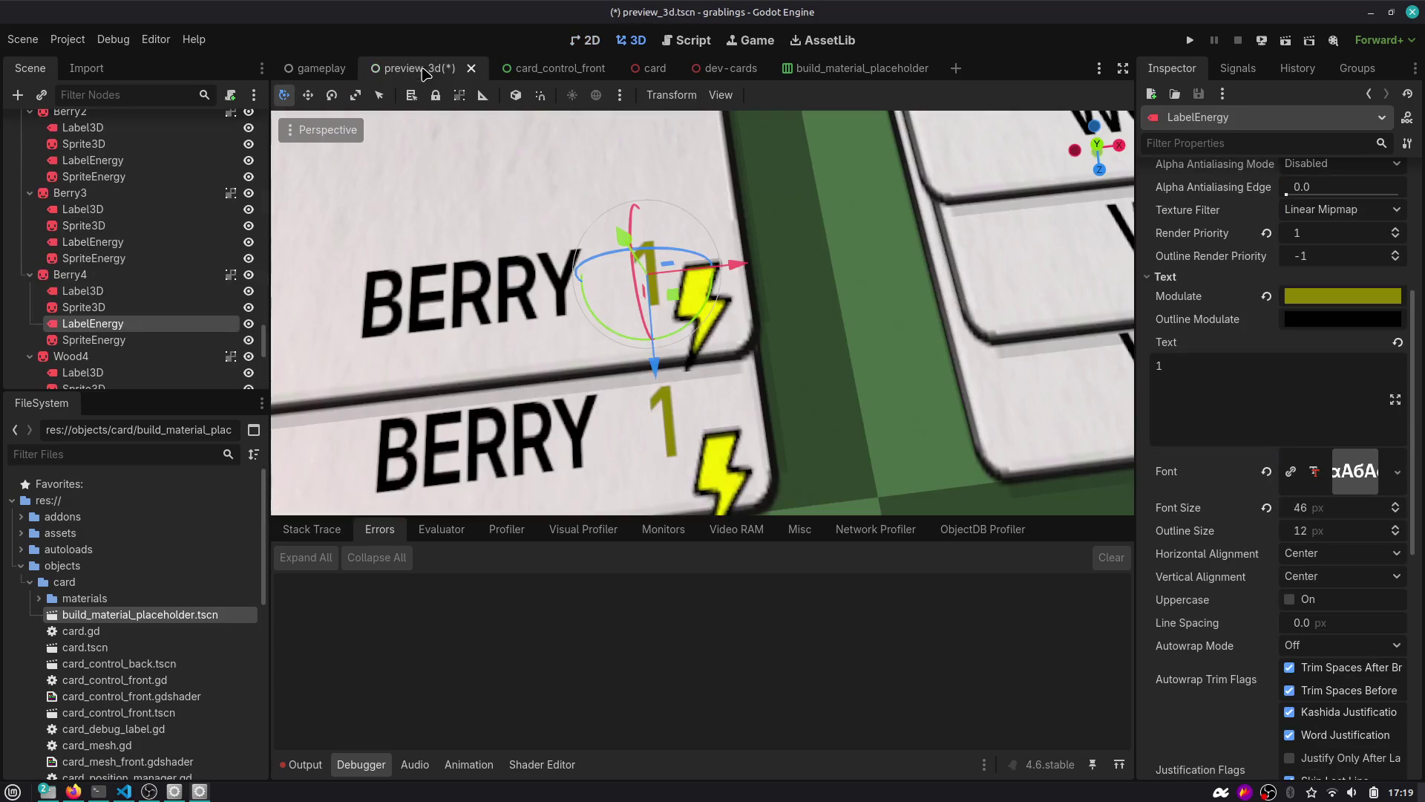
{"action": "left_click", "coordinate": [668, 71]}
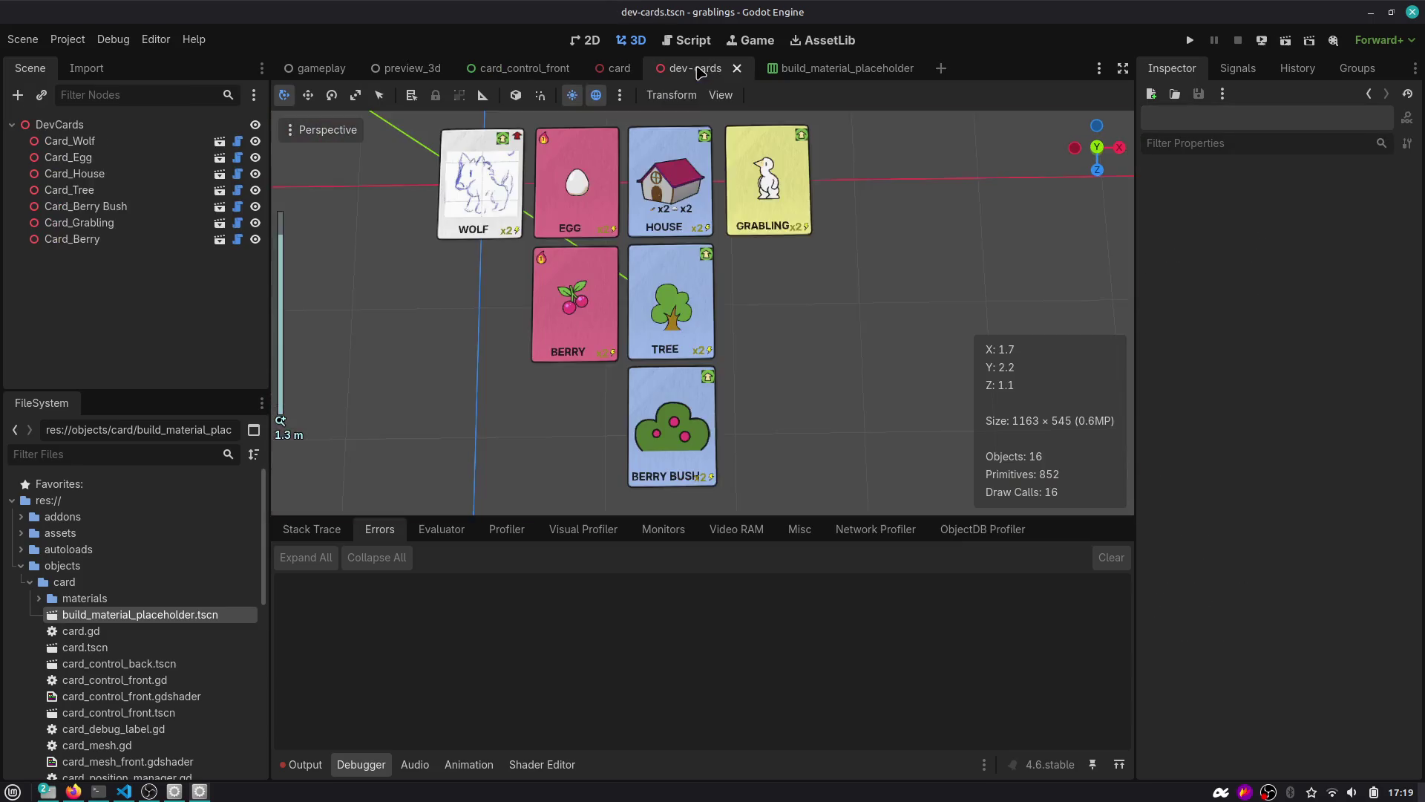
{"action": "scroll", "coordinate": [668, 297], "scroll_direction": "down", "scroll_amount": 2}
{"action": "scroll", "coordinate": [666, 297], "scroll_direction": "up", "scroll_amount": 10}
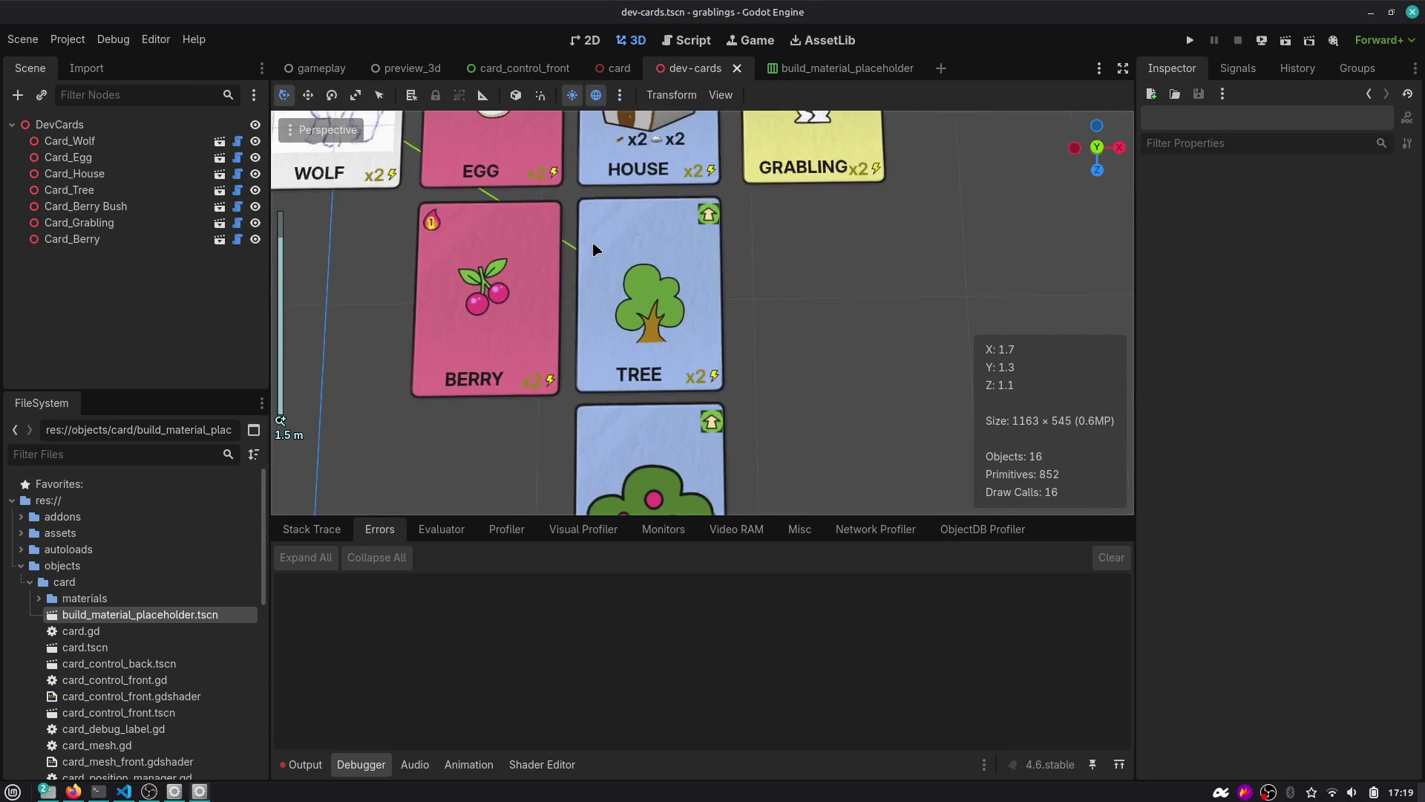
{"action": "scroll", "coordinate": [649, 297], "scroll_direction": "down", "scroll_amount": 6}
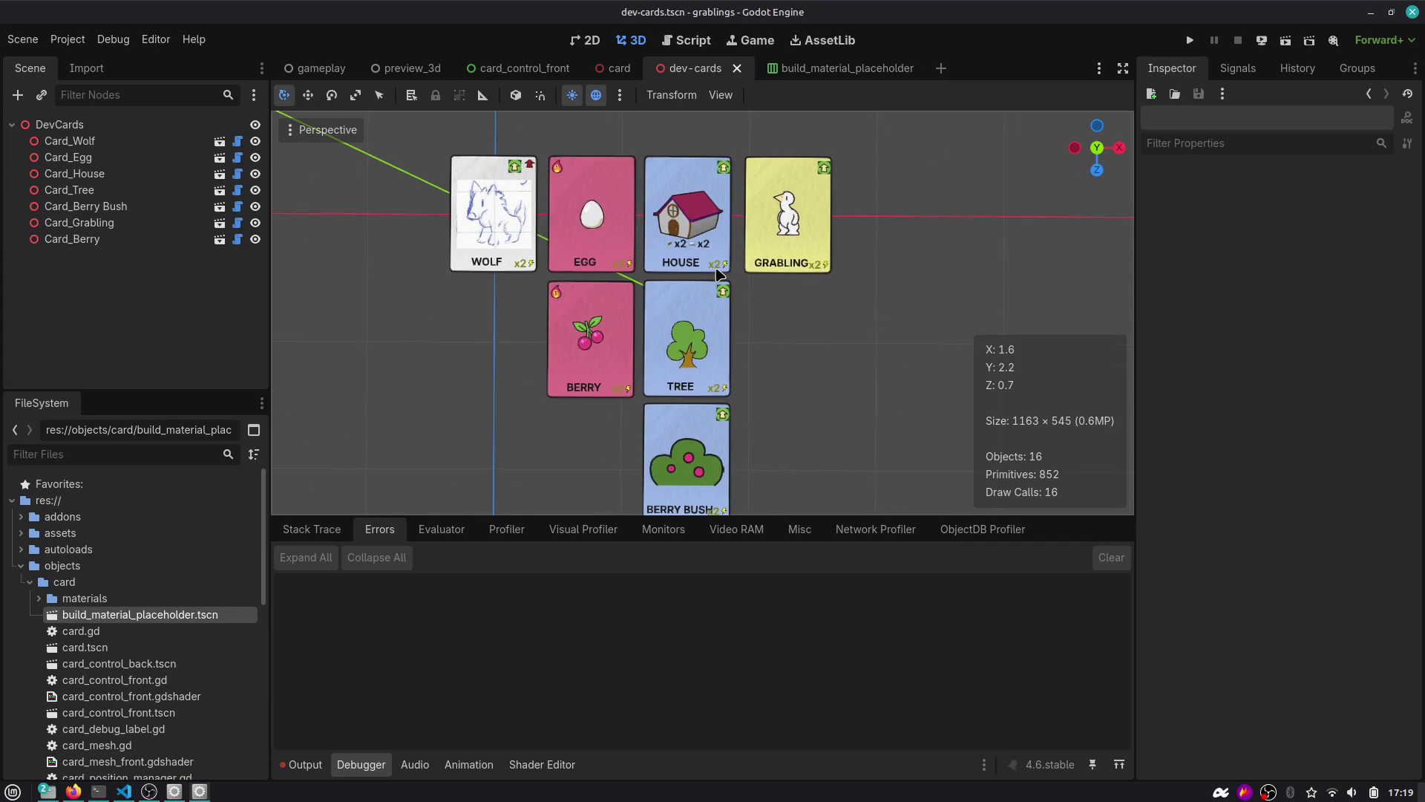
{"action": "scroll", "coordinate": [586, 401], "scroll_direction": "up", "scroll_amount": 5}
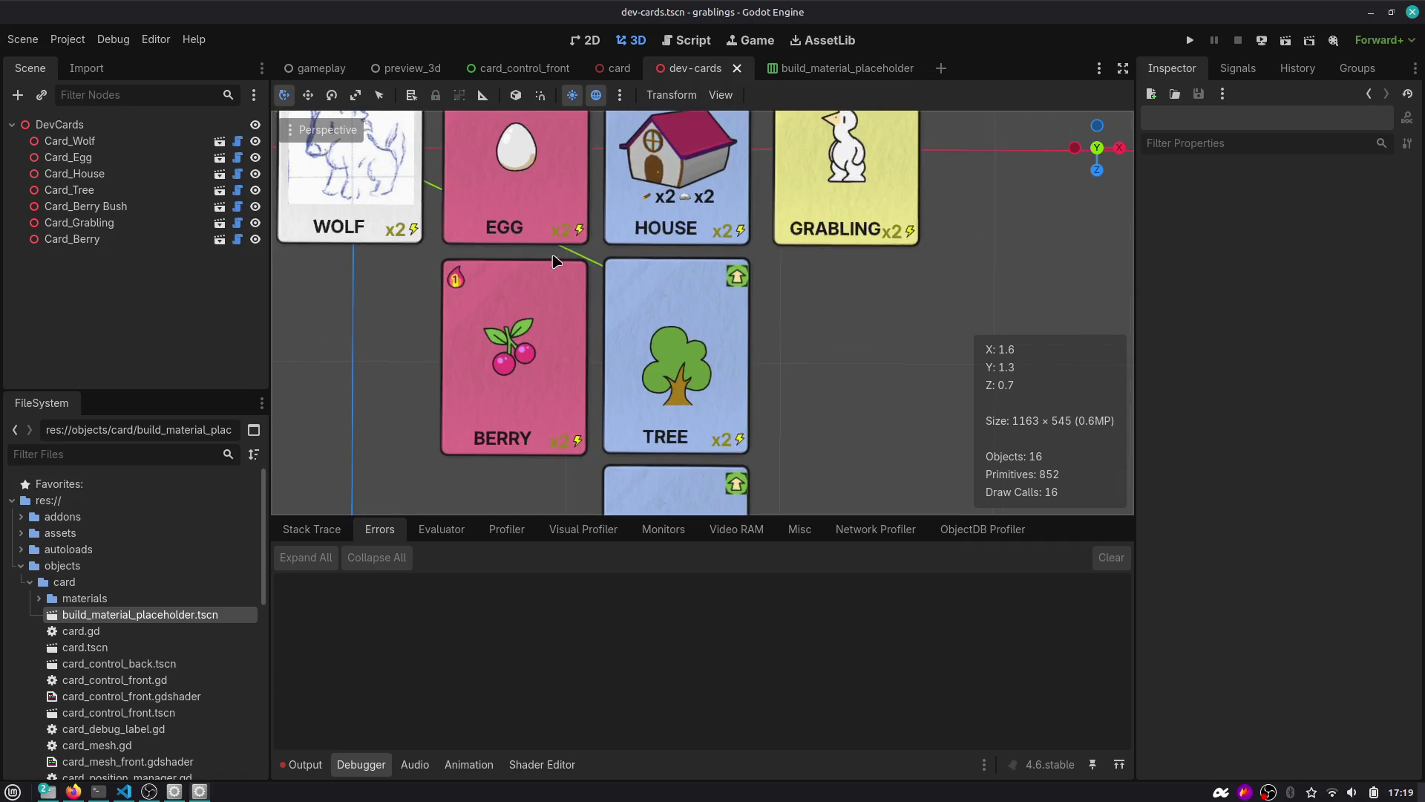
Close the build_material_placeholder scene and return to card_control_front.
{"action": "mouse_move", "coordinate": [605, 70]}
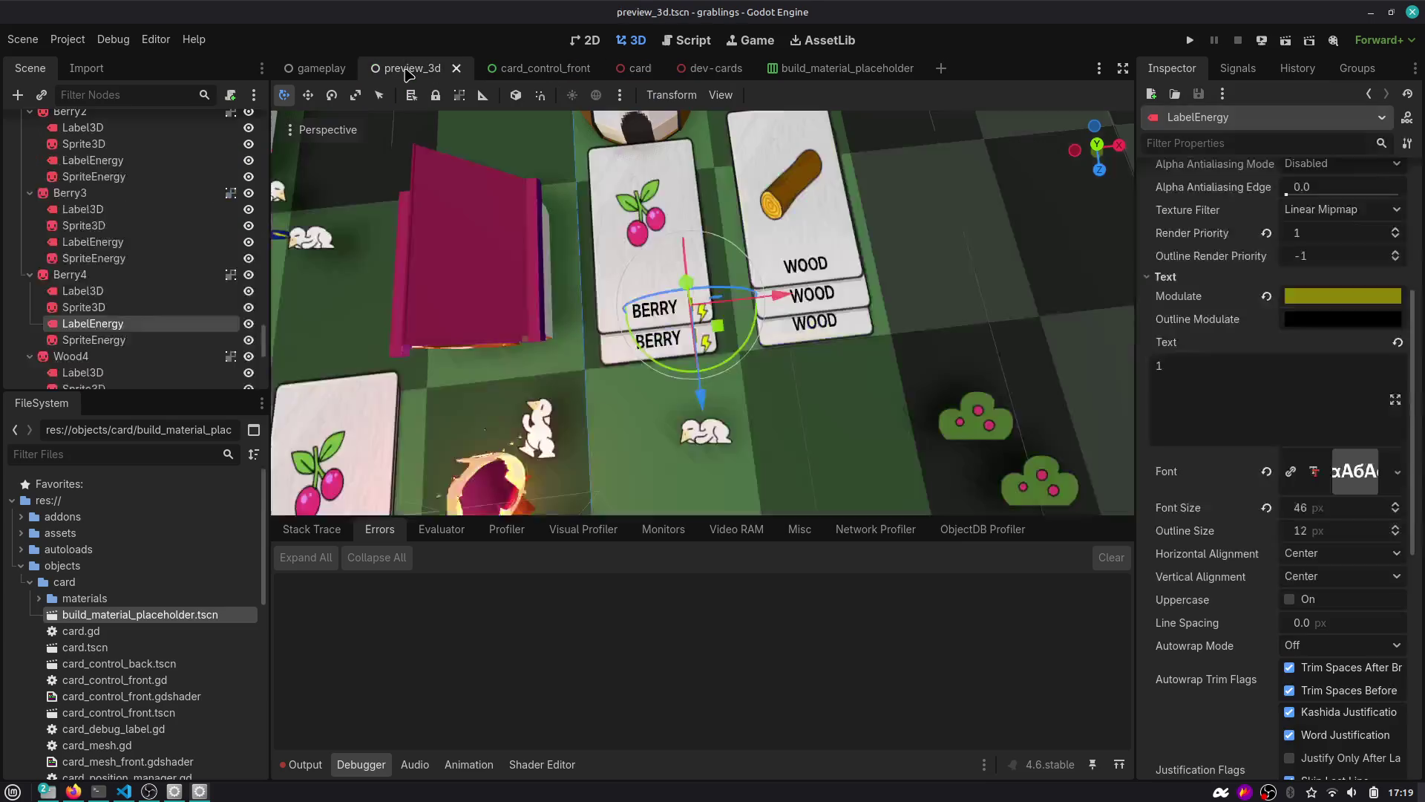
{"action": "left_click", "coordinate": [408, 69]}
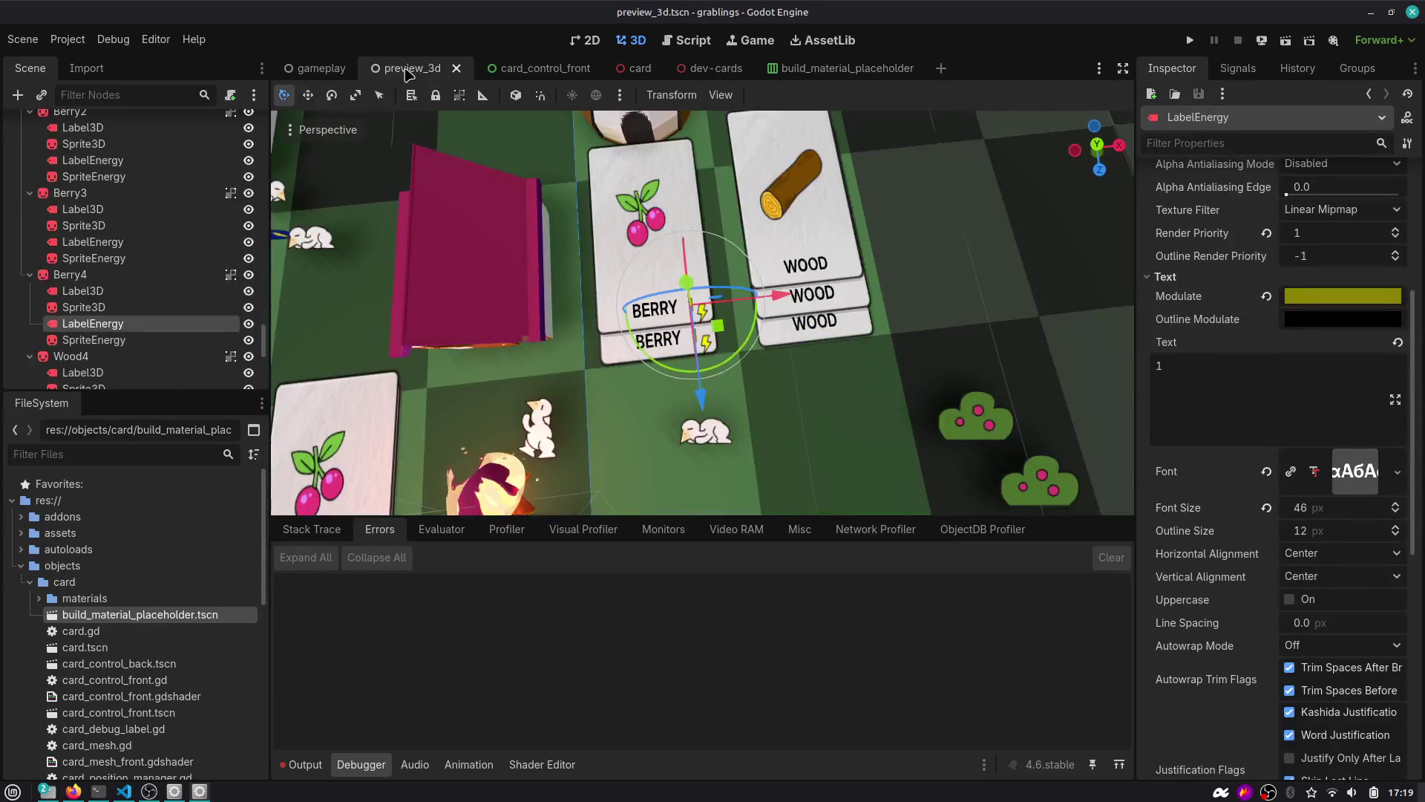
{"action": "scroll", "coordinate": [655, 253], "scroll_direction": "up", "scroll_amount": 4}
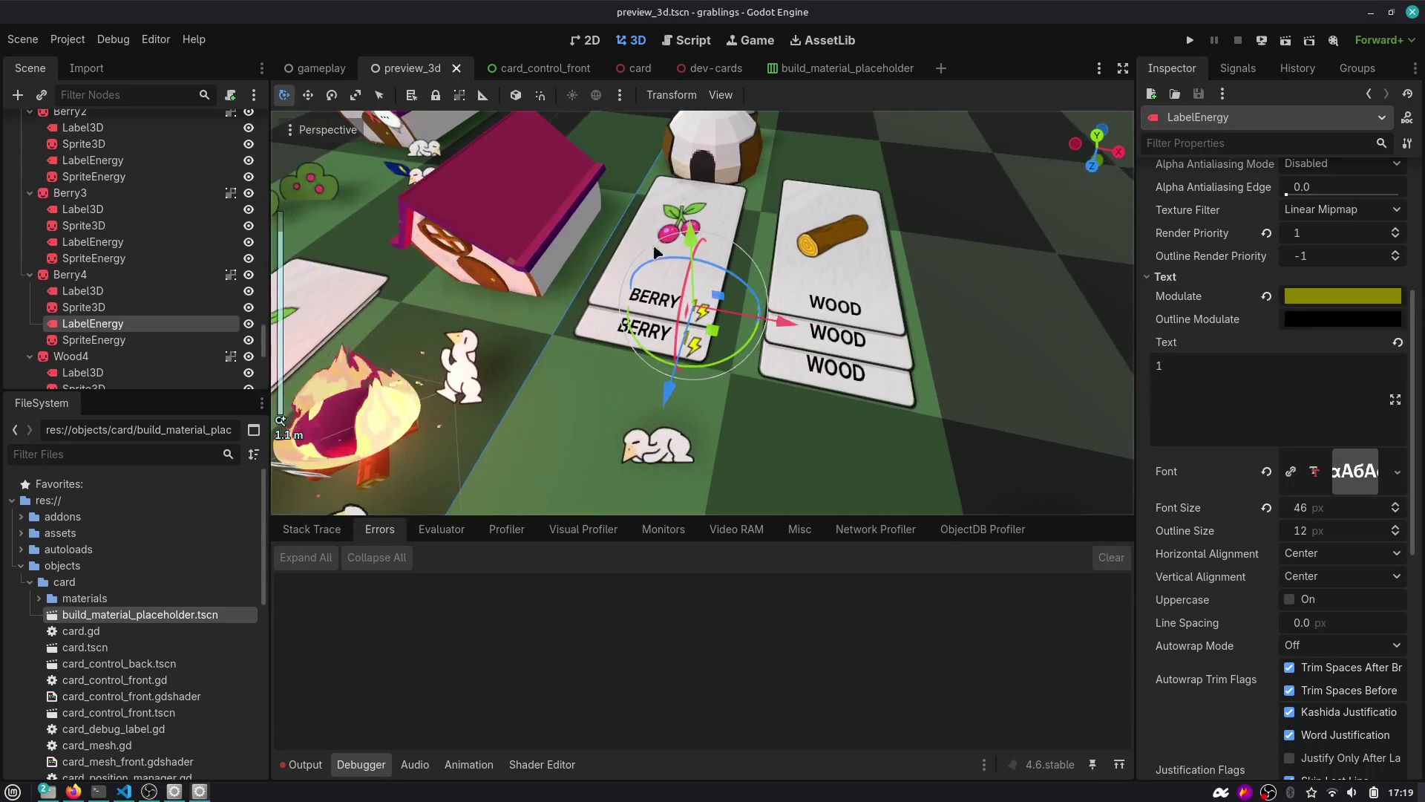
{"action": "mouse_move", "coordinate": [628, 70]}
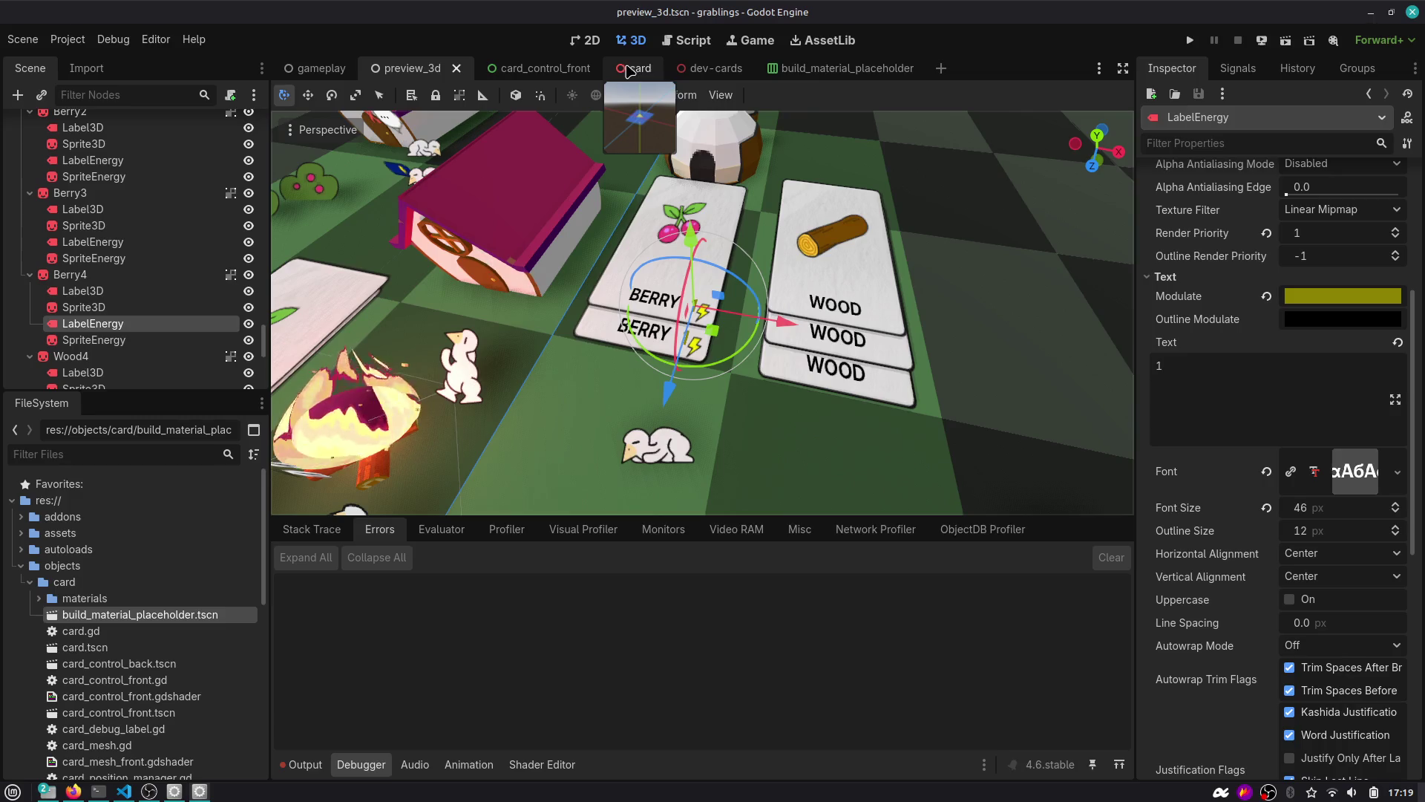
{"action": "left_click", "coordinate": [794, 68]}
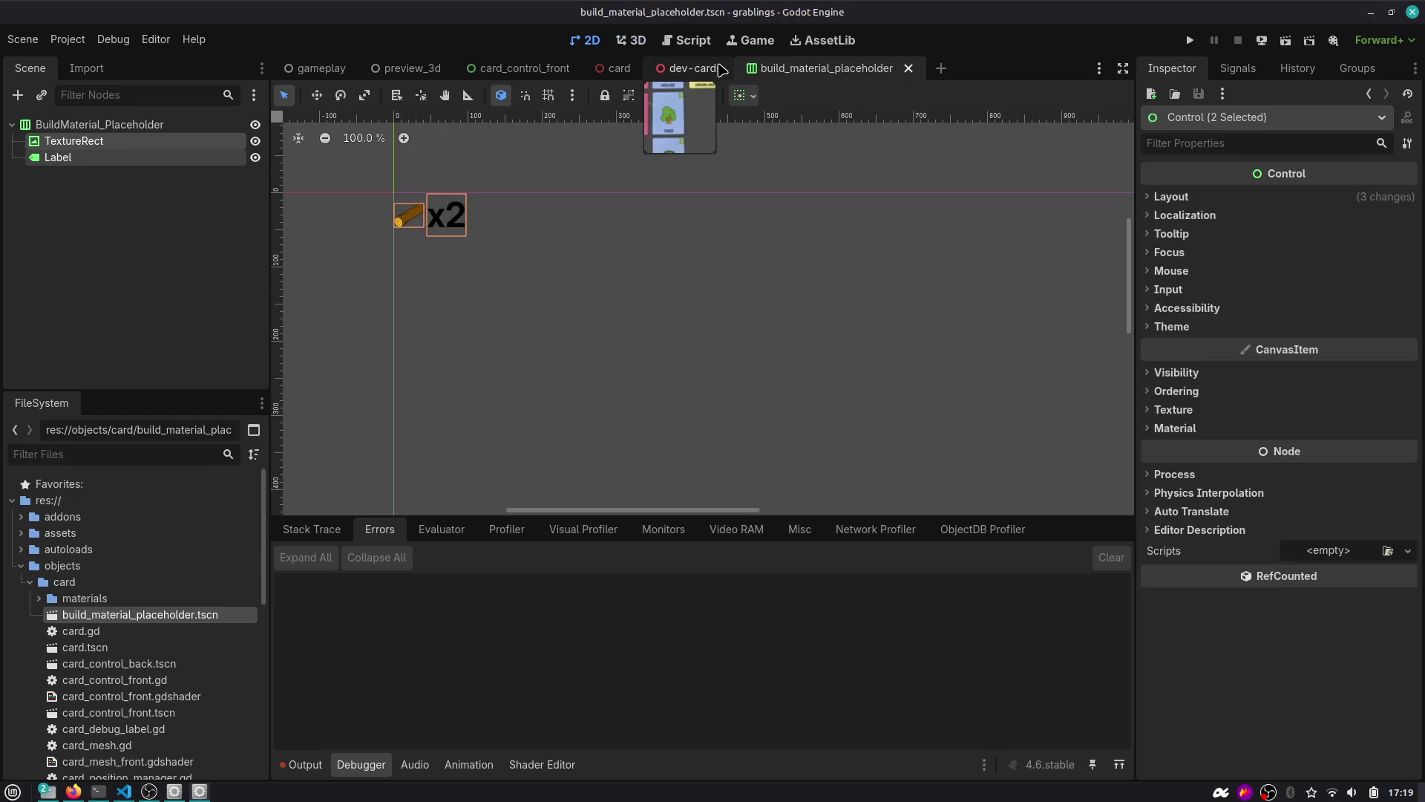
{"action": "middle_click", "coordinate": [791, 71]}
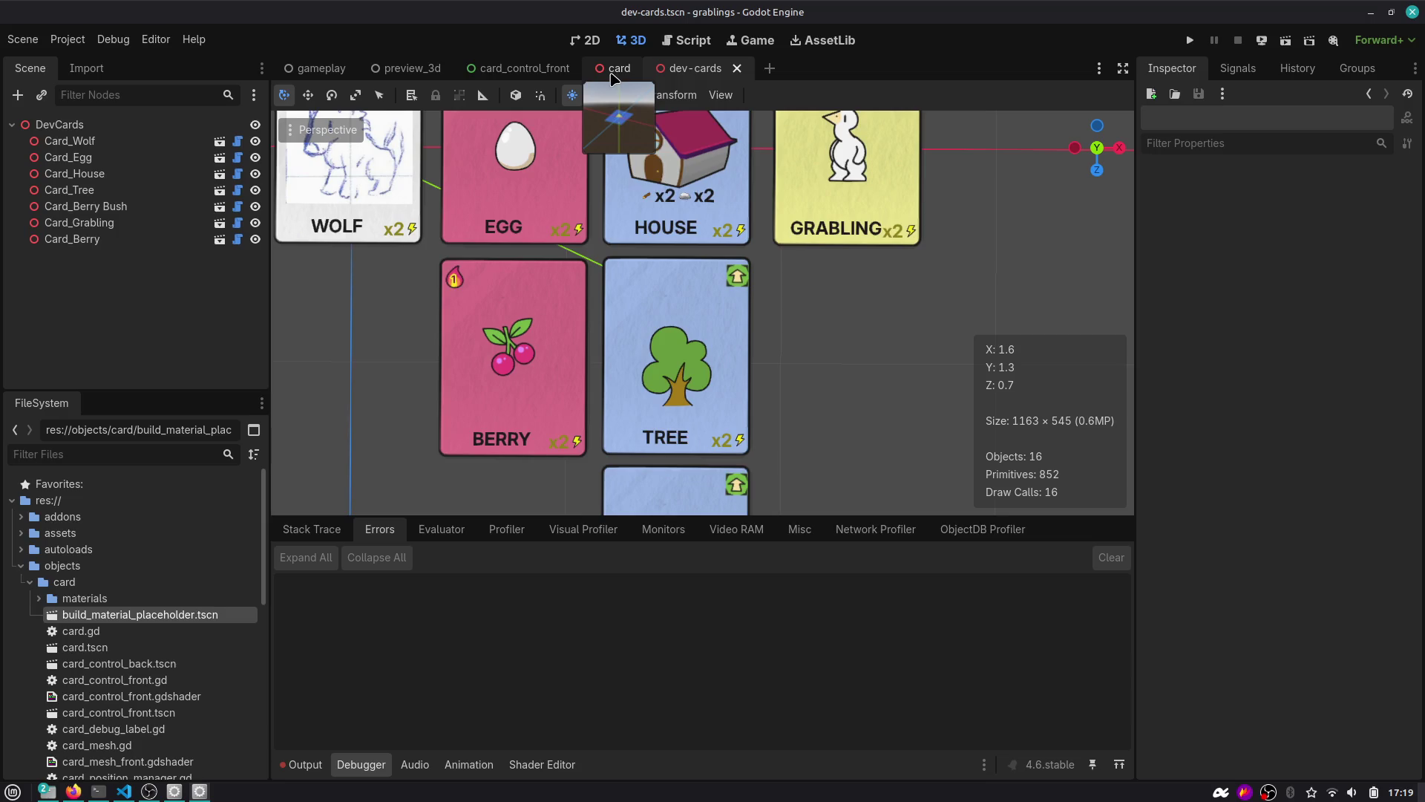
{"action": "left_click", "coordinate": [535, 70]}
Brighten the x2 badge label's font color override to bright yellow eadb00.
{"action": "left_click", "coordinate": [585, 376]}
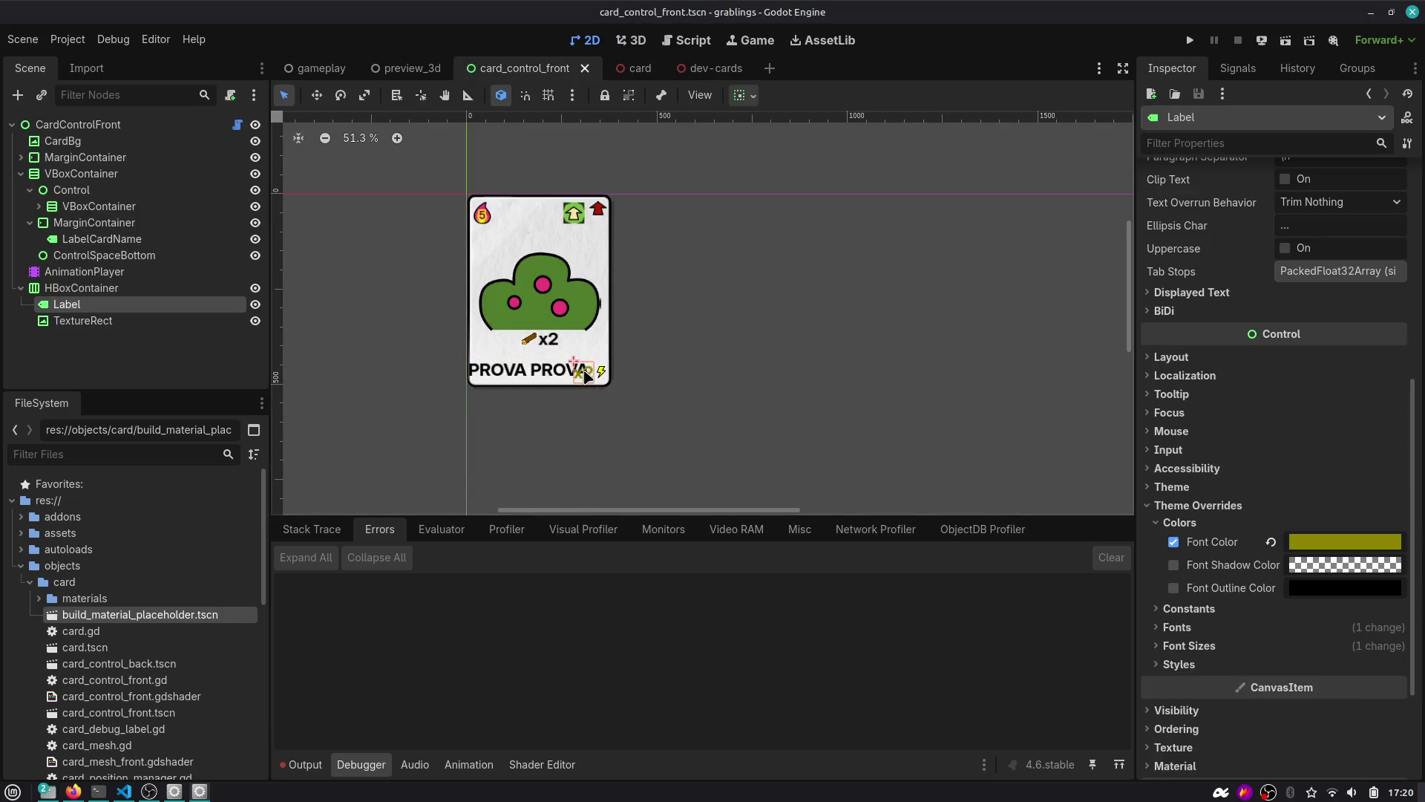
{"action": "left_click", "coordinate": [1313, 550]}
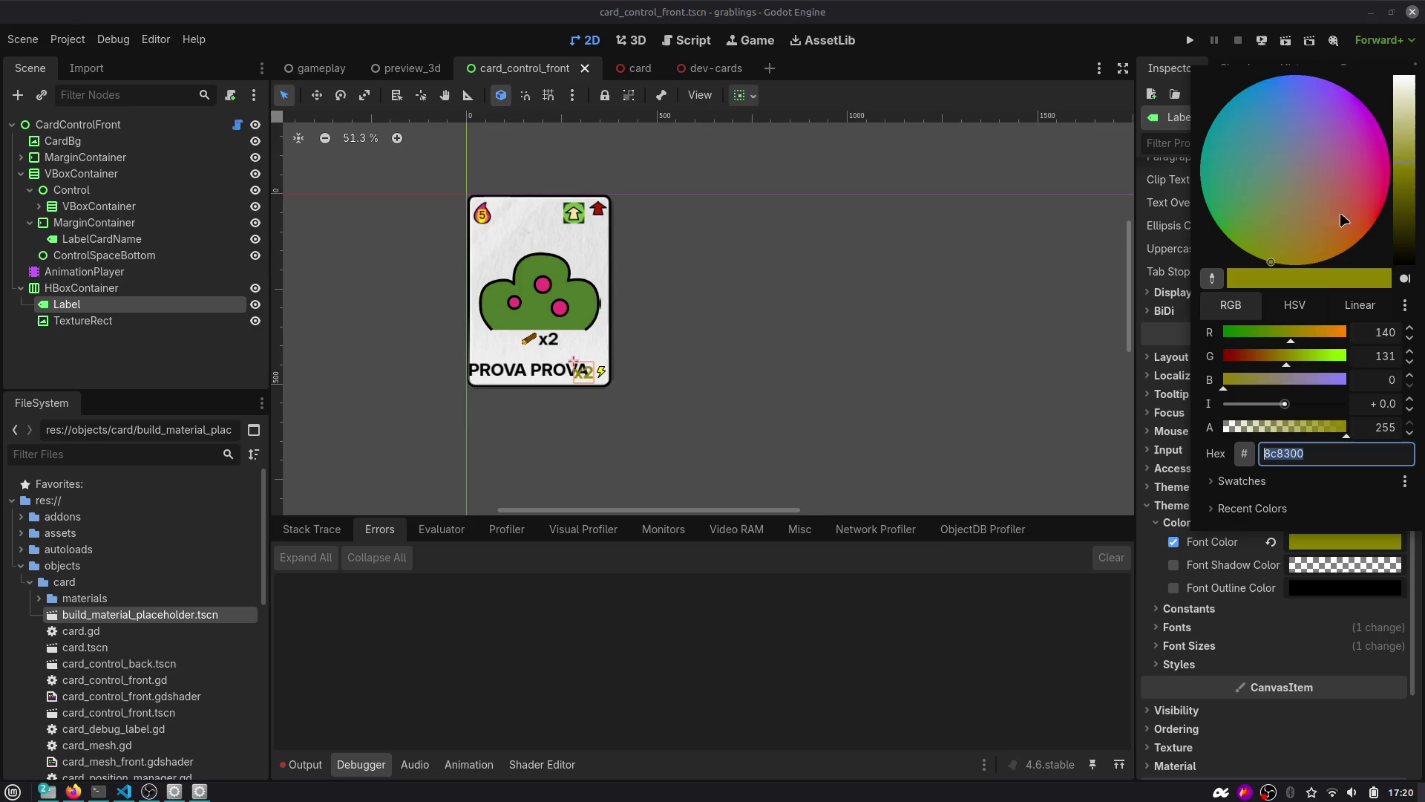
{"action": "left_click_drag", "start_coordinate": [1400, 161], "coordinate": [1412, 101]}
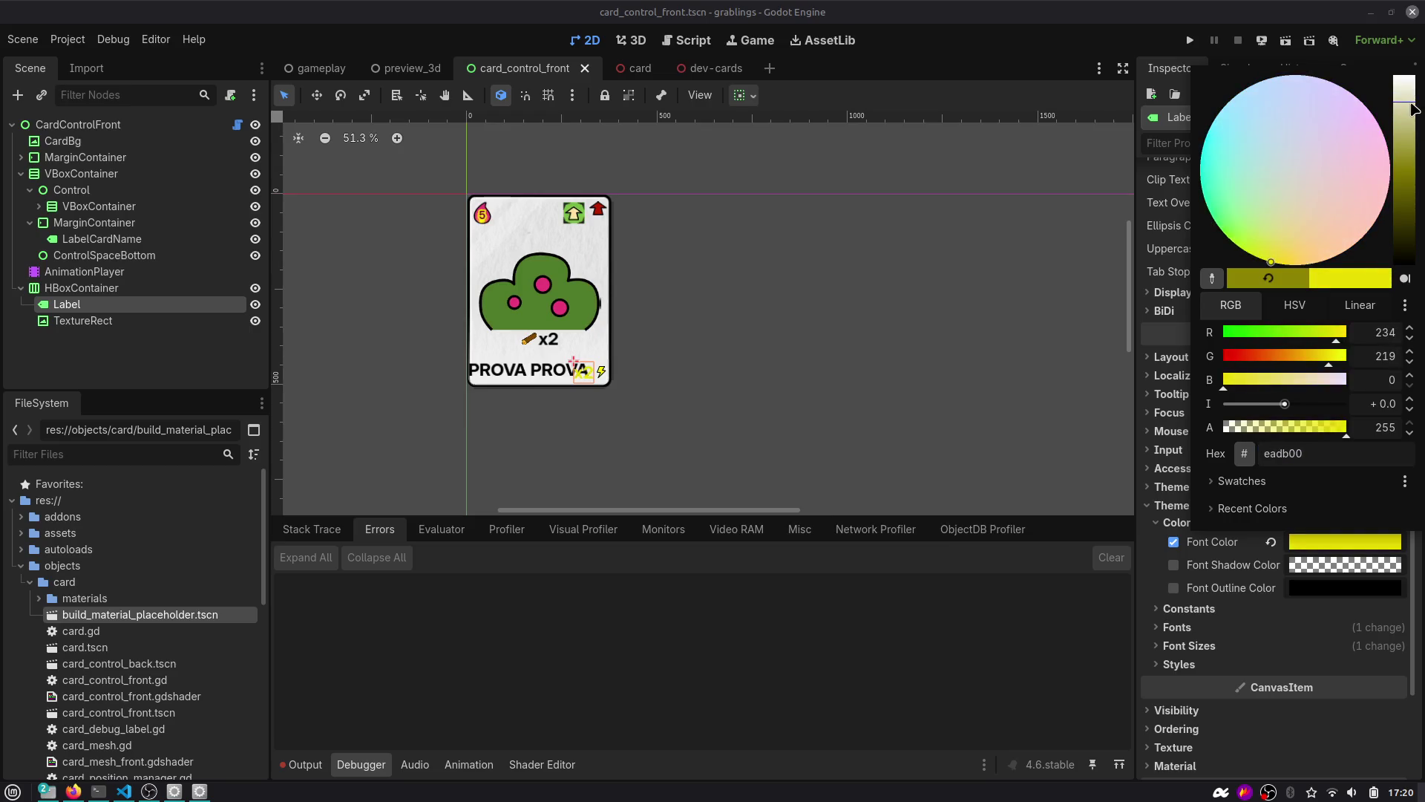
{"action": "left_click", "coordinate": [882, 297]}
{"action": "scroll", "coordinate": [631, 357], "scroll_direction": "up", "scroll_amount": 3}
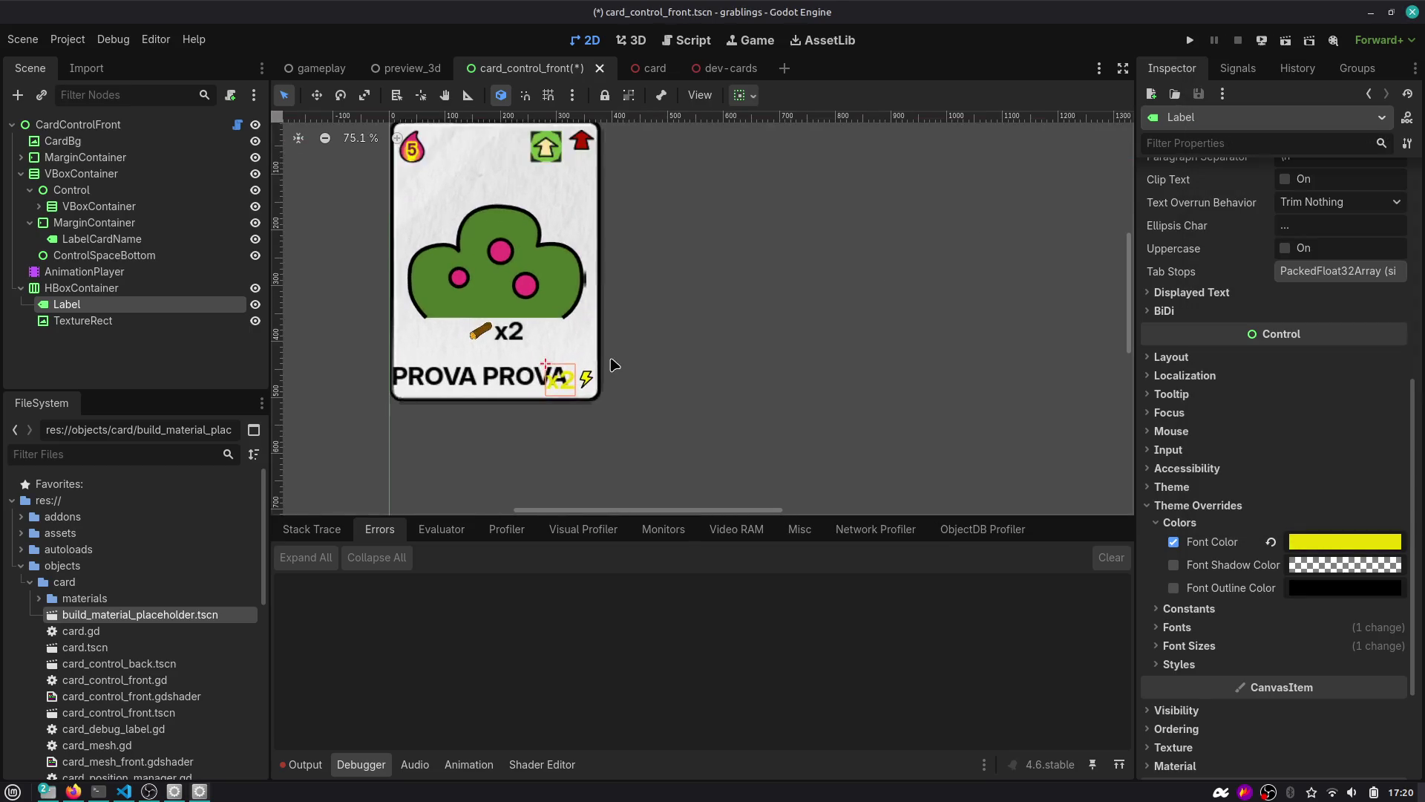
Check the yellow x2 badges on every card in the dev-cards scene.
{"action": "left_click", "coordinate": [701, 69]}
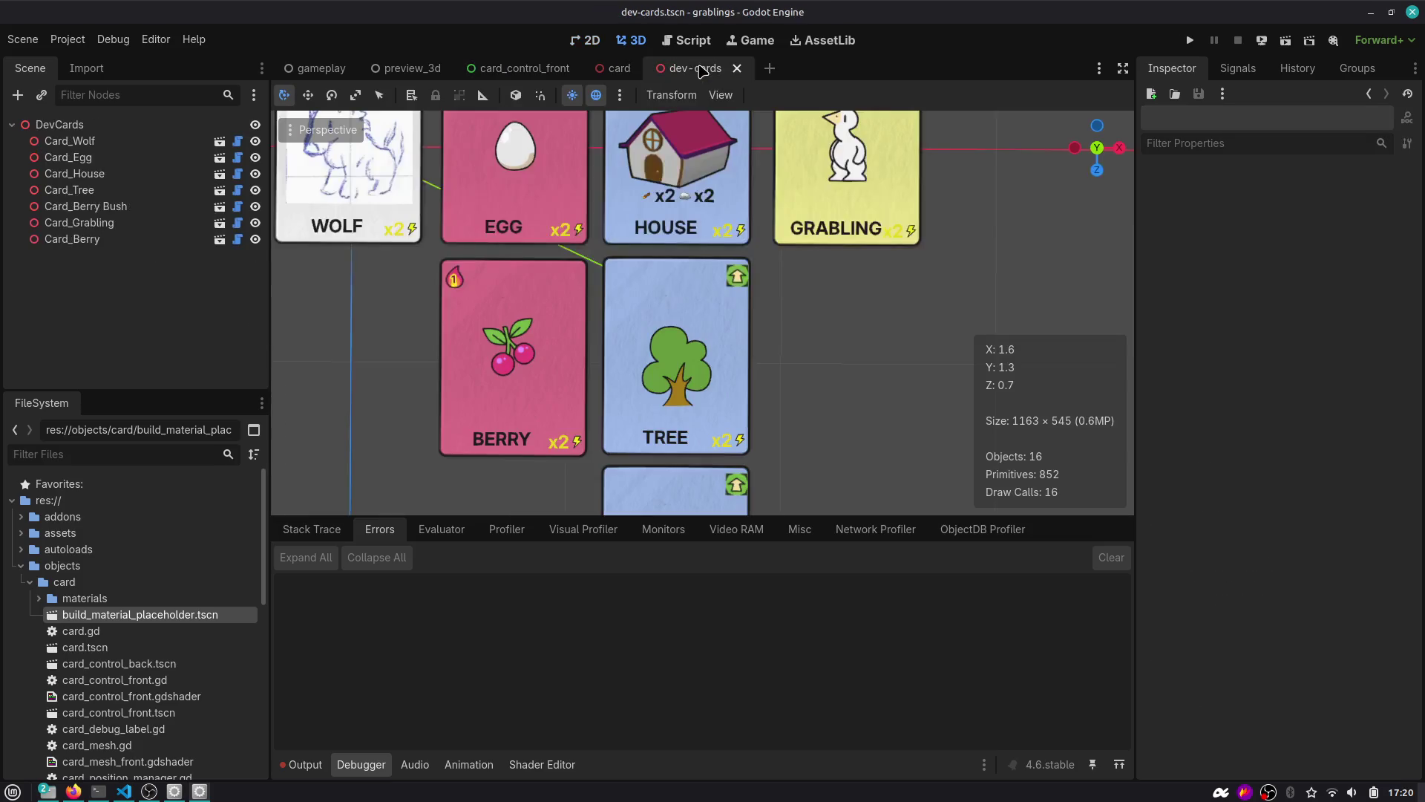
{"action": "scroll", "coordinate": [633, 319], "scroll_direction": "down", "scroll_amount": 2}
{"action": "scroll", "coordinate": [547, 200], "scroll_direction": "up", "scroll_amount": 4}
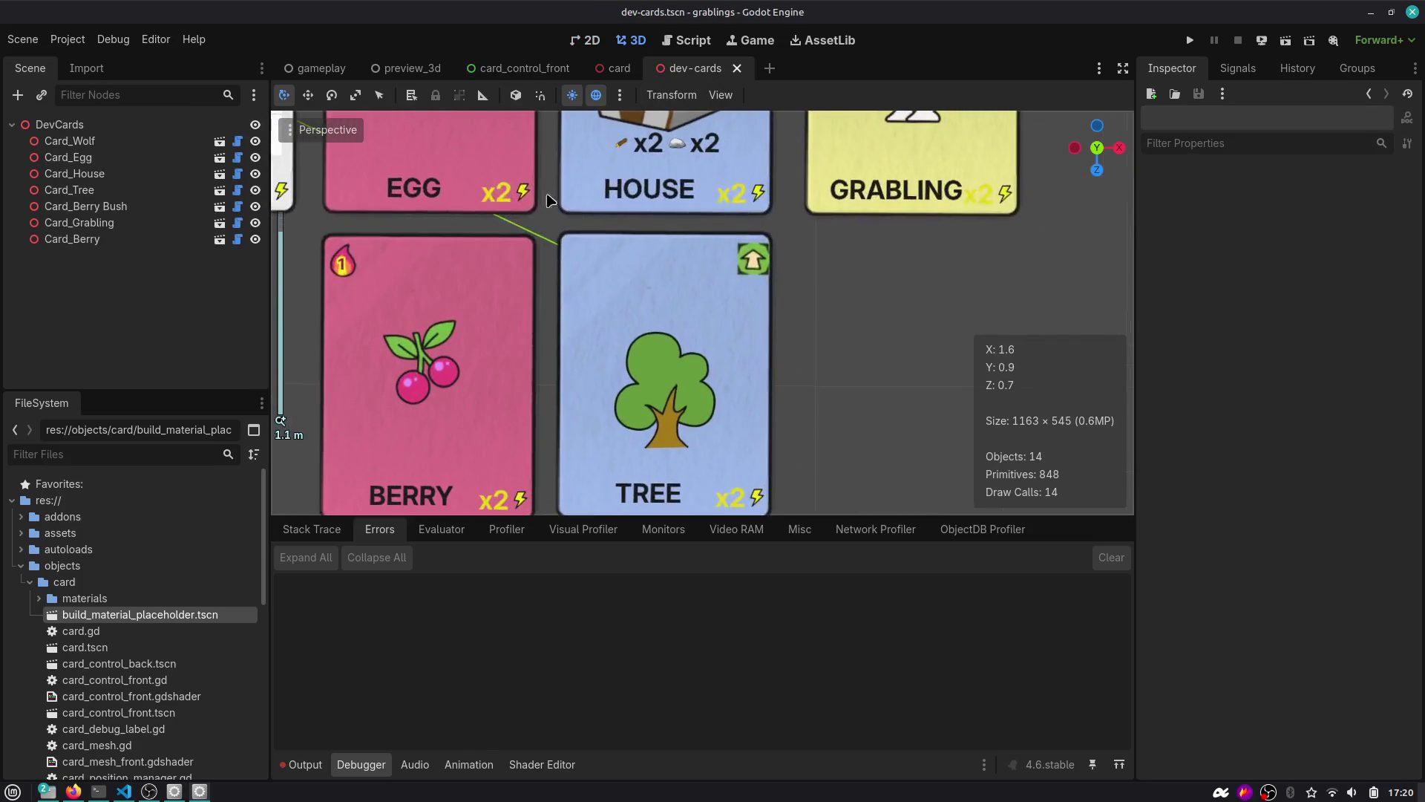
{"action": "left_click_drag", "start_coordinate": [511, 259], "coordinate": [615, 345]}
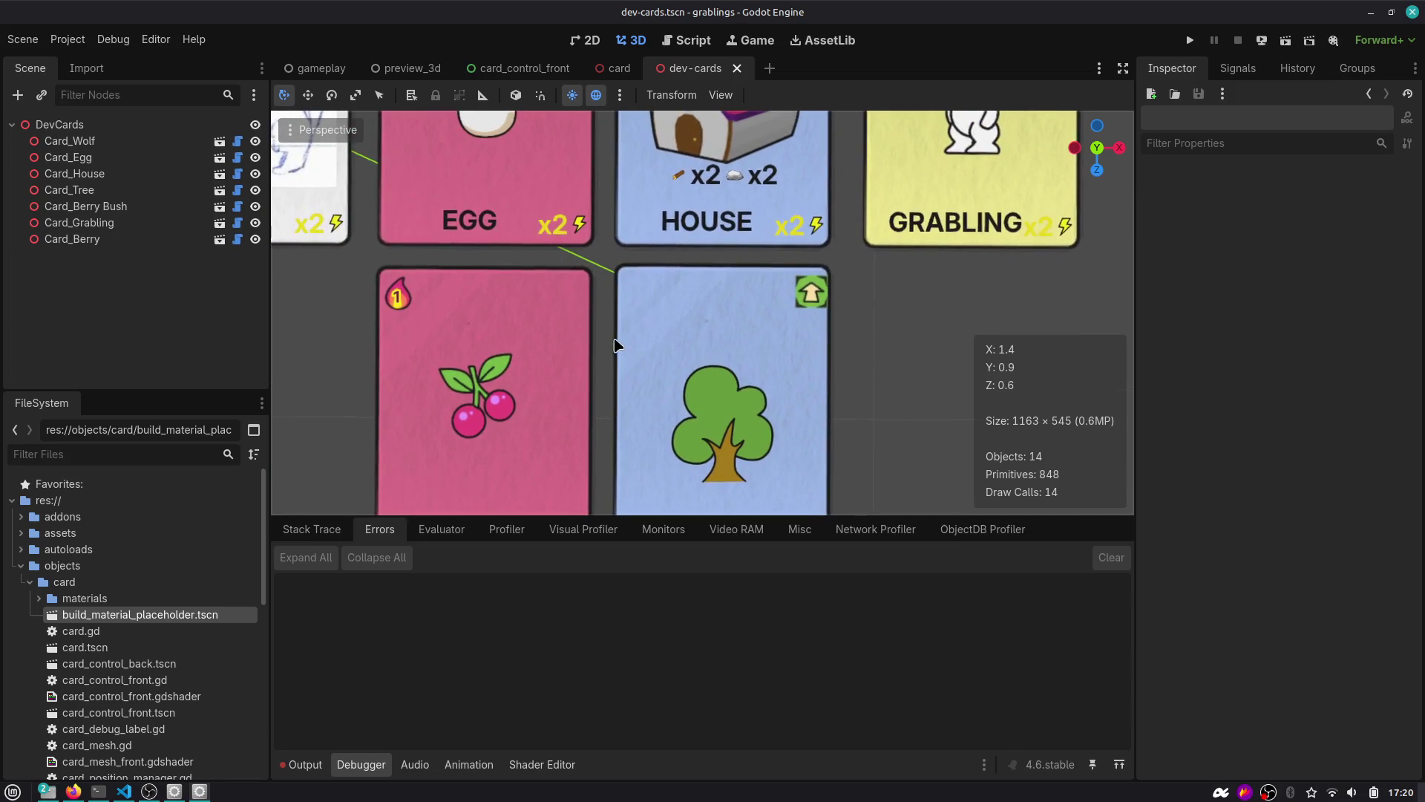
{"action": "scroll", "coordinate": [645, 292], "scroll_direction": "down", "scroll_amount": 5}
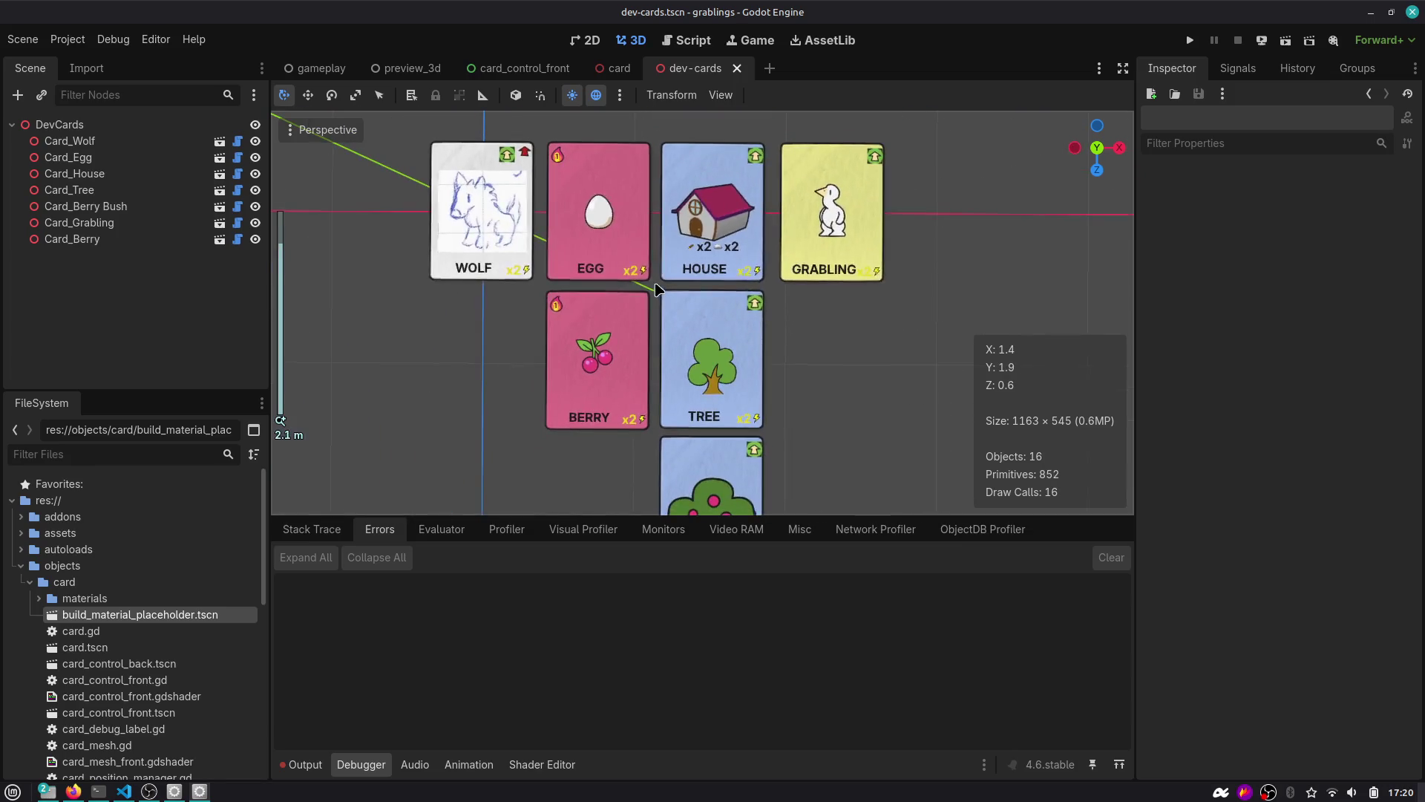
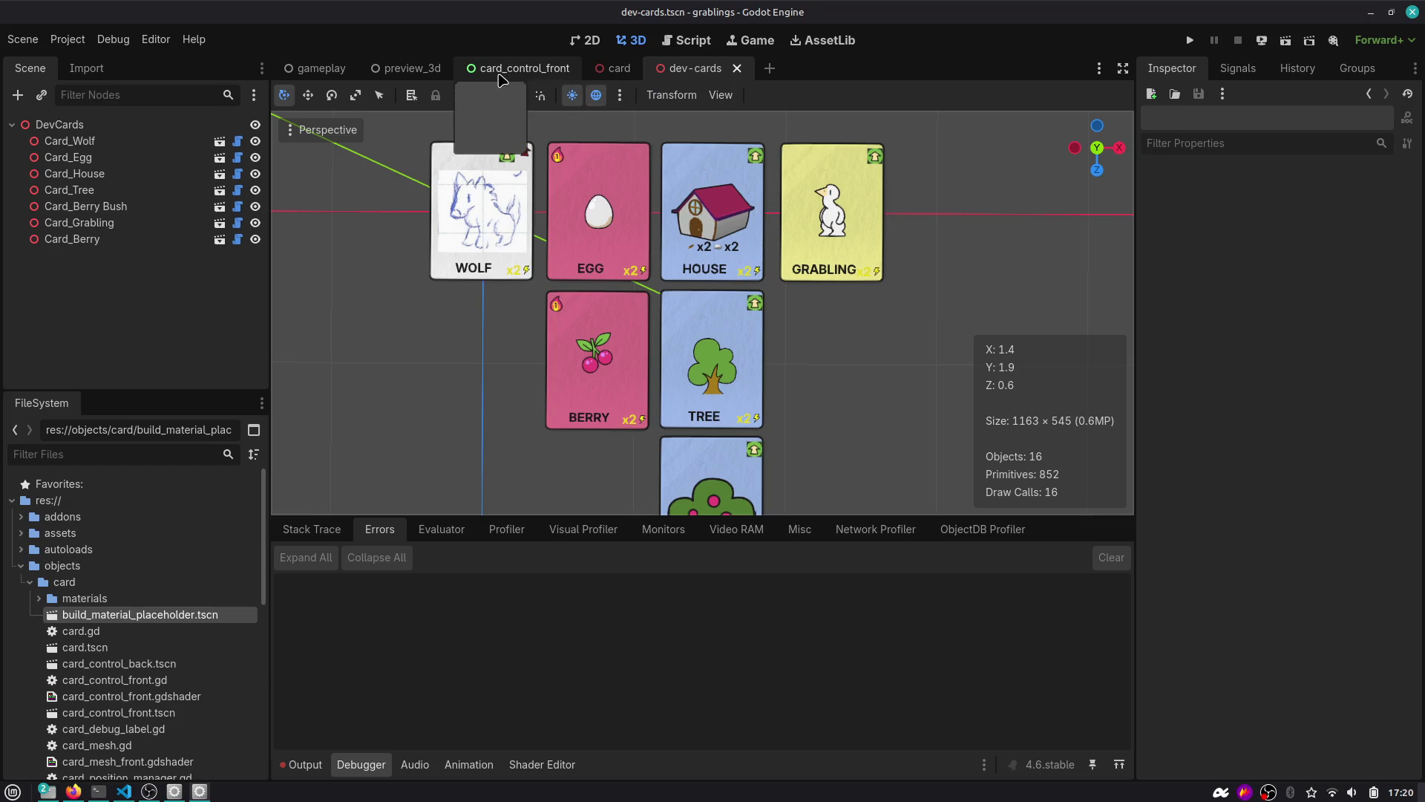
Compare the preview_3d cards from a low angle with card_control_front, finishing on card_control_front.
{"action": "left_click", "coordinate": [467, 69]}
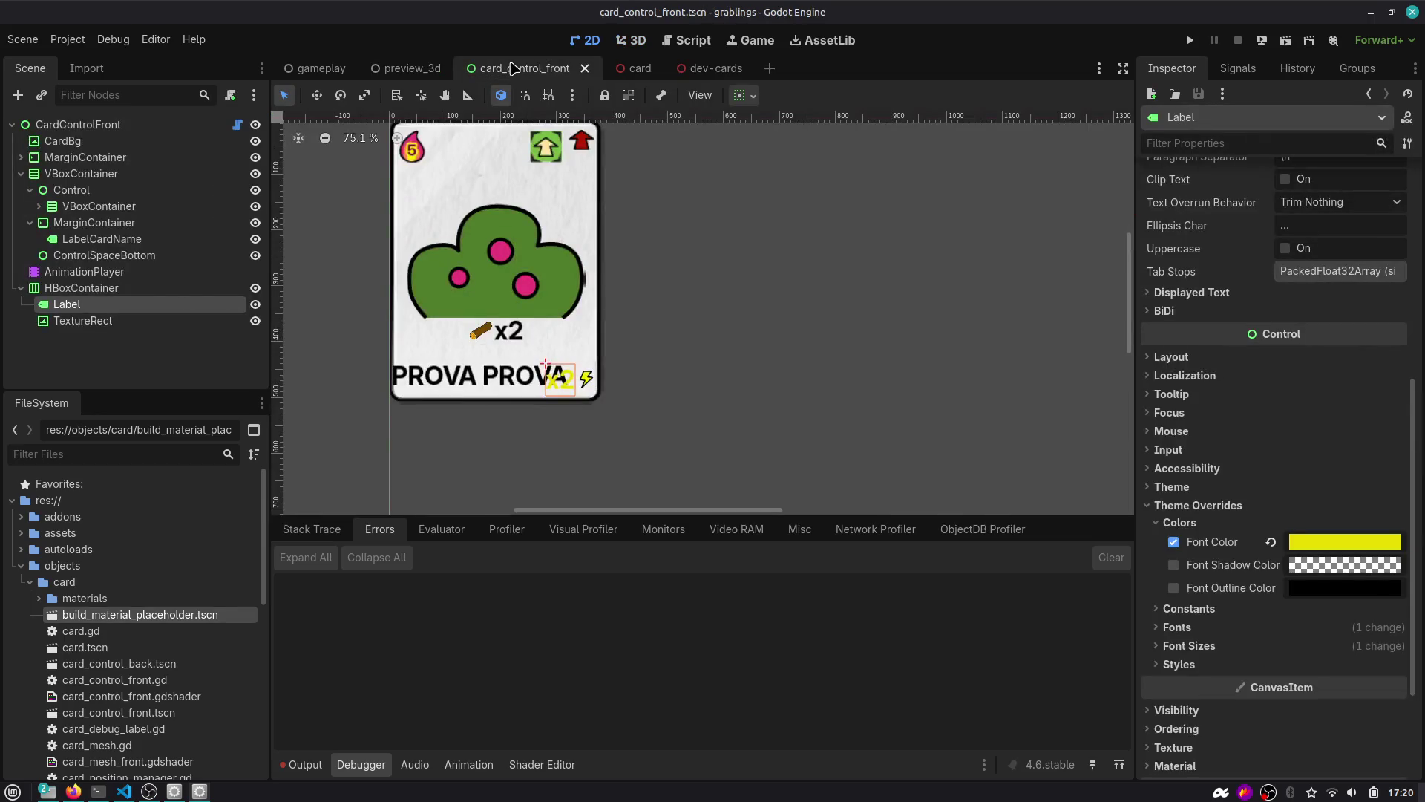
{"action": "left_click", "coordinate": [405, 69]}
{"action": "scroll", "coordinate": [657, 309], "scroll_direction": "up", "scroll_amount": 5}
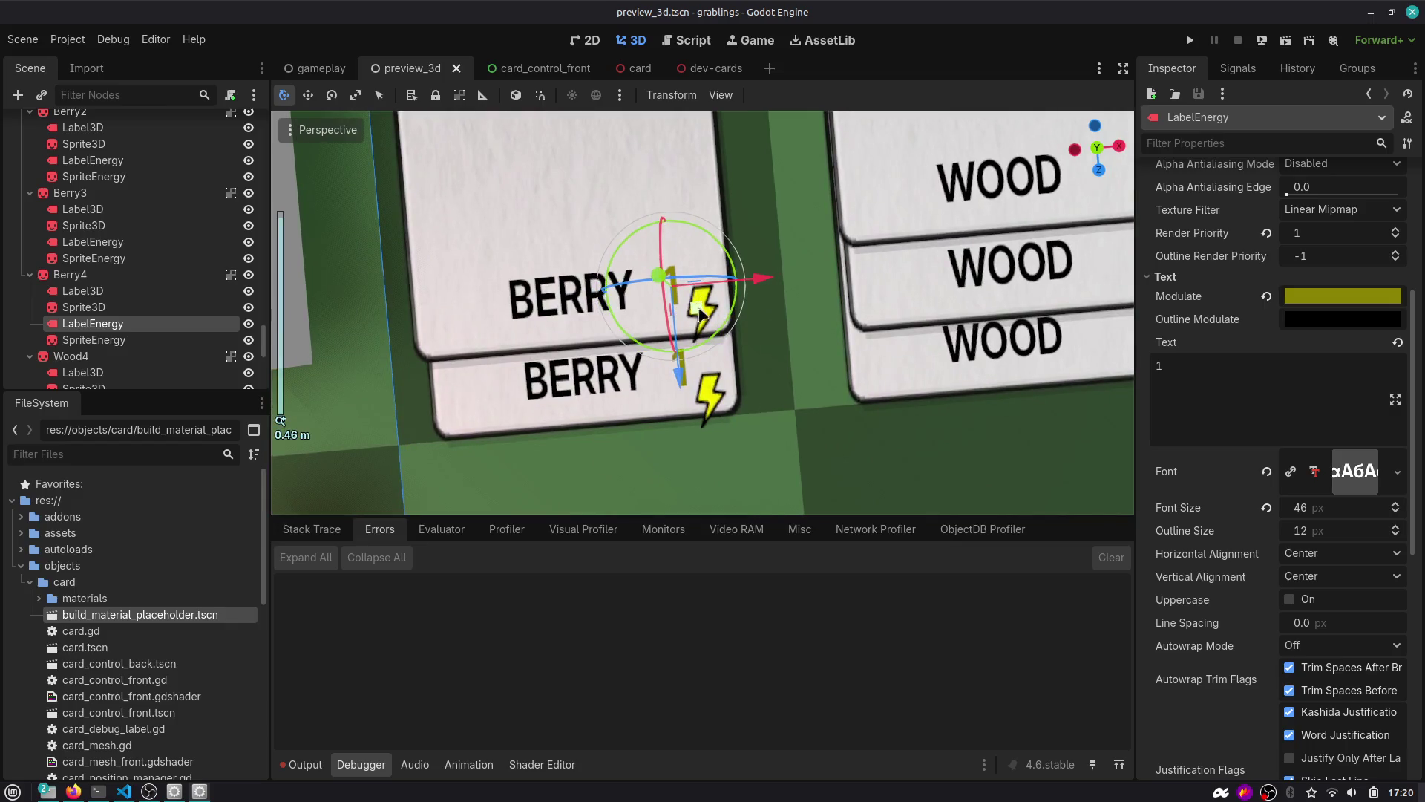
{"action": "mouse_move", "coordinate": [701, 312]}
{"action": "left_mouse_down"}
{"action": "mouse_move", "coordinate": [708, 273]}
{"action": "mouse_move", "coordinate": [702, 301]}
{"action": "left_mouse_up"}
{"action": "scroll", "coordinate": [709, 273], "scroll_direction": "down", "scroll_amount": 5}
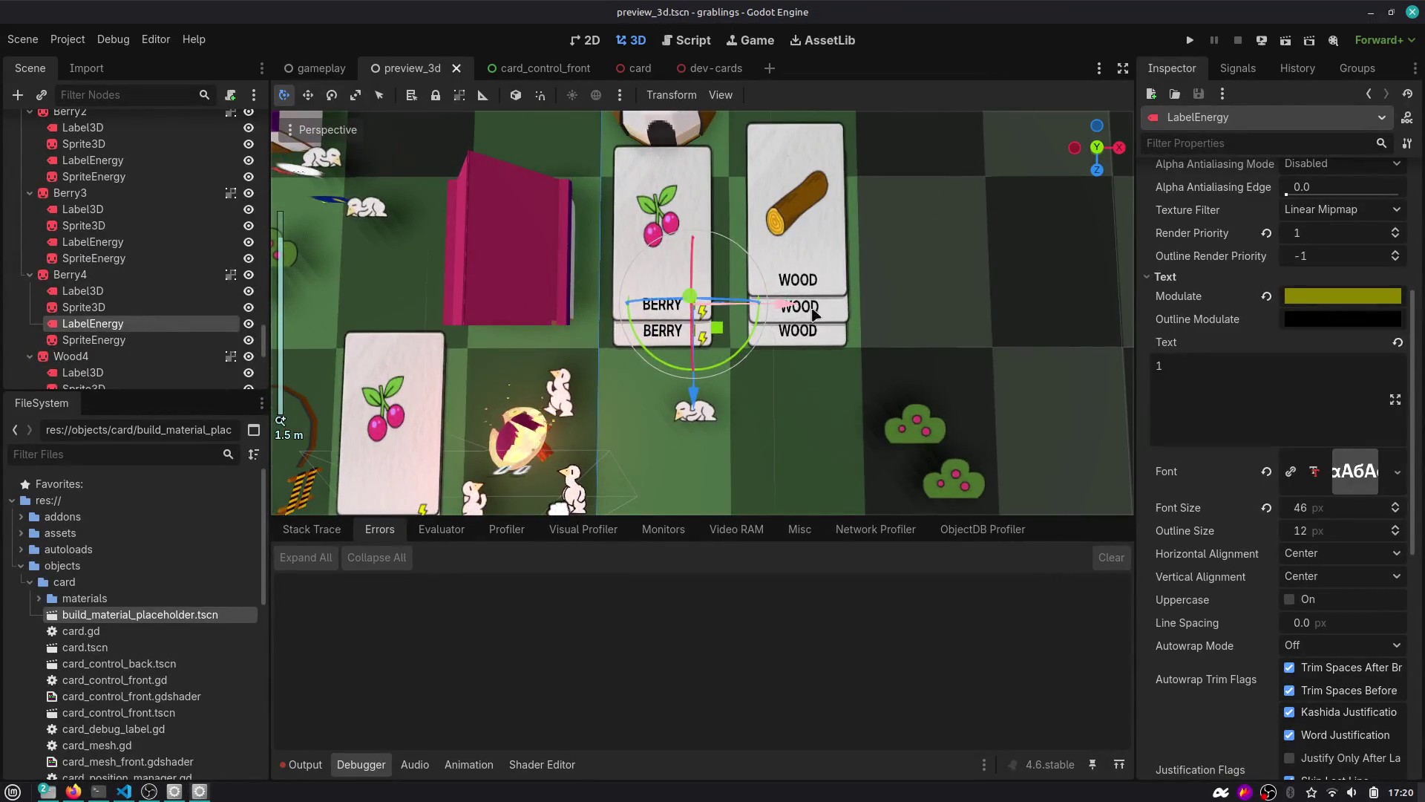
{"action": "left_click", "coordinate": [954, 300]}
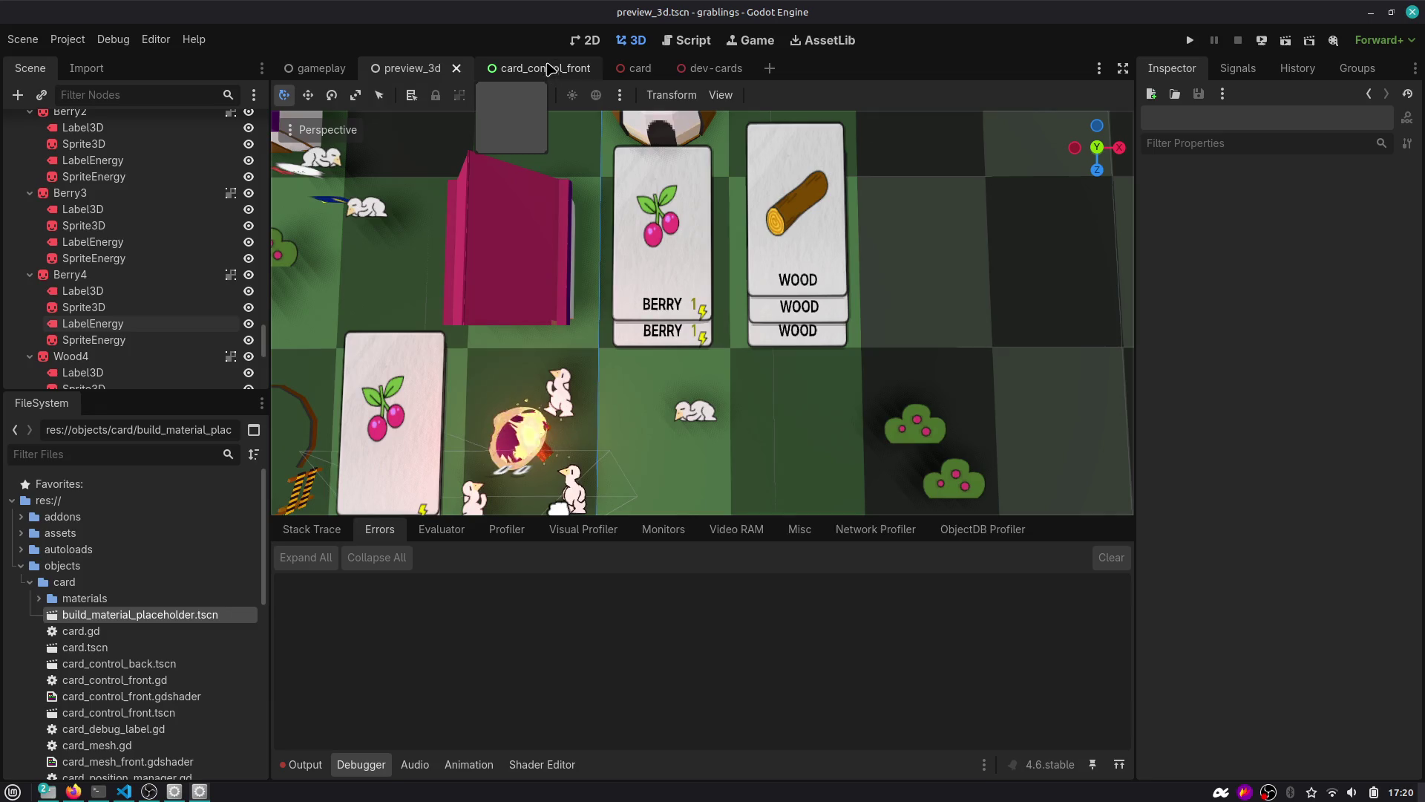
{"action": "left_click", "coordinate": [547, 68]}
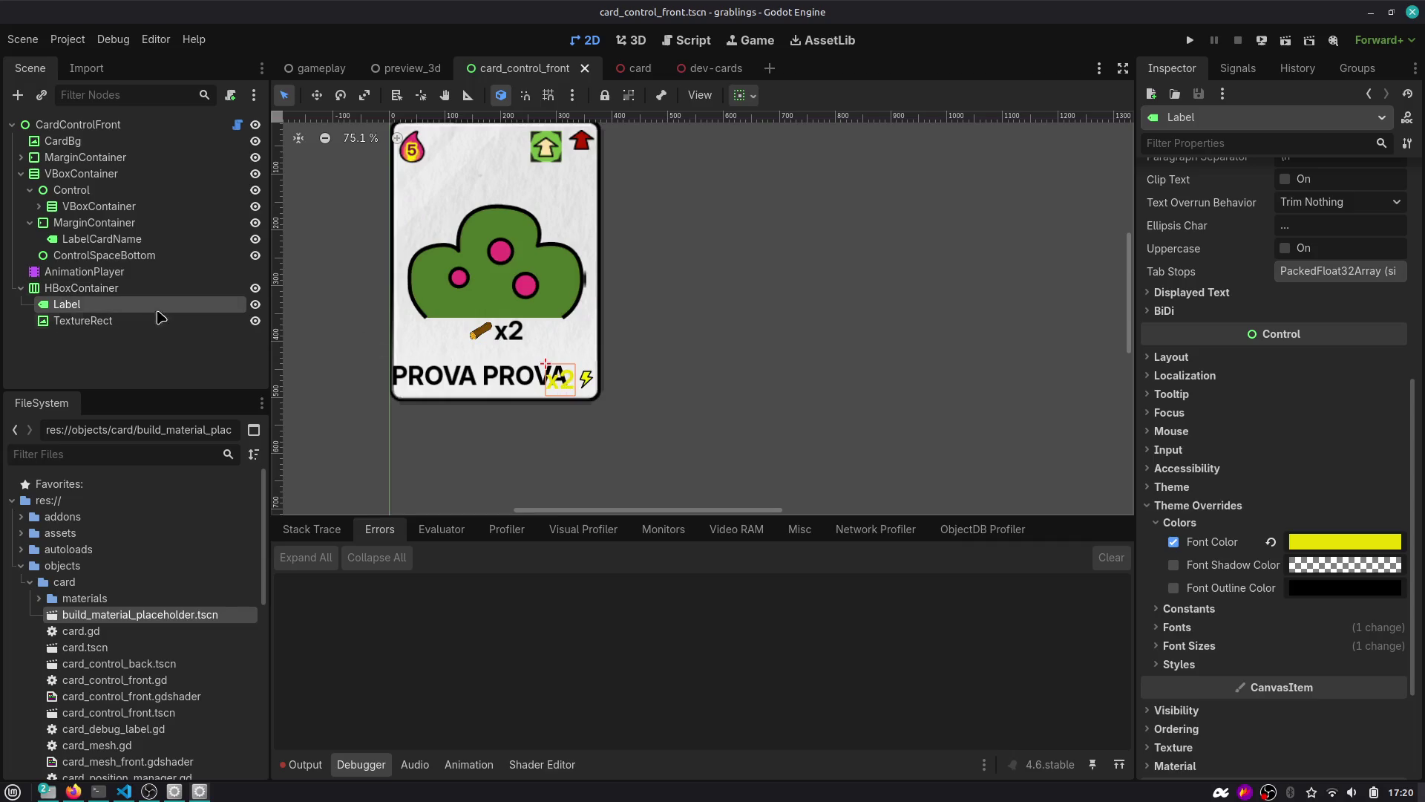
{"action": "left_click", "coordinate": [412, 68]}
{"action": "scroll", "coordinate": [690, 308], "scroll_direction": "up", "scroll_amount": 5}
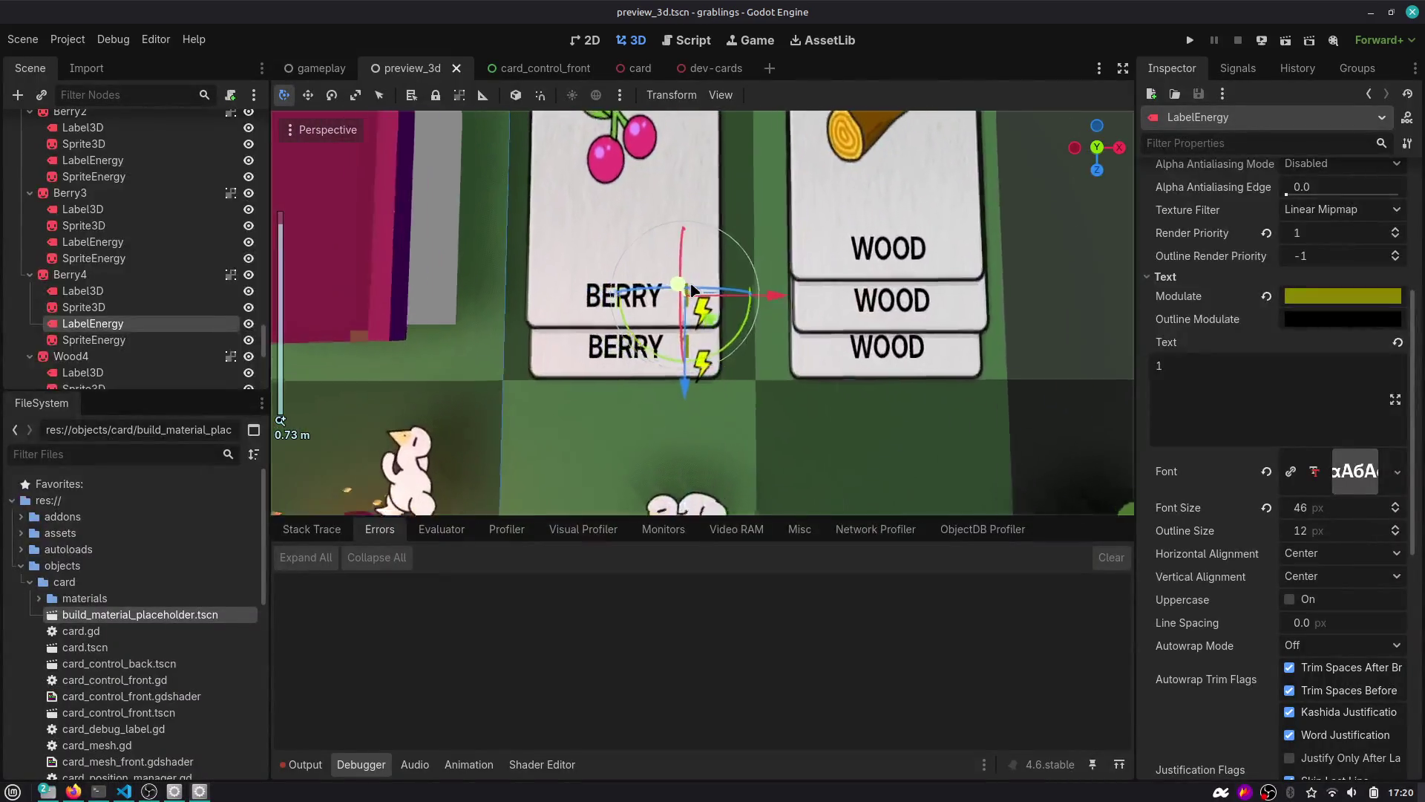
{"action": "left_click", "coordinate": [524, 68]}
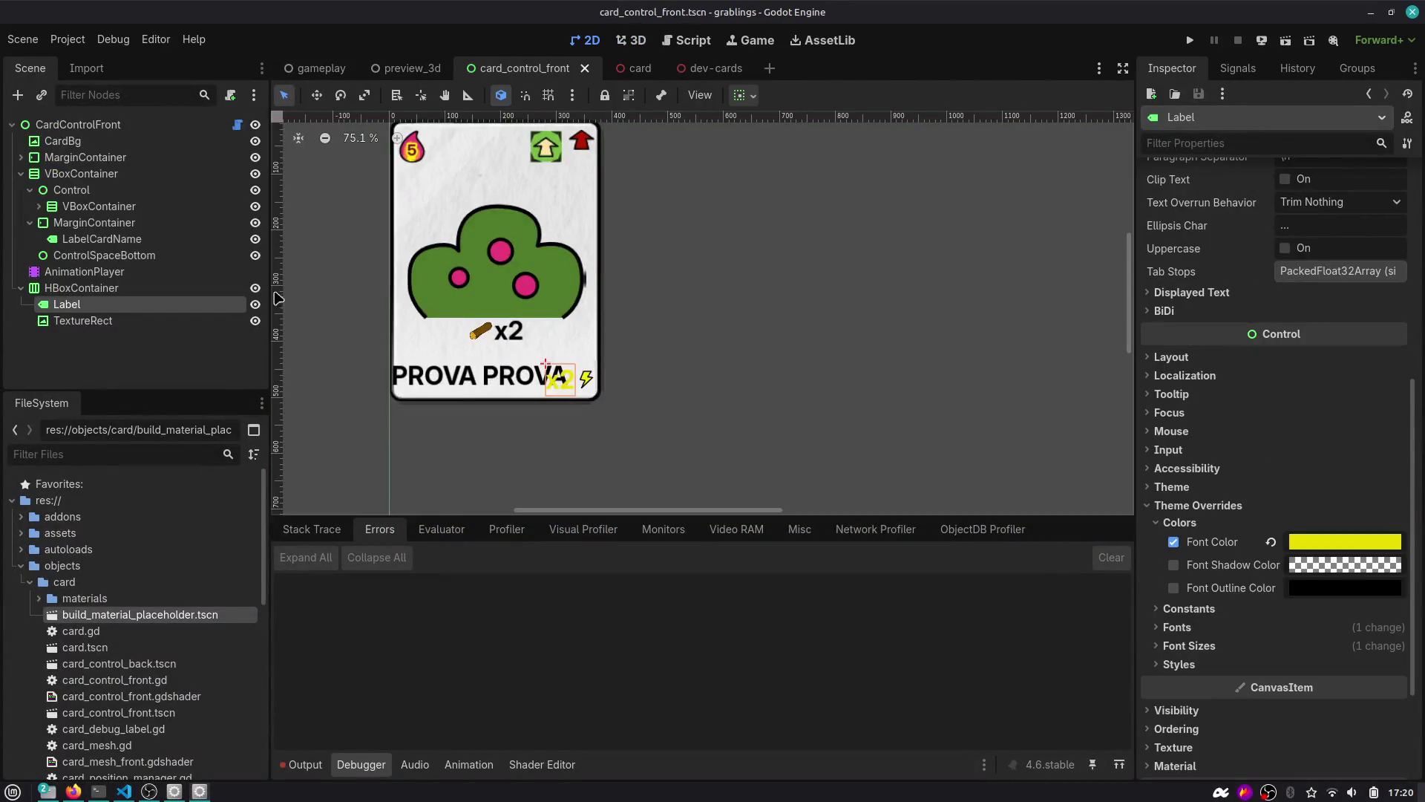
Change the count label's text from x2 to 2.
{"action": "left_click", "coordinate": [83, 319]}
{"action": "left_click", "coordinate": [101, 304]}
{"action": "scroll", "coordinate": [1262, 297], "scroll_direction": "up", "scroll_amount": 5}
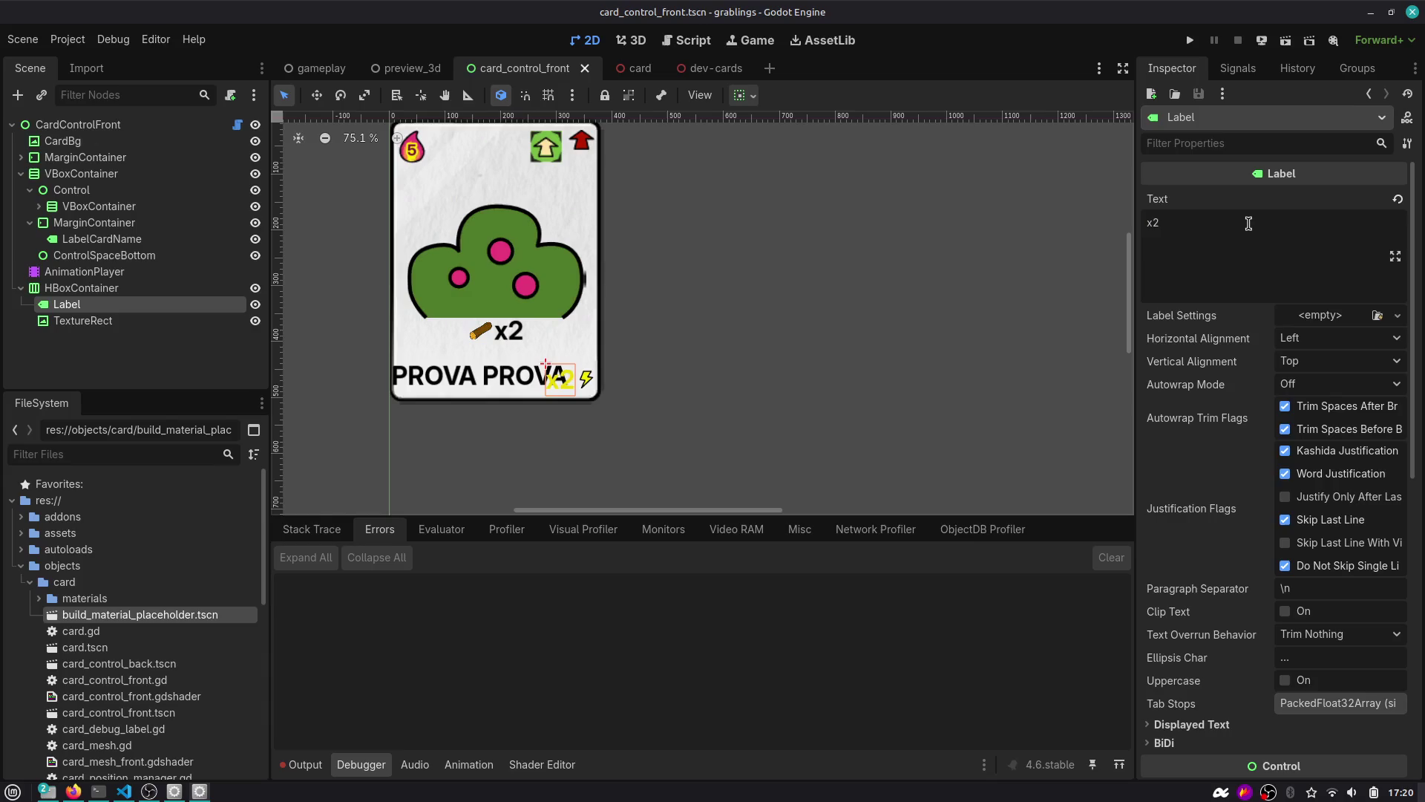
{"action": "left_click", "coordinate": [1250, 223]}
{"action": "key", "text": "BackSpace"}
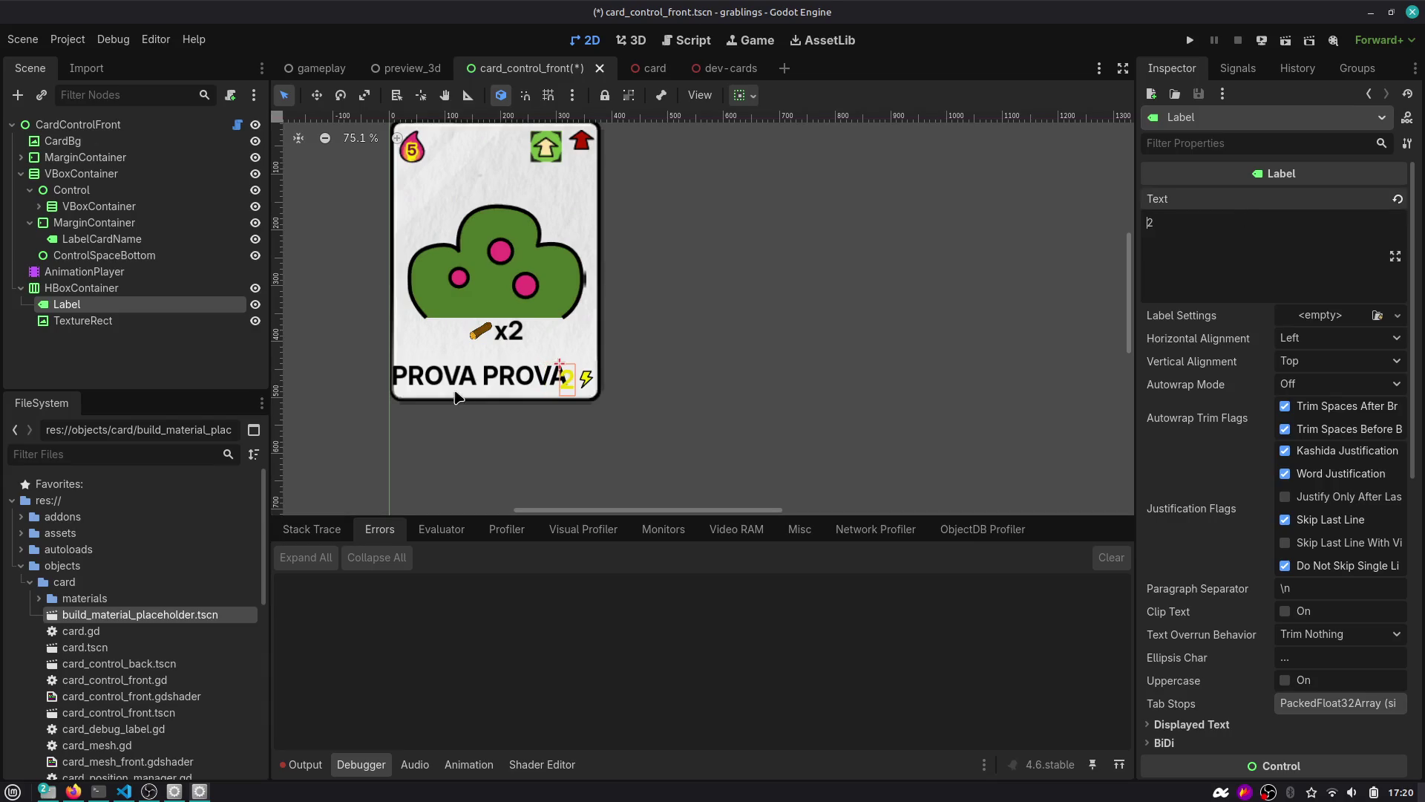
Give the HBoxContainer a -5 separation constant override and save the scene.
{"action": "left_click", "coordinate": [156, 320]}
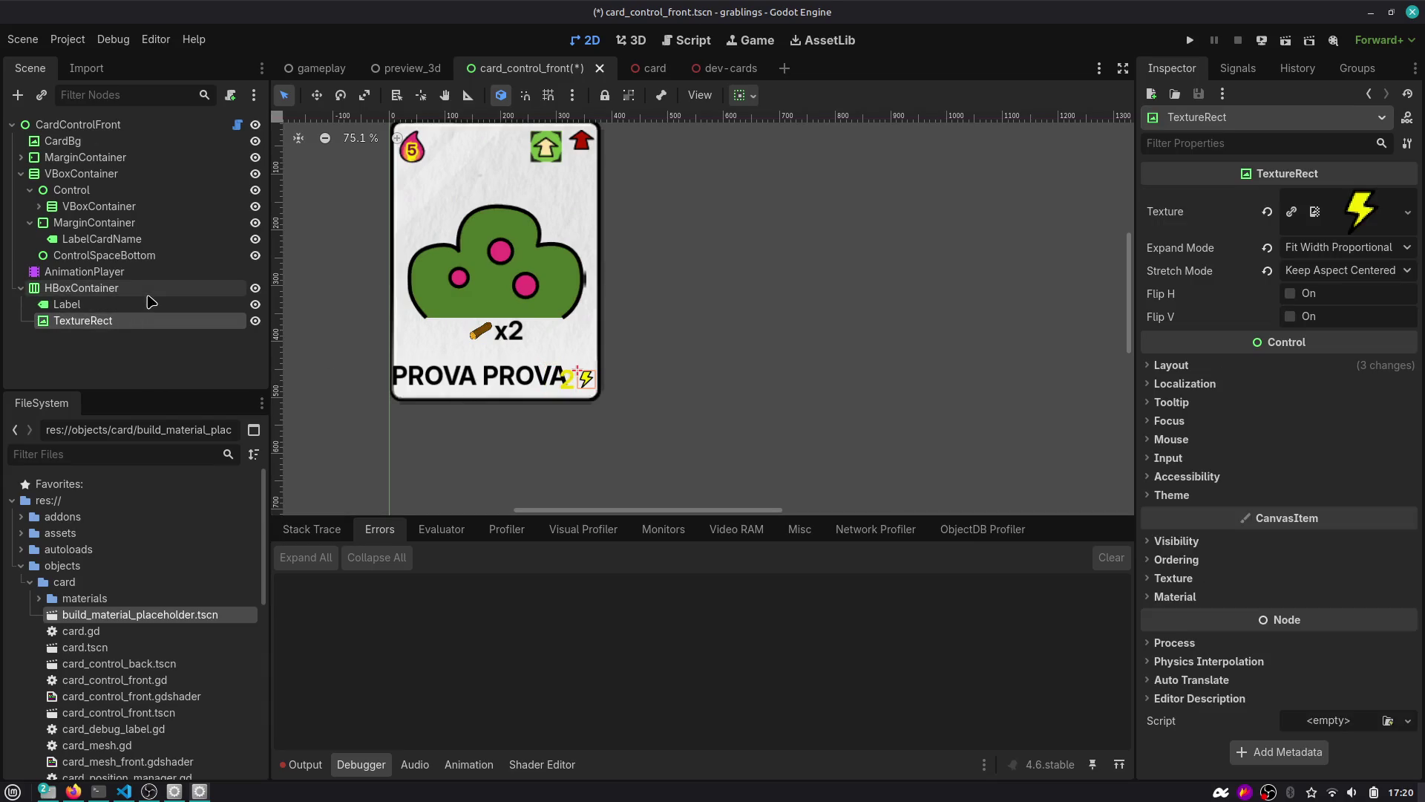
{"action": "left_click", "coordinate": [141, 290]}
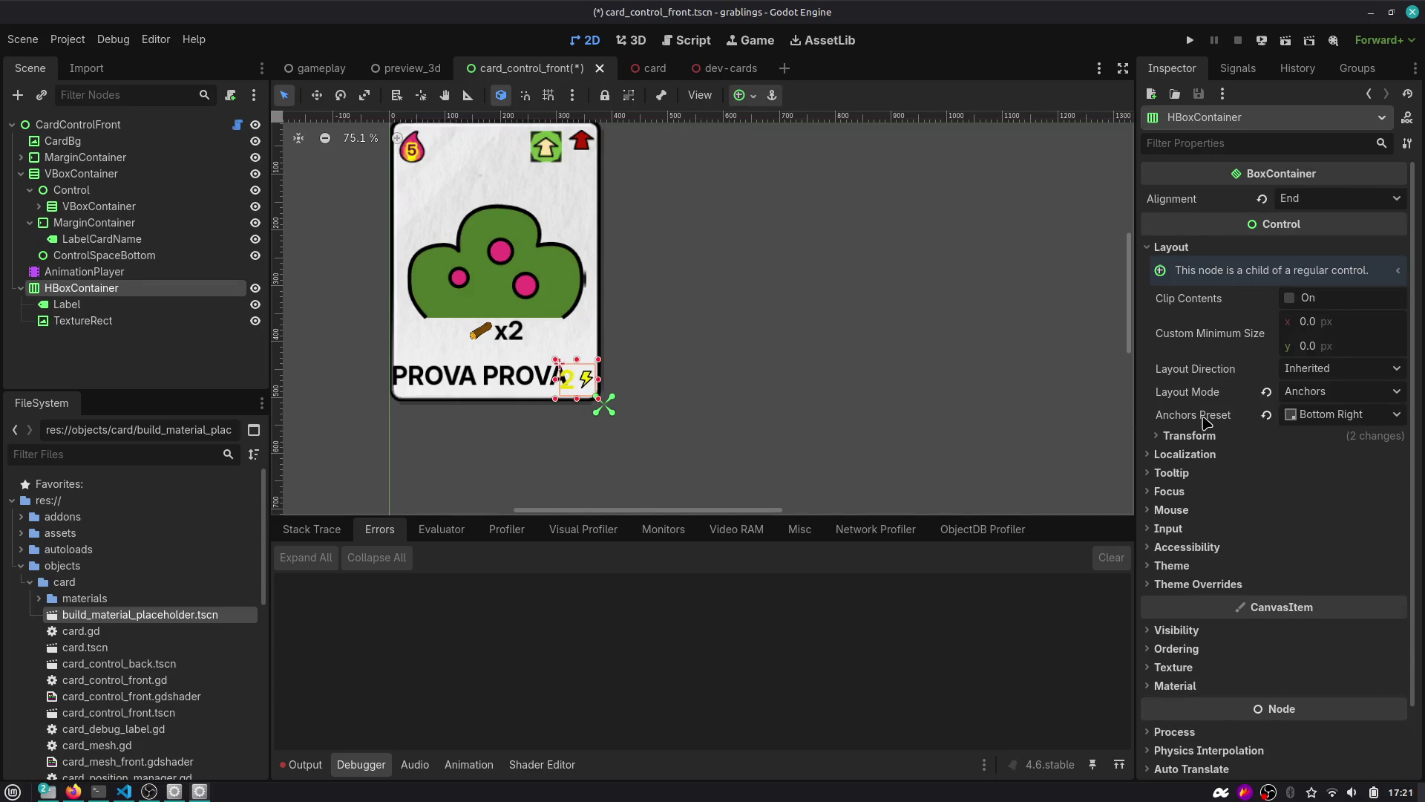
{"action": "scroll", "coordinate": [1206, 423], "scroll_direction": "down", "scroll_amount": 2}
{"action": "left_click", "coordinate": [1197, 504]}
{"action": "left_click", "coordinate": [1228, 523]}
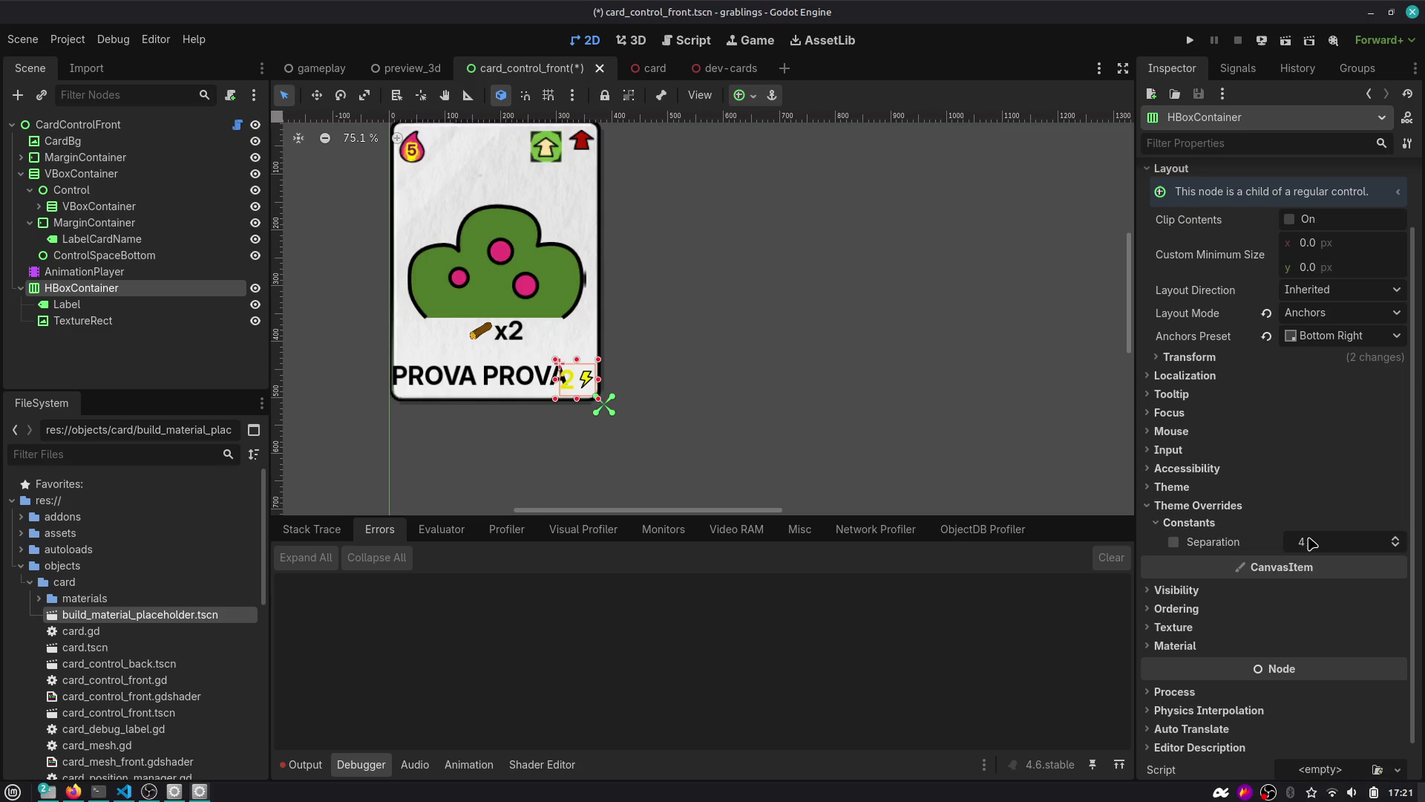
{"action": "left_click_drag", "start_coordinate": [1310, 544], "coordinate": [1261, 544]}
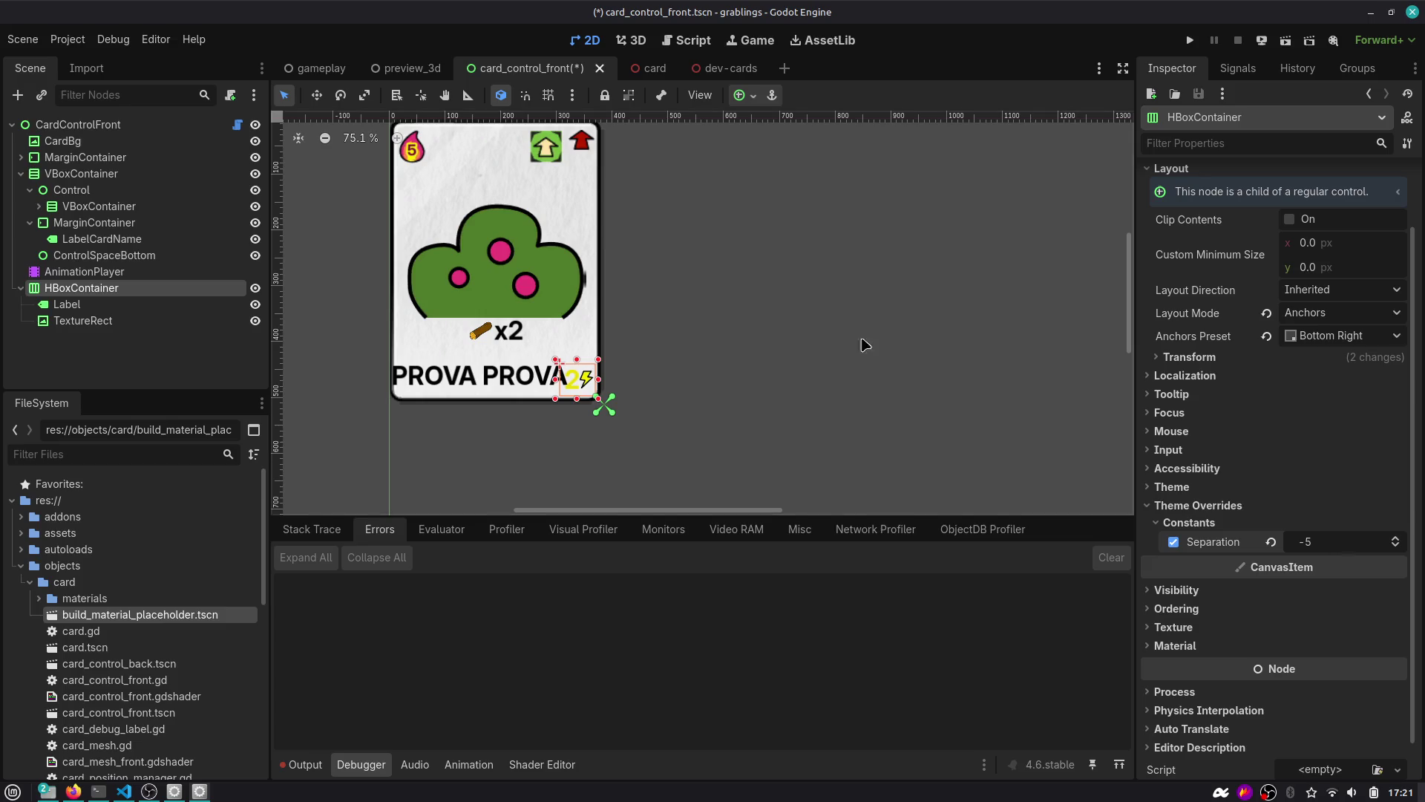
{"action": "key", "text": "ctrl+s"}
Set the card-name MarginContainer's left and right margins to 50 and save.
{"action": "left_click", "coordinate": [74, 222]}
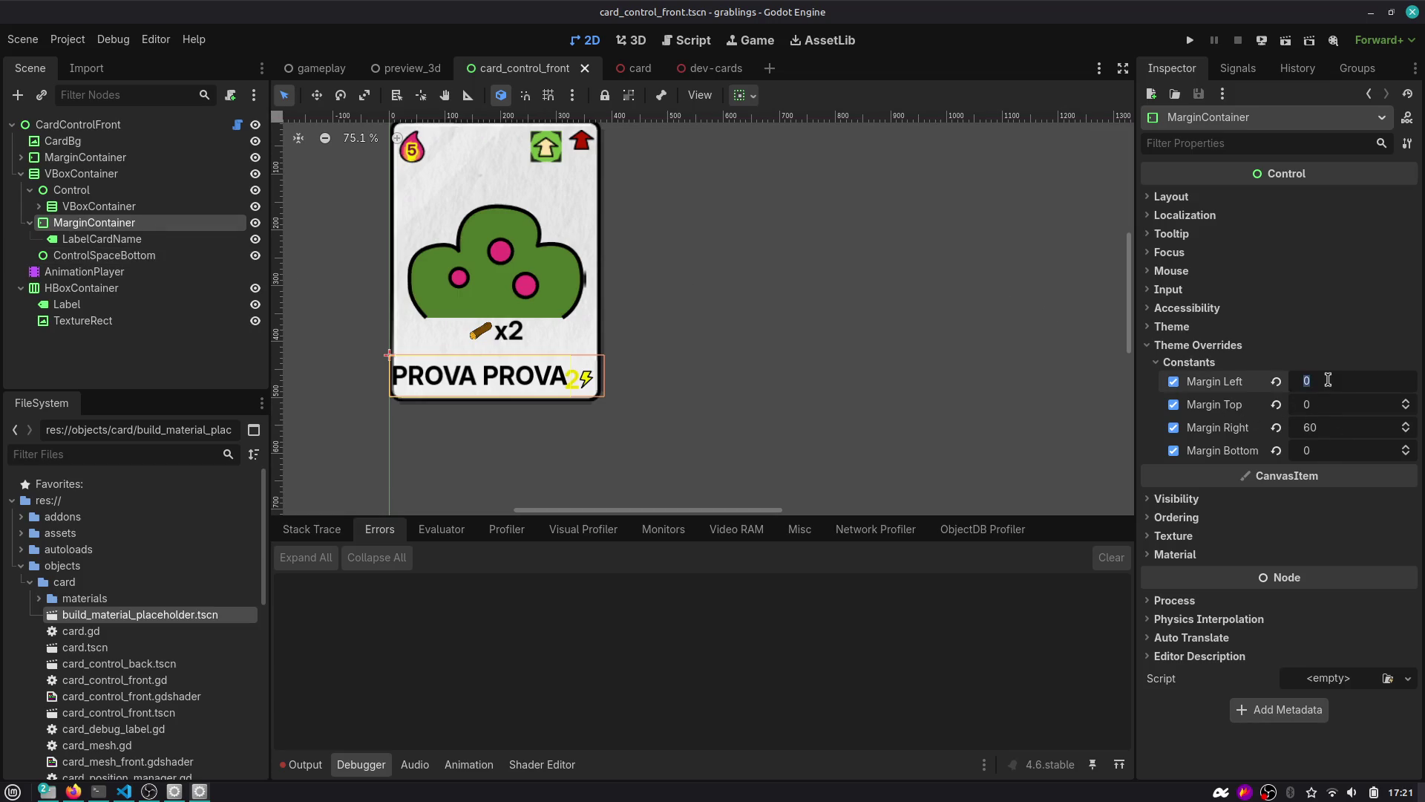
{"action": "type", "text": "60"}
{"action": "key", "text": "Return"}
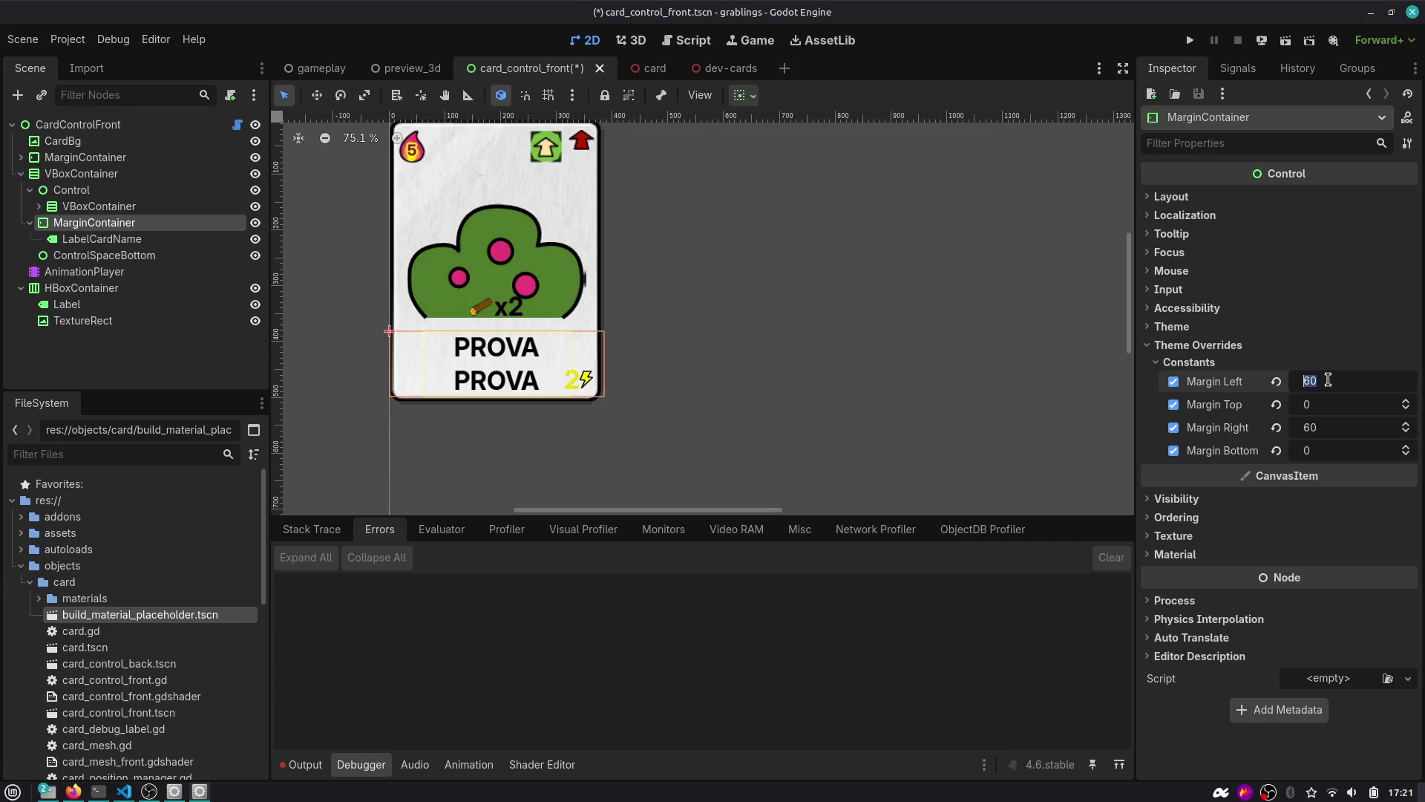
{"action": "key", "text": "Tab"}
{"action": "type", "text": "50"}
{"action": "key", "text": "Tab"}
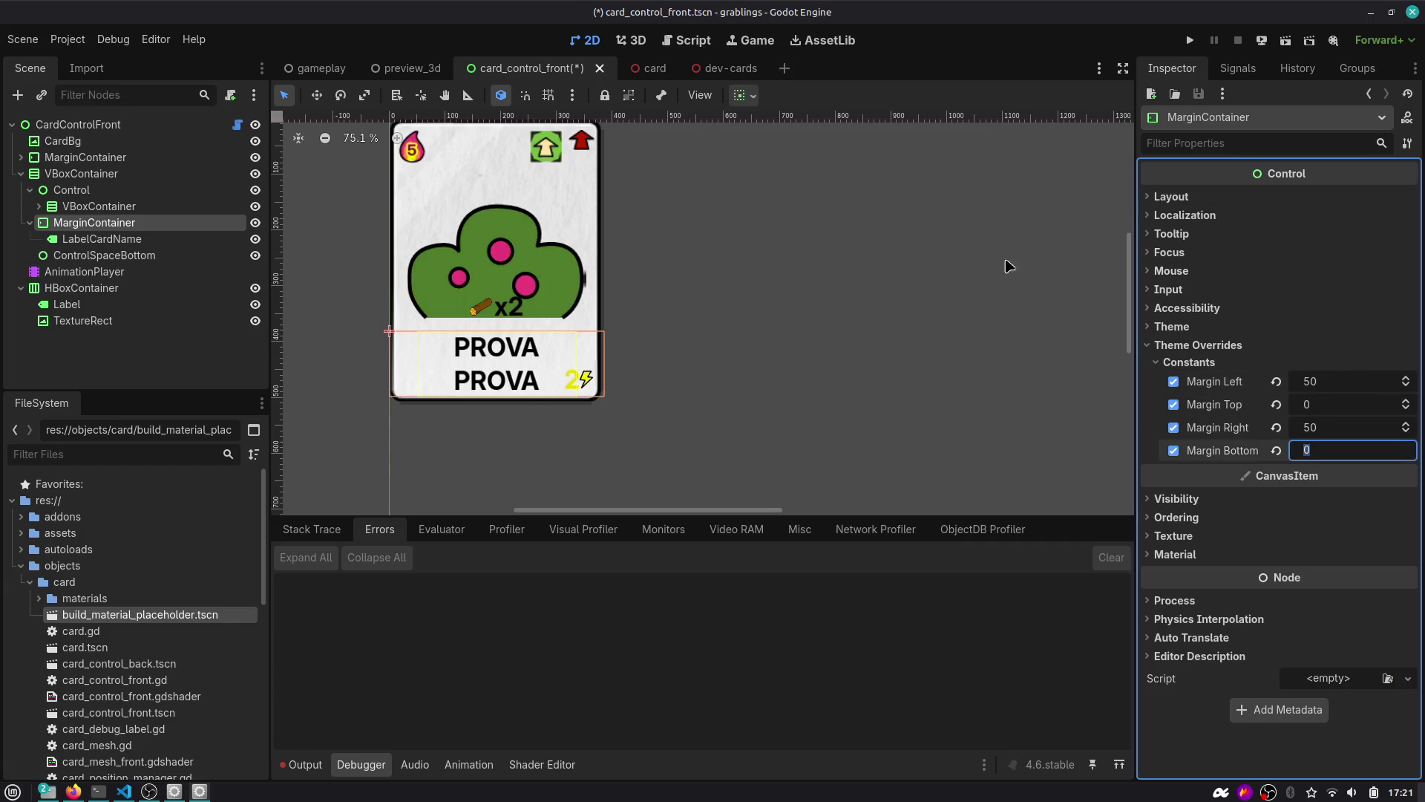
{"action": "key", "text": "ctrl+s"}
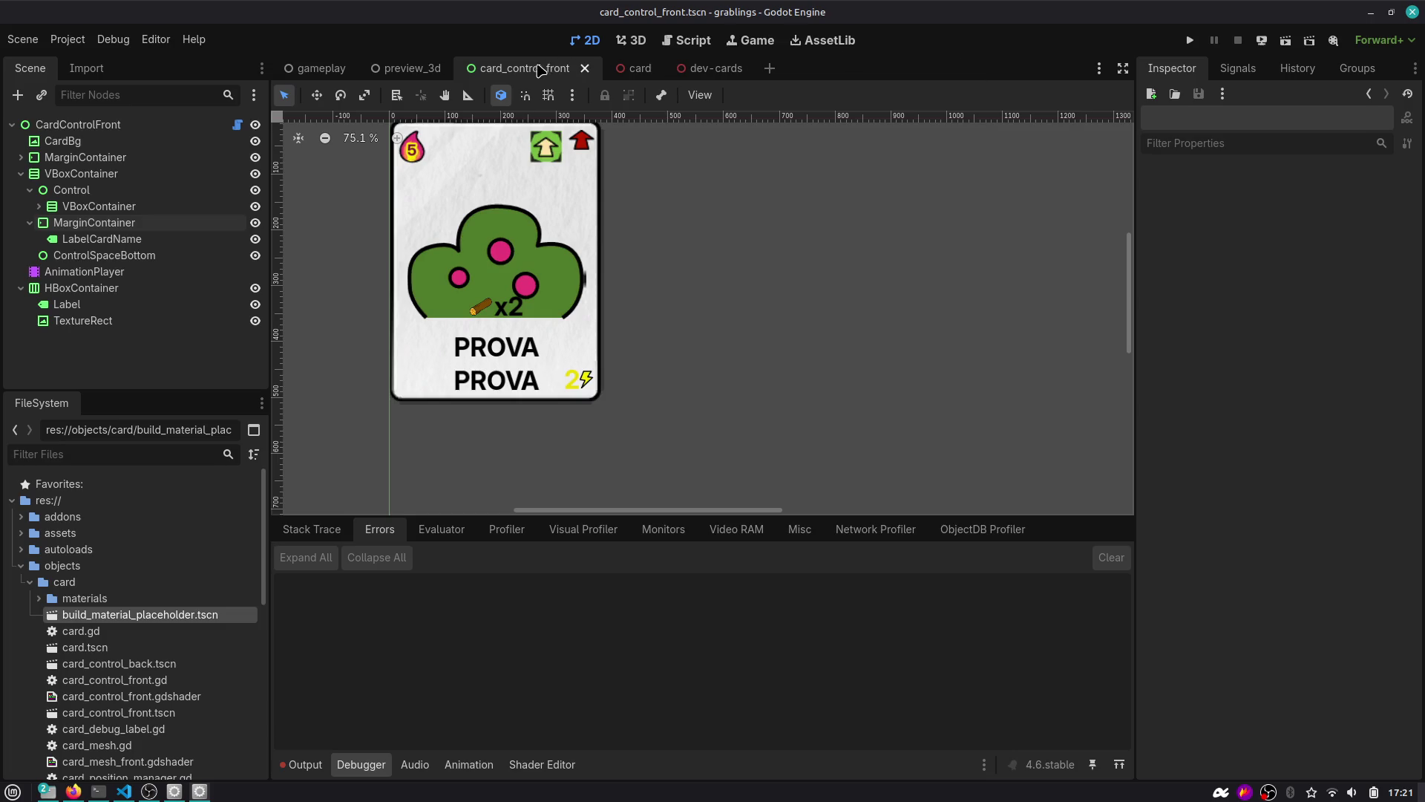
Check the wrapped card name in the dev-cards scene, framing the cards.
{"action": "left_click", "coordinate": [712, 67]}
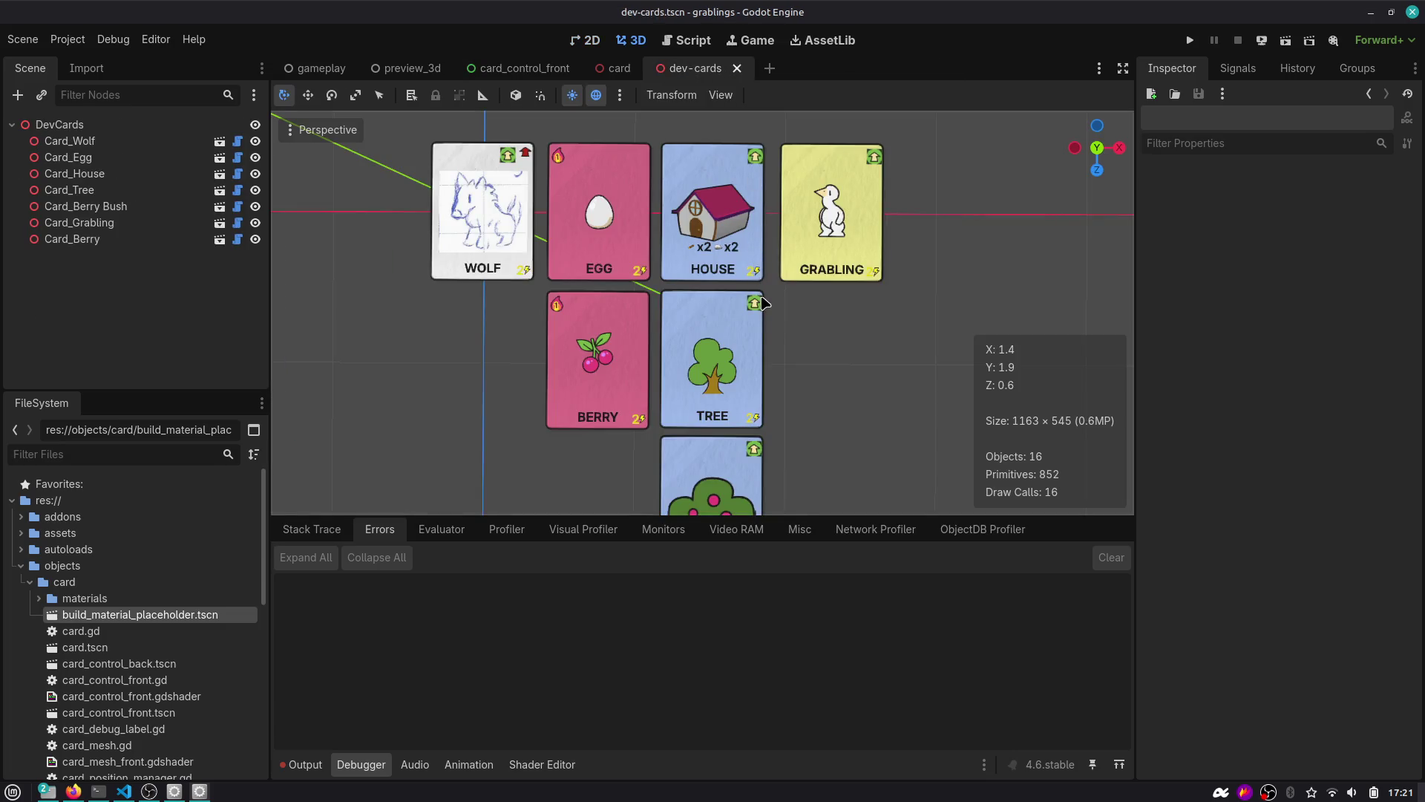
{"action": "scroll", "coordinate": [702, 383], "scroll_direction": "down", "scroll_amount": 5}
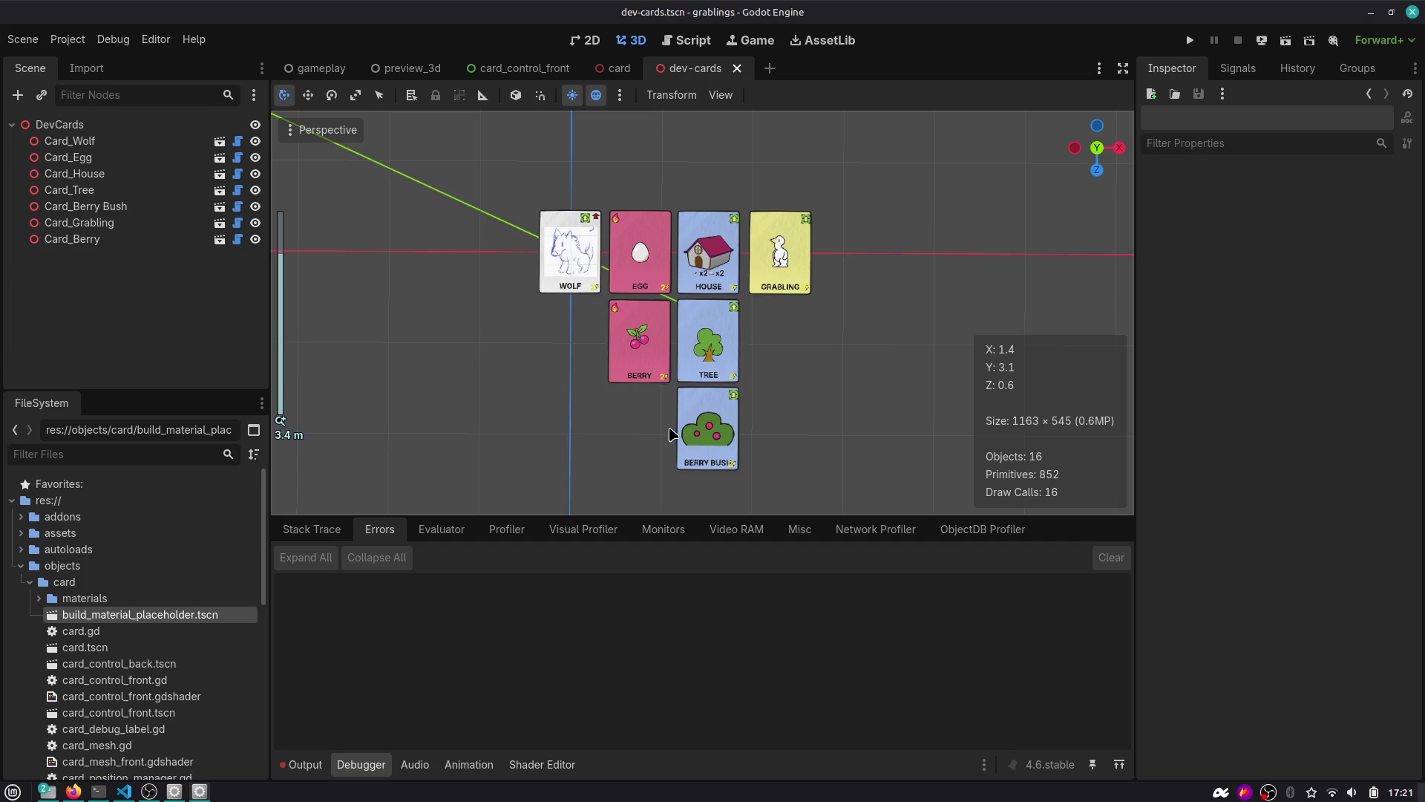
{"action": "scroll", "coordinate": [670, 434], "scroll_direction": "up", "scroll_amount": 8}
{"action": "left_click_drag", "start_coordinate": [607, 306], "coordinate": [523, 286]}
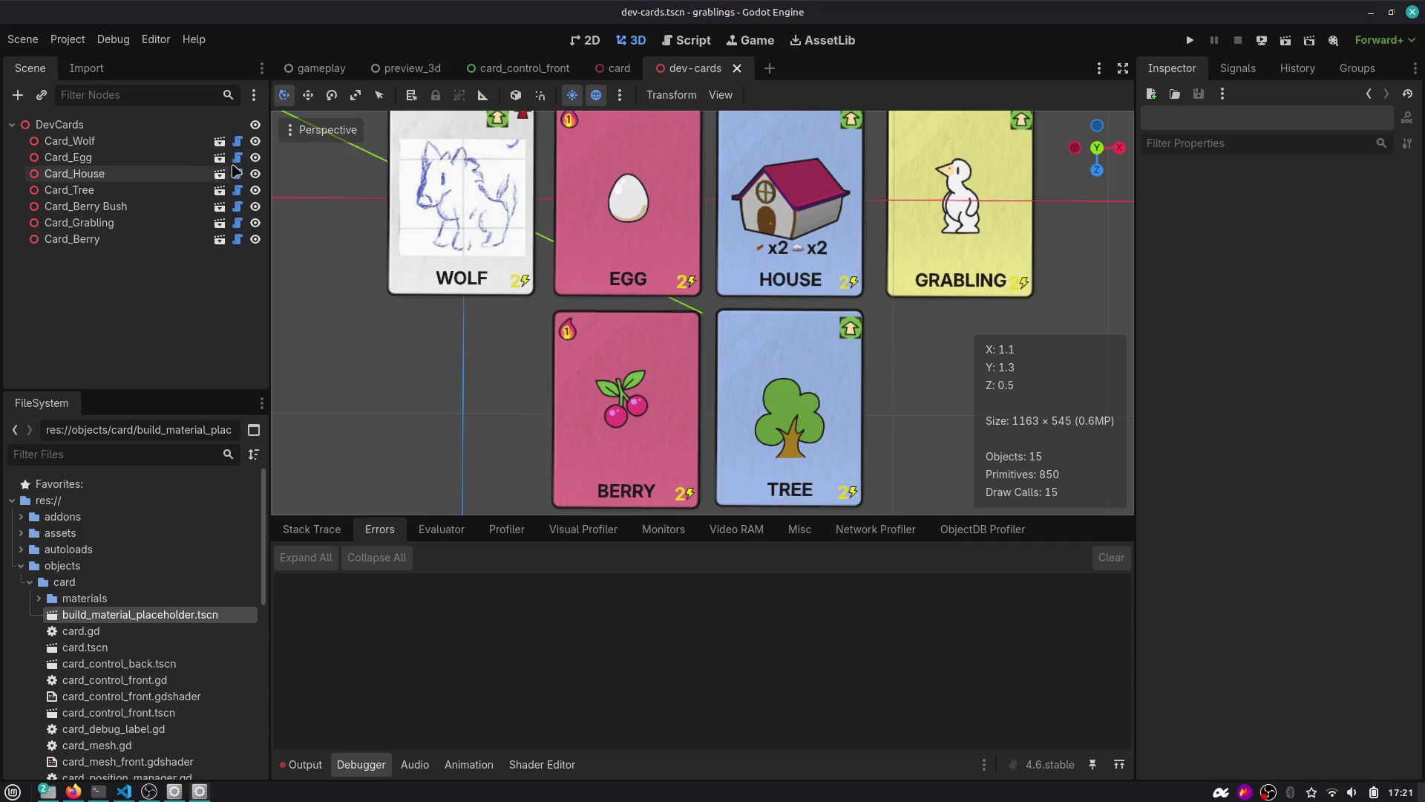
Rename the HBoxContainer to FoodEnergyPoints, with the card front script open.
{"action": "left_click", "coordinate": [517, 67]}
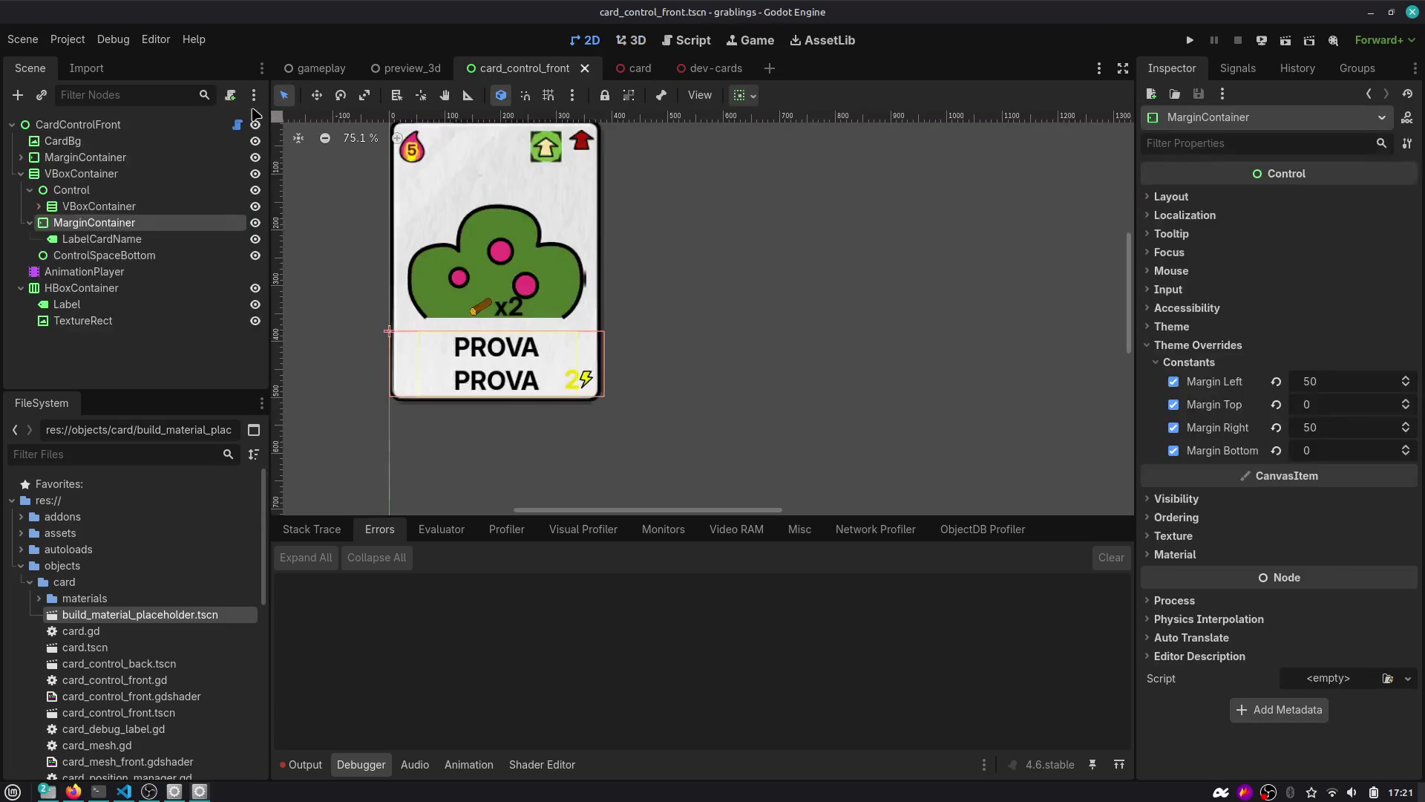
{"action": "left_click", "coordinate": [237, 125]}
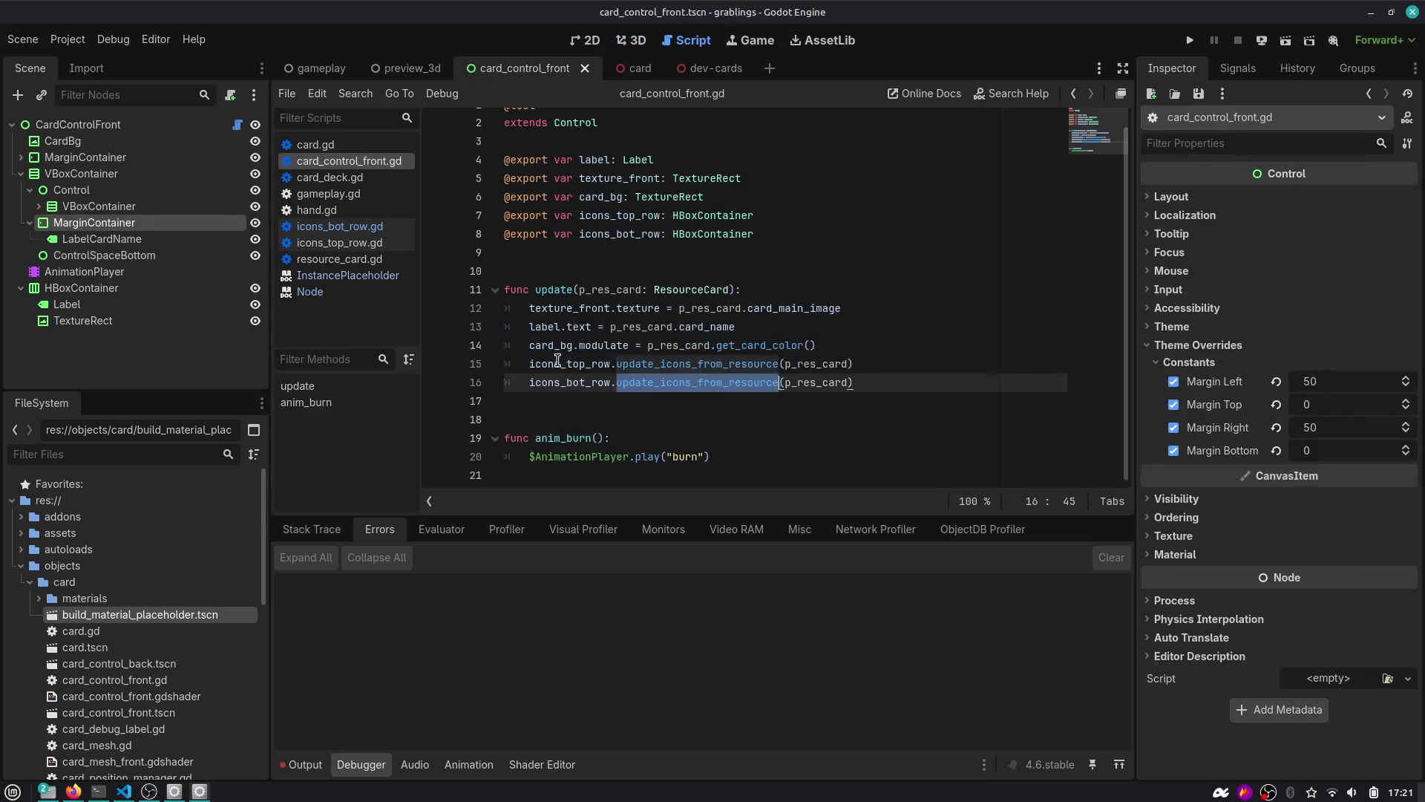
{"action": "double_click", "coordinate": [130, 288]}
{"action": "type", "text": "FoodEnergyPo"}
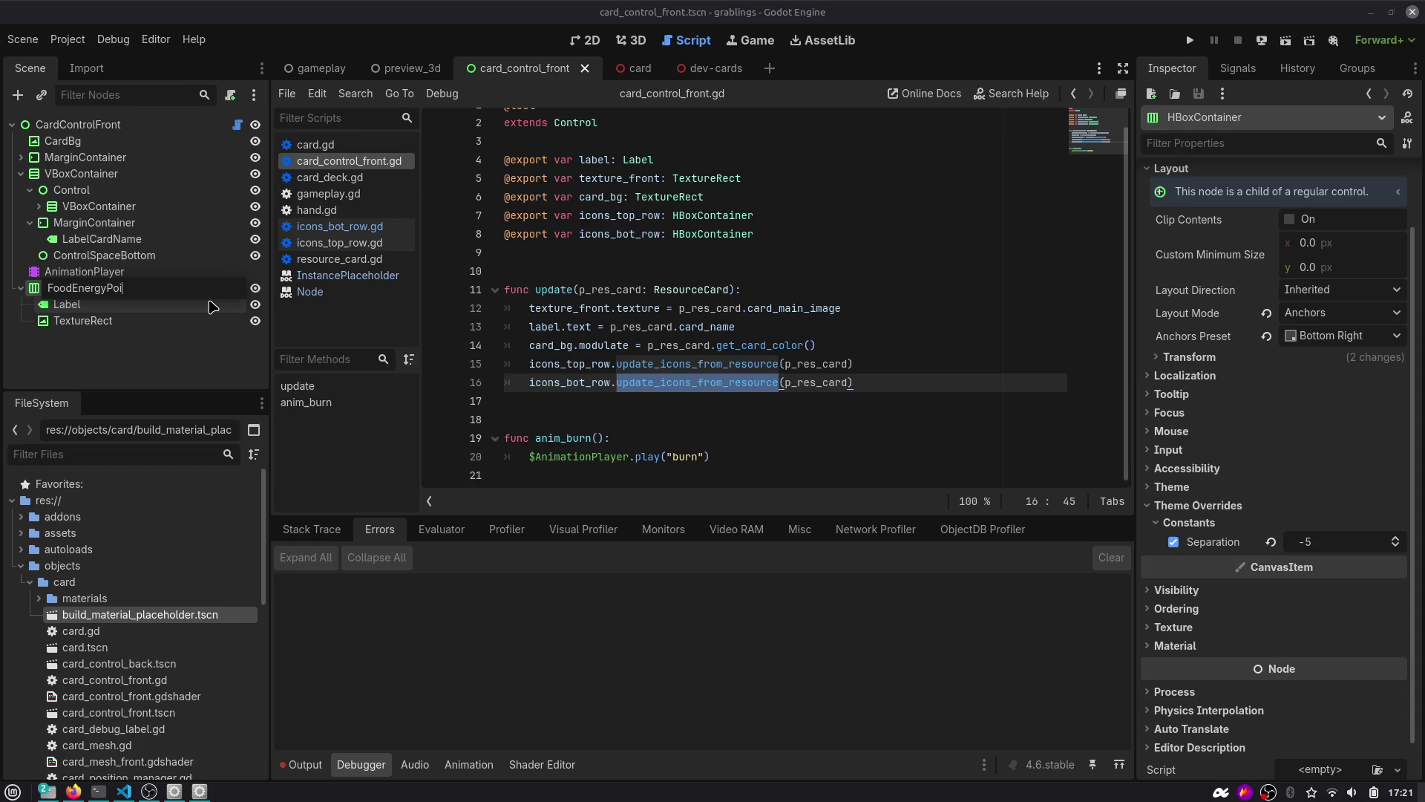
{"action": "type", "text": "nts"}
{"action": "key", "text": "Return"}
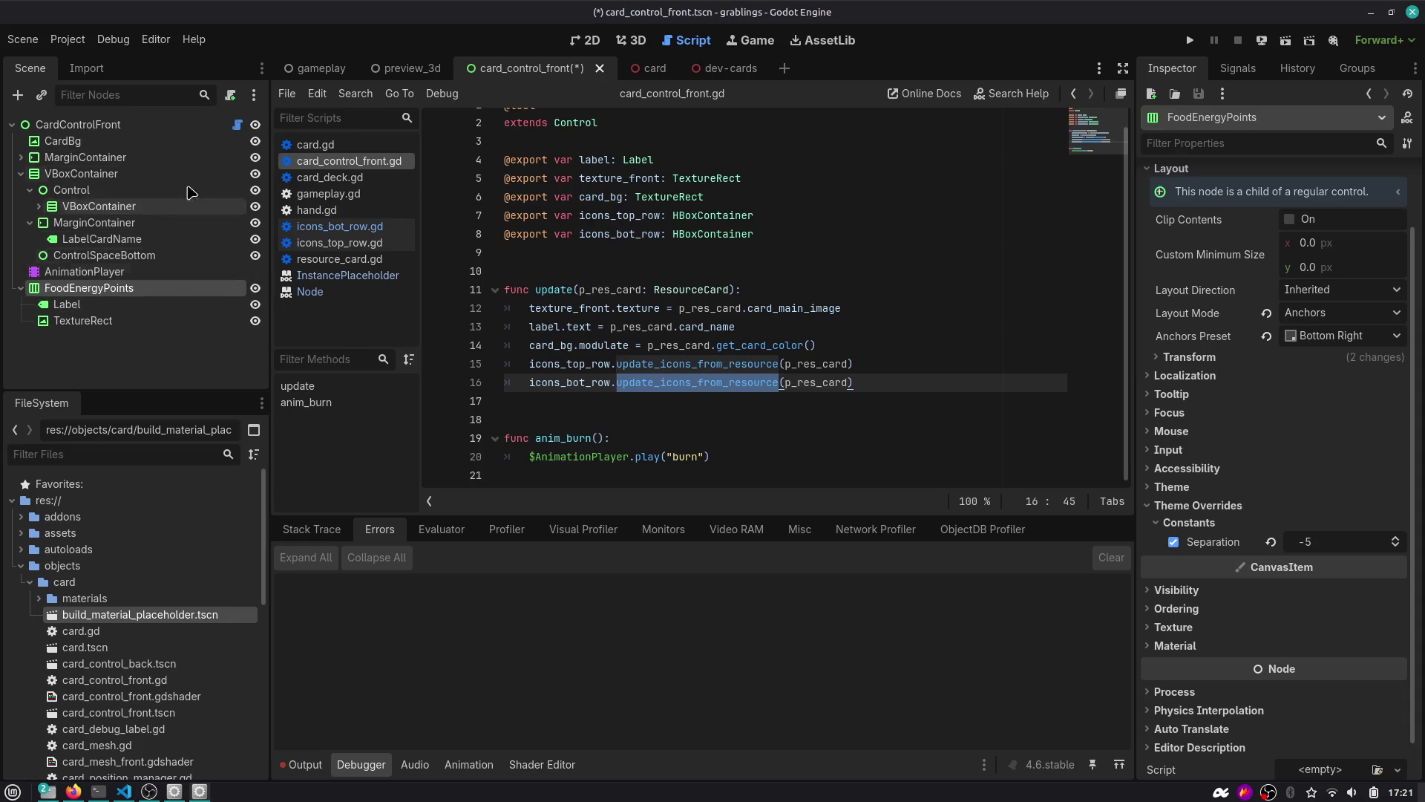
Add an exported food_energy_points variable to card_control_front.gd and run the game.
{"action": "left_click_drag", "start_coordinate": [89, 288], "coordinate": [549, 247]}
{"action": "type", "text": "@export var food_energy_points: HBoxContainer"}
{"action": "left_click", "coordinate": [659, 285]}
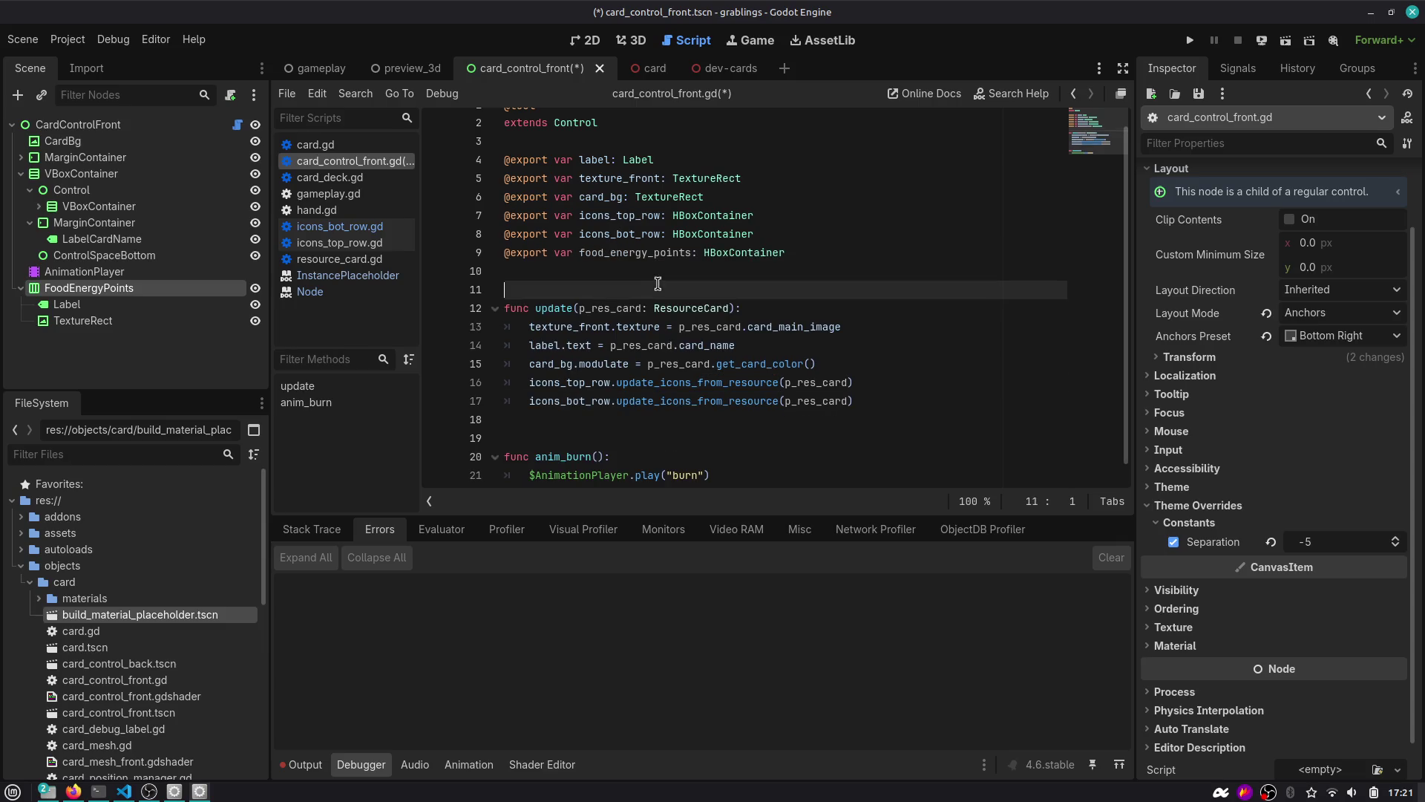
{"action": "double_click", "coordinate": [643, 255]}
{"action": "scroll", "coordinate": [651, 271], "scroll_direction": "down", "scroll_amount": 1}
{"action": "key", "text": "F5"}
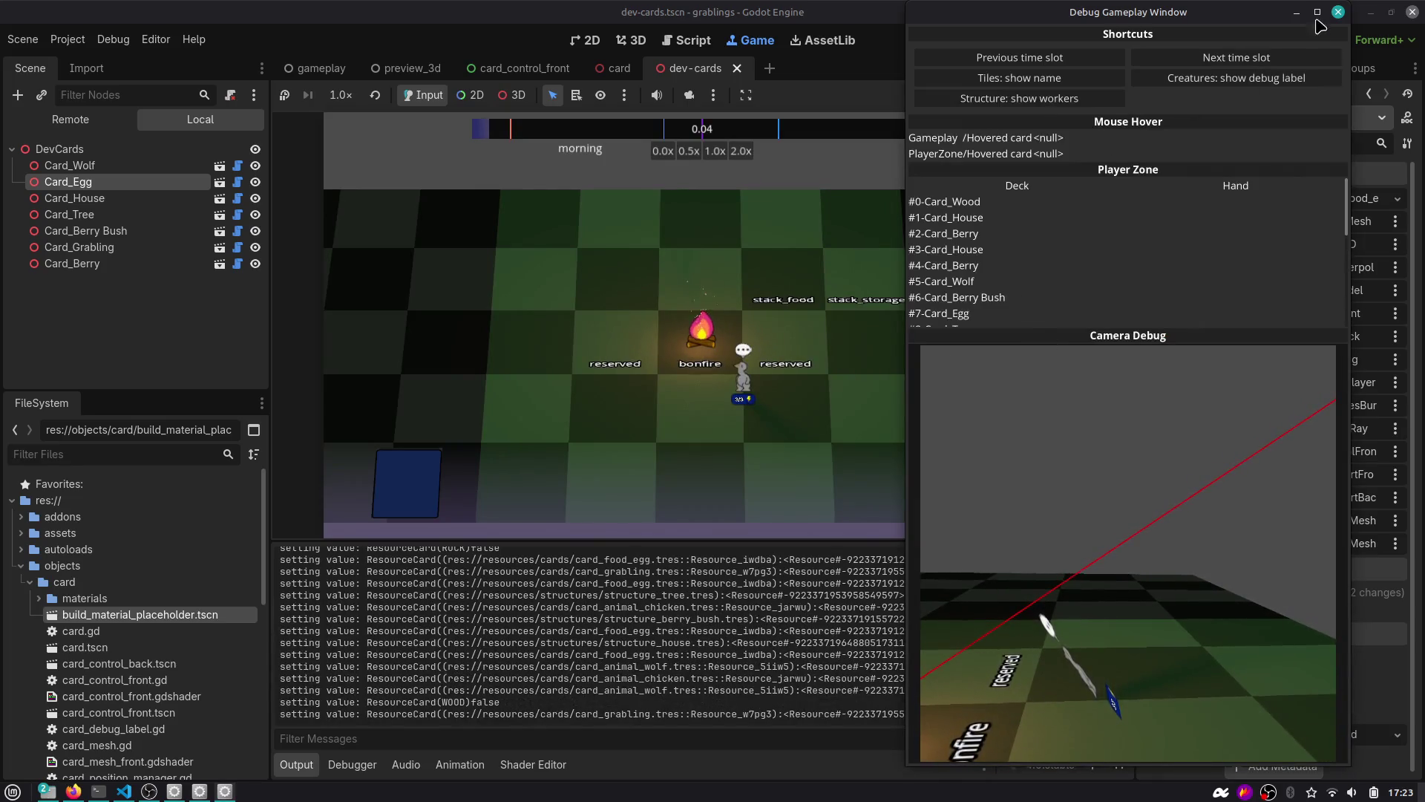
Stop the game, hide the WindowDebugGameplay node in the gameplay scene, and rerun.
{"action": "left_click", "coordinate": [1318, 15]}
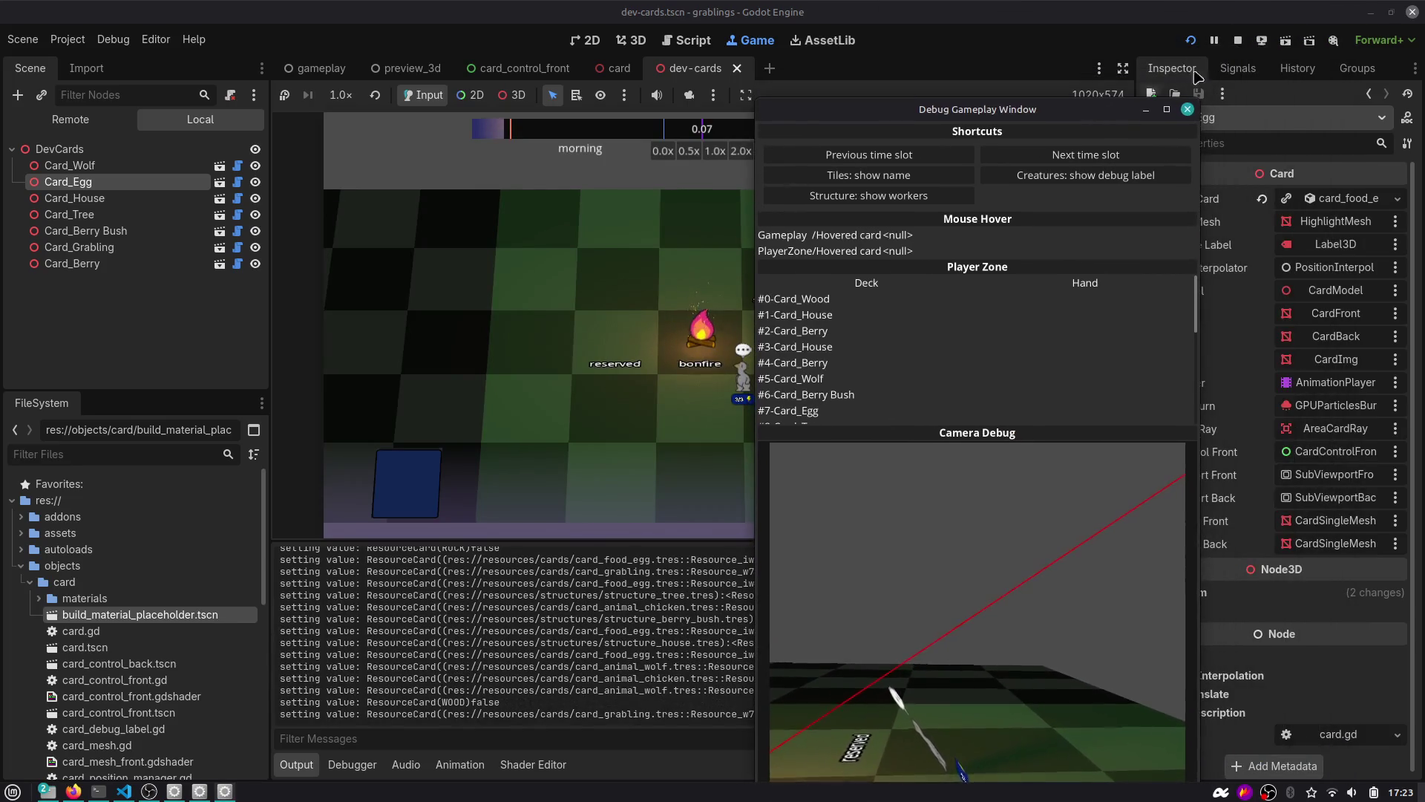
{"action": "left_click", "coordinate": [1188, 109]}
{"action": "left_click", "coordinate": [319, 67]}
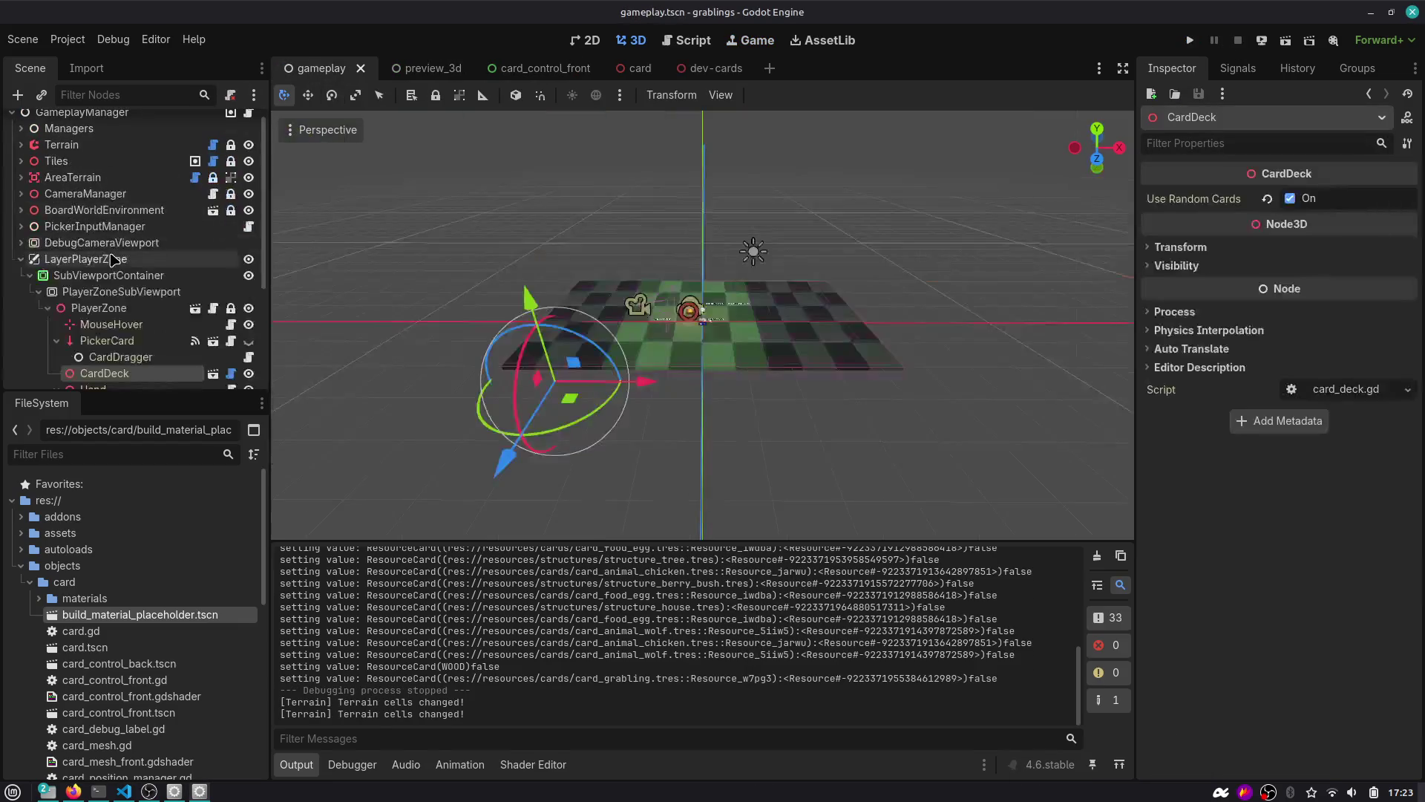
{"action": "left_click", "coordinate": [21, 259]}
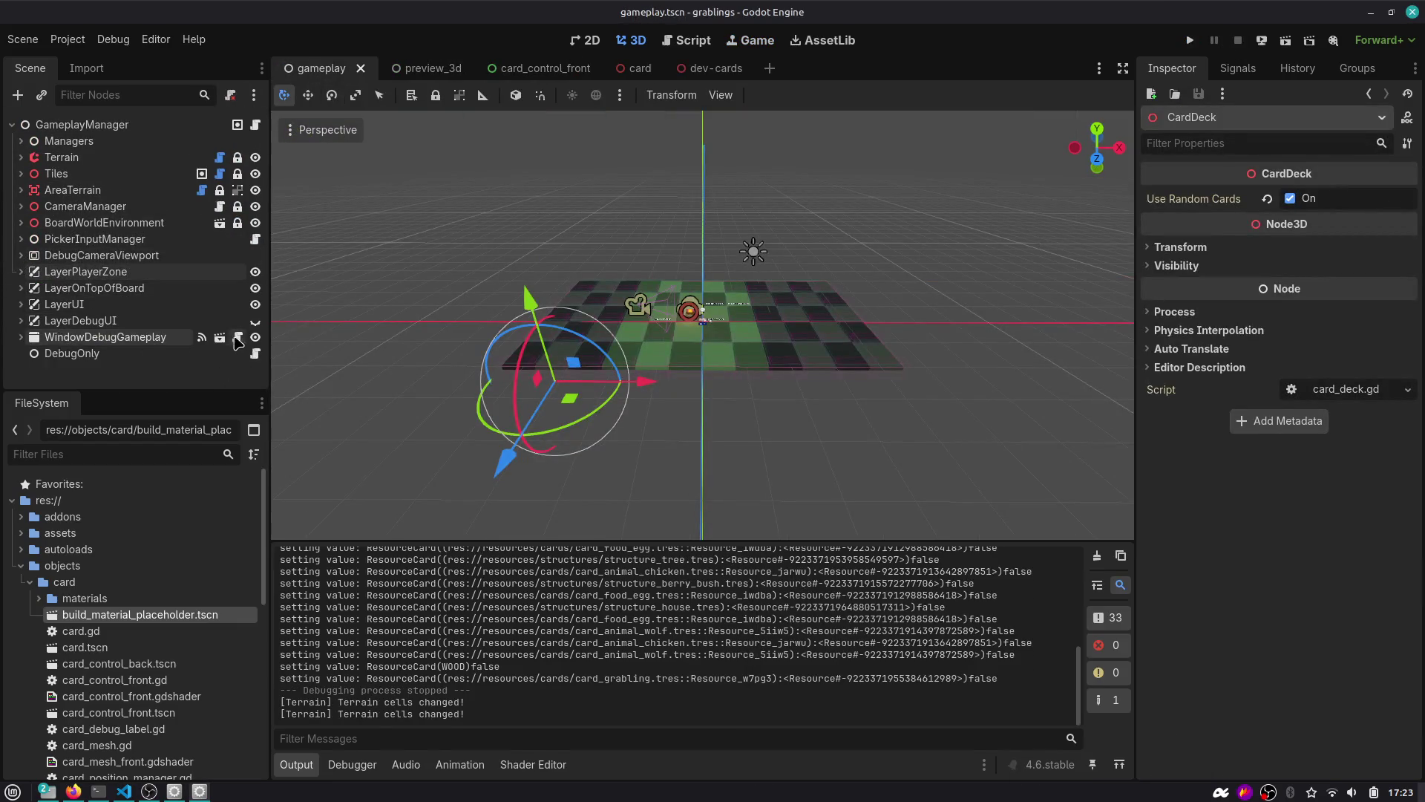
{"action": "left_click", "coordinate": [255, 337]}
{"action": "left_click", "coordinate": [1190, 41]}
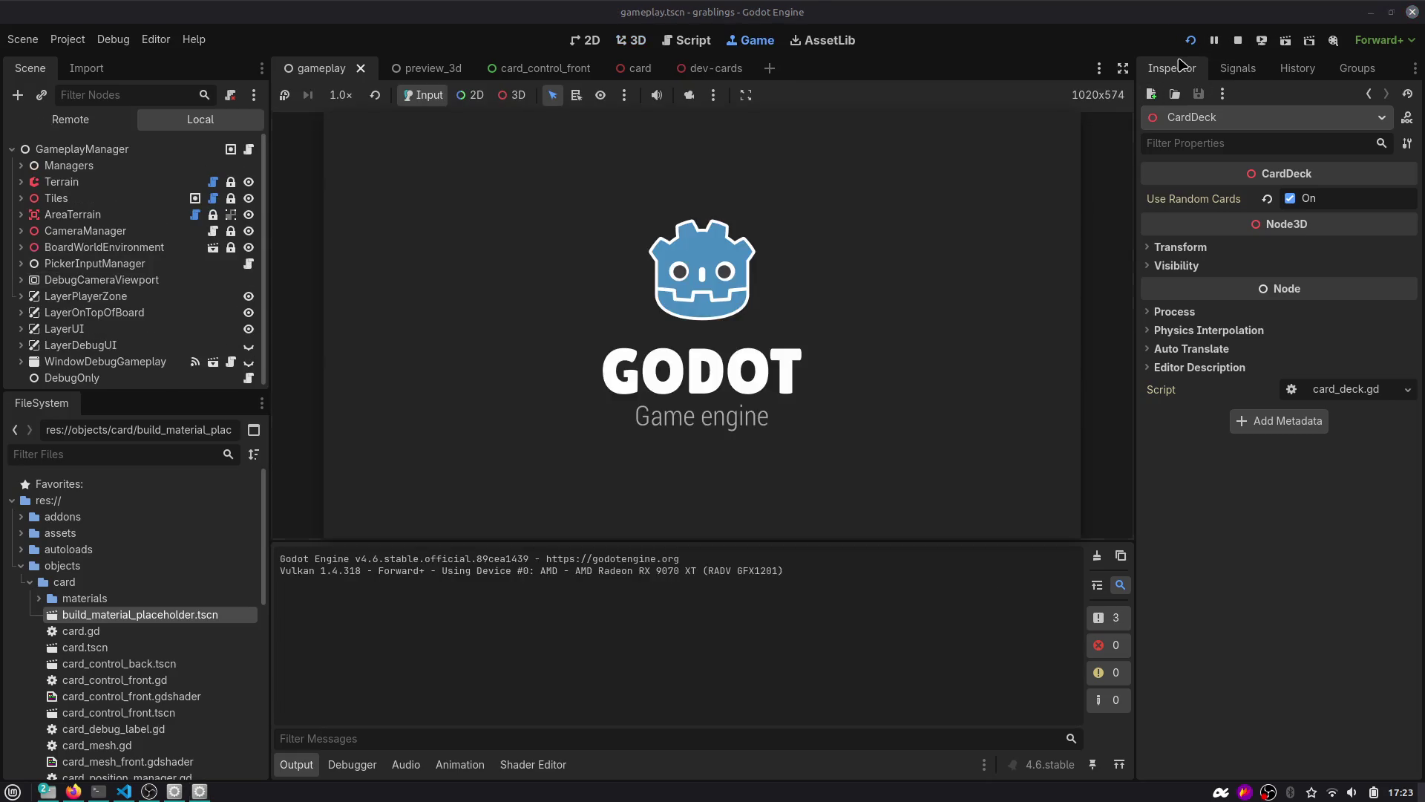
Enlarge the game view by hiding docks and output, try the Wolf card, then restart.
{"action": "left_click_drag", "start_coordinate": [668, 594], "coordinate": [670, 658]}
{"action": "scroll", "coordinate": [670, 659], "scroll_direction": "up", "scroll_amount": 5}
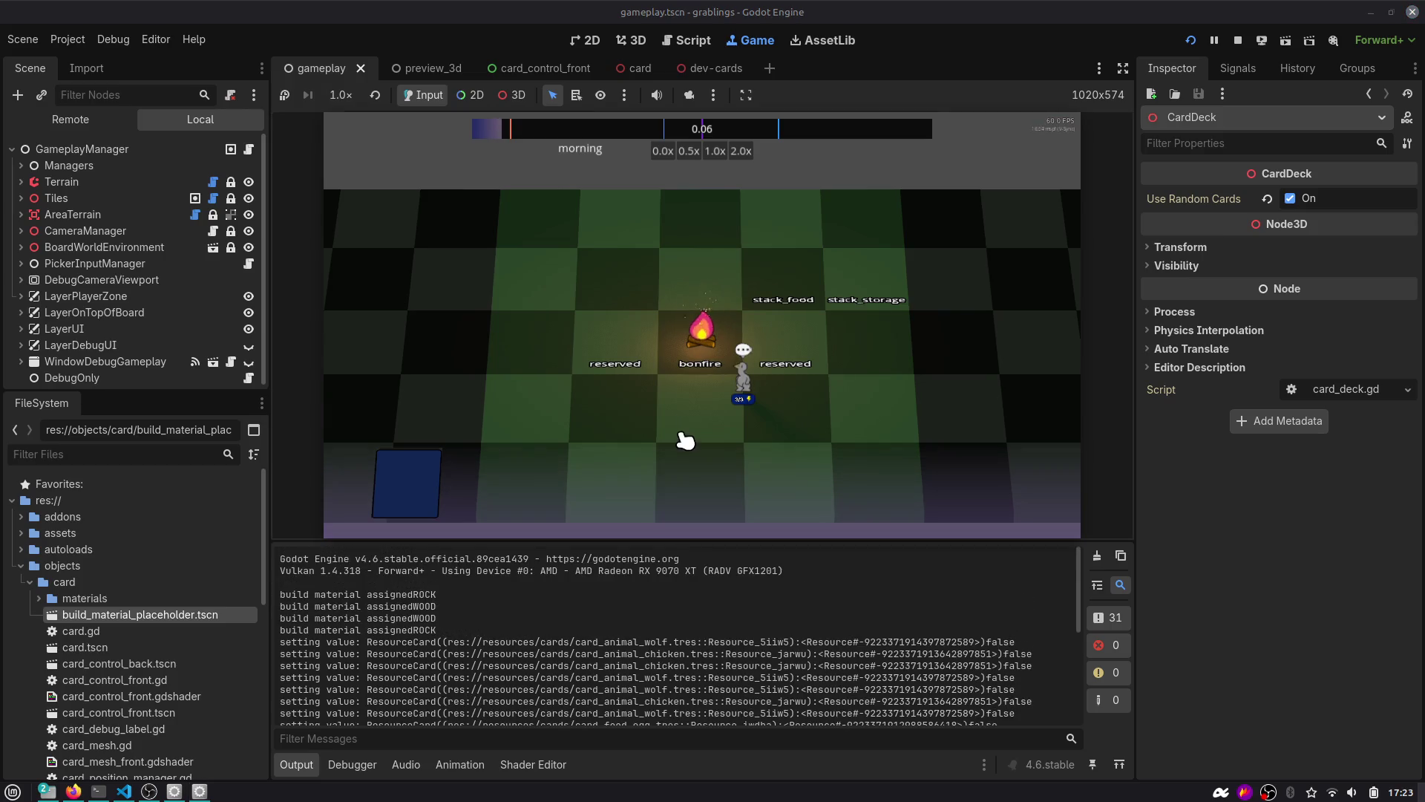
{"action": "left_click", "coordinate": [1123, 68]}
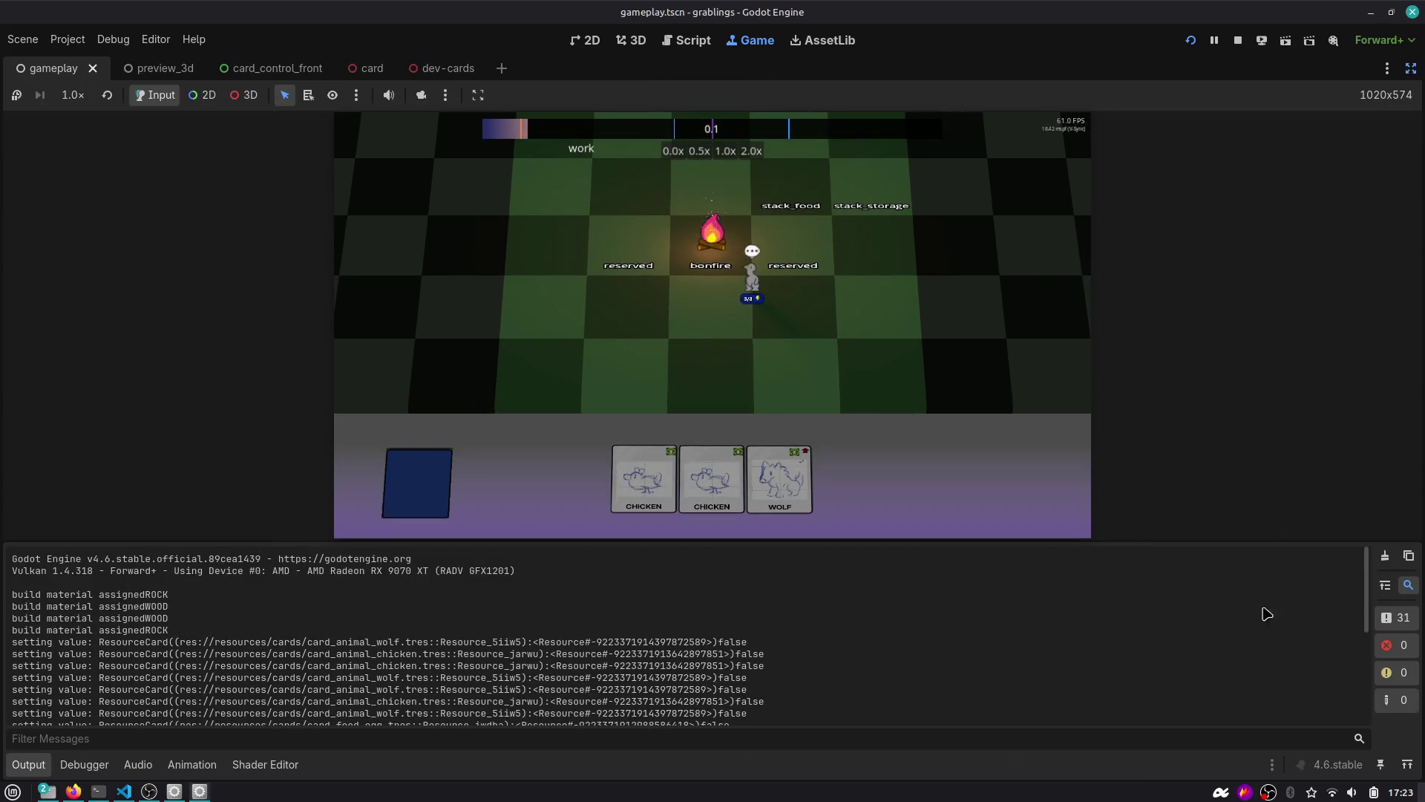
{"action": "left_click", "coordinate": [30, 762]}
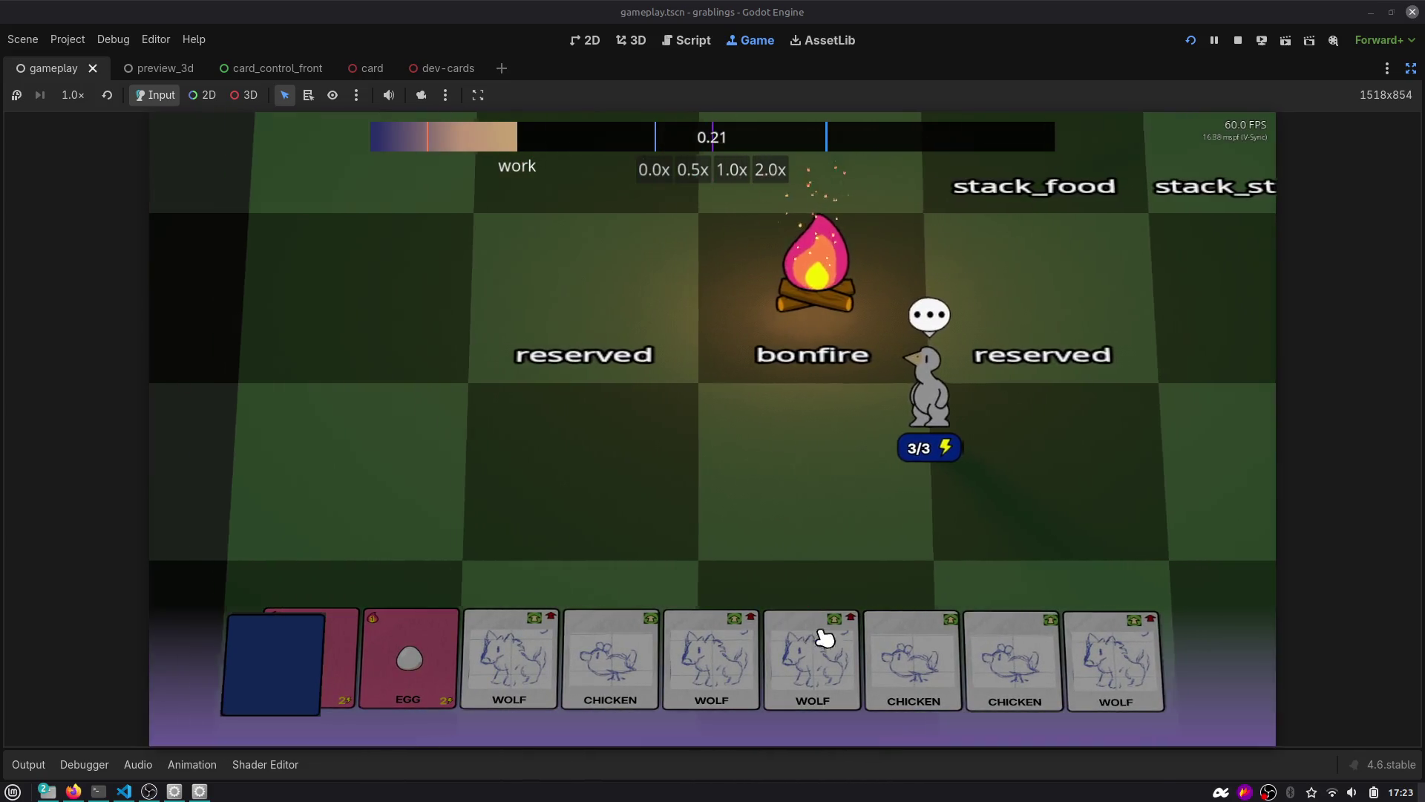
{"action": "left_click_drag", "start_coordinate": [824, 637], "coordinate": [853, 430]}
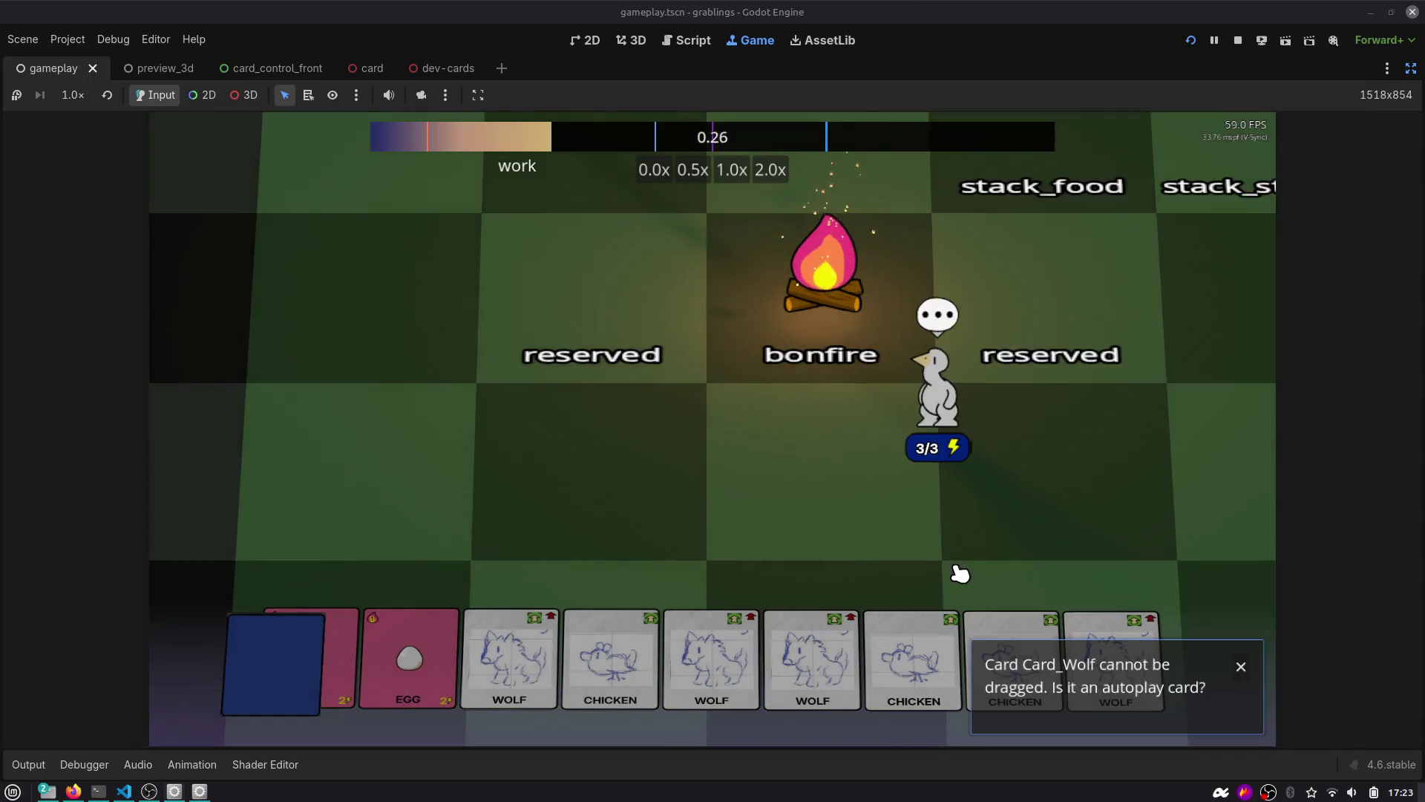
{"action": "key", "text": "F5"}
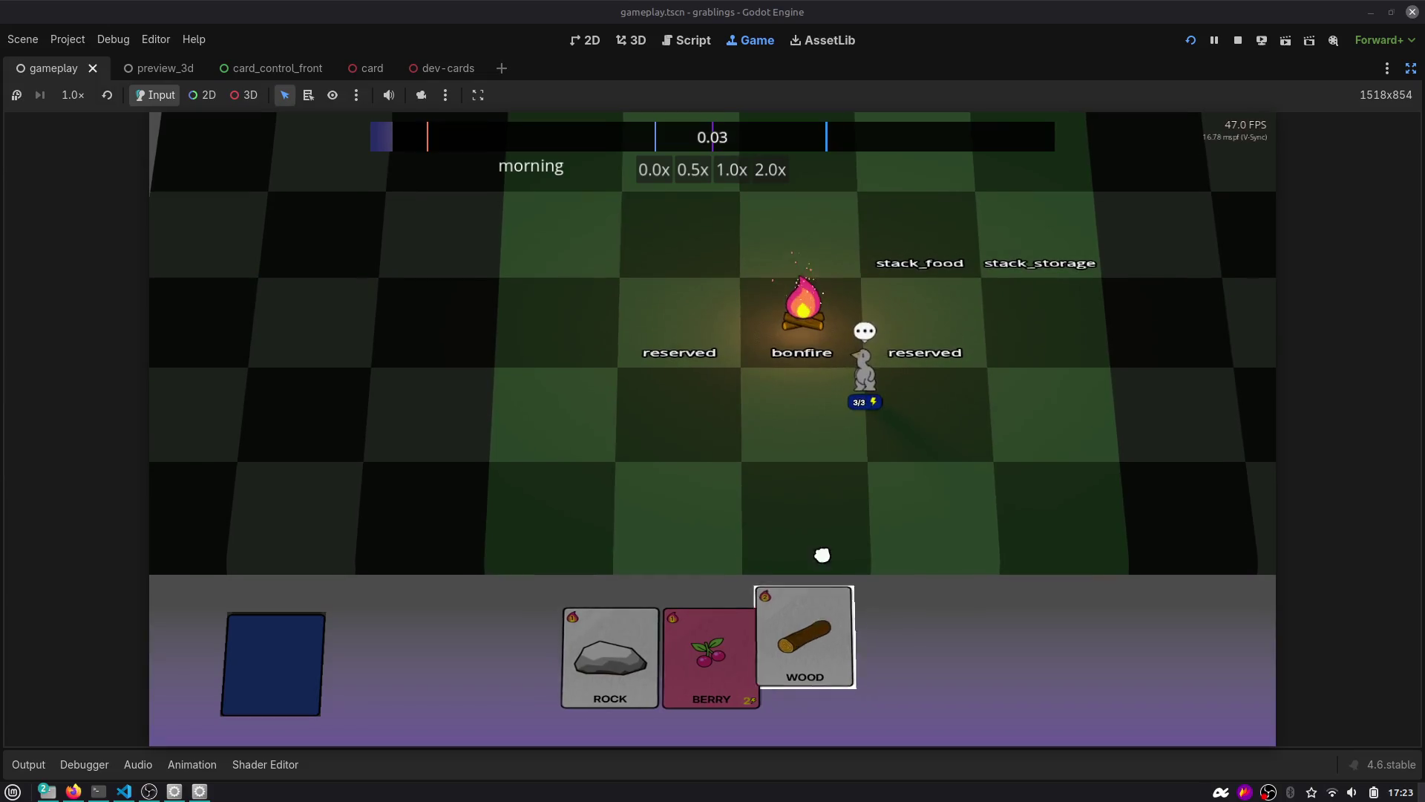
Burn the Wood and Berry cards on the bonfire and put the Rock on stack_storage.
{"action": "left_click_drag", "start_coordinate": [812, 639], "coordinate": [817, 319]}
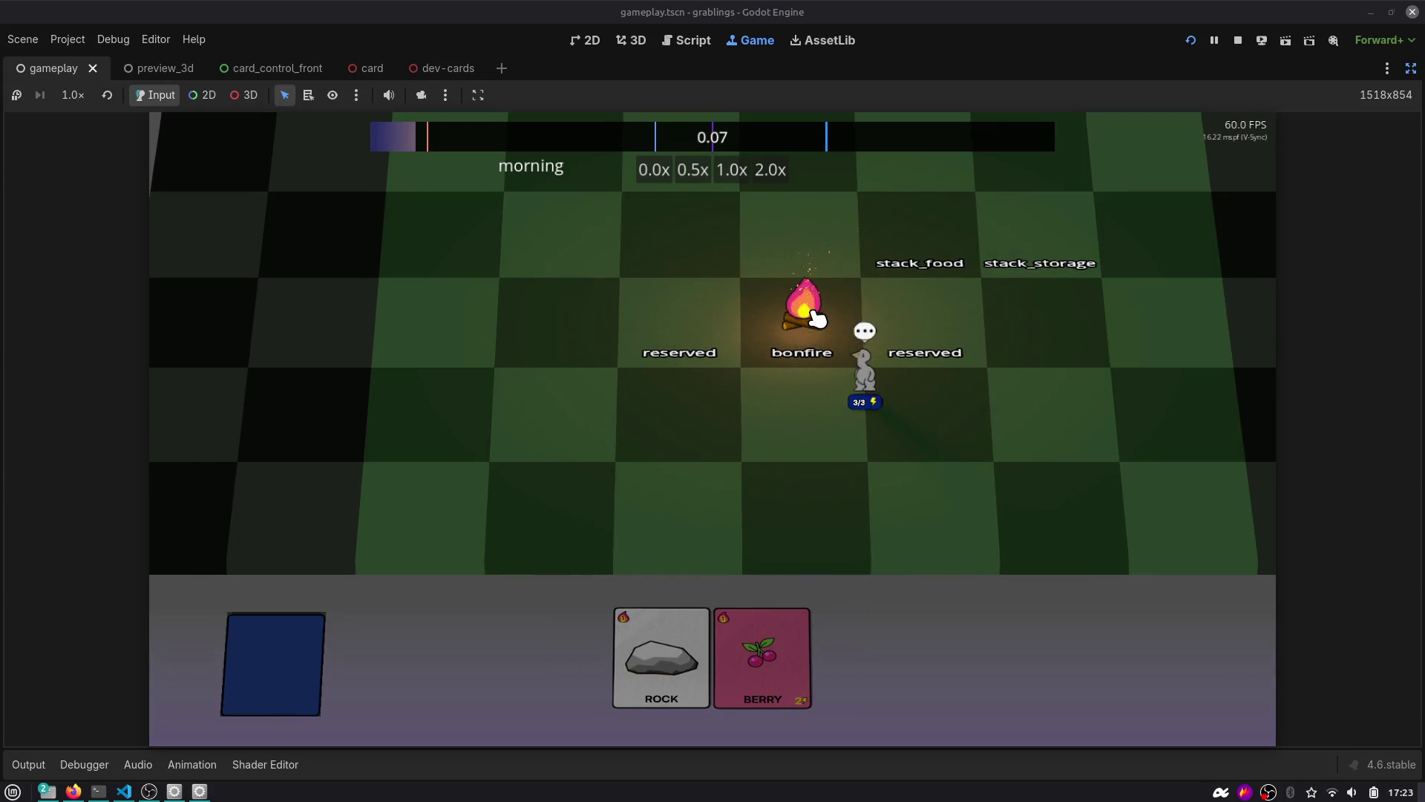
{"action": "mouse_move", "coordinate": [757, 638]}
{"action": "left_mouse_down"}
{"action": "mouse_move", "coordinate": [763, 390]}
{"action": "mouse_move", "coordinate": [804, 305]}
{"action": "left_mouse_up"}
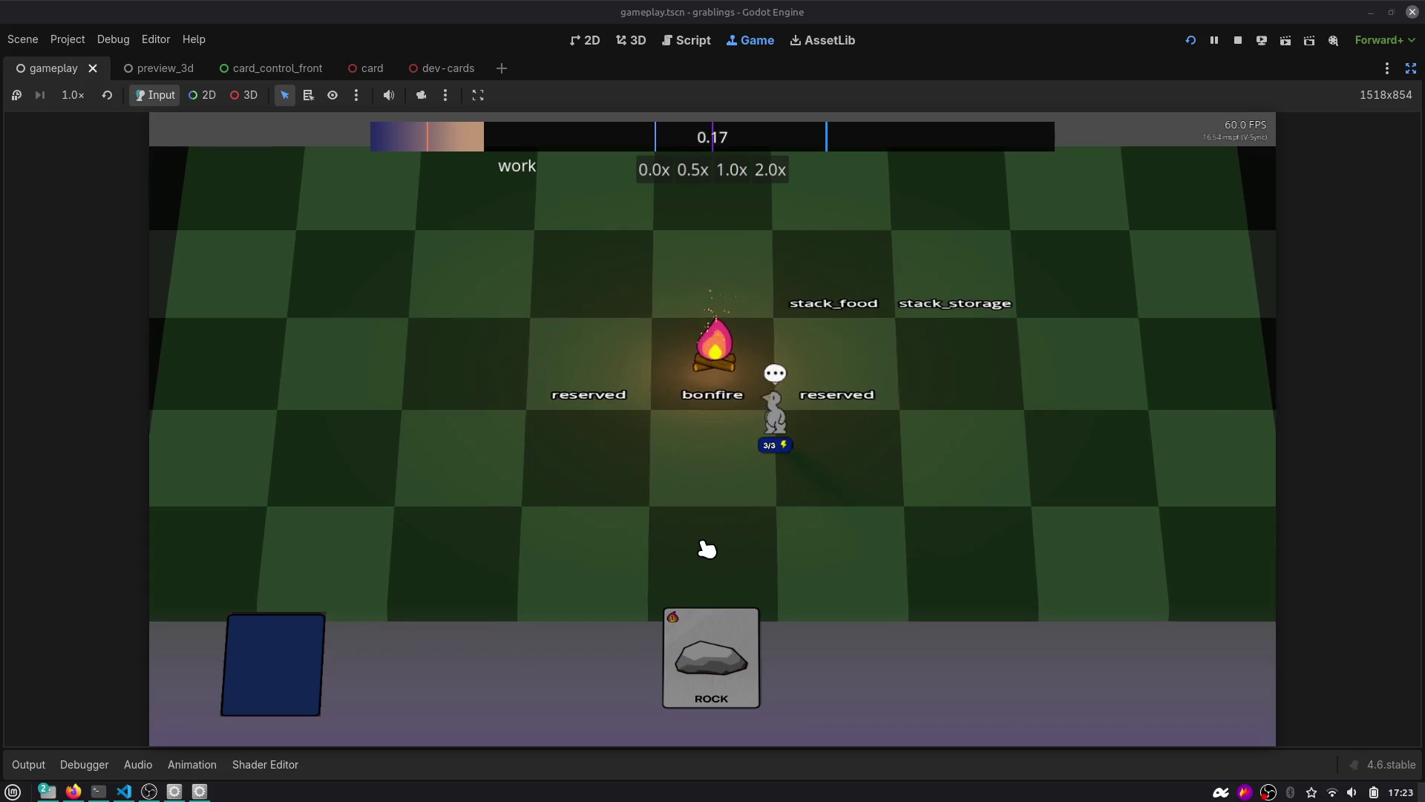
{"action": "mouse_move", "coordinate": [714, 613]}
{"action": "left_mouse_down"}
{"action": "mouse_move", "coordinate": [712, 475]}
{"action": "mouse_move", "coordinate": [817, 447]}
{"action": "left_mouse_up"}
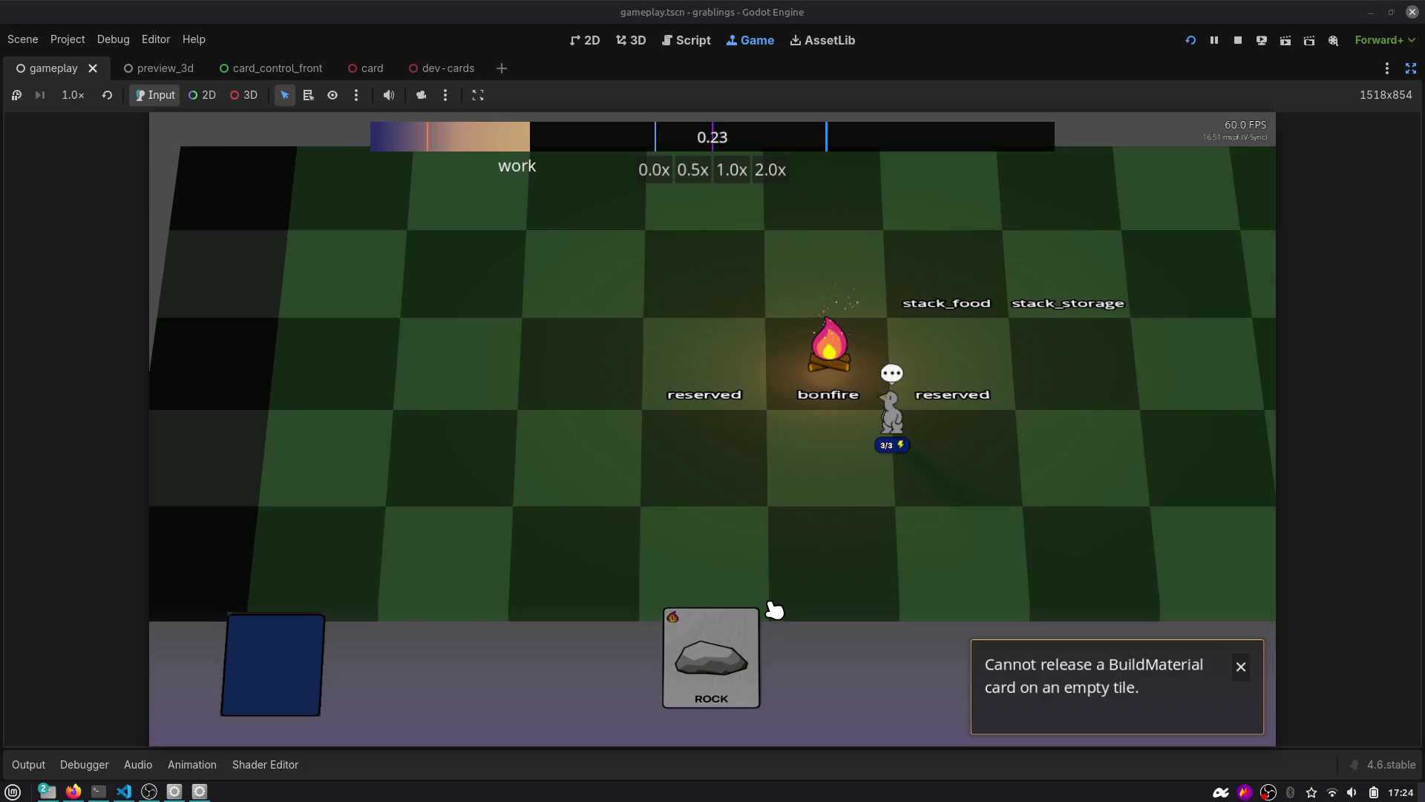
{"action": "left_click_drag", "start_coordinate": [743, 623], "coordinate": [1065, 273]}
{"action": "mouse_move", "coordinate": [764, 623]}
{"action": "left_mouse_down"}
{"action": "mouse_move", "coordinate": [948, 444]}
{"action": "mouse_move", "coordinate": [1061, 275]}
{"action": "left_mouse_up"}
{"action": "mouse_move", "coordinate": [750, 653]}
{"action": "left_mouse_down"}
{"action": "mouse_move", "coordinate": [998, 278]}
{"action": "mouse_move", "coordinate": [954, 269]}
{"action": "left_mouse_up"}
Place the Egg on stack_food, plant the Tree, grab a grabling, and pause.
{"action": "mouse_move", "coordinate": [698, 653]}
{"action": "left_mouse_down"}
{"action": "mouse_move", "coordinate": [779, 483]}
{"action": "mouse_move", "coordinate": [954, 267]}
{"action": "mouse_move", "coordinate": [977, 328]}
{"action": "left_mouse_up"}
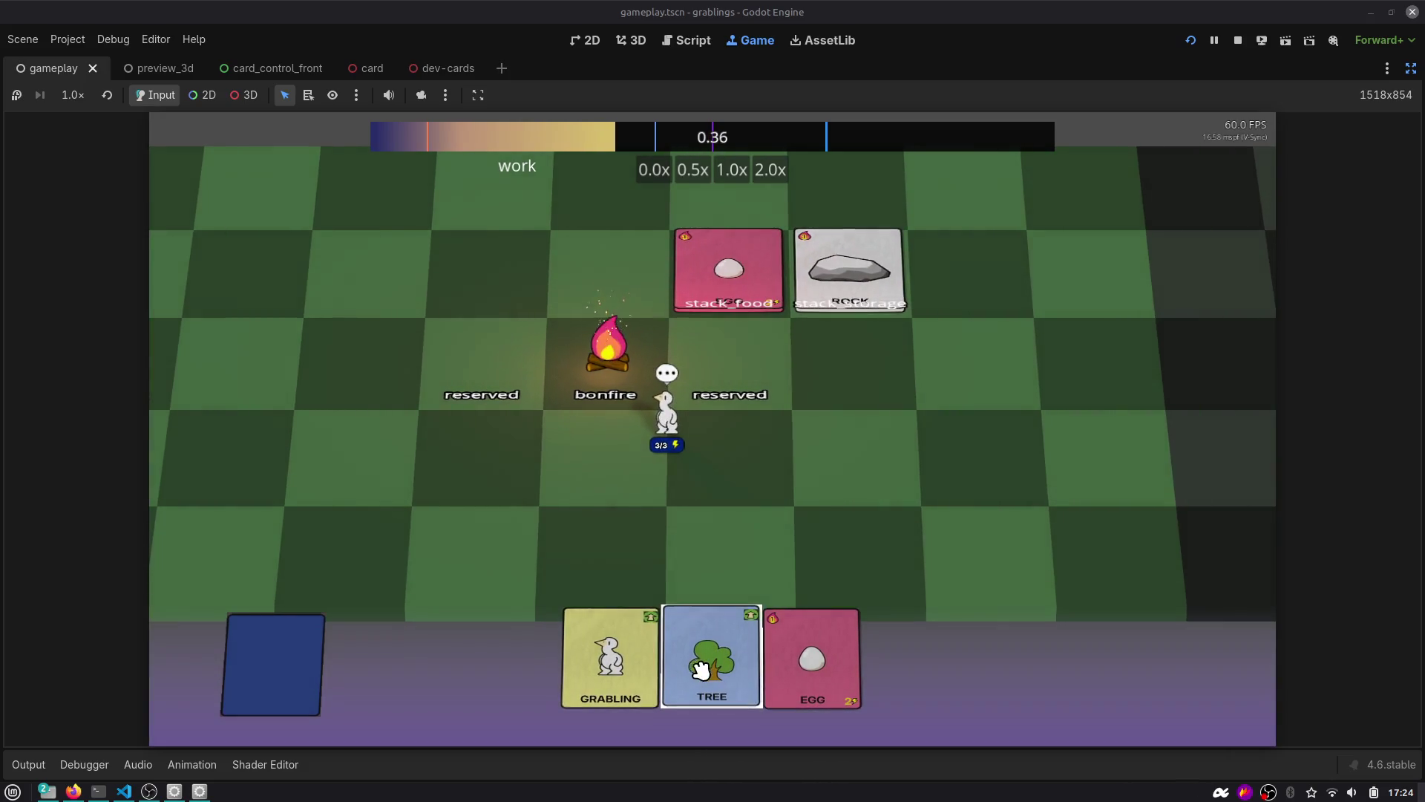
{"action": "left_click_drag", "start_coordinate": [707, 657], "coordinate": [826, 330]}
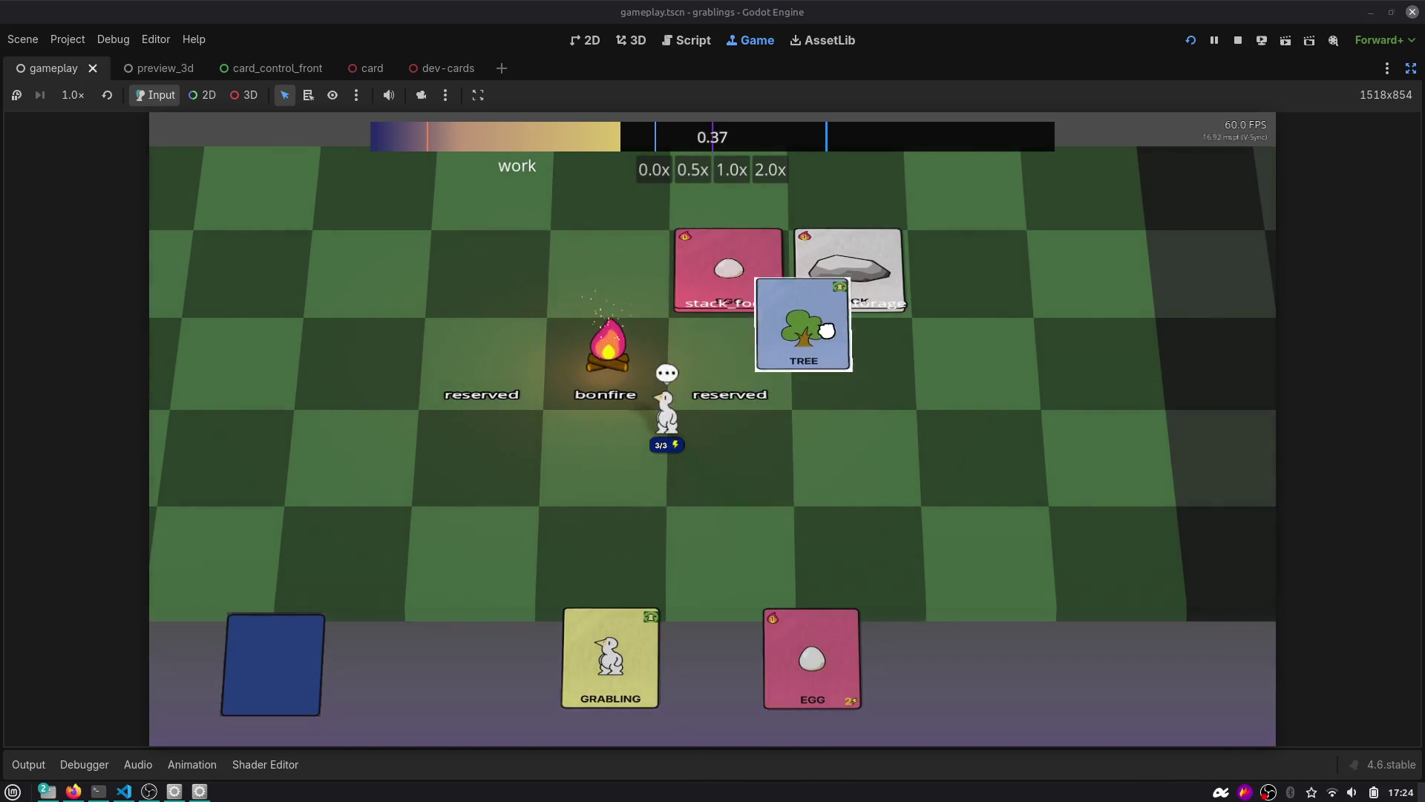
{"action": "left_click_drag", "start_coordinate": [853, 401], "coordinate": [846, 467]}
{"action": "mouse_move", "coordinate": [813, 657]}
{"action": "left_mouse_down"}
{"action": "mouse_move", "coordinate": [765, 656]}
{"action": "mouse_move", "coordinate": [646, 330]}
{"action": "mouse_move", "coordinate": [728, 287]}
{"action": "left_mouse_up"}
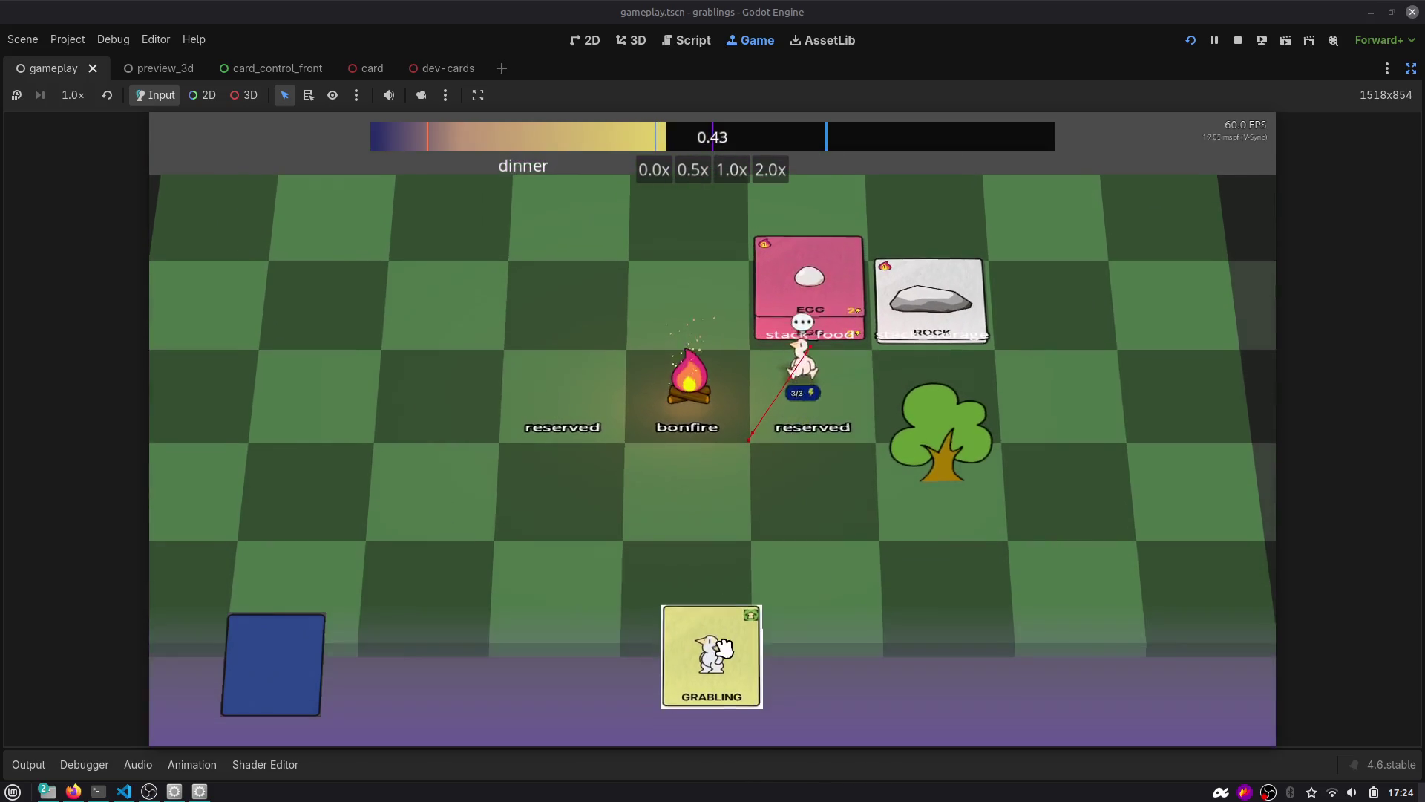
{"action": "mouse_move", "coordinate": [705, 654]}
{"action": "left_mouse_down"}
{"action": "mouse_move", "coordinate": [573, 461]}
{"action": "mouse_move", "coordinate": [559, 490]}
{"action": "left_mouse_up"}
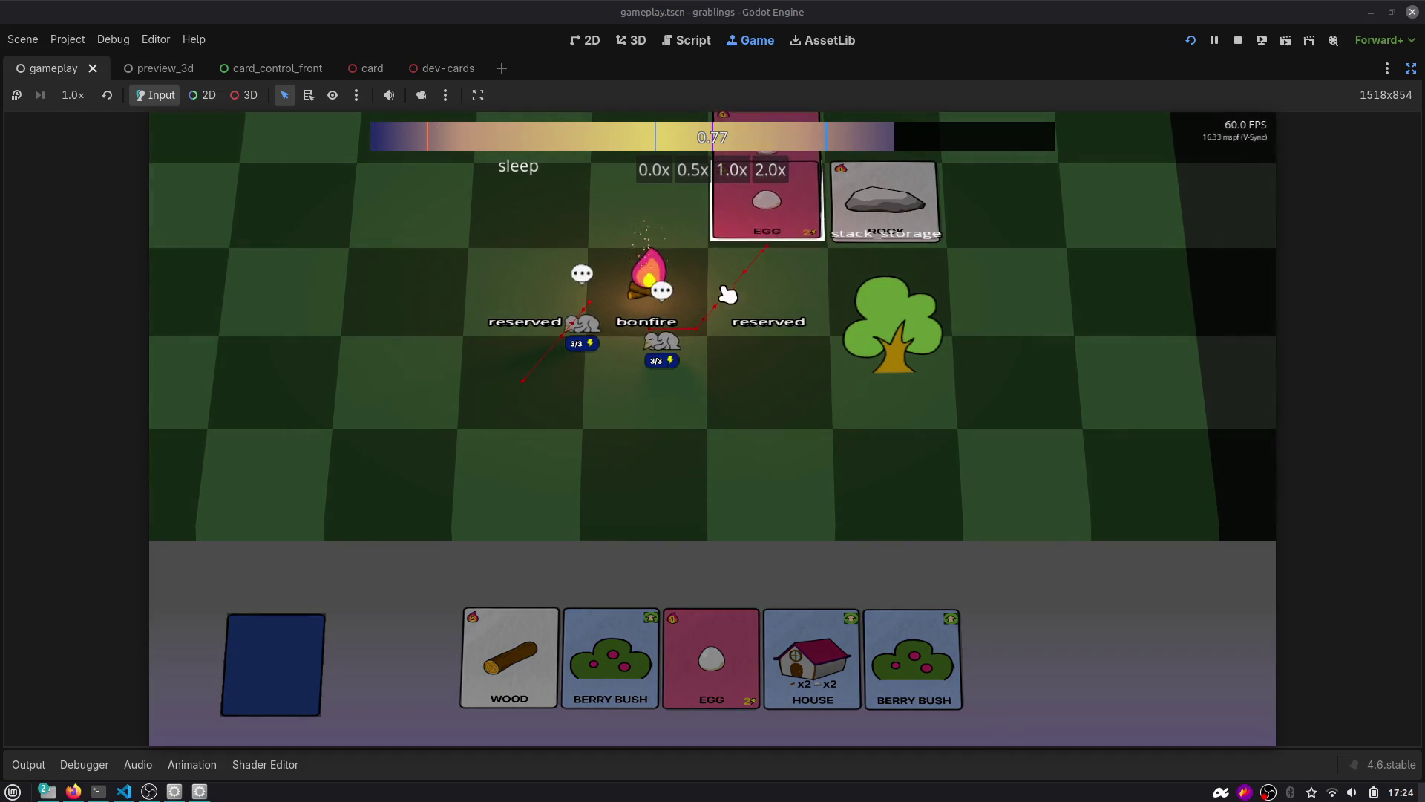
{"action": "left_click_drag", "start_coordinate": [658, 349], "coordinate": [853, 394]}
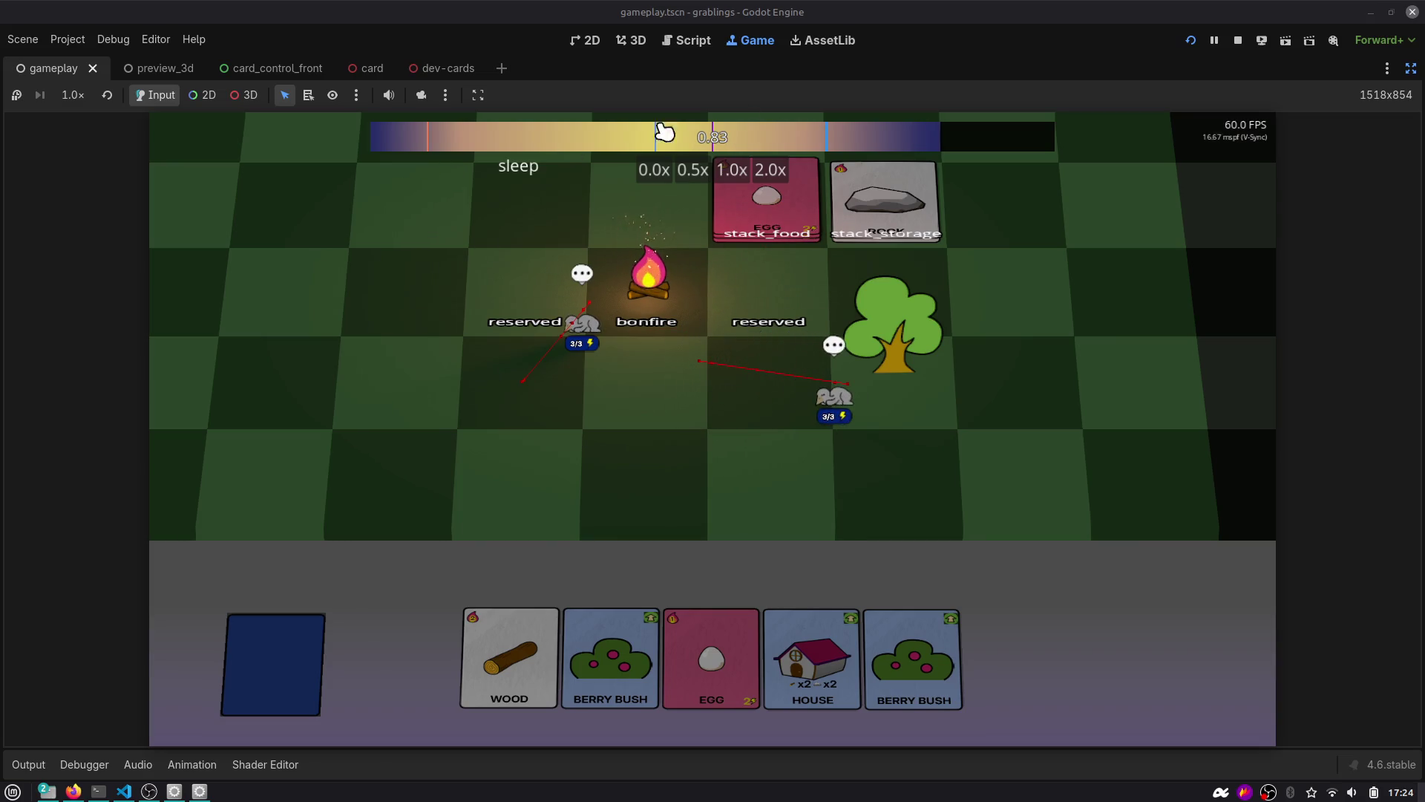
{"action": "left_click", "coordinate": [1214, 40]}
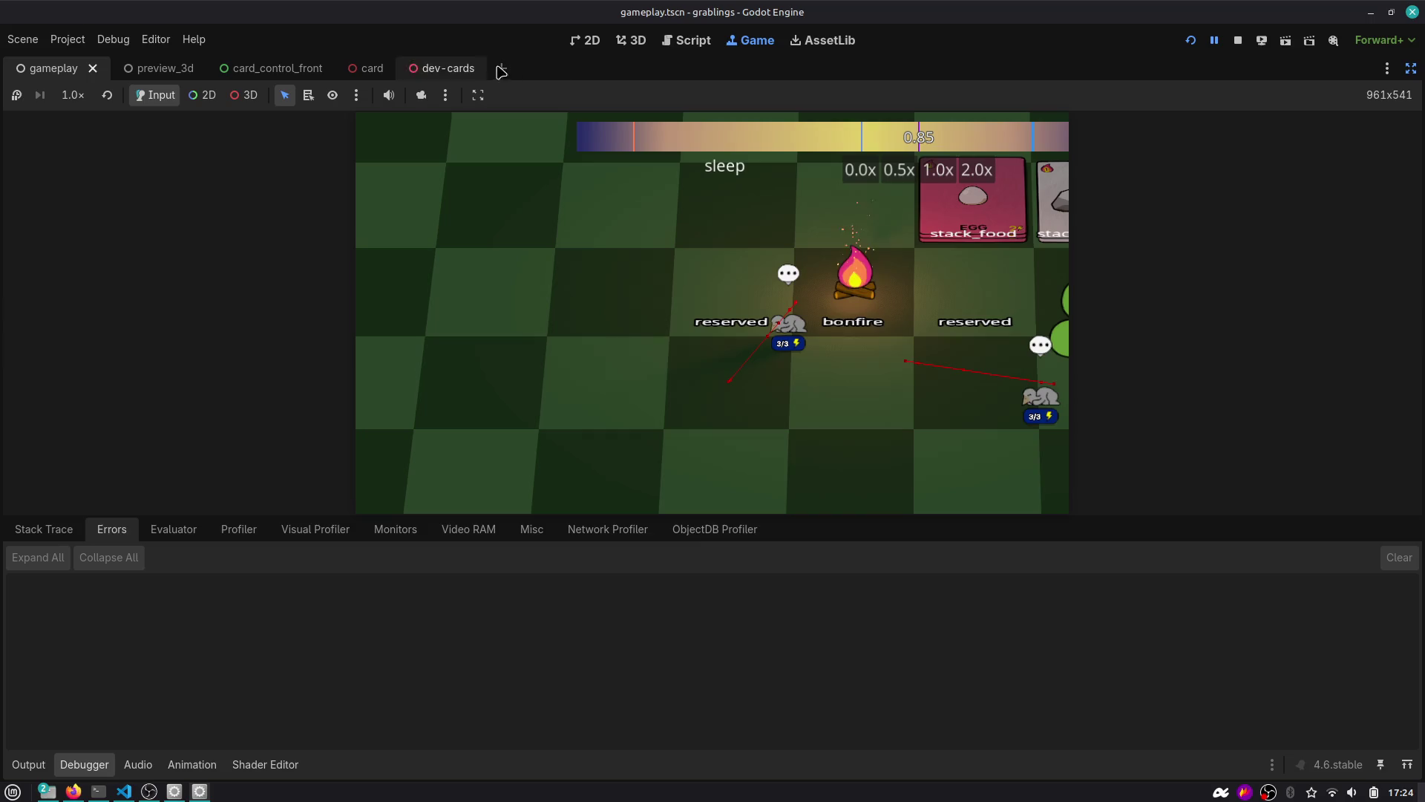
Quick-open the creature-grabling scene in the 3D editor.
{"action": "left_click", "coordinate": [630, 40]}
{"action": "key", "text": "ctrl+shift+o"}
{"action": "type", "text": "grabli"}
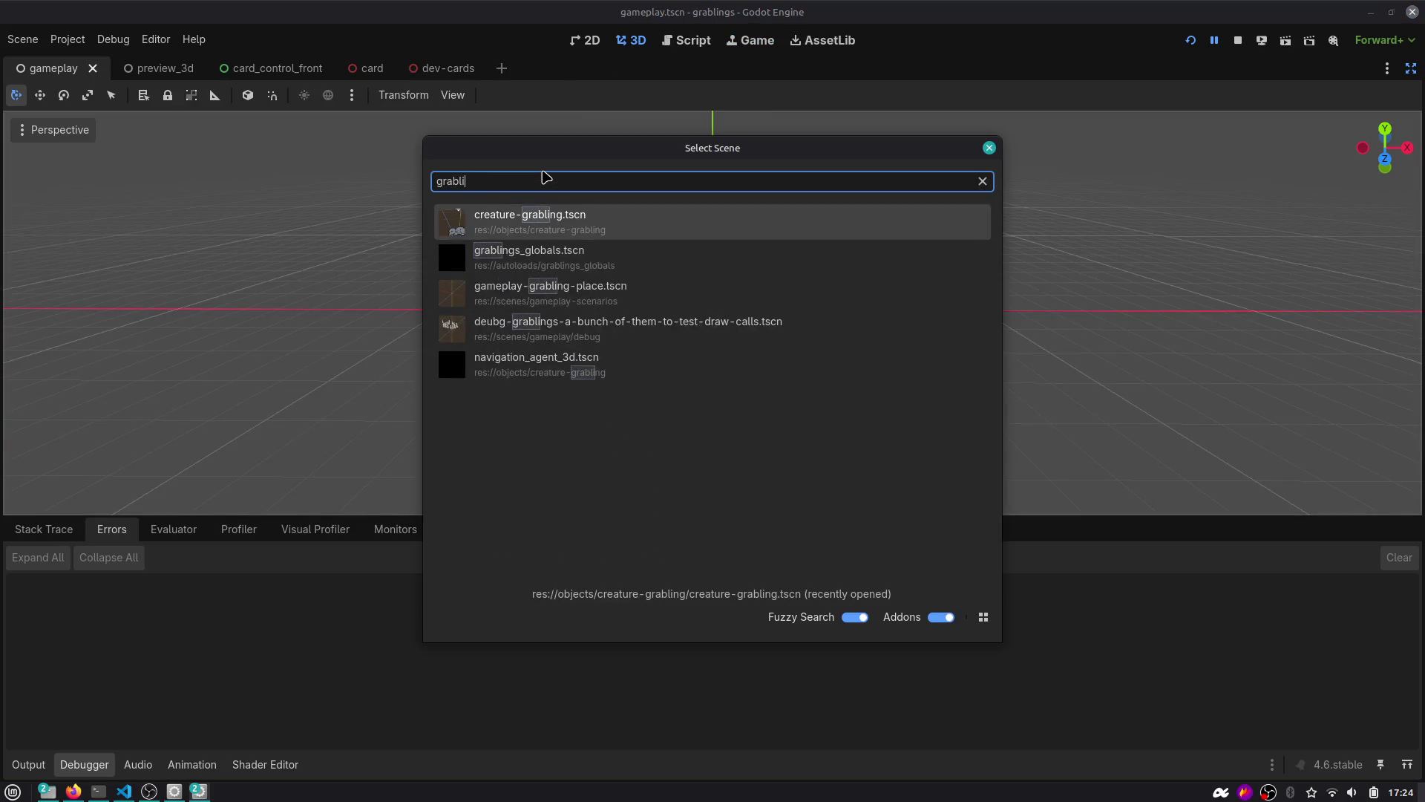
{"action": "key", "text": "Return"}
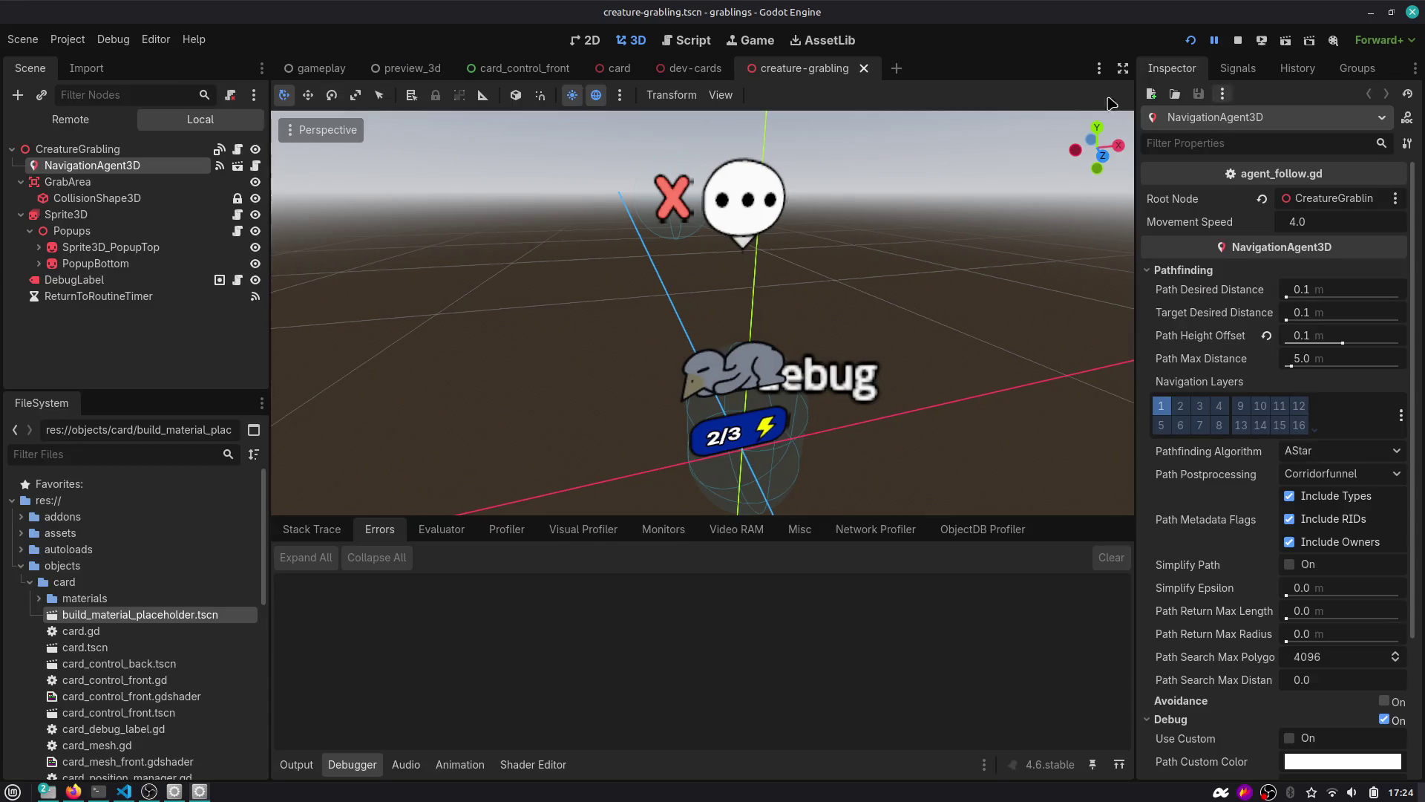
Disable the NavigationAgent3D Debug option, save and close creature-grabling, and return to gameplay.
{"action": "left_click", "coordinate": [1412, 68]}
{"action": "type", "text": "deb"}
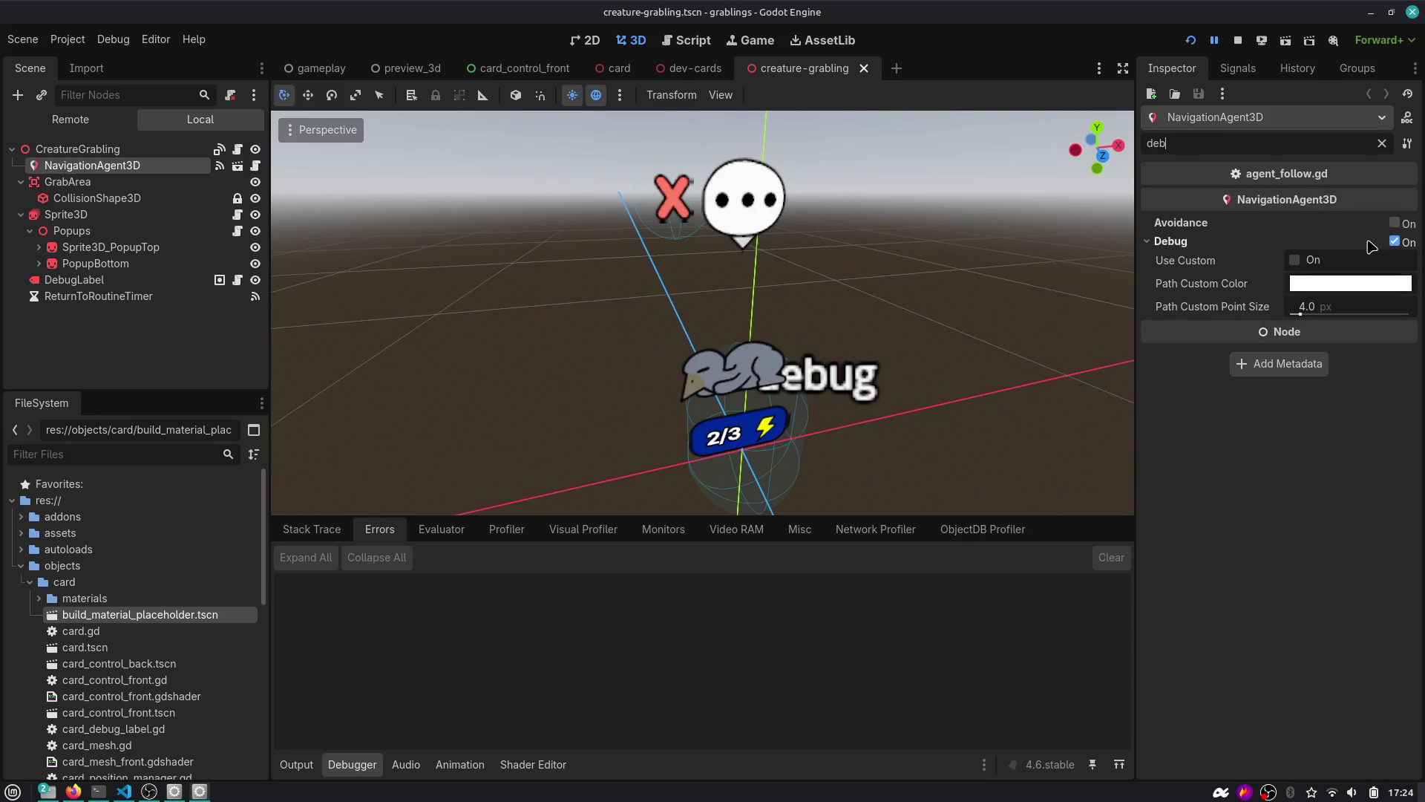
{"action": "left_click", "coordinate": [1395, 241]}
{"action": "key", "text": "ctrl+s"}
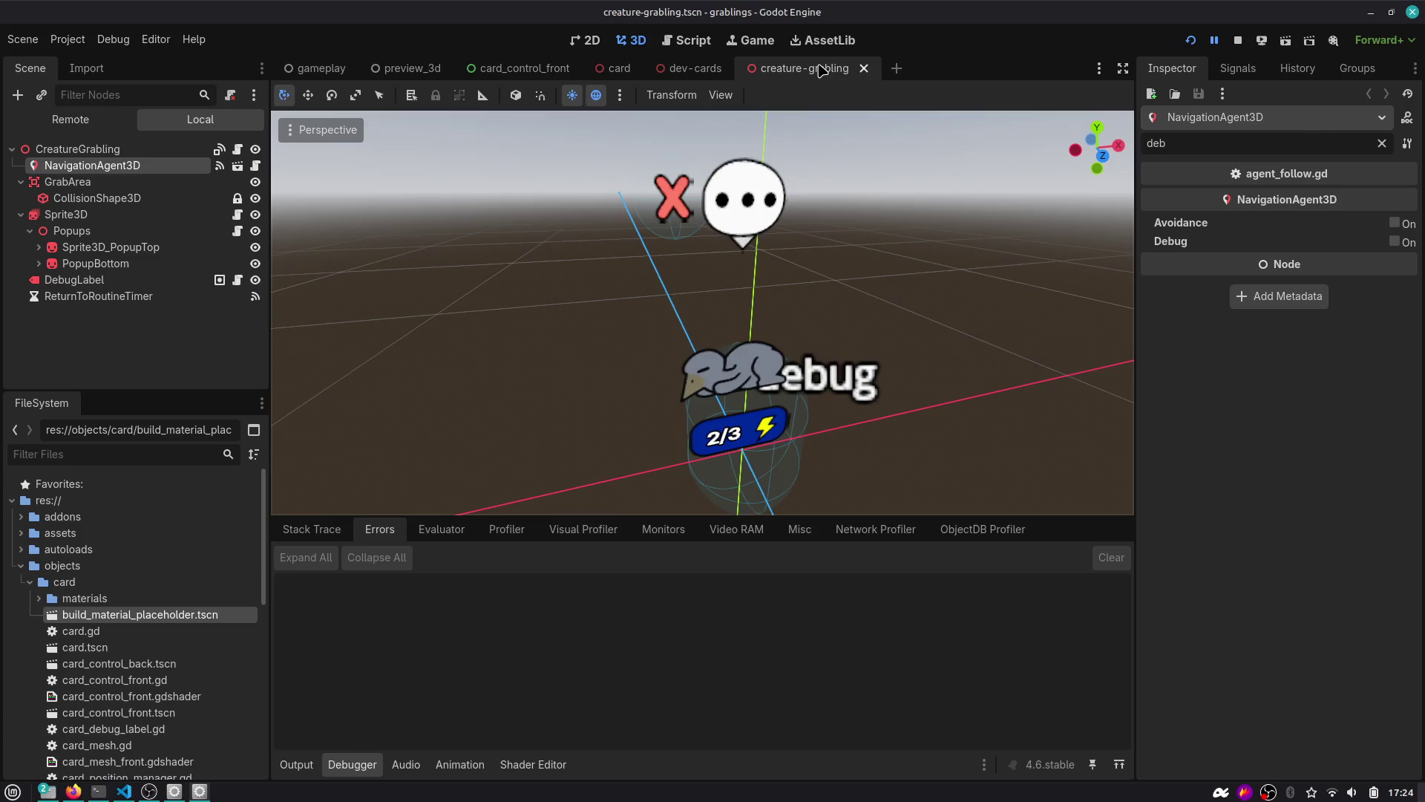
{"action": "middle_click", "coordinate": [822, 71]}
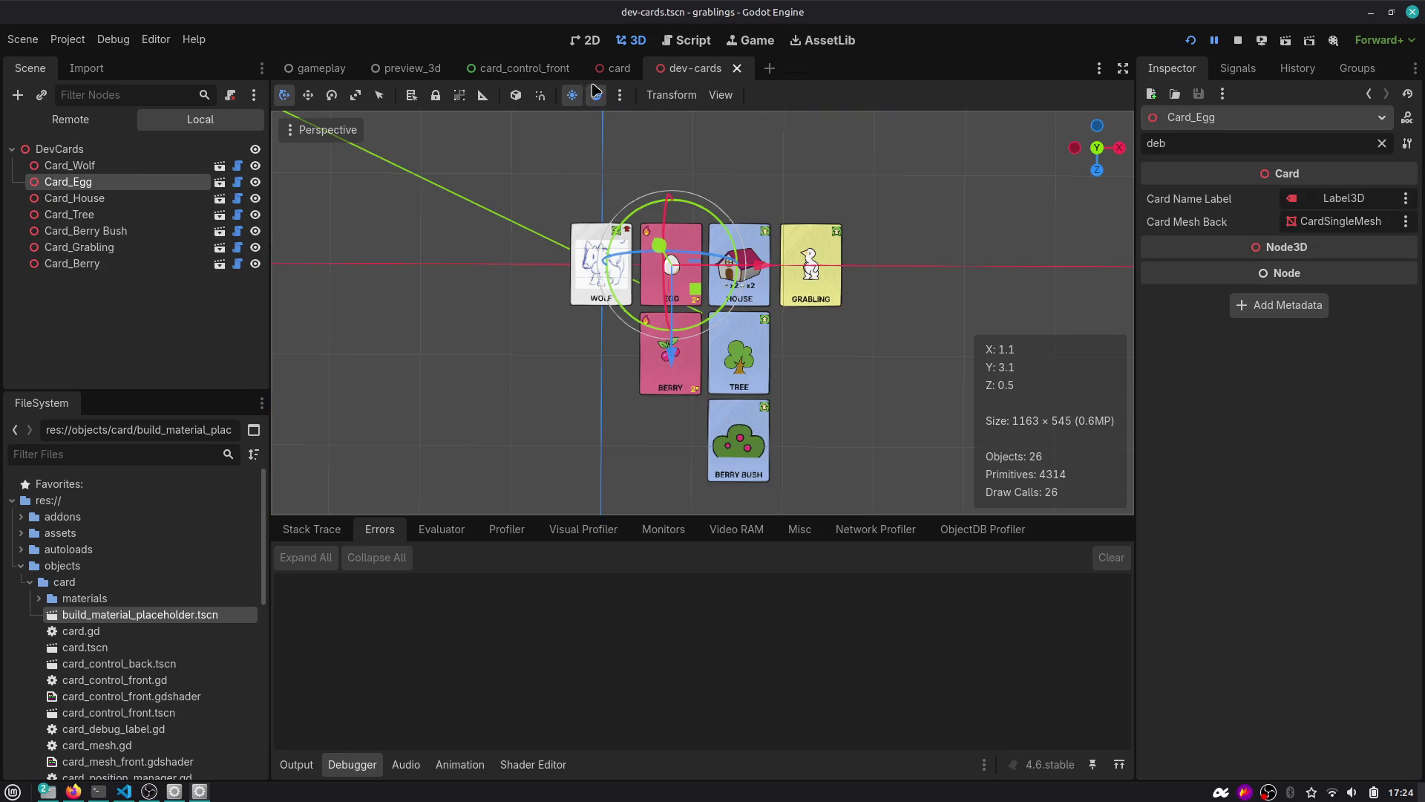
{"action": "mouse_move", "coordinate": [613, 72]}
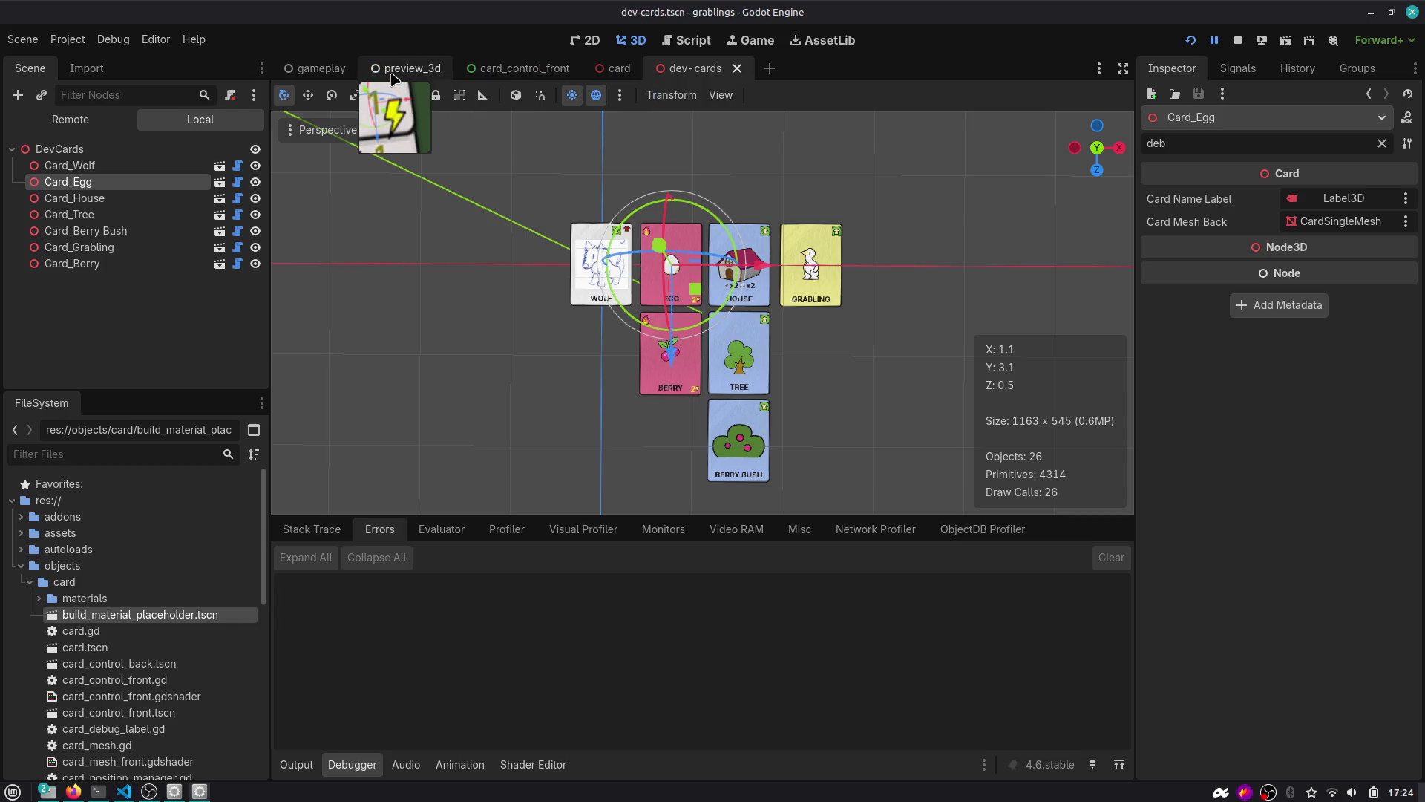
{"action": "left_click", "coordinate": [320, 68]}
{"action": "scroll", "coordinate": [657, 221], "scroll_direction": "up", "scroll_amount": 4}
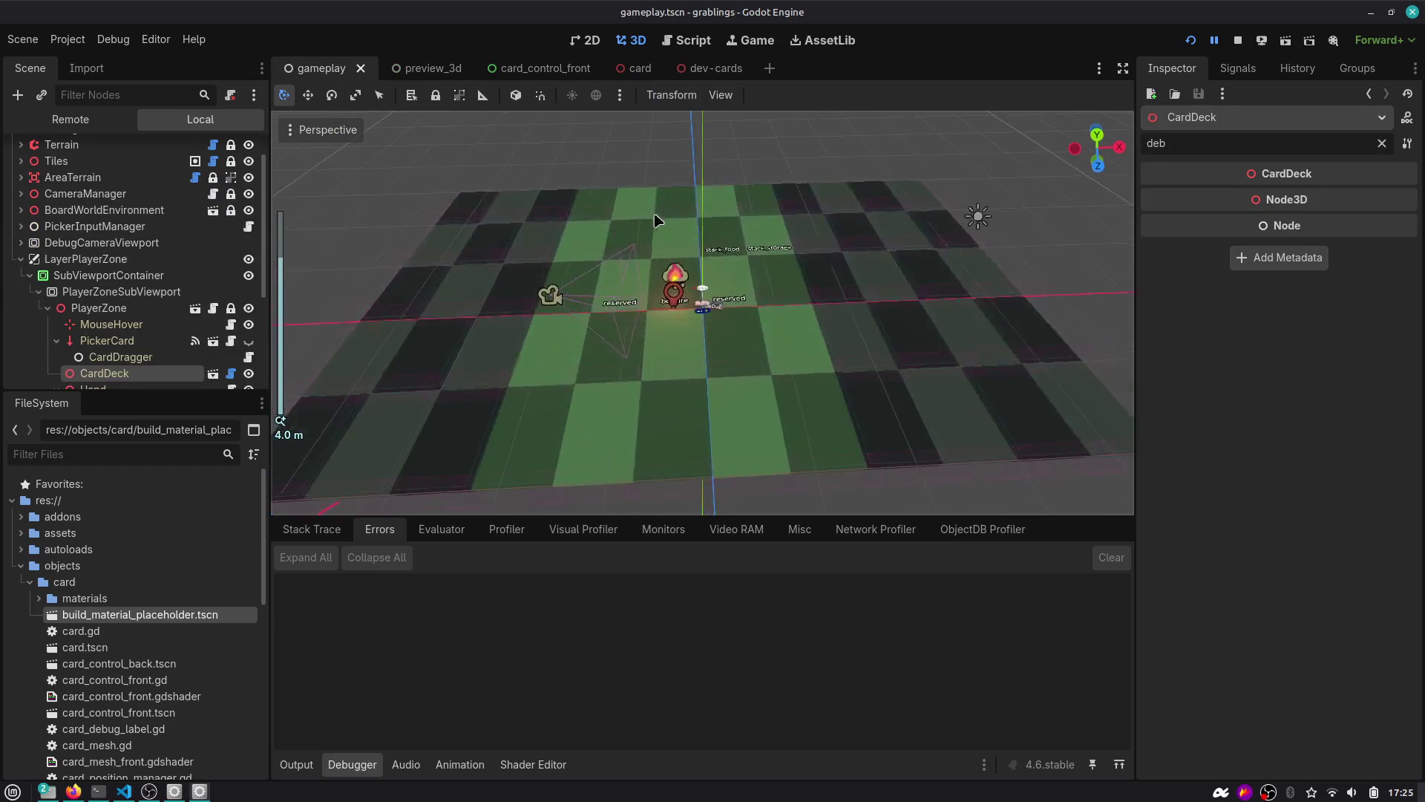
Restart the game in the Game view several times for fresh hands.
{"action": "left_click", "coordinate": [757, 41]}
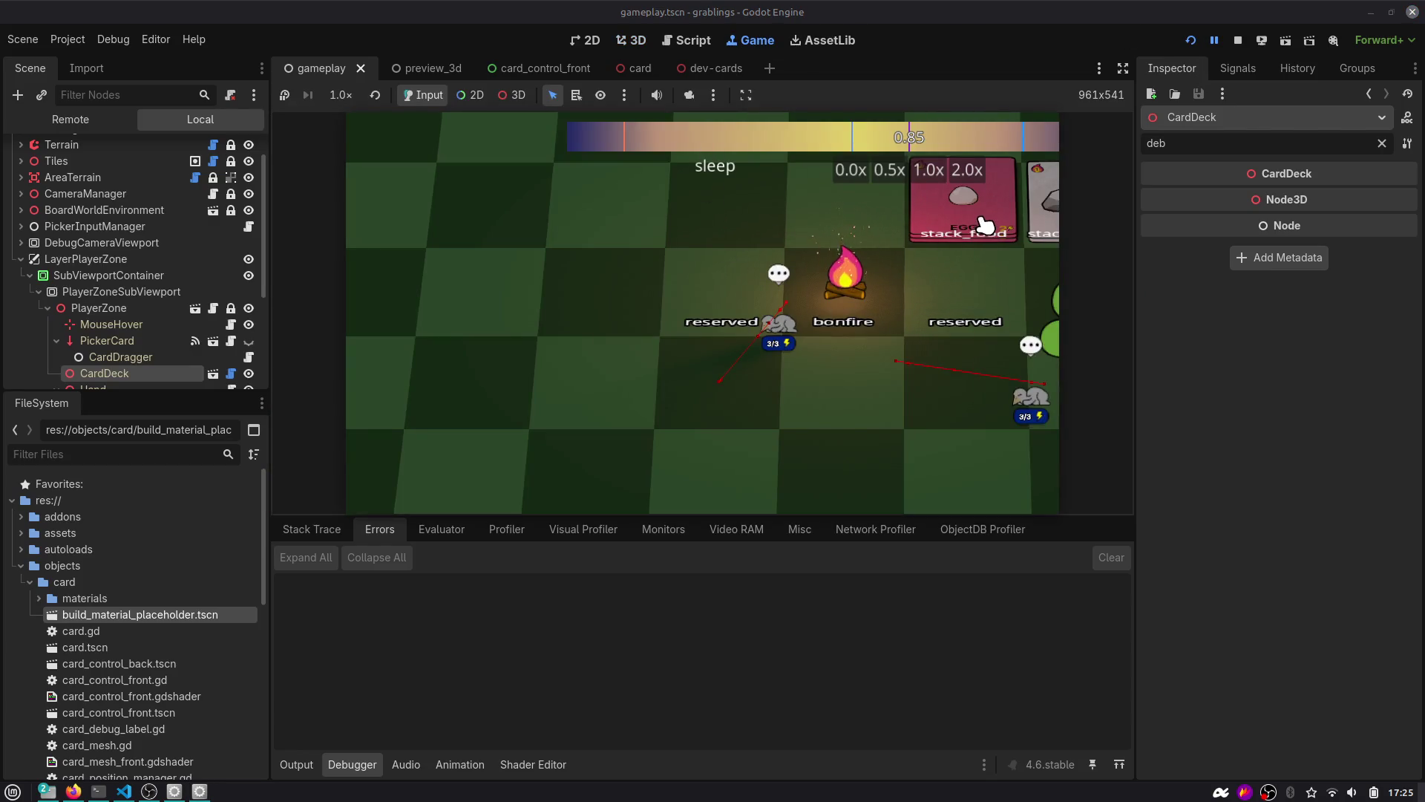
{"action": "left_click", "coordinate": [1190, 41]}
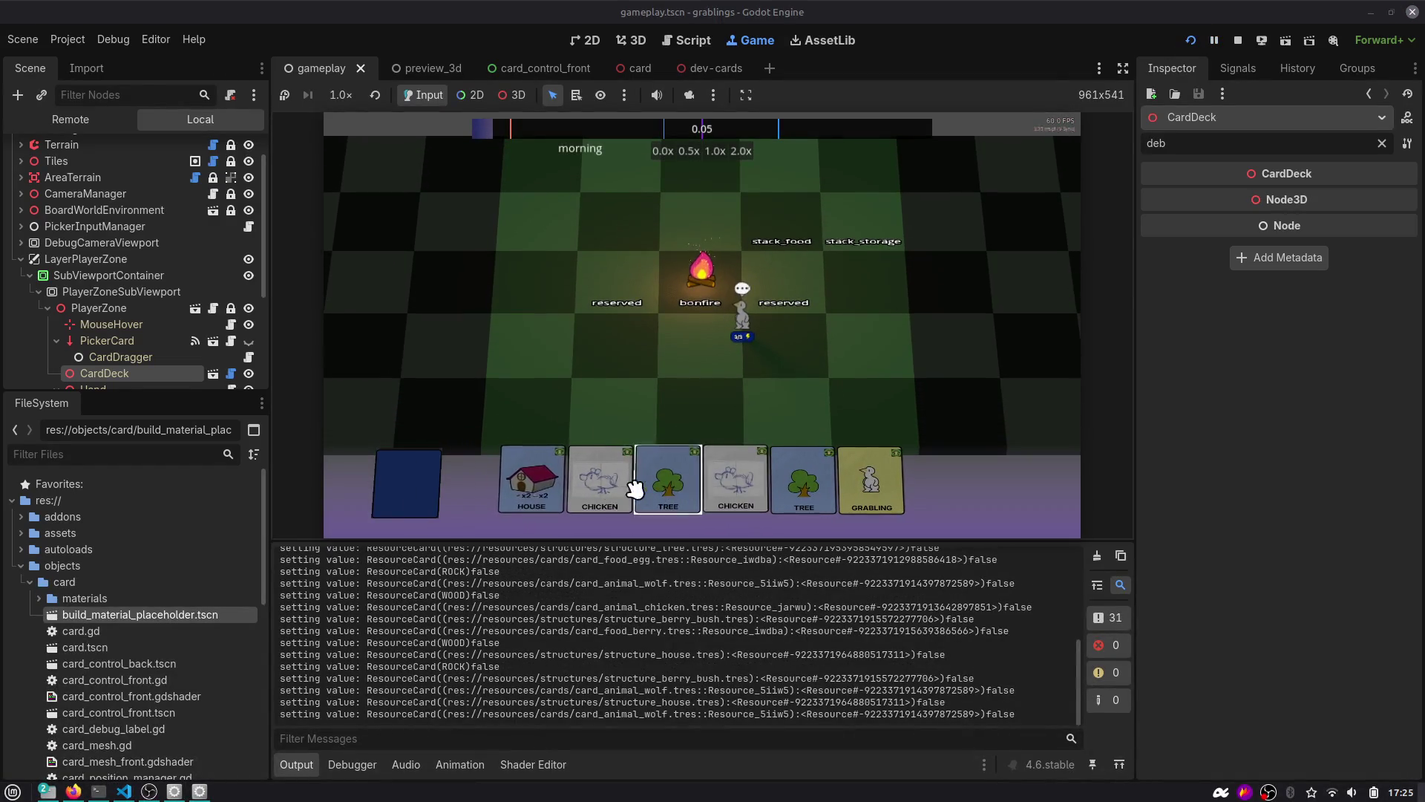
{"action": "key", "text": "F5"}
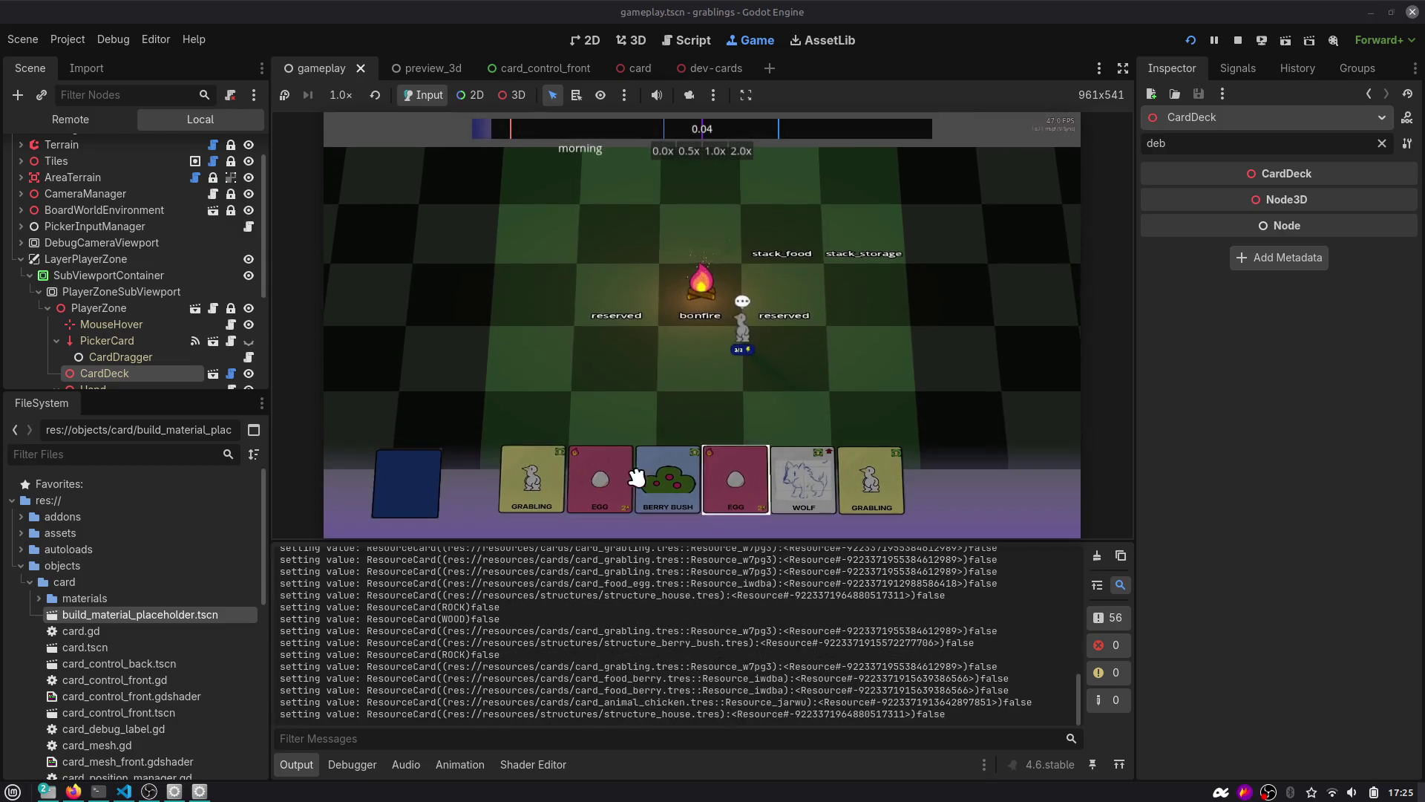
{"action": "key", "text": "F5"}
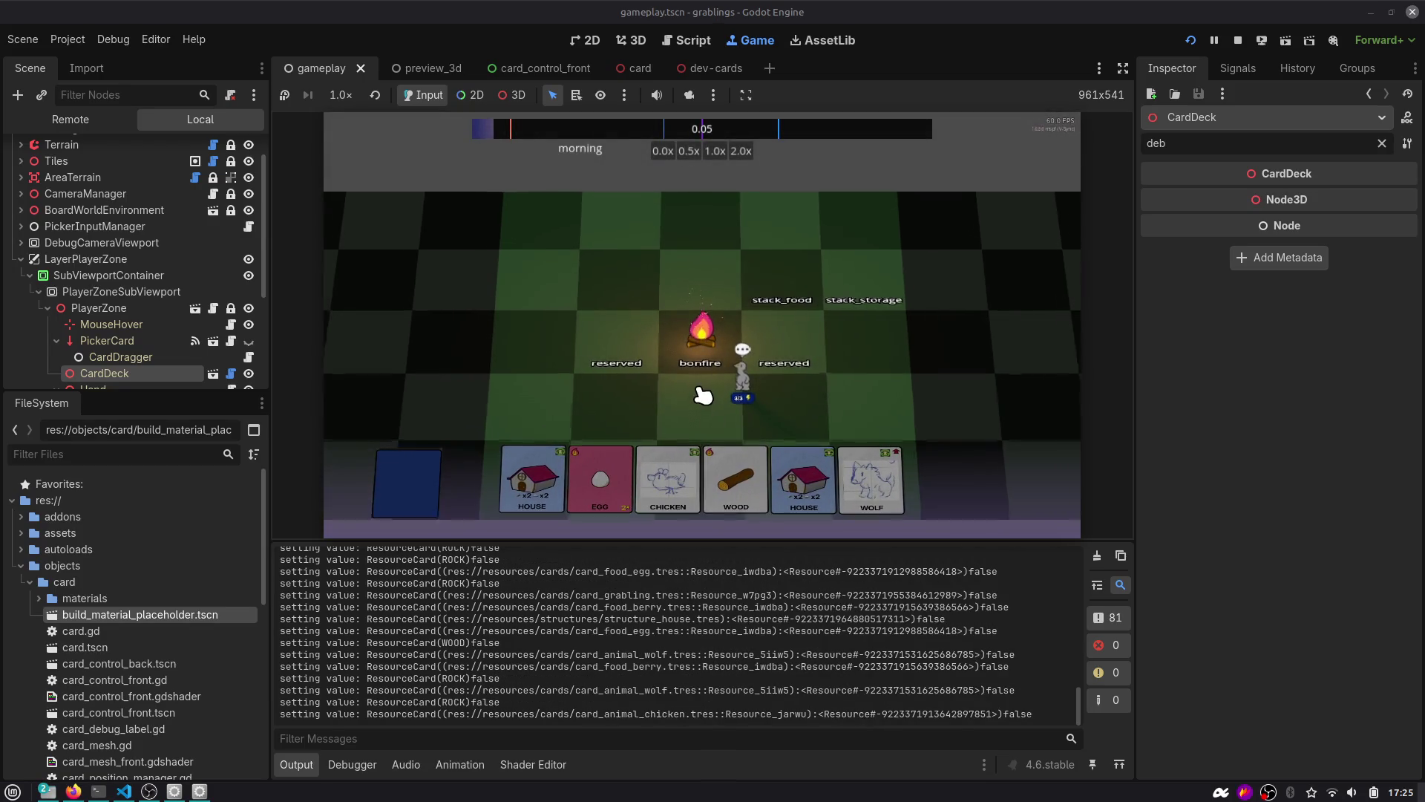
Enlarge the game view, drag the Wood card across the board, and stop the game.
{"action": "left_click", "coordinate": [296, 764]}
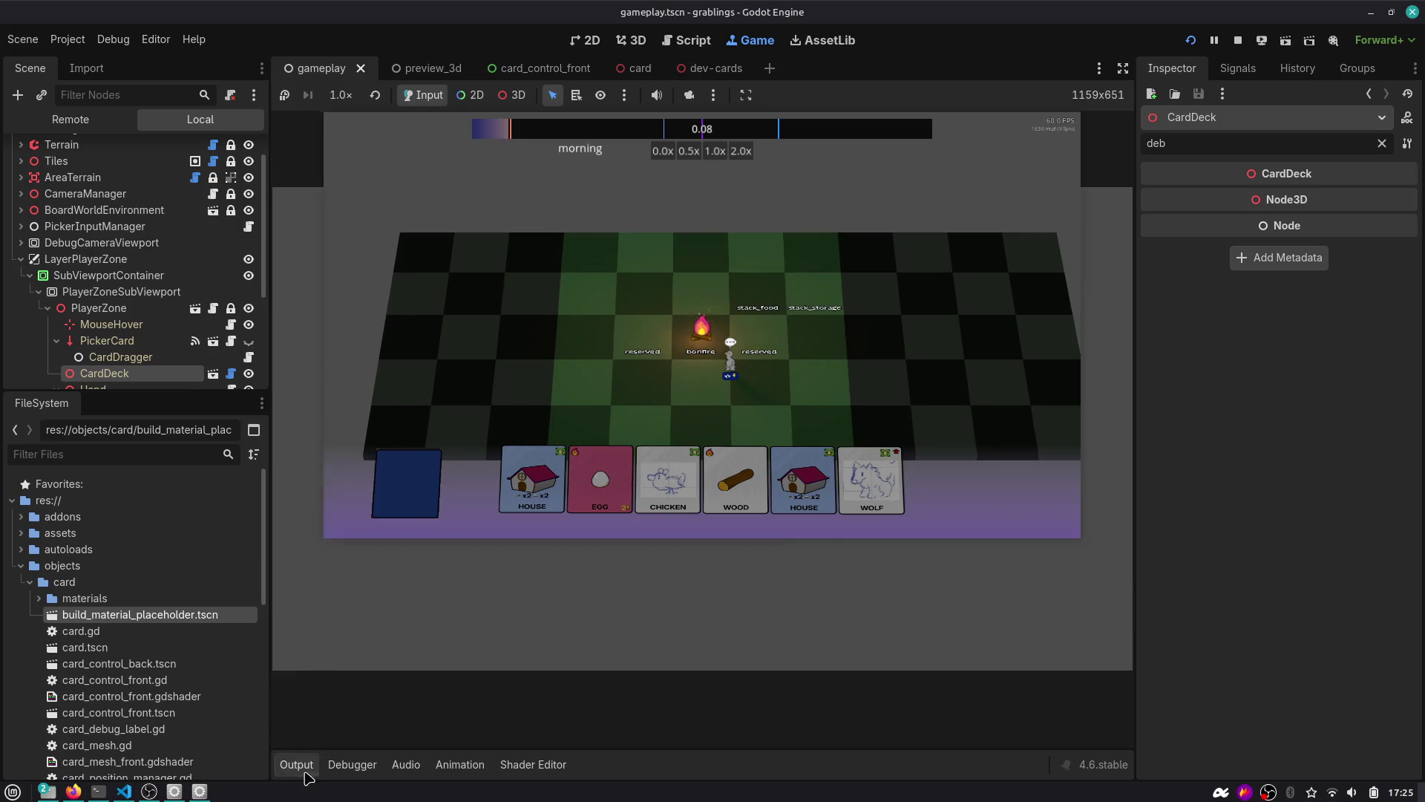
{"action": "left_click", "coordinate": [1124, 68]}
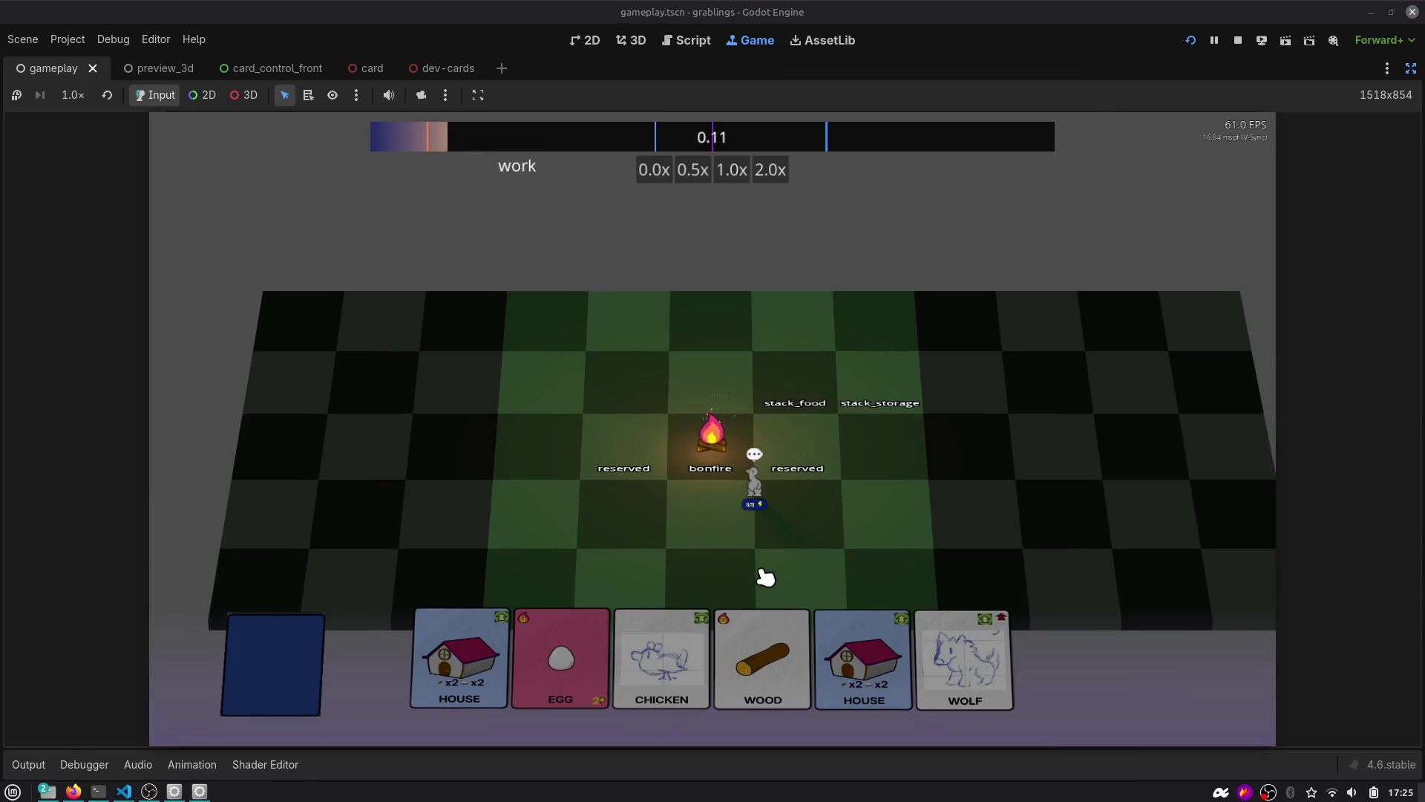
{"action": "mouse_move", "coordinate": [754, 645]}
{"action": "left_mouse_down"}
{"action": "mouse_move", "coordinate": [776, 557]}
{"action": "mouse_move", "coordinate": [735, 576]}
{"action": "left_mouse_up"}
{"action": "scroll", "coordinate": [746, 507], "scroll_direction": "up", "scroll_amount": 3}
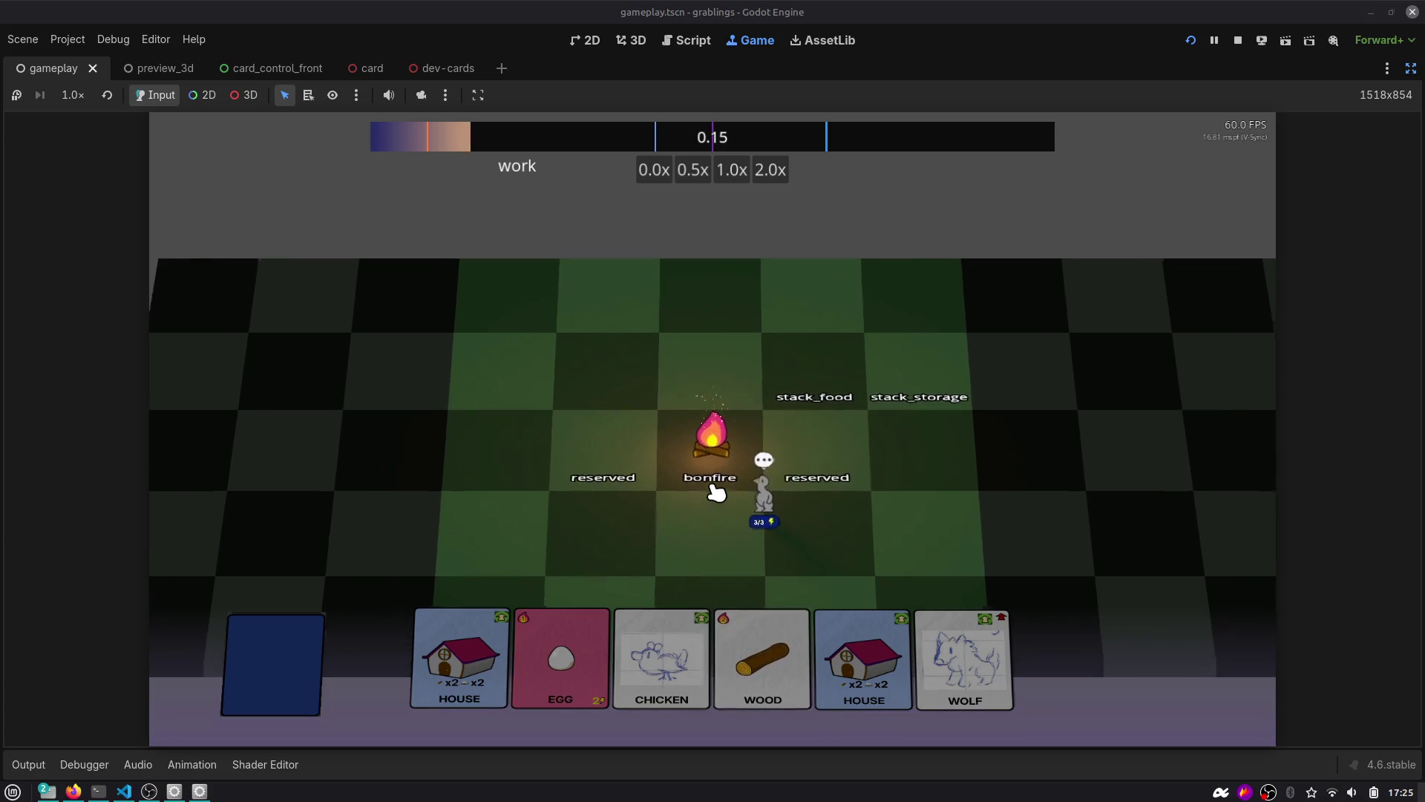
{"action": "mouse_move", "coordinate": [762, 653]}
{"action": "left_mouse_down"}
{"action": "mouse_move", "coordinate": [1100, 341]}
{"action": "mouse_move", "coordinate": [1151, 332]}
{"action": "mouse_move", "coordinate": [711, 320]}
{"action": "left_mouse_up"}
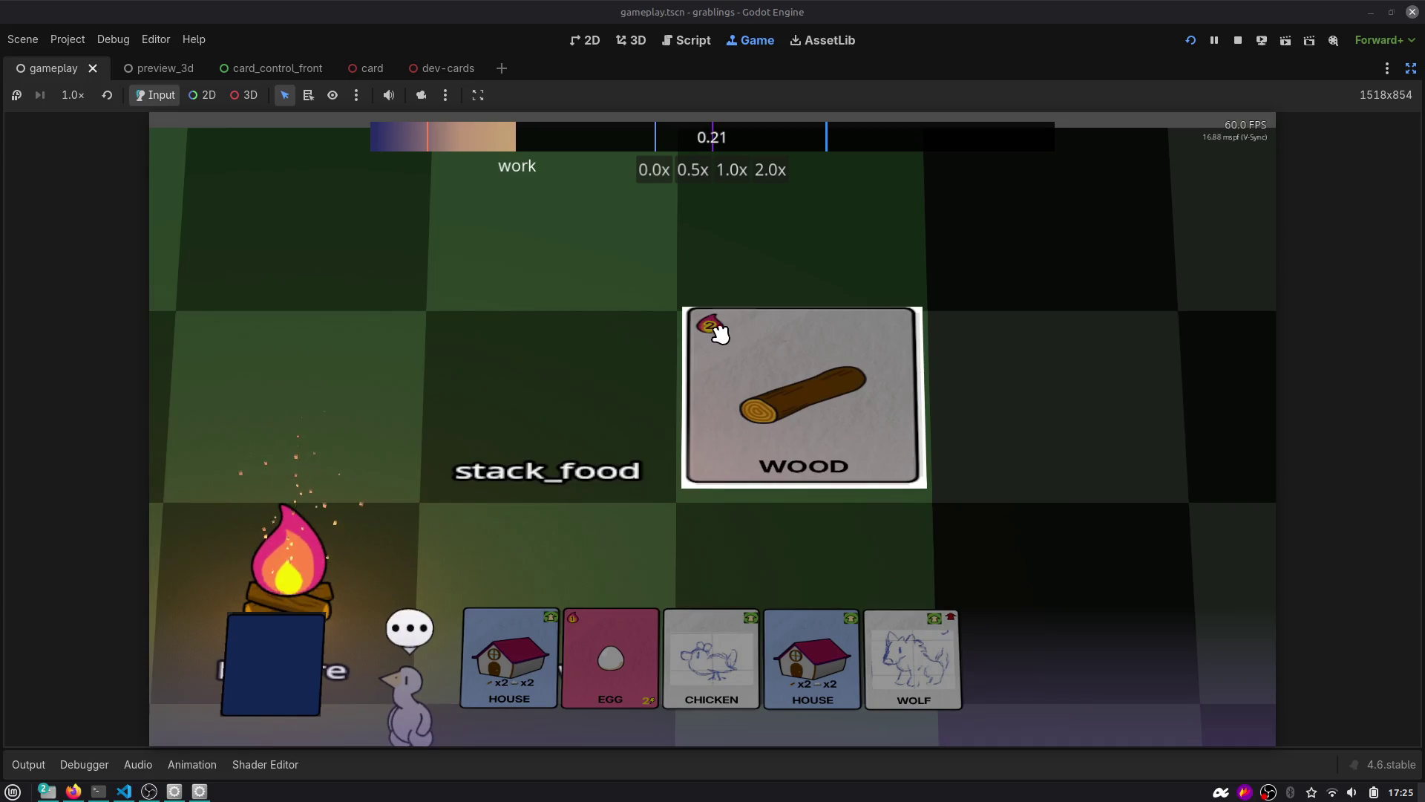
{"action": "left_click", "coordinate": [1236, 41]}
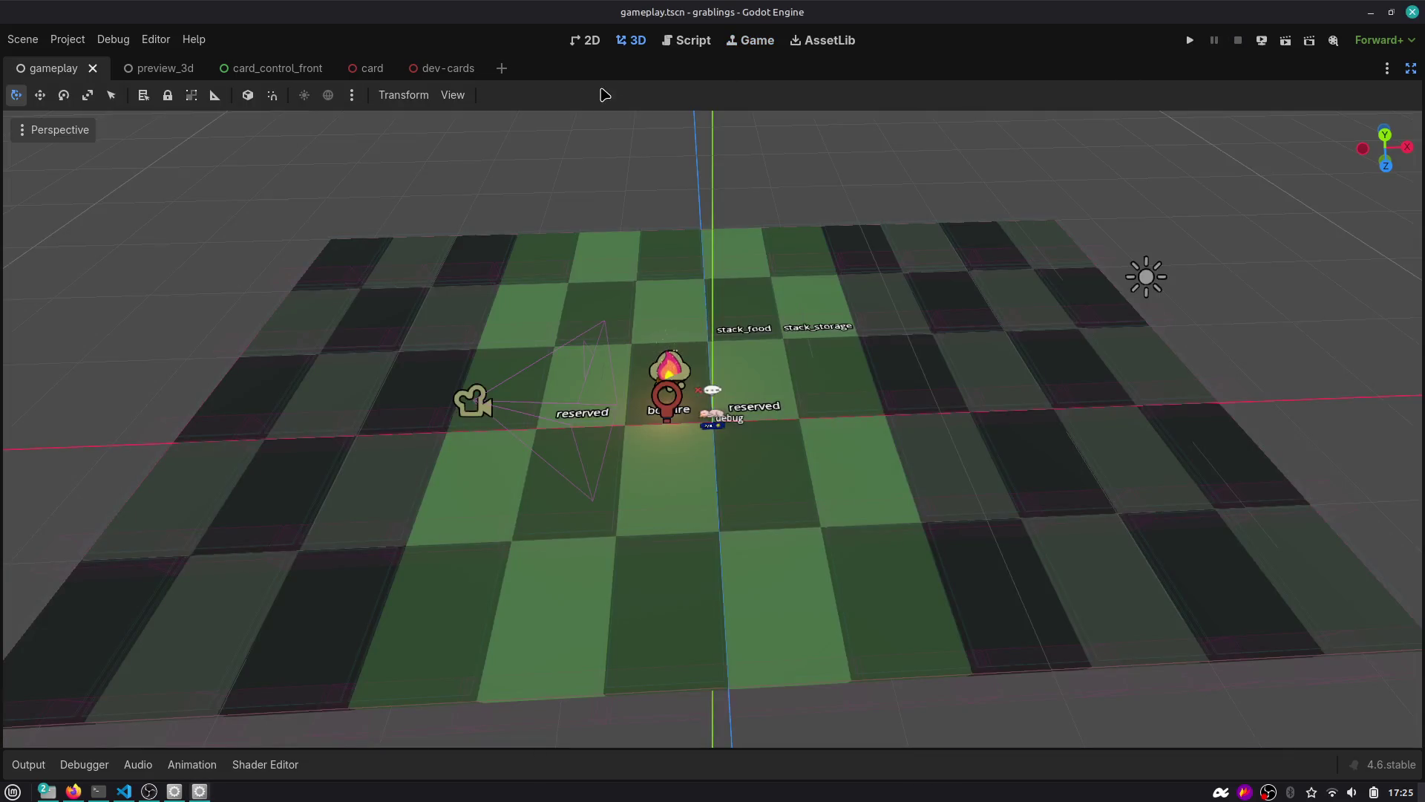
Filter the Scene dock for 'bon' and open the Bonfire node's bonfire.gd script.
{"action": "left_click", "coordinate": [1414, 69]}
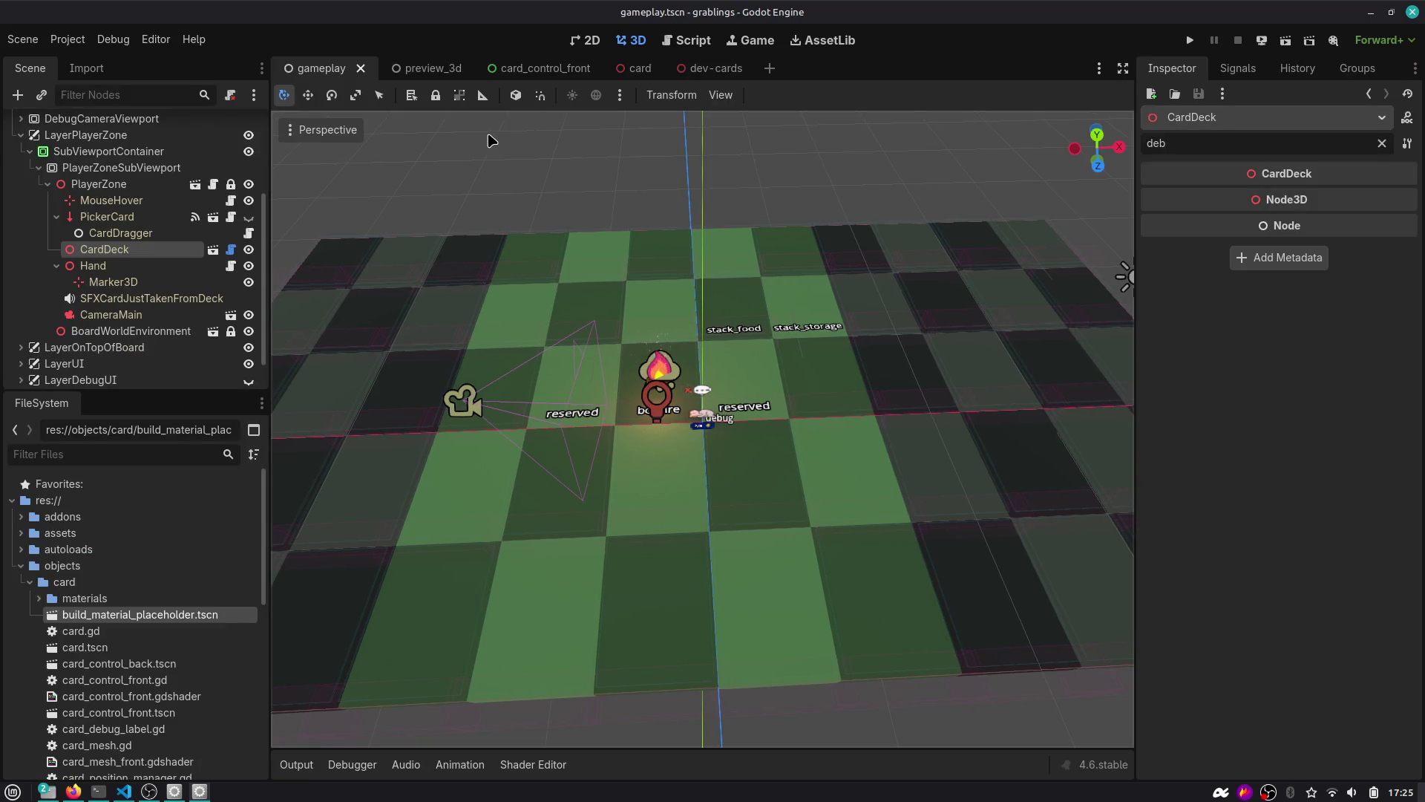
{"action": "scroll", "coordinate": [126, 169], "scroll_direction": "up", "scroll_amount": 5}
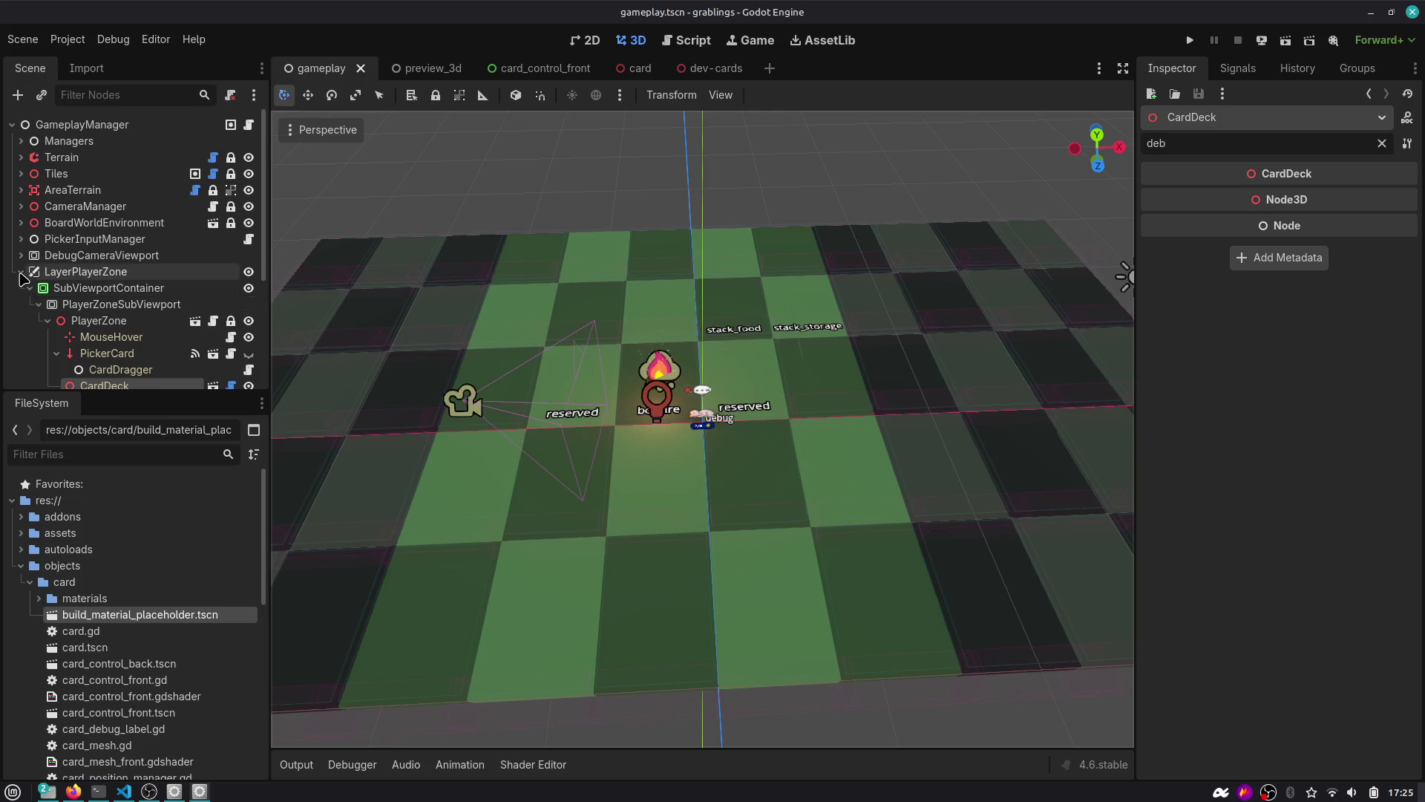
{"action": "left_click", "coordinate": [21, 272]}
{"action": "left_click", "coordinate": [127, 89]}
{"action": "type", "text": "bon"}
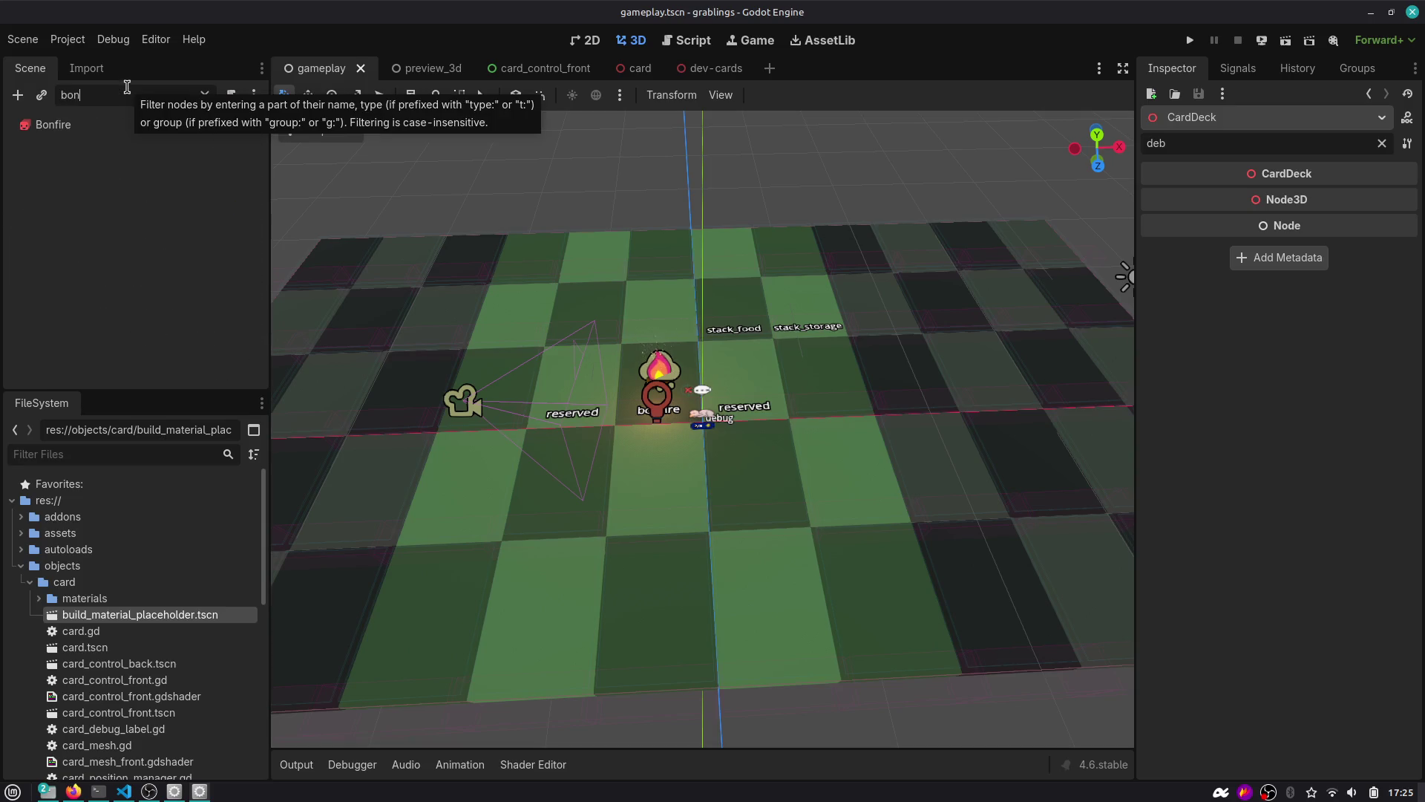
{"action": "left_click", "coordinate": [218, 128]}
{"action": "left_click", "coordinate": [205, 95]}
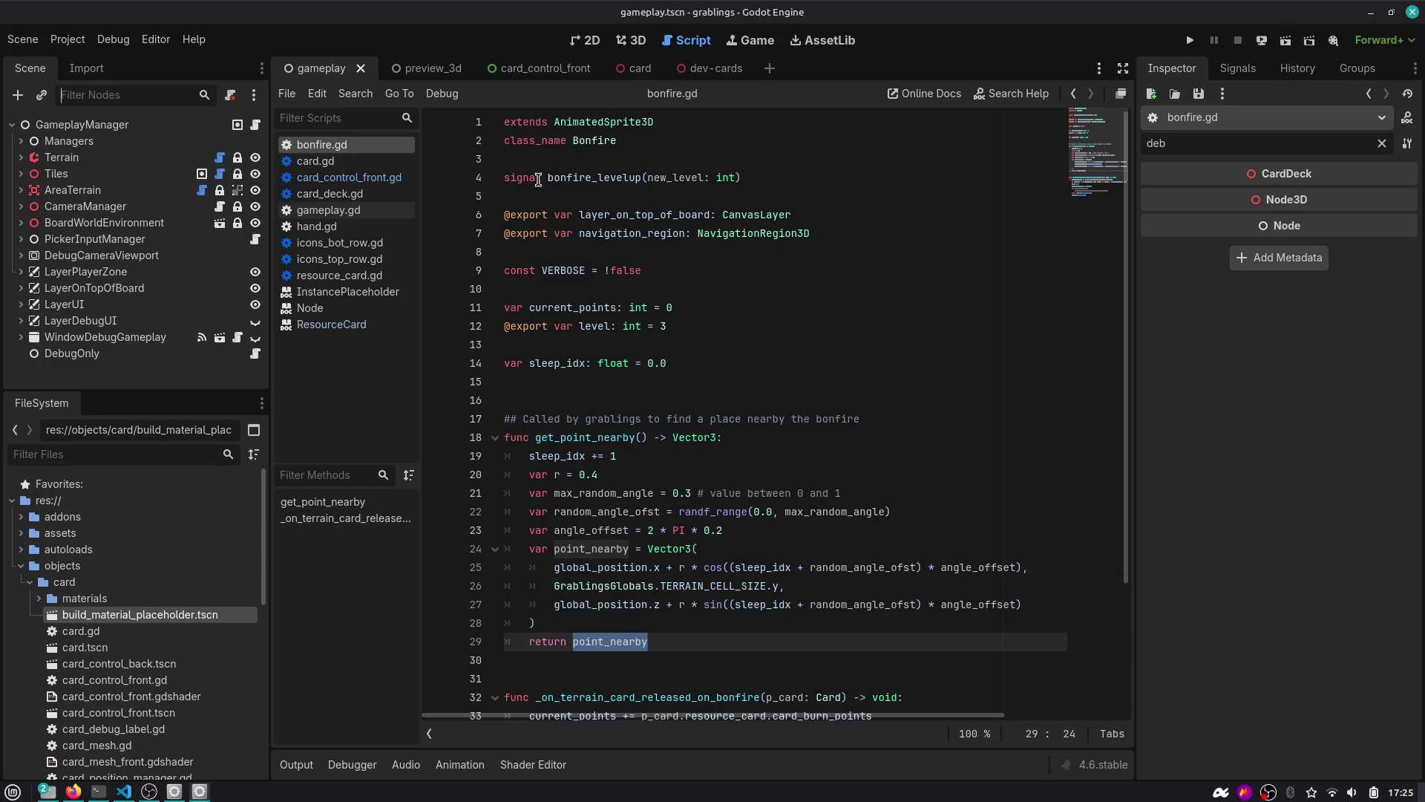
Browse bonfire_levelup, the card-released handler and Fire points print, ending at VERBOSE.
{"action": "double_click", "coordinate": [622, 179]}
{"action": "scroll", "coordinate": [609, 253], "scroll_direction": "down", "scroll_amount": 3}
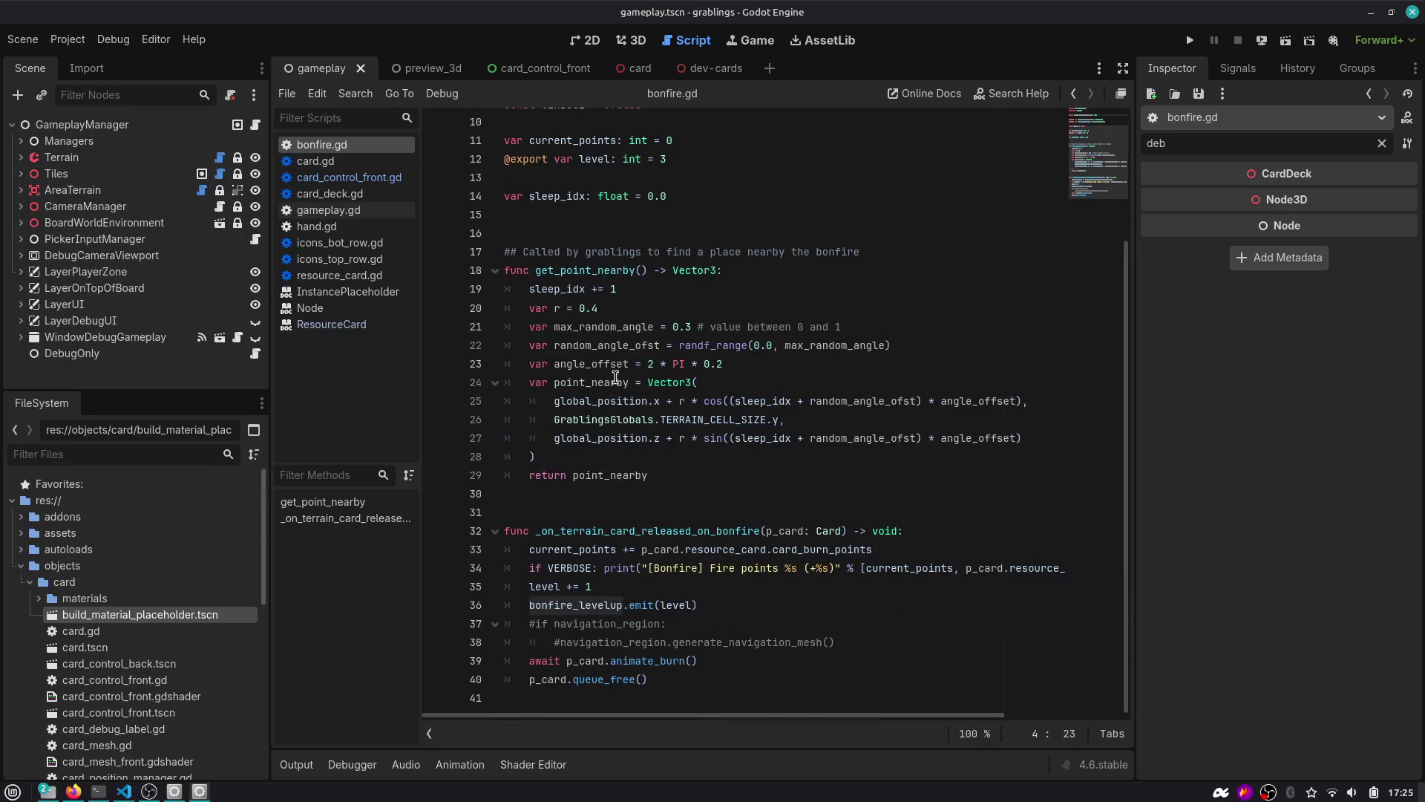
{"action": "double_click", "coordinate": [616, 530]}
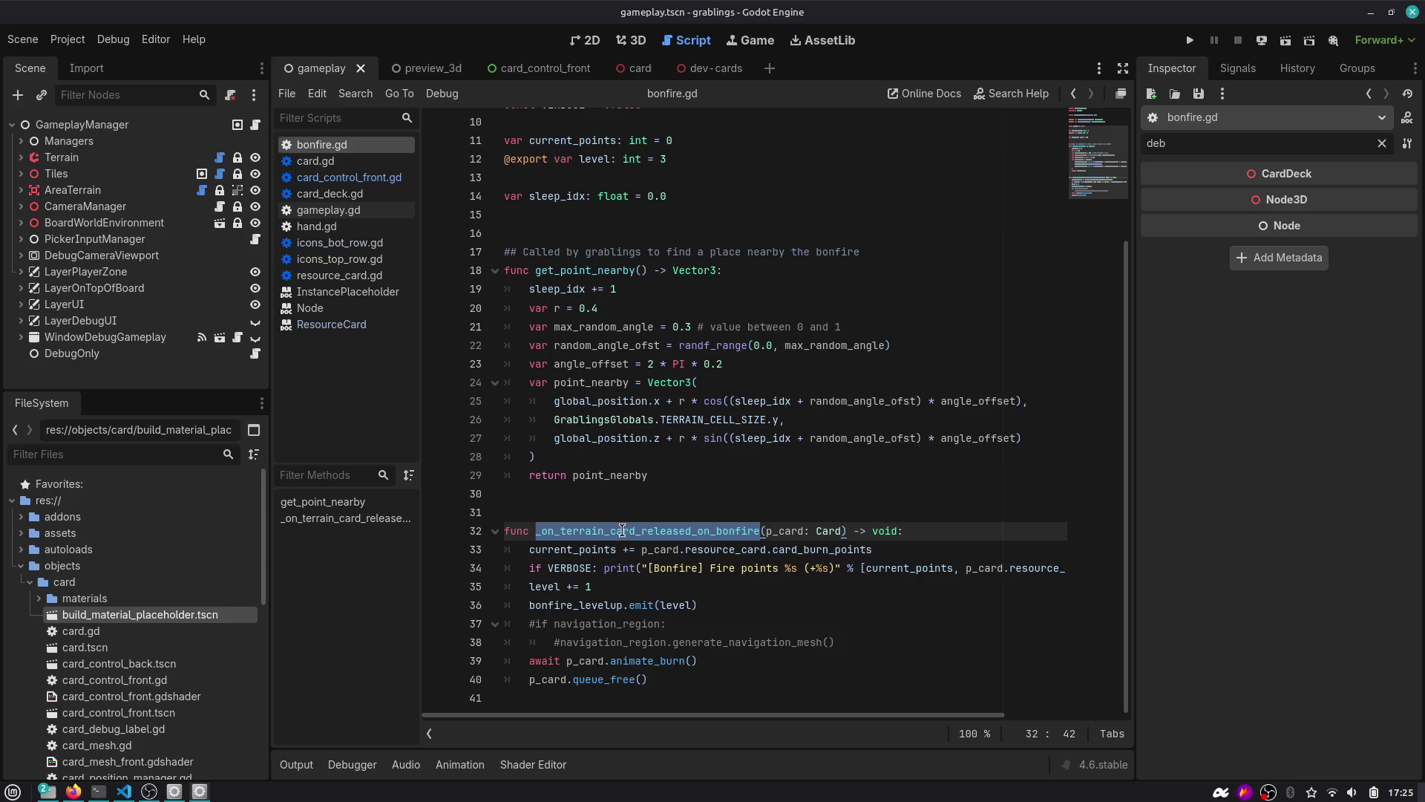
{"action": "double_click", "coordinate": [785, 532]}
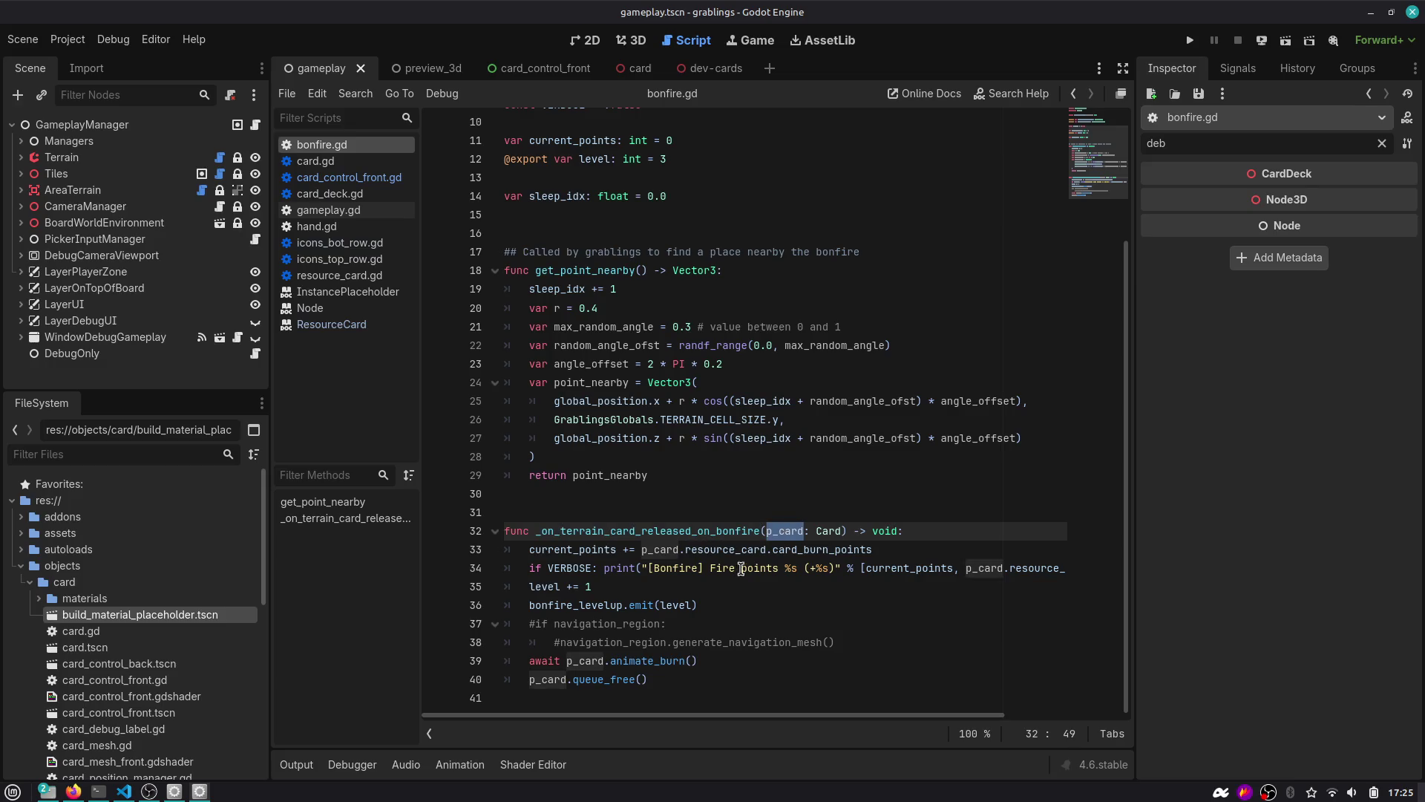
{"action": "left_click", "coordinate": [725, 549]}
{"action": "left_click", "coordinate": [817, 568]}
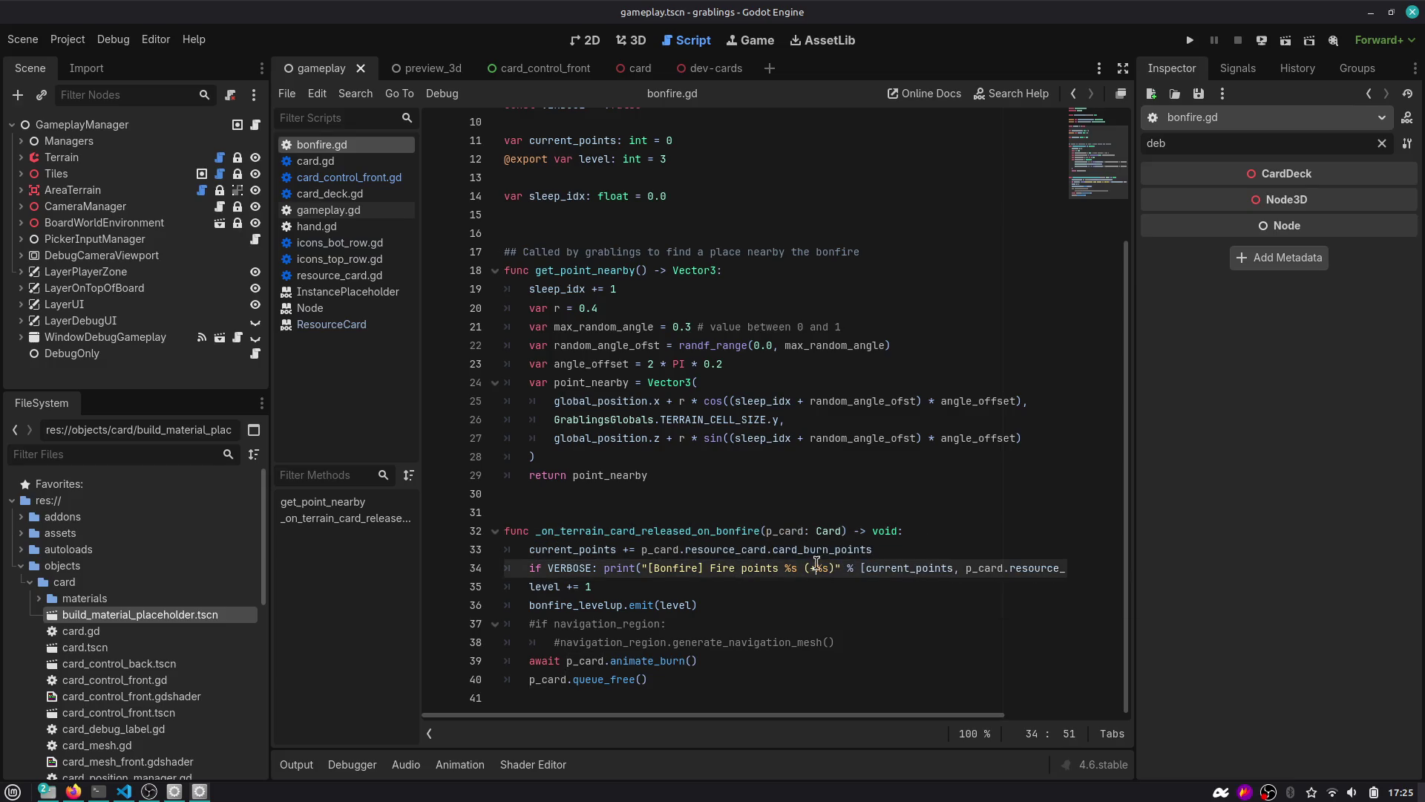
{"action": "left_click", "coordinate": [572, 569], "text": "ctrl"}
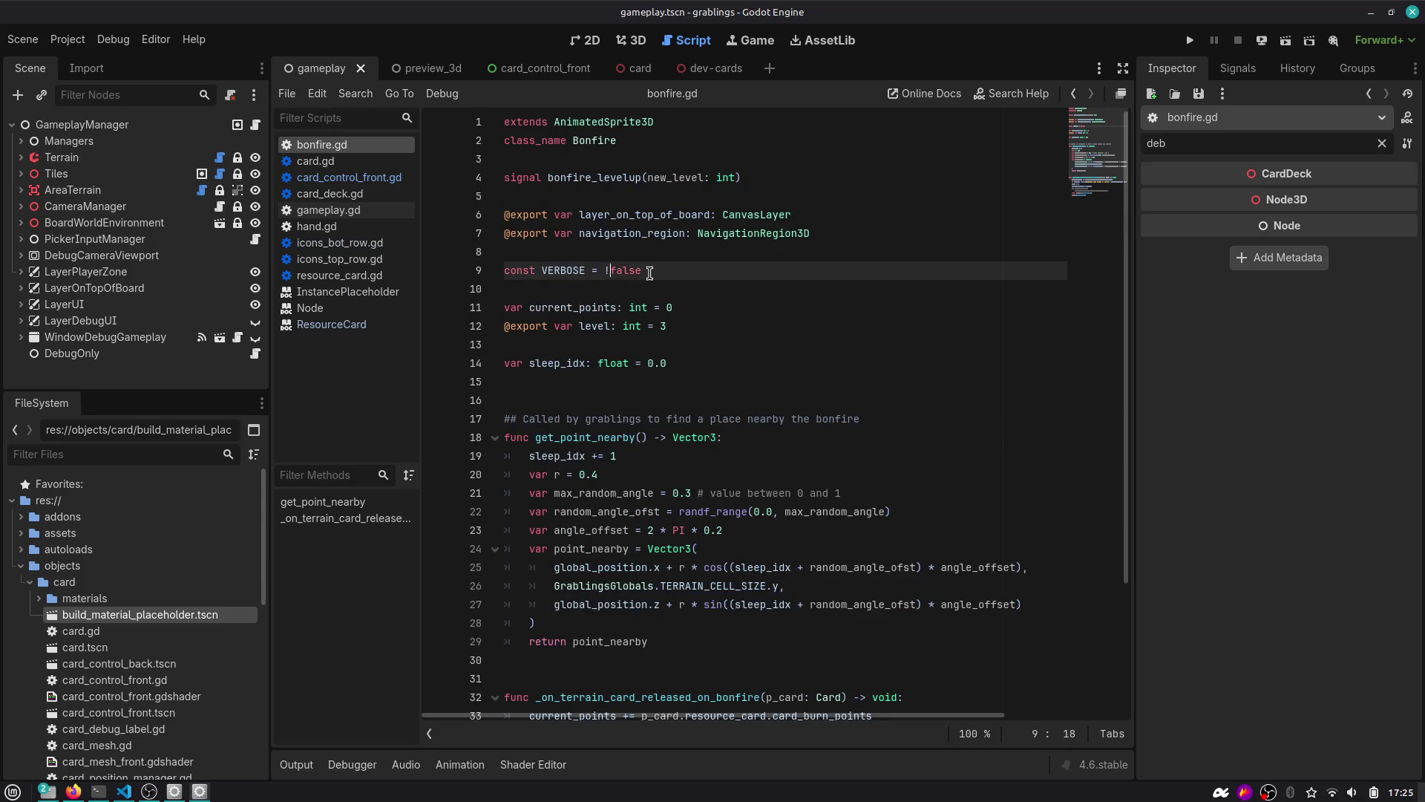
Run the project and return to the bonfire.gd script.
{"action": "key", "text": "F5"}
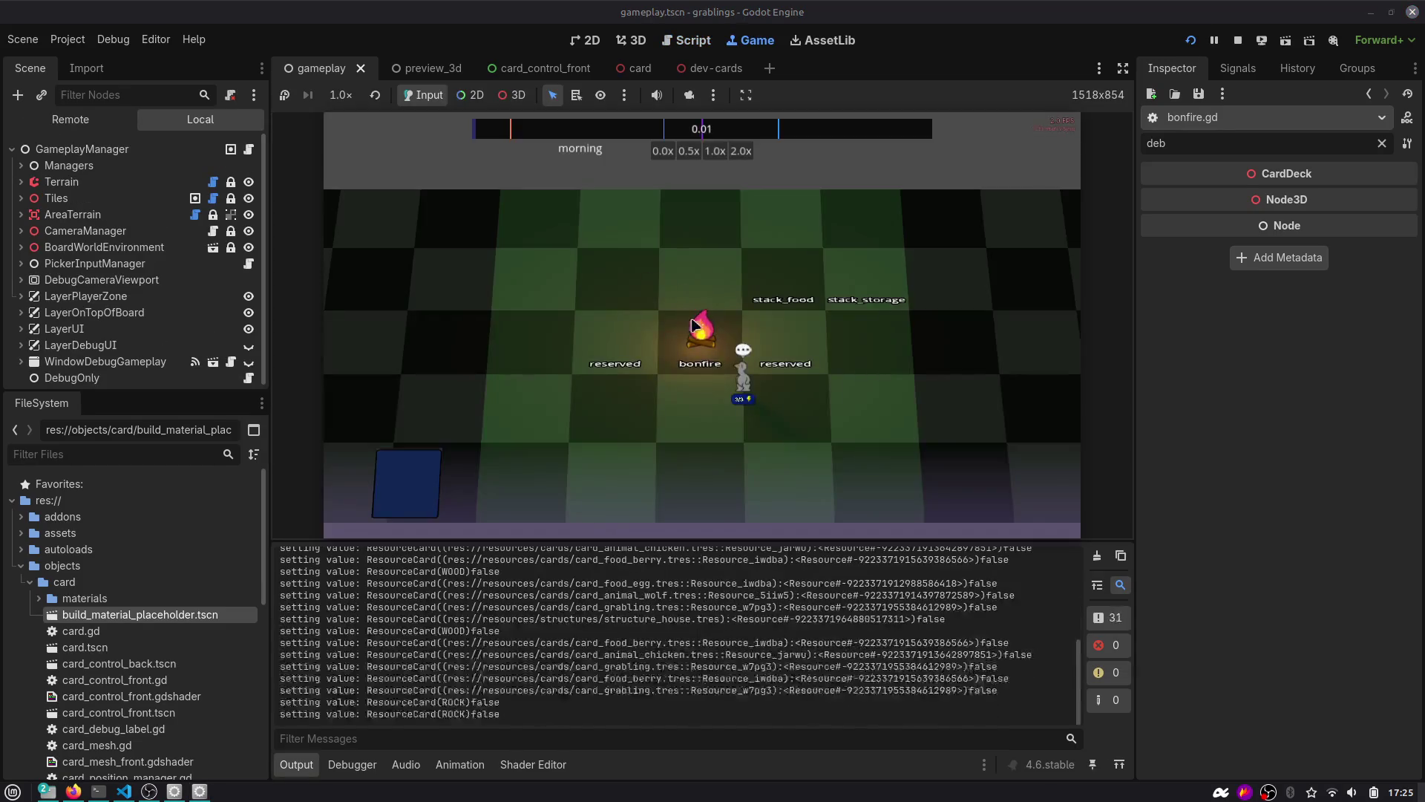
{"action": "scroll", "coordinate": [327, 632], "scroll_direction": "up", "scroll_amount": 10}
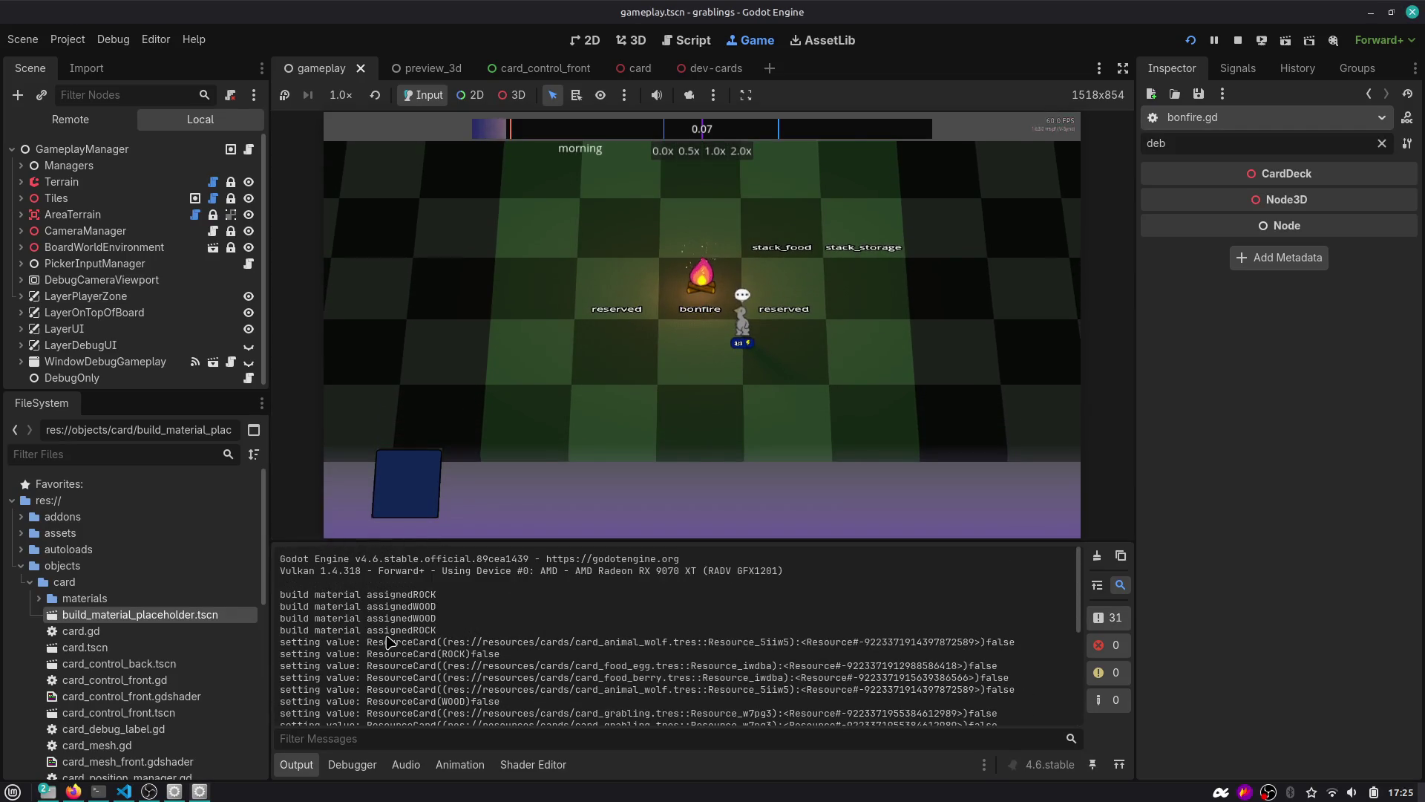
{"action": "left_click", "coordinate": [686, 41]}
{"action": "left_click", "coordinate": [698, 217]}
Search the project for 'bal' and inspect the build material prints and GLogger definition.
{"action": "key", "text": "ctrl+shift+f"}
{"action": "type", "text": "build"}
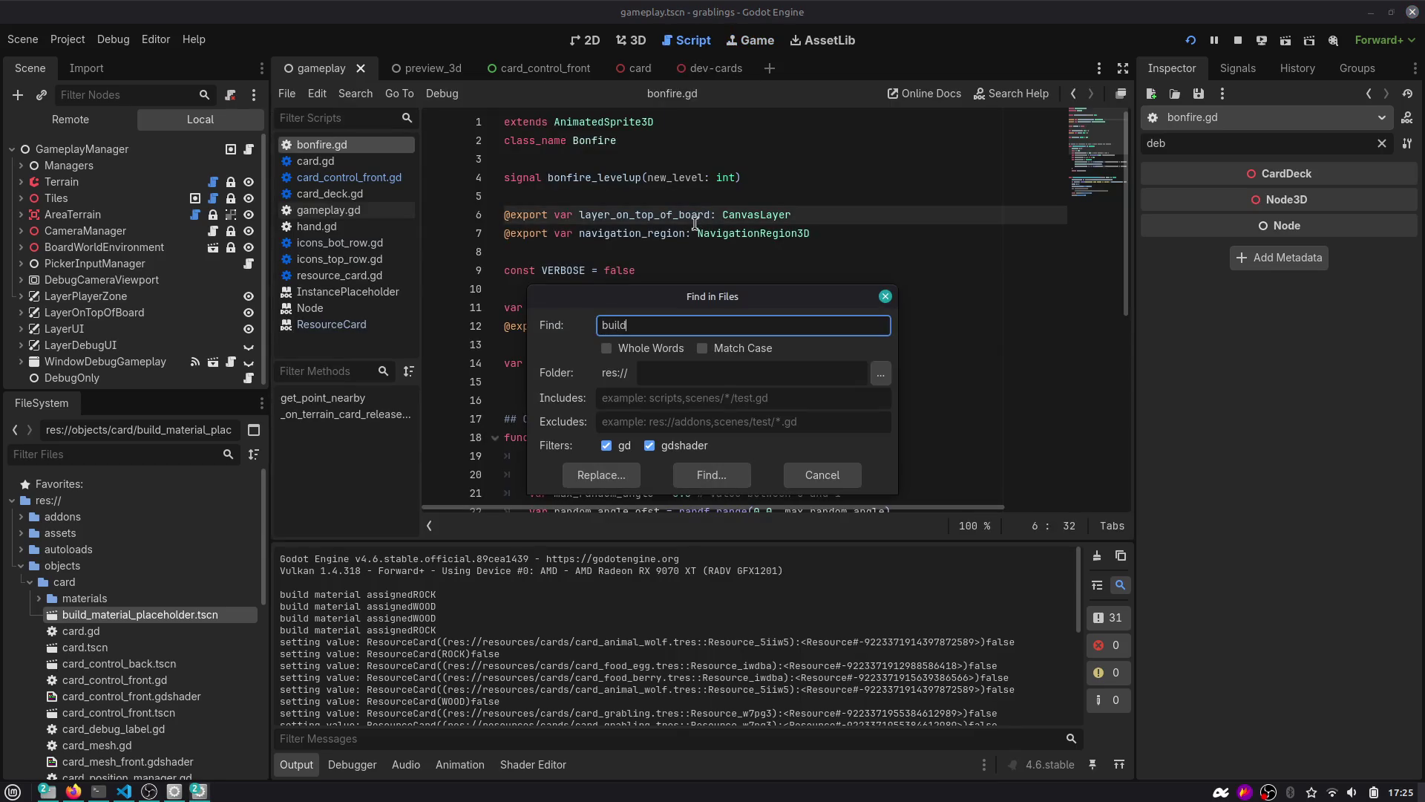
{"action": "type", "text": "al"}
{"action": "key", "text": "Return"}
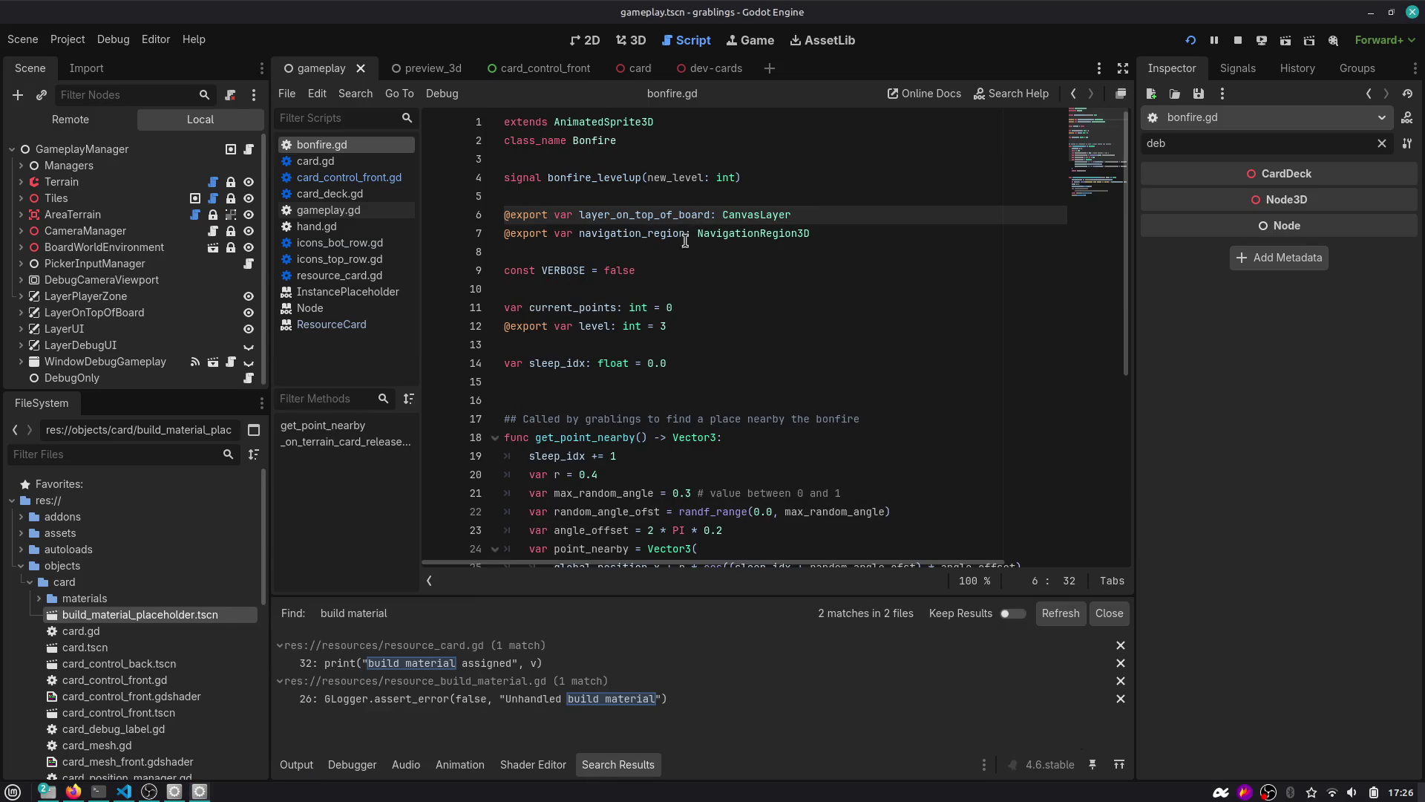
{"action": "left_click", "coordinate": [519, 663]}
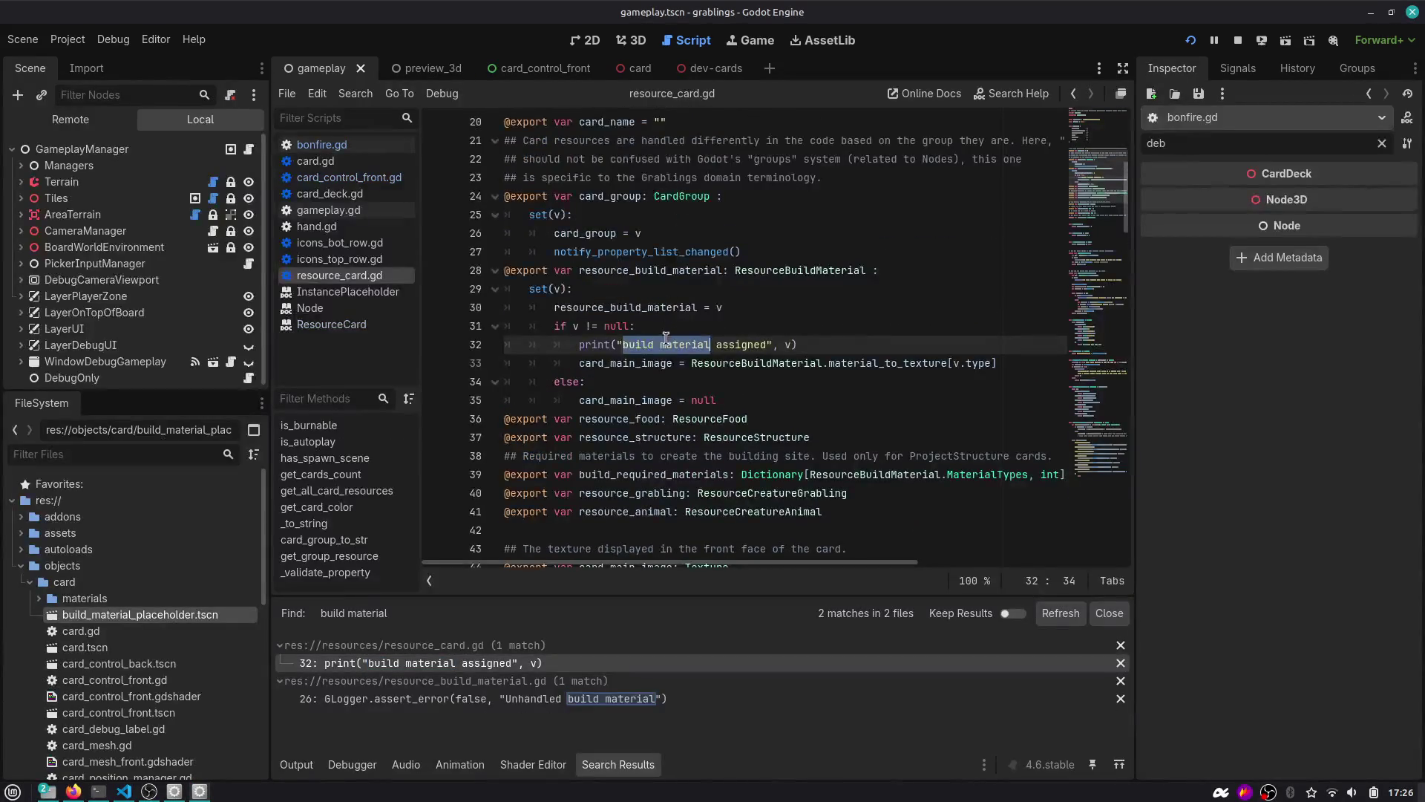
{"action": "left_click", "coordinate": [507, 698]}
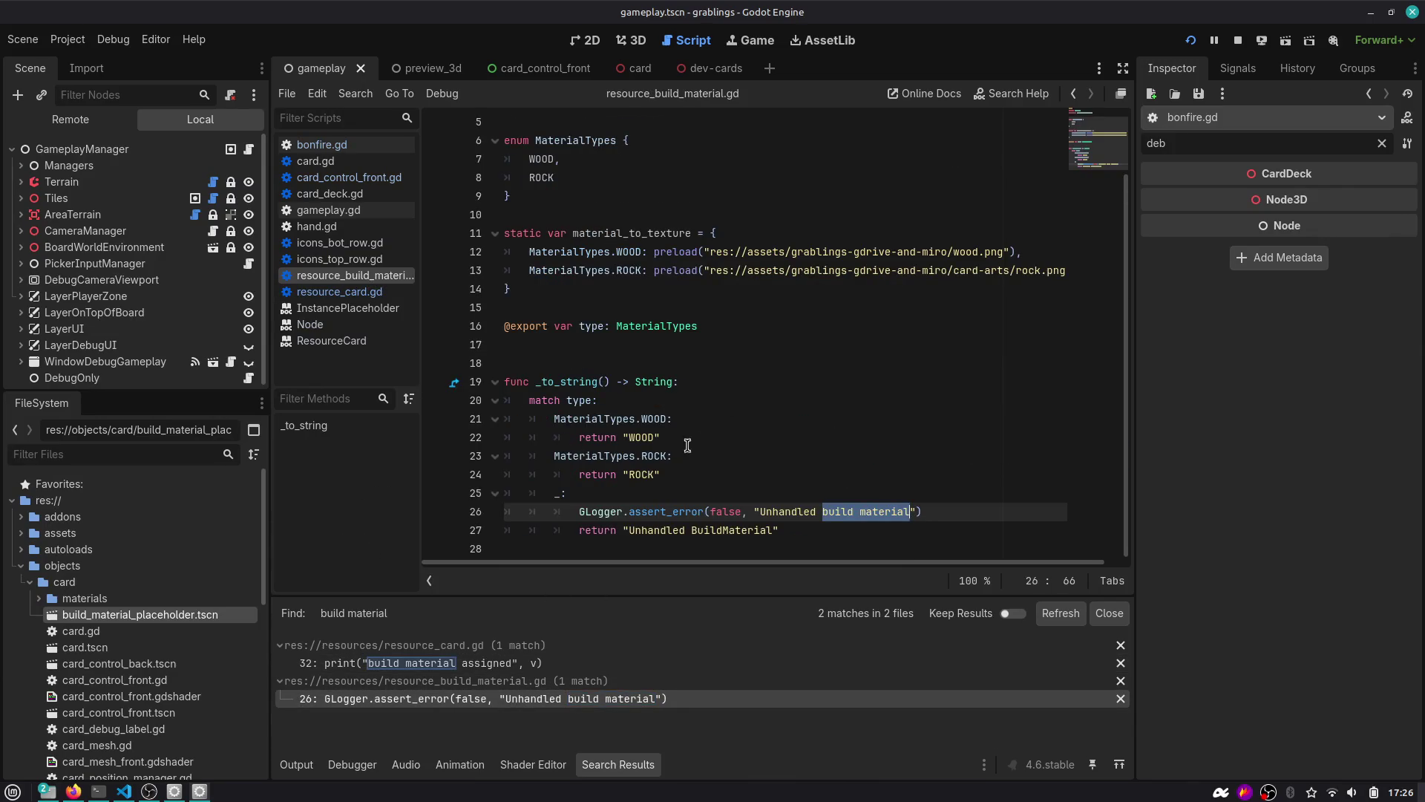
{"action": "left_click", "coordinate": [596, 512], "text": "ctrl"}
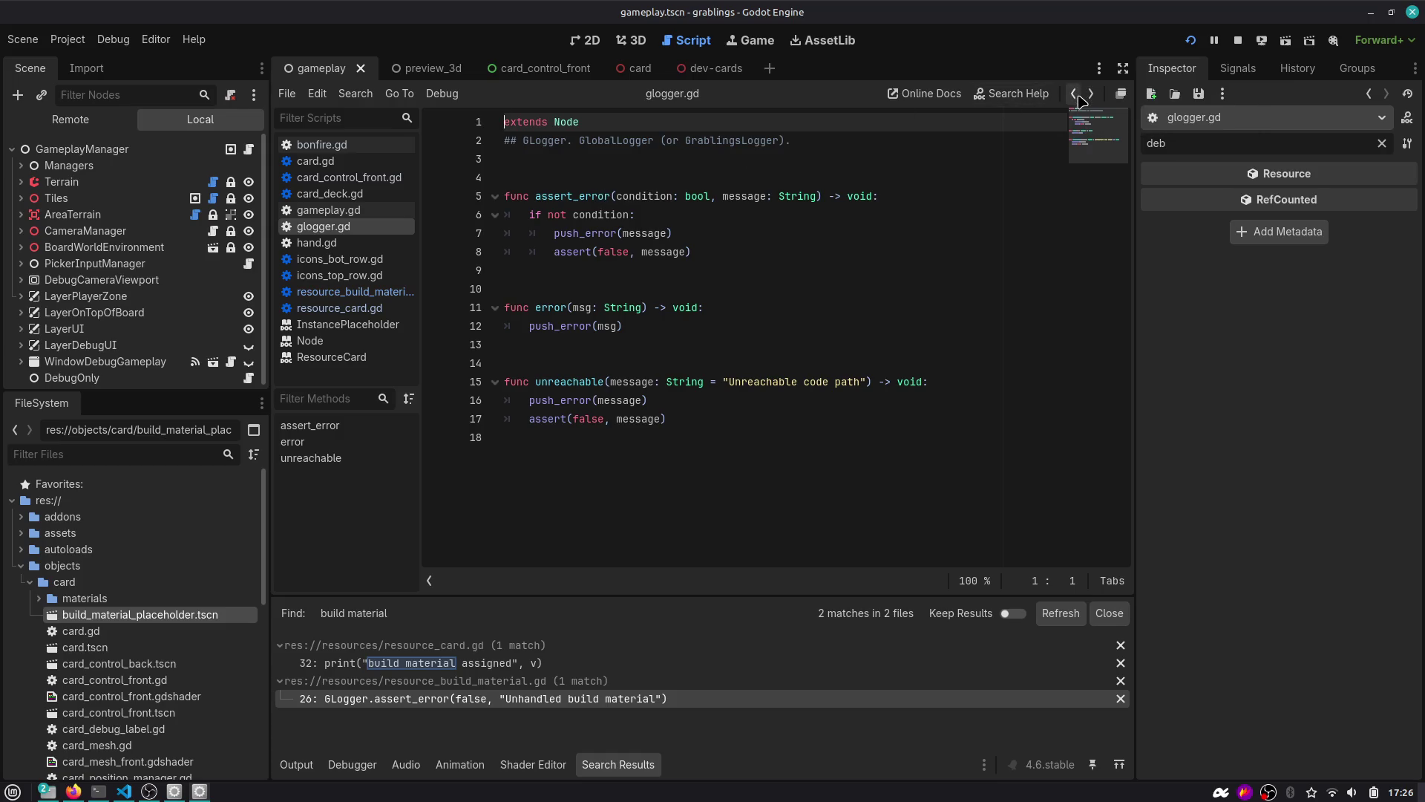
{"action": "left_click", "coordinate": [1077, 95]}
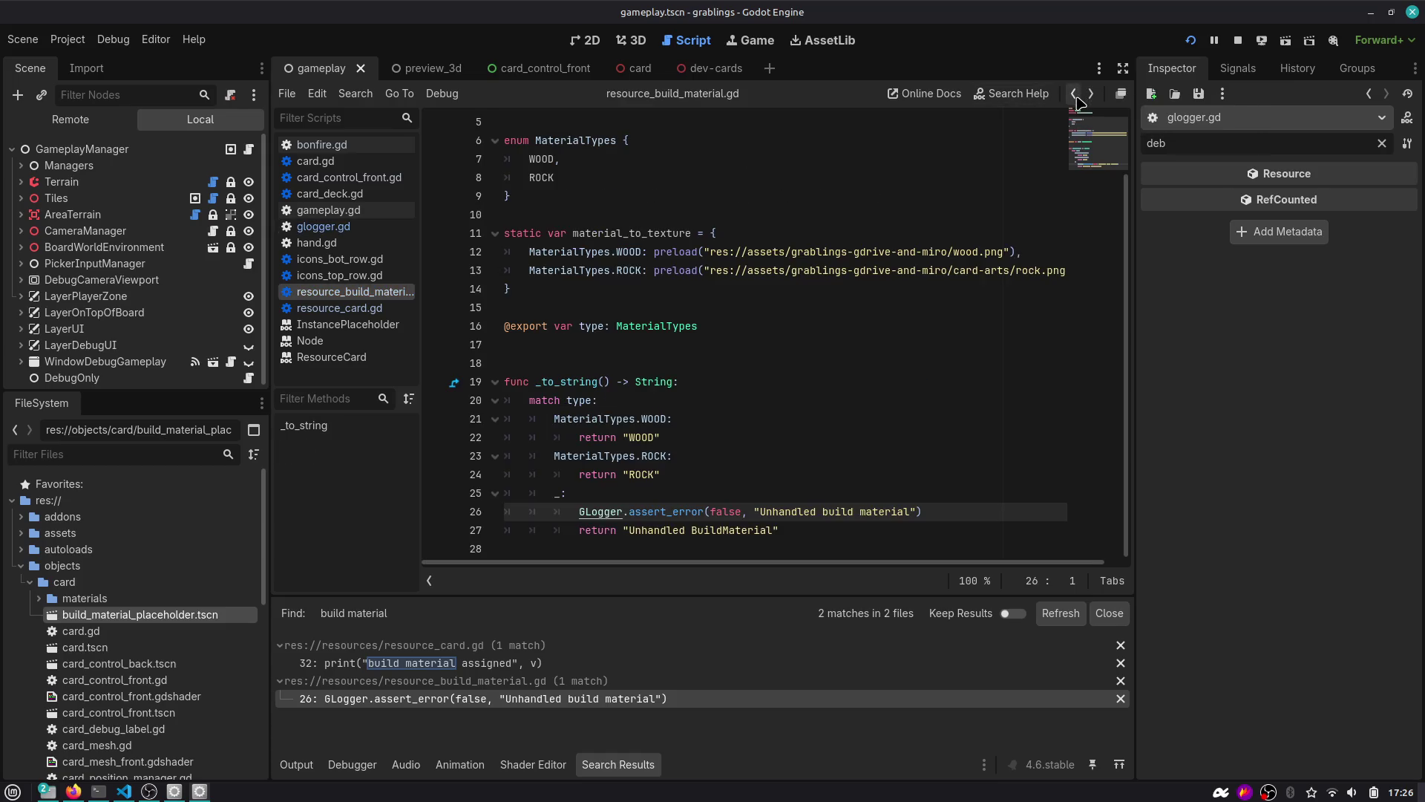
{"action": "left_click", "coordinate": [516, 668]}
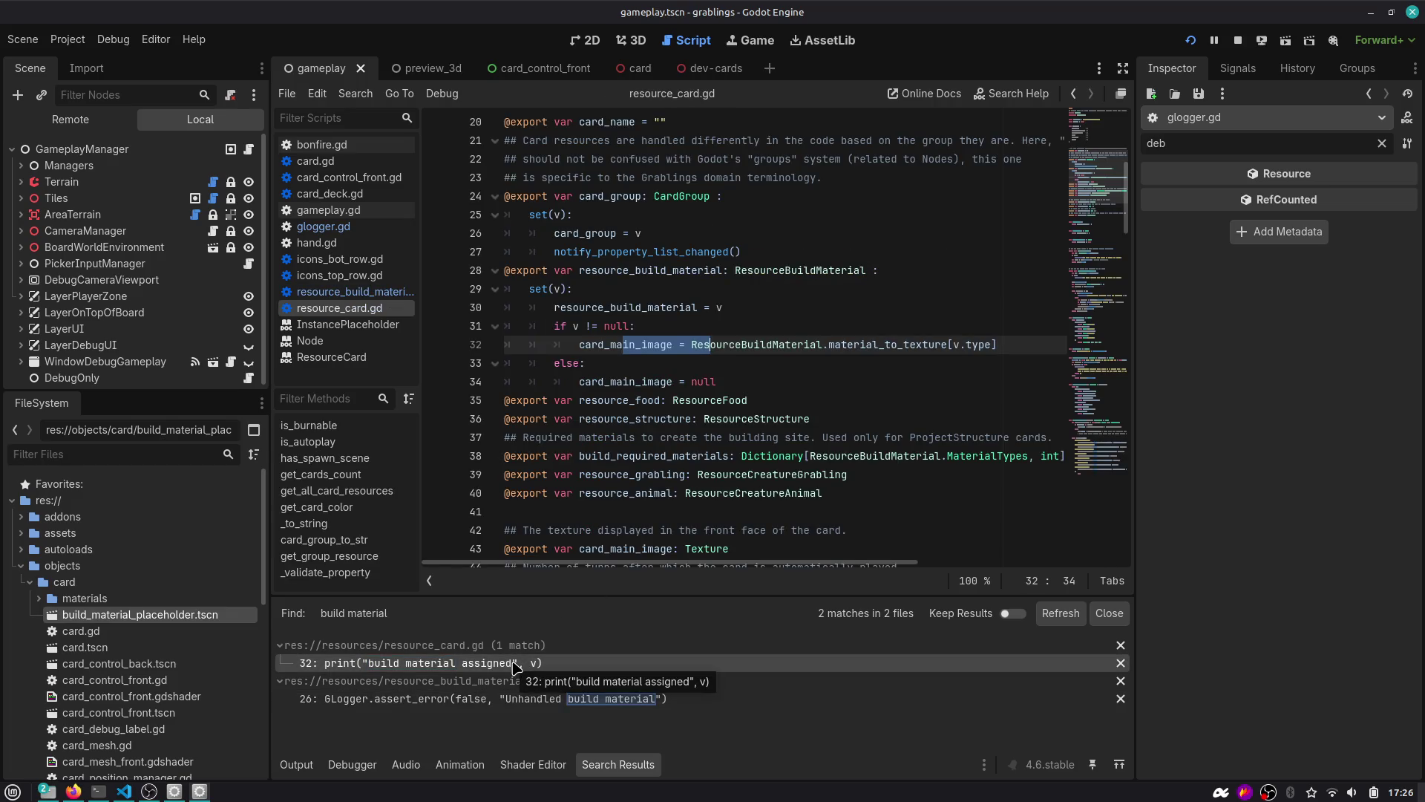
{"action": "left_click", "coordinate": [297, 763]}
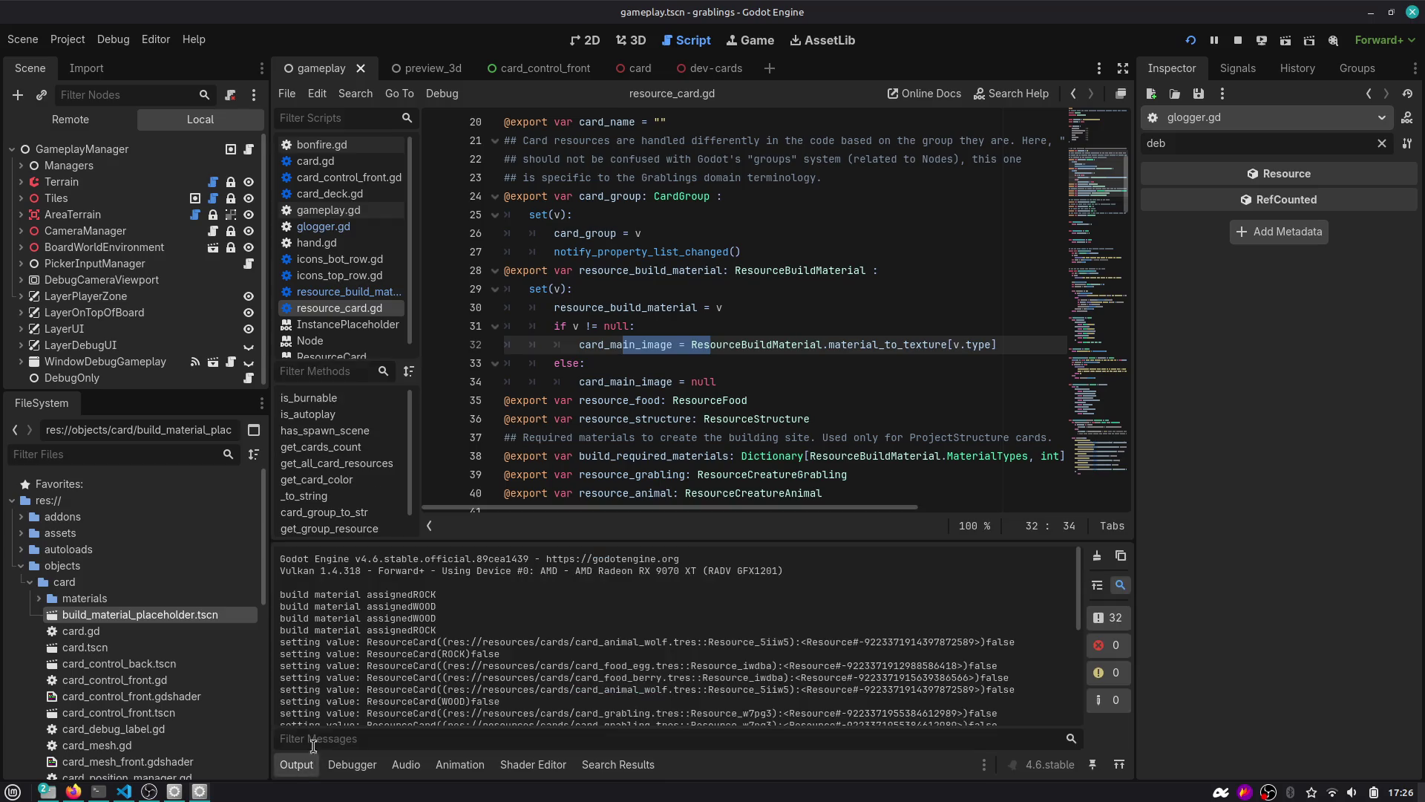
{"action": "left_click", "coordinate": [629, 344]}
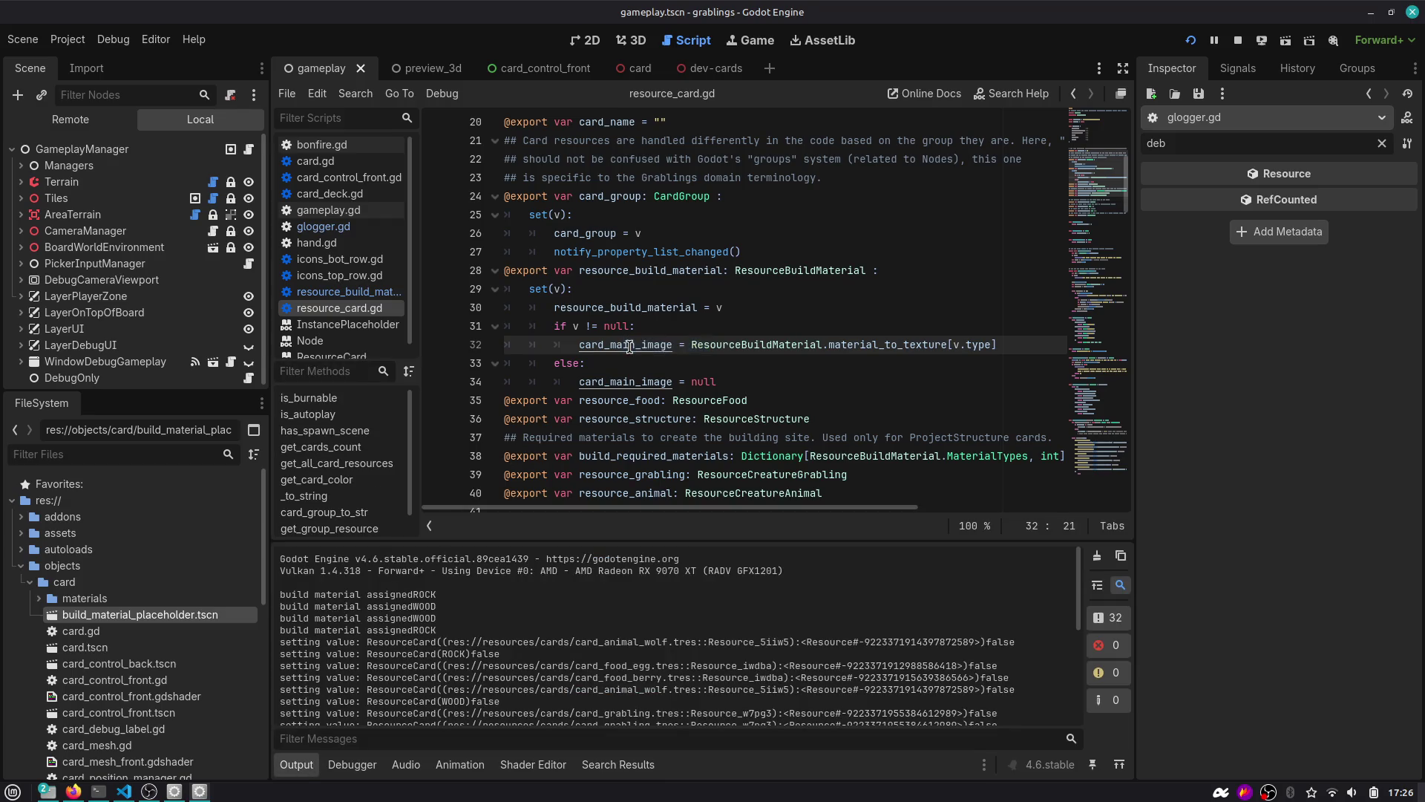
Search the project for 'seval' and delete the setting value debug print in card.gd.
{"action": "key", "text": "ctrl+shift+f"}
{"action": "type", "text": "settingval"}
{"action": "key", "text": "Return"}
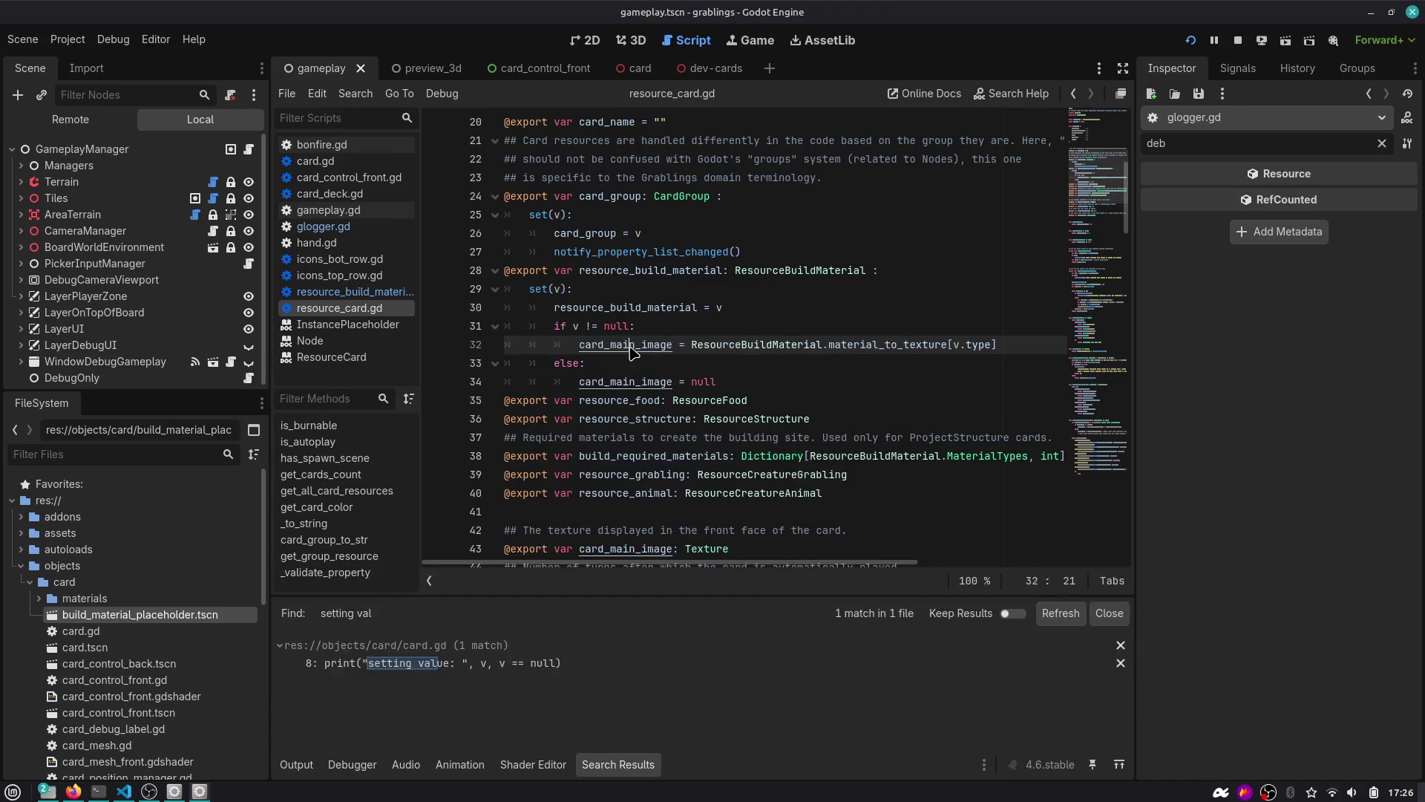
{"action": "left_click", "coordinate": [558, 663]}
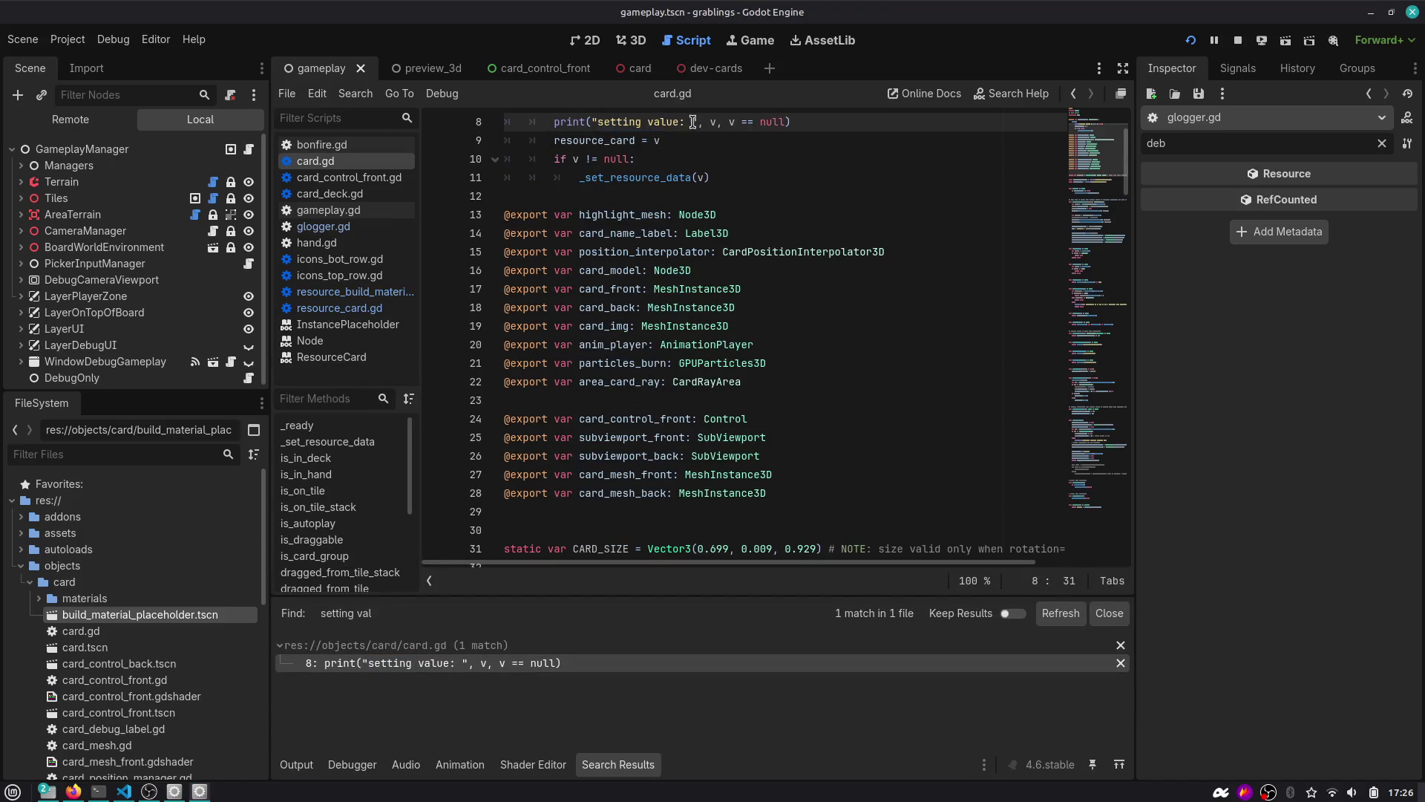
{"action": "key", "text": "ctrl+shift+k"}
Run and resume the game, then burn a Wood card on the bonfire.
{"action": "left_click", "coordinate": [1192, 40]}
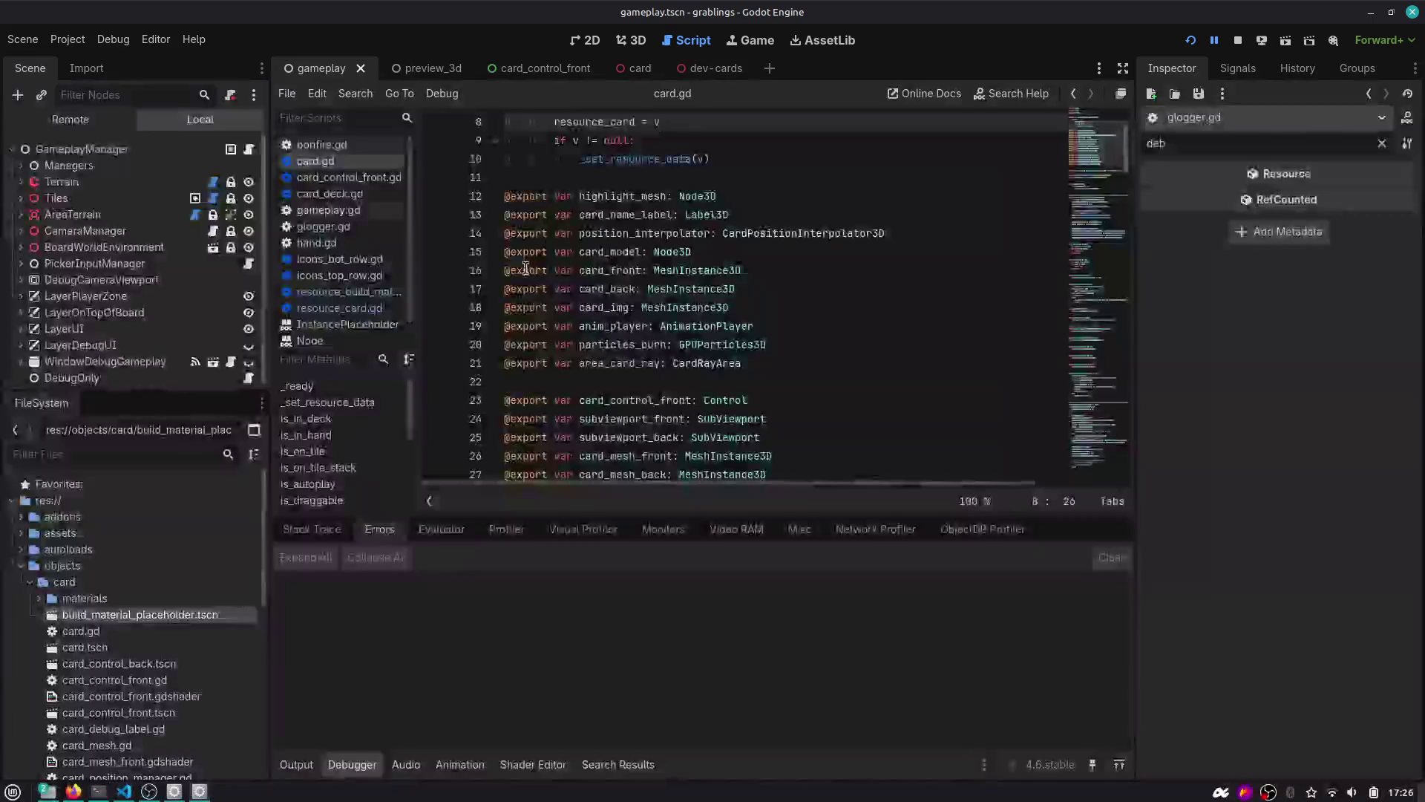
{"action": "left_click", "coordinate": [751, 40]}
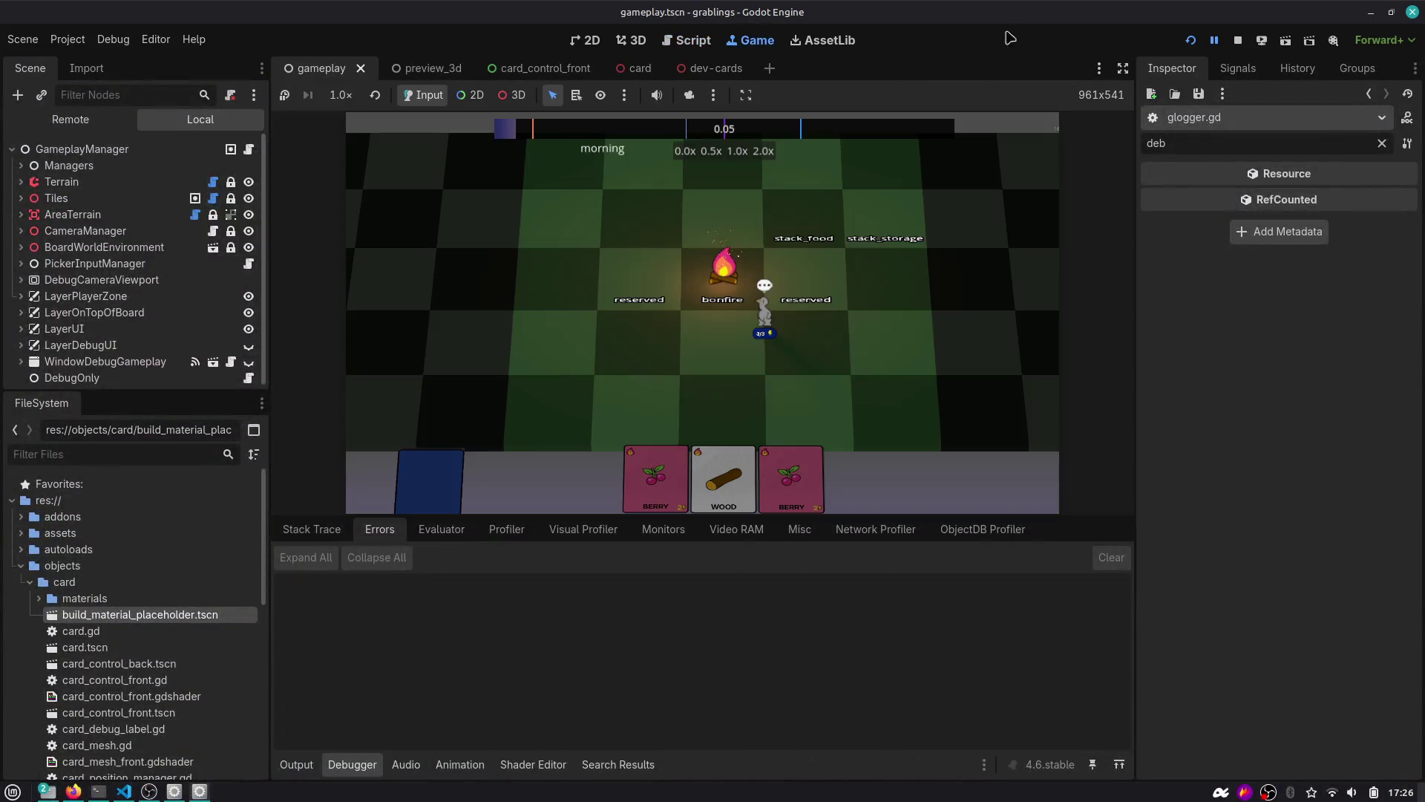
{"action": "left_click", "coordinate": [1214, 42]}
{"action": "left_click_drag", "start_coordinate": [701, 457], "coordinate": [709, 259]}
{"action": "left_click", "coordinate": [296, 764]}
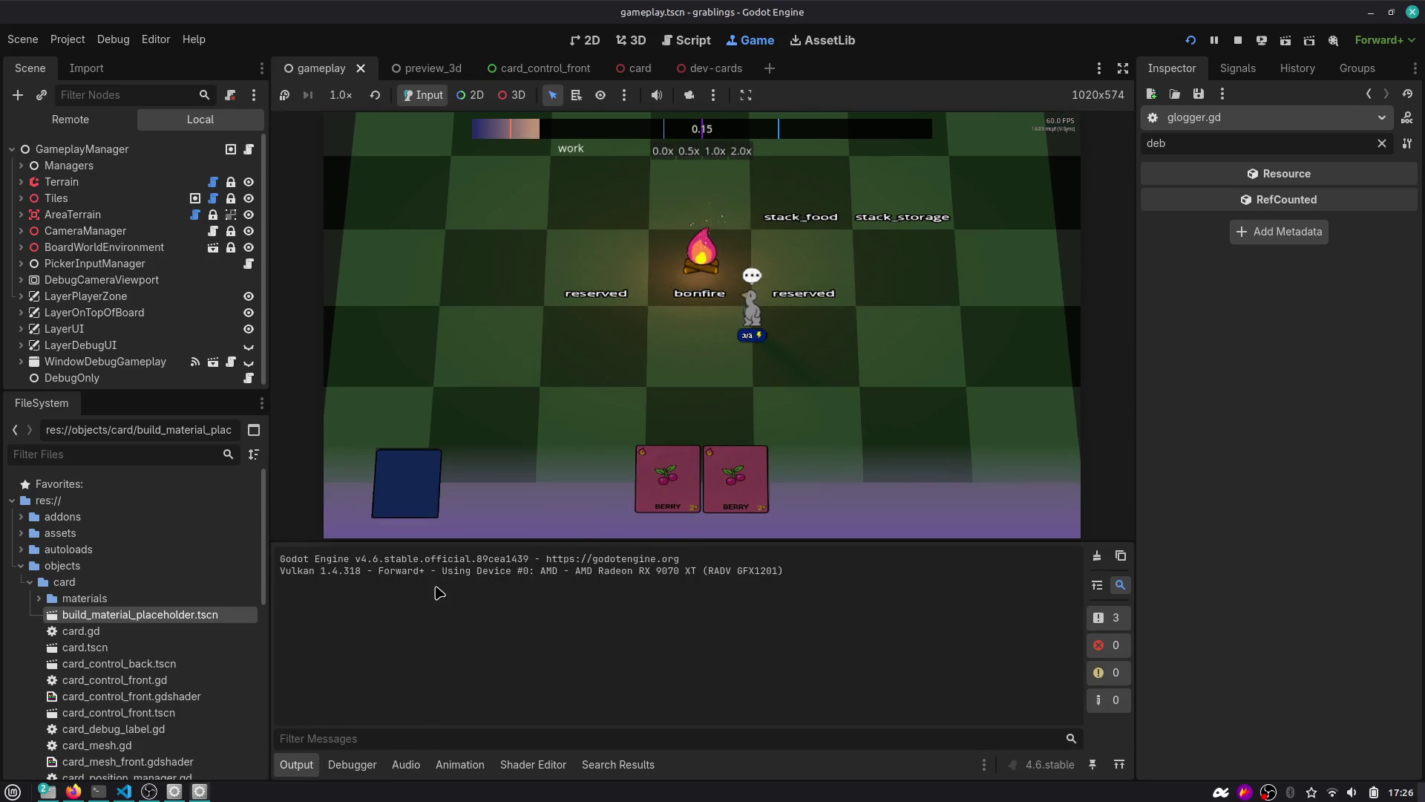
Go to the VERBOSE constant in bonfire.gd and relaunch the game.
{"action": "left_click", "coordinate": [684, 43]}
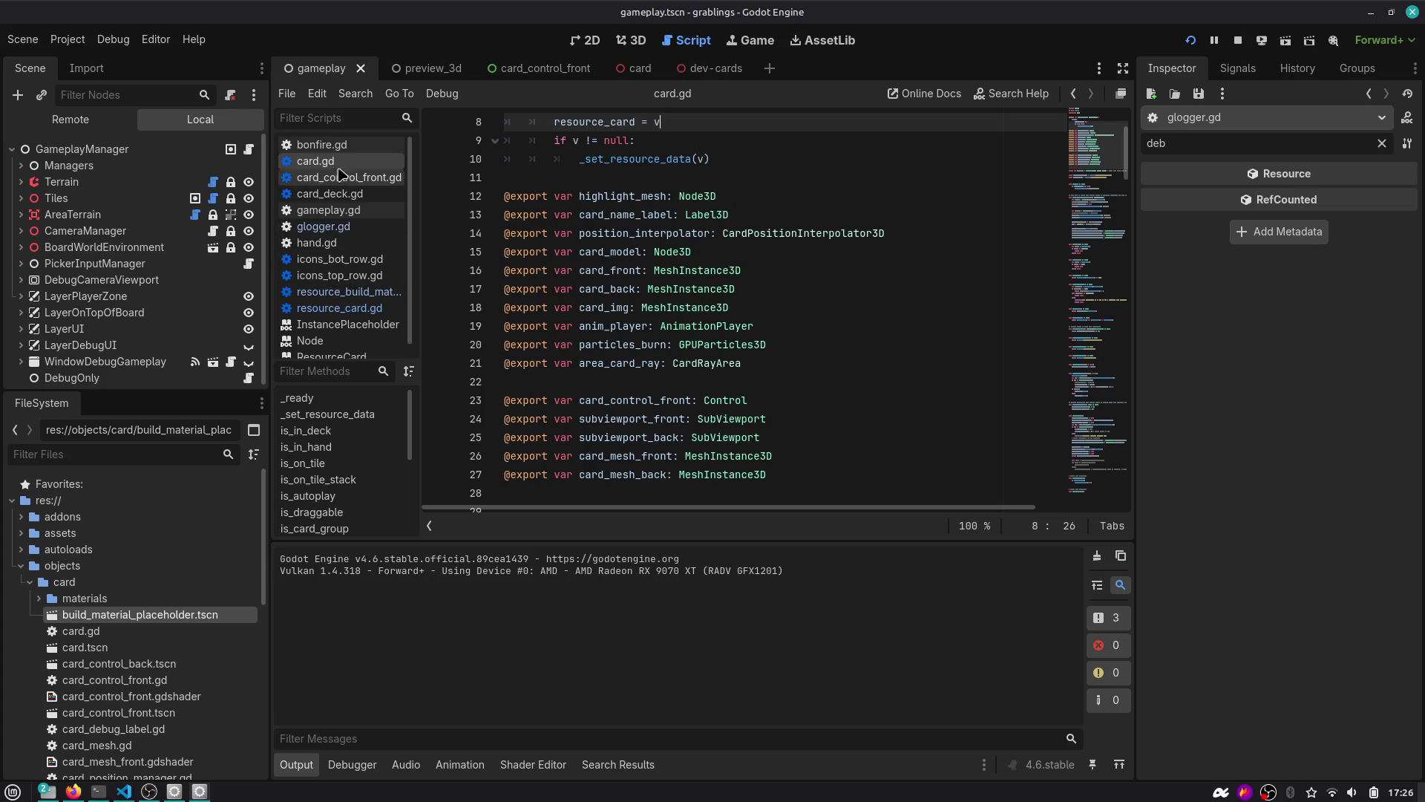
{"action": "left_click", "coordinate": [321, 145]}
{"action": "left_click", "coordinate": [622, 271]}
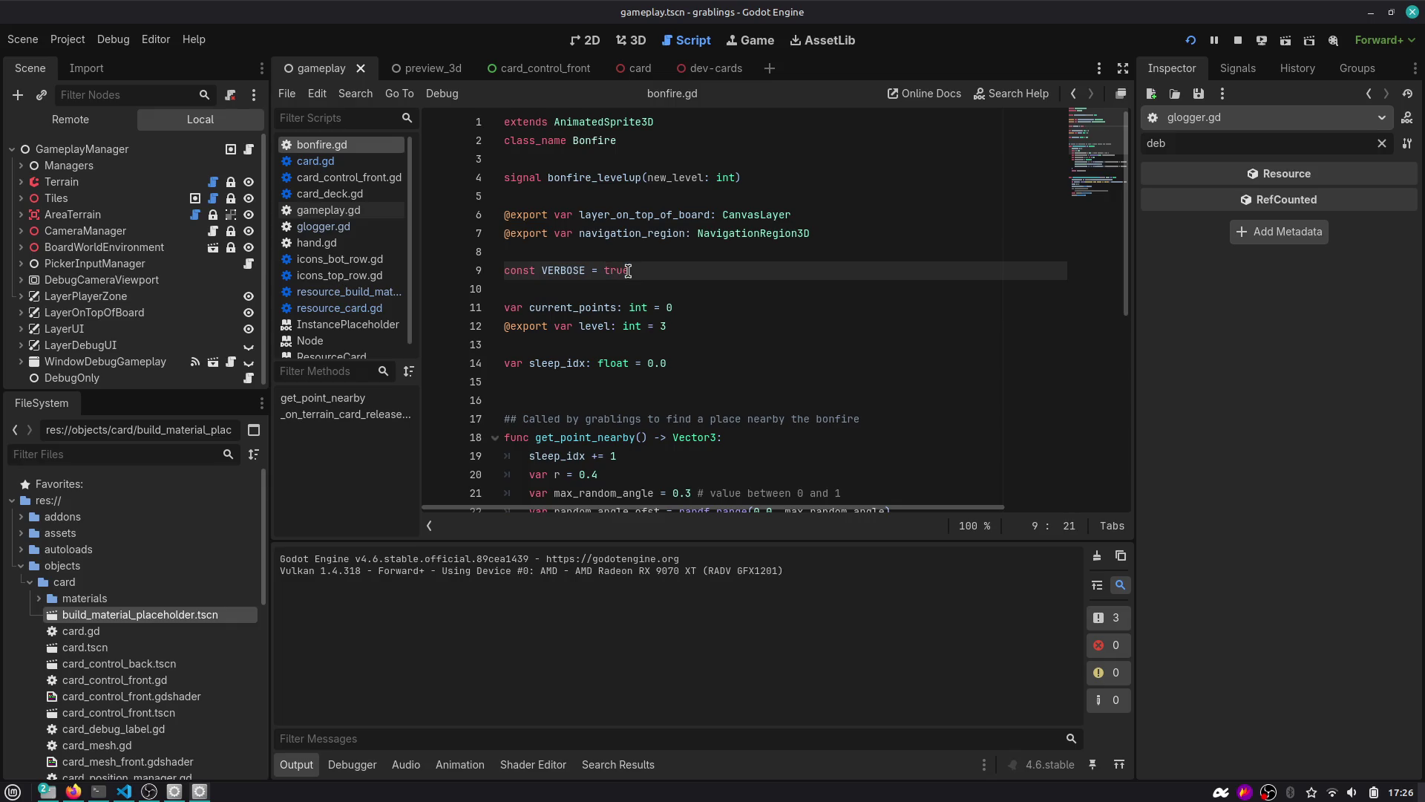
{"action": "left_click", "coordinate": [1190, 43]}
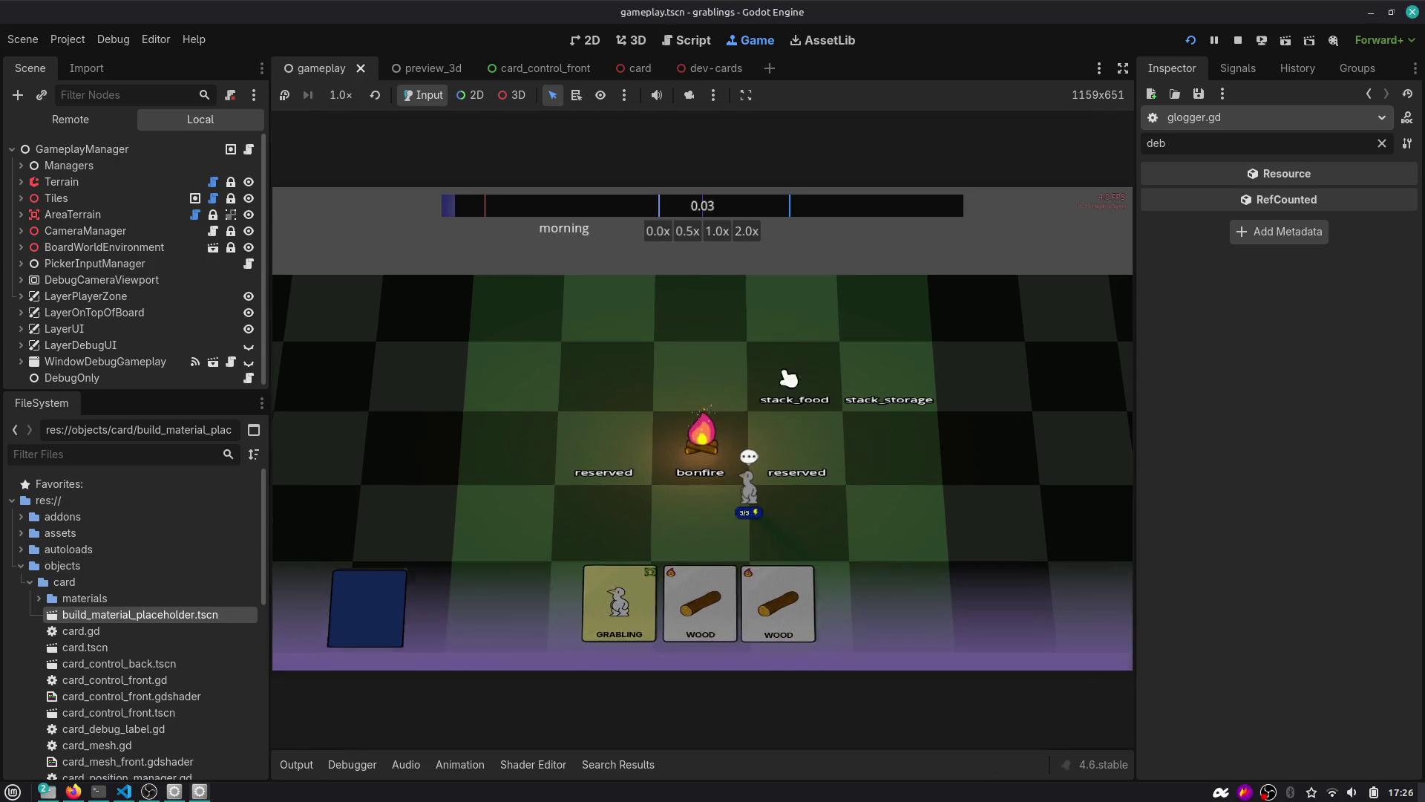
Burn both Wood cards on the bonfire, checking the fire points log message.
{"action": "key", "text": "ctrl+shift+F11"}
{"action": "left_click_drag", "start_coordinate": [709, 653], "coordinate": [739, 438]}
{"action": "left_click", "coordinate": [28, 764]}
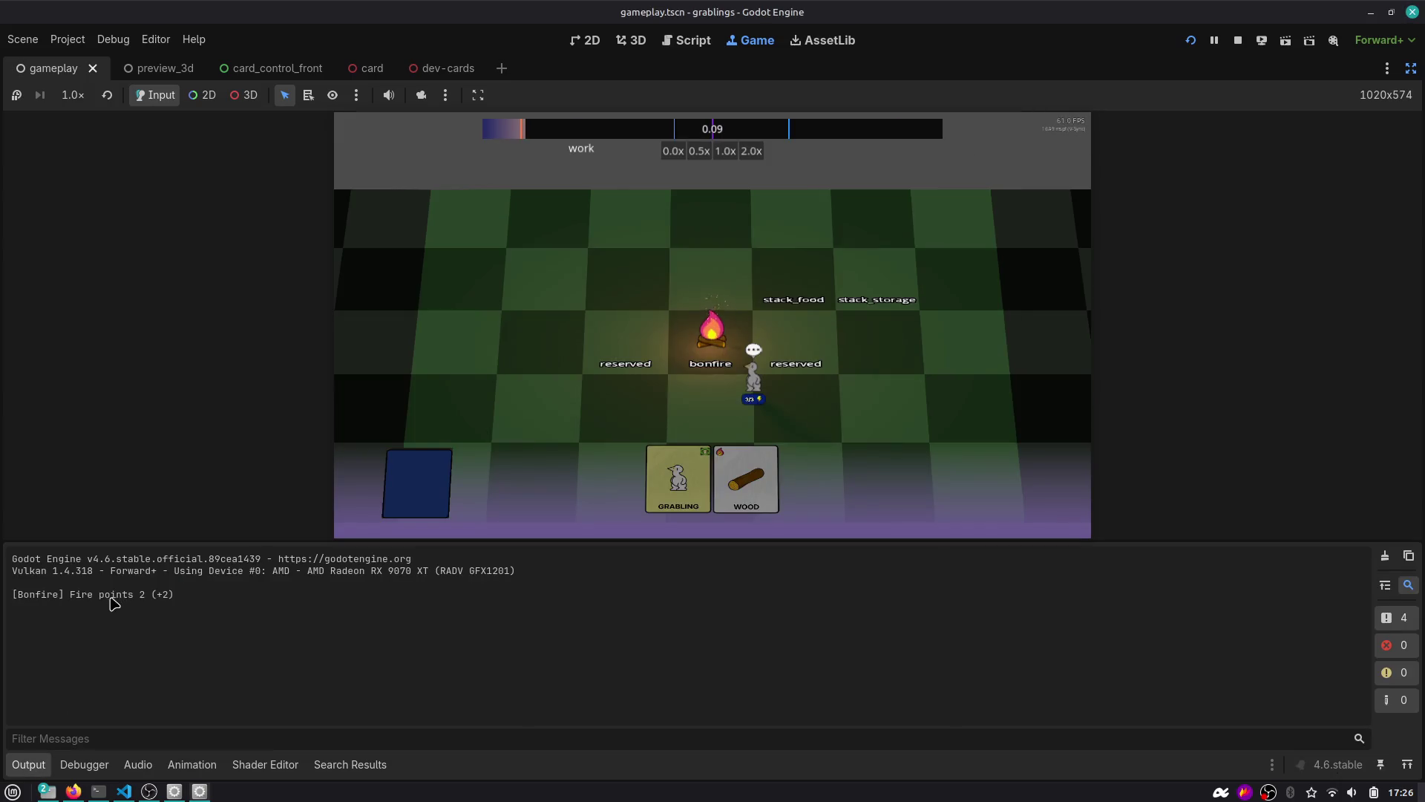
{"action": "left_click_drag", "start_coordinate": [164, 598], "coordinate": [211, 598]}
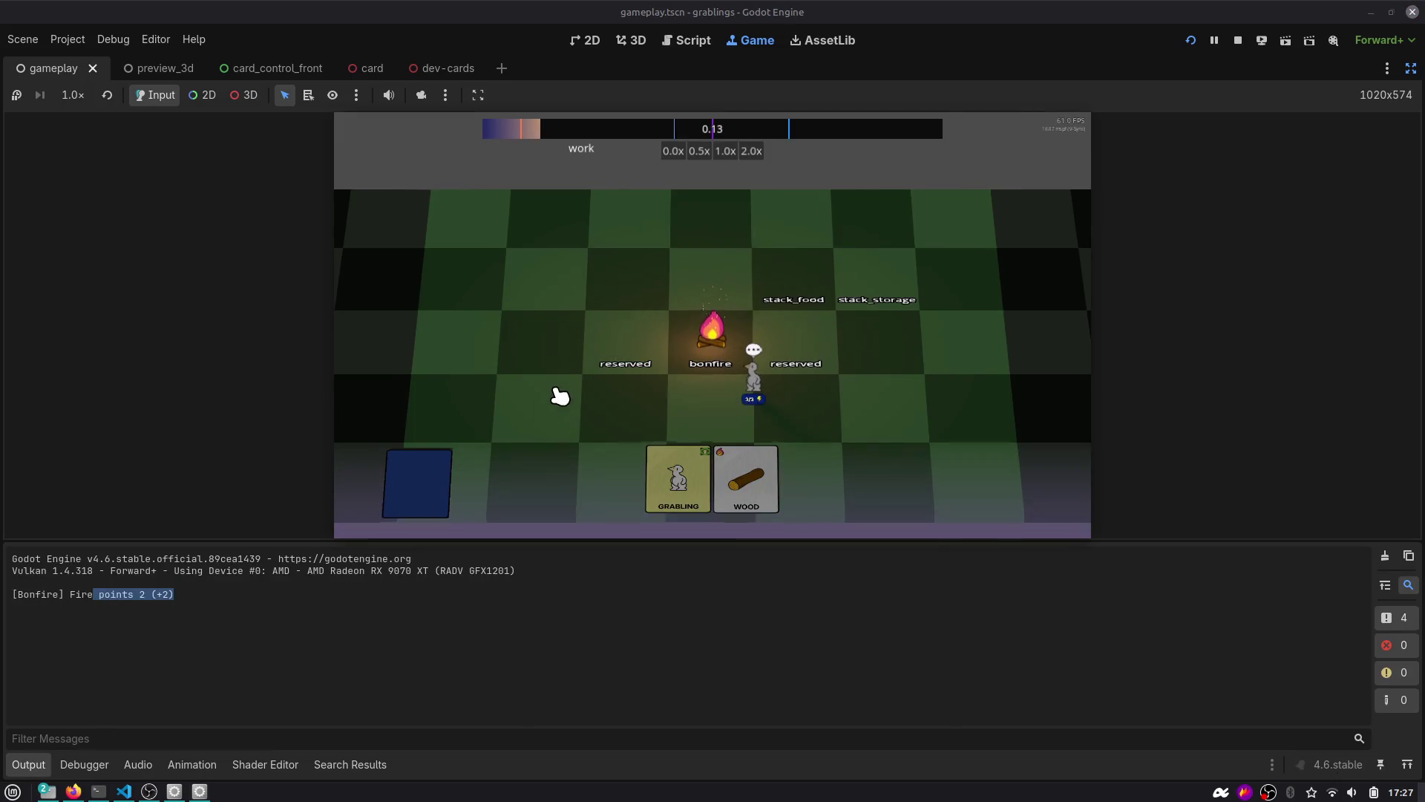
{"action": "left_click", "coordinate": [28, 765]}
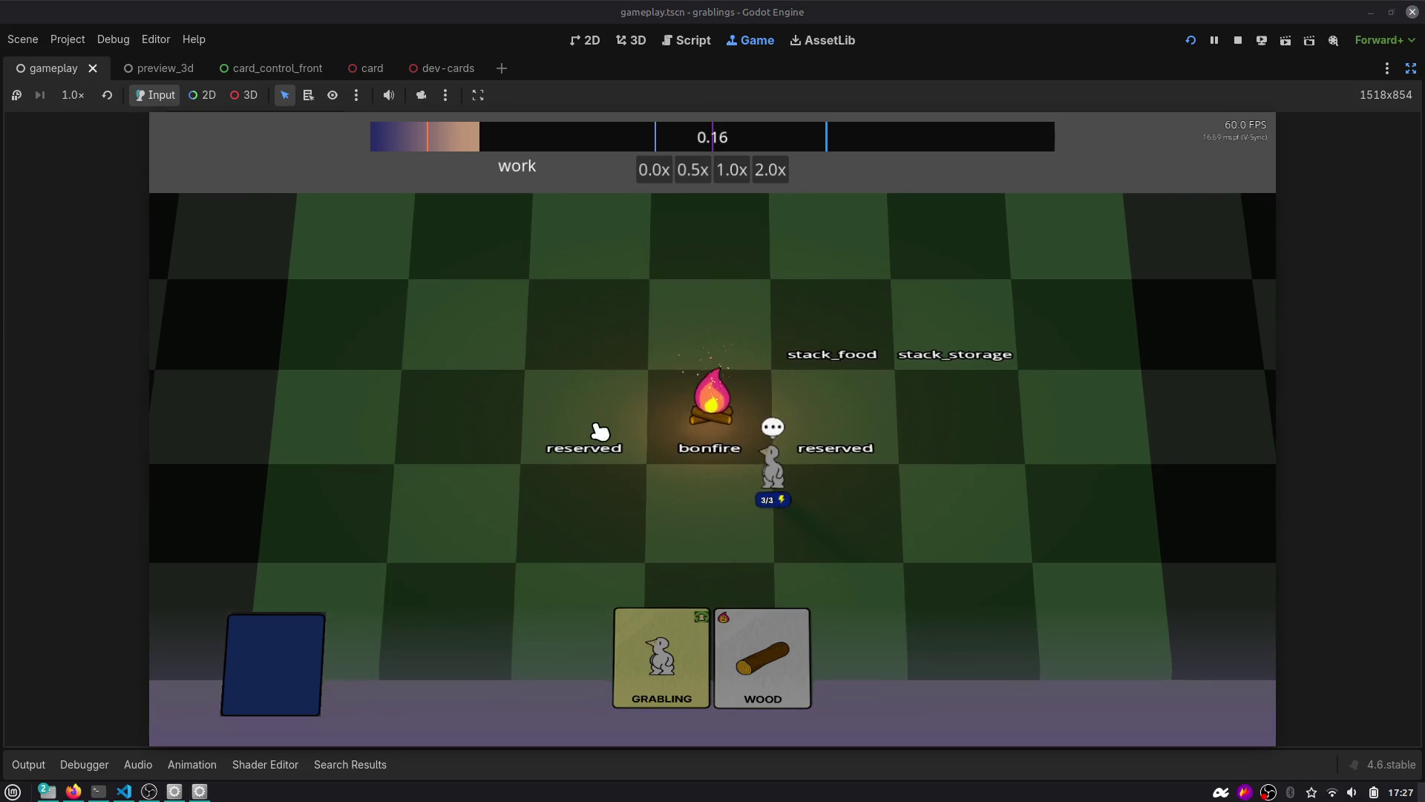
{"action": "key", "text": "s"}
{"action": "key", "text": "a"}
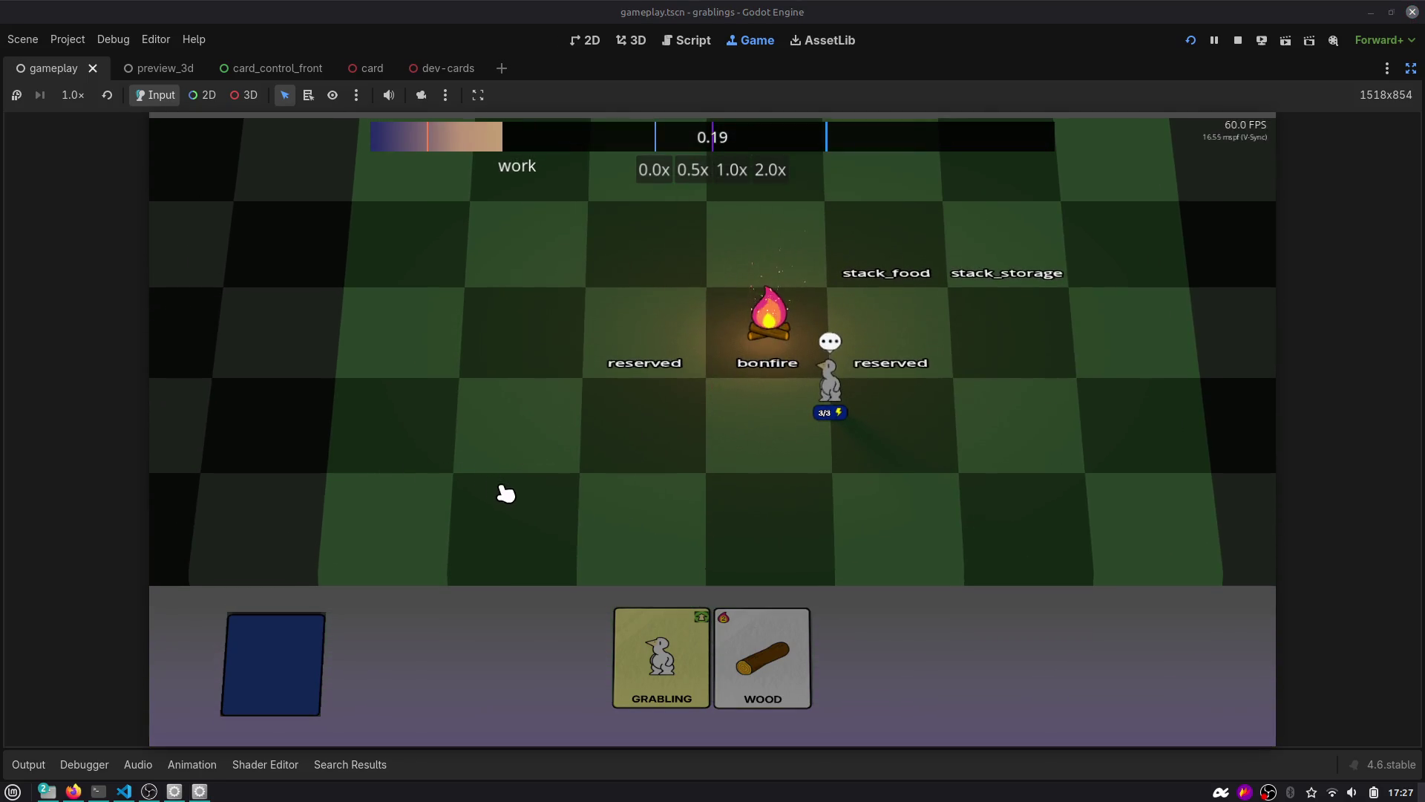
{"action": "left_click_drag", "start_coordinate": [779, 657], "coordinate": [781, 331]}
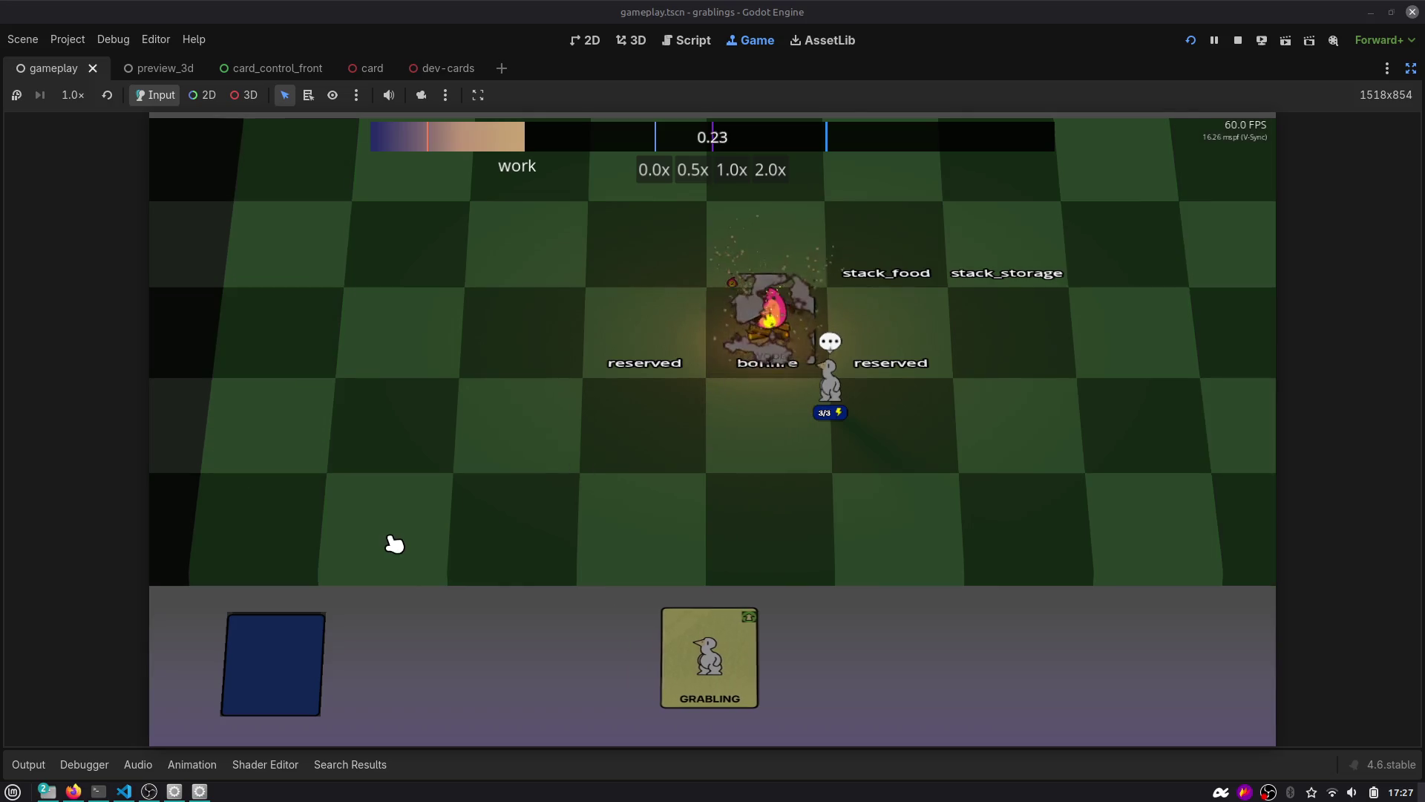
Copy p_card.resource_card.card_burn_points from line 33 into 'level += ' on line 35 and save bonfire.gd.
{"action": "left_click", "coordinate": [685, 40]}
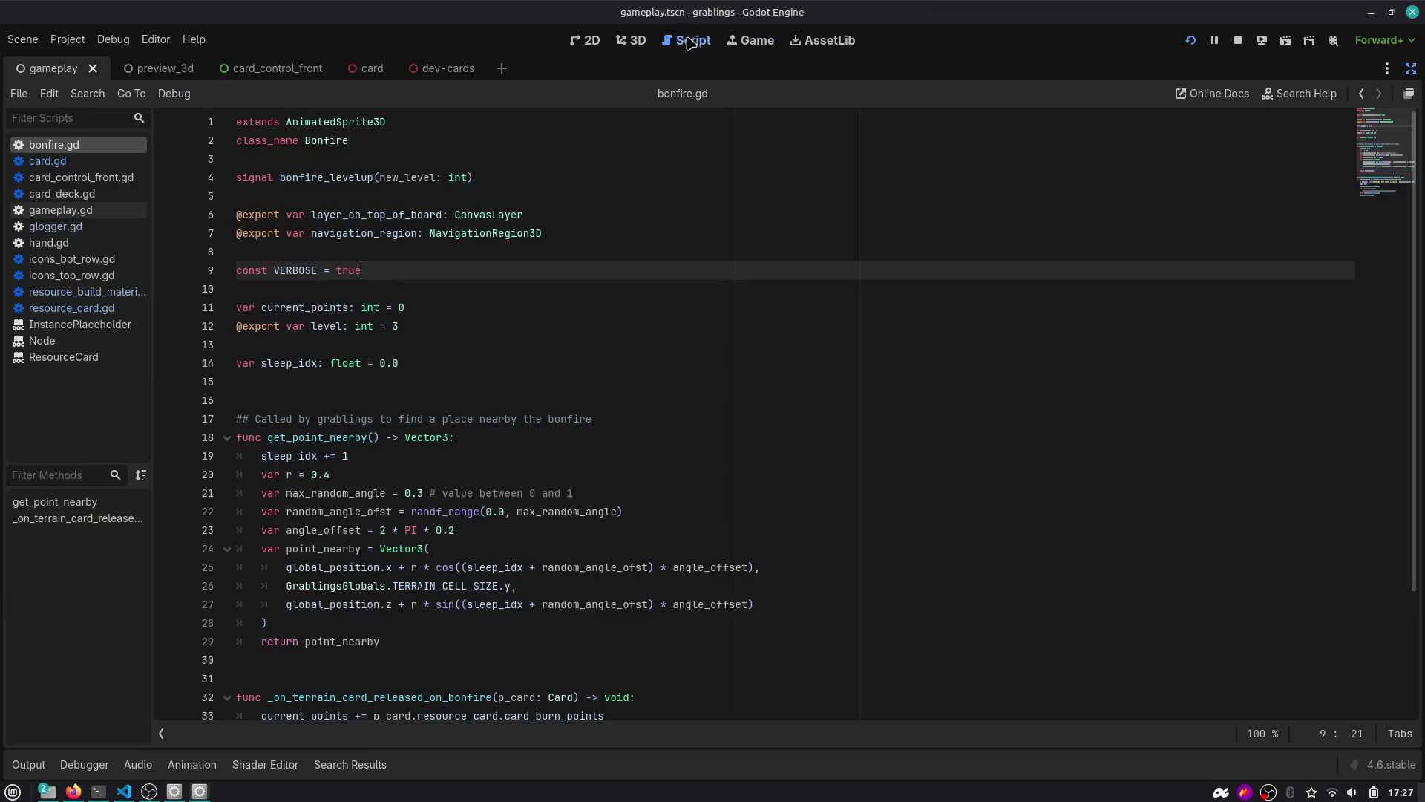
{"action": "scroll", "coordinate": [431, 498], "scroll_direction": "down", "scroll_amount": 3}
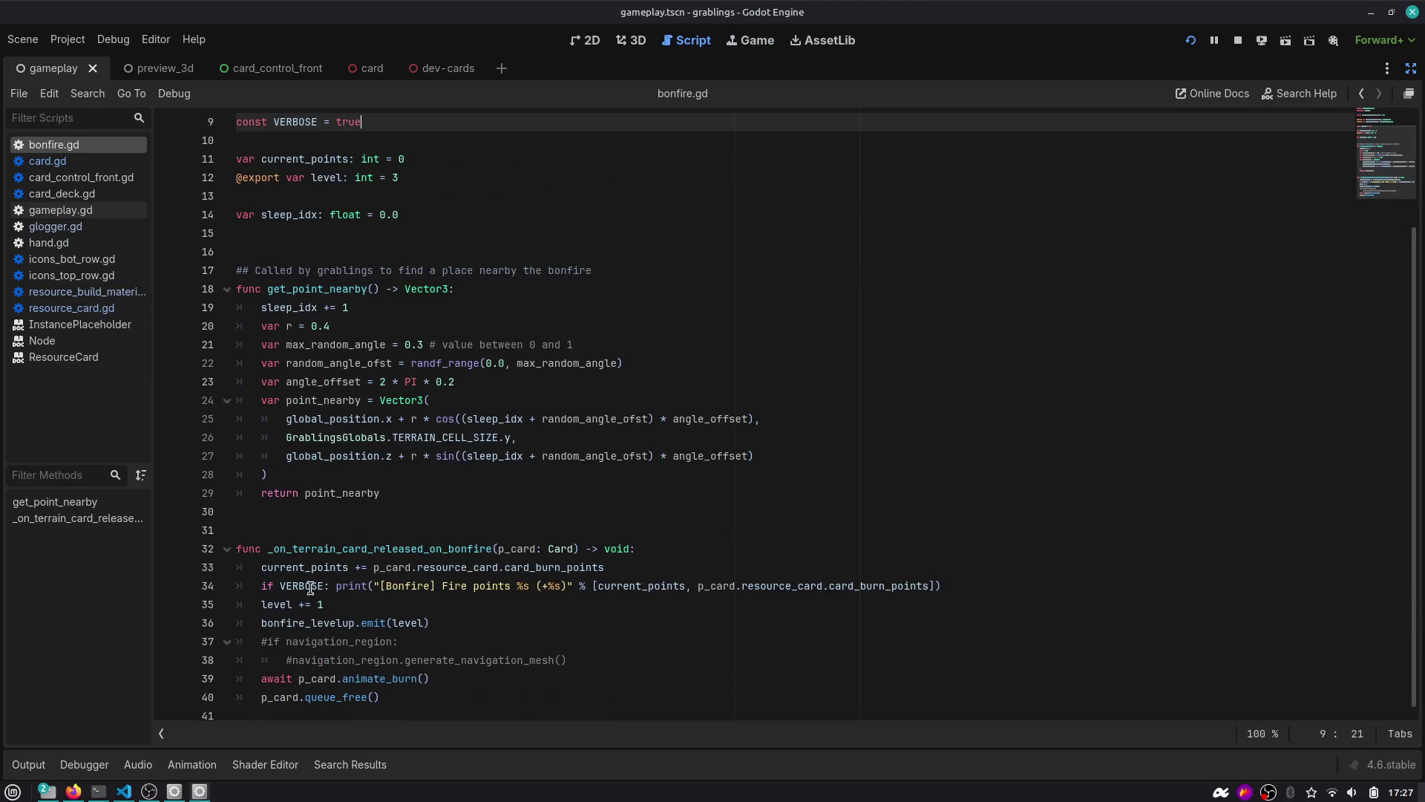
{"action": "double_click", "coordinate": [281, 606]}
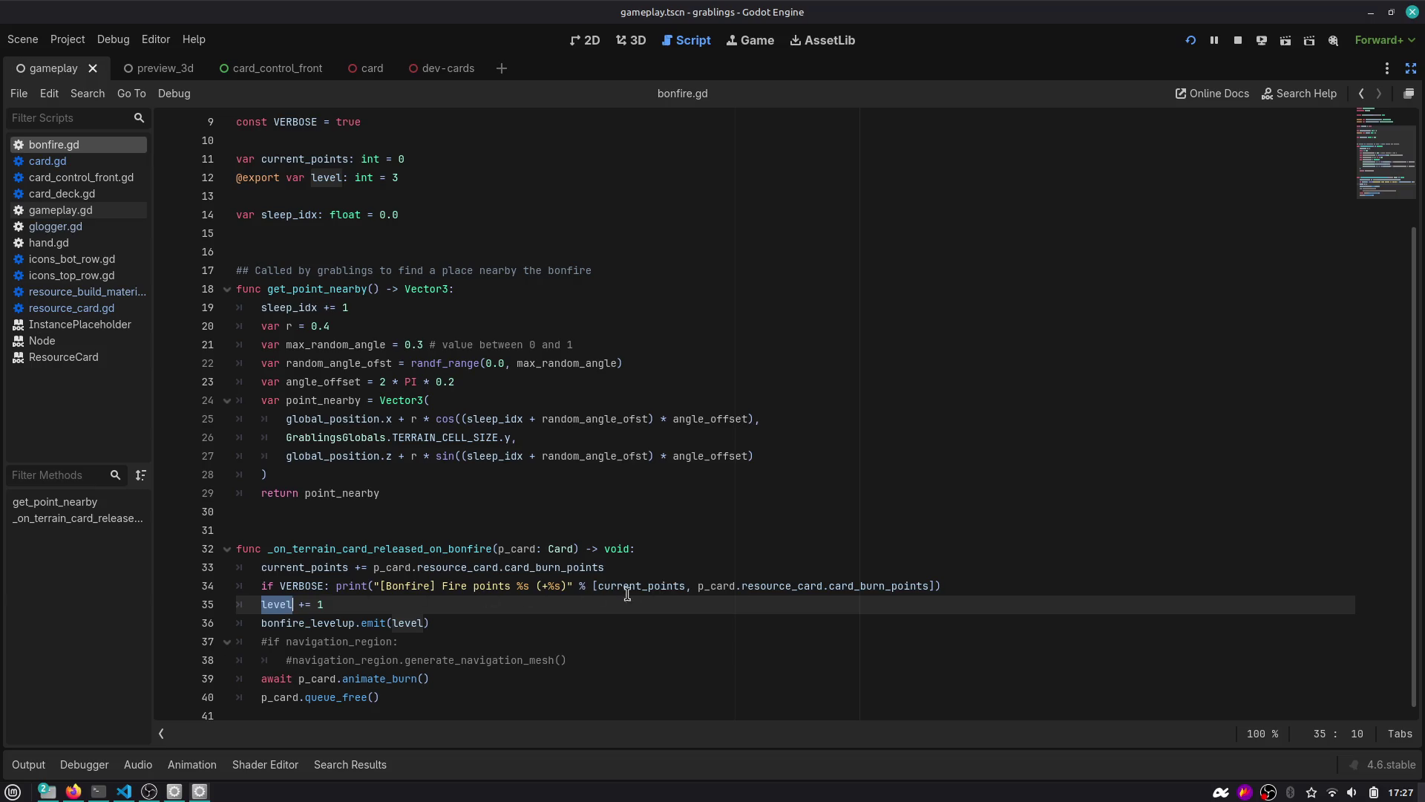
{"action": "left_click", "coordinate": [352, 606]}
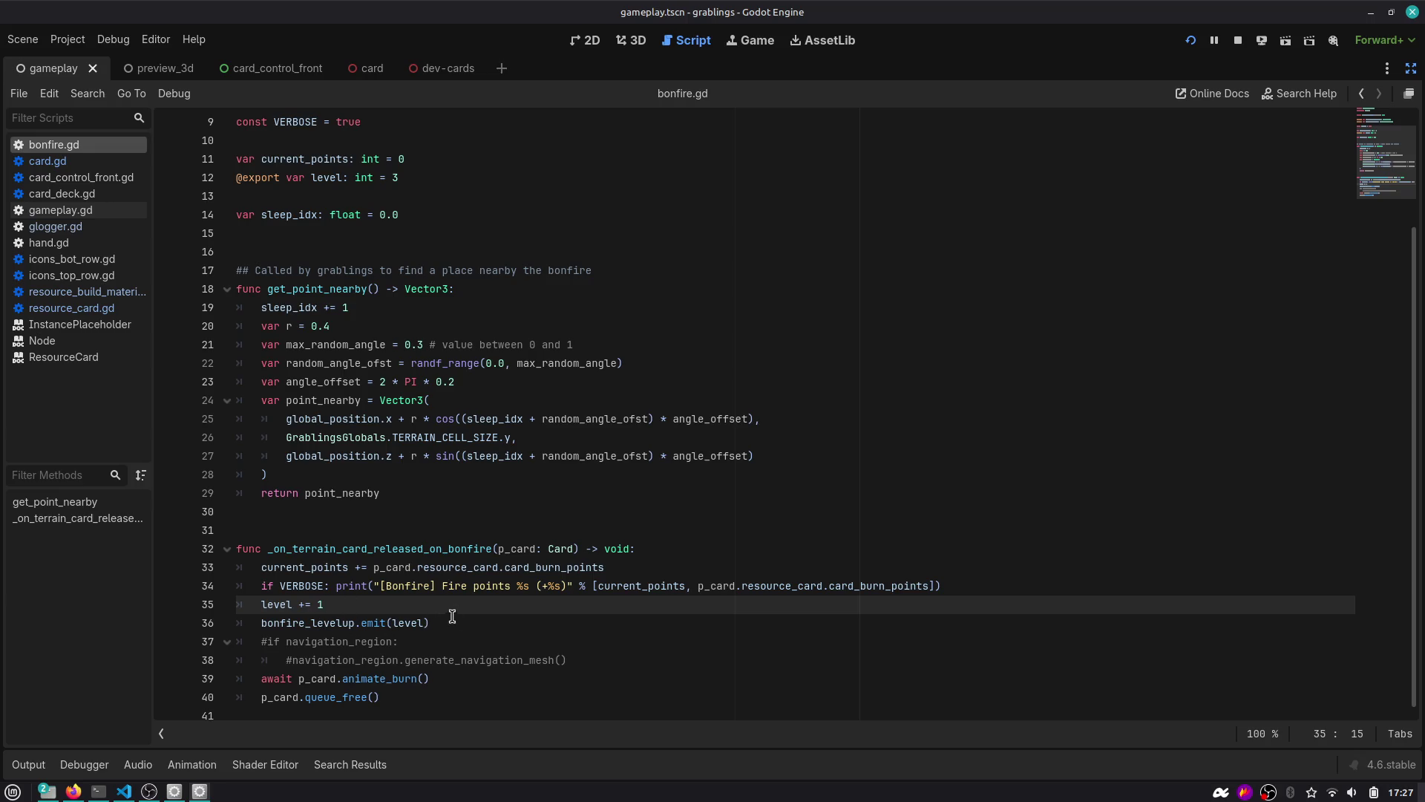
{"action": "double_click", "coordinate": [581, 570]}
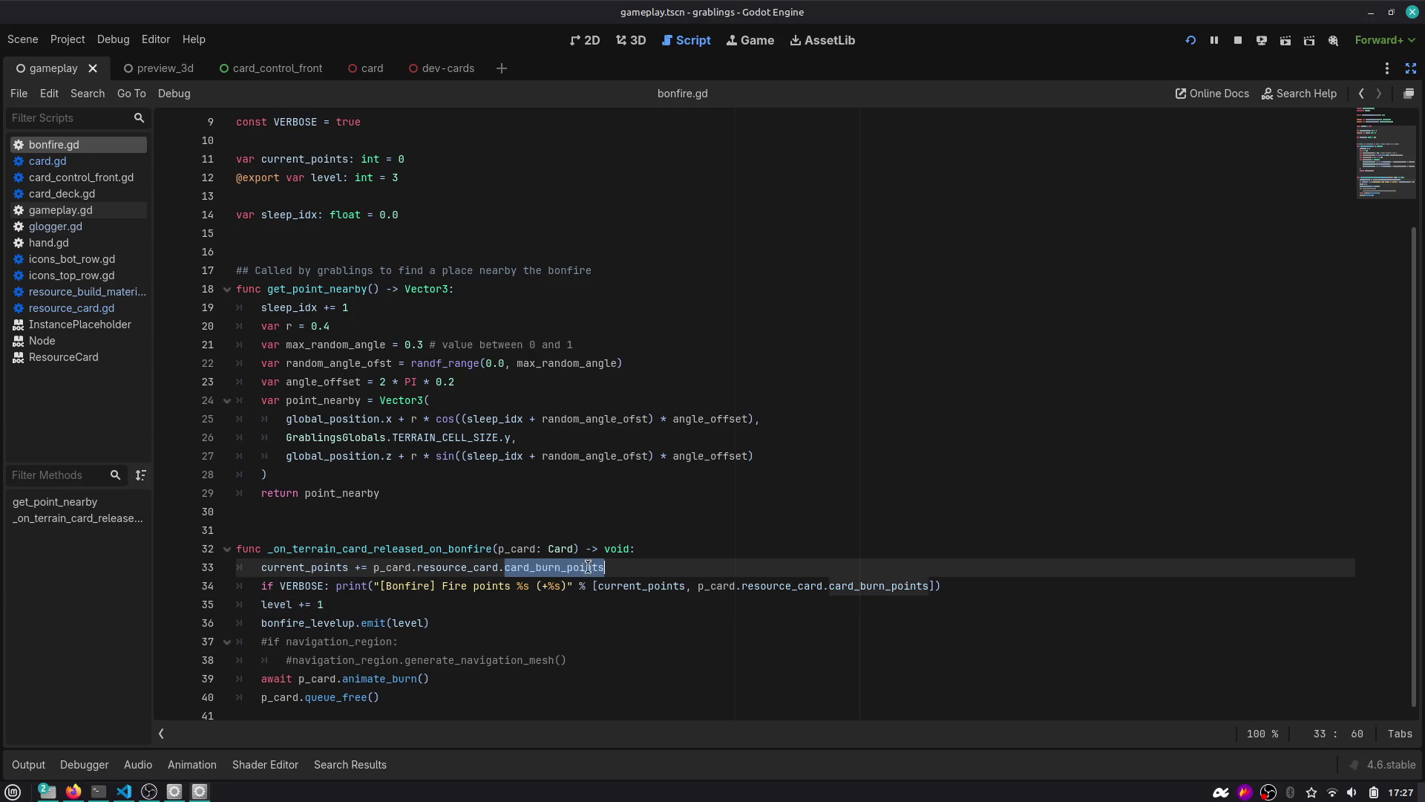
{"action": "double_click", "coordinate": [631, 559]}
{"action": "key", "text": "ctrl+shift+Left"}
{"action": "key", "text": "ctrl+shift+Left"}
{"action": "key", "text": "ctrl+c"}
{"action": "key", "text": "Down"}
{"action": "key", "text": "Down"}
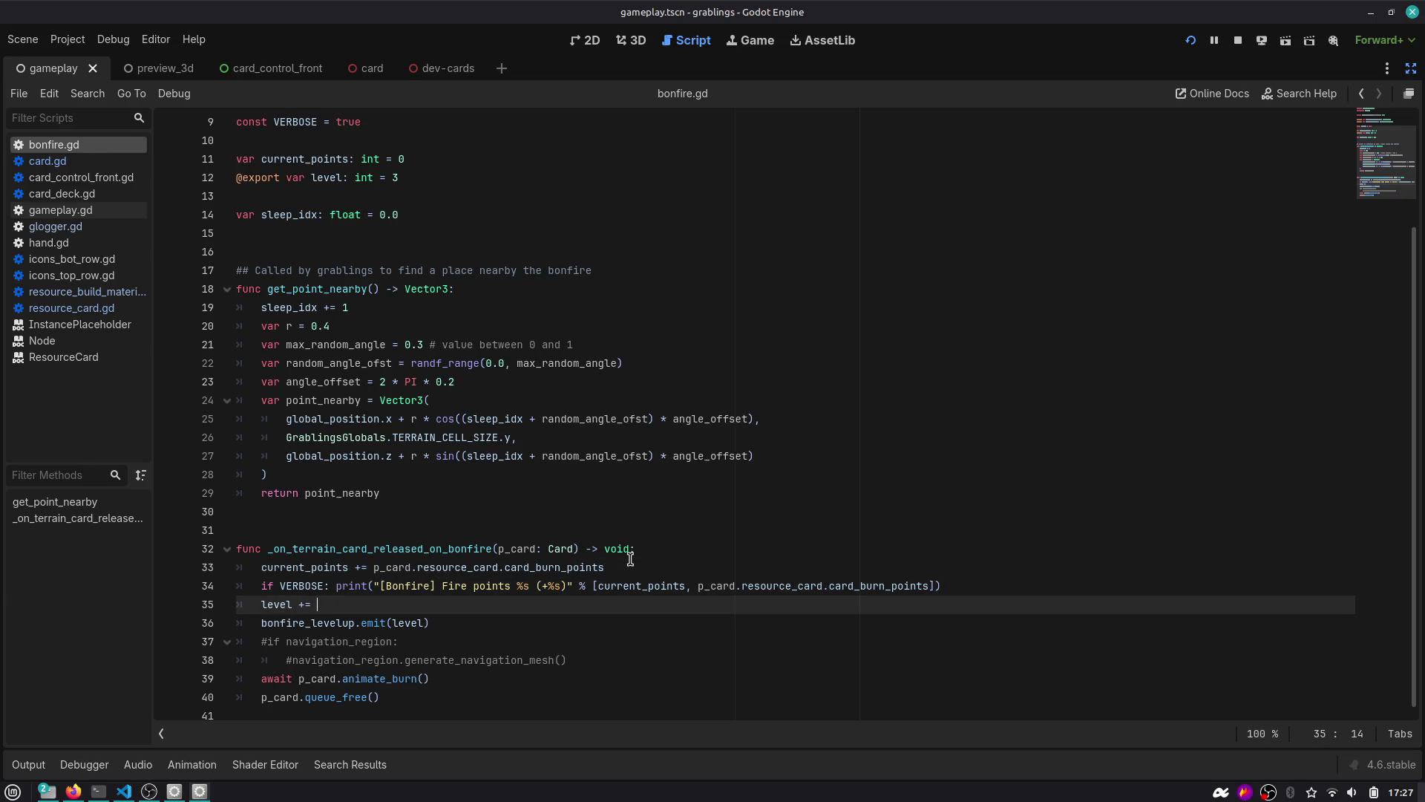
{"action": "key", "text": "ctrl+v"}
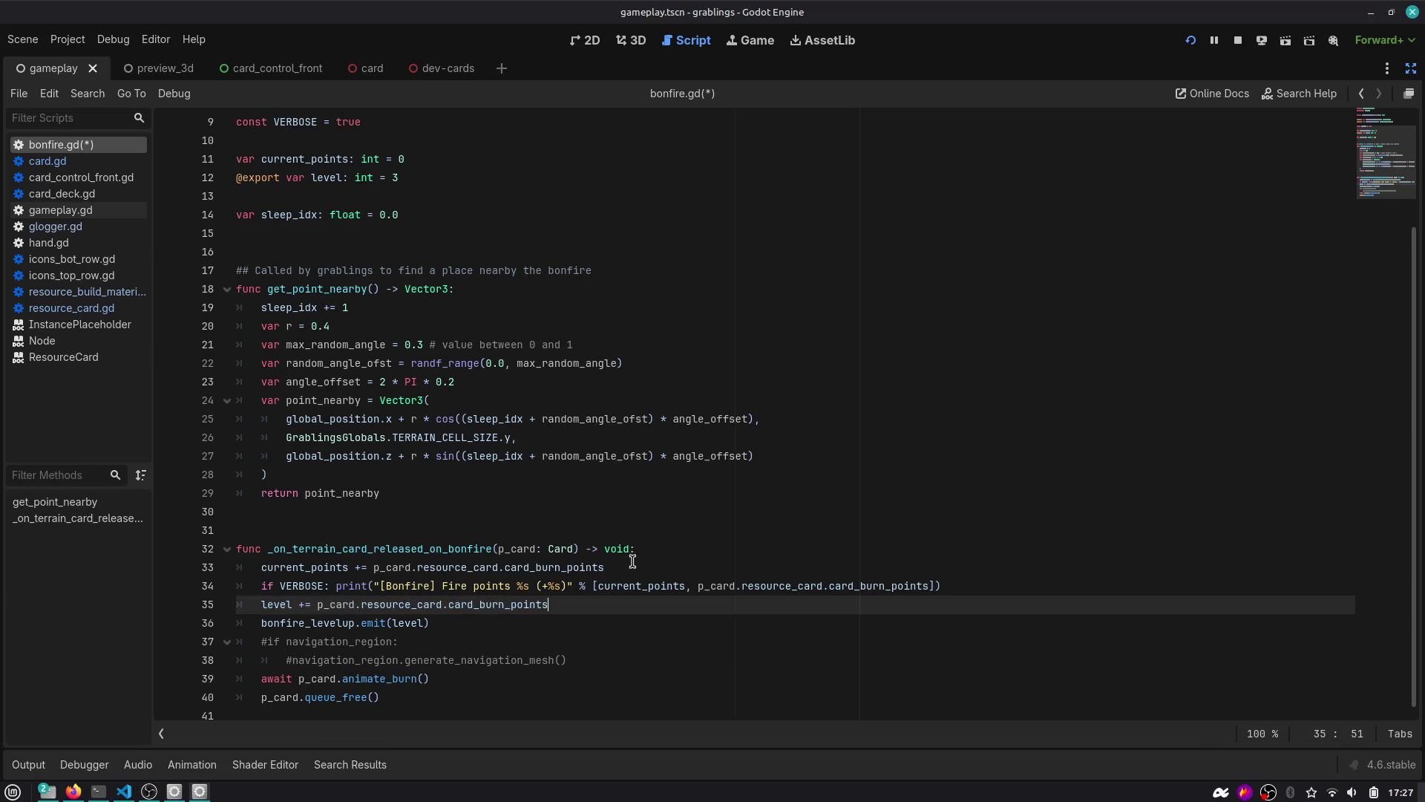
{"action": "key", "text": "ctrl+s"}
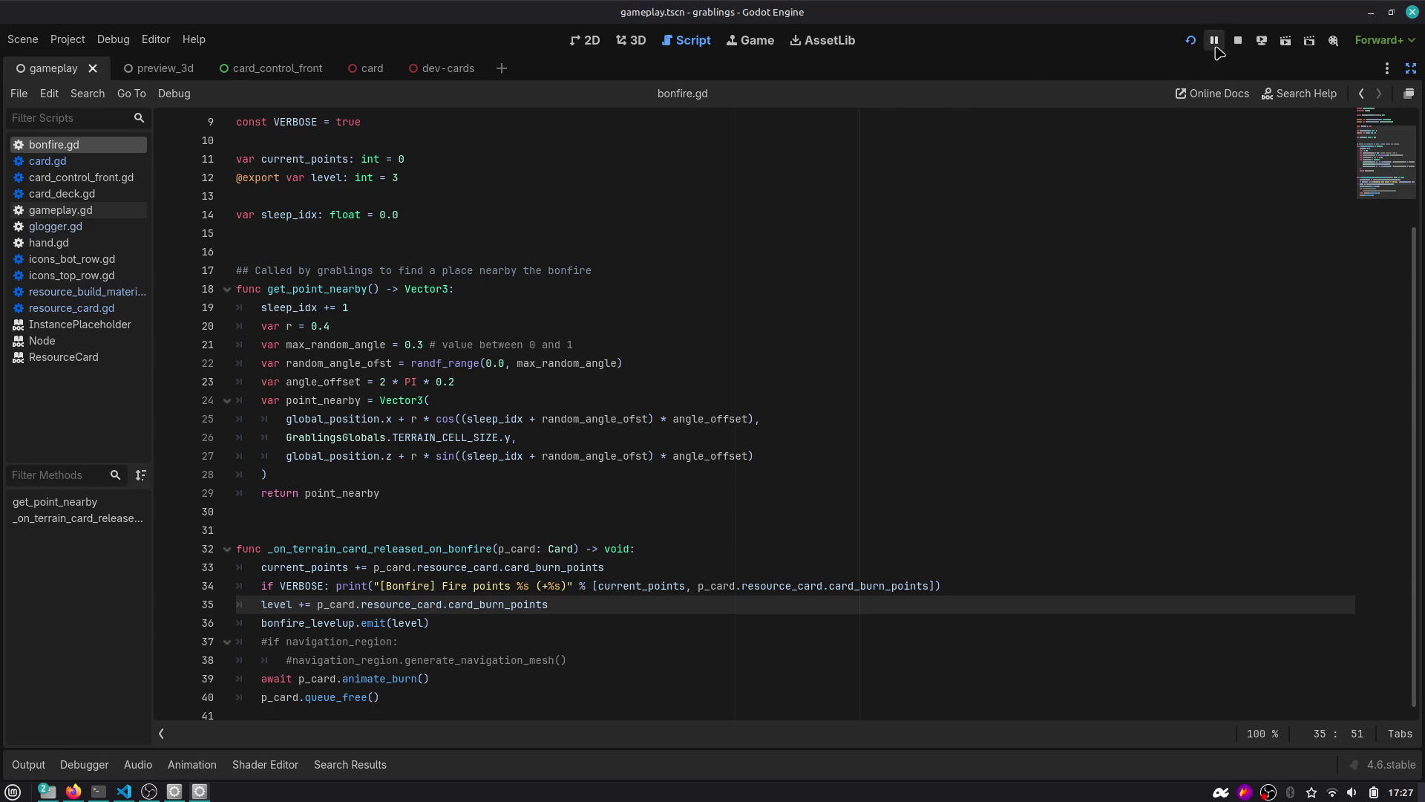
Playtest the game with the Output panel collapsed, stop it, and restore the side docks.
{"action": "left_click", "coordinate": [1191, 40]}
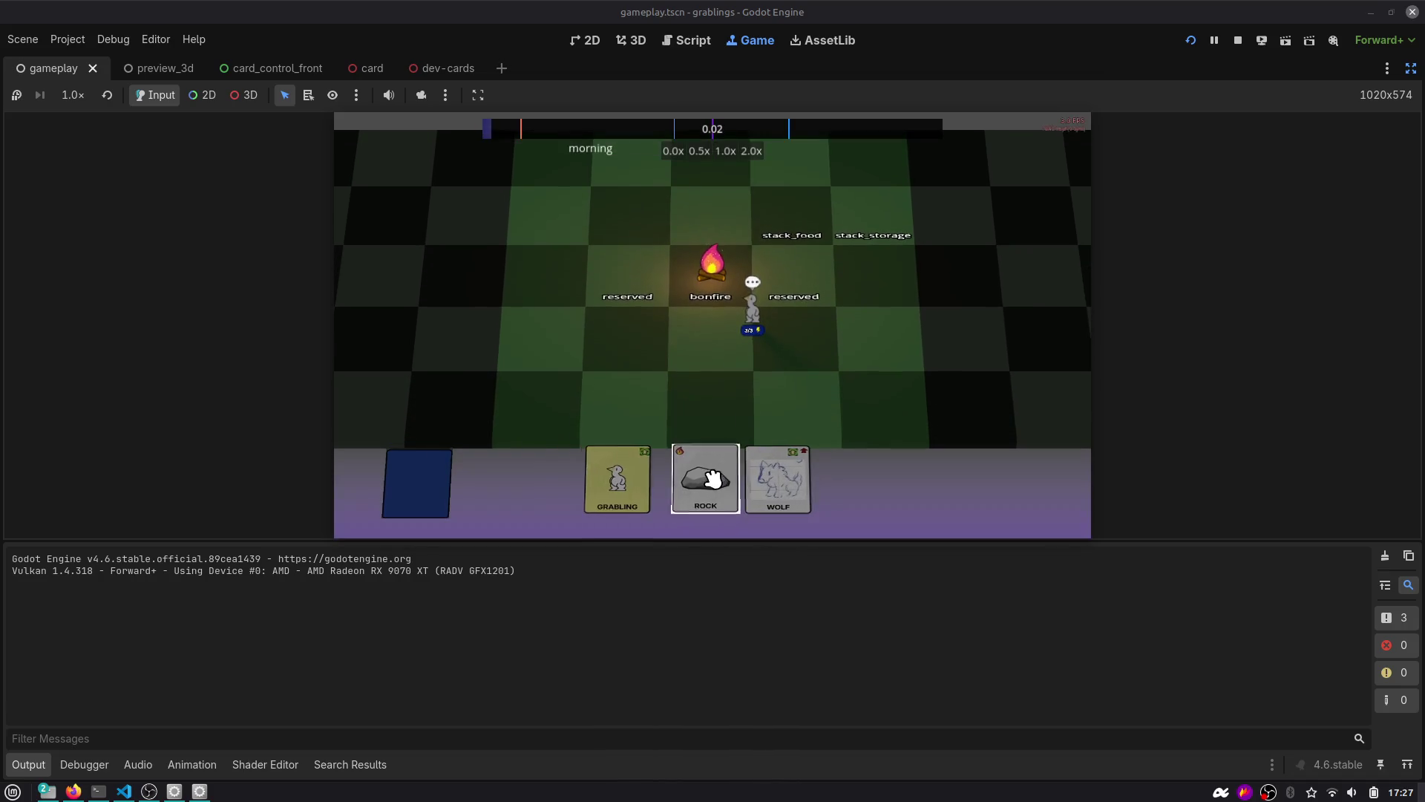
{"action": "left_click", "coordinate": [22, 766]}
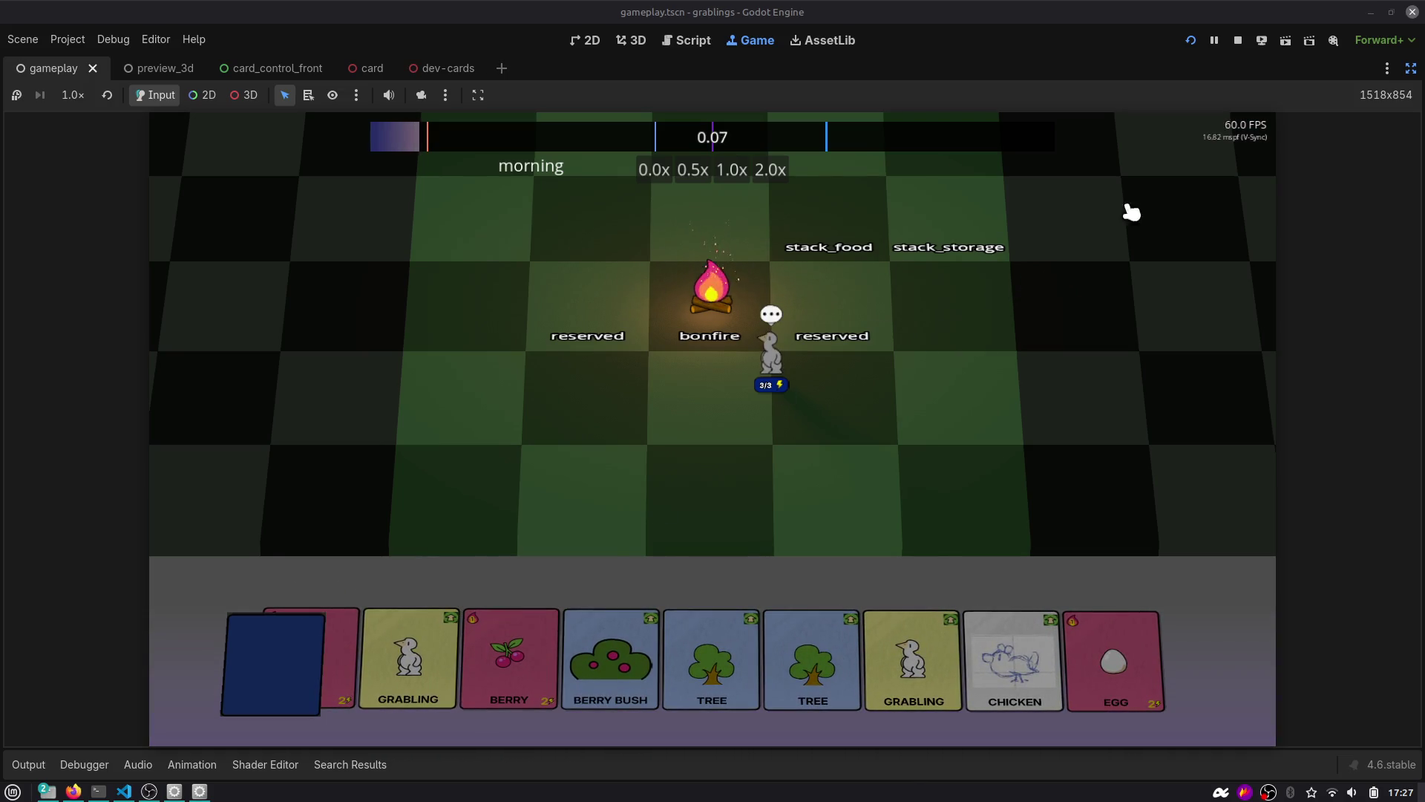
{"action": "left_click", "coordinate": [1237, 40]}
{"action": "left_click", "coordinate": [1410, 68]}
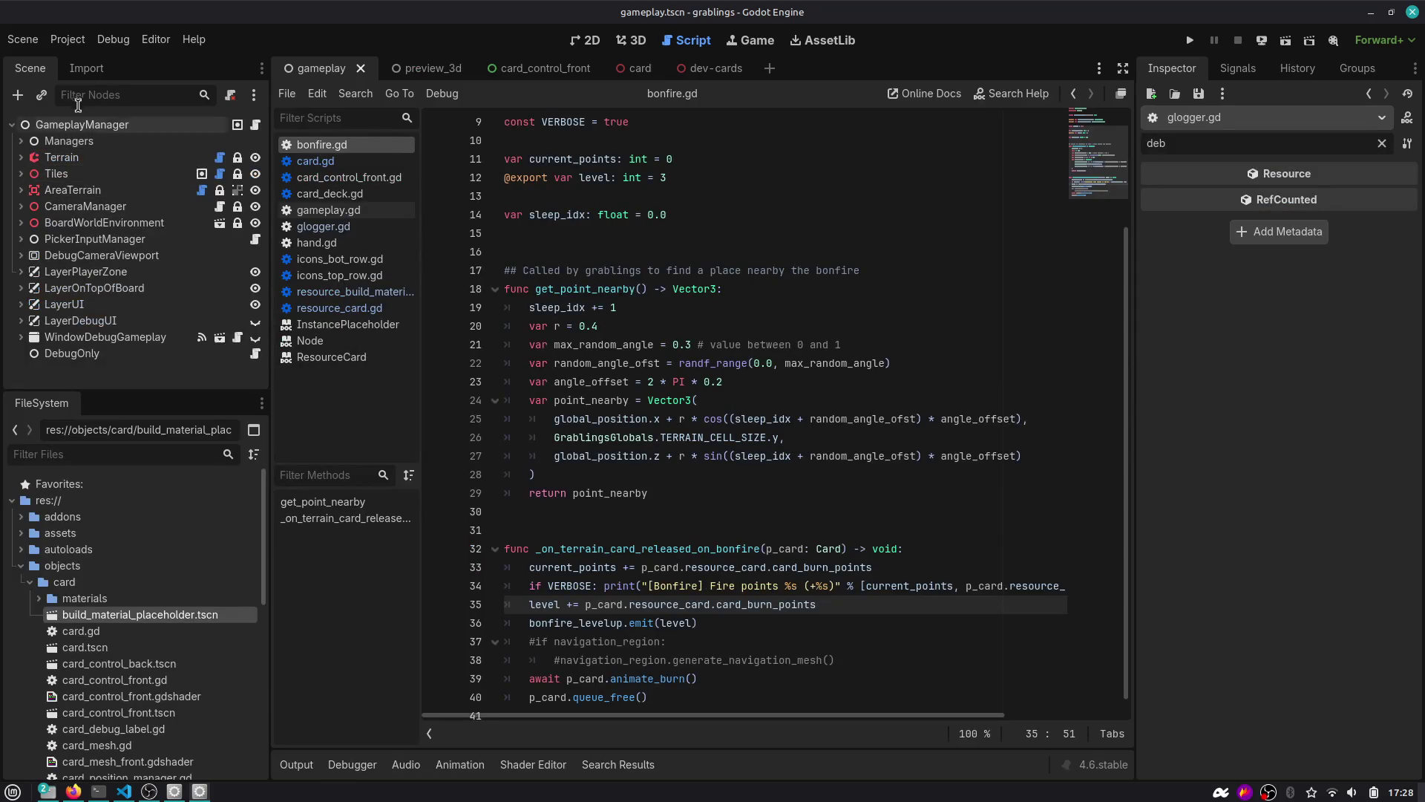
Filter the scene tree for 'deck' and expand CardDeck's Starting Cards array in the Inspector.
{"action": "left_click", "coordinate": [83, 95]}
{"action": "type", "text": "deck"}
{"action": "left_click", "coordinate": [71, 124]}
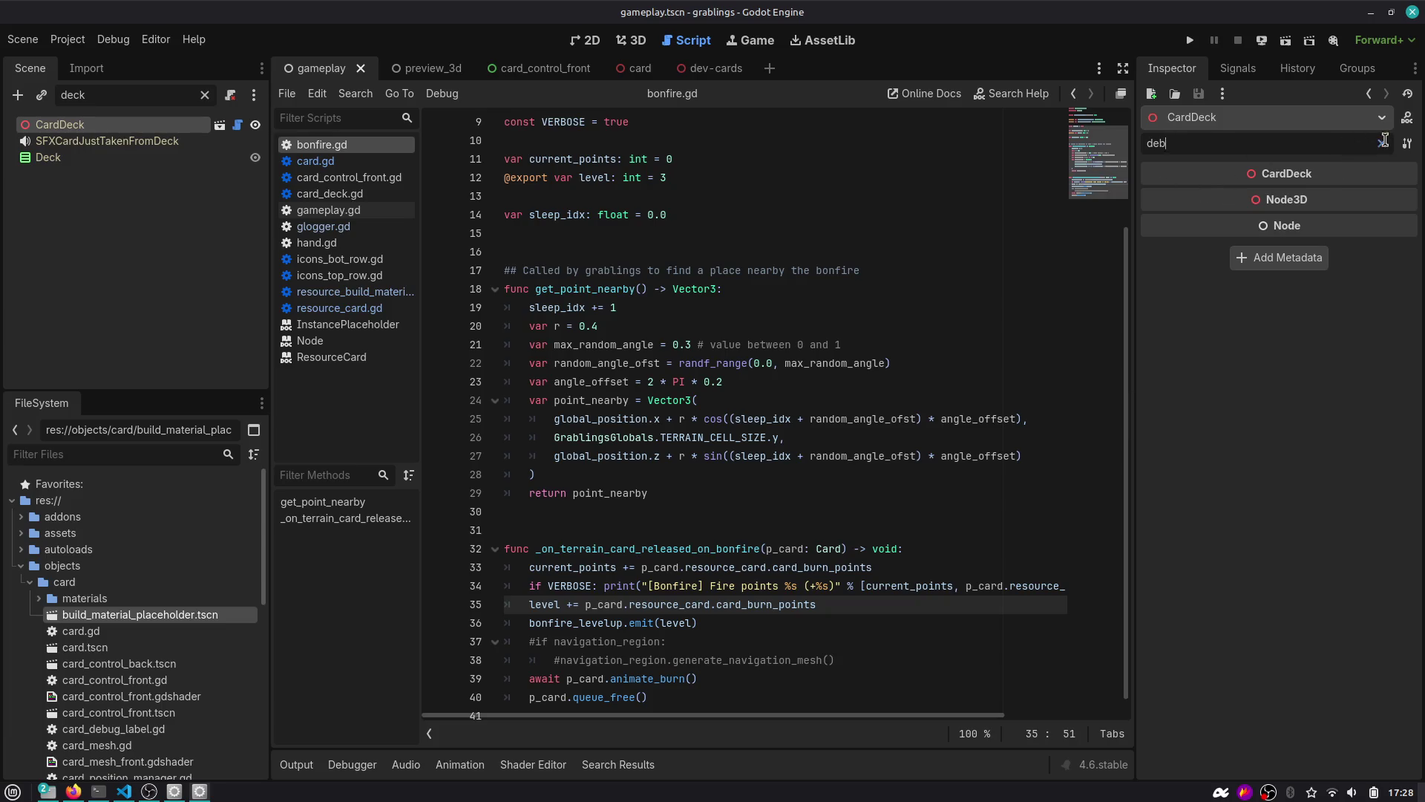
{"action": "left_click", "coordinate": [1383, 141]}
{"action": "left_click", "coordinate": [1290, 217]}
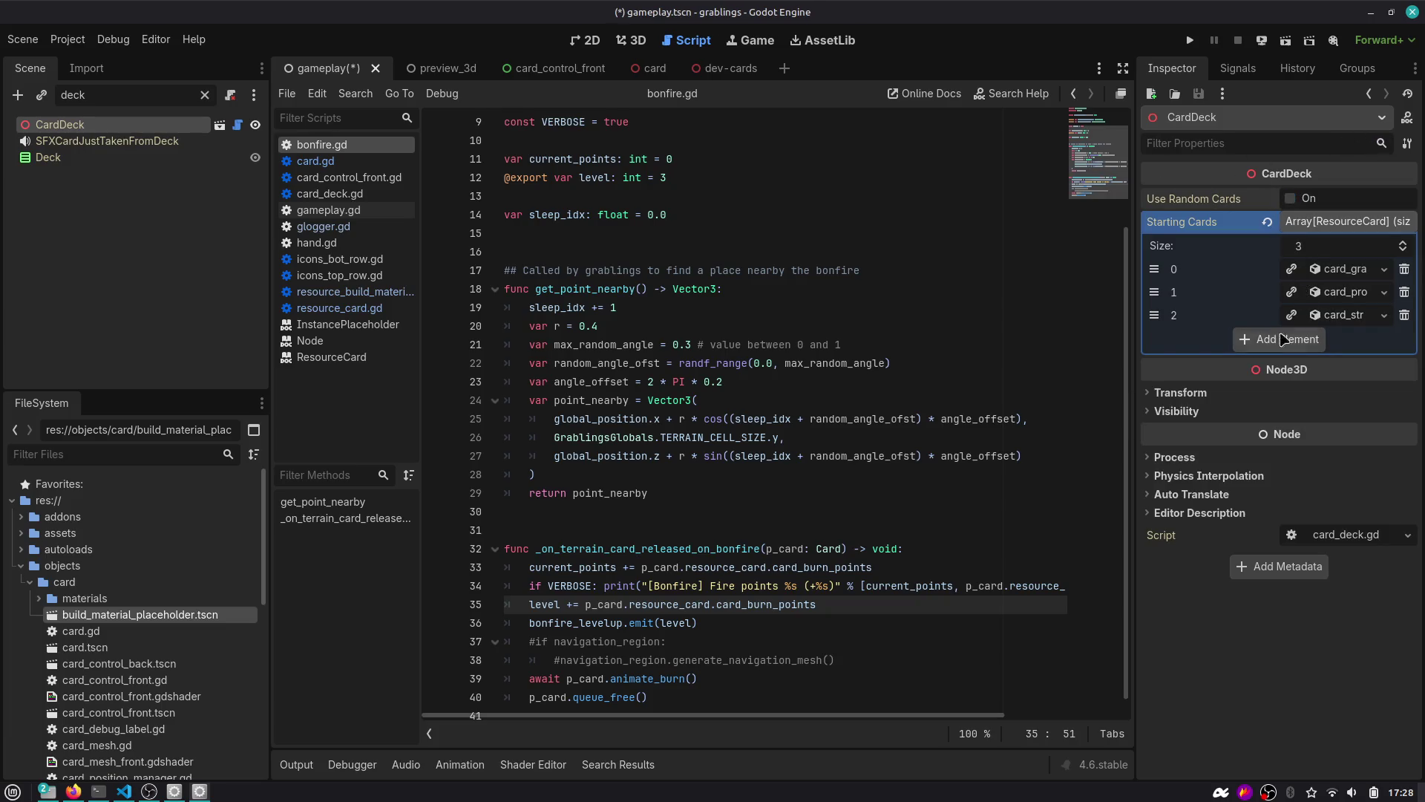
{"action": "left_click_drag", "start_coordinate": [1136, 334], "coordinate": [1003, 340]}
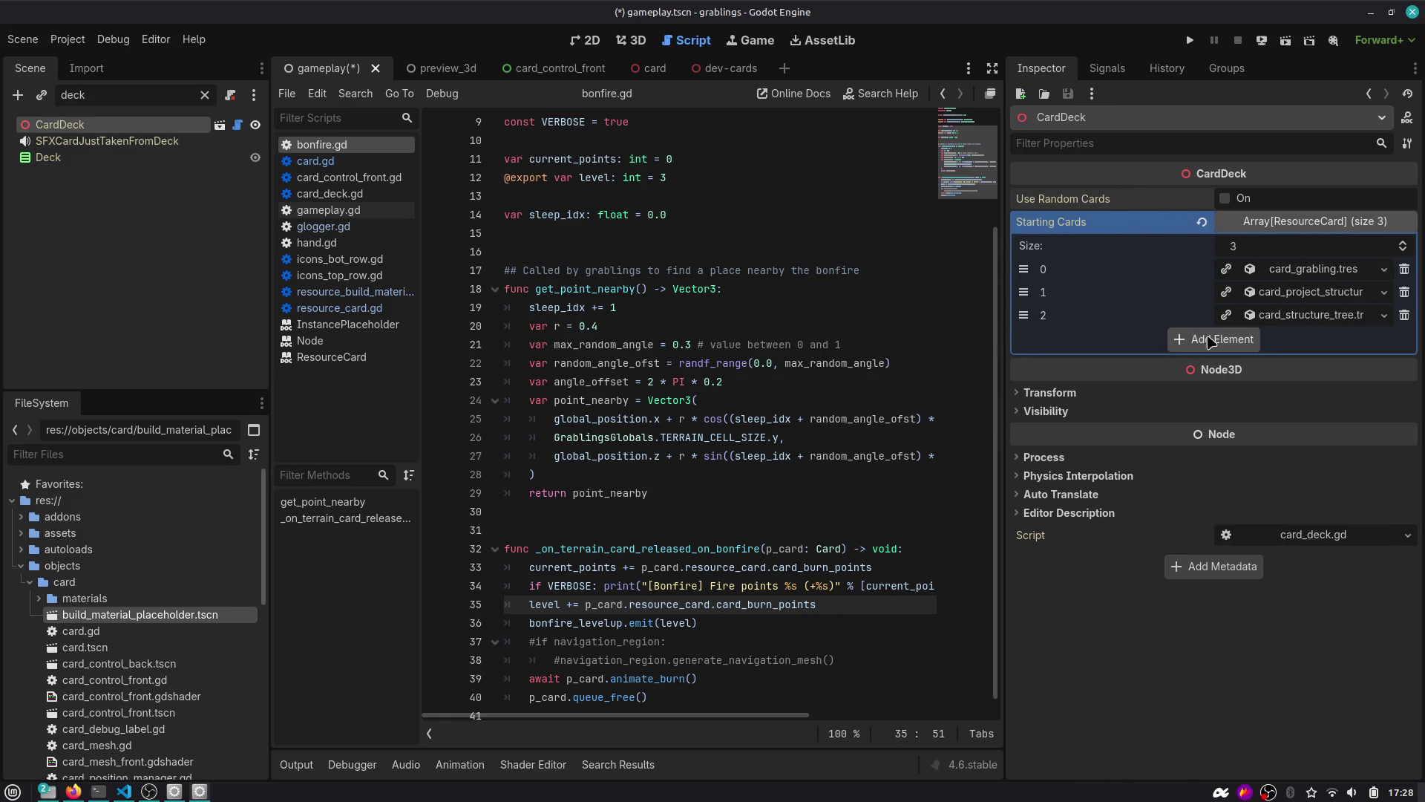
Add the wood card to Starting Cards, move it to slot 0, and save the scene.
{"action": "left_click", "coordinate": [1217, 339]}
{"action": "left_click", "coordinate": [1367, 340]}
{"action": "type", "text": "wood"}
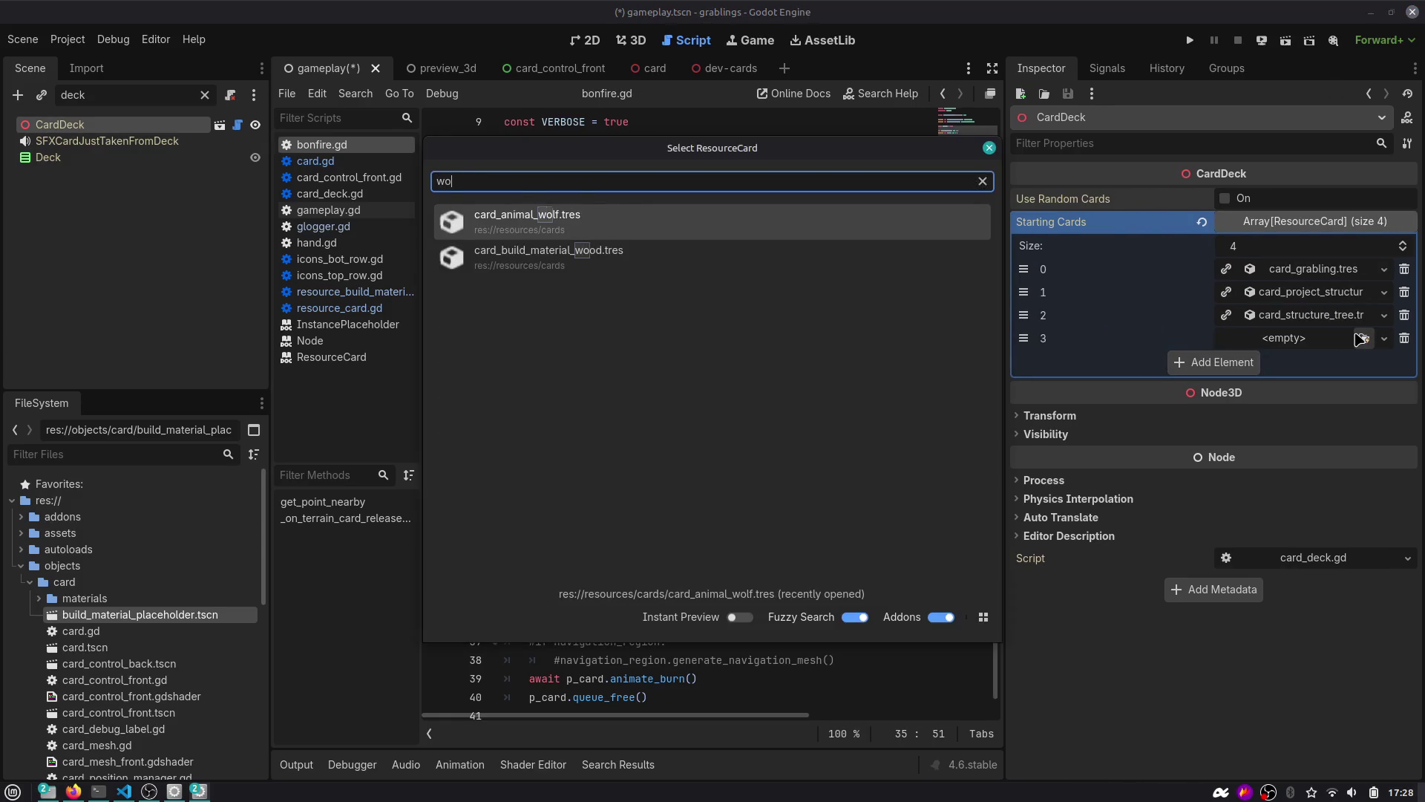
{"action": "key", "text": "Return"}
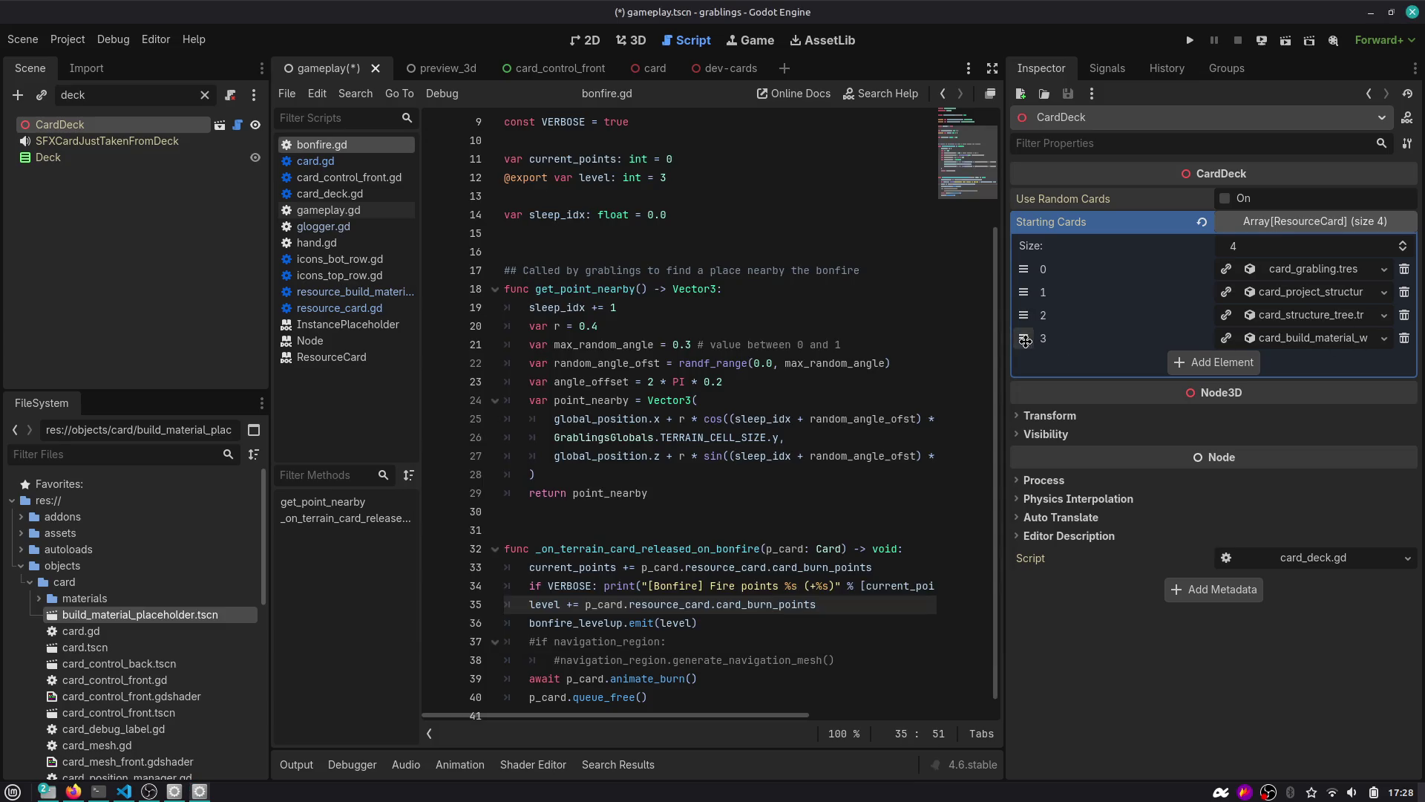
{"action": "left_click_drag", "start_coordinate": [1023, 338], "coordinate": [1023, 269]}
{"action": "key", "text": "ctrl+s"}
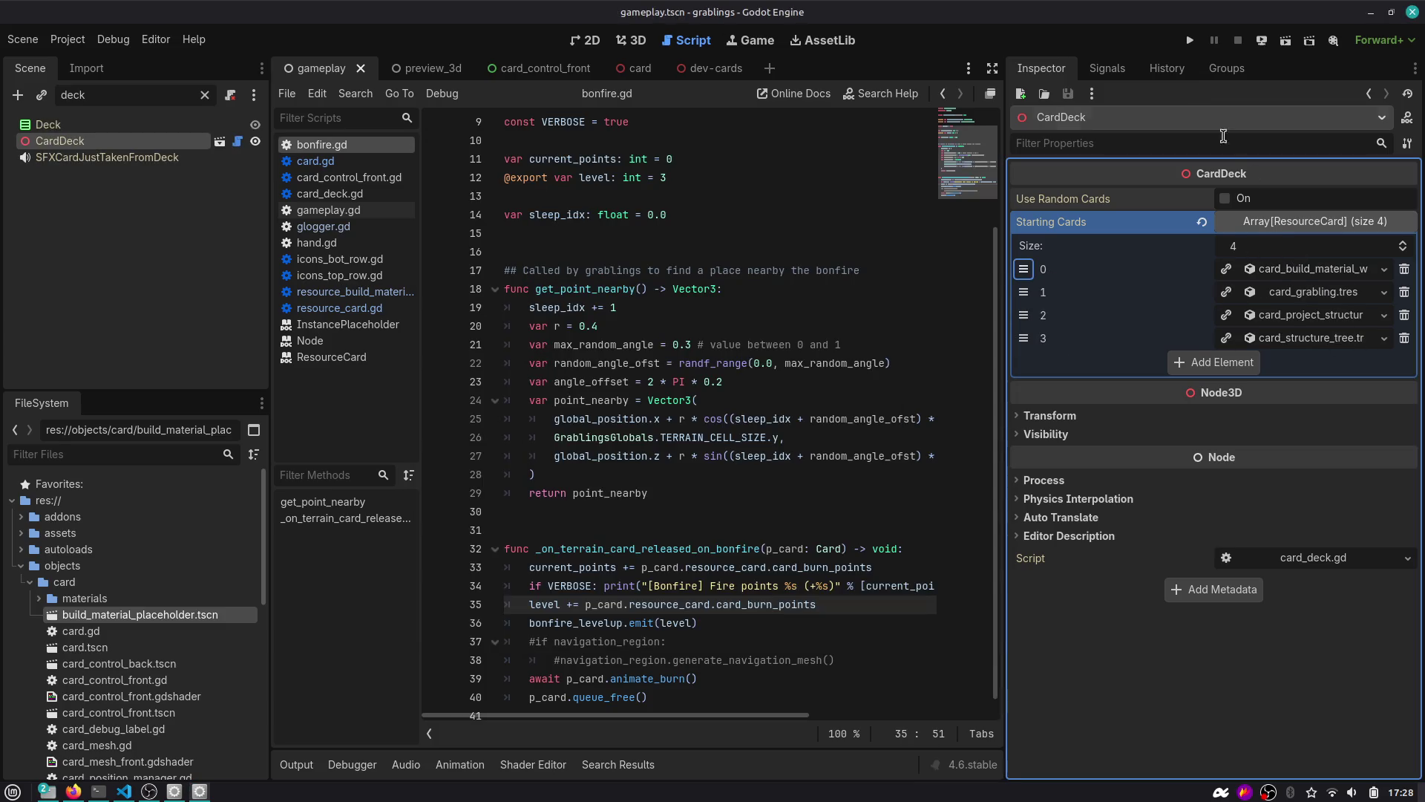
Run the game, burn the wood card on the bonfire, and check the Fire points 2 (+2) log.
{"action": "left_click", "coordinate": [1189, 40]}
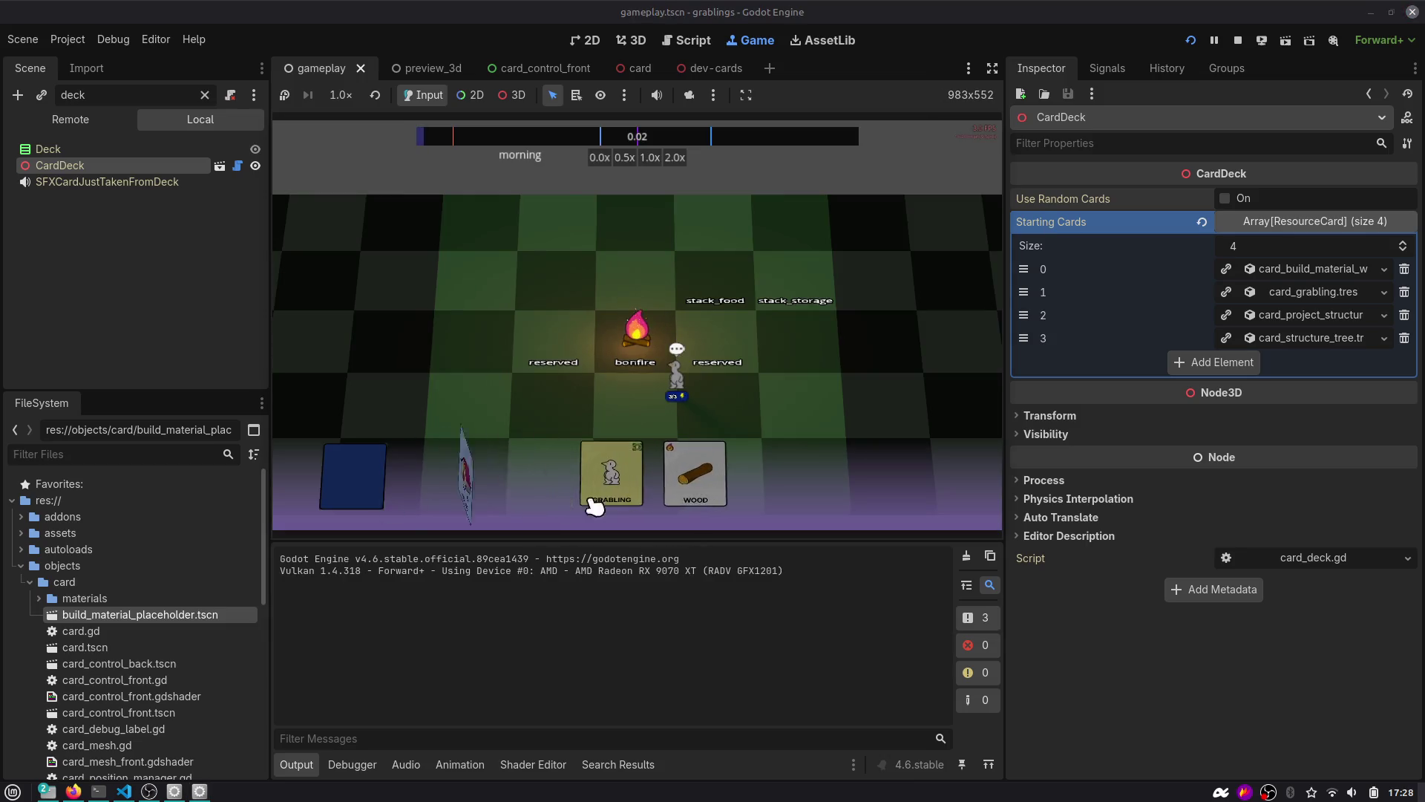
{"action": "mouse_move", "coordinate": [697, 469]}
{"action": "left_mouse_down"}
{"action": "mouse_move", "coordinate": [636, 327]}
{"action": "mouse_move", "coordinate": [651, 336]}
{"action": "left_mouse_up"}
{"action": "mouse_move", "coordinate": [913, 315]}
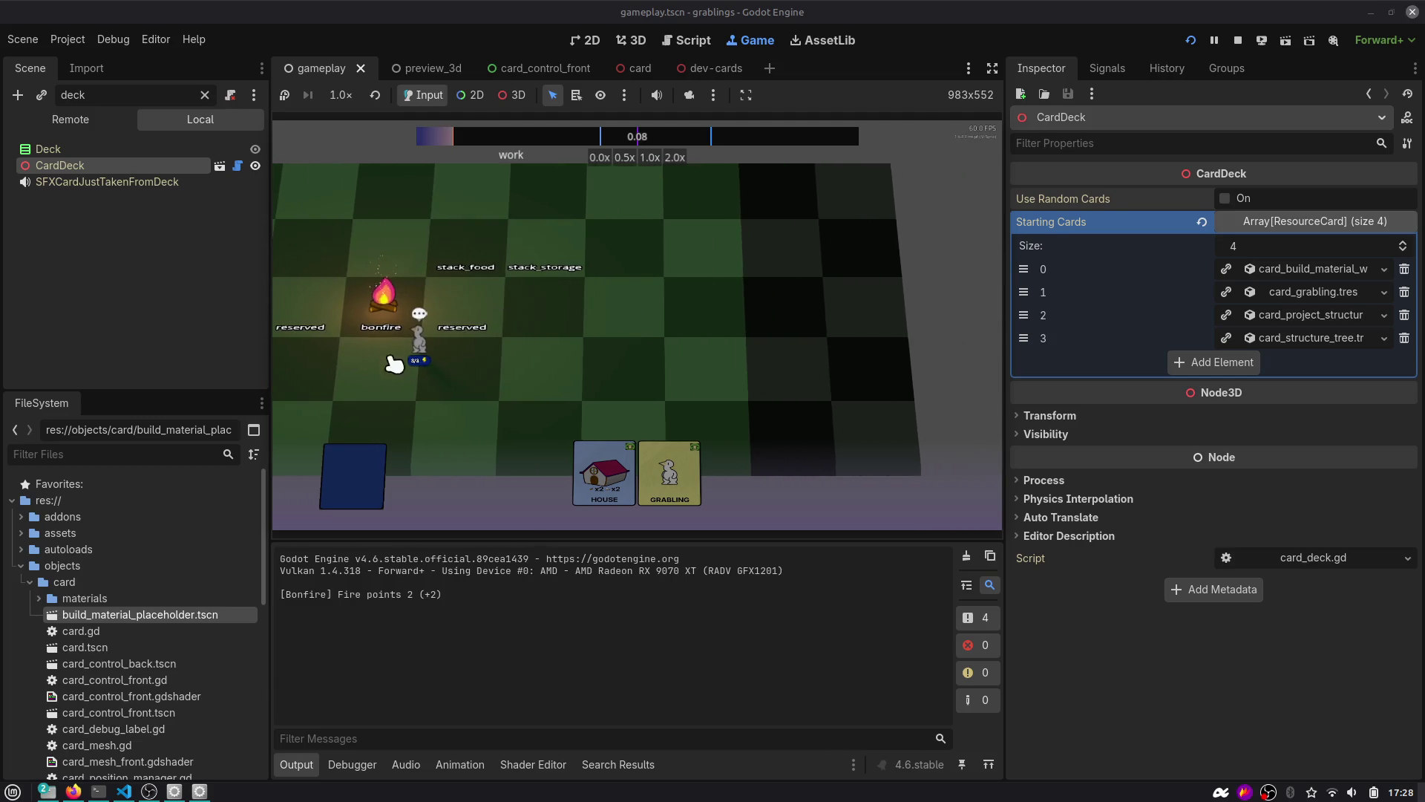
{"action": "left_click_drag", "start_coordinate": [302, 593], "coordinate": [467, 609]}
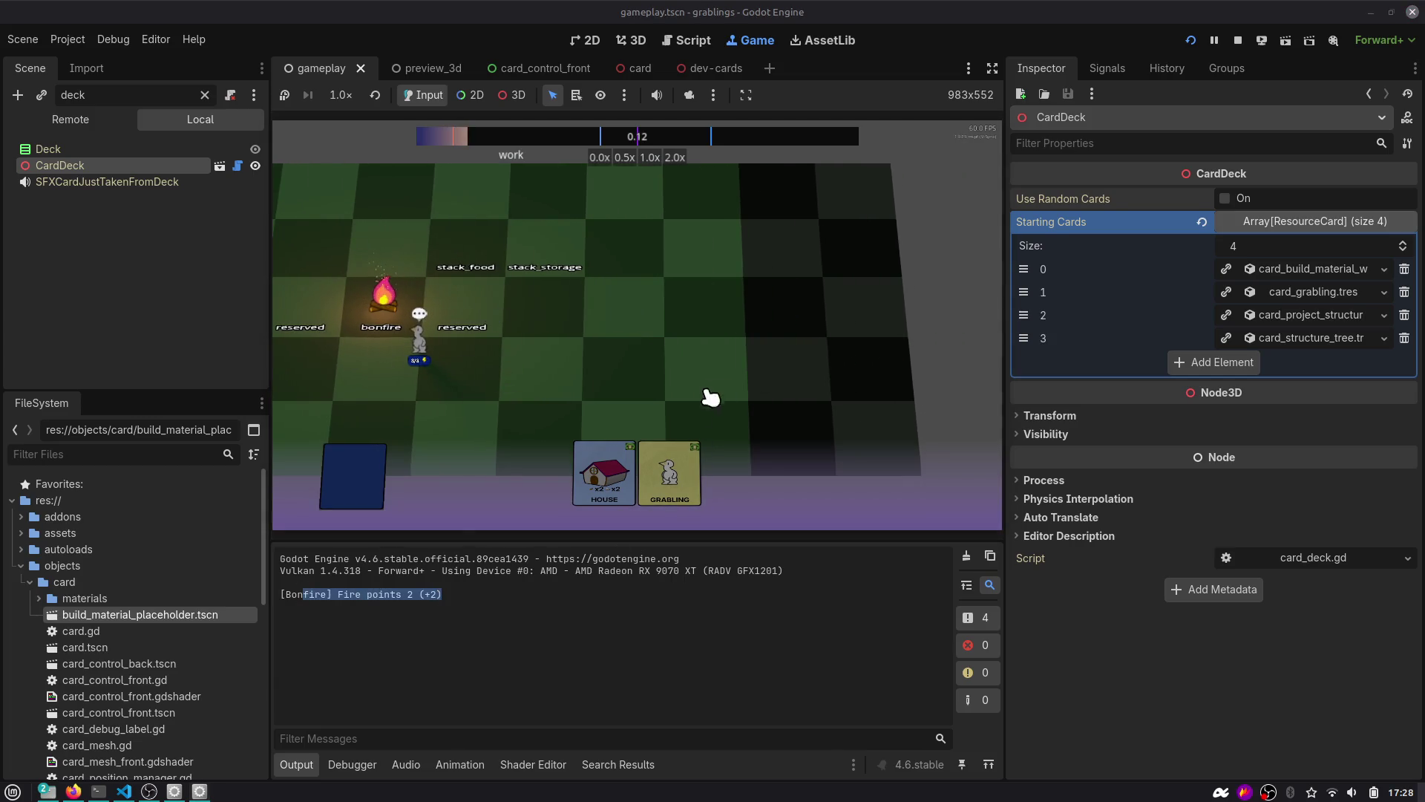
{"action": "key", "text": "a"}
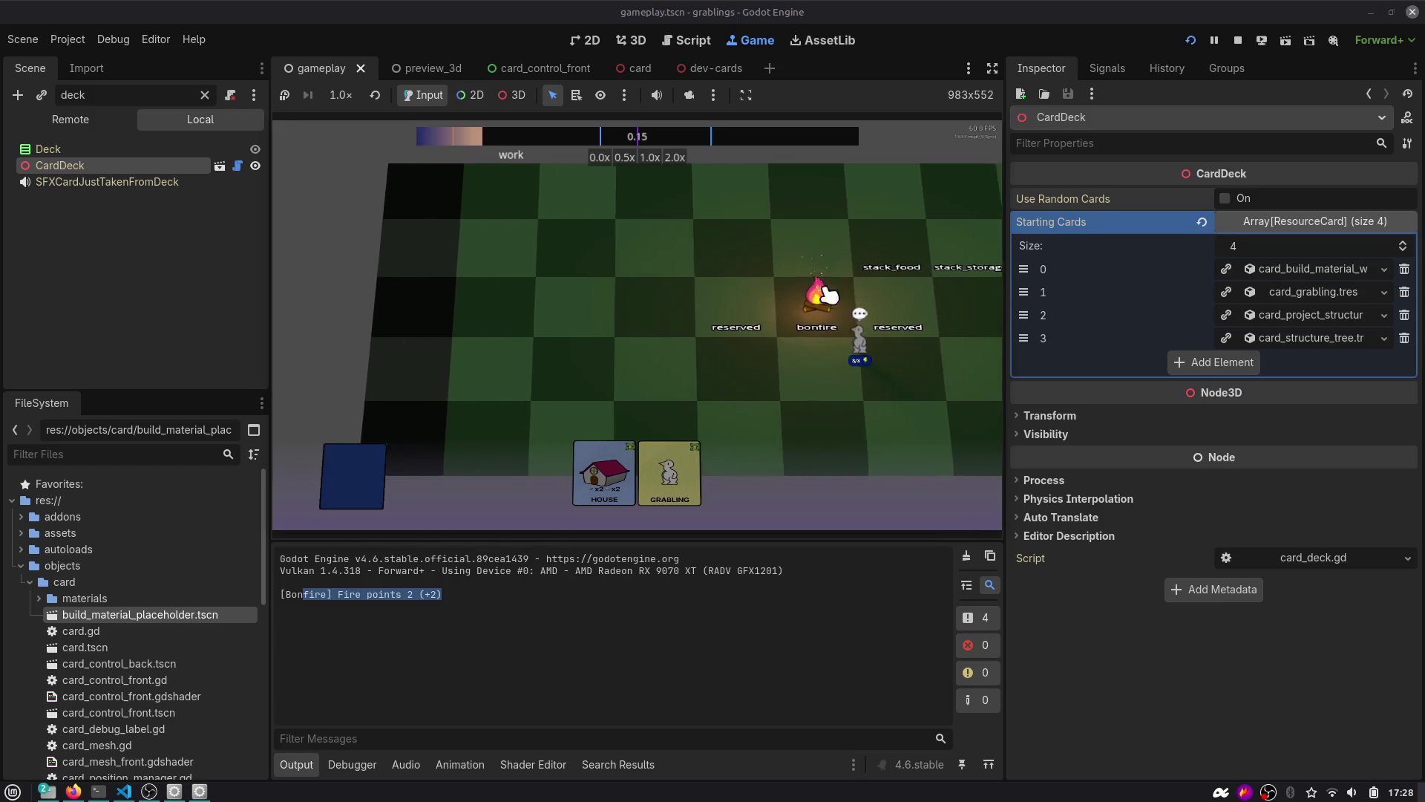
{"action": "key", "text": "d"}
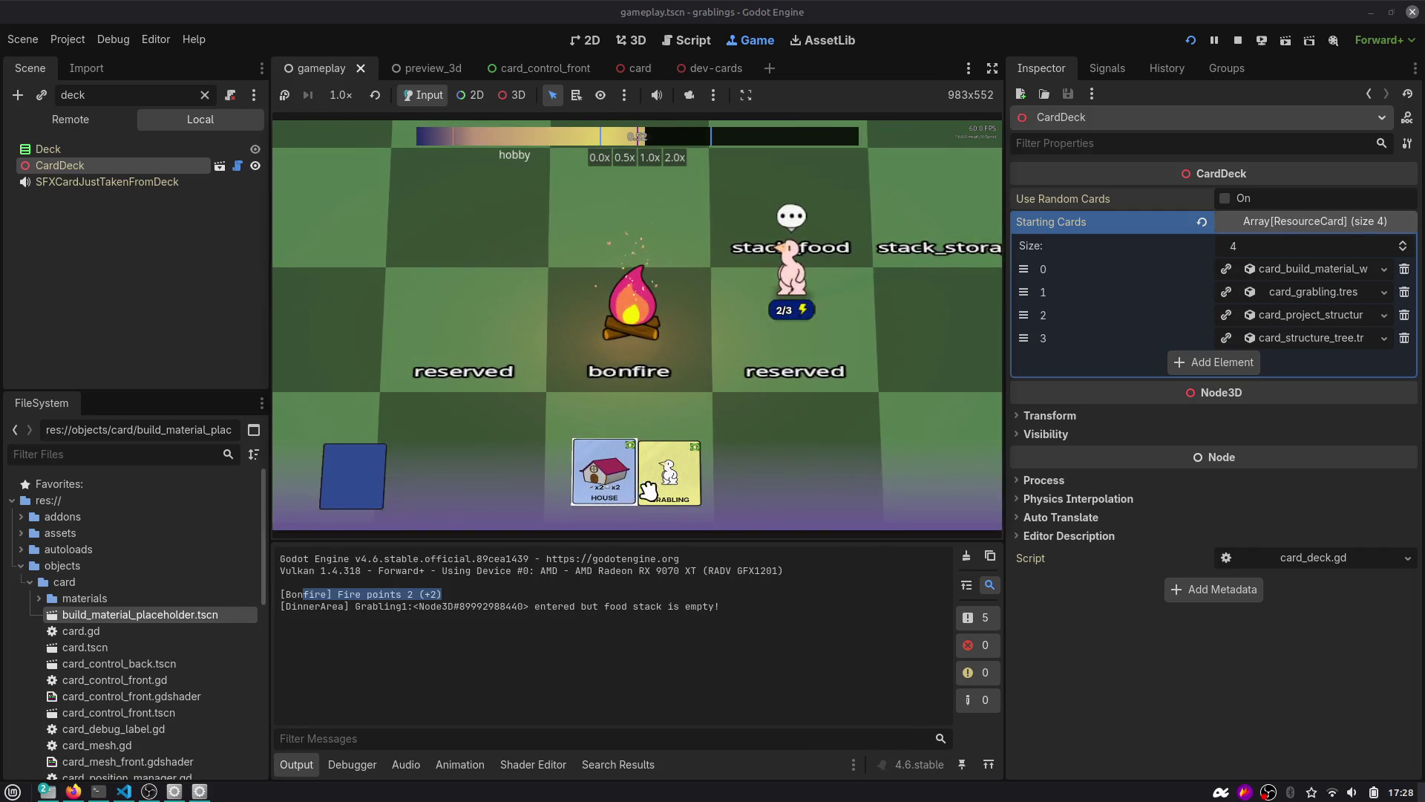
In Firefox, review issue #14's Autoplay checklist and the turns count subtask text.
{"action": "key", "text": "alt+Tab"}
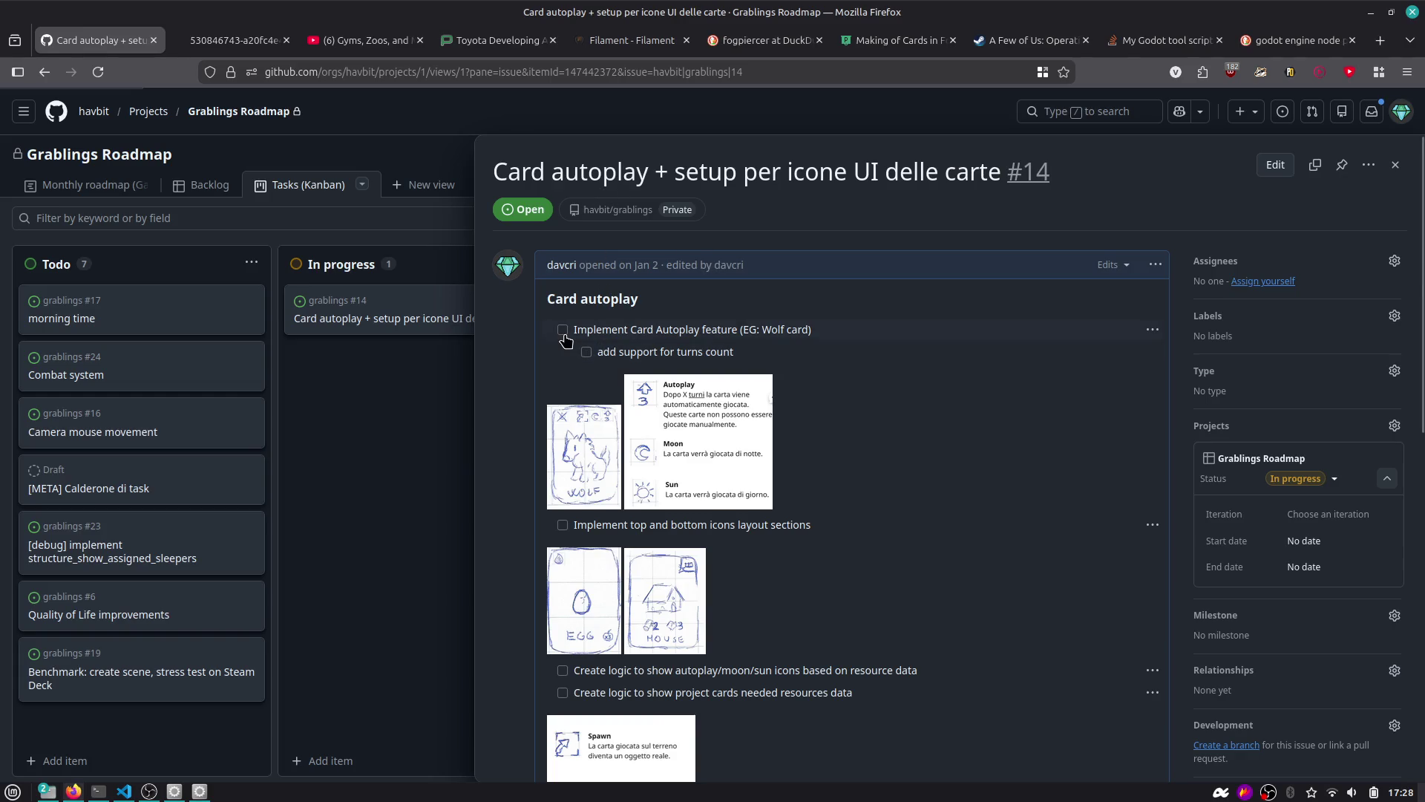
{"action": "left_click_drag", "start_coordinate": [652, 327], "coordinate": [825, 334]}
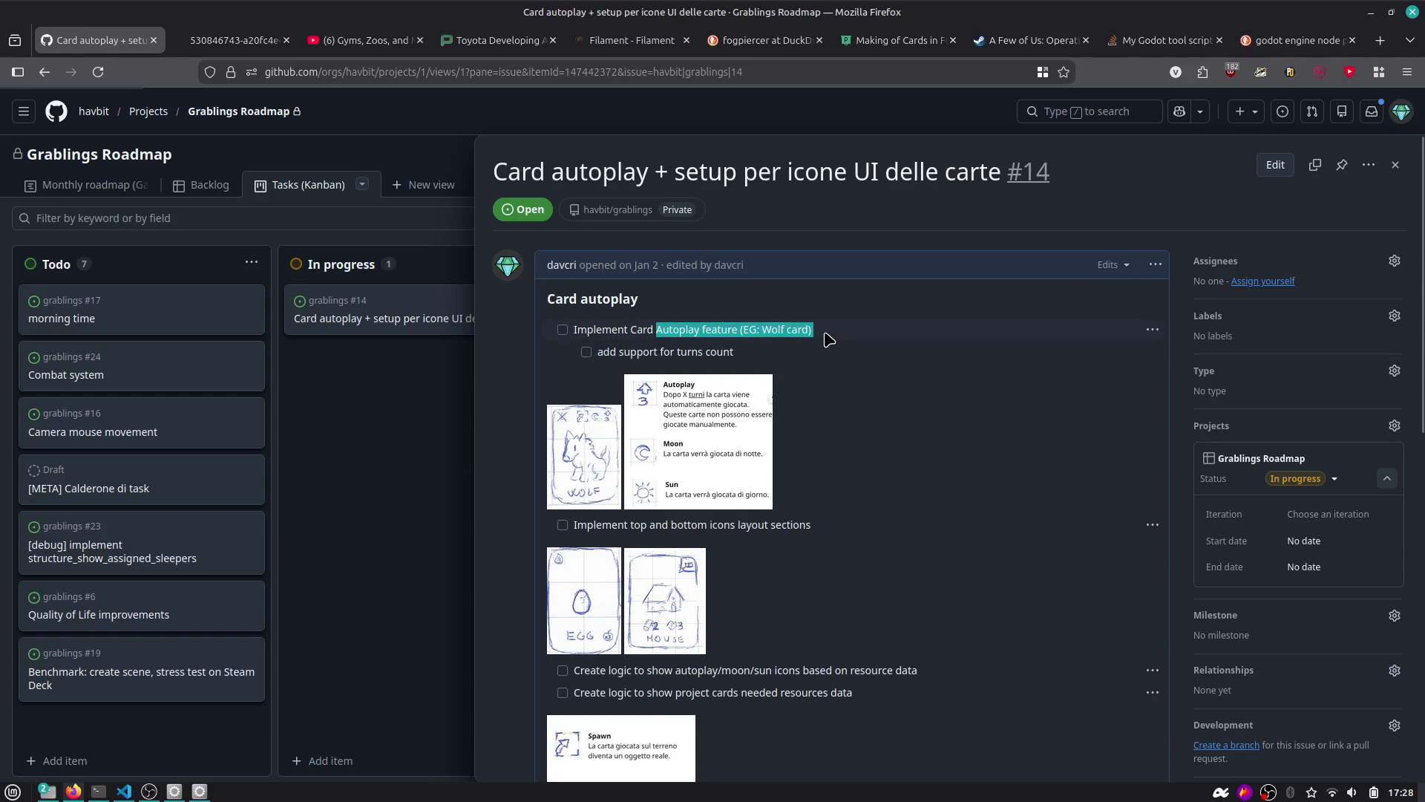
{"action": "left_click", "coordinate": [825, 333]}
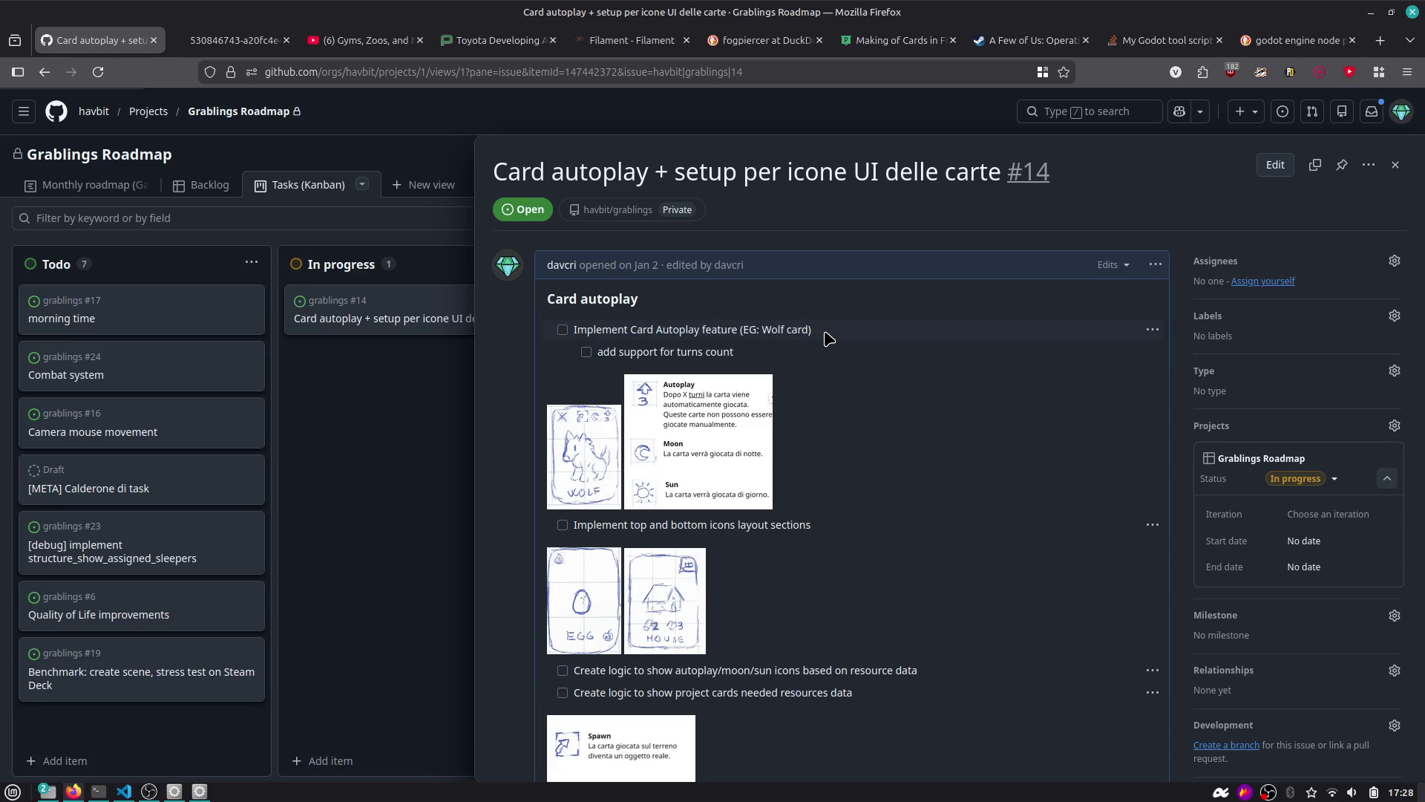
{"action": "scroll", "coordinate": [824, 336], "scroll_direction": "down", "scroll_amount": 2}
{"action": "left_click_drag", "start_coordinate": [616, 264], "coordinate": [744, 274]}
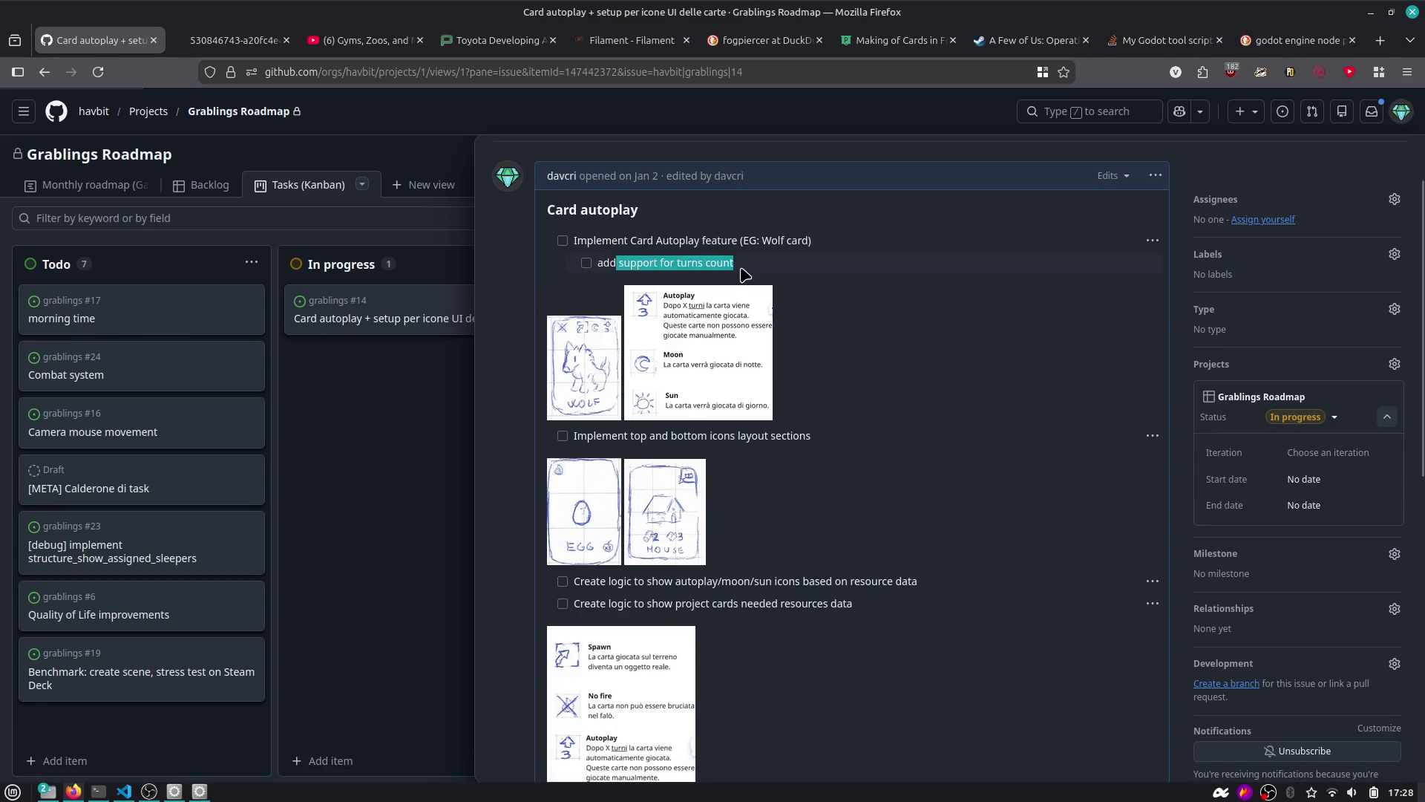
{"action": "left_click", "coordinate": [773, 263]}
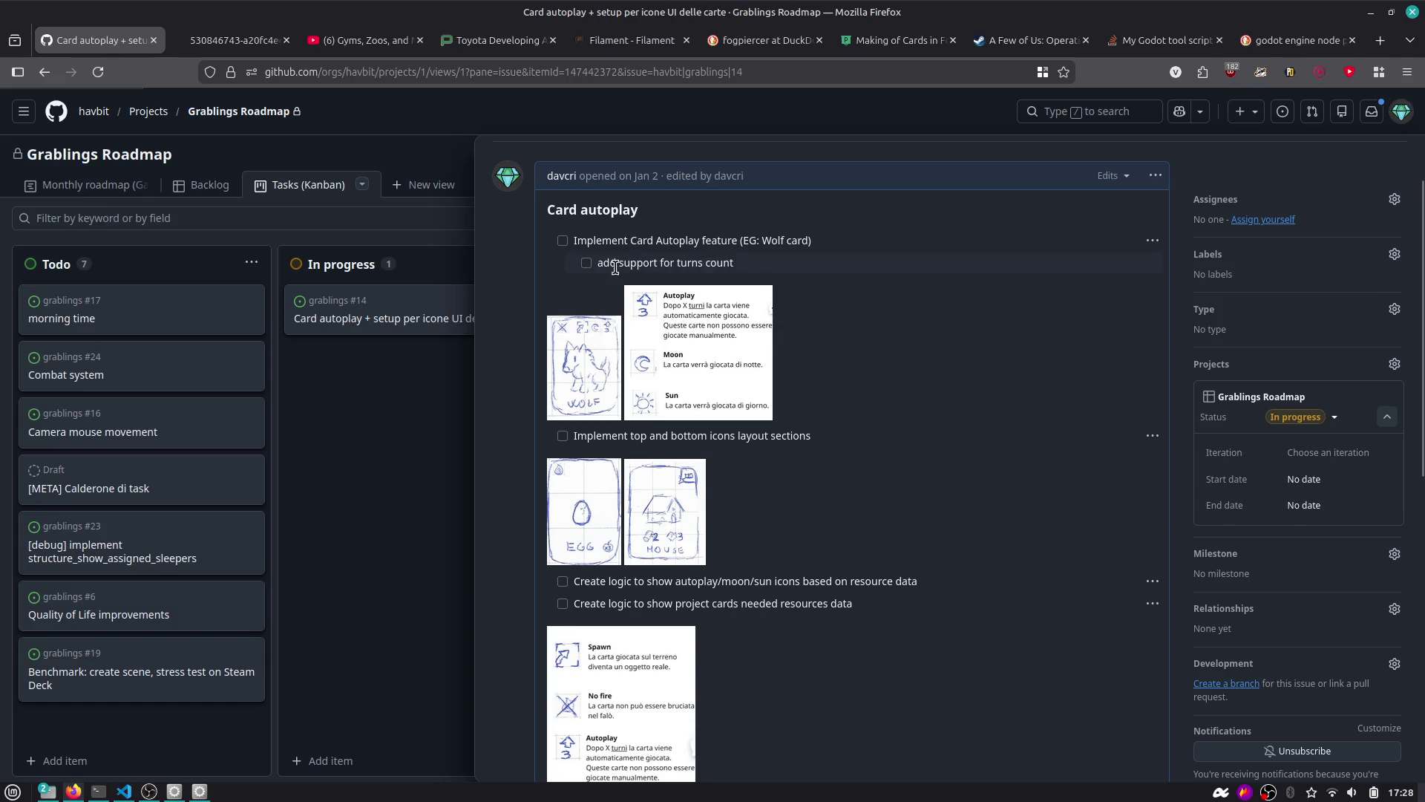
{"action": "left_click_drag", "start_coordinate": [596, 264], "coordinate": [763, 271]}
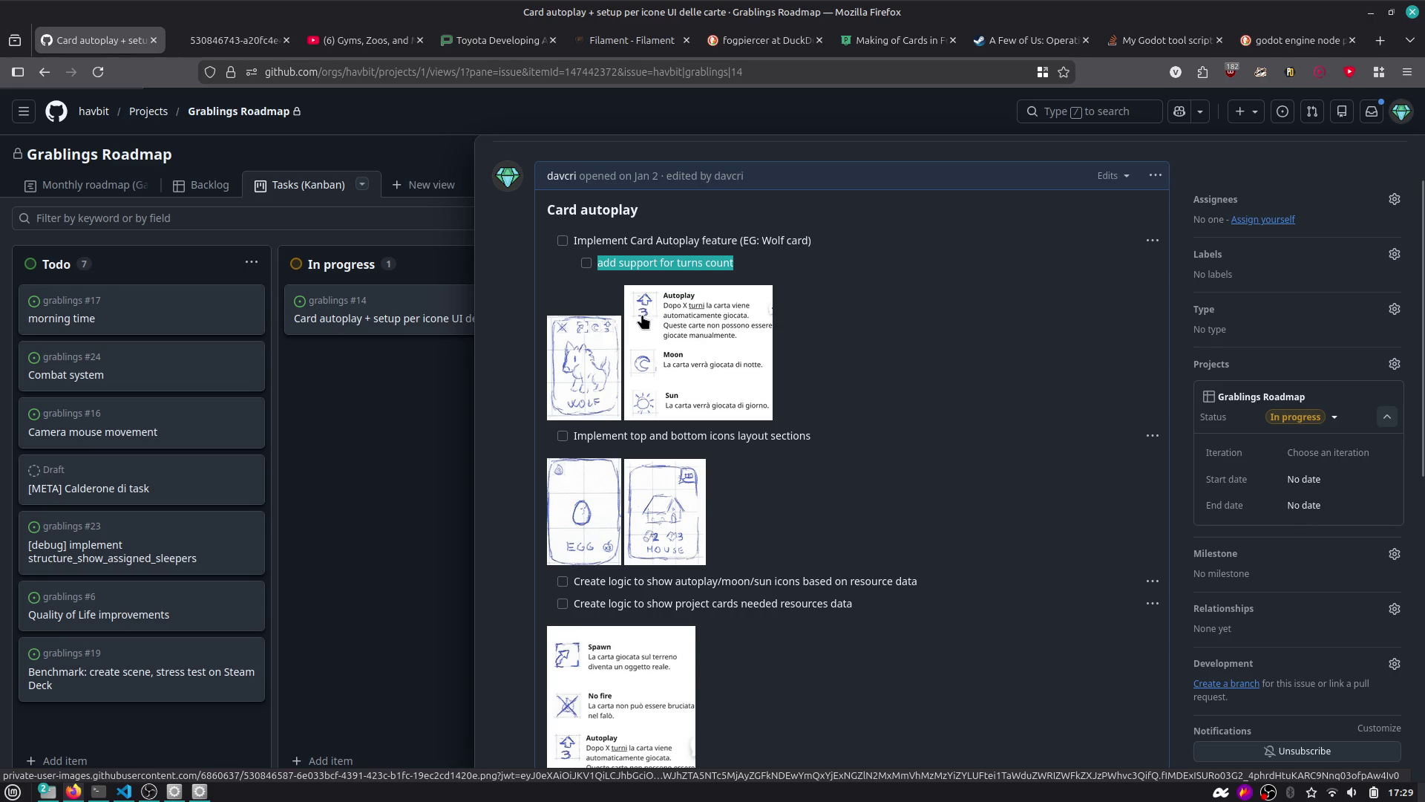
{"action": "scroll", "coordinate": [665, 341], "scroll_direction": "down", "scroll_amount": 2}
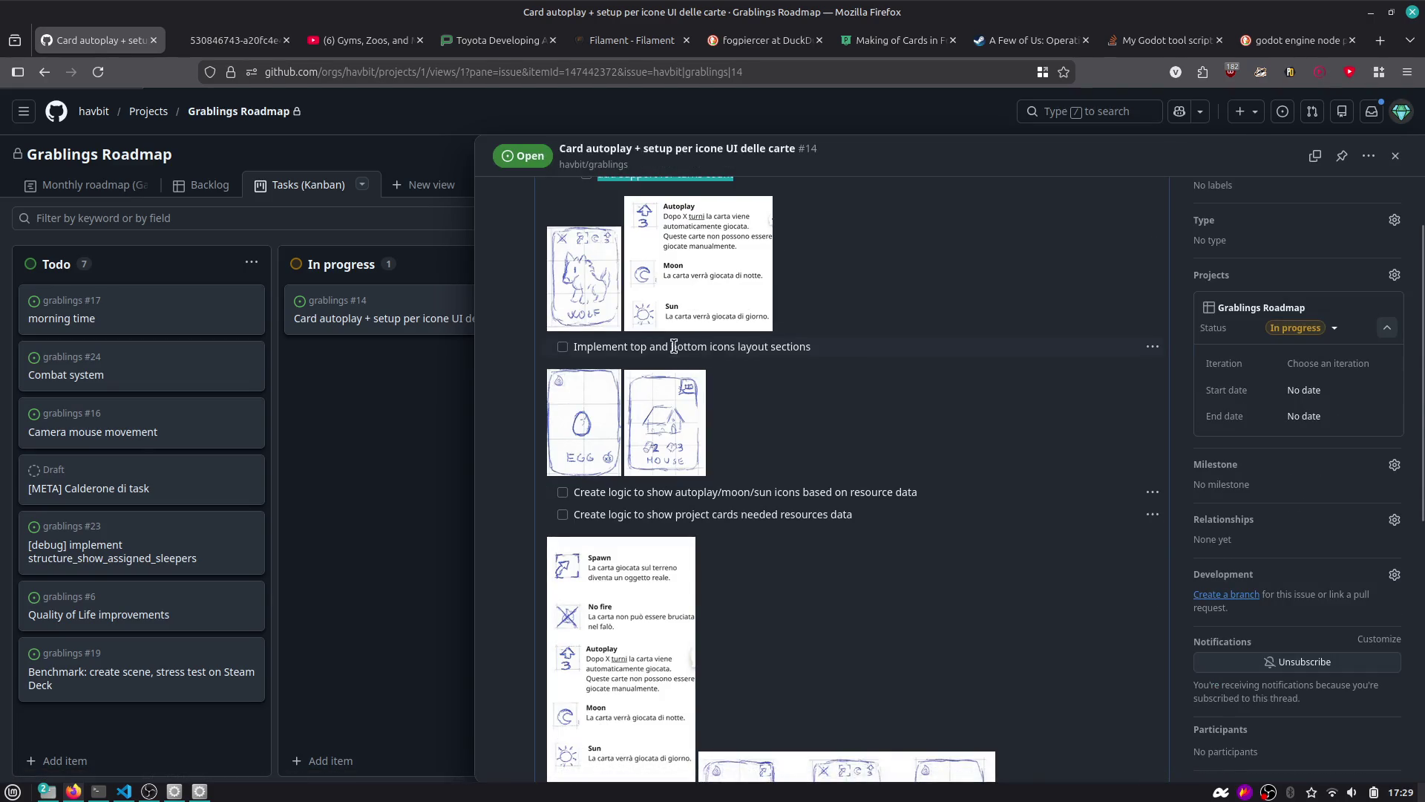
Tick 'Implement top and bottom icons layout sections' and select the autoplay/moon/sun icons task text.
{"action": "left_click_drag", "start_coordinate": [610, 347], "coordinate": [811, 347]}
{"action": "left_click", "coordinate": [809, 347]}
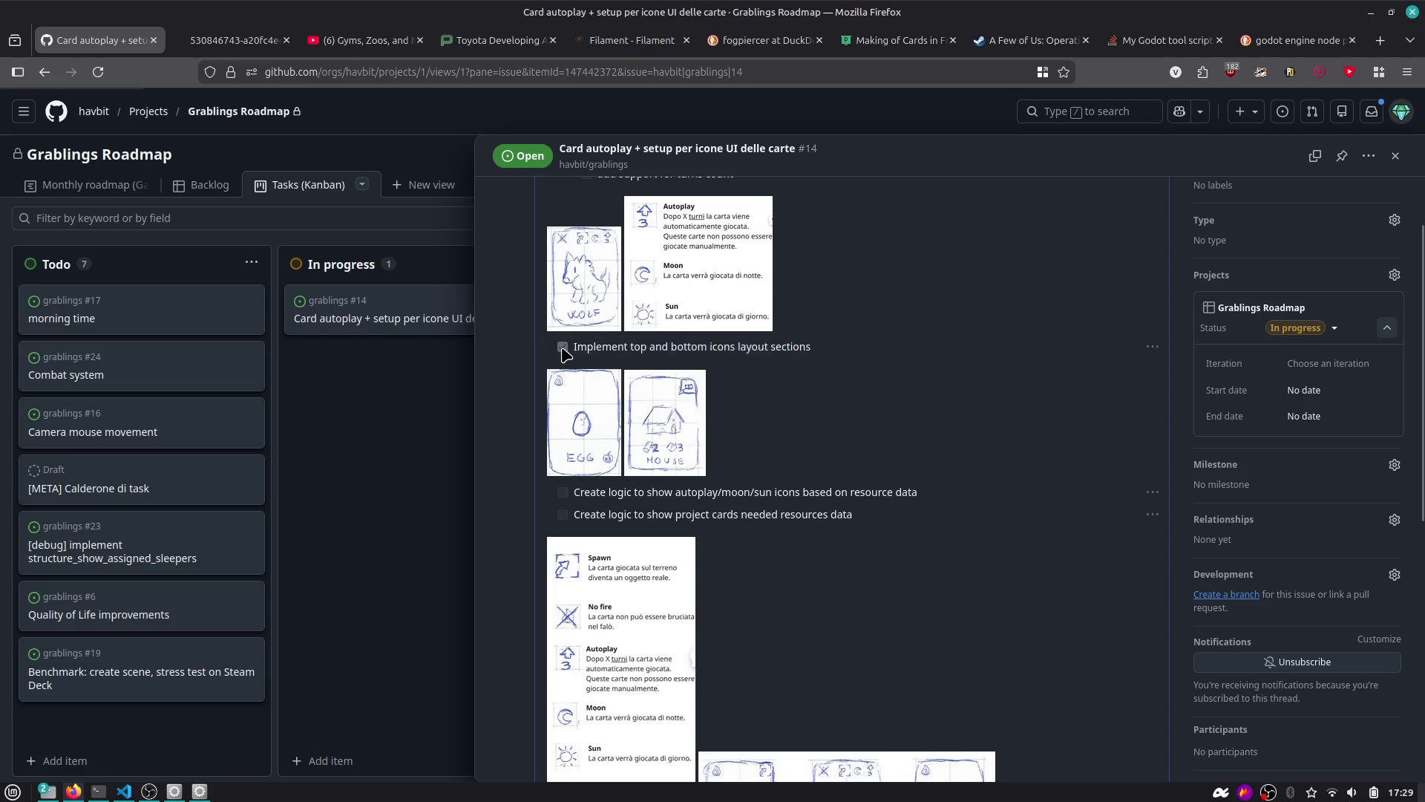
{"action": "left_click", "coordinate": [562, 348]}
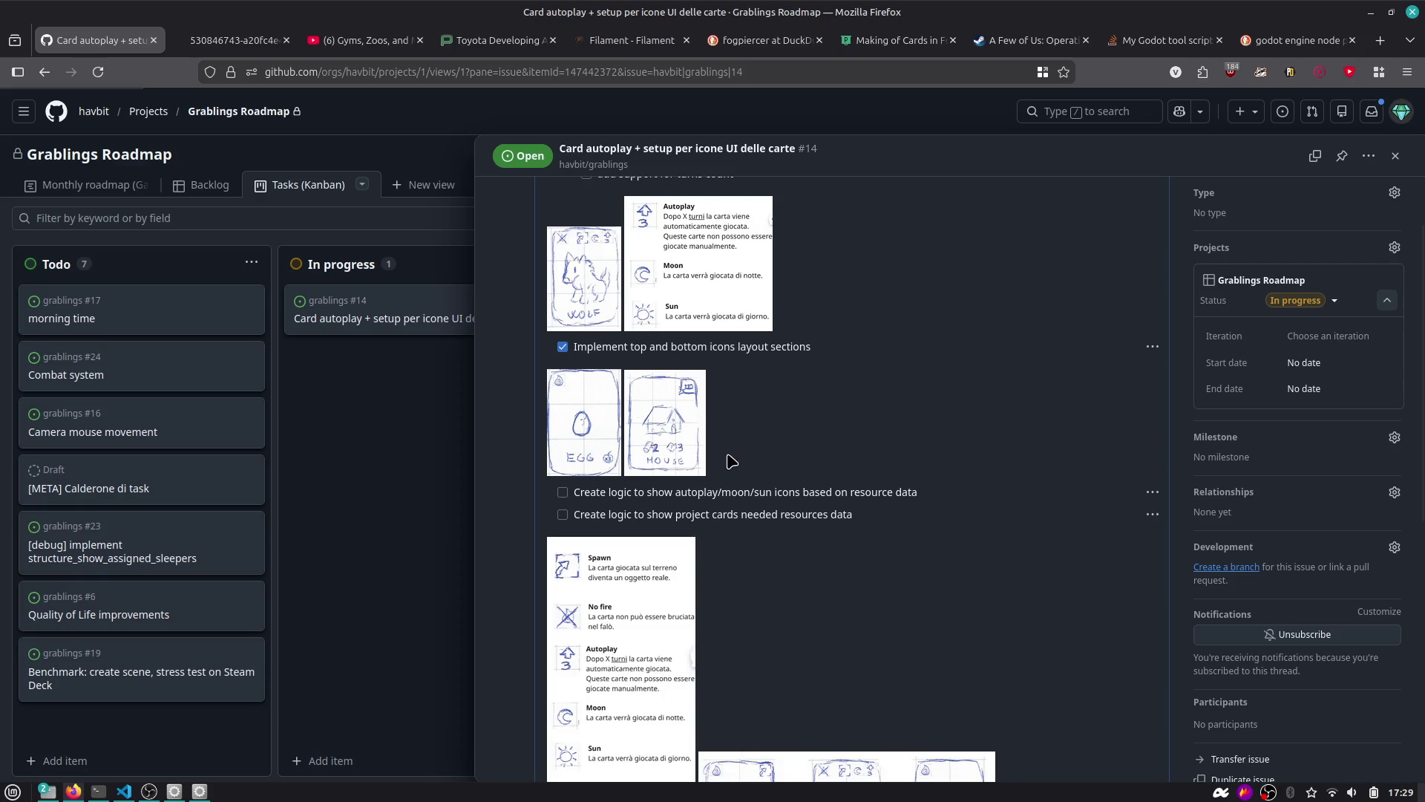
{"action": "scroll", "coordinate": [587, 511], "scroll_direction": "down", "scroll_amount": 2}
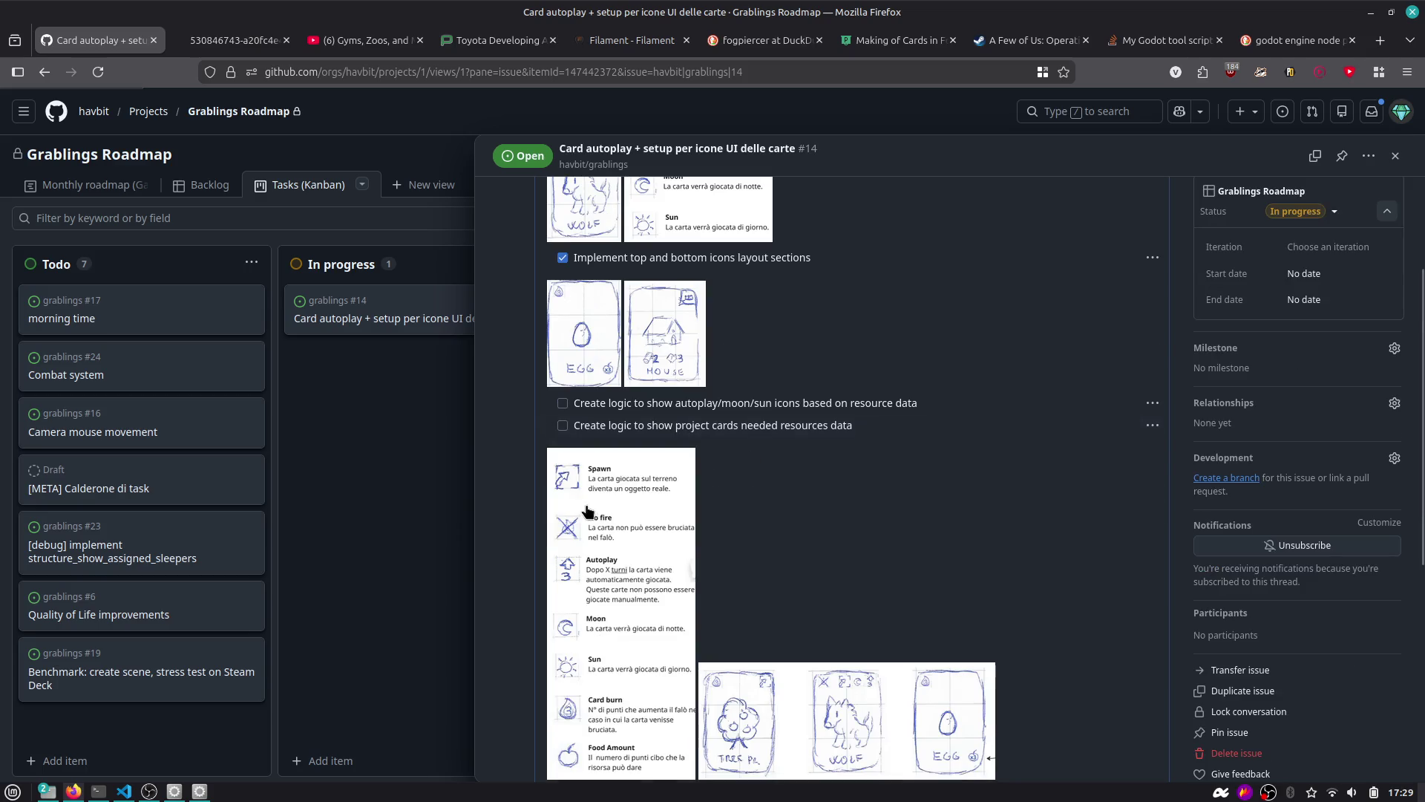
{"action": "left_click", "coordinate": [562, 257]}
{"action": "mouse_move", "coordinate": [776, 403]}
{"action": "left_mouse_down"}
{"action": "mouse_move", "coordinate": [946, 410]}
{"action": "mouse_move", "coordinate": [583, 407]}
{"action": "left_mouse_up"}
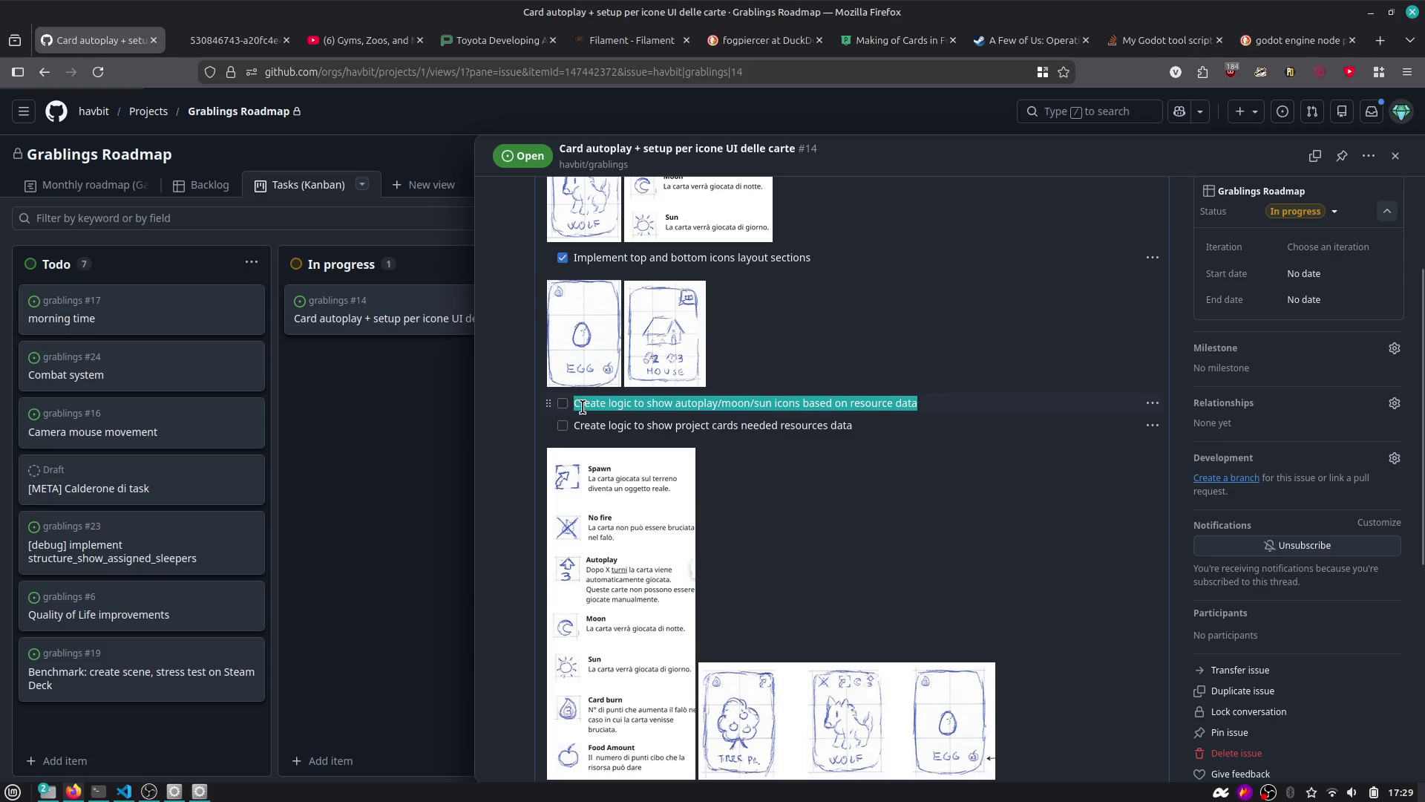
Back in Godot, go via the dev-cards tab to card_control_front and view it in 2D.
{"action": "key", "text": "alt+Tab"}
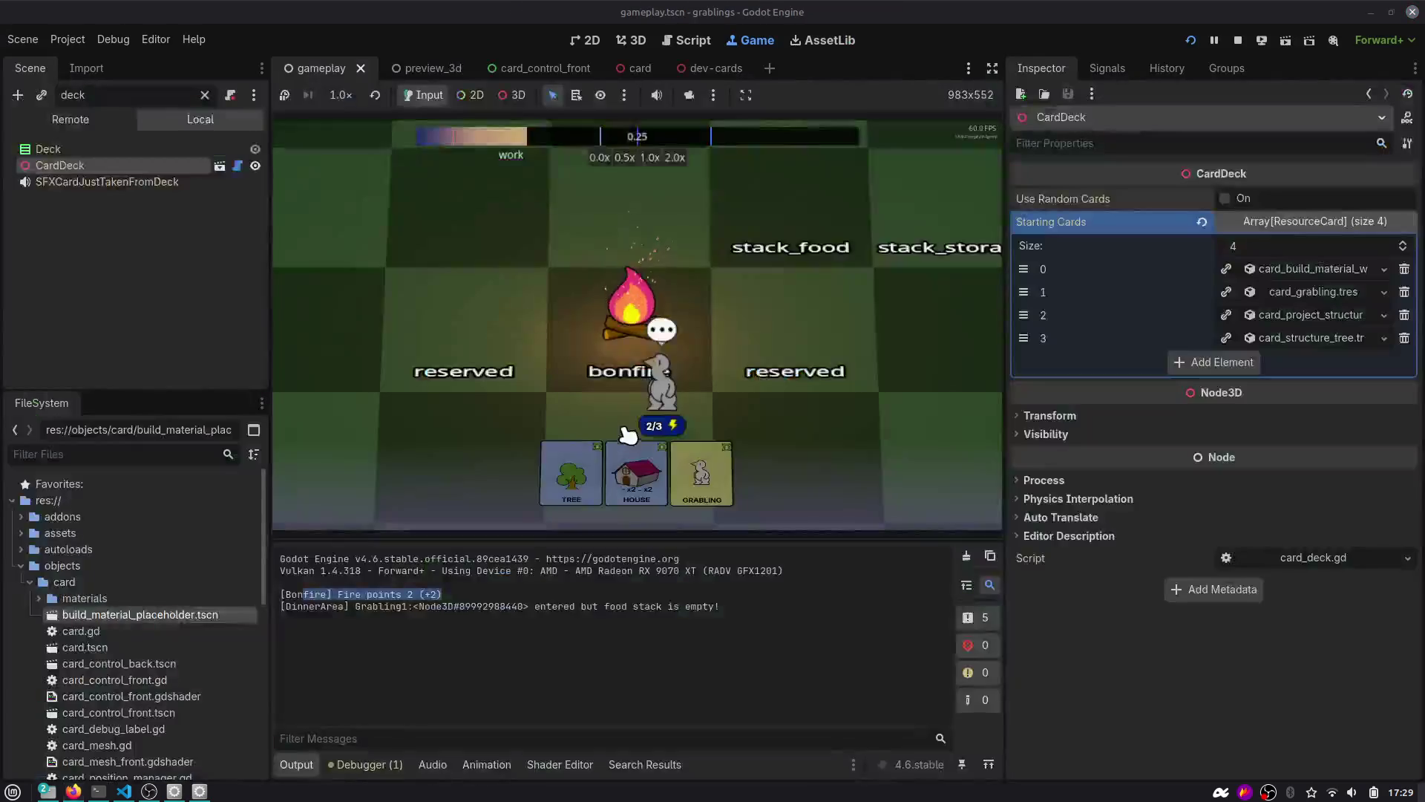
{"action": "left_click", "coordinate": [713, 67]}
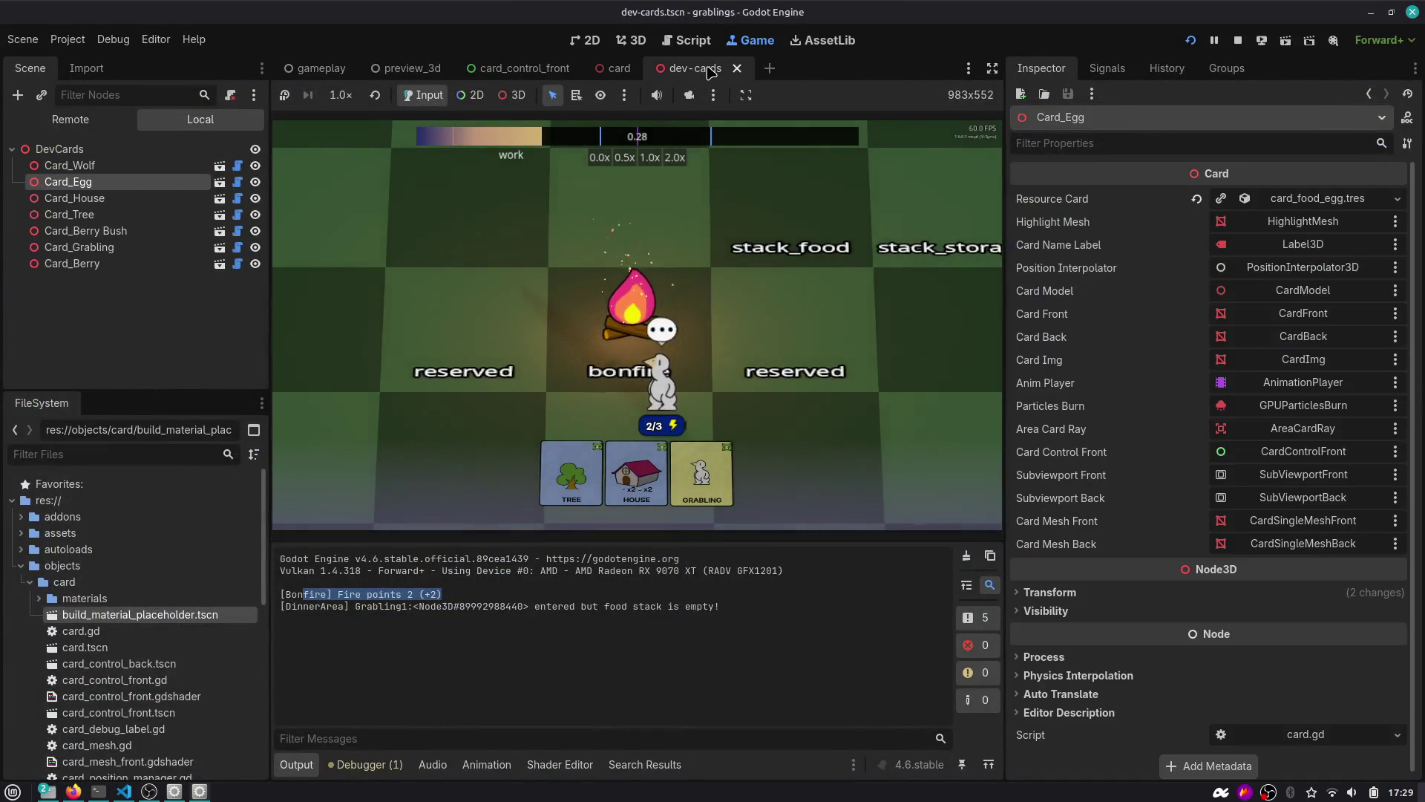
{"action": "left_click", "coordinate": [59, 148]}
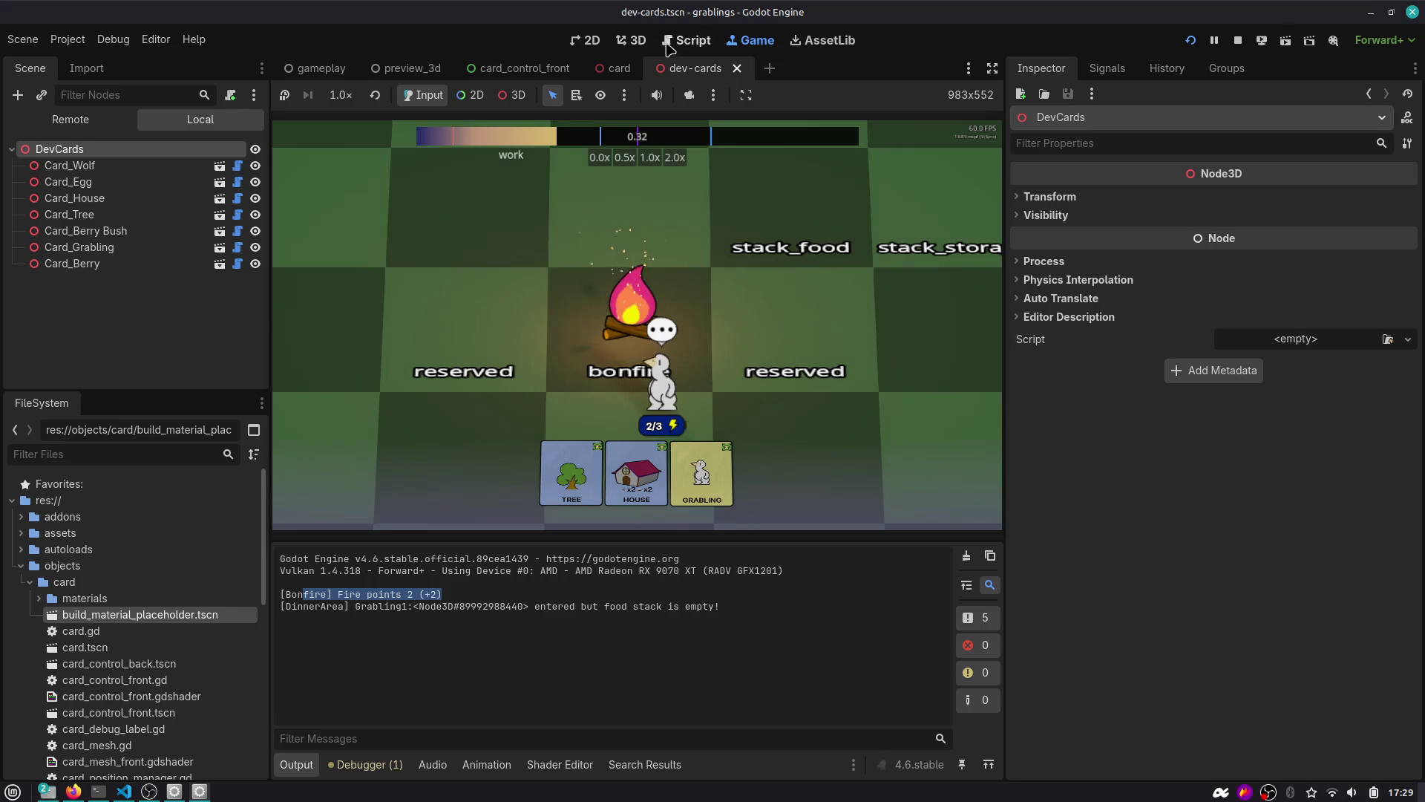
{"action": "left_click", "coordinate": [524, 68]}
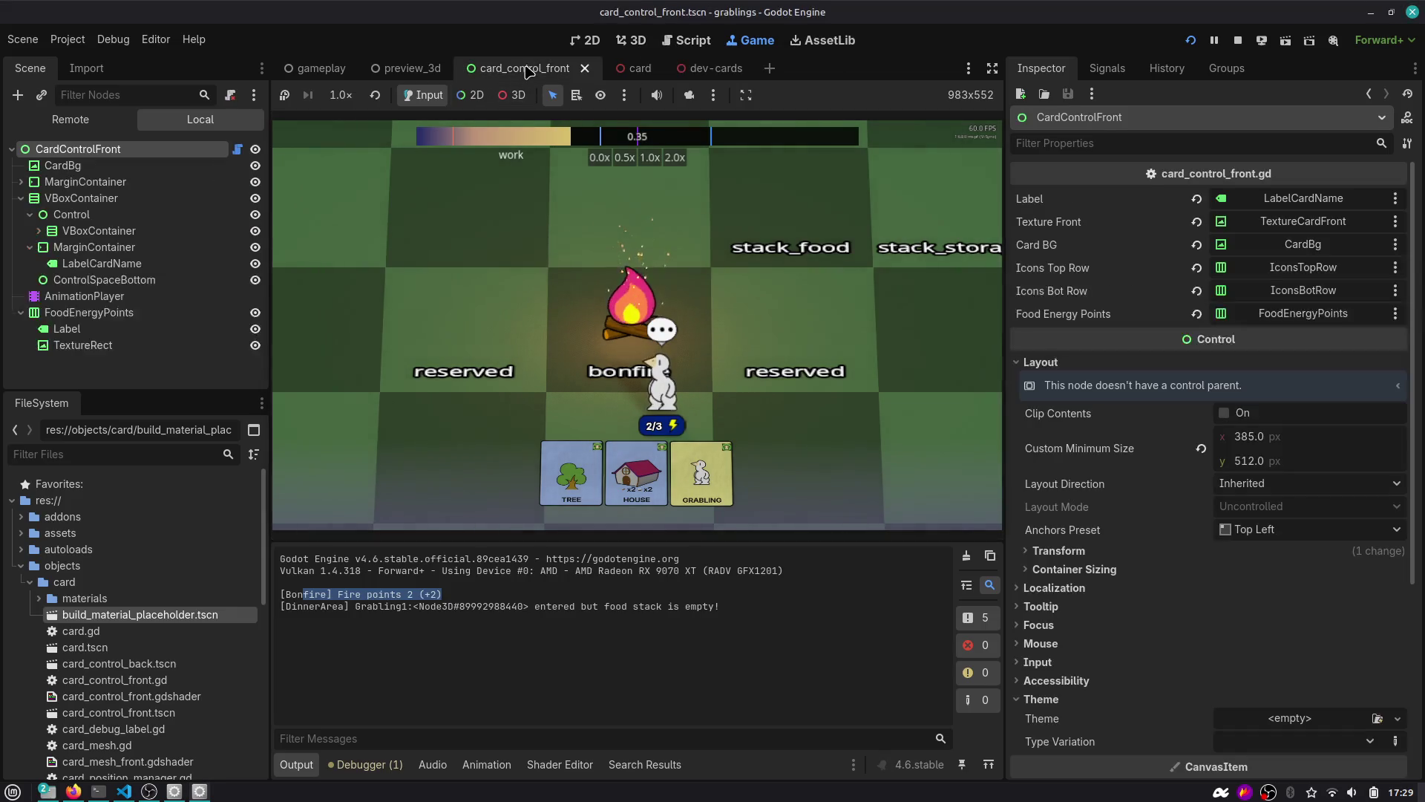
{"action": "left_click", "coordinate": [594, 40]}
{"action": "scroll", "coordinate": [548, 276], "scroll_direction": "down", "scroll_amount": 1}
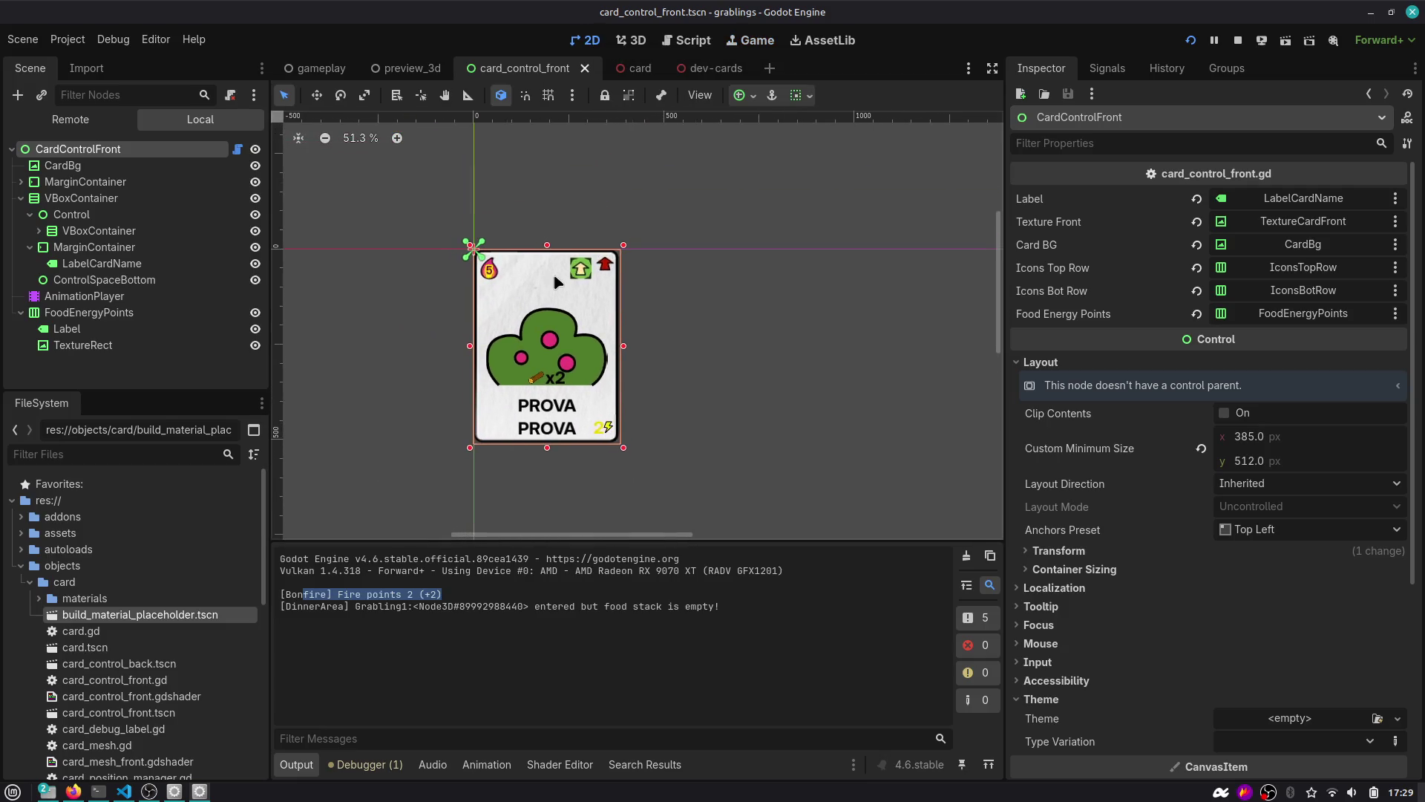
Change LabelCardName's Text in the Inspector to 'Prova lungo'.
{"action": "left_click", "coordinate": [83, 330]}
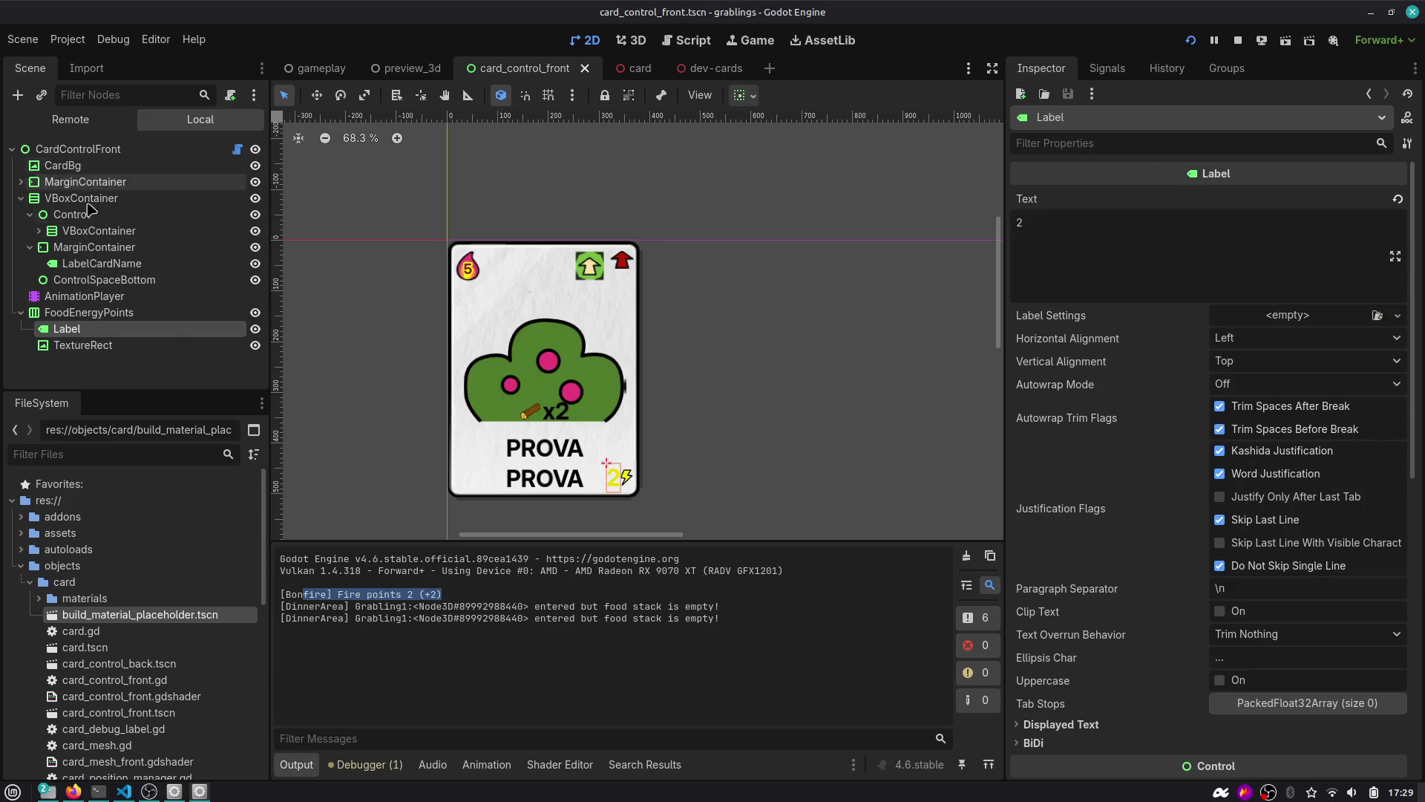
{"action": "left_click", "coordinate": [504, 441]}
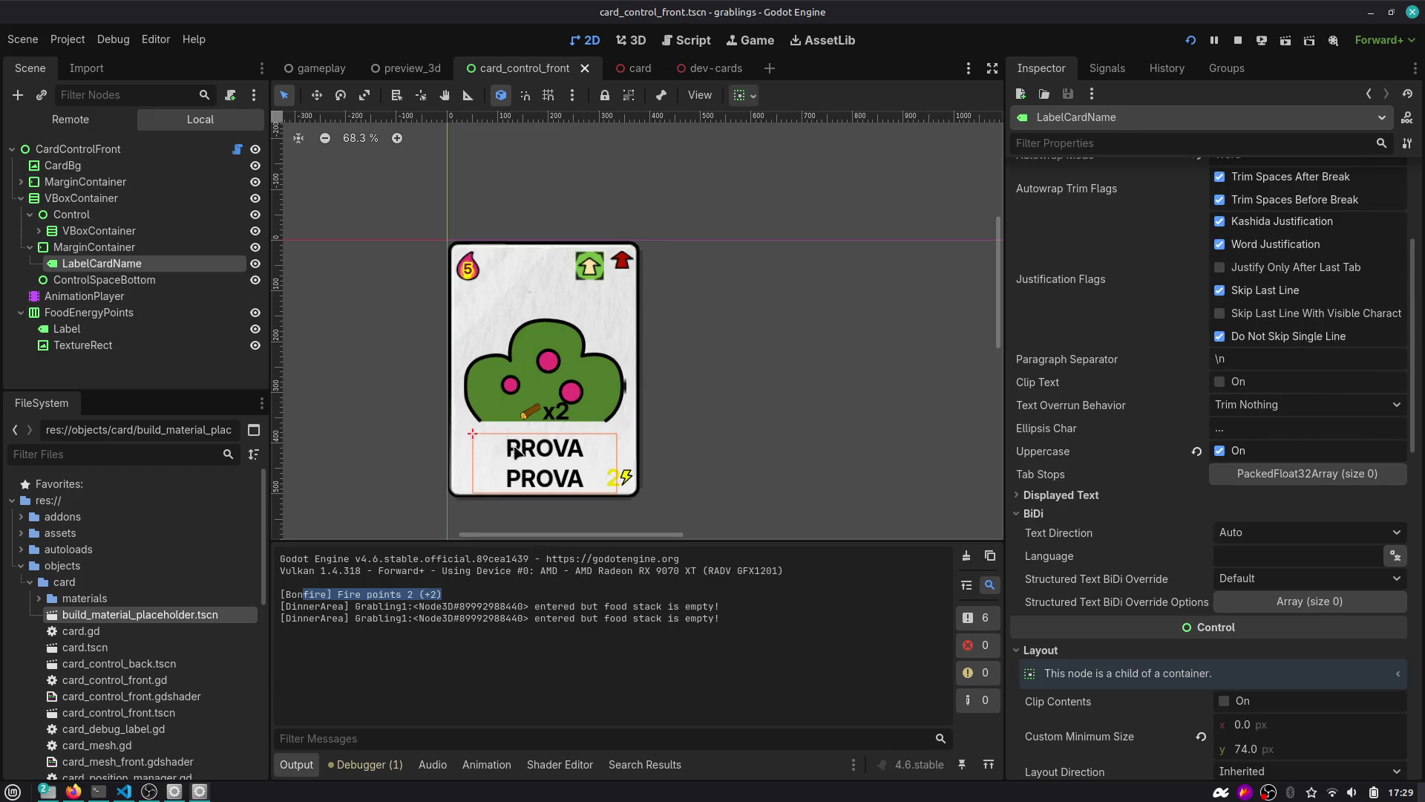
{"action": "scroll", "coordinate": [1210, 221], "scroll_direction": "up", "scroll_amount": 5}
{"action": "double_click", "coordinate": [1194, 224]}
{"action": "type", "text": "pro"}
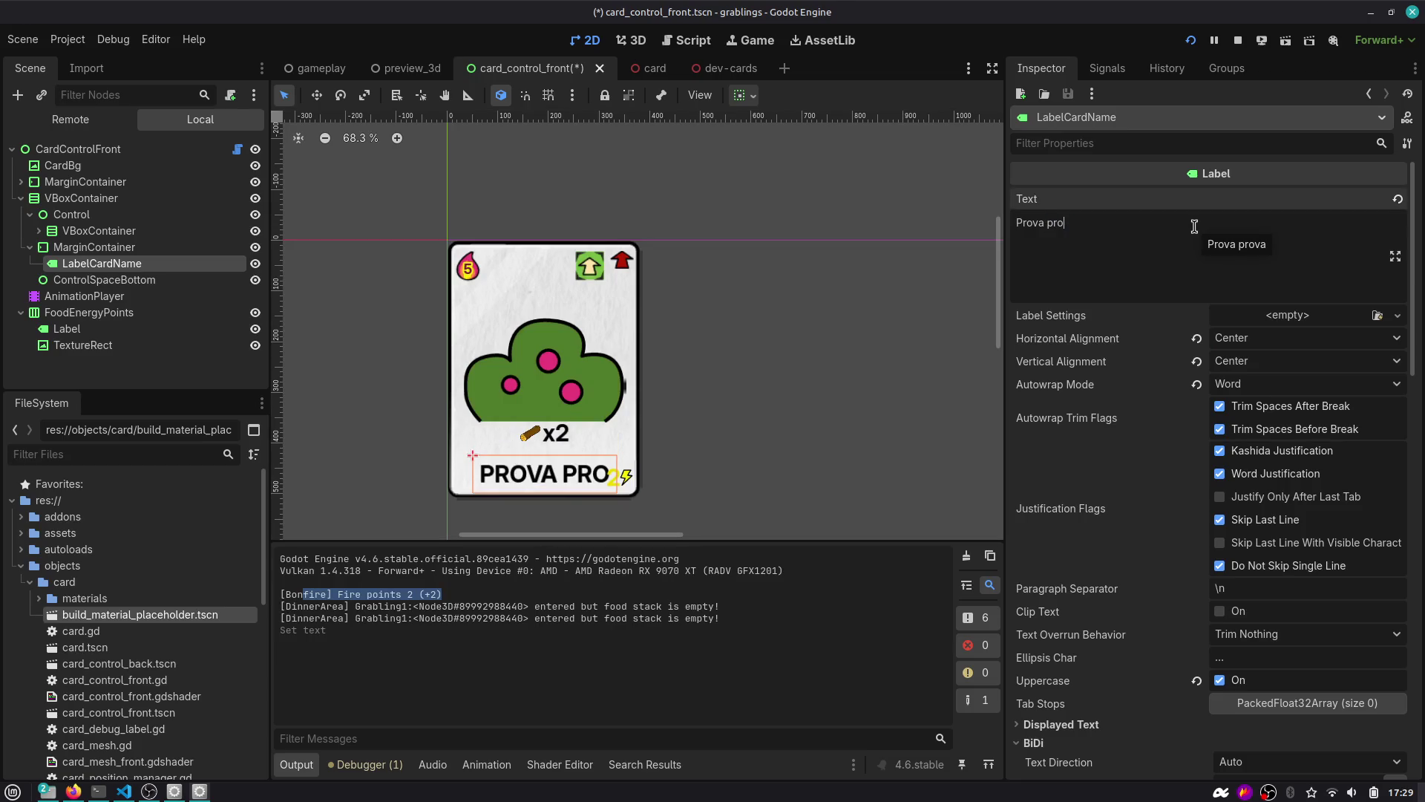
{"action": "key", "text": "BackSpace"}
{"action": "key", "text": "BackSpace"}
{"action": "key", "text": "BackSpace"}
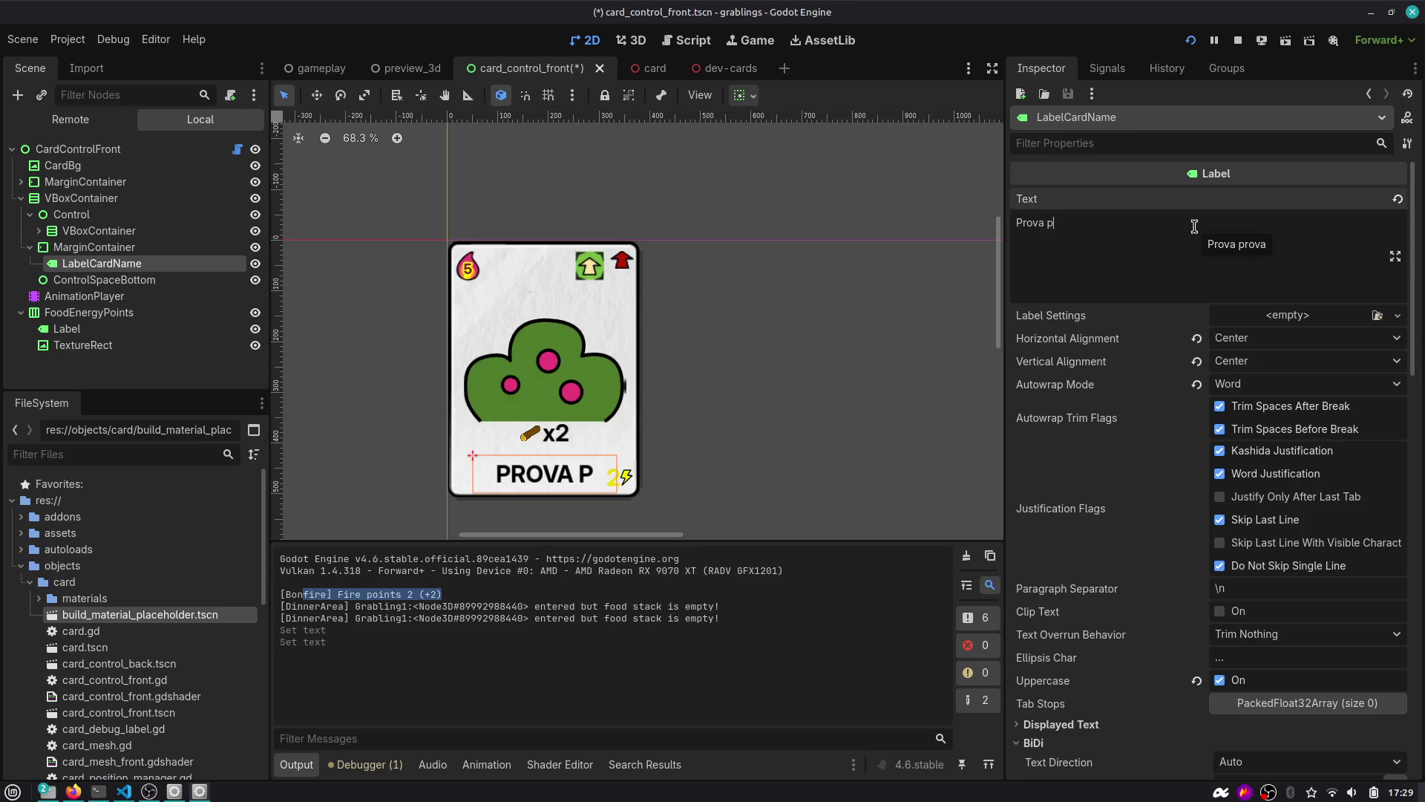
{"action": "type", "text": "lungo"}
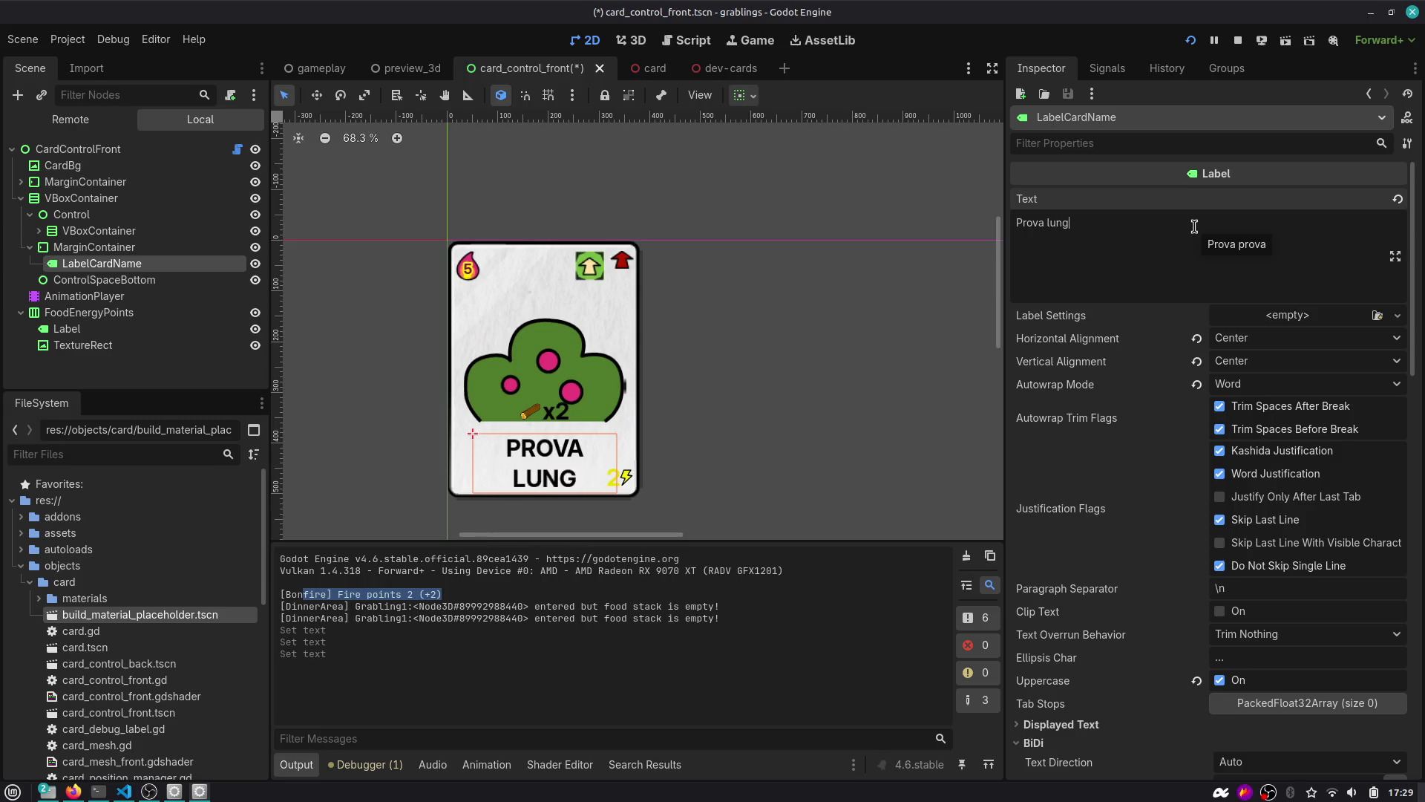
Check the two-line PROVA LUNGO name on the canvas and save card_control_front.
{"action": "left_click", "coordinate": [854, 433]}
{"action": "scroll", "coordinate": [637, 426], "scroll_direction": "up", "scroll_amount": 3}
{"action": "left_click_drag", "start_coordinate": [637, 427], "coordinate": [738, 361]}
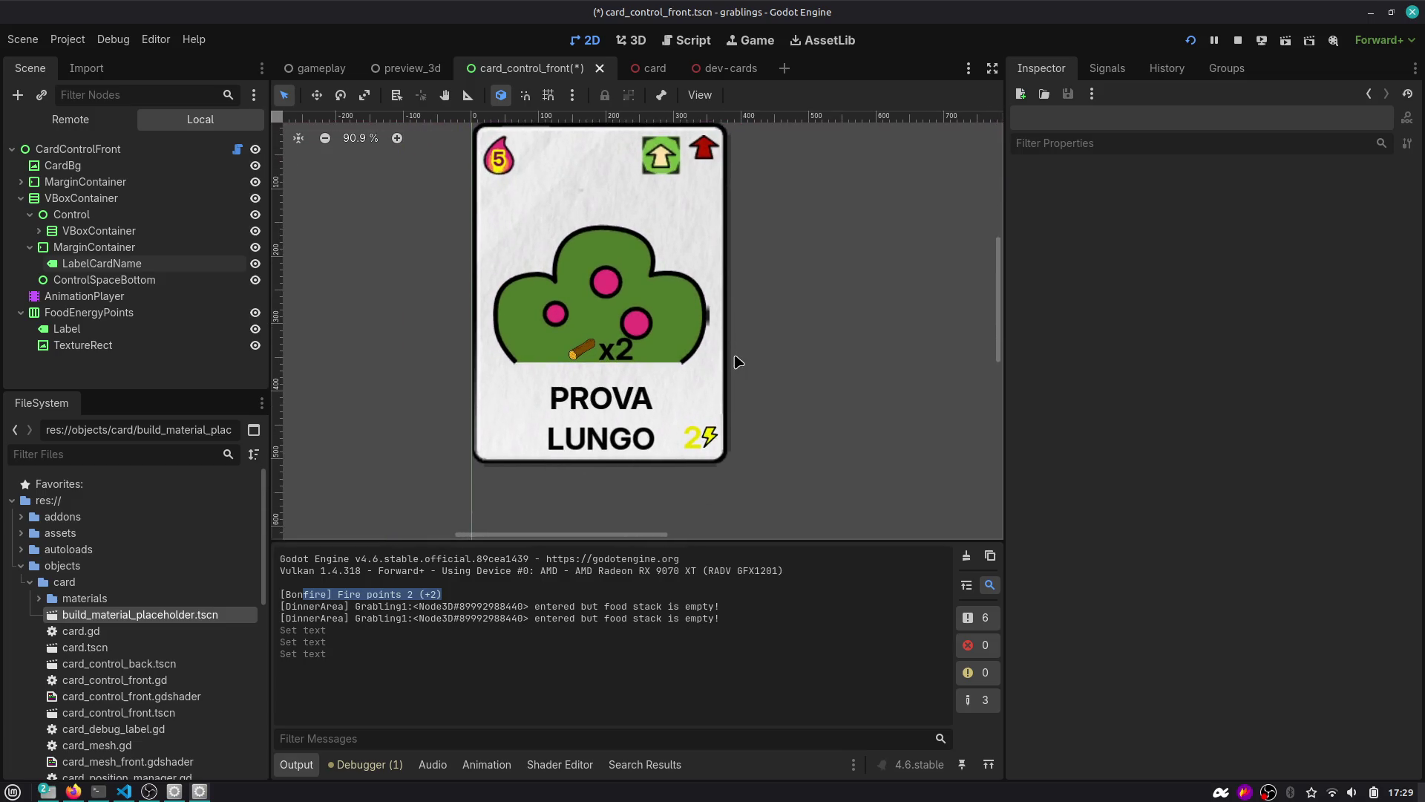
{"action": "scroll", "coordinate": [735, 362], "scroll_direction": "down", "scroll_amount": 3}
{"action": "left_click", "coordinate": [689, 407]}
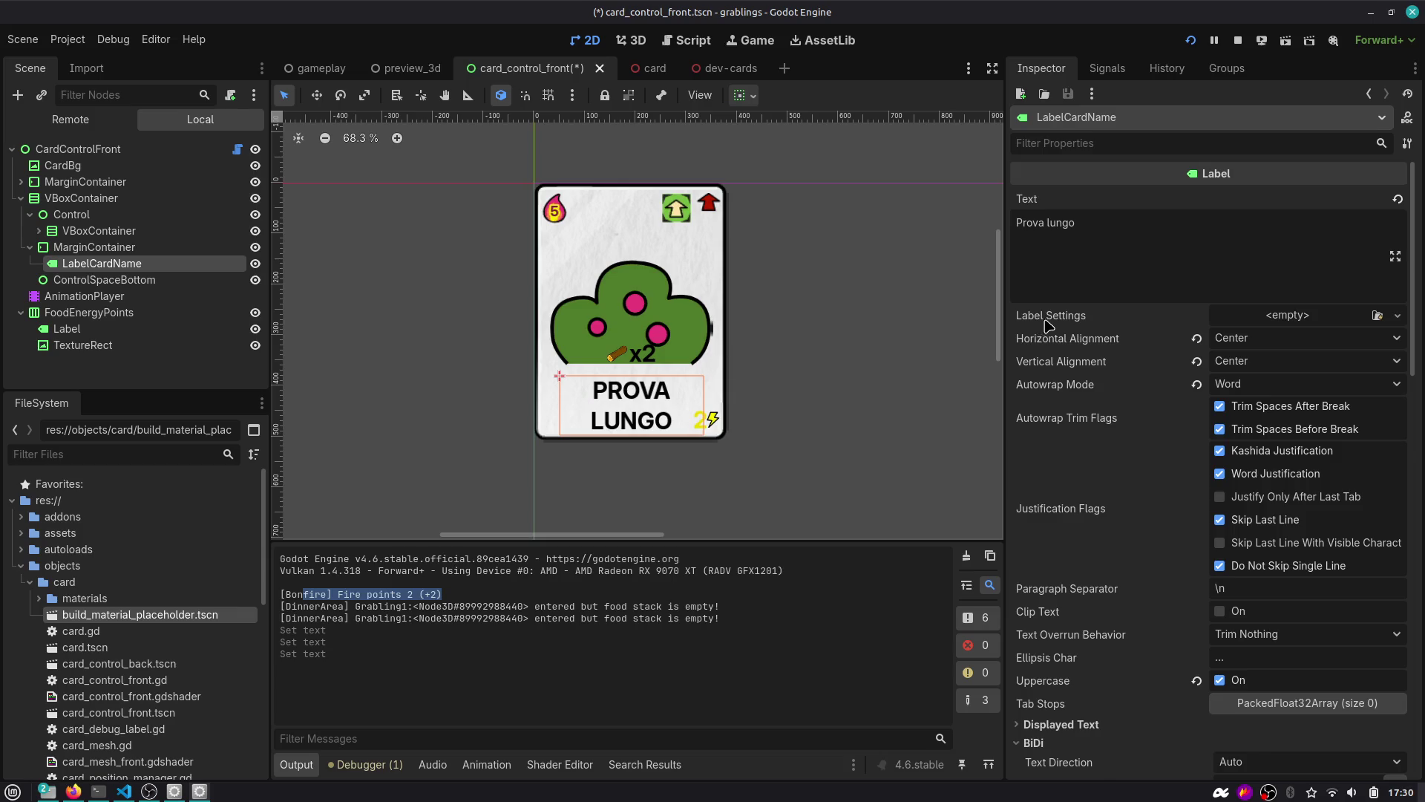
{"action": "scroll", "coordinate": [1049, 326], "scroll_direction": "down", "scroll_amount": 2}
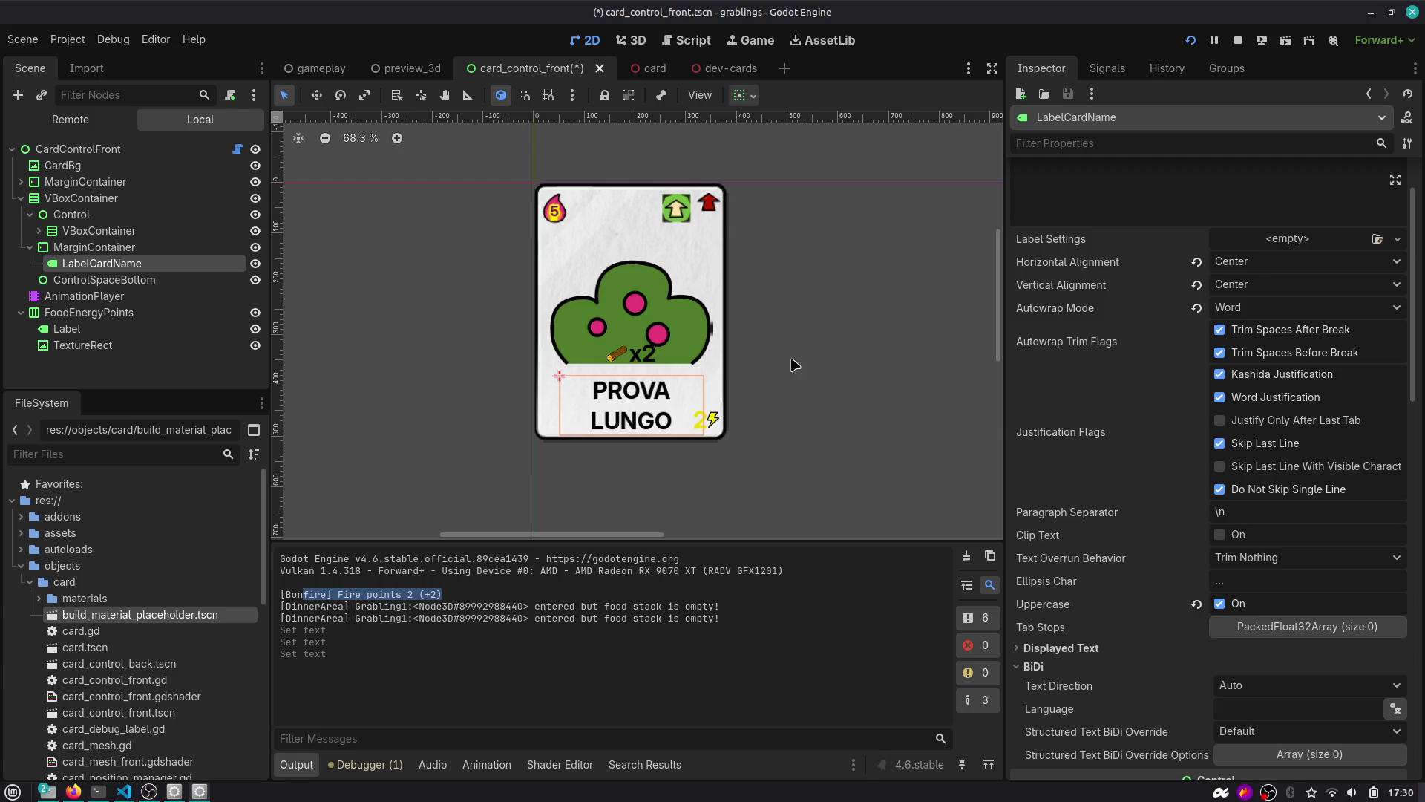
{"action": "key", "text": "ctrl+s"}
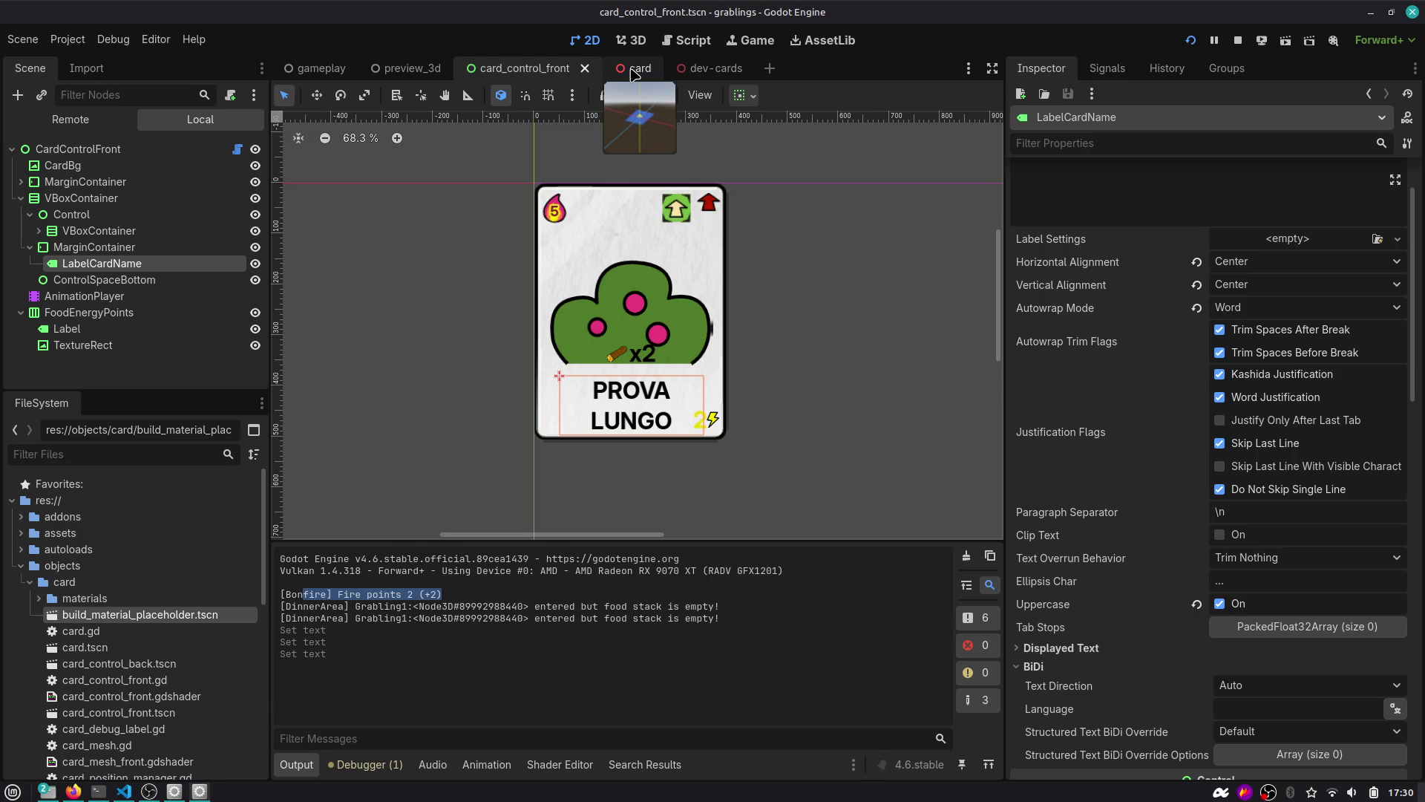
Look over the preview_3d board around the stacked Wood3 card, then return to the card scene.
{"action": "left_click", "coordinate": [633, 69]}
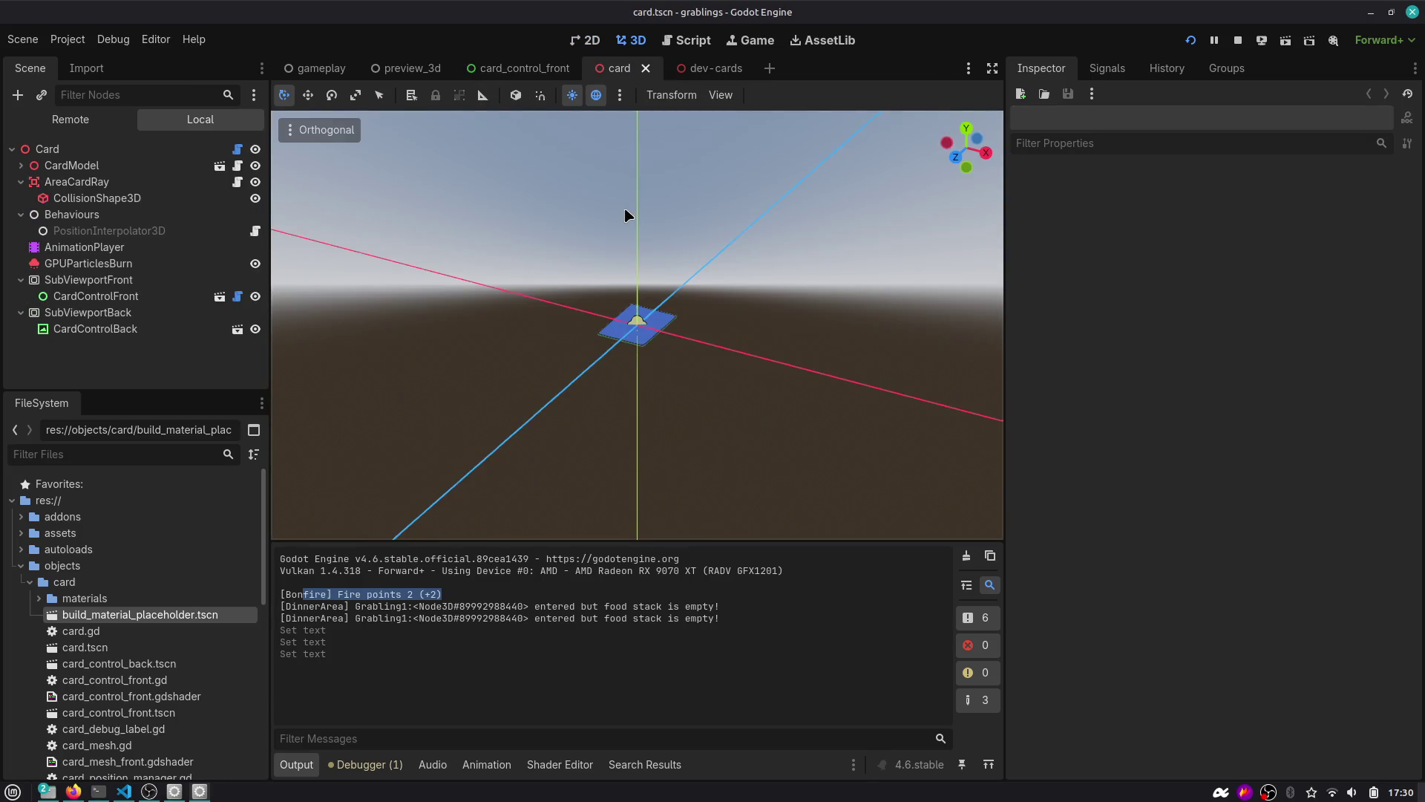
{"action": "left_click", "coordinate": [406, 68]}
{"action": "scroll", "coordinate": [619, 210], "scroll_direction": "down", "scroll_amount": 5}
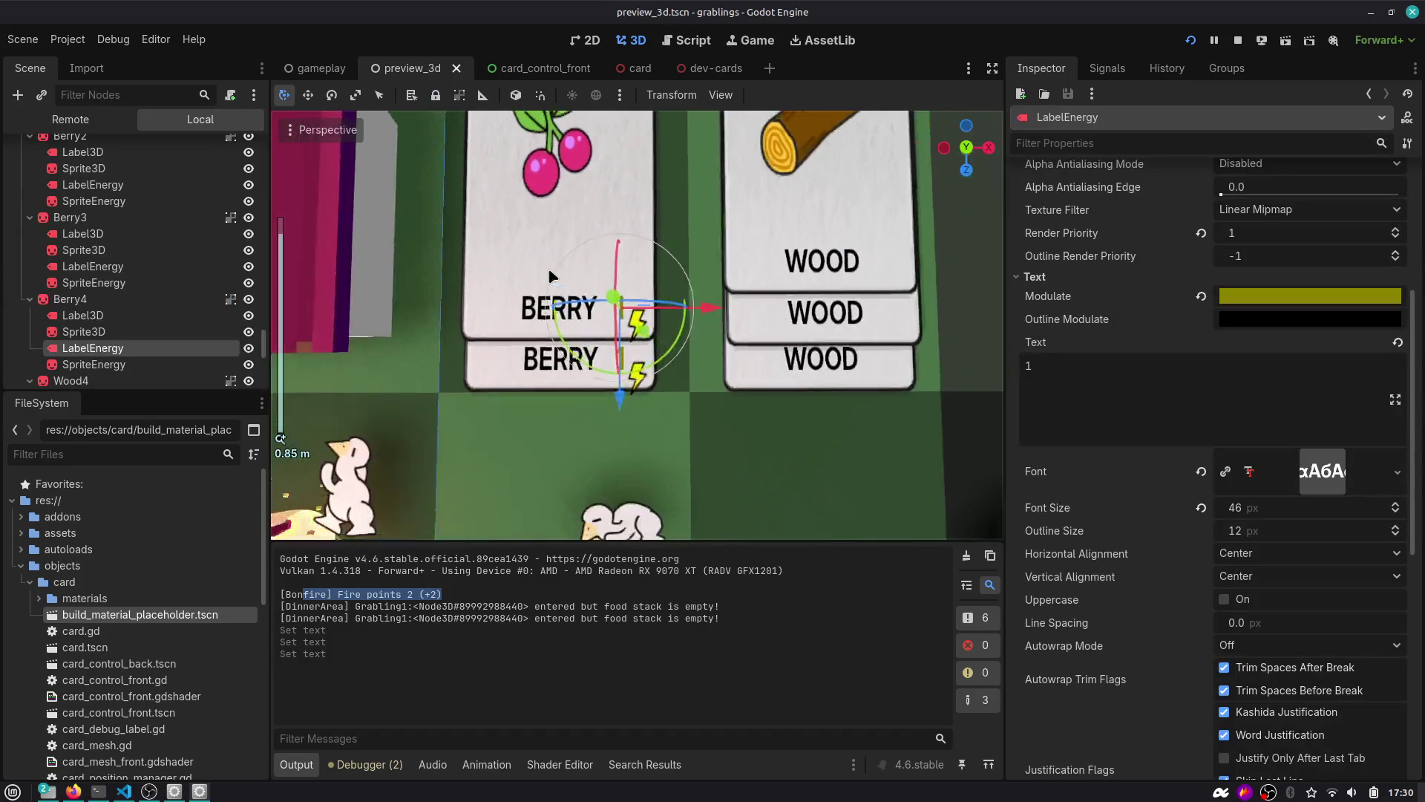
{"action": "scroll", "coordinate": [619, 210], "scroll_direction": "down", "scroll_amount": 3}
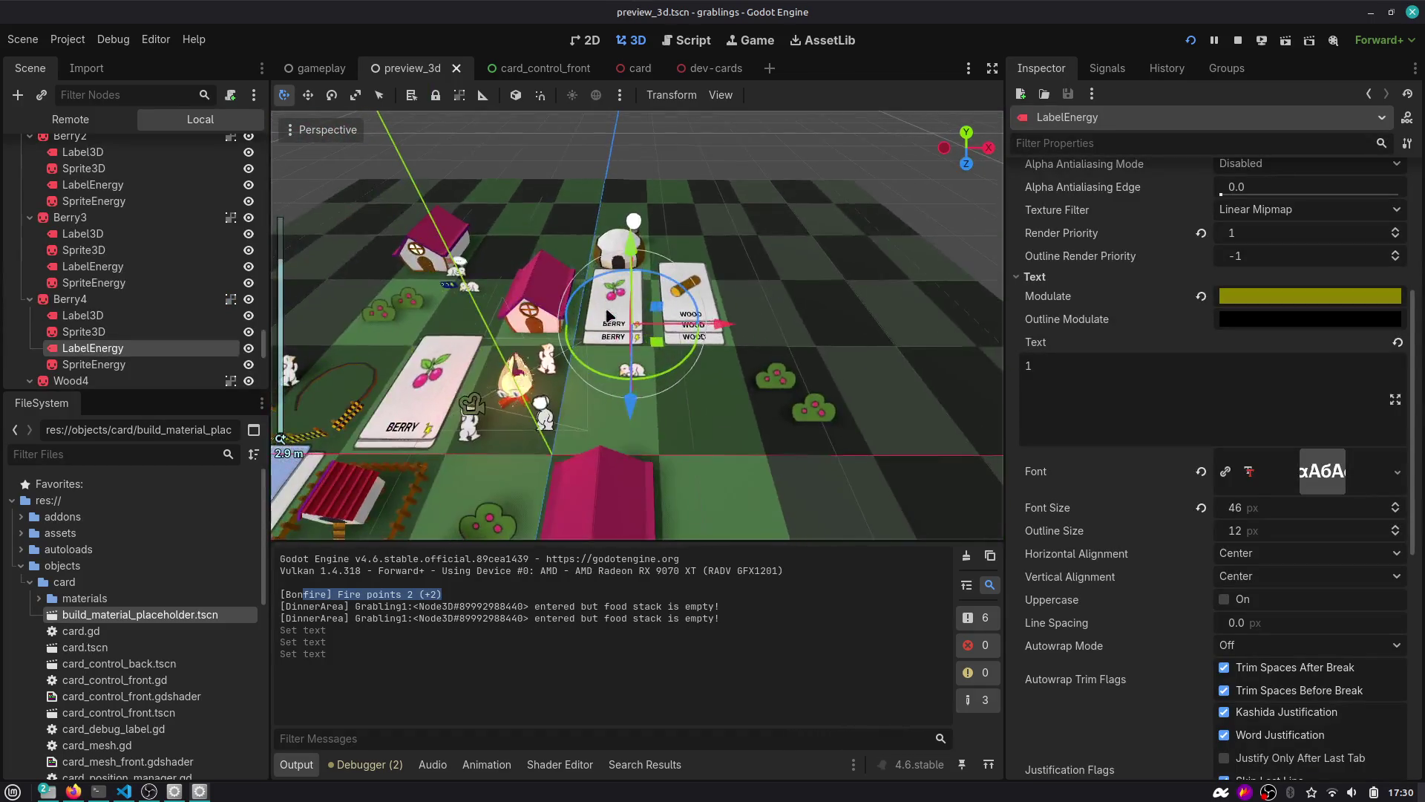
{"action": "scroll", "coordinate": [751, 267], "scroll_direction": "up", "scroll_amount": 5}
{"action": "left_click", "coordinate": [751, 267]}
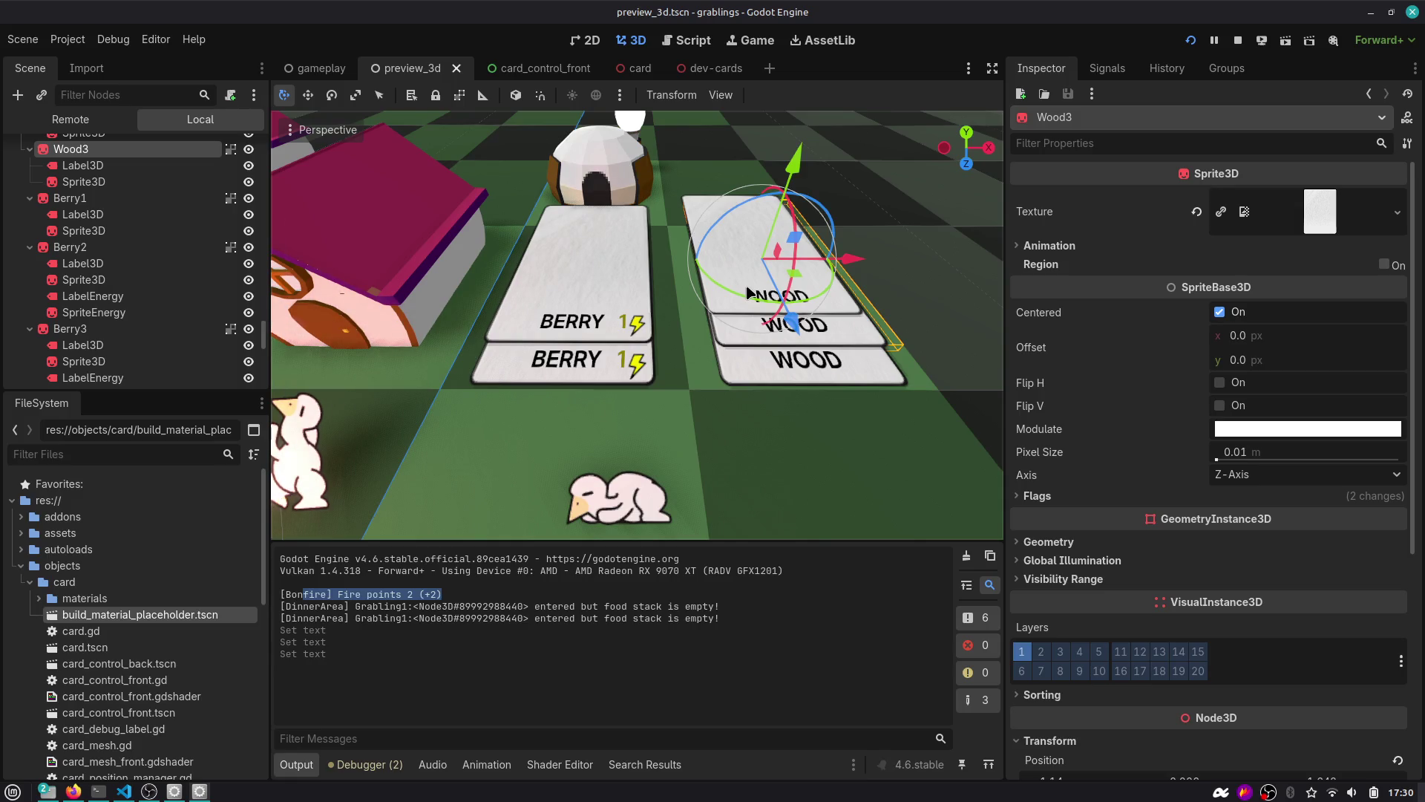
{"action": "scroll", "coordinate": [580, 390], "scroll_direction": "down", "scroll_amount": 10}
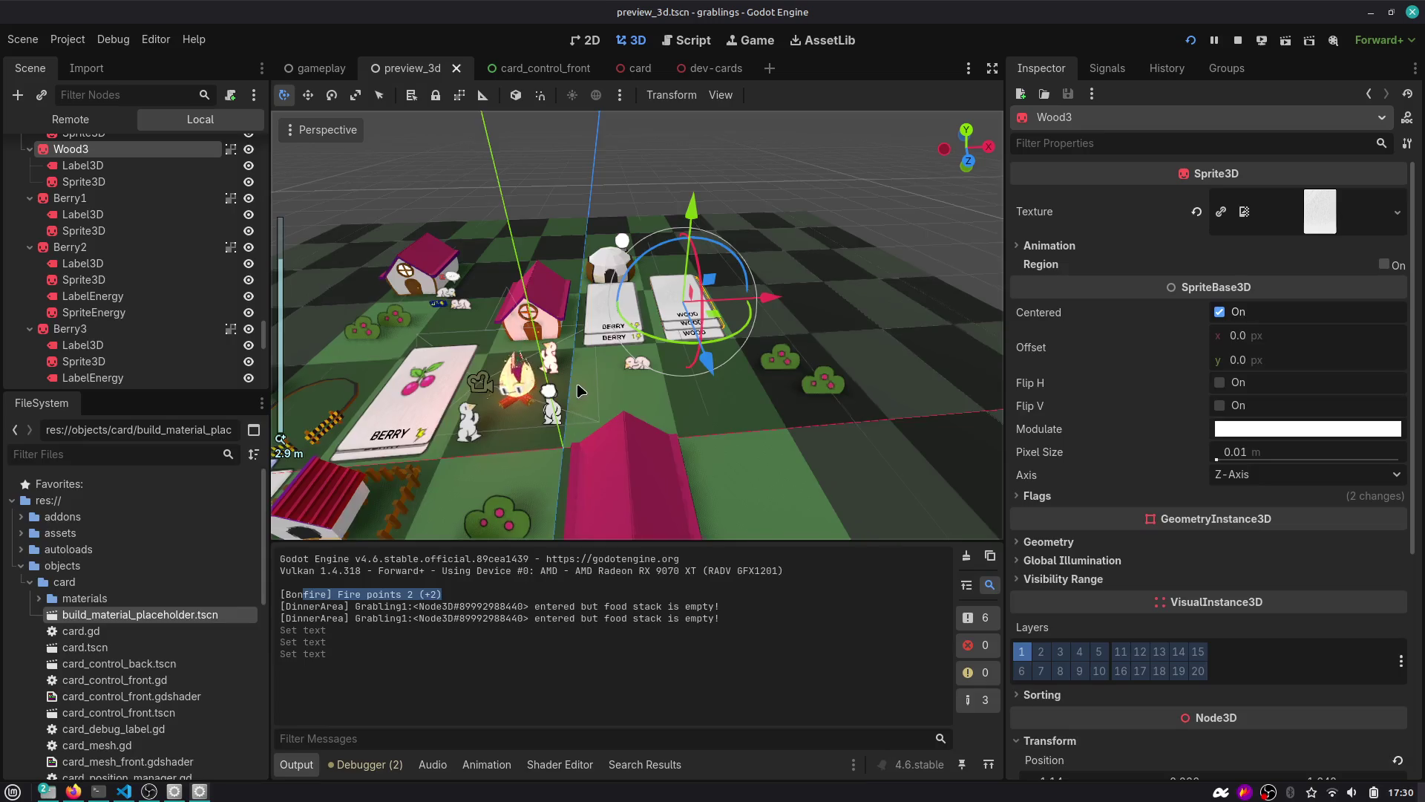
{"action": "left_click_drag", "start_coordinate": [579, 390], "coordinate": [748, 307]}
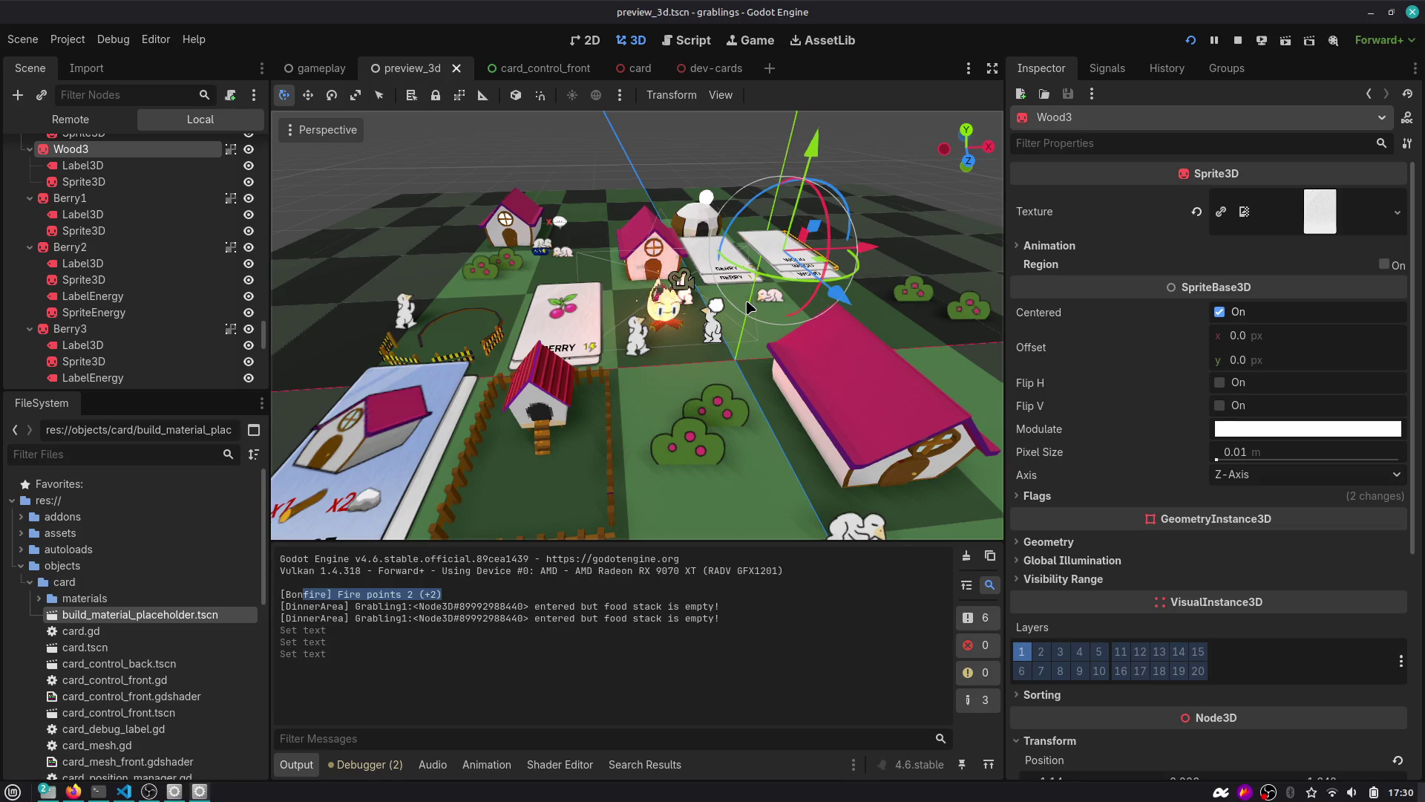
{"action": "left_click", "coordinate": [637, 68]}
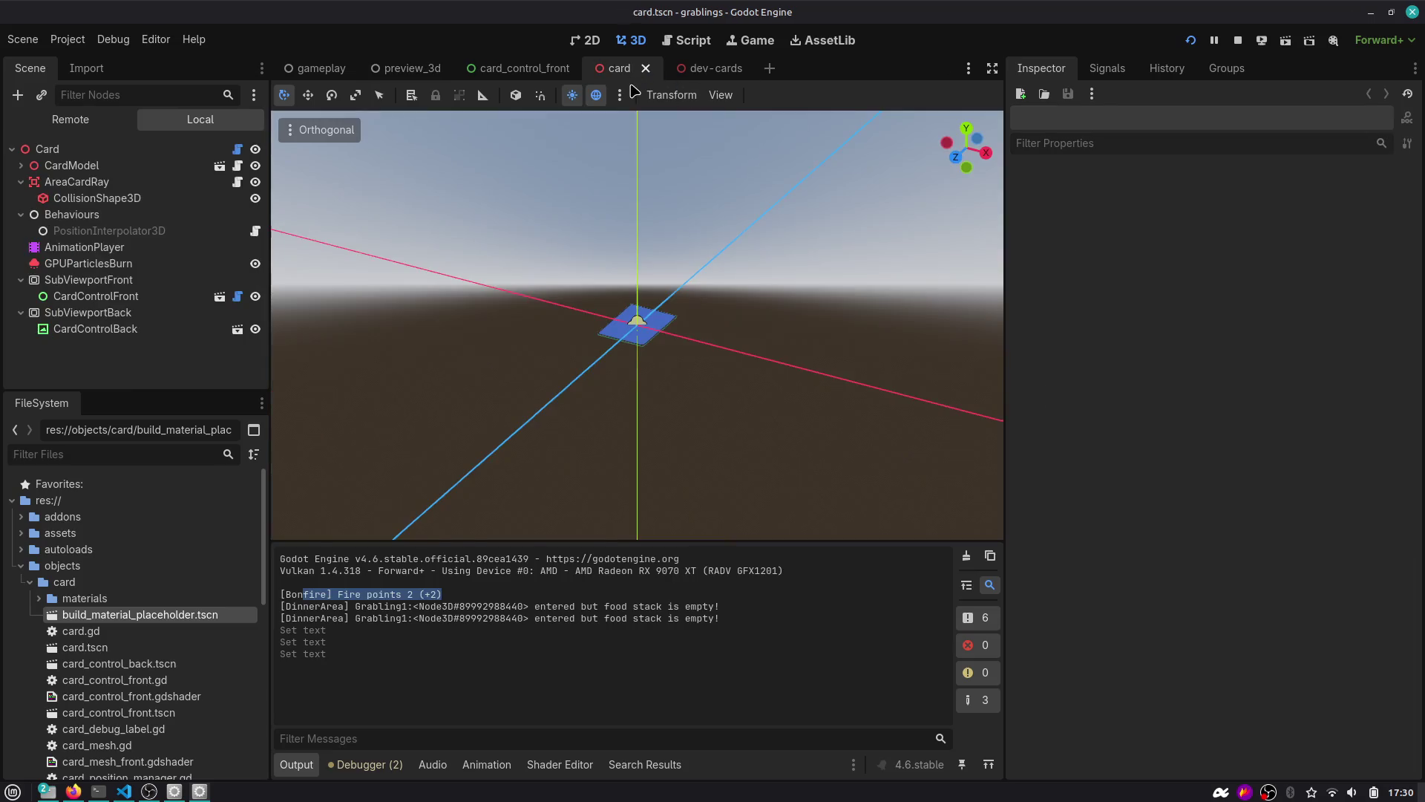
Open card.gd, place the caret in animate_burn, and try a function search for 'pr'.
{"action": "left_click", "coordinate": [236, 149]}
{"action": "left_click", "coordinate": [946, 336]}
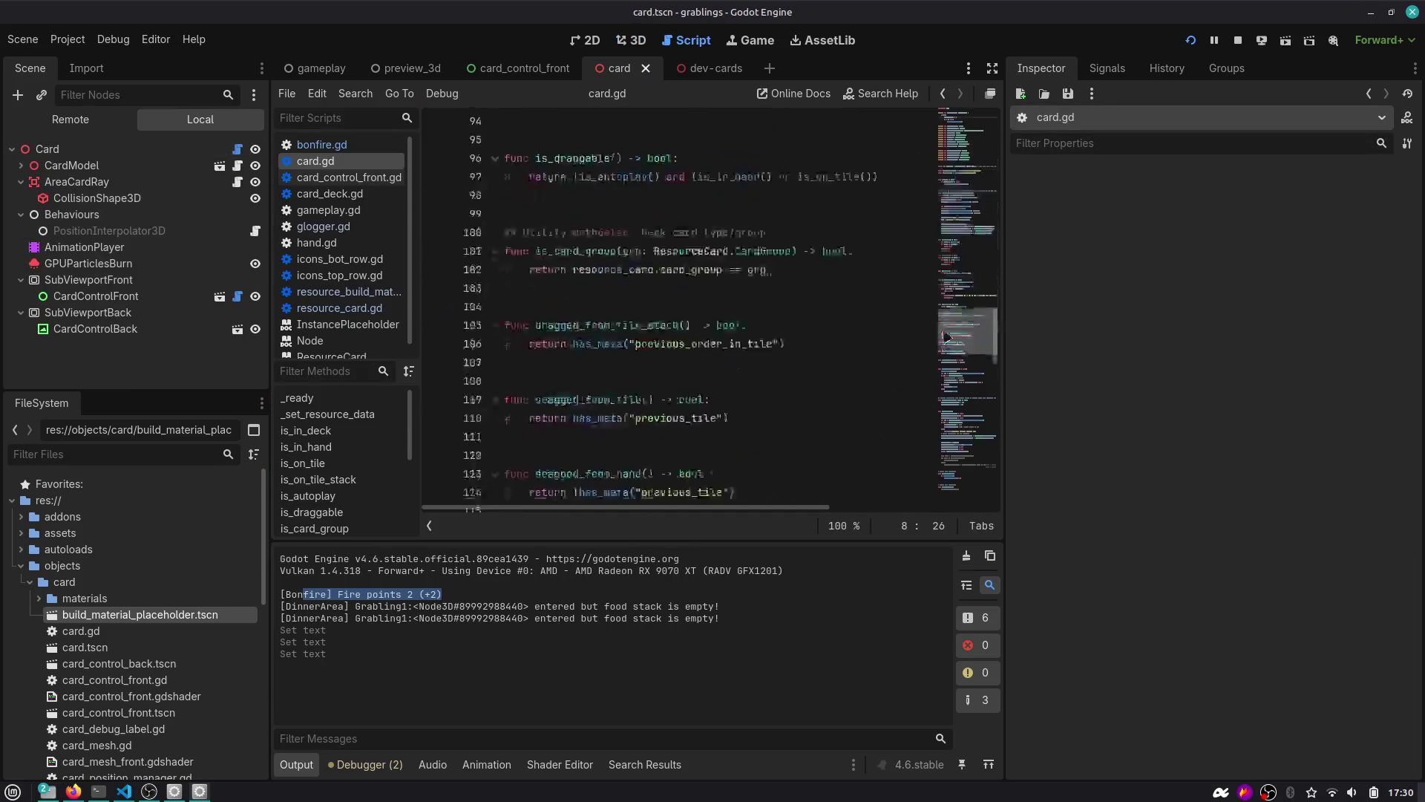
{"action": "scroll", "coordinate": [928, 341], "scroll_direction": "down", "scroll_amount": 15}
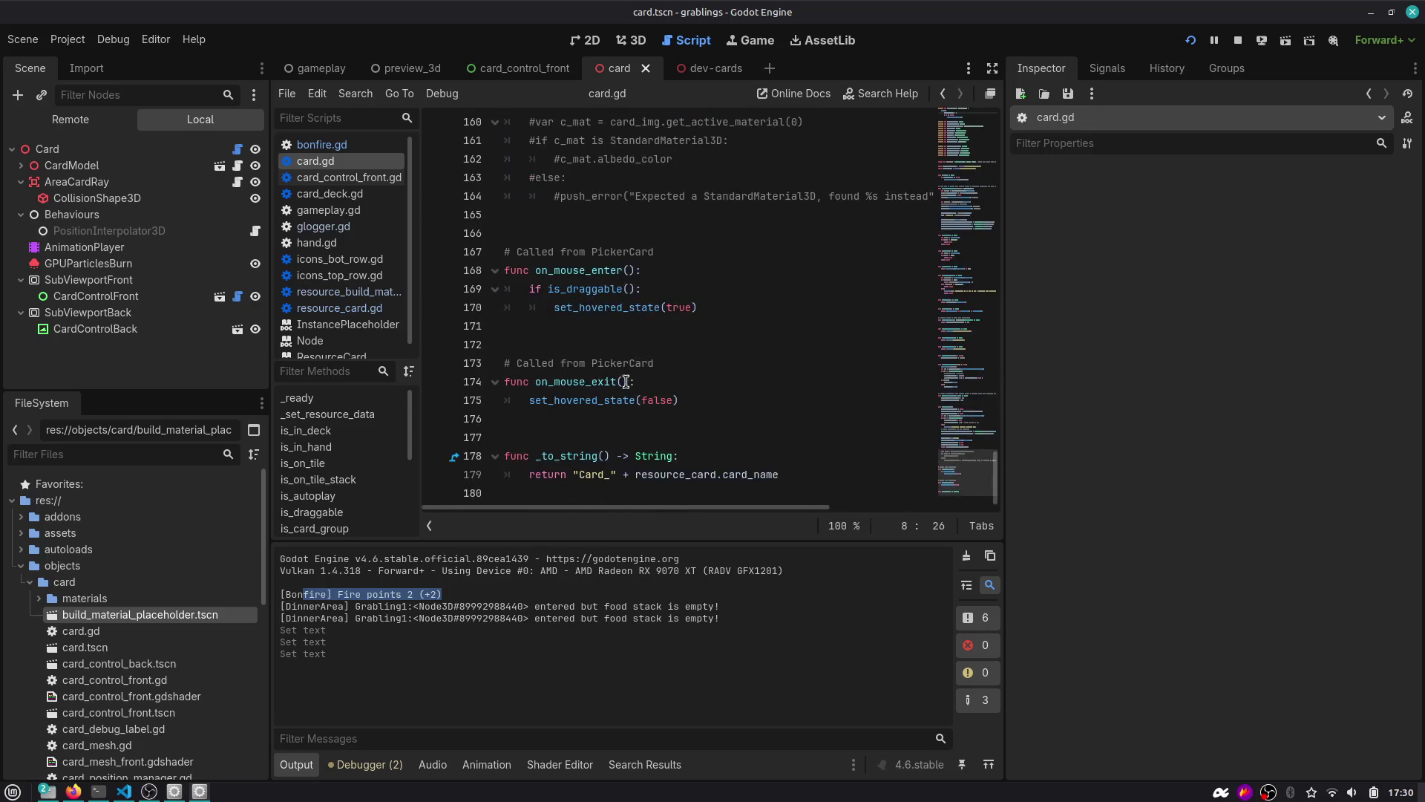
{"action": "scroll", "coordinate": [626, 382], "scroll_direction": "up", "scroll_amount": 11}
{"action": "left_click", "coordinate": [609, 357]}
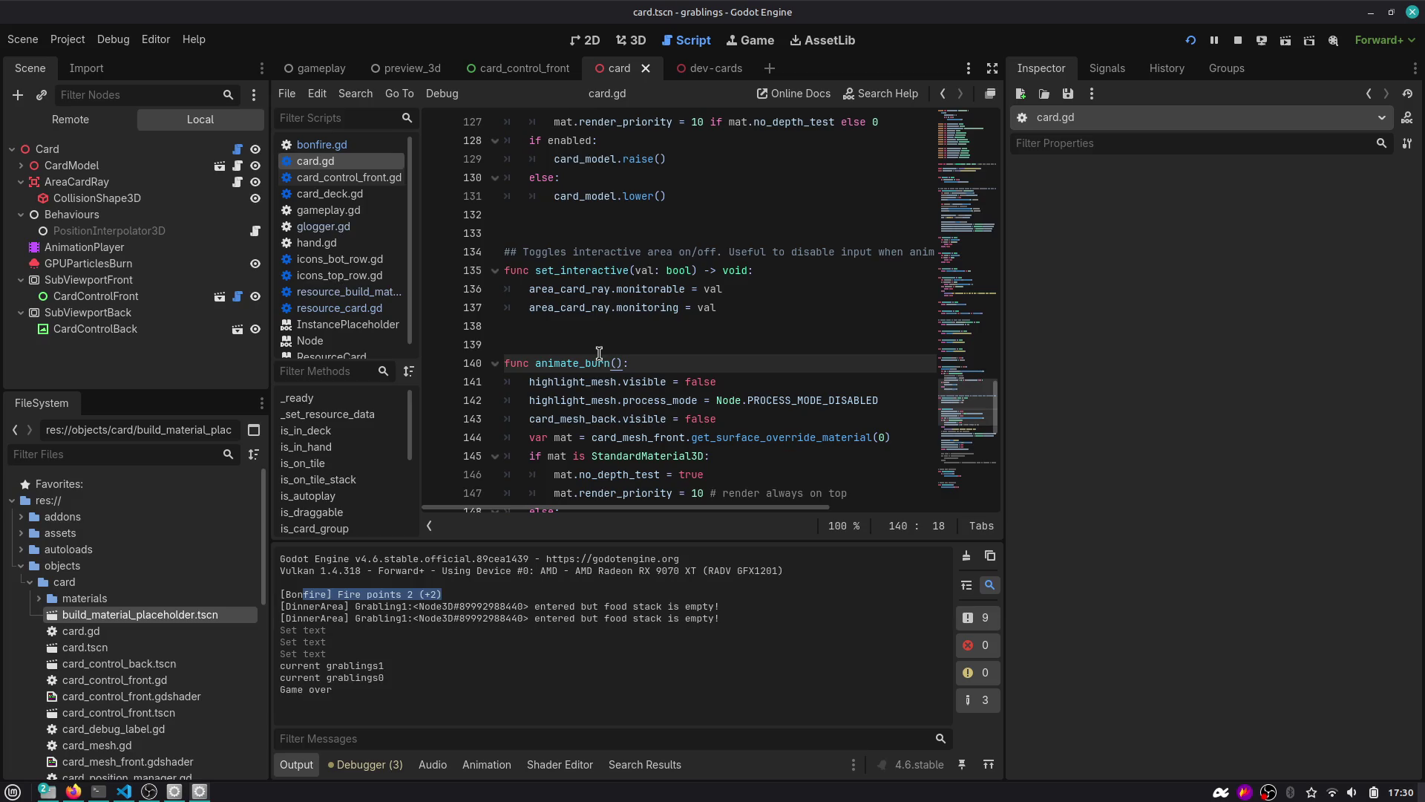
{"action": "key", "text": "ctrl+alt+f"}
{"action": "type", "text": "proce"}
{"action": "key", "text": "Escape"}
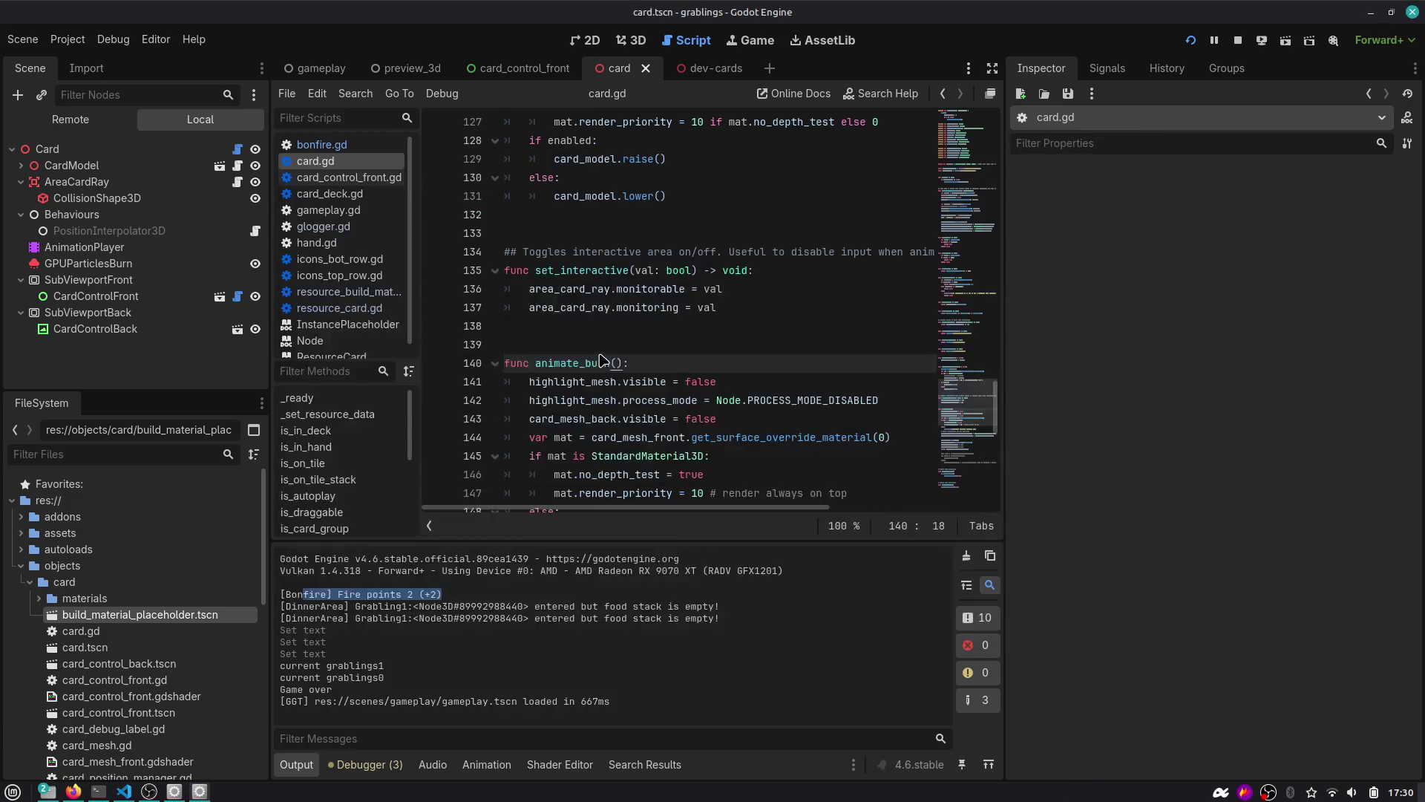
Jump to animate_burn from the function list and scroll just past it.
{"action": "key", "text": "ctrl+alt+f"}
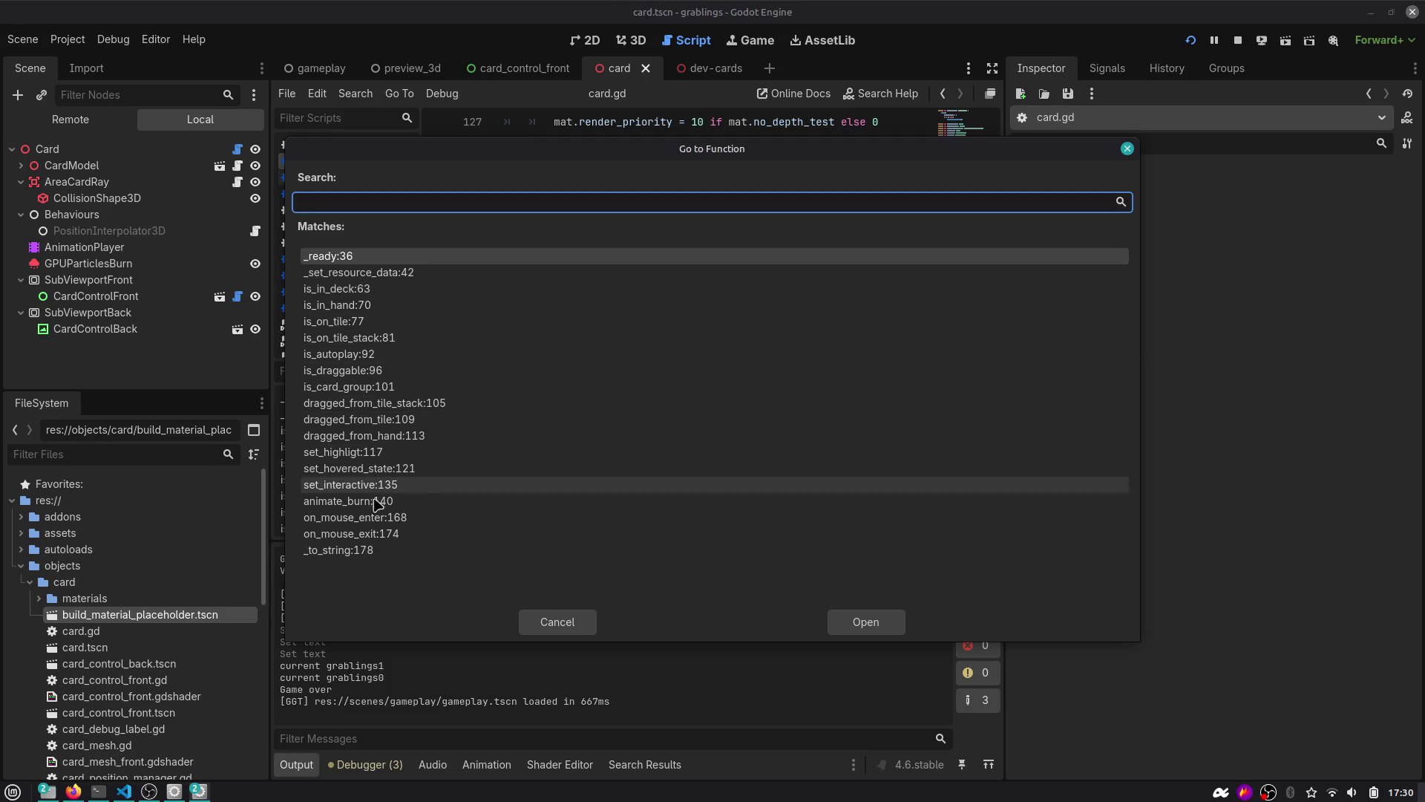
{"action": "double_click", "coordinate": [349, 500]}
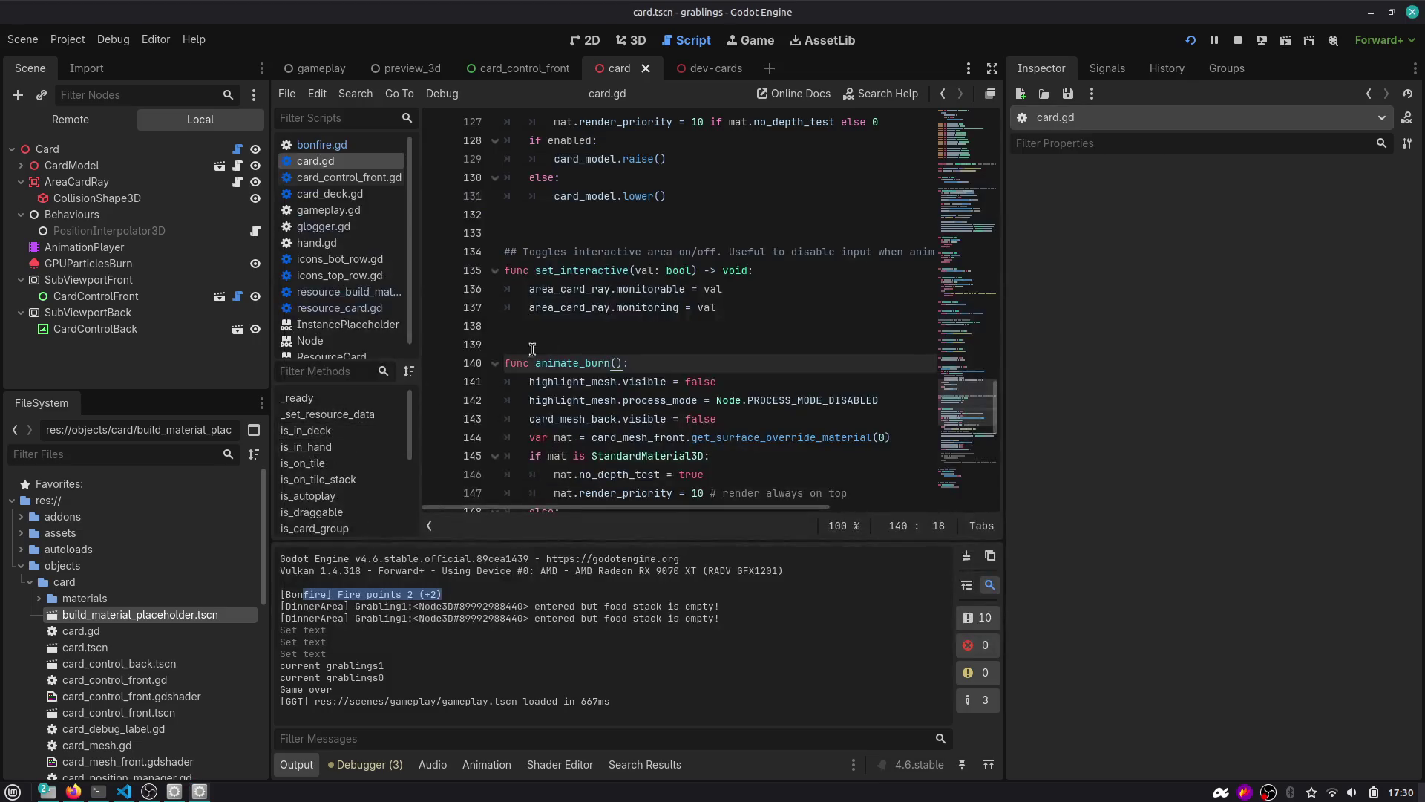
{"action": "scroll", "coordinate": [818, 375], "scroll_direction": "down", "scroll_amount": 10}
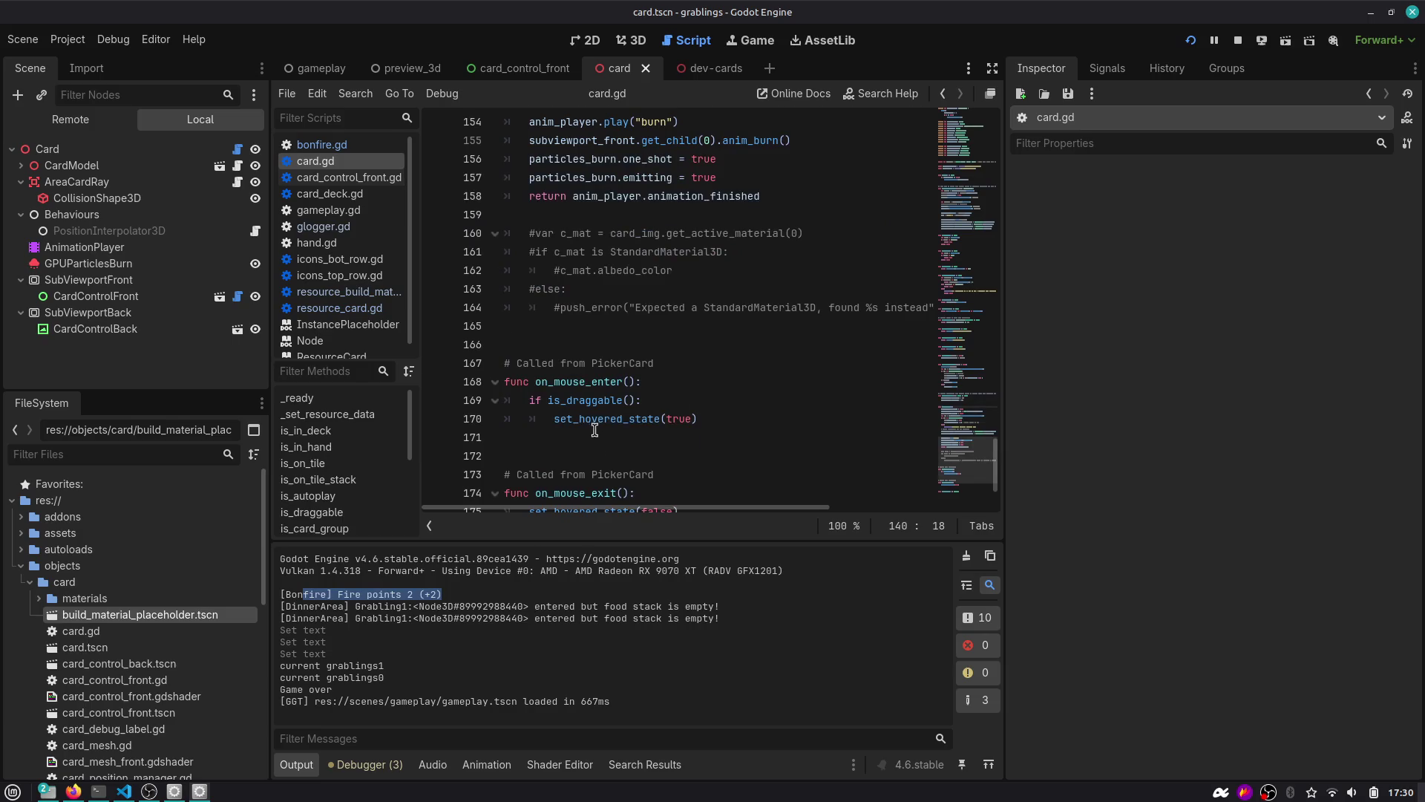
{"action": "scroll", "coordinate": [594, 420], "scroll_direction": "up", "scroll_amount": 6}
{"action": "scroll", "coordinate": [335, 486], "scroll_direction": "down", "scroll_amount": 5}
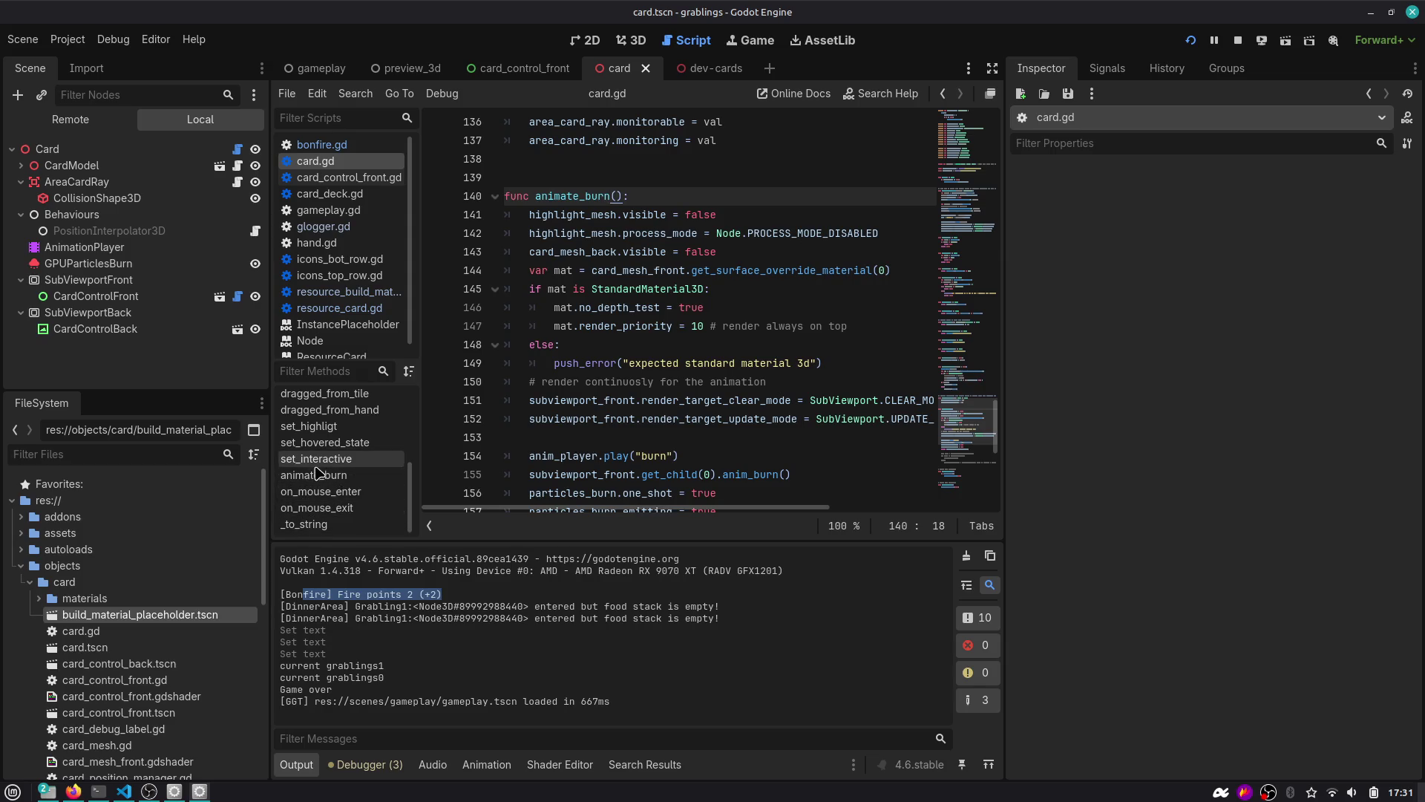
{"action": "left_click", "coordinate": [315, 475]}
{"action": "scroll", "coordinate": [589, 387], "scroll_direction": "down", "scroll_amount": 4}
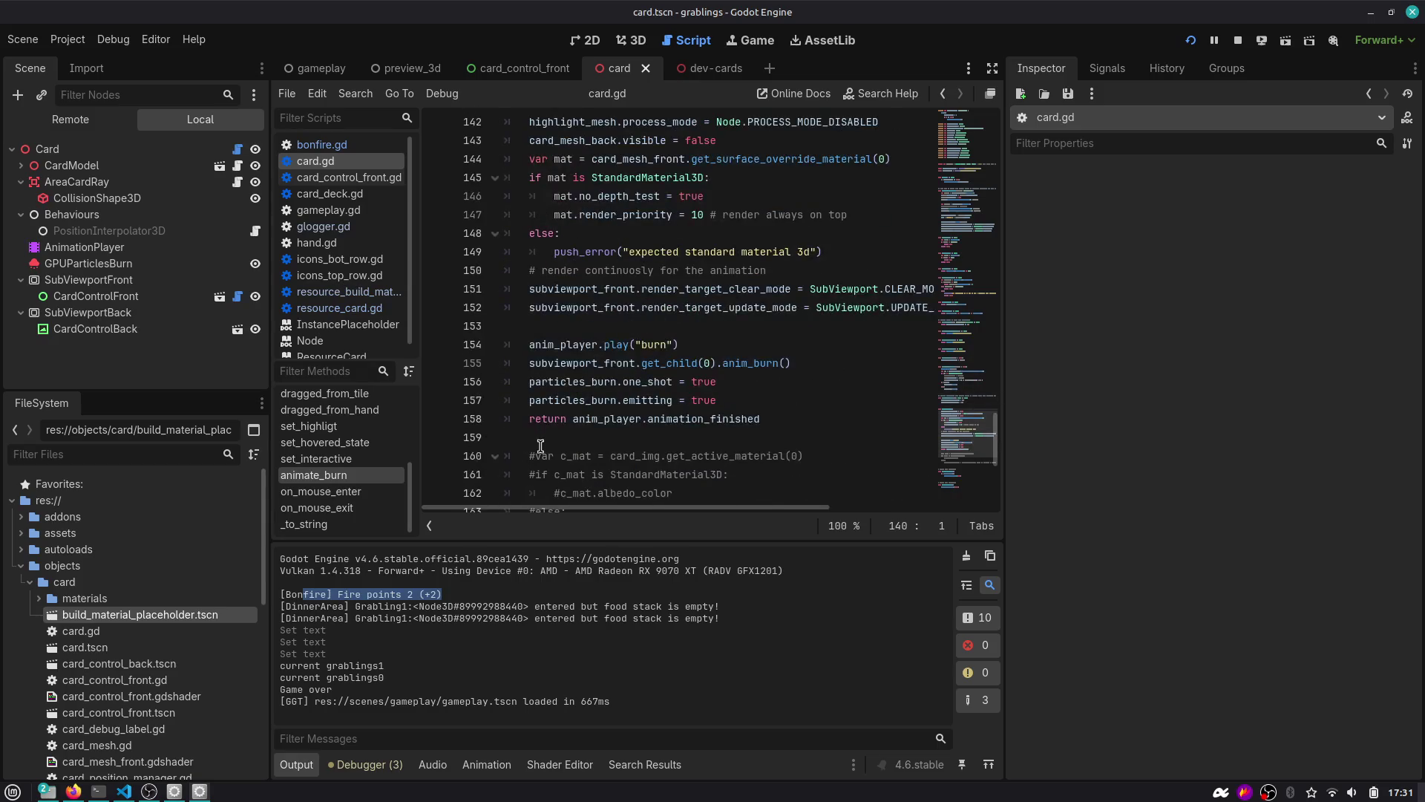
{"action": "scroll", "coordinate": [564, 400], "scroll_direction": "down", "scroll_amount": 3}
Add a _process(_delta: float) -> void function below the commented block via autocomplete.
{"action": "left_click", "coordinate": [541, 399]}
{"action": "key", "text": "Return"}
{"action": "type", "text": "func _pro"}
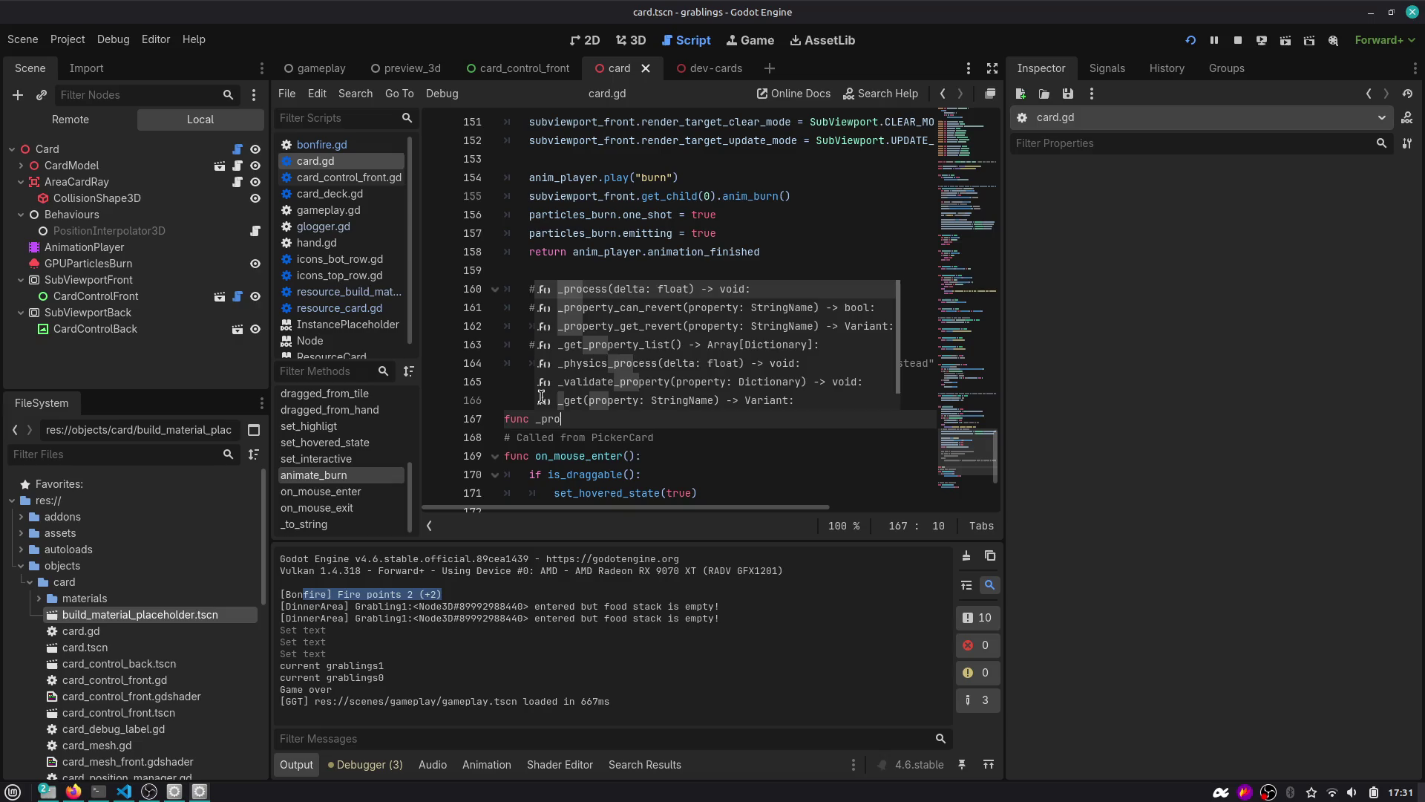
{"action": "key", "text": "Return"}
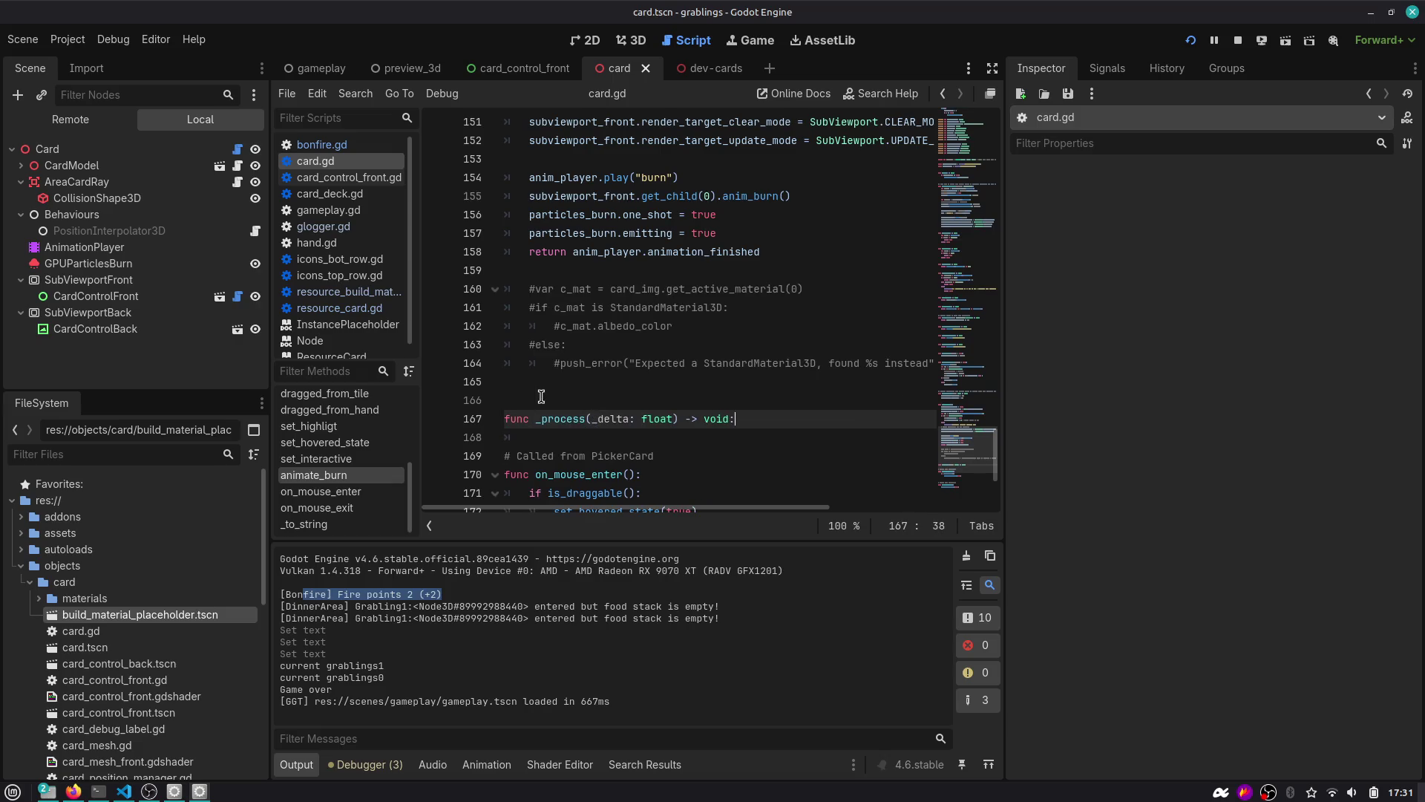
{"action": "key", "text": "Return"}
{"action": "type", "text": "if is_o"}
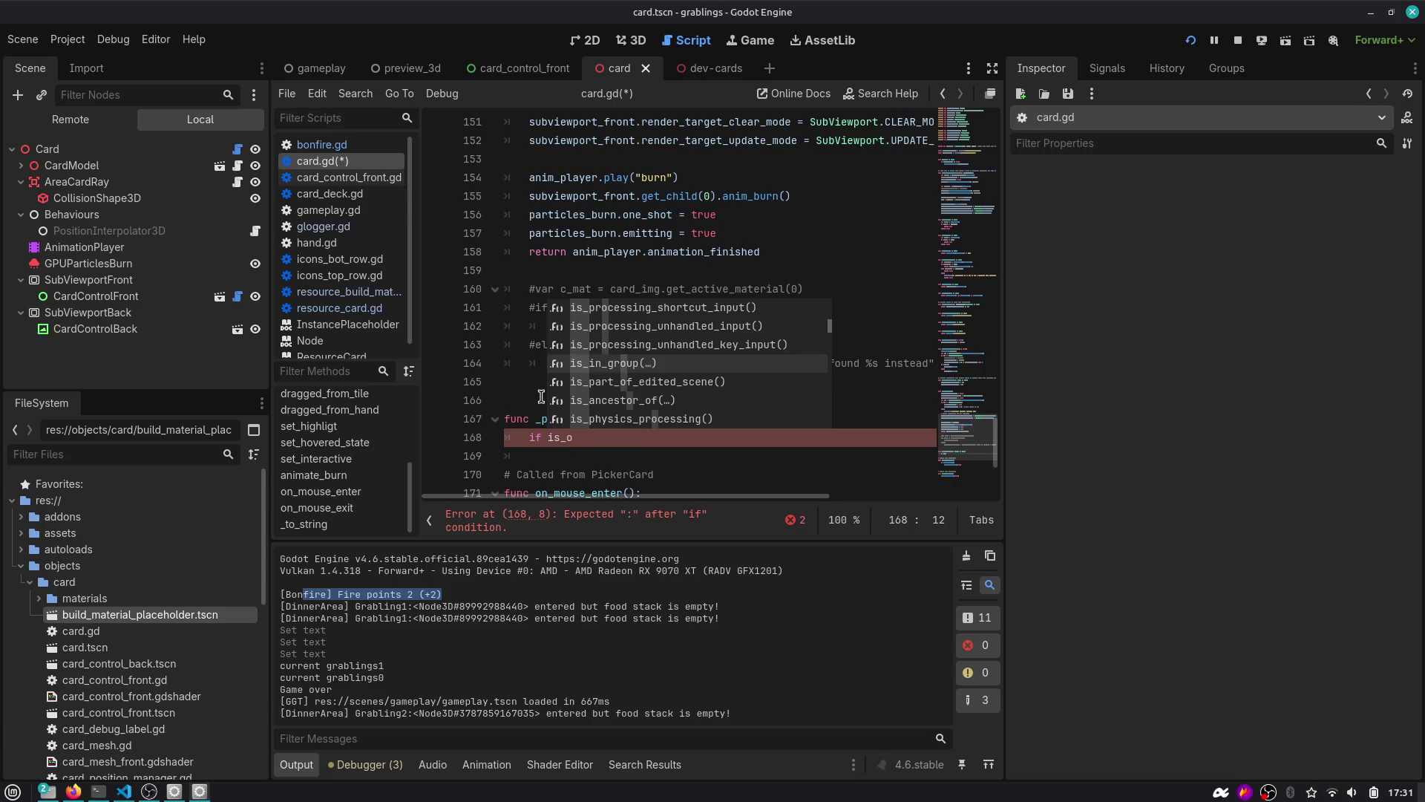
{"action": "key", "text": "Escape"}
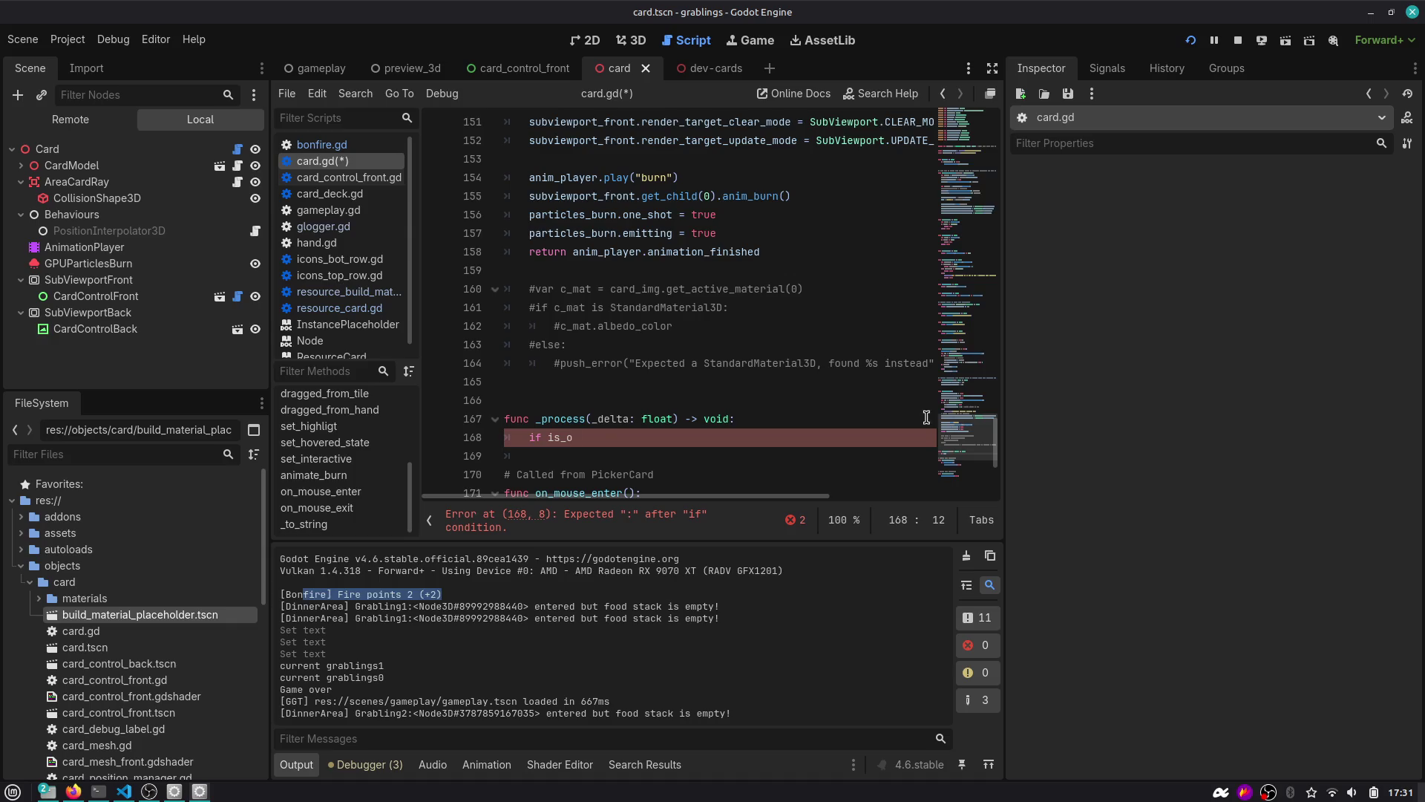
Write the body scale.x = 1.0 if is_in_hand() else 0.5 and save card.gd.
{"action": "scroll", "coordinate": [349, 426], "scroll_direction": "up", "scroll_amount": 5}
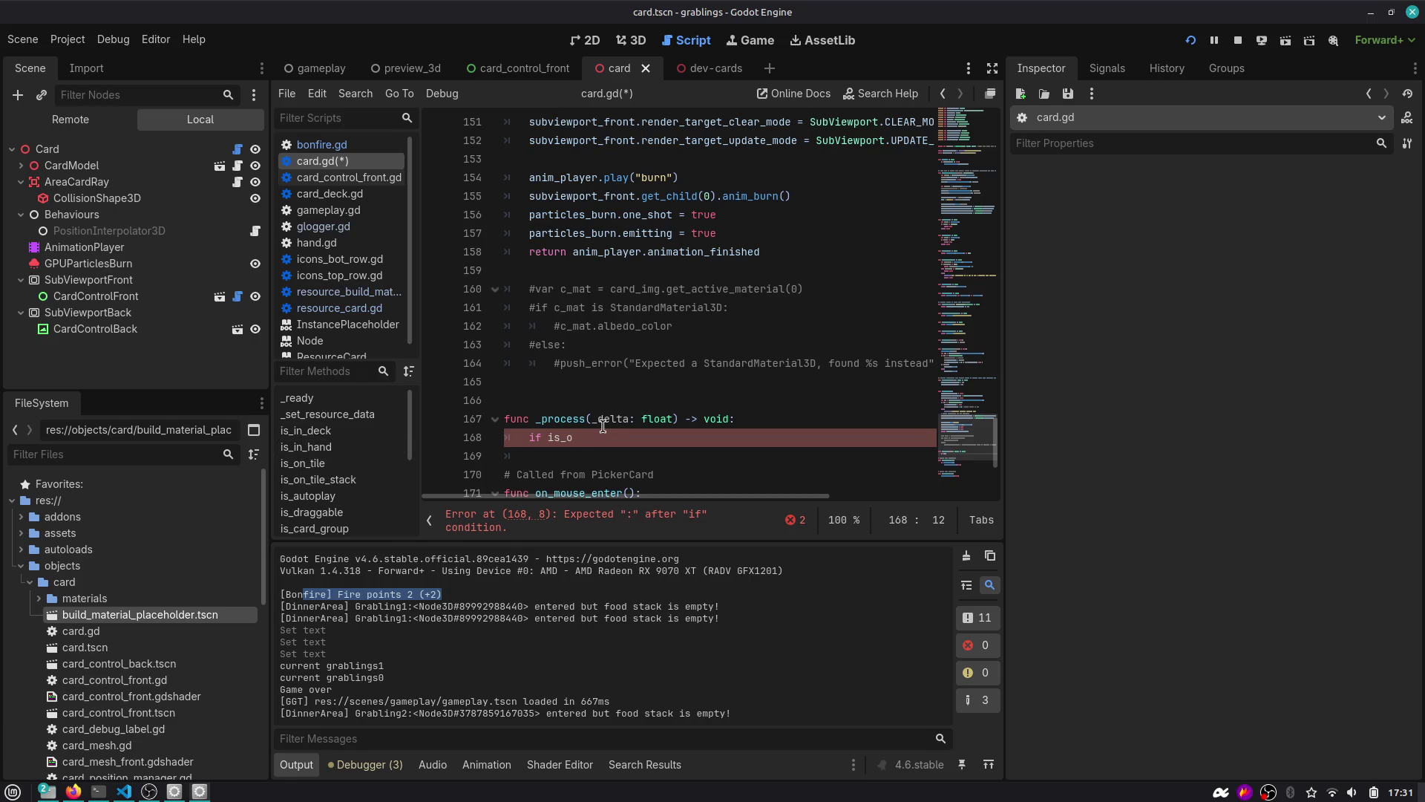
{"action": "type", "text": "_in"}
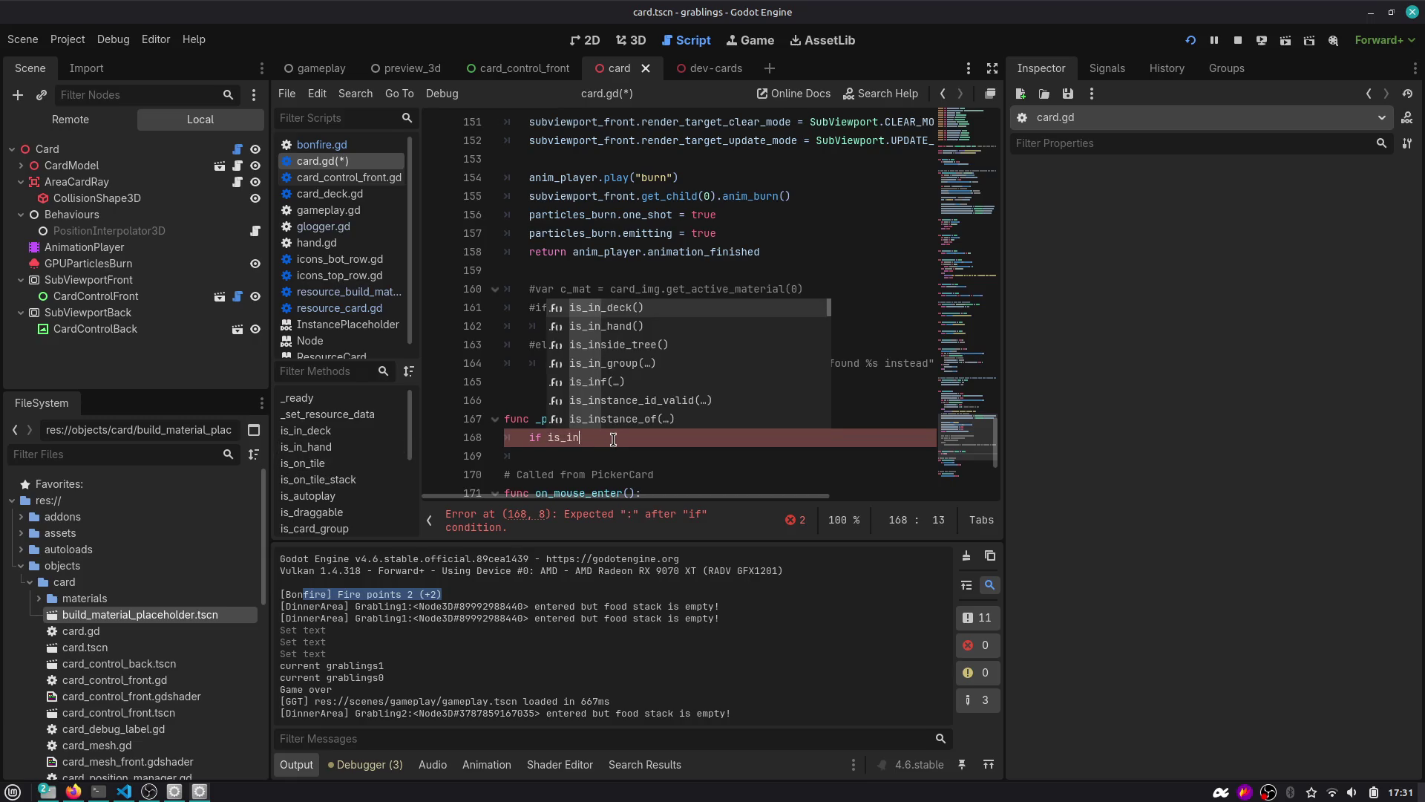
{"action": "key", "text": "Down"}
{"action": "key", "text": "Return"}
{"action": "key", "text": "Home"}
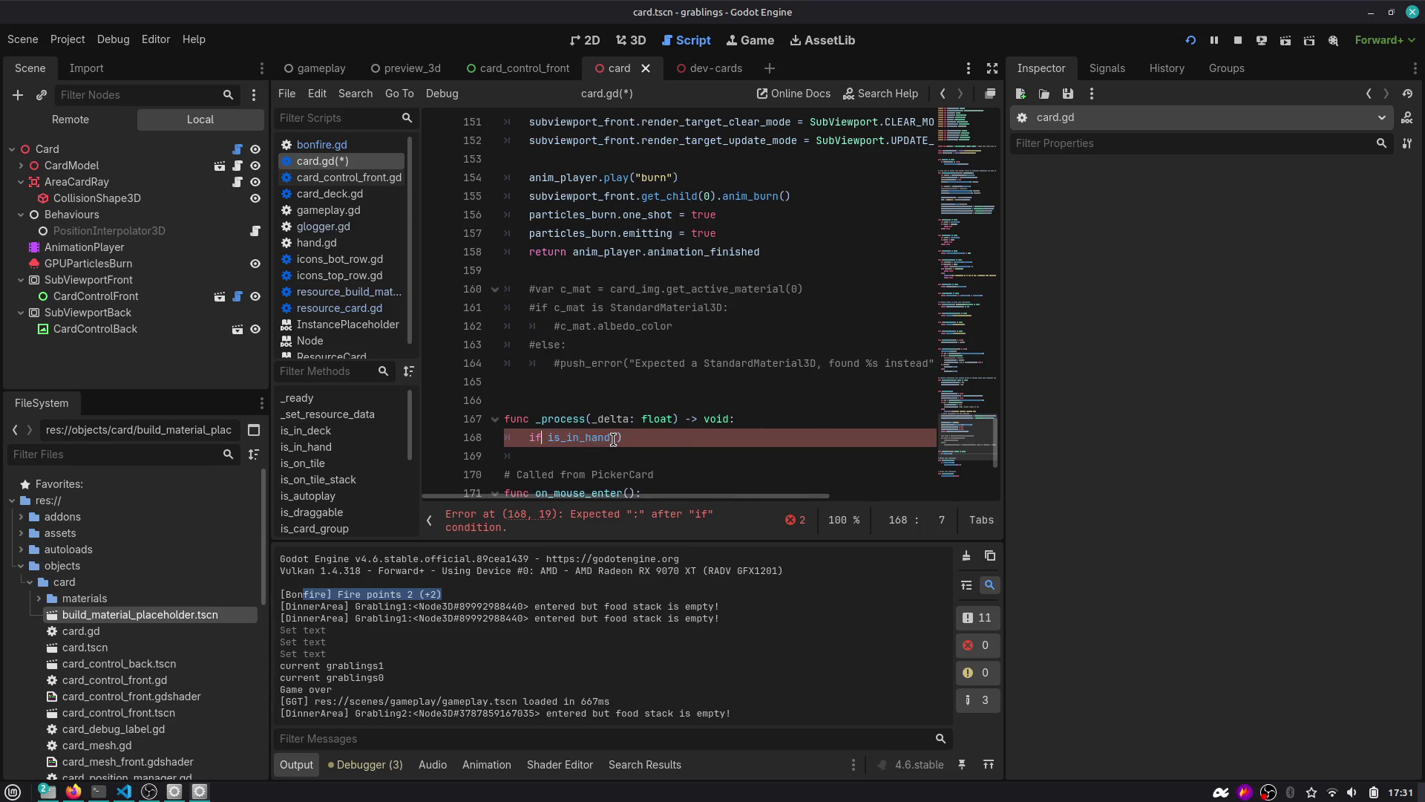
{"action": "key", "text": "Delete"}
{"action": "key", "text": "Delete"}
{"action": "type", "text": ".x ="}
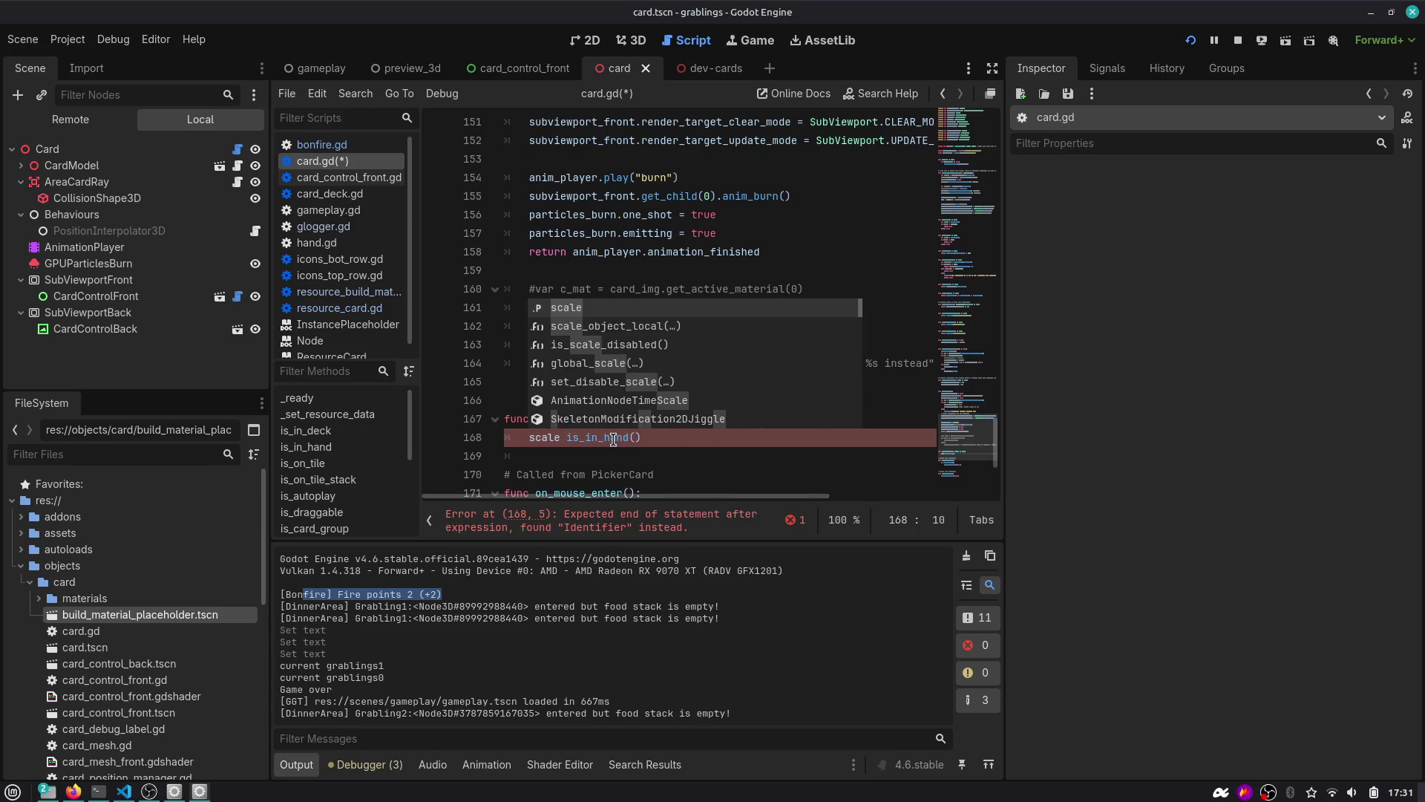
{"action": "key", "text": "Right"}
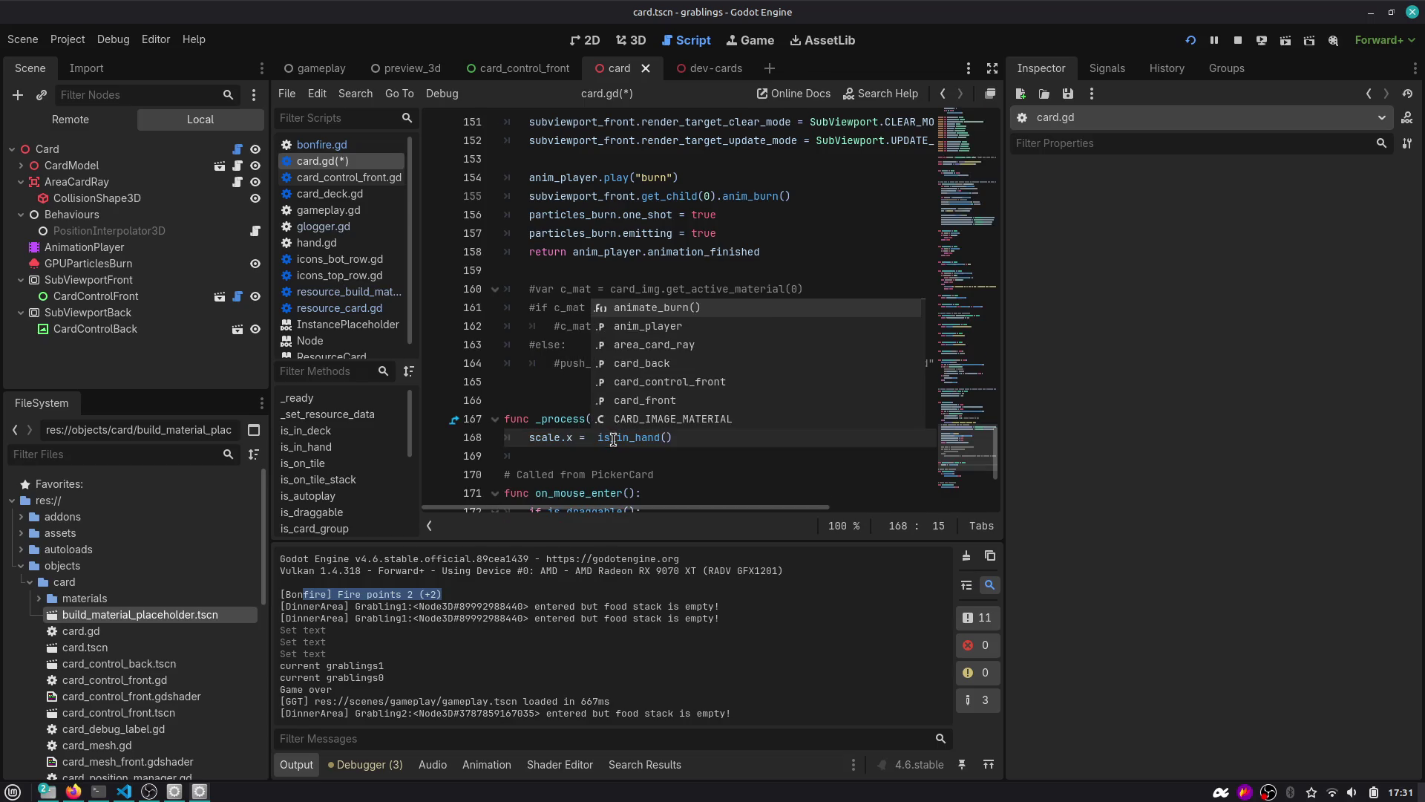
{"action": "type", "text": "1.0 if"}
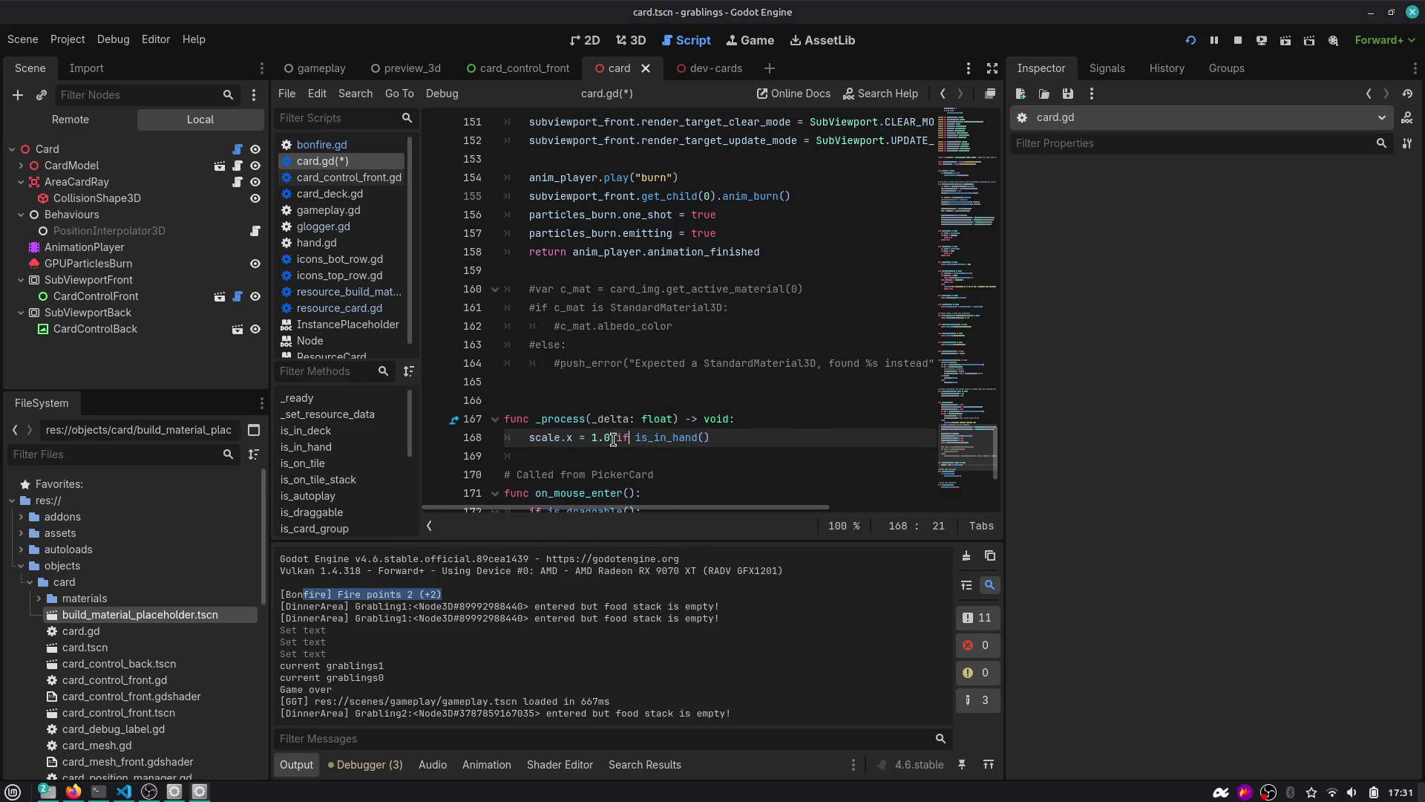
{"action": "key", "text": "End"}
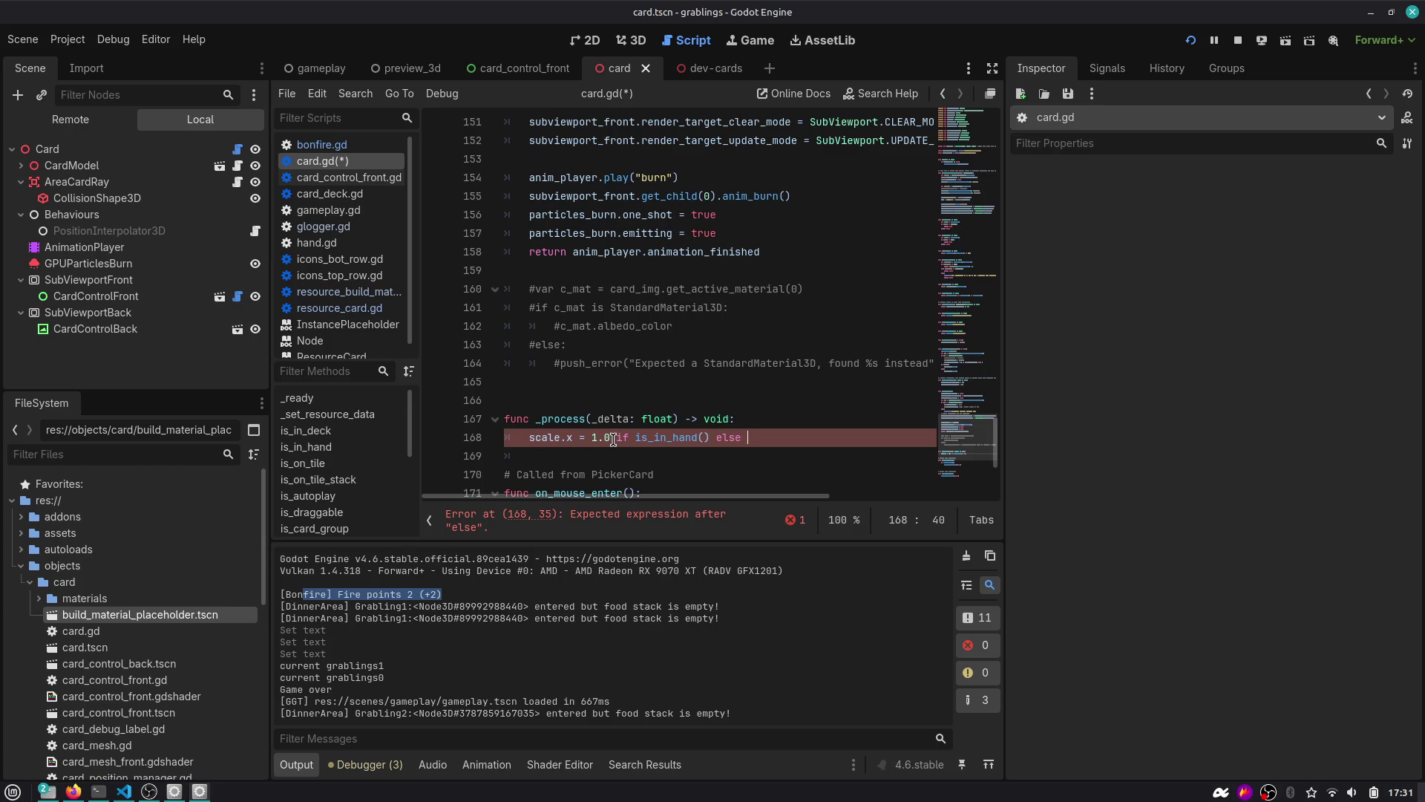
{"action": "type", "text": "0.5"}
{"action": "key", "text": "ctrl+s"}
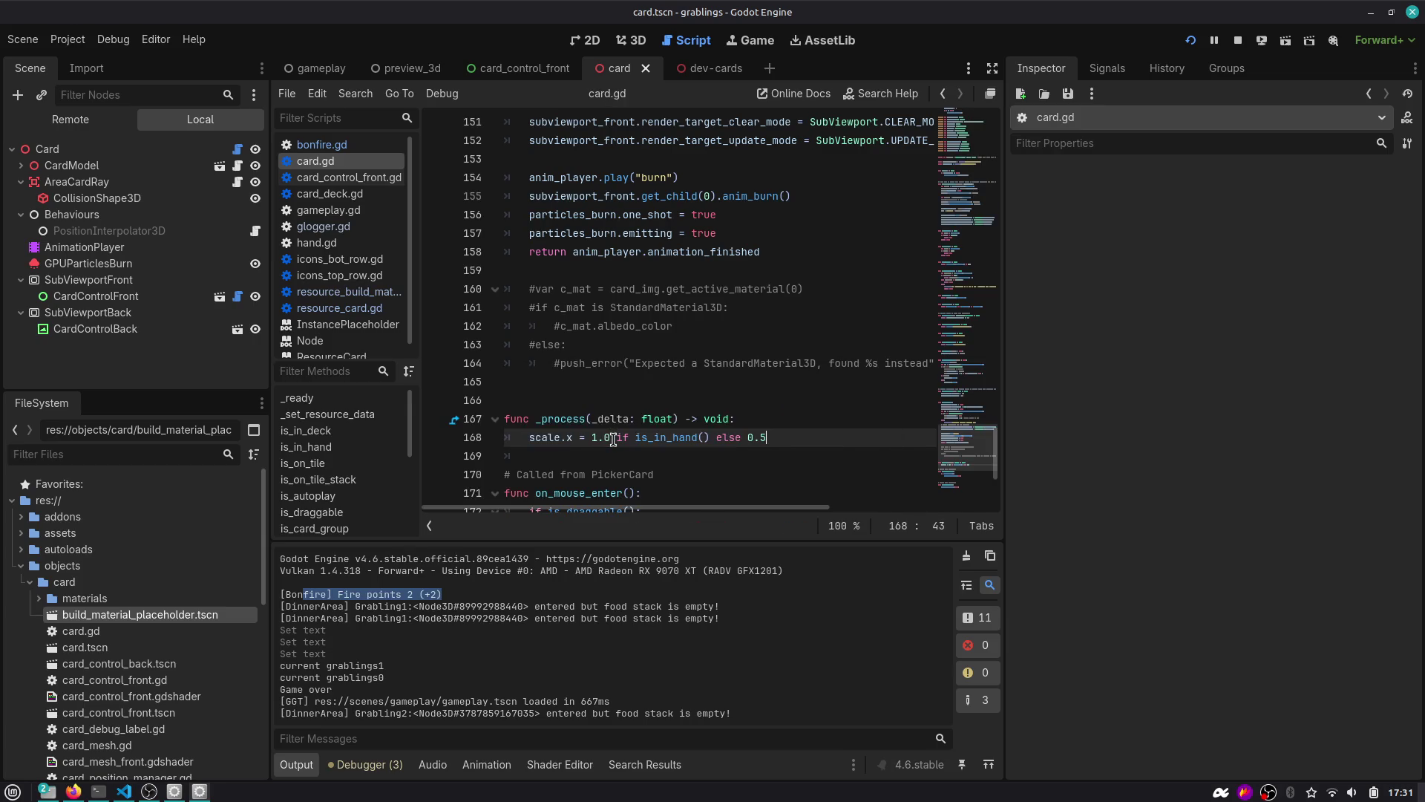
{"action": "scroll", "coordinate": [653, 417], "scroll_direction": "down", "scroll_amount": 2}
Show preview_3d in 3D zoomed on Wood3's Transform, then bring up the application launcher.
{"action": "left_click", "coordinate": [397, 71]}
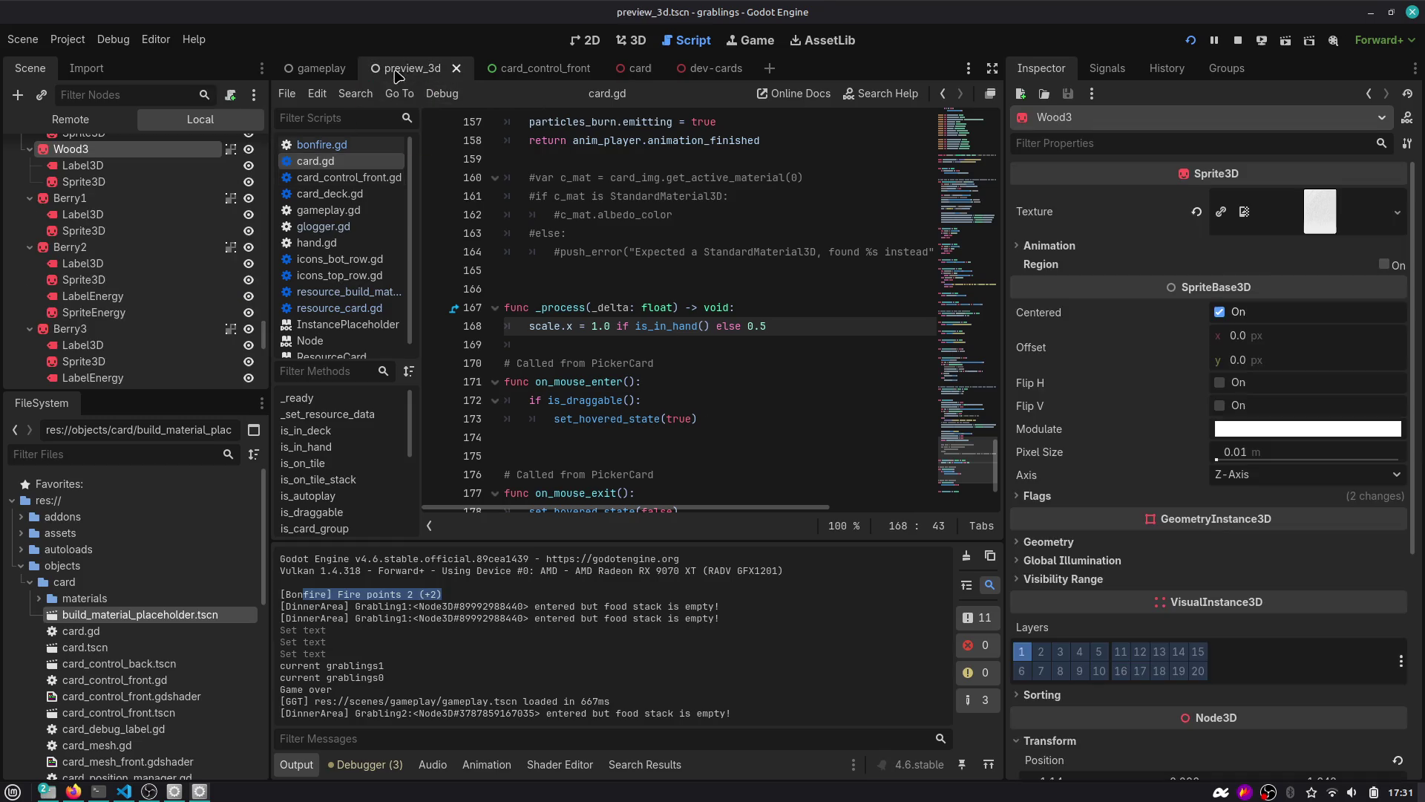
{"action": "left_click", "coordinate": [627, 41]}
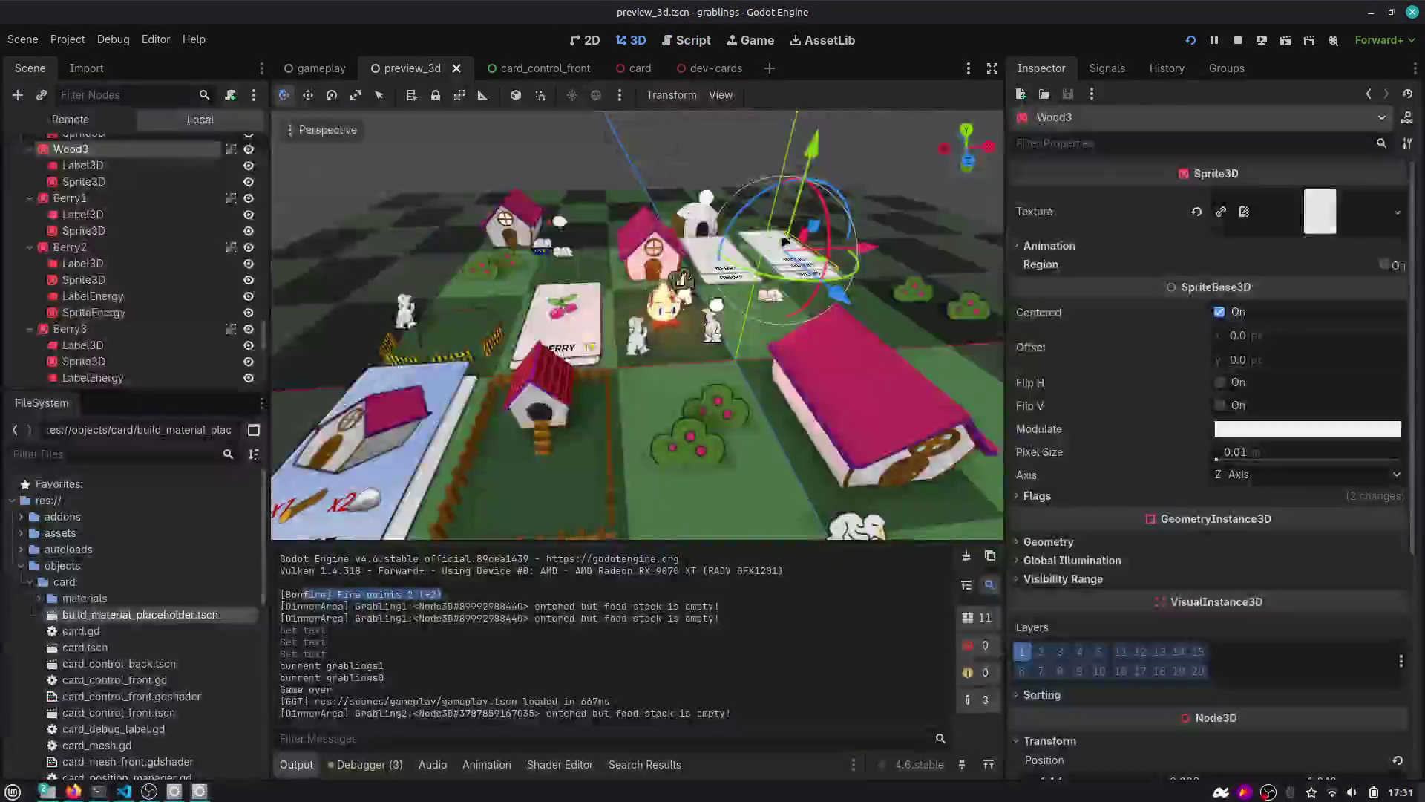
{"action": "scroll", "coordinate": [774, 231], "scroll_direction": "up", "scroll_amount": 10}
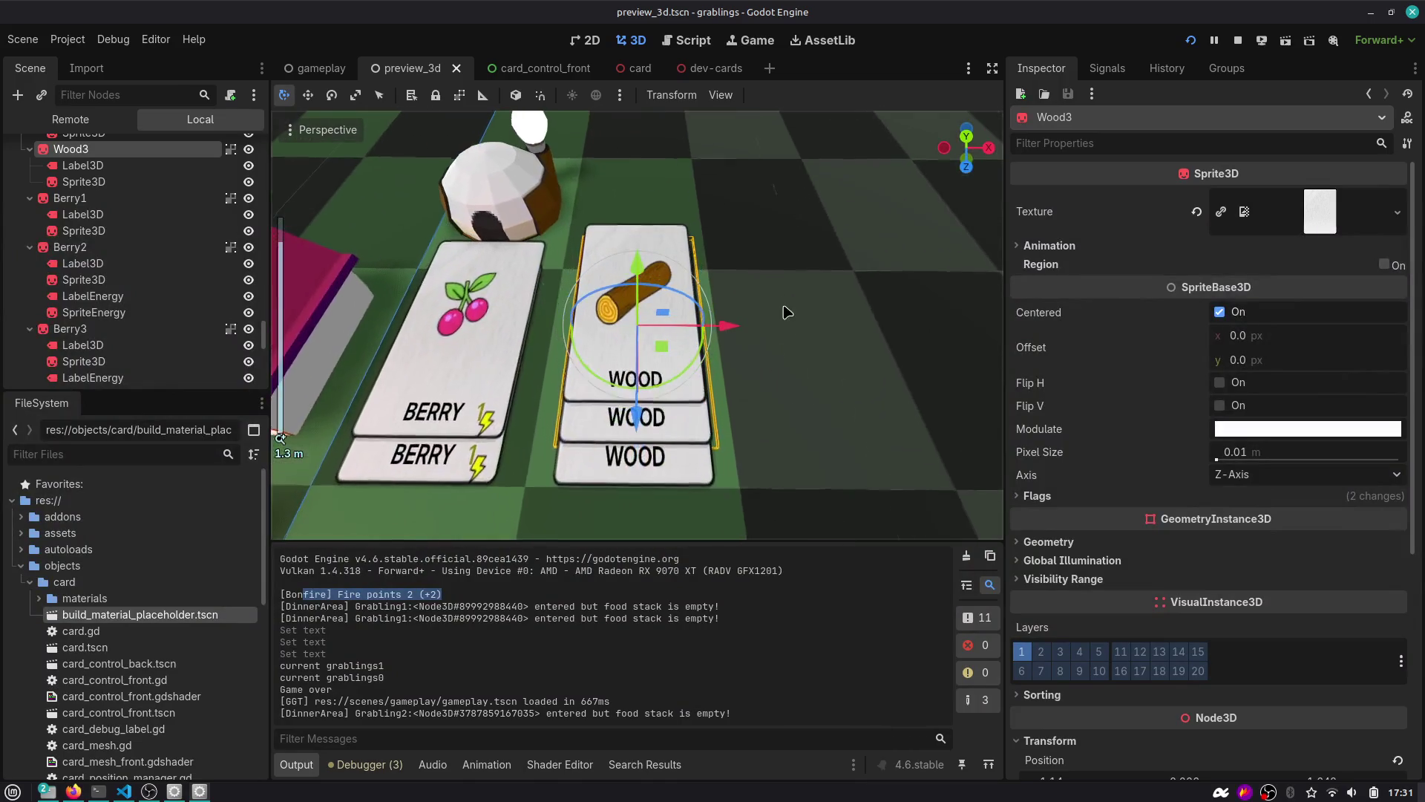
{"action": "scroll", "coordinate": [1231, 297], "scroll_direction": "down", "scroll_amount": 3}
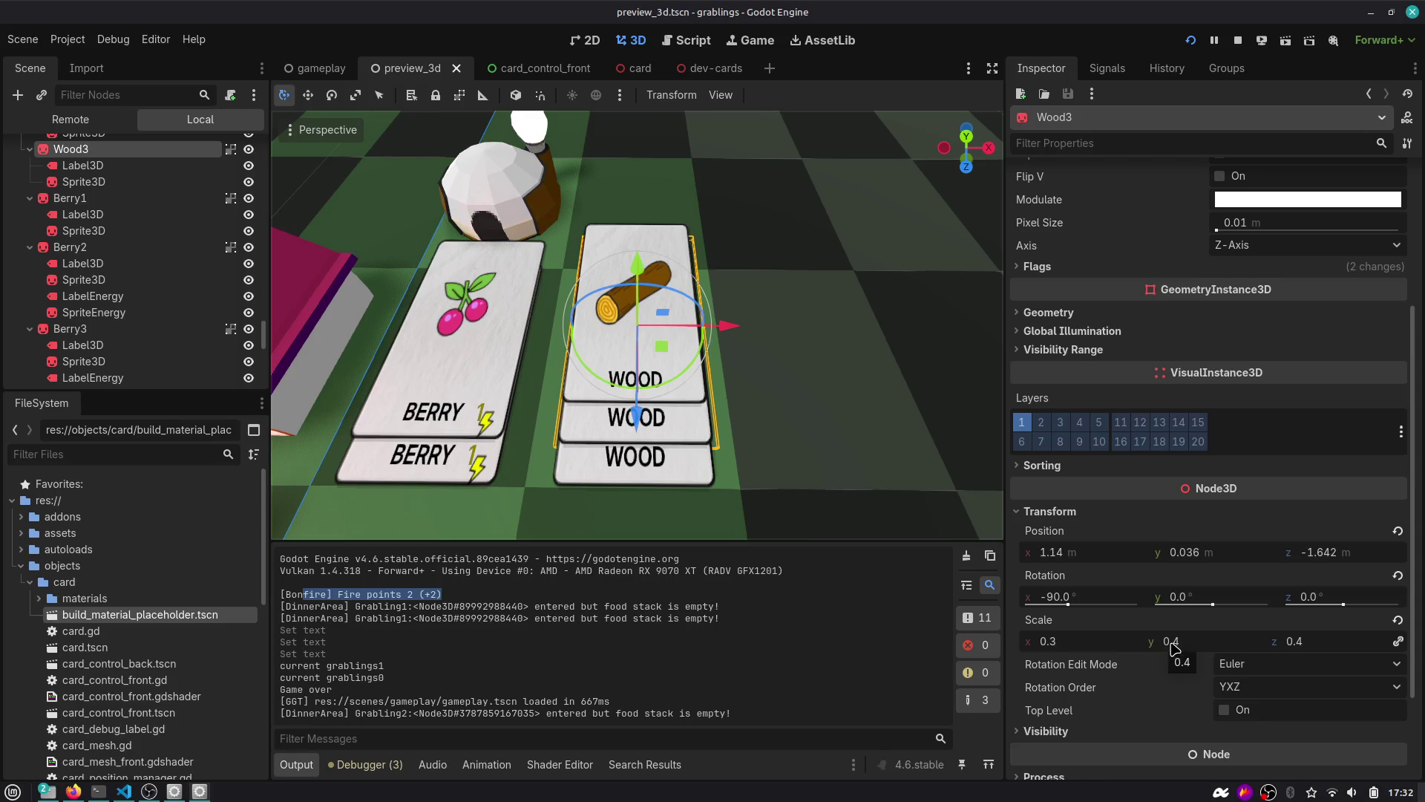
{"action": "scroll", "coordinate": [1172, 648], "scroll_direction": "down", "scroll_amount": 2}
{"action": "key", "text": "alt+space"}
Work out 0,1 ÷ 0,4 = 0,25 in Calculator, then minimize it and return to Godot.
{"action": "type", "text": "calc"}
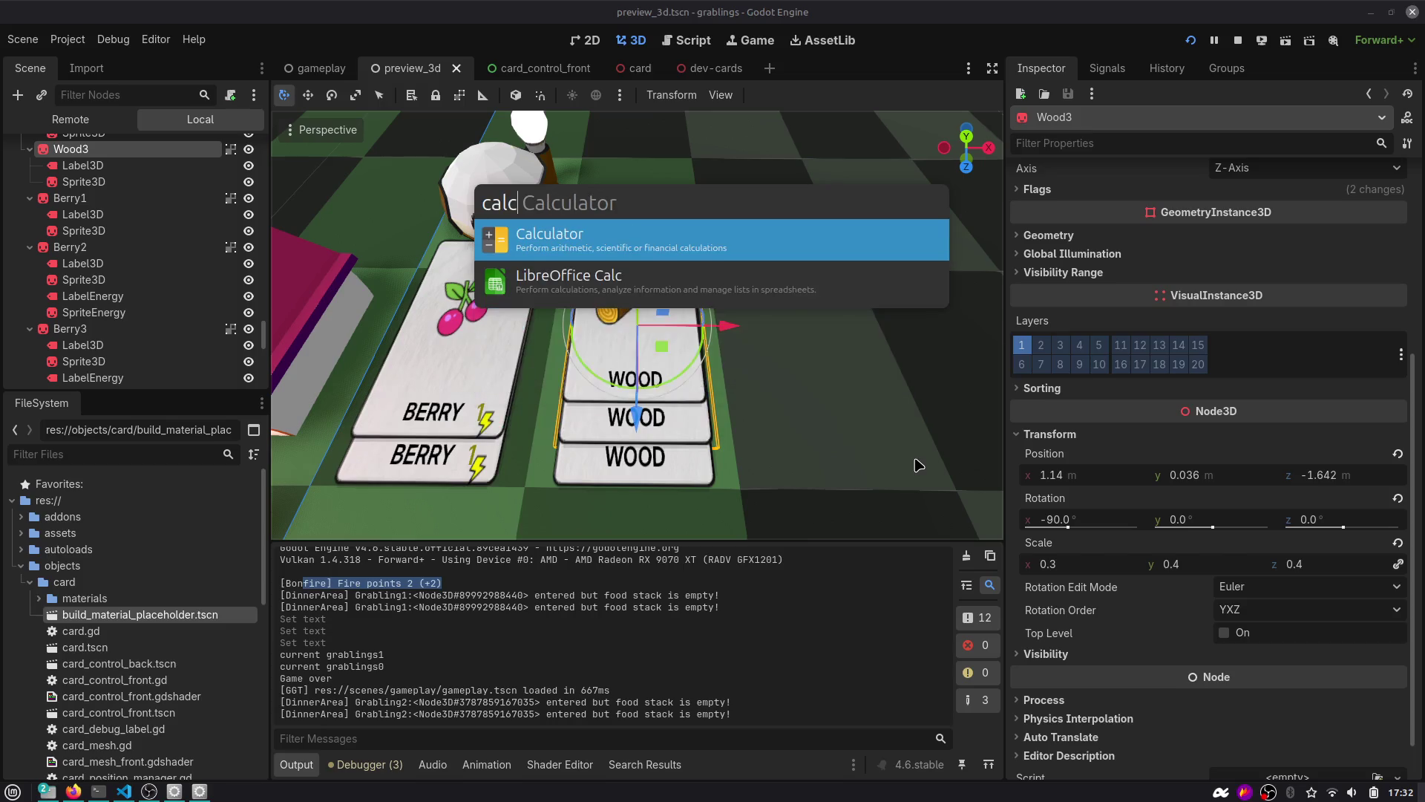
{"action": "key", "text": "Return"}
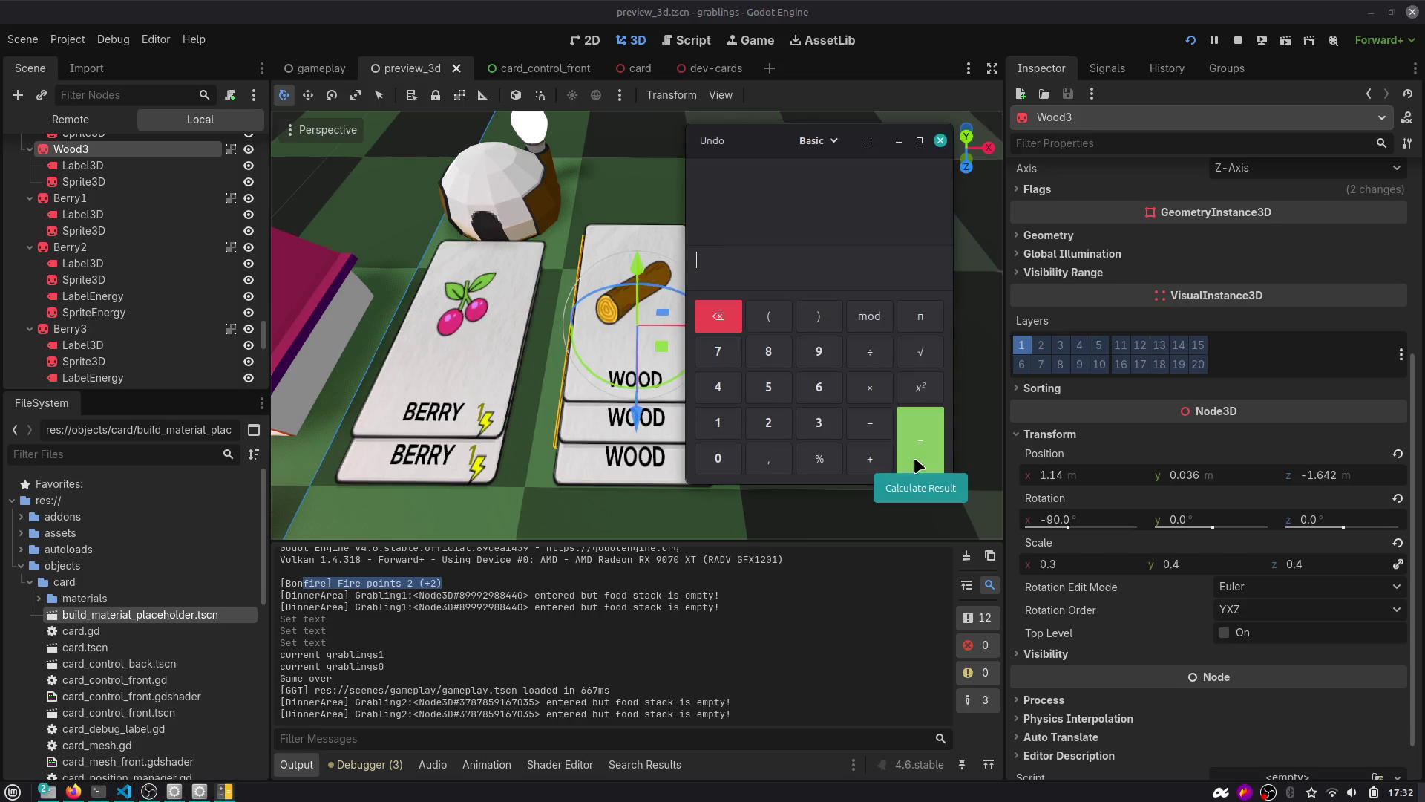
{"action": "type", "text": "0,1÷0,4"}
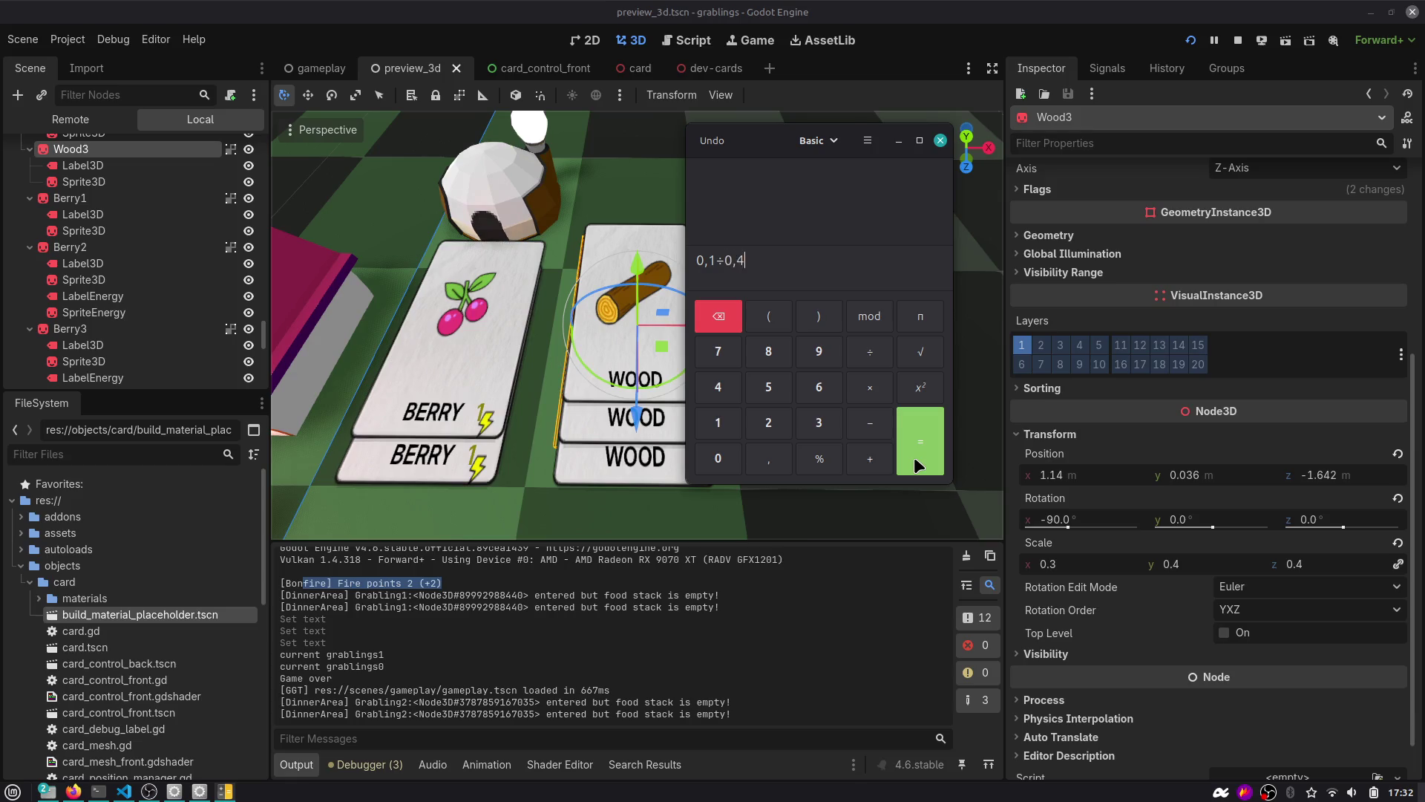
{"action": "left_click", "coordinate": [919, 466]}
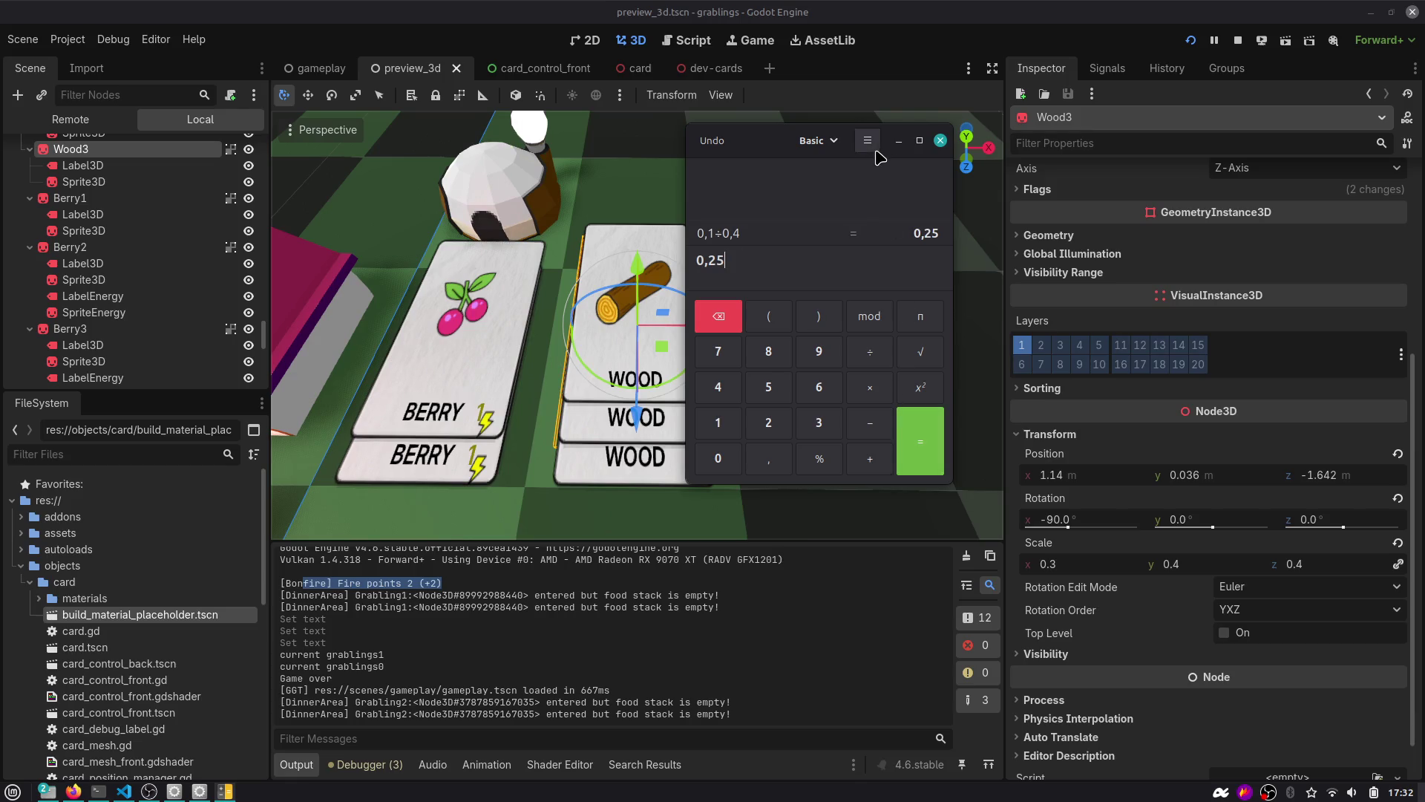
{"action": "left_click", "coordinate": [898, 141]}
{"action": "key", "text": "alt+Tab"}
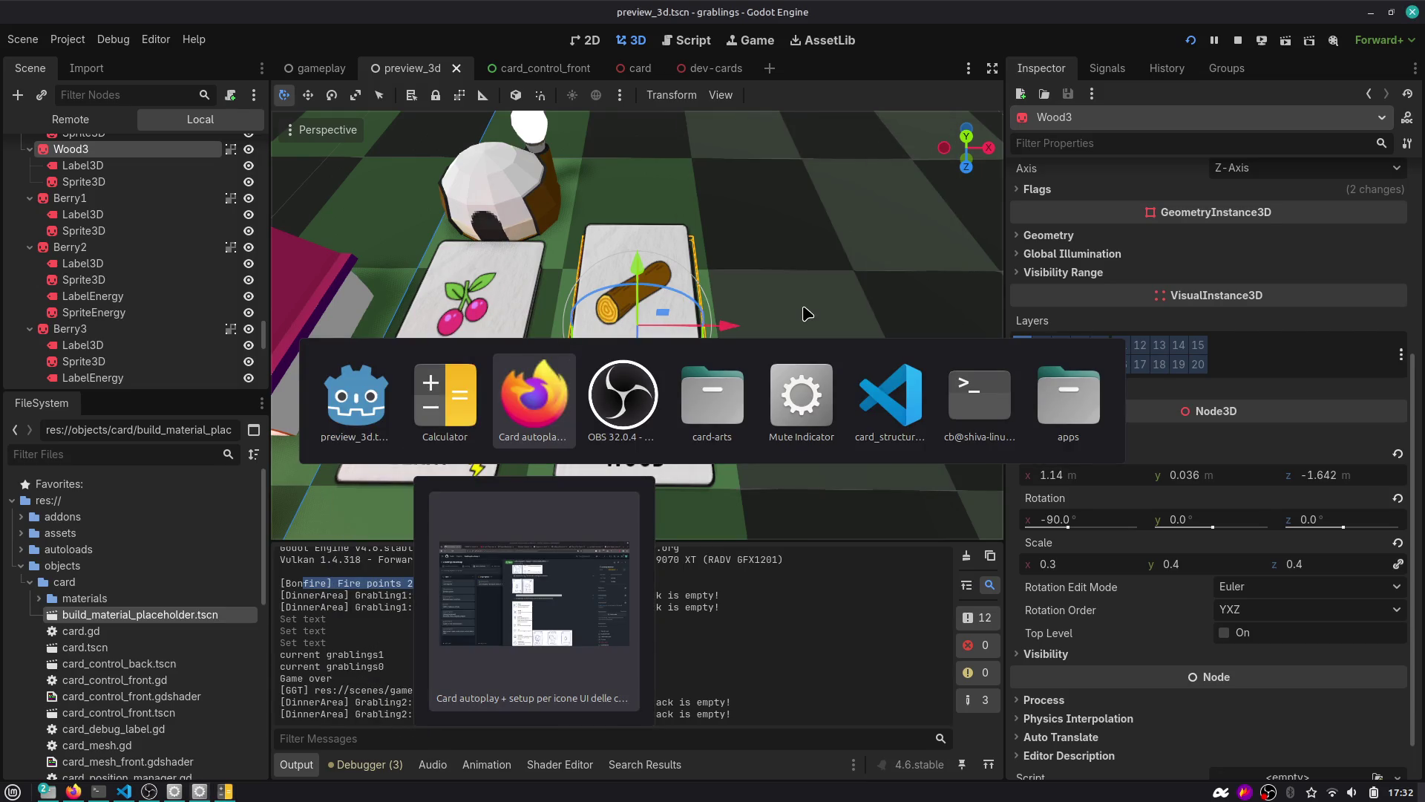
Return to the card.gd script and restart the running game.
{"action": "key", "text": "Escape"}
{"action": "left_click", "coordinate": [689, 44]}
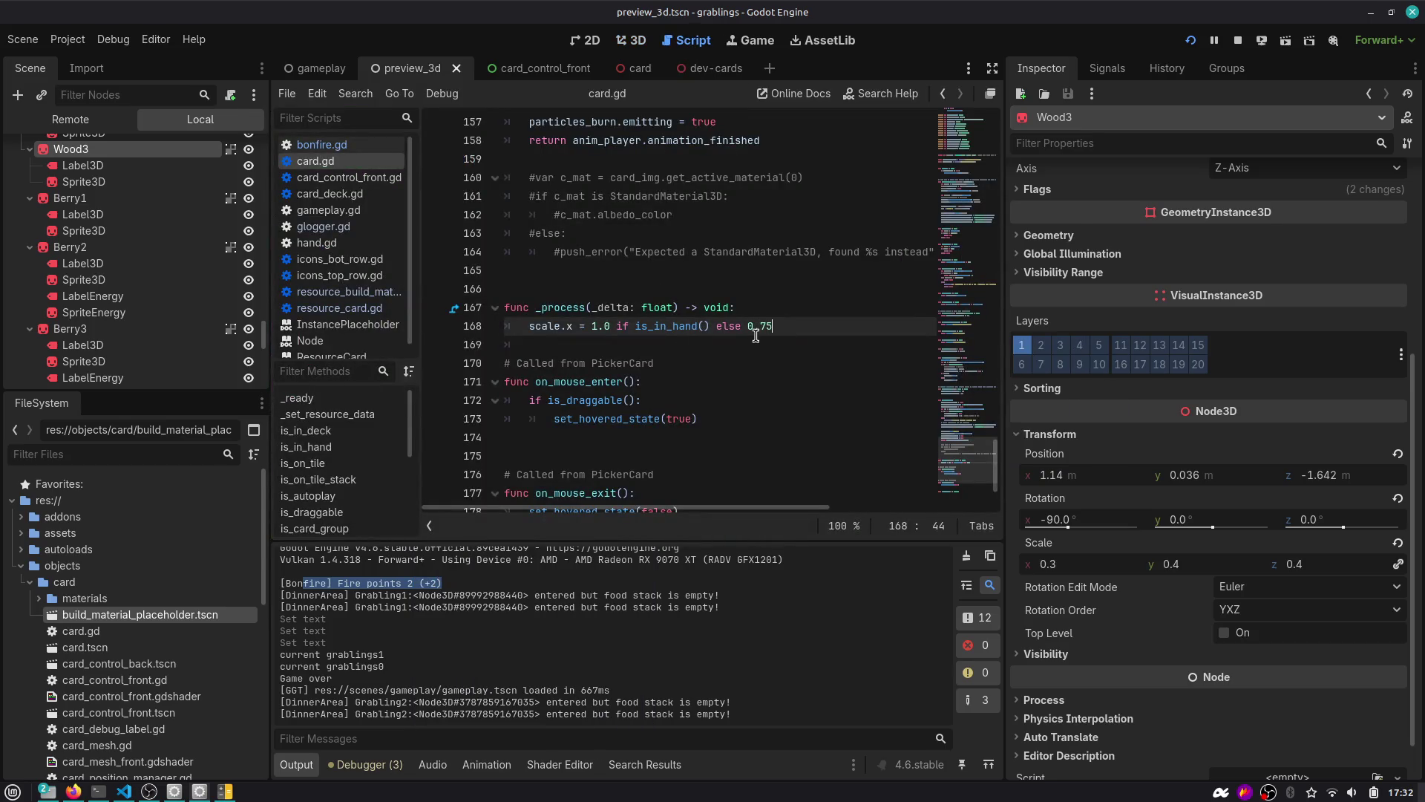
{"action": "left_click", "coordinate": [1190, 40]}
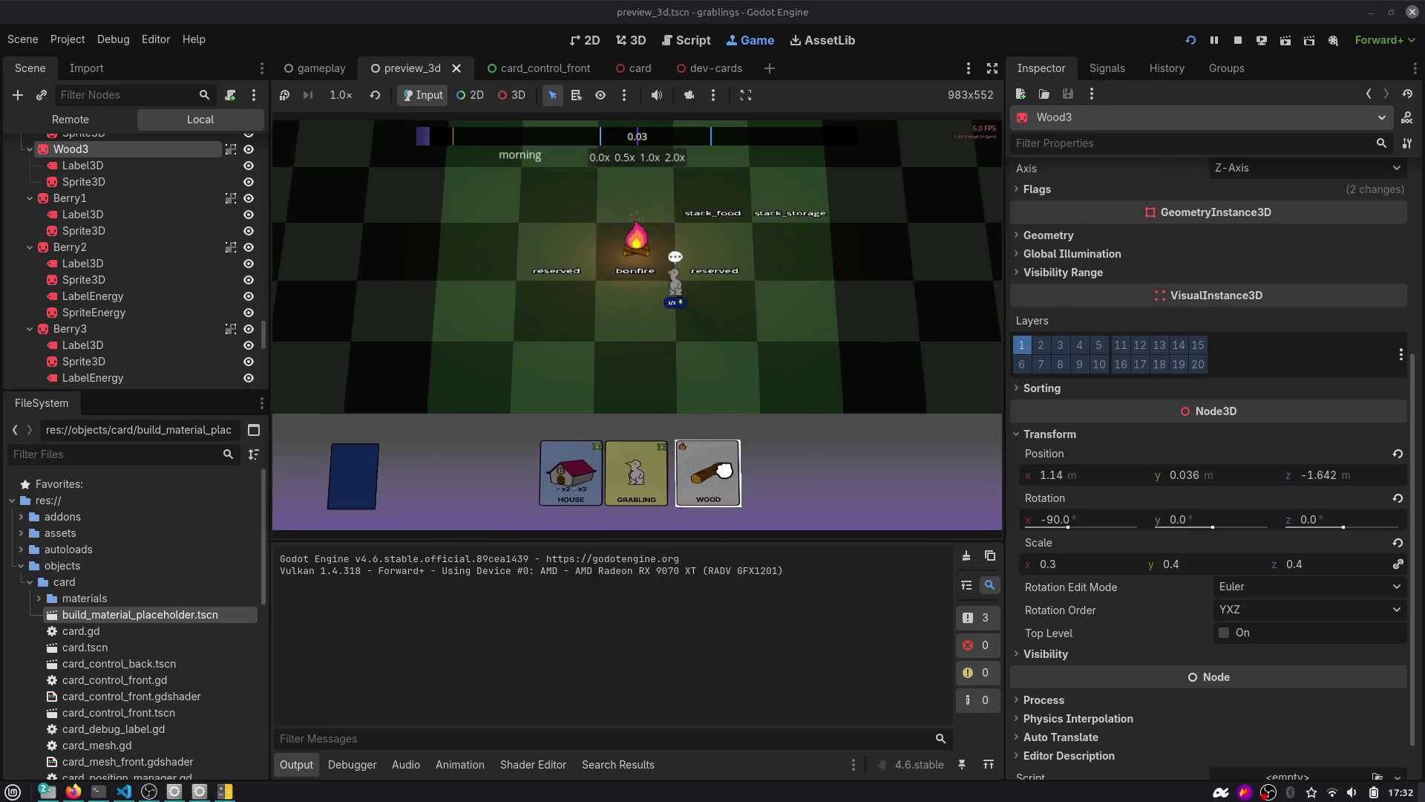
Test by dragging the Wood card to an empty tile and the Grabling onto the Wood stack.
{"action": "mouse_move", "coordinate": [724, 471]}
{"action": "left_mouse_down"}
{"action": "mouse_move", "coordinate": [789, 302]}
{"action": "mouse_move", "coordinate": [808, 309]}
{"action": "mouse_move", "coordinate": [713, 464]}
{"action": "mouse_move", "coordinate": [816, 271]}
{"action": "mouse_move", "coordinate": [805, 275]}
{"action": "left_mouse_up"}
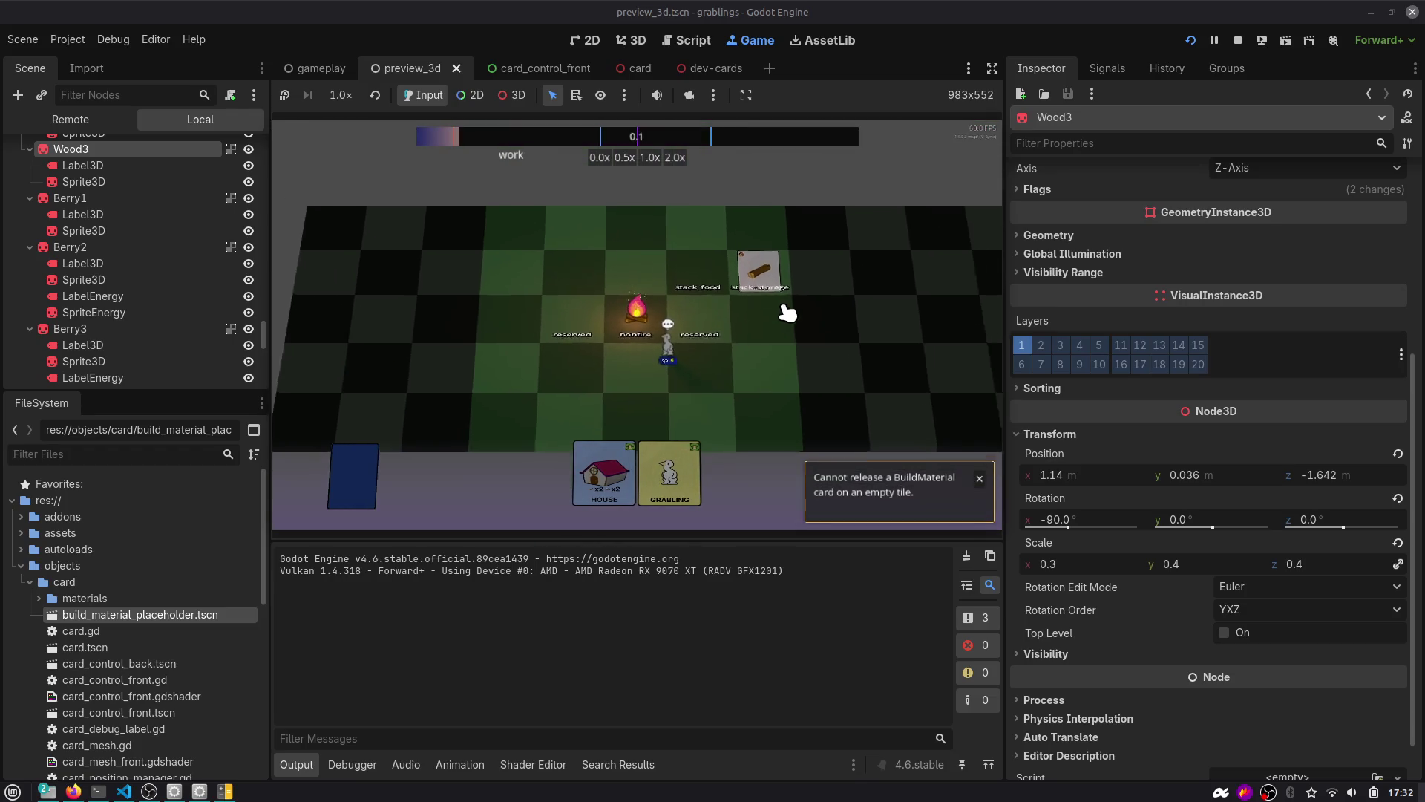
{"action": "scroll", "coordinate": [787, 312], "scroll_direction": "up", "scroll_amount": 5}
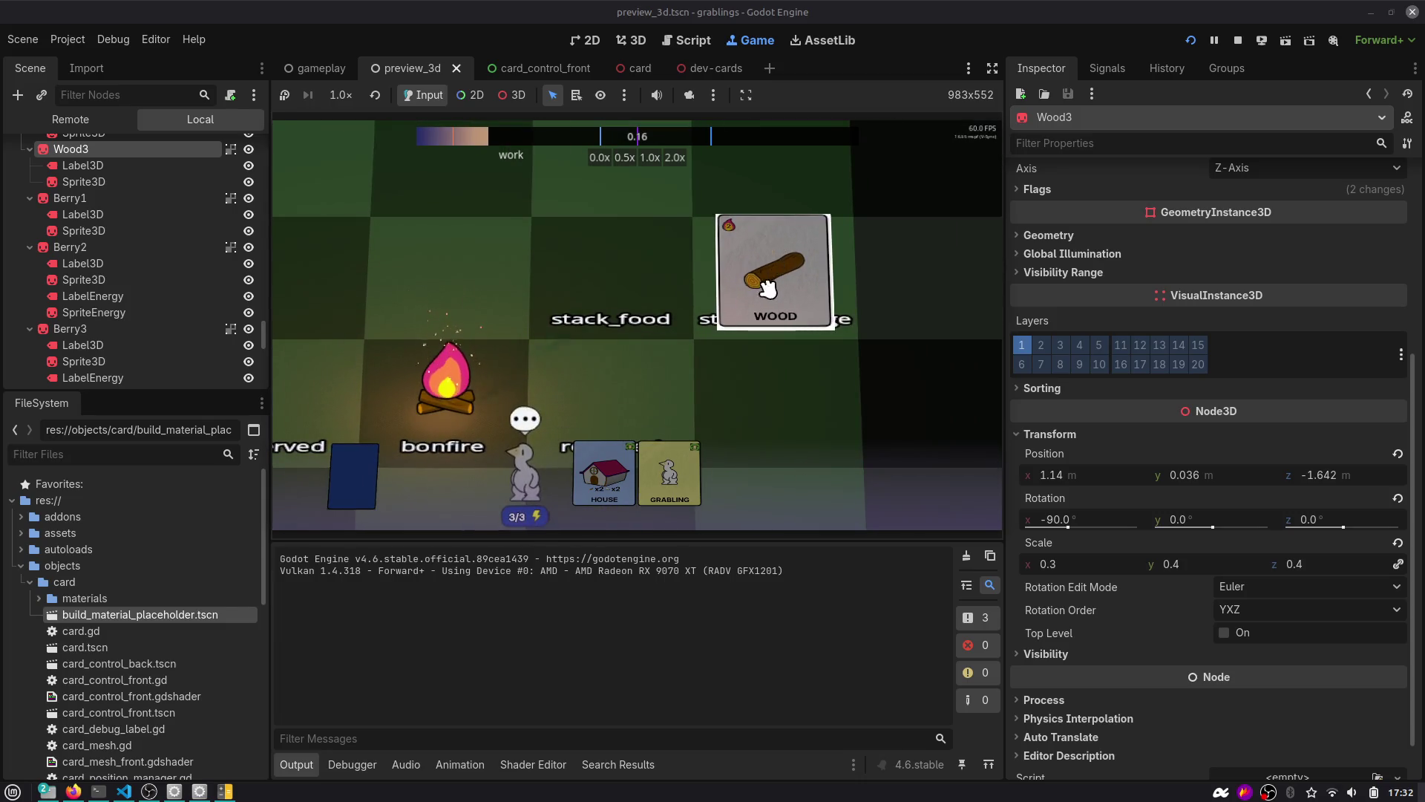
{"action": "mouse_move", "coordinate": [673, 475]}
{"action": "left_mouse_down"}
{"action": "mouse_move", "coordinate": [773, 297]}
{"action": "mouse_move", "coordinate": [752, 345]}
{"action": "mouse_move", "coordinate": [772, 468]}
{"action": "mouse_move", "coordinate": [748, 487]}
{"action": "mouse_move", "coordinate": [586, 486]}
{"action": "mouse_move", "coordinate": [570, 501]}
{"action": "mouse_move", "coordinate": [604, 350]}
{"action": "mouse_move", "coordinate": [652, 297]}
{"action": "left_mouse_up"}
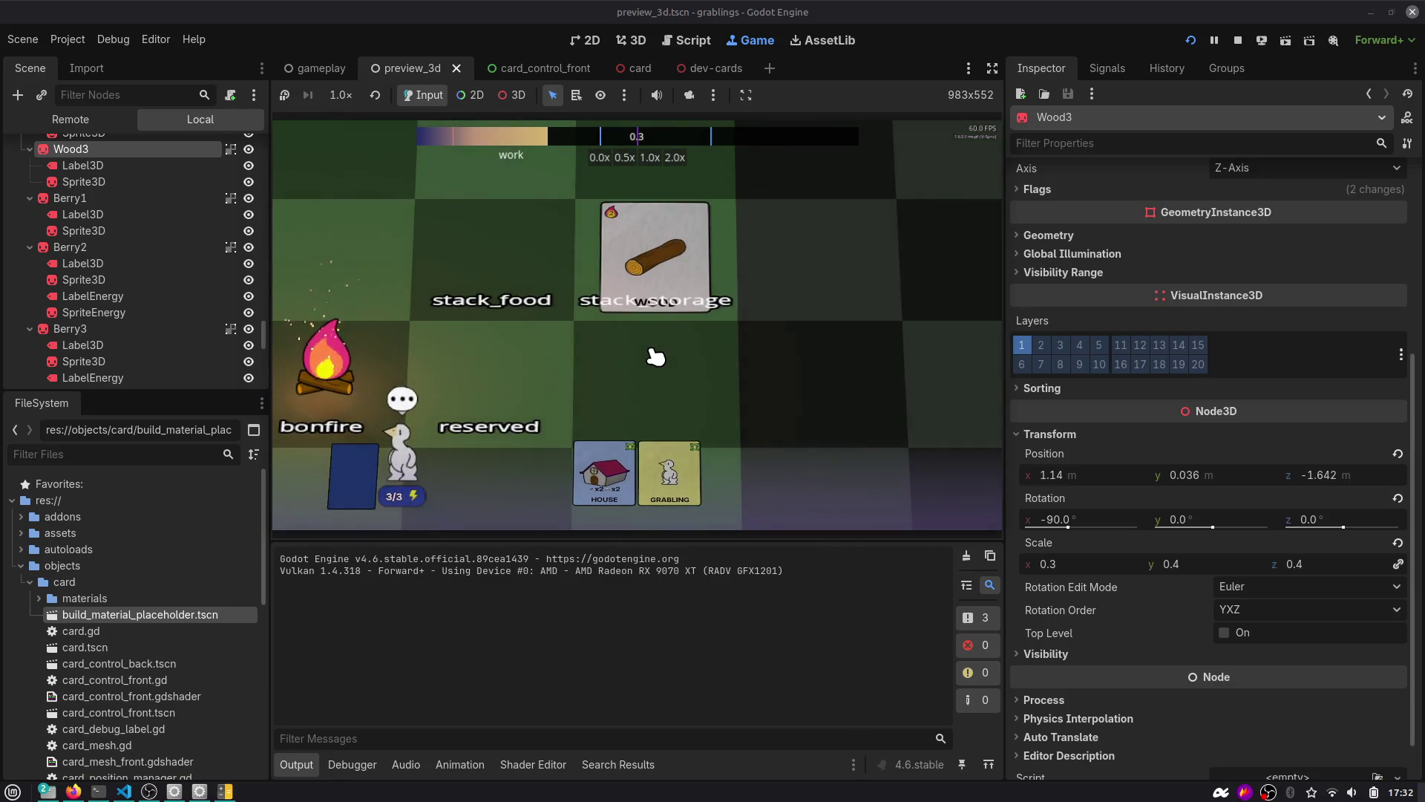
{"action": "left_click", "coordinate": [686, 40]}
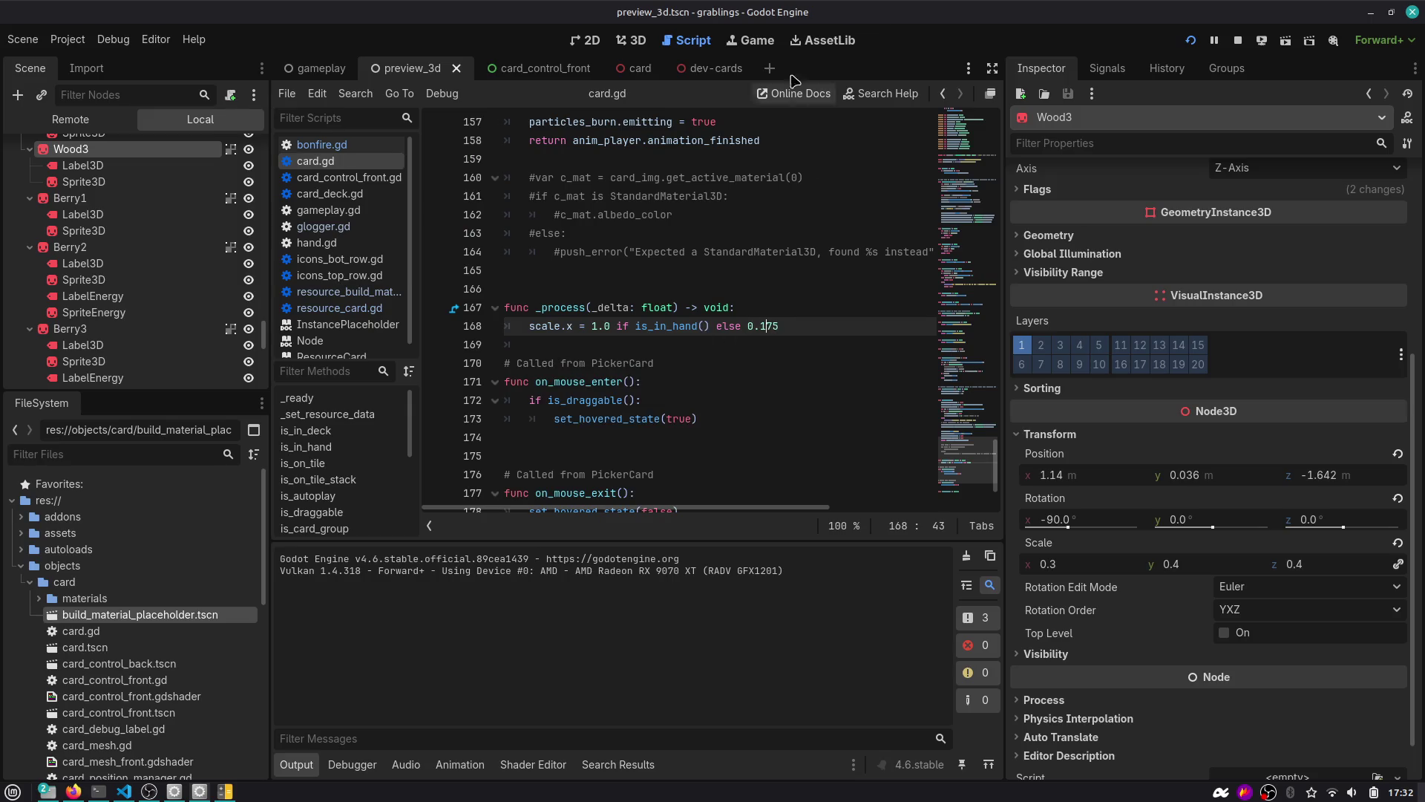
Save card.gd and relaunch the game with the changes.
{"action": "left_click", "coordinate": [750, 40]}
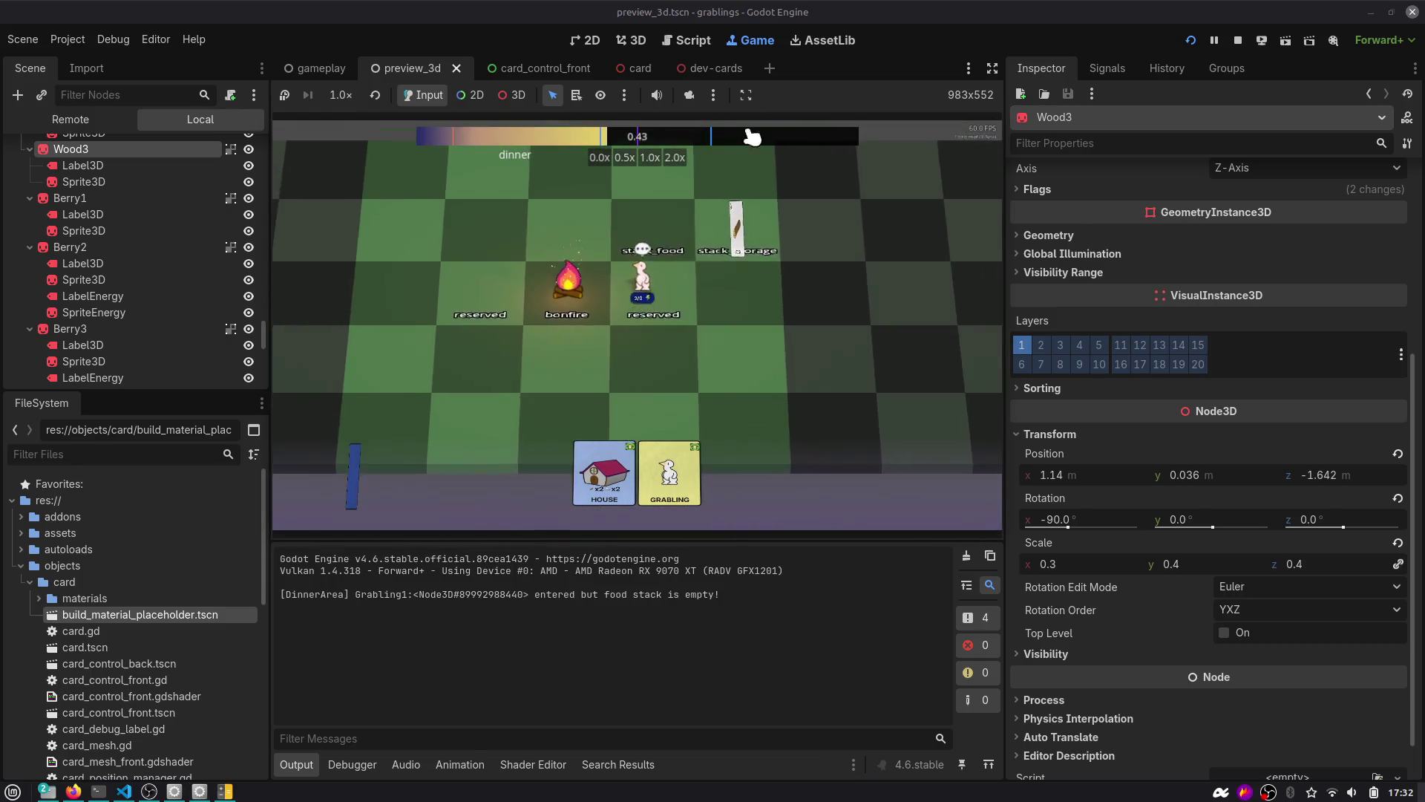
{"action": "left_click", "coordinate": [705, 40]}
{"action": "key", "text": "ctrl+s"}
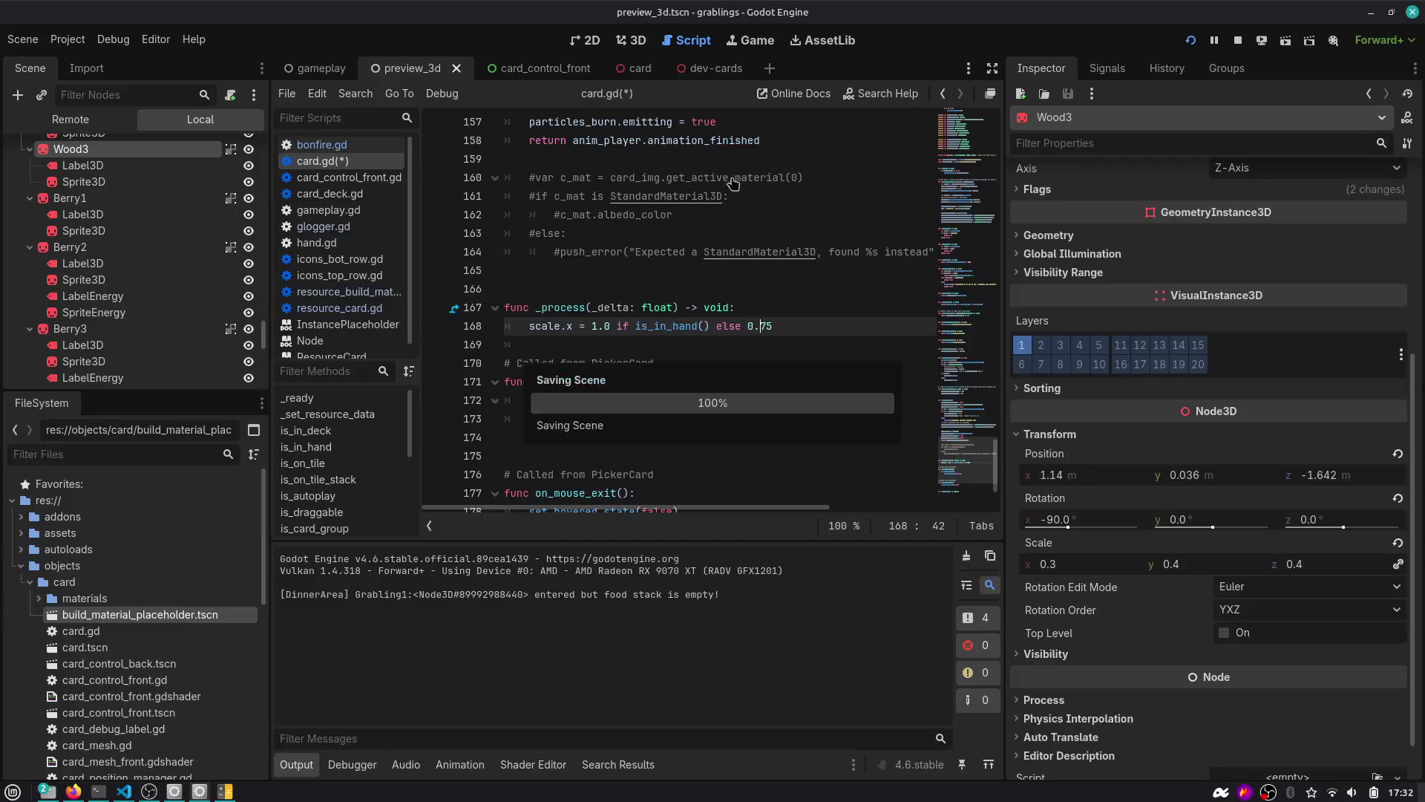
{"action": "key", "text": "ctrl+F4"}
Drag a grabbling, the House and a tree card onto the board, returning the House to the hand.
{"action": "mouse_move", "coordinate": [668, 479]}
{"action": "left_mouse_down"}
{"action": "mouse_move", "coordinate": [494, 338]}
{"action": "mouse_move", "coordinate": [482, 356]}
{"action": "left_mouse_up"}
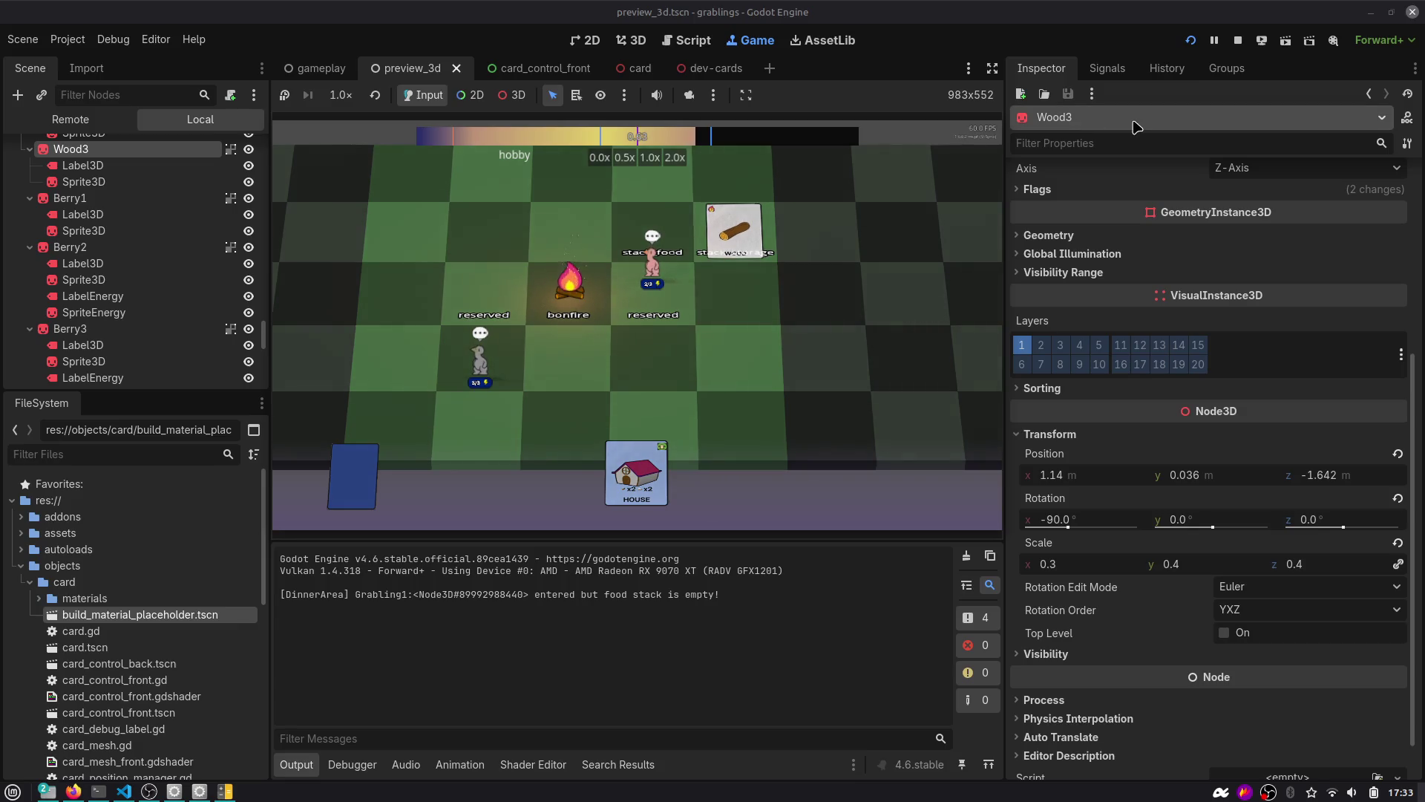
{"action": "left_click_drag", "start_coordinate": [636, 470], "coordinate": [694, 372]}
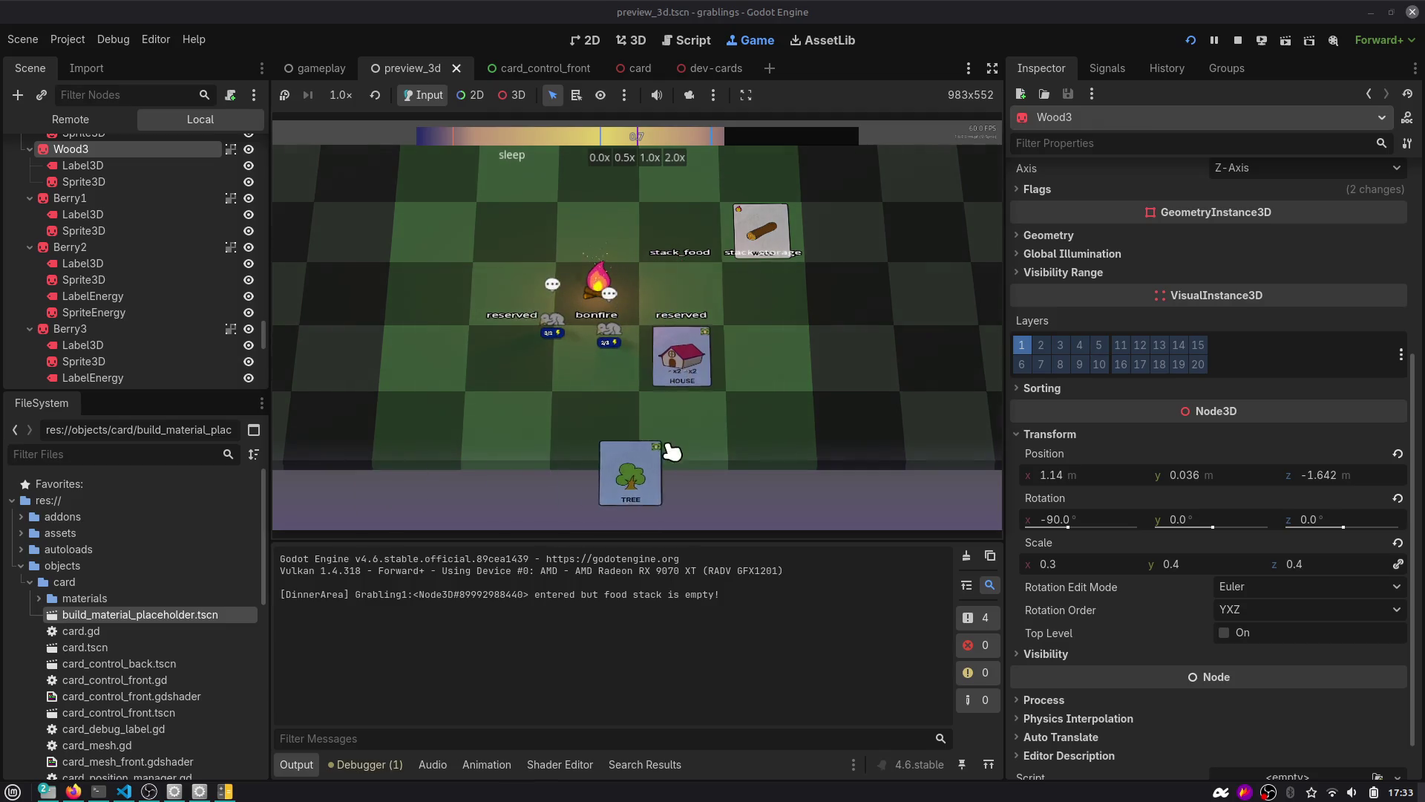
{"action": "left_click_drag", "start_coordinate": [631, 475], "coordinate": [771, 356]}
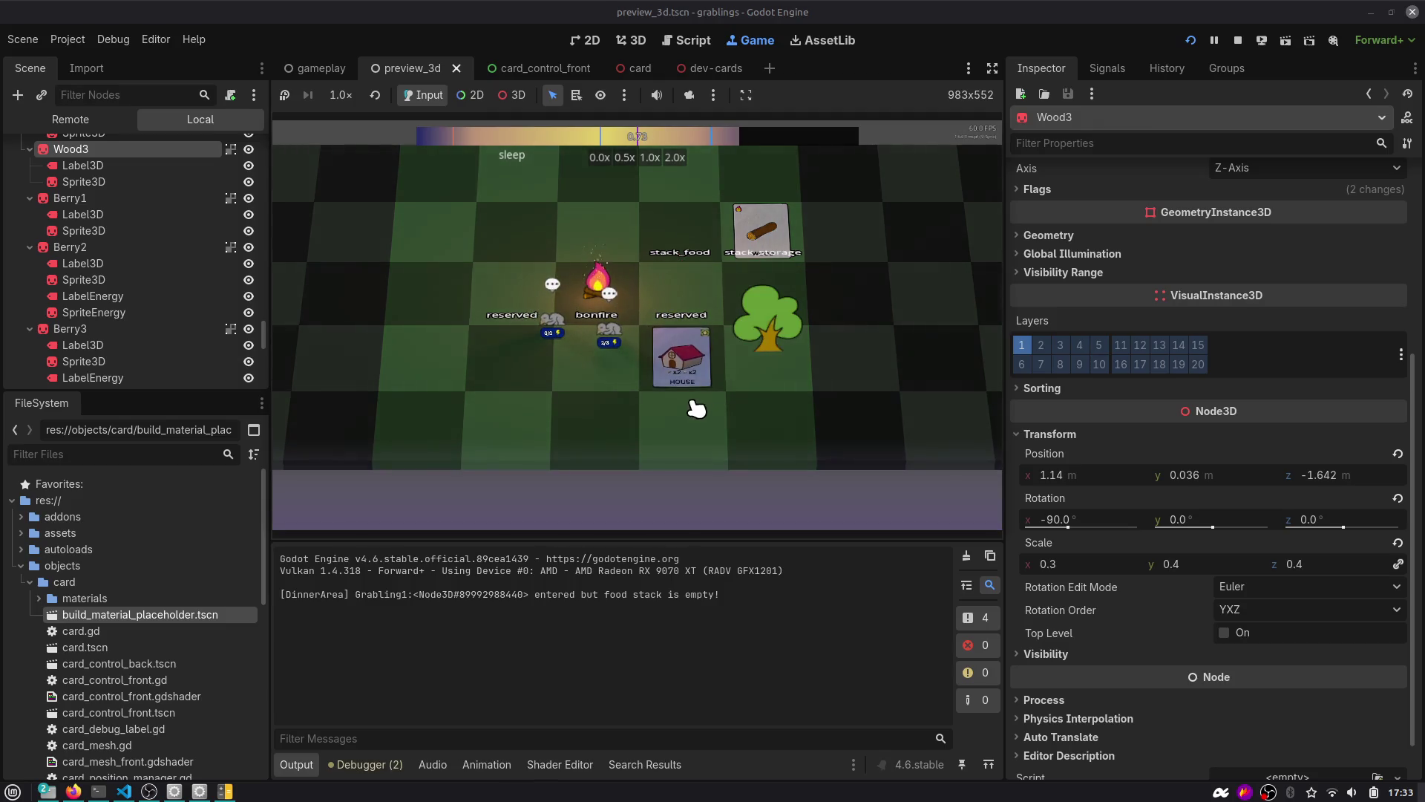
{"action": "mouse_move", "coordinate": [696, 408]}
{"action": "left_mouse_down"}
{"action": "mouse_move", "coordinate": [675, 421]}
{"action": "mouse_move", "coordinate": [679, 360]}
{"action": "mouse_move", "coordinate": [605, 424]}
{"action": "mouse_move", "coordinate": [503, 426]}
{"action": "mouse_move", "coordinate": [513, 492]}
{"action": "left_mouse_up"}
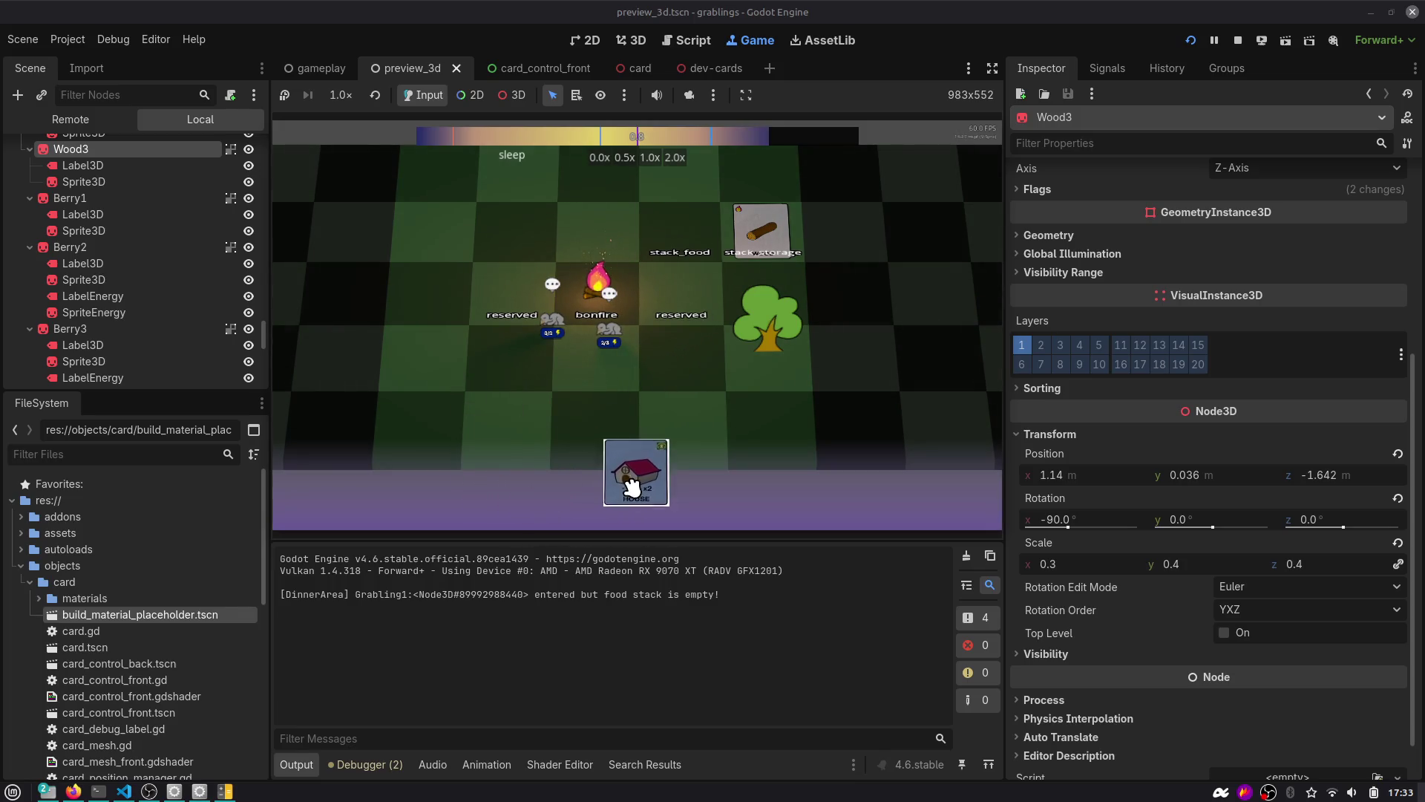
{"action": "mouse_move", "coordinate": [632, 486]}
{"action": "left_mouse_down"}
{"action": "mouse_move", "coordinate": [645, 419]}
{"action": "mouse_move", "coordinate": [683, 438]}
{"action": "mouse_move", "coordinate": [686, 394]}
{"action": "mouse_move", "coordinate": [674, 464]}
{"action": "mouse_move", "coordinate": [647, 491]}
{"action": "mouse_move", "coordinate": [692, 396]}
{"action": "mouse_move", "coordinate": [649, 479]}
{"action": "mouse_move", "coordinate": [671, 330]}
{"action": "mouse_move", "coordinate": [636, 478]}
{"action": "mouse_move", "coordinate": [667, 326]}
{"action": "mouse_move", "coordinate": [689, 317]}
{"action": "mouse_move", "coordinate": [693, 369]}
{"action": "left_mouse_up"}
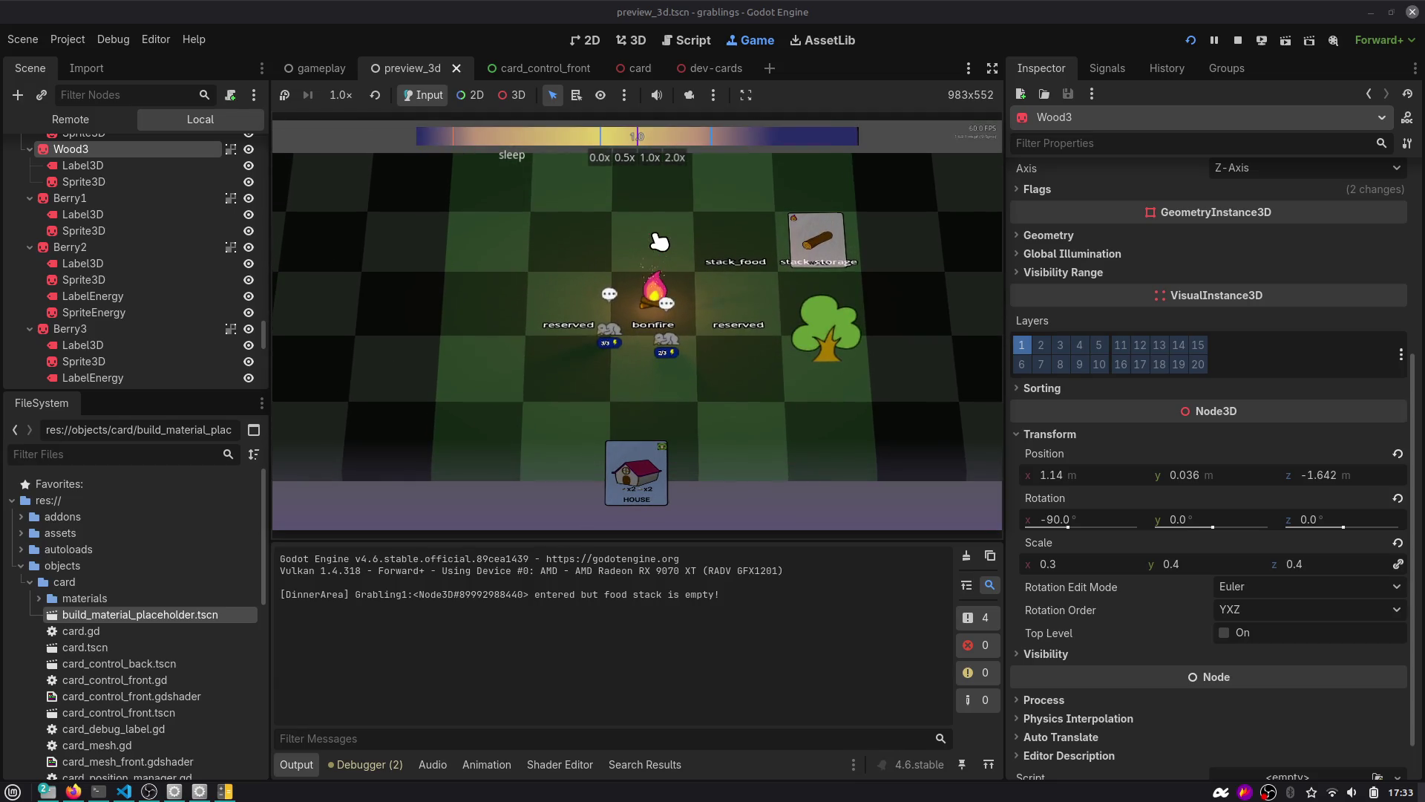
Drop a Wood card on an empty tile and place the House card beside the bonfire.
{"action": "left_click_drag", "start_coordinate": [810, 233], "coordinate": [518, 245]}
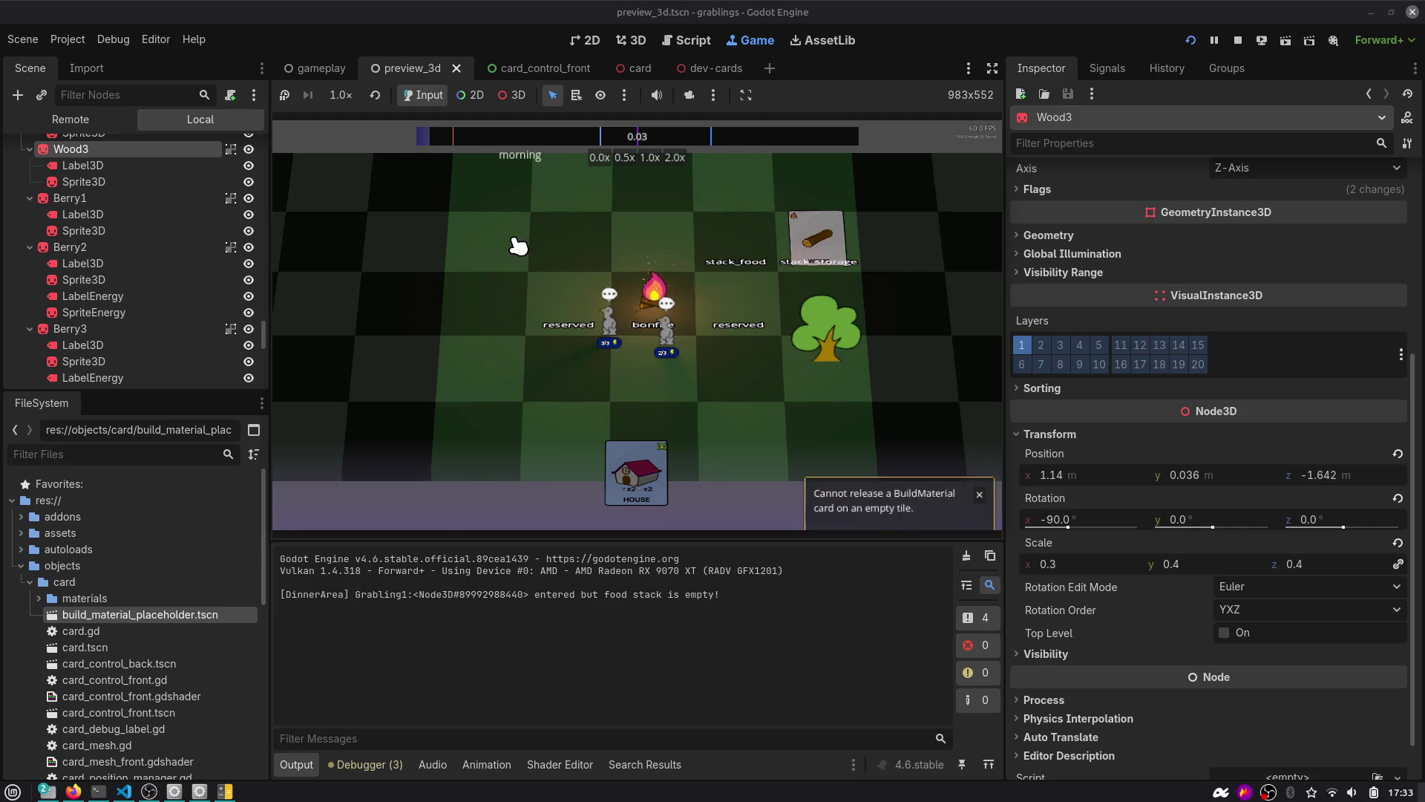
{"action": "mouse_move", "coordinate": [635, 464]}
{"action": "left_mouse_down"}
{"action": "mouse_move", "coordinate": [483, 300]}
{"action": "mouse_move", "coordinate": [467, 246]}
{"action": "left_mouse_up"}
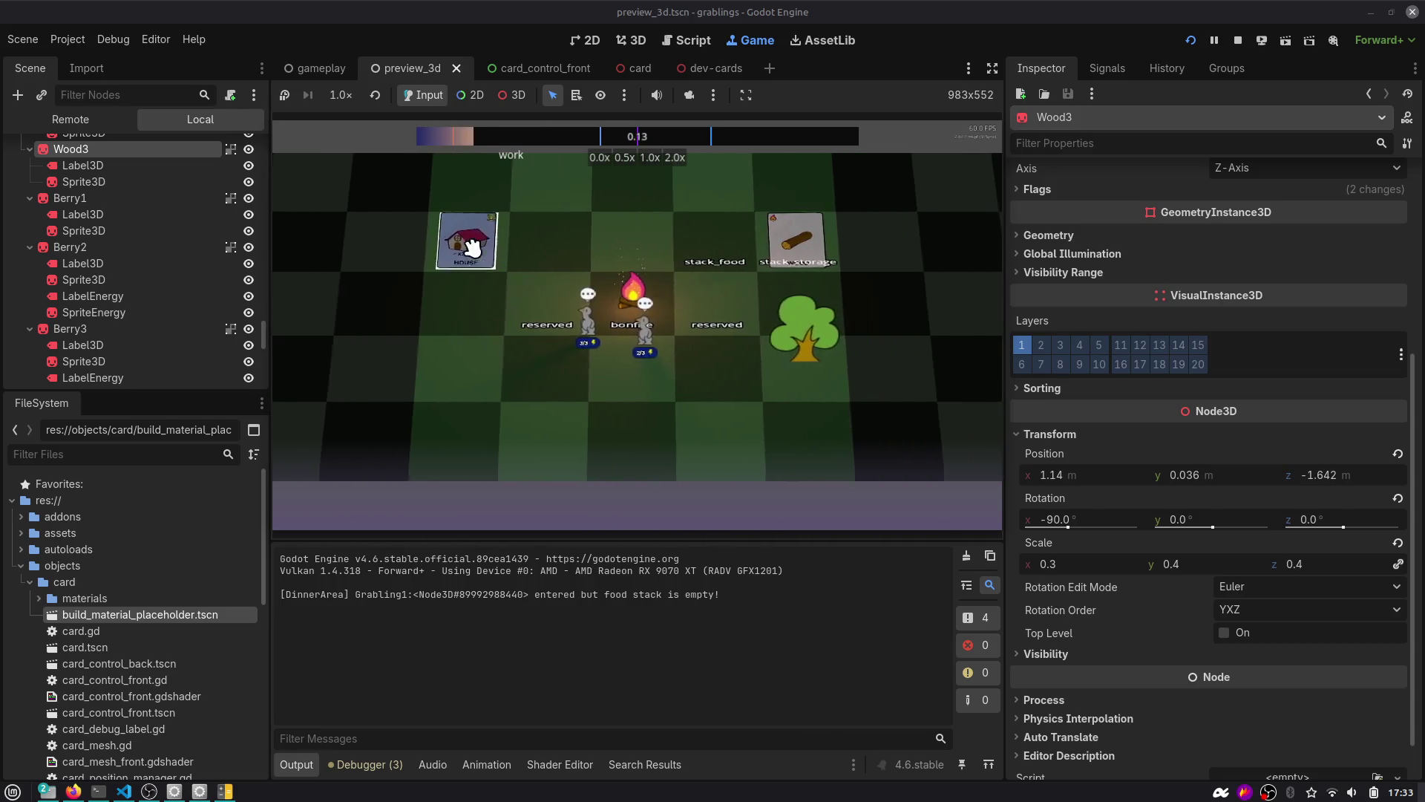
{"action": "mouse_move", "coordinate": [473, 247]}
{"action": "left_mouse_down"}
{"action": "mouse_move", "coordinate": [481, 350]}
{"action": "mouse_move", "coordinate": [544, 360]}
{"action": "left_mouse_up"}
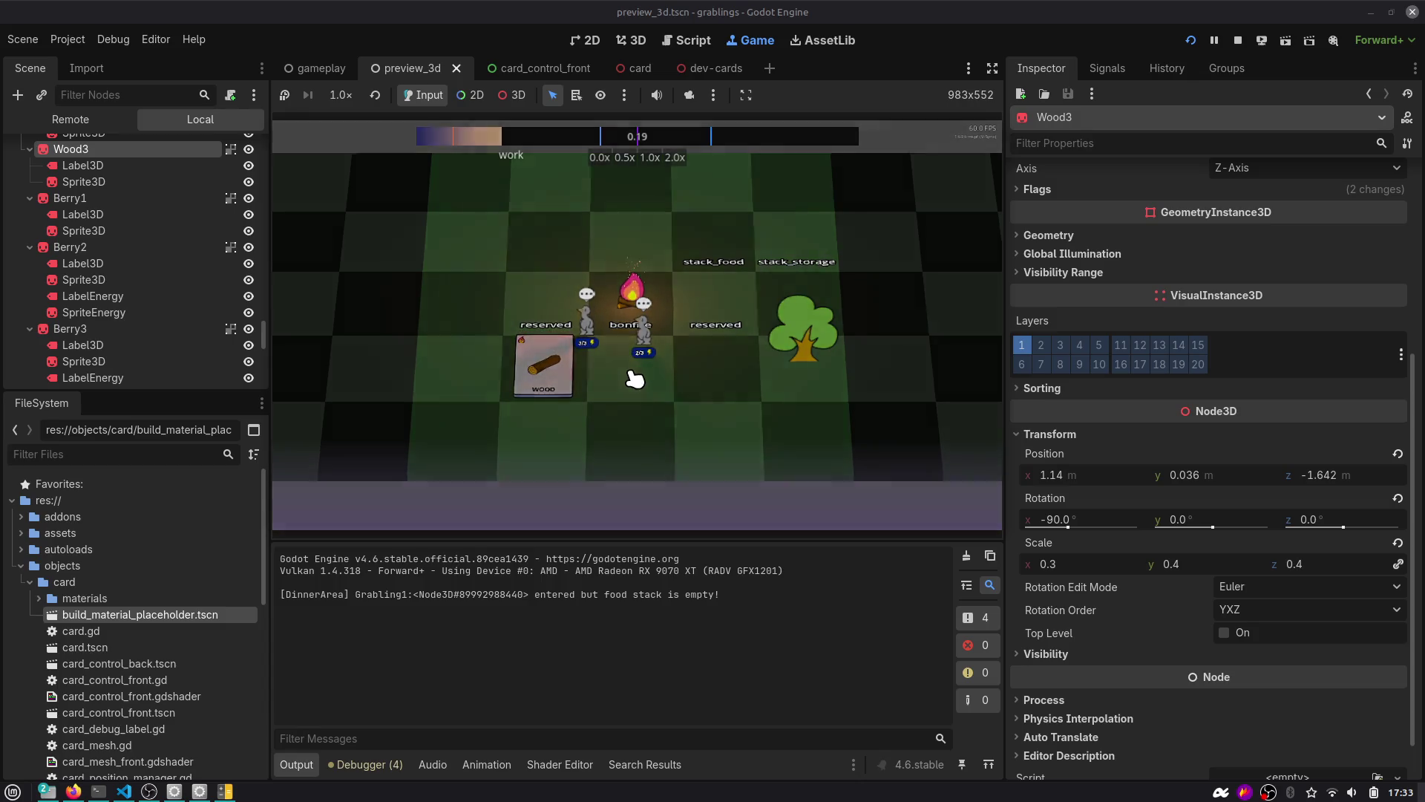
Leave card.gd and show the card_control_front scene in the 2D editor.
{"action": "left_click", "coordinate": [687, 41]}
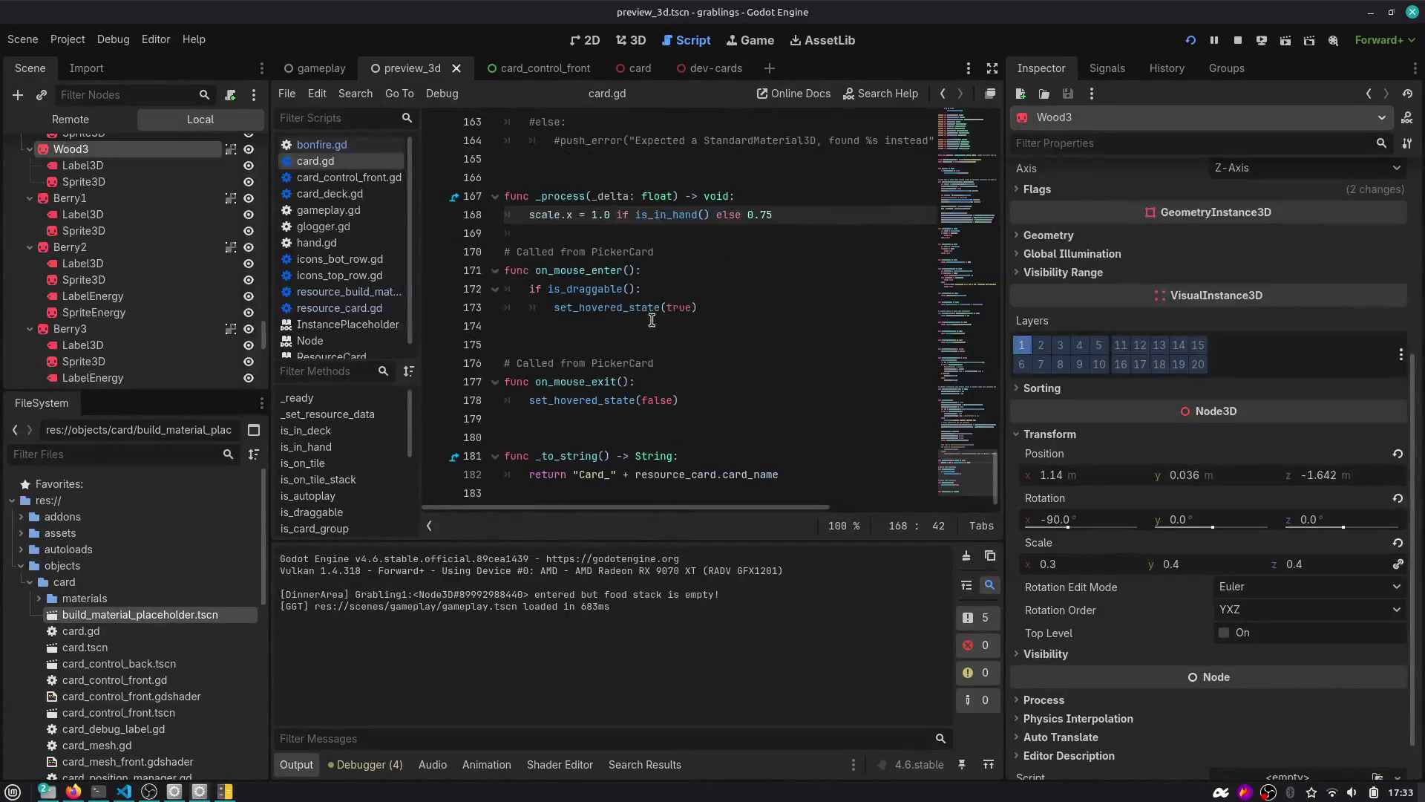
{"action": "scroll", "coordinate": [652, 320], "scroll_direction": "up", "scroll_amount": 1}
{"action": "left_click", "coordinate": [651, 316]}
{"action": "scroll", "coordinate": [668, 308], "scroll_direction": "up", "scroll_amount": 4}
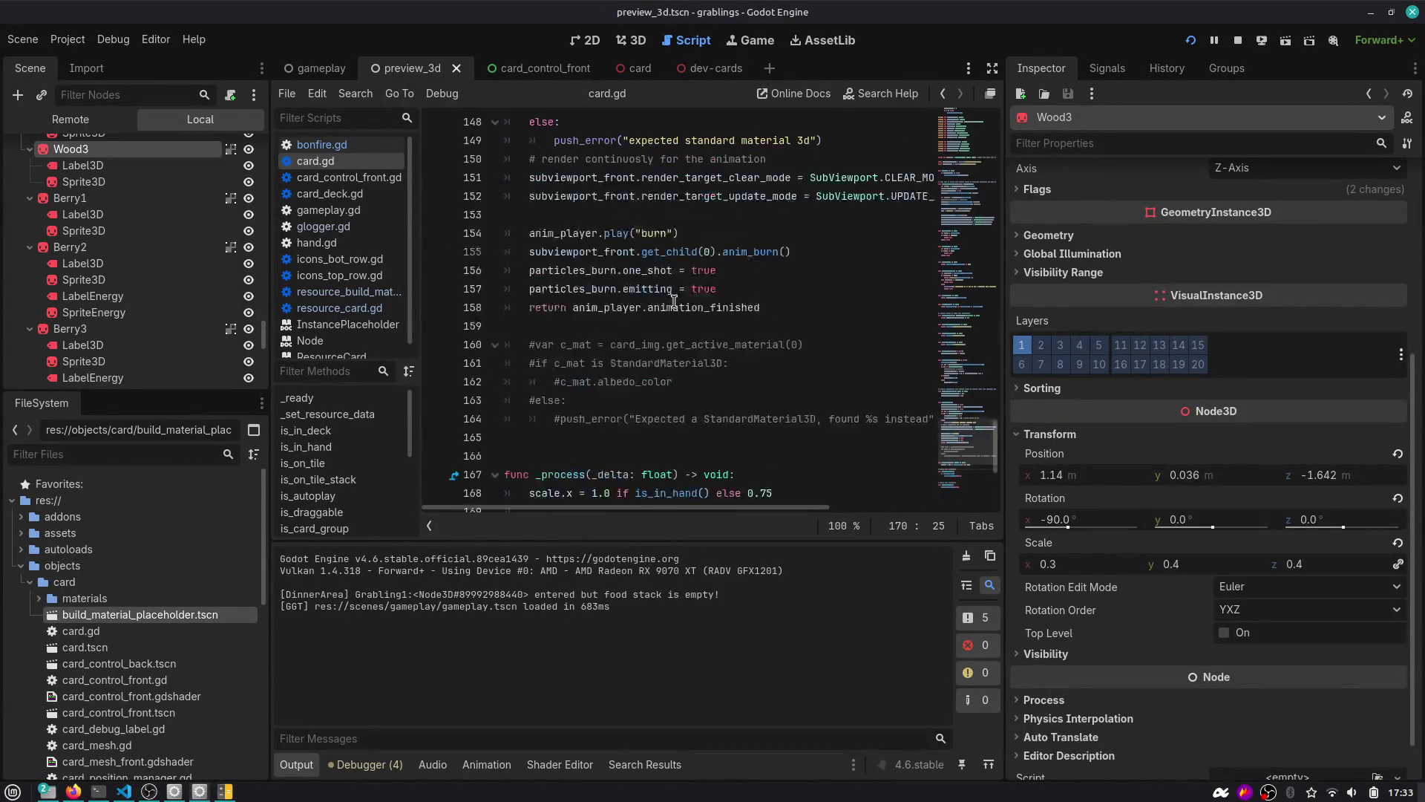
{"action": "left_click", "coordinate": [534, 67]}
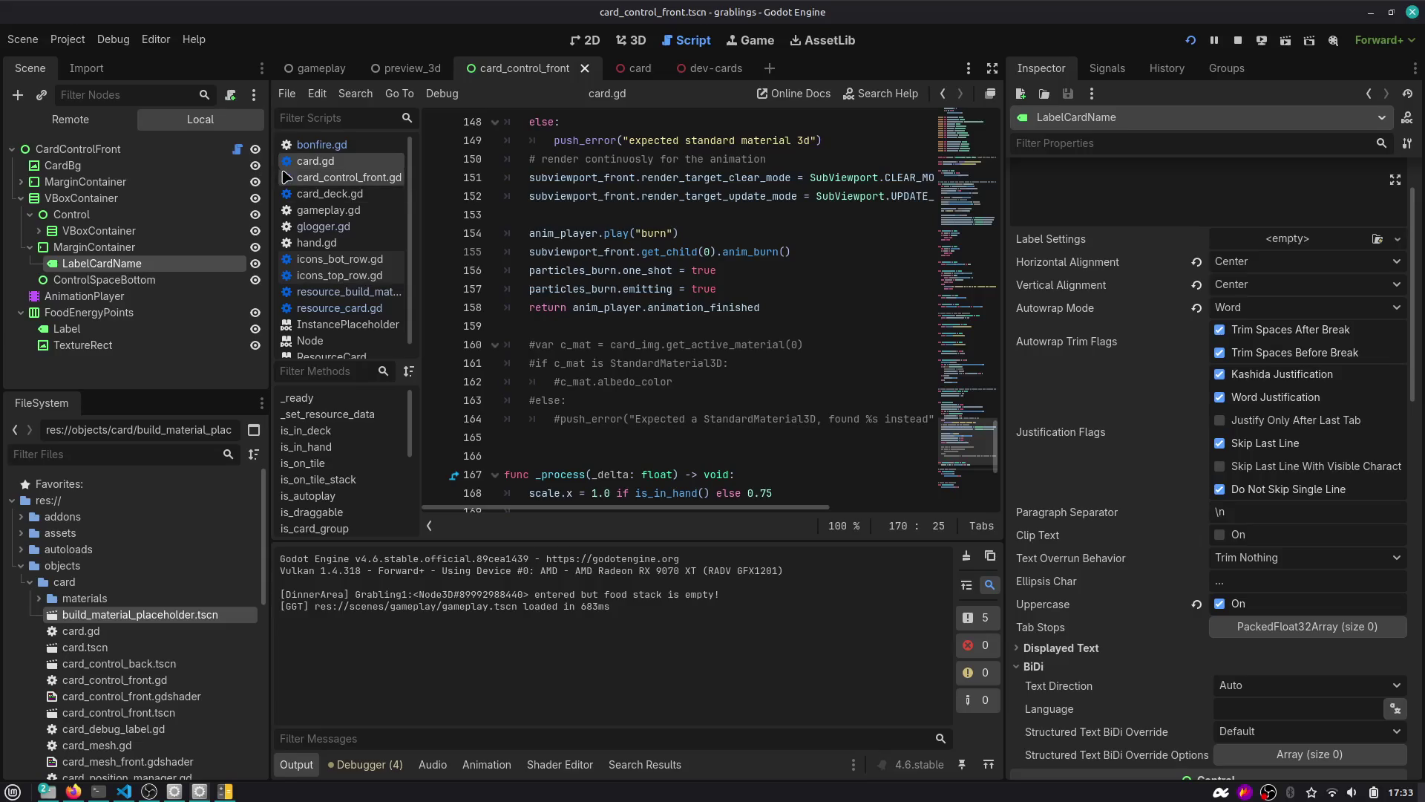
{"action": "left_click", "coordinate": [597, 41]}
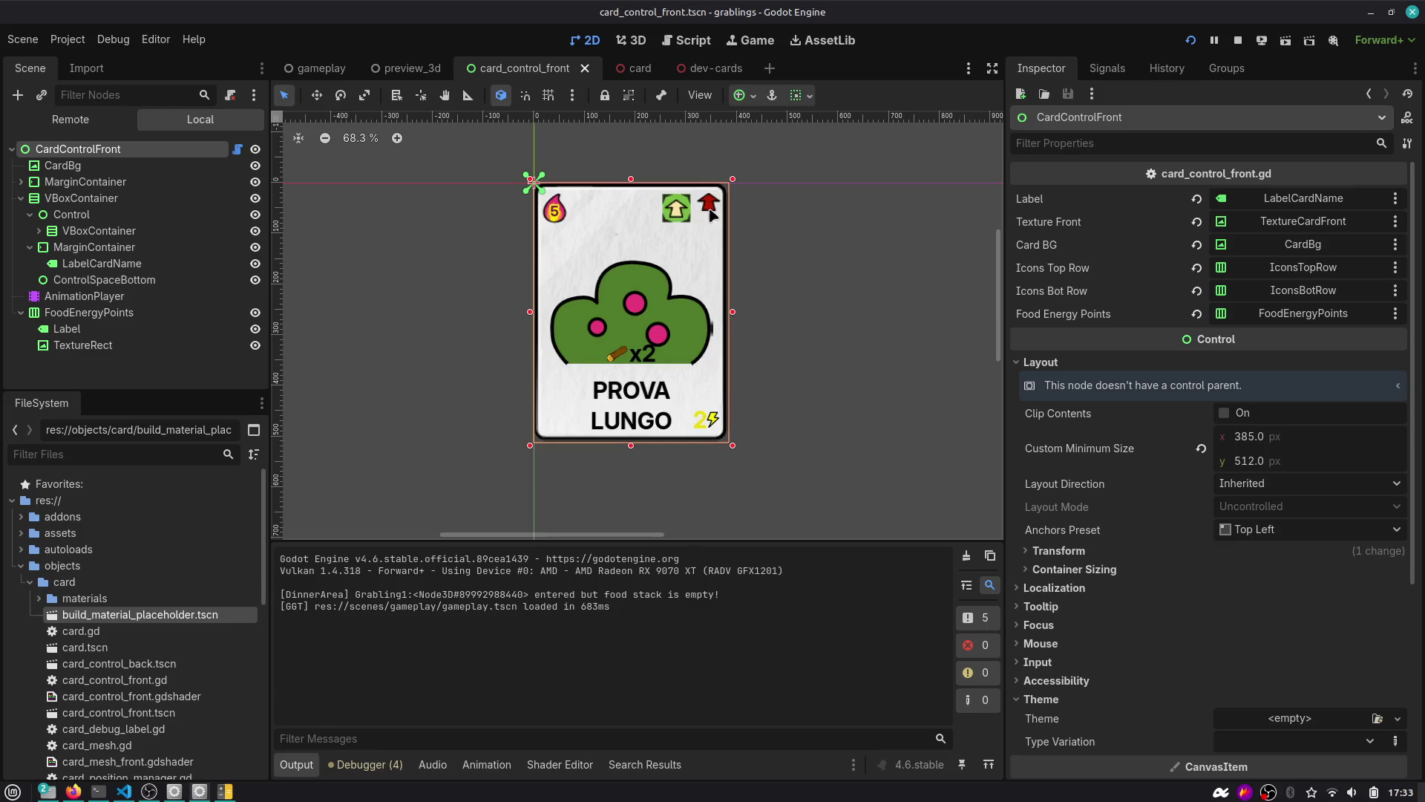
{"action": "scroll", "coordinate": [709, 210], "scroll_direction": "up", "scroll_amount": 5}
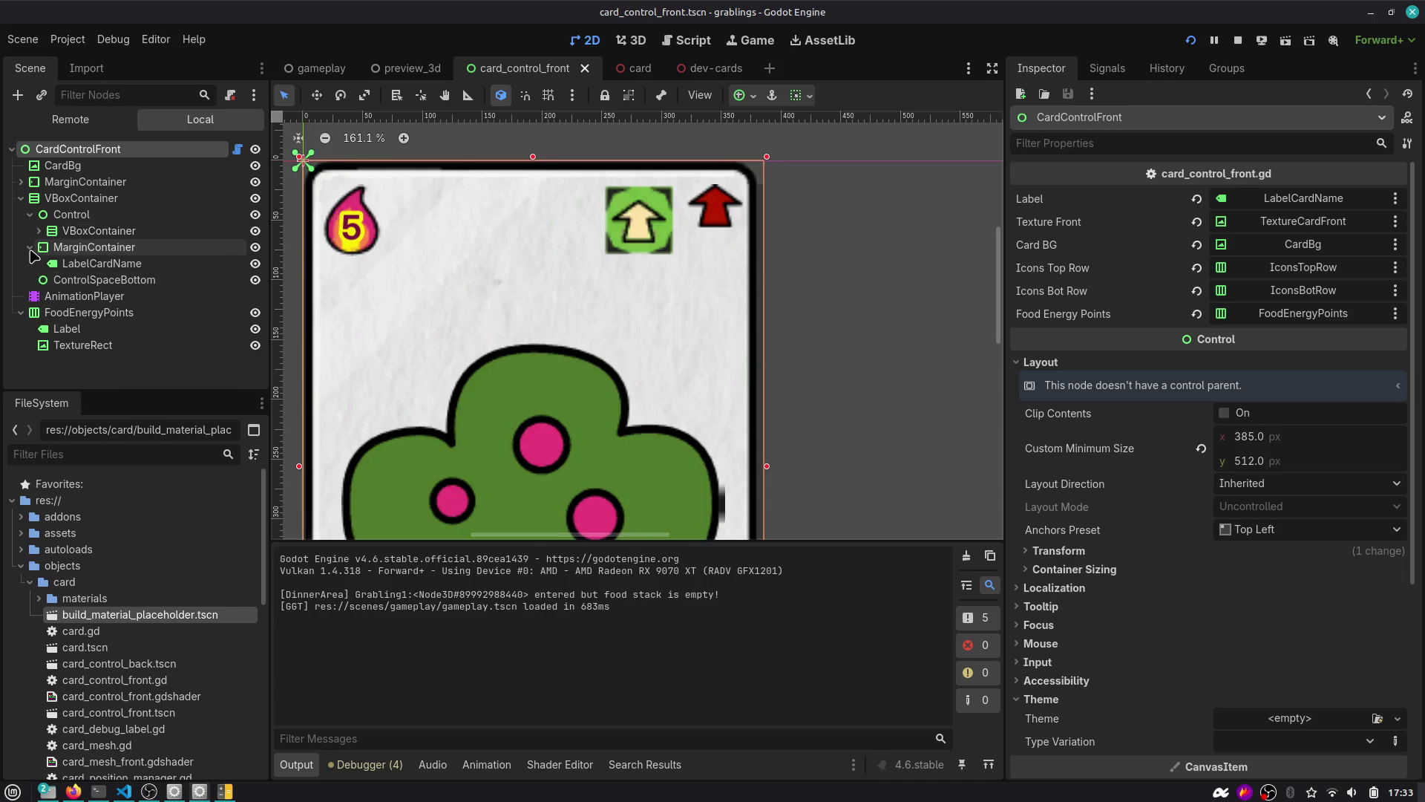
Add a Label child under IconsTopRow's TextureAutoplay node.
{"action": "left_click", "coordinate": [38, 230]}
{"action": "left_click", "coordinate": [52, 264]}
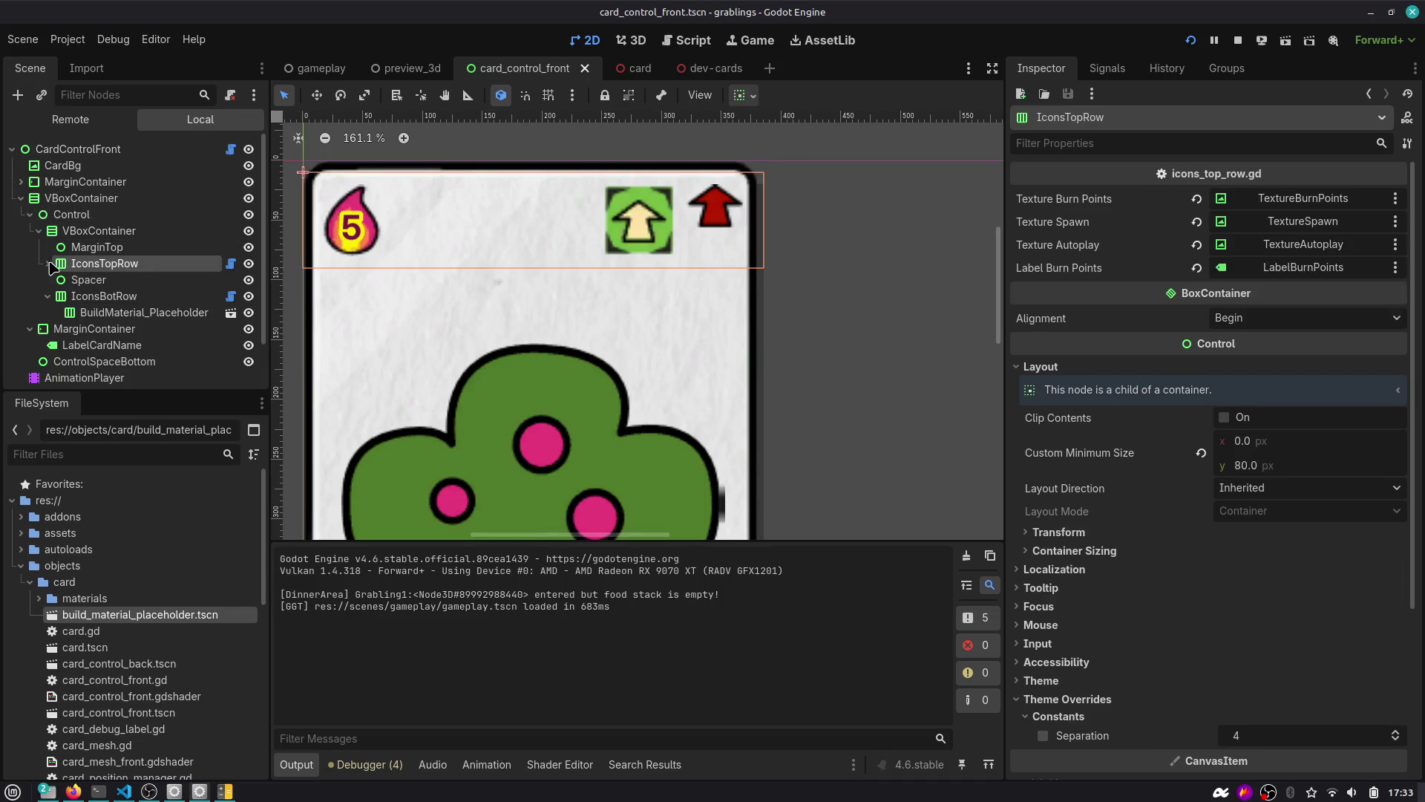
{"action": "left_click", "coordinate": [49, 264]}
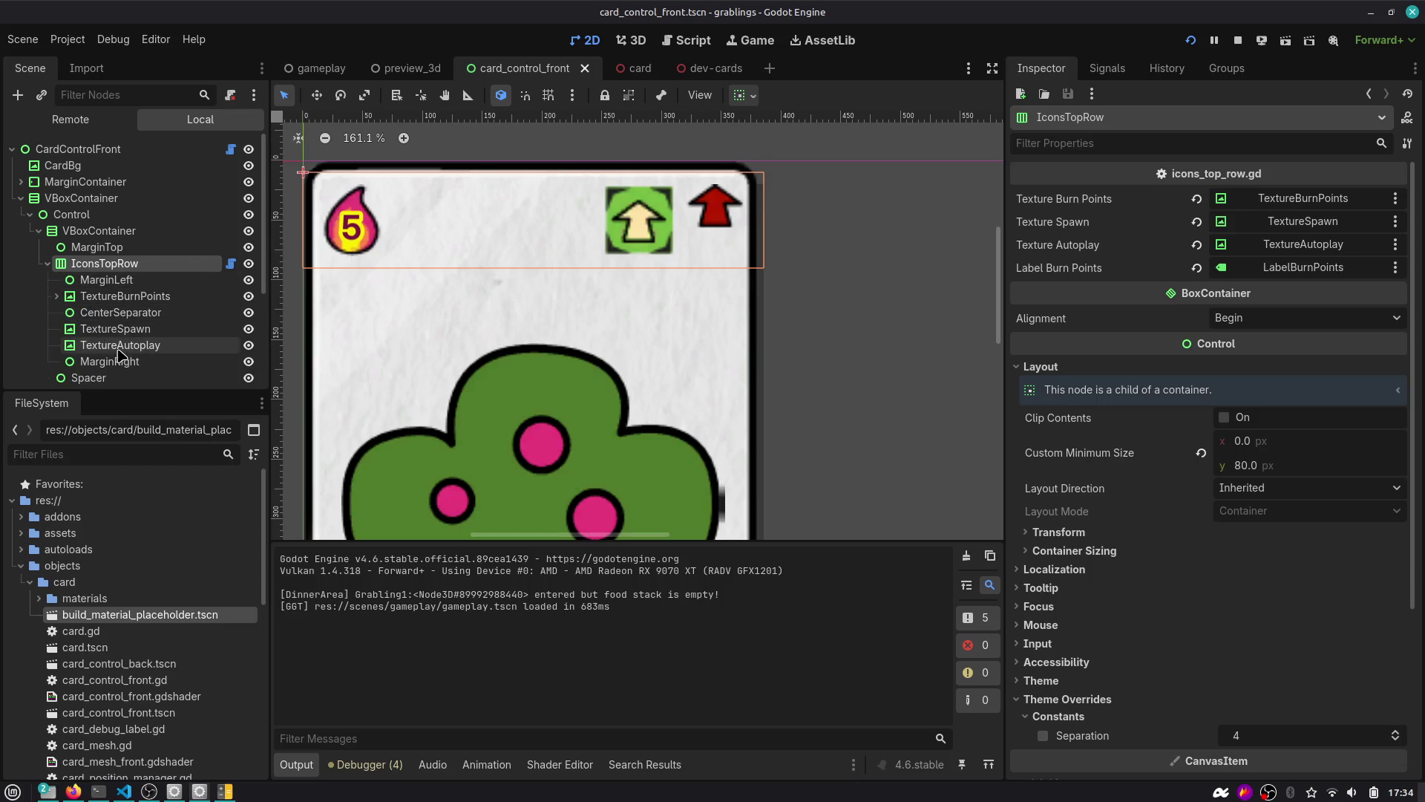
{"action": "left_click", "coordinate": [123, 346]}
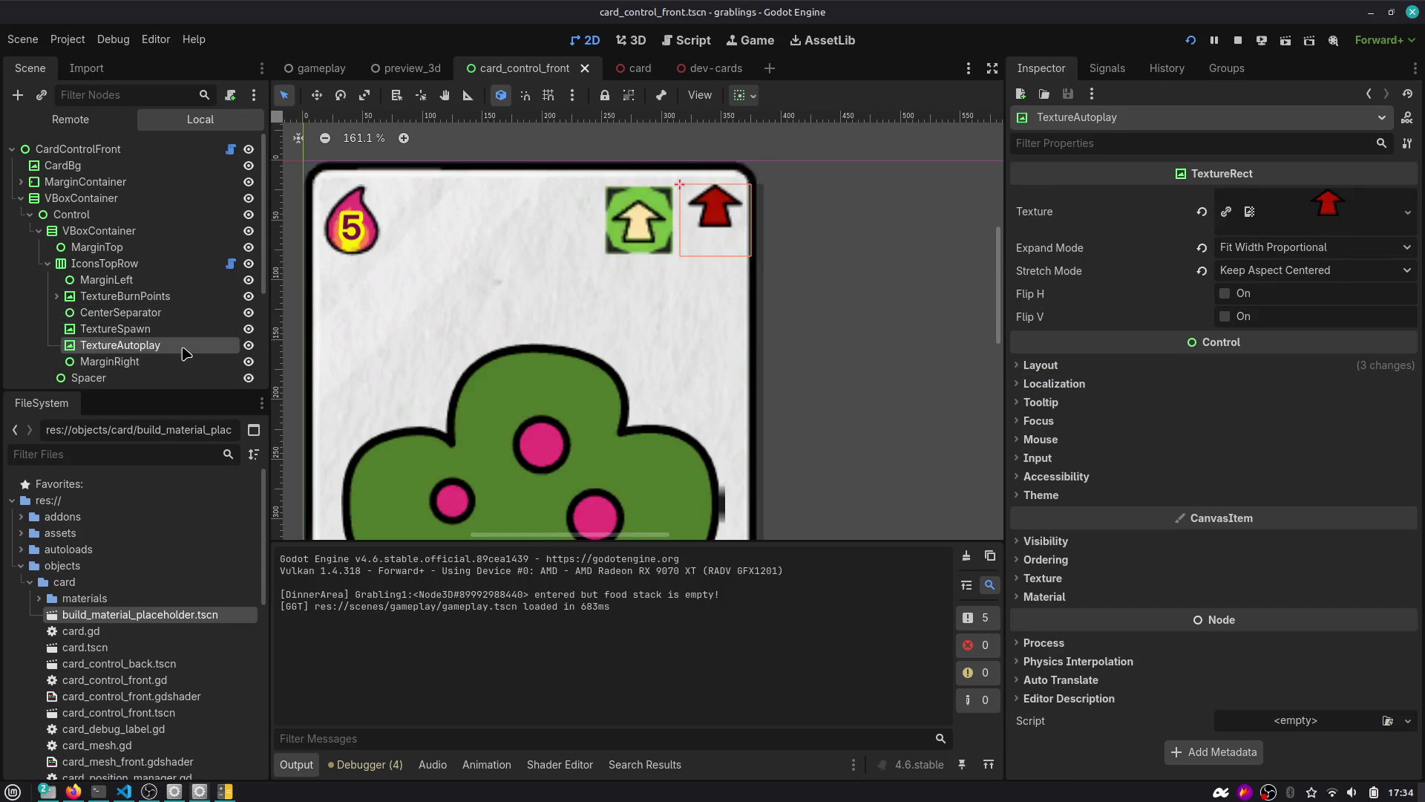
{"action": "scroll", "coordinate": [185, 354], "scroll_direction": "down", "scroll_amount": 2}
{"action": "key", "text": "ctrl+a"}
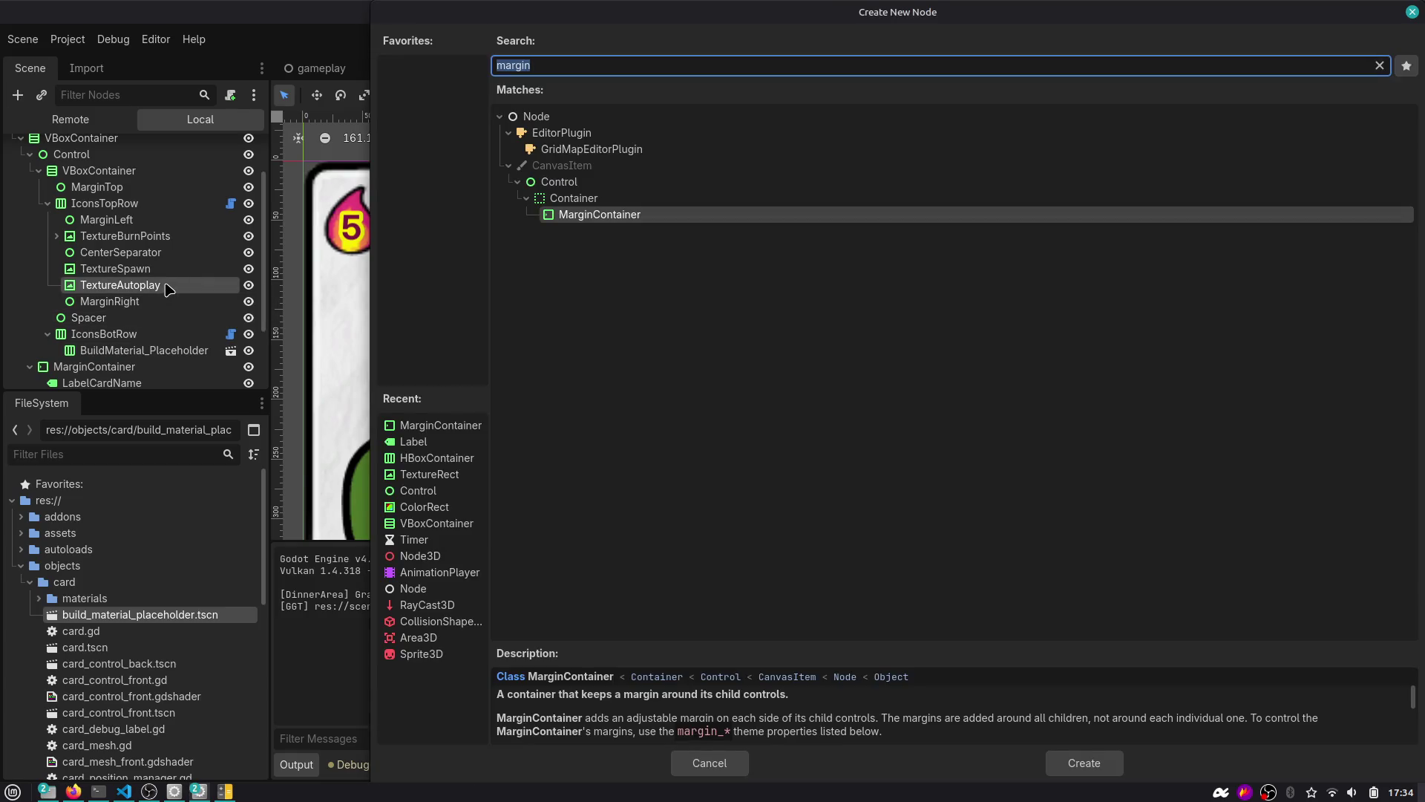
{"action": "type", "text": "label"}
{"action": "key", "text": "Return"}
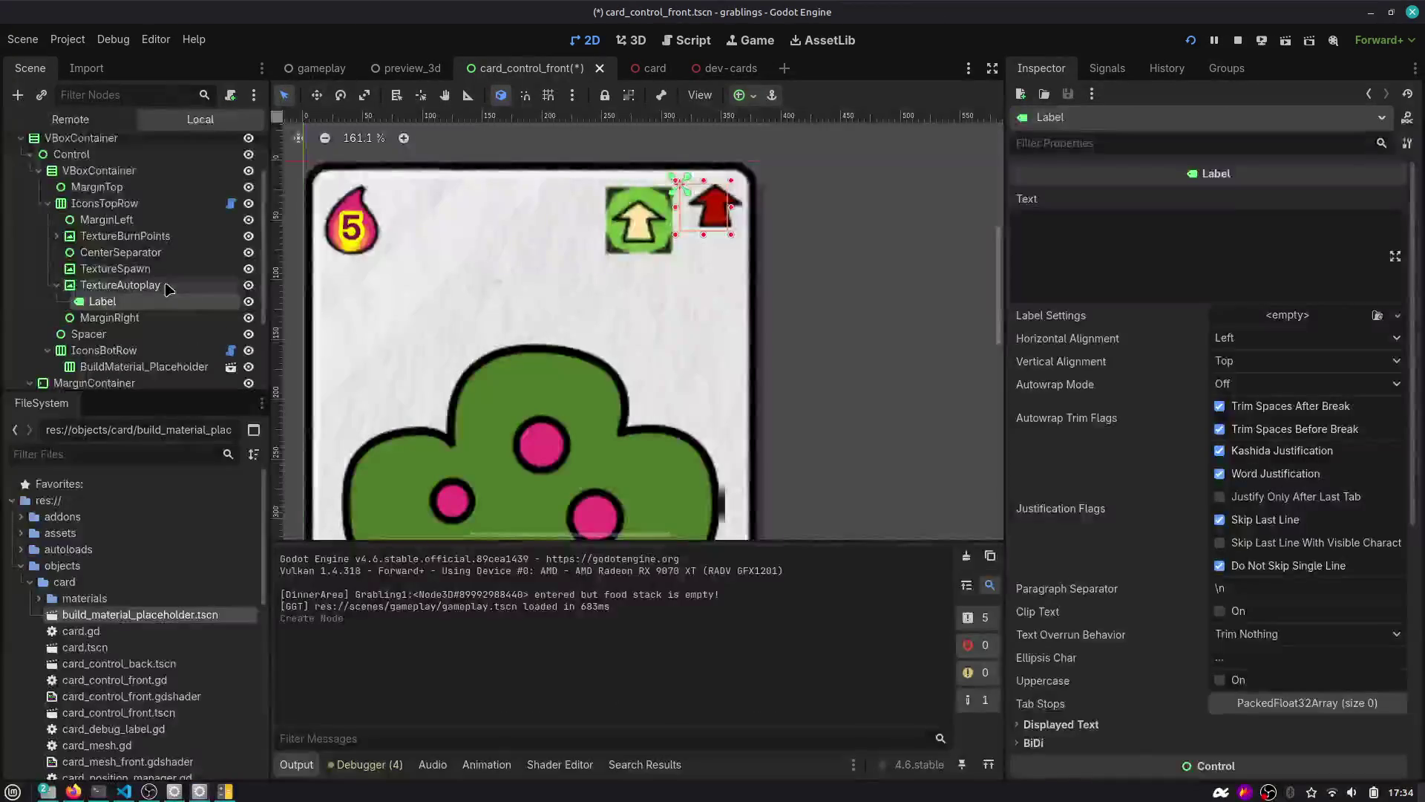
{"action": "left_click", "coordinate": [743, 95]}
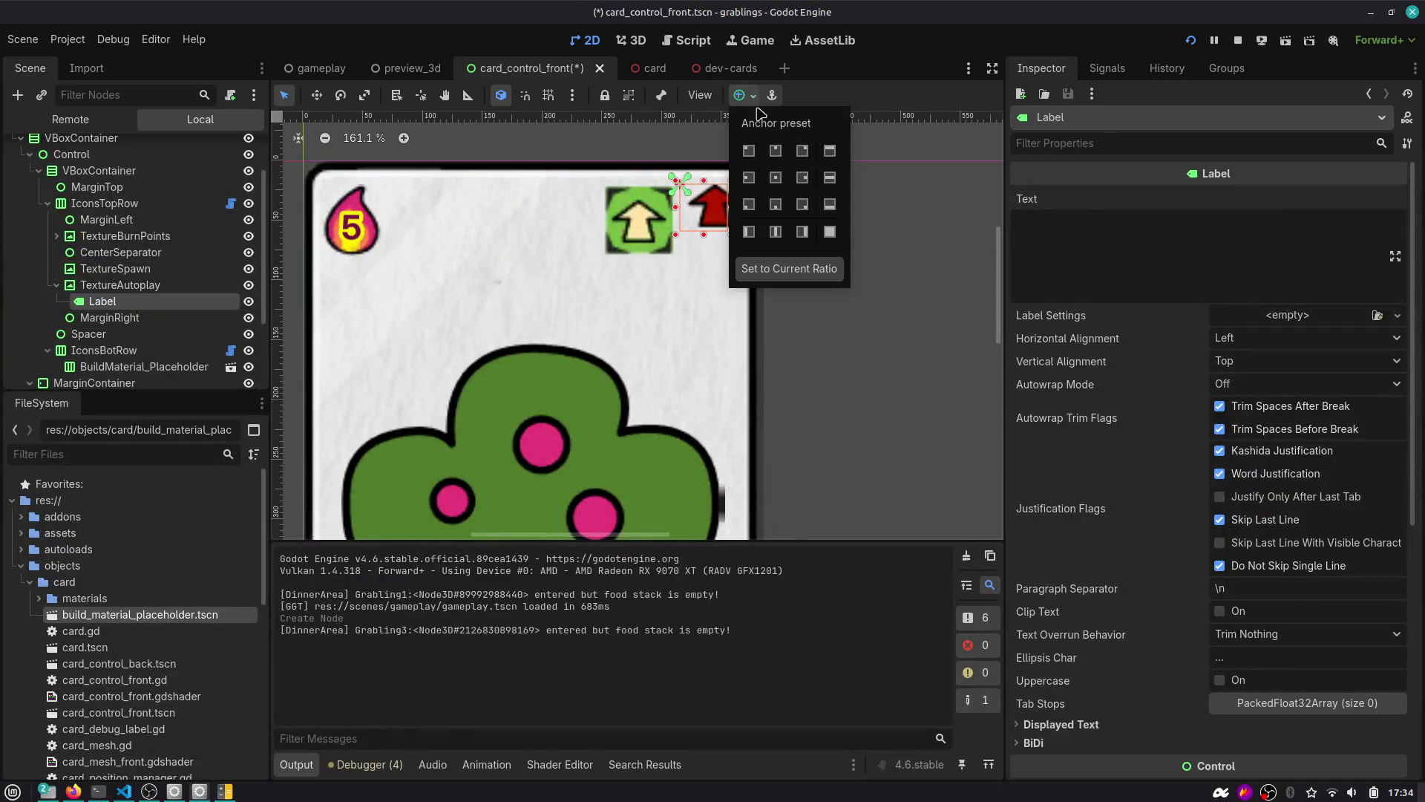
Centre the Label on the autoplay icon with the Center anchor preset.
{"action": "left_click", "coordinate": [776, 177]}
{"action": "left_click", "coordinate": [927, 66]}
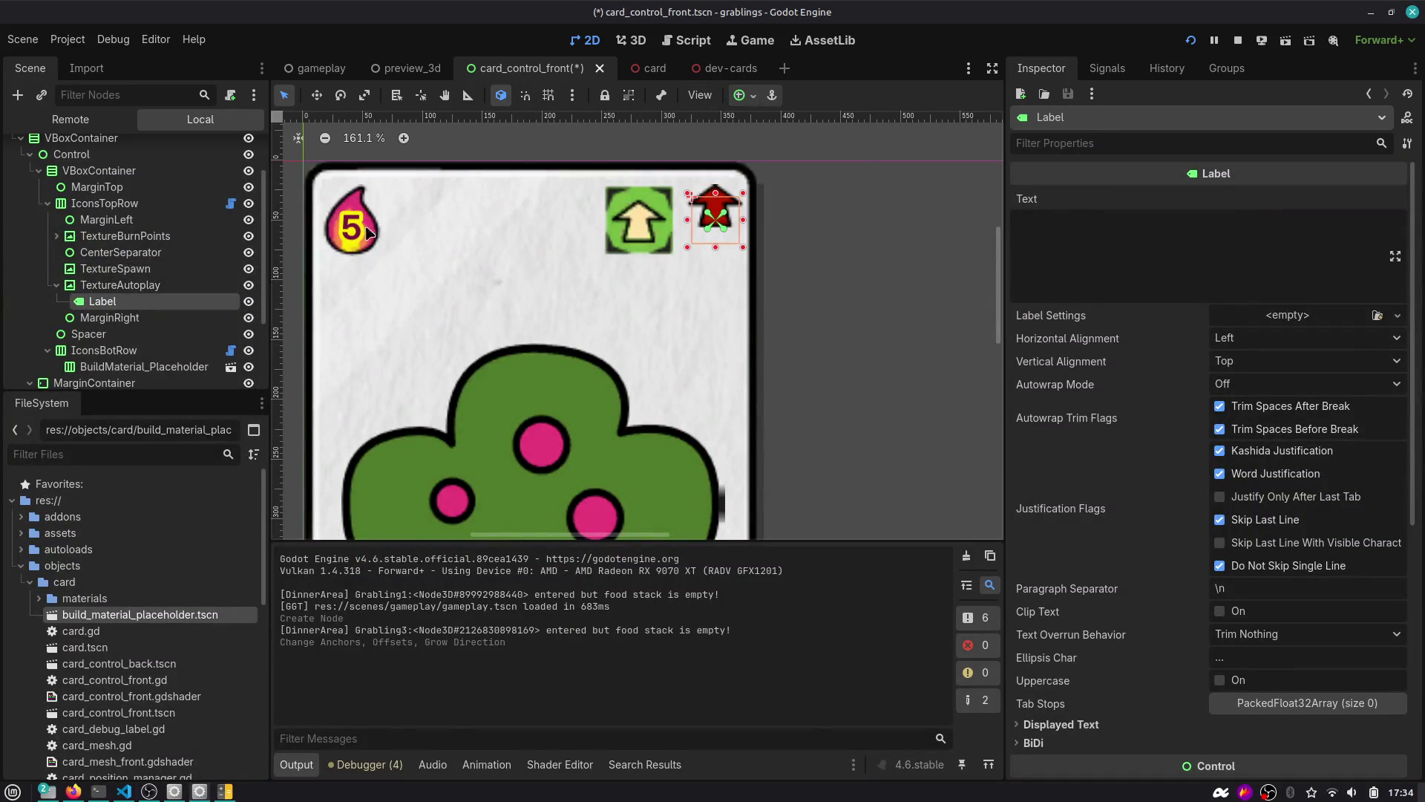
{"action": "left_click", "coordinate": [407, 67]}
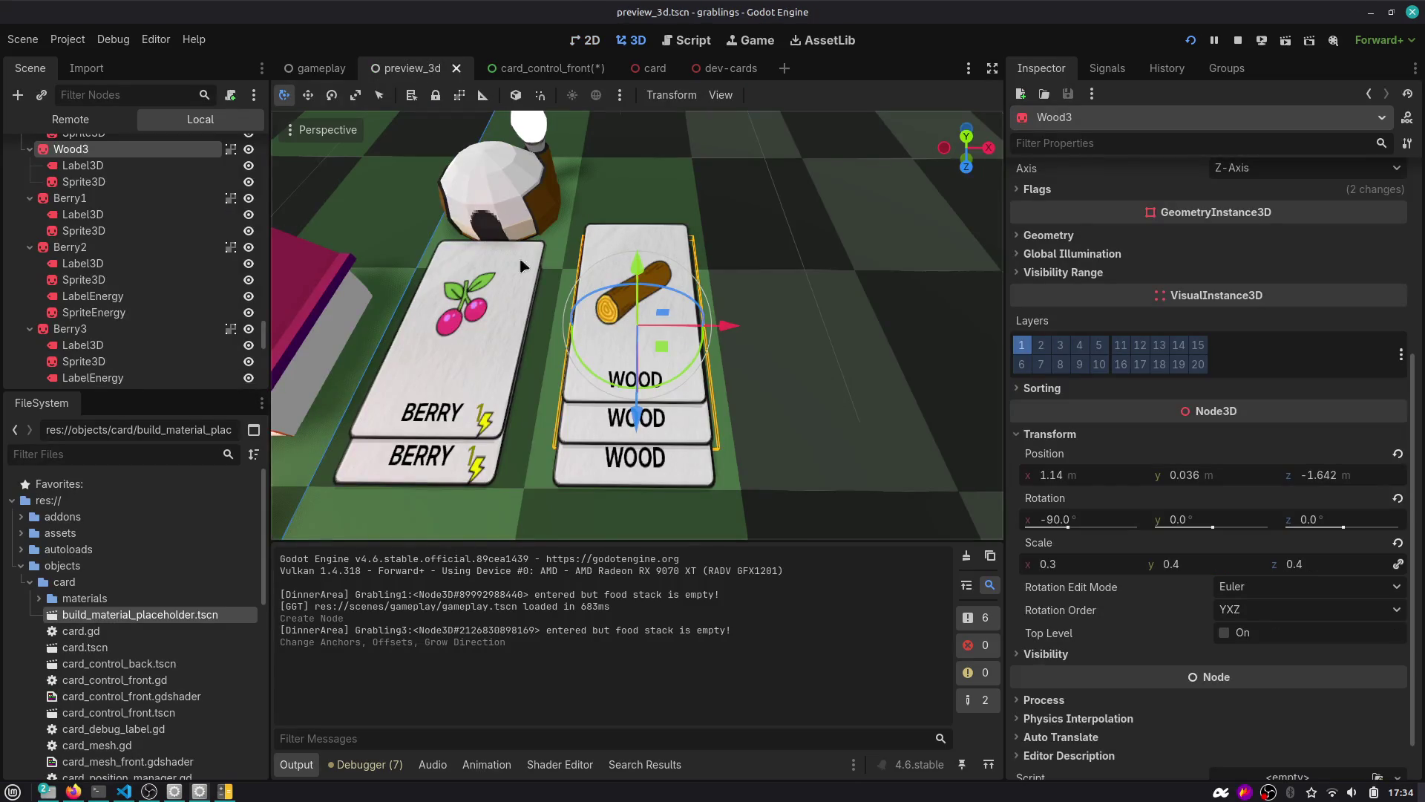
{"action": "scroll", "coordinate": [523, 265], "scroll_direction": "down", "scroll_amount": 5}
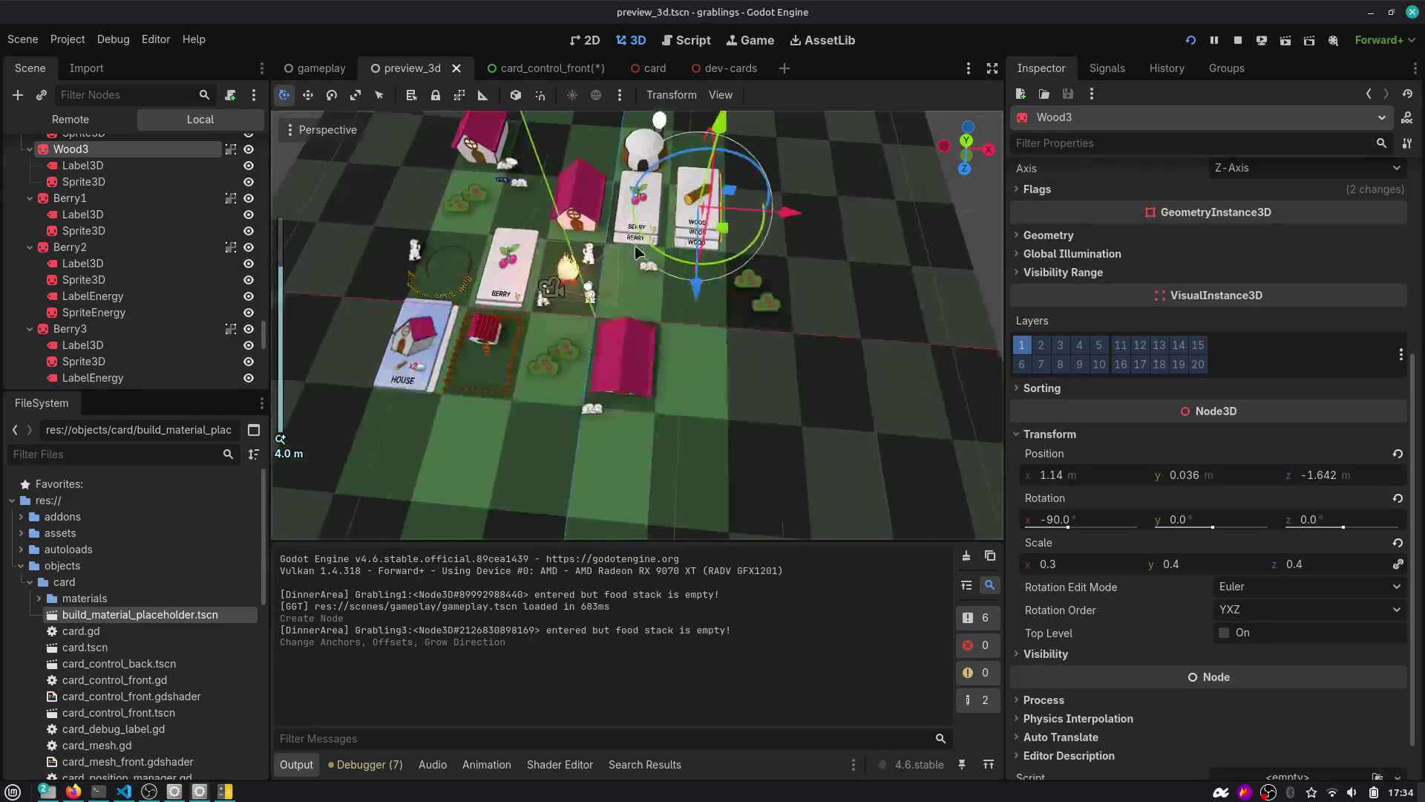
{"action": "scroll", "coordinate": [634, 252], "scroll_direction": "up", "scroll_amount": 3}
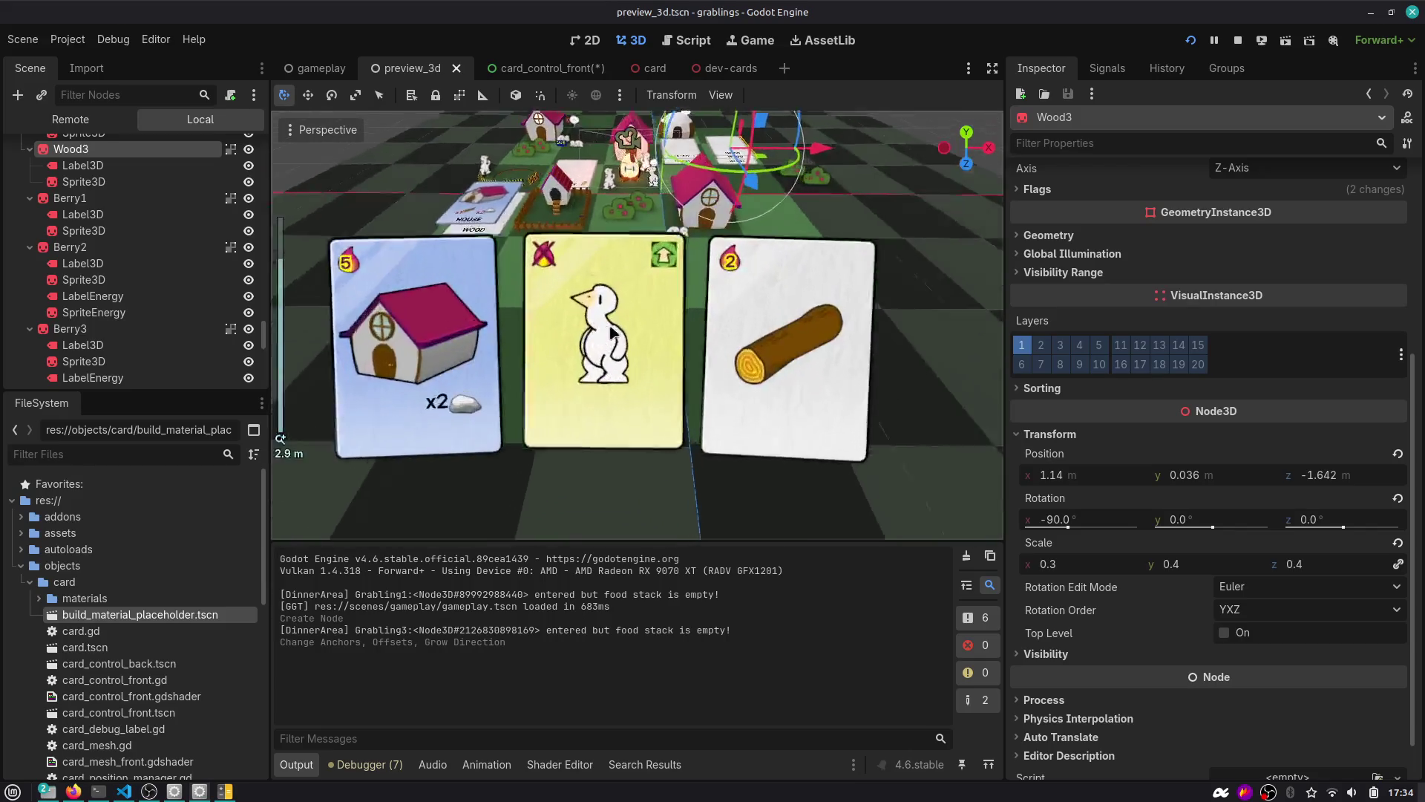
{"action": "scroll", "coordinate": [611, 332], "scroll_direction": "up", "scroll_amount": 3}
{"action": "scroll", "coordinate": [564, 245], "scroll_direction": "down", "scroll_amount": 4}
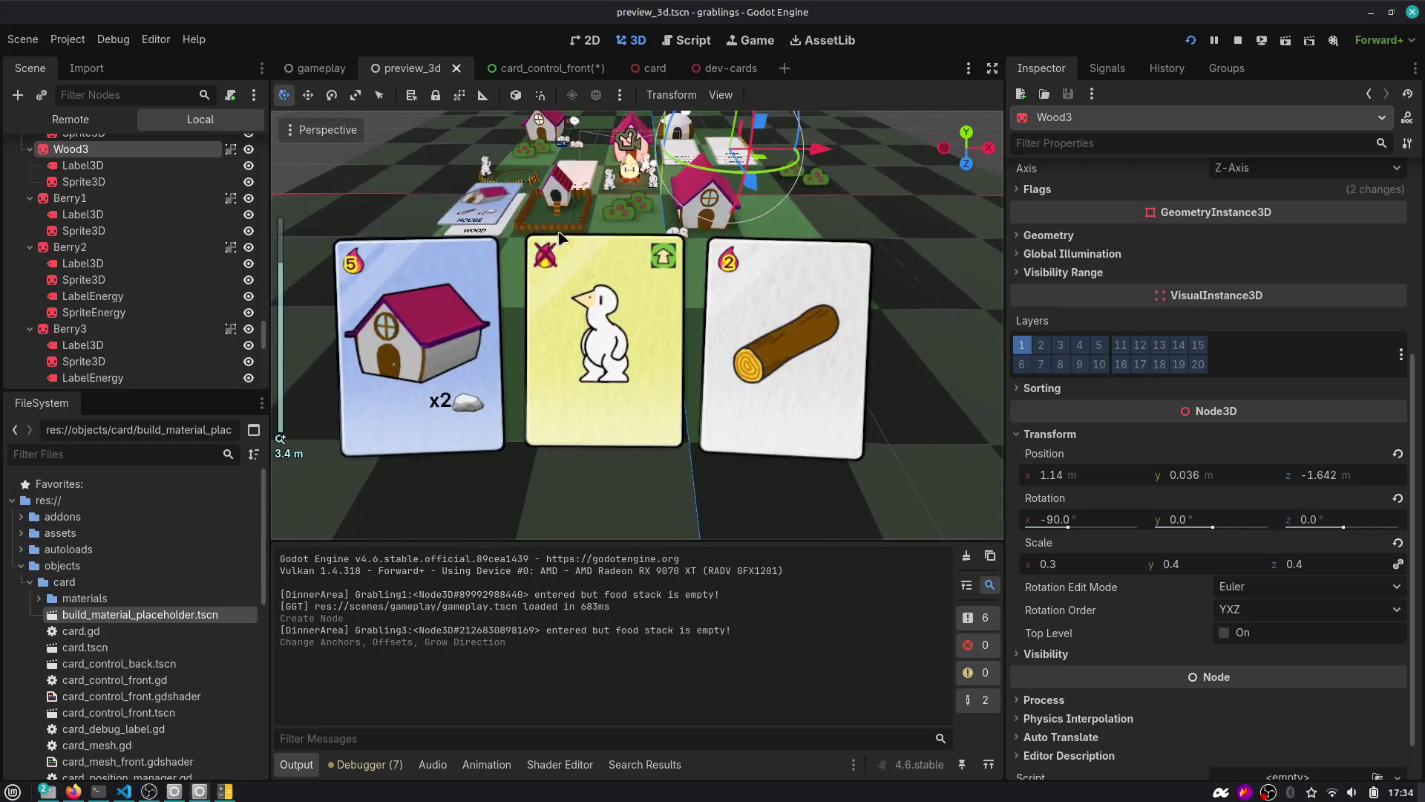
{"action": "left_click", "coordinate": [523, 69]}
{"action": "scroll", "coordinate": [139, 307], "scroll_direction": "down", "scroll_amount": 3}
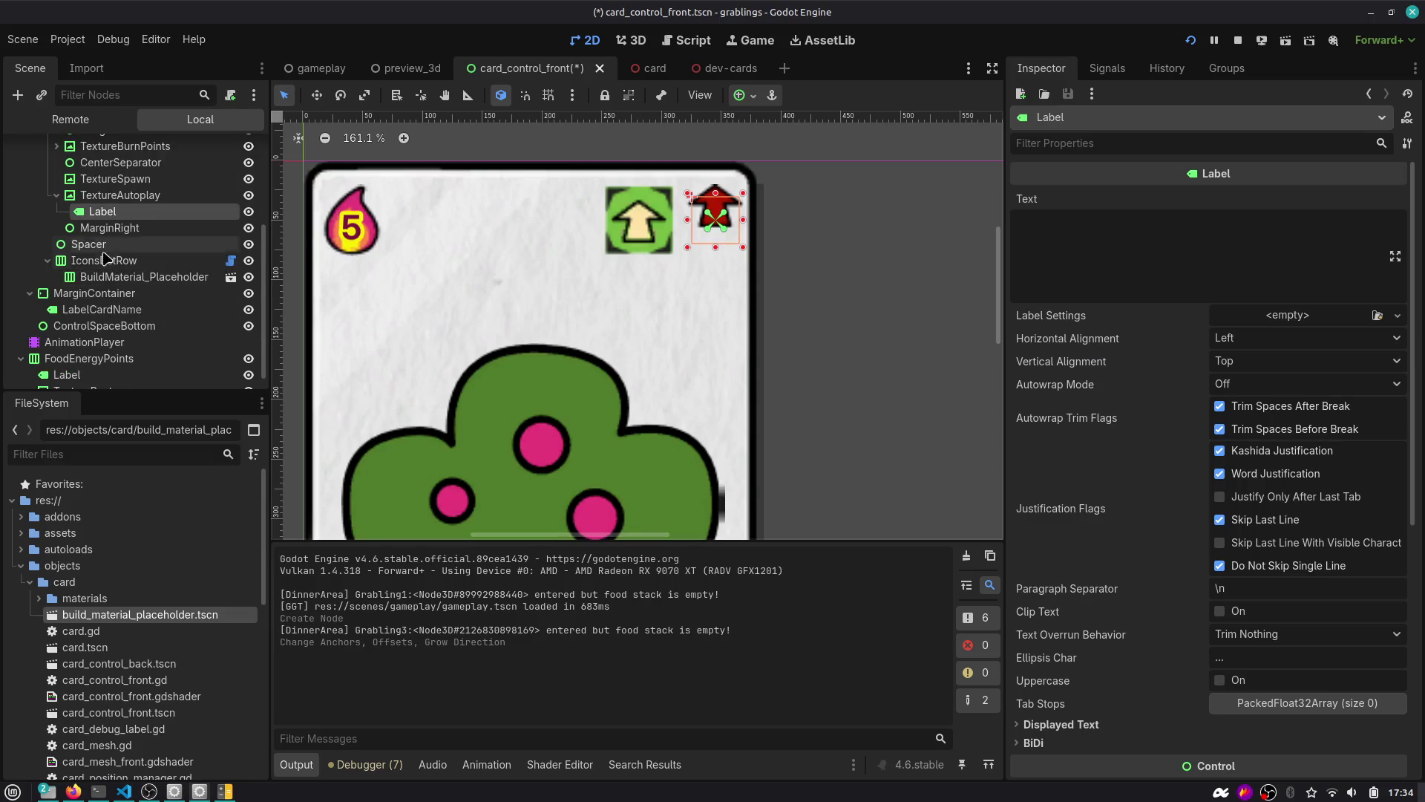
Set the Label's horizontal text alignment to Center.
{"action": "left_click", "coordinate": [1073, 241]}
{"action": "type", "text": "3"}
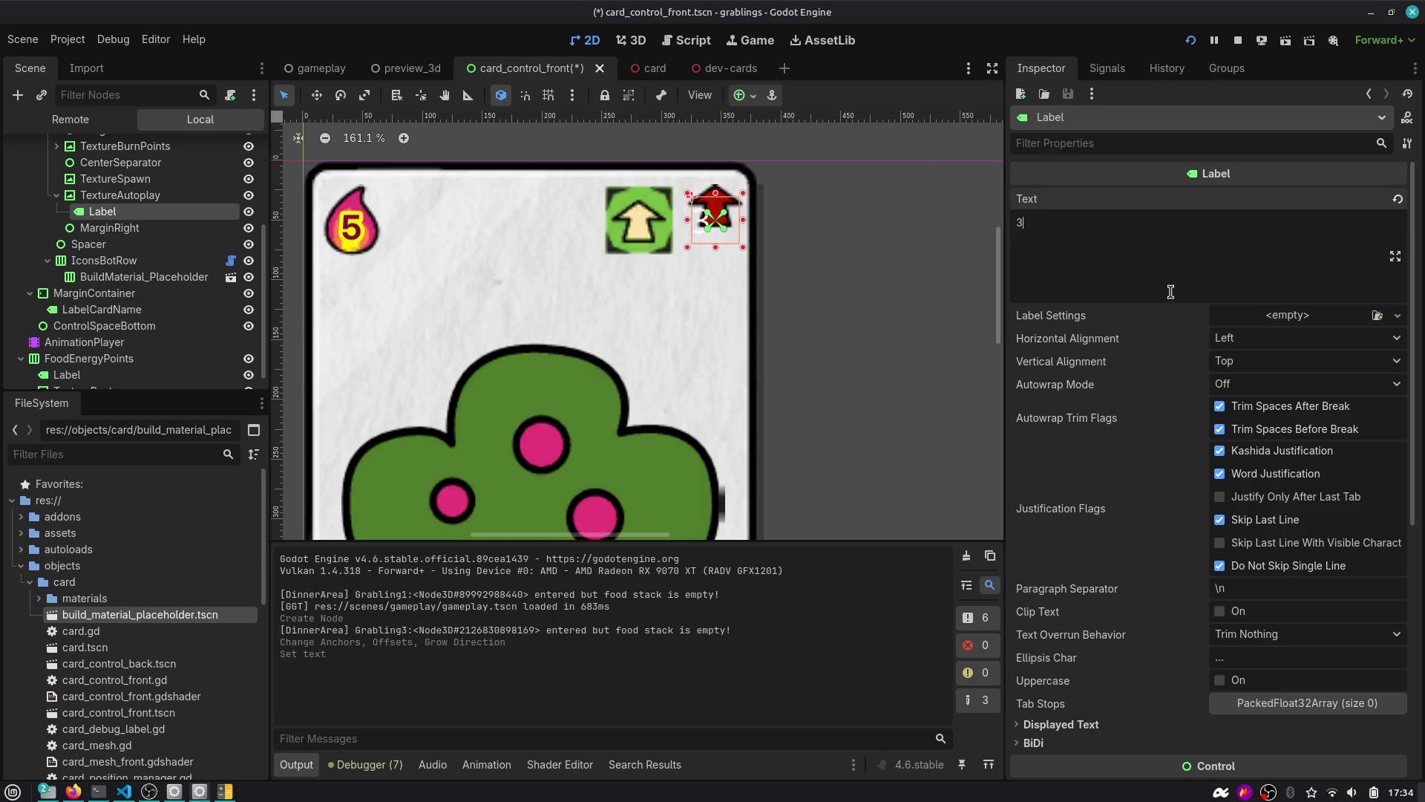
{"action": "left_click", "coordinate": [1219, 339]}
{"action": "left_click", "coordinate": [1229, 379]}
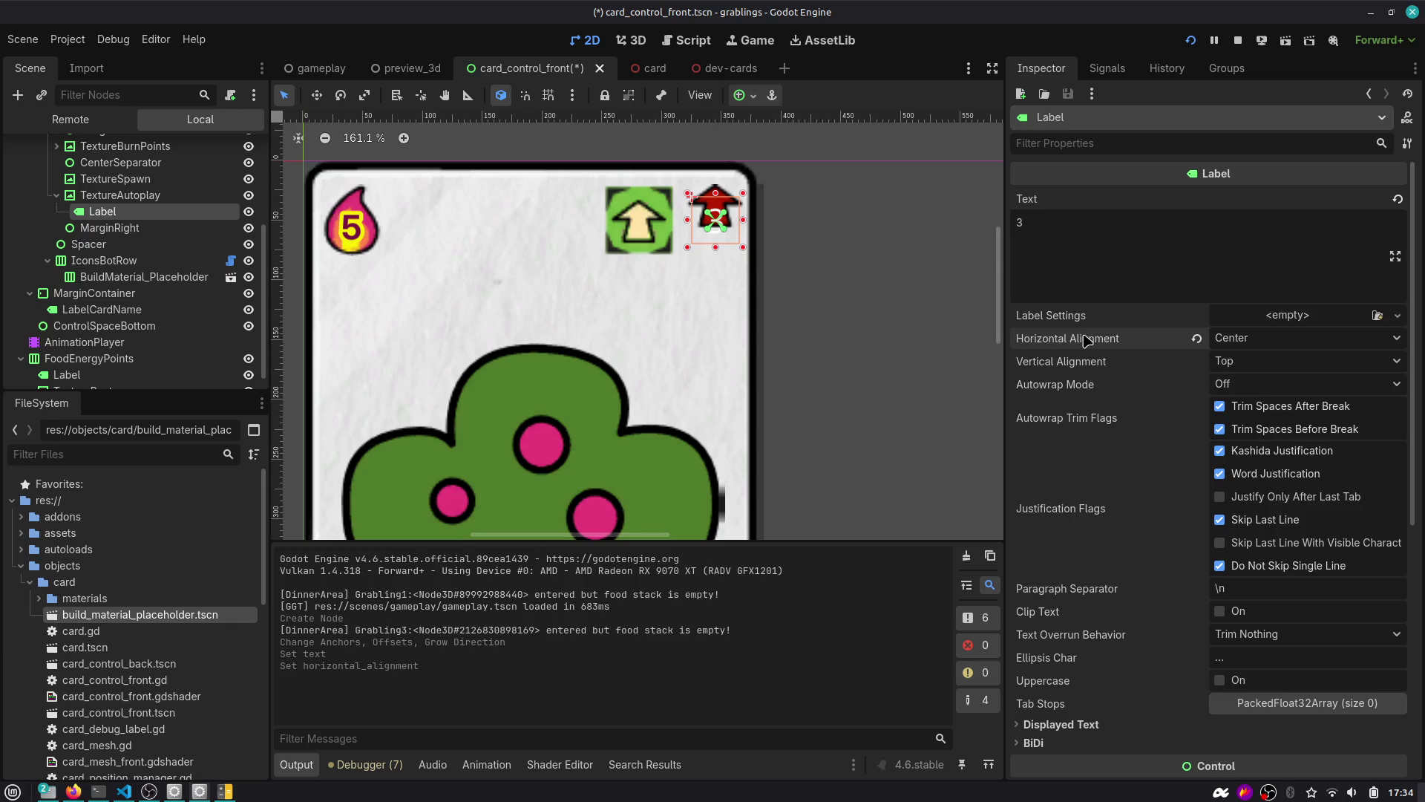
Close the Calculator window and return to Godot.
{"action": "key", "text": "alt+Tab"}
{"action": "key", "text": "alt+Tab"}
{"action": "key", "text": "alt+shift+Tab"}
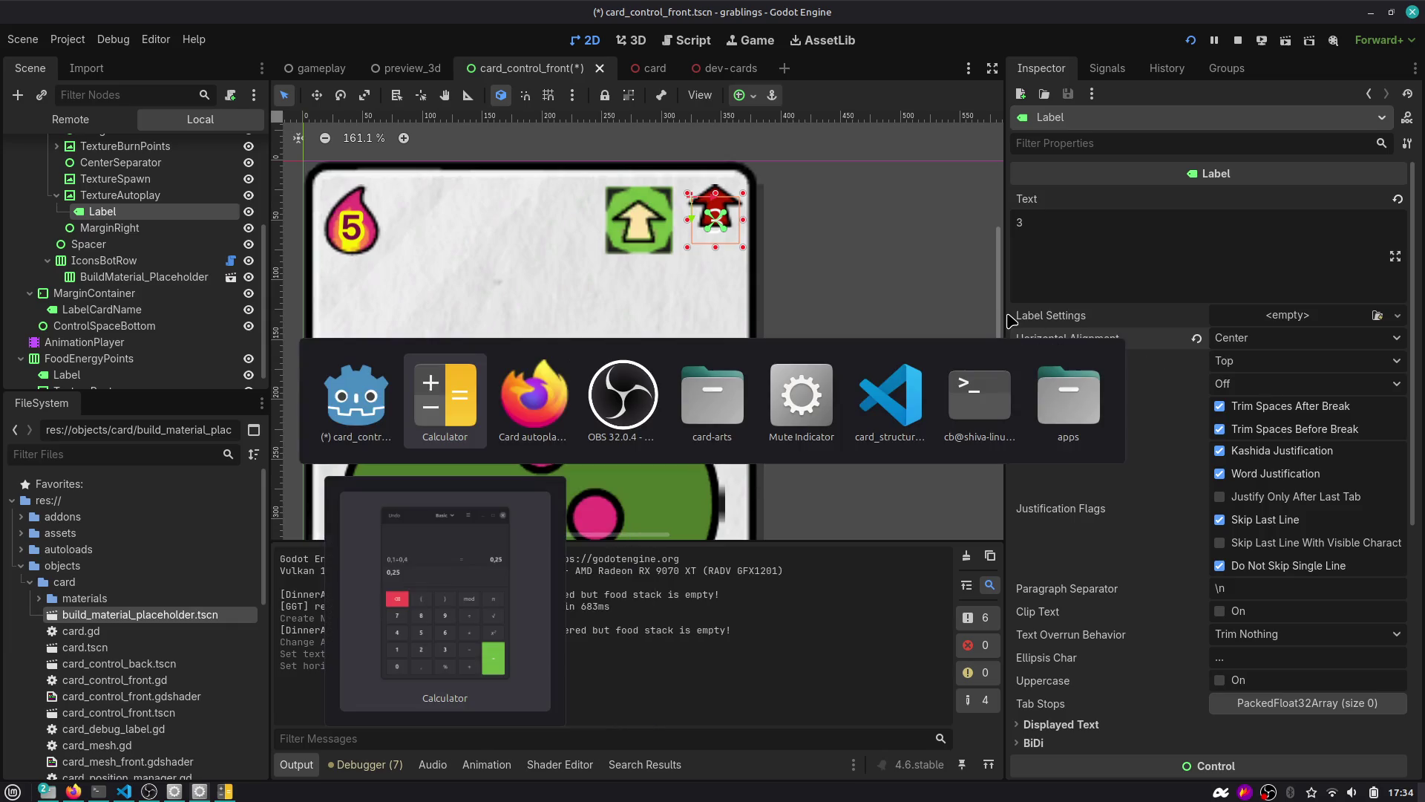
{"action": "left_click", "coordinate": [940, 141]}
{"action": "key", "text": "alt+Tab"}
{"action": "key", "text": "alt+Tab"}
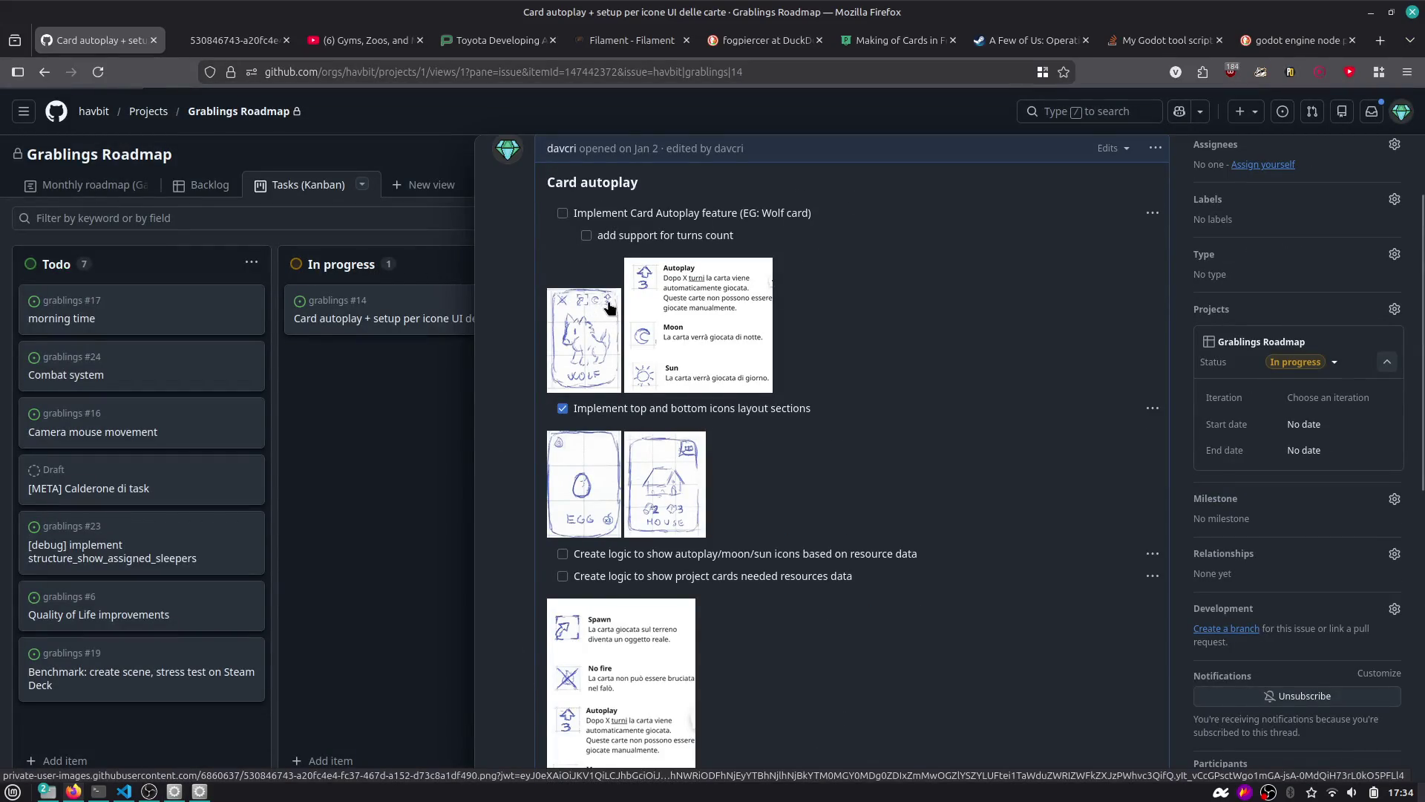
{"action": "key", "text": "alt+Tab"}
{"action": "key", "text": "alt+Tab"}
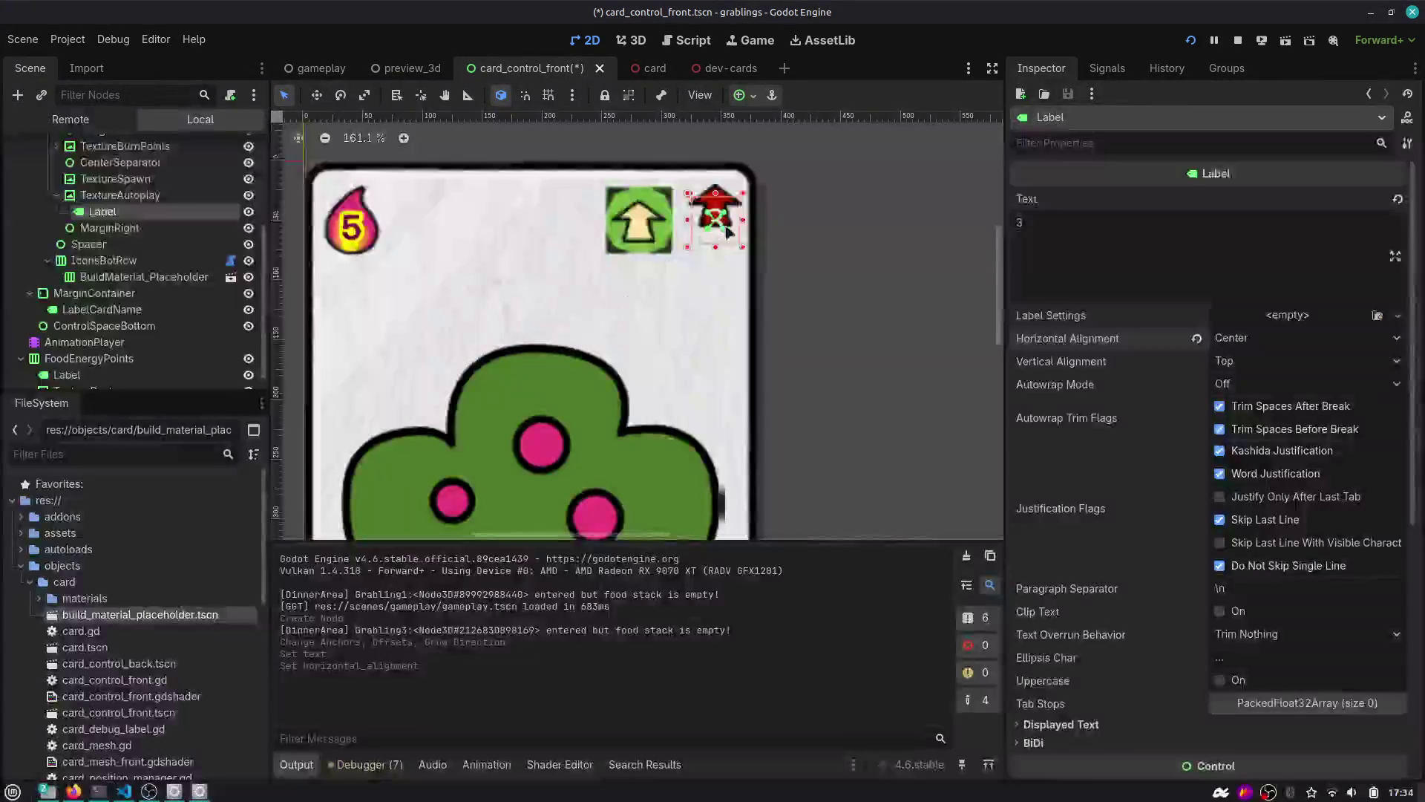
Nudge the count label to (10, 29) beneath the arrow icon, then view dev-cards.
{"action": "left_click_drag", "start_coordinate": [729, 222], "coordinate": [729, 233]}
{"action": "key", "text": "shift+Down"}
{"action": "key", "text": "Up"}
{"action": "key", "text": "Up"}
{"action": "key", "text": "Up"}
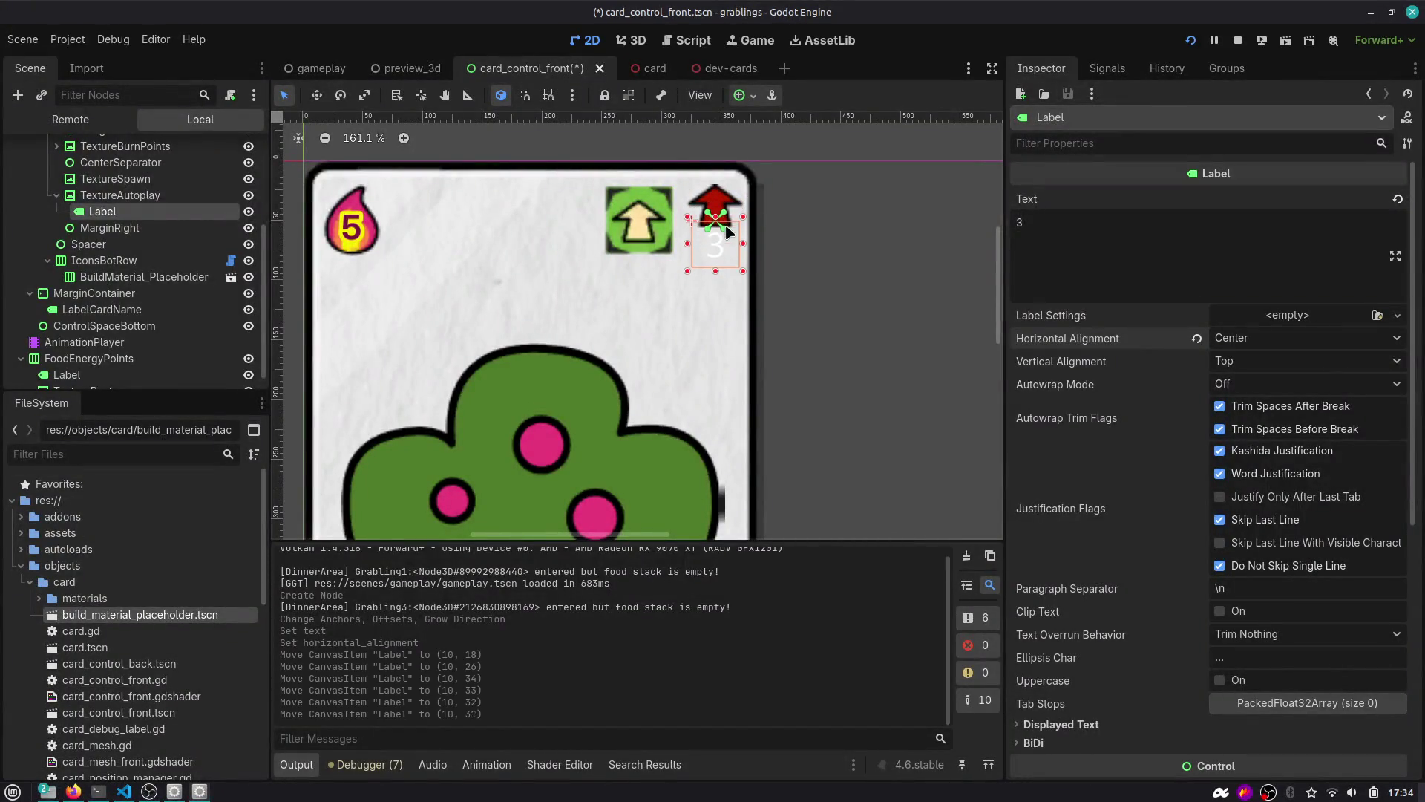
{"action": "scroll", "coordinate": [1163, 212], "scroll_direction": "down", "scroll_amount": 6}
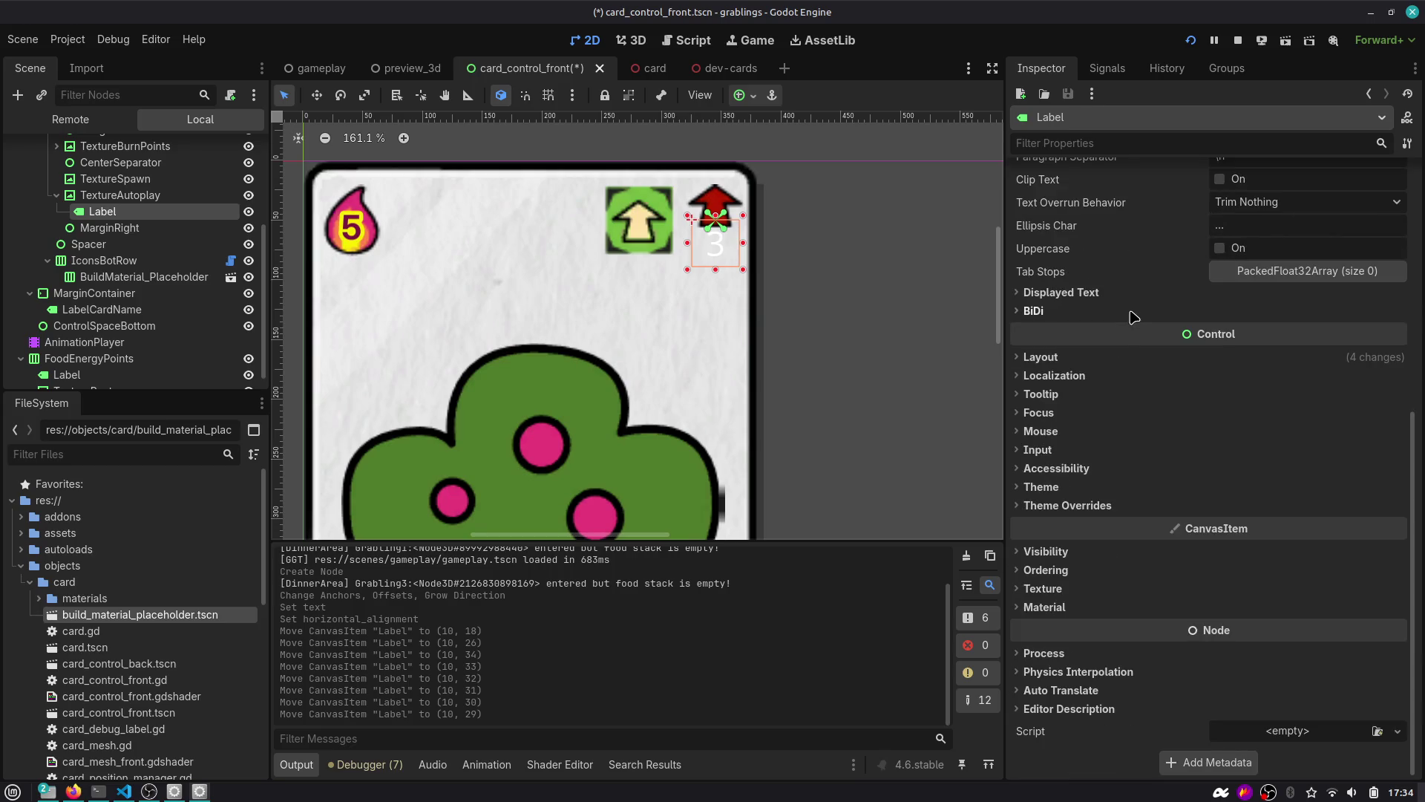
{"action": "left_click", "coordinate": [712, 71]}
Orbit and zoom the dev-cards 3D view to inspect the cards, then go back to card_control_front.
{"action": "scroll", "coordinate": [675, 206], "scroll_direction": "up", "scroll_amount": 3}
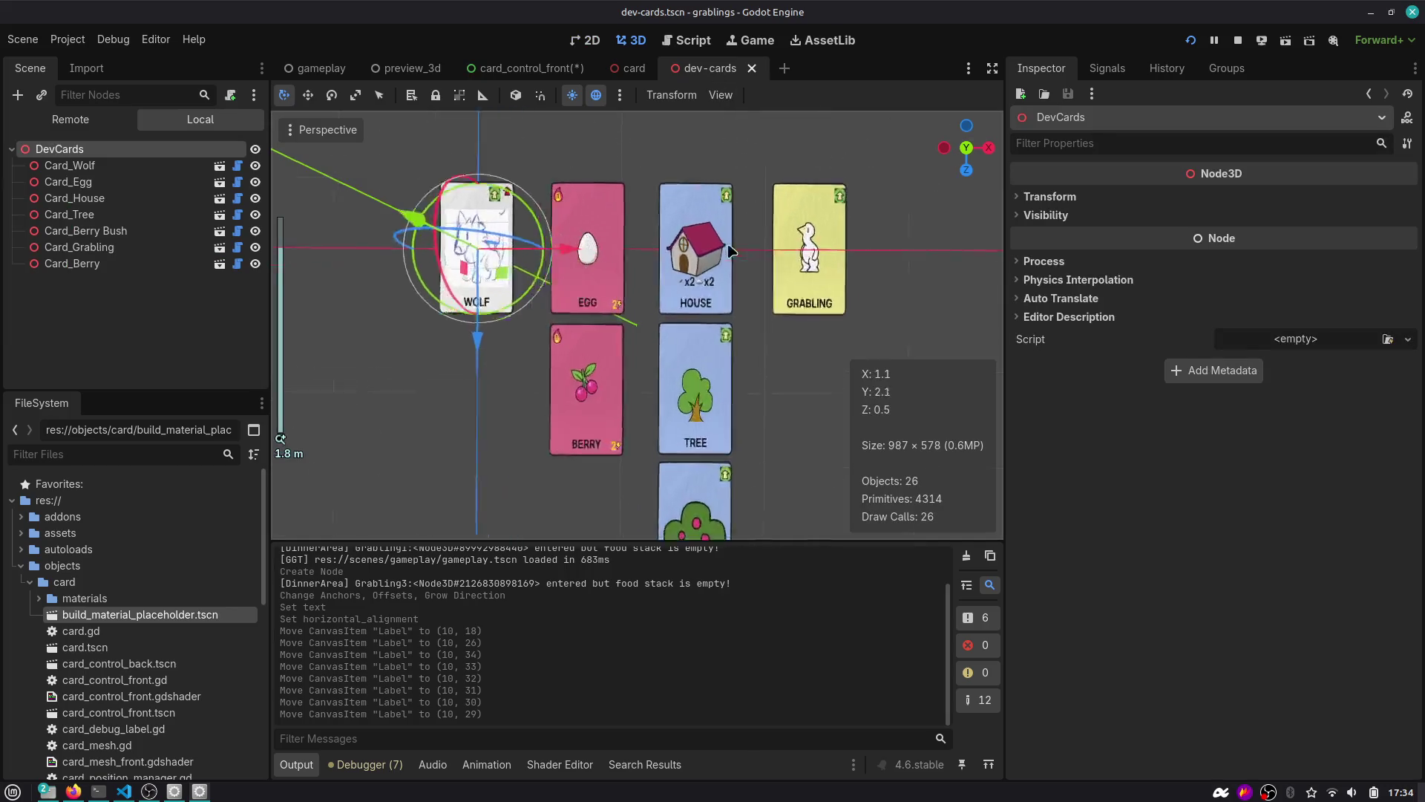
{"action": "scroll", "coordinate": [675, 207], "scroll_direction": "down", "scroll_amount": 3}
{"action": "scroll", "coordinate": [675, 207], "scroll_direction": "up", "scroll_amount": 3}
{"action": "scroll", "coordinate": [675, 206], "scroll_direction": "up", "scroll_amount": 4}
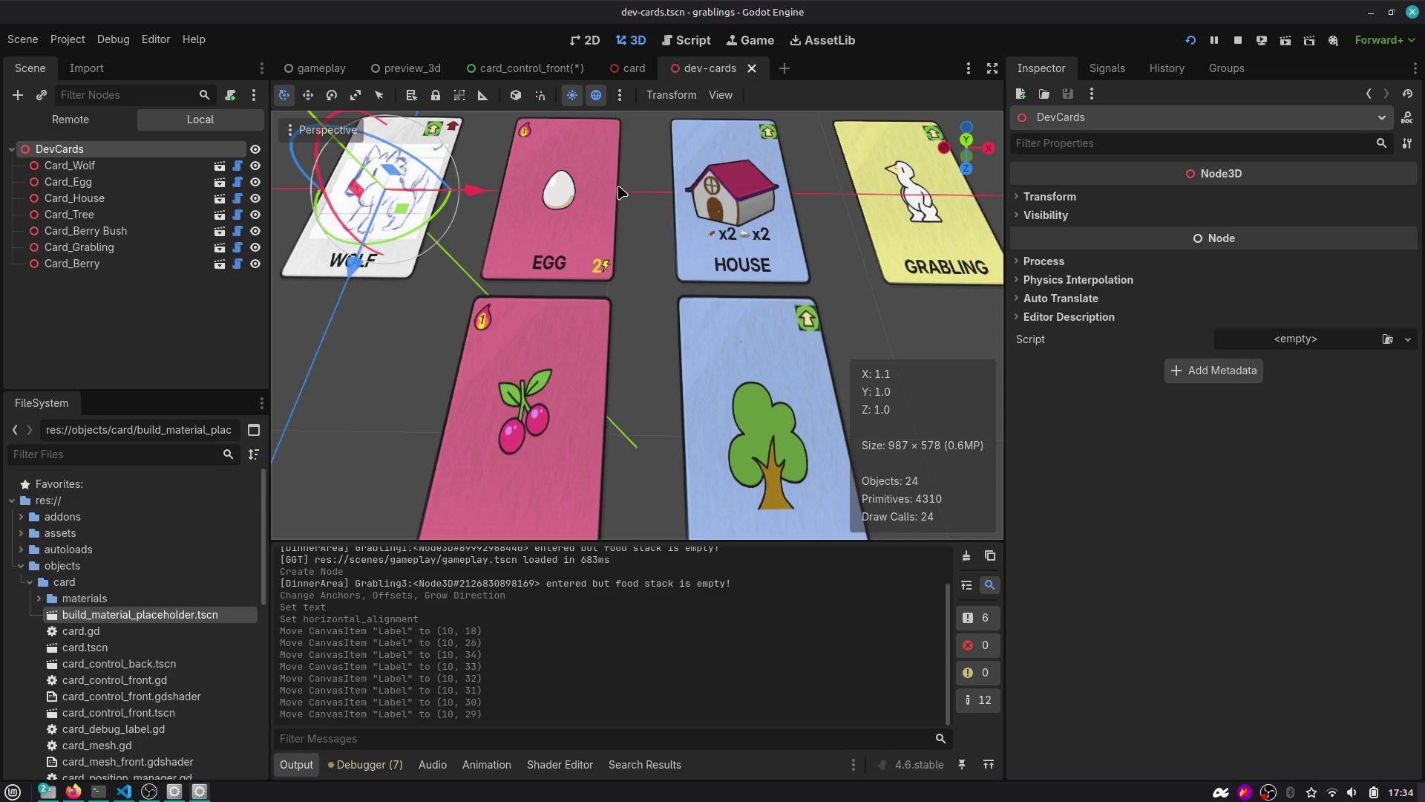
{"action": "scroll", "coordinate": [621, 193], "scroll_direction": "down", "scroll_amount": 2}
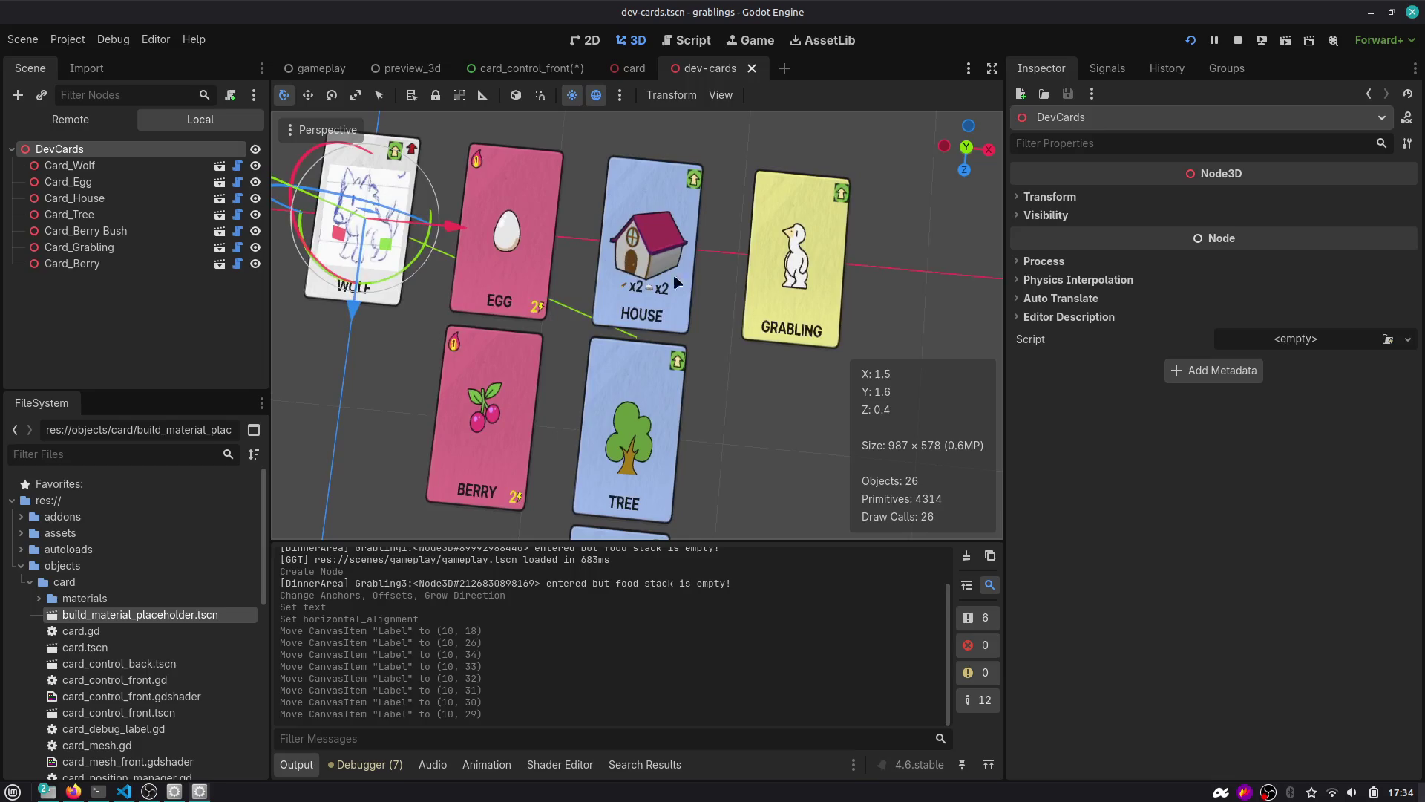
{"action": "left_click_drag", "start_coordinate": [677, 282], "coordinate": [758, 242]}
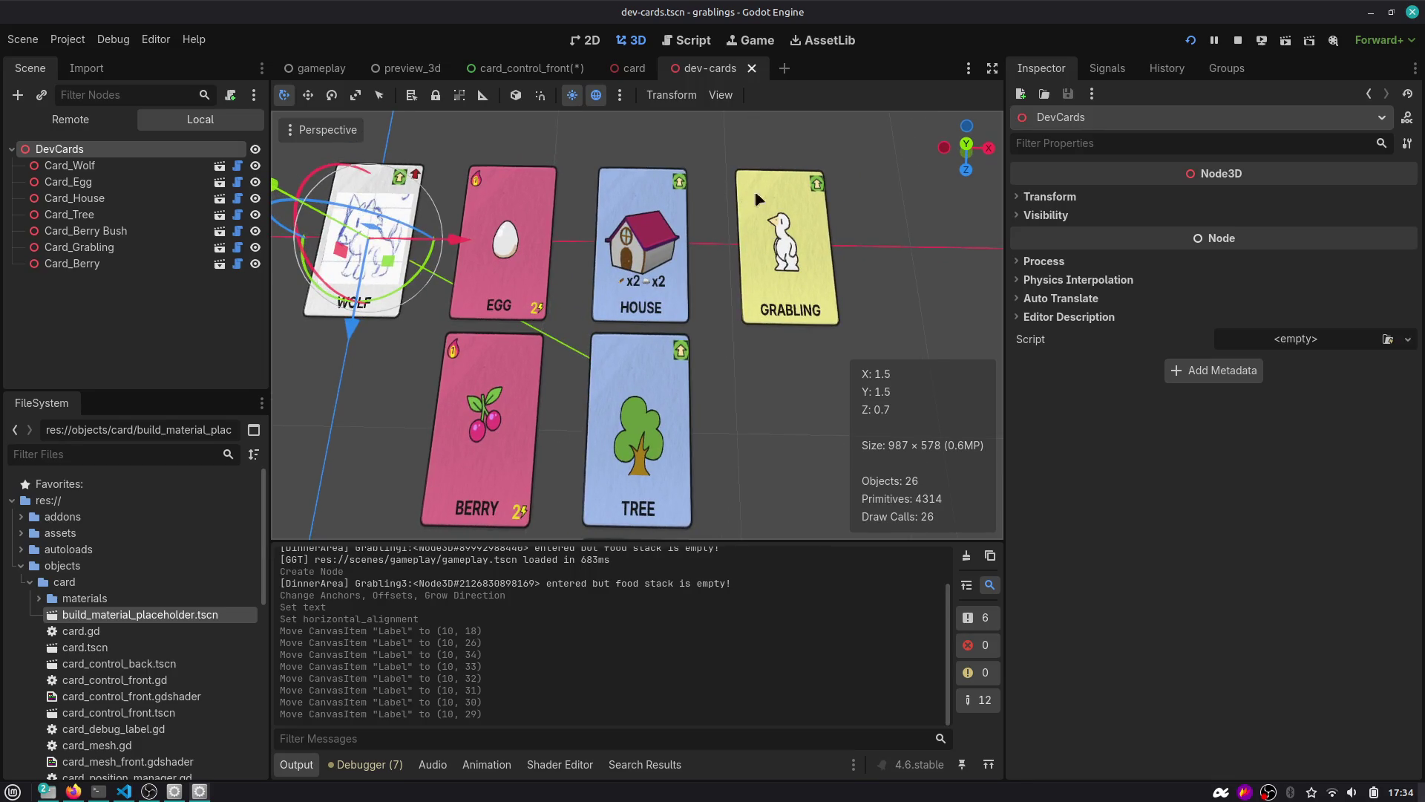
{"action": "scroll", "coordinate": [651, 198], "scroll_direction": "up", "scroll_amount": 3}
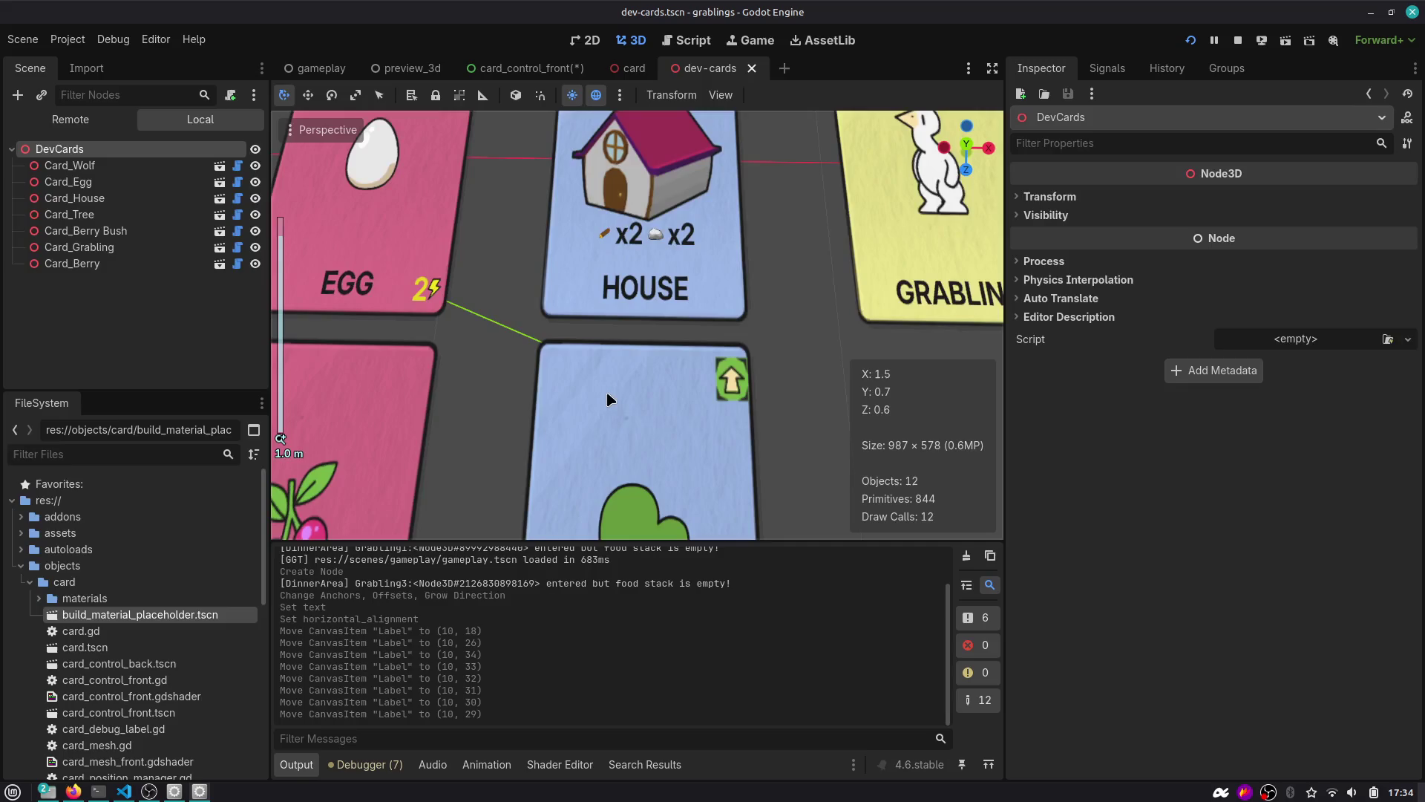
{"action": "scroll", "coordinate": [608, 399], "scroll_direction": "down", "scroll_amount": 3}
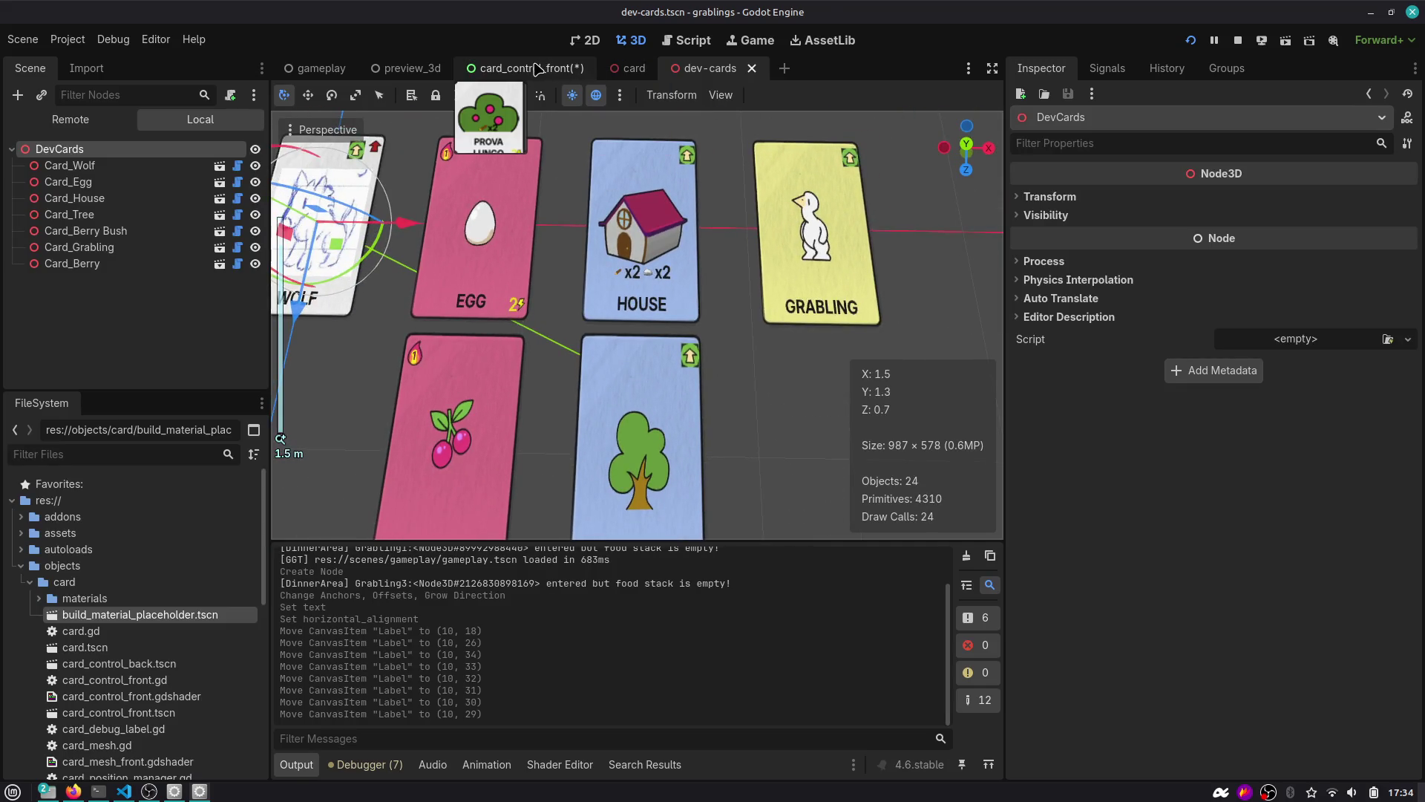
{"action": "left_click", "coordinate": [537, 68]}
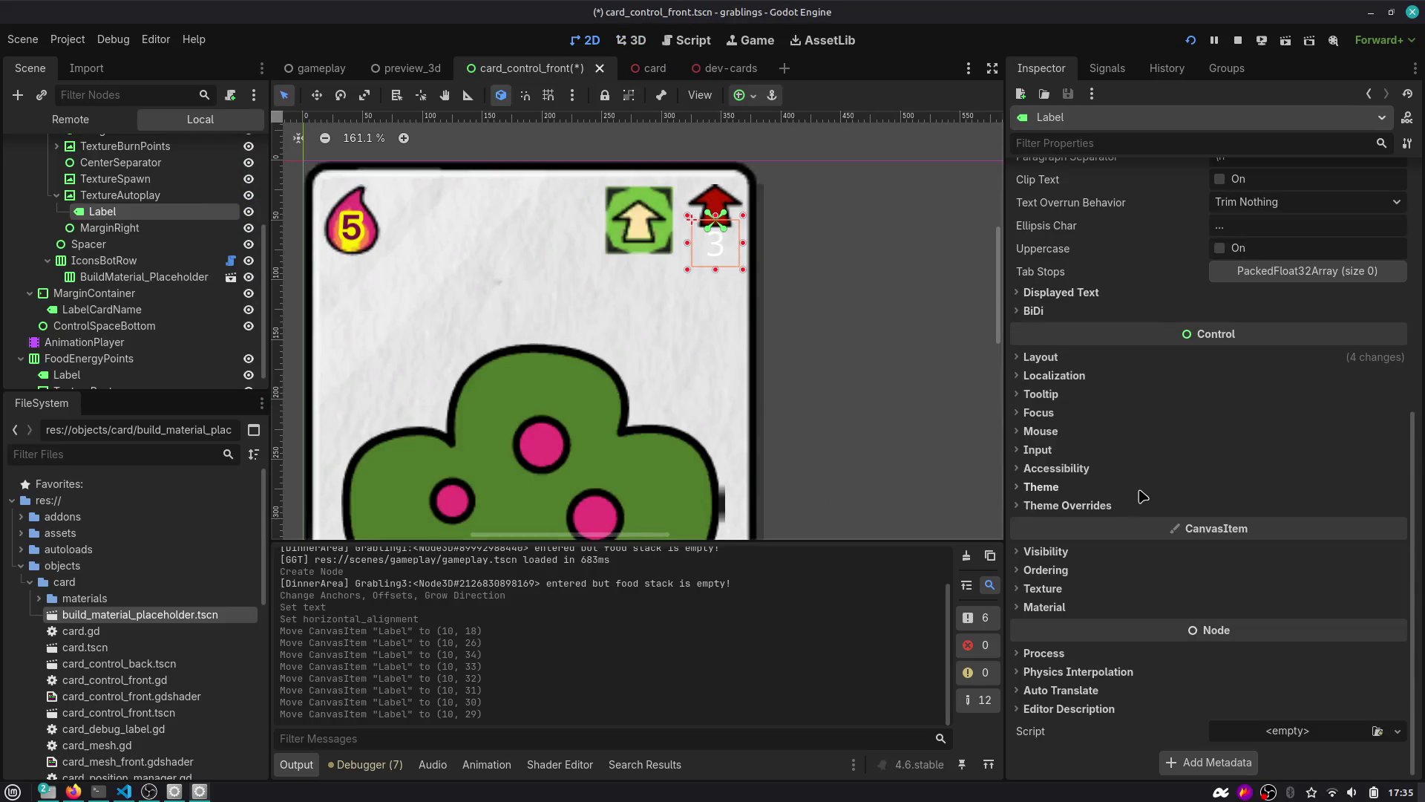
Give the autoplay Label a black (000000) Font Color theme override.
{"action": "left_click", "coordinate": [1068, 506]}
{"action": "left_click", "coordinate": [1049, 522]}
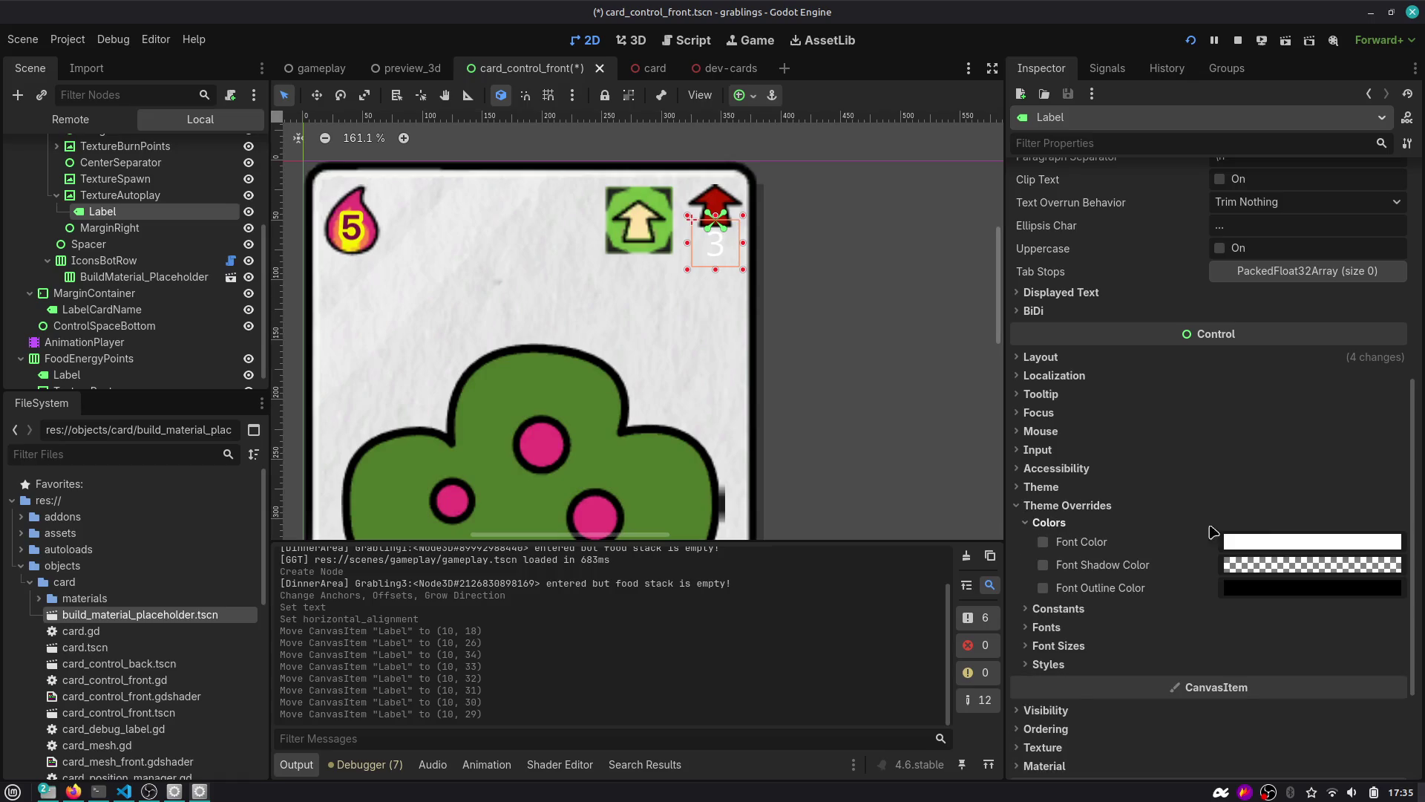
{"action": "left_click", "coordinate": [1281, 542]}
{"action": "left_click", "coordinate": [1403, 262]}
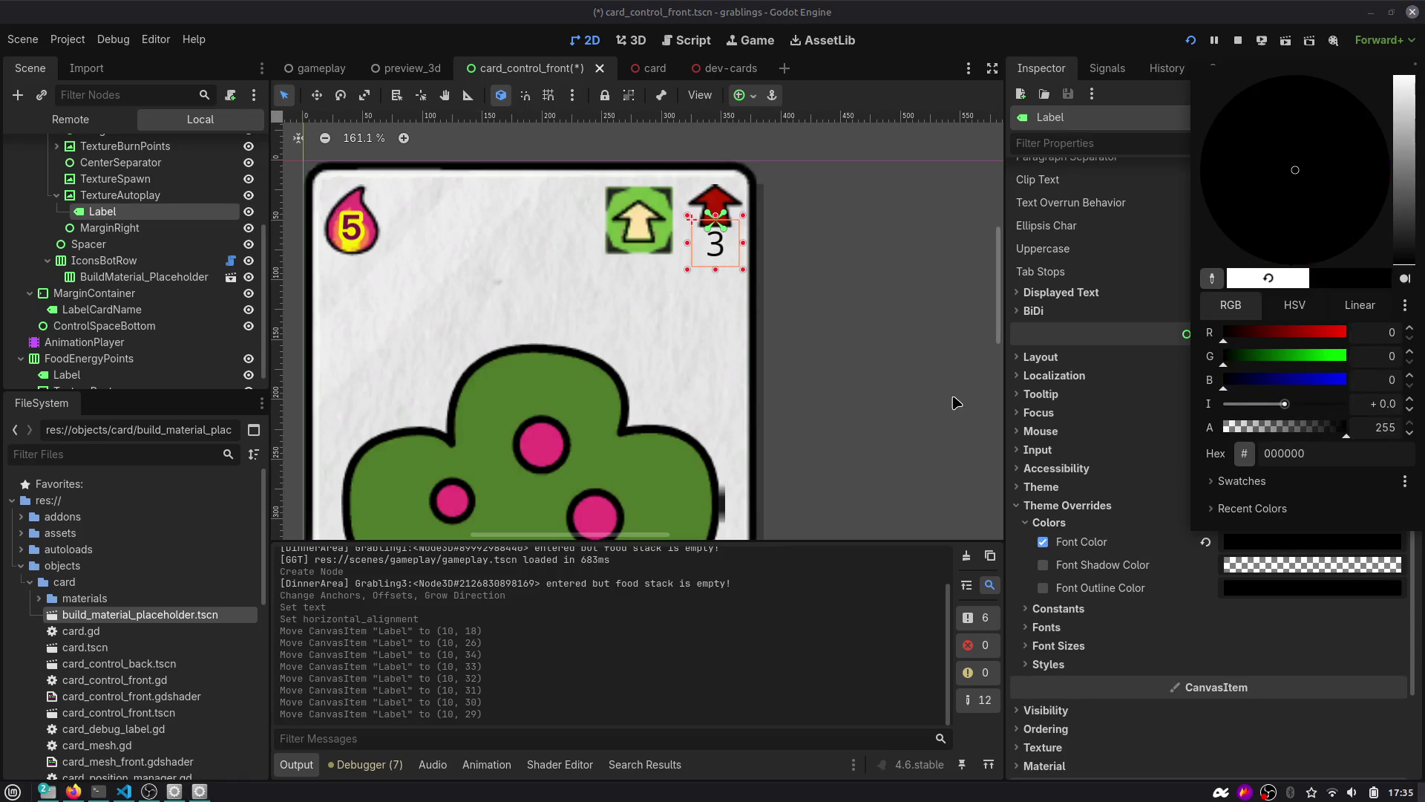
{"action": "left_click", "coordinate": [102, 309]}
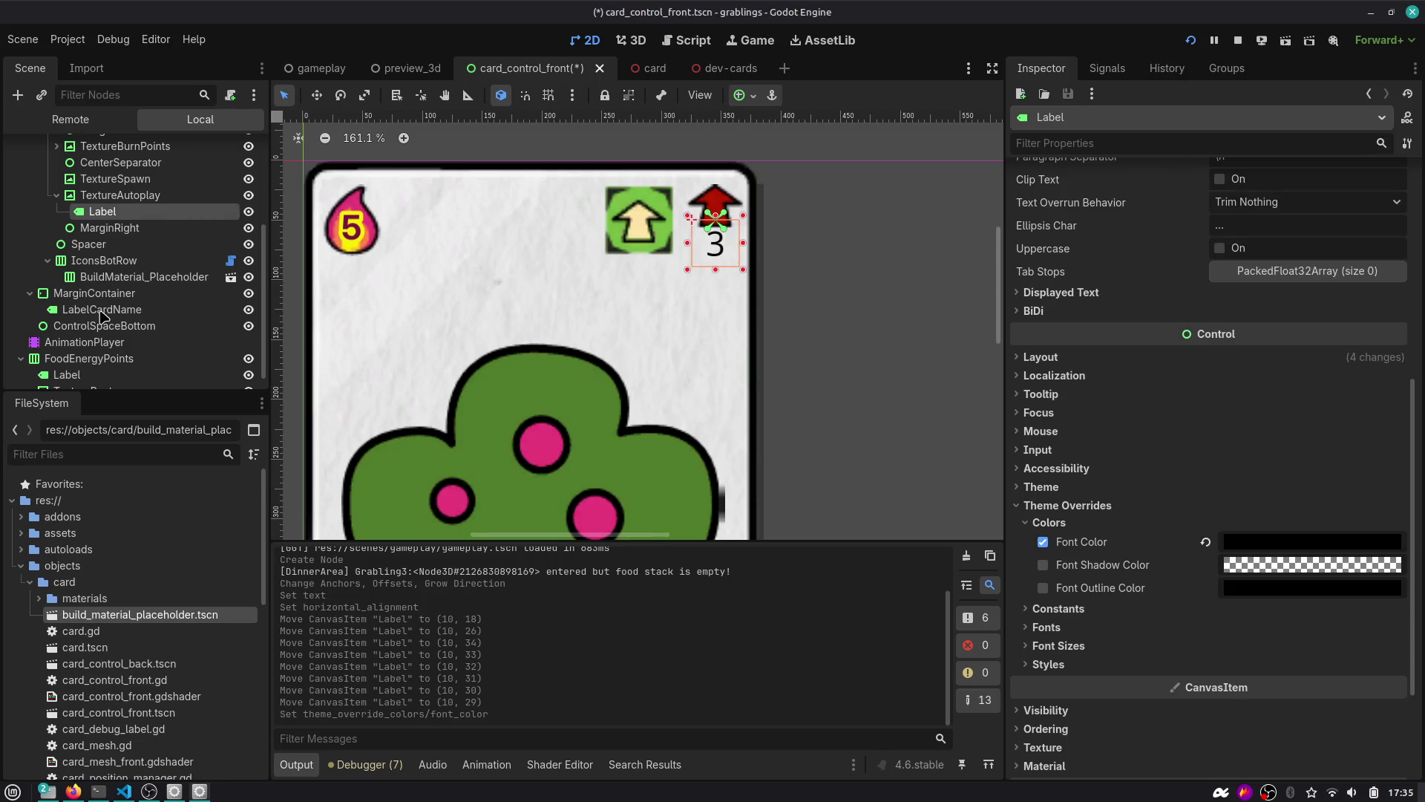
Copy the font resource from LabelCardName's font override and select the CardControlFront root.
{"action": "left_click", "coordinate": [101, 310]}
{"action": "scroll", "coordinate": [1072, 562], "scroll_direction": "down", "scroll_amount": 5}
{"action": "scroll", "coordinate": [1071, 562], "scroll_direction": "down", "scroll_amount": 10}
{"action": "left_click", "coordinate": [1043, 475]}
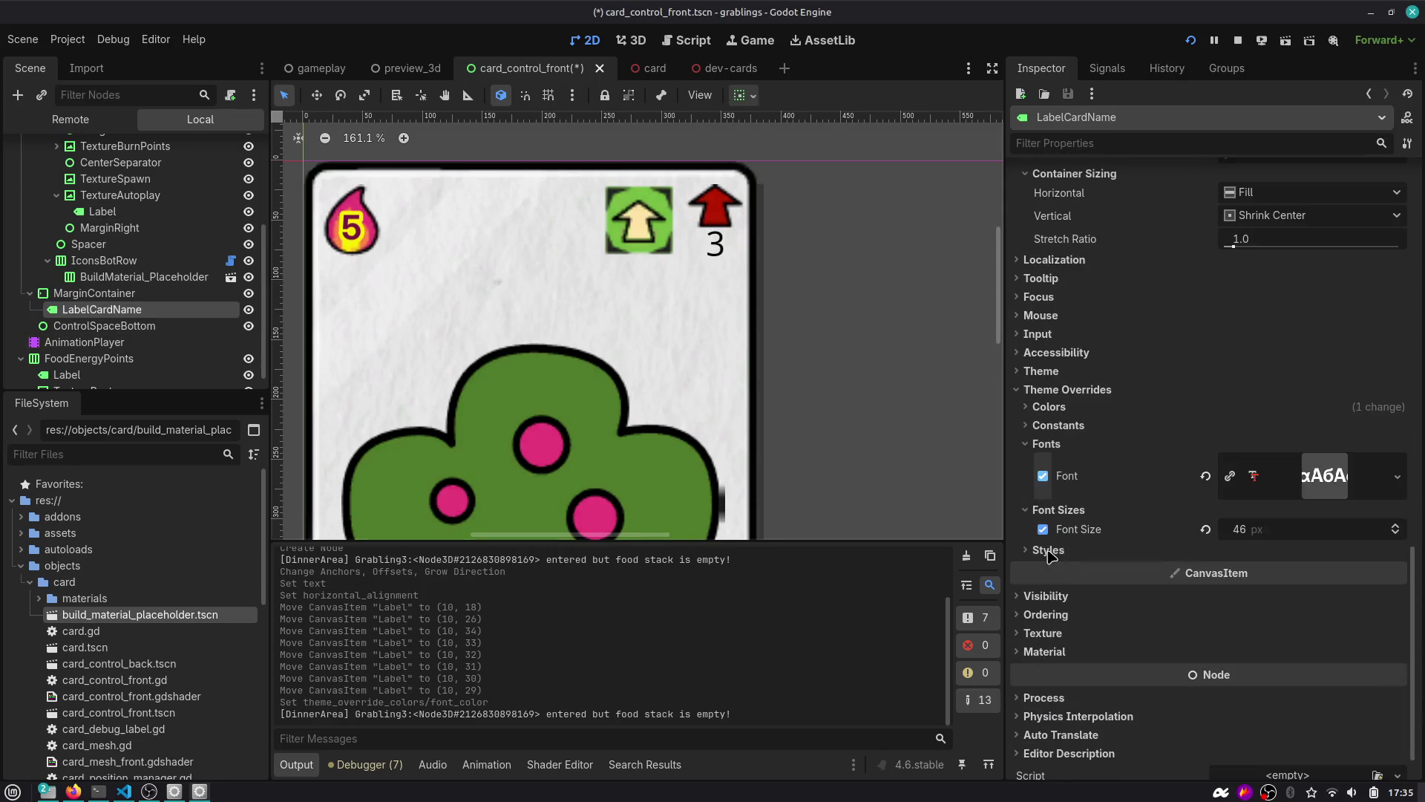
{"action": "left_click", "coordinate": [1310, 492]}
{"action": "left_click", "coordinate": [1290, 734]}
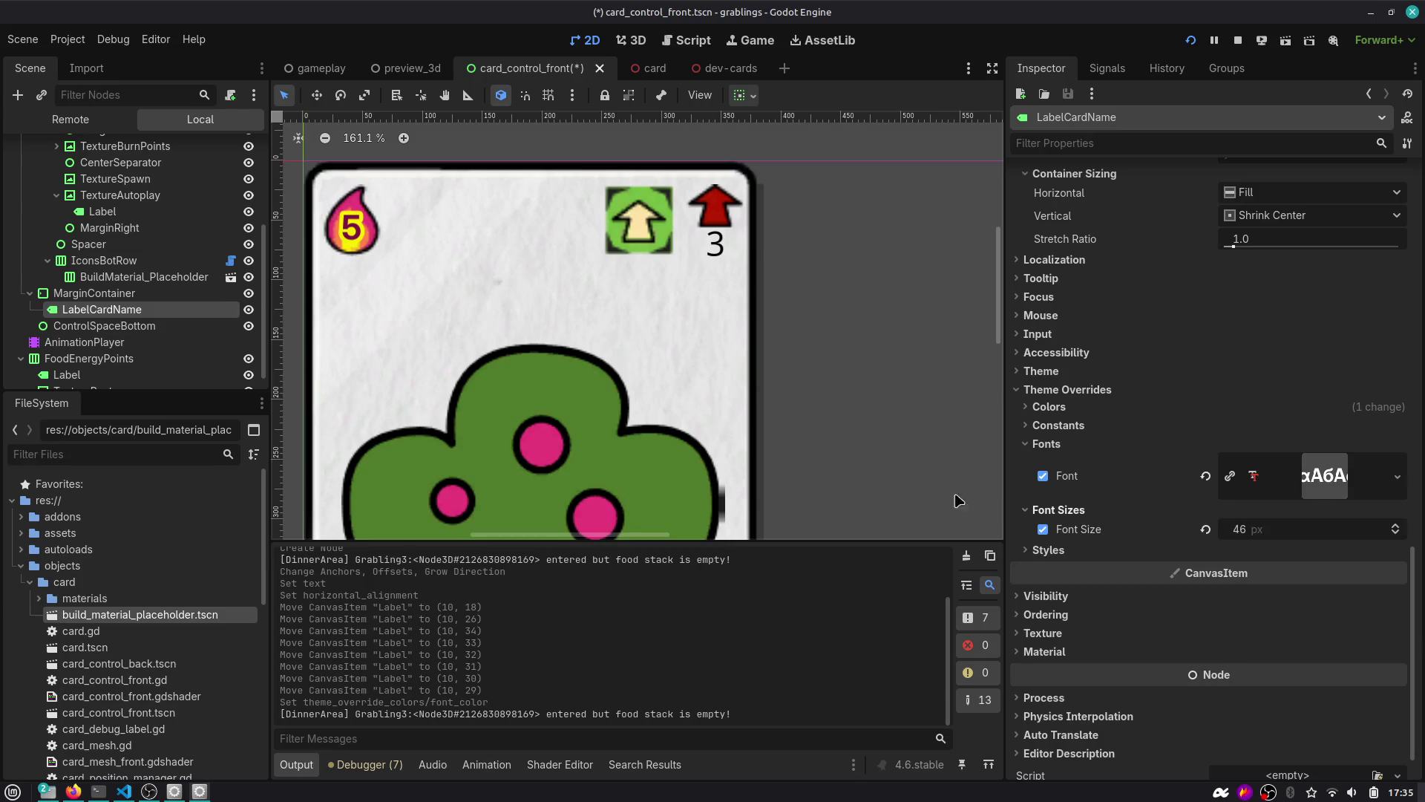
{"action": "scroll", "coordinate": [405, 342], "scroll_direction": "down", "scroll_amount": 5}
{"action": "scroll", "coordinate": [182, 264], "scroll_direction": "up", "scroll_amount": 5}
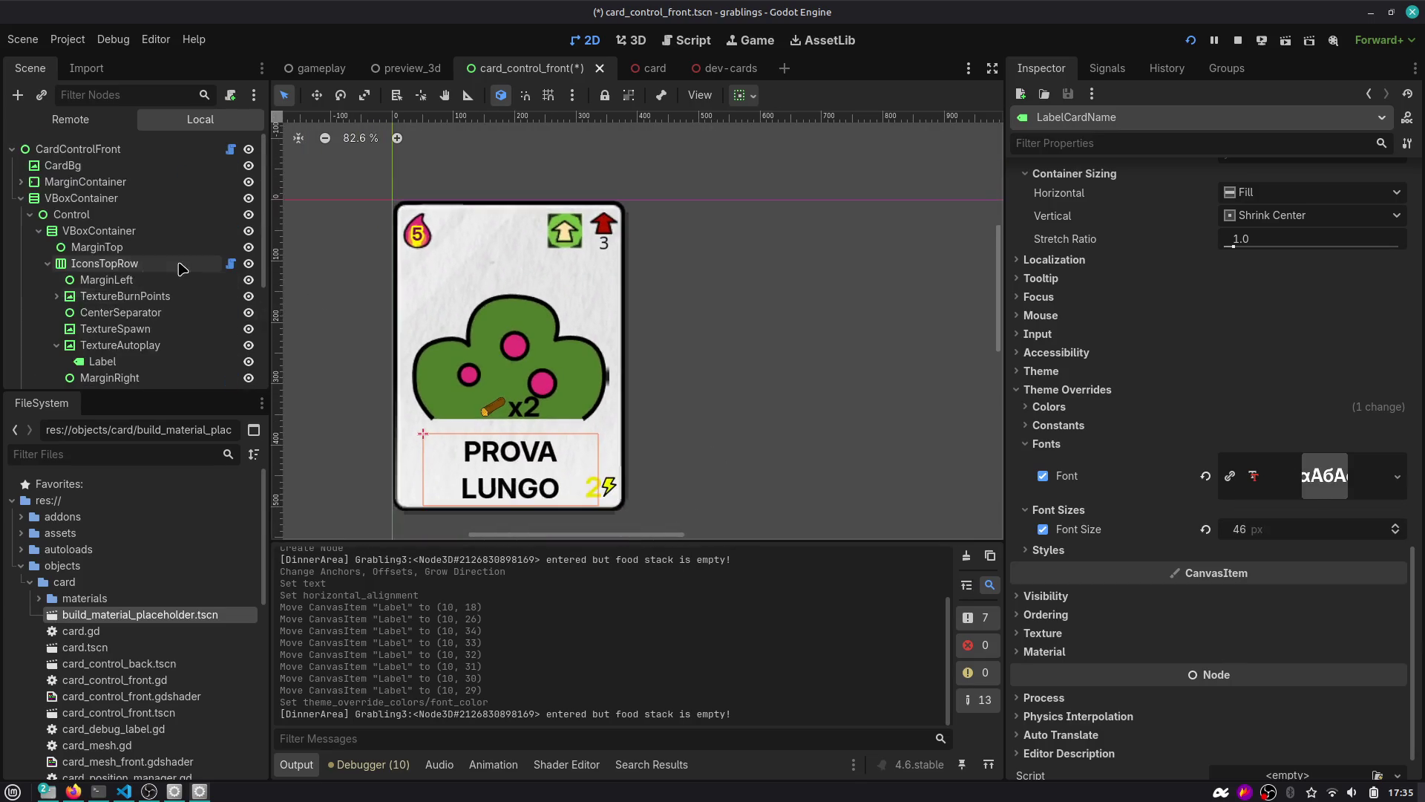
{"action": "left_click", "coordinate": [125, 149]}
{"action": "scroll", "coordinate": [1084, 312], "scroll_direction": "down", "scroll_amount": 5}
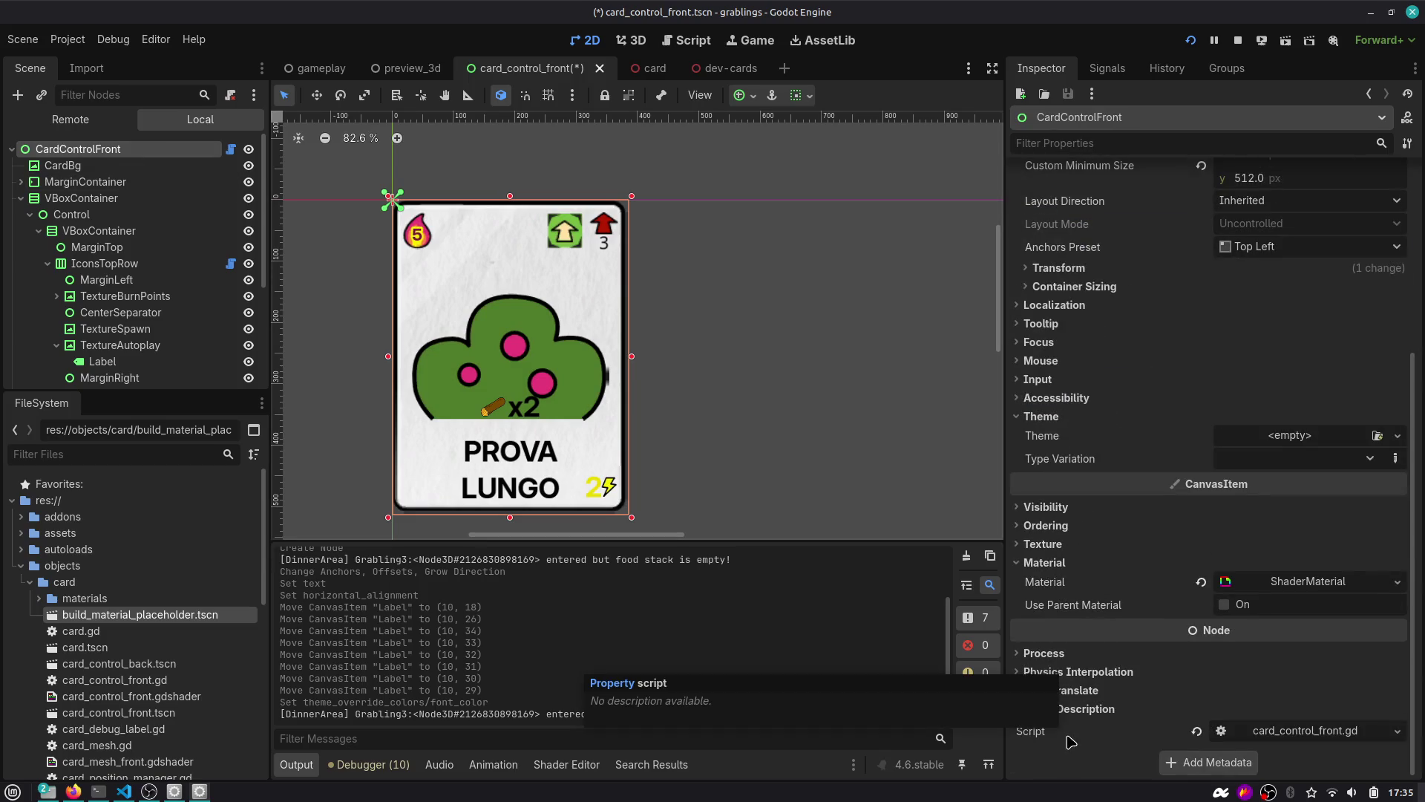
Give CardControlFront a New Theme with the copied card font as Default Font, and save.
{"action": "left_click", "coordinate": [1290, 443]}
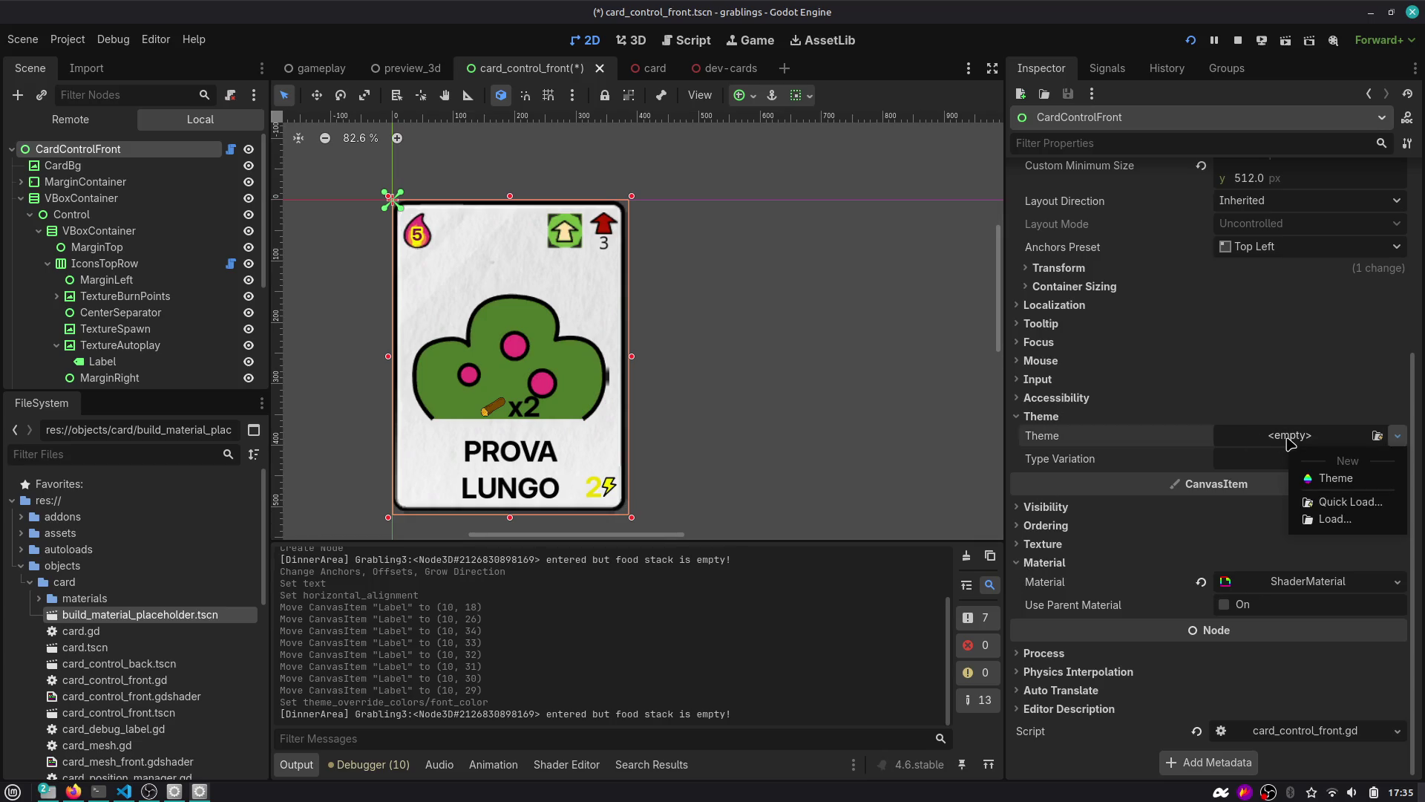
{"action": "left_click", "coordinate": [1326, 481]}
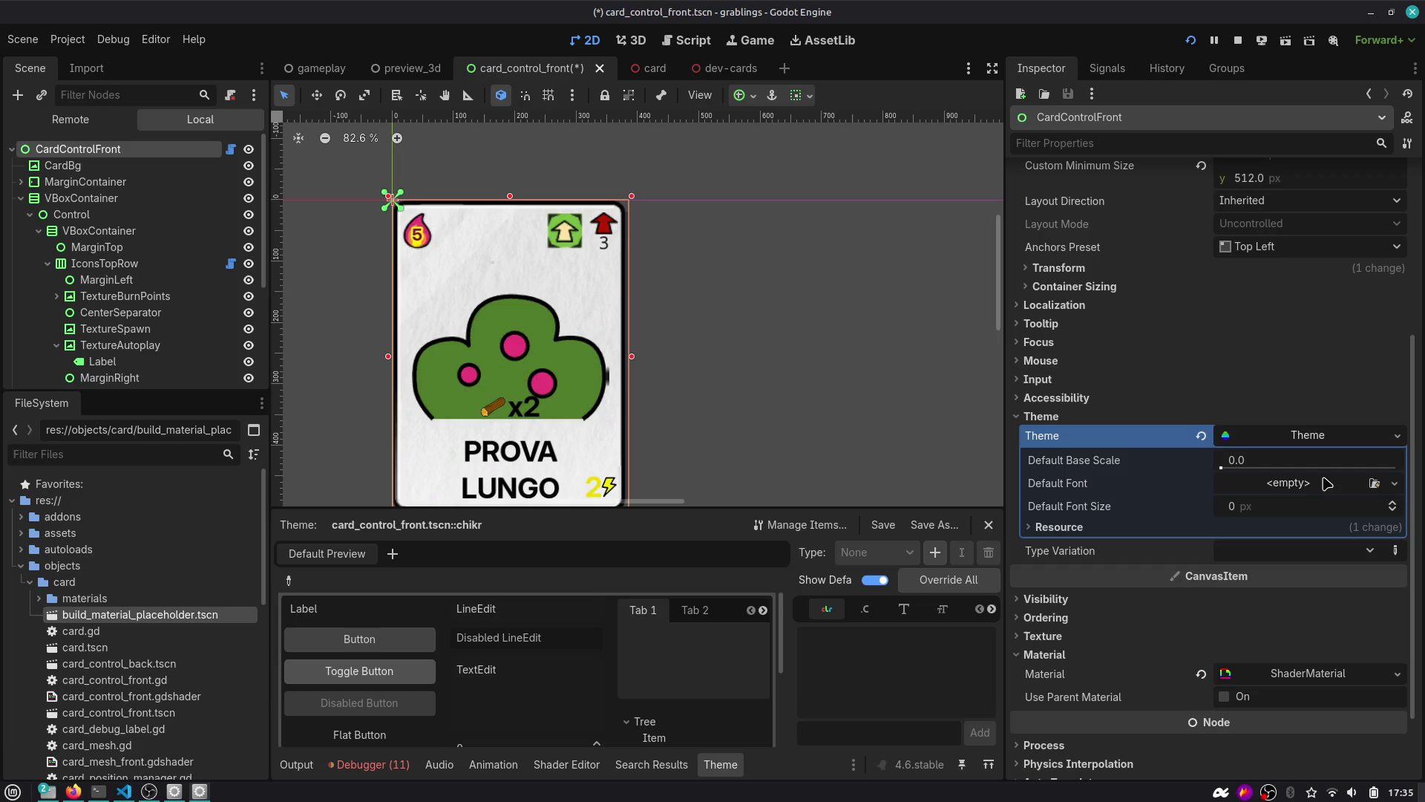
{"action": "left_click", "coordinate": [1265, 483]}
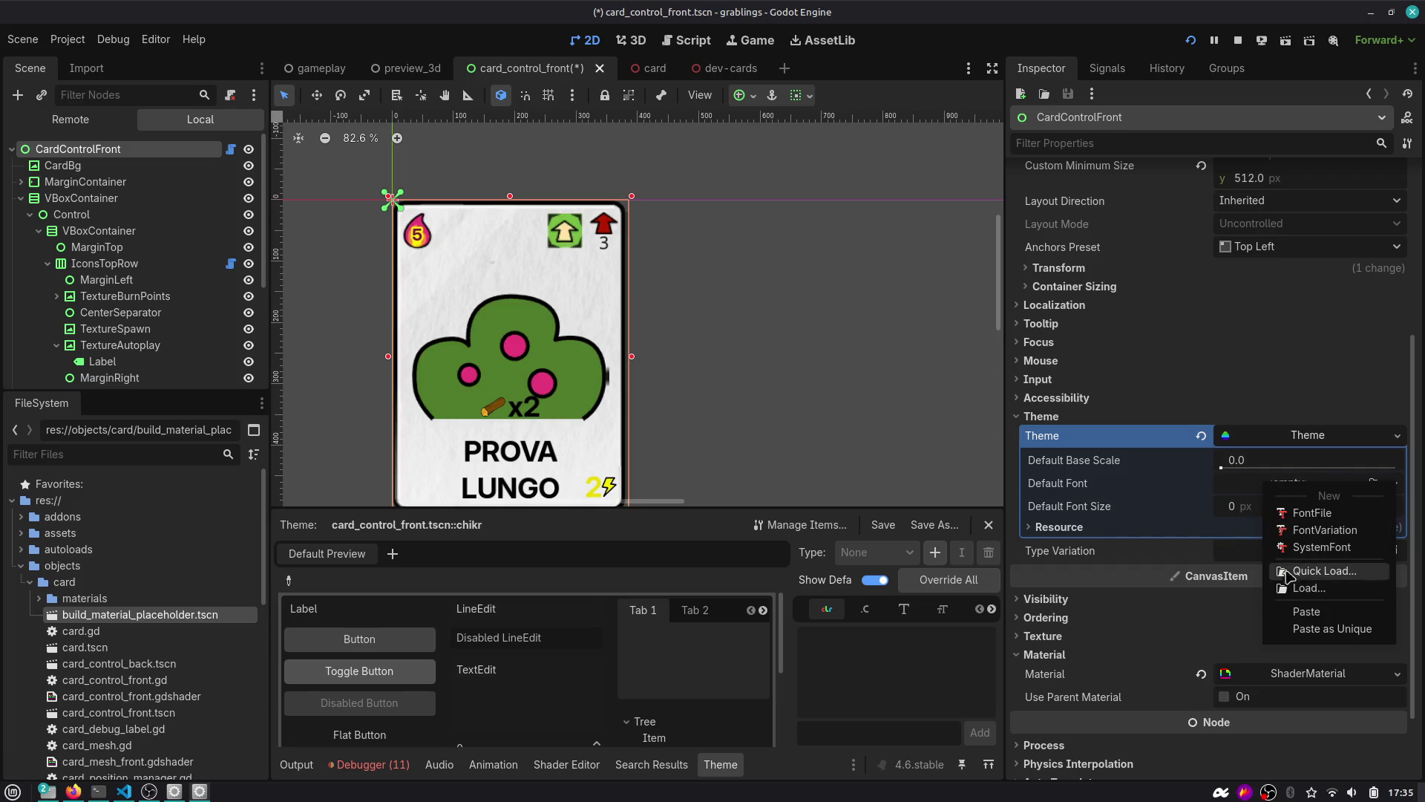
{"action": "left_click", "coordinate": [1306, 611]}
{"action": "key", "text": "ctrl+s"}
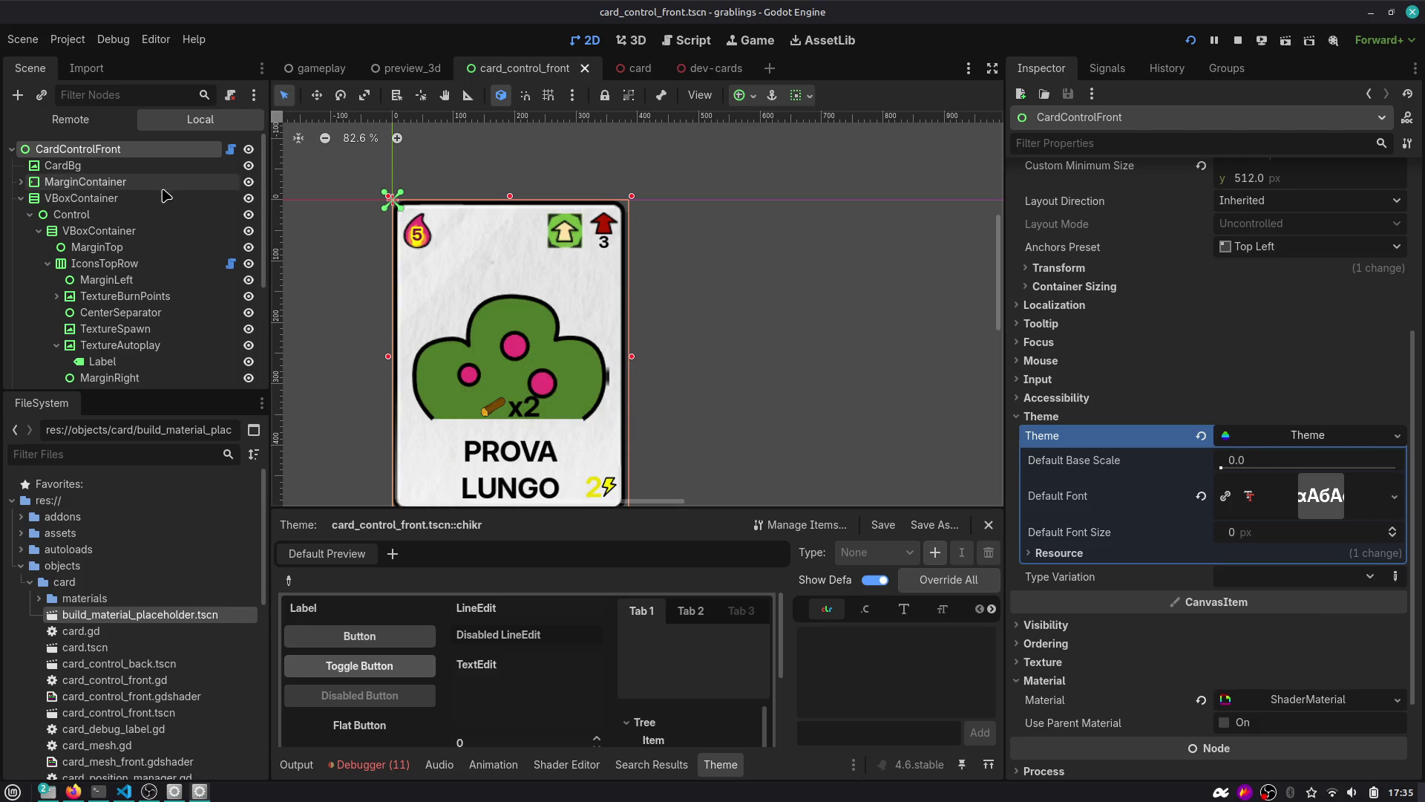
Revert the energy Label's own font override.
{"action": "scroll", "coordinate": [581, 225], "scroll_direction": "up", "scroll_amount": 5}
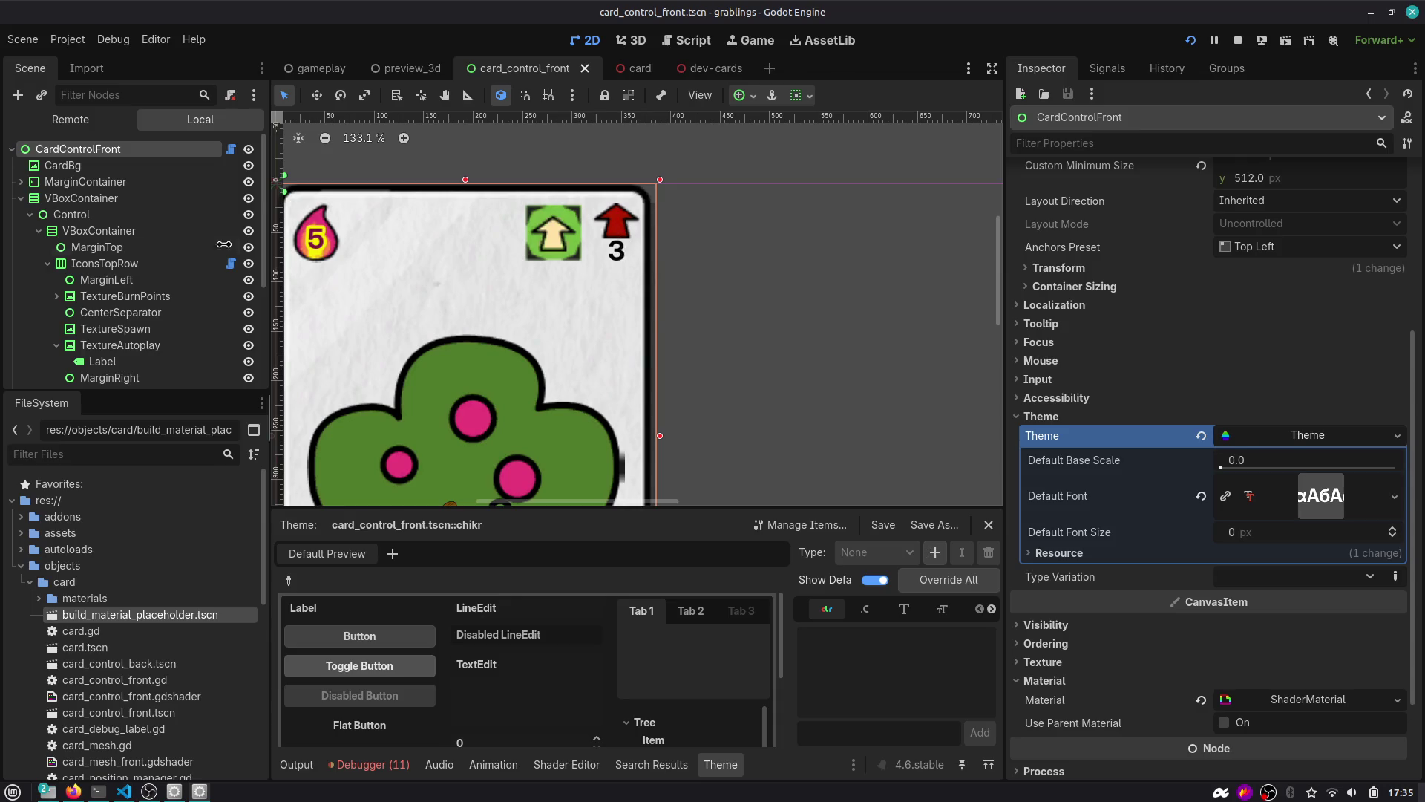
{"action": "scroll", "coordinate": [620, 264], "scroll_direction": "down", "scroll_amount": 3}
{"action": "scroll", "coordinate": [588, 179], "scroll_direction": "down", "scroll_amount": 1}
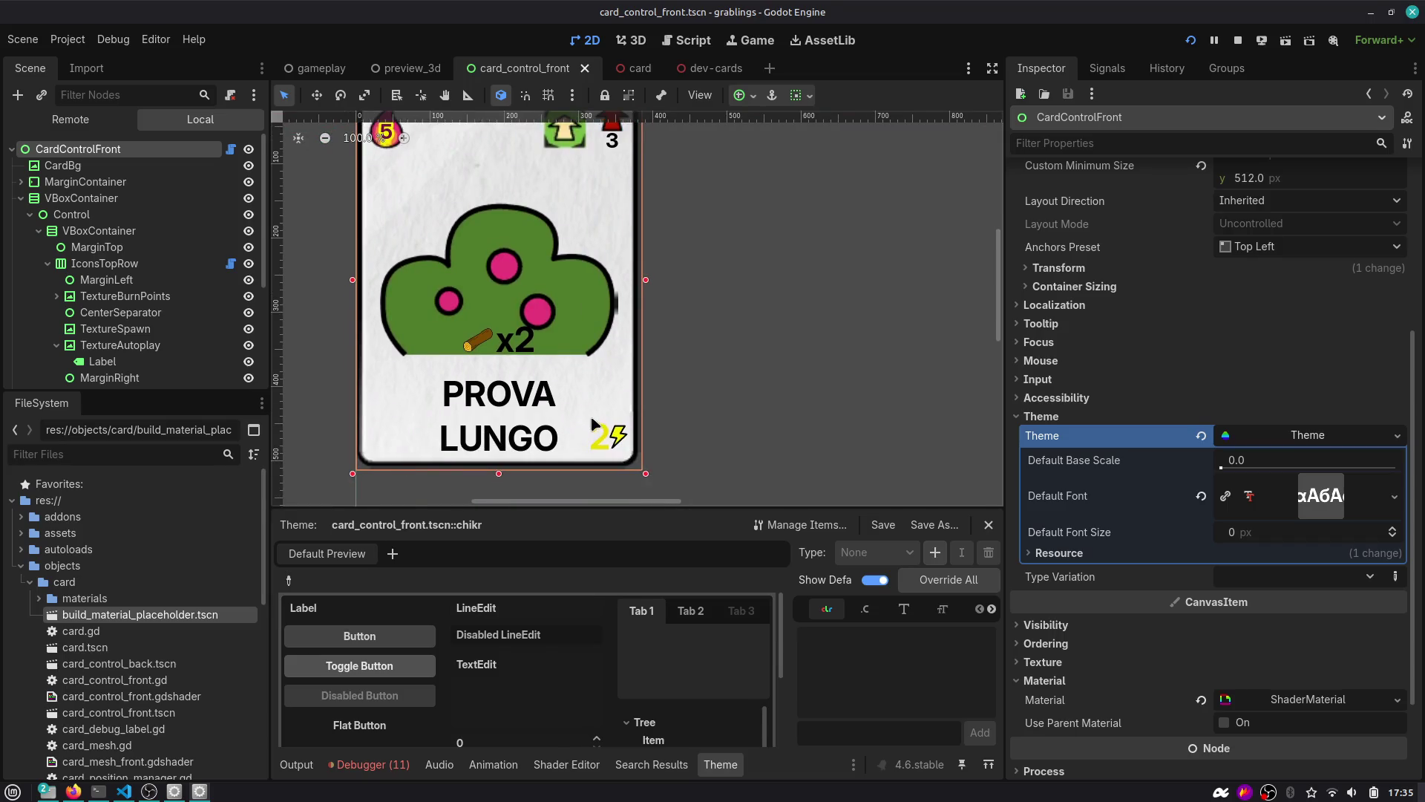
{"action": "left_click", "coordinate": [600, 434]}
{"action": "scroll", "coordinate": [1114, 445], "scroll_direction": "down", "scroll_amount": 8}
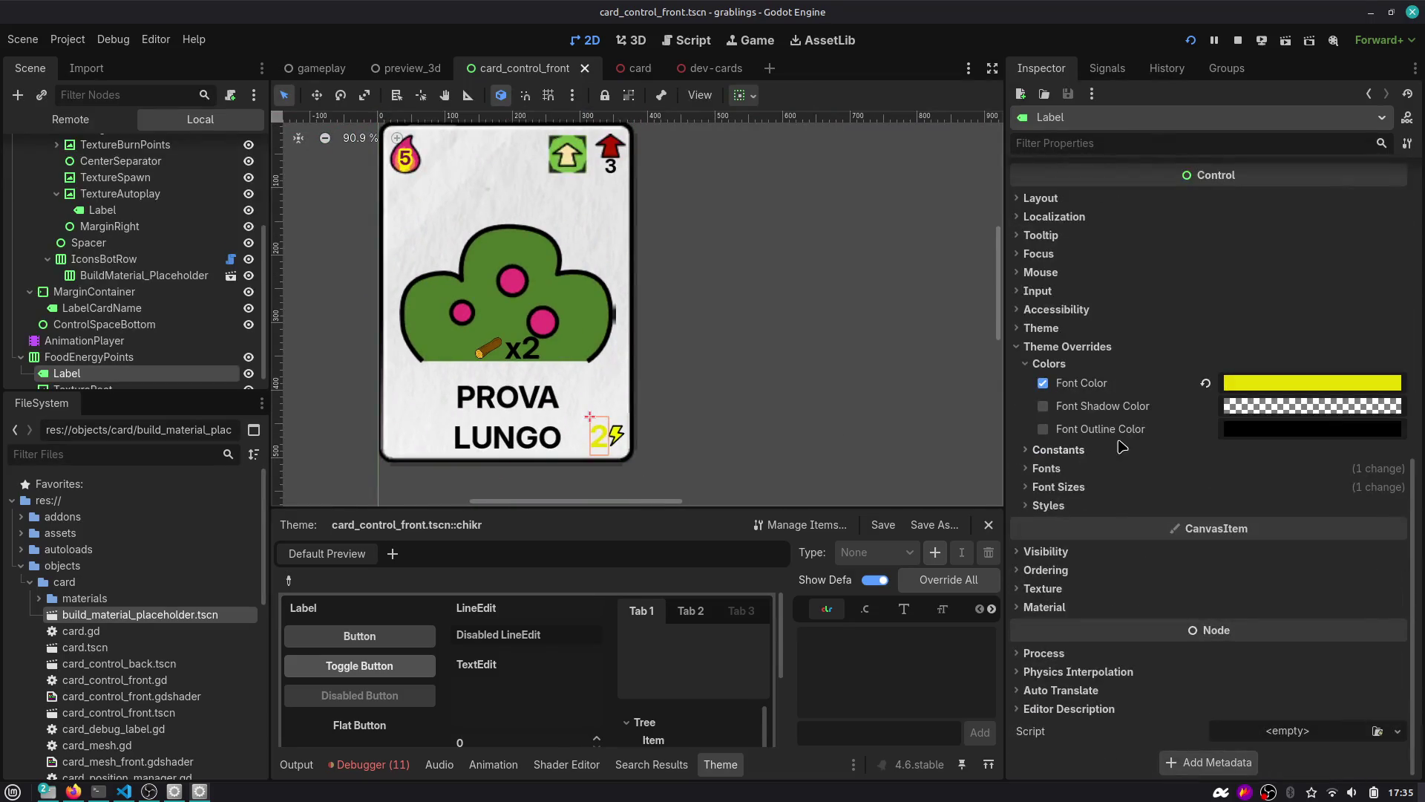
{"action": "left_click", "coordinate": [1046, 468]}
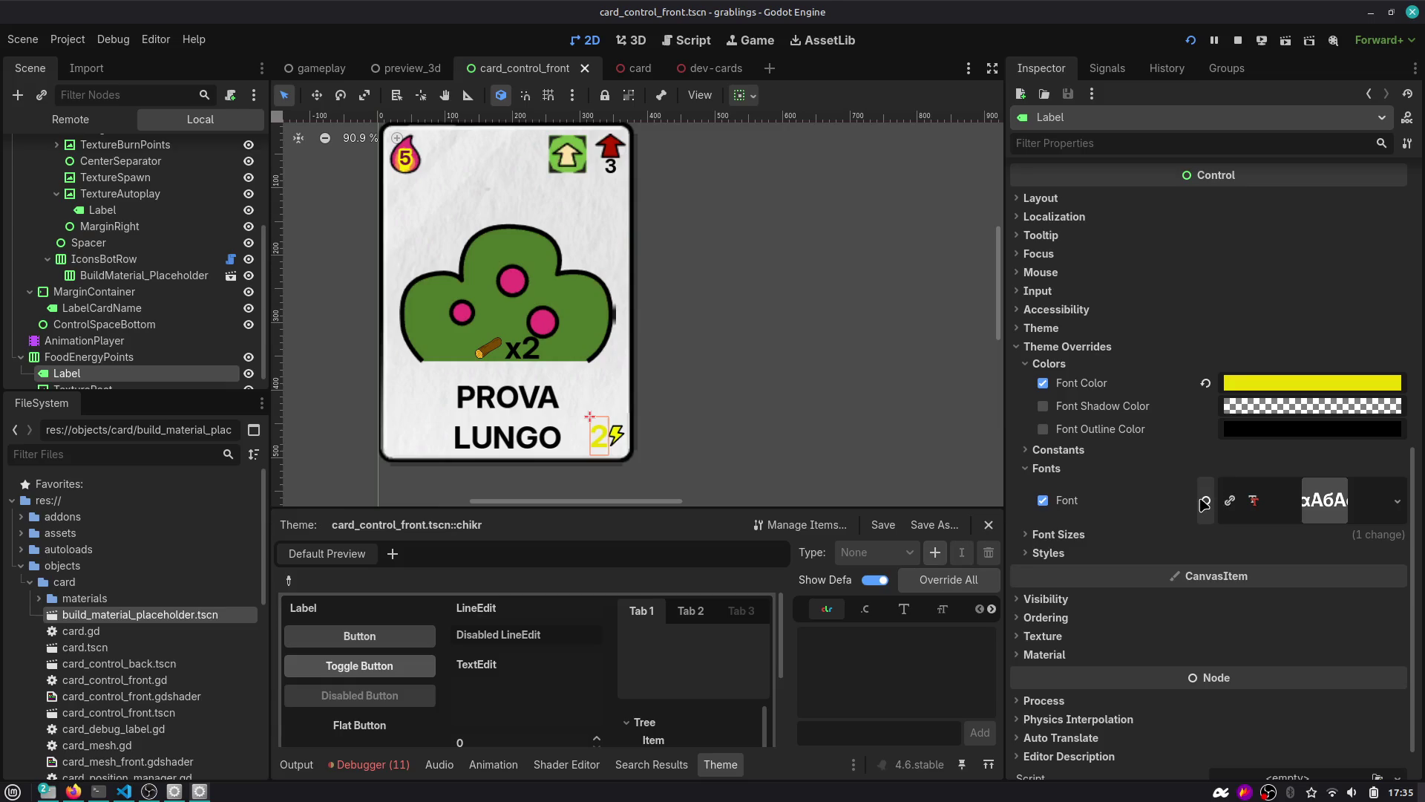
{"action": "left_click", "coordinate": [1206, 500]}
Check the burn points label, save the scene, and select the autoplay count label.
{"action": "left_click", "coordinate": [415, 167]}
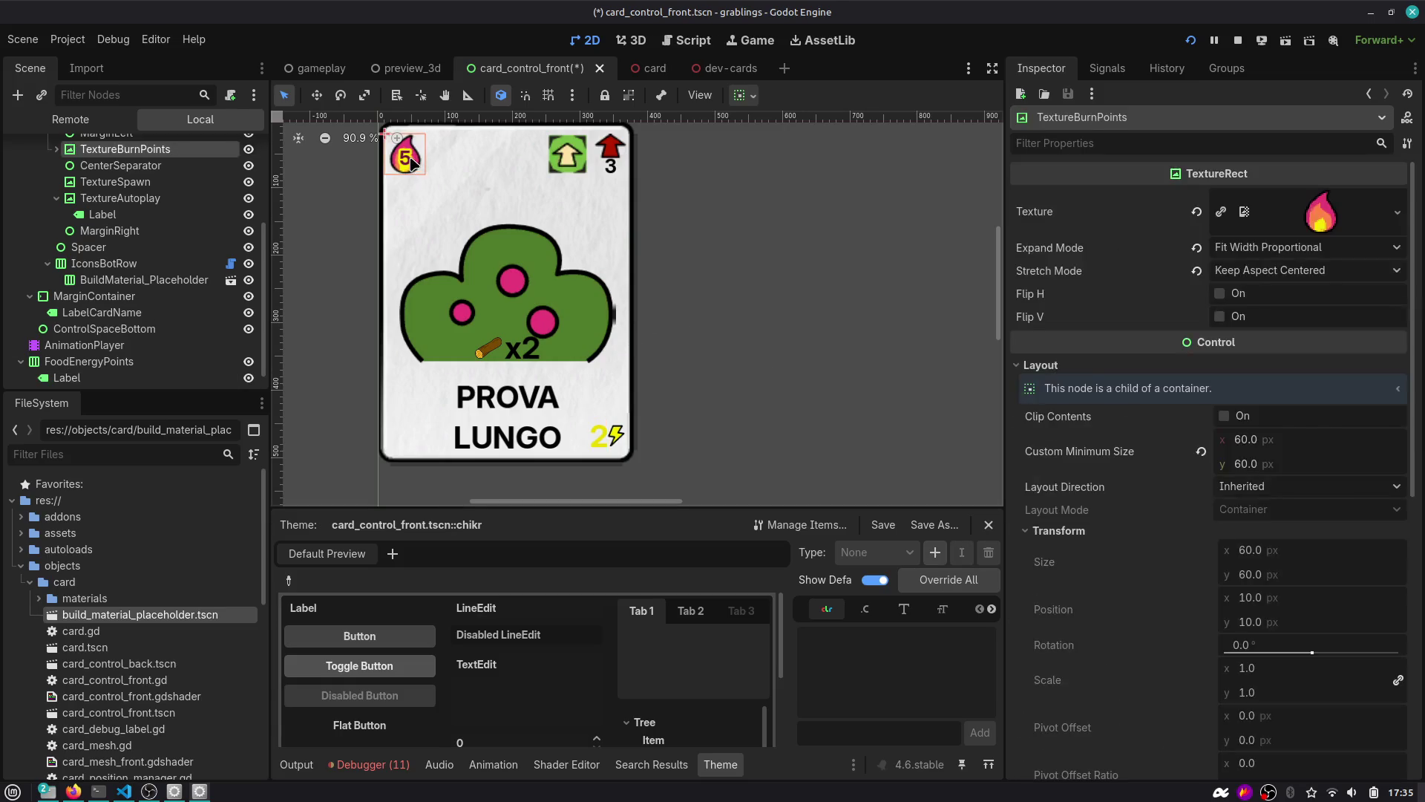
{"action": "left_click", "coordinate": [413, 165]}
{"action": "scroll", "coordinate": [1203, 593], "scroll_direction": "down", "scroll_amount": 10}
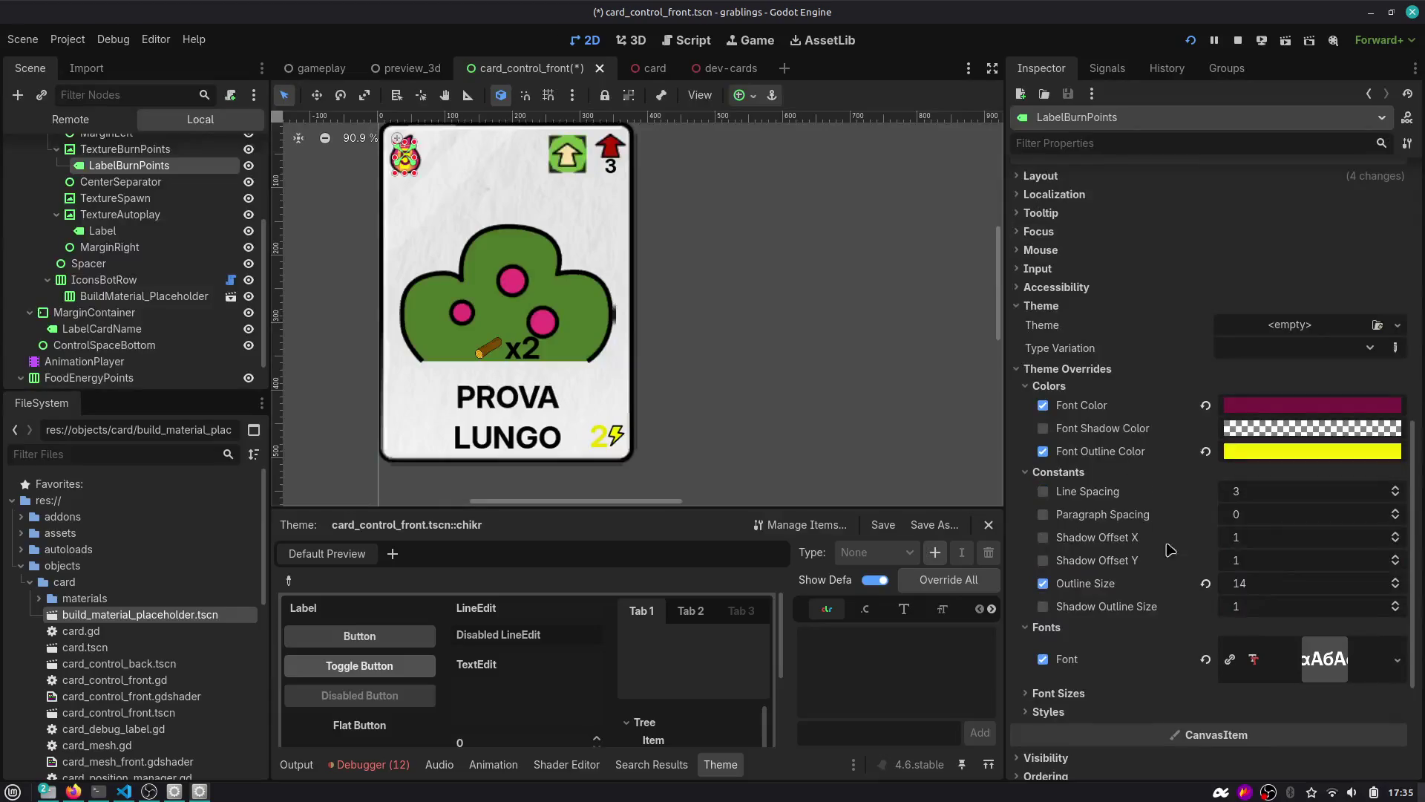
{"action": "left_click", "coordinate": [668, 245]}
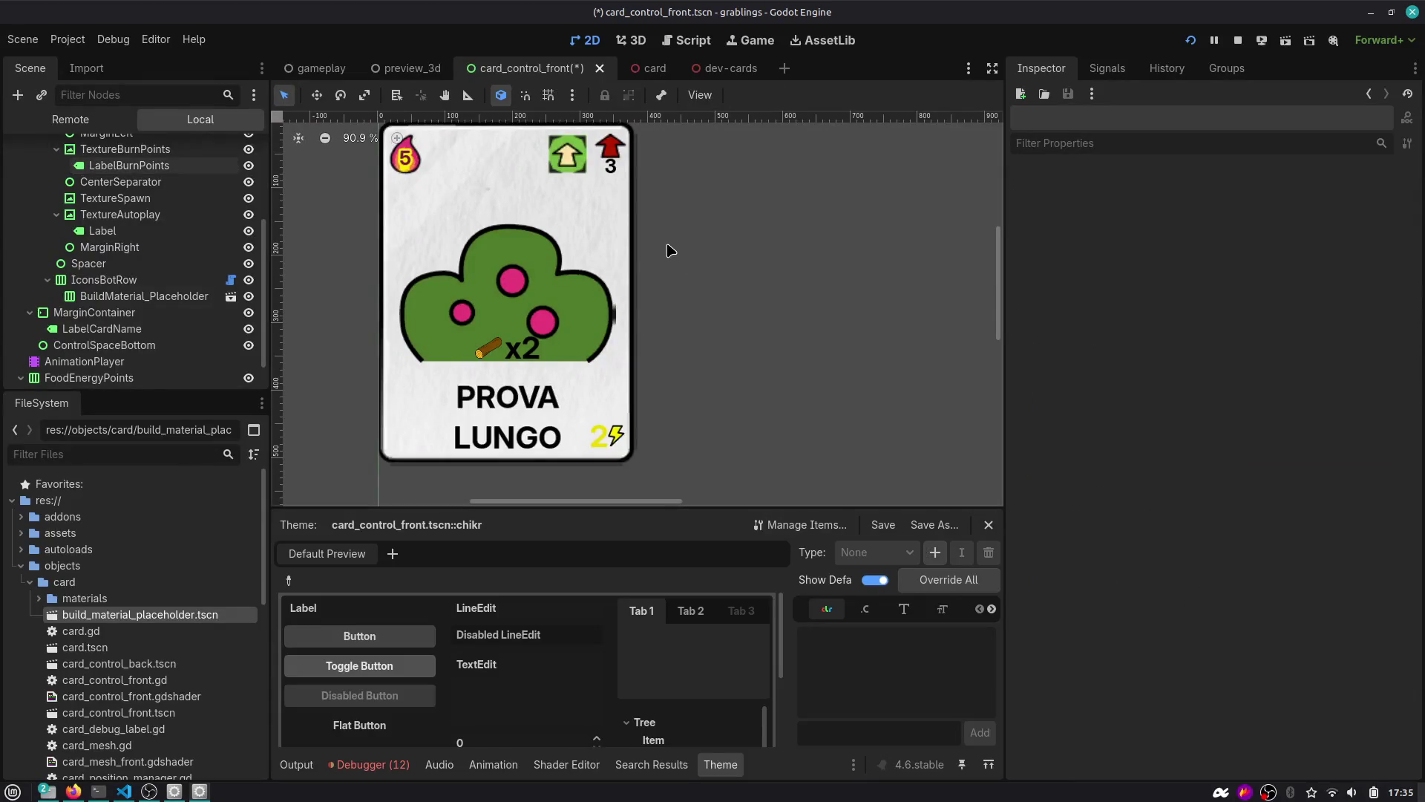
{"action": "key", "text": "ctrl+s"}
{"action": "scroll", "coordinate": [639, 234], "scroll_direction": "up", "scroll_amount": 4}
{"action": "left_click", "coordinate": [635, 241]}
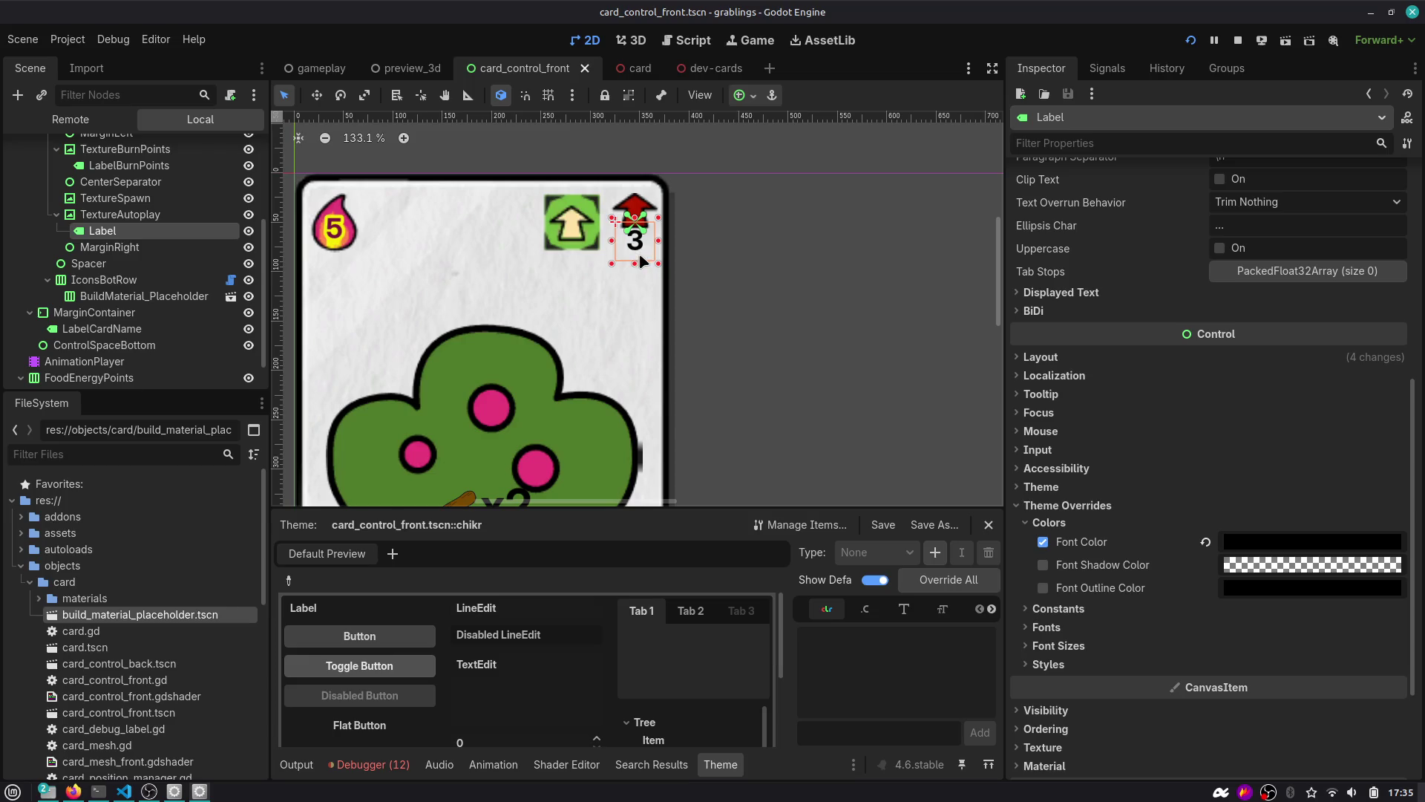
Make the countdown number 3 red and enable a font outline colour override.
{"action": "scroll", "coordinate": [640, 262], "scroll_direction": "up", "scroll_amount": 10}
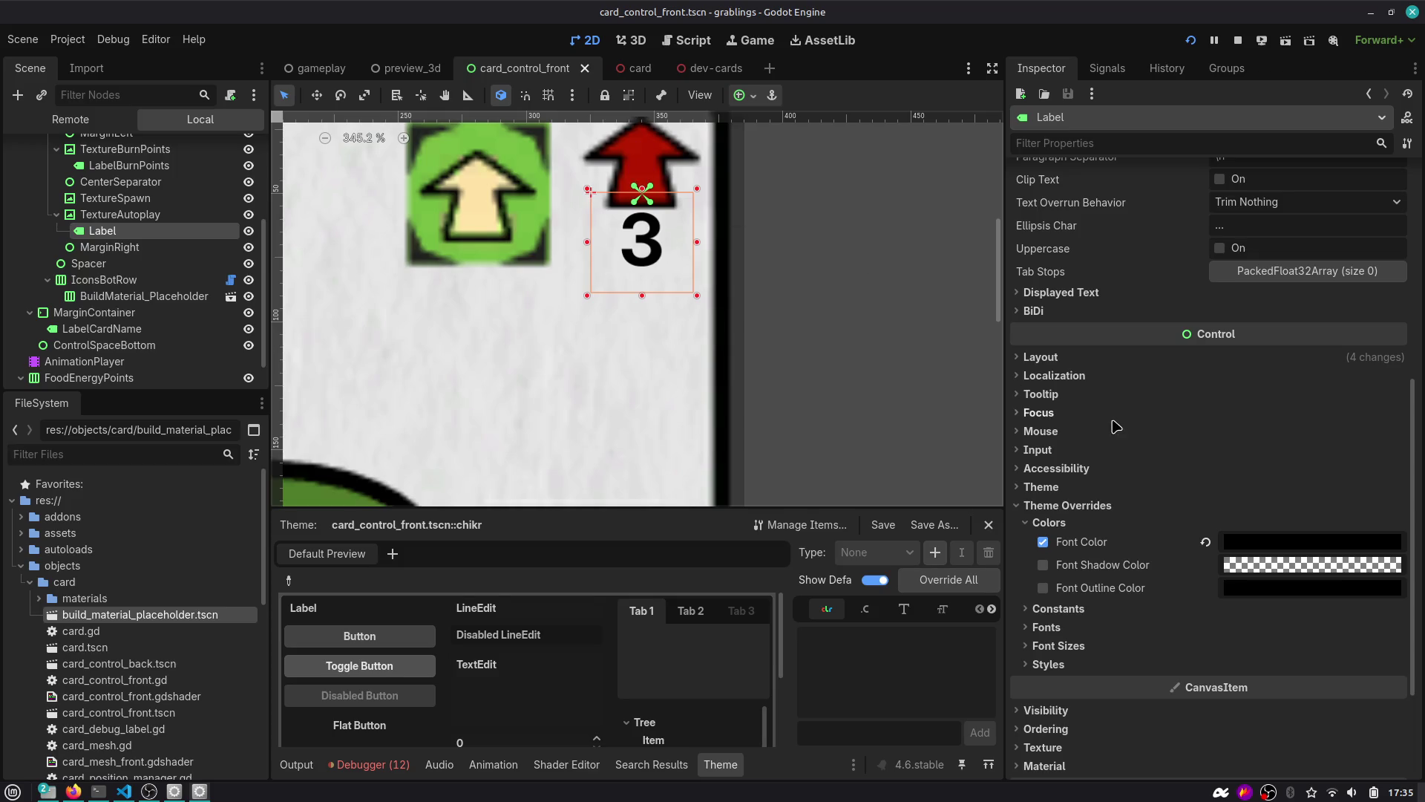
{"action": "left_click", "coordinate": [1262, 542]}
{"action": "left_click_drag", "start_coordinate": [1306, 331], "coordinate": [1328, 343]}
{"action": "left_click", "coordinate": [1043, 587]}
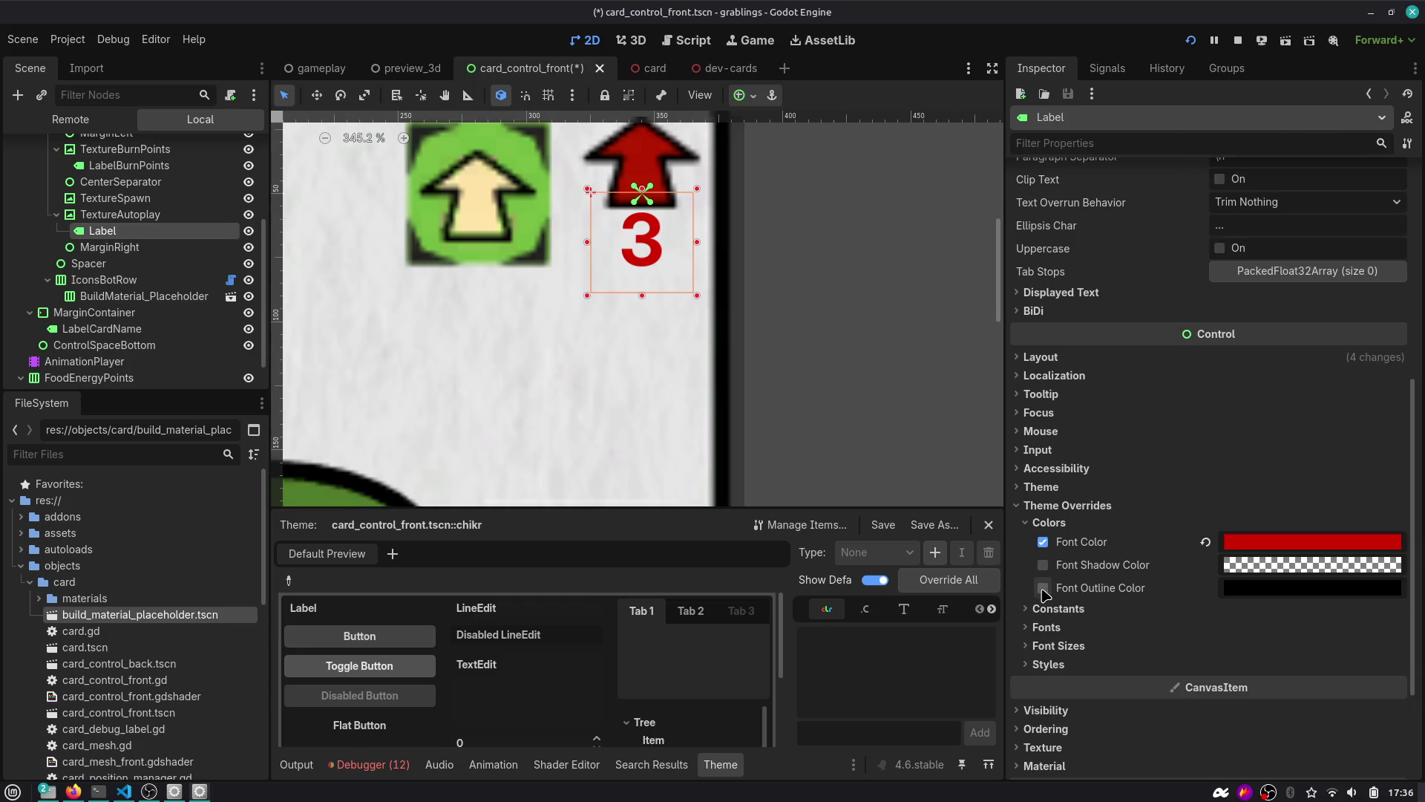
{"action": "left_click", "coordinate": [1043, 588]}
Adjust the number 3's outline size, trying 16 then 8, and compare it with the 5 label.
{"action": "left_click", "coordinate": [1084, 616]}
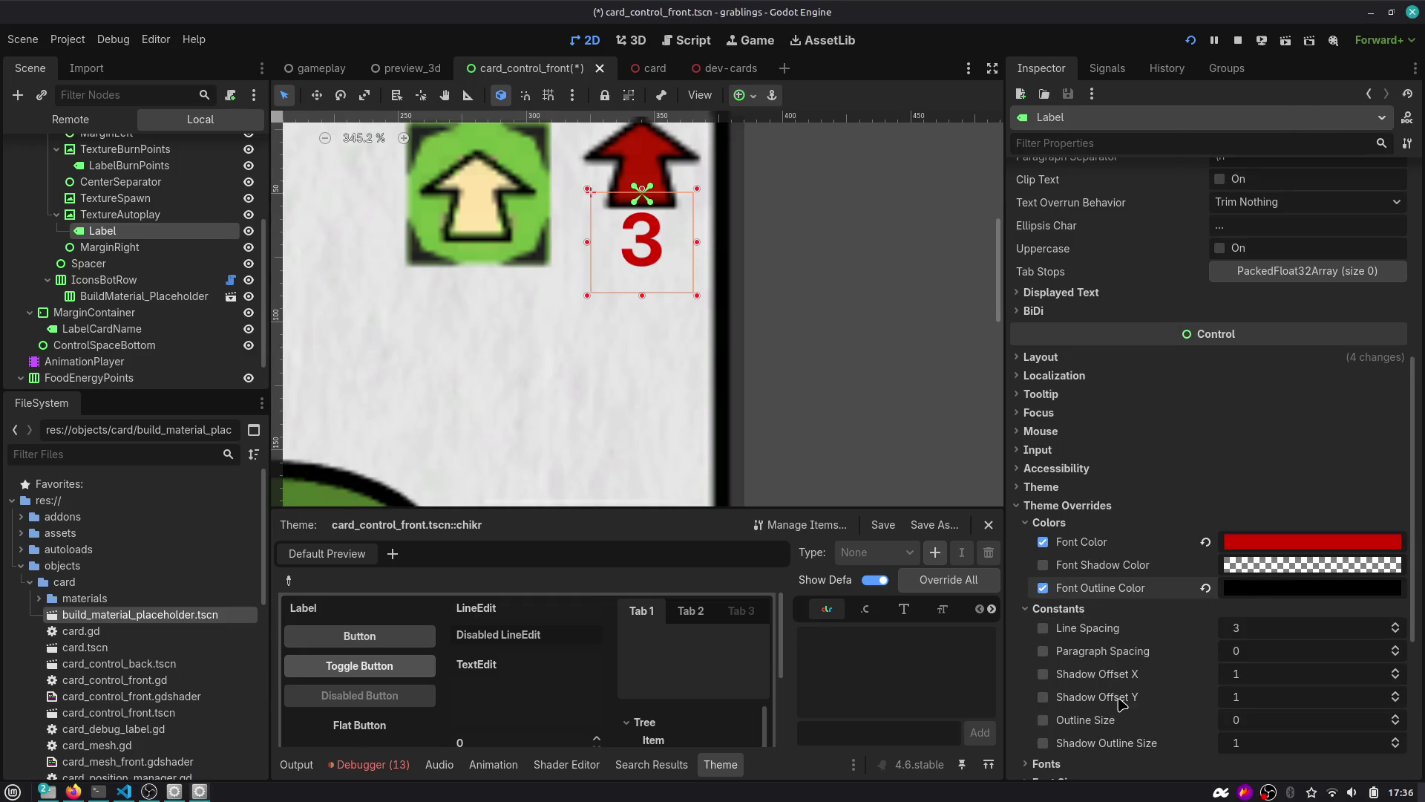
{"action": "mouse_move", "coordinate": [1262, 724]}
{"action": "left_mouse_down"}
{"action": "mouse_move", "coordinate": [1306, 723]}
{"action": "mouse_move", "coordinate": [1292, 724]}
{"action": "left_mouse_up"}
{"action": "left_click", "coordinate": [1265, 725]}
{"action": "type", "text": "16"}
{"action": "key", "text": "Return"}
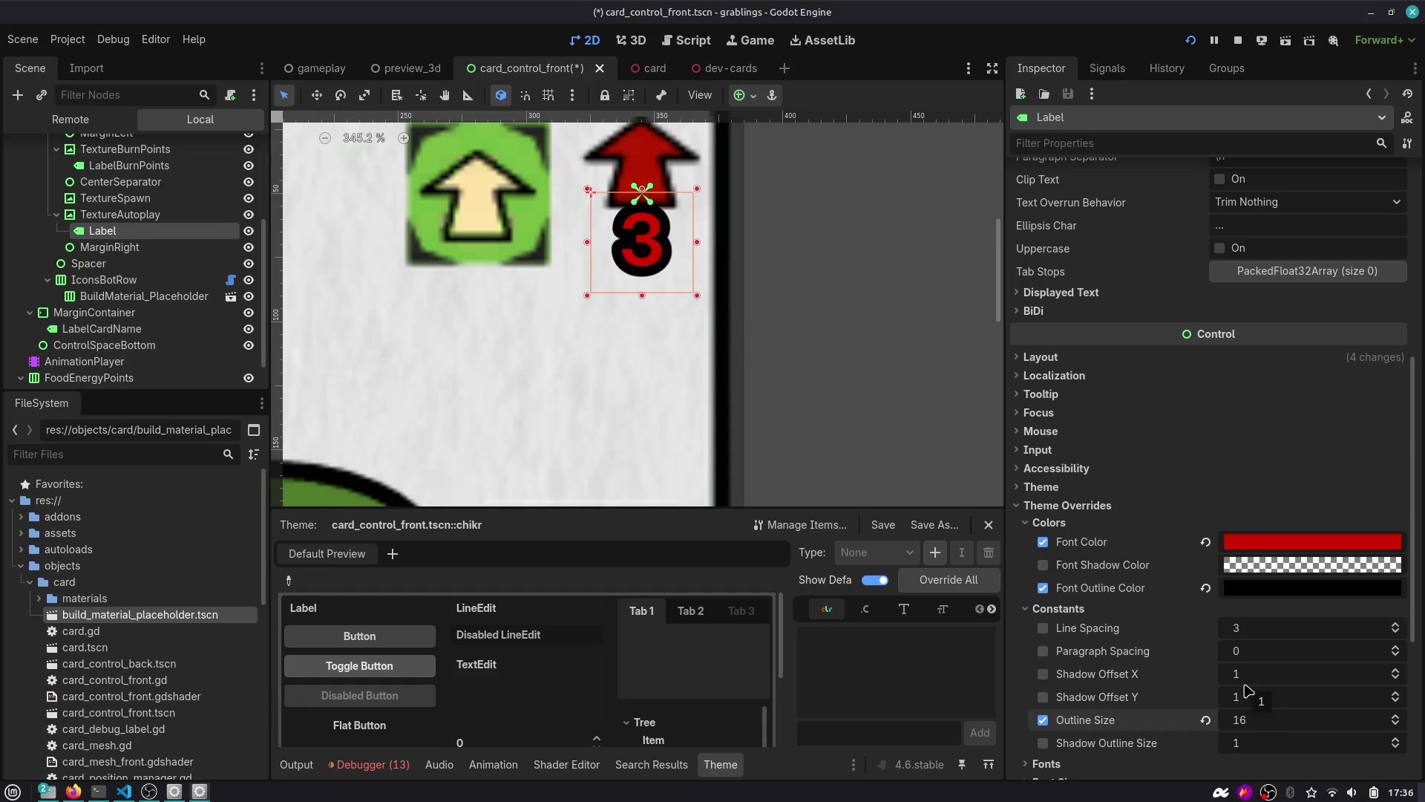
{"action": "type", "text": "8"}
{"action": "key", "text": "Return"}
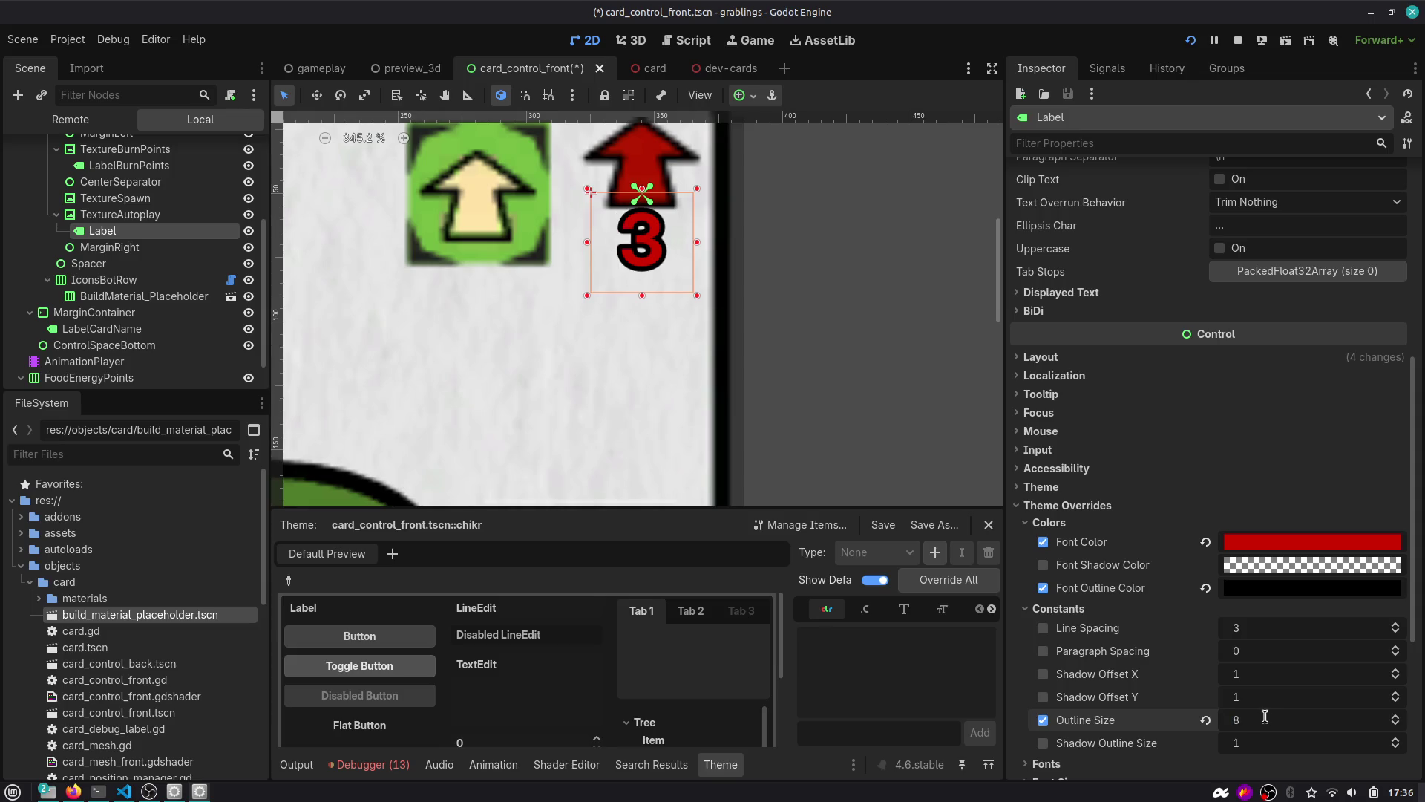
{"action": "scroll", "coordinate": [754, 326], "scroll_direction": "down", "scroll_amount": 4}
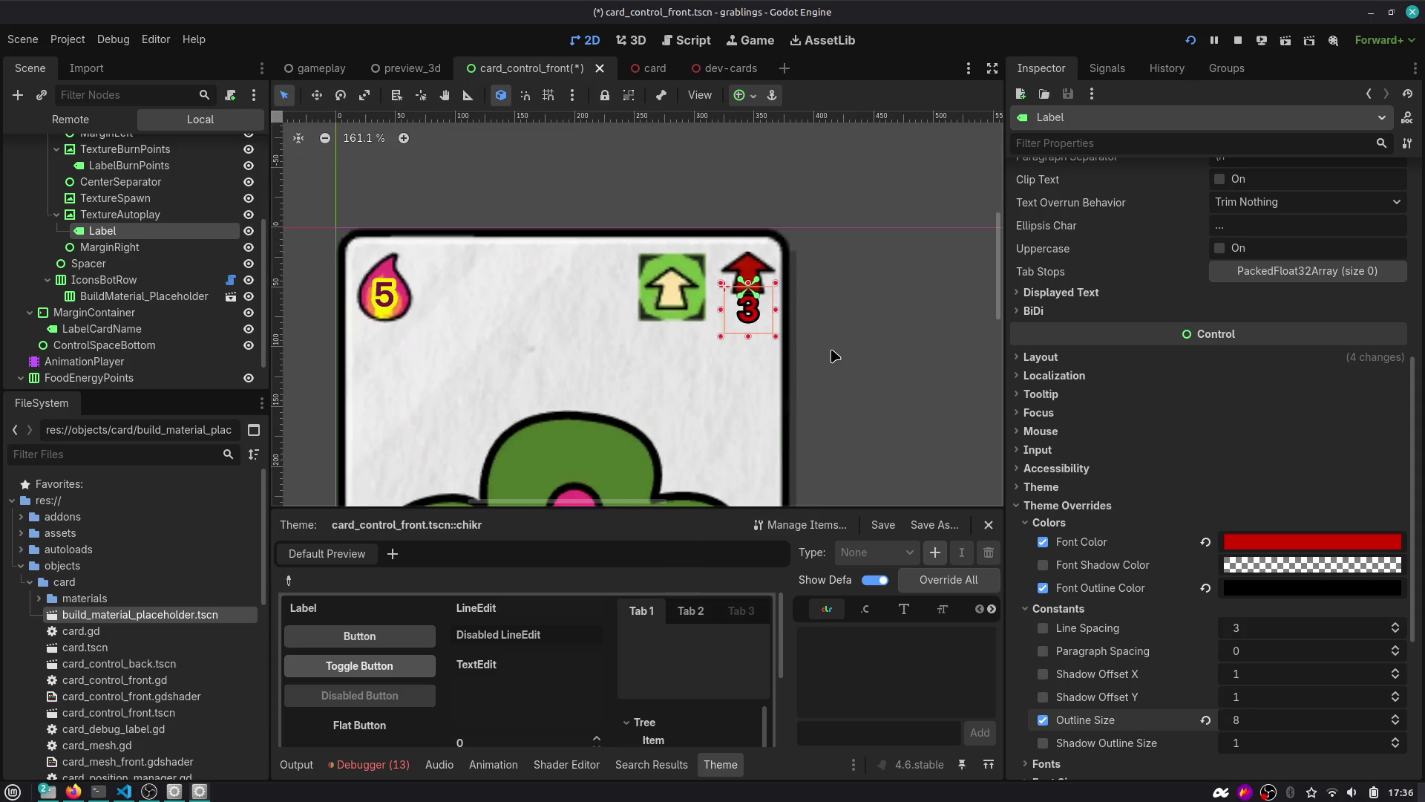
{"action": "left_click", "coordinate": [382, 296]}
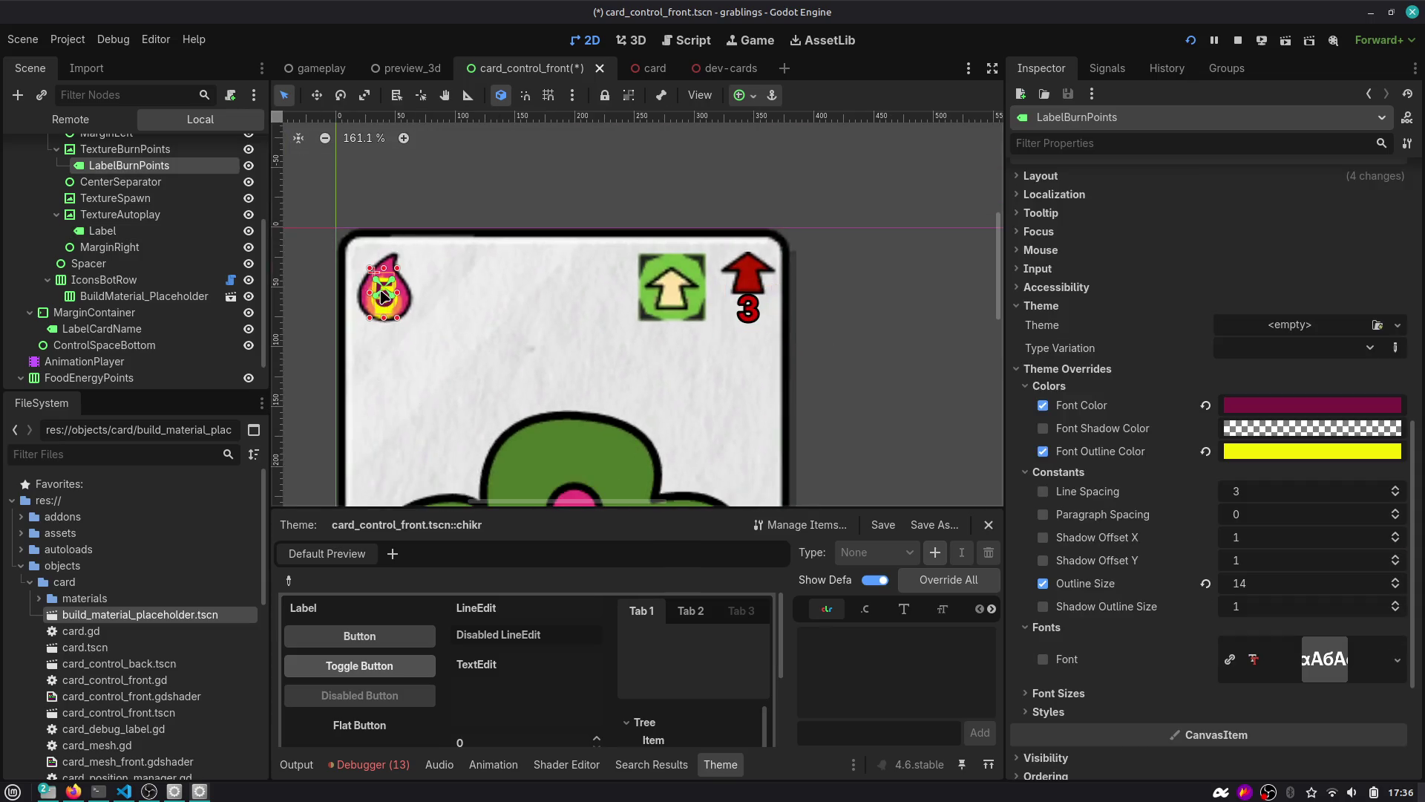
{"action": "left_click", "coordinate": [748, 311]}
{"action": "left_click", "coordinate": [1278, 726]}
{"action": "type", "text": "1"}
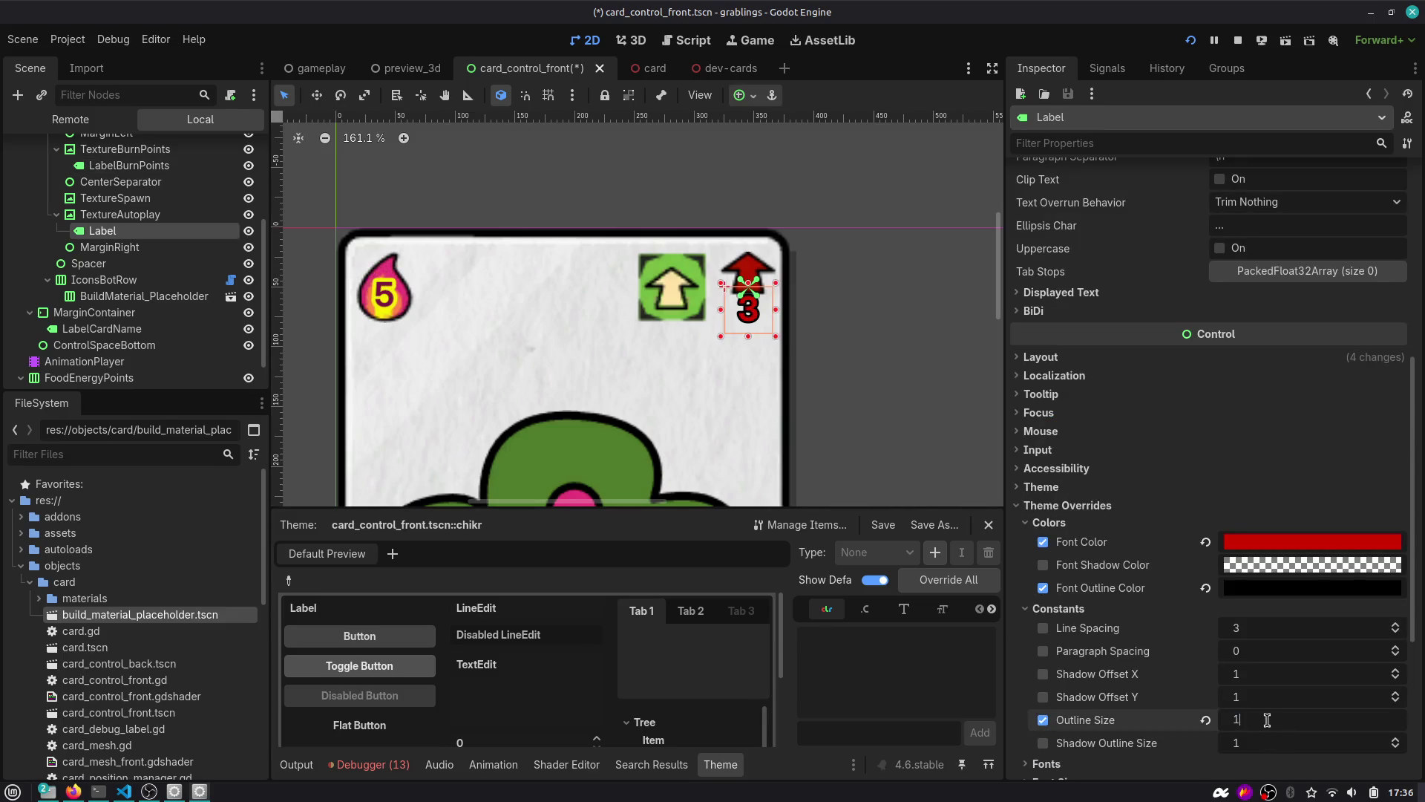
{"action": "key", "text": "Return"}
Save card_control_front.tscn, restoring the thicker outline on the 3 and saving again.
{"action": "left_click", "coordinate": [902, 314]}
{"action": "key", "text": "ctrl+s"}
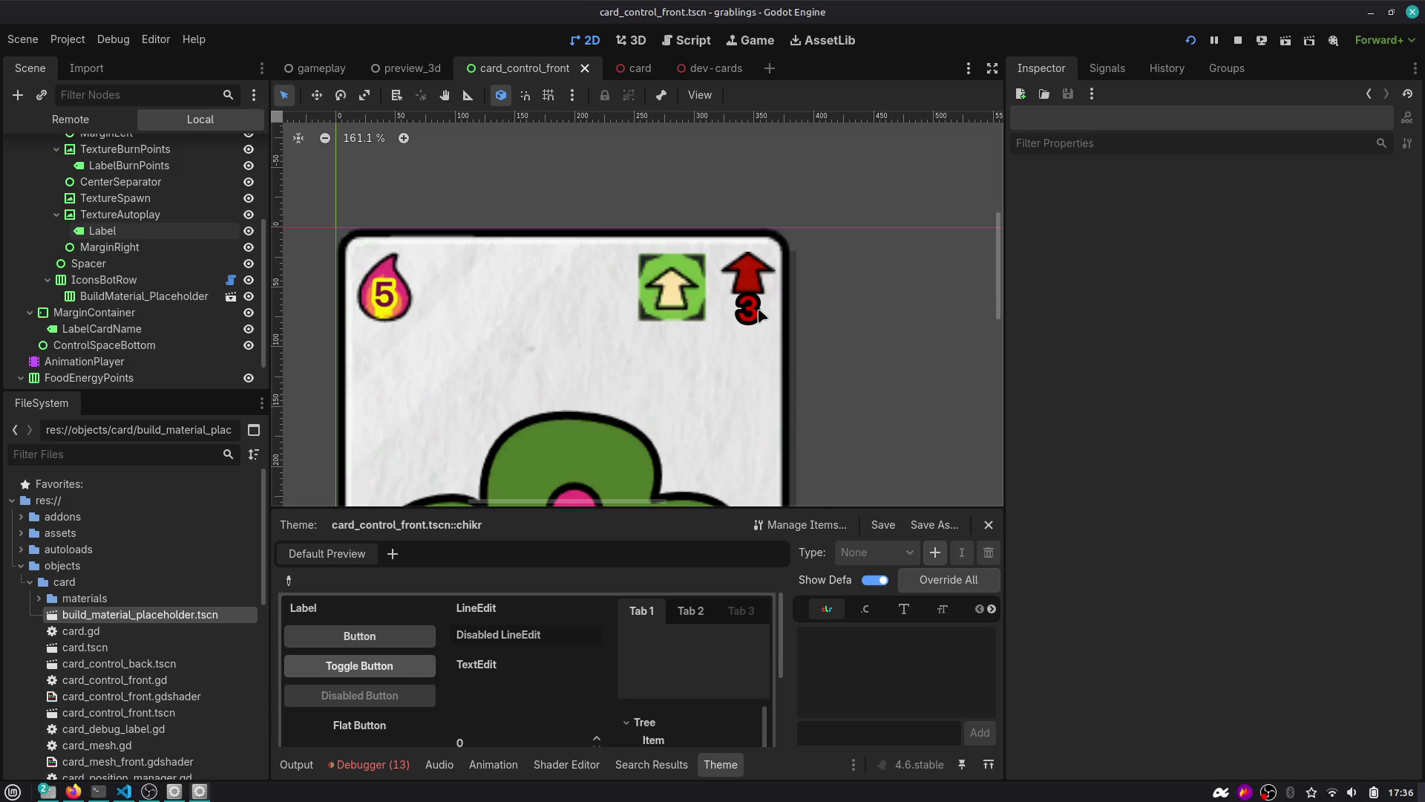
{"action": "left_click", "coordinate": [758, 315]}
{"action": "key", "text": "ctrl+z"}
{"action": "key", "text": "ctrl+s"}
{"action": "left_click", "coordinate": [833, 286]}
{"action": "scroll", "coordinate": [839, 294], "scroll_direction": "down", "scroll_amount": 8}
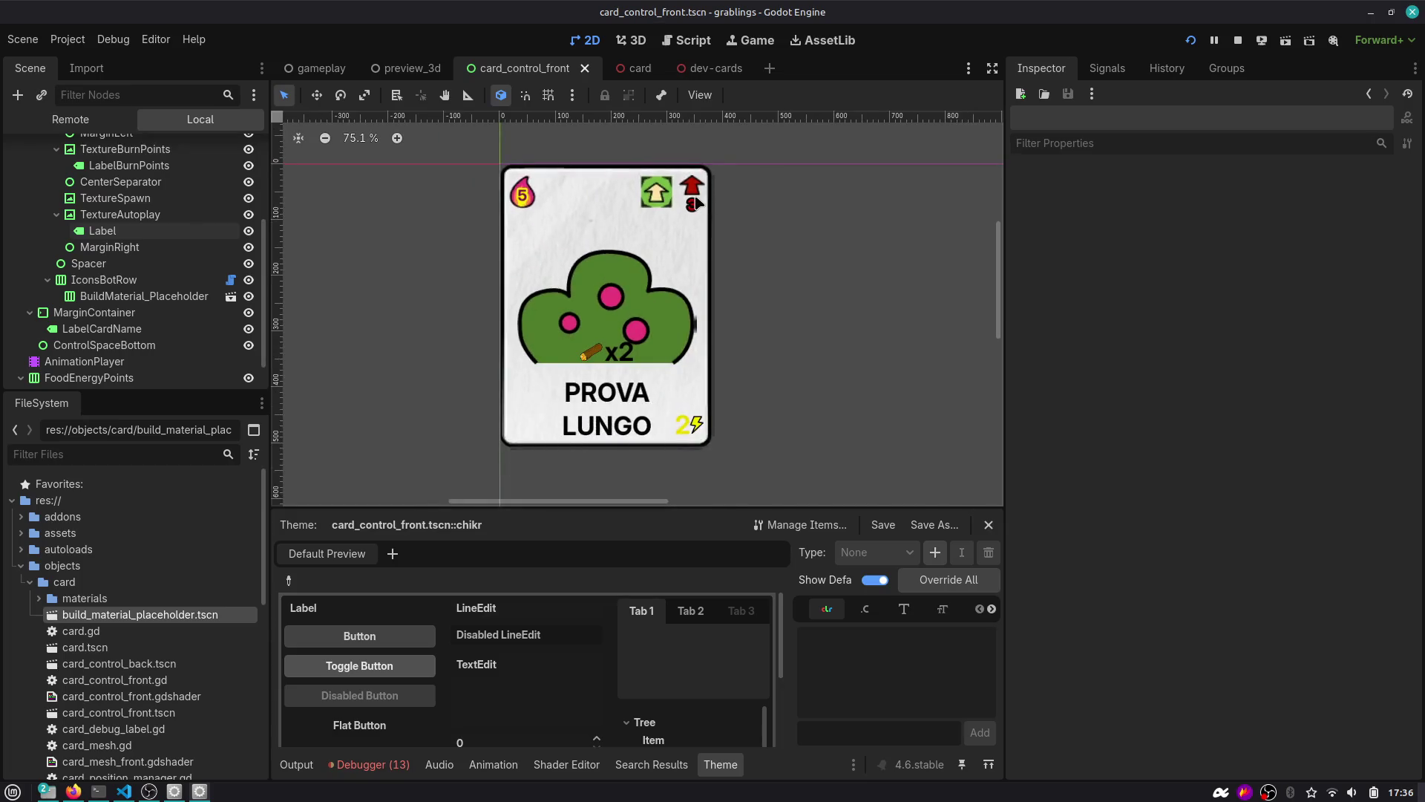
Rename the number label under the autoplay arrow to LabelAutoplayTurns.
{"action": "scroll", "coordinate": [697, 203], "scroll_direction": "up", "scroll_amount": 6}
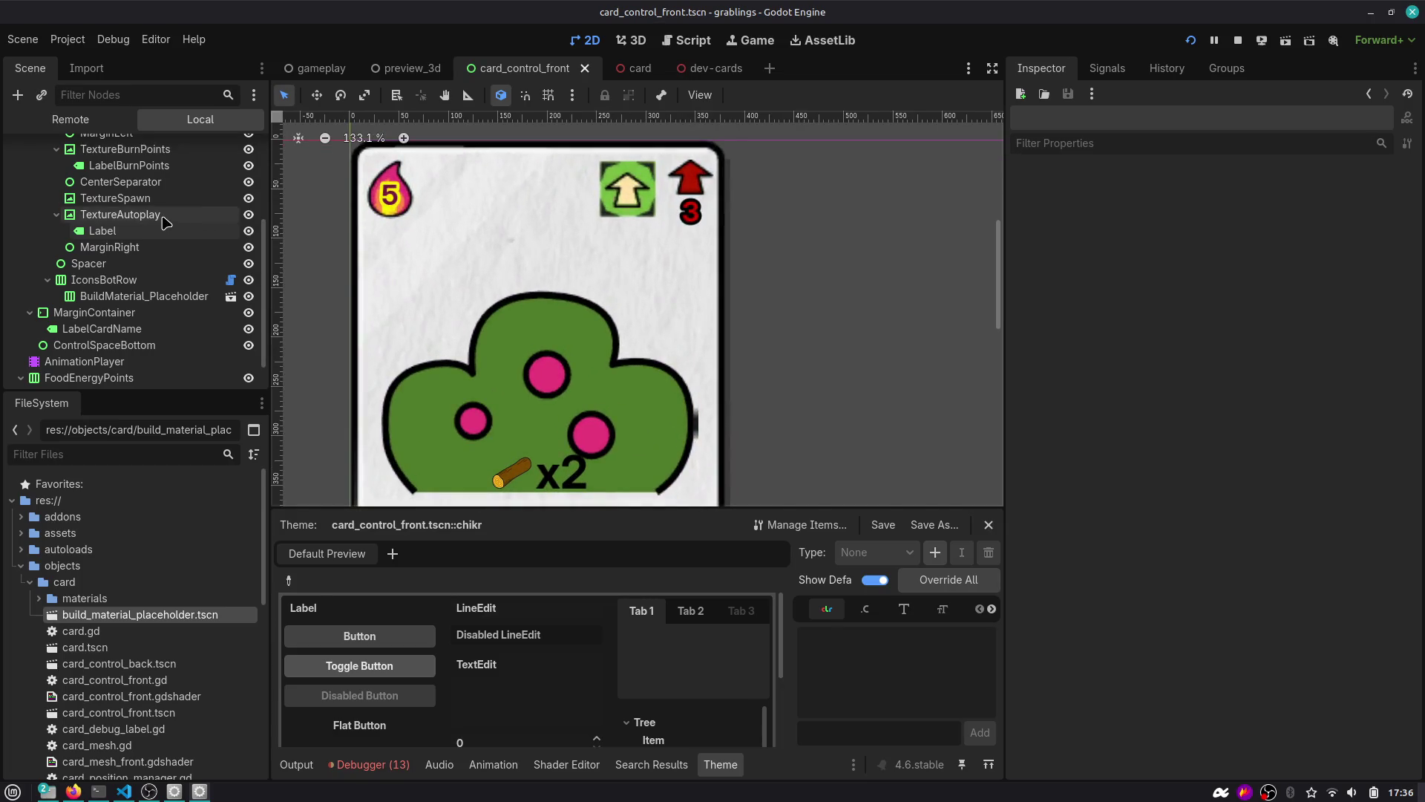
{"action": "left_click", "coordinate": [158, 216]}
{"action": "left_click", "coordinate": [149, 233]}
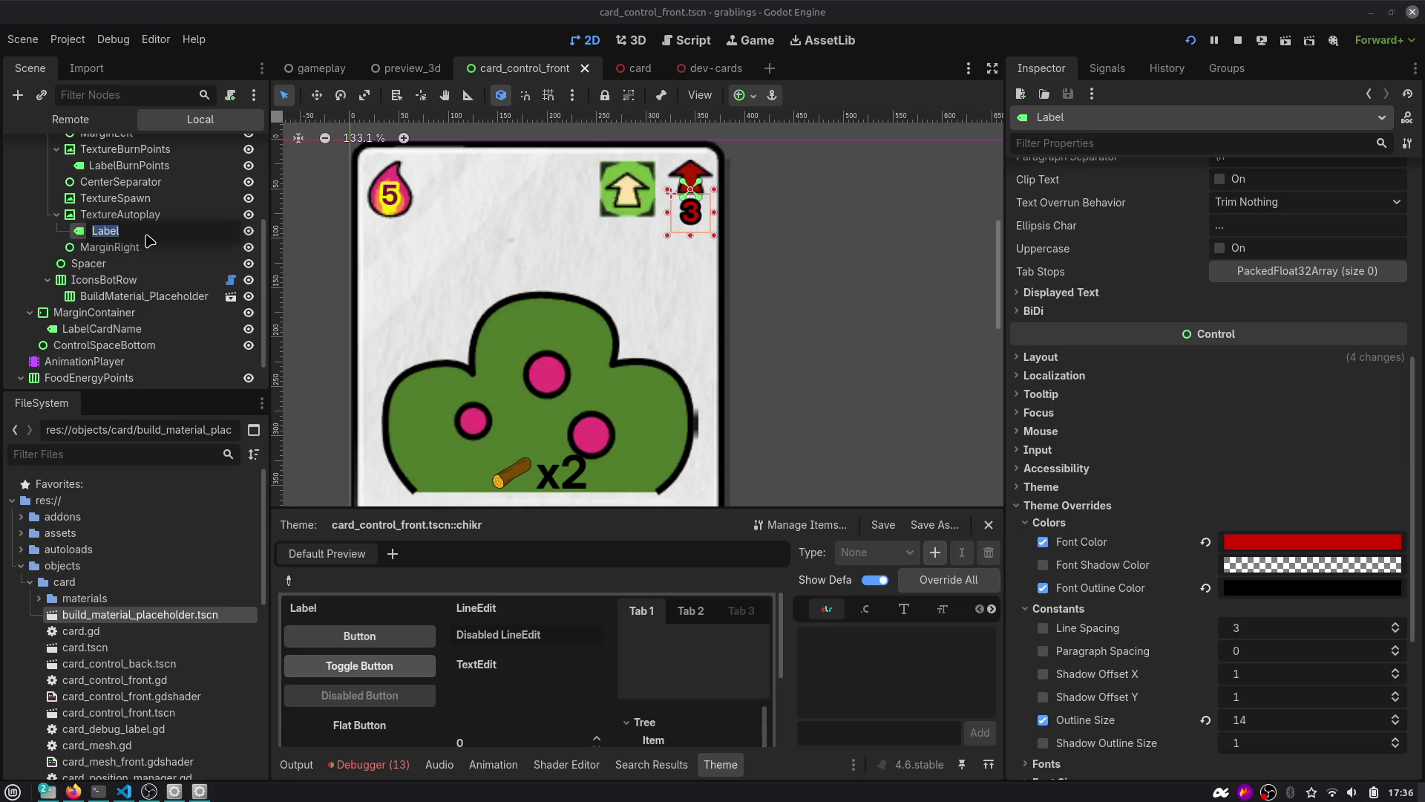
{"action": "key", "text": "End"}
{"action": "type", "text": "urns"}
{"action": "key", "text": "Return"}
Open the CardControlFront script, card_control_front.gd, and place the caret on empty line 10.
{"action": "scroll", "coordinate": [170, 234], "scroll_direction": "up", "scroll_amount": 3}
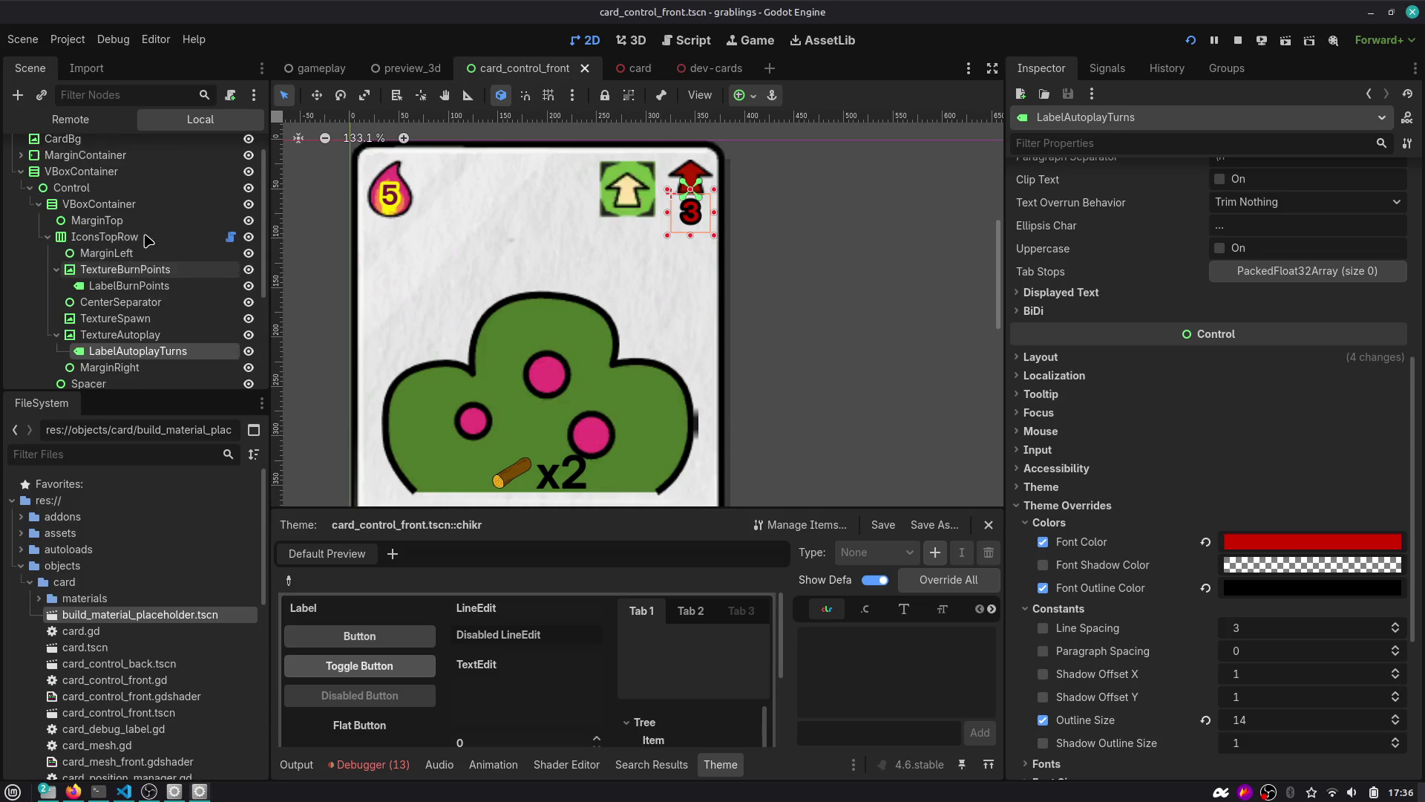
{"action": "scroll", "coordinate": [171, 234], "scroll_direction": "up", "scroll_amount": 2}
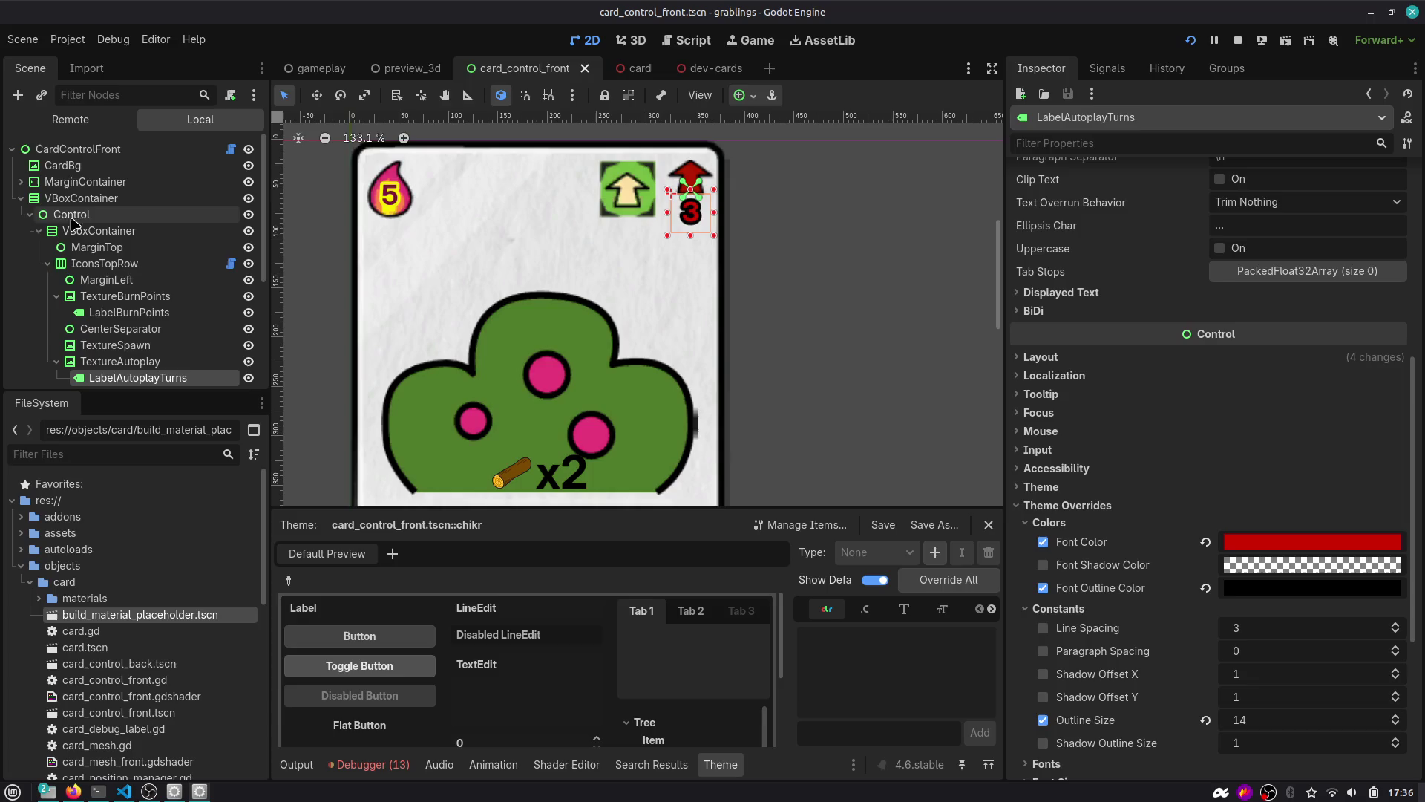
{"action": "left_click", "coordinate": [230, 149]}
{"action": "scroll", "coordinate": [581, 208], "scroll_direction": "down", "scroll_amount": 2}
{"action": "left_click", "coordinate": [584, 211]}
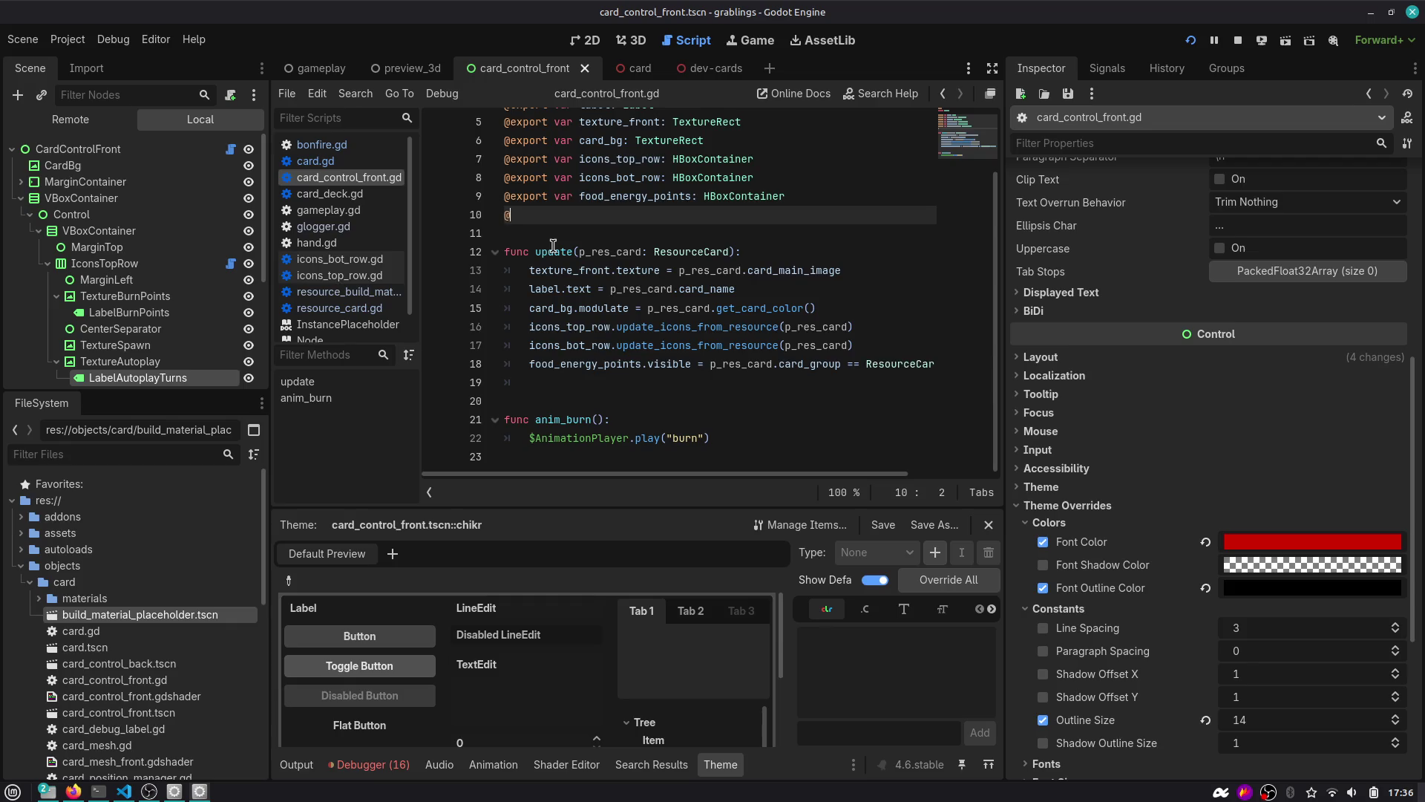
Add an export for LabelAutoplayTurns on line 10 by dragging the node into the script.
{"action": "type", "text": "expor"}
{"action": "key", "text": "BackSpace"}
{"action": "key", "text": "BackSpace"}
{"action": "key", "text": "BackSpace"}
{"action": "scroll", "coordinate": [134, 297], "scroll_direction": "down", "scroll_amount": 1}
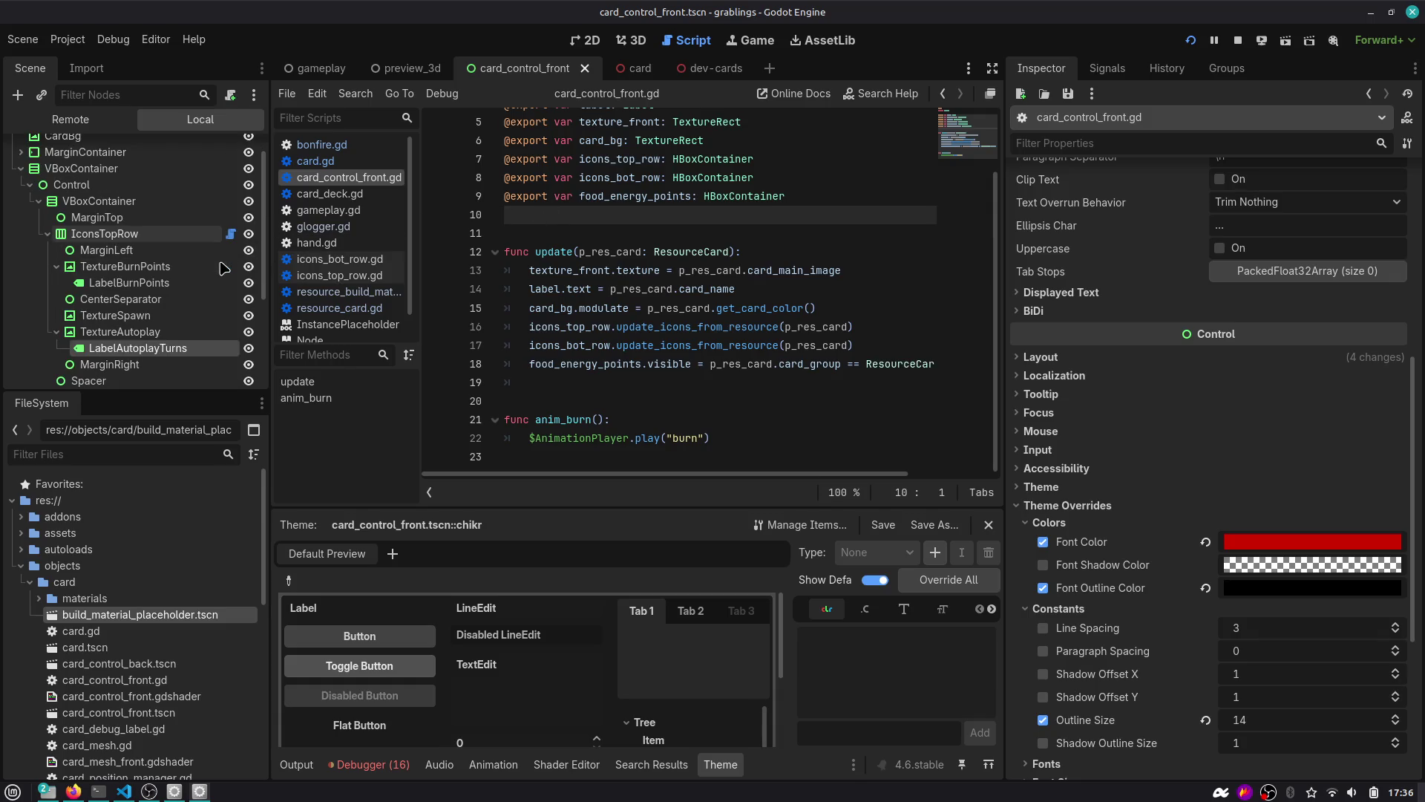
{"action": "scroll", "coordinate": [133, 297], "scroll_direction": "up", "scroll_amount": 1}
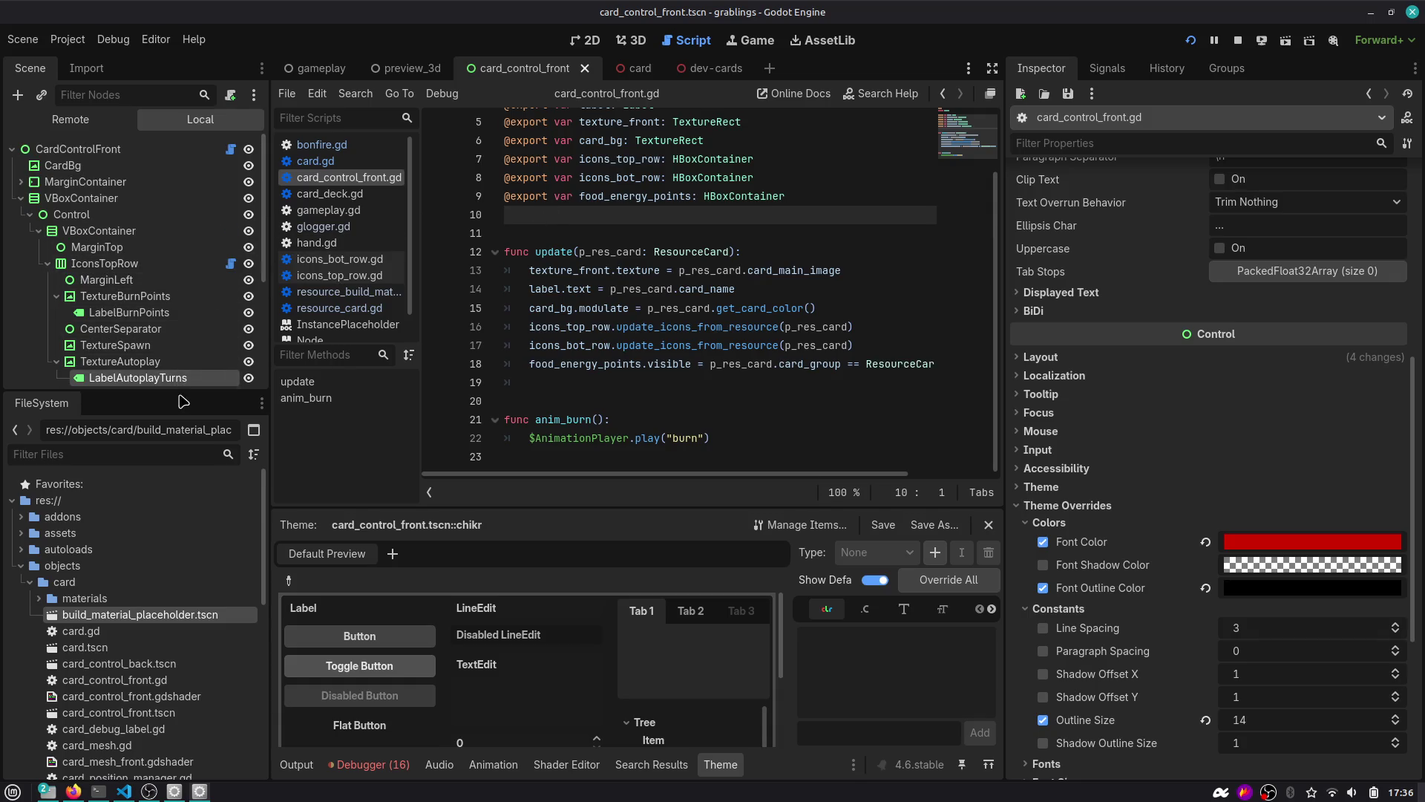
{"action": "left_click_drag", "start_coordinate": [182, 397], "coordinate": [182, 534]}
{"action": "scroll", "coordinate": [540, 326], "scroll_direction": "up", "scroll_amount": 2}
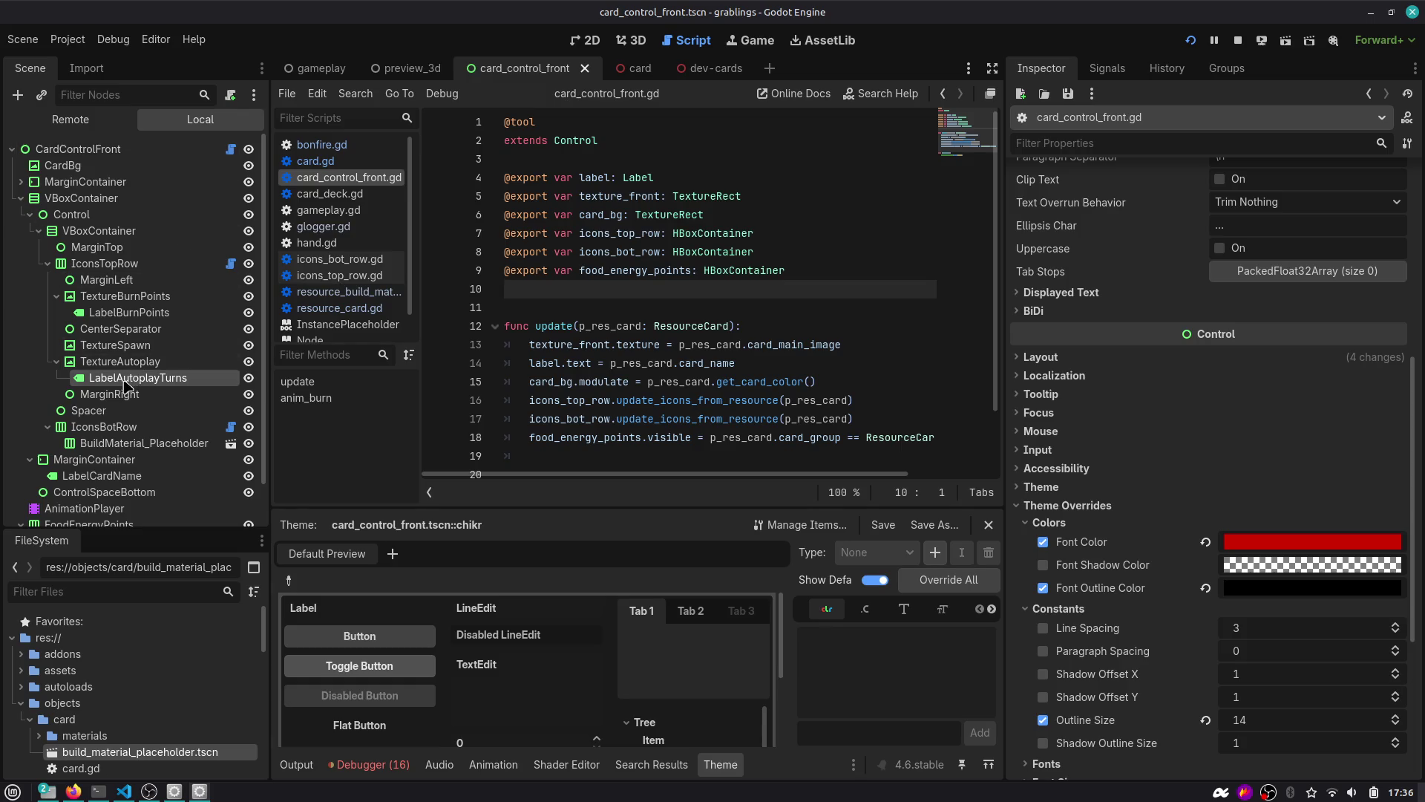
{"action": "left_click_drag", "start_coordinate": [124, 381], "coordinate": [554, 292]}
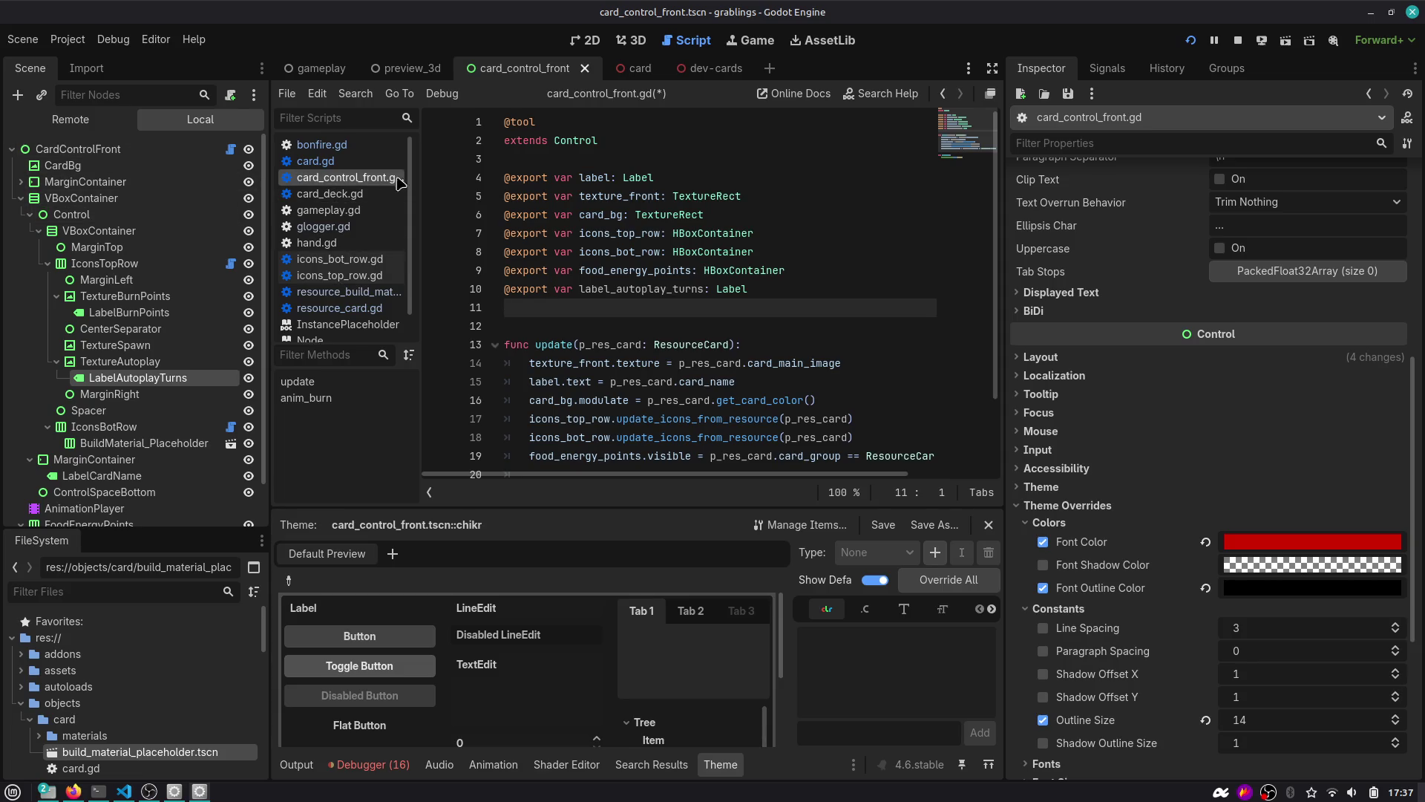
Save card_control_front.gd with the new label_autoplay_turns export line.
{"action": "left_click_drag", "start_coordinate": [416, 175], "coordinate": [471, 175]}
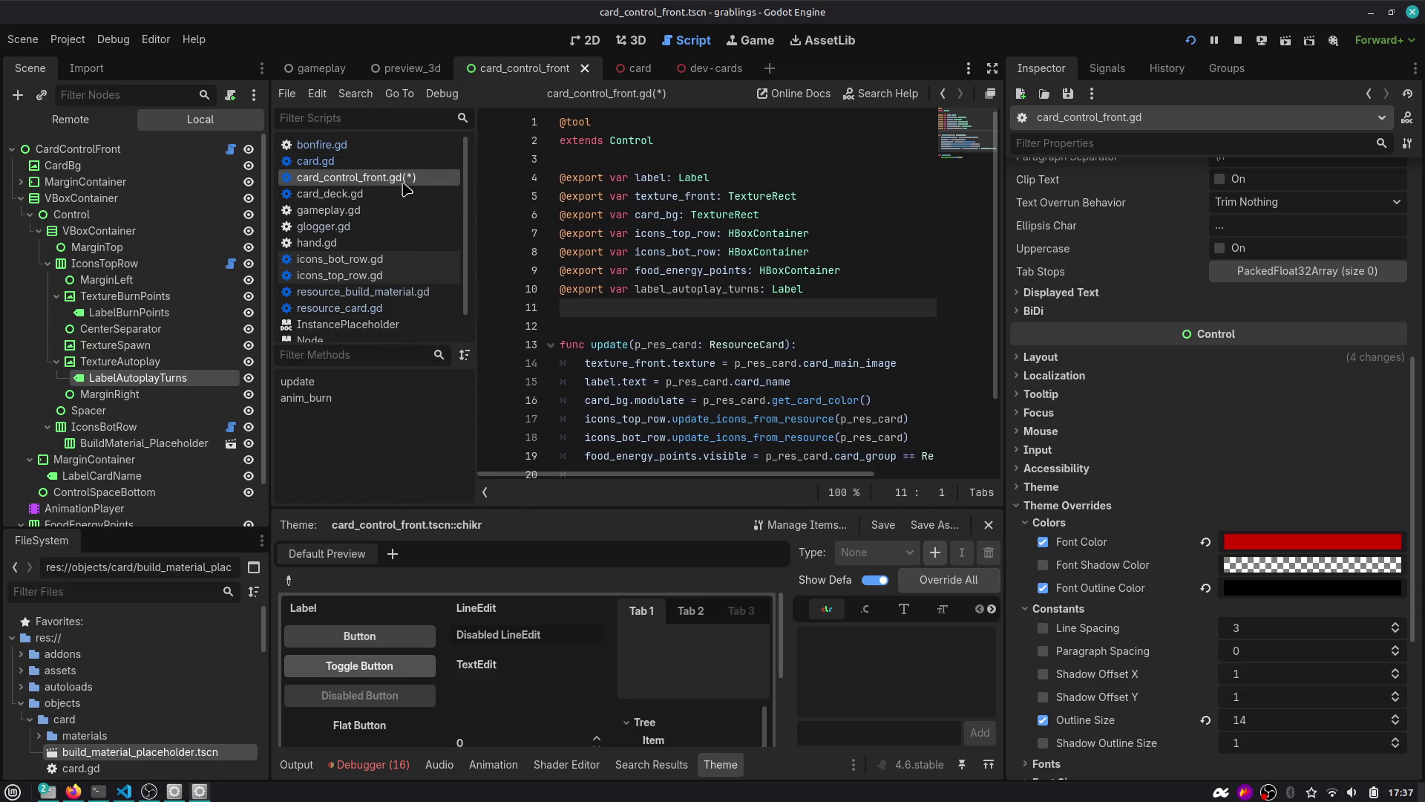
{"action": "left_click", "coordinate": [78, 148]}
{"action": "scroll", "coordinate": [1125, 241], "scroll_direction": "up", "scroll_amount": 5}
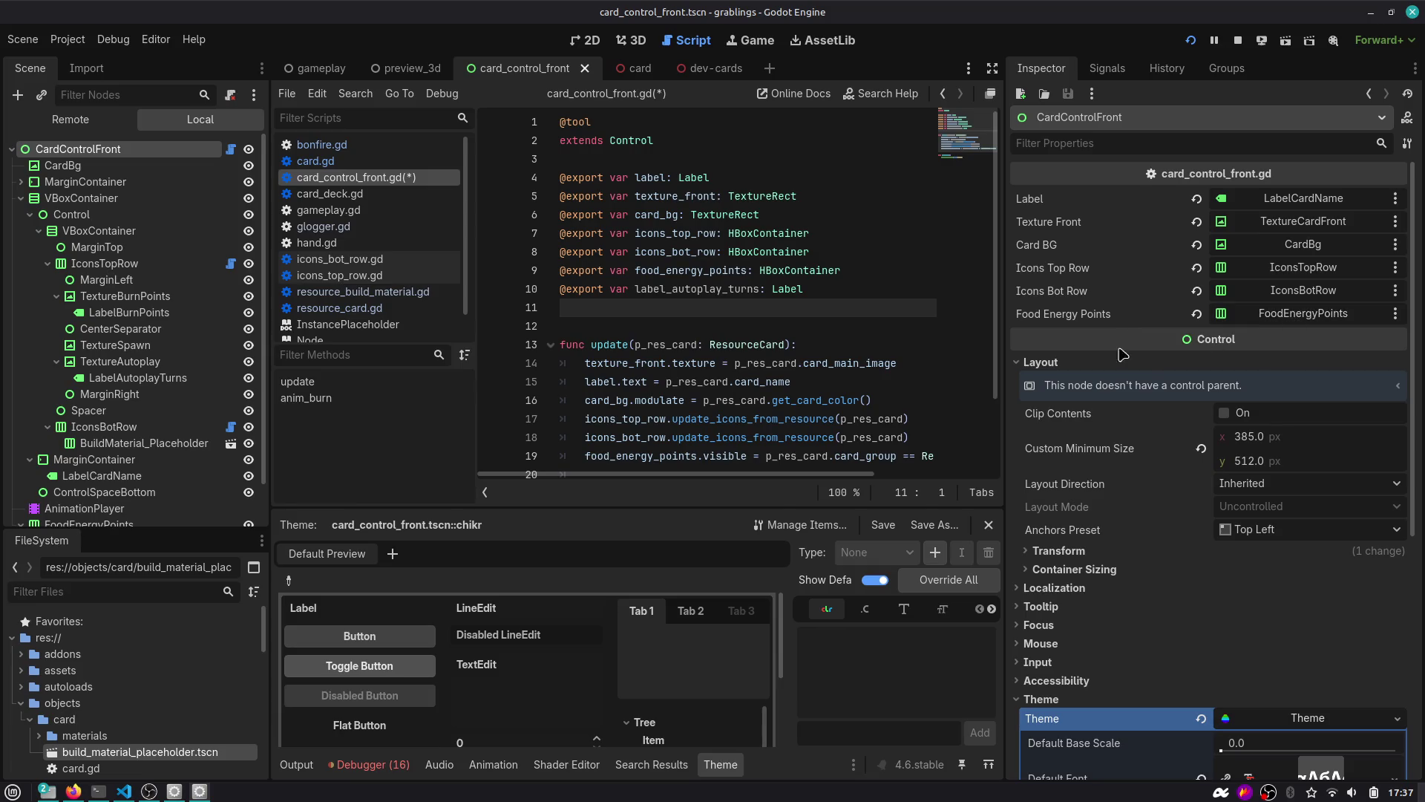
{"action": "left_click", "coordinate": [1096, 362]}
{"action": "left_click", "coordinate": [714, 294]}
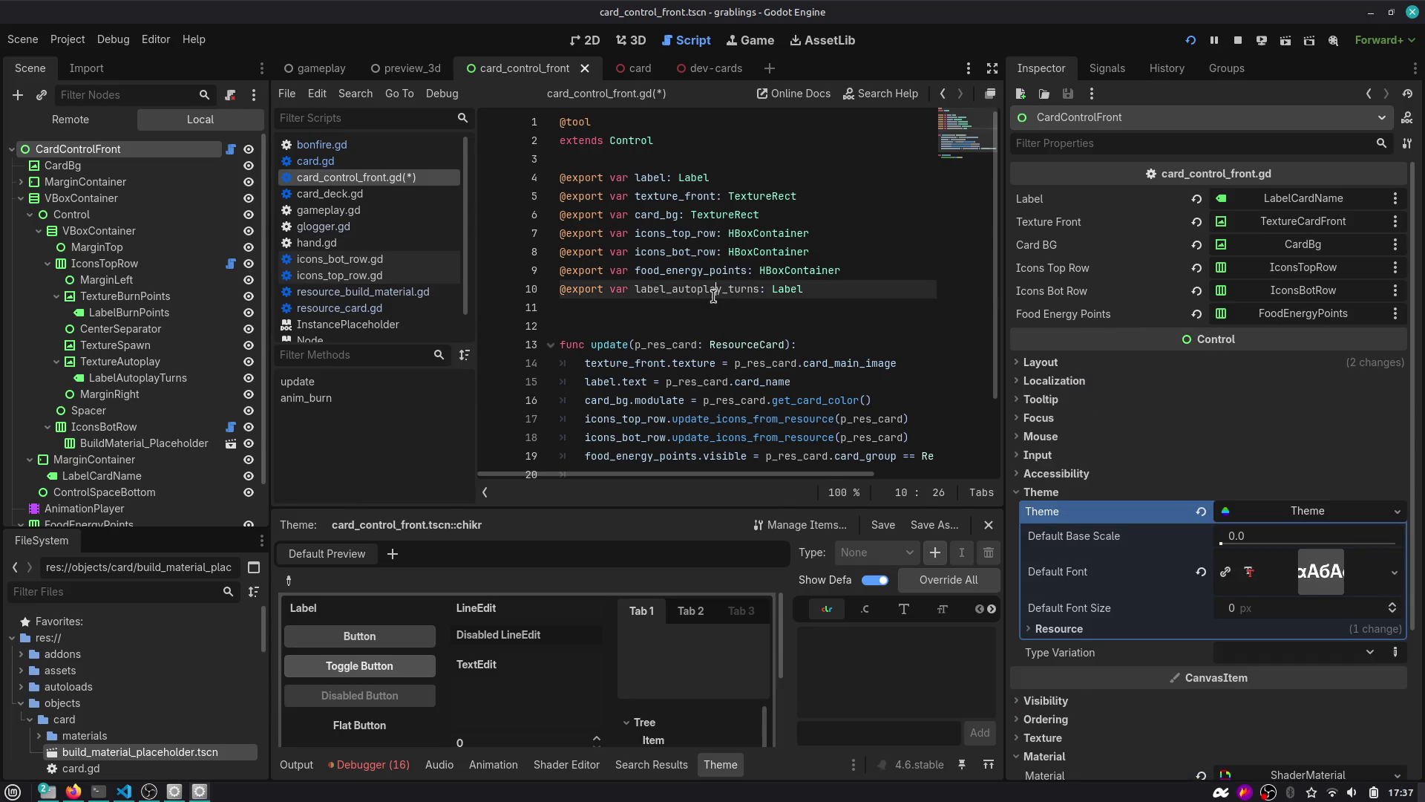
{"action": "key", "text": "ctrl+s"}
{"action": "key", "text": "ctrl+shift+k"}
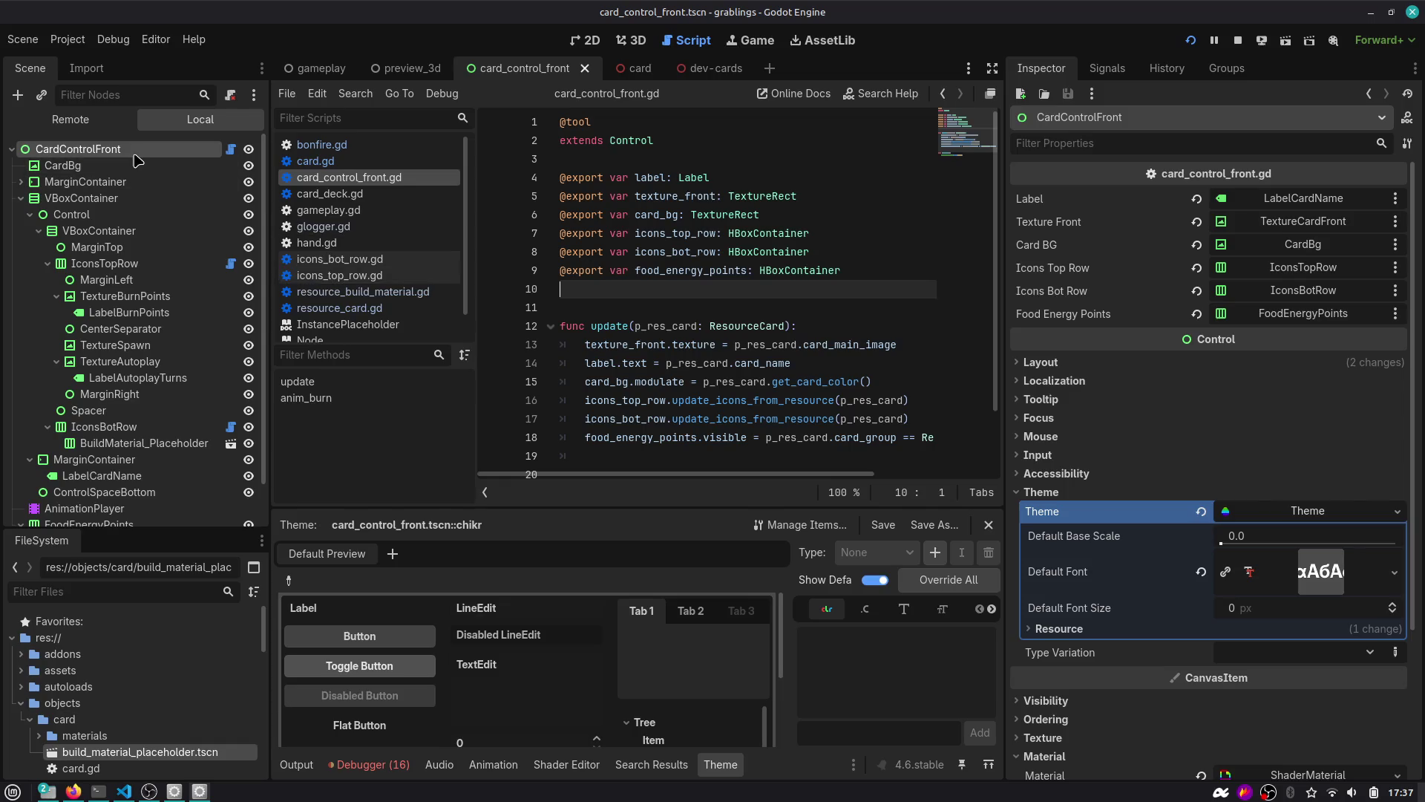
{"action": "scroll", "coordinate": [111, 328], "scroll_direction": "down", "scroll_amount": 3}
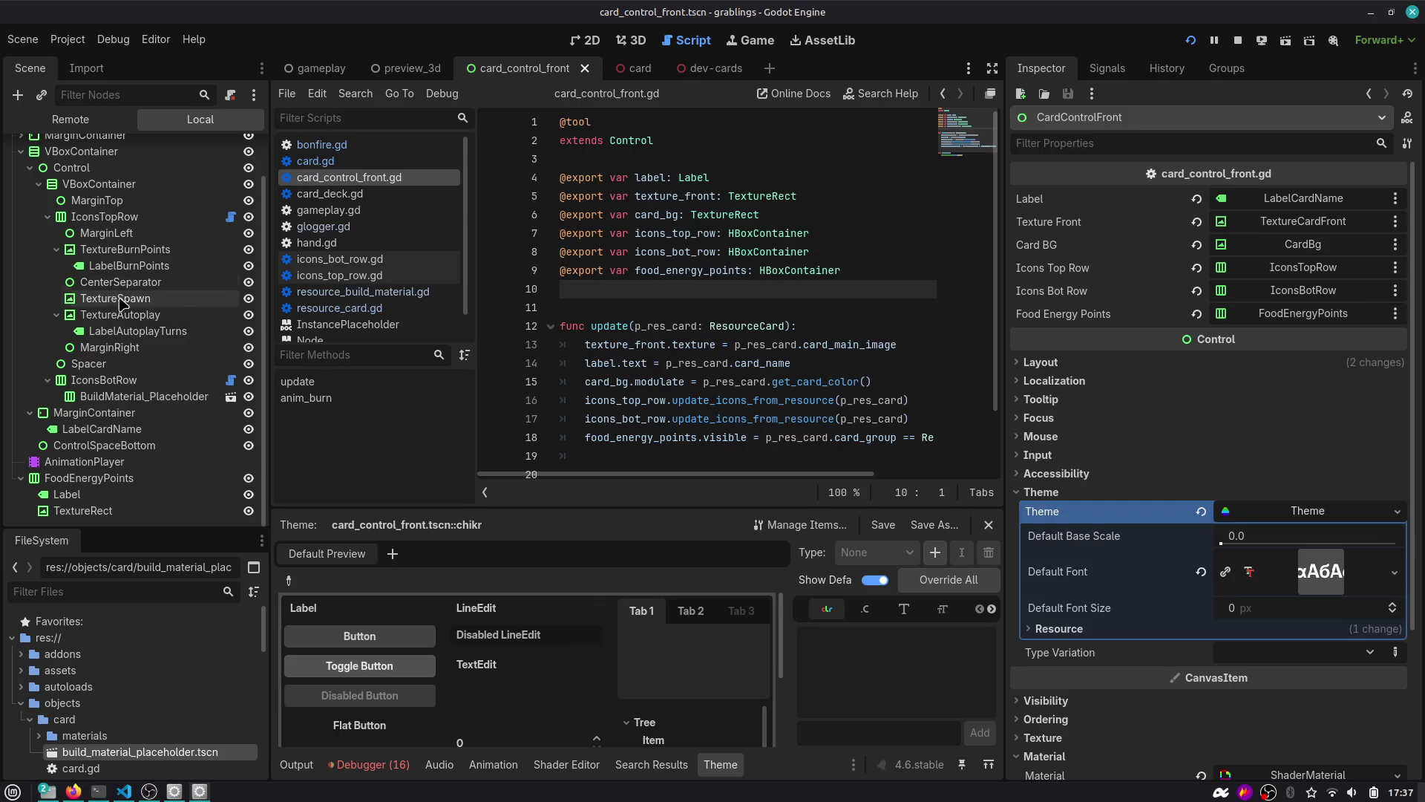
{"action": "left_click", "coordinate": [119, 331]}
{"action": "left_click_drag", "start_coordinate": [154, 336], "coordinate": [591, 295]}
{"action": "scroll", "coordinate": [141, 223], "scroll_direction": "up", "scroll_amount": 2}
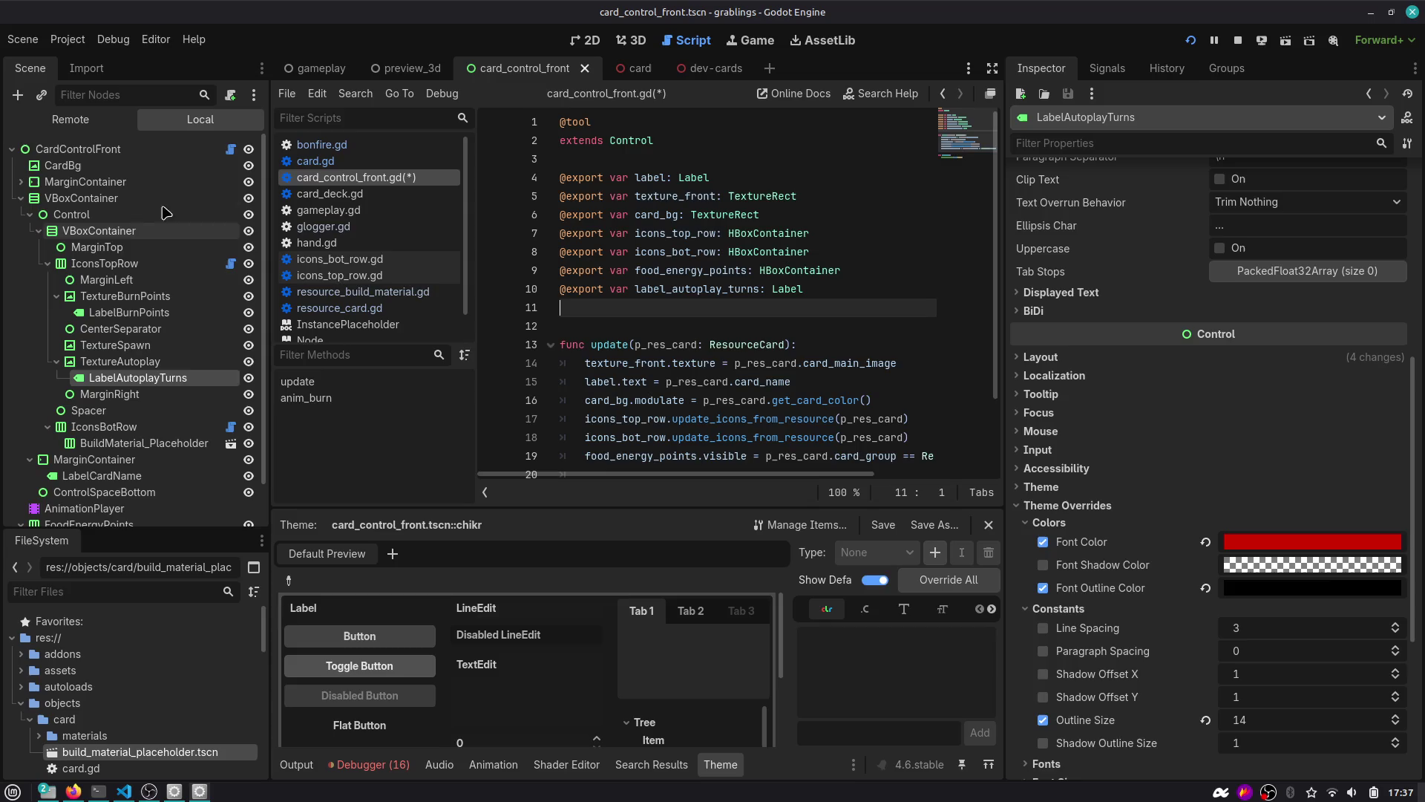
{"action": "left_click", "coordinate": [139, 149]}
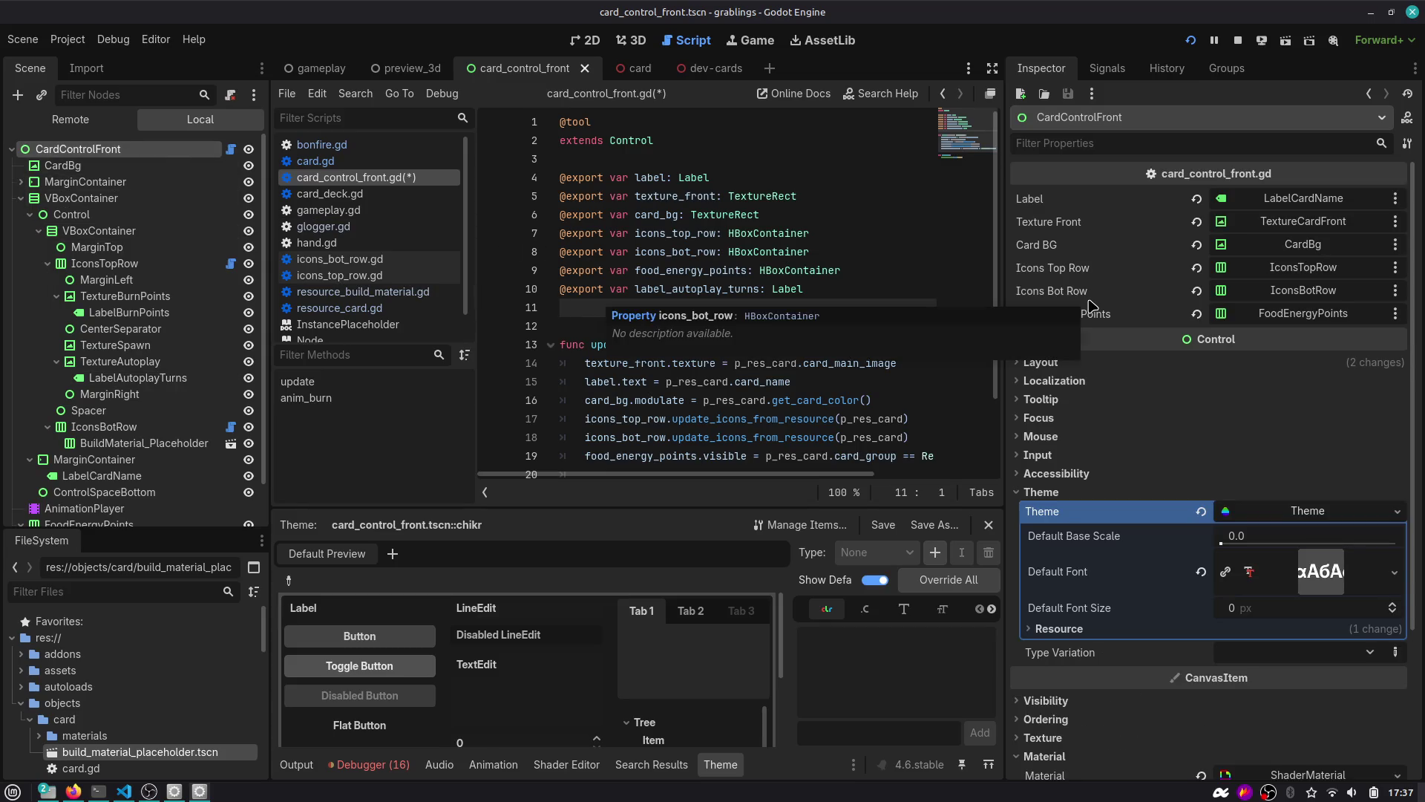
{"action": "left_click", "coordinate": [675, 362]}
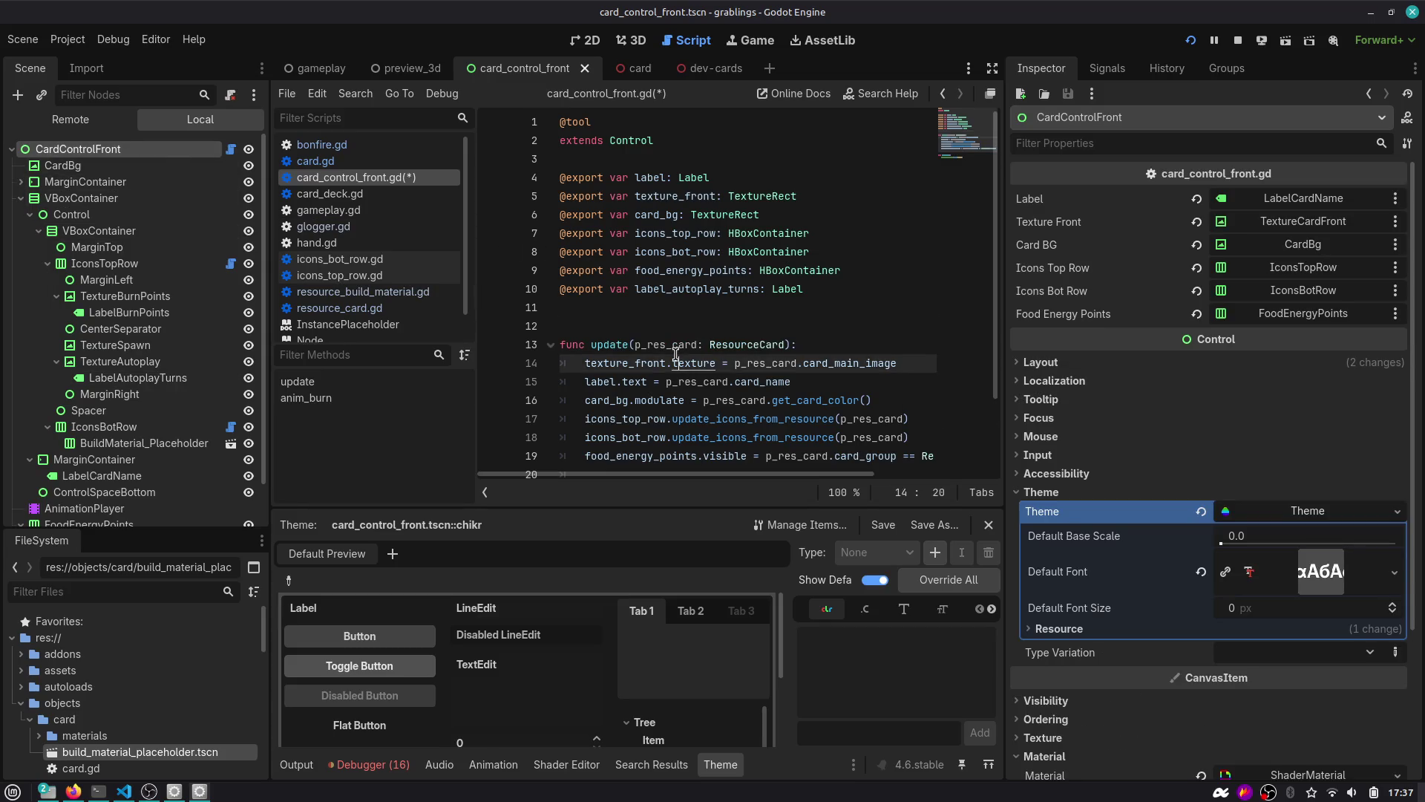
{"action": "key", "text": "ctrl+s"}
Stop the running game, then close and reopen the card_control_front scene.
{"action": "double_click", "coordinate": [698, 288]}
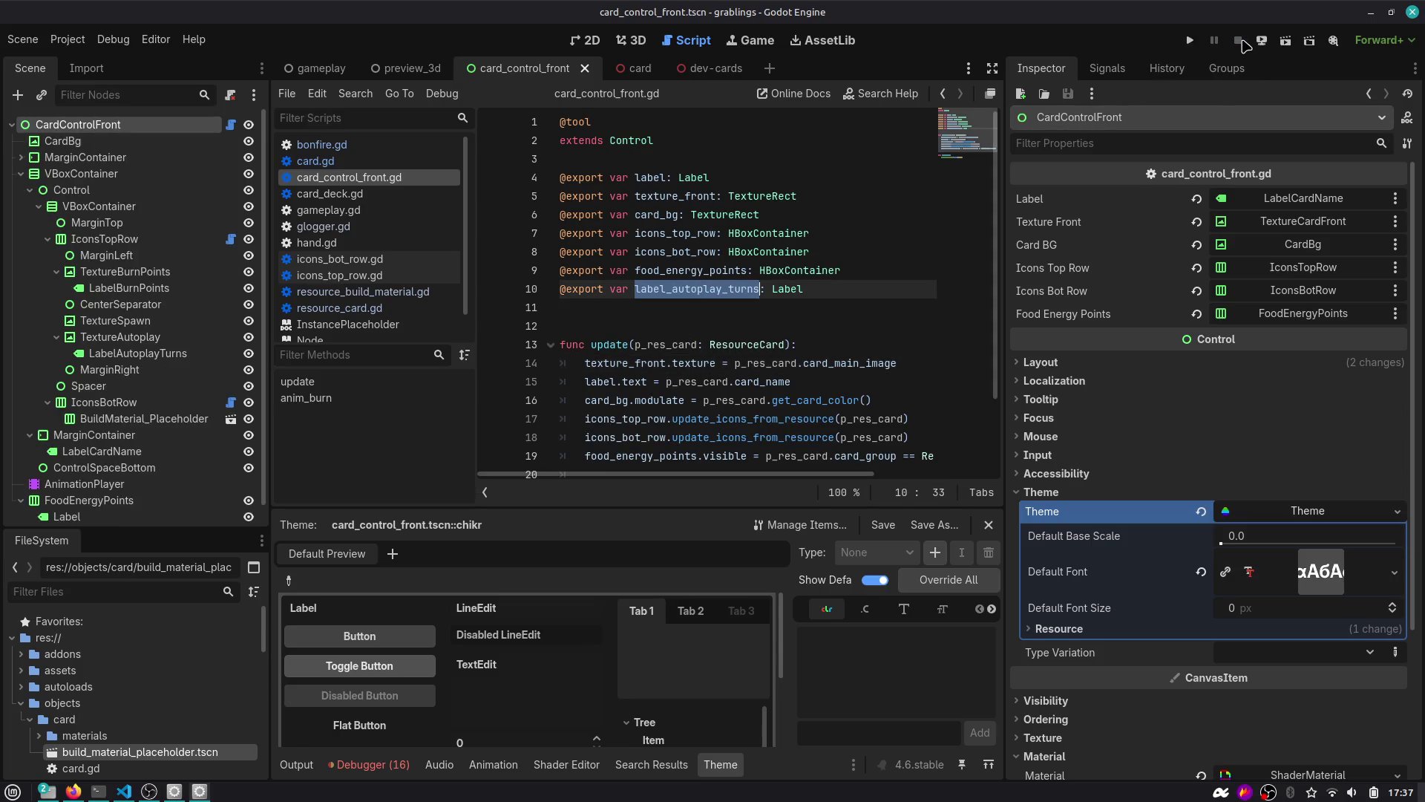
{"action": "left_click", "coordinate": [751, 276]}
{"action": "middle_click", "coordinate": [541, 72]}
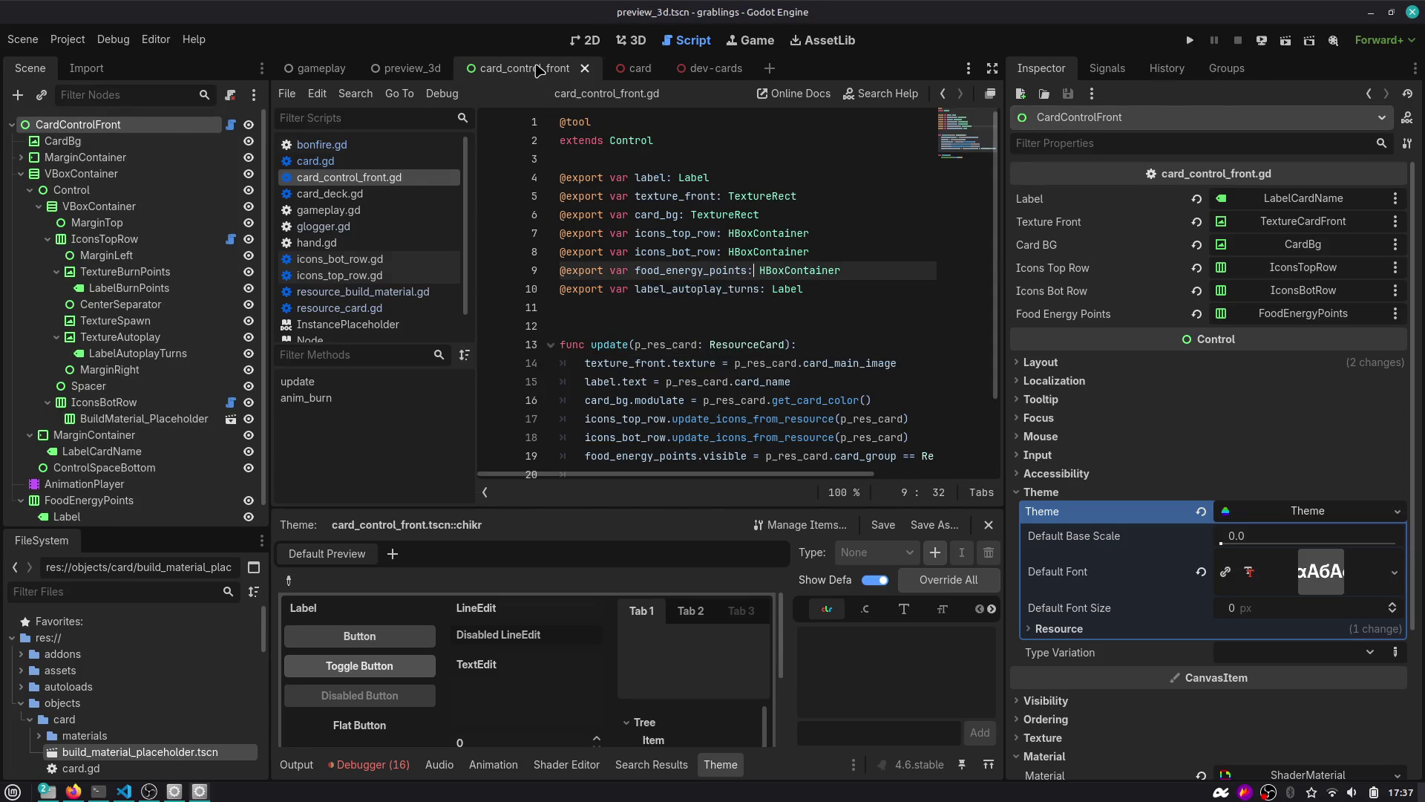
{"action": "left_click", "coordinate": [631, 40]}
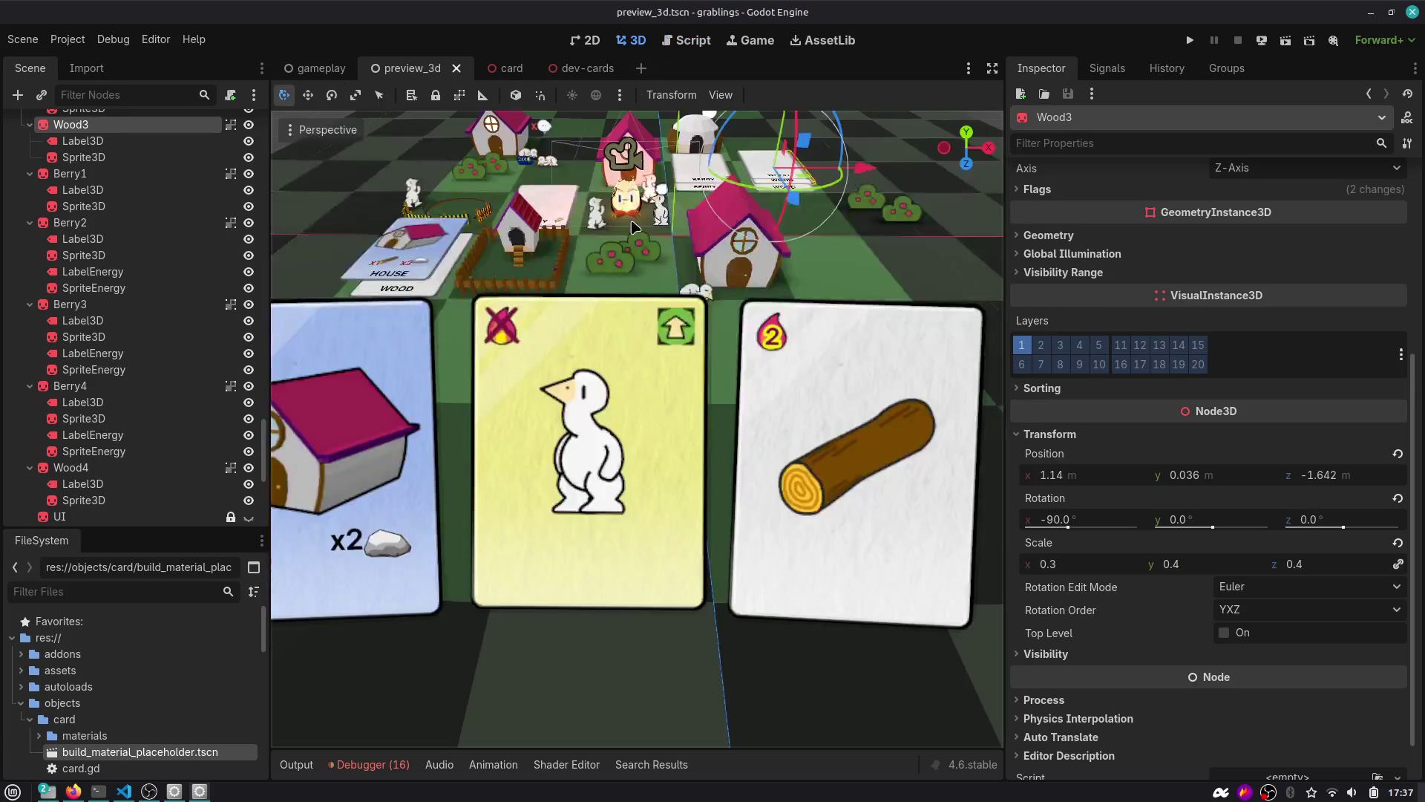
{"action": "key", "text": "ctrl+shift+t"}
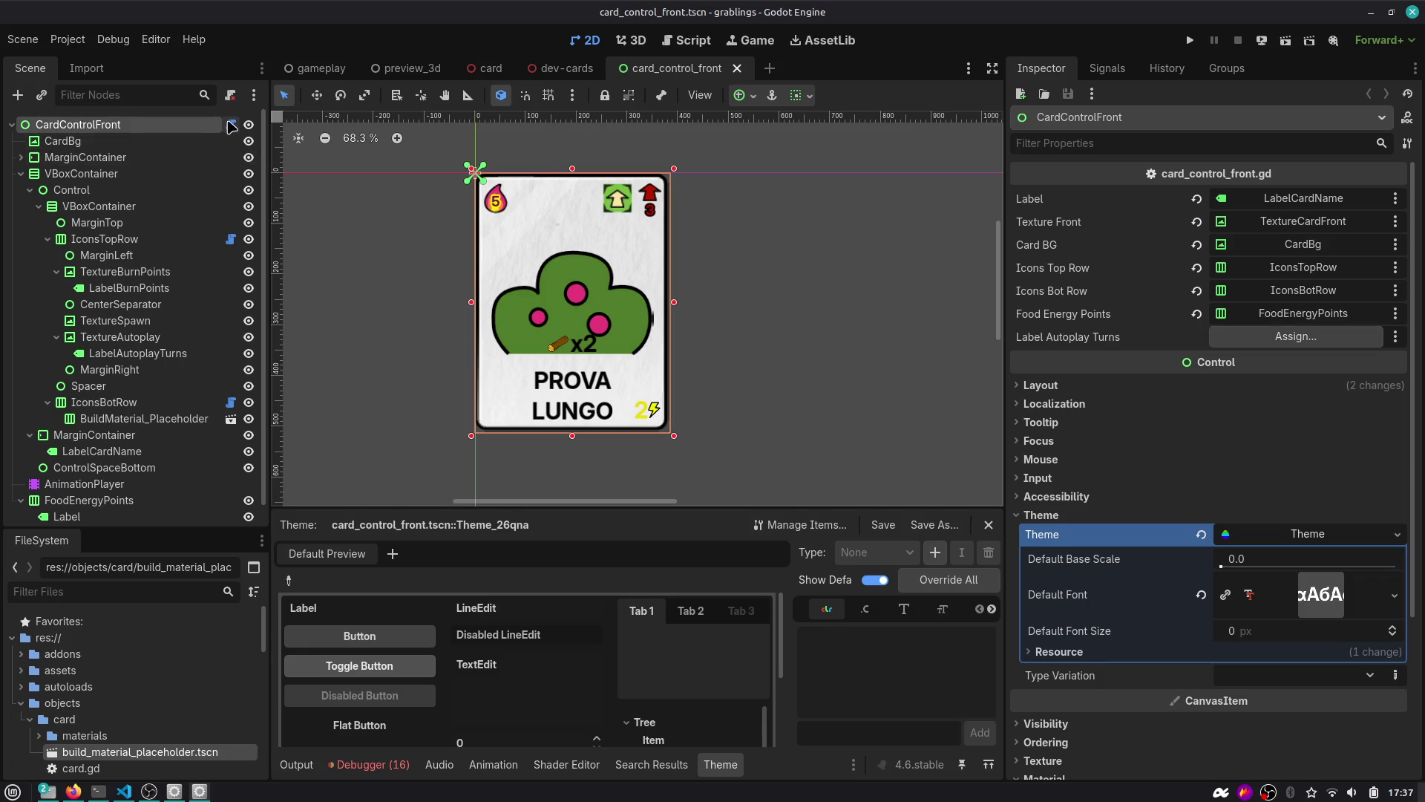
Assign LabelAutoplayTurns to the Label Autoplay Turns property and save the card front script.
{"action": "left_click", "coordinate": [231, 125]}
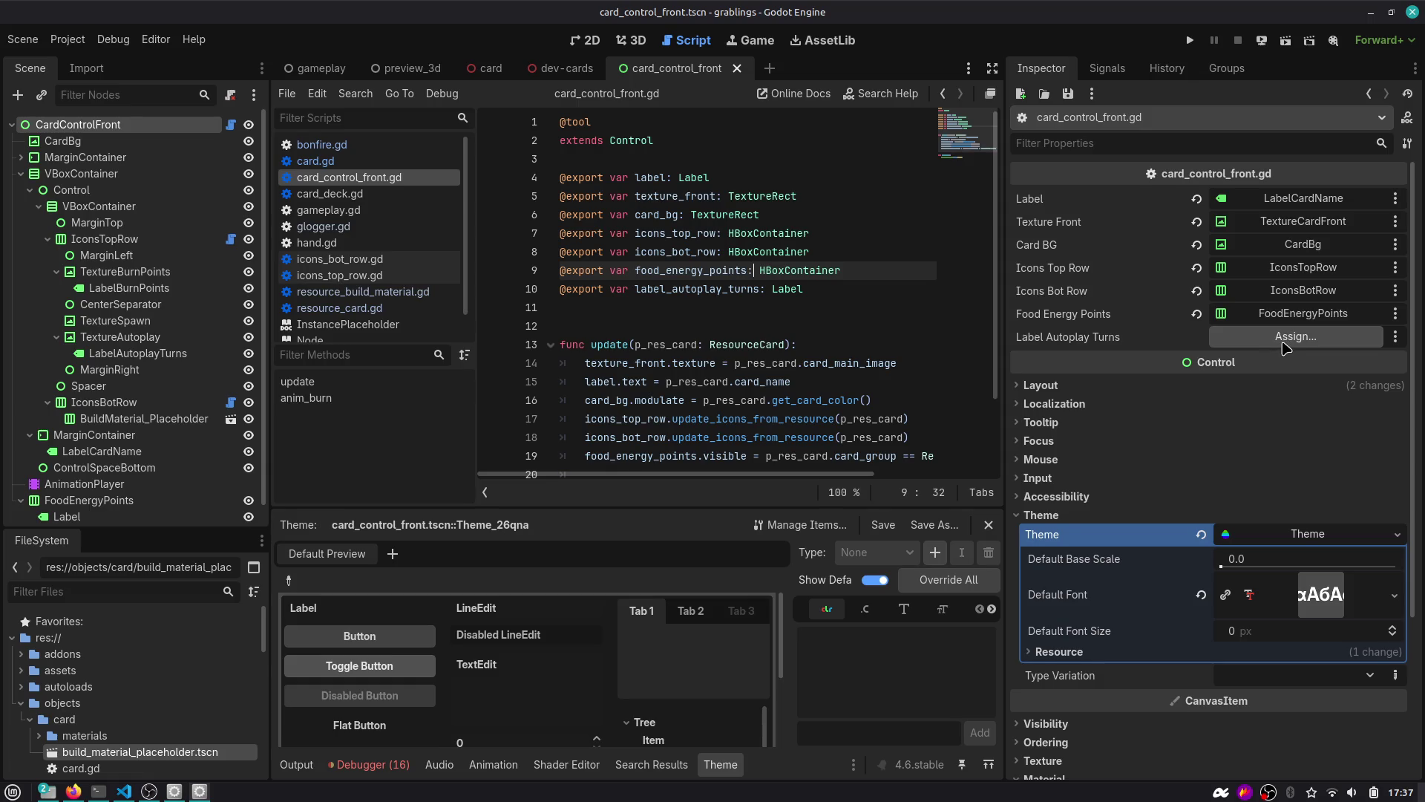
{"action": "left_click", "coordinate": [1283, 344]}
{"action": "double_click", "coordinate": [709, 353]}
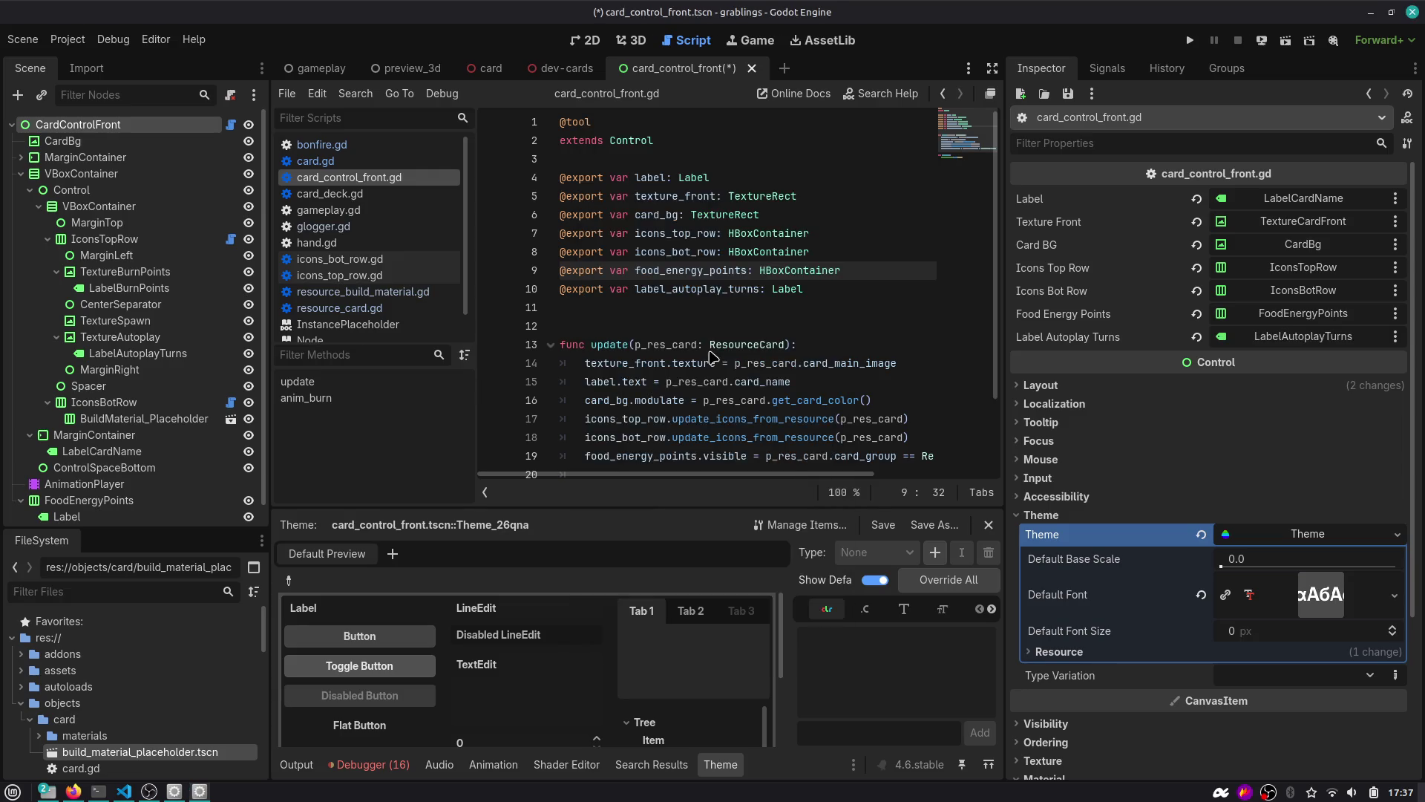
{"action": "double_click", "coordinate": [737, 289]}
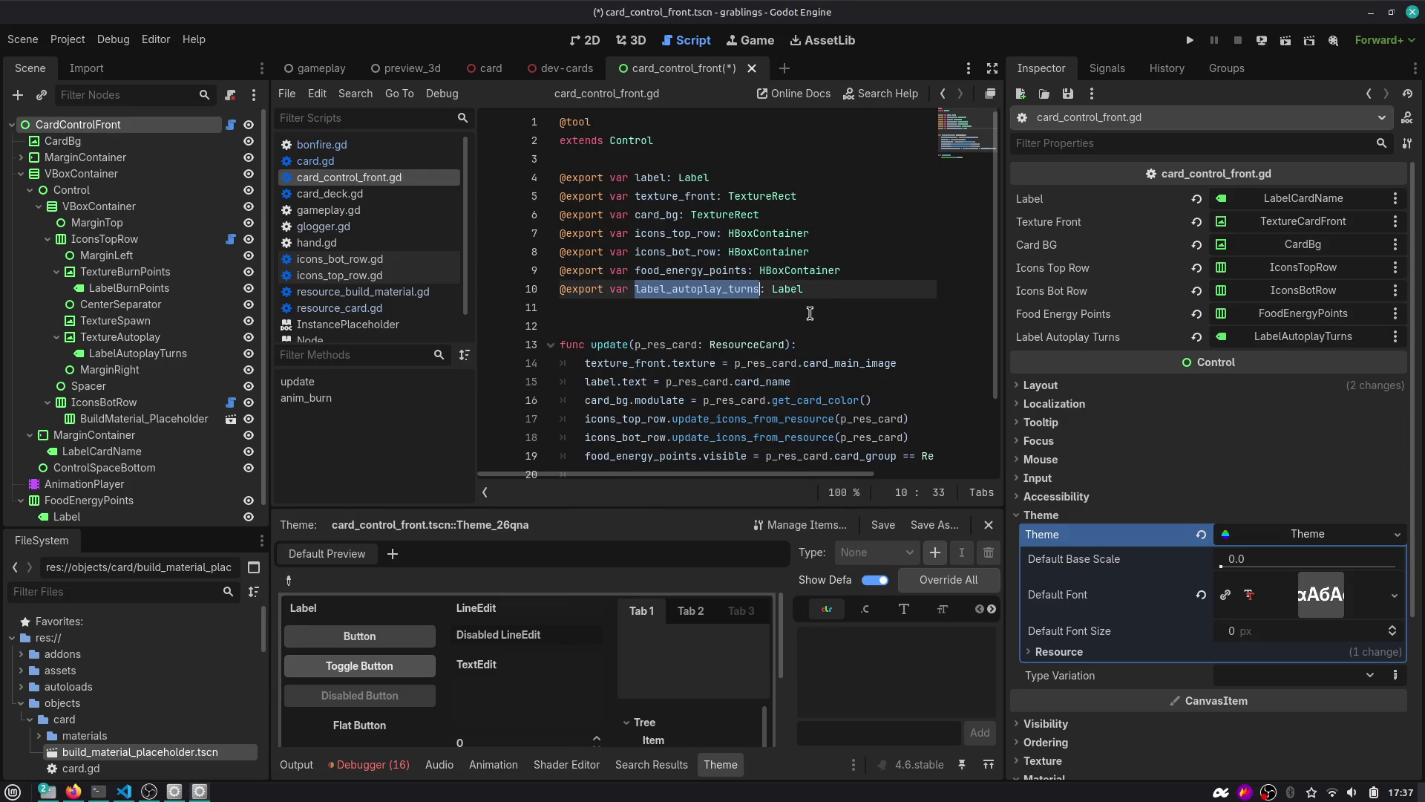
{"action": "scroll", "coordinate": [830, 312], "scroll_direction": "down", "scroll_amount": 1}
{"action": "key", "text": "ctrl+s"}
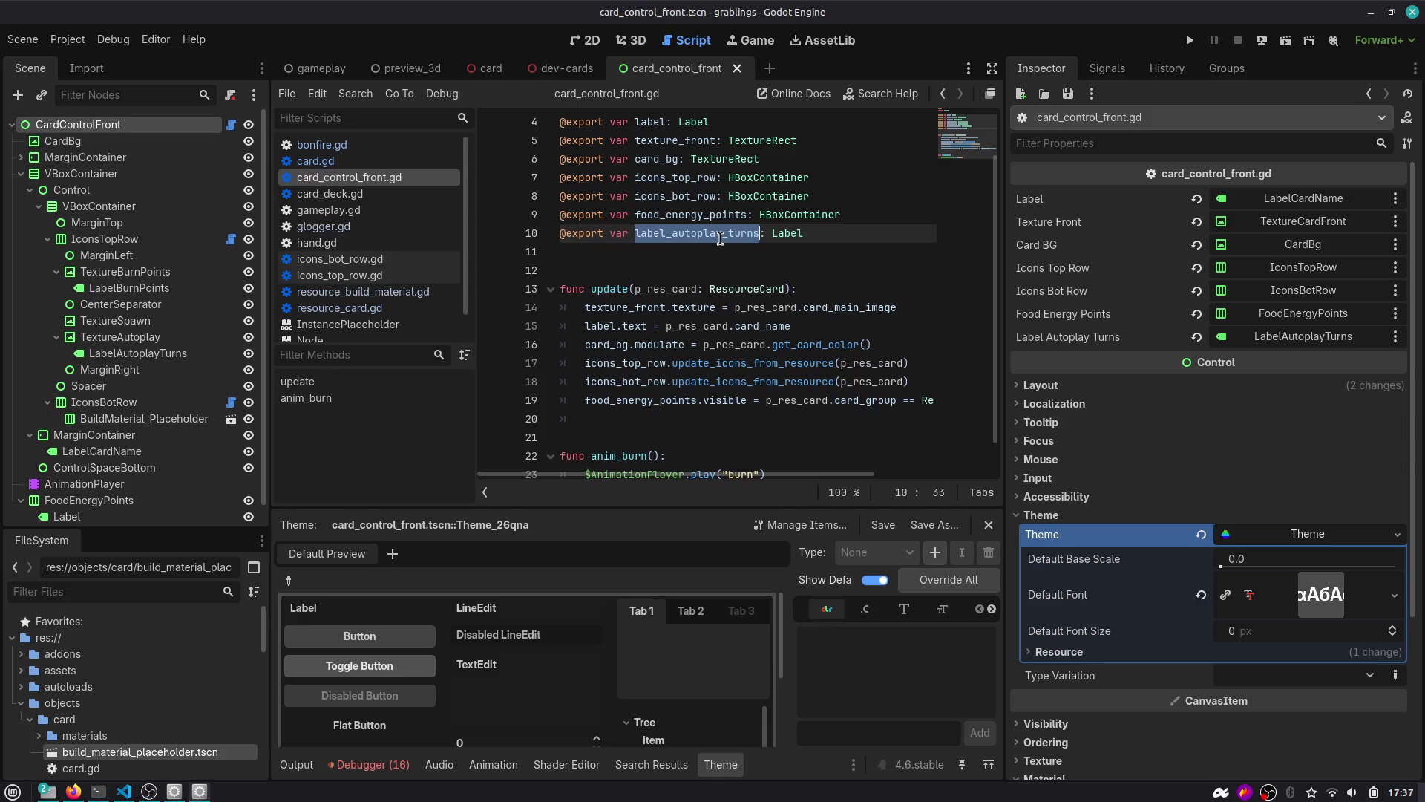
Try writing burn-points and label_autoplay_turns lines in the update function, then remove them.
{"action": "scroll", "coordinate": [638, 256], "scroll_direction": "down", "scroll_amount": 1}
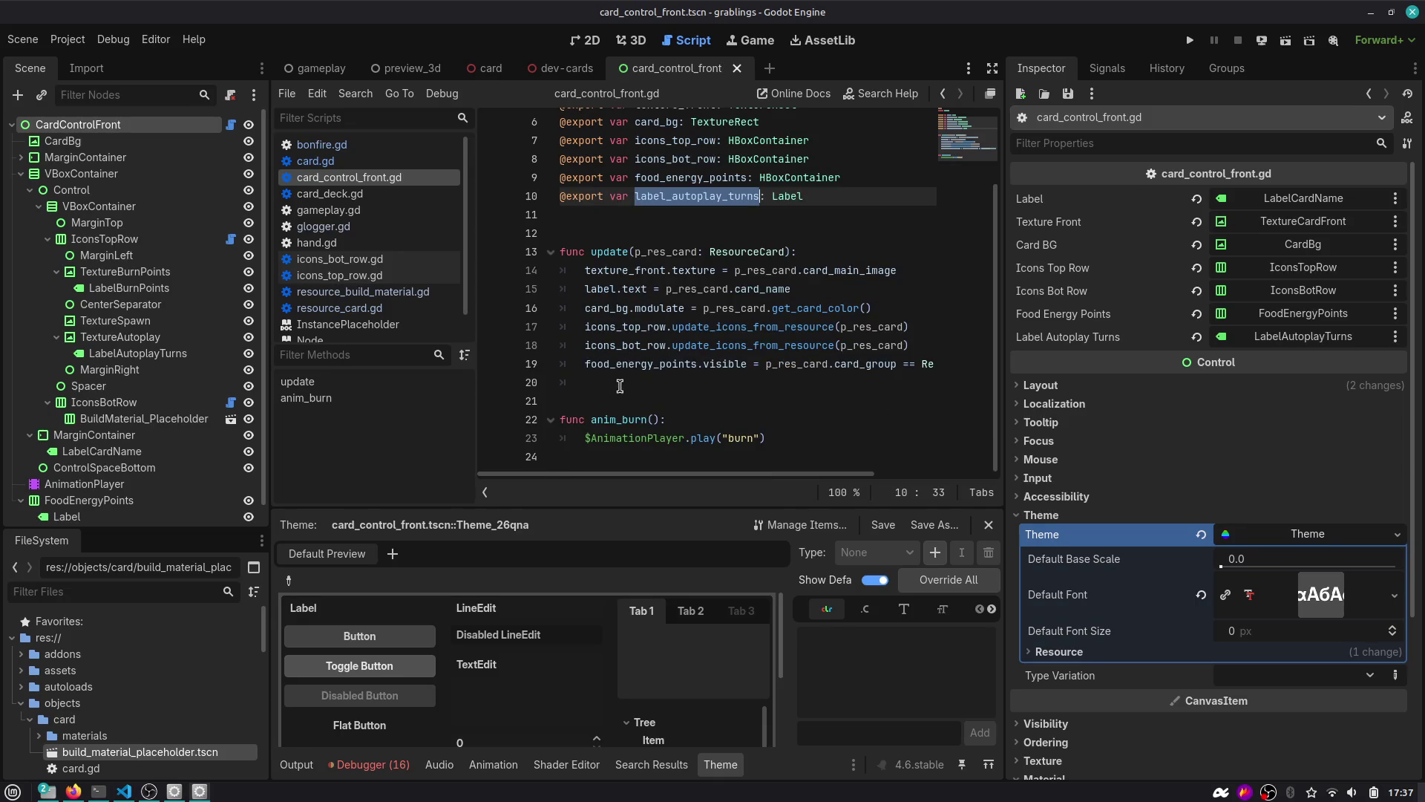
{"action": "left_click", "coordinate": [717, 385]}
{"action": "type", "text": "p_card.resource_card.card_burn_points."}
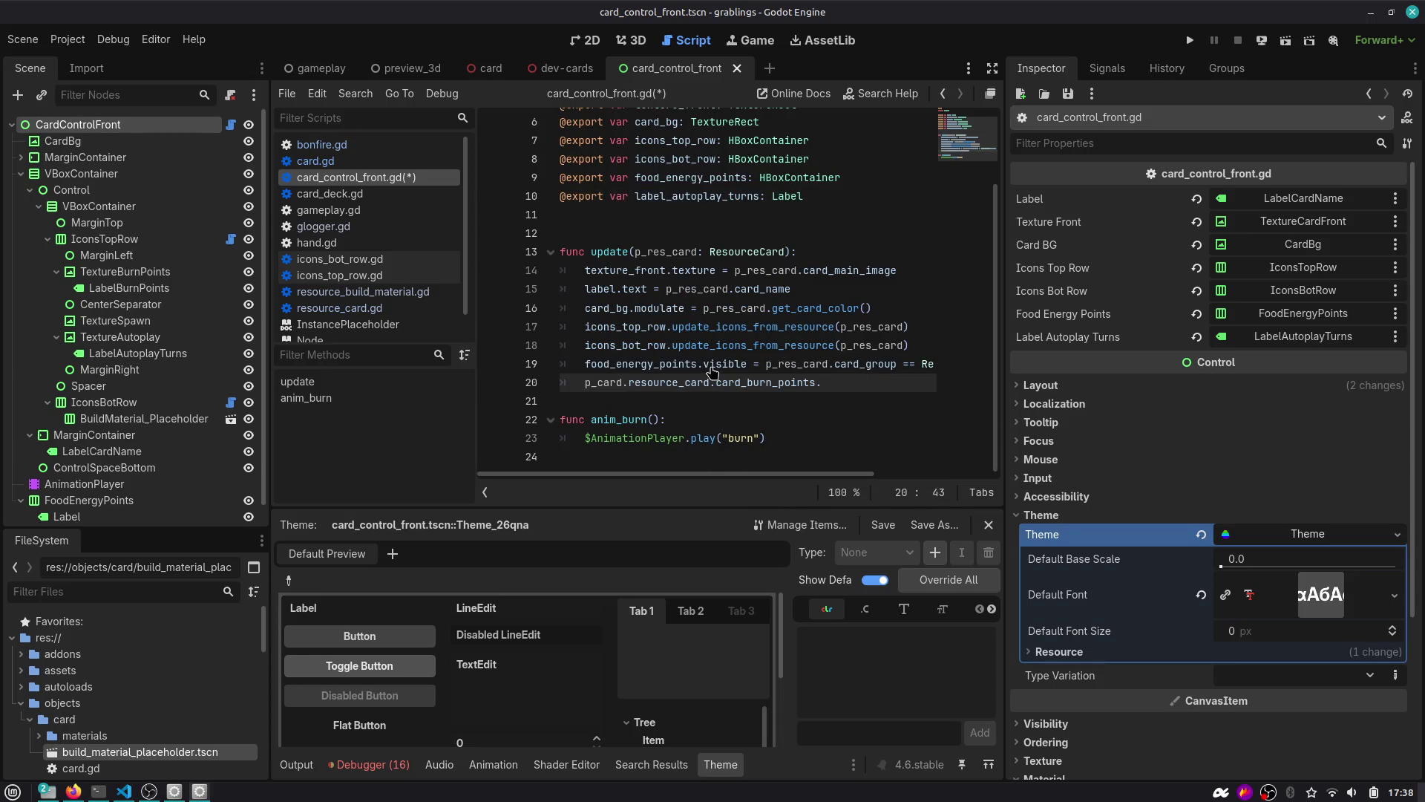
{"action": "key", "text": "ctrl+z"}
{"action": "key", "text": "ctrl+z"}
{"action": "key", "text": "ctrl+z"}
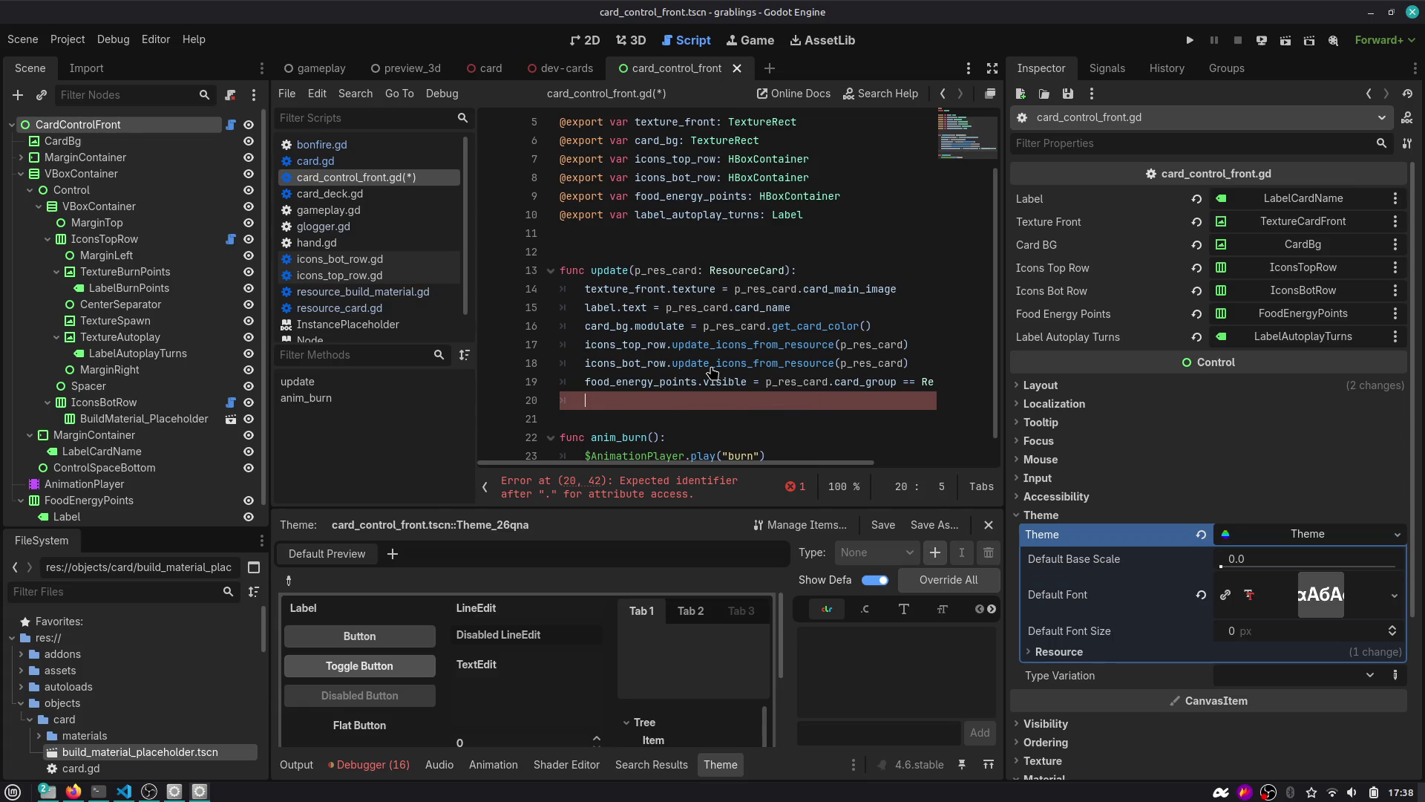
{"action": "left_click", "coordinate": [659, 386]}
{"action": "left_click", "coordinate": [666, 395]}
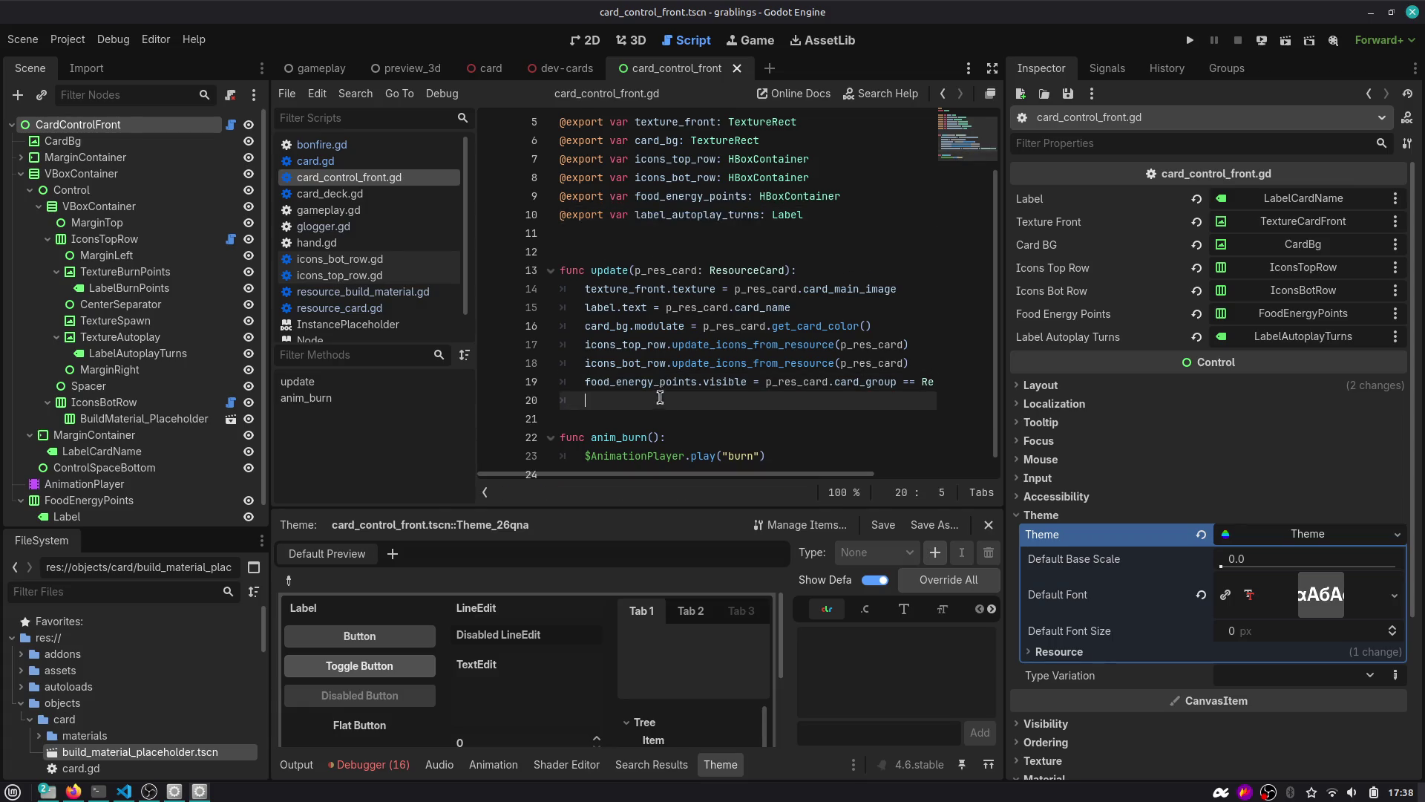
{"action": "type", "text": "label_autoplay_turns."}
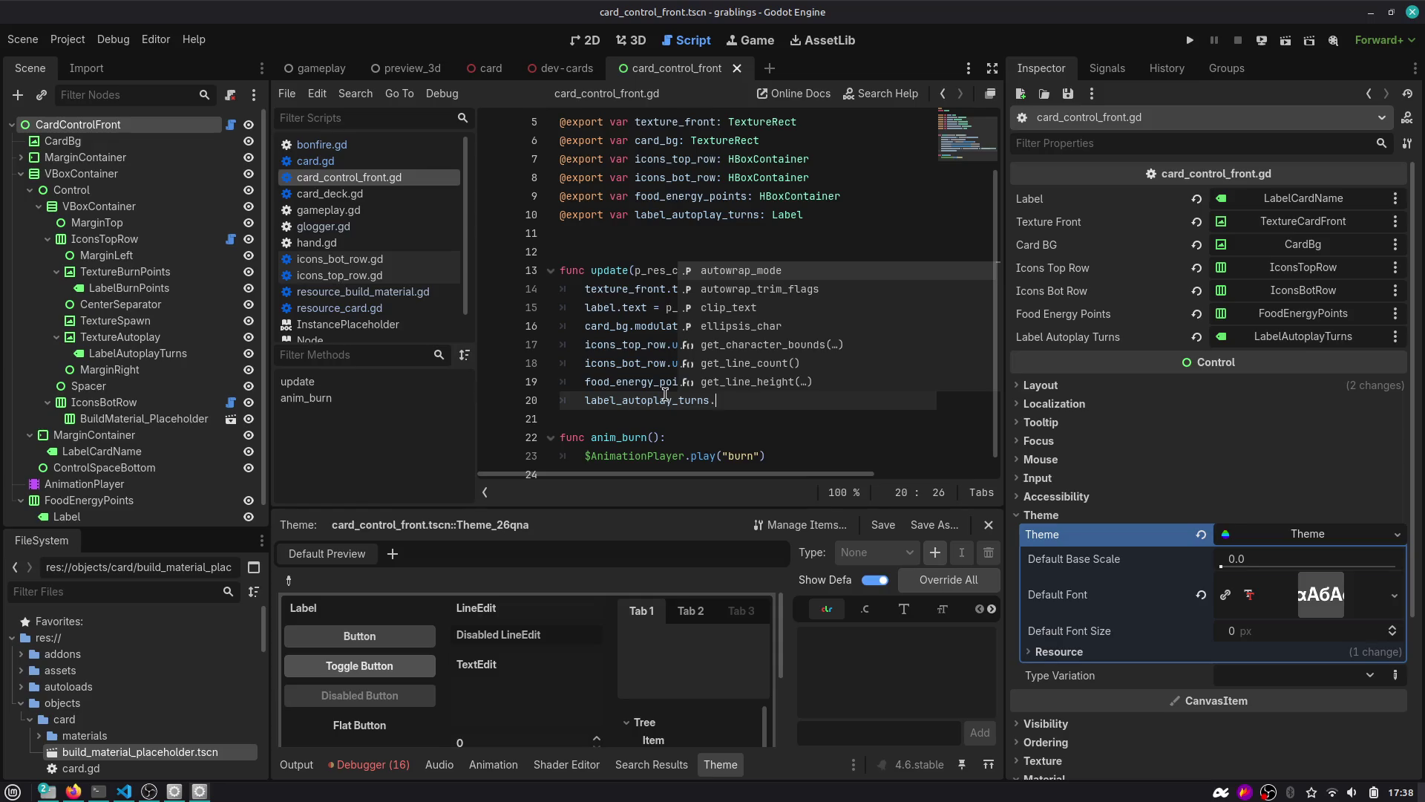
{"action": "key", "text": "Escape"}
{"action": "key", "text": "shift+Home"}
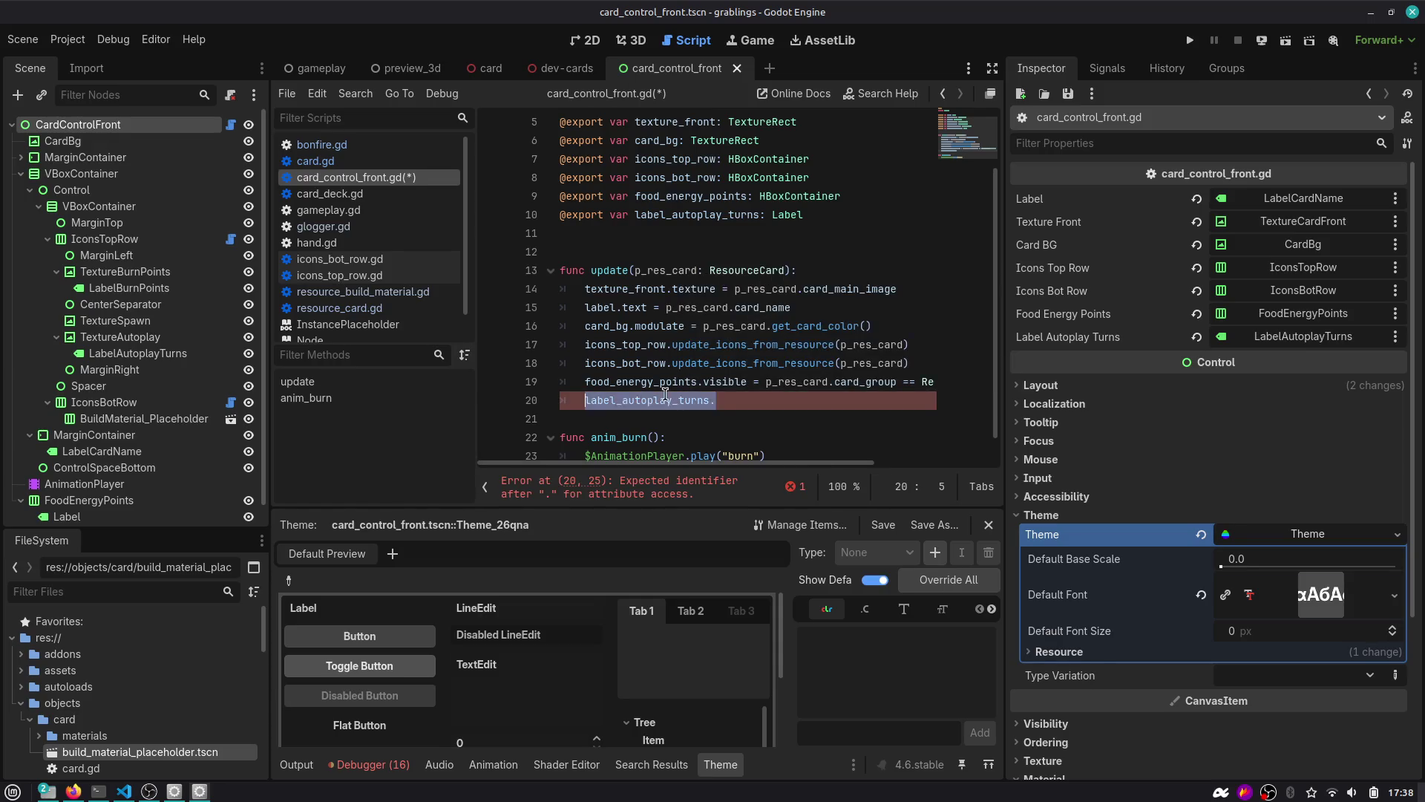
{"action": "key", "text": "BackSpace"}
{"action": "key", "text": "BackSpace"}
{"action": "key", "text": "BackSpace"}
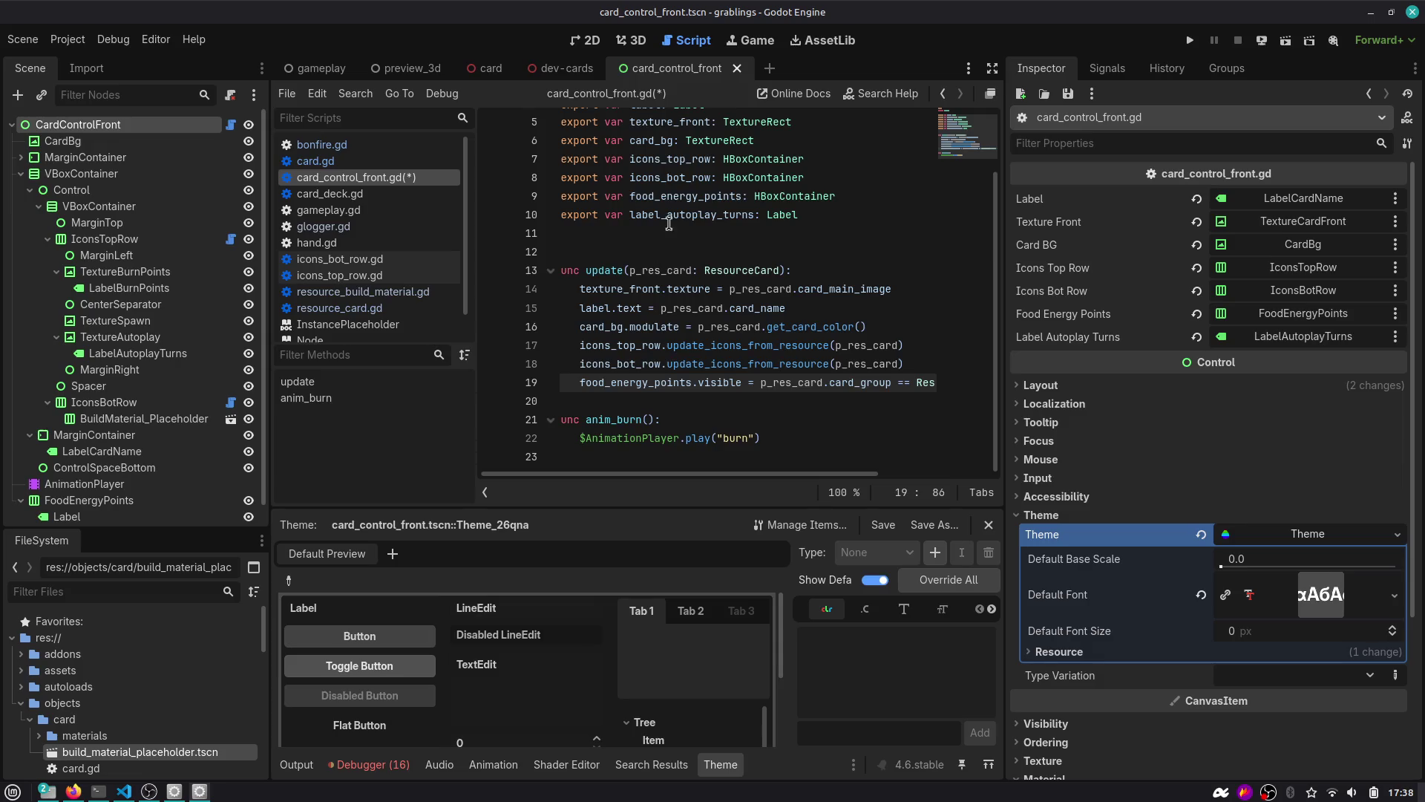
Delete the label_autoplay_turns export line, save, and open icons_top_row.gd from IconsTopRow.
{"action": "left_click", "coordinate": [668, 219]}
{"action": "key", "text": "ctrl+shift+k"}
{"action": "key", "text": "ctrl+s"}
{"action": "left_click", "coordinate": [648, 308]}
{"action": "double_click", "coordinate": [637, 327]}
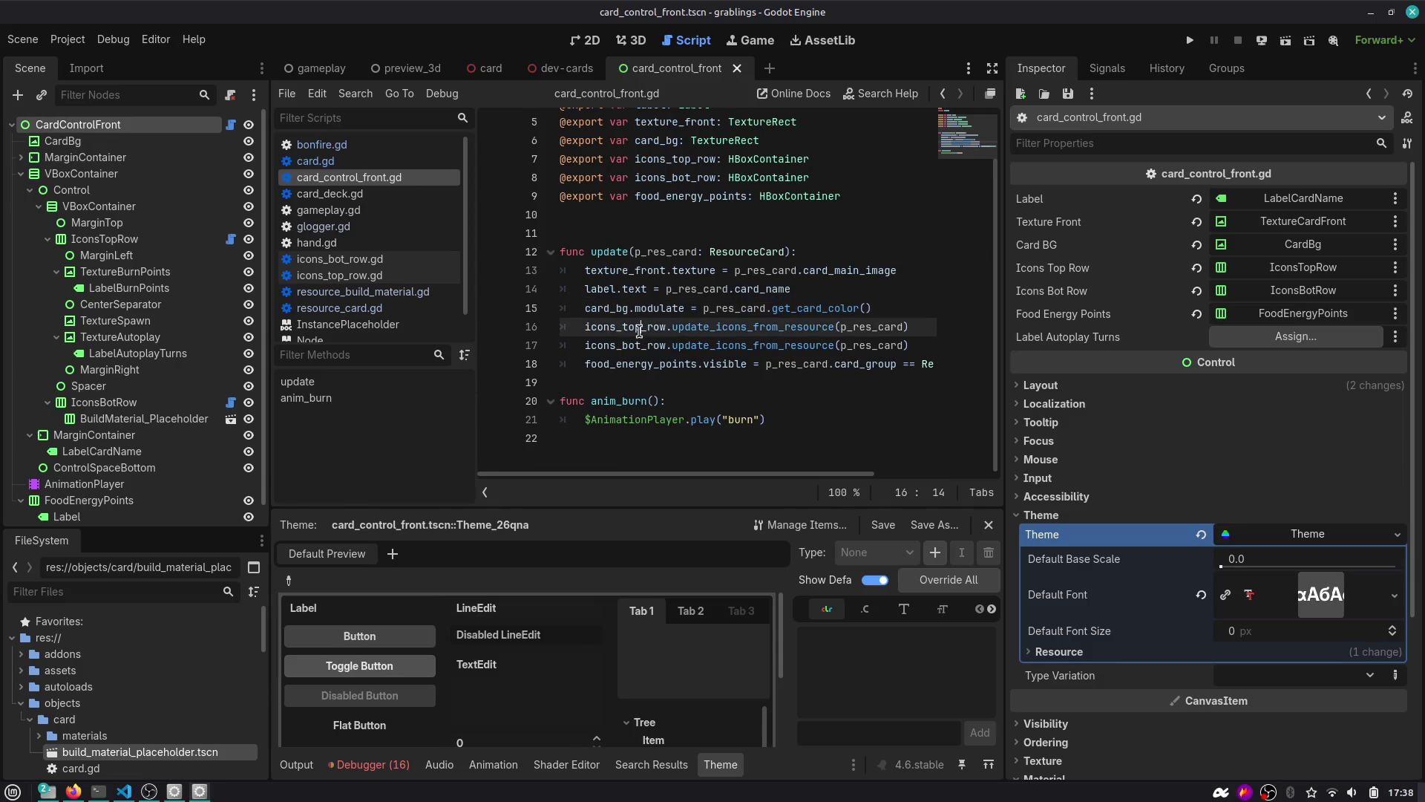
{"action": "left_click", "coordinate": [231, 240]}
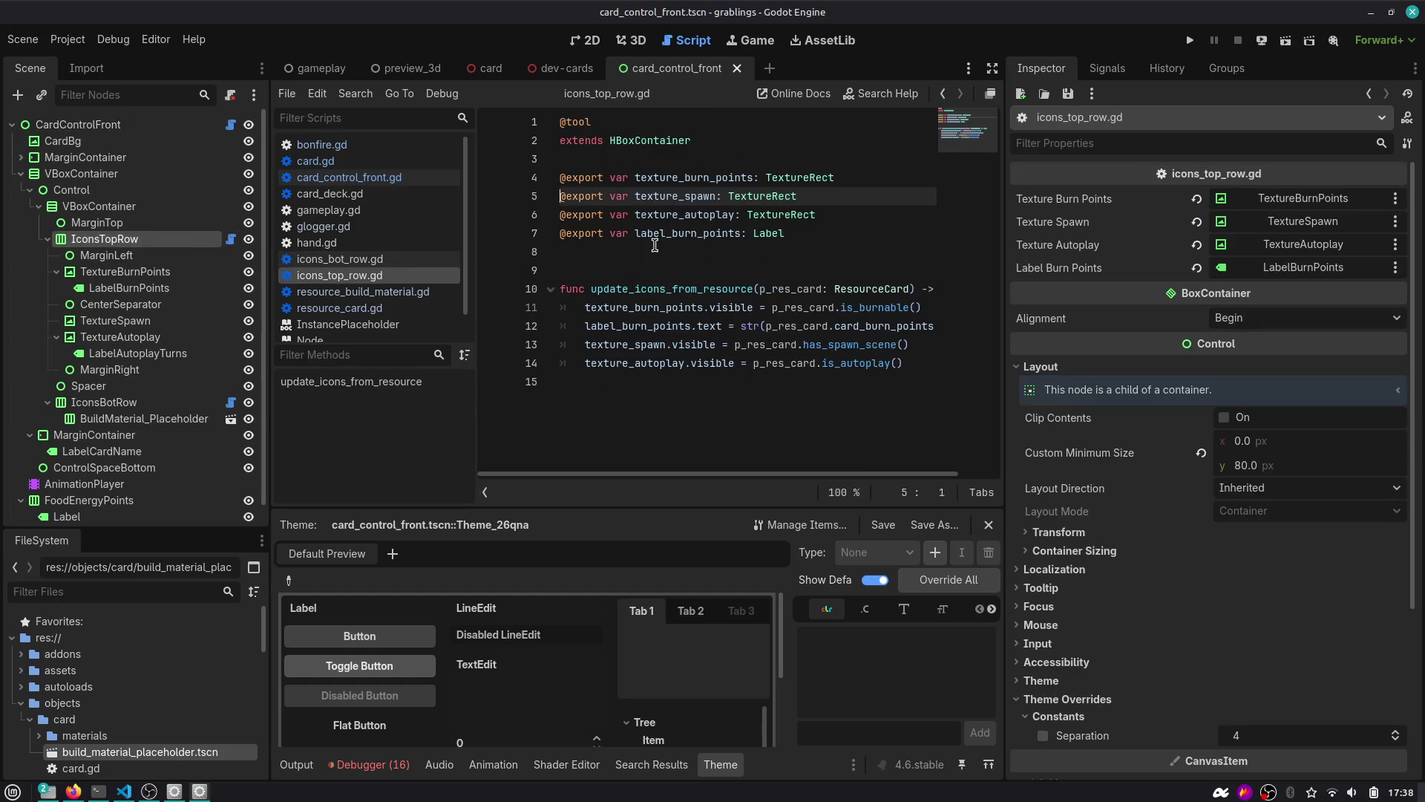
Drag LabelAutoplayTurns into icons_top_row.gd as a Label export, save, and close card_control_front.
{"action": "left_click", "coordinate": [125, 354]}
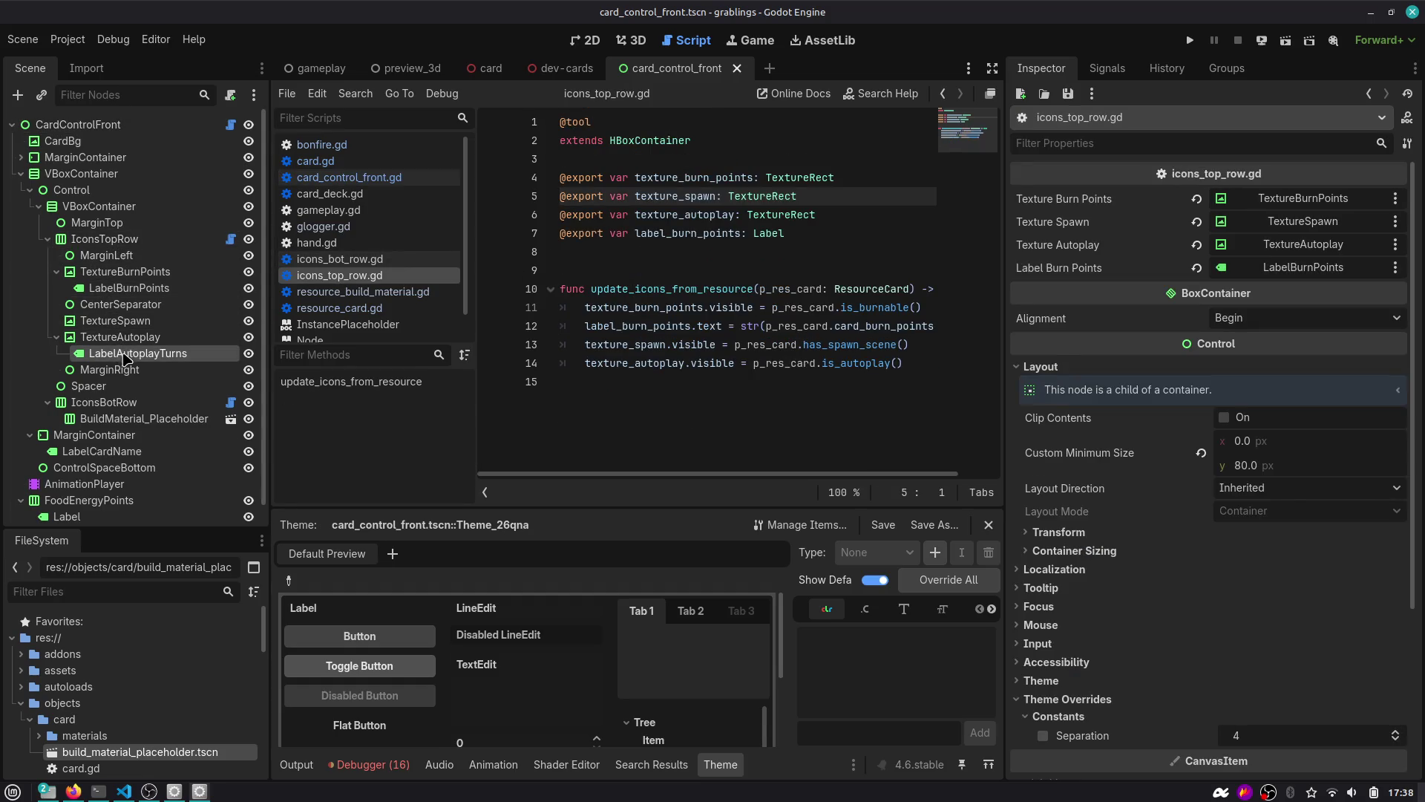
{"action": "mouse_move", "coordinate": [163, 360]}
{"action": "left_mouse_down"}
{"action": "mouse_move", "coordinate": [579, 289]}
{"action": "mouse_move", "coordinate": [579, 252]}
{"action": "mouse_move", "coordinate": [564, 252]}
{"action": "left_mouse_up"}
{"action": "left_click", "coordinate": [182, 241]}
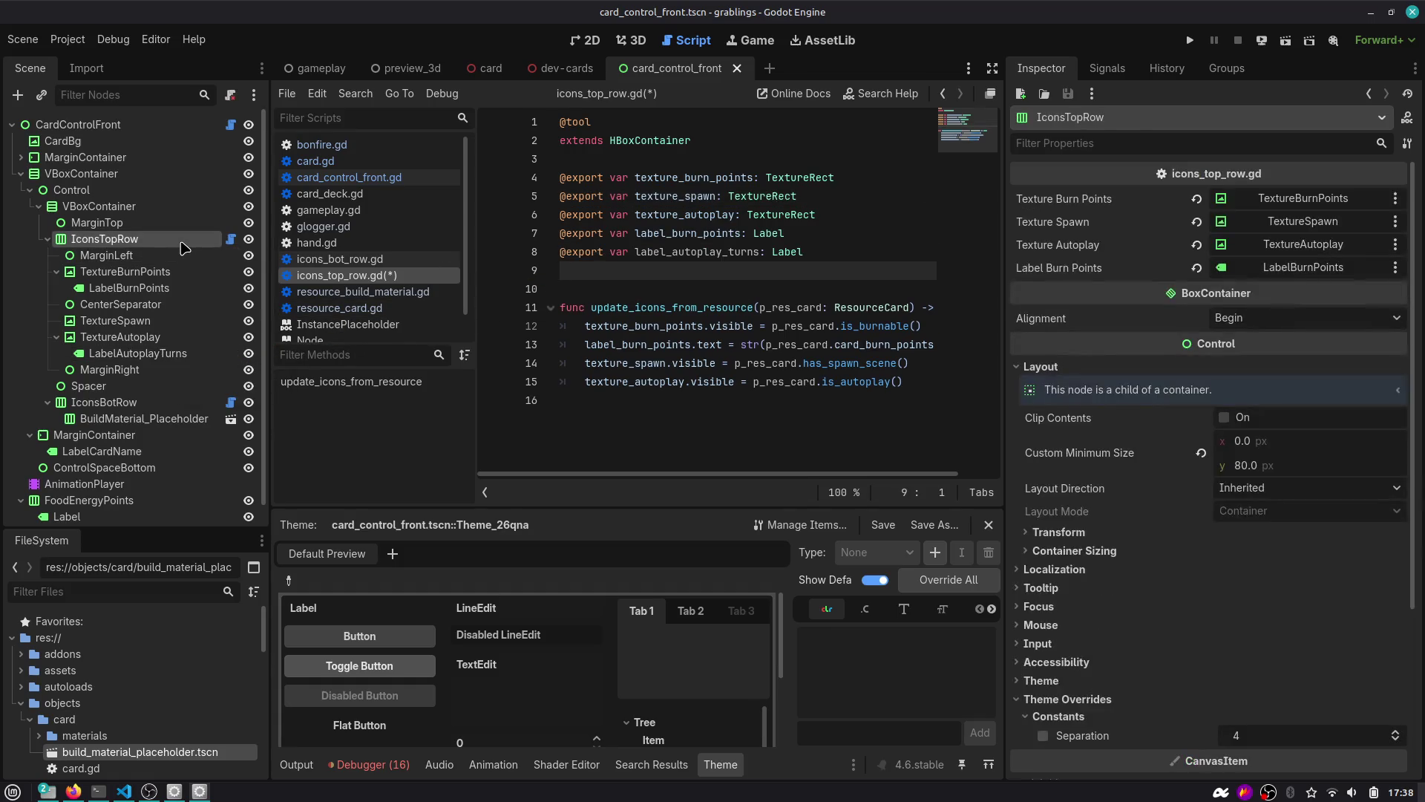
{"action": "key", "text": "ctrl+z"}
{"action": "key", "text": "ctrl+z"}
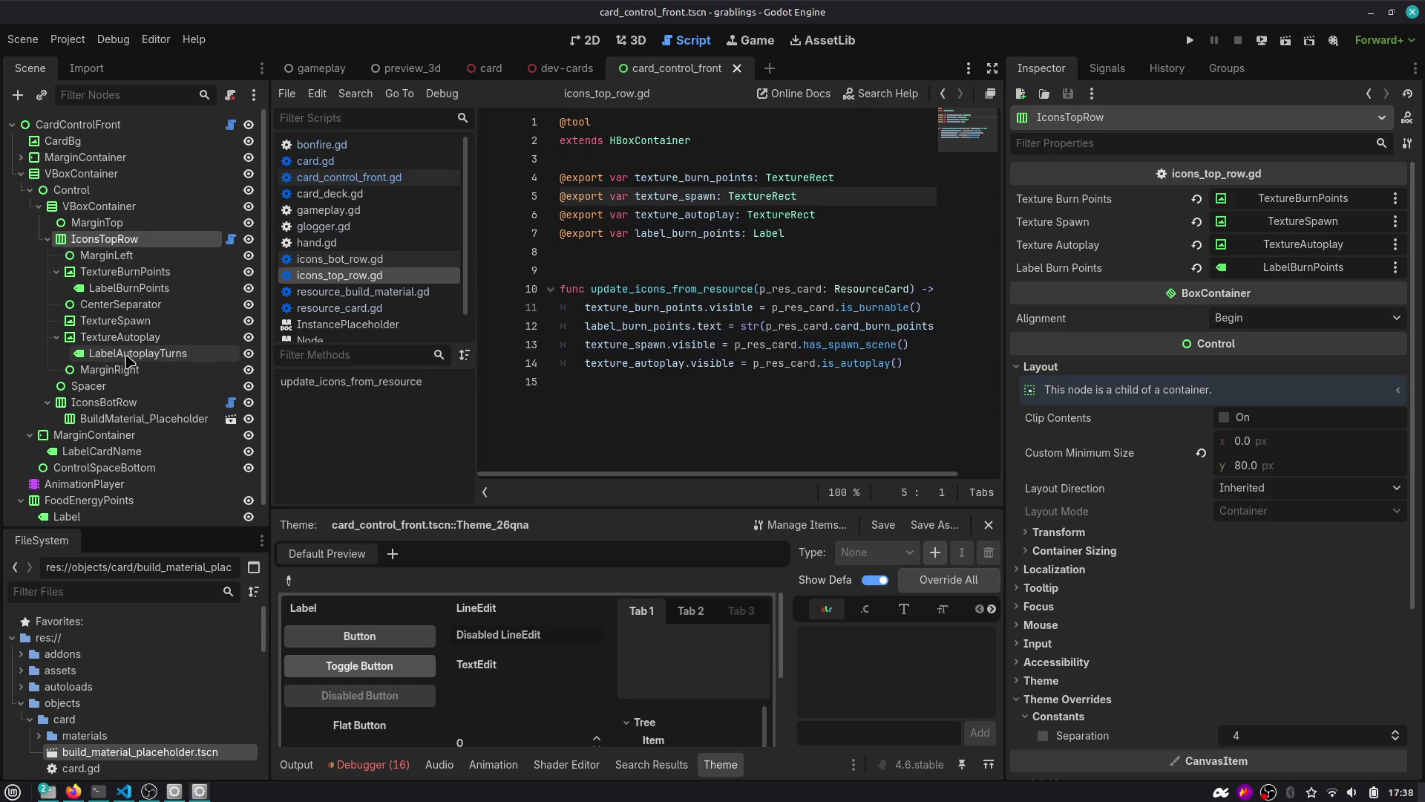
{"action": "mouse_move", "coordinate": [134, 355]}
{"action": "left_mouse_down"}
{"action": "mouse_move", "coordinate": [586, 269]}
{"action": "mouse_move", "coordinate": [594, 252]}
{"action": "left_mouse_up"}
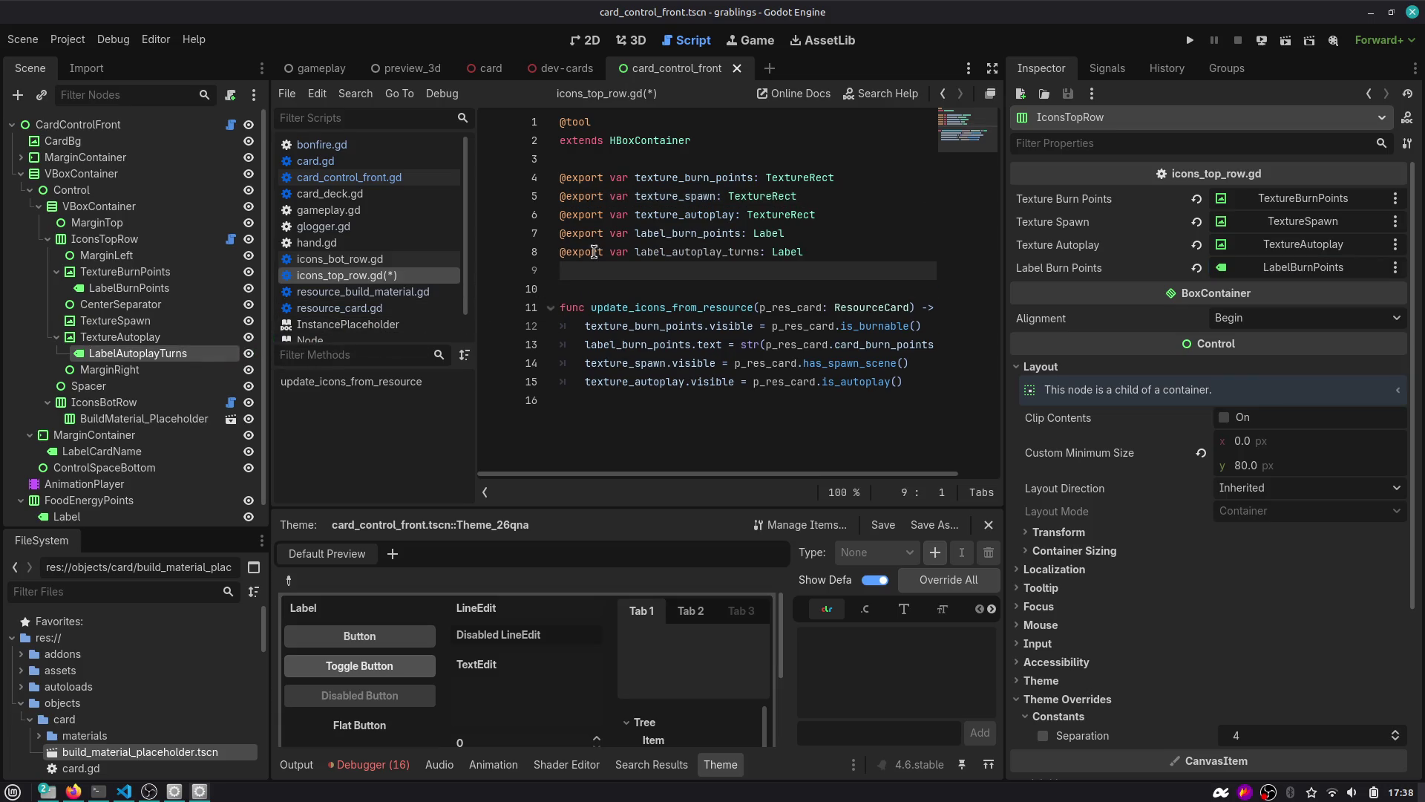
{"action": "key", "text": "ctrl+s"}
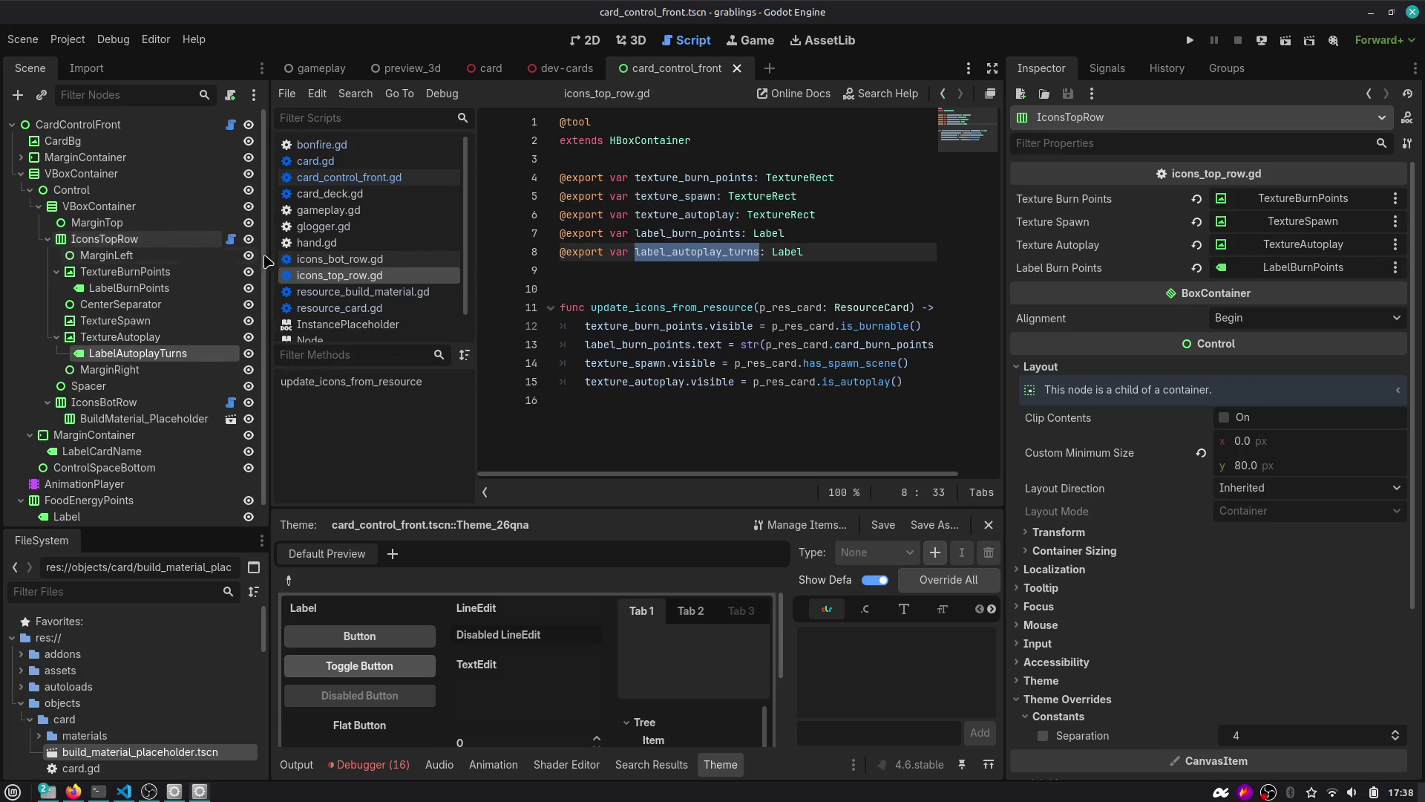
{"action": "double_click", "coordinate": [657, 253]}
{"action": "left_click", "coordinate": [134, 239]}
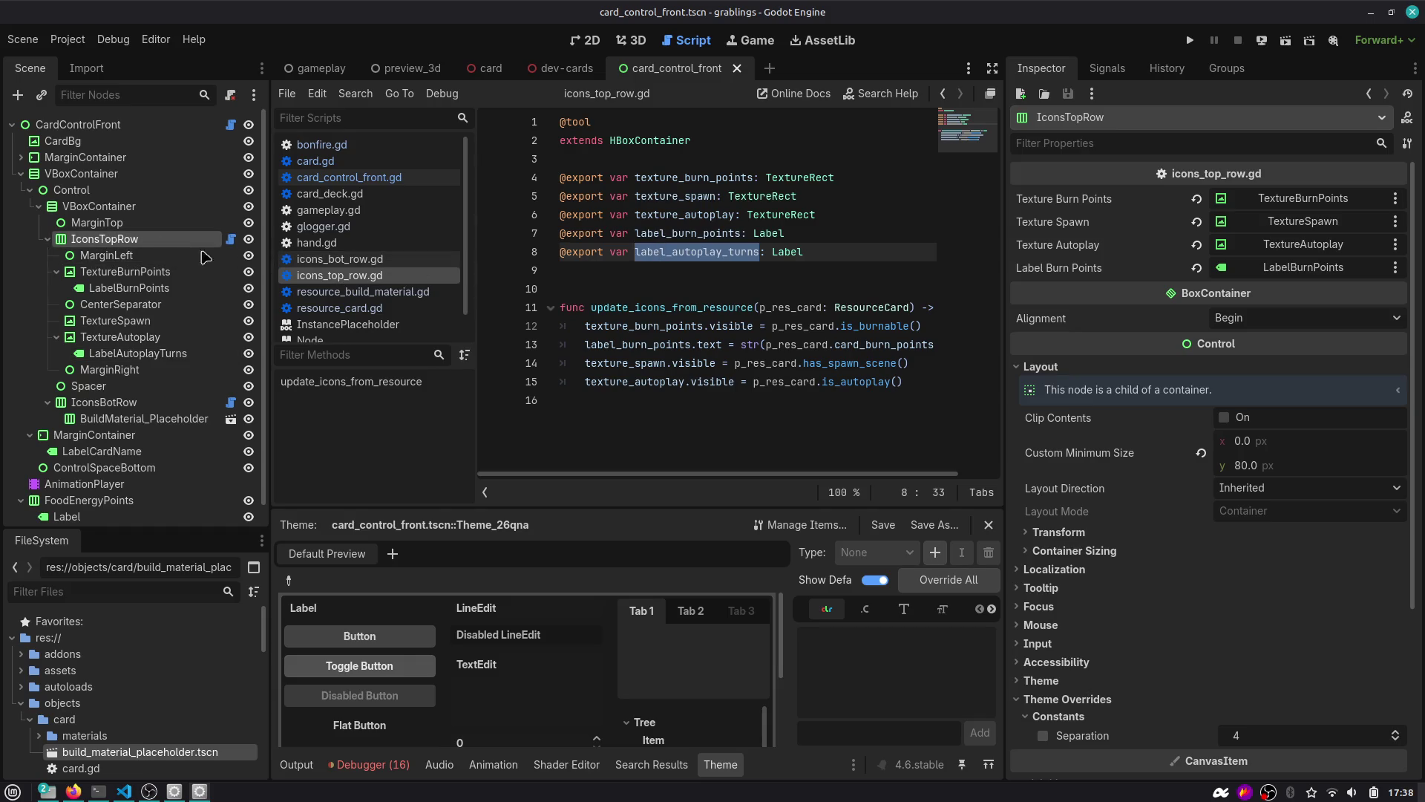
{"action": "left_click", "coordinate": [737, 69]}
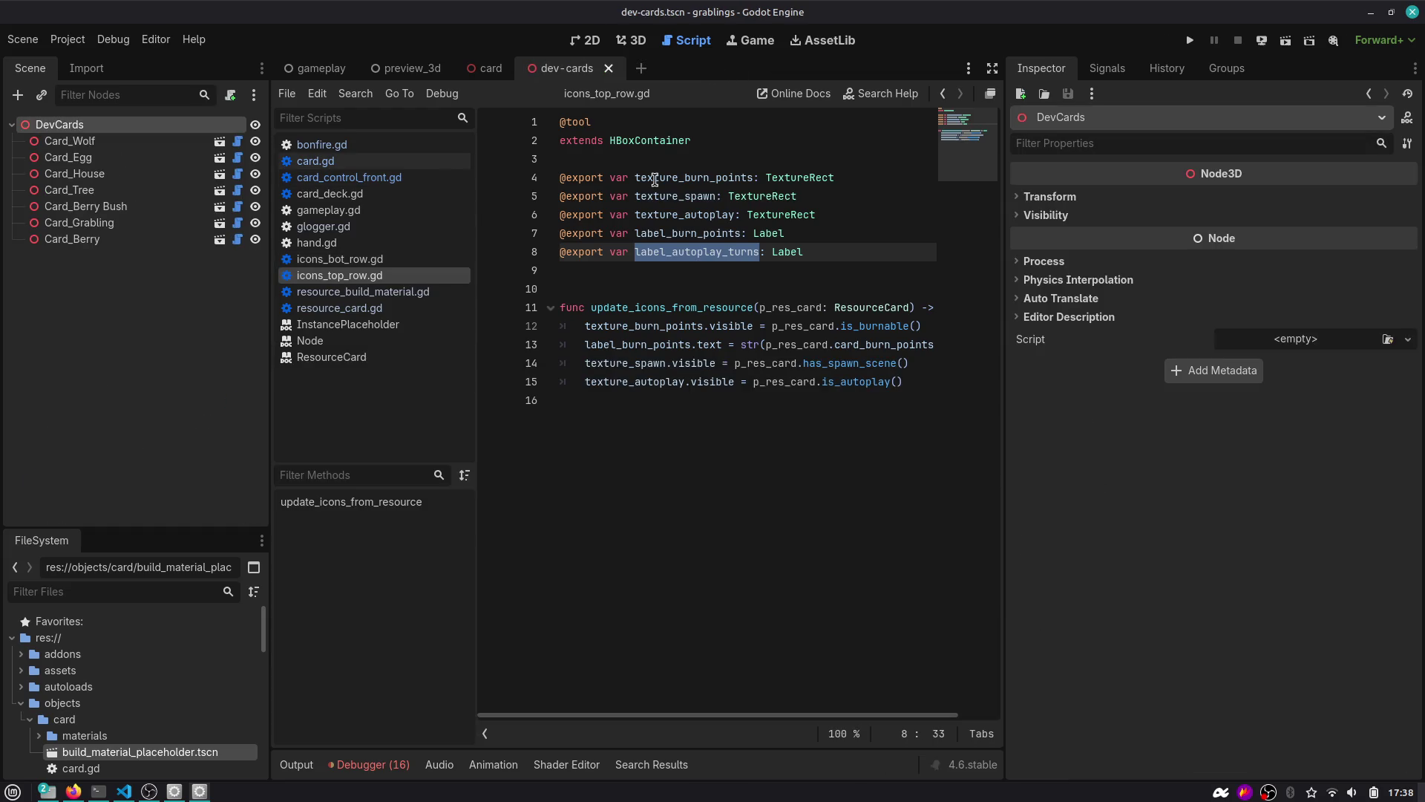
Reopen the card_control_front scene and return to the script view, closing and reopening it twice.
{"action": "key", "text": "ctrl+shift+o"}
{"action": "type", "text": "c"}
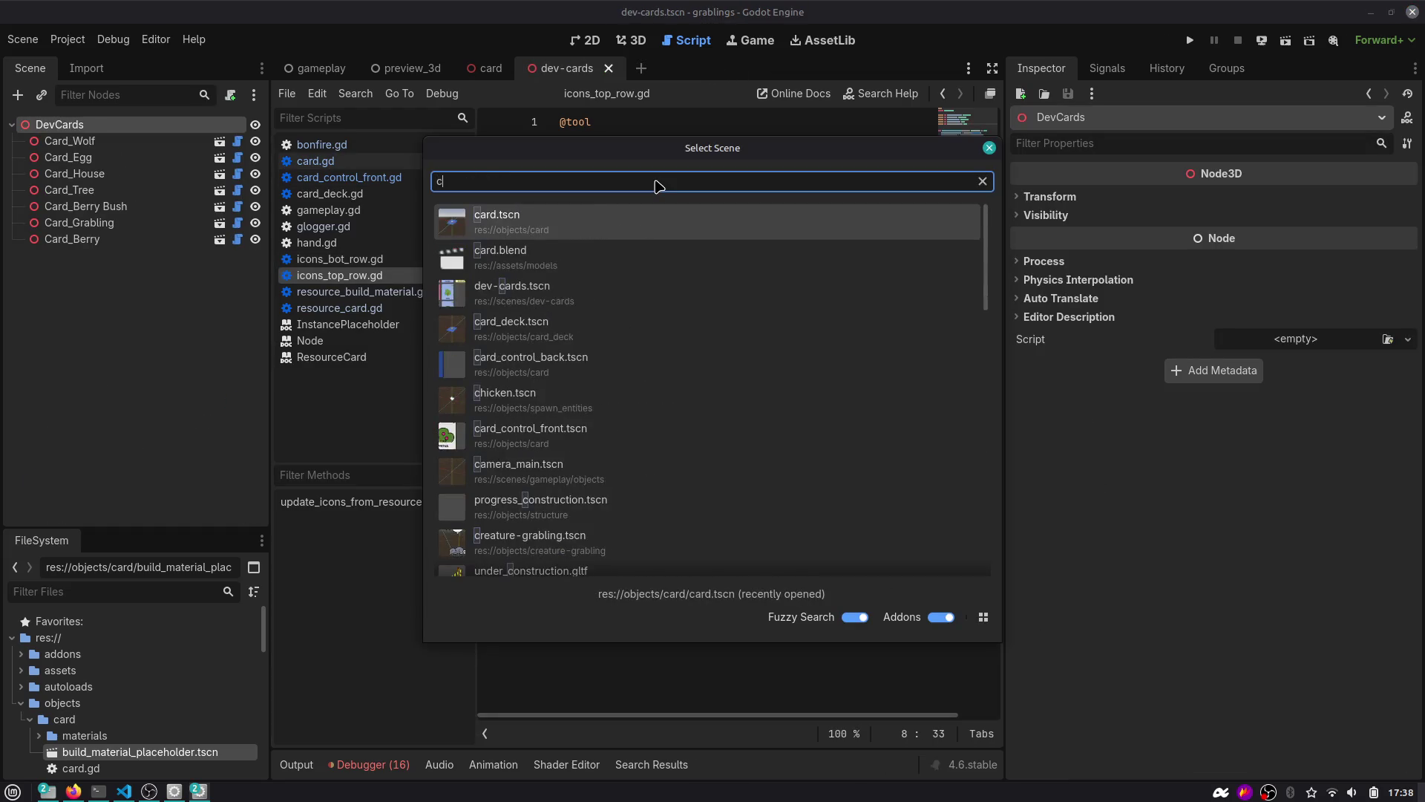
{"action": "type", "text": "ar"}
{"action": "key", "text": "Escape"}
{"action": "left_click", "coordinate": [637, 40]}
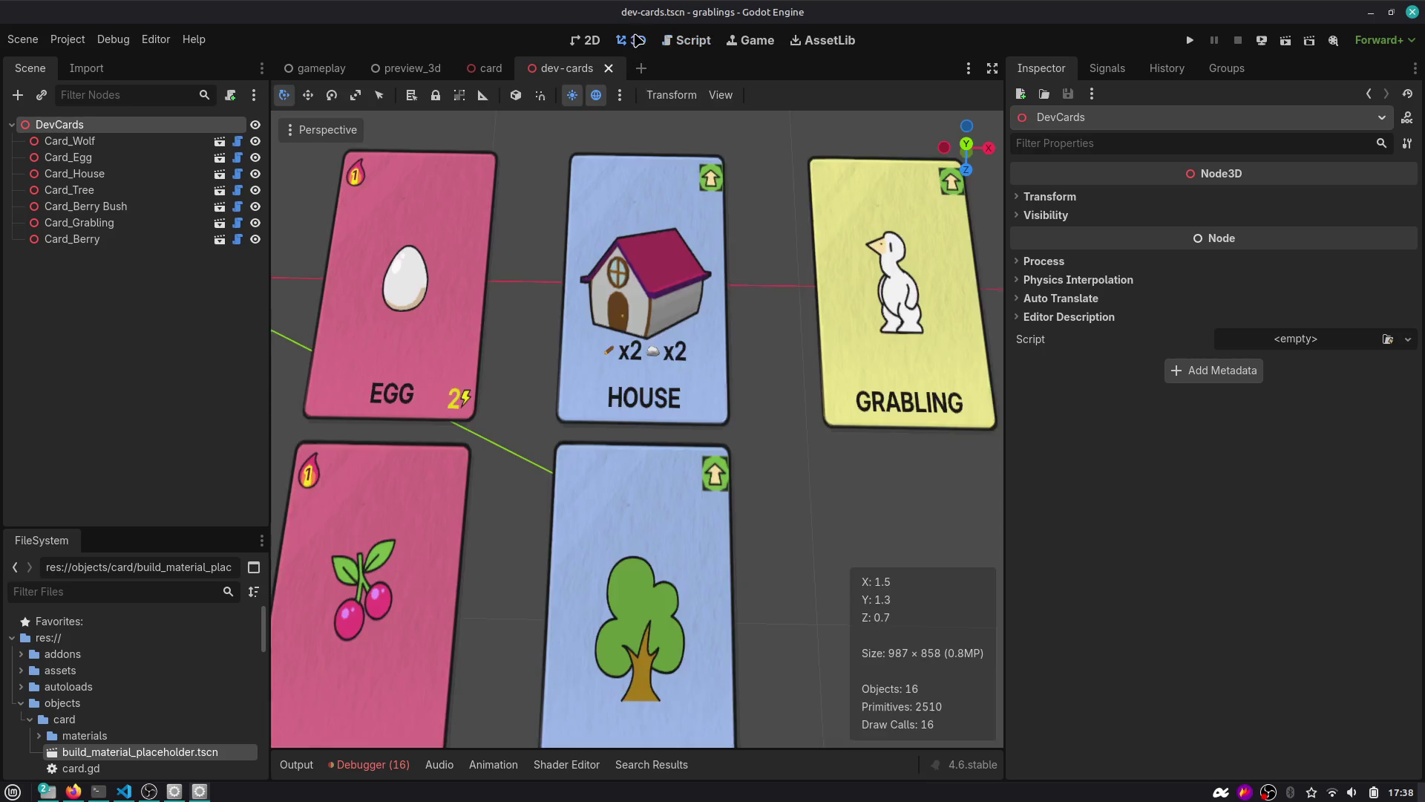
{"action": "key", "text": "ctrl+shift+t"}
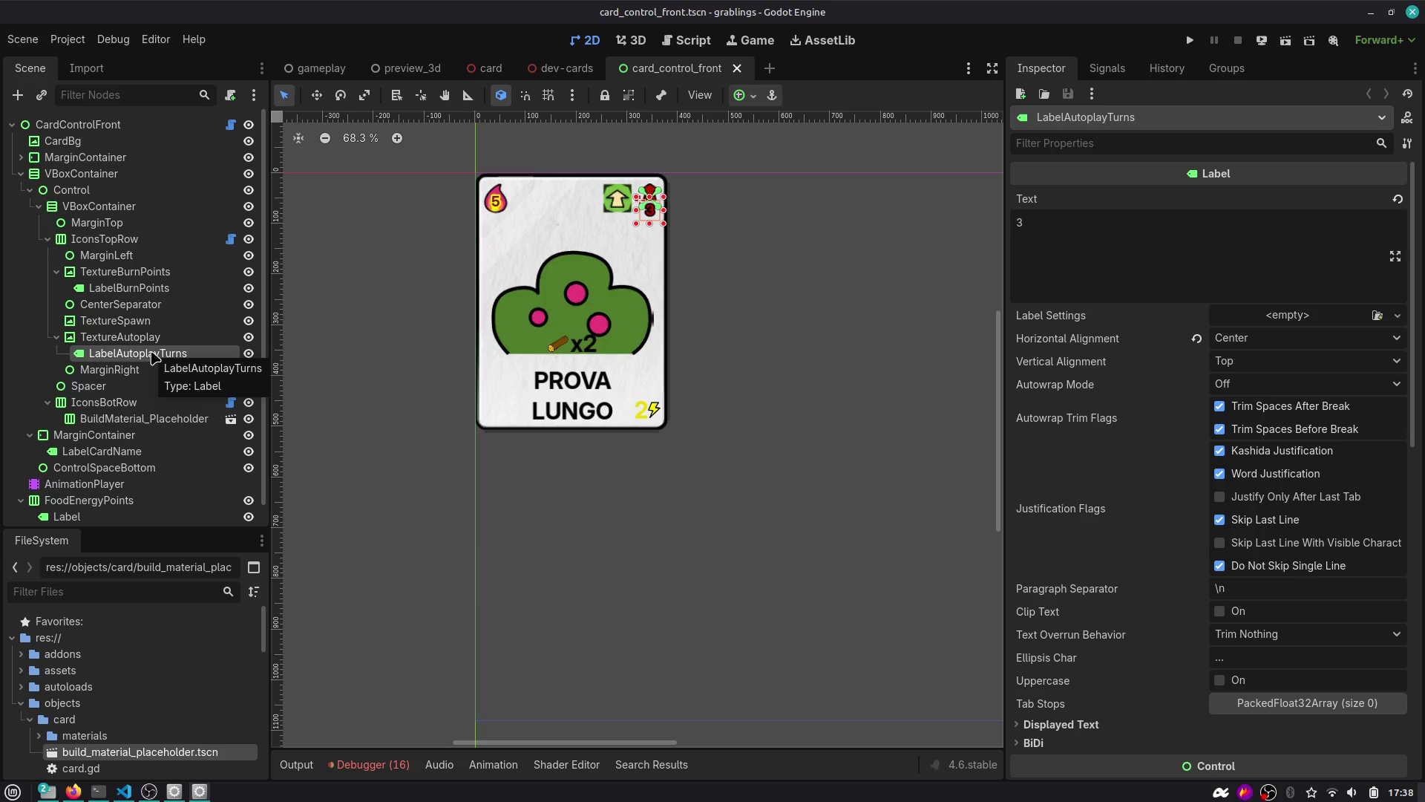
{"action": "left_click", "coordinate": [686, 40]}
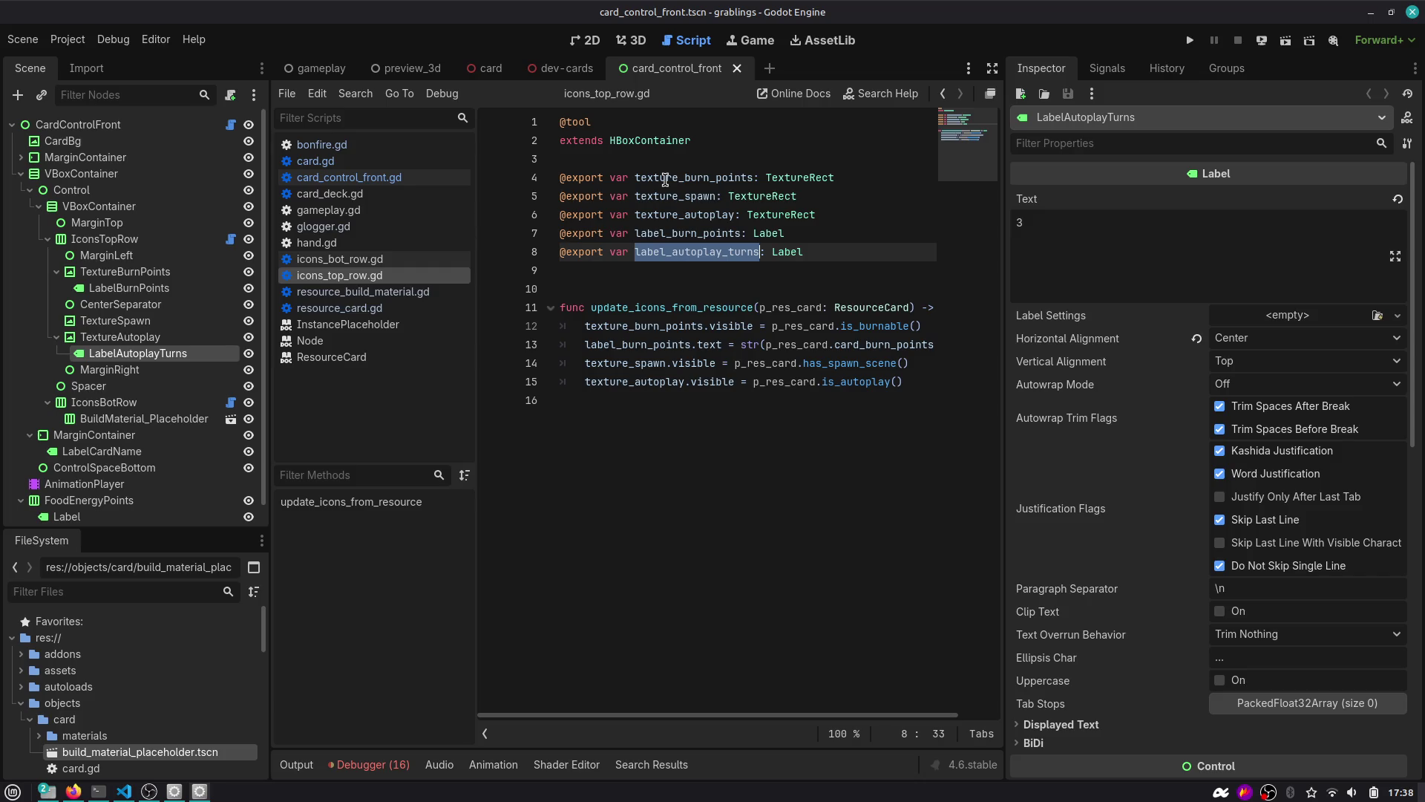
{"action": "middle_click", "coordinate": [666, 70]}
{"action": "left_click", "coordinate": [643, 41]}
{"action": "key", "text": "ctrl+shift+t"}
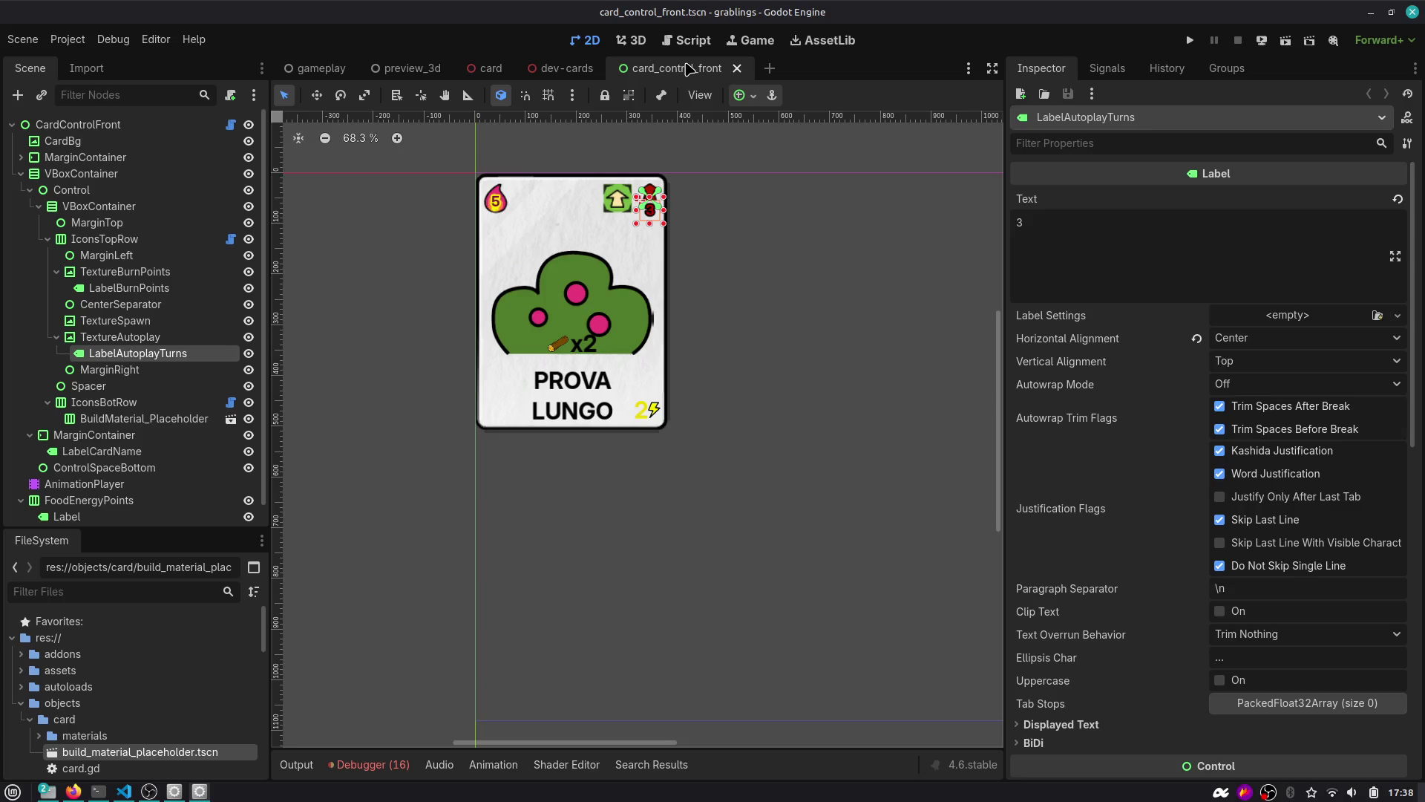
{"action": "left_click", "coordinate": [690, 40]}
Reopen card_control_front once more, check the label_autoplay_turns export, and inspect MarginTop.
{"action": "left_click", "coordinate": [681, 160]}
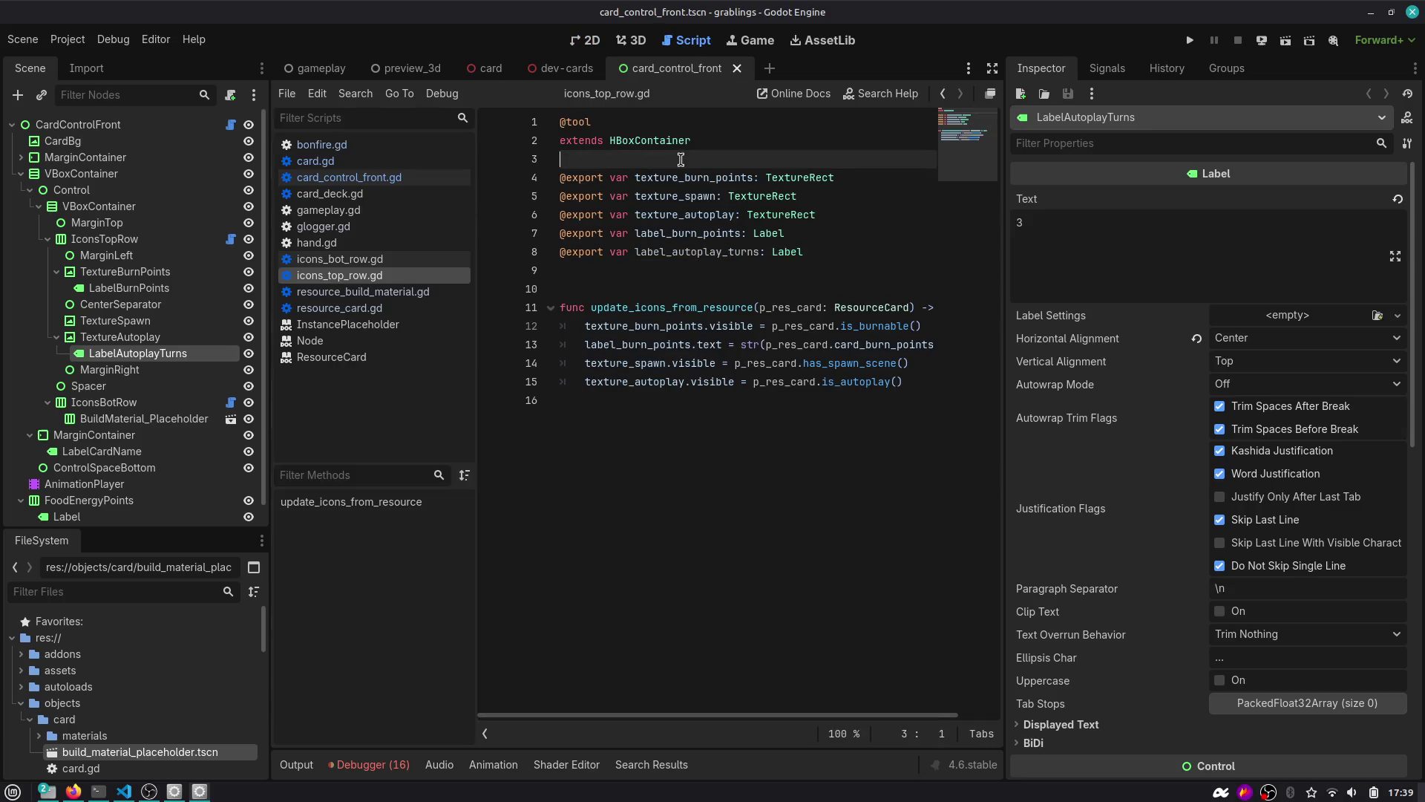
{"action": "middle_click", "coordinate": [688, 68]}
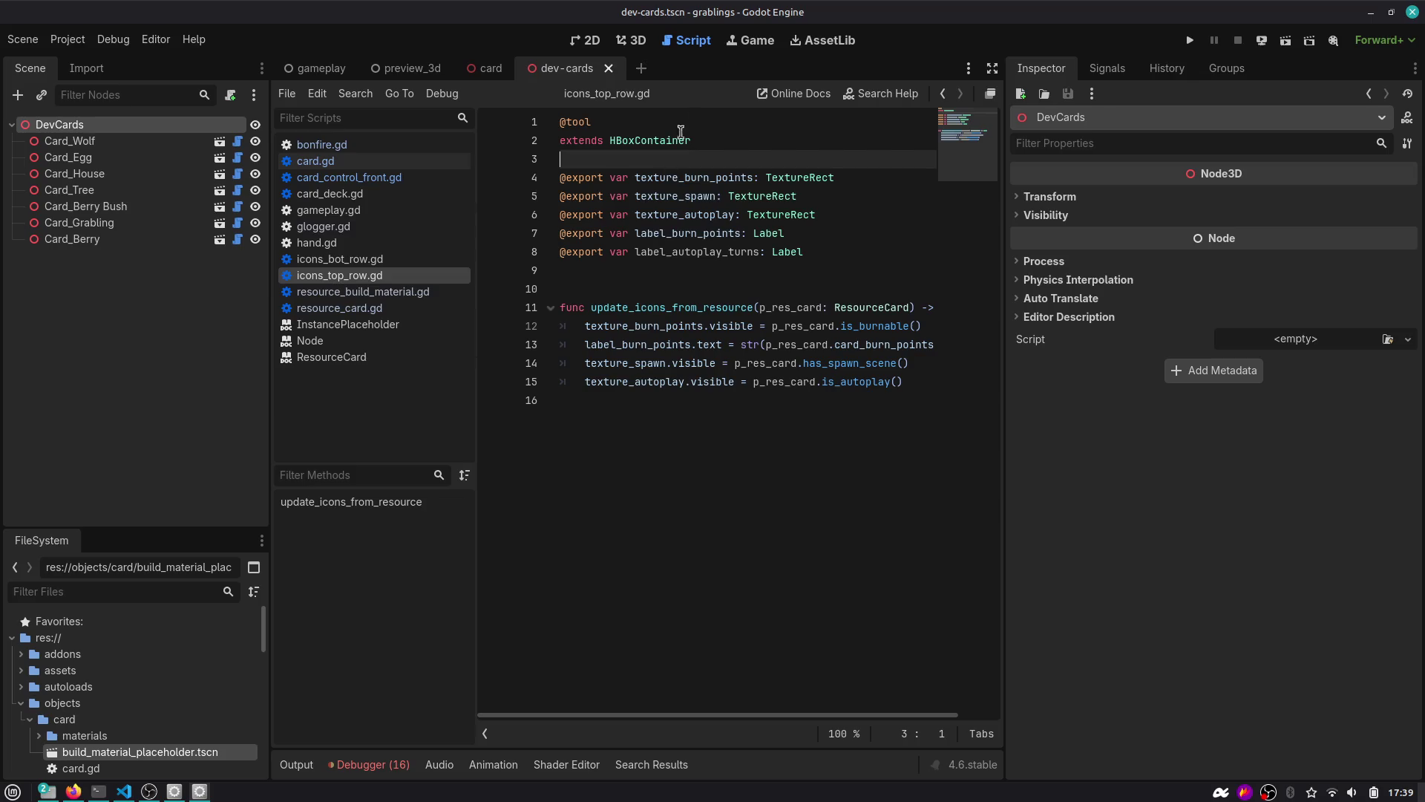
{"action": "left_click", "coordinate": [695, 191]}
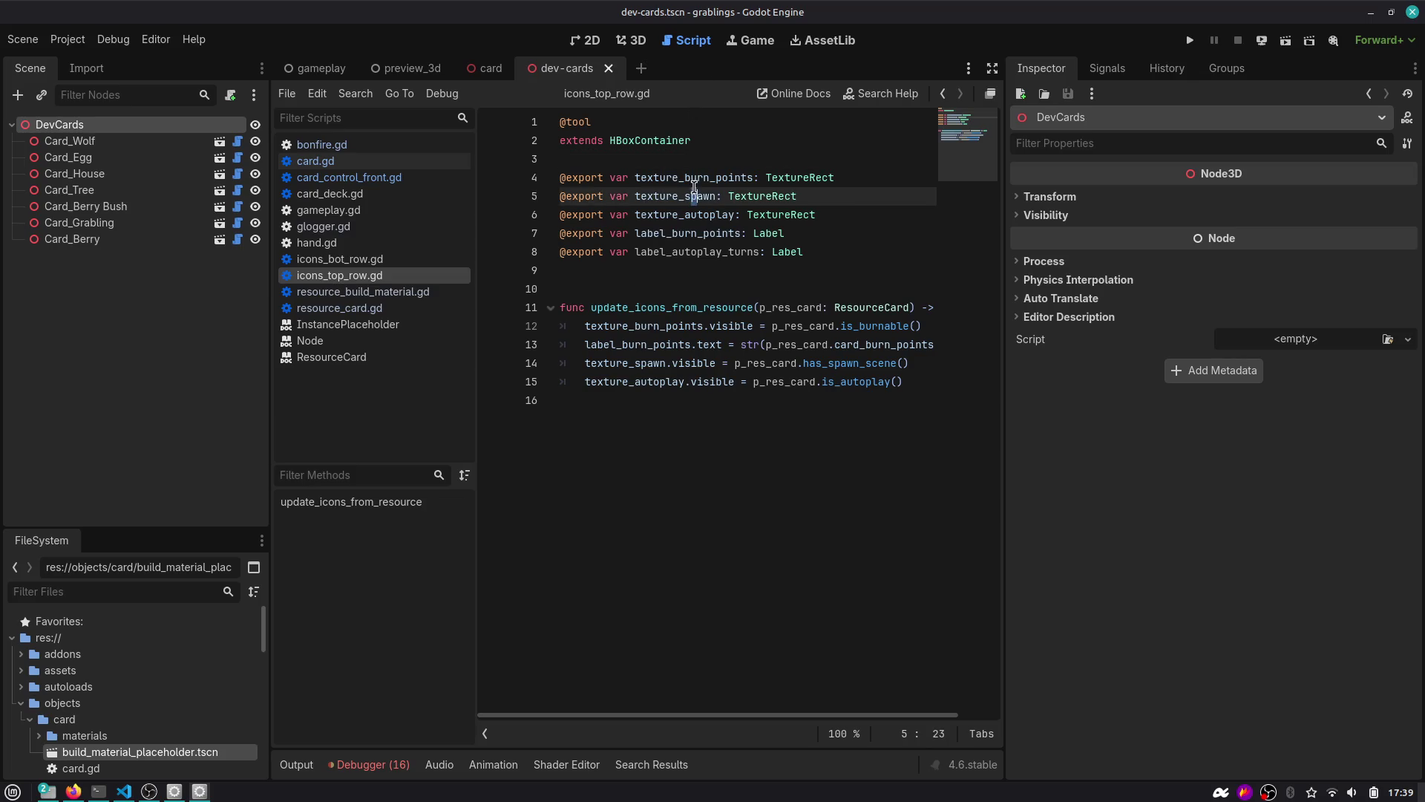
{"action": "key", "text": "ctrl+shift+t"}
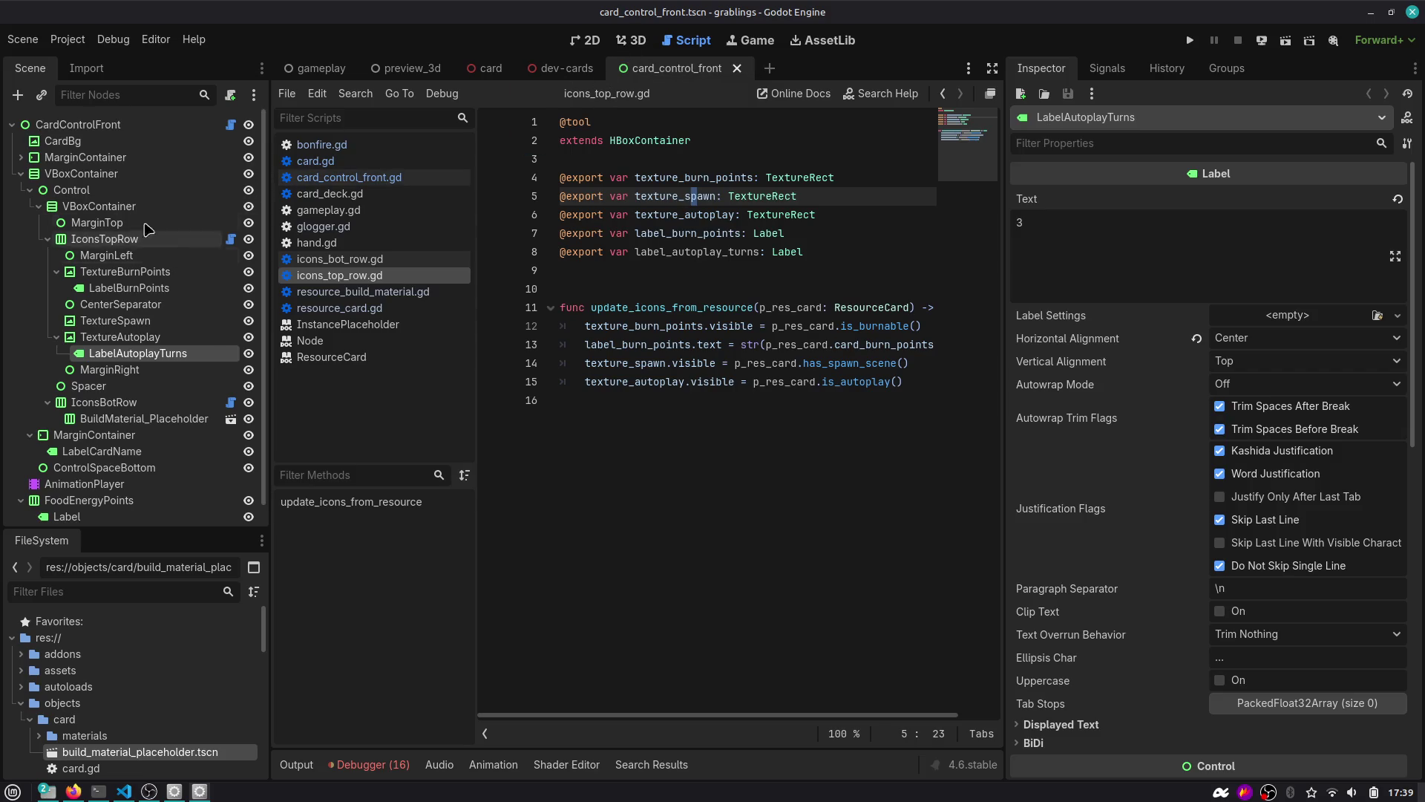
{"action": "left_click", "coordinate": [78, 124]}
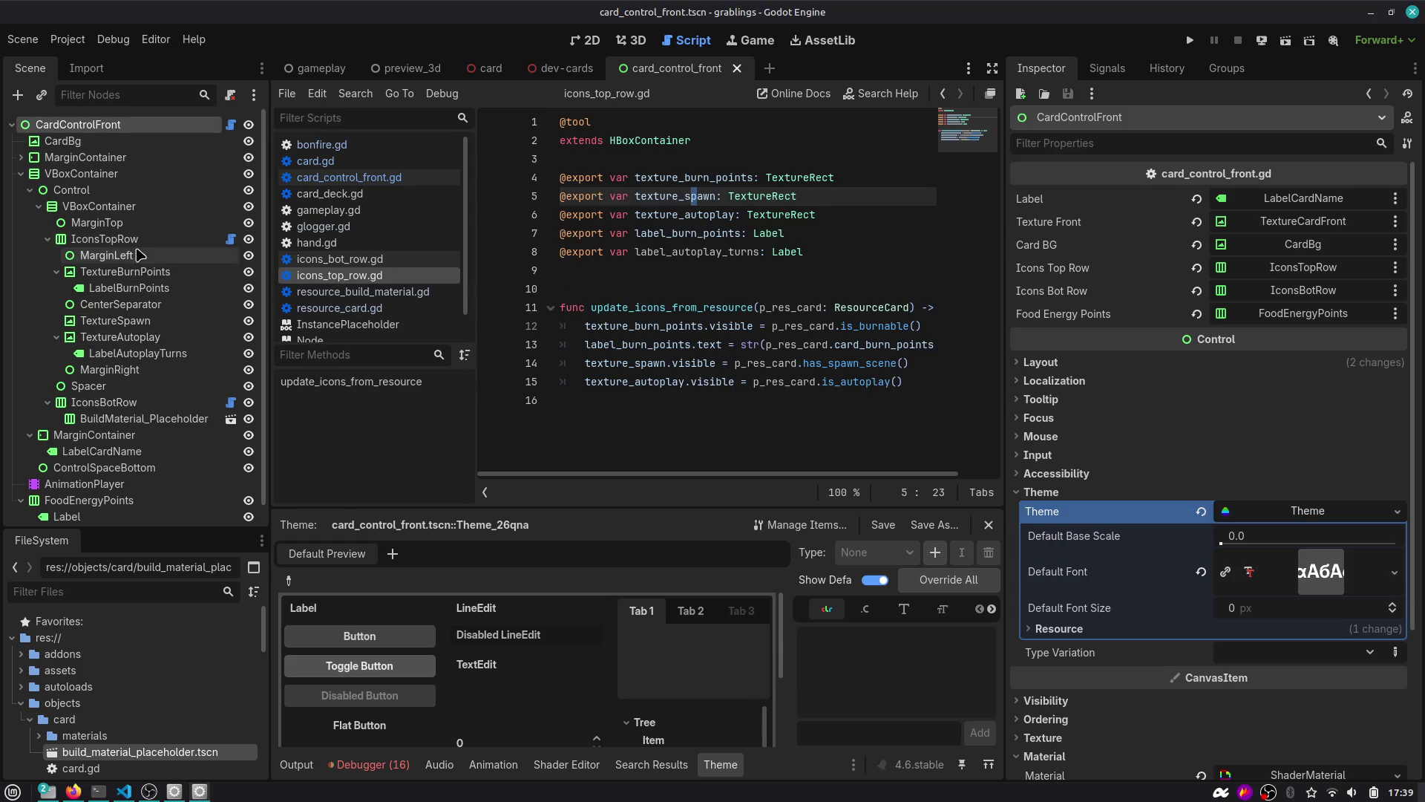
{"action": "double_click", "coordinate": [682, 253]}
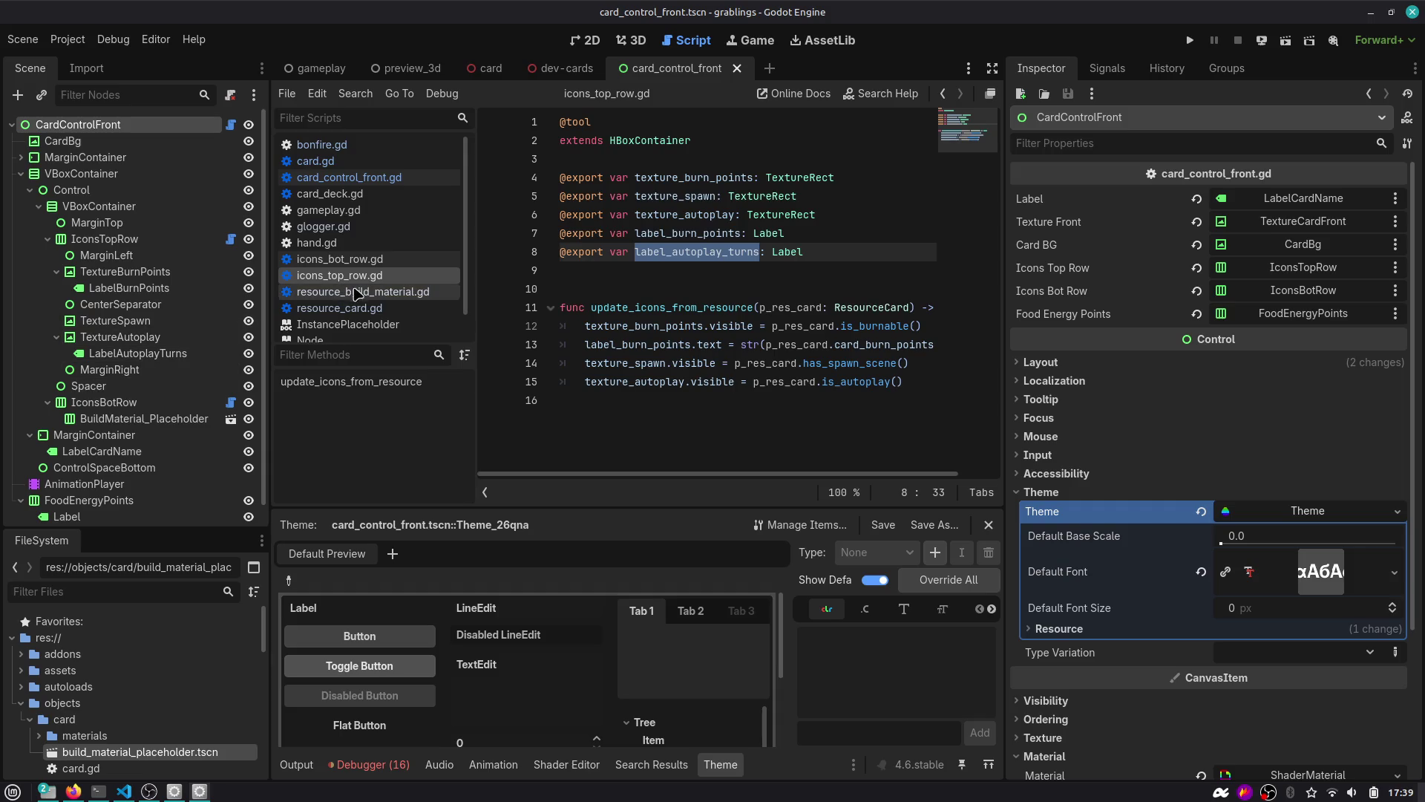
{"action": "left_click", "coordinate": [164, 226]}
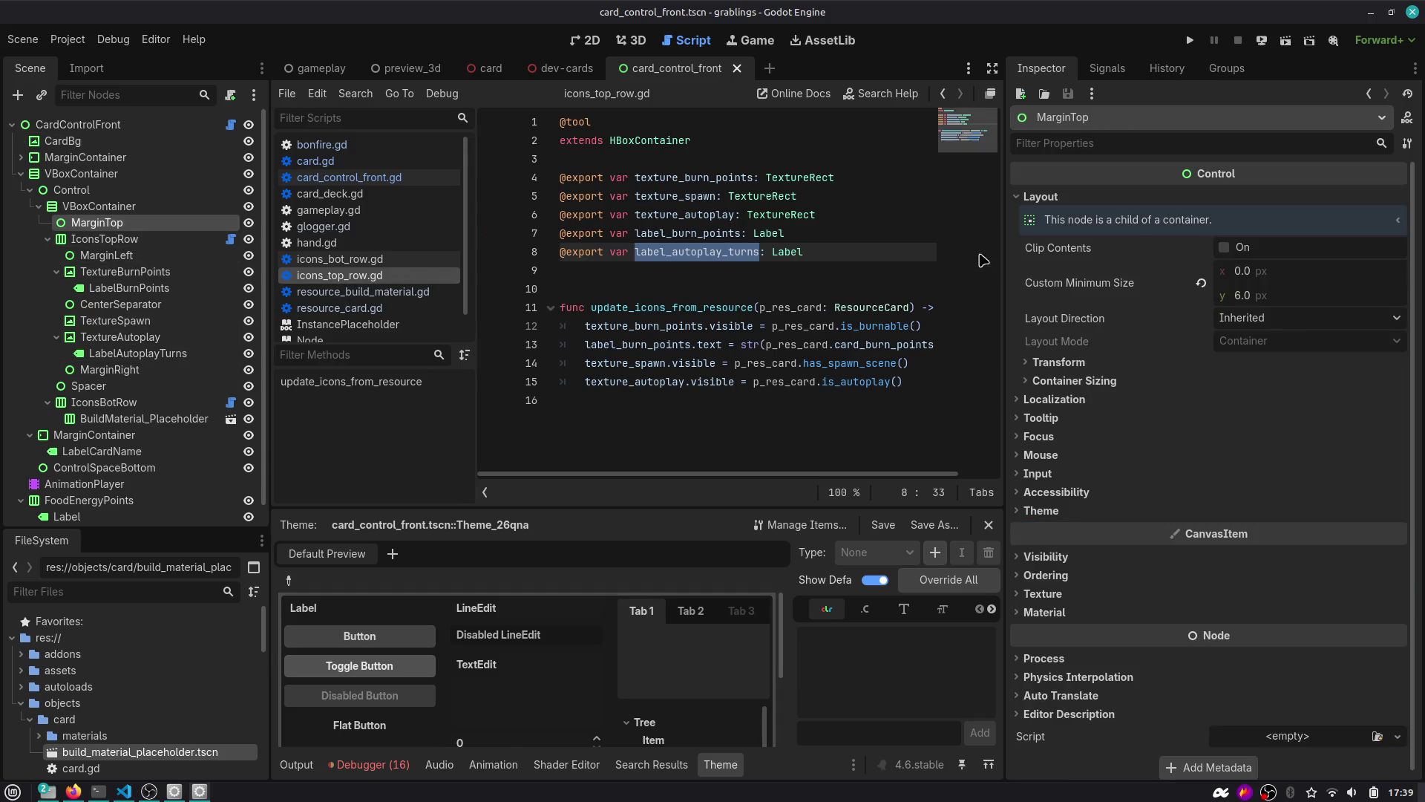
Assign LabelAutoplayTurns as IconsTopRow's autoplay turns label node.
{"action": "left_click", "coordinate": [165, 239]}
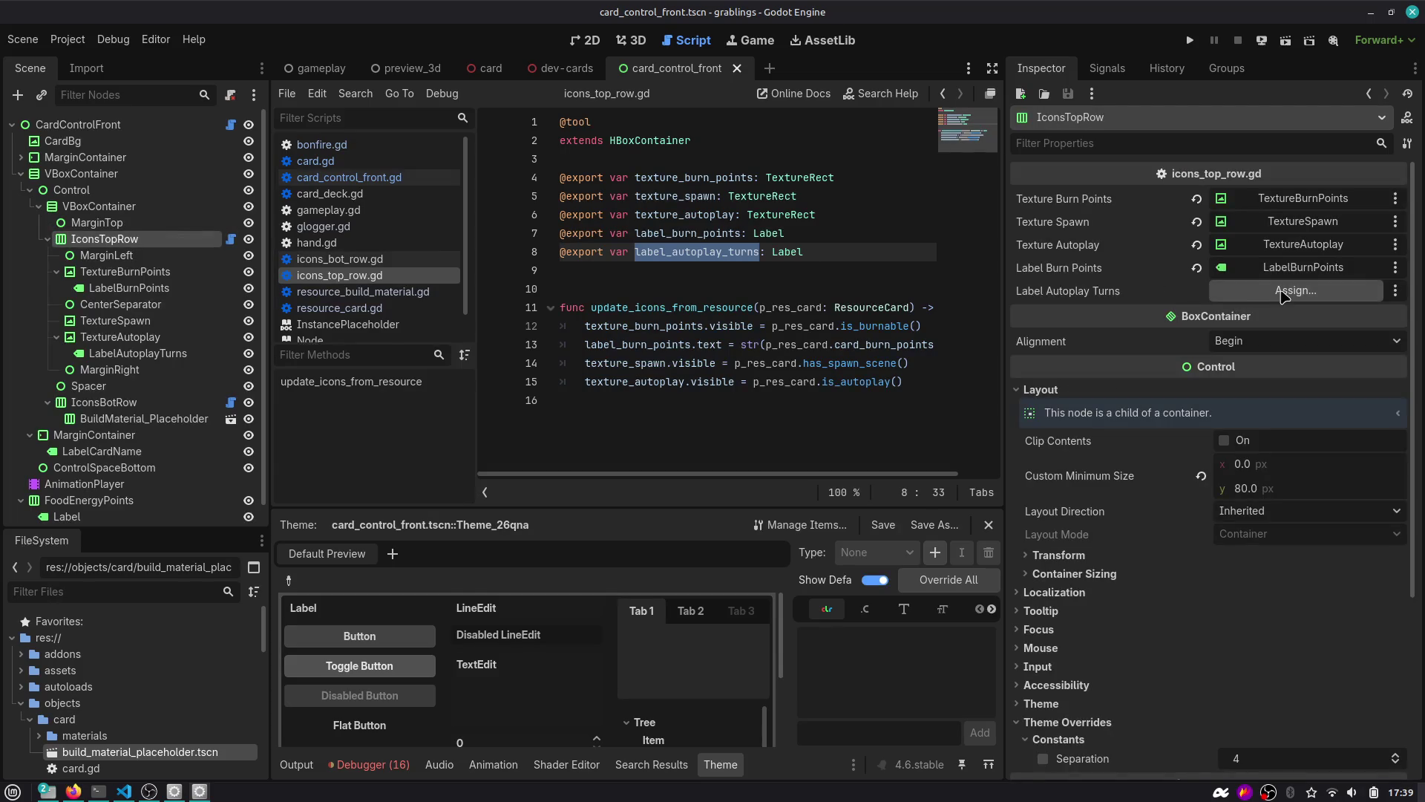
{"action": "left_click", "coordinate": [1262, 291]}
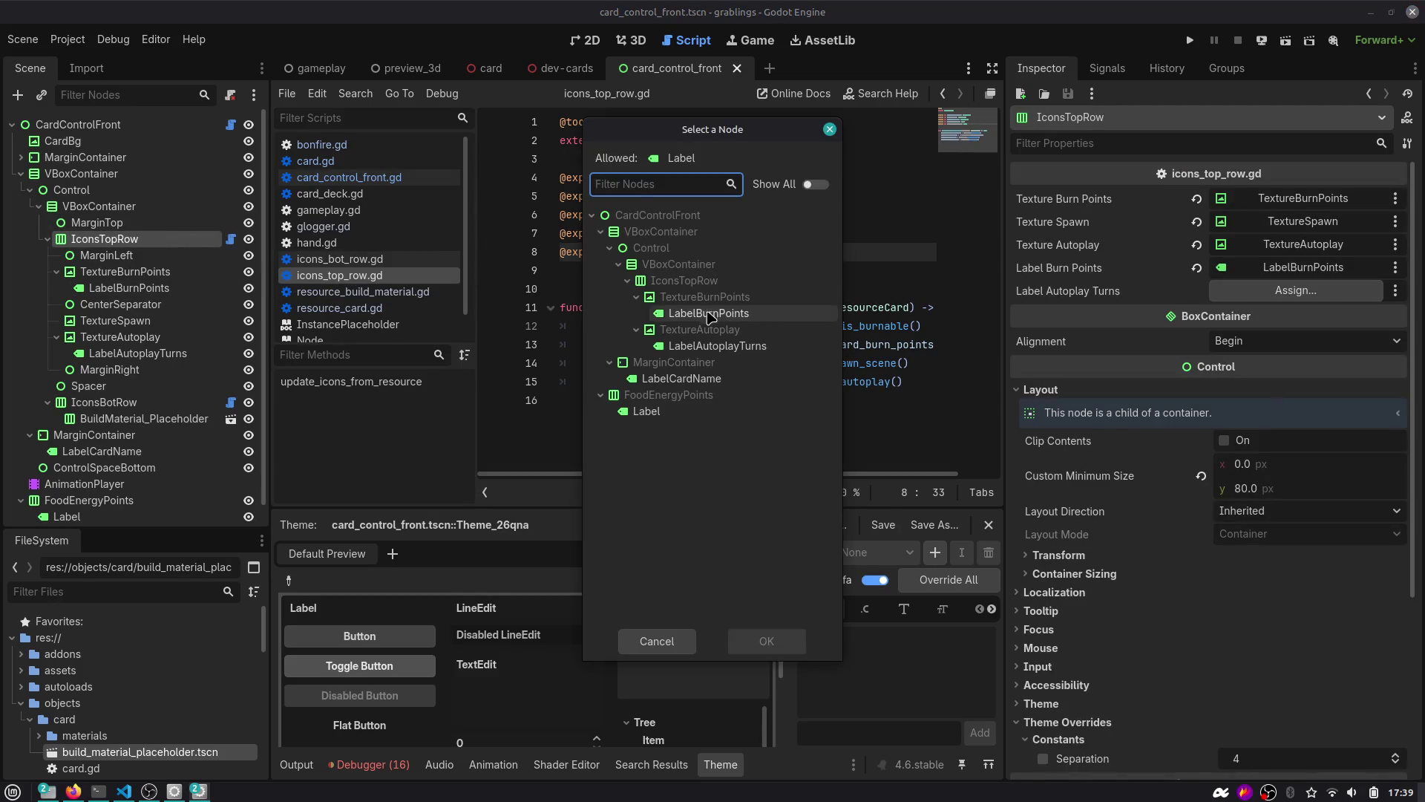
{"action": "left_click", "coordinate": [725, 345]}
{"action": "double_click", "coordinate": [725, 345]}
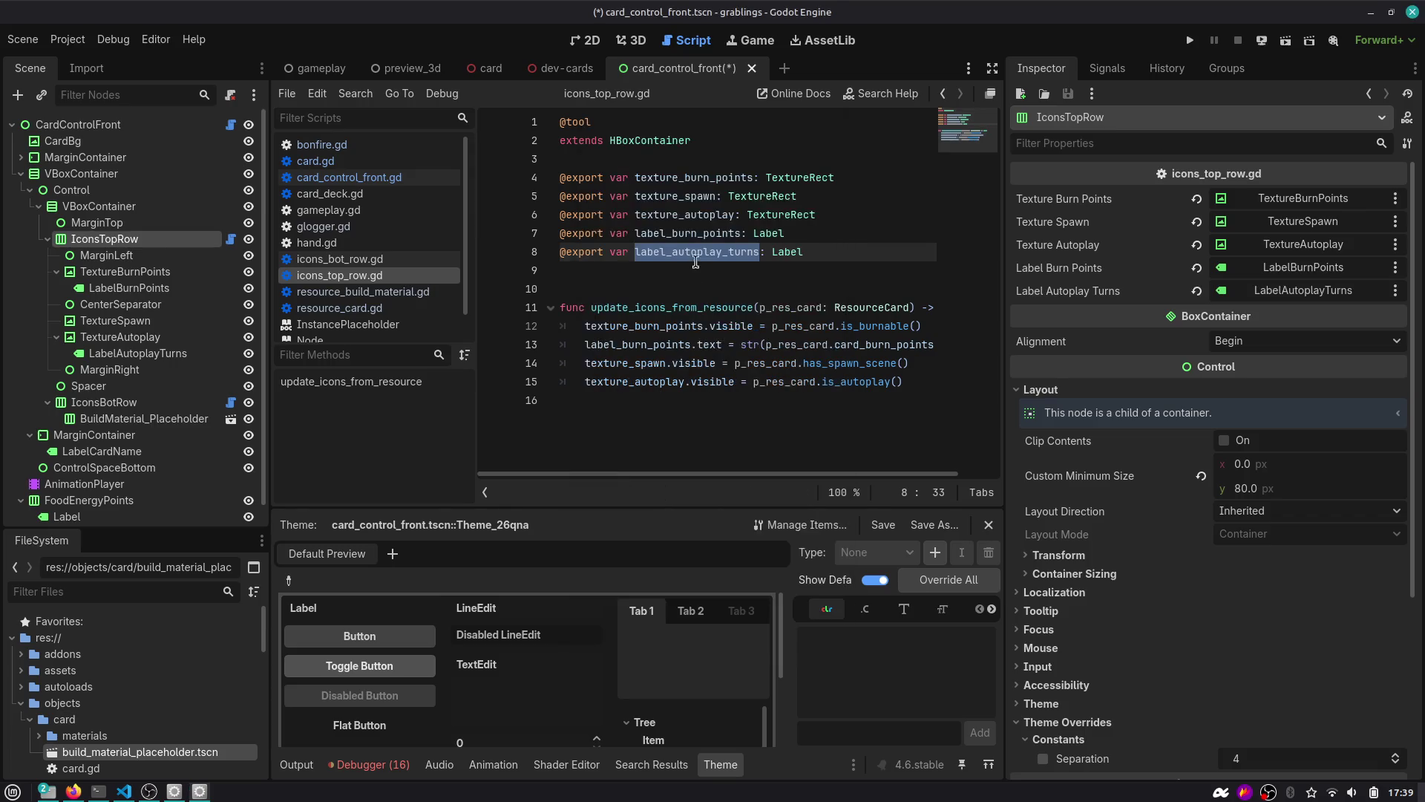
In update_icons_from_resource, set label_autoplay_turns.text to str(card_autoplay) under an is_autoplay() check, and save.
{"action": "left_click", "coordinate": [672, 396]}
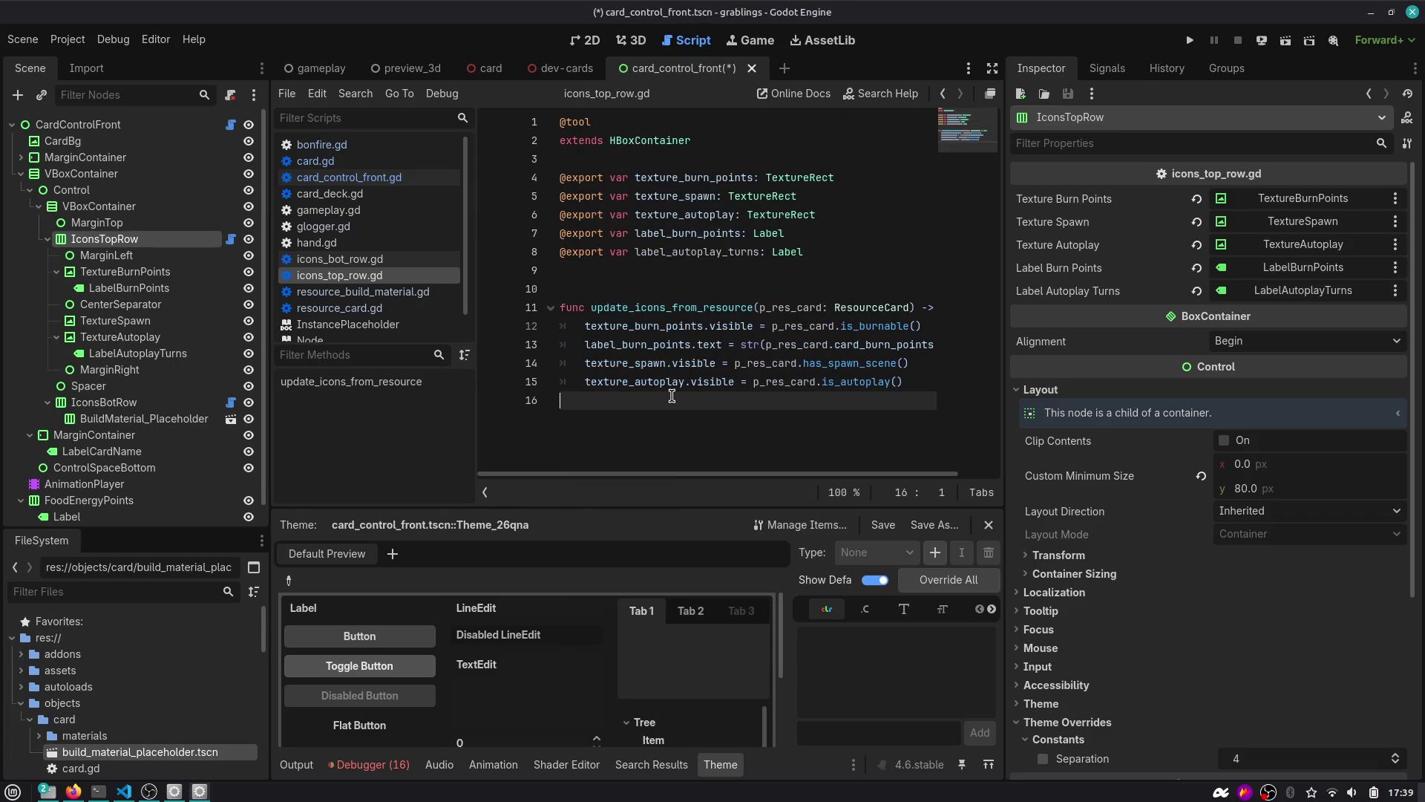
{"action": "type", "text": "label_autoplay_turns."}
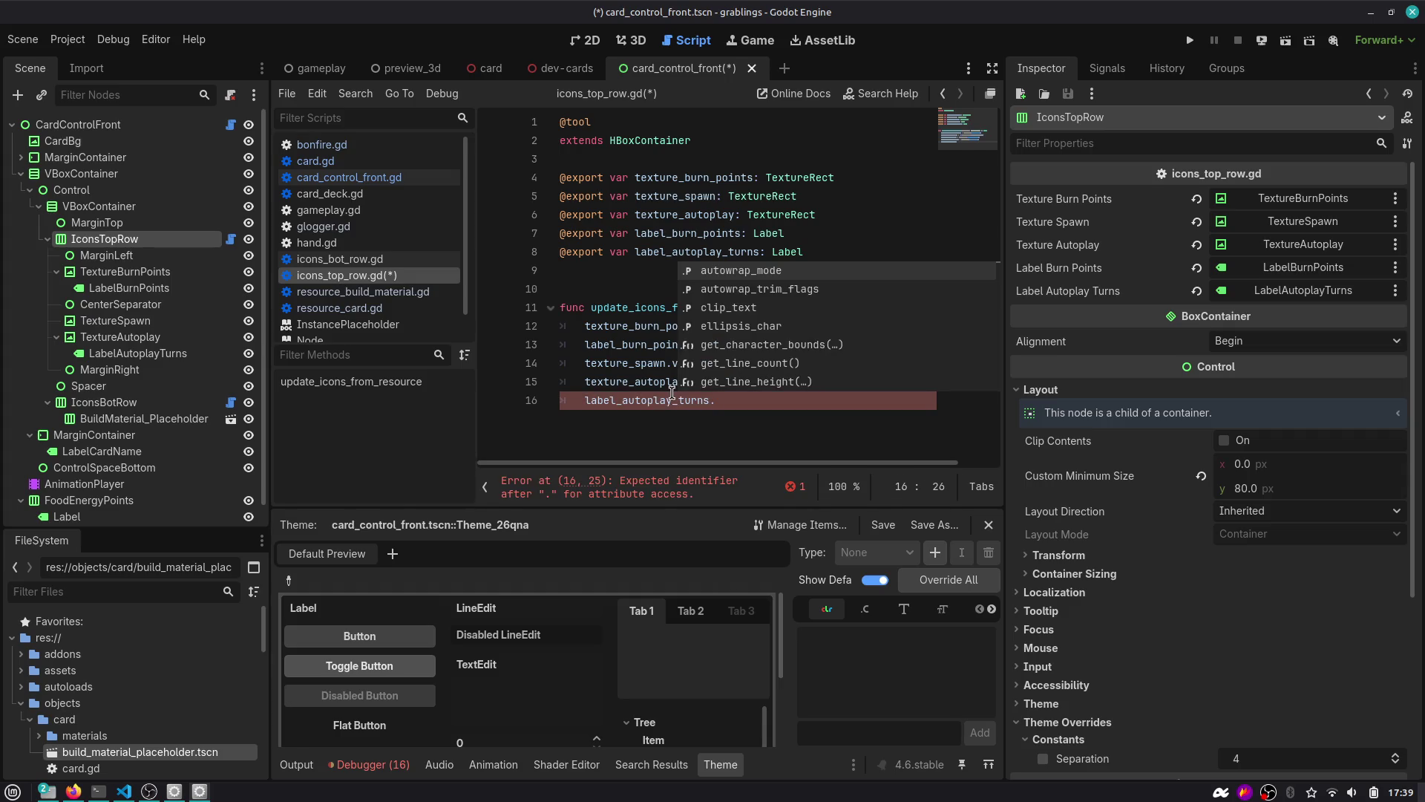
{"action": "key", "text": "Down"}
{"action": "key", "text": "Down"}
{"action": "key", "text": "Down"}
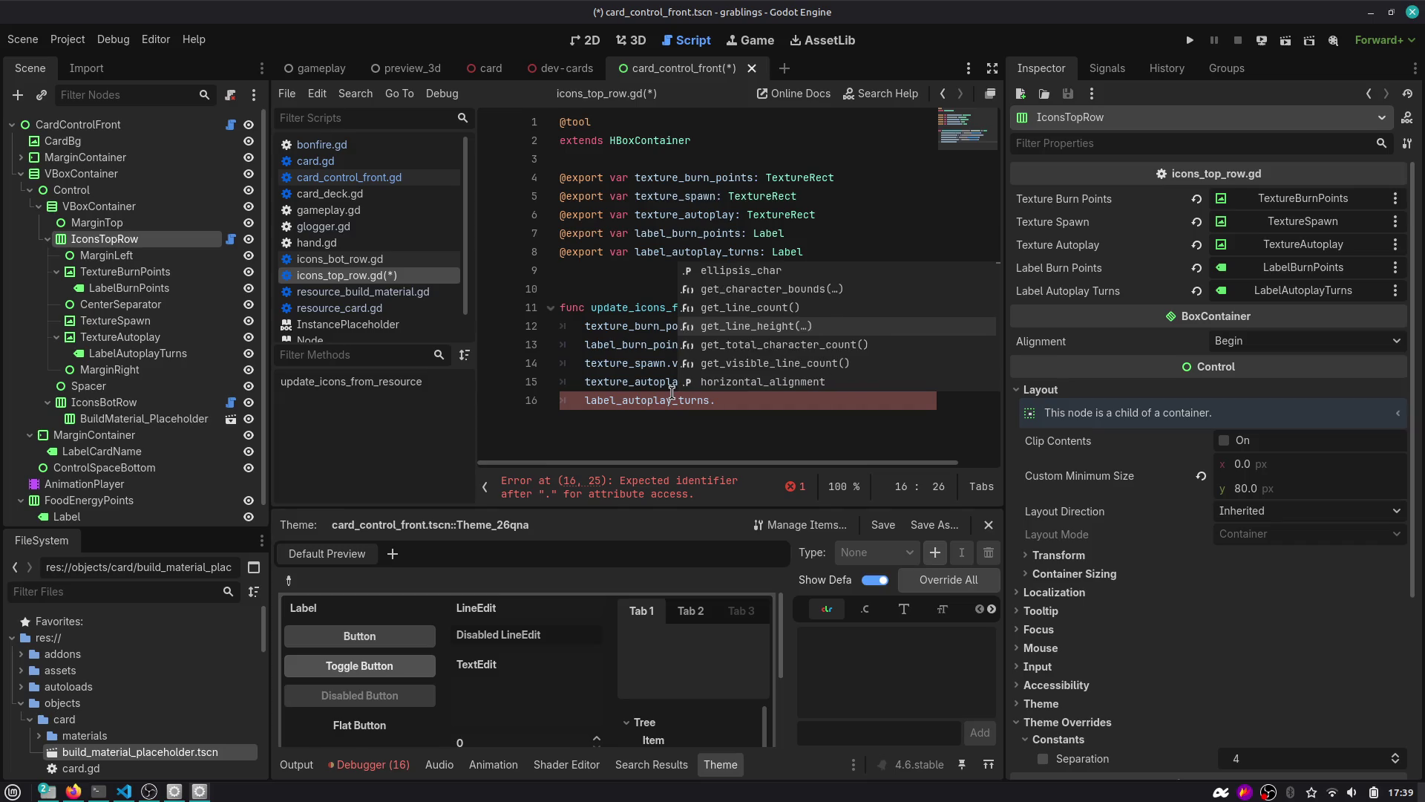
{"action": "type", "text": "text "}
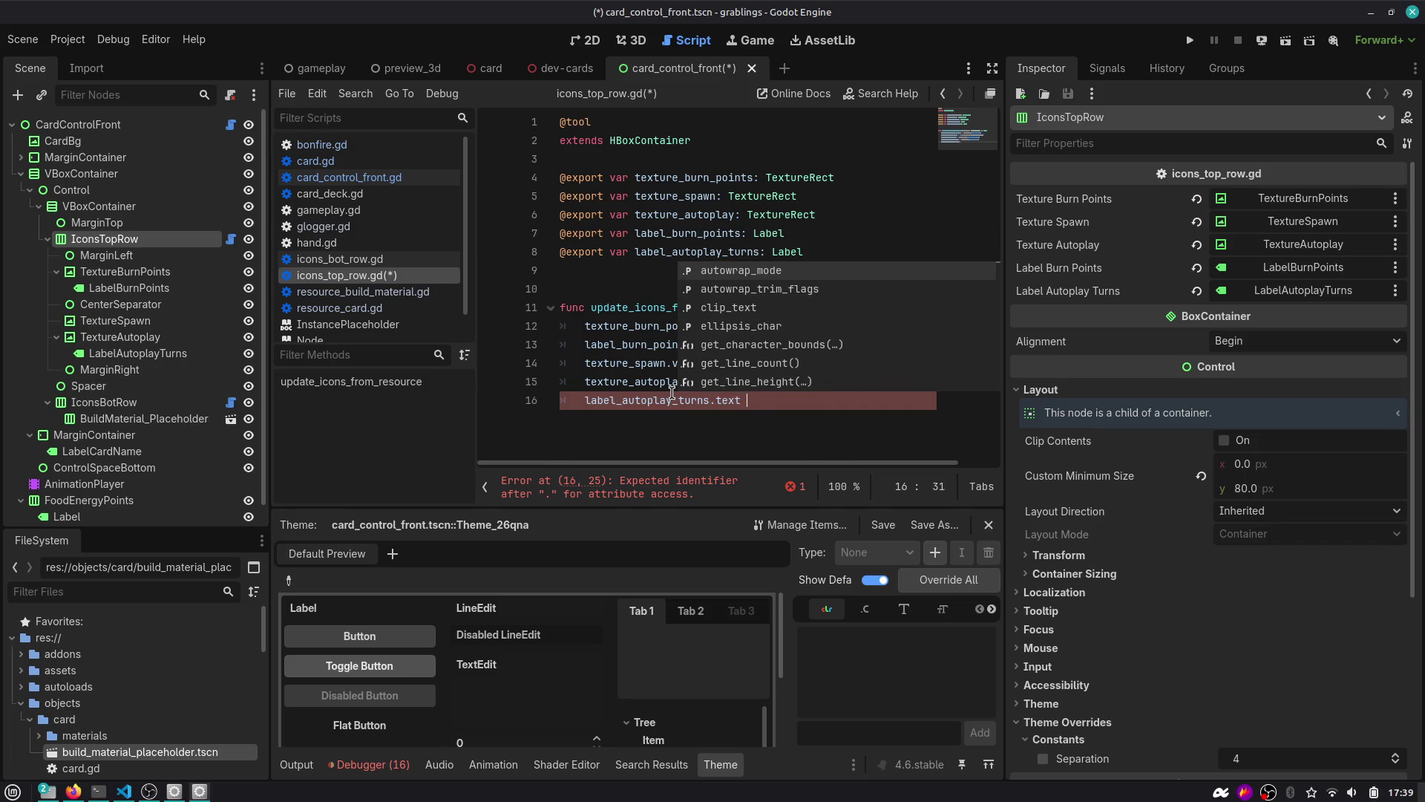
{"action": "type", "text": "= str(p_"}
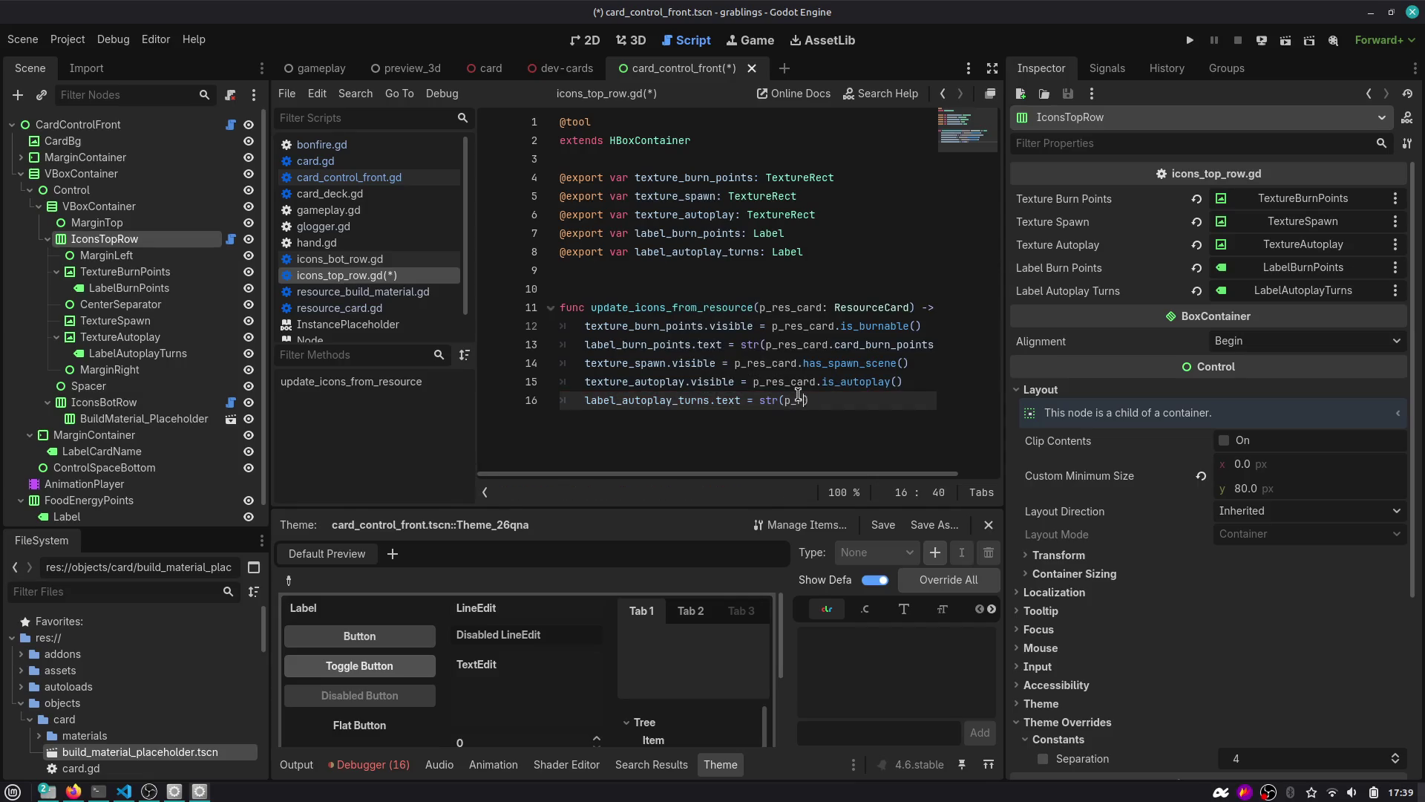
{"action": "type", "text": "res_card.auto"}
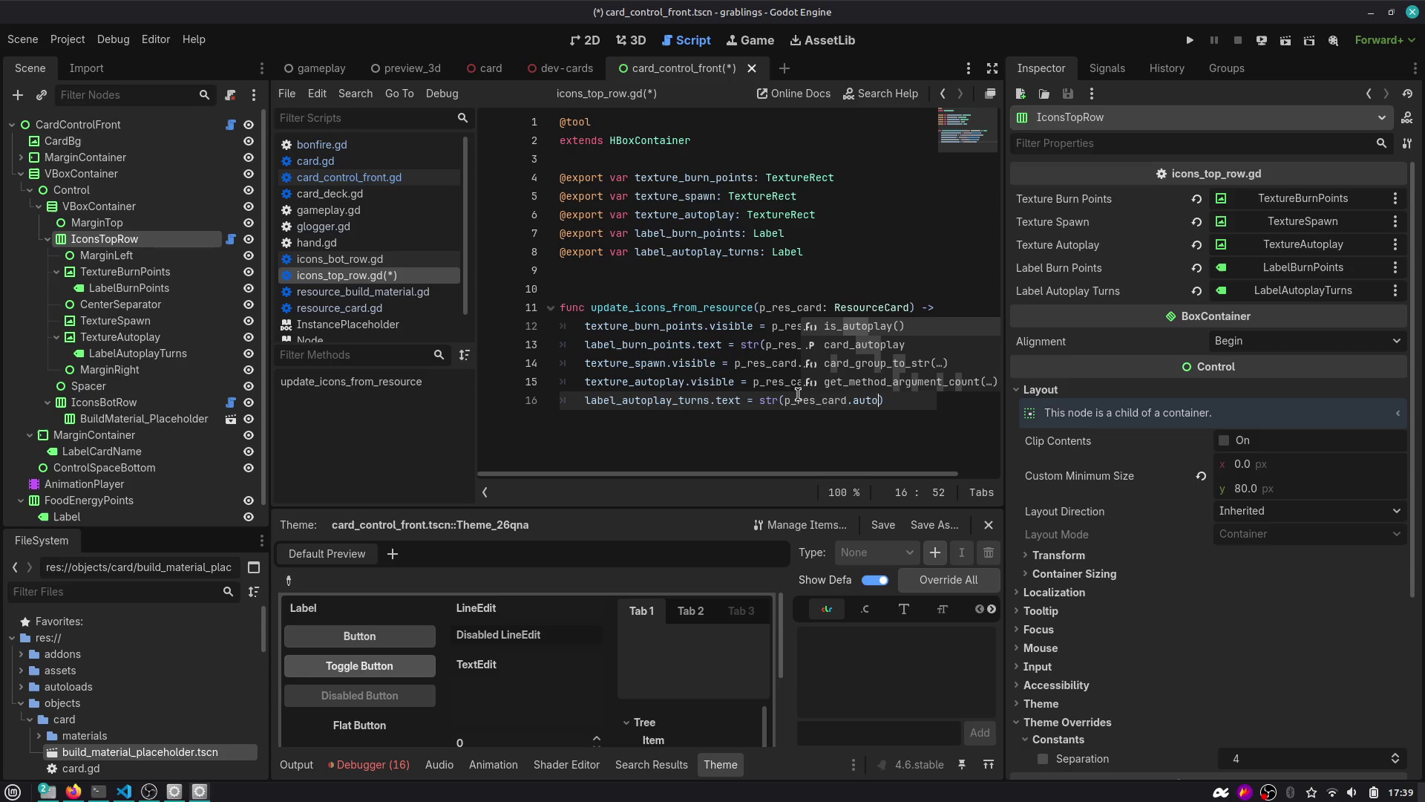
{"action": "key", "text": "Down"}
{"action": "key", "text": "Return"}
{"action": "key", "text": "Up"}
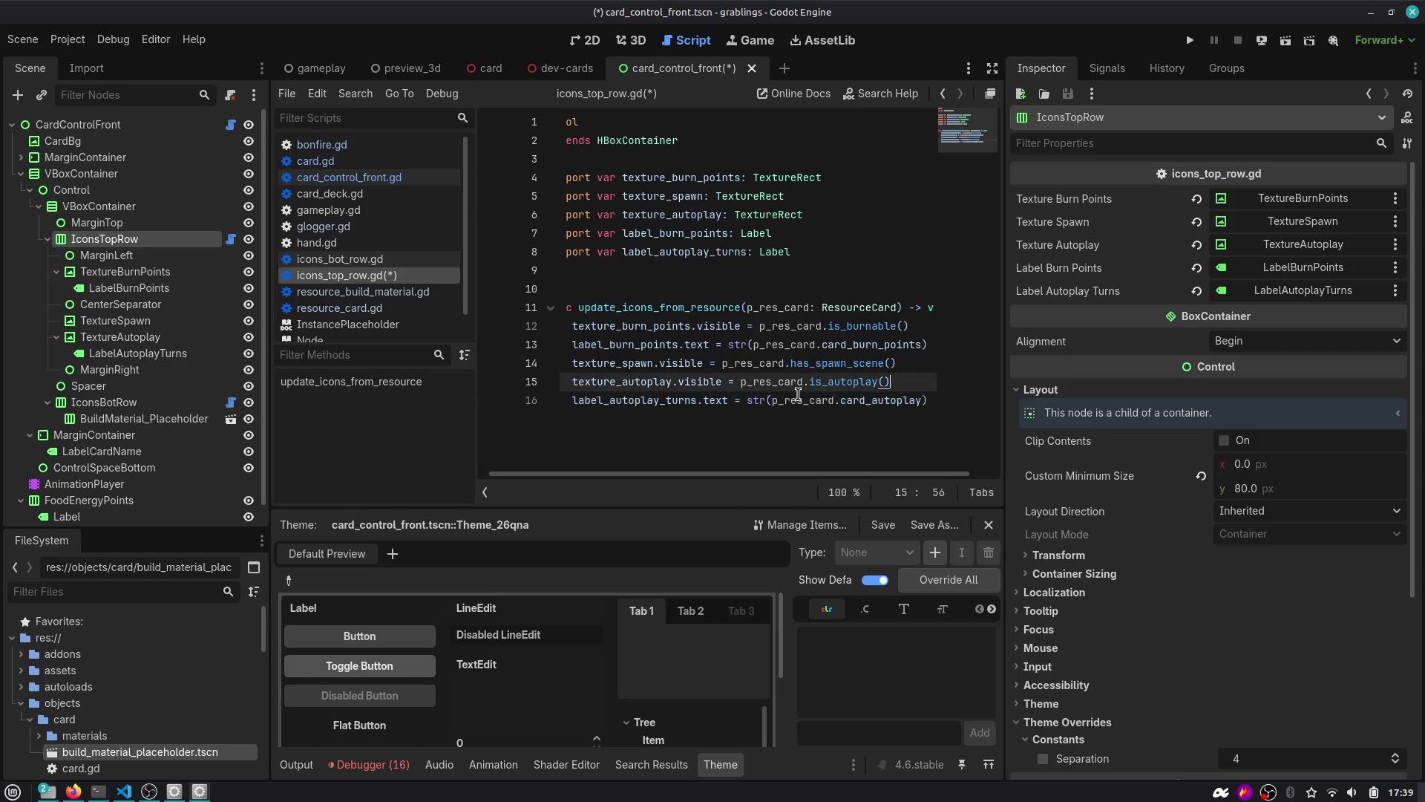
{"action": "key", "text": "Return"}
{"action": "type", "text": "res_card.i"}
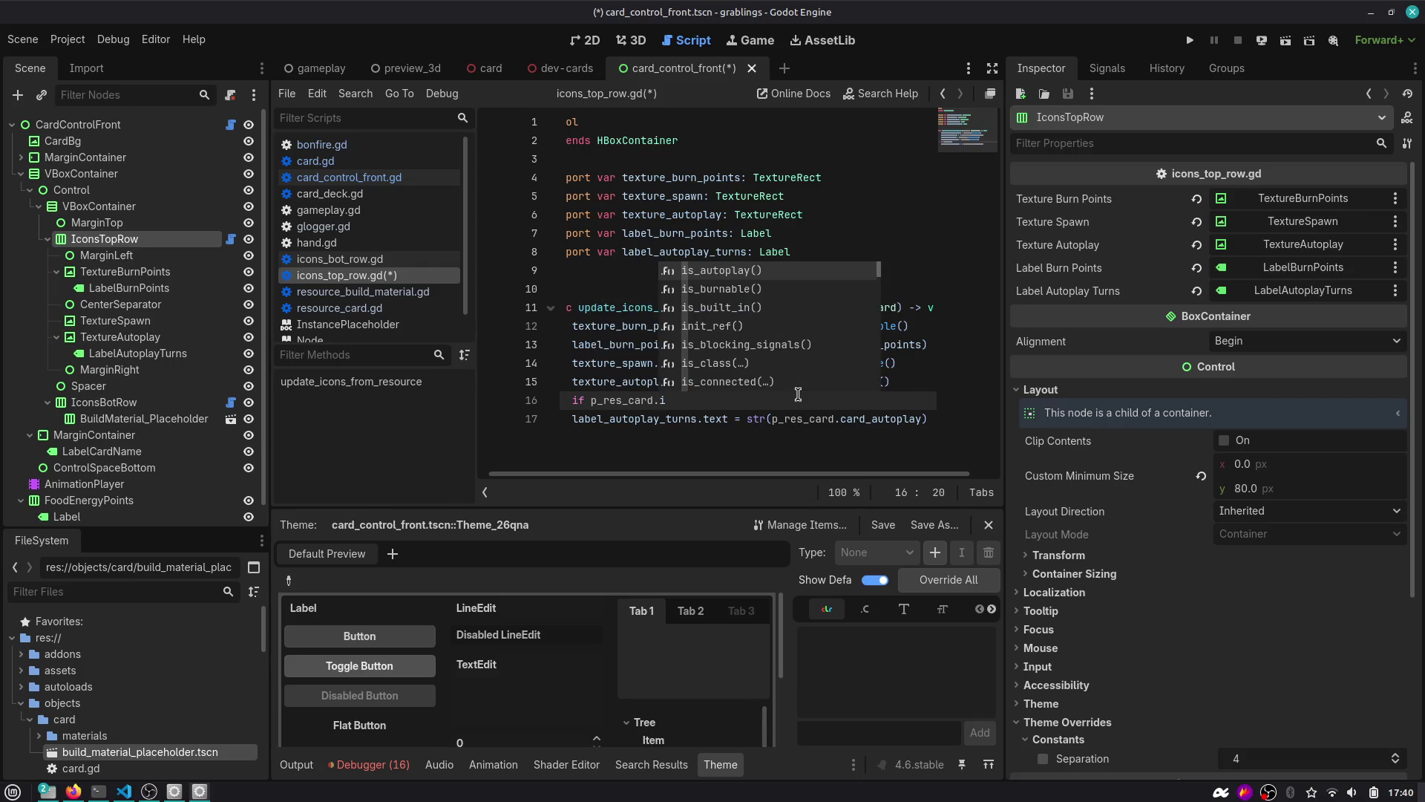
{"action": "key", "text": "Return"}
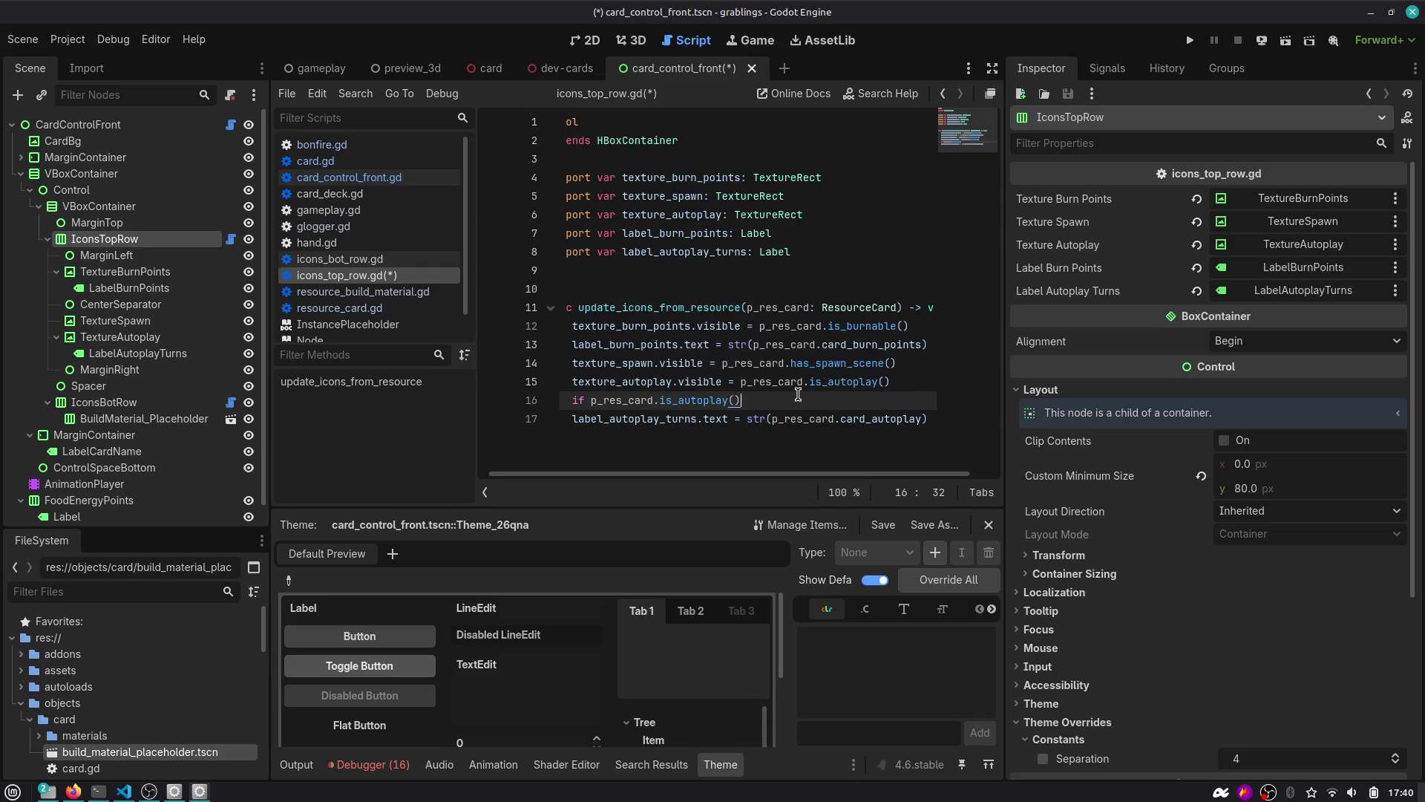
{"action": "key", "text": "Down"}
{"action": "key", "text": "Home"}
{"action": "key", "text": "Home"}
{"action": "key", "text": "Tab"}
{"action": "key", "text": "ctrl+s"}
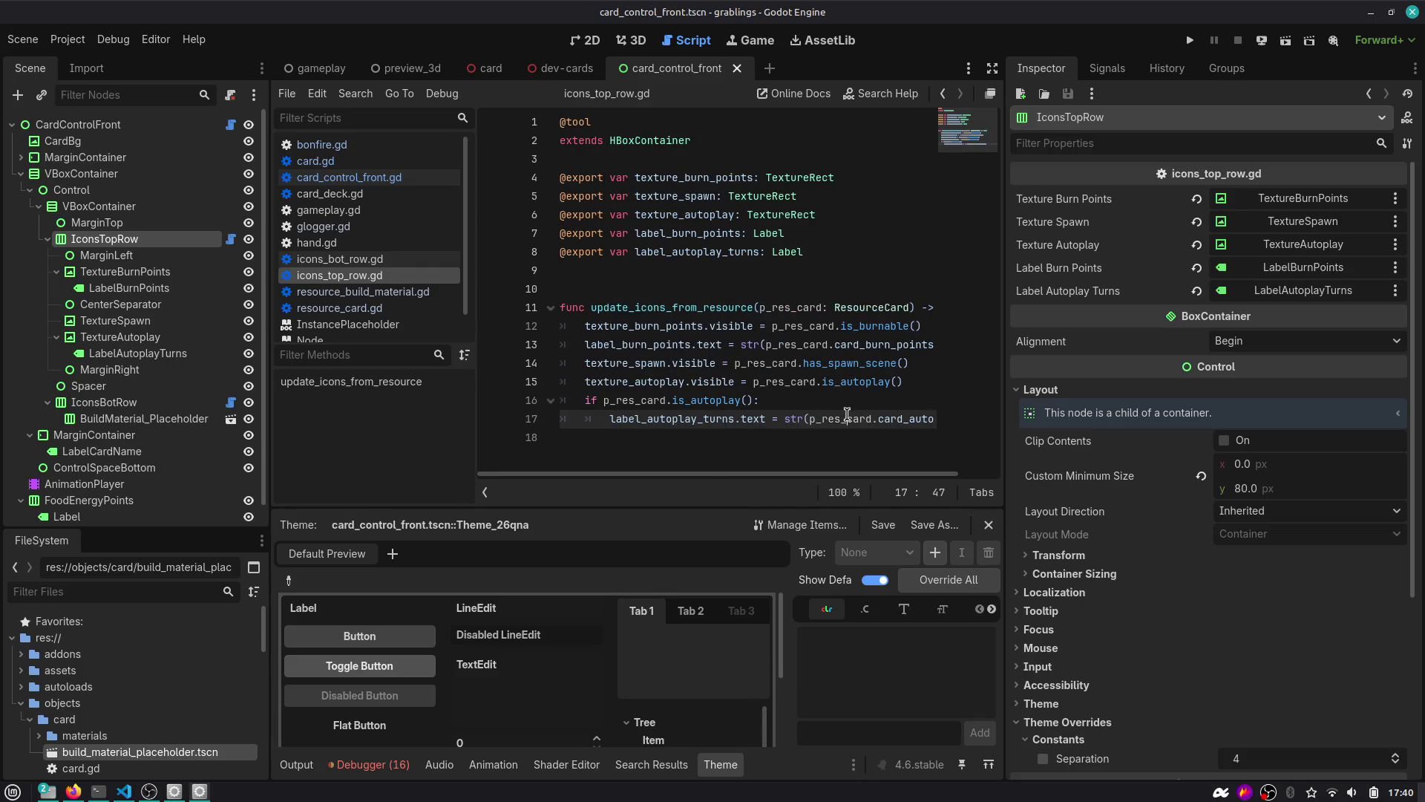
Add an else branch that sets label_autoplay_turns.text to empty, and save the script.
{"action": "left_click", "coordinate": [694, 437]}
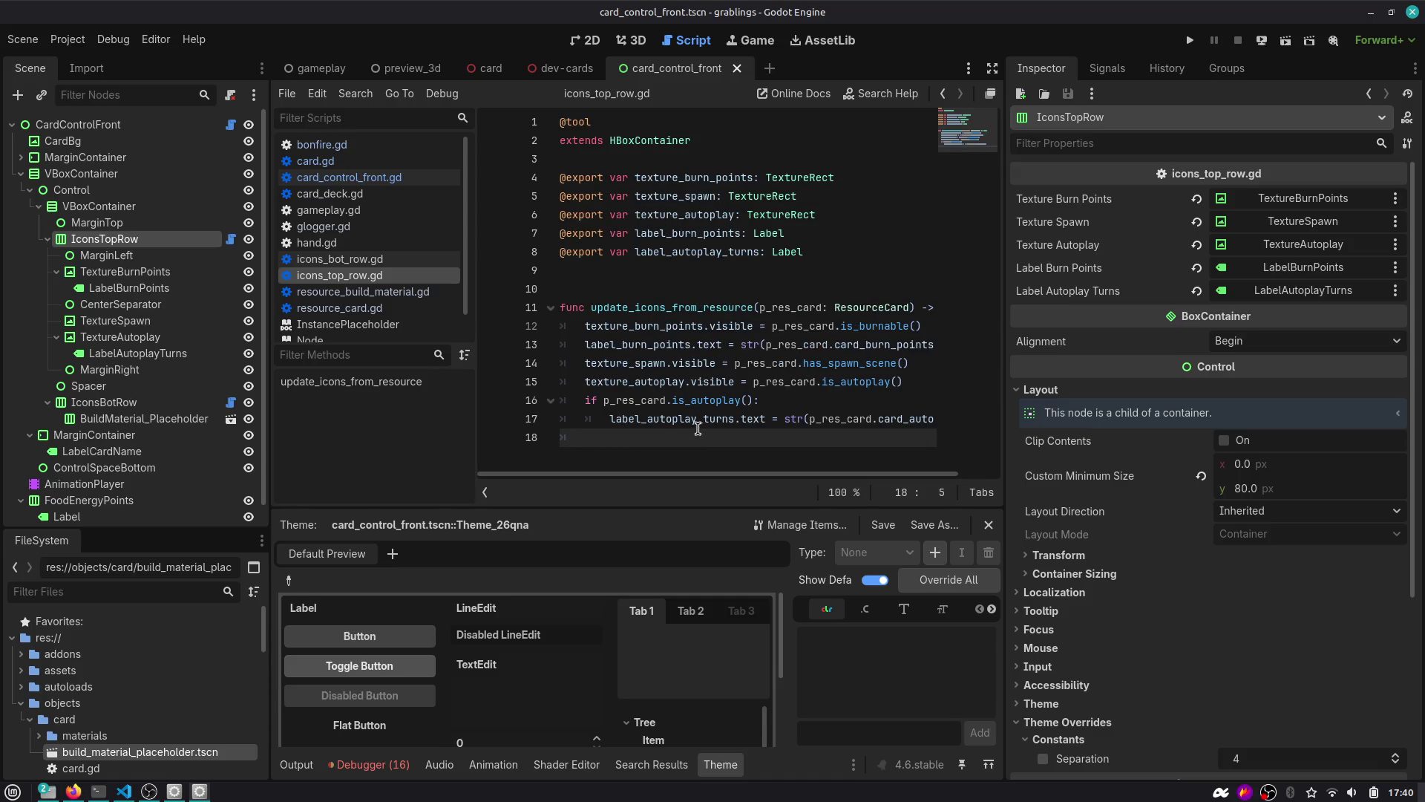
{"action": "type", "text": "else:"}
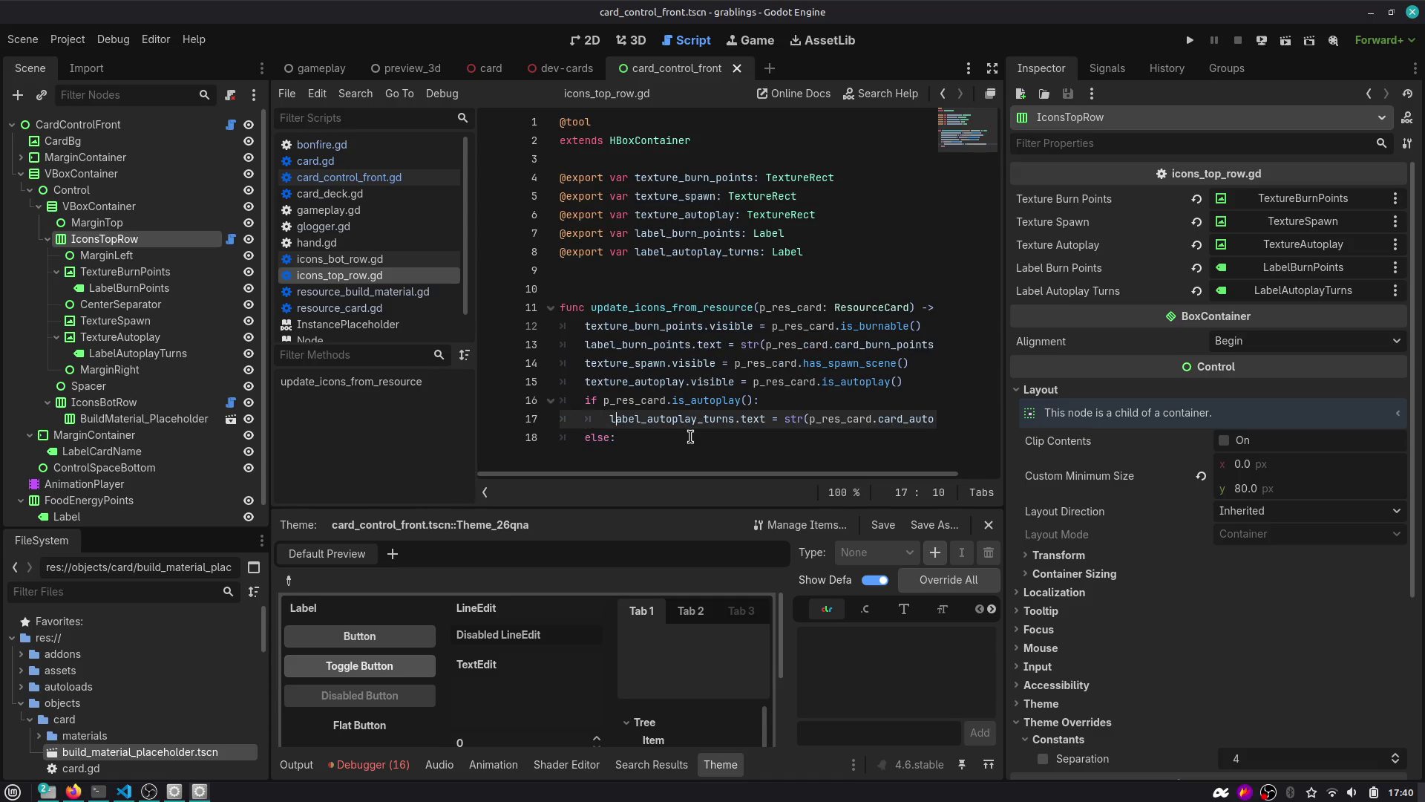
{"action": "key", "text": "Up"}
{"action": "key", "text": "End"}
{"action": "key", "text": "shift+Home"}
{"action": "key", "text": "ctrl+c"}
{"action": "key", "text": "Down"}
{"action": "key", "text": "End"}
{"action": "key", "text": "Return"}
{"action": "key", "text": "ctrl+v"}
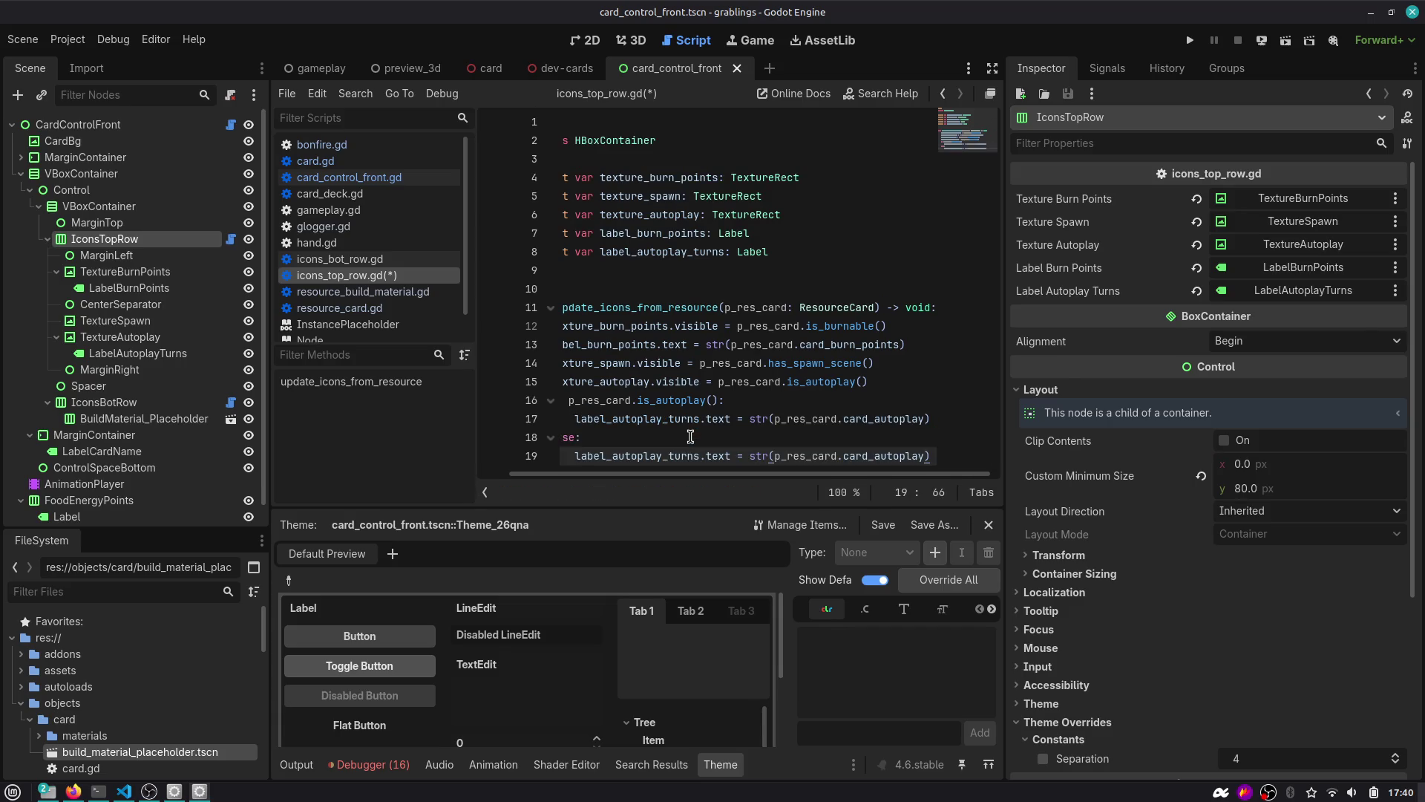
{"action": "key", "text": "Left"}
{"action": "key", "text": "ctrl+shift+Left"}
{"action": "key", "text": "ctrl+shift+Left"}
{"action": "key", "text": "ctrl+shift+Left"}
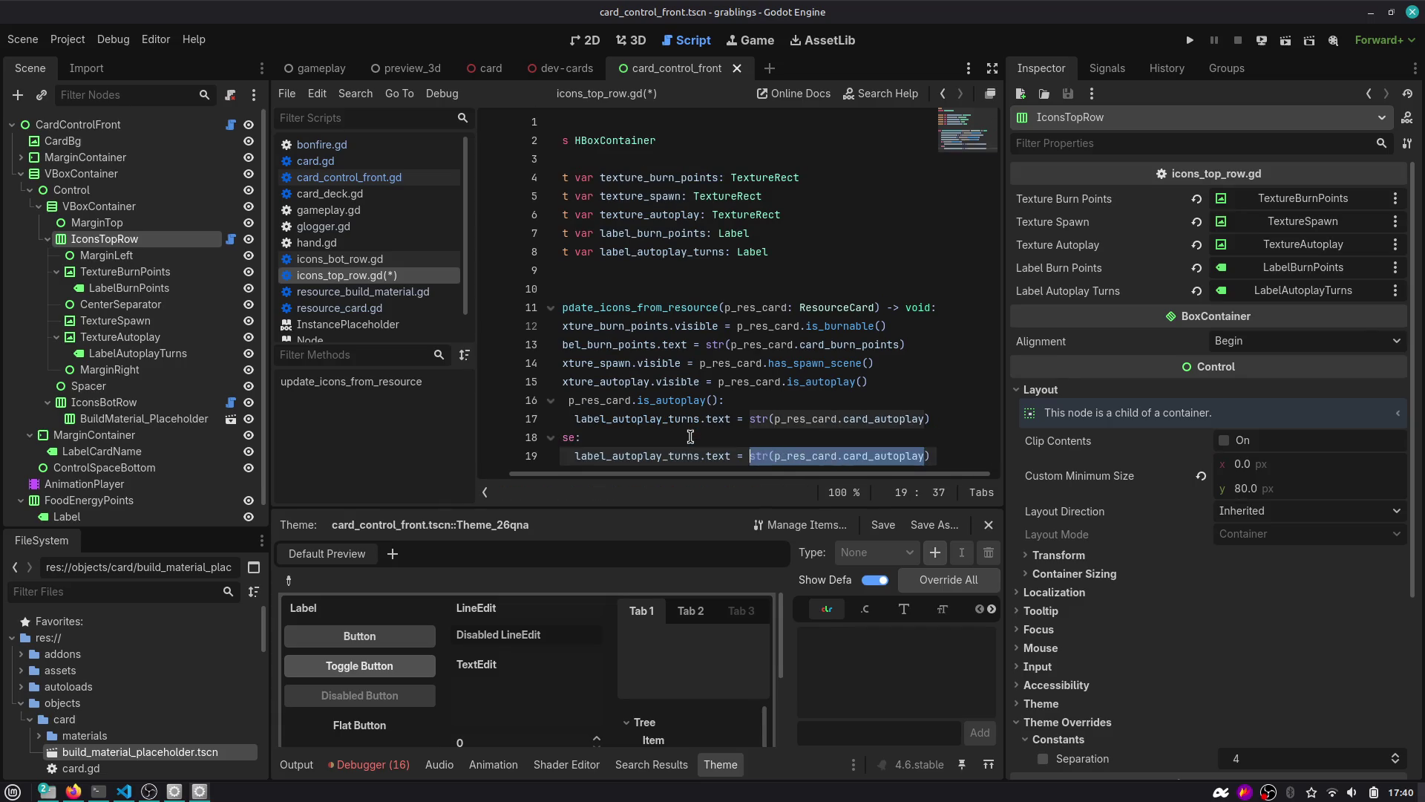
{"action": "key", "text": "BackSpace"}
{"action": "key", "text": "BackSpace"}
{"action": "key", "text": "BackSpace"}
{"action": "key", "text": "ctrl+s"}
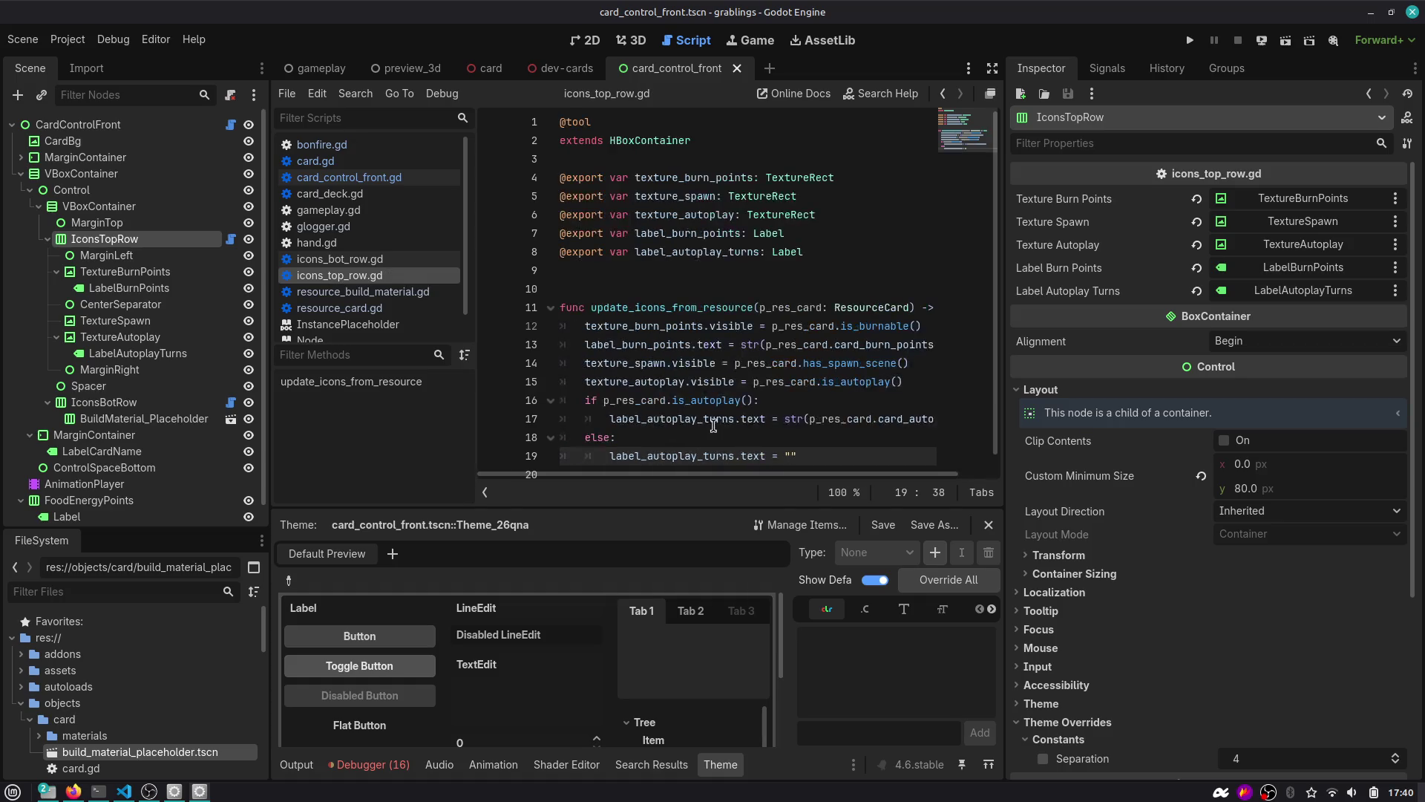
Check card_autoplay's definition in resource_card.gd and widen the code editor area.
{"action": "left_click", "coordinate": [881, 407], "text": "ctrl"}
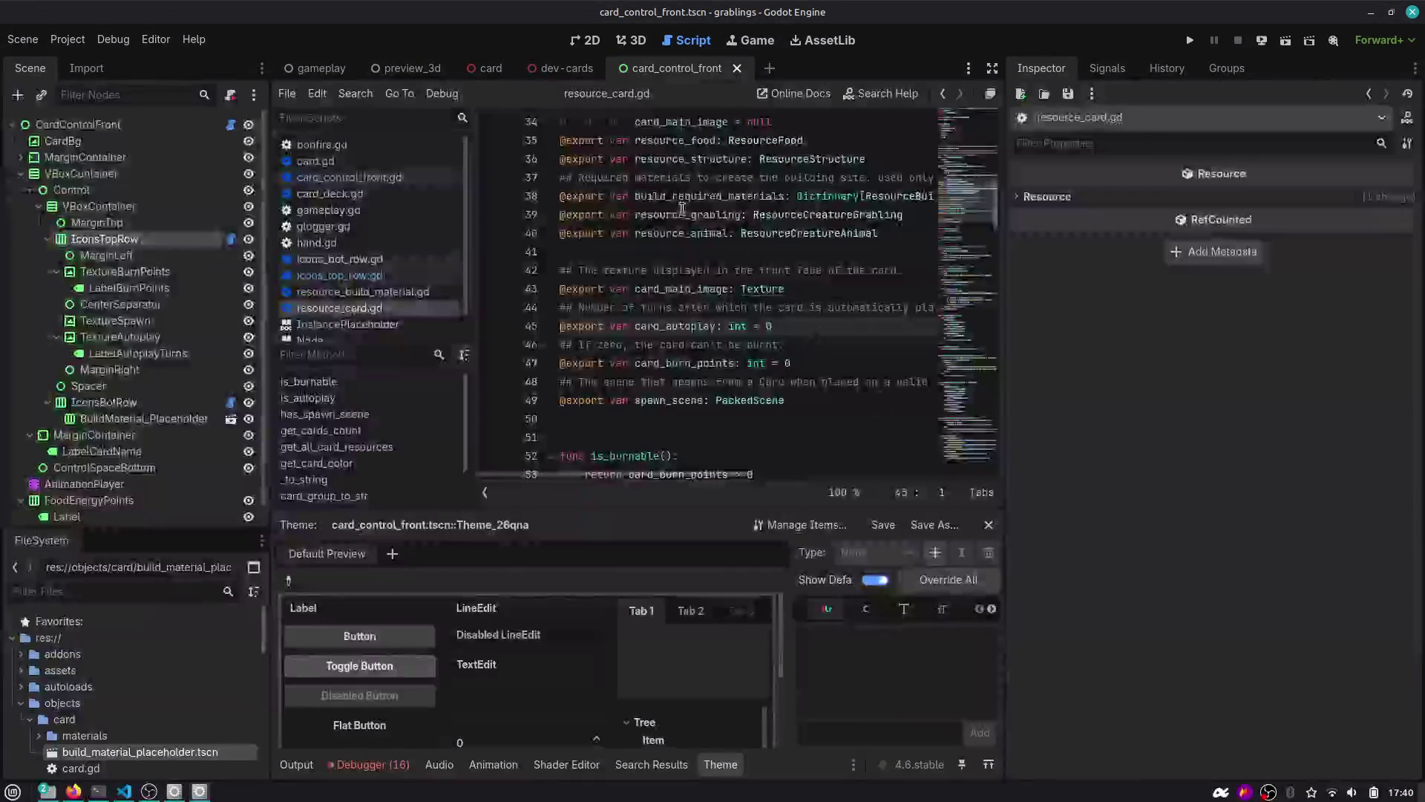
{"action": "scroll", "coordinate": [626, 316], "scroll_direction": "right", "scroll_amount": 5}
{"action": "scroll", "coordinate": [626, 315], "scroll_direction": "left", "scroll_amount": 5}
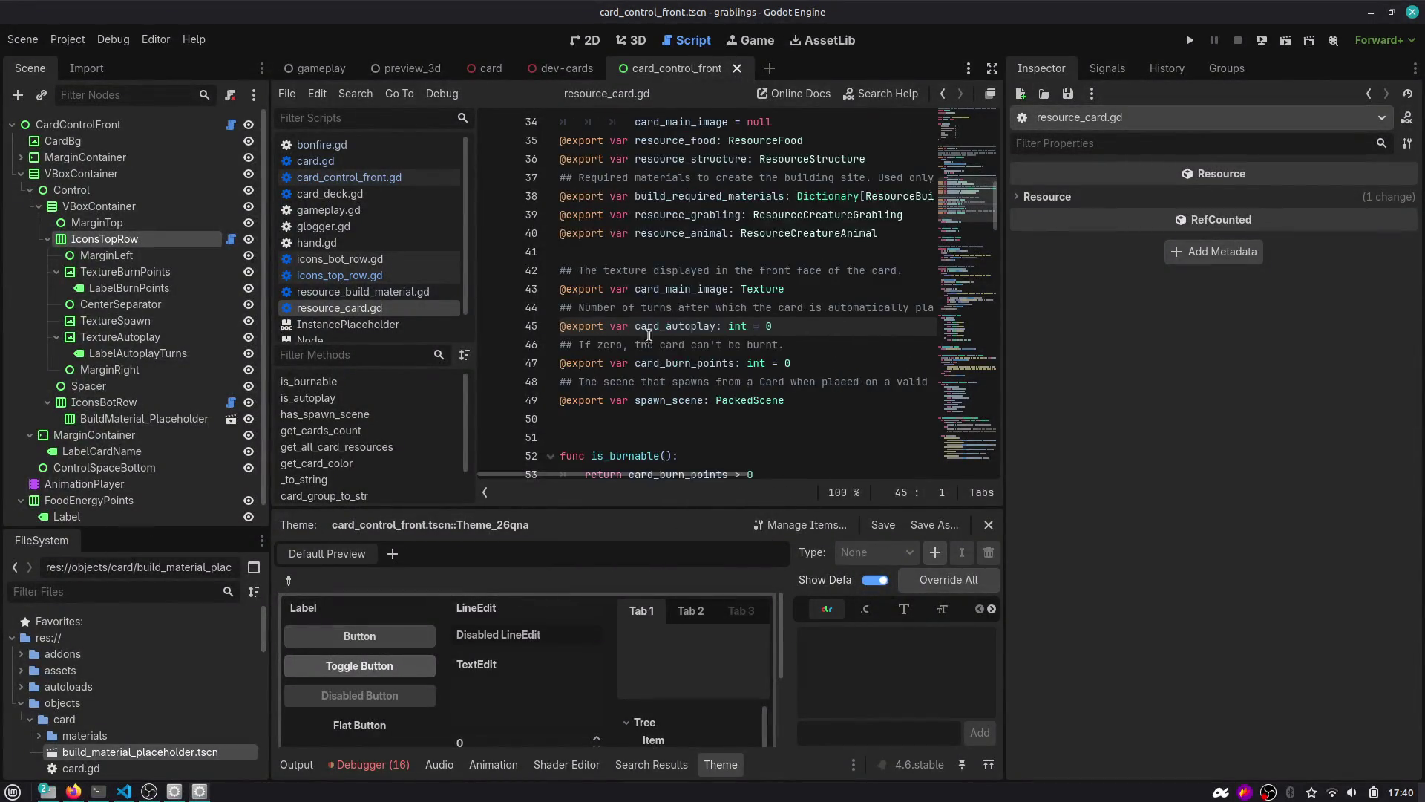
{"action": "left_click_drag", "start_coordinate": [1005, 416], "coordinate": [1101, 415]}
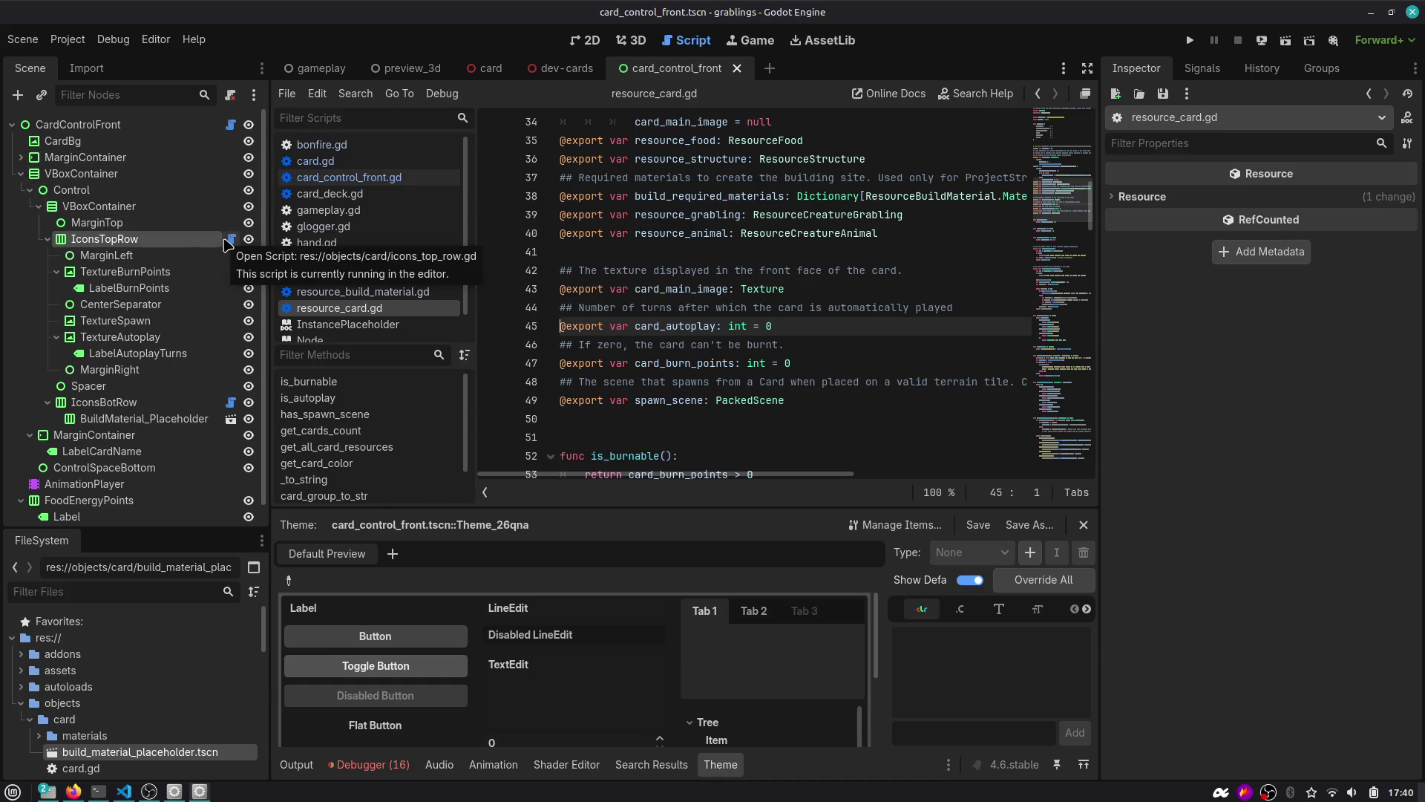
Reopen icons_top_row.gd and review the label_autoplay_turns lines in update_icons_from_resource.
{"action": "left_click", "coordinate": [230, 239]}
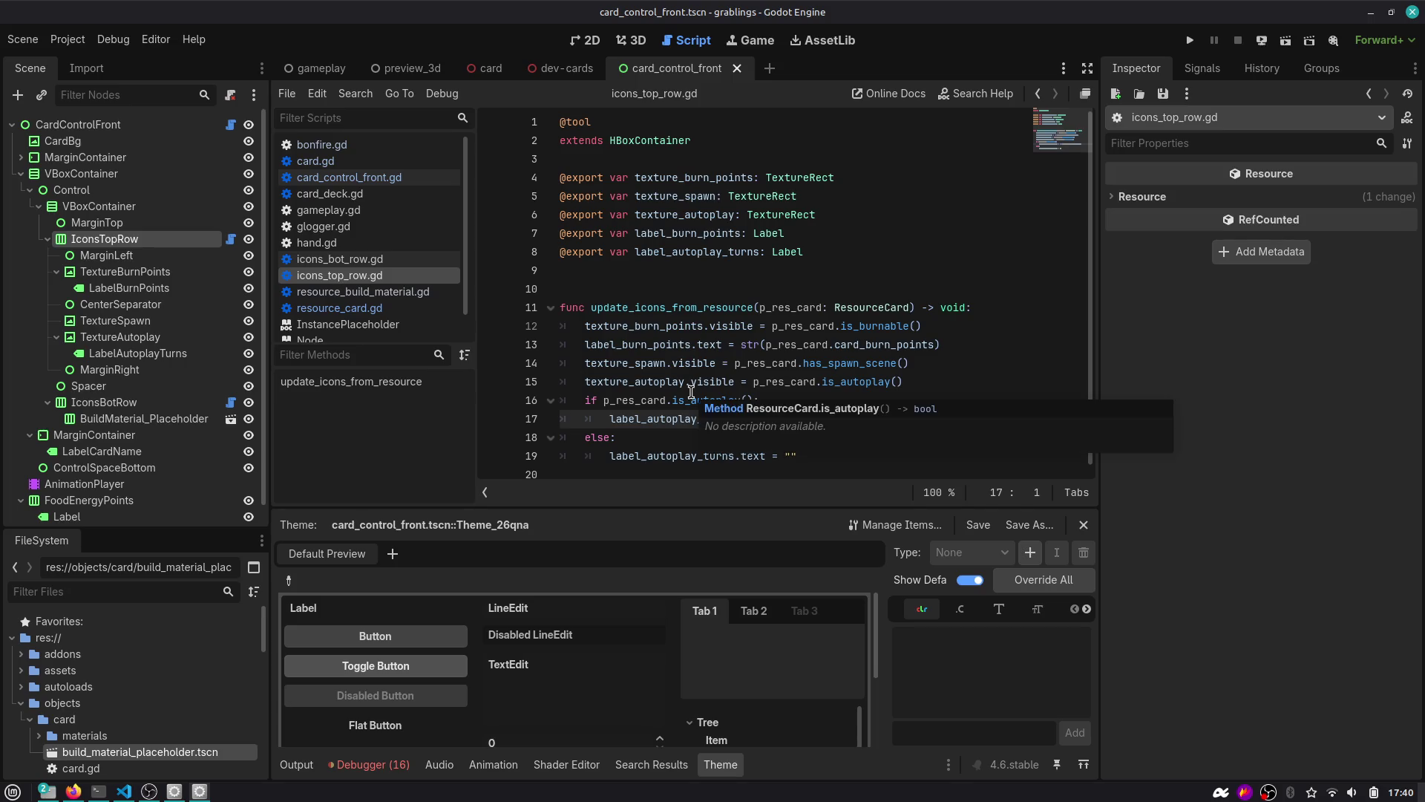
{"action": "double_click", "coordinate": [664, 309]}
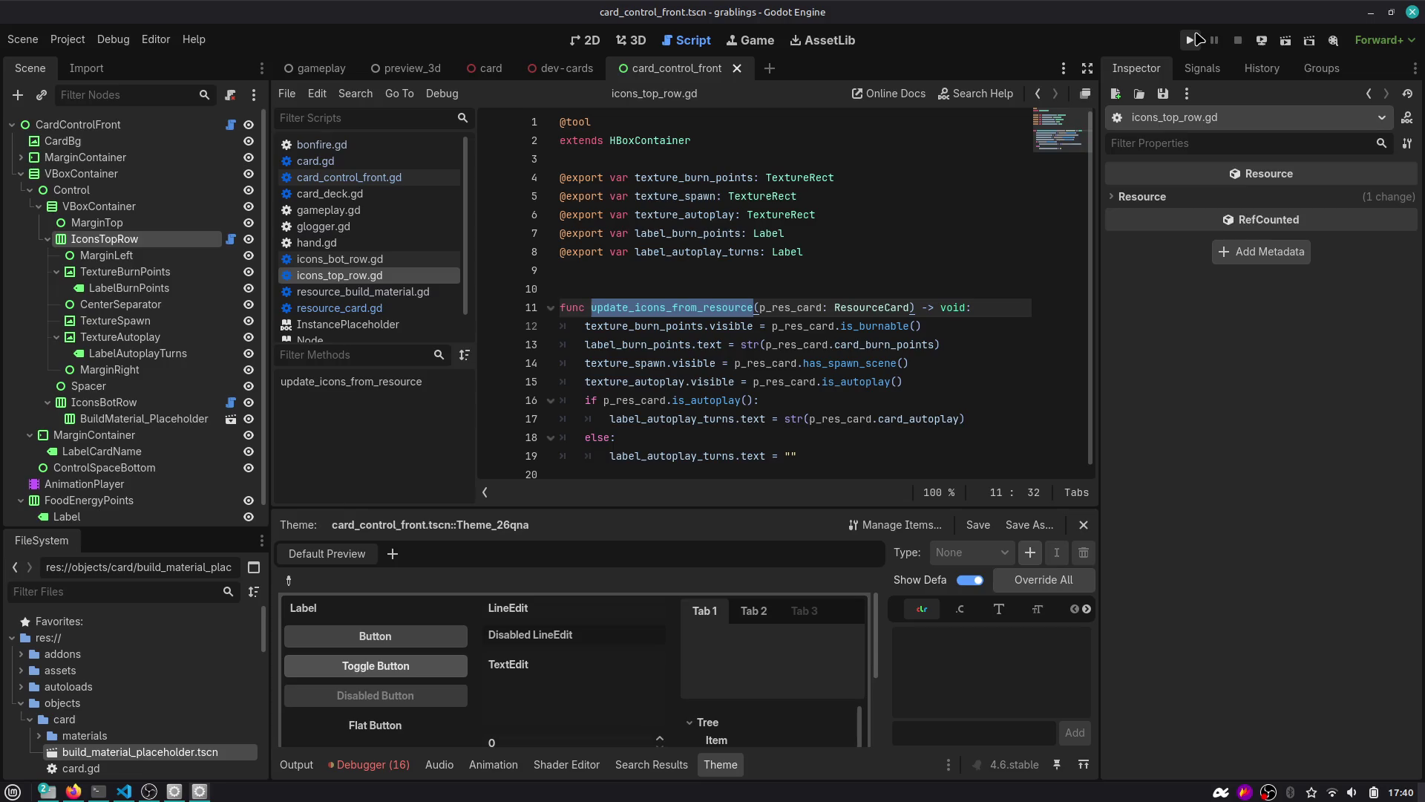
{"action": "double_click", "coordinate": [672, 419]}
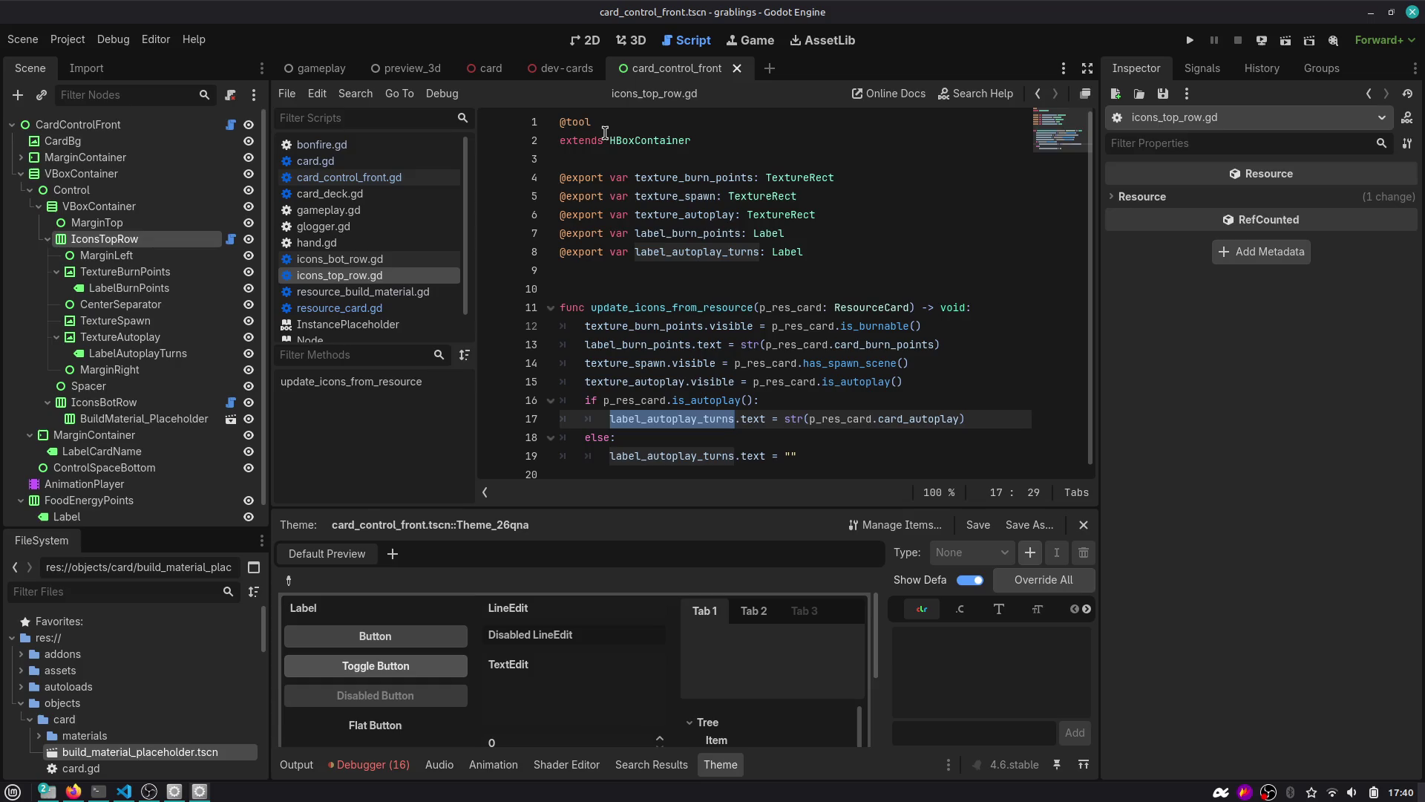
Search the whole project for 'autoplay' and enlarge the search results panel.
{"action": "left_click", "coordinate": [620, 177]}
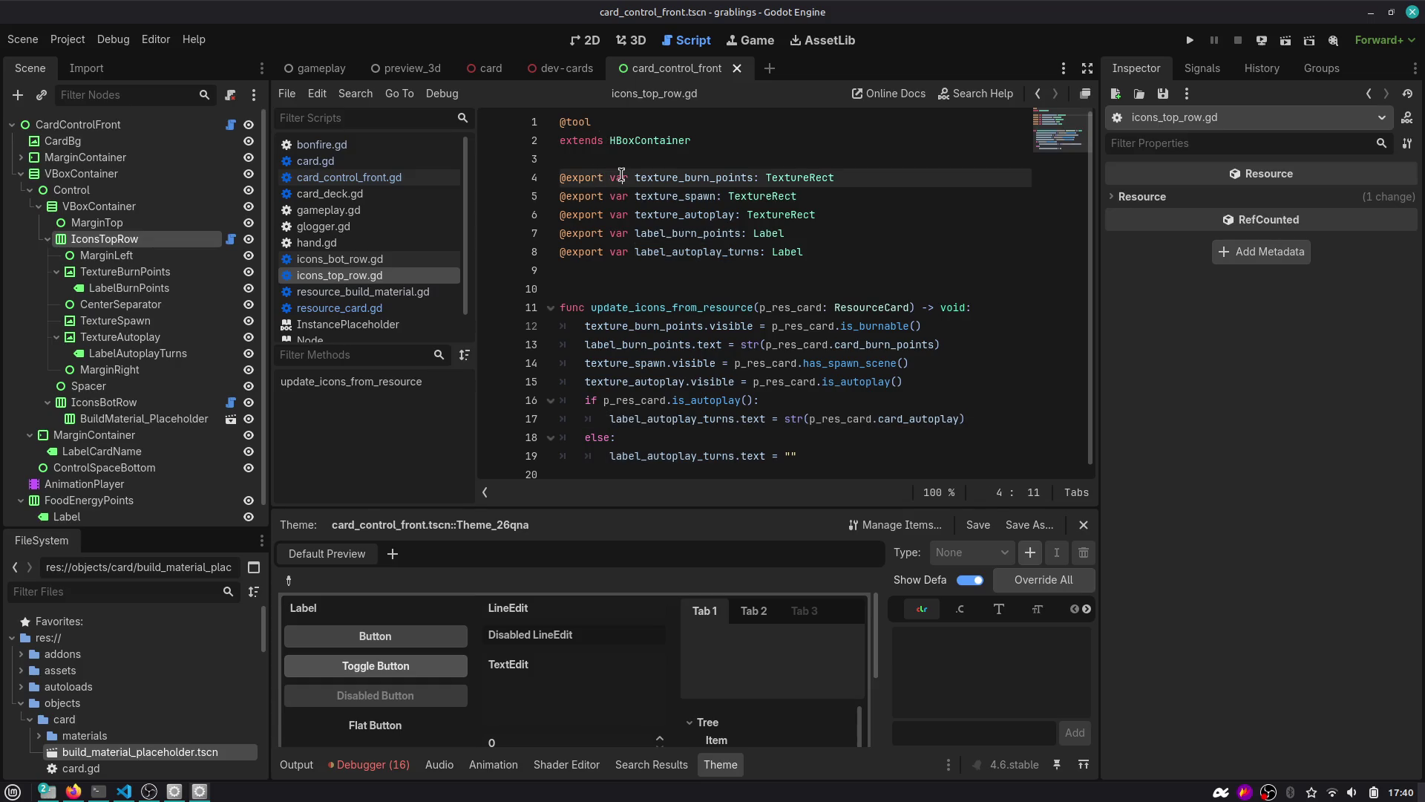
{"action": "key", "text": "ctrl+shift+f"}
{"action": "type", "text": "autopl"}
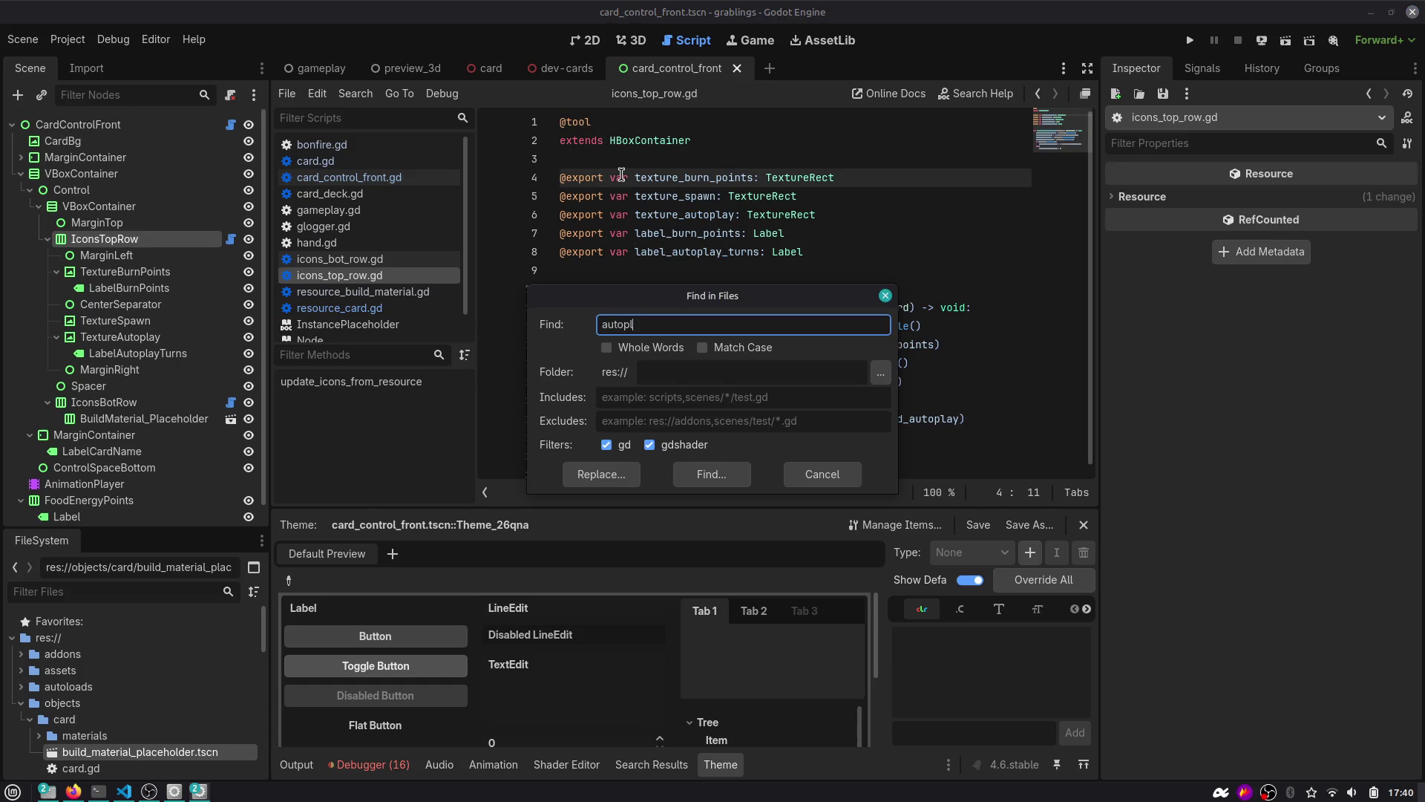
{"action": "type", "text": "ay"}
{"action": "key", "text": "Return"}
{"action": "scroll", "coordinate": [416, 653], "scroll_direction": "down", "scroll_amount": 2}
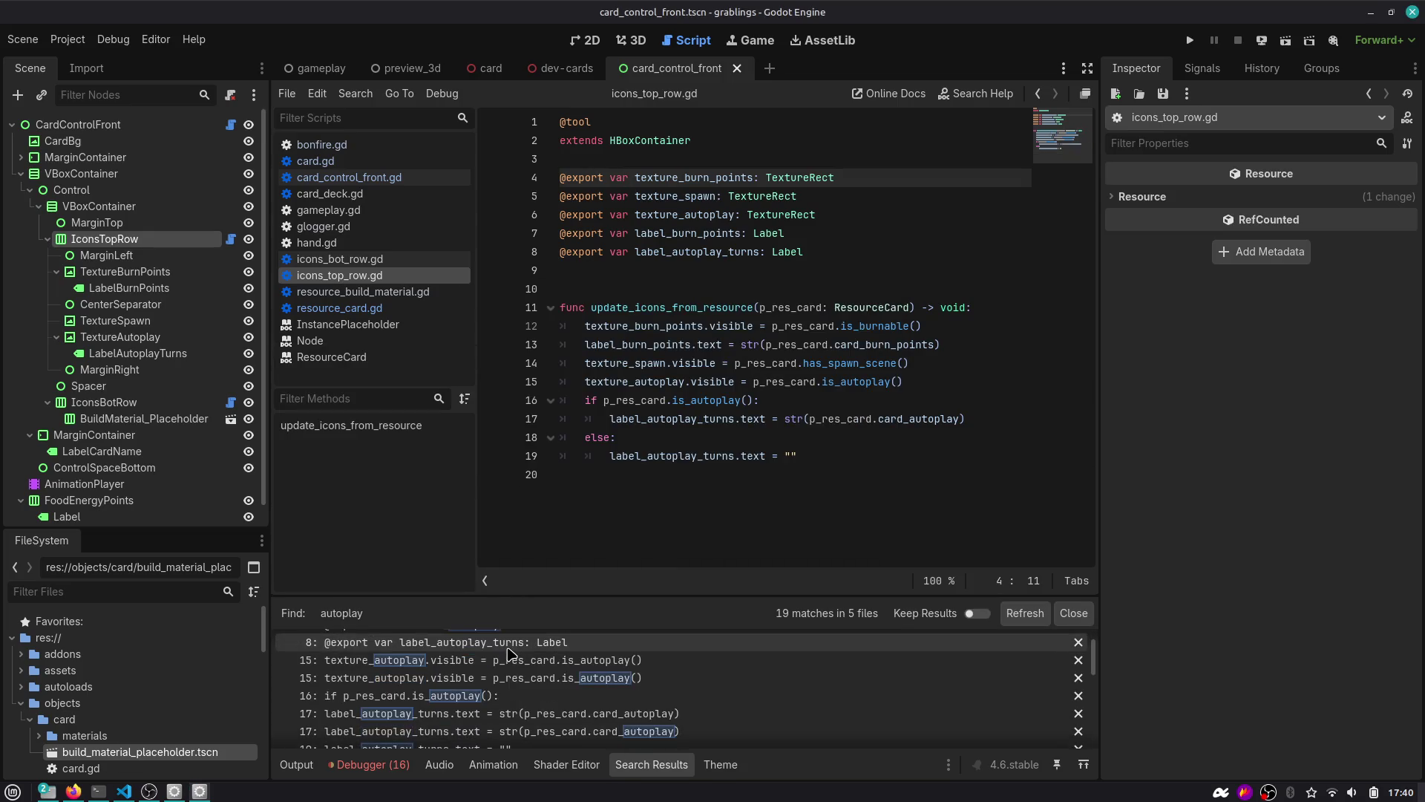
{"action": "scroll", "coordinate": [416, 651], "scroll_direction": "up", "scroll_amount": 2}
{"action": "left_click", "coordinate": [280, 645]}
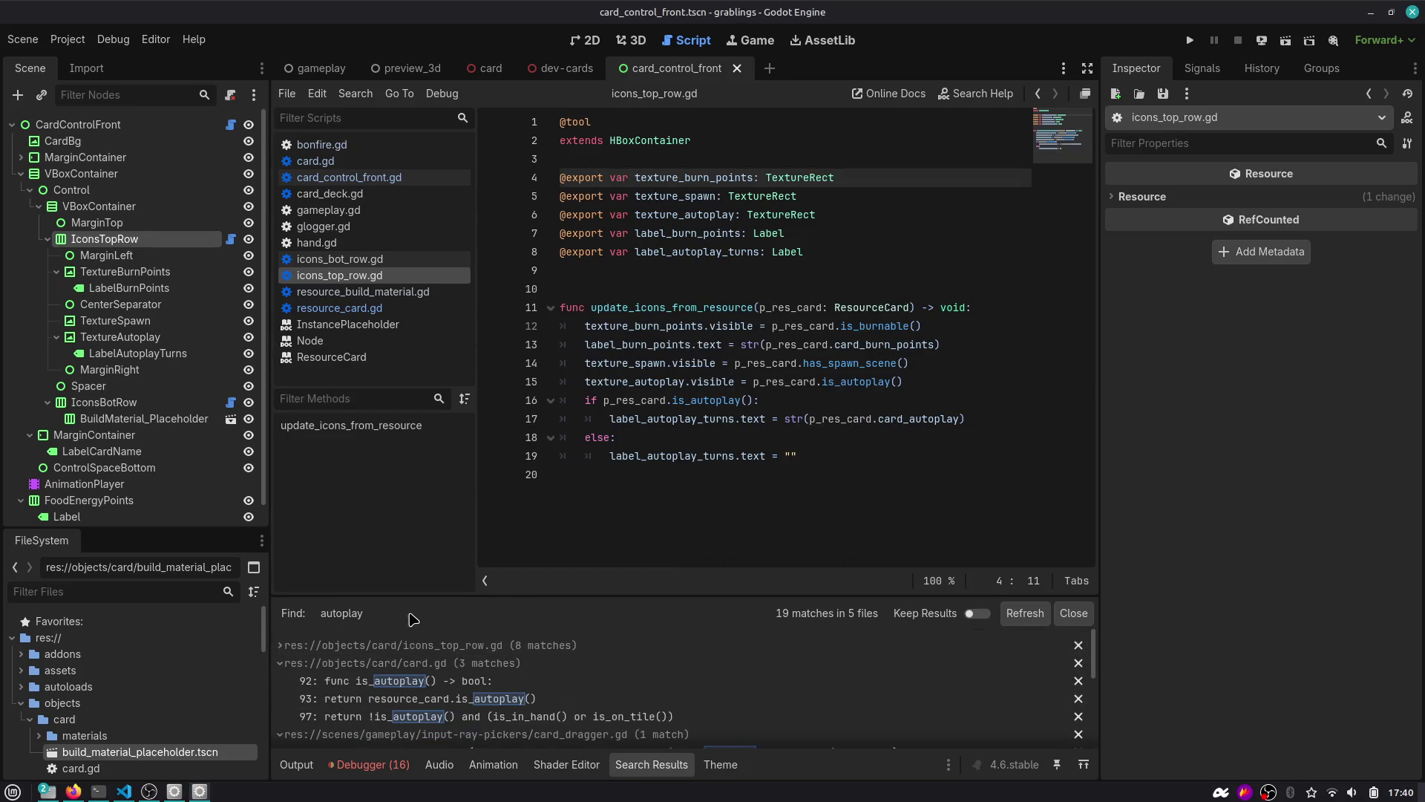
{"action": "left_click_drag", "start_coordinate": [421, 595], "coordinate": [439, 465]}
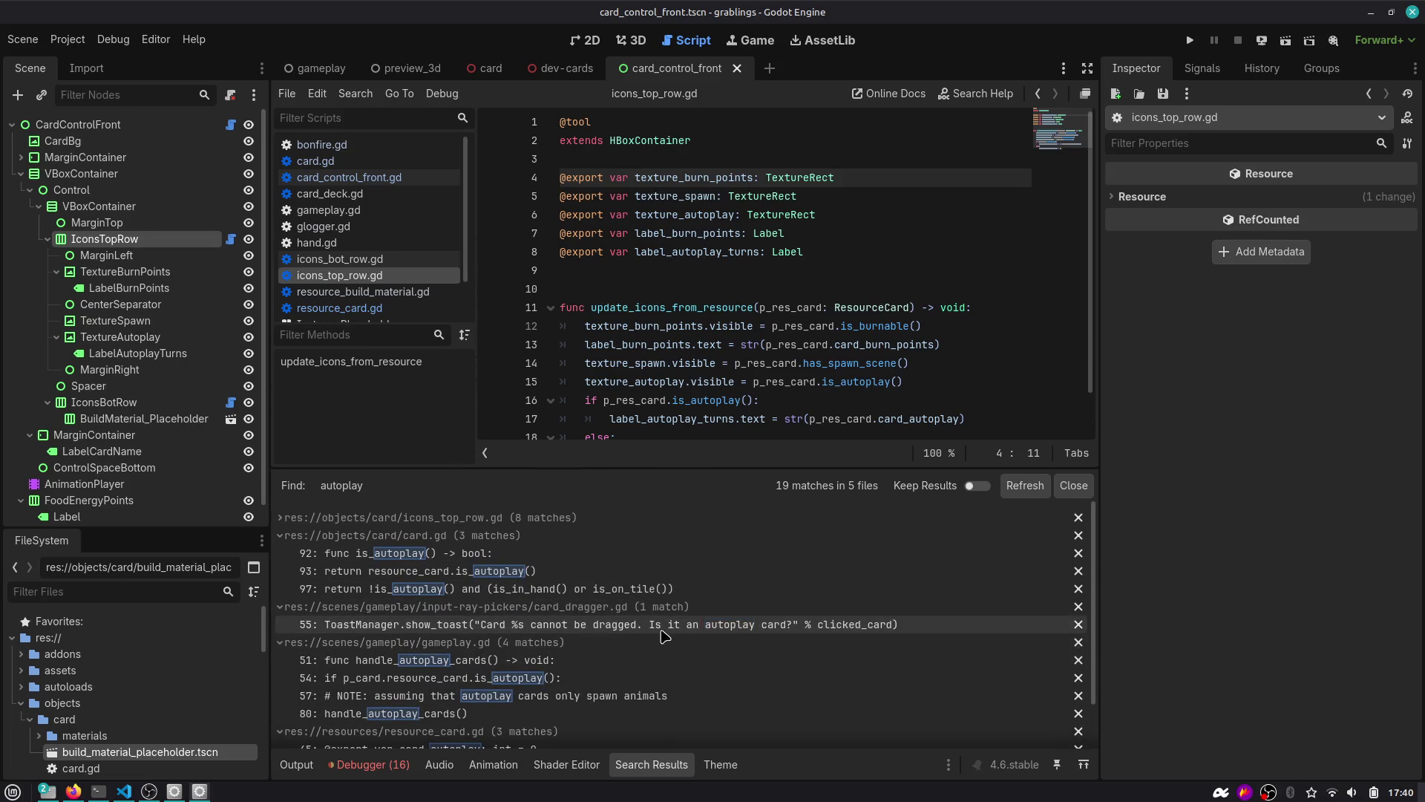
Open handle_autoplay_cards in gameplay.gd and resize the splitters to enlarge the code area.
{"action": "left_click", "coordinate": [481, 663]}
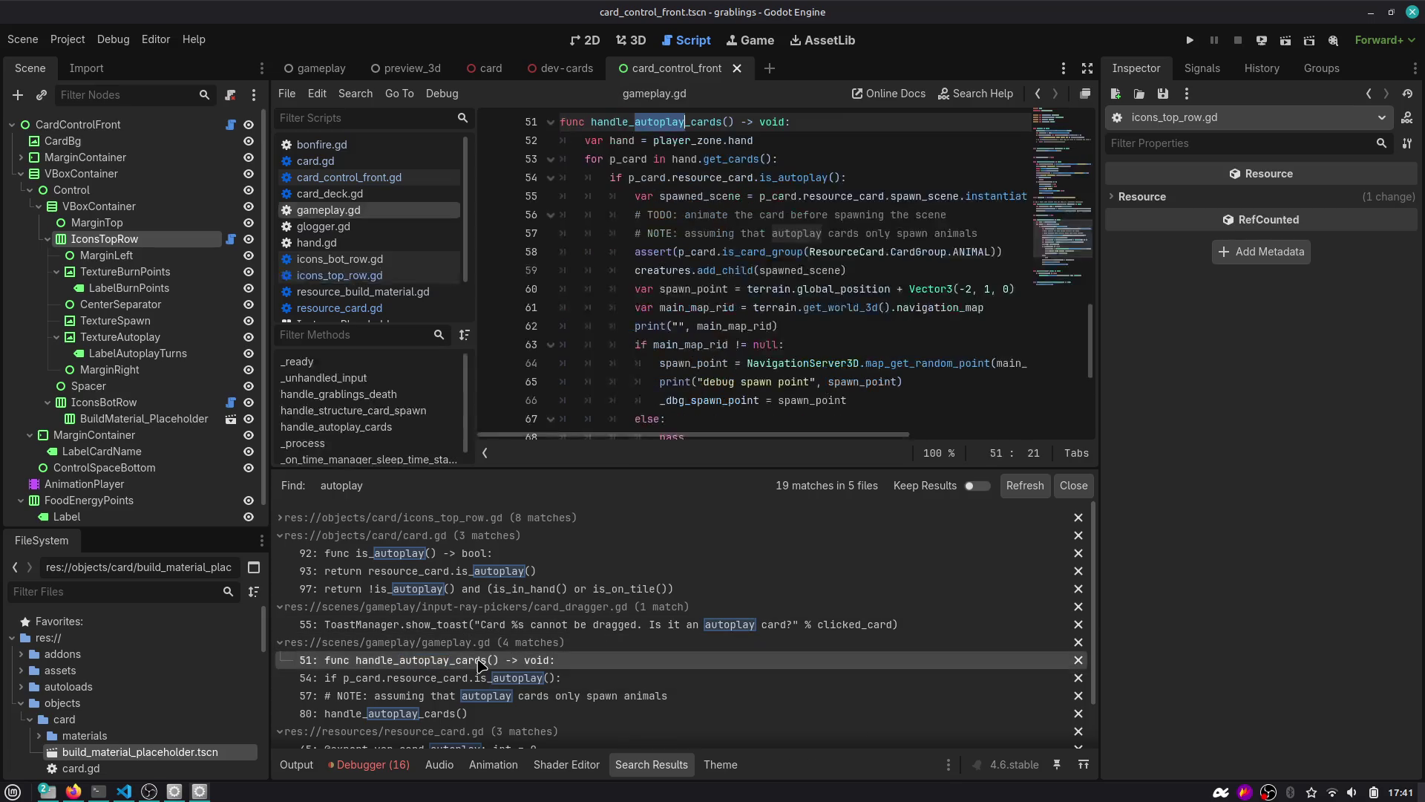
{"action": "scroll", "coordinate": [586, 329], "scroll_direction": "up", "scroll_amount": 3}
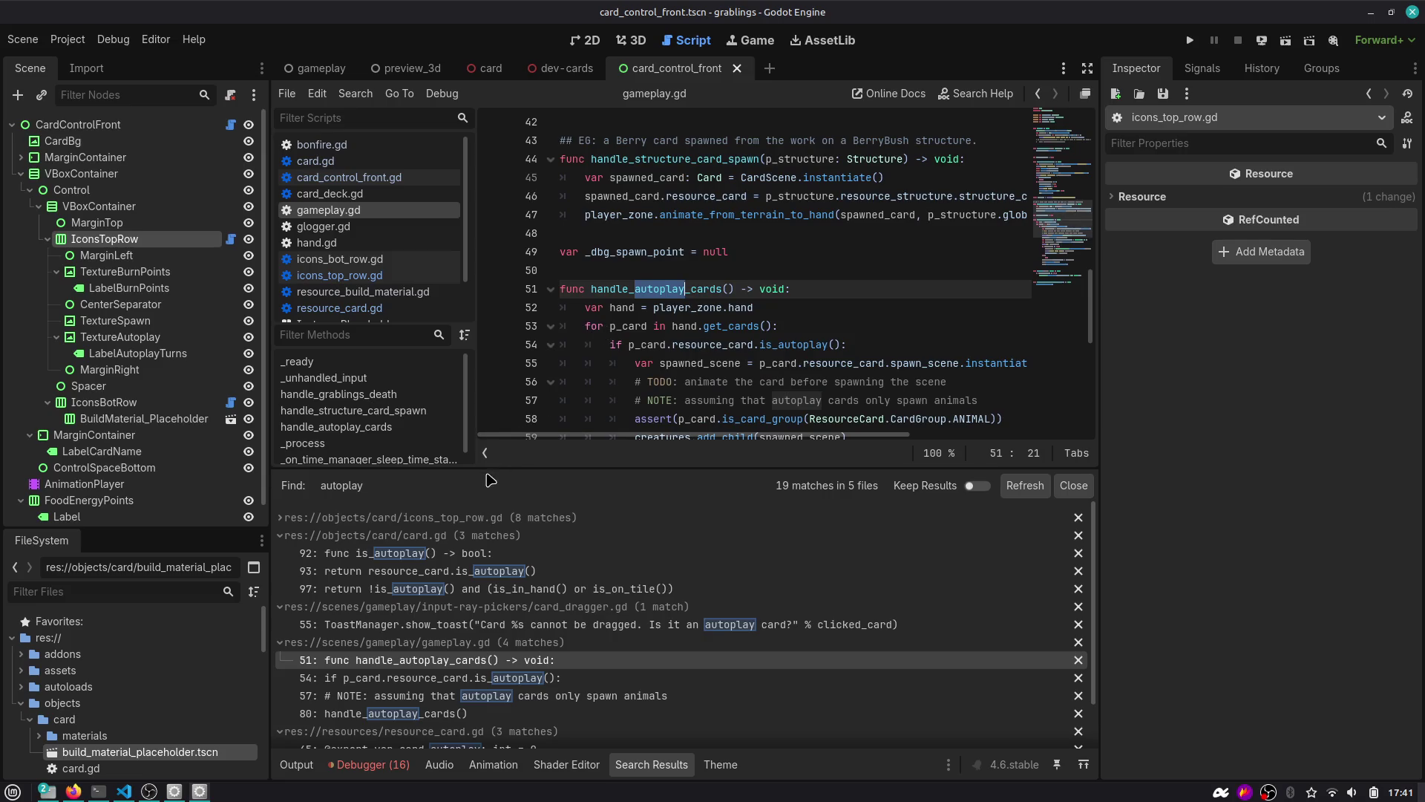
{"action": "left_click_drag", "start_coordinate": [490, 481], "coordinate": [472, 612]}
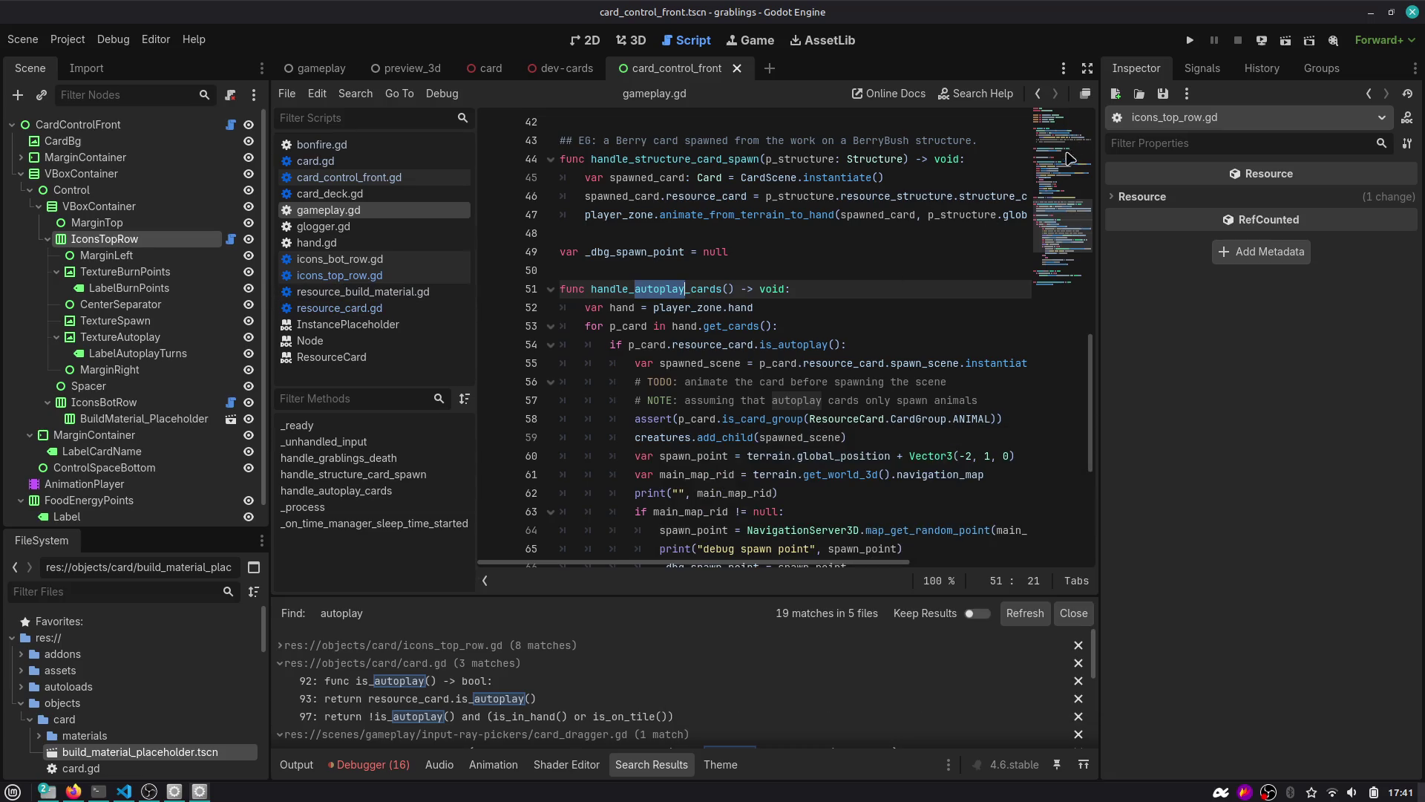
{"action": "left_click_drag", "start_coordinate": [1100, 208], "coordinate": [1128, 212]}
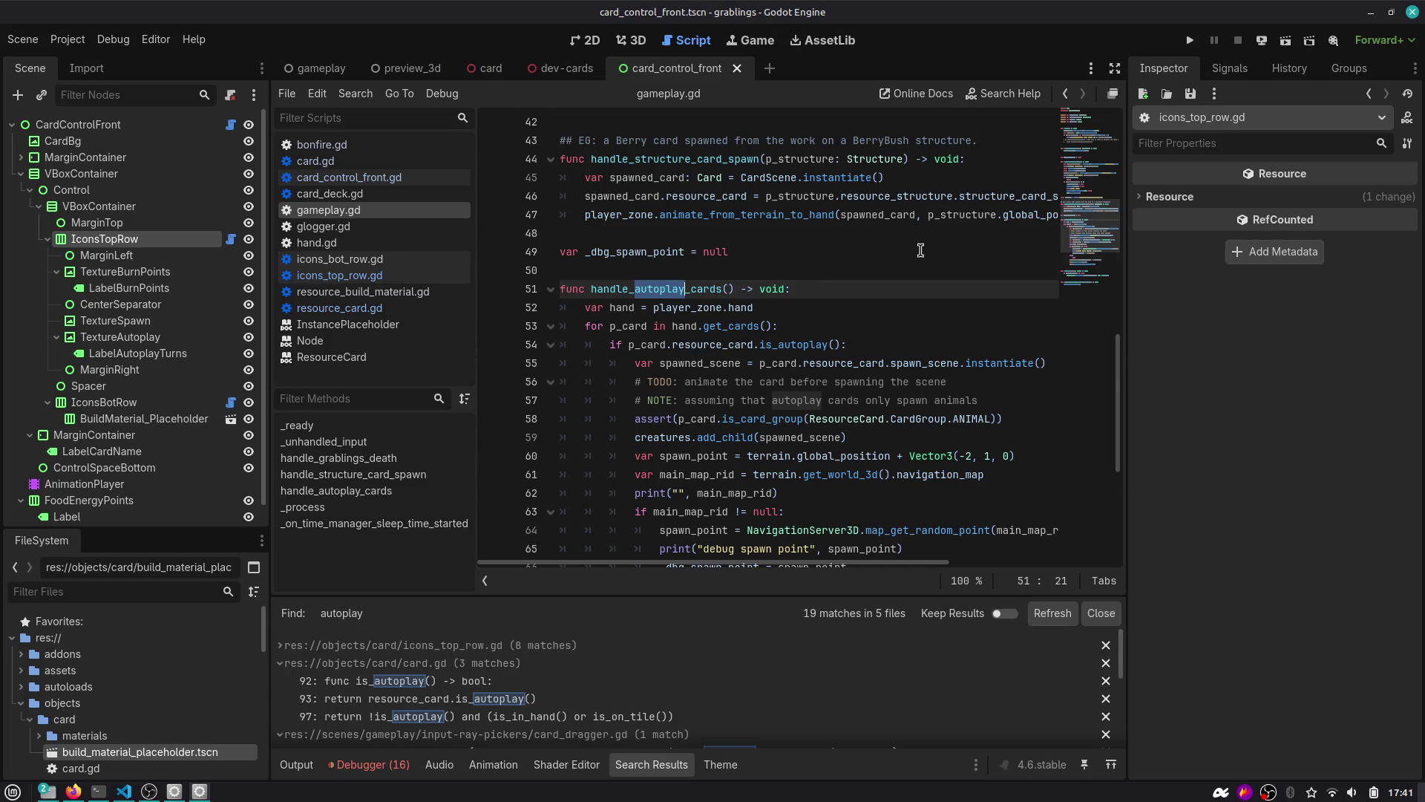
Read through handle_autoplay_cards, highlighting main_map_rid, get_world_3d, navigation_map and NavigationServer3D.
{"action": "scroll", "coordinate": [920, 250], "scroll_direction": "down", "scroll_amount": 3}
{"action": "left_click_drag", "start_coordinate": [270, 418], "coordinate": [205, 417]}
{"action": "scroll", "coordinate": [611, 211], "scroll_direction": "up", "scroll_amount": 2}
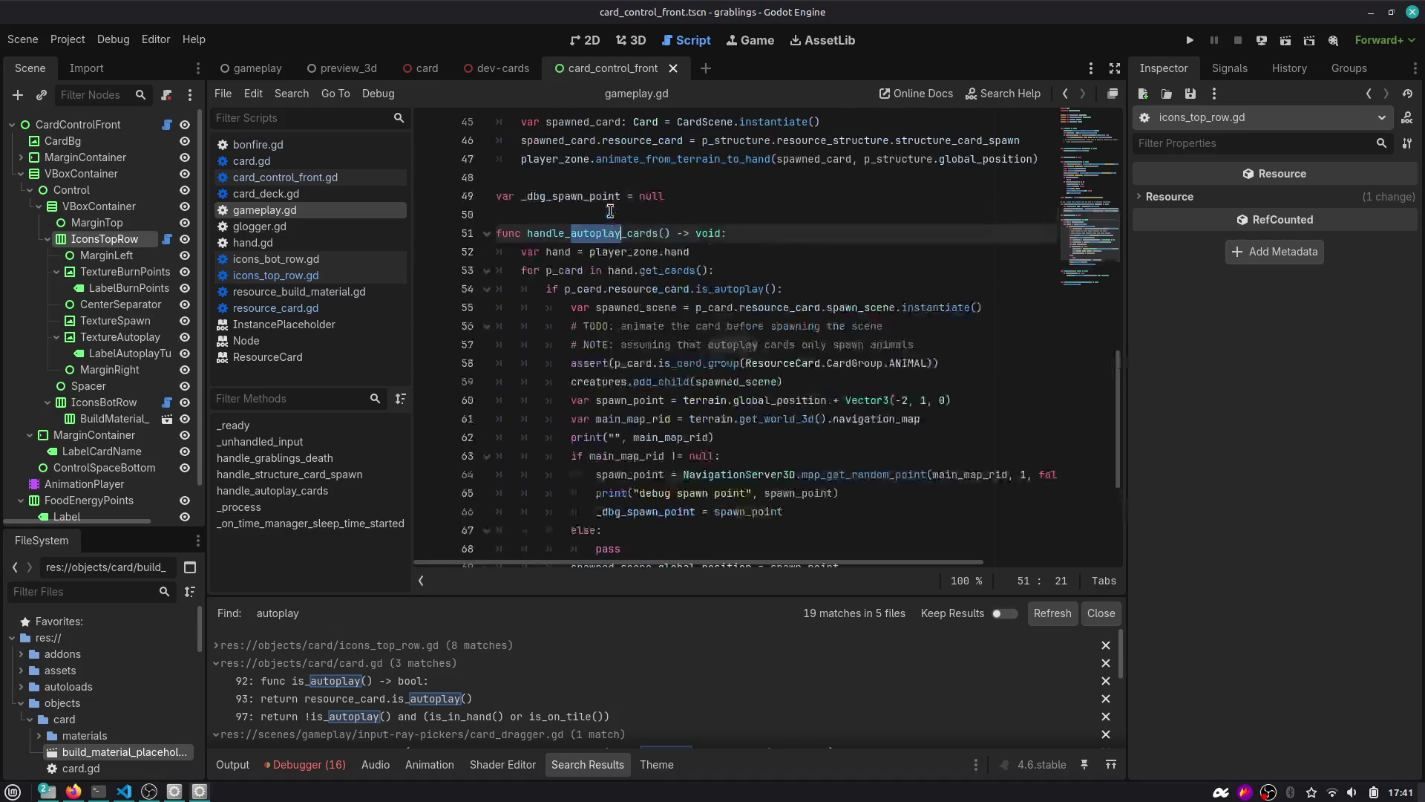
{"action": "double_click", "coordinate": [610, 233]}
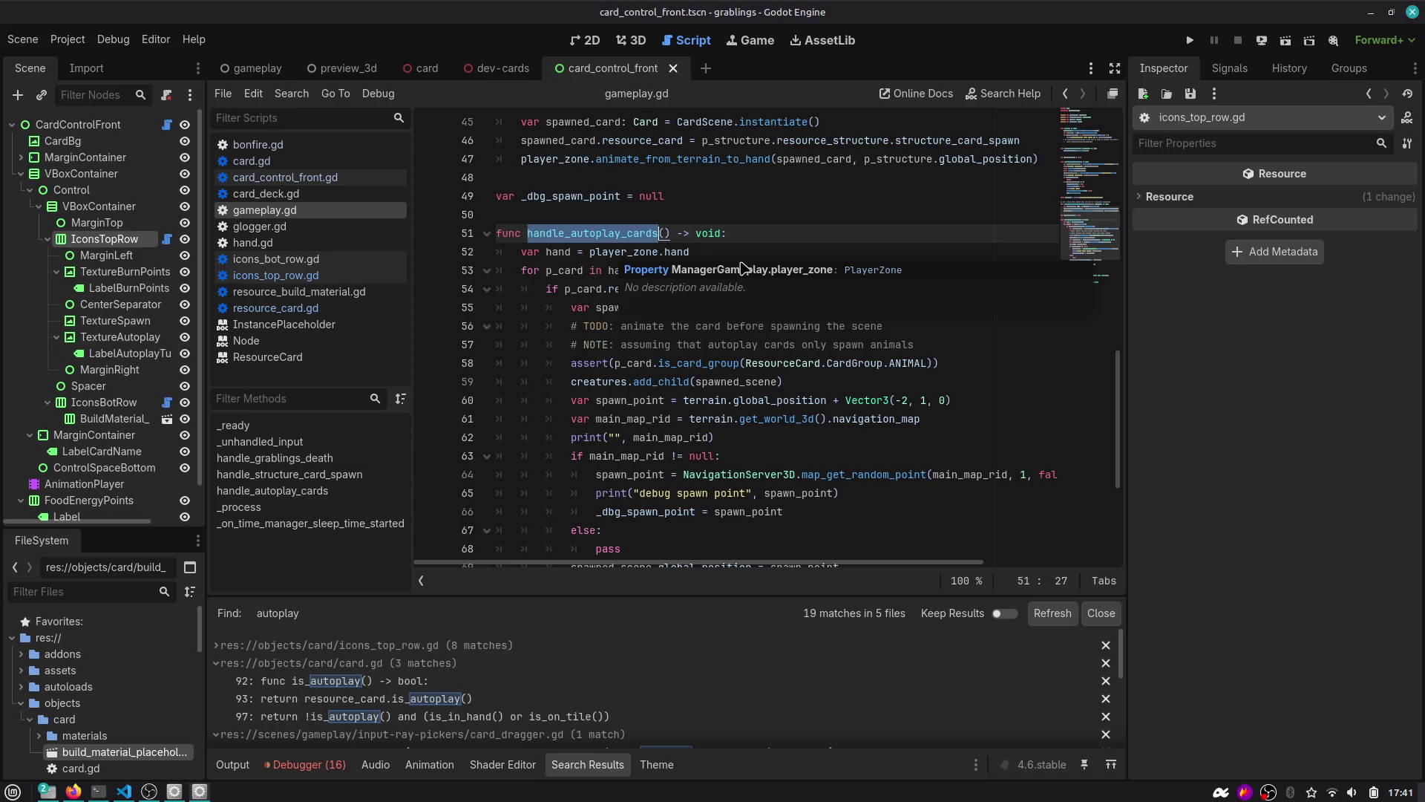
{"action": "scroll", "coordinate": [1099, 240], "scroll_direction": "down", "scroll_amount": 2}
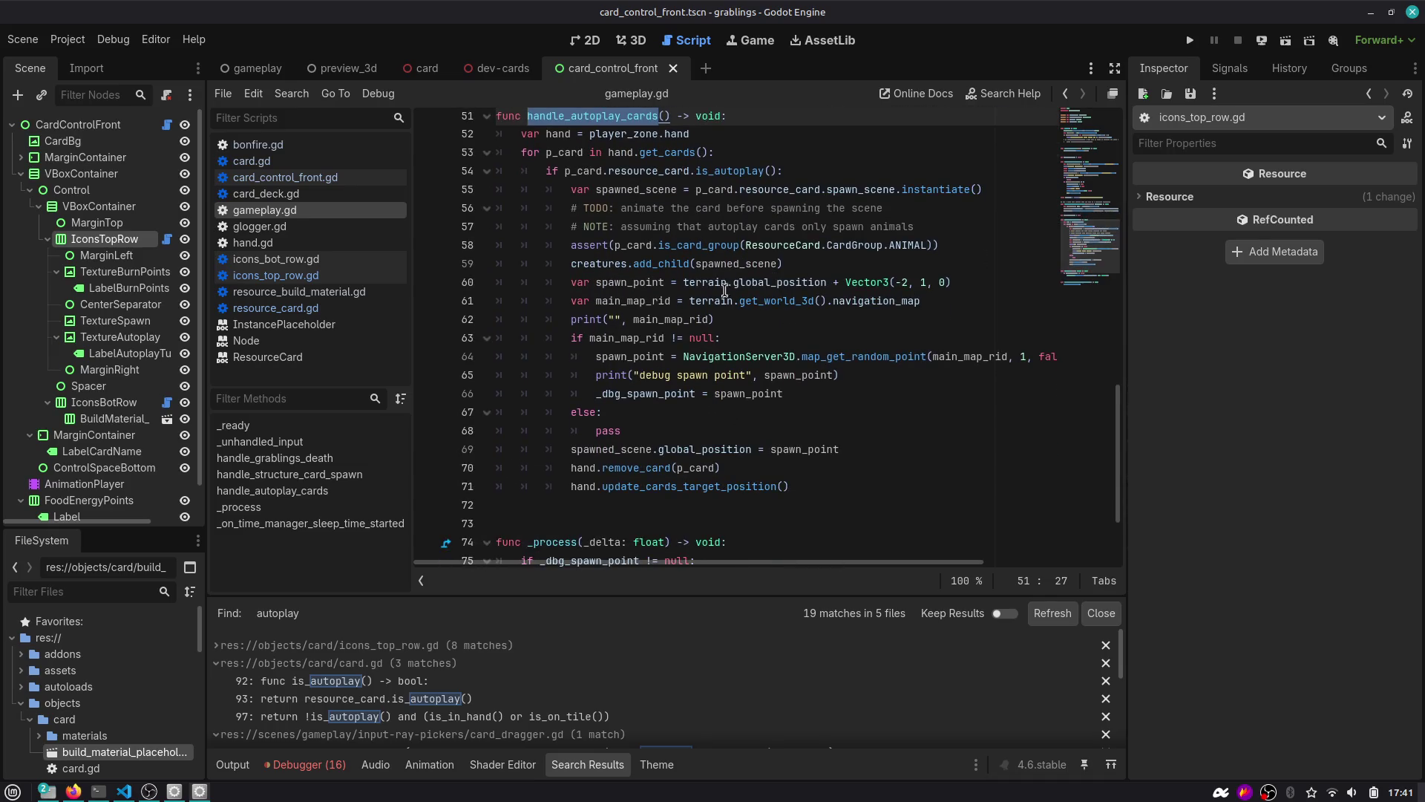
{"action": "double_click", "coordinate": [628, 302]}
{"action": "scroll", "coordinate": [628, 308], "scroll_direction": "up", "scroll_amount": 1}
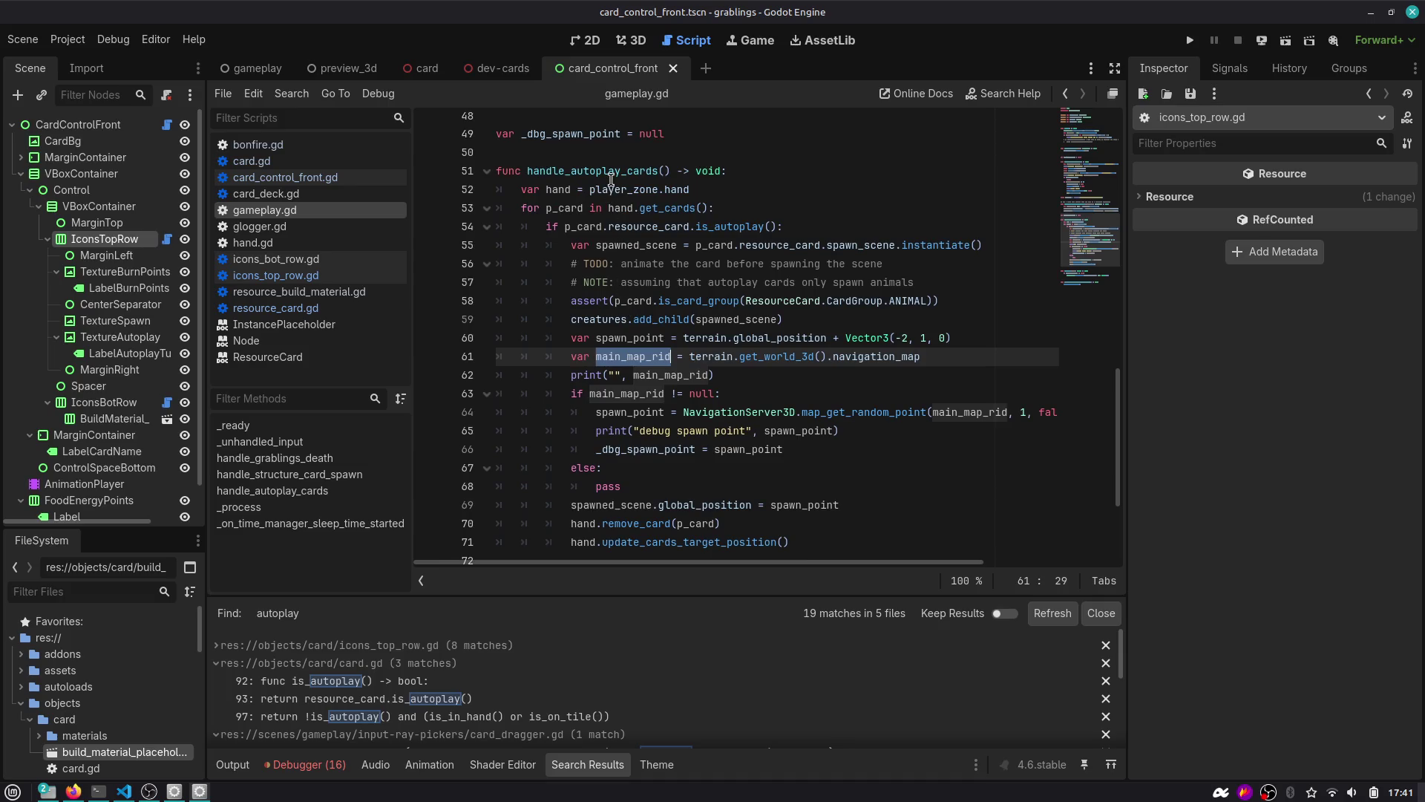
{"action": "double_click", "coordinate": [573, 172]}
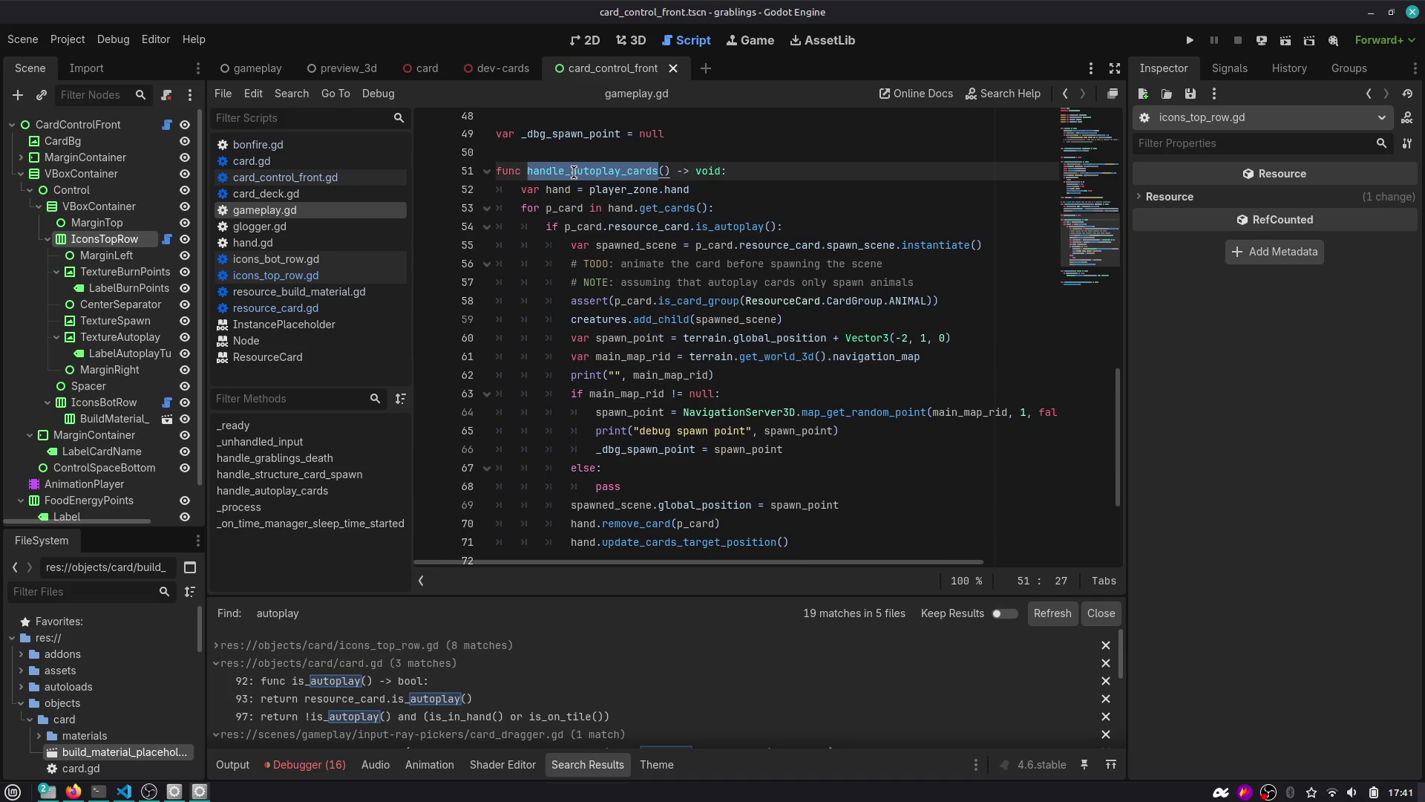
{"action": "left_click", "coordinate": [639, 358]}
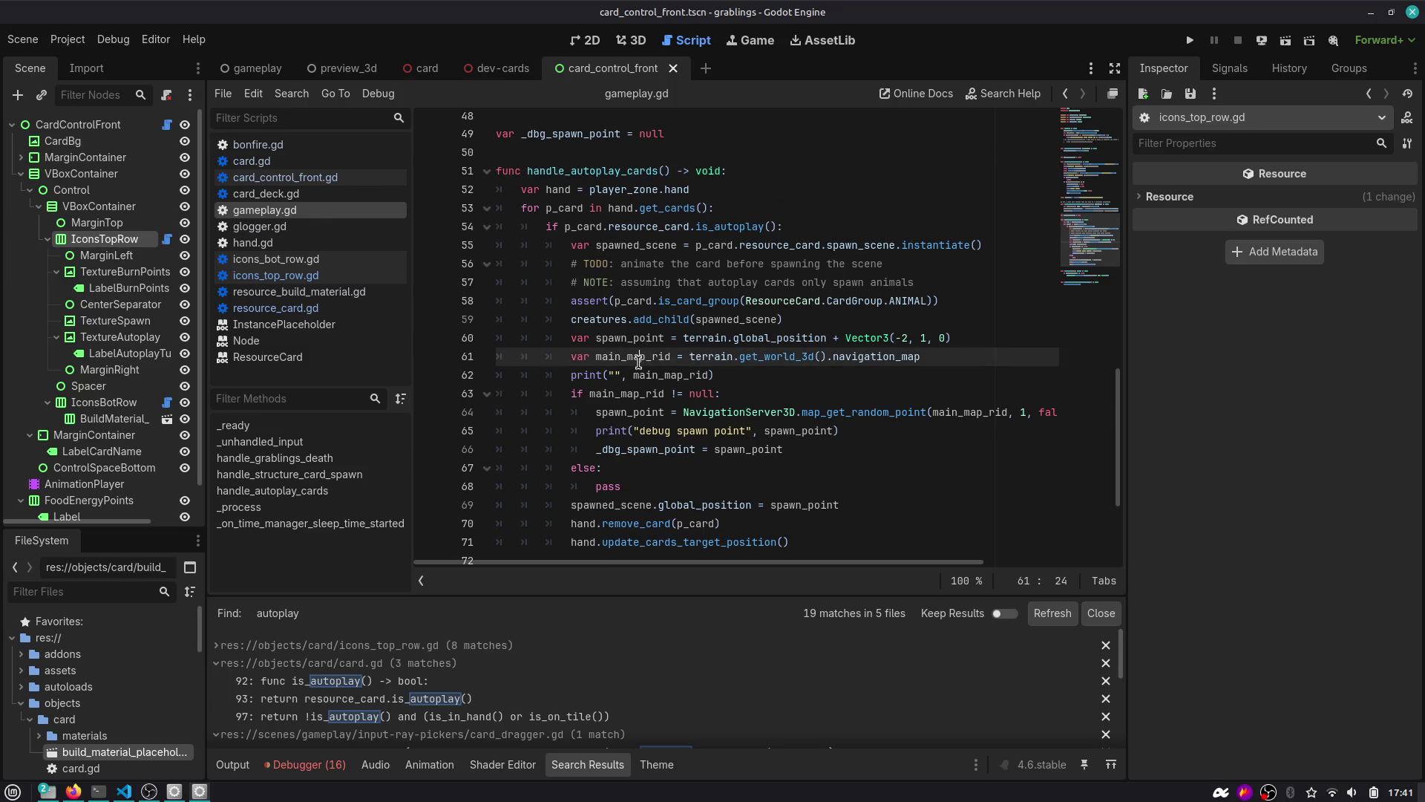
{"action": "double_click", "coordinate": [761, 356]}
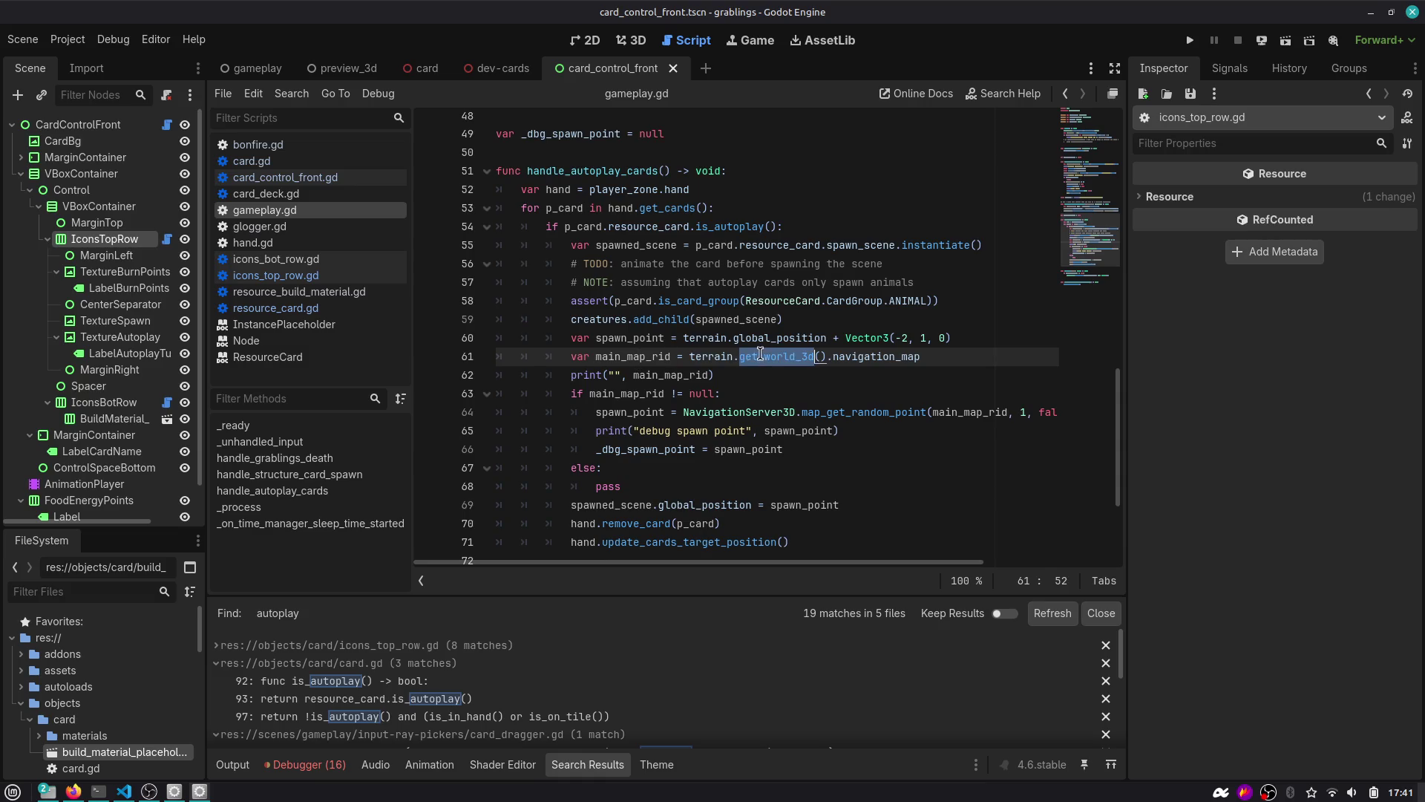
{"action": "double_click", "coordinate": [877, 356]}
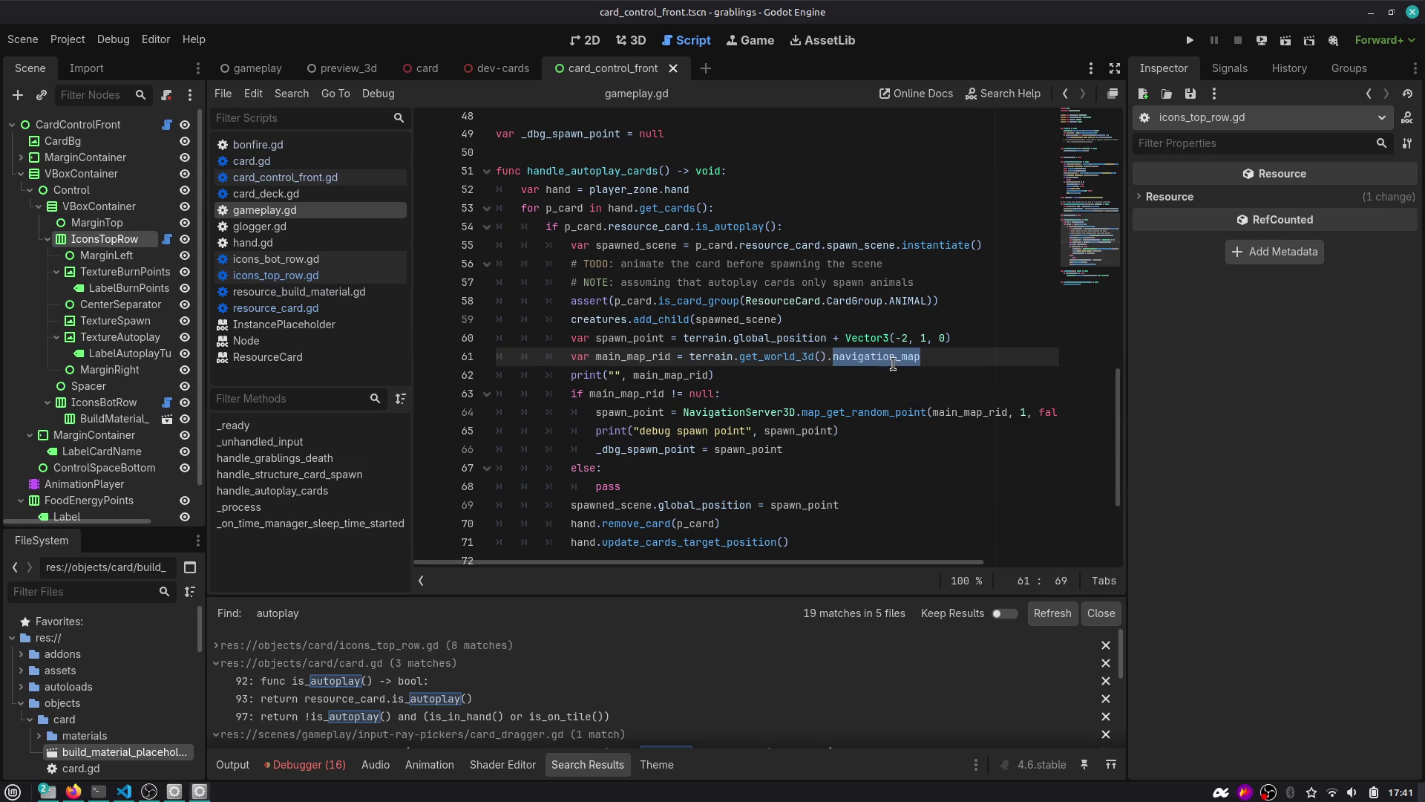
{"action": "double_click", "coordinate": [739, 412]}
{"action": "mouse_move", "coordinate": [760, 414]}
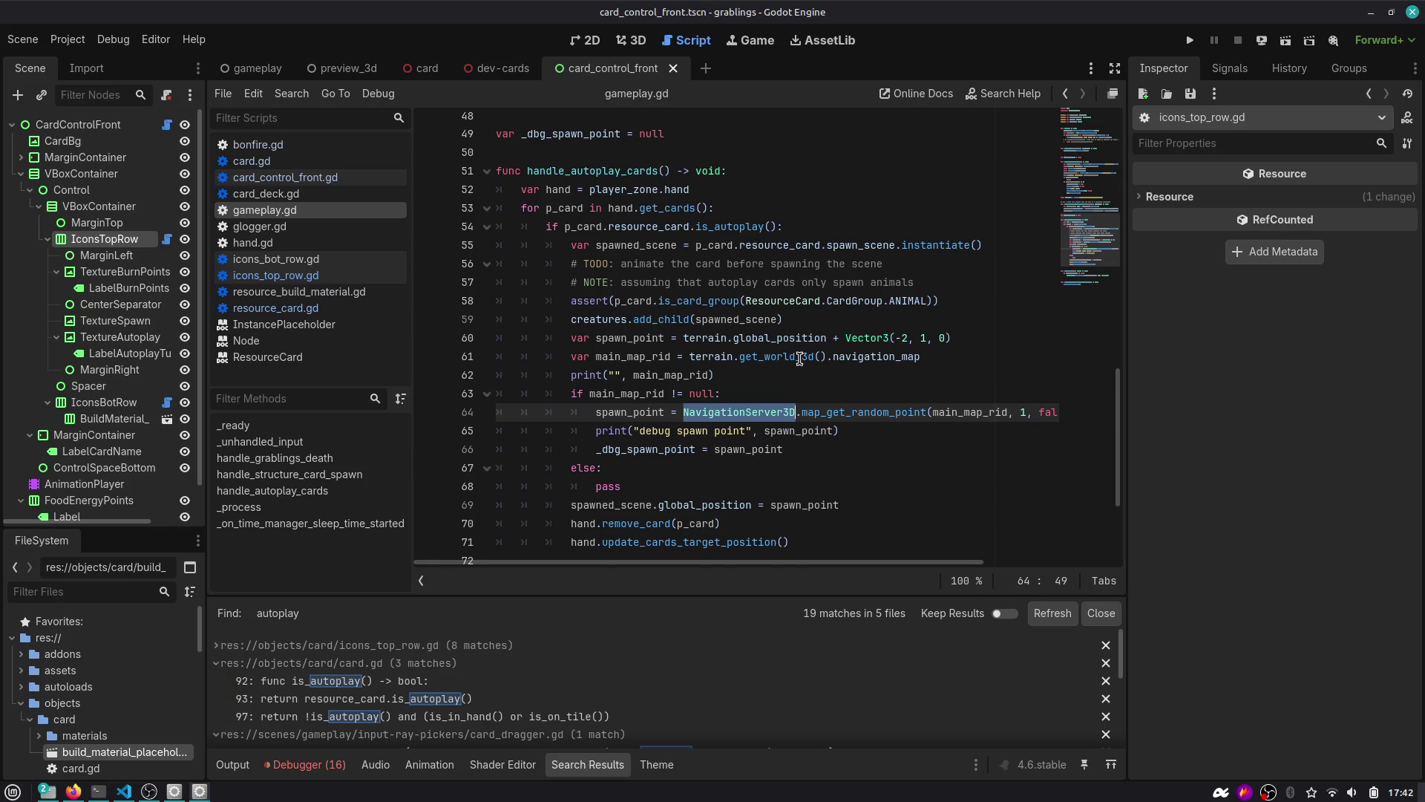
Select handle_autoplay_cards and start a project-wide Find in Files for it.
{"action": "scroll", "coordinate": [920, 406], "scroll_direction": "down", "scroll_amount": 2}
{"action": "left_click_drag", "start_coordinate": [641, 326], "coordinate": [838, 321]}
{"action": "scroll", "coordinate": [650, 359], "scroll_direction": "up", "scroll_amount": 3}
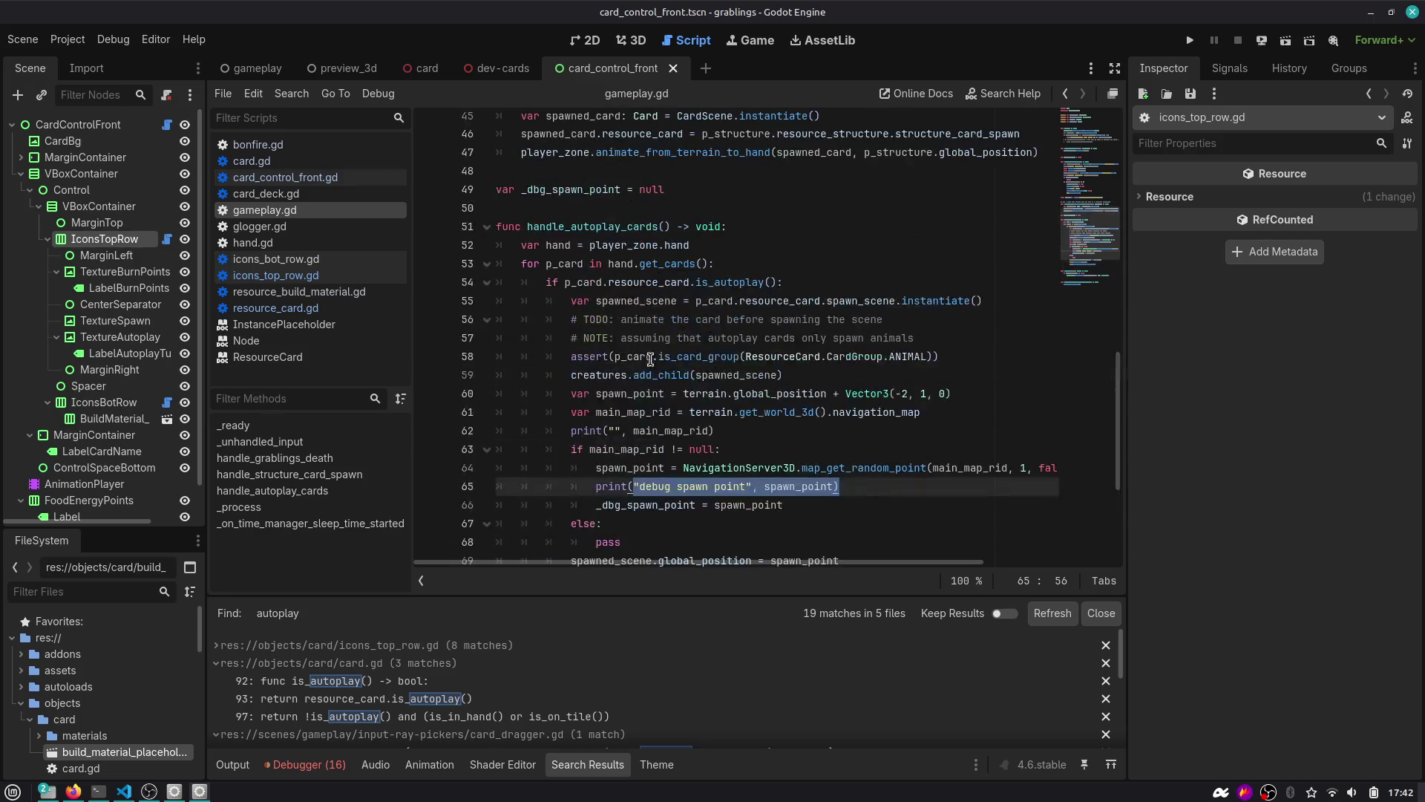
{"action": "left_click", "coordinate": [636, 283]}
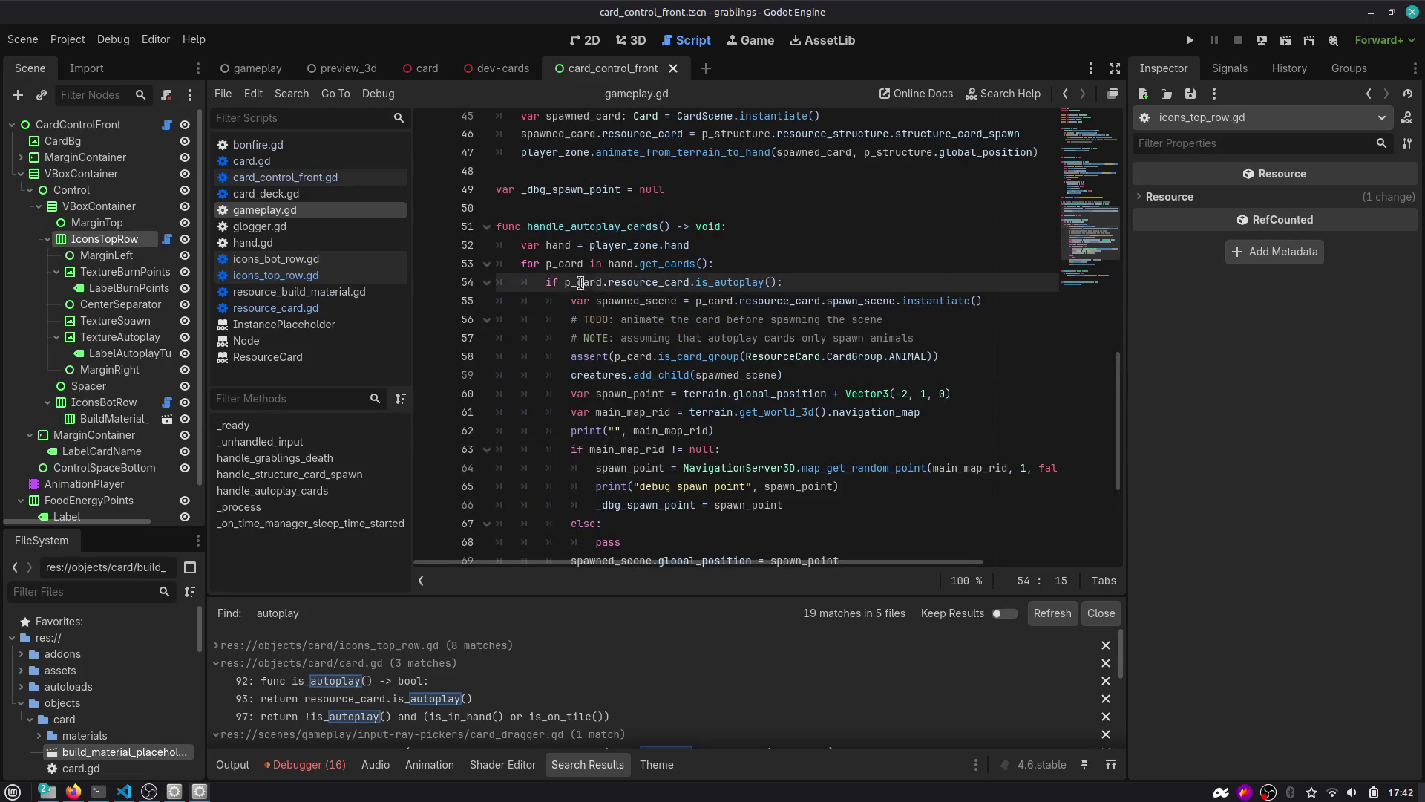
{"action": "double_click", "coordinate": [636, 283]}
{"action": "double_click", "coordinate": [592, 226]}
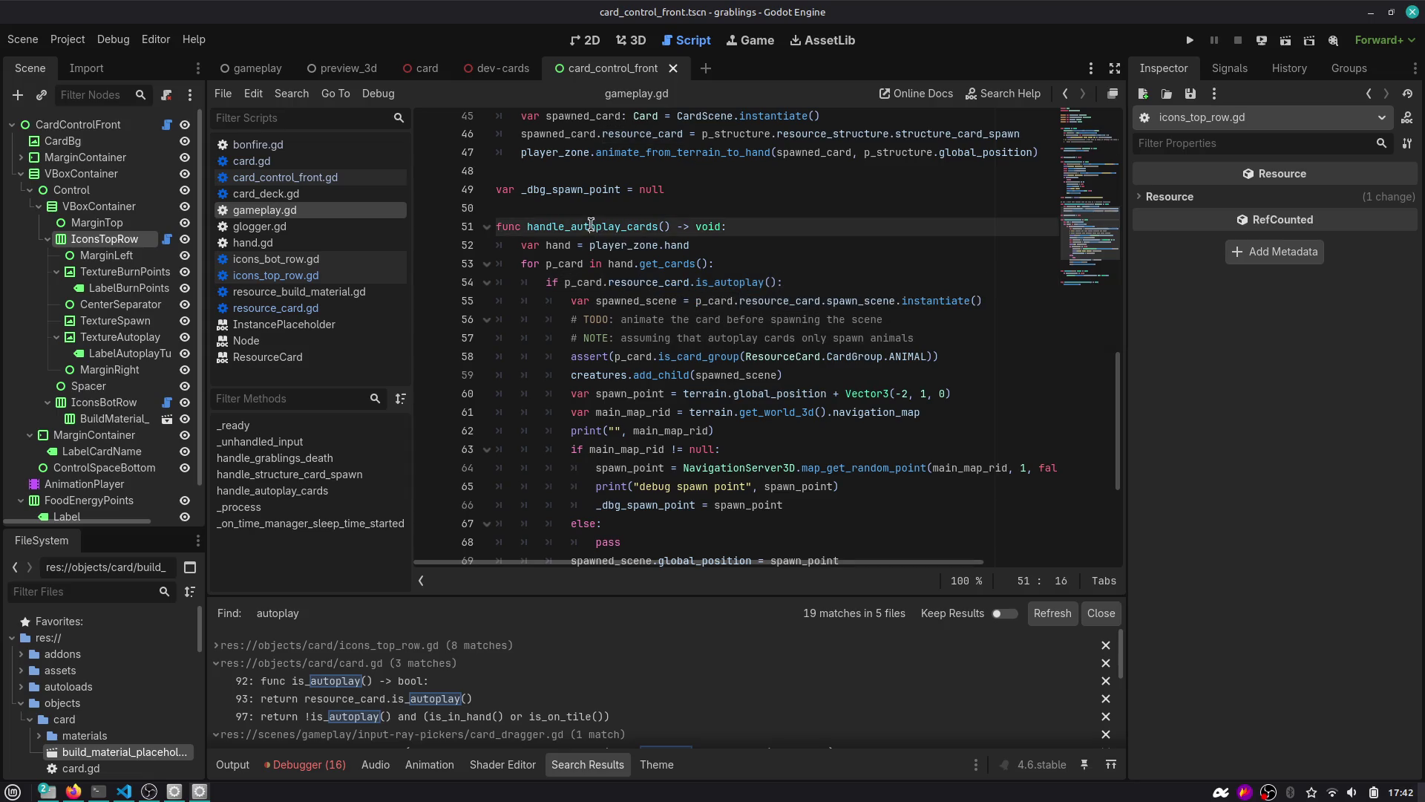
{"action": "double_click", "coordinate": [652, 282]}
{"action": "scroll", "coordinate": [652, 282], "scroll_direction": "up", "scroll_amount": 1}
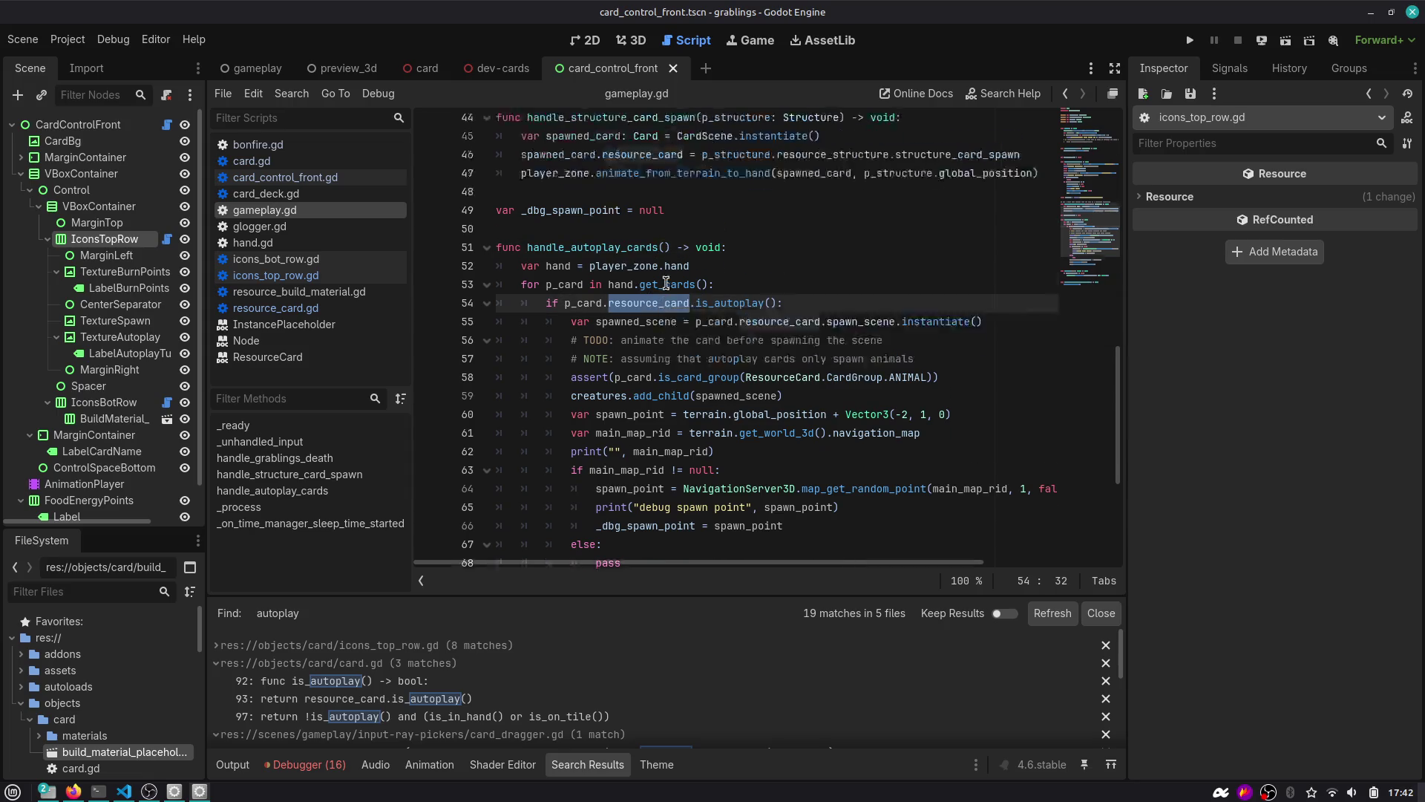
{"action": "scroll", "coordinate": [862, 384], "scroll_direction": "down", "scroll_amount": 3}
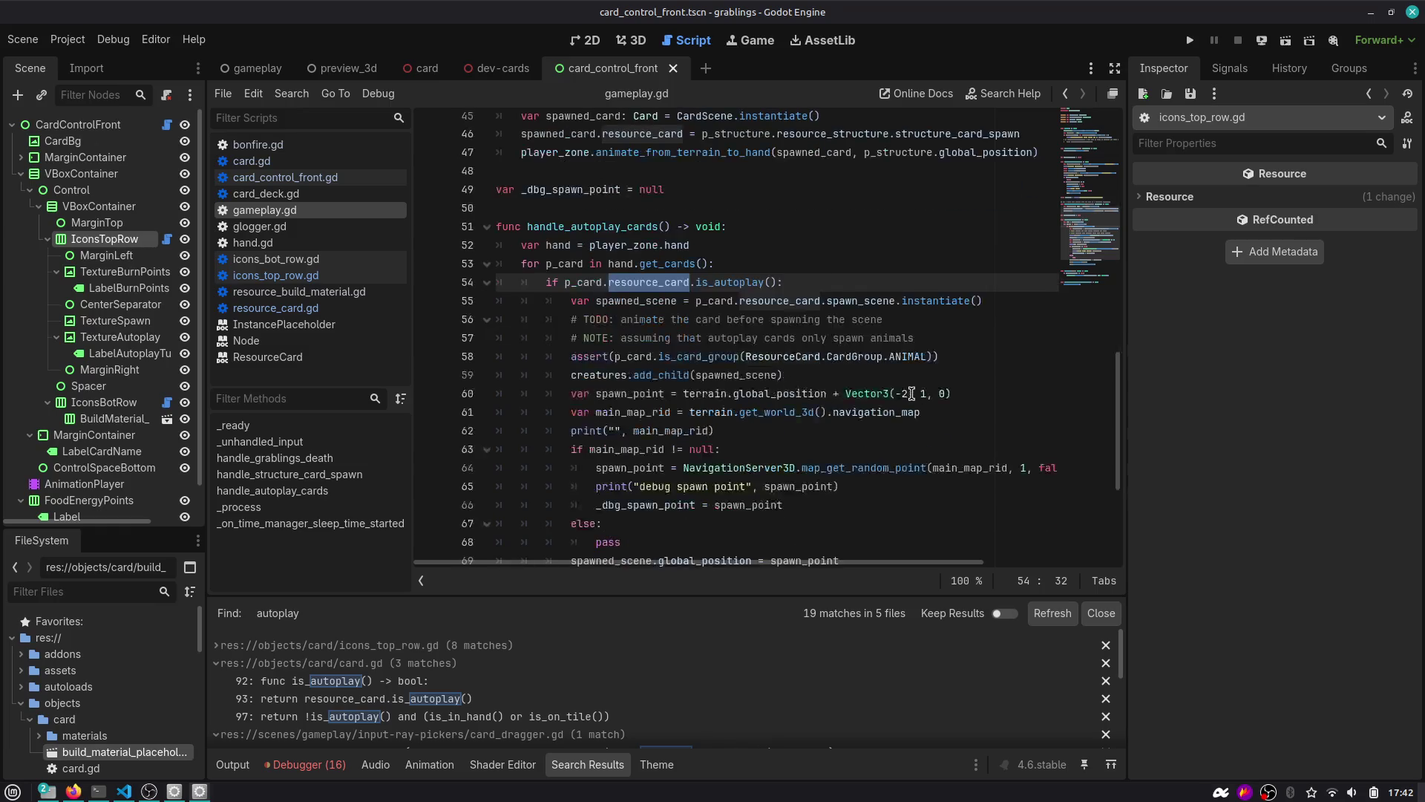
{"action": "scroll", "coordinate": [683, 309], "scroll_direction": "up", "scroll_amount": 3}
{"action": "double_click", "coordinate": [592, 282]}
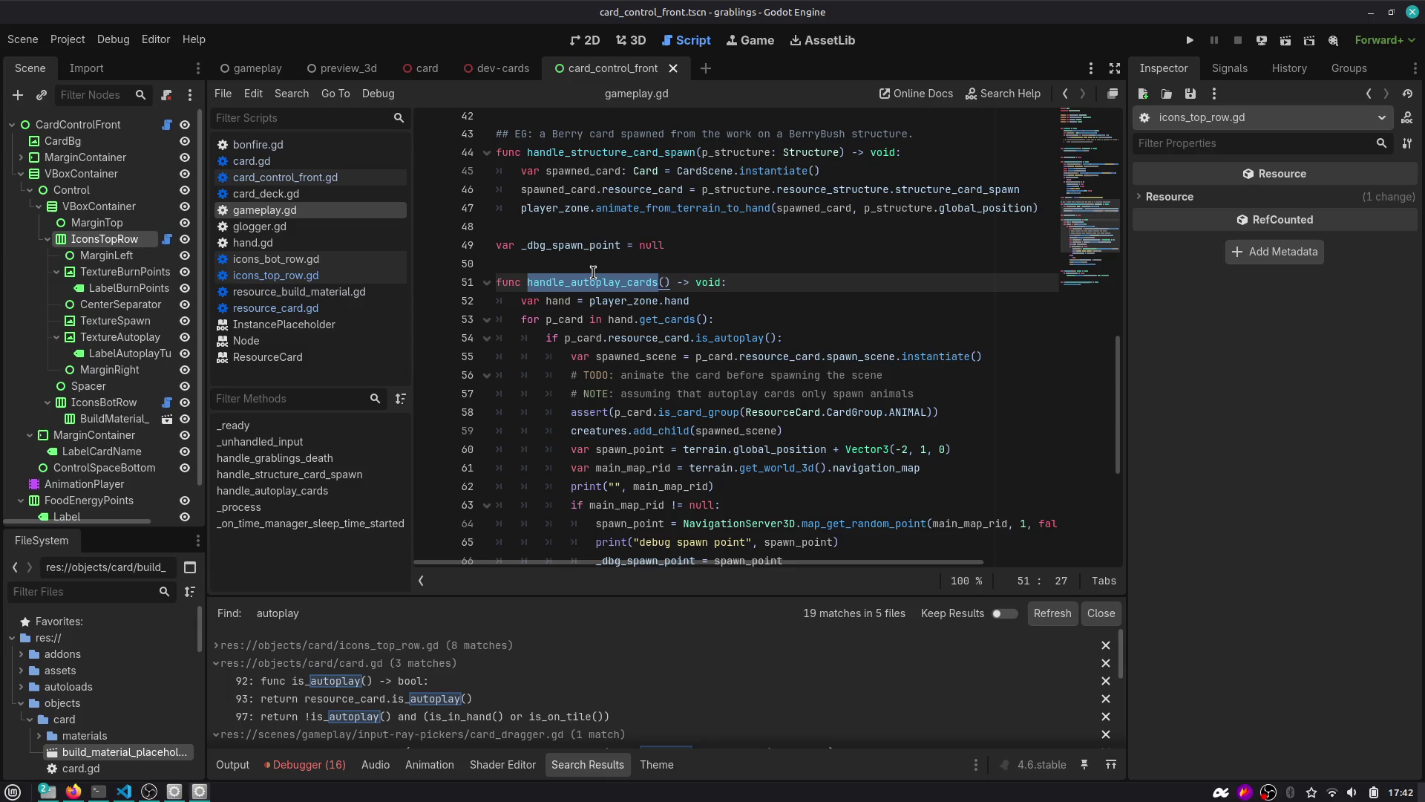
{"action": "scroll", "coordinate": [692, 295], "scroll_direction": "up", "scroll_amount": 2}
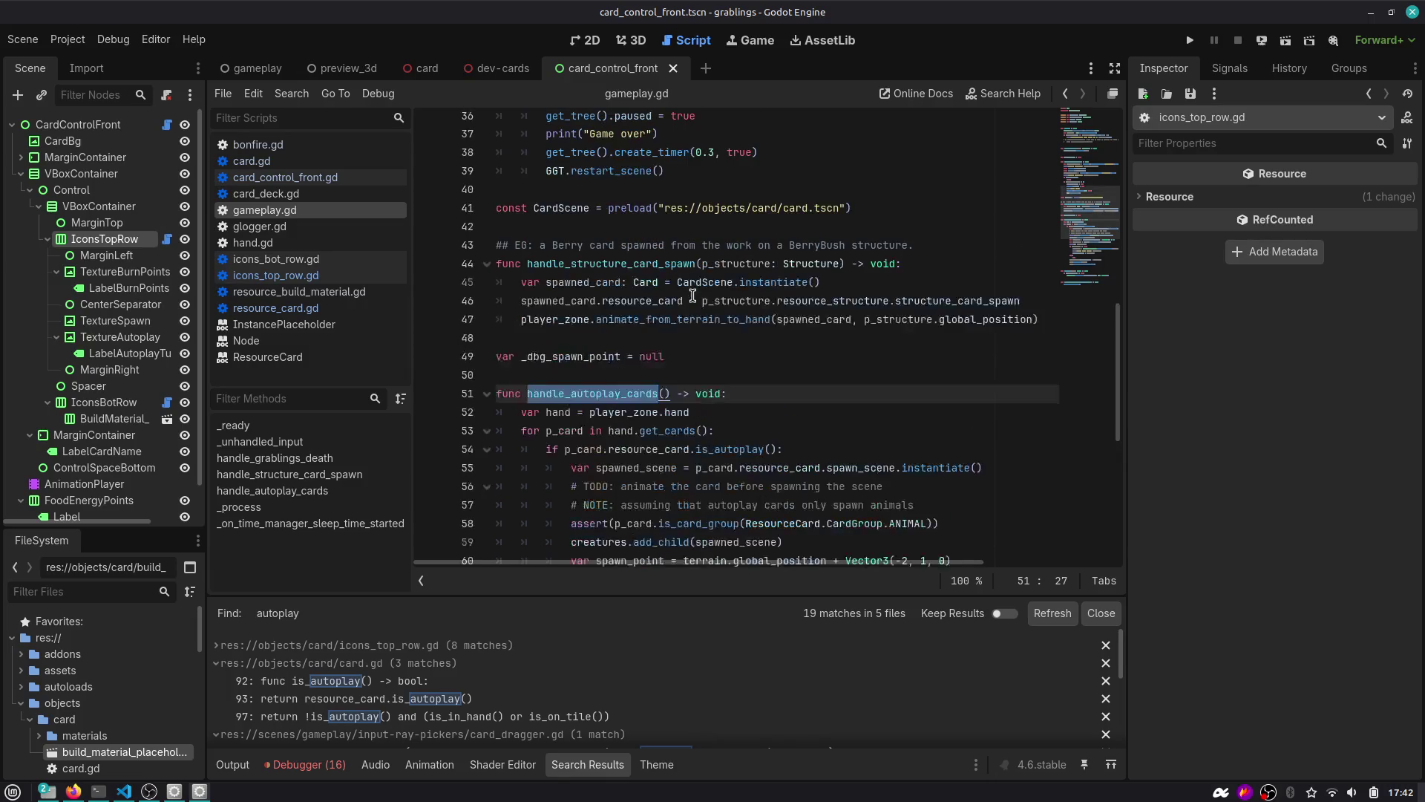
{"action": "key", "text": "ctrl+shift+f"}
Find handle_autoplay_cards' caller on line 80, then switch to the GitHub roadmap issue.
{"action": "key", "text": "Return"}
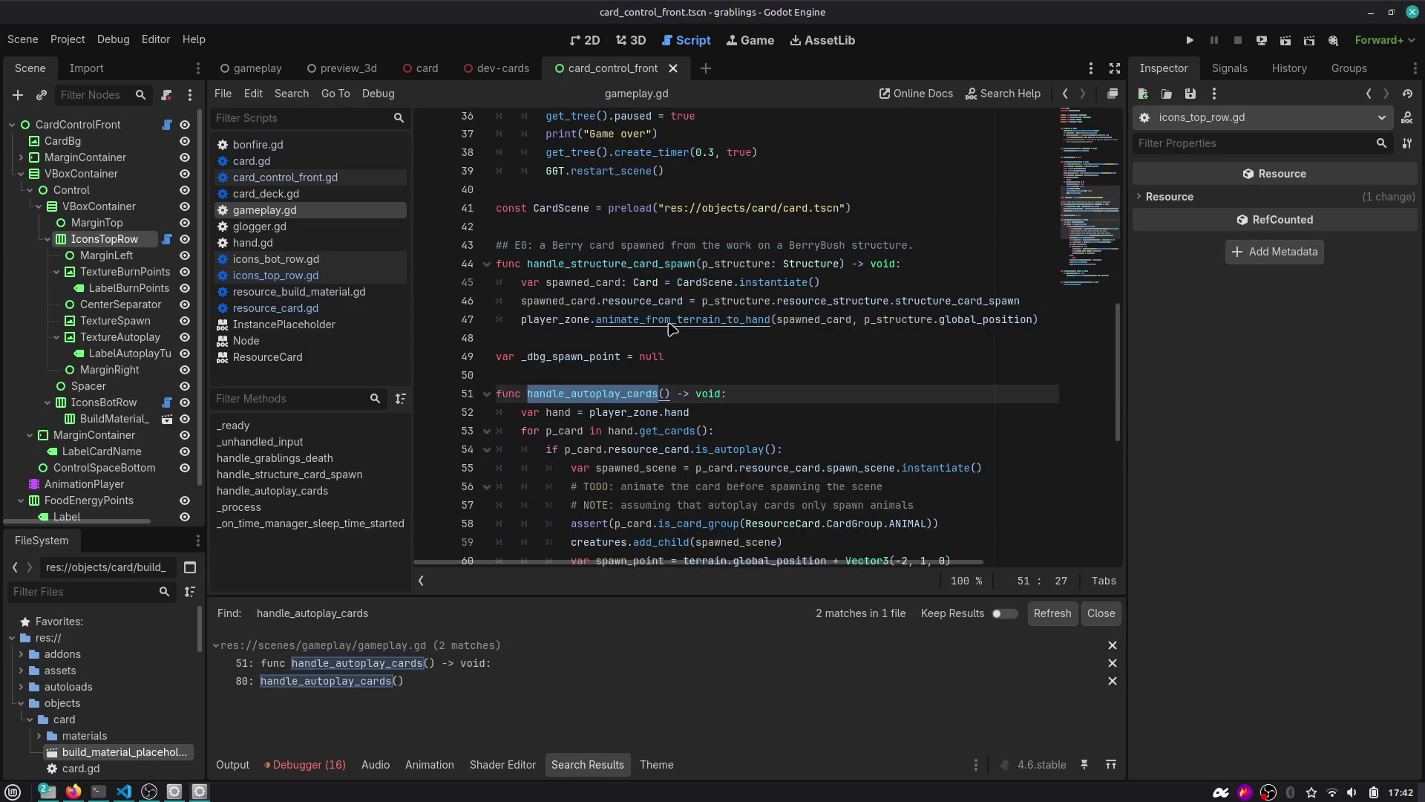
{"action": "left_click", "coordinate": [375, 681]}
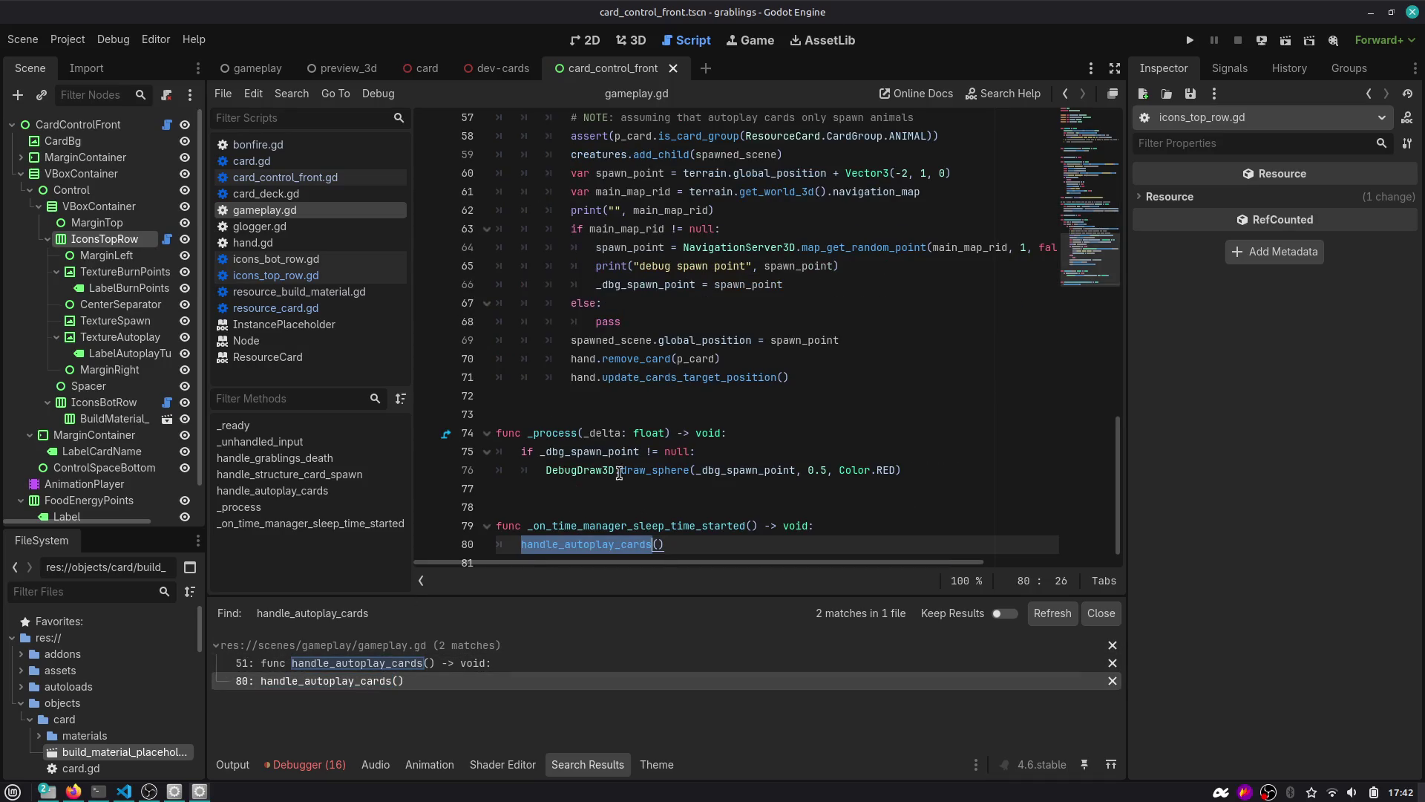
{"action": "double_click", "coordinate": [597, 512]}
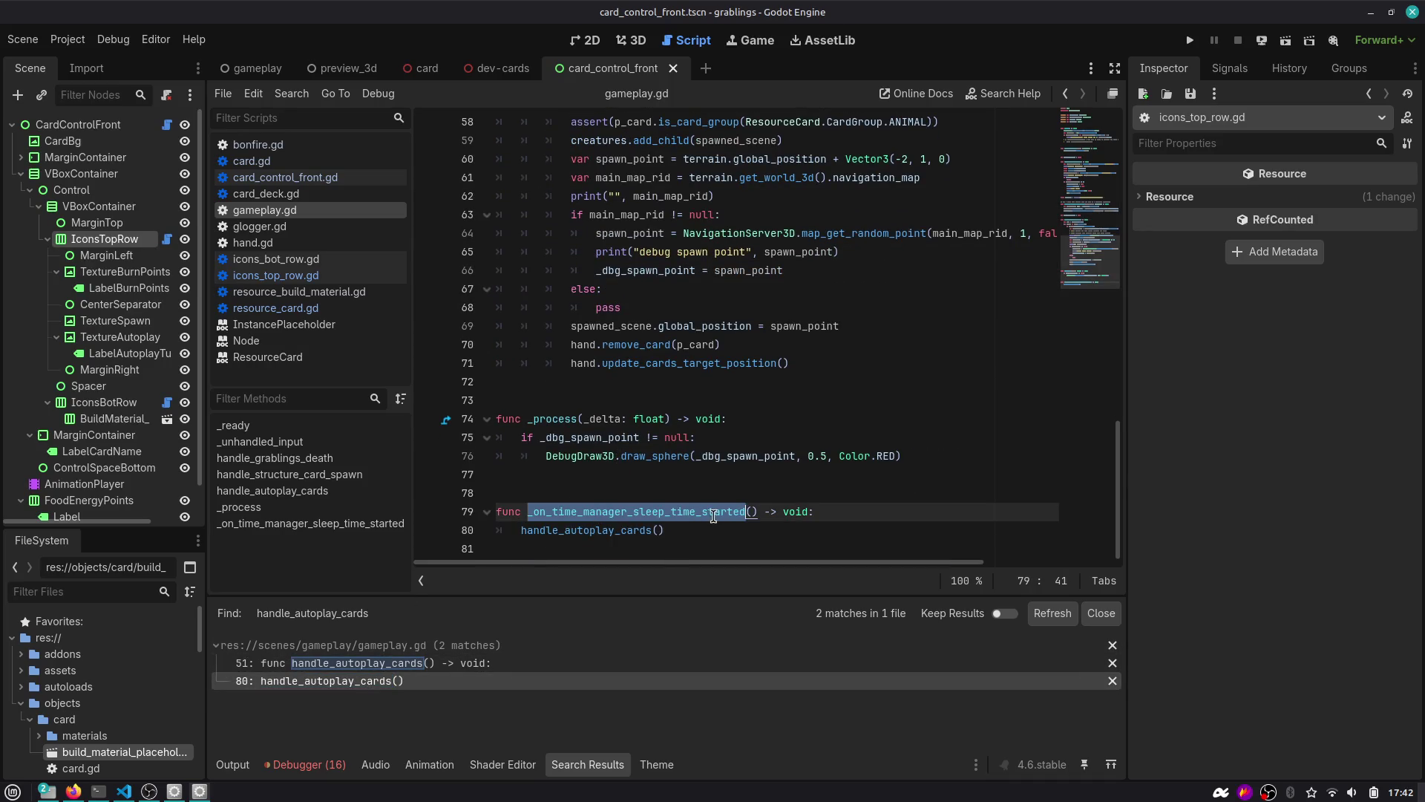
{"action": "double_click", "coordinate": [619, 529]}
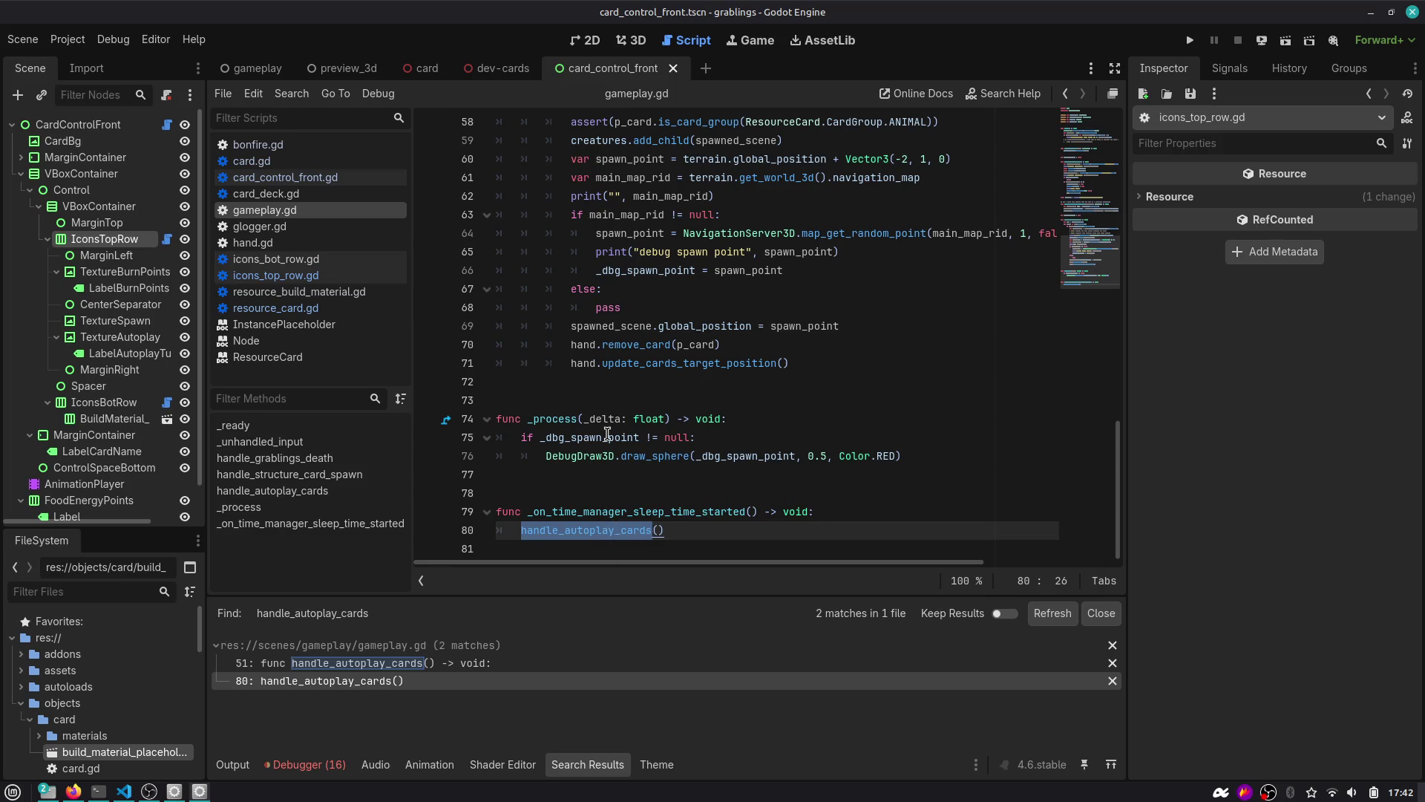
{"action": "key", "text": "alt+Tab"}
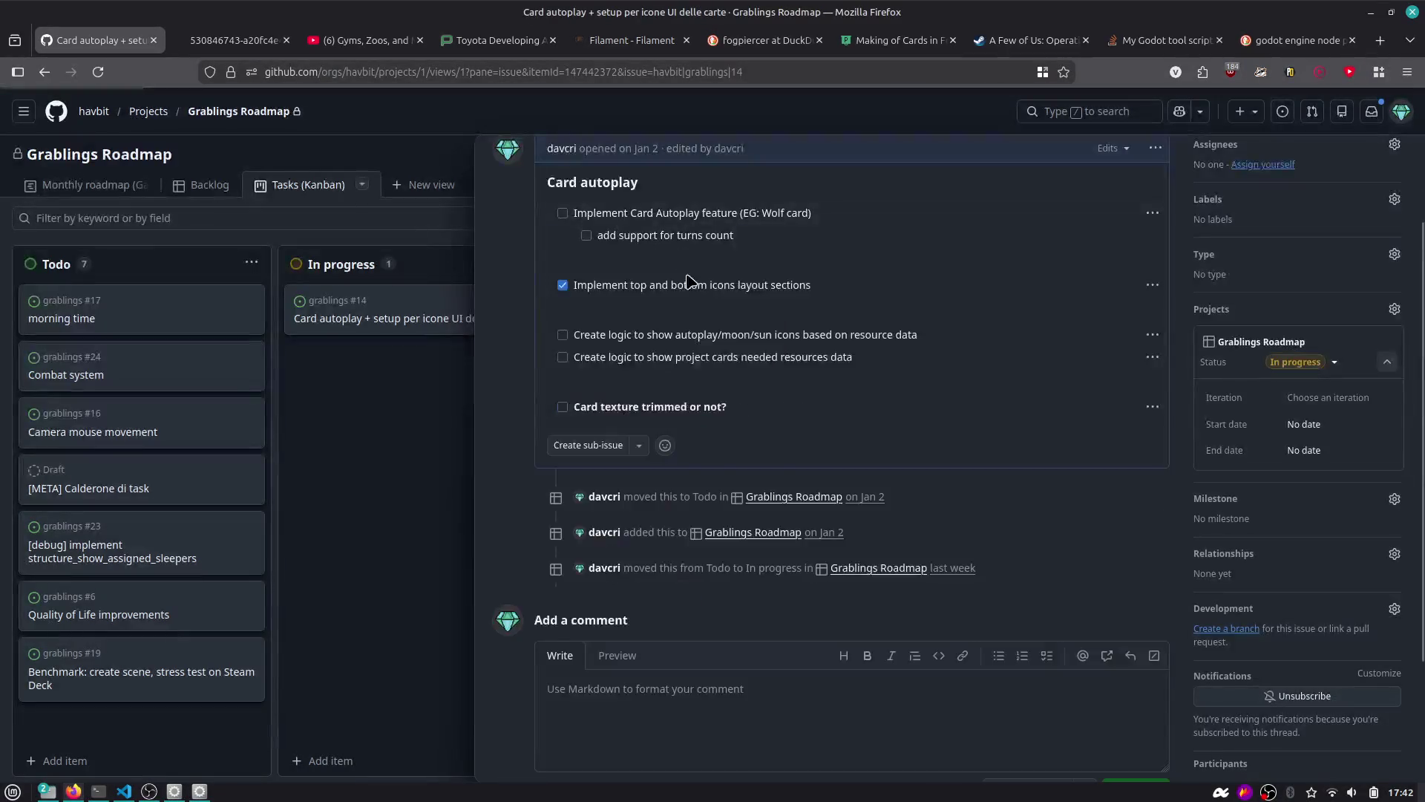
Scroll the Card autoplay issue to view its icon sheet and card sketches, then return to Godot.
{"action": "scroll", "coordinate": [654, 327], "scroll_direction": "down", "scroll_amount": 5}
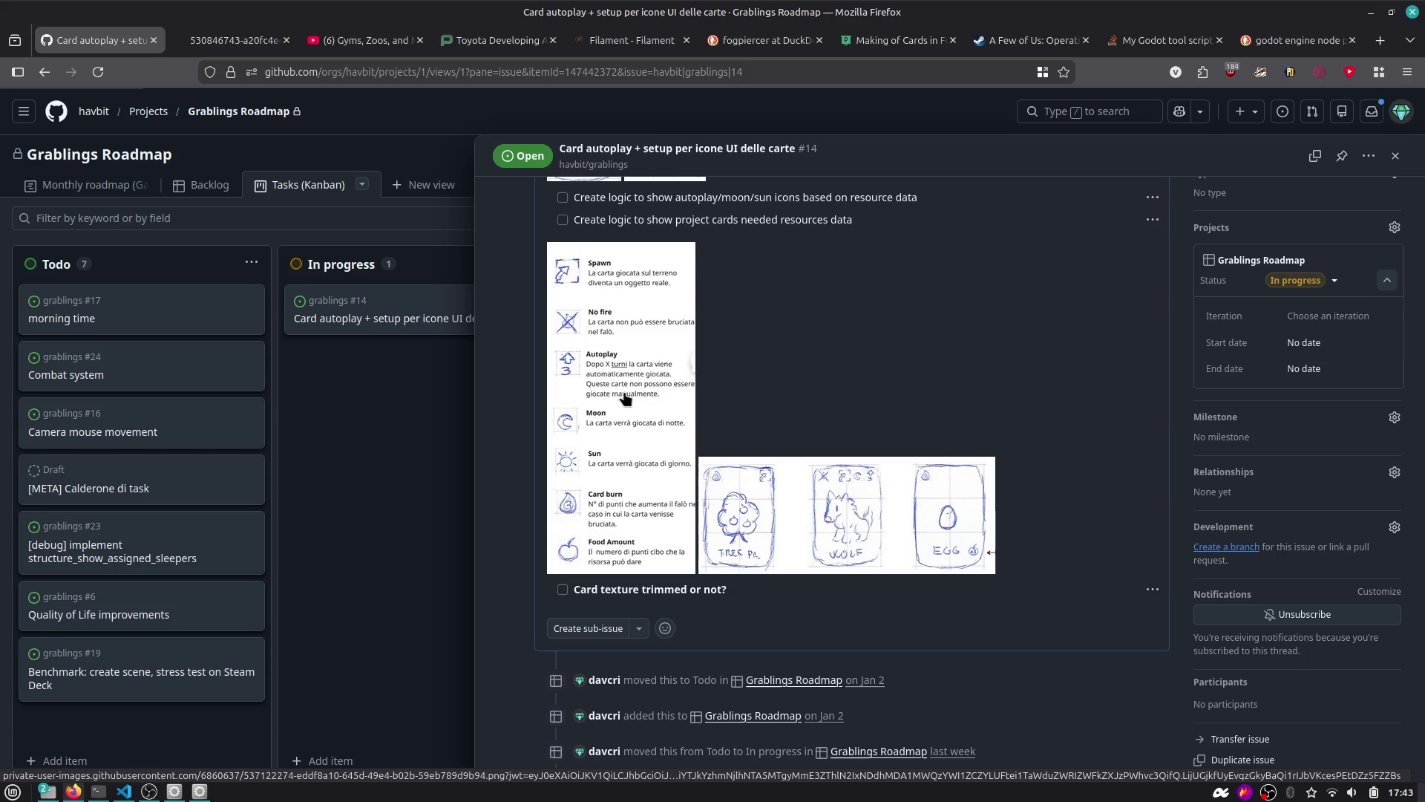
{"action": "key", "text": "alt+Tab"}
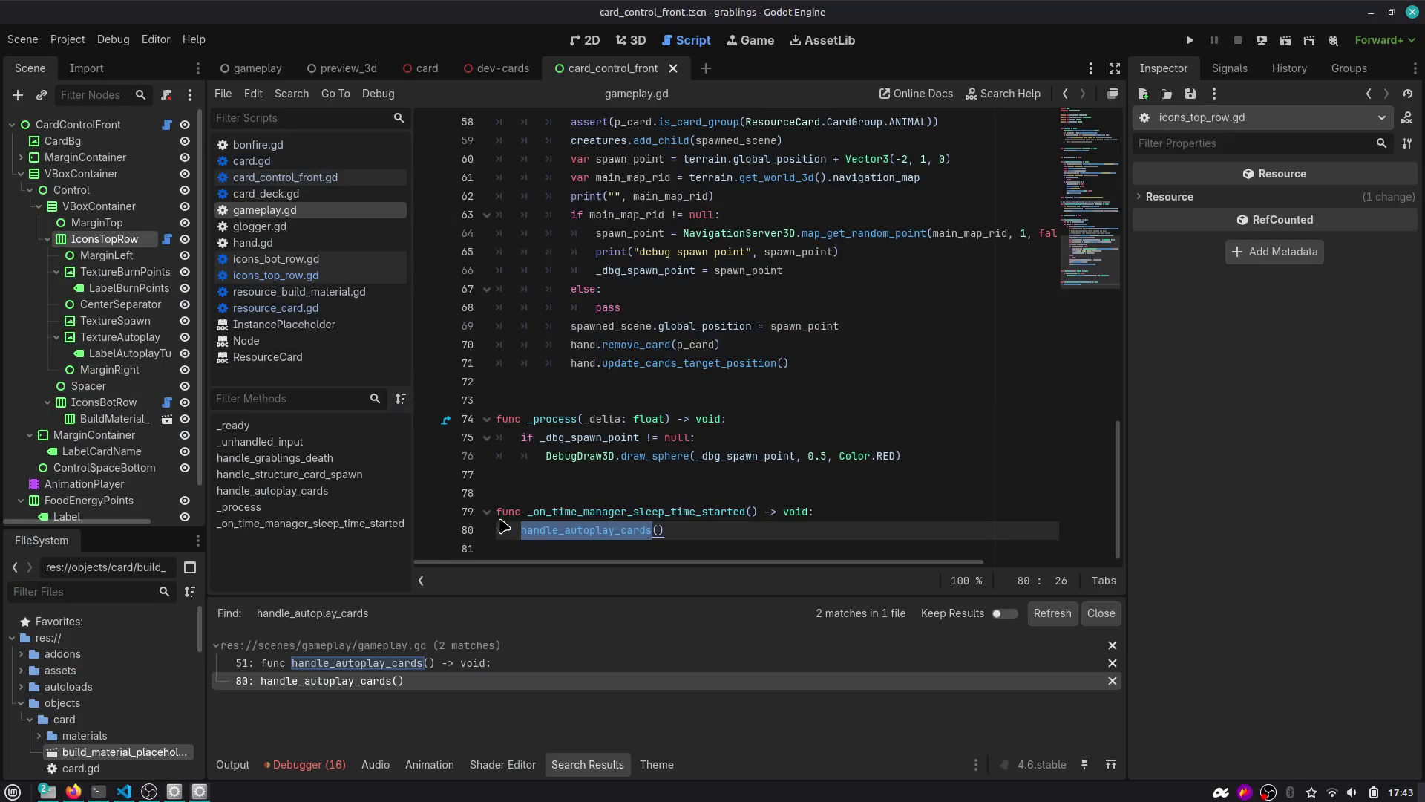
Launch Excalidraw from the application launcher and maximize its window.
{"action": "key", "text": "super"}
{"action": "type", "text": "excal"}
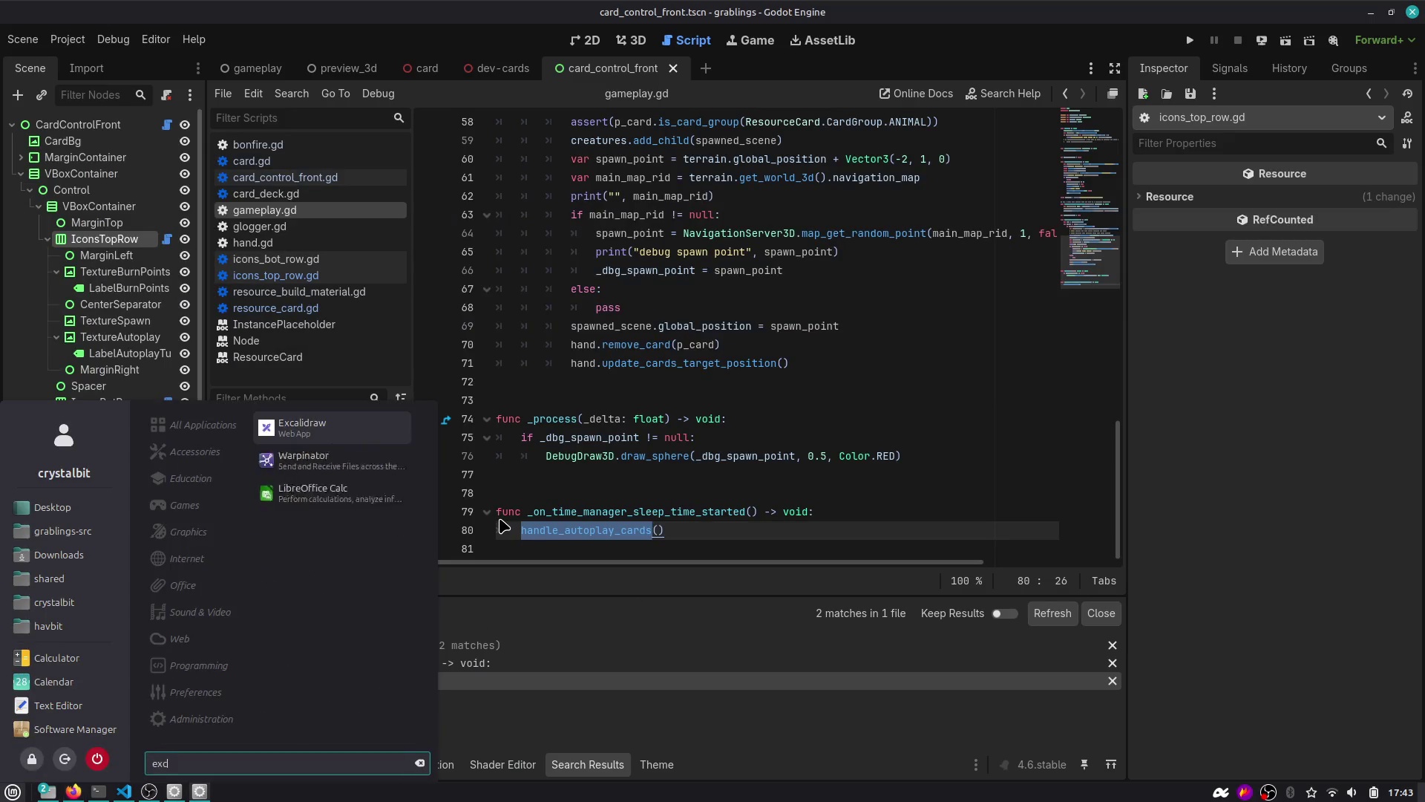
{"action": "key", "text": "Return"}
{"action": "scroll", "coordinate": [495, 321], "scroll_direction": "down", "scroll_amount": 5, "text": "ctrl"}
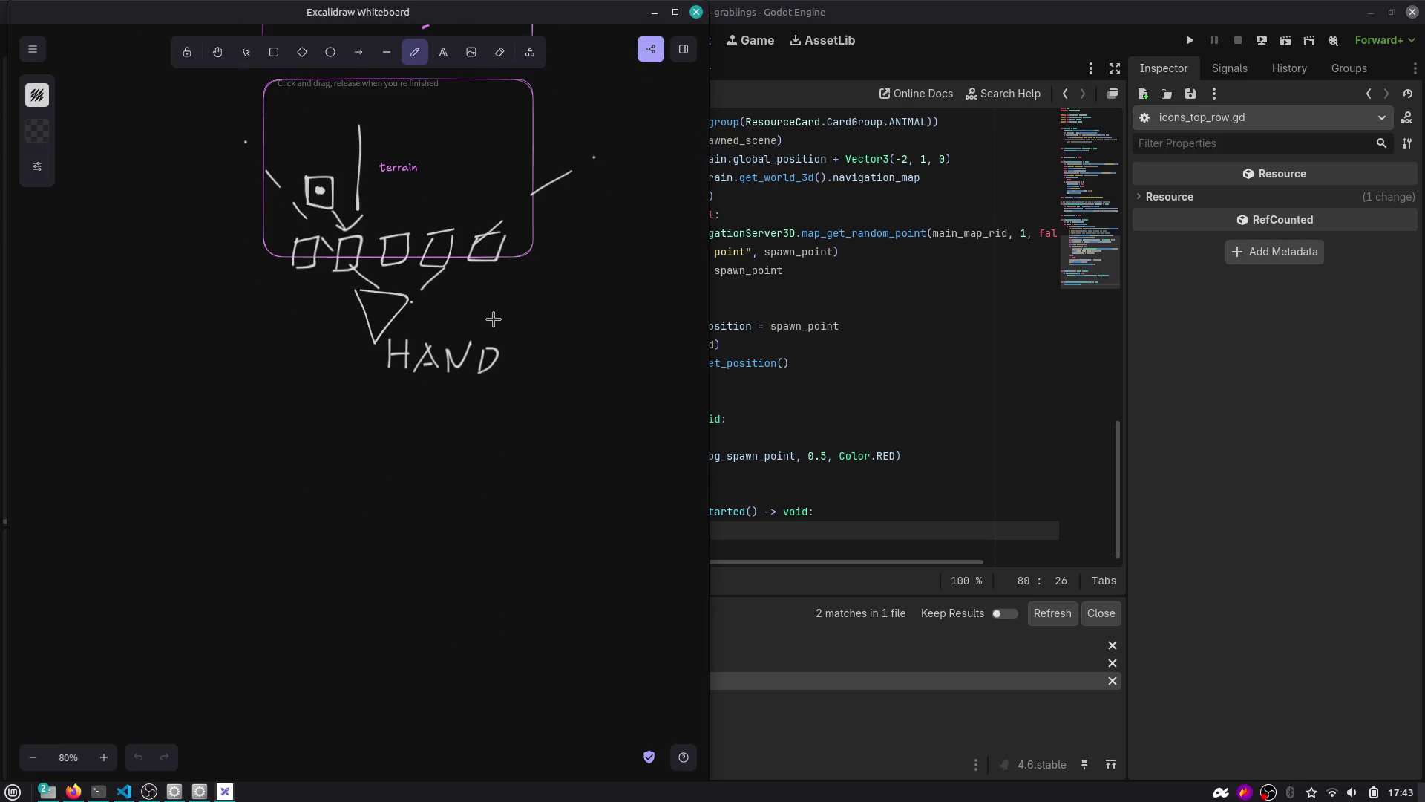
{"action": "scroll", "coordinate": [487, 318], "scroll_direction": "up", "scroll_amount": 5}
{"action": "scroll", "coordinate": [486, 318], "scroll_direction": "down", "scroll_amount": 3, "text": "ctrl"}
{"action": "scroll", "coordinate": [490, 245], "scroll_direction": "up", "scroll_amount": 5}
{"action": "scroll", "coordinate": [474, 252], "scroll_direction": "up", "scroll_amount": 5}
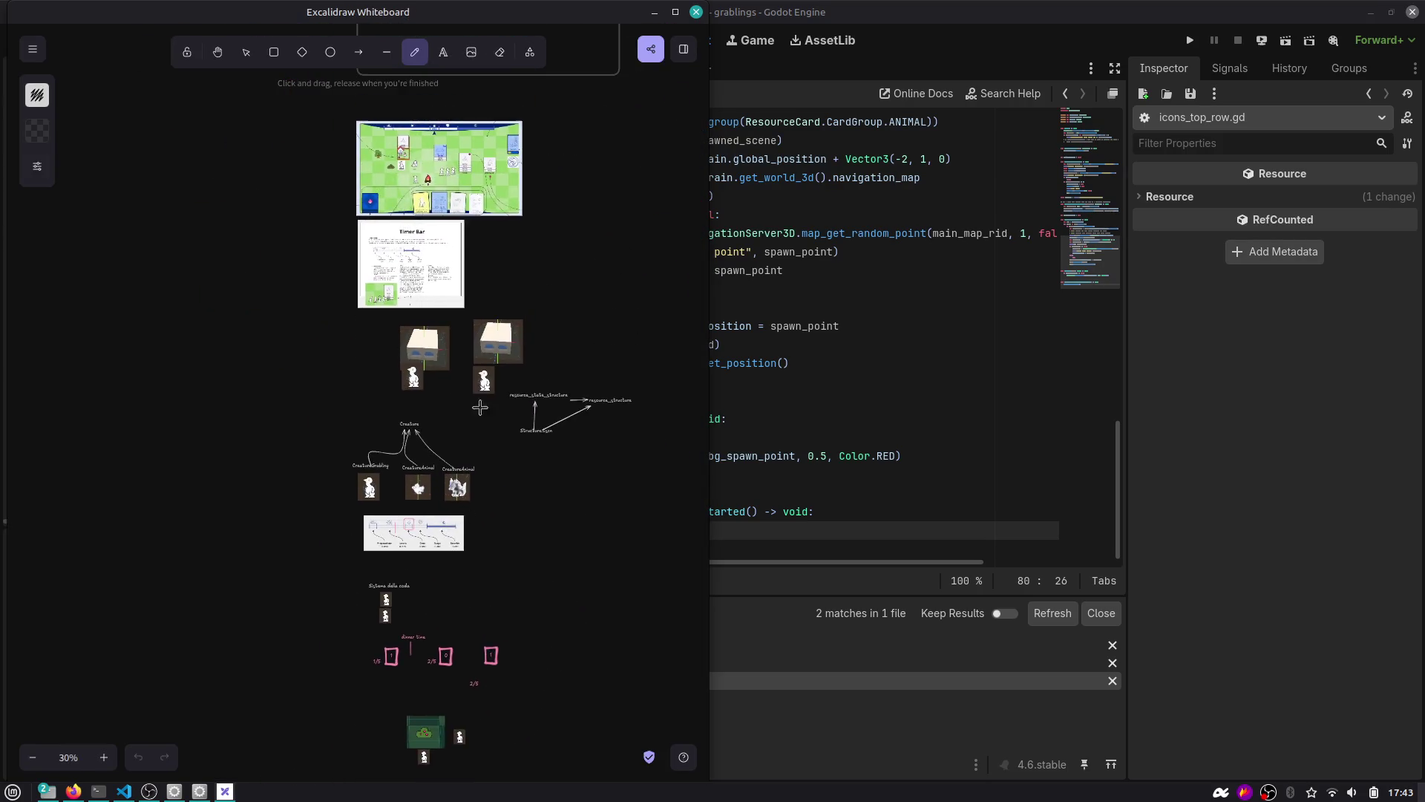
{"action": "left_click", "coordinate": [675, 12]}
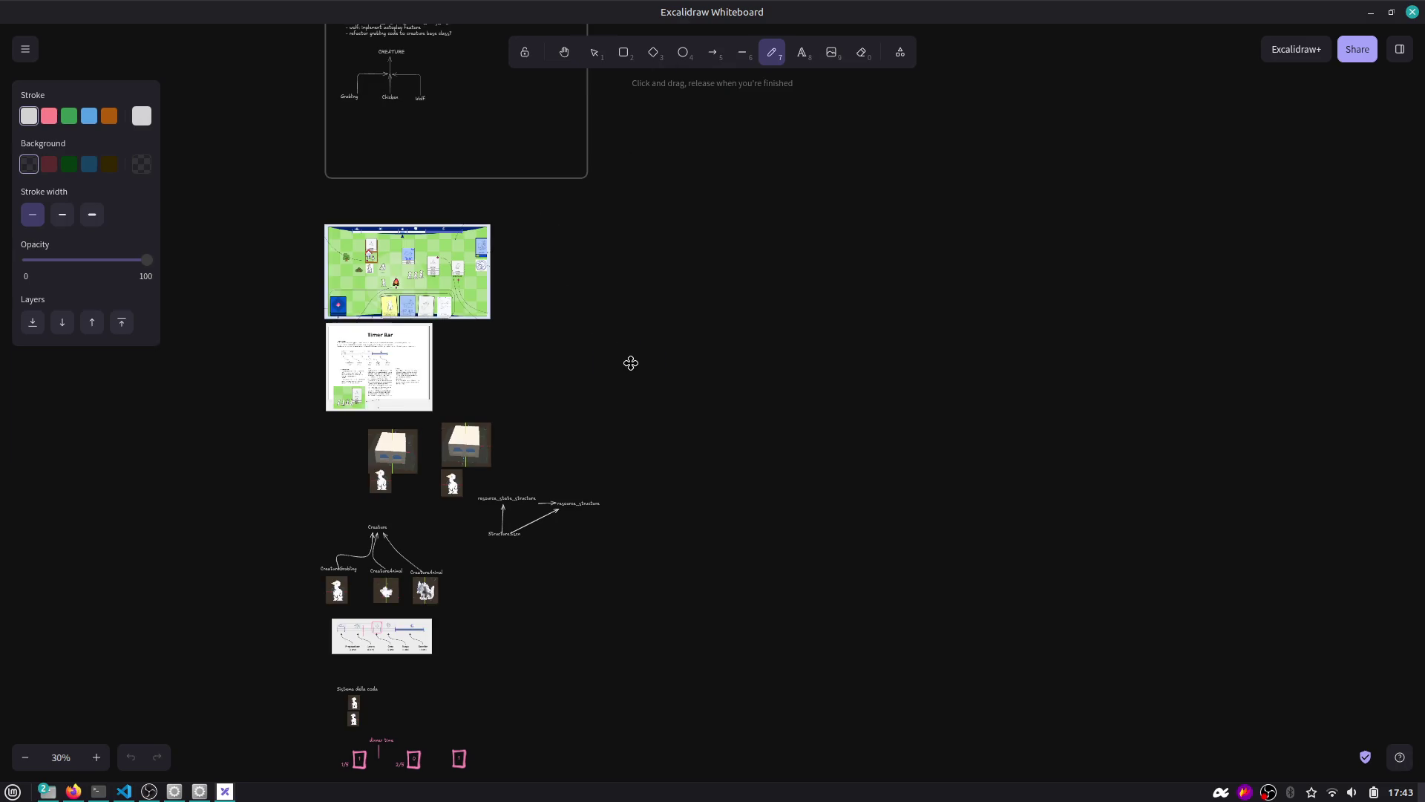
Undo the stray pen stroke drawn on the canvas.
{"action": "left_click_drag", "start_coordinate": [630, 359], "coordinate": [668, 363]}
{"action": "key", "text": "1"}
{"action": "scroll", "coordinate": [630, 359], "scroll_direction": "up", "scroll_amount": 5, "text": "ctrl"}
{"action": "key", "text": "ctrl+z"}
Zoom around the Timer Bar timeline diagram before returning to the Godot editor.
{"action": "scroll", "coordinate": [540, 366], "scroll_direction": "down", "scroll_amount": 3}
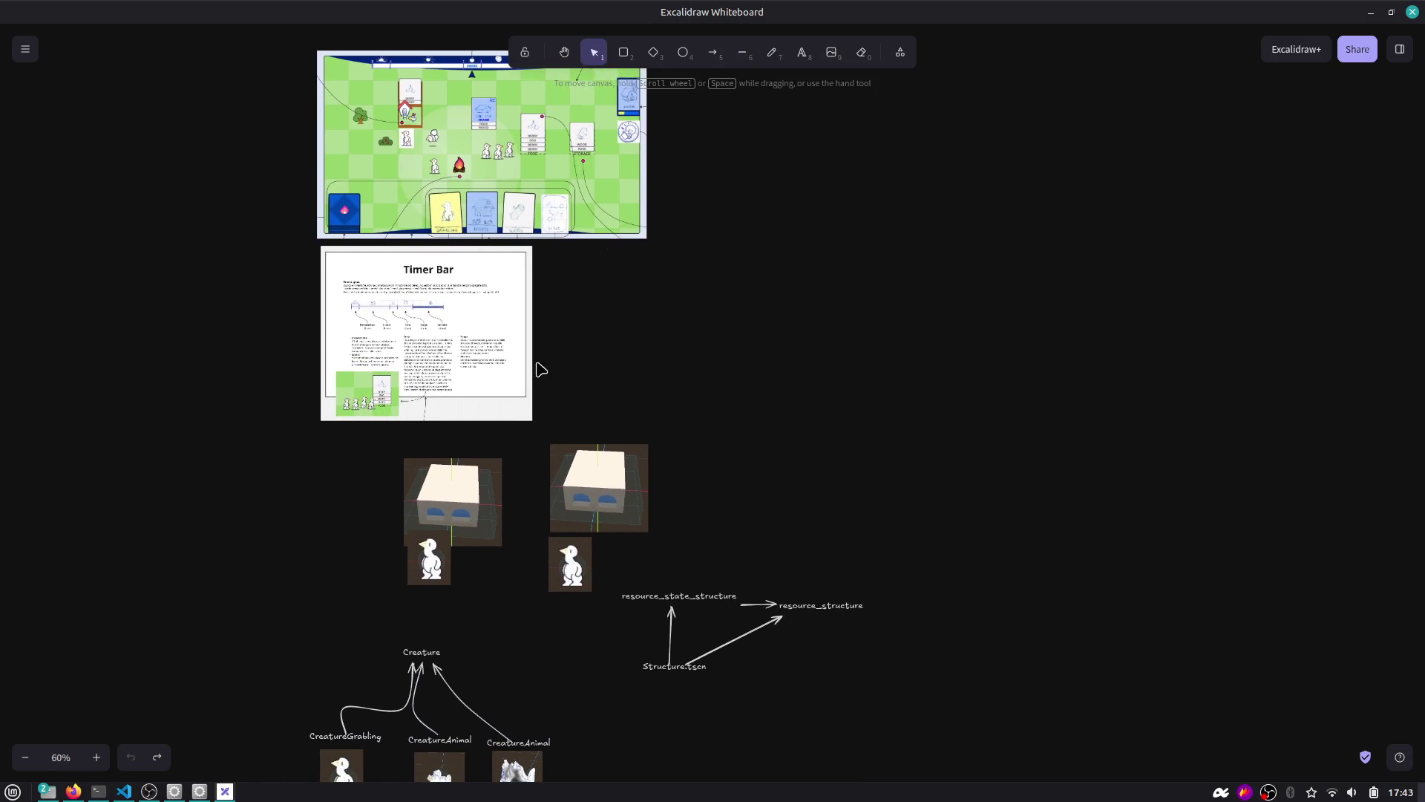
{"action": "scroll", "coordinate": [519, 280], "scroll_direction": "up", "scroll_amount": 5, "text": "ctrl"}
{"action": "scroll", "coordinate": [510, 281], "scroll_direction": "down", "scroll_amount": 4}
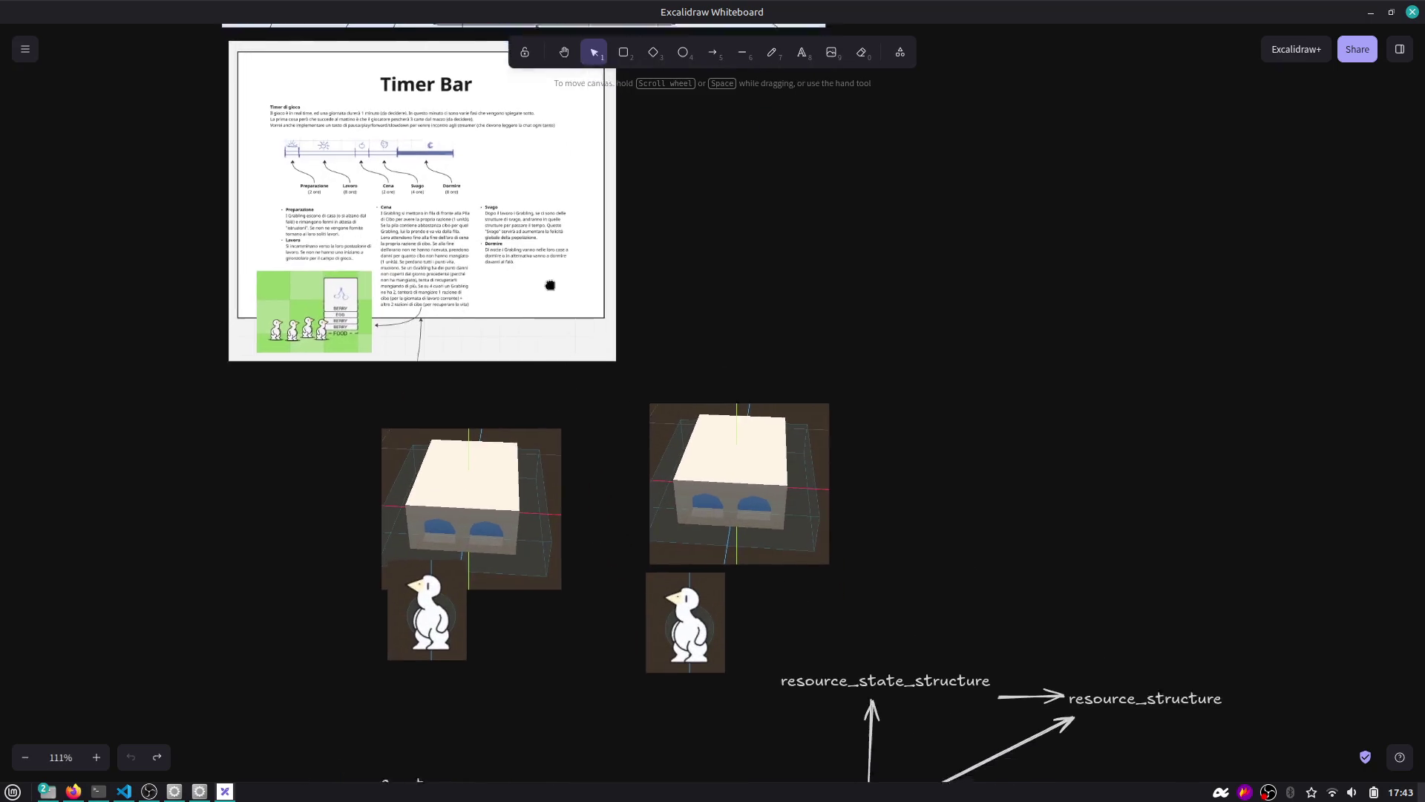
{"action": "scroll", "coordinate": [519, 149], "scroll_direction": "up", "scroll_amount": 2}
{"action": "scroll", "coordinate": [569, 364], "scroll_direction": "down", "scroll_amount": 3, "text": "ctrl"}
{"action": "scroll", "coordinate": [571, 369], "scroll_direction": "down", "scroll_amount": 5}
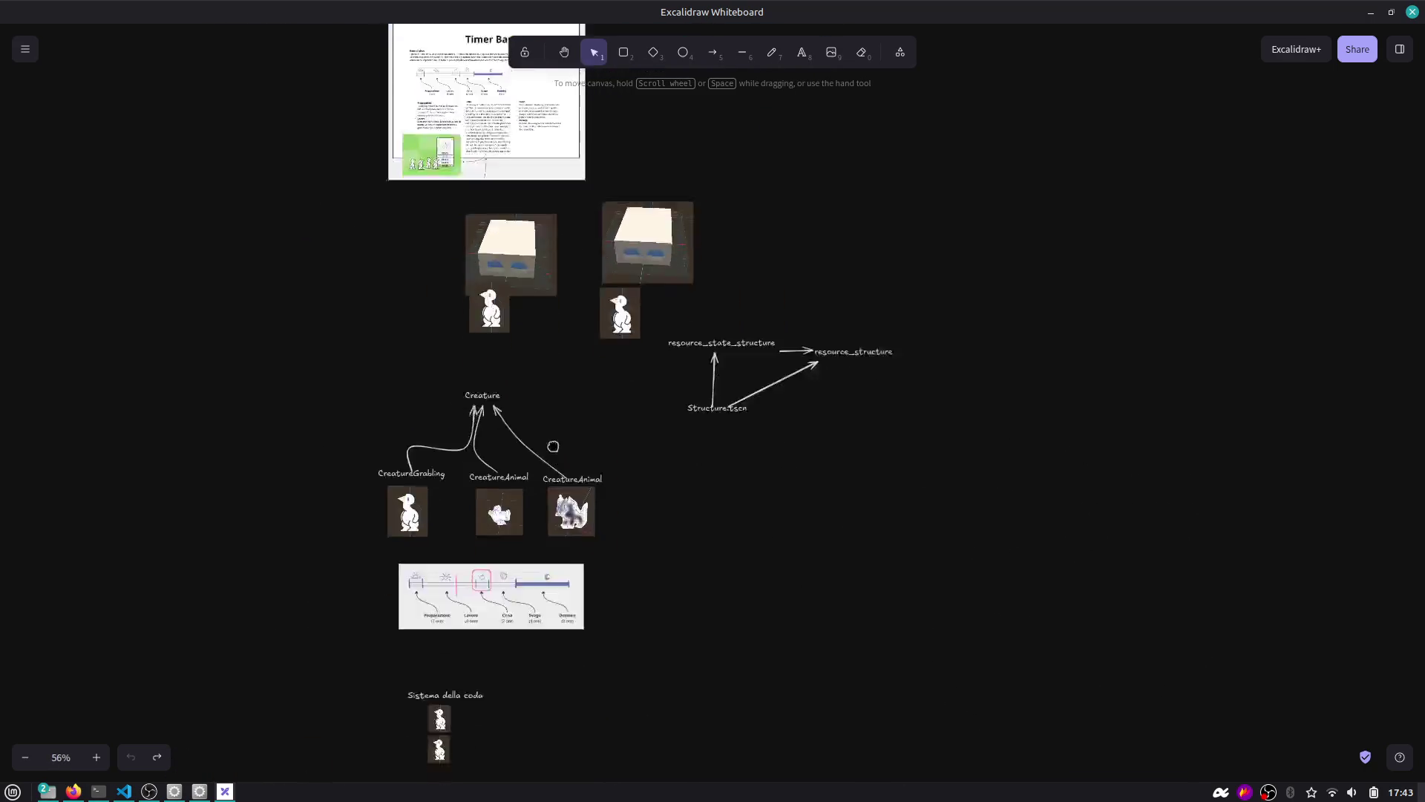
{"action": "scroll", "coordinate": [513, 373], "scroll_direction": "up", "scroll_amount": 10, "text": "ctrl"}
{"action": "scroll", "coordinate": [528, 421], "scroll_direction": "down", "scroll_amount": 5, "text": "ctrl"}
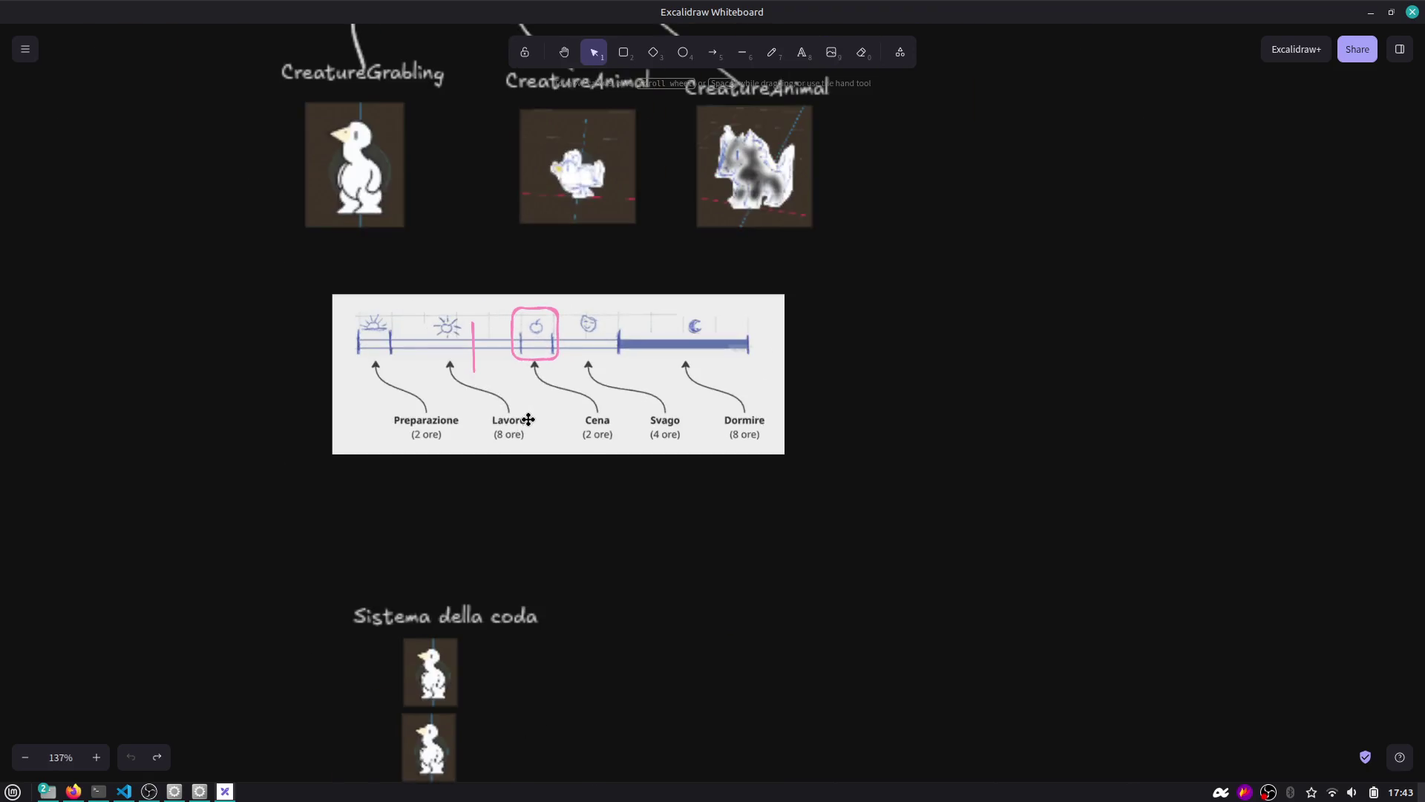
{"action": "scroll", "coordinate": [579, 393], "scroll_direction": "down", "scroll_amount": 1}
{"action": "key", "text": "alt+Tab"}
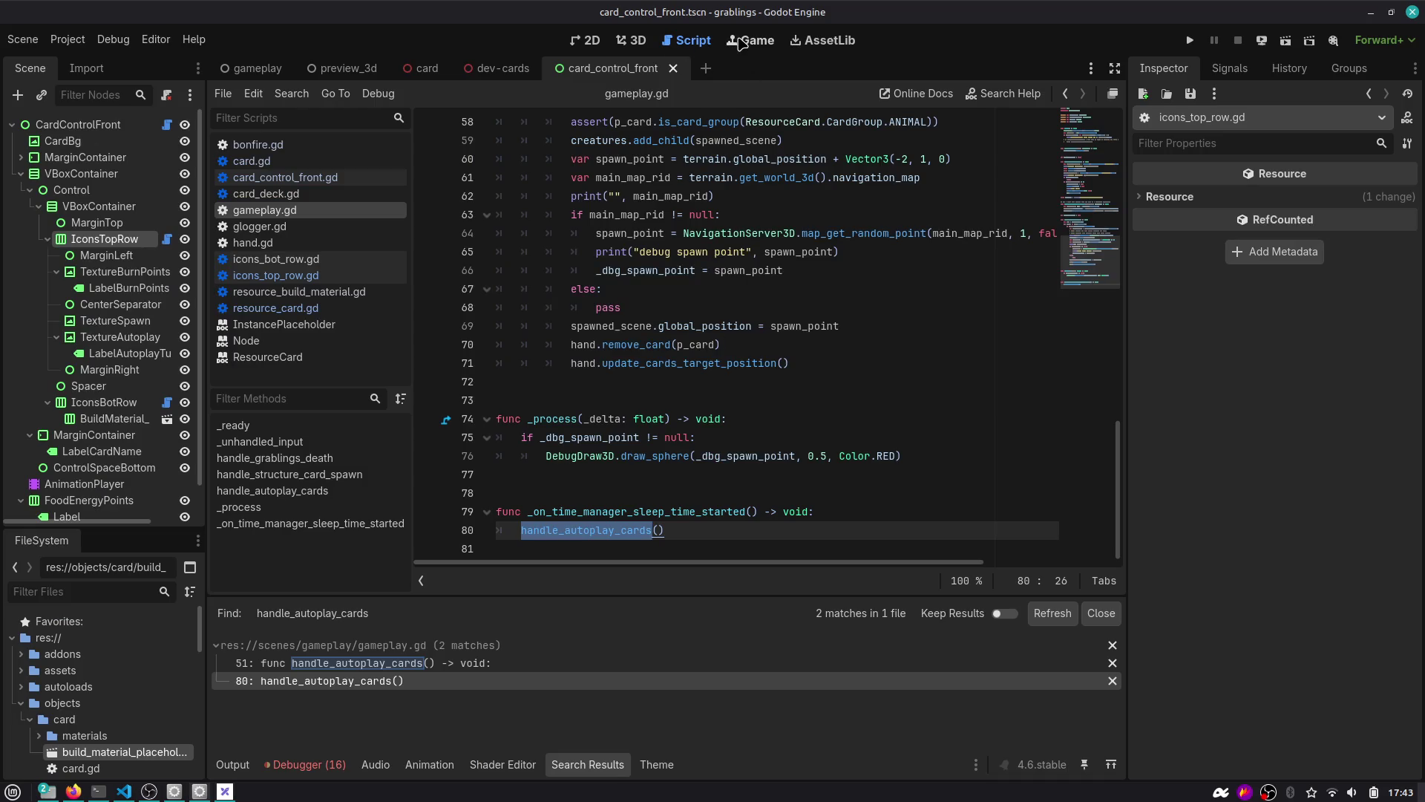
Check the dev-cards scene in 3D, then open the card scene's card.gd script.
{"action": "left_click", "coordinate": [751, 40]}
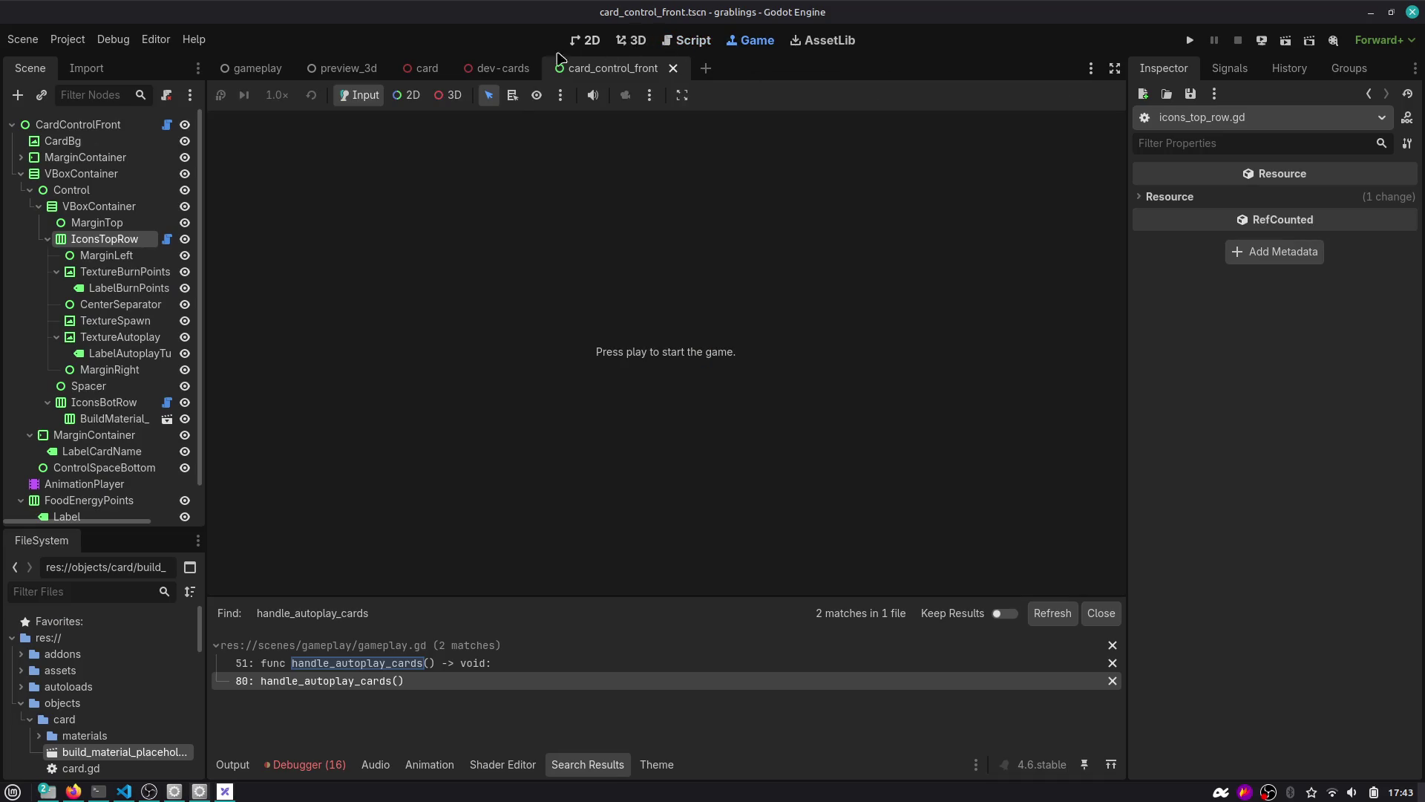
{"action": "left_click", "coordinate": [501, 71]}
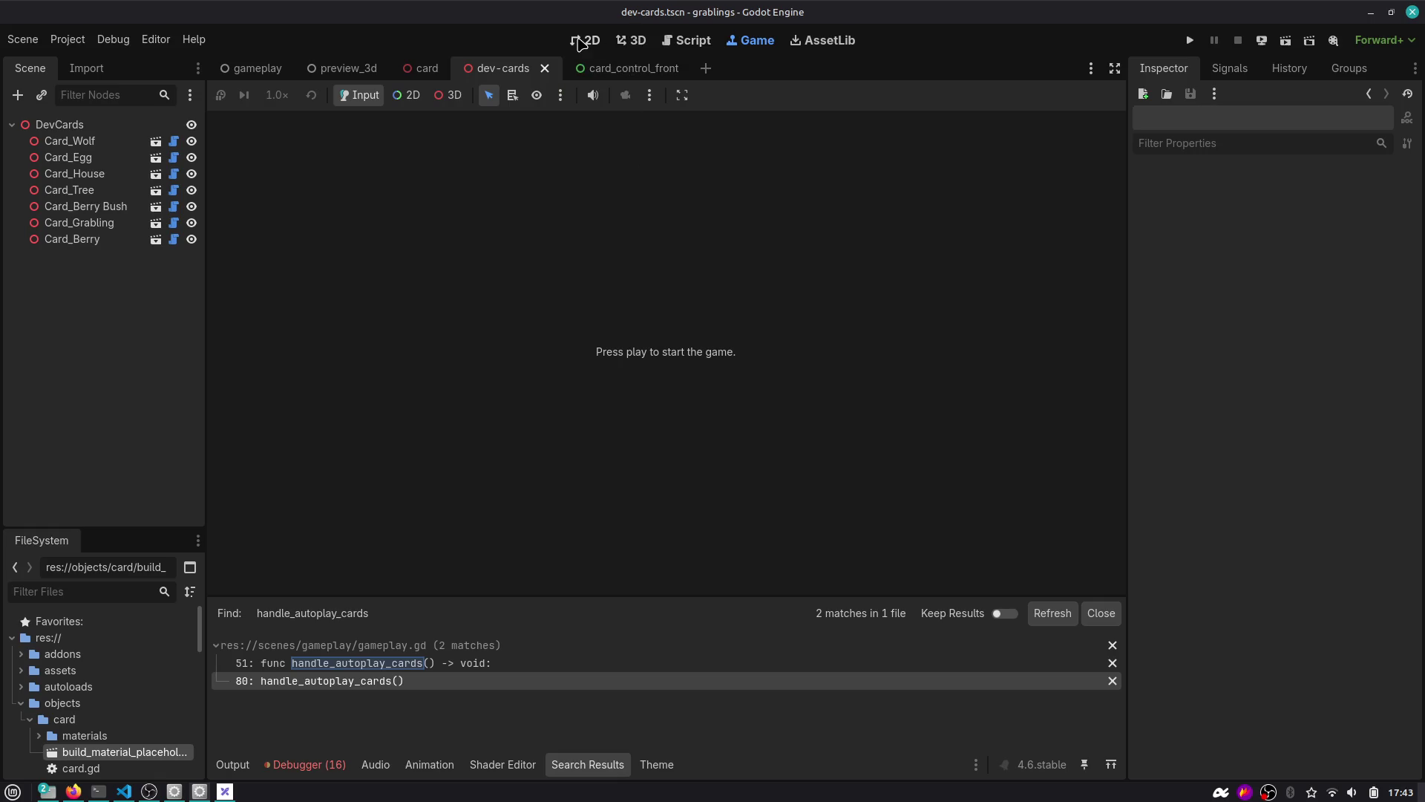
{"action": "left_click", "coordinate": [629, 41]}
{"action": "left_click_drag", "start_coordinate": [524, 266], "coordinate": [827, 248]}
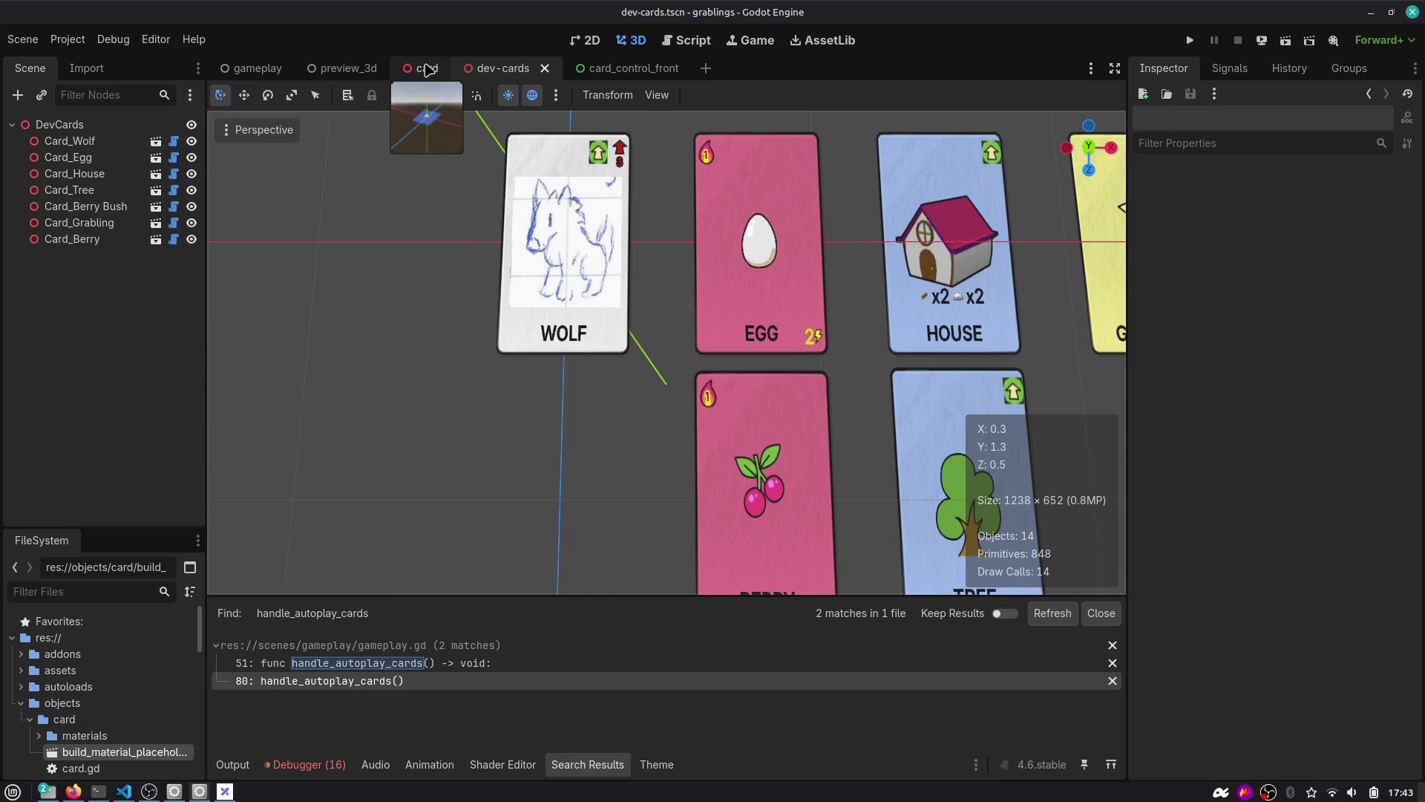
{"action": "left_click", "coordinate": [423, 68]}
{"action": "left_click", "coordinate": [174, 124]}
In _process, add 'if Engine.is_editor_hint(): scale.x = 1.0'.
{"action": "scroll", "coordinate": [703, 467], "scroll_direction": "down", "scroll_amount": 4}
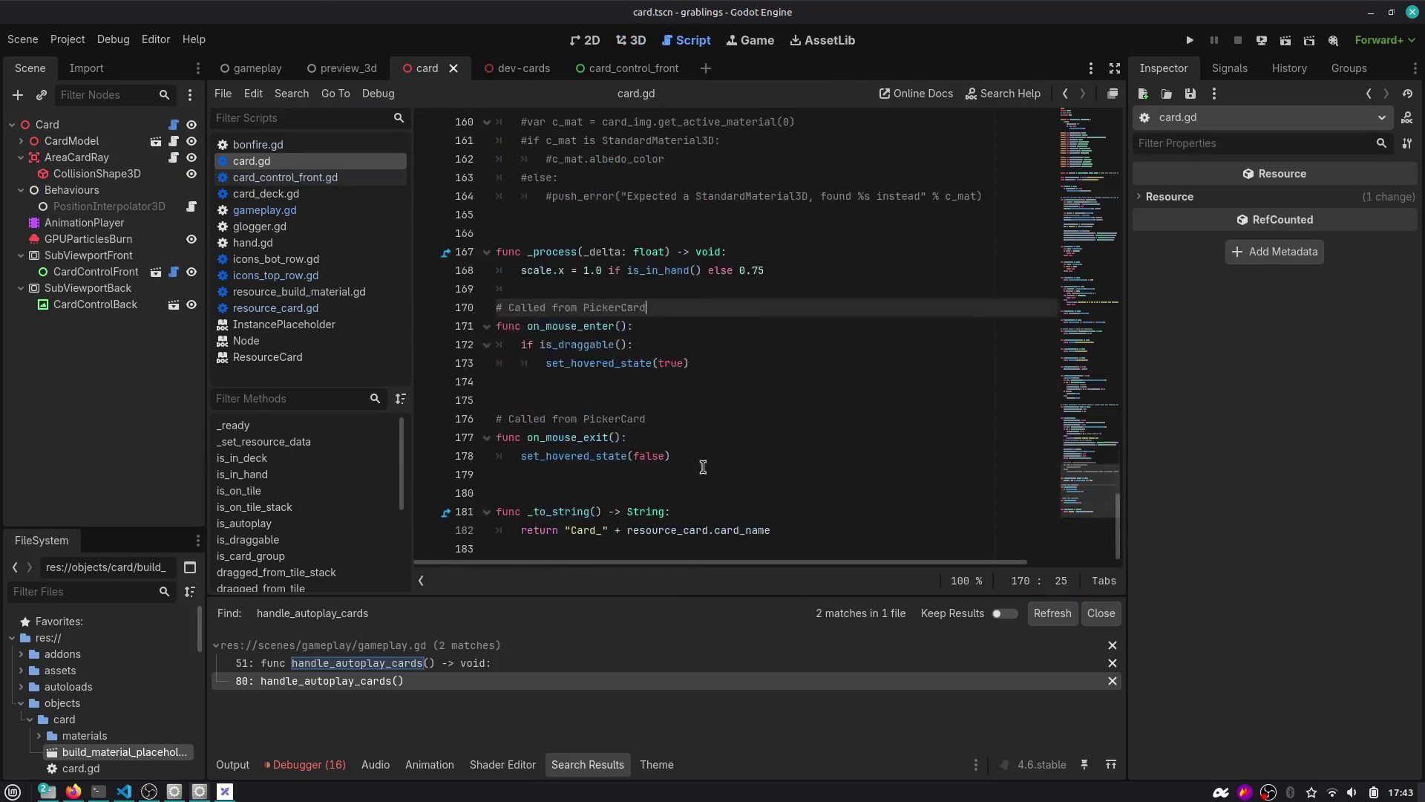
{"action": "left_click", "coordinate": [772, 245]}
{"action": "key", "text": "Return"}
{"action": "type", "text": "if OS"}
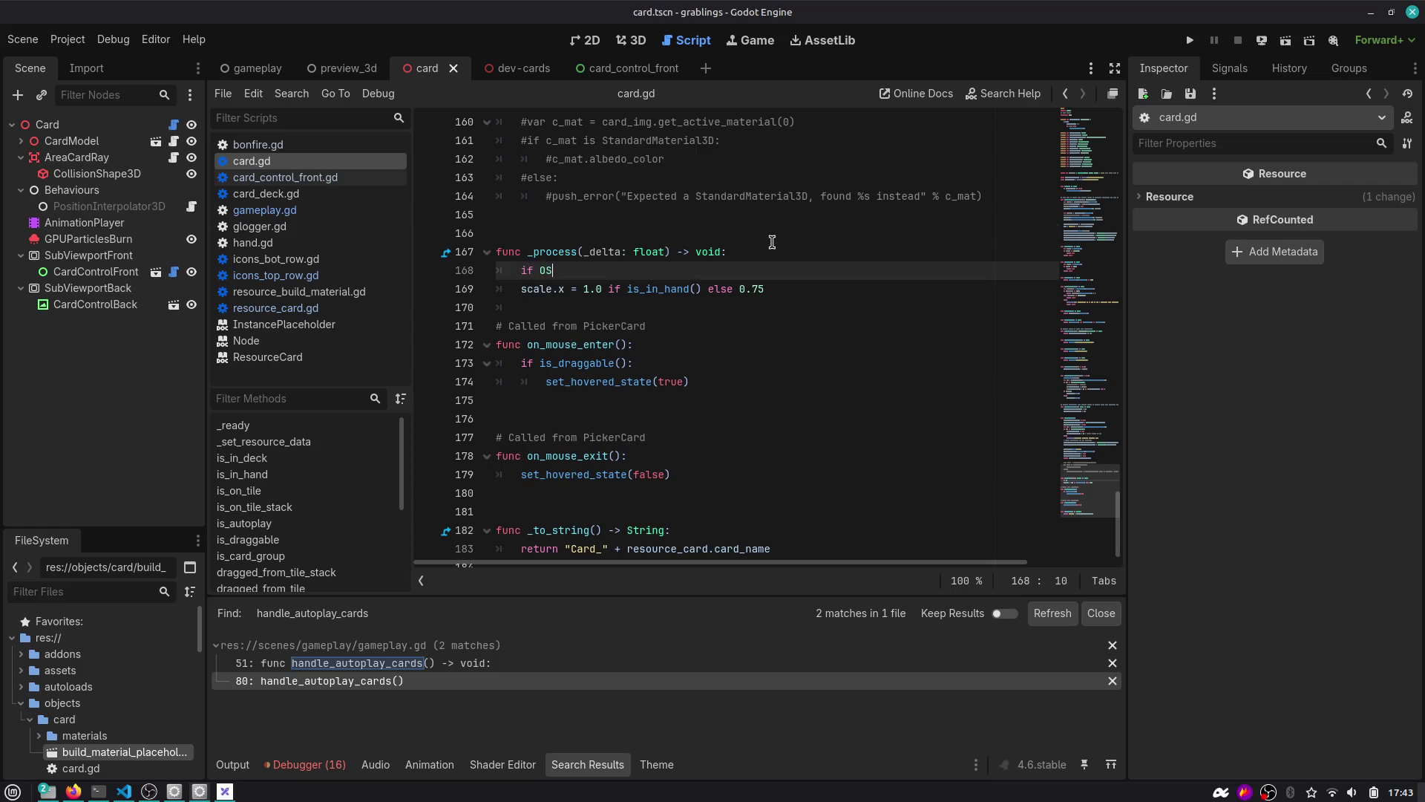
{"action": "key", "text": "BackSpace"}
{"action": "key", "text": "BackSpace"}
{"action": "type", "text": "En"}
{"action": "key", "text": "Down"}
{"action": "key", "text": "Return"}
{"action": "type", "text": "s_de"}
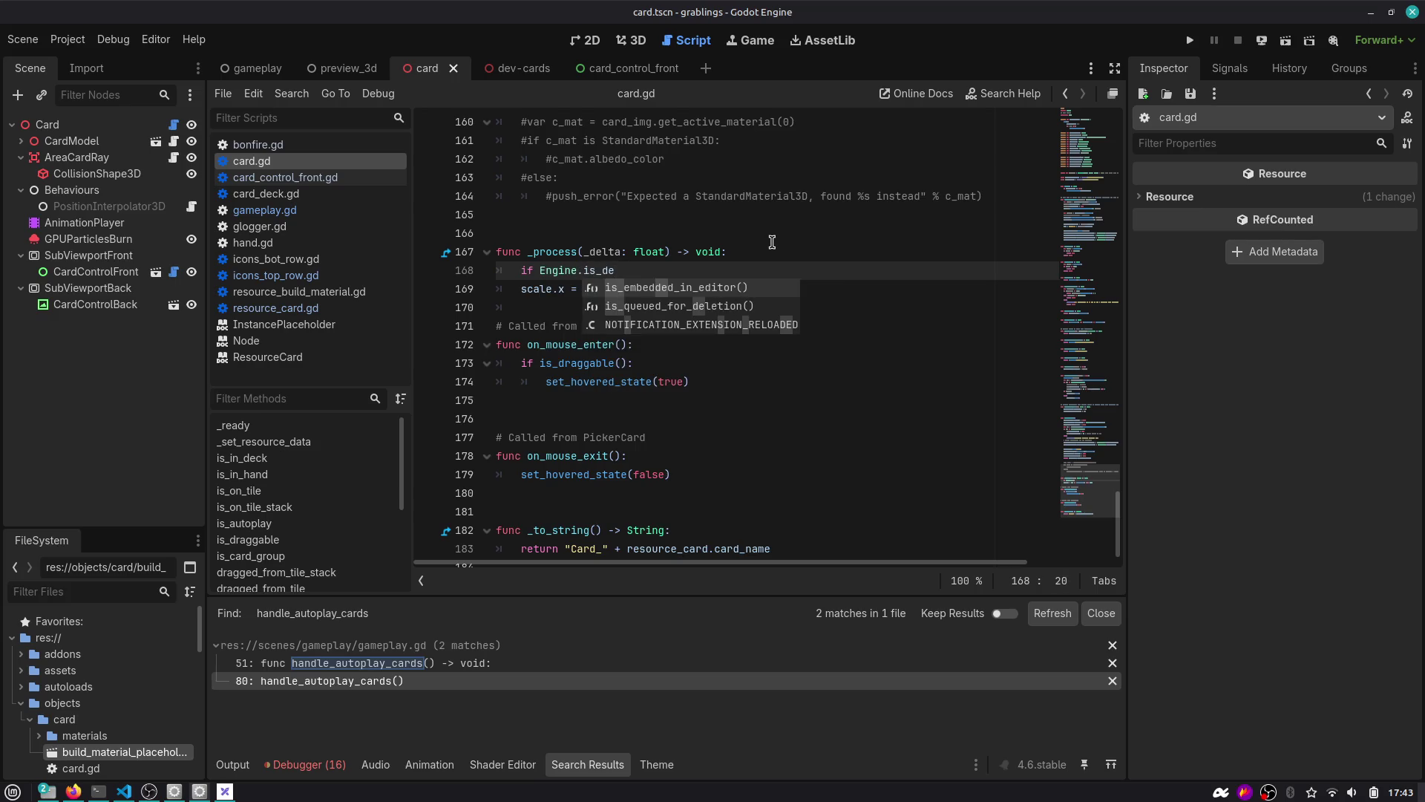
{"action": "key", "text": "BackSpace"}
{"action": "key", "text": "BackSpace"}
{"action": "type", "text": "ed"}
{"action": "key", "text": "Return"}
{"action": "key", "text": "Return"}
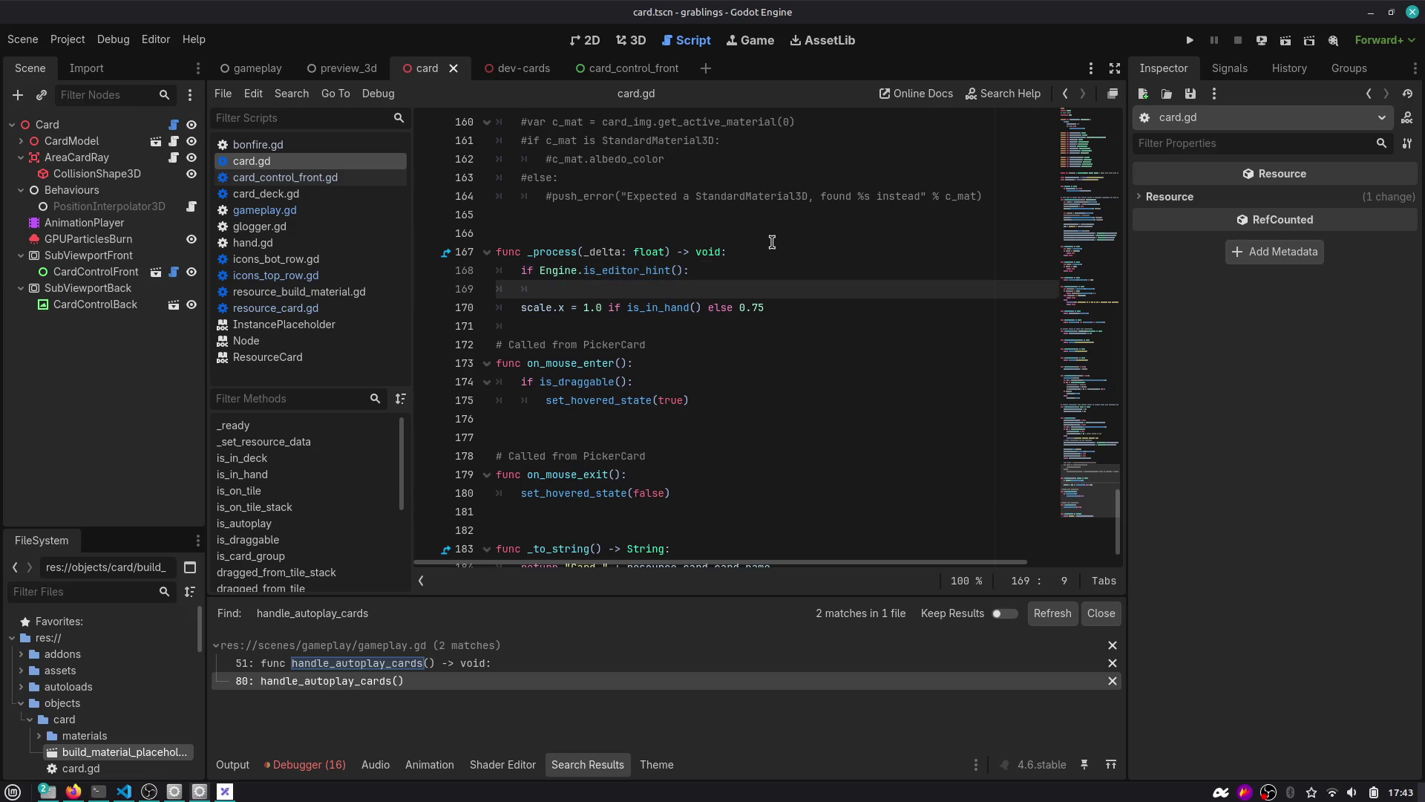
{"action": "type", "text": "scale.x = 1.0"}
{"action": "key", "text": "Return"}
Move the existing hand-based scale line under an else branch.
{"action": "type", "text": "se:"}
{"action": "key", "text": "Down"}
{"action": "key", "text": "Home"}
{"action": "key", "text": "Tab"}
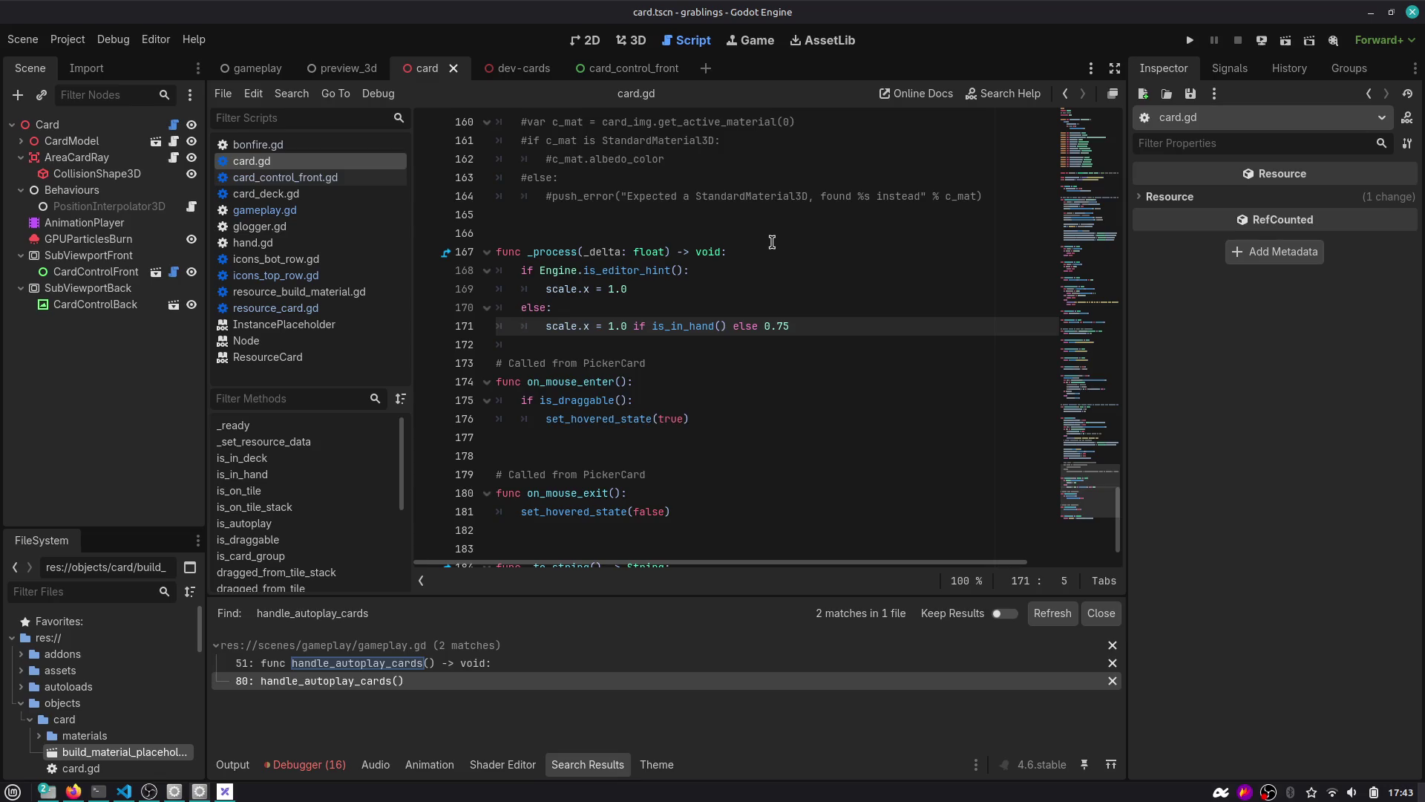
{"action": "left_click", "coordinate": [635, 41]}
Open the dev-cards scene in 3D and look straight down on the card grid from Top view.
{"action": "left_click", "coordinate": [523, 68]}
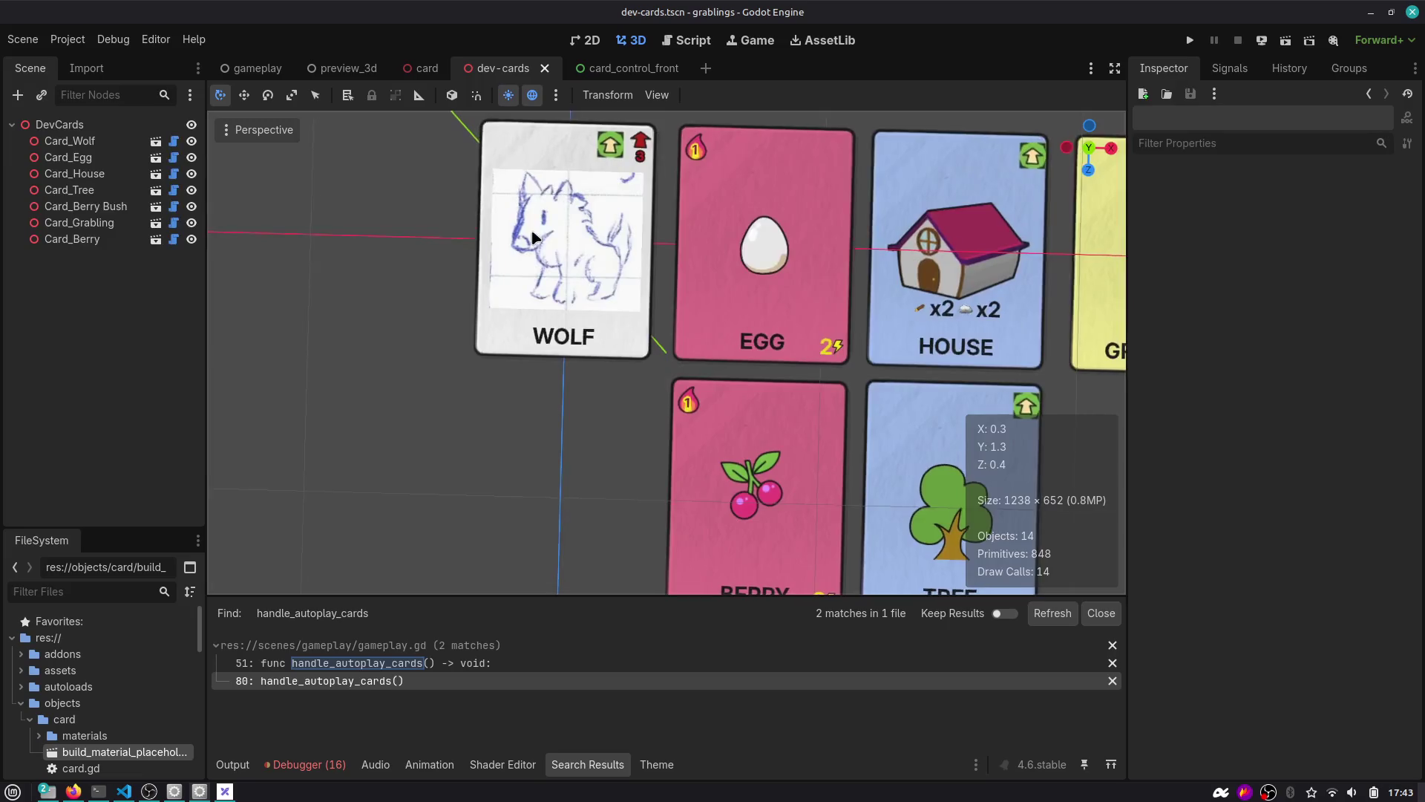
{"action": "mouse_move", "coordinate": [583, 245]}
{"action": "left_mouse_down"}
{"action": "mouse_move", "coordinate": [600, 295]}
{"action": "mouse_move", "coordinate": [668, 265]}
{"action": "left_mouse_up"}
{"action": "left_click", "coordinate": [1089, 144]}
{"action": "scroll", "coordinate": [570, 206], "scroll_direction": "up", "scroll_amount": 5}
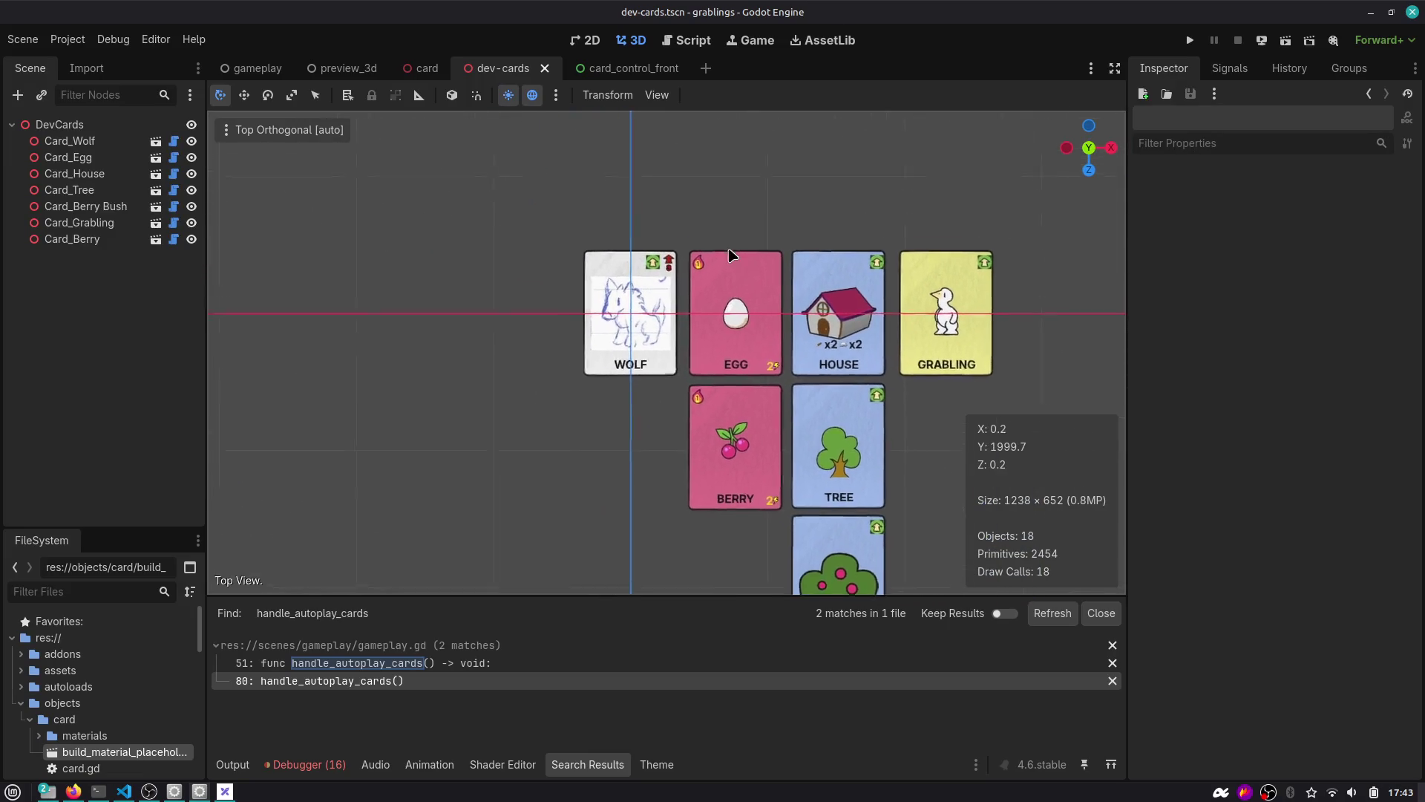
{"action": "key", "text": "Print"}
{"action": "left_click_drag", "start_coordinate": [519, 168], "coordinate": [636, 328]}
{"action": "key", "text": "ctrl+c"}
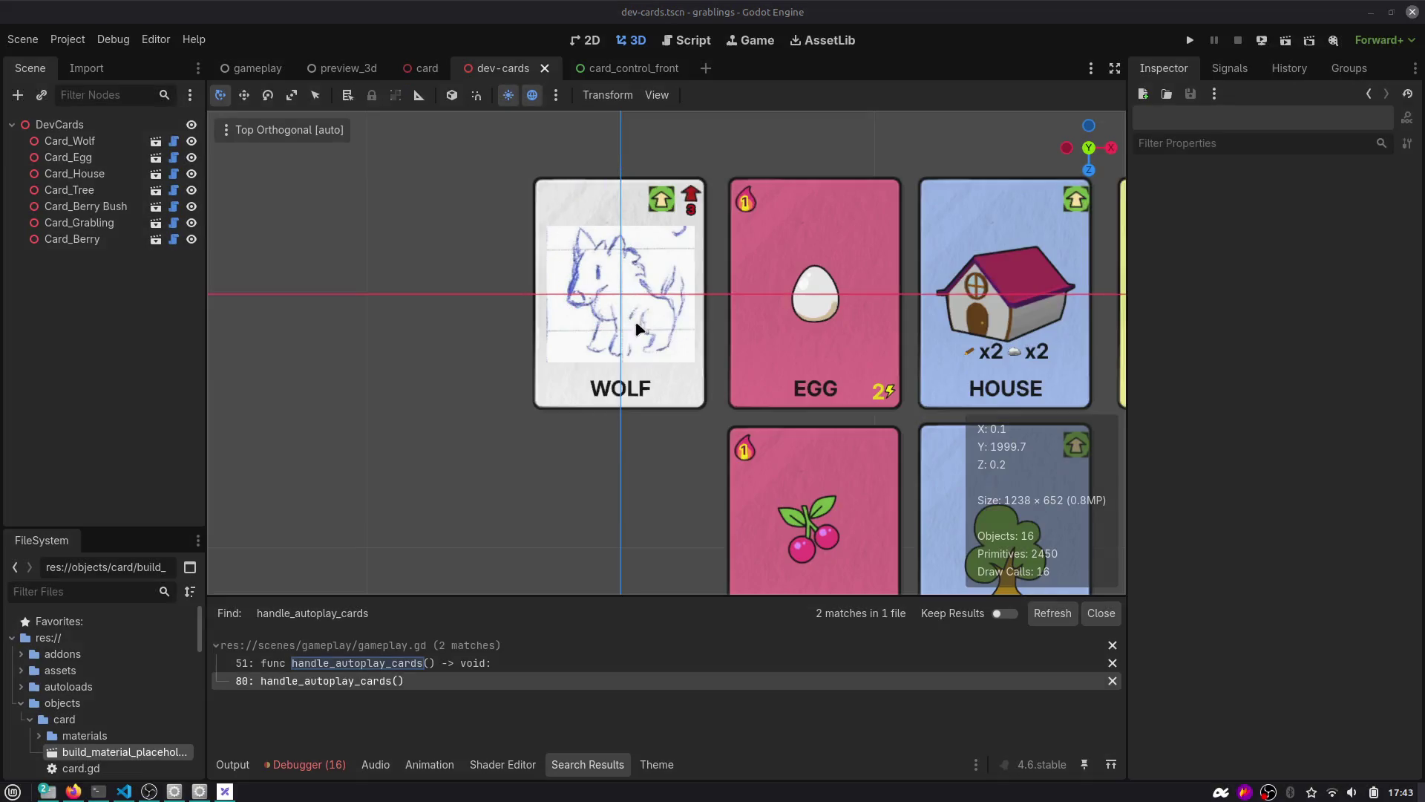
Hide the gizmos and the grid in the dev-cards viewport.
{"action": "left_click", "coordinate": [256, 132]}
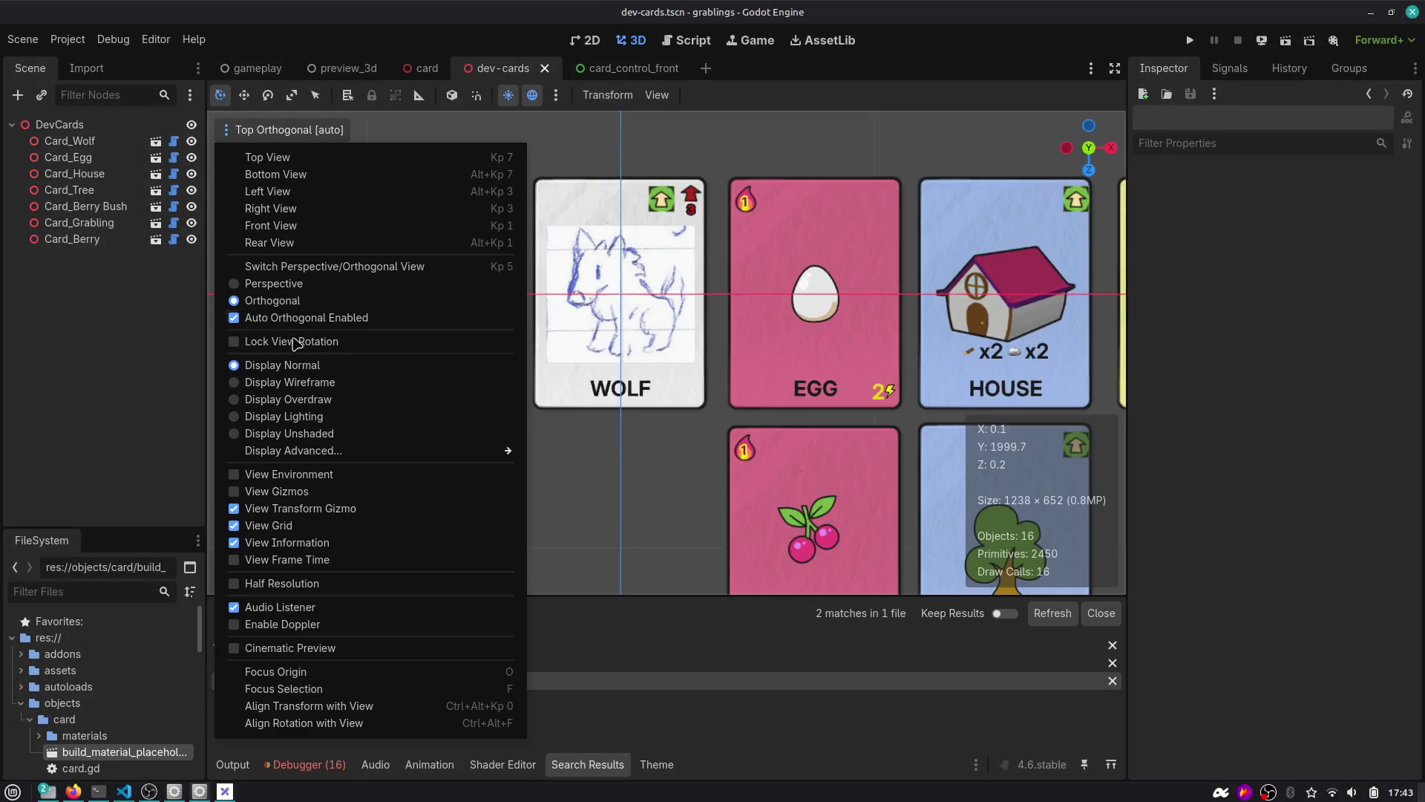
{"action": "left_click", "coordinate": [315, 508]}
{"action": "left_click", "coordinate": [319, 525]}
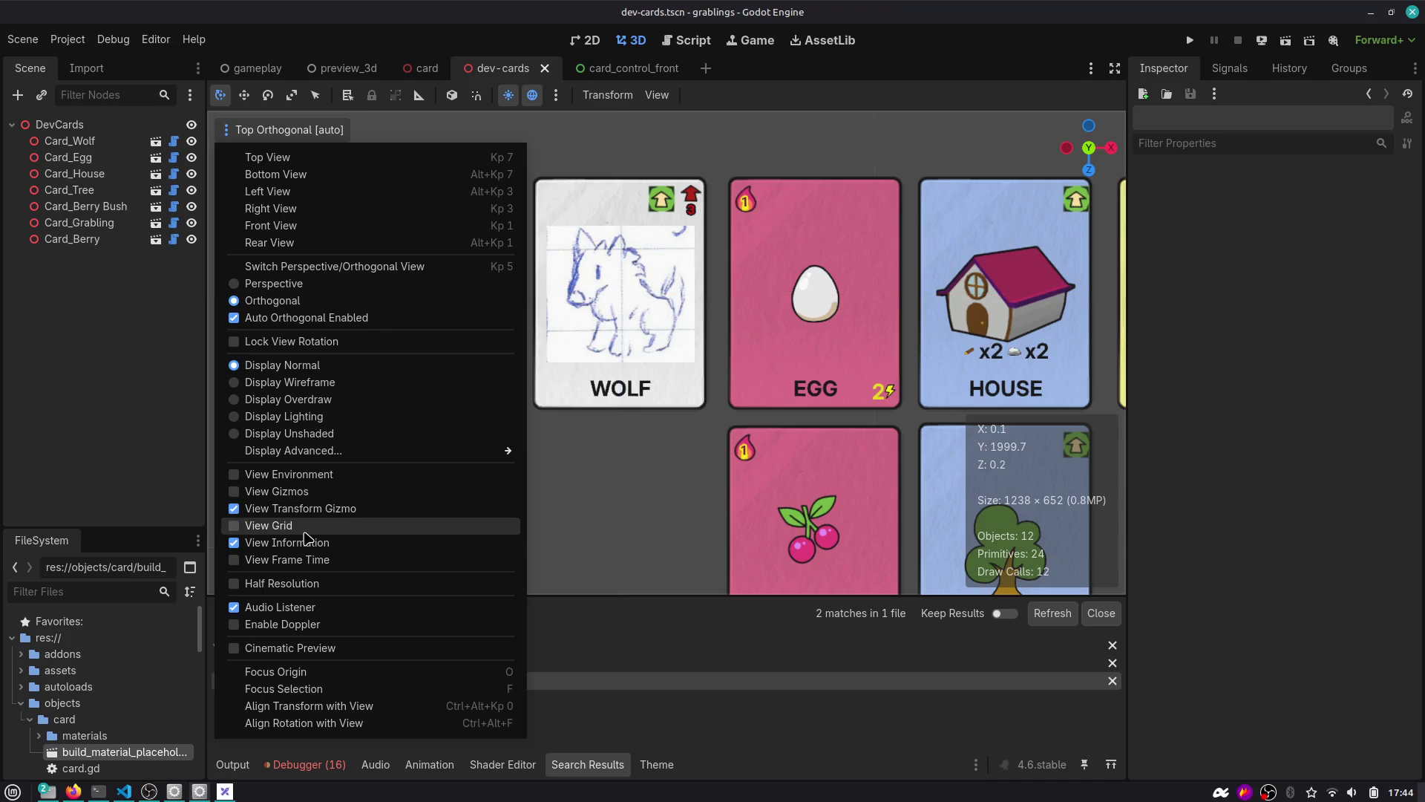
{"action": "left_click", "coordinate": [706, 358]}
Capture and copy a screenshot cropped tightly to the WOLF card.
{"action": "key", "text": "Print"}
{"action": "mouse_move", "coordinate": [519, 159]}
{"action": "left_mouse_down"}
{"action": "mouse_move", "coordinate": [717, 434]}
{"action": "mouse_move", "coordinate": [719, 416]}
{"action": "left_mouse_up"}
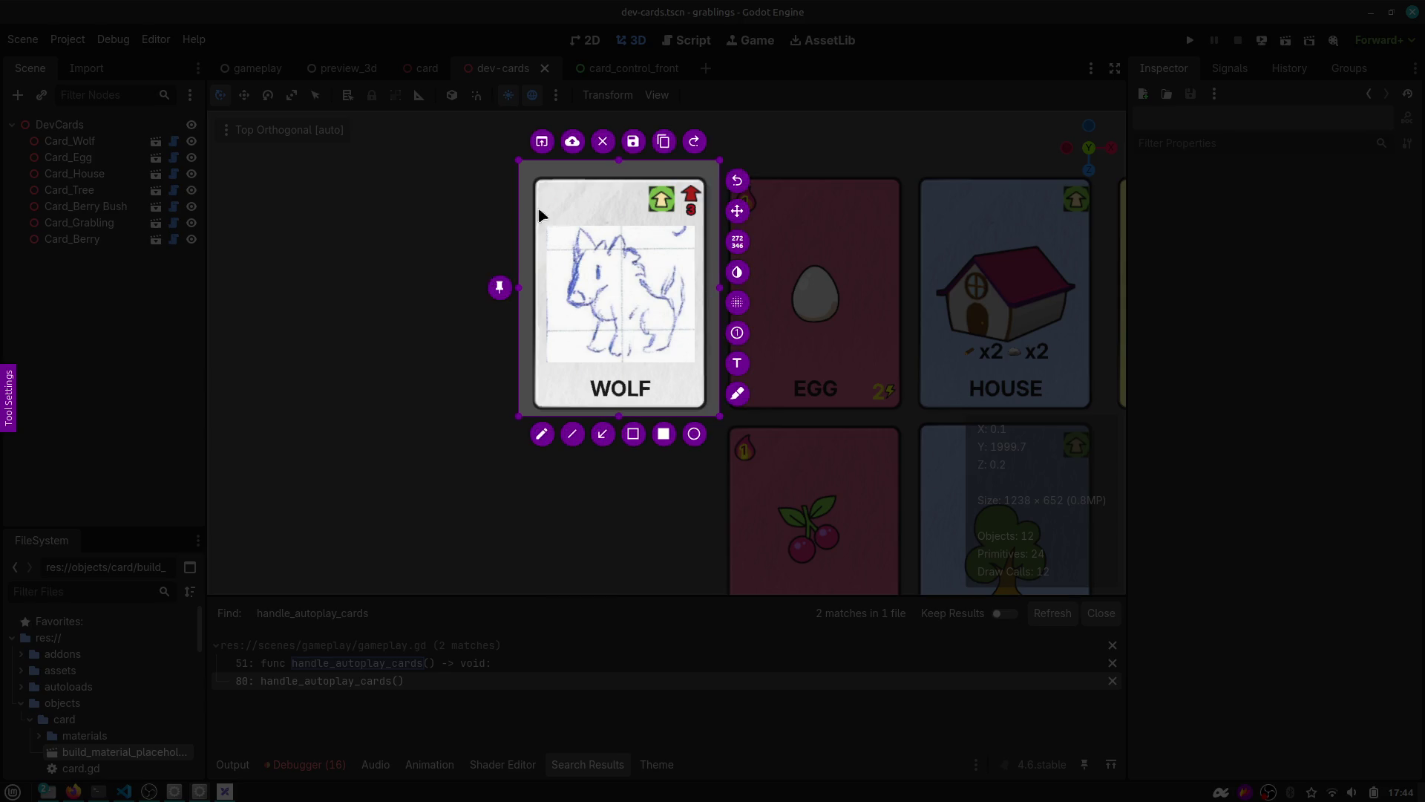
{"action": "left_click_drag", "start_coordinate": [518, 159], "coordinate": [530, 176]}
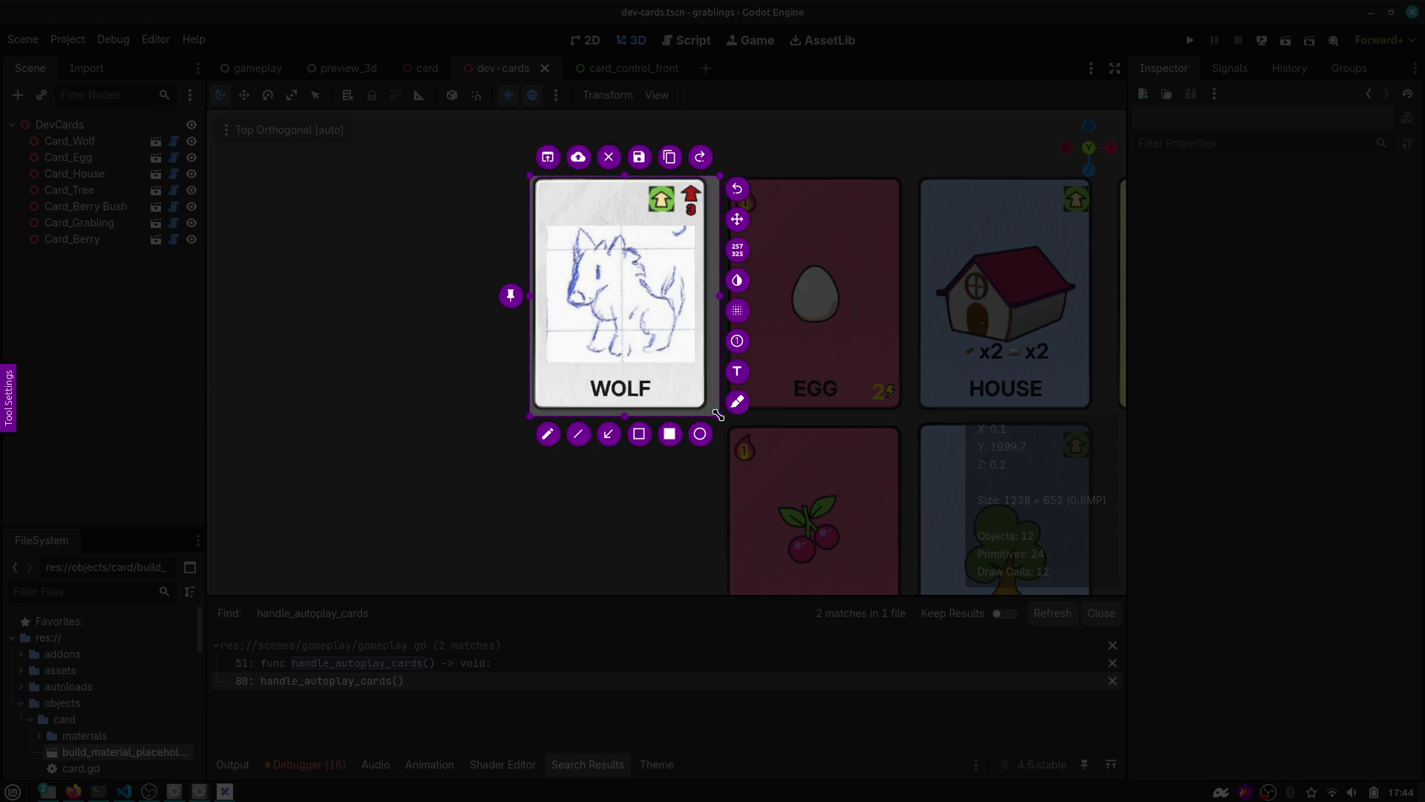
{"action": "left_click_drag", "start_coordinate": [719, 415], "coordinate": [710, 412]}
{"action": "key", "text": "ctrl+c"}
{"action": "key", "text": "alt+Tab"}
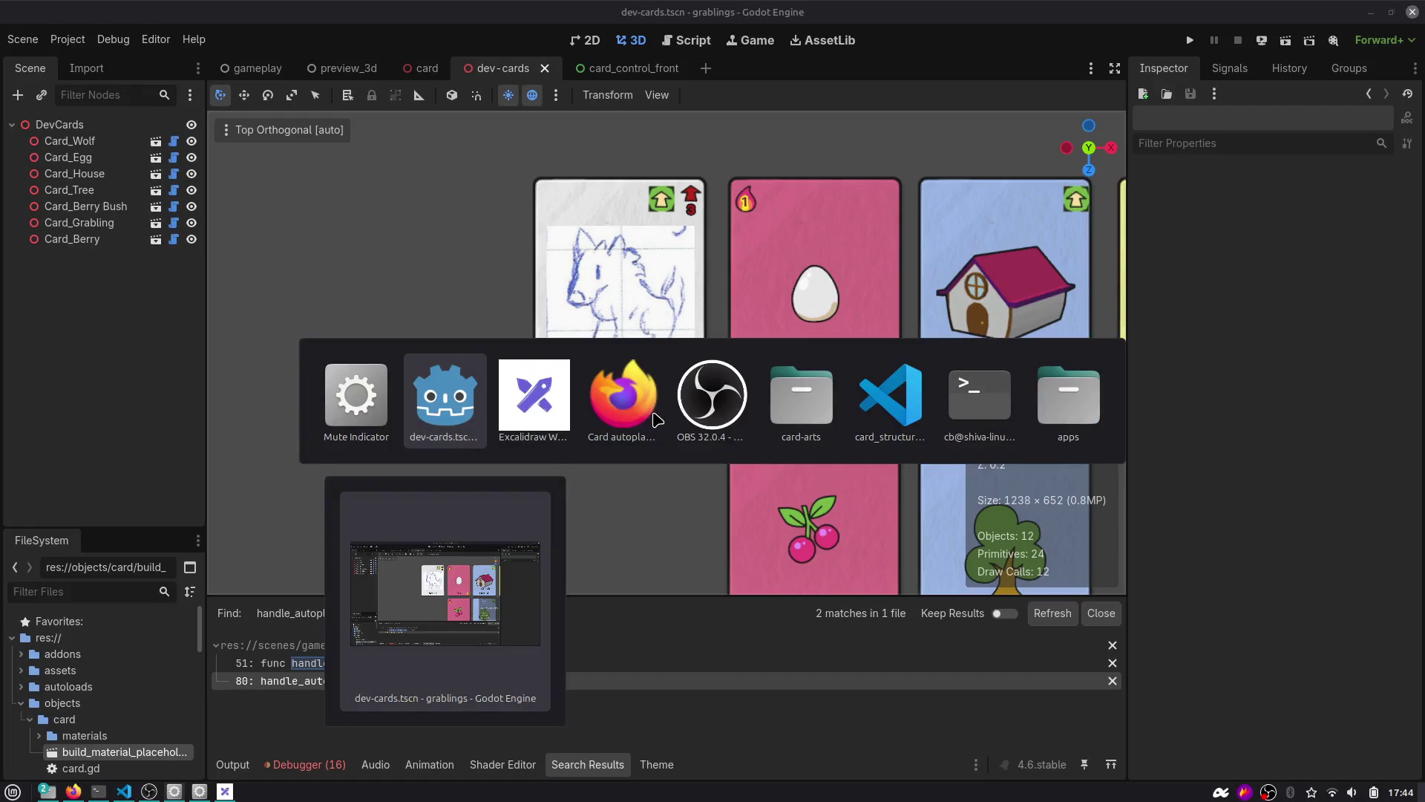
Paste the WOLF card screenshot into Excalidraw and reposition it with the timeline image.
{"action": "key", "text": "Tab"}
{"action": "key", "text": "ctrl+v"}
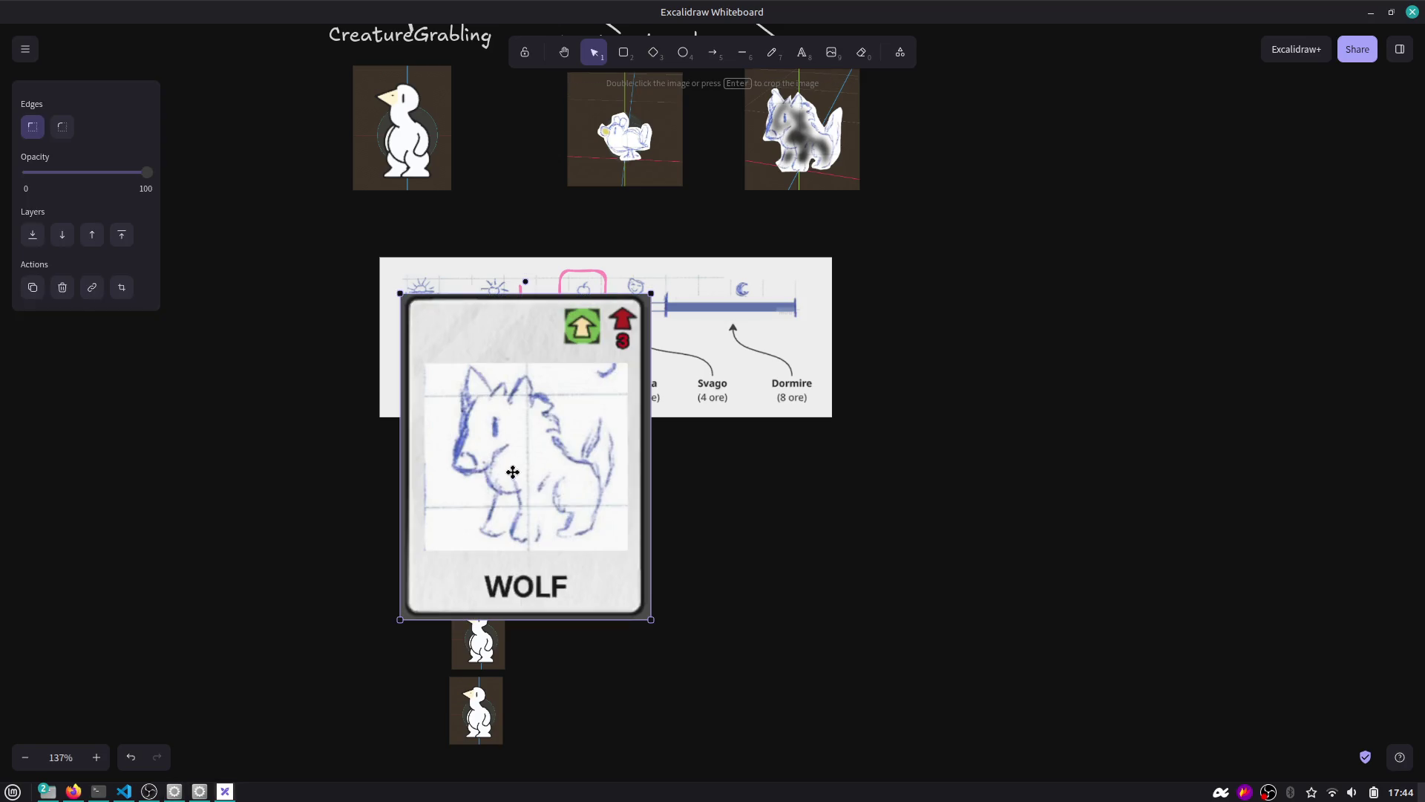
{"action": "left_click_drag", "start_coordinate": [509, 471], "coordinate": [185, 470]}
{"action": "scroll", "coordinate": [475, 494], "scroll_direction": "down", "scroll_amount": 2, "text": "ctrl"}
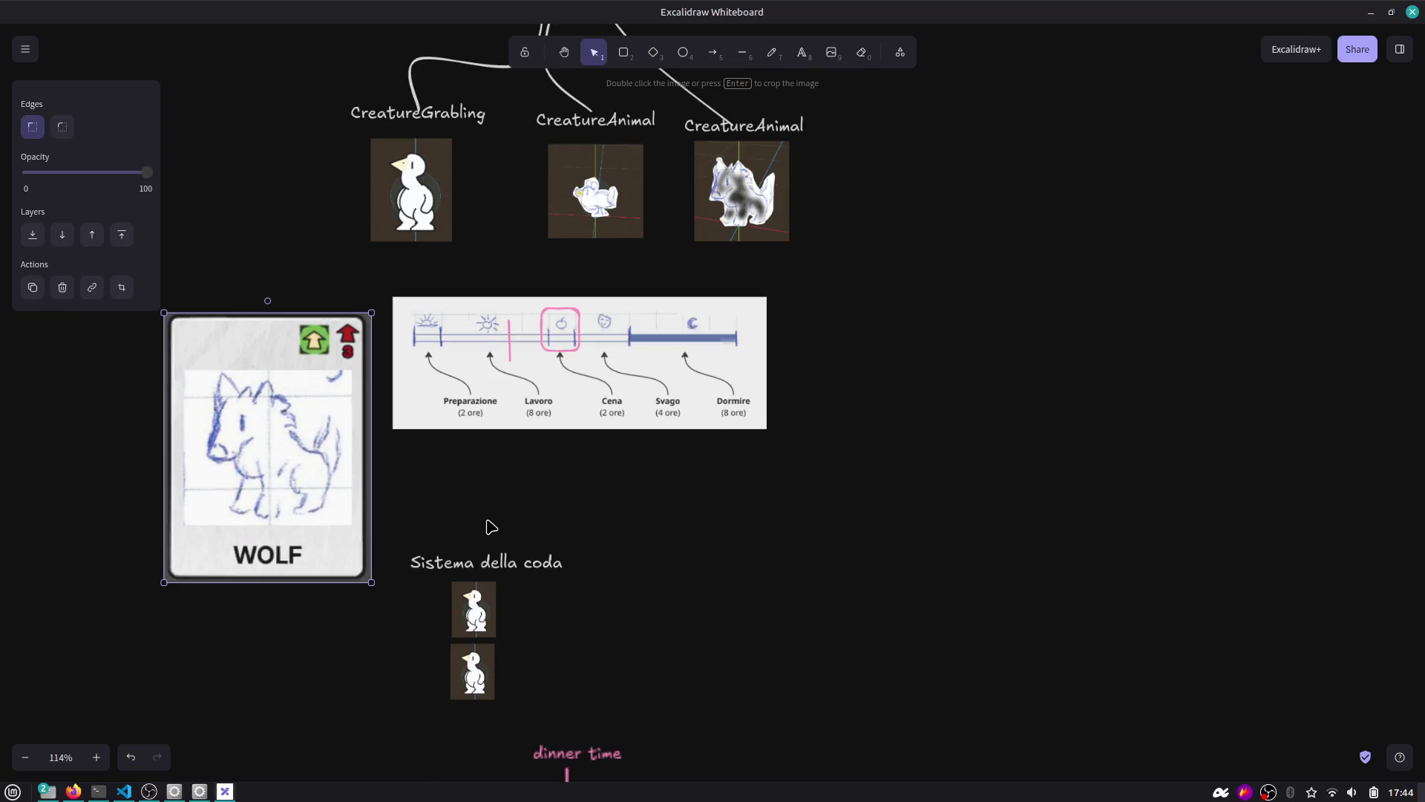
{"action": "scroll", "coordinate": [565, 468], "scroll_direction": "down", "scroll_amount": 2}
{"action": "scroll", "coordinate": [510, 380], "scroll_direction": "down", "scroll_amount": 5, "text": "ctrl"}
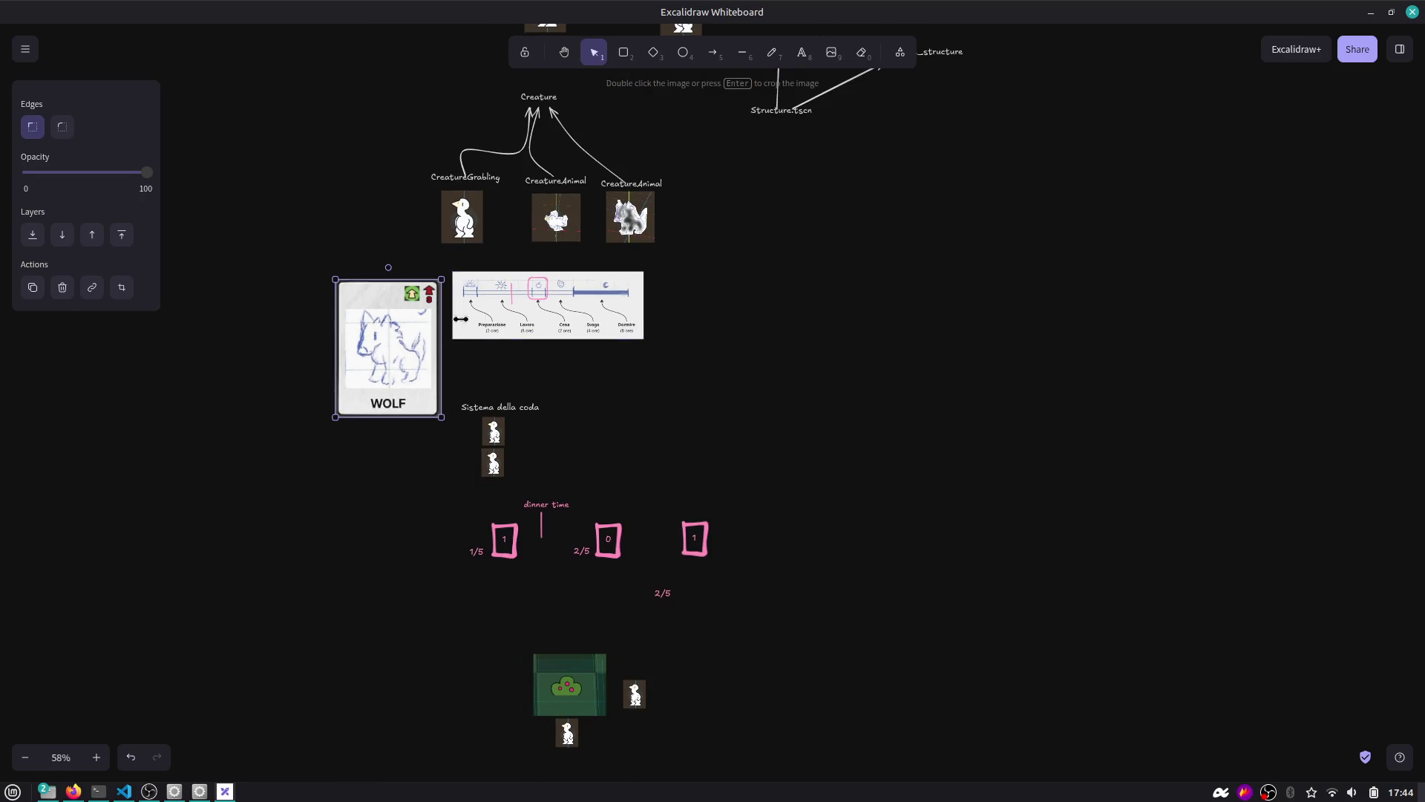
{"action": "left_click", "coordinate": [530, 305], "text": "shift"}
{"action": "mouse_move", "coordinate": [530, 305]}
{"action": "left_mouse_down"}
{"action": "mouse_move", "coordinate": [835, 299]}
{"action": "mouse_move", "coordinate": [927, 271]}
{"action": "mouse_move", "coordinate": [964, 276]}
{"action": "left_mouse_up"}
Shrink the WOLF card image and place it just beneath the timeline picture.
{"action": "mouse_move", "coordinate": [631, 335]}
{"action": "left_mouse_down"}
{"action": "mouse_move", "coordinate": [493, 293]}
{"action": "mouse_move", "coordinate": [467, 254]}
{"action": "left_mouse_up"}
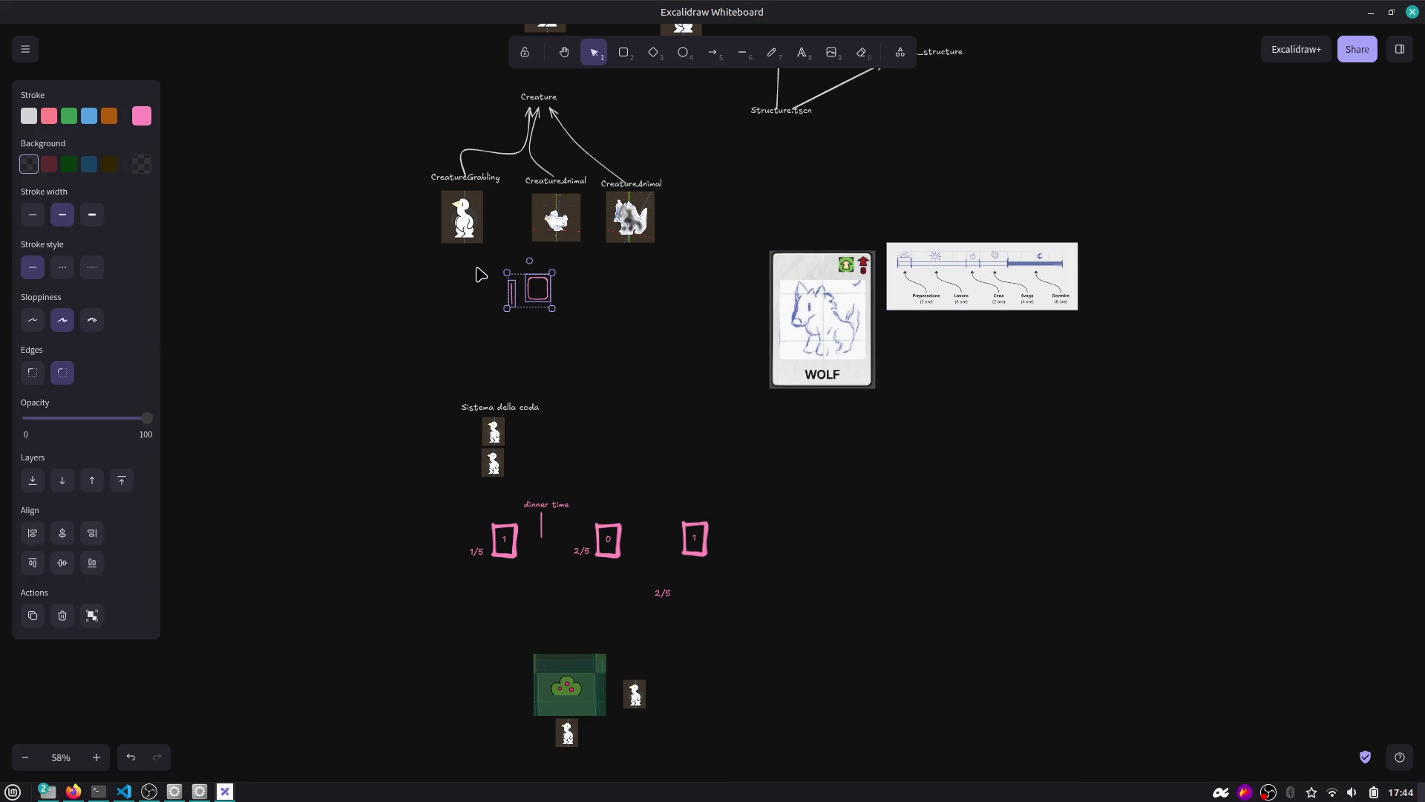
{"action": "left_click", "coordinate": [480, 273]}
{"action": "scroll", "coordinate": [760, 296], "scroll_direction": "right", "scroll_amount": 1}
{"action": "scroll", "coordinate": [760, 296], "scroll_direction": "up", "scroll_amount": 10}
{"action": "left_click", "coordinate": [527, 404]}
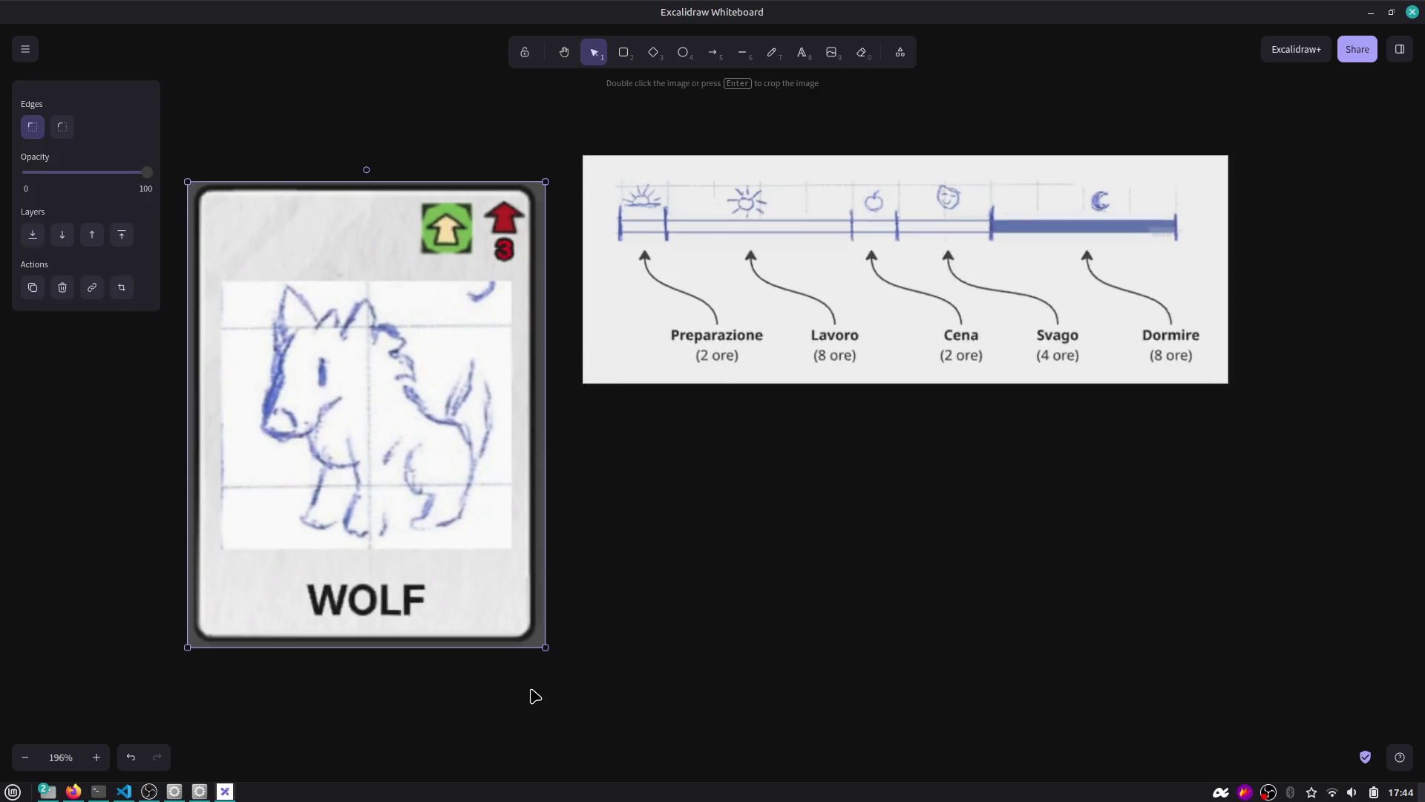
{"action": "left_click_drag", "start_coordinate": [545, 644], "coordinate": [519, 609]}
{"action": "mouse_move", "coordinate": [335, 450]}
{"action": "left_mouse_down"}
{"action": "mouse_move", "coordinate": [542, 560]}
{"action": "mouse_move", "coordinate": [1107, 587]}
{"action": "left_mouse_up"}
{"action": "scroll", "coordinate": [855, 529], "scroll_direction": "right", "scroll_amount": 5}
{"action": "scroll", "coordinate": [855, 530], "scroll_direction": "down", "scroll_amount": 2}
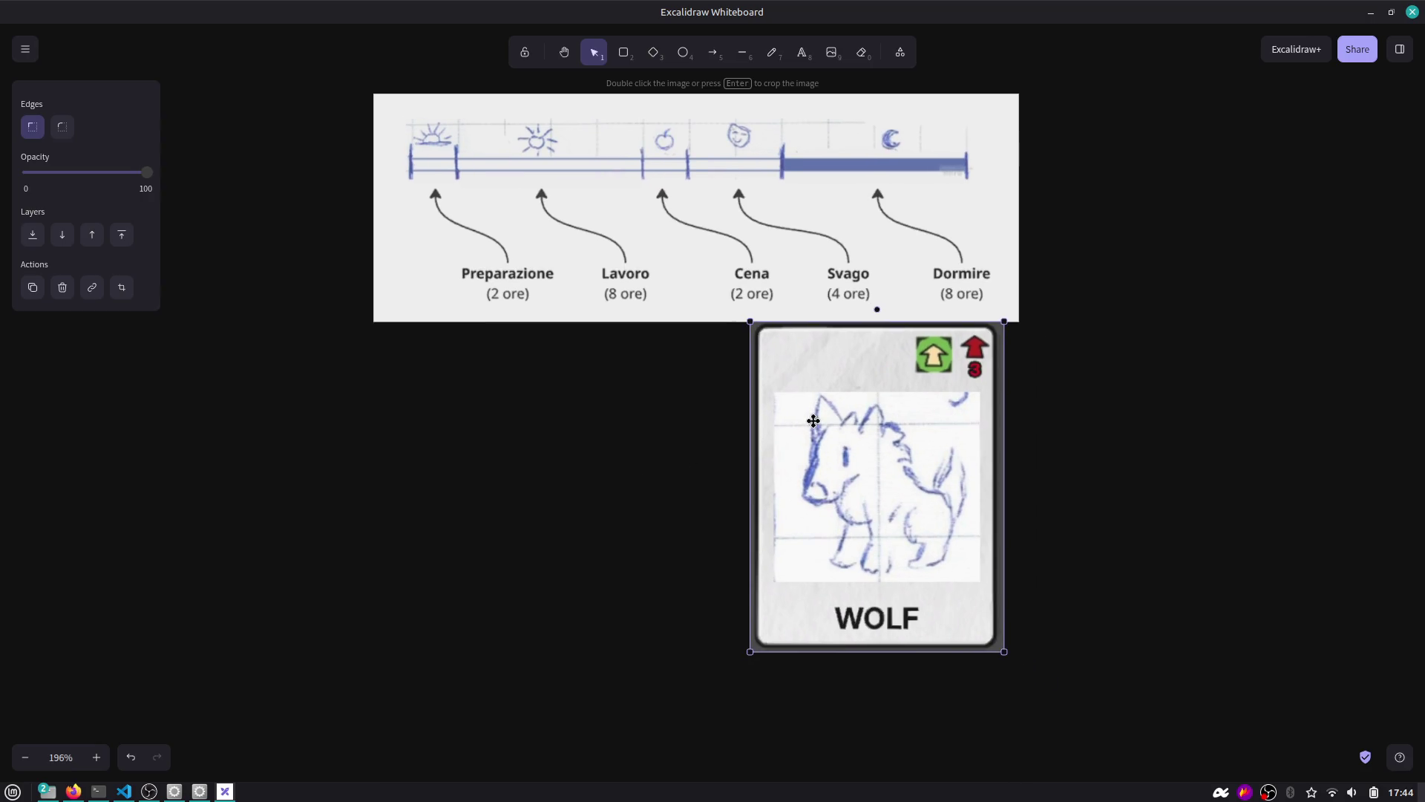
{"action": "left_click_drag", "start_coordinate": [750, 324], "coordinate": [797, 384]}
{"action": "mouse_move", "coordinate": [903, 430]}
{"action": "left_mouse_down"}
{"action": "mouse_move", "coordinate": [846, 376]}
{"action": "mouse_move", "coordinate": [897, 375]}
{"action": "mouse_move", "coordinate": [872, 219]}
{"action": "mouse_move", "coordinate": [884, 226]}
{"action": "mouse_move", "coordinate": [891, 432]}
{"action": "left_mouse_up"}
Draw a narrow dark-red vertical bar and place it across the timeline at the Svago boundary.
{"action": "left_click", "coordinate": [772, 52]}
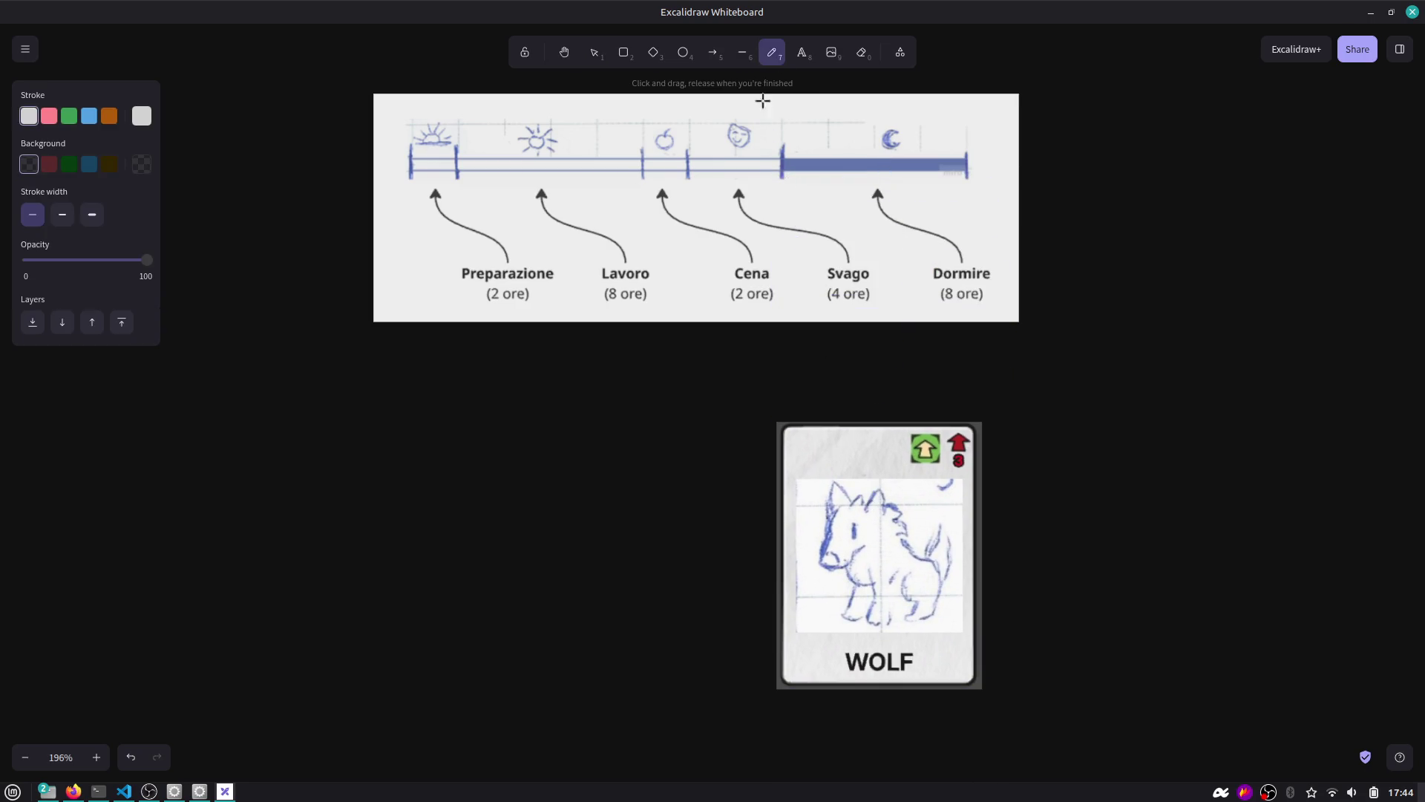
{"action": "left_click", "coordinate": [49, 115]}
{"action": "key", "text": "r"}
{"action": "mouse_move", "coordinate": [513, 384]}
{"action": "left_mouse_down"}
{"action": "mouse_move", "coordinate": [550, 465]}
{"action": "mouse_move", "coordinate": [552, 610]}
{"action": "mouse_move", "coordinate": [585, 614]}
{"action": "left_mouse_up"}
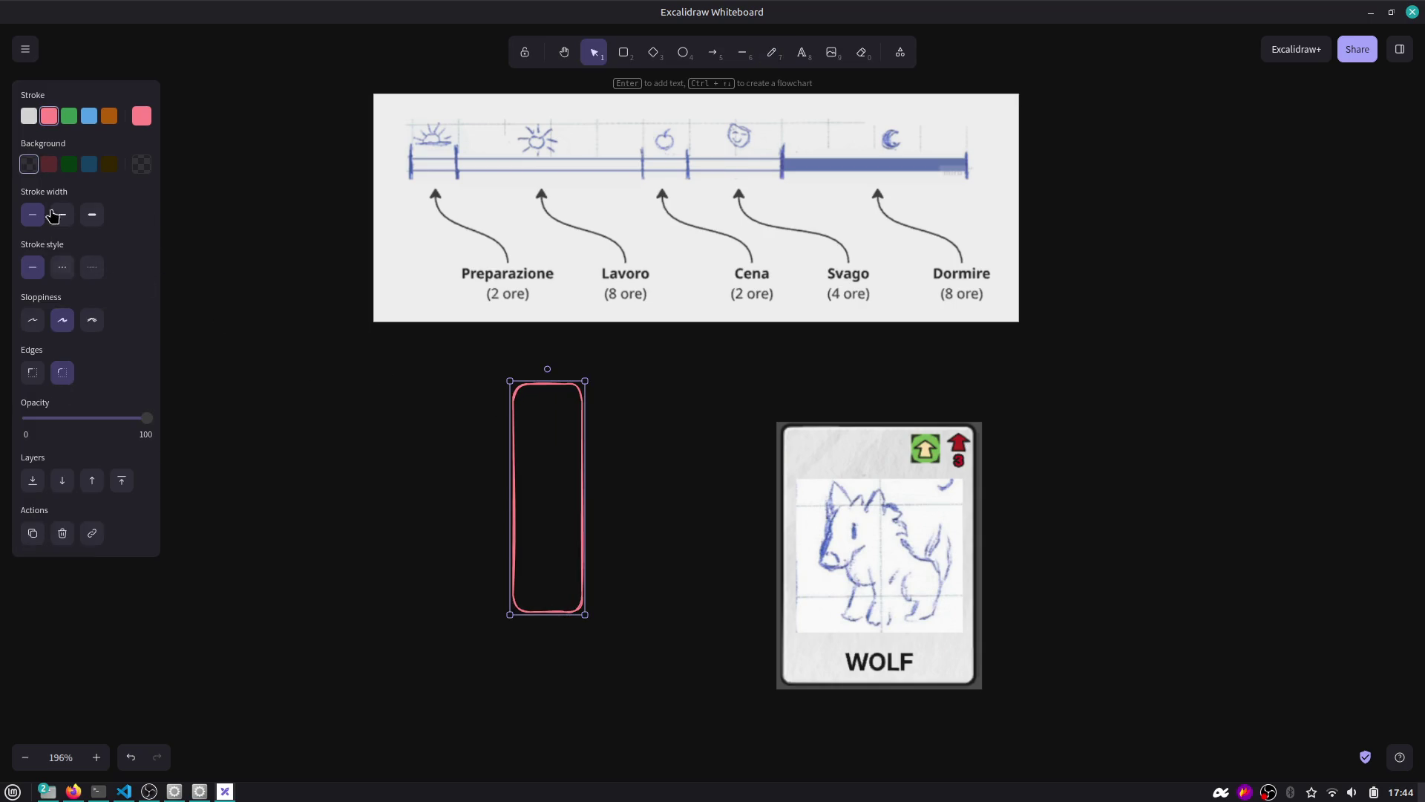
{"action": "left_click", "coordinate": [50, 169]}
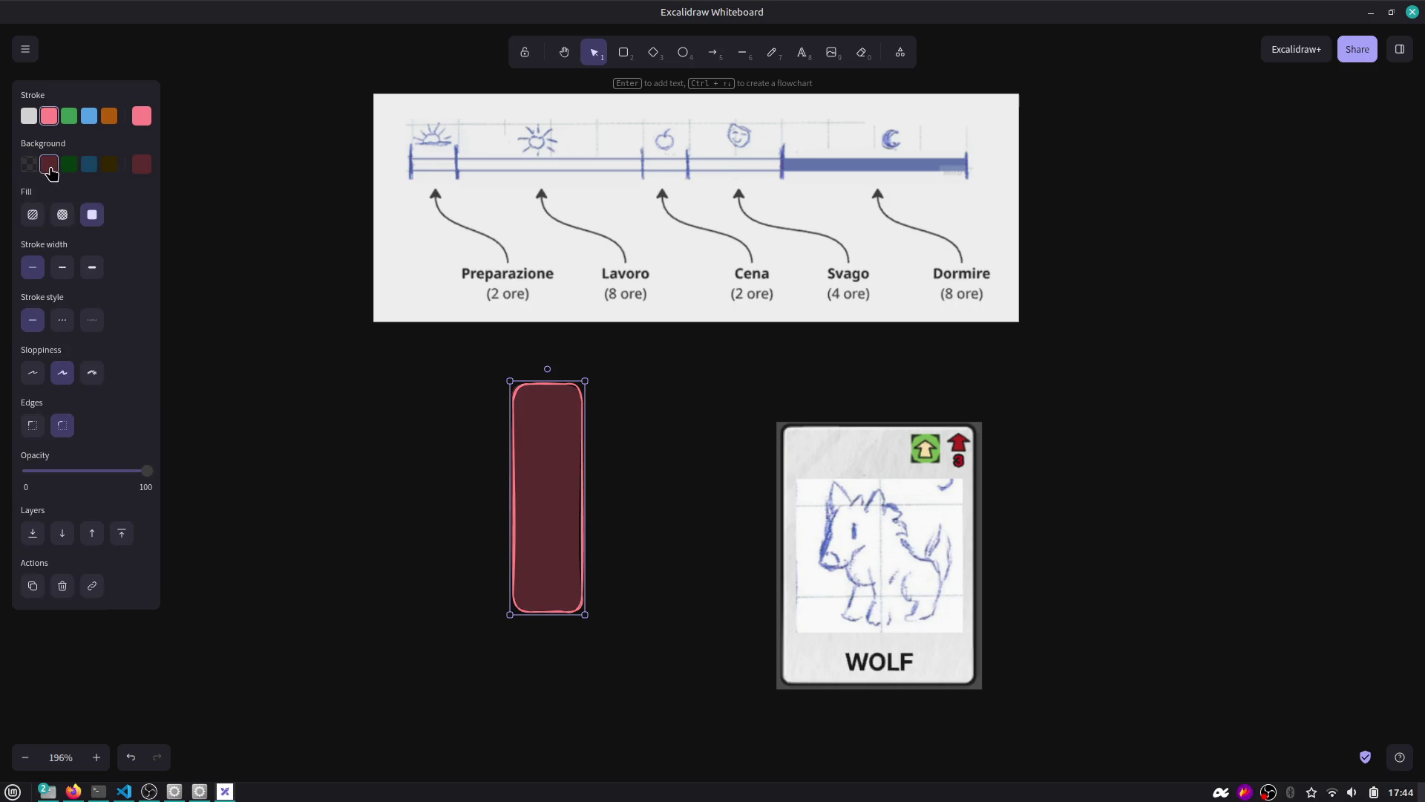
{"action": "mouse_move", "coordinate": [585, 469]}
{"action": "left_mouse_down"}
{"action": "mouse_move", "coordinate": [531, 471]}
{"action": "mouse_move", "coordinate": [671, 227]}
{"action": "left_mouse_up"}
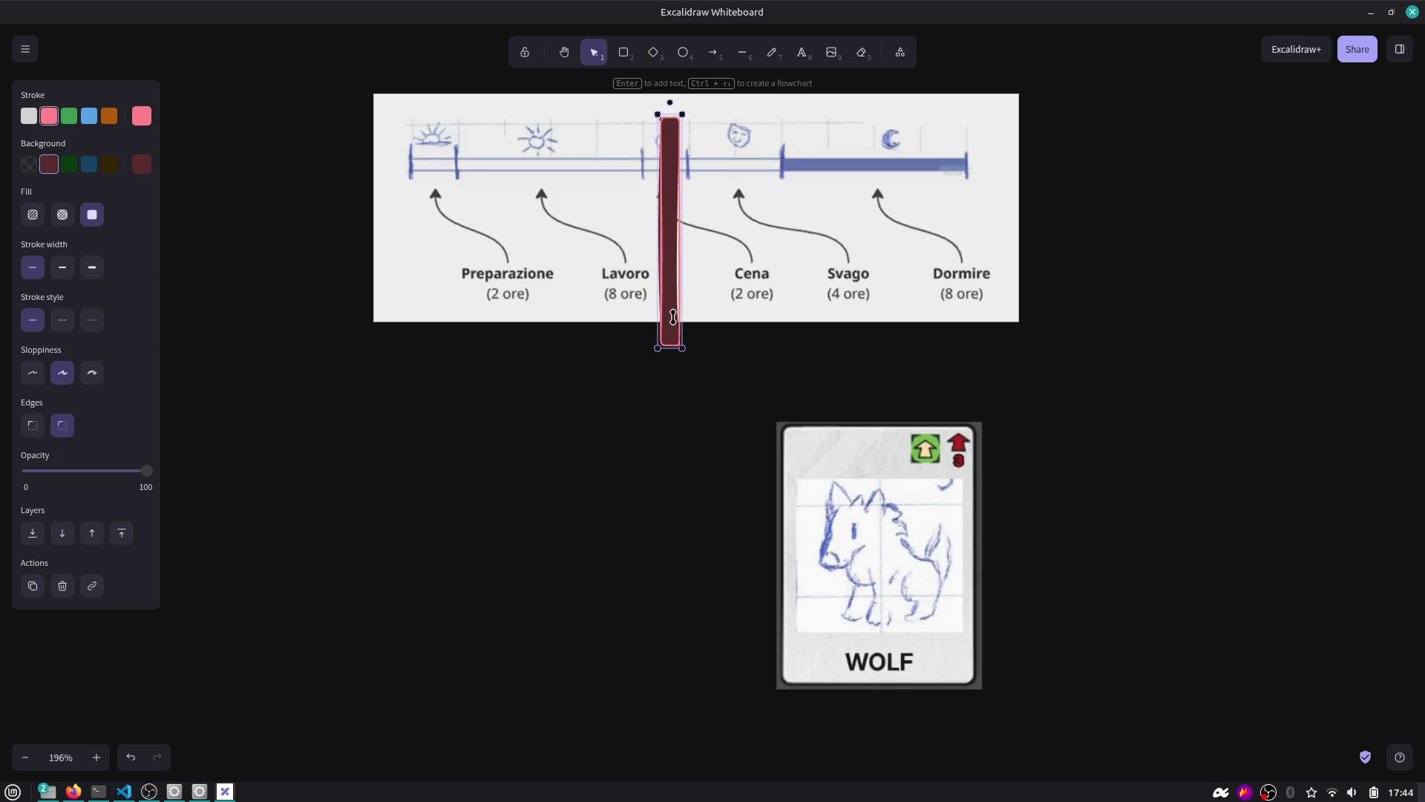
{"action": "mouse_move", "coordinate": [673, 317]}
{"action": "left_mouse_down"}
{"action": "mouse_move", "coordinate": [674, 172]}
{"action": "mouse_move", "coordinate": [674, 228]}
{"action": "left_mouse_up"}
{"action": "mouse_move", "coordinate": [679, 161]}
{"action": "left_mouse_down"}
{"action": "mouse_move", "coordinate": [496, 198]}
{"action": "mouse_move", "coordinate": [407, 172]}
{"action": "mouse_move", "coordinate": [785, 163]}
{"action": "left_mouse_up"}
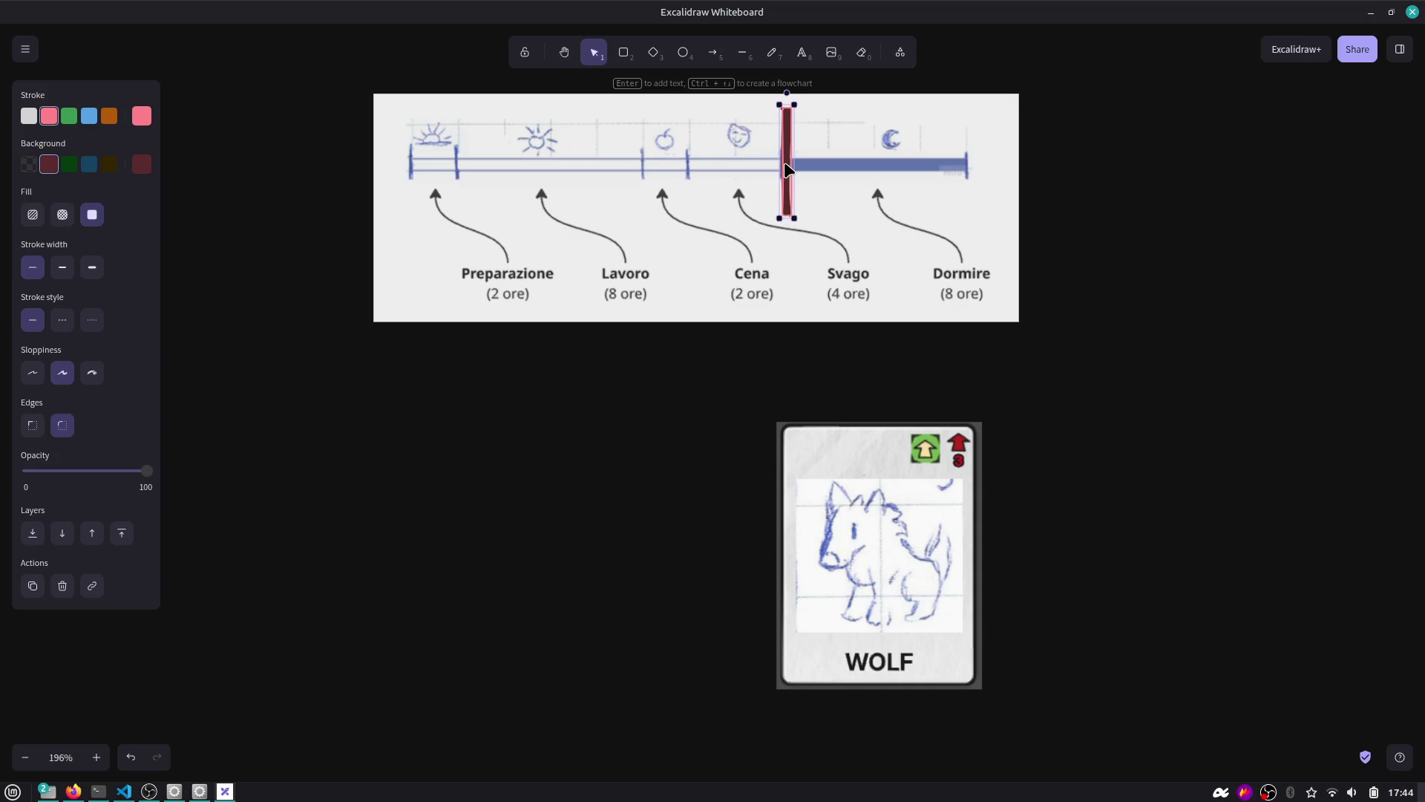
{"action": "key", "text": "alt+Tab"}
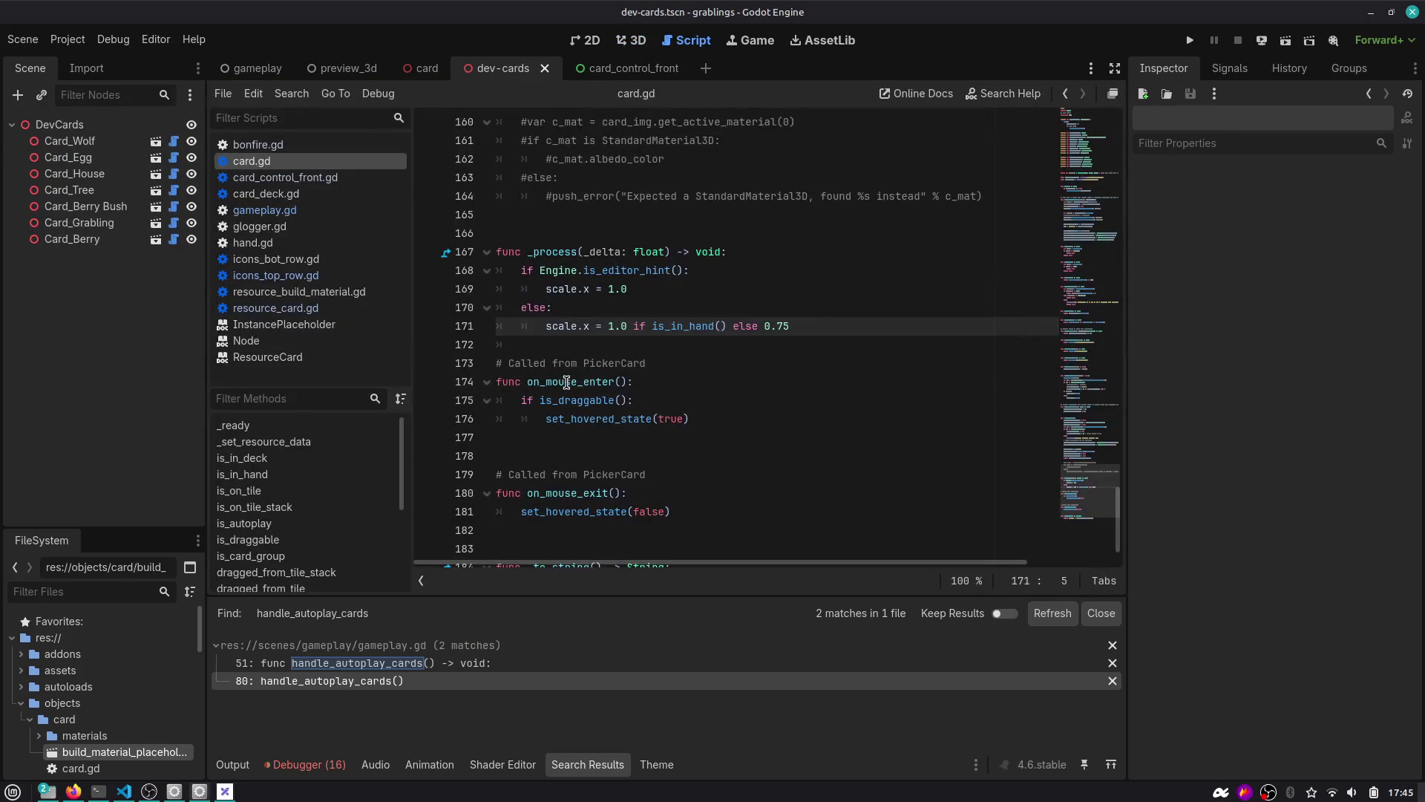
Close every script except gameplay.gd and jump to the handle_autoplay_cards definition.
{"action": "right_click", "coordinate": [274, 217]}
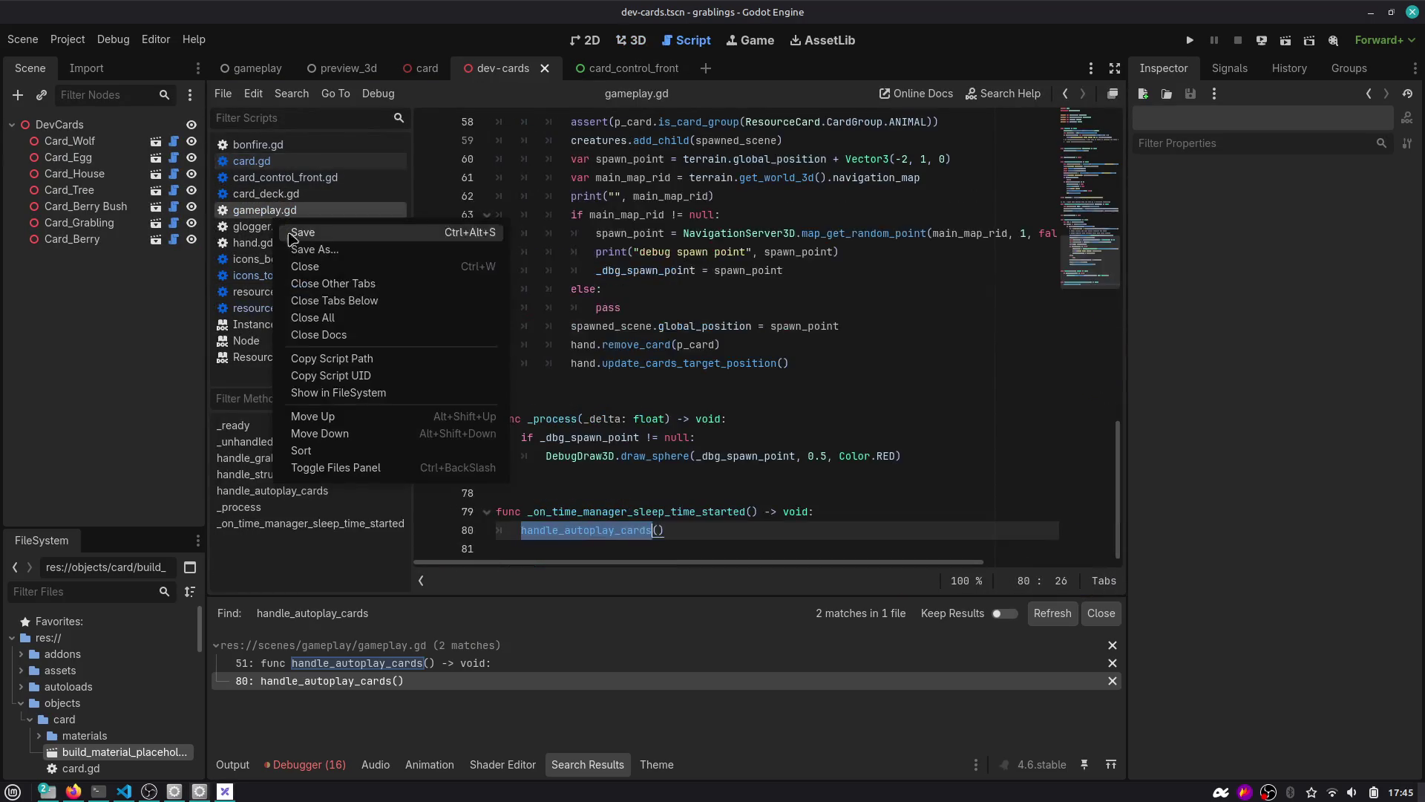
{"action": "left_click", "coordinate": [319, 281]}
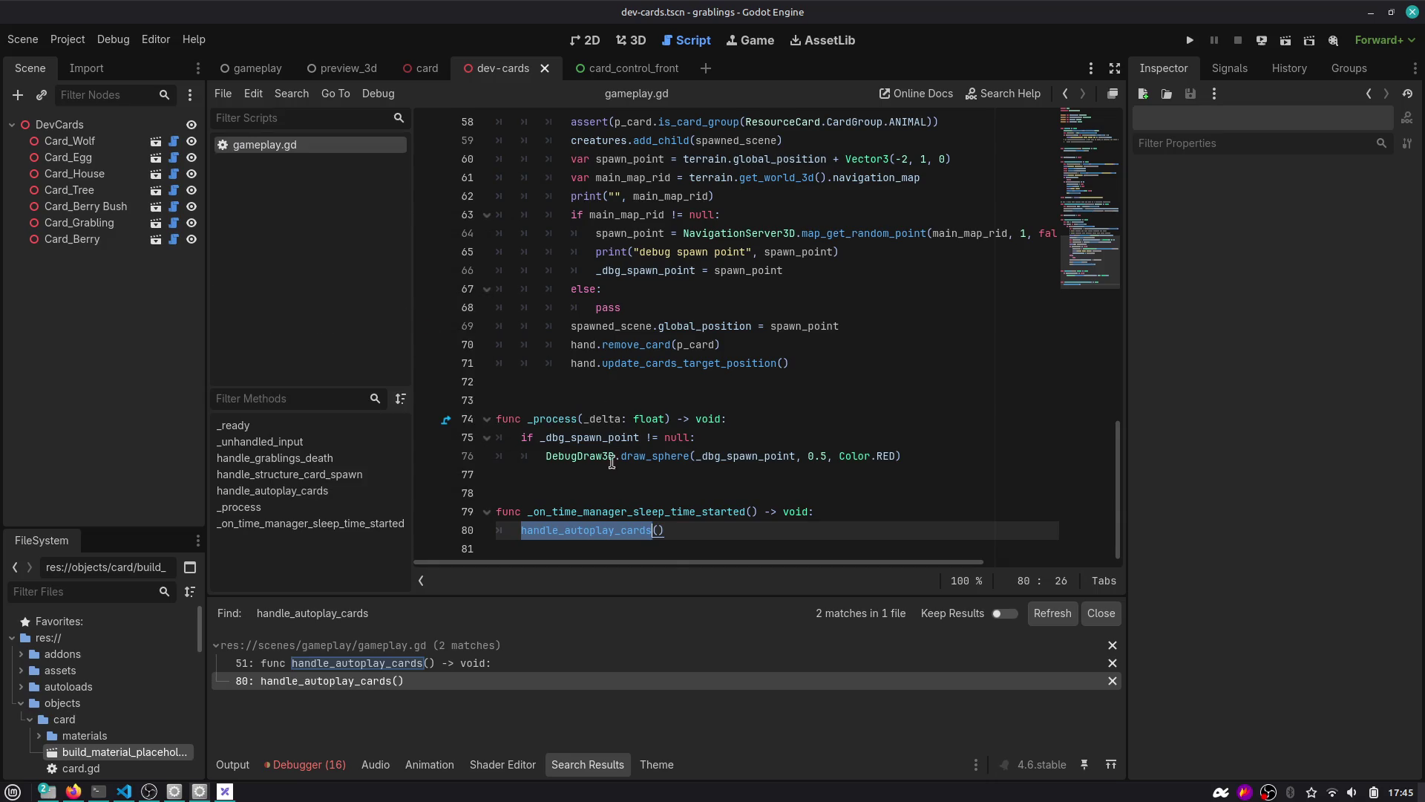
{"action": "left_click", "coordinate": [609, 512]}
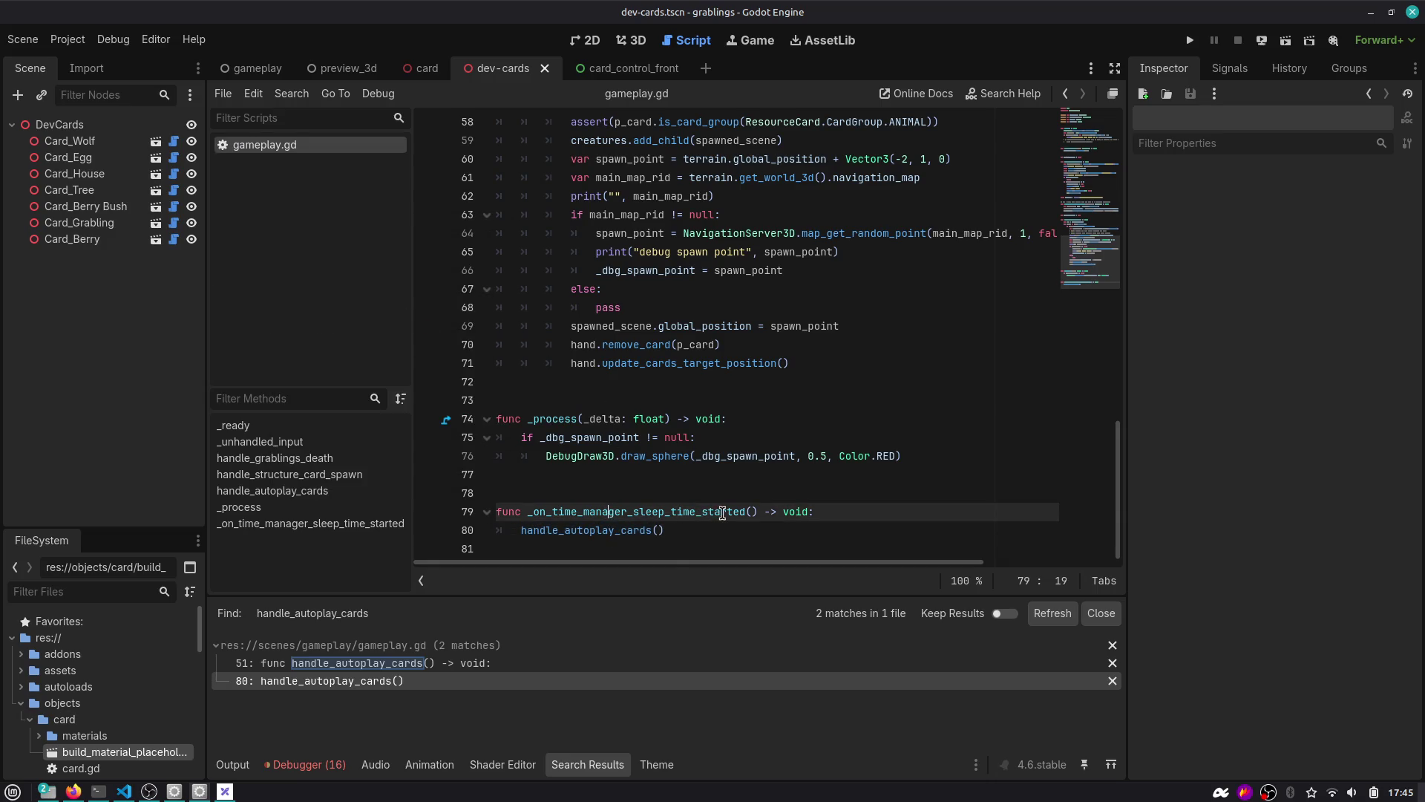
{"action": "double_click", "coordinate": [696, 510]}
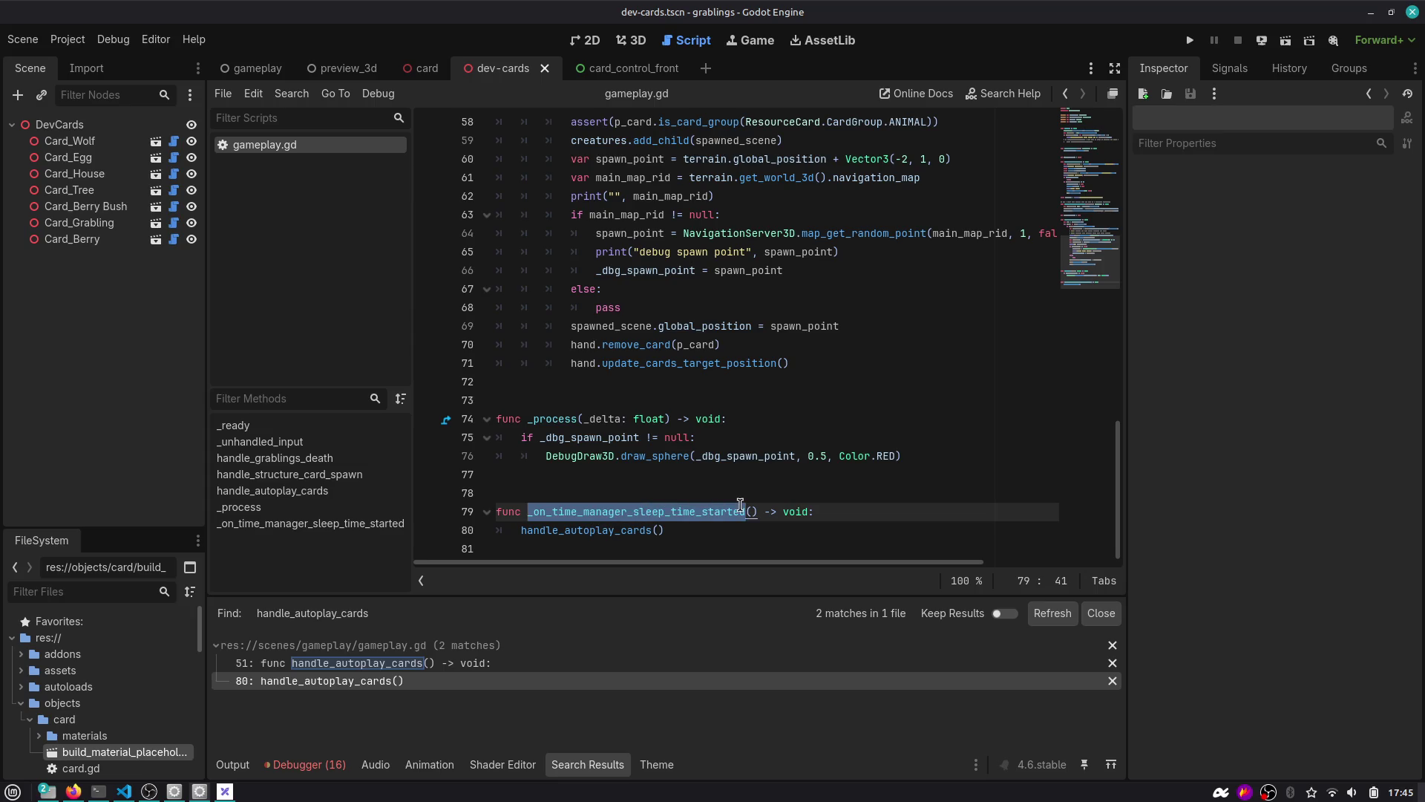
{"action": "double_click", "coordinate": [608, 531]}
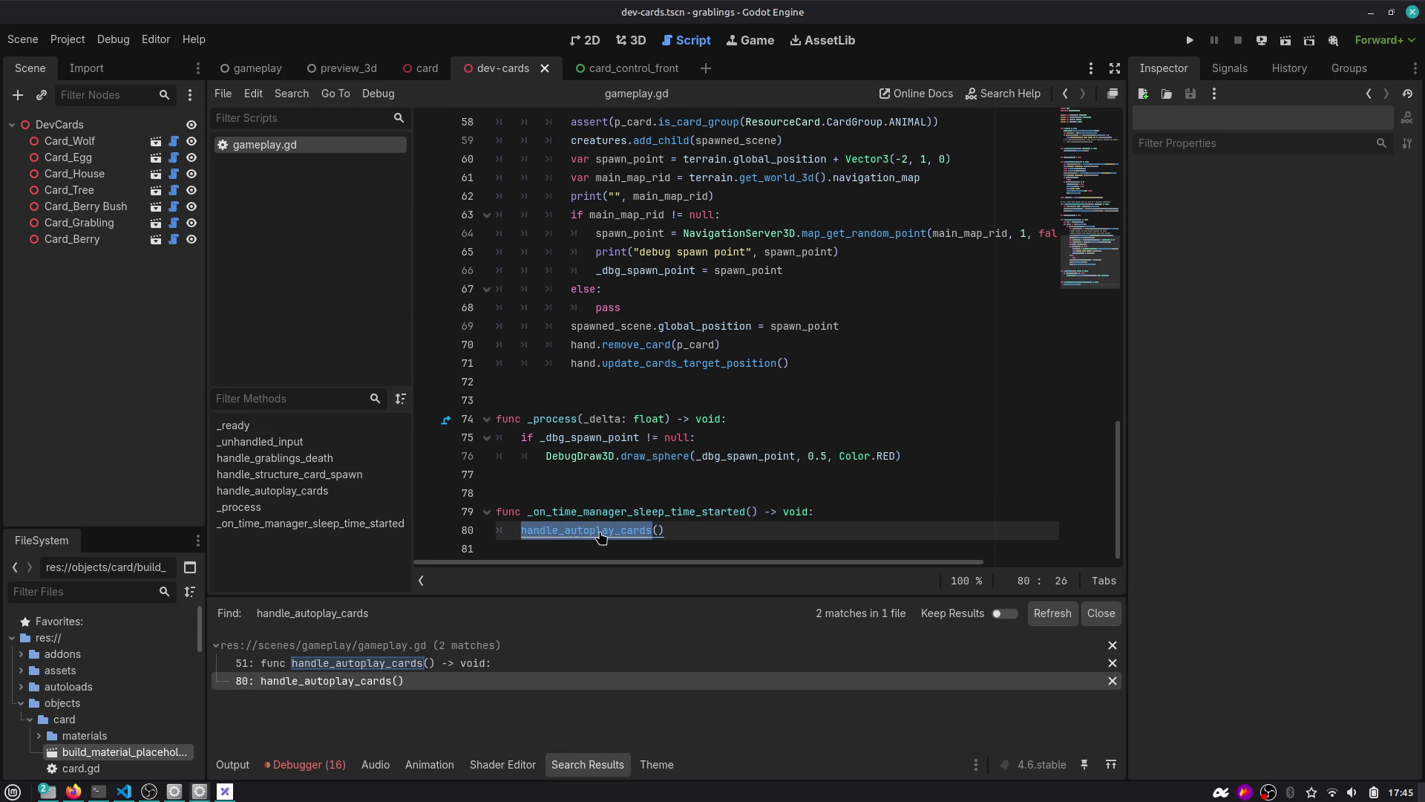
{"action": "left_click", "coordinate": [608, 532], "text": "ctrl"}
{"action": "double_click", "coordinate": [604, 327]}
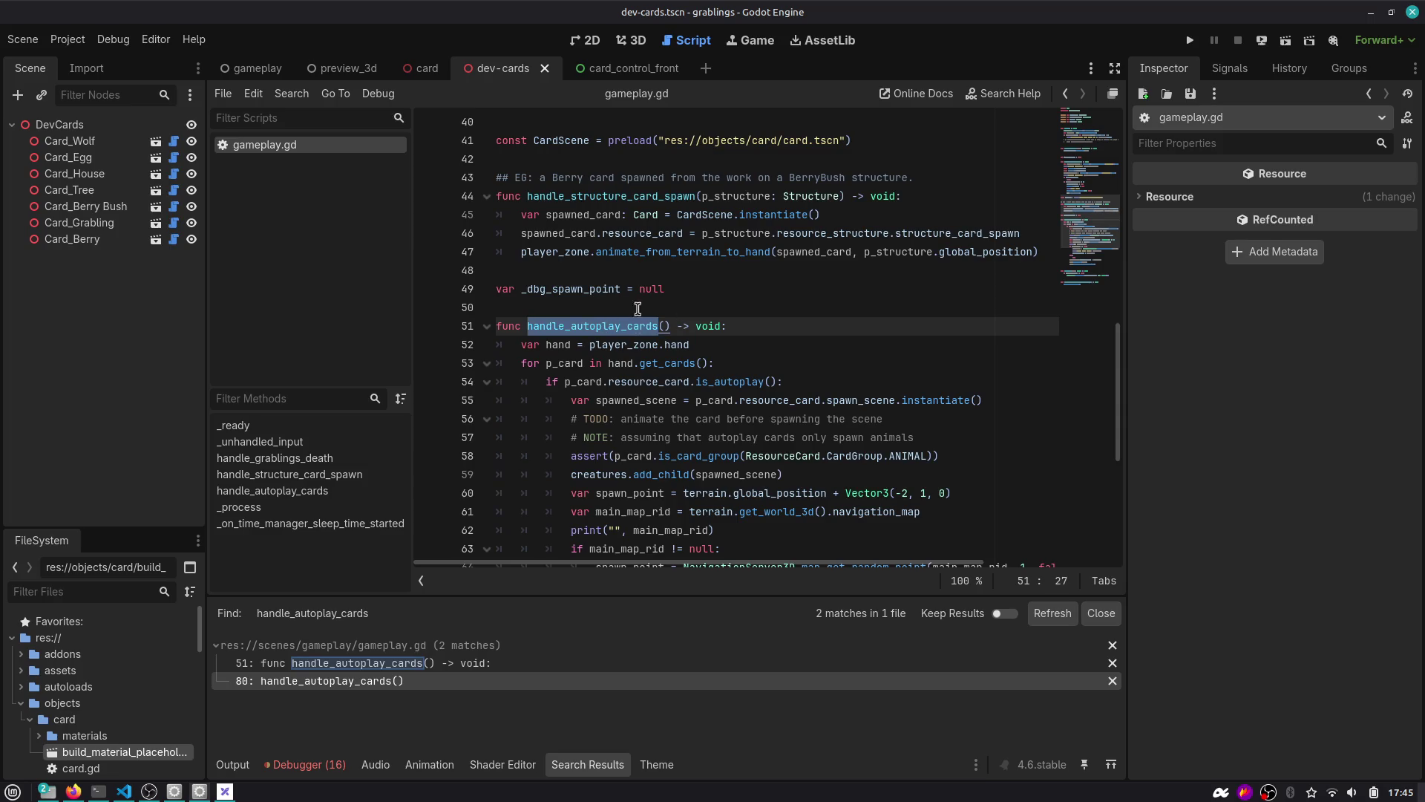
{"action": "key", "text": "alt+Tab"}
Slide the red marker along the timeline, then check the GitHub card autoplay icons issue.
{"action": "scroll", "coordinate": [813, 201], "scroll_direction": "up", "scroll_amount": 2}
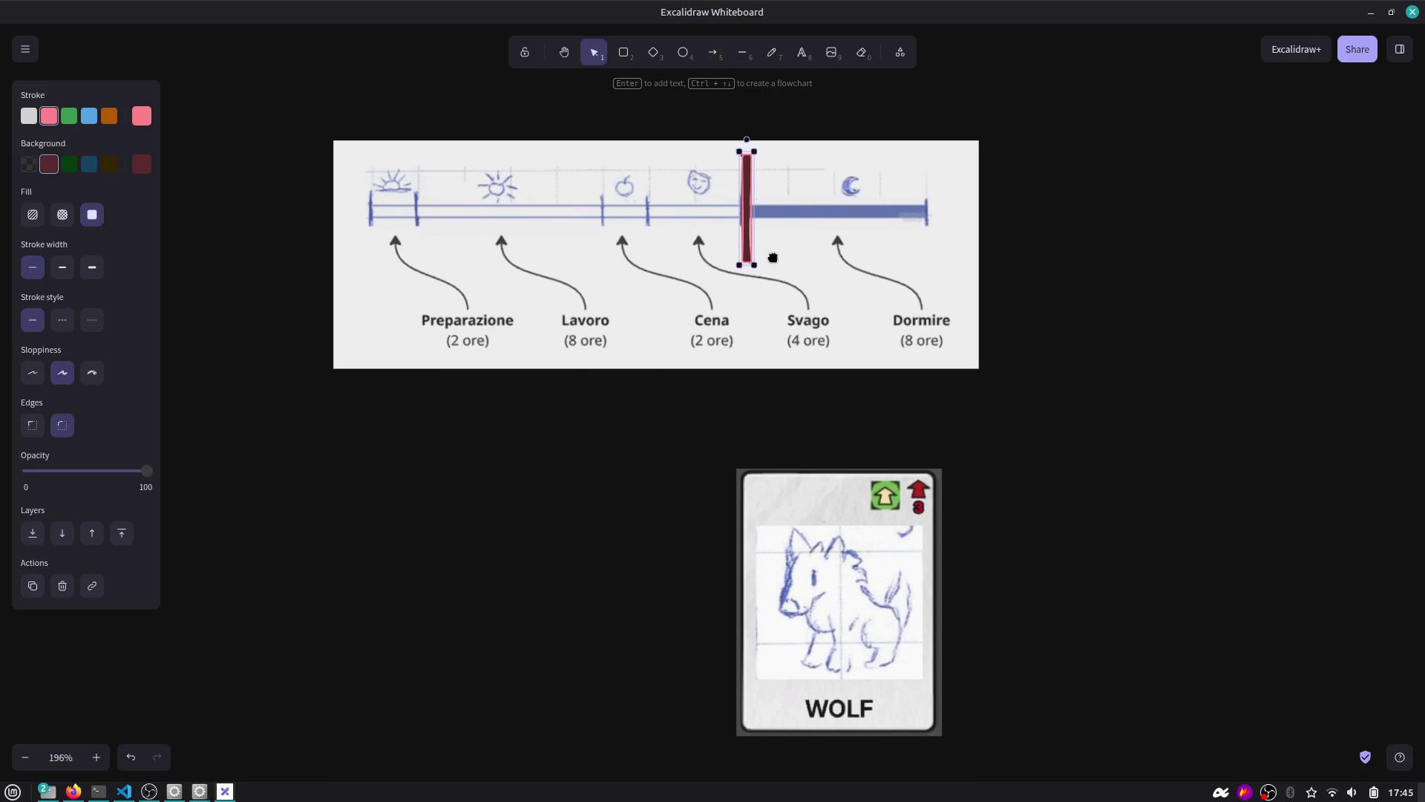
{"action": "mouse_move", "coordinate": [752, 230]}
{"action": "left_mouse_down"}
{"action": "mouse_move", "coordinate": [891, 233]}
{"action": "mouse_move", "coordinate": [779, 245]}
{"action": "mouse_move", "coordinate": [930, 238]}
{"action": "mouse_move", "coordinate": [753, 247]}
{"action": "mouse_move", "coordinate": [933, 235]}
{"action": "mouse_move", "coordinate": [750, 238]}
{"action": "left_mouse_up"}
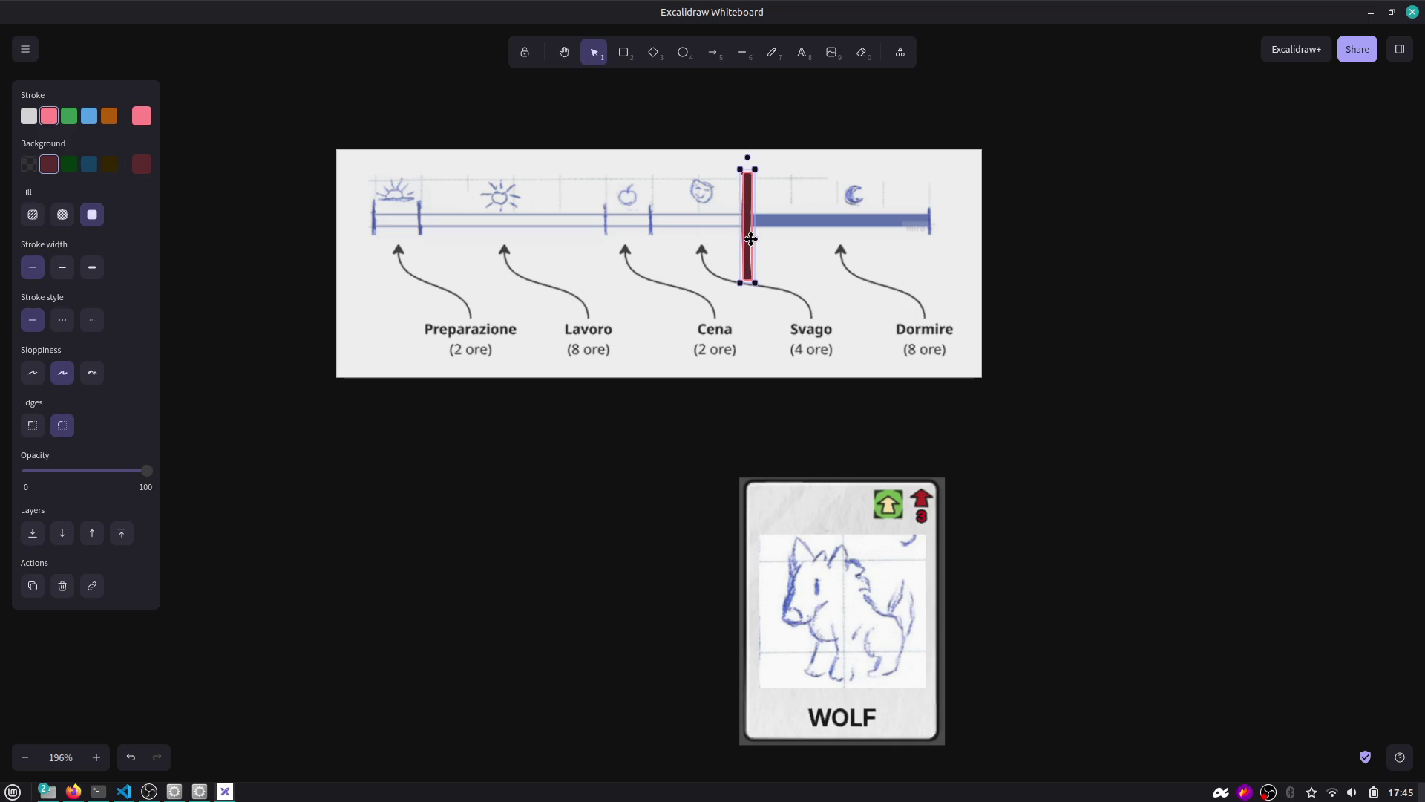
{"action": "key", "text": "alt+Tab"}
{"action": "key", "text": "Tab"}
{"action": "key", "text": "Tab"}
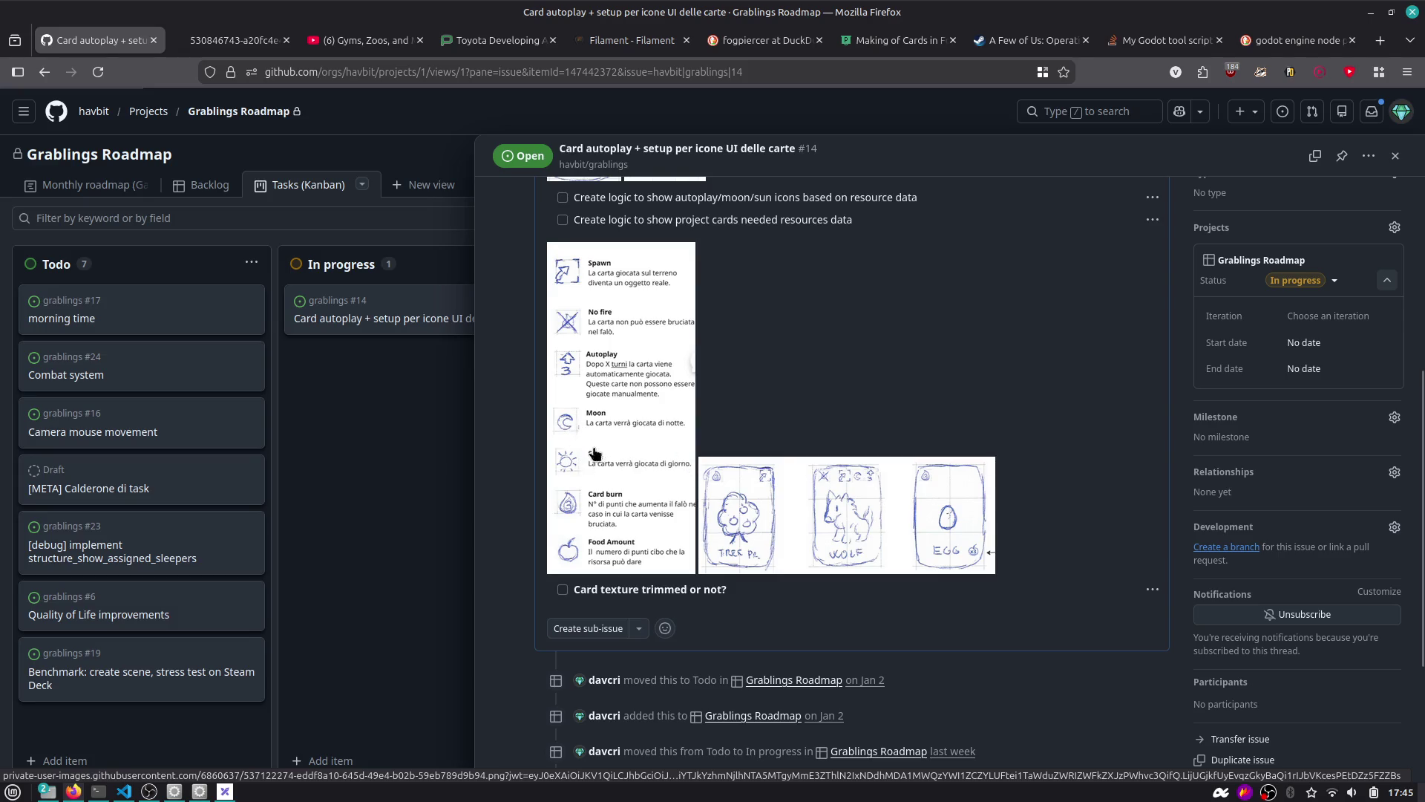
{"action": "key", "text": "alt+Tab"}
{"action": "key", "text": "Tab"}
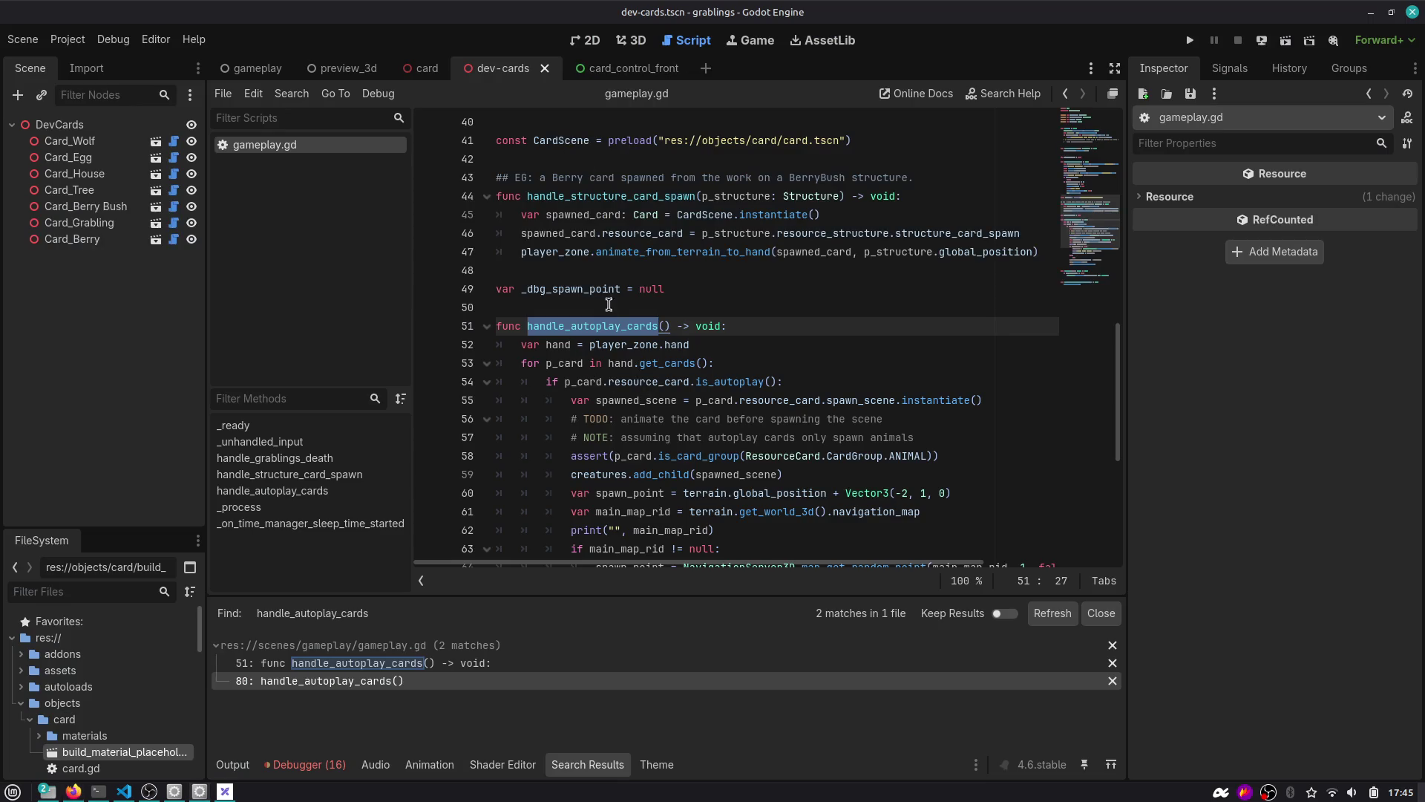
{"action": "scroll", "coordinate": [599, 332], "scroll_direction": "down", "scroll_amount": 6}
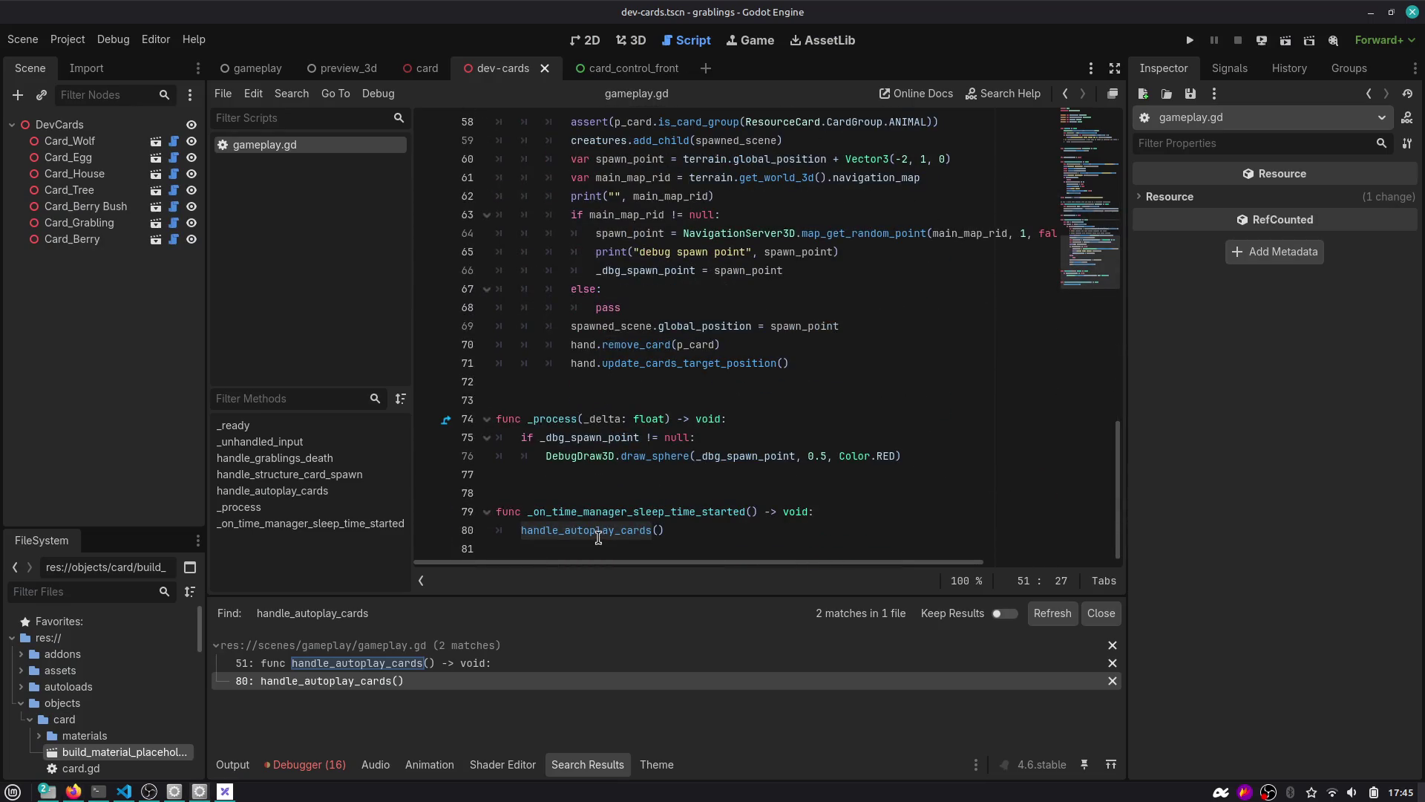
{"action": "left_click", "coordinate": [598, 537]}
{"action": "scroll", "coordinate": [612, 386], "scroll_direction": "up", "scroll_amount": 7}
{"action": "double_click", "coordinate": [591, 383]}
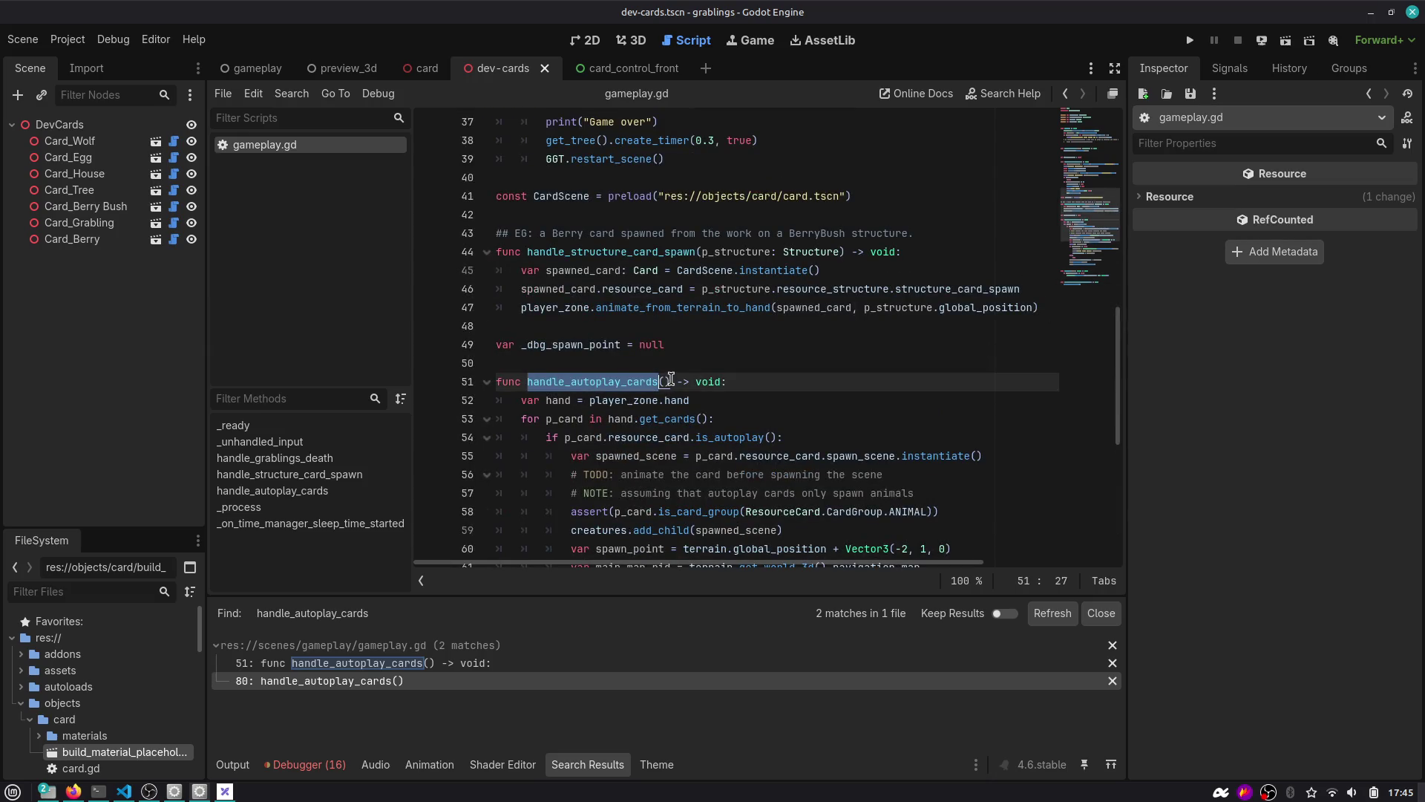
{"action": "scroll", "coordinate": [672, 380], "scroll_direction": "down", "scroll_amount": 6}
{"action": "scroll", "coordinate": [673, 383], "scroll_direction": "down", "scroll_amount": 1}
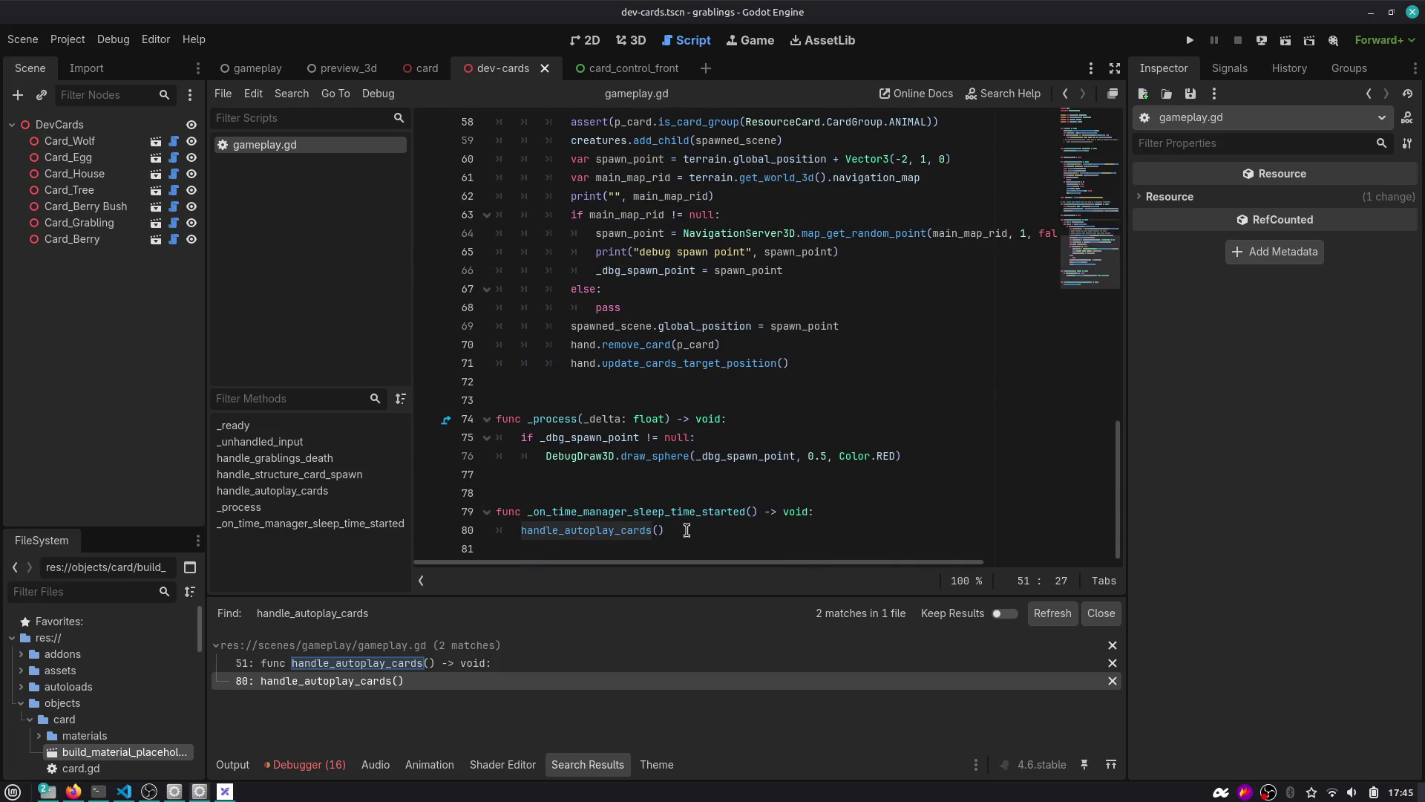
{"action": "key", "text": "alt+Tab"}
{"action": "key", "text": "alt+Tab"}
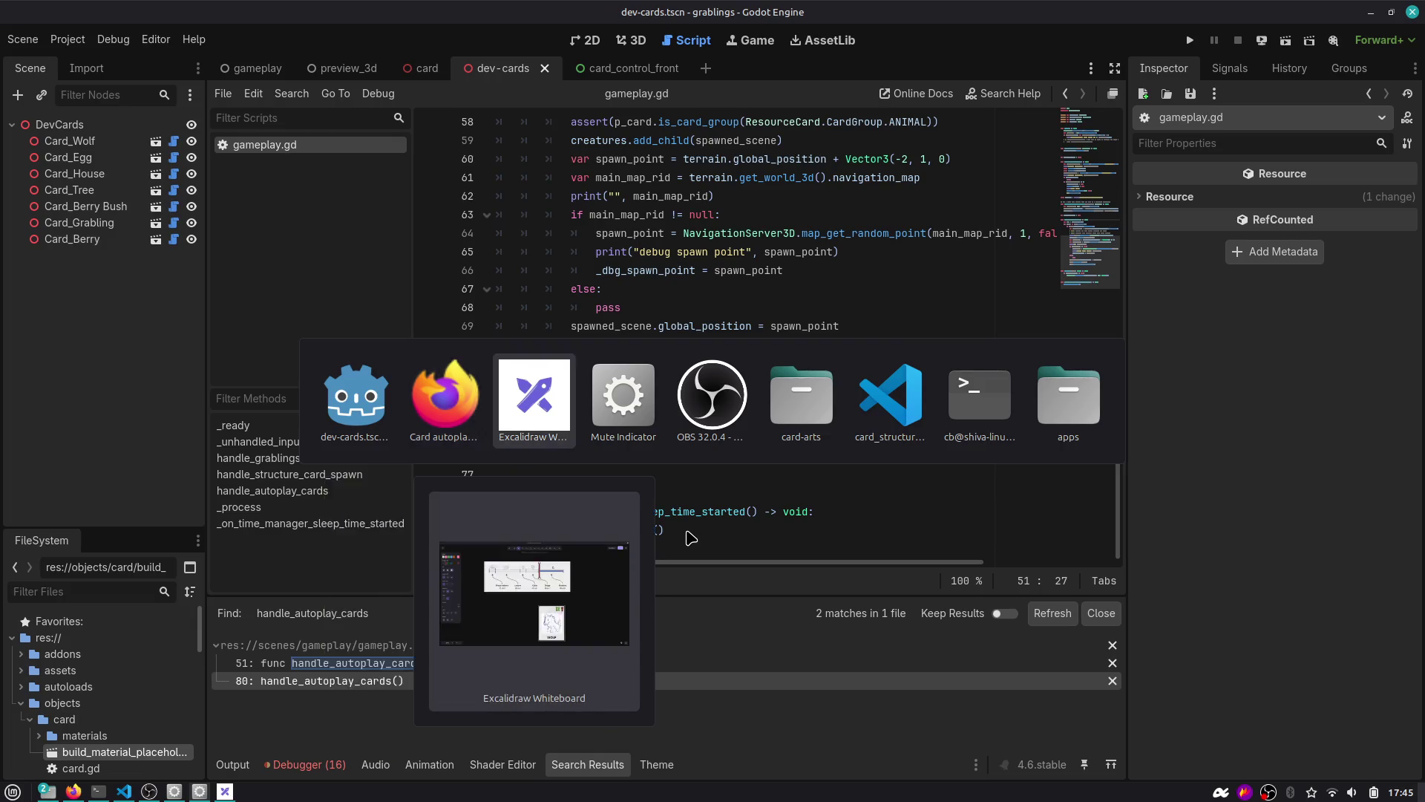
Shift the WOLF card left under the timeline and return the red marker to Svago.
{"action": "left_click", "coordinate": [803, 519]}
{"action": "mouse_move", "coordinate": [828, 564]}
{"action": "left_mouse_down"}
{"action": "mouse_move", "coordinate": [837, 488]}
{"action": "mouse_move", "coordinate": [872, 468]}
{"action": "left_mouse_up"}
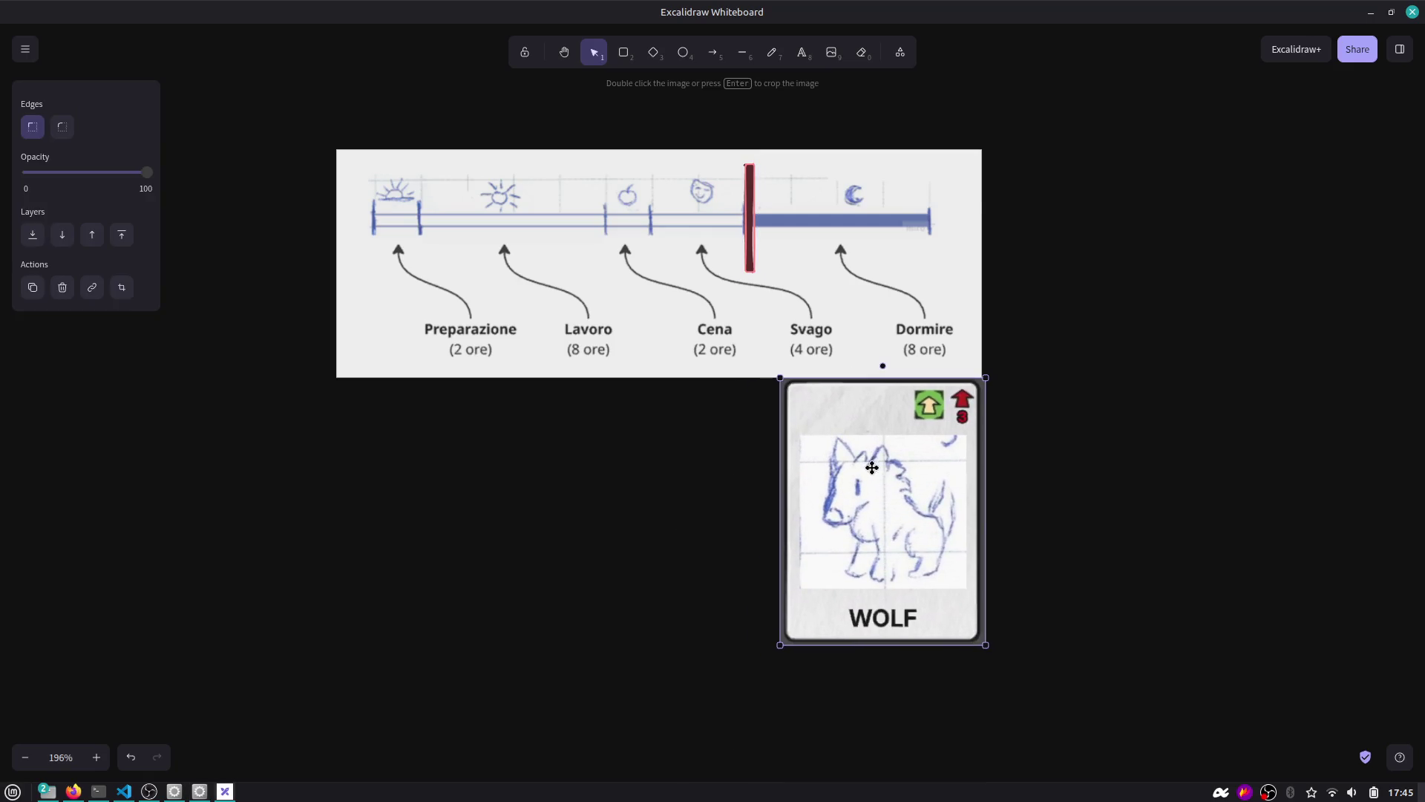
{"action": "key", "text": "Down"}
{"action": "key", "text": "Down"}
{"action": "key", "text": "Down"}
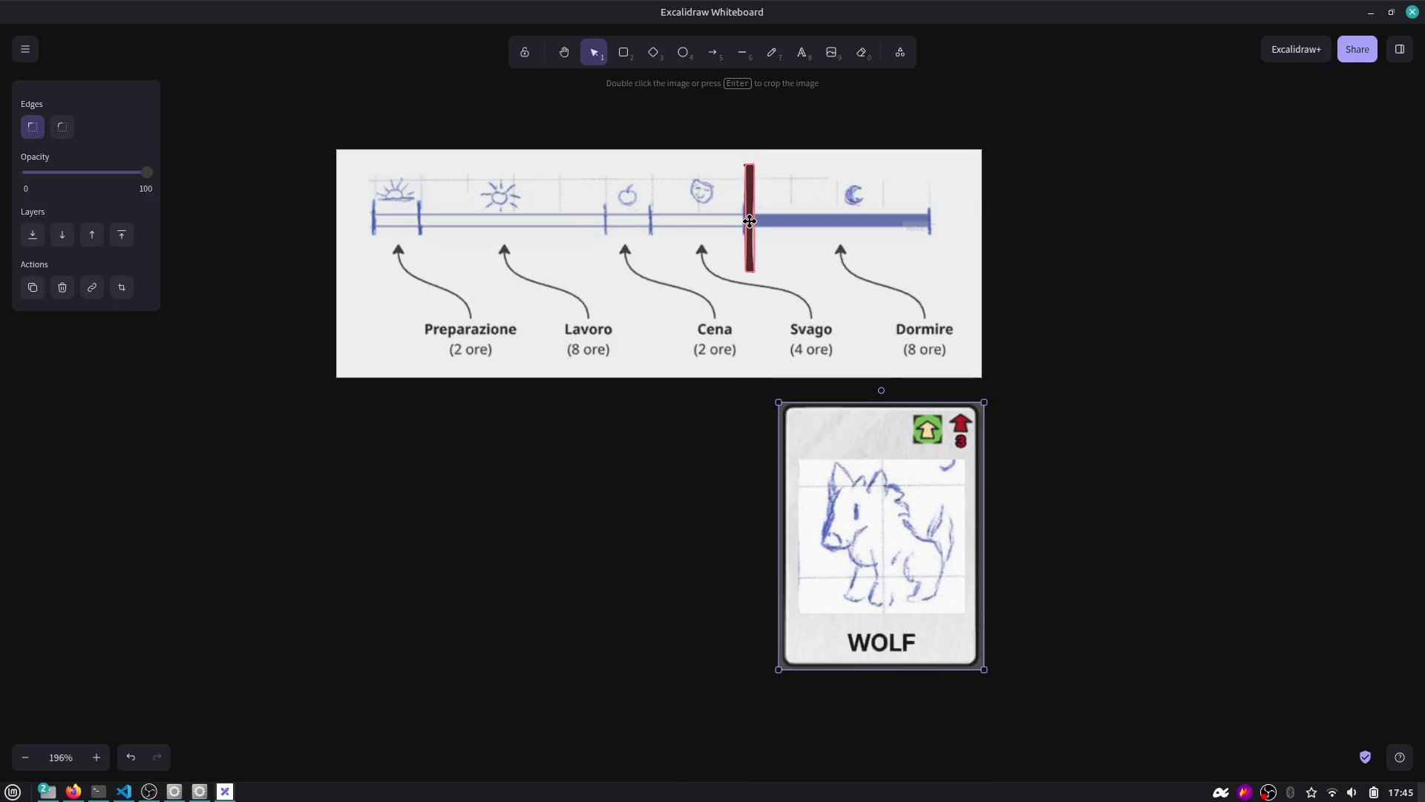
{"action": "left_click_drag", "start_coordinate": [750, 221], "coordinate": [373, 221]}
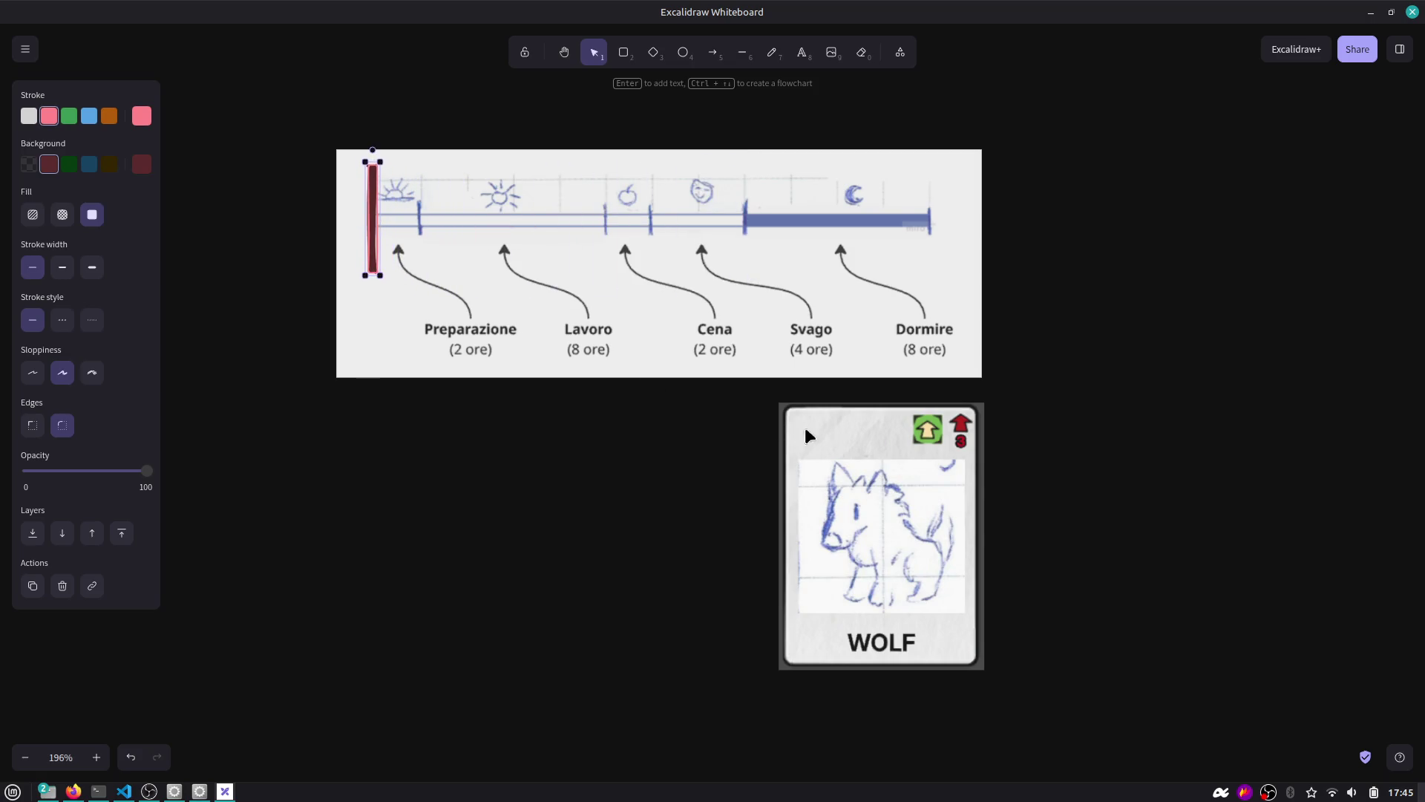
{"action": "mouse_move", "coordinate": [809, 436]}
{"action": "left_mouse_down"}
{"action": "mouse_move", "coordinate": [582, 467]}
{"action": "mouse_move", "coordinate": [653, 435]}
{"action": "left_mouse_up"}
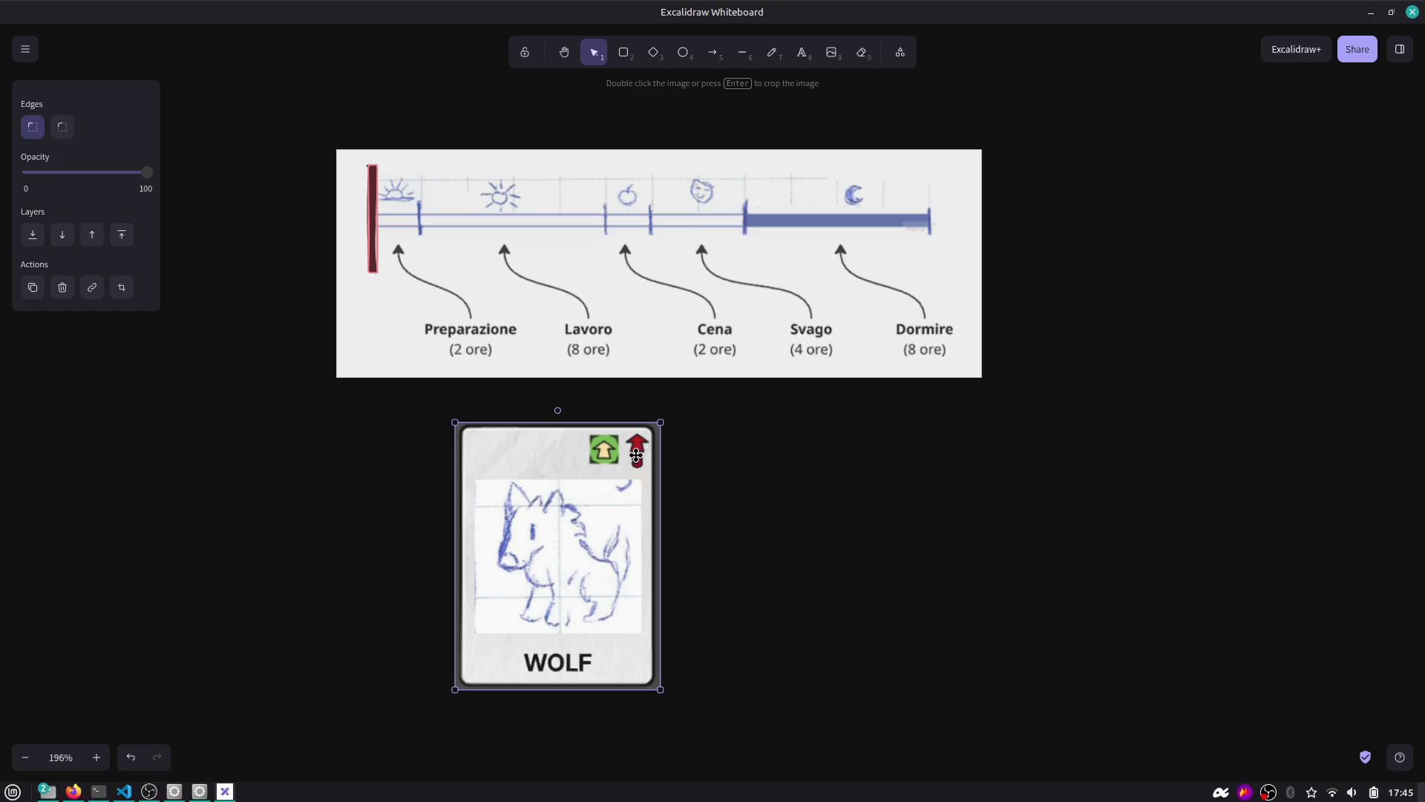
{"action": "left_click_drag", "start_coordinate": [373, 213], "coordinate": [748, 214]}
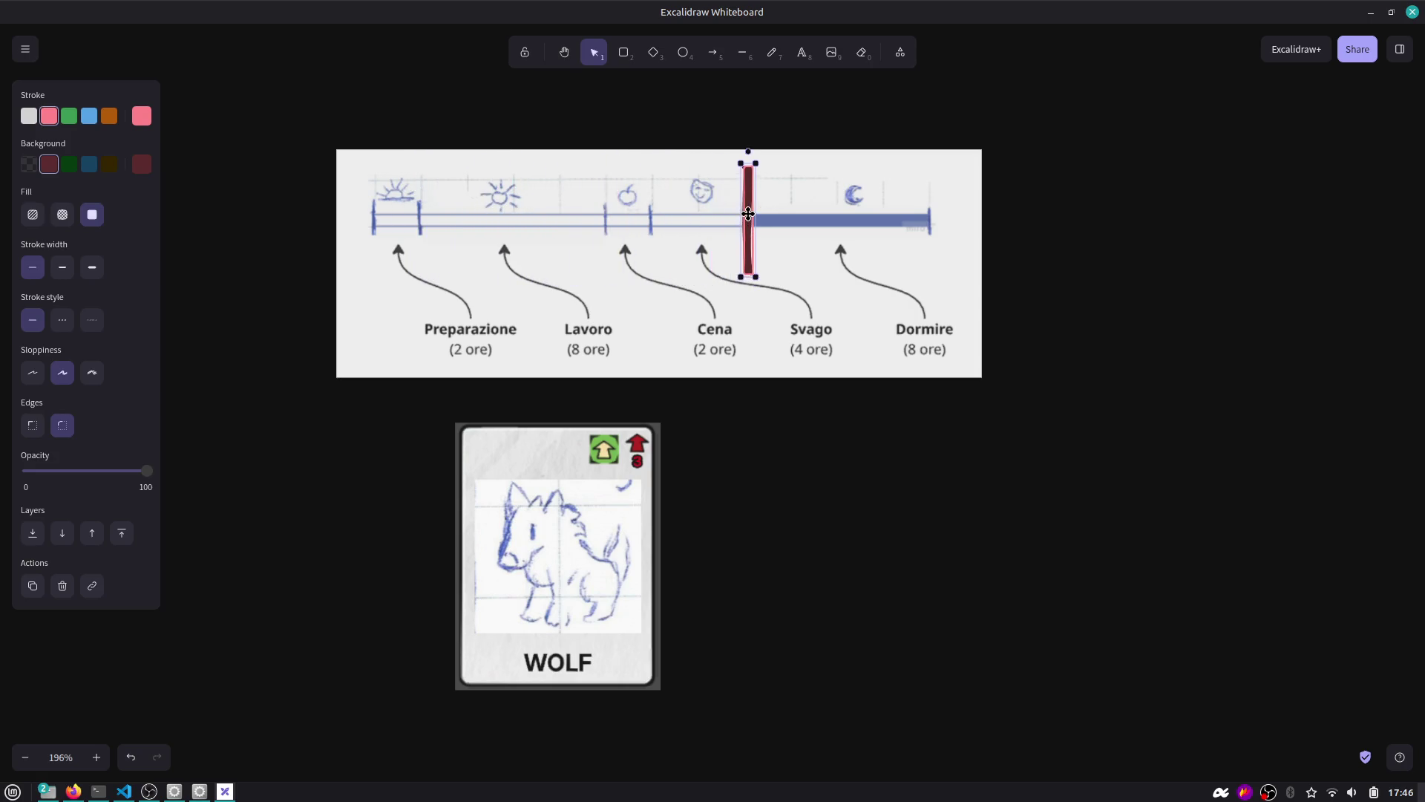
{"action": "left_click", "coordinate": [646, 466]}
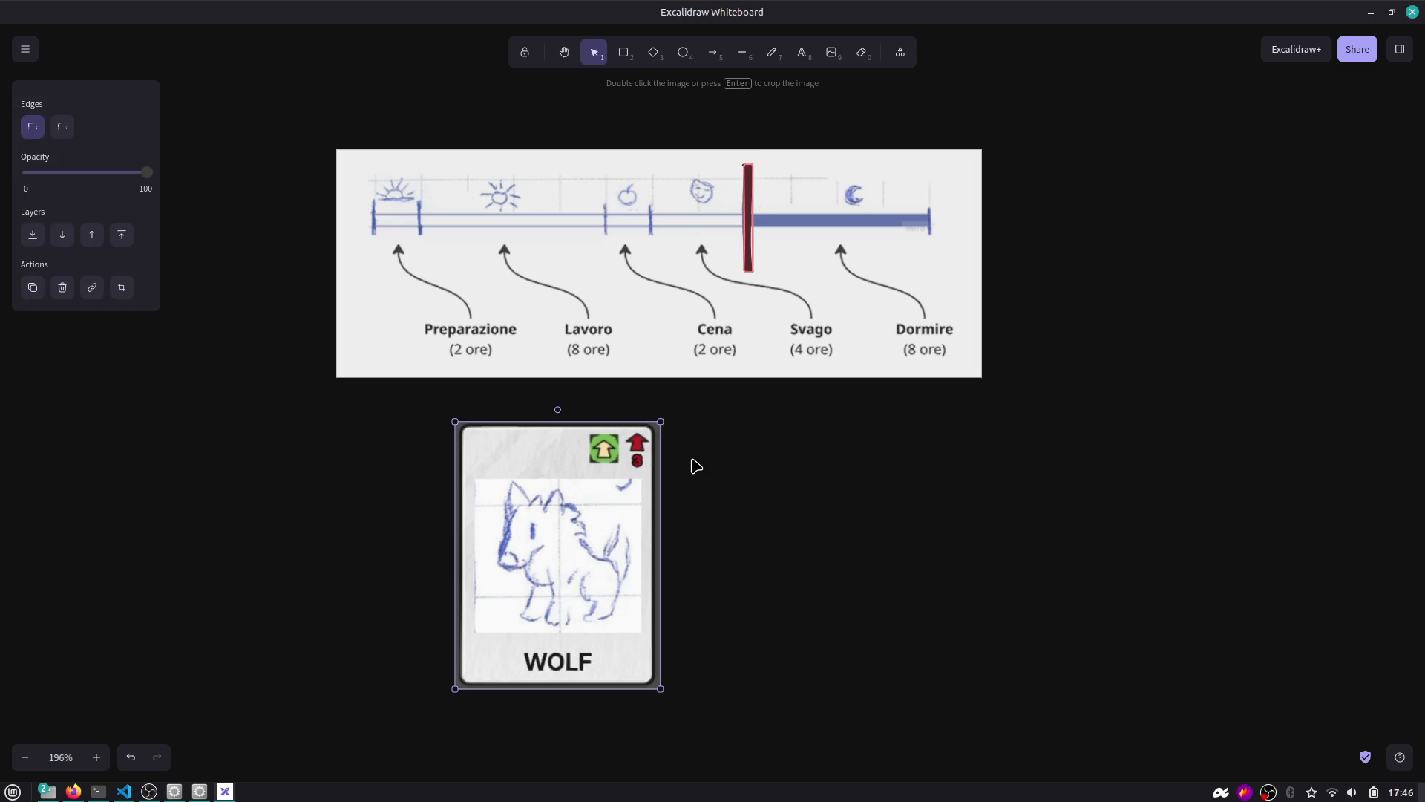
Add a red '2' text and place it on the WOLF card's top-right badge.
{"action": "key", "text": "r"}
{"action": "left_click_drag", "start_coordinate": [705, 462], "coordinate": [745, 497]}
{"action": "key", "text": "ctrl+z"}
{"action": "key", "text": "t"}
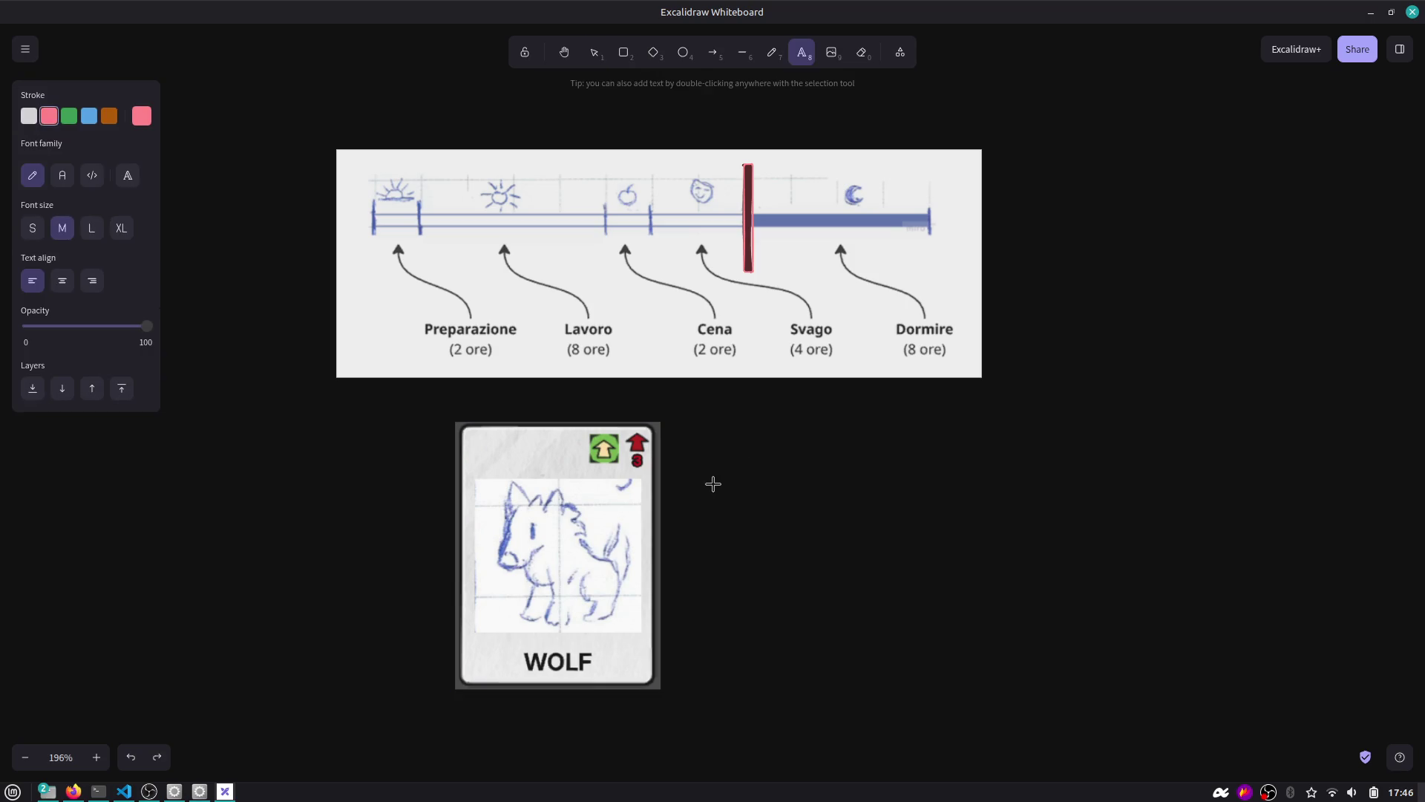
{"action": "left_click", "coordinate": [711, 488]}
{"action": "type", "text": "2"}
{"action": "left_click", "coordinate": [756, 511]}
{"action": "mouse_move", "coordinate": [720, 496]}
{"action": "left_mouse_down"}
{"action": "mouse_move", "coordinate": [668, 483]}
{"action": "mouse_move", "coordinate": [631, 449]}
{"action": "mouse_move", "coordinate": [645, 455]}
{"action": "left_mouse_up"}
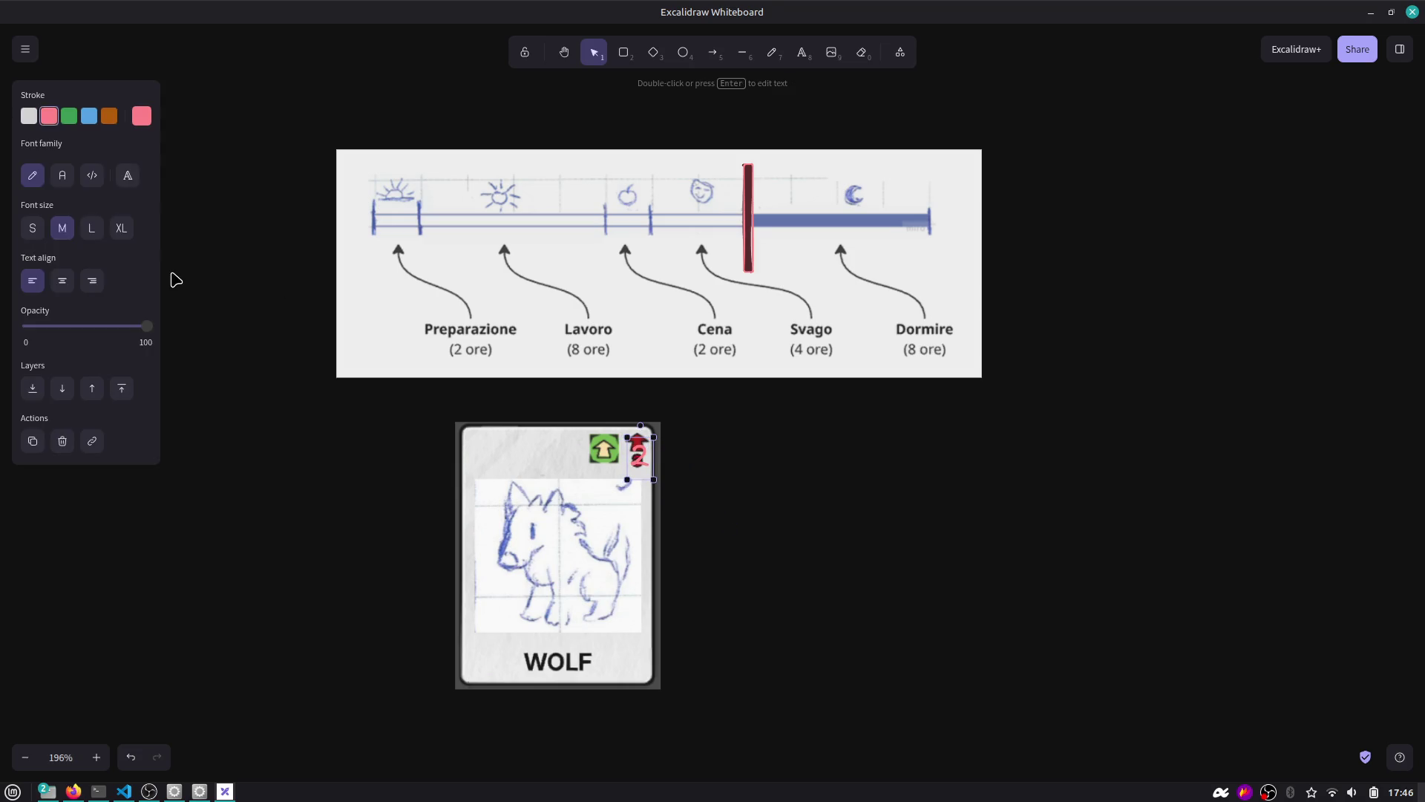
{"action": "left_click", "coordinate": [735, 462]}
{"action": "key", "text": "f"}
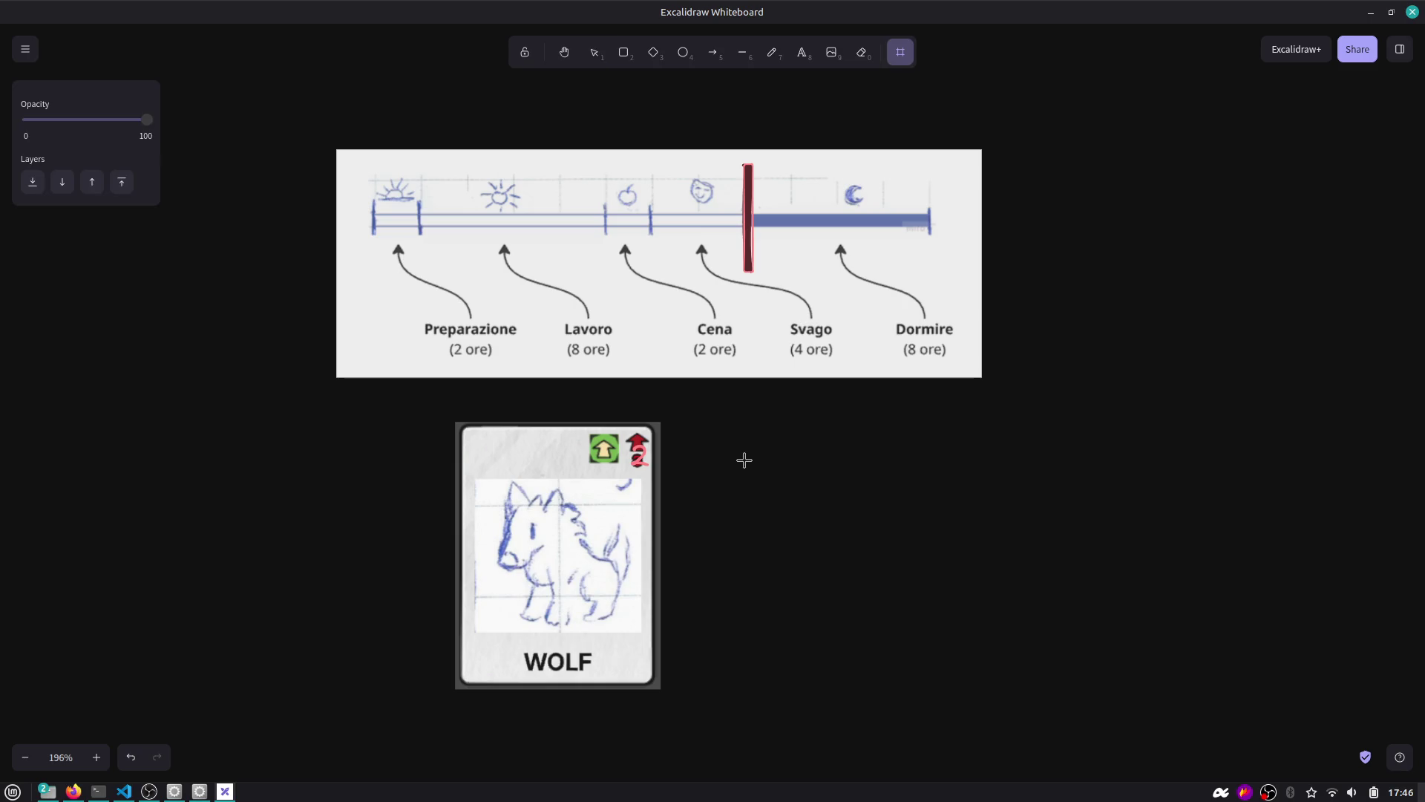
Draw a rounded rectangle right of the card with black outline and dark grey fill.
{"action": "key", "text": "r"}
{"action": "mouse_move", "coordinate": [730, 443]}
{"action": "left_mouse_down"}
{"action": "mouse_move", "coordinate": [843, 503]}
{"action": "mouse_move", "coordinate": [872, 494]}
{"action": "left_mouse_up"}
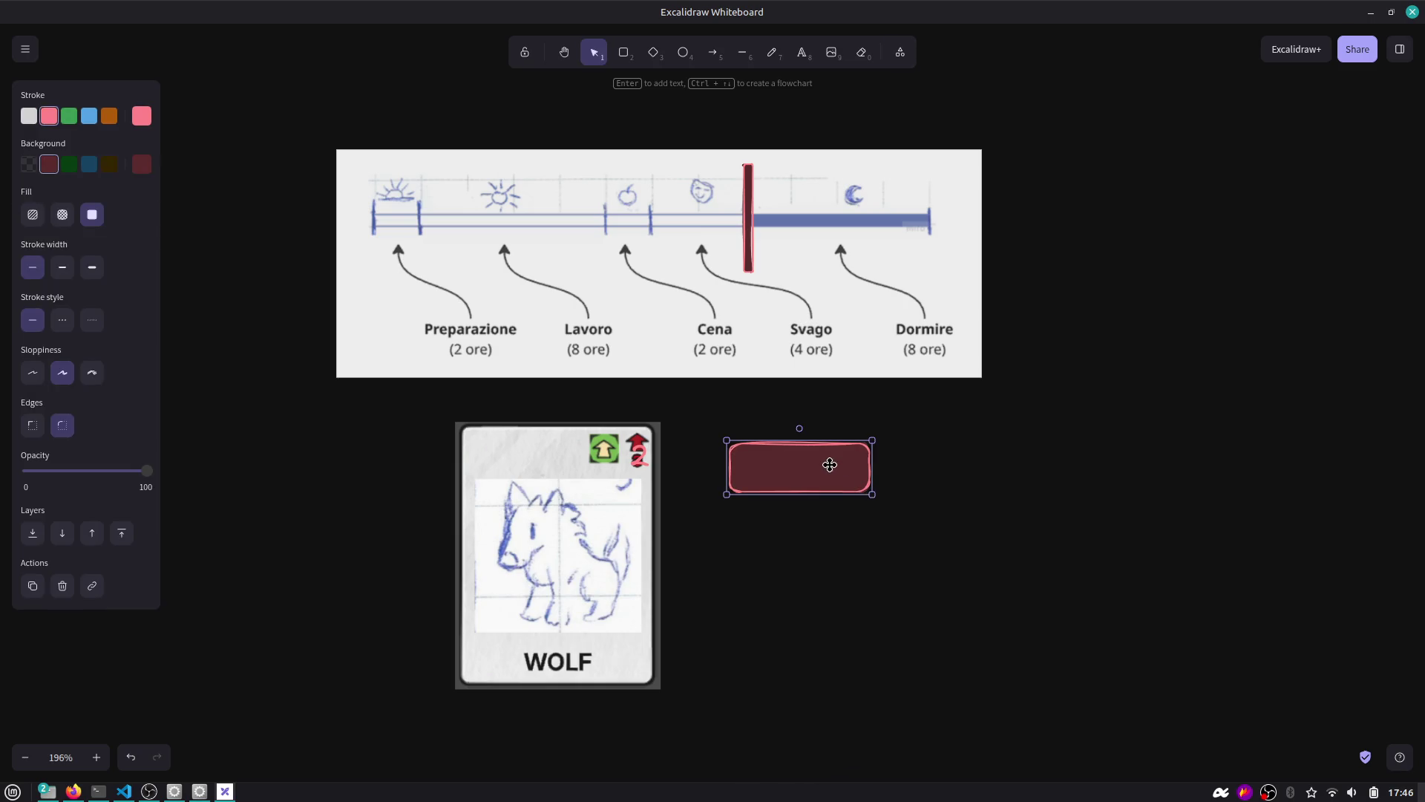
{"action": "left_click", "coordinate": [35, 120]}
{"action": "left_click", "coordinate": [141, 116]}
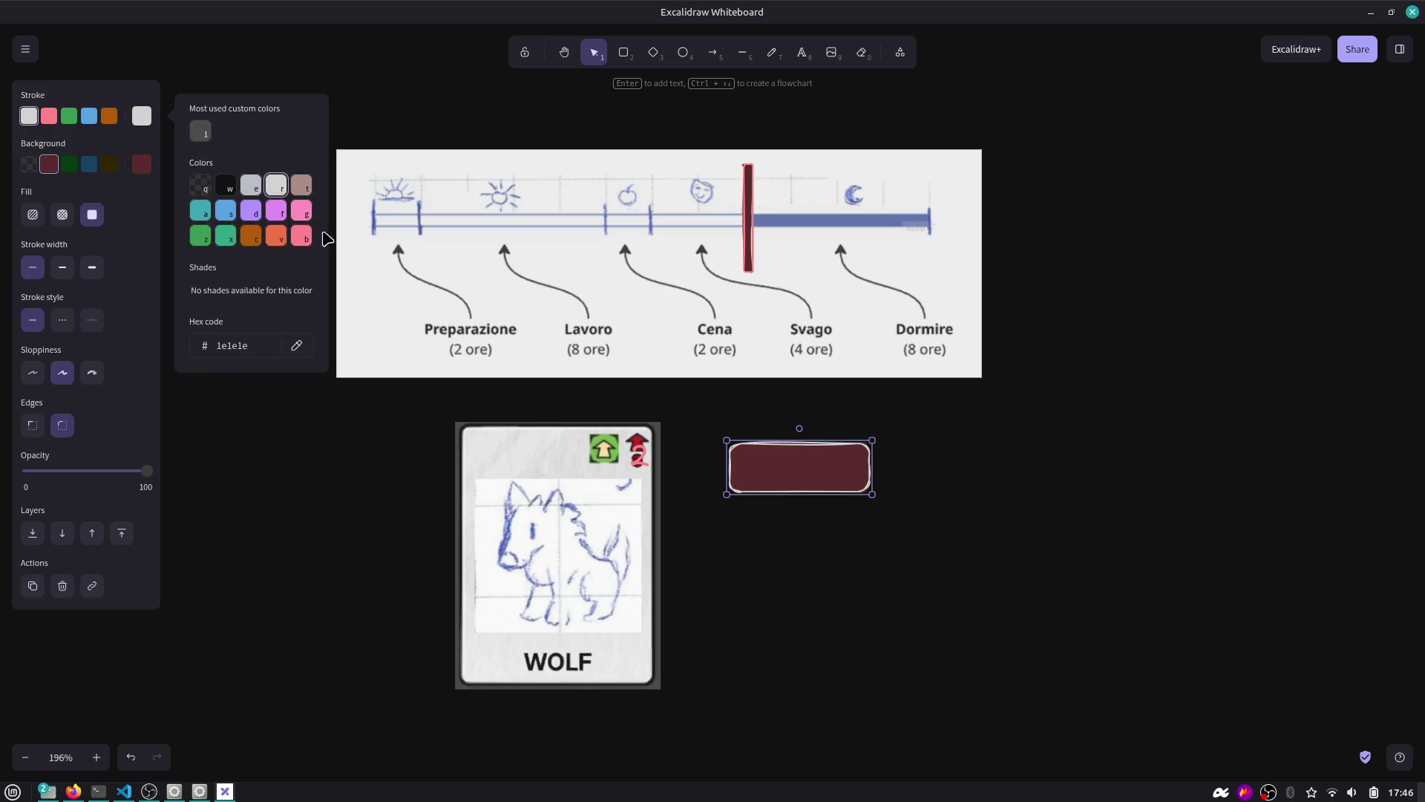
{"action": "left_click", "coordinate": [232, 186]}
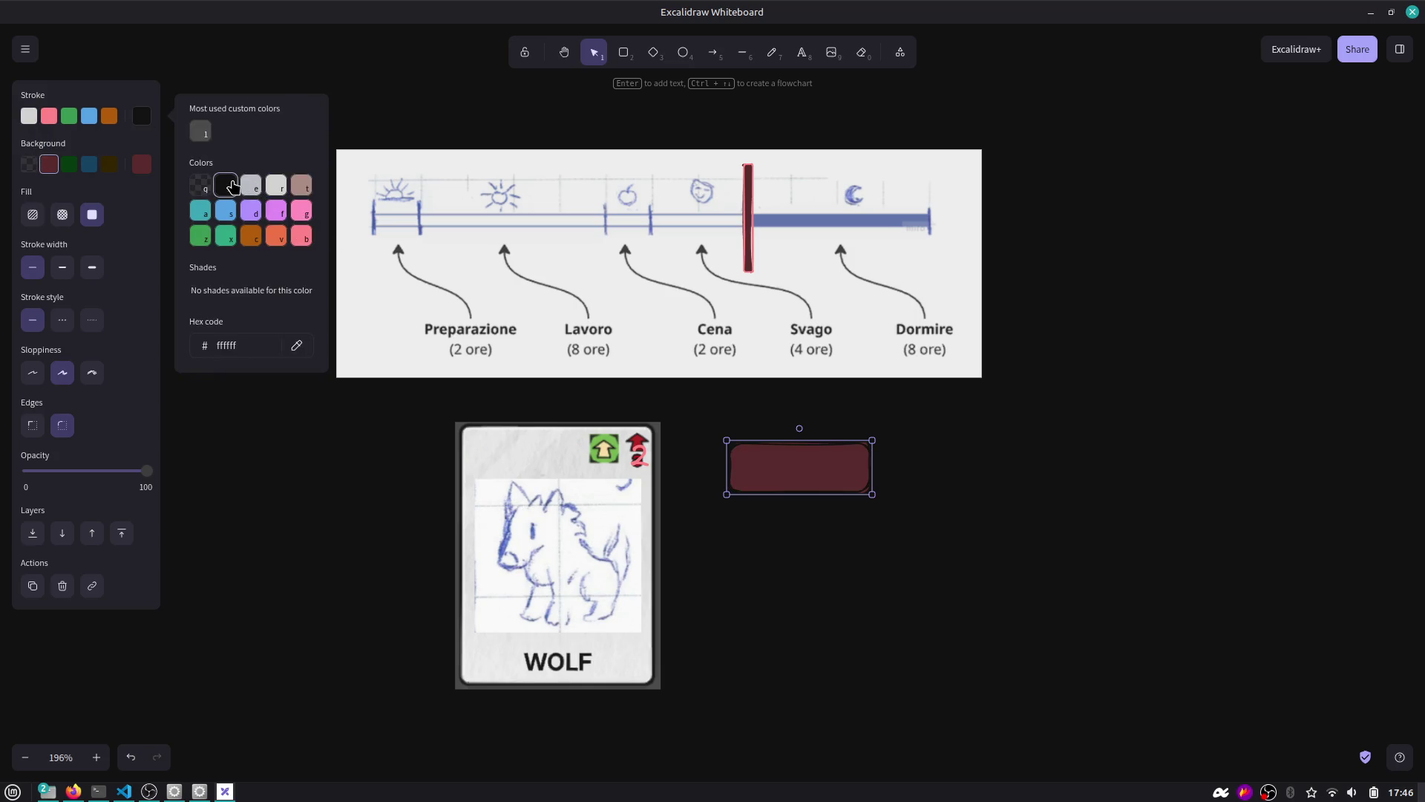
{"action": "left_click", "coordinate": [29, 165]}
{"action": "left_click", "coordinate": [49, 164]}
{"action": "left_click", "coordinate": [141, 164]}
{"action": "left_click", "coordinate": [228, 184]}
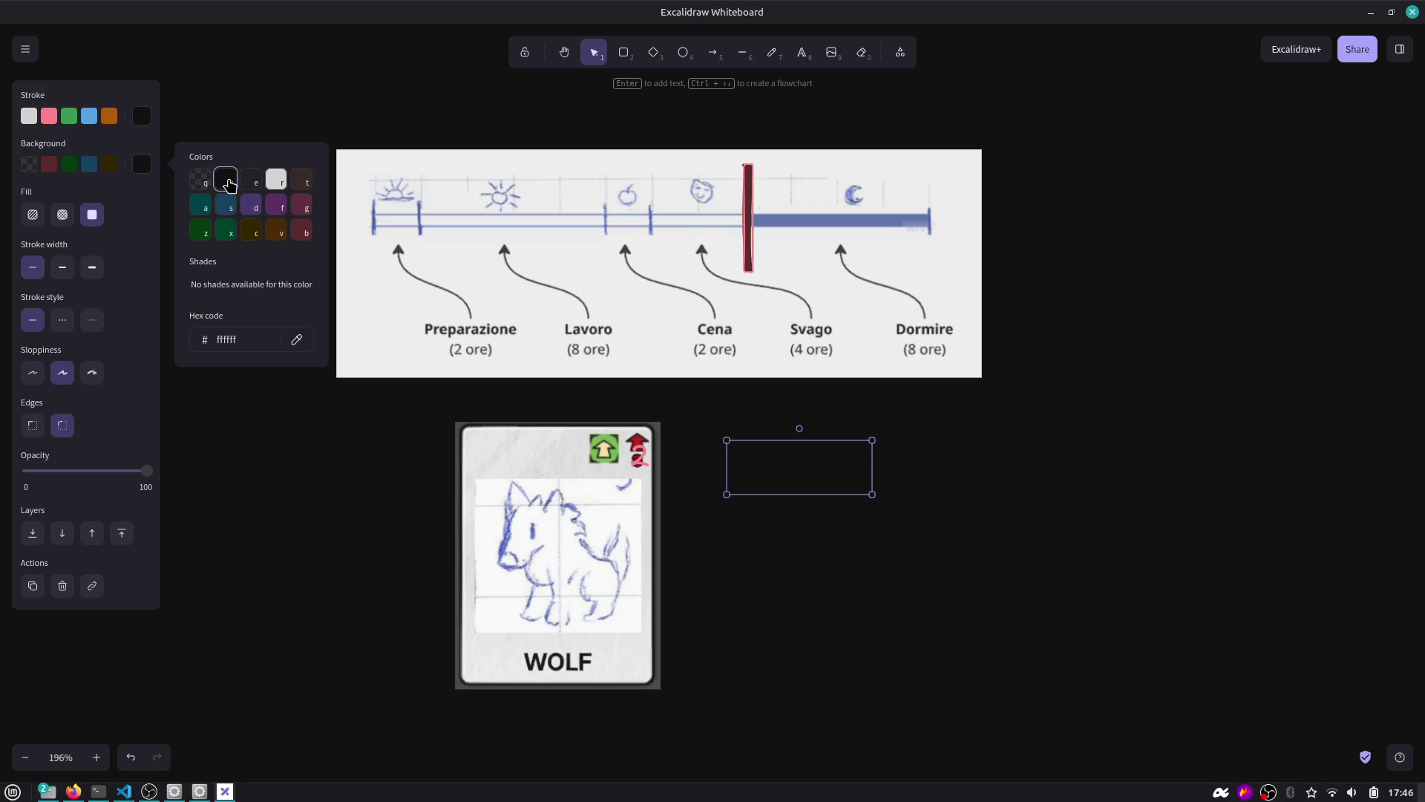
{"action": "left_click", "coordinate": [256, 181]}
Move the red 2 into the dark grey rectangle.
{"action": "left_click", "coordinate": [700, 486]}
{"action": "left_click", "coordinate": [656, 464]}
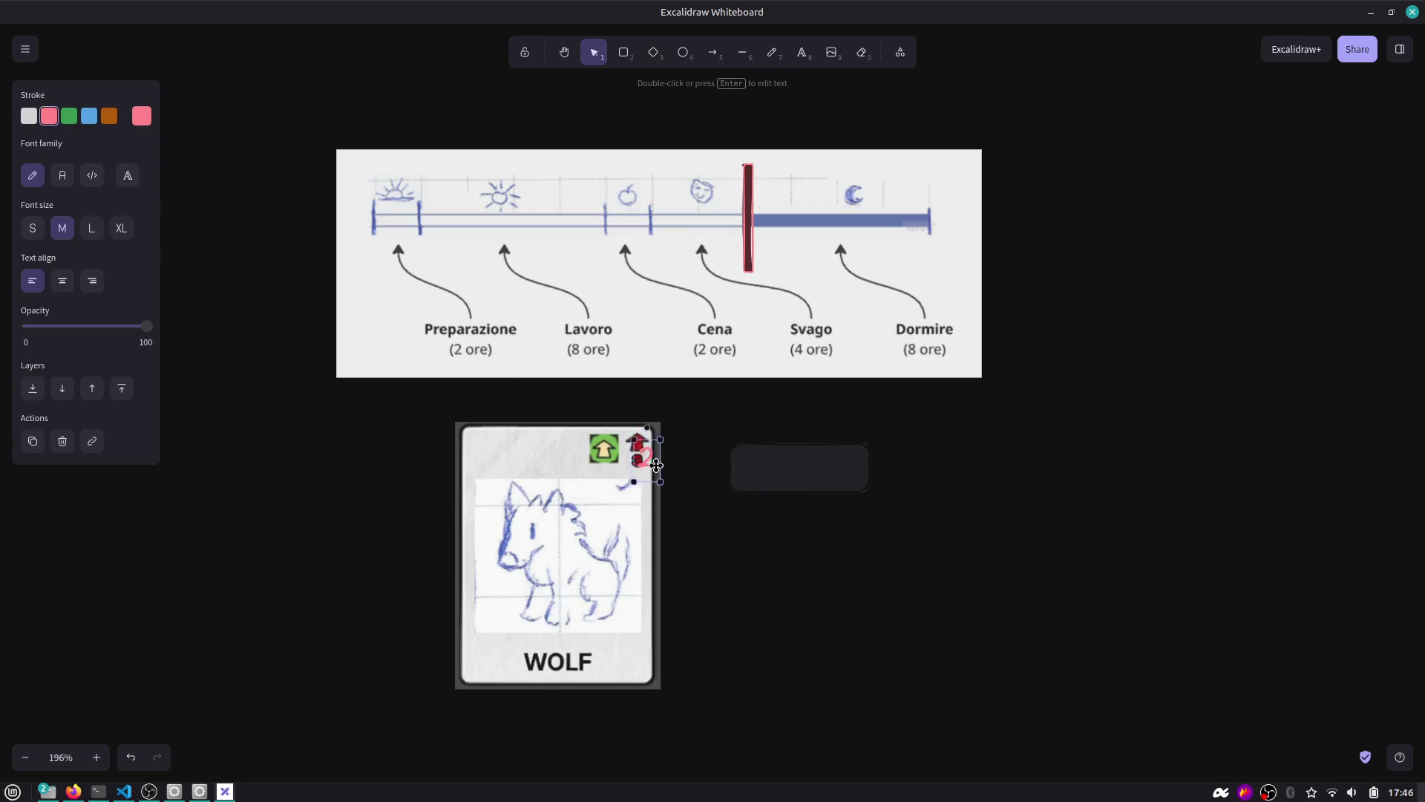
{"action": "mouse_move", "coordinate": [656, 464]}
{"action": "left_mouse_down"}
{"action": "mouse_move", "coordinate": [804, 470]}
{"action": "mouse_move", "coordinate": [791, 532]}
{"action": "left_mouse_up"}
Bring the 2 forward, bind it inside the dark rectangle, and narrow the box around it.
{"action": "left_click", "coordinate": [798, 468]}
{"action": "left_click", "coordinate": [790, 533], "text": "shift"}
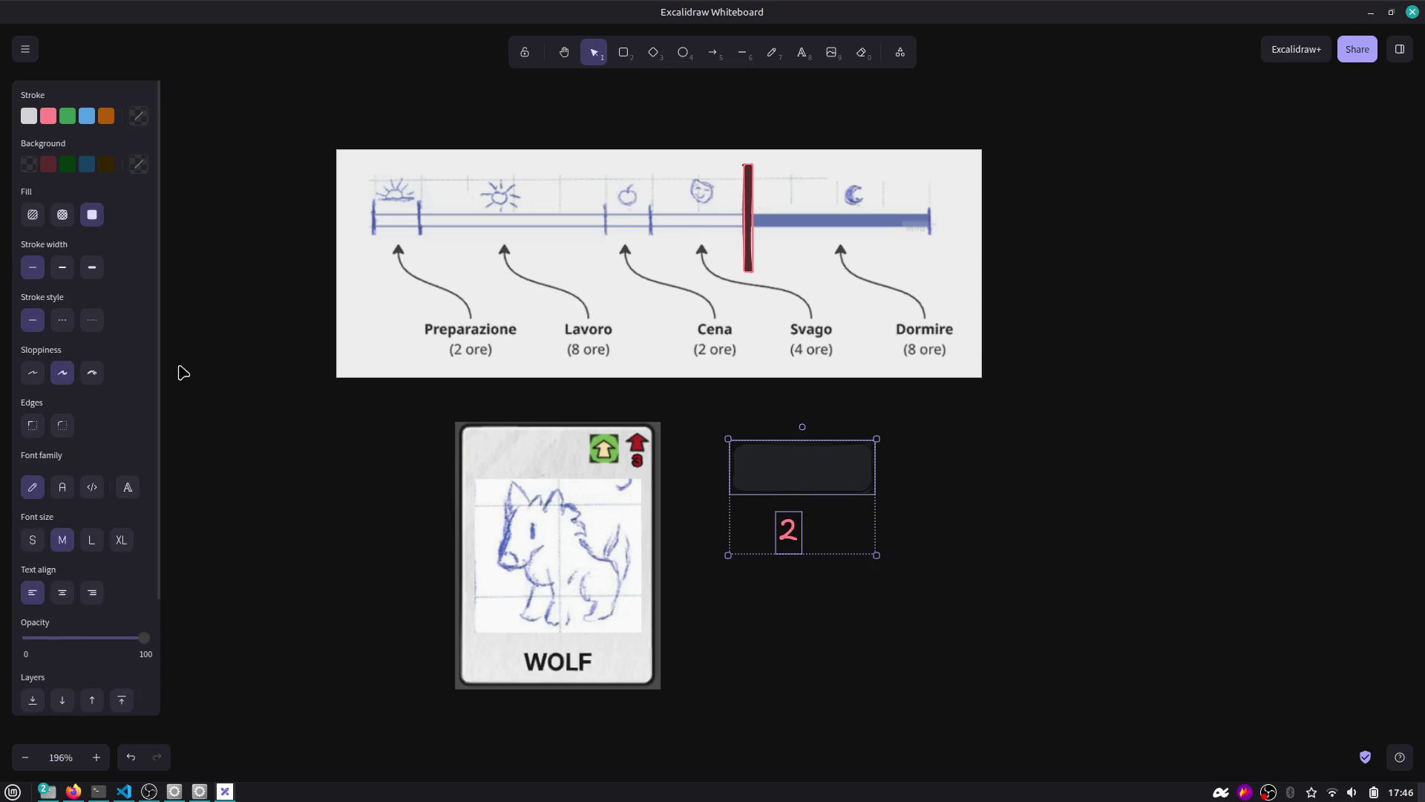
{"action": "left_click", "coordinate": [808, 528]}
{"action": "left_click_drag", "start_coordinate": [809, 527], "coordinate": [813, 468]}
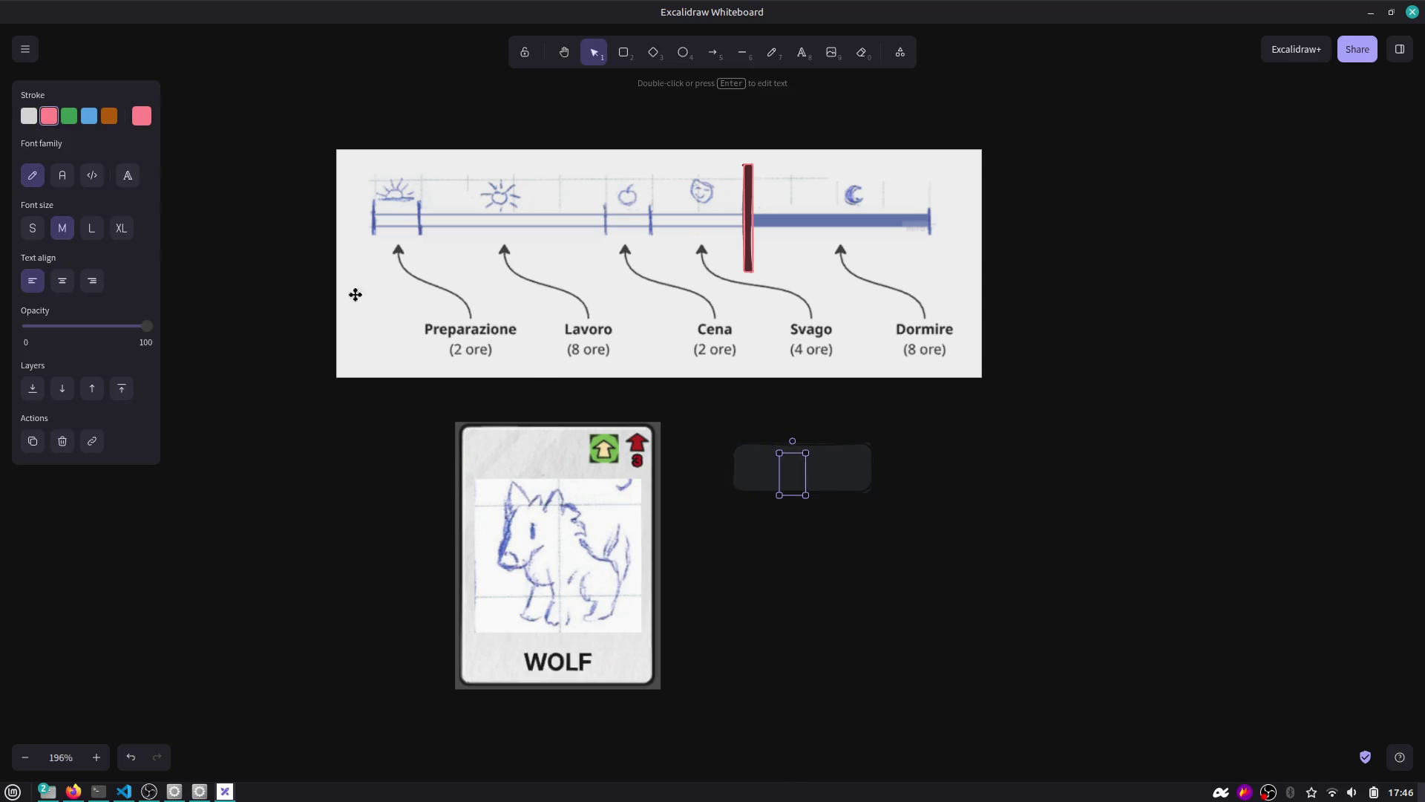
{"action": "left_click", "coordinate": [92, 389]}
{"action": "left_click", "coordinate": [836, 466], "text": "shift"}
{"action": "right_click", "coordinate": [803, 467]}
{"action": "left_click", "coordinate": [861, 691]}
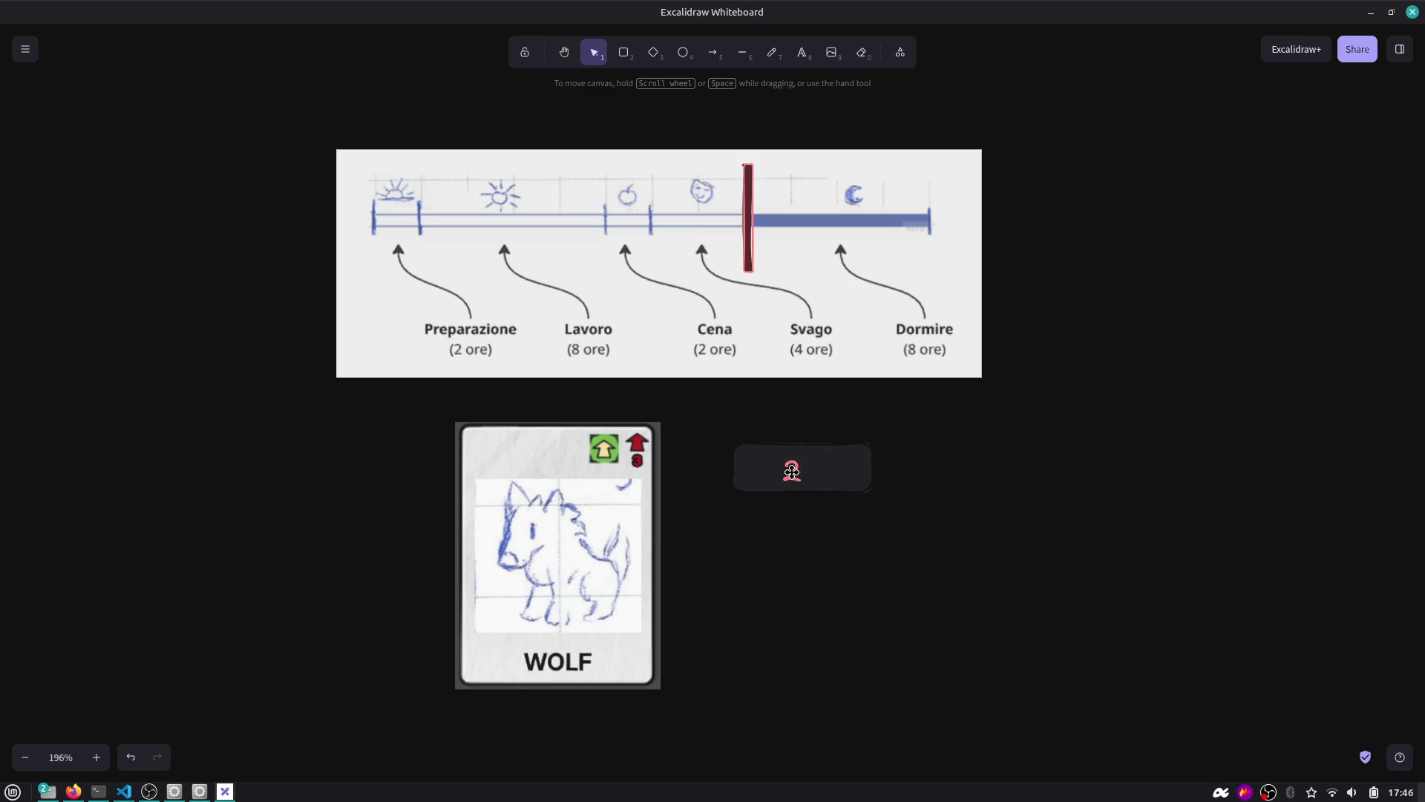
{"action": "left_click_drag", "start_coordinate": [875, 472], "coordinate": [745, 469]}
Group the badge with Ctrl+G and drag it onto the WOLF card's top-right corner.
{"action": "scroll", "coordinate": [770, 461], "scroll_direction": "up", "scroll_amount": 5, "text": "ctrl"}
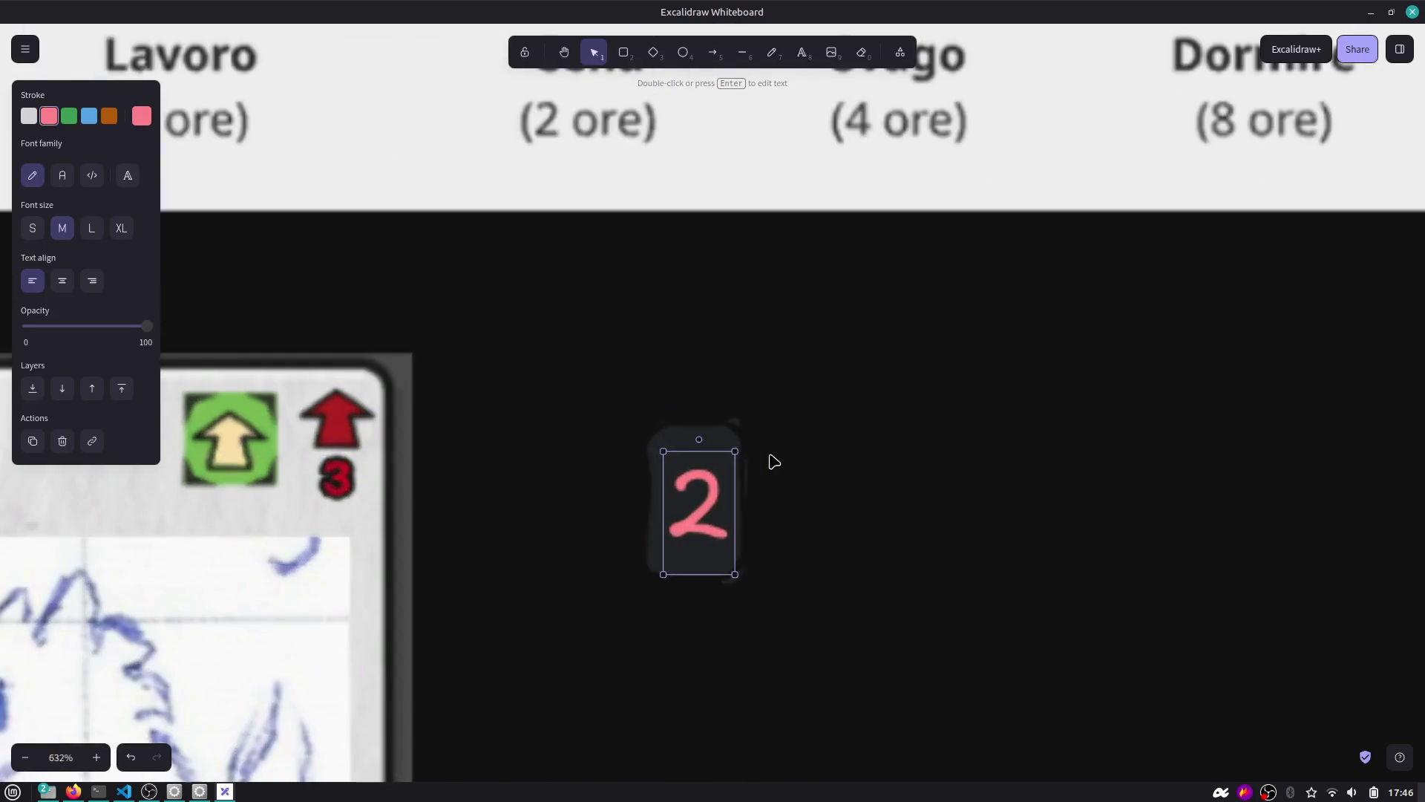
{"action": "left_click", "coordinate": [719, 432]}
{"action": "right_click", "coordinate": [513, 336]}
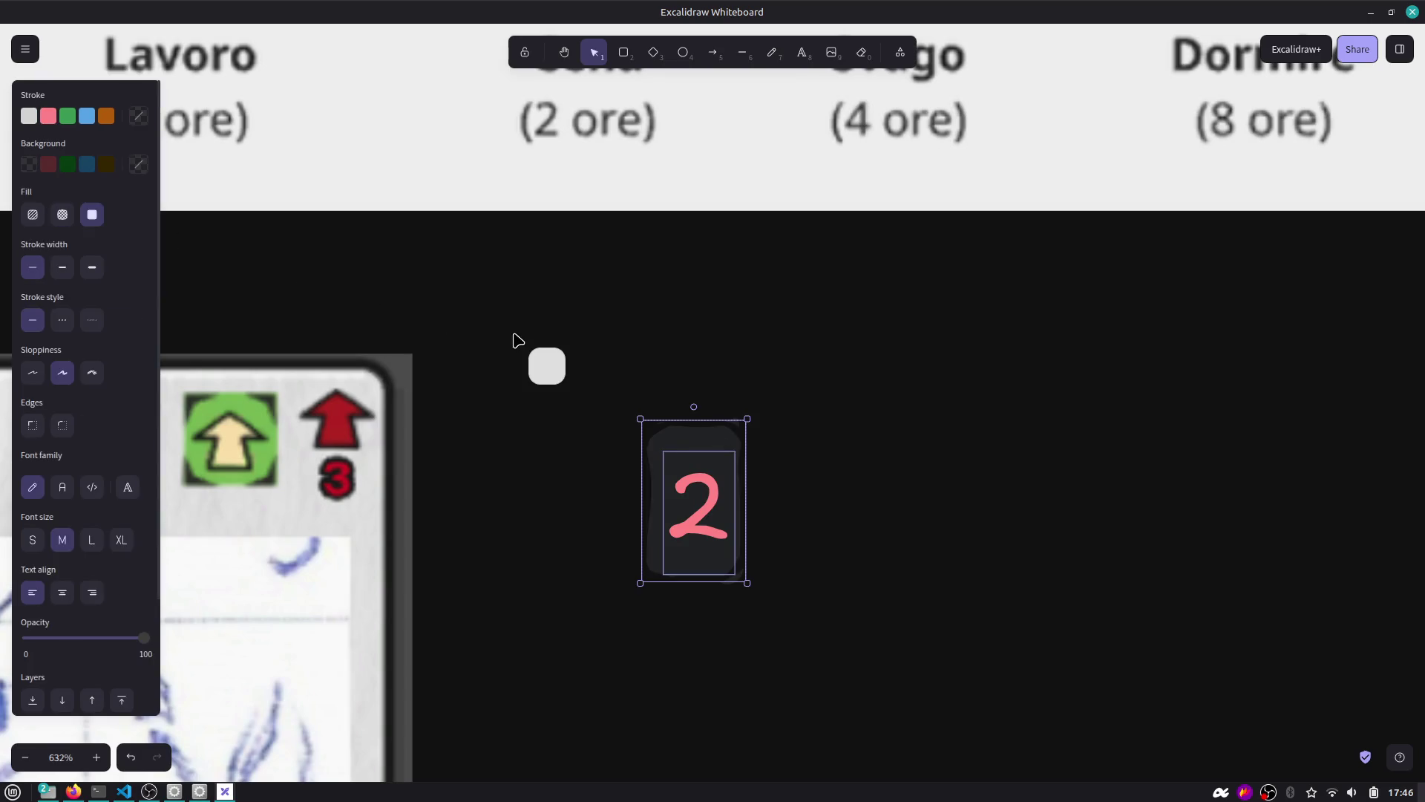
{"action": "key", "text": "ctrl+g"}
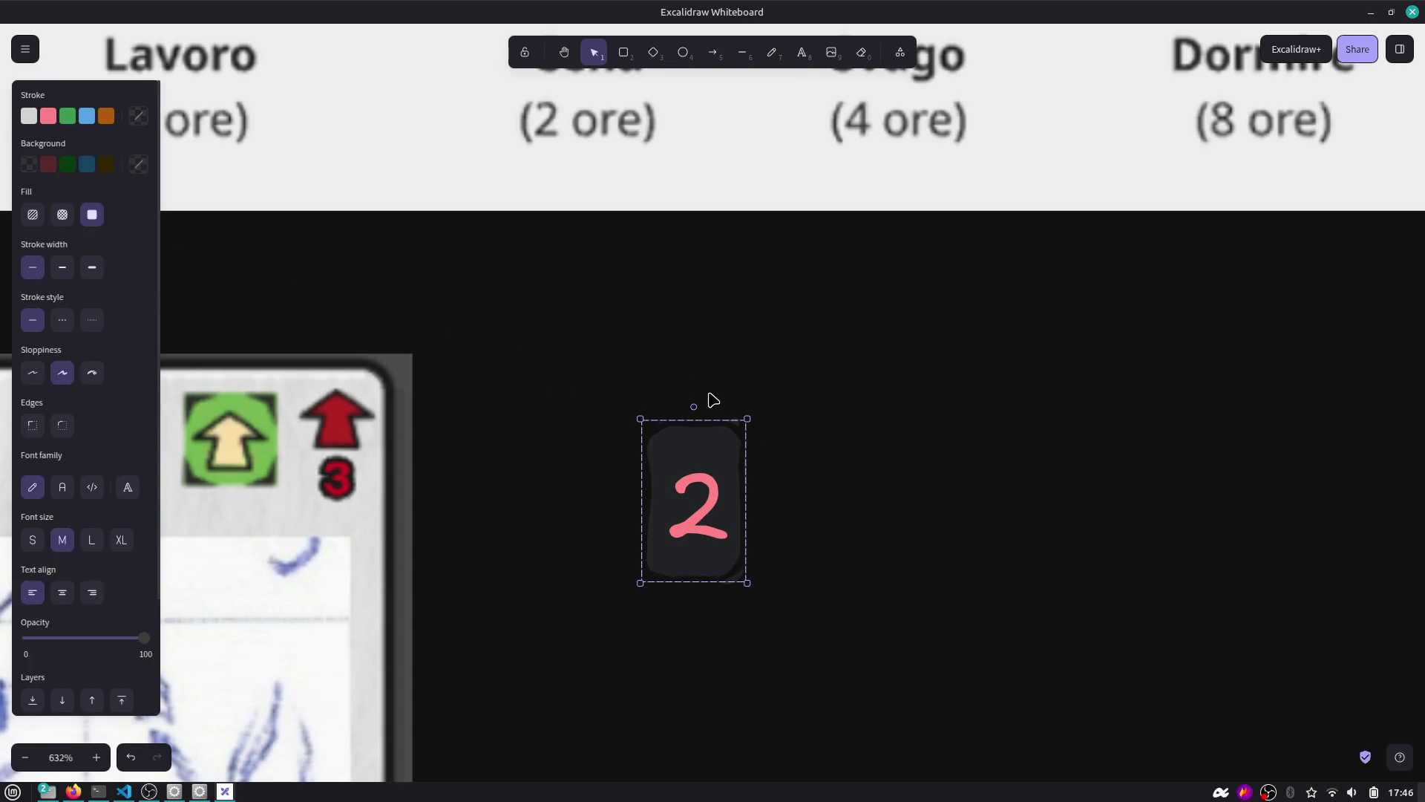
{"action": "scroll", "coordinate": [717, 470], "scroll_direction": "down", "scroll_amount": 5}
{"action": "mouse_move", "coordinate": [707, 496]}
{"action": "left_mouse_down"}
{"action": "mouse_move", "coordinate": [583, 501]}
{"action": "mouse_move", "coordinate": [564, 487]}
{"action": "left_mouse_up"}
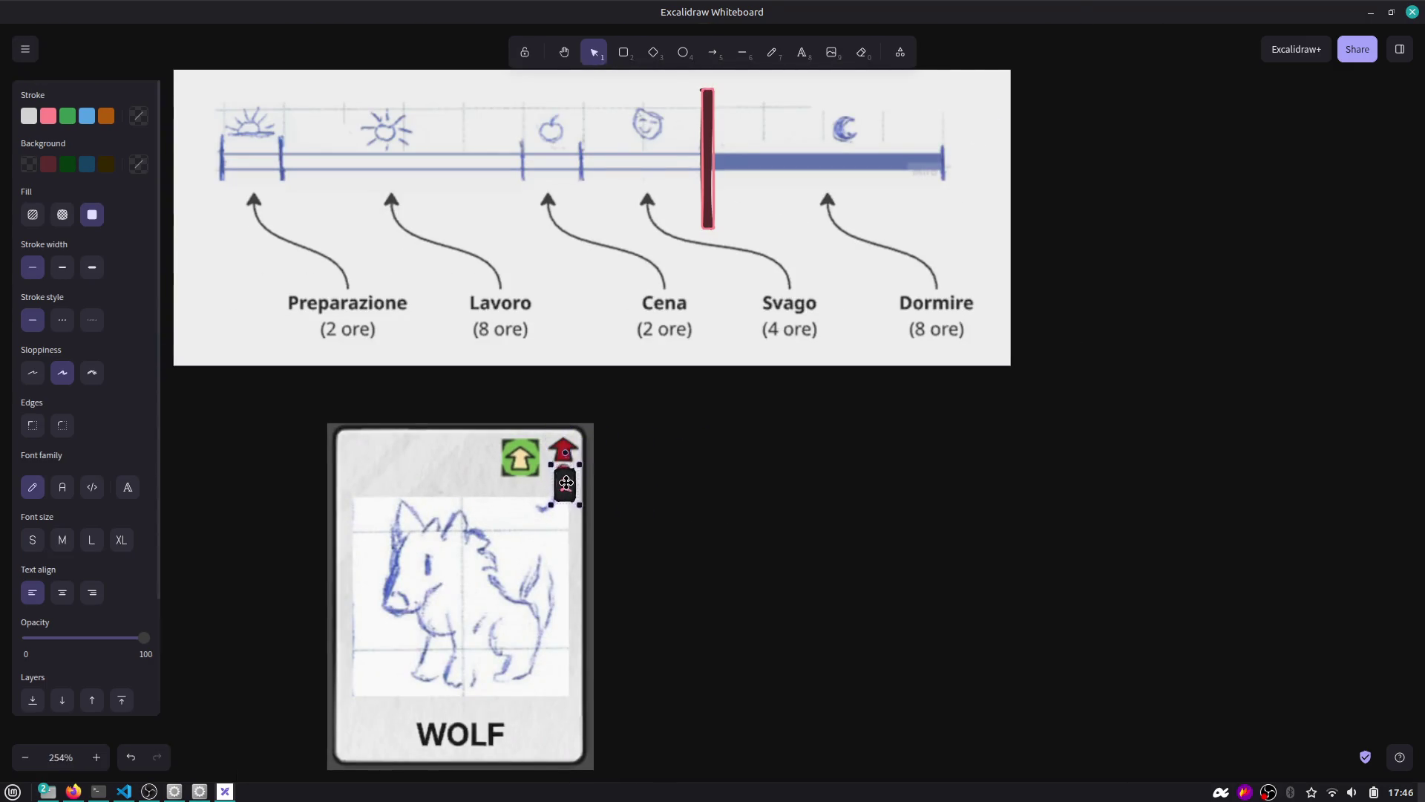
{"action": "double_click", "coordinate": [564, 487]}
{"action": "double_click", "coordinate": [564, 486]}
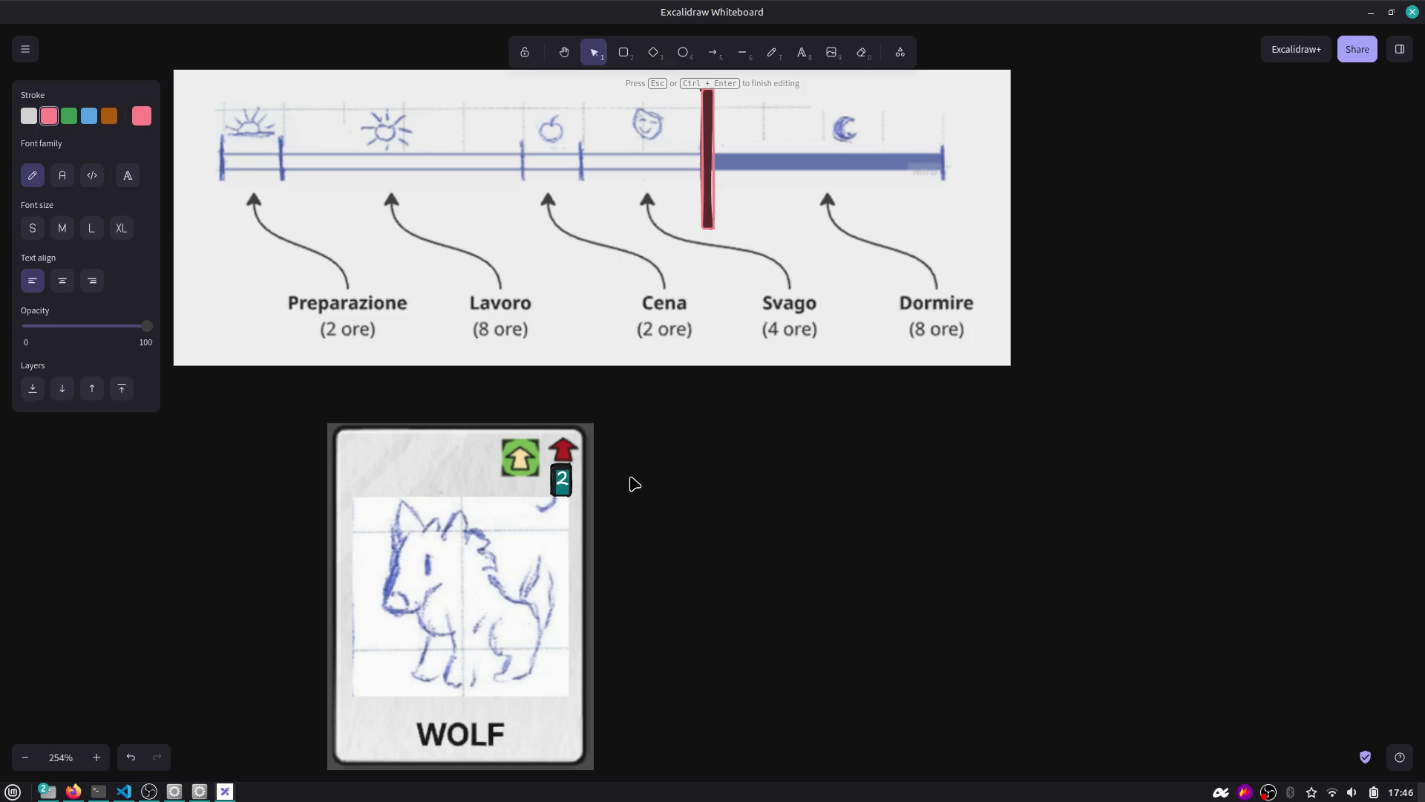
{"action": "key", "text": "Escape"}
Paste a second WOLF card to the right and Alt-drag a copy of the '1' badge onto it.
{"action": "scroll", "coordinate": [706, 321], "scroll_direction": "up", "scroll_amount": 1}
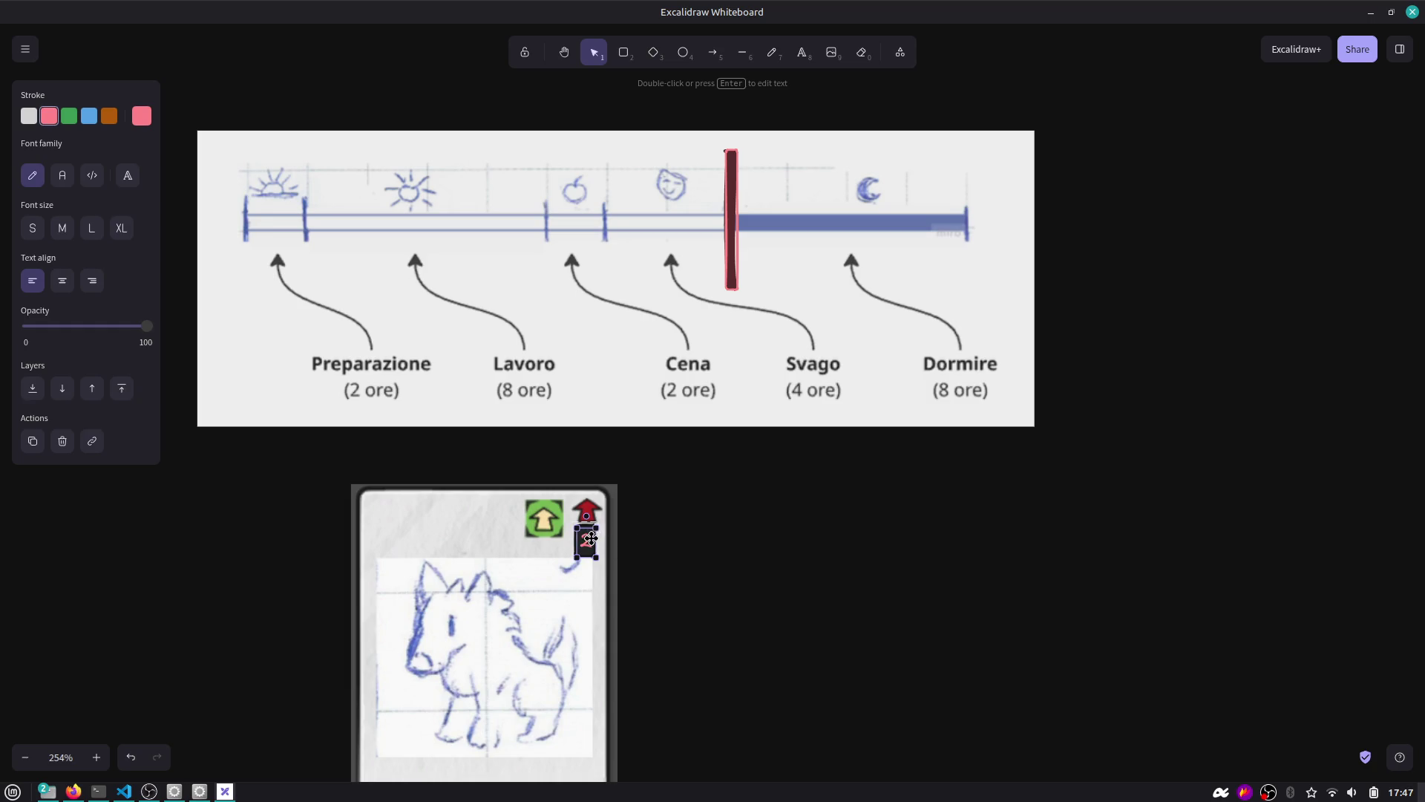
{"action": "left_click", "coordinate": [651, 540]}
{"action": "left_click", "coordinate": [555, 563]}
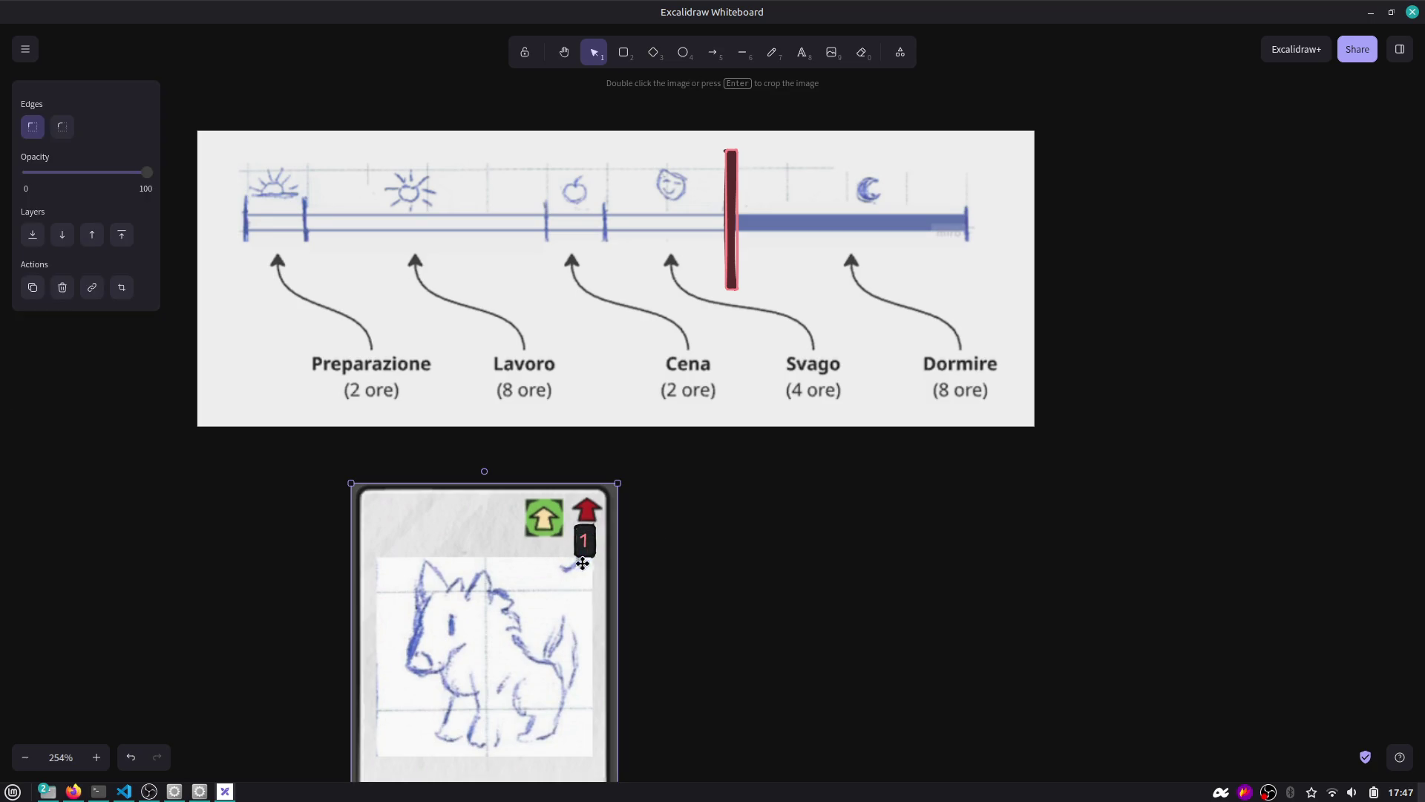
{"action": "key", "text": "ctrl+v"}
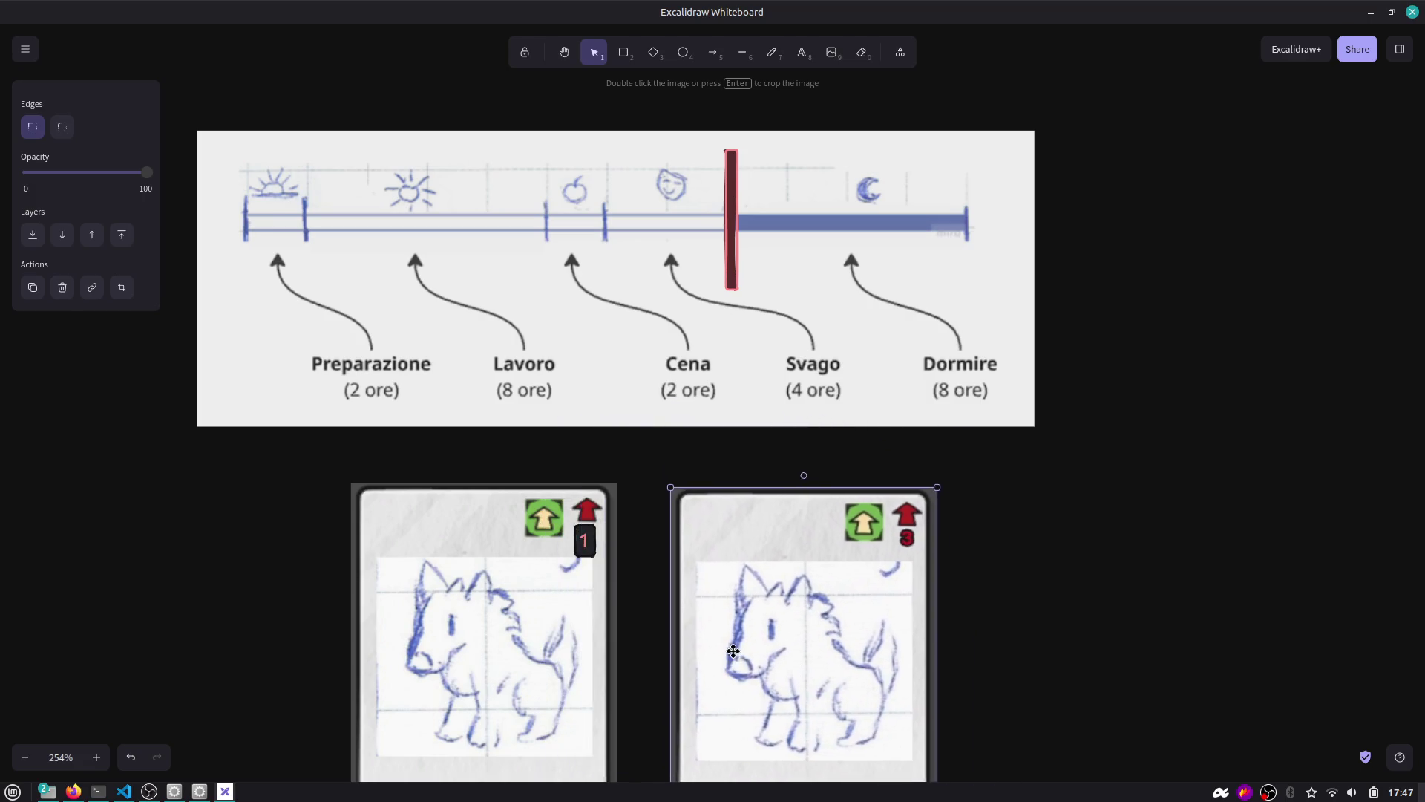
{"action": "left_click", "coordinate": [597, 548]}
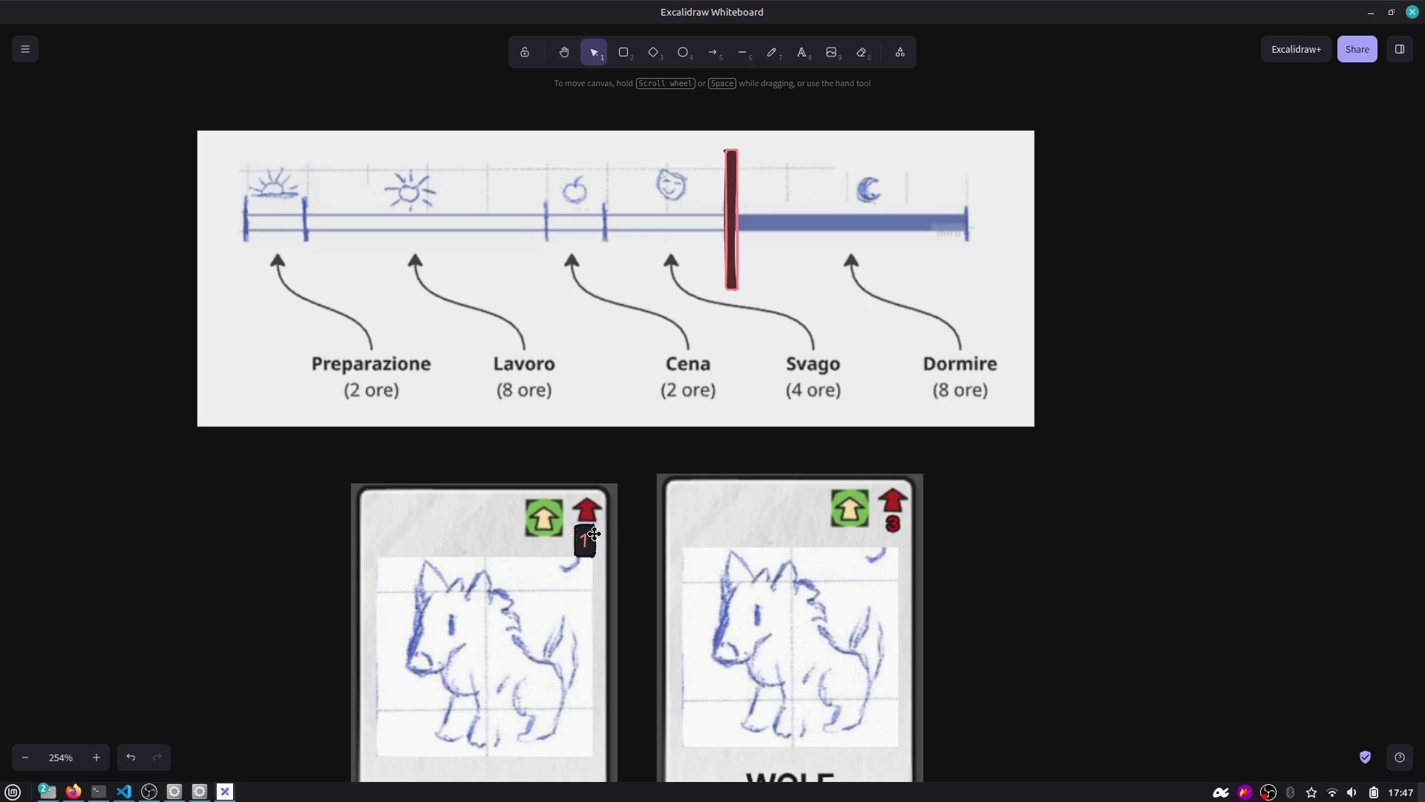
{"action": "left_click_drag", "start_coordinate": [598, 530], "coordinate": [916, 520]}
{"action": "left_click", "coordinate": [737, 516]}
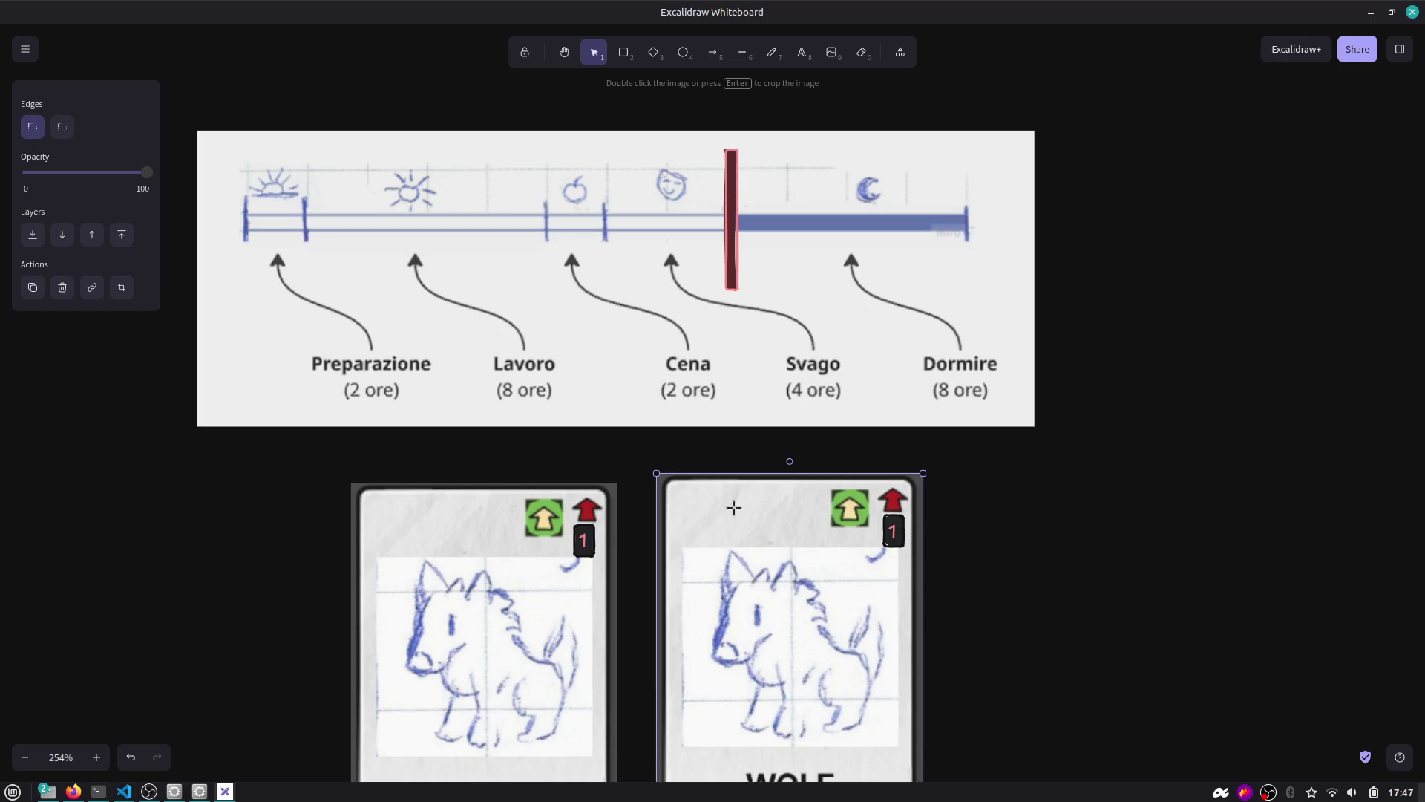
Add the title SUN along the top edge of the right card.
{"action": "double_click", "coordinate": [734, 507]}
{"action": "type", "text": "Snu"}
{"action": "key", "text": "BackSpace"}
{"action": "key", "text": "BackSpace"}
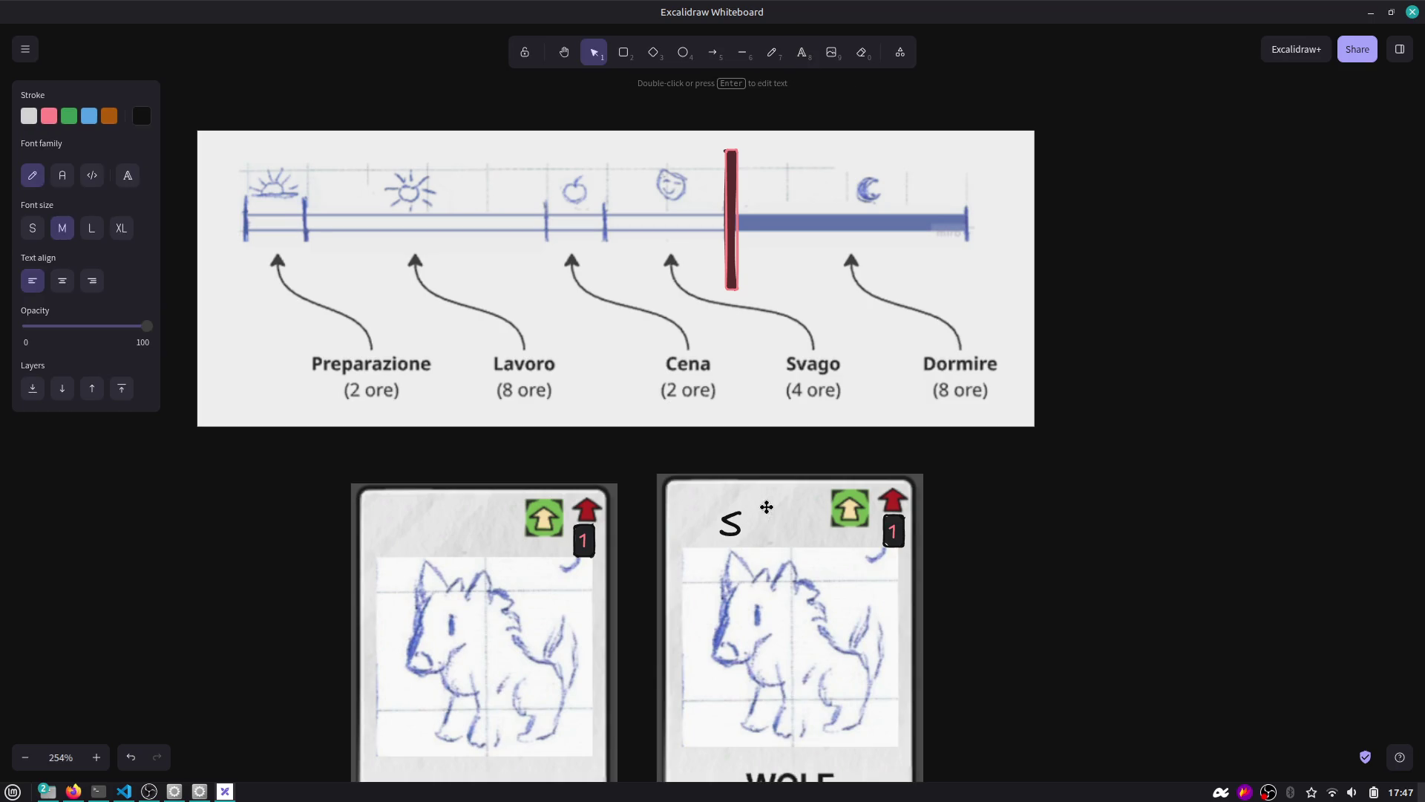
{"action": "type", "text": "num"}
{"action": "key", "text": "BackSpace"}
{"action": "key", "text": "BackSpace"}
{"action": "key", "text": "BackSpace"}
{"action": "type", "text": "UM"}
{"action": "key", "text": "BackSpace"}
{"action": "type", "text": "N"}
{"action": "key", "text": "Escape"}
{"action": "left_click_drag", "start_coordinate": [765, 528], "coordinate": [780, 513]}
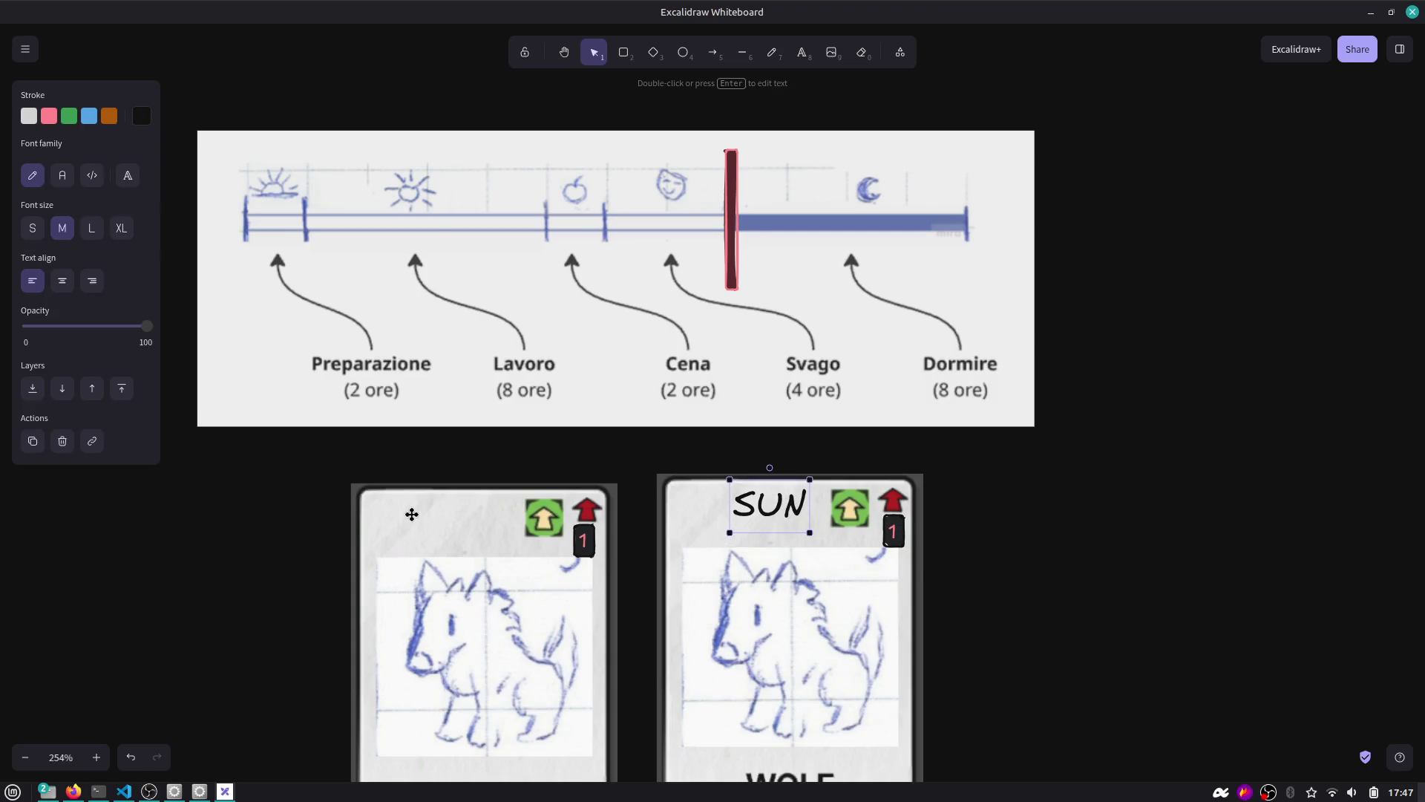
Copy the title onto the left card as MOON and align both titles.
{"action": "key", "text": "ctrl+v"}
{"action": "key", "text": "Return"}
{"action": "type", "text": "MOON"}
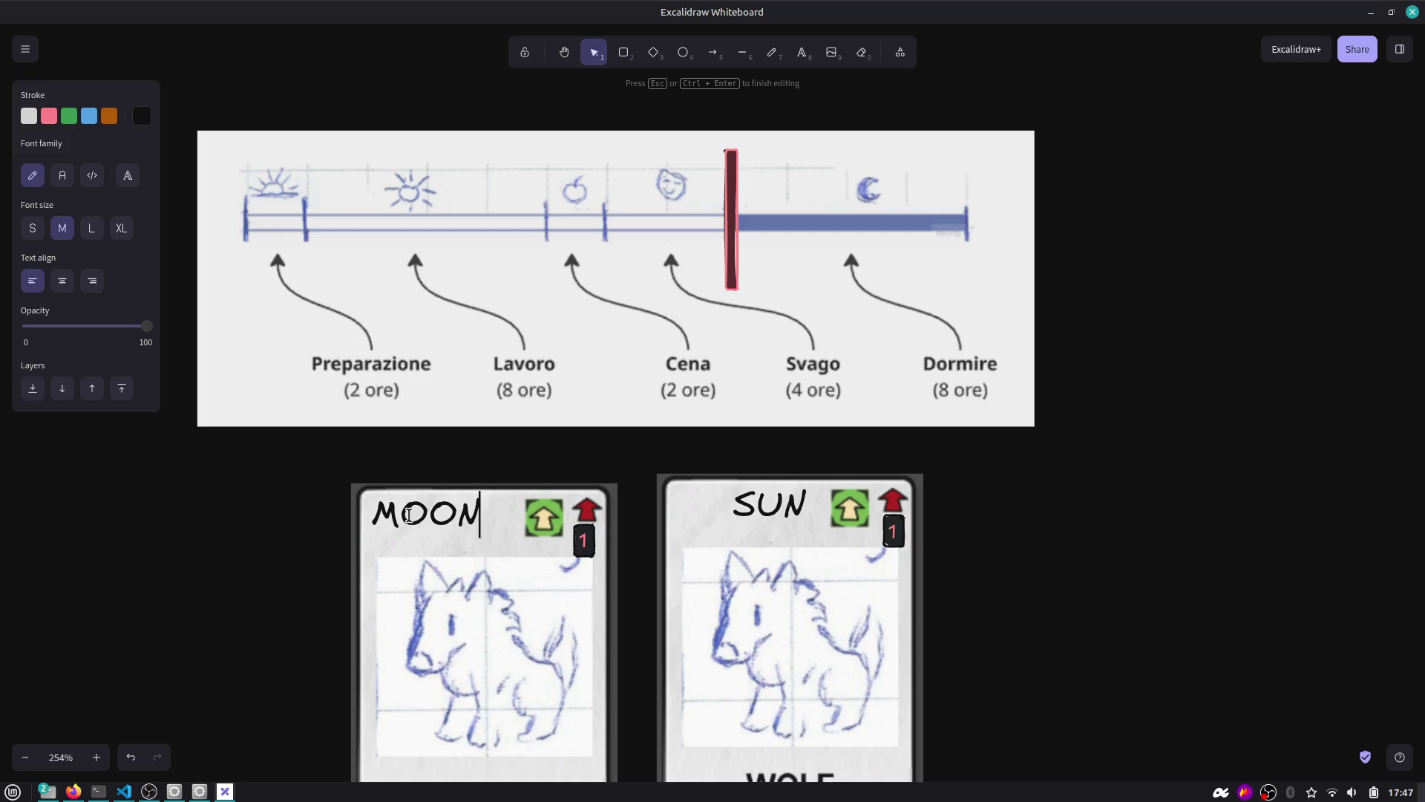
{"action": "key", "text": "Escape"}
{"action": "left_click_drag", "start_coordinate": [427, 516], "coordinate": [457, 518]}
{"action": "left_click_drag", "start_coordinate": [772, 512], "coordinate": [781, 518]}
{"action": "mouse_move", "coordinate": [727, 262]}
{"action": "left_mouse_down"}
{"action": "mouse_move", "coordinate": [664, 261]}
{"action": "mouse_move", "coordinate": [721, 261]}
{"action": "left_mouse_up"}
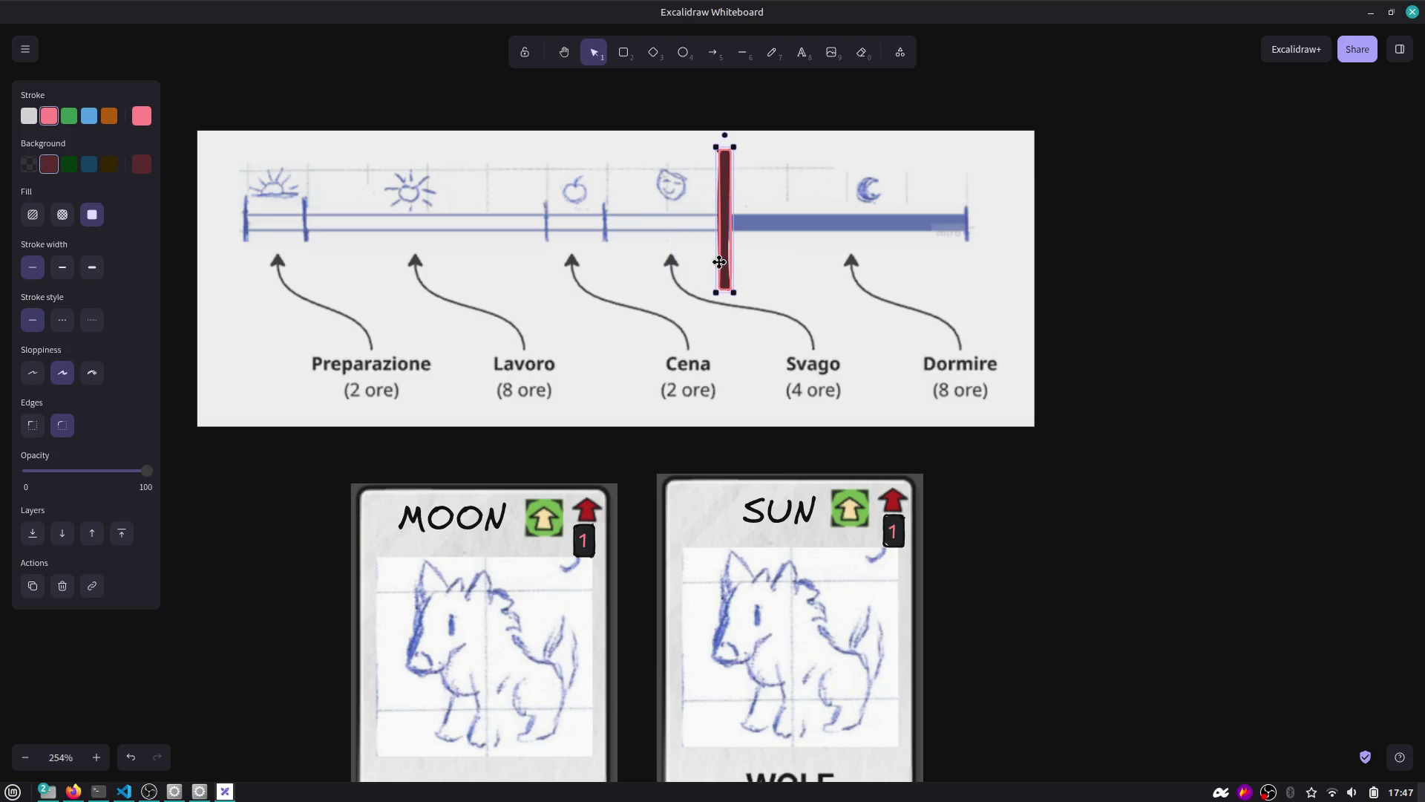
Change the MOON card's badge number from 1 to 0.
{"action": "double_click", "coordinate": [585, 544]}
{"action": "key", "text": "BackSpace"}
{"action": "type", "text": "0"}
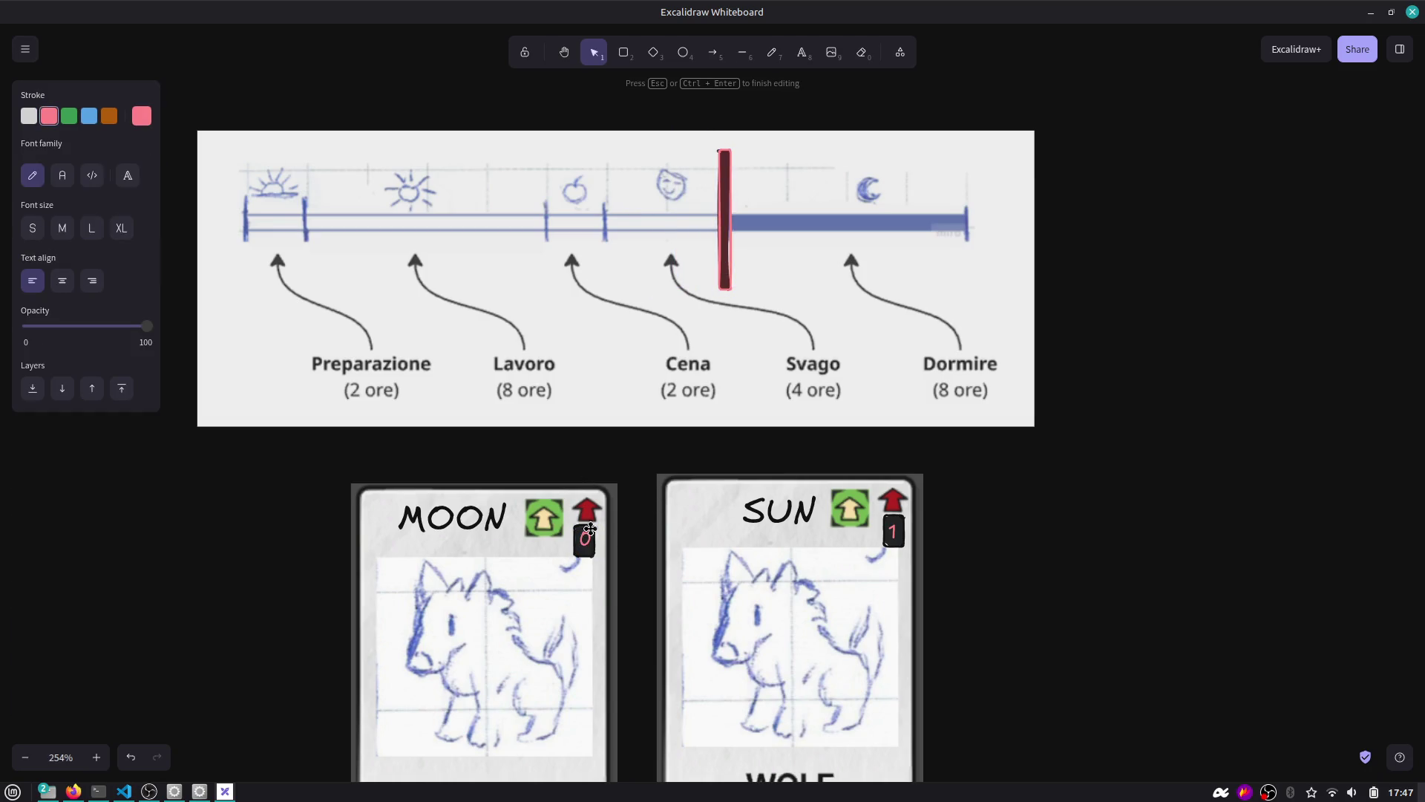
{"action": "key", "text": "BackSpace"}
{"action": "type", "text": "9"}
{"action": "key", "text": "BackSpace"}
{"action": "type", "text": "0"}
{"action": "left_click", "coordinate": [669, 456]}
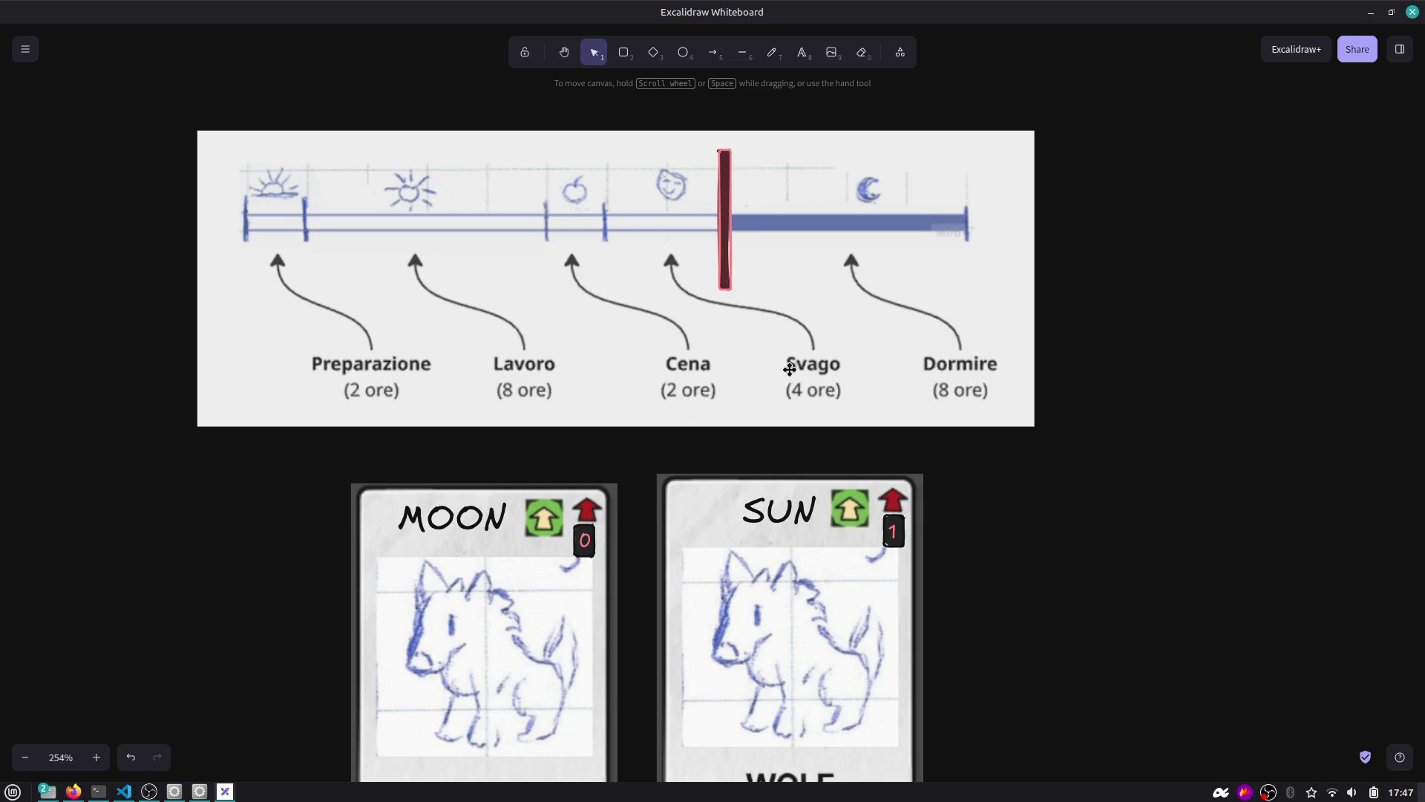
Return the accidentally dragged red timeline marker to its spot beside Svago.
{"action": "left_click", "coordinate": [890, 534]}
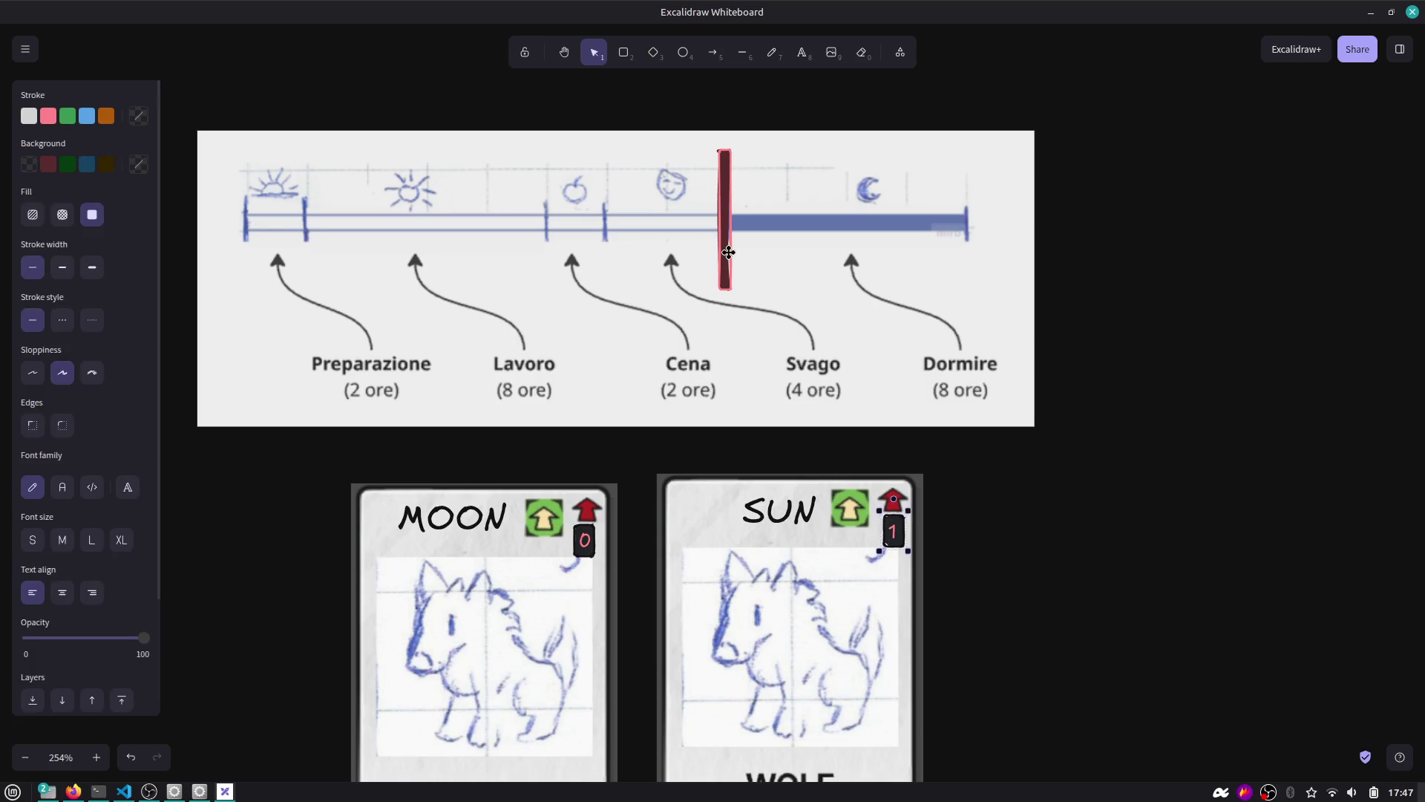
{"action": "mouse_move", "coordinate": [728, 253]}
{"action": "left_mouse_down"}
{"action": "mouse_move", "coordinate": [975, 259]}
{"action": "mouse_move", "coordinate": [299, 312]}
{"action": "mouse_move", "coordinate": [242, 267]}
{"action": "mouse_move", "coordinate": [248, 248]}
{"action": "left_mouse_up"}
{"action": "left_click", "coordinate": [891, 526]}
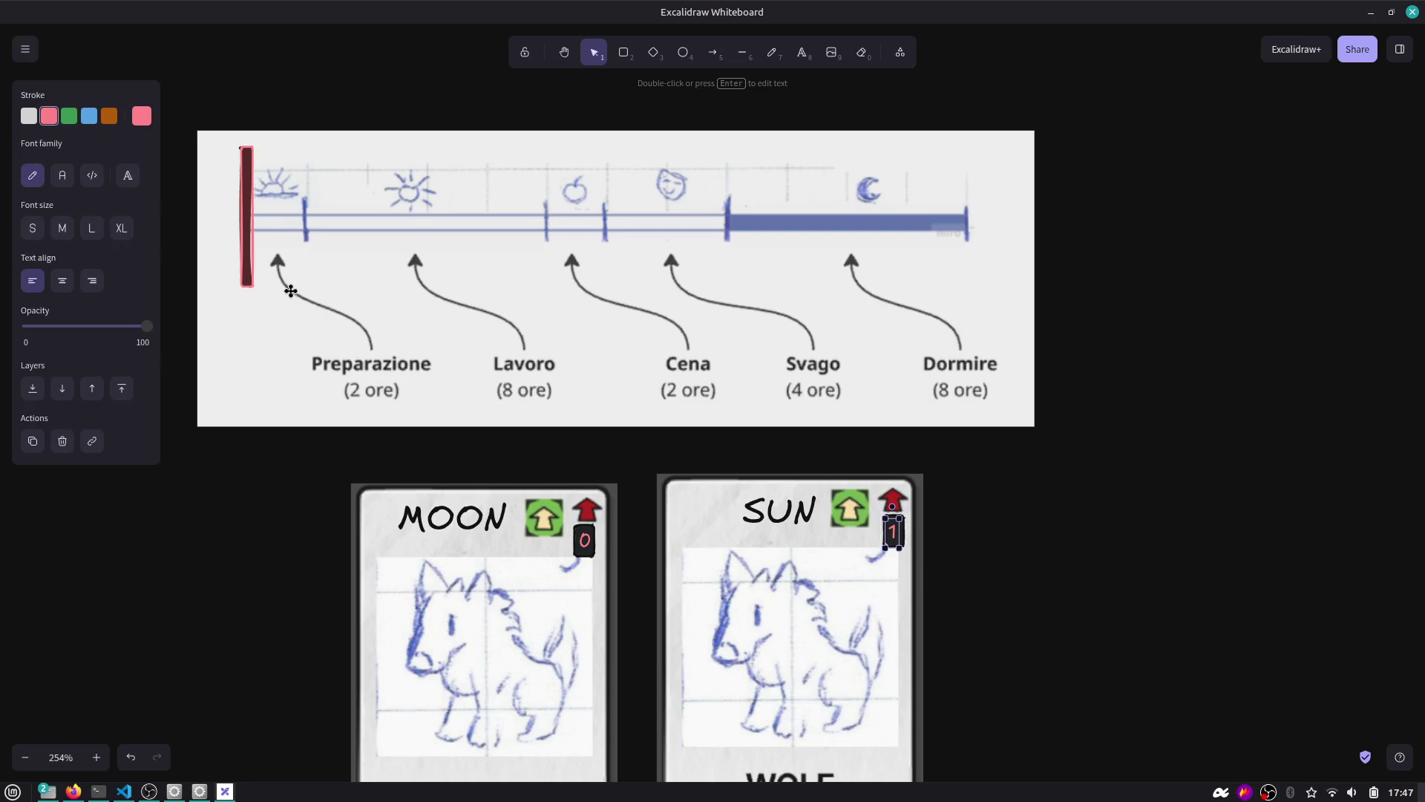
{"action": "left_click", "coordinate": [836, 544]}
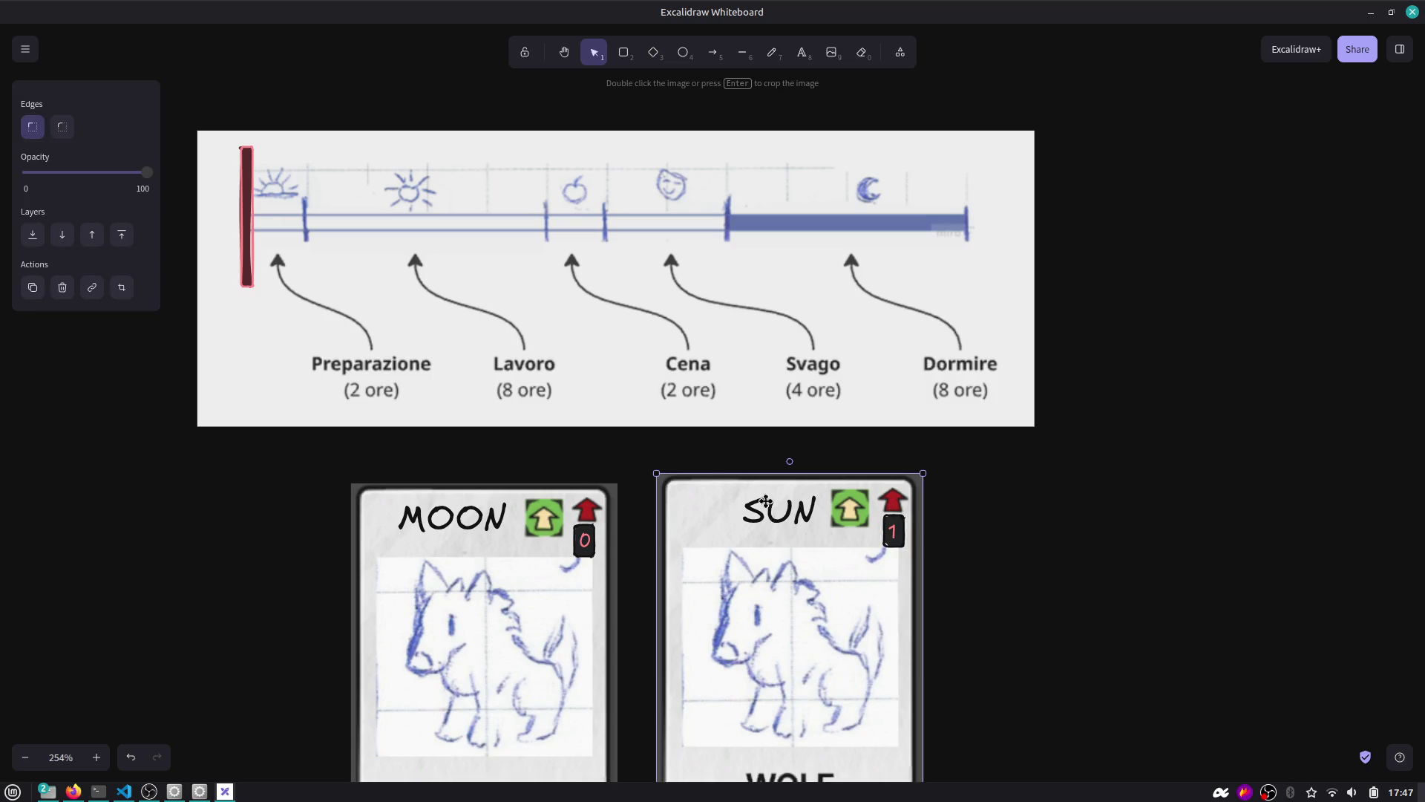
{"action": "left_click_drag", "start_coordinate": [245, 239], "coordinate": [727, 250]}
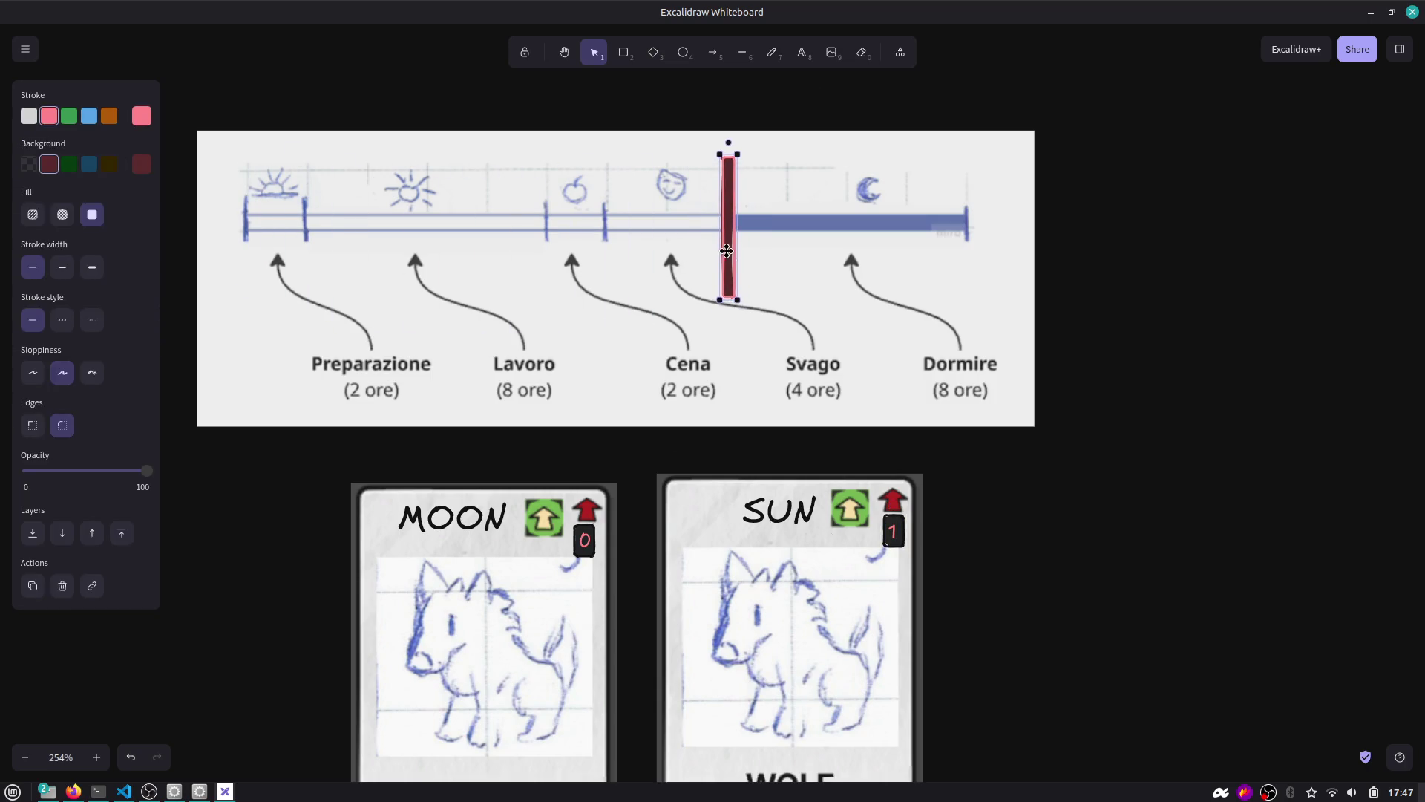
Restore the accidentally erased SUN card image with Ctrl+Z and reselect its badge.
{"action": "left_click", "coordinate": [893, 531]}
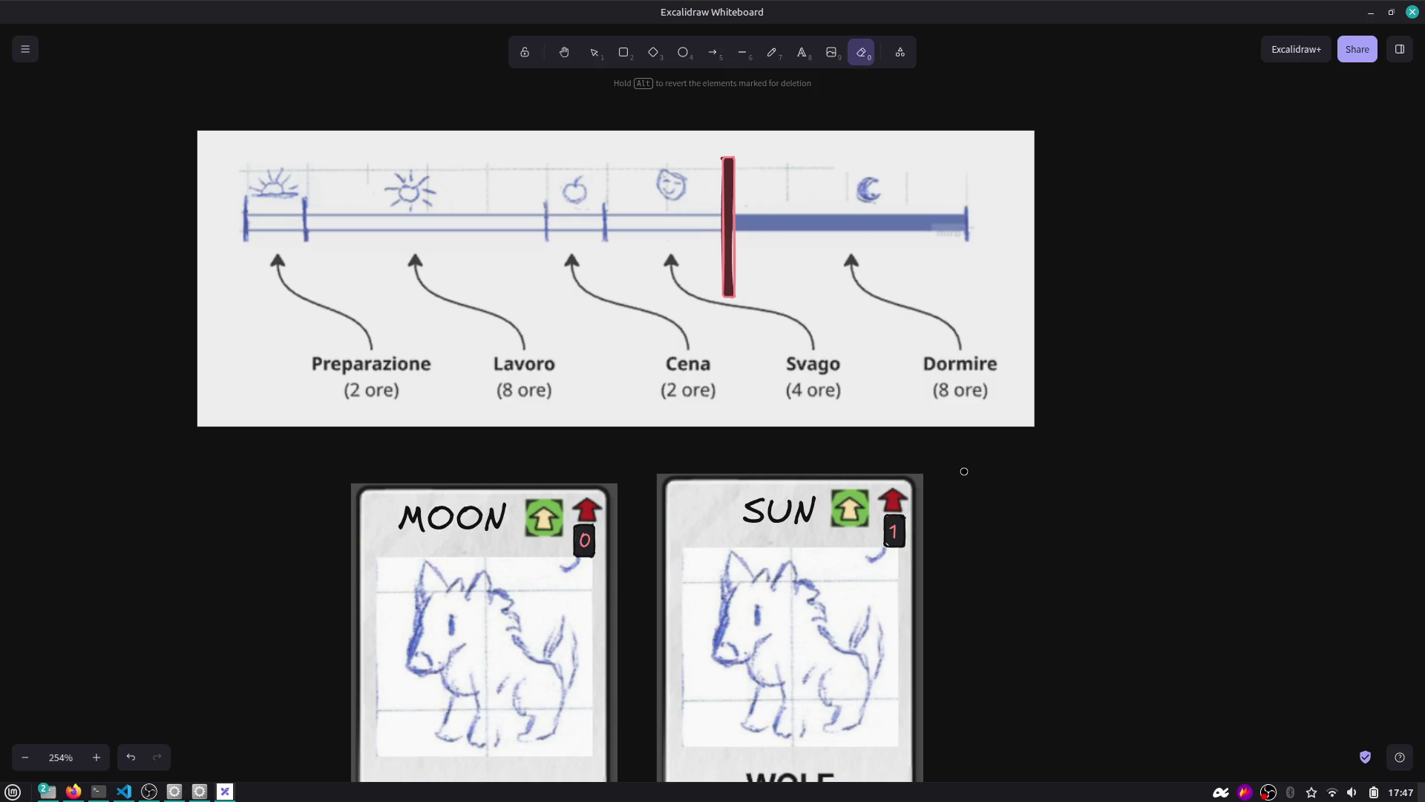
{"action": "left_click_drag", "start_coordinate": [896, 530], "coordinate": [891, 532]}
{"action": "key", "text": "ctrl+z"}
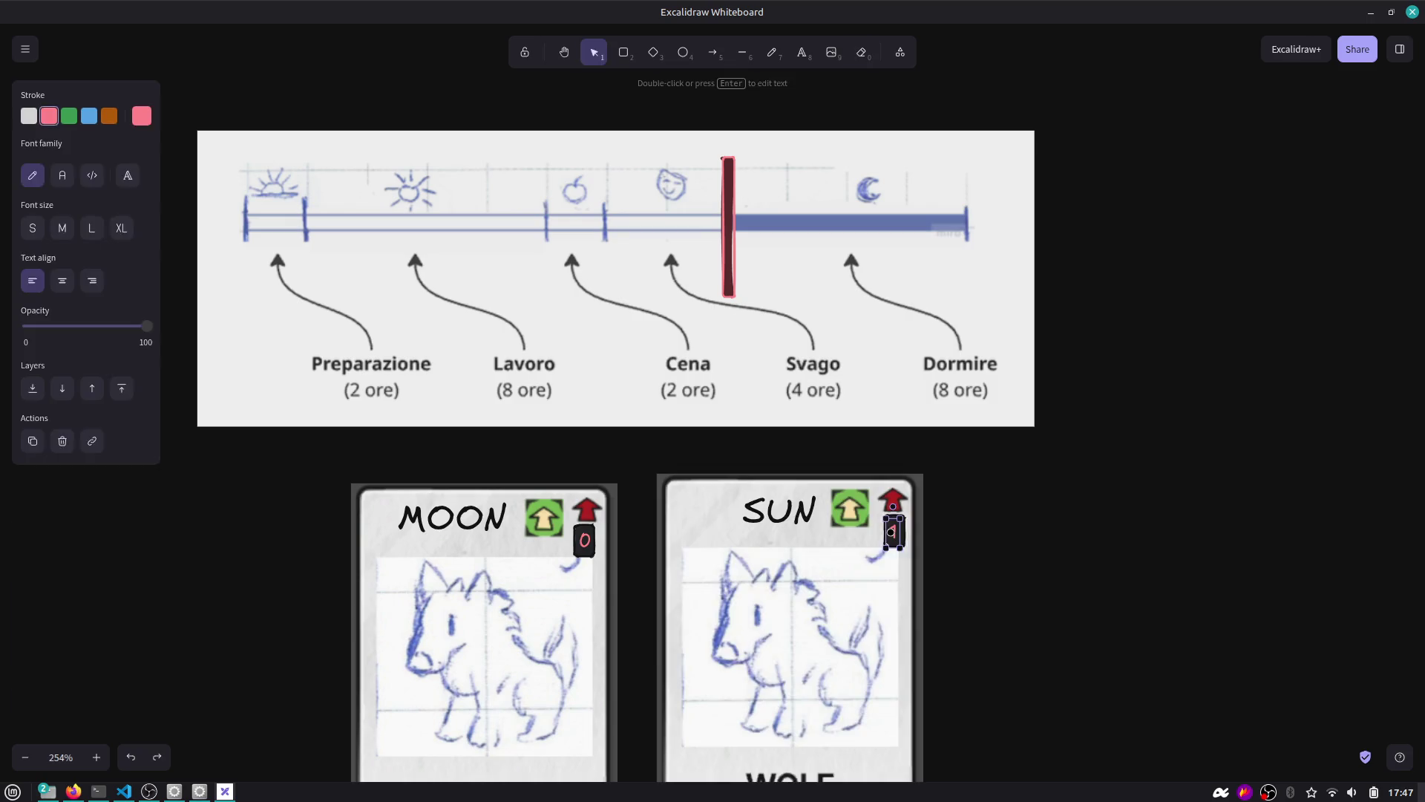
{"action": "key", "text": "e"}
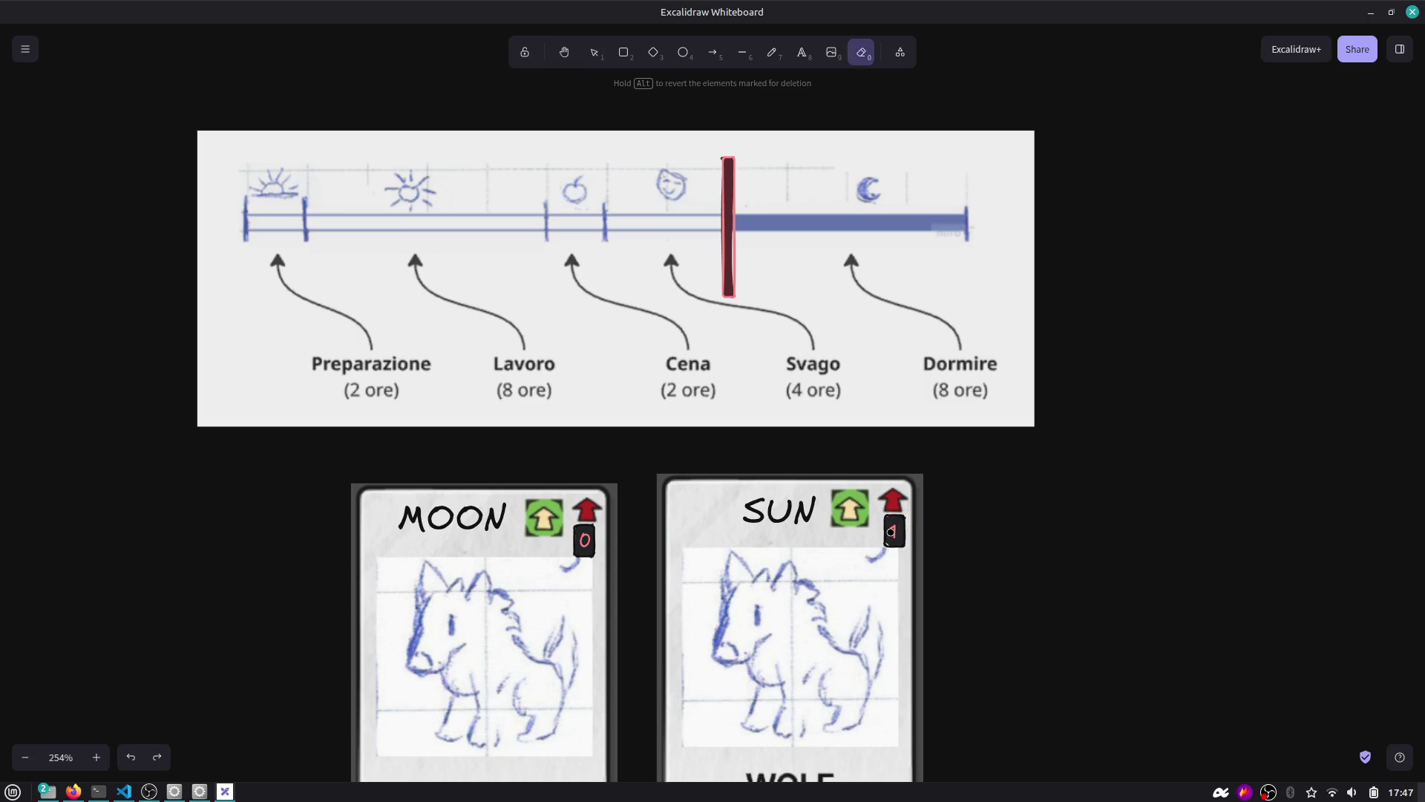
{"action": "key", "text": "v"}
{"action": "left_click", "coordinate": [893, 531]}
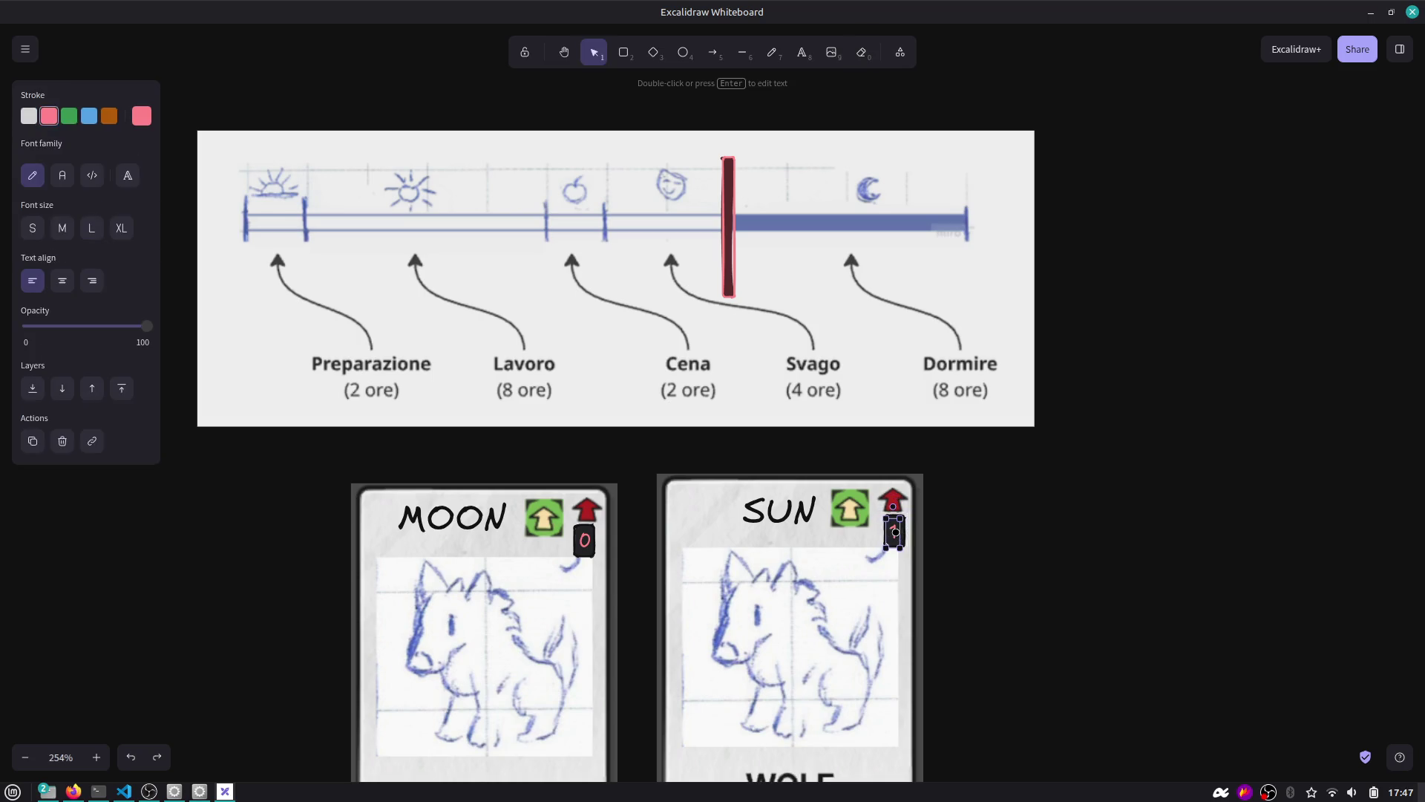
{"action": "key", "text": "e"}
{"action": "key", "text": "v"}
Change the SUN card's badge from 1 to 0 and nudge the card slightly right.
{"action": "left_click", "coordinate": [896, 534]}
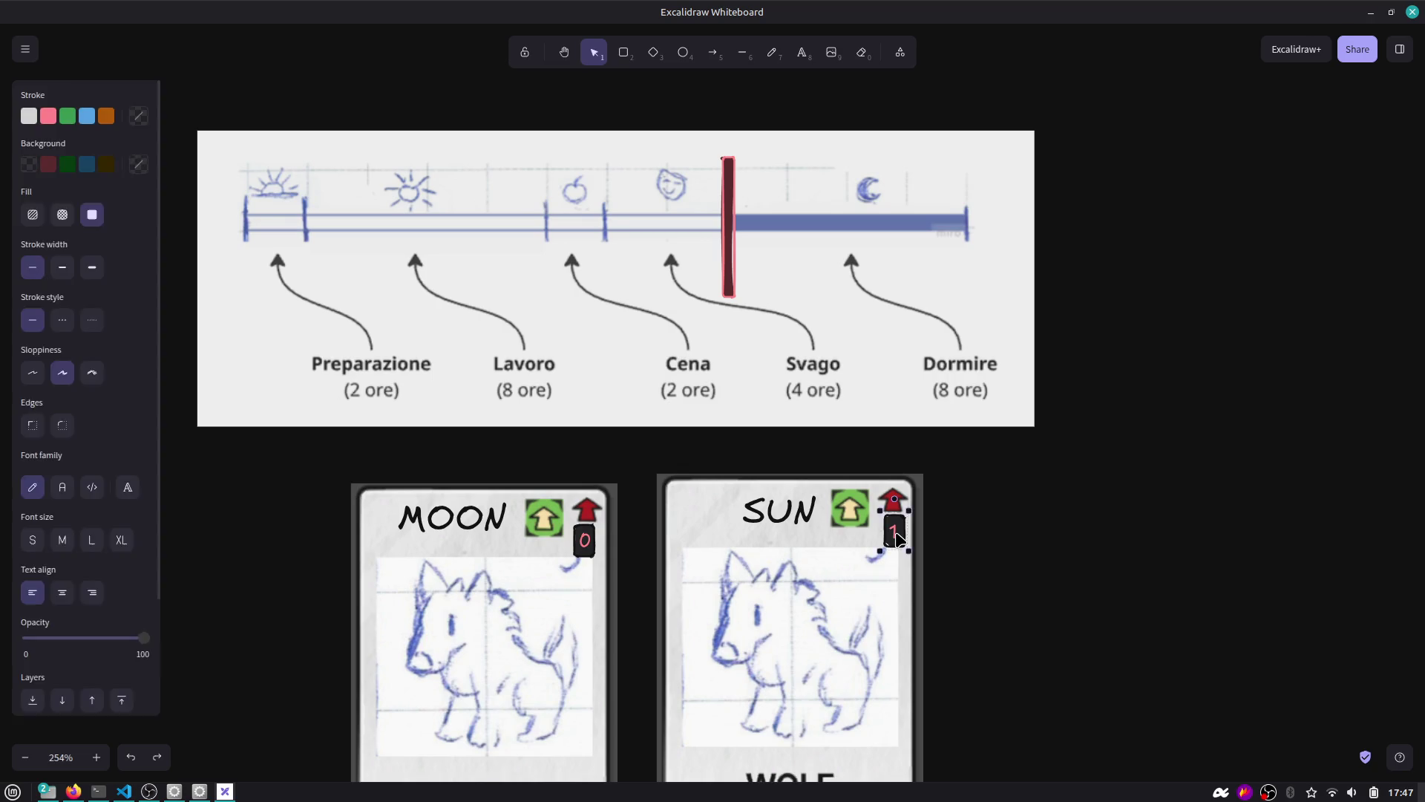
{"action": "key", "text": "Return"}
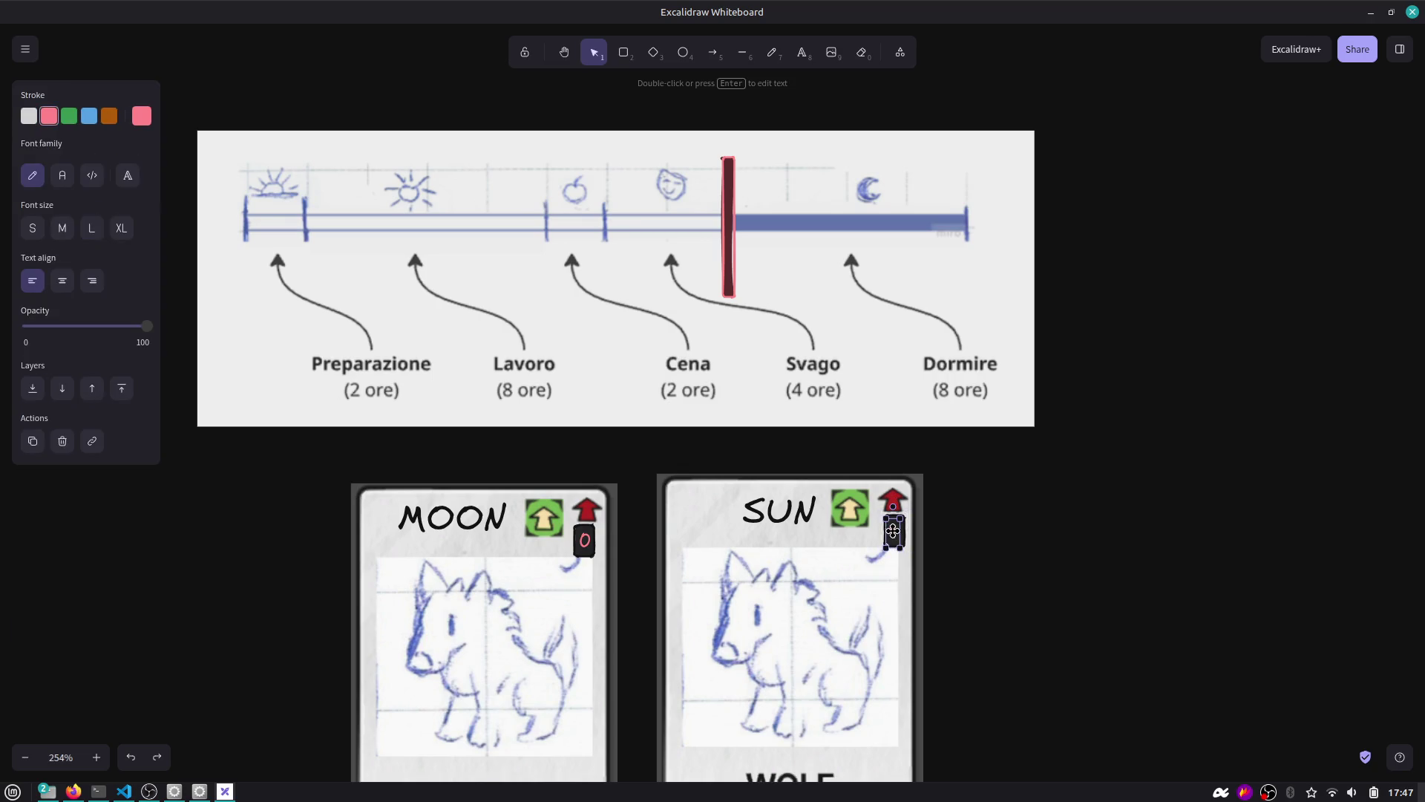
{"action": "type", "text": "0"}
{"action": "left_click", "coordinate": [937, 532]}
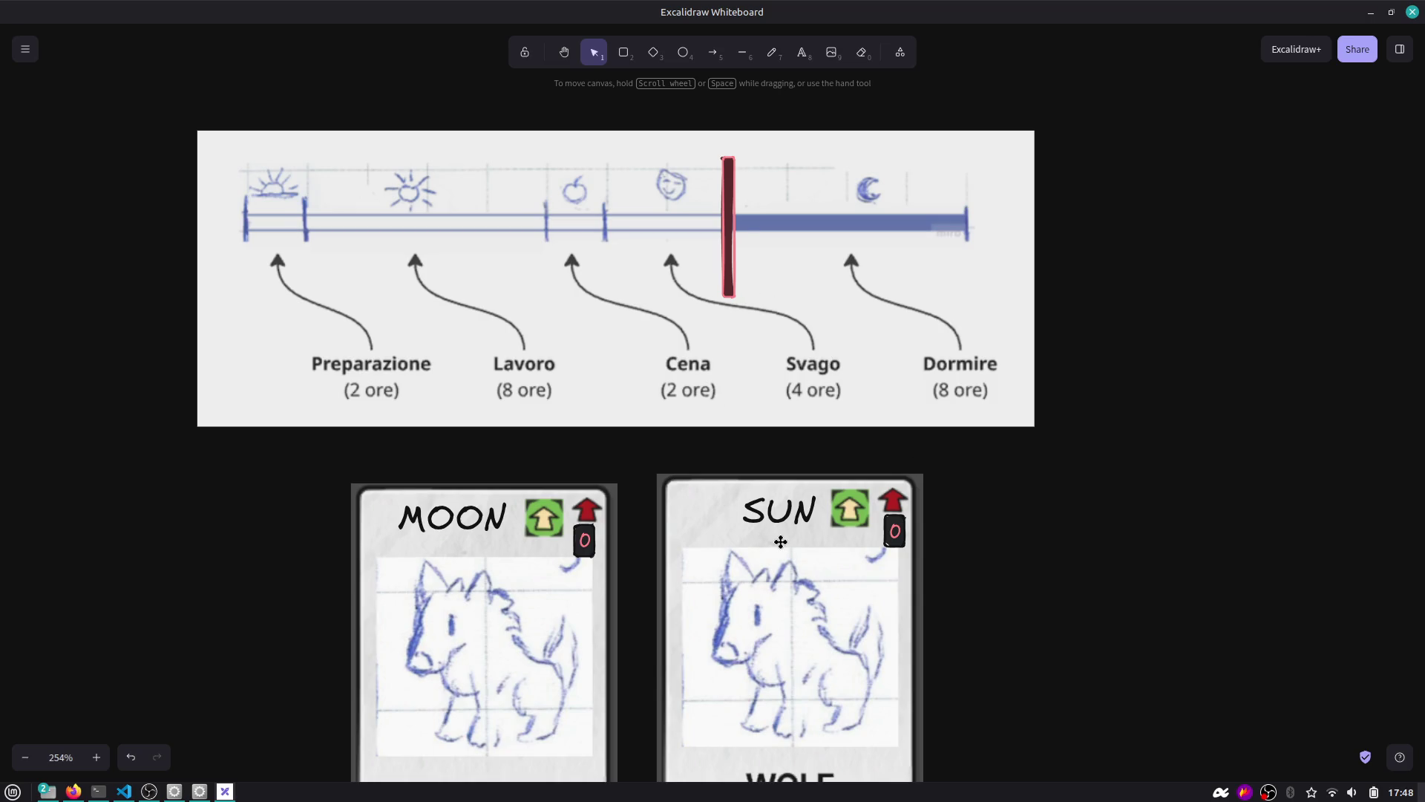
{"action": "mouse_move", "coordinate": [772, 542]}
{"action": "left_mouse_down"}
{"action": "mouse_move", "coordinate": [768, 528]}
{"action": "mouse_move", "coordinate": [831, 559]}
{"action": "left_mouse_up"}
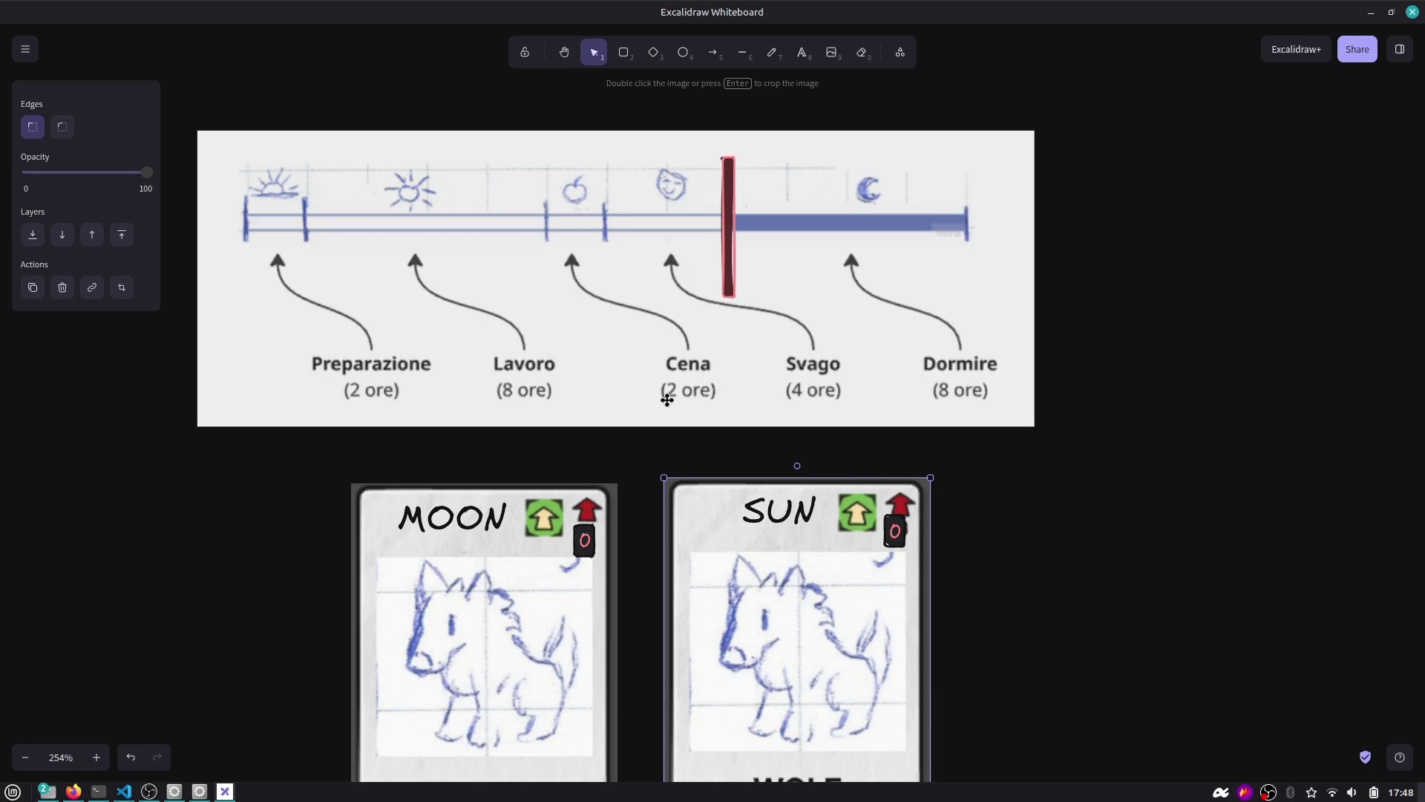
Switch from the Excalidraw wolf card sketches to the Godot editor showing gameplay.gd.
{"action": "key", "text": "alt+Tab"}
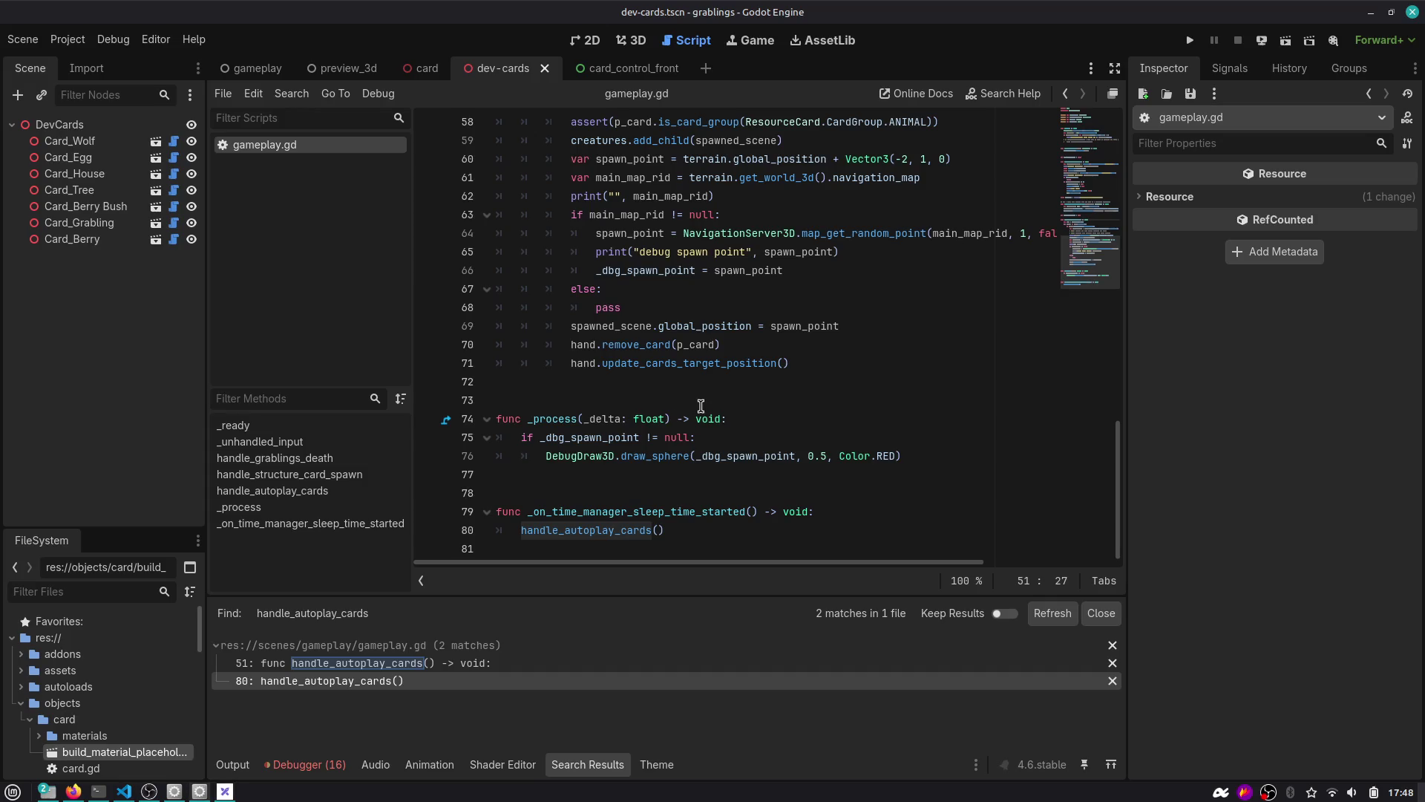
{"action": "scroll", "coordinate": [701, 406], "scroll_direction": "up", "scroll_amount": 5}
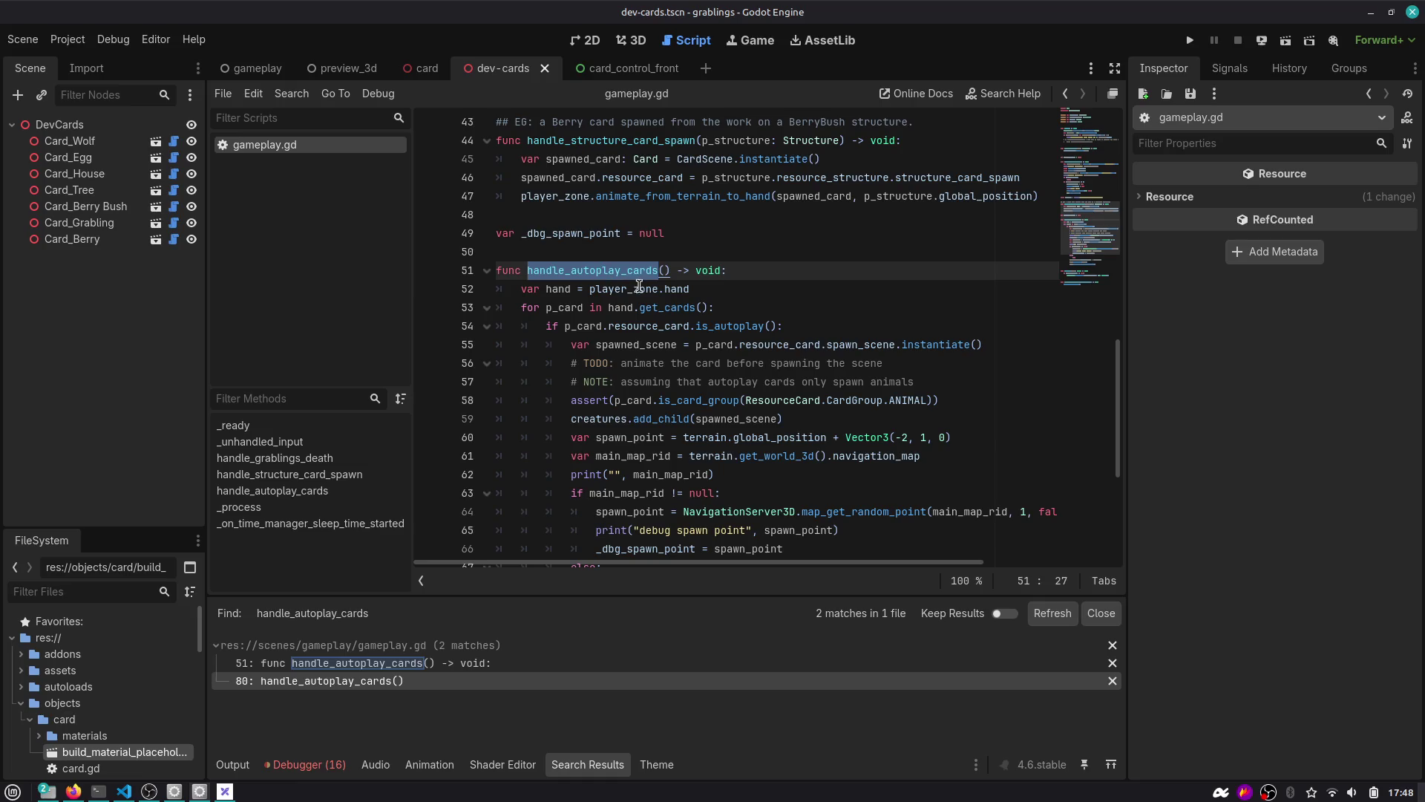
{"action": "scroll", "coordinate": [639, 285], "scroll_direction": "down", "scroll_amount": 3}
{"action": "scroll", "coordinate": [641, 315], "scroll_direction": "up", "scroll_amount": 1}
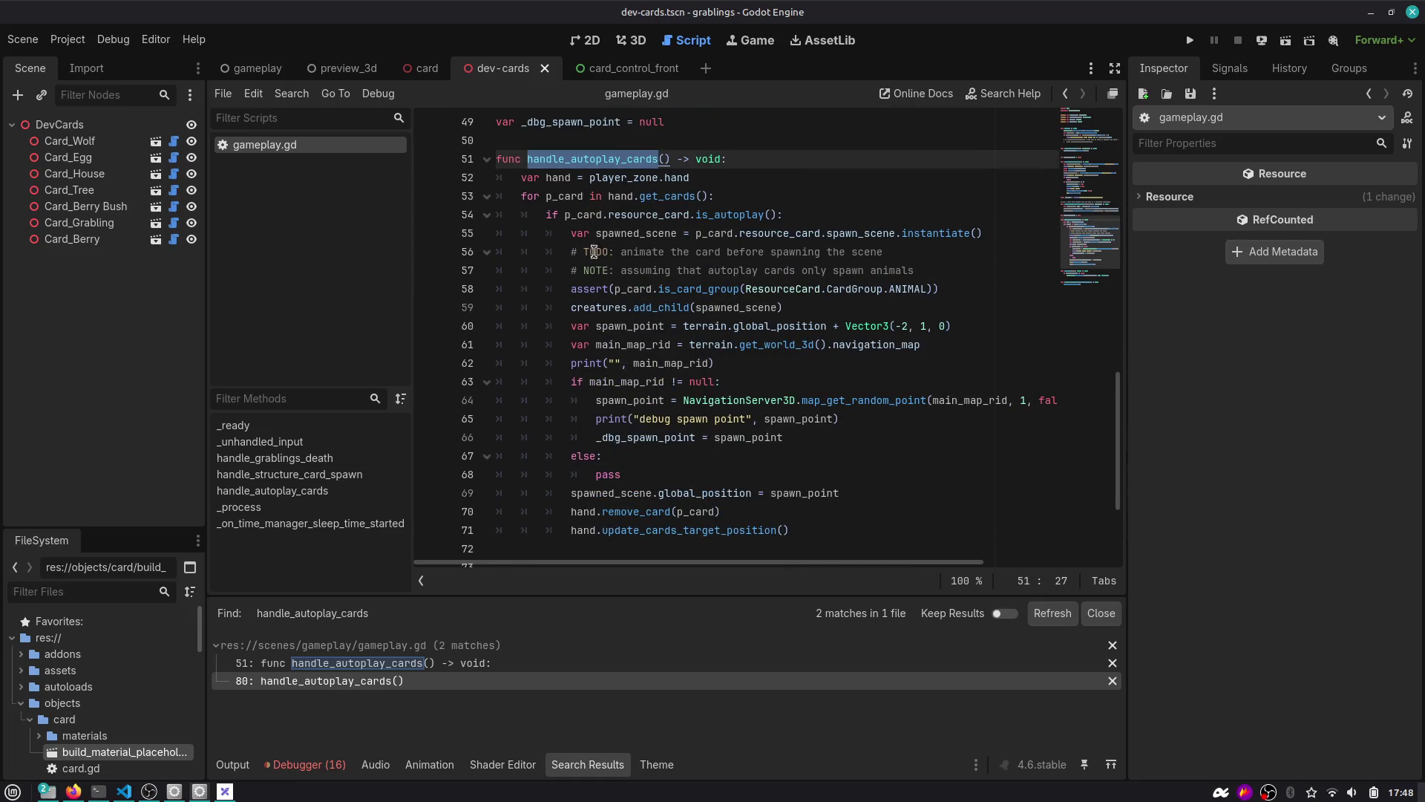
{"action": "mouse_move", "coordinate": [614, 233]}
{"action": "left_mouse_down"}
{"action": "mouse_move", "coordinate": [1005, 232]}
{"action": "mouse_move", "coordinate": [989, 530]}
{"action": "left_mouse_up"}
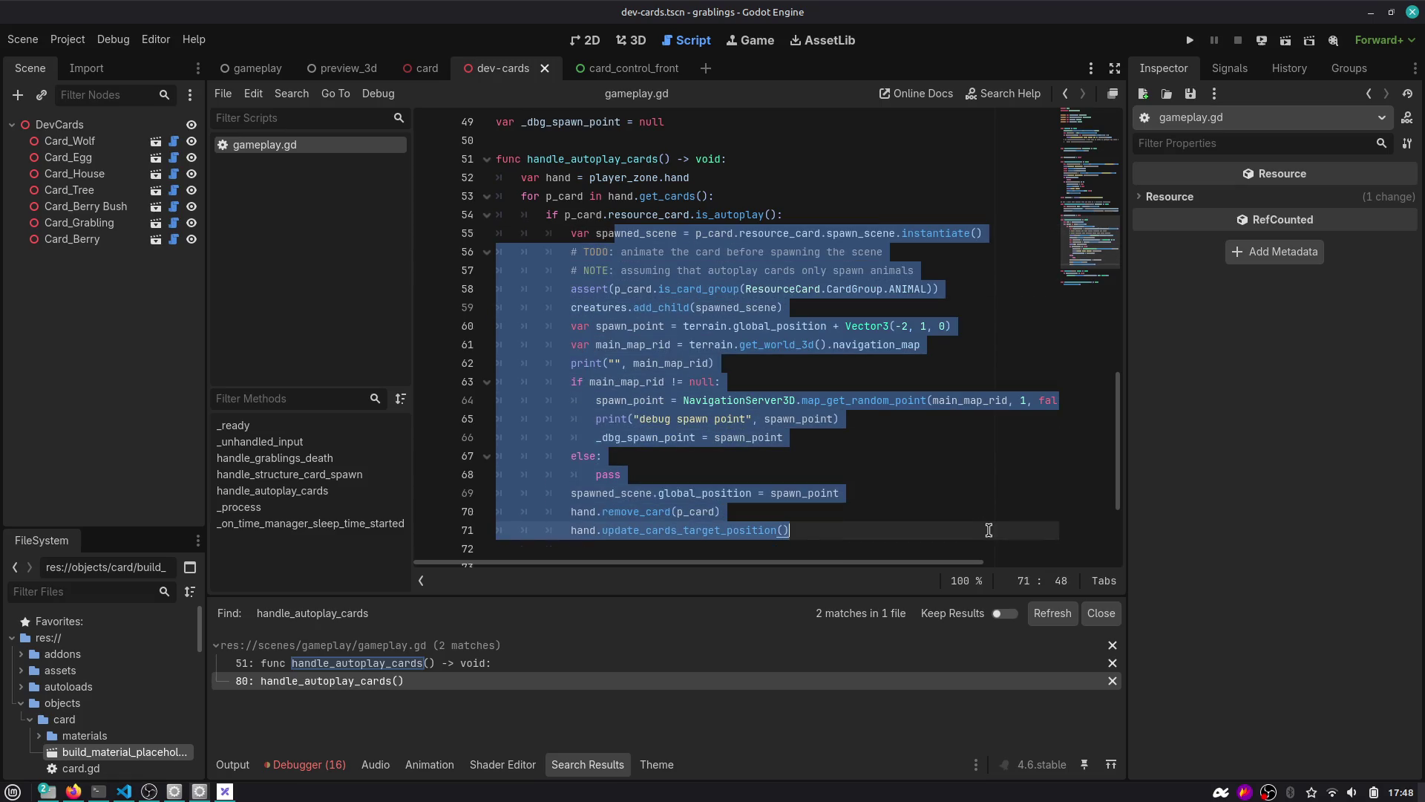
{"action": "left_click", "coordinate": [670, 530]}
{"action": "mouse_move", "coordinate": [830, 532]}
{"action": "left_mouse_down"}
{"action": "mouse_move", "coordinate": [546, 531]}
{"action": "mouse_move", "coordinate": [501, 512]}
{"action": "mouse_move", "coordinate": [469, 377]}
{"action": "mouse_move", "coordinate": [475, 493]}
{"action": "mouse_move", "coordinate": [447, 512]}
{"action": "left_mouse_up"}
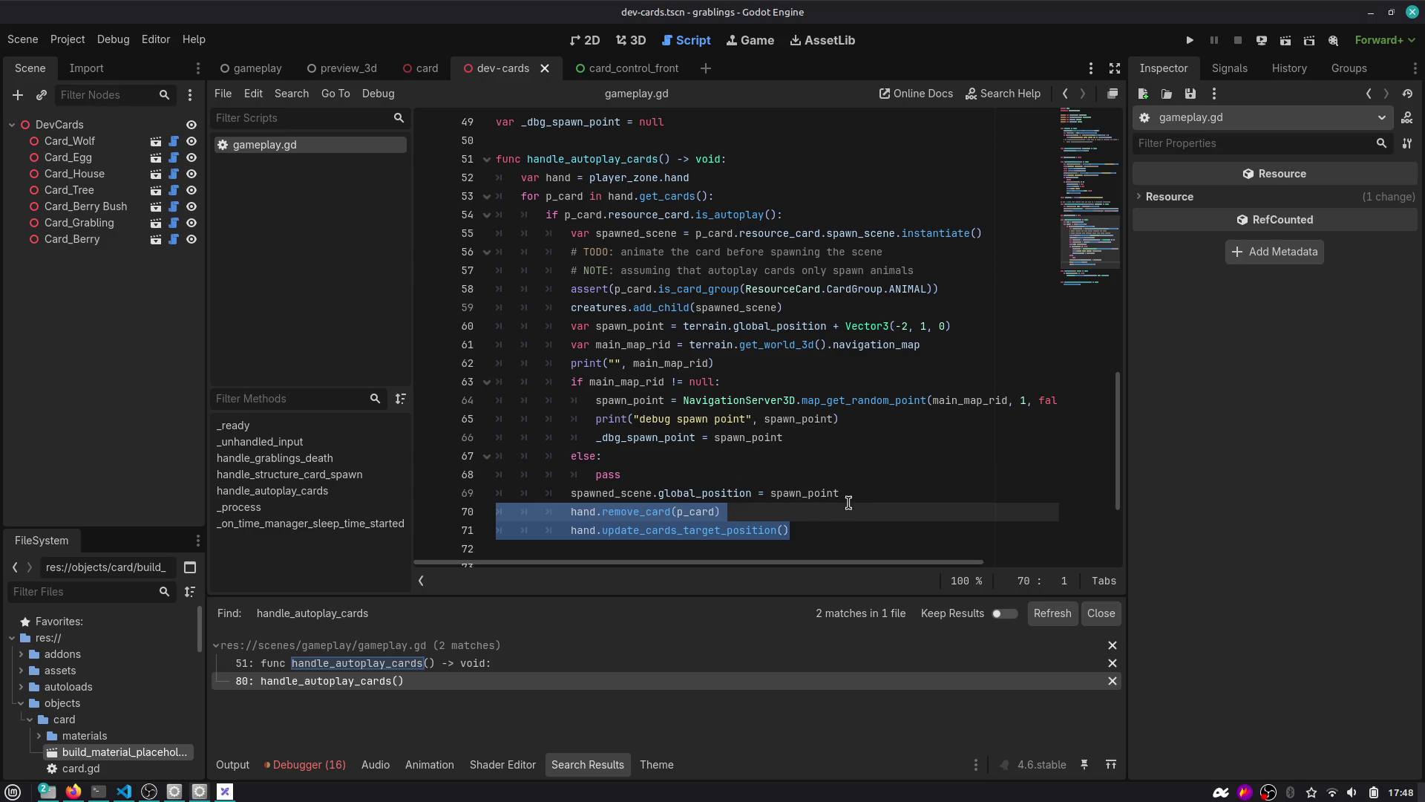
{"action": "left_click", "coordinate": [702, 511]}
{"action": "left_click_drag", "start_coordinate": [854, 494], "coordinate": [509, 496]}
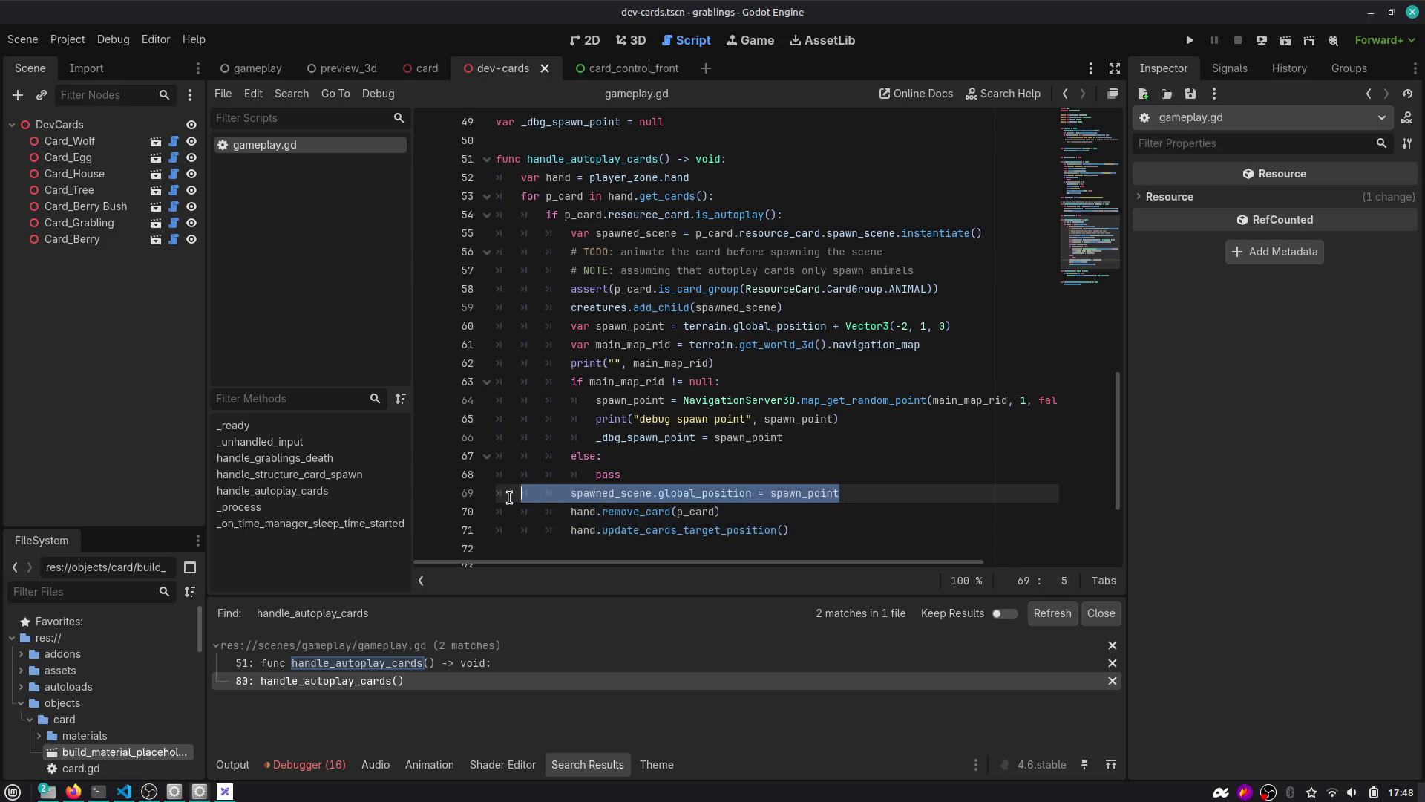
{"action": "left_click", "coordinate": [647, 495]}
{"action": "left_click_drag", "start_coordinate": [640, 479], "coordinate": [501, 379]}
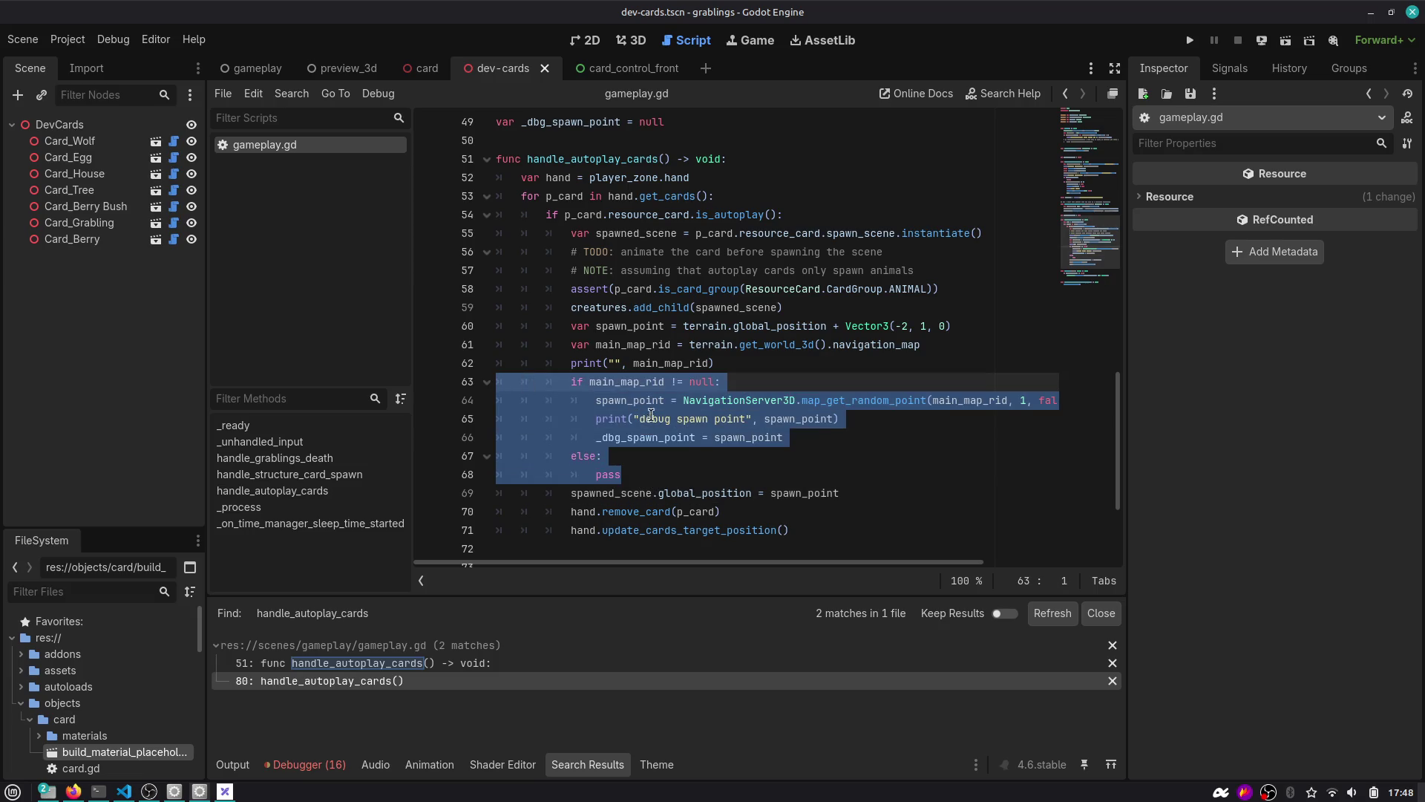
Delete the empty else/pass branch and the debug spawn point print line, then save.
{"action": "left_click", "coordinate": [691, 469]}
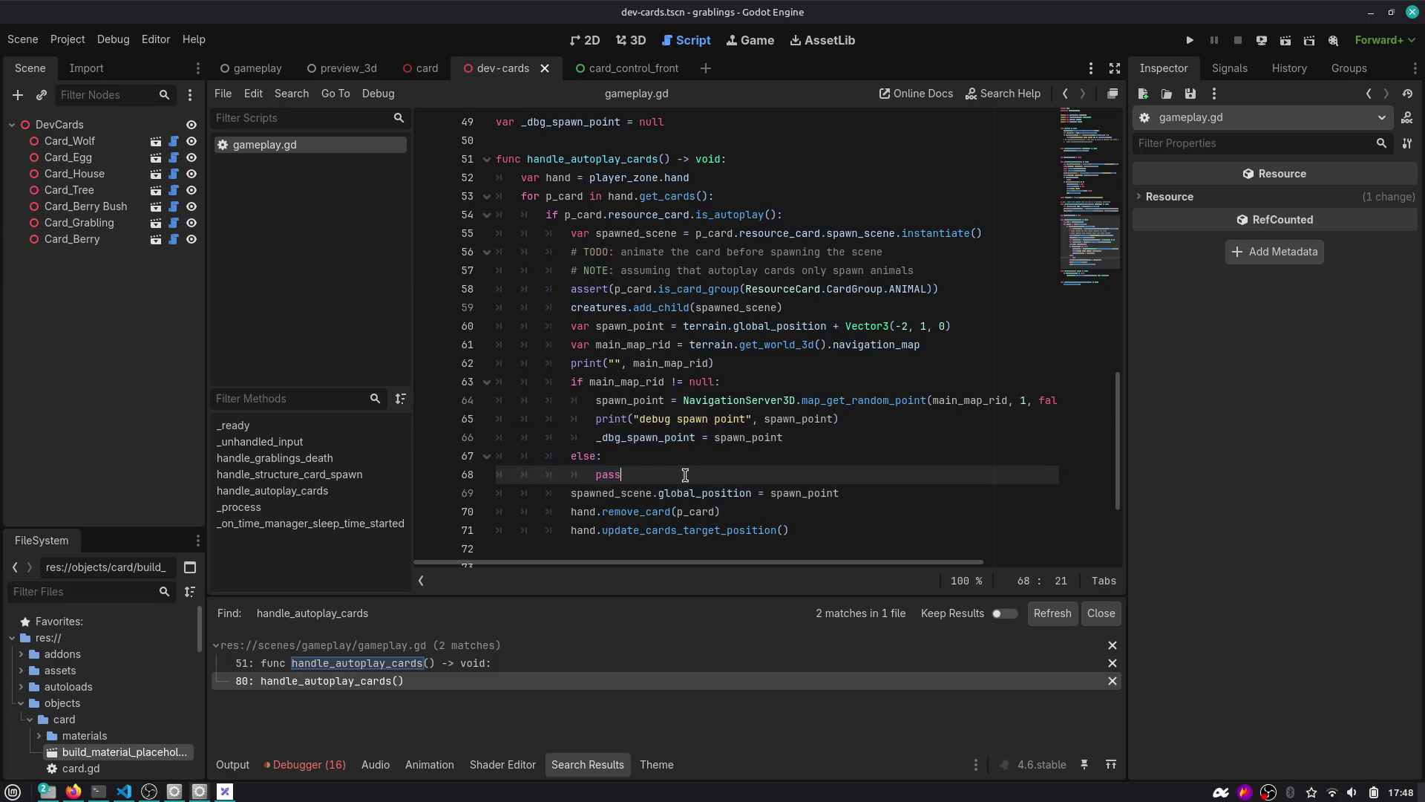
{"action": "left_click_drag", "start_coordinate": [690, 475], "coordinate": [427, 456]}
{"action": "key", "text": "BackSpace"}
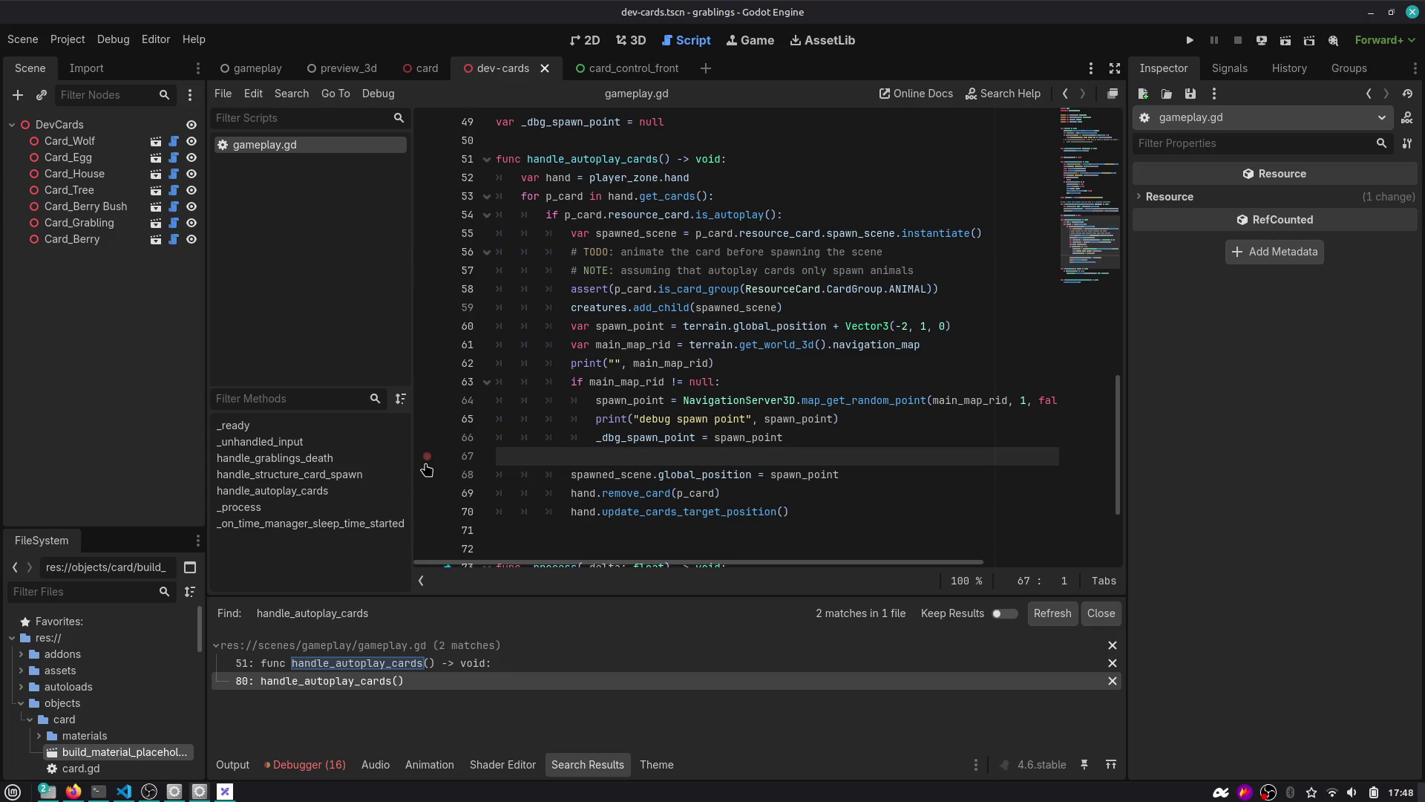
{"action": "key", "text": "BackSpace"}
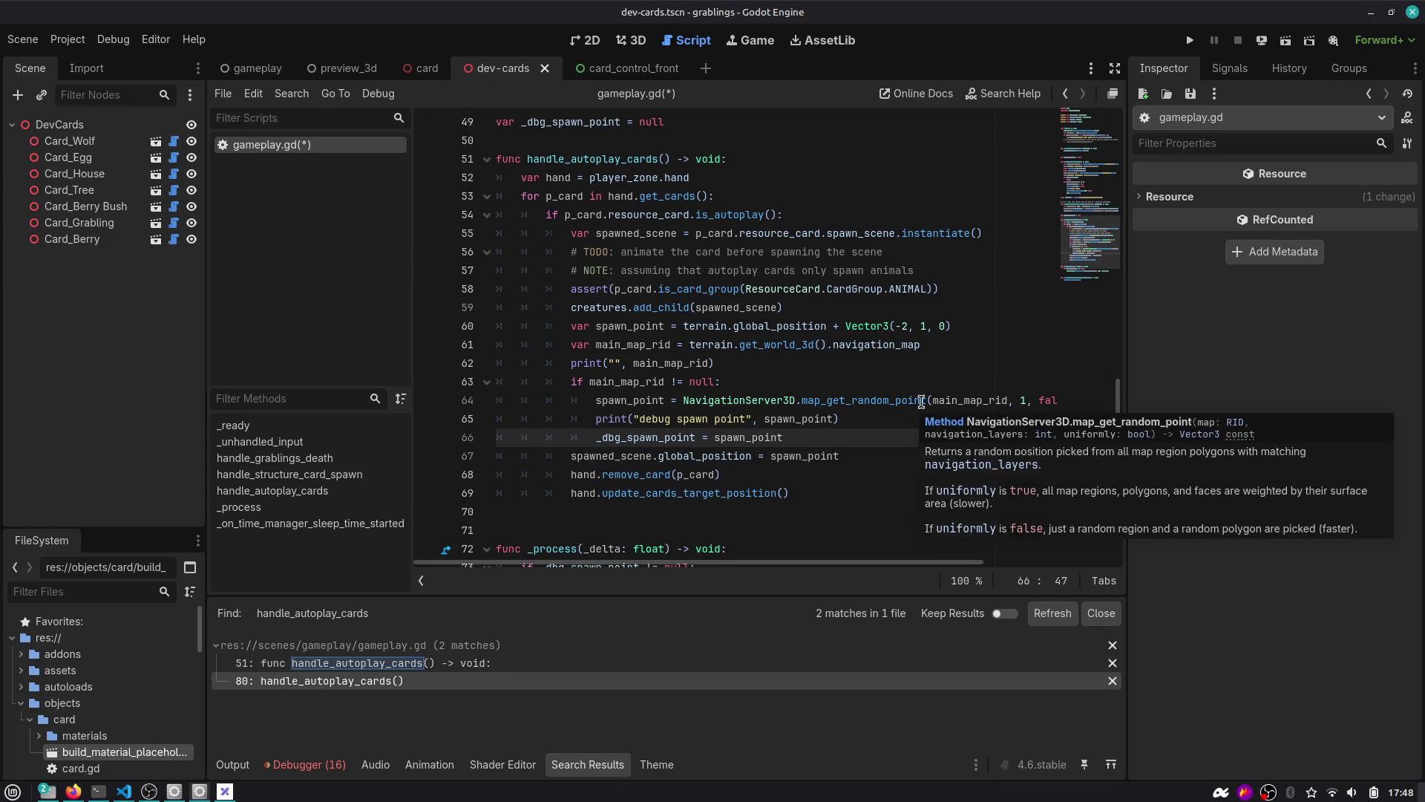
{"action": "double_click", "coordinate": [969, 400]}
{"action": "left_click", "coordinate": [847, 420]}
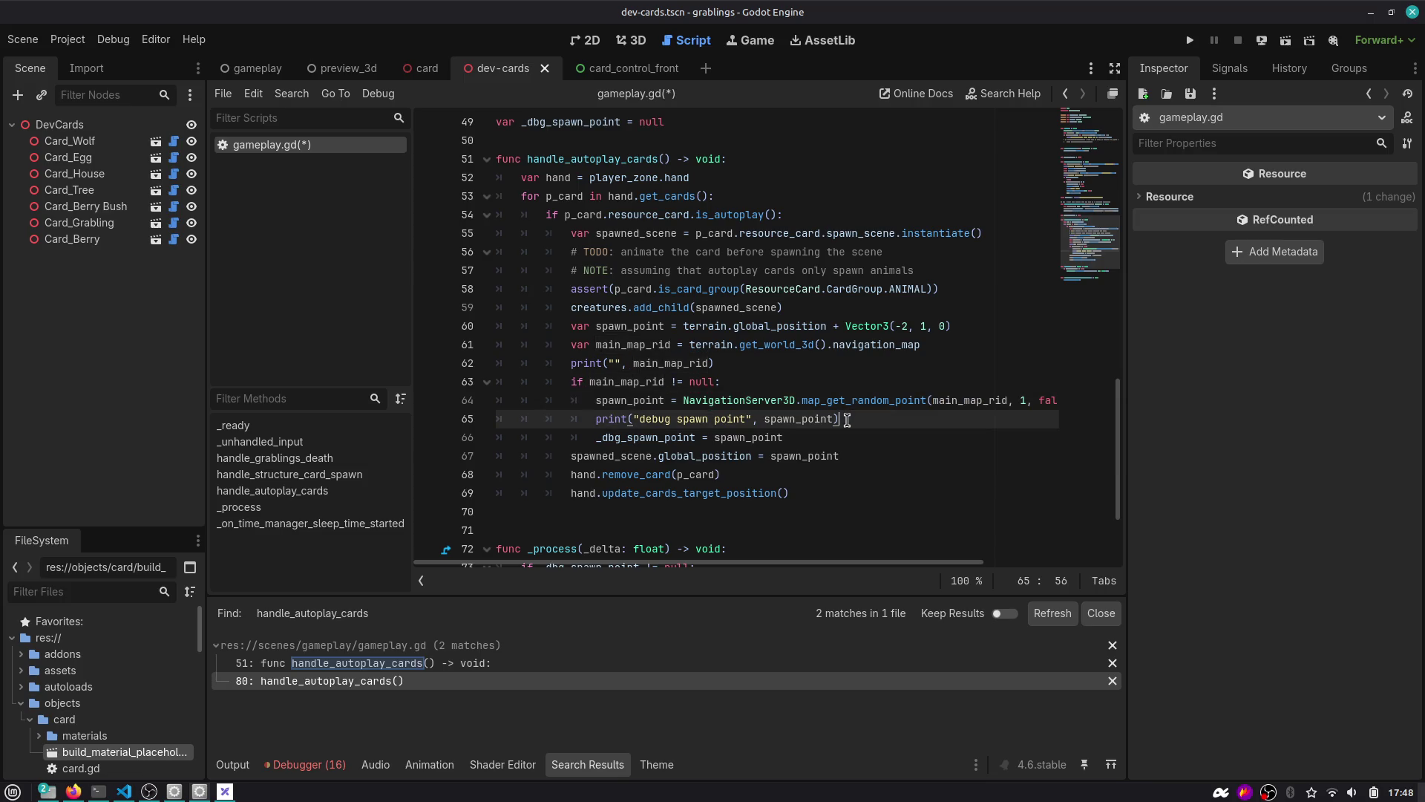
{"action": "key", "text": "ctrl+shift+k"}
{"action": "key", "text": "ctrl+s"}
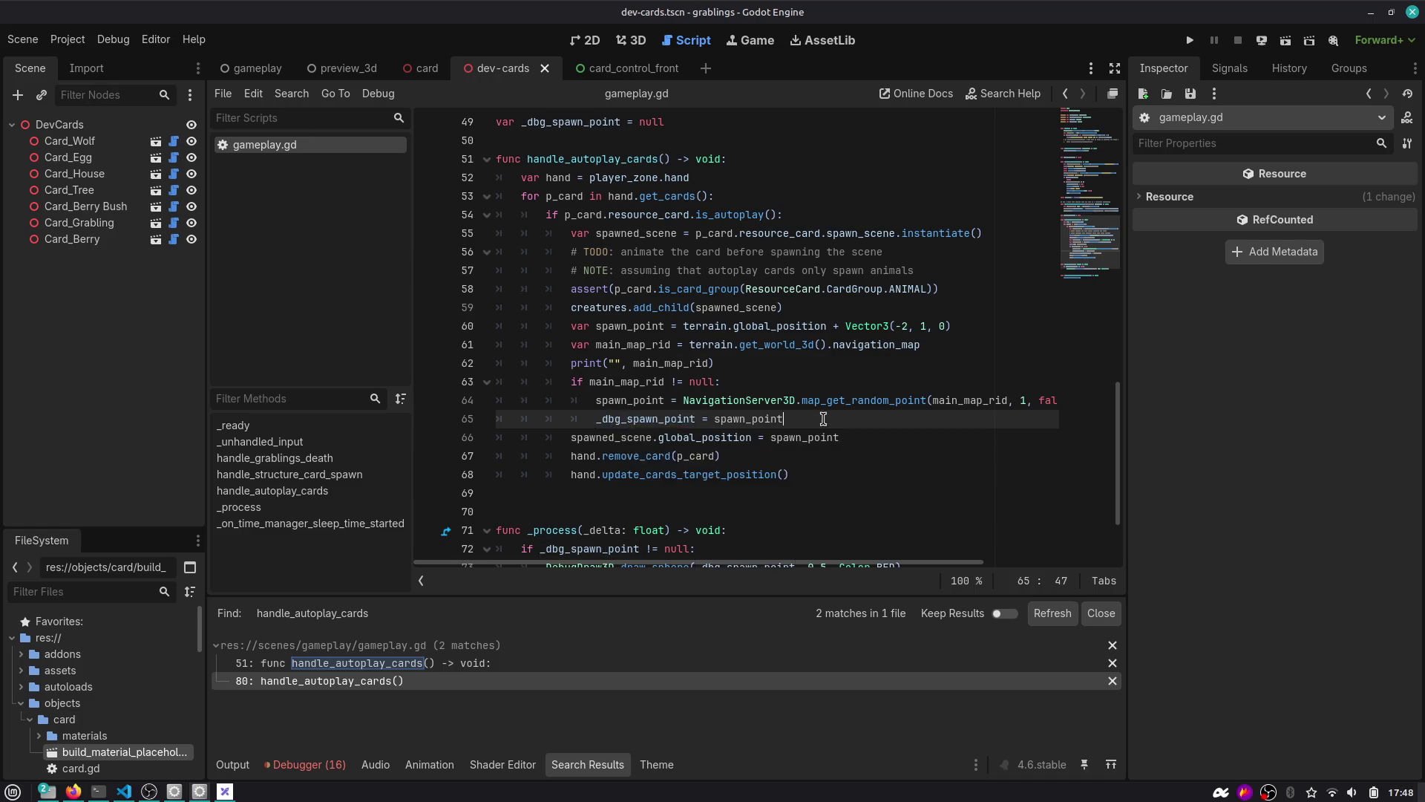
Remove the _process debug function and the _dbg_spawn_point declaration and assignment, then save.
{"action": "scroll", "coordinate": [824, 419], "scroll_direction": "down", "scroll_amount": 1}
{"action": "left_click_drag", "start_coordinate": [566, 537], "coordinate": [496, 476]}
{"action": "key", "text": "BackSpace"}
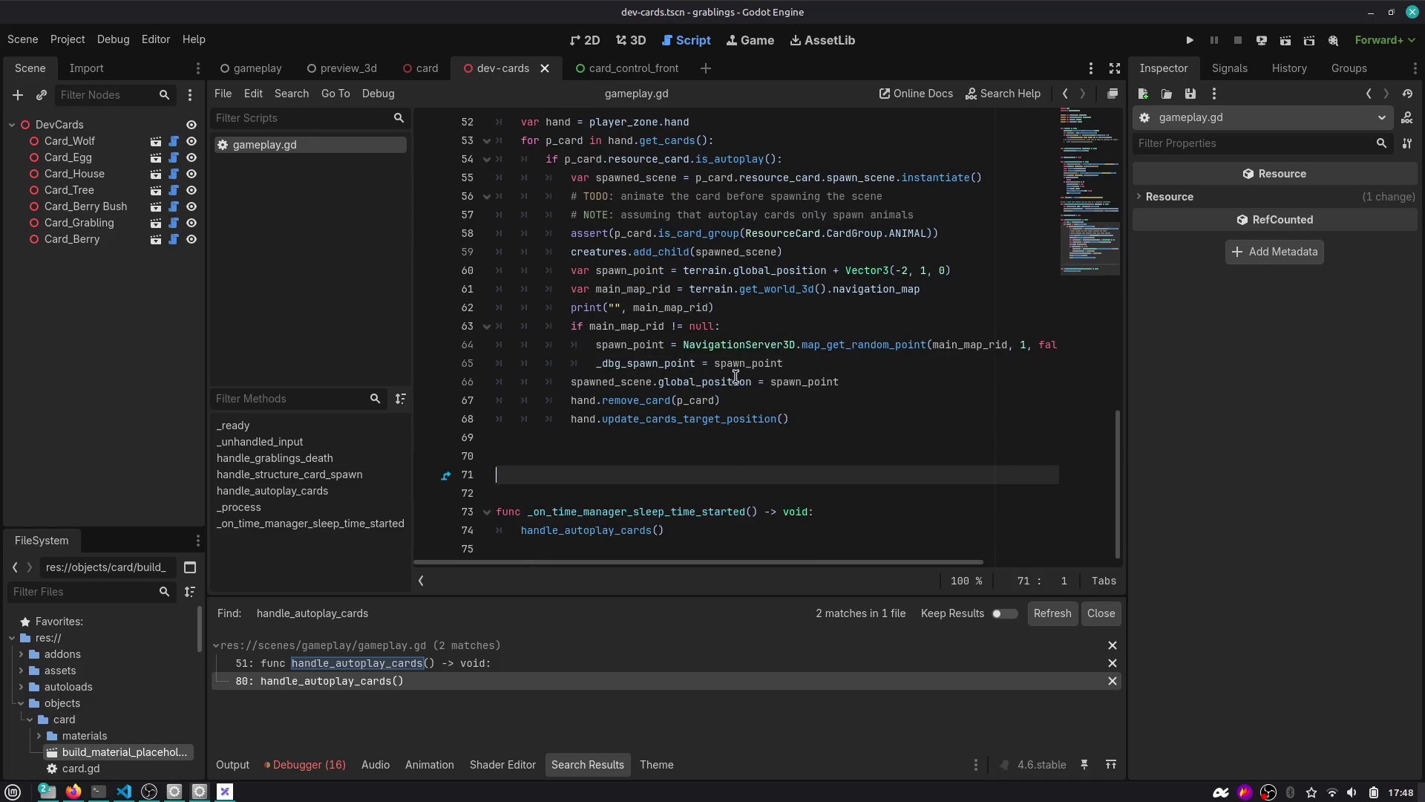
{"action": "left_click", "coordinate": [719, 363]}
{"action": "key", "text": "ctrl+shift+k"}
{"action": "scroll", "coordinate": [599, 395], "scroll_direction": "up", "scroll_amount": 5}
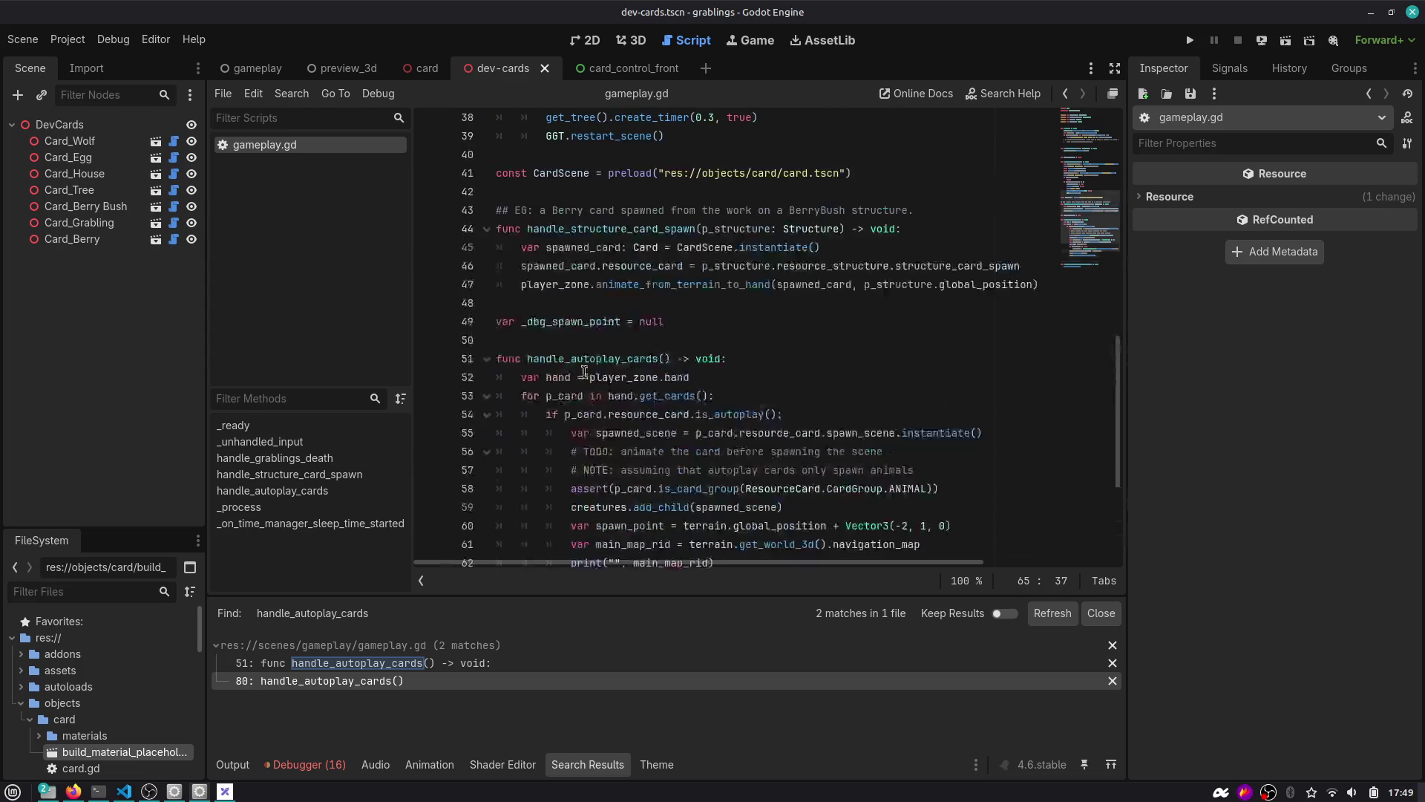
{"action": "double_click", "coordinate": [558, 324]}
{"action": "scroll", "coordinate": [610, 334], "scroll_direction": "down", "scroll_amount": 3}
{"action": "key", "text": "ctrl+shift+k"}
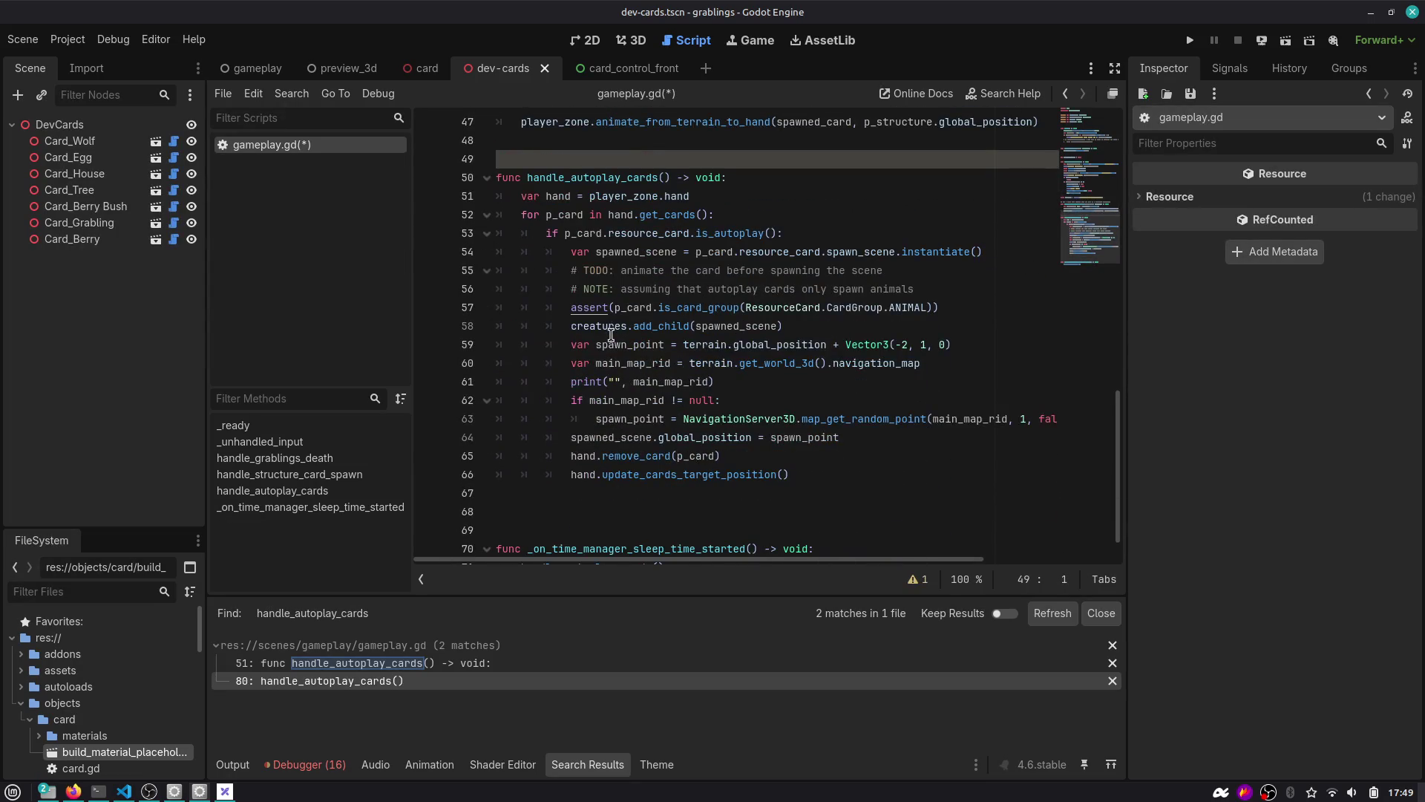
{"action": "key", "text": "ctrl+s"}
Remove an extra blank line and the print of main_map_rid.
{"action": "left_click", "coordinate": [576, 494]}
{"action": "key", "text": "ctrl+shift+k"}
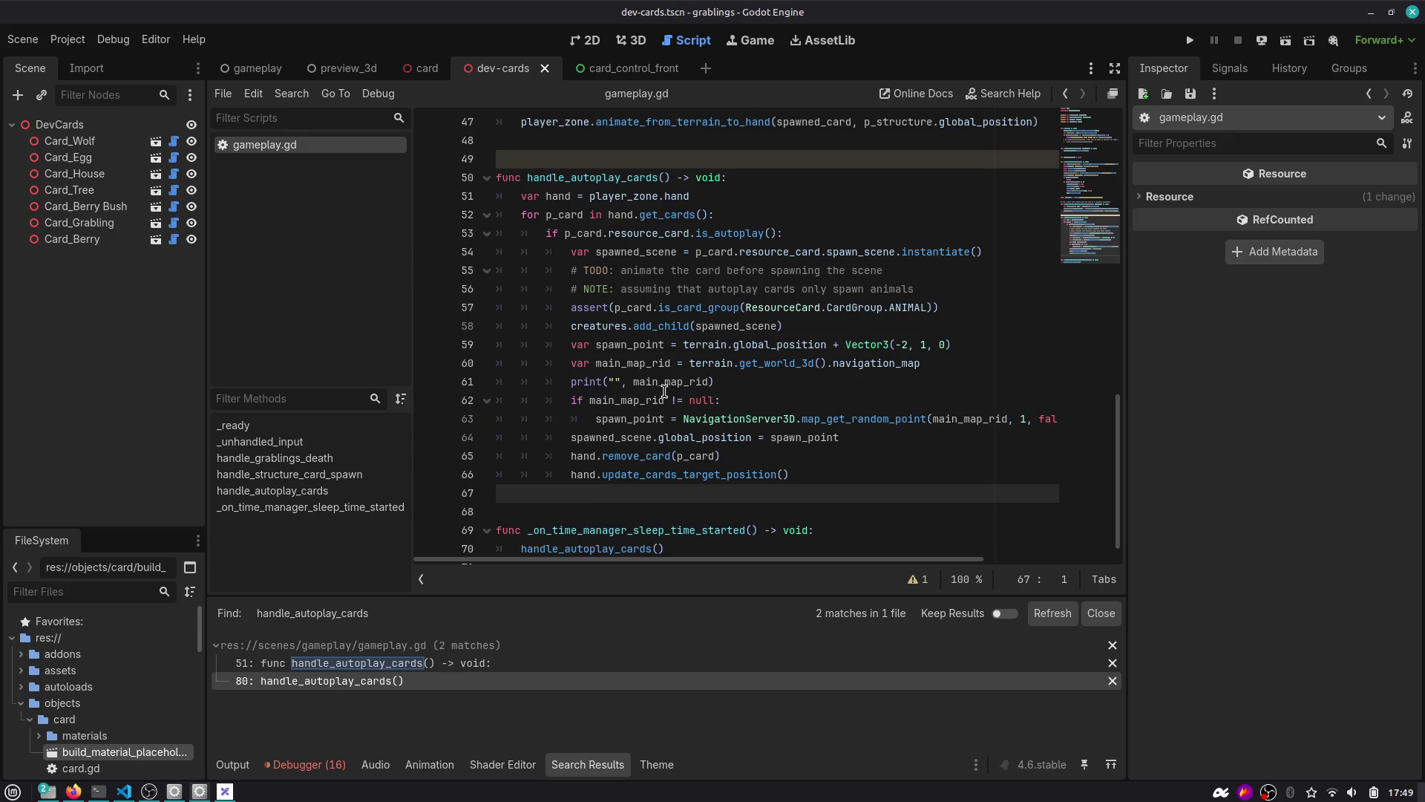
{"action": "left_click", "coordinate": [633, 382]}
{"action": "key", "text": "ctrl+shift+k"}
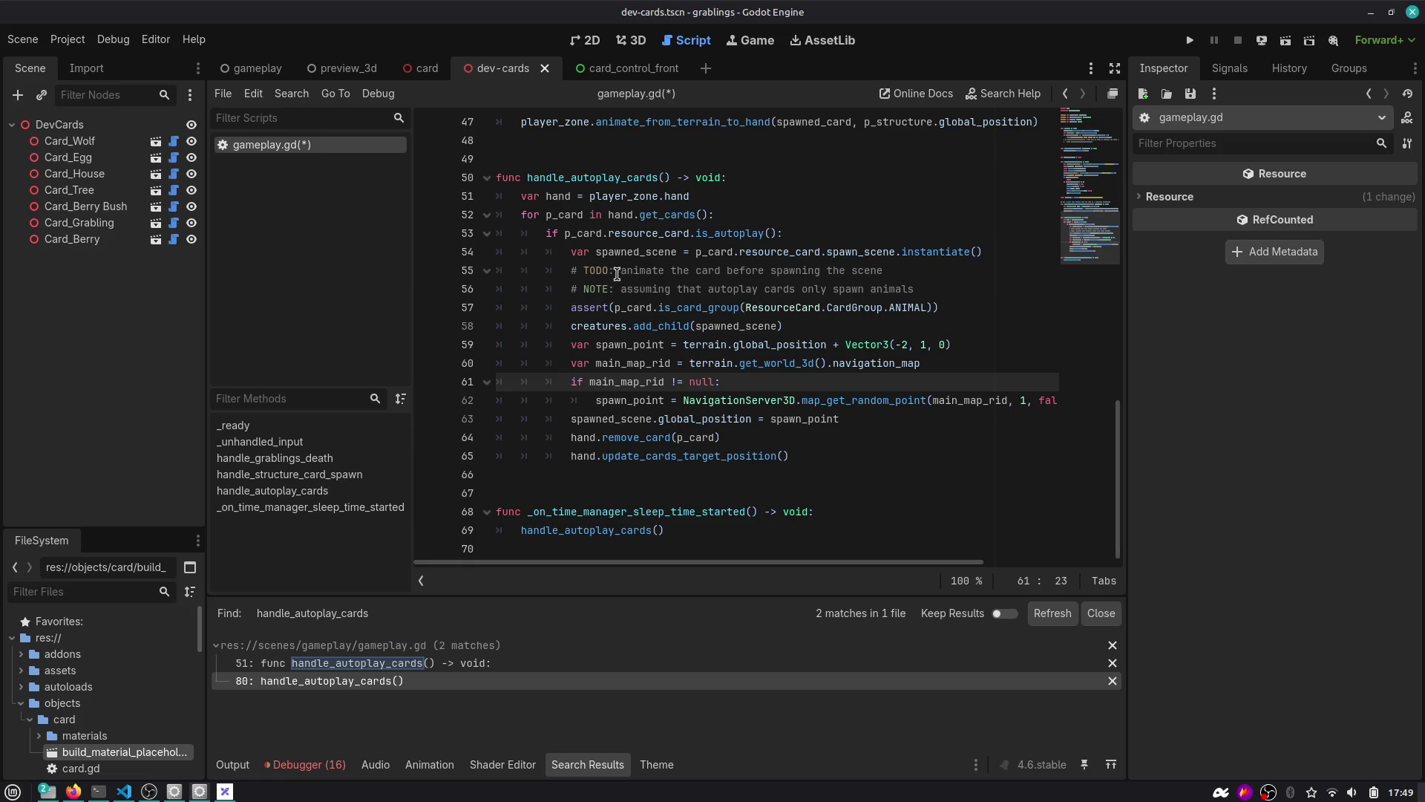
Add the message "spawning not-animal cards needs to be implemented" to the ANIMAL-group assert.
{"action": "left_click_drag", "start_coordinate": [653, 270], "coordinate": [887, 267]}
{"action": "left_click_drag", "start_coordinate": [635, 289], "coordinate": [914, 289]}
{"action": "left_click", "coordinate": [927, 290]}
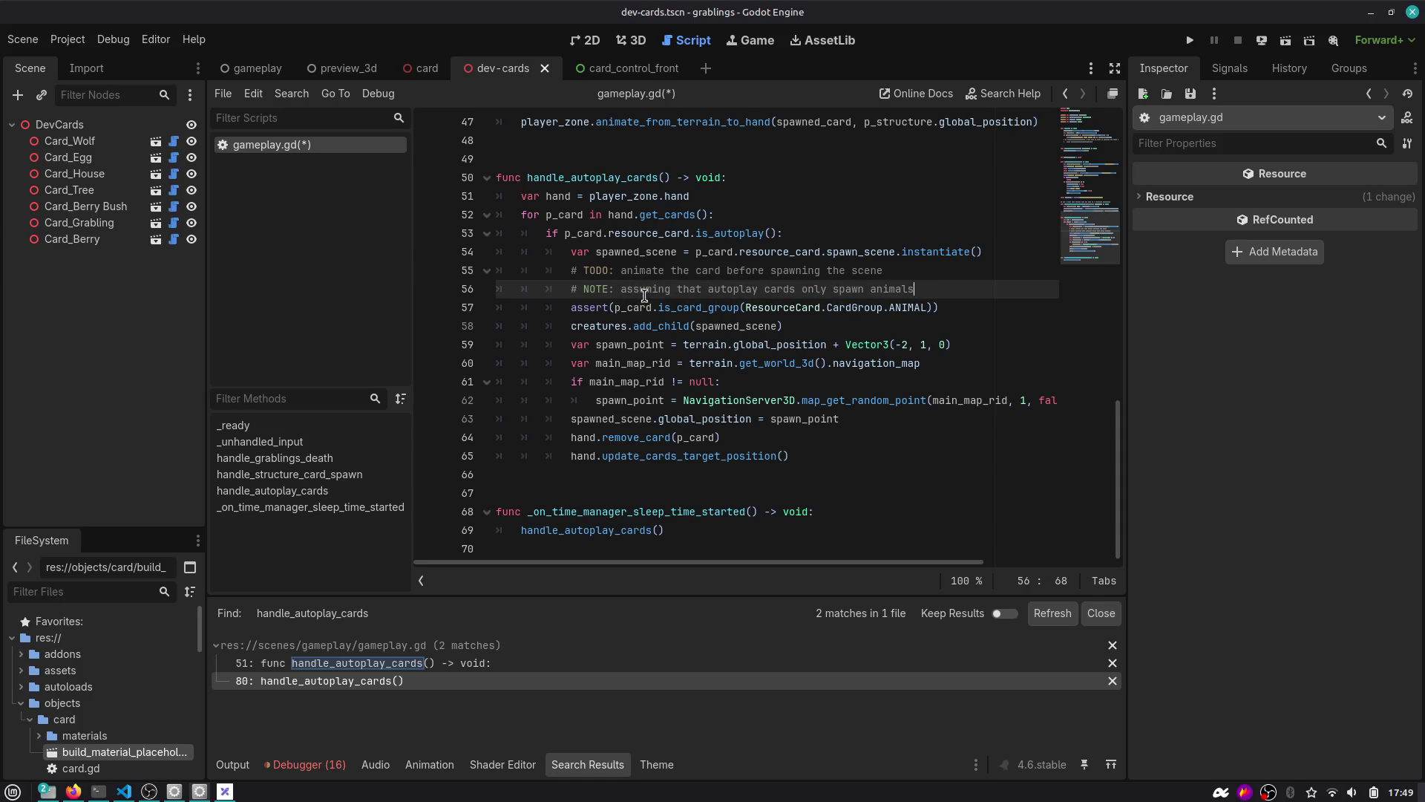
{"action": "left_click", "coordinate": [932, 307]}
{"action": "type", "text": ", \"sp"}
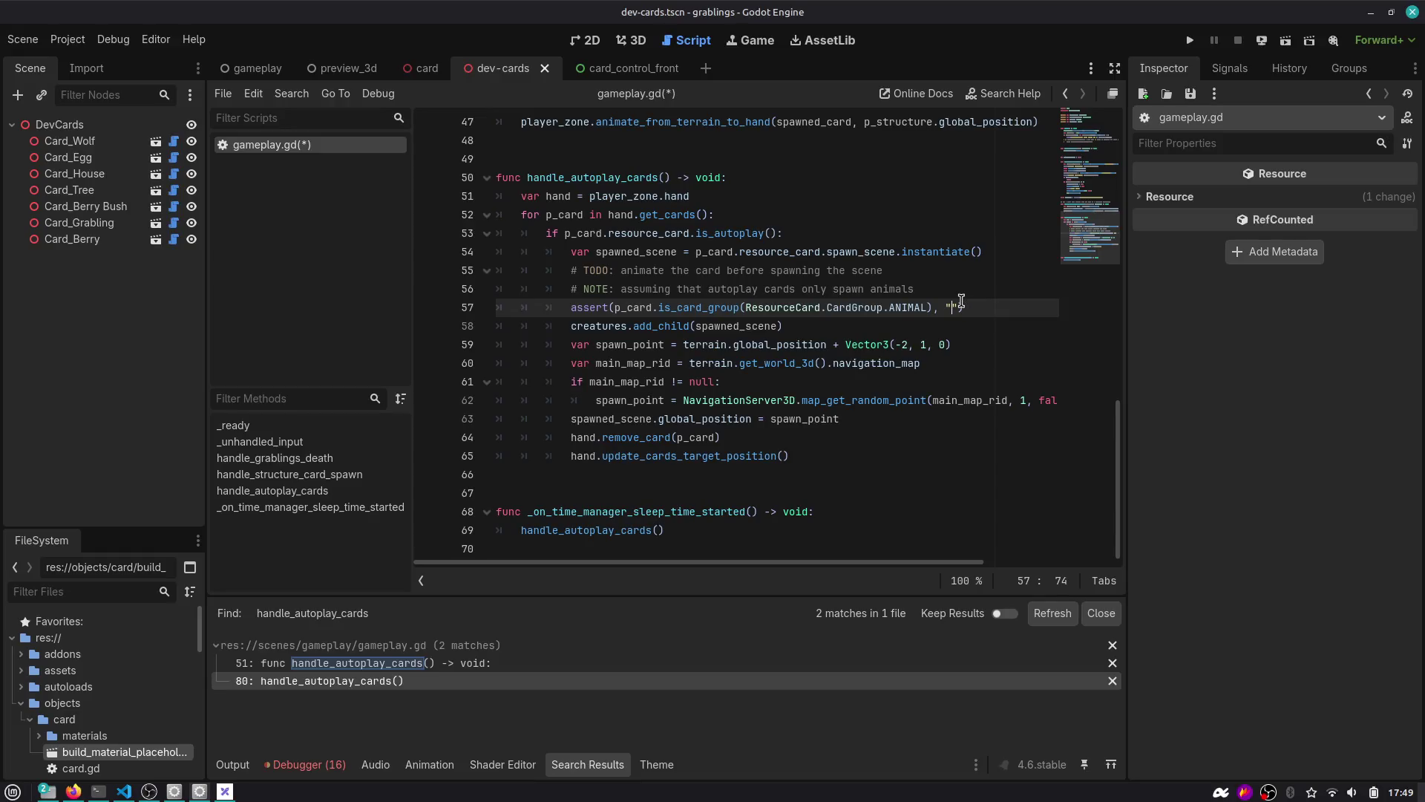
{"action": "type", "text": "awning "}
{"action": "type", "text": "cards"}
{"action": "key", "text": "ctrl+Left"}
{"action": "type", "text": "not-animal"}
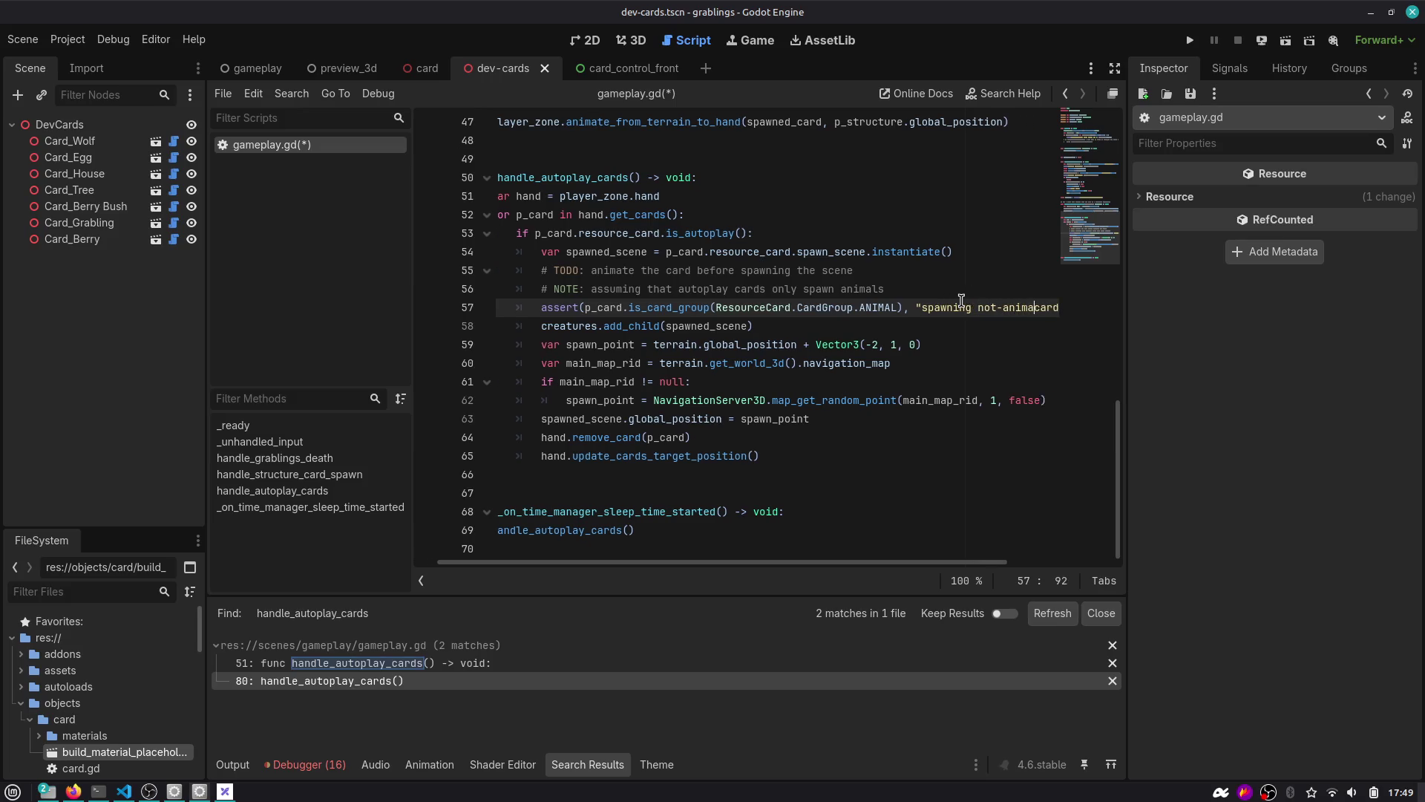
{"action": "key", "text": "ctrl+Right"}
{"action": "type", "text": "e"}
{"action": "key", "text": "BackSpace"}
{"action": "type", "text": "needs to be im"}
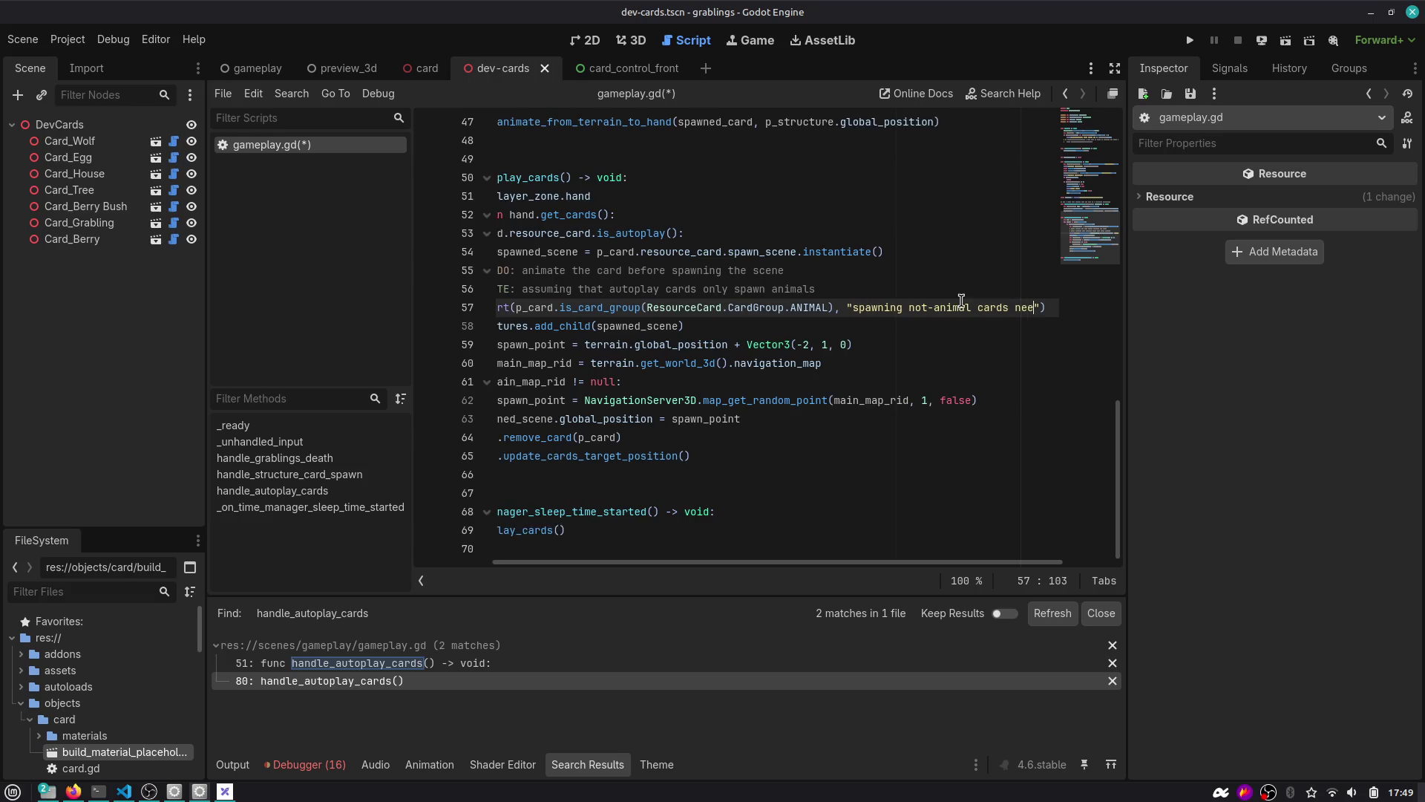
{"action": "type", "text": "plemented"}
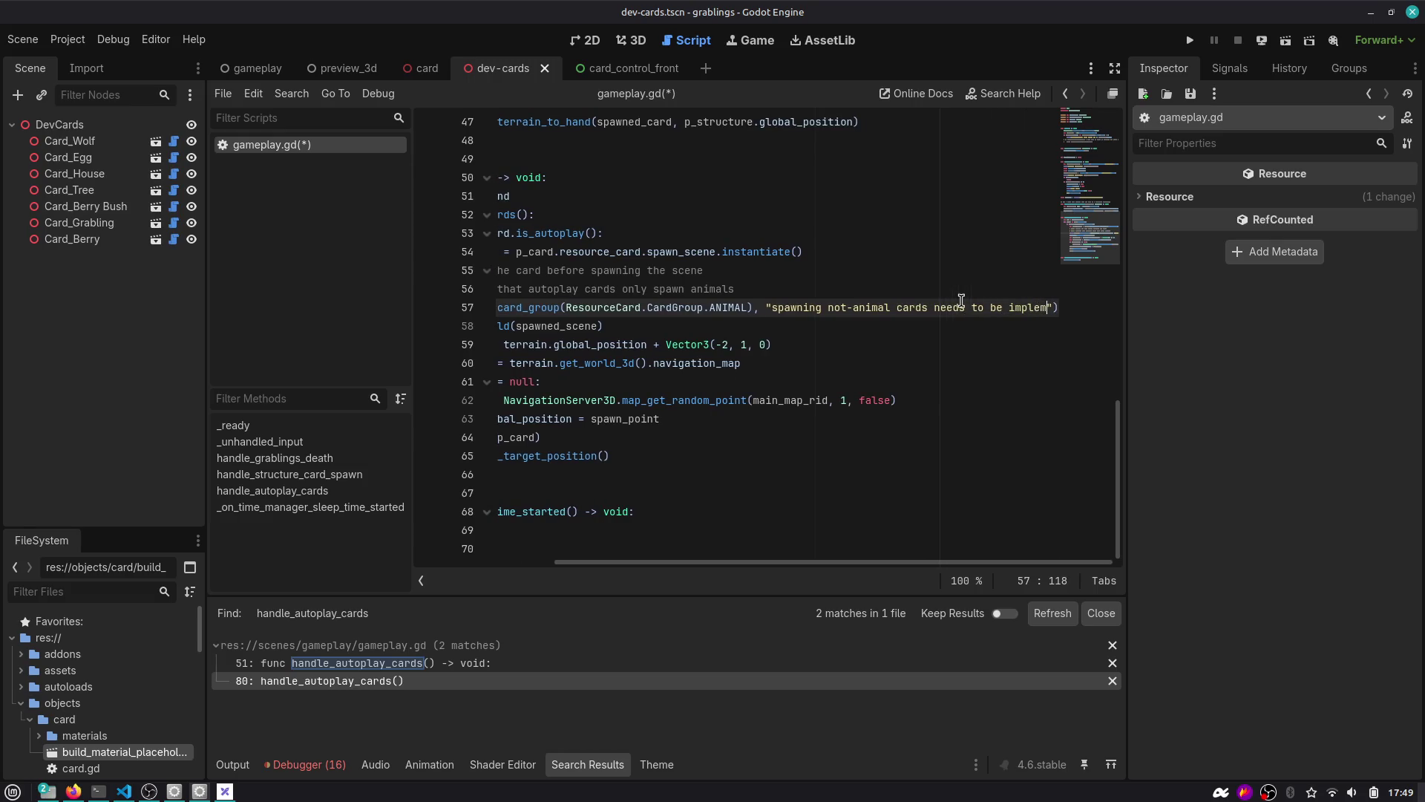
{"action": "key", "text": "Home"}
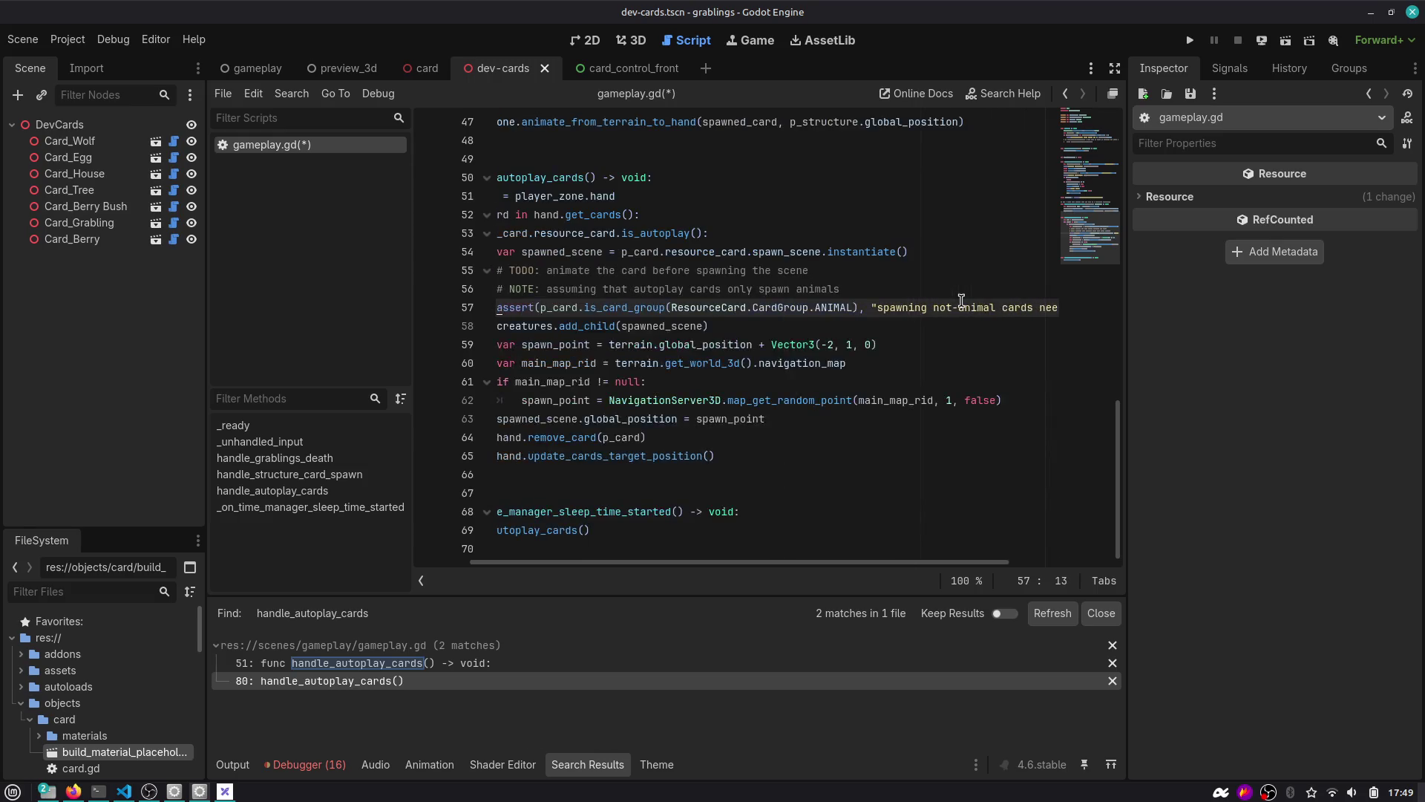
{"action": "scroll", "coordinate": [663, 300], "scroll_direction": "up", "scroll_amount": 1}
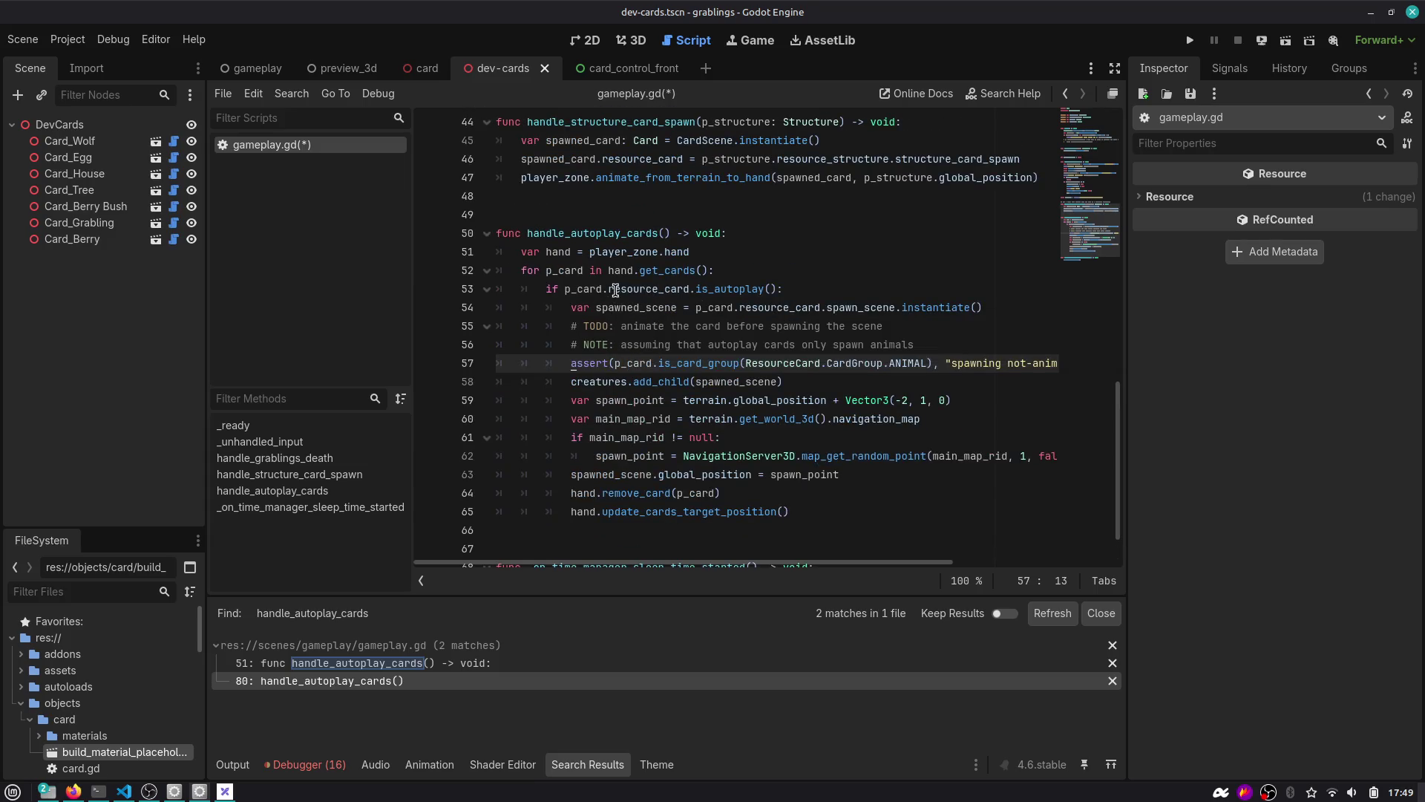
Cut the autoplay spawning block and write a new spawn_autplay_animal_card() -> void signature below.
{"action": "left_click", "coordinate": [614, 289]}
{"action": "left_click", "coordinate": [652, 309]}
{"action": "mouse_move", "coordinate": [808, 511]}
{"action": "left_mouse_down"}
{"action": "mouse_move", "coordinate": [498, 476]}
{"action": "mouse_move", "coordinate": [491, 311]}
{"action": "left_mouse_up"}
{"action": "key", "text": "Delete"}
{"action": "key", "text": "Return"}
{"action": "key", "text": "Return"}
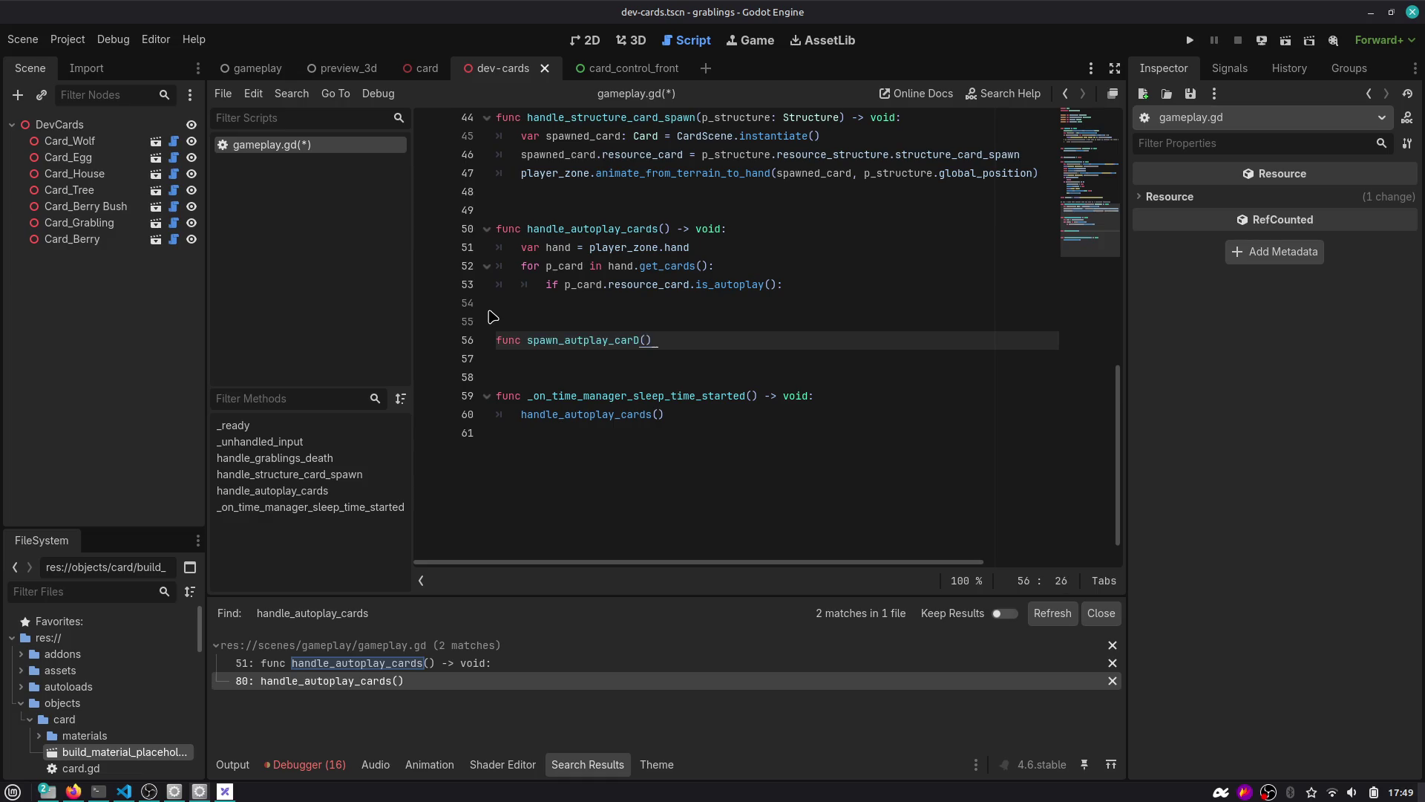
{"action": "type", "text": "d"}
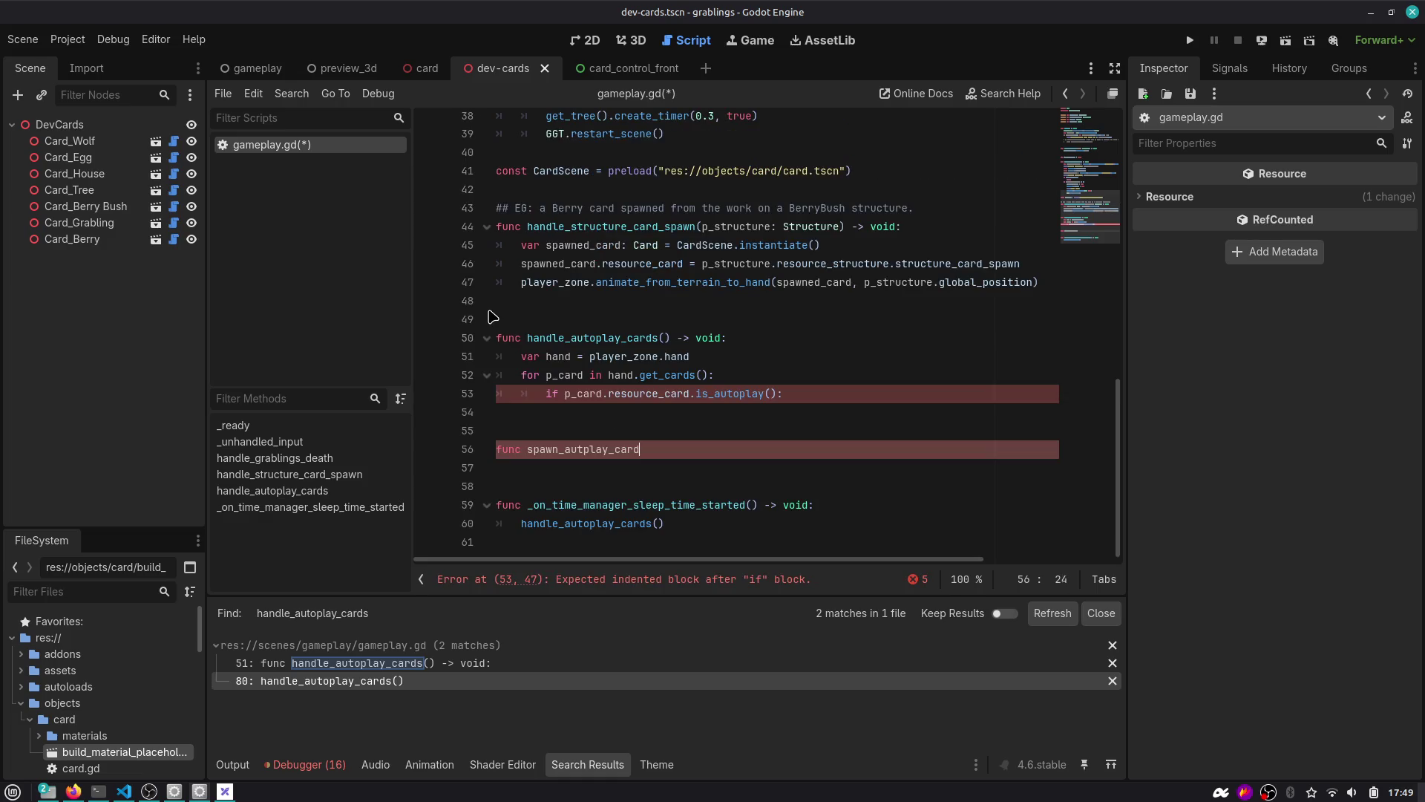
{"action": "key", "text": "BackSpace"}
Paste the spawning block into the new function and unindent it two levels.
{"action": "key", "text": "ctrl+v"}
{"action": "key", "text": "Down"}
{"action": "key", "text": "shift+Down"}
{"action": "key", "text": "shift+Down"}
{"action": "key", "text": "shift+Down"}
{"action": "key", "text": "shift+Tab"}
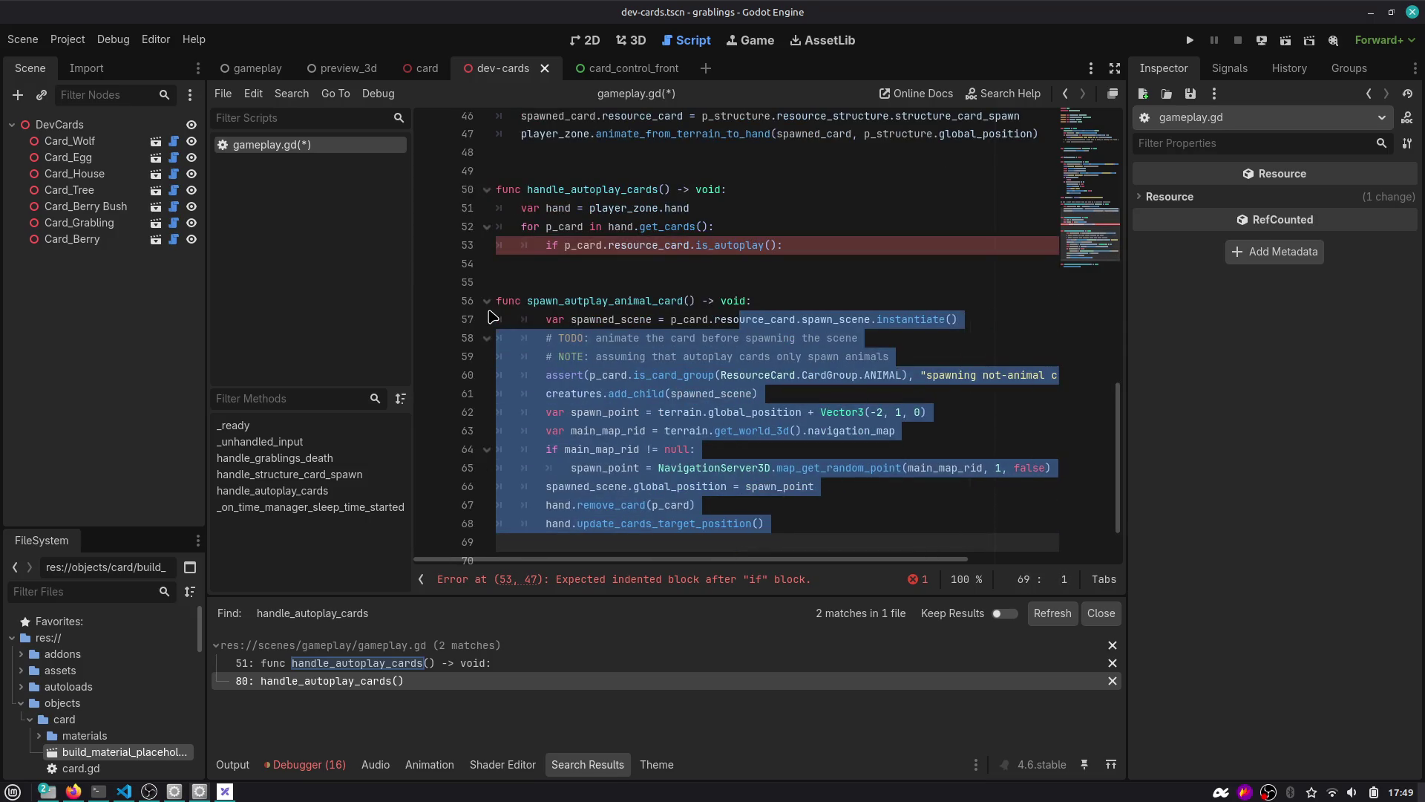
{"action": "key", "text": "shift+Tab"}
{"action": "key", "text": "Down"}
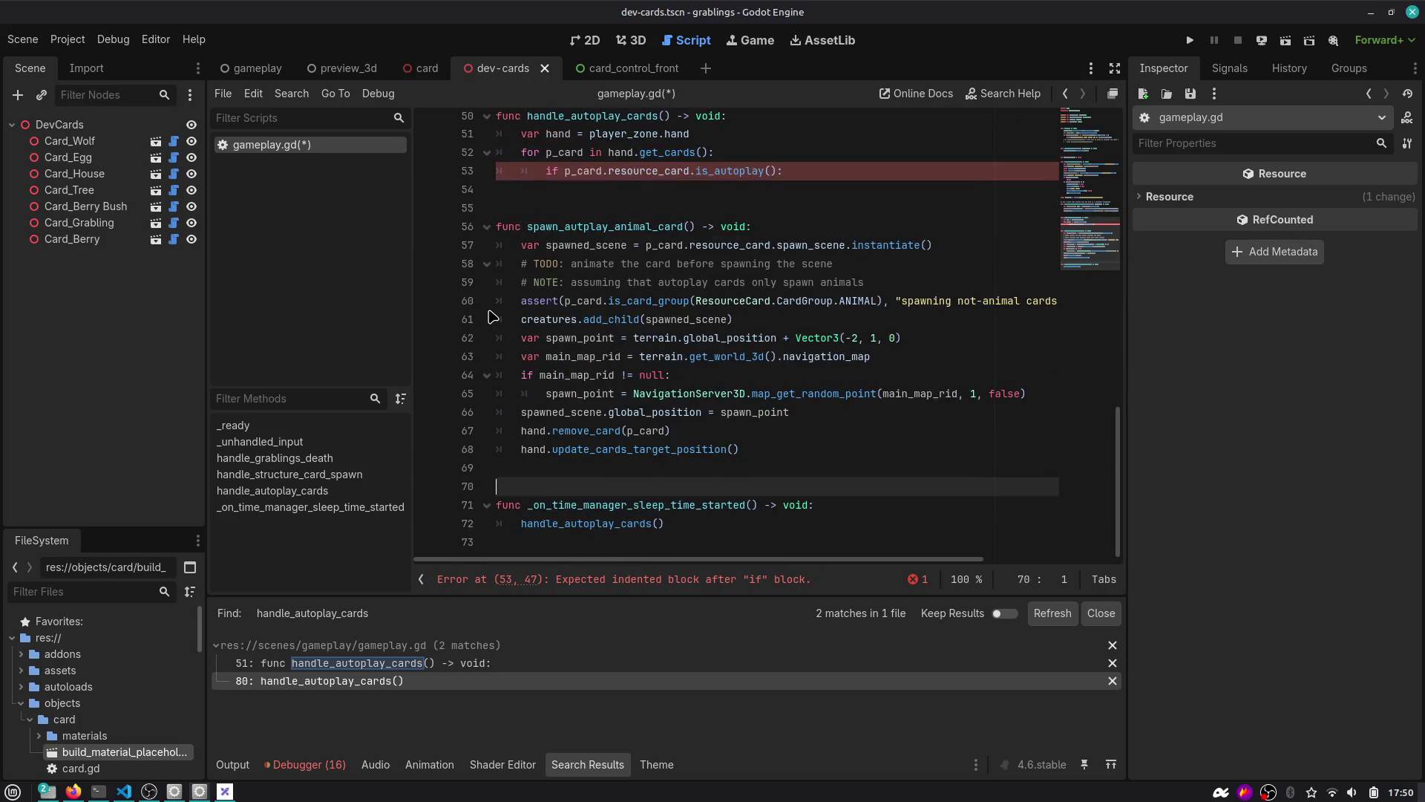
Call spawn_autplay_animal_card with p_card inside the is_autoplay check.
{"action": "left_click", "coordinate": [787, 171]}
{"action": "key", "text": "Return"}
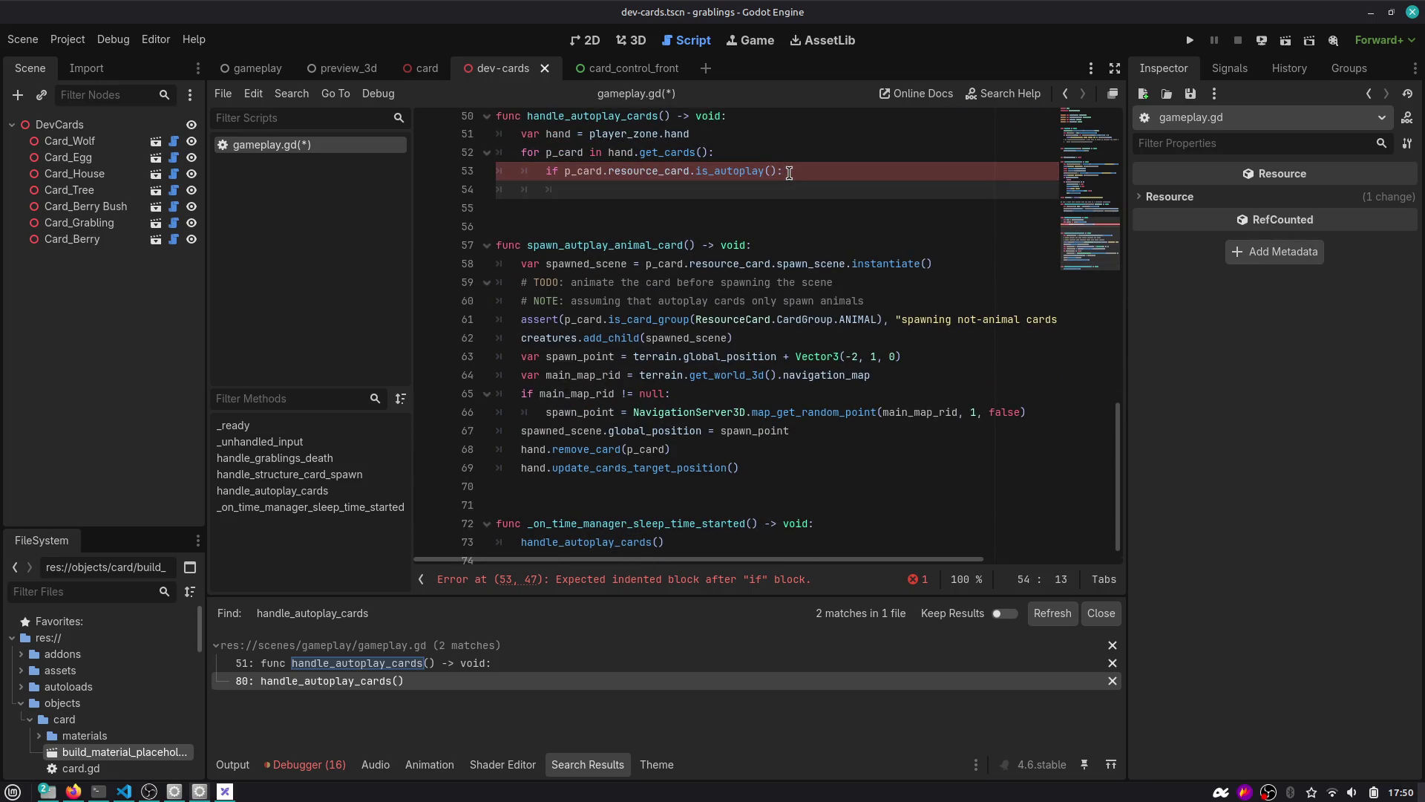
{"action": "type", "text": "spaw"}
{"action": "key", "text": "Return"}
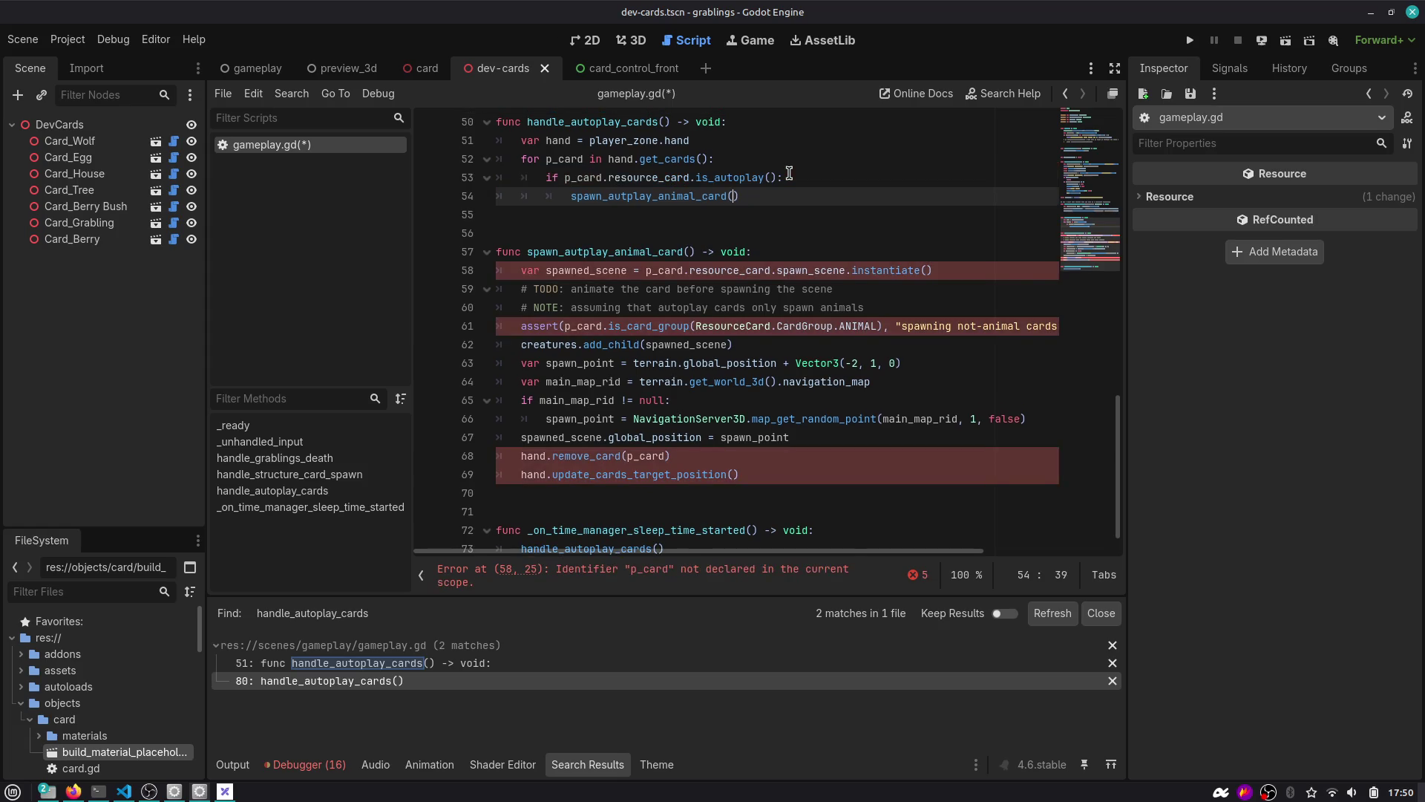
{"action": "key", "text": "Escape"}
Add a p_card: ResourceCard parameter to the spawn function's signature.
{"action": "key", "text": "Up"}
{"action": "key", "text": "Up"}
{"action": "key", "text": "Up"}
{"action": "key", "text": "Down"}
{"action": "key", "text": "Down"}
{"action": "key", "text": "Down"}
{"action": "key", "text": "Down"}
{"action": "key", "text": "End"}
{"action": "key", "text": "Left"}
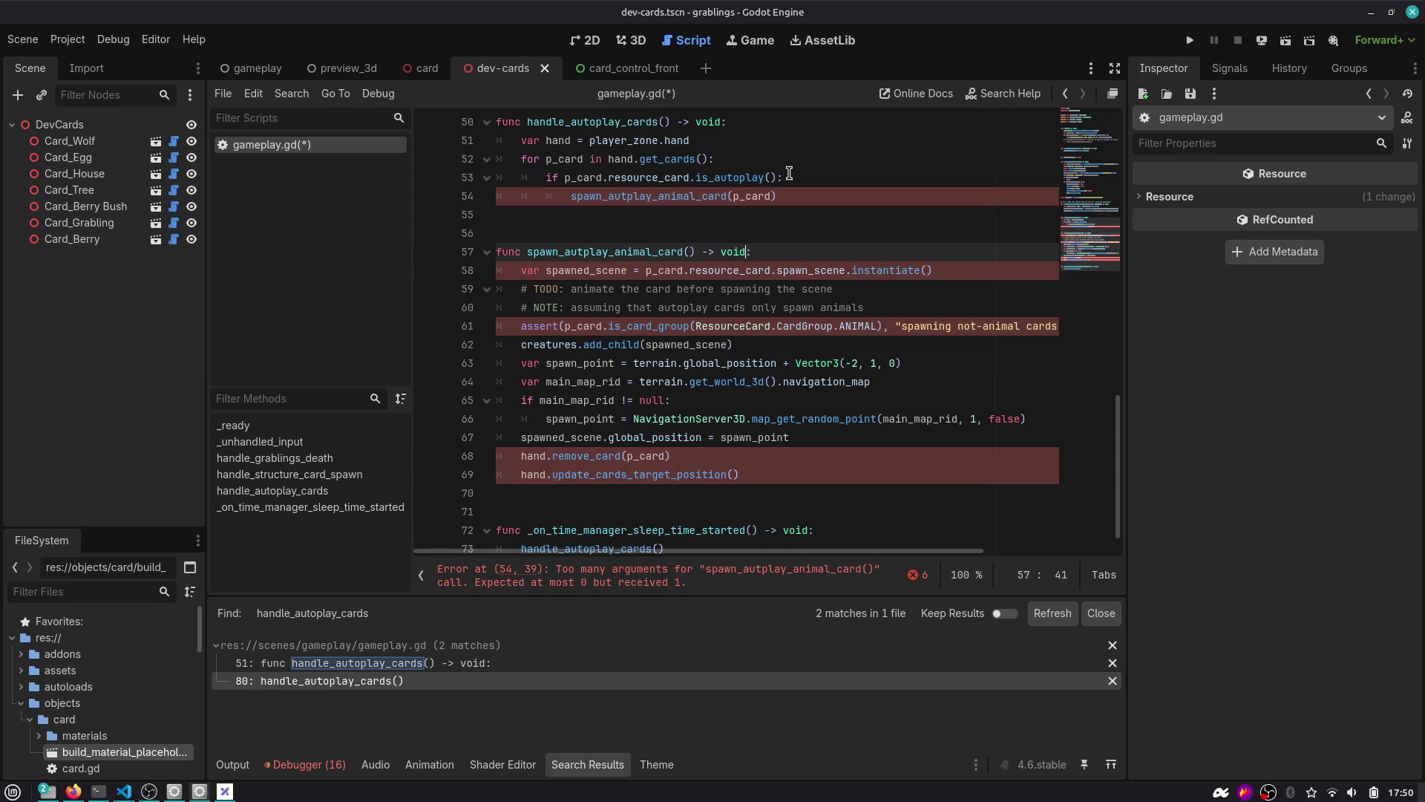
{"action": "type", "text": "p_card: "}
{"action": "type", "text": "ResourceCard"}
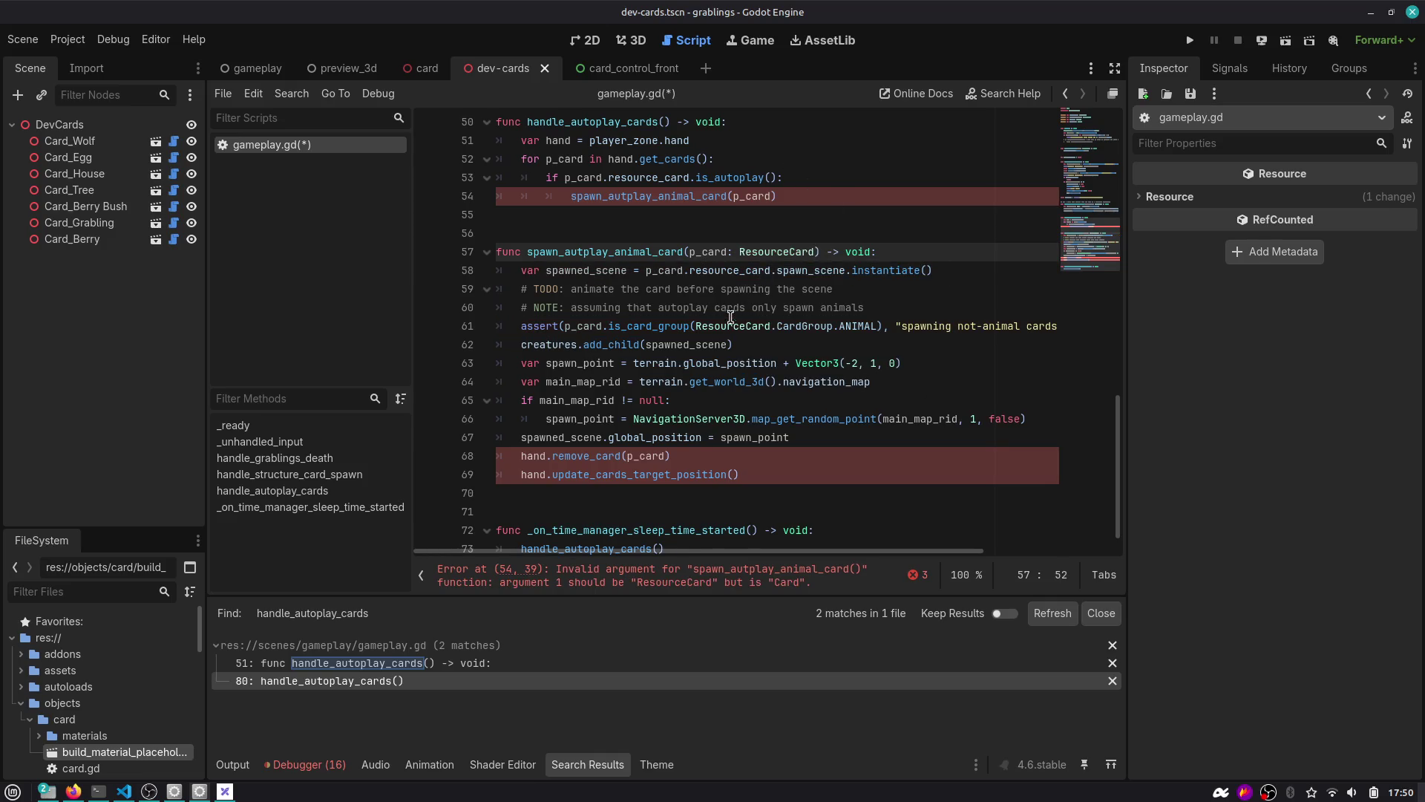
Copy the hand variable declaration into the spawn function, keeping it in the autoplay loop.
{"action": "left_click", "coordinate": [520, 456]}
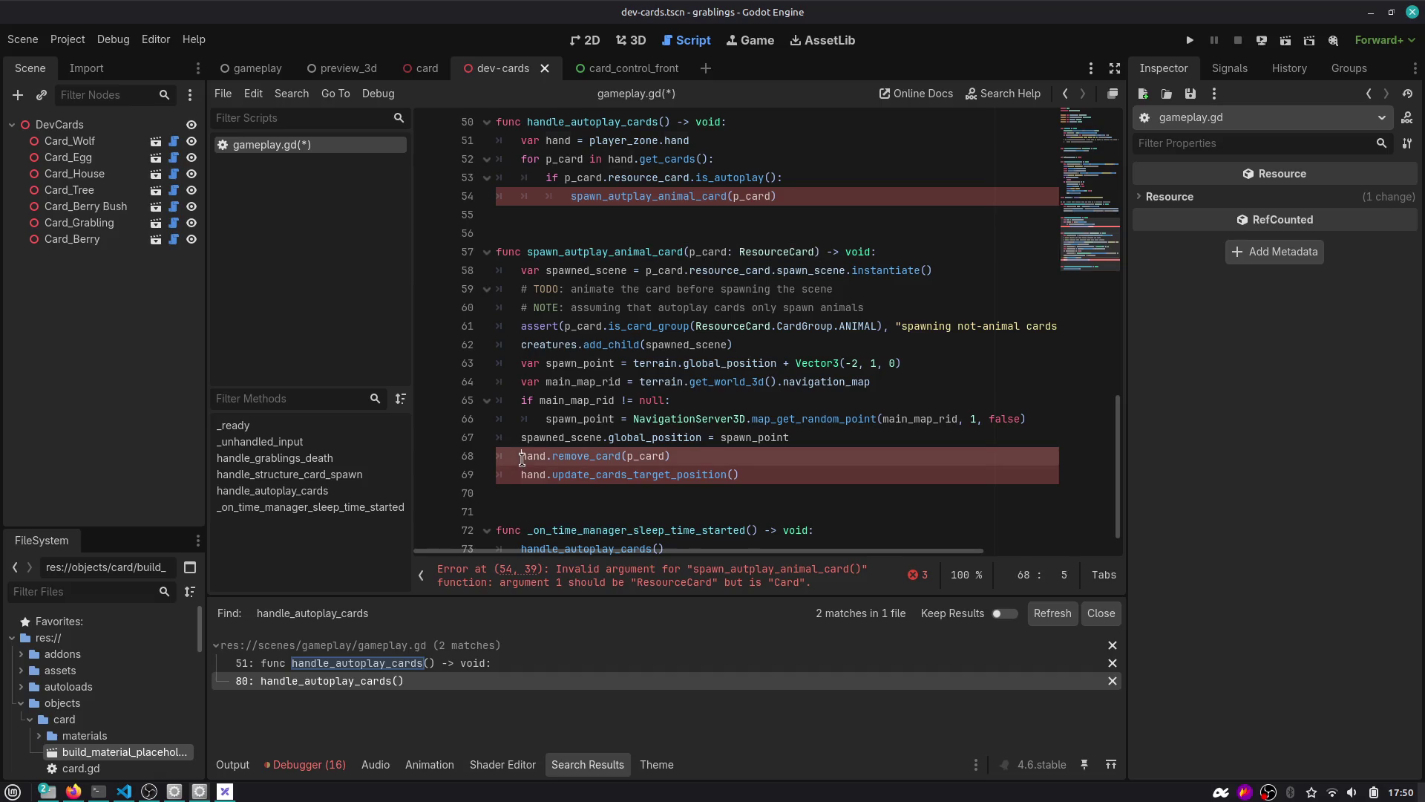
{"action": "scroll", "coordinate": [534, 449], "scroll_direction": "up", "scroll_amount": 2}
{"action": "left_click", "coordinate": [703, 250]}
{"action": "key", "text": "shift+Home"}
{"action": "key", "text": "ctrl+x"}
{"action": "key", "text": "Down"}
{"action": "key", "text": "Down"}
{"action": "key", "text": "Down"}
{"action": "key", "text": "End"}
{"action": "key", "text": "Return"}
{"action": "key", "text": "ctrl+v"}
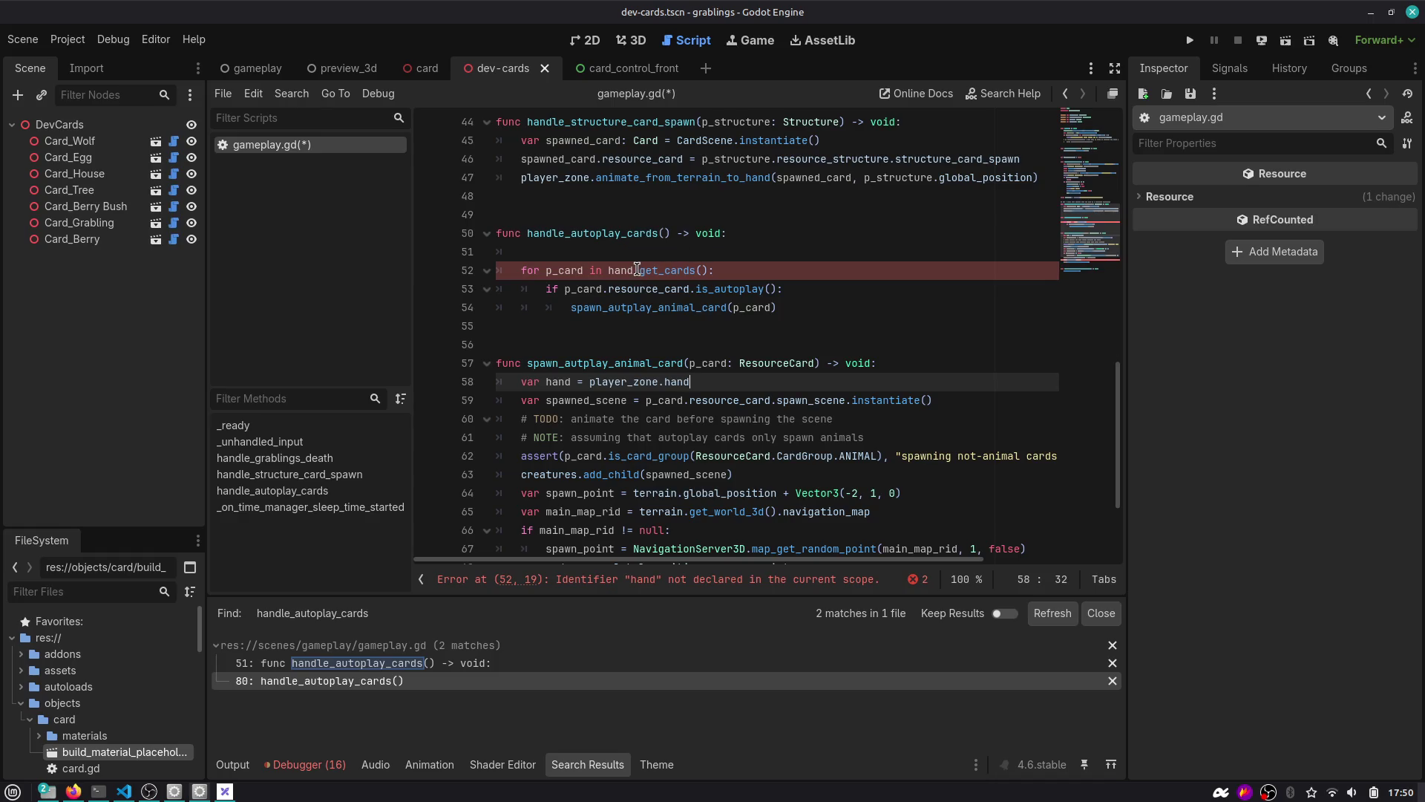
{"action": "key", "text": "Up"}
{"action": "key", "text": "Up"}
{"action": "key", "text": "Up"}
{"action": "key", "text": "ctrl+v"}
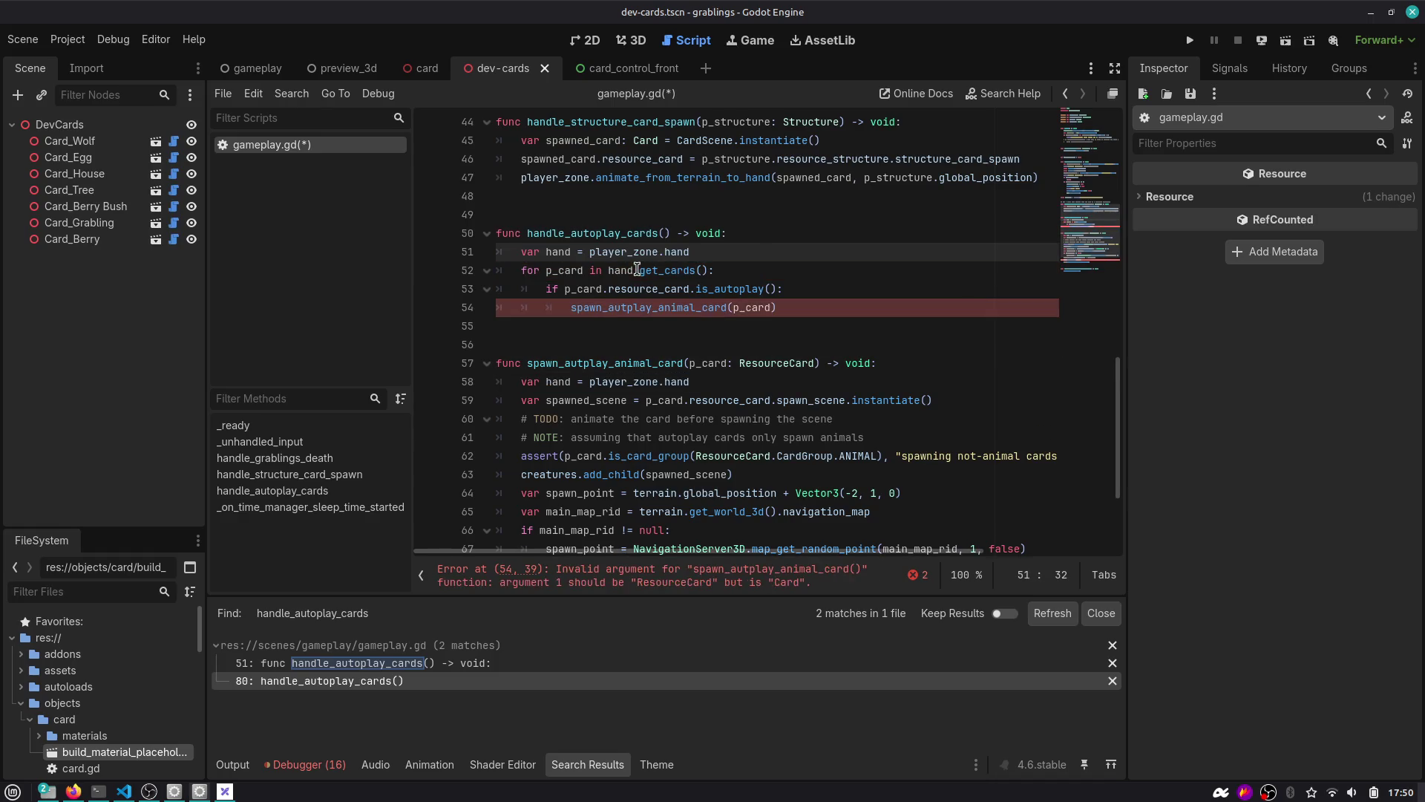
Check how p_card is used, drop the ResourceCard type annotation, and save gameplay.gd.
{"action": "double_click", "coordinate": [646, 304]}
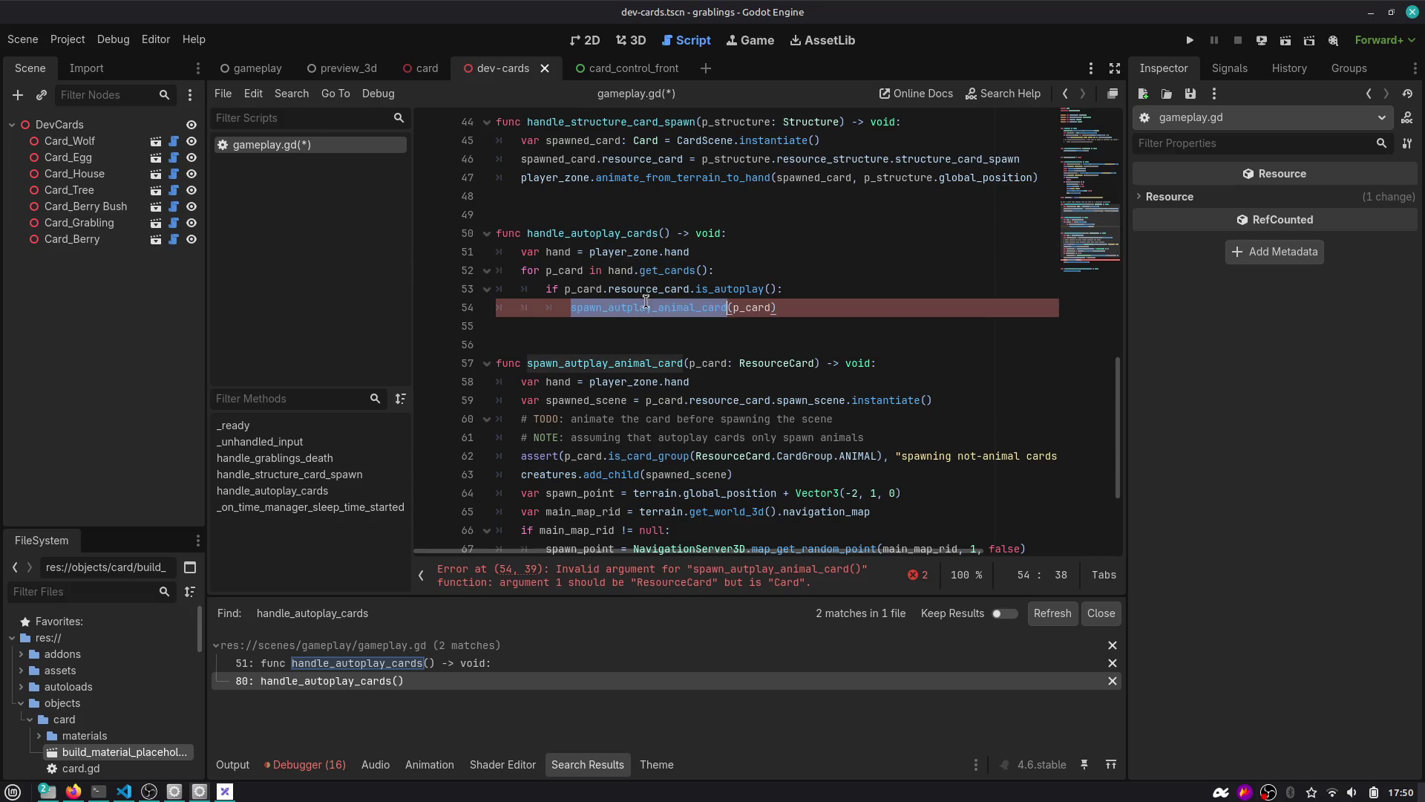
{"action": "double_click", "coordinate": [696, 364]}
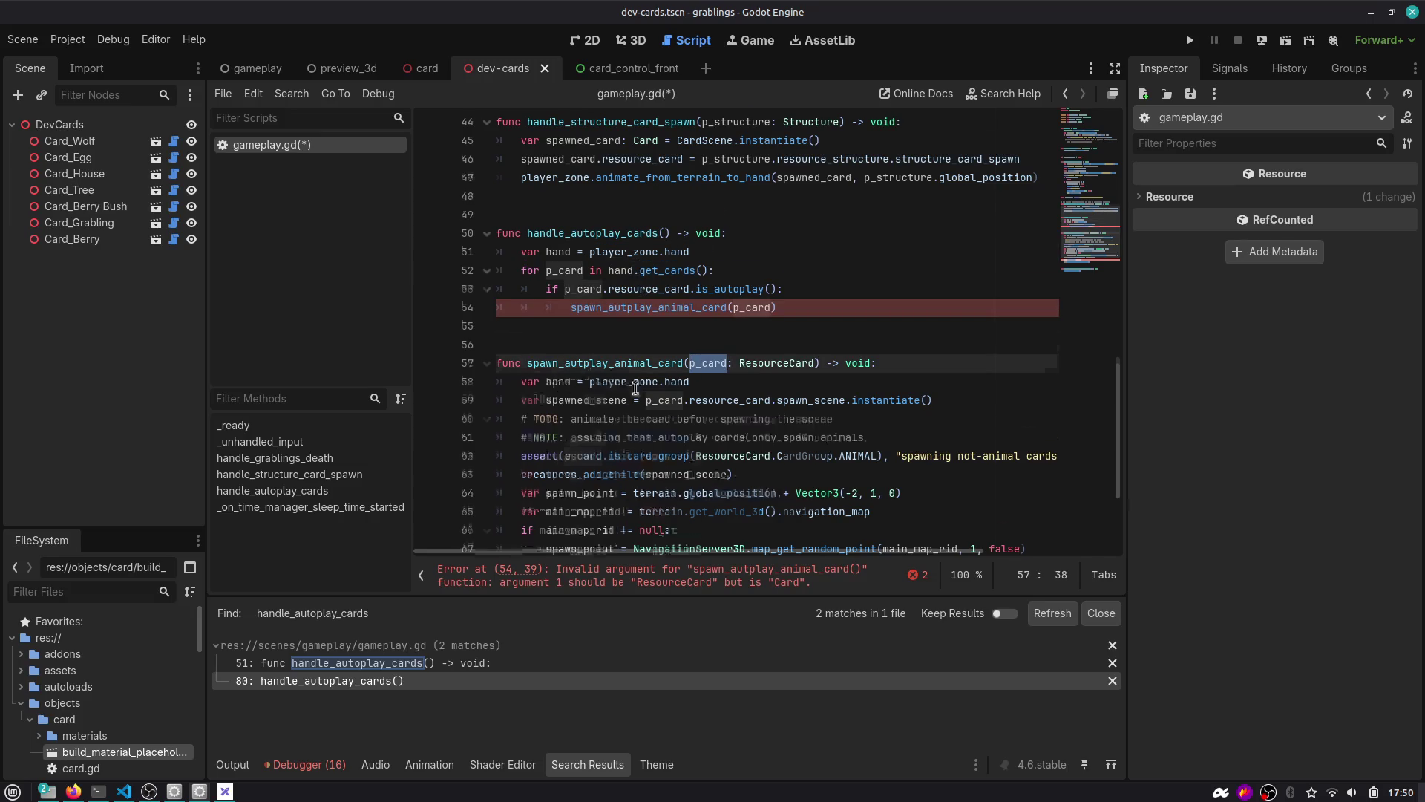
{"action": "scroll", "coordinate": [635, 388], "scroll_direction": "down", "scroll_amount": 3}
{"action": "left_click", "coordinate": [641, 422]}
{"action": "double_click", "coordinate": [641, 422]}
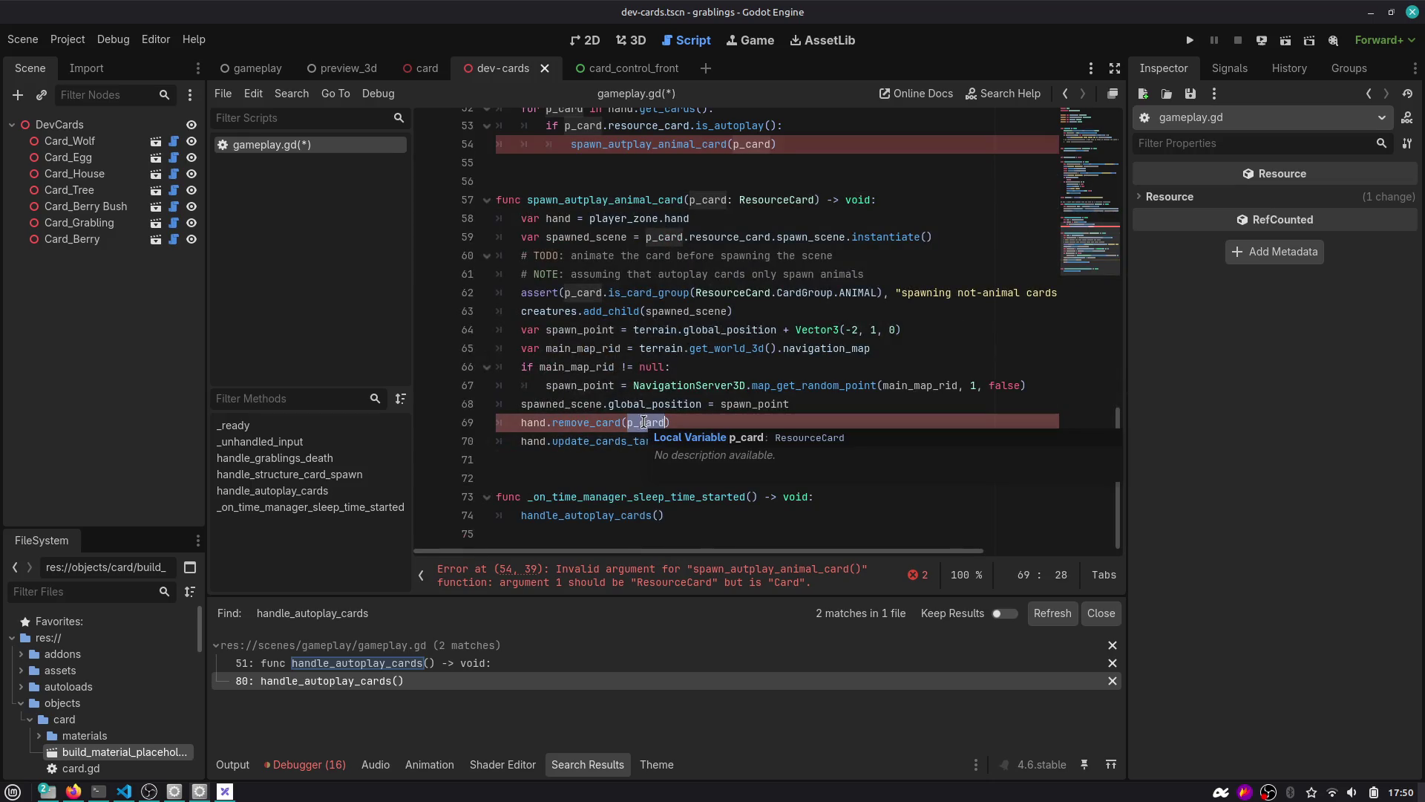
{"action": "mouse_move", "coordinate": [581, 423]}
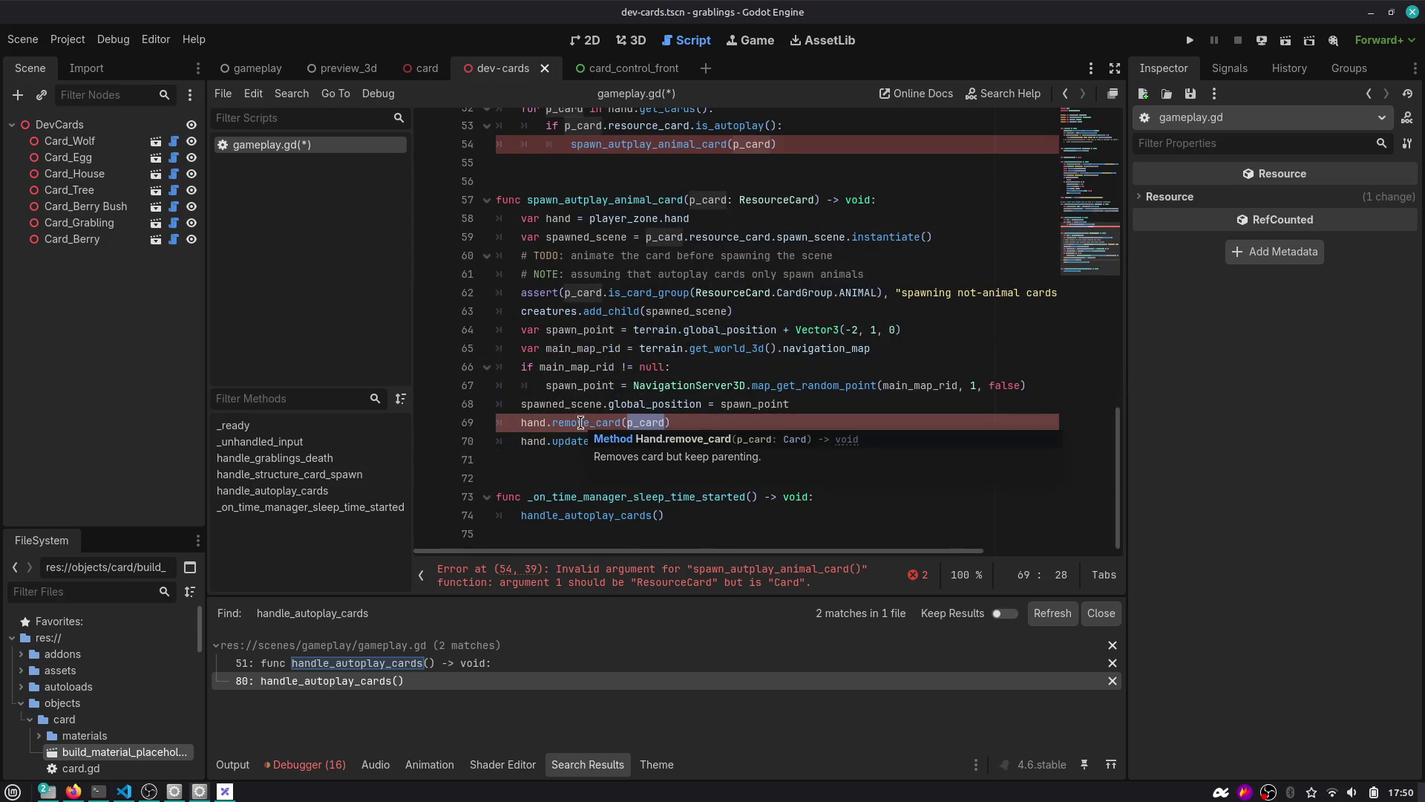
{"action": "scroll", "coordinate": [580, 423], "scroll_direction": "up", "scroll_amount": 4}
{"action": "double_click", "coordinate": [602, 368]}
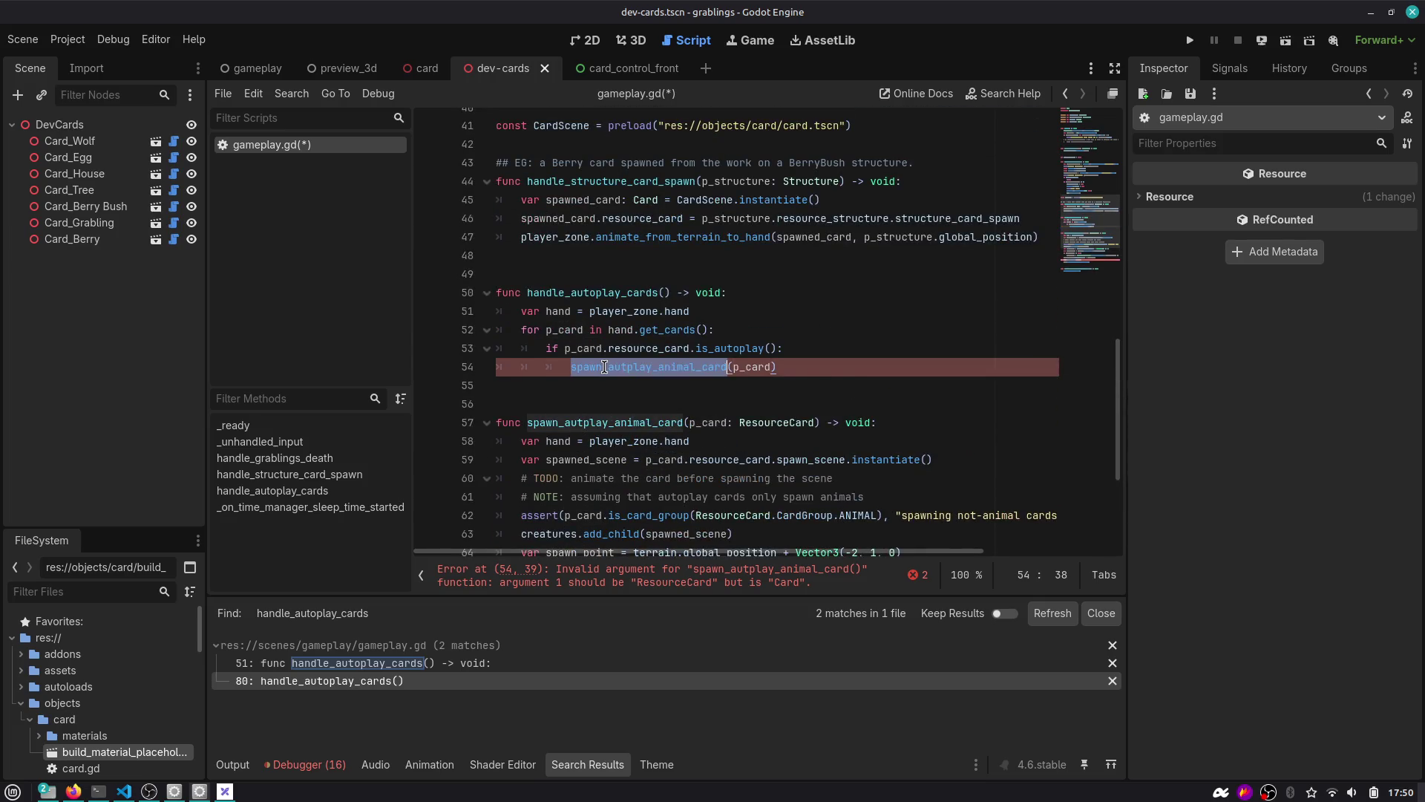
{"action": "scroll", "coordinate": [691, 292], "scroll_direction": "down", "scroll_amount": 4}
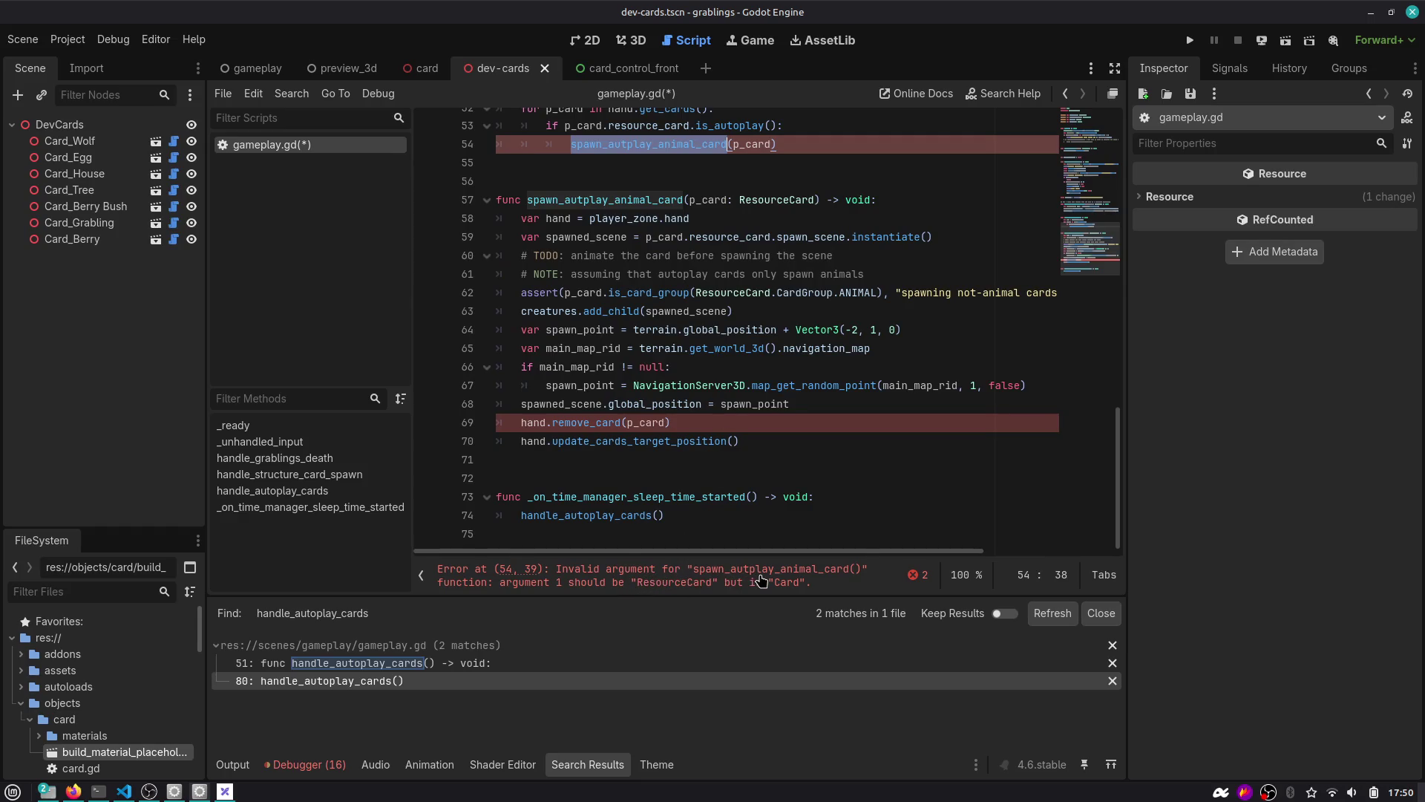
{"action": "scroll", "coordinate": [733, 445], "scroll_direction": "up", "scroll_amount": 2}
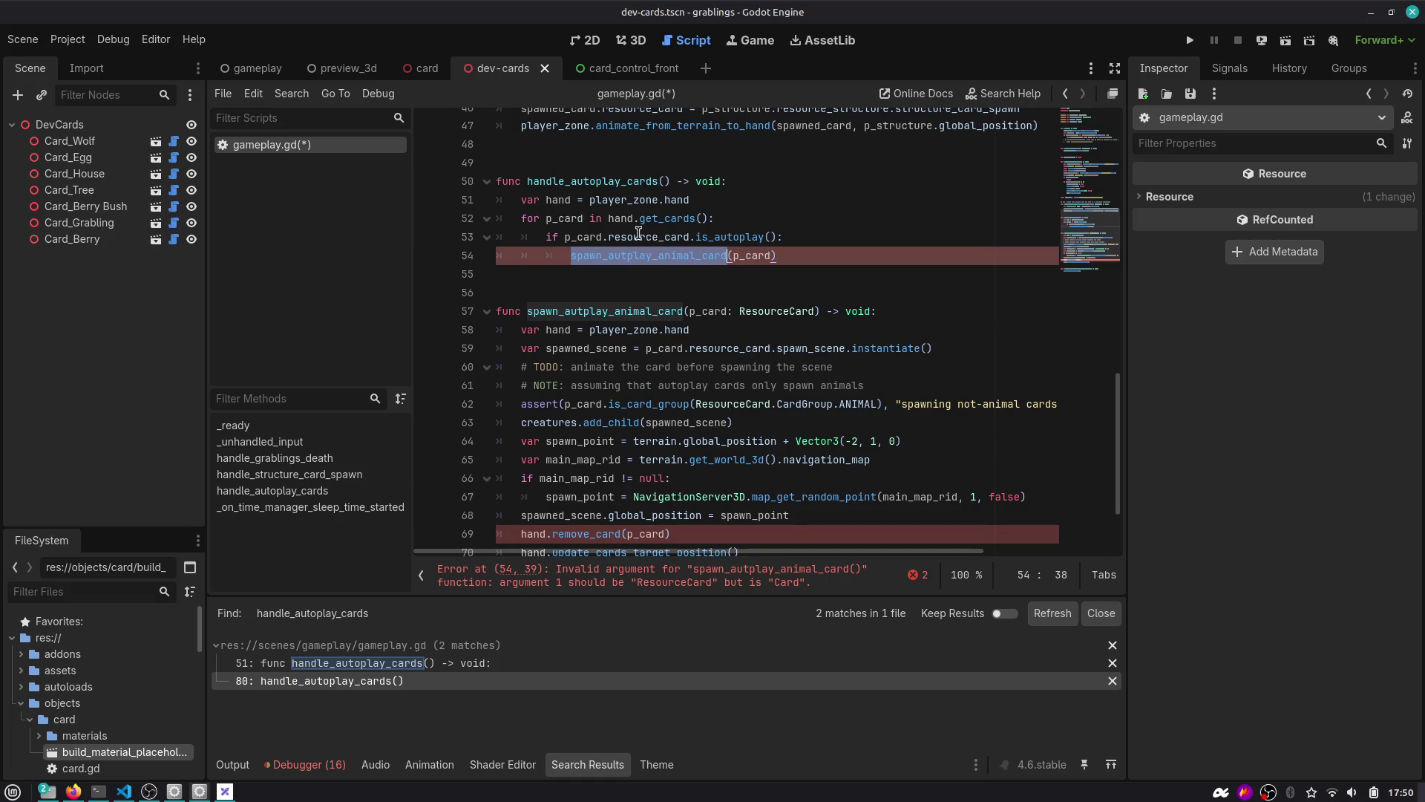
{"action": "double_click", "coordinate": [769, 312]}
{"action": "key", "text": "BackSpace"}
{"action": "key", "text": "BackSpace"}
{"action": "key", "text": "BackSpace"}
{"action": "key", "text": "ctrl+s"}
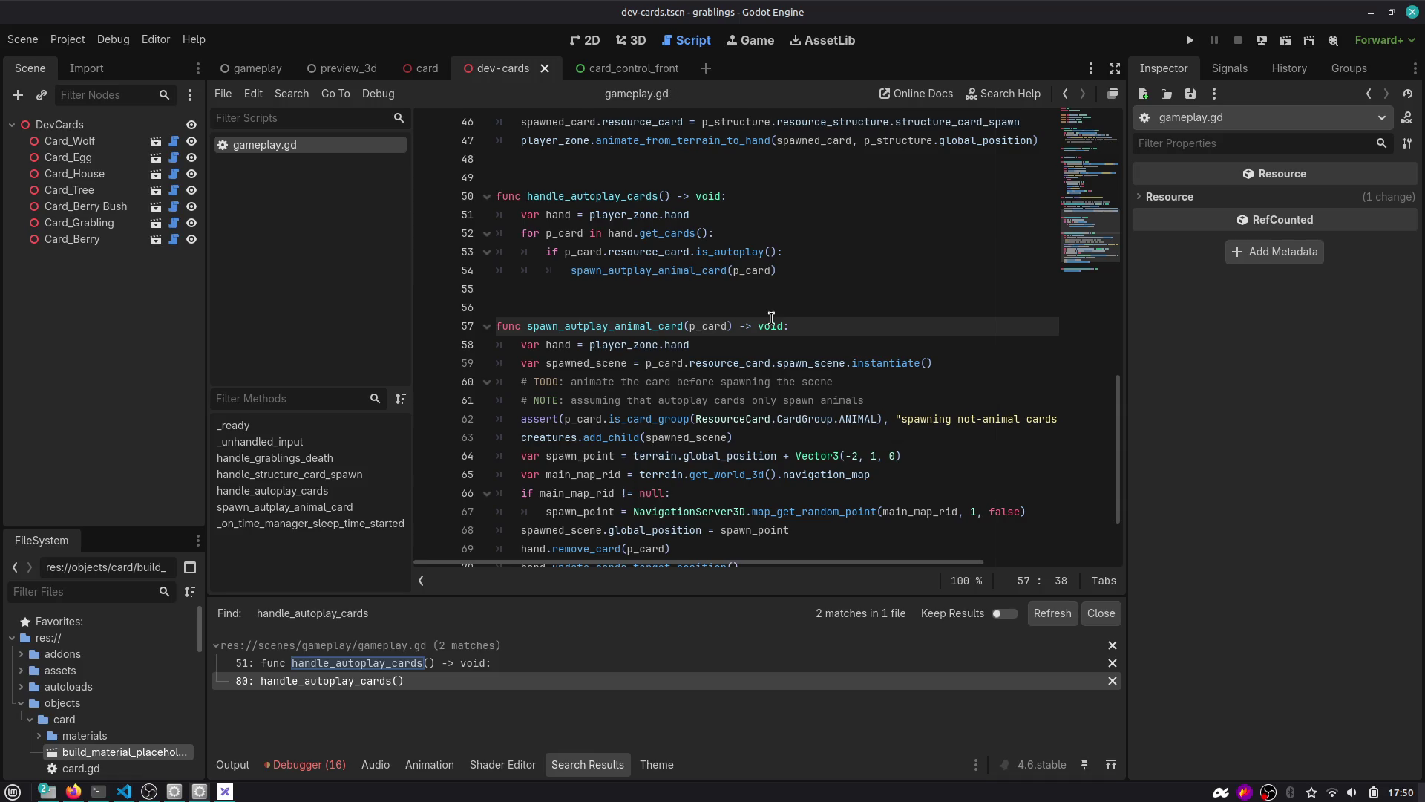
Look up get_cards in hand.gd, then type the parameter as p_card: Card.
{"action": "left_click", "coordinate": [664, 233], "text": "ctrl"}
{"action": "scroll", "coordinate": [668, 238], "scroll_direction": "up", "scroll_amount": 2}
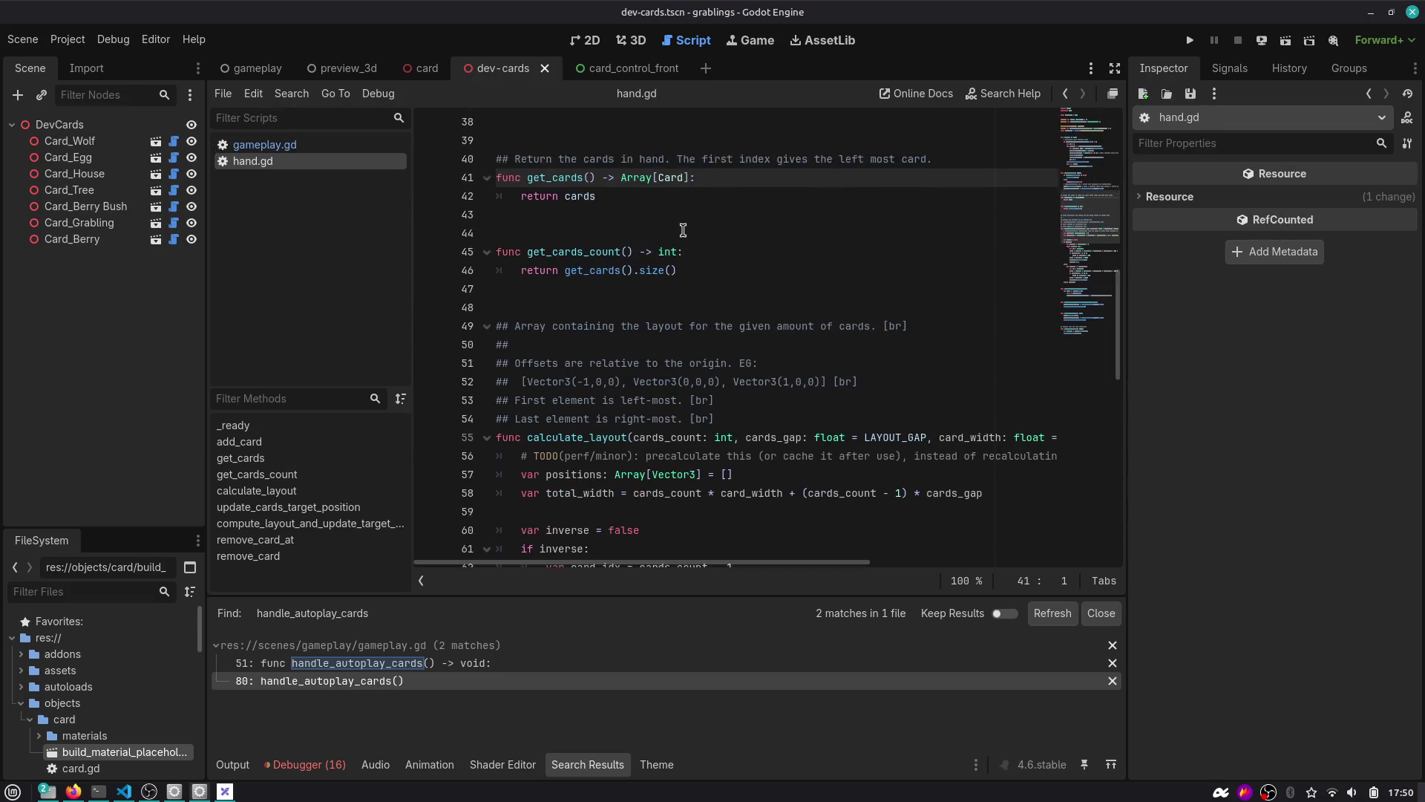
{"action": "left_click", "coordinate": [1066, 95]}
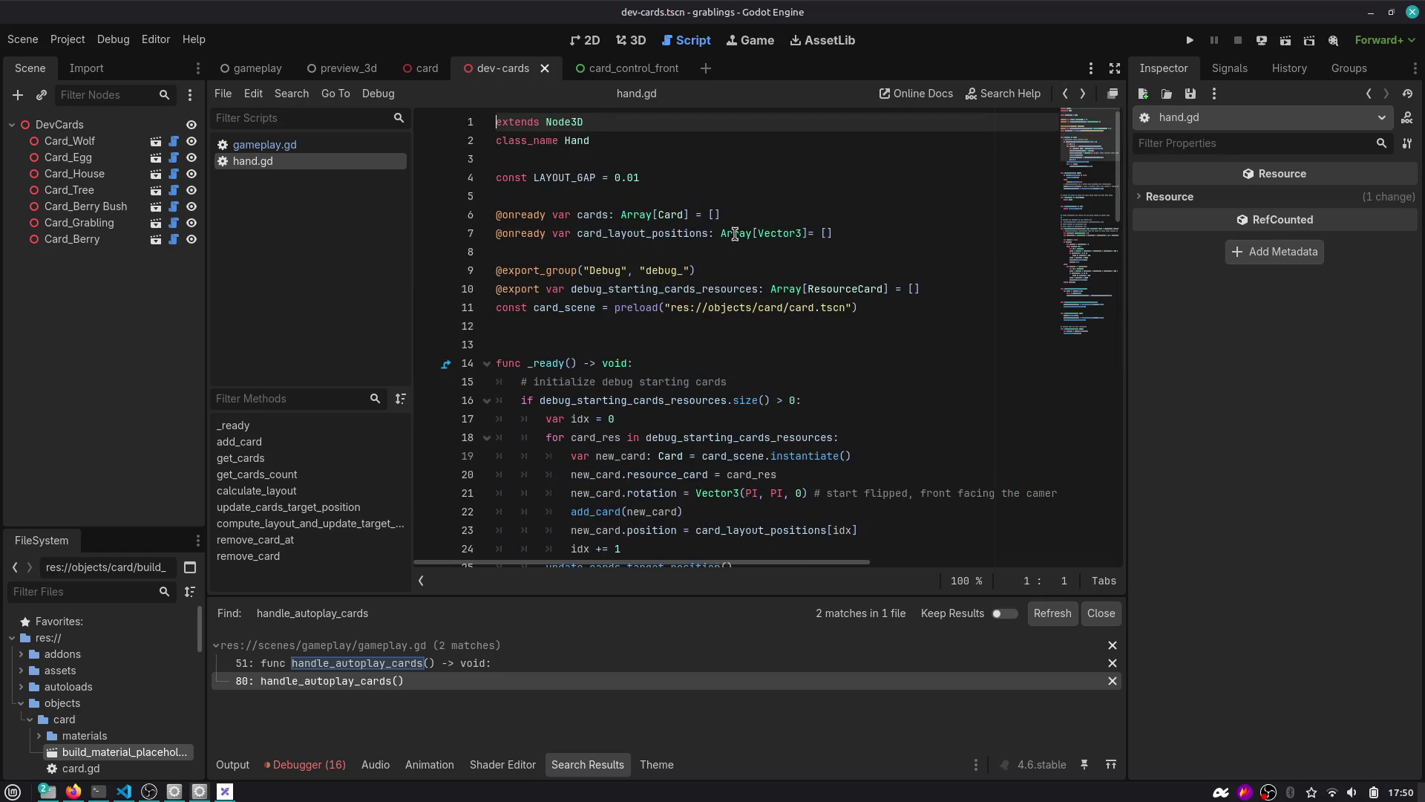
{"action": "left_click", "coordinate": [1066, 95]}
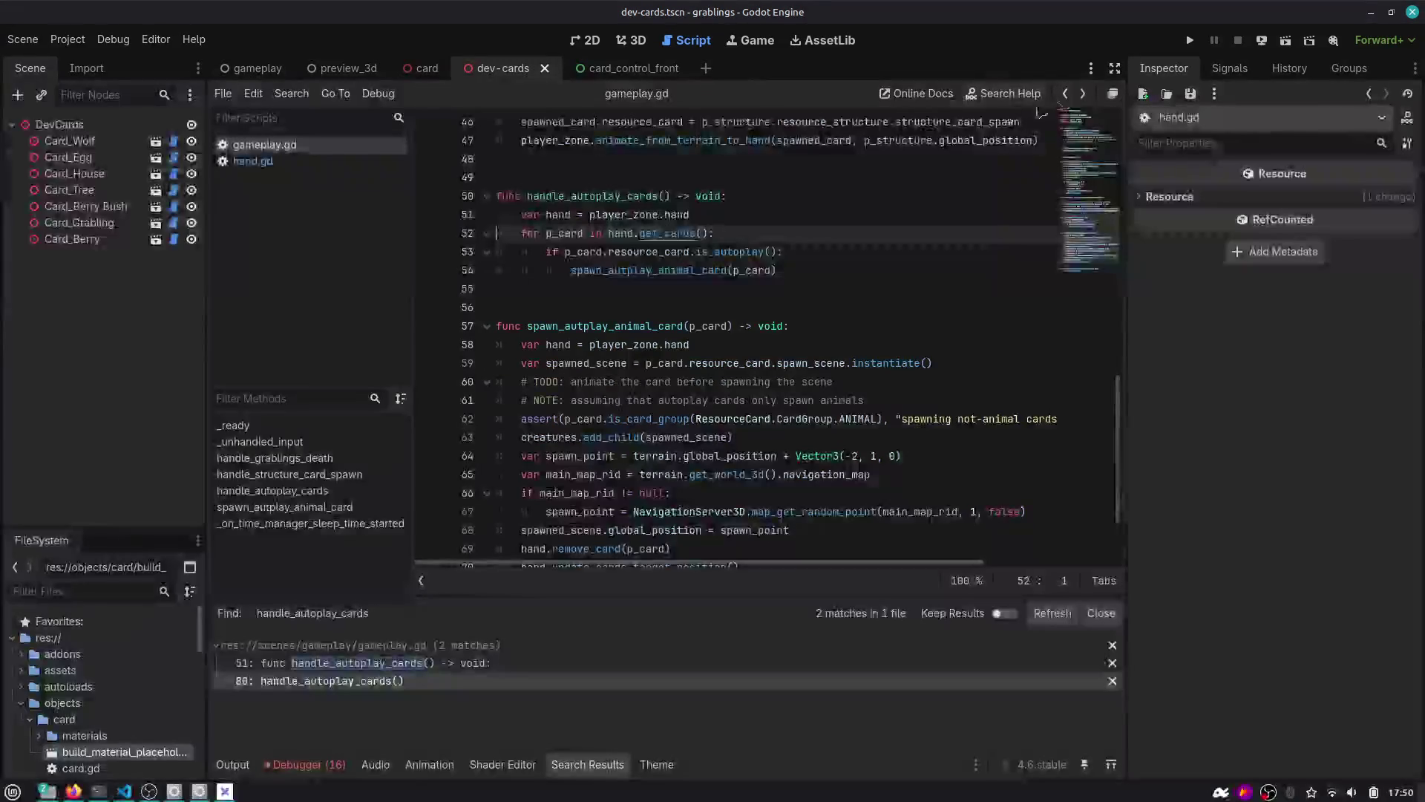
{"action": "left_click", "coordinate": [715, 326]}
{"action": "type", "text": ": Card"}
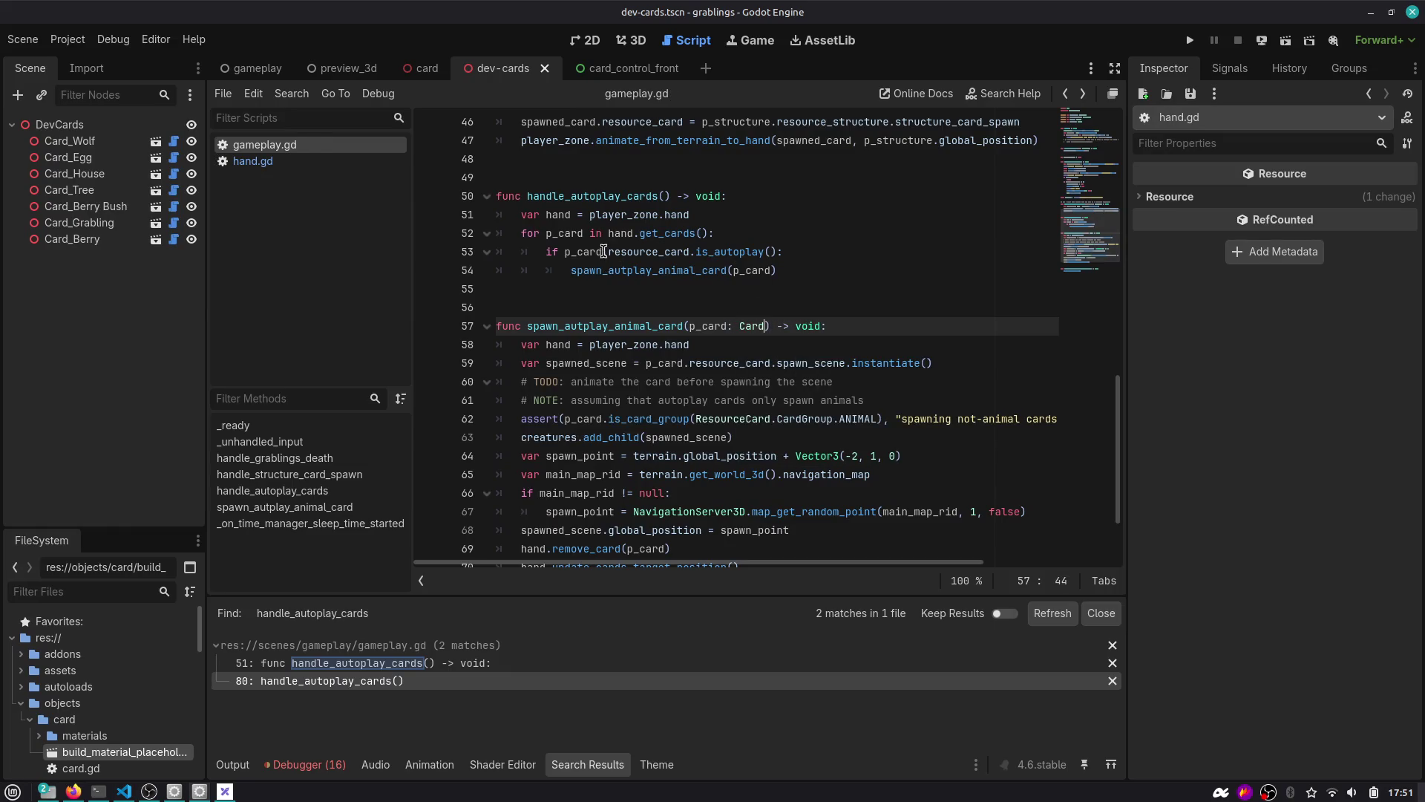
{"action": "double_click", "coordinate": [564, 233]}
{"action": "left_click", "coordinate": [713, 251]}
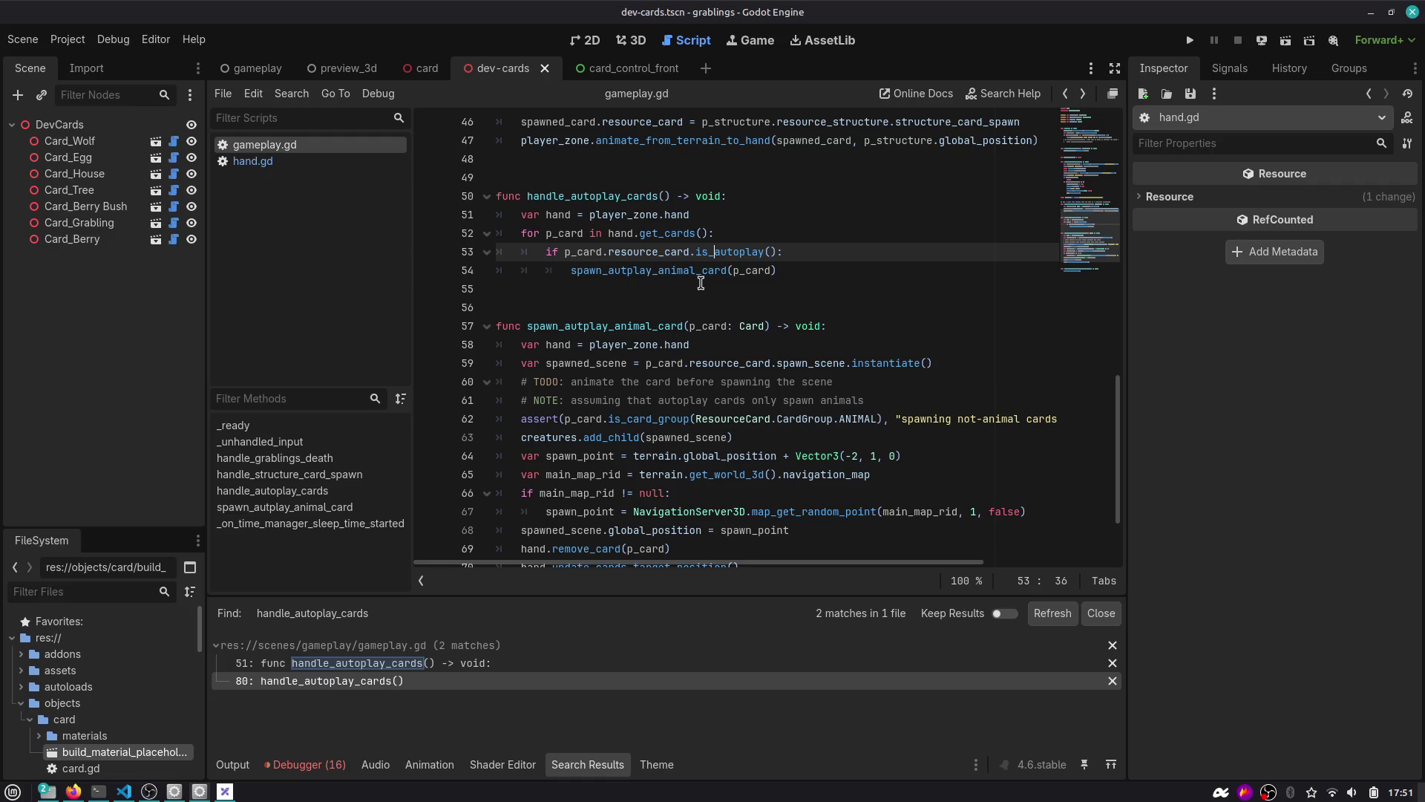
{"action": "double_click", "coordinate": [623, 328]}
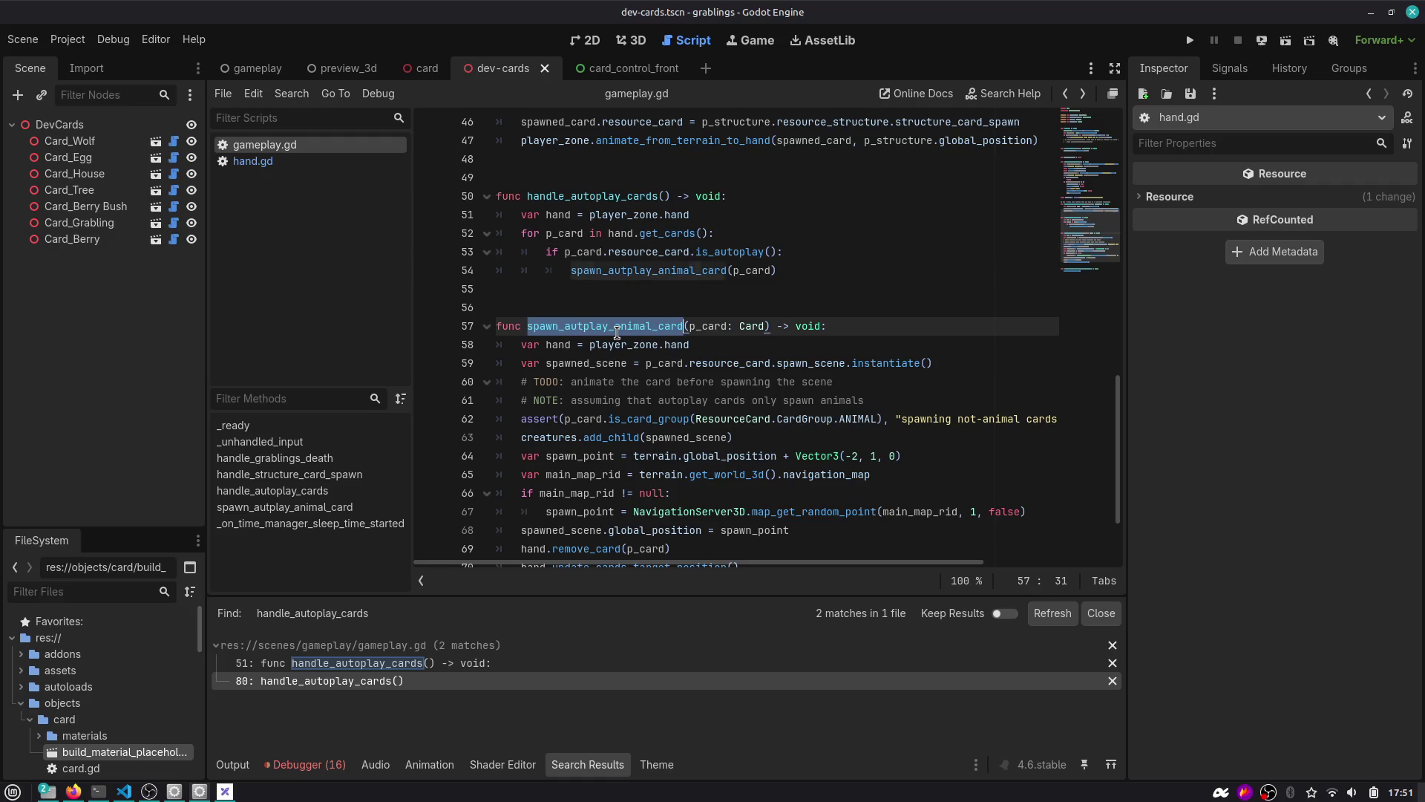
Fix the spawn function's misspelled name to spawn_autoplay_animal_card in its definition and call.
{"action": "double_click", "coordinate": [533, 195]}
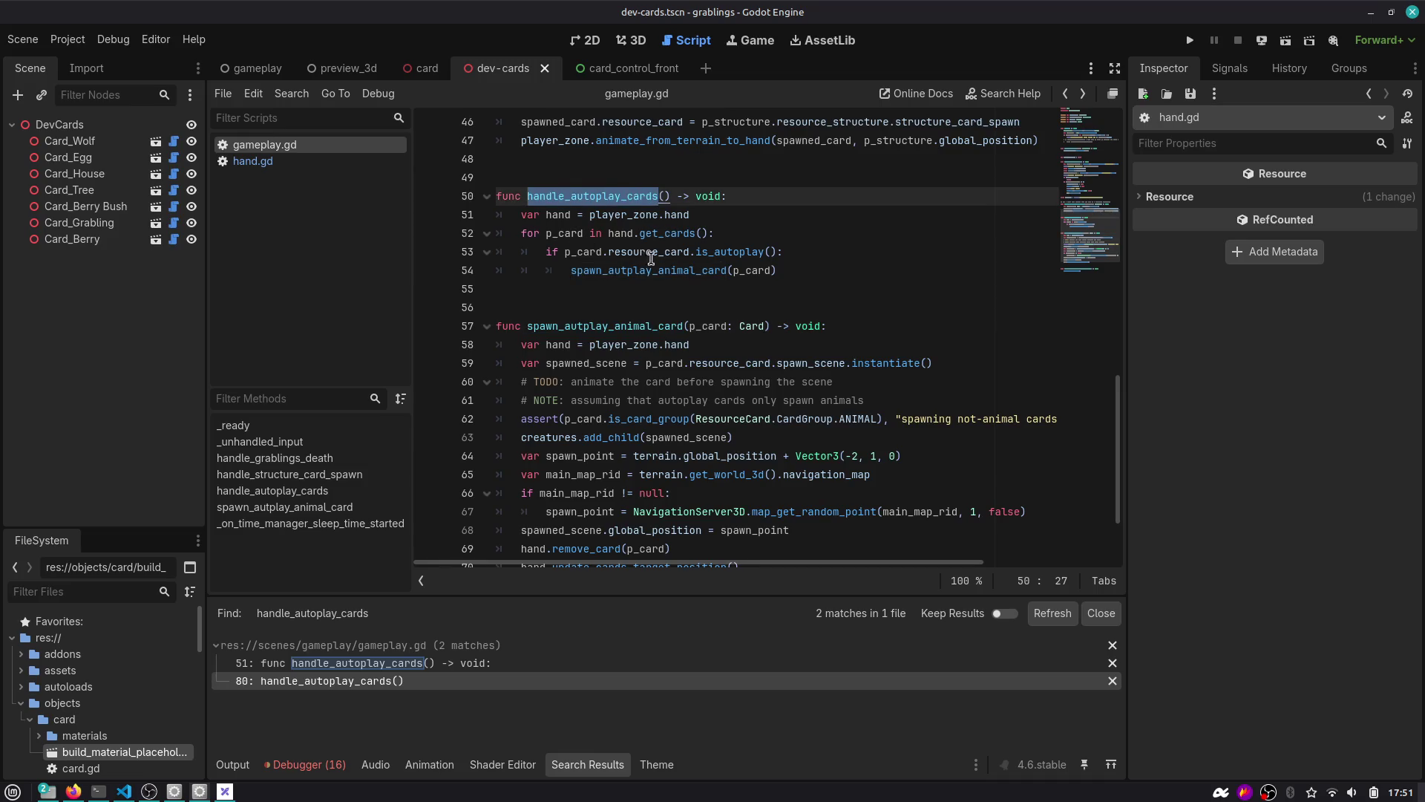
{"action": "scroll", "coordinate": [662, 234], "scroll_direction": "down", "scroll_amount": 2}
{"action": "scroll", "coordinate": [658, 260], "scroll_direction": "up", "scroll_amount": 4}
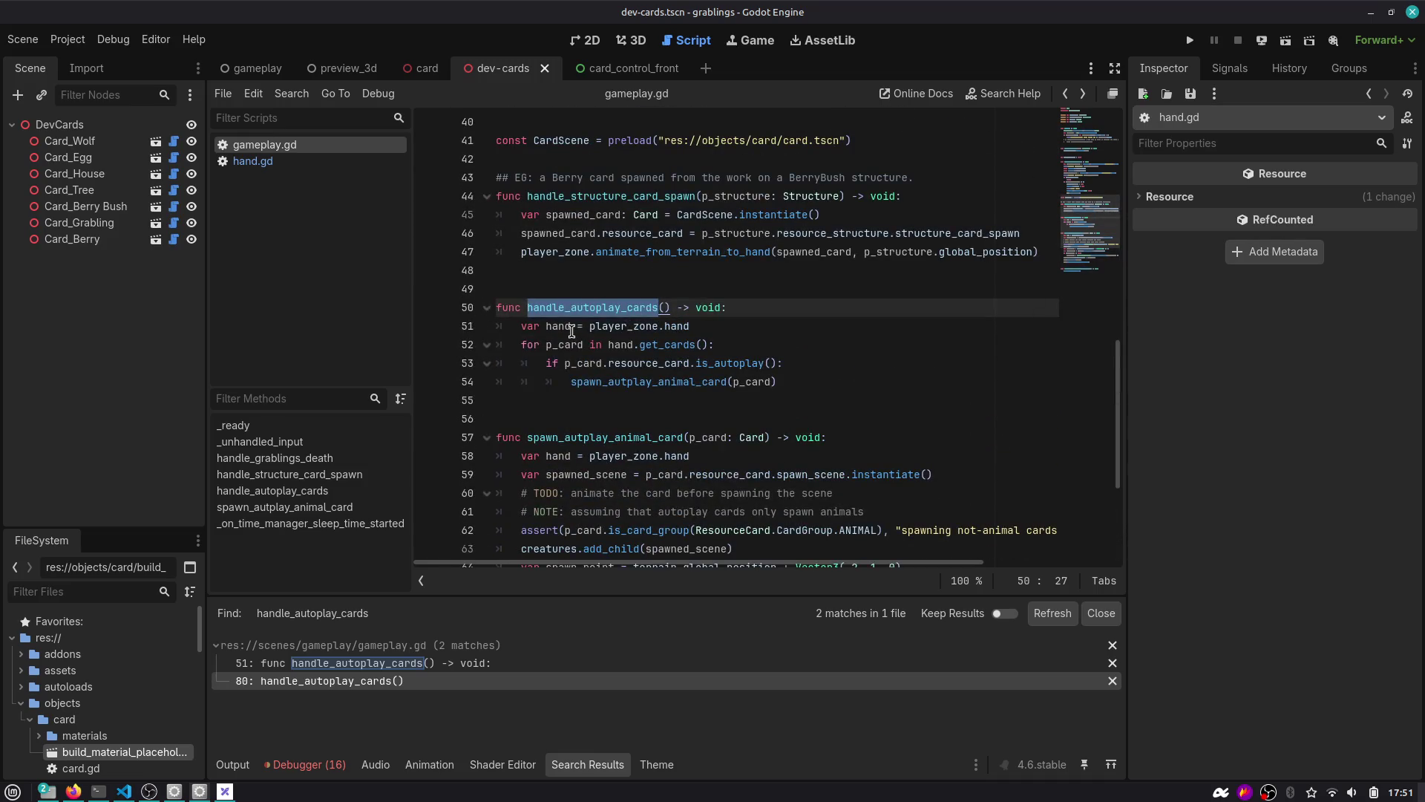
{"action": "left_click", "coordinate": [780, 382]}
{"action": "left_click_drag", "start_coordinate": [778, 382], "coordinate": [475, 331]}
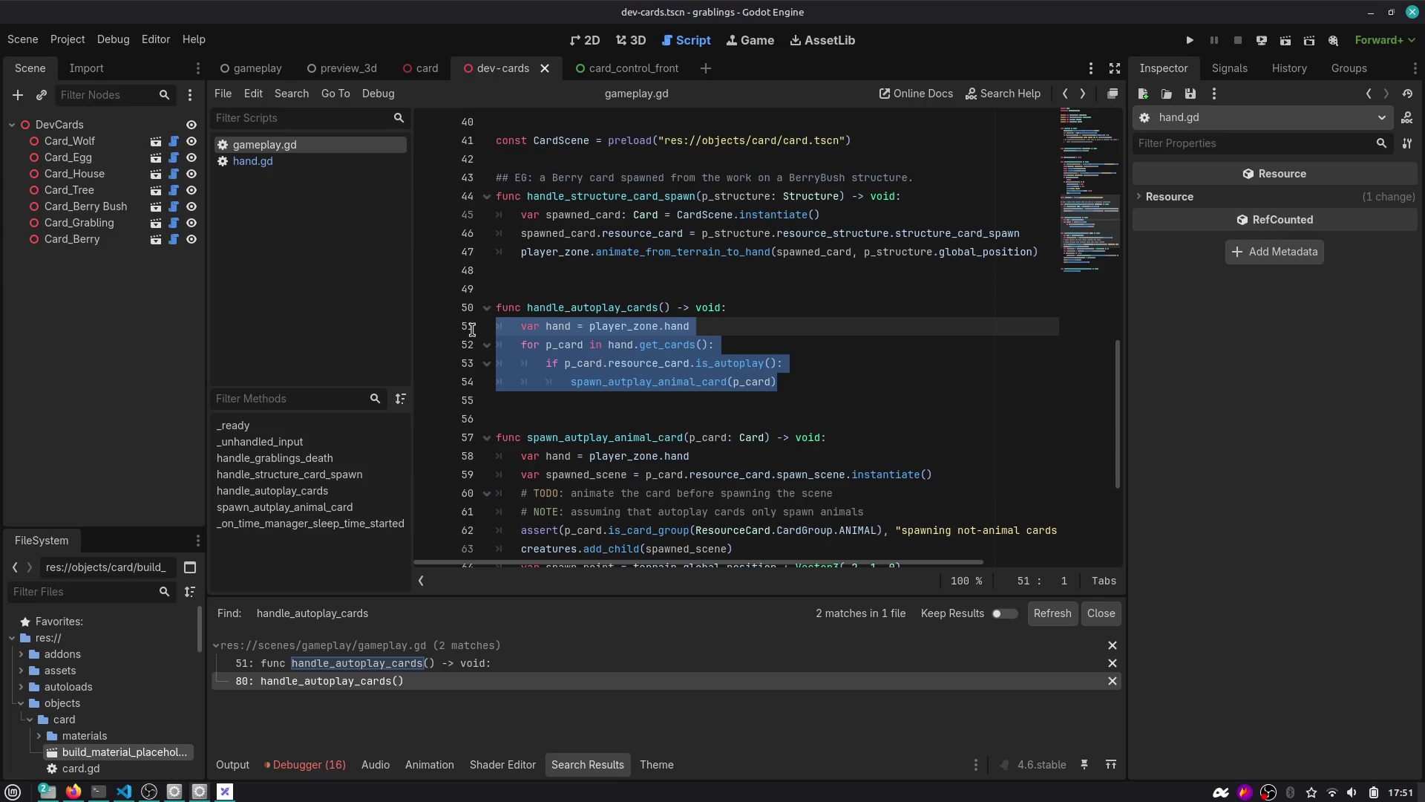
{"action": "left_click", "coordinate": [583, 438]}
{"action": "type", "text": "o"}
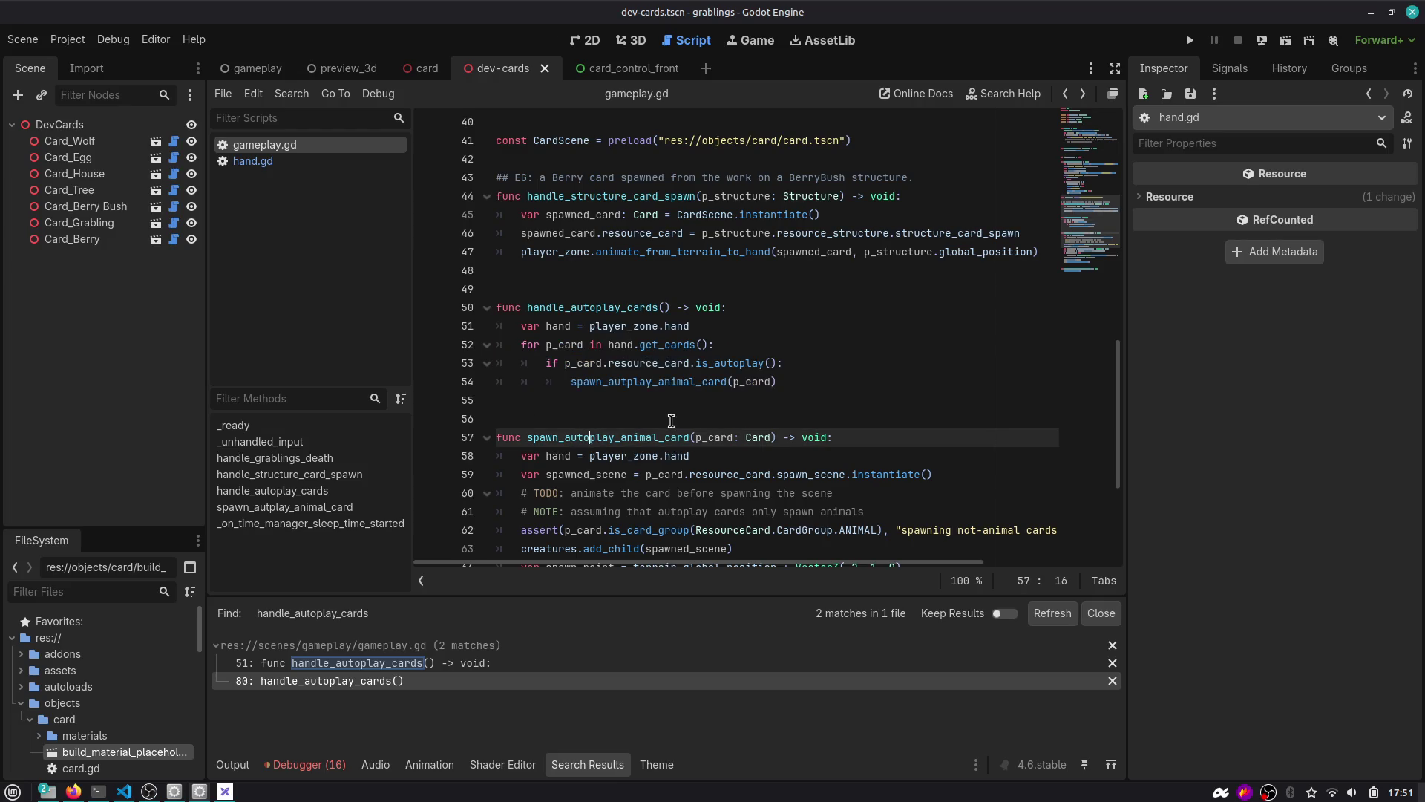
{"action": "left_click", "coordinate": [629, 382]}
{"action": "type", "text": "o"}
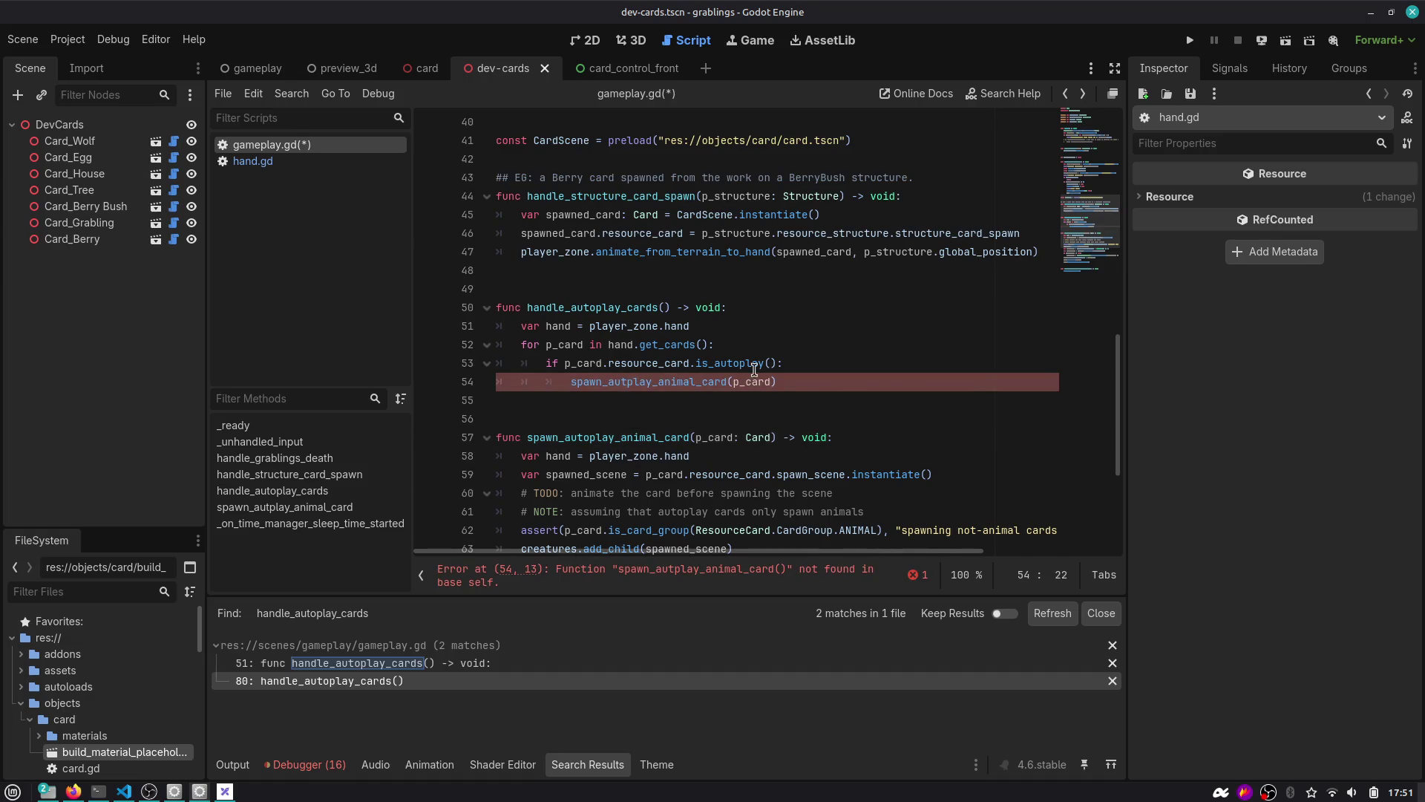
Delete handle_autoplay_cards and paste its autoplay loop in place of its call in _on_time_manager_sleep_time_started.
{"action": "left_click_drag", "start_coordinate": [812, 380], "coordinate": [487, 336]}
{"action": "key", "text": "BackSpace"}
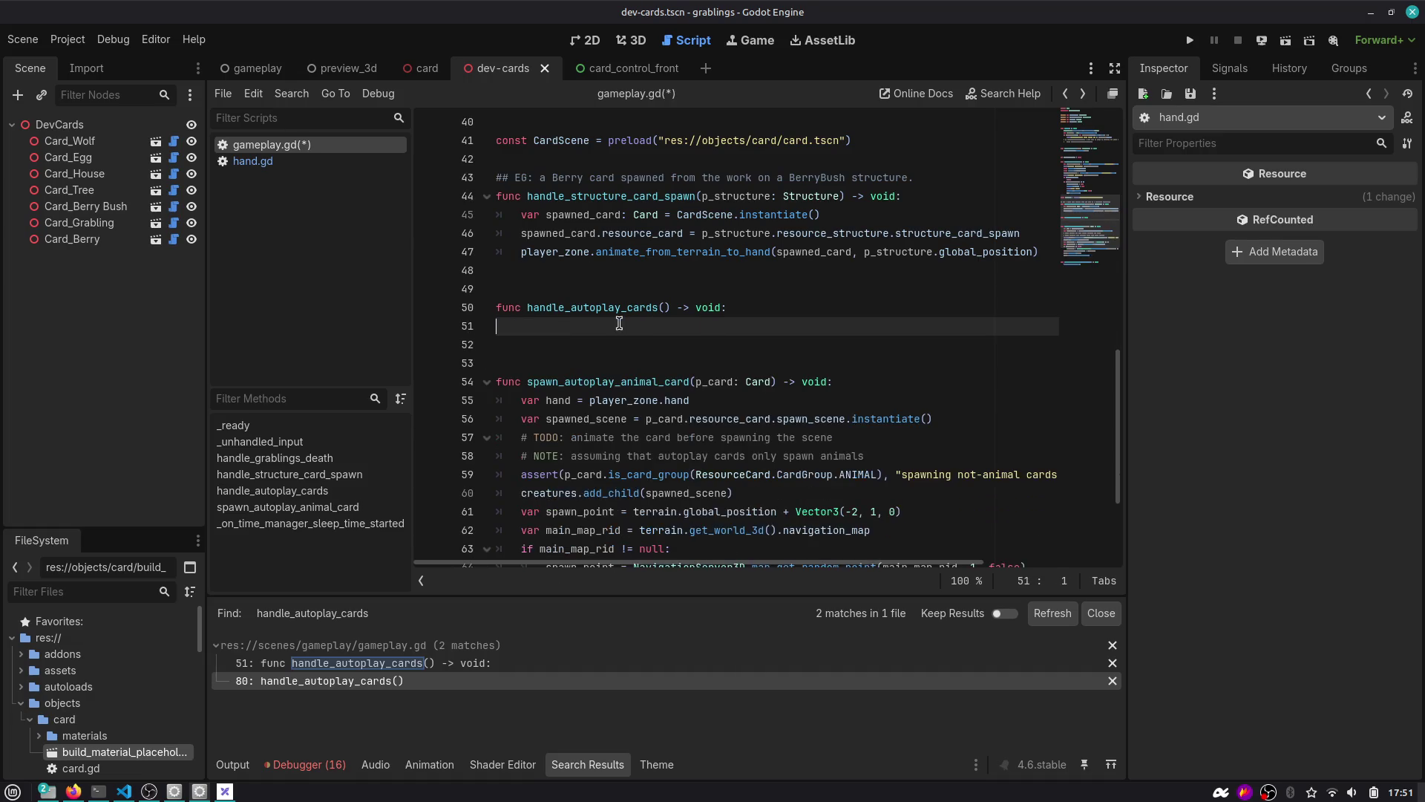
{"action": "key", "text": "shift+Up"}
{"action": "key", "text": "BackSpace"}
{"action": "key", "text": "Delete"}
{"action": "scroll", "coordinate": [619, 323], "scroll_direction": "down", "scroll_amount": 2}
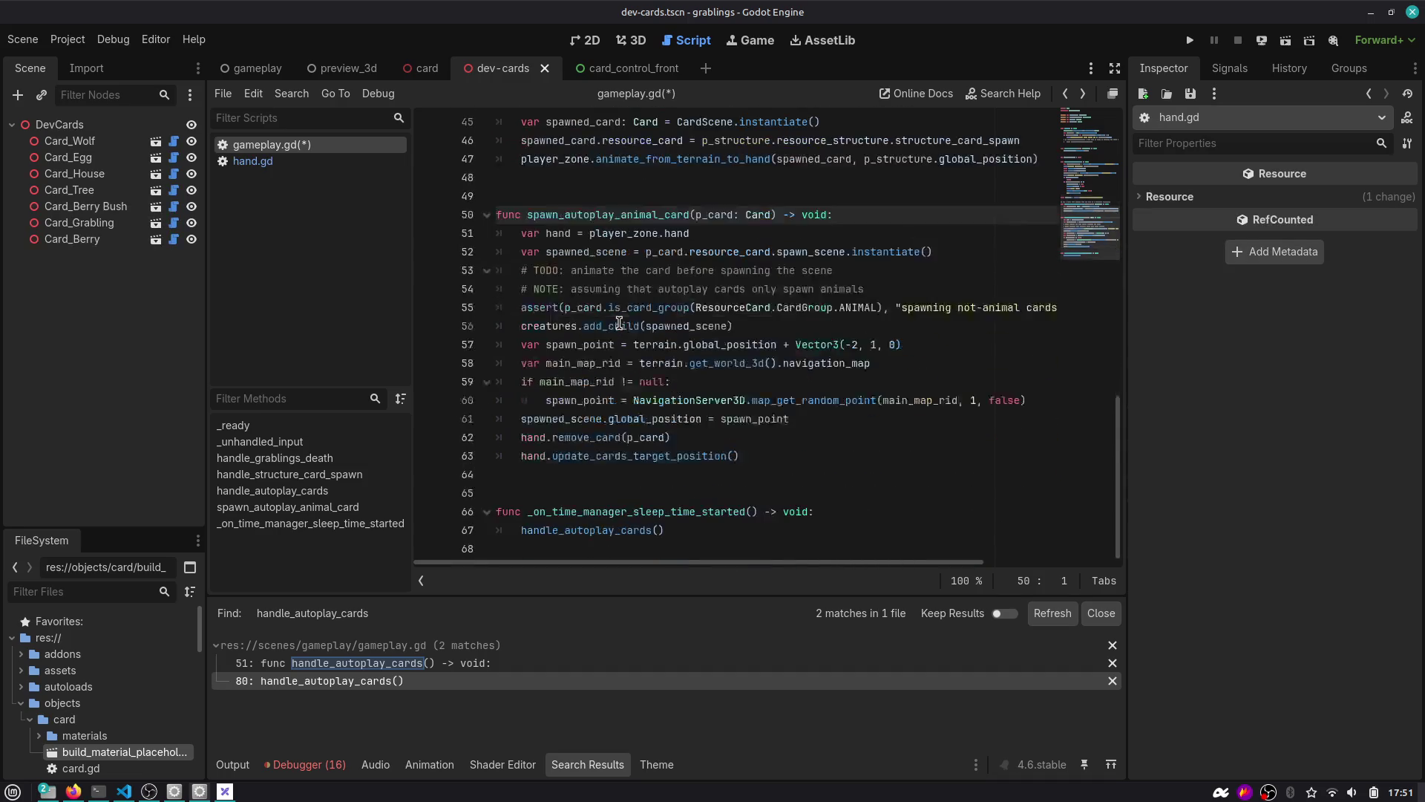
{"action": "left_click", "coordinate": [684, 531]}
{"action": "key", "text": "shift+Home"}
{"action": "type", "text": "var hand = player_zone.hand \tfor p_card in hand.get_cards(): \t\tif p_card.resource_card.is_autoplay(): \t\t\tspawn_autoplay_animal_card(p_card)"}
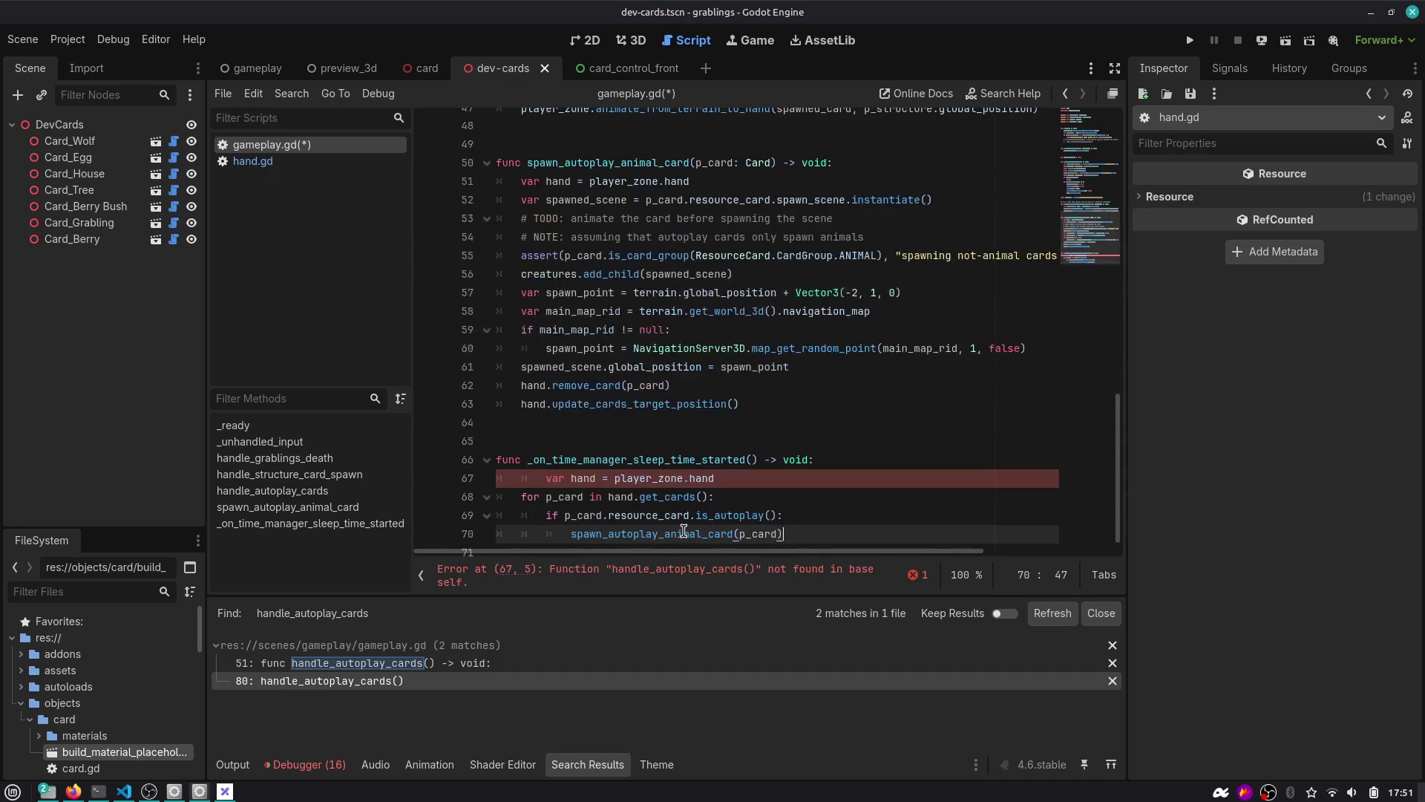
Add a "# handle night autplay cards" comment above the loop and save.
{"action": "key", "text": "Home"}
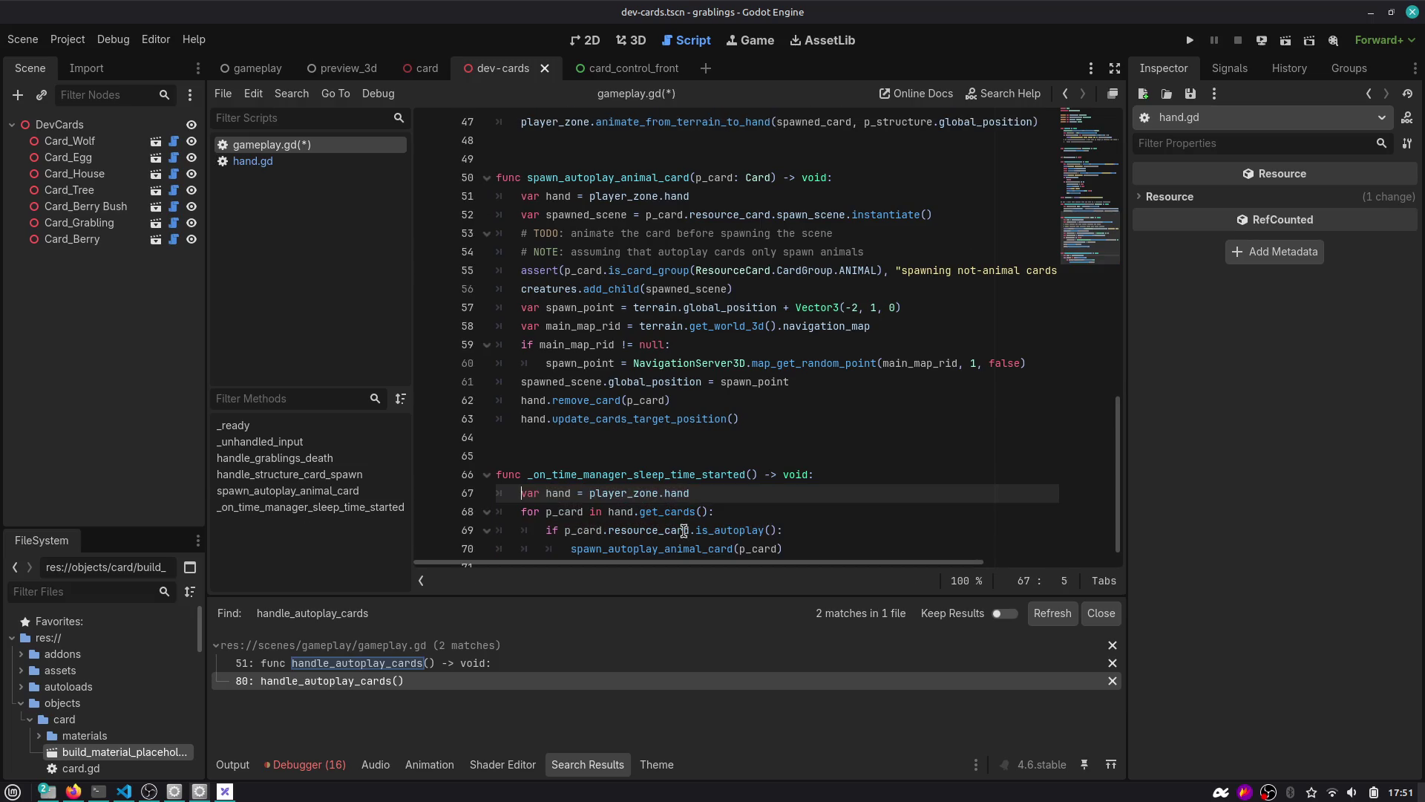
{"action": "key", "text": "Up"}
{"action": "key", "text": "Down"}
{"action": "key", "text": "Return"}
{"action": "key", "text": "Up"}
{"action": "type", "text": "# handle "}
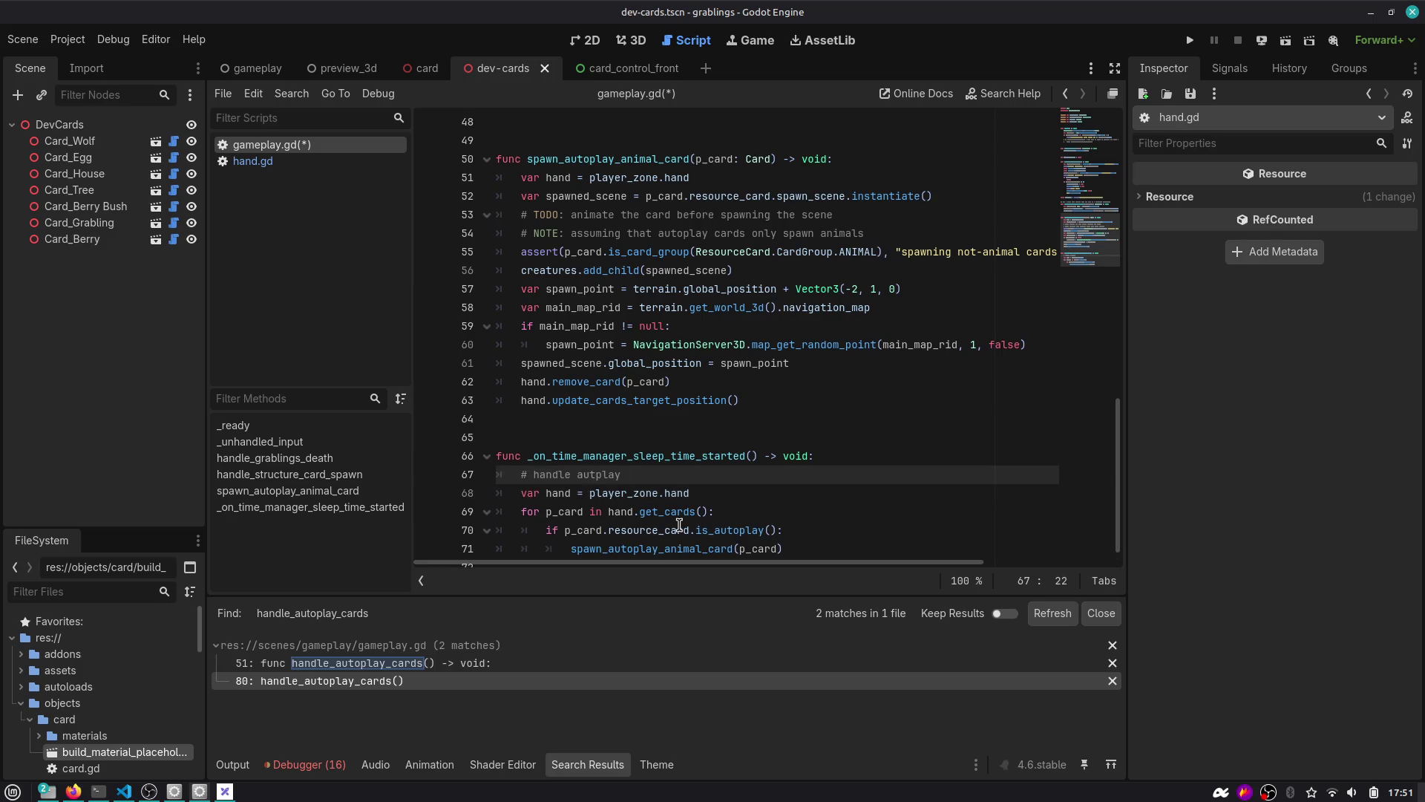
{"action": "type", "text": "night"}
{"action": "key", "text": "ctrl+s"}
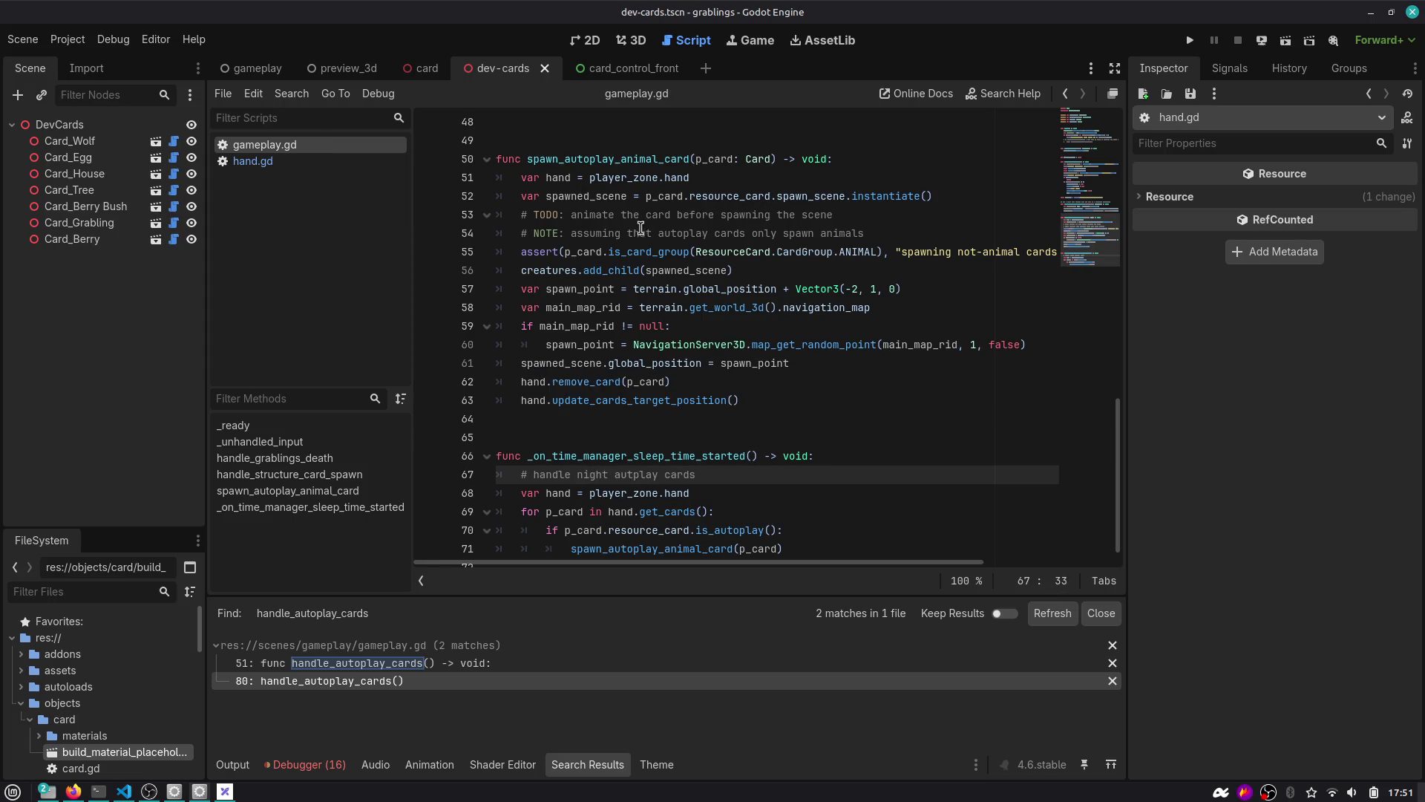
Review the uses of spawn_autoplay_animal_card and structure in gameplay.gd.
{"action": "left_click", "coordinate": [584, 292]}
{"action": "double_click", "coordinate": [596, 159]}
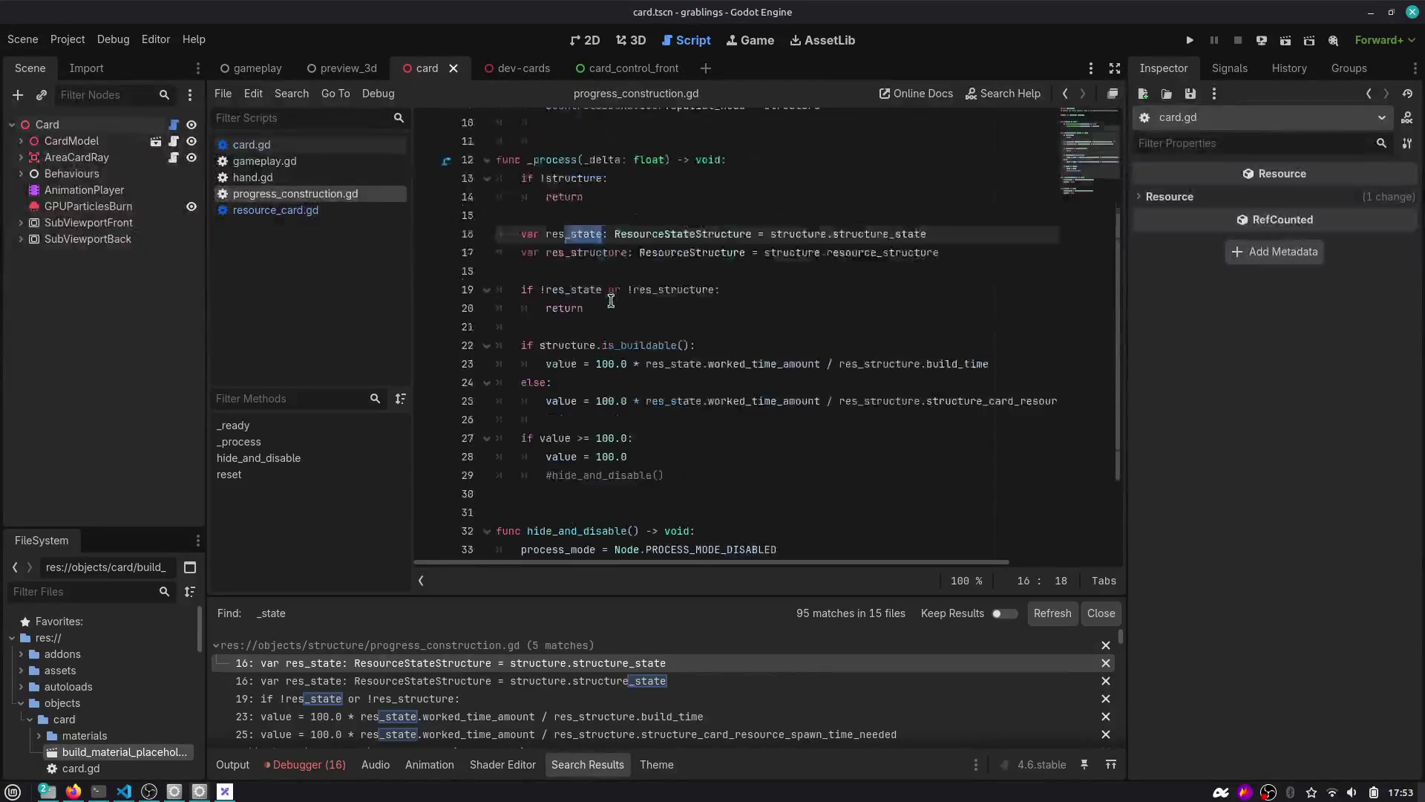
{"action": "scroll", "coordinate": [611, 301], "scroll_direction": "up", "scroll_amount": 3}
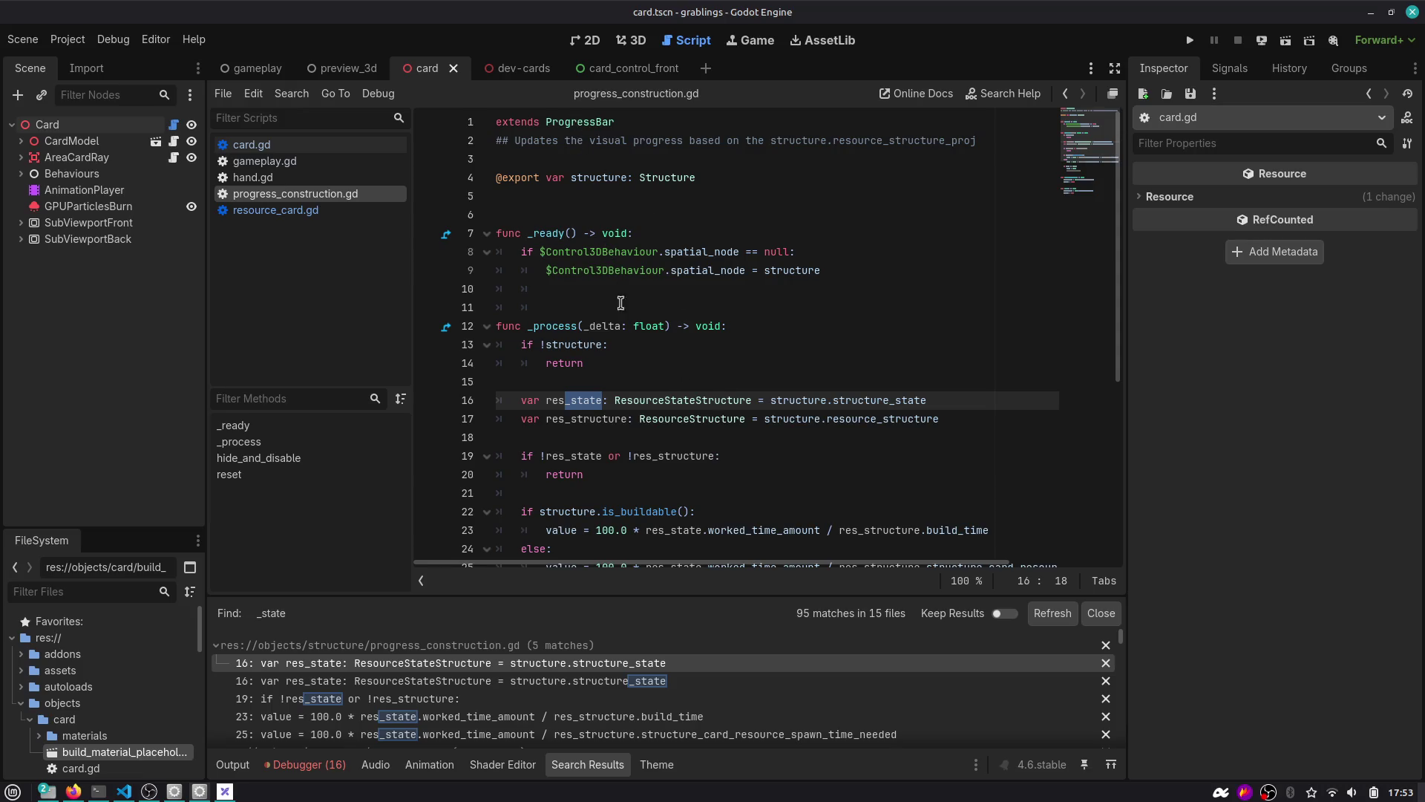
{"action": "double_click", "coordinate": [798, 402]}
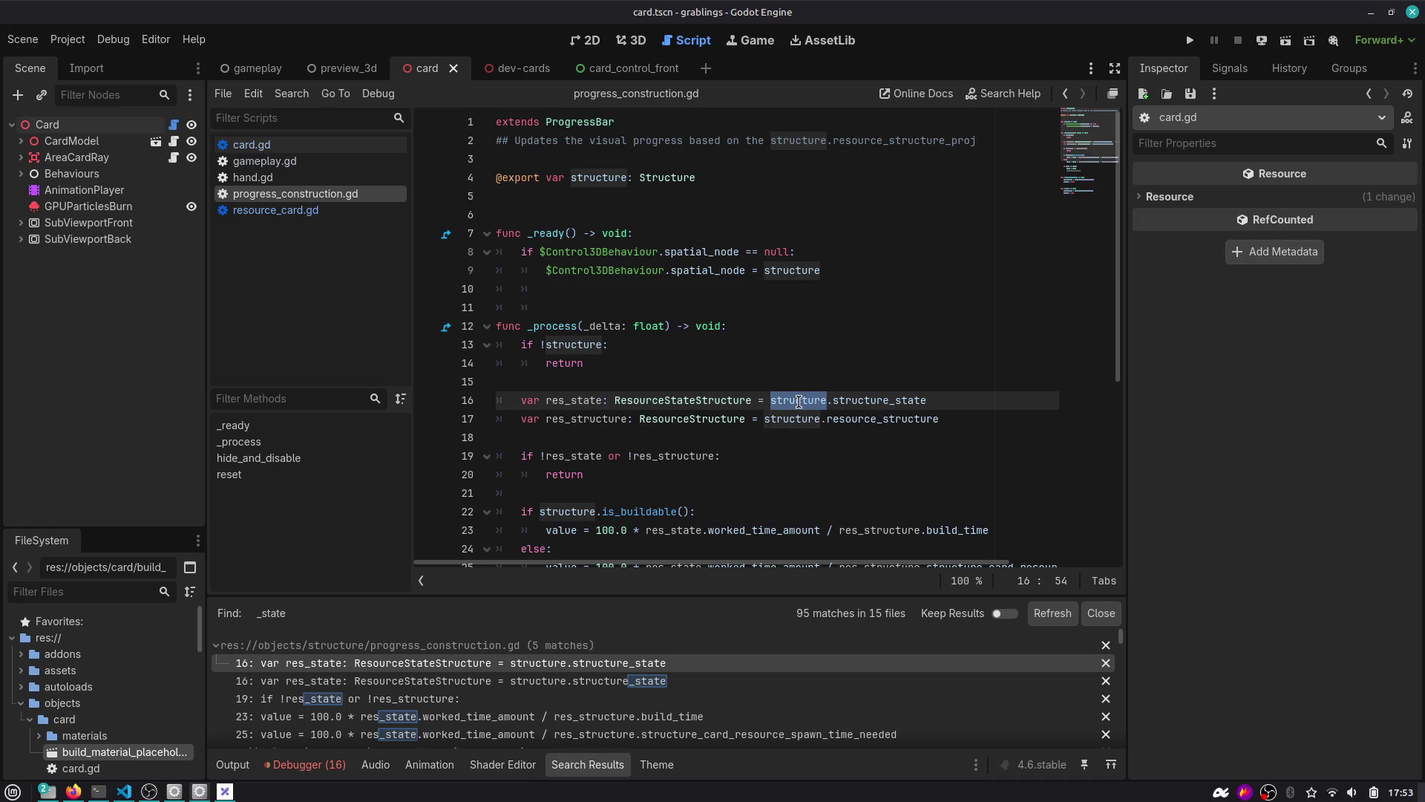
{"action": "mouse_move", "coordinate": [677, 519]}
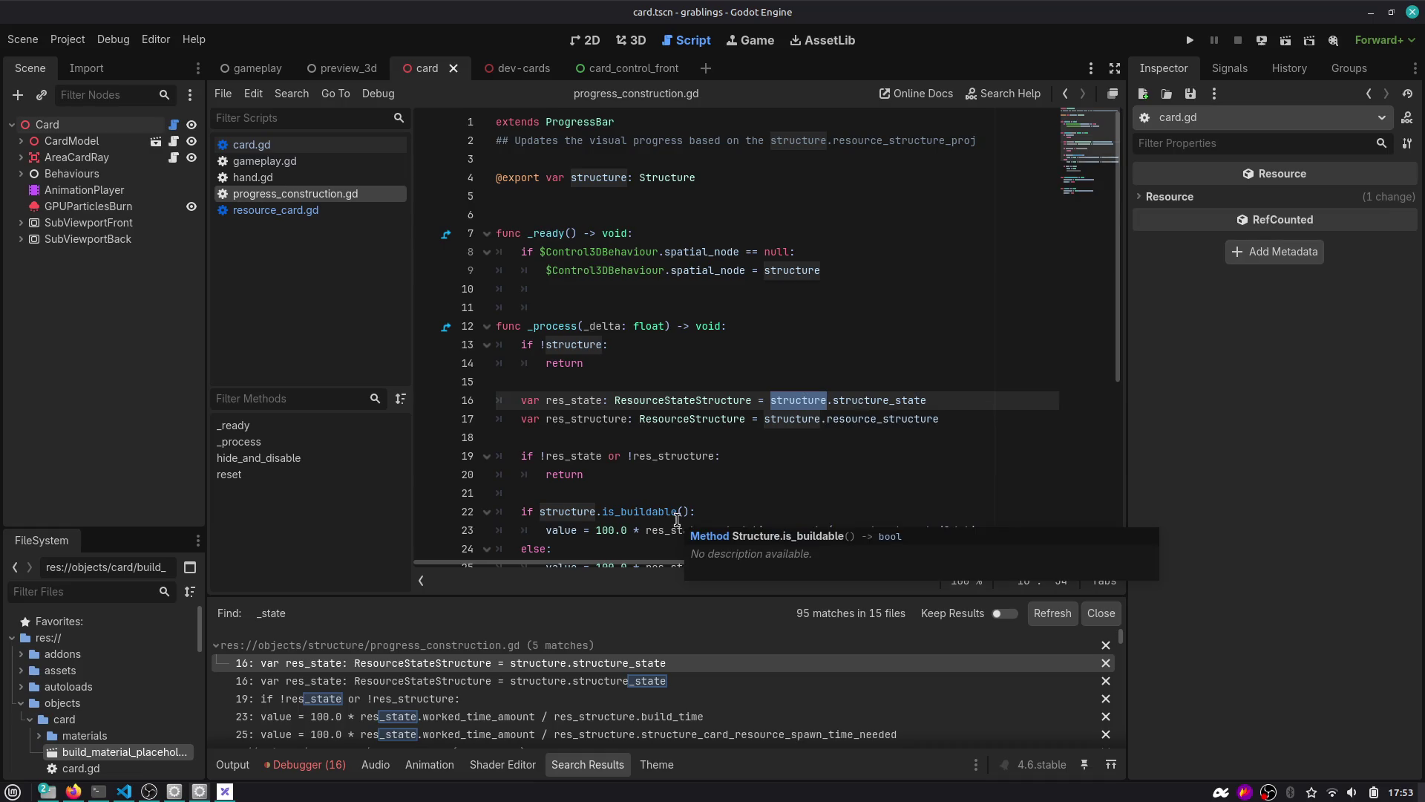
Open the card scene's card.gd, inspect resource_card, and search scripts for resource_card.
{"action": "left_click", "coordinate": [173, 124]}
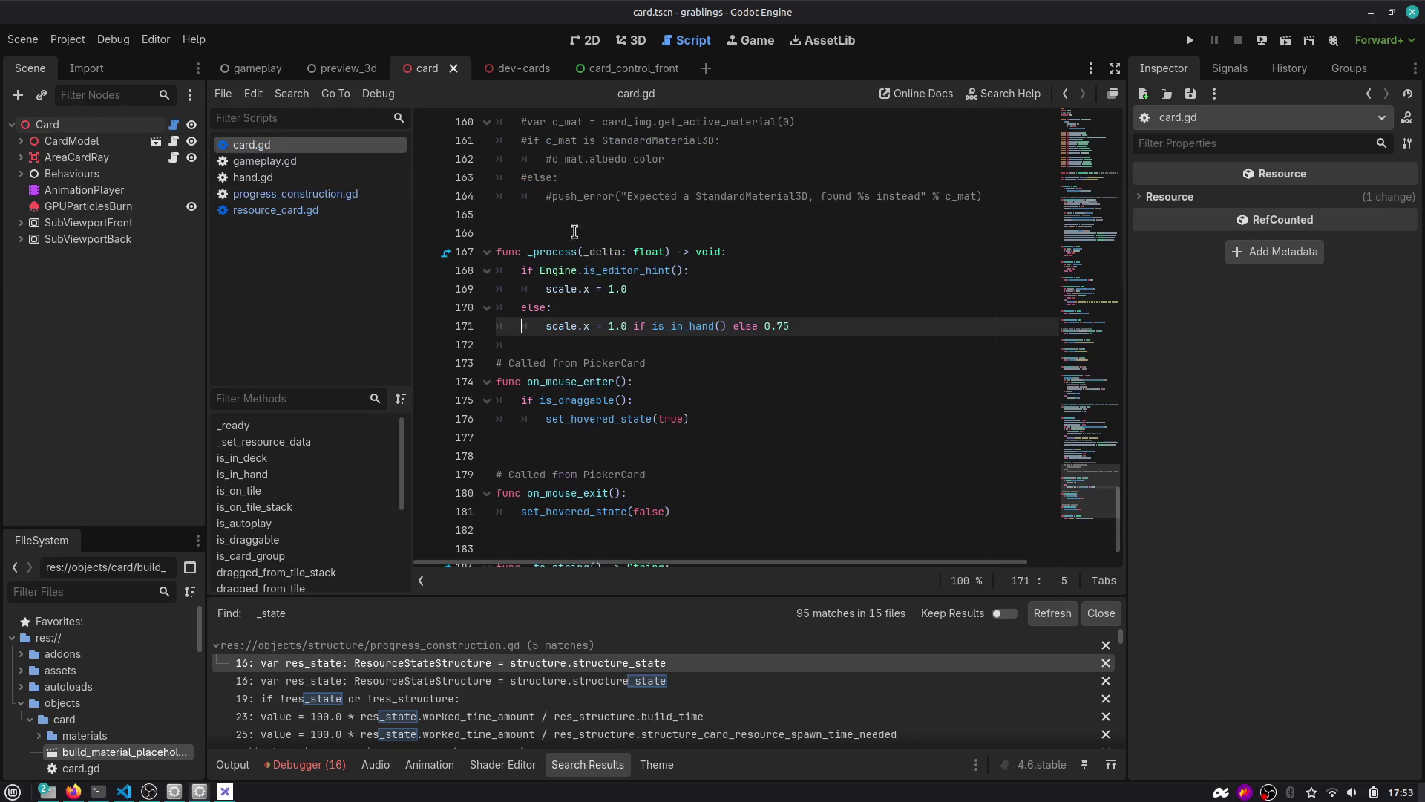
{"action": "left_click_drag", "start_coordinate": [1096, 471], "coordinate": [1090, 130]}
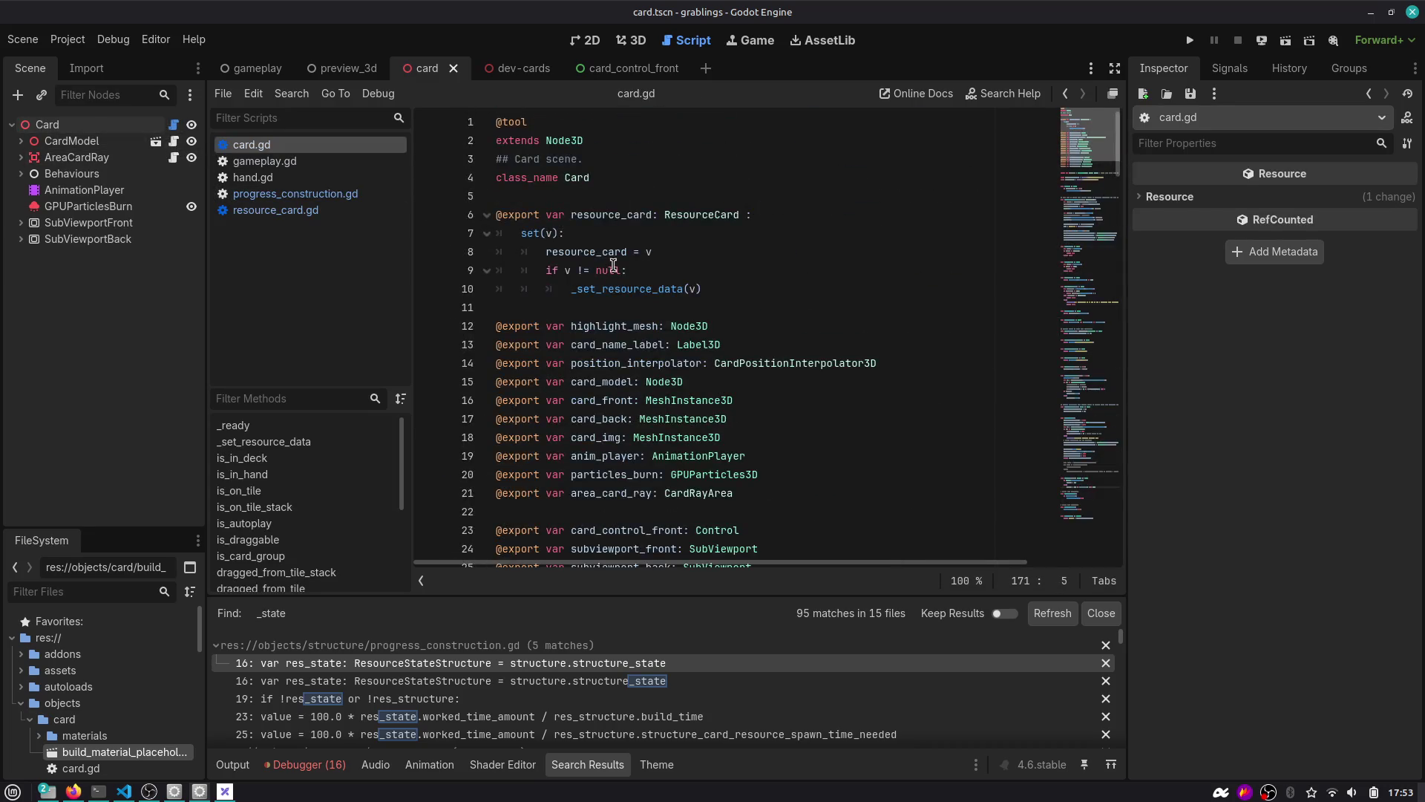
{"action": "double_click", "coordinate": [596, 216]}
{"action": "scroll", "coordinate": [599, 247], "scroll_direction": "down", "scroll_amount": 3}
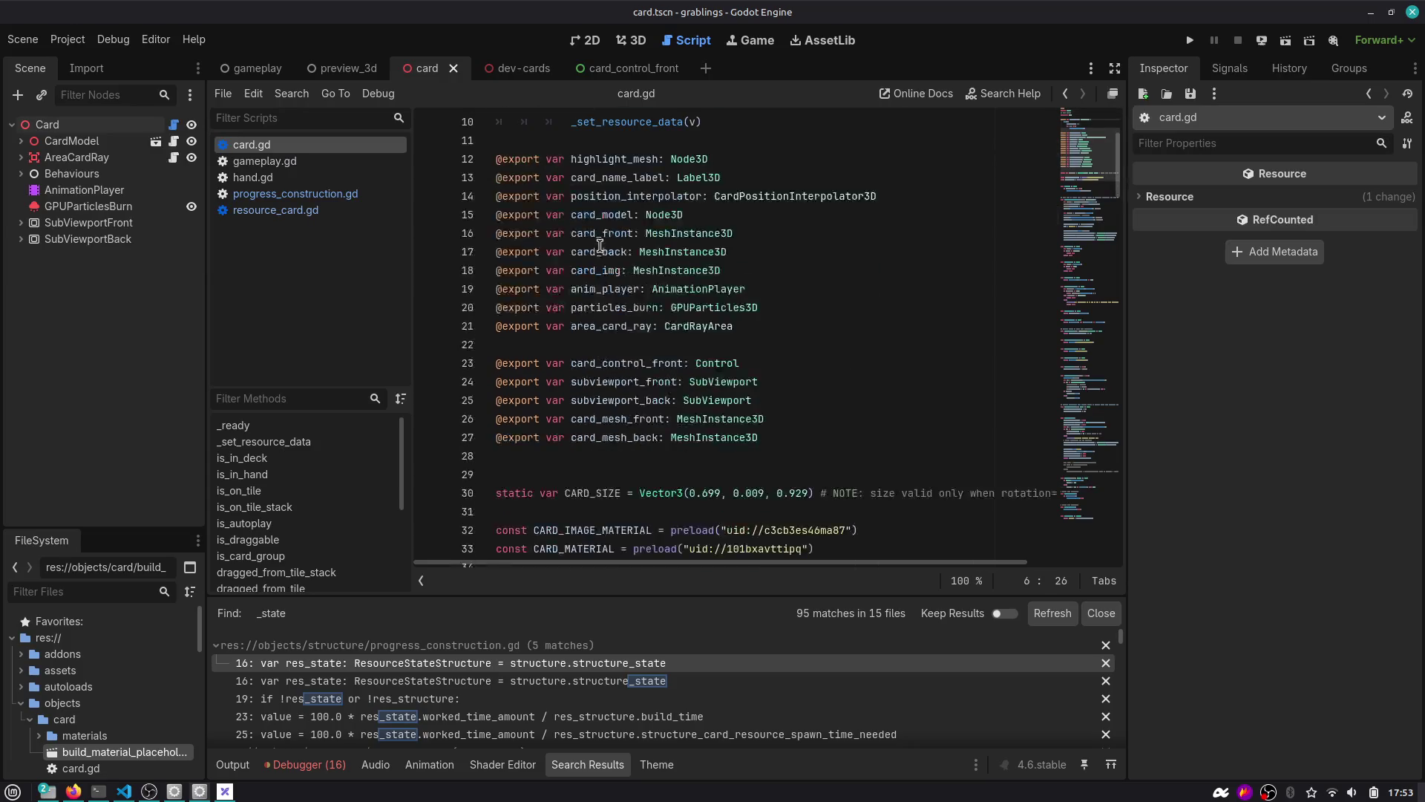
{"action": "scroll", "coordinate": [692, 385], "scroll_direction": "down", "scroll_amount": 1}
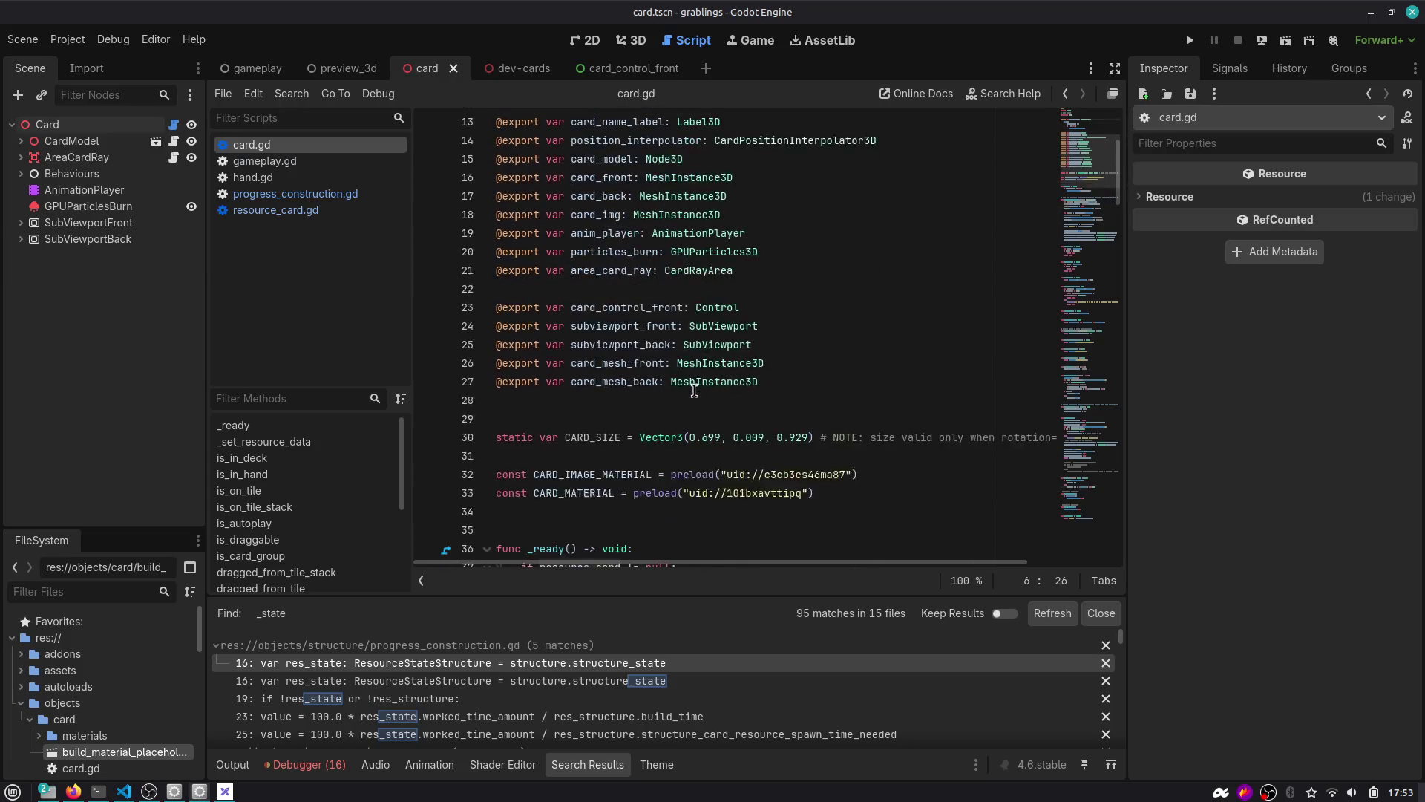
{"action": "scroll", "coordinate": [706, 297], "scroll_direction": "up", "scroll_amount": 4}
{"action": "key", "text": "ctrl+alt+o"}
{"action": "type", "text": "resource_card_"}
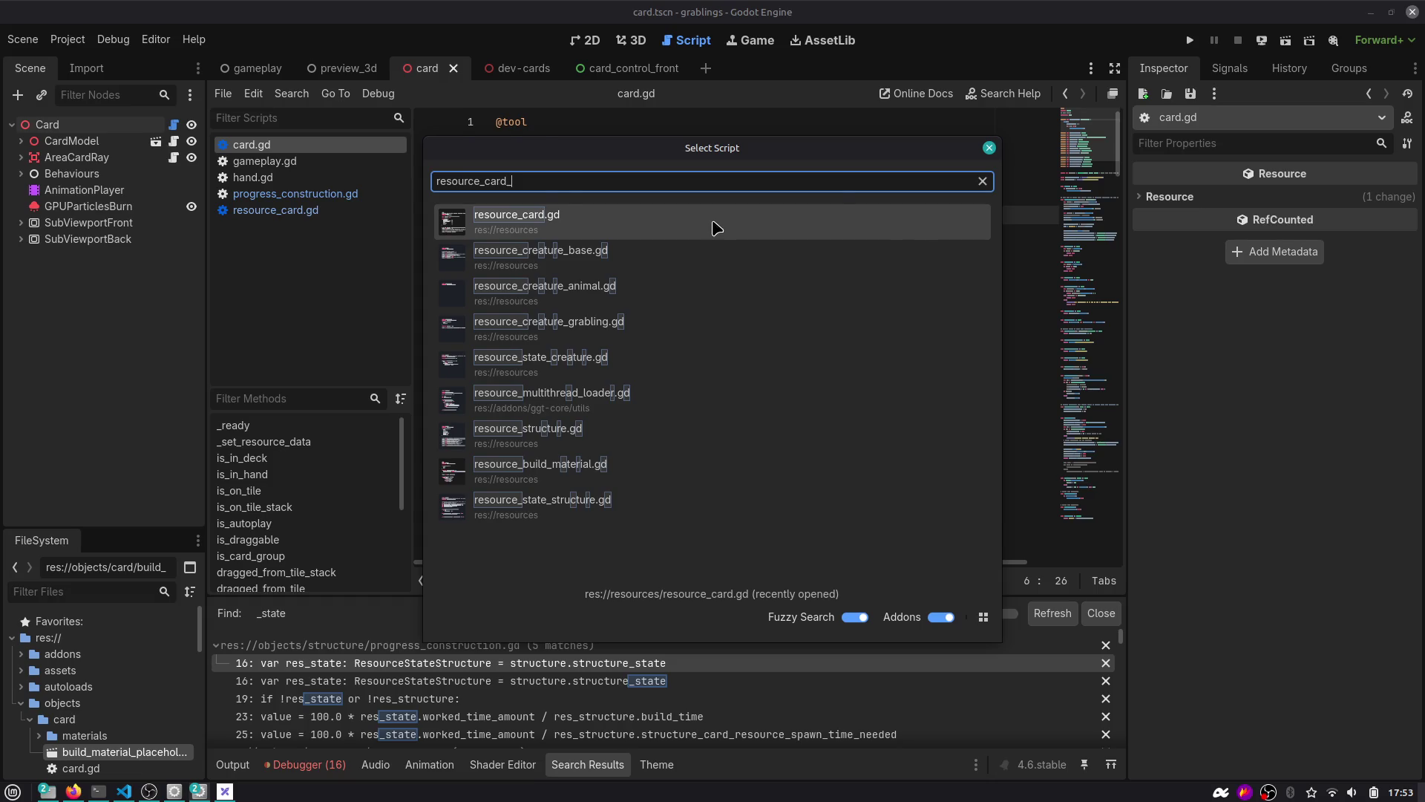
{"action": "key", "text": "Escape"}
{"action": "left_click", "coordinate": [578, 305]}
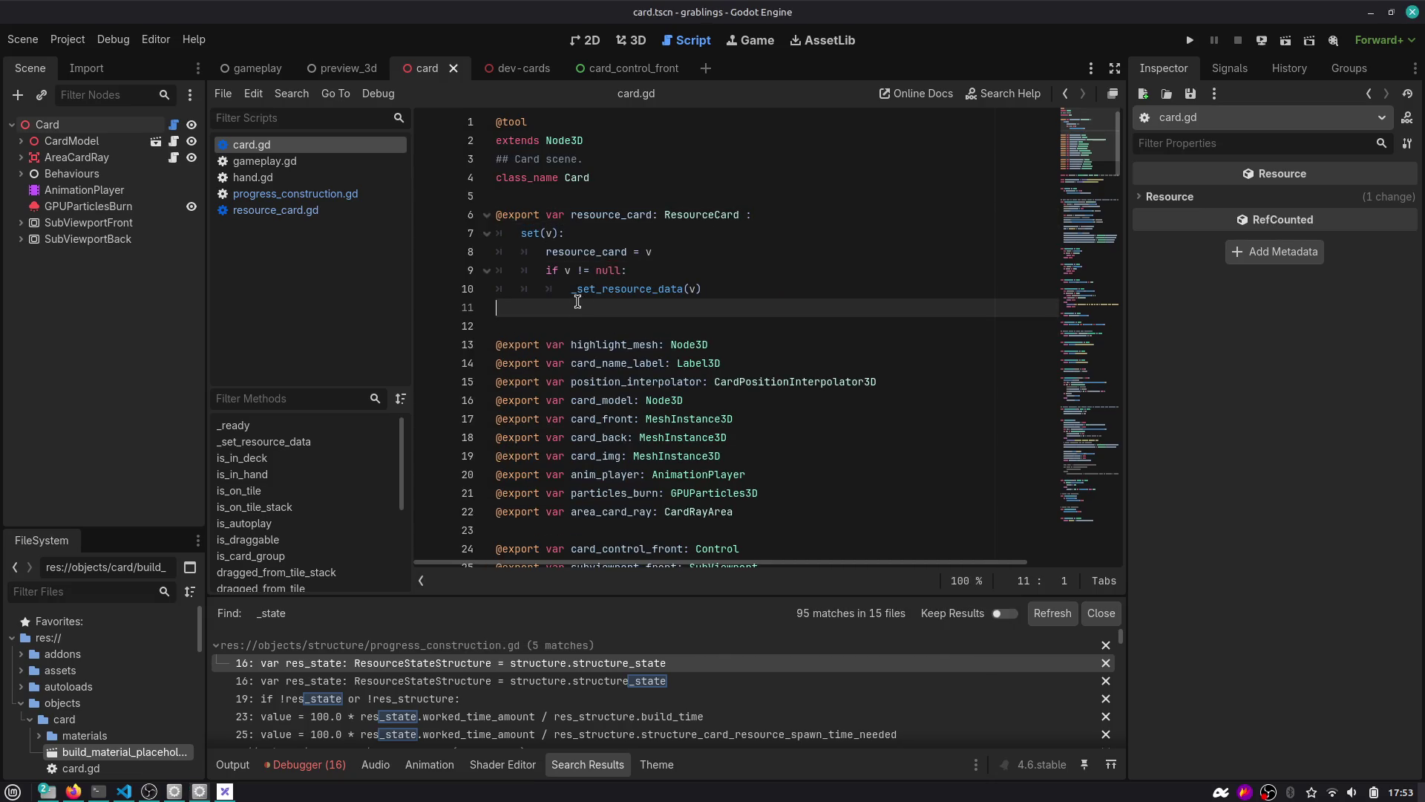
{"action": "type", "text": "@export var resource_card_"}
{"action": "type", "text": "state: ResourceCard"}
{"action": "type", "text": "State"}
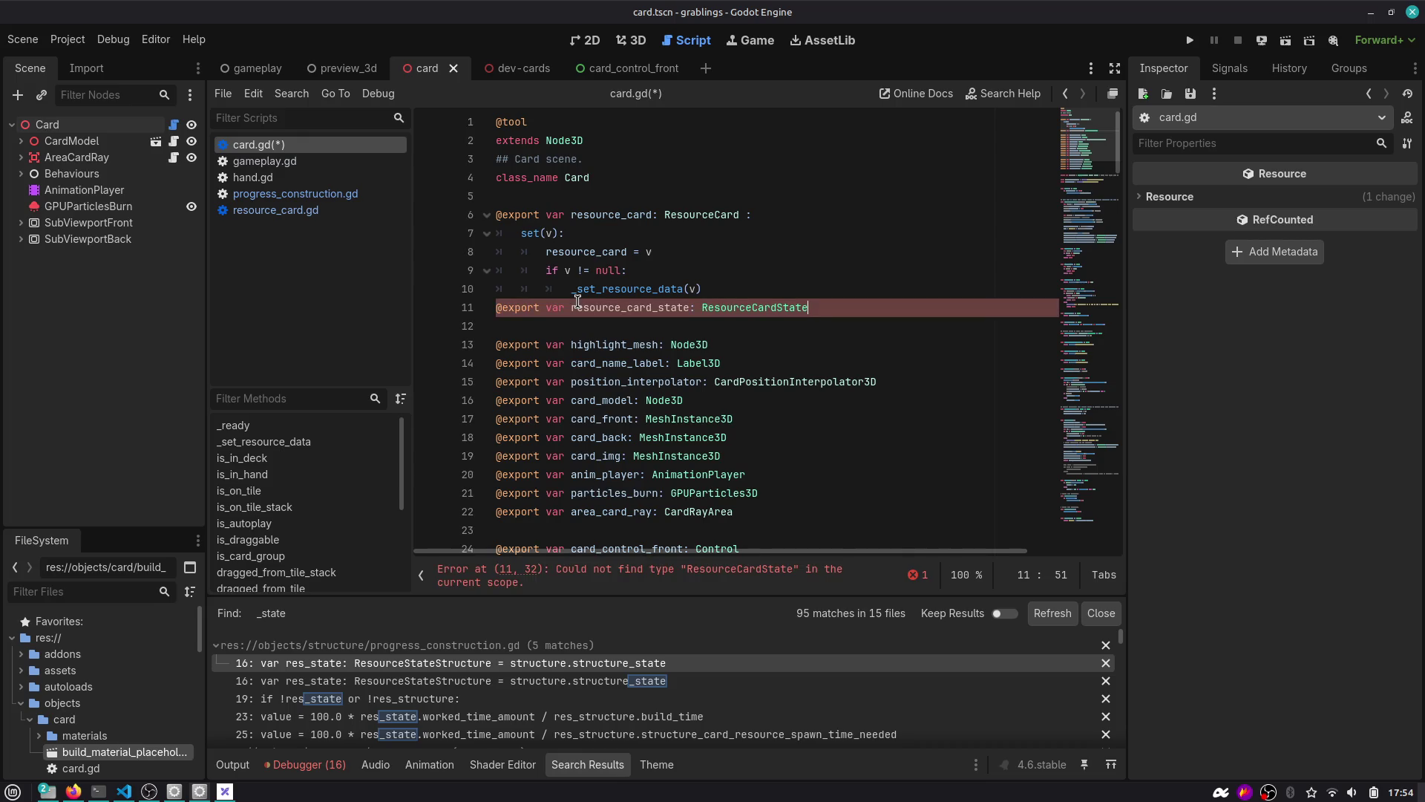
{"action": "scroll", "coordinate": [577, 300], "scroll_direction": "down", "scroll_amount": 5}
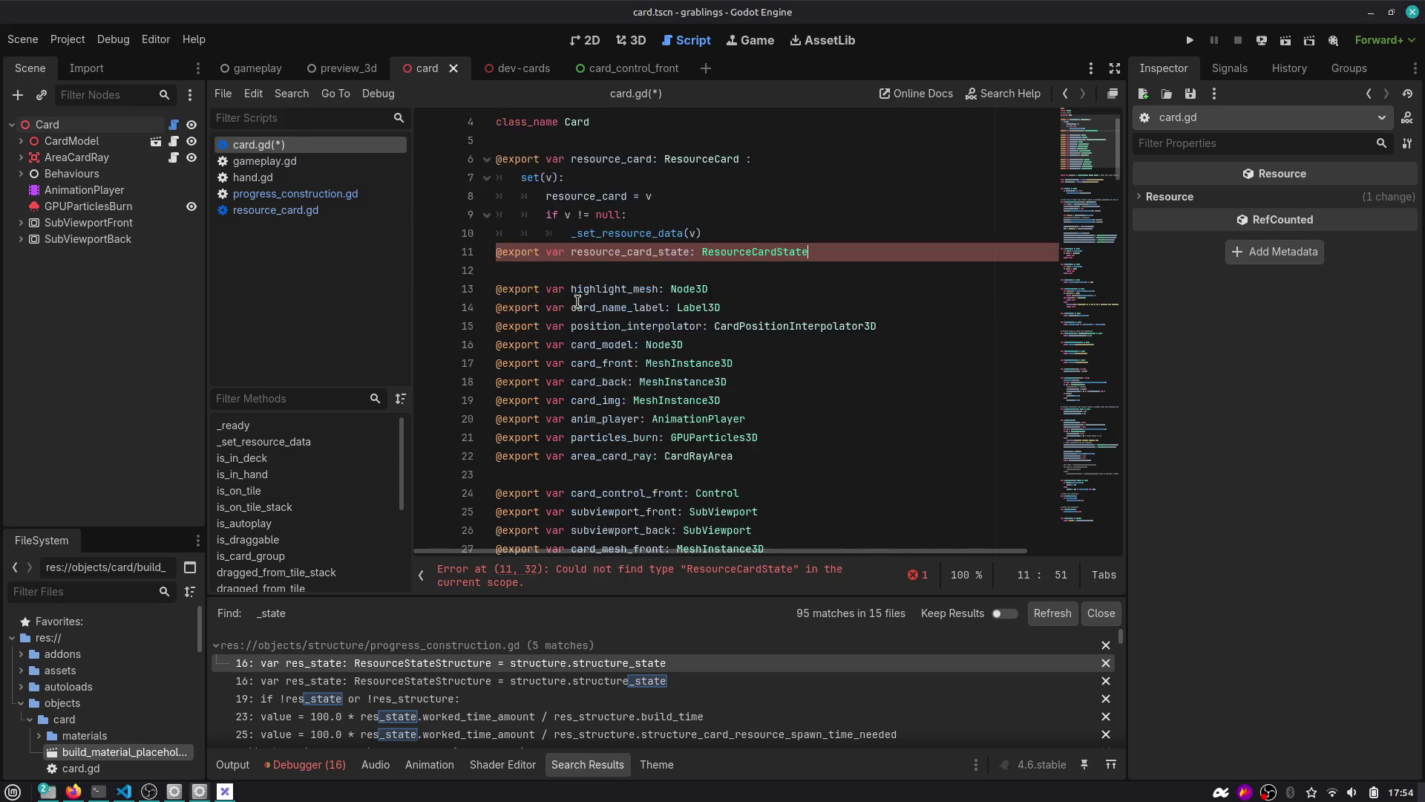
{"action": "key", "text": "ctrl+shift+o"}
Open the structure_house scene through Quick Open Scene by searching 'stru'.
{"action": "type", "text": "stru"}
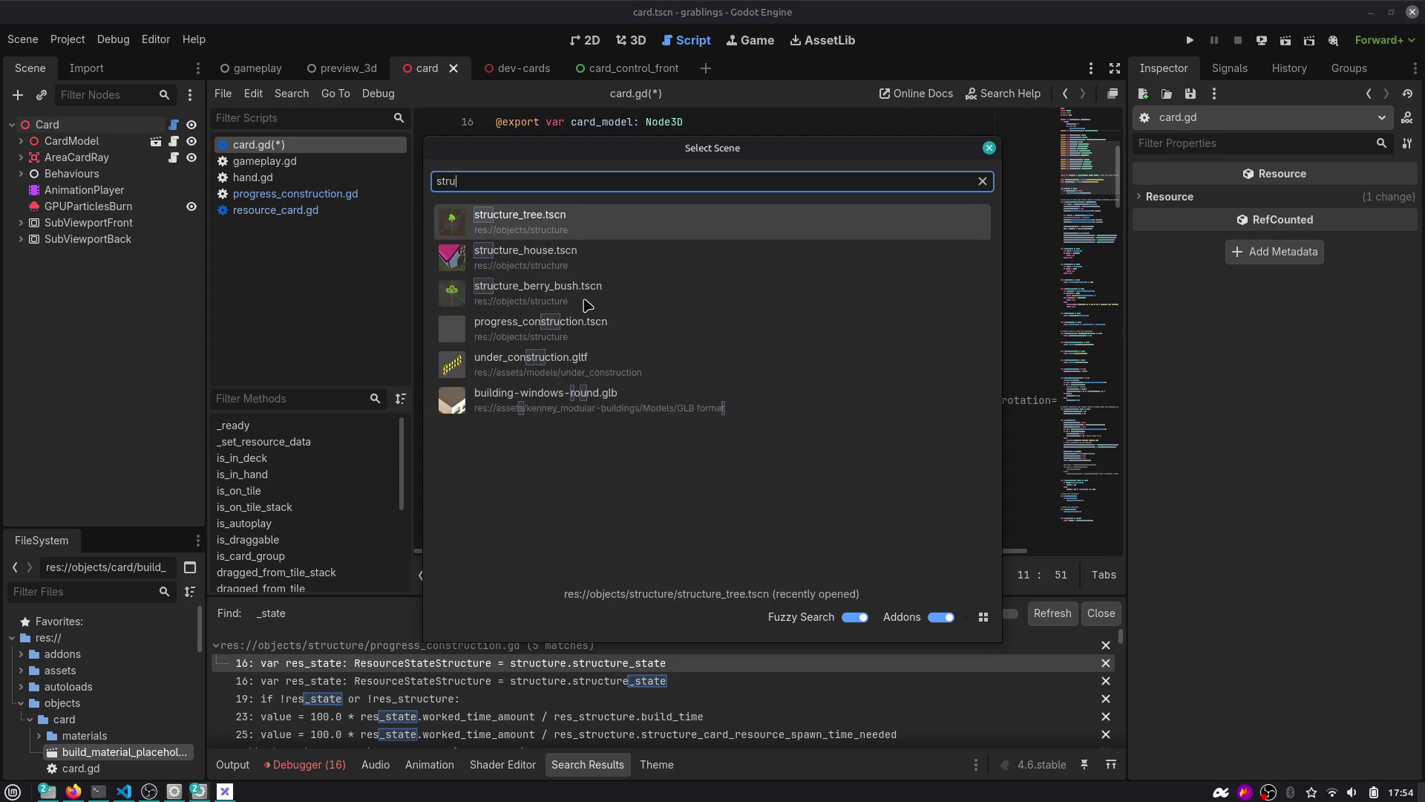
{"action": "key", "text": "Down"}
{"action": "key", "text": "Return"}
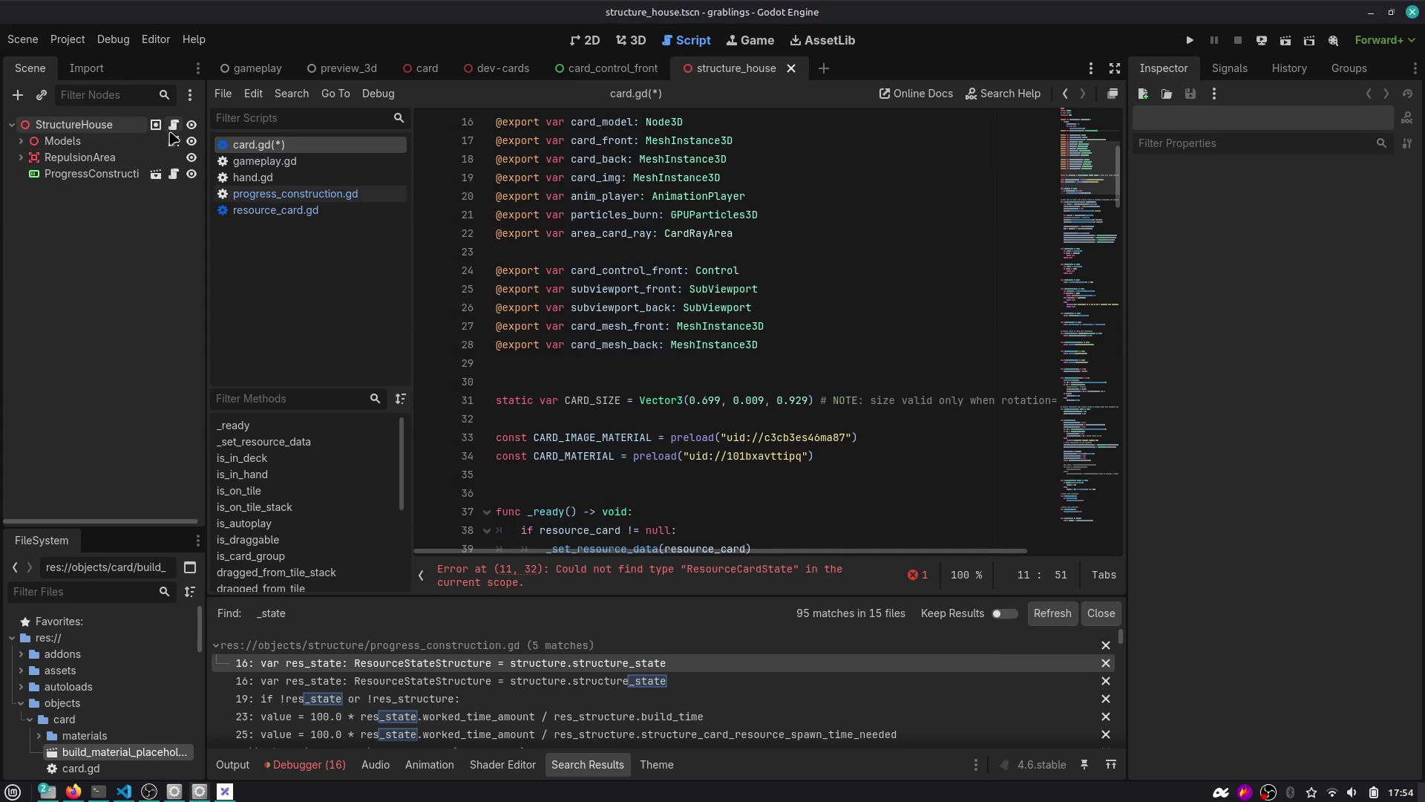
Inspect structure.gd's _ready and initialize functions and find all occurrences of structure_state.
{"action": "scroll", "coordinate": [641, 300], "scroll_direction": "up", "scroll_amount": 17}
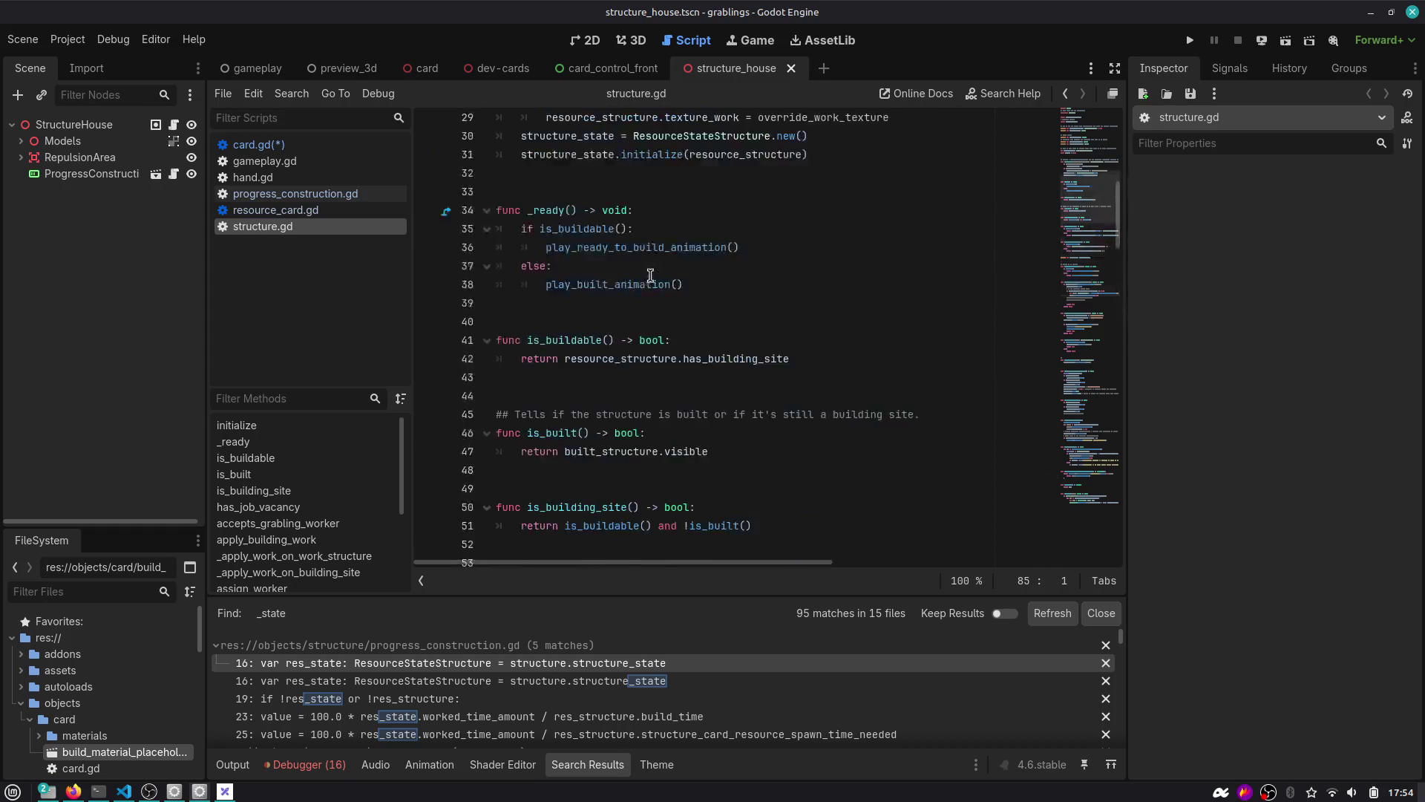
{"action": "scroll", "coordinate": [641, 301], "scroll_direction": "down", "scroll_amount": 5}
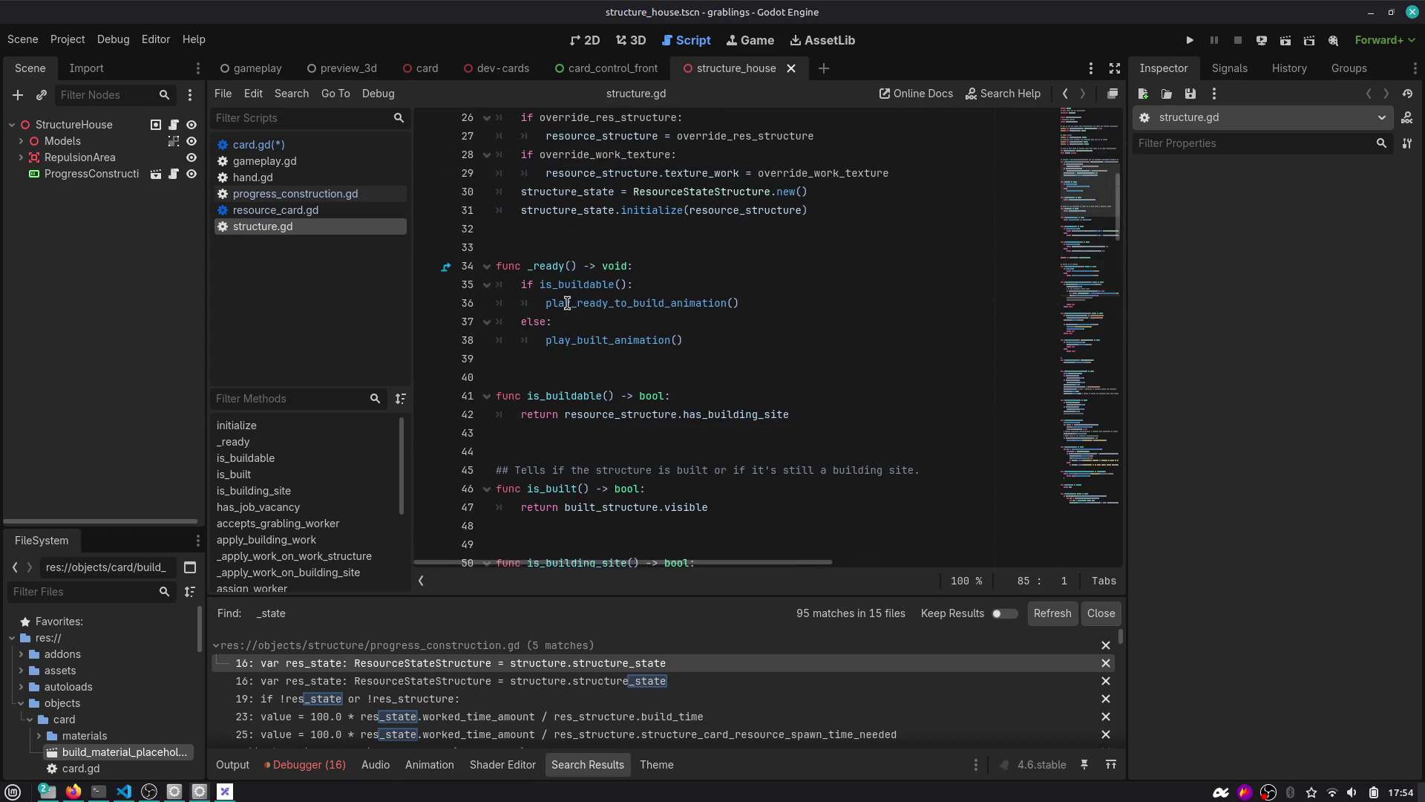
{"action": "double_click", "coordinate": [560, 265]}
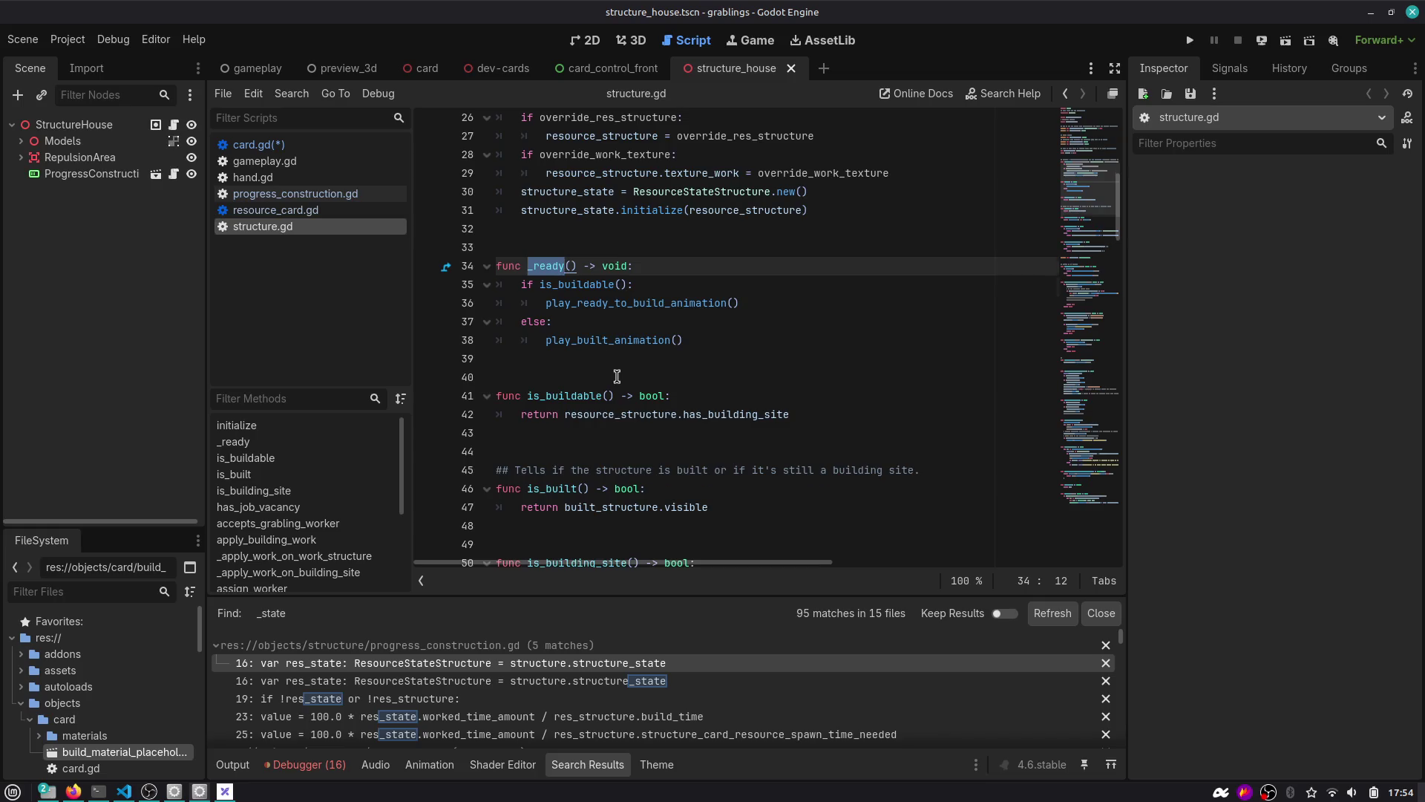
{"action": "scroll", "coordinate": [617, 376], "scroll_direction": "up", "scroll_amount": 5}
{"action": "double_click", "coordinate": [592, 289]}
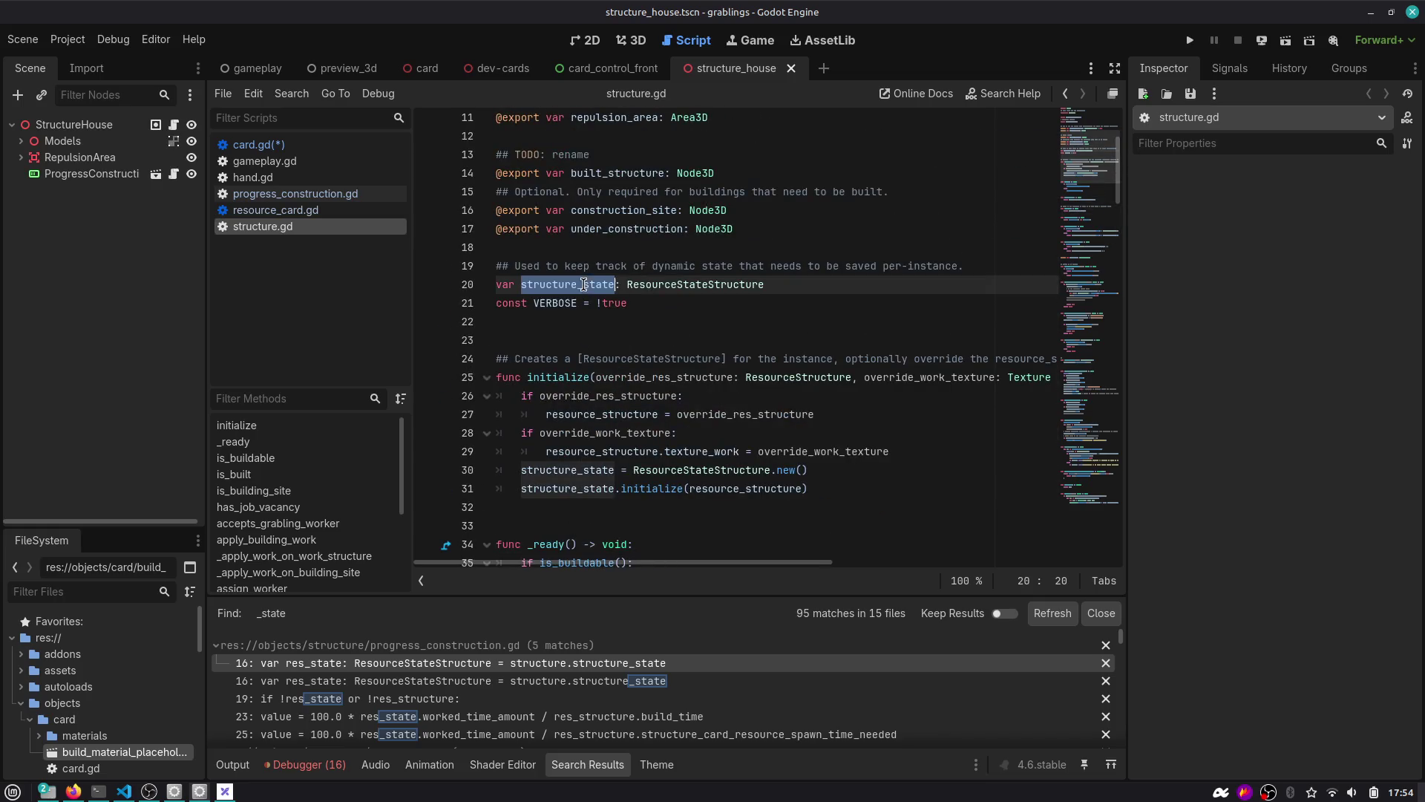
{"action": "key", "text": "ctrl+f"}
{"action": "scroll", "coordinate": [560, 294], "scroll_direction": "down", "scroll_amount": 2}
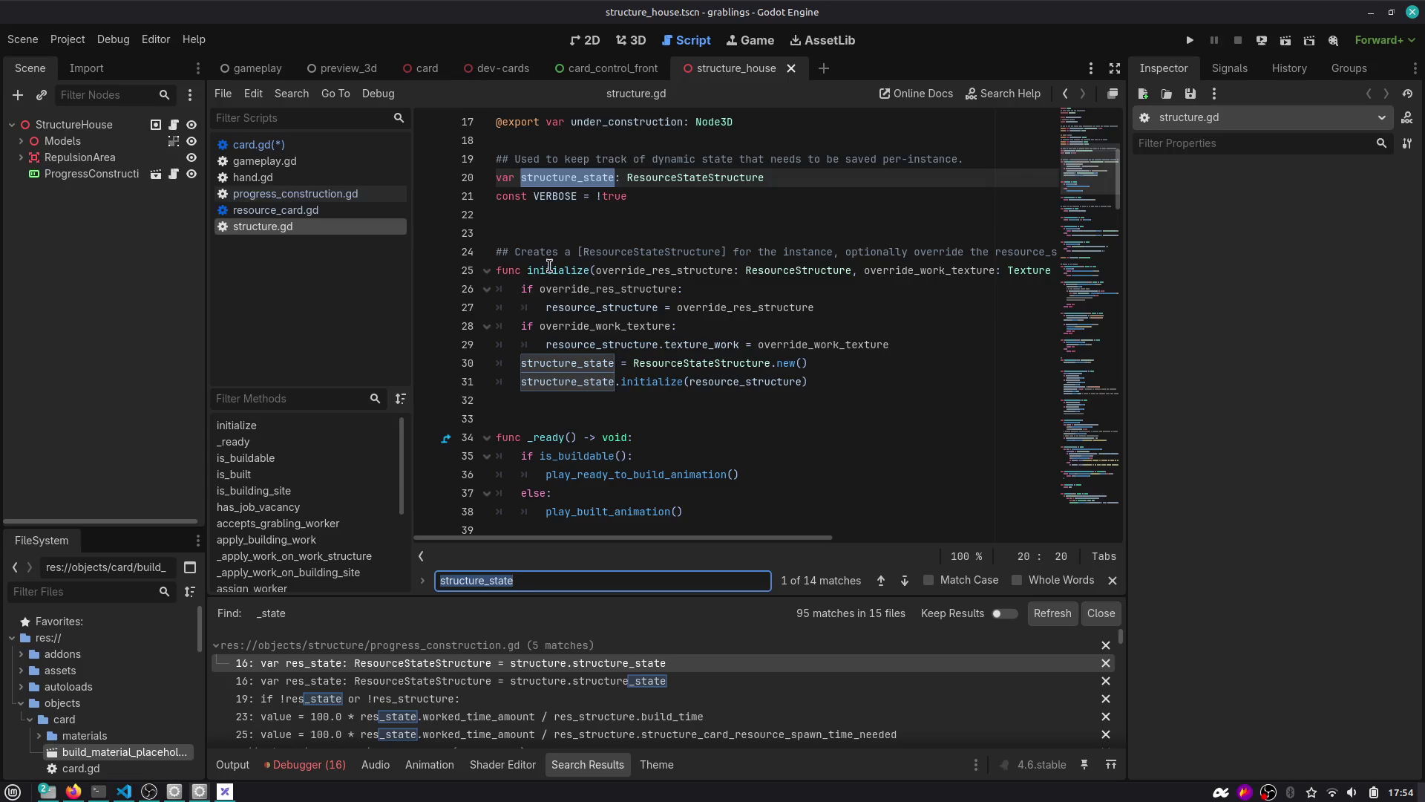
{"action": "double_click", "coordinate": [558, 270]}
{"action": "key", "text": "Escape"}
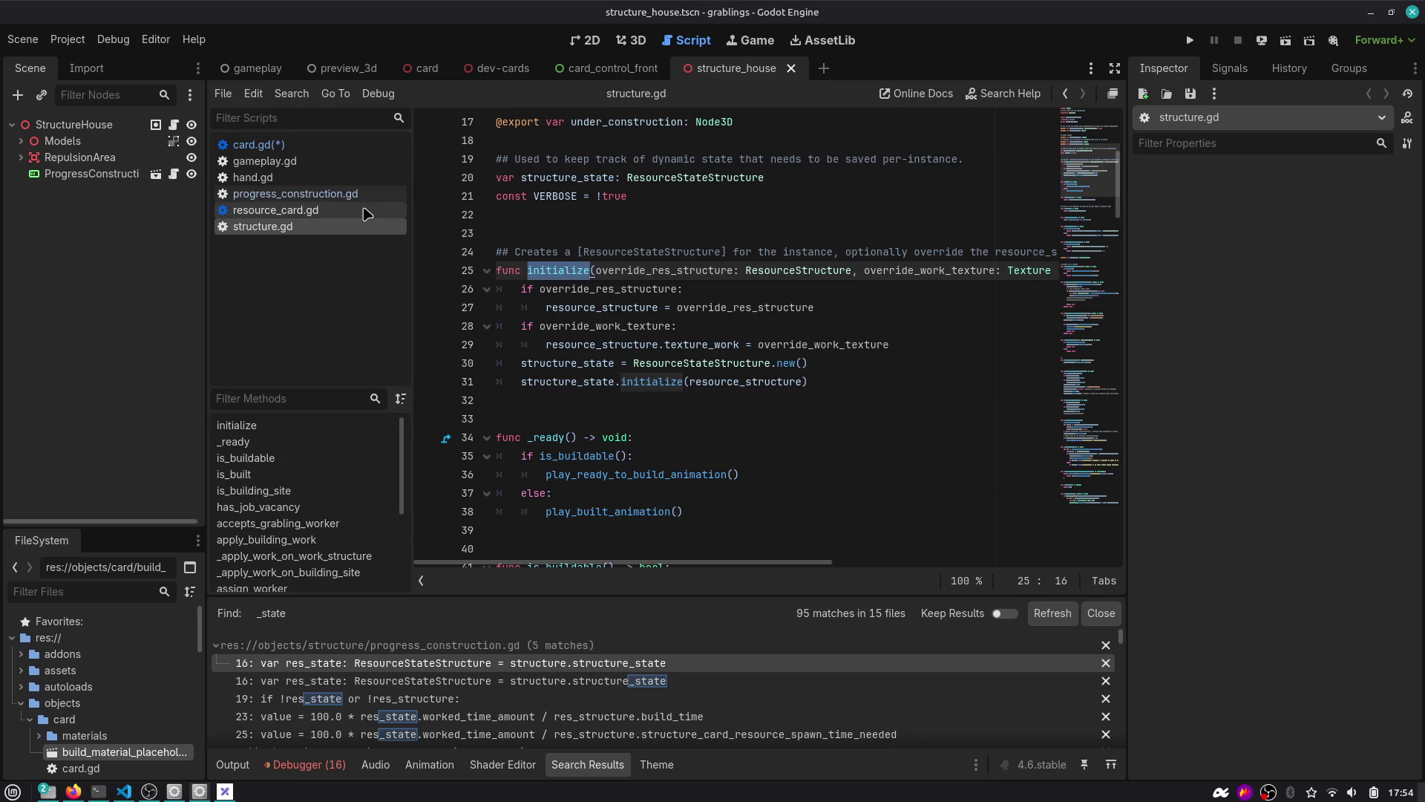
Return to card.gd and select the _set_resource_data function name.
{"action": "left_click", "coordinate": [297, 145]}
{"action": "scroll", "coordinate": [592, 314], "scroll_direction": "down", "scroll_amount": 5}
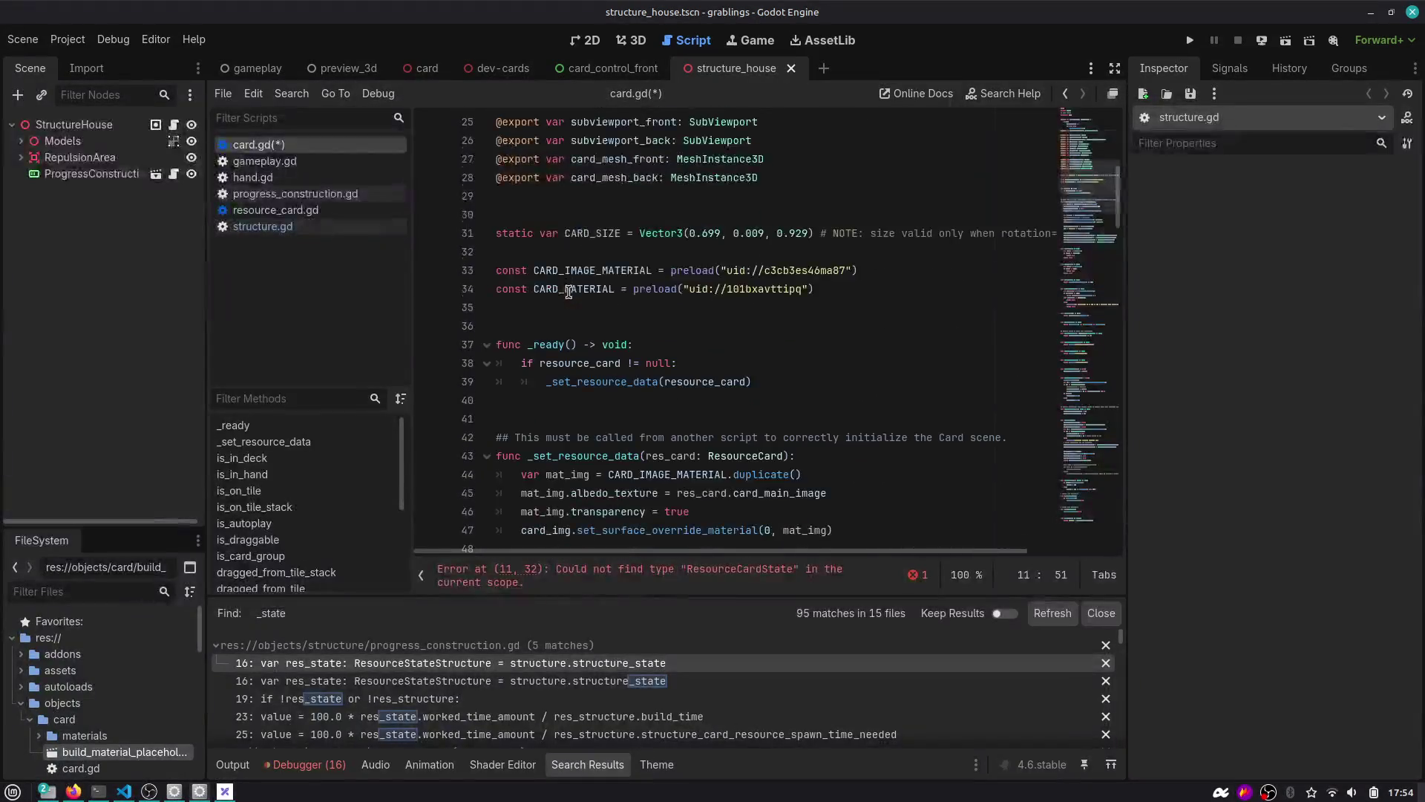
{"action": "double_click", "coordinate": [598, 349]}
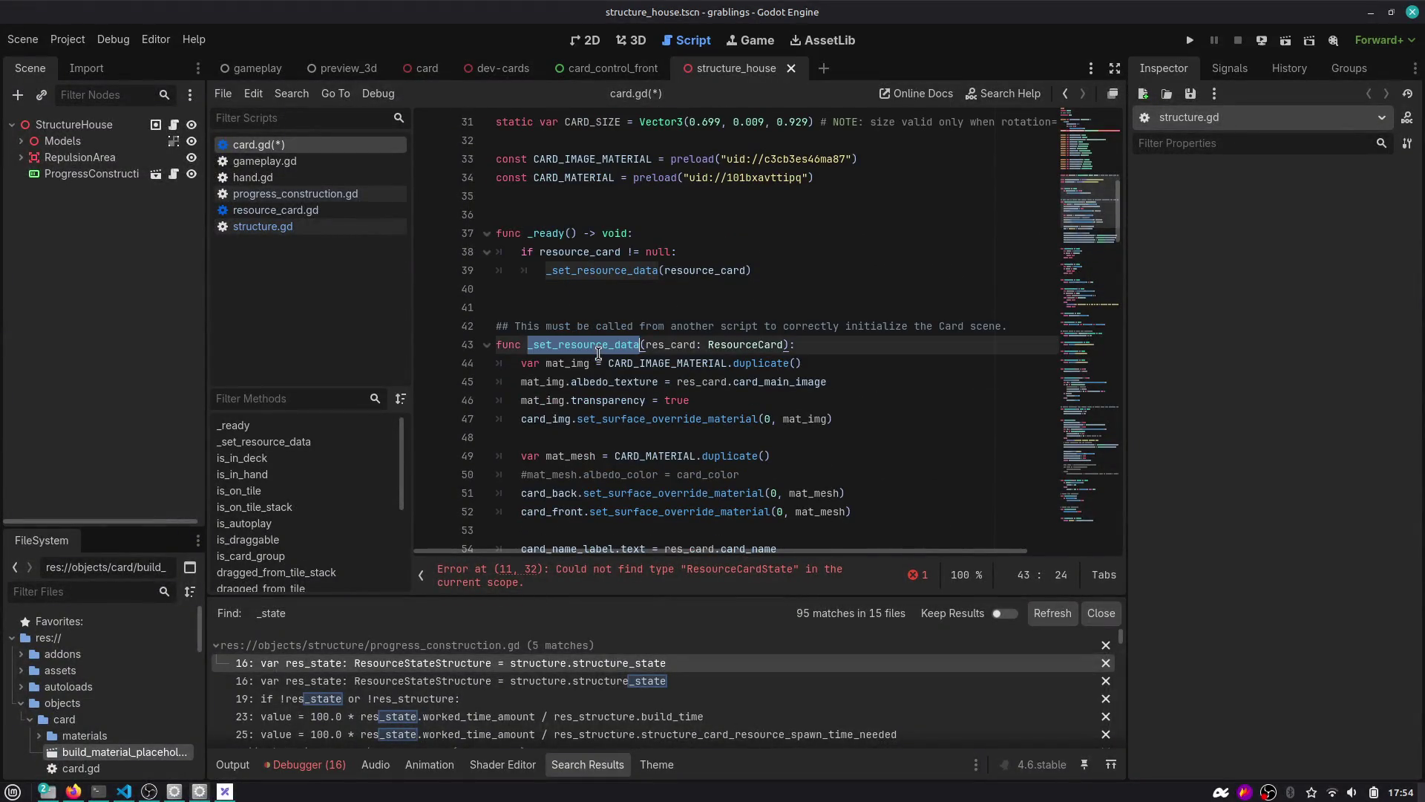
Find and select the resource_card_state variable name in card.gd.
{"action": "scroll", "coordinate": [598, 353], "scroll_direction": "down", "scroll_amount": 2}
{"action": "scroll", "coordinate": [596, 352], "scroll_direction": "up", "scroll_amount": 4}
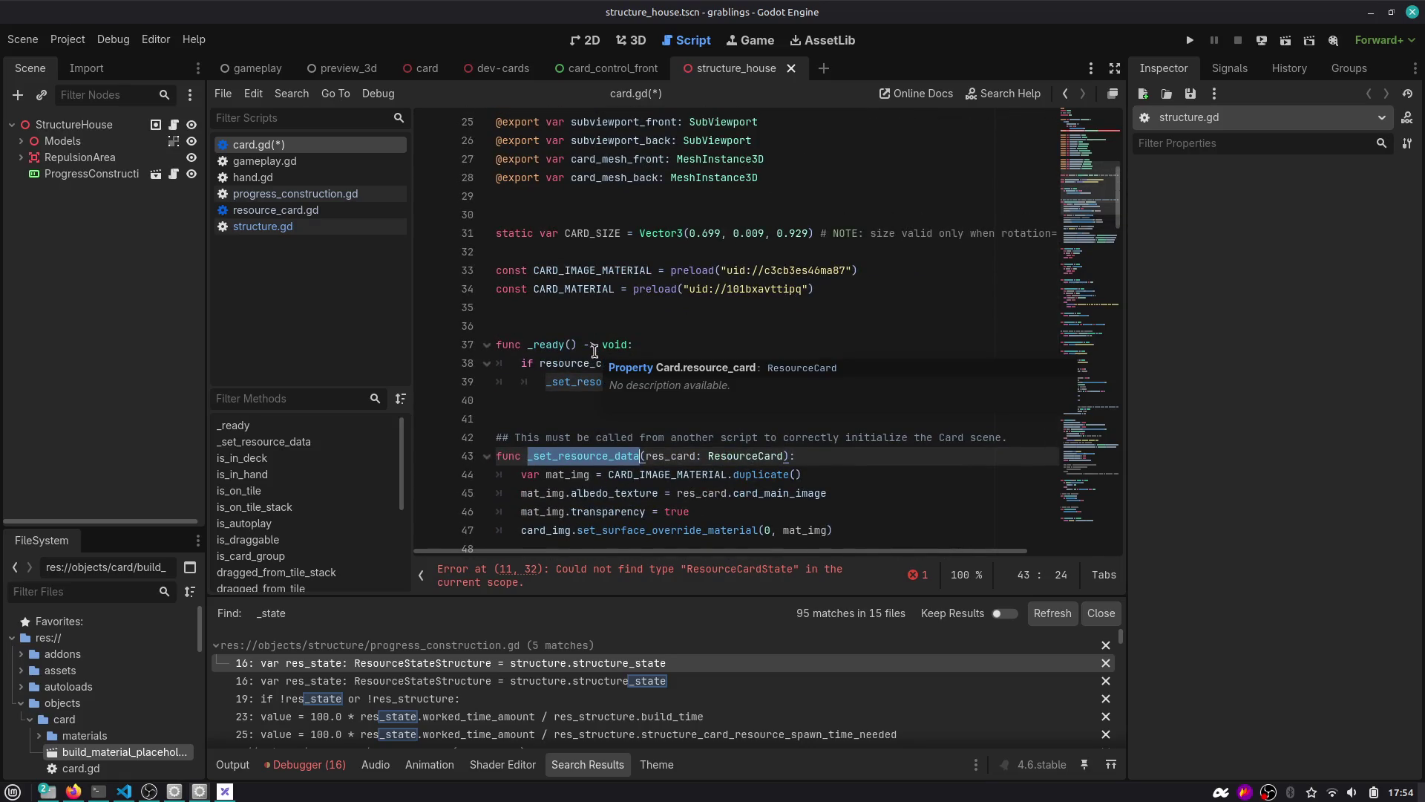
{"action": "scroll", "coordinate": [594, 352], "scroll_direction": "down", "scroll_amount": 2}
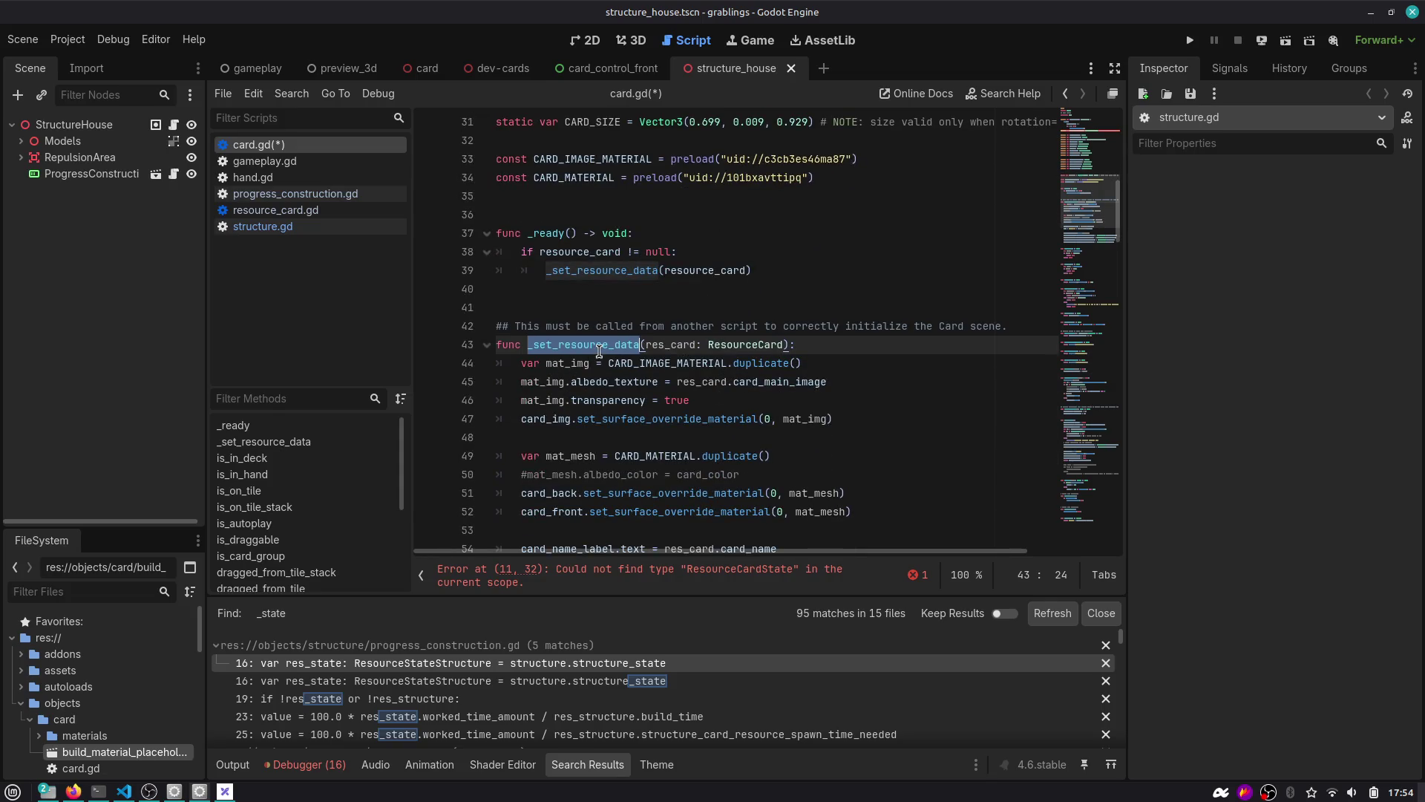
{"action": "scroll", "coordinate": [599, 351], "scroll_direction": "up", "scroll_amount": 9}
{"action": "double_click", "coordinate": [621, 254]}
Start _set_resource_data with resource_card_state = ResourceCardState.new(), save, and select the unresolved type.
{"action": "scroll", "coordinate": [668, 294], "scroll_direction": "down", "scroll_amount": 10}
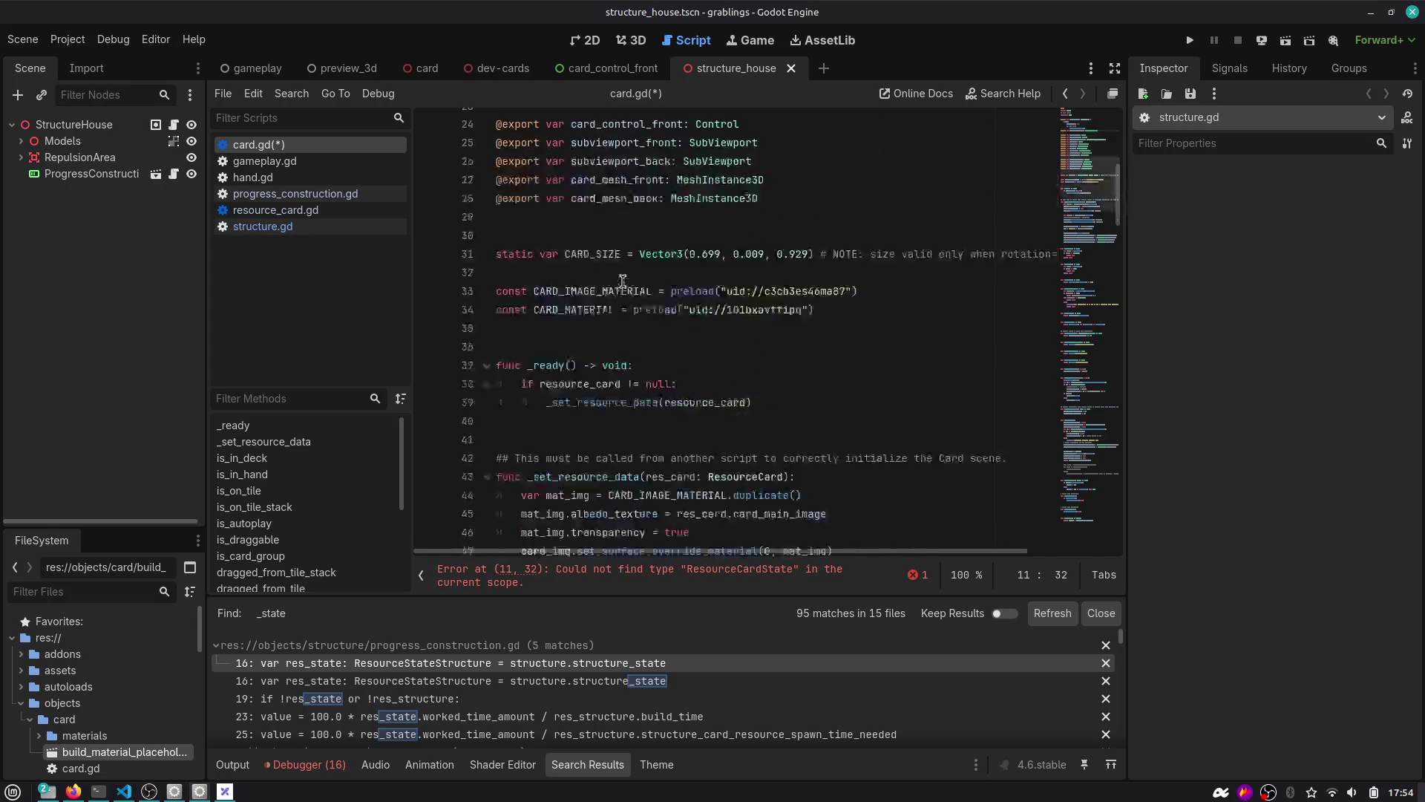
{"action": "left_click", "coordinate": [813, 289]}
{"action": "key", "text": "Return"}
{"action": "type", "text": "resource_card_state."}
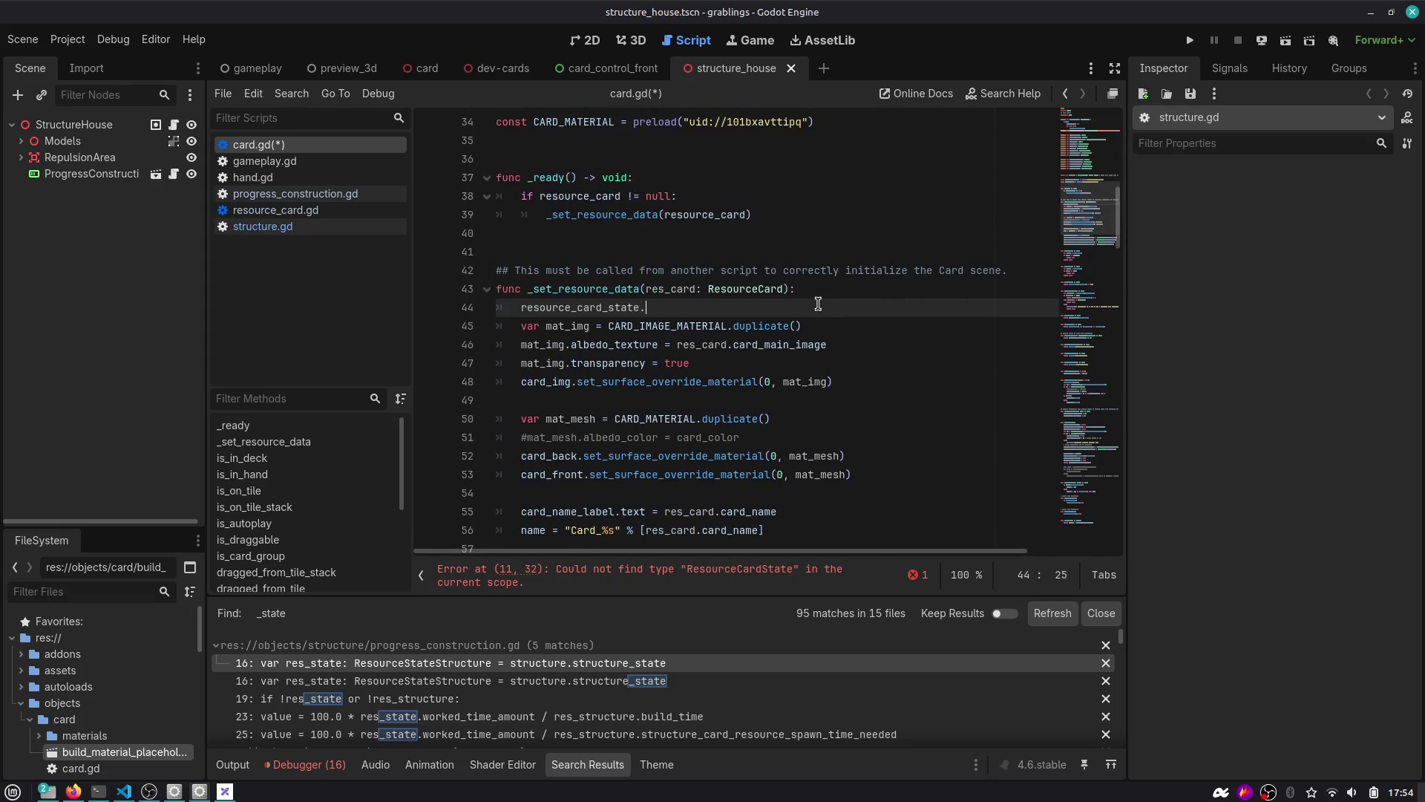
{"action": "type", "text": "."}
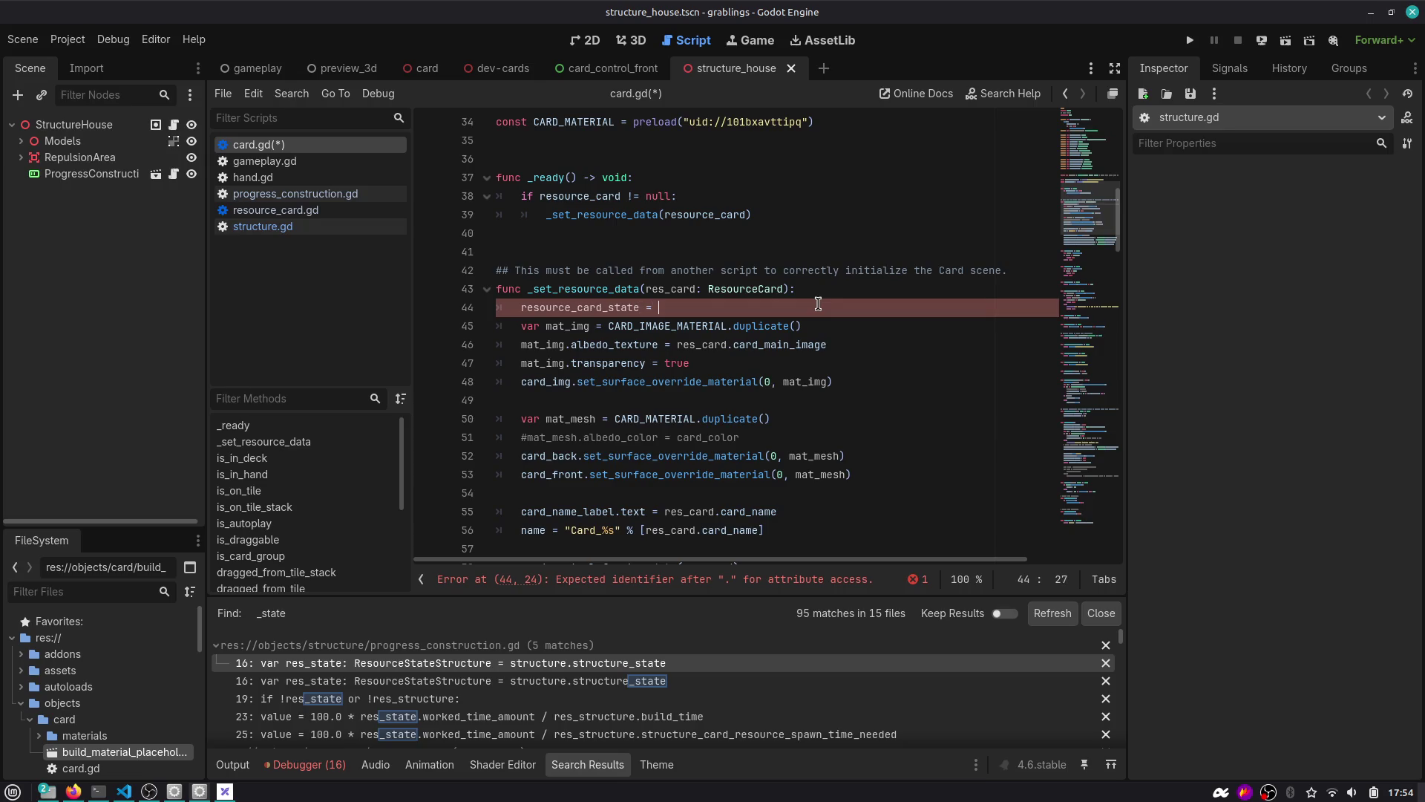
{"action": "type", "text": "Resourc"}
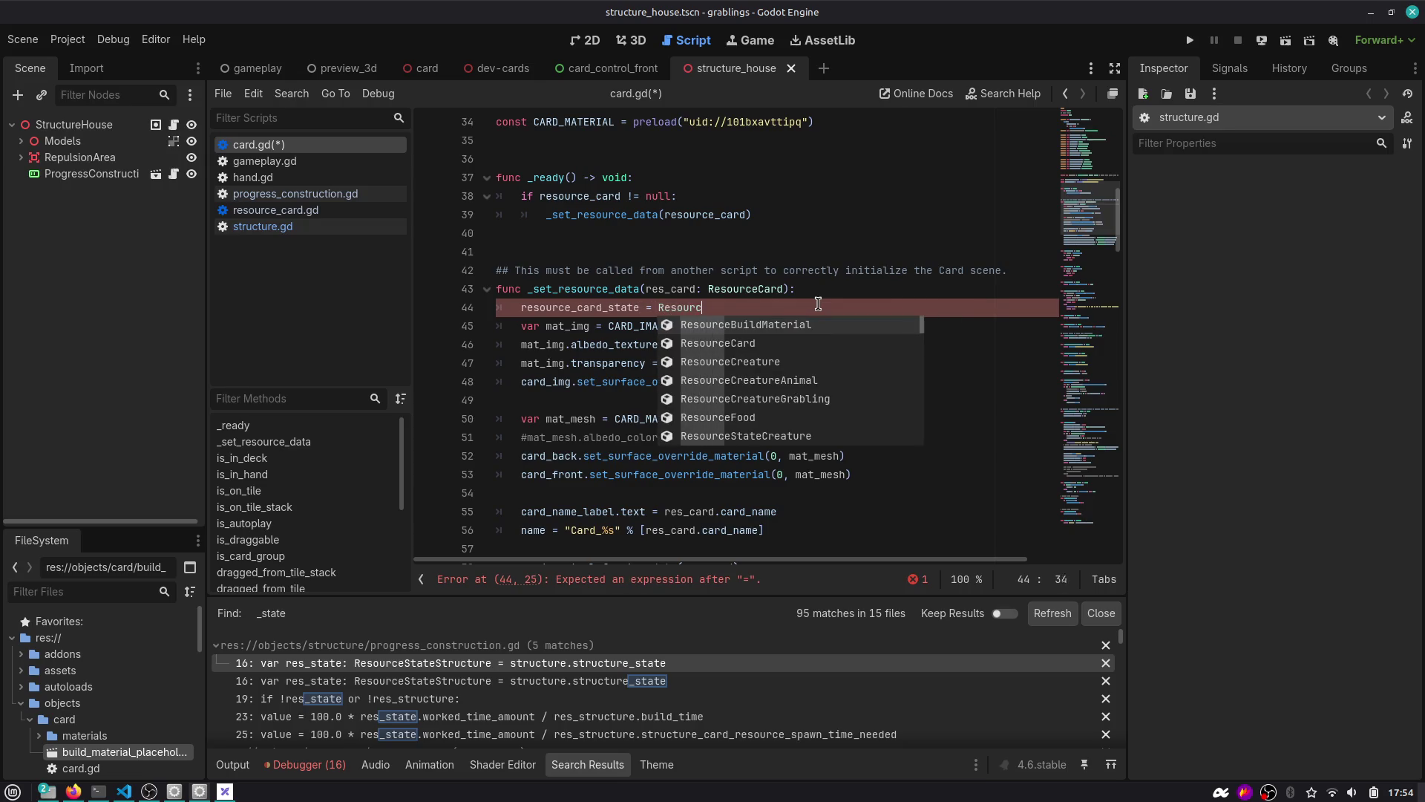
{"action": "type", "text": "eCardState.new()"}
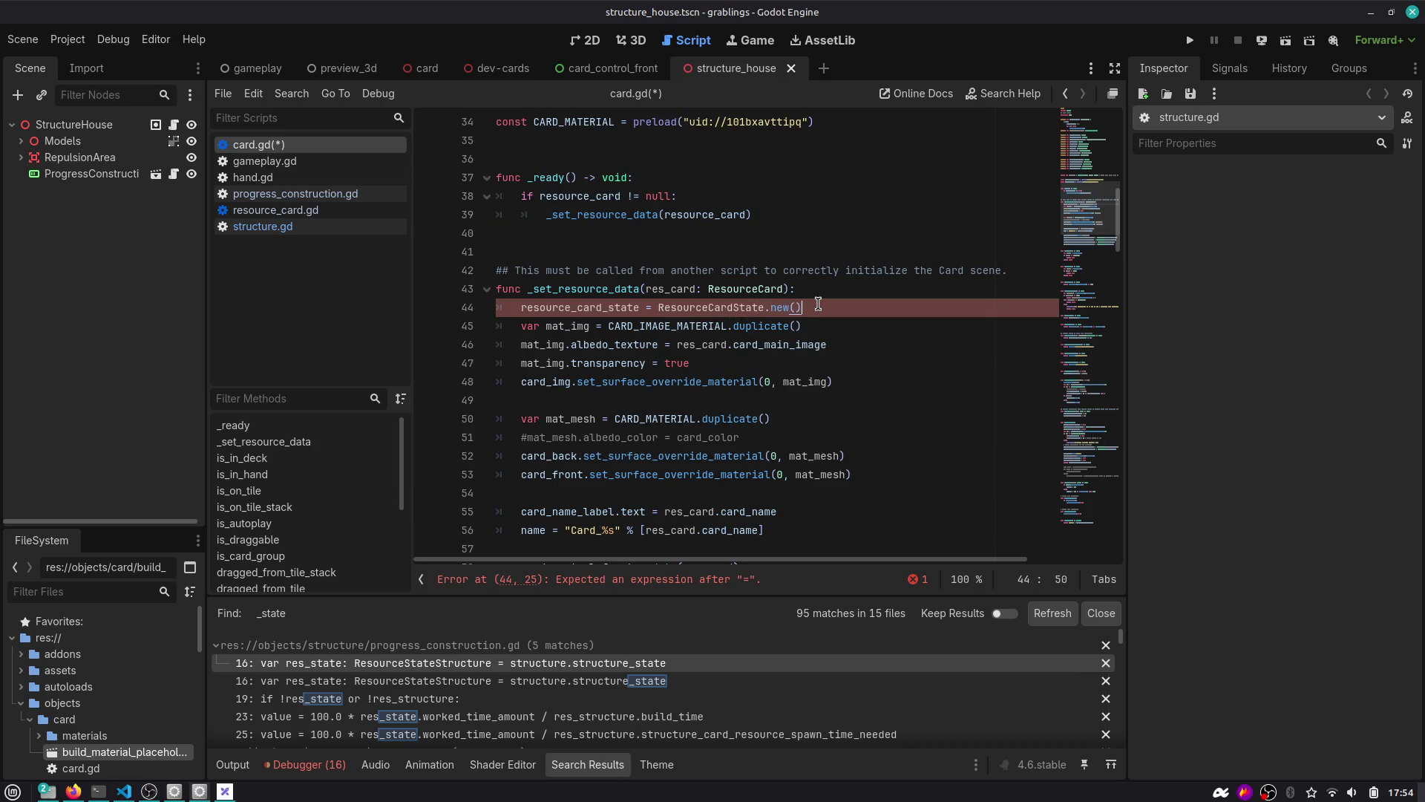
{"action": "key", "text": "ctrl+s"}
{"action": "double_click", "coordinate": [729, 304]}
{"action": "key", "text": "ctrl+c"}
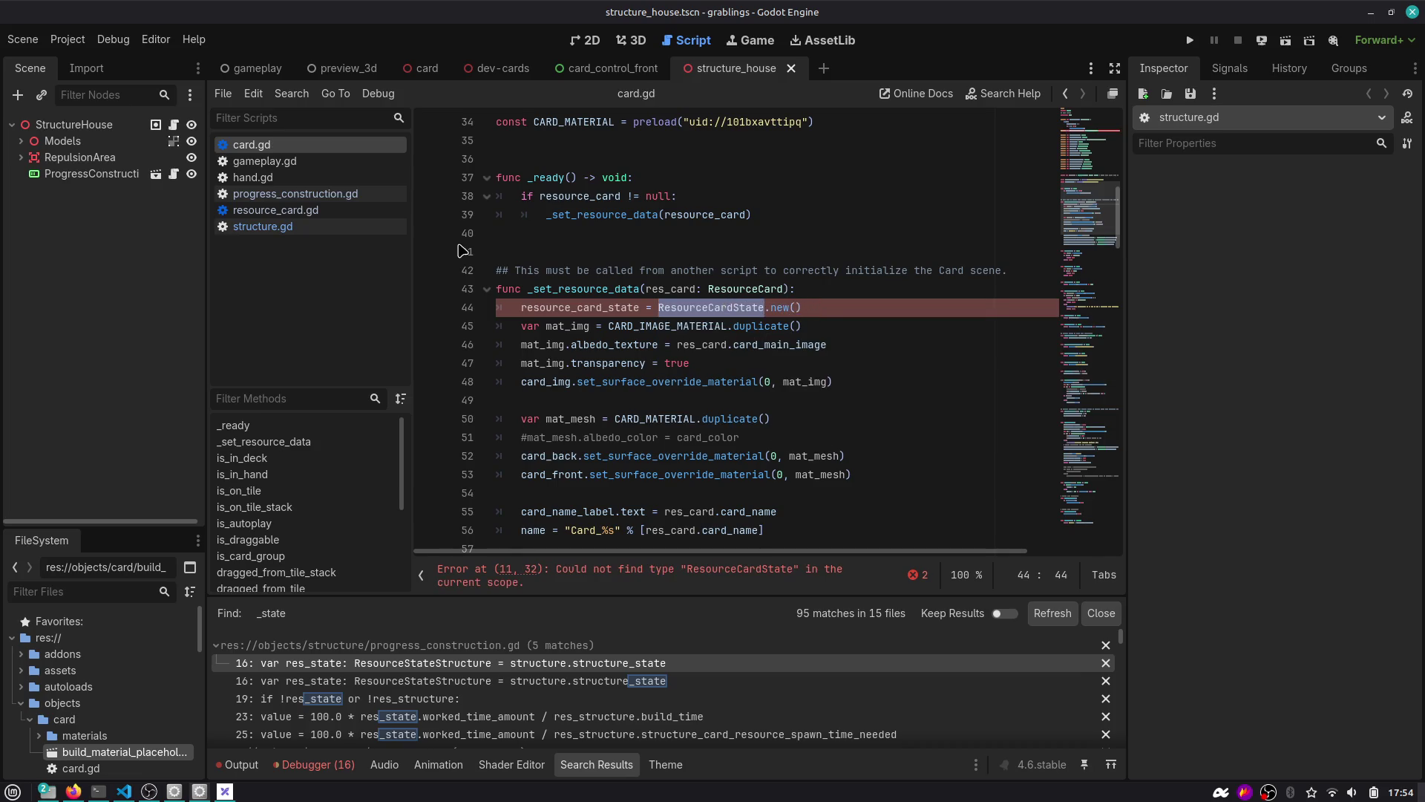
{"action": "left_click_drag", "start_coordinate": [133, 526], "coordinate": [134, 420]}
Collapse the card, objects and scenes folders and expand the resources folder.
{"action": "left_click", "coordinate": [21, 595]}
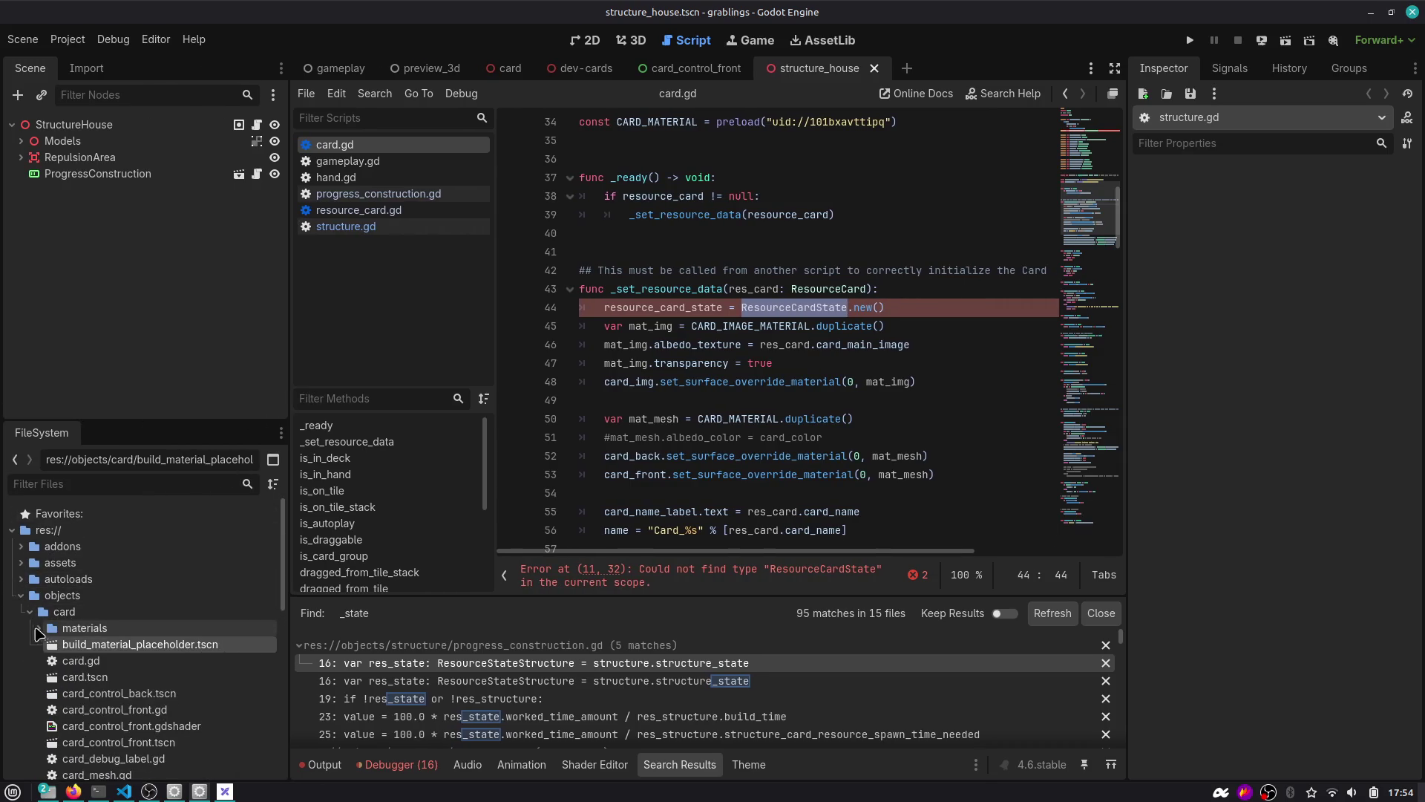
{"action": "left_click", "coordinate": [27, 628]}
{"action": "left_click", "coordinate": [27, 628]}
{"action": "left_click", "coordinate": [21, 612]}
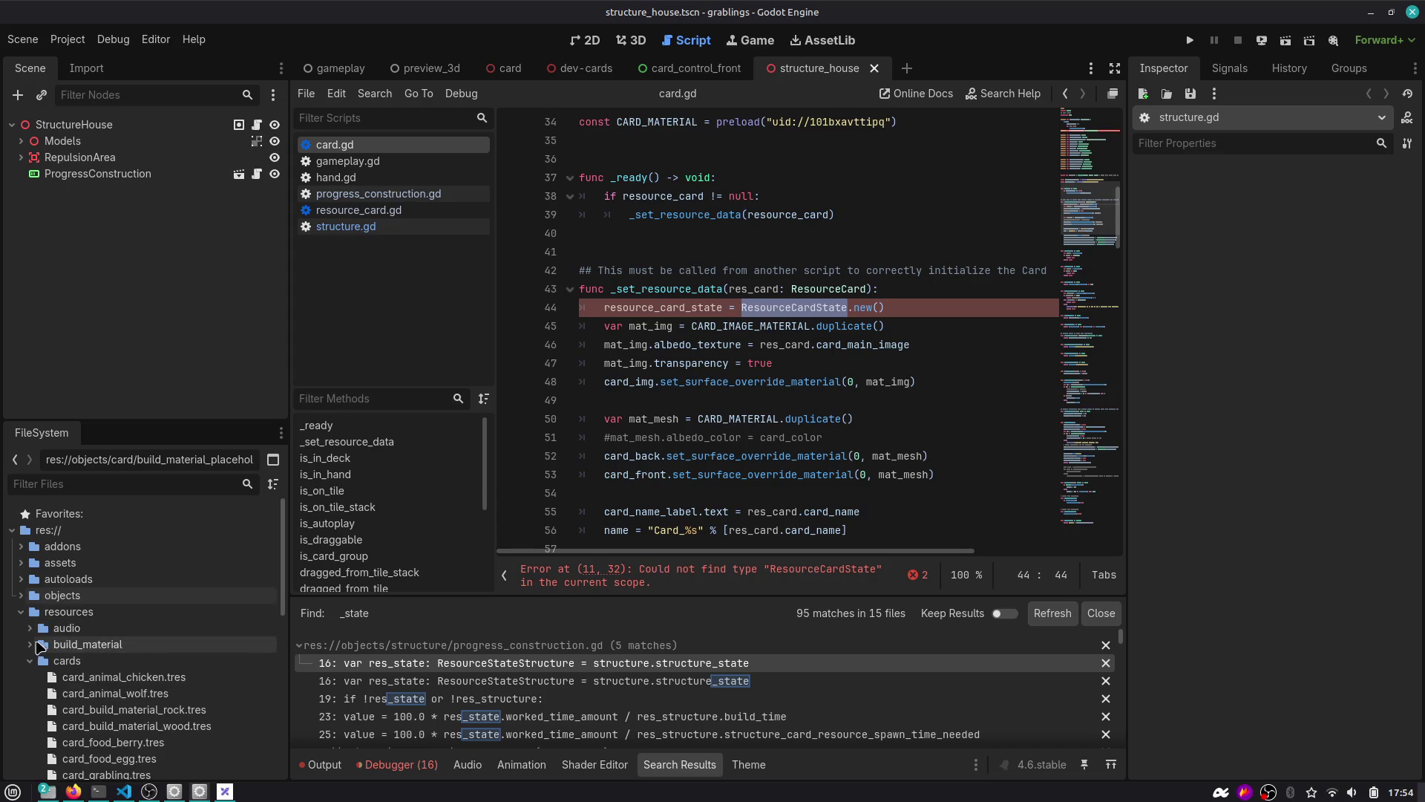
{"action": "scroll", "coordinate": [29, 700], "scroll_direction": "down", "scroll_amount": 3}
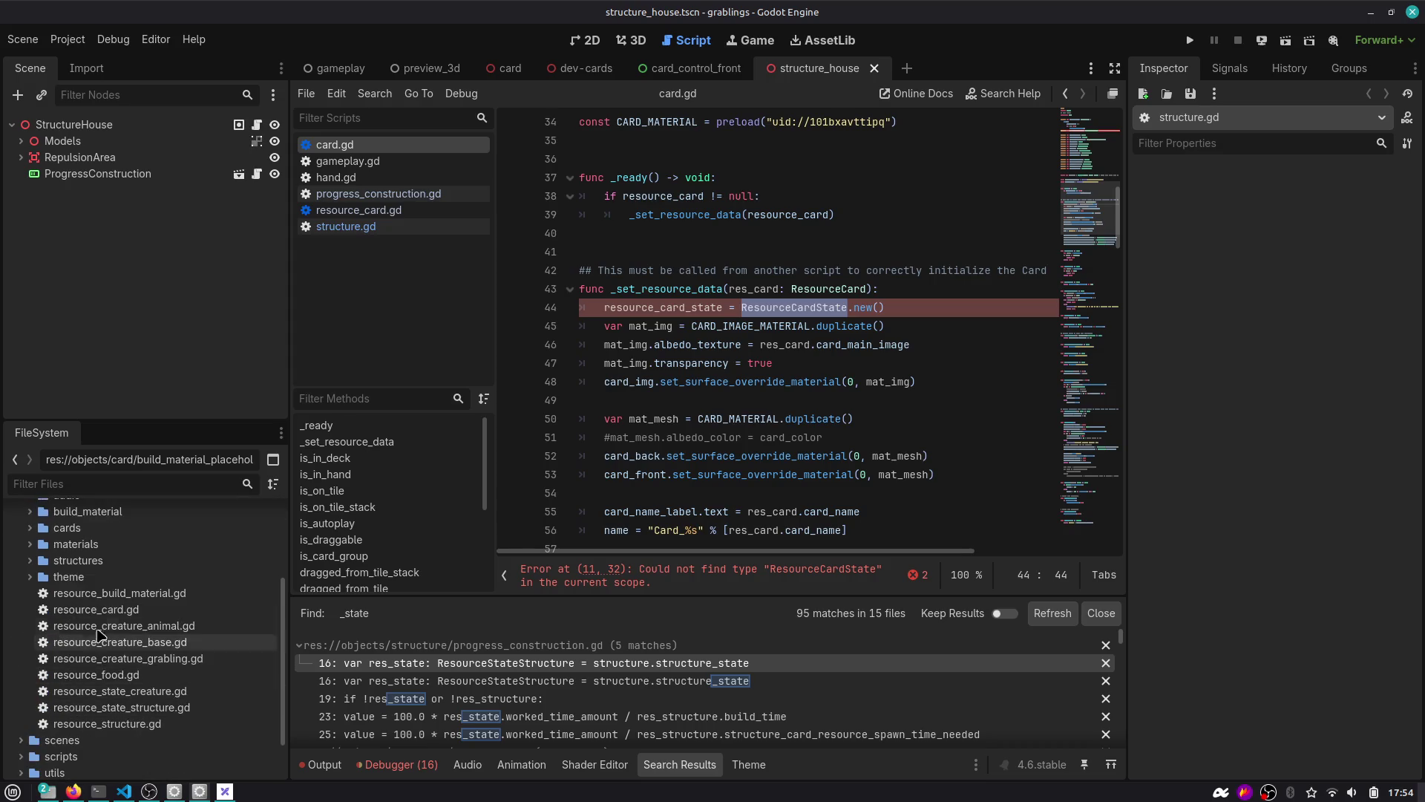
Create a new script resource_card_state.gd inheriting Resource in the resources folder.
{"action": "right_click", "coordinate": [135, 613]}
{"action": "mouse_move", "coordinate": [251, 566]}
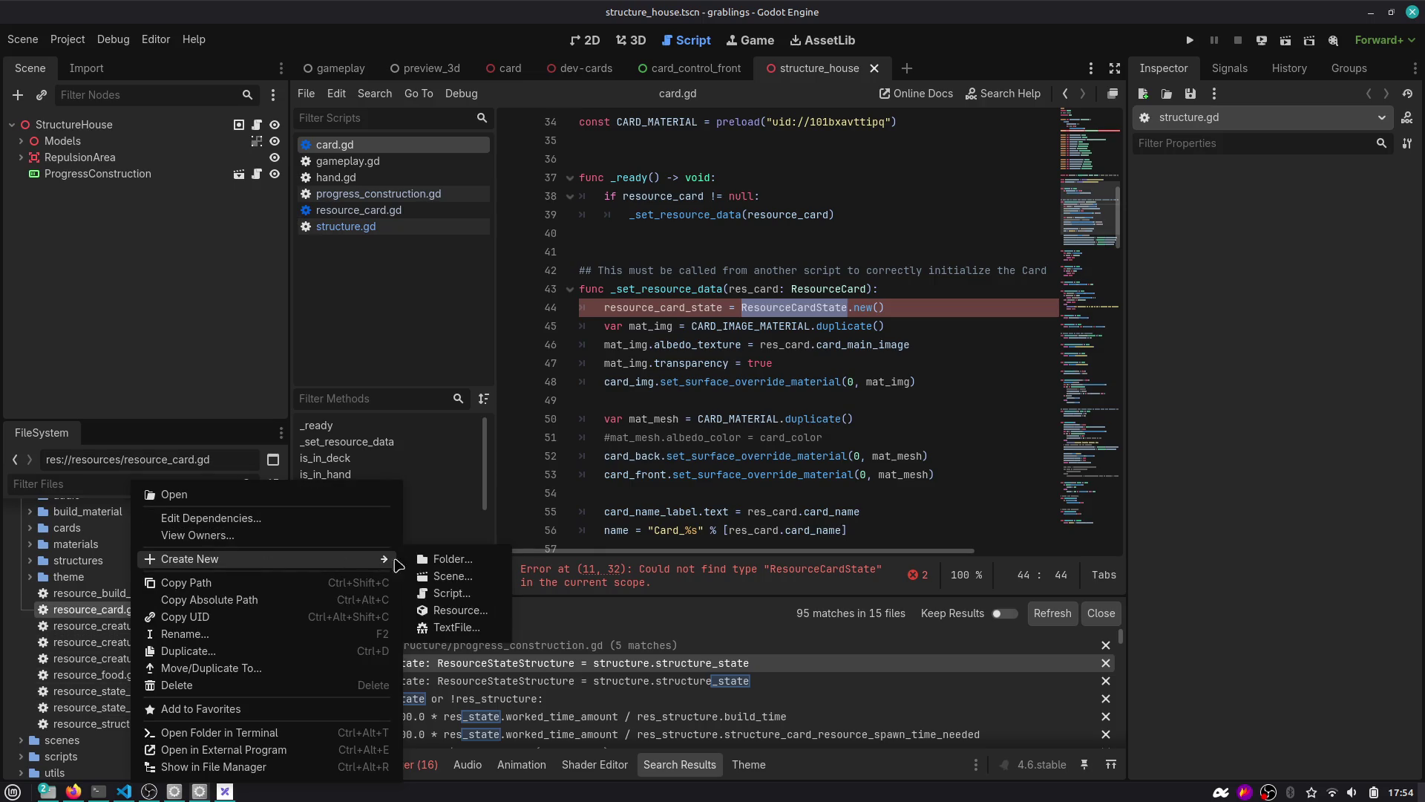
{"action": "left_click", "coordinate": [445, 594]}
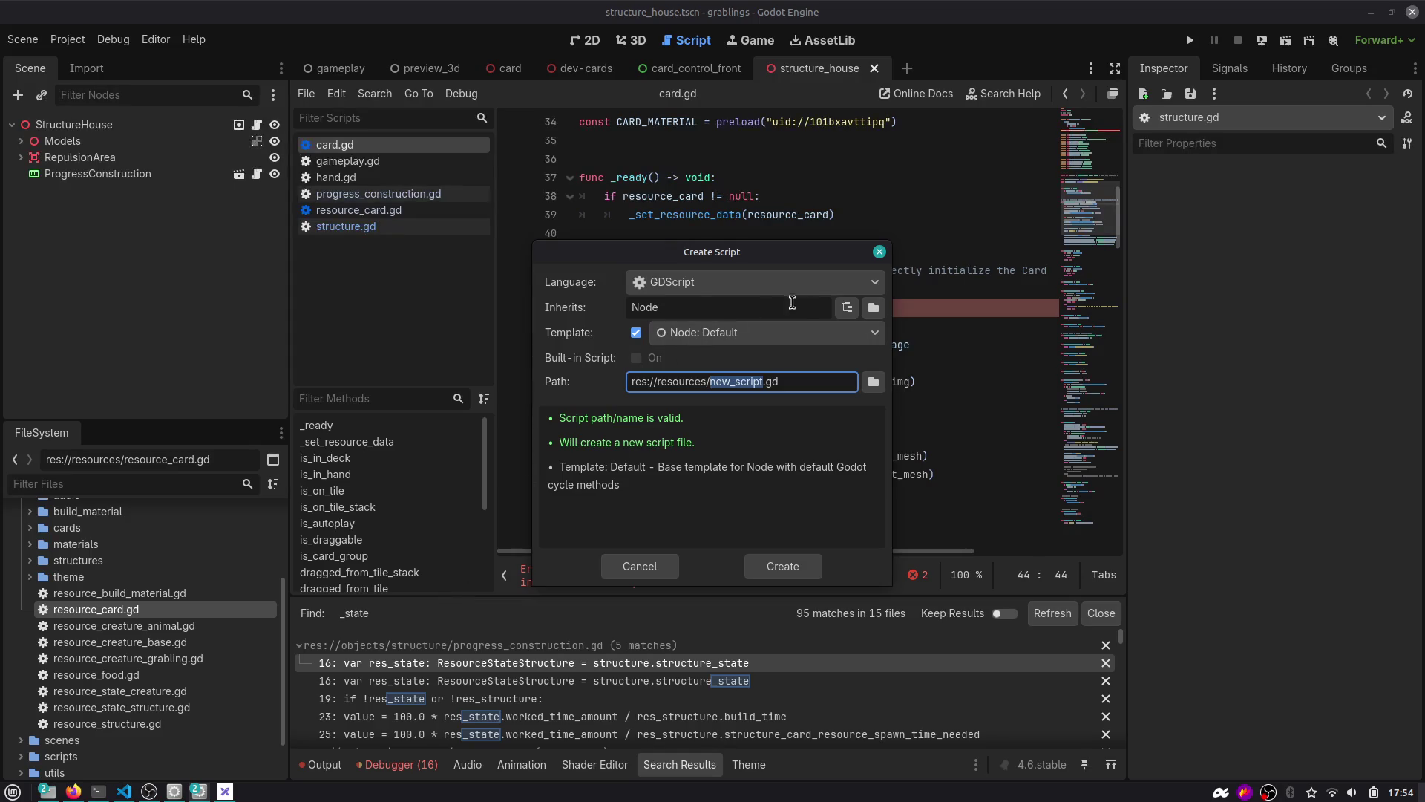
{"action": "double_click", "coordinate": [806, 302]}
{"action": "type", "text": "Resourc"}
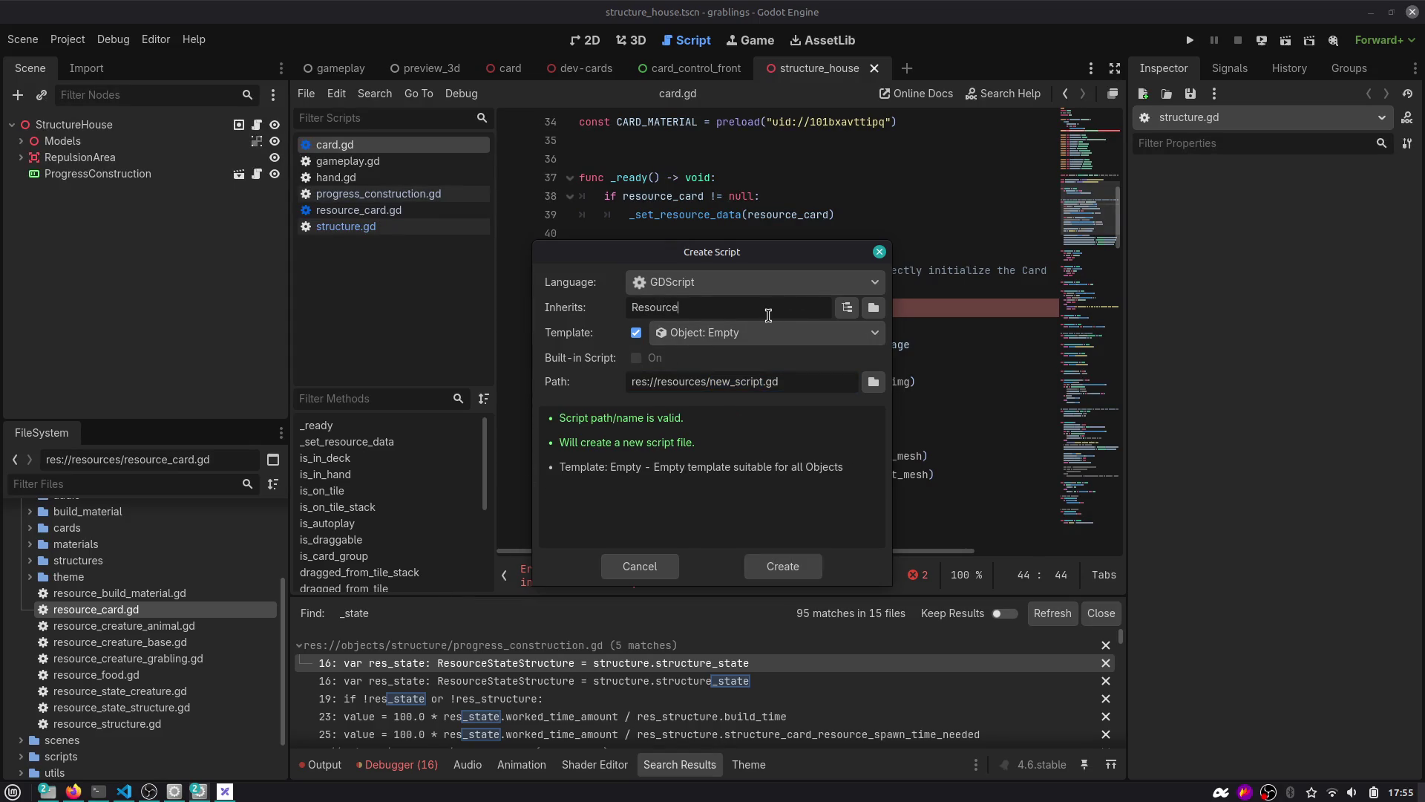
{"action": "double_click", "coordinate": [738, 383]}
{"action": "key", "text": "ctrl+v"}
{"action": "key", "text": "ctrl+shift+Left"}
{"action": "type", "text": "resource_card_state"}
{"action": "left_click", "coordinate": [786, 567]}
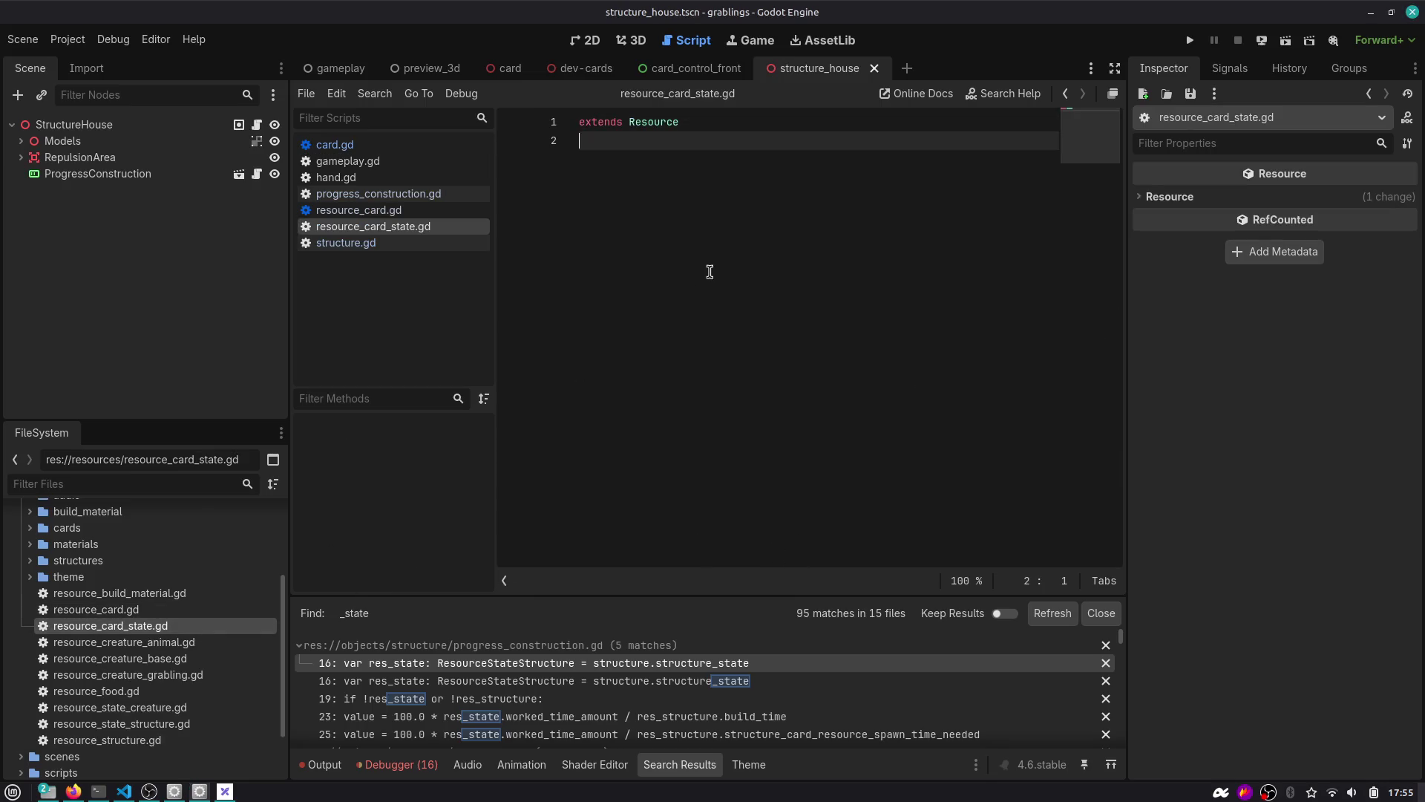
Add class_name ResourceCardState as the first line above extends Resource.
{"action": "key", "text": "Return"}
{"action": "key", "text": "Up"}
{"action": "type", "text": "class_nam"}
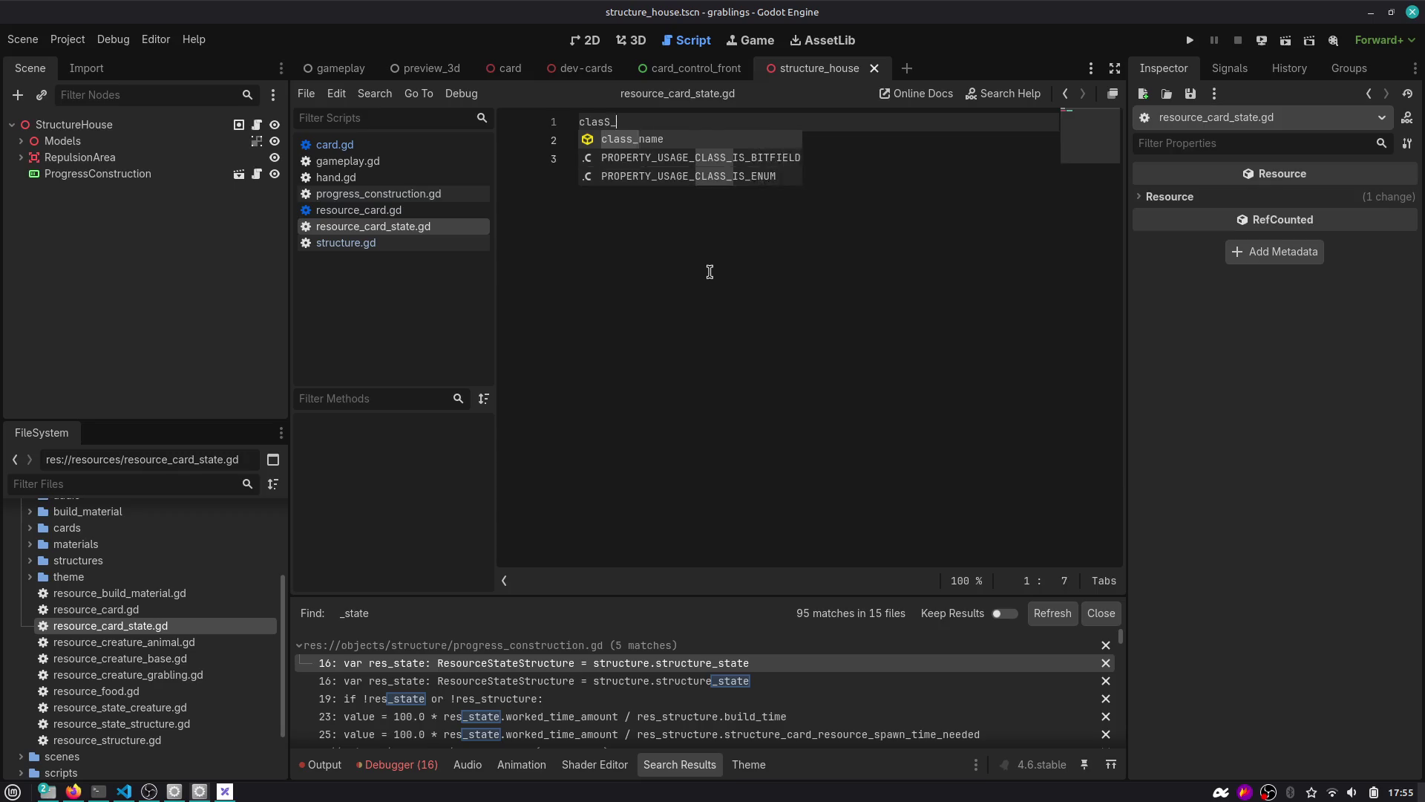
{"action": "type", "text": "e ResourceCardState"}
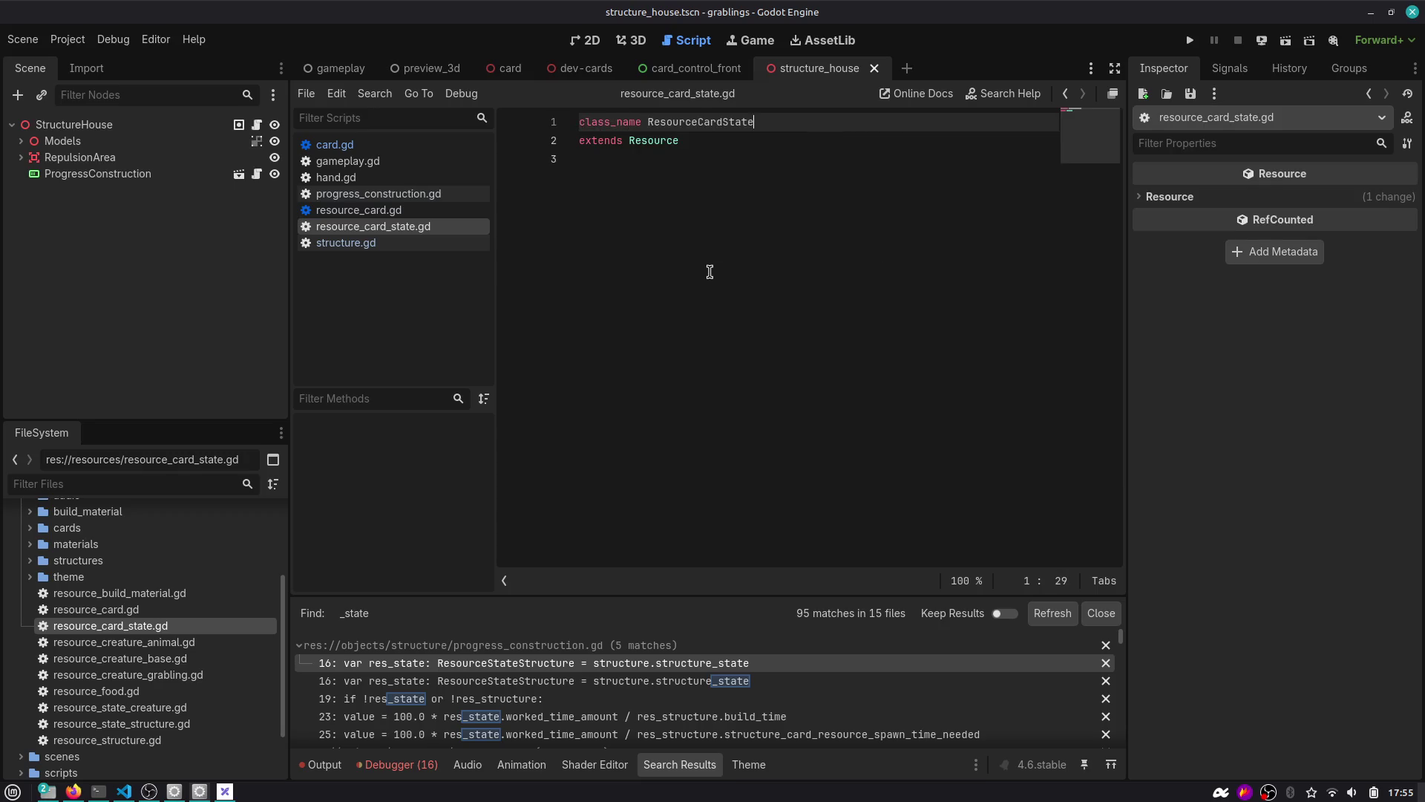
{"action": "key", "text": "Down"}
{"action": "key", "text": "Down"}
Declare var autplay_turns = 0 on line 4 and save the script.
{"action": "key", "text": "Return"}
{"action": "key", "text": "Return"}
{"action": "key", "text": "Up"}
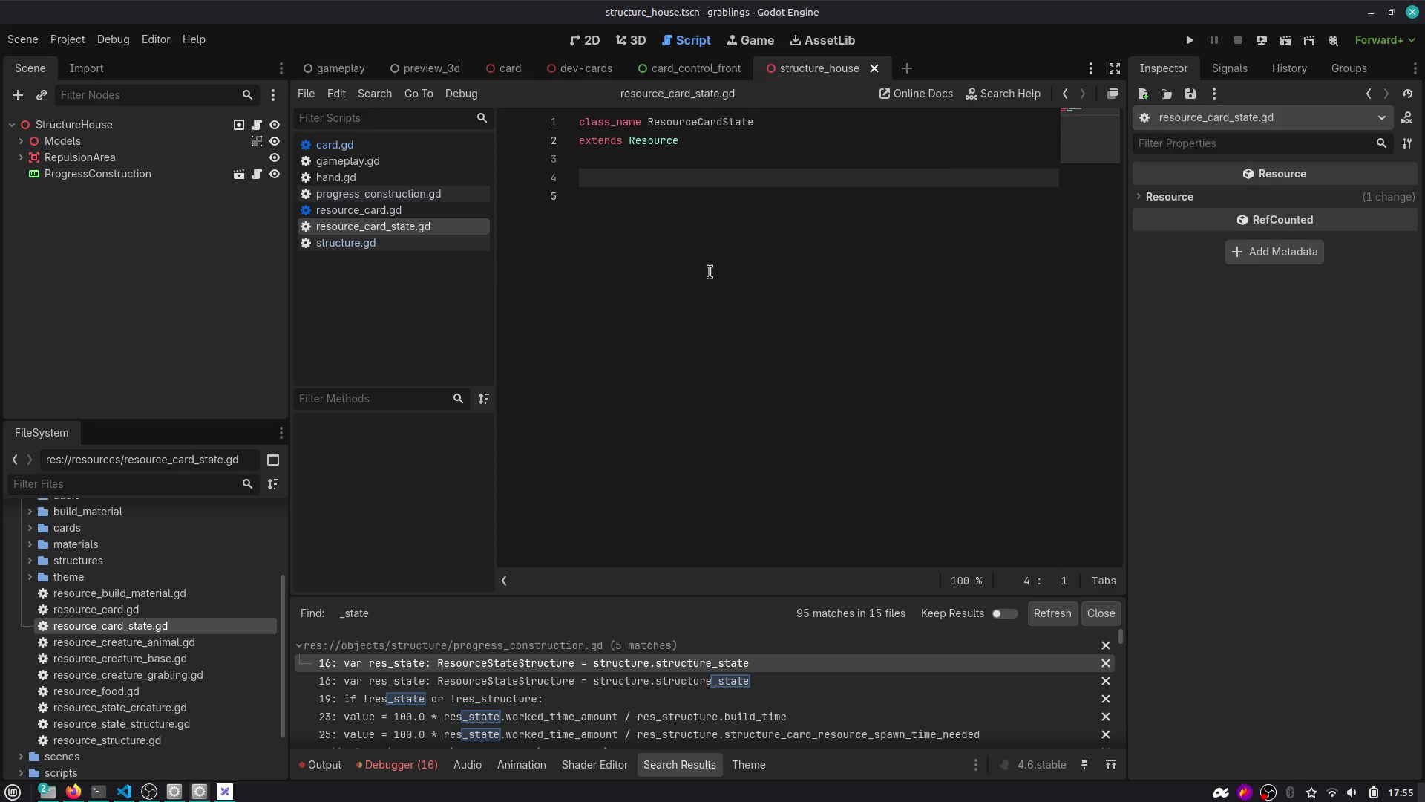
{"action": "type", "text": "port var"}
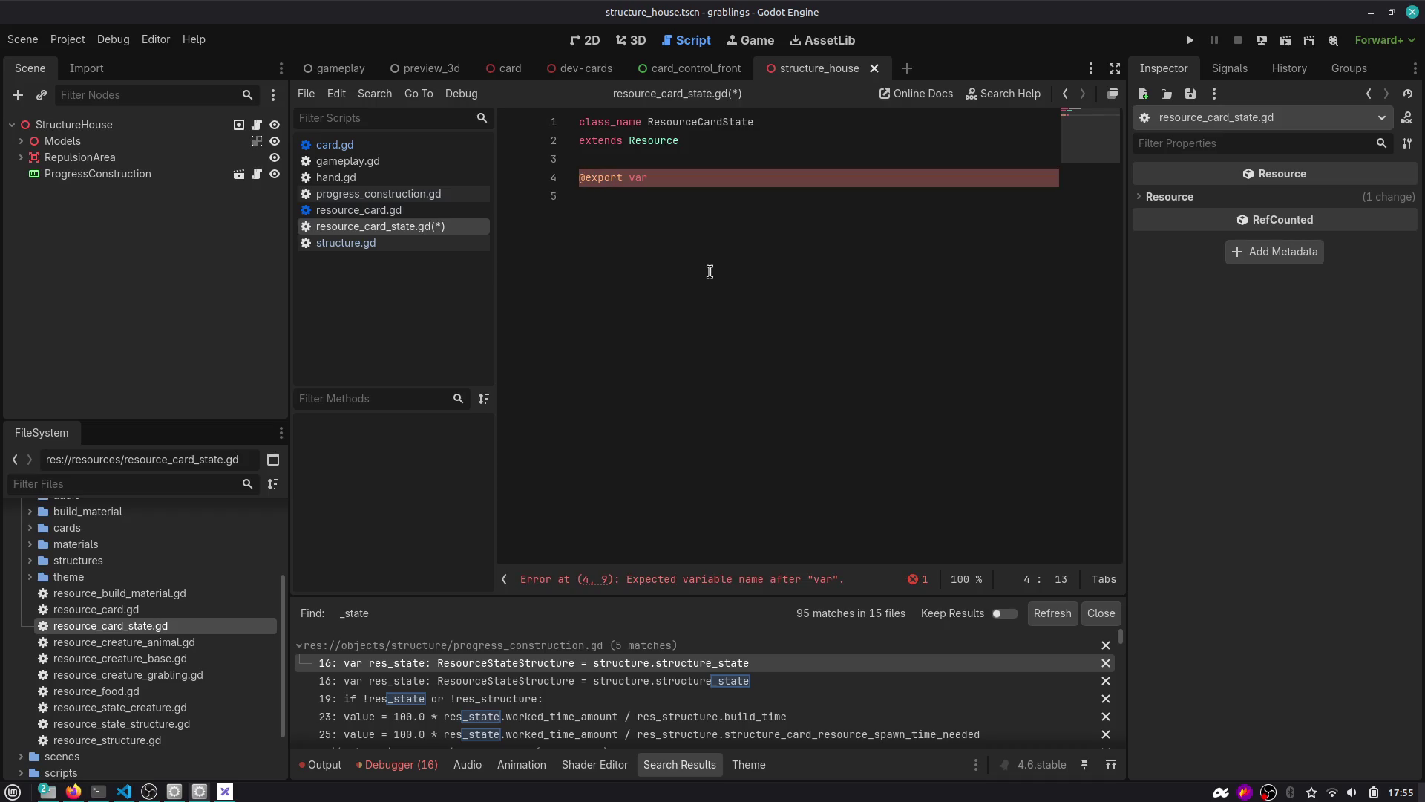
{"action": "key", "text": "BackSpace"}
{"action": "key", "text": "BackSpace"}
{"action": "key", "text": "BackSpace"}
{"action": "type", "text": "tpl"}
{"action": "type", "text": "+"}
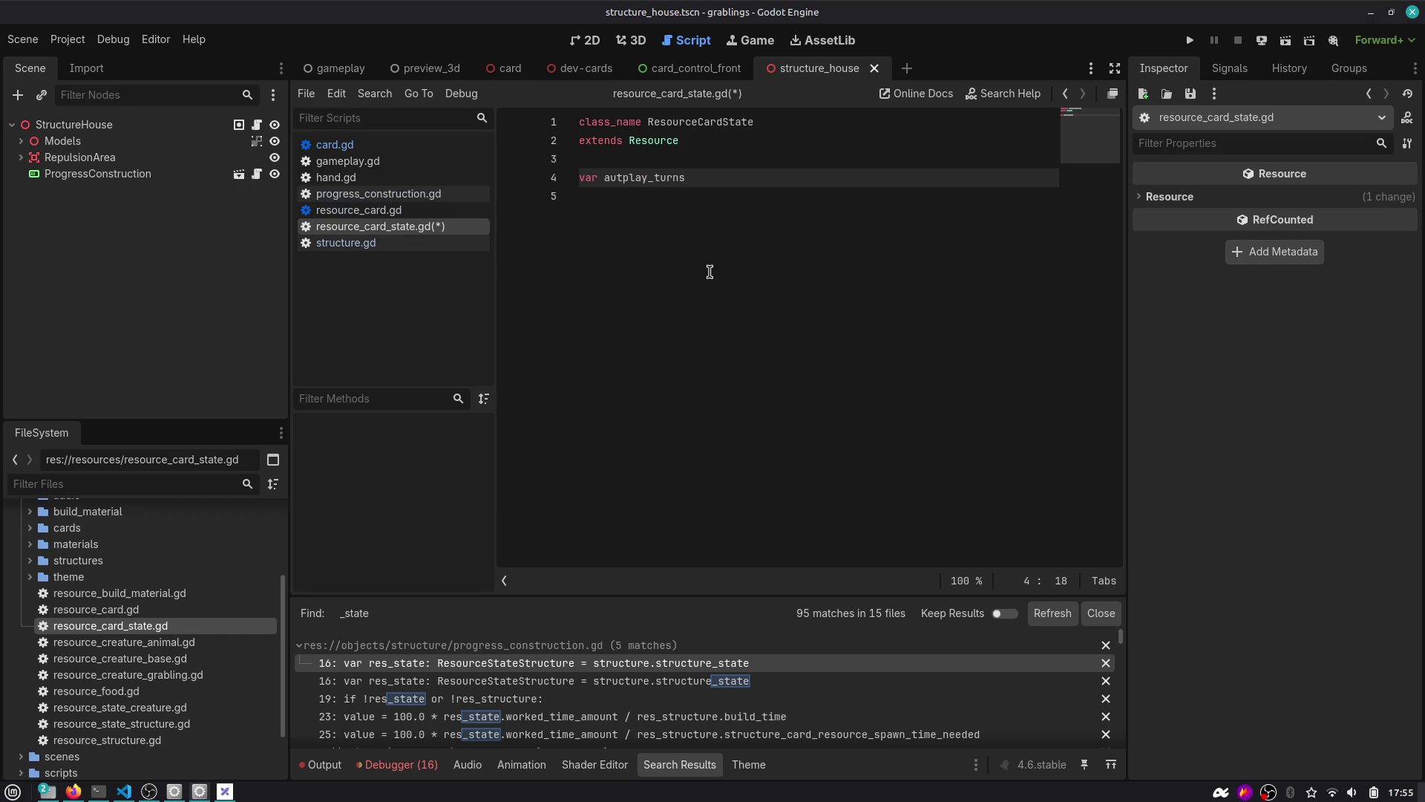
{"action": "type", "text": " 0"}
{"action": "key", "text": "ctrl+s"}
Add blank lines below the autplay_turns declaration for a new function.
{"action": "double_click", "coordinate": [657, 178]}
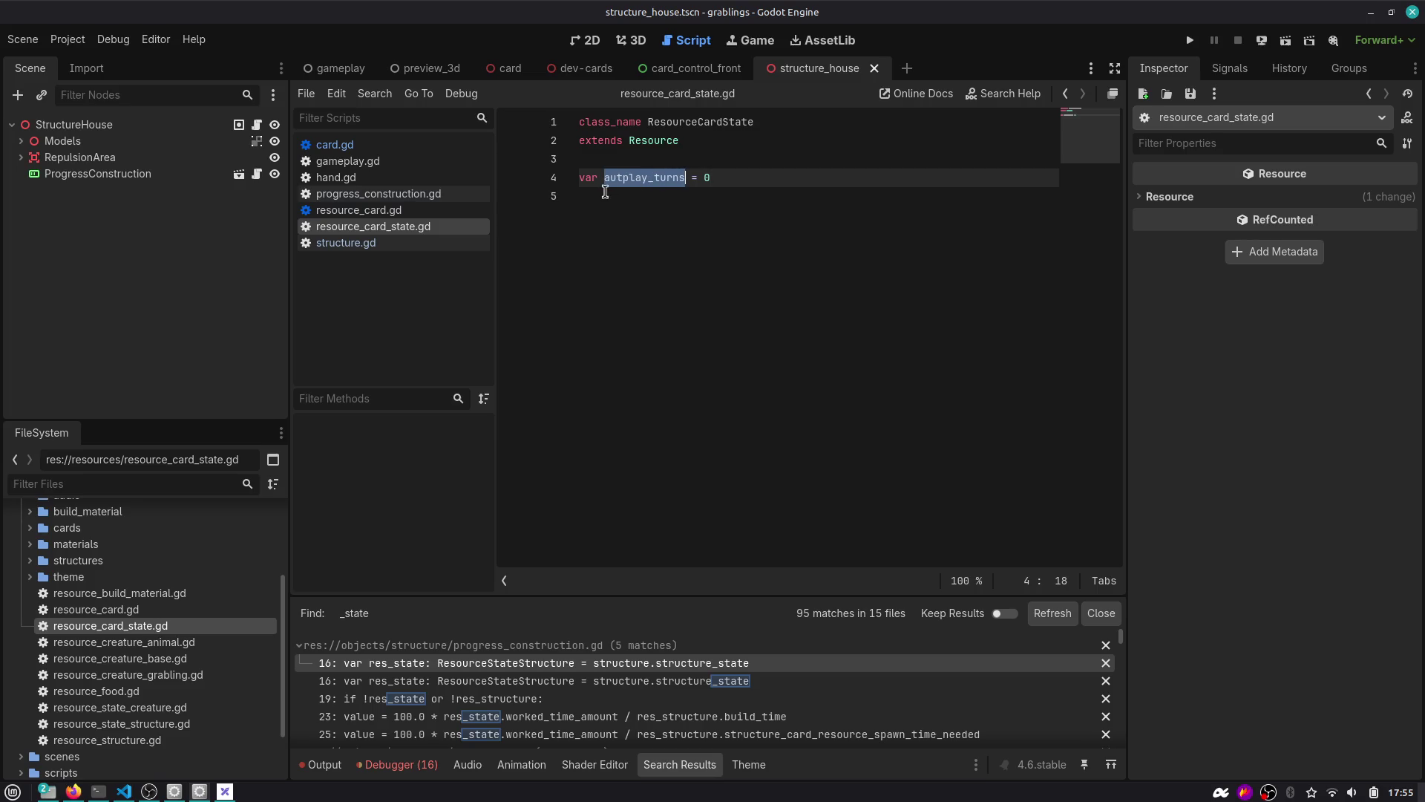
{"action": "left_click", "coordinate": [604, 231]}
{"action": "key", "text": "Return"}
{"action": "key", "text": "Return"}
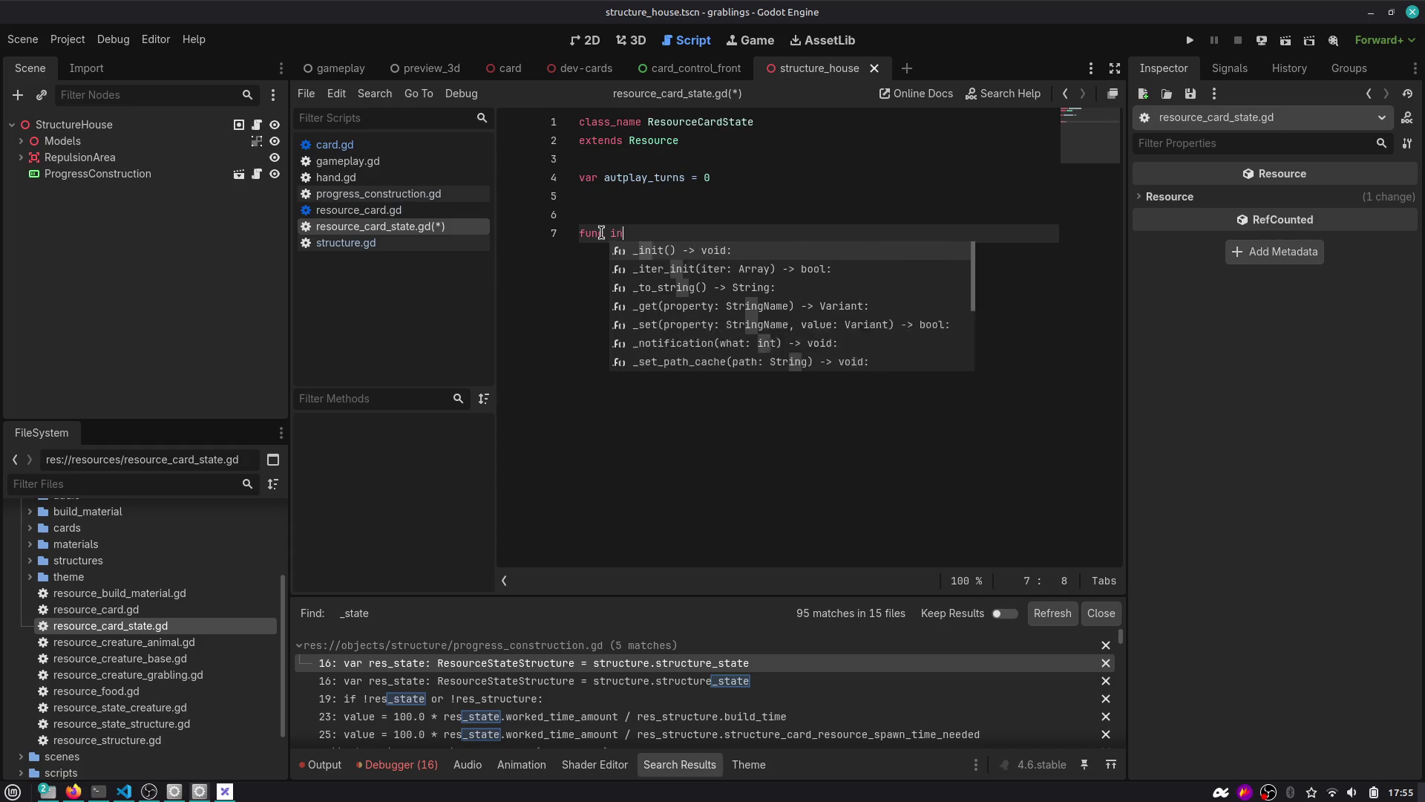
Write the function header initialize(res_card: ResourceCard) -> void in resource_card_state.gd.
{"action": "type", "text": "initialize(stru"}
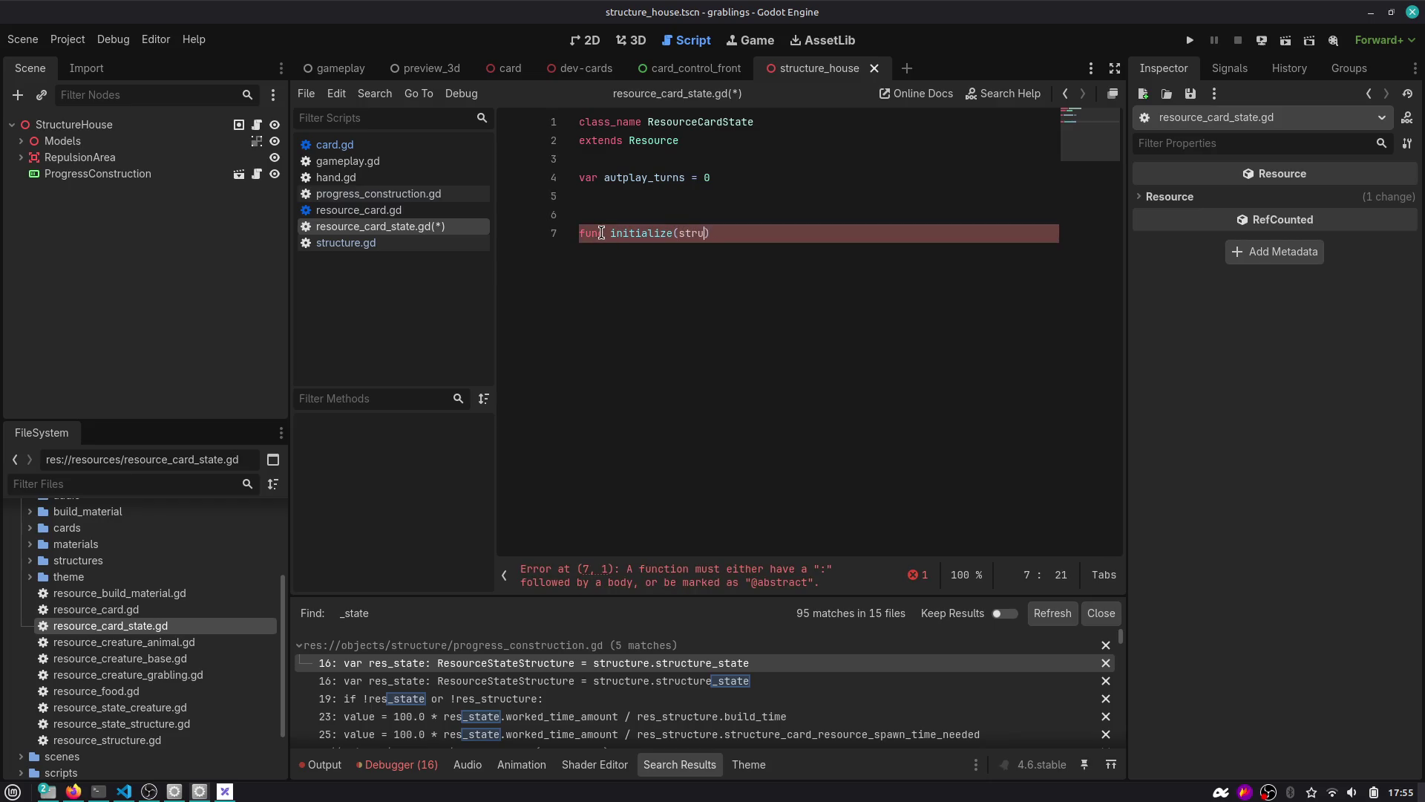
{"action": "key", "text": "ctrl+shift+Left"}
{"action": "type", "text": "car"}
{"action": "type", "text": "res_"}
{"action": "key", "text": "ctrl+Right"}
{"action": "type", "text": "sourceCard) -> "}
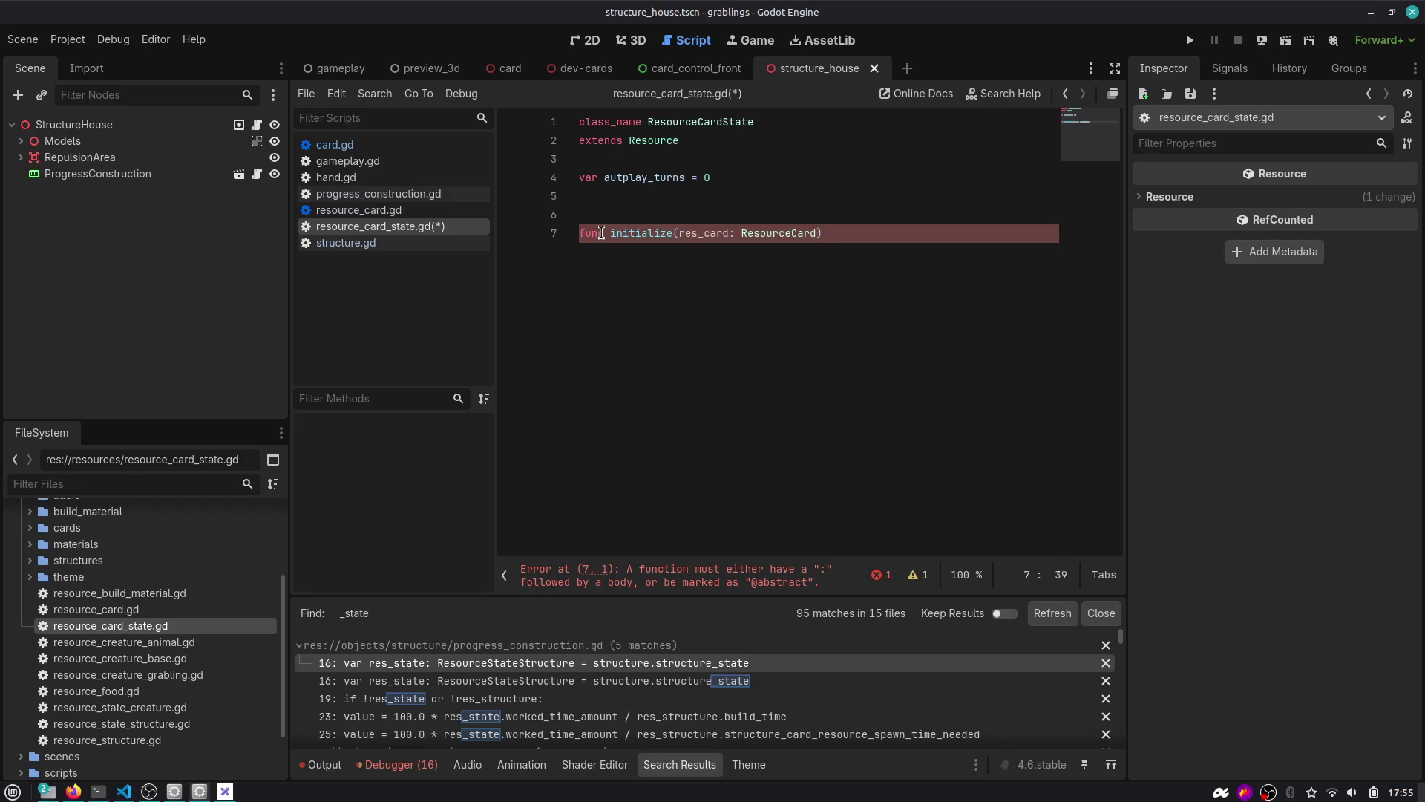
{"action": "type", "text": "void:"}
{"action": "key", "text": "Return"}
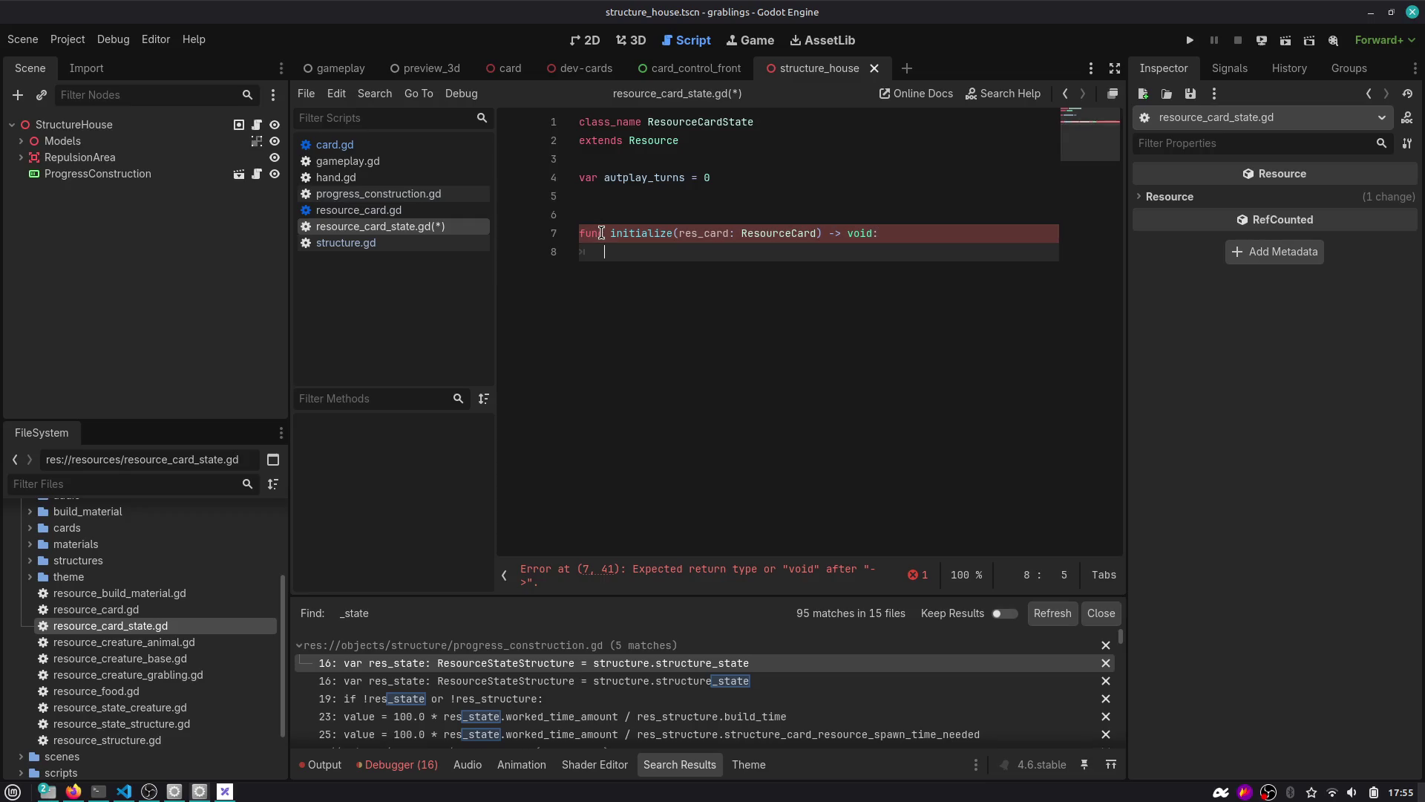
{"action": "type", "text": "if e"}
Add an if condition checking res_card.is_autoplay inside initialize.
{"action": "key", "text": "BackSpace"}
{"action": "type", "text": "res"}
{"action": "key", "text": "Return"}
{"action": "type", "text": ".card_g"}
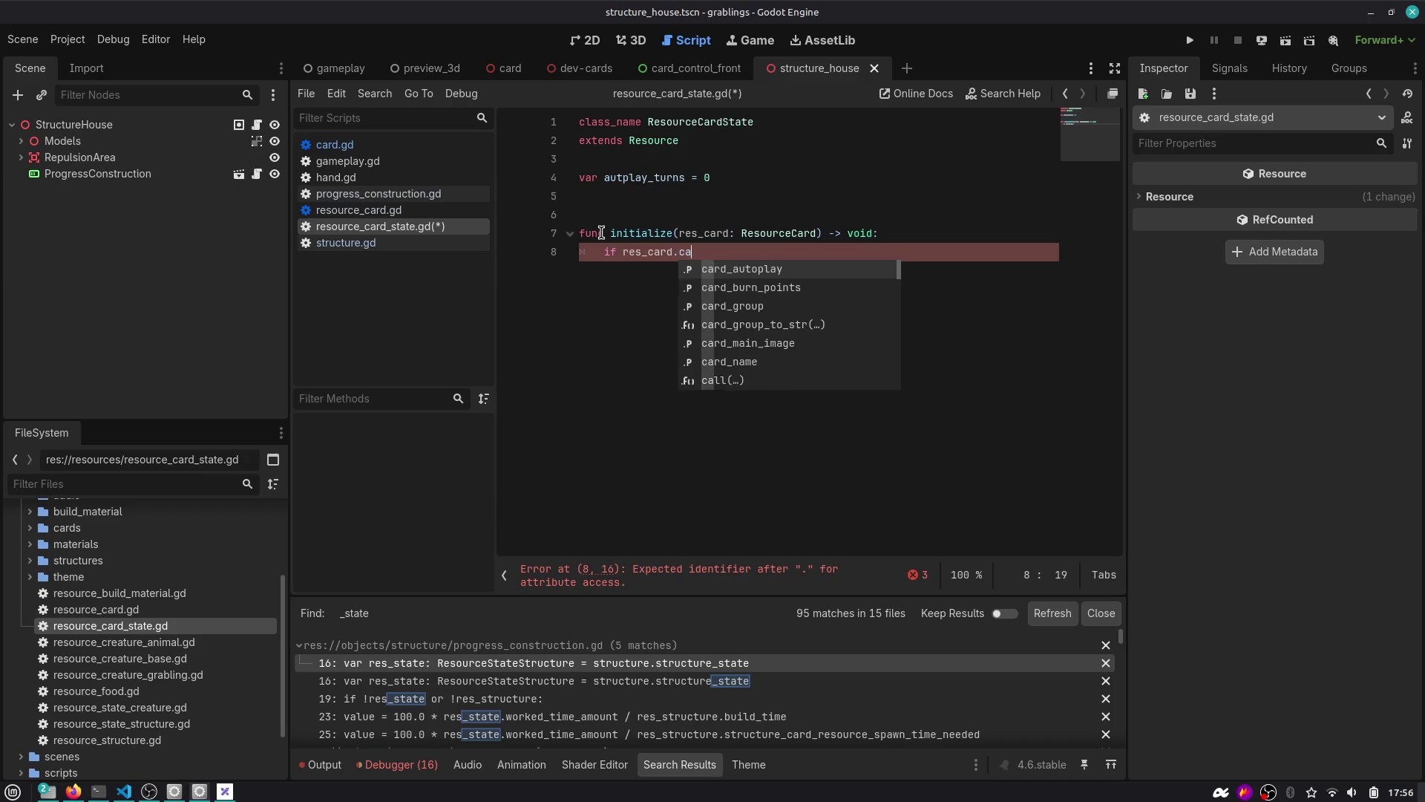
{"action": "key", "text": "Return"}
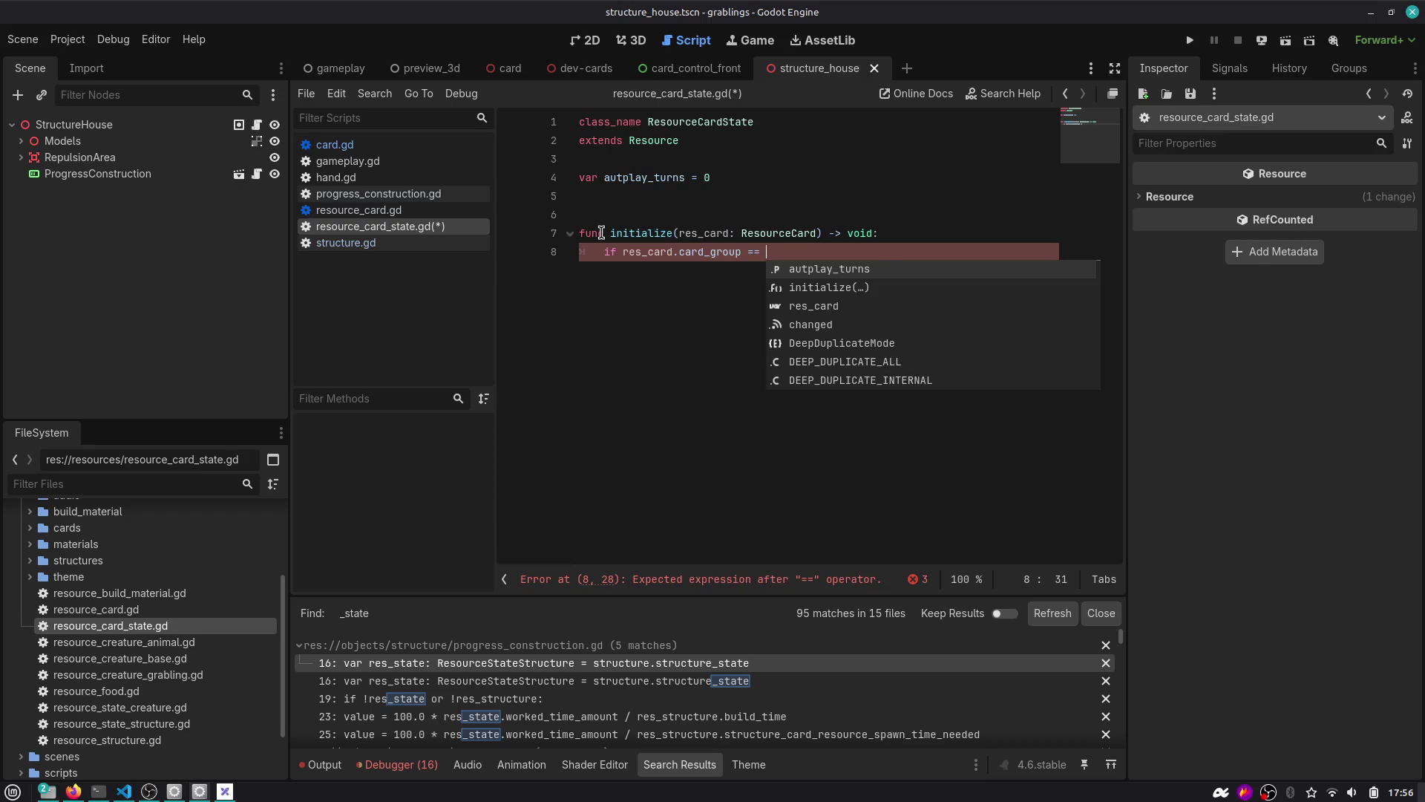
{"action": "type", "text": "Resou"}
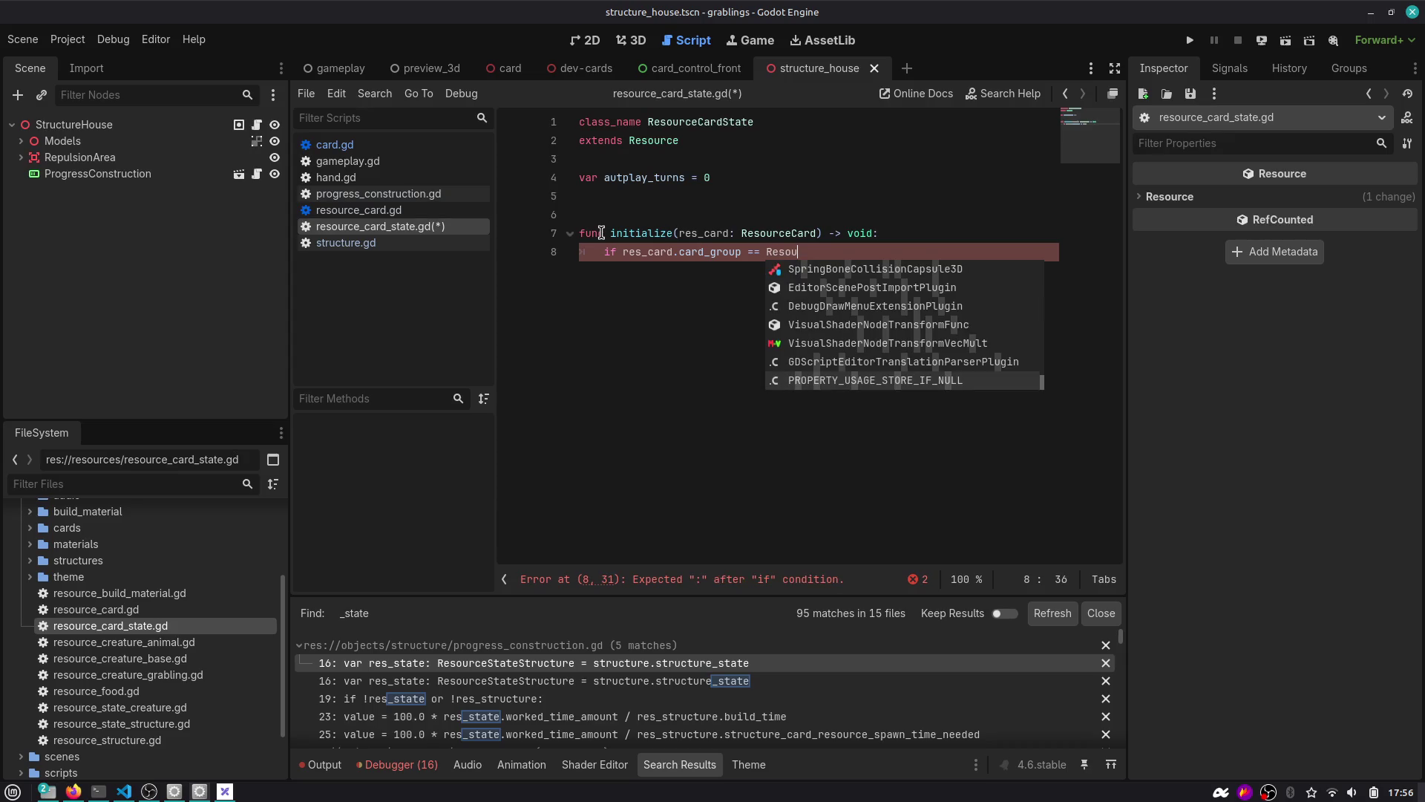
{"action": "type", "text": "rceCard.ca"}
{"action": "key", "text": "Return"}
{"action": "type", "text": ".CardGroup."}
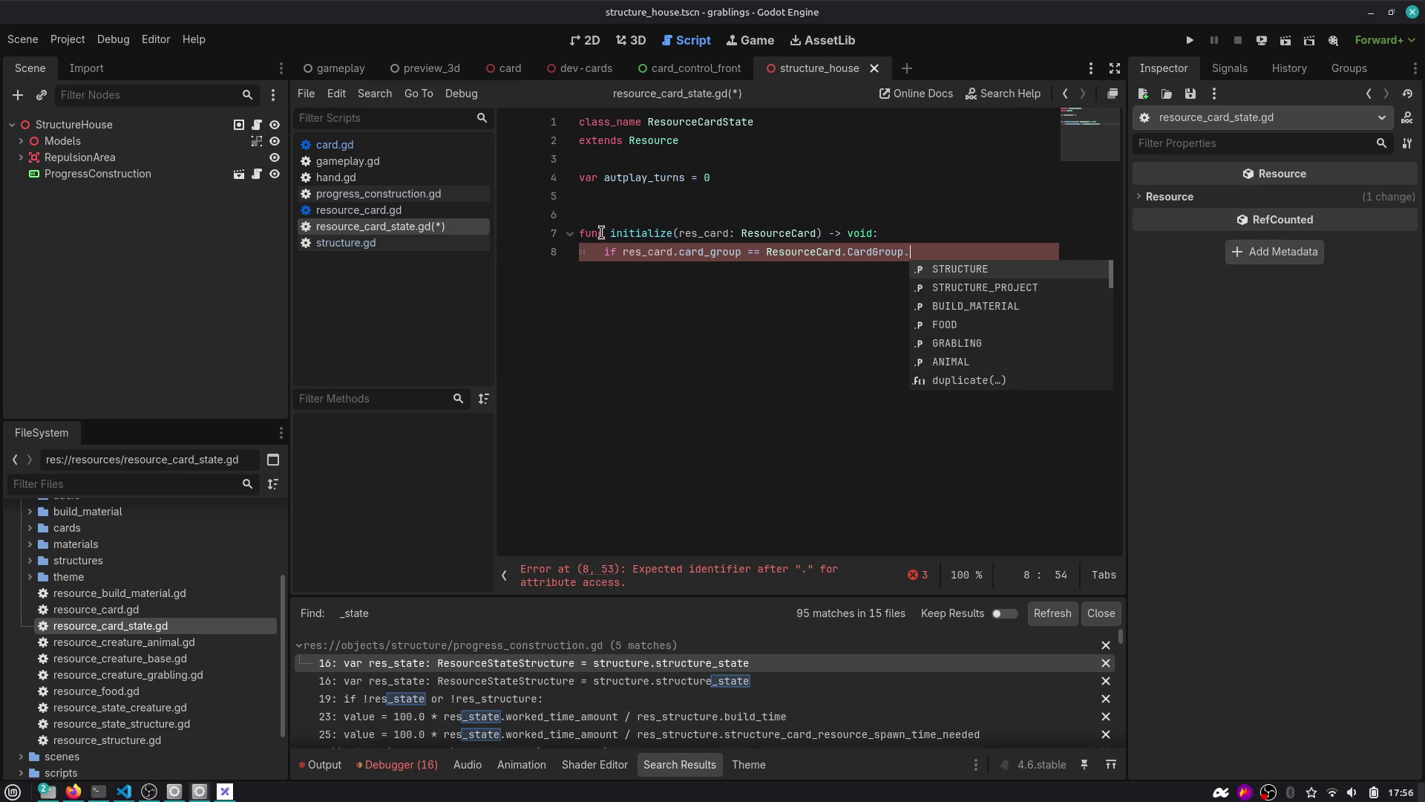
{"action": "key", "text": "ctrl+shift+Left"}
{"action": "key", "text": "ctrl+shift+Left"}
{"action": "key", "text": "ctrl+shift+Left"}
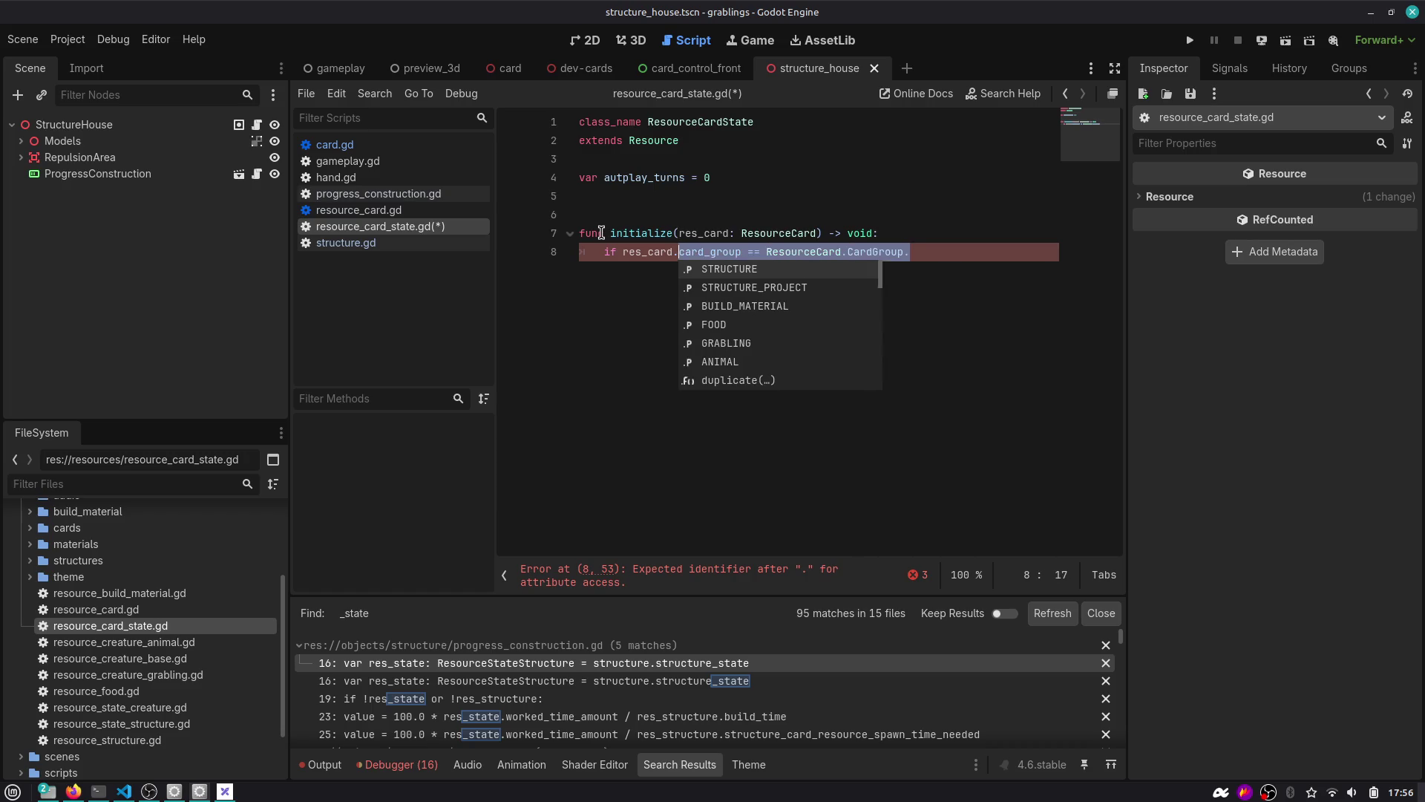
{"action": "type", "text": "is_a"}
{"action": "key", "text": "Return"}
{"action": "type", "text": ":"}
Inside the if, set autplay_turns = res_card.card_autoplay and save the script.
{"action": "key", "text": "Return"}
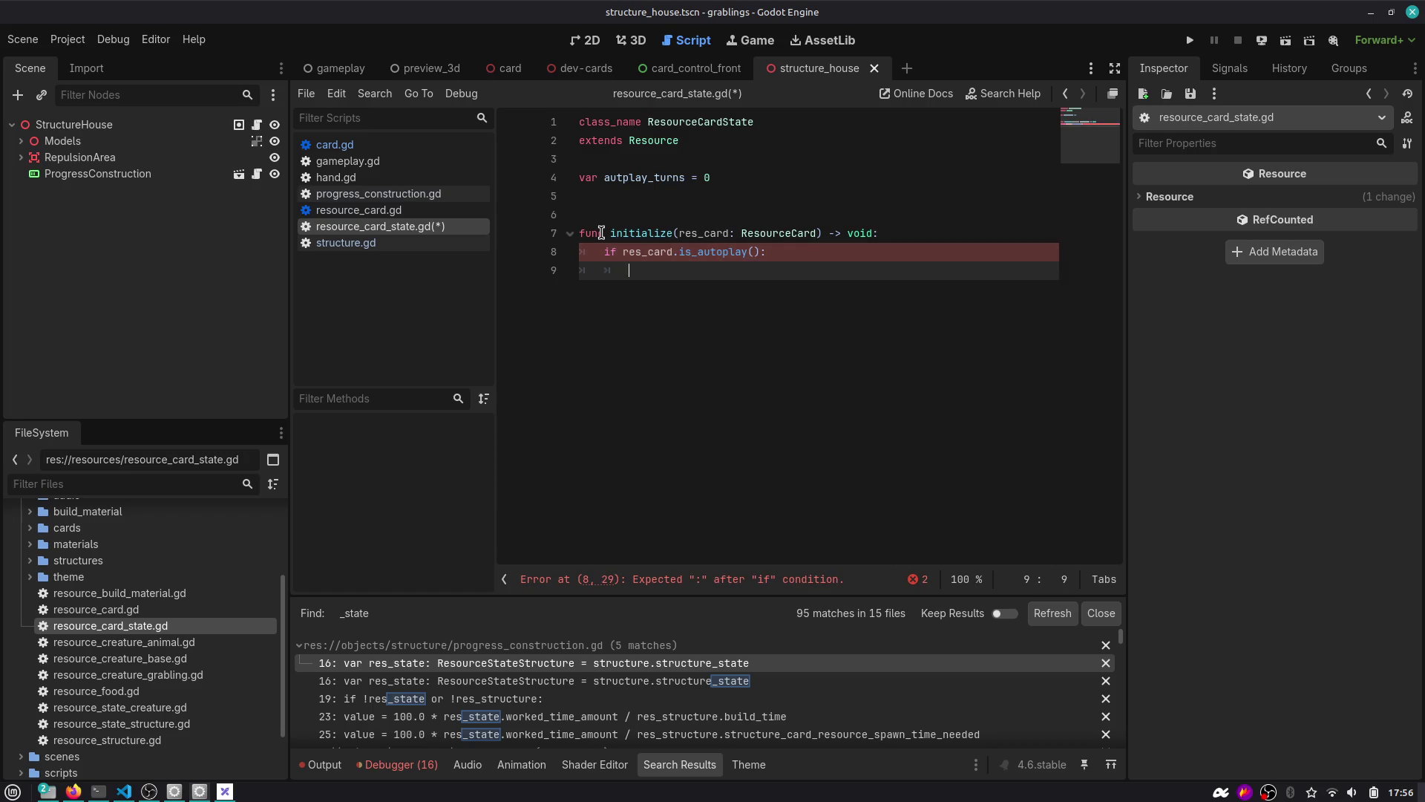
{"action": "type", "text": "au"}
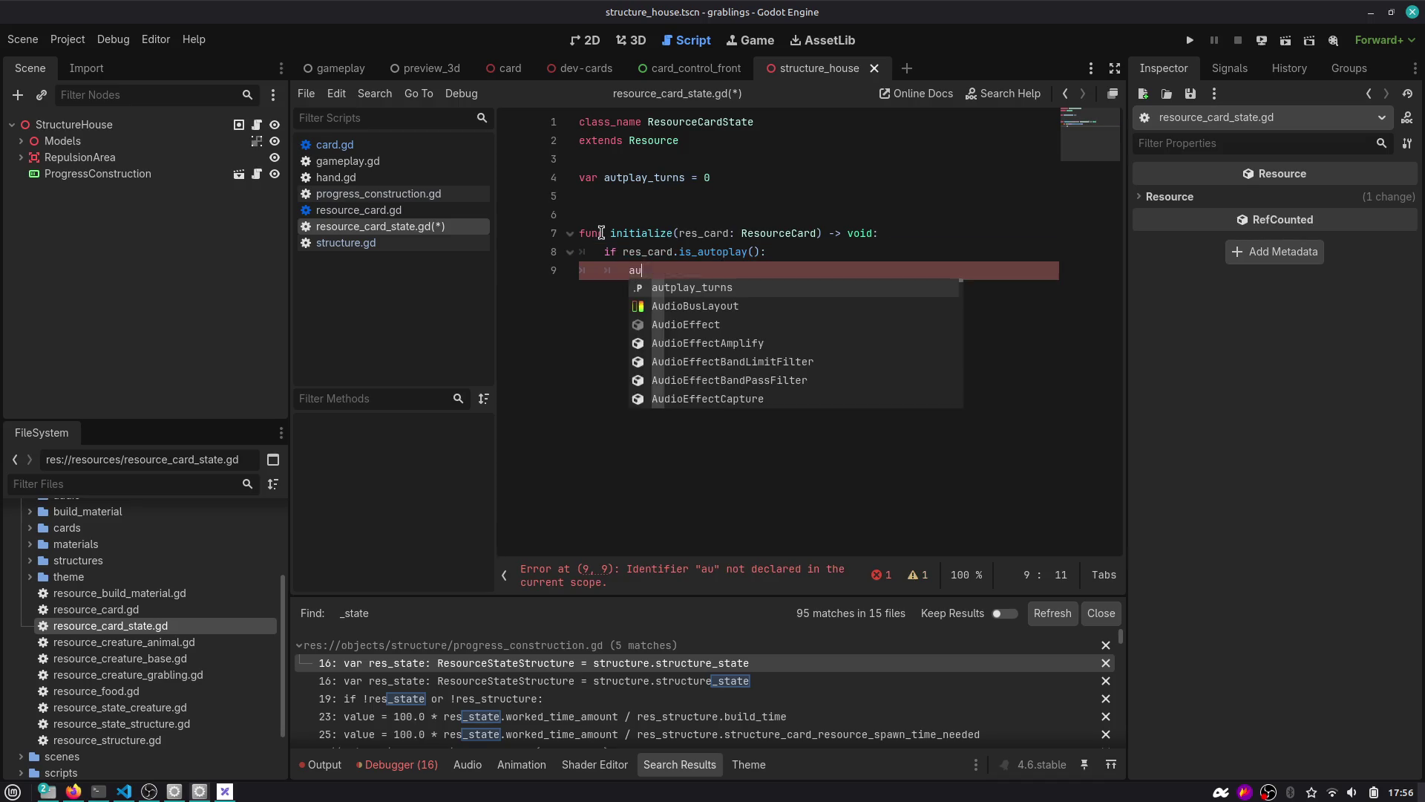
{"action": "type", "text": "tplay_turns = reset_state("}
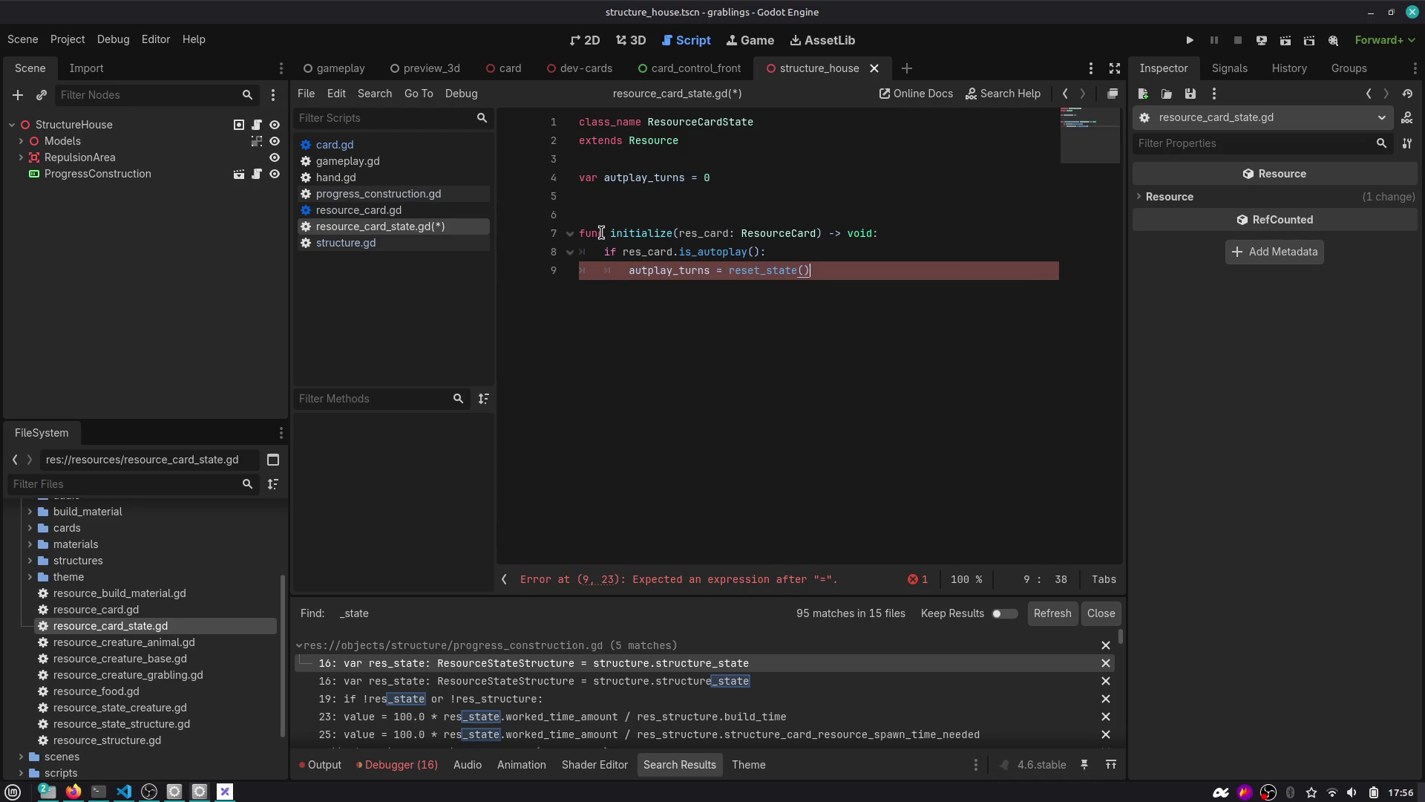
{"action": "key", "text": "Down"}
{"action": "key", "text": "Down"}
{"action": "key", "text": "Down"}
{"action": "key", "text": "Down"}
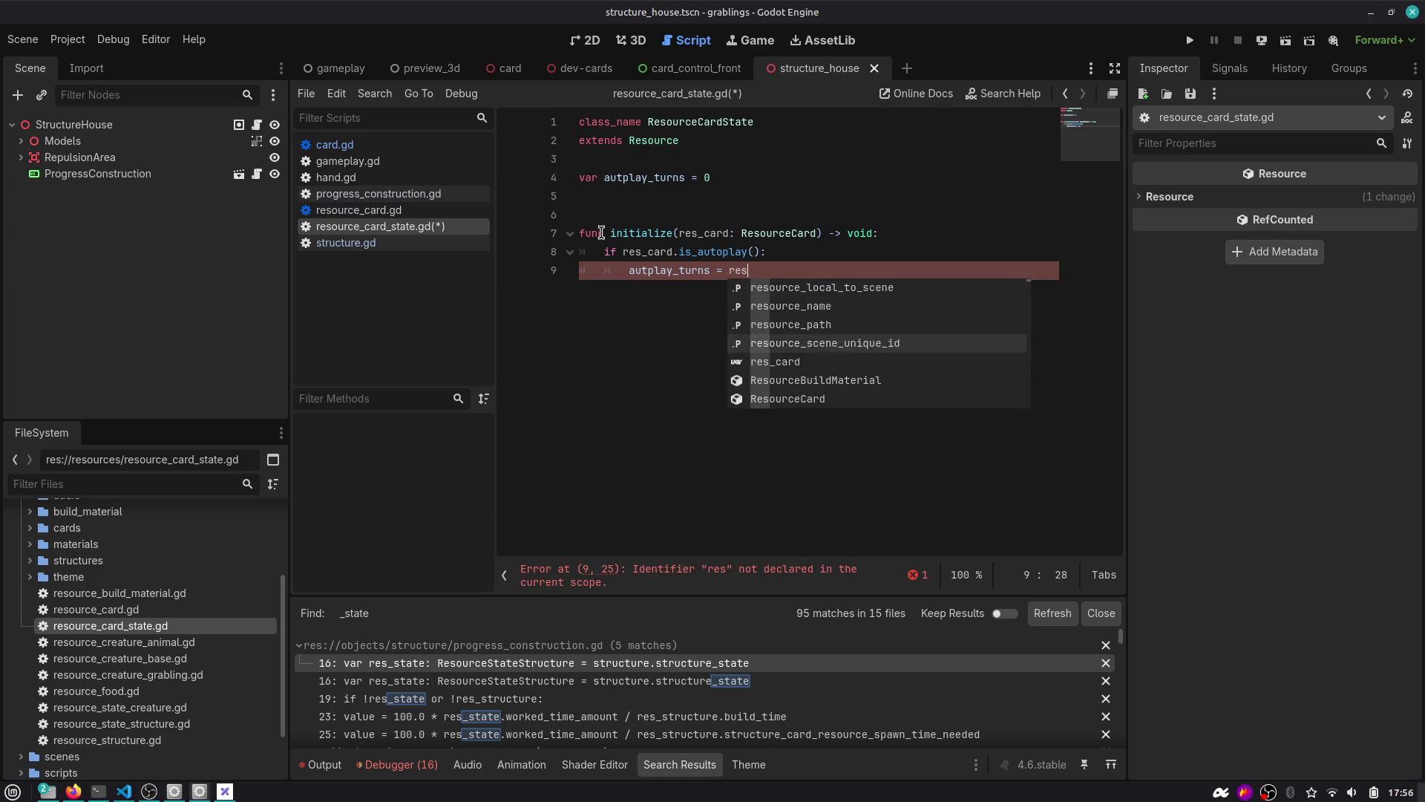
{"action": "key", "text": "Return"}
{"action": "type", "text": ".au"}
{"action": "key", "text": "Down"}
{"action": "key", "text": "Down"}
{"action": "key", "text": "Down"}
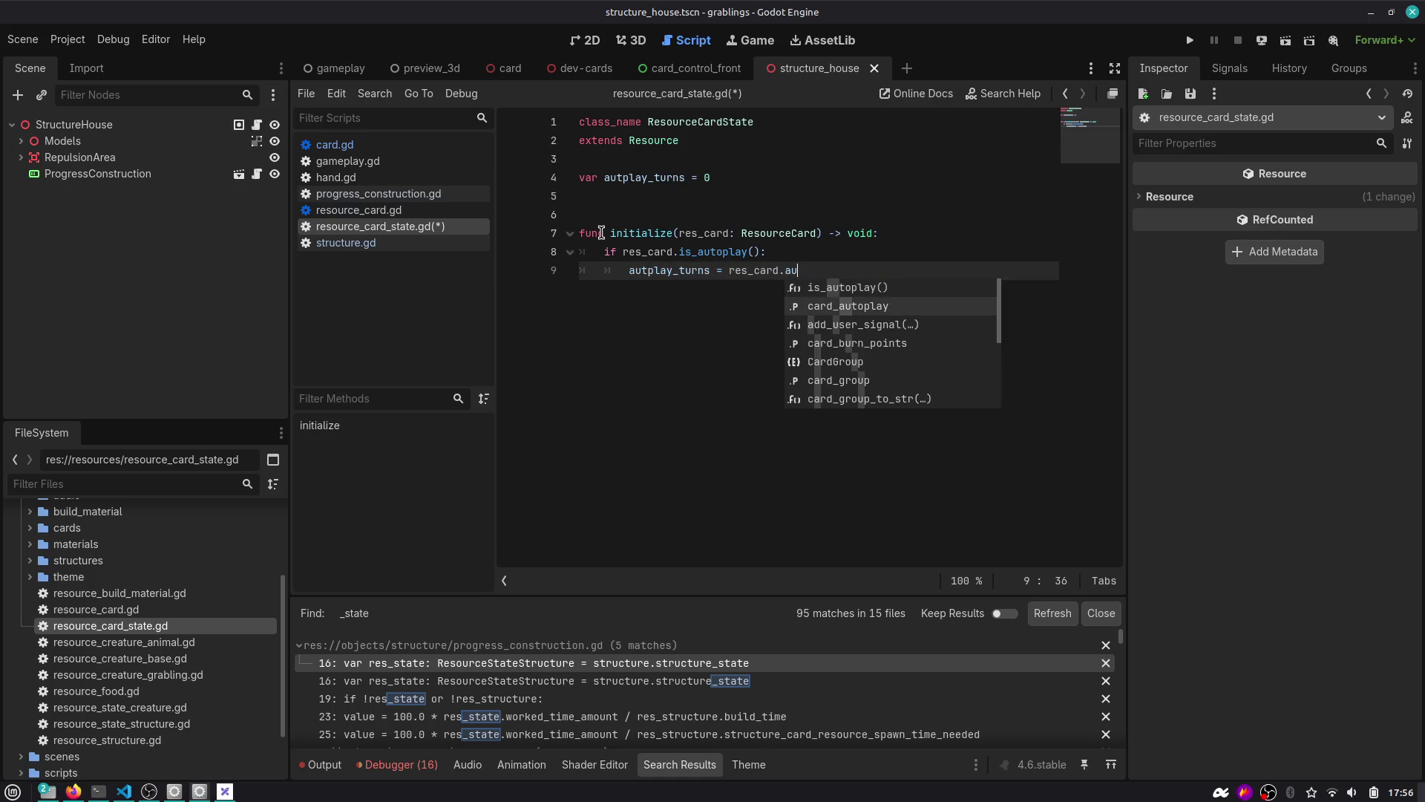
{"action": "key", "text": "Up"}
{"action": "key", "text": "Up"}
{"action": "key", "text": "Return"}
{"action": "key", "text": "ctrl+s"}
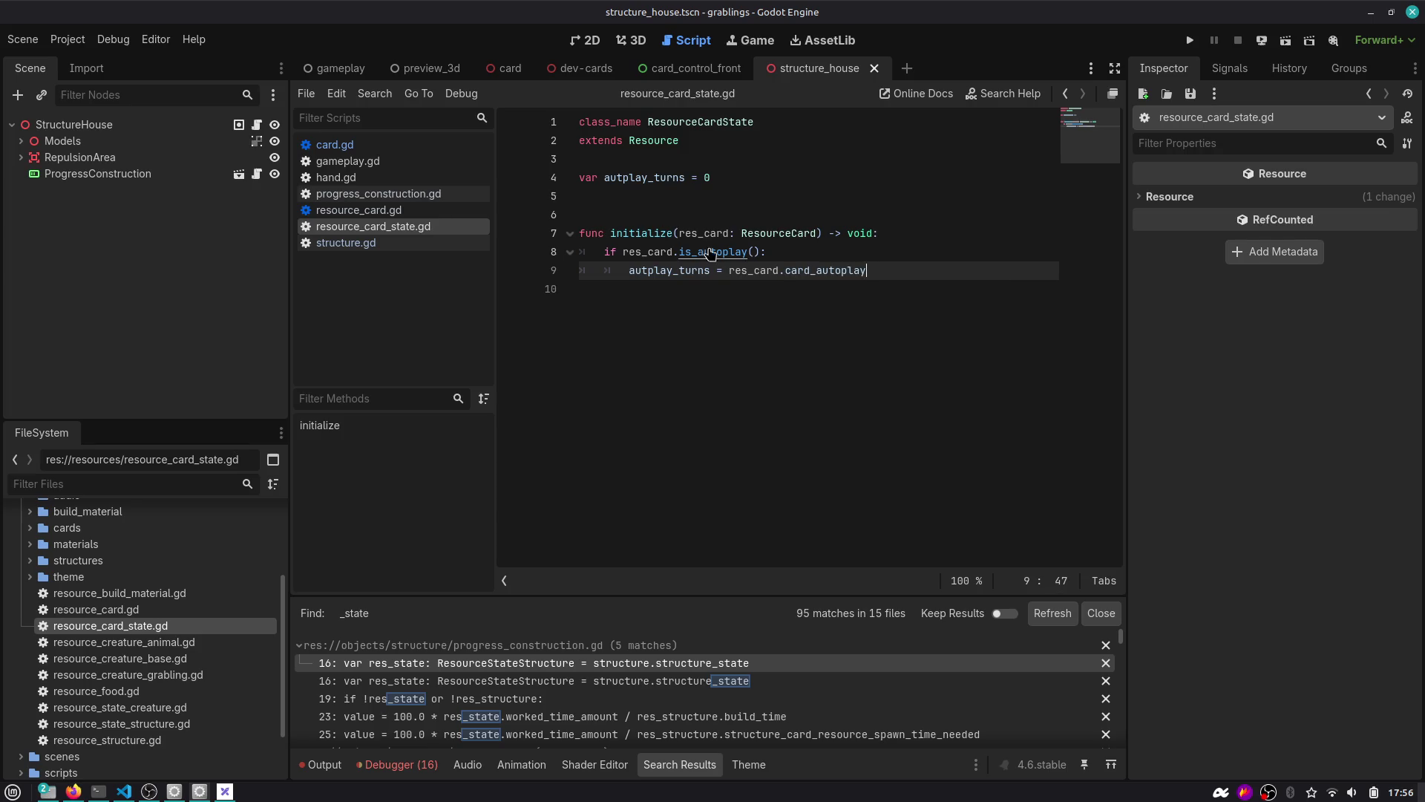
Append '(nights or days pass)' to the card_autoplay doc comment in resource_card.gd and save.
{"action": "left_click", "coordinate": [815, 270], "text": "ctrl"}
{"action": "left_click_drag", "start_coordinate": [636, 313], "coordinate": [767, 310]}
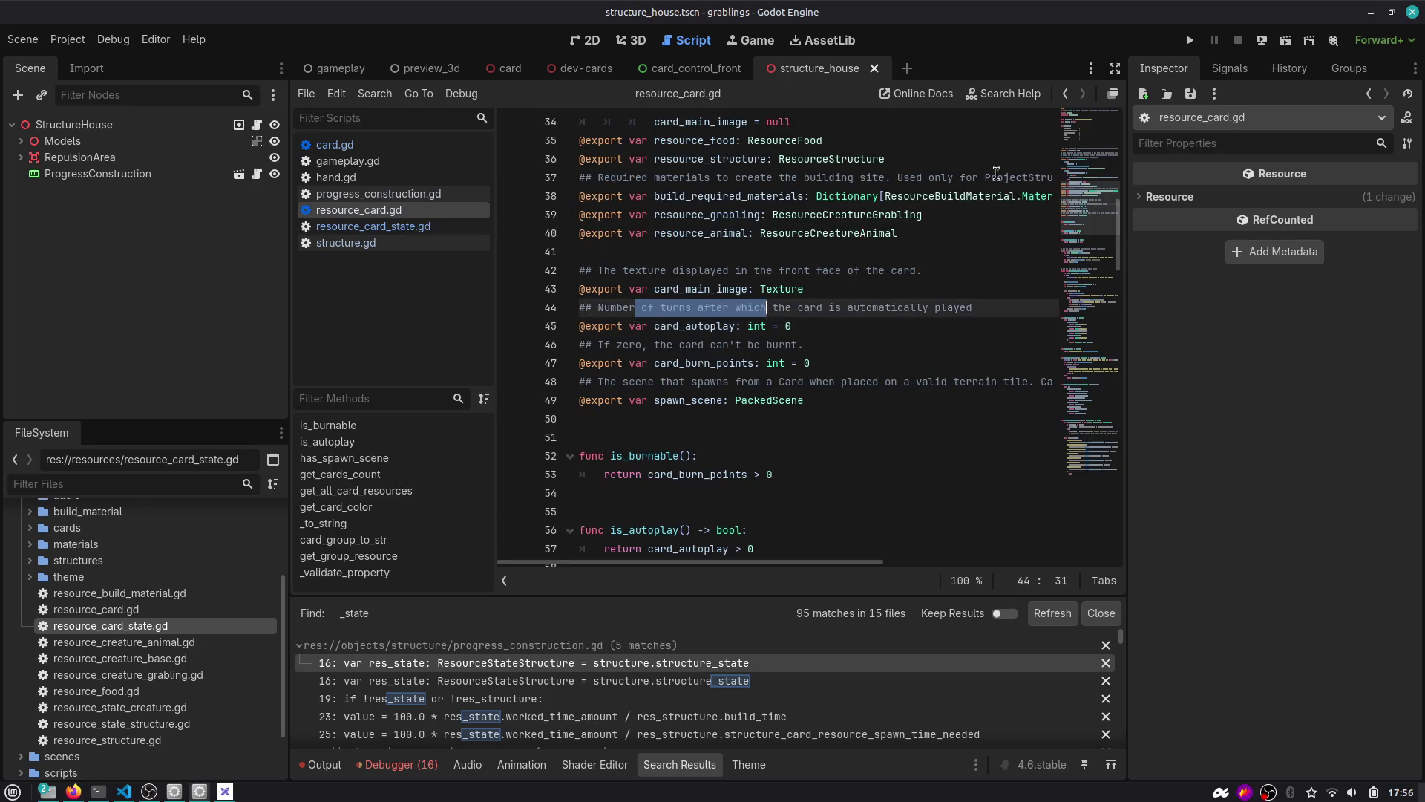
{"action": "left_click", "coordinate": [1066, 94]}
{"action": "left_click", "coordinate": [1066, 95]}
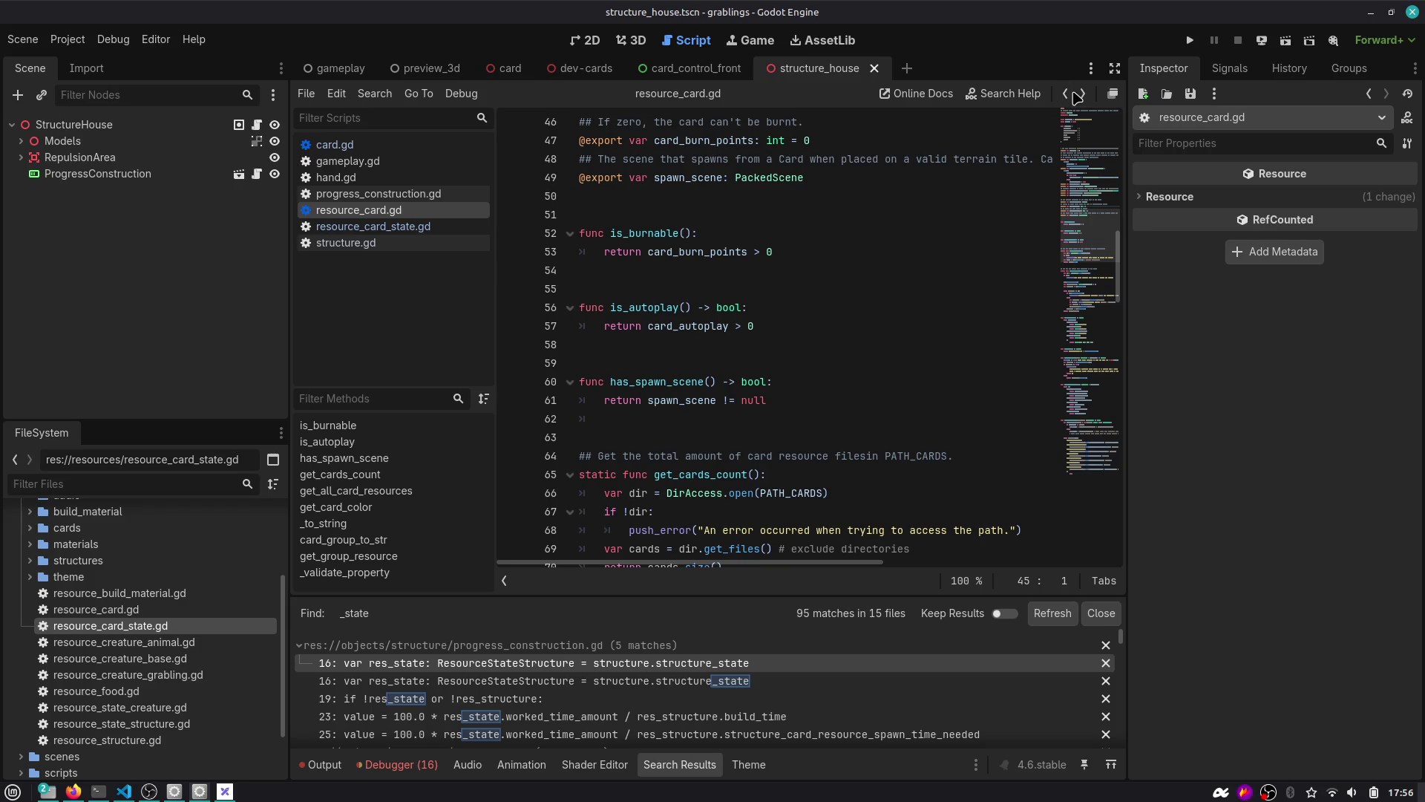
{"action": "left_click", "coordinate": [1083, 93]}
{"action": "left_click", "coordinate": [1083, 93]}
{"action": "left_click", "coordinate": [734, 309]}
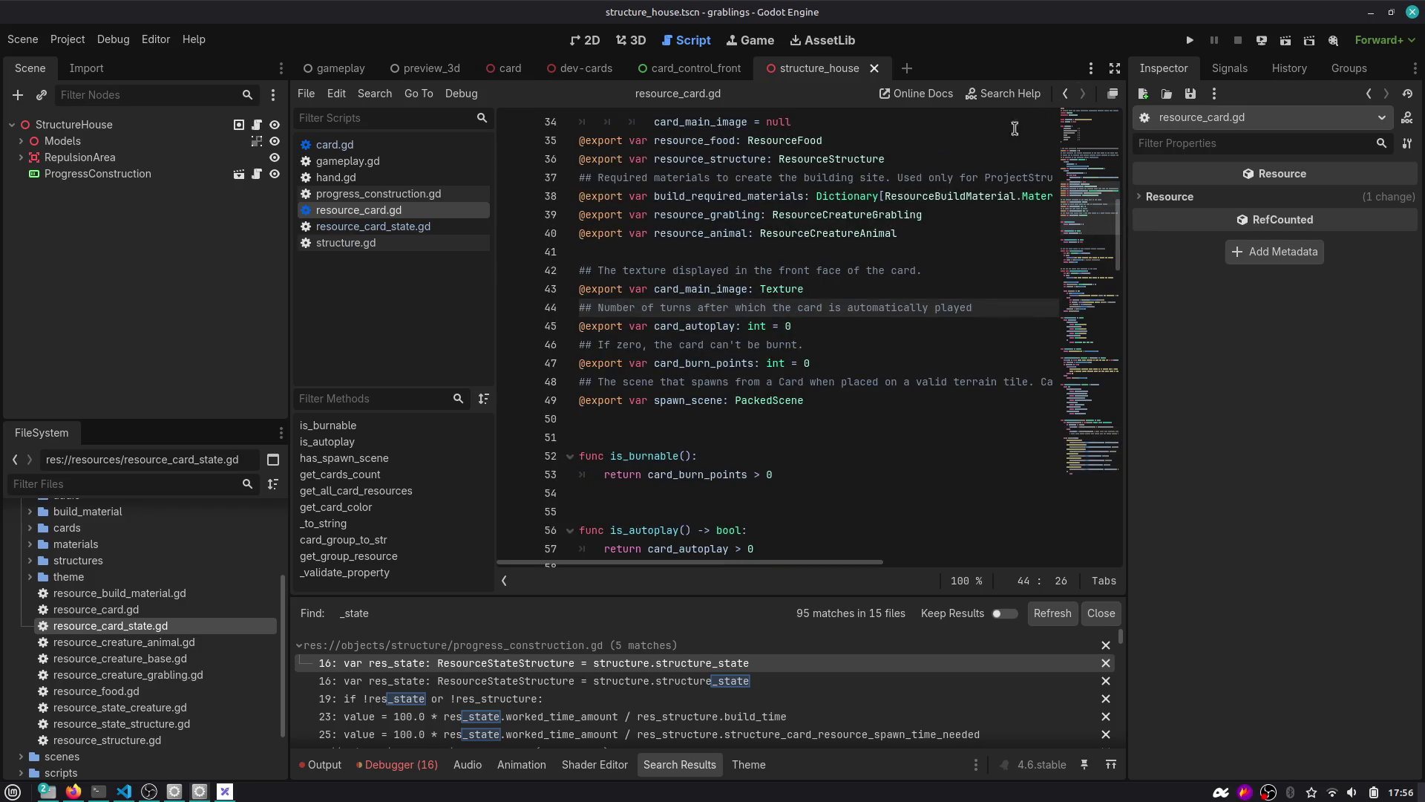
{"action": "left_click", "coordinate": [690, 307]}
{"action": "type", "text": "*nights or "}
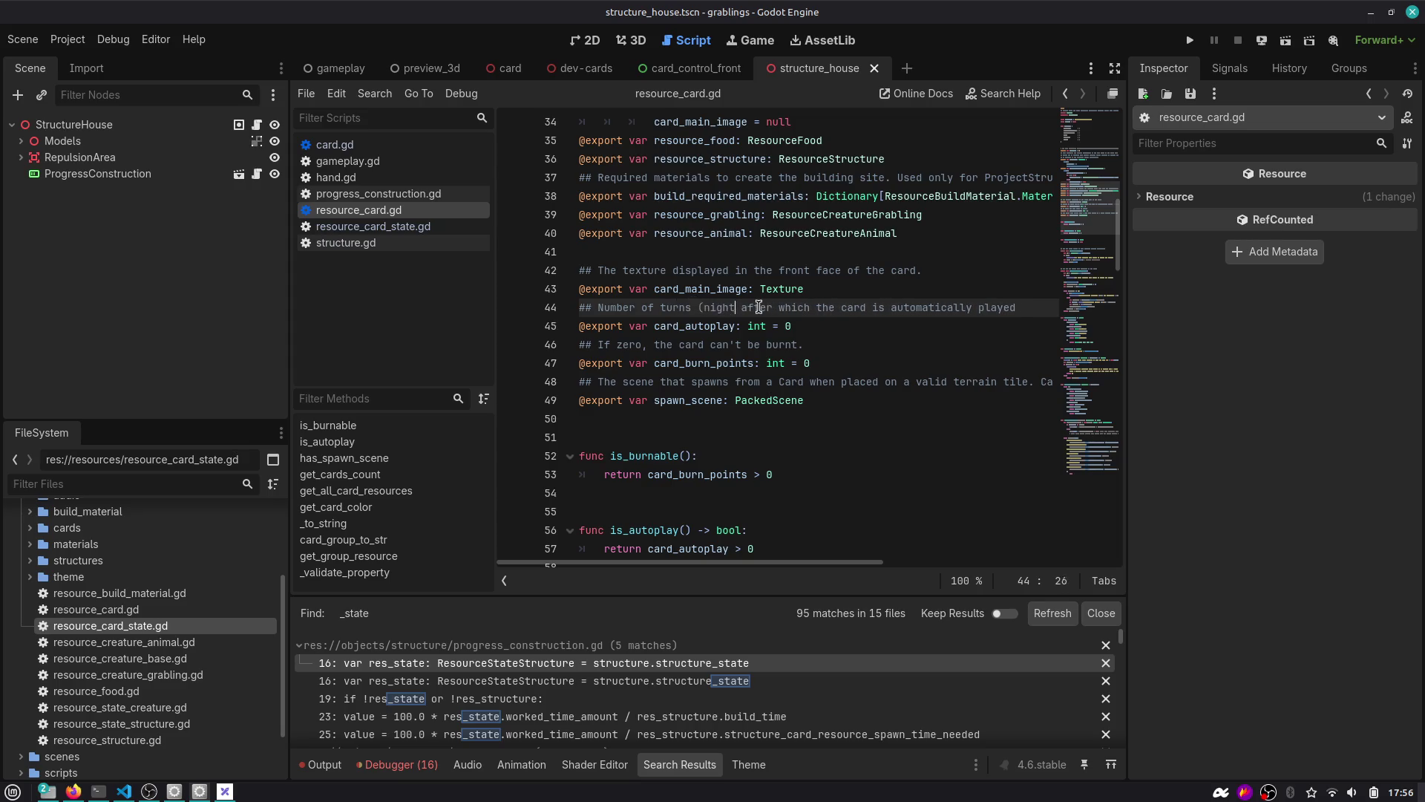
{"action": "type", "text": "days pass"}
{"action": "type", "text": ")"}
{"action": "key", "text": "ctrl+s"}
Review the initialize function in resource_card_state.gd, then return to card.gd after ResourceCardState.new().
{"action": "left_click", "coordinate": [1076, 93]}
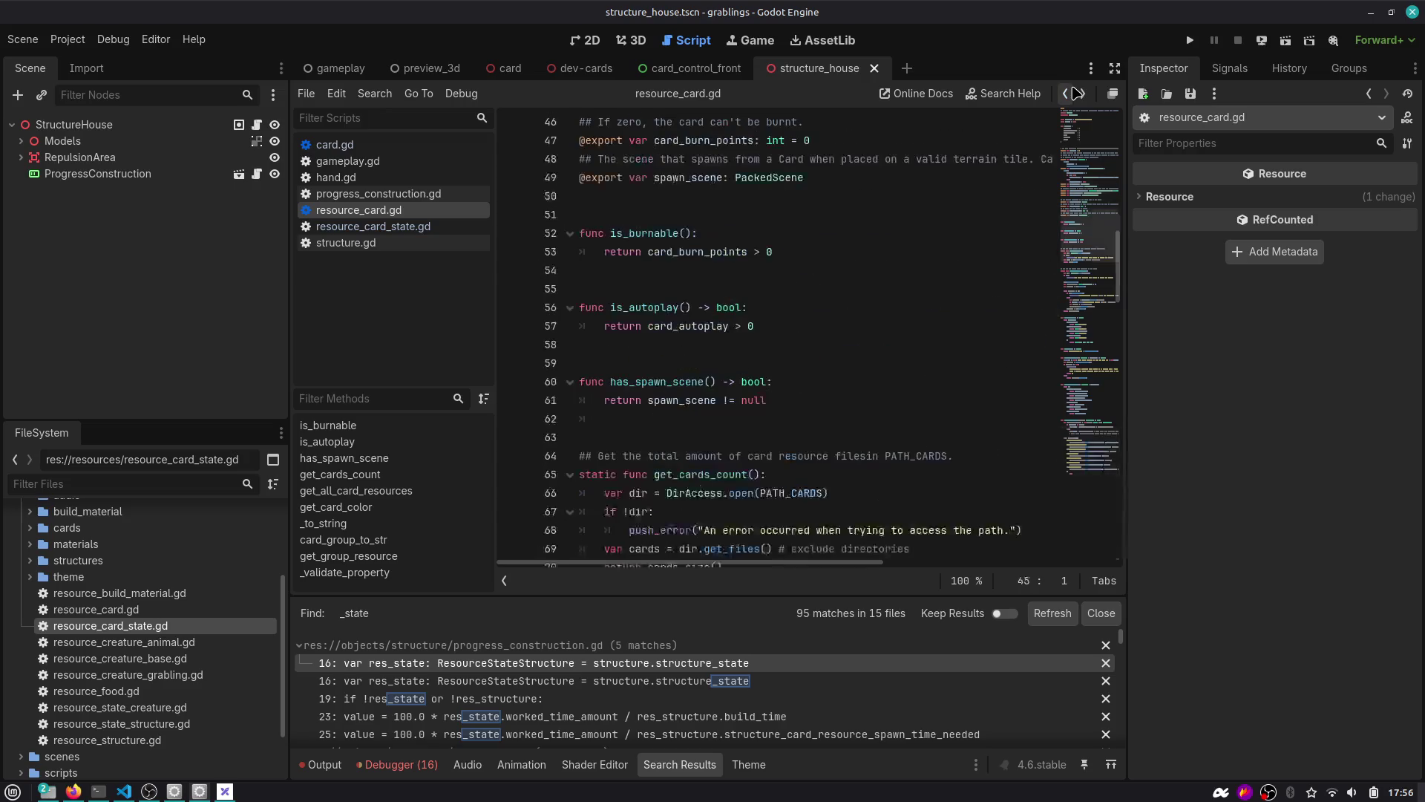
{"action": "left_click", "coordinate": [1076, 93]}
{"action": "left_click", "coordinate": [715, 312]}
{"action": "left_click", "coordinate": [867, 270]}
{"action": "mouse_move", "coordinate": [867, 270]}
{"action": "left_mouse_down"}
{"action": "mouse_move", "coordinate": [594, 233]}
{"action": "mouse_move", "coordinate": [578, 178]}
{"action": "left_mouse_up"}
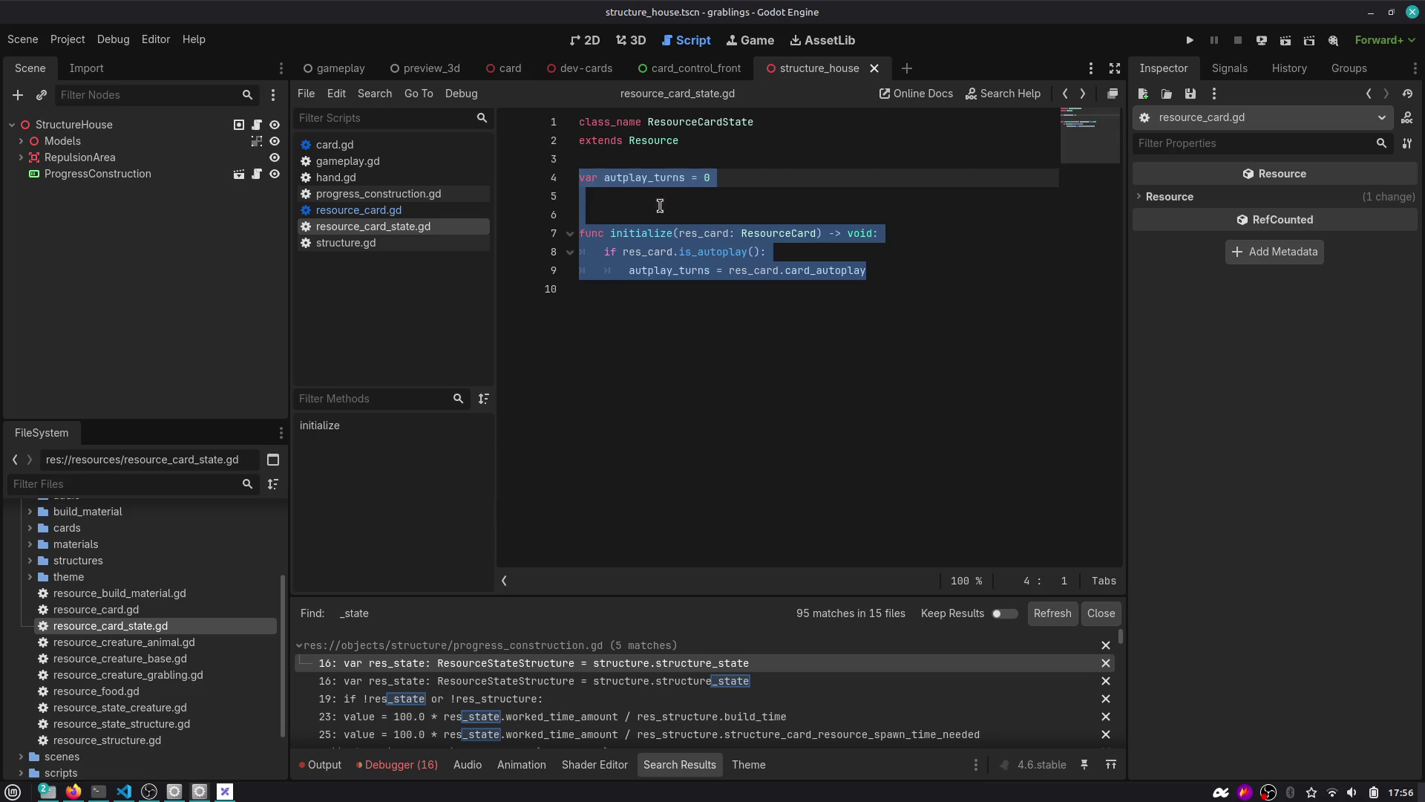
{"action": "double_click", "coordinate": [640, 235]}
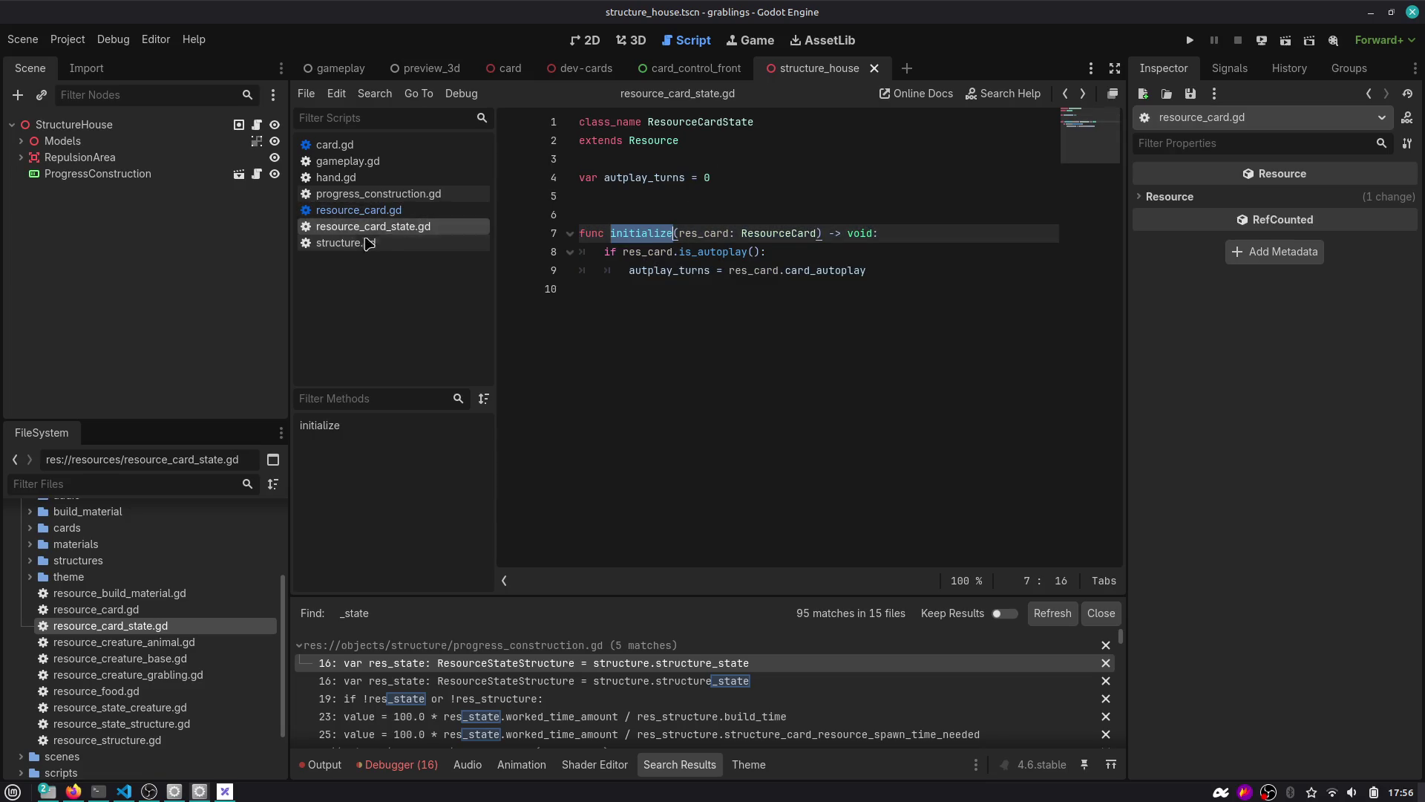
{"action": "left_click", "coordinate": [335, 144]}
{"action": "left_click", "coordinate": [901, 307]}
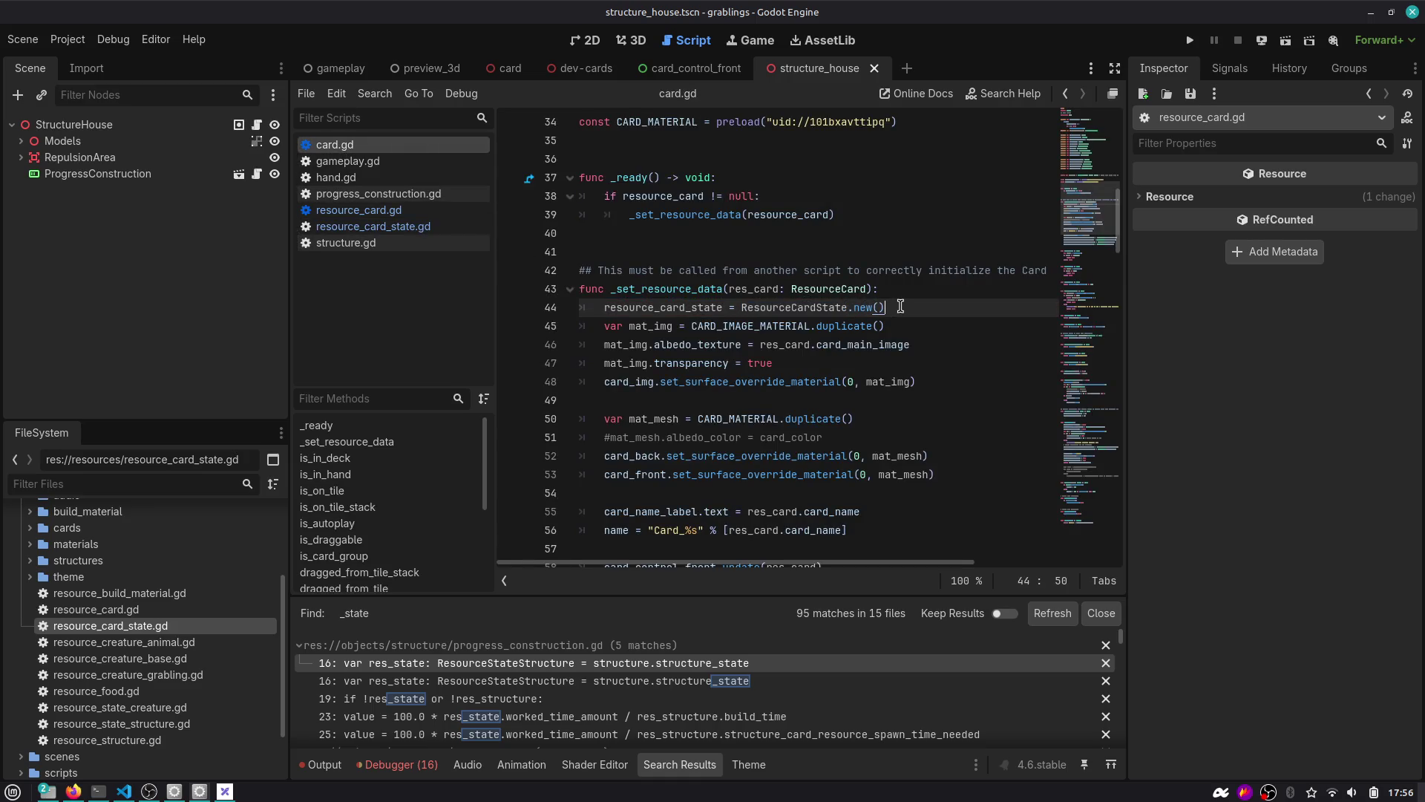
Add resource_card_state.initialize(res_card) below the card state creation and save card.gd.
{"action": "key", "text": "Return"}
{"action": "type", "text": "res"}
{"action": "key", "text": "Down"}
{"action": "key", "text": "Return"}
{"action": "type", "text": ".ini"}
{"action": "key", "text": "Return"}
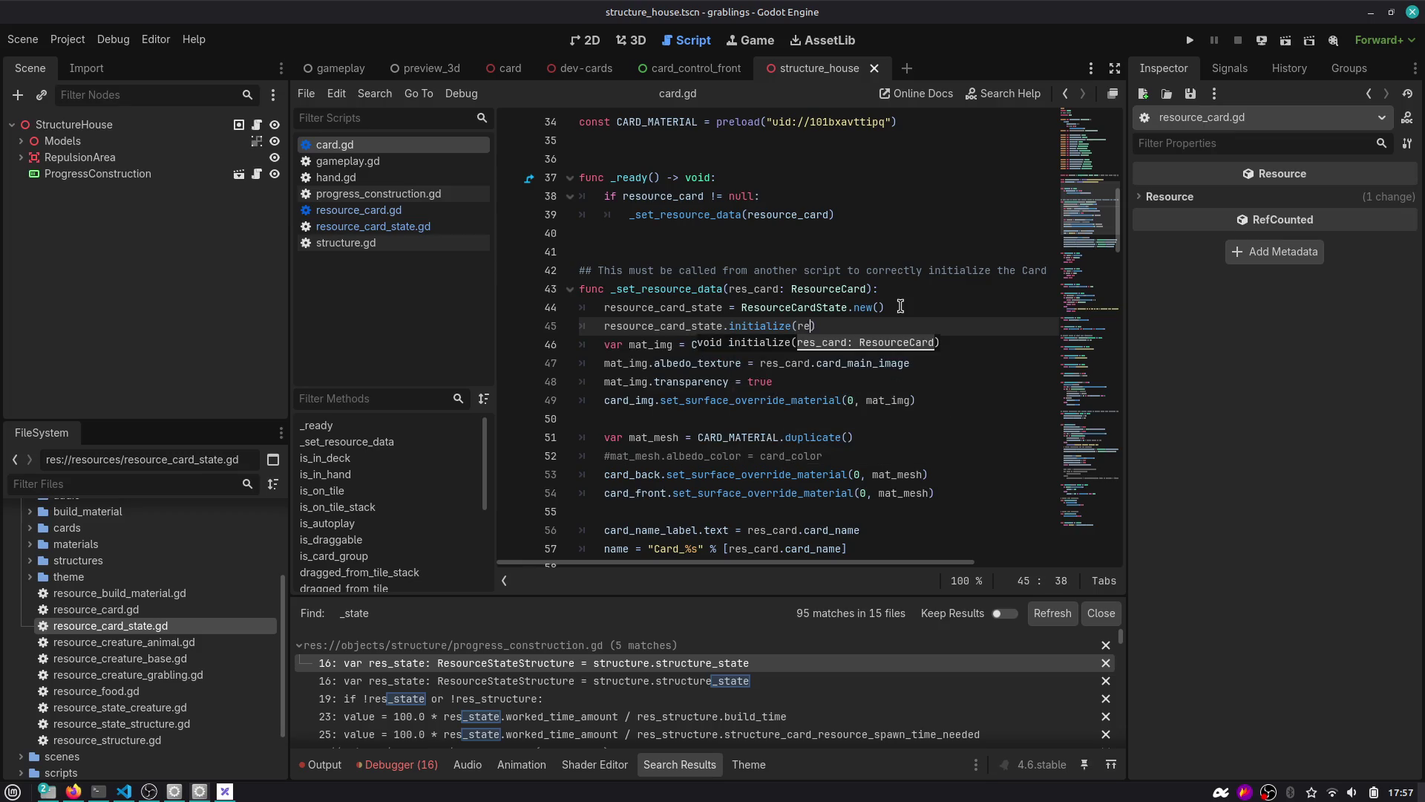
{"action": "type", "text": "s_card"}
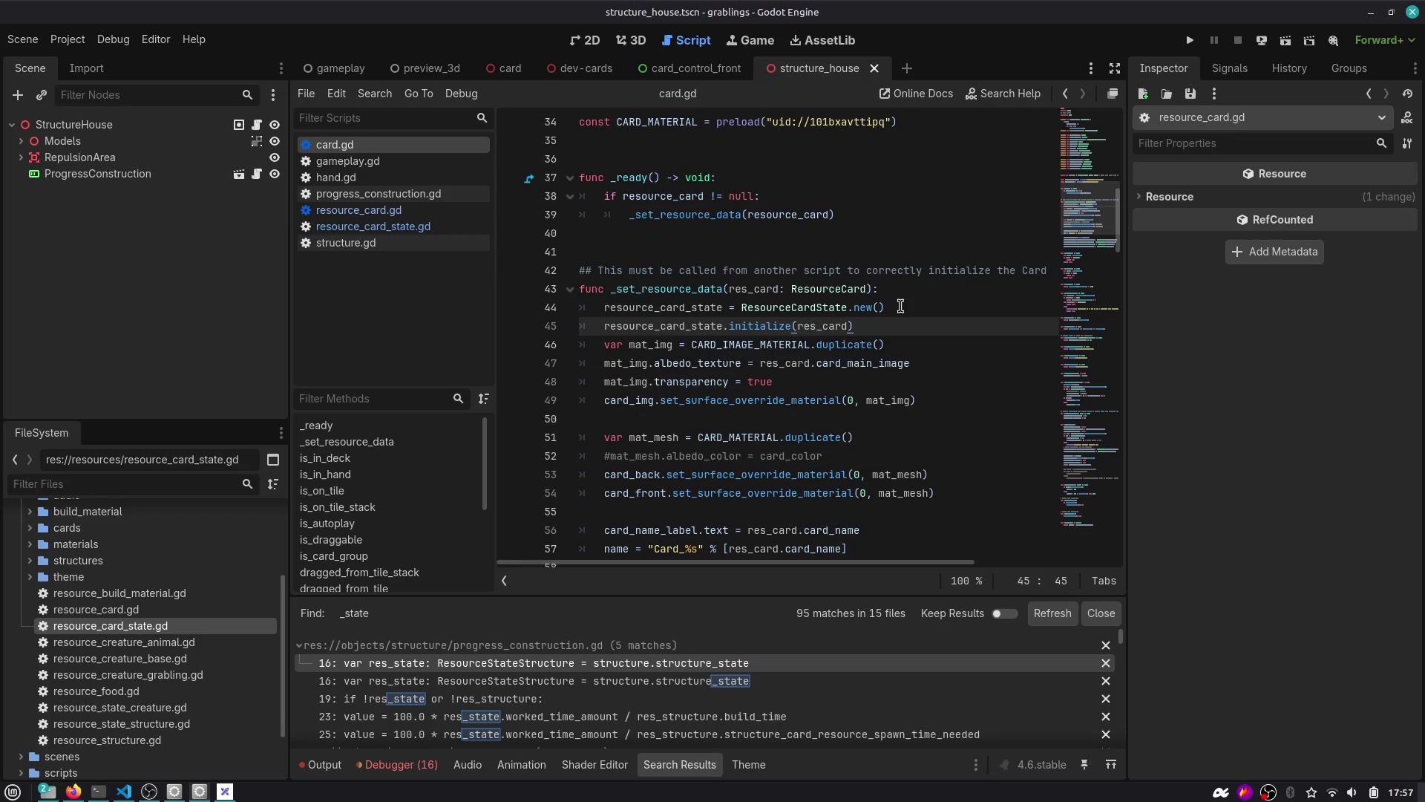
{"action": "key", "text": "Return"}
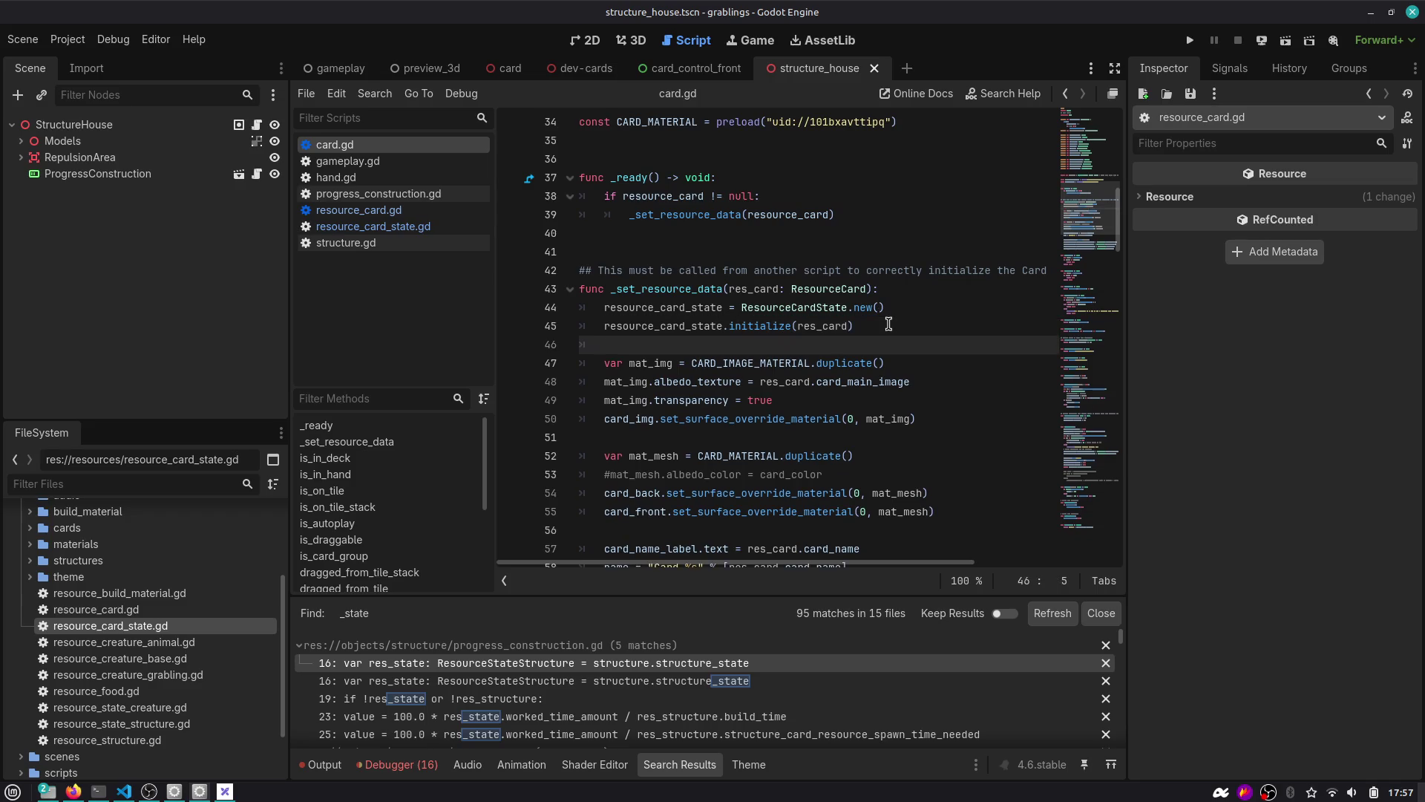
{"action": "double_click", "coordinate": [704, 322]}
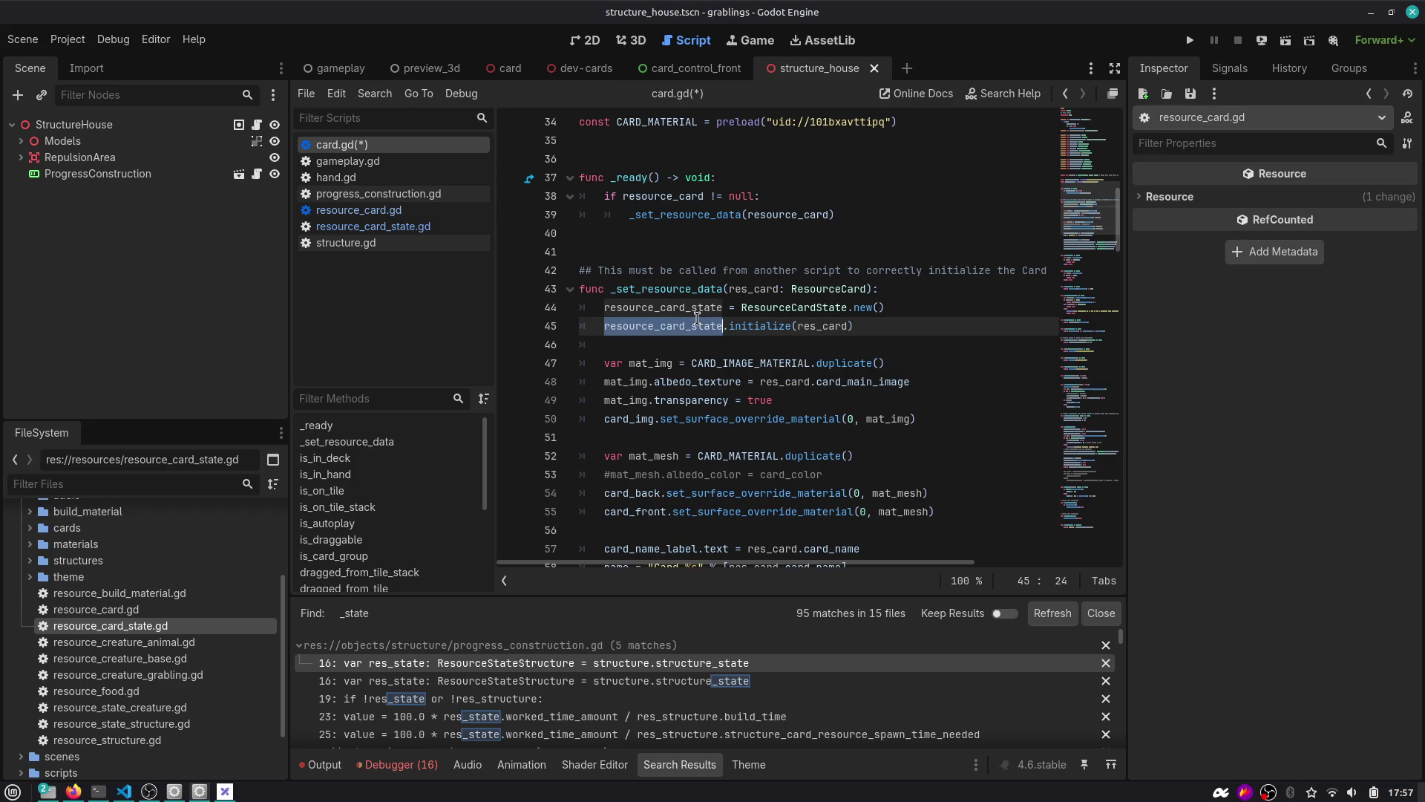
{"action": "left_click", "coordinate": [680, 366]}
{"action": "key", "text": "ctrl+s"}
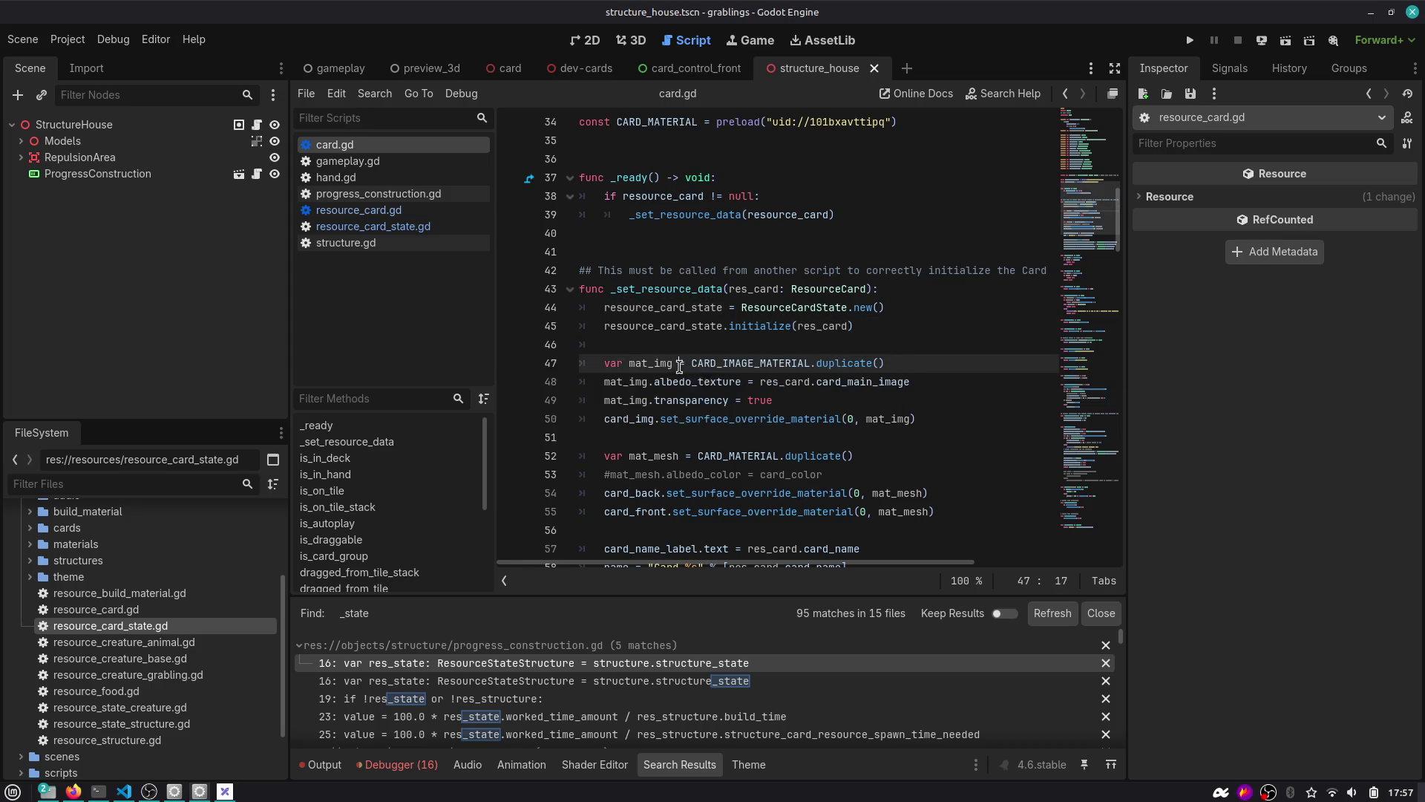
Check the res_card argument and initialize documentation, then switch to hand.gd.
{"action": "mouse_move", "coordinate": [706, 381]}
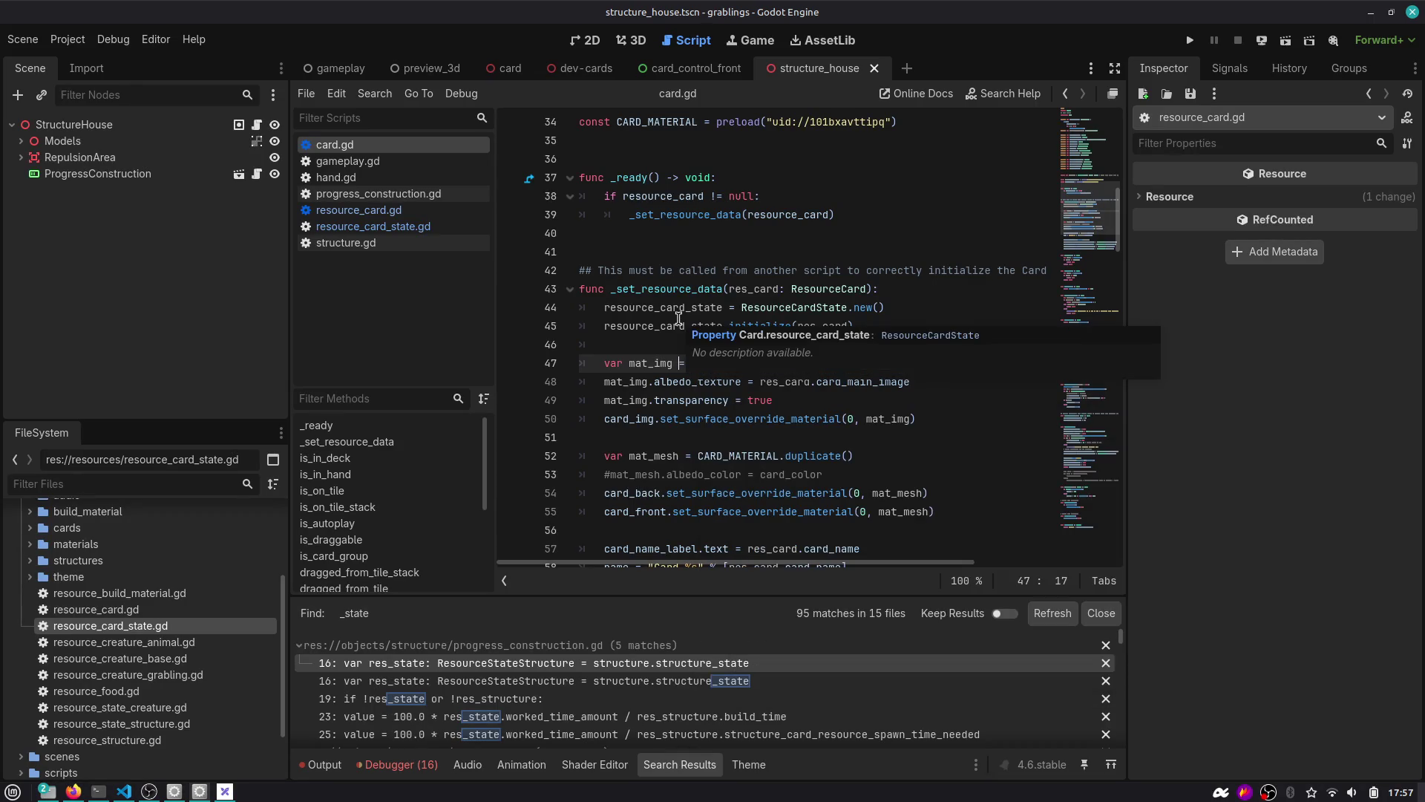
{"action": "left_click", "coordinate": [660, 331]}
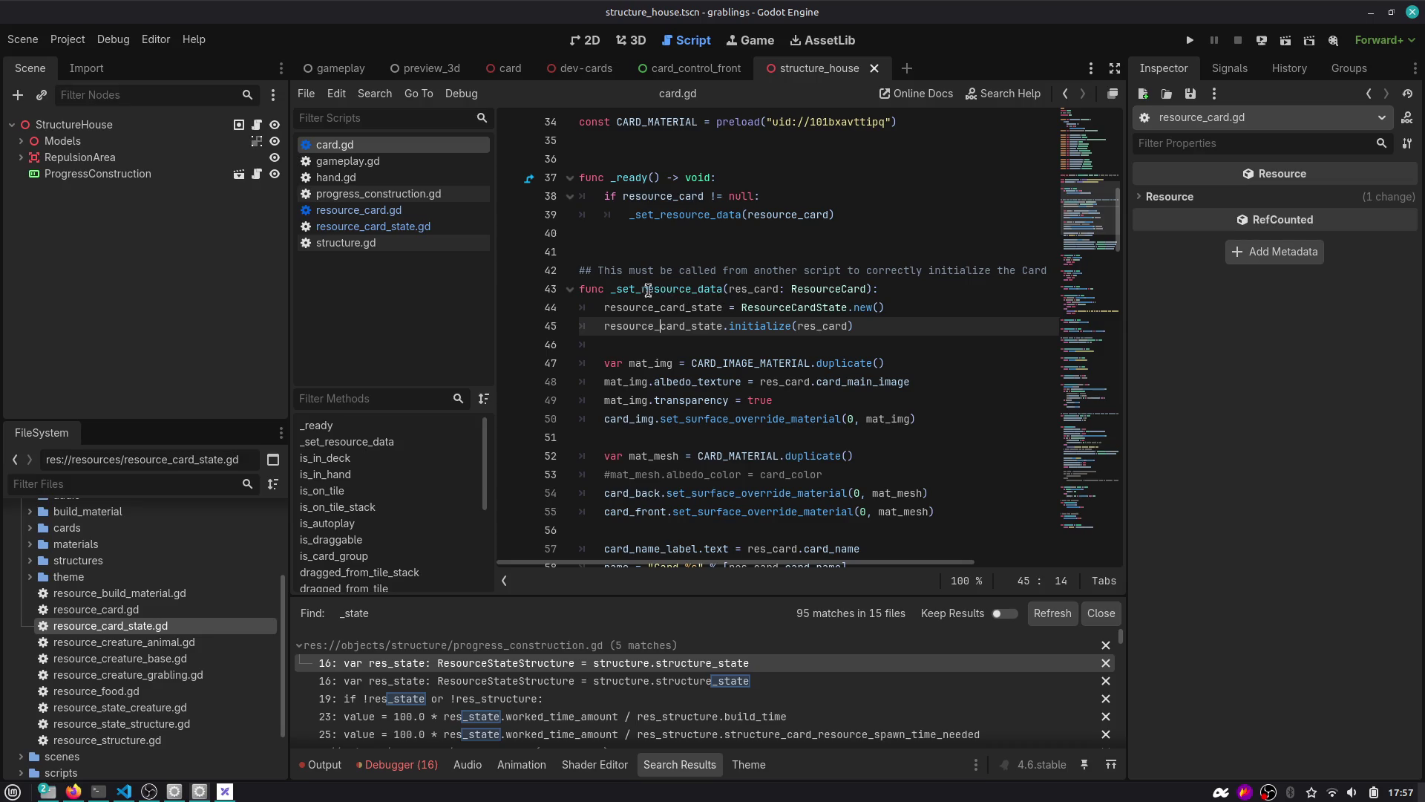
{"action": "double_click", "coordinate": [838, 327]}
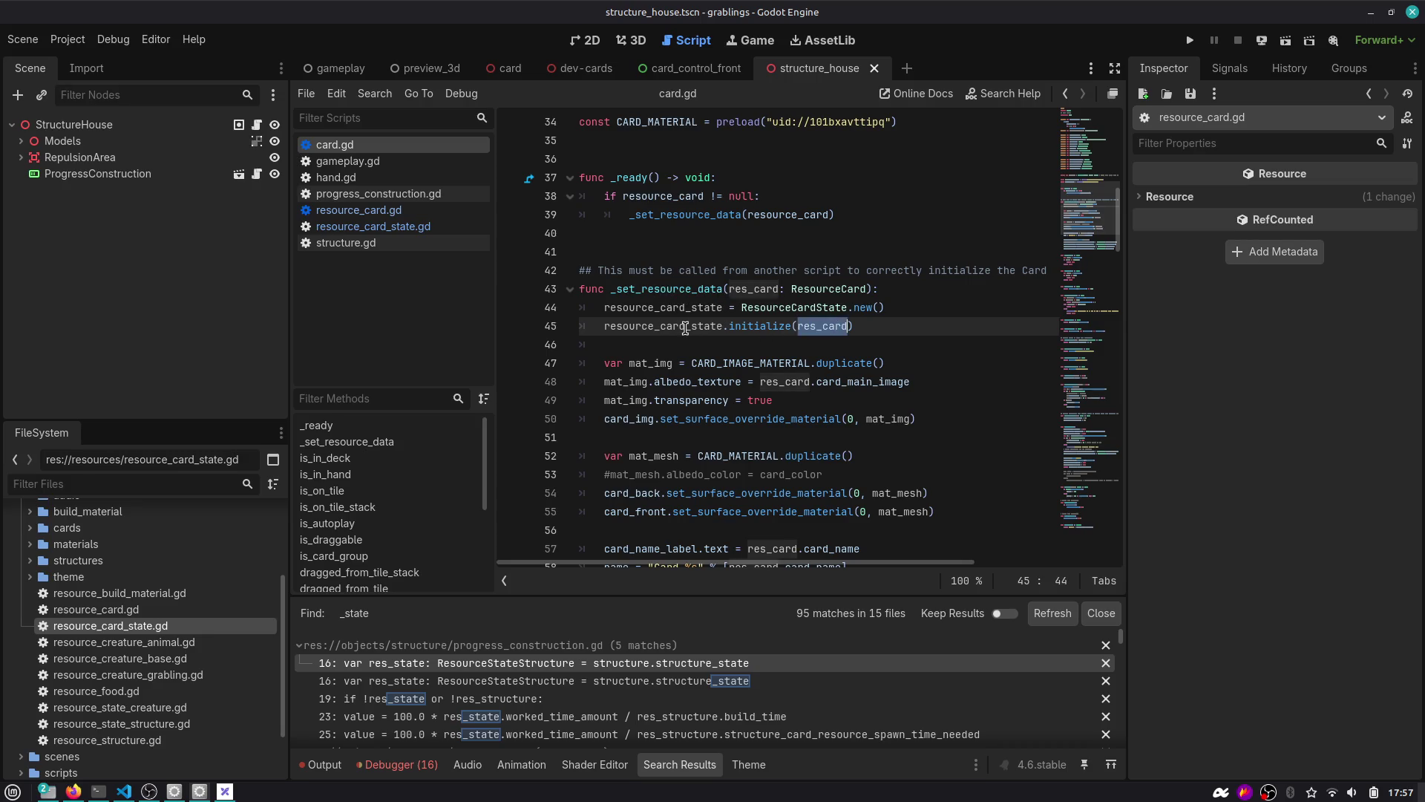
{"action": "double_click", "coordinate": [770, 327]}
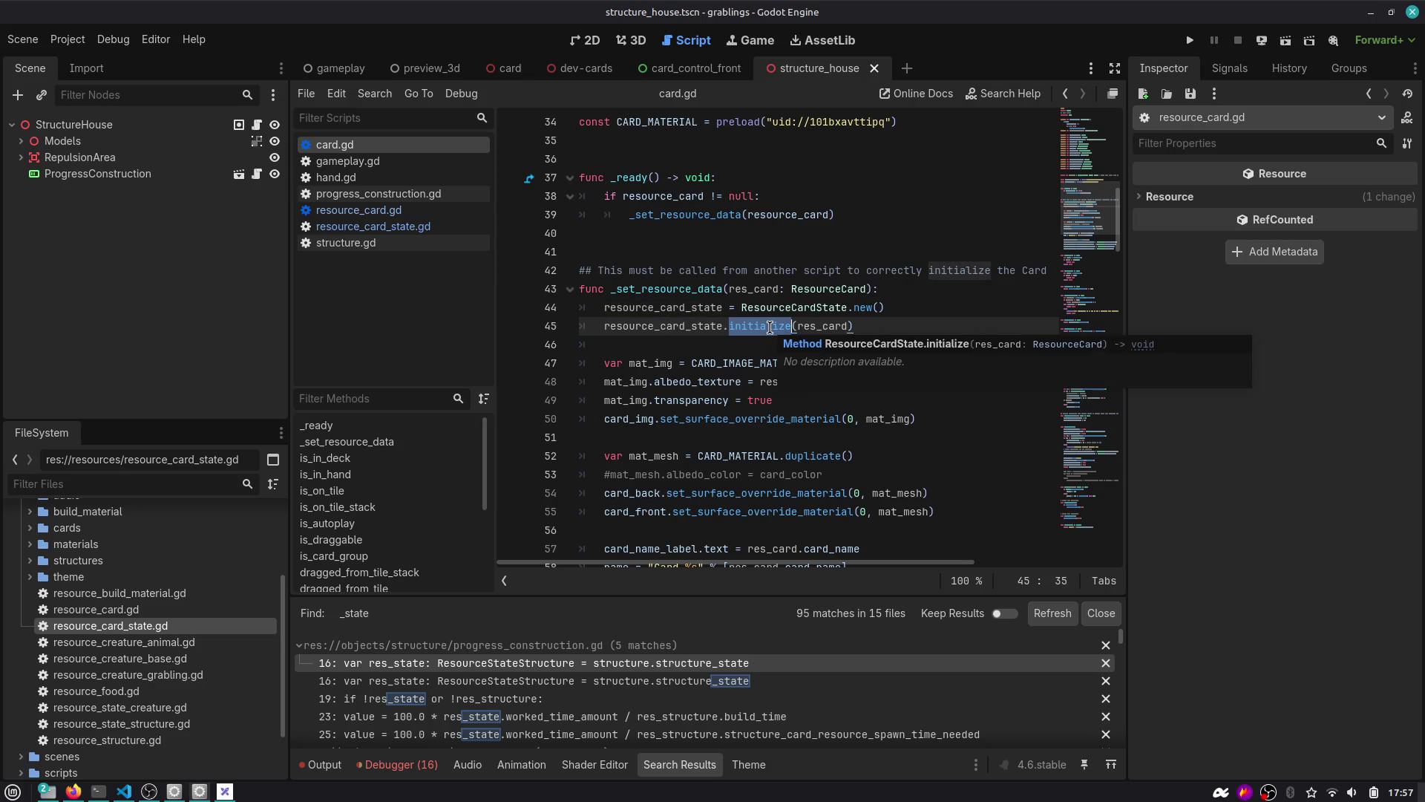
{"action": "left_click", "coordinate": [356, 177]}
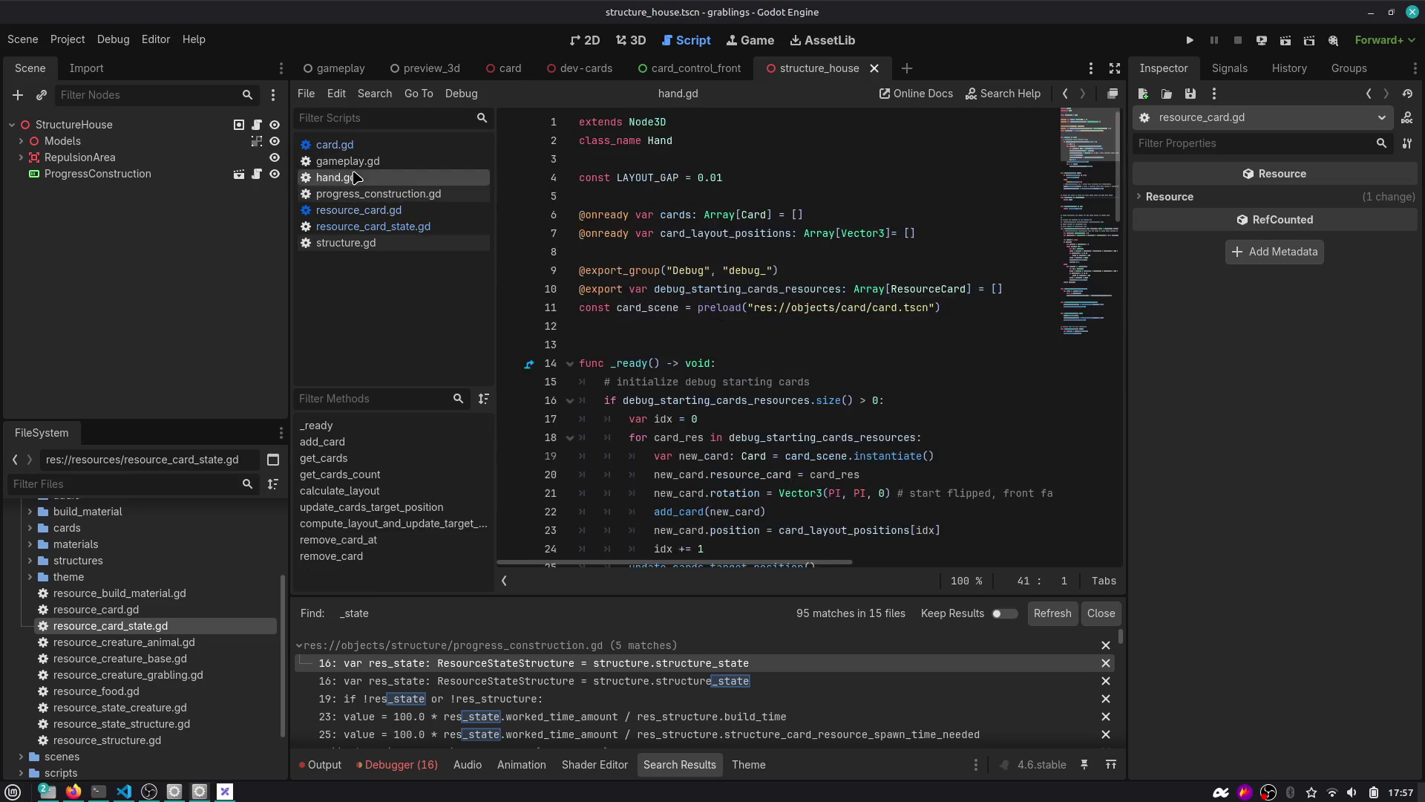
Open gameplay.gd and examine the card loop in _on_time_manager_sleep_time_started.
{"action": "left_click", "coordinate": [349, 161]}
{"action": "scroll", "coordinate": [698, 233], "scroll_direction": "down", "scroll_amount": 1}
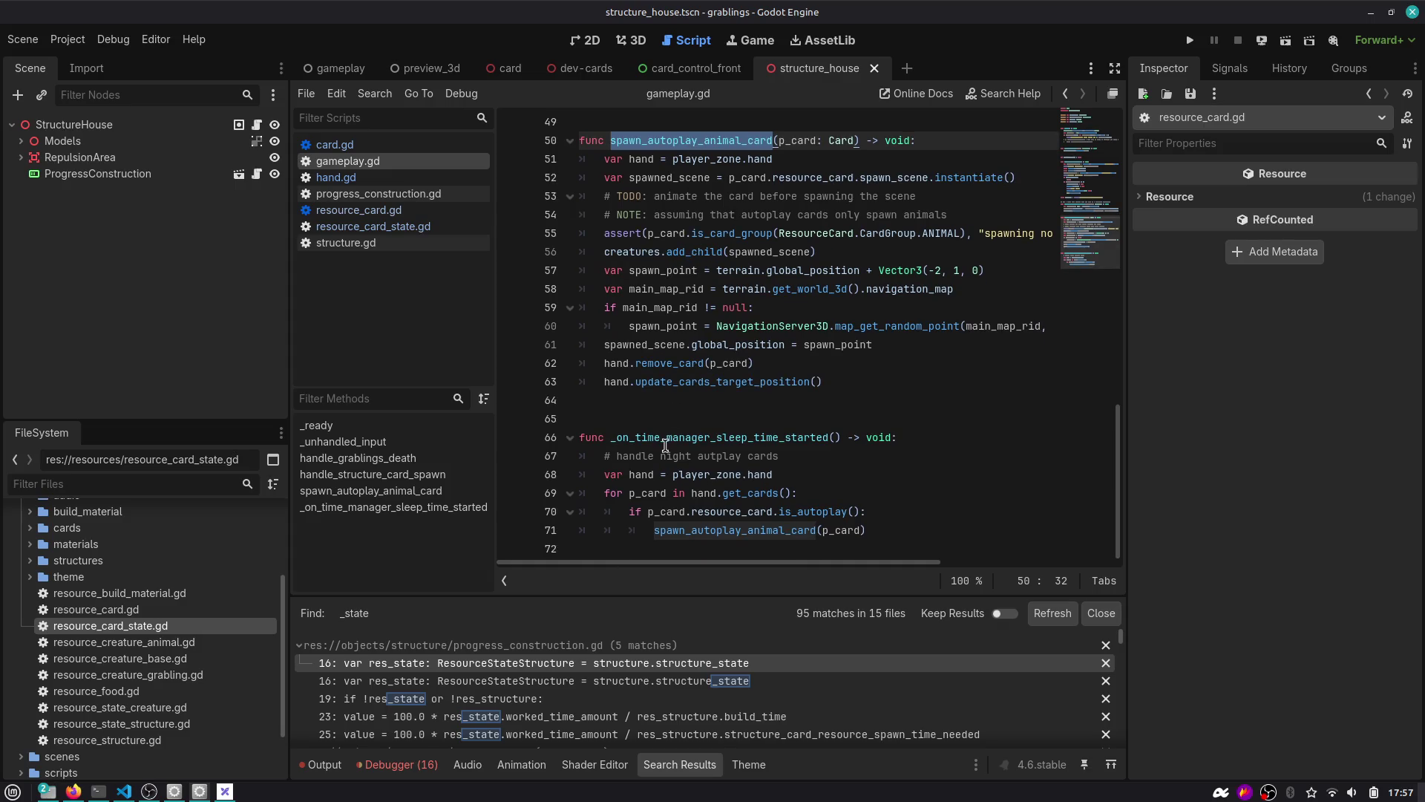
{"action": "double_click", "coordinate": [666, 441]}
{"action": "double_click", "coordinate": [705, 530]}
{"action": "double_click", "coordinate": [754, 512]}
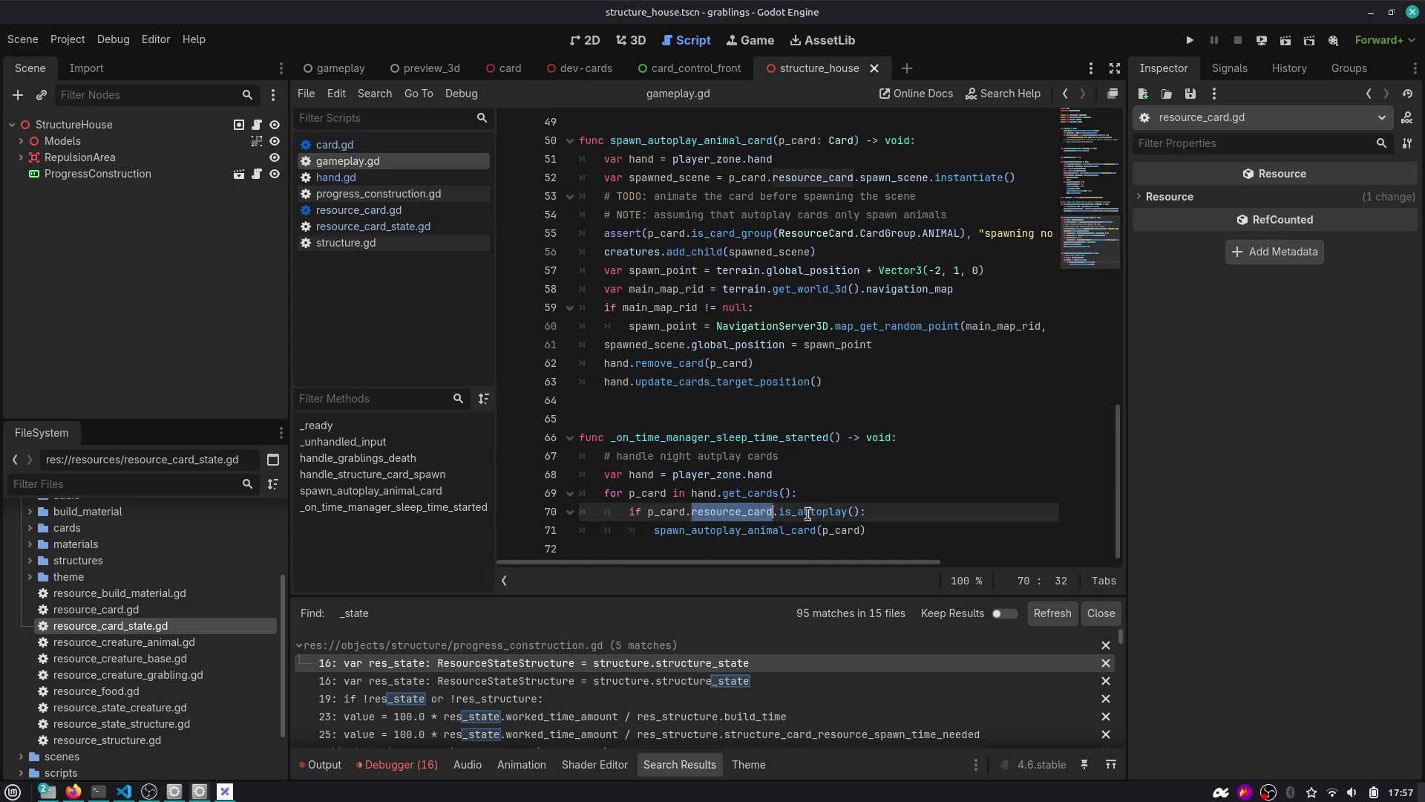
{"action": "double_click", "coordinate": [740, 438]}
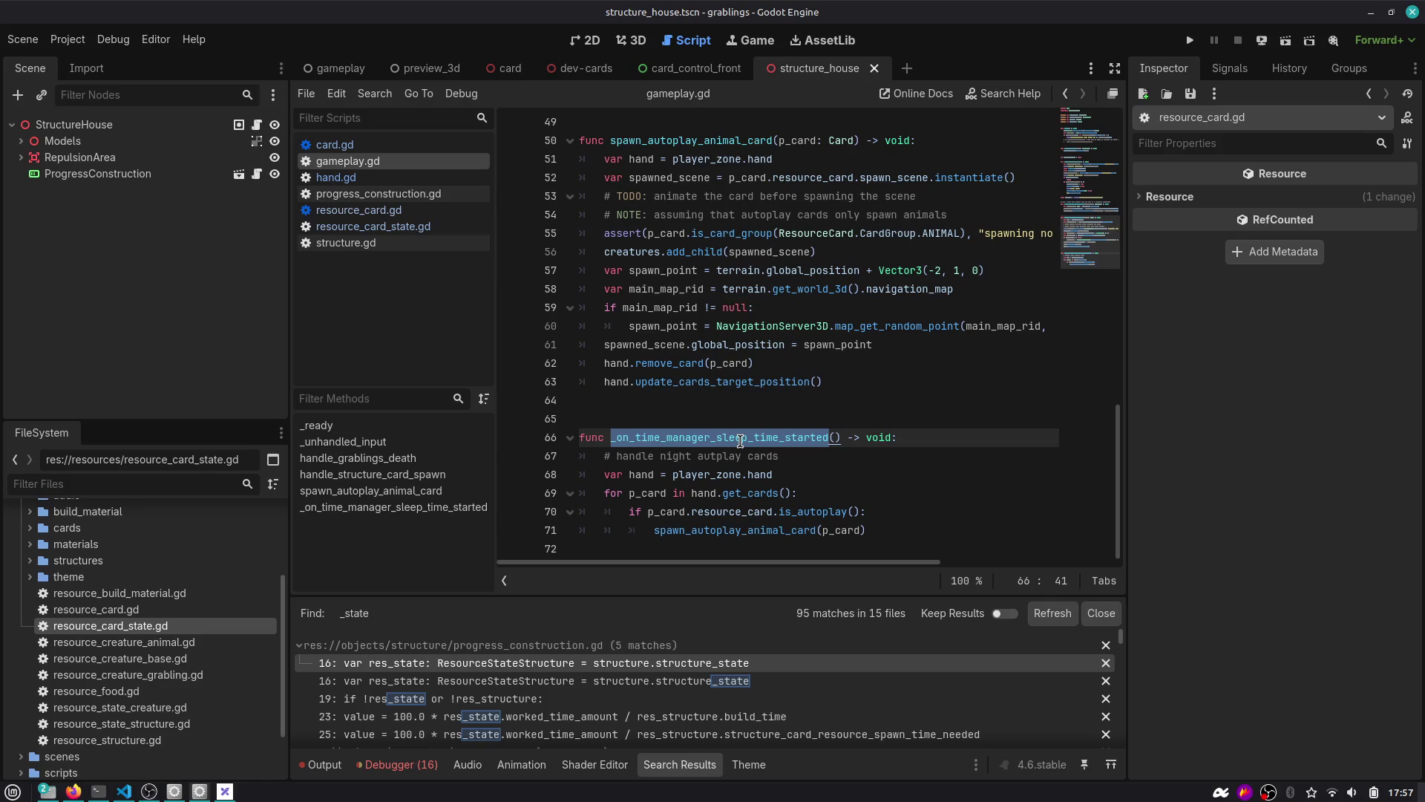
{"action": "left_click", "coordinate": [854, 493]}
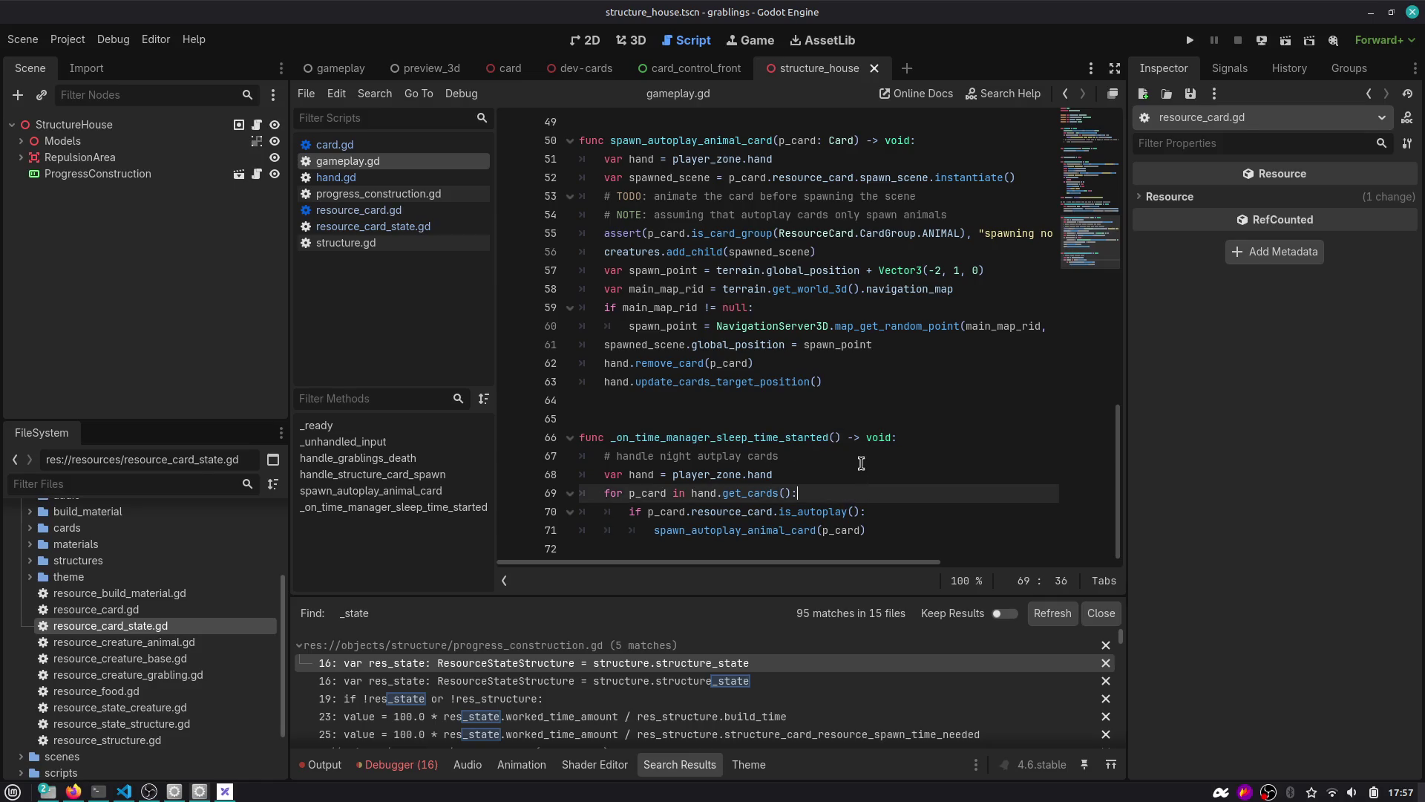
Add a new placeholder function with a pass body above the sleep-time handler.
{"action": "key", "text": "Up"}
{"action": "key", "text": "Up"}
{"action": "key", "text": "Up"}
{"action": "key", "text": "Return"}
{"action": "key", "text": "Return"}
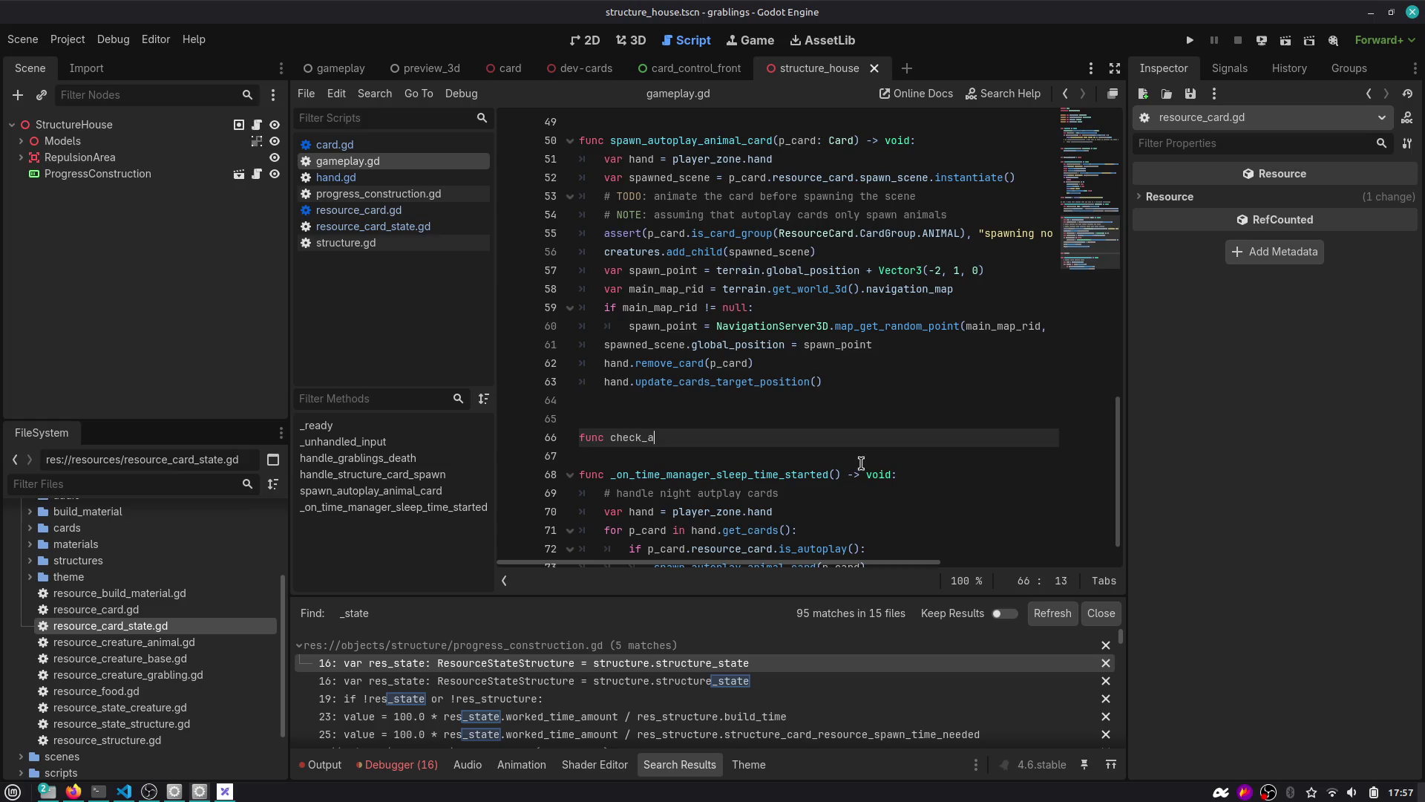
{"action": "type", "text": "ds()"}
{"action": "key", "text": "Return"}
{"action": "type", "text": "pass"}
{"action": "key", "text": "Down"}
{"action": "key", "text": "Return"}
{"action": "key", "text": "Up"}
{"action": "key", "text": "Down"}
{"action": "key", "text": "Down"}
{"action": "key", "text": "Down"}
{"action": "key", "text": "Down"}
Move the hand card loop from the sleep handler into check_autplay_cards and call it there instead.
{"action": "key", "text": "End"}
{"action": "key", "text": "shift+Up"}
{"action": "key", "text": "shift+Up"}
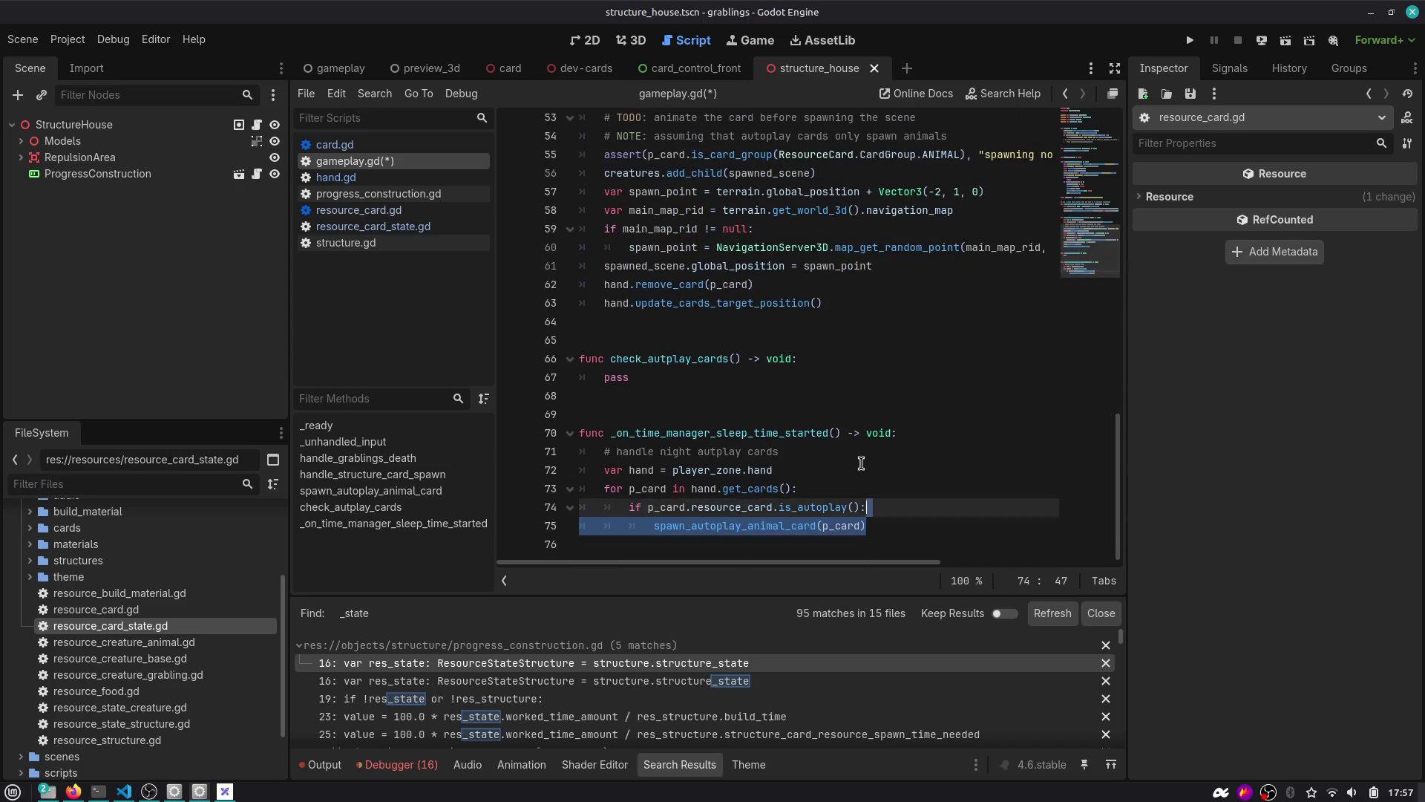
{"action": "key", "text": "shift+Home"}
{"action": "key", "text": "shift+Down"}
{"action": "key", "text": "shift+Right"}
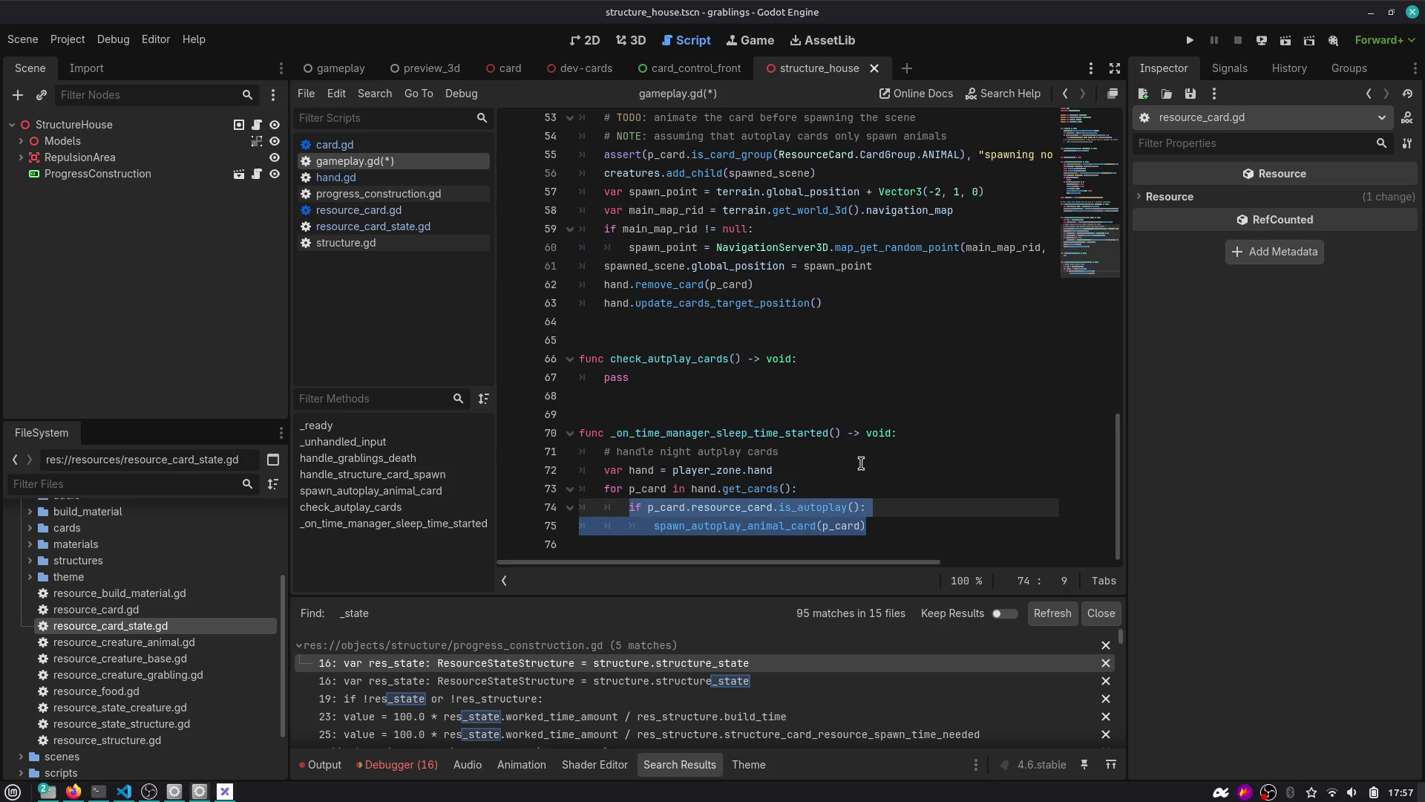
{"action": "key", "text": "shift+Up"}
{"action": "key", "text": "shift+Left"}
{"action": "key", "text": "shift+Left"}
{"action": "key", "text": "shift+Left"}
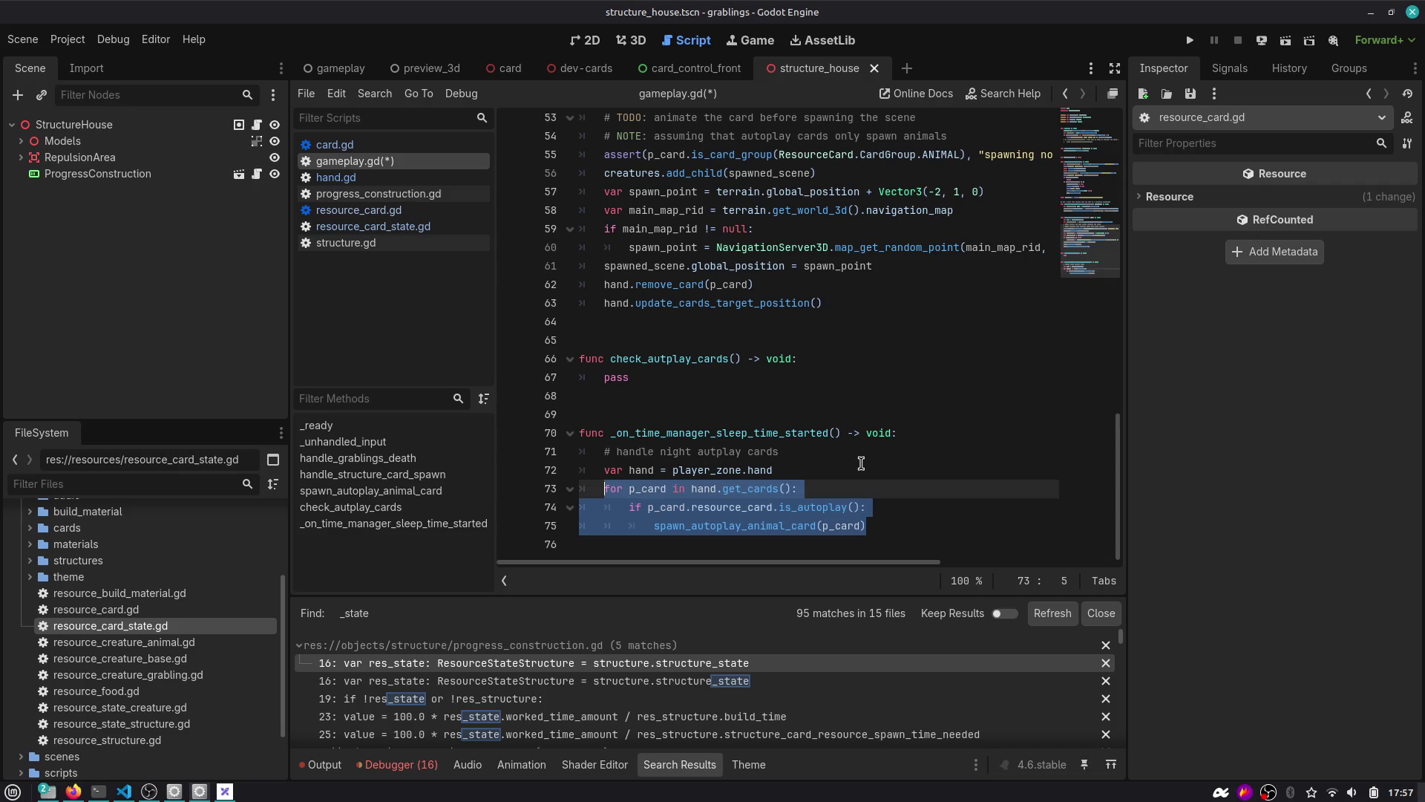
{"action": "key", "text": "shift+Up"}
{"action": "key", "text": "ctrl+c"}
{"action": "key", "text": "Delete"}
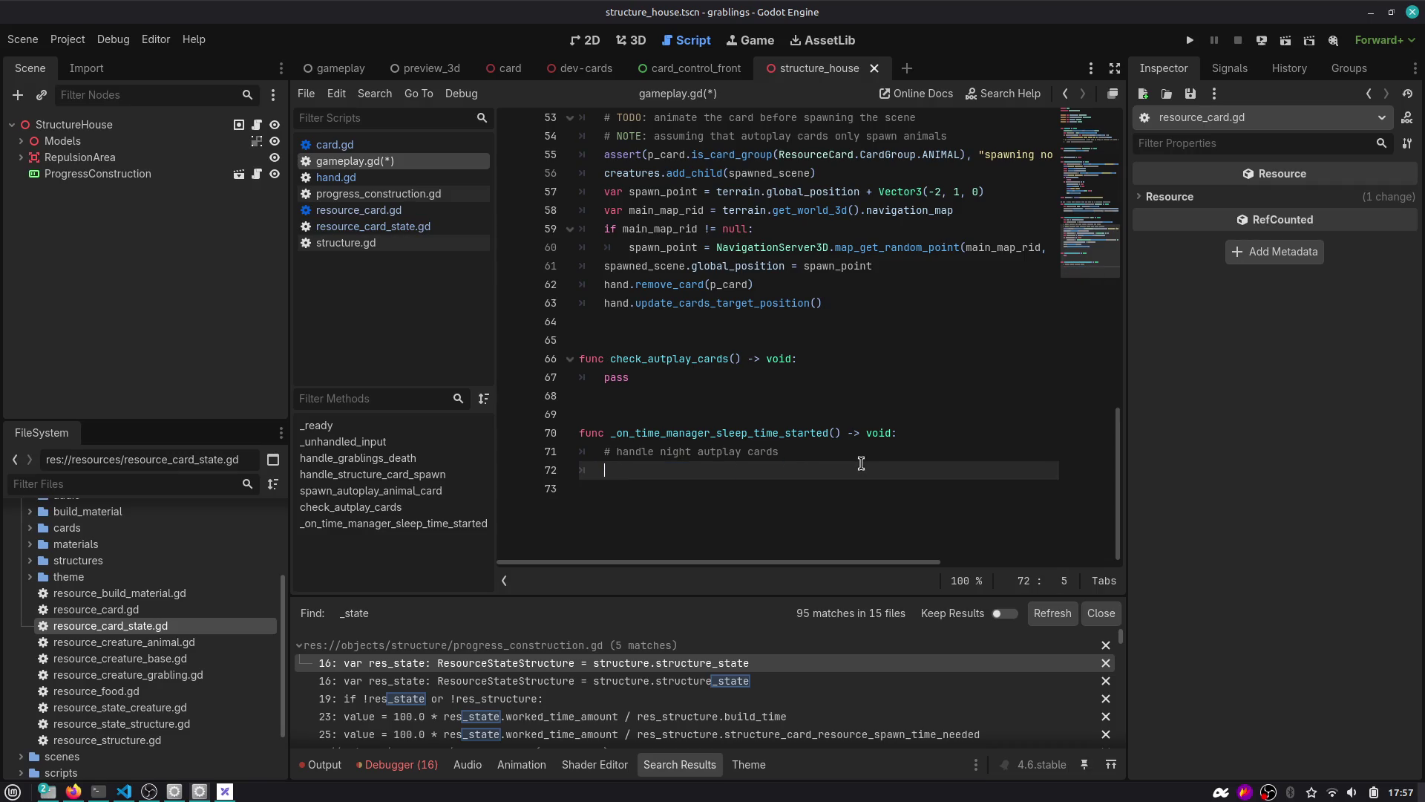
{"action": "type", "text": "check"}
{"action": "key", "text": "Return"}
{"action": "key", "text": "Up"}
{"action": "key", "text": "Up"}
{"action": "key", "text": "Up"}
{"action": "key", "text": "shift+Home"}
{"action": "key", "text": "ctrl+v"}
Rename the function and its call to check_autplay_night_cards.
{"action": "key", "text": "Up"}
{"action": "key", "text": "Up"}
{"action": "key", "text": "Up"}
{"action": "key", "text": "Up"}
{"action": "key", "text": "Left"}
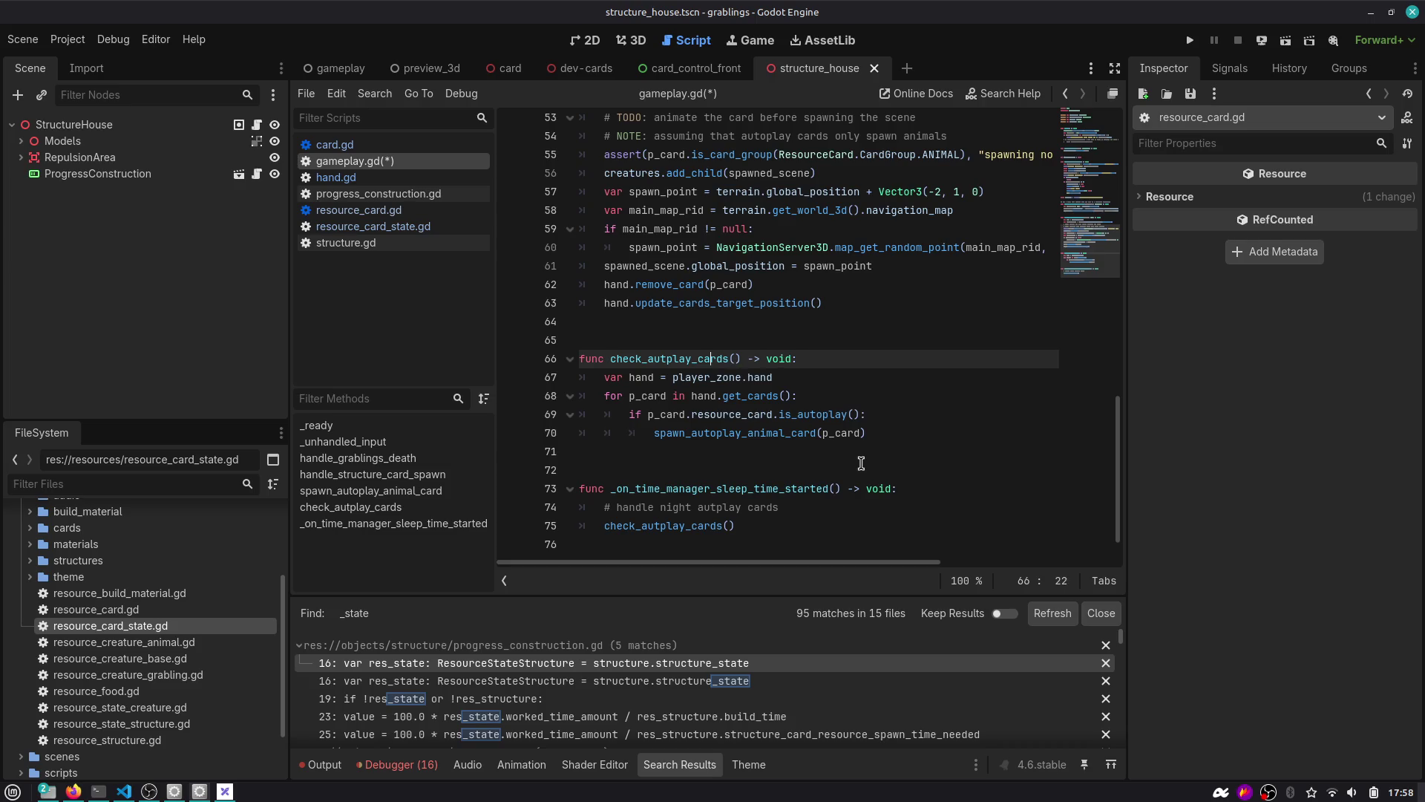
{"action": "type", "text": "night_"}
{"action": "key", "text": "Down"}
{"action": "key", "text": "Down"}
{"action": "key", "text": "Down"}
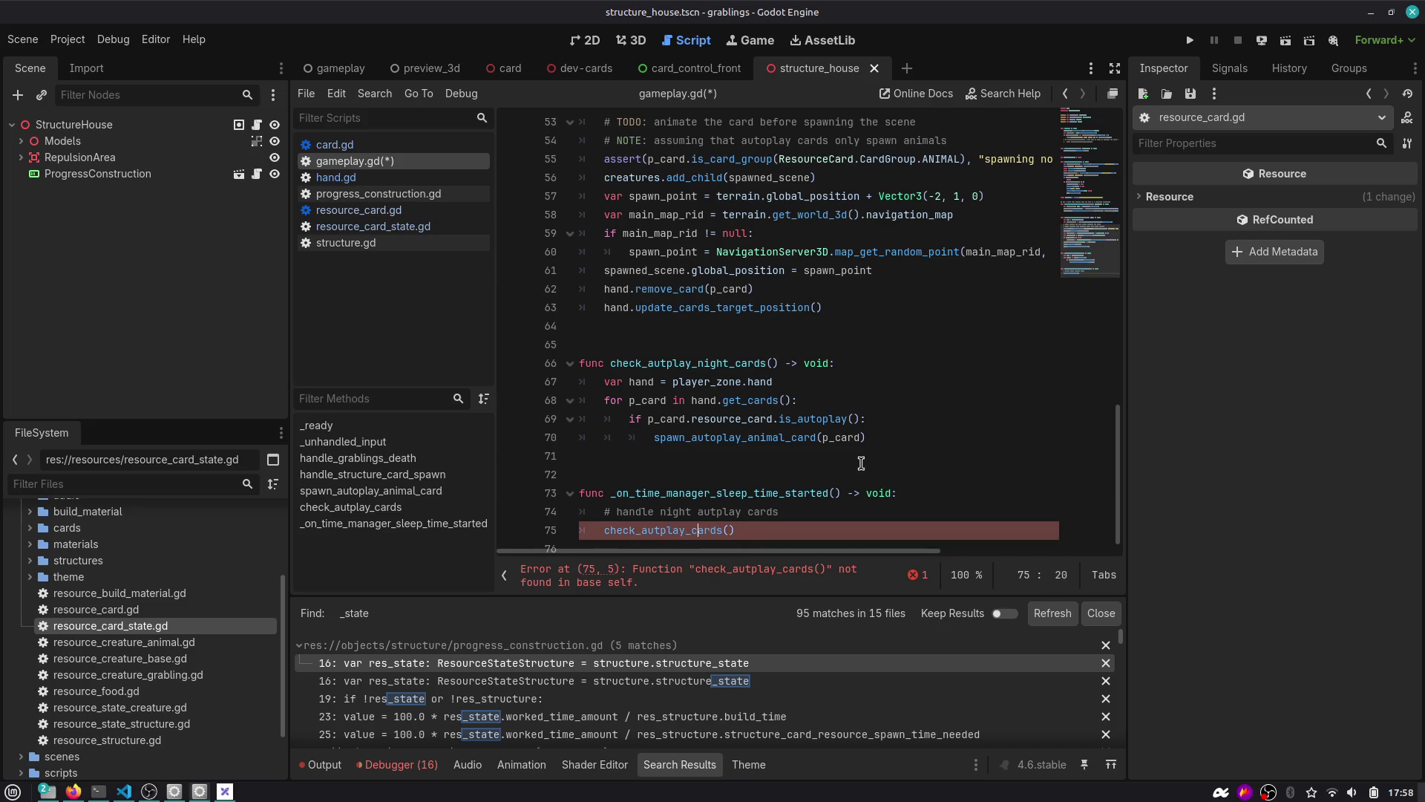
{"action": "type", "text": "night_"}
Move the '# handle night autplay cards' comment above check_autplay_night_cards and fix its indentation.
{"action": "key", "text": "Up"}
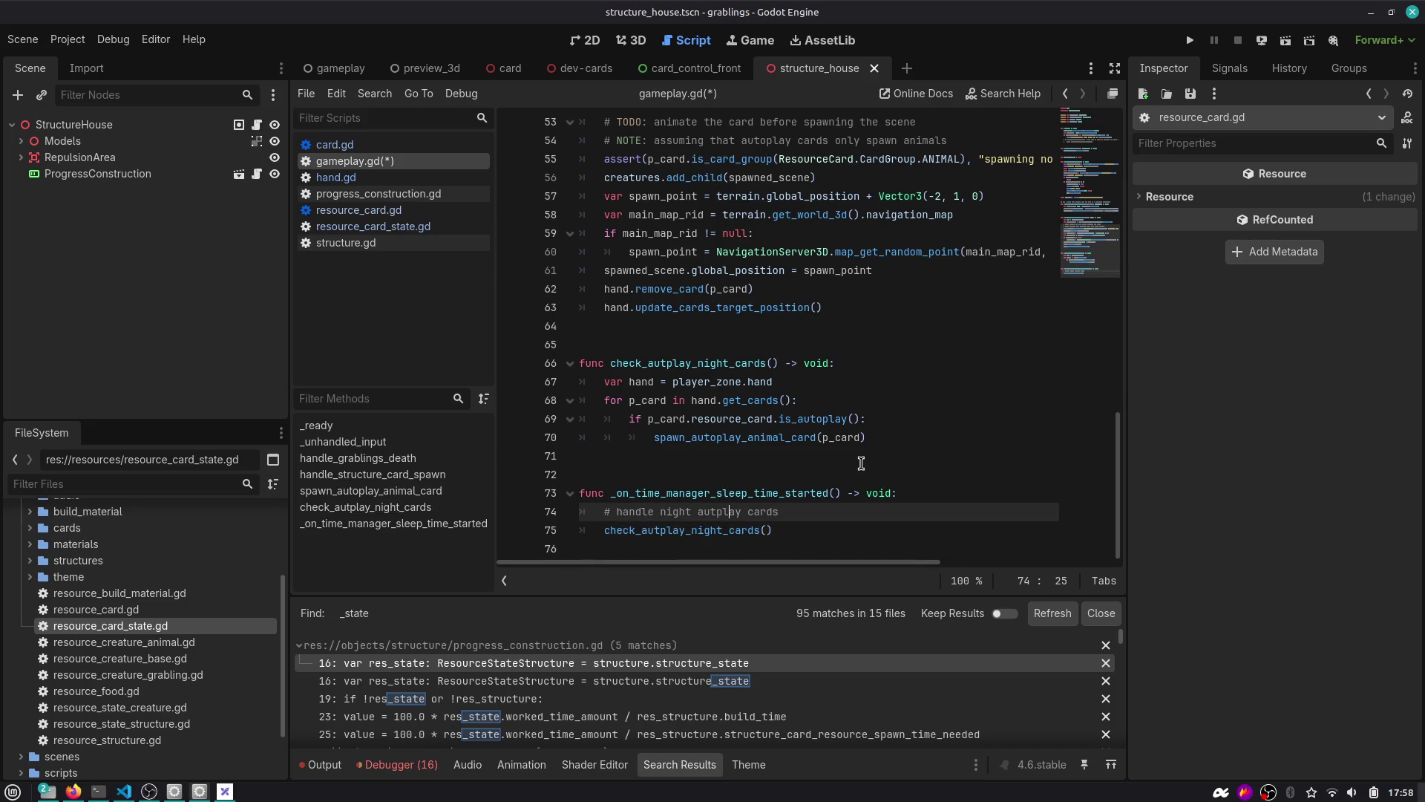
{"action": "key", "text": "ctrl+shift+k"}
{"action": "key", "text": "Up"}
{"action": "key", "text": "Up"}
{"action": "key", "text": "Up"}
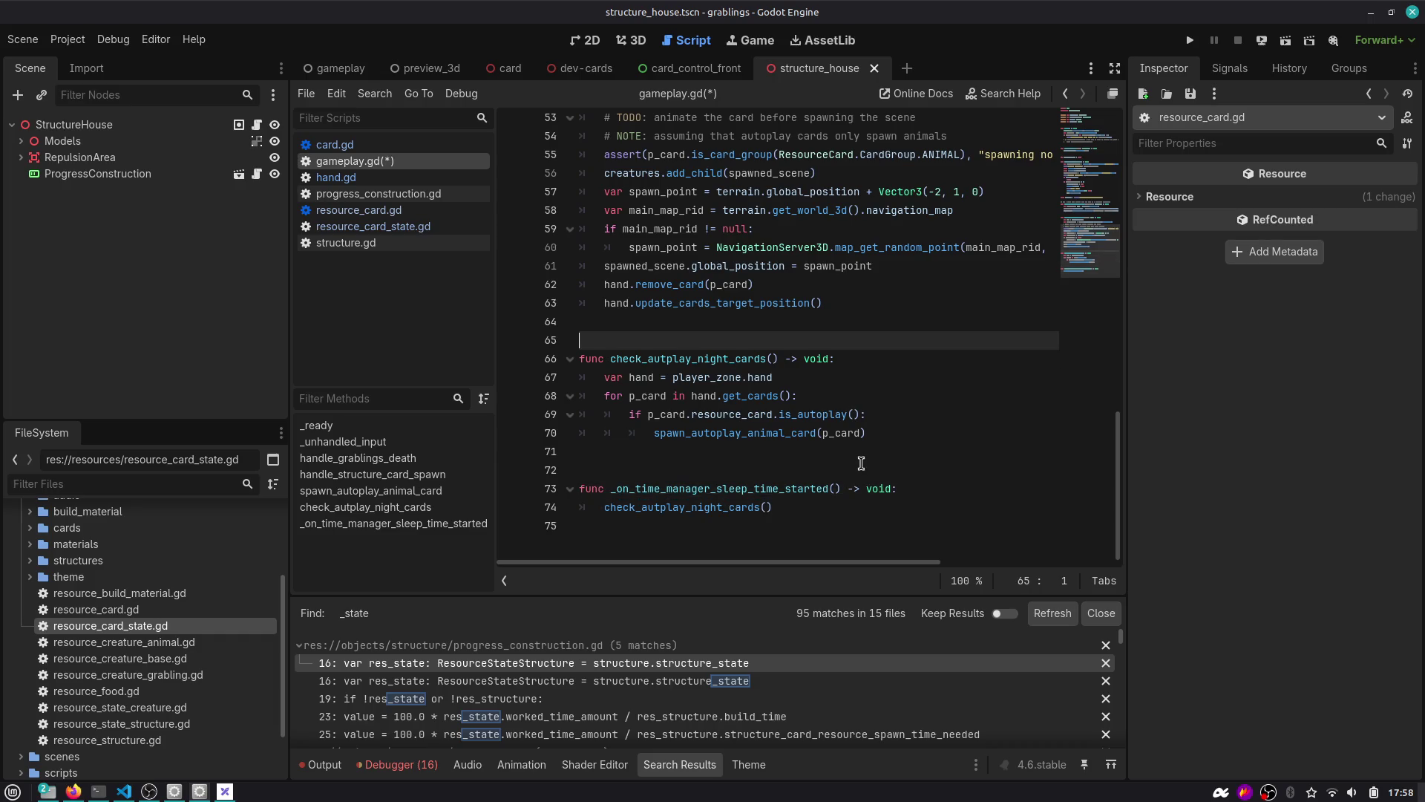
{"action": "type", "text": "# handle night autplay cards"}
{"action": "key", "text": "Up"}
{"action": "key", "text": "shift+Tab"}
{"action": "key", "text": "Return"}
{"action": "key", "text": "Down"}
{"action": "key", "text": "Down"}
{"action": "key", "text": "Down"}
Discard the unfinished card. line inside the card loop and save gameplay.gd.
{"action": "key", "text": "Up"}
{"action": "key", "text": "Home"}
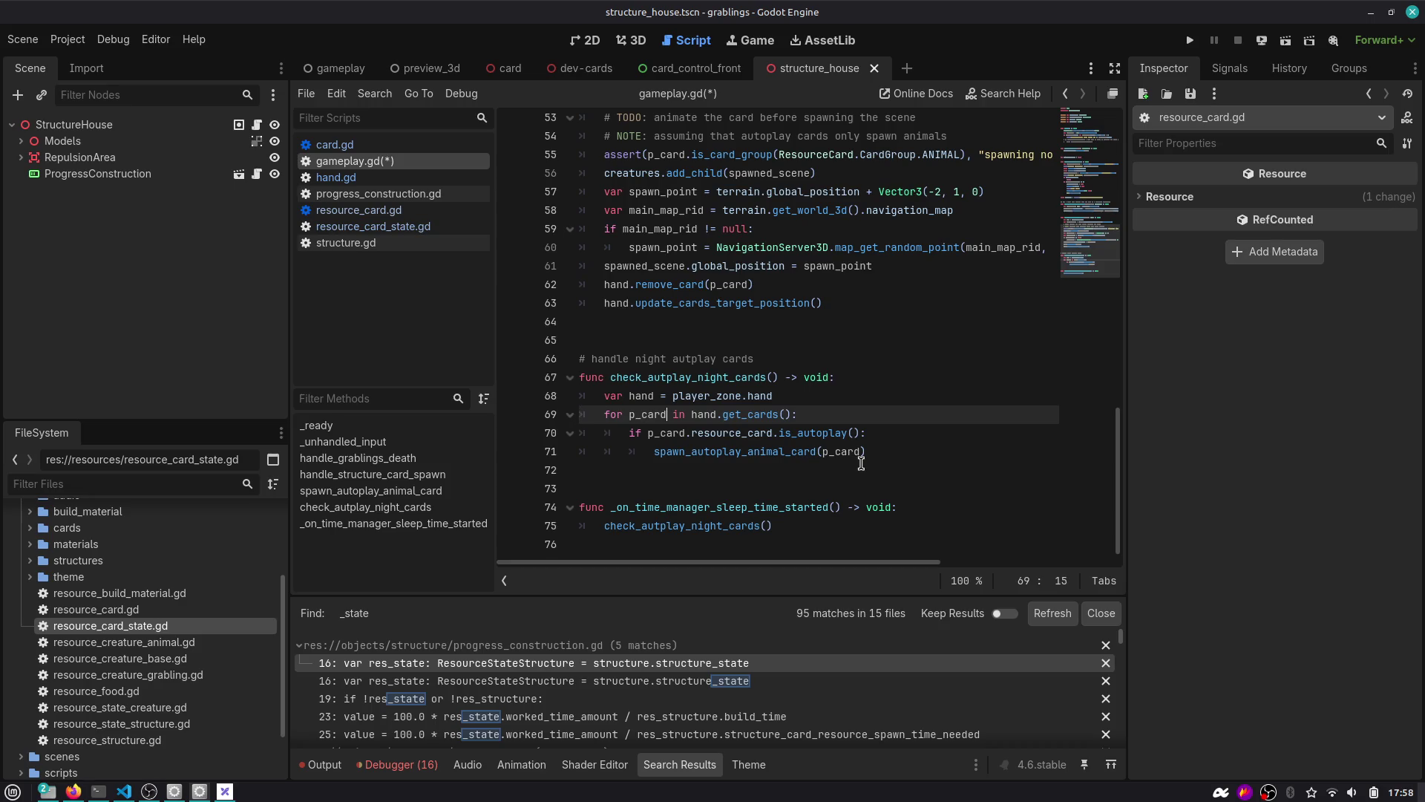
{"action": "key", "text": "Return"}
{"action": "type", "text": "p_card."}
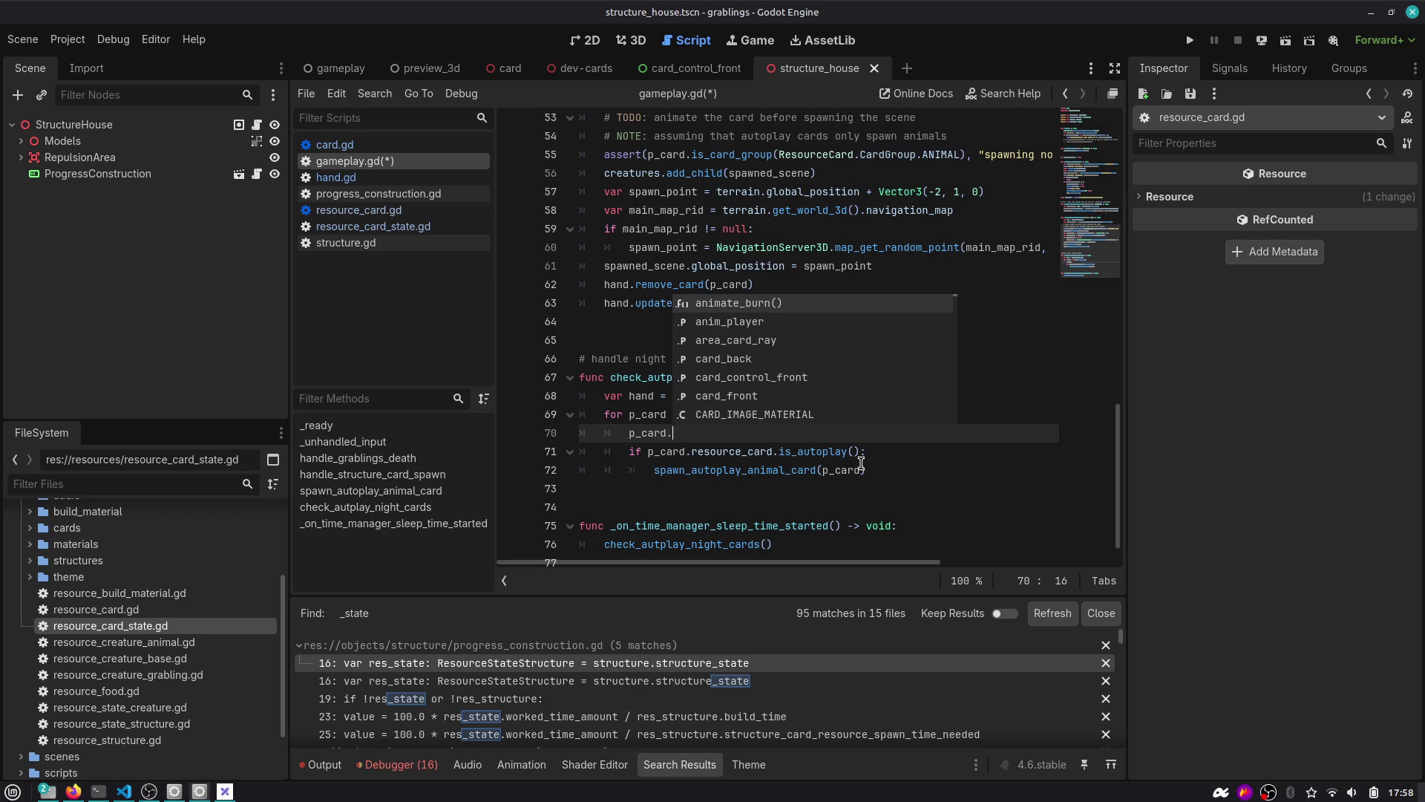
{"action": "key", "text": "BackSpace"}
{"action": "key", "text": "BackSpace"}
{"action": "key", "text": "BackSpace"}
{"action": "key", "text": "ctrl+s"}
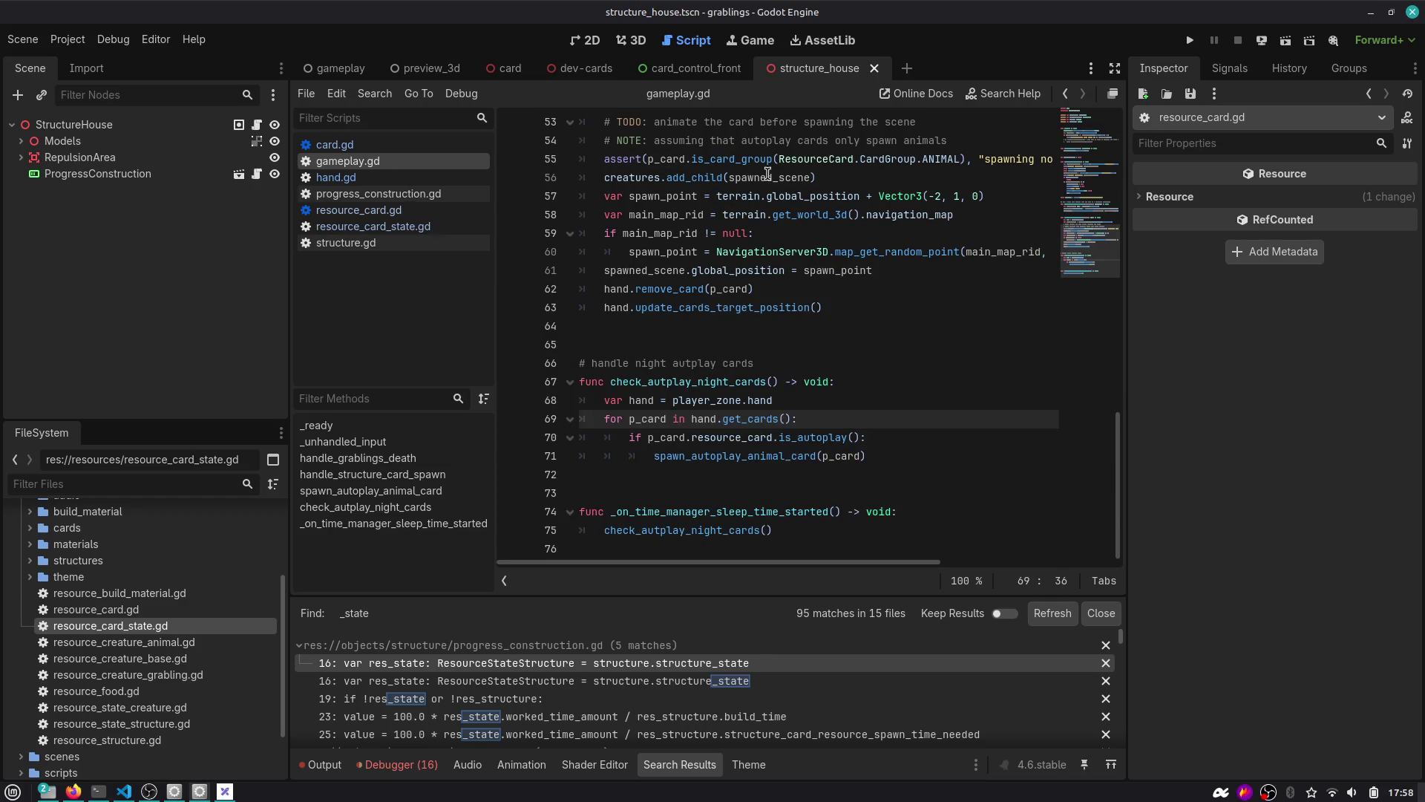
Filter files by 'wolf', open card_animal_wolf.tres, and widen the Inspector to read its properties.
{"action": "left_click", "coordinate": [131, 485]}
{"action": "type", "text": "wolf"}
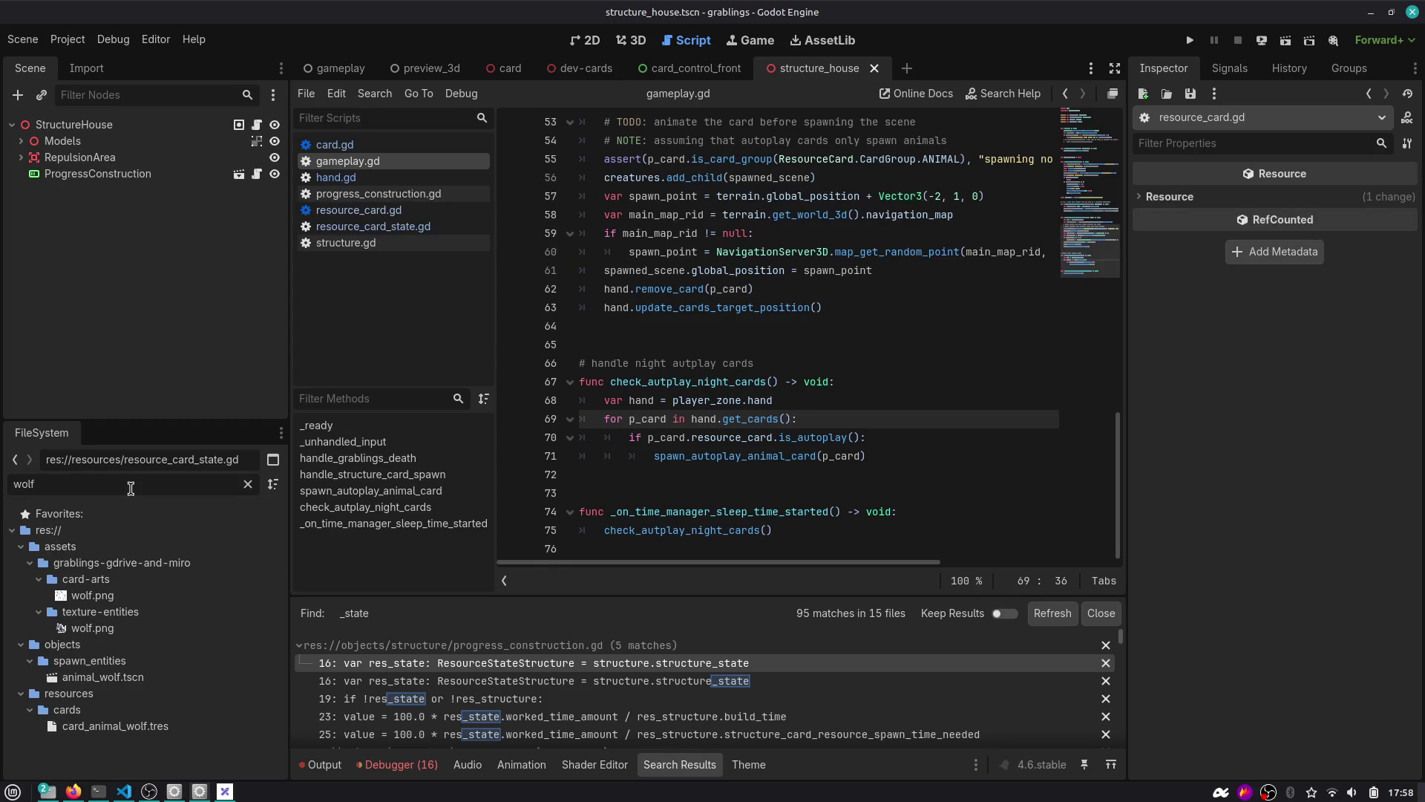
{"action": "left_click", "coordinate": [134, 726]}
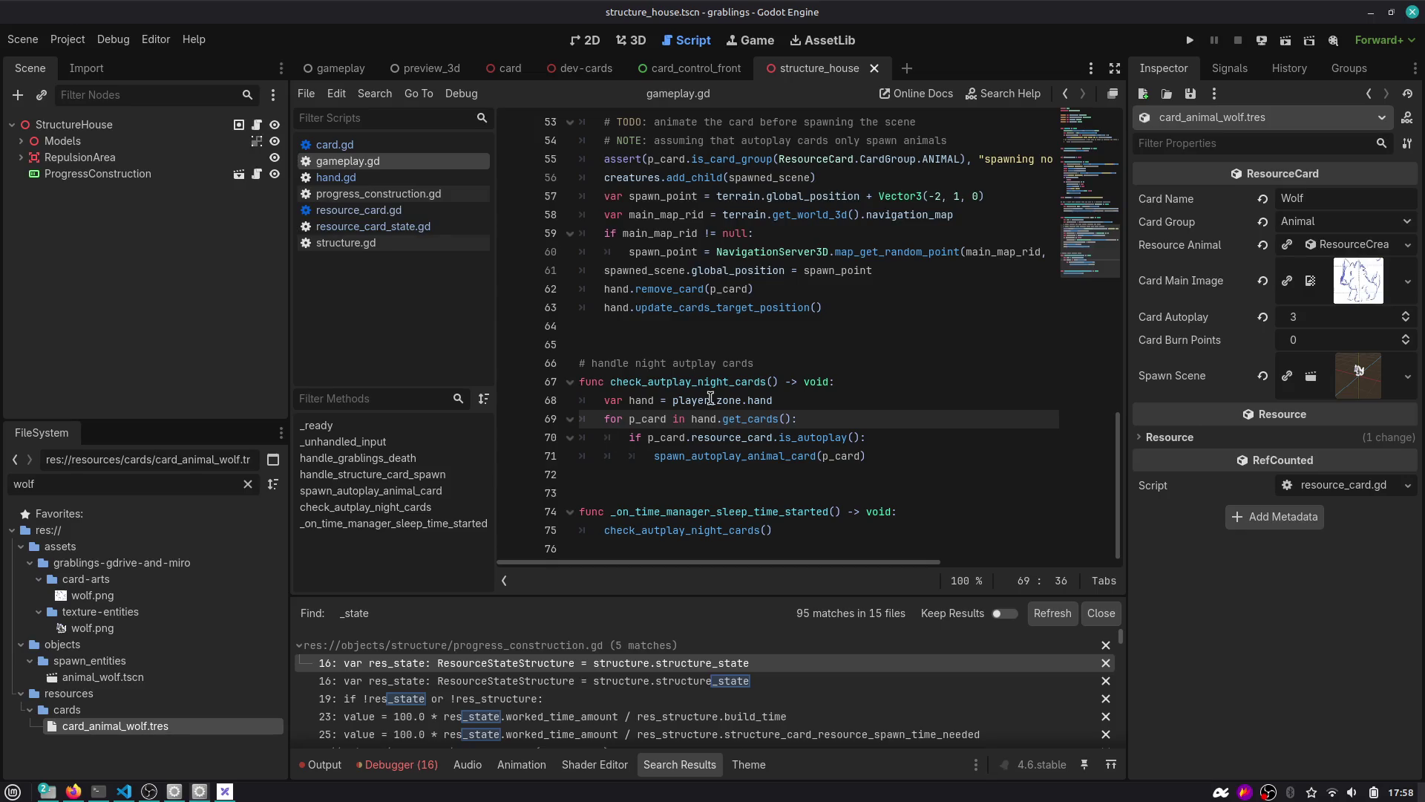
{"action": "left_click_drag", "start_coordinate": [1127, 248], "coordinate": [1052, 259]}
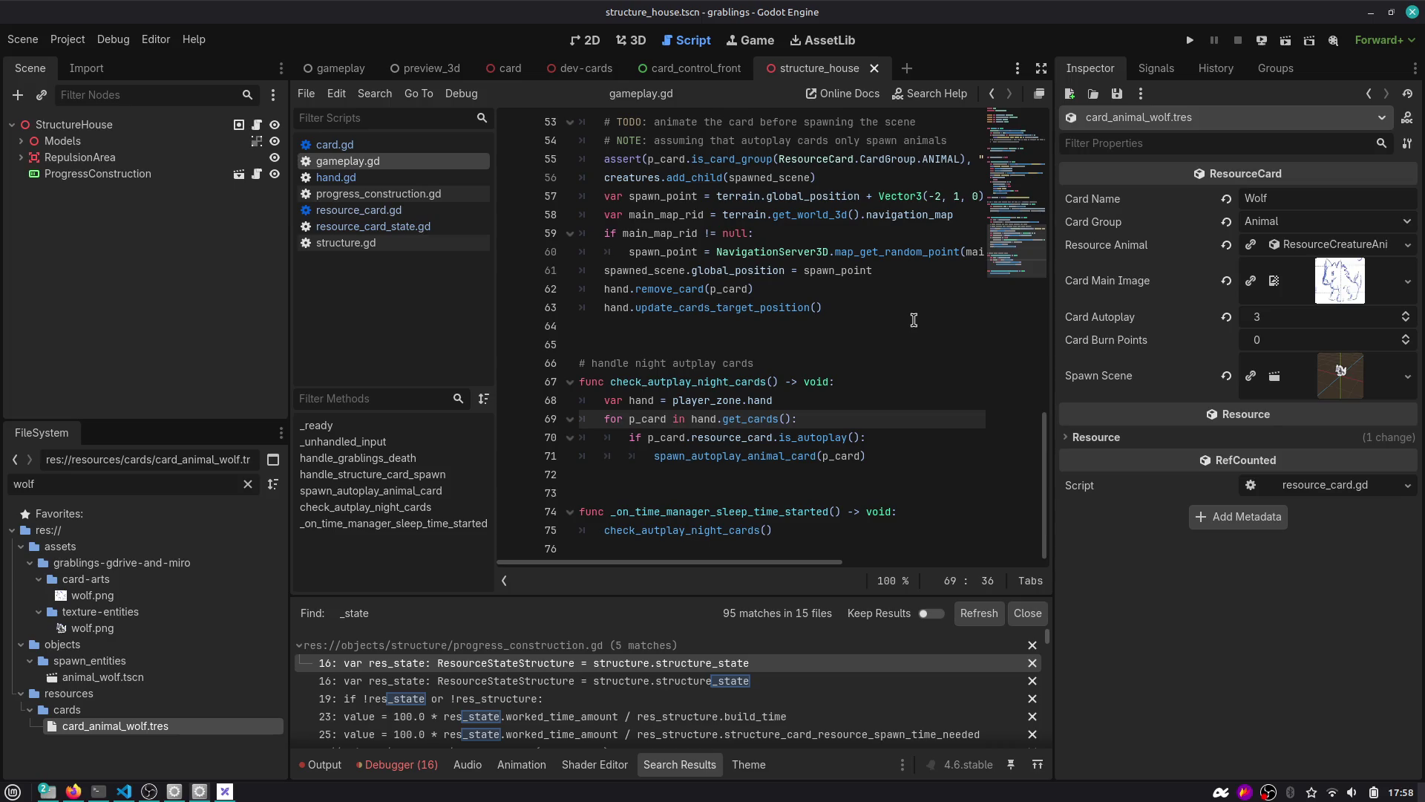
{"action": "left_click", "coordinate": [838, 286]}
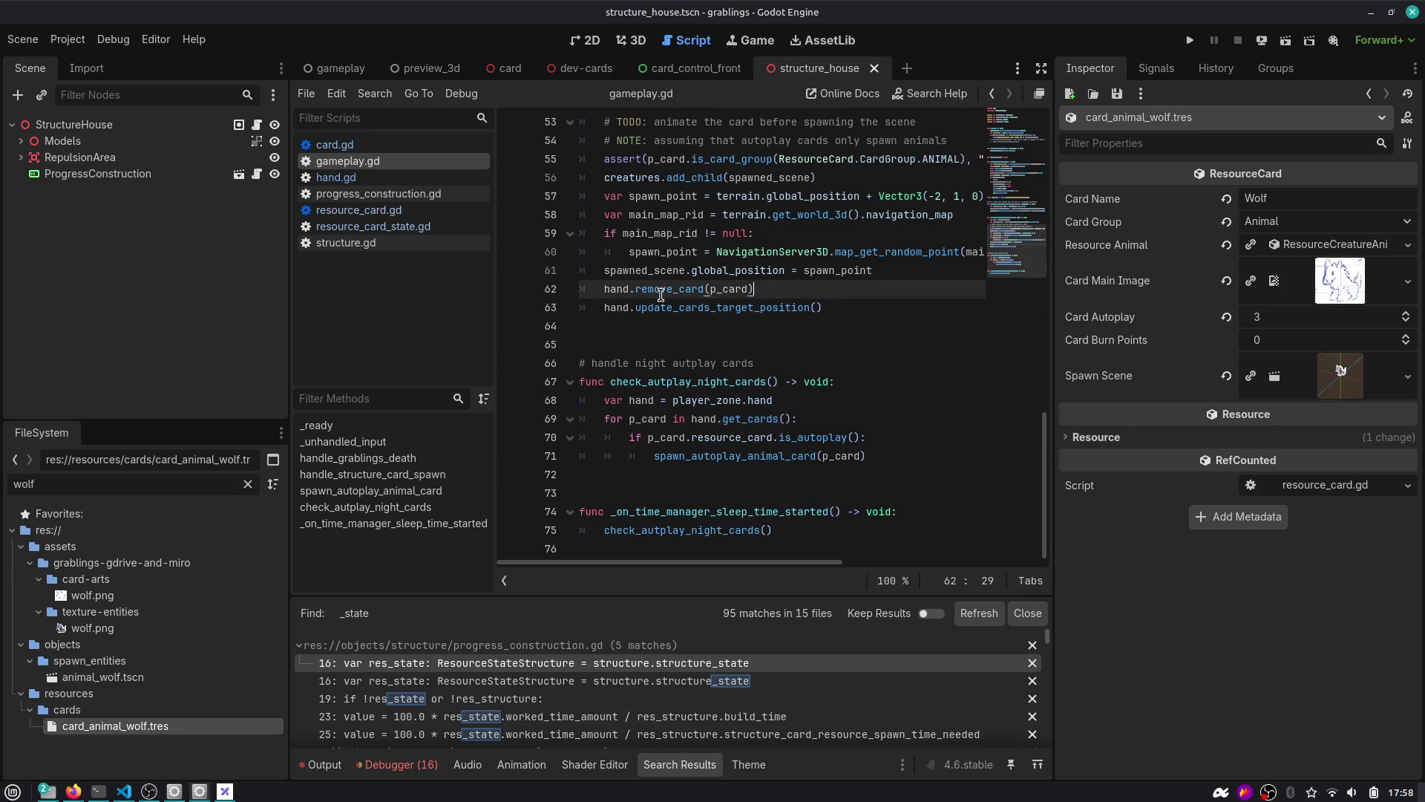
Open resource_card.gd and find the card_autoplay export.
{"action": "left_click", "coordinate": [401, 211]}
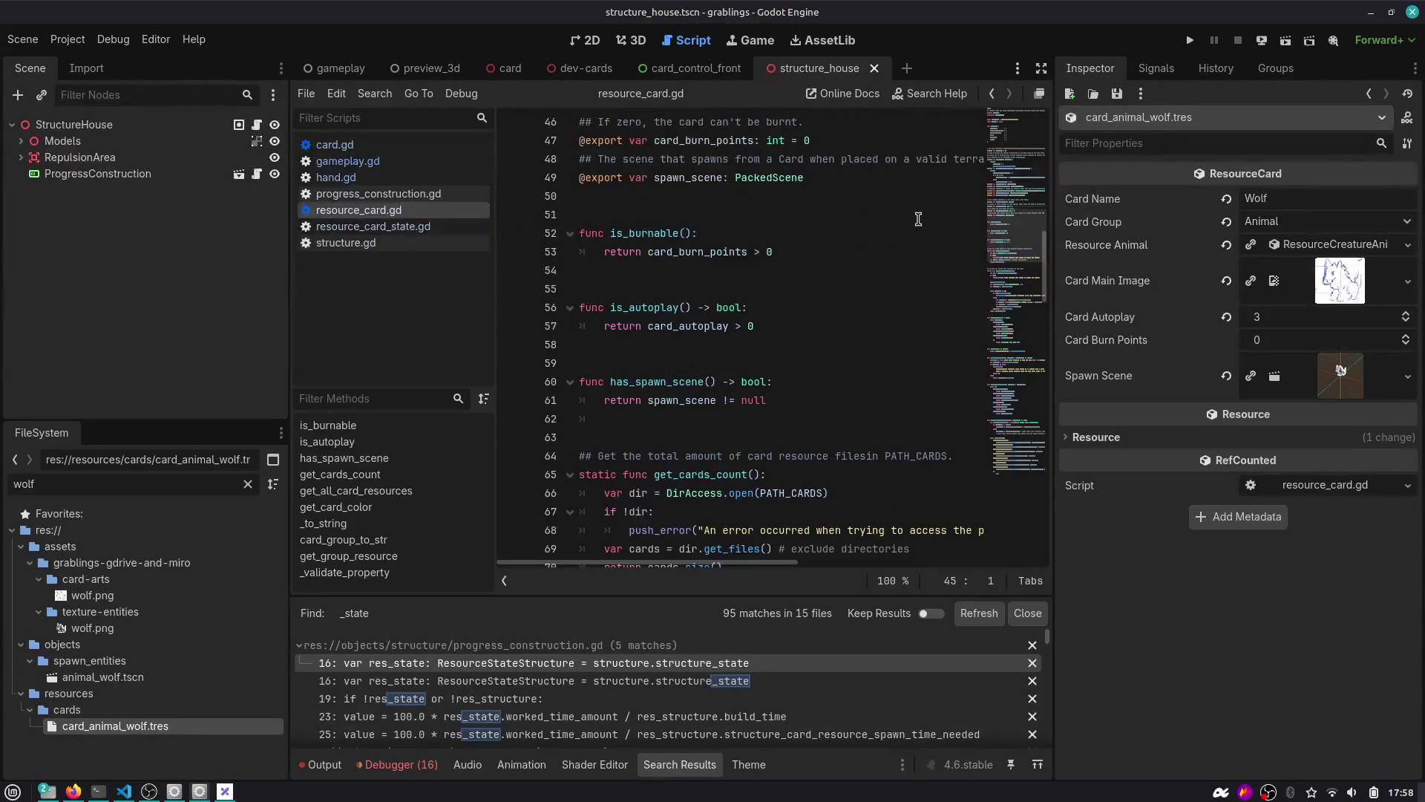
{"action": "left_click", "coordinate": [842, 248]}
{"action": "key", "text": "ctrl+f"}
{"action": "type", "text": "autoplay"}
{"action": "scroll", "coordinate": [842, 247], "scroll_direction": "up", "scroll_amount": 3}
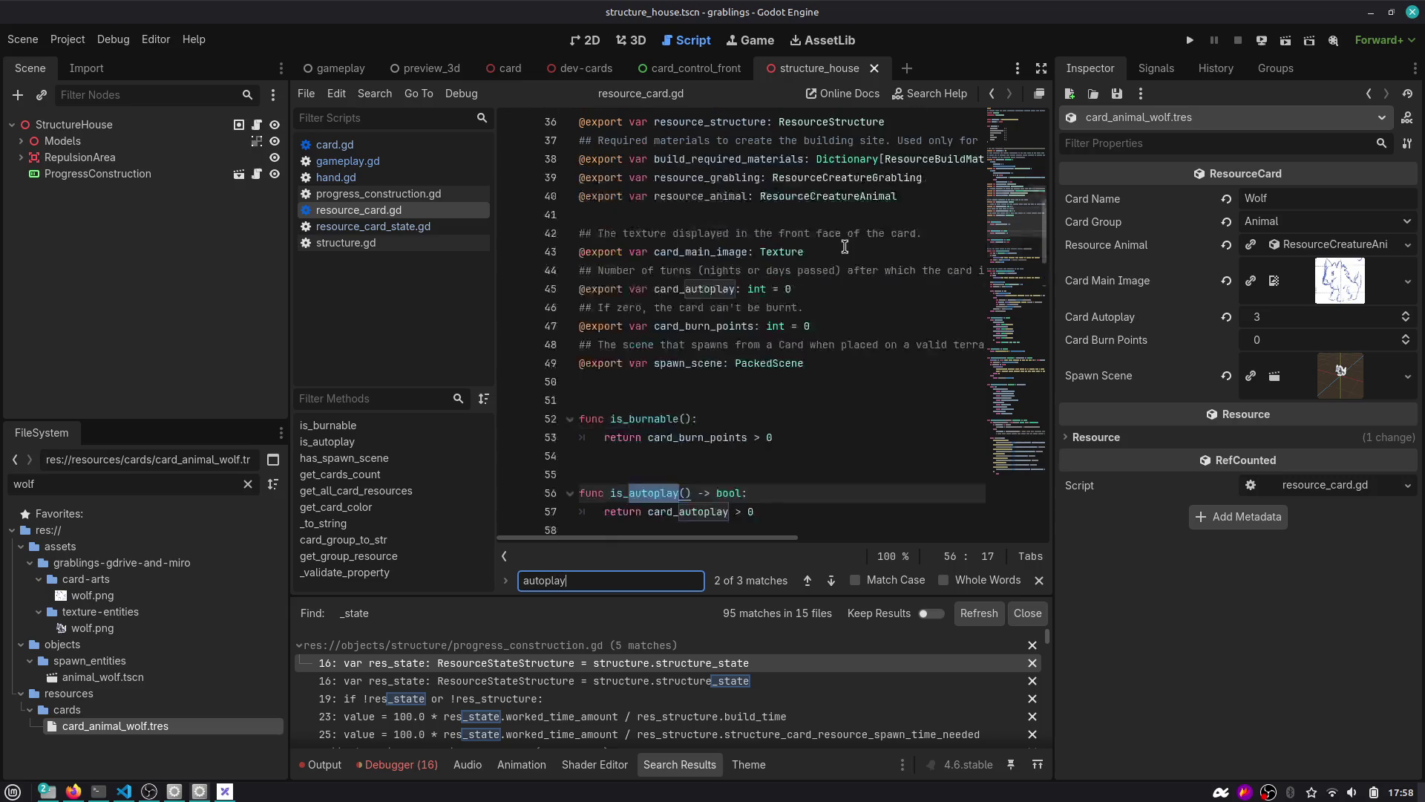
{"action": "left_click", "coordinate": [828, 291]}
{"action": "key", "text": "Return"}
{"action": "type", "text": ":"}
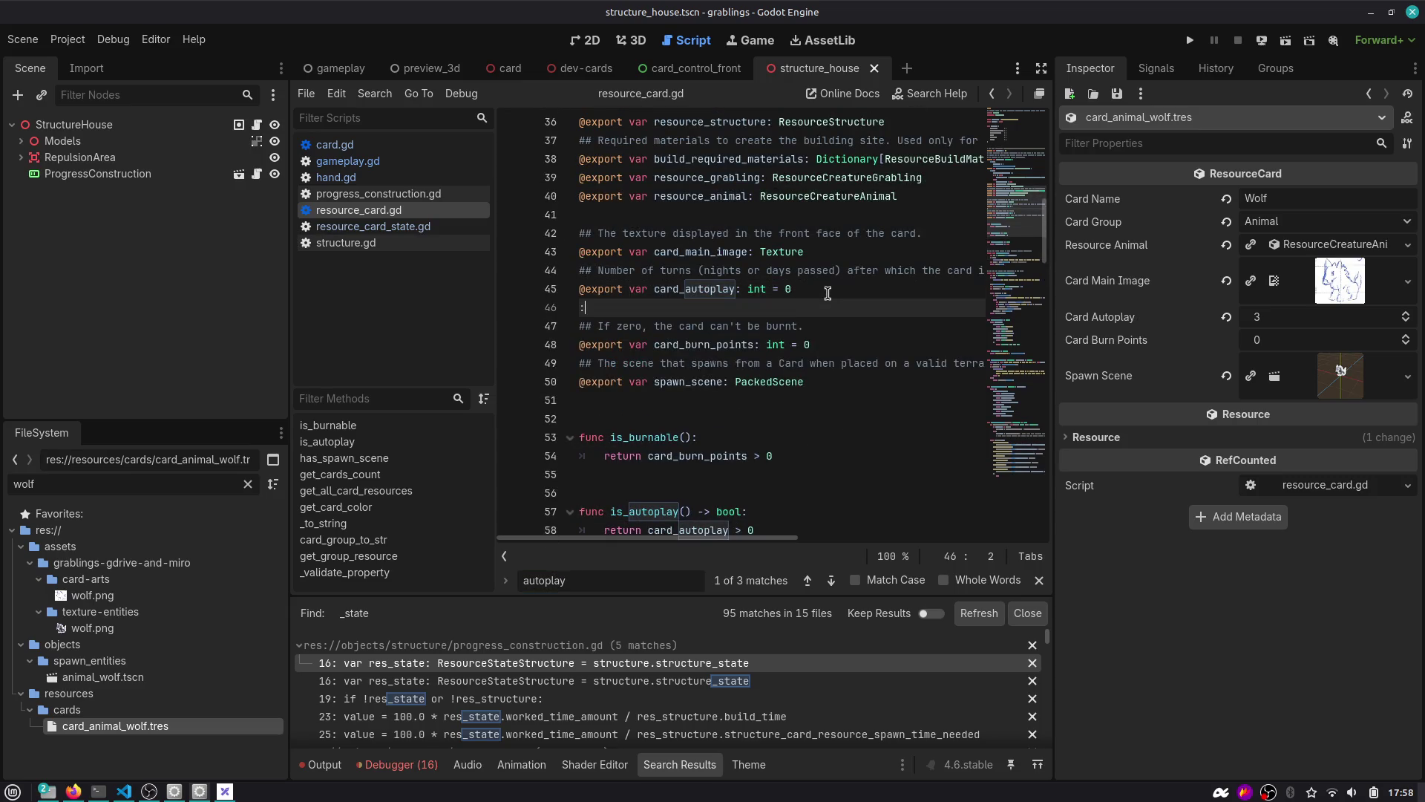
{"action": "type", "text": "xport var "}
{"action": "type", "text": "card_"}
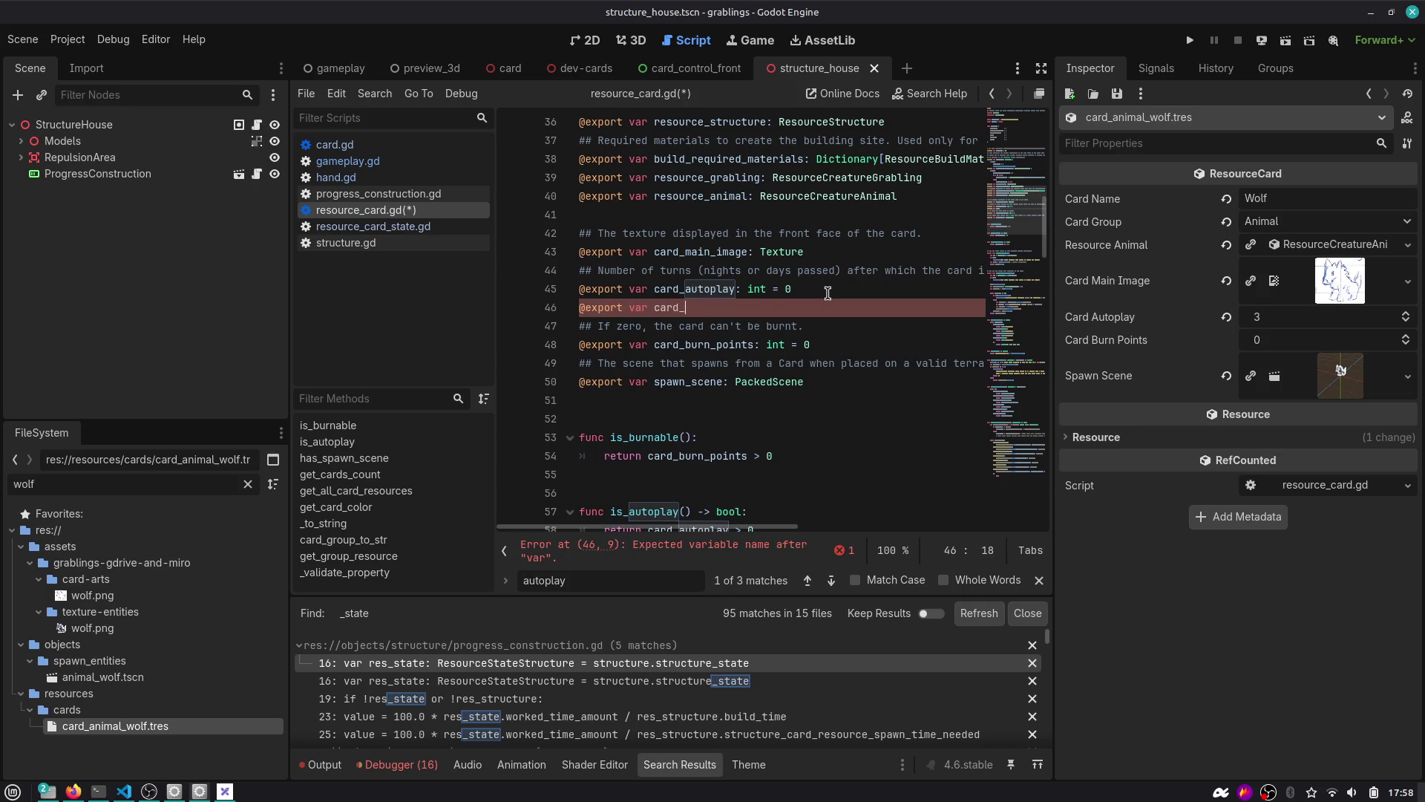
{"action": "type", "text": "autoplay_time_sl"}
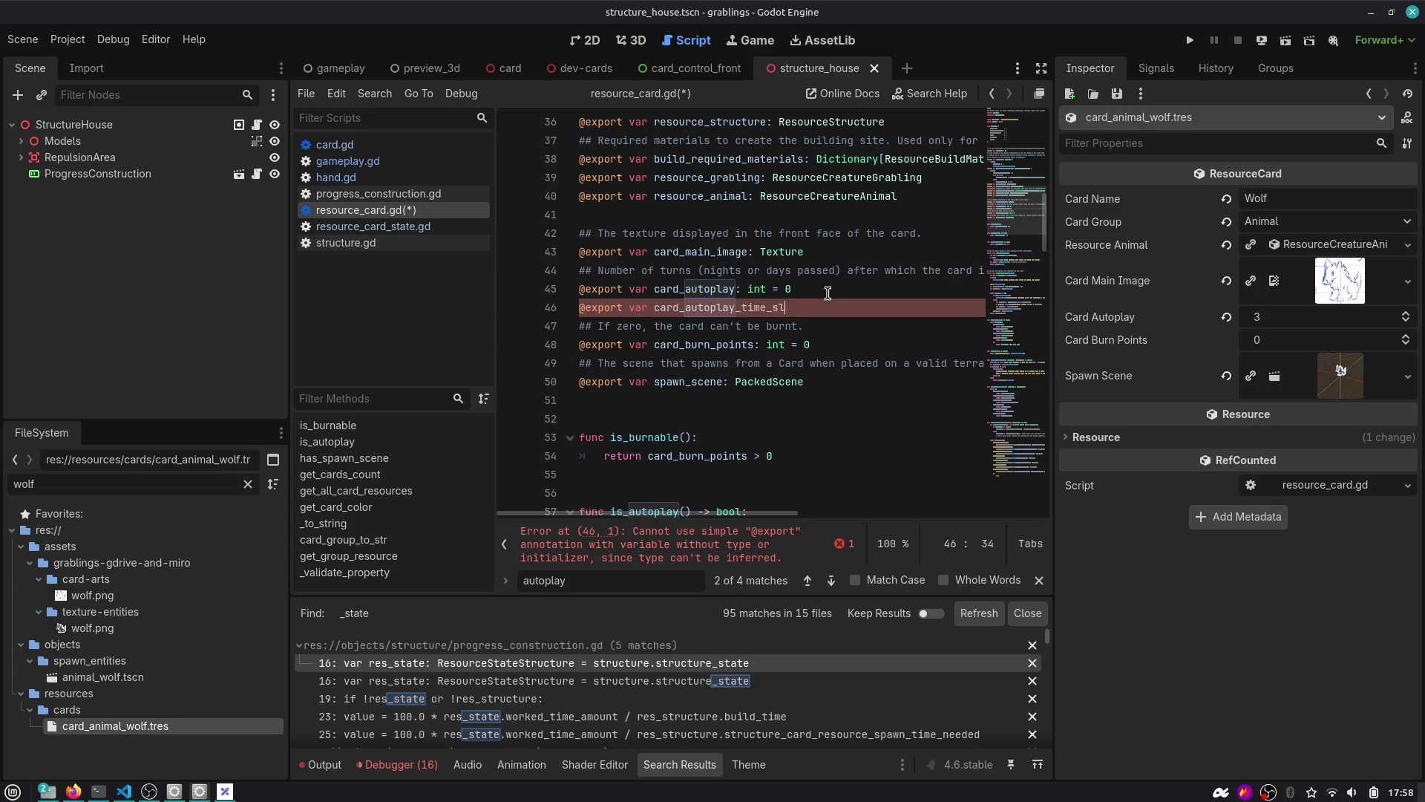
{"action": "type", "text": "ot: TimeSlo"}
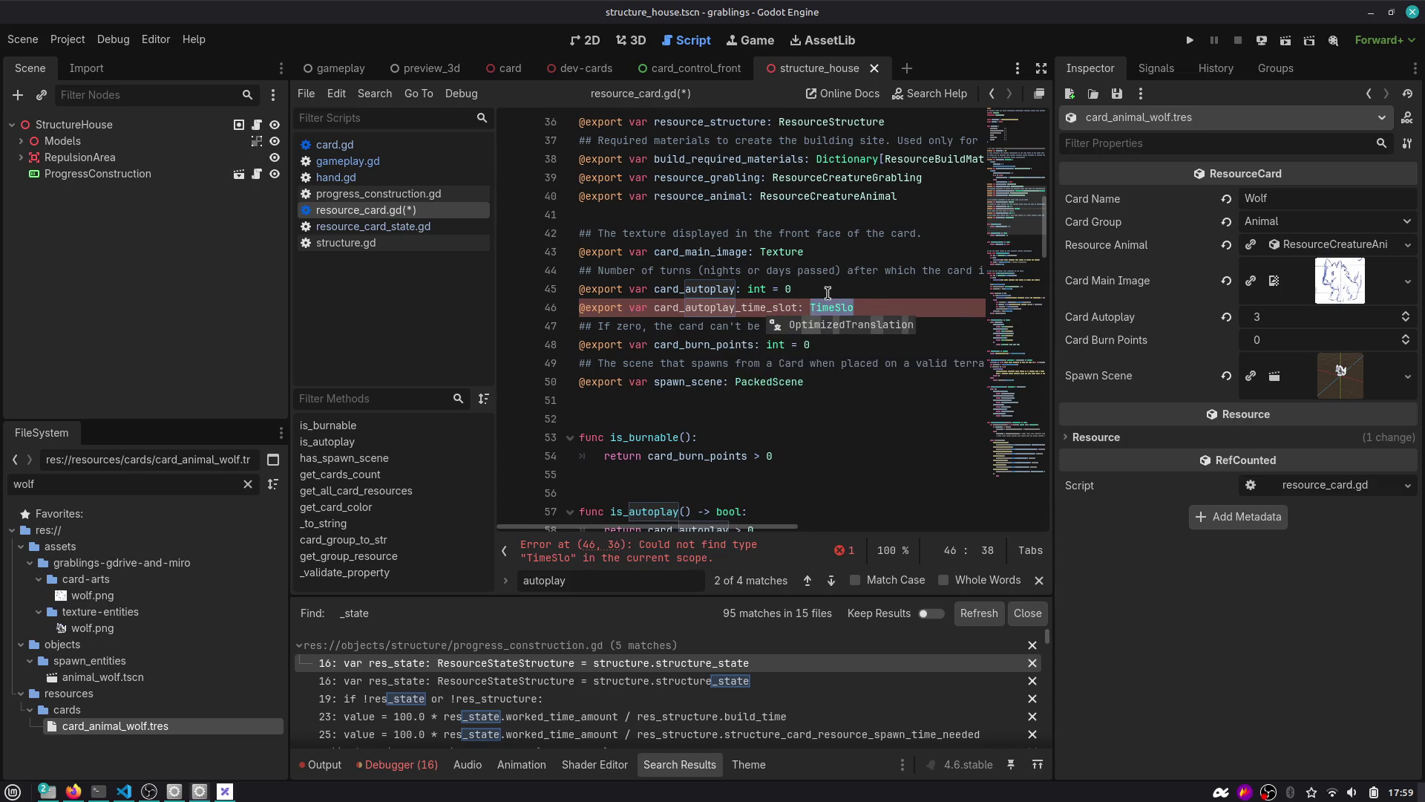
{"action": "type", "text": "Mana"}
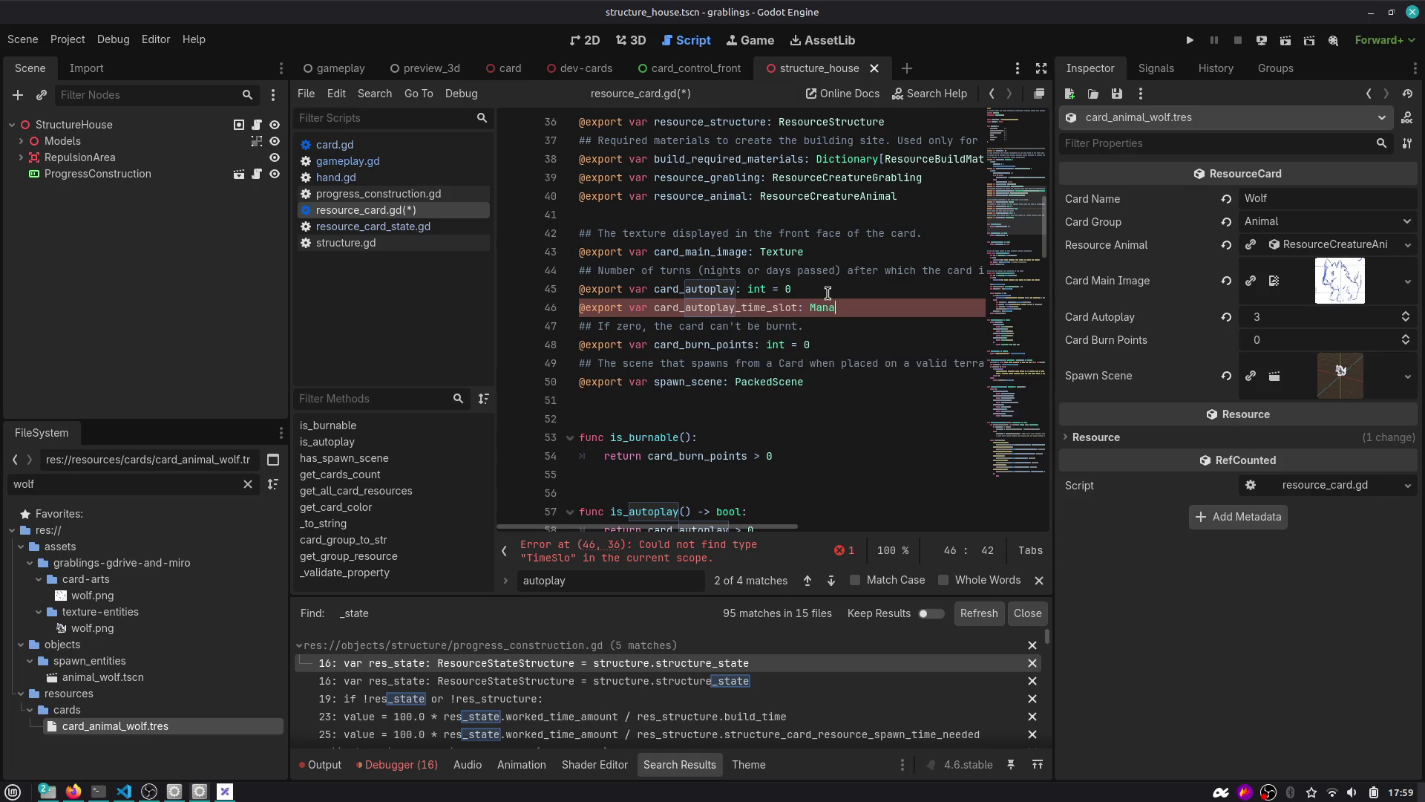
{"action": "type", "text": "ge"}
{"action": "key", "text": "Return"}
{"action": "type", "text": ".Tim"}
{"action": "key", "text": "Return"}
{"action": "key", "text": "ctrl+s"}
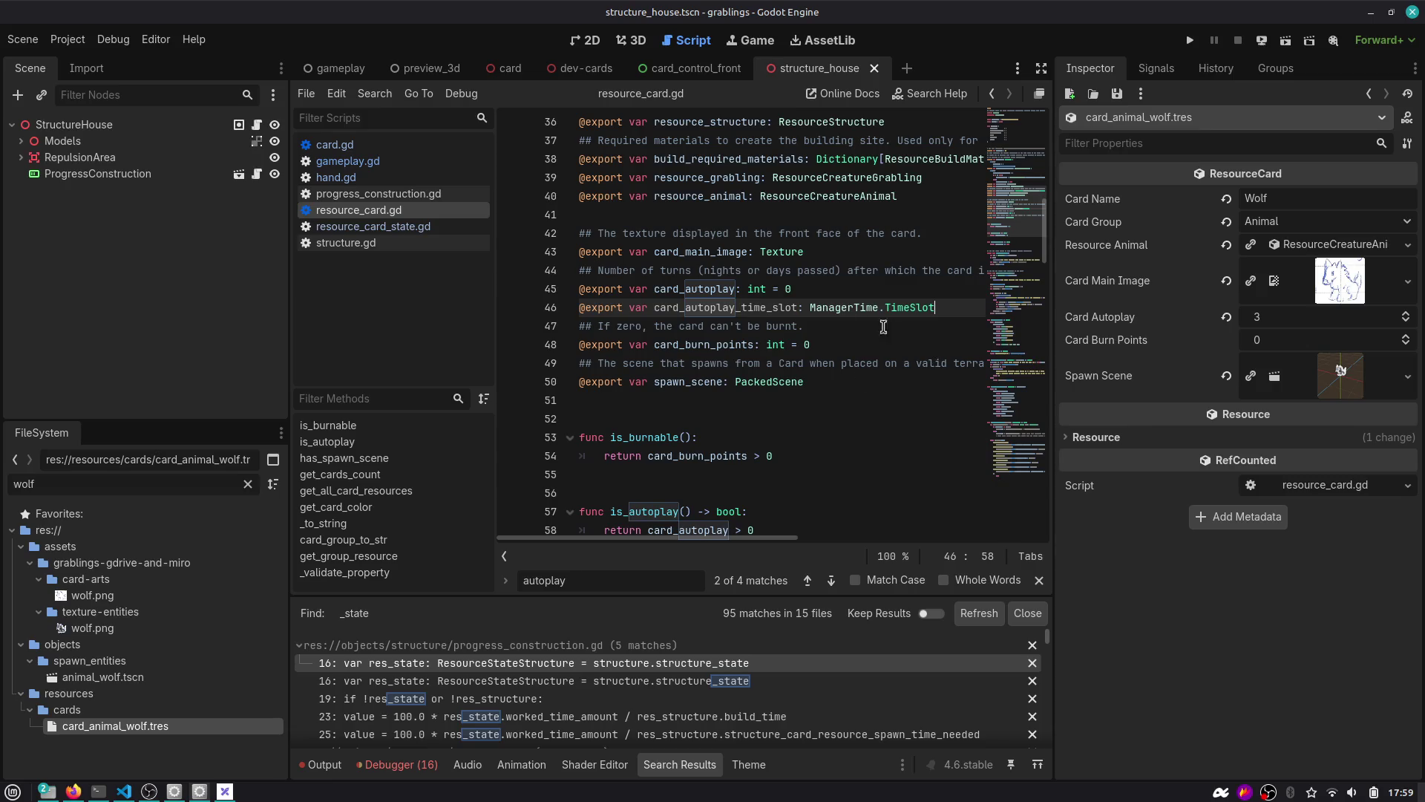
{"action": "double_click", "coordinate": [702, 308]}
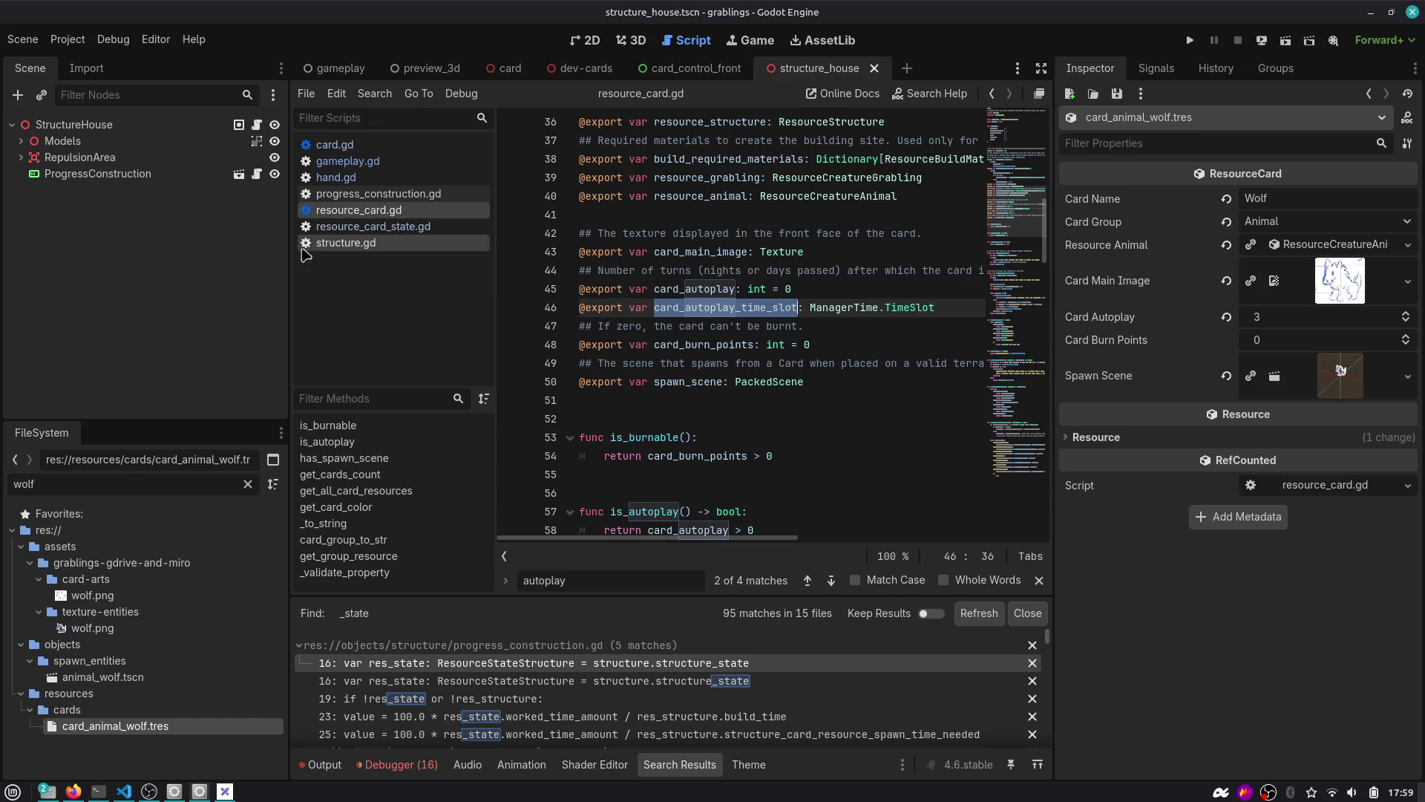
{"action": "mouse_move", "coordinate": [290, 269]}
{"action": "left_mouse_down"}
{"action": "mouse_move", "coordinate": [197, 284]}
{"action": "mouse_move", "coordinate": [213, 285]}
{"action": "left_mouse_up"}
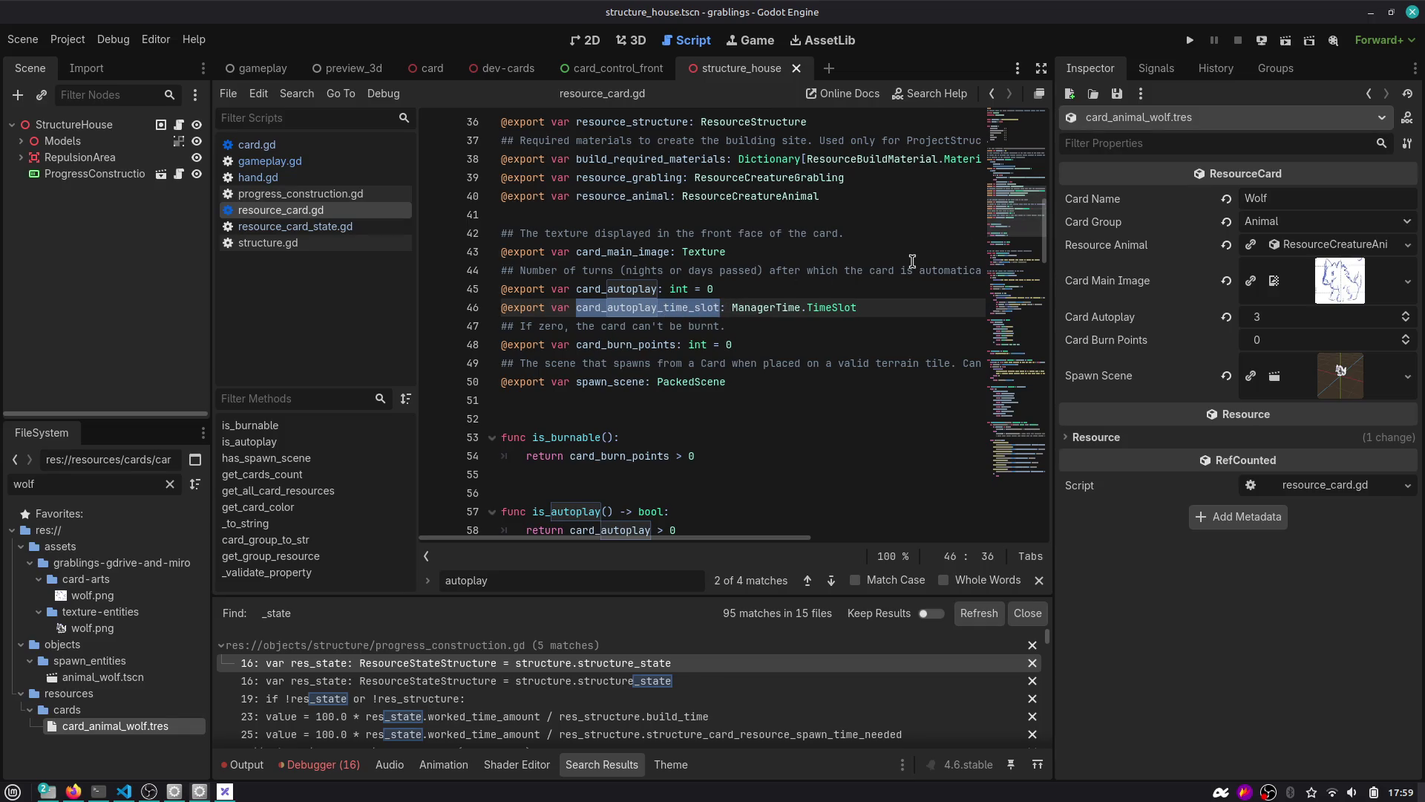
{"action": "scroll", "coordinate": [987, 232], "scroll_direction": "down", "scroll_amount": 20}
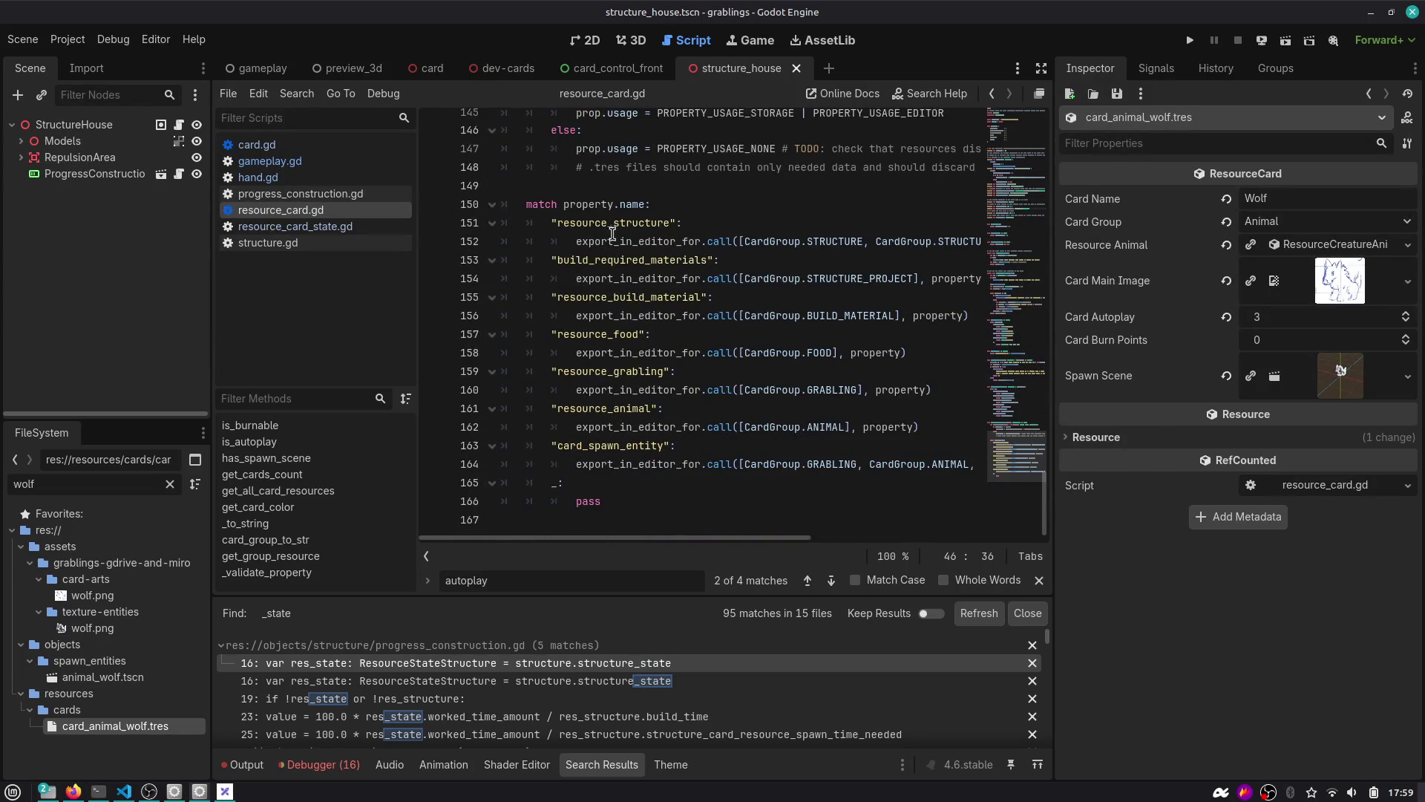
{"action": "double_click", "coordinate": [610, 222]}
{"action": "scroll", "coordinate": [619, 459], "scroll_direction": "up", "scroll_amount": 3}
{"action": "scroll", "coordinate": [610, 222], "scroll_direction": "down", "scroll_amount": 2}
{"action": "scroll", "coordinate": [610, 182], "scroll_direction": "up", "scroll_amount": 1}
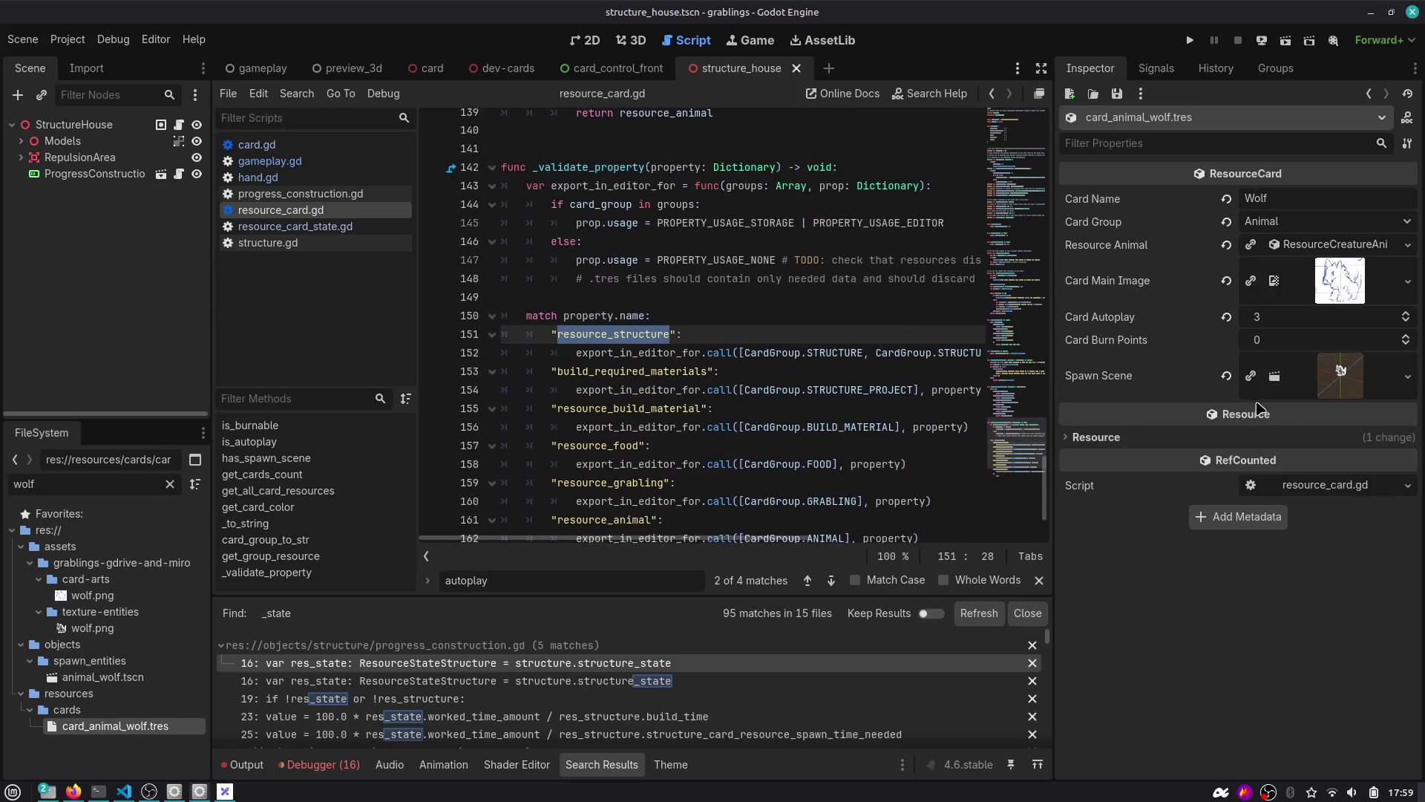
{"action": "double_click", "coordinate": [613, 169]}
{"action": "scroll", "coordinate": [649, 288], "scroll_direction": "down", "scroll_amount": 2}
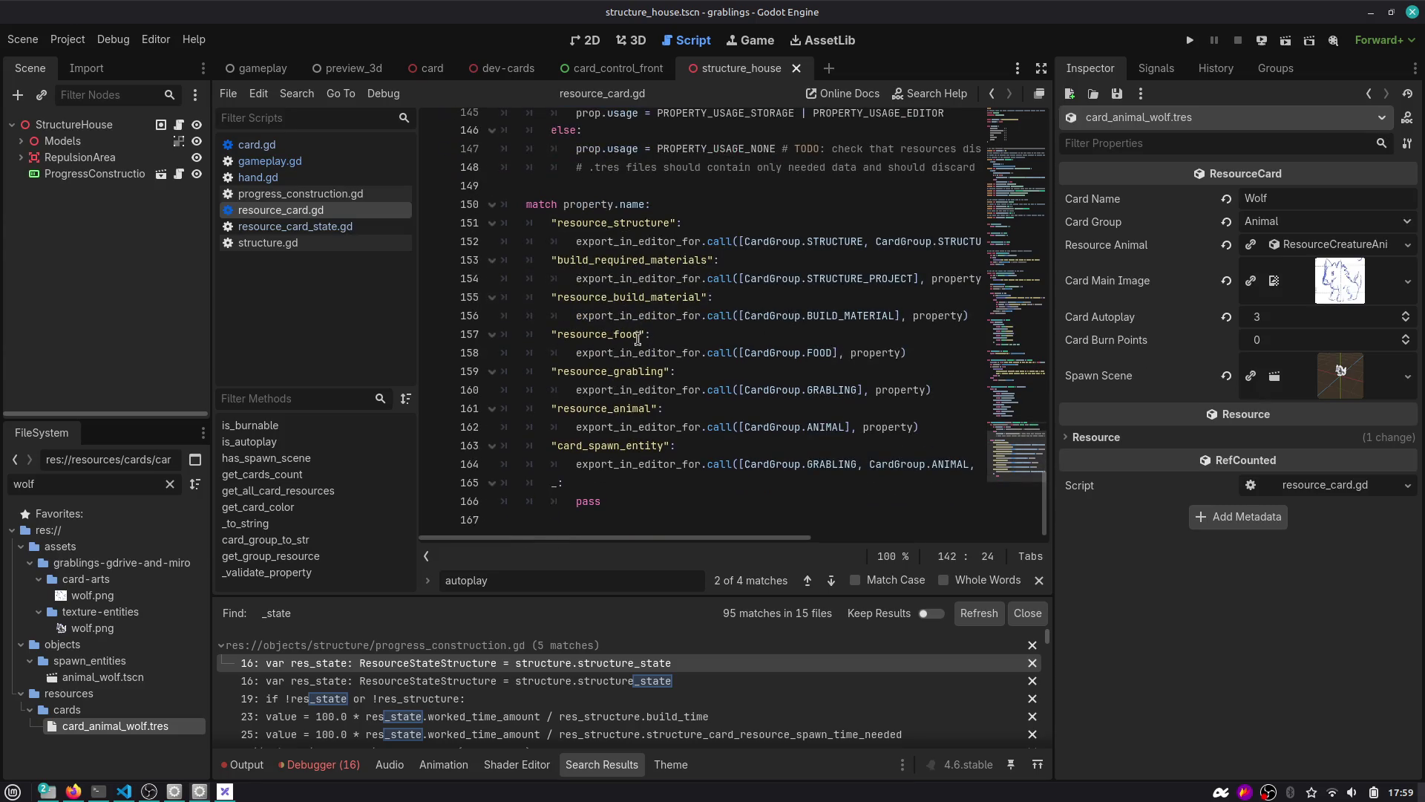
{"action": "double_click", "coordinate": [796, 433]}
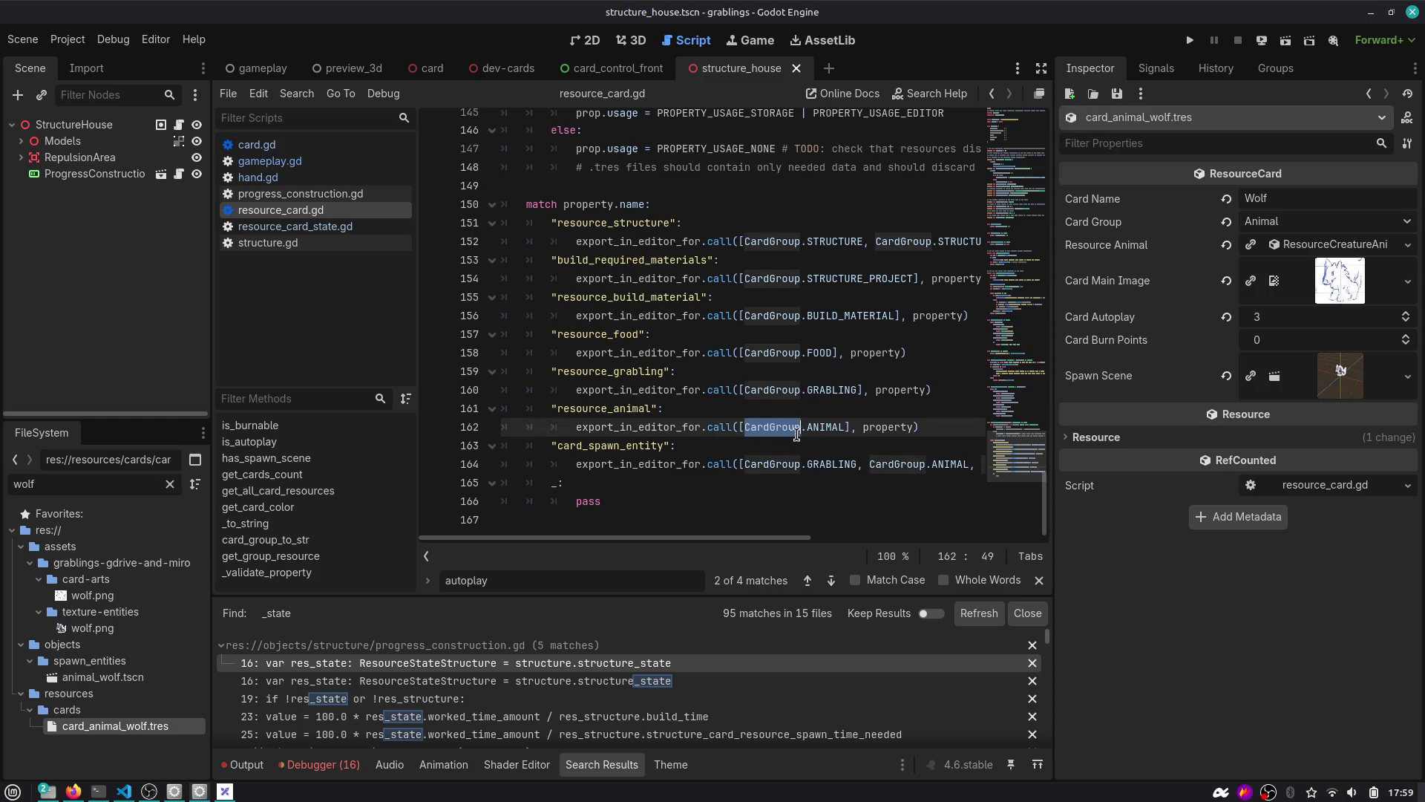
{"action": "double_click", "coordinate": [616, 409]}
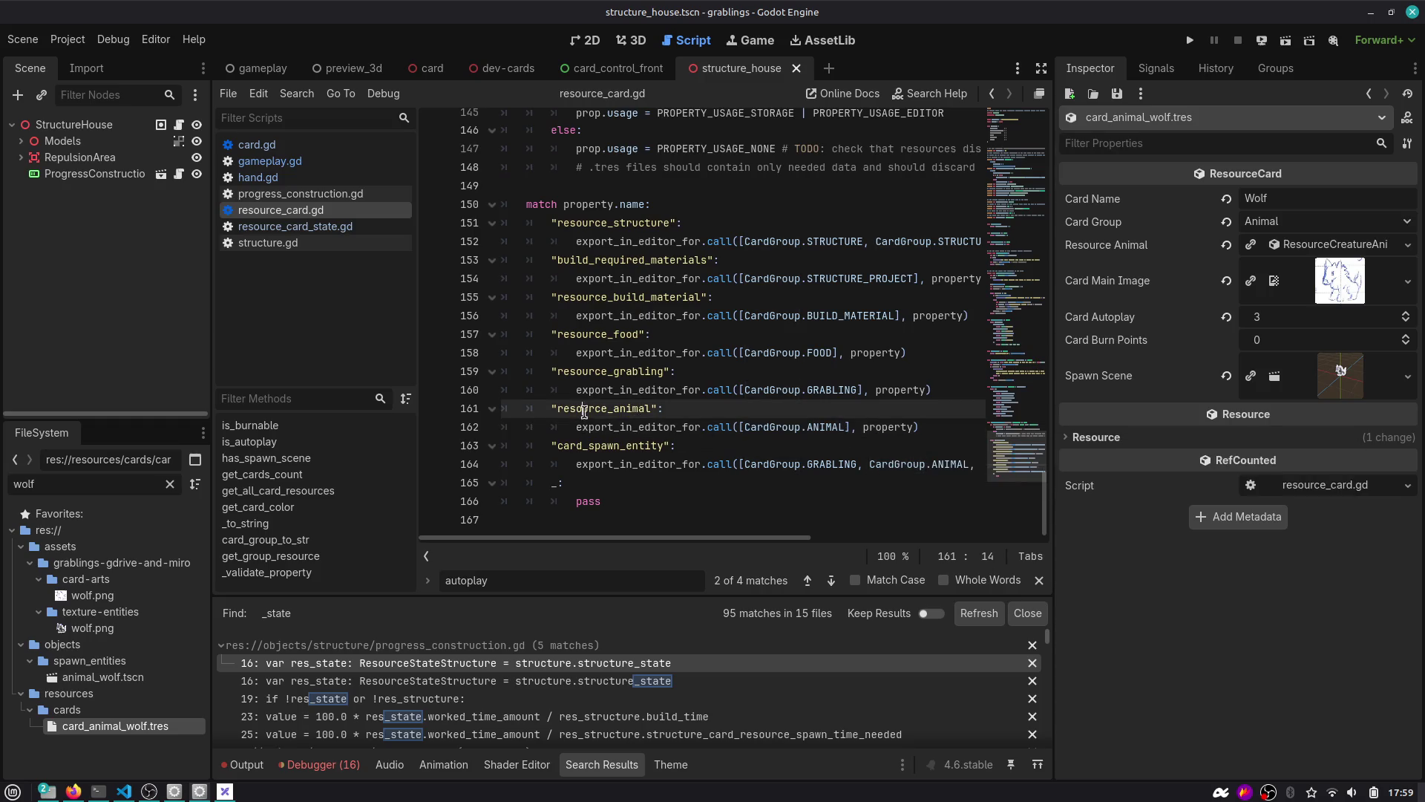
{"action": "scroll", "coordinate": [619, 429], "scroll_direction": "up", "scroll_amount": 3}
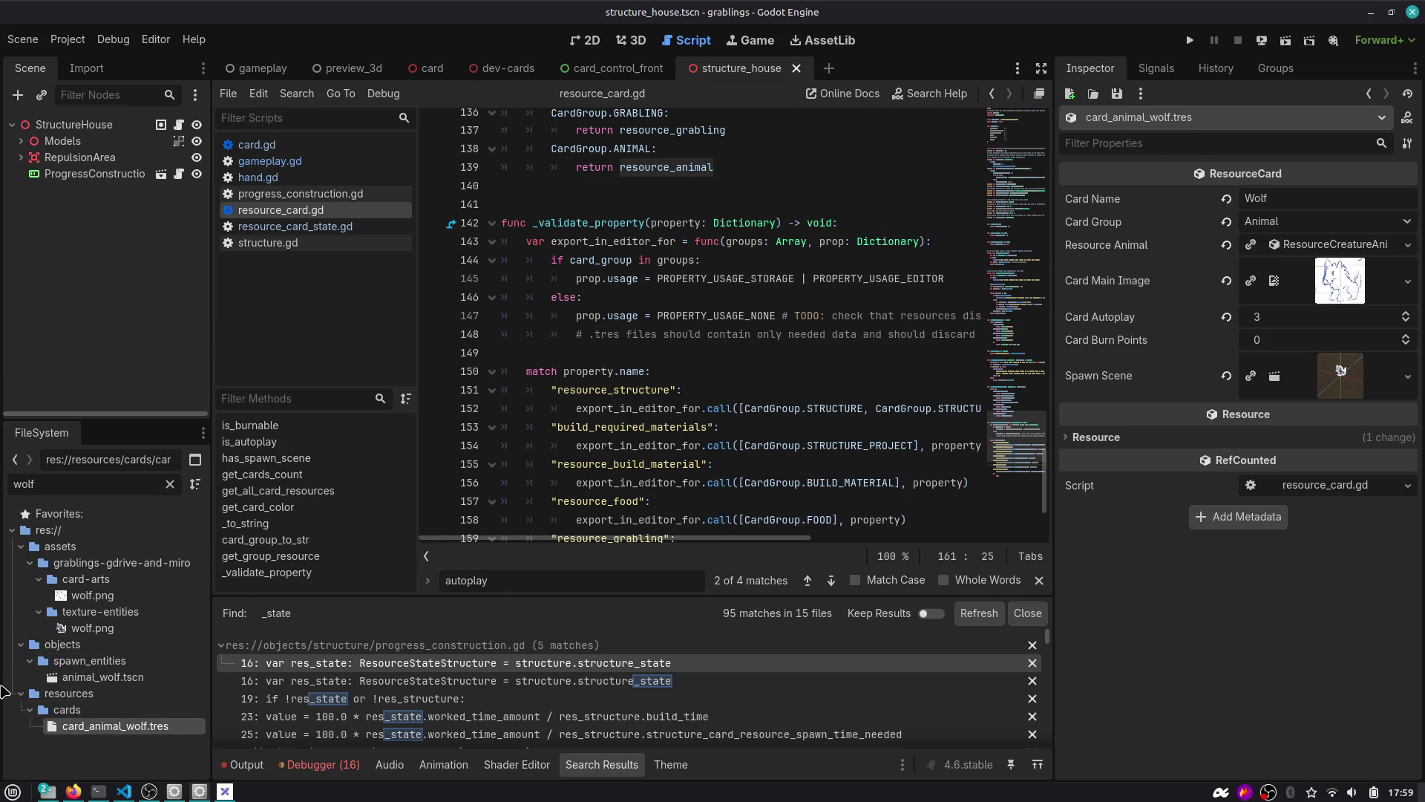
{"action": "left_click", "coordinate": [98, 629]}
{"action": "left_click", "coordinate": [110, 730]}
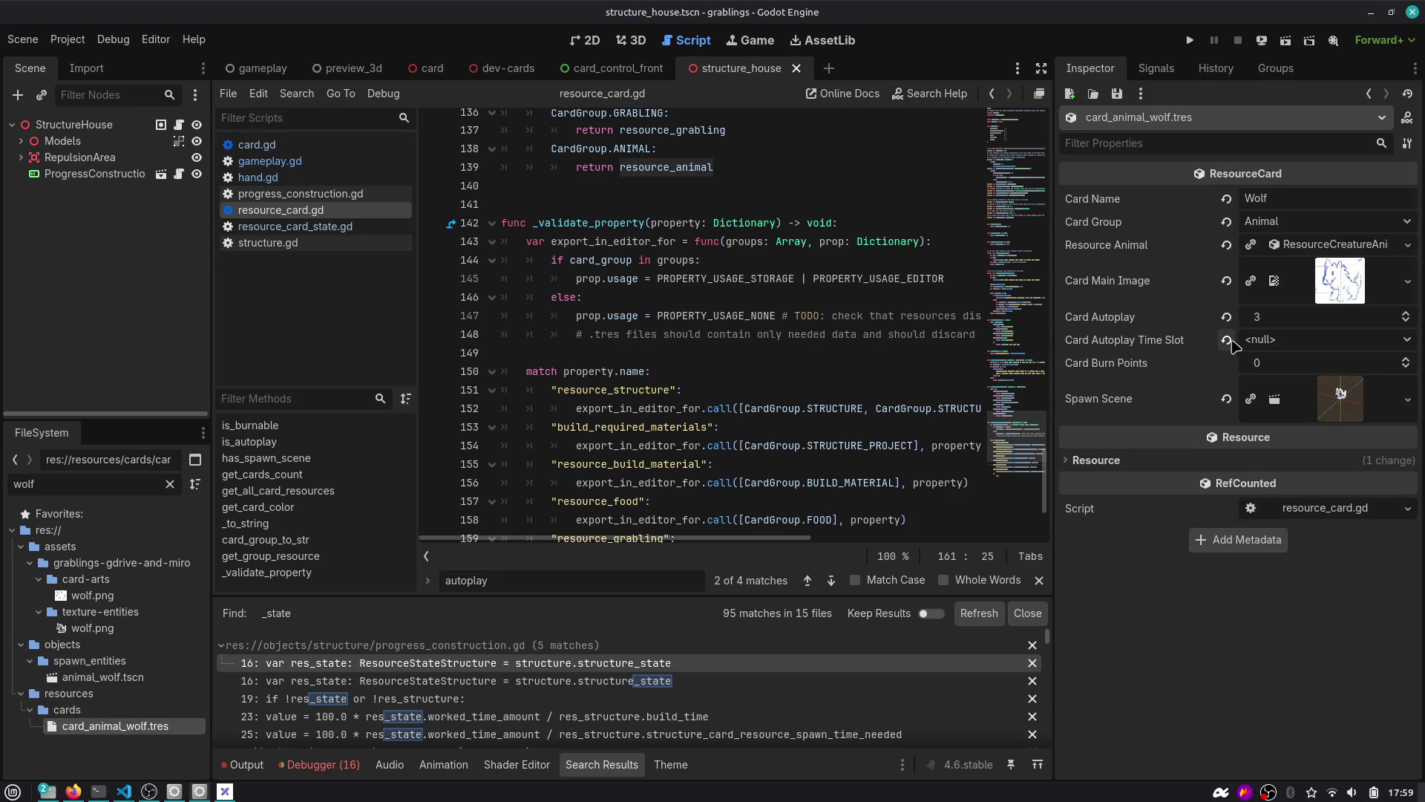
{"action": "left_click", "coordinate": [1302, 343]}
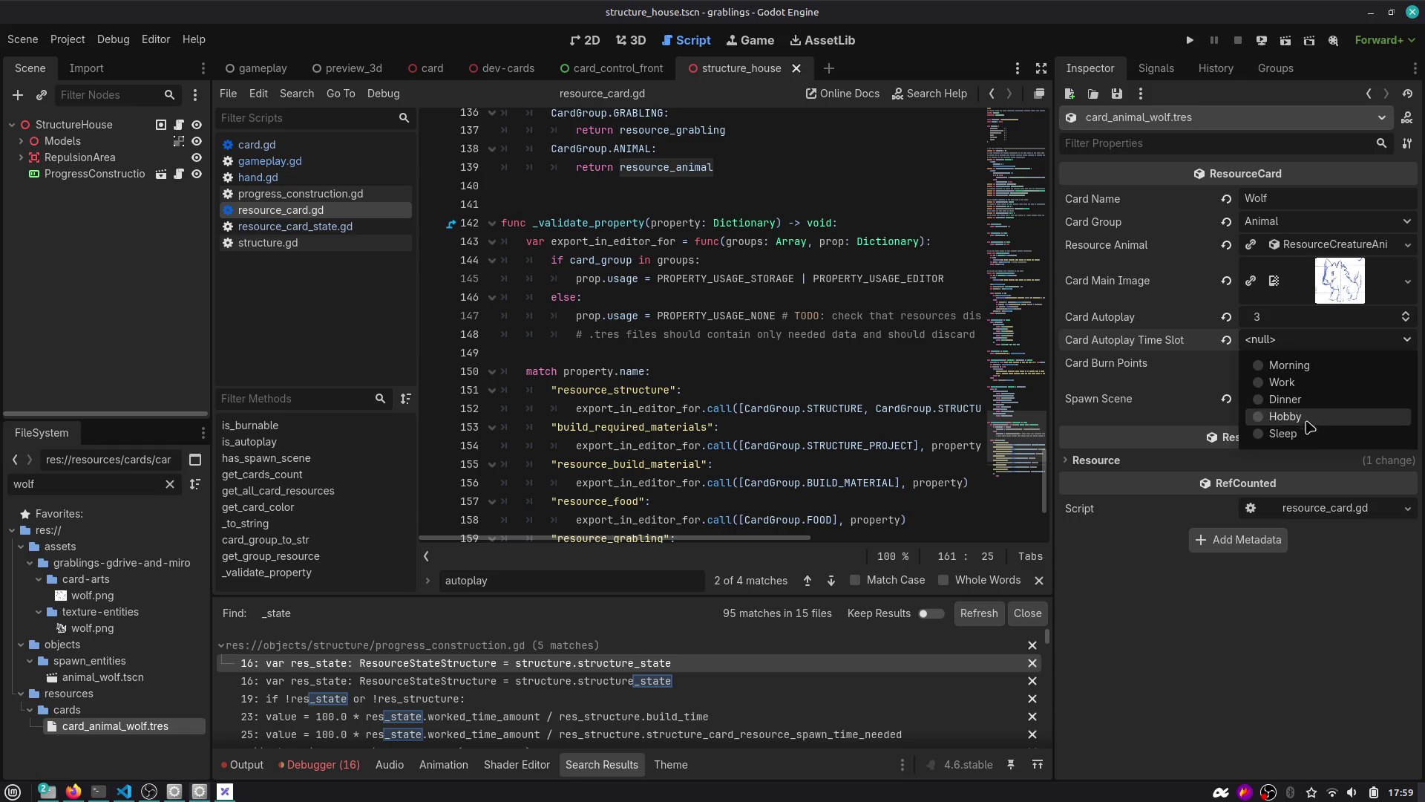
{"action": "left_click", "coordinate": [832, 338]}
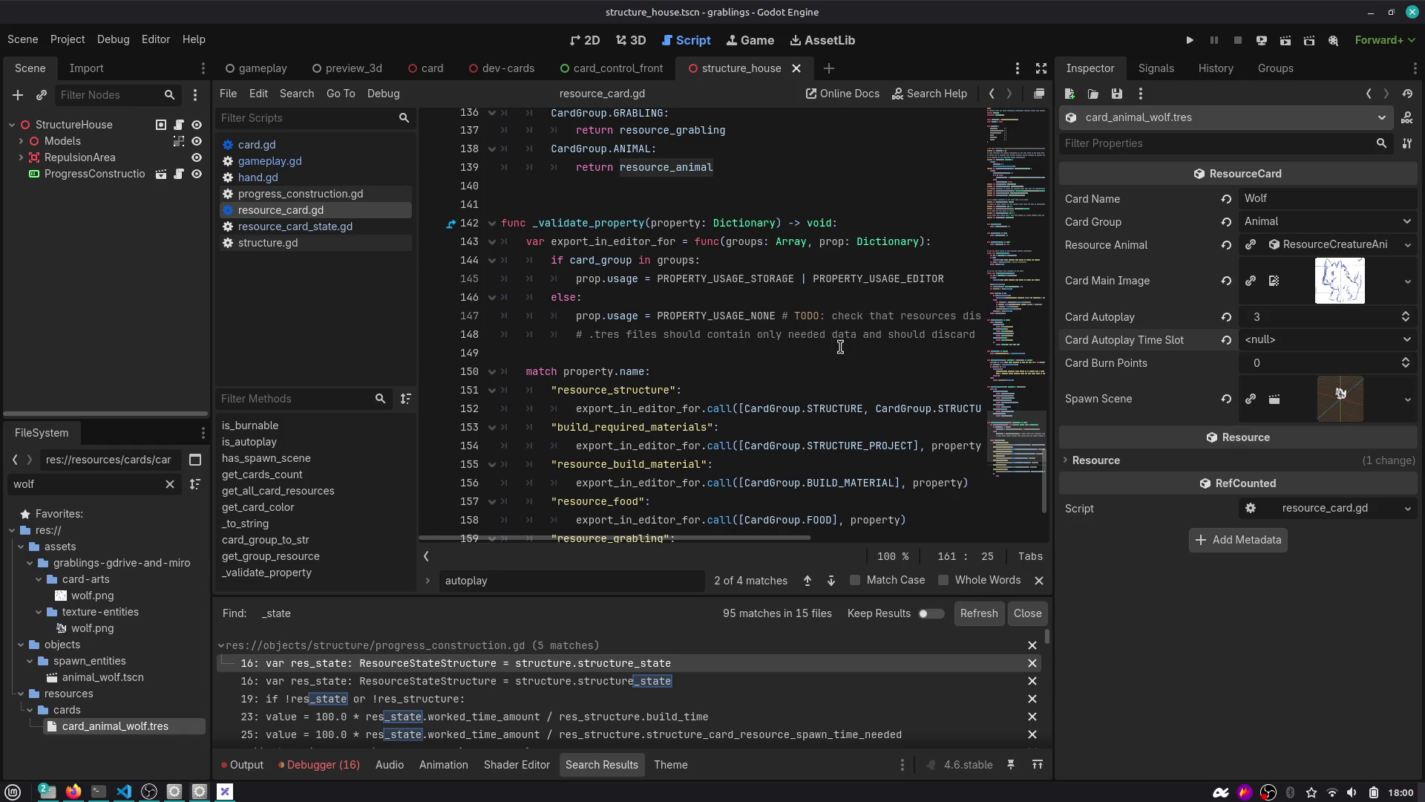
{"action": "scroll", "coordinate": [855, 365], "scroll_direction": "up", "scroll_amount": 3}
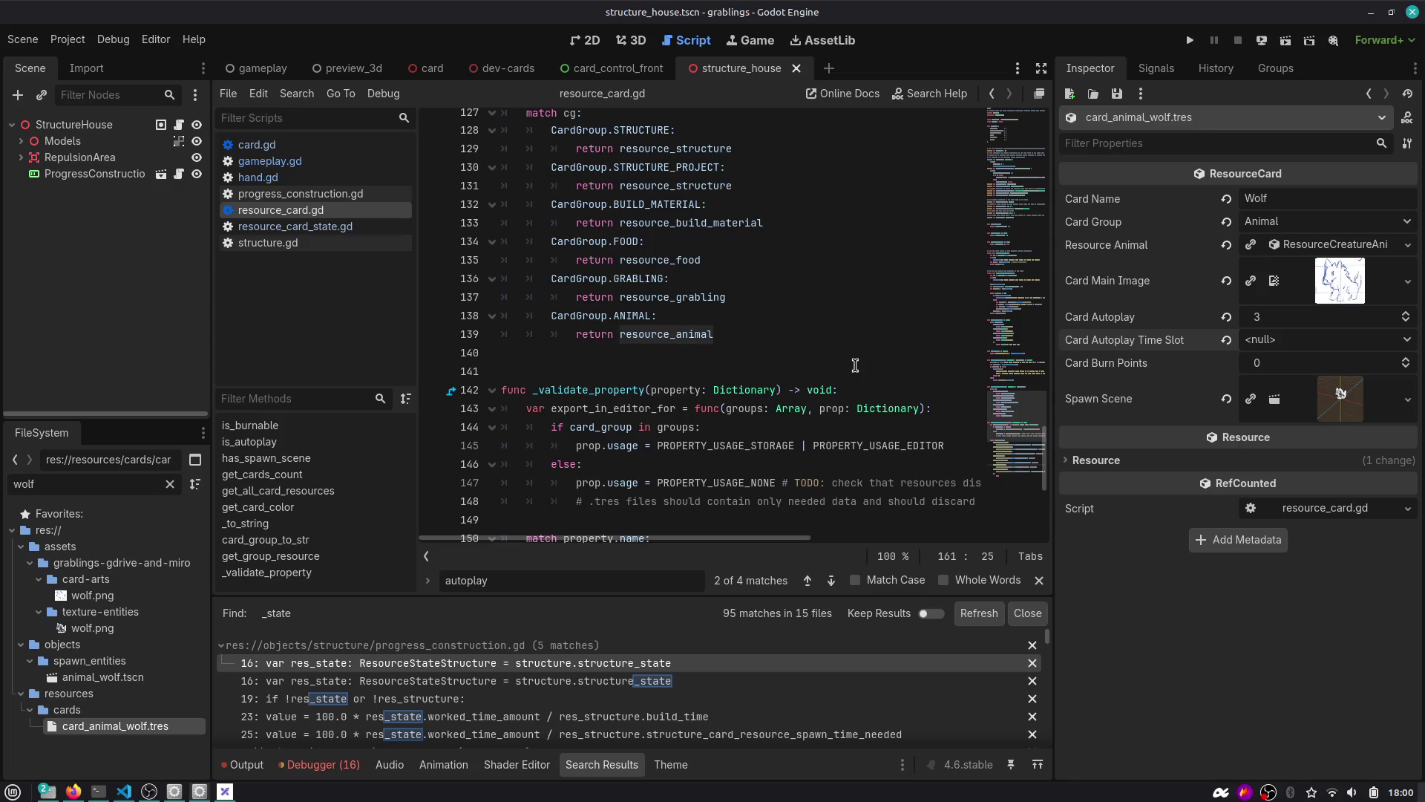
{"action": "scroll", "coordinate": [845, 362], "scroll_direction": "up", "scroll_amount": 5}
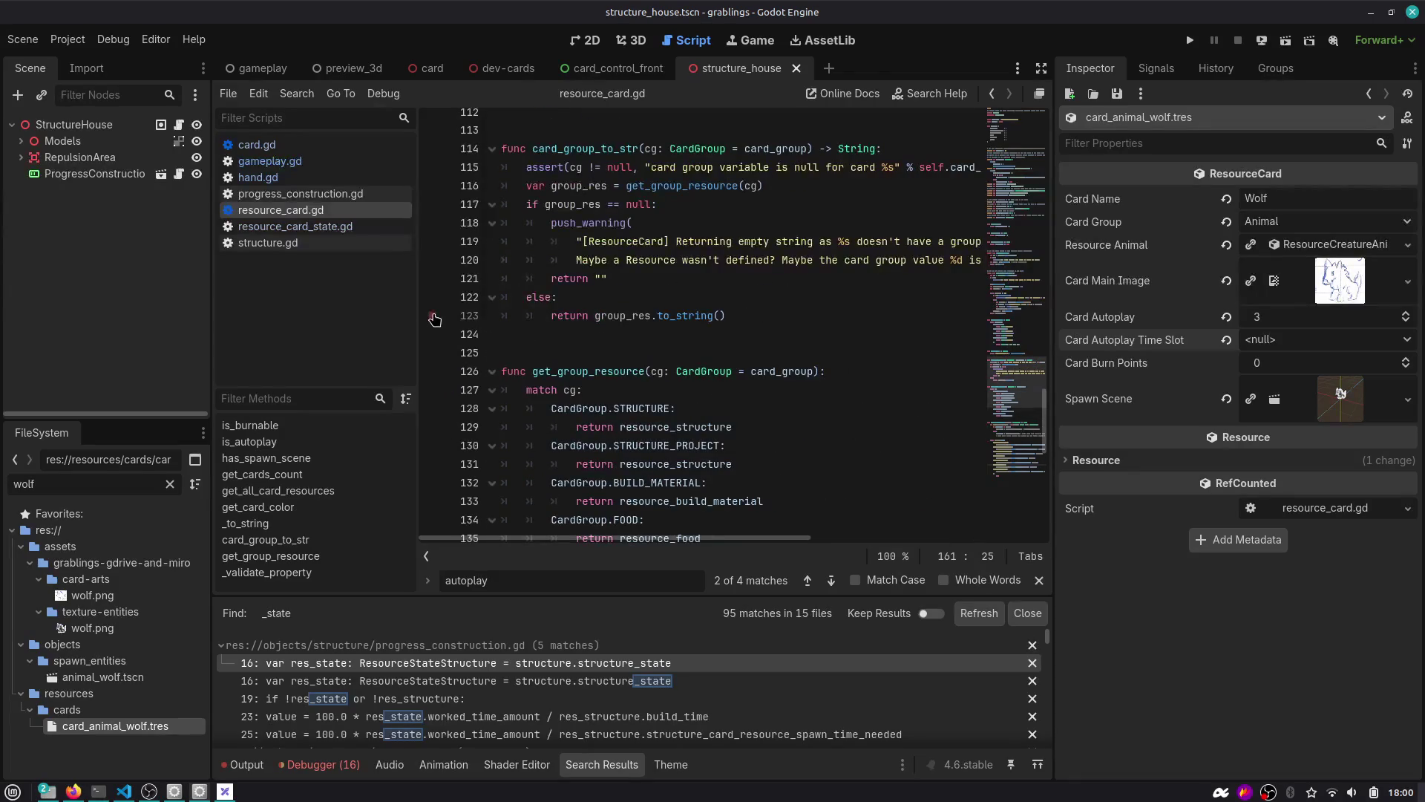
{"action": "left_click_drag", "start_coordinate": [418, 301], "coordinate": [395, 306]}
{"action": "scroll", "coordinate": [747, 233], "scroll_direction": "up", "scroll_amount": 20}
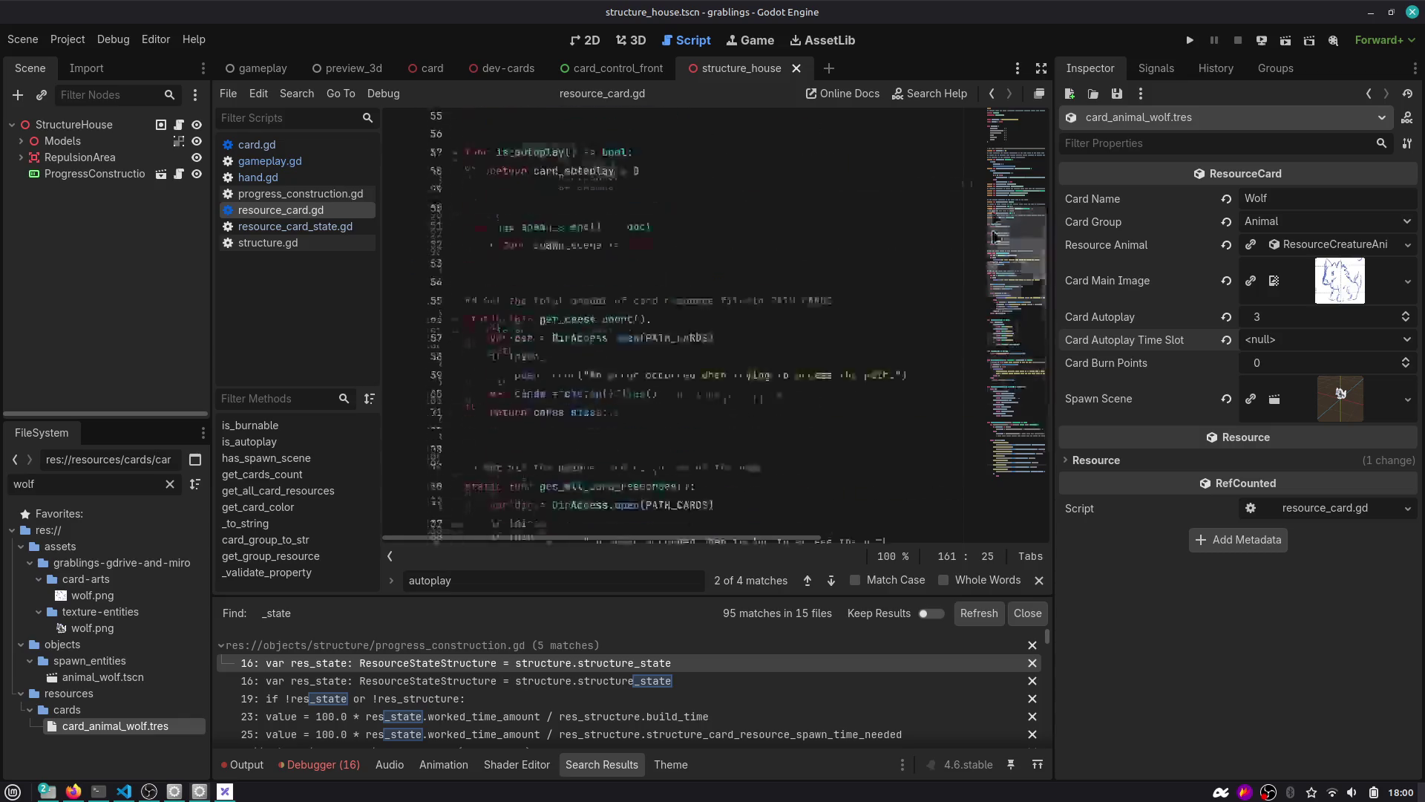
{"action": "scroll", "coordinate": [747, 232], "scroll_direction": "down", "scroll_amount": 4}
{"action": "scroll", "coordinate": [603, 279], "scroll_direction": "down", "scroll_amount": 3}
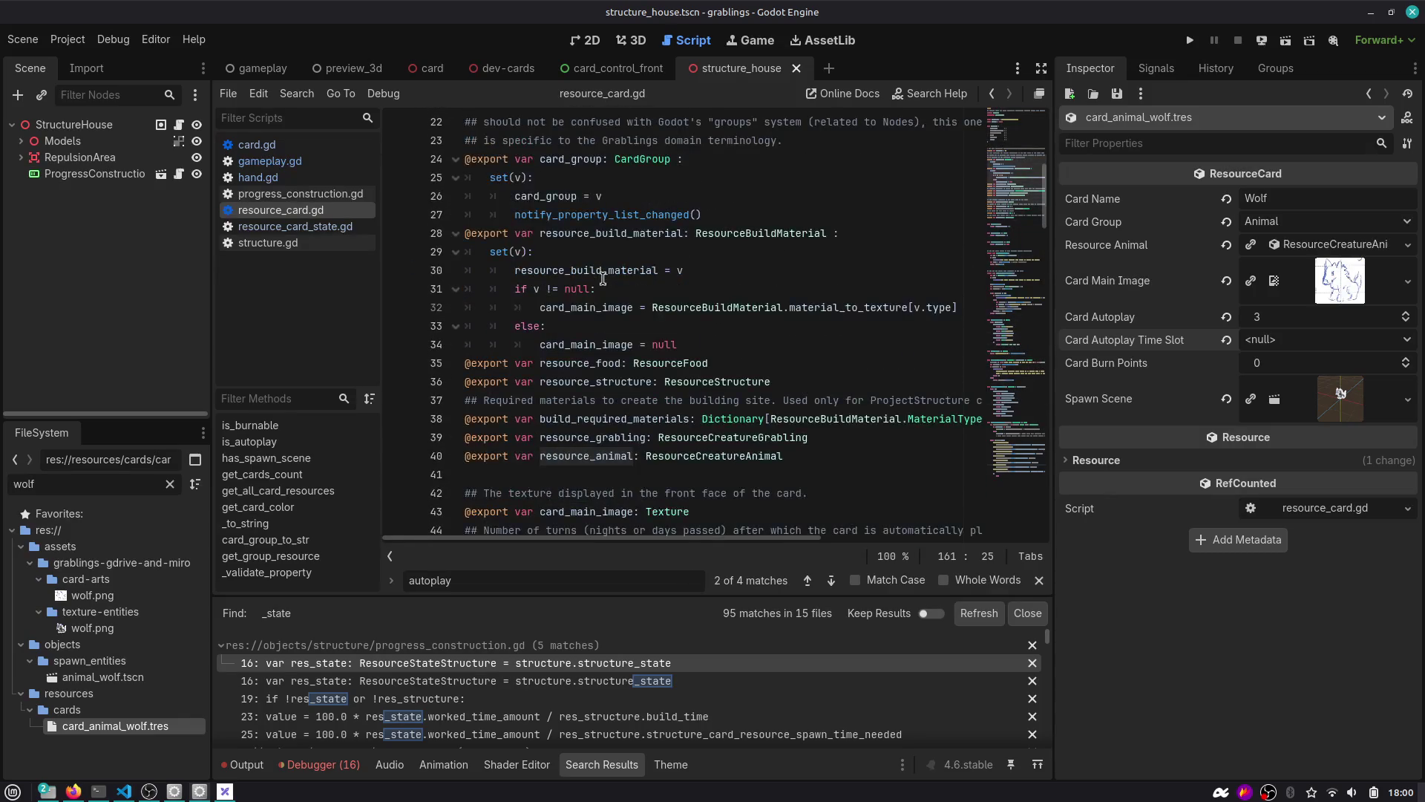
{"action": "scroll", "coordinate": [602, 279], "scroll_direction": "down", "scroll_amount": 2}
{"action": "scroll", "coordinate": [603, 283], "scroll_direction": "down", "scroll_amount": 2}
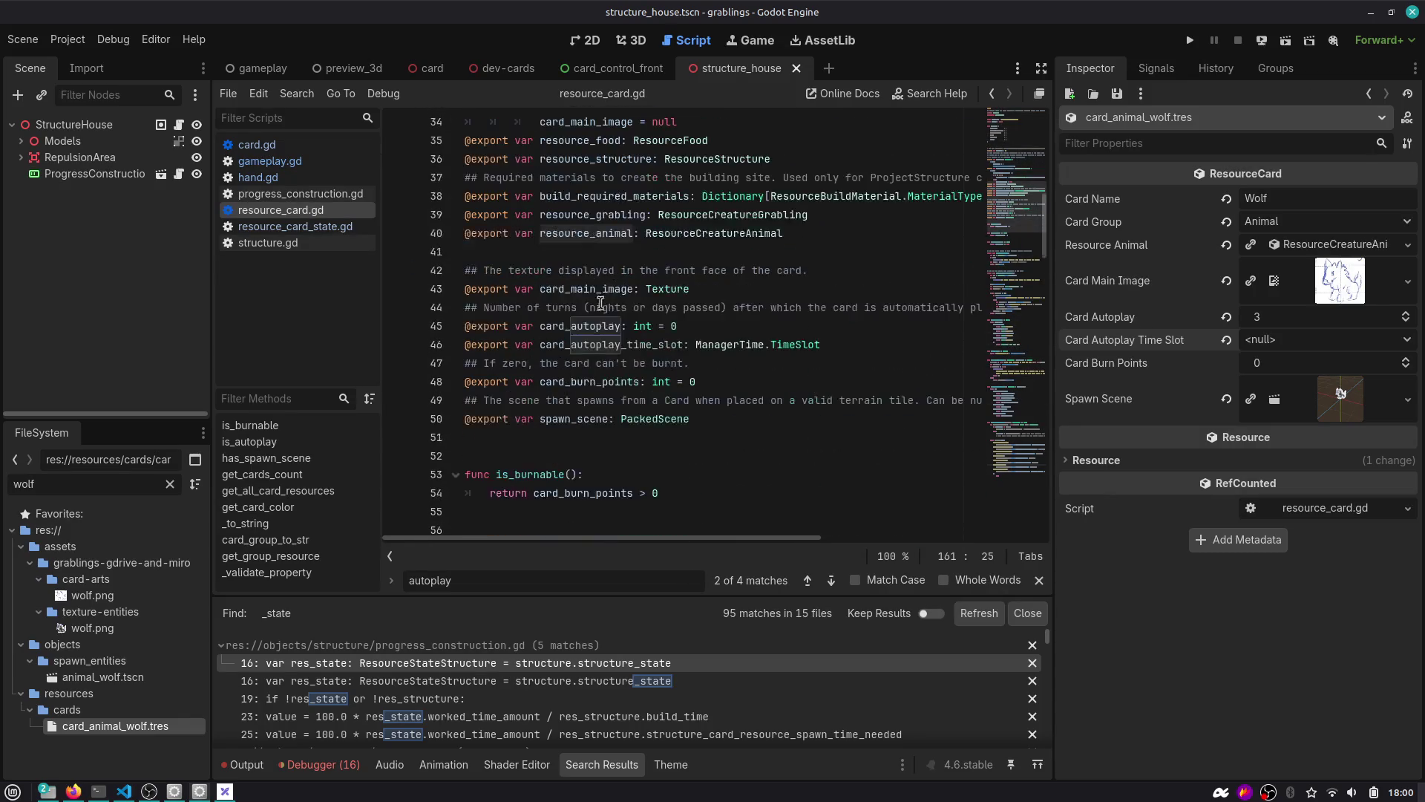
{"action": "double_click", "coordinate": [599, 344]}
{"action": "scroll", "coordinate": [627, 331], "scroll_direction": "down", "scroll_amount": 2}
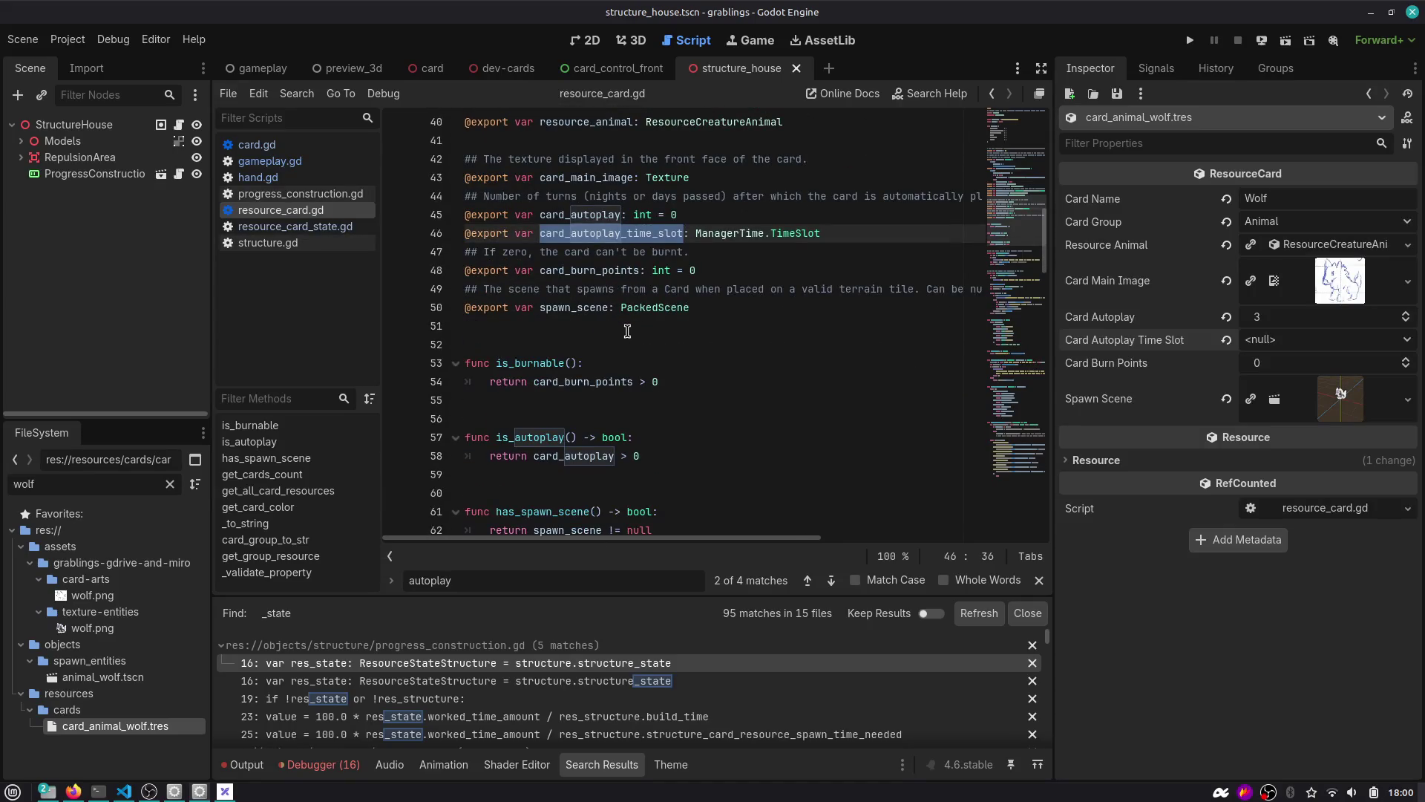
{"action": "scroll", "coordinate": [627, 331], "scroll_direction": "down", "scroll_amount": 1}
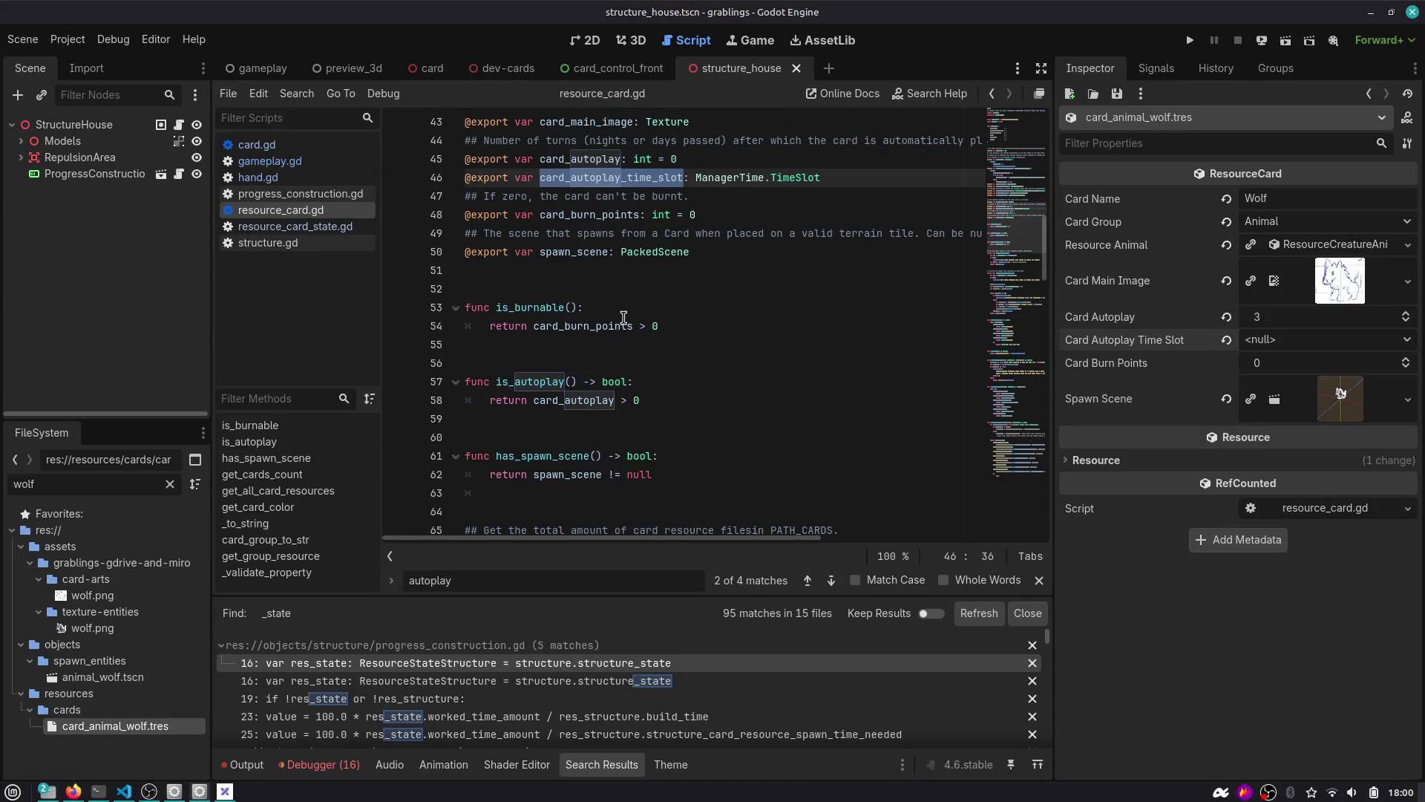
{"action": "scroll", "coordinate": [627, 311], "scroll_direction": "up", "scroll_amount": 2}
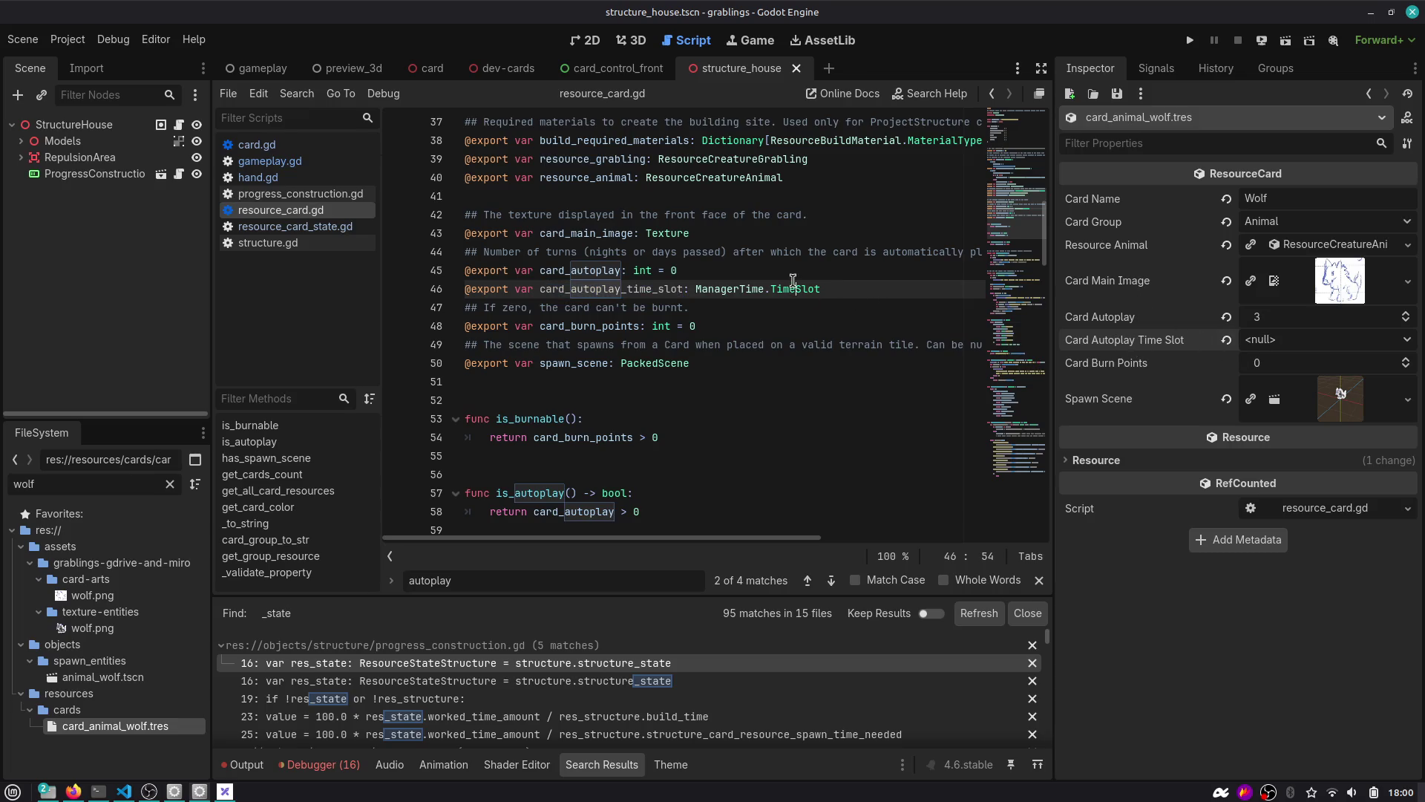
{"action": "left_click", "coordinate": [822, 269]}
Write a ## doc comment above card_autoplay_time_slot explaining which time slot triggers the counter update, and save.
{"action": "key", "text": "Return"}
{"action": "type", "text": "# "}
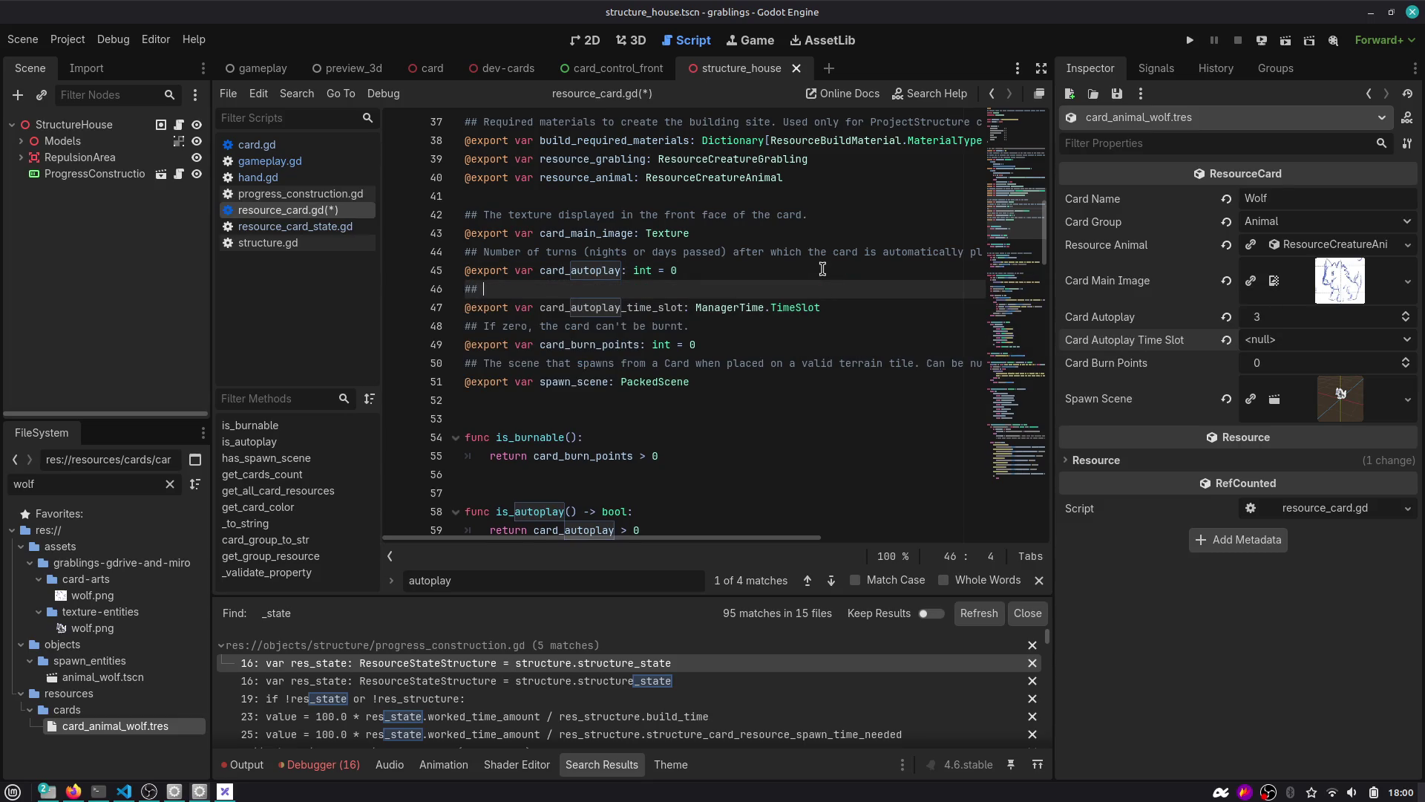
{"action": "type", "text": "Used onl"}
{"action": "type", "text": "y"}
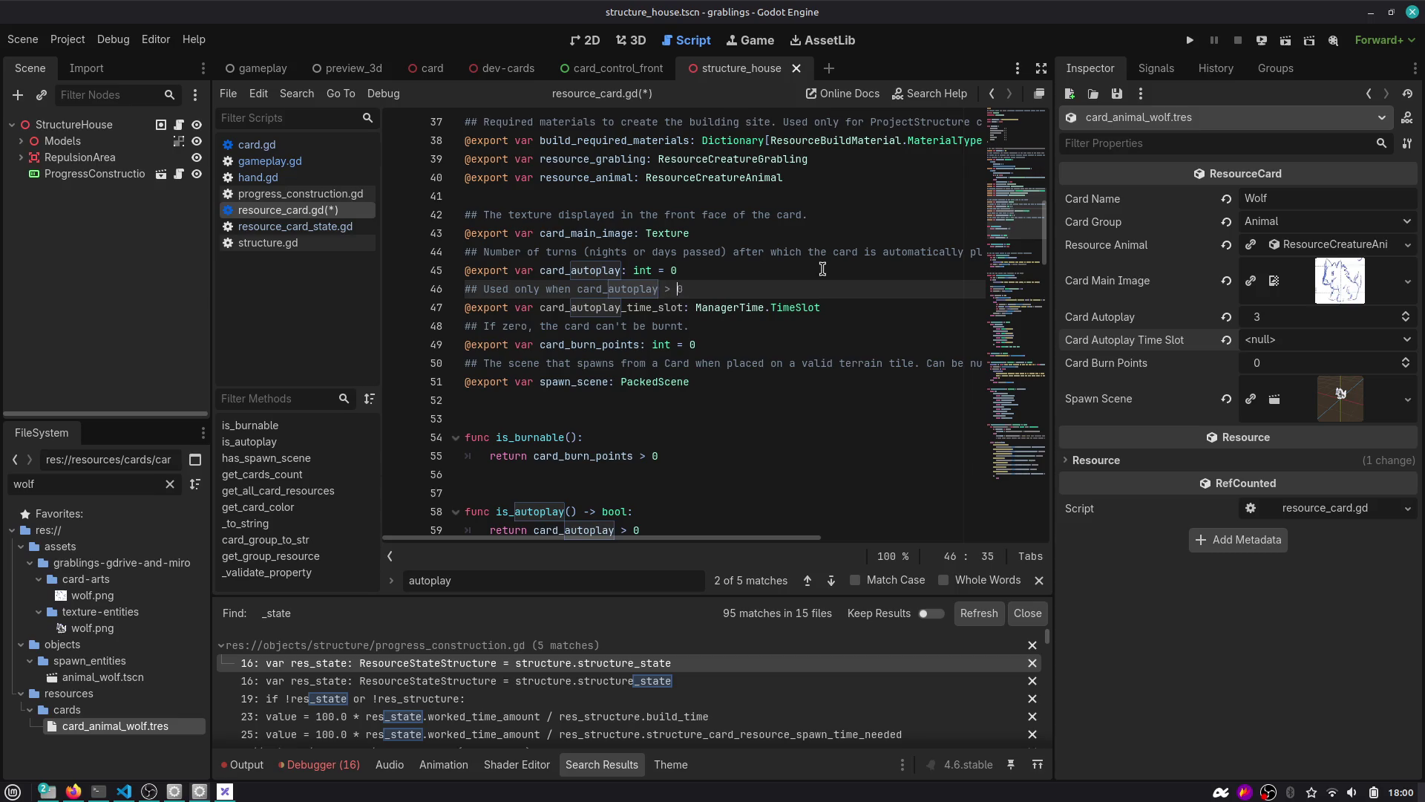
{"action": "key", "text": "ctrl+shift+Left"}
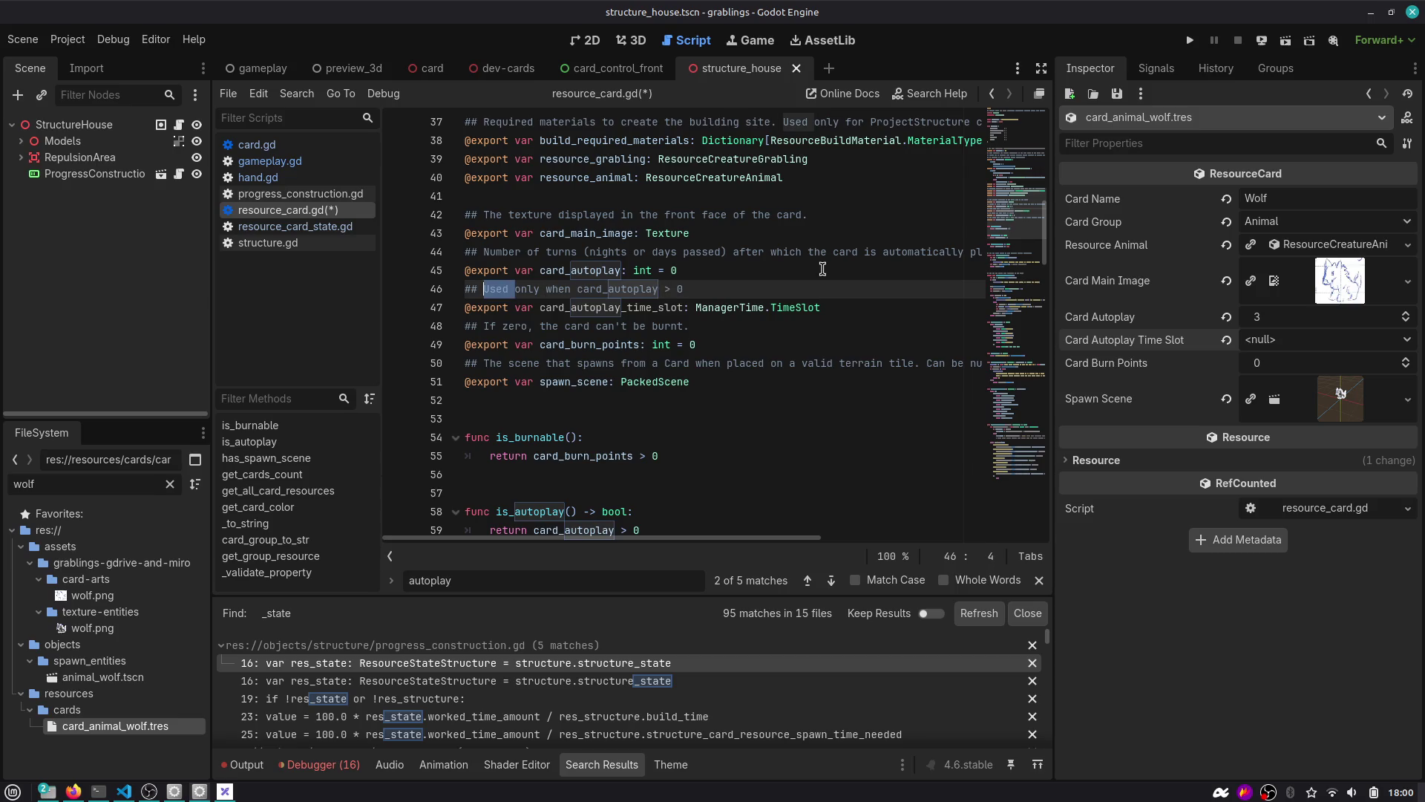
{"action": "type", "text": "This "}
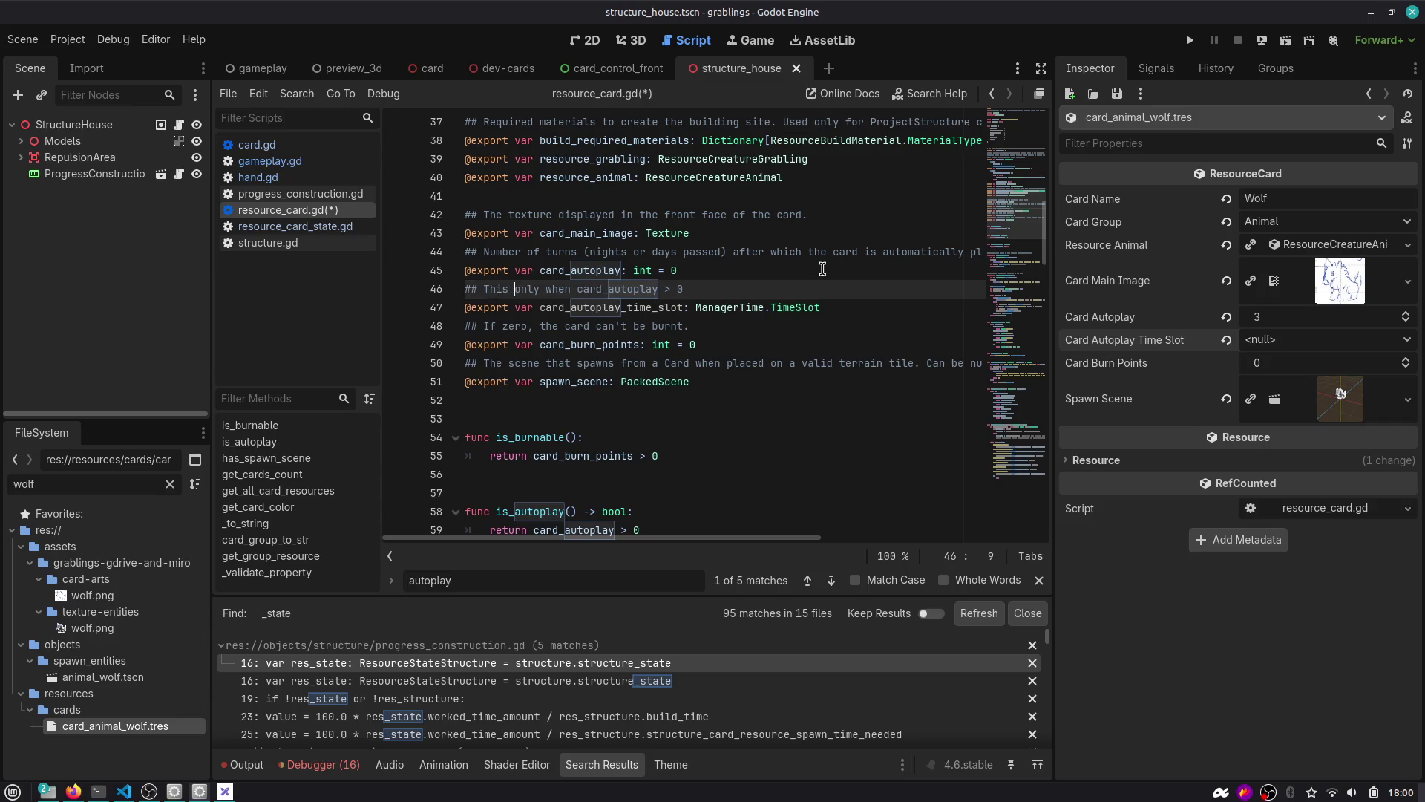
{"action": "type", "text": "is used"}
{"action": "key", "text": "End"}
{"action": "key", "text": "ctrl+s"}
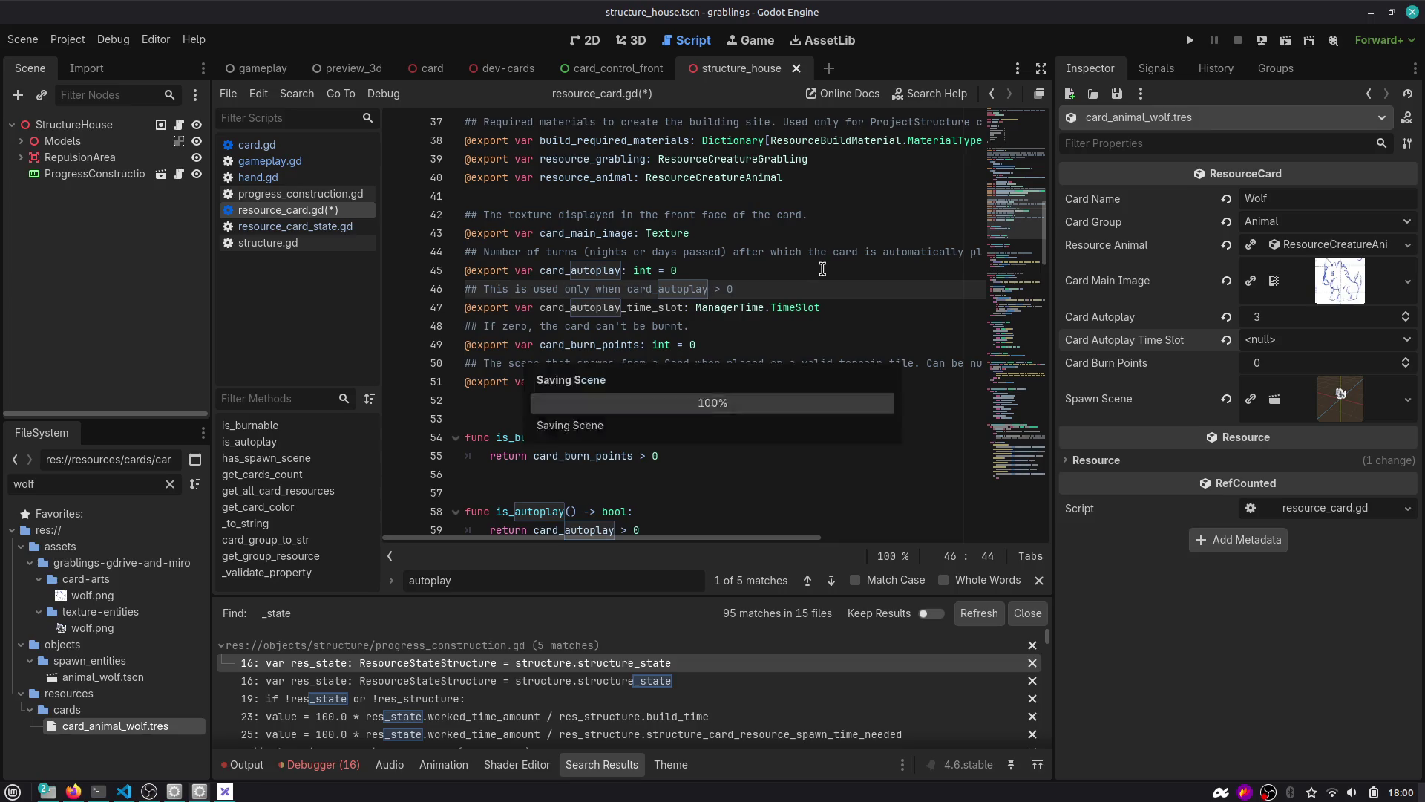
{"action": "left_click", "coordinate": [485, 291]}
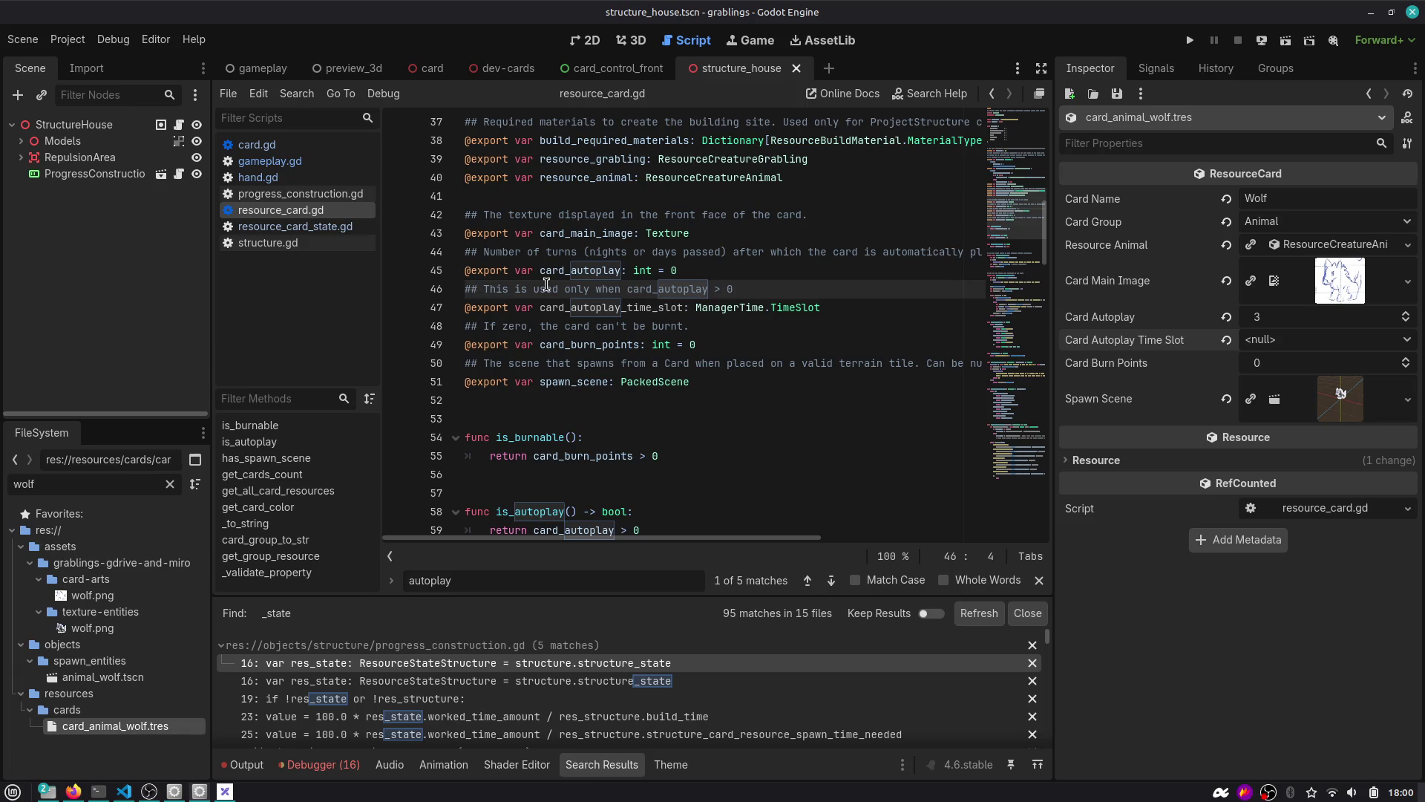
{"action": "type", "text": "Tells which time slot "}
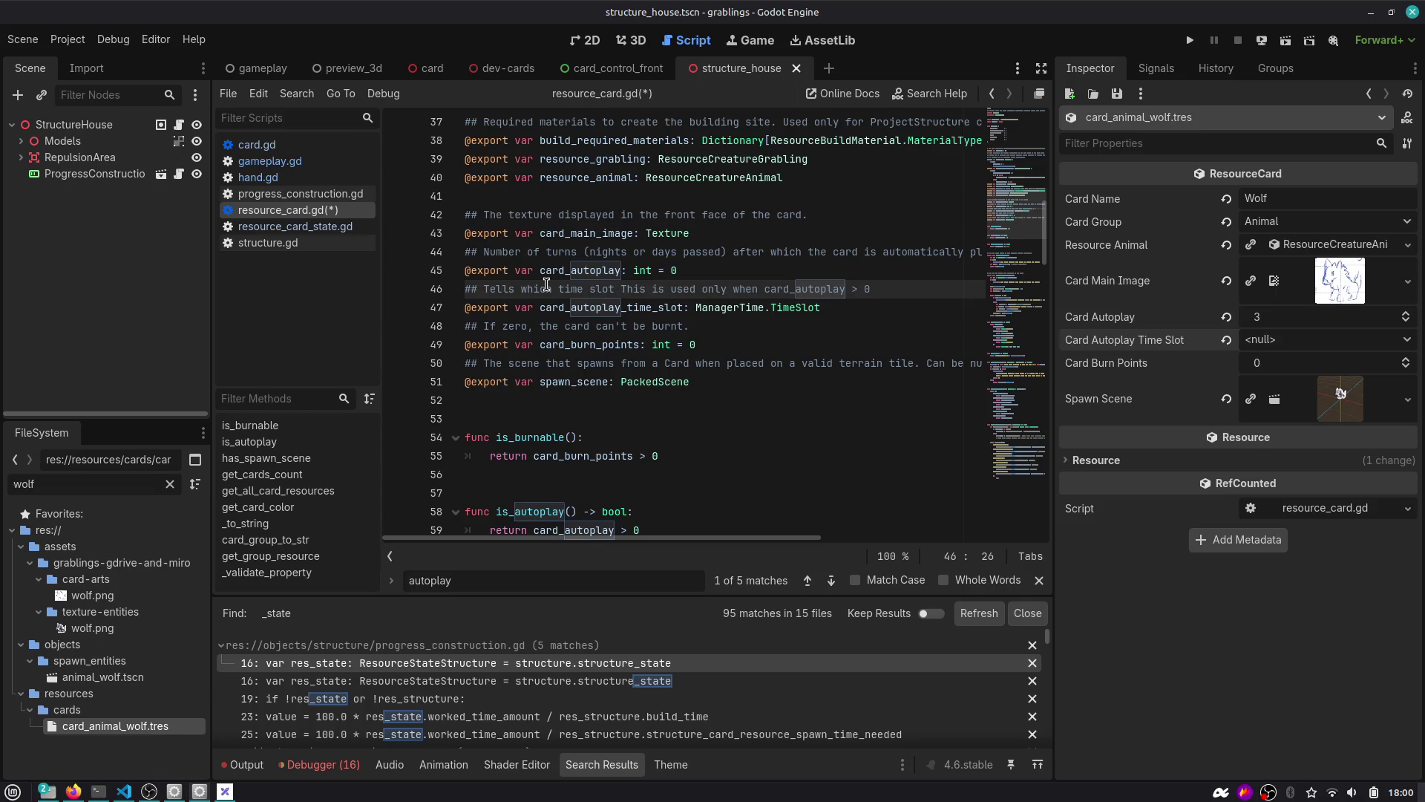
{"action": "type", "text": "triggers that "}
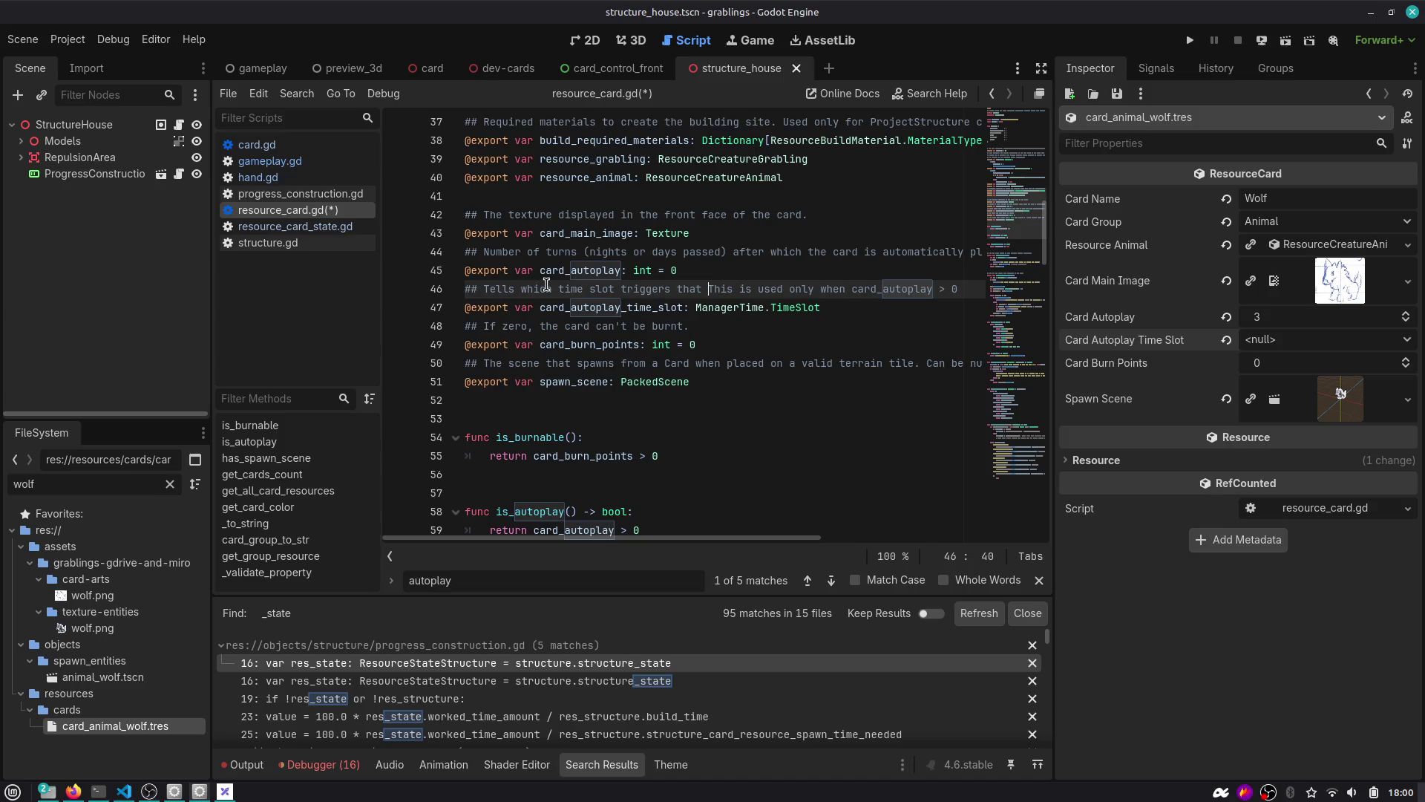
{"action": "type", "text": "counter updated."}
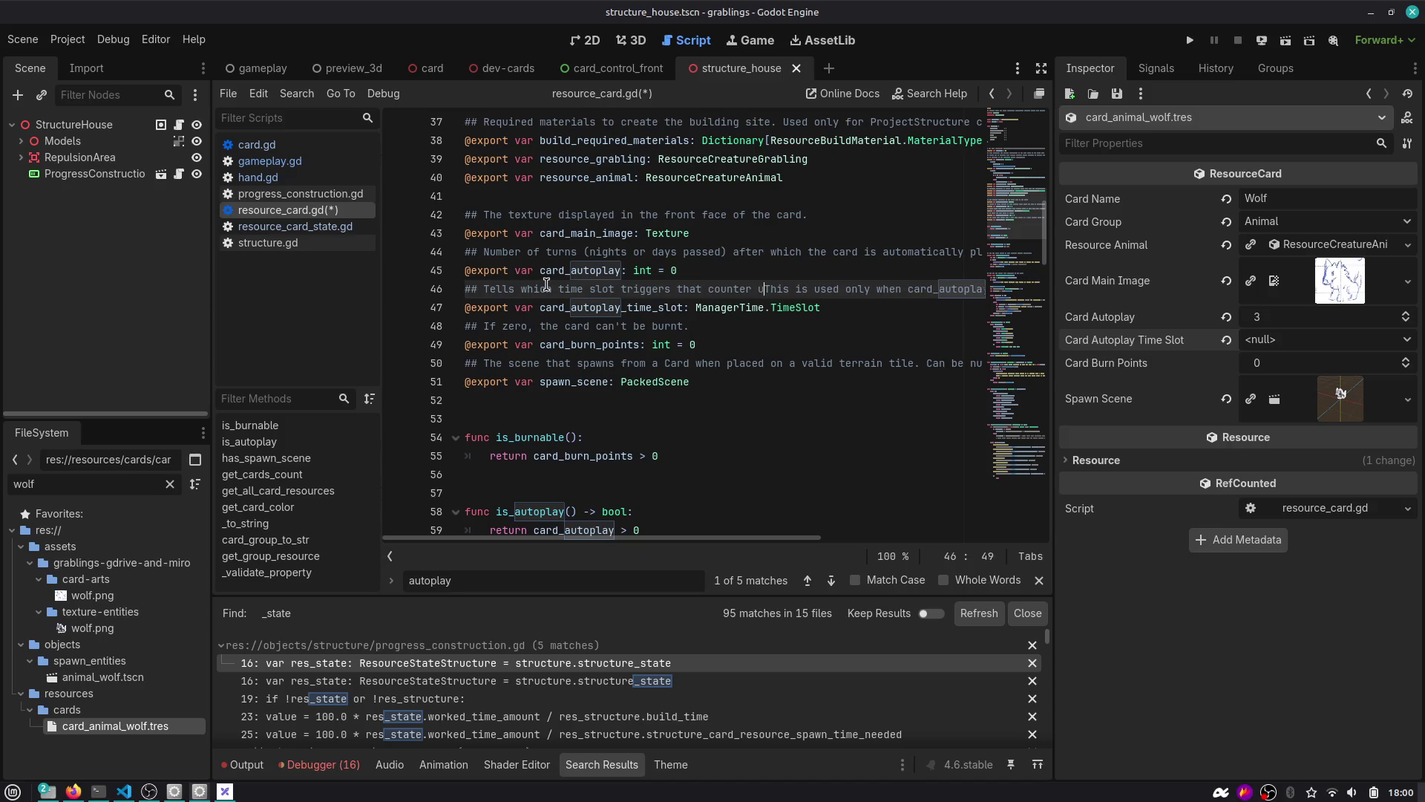
{"action": "key", "text": "BackSpace"}
{"action": "key", "text": "BackSpace"}
{"action": "type", "text": "."}
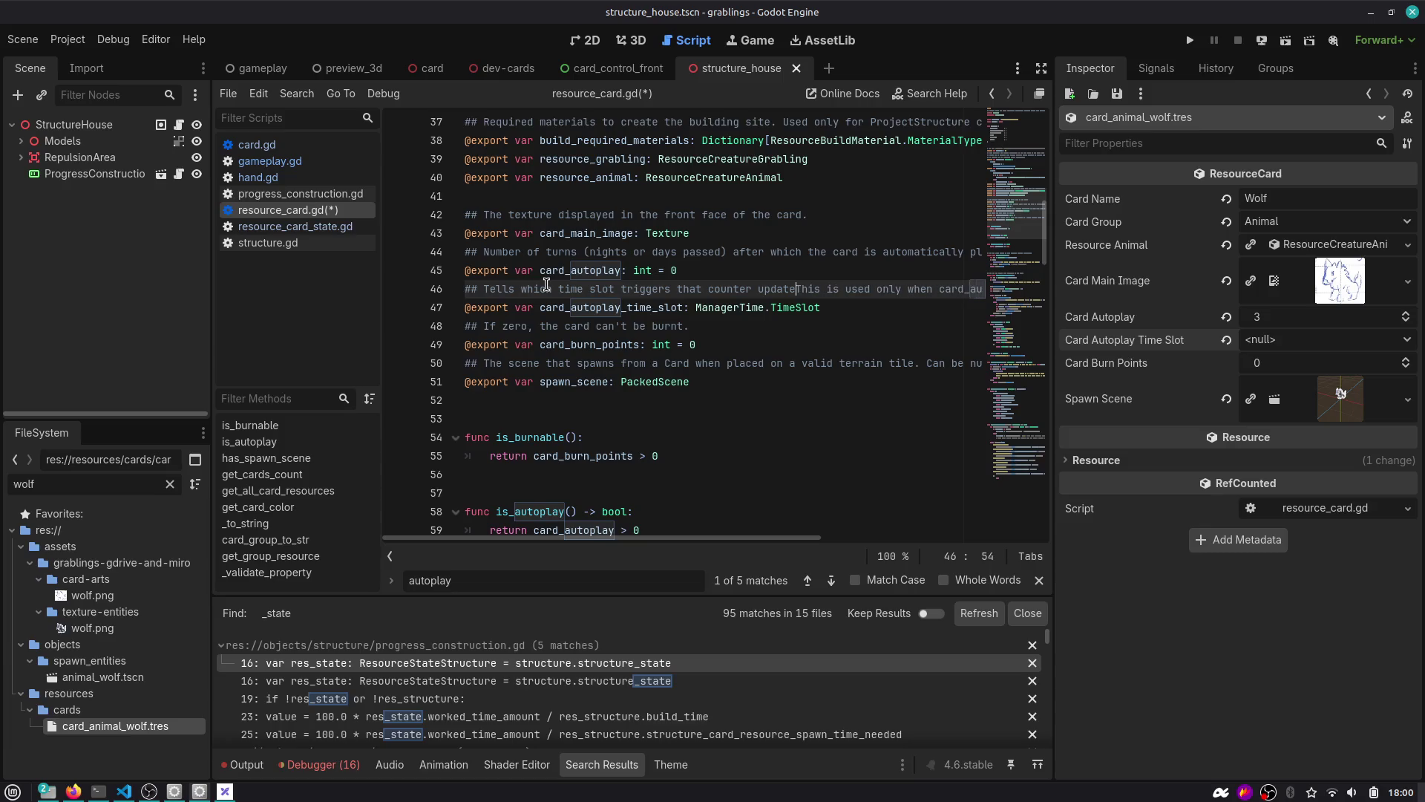
{"action": "key", "text": "ctrl+s"}
{"action": "key", "text": "Escape"}
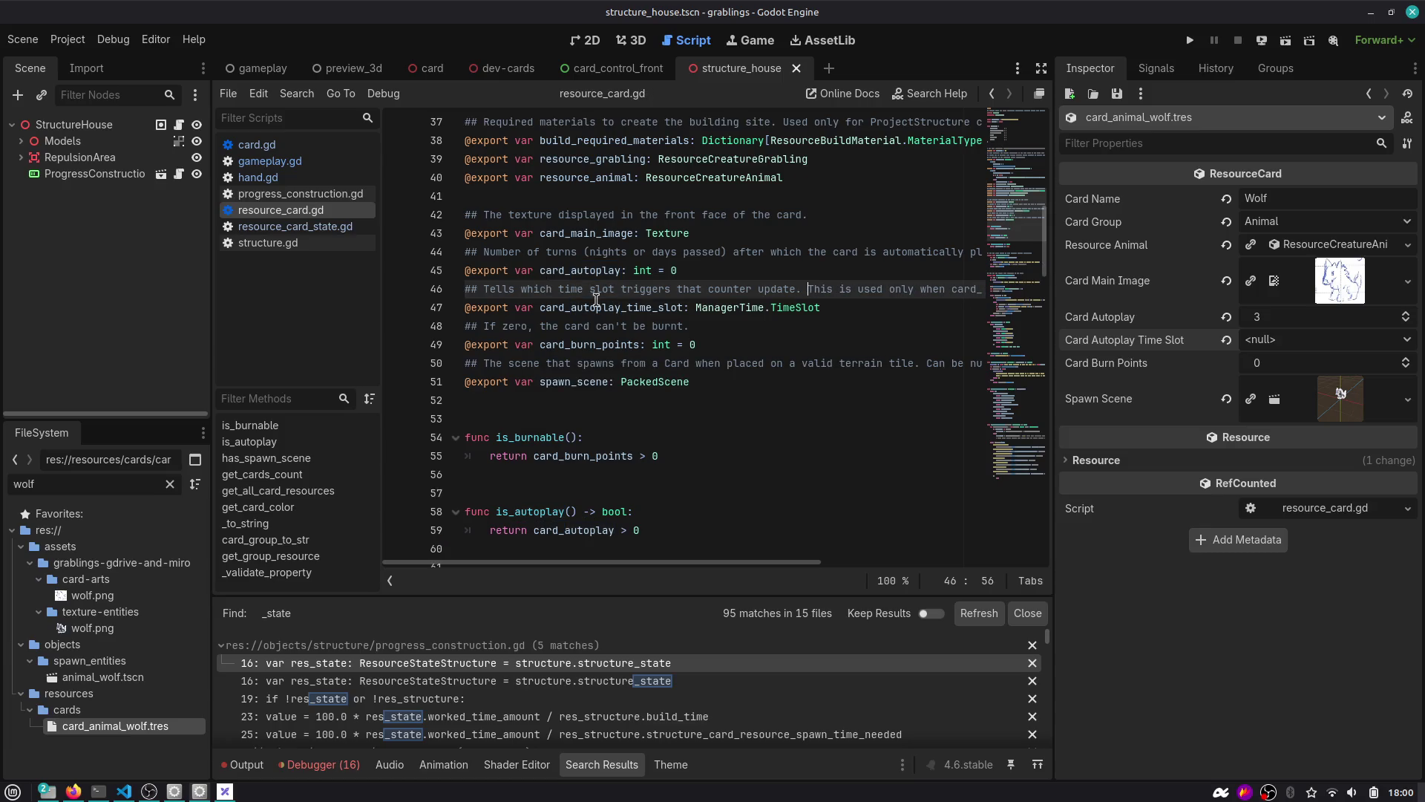
Set the wolf card's Card Autoplay Time Slot to Sleep in the Inspector.
{"action": "double_click", "coordinate": [629, 309]}
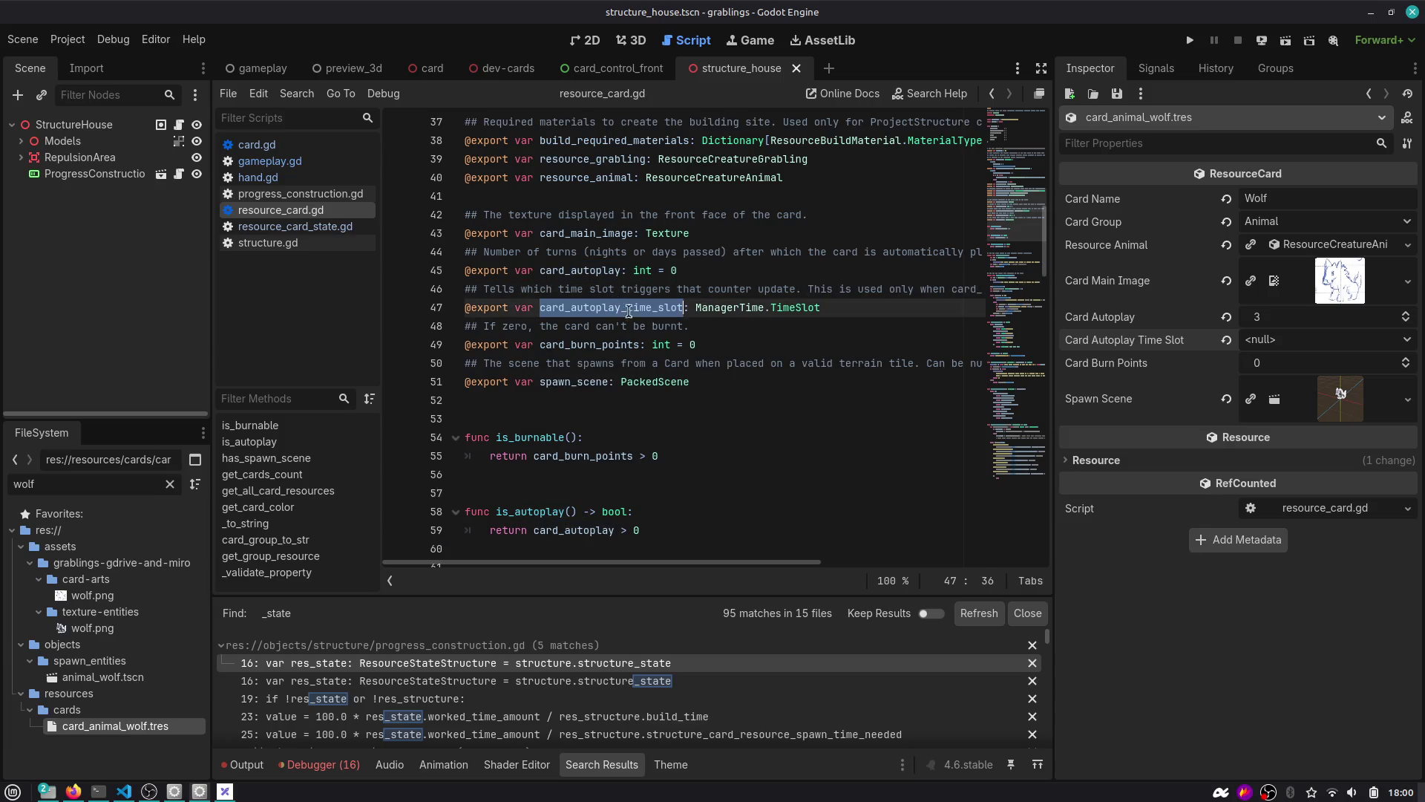
{"action": "left_click", "coordinate": [1305, 346]}
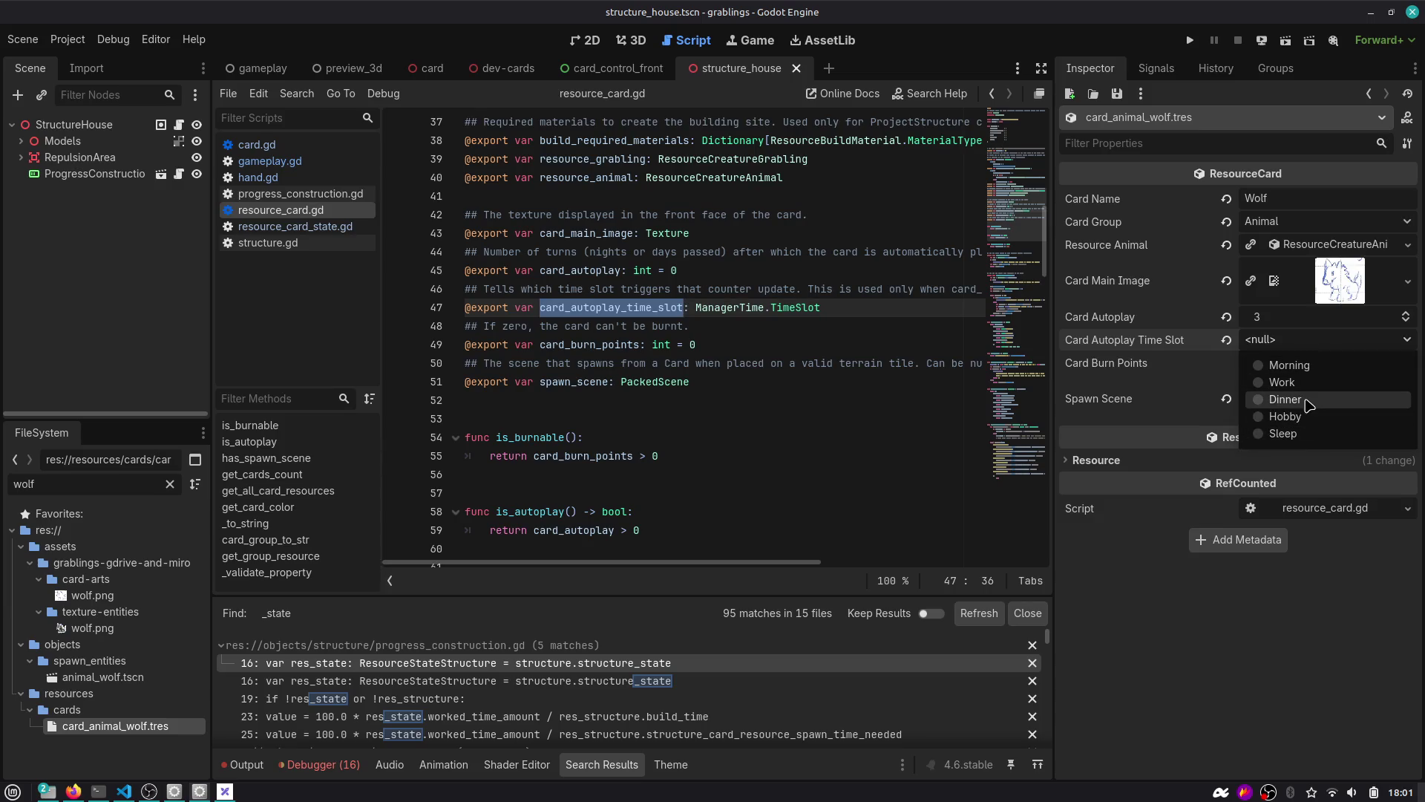
{"action": "left_click", "coordinate": [1305, 434]}
{"action": "left_click", "coordinate": [793, 309]}
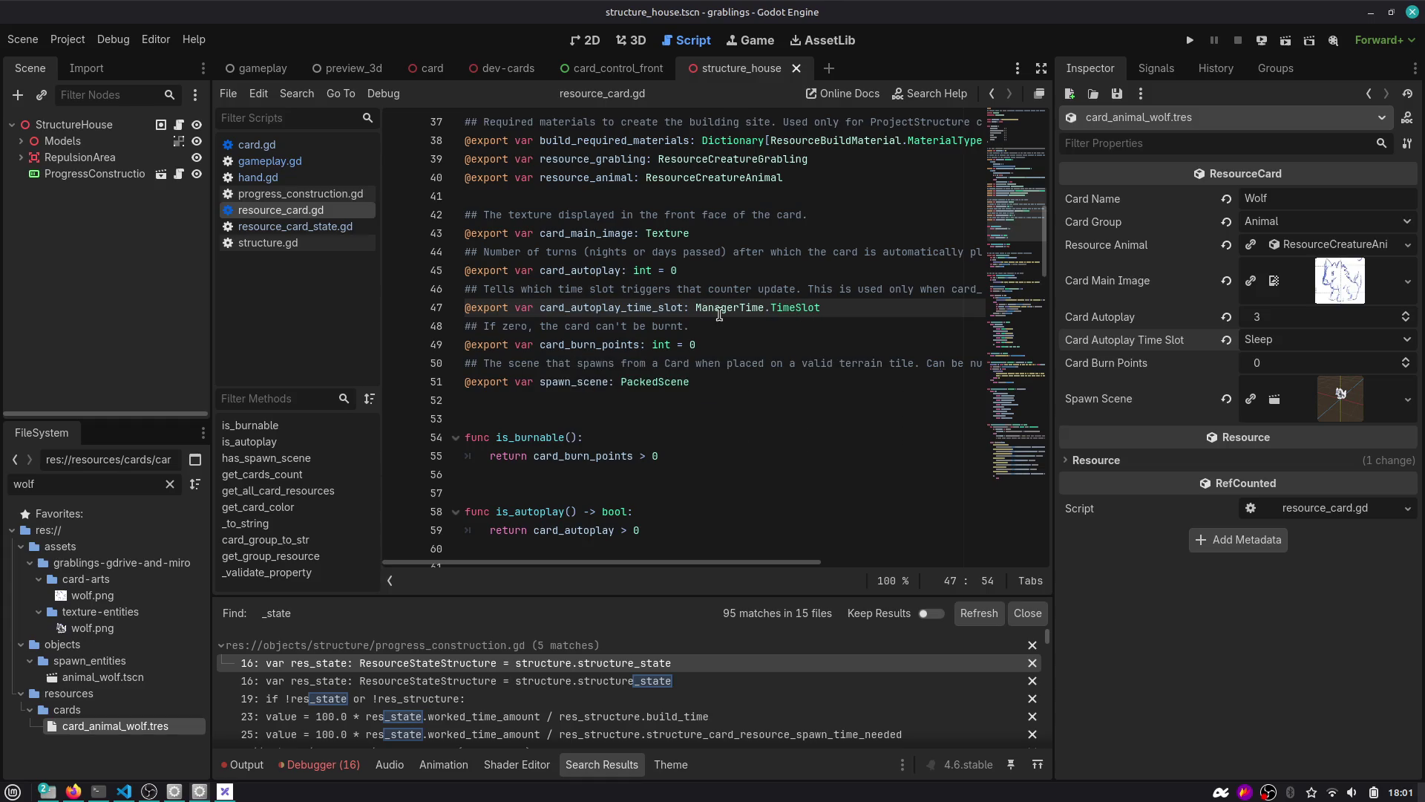
{"action": "mouse_move", "coordinate": [540, 72]}
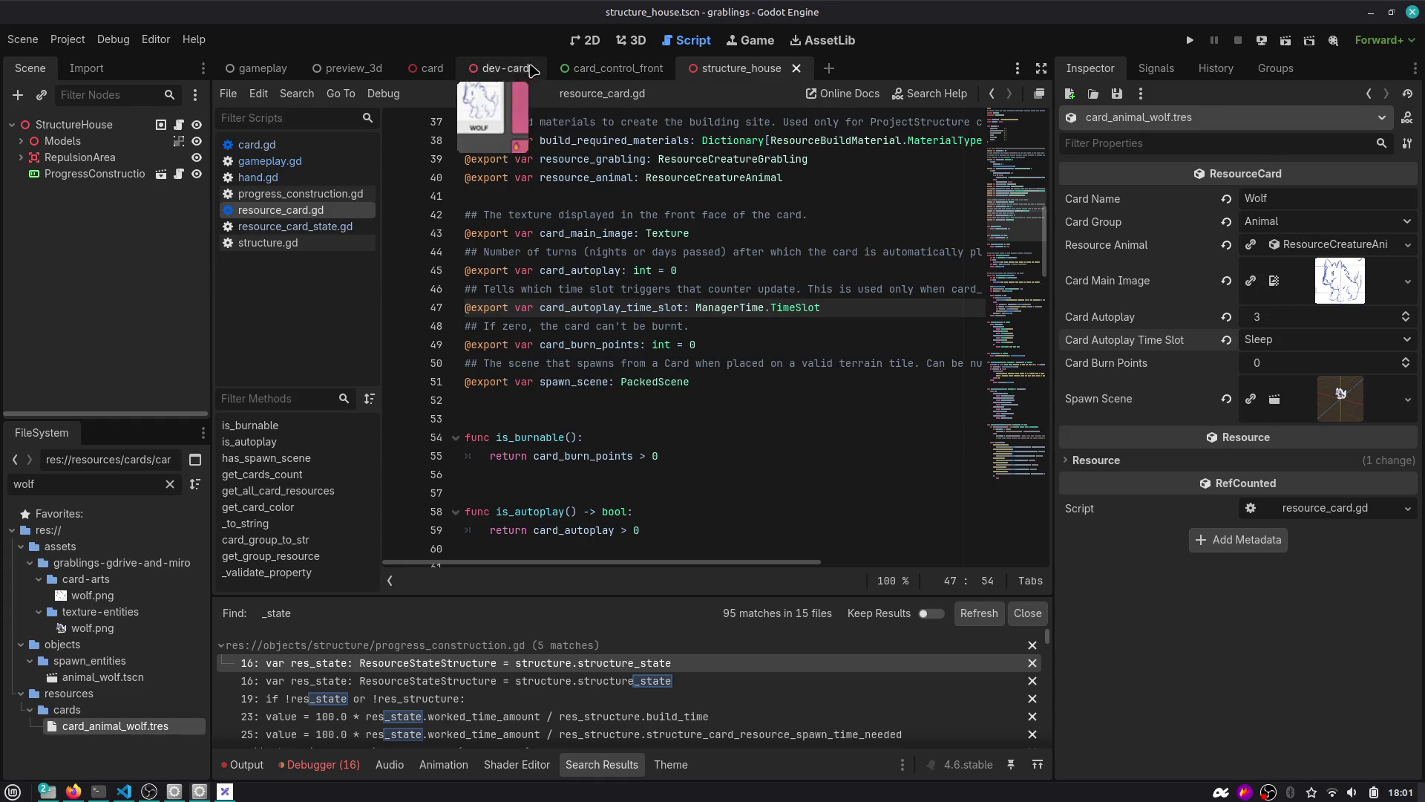
{"action": "left_click", "coordinate": [616, 68]}
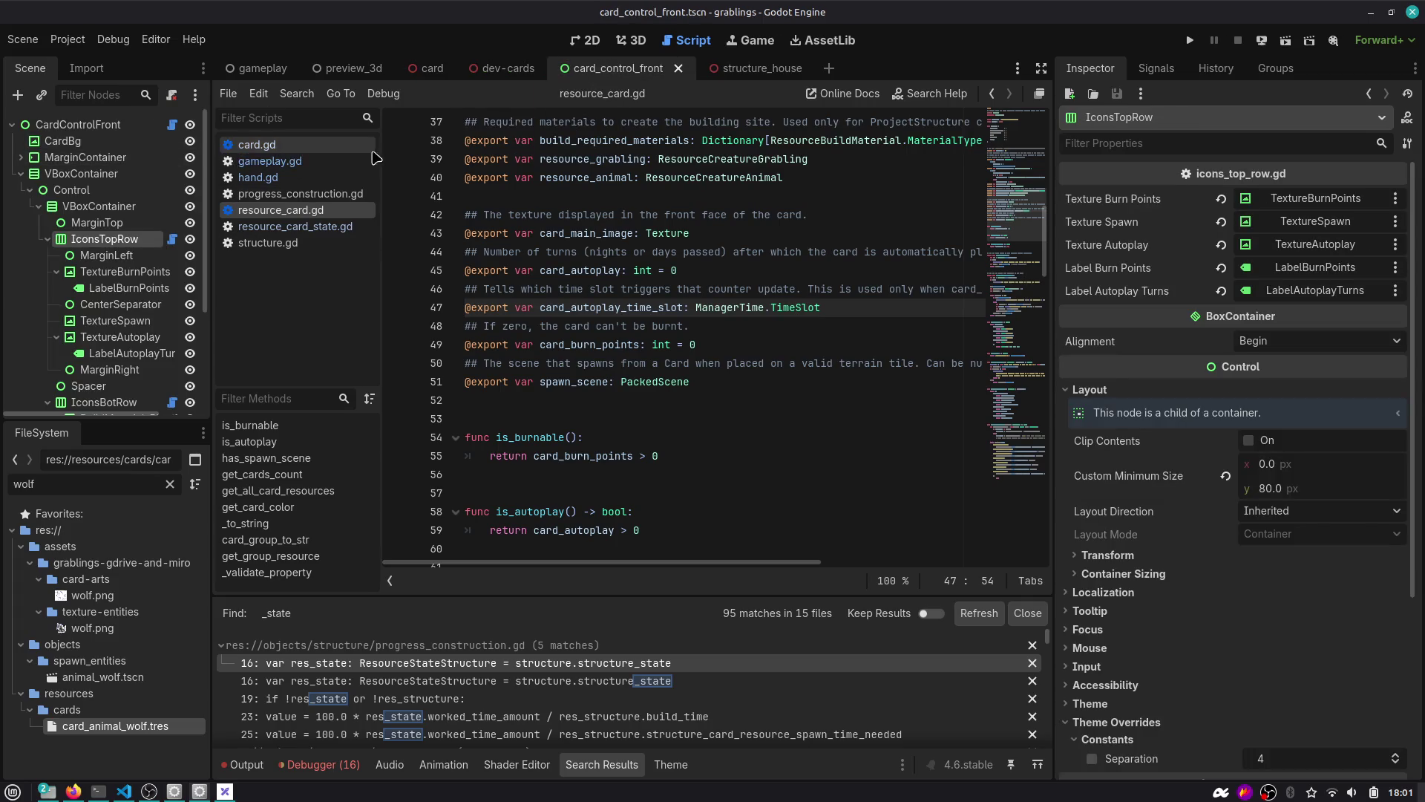
Show card_control_front in the 2D view and collapse TextureBurnPoints and TextureAutoplay in the Scene tree.
{"action": "left_click", "coordinate": [172, 239]}
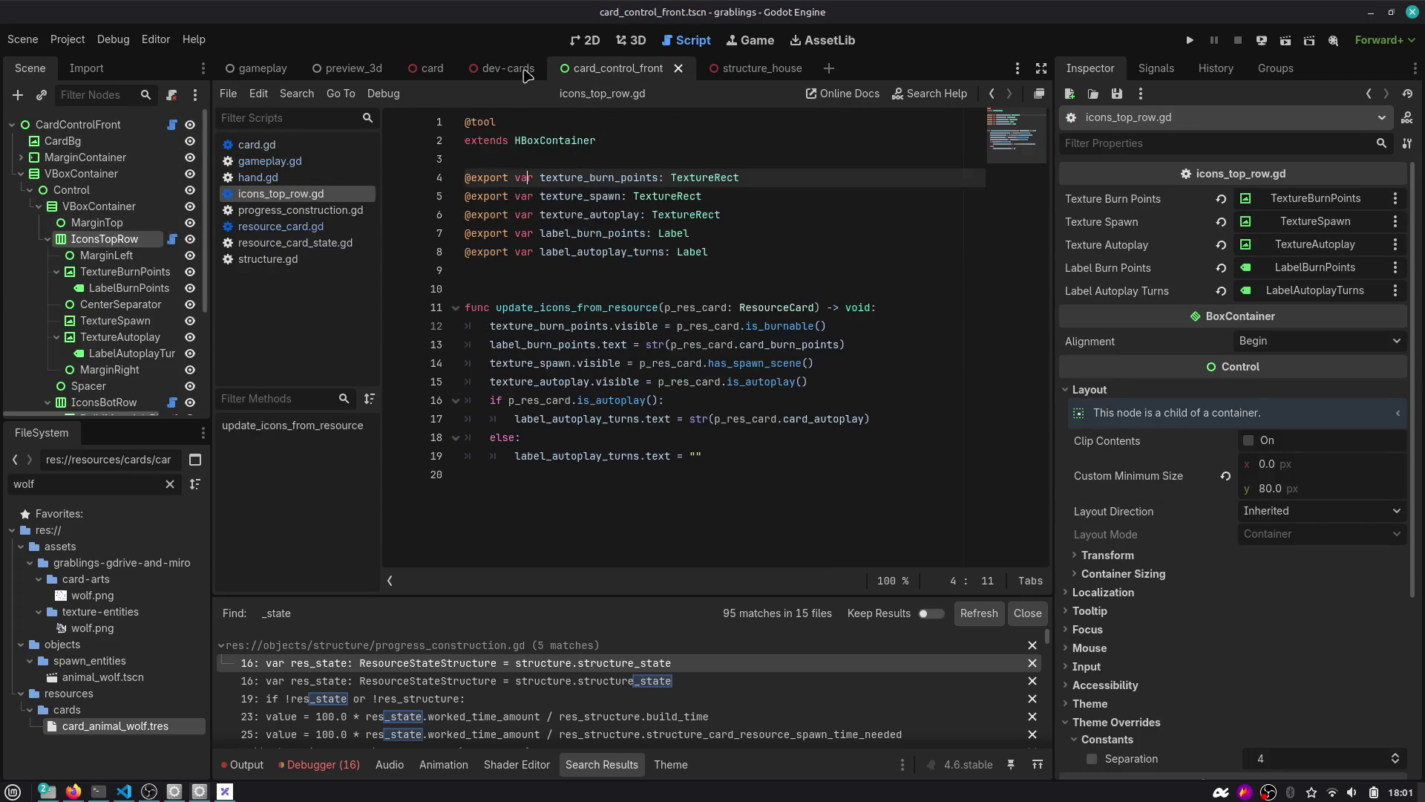
{"action": "left_click", "coordinate": [585, 44]}
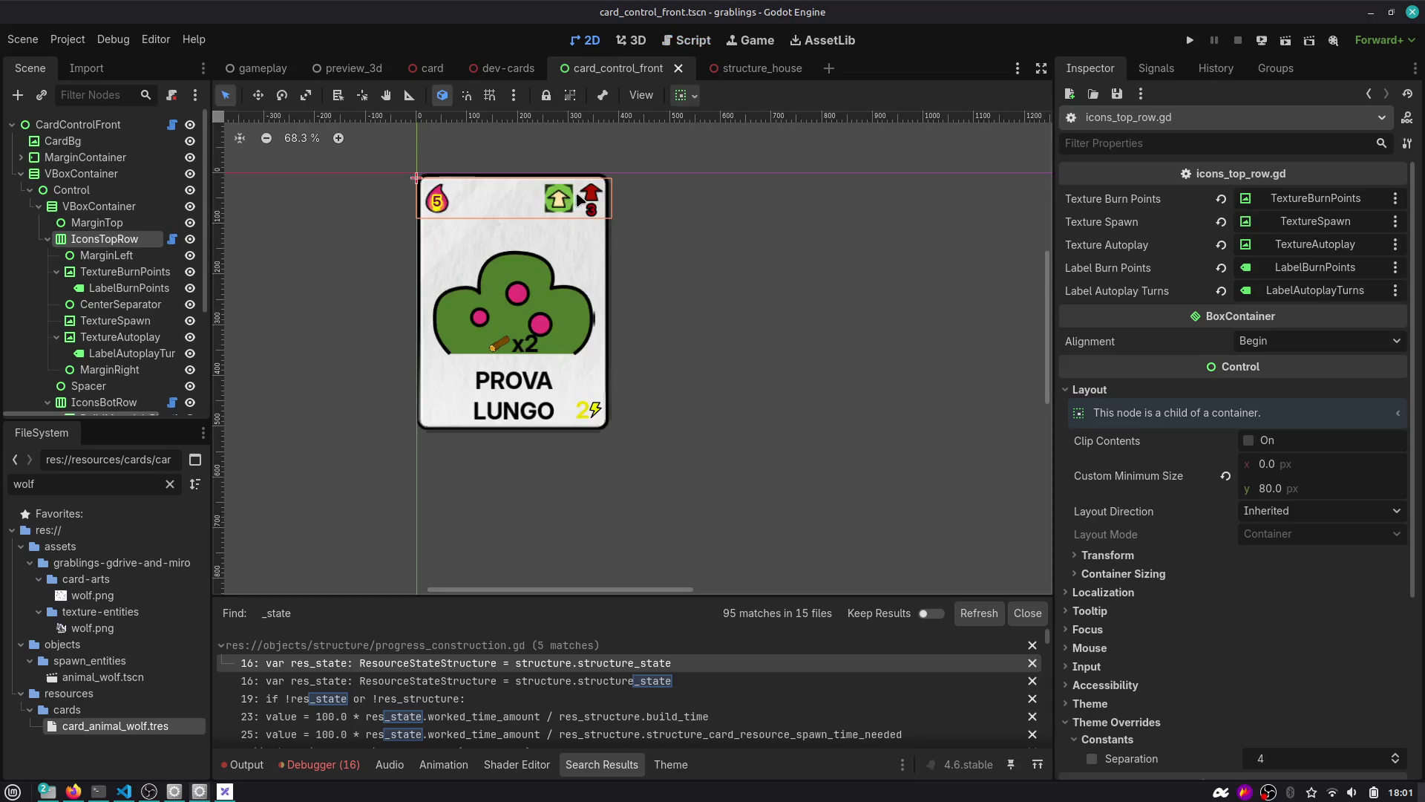
{"action": "left_click", "coordinate": [56, 272]}
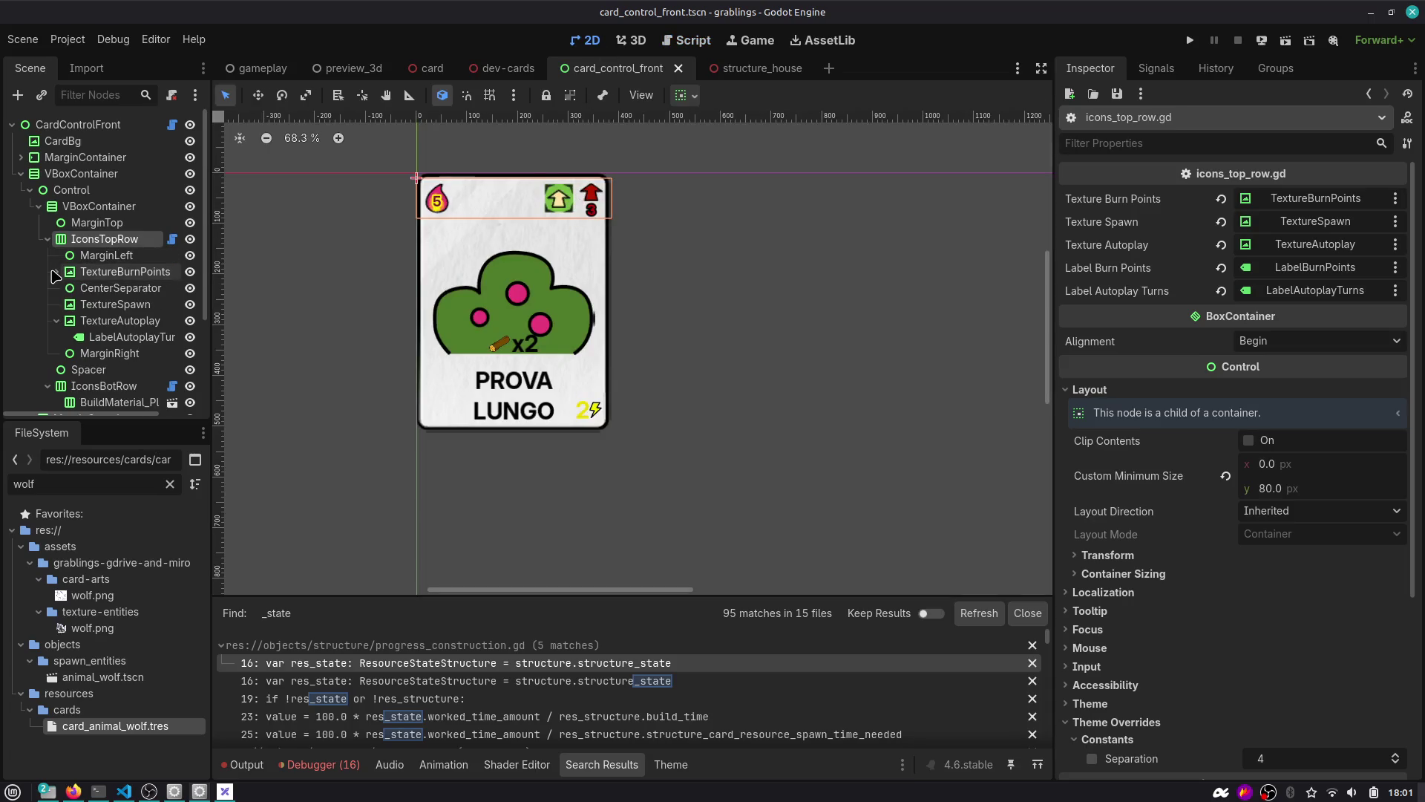
{"action": "left_click", "coordinate": [56, 321]}
{"action": "left_click", "coordinate": [128, 306]}
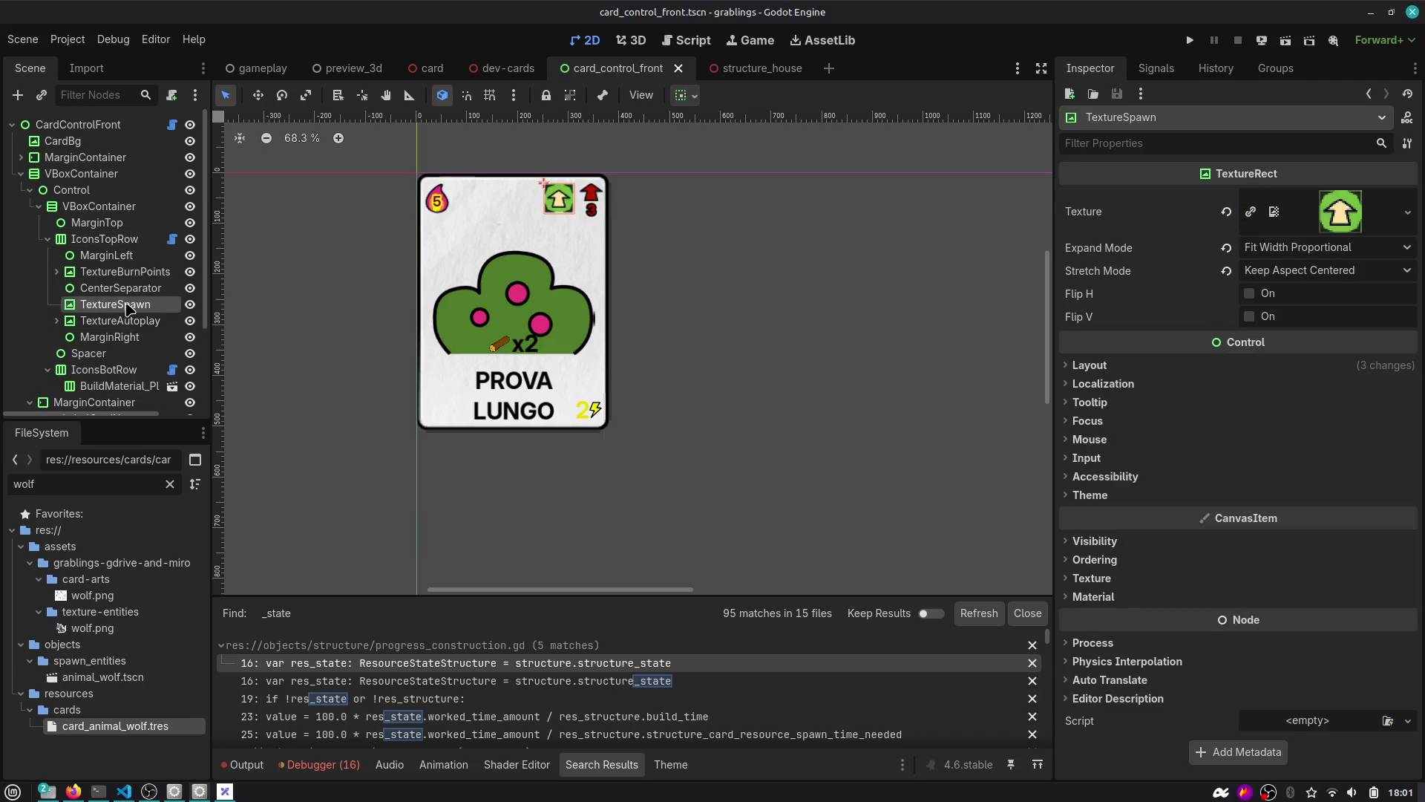